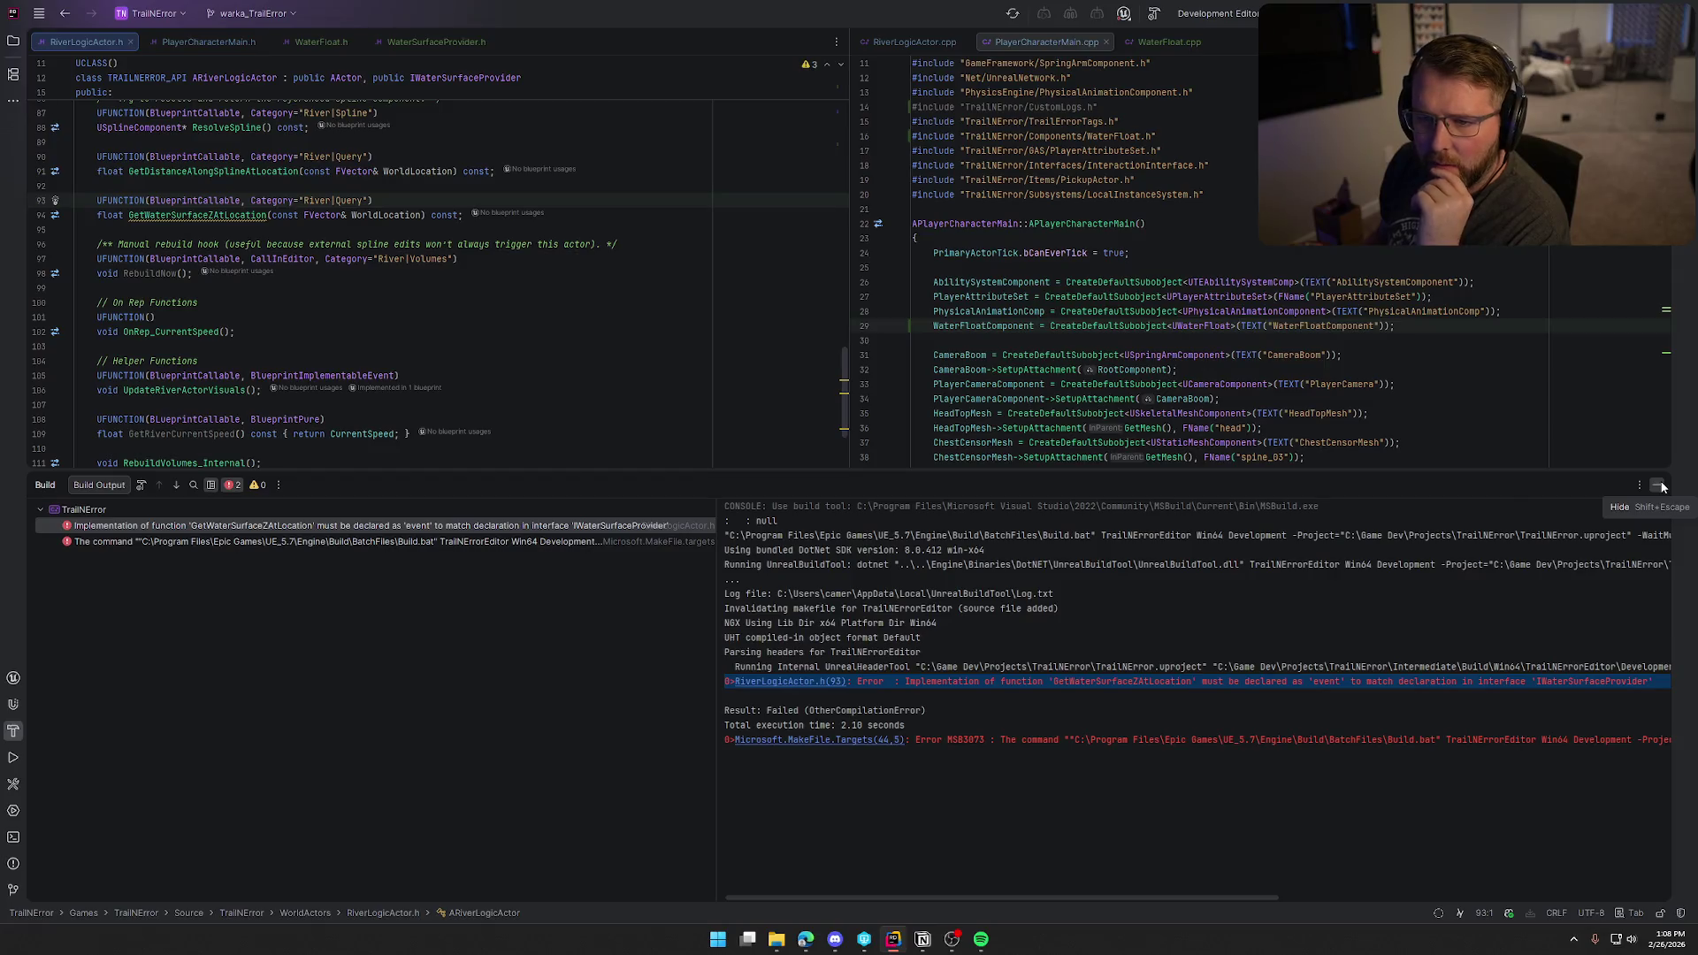
Step: Hide the Build tool window to show more of RiverLogicActor.h
click(1661, 486)
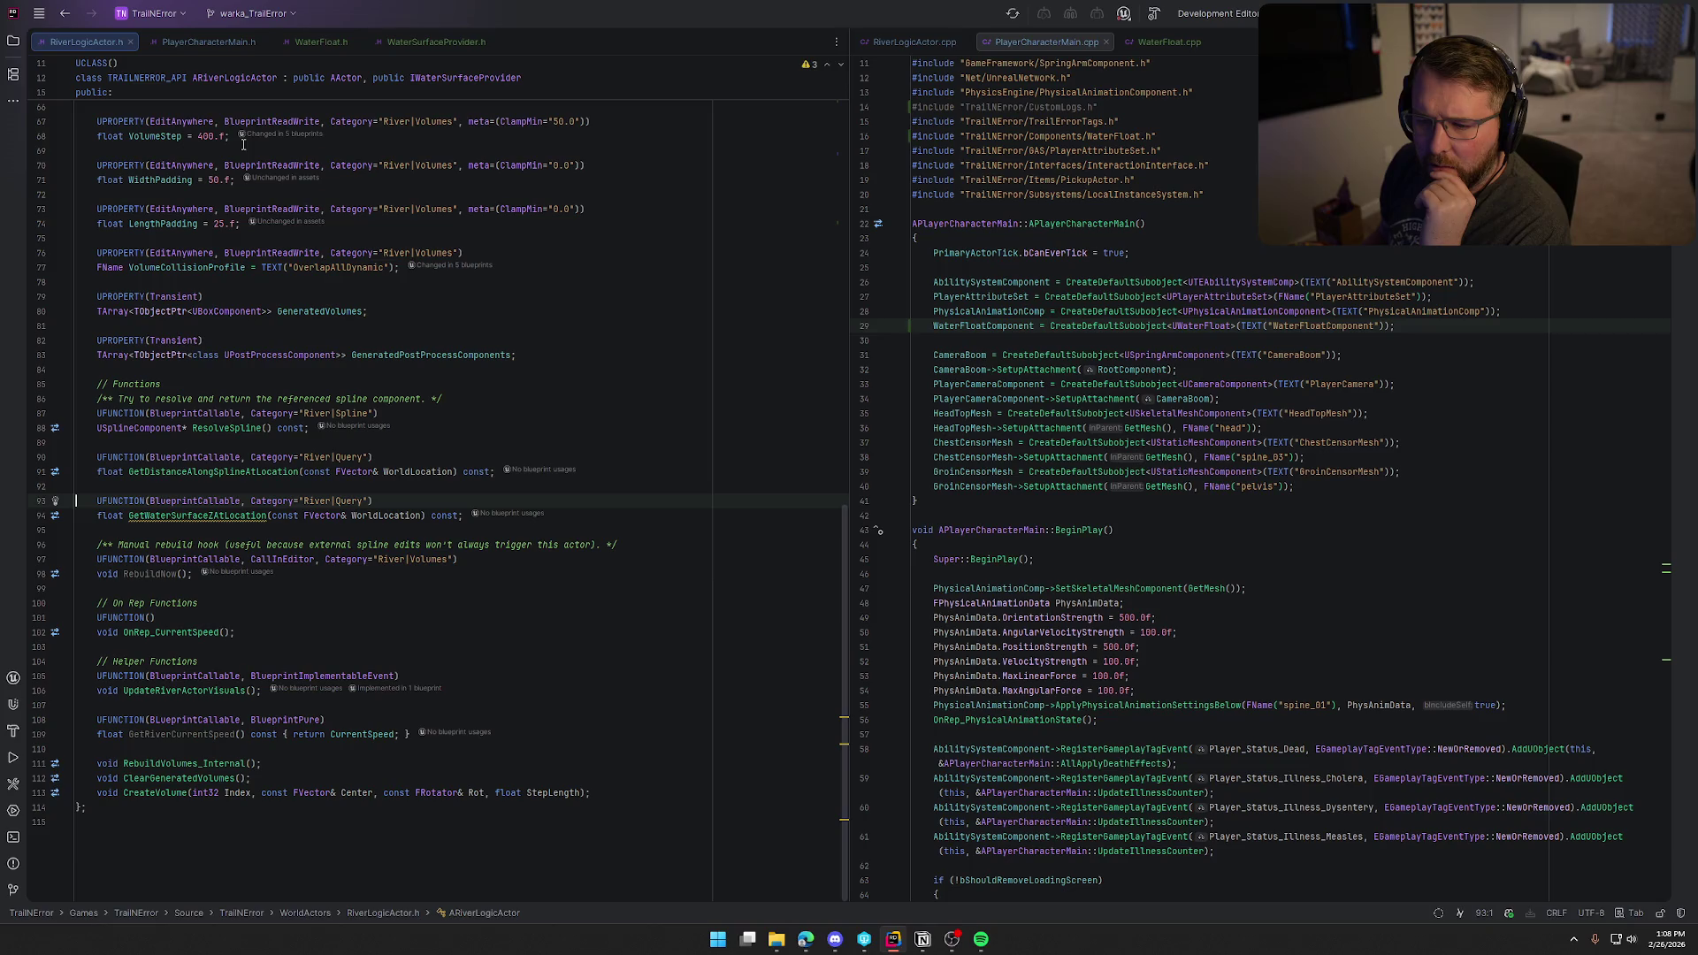
scroll(316, 569, up, 15)
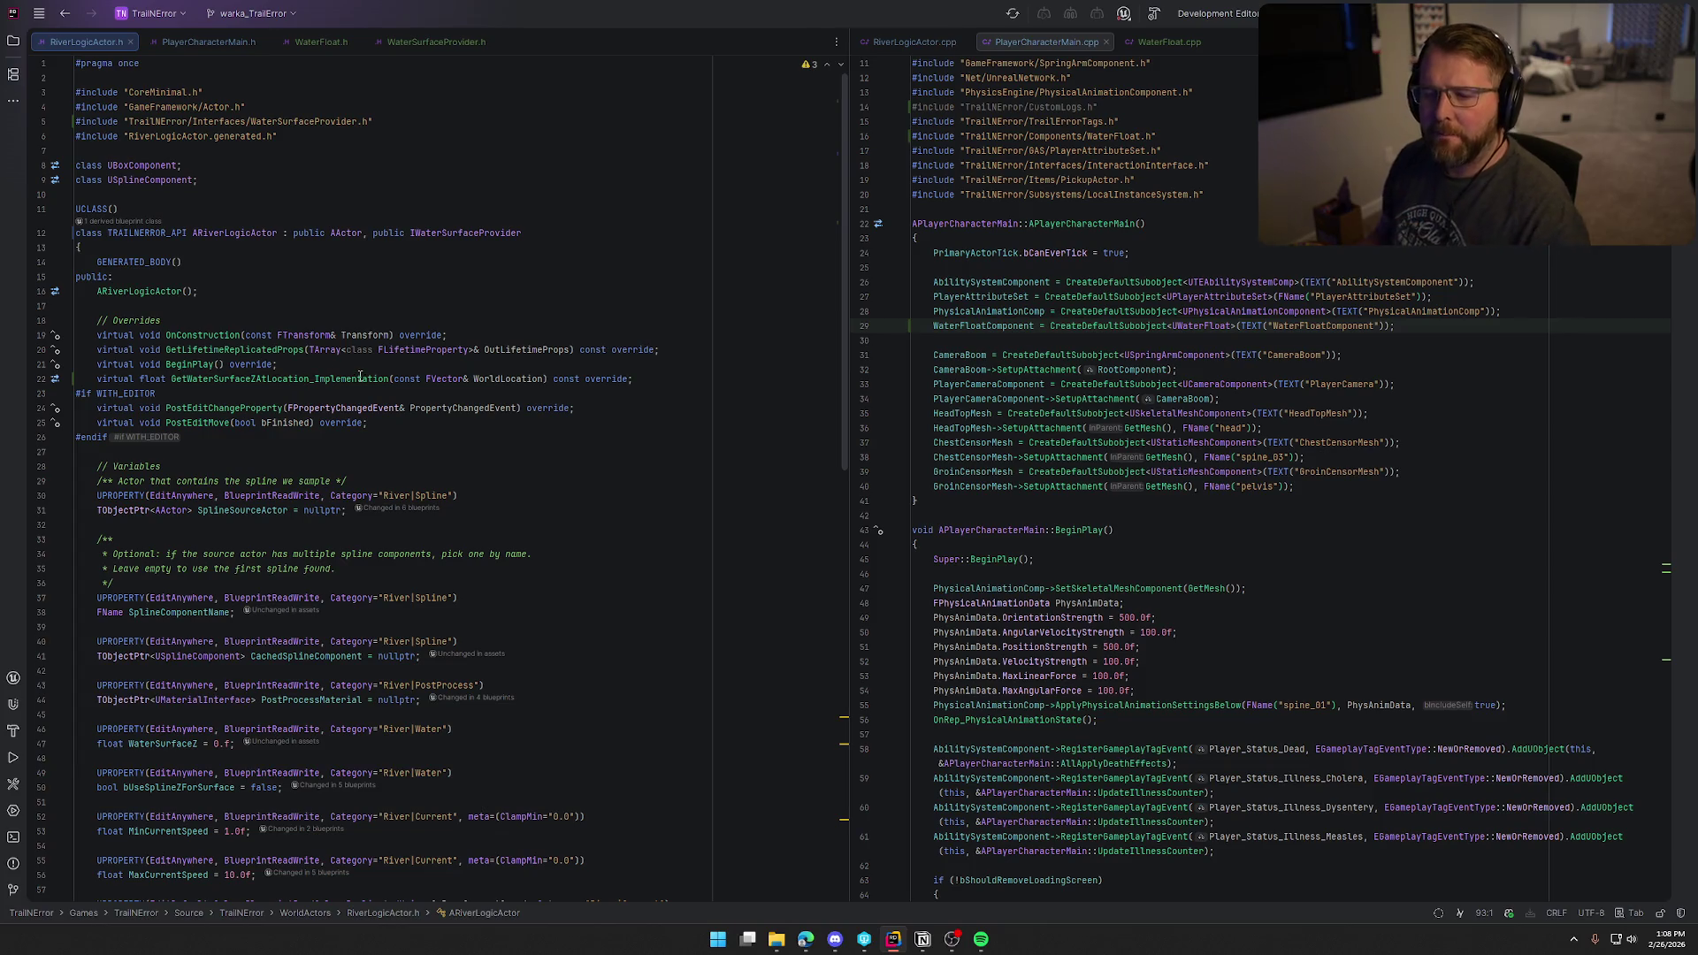
scroll(386, 517, down, 15)
scroll(385, 517, down, 5)
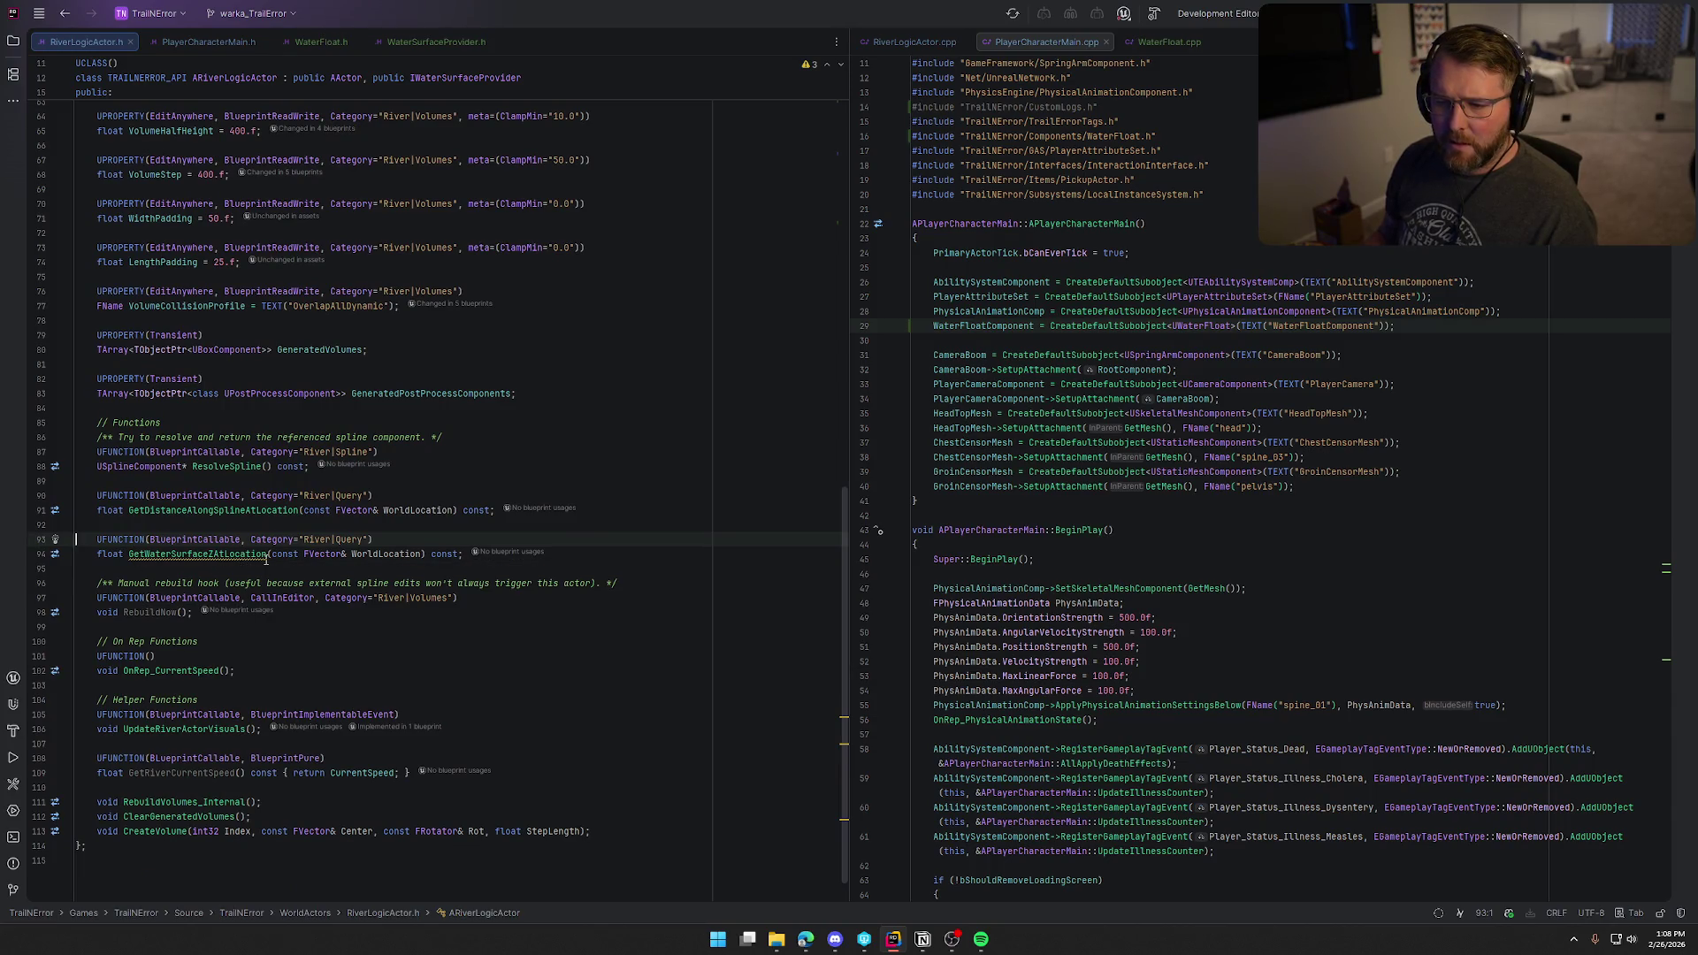
Step: Apply, then undo, the 'make base function virtual' quick-fix on GetWaterSurfaceZAtLocation
click(226, 554)
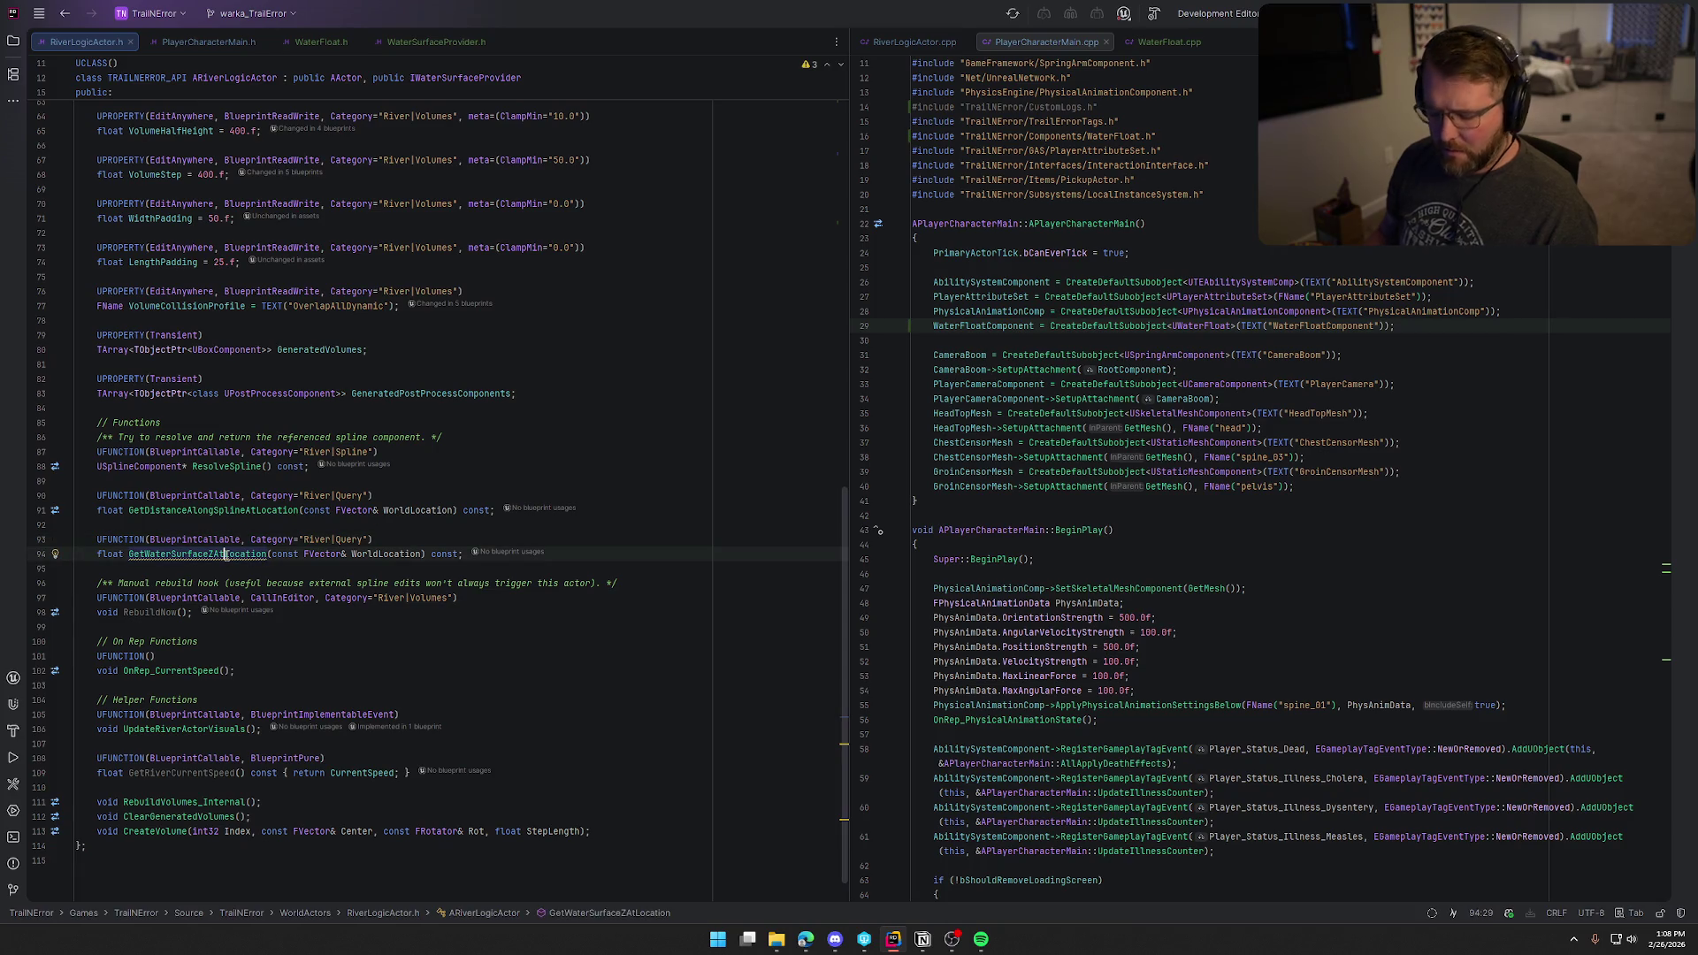
key(alt+Return)
key(Return)
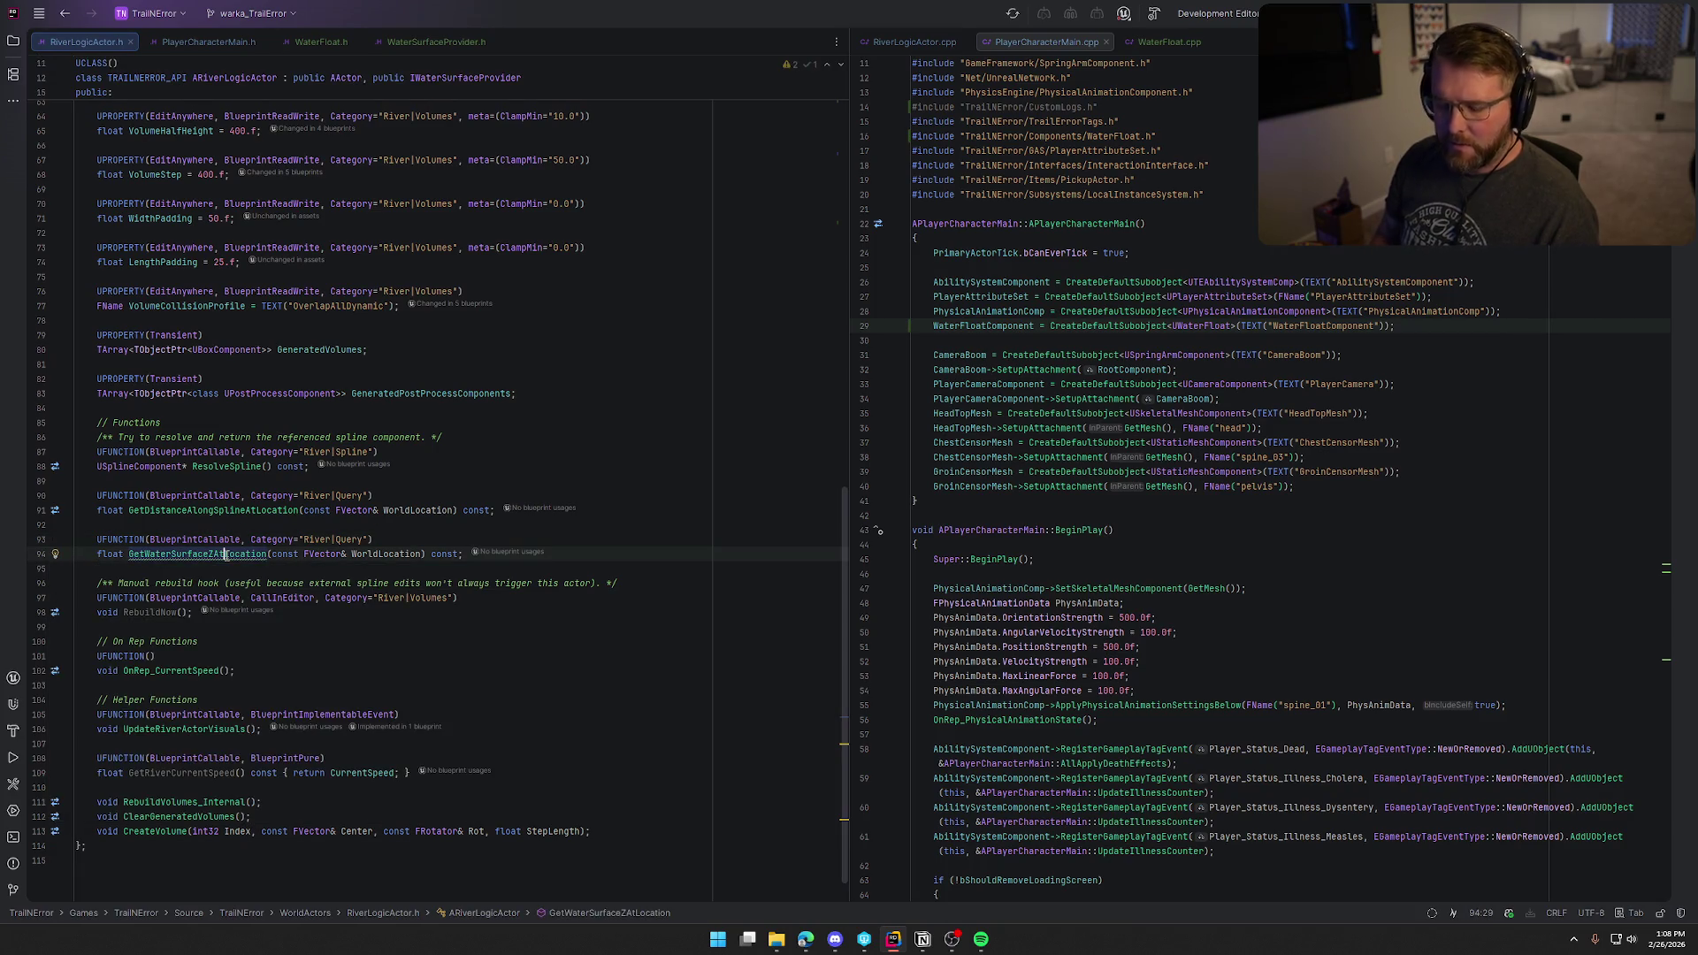
key(ctrl+z)
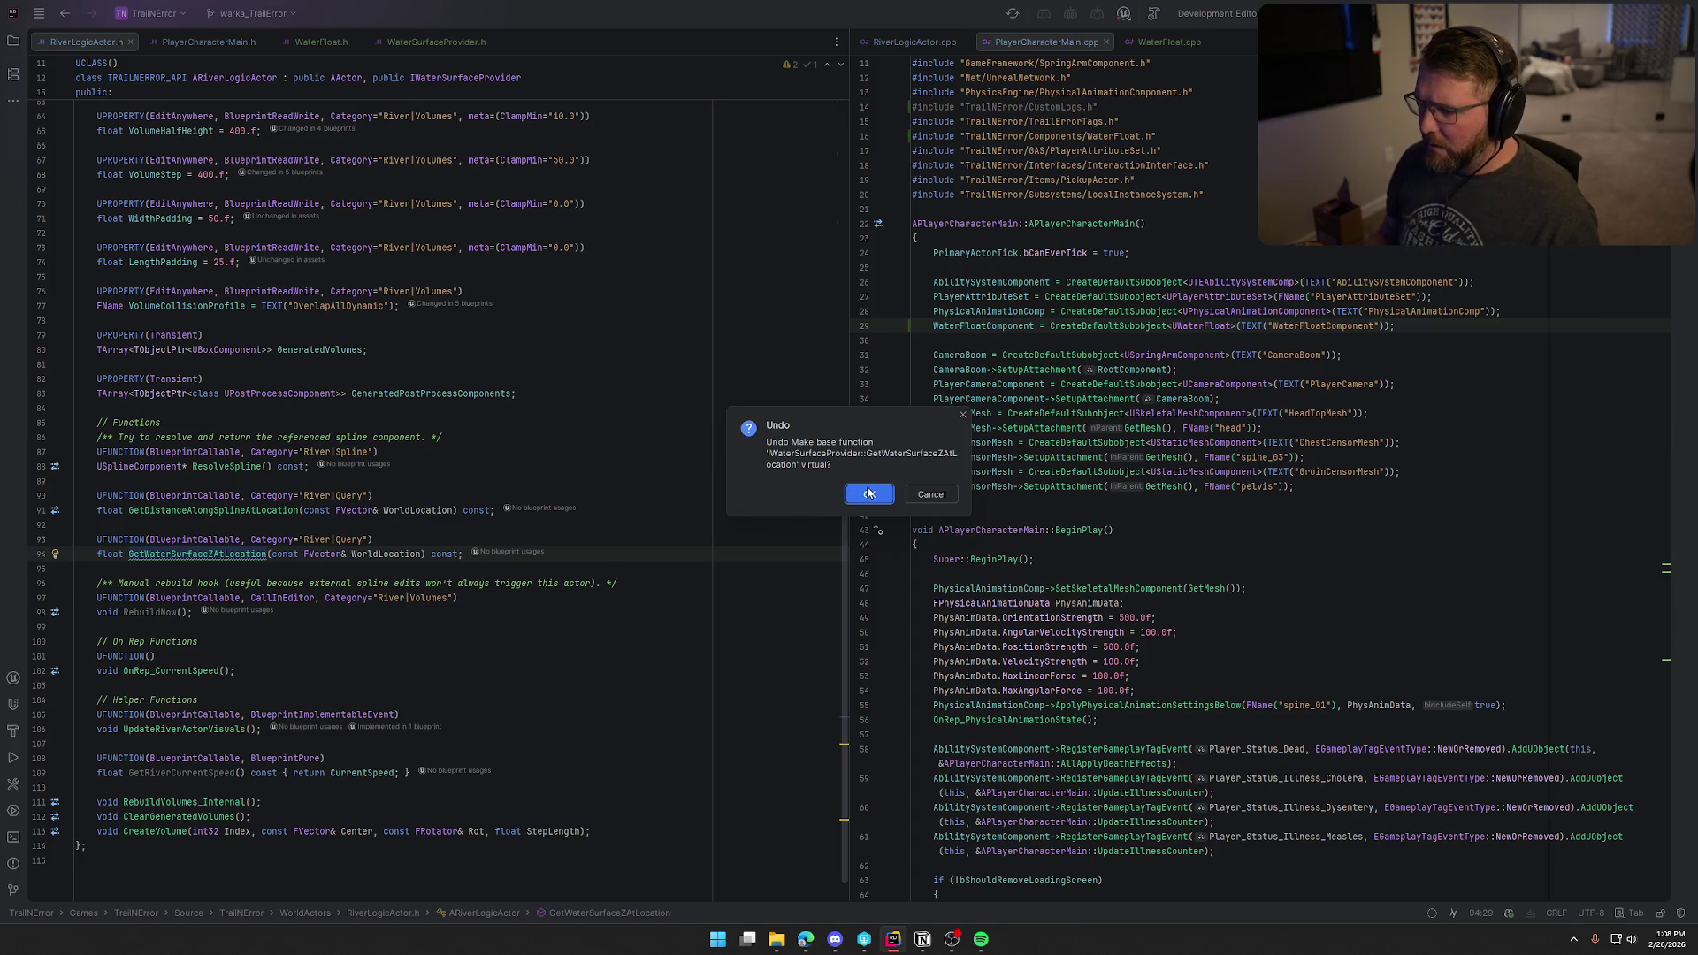
click(873, 493)
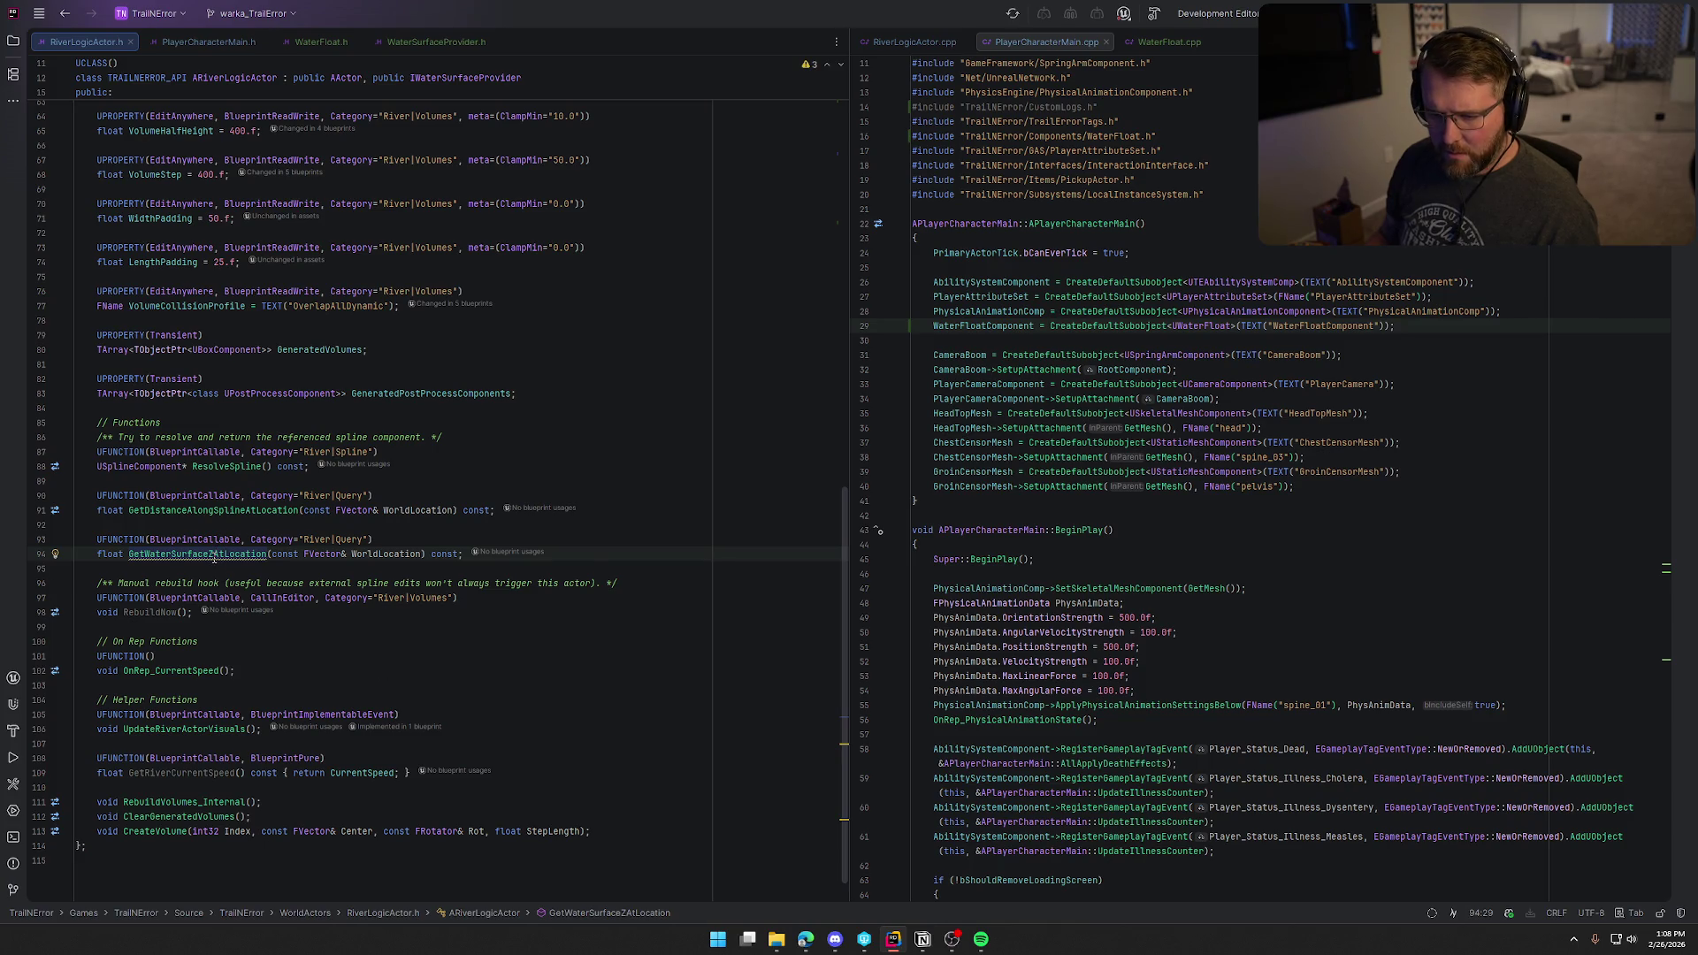
Step: Open GetWaterSurfaceZAtLocation's definition in RiverLogicActor.cpp beside the header
mouse_move(214, 559)
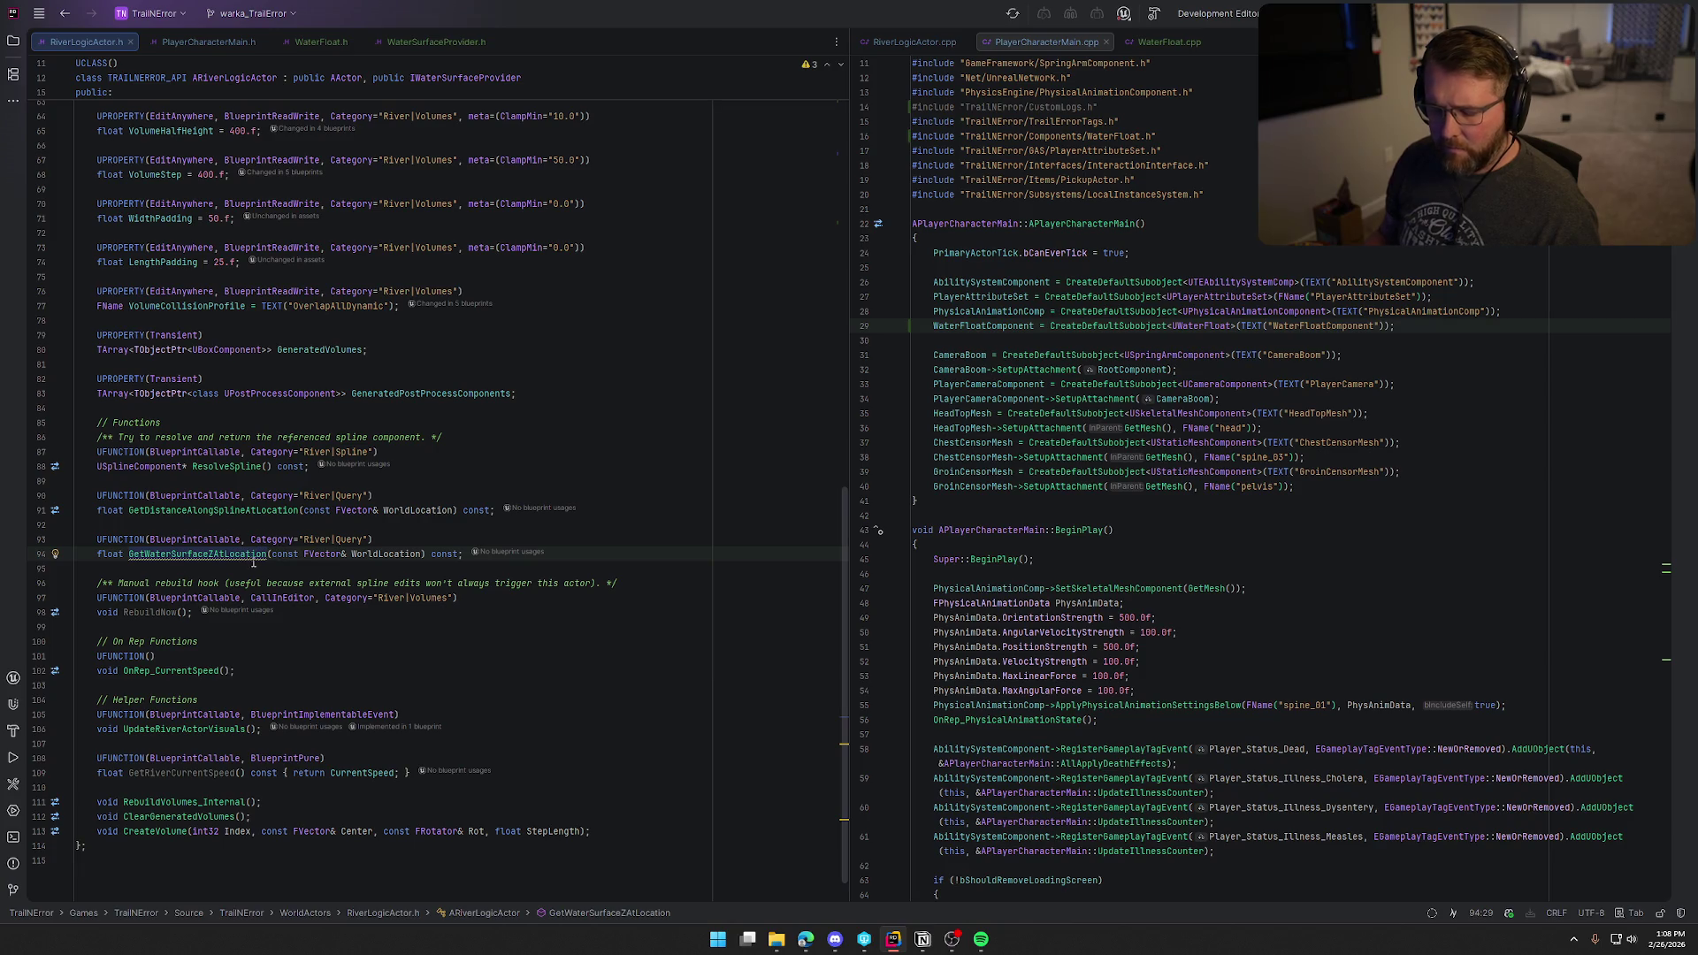
ctrl+click(254, 561)
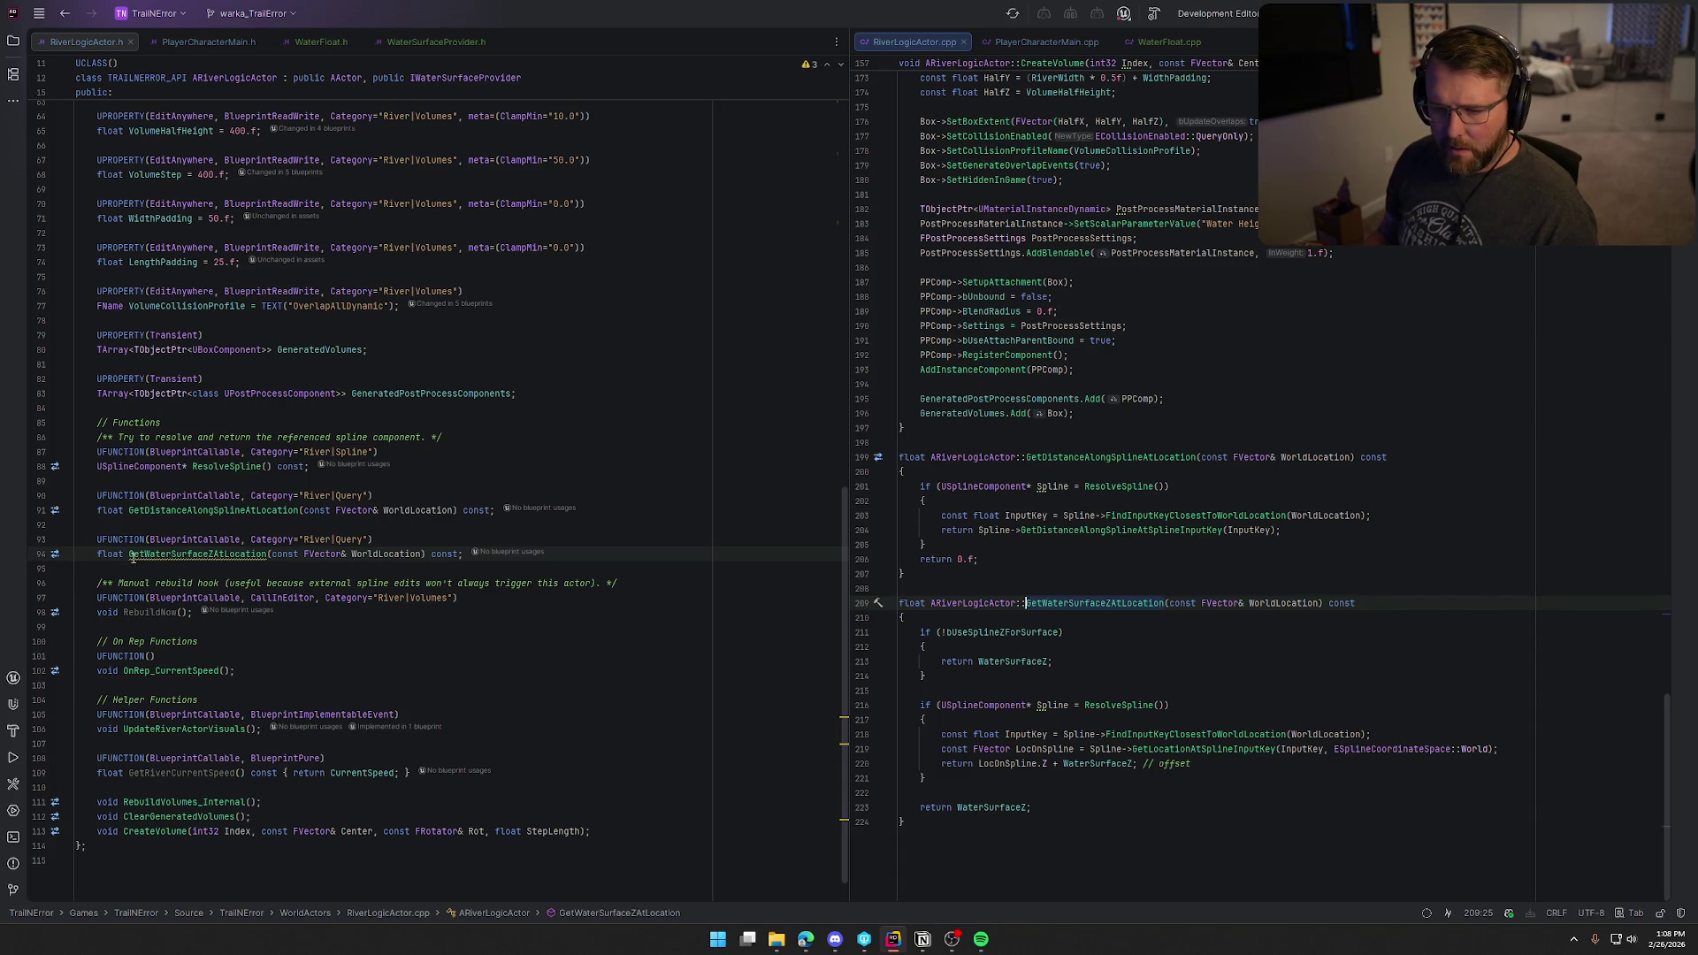
click(223, 554)
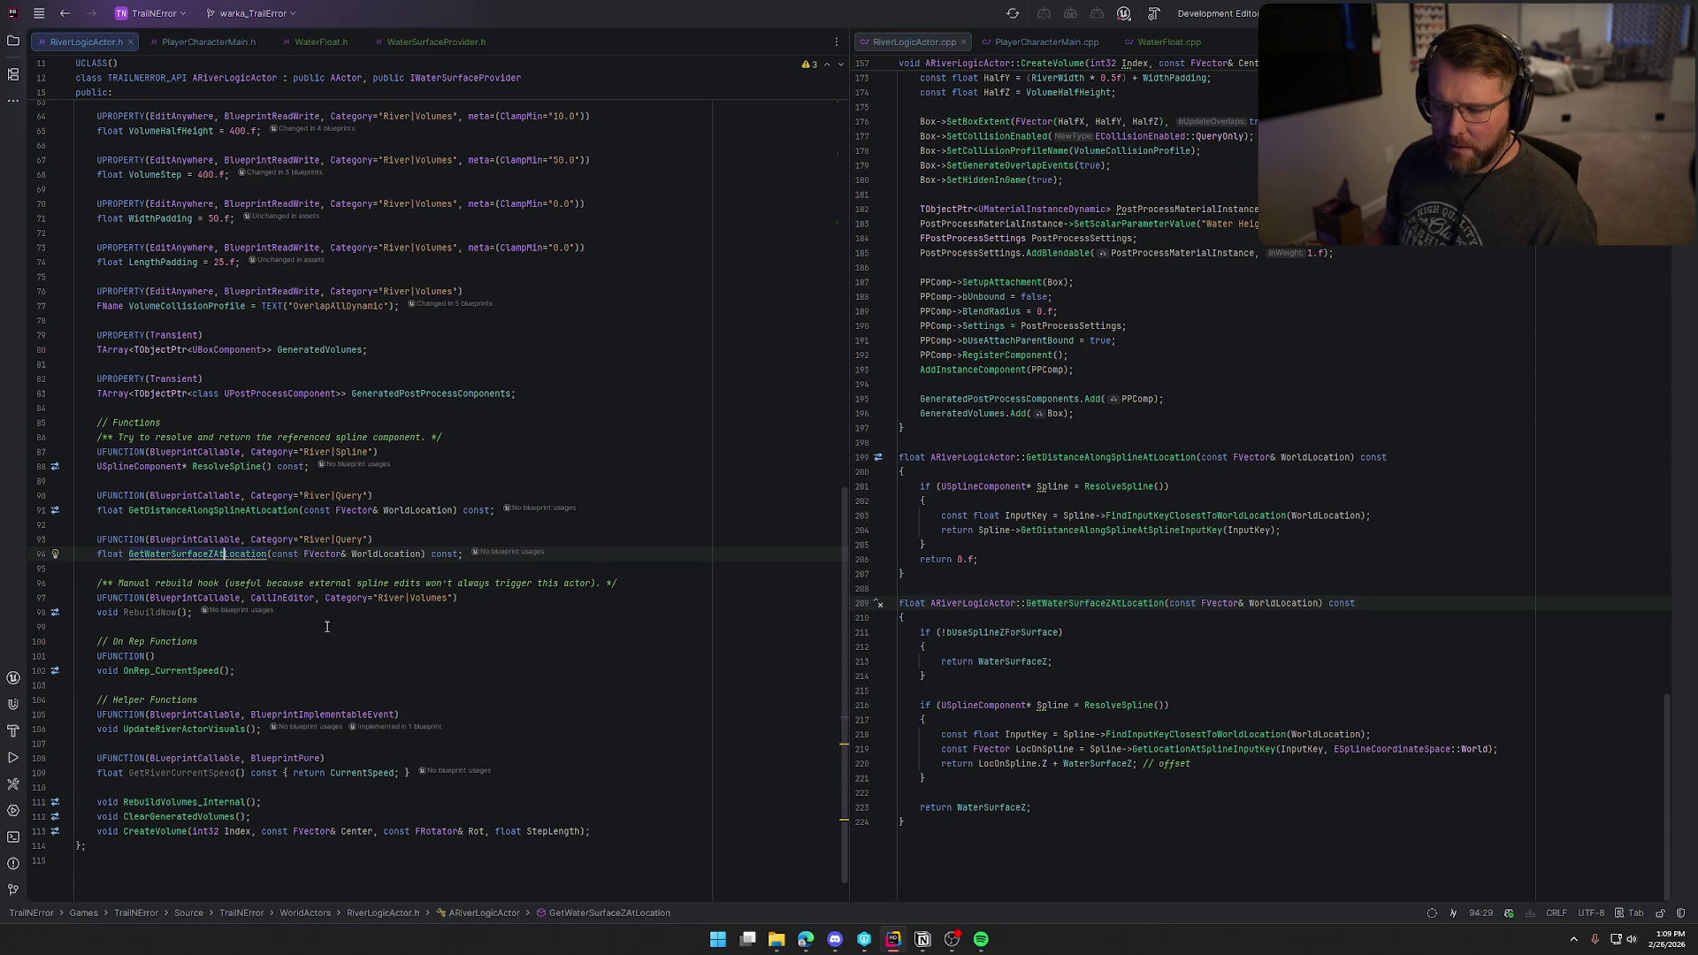
Step: Rename the declaration to GetWaterSurfaceZAtWorldLocation and paste that name over the .cpp definition
text(World)
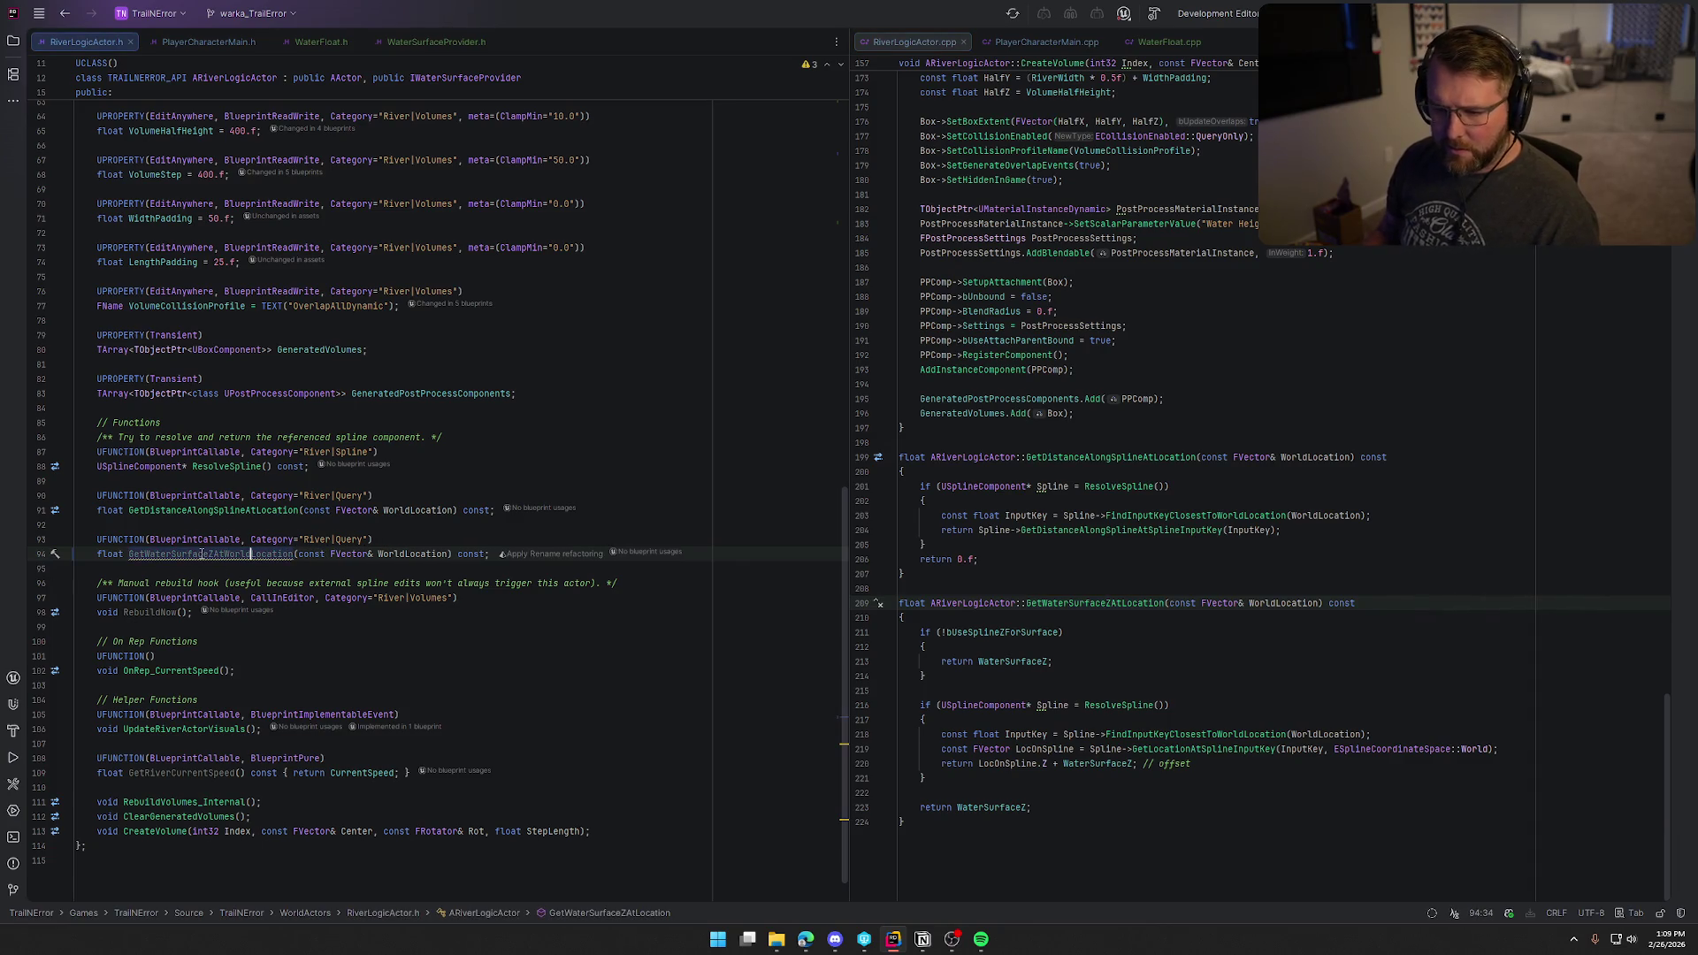
double_click(250, 555)
key(ctrl+c)
double_click(1072, 601)
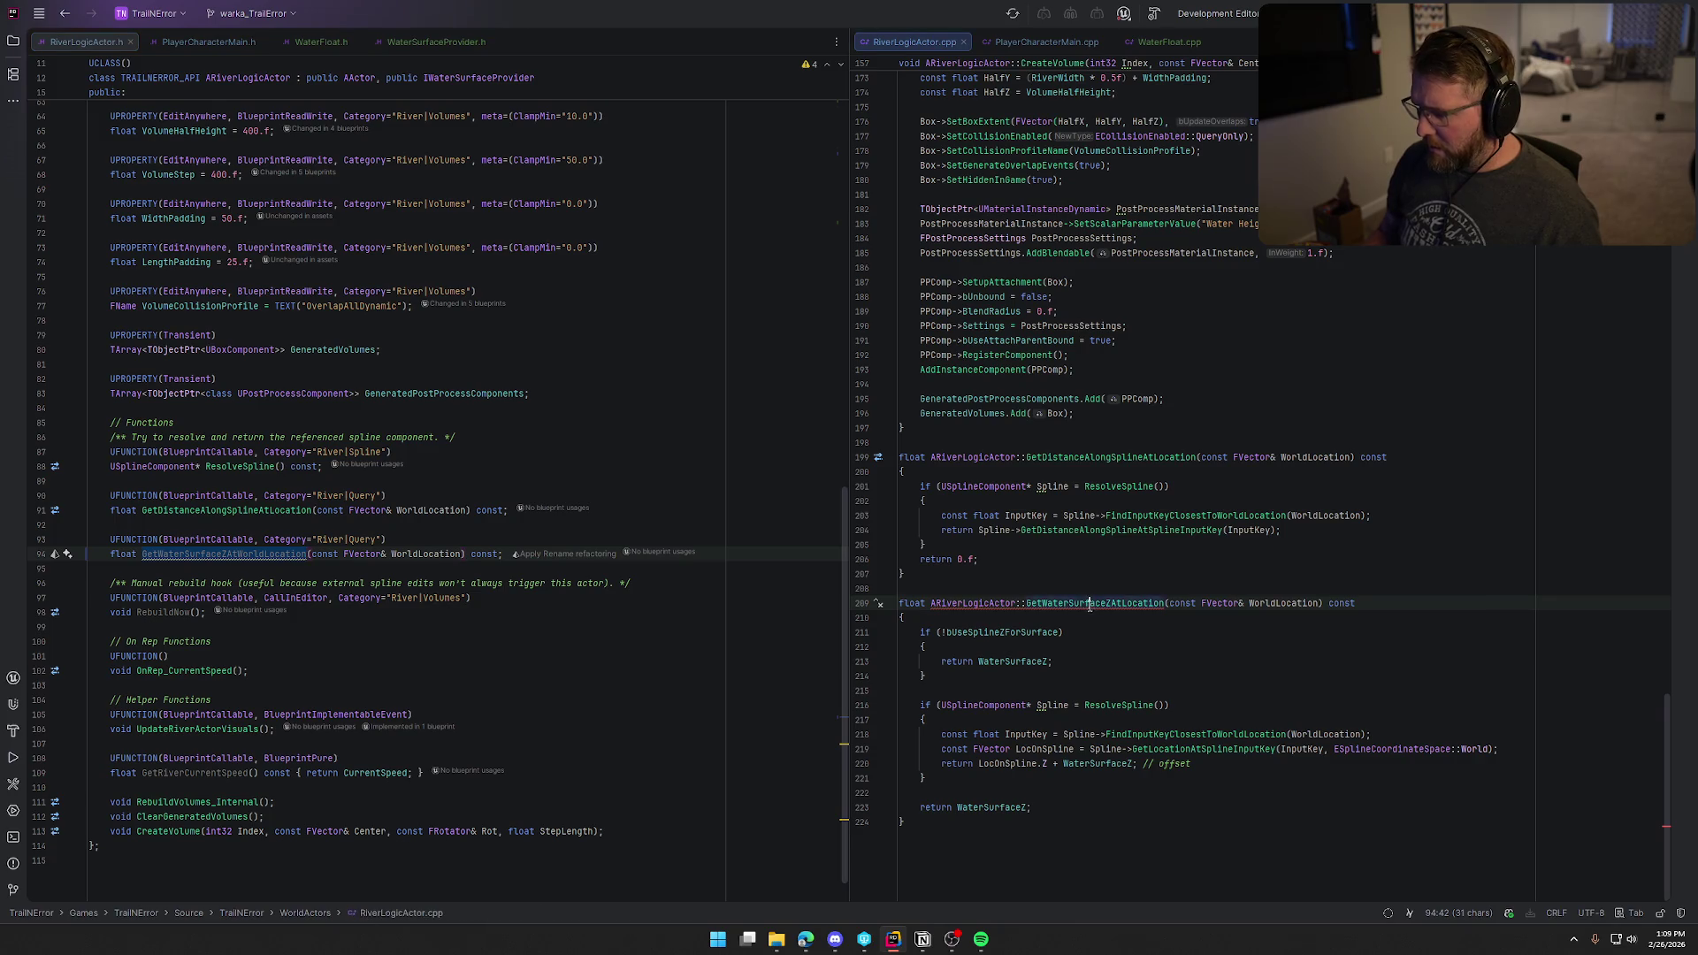
key(ctrl+v)
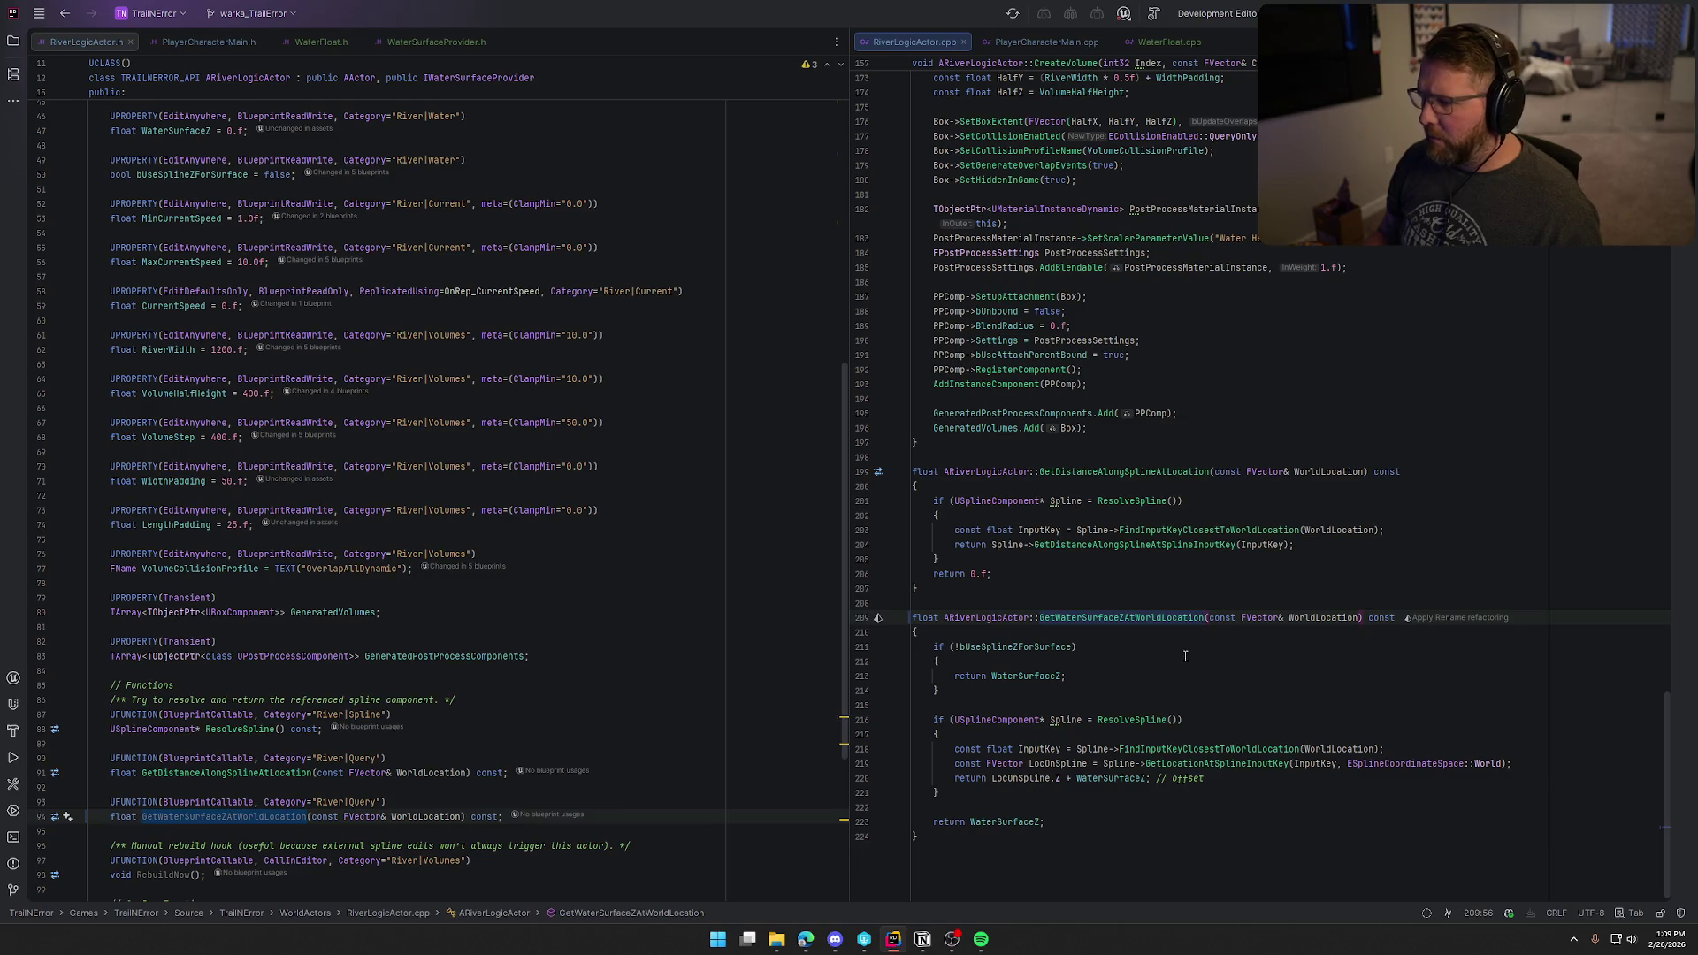
Step: Replace the GetWaterSurfaceZAtLocation call on line 43 with GetWaterSurfaceZAtWorldLocation
scroll(1200, 674, up, 20)
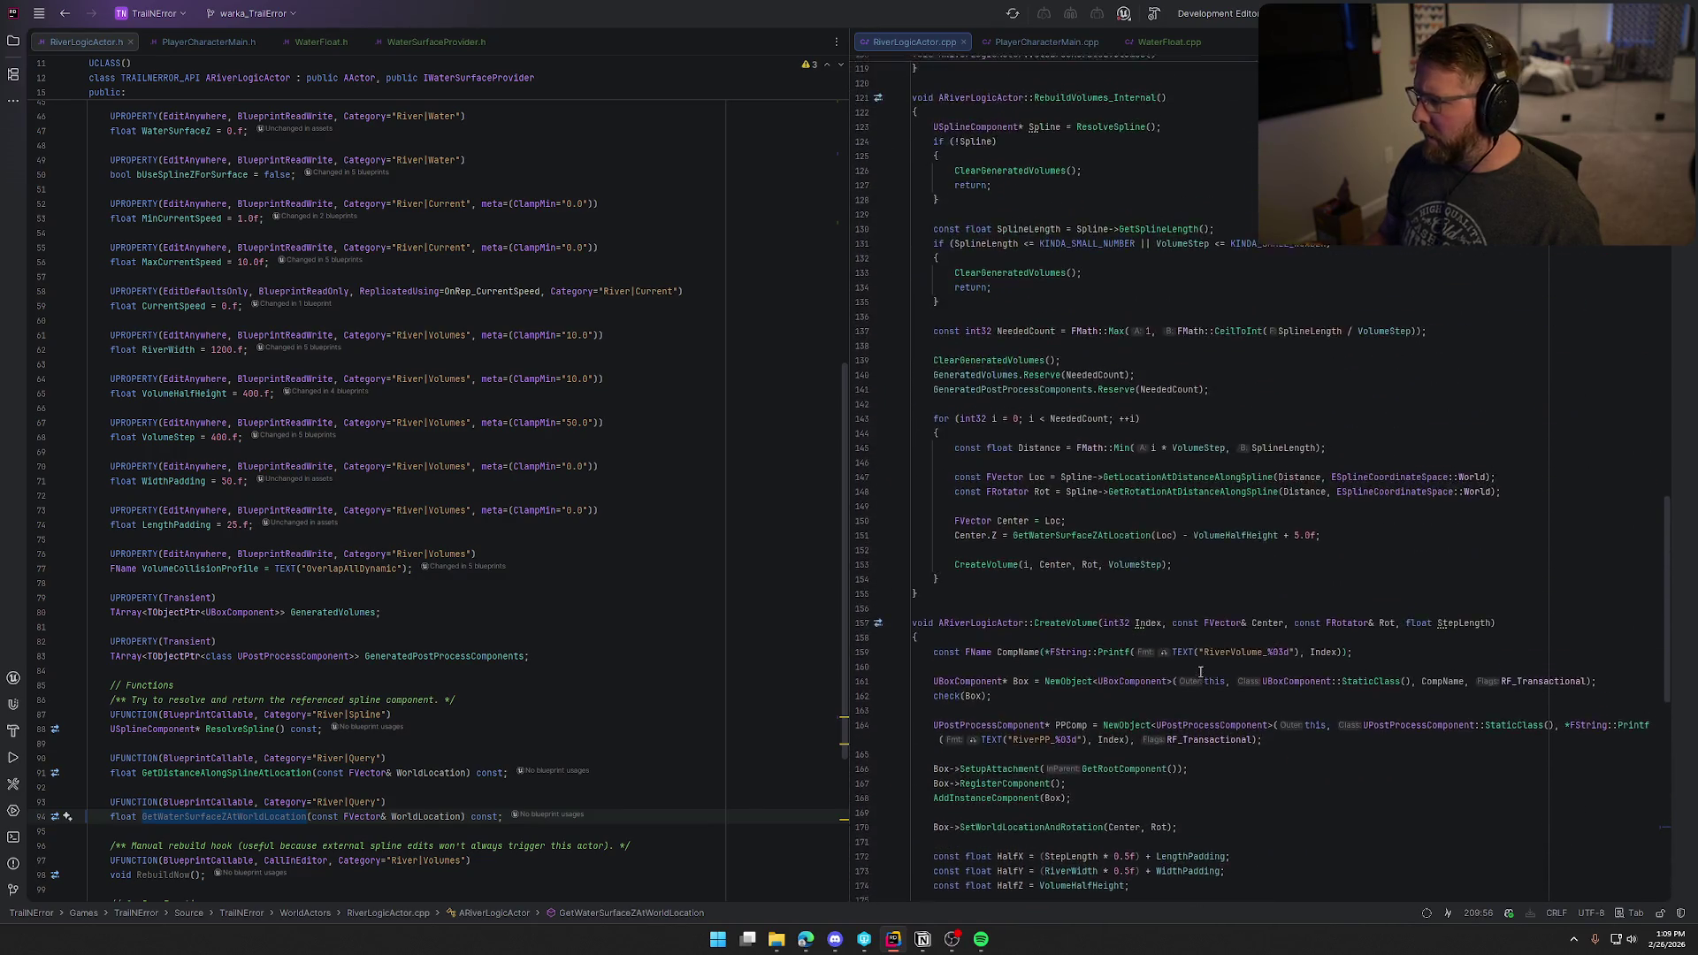
scroll(1199, 674, up, 20)
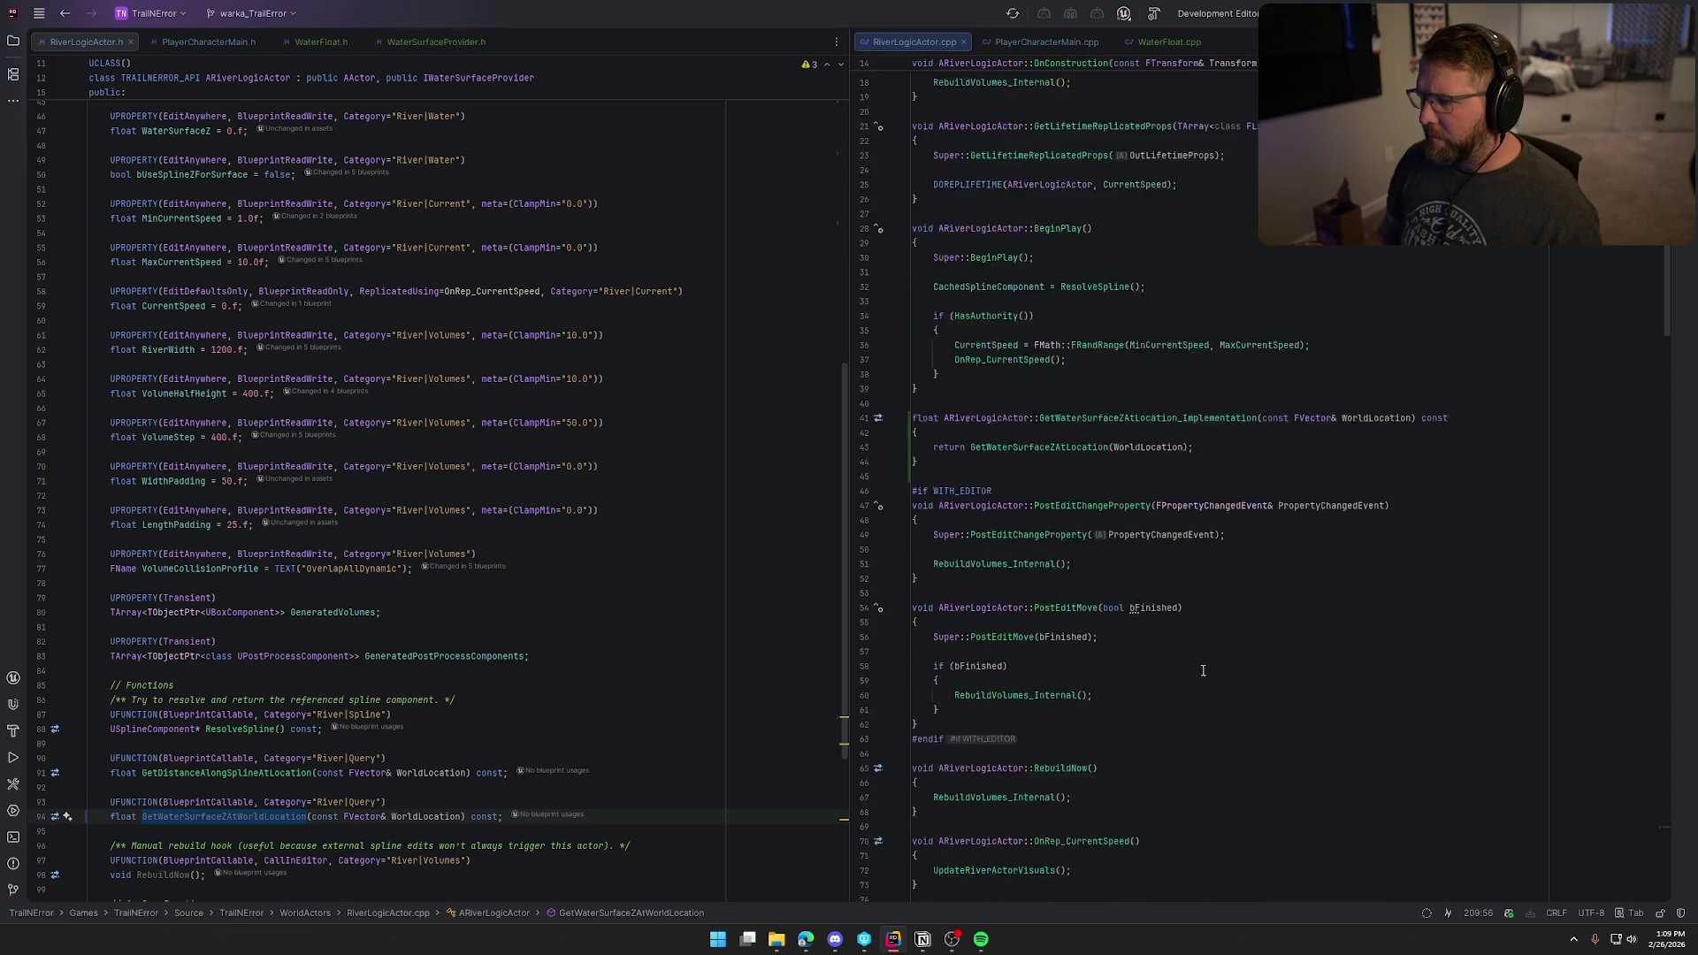
scroll(1202, 671, up, 2)
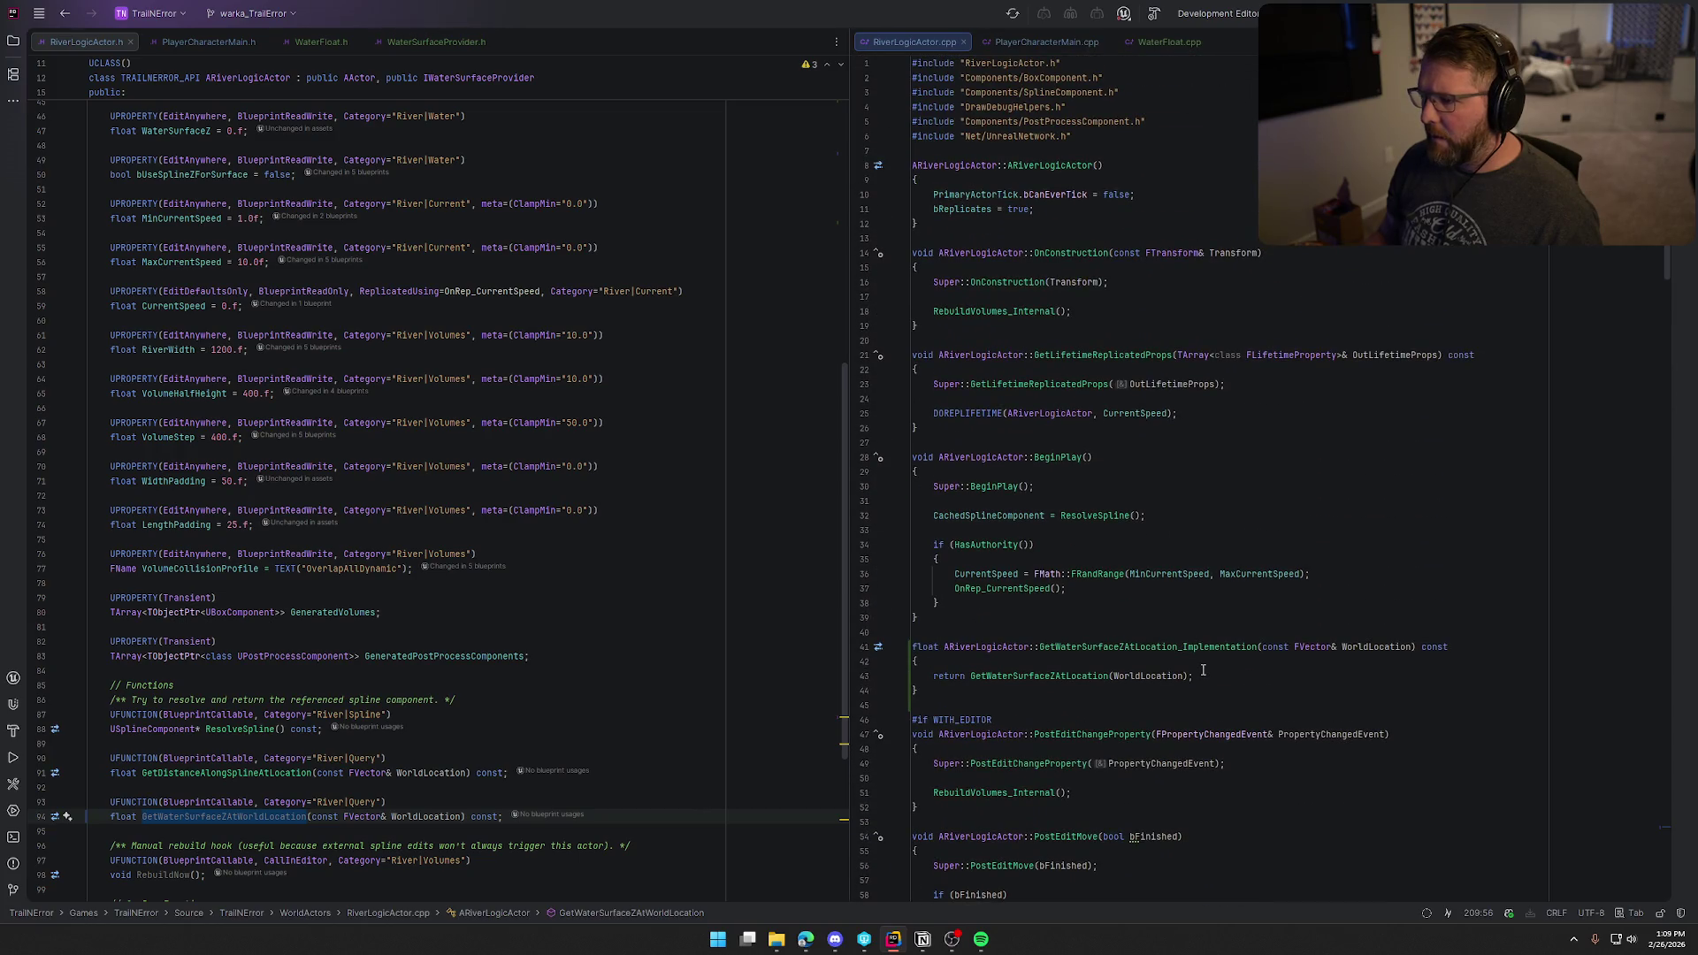
scroll(1245, 666, down, 6)
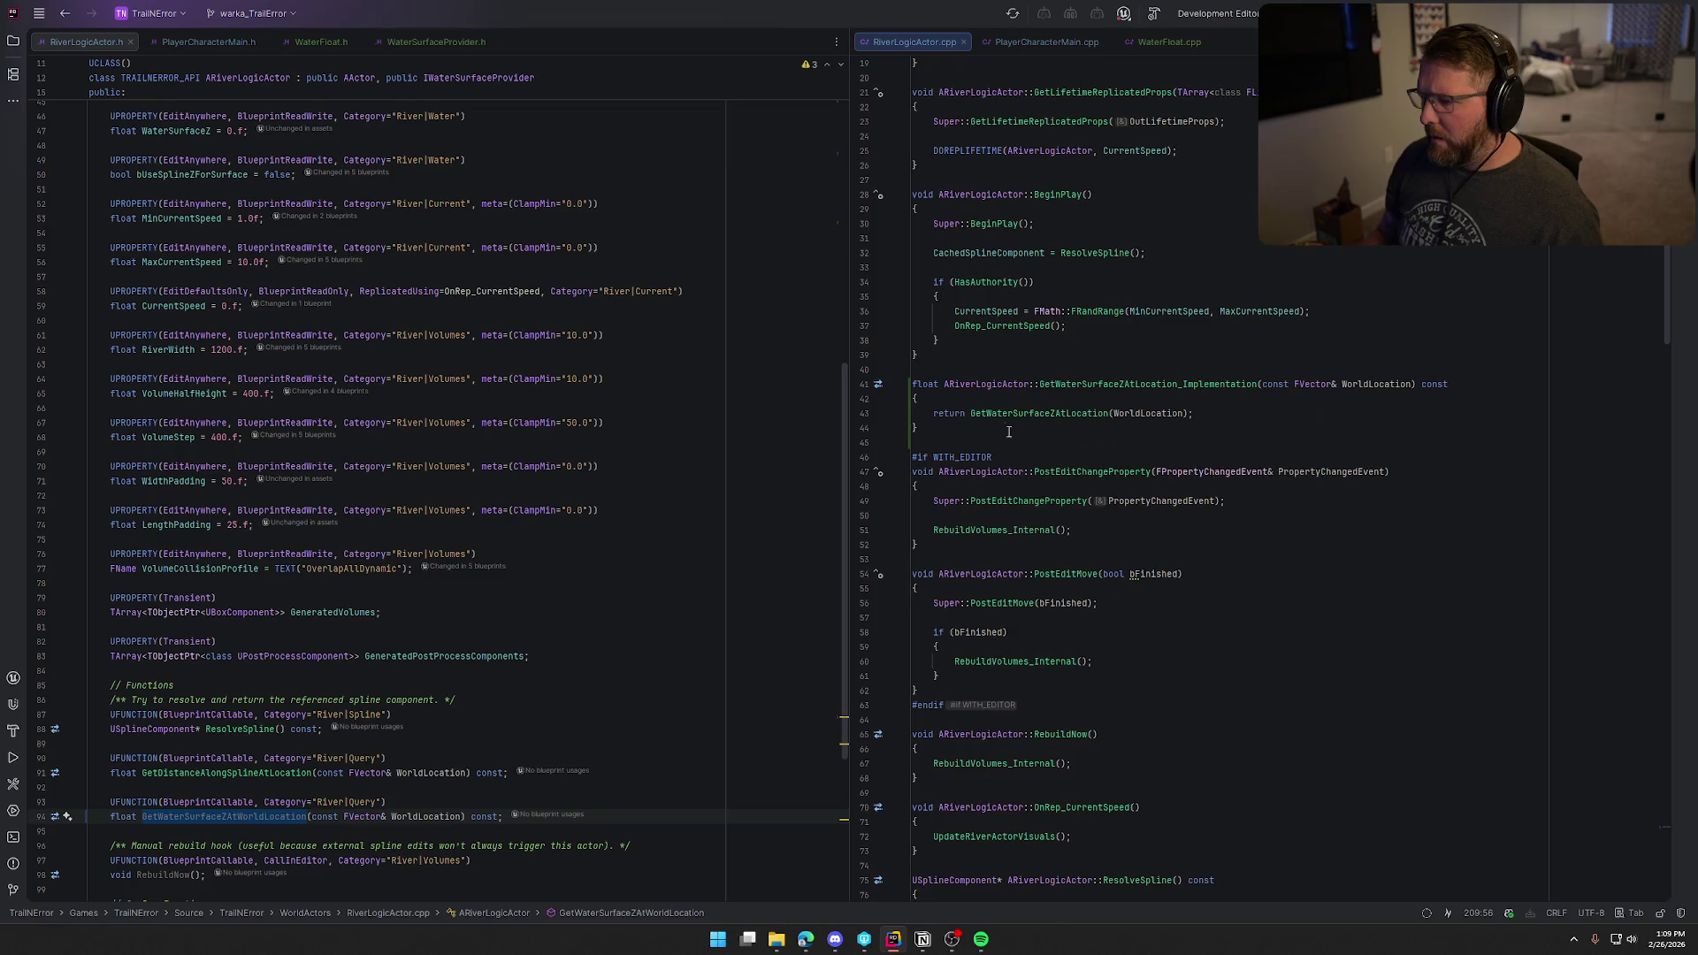
click(971, 412)
shift+click(1189, 416)
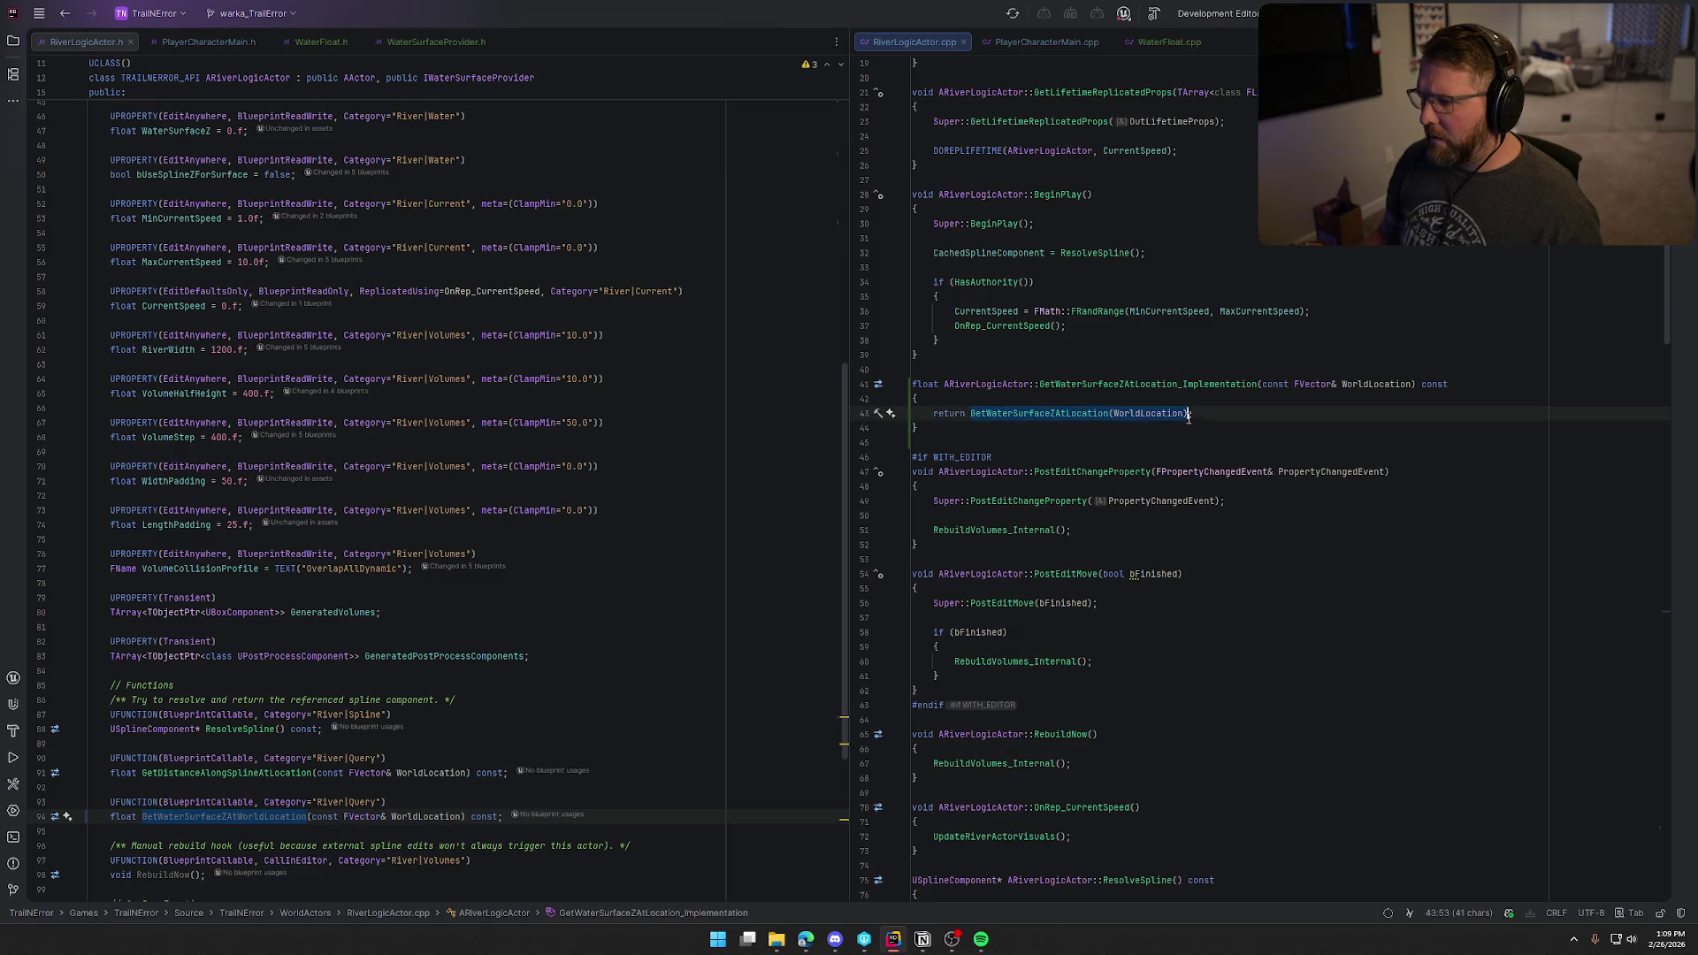
key(shift+Left)
key(shift+Left)
key(shift+Left)
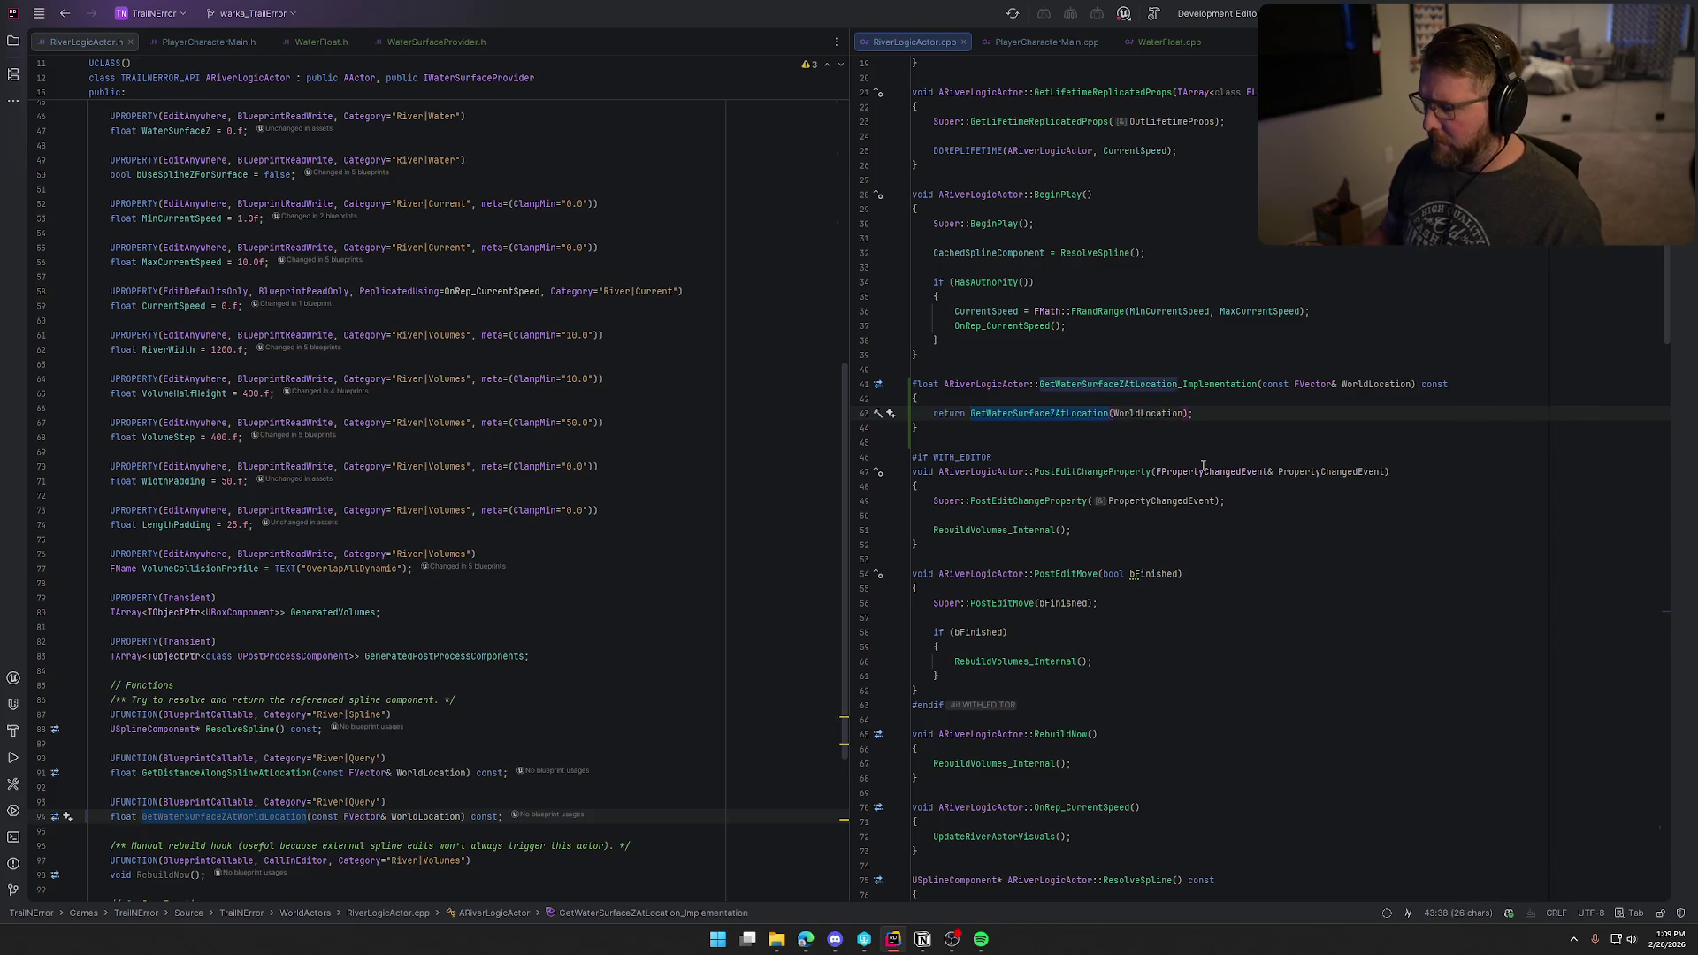
text(GetWaterSurfaceZAtWorldLocation)
key(End)
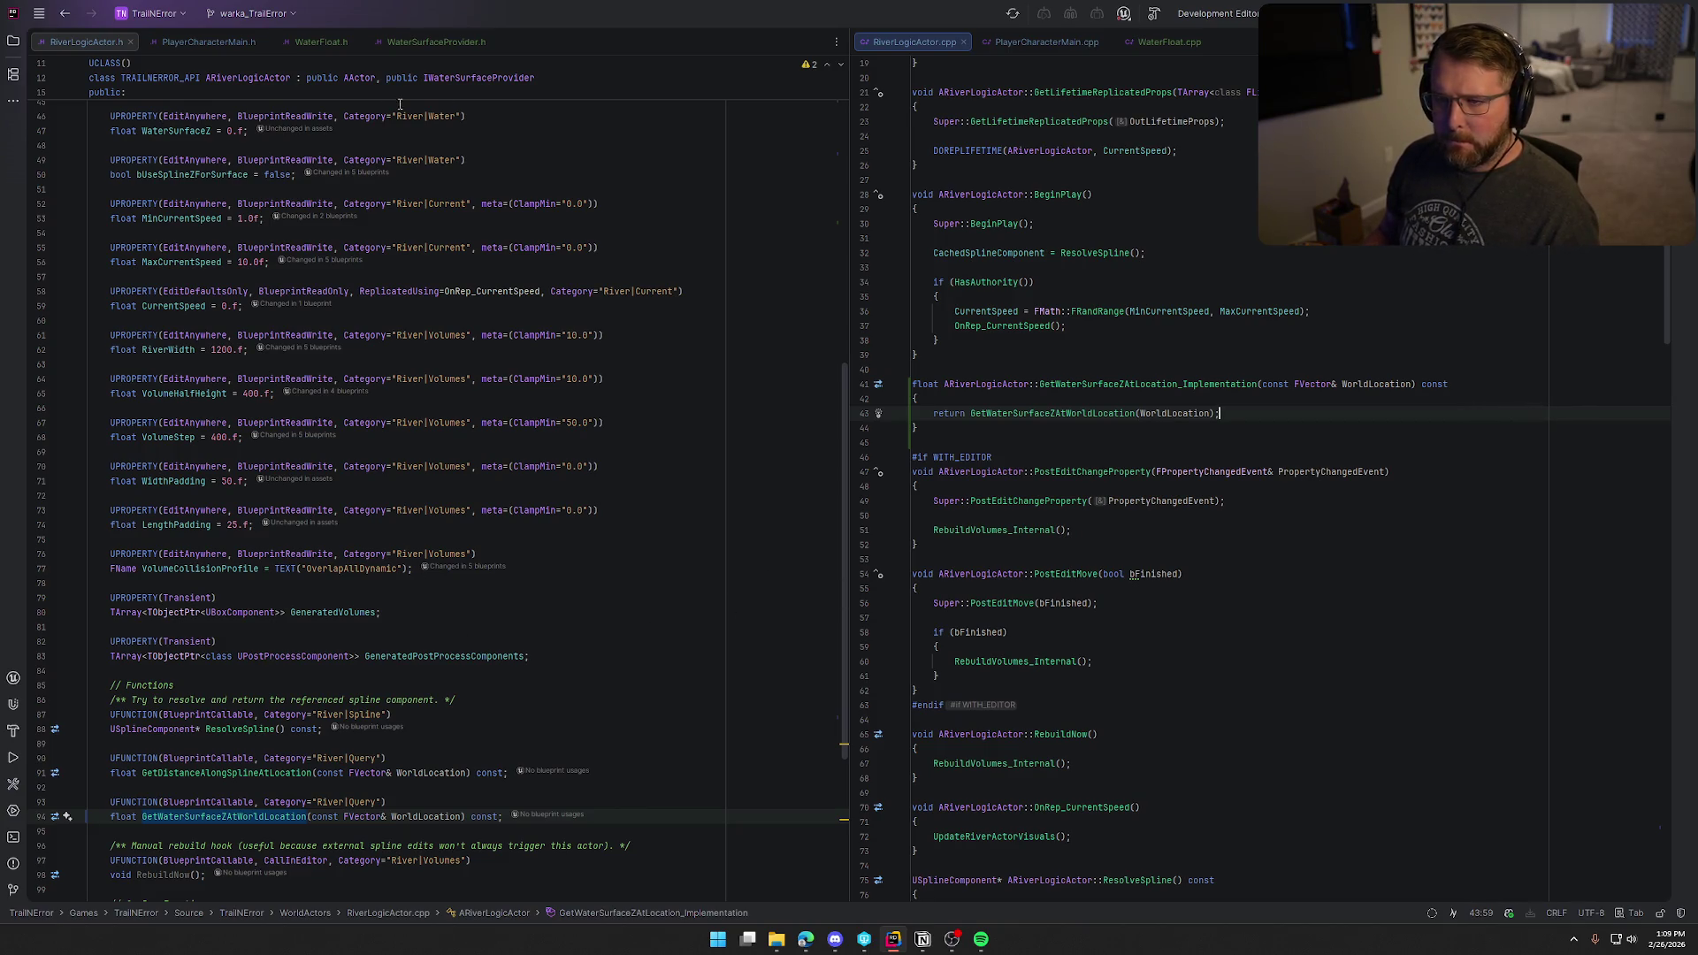
Step: Build the selected projects, which succeeds with warnings and launches Unreal Editor
key(ctrl+shift+b)
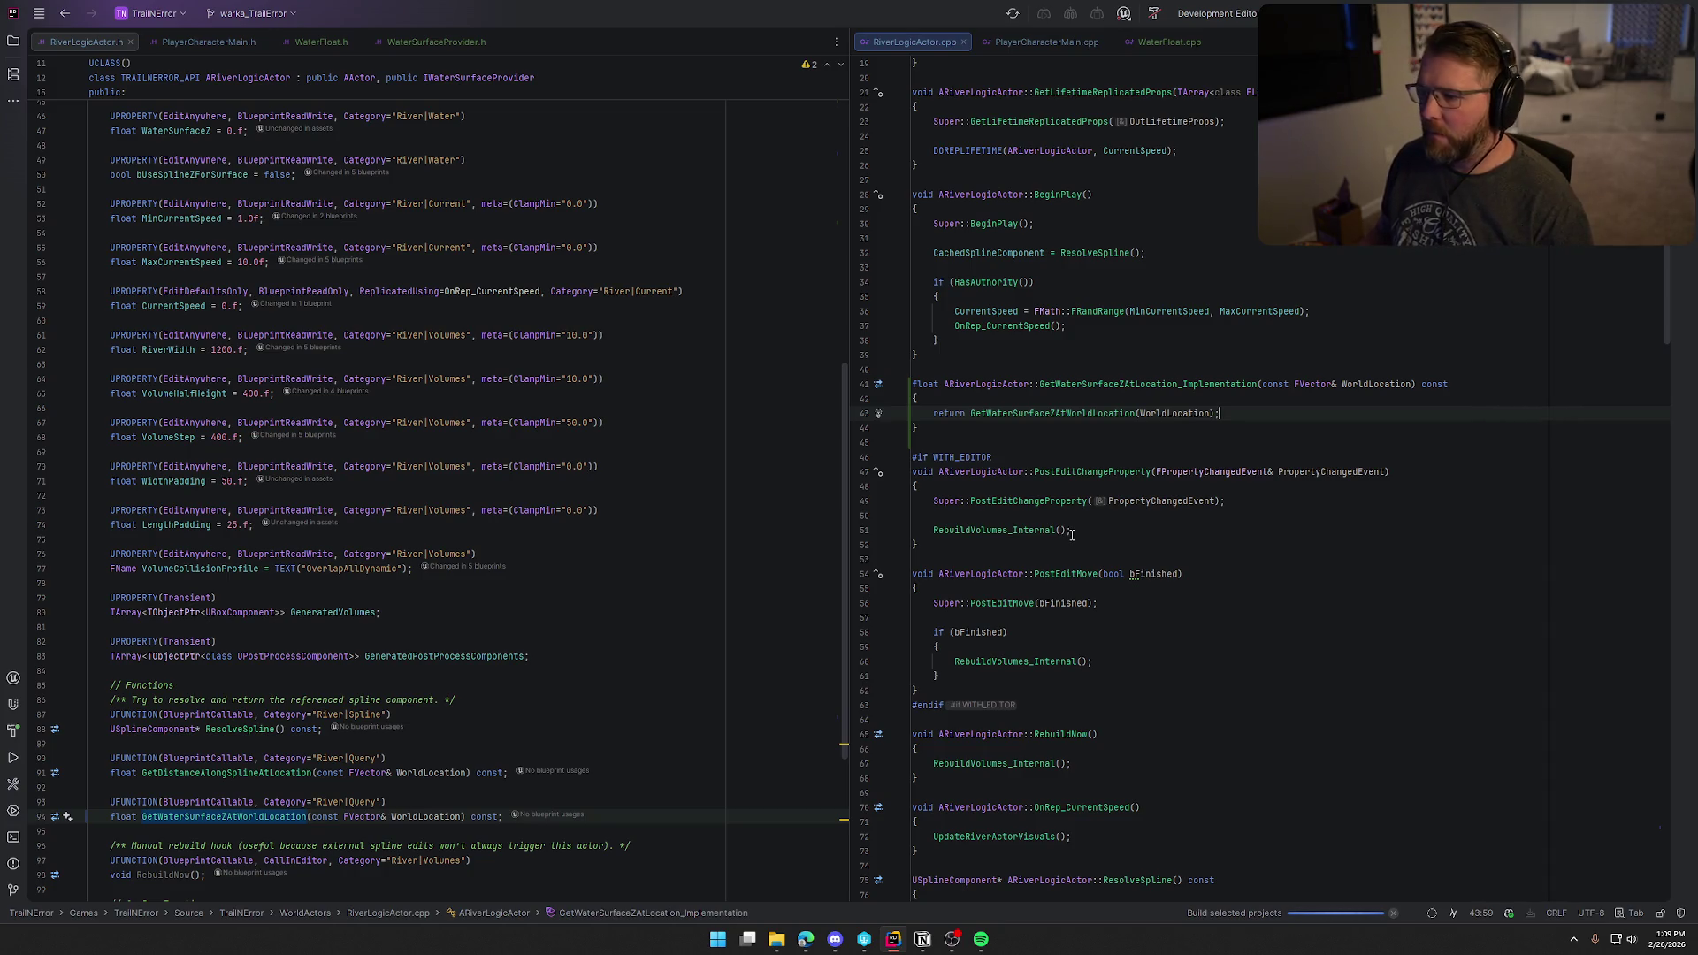
mouse_move(1132, 586)
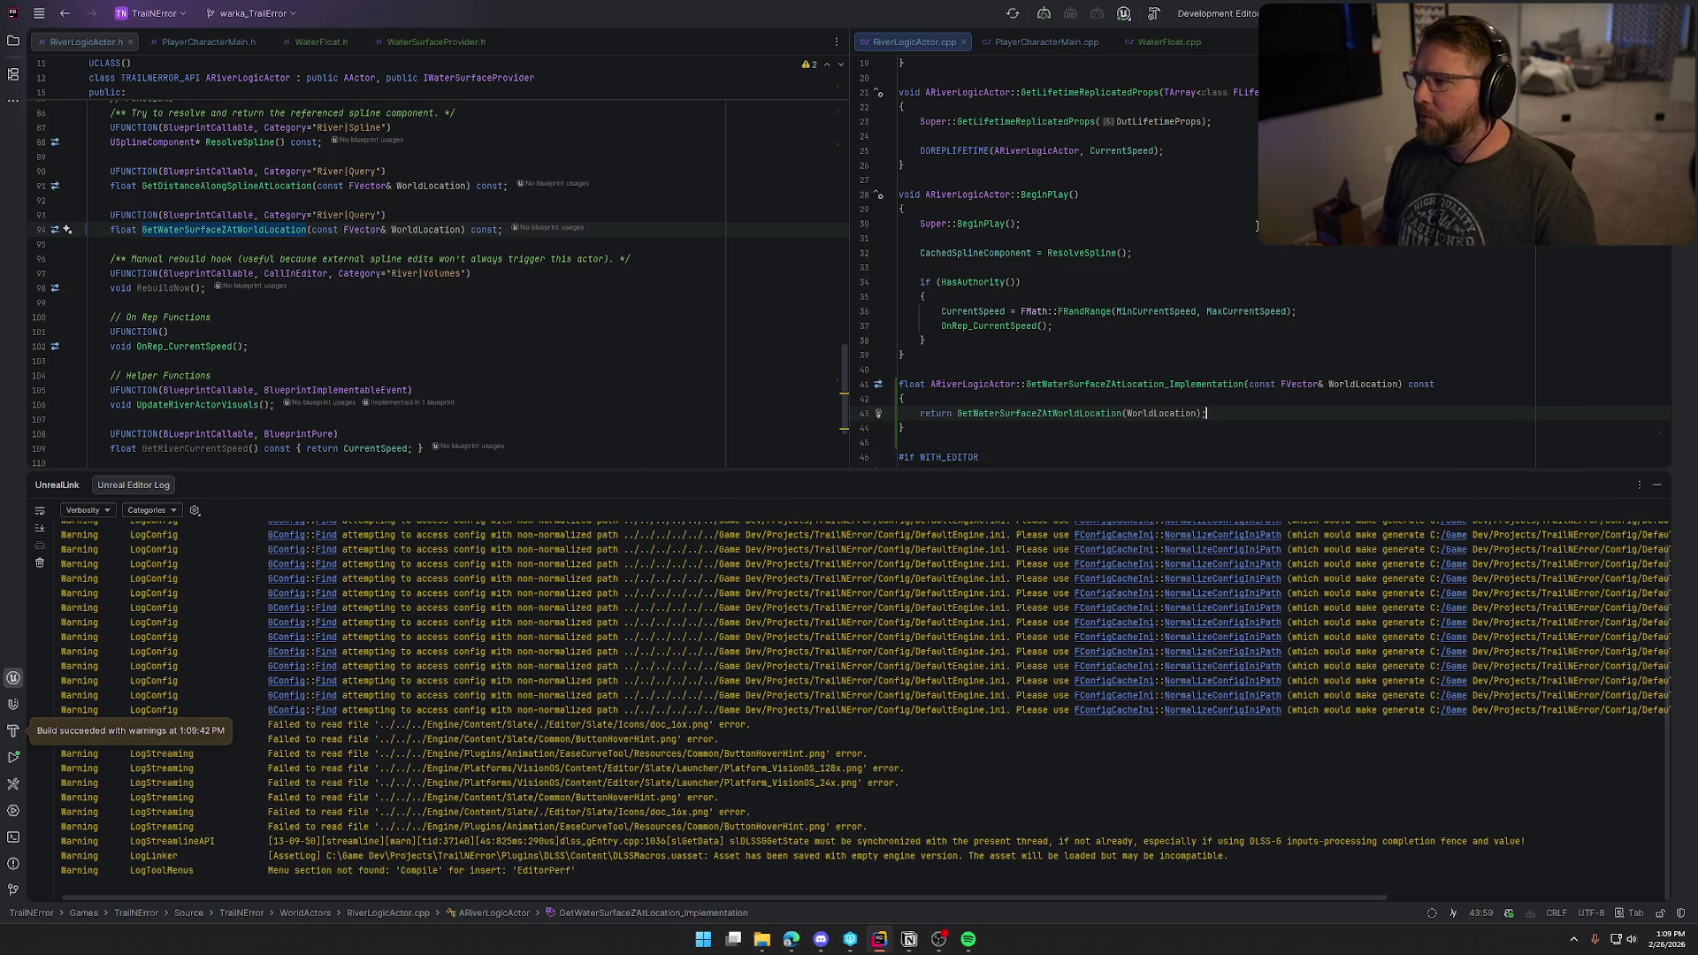
click(329, 42)
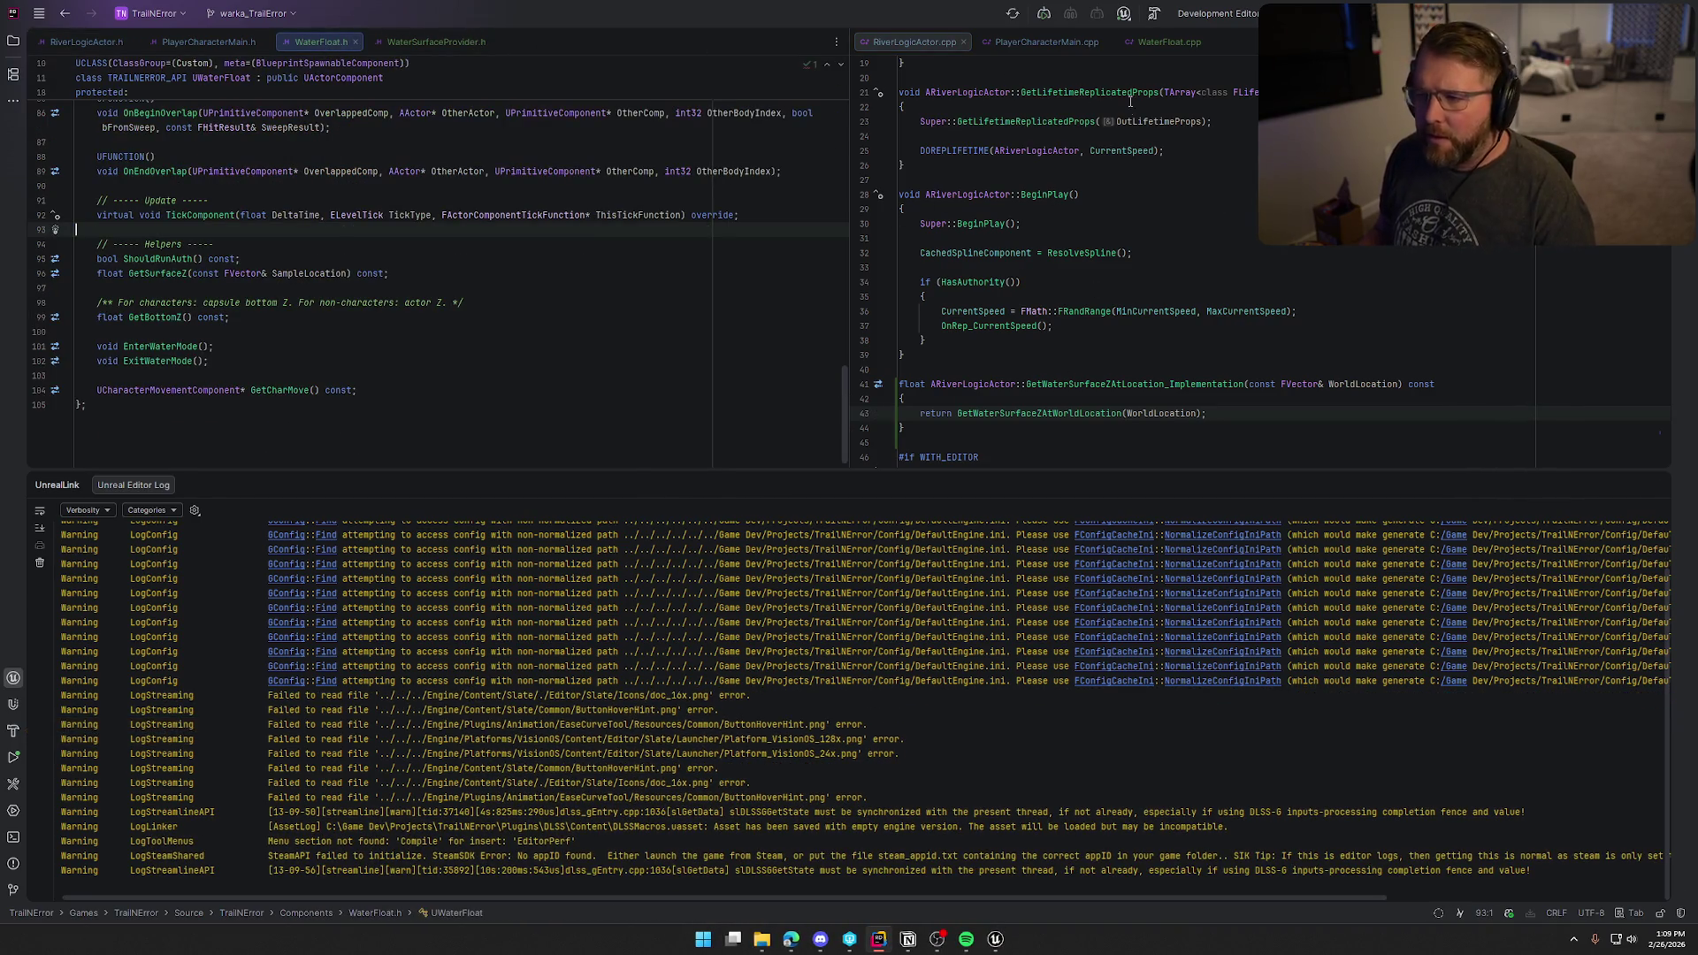
Step: Show WaterFloat.cpp beside WaterFloat.h with the log hidden, highlight OverlapSource, then switch to Unreal Editor
click(1158, 42)
click(1657, 484)
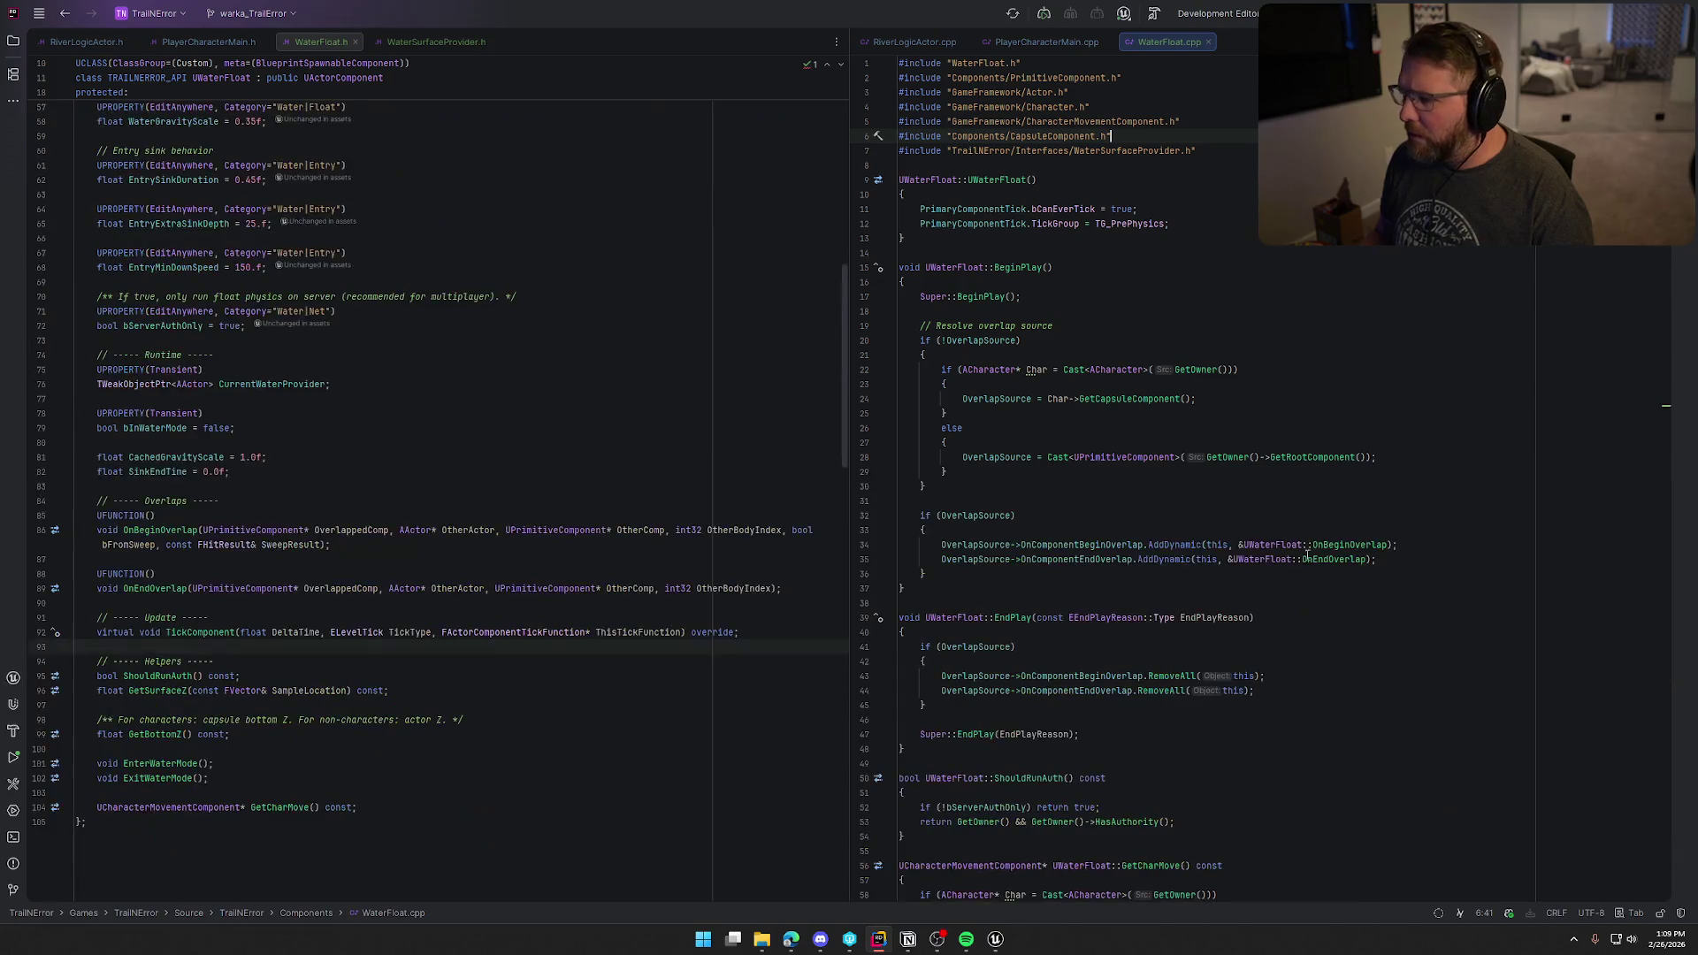
click(962, 515)
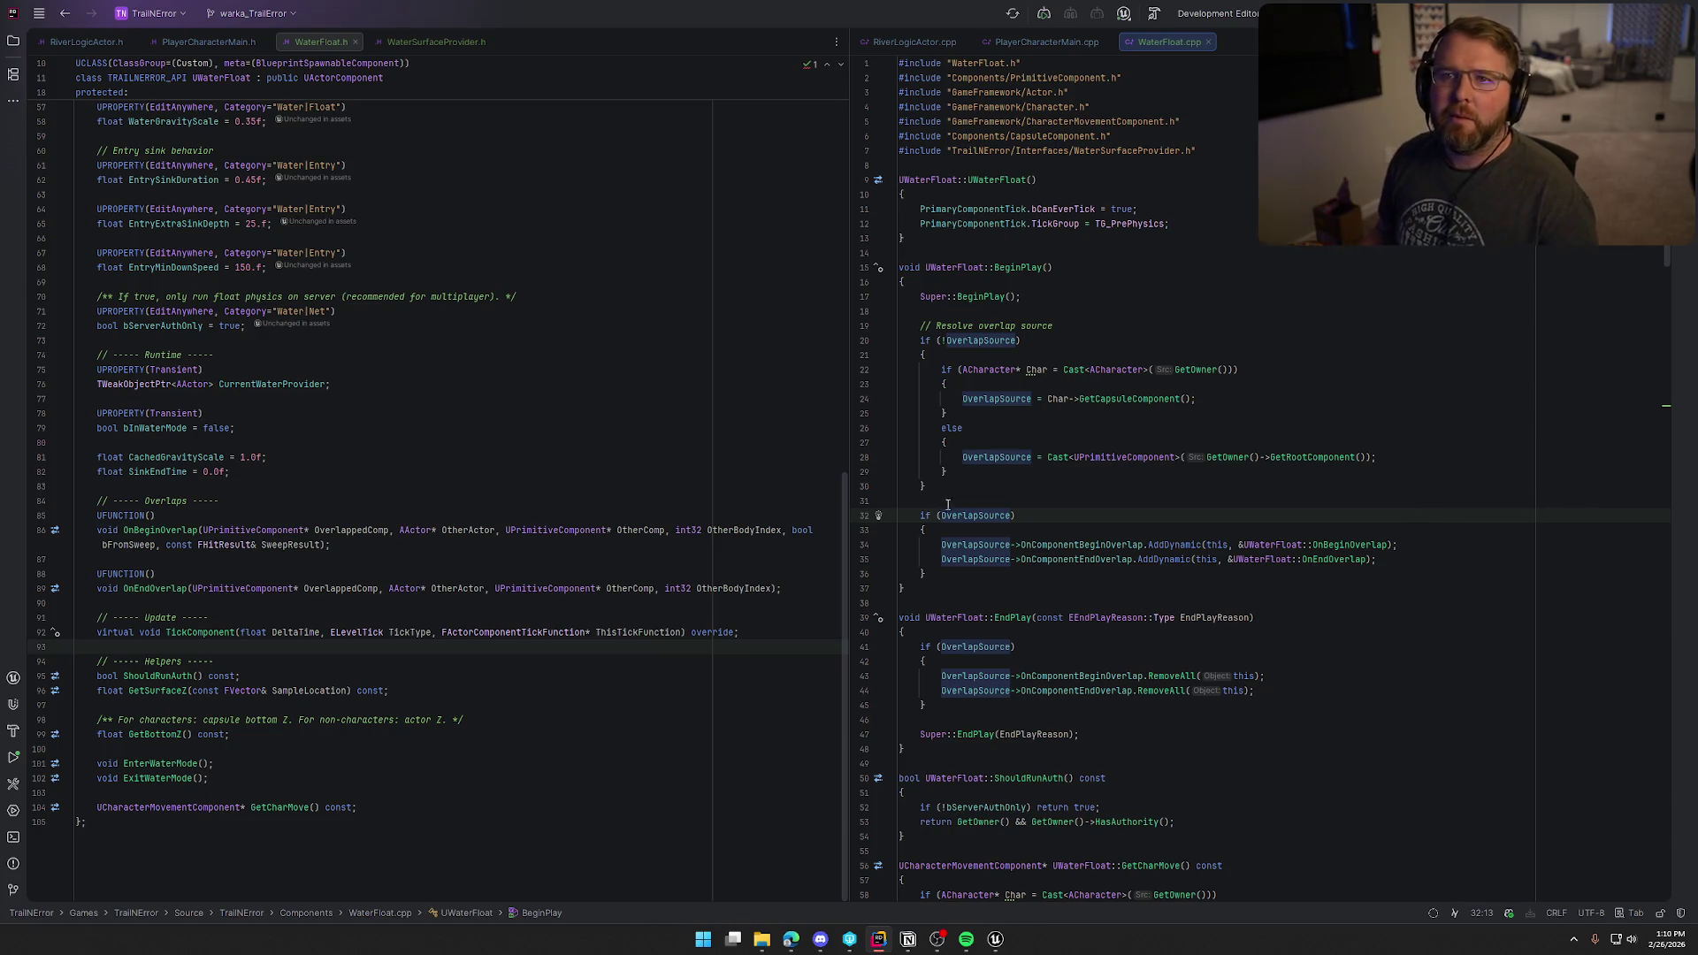
click(996, 939)
key(ctrl+space)
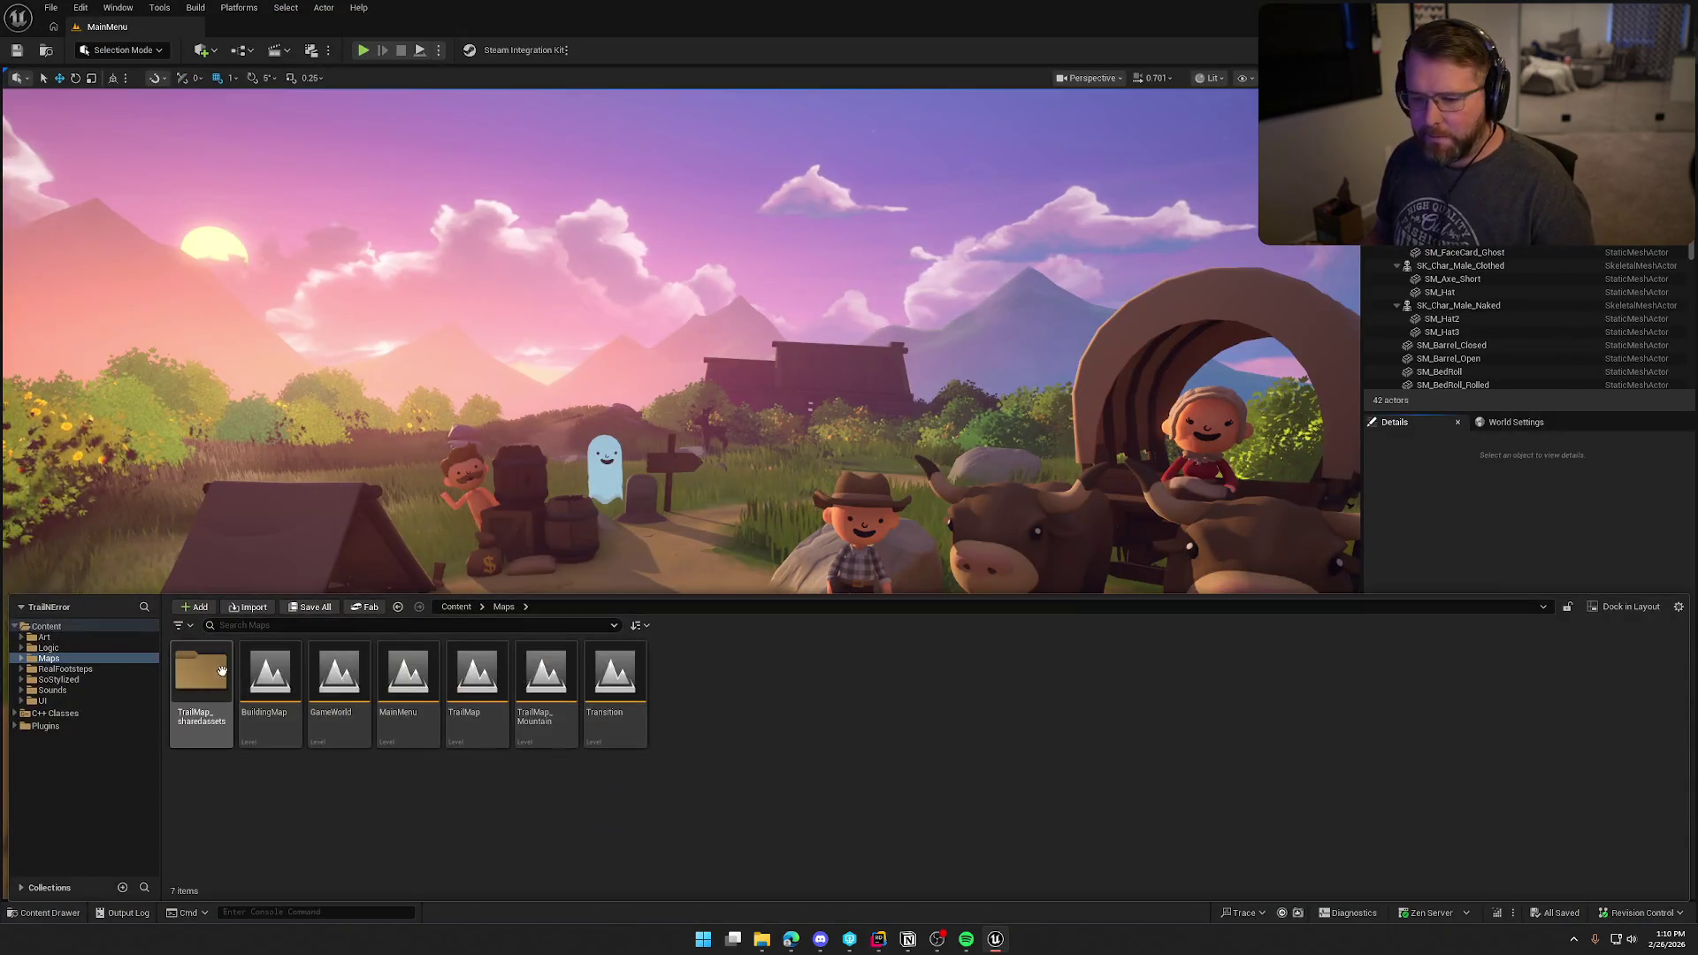
Step: Load GameWorld, read the interface-call assertion callstack in the Crash Reporter, and move it aside
double_click(339, 676)
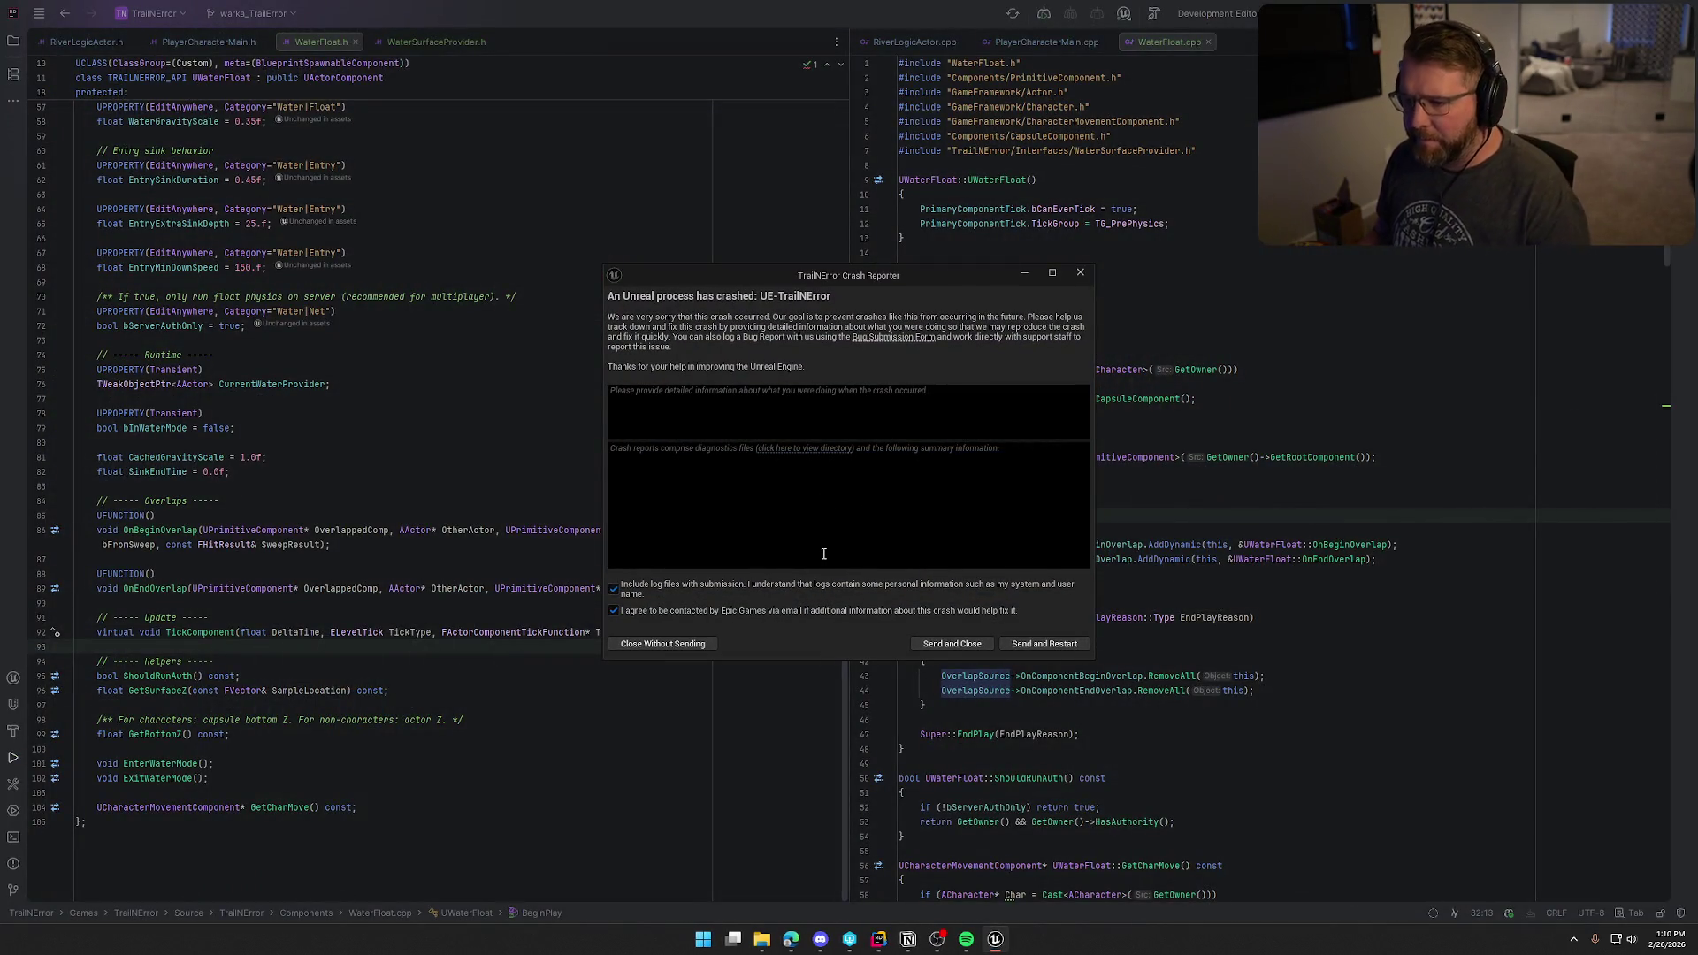
double_click(799, 274)
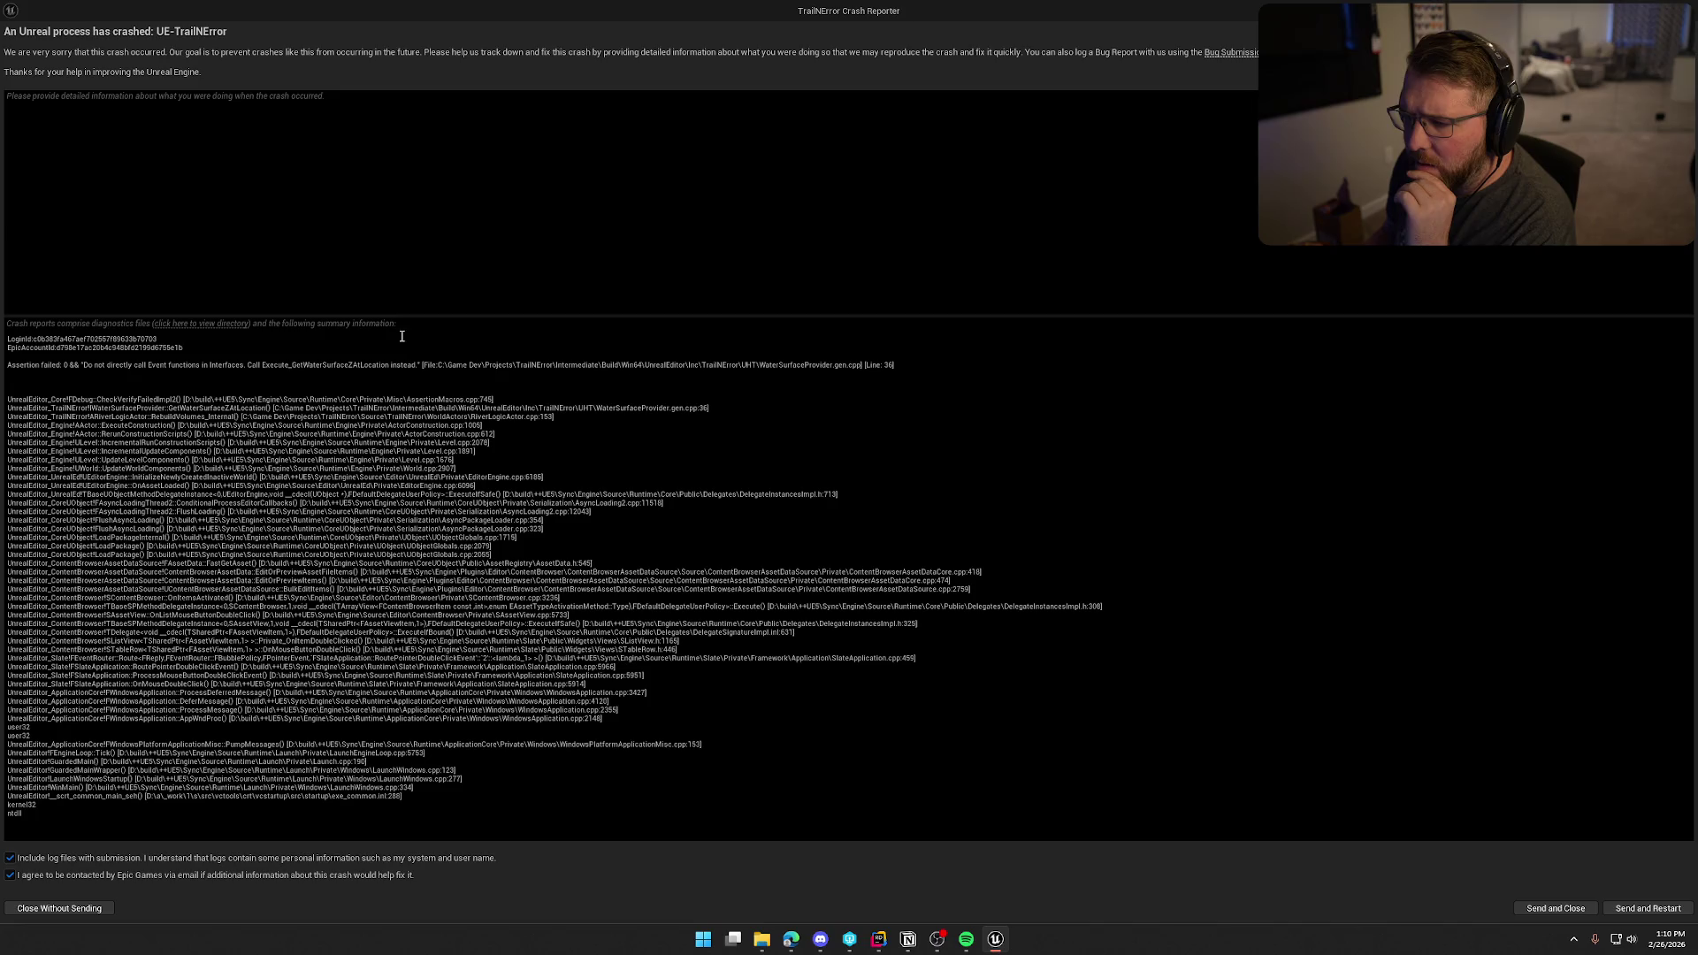
mouse_move(624, 11)
mouse_down()
mouse_move(715, 76)
mouse_move(0, 79)
mouse_up()
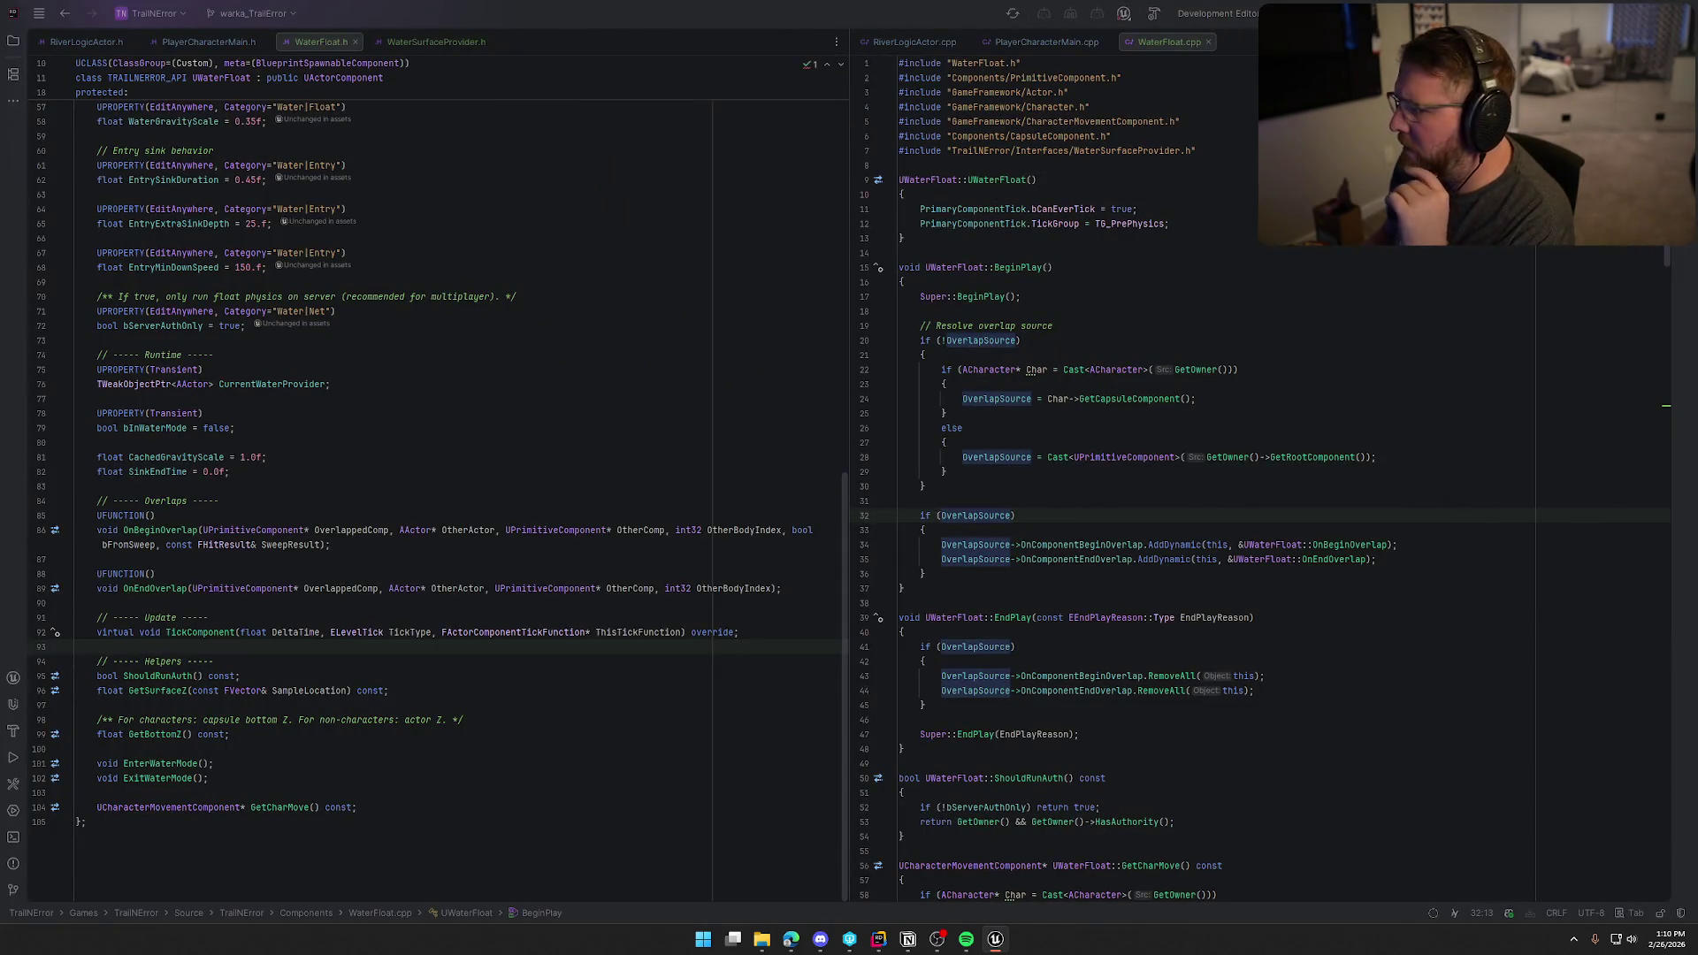
Step: Search WaterFloat.cpp for 'GetWa' to find its surface-height call
click(1404, 490)
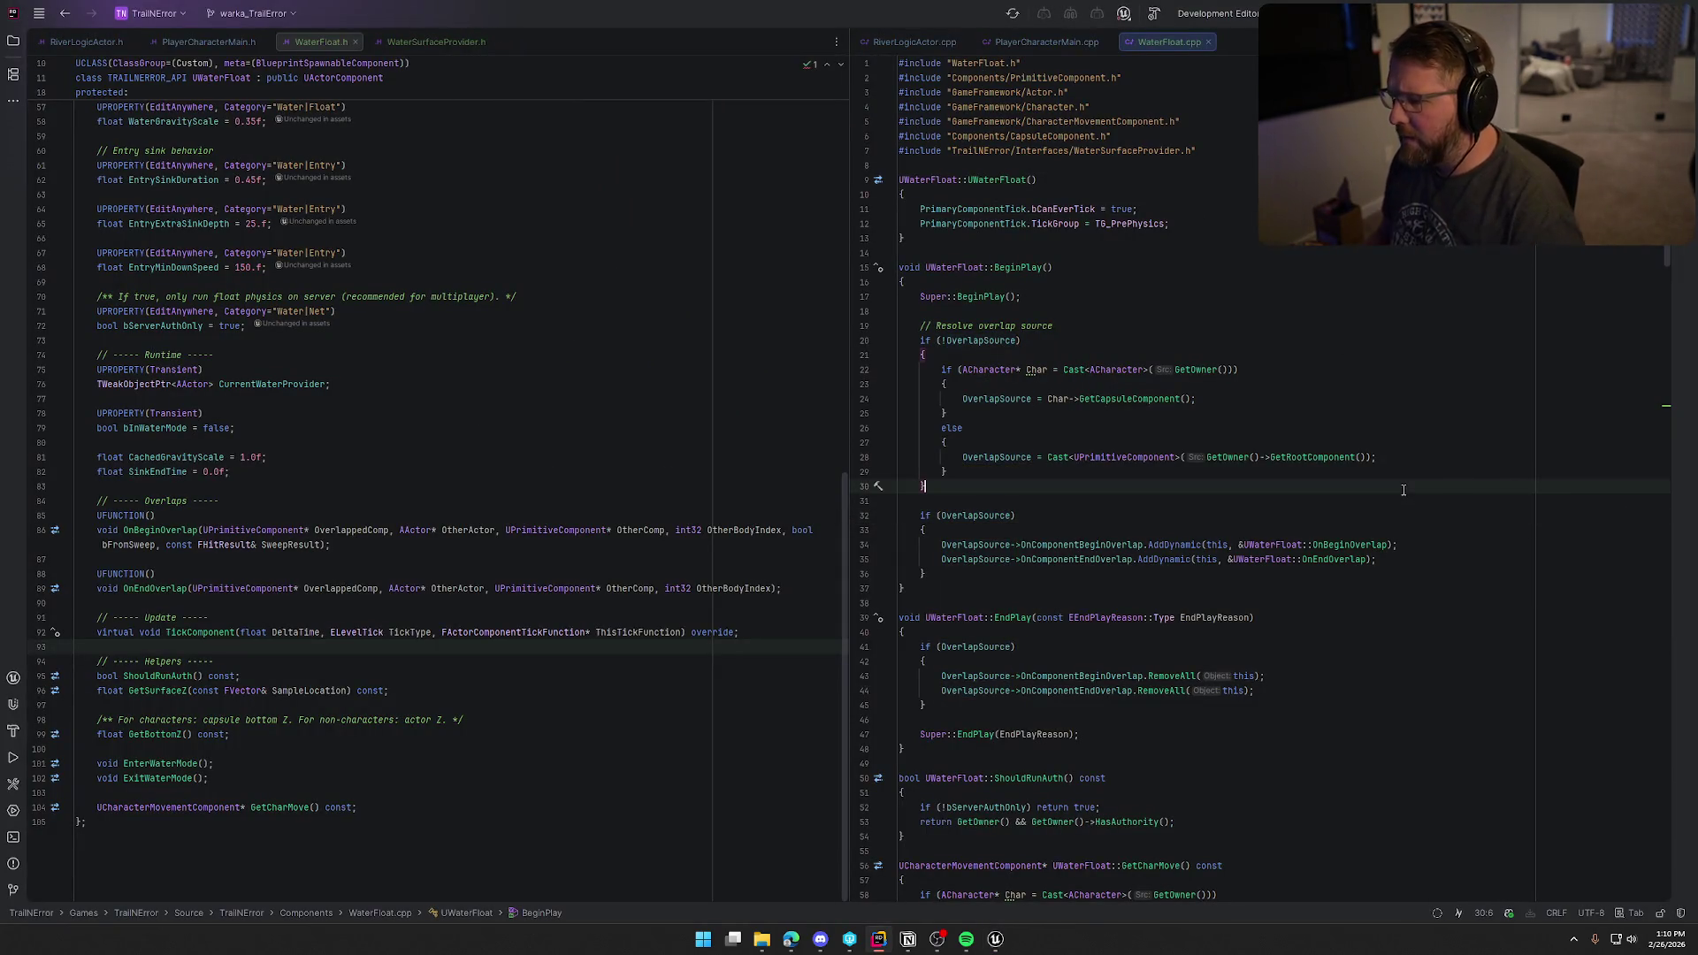
key(ctrl+f)
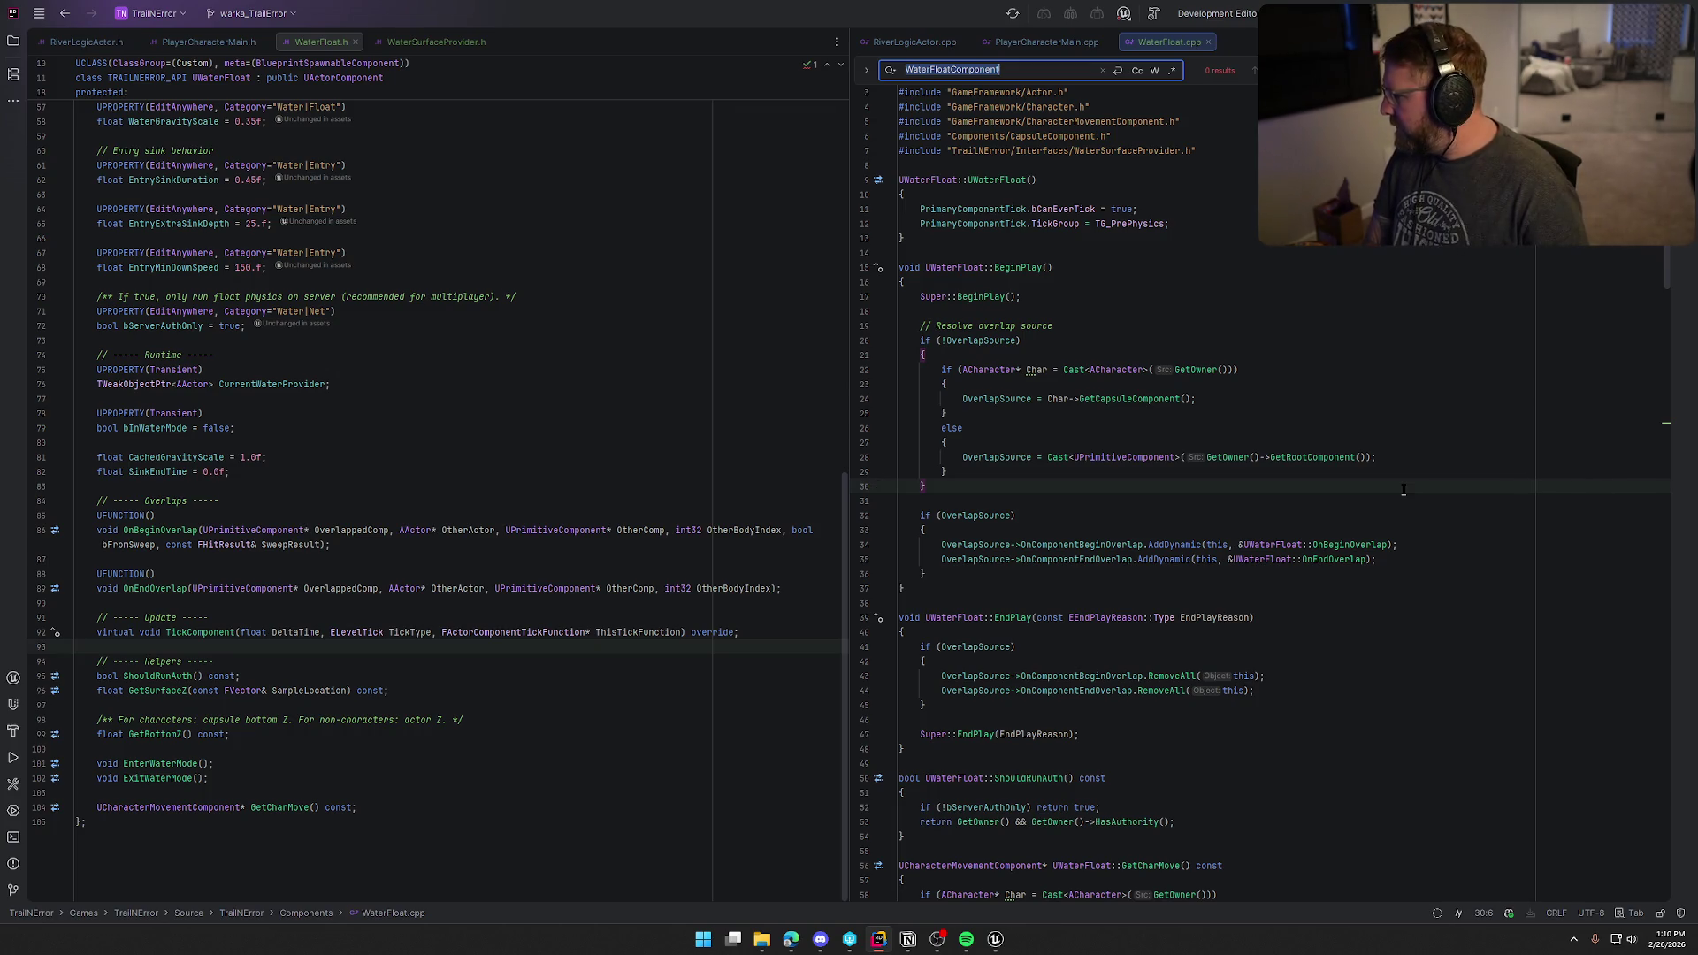
text(GetWa)
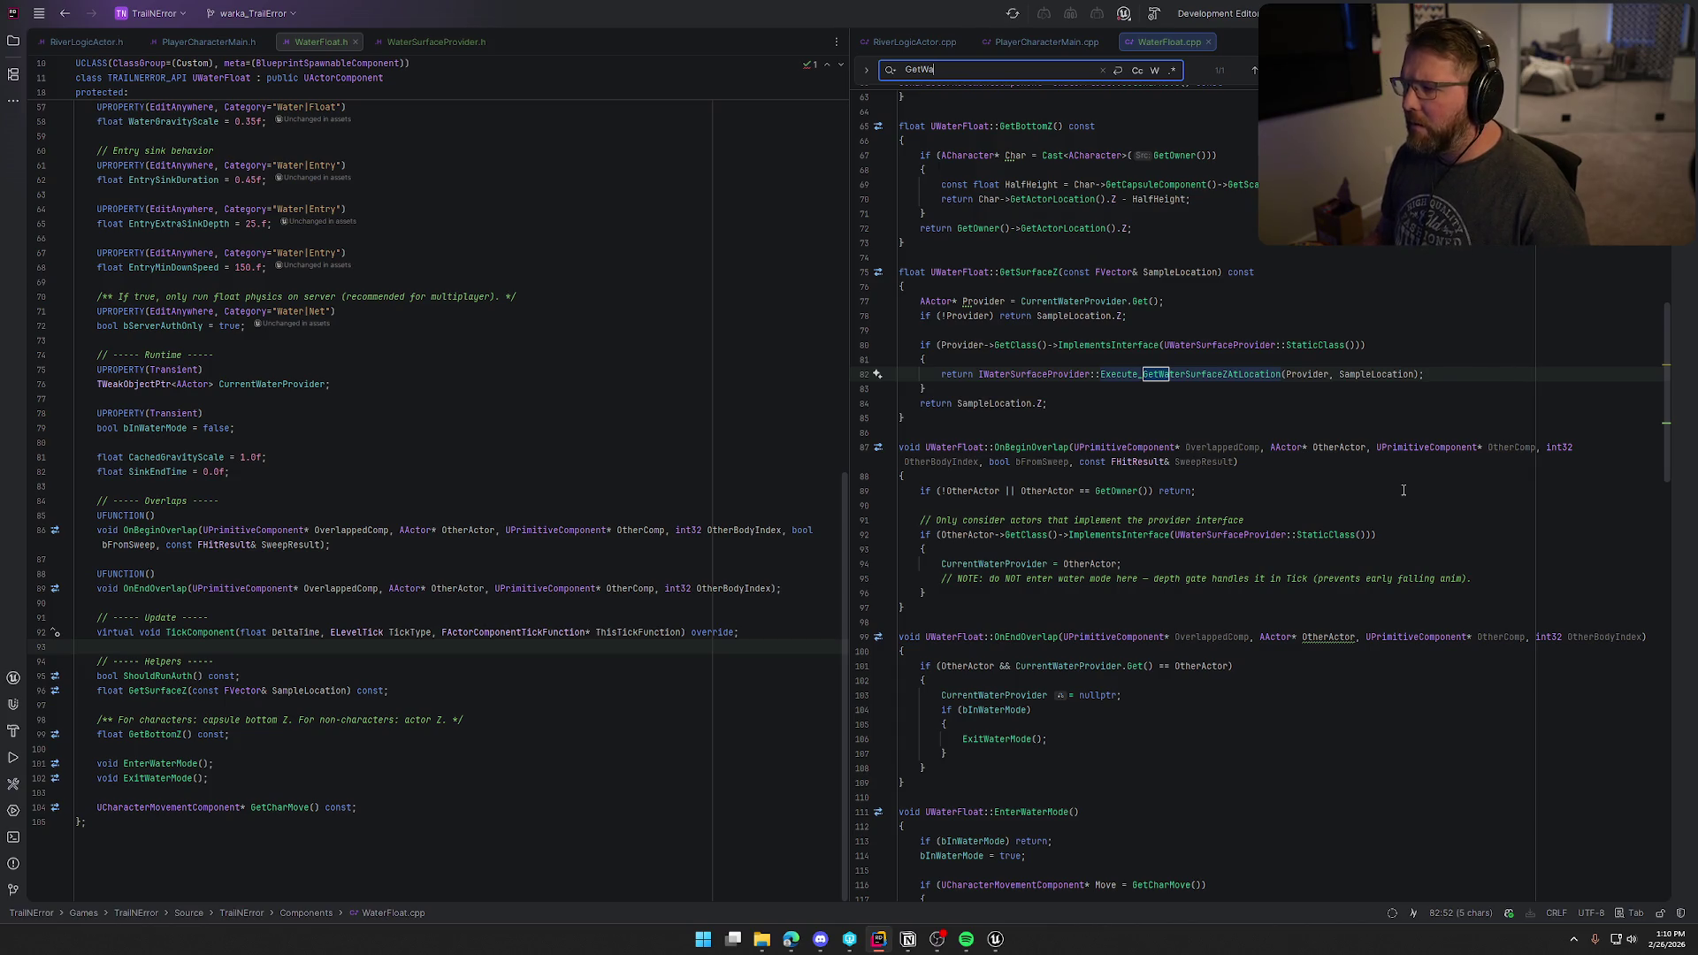
Step: Trace the line 43 GetWaterSurfaceZAtWorldLocation call in RiverLogicActor.cpp to its header declaration
click(913, 43)
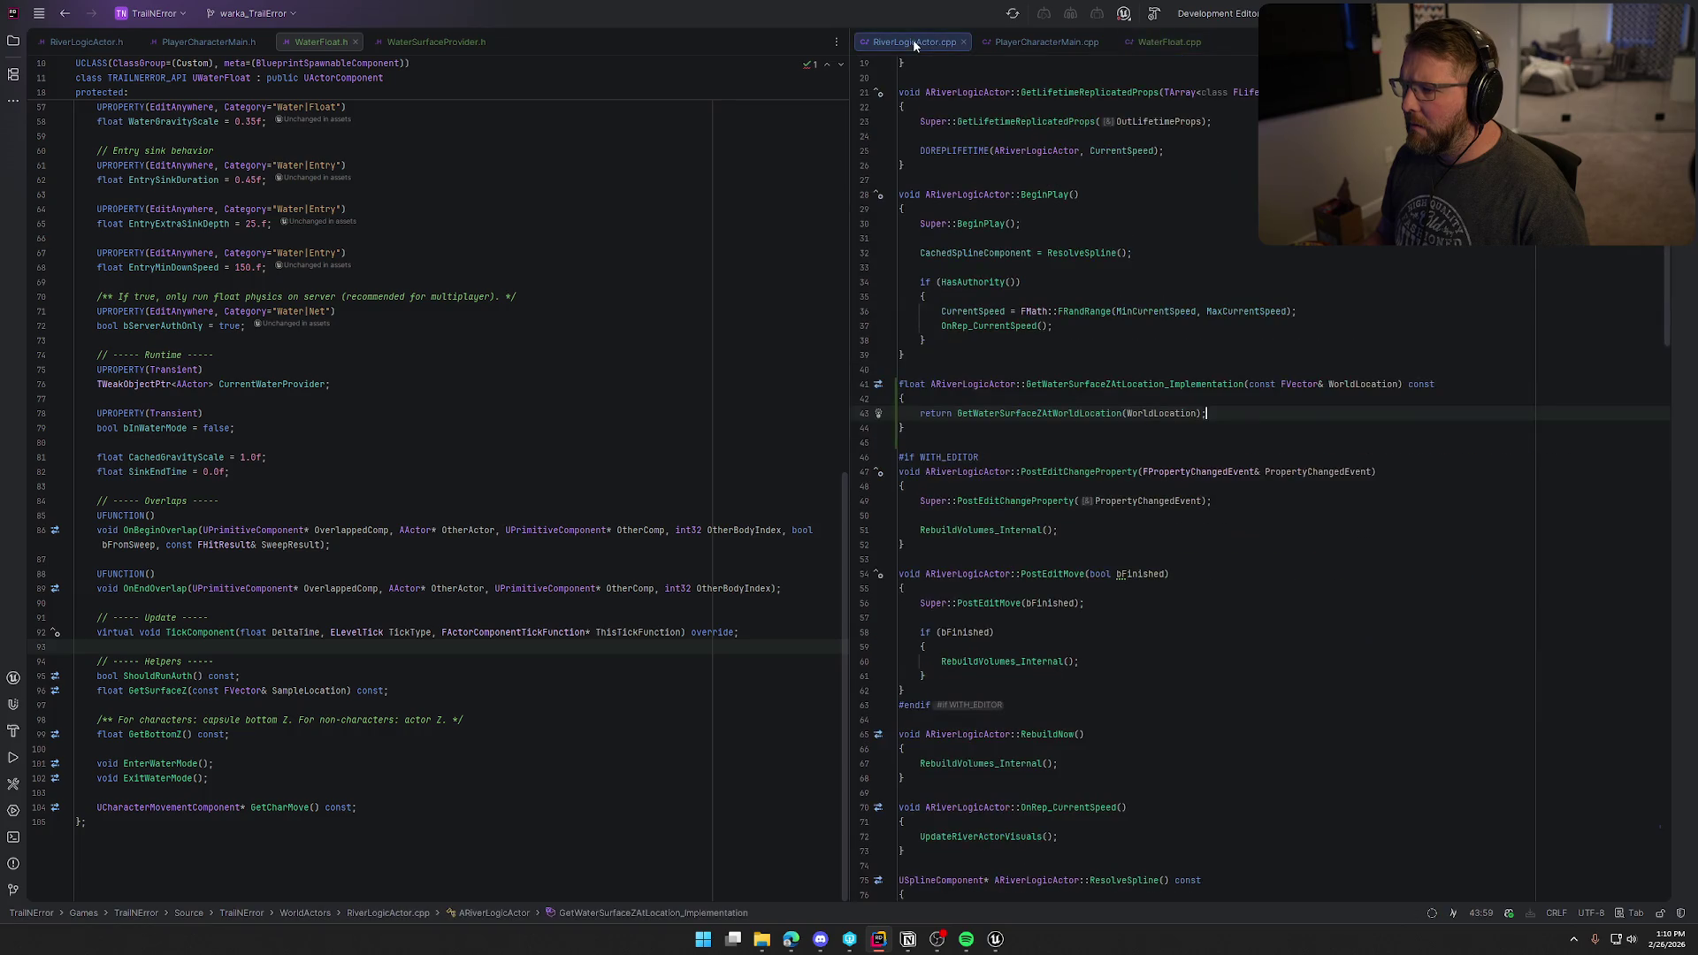
click(1012, 414)
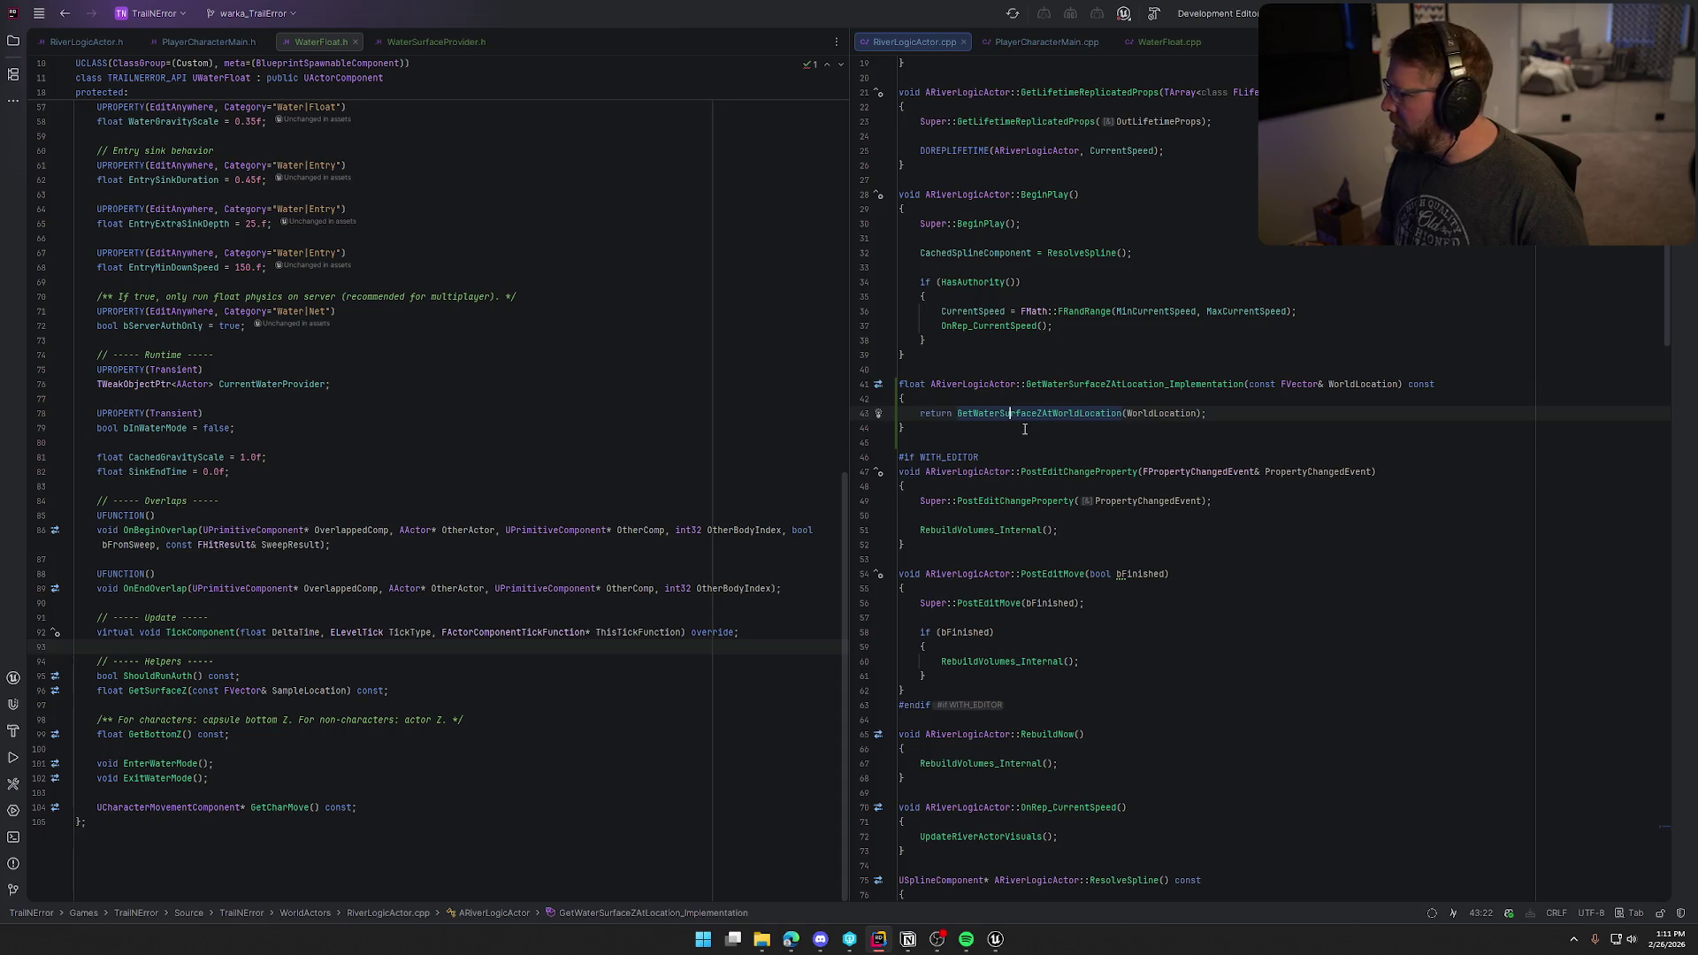
click(1092, 385)
ctrl+click(1092, 386)
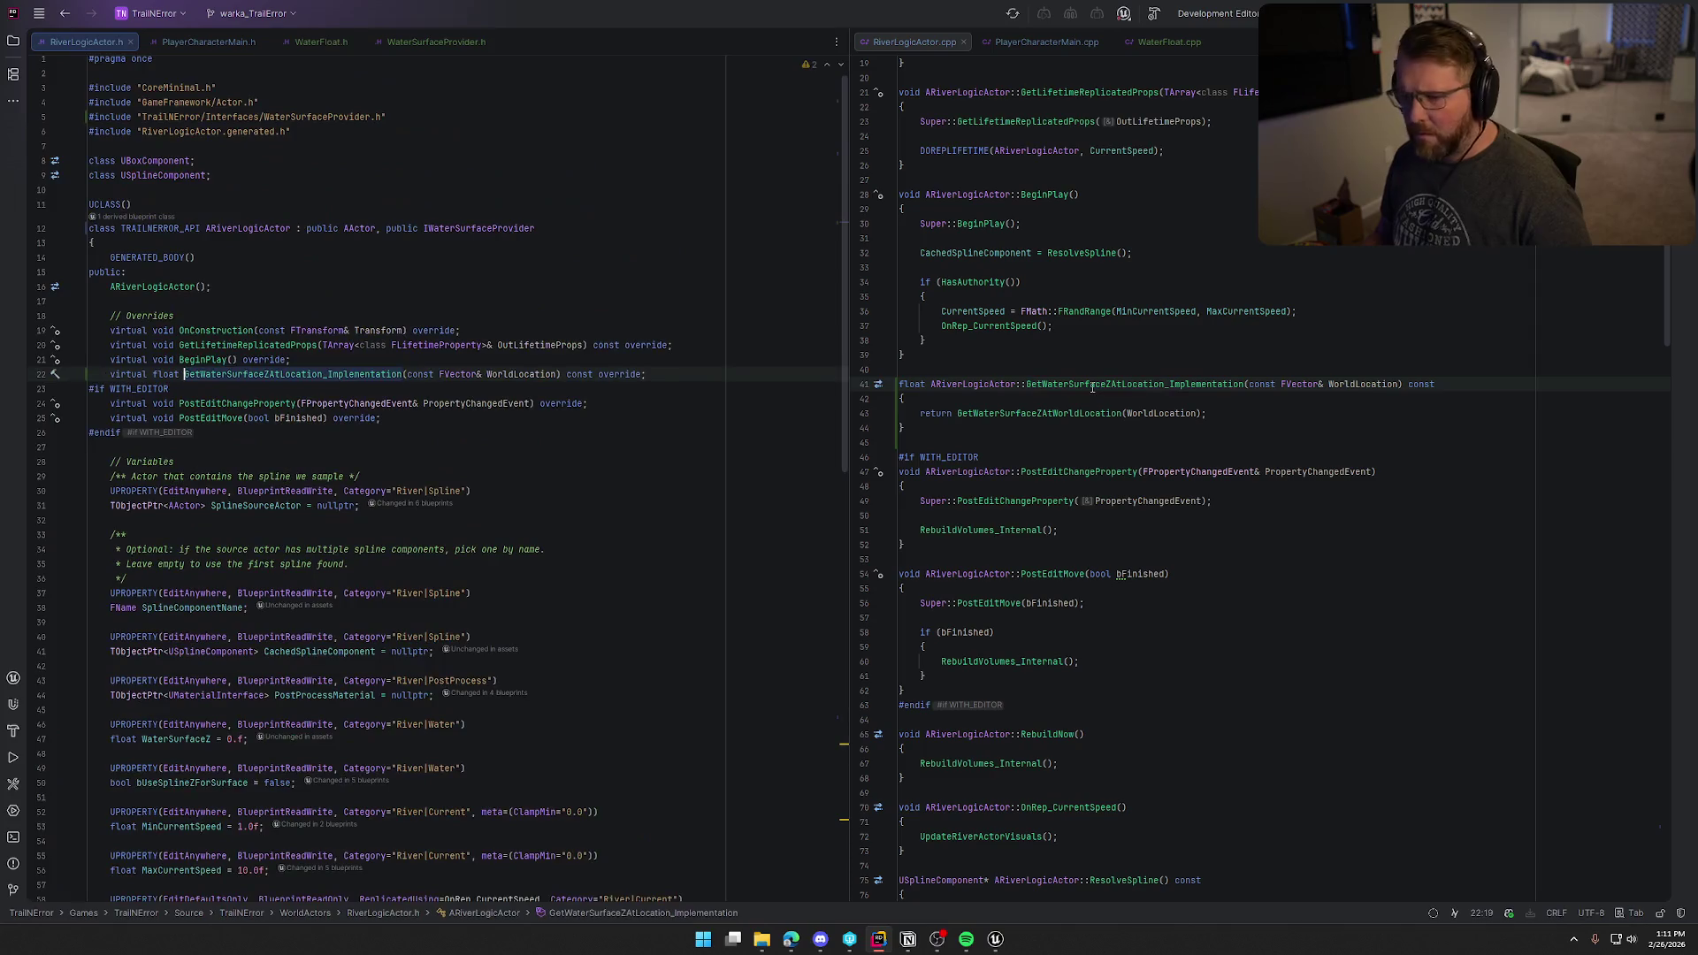
Step: Find the Execute_GetWaterSurfaceZAtLocation call on line 82, then open Unreal's Content Drawer at Maps
key(ctrl+Tab)
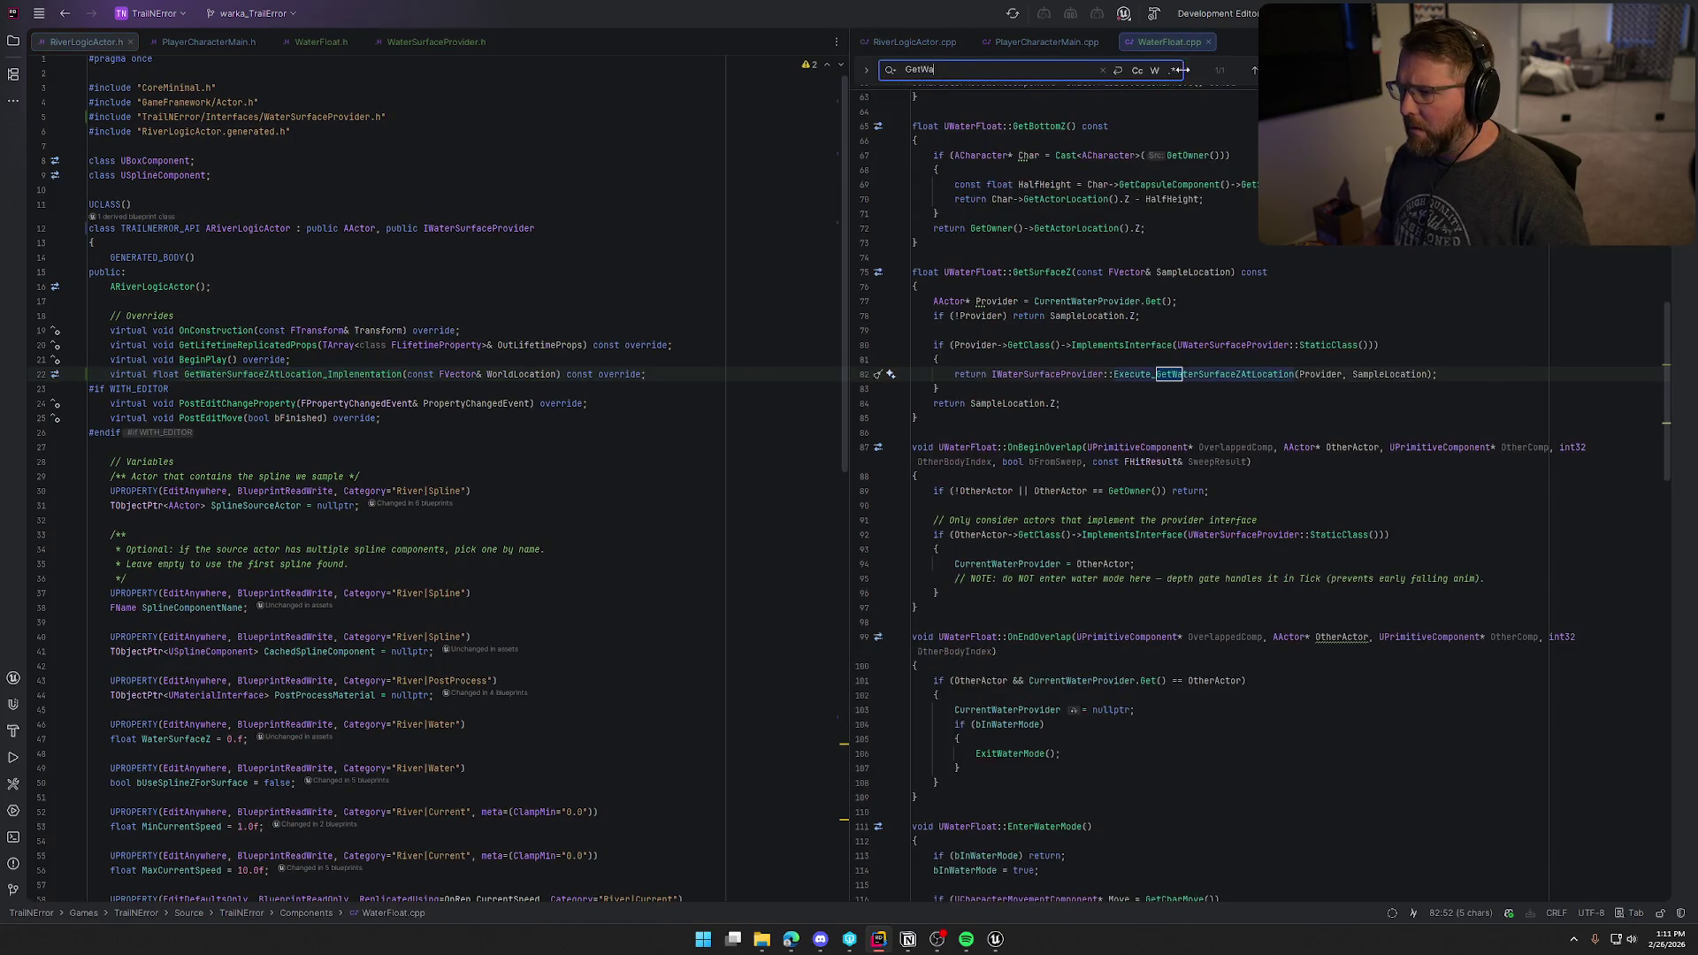
double_click(1215, 374)
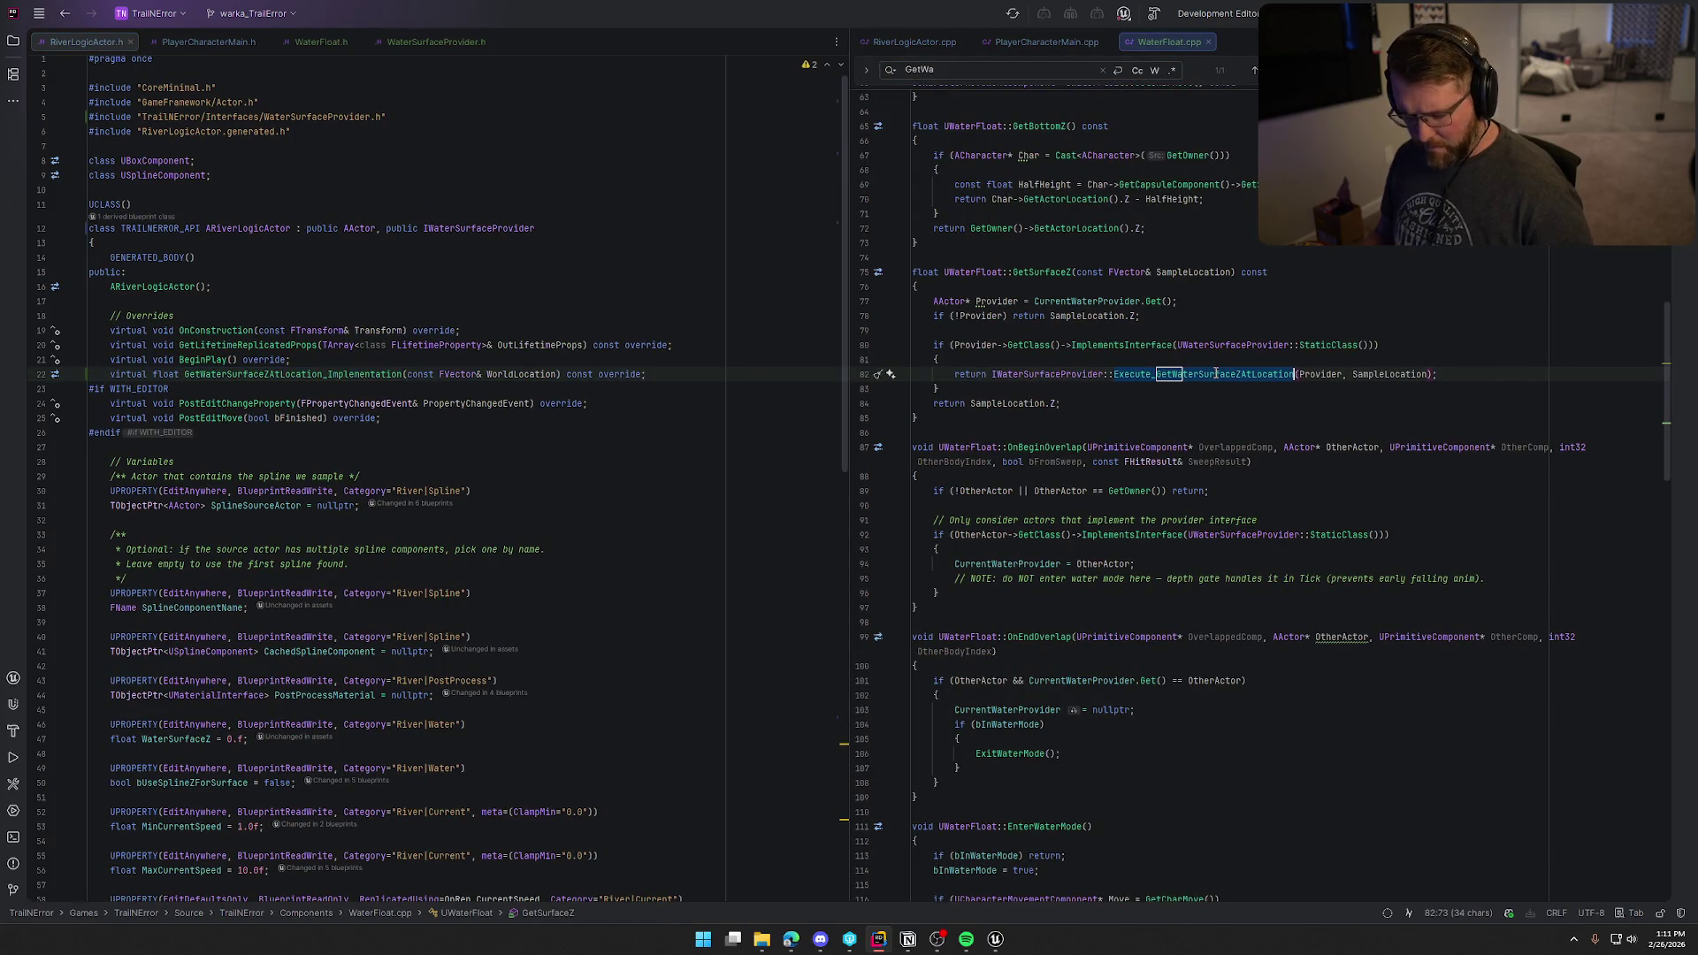
click(1156, 374)
key(Escape)
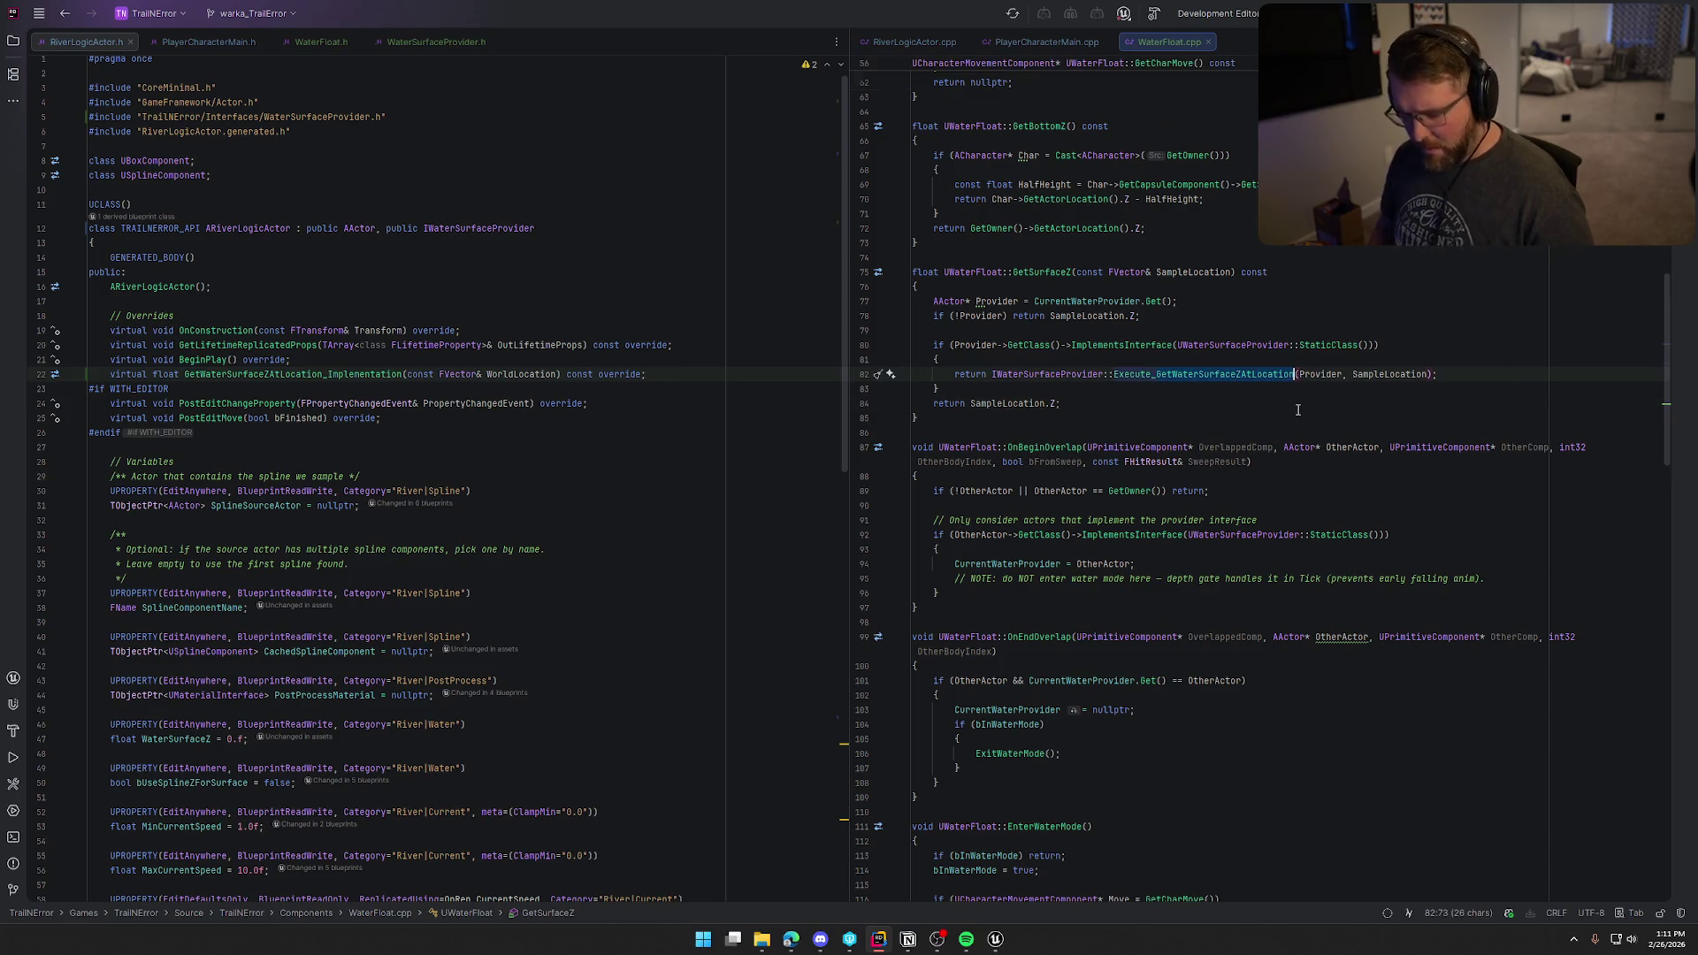
key(ctrl+f)
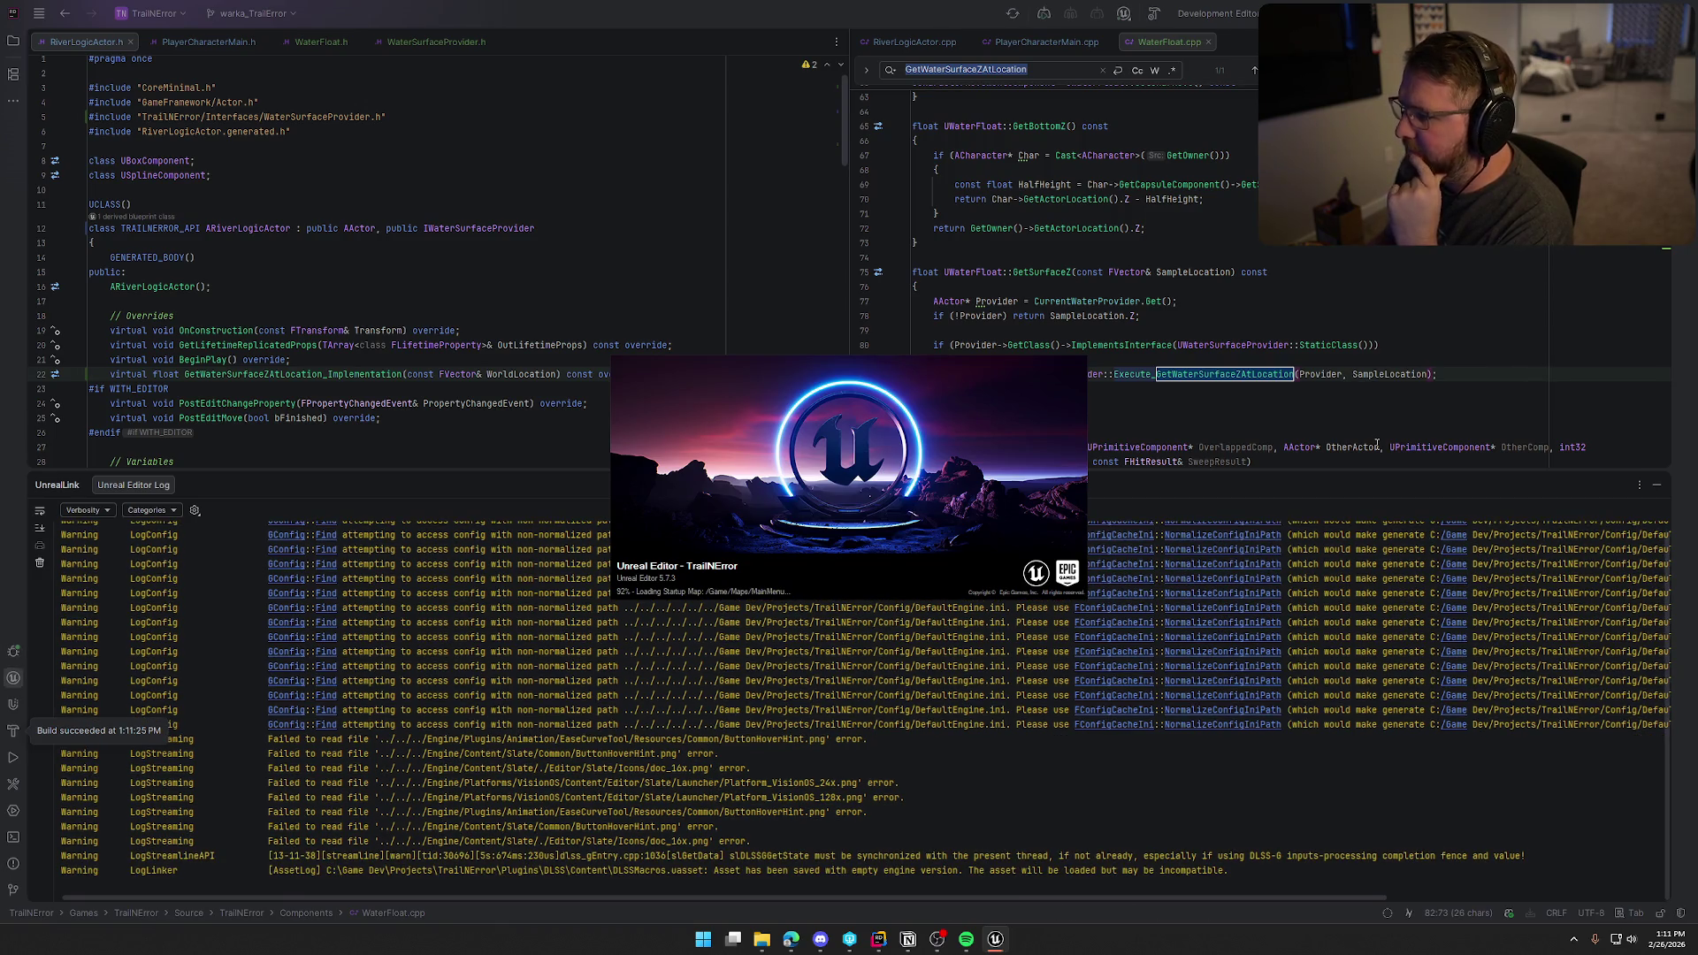
click(1657, 485)
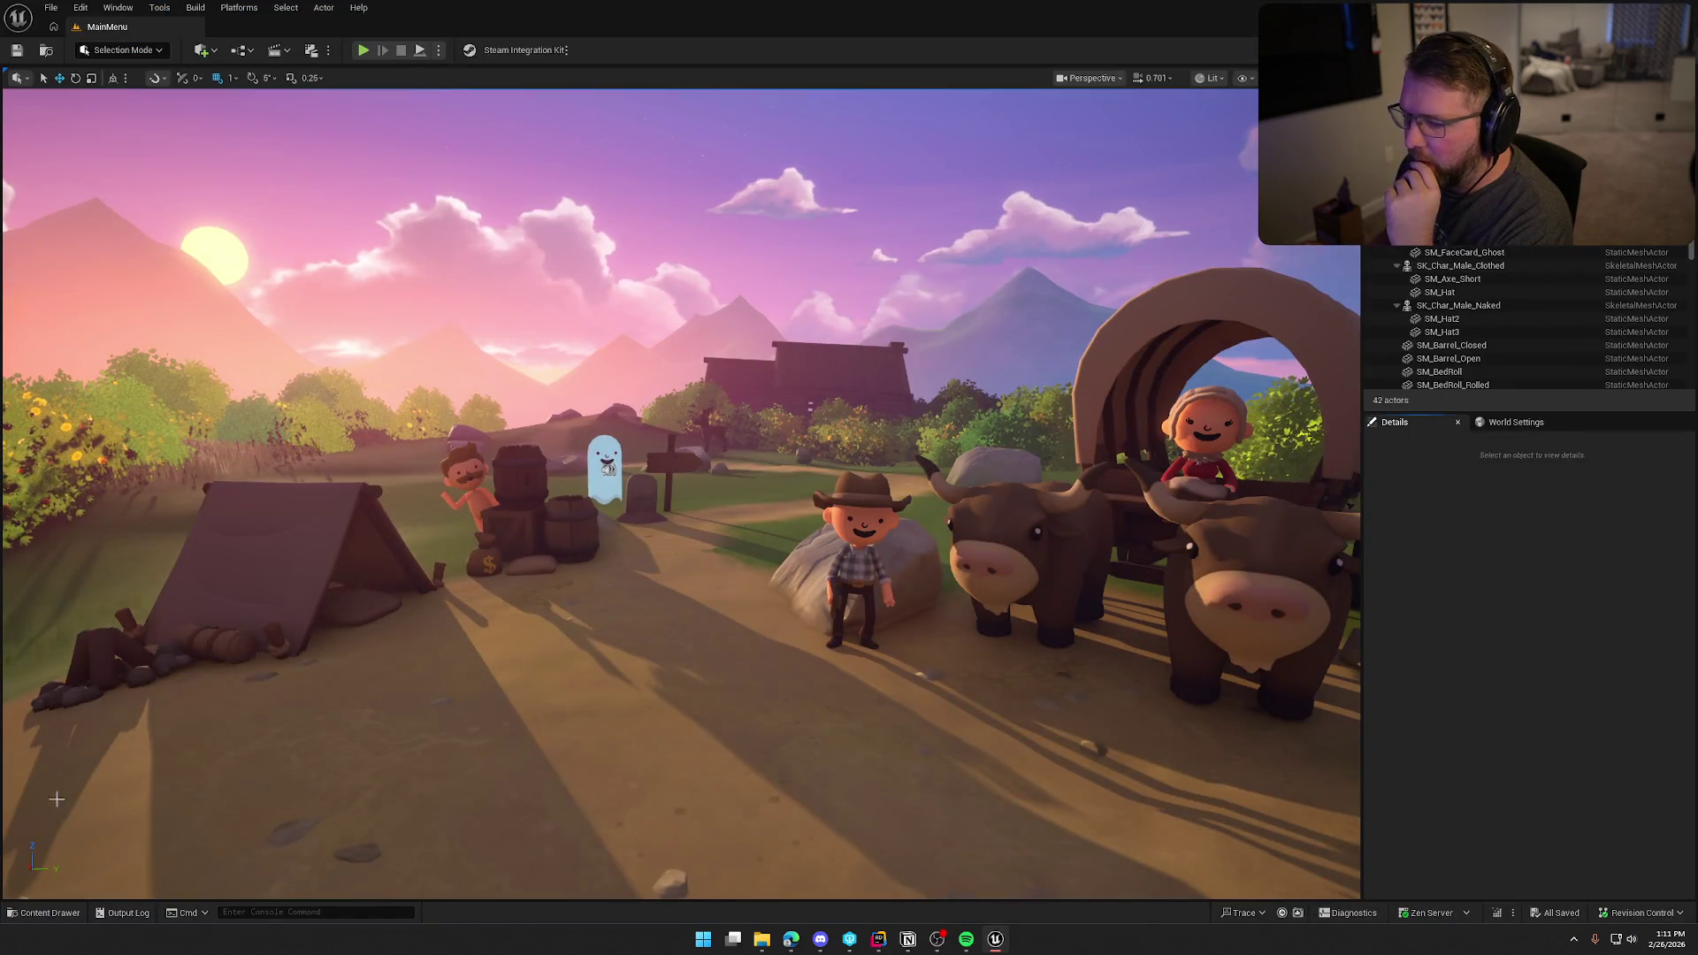
click(45, 913)
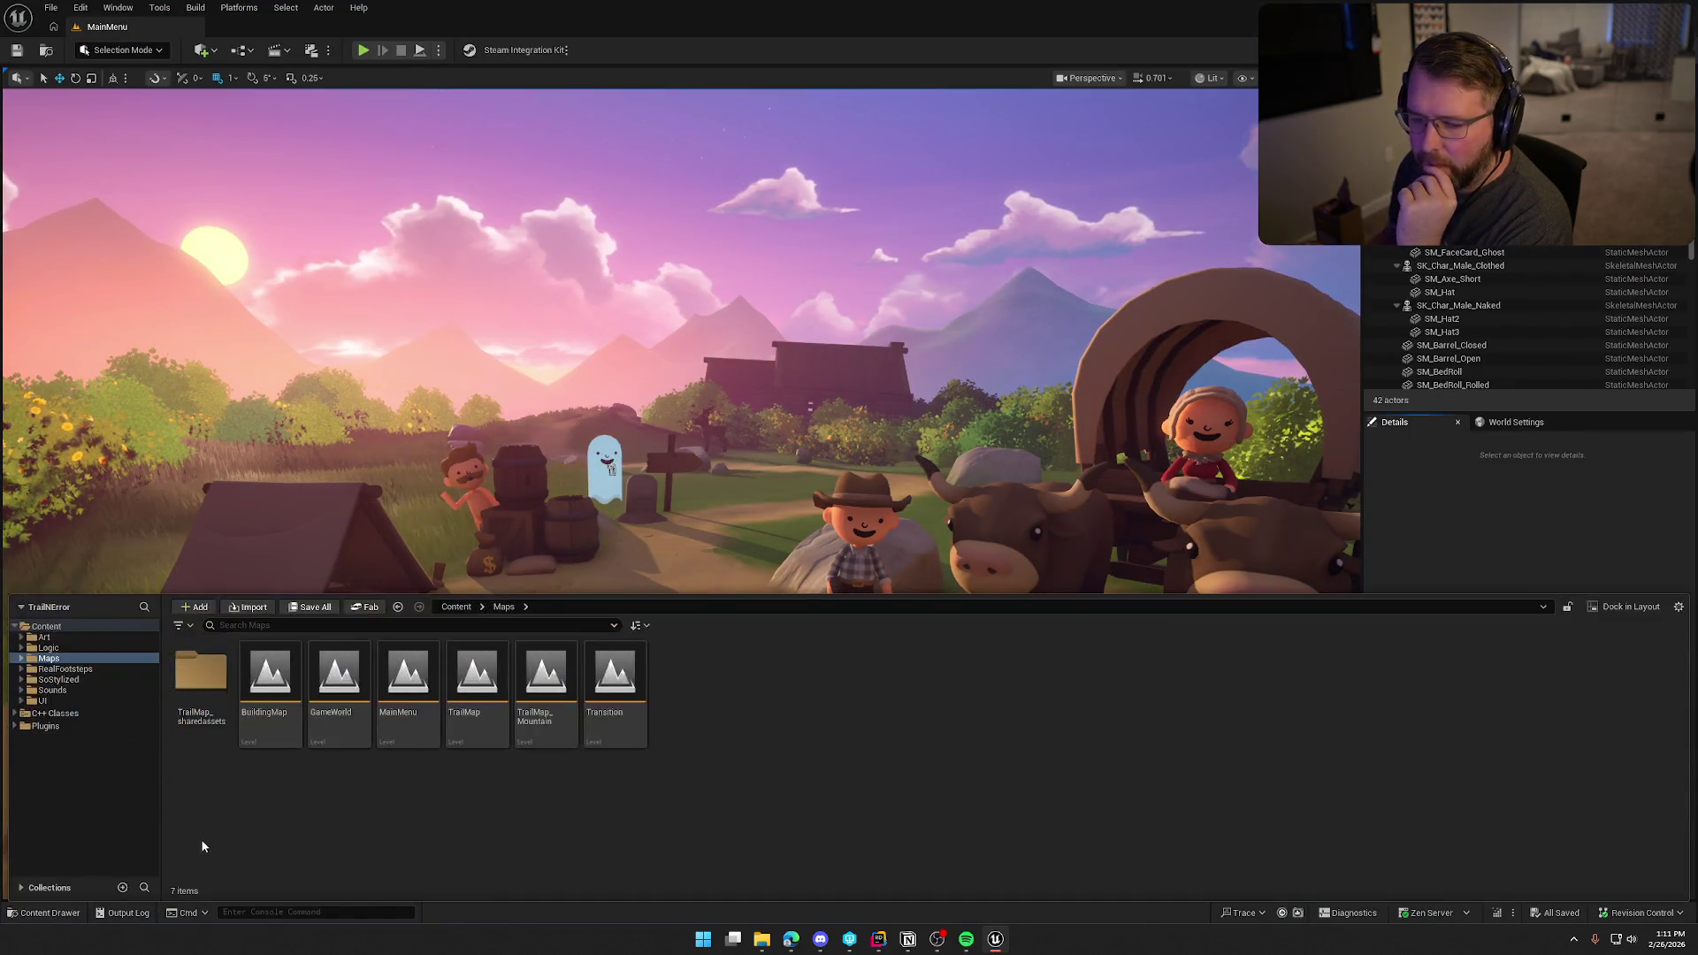
Step: Open GameWorld, which breaks in WaterSurfaceProvider.gen.cpp under Rider's debugger
double_click(331, 699)
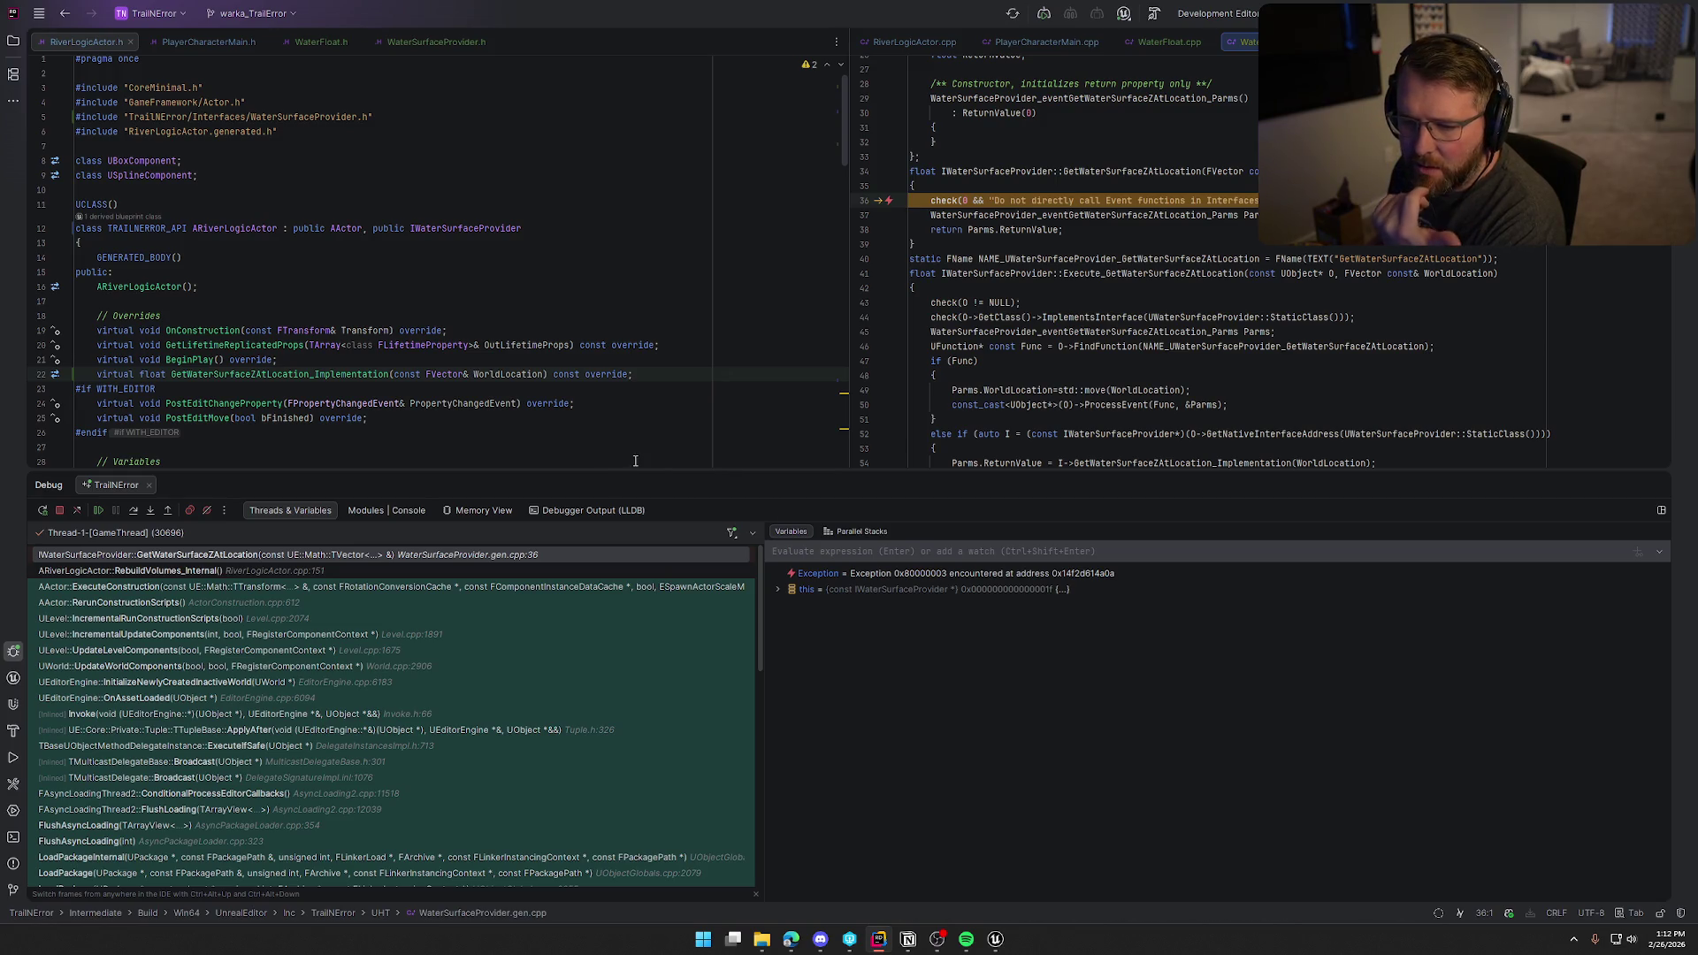
Step: Go from the RebuildVolumes_Internal stack frame to the failing GetWaterSurfaceZAtLocation call on line 151
click(301, 570)
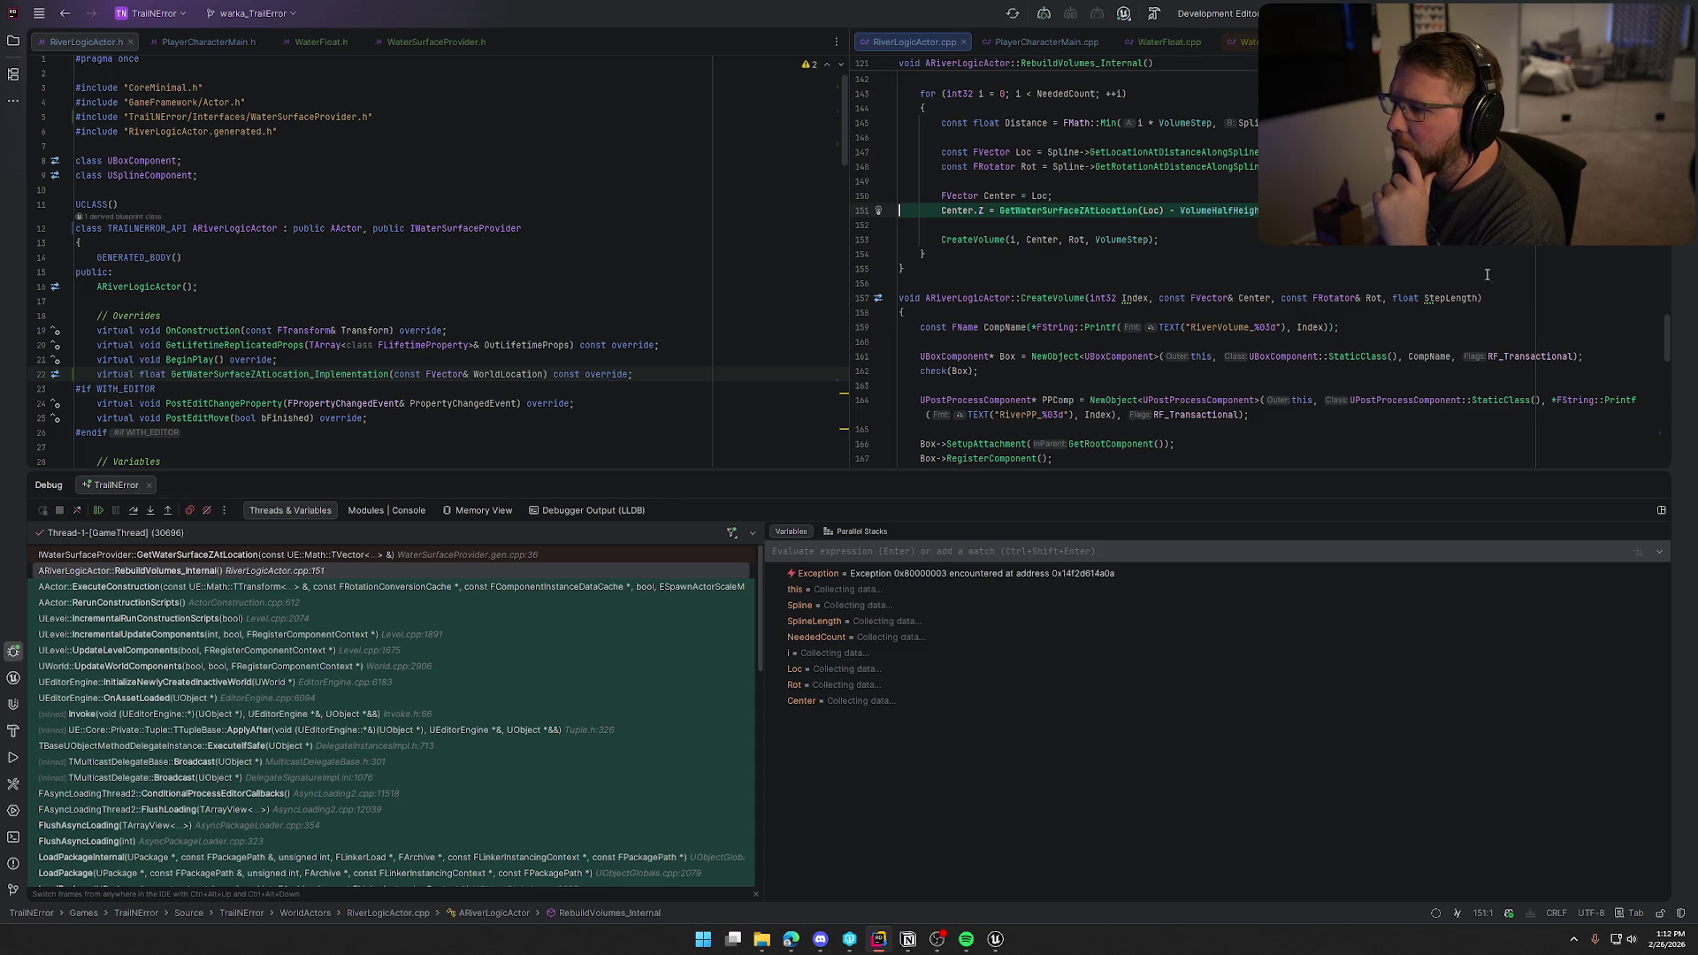
click(1657, 484)
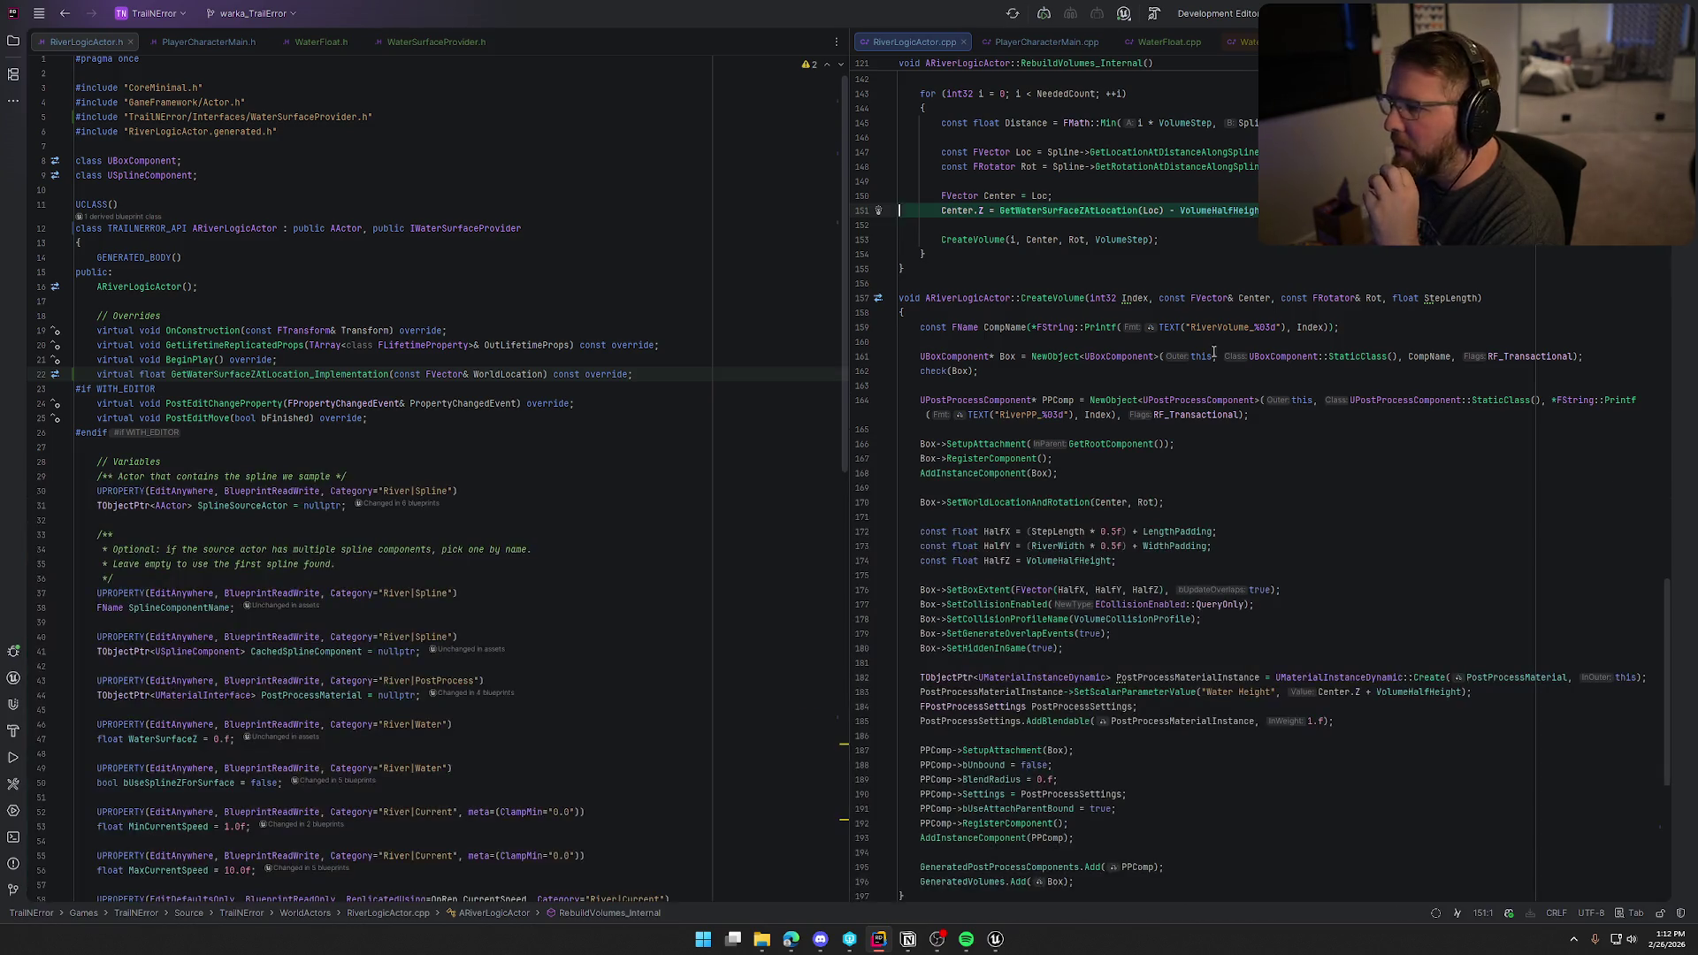
double_click(1094, 212)
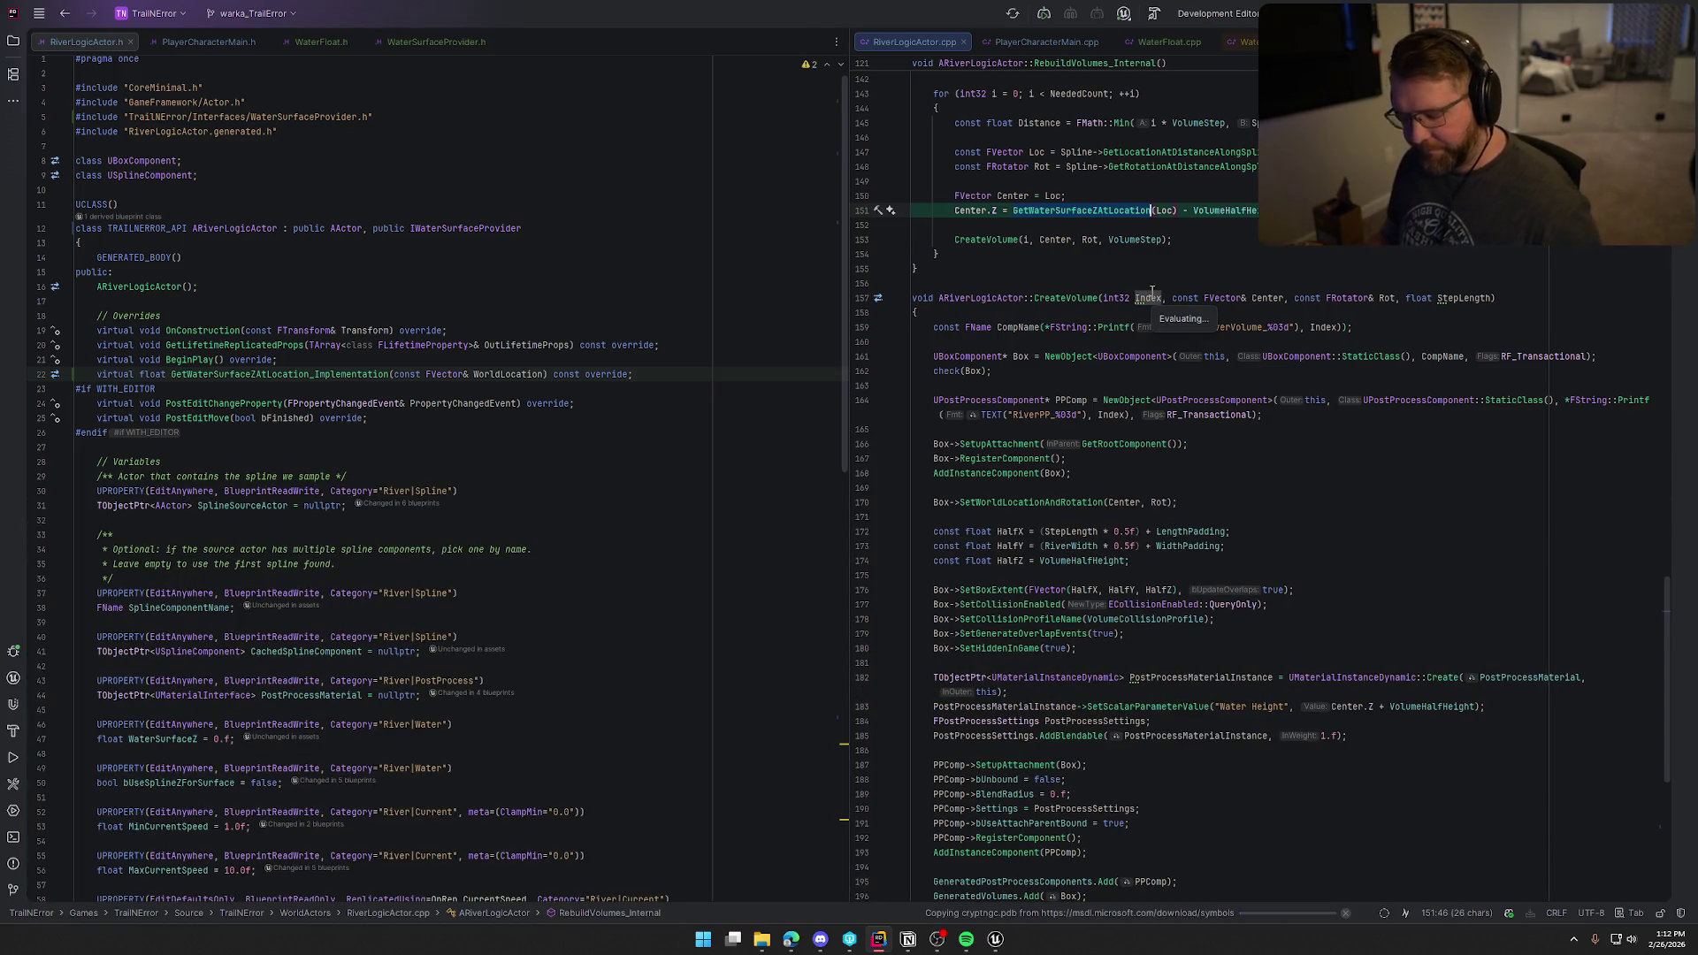
key(ctrl+h)
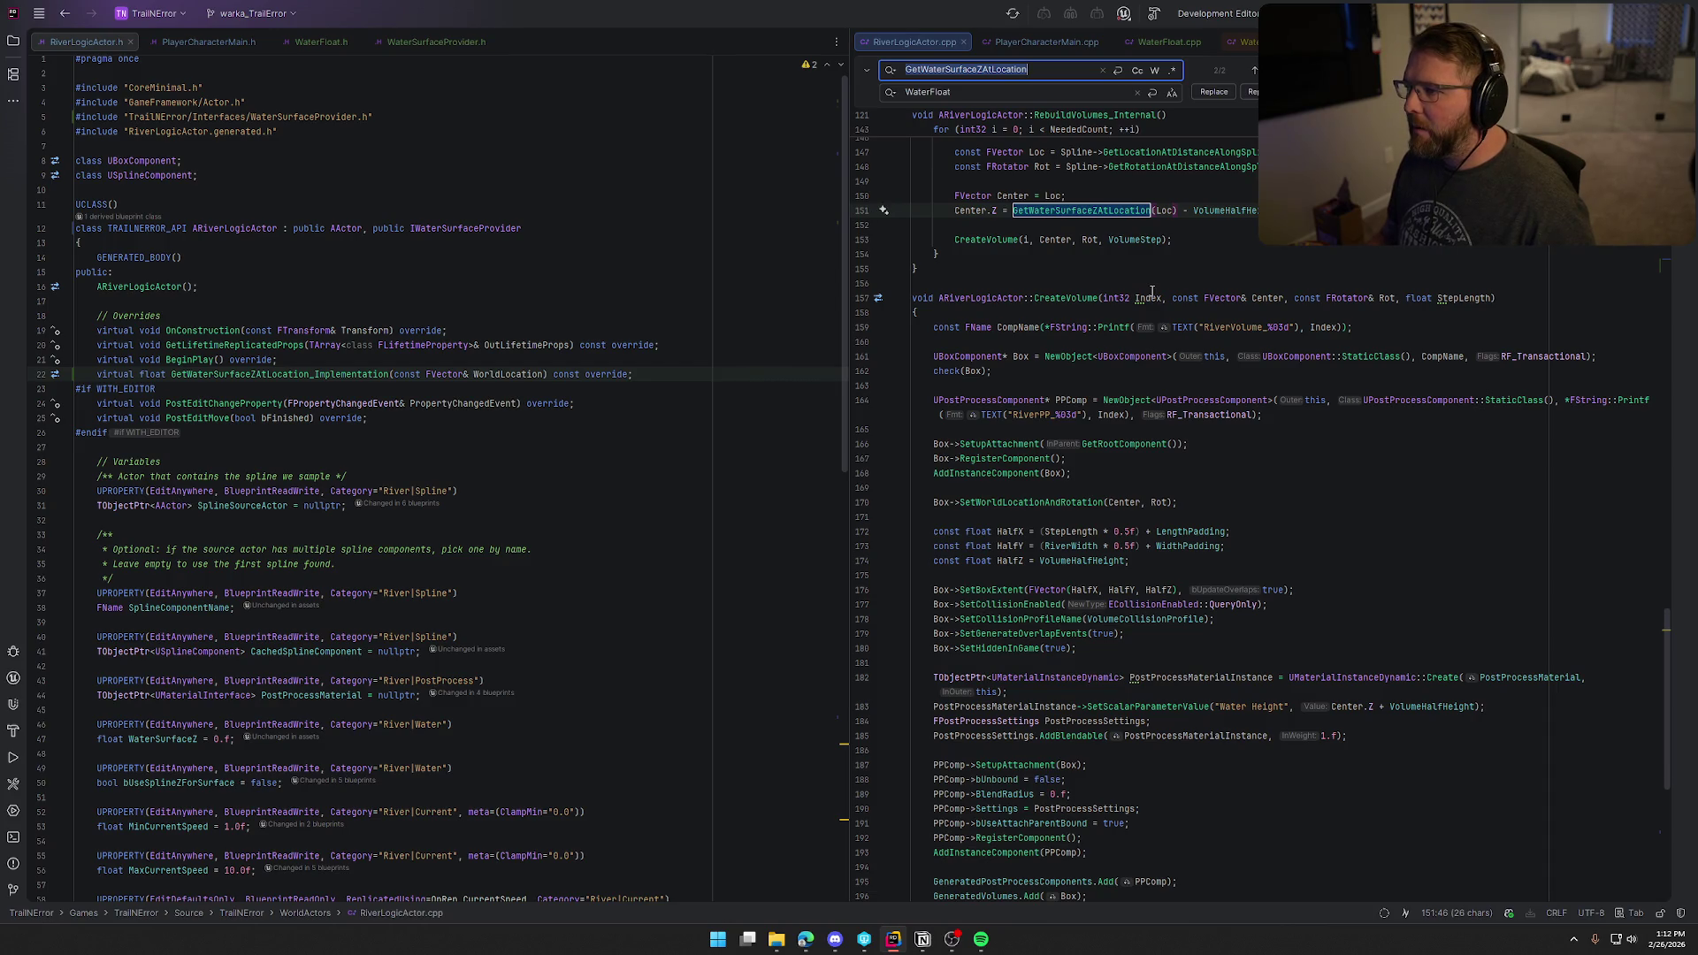
key(Escape)
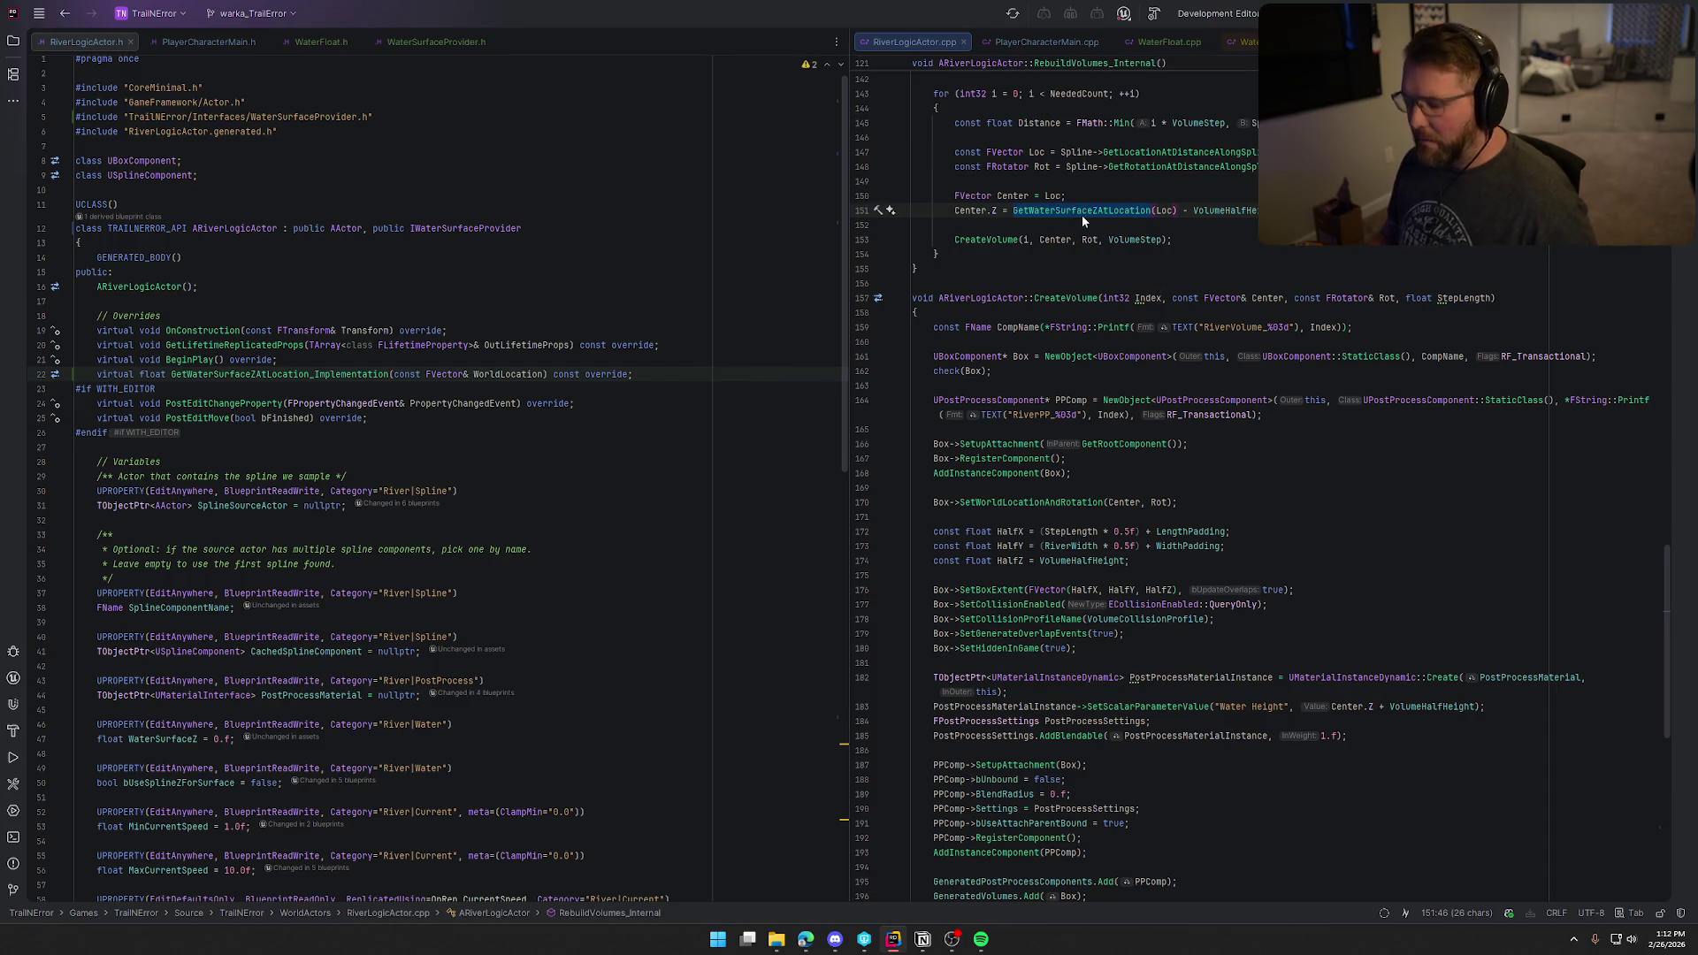
Step: Paste GetWaterSurfaceZAtWorldLocation from line 43 over the call on line 151
key(ctrl+f)
key(Return)
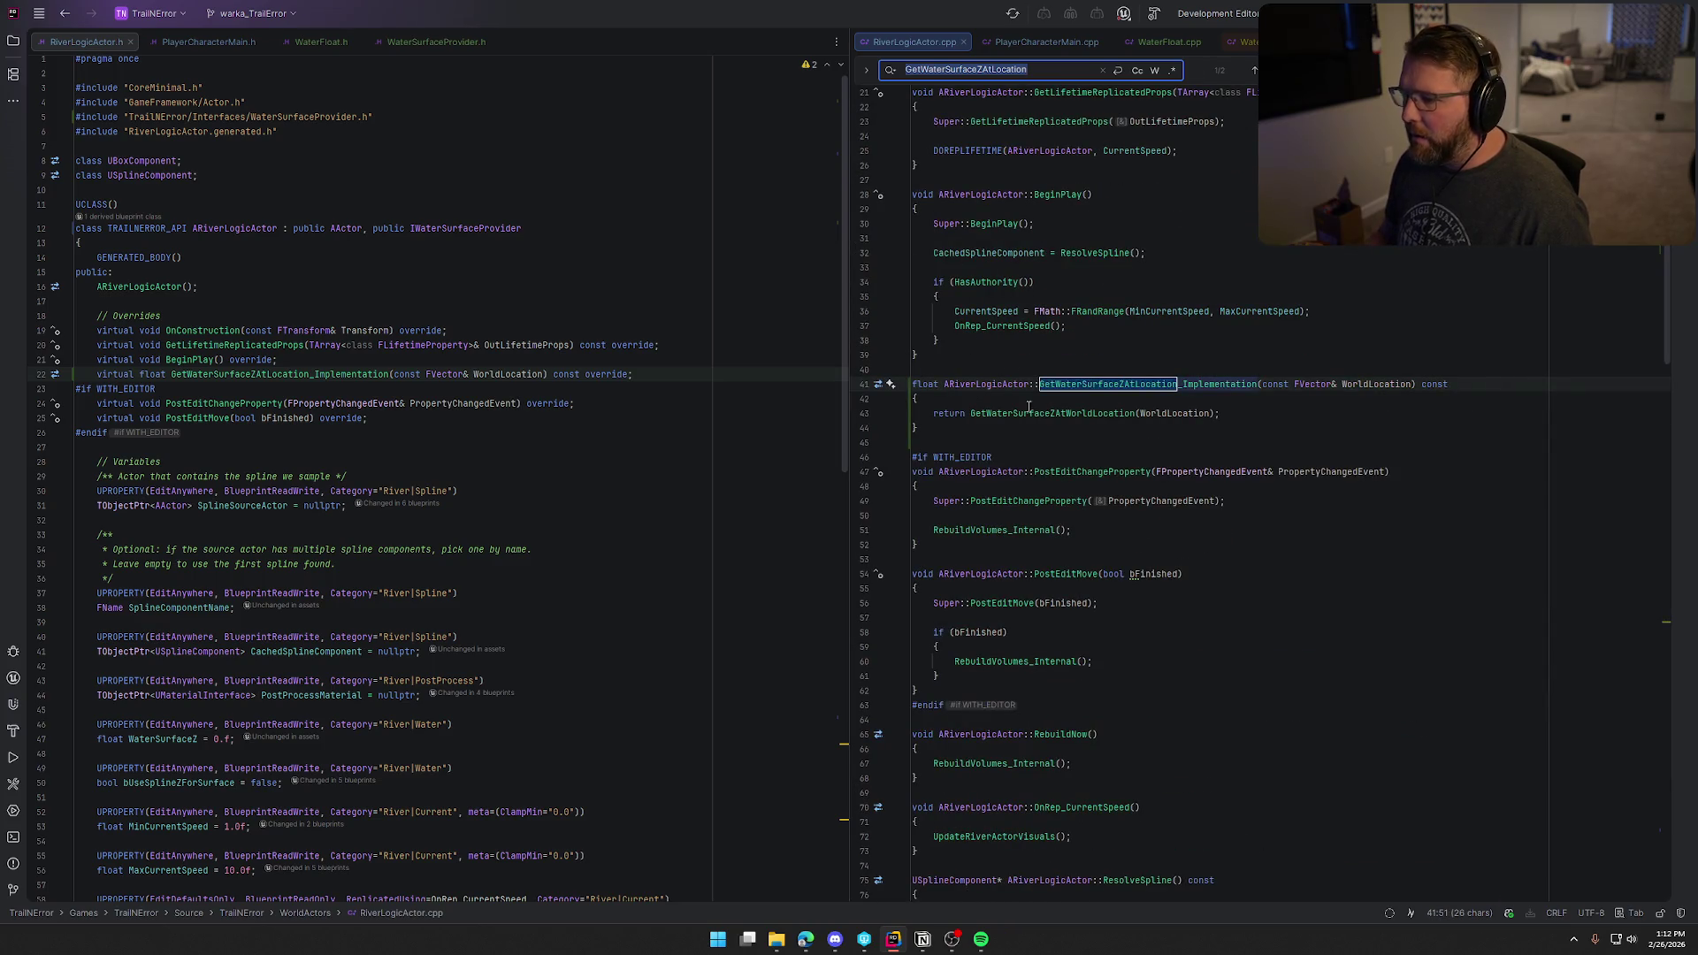
double_click(1031, 414)
key(ctrl+c)
click(1036, 70)
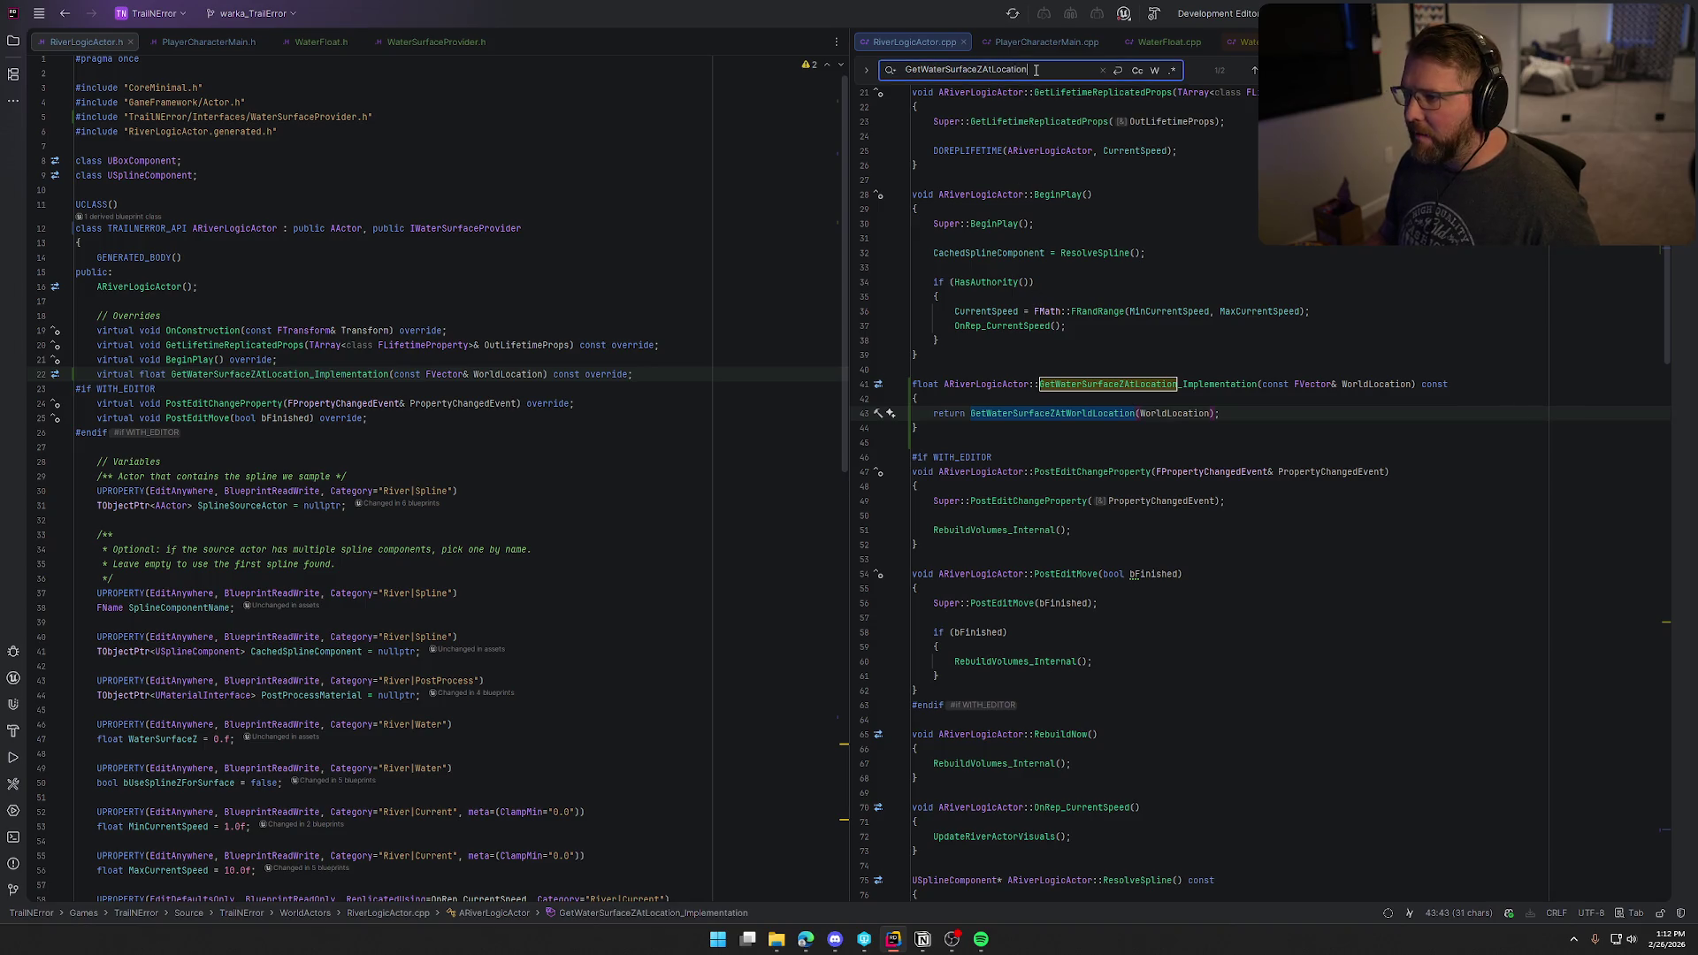
key(Return)
click(1061, 365)
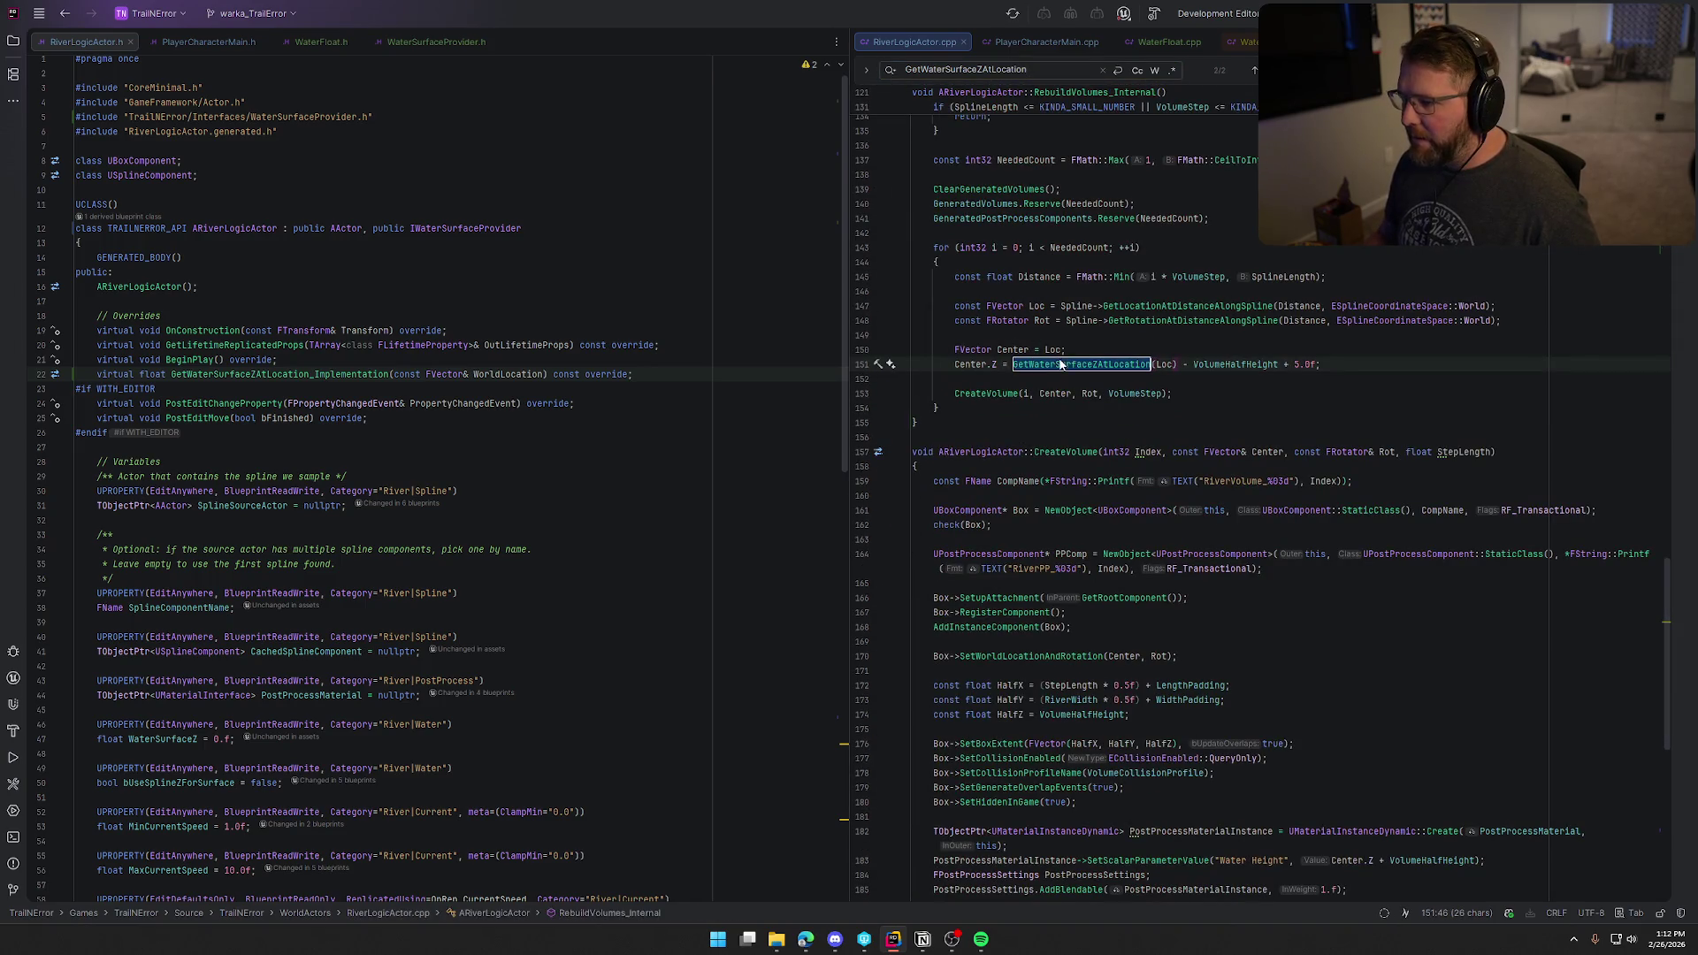
key(ctrl+v)
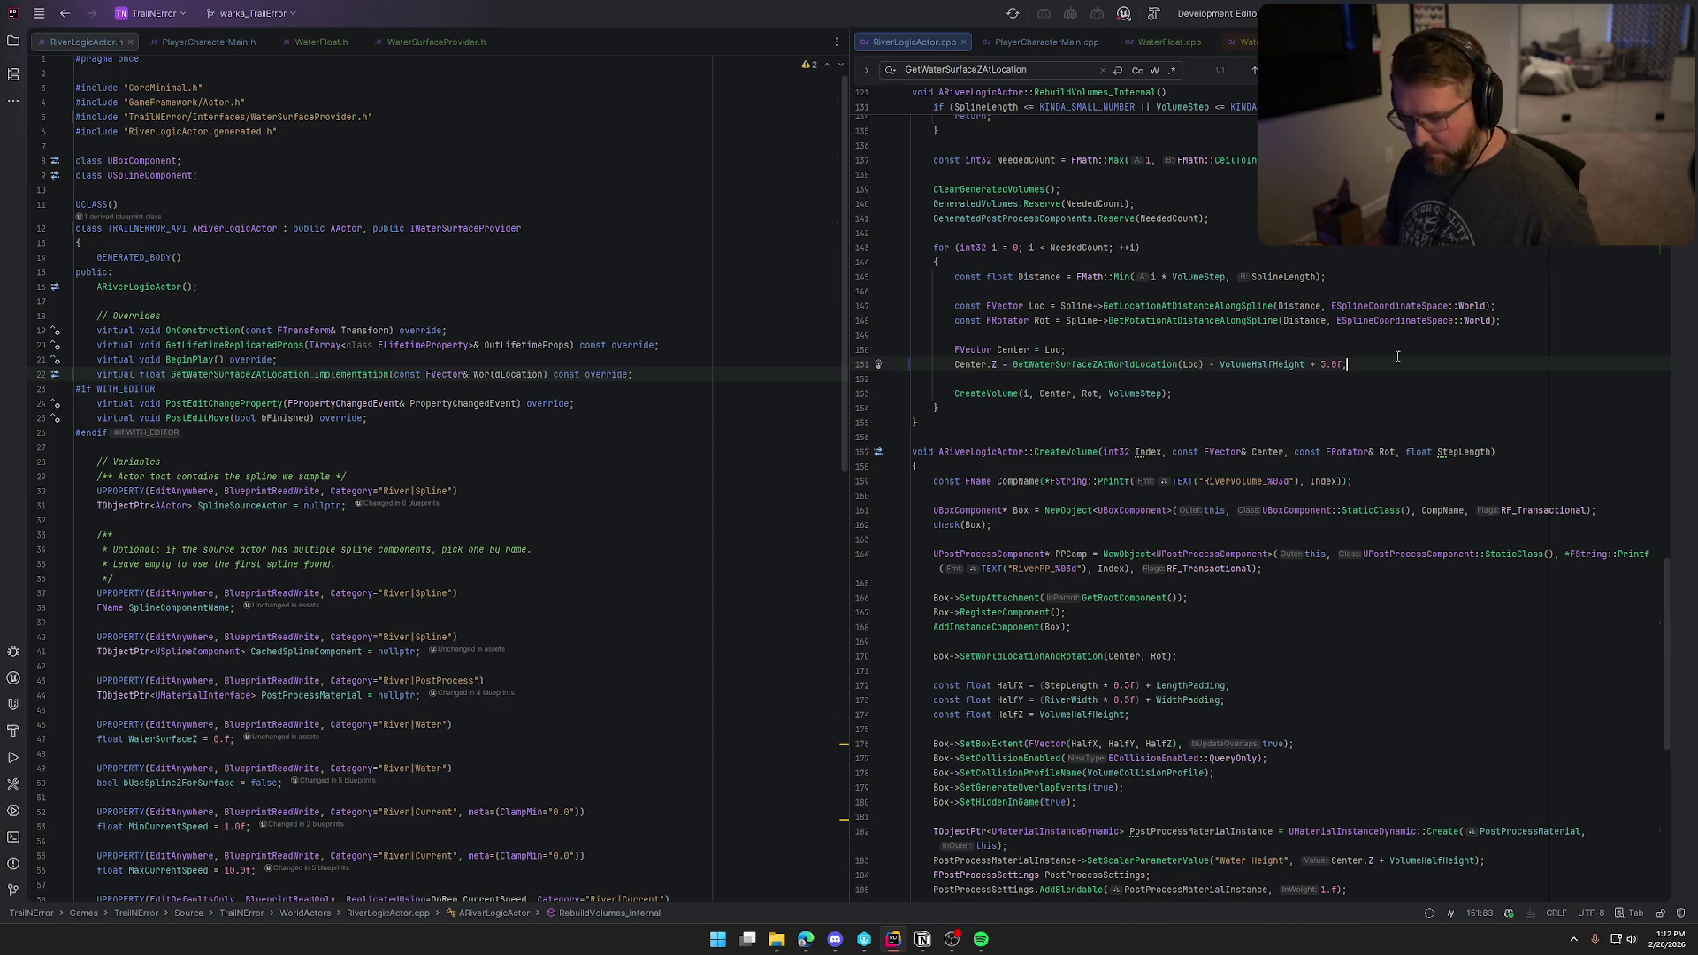
key(Escape)
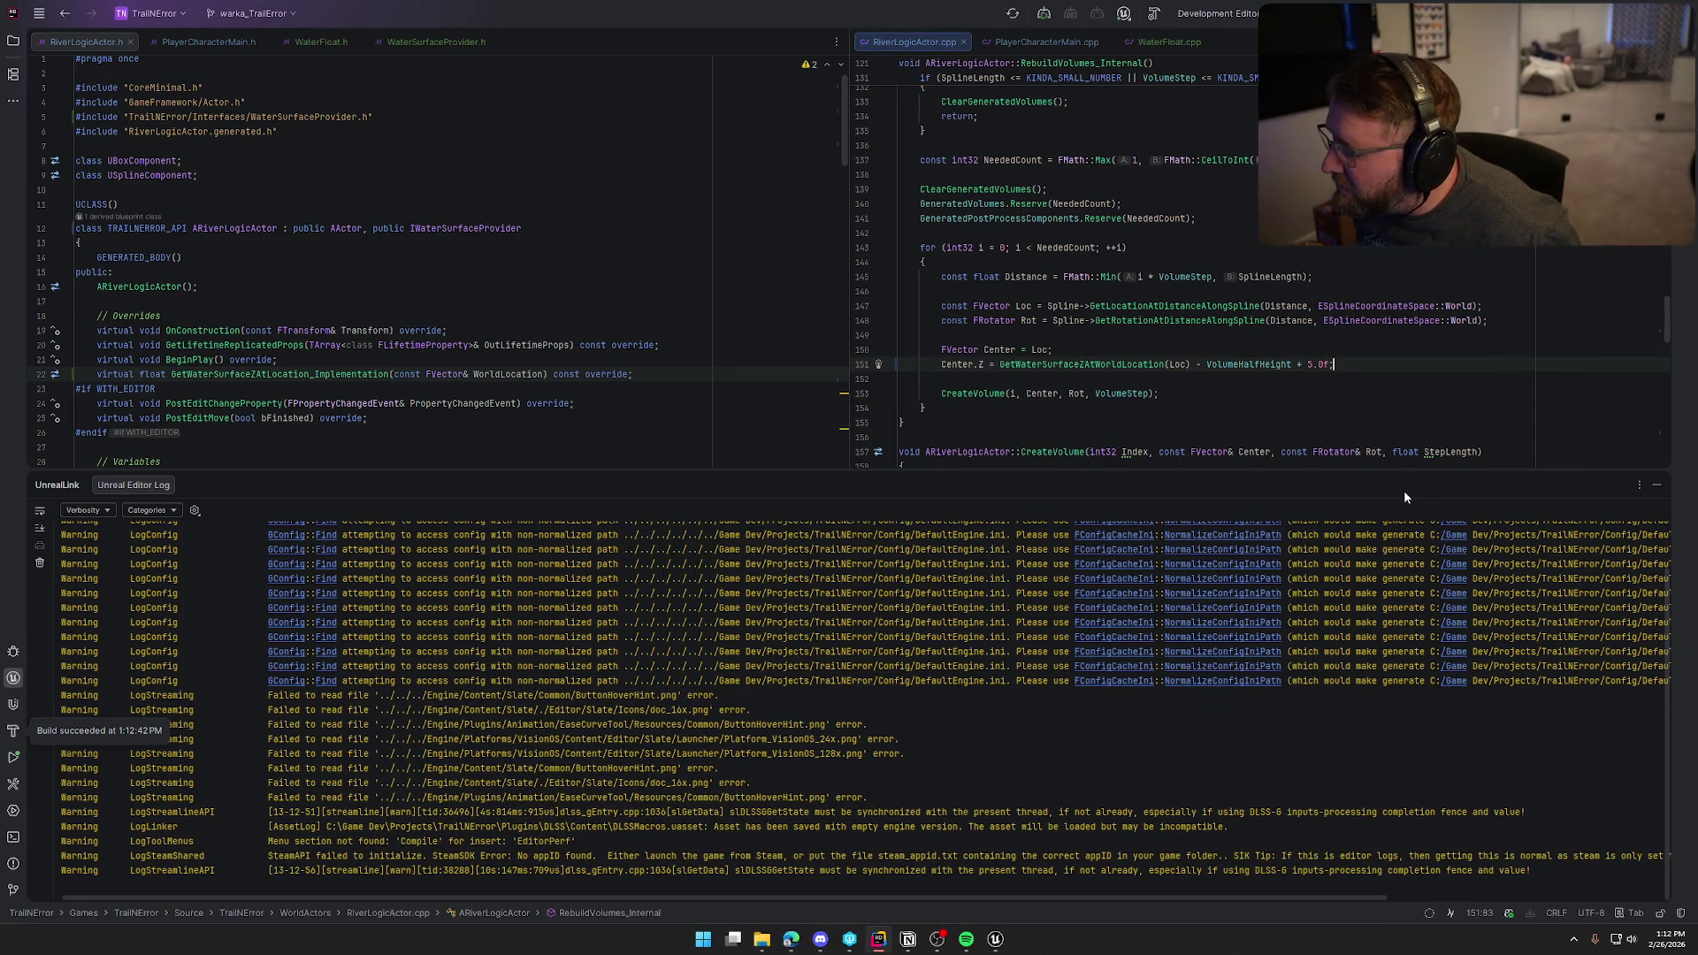
Step: Rebuild and relaunch Unreal Editor with the fix, hiding the UnrealLink log
click(1659, 483)
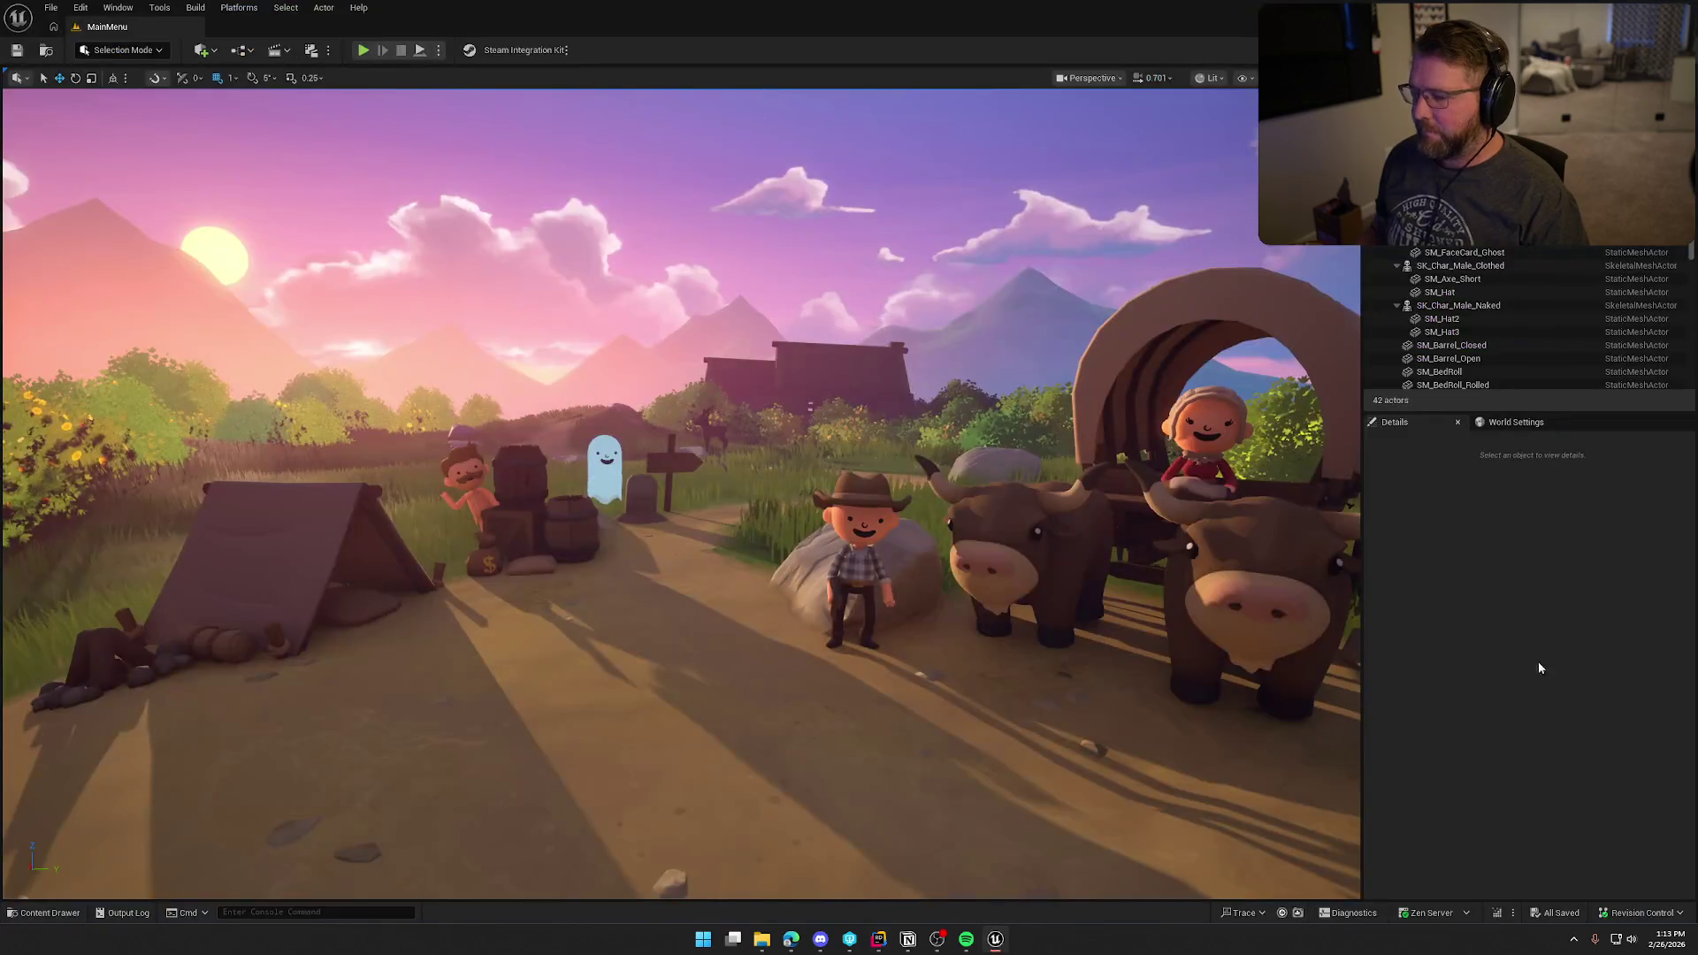
Step: Load the GameWorld level from Maps, now without crashing
key(ctrl+space)
click(341, 687)
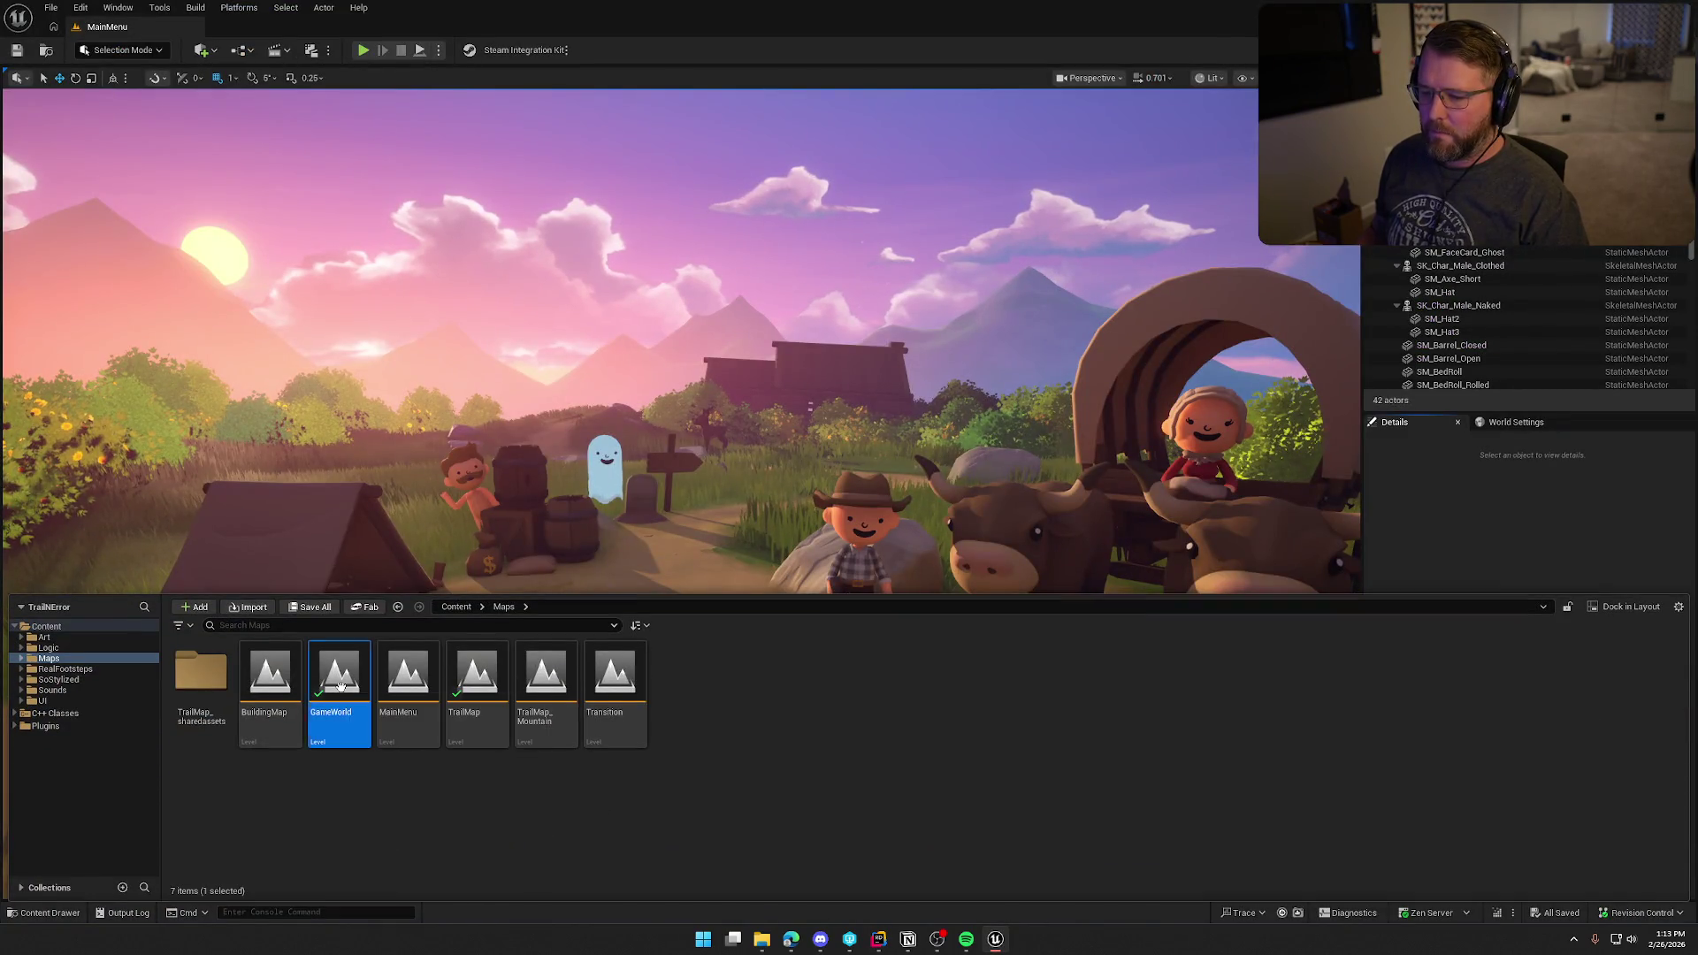
double_click(340, 687)
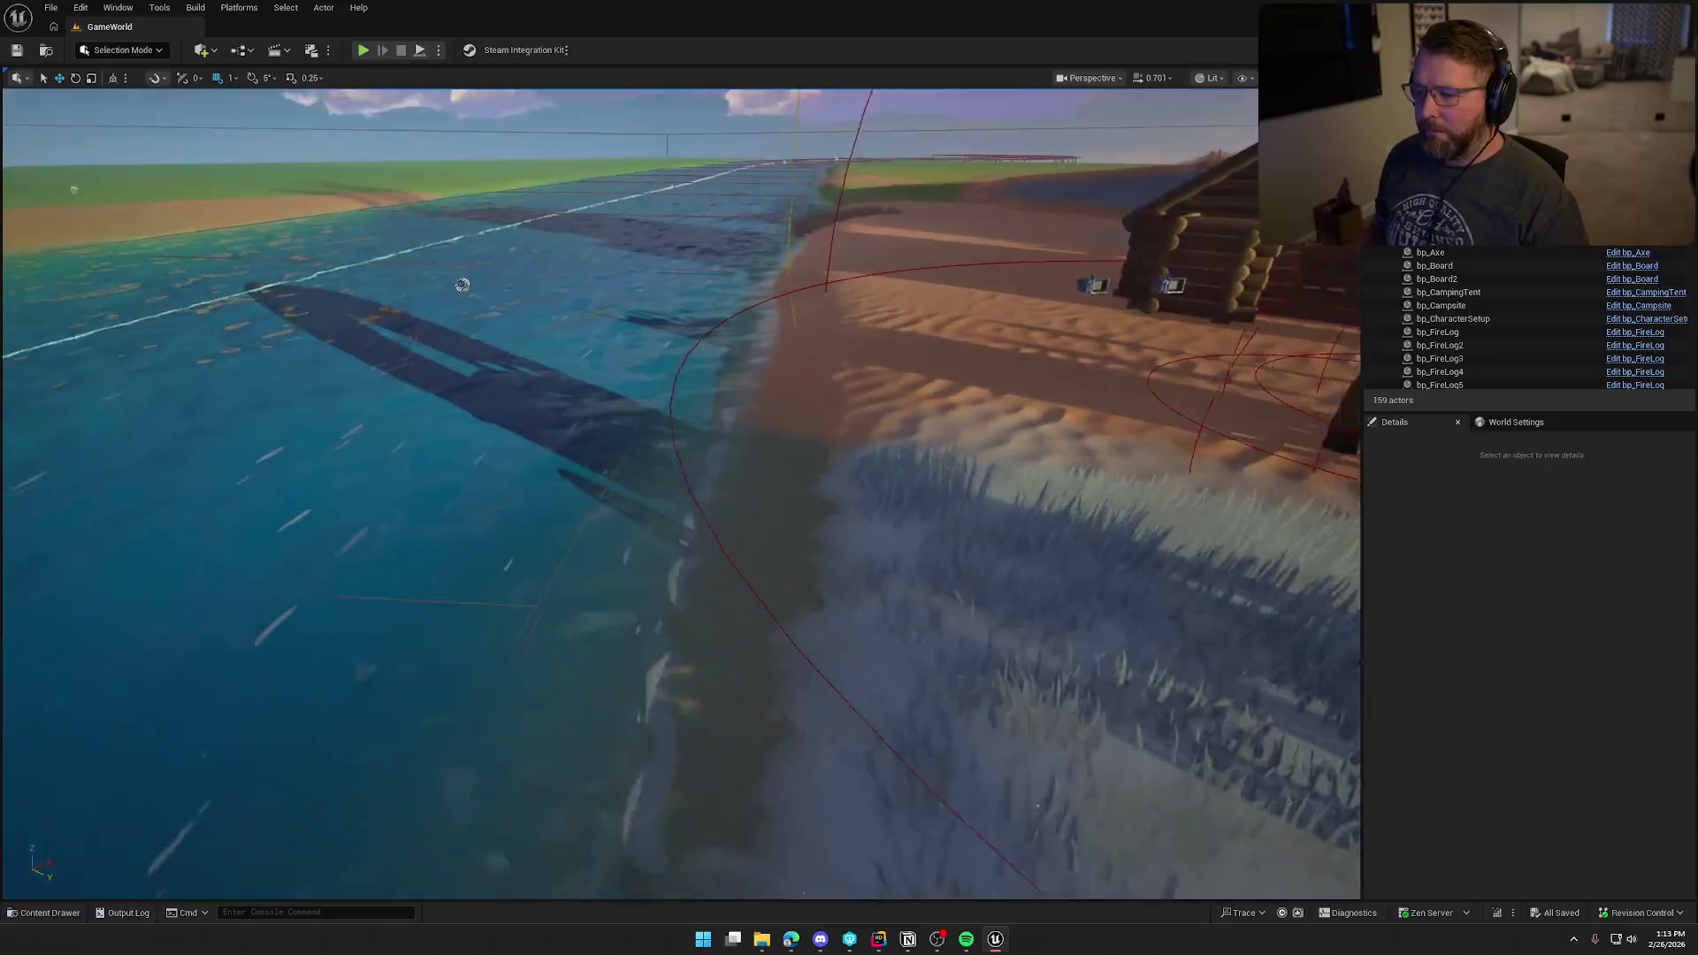
Step: Open bp_Player from Logic > Player and select its Water Float Component
key(ctrl+space)
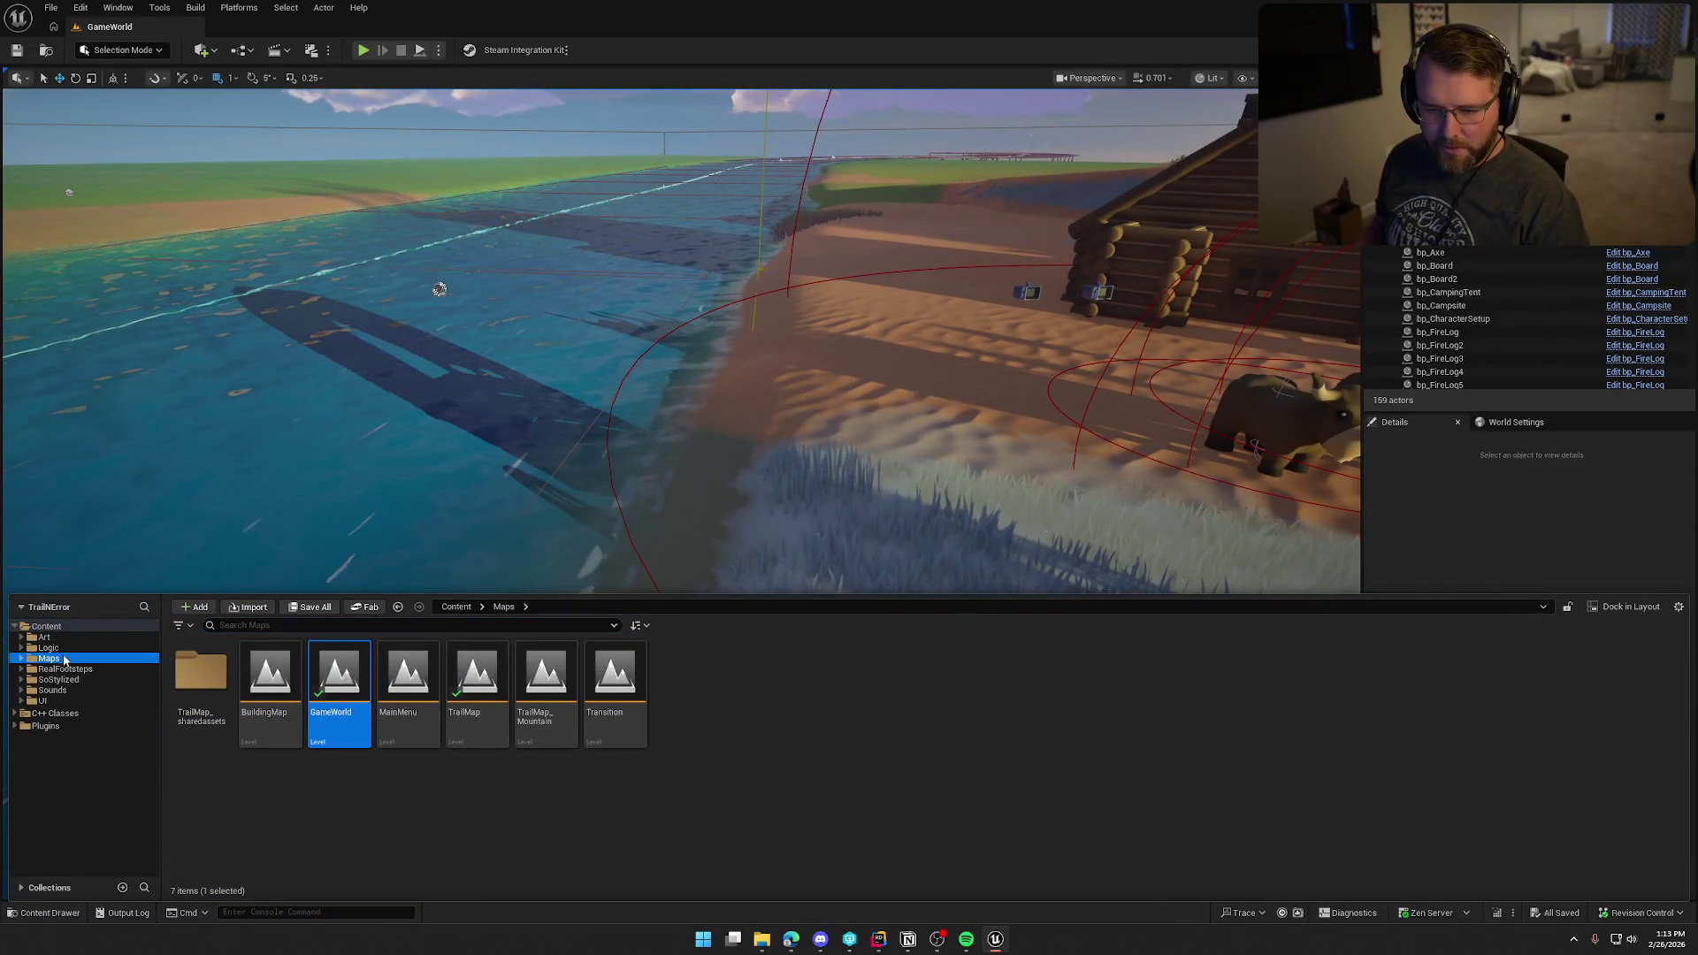
click(47, 647)
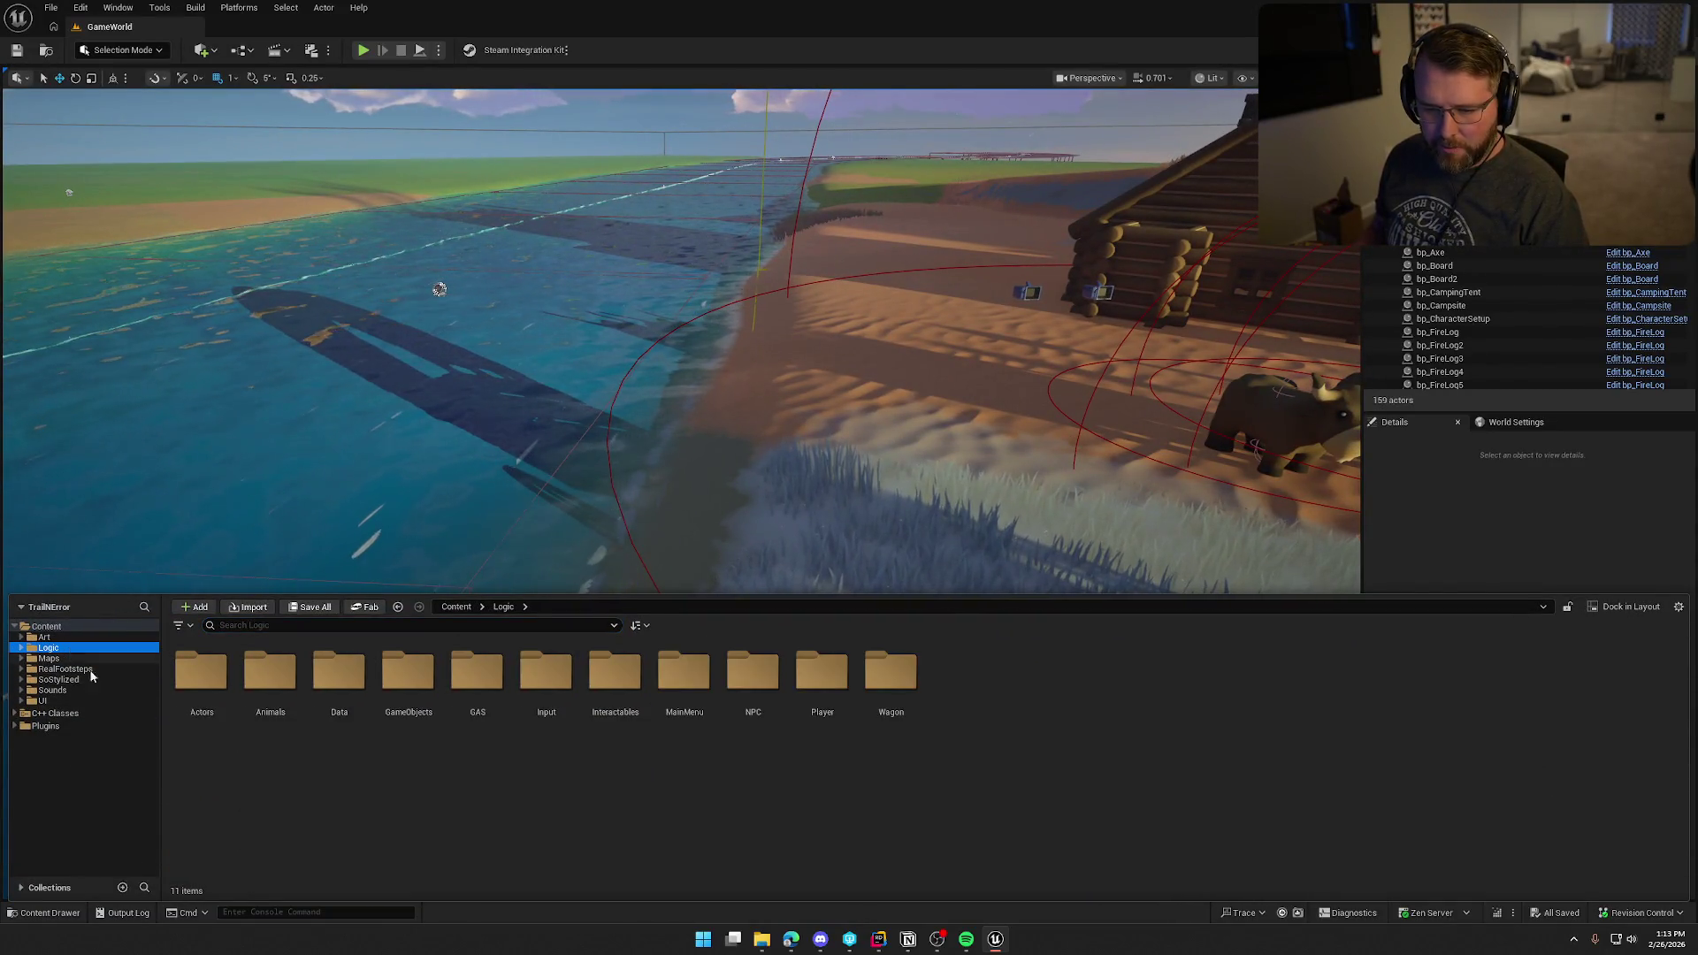
double_click(821, 676)
double_click(280, 674)
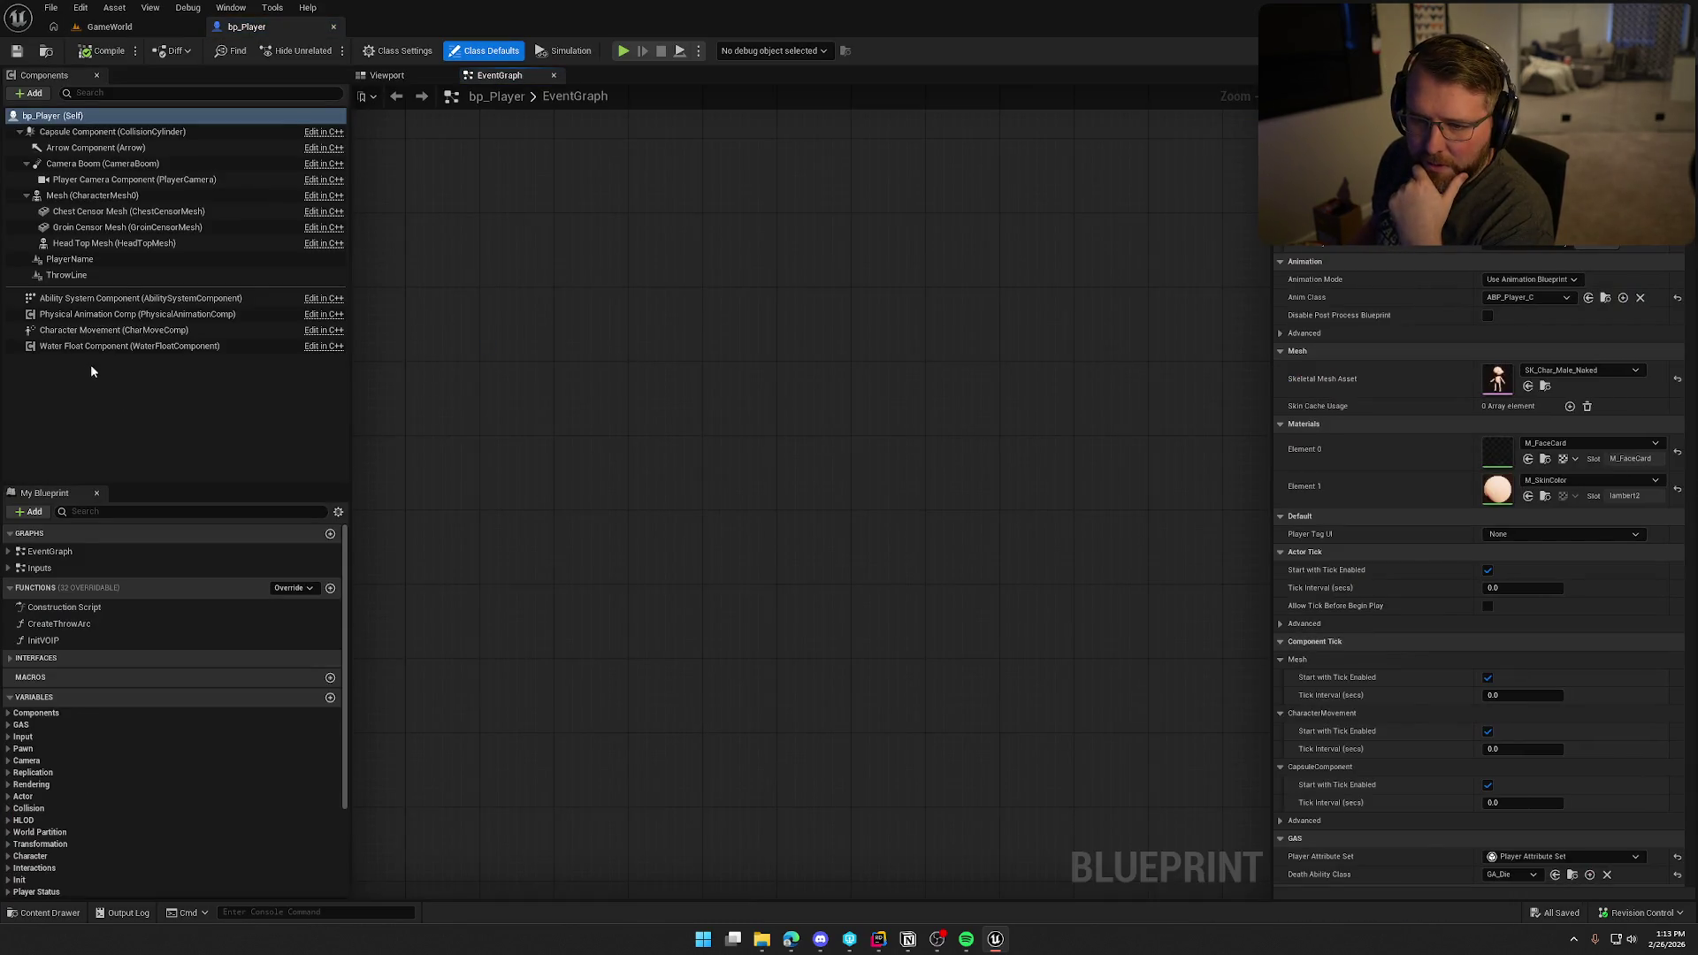
click(102, 346)
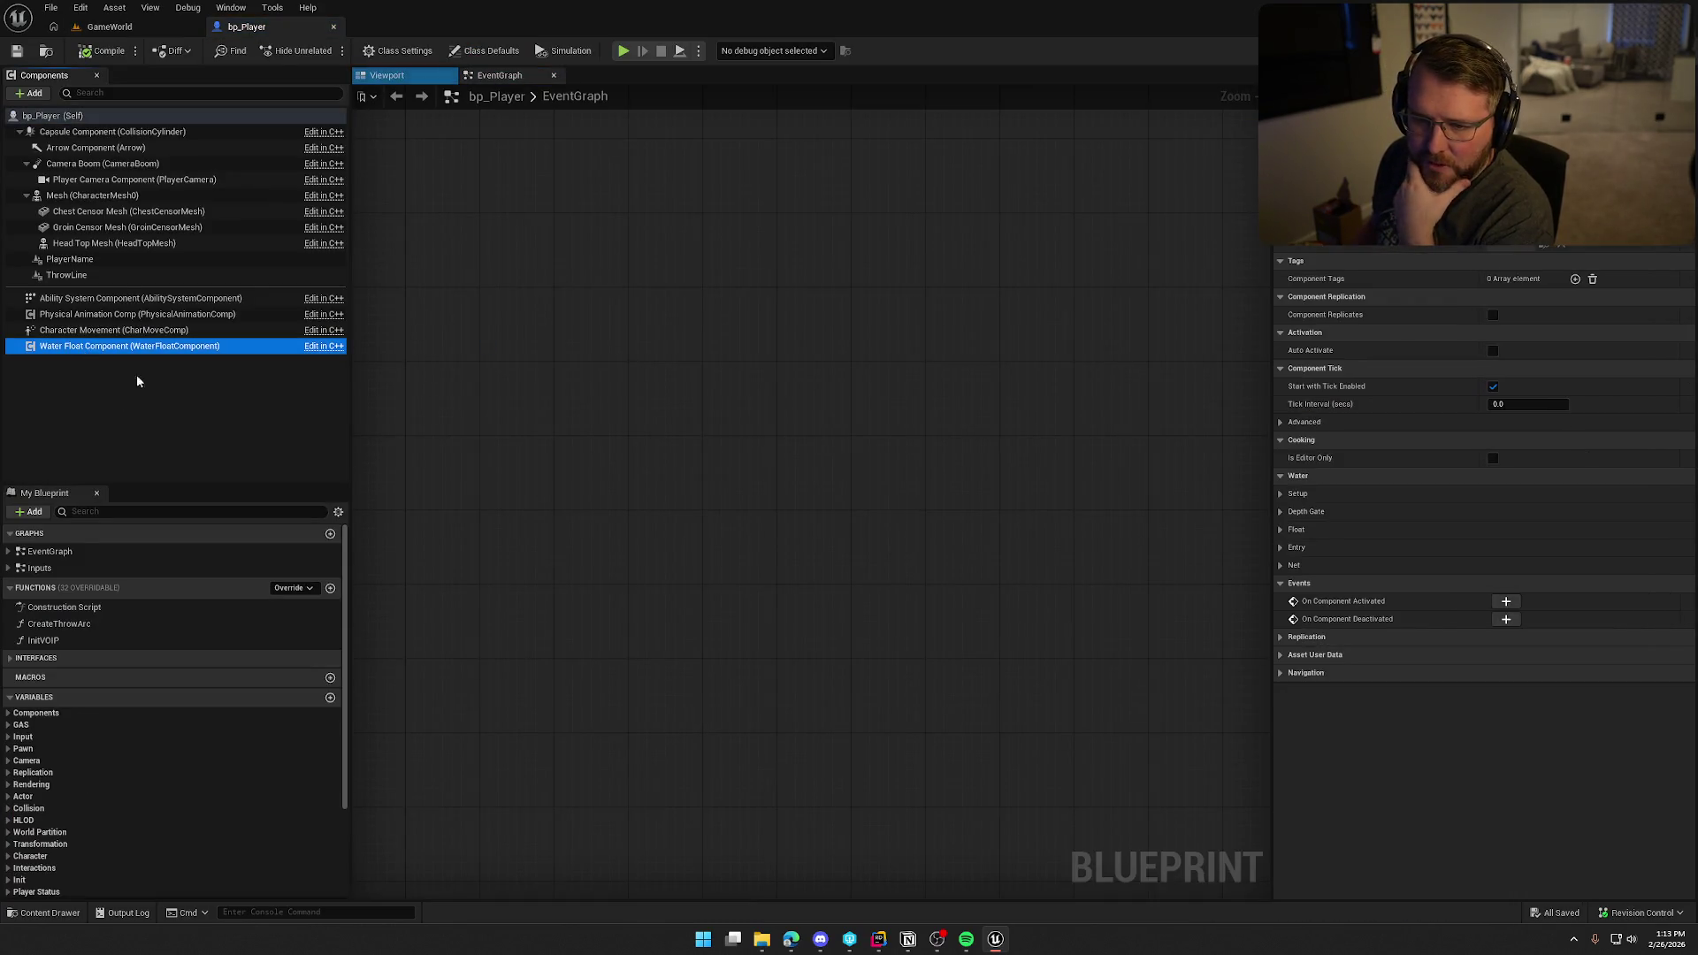
click(1283, 493)
click(1505, 511)
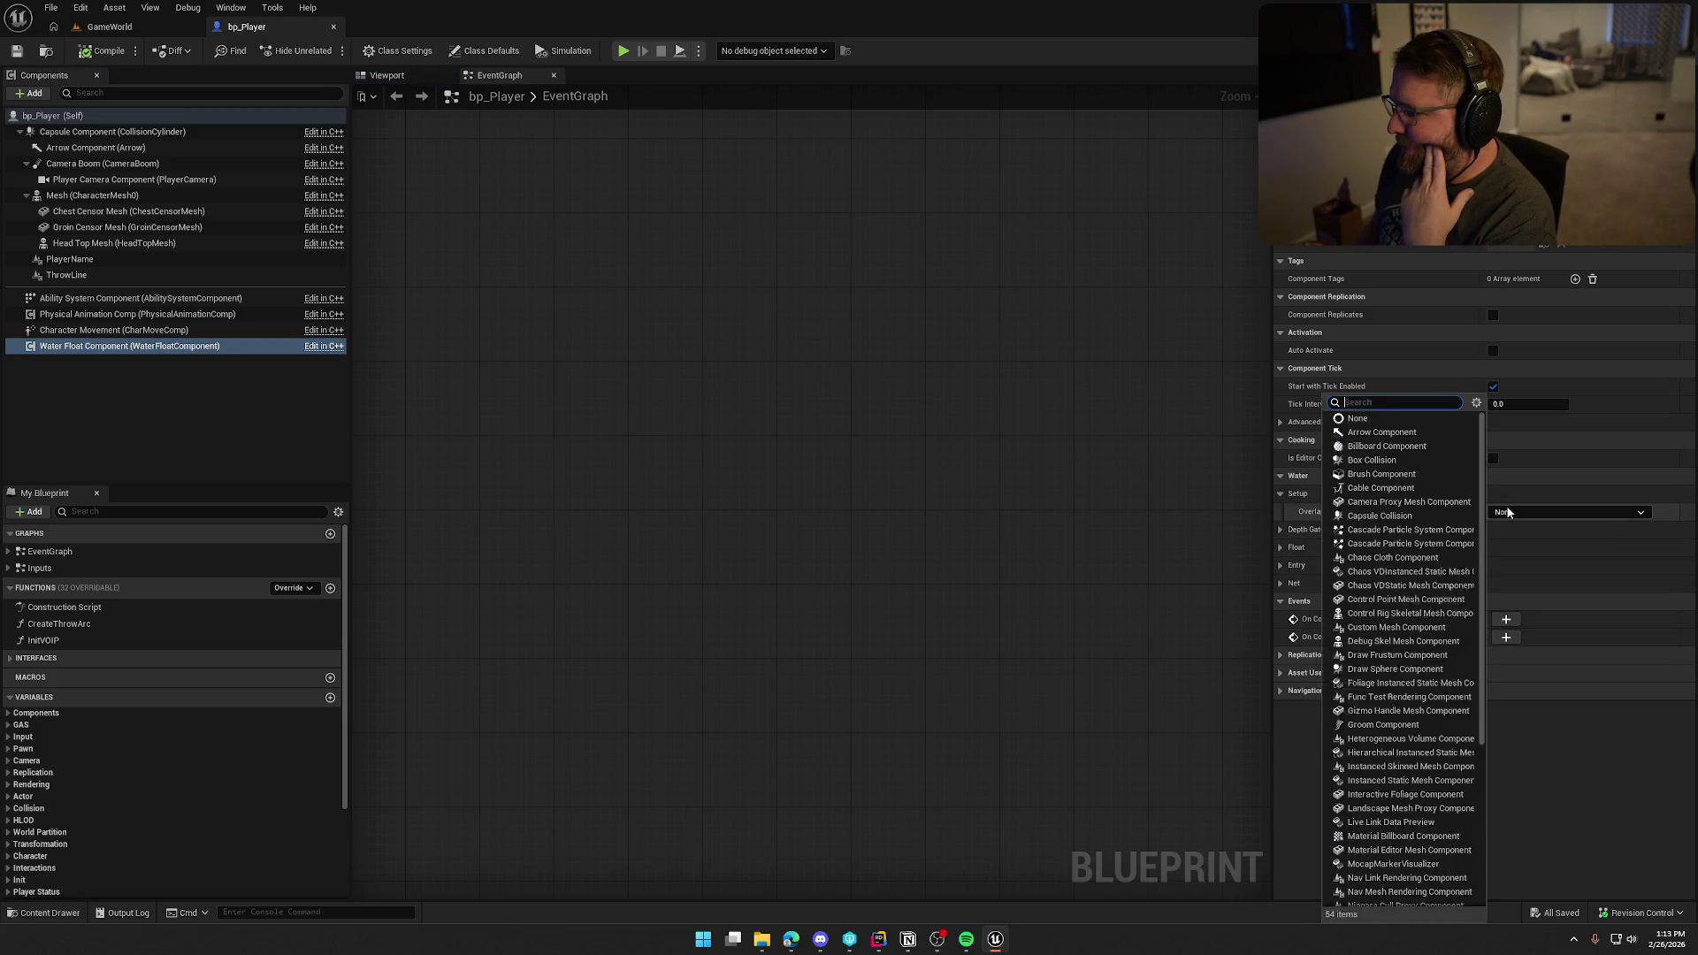
click(1510, 513)
click(1281, 529)
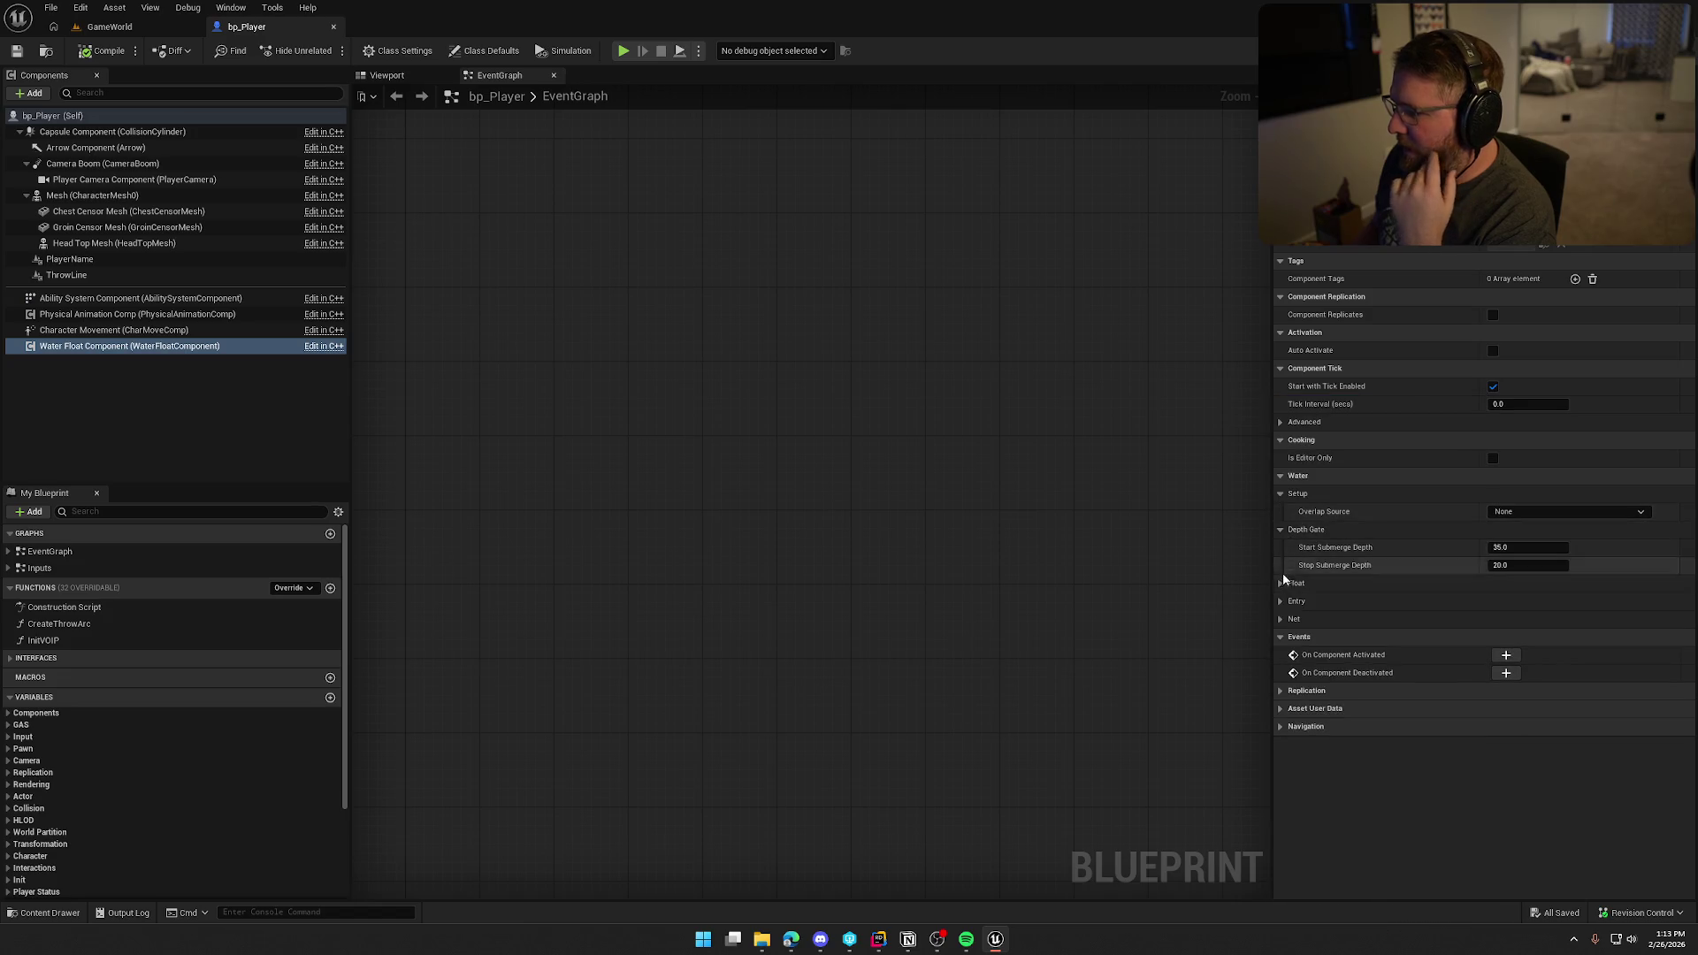
click(1281, 583)
click(1281, 726)
click(1282, 797)
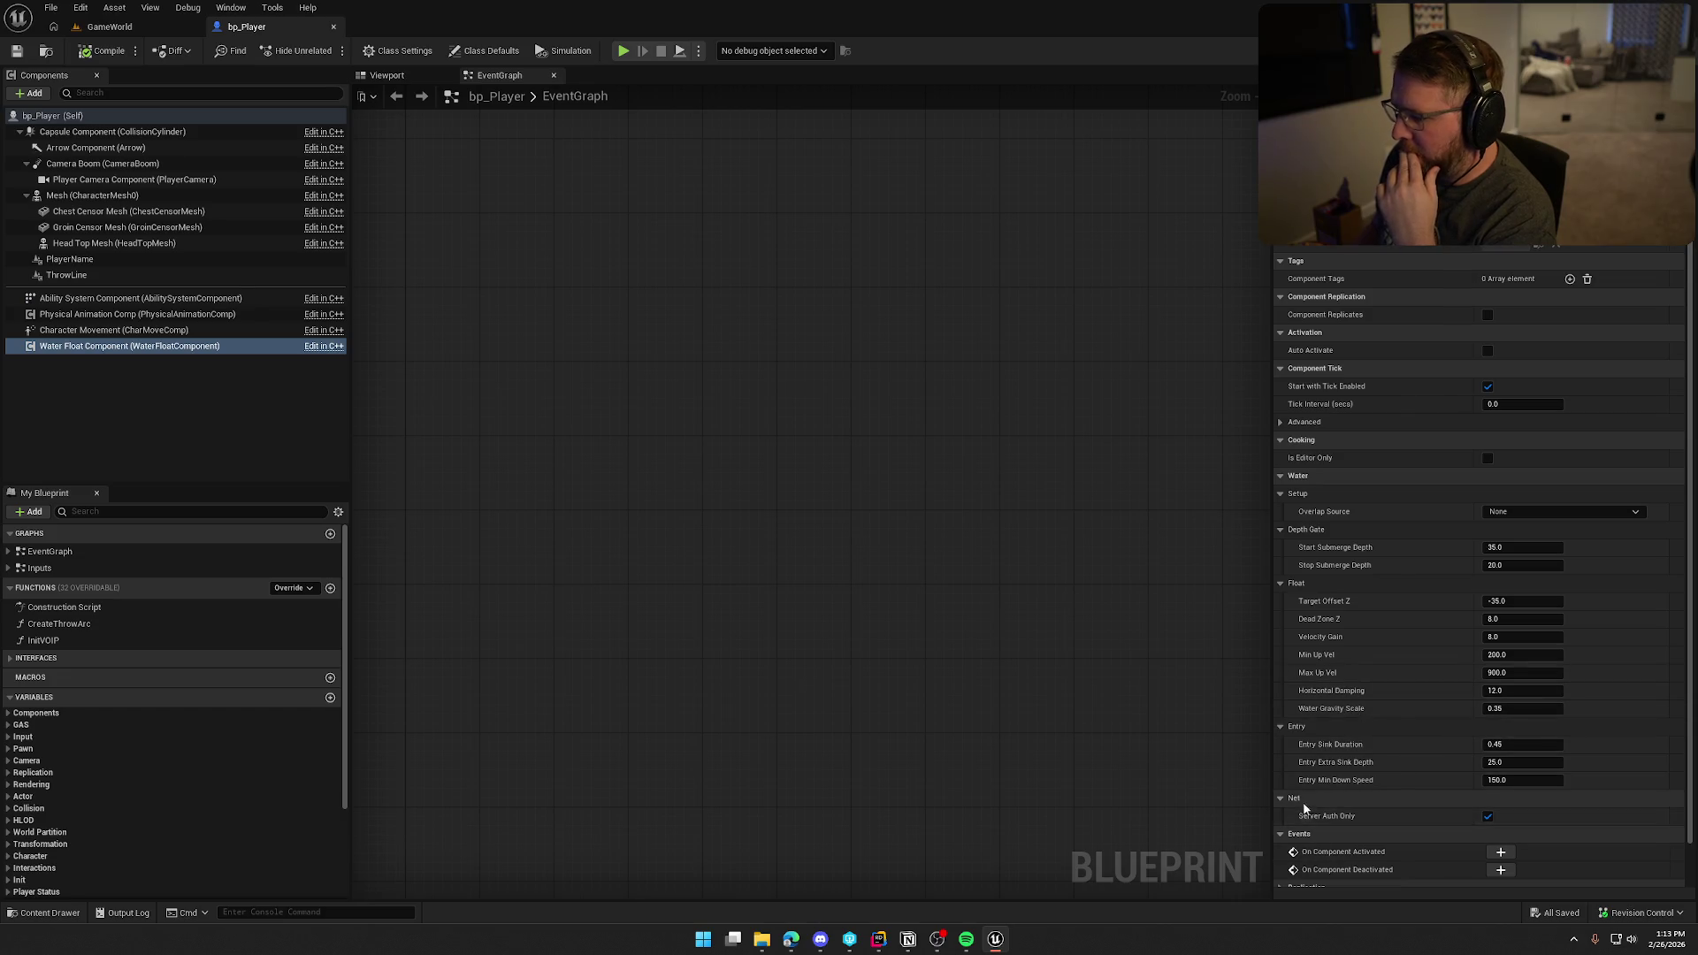
mouse_move(1321, 823)
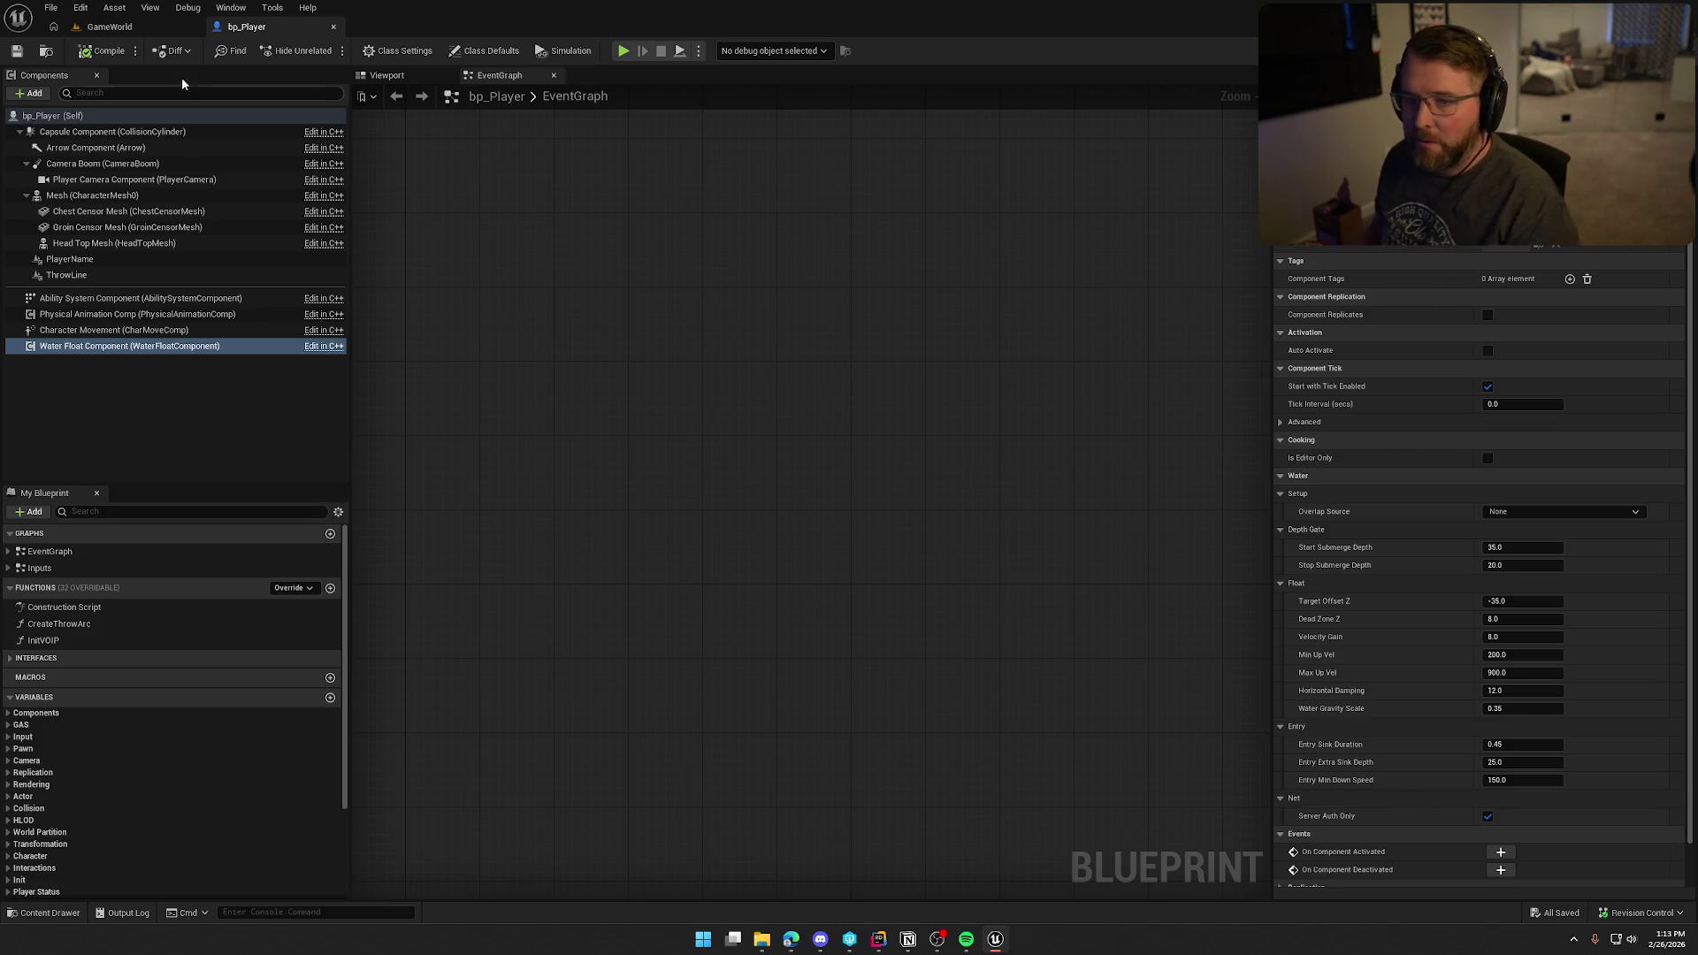
click(110, 26)
Step: Play GameWorld, swim across the lake, back to the beach and toward the dock, then stop
click(363, 53)
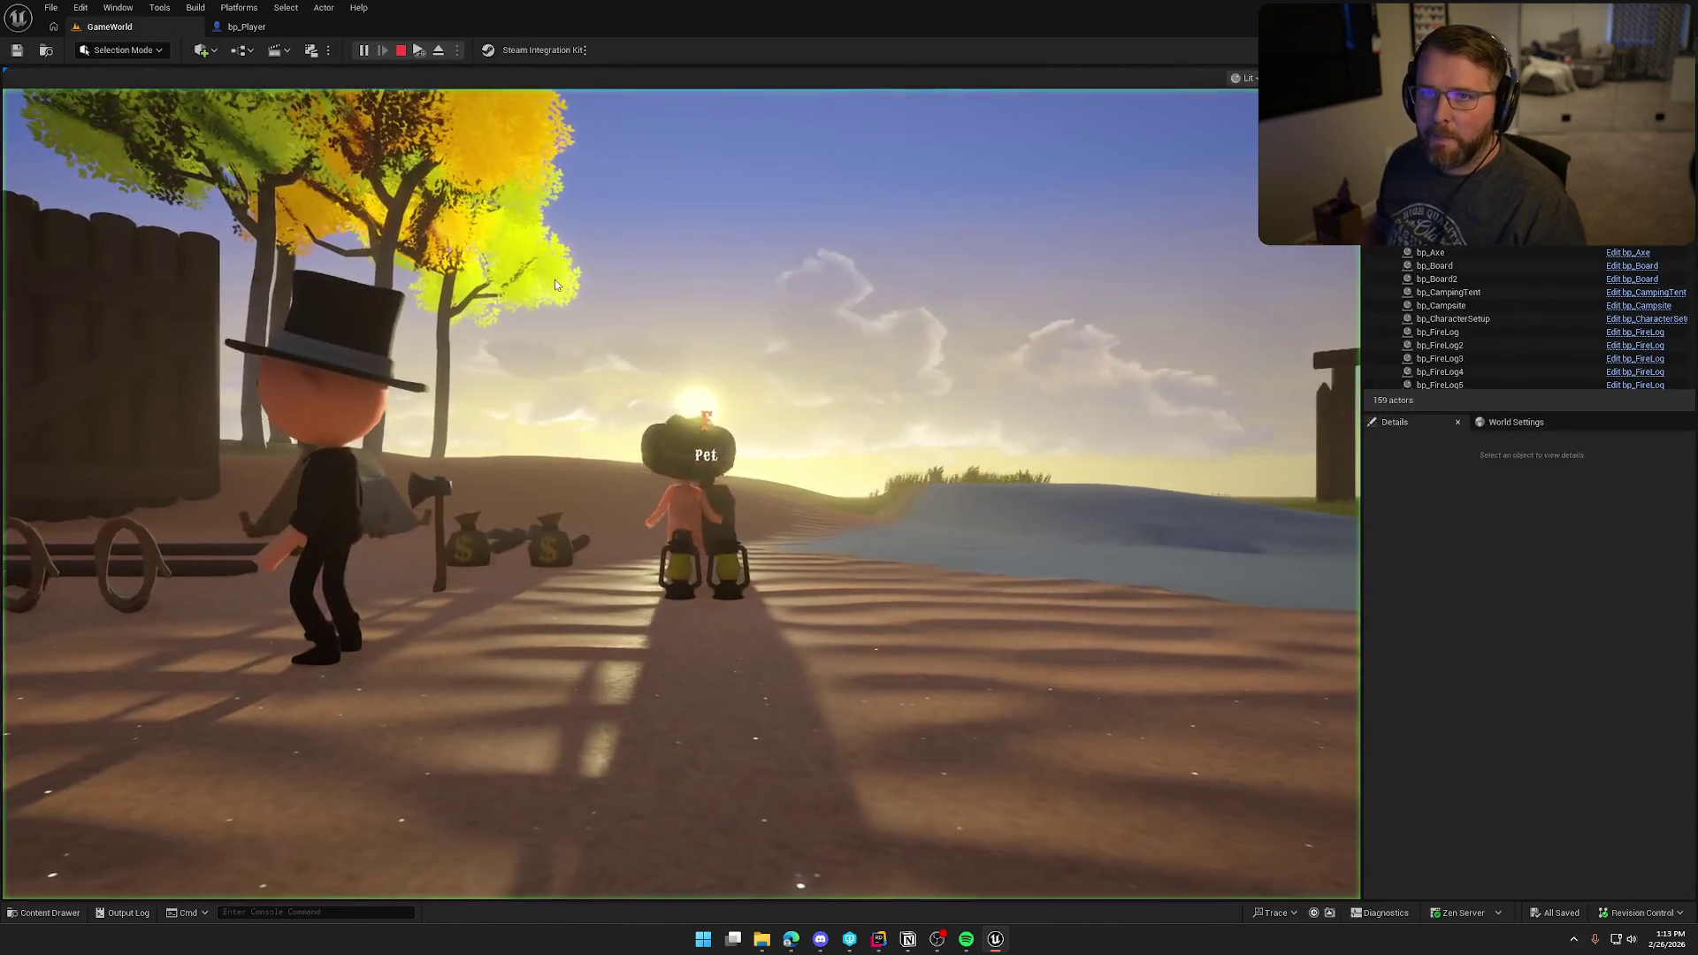
key(shift+w)
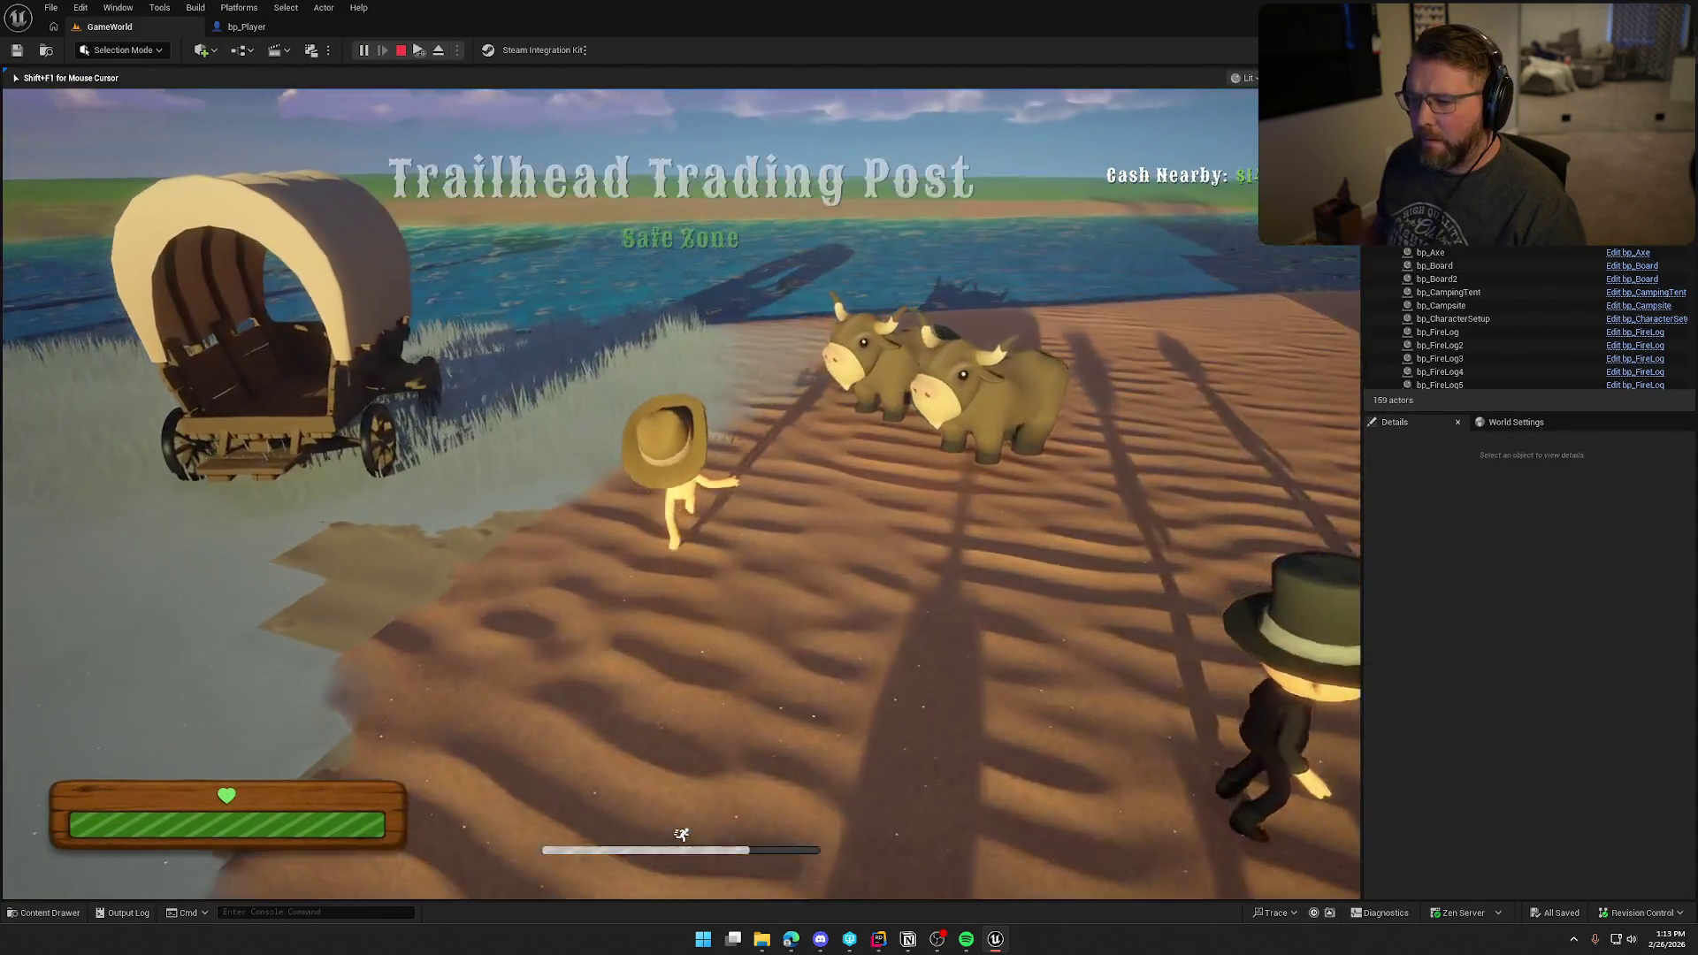
key(shift+w)
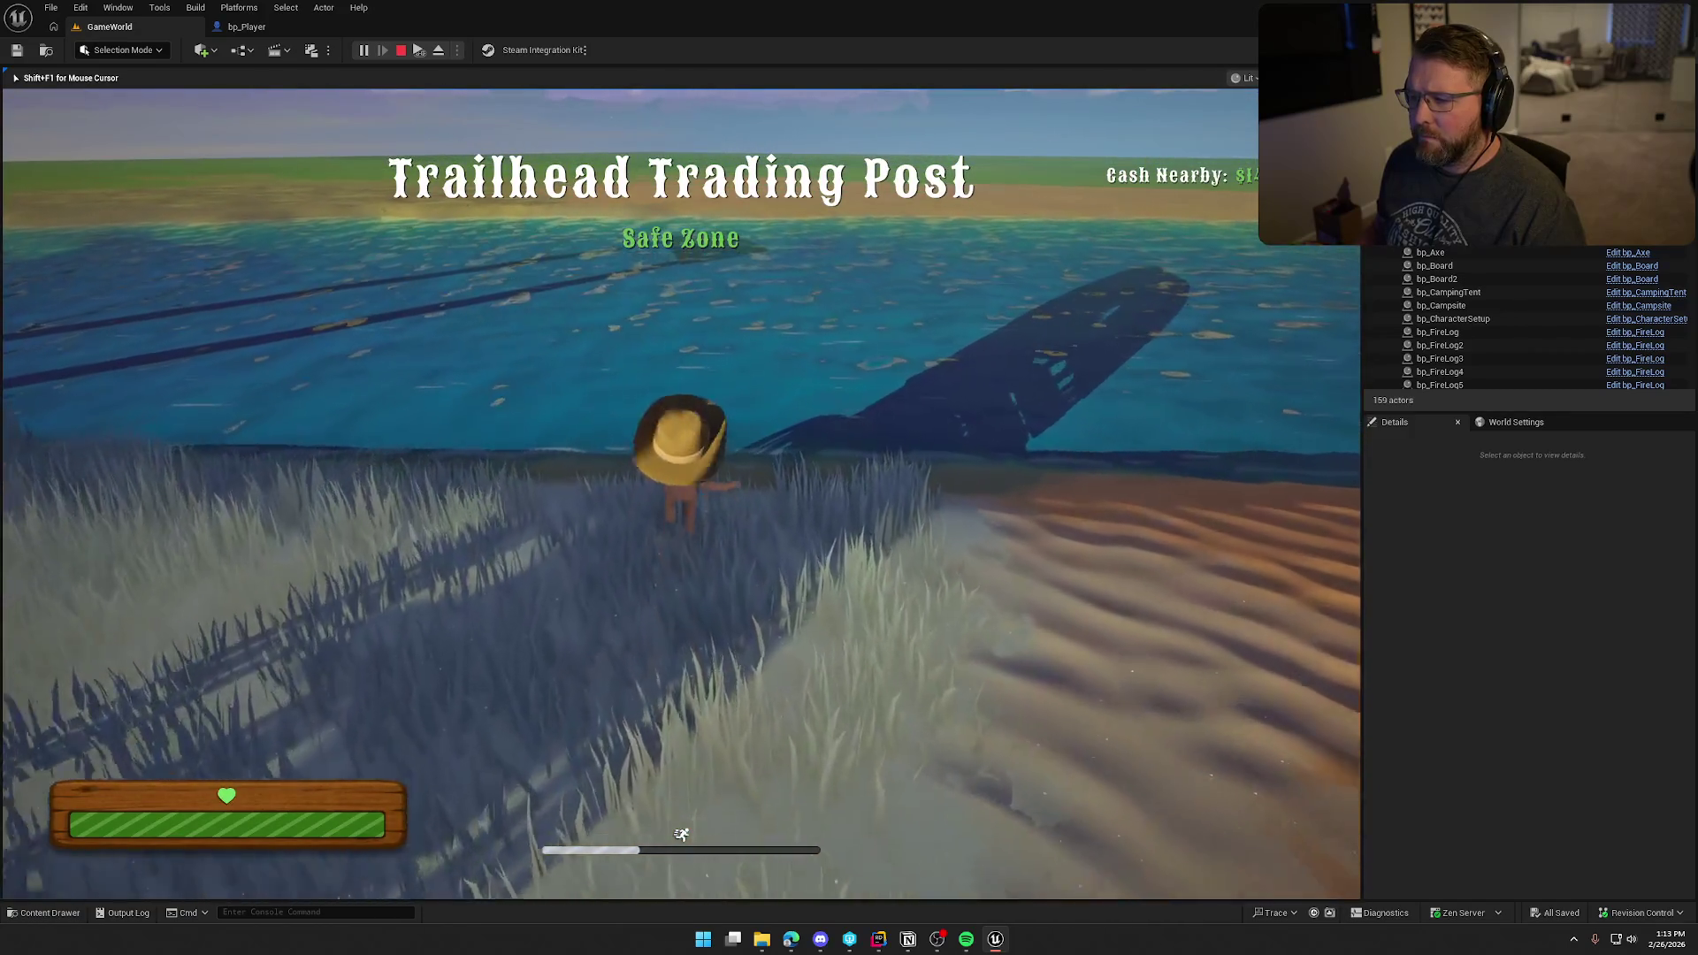
key(w)
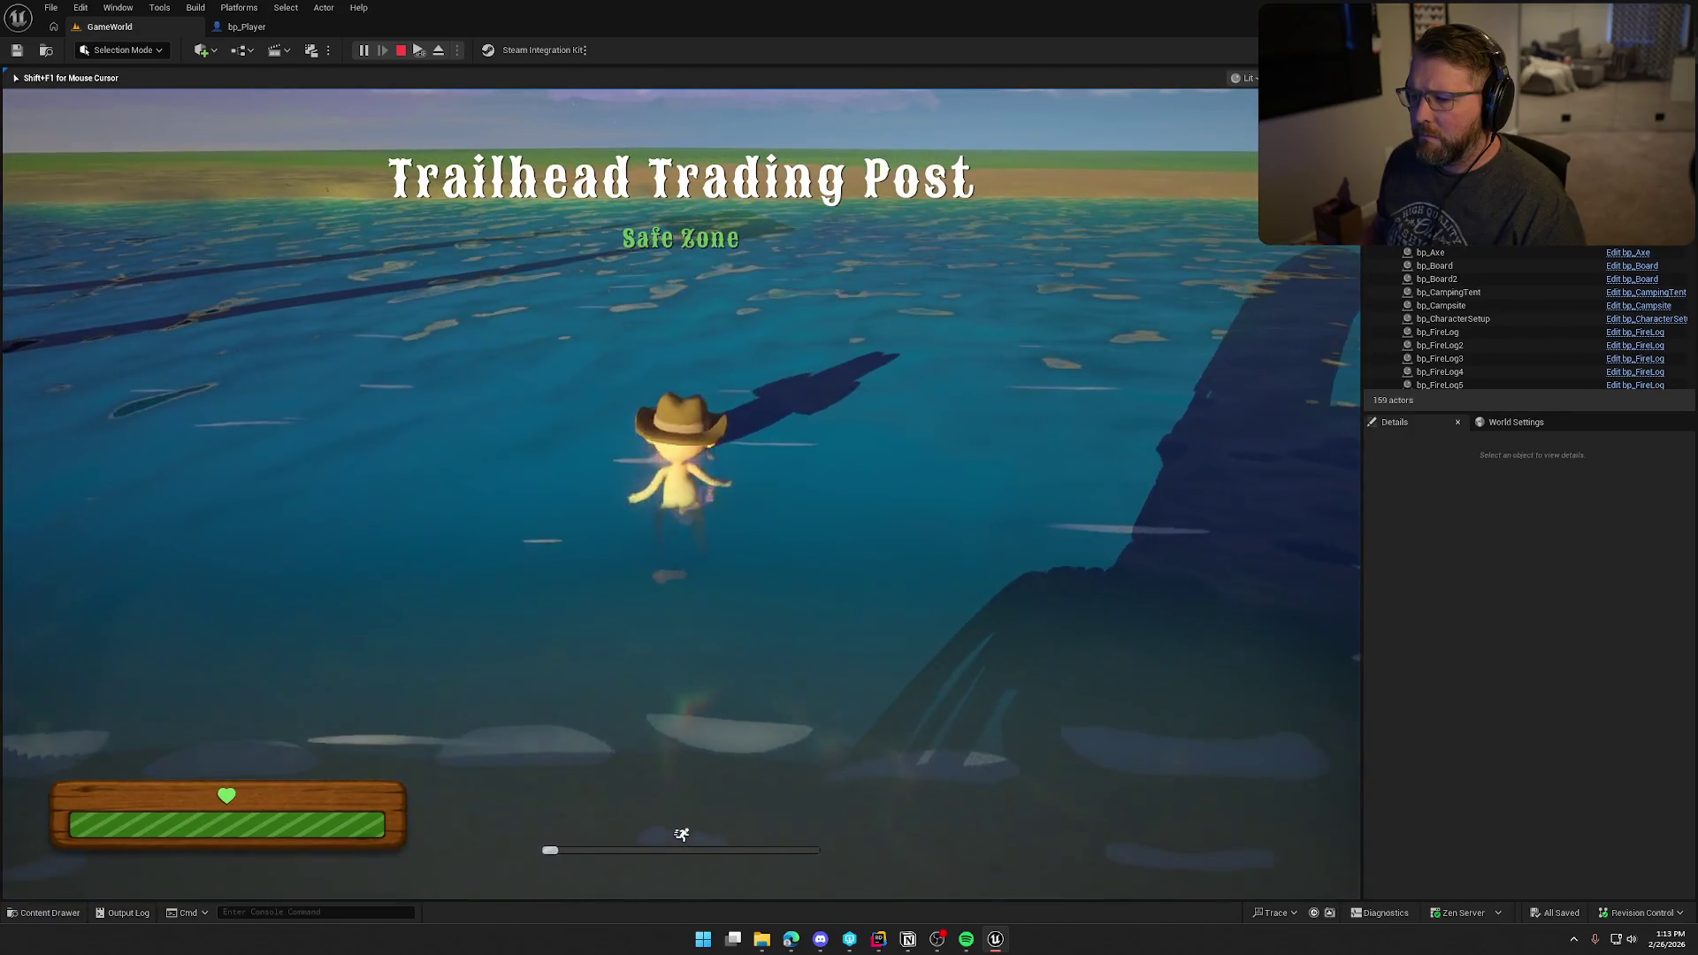
key(w)
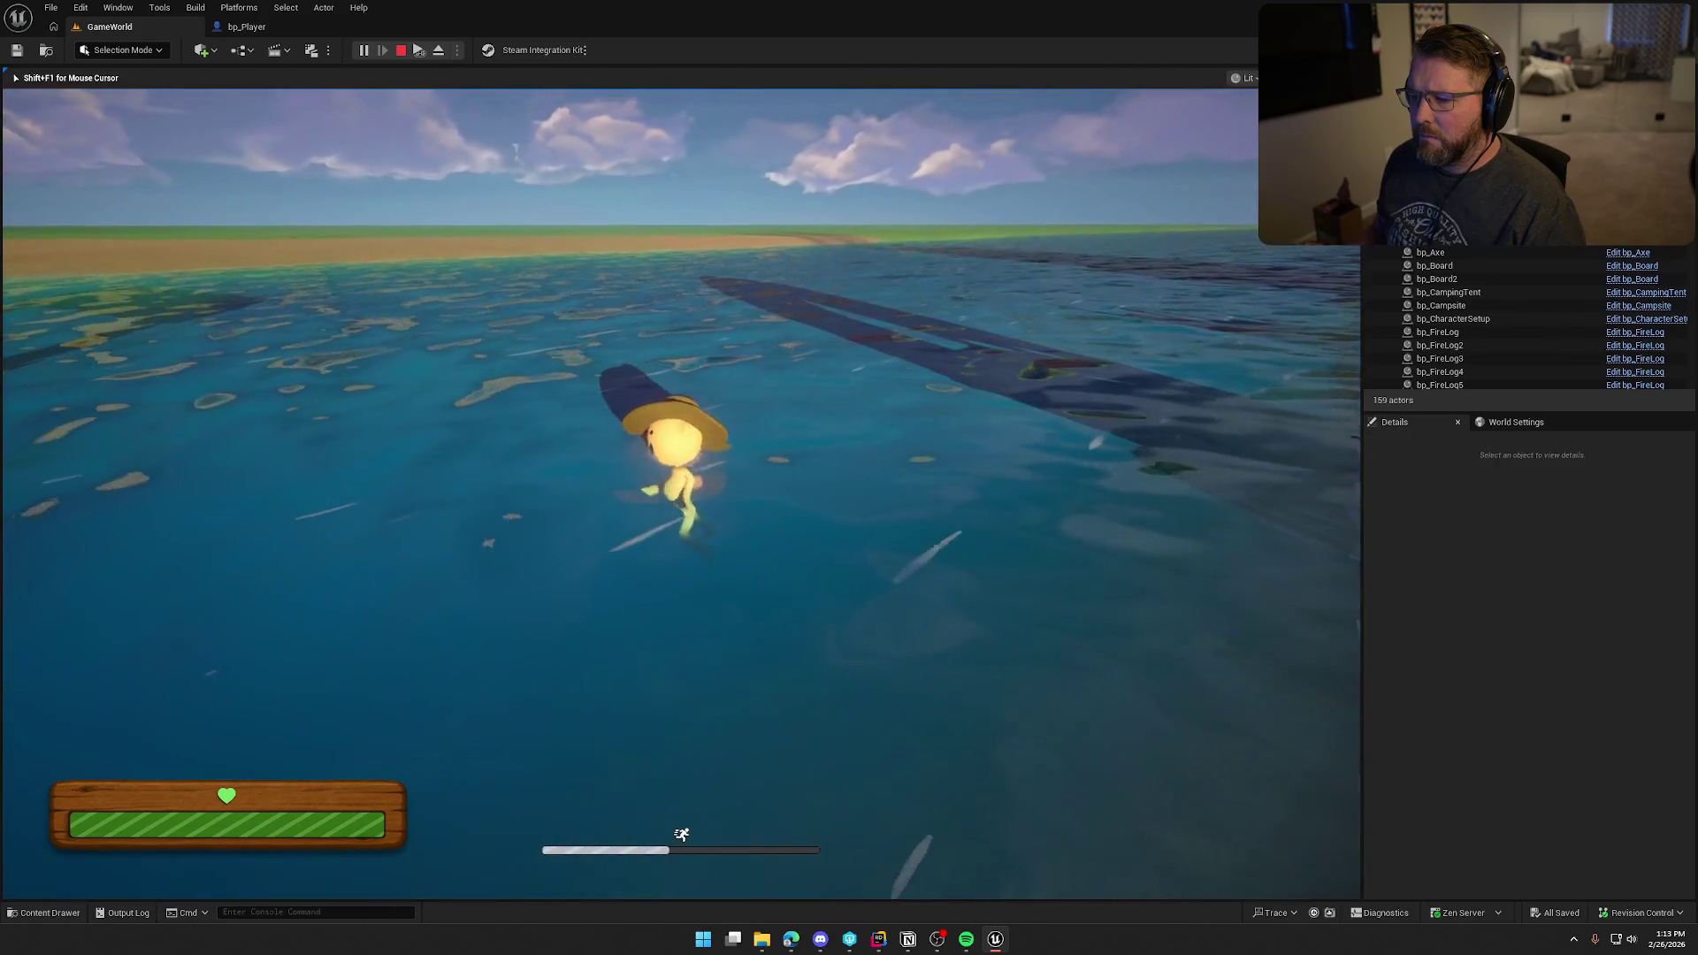
key(w)
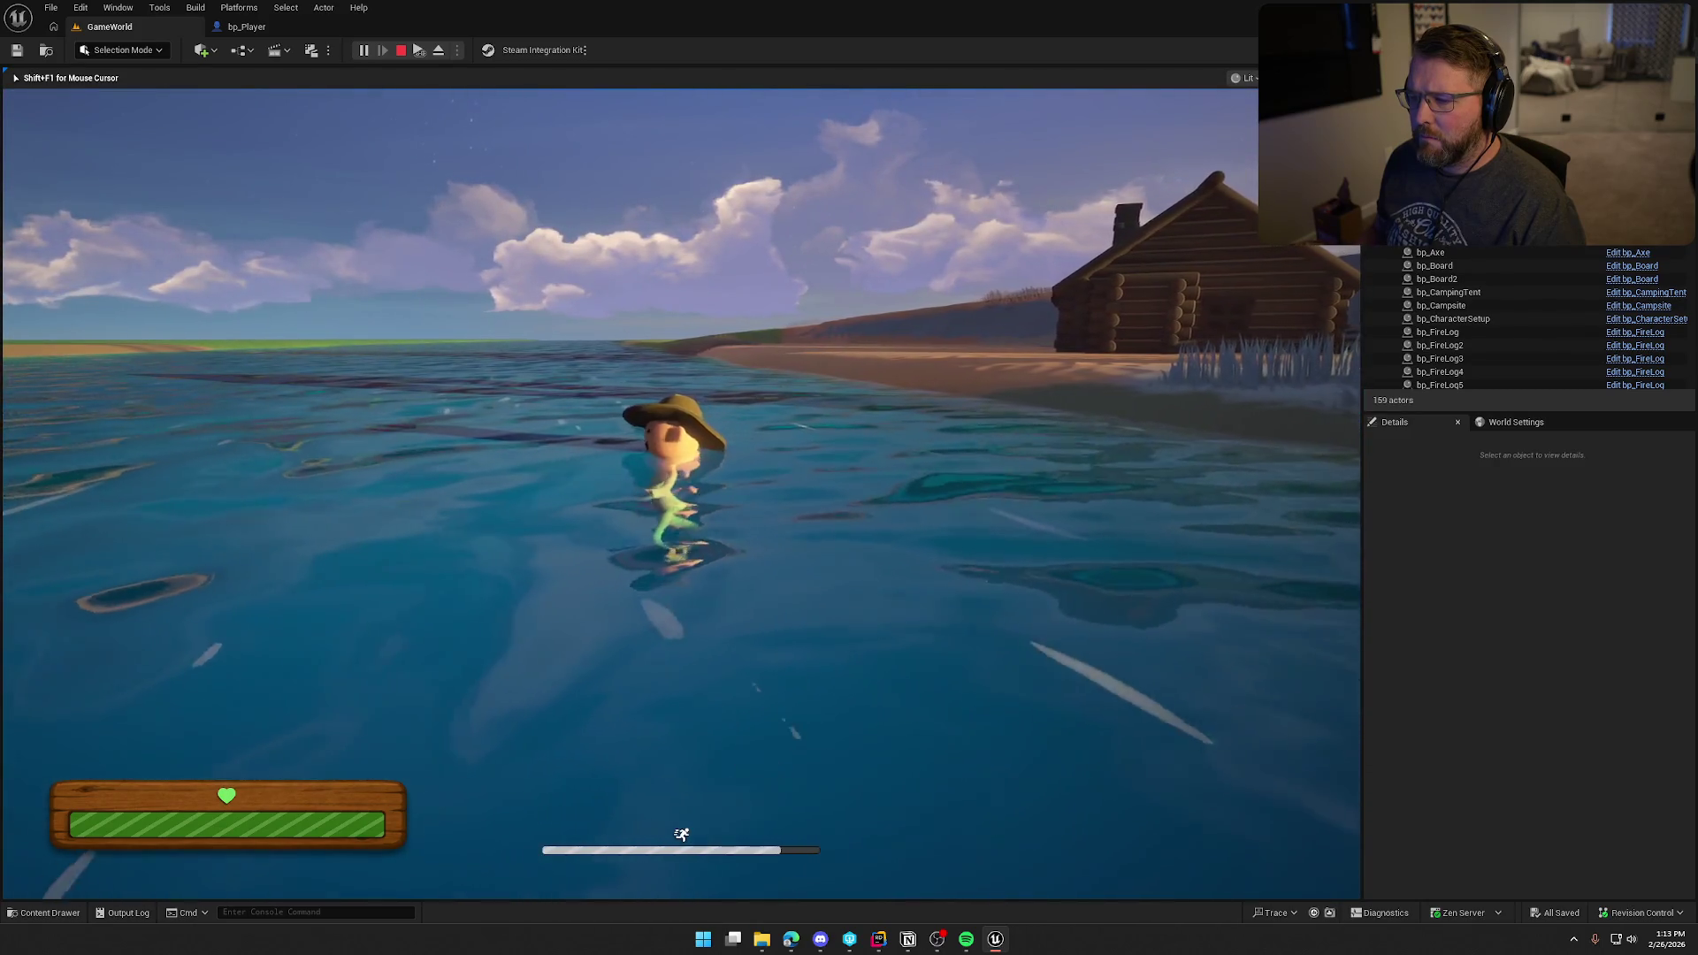
key(w)
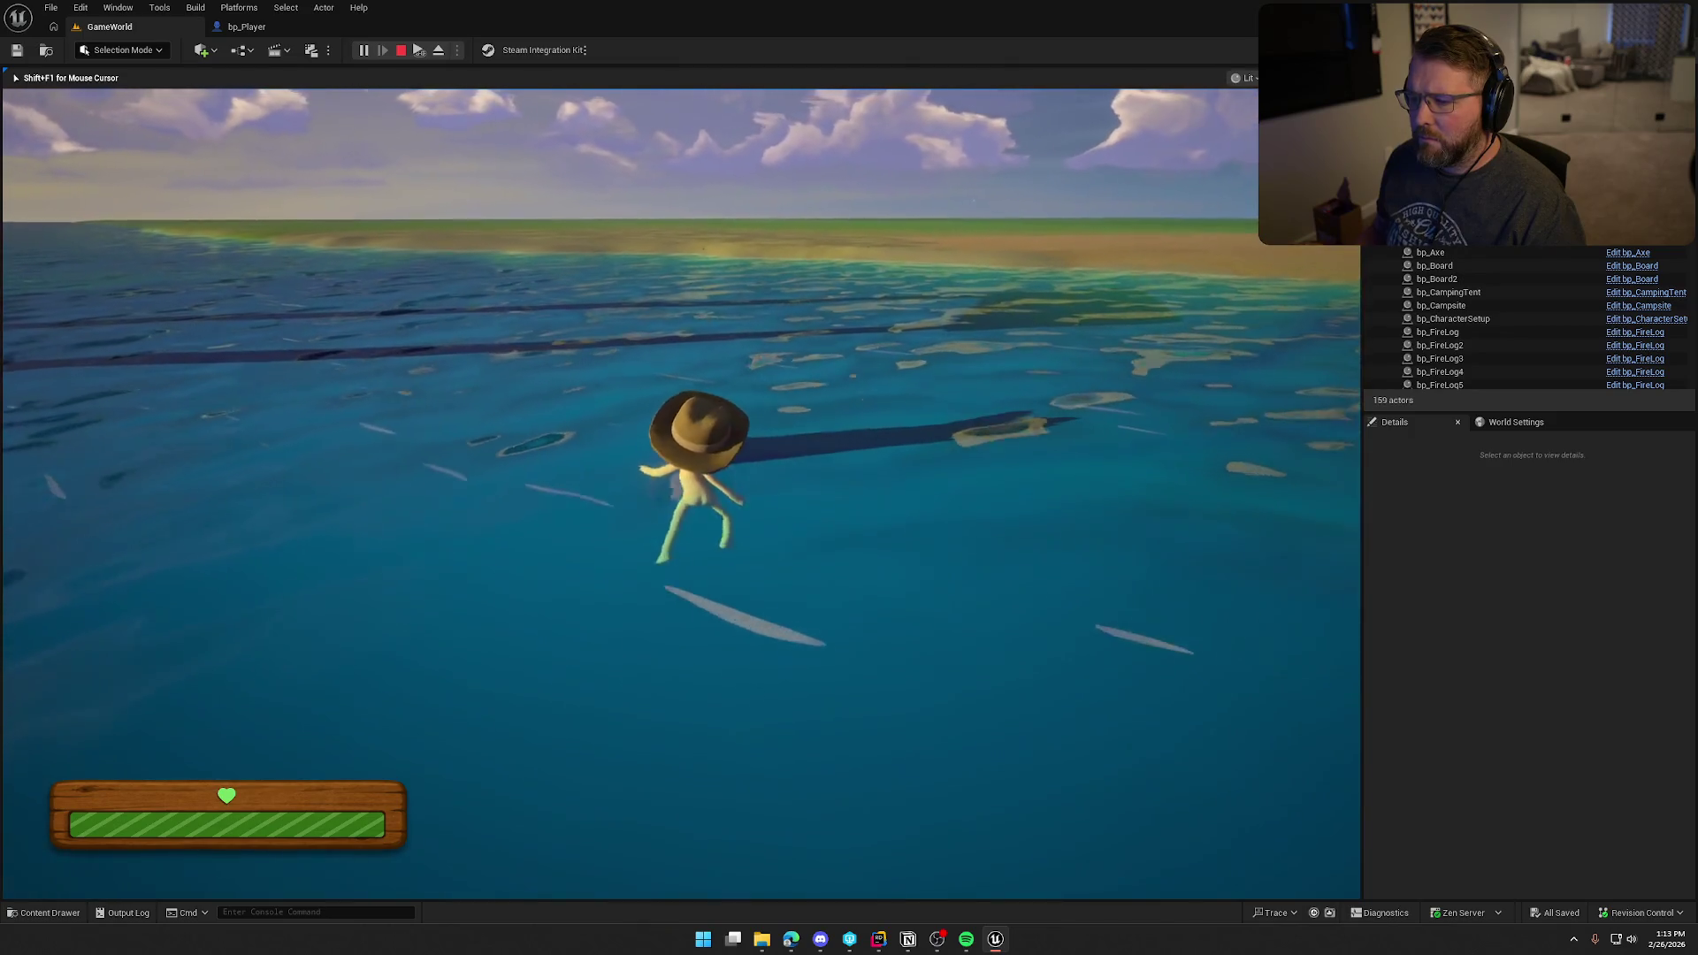
key(w)
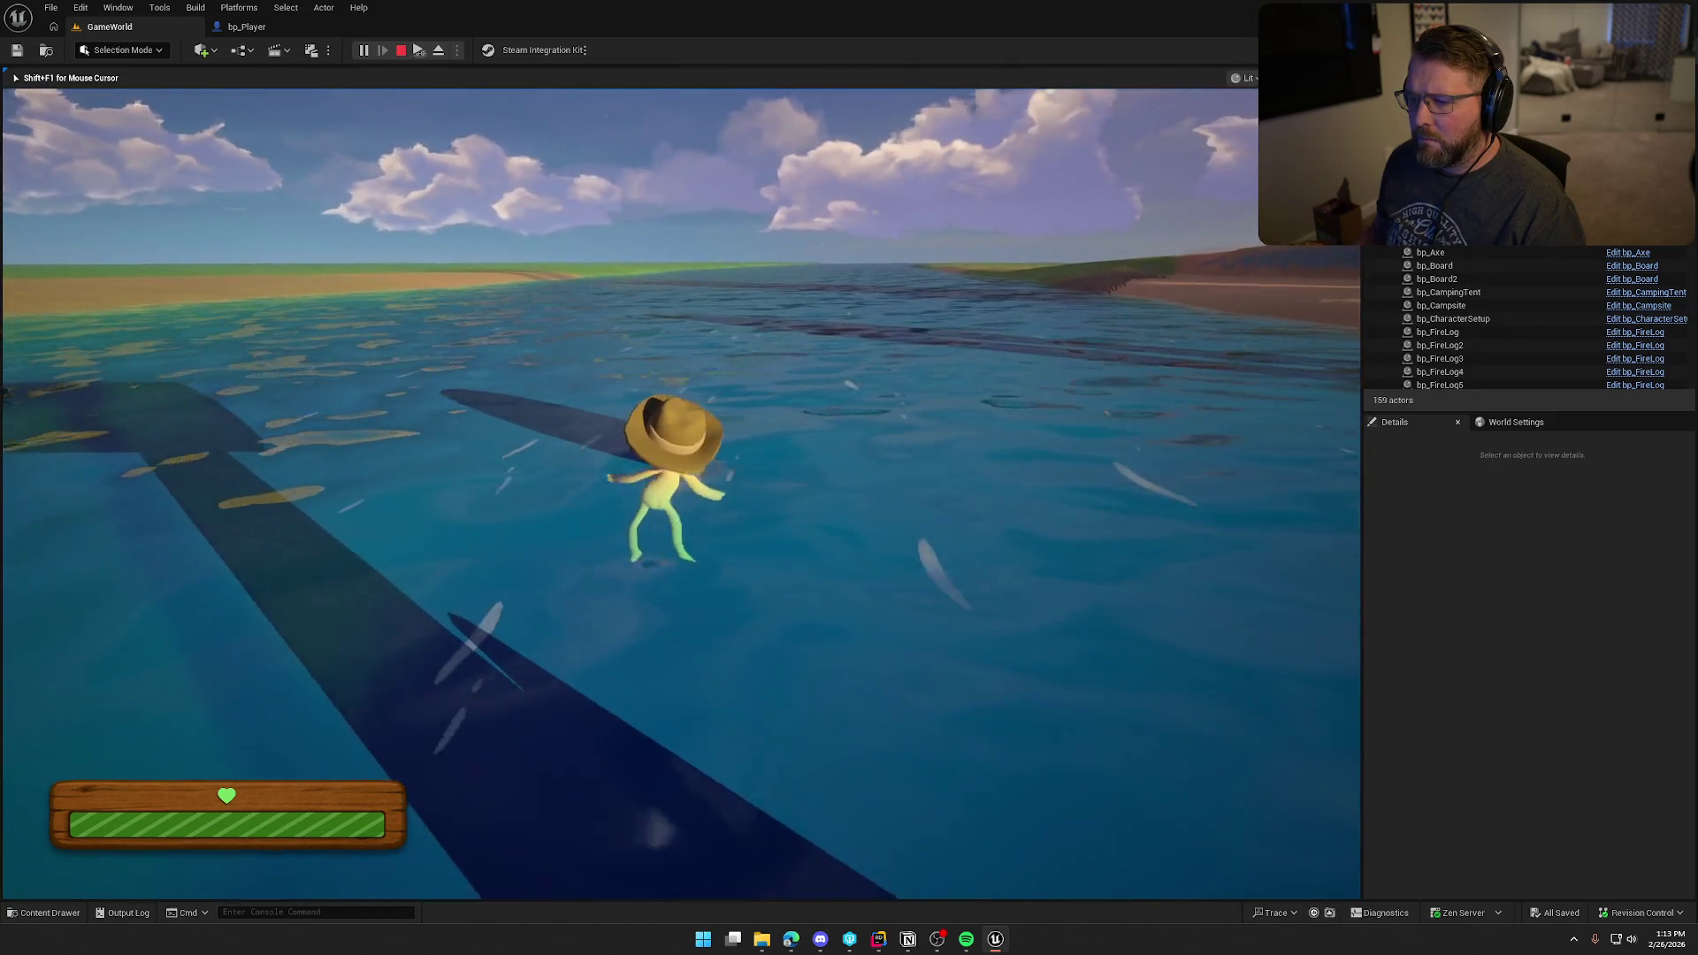
key(w)
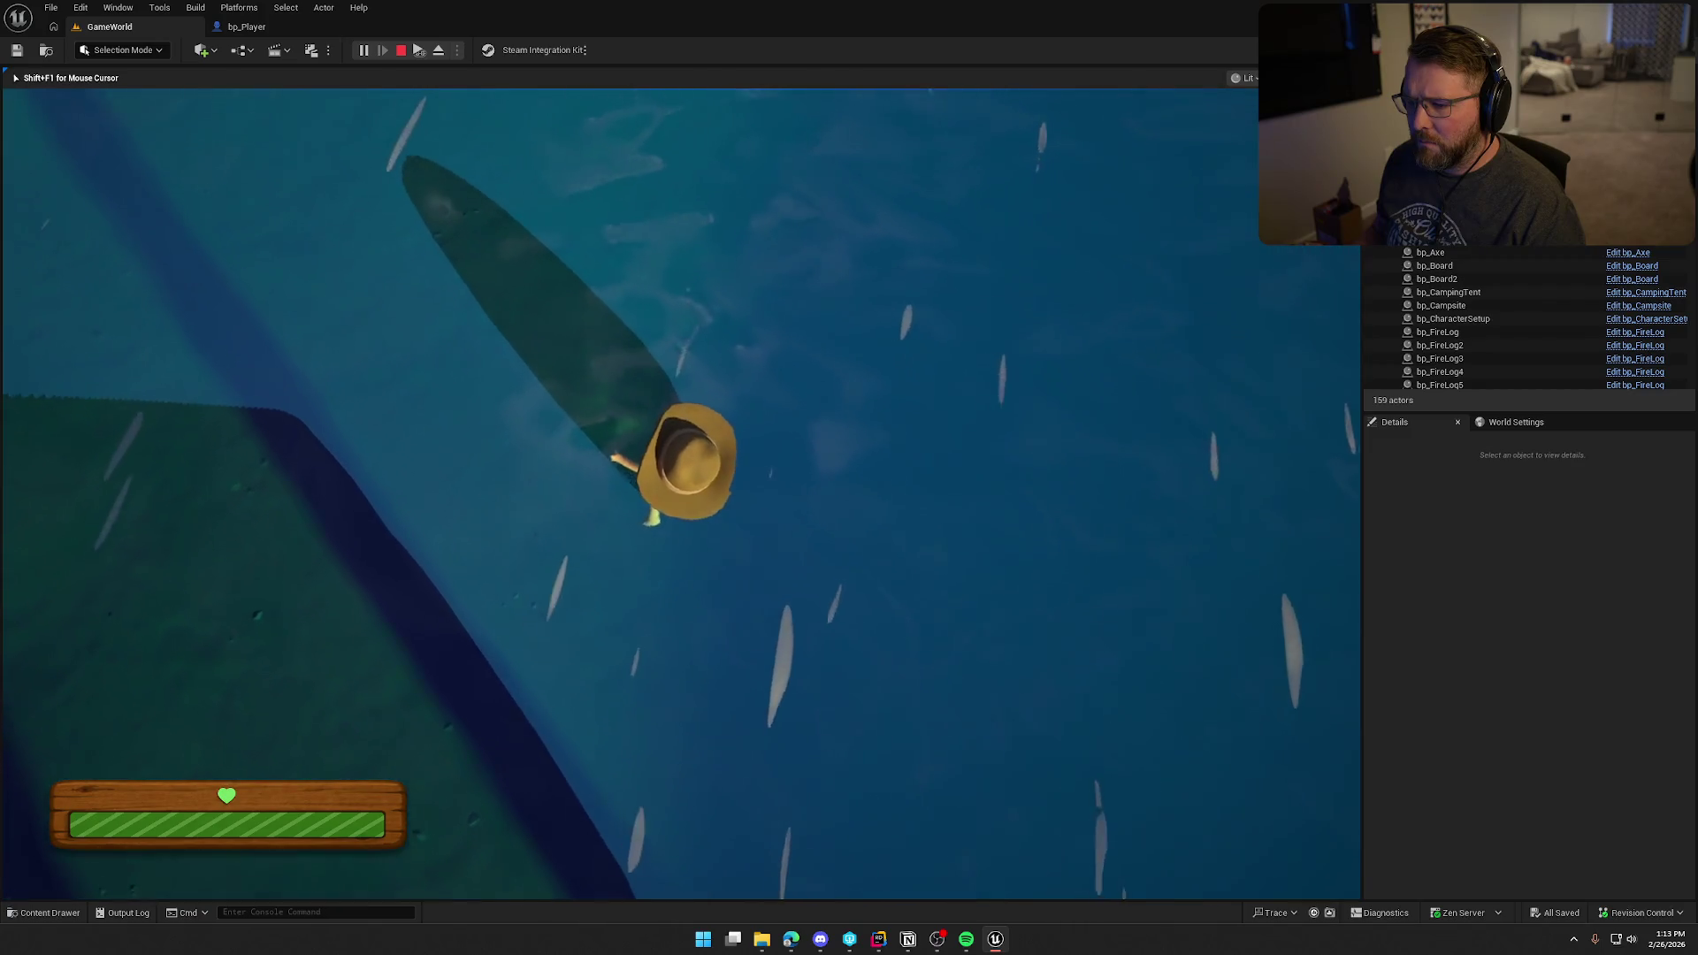
key(w)
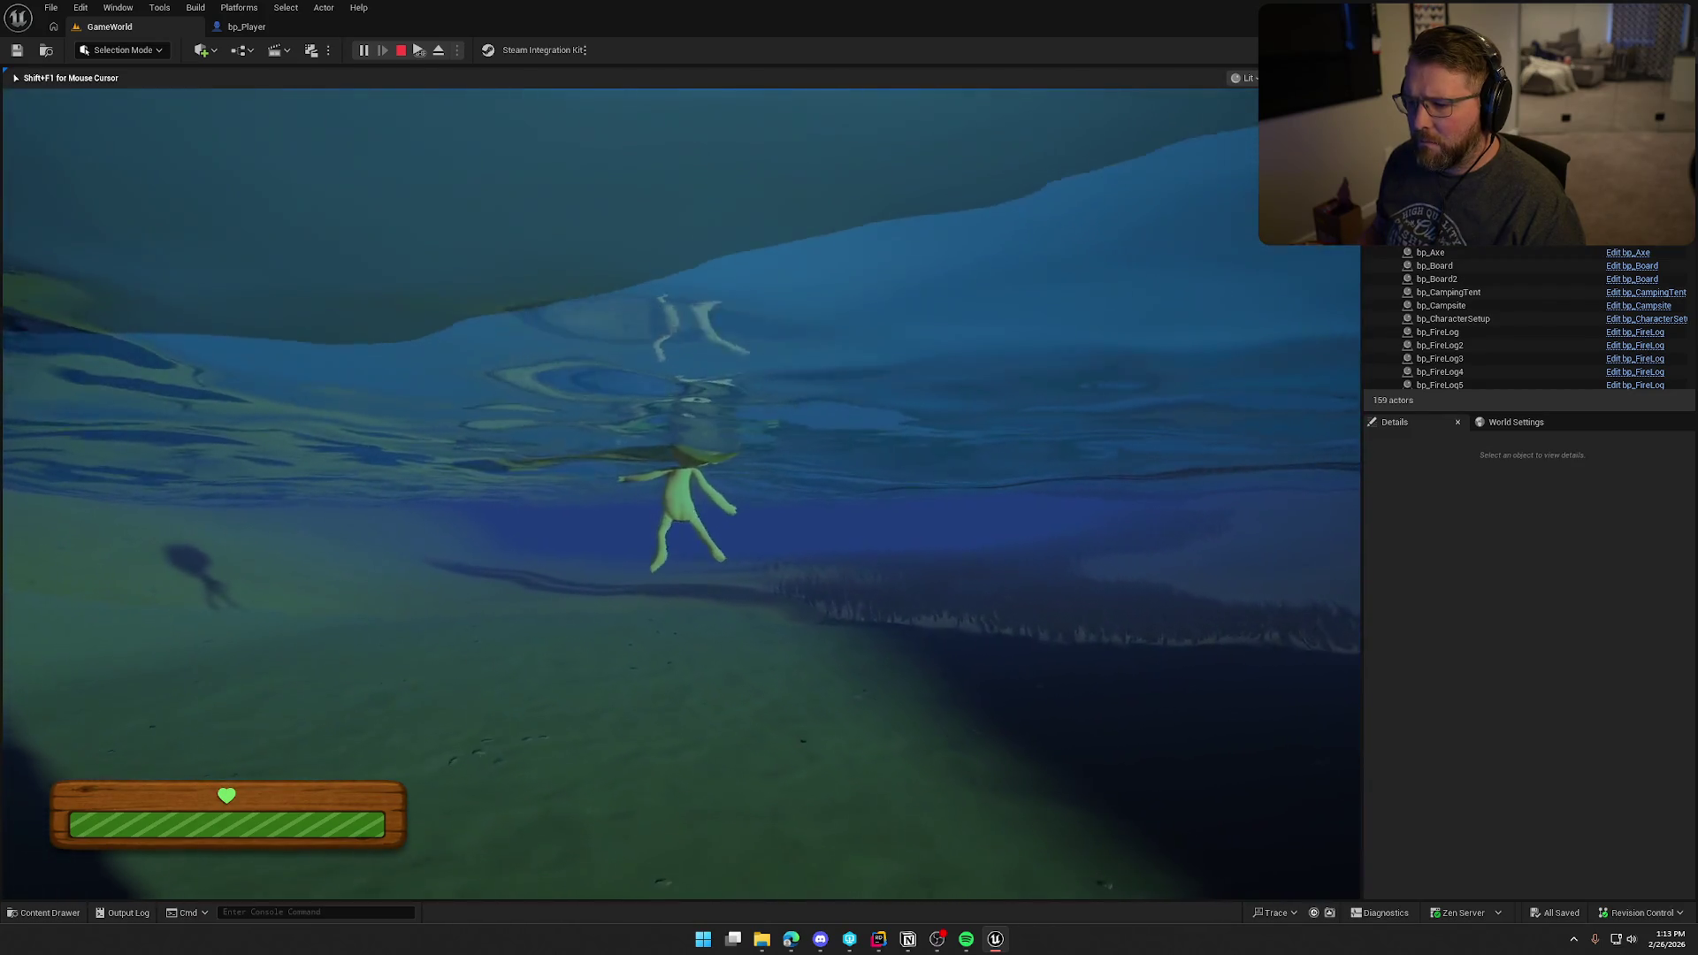
key(w)
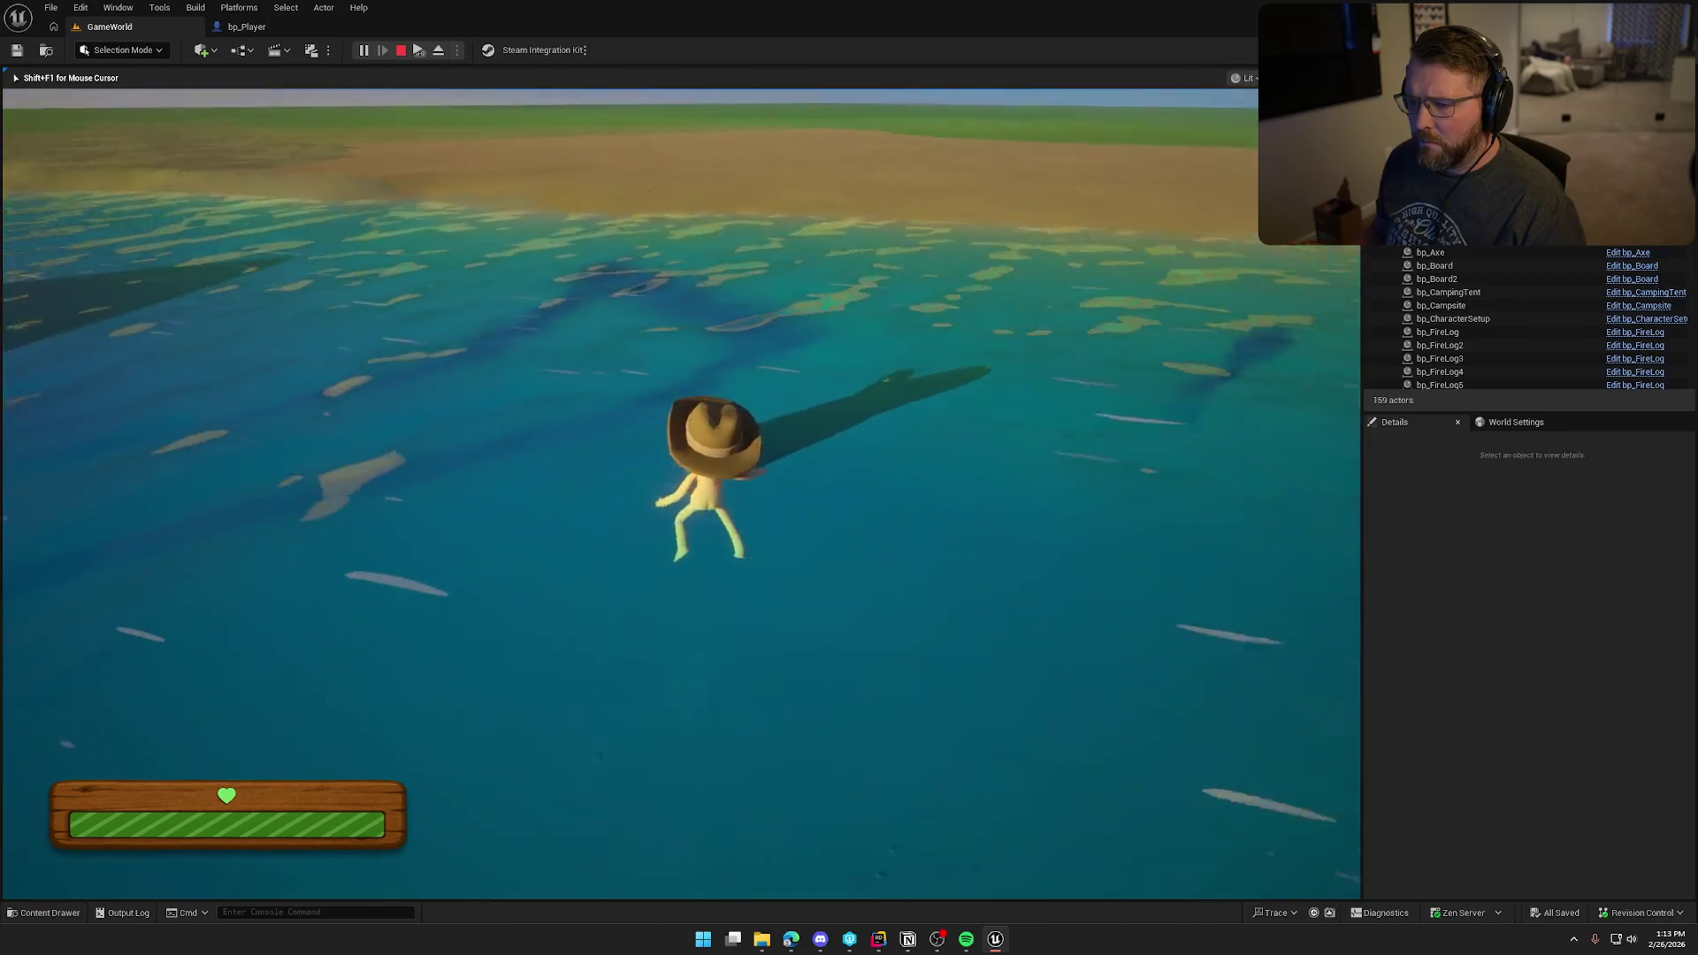
key(w)
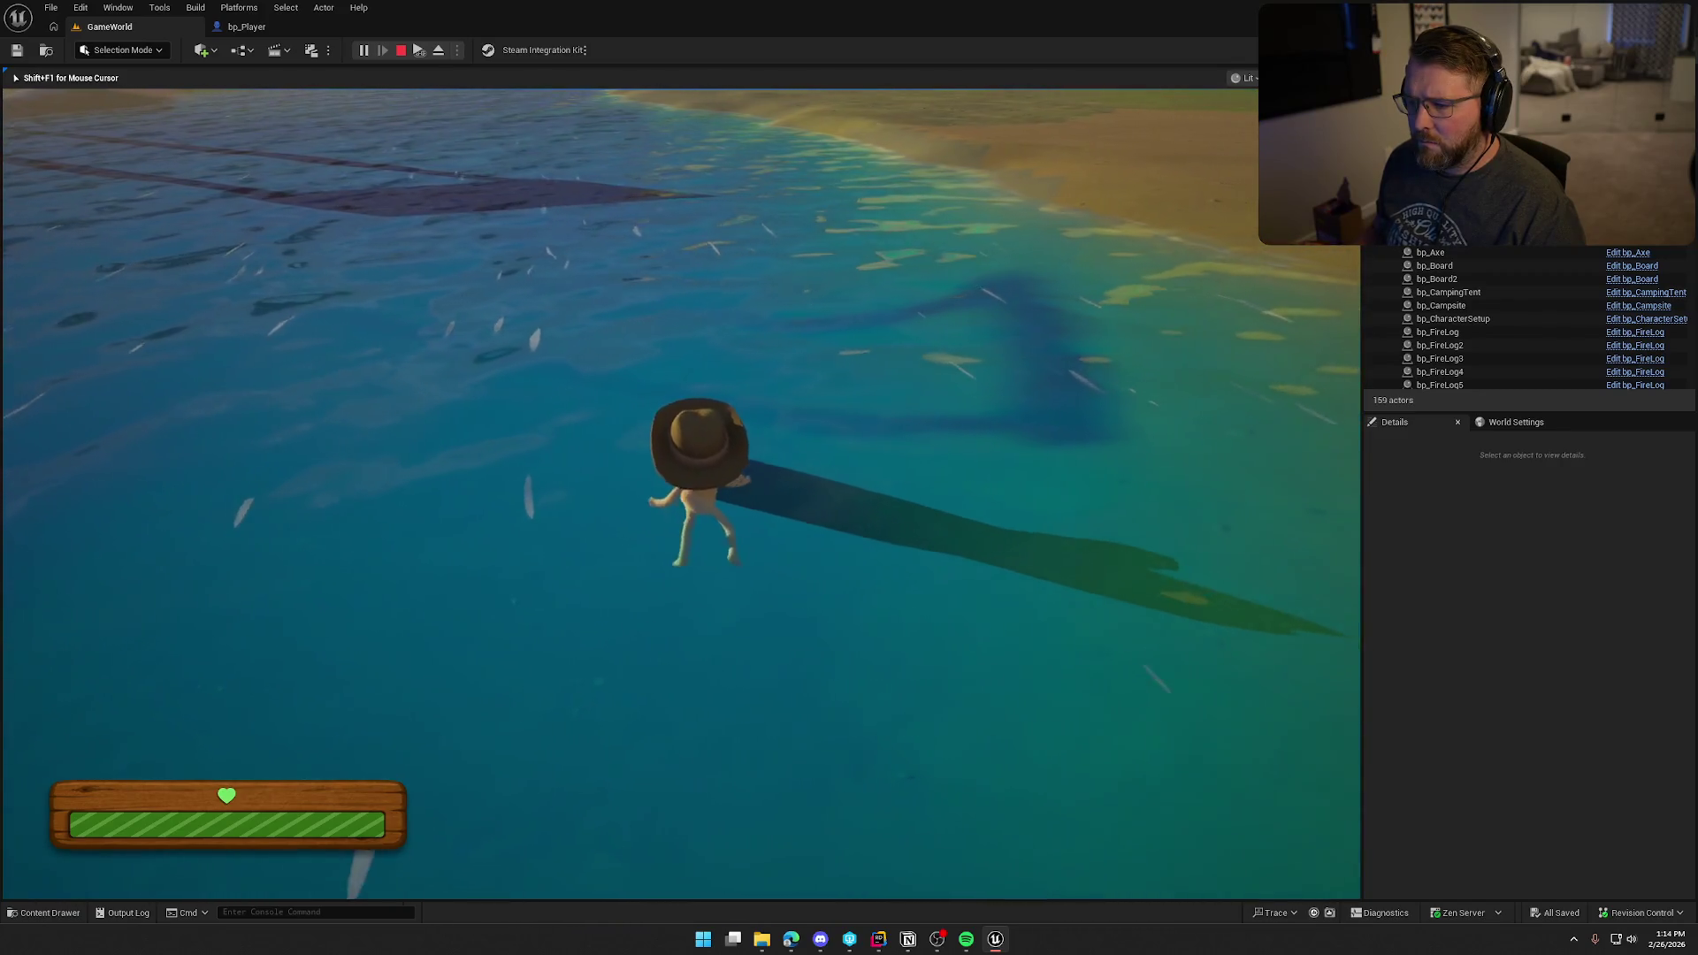
key(w)
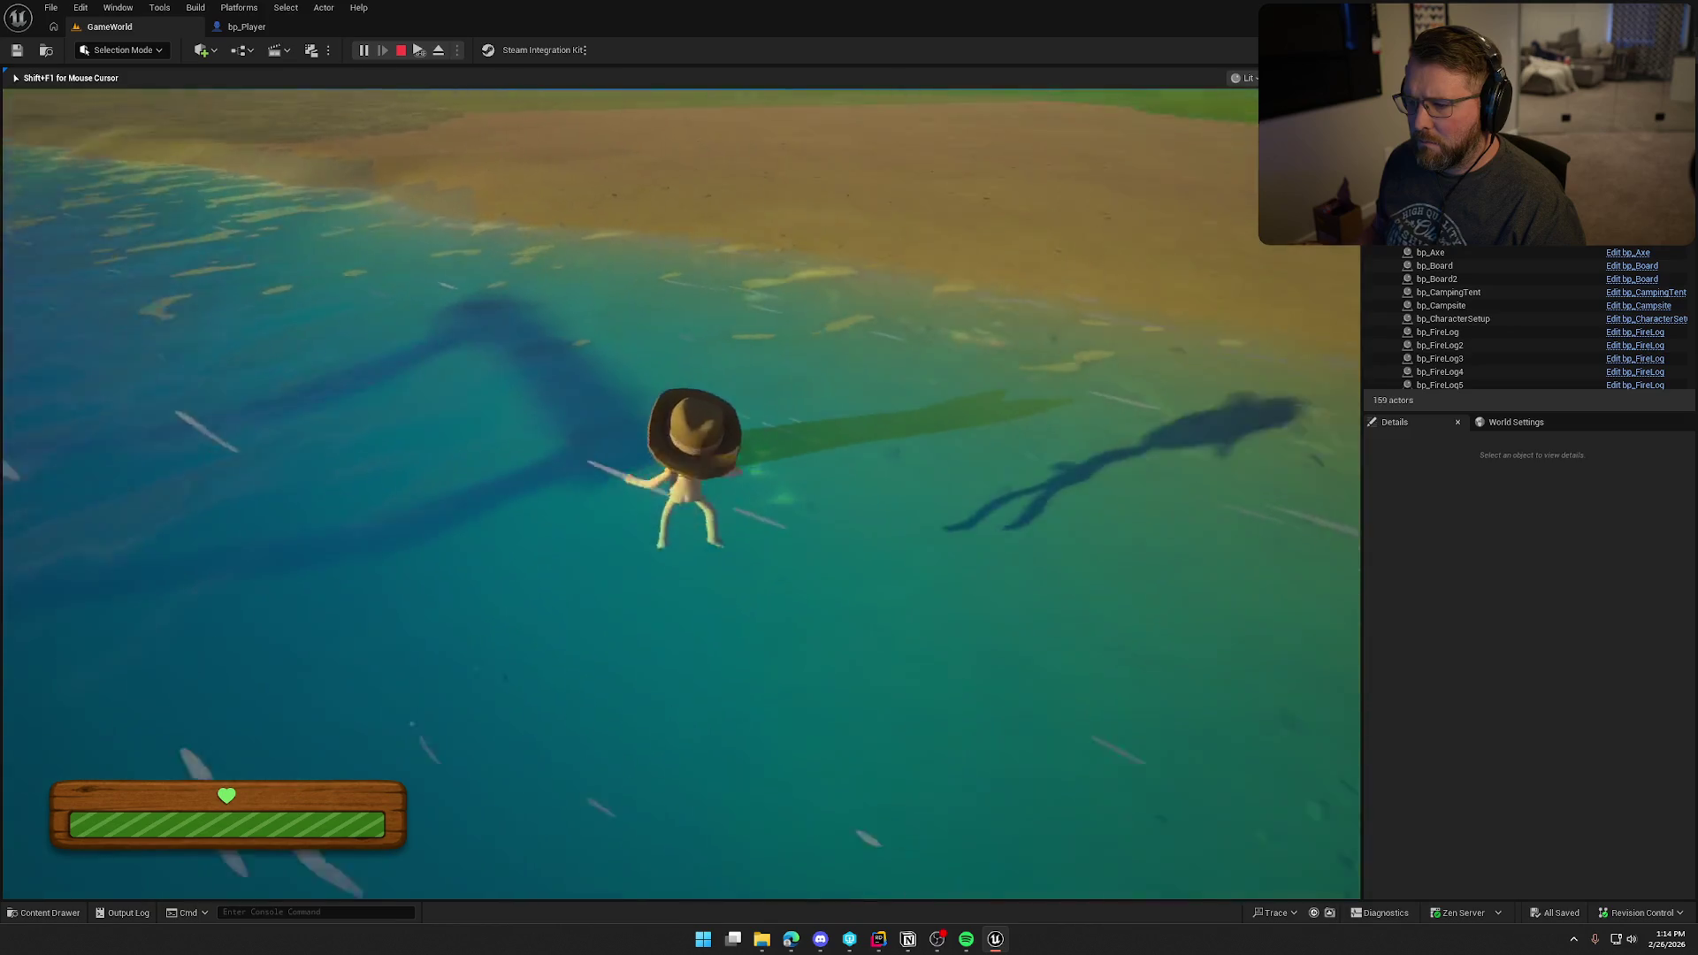
key(w)
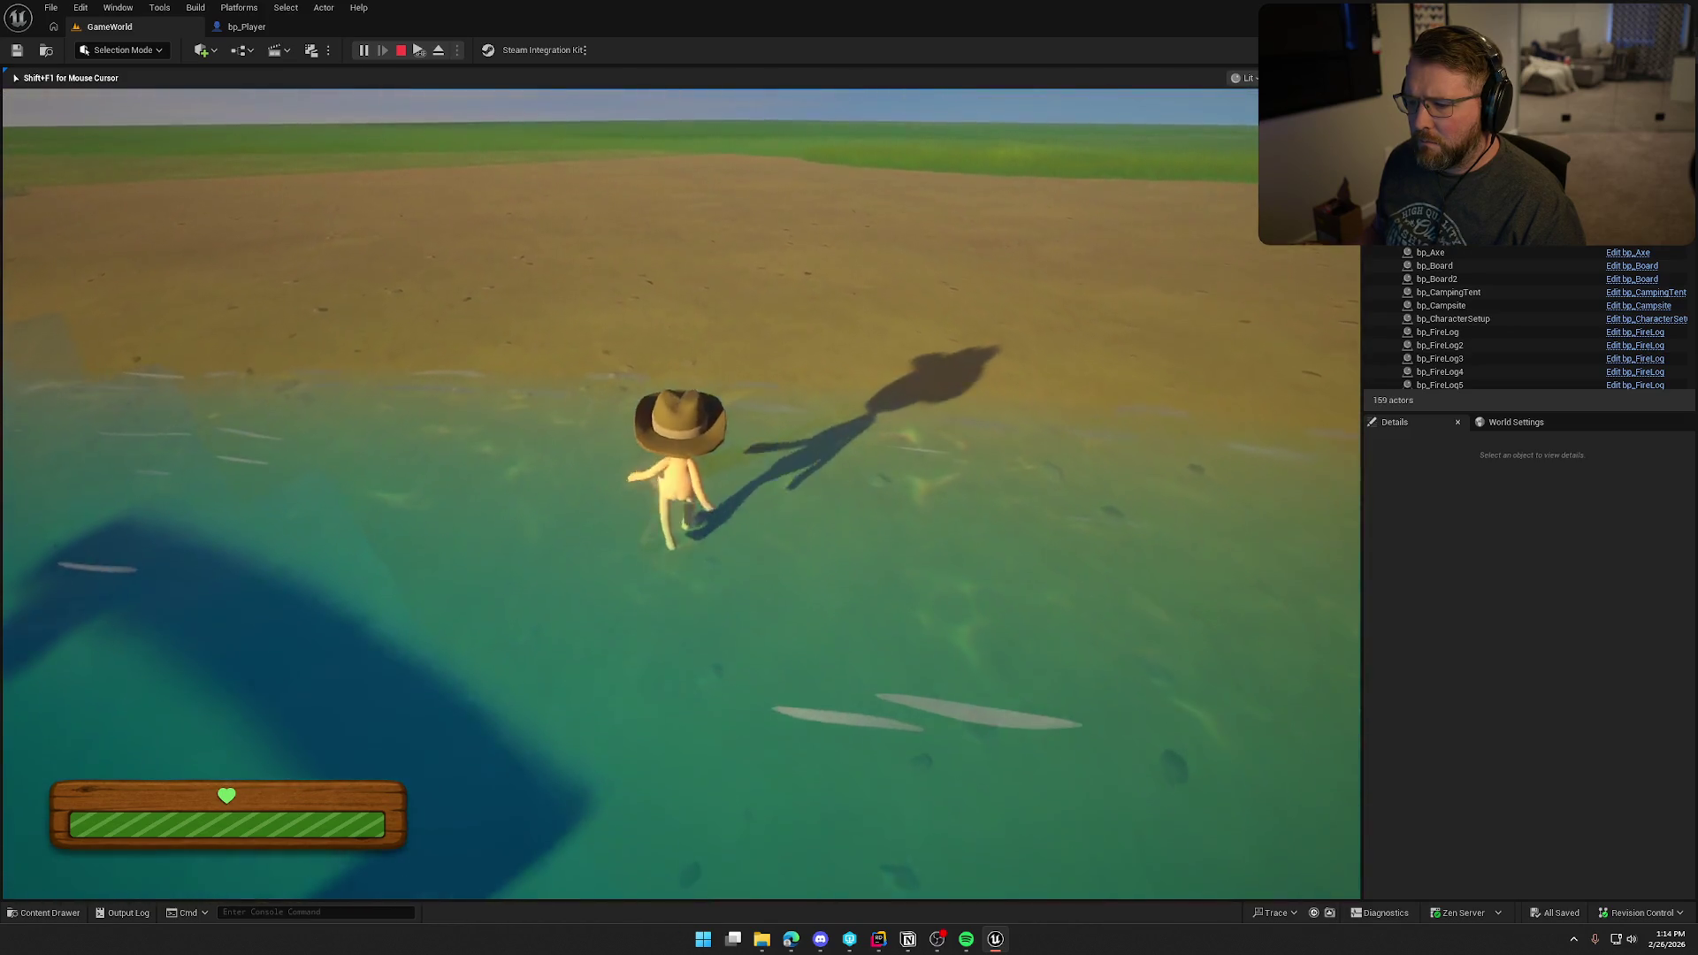
key(w)
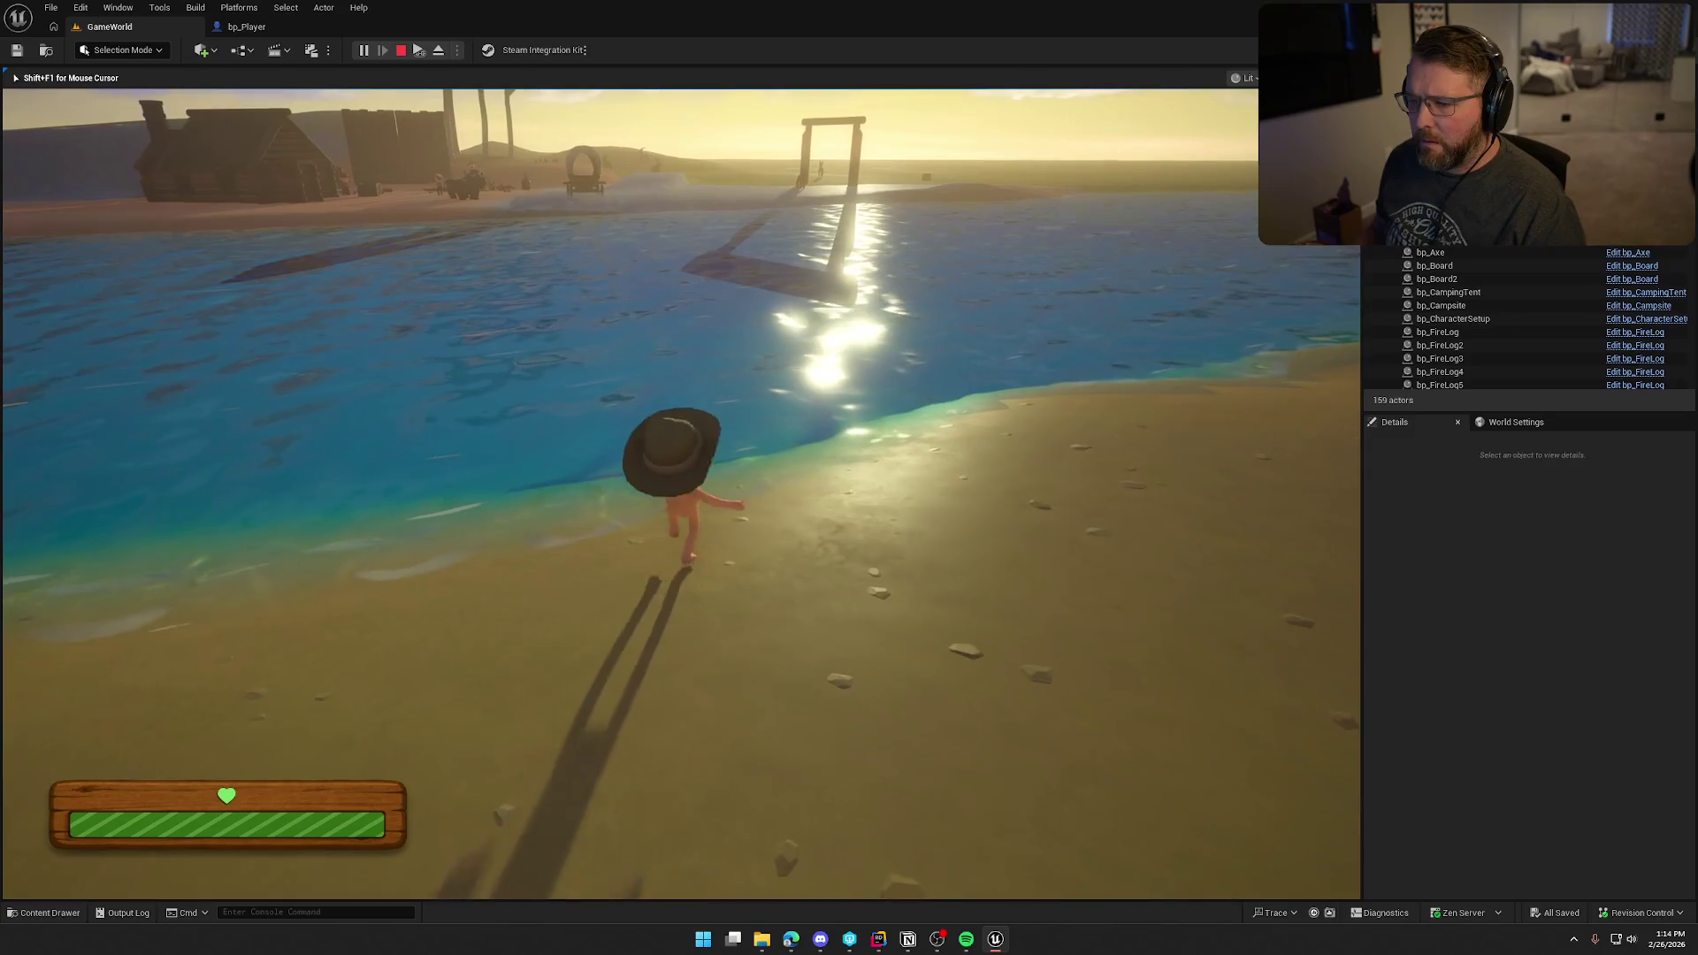
key(w)
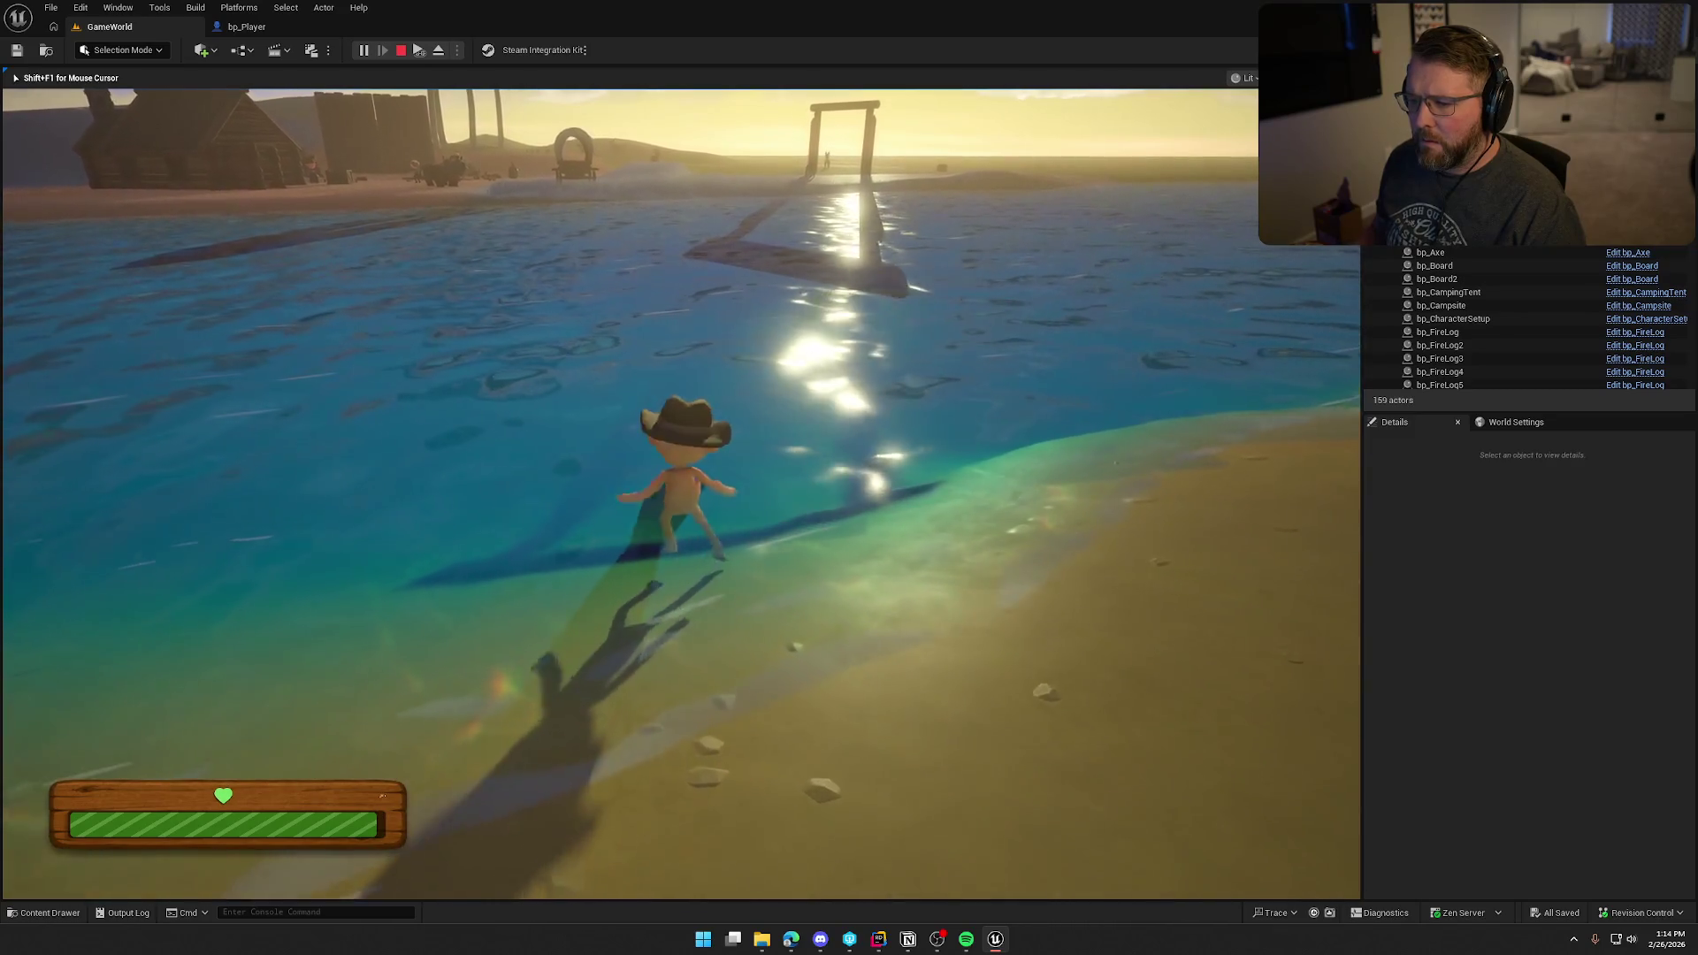
key(w)
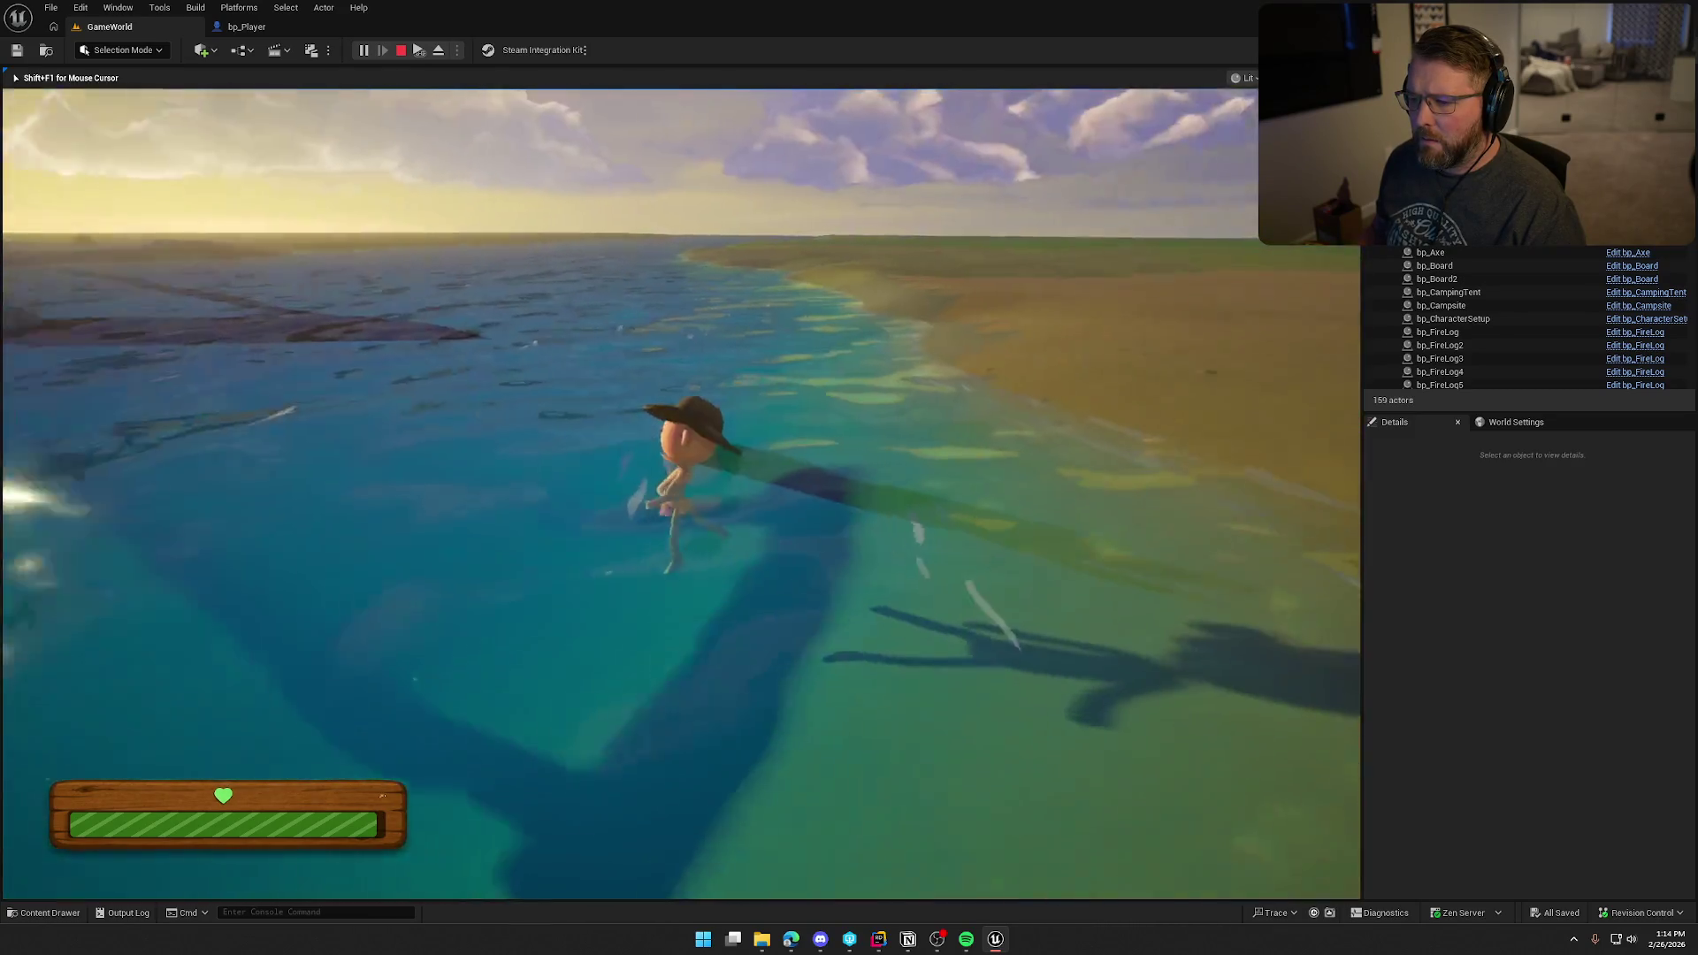
key(w)
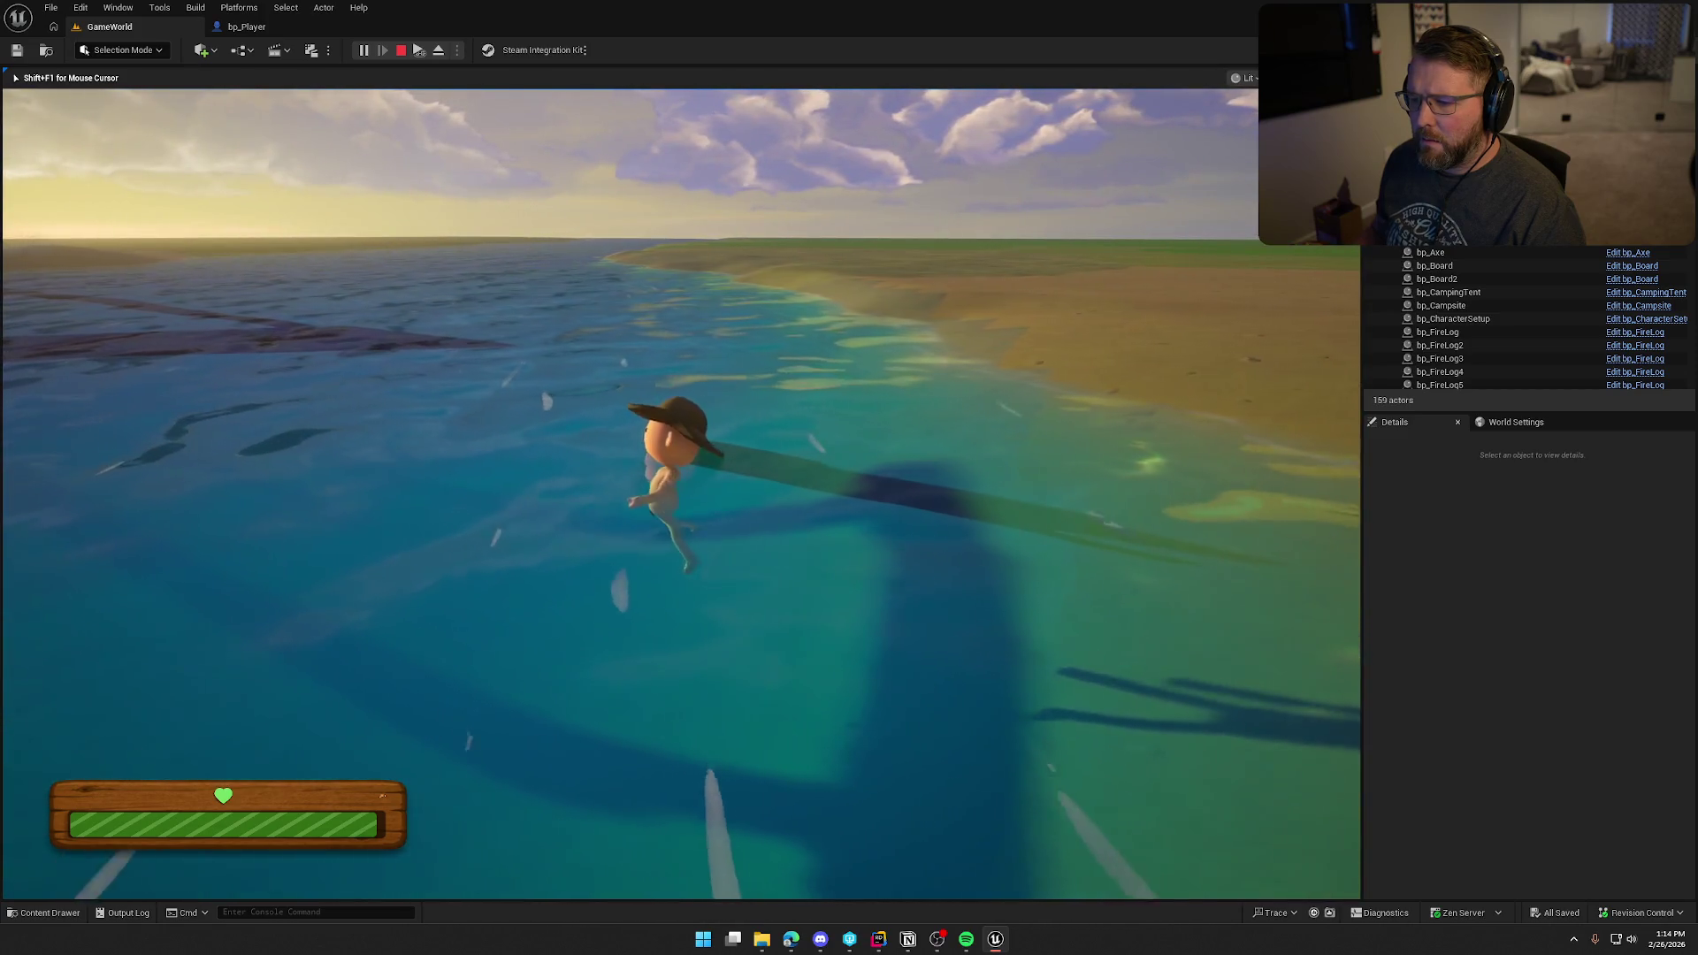
key(w)
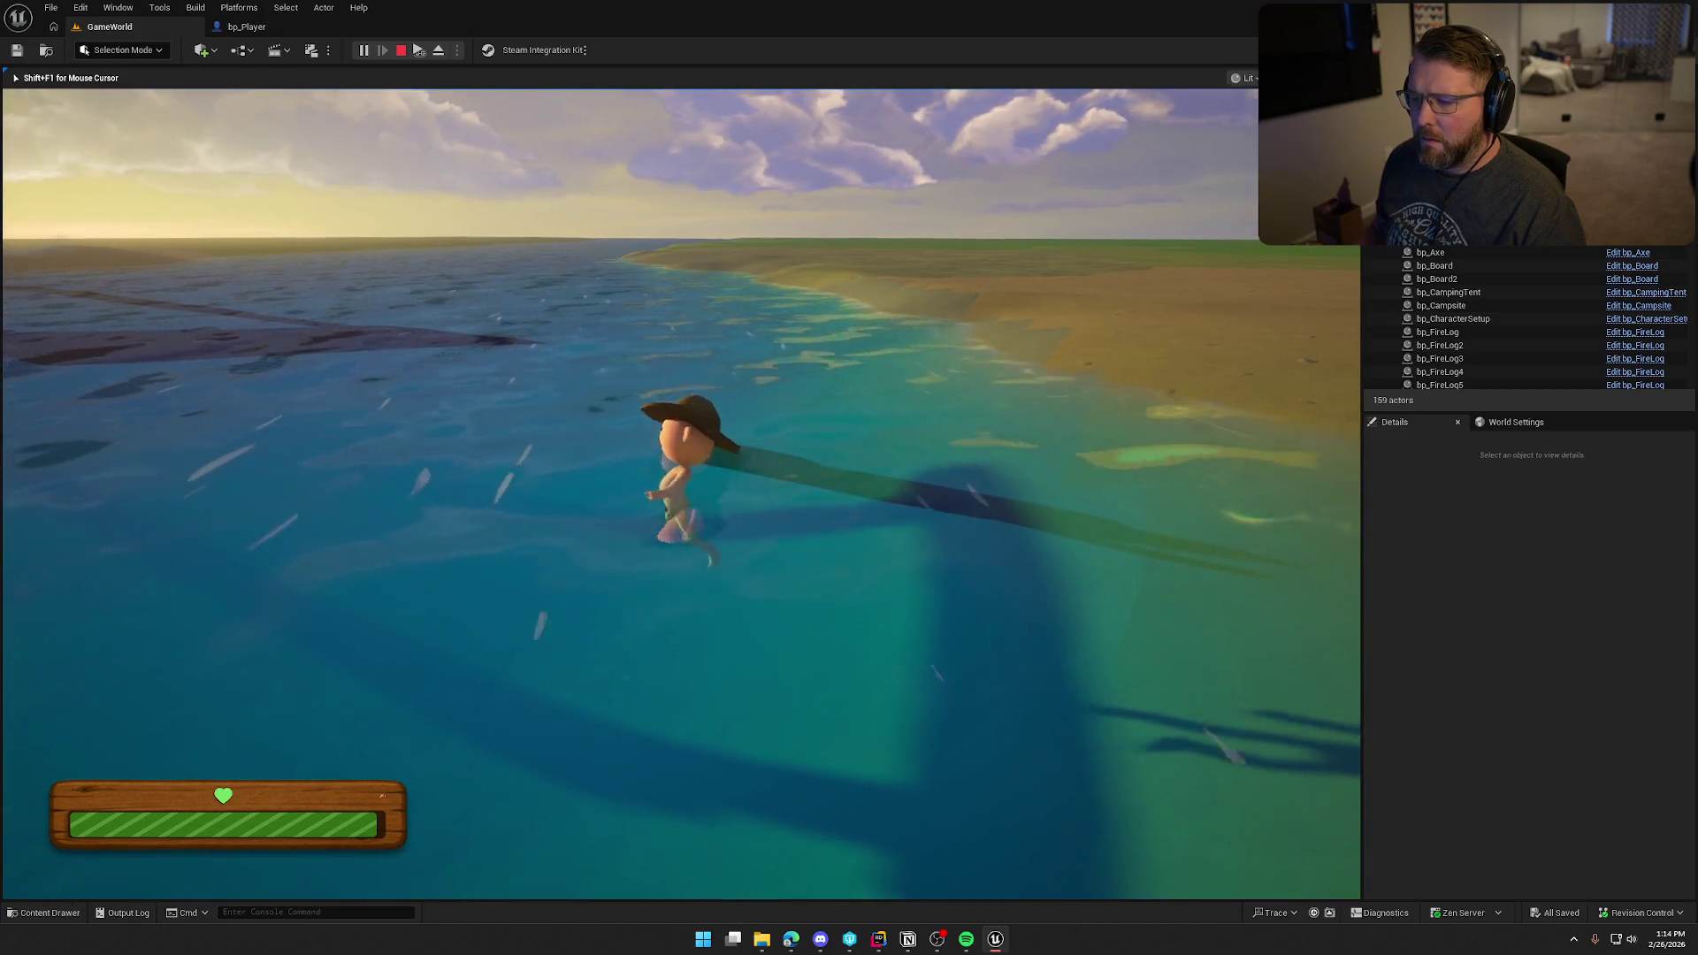
key(w)
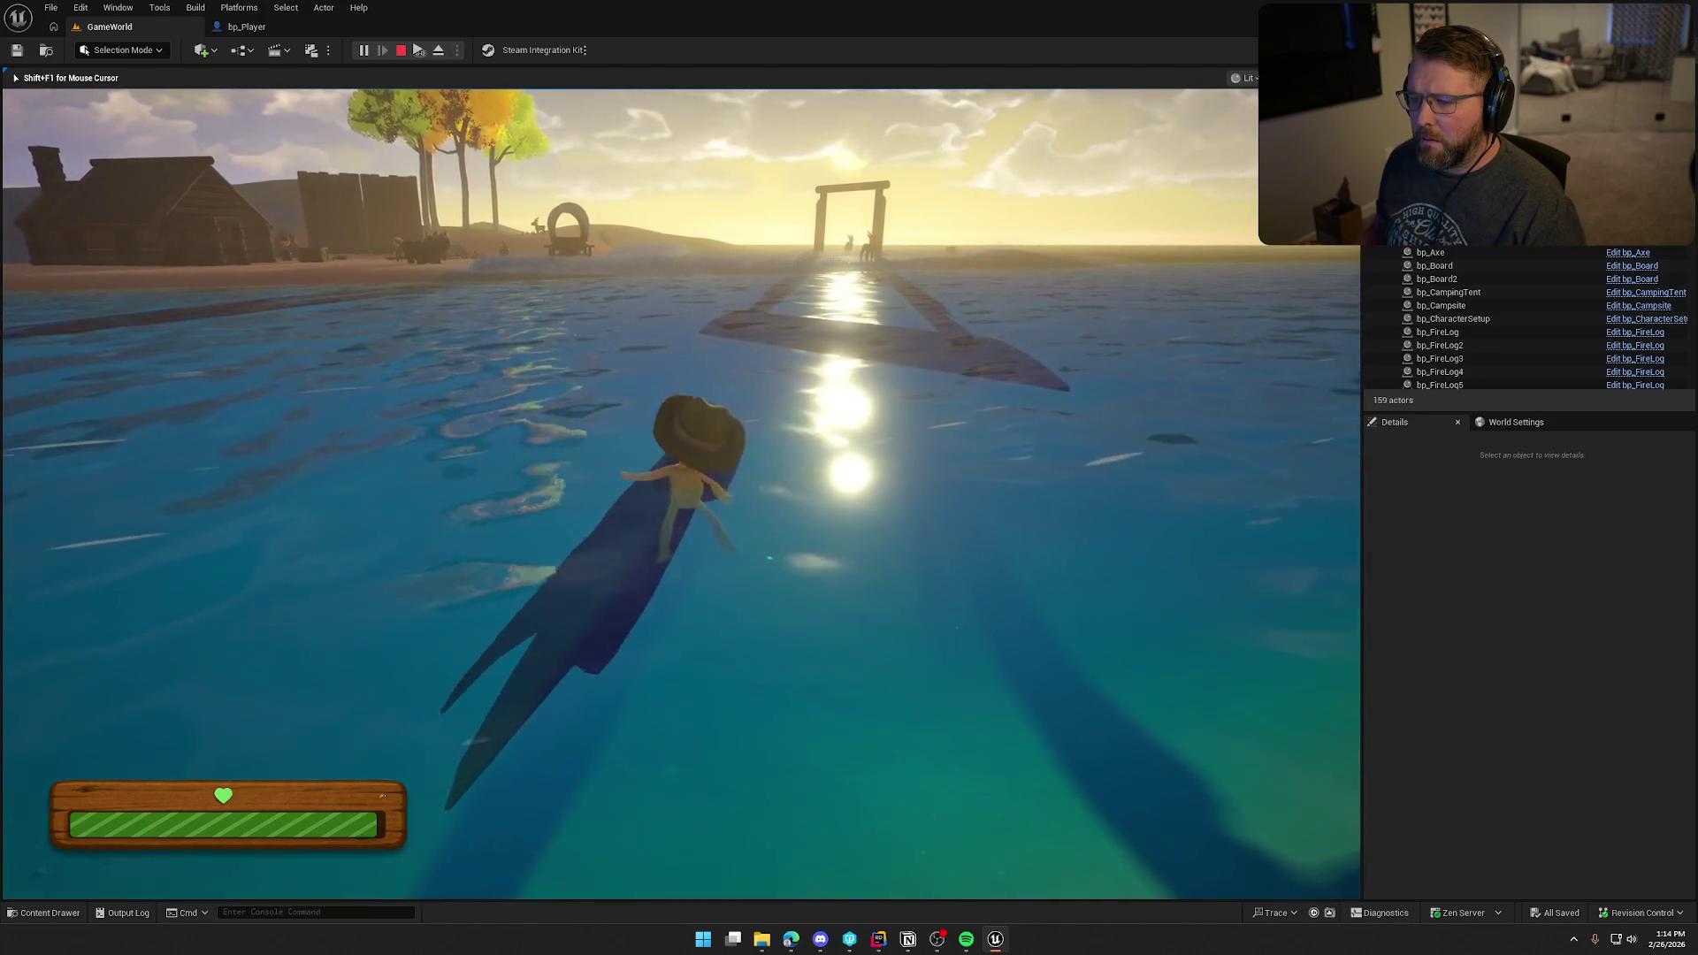
key(w)
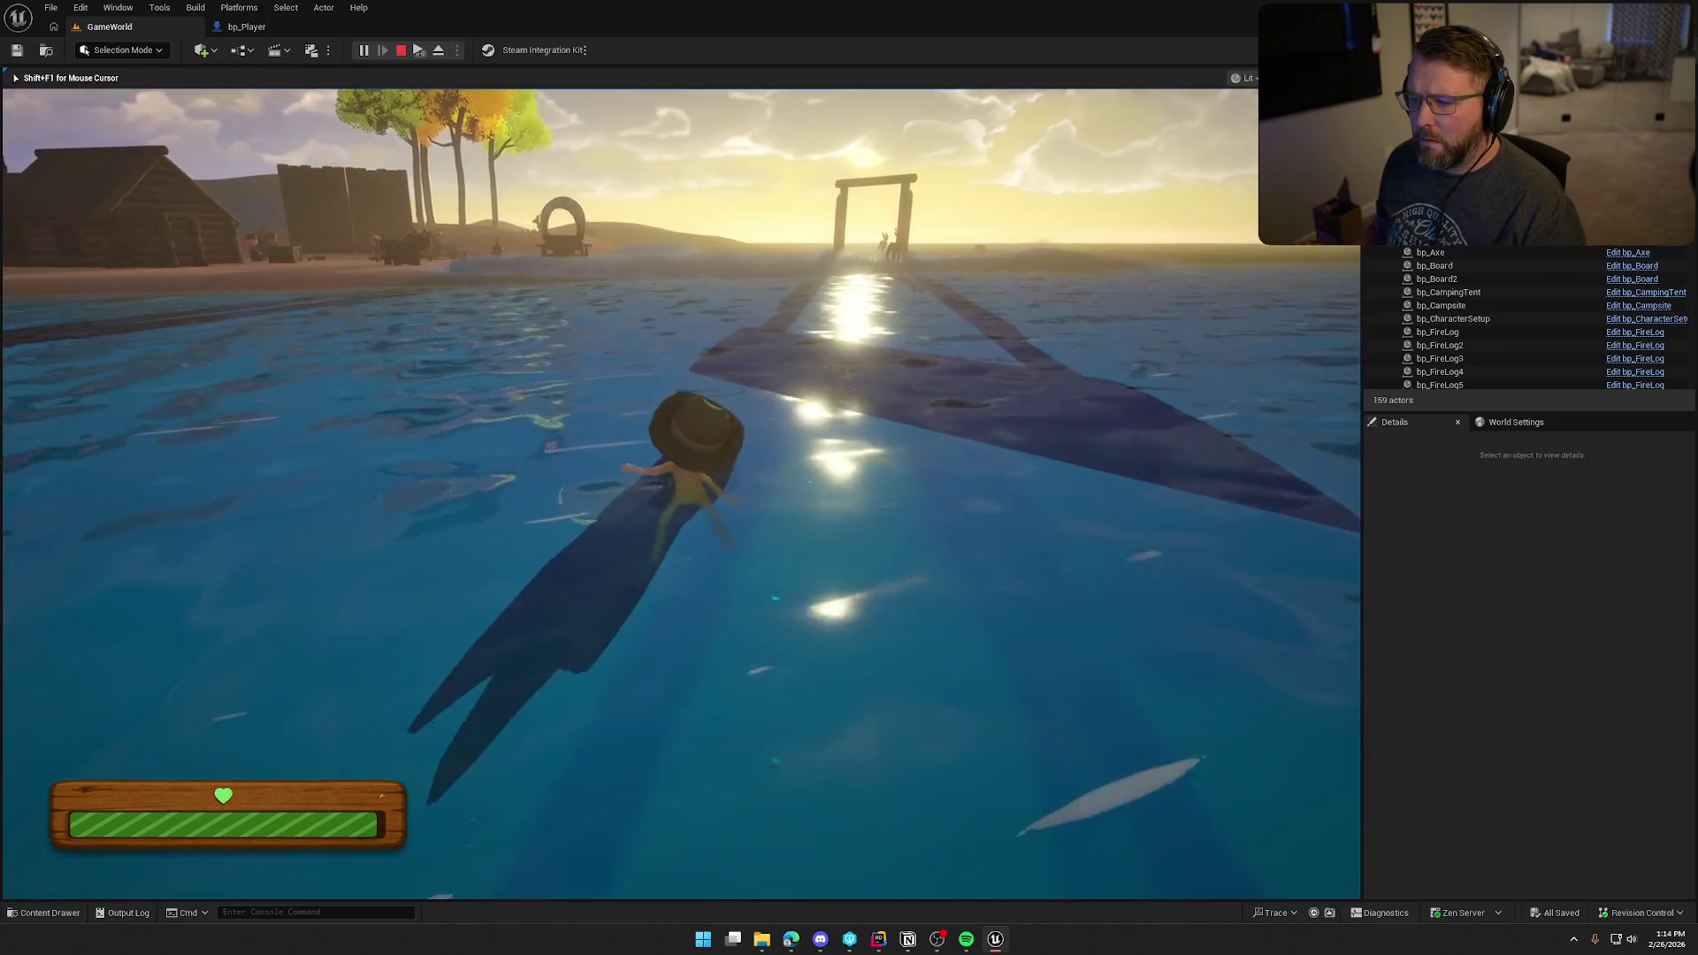
key(w)
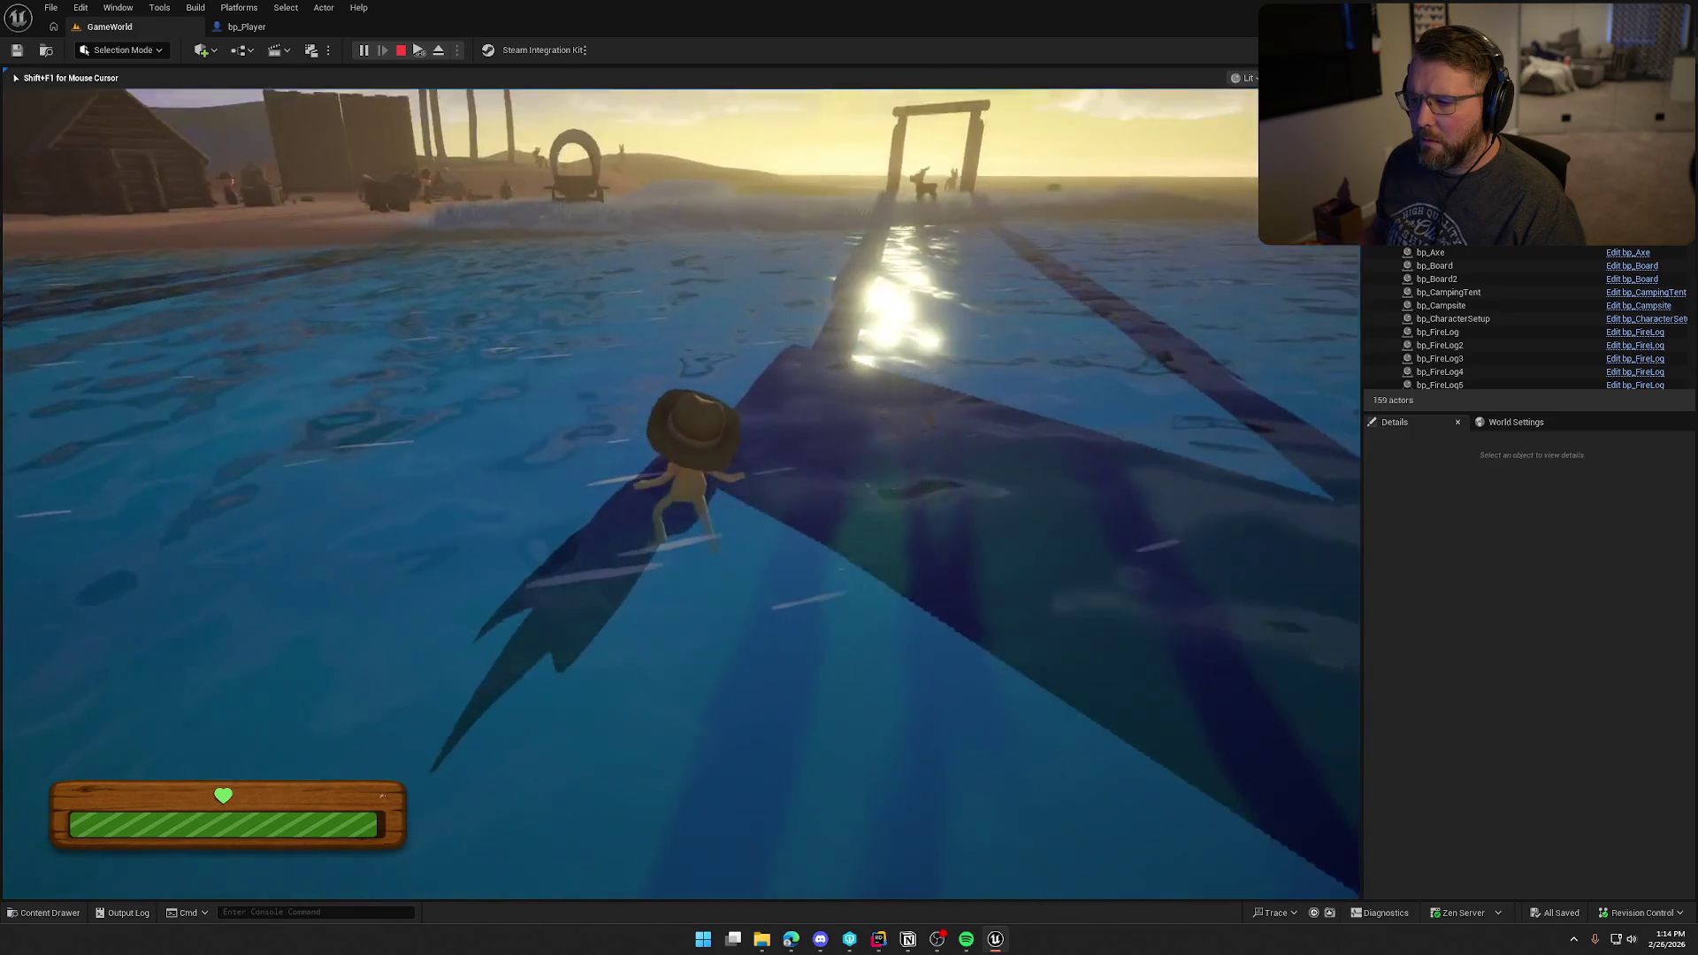
key(w)
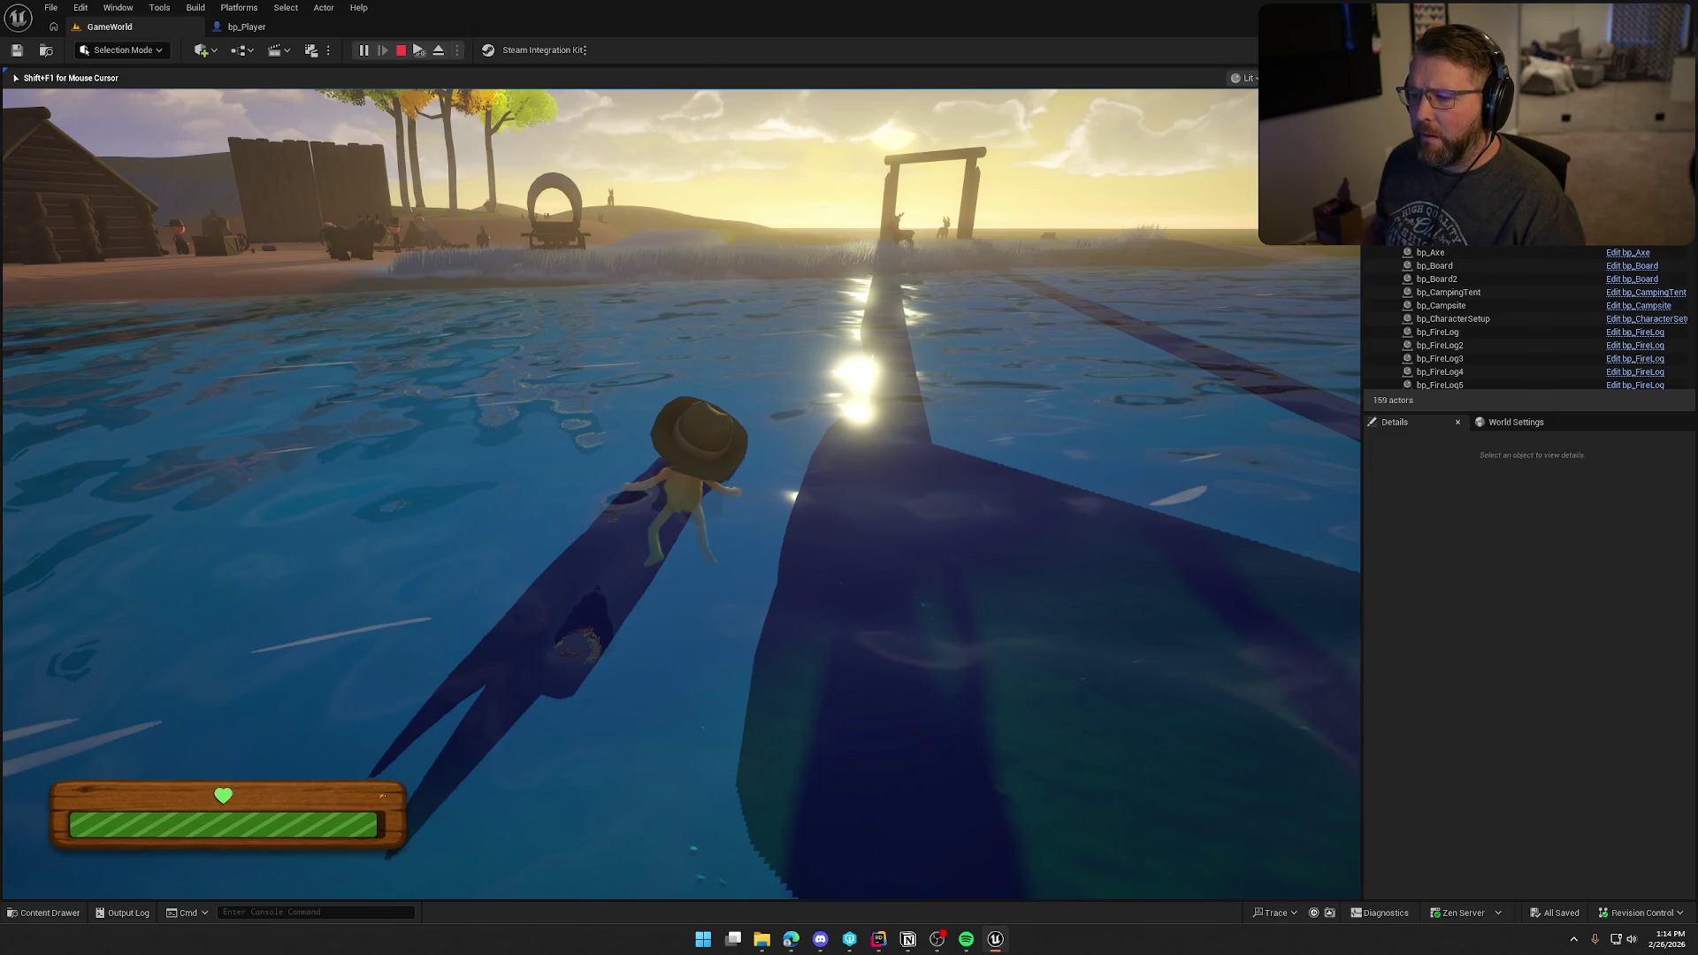
key(Escape)
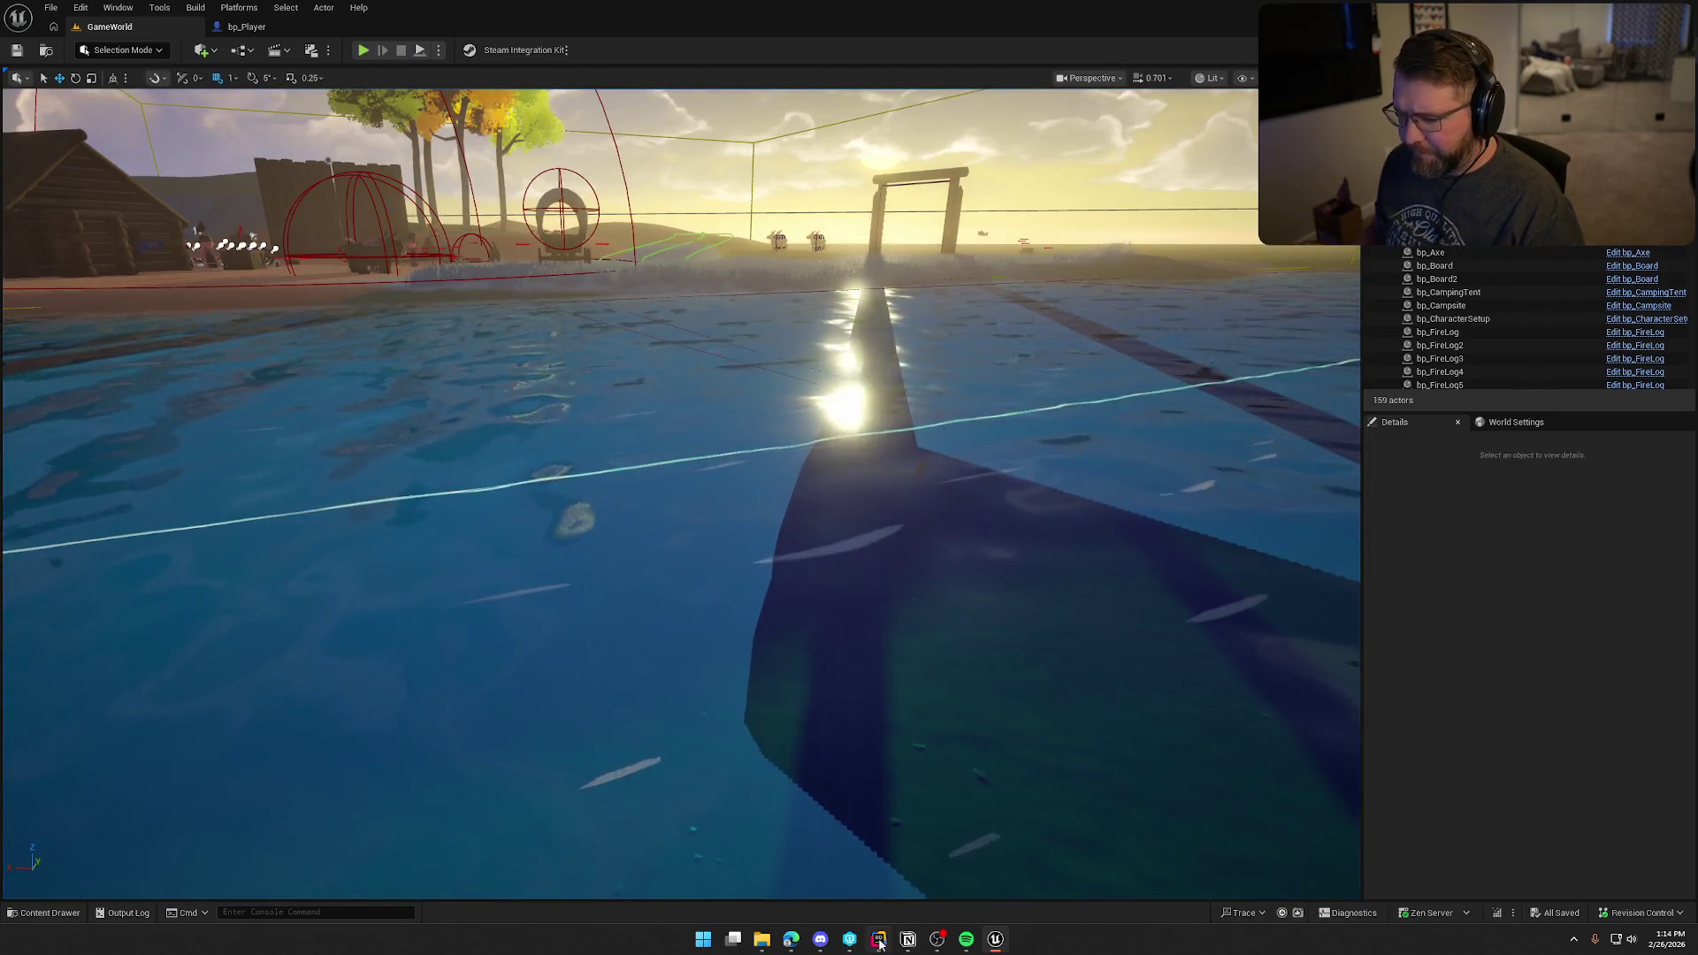
Step: Switch to Rider to view RiverLogicActor.h and RiverLogicActor.cpp side by side
key(alt+Tab)
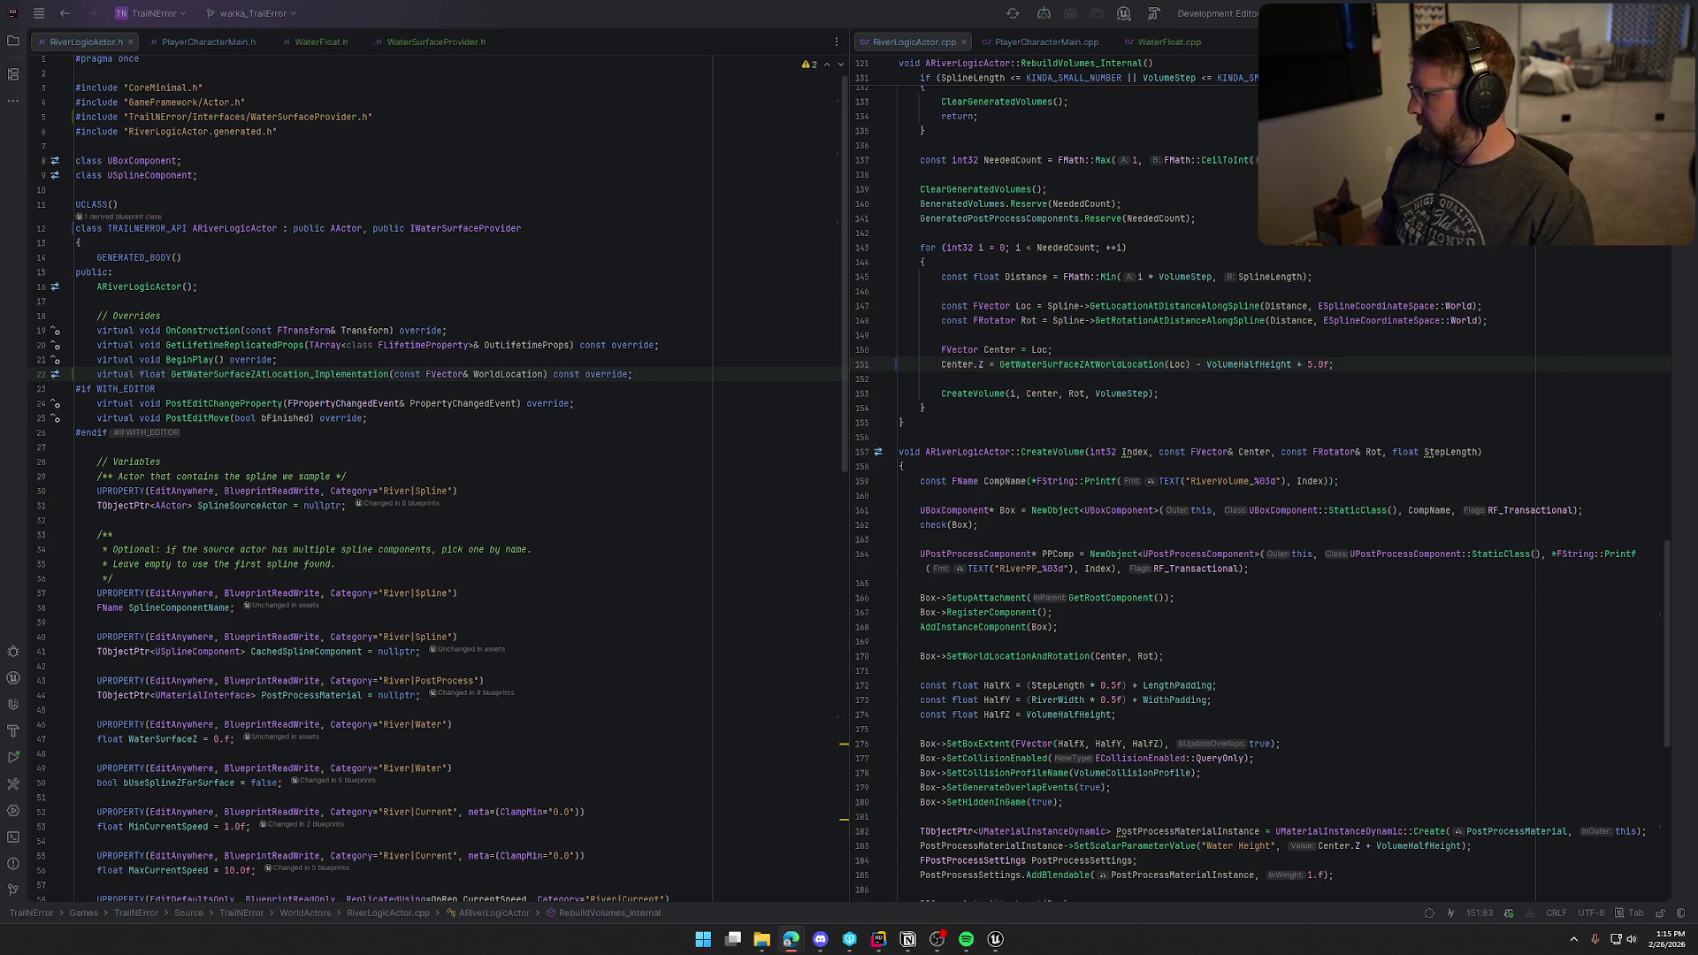
Step: Start another play session, walk the character past the wagon and swim out into the lake, then stop
click(995, 938)
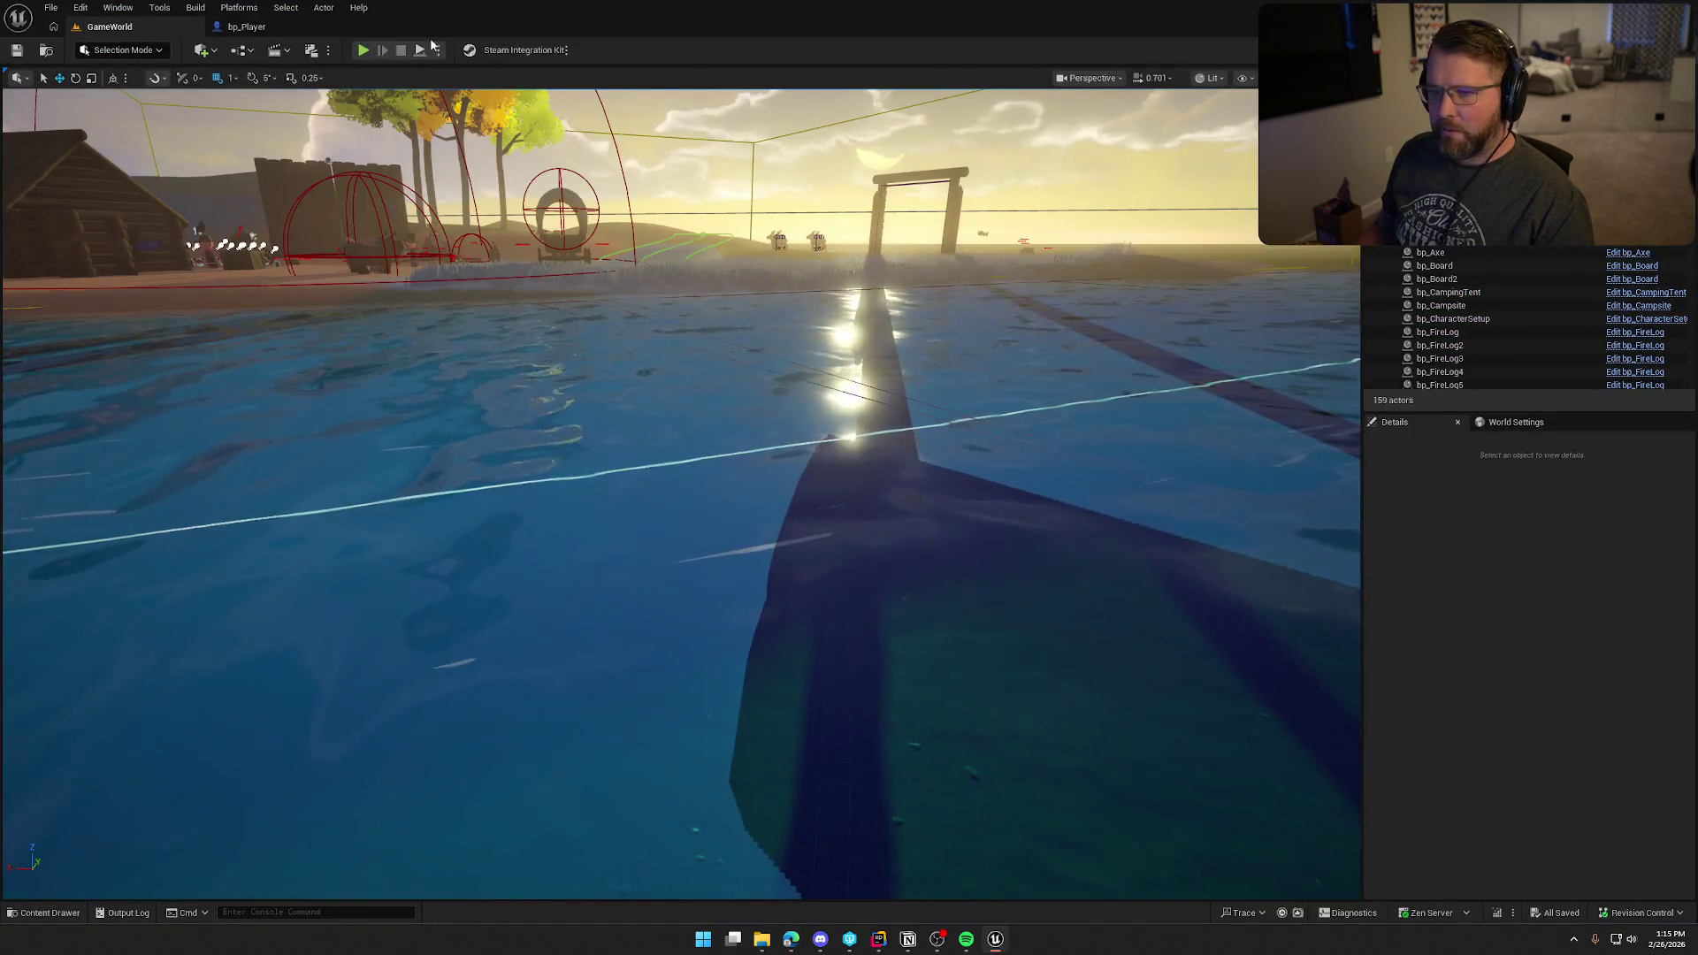
key(alt+p)
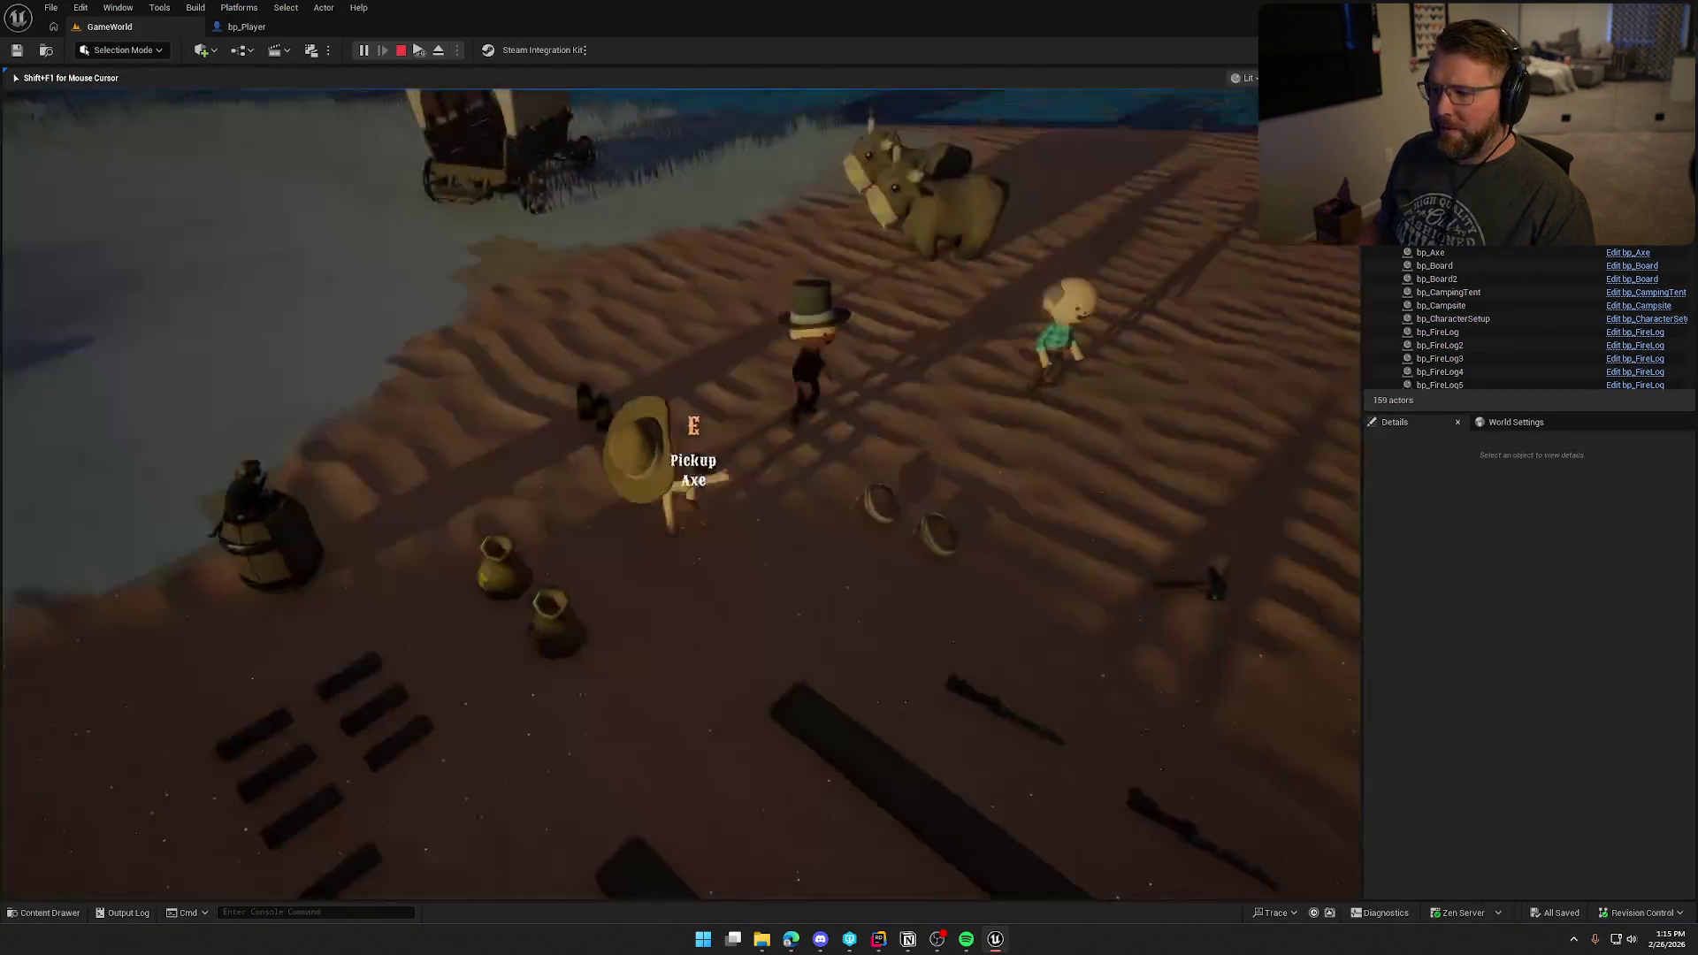
key(w)
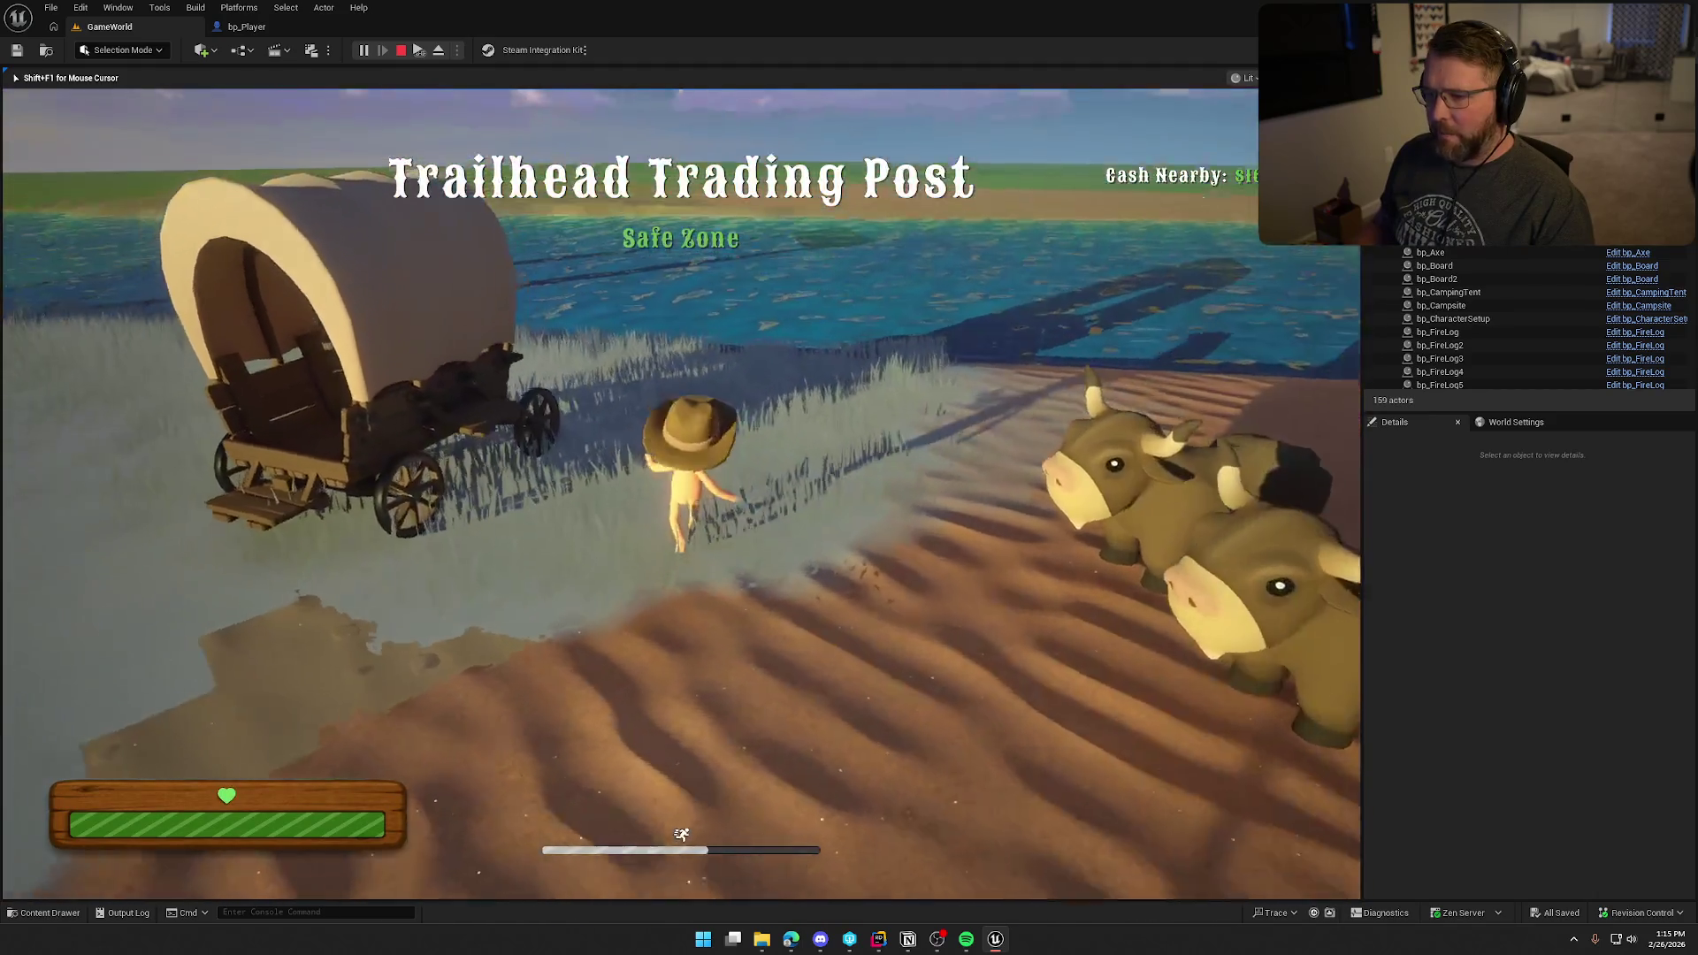
key(w)
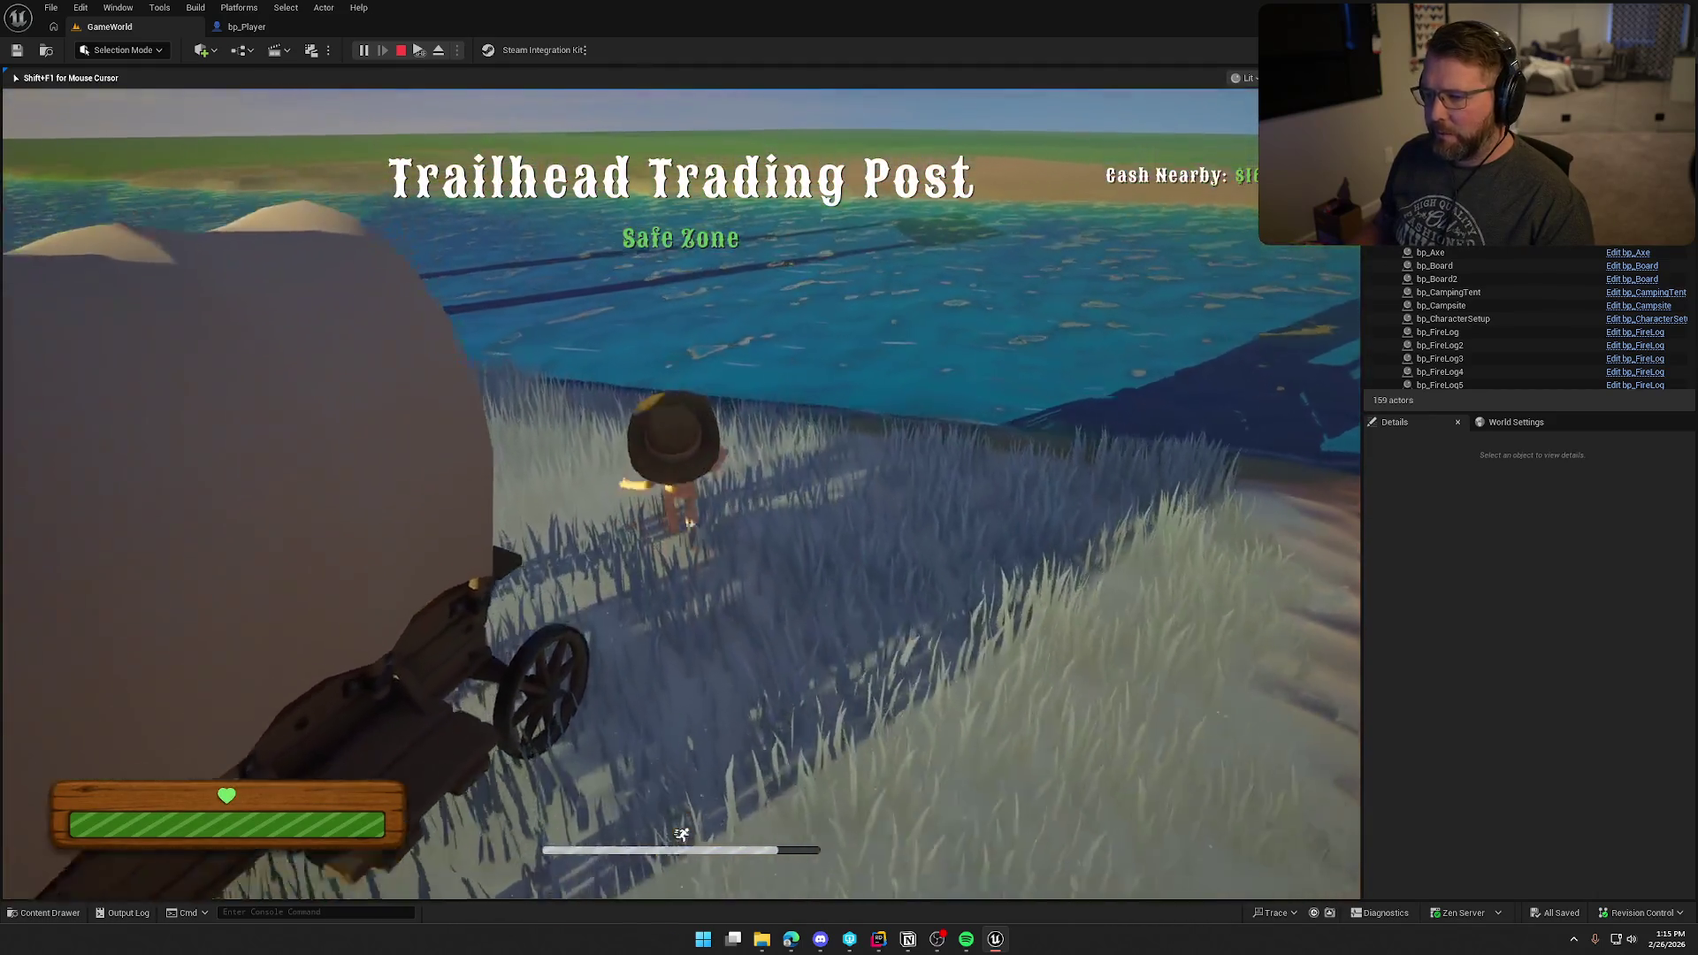
key(w)
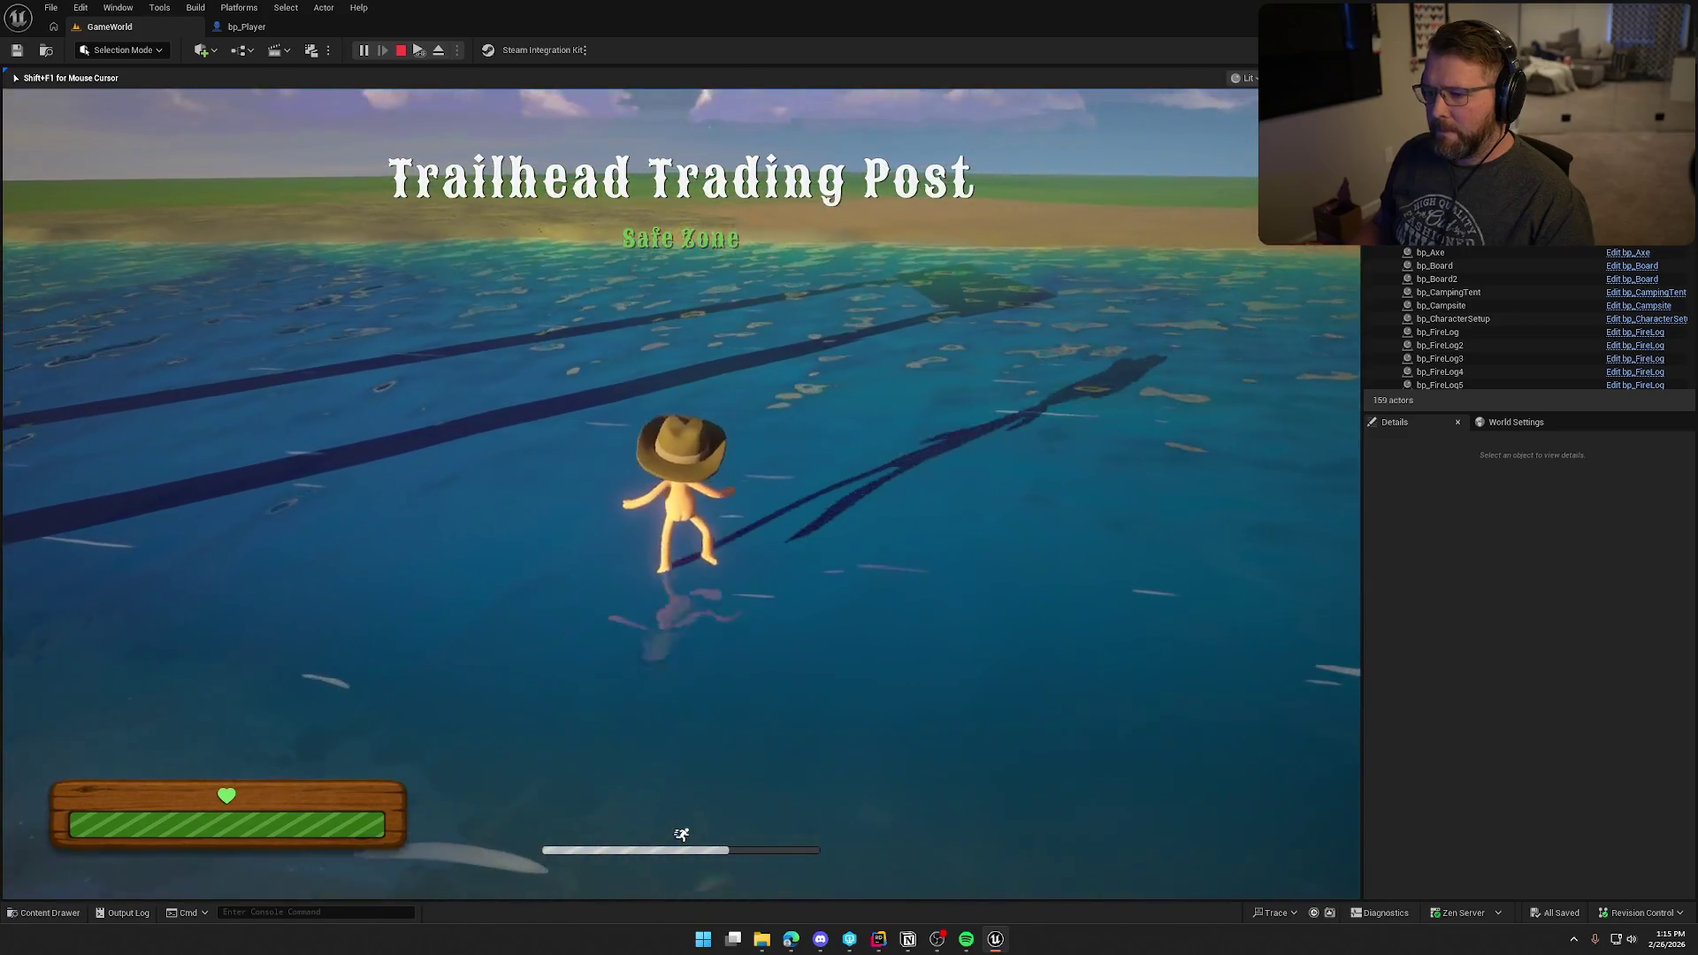
key(w)
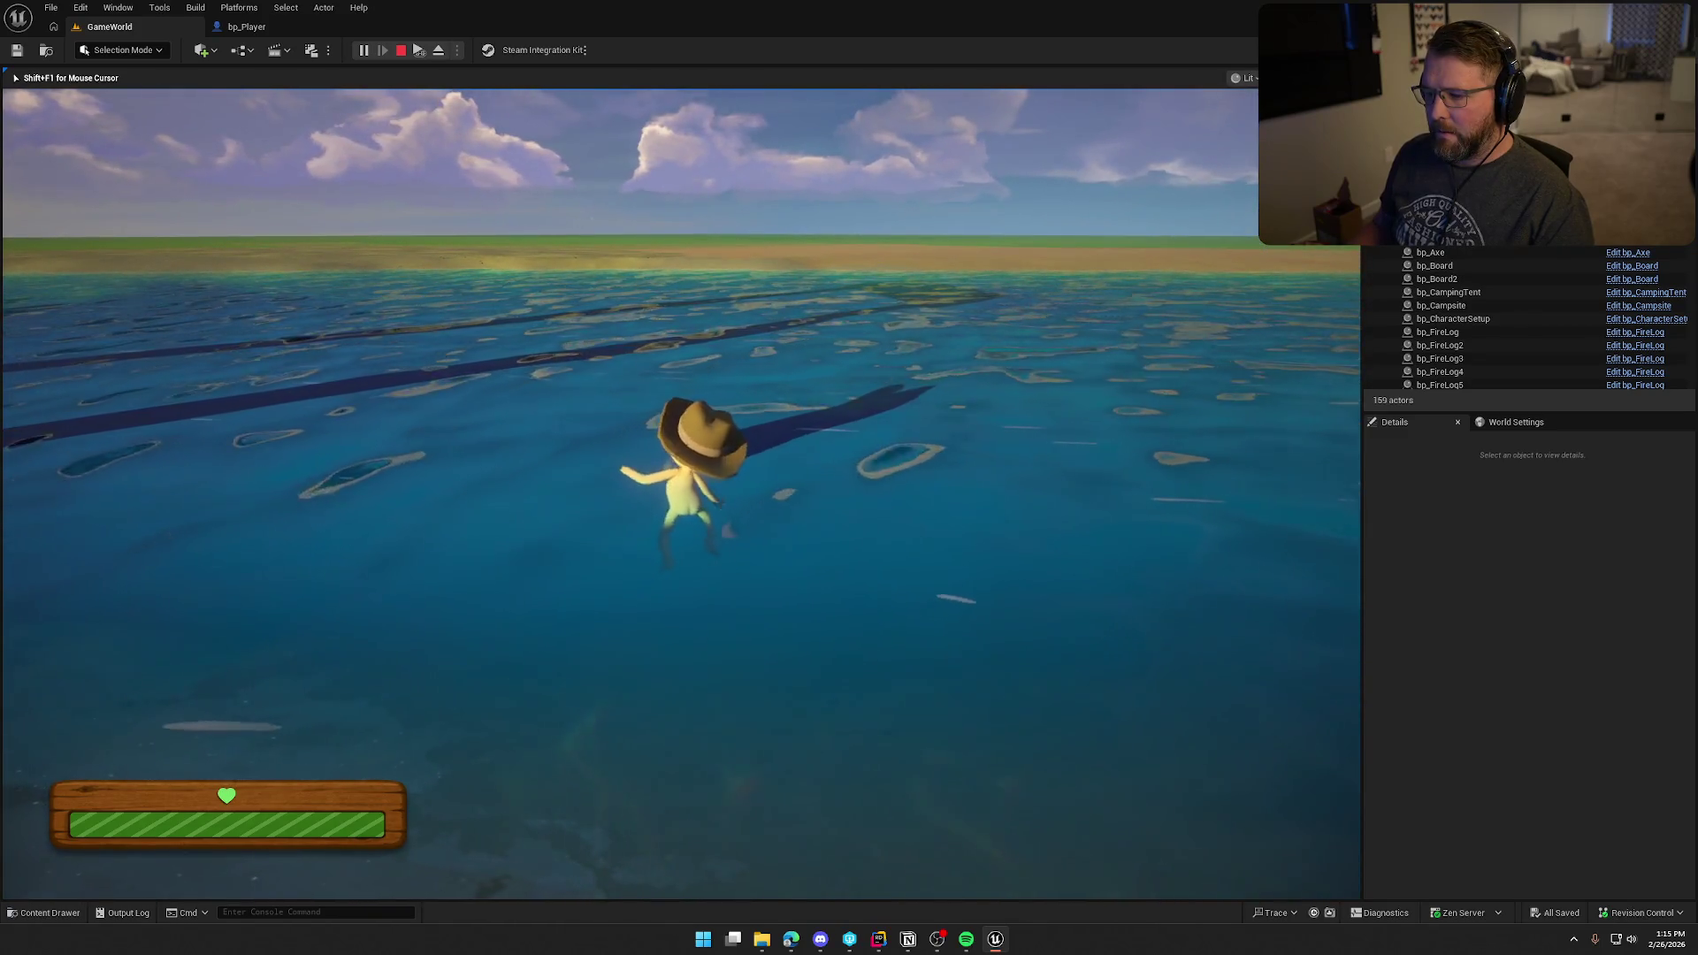
key(w)
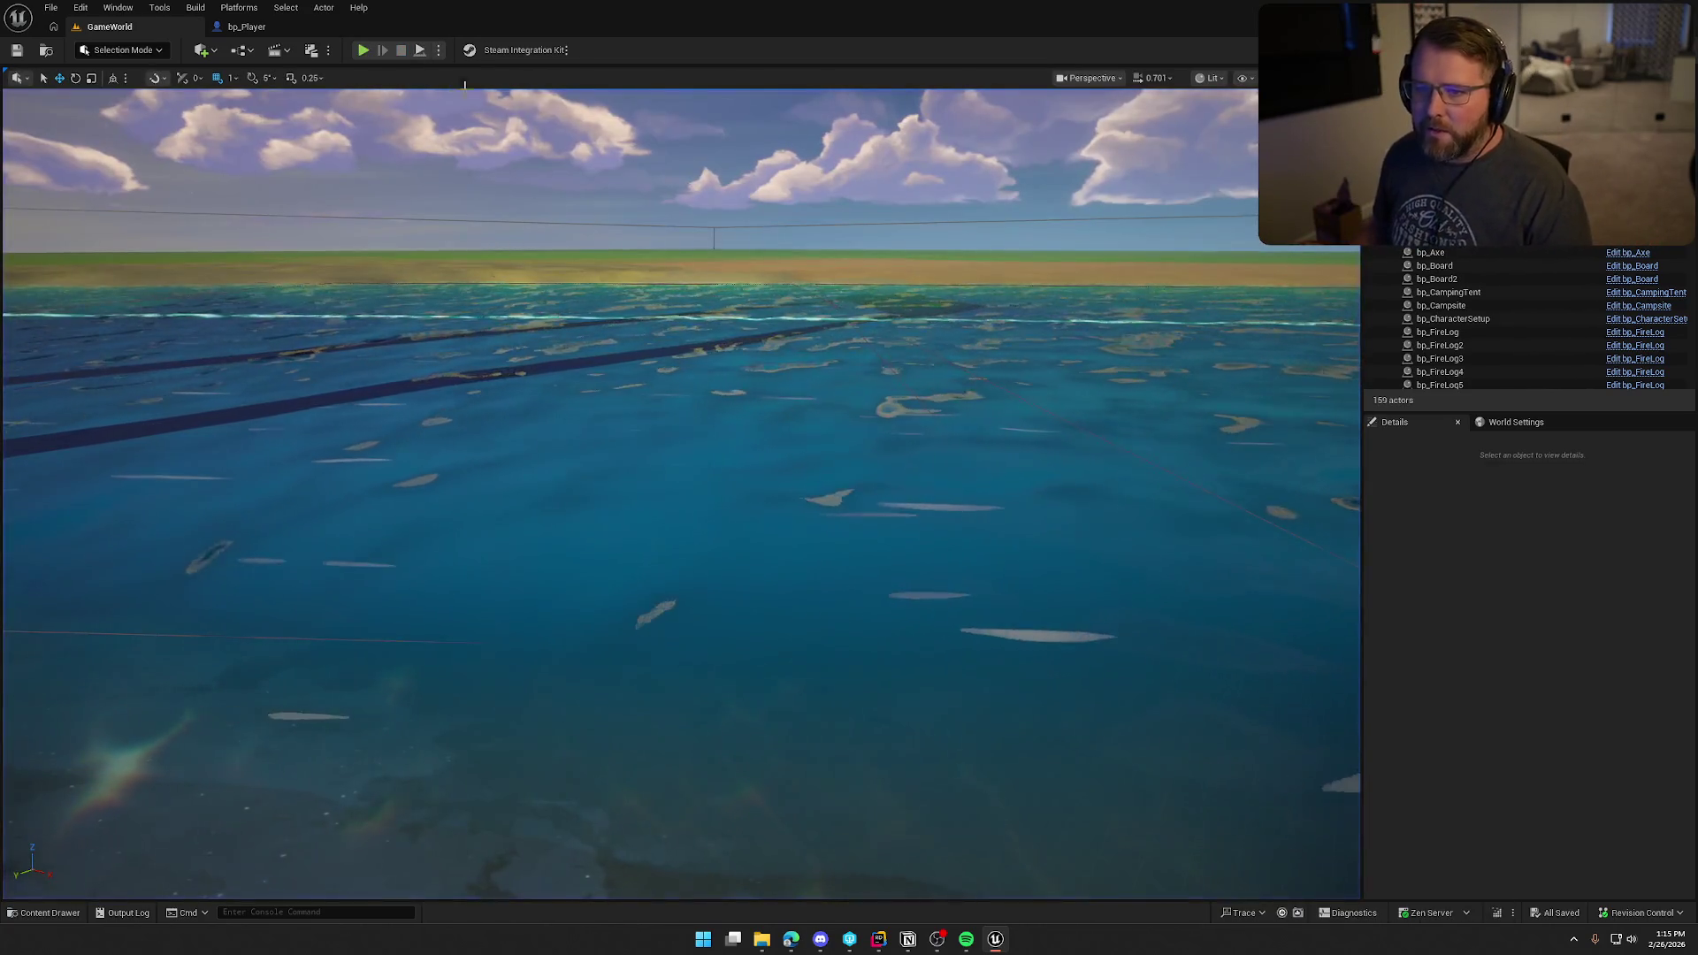
key(Escape)
Step: Select the Water Float Component and set Start Submerge Depth to 50
scroll(1375, 654, down, 1)
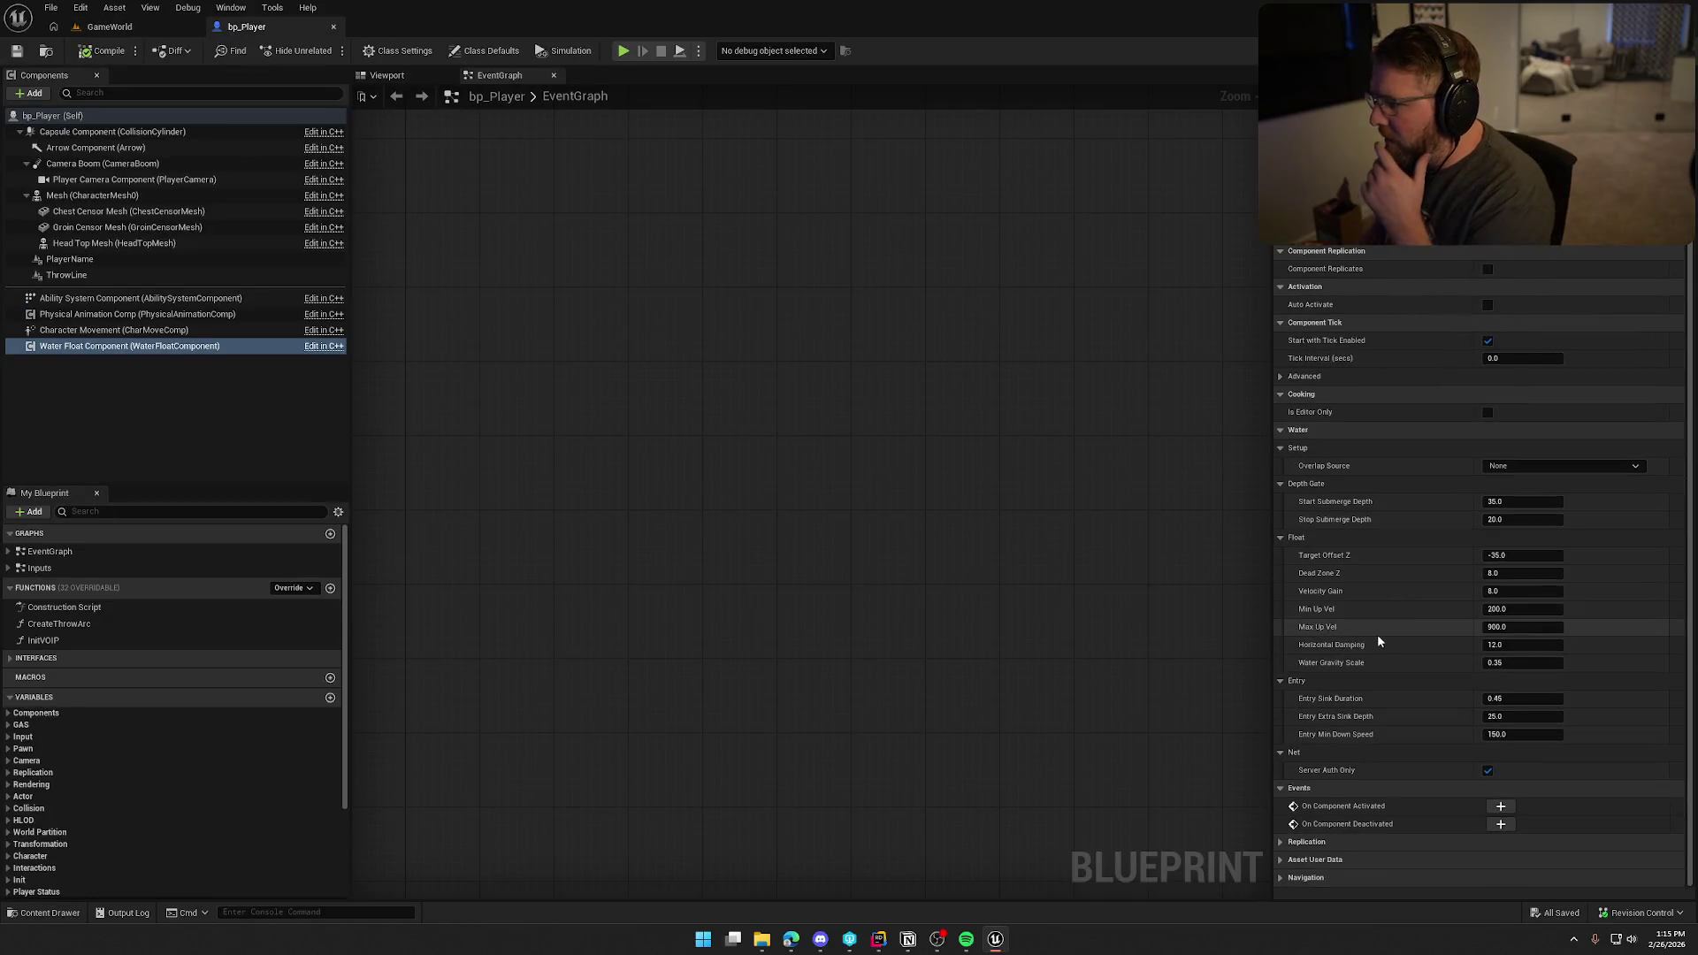
mouse_move(1323, 505)
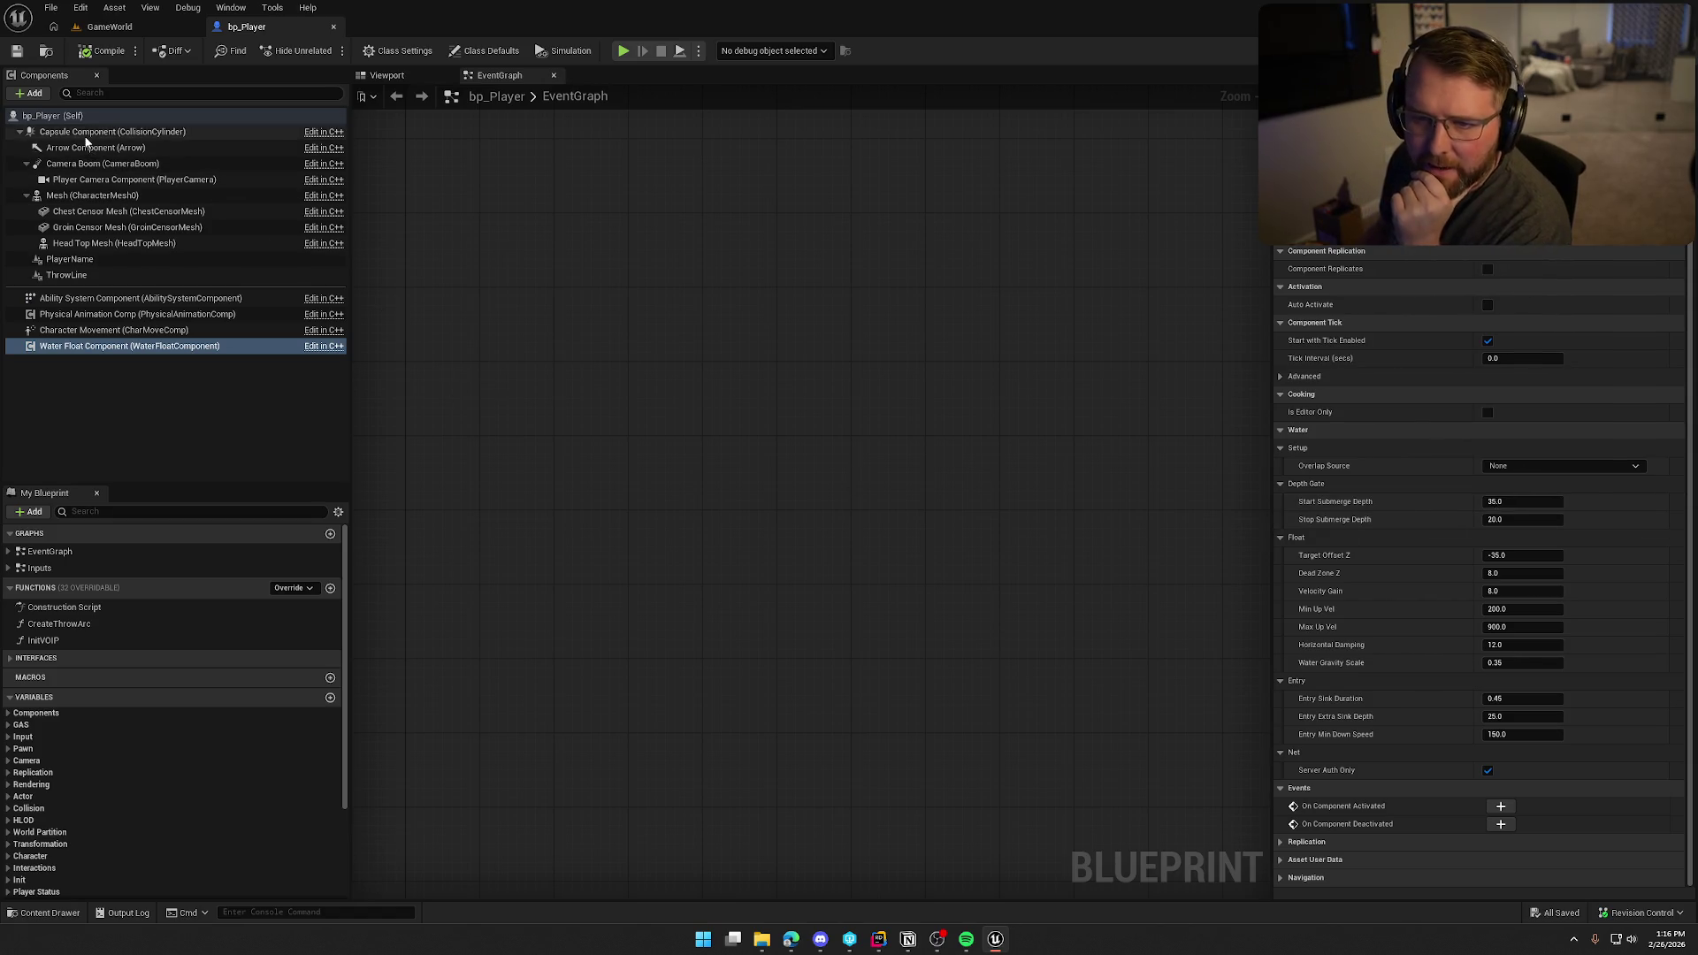
click(106, 132)
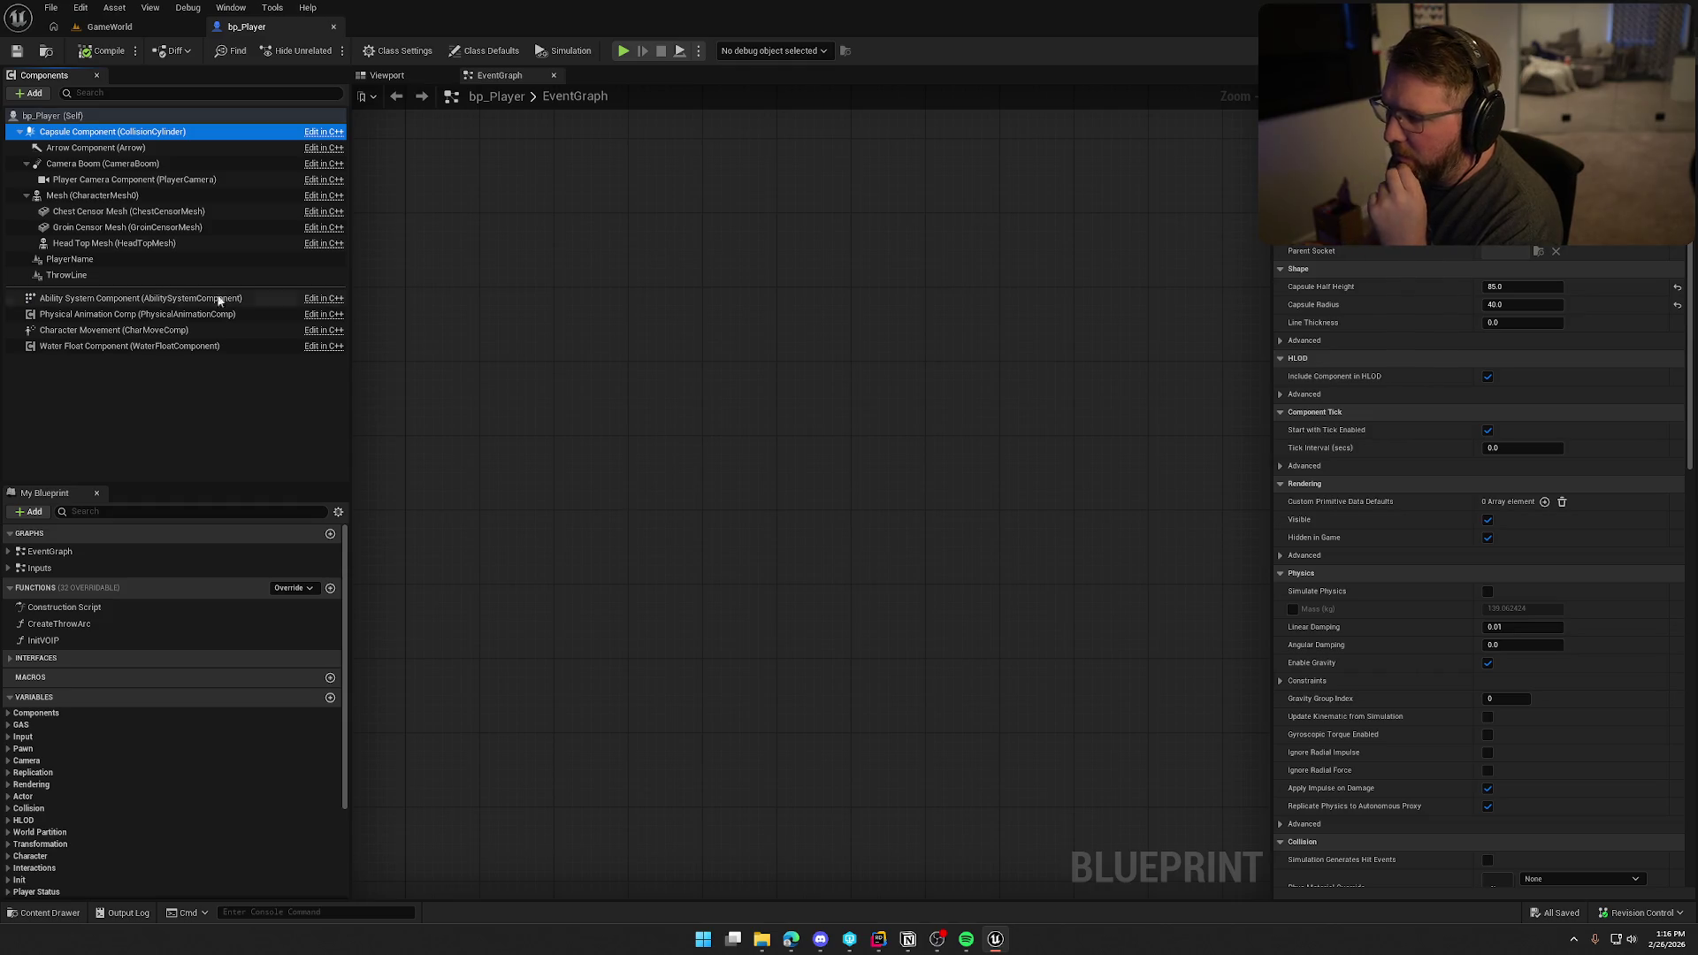
click(129, 345)
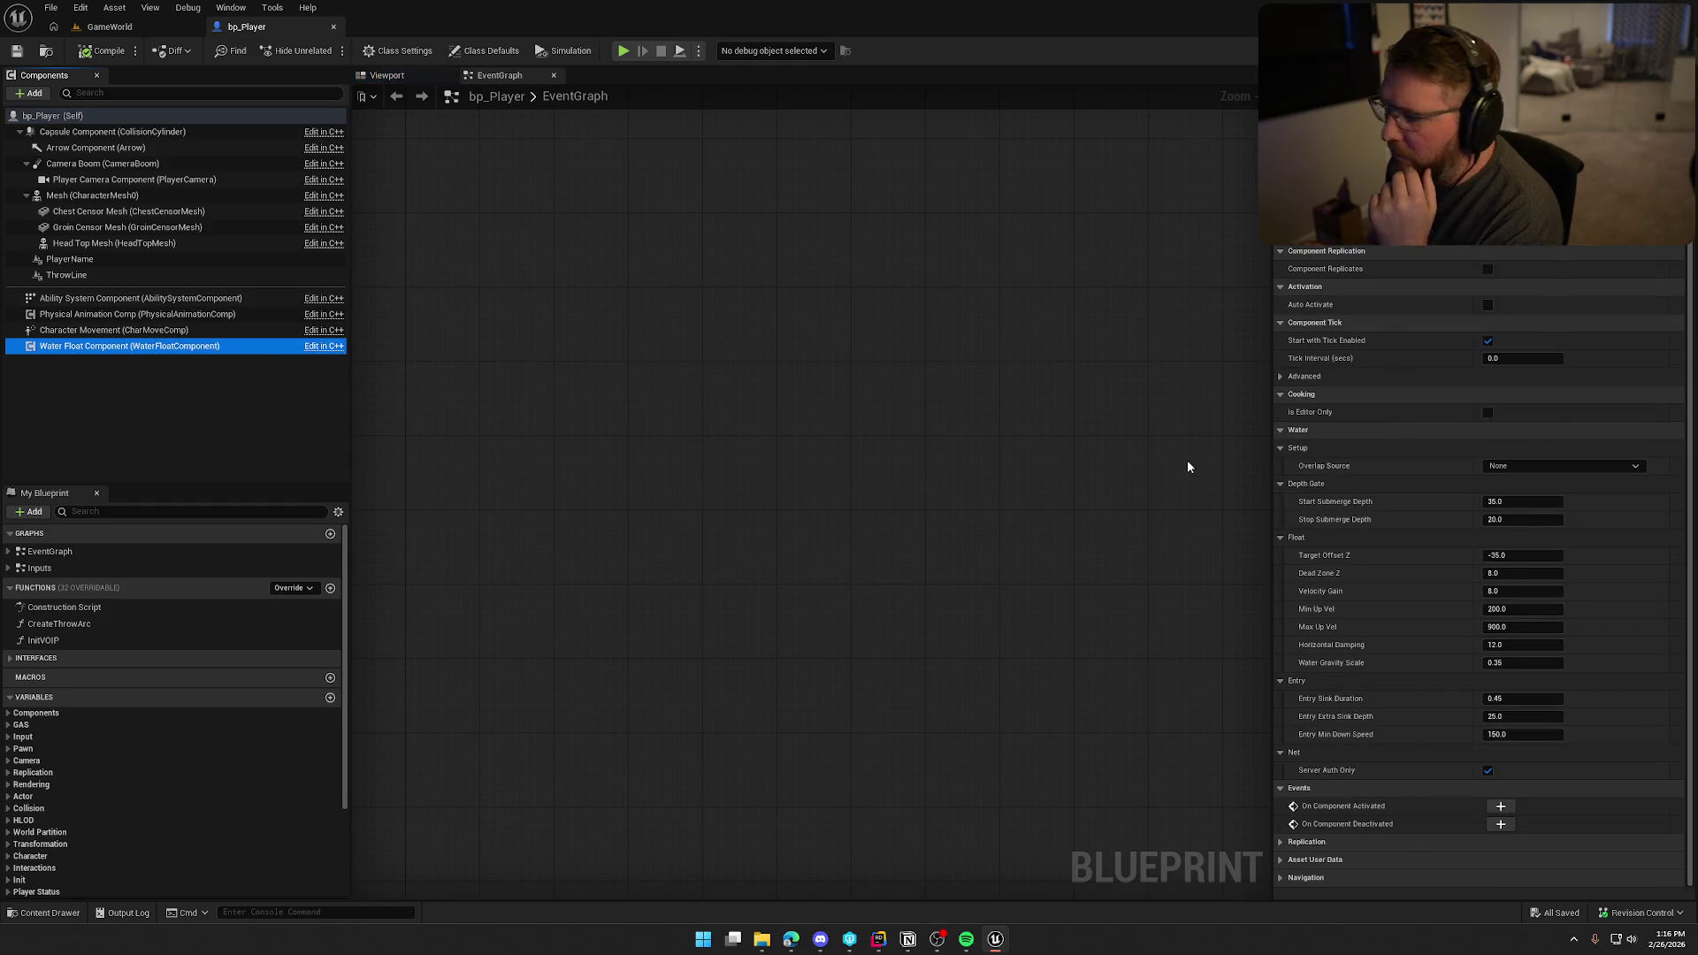
click(1520, 501)
text(50)
key(Return)
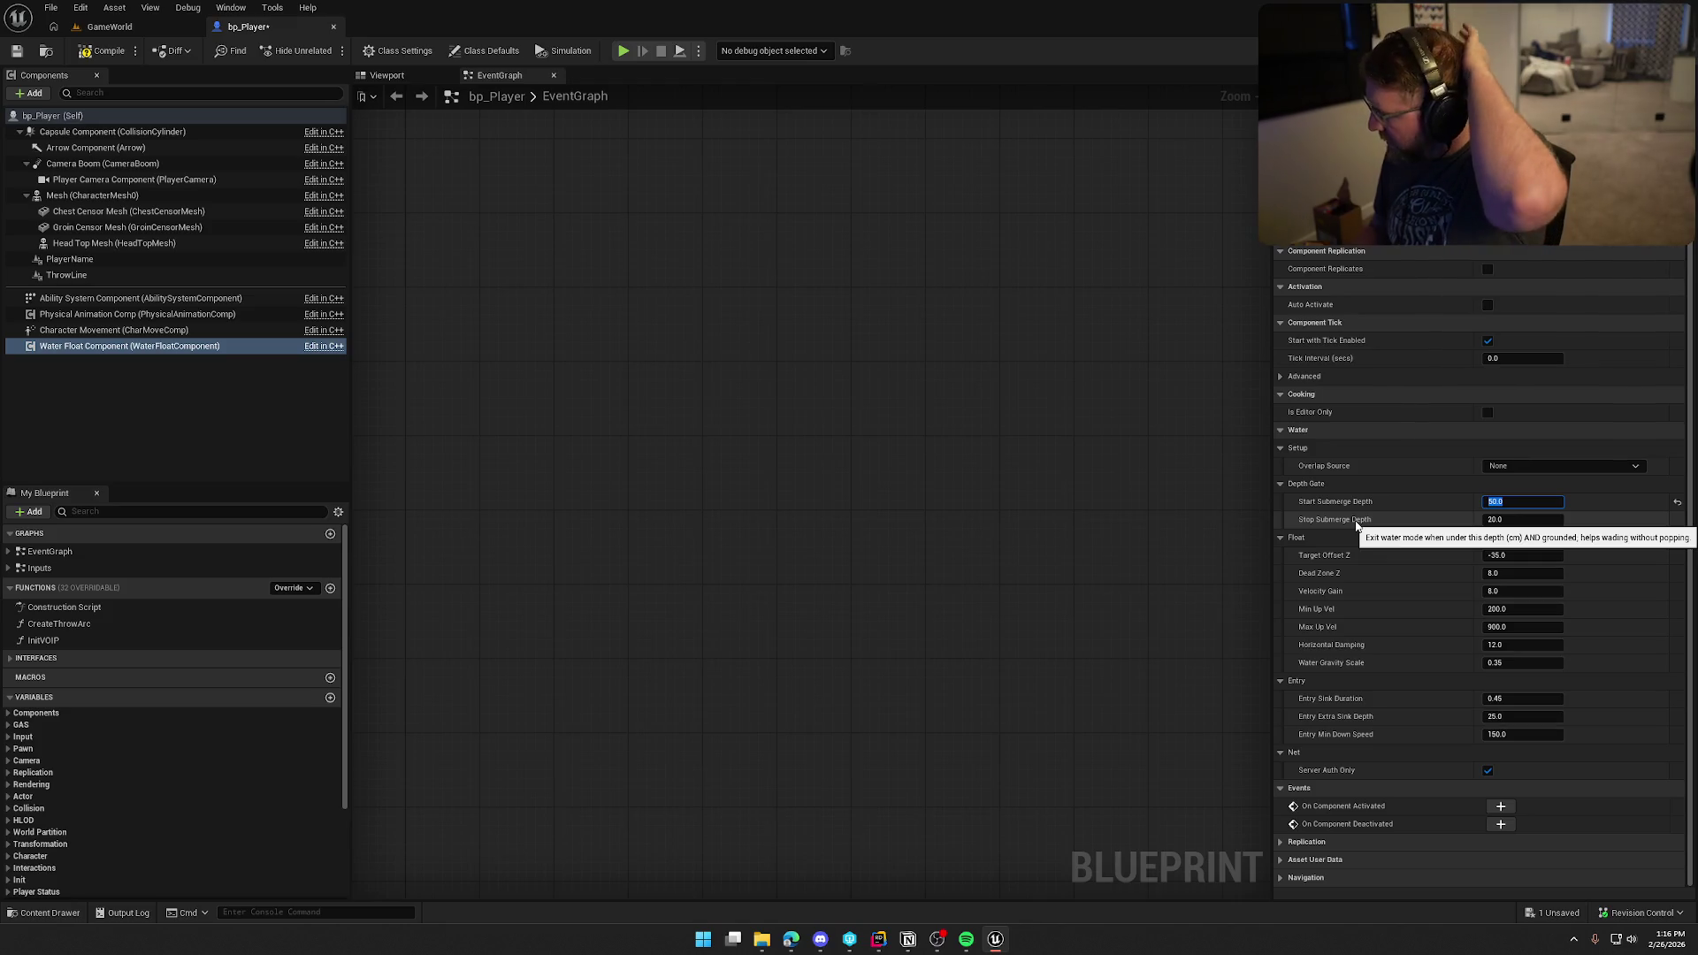
Step: Leave Stop Submerge Depth at 20.0 and set Target Offset Z to -50.0
click(1503, 522)
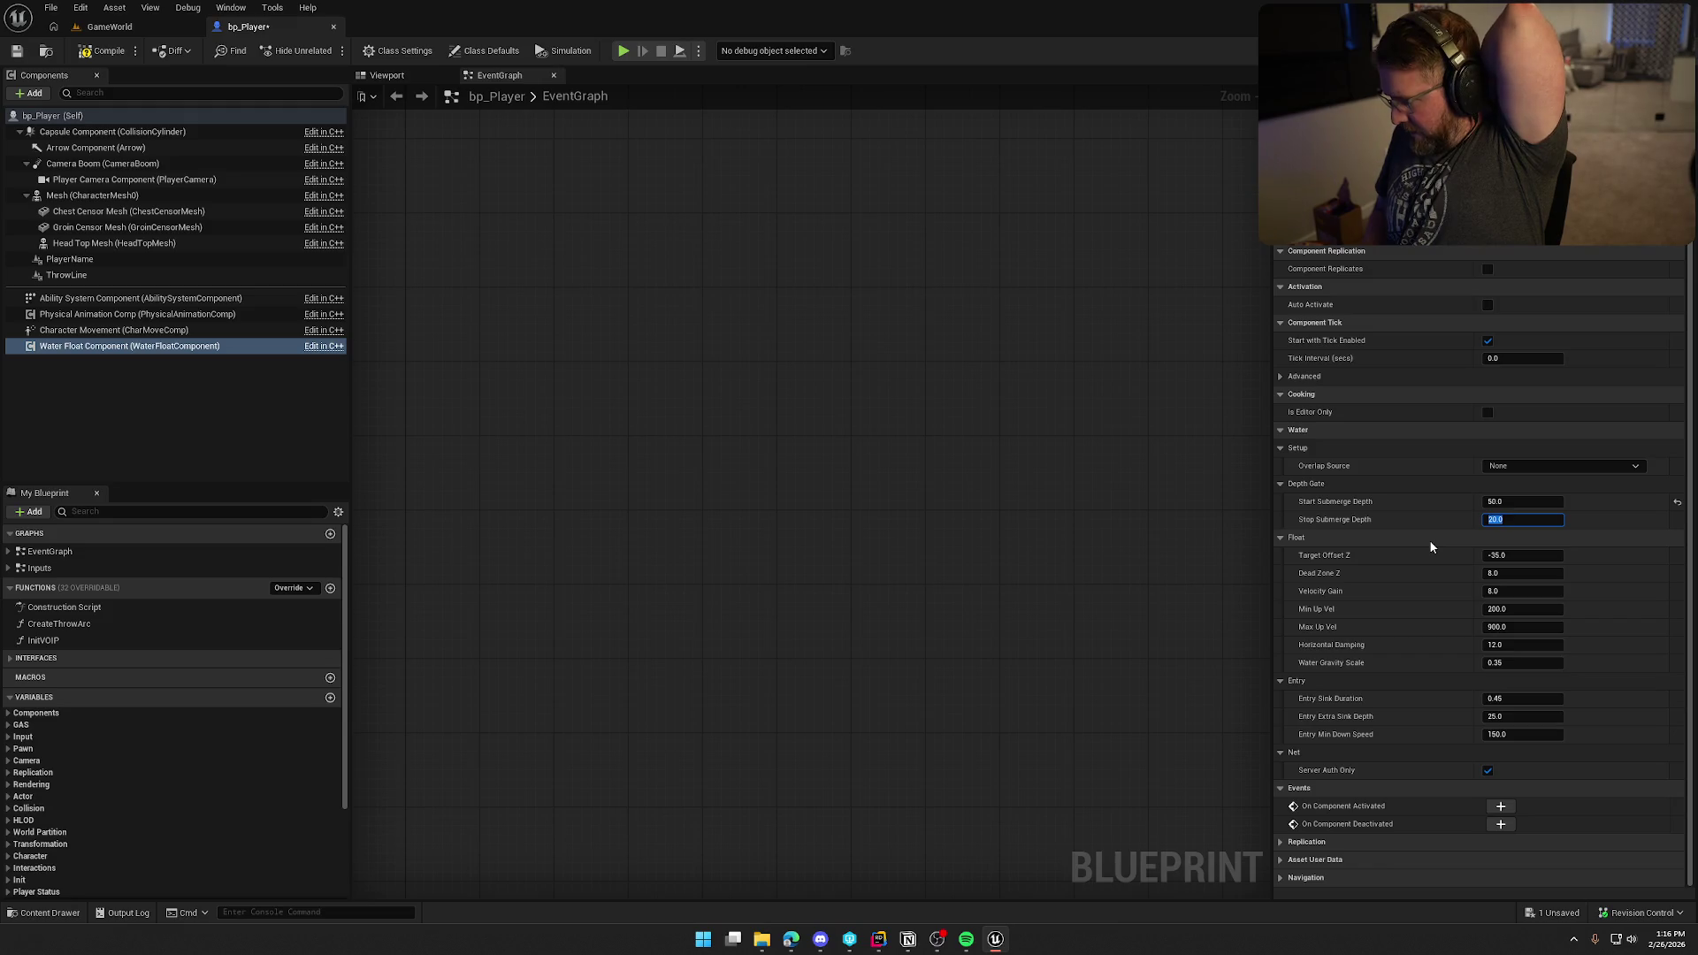
click(1419, 519)
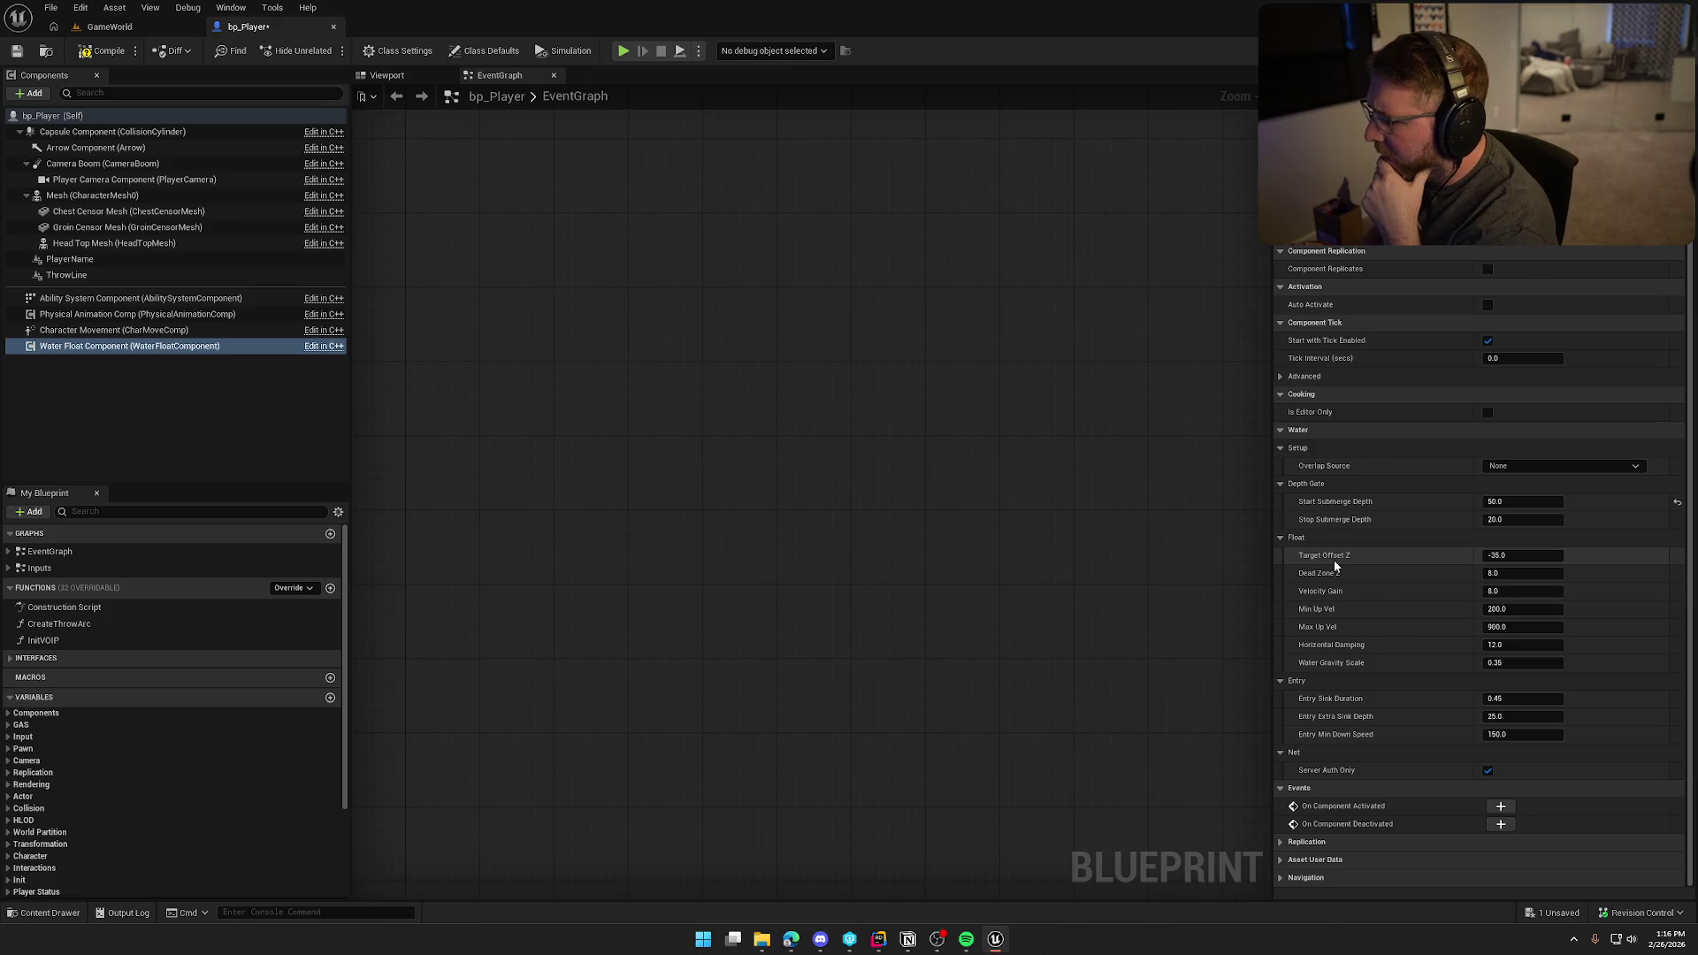
mouse_move(1332, 558)
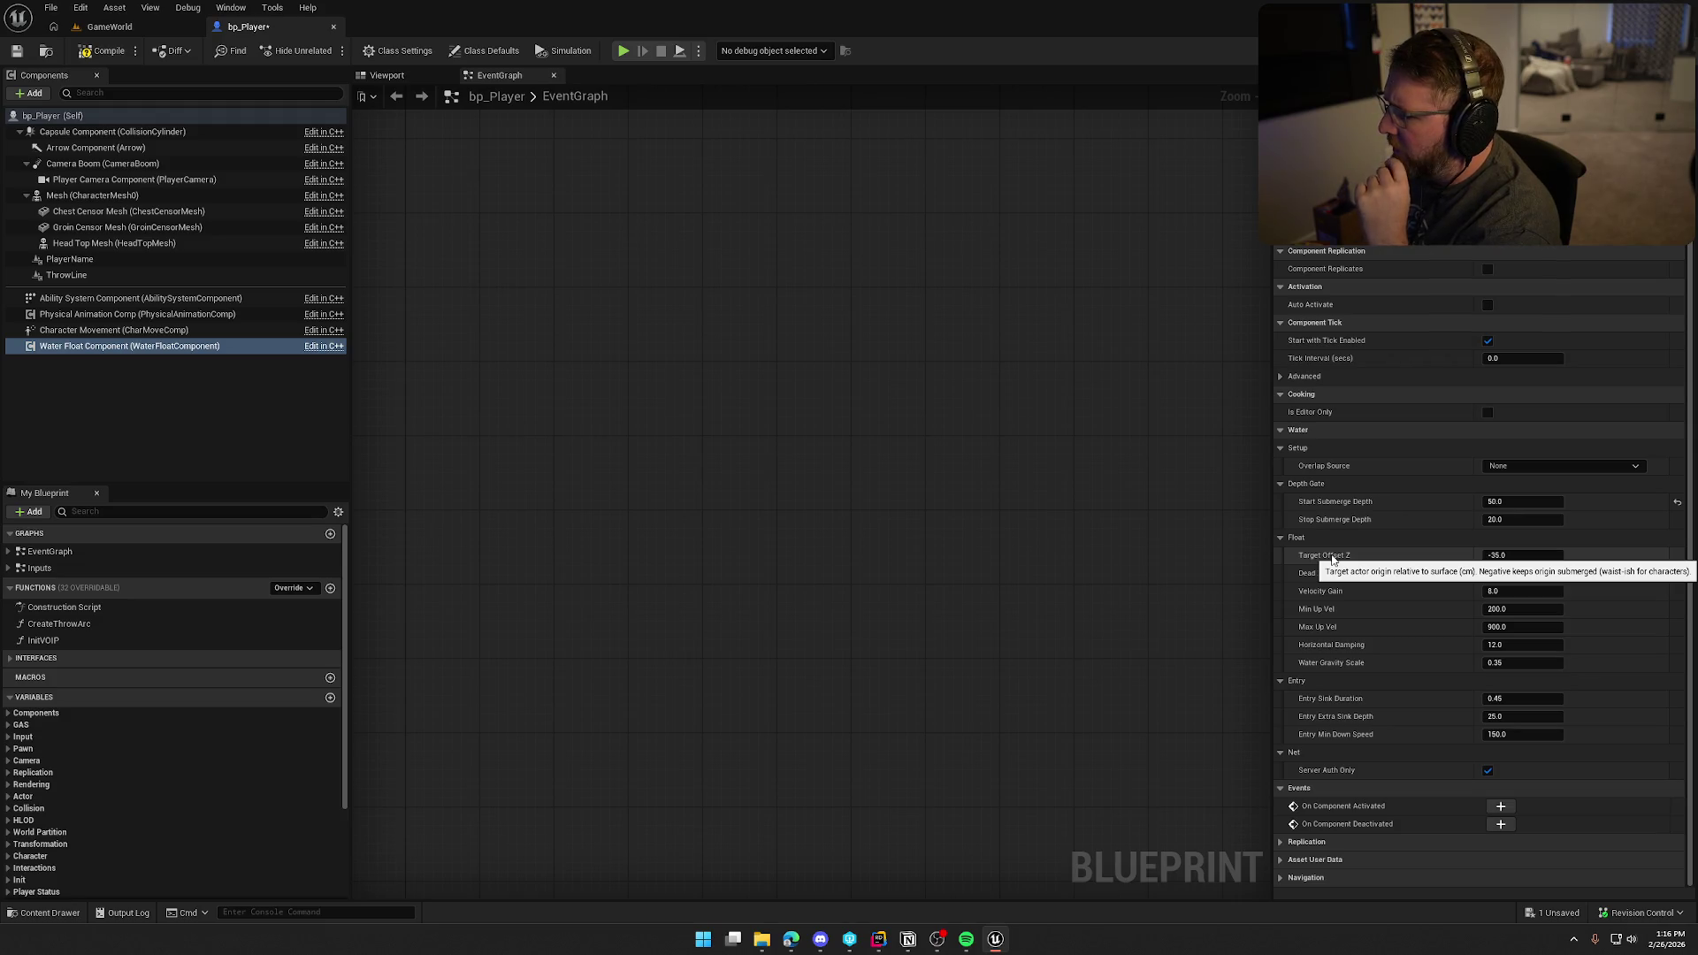
click(1523, 555)
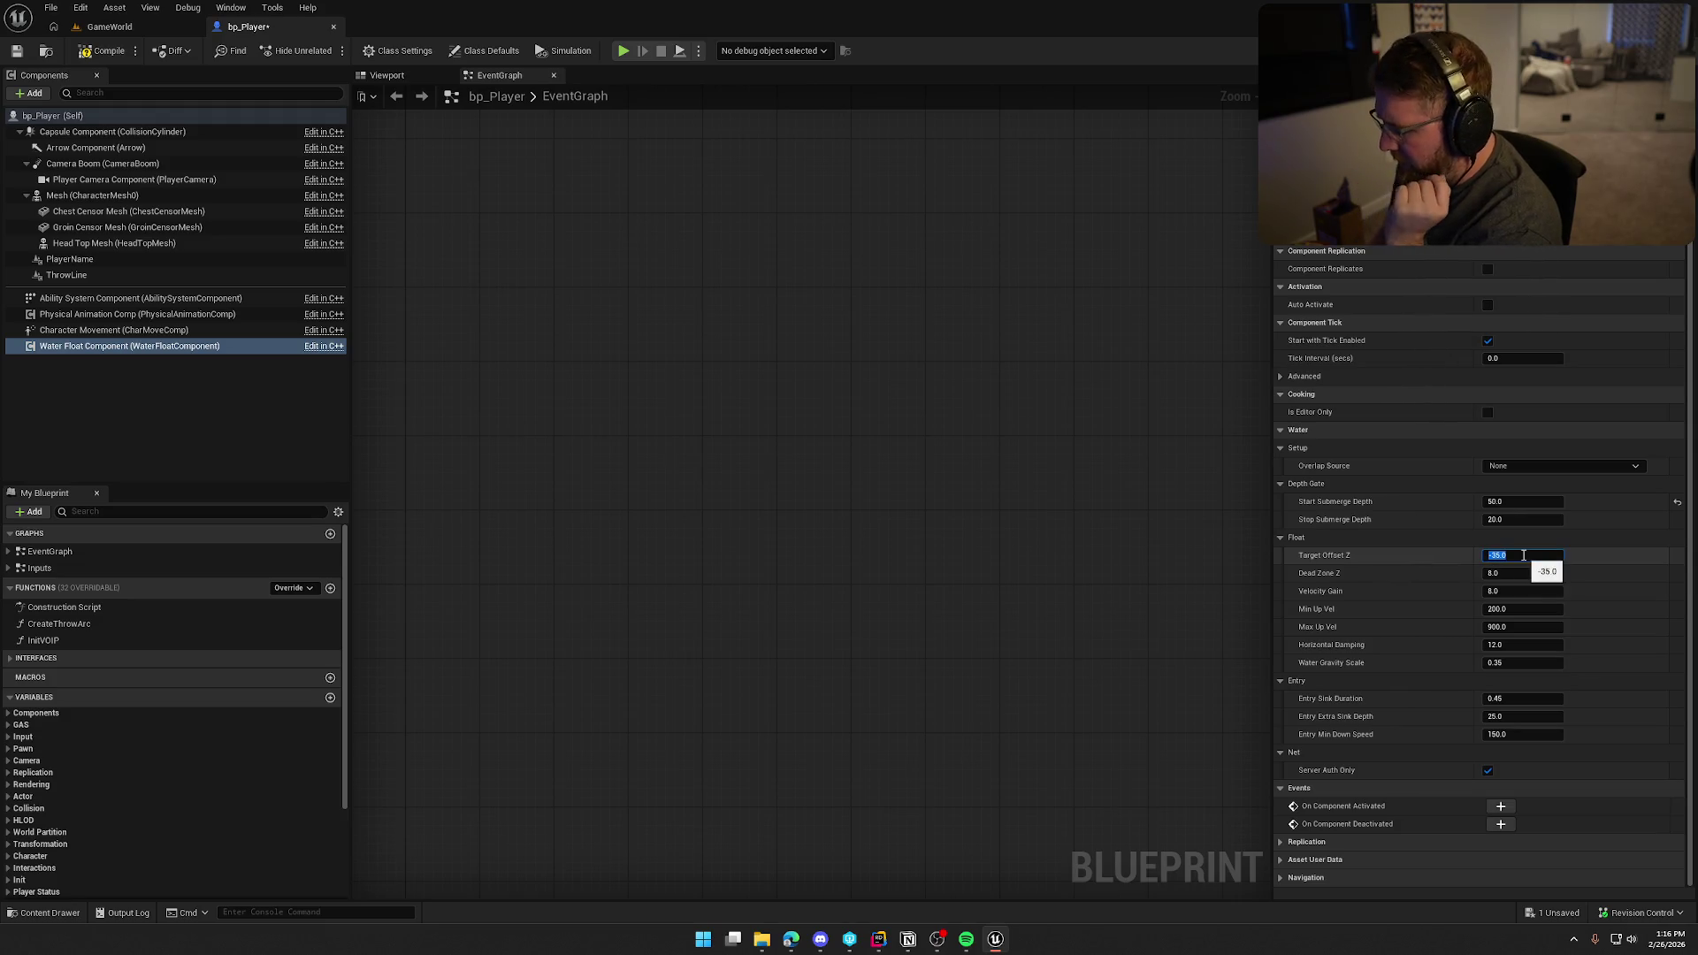
text(-50)
click(1467, 554)
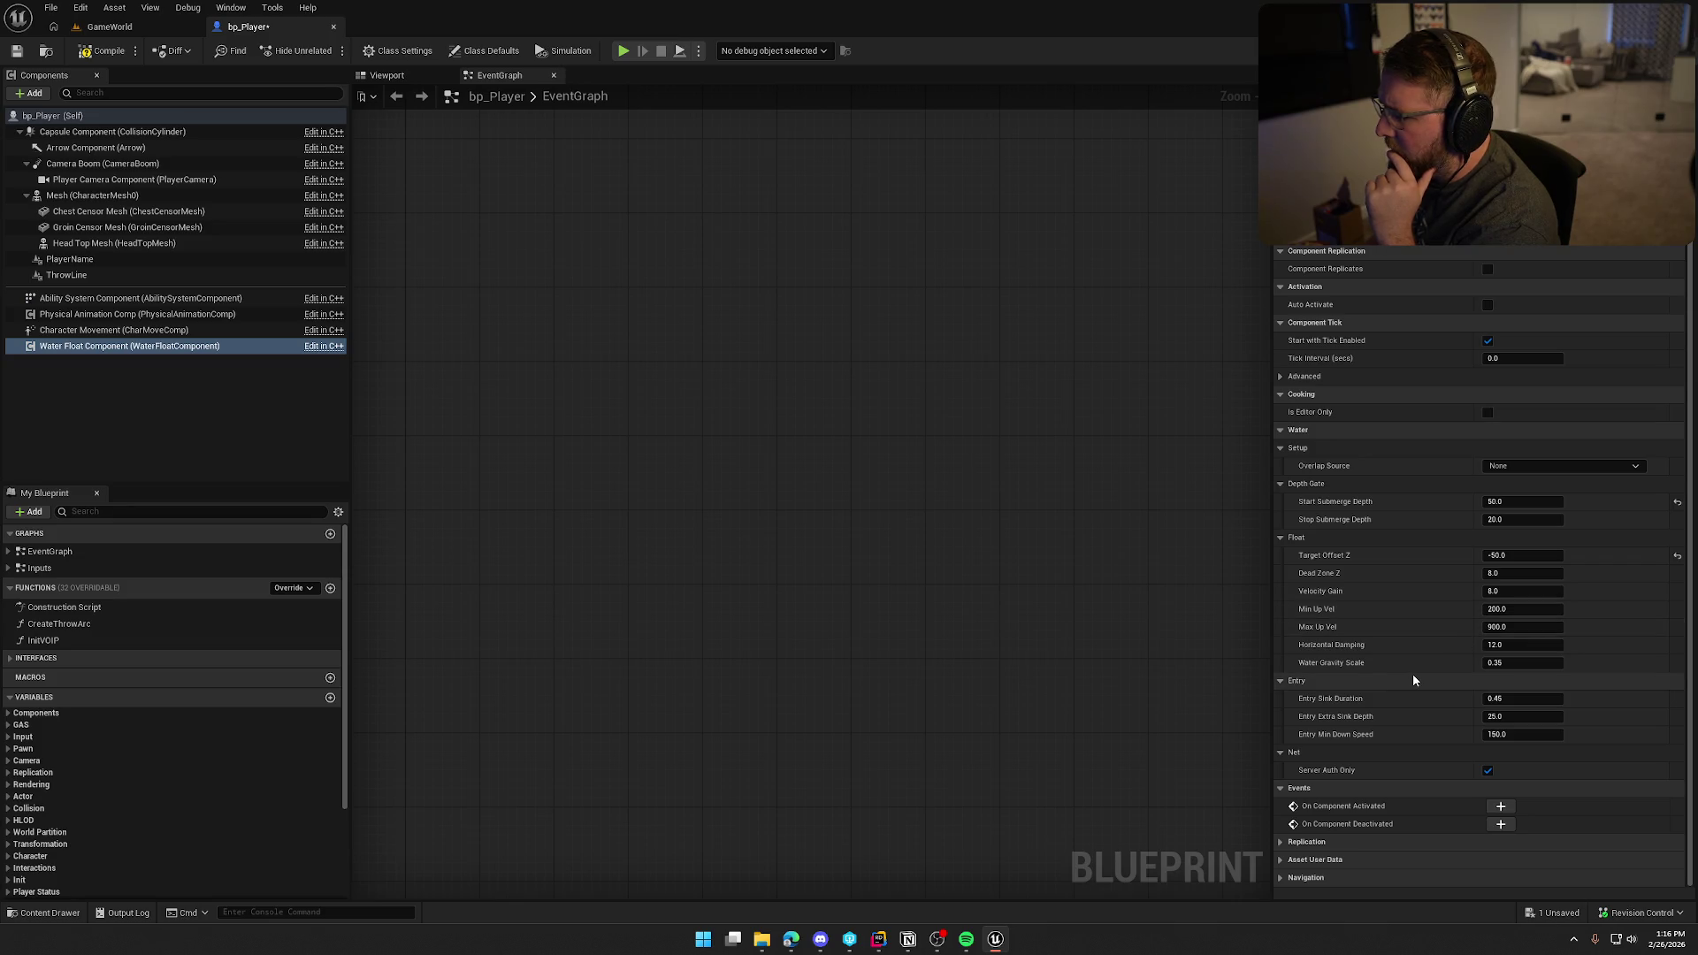
Step: Set Horizontal Damping to 3.0 and Velocity Gain to 15, then compile bp_Player
mouse_move(1313, 646)
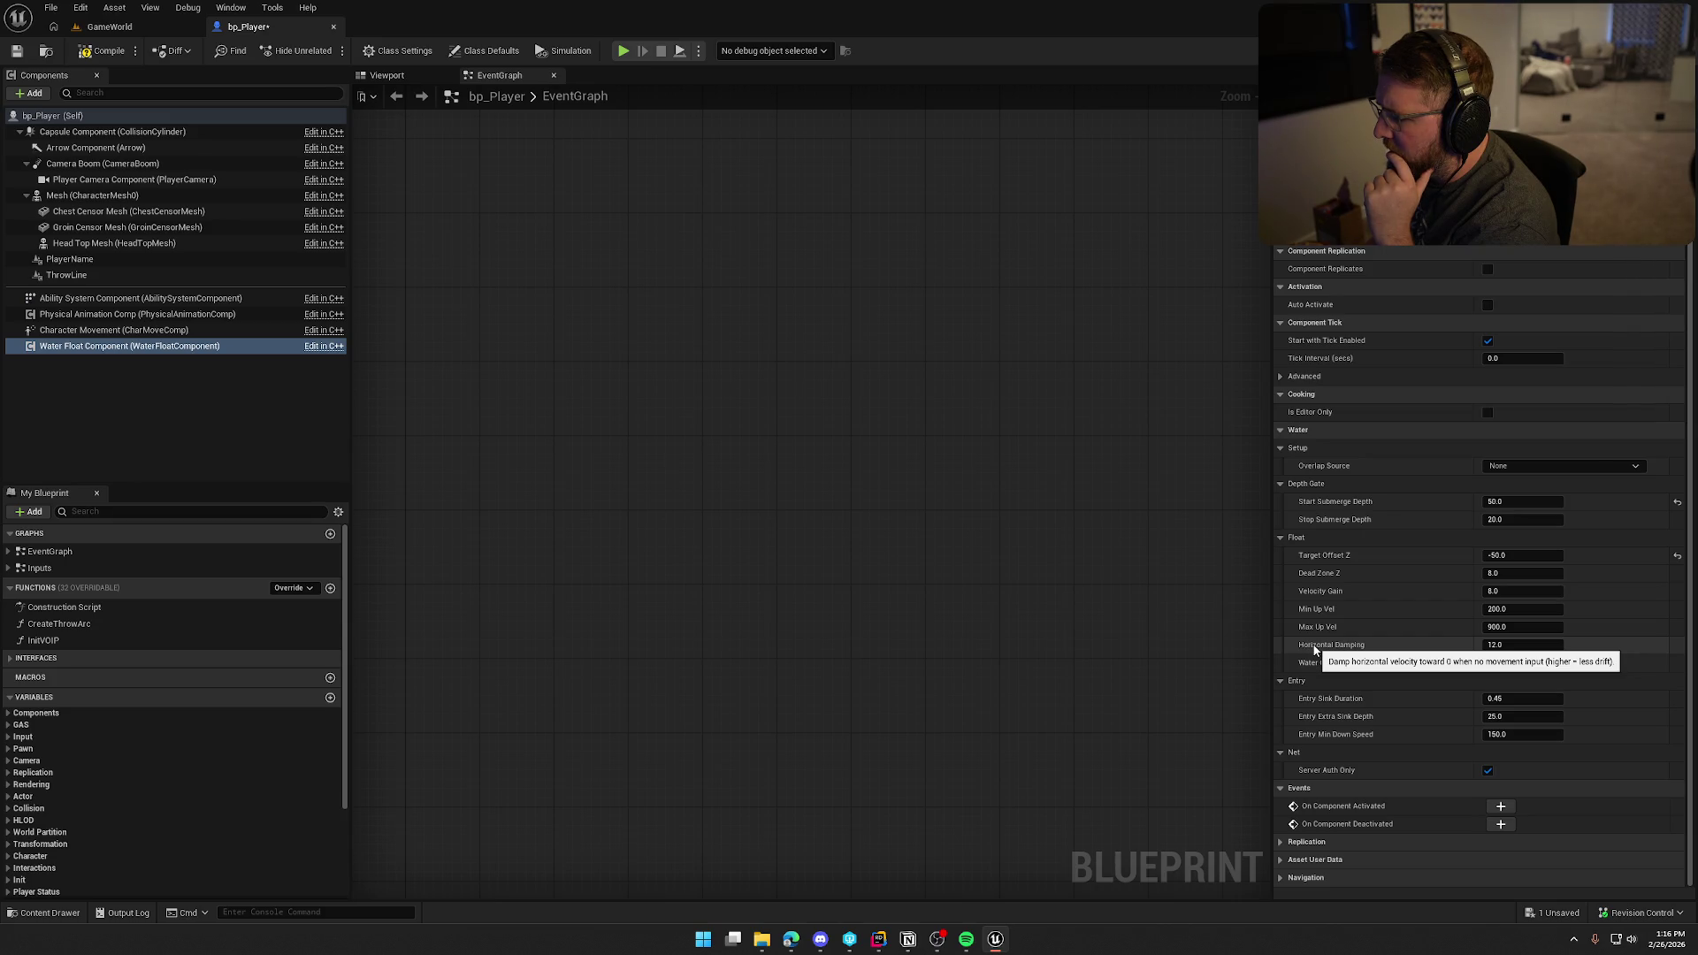
click(1505, 647)
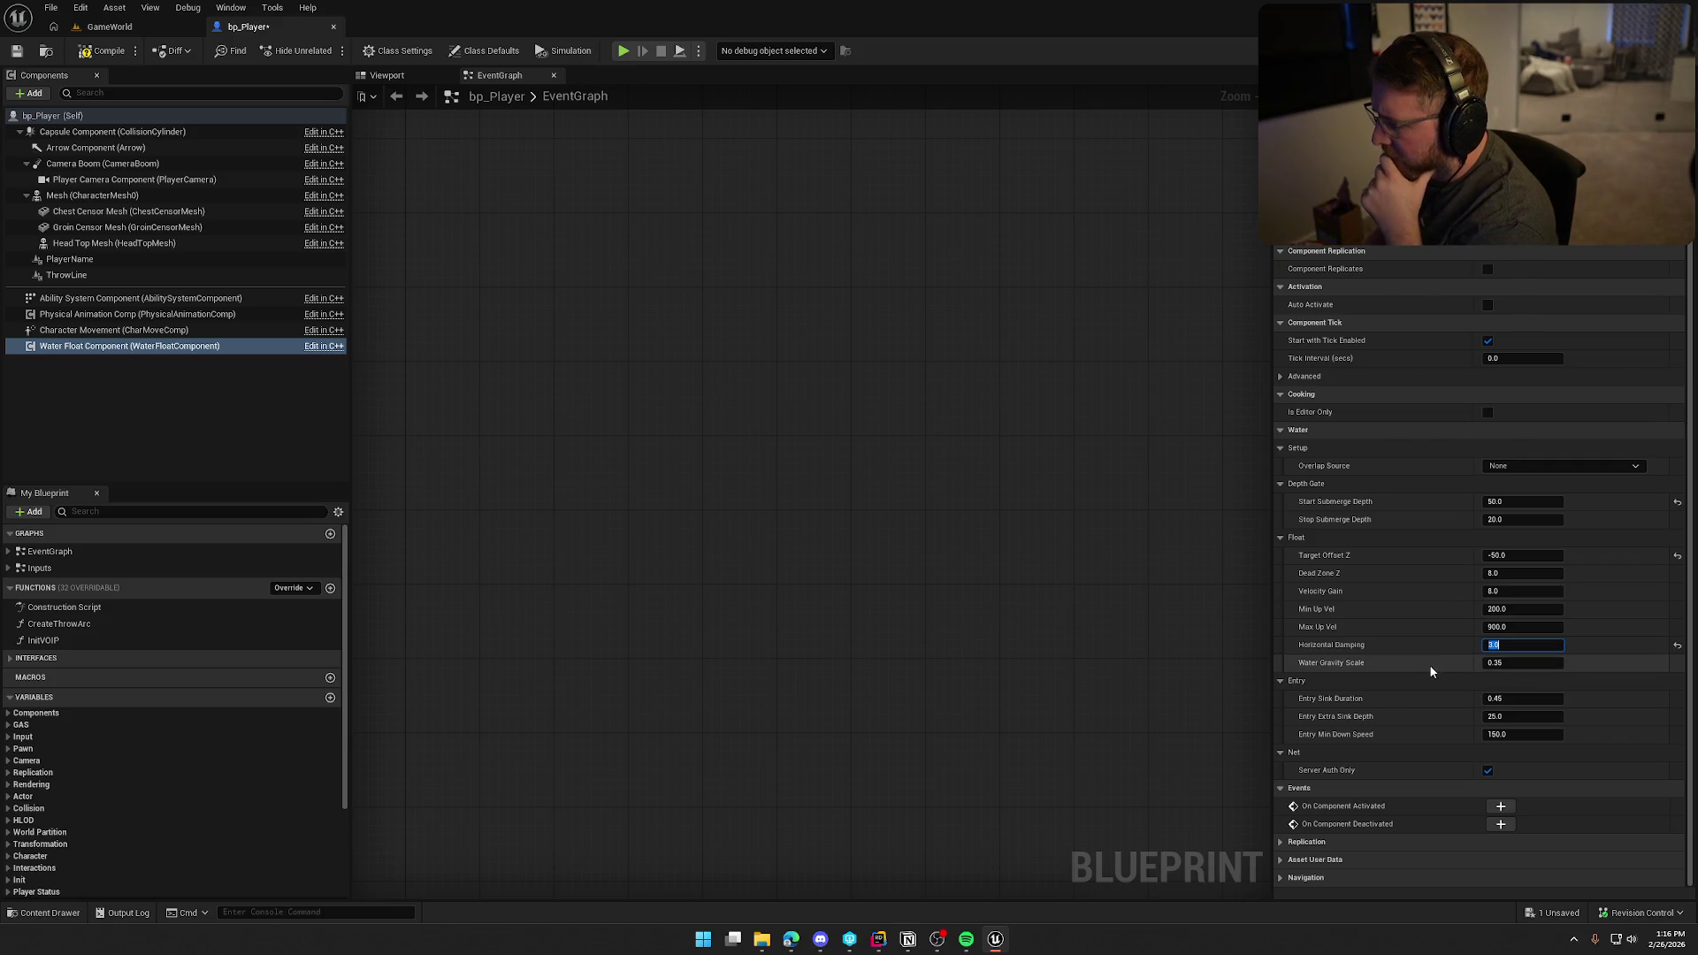
key(Return)
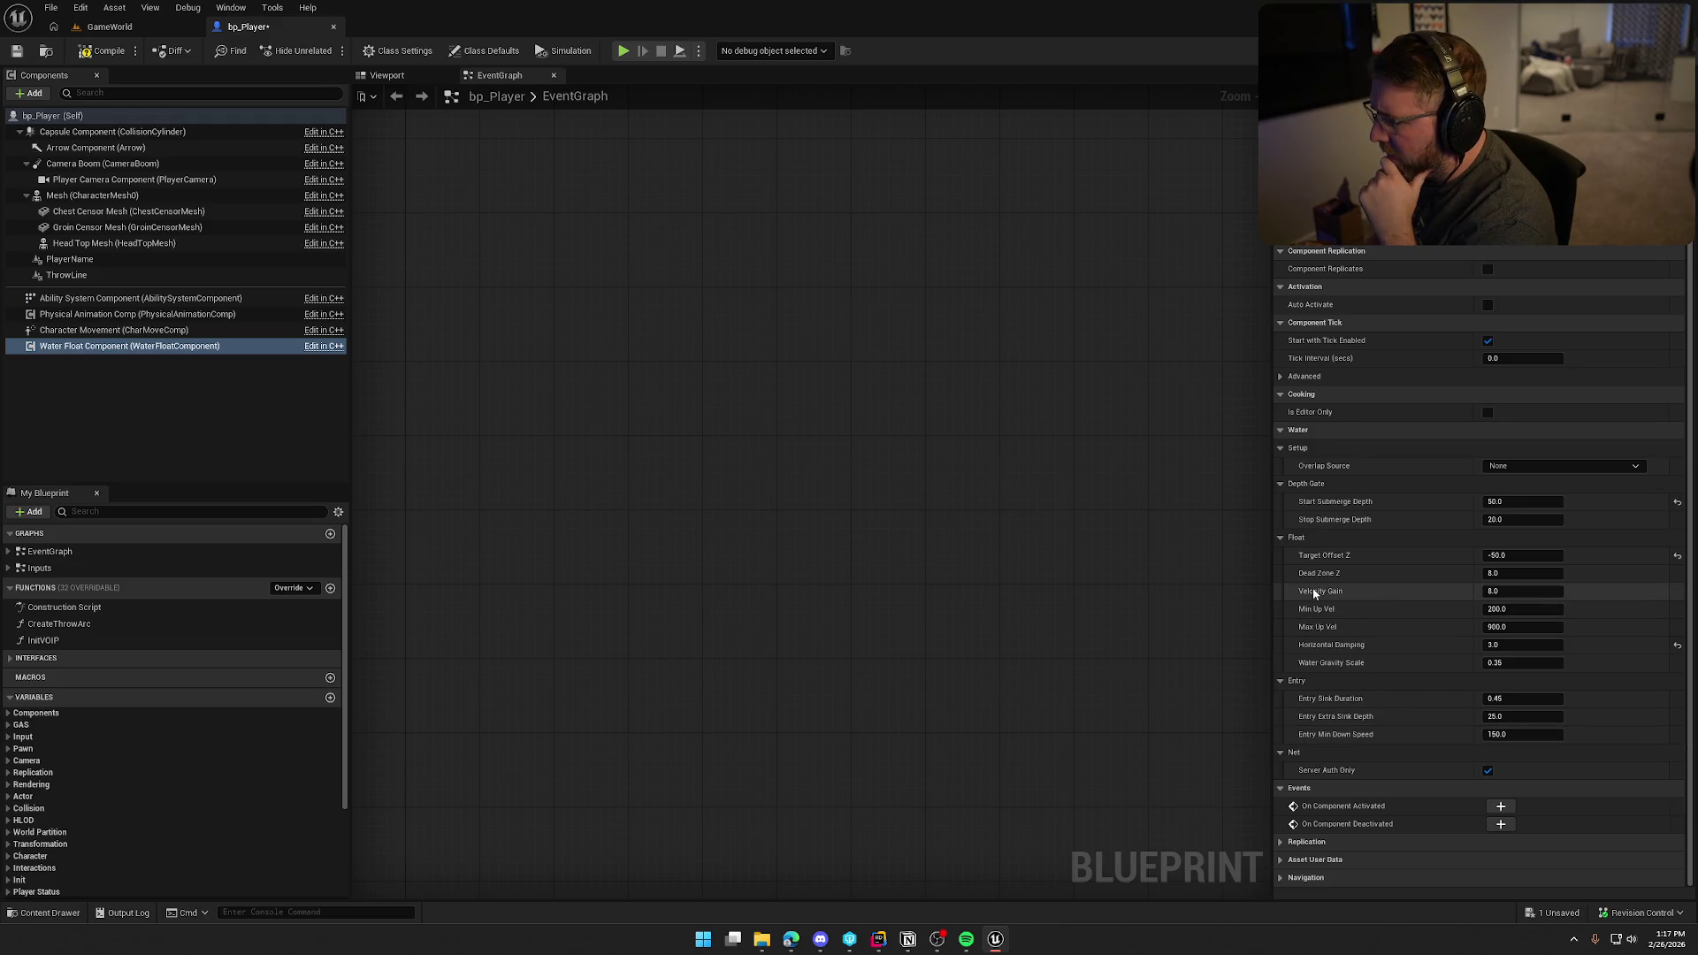
click(1523, 593)
text(15)
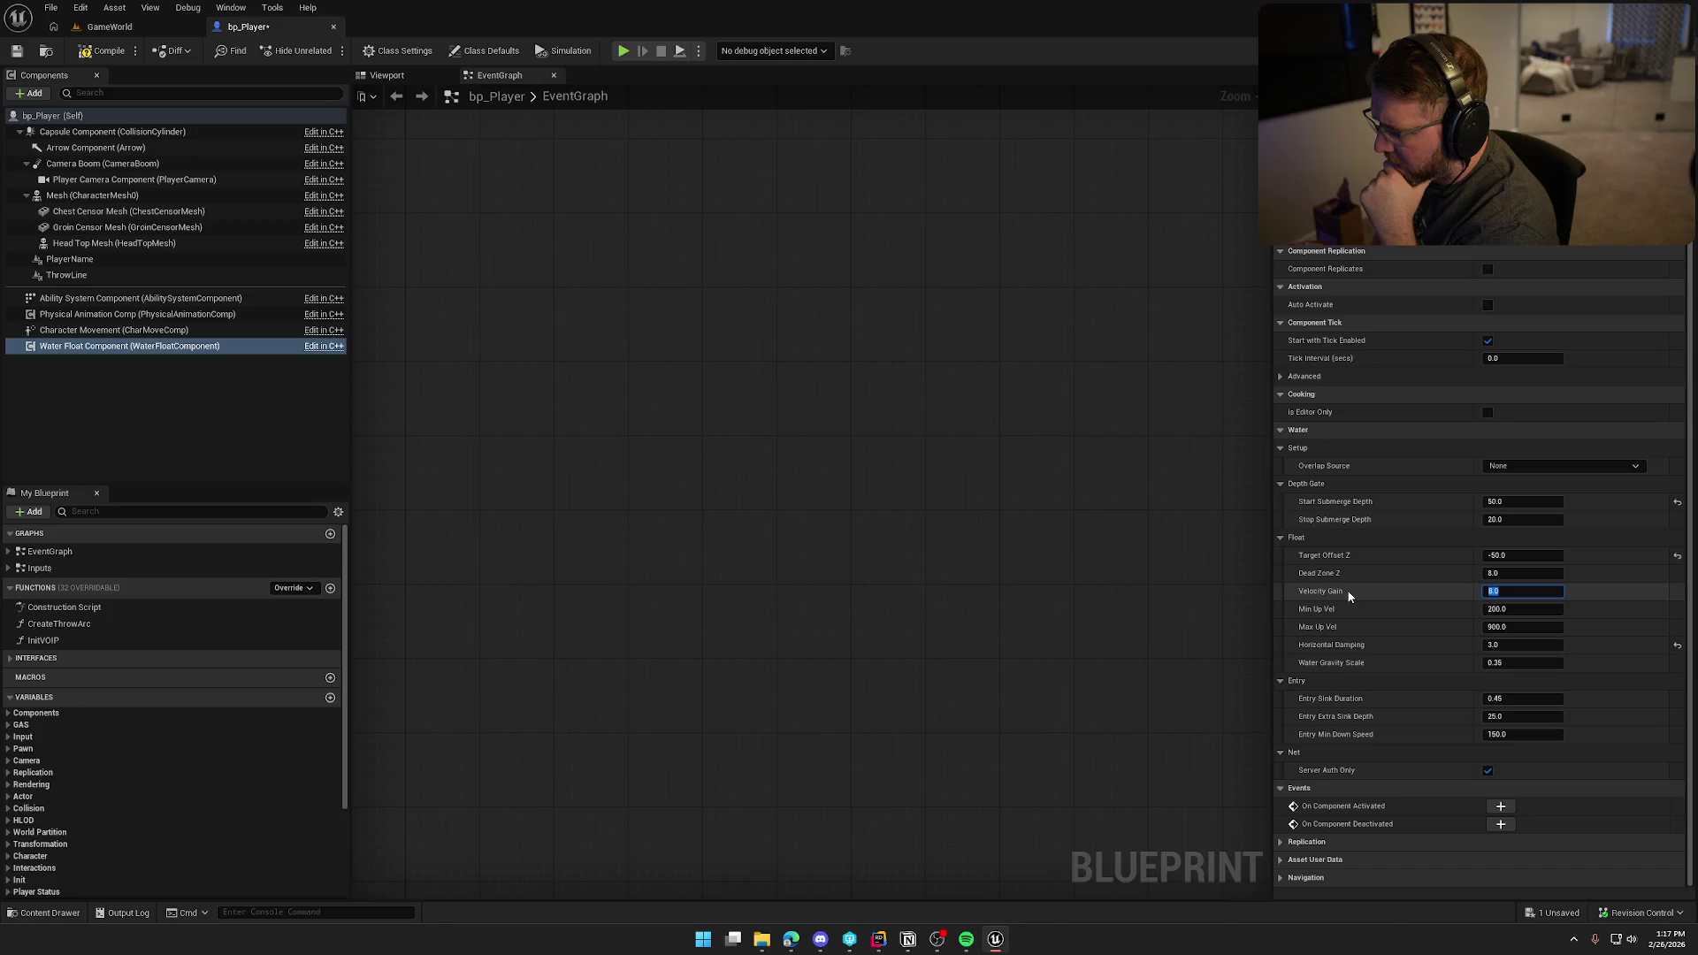
click(108, 51)
Step: Play the level and run the character into the water to test the new floating, then stop
click(110, 26)
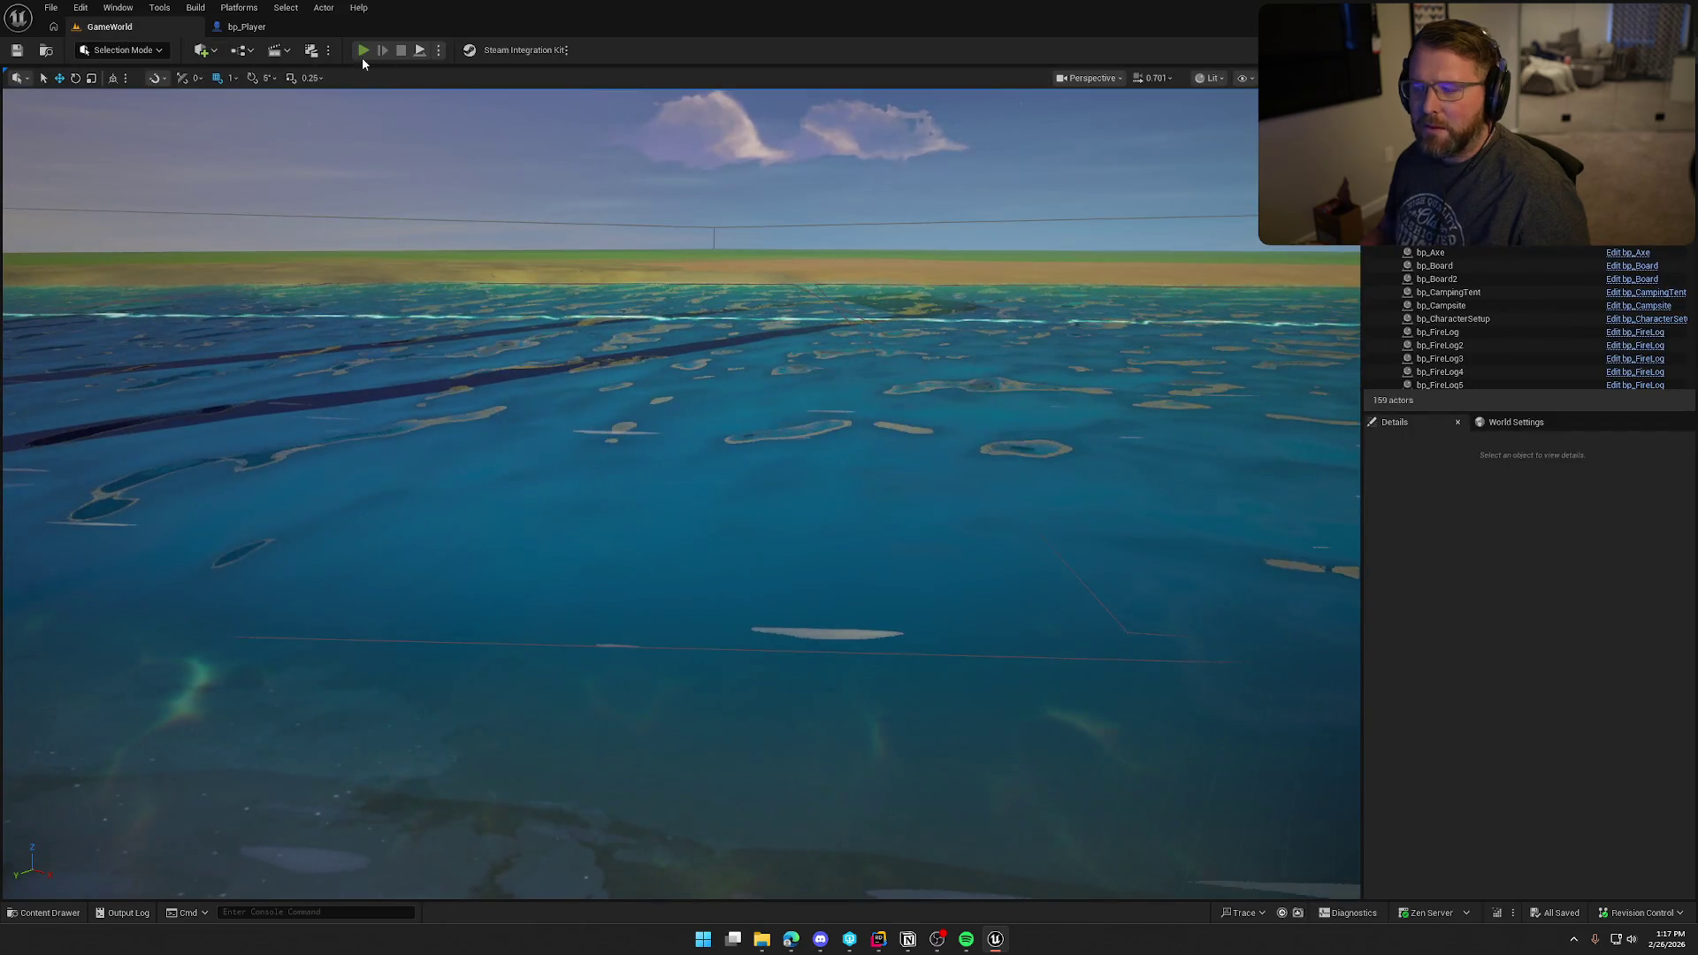
key(shift+w)
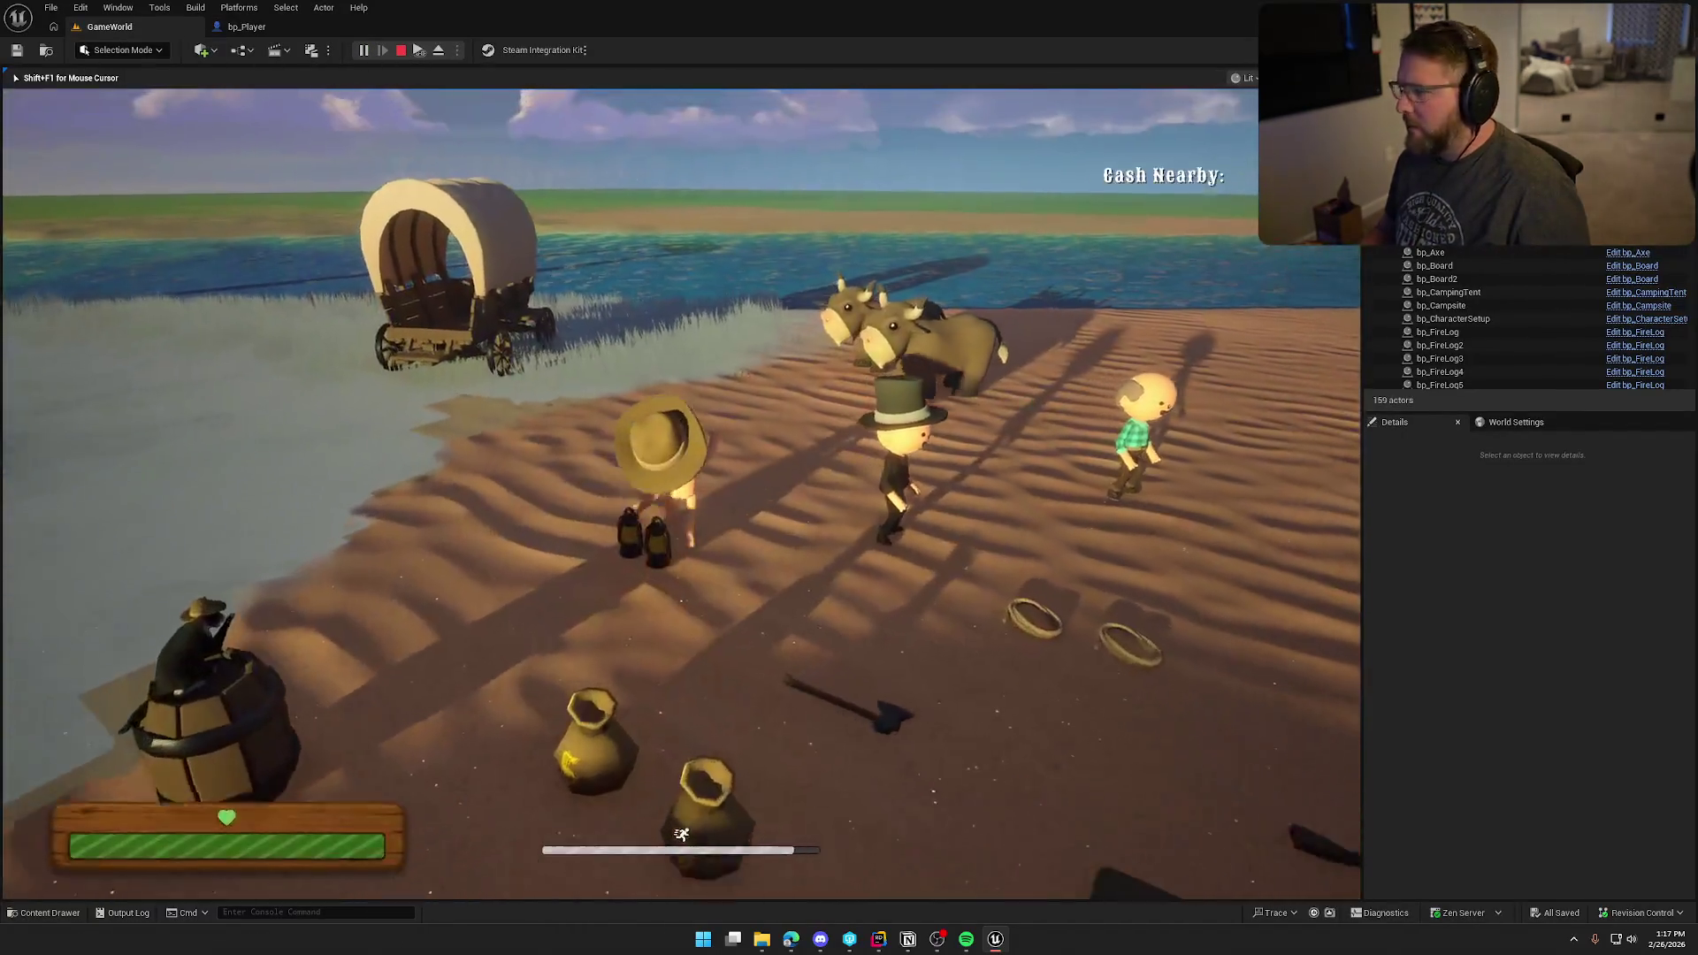
key(shift+w)
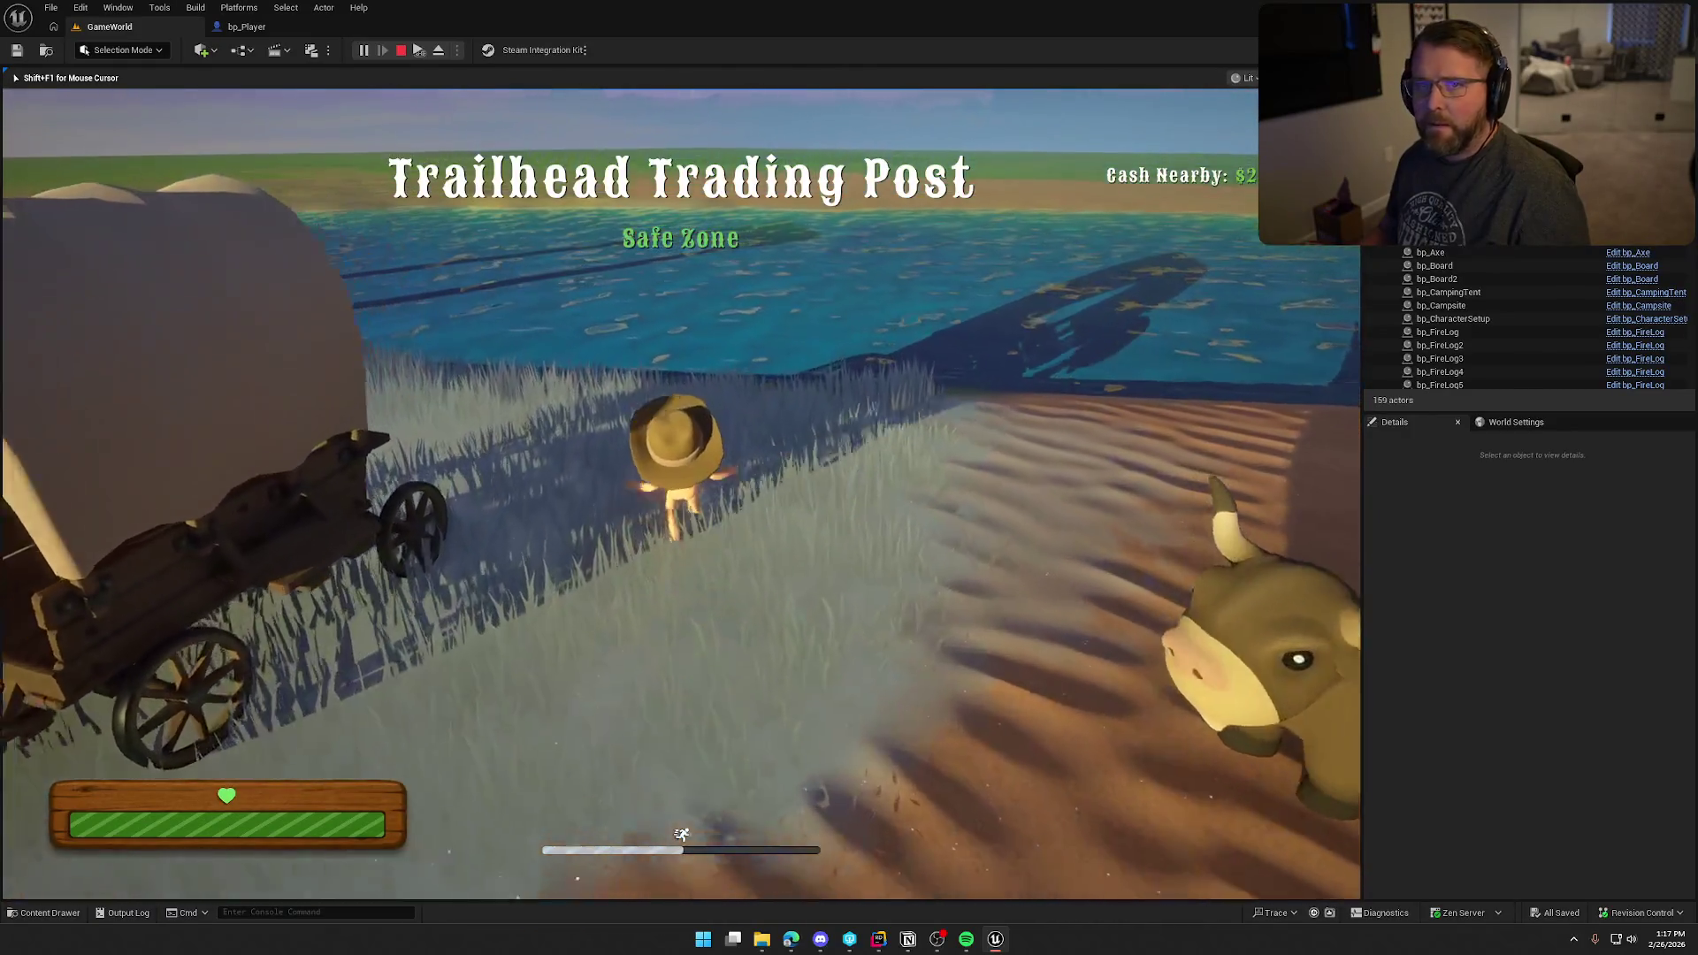
key(w)
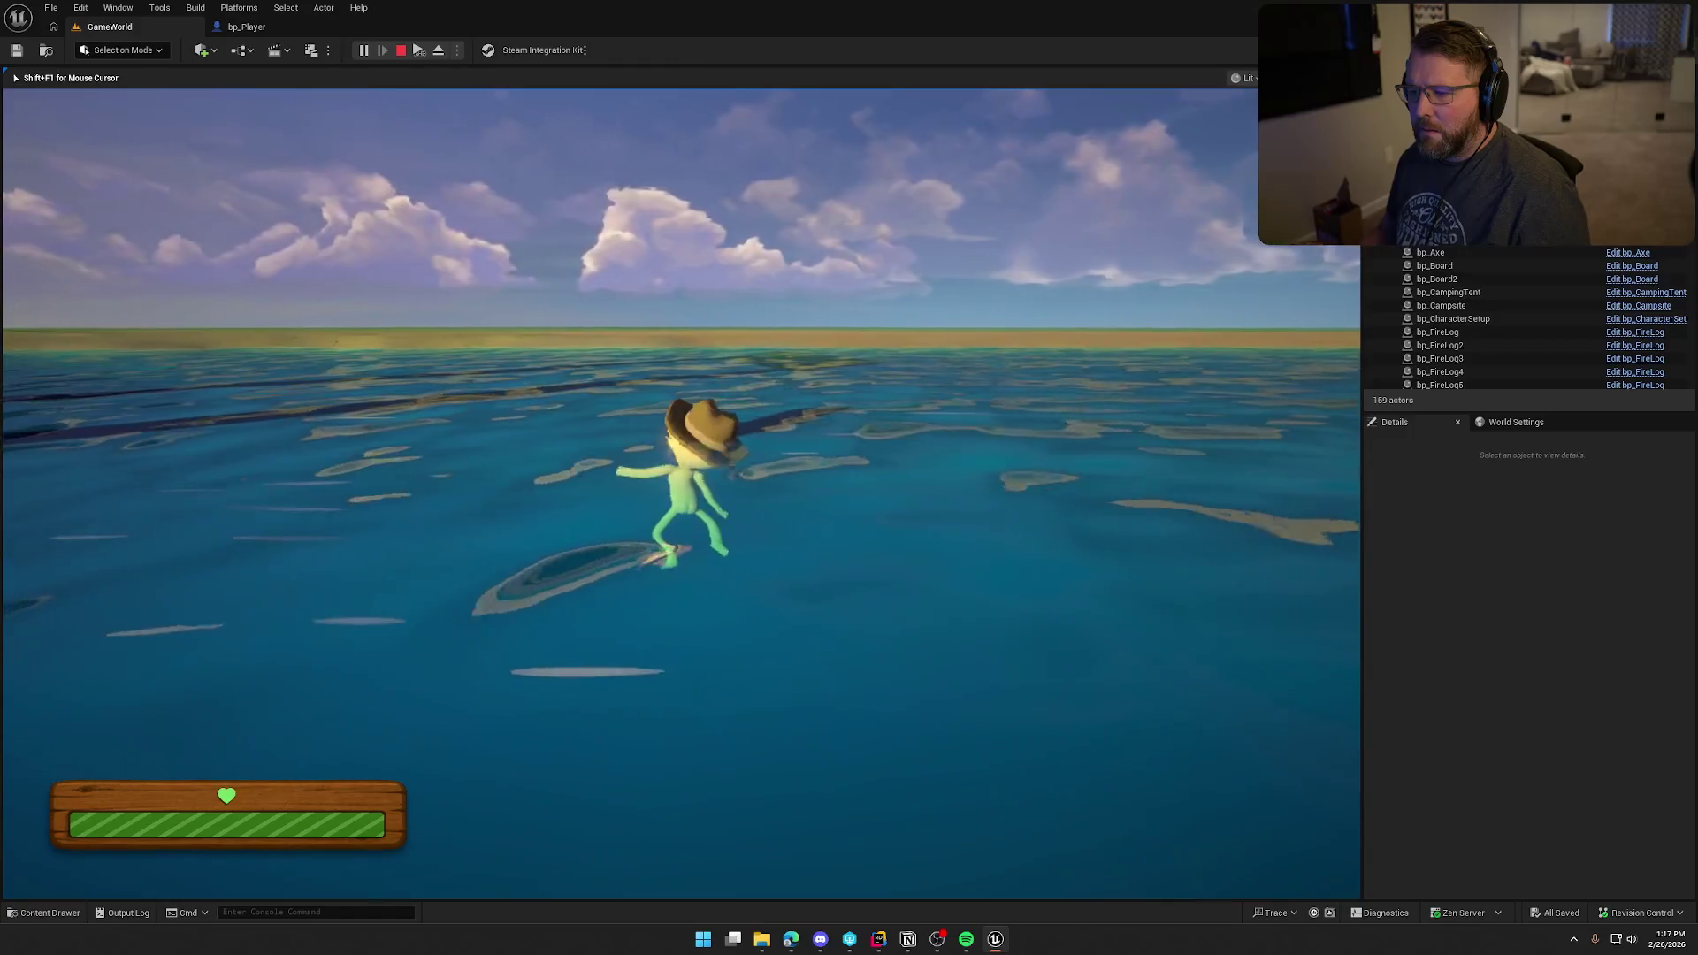
key(shift+F1)
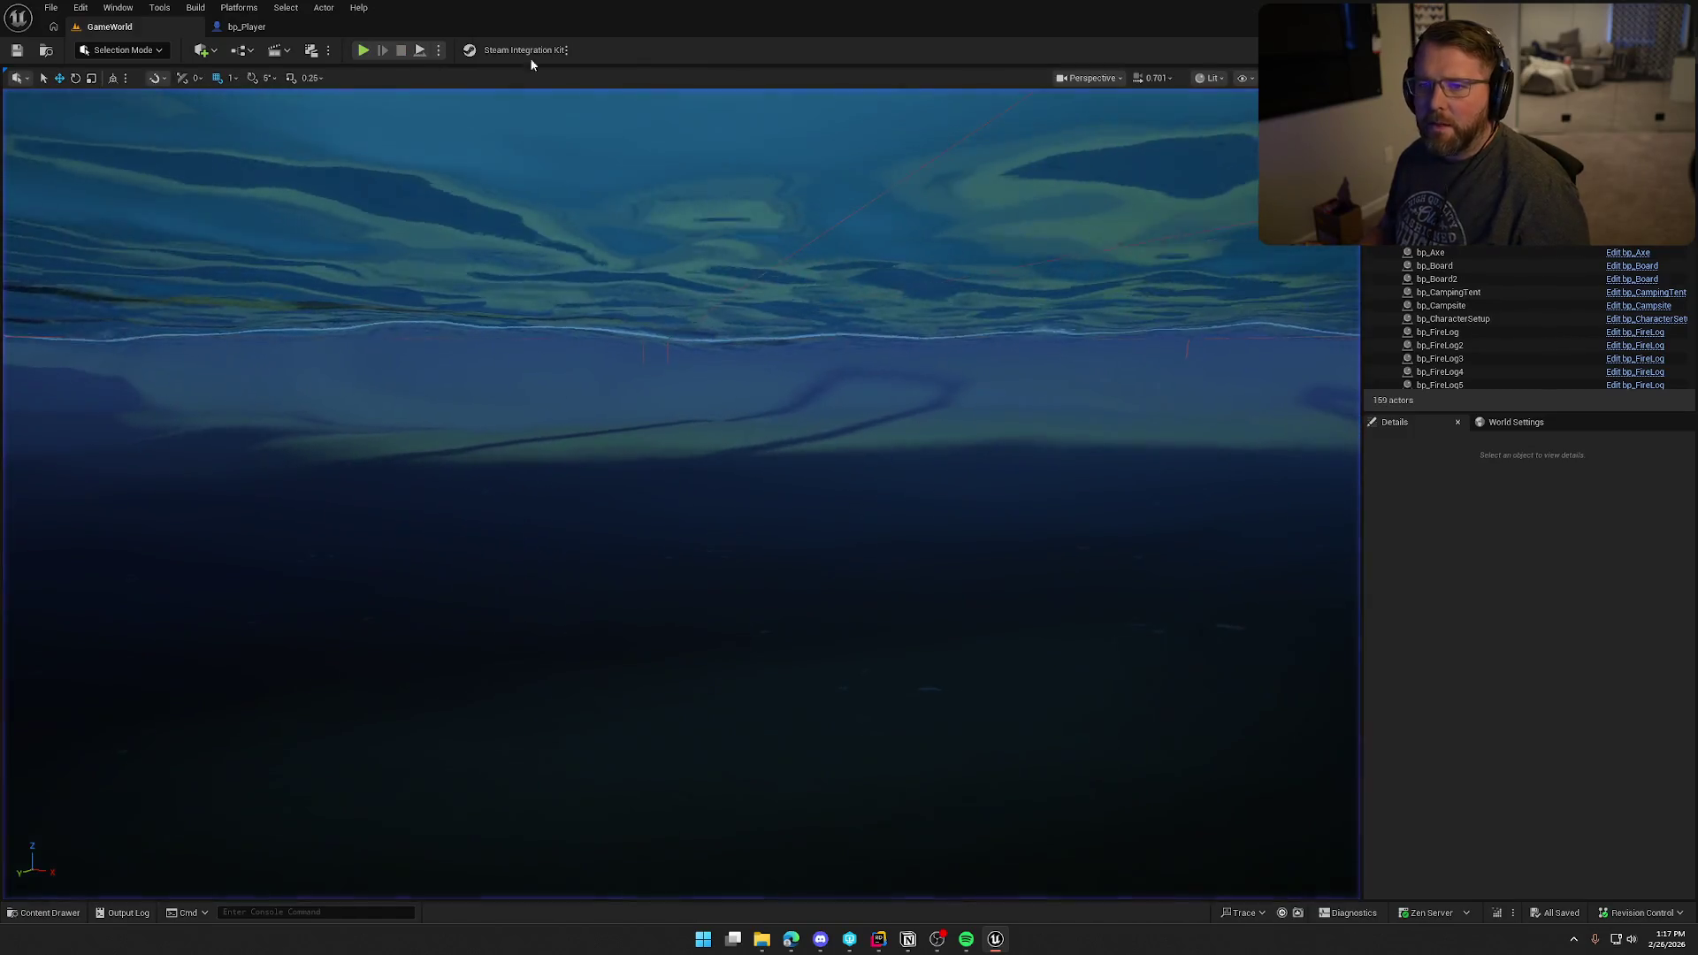
Step: Set bp_Player's Start Submerge Depth back to 35
click(246, 26)
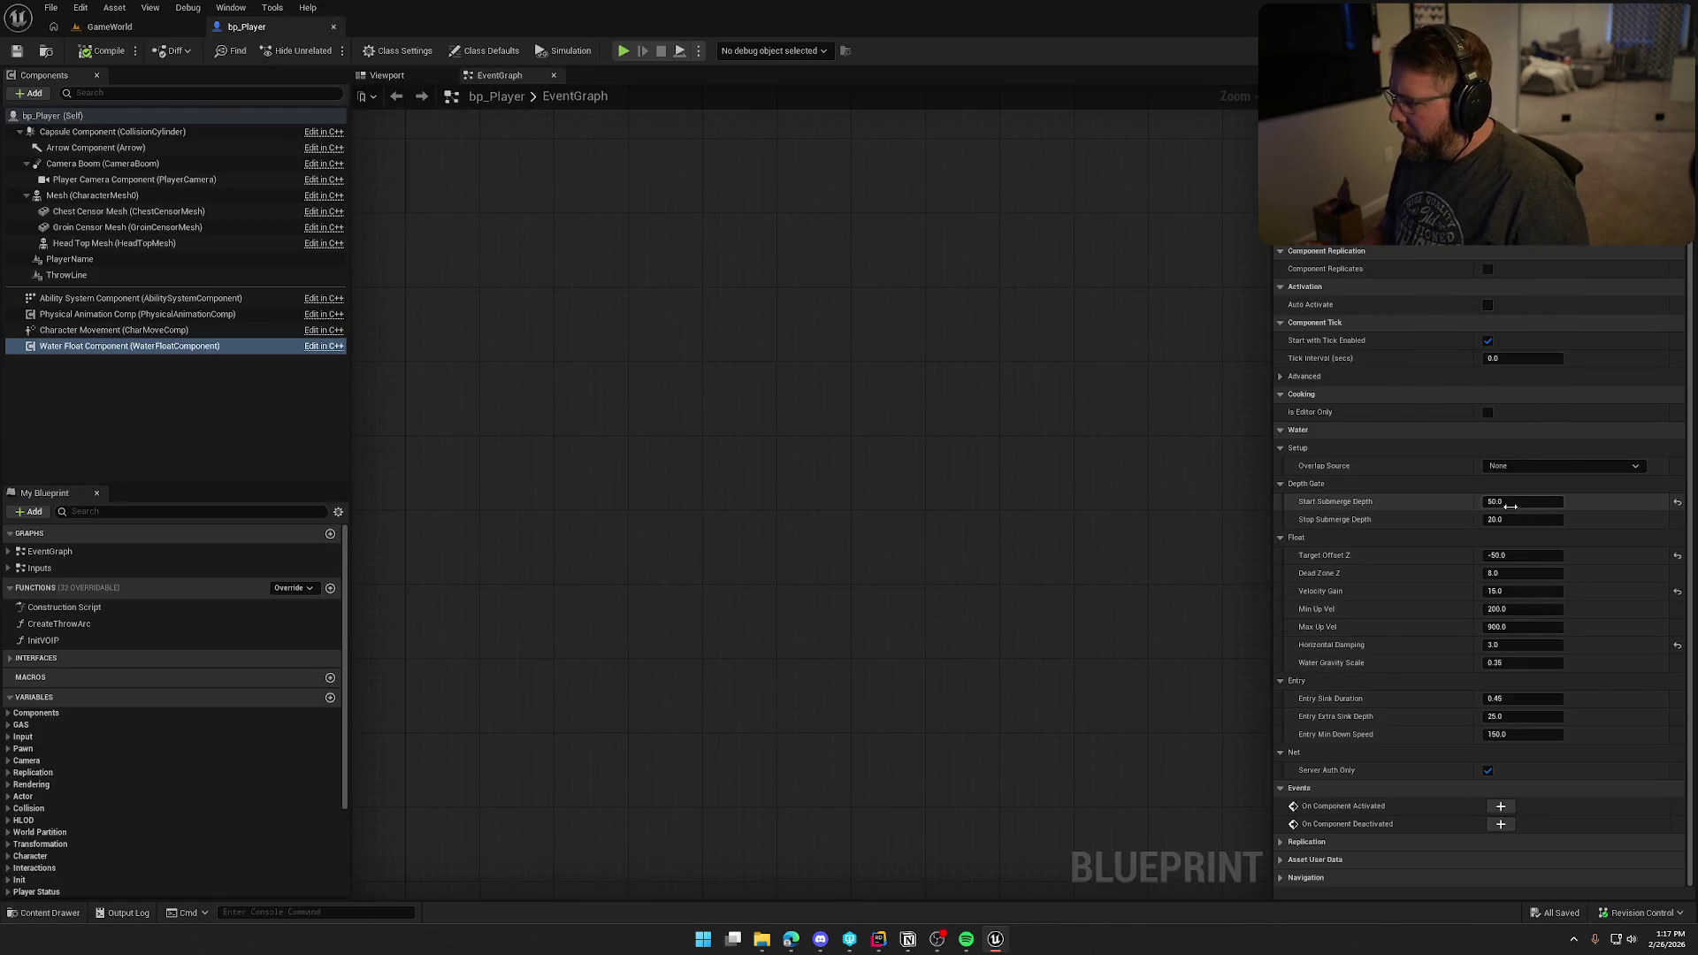
click(1508, 501)
text(35)
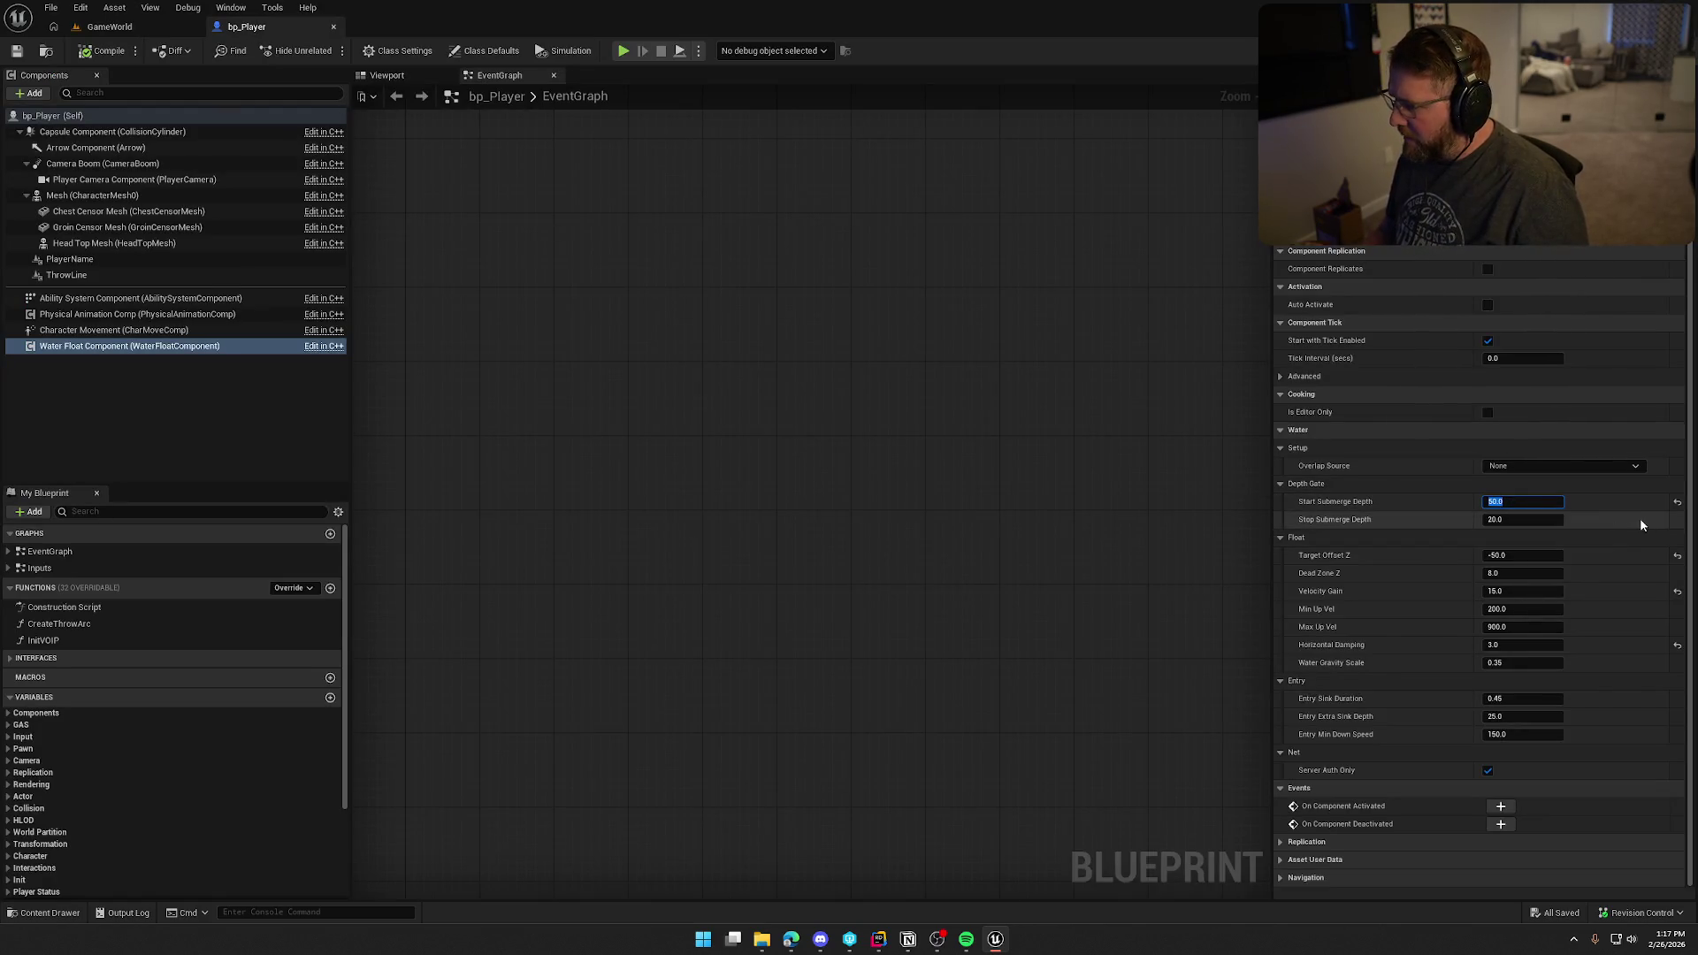
key(Return)
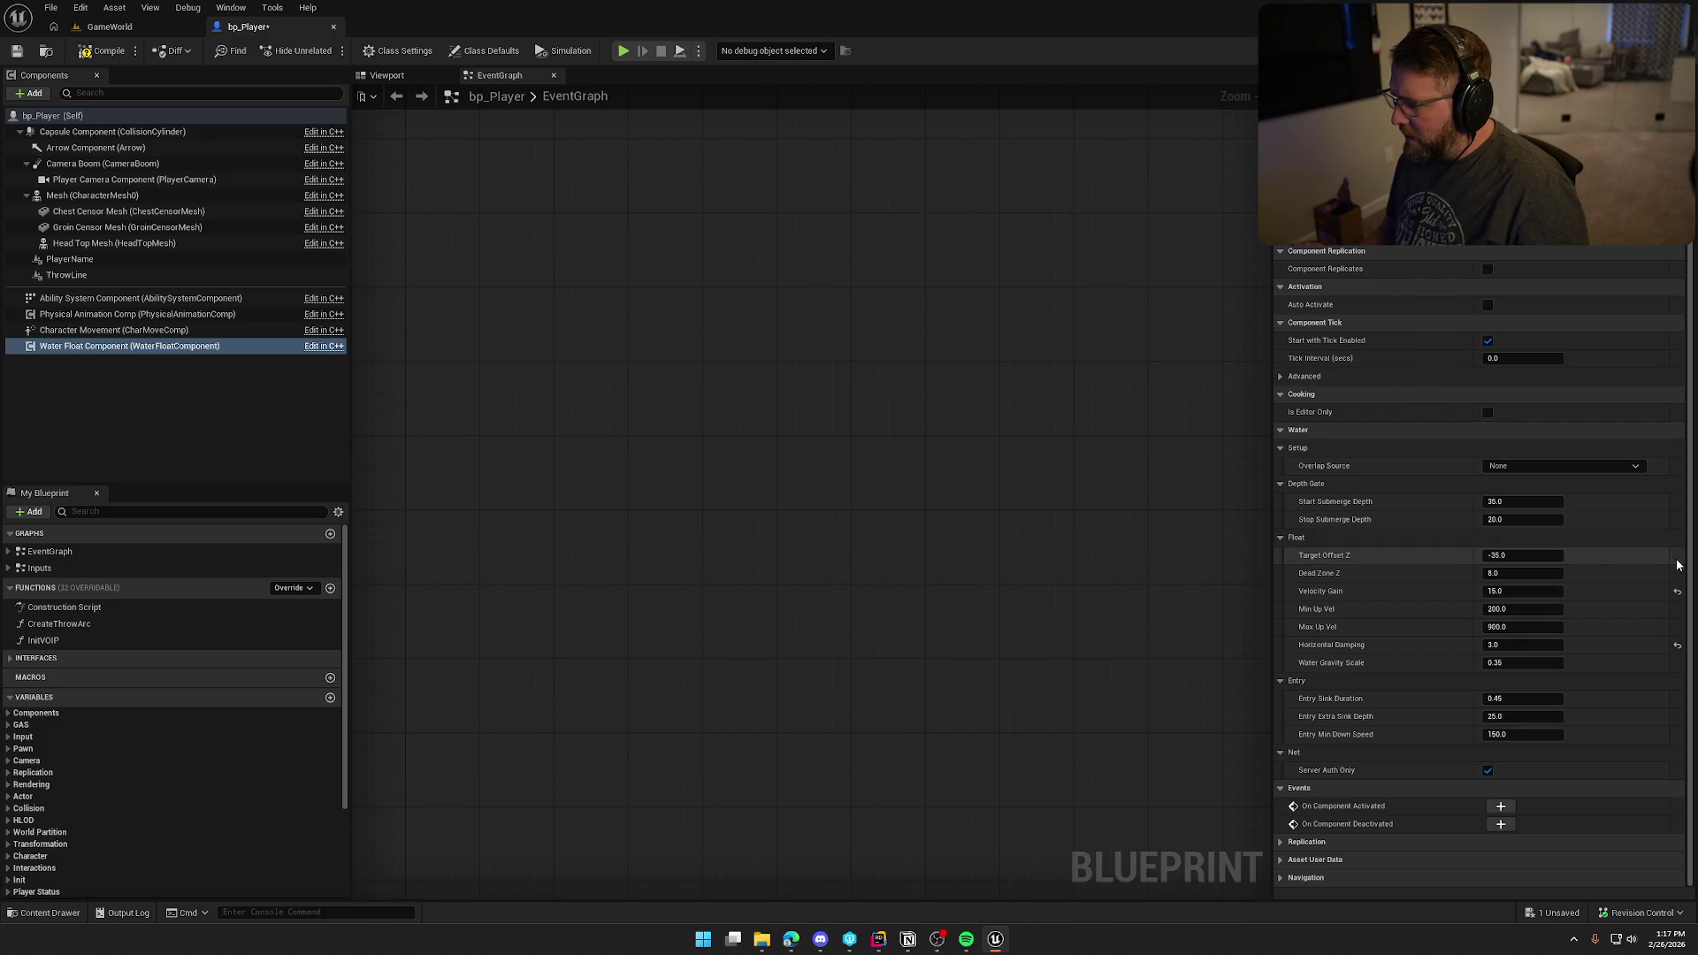
Step: Play the level, sprint past the wagon into the water and swim down below the surface
click(108, 27)
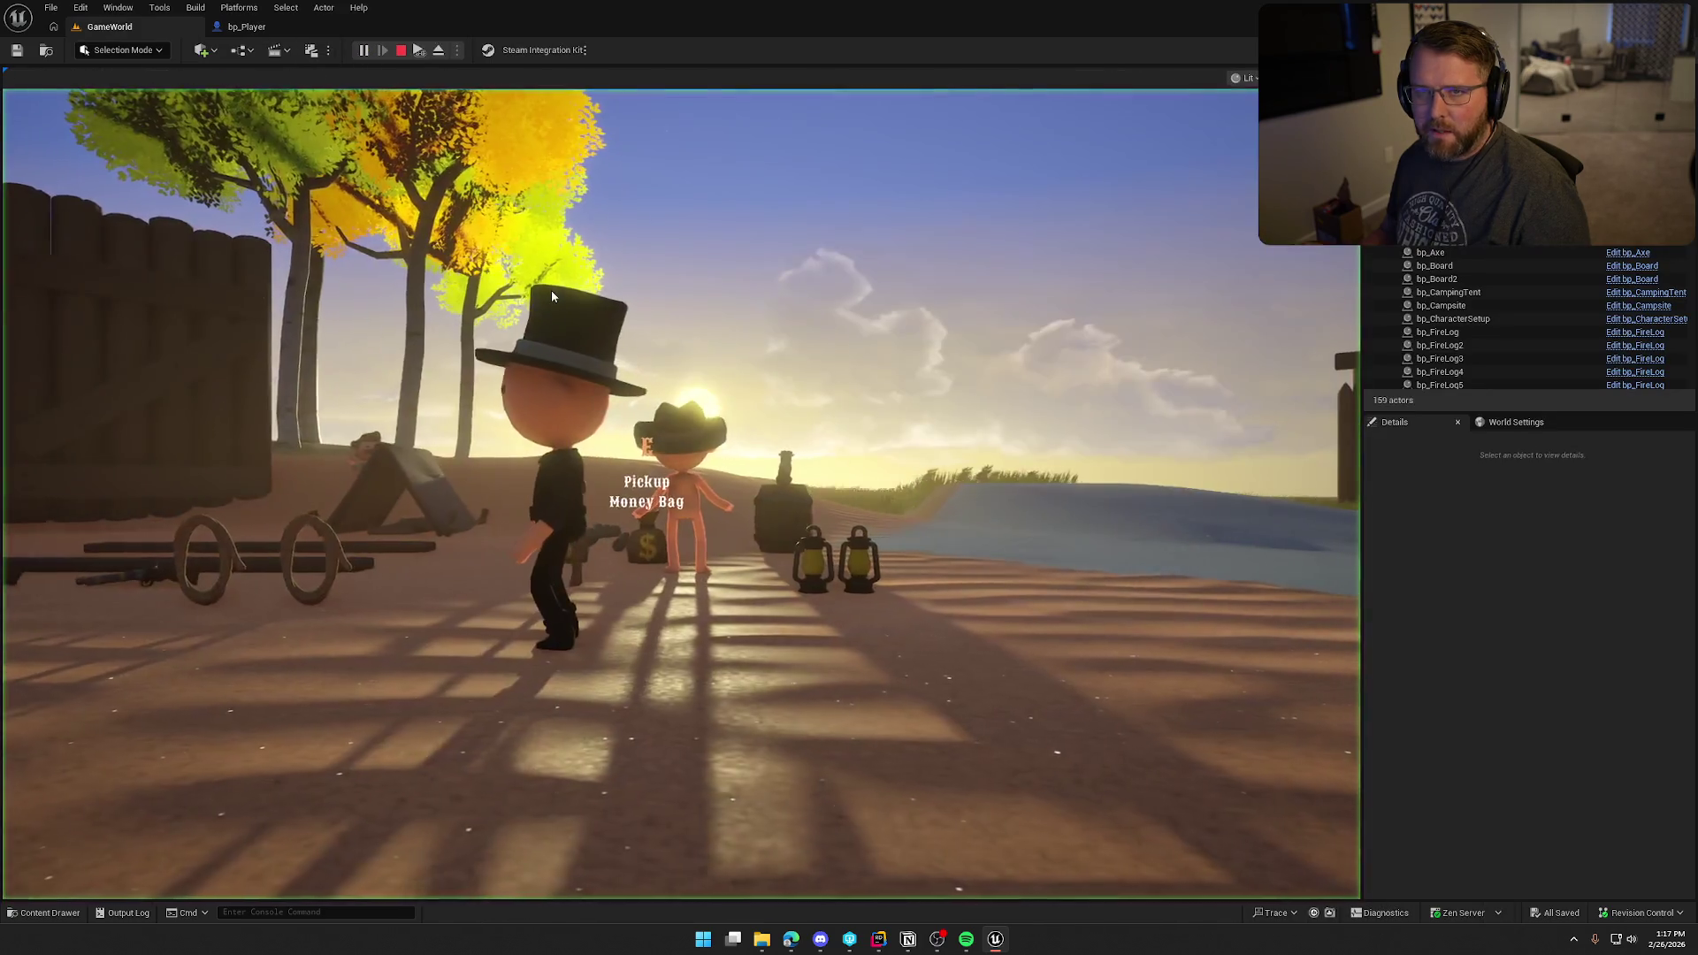
click(550, 290)
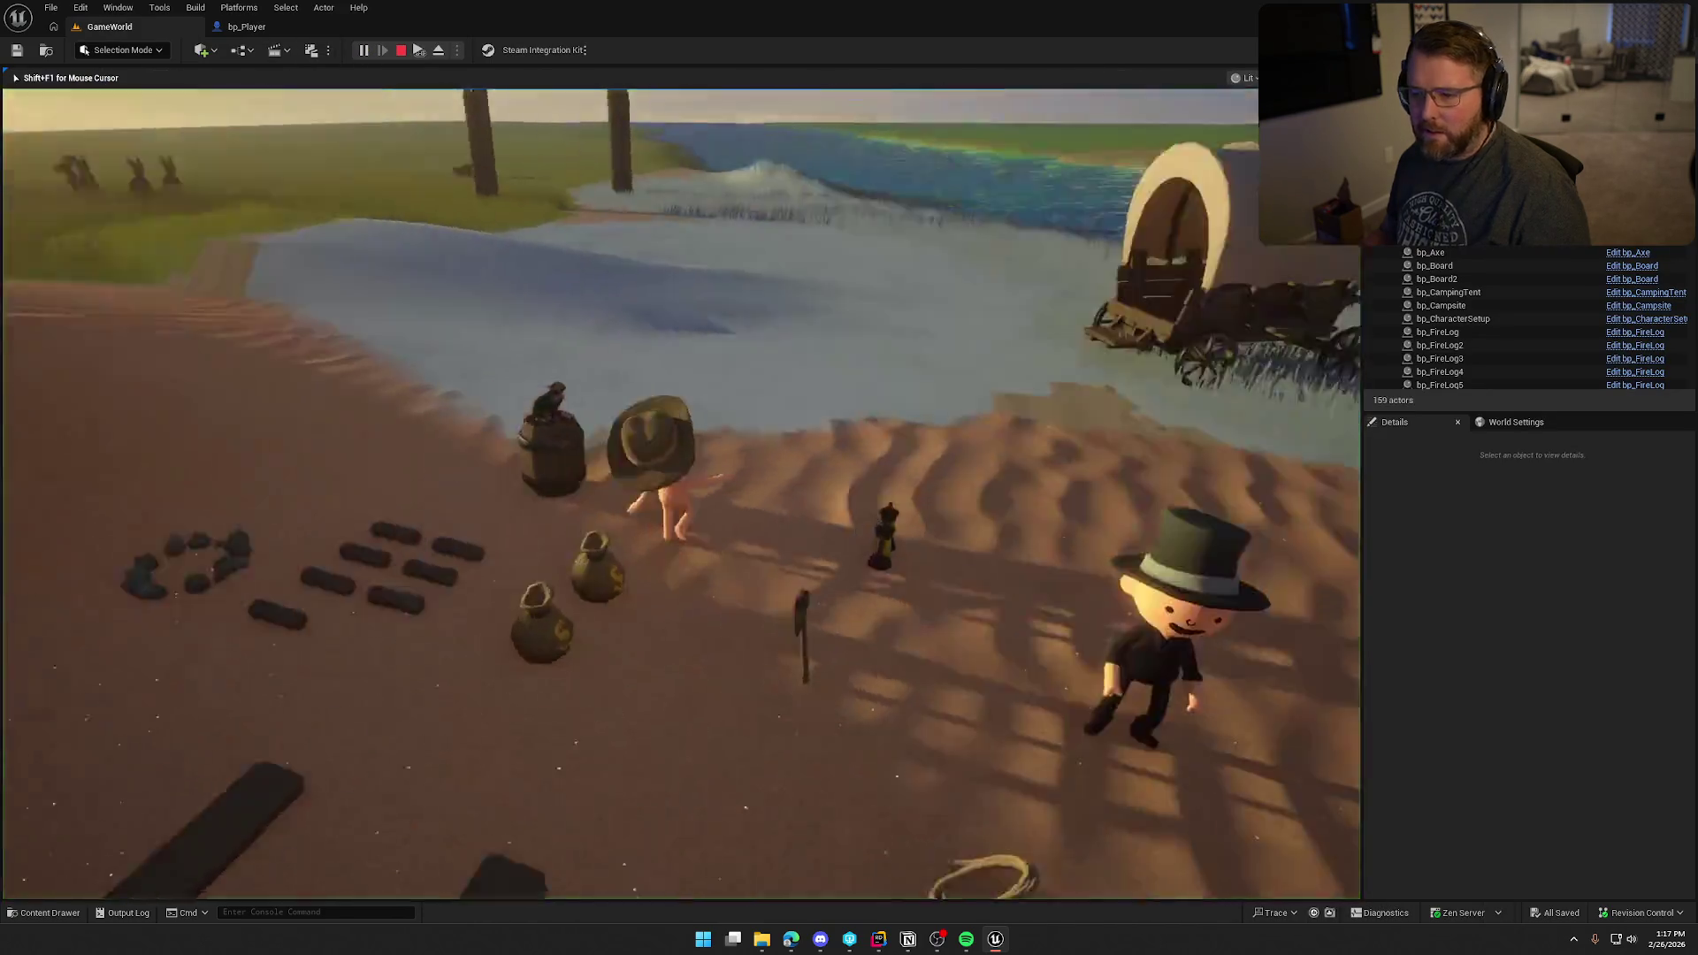
key(shift+w)
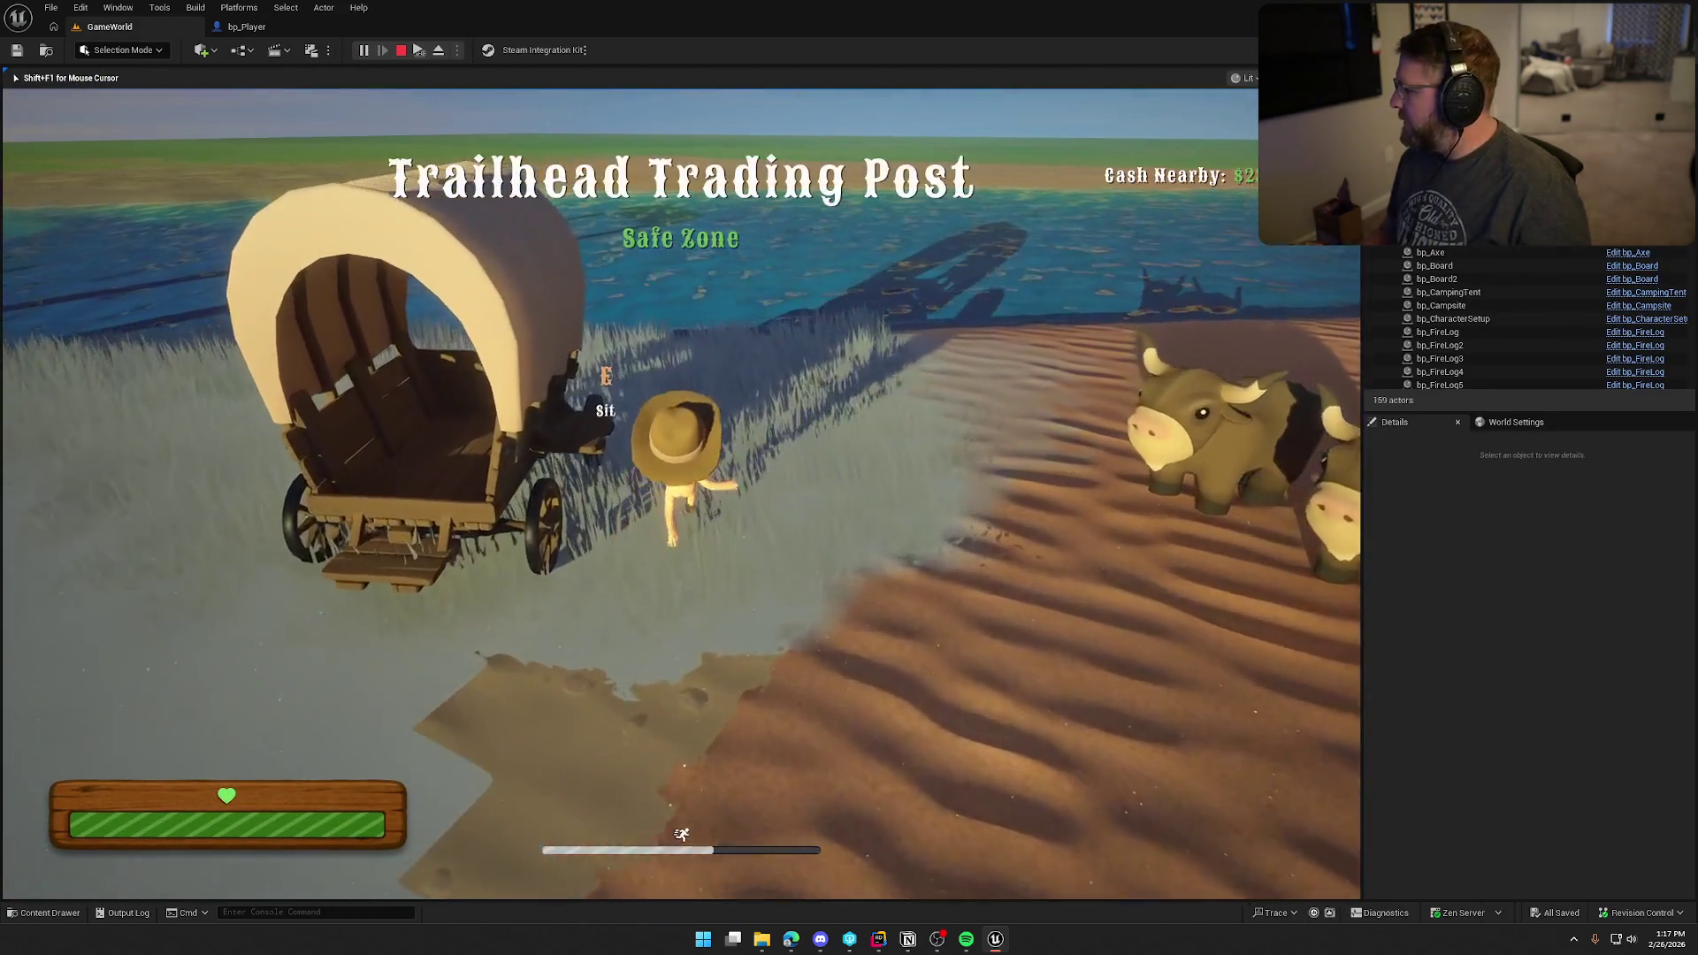
key(shift+w)
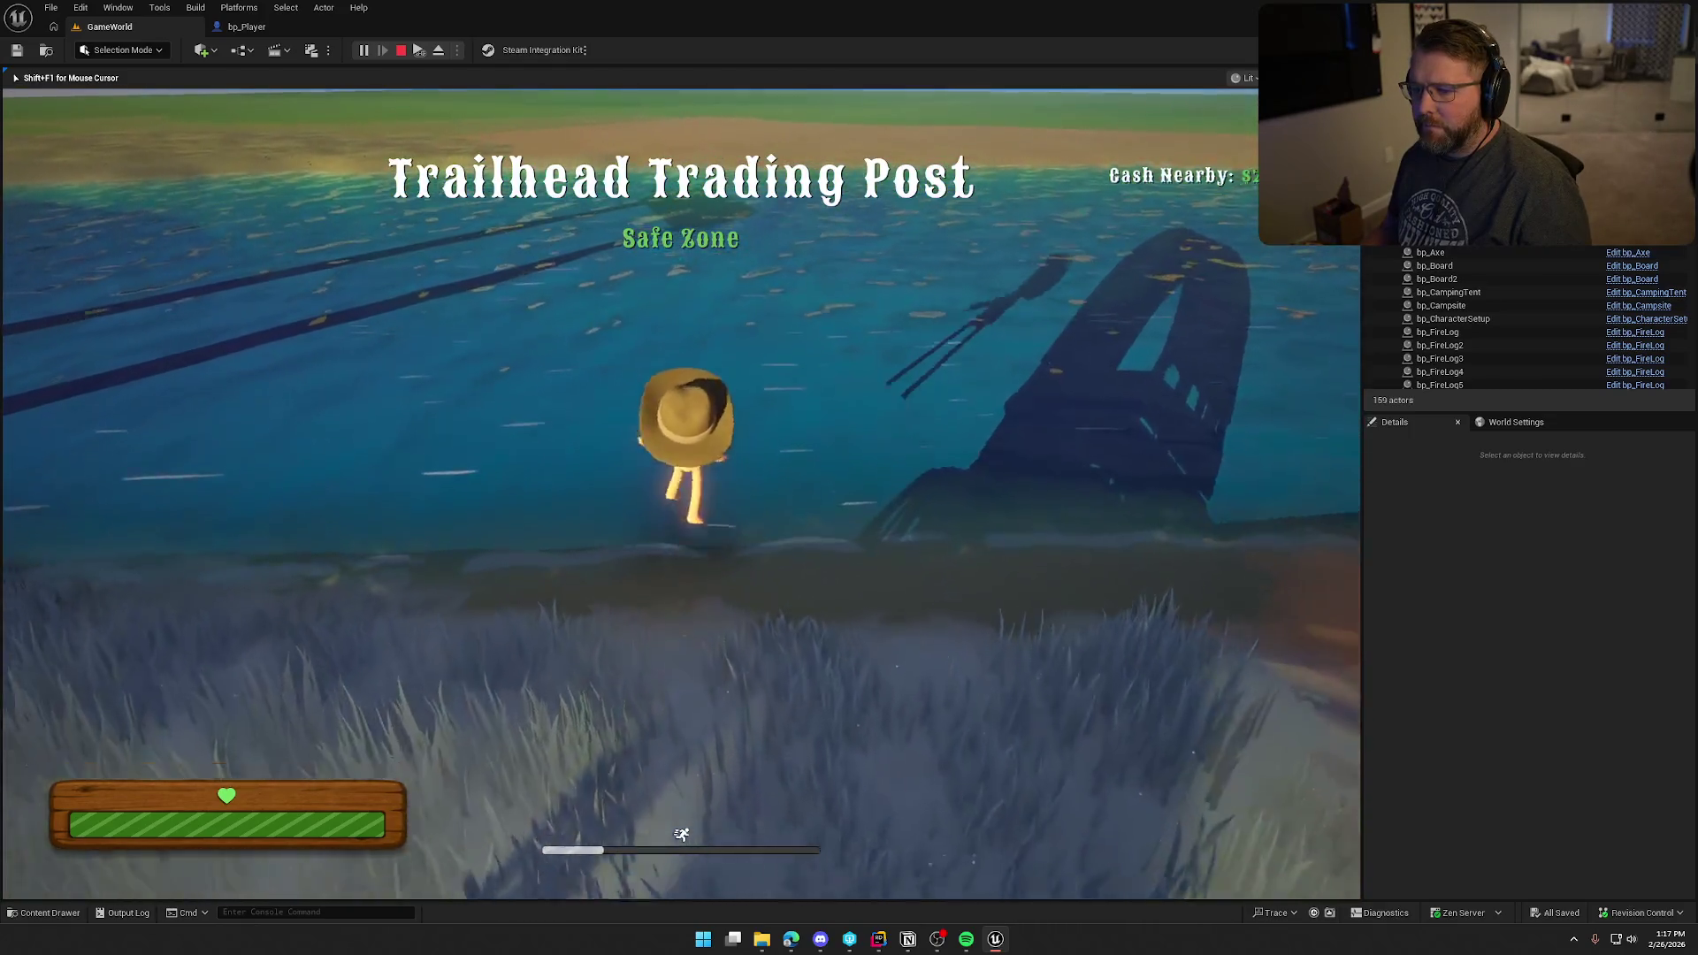
key(w)
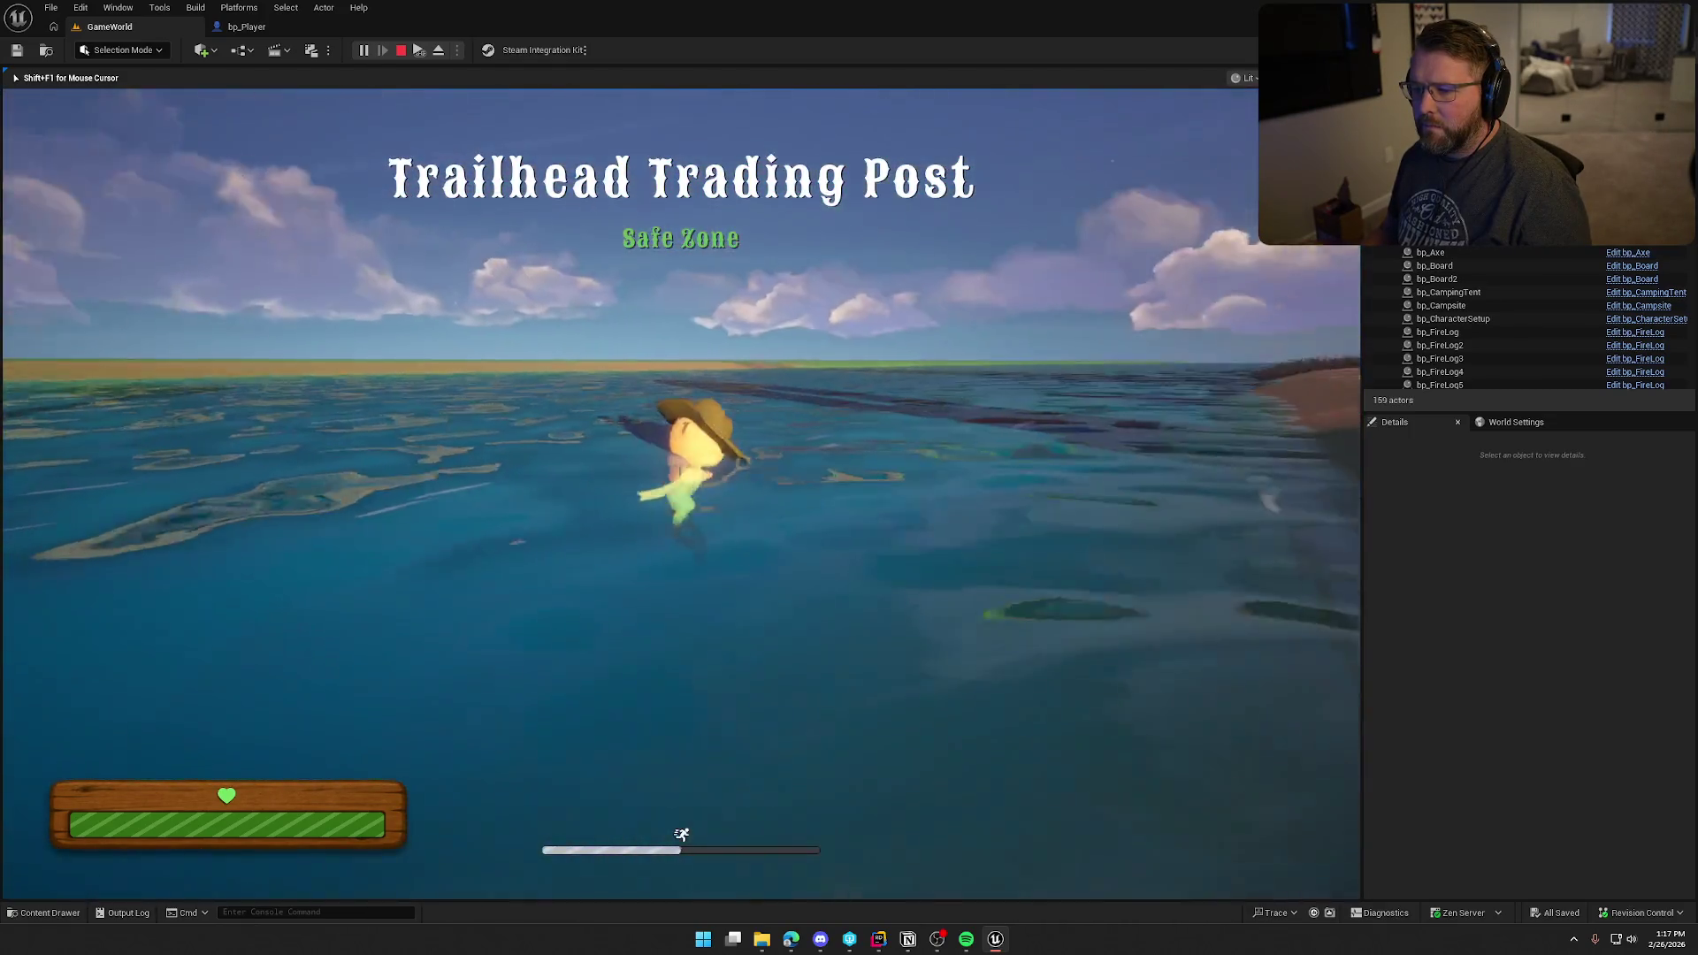
key(w)
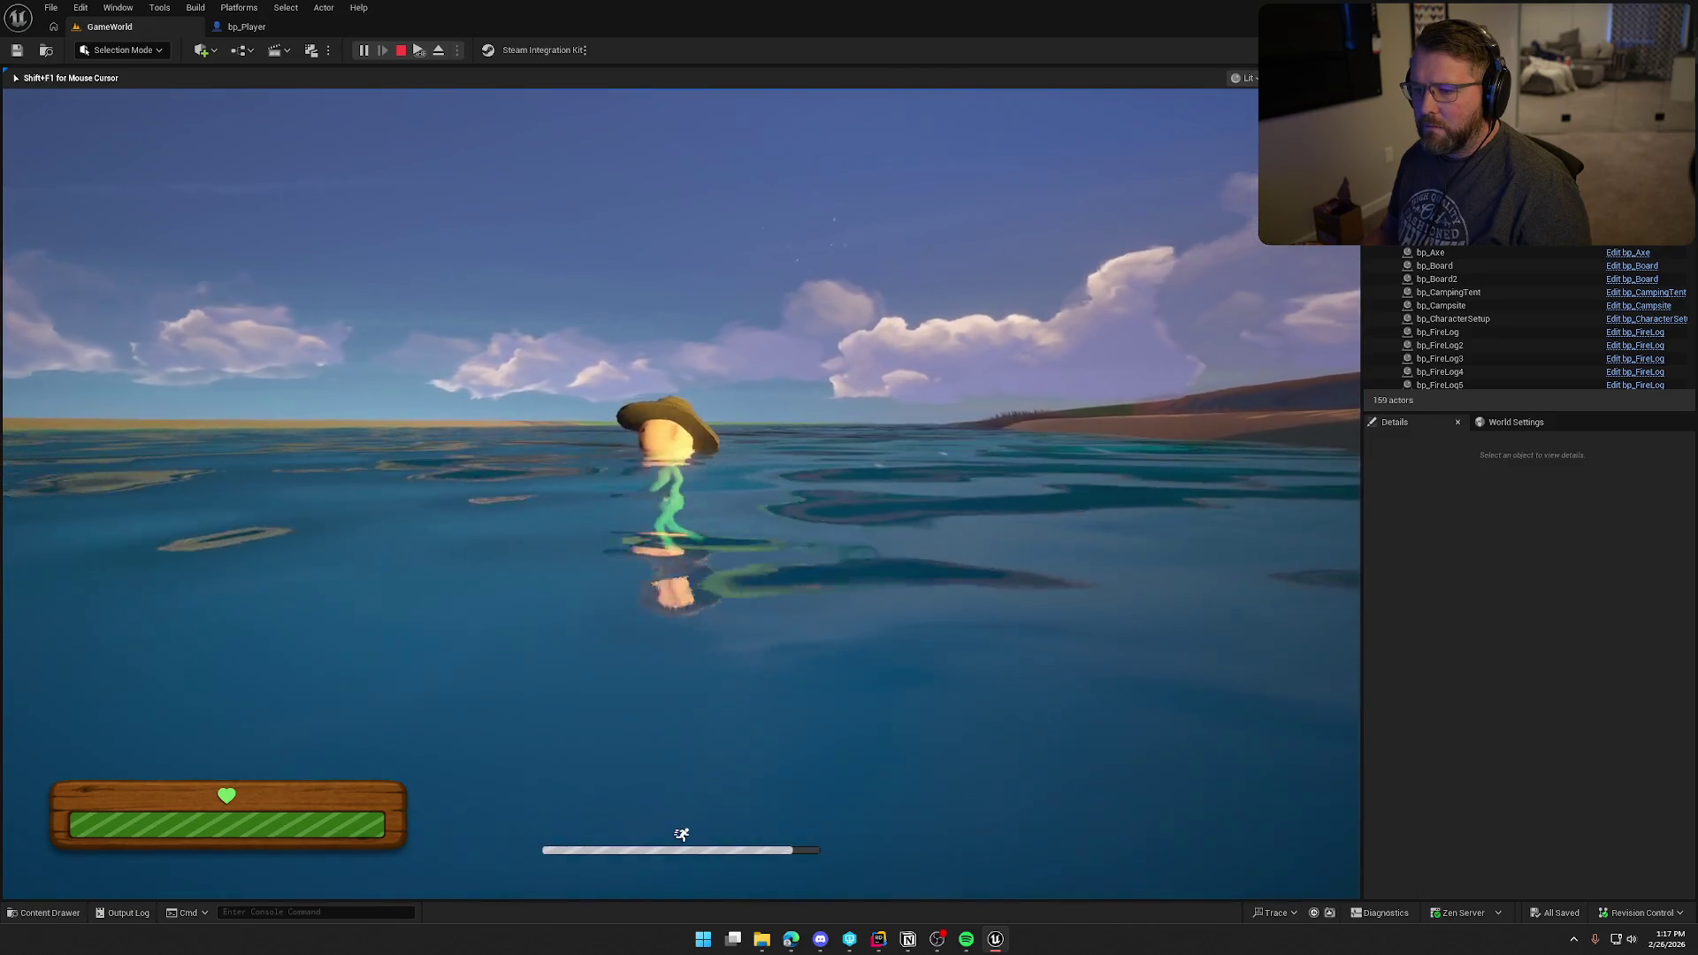
key(w)
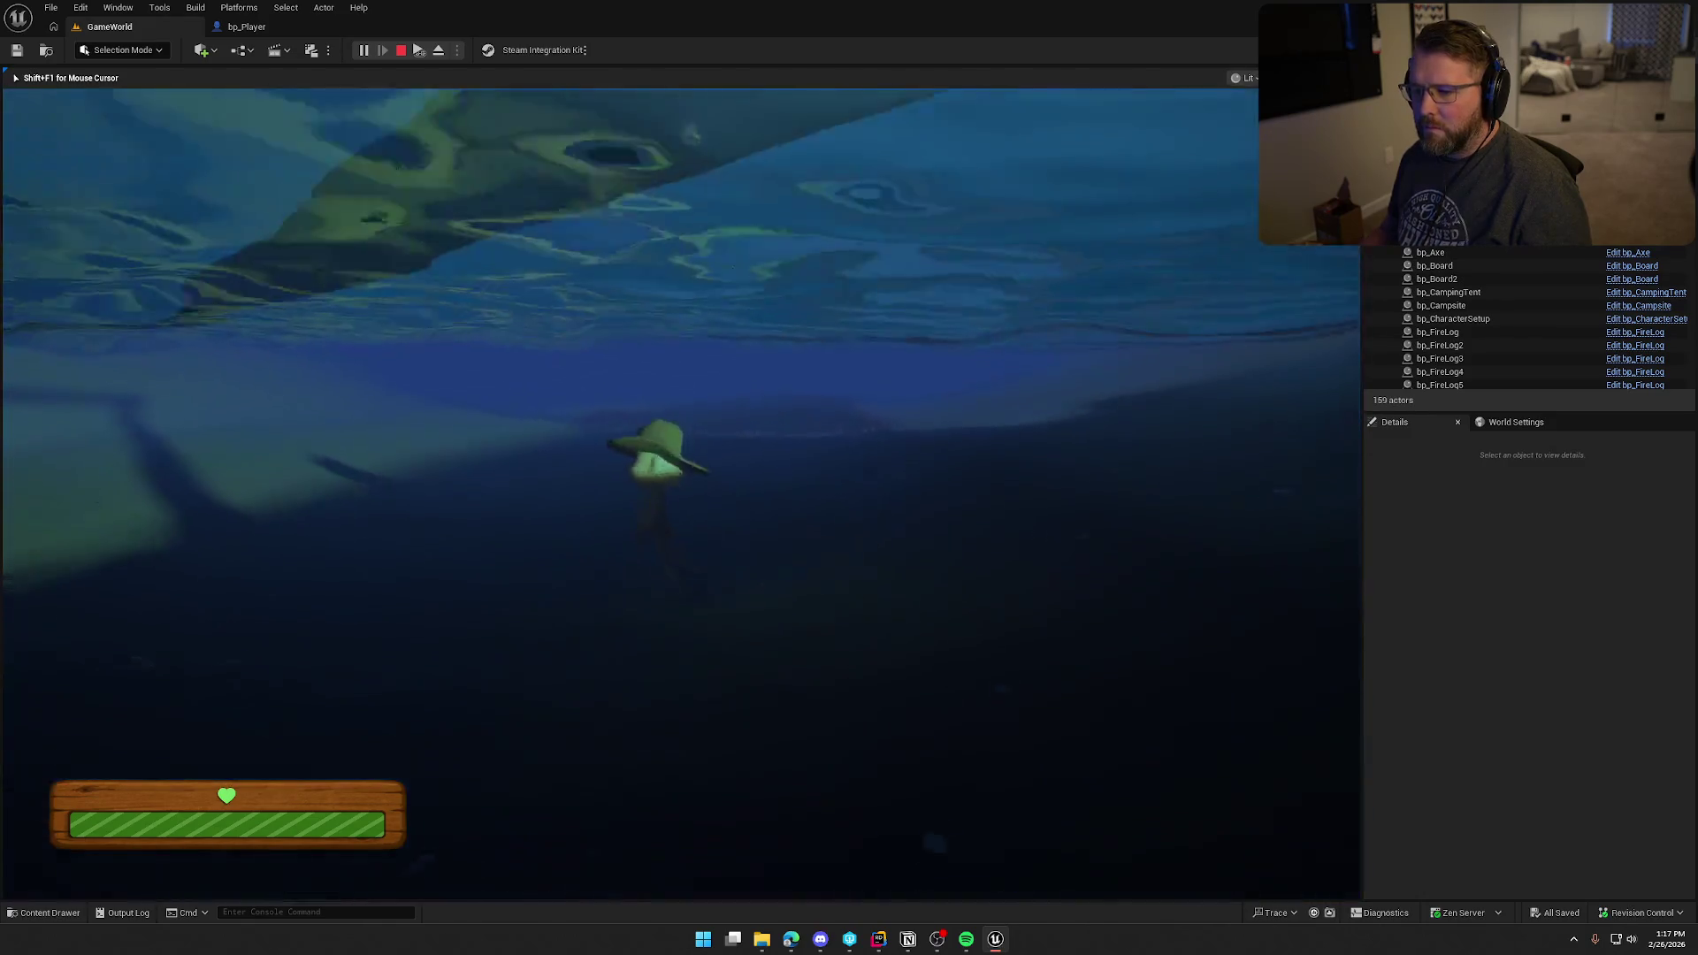
Step: Surface, dive to the floor, resurface and swim onto the beach, then stop and reopen bp_Player
key(s)
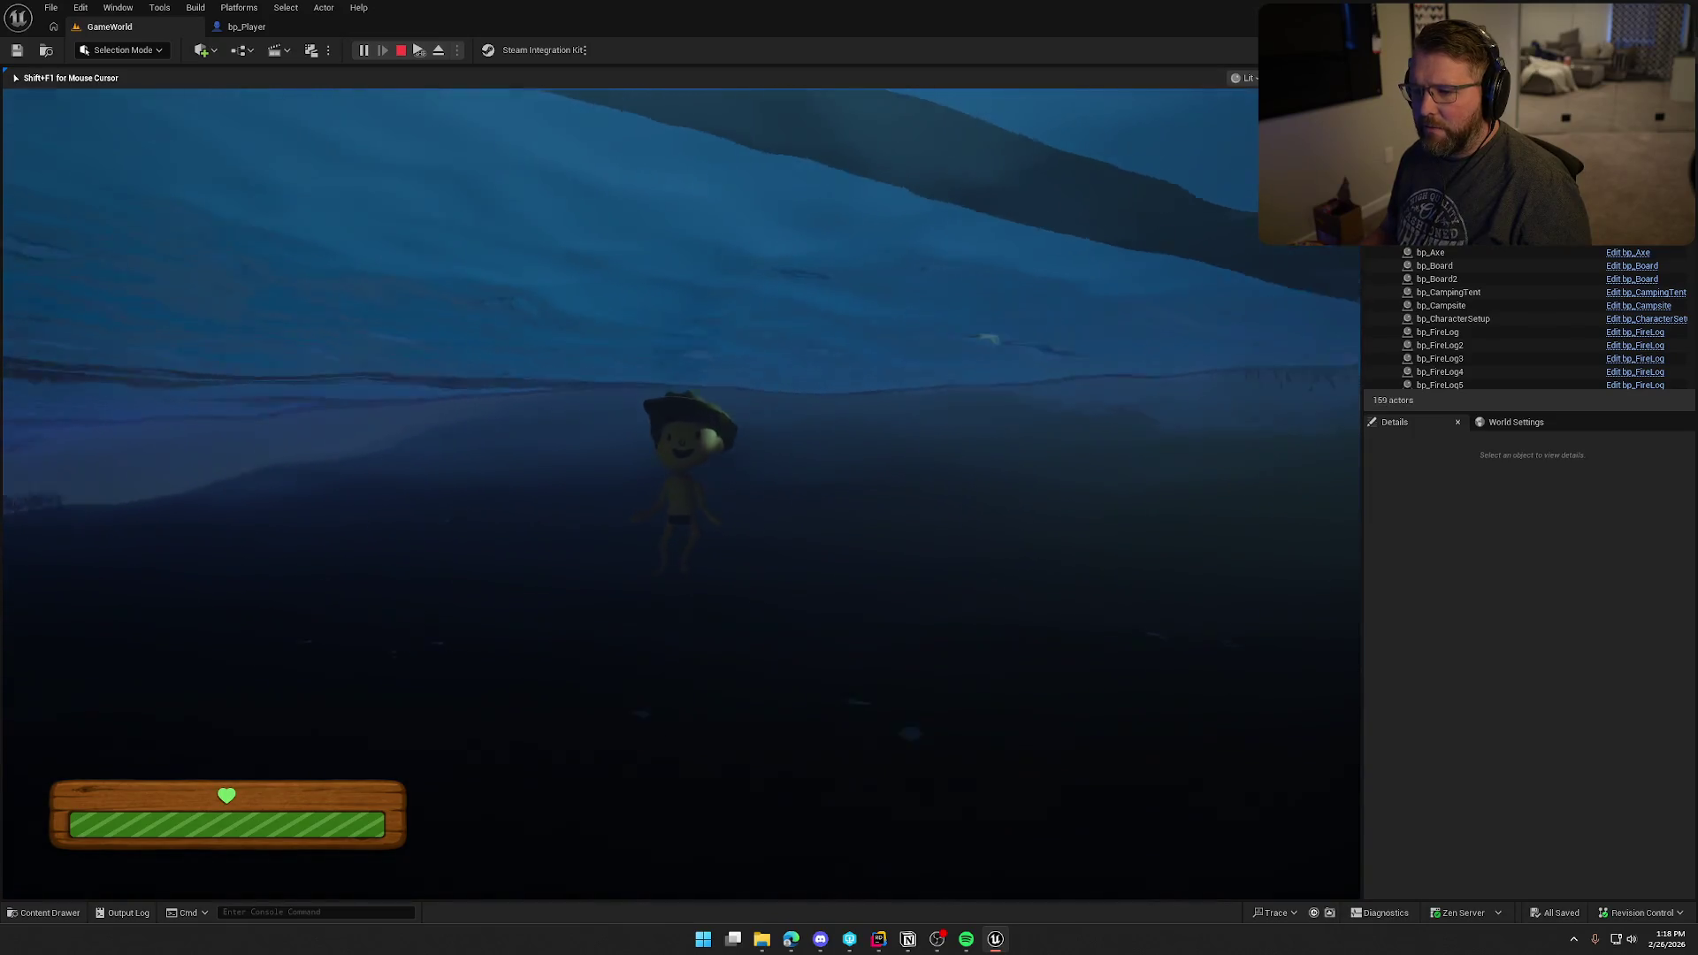
key(w)
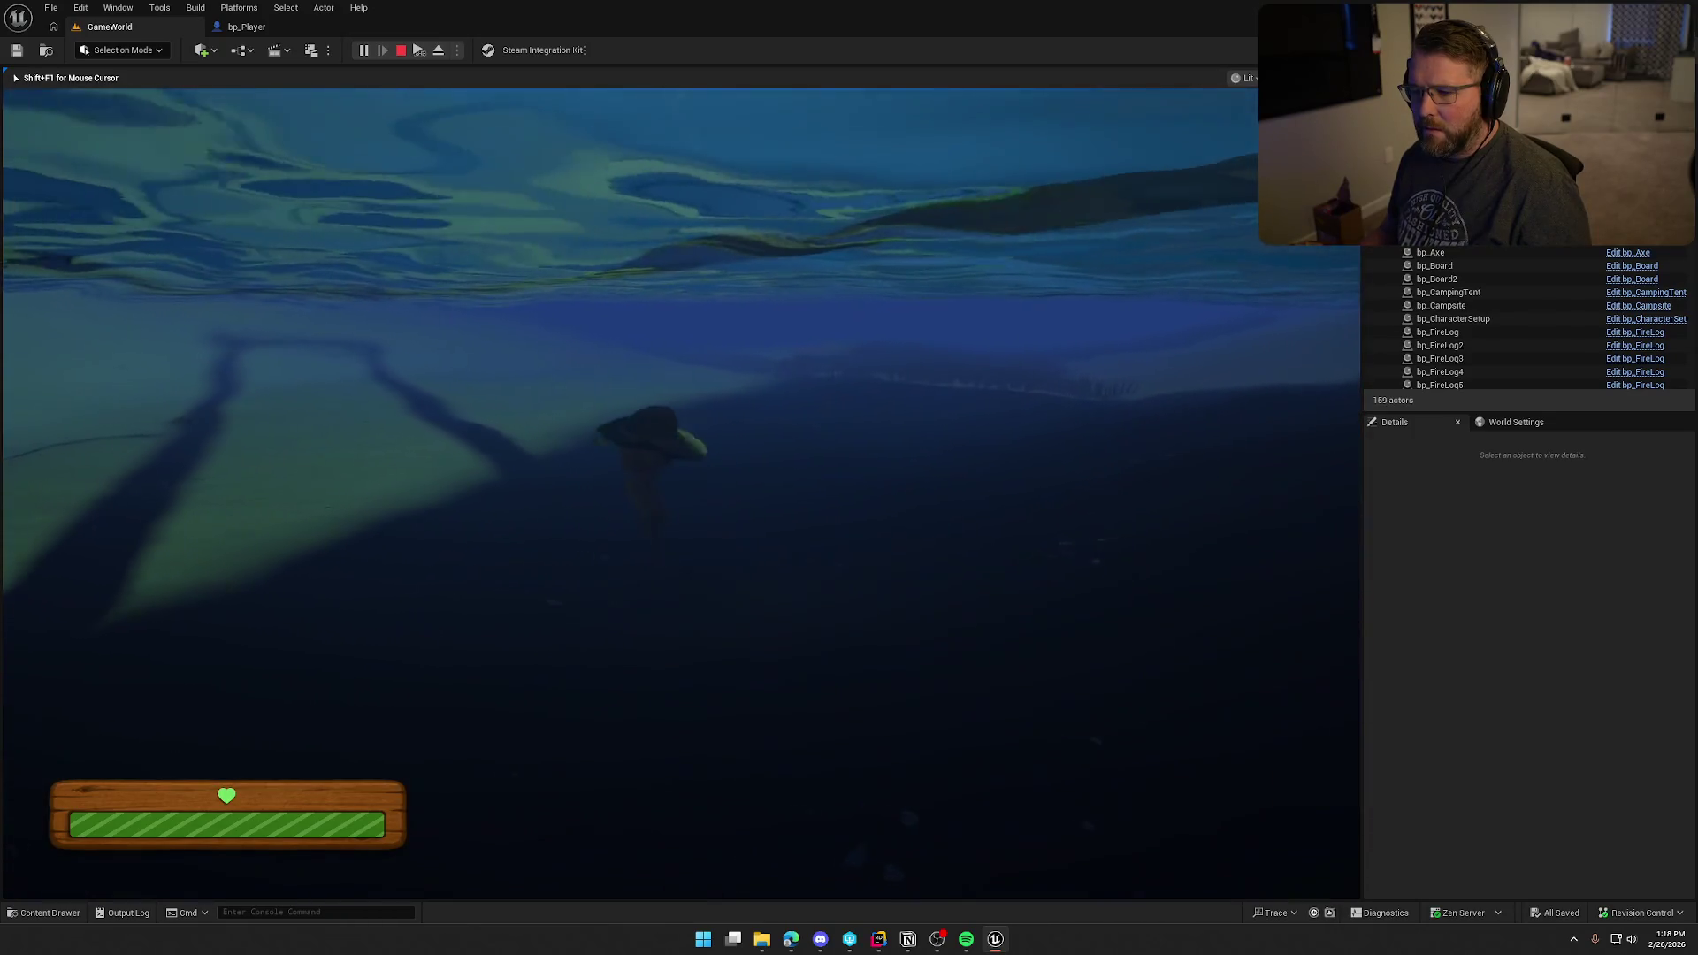
key(w)
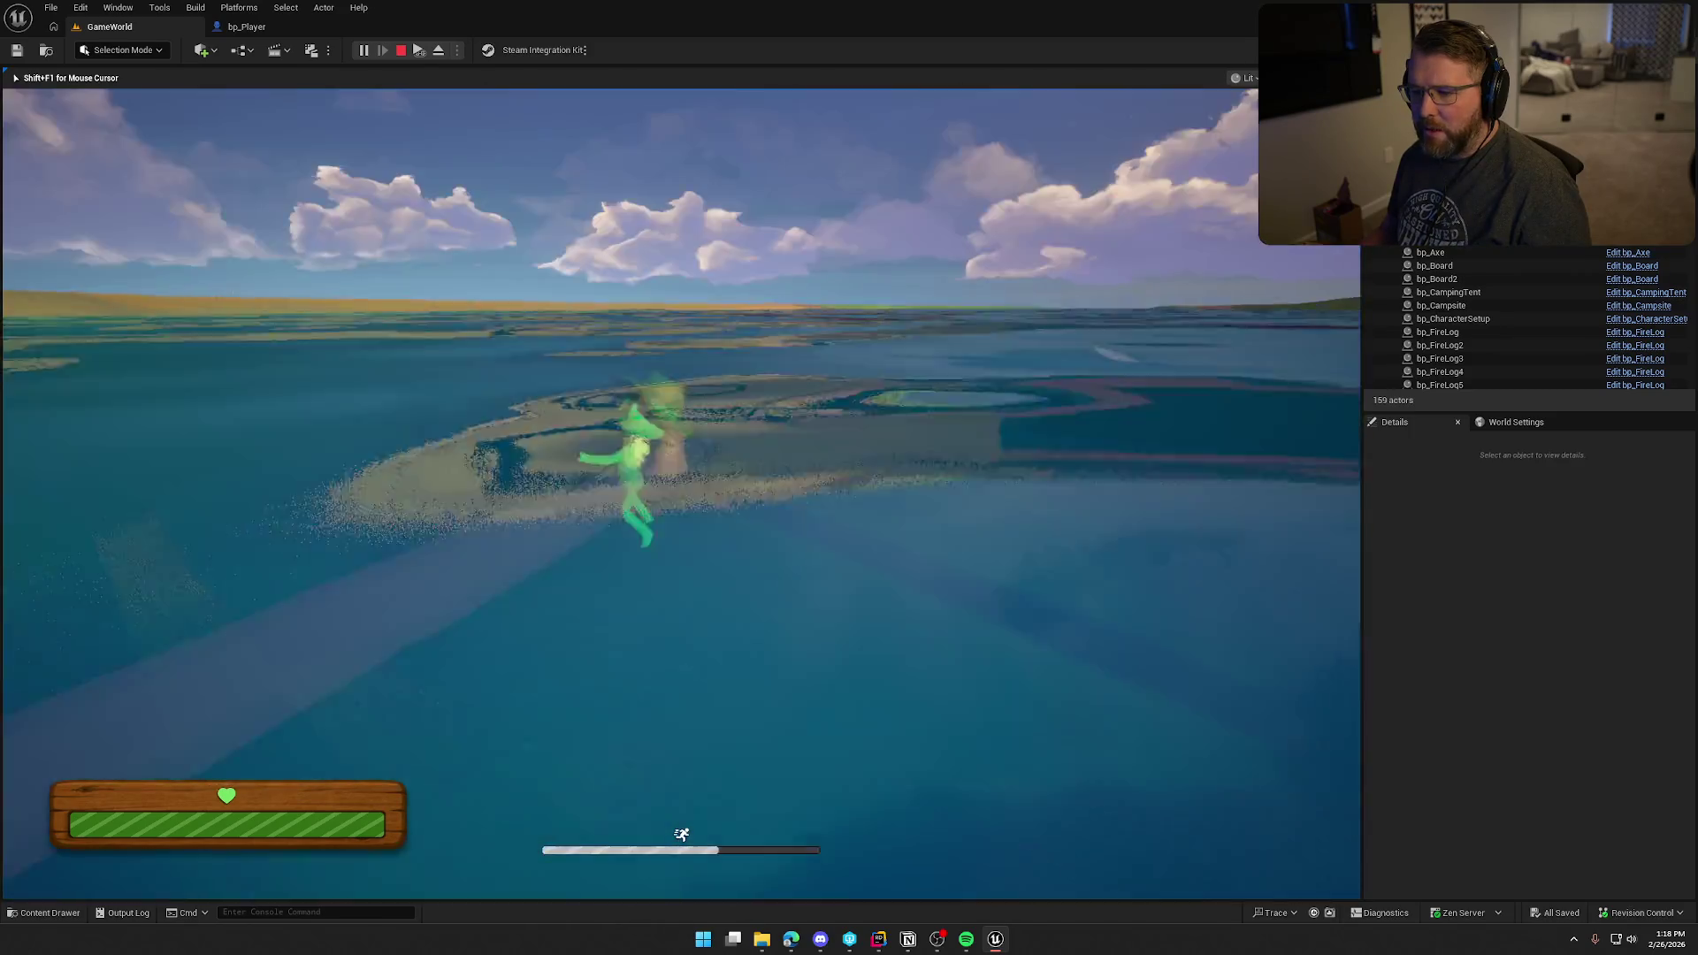
key(w)
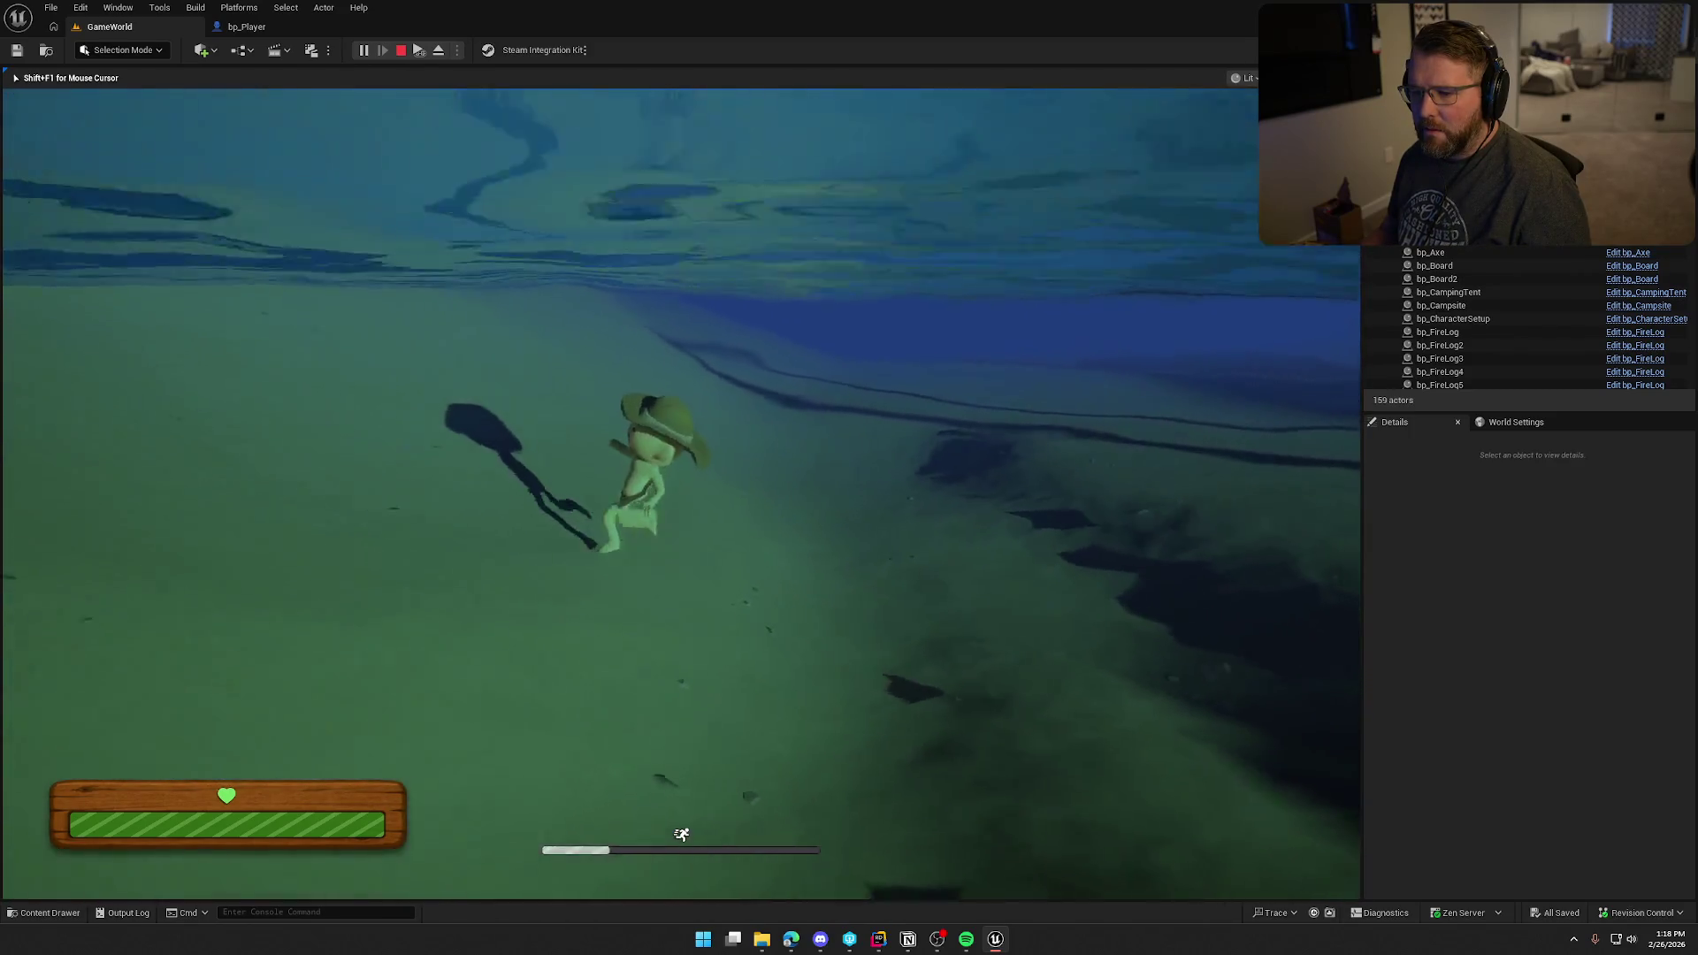
key(w)
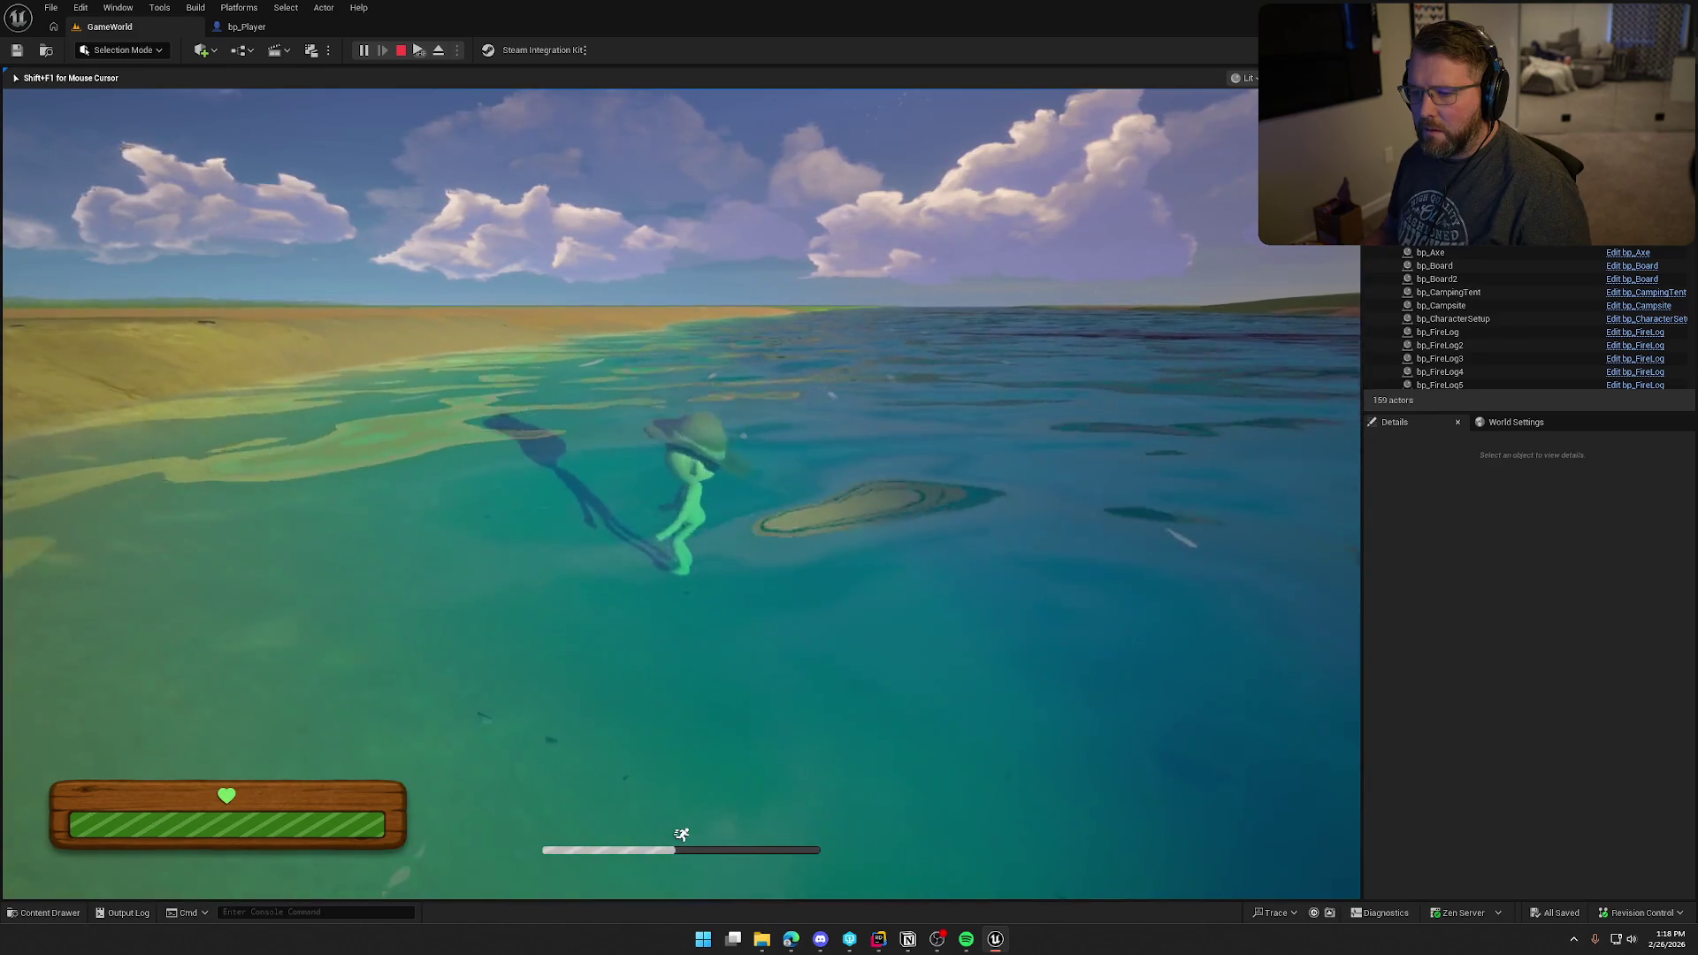
key(w)
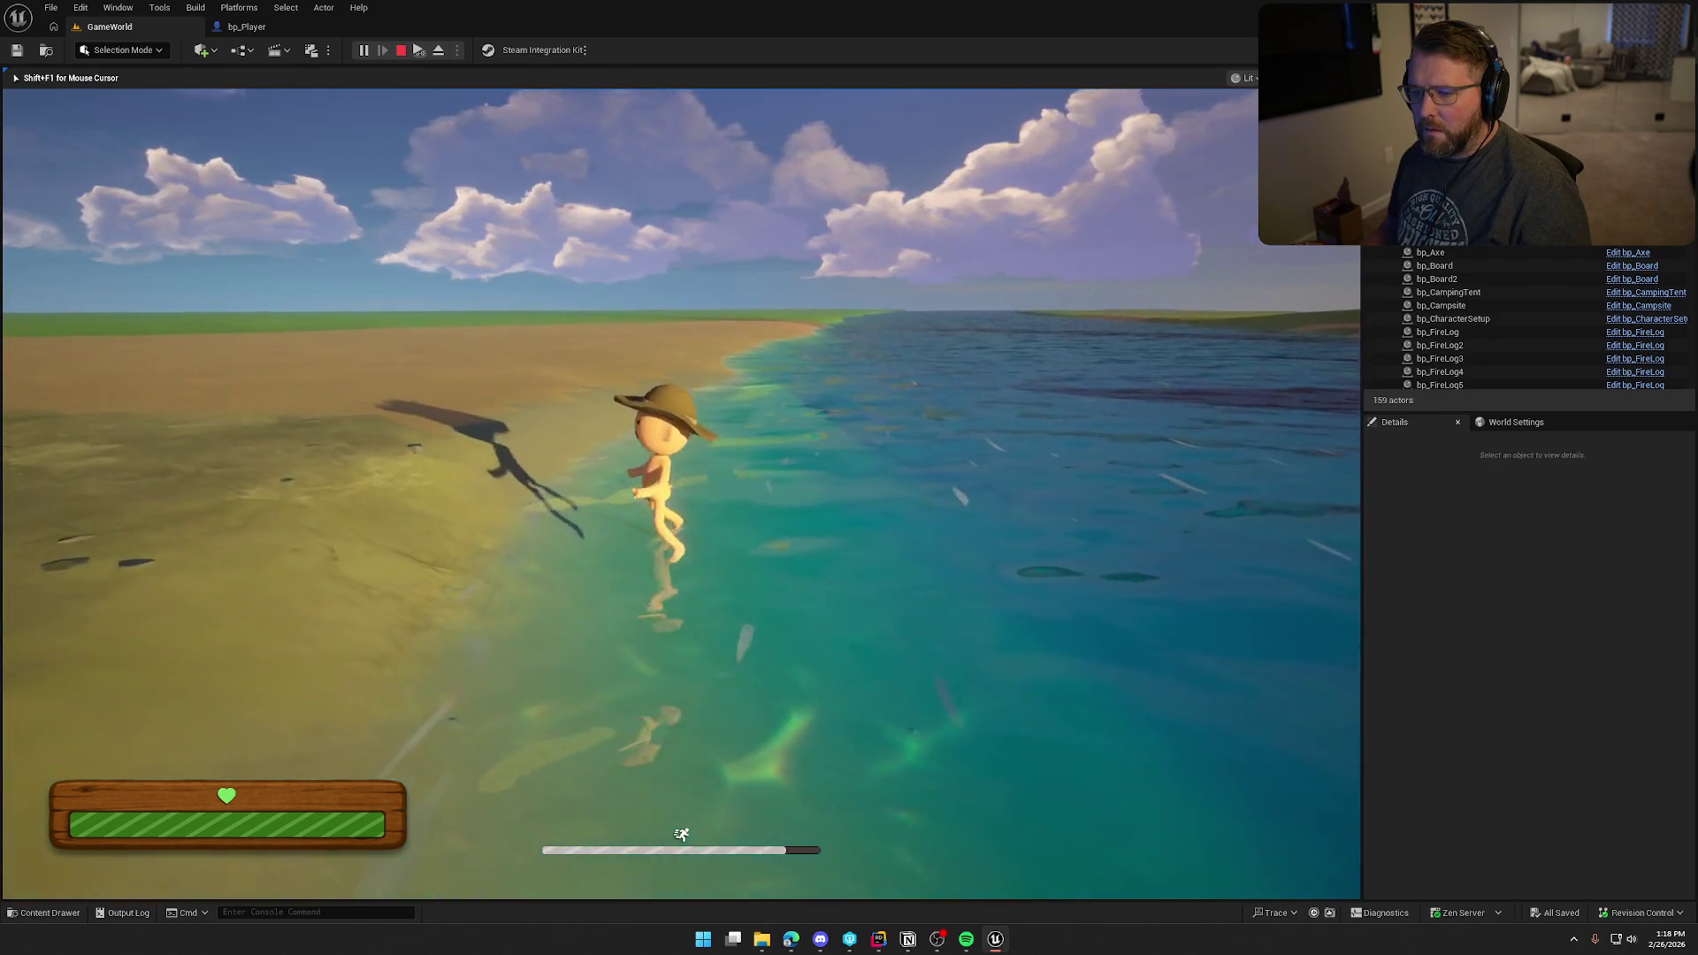
key(Escape)
click(254, 34)
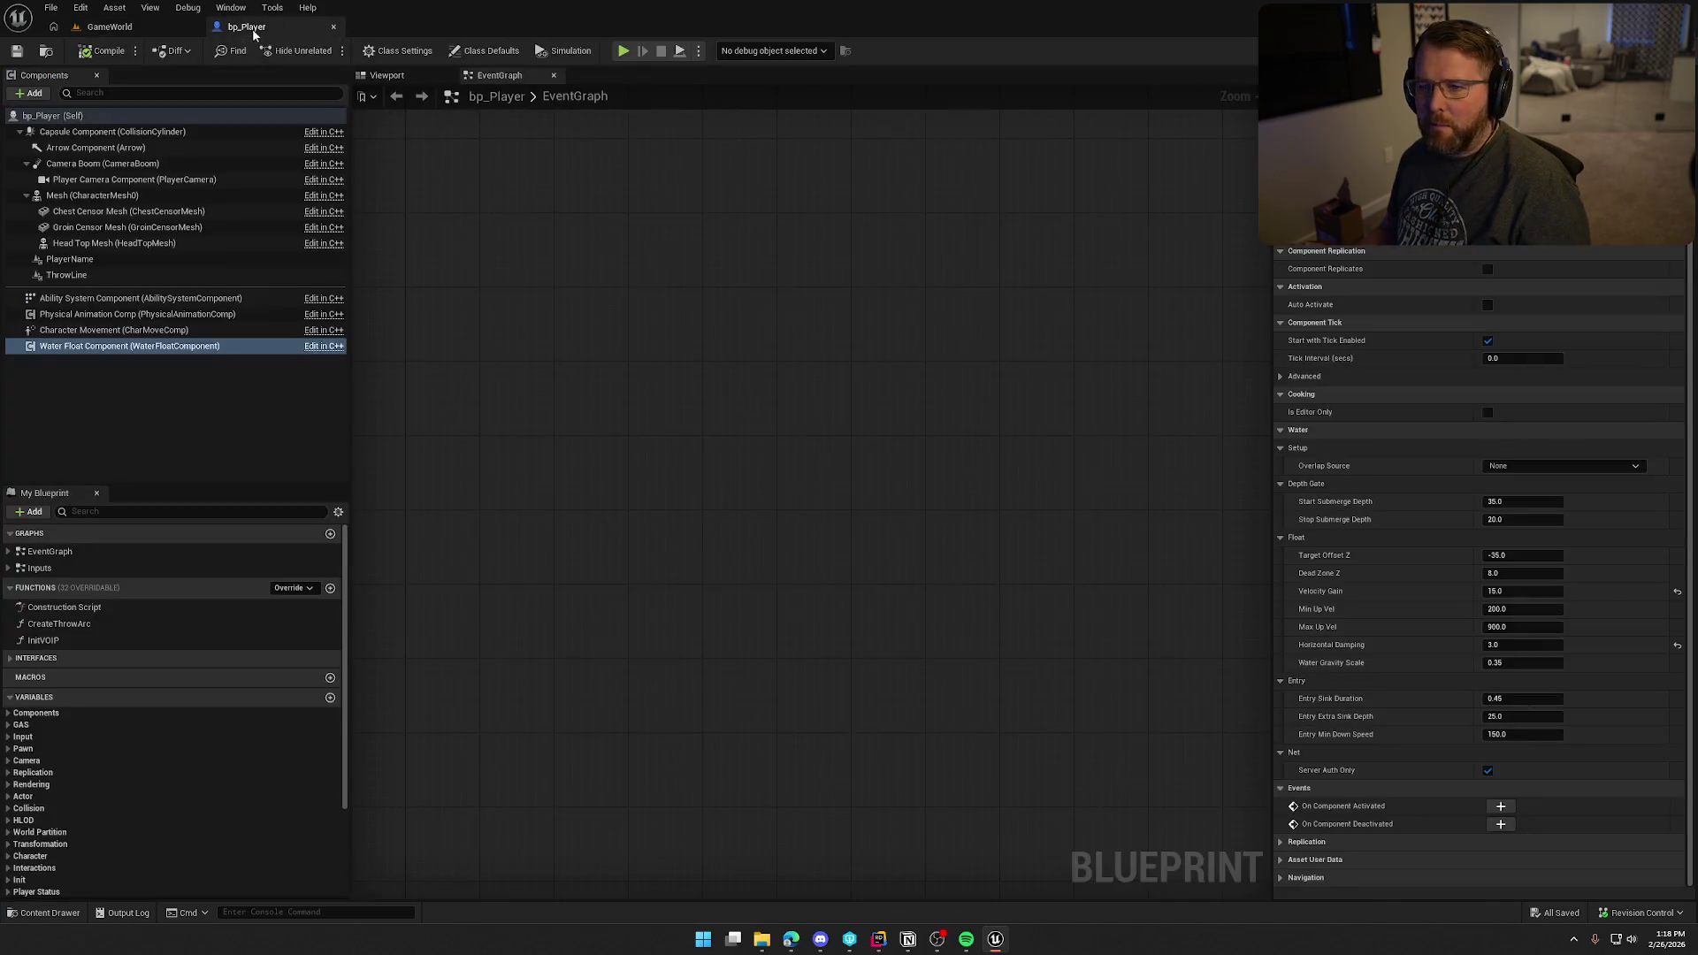
Step: Reset Velocity Gain to 8.0, compile, and set Horizontal Damping to 1.0
click(1677, 591)
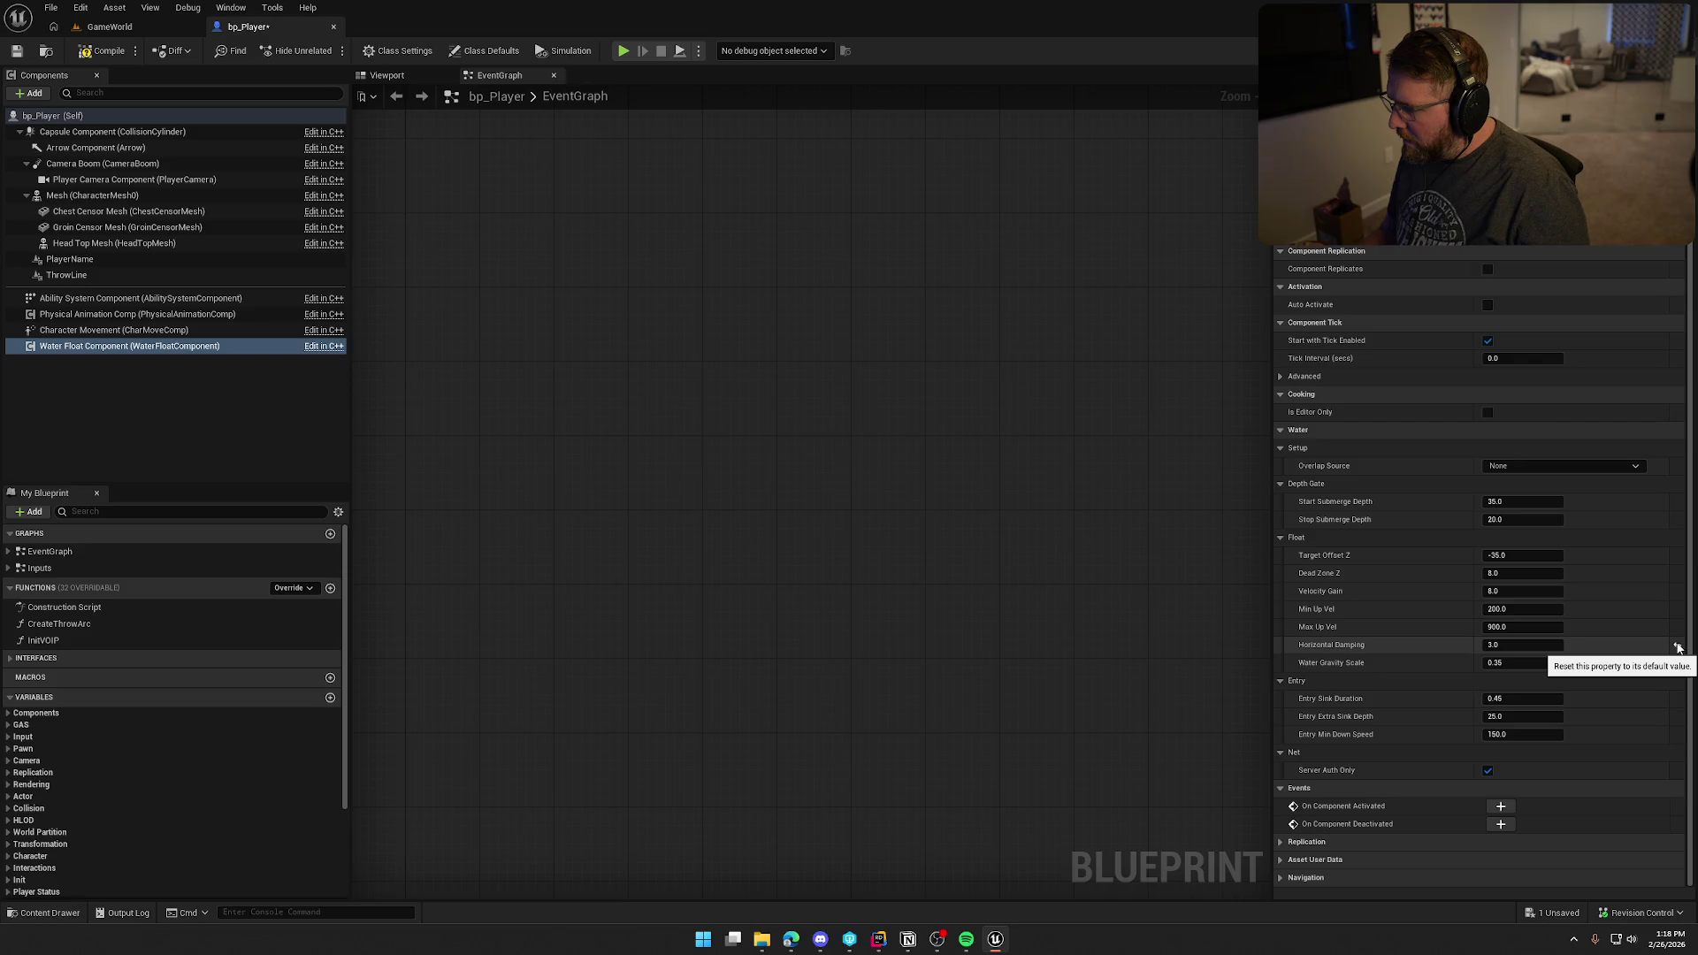
click(106, 50)
click(1533, 645)
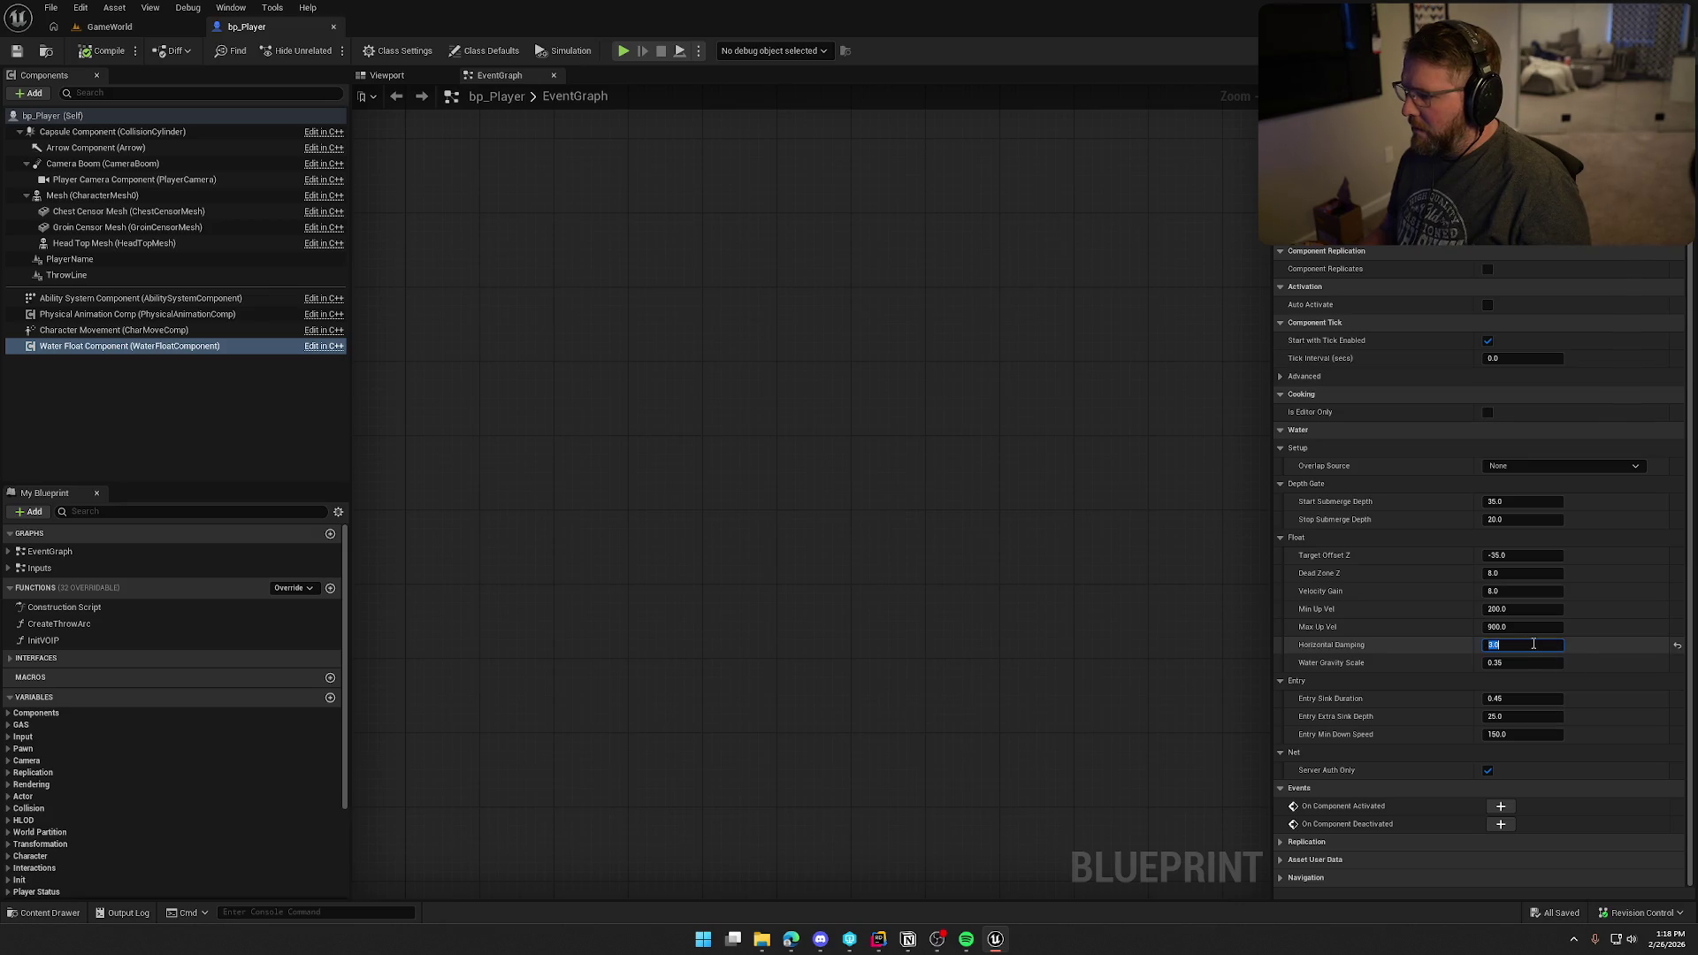
text(1)
key(Return)
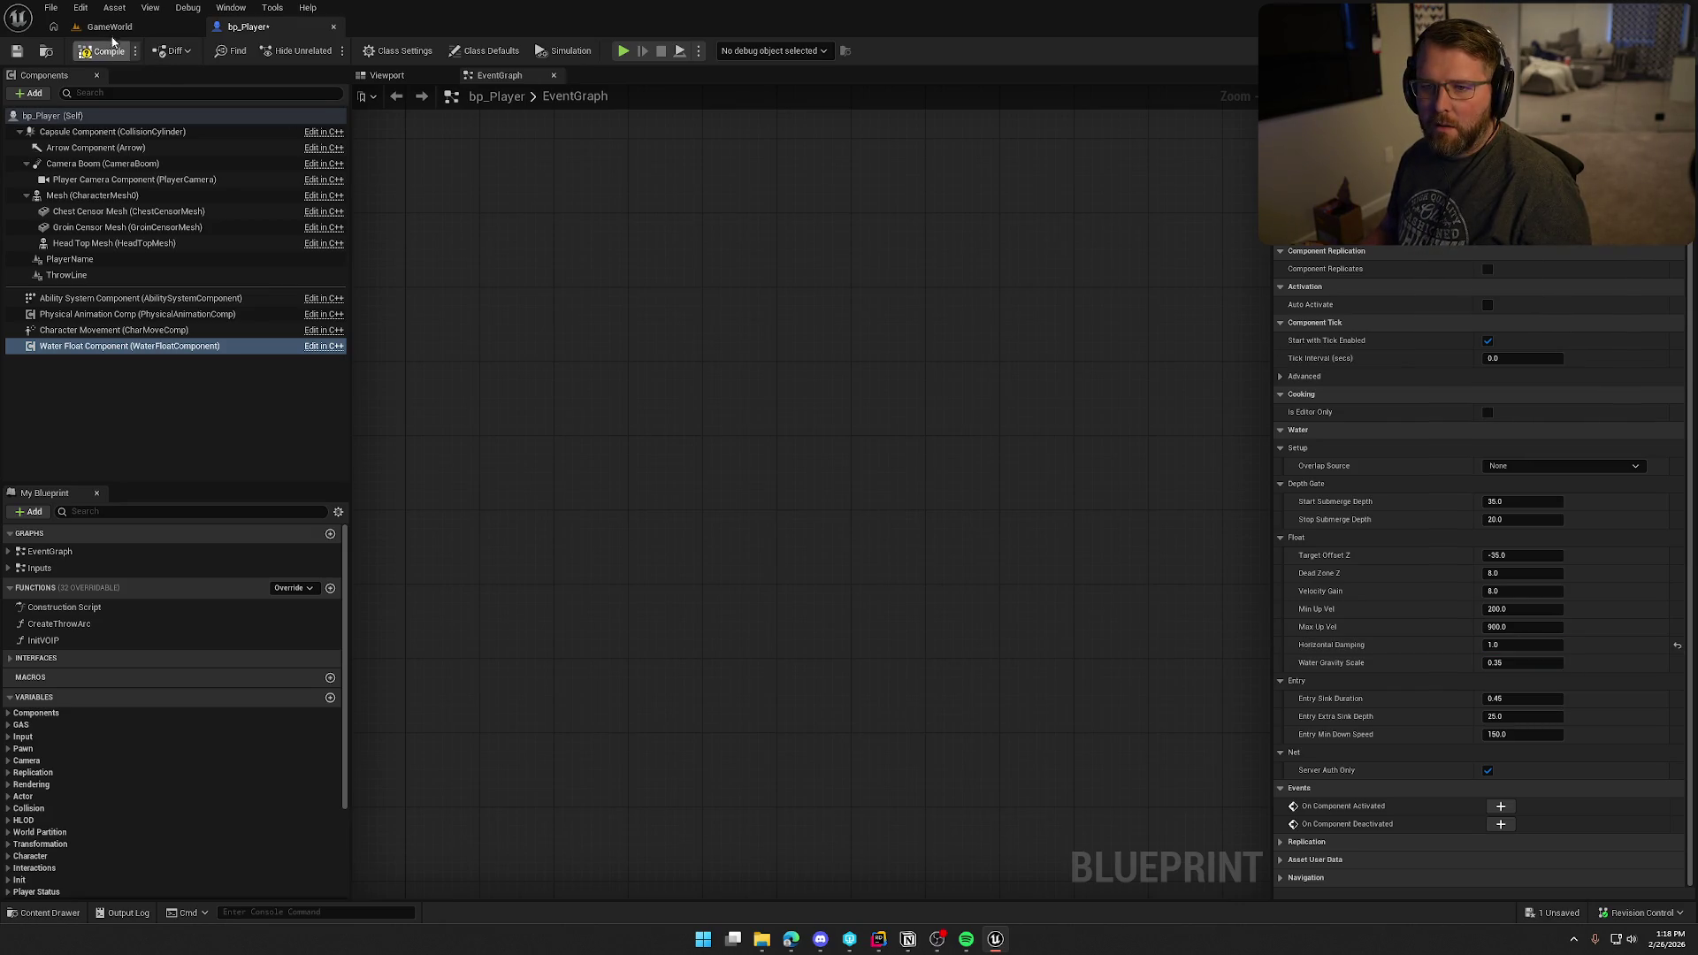
click(110, 26)
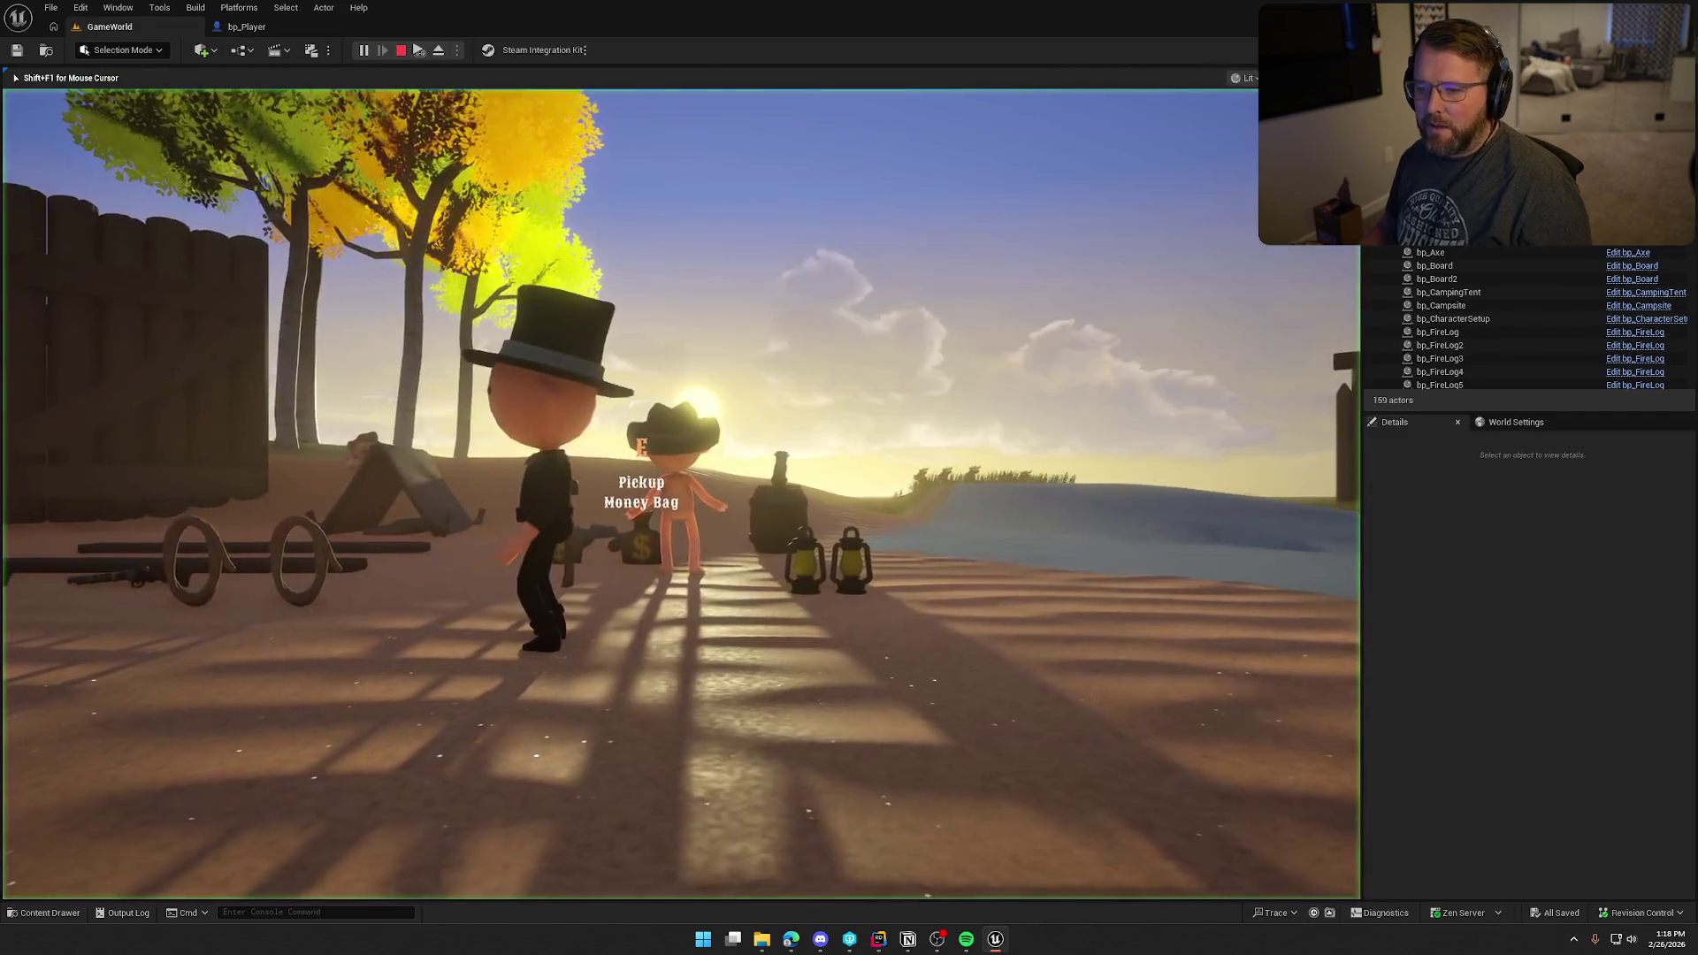
Step: Run from the wagon to the shore and swim out with damping 1.0, then stop playing
key(shift+w)
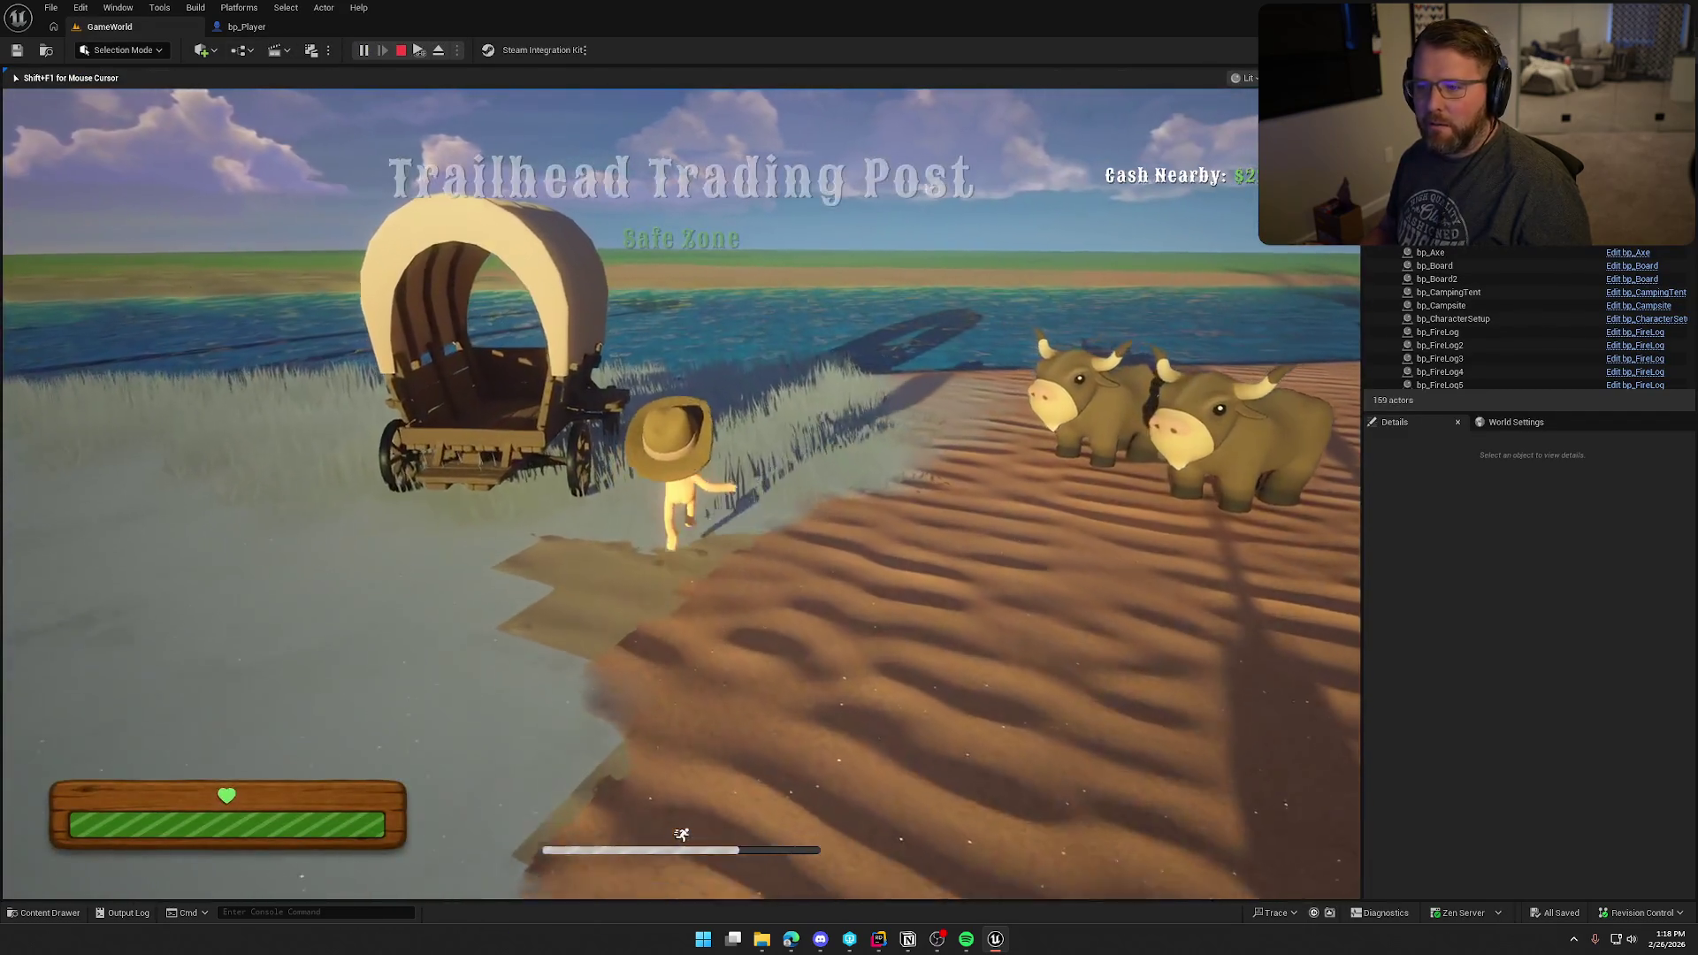
key(shift+w)
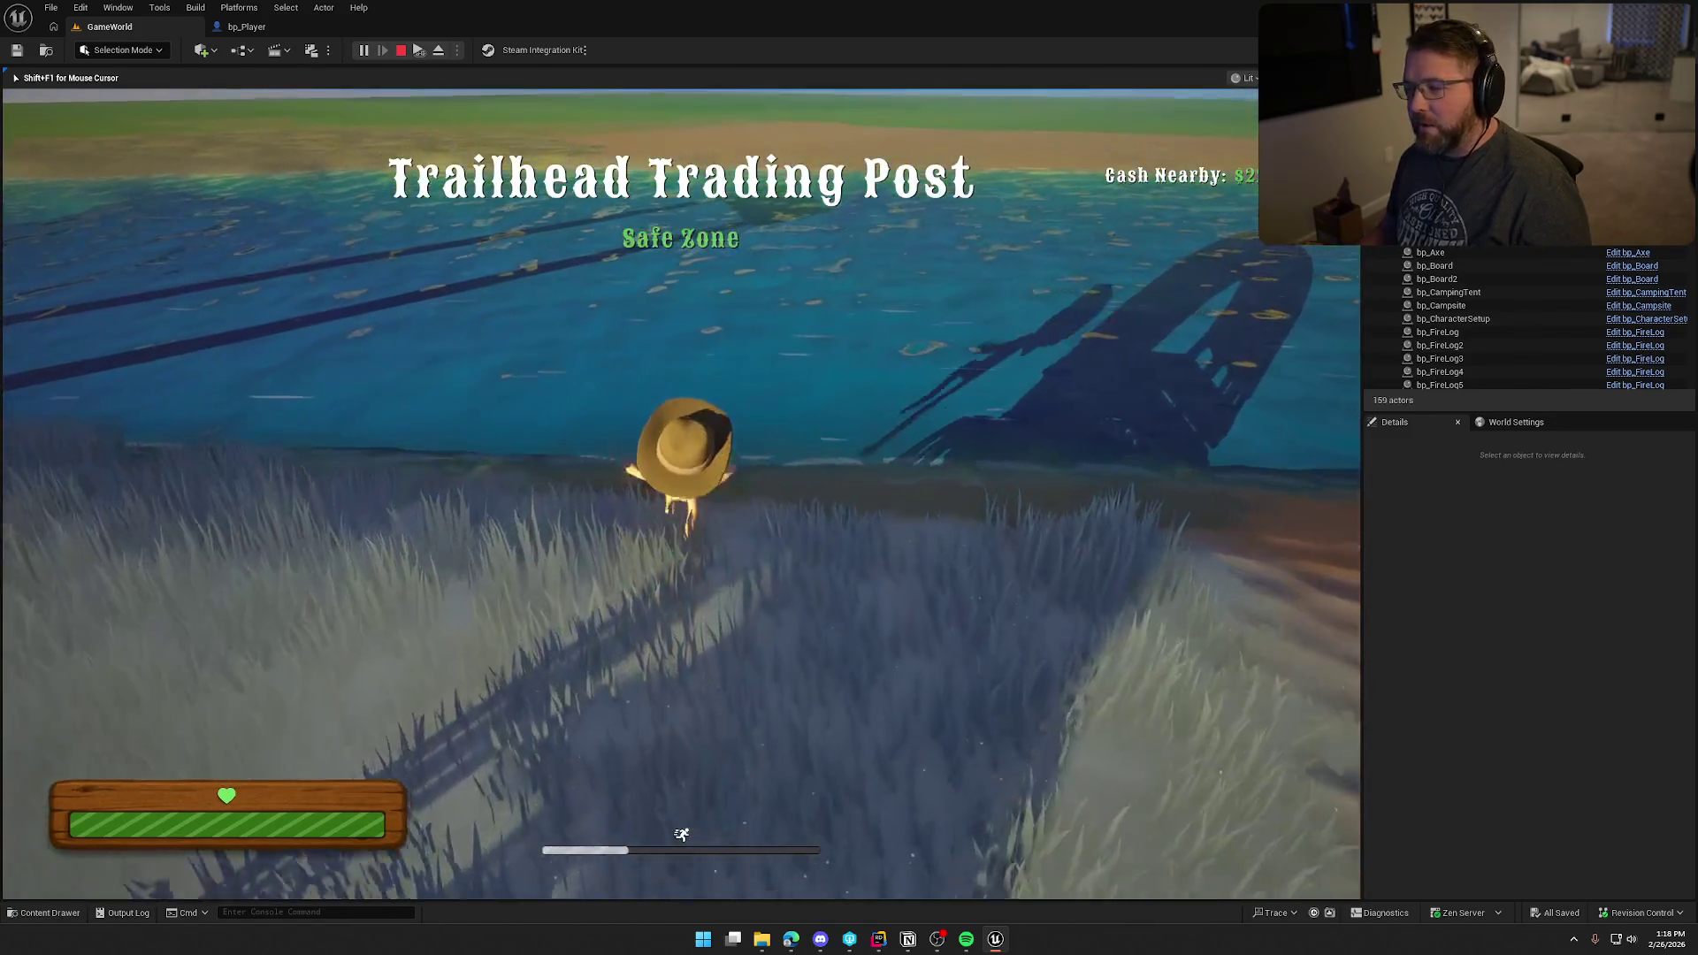
key(w)
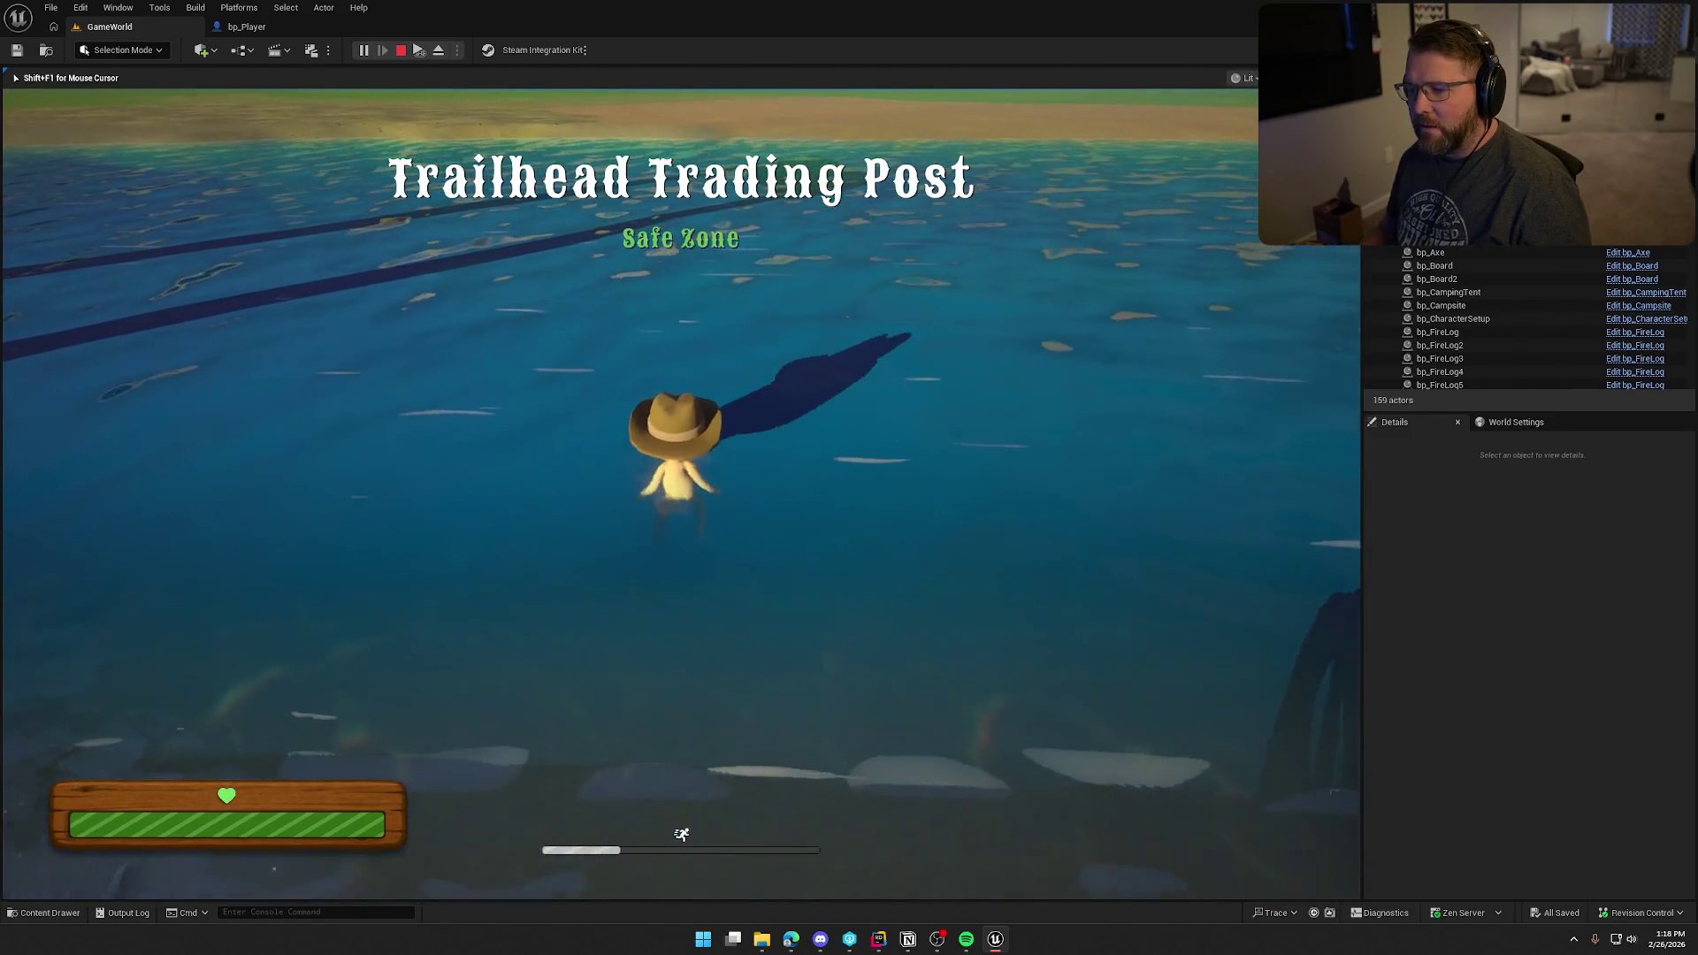
key(w)
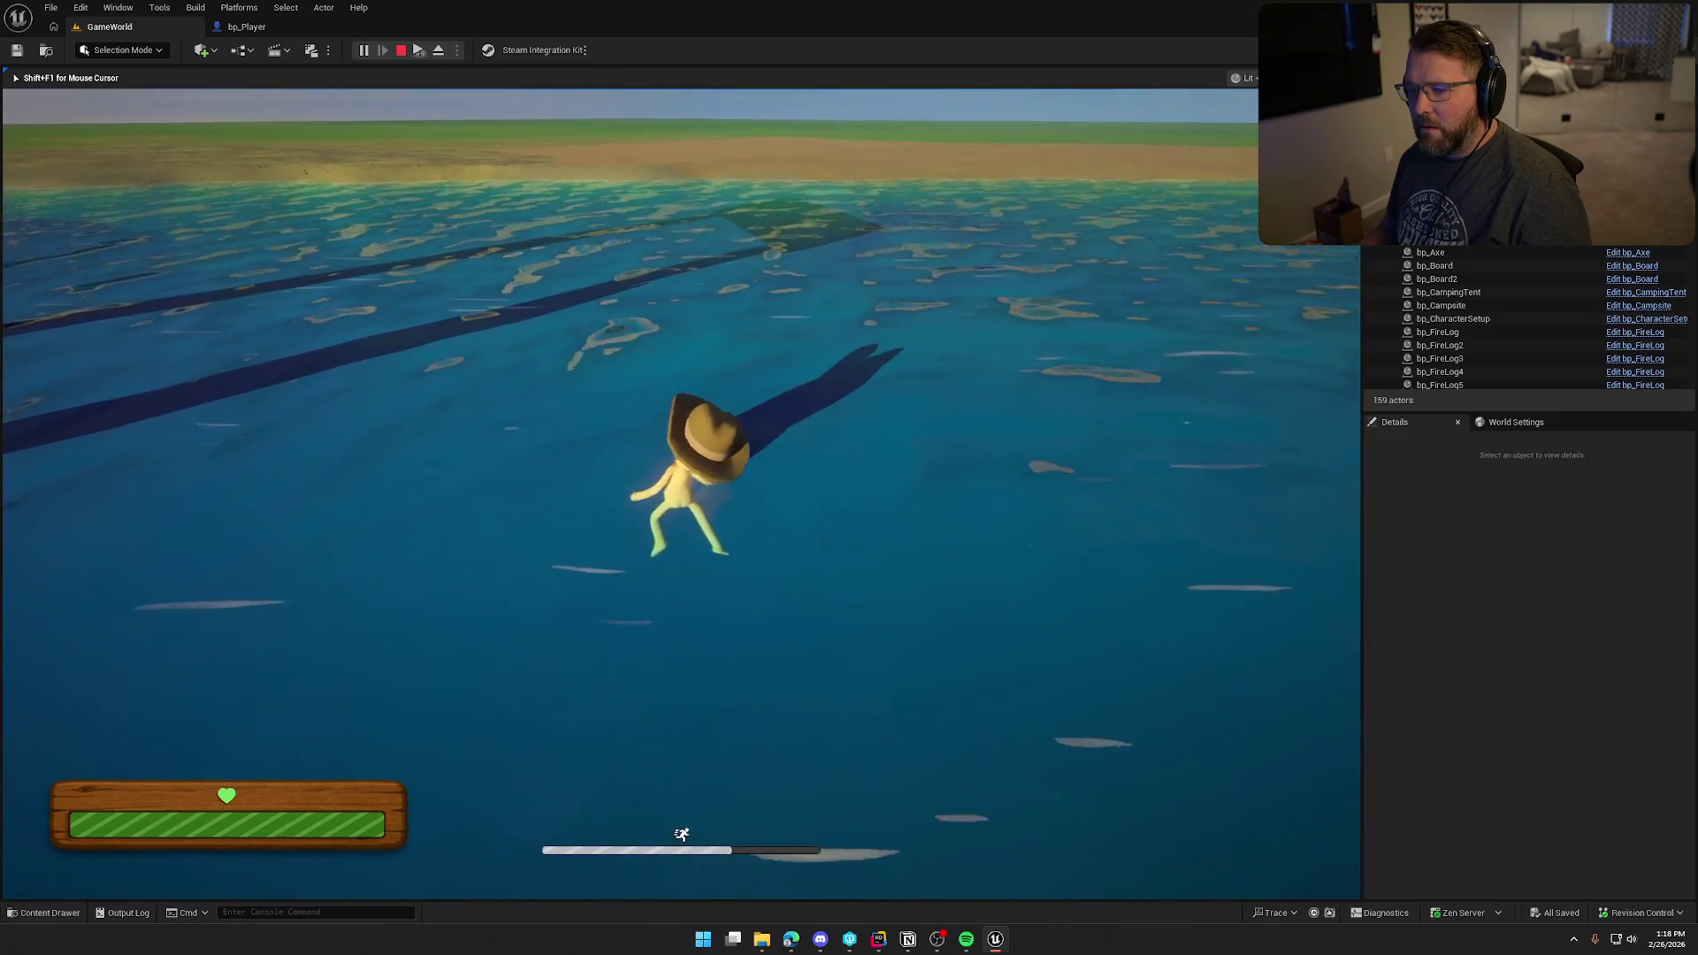
key(w)
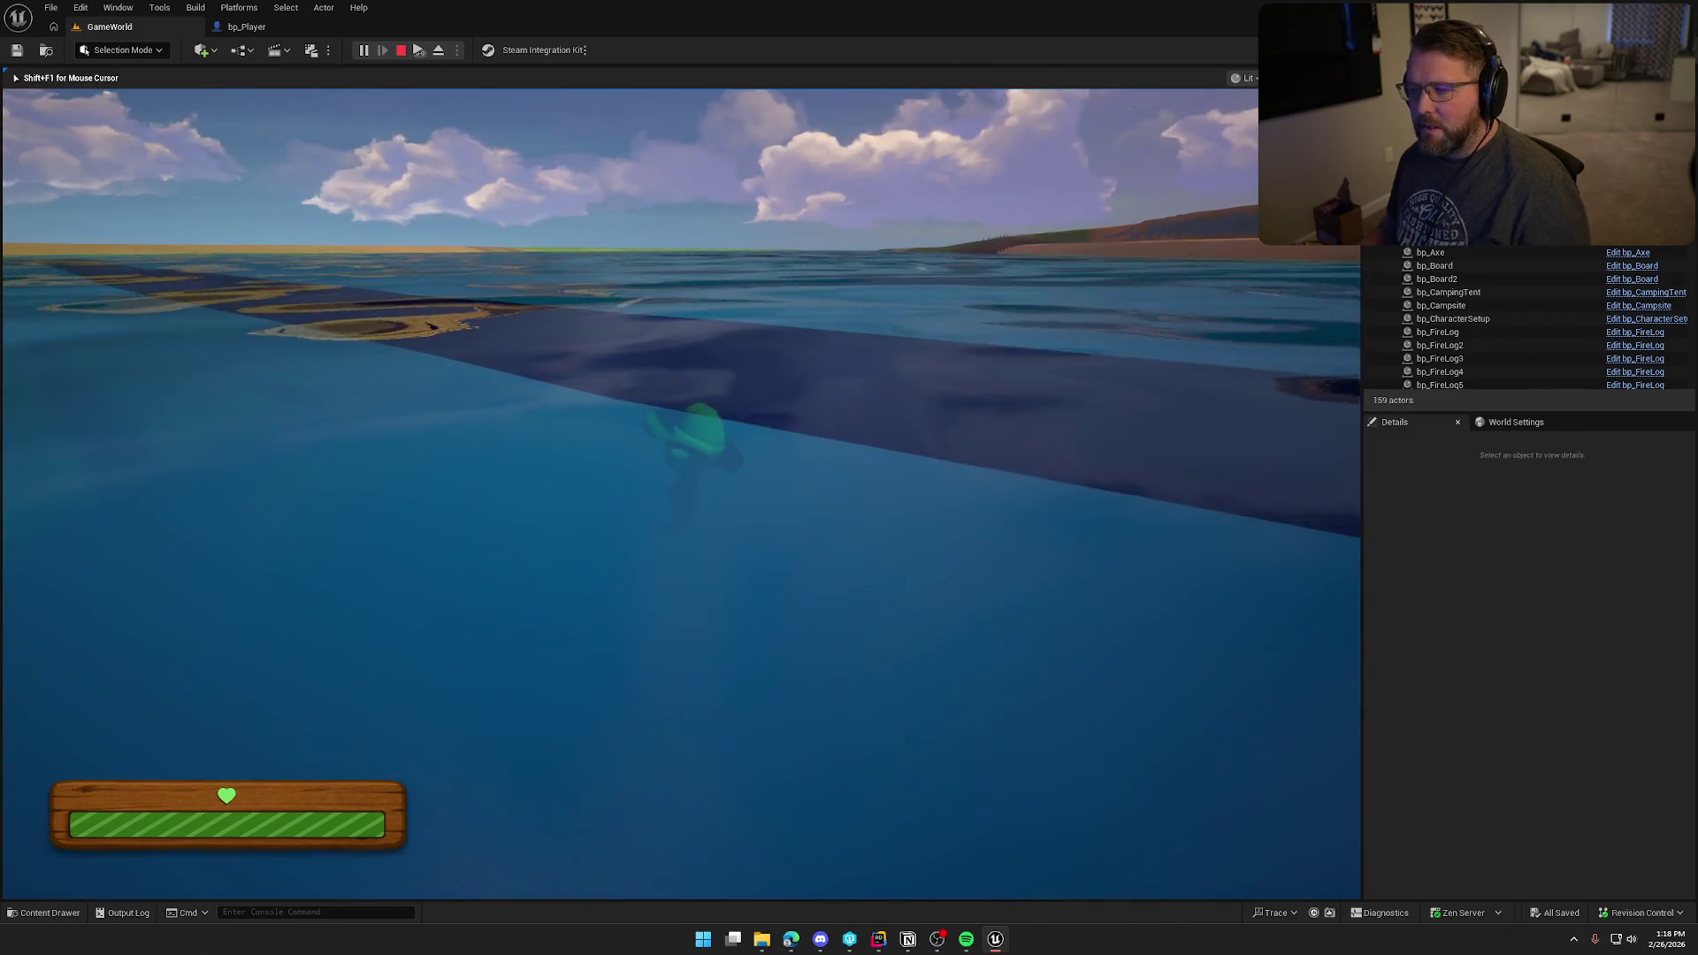
key(Escape)
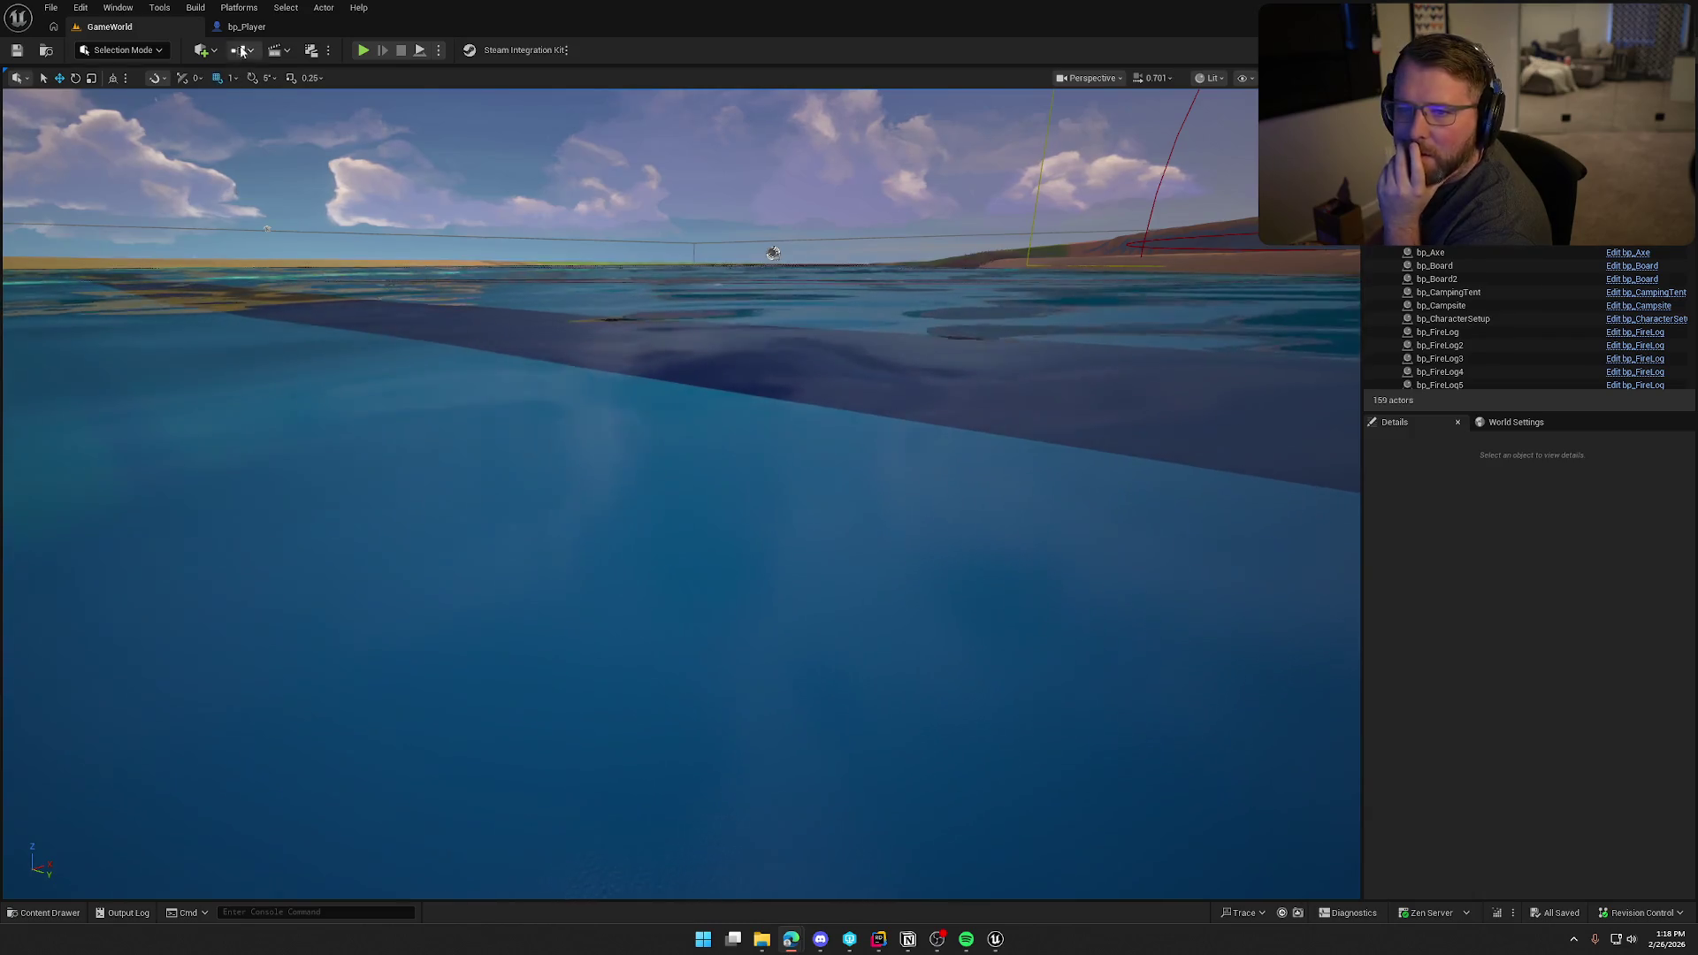
Step: Set Horizontal Damping to 12.0, compile and save bp_Player, and start a new GameWorld play session
click(246, 26)
click(1521, 645)
text(12)
key(Return)
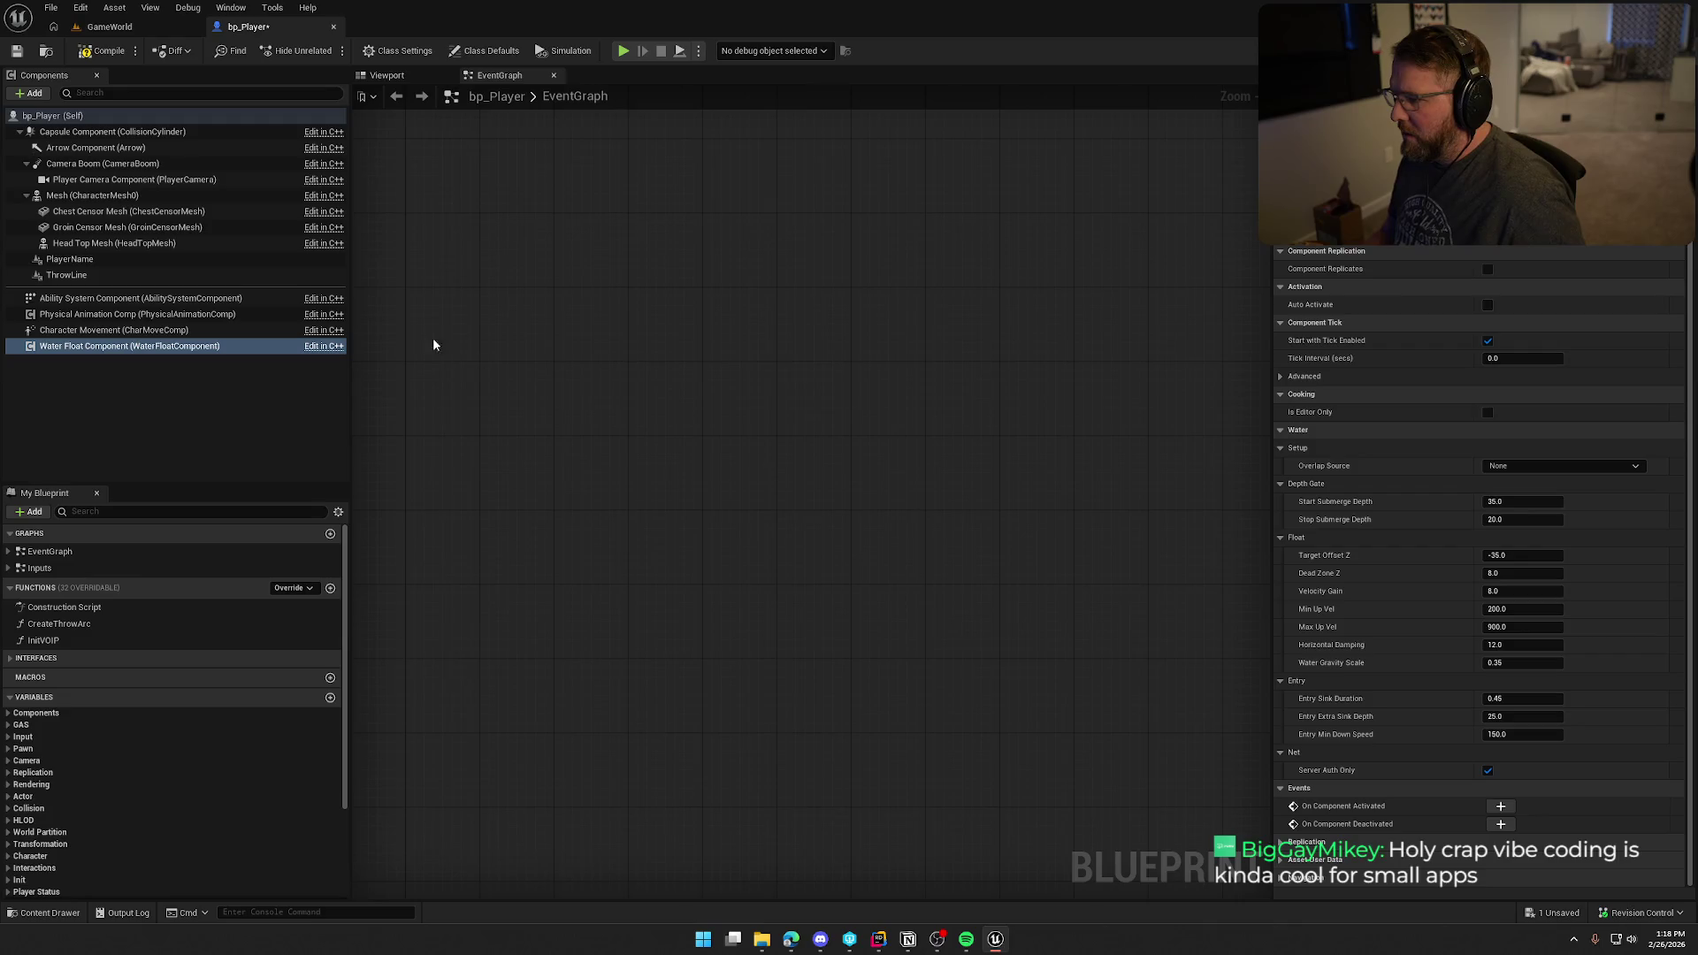
click(104, 51)
key(ctrl+s)
click(133, 26)
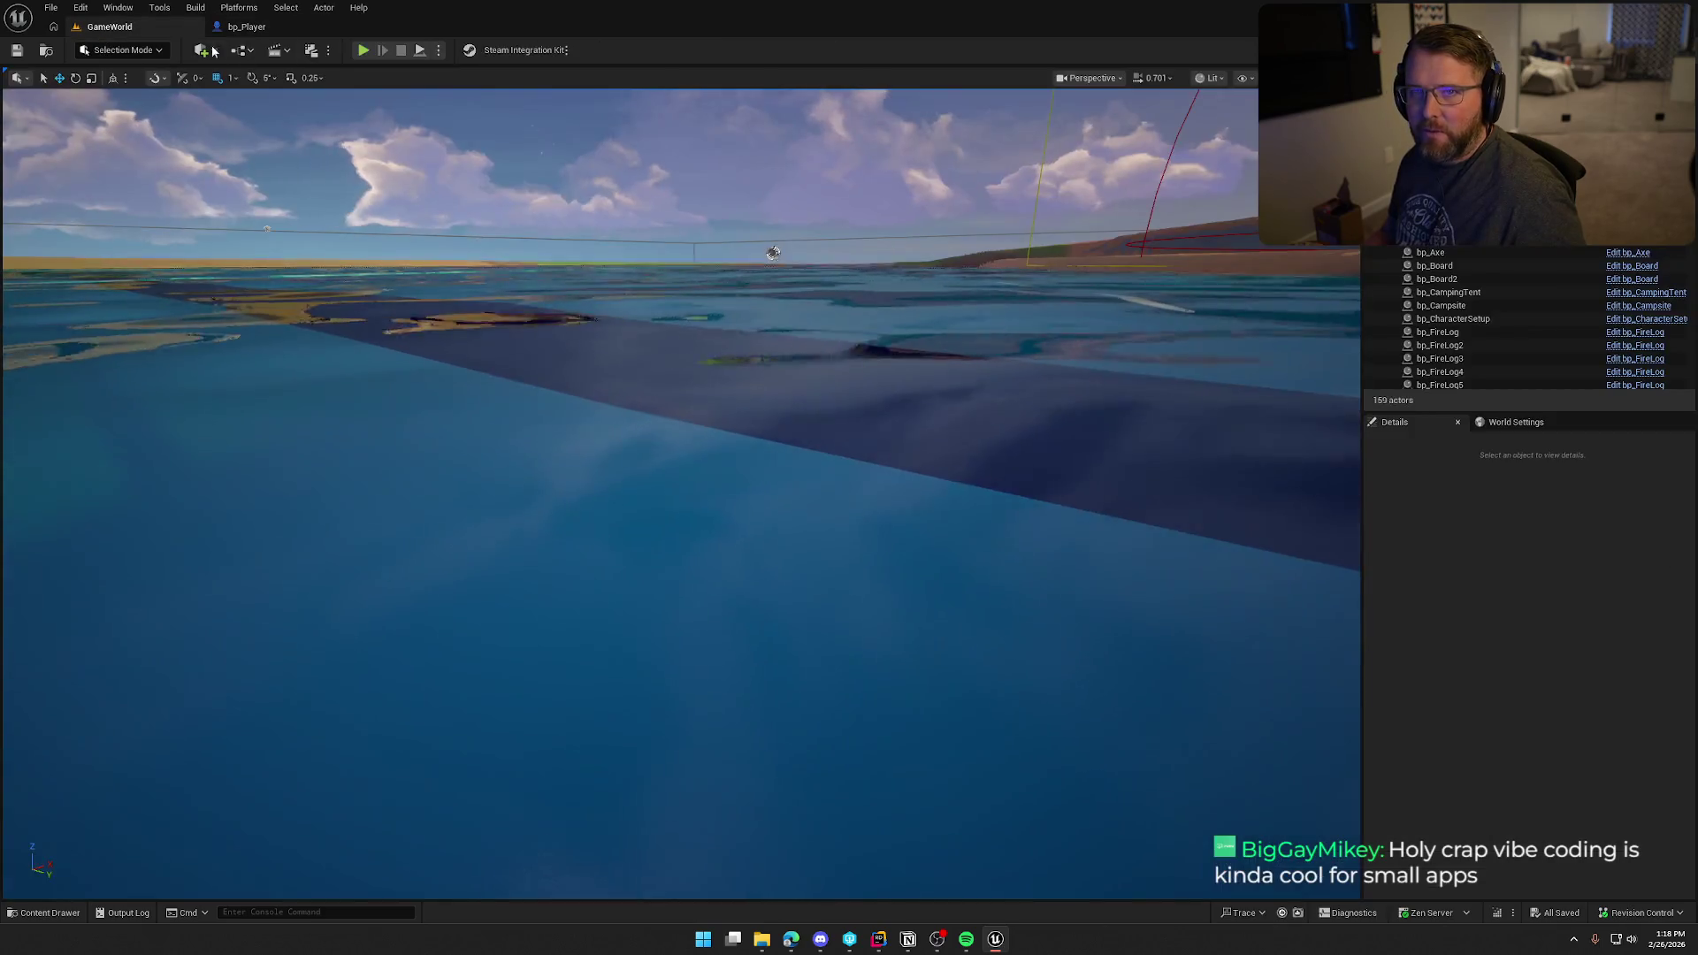
click(362, 50)
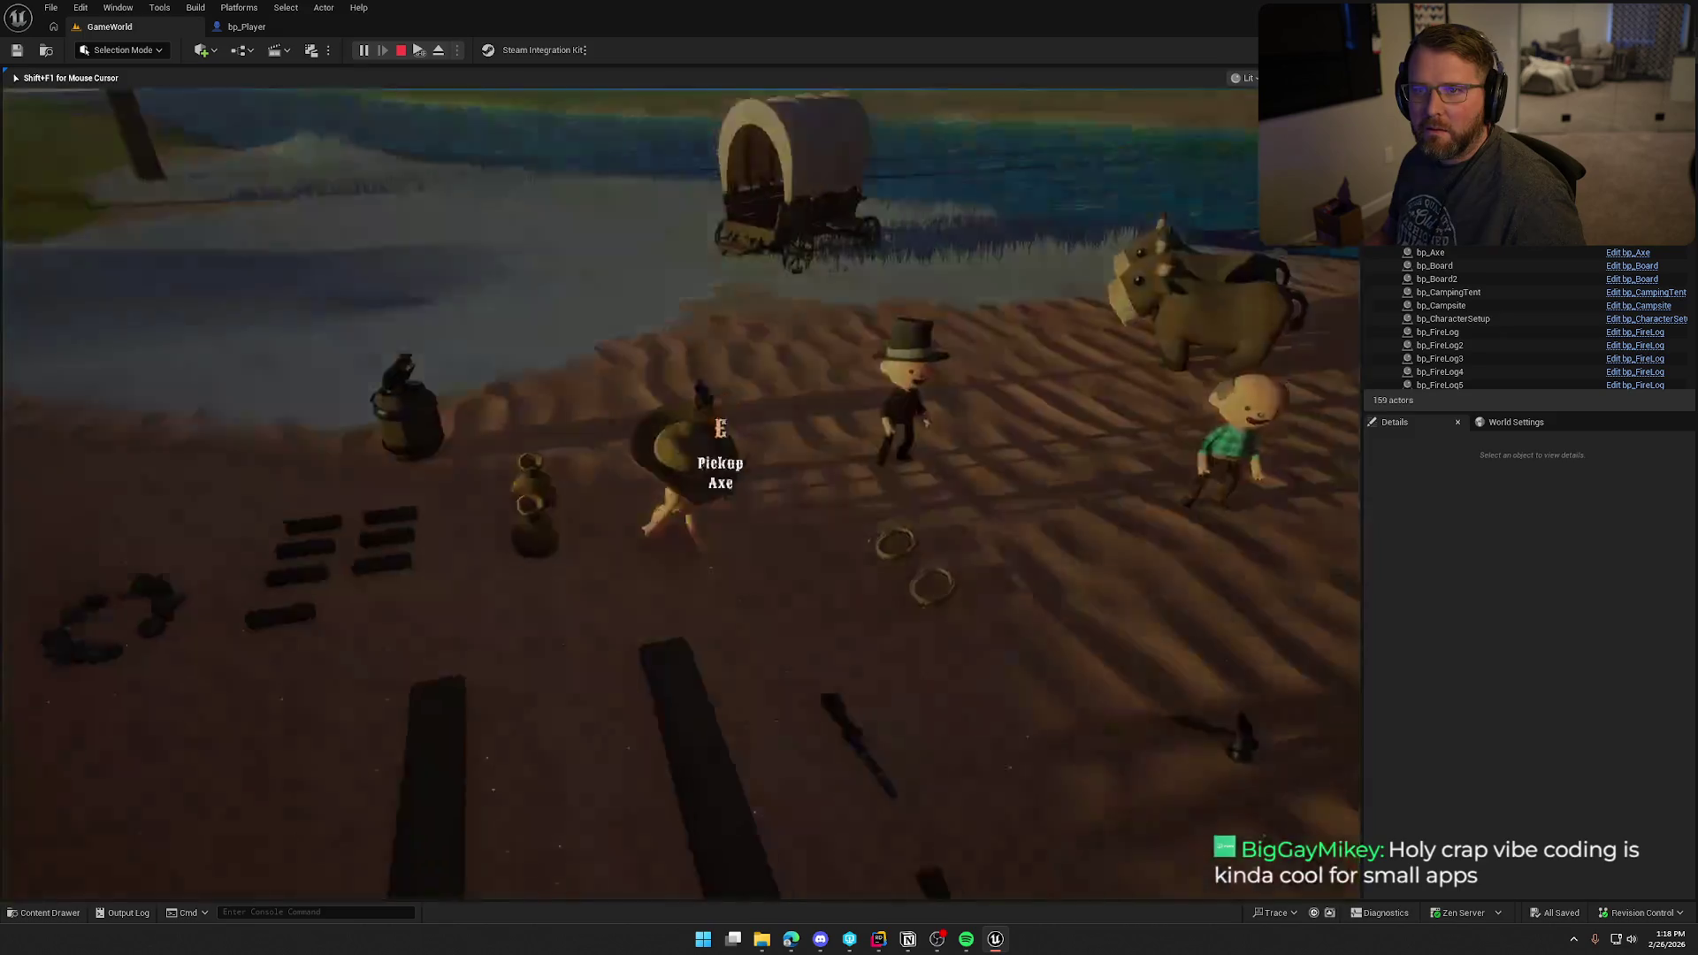
Step: Walk into the water, swim toward the log cabin, dive and resurface with damping 12.0, then stop
key(w)
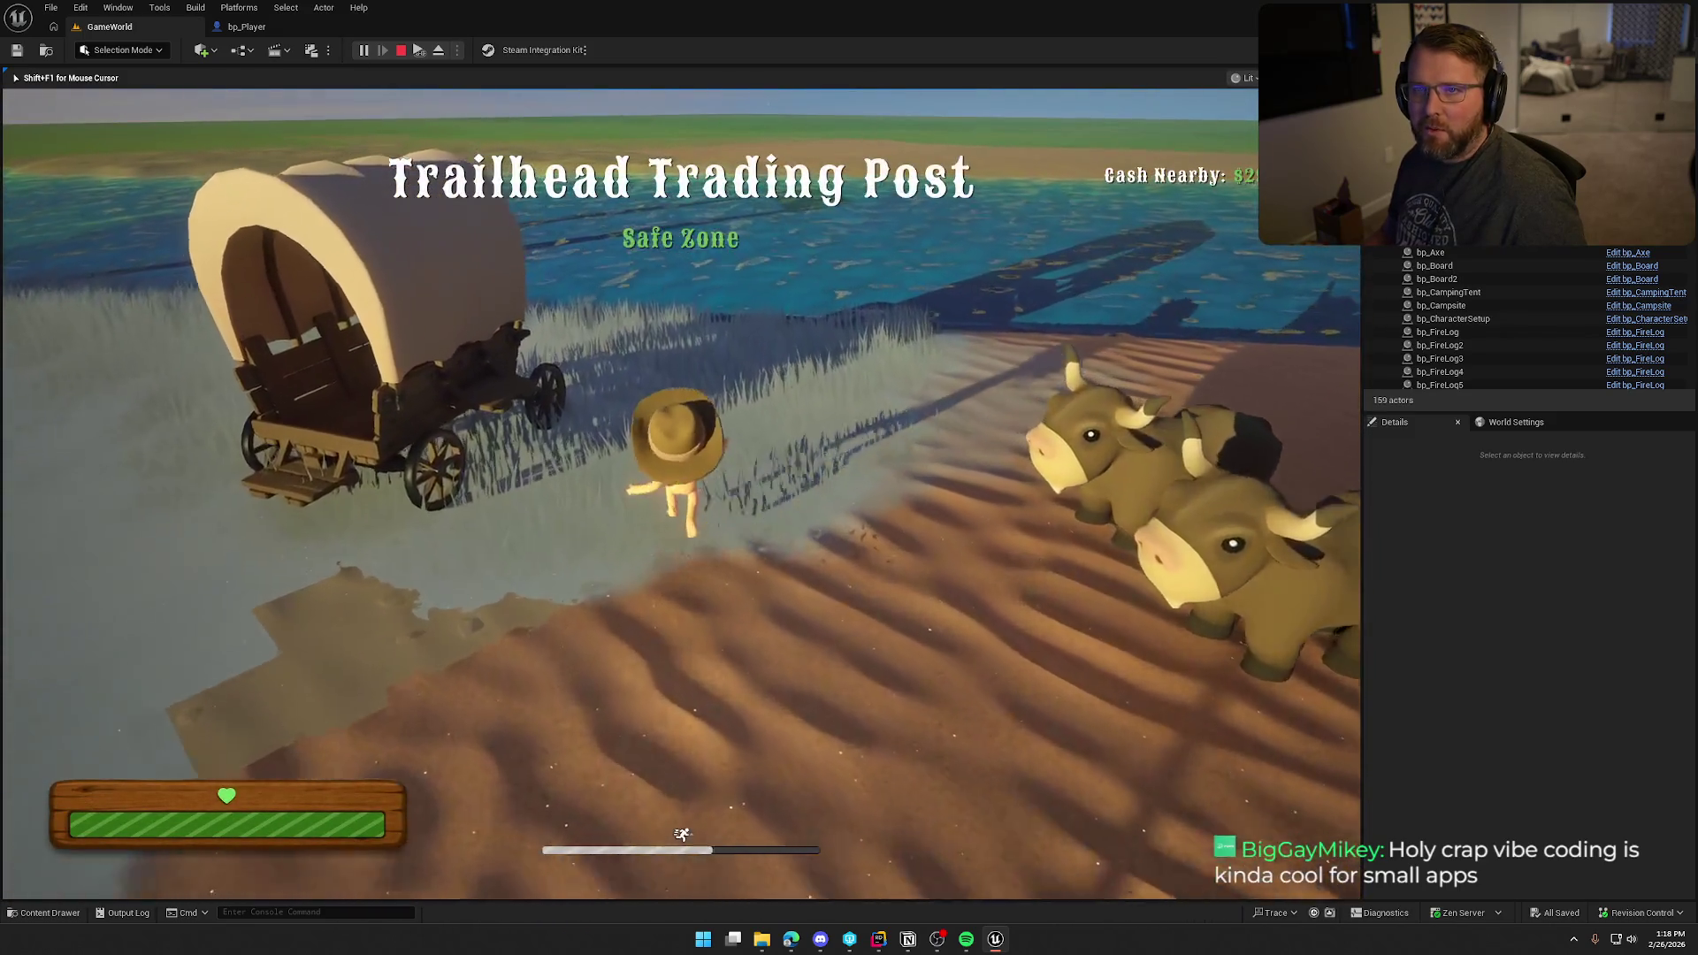
key(w)
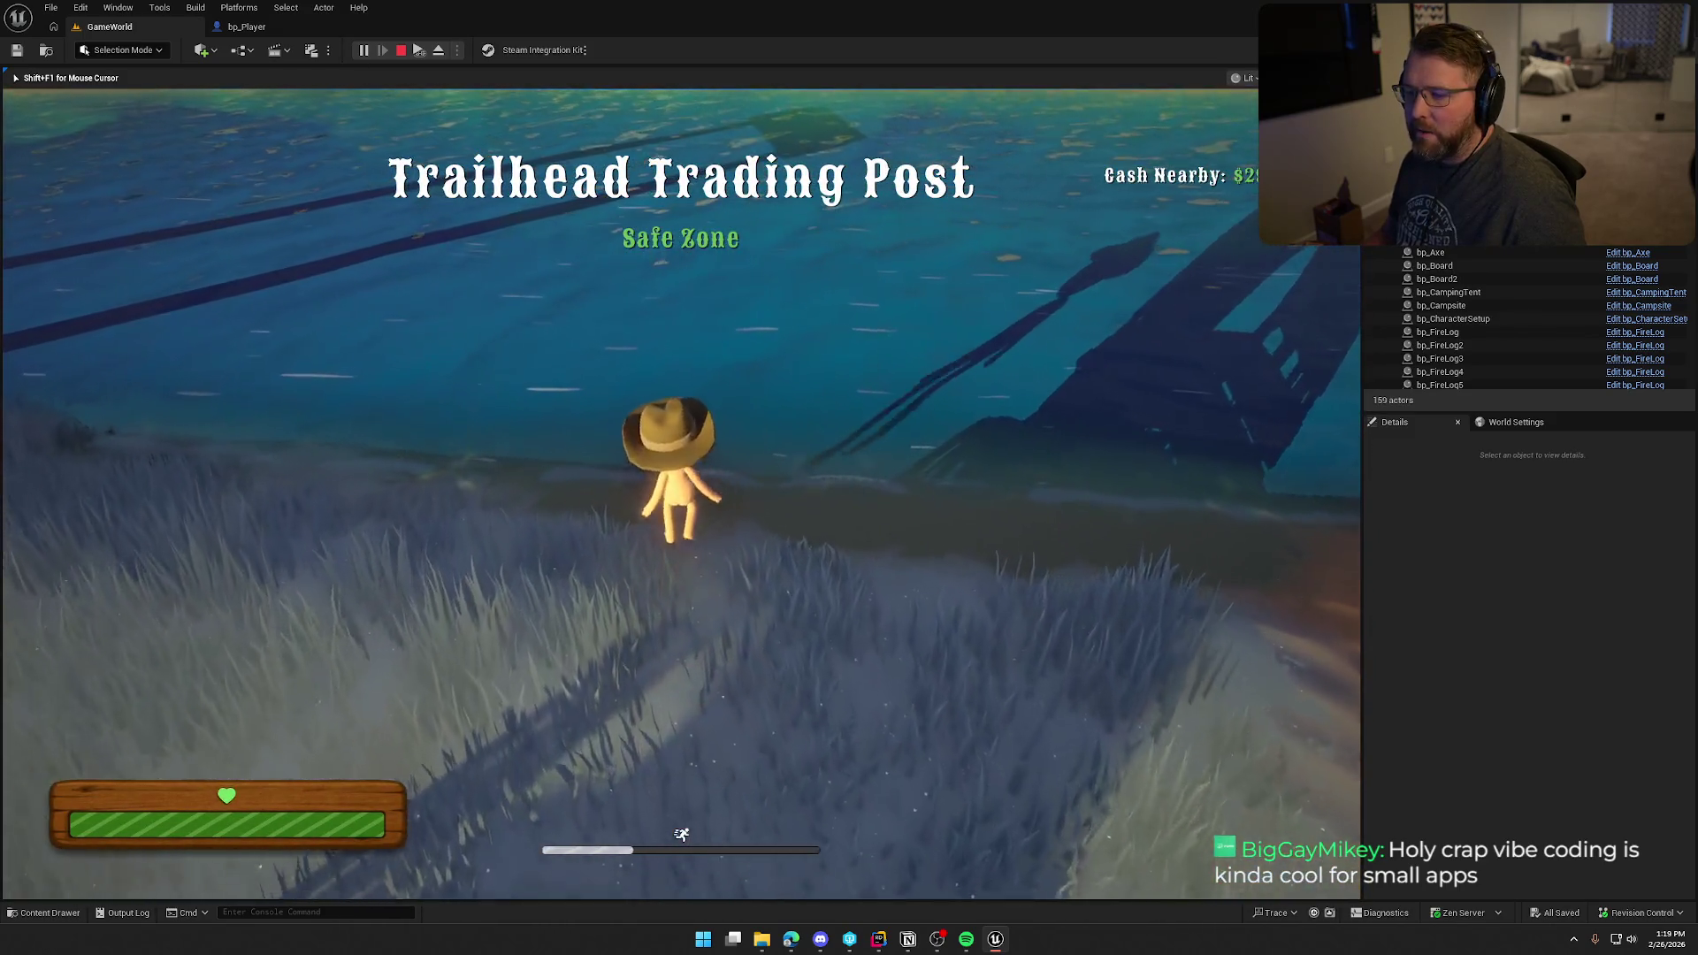
key(w)
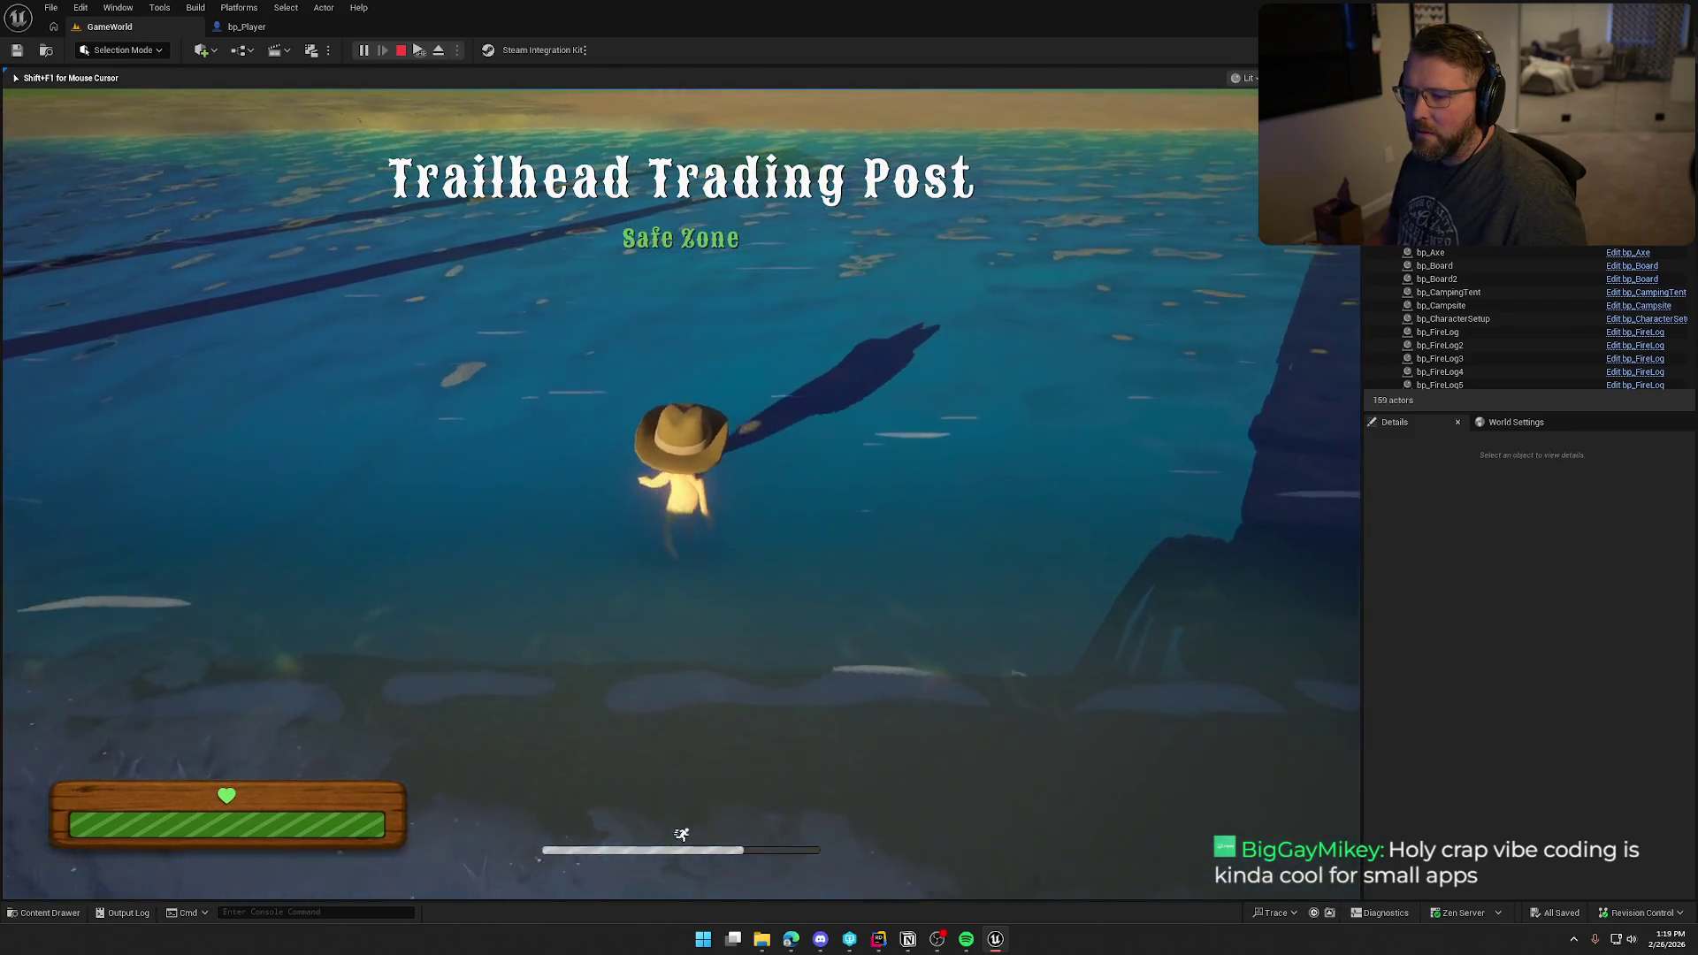
key(w)
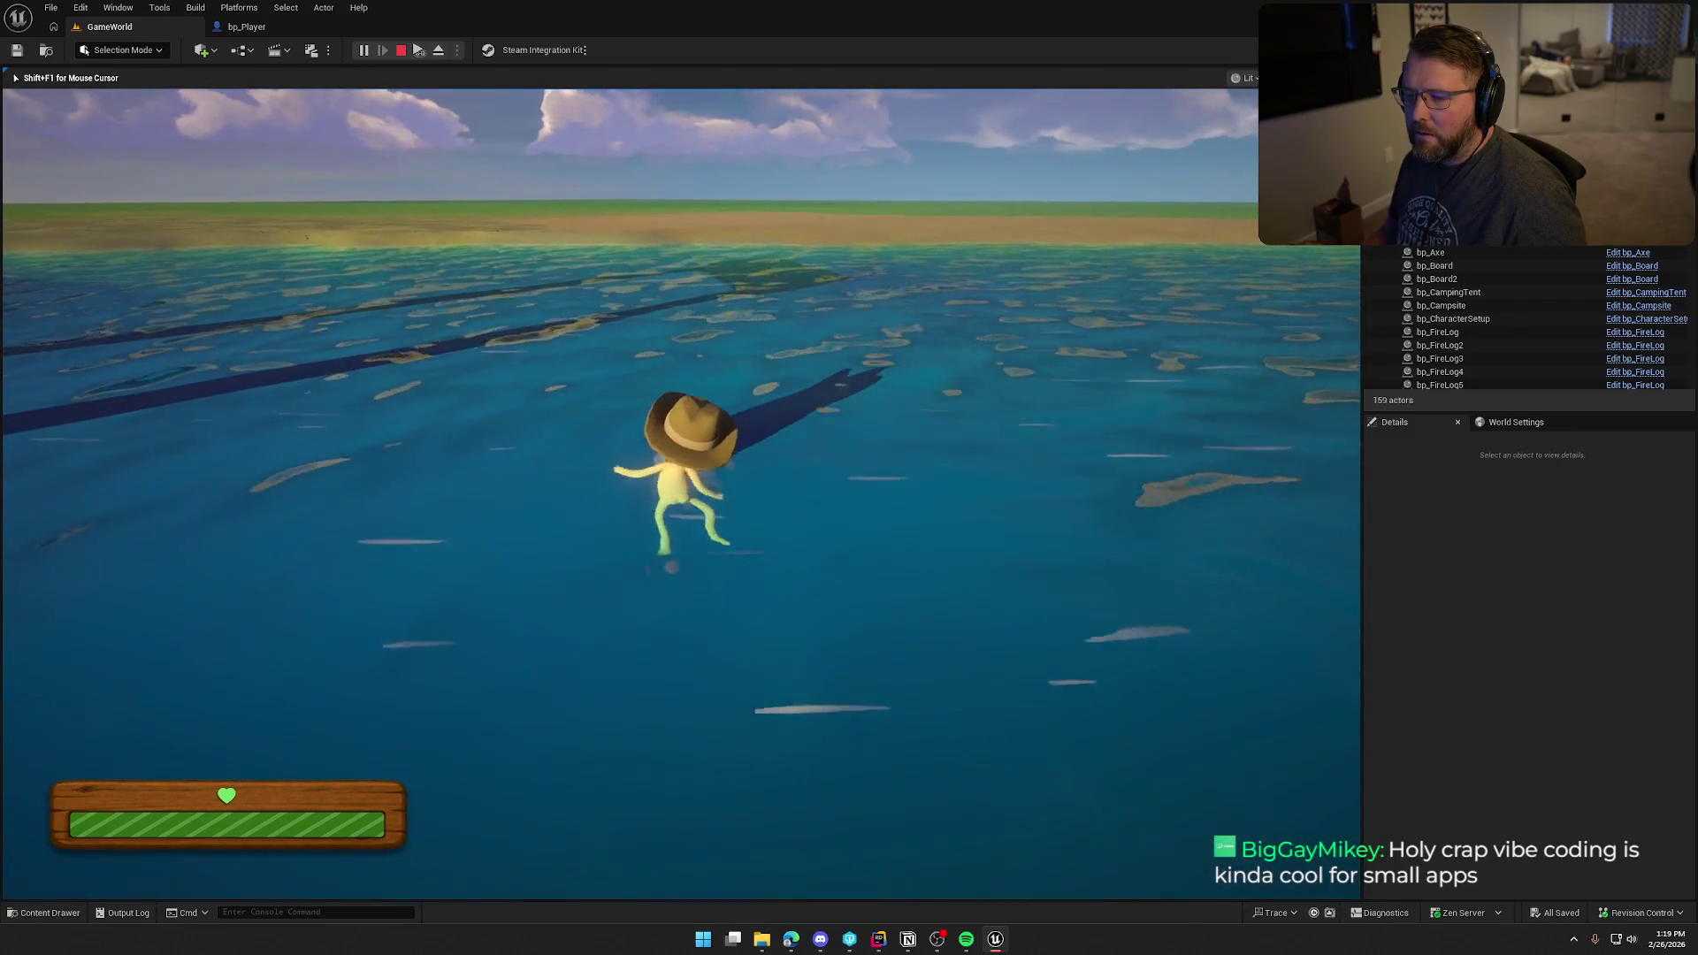
key(w)
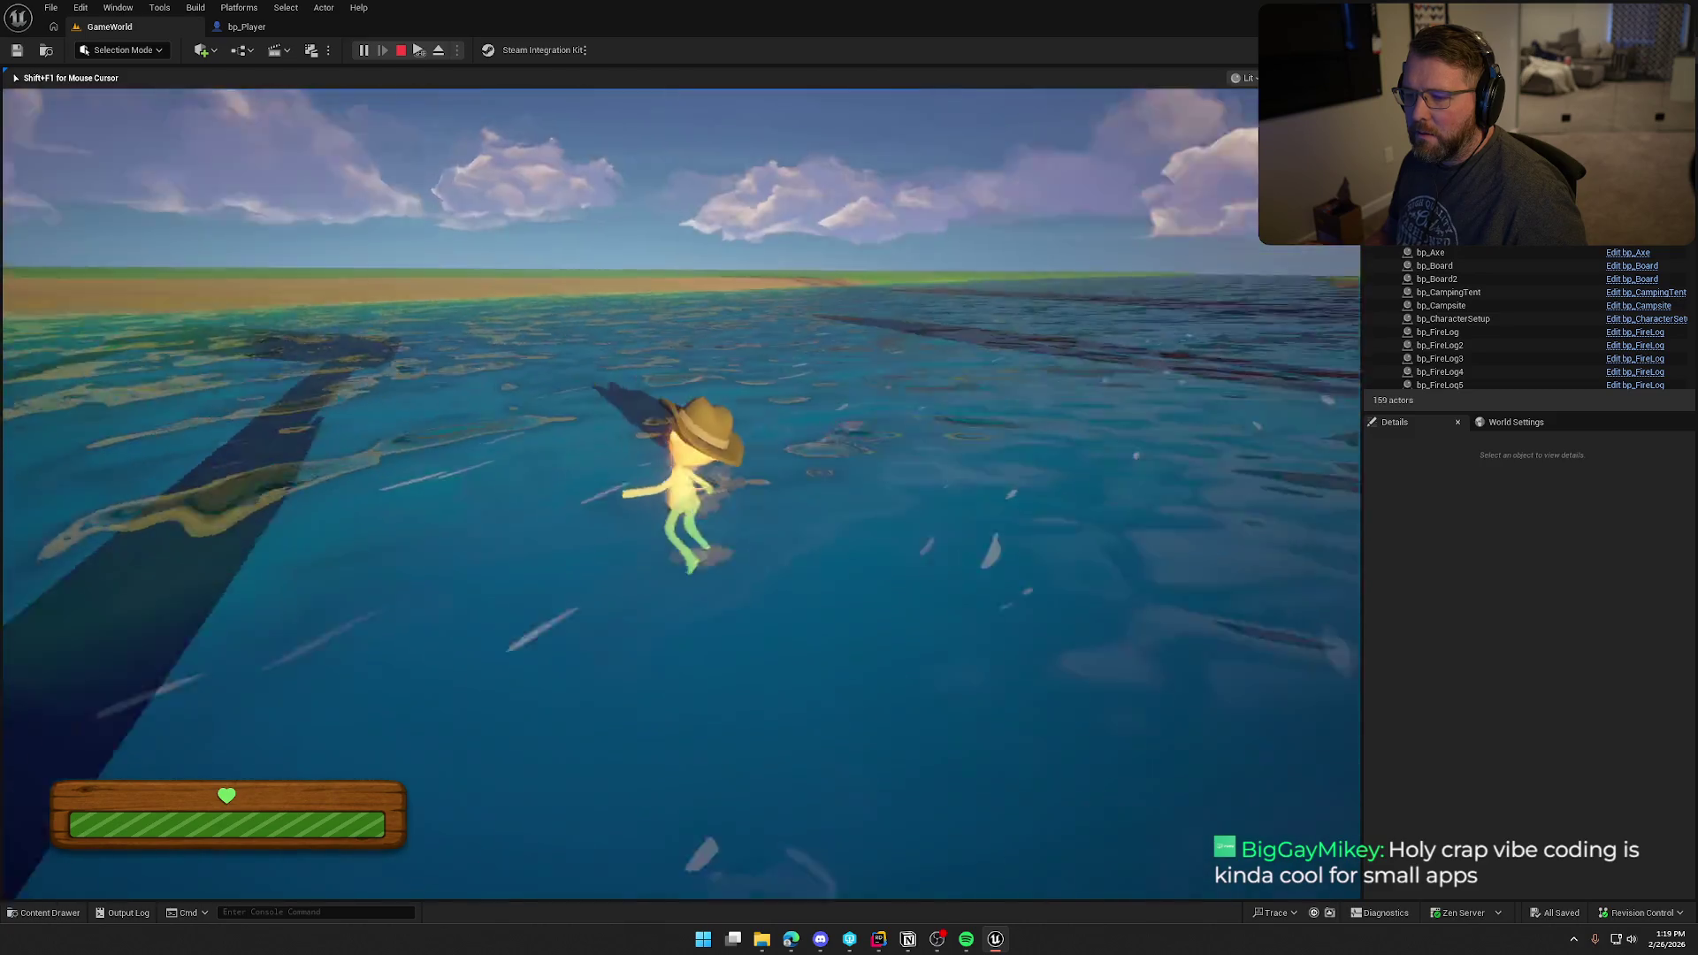
key(w)
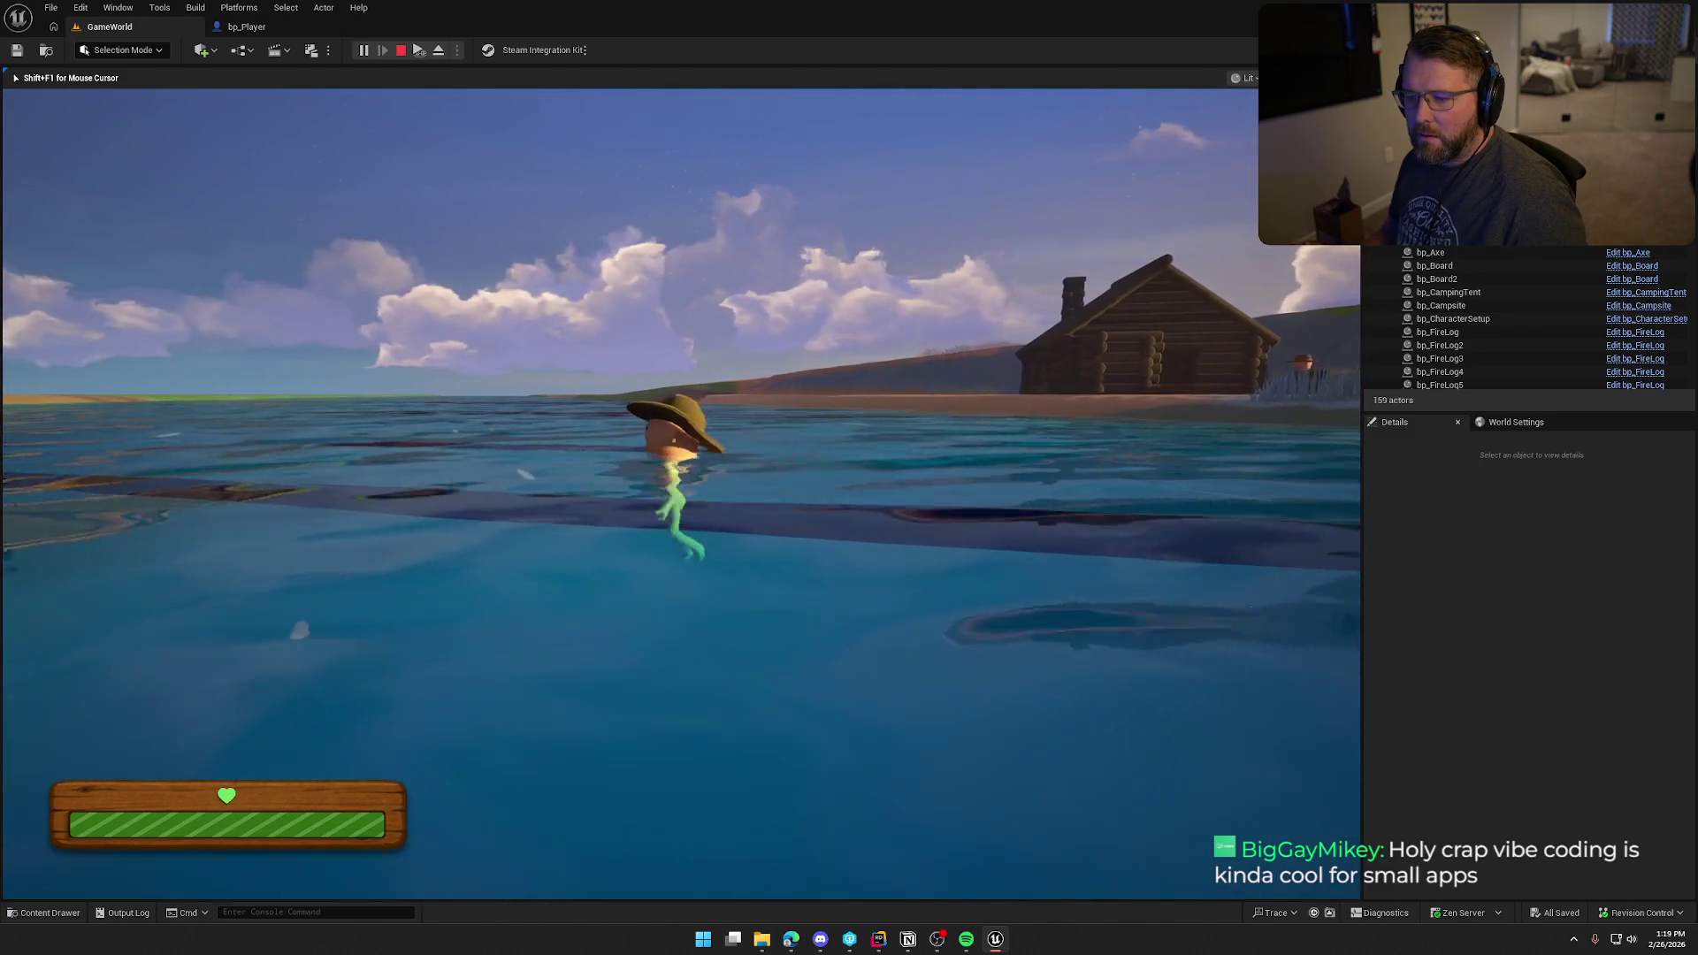
key(w)
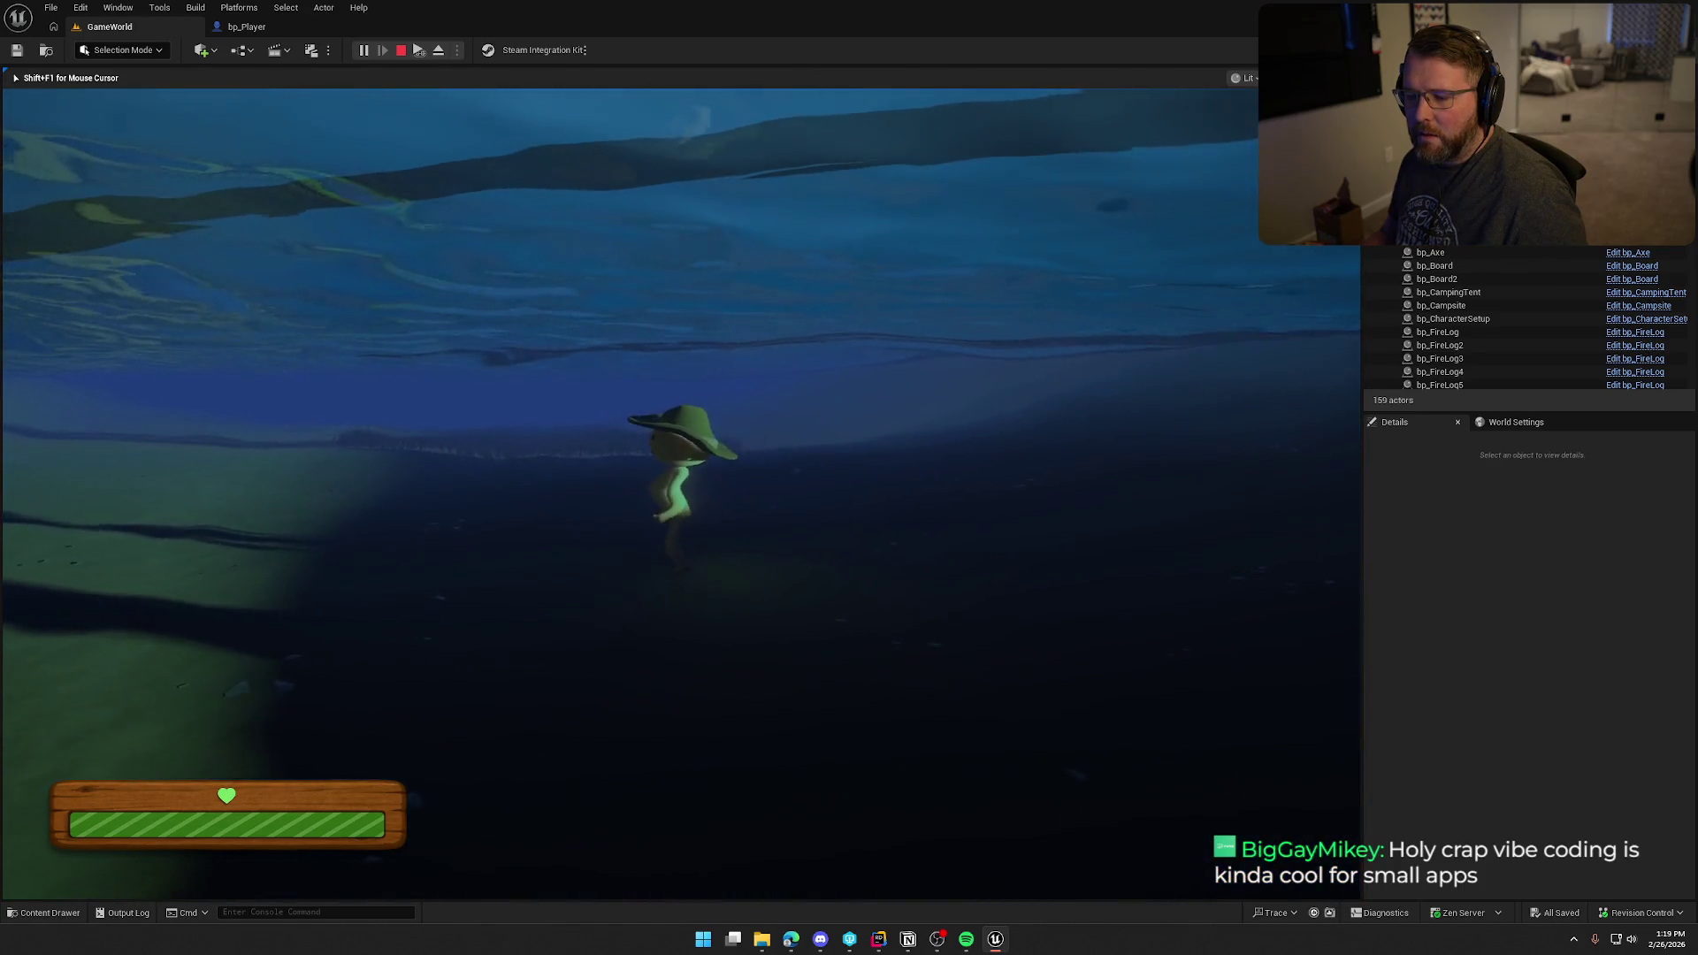
key(s)
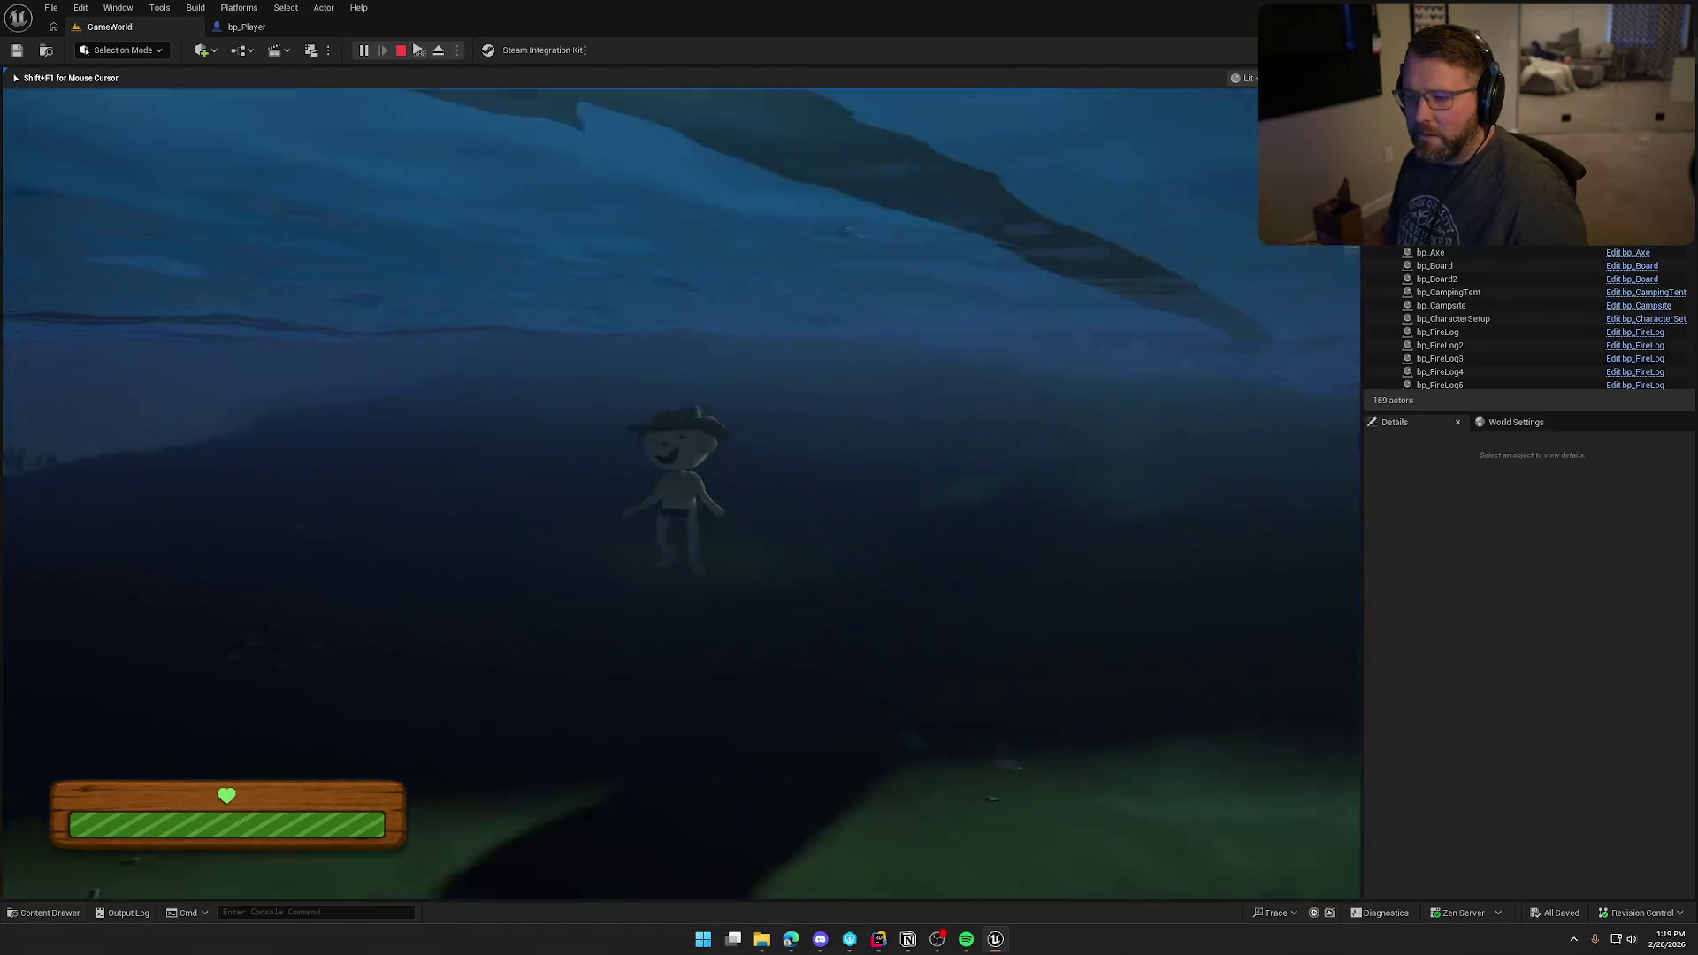
key(Escape)
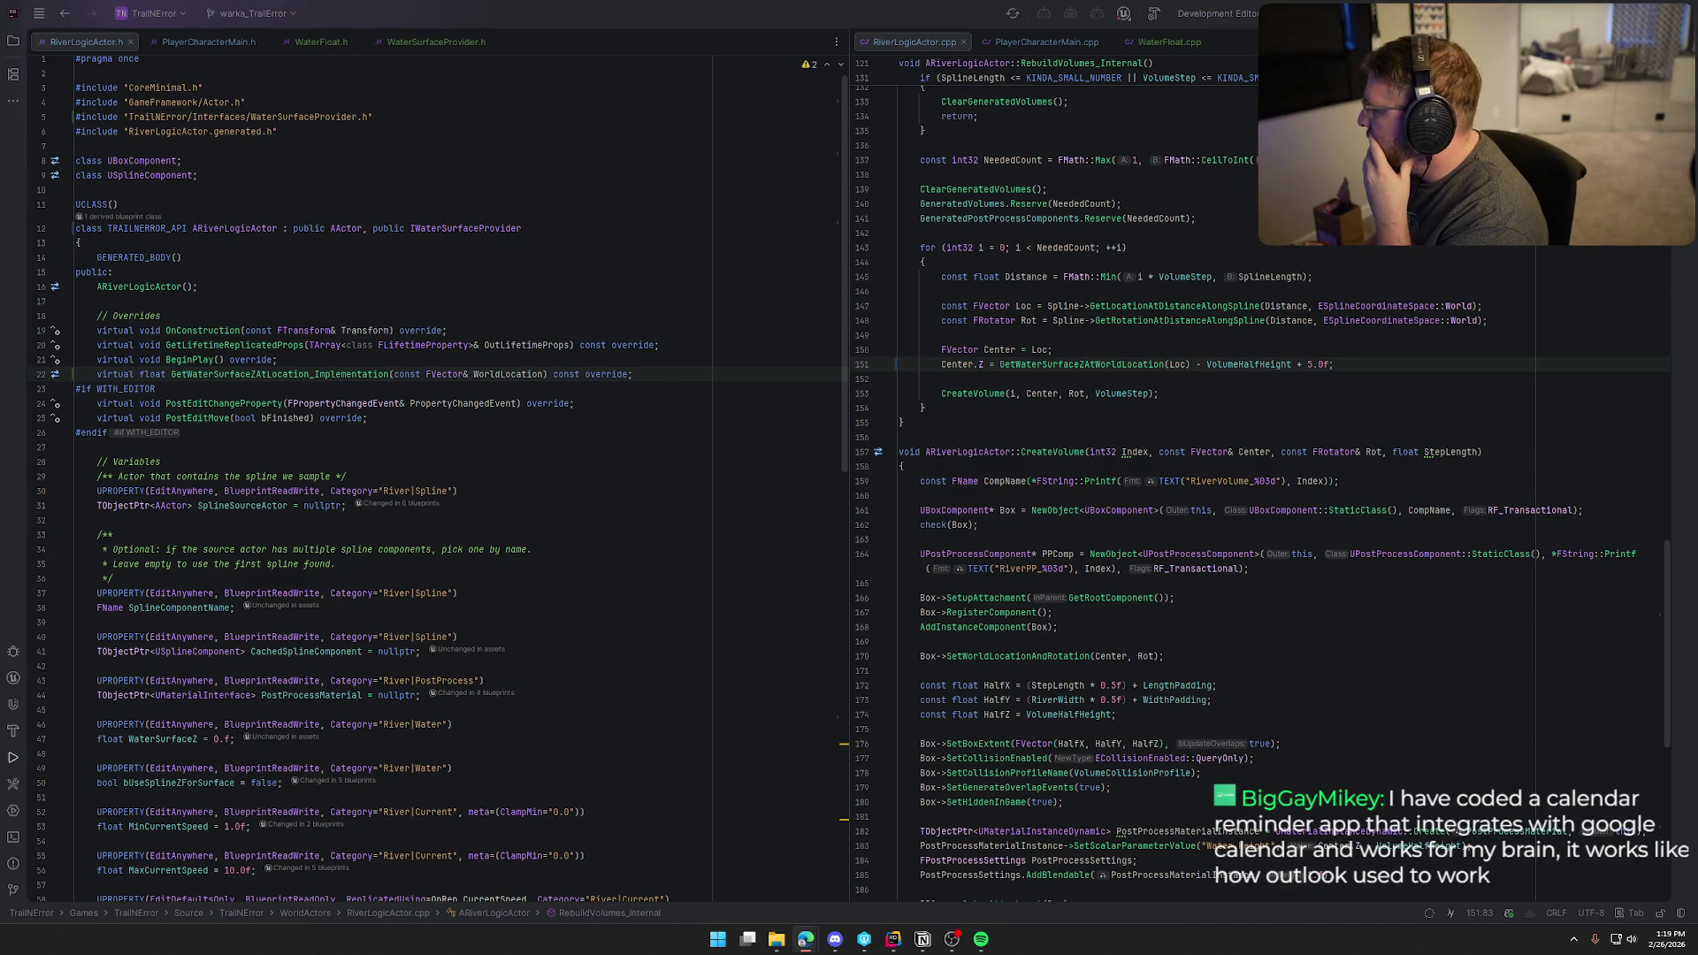
Step: In WaterFloat.h, paste the entry damping, vertical control and WaterEnterTime properties below SinkEndTime
click(203, 41)
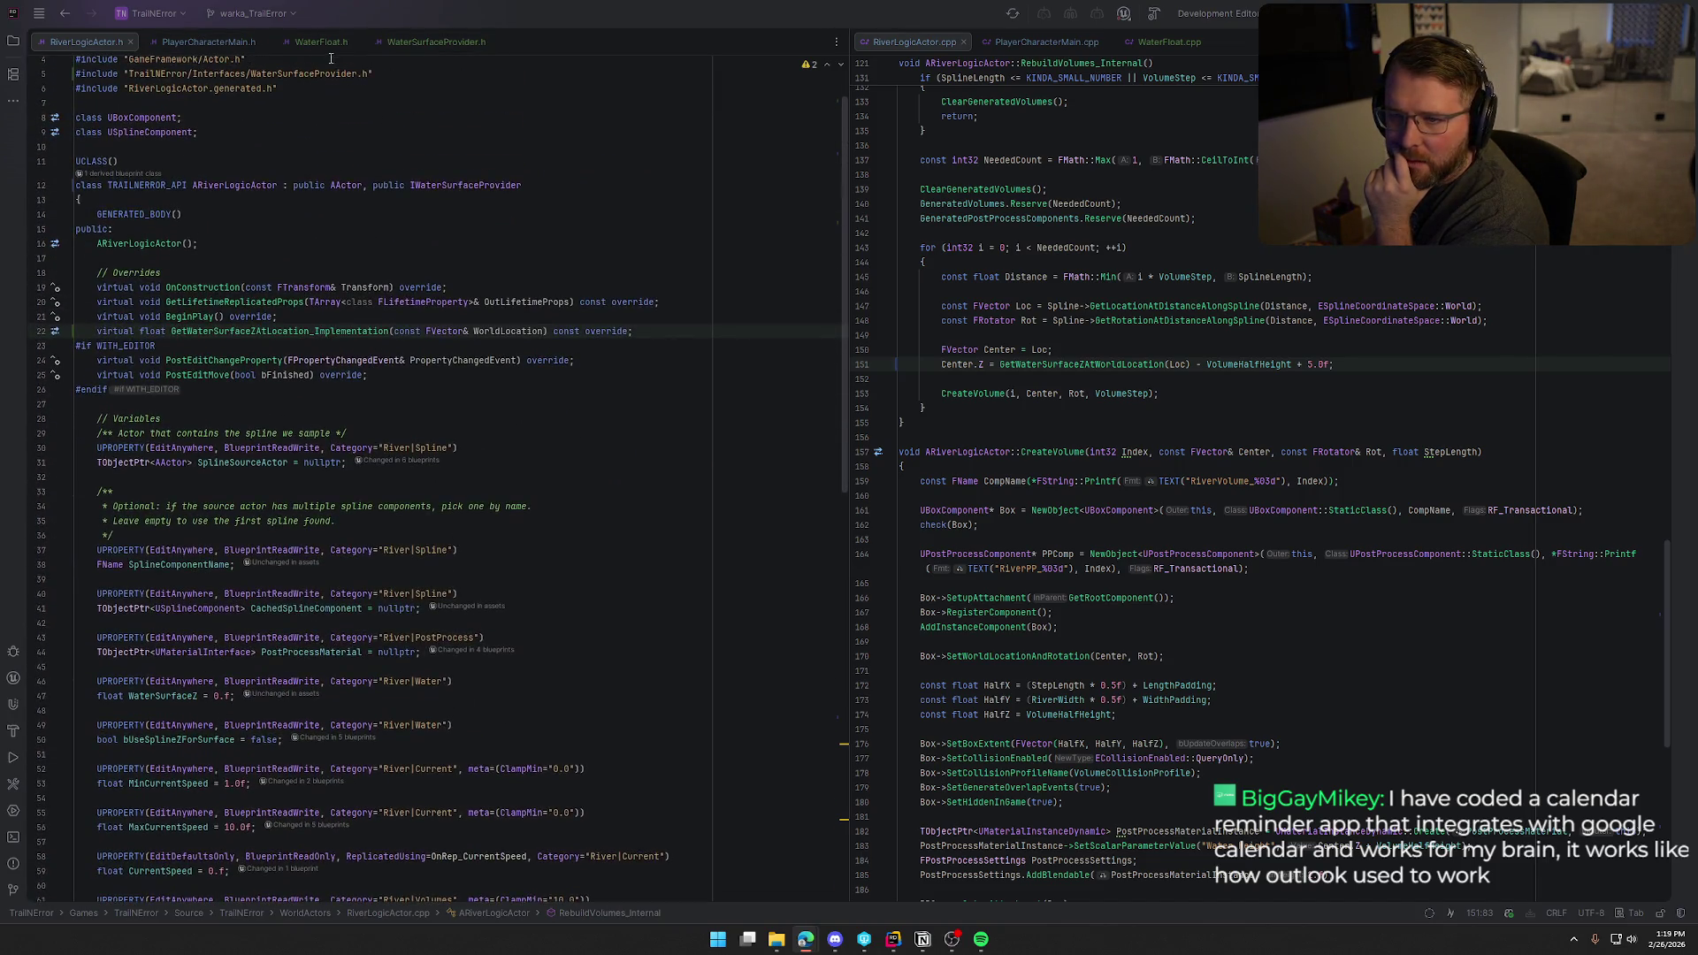
click(320, 42)
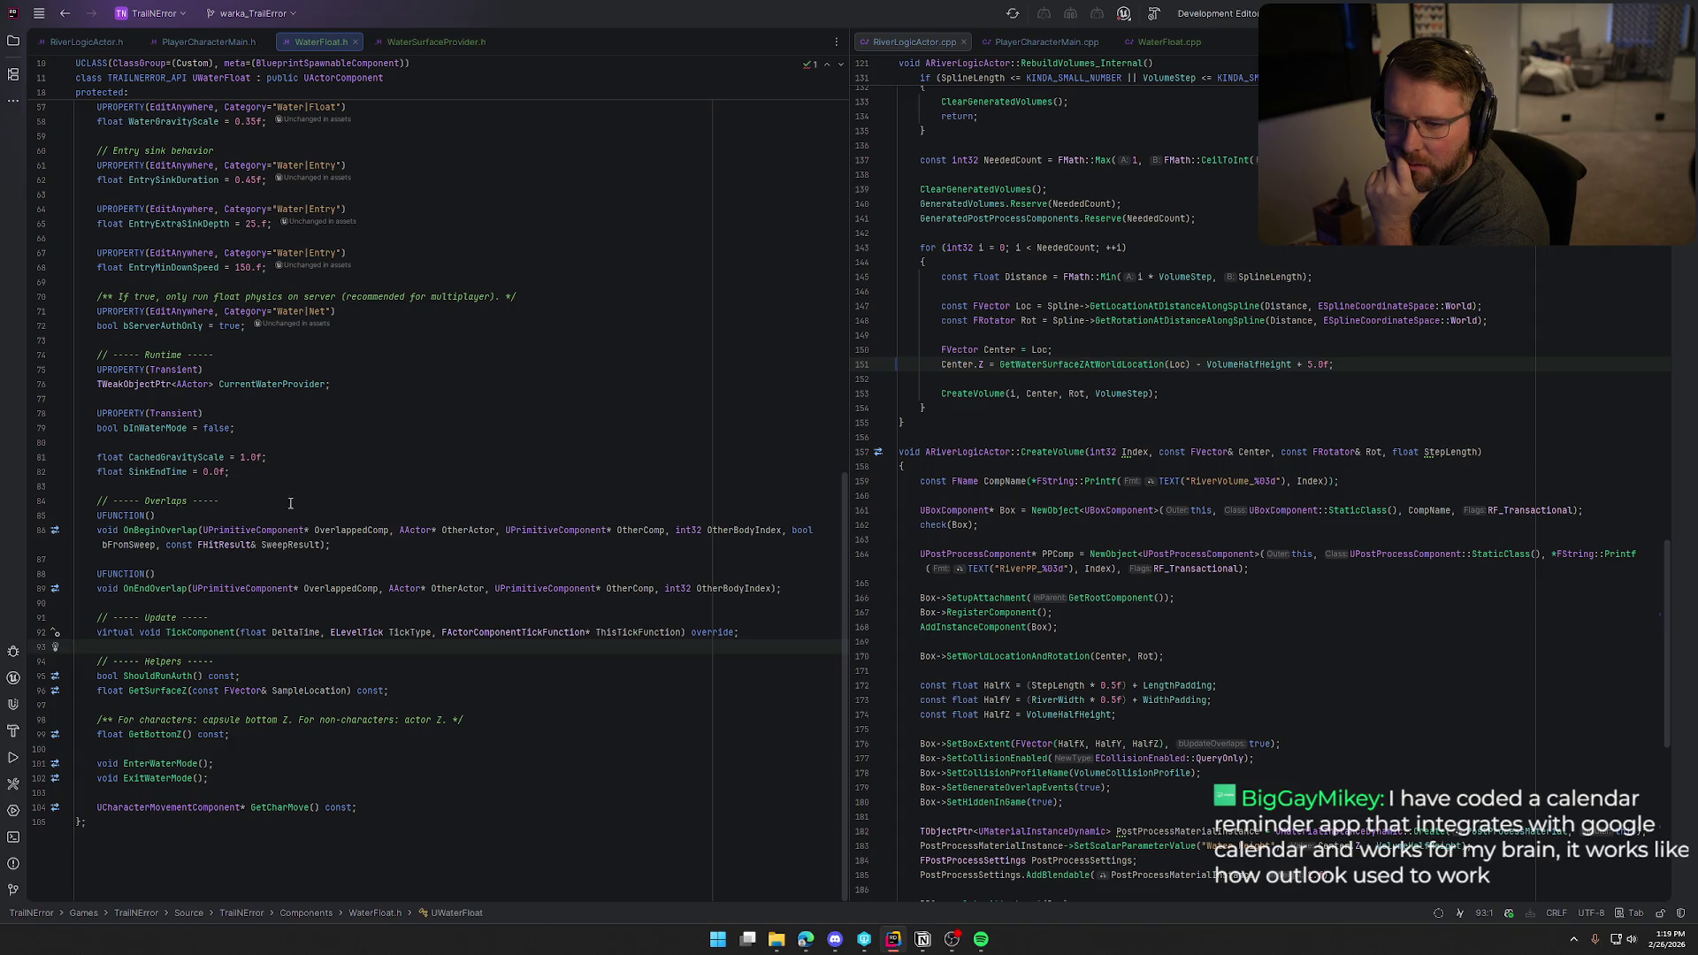
click(292, 471)
key(Return)
key(Return)
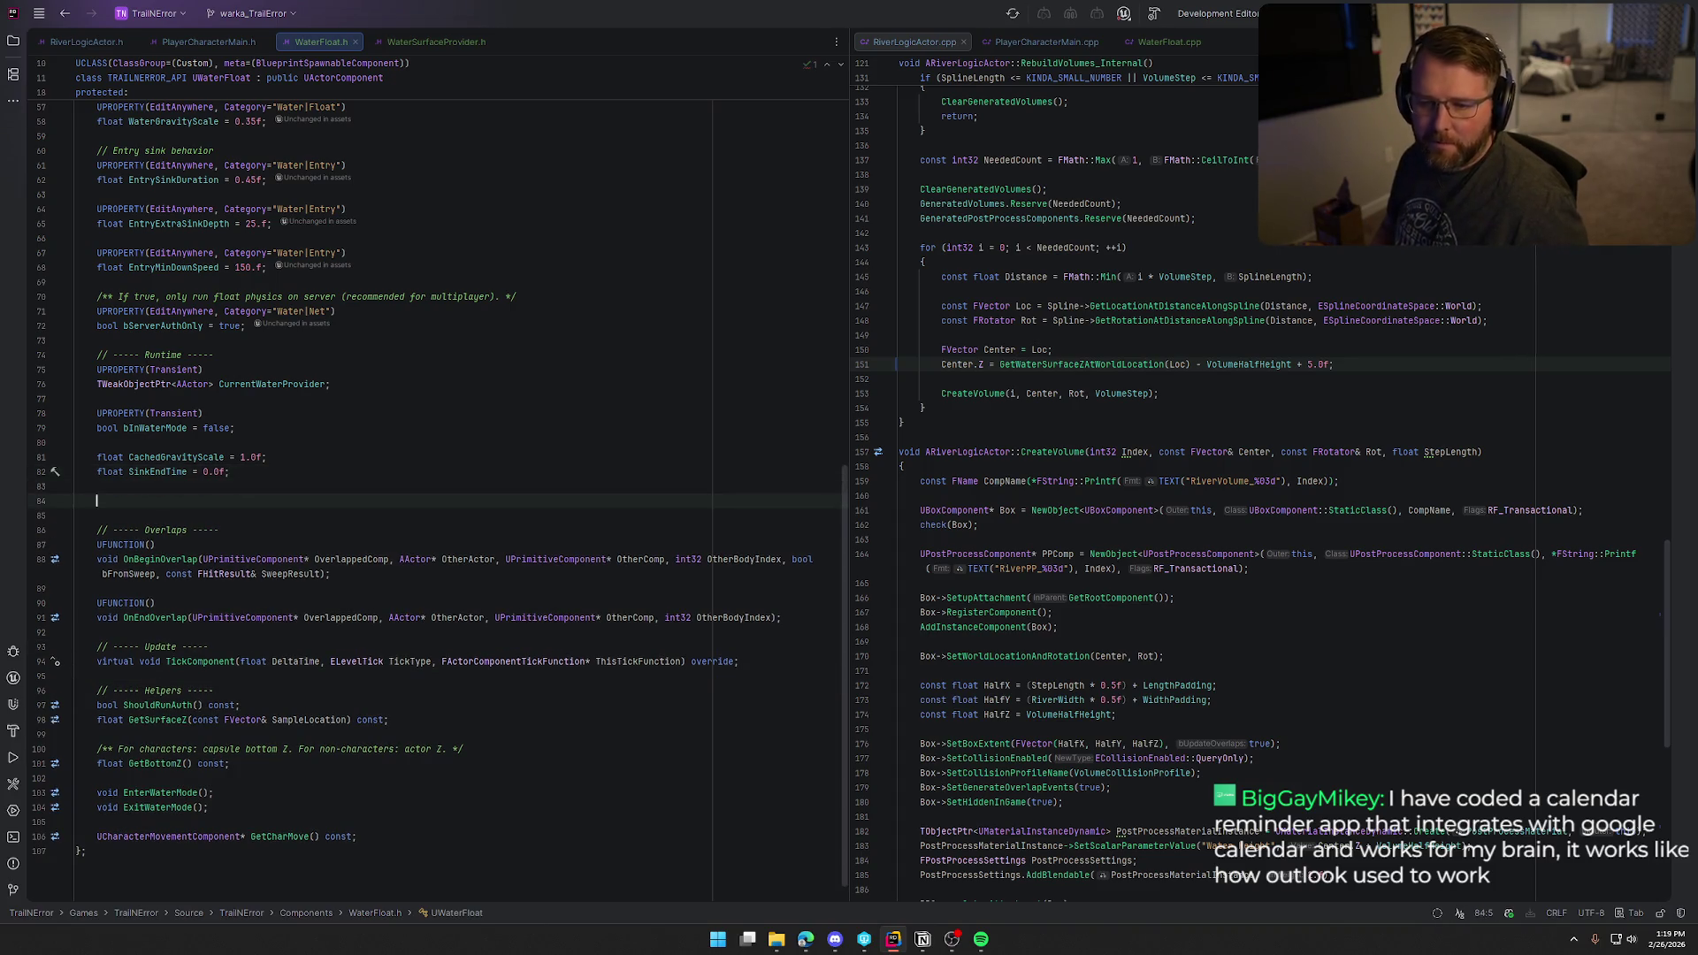
key(ctrl+v)
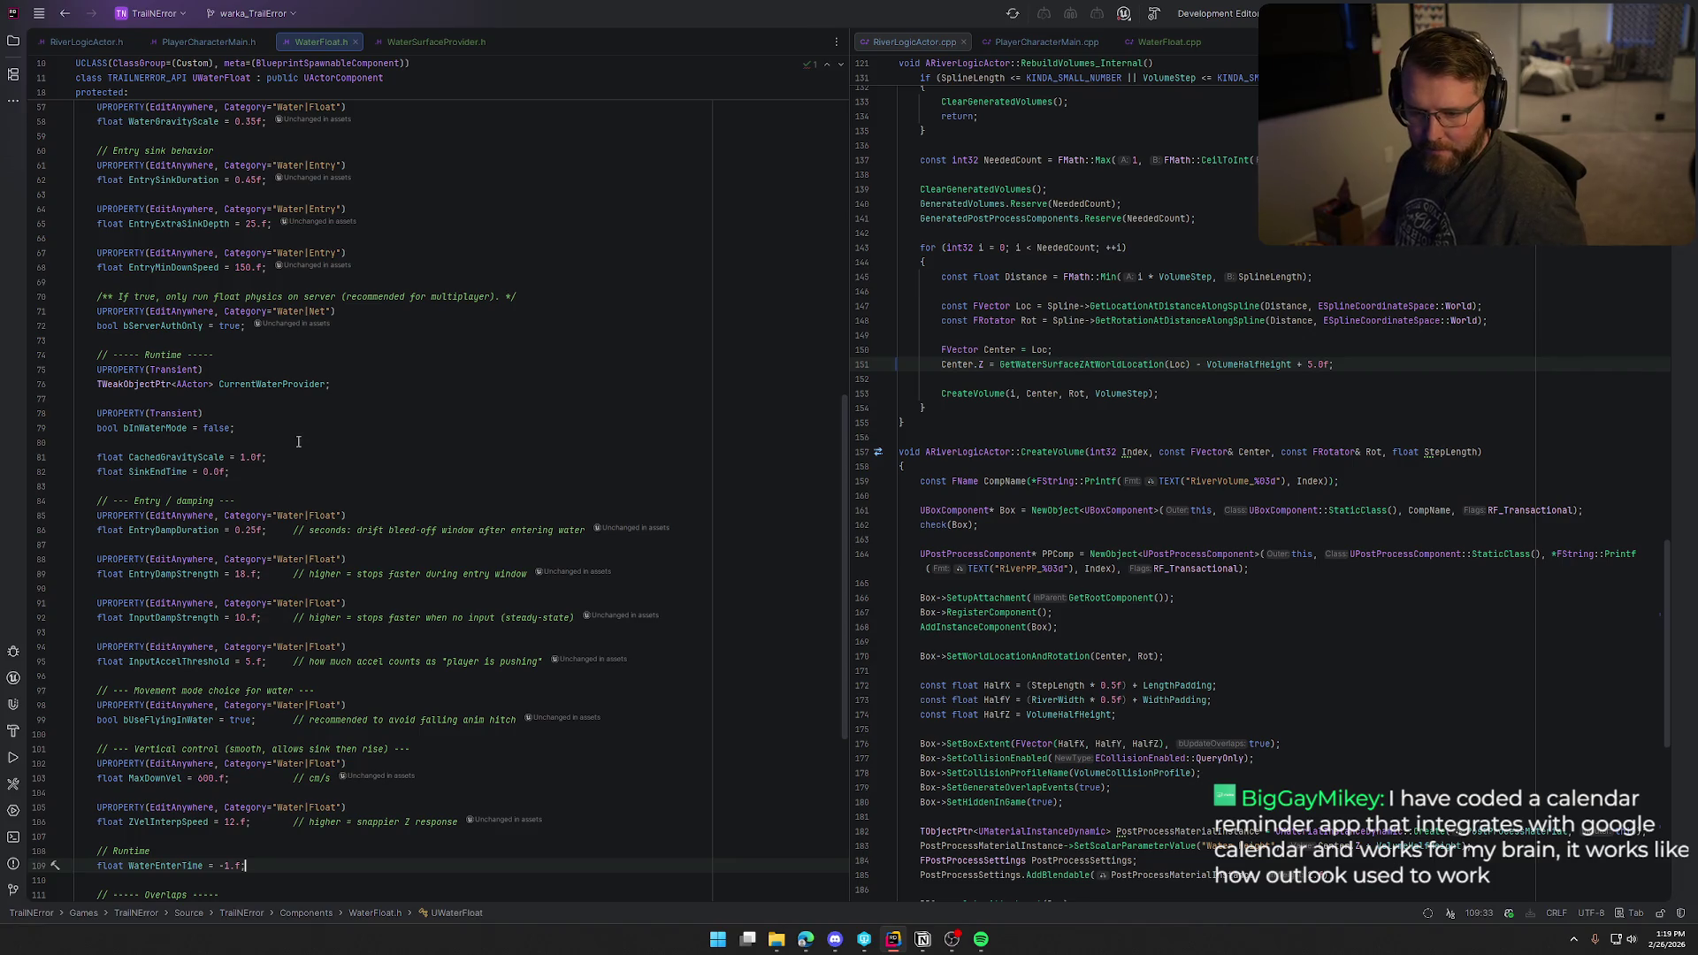
scroll(451, 588, down, 3)
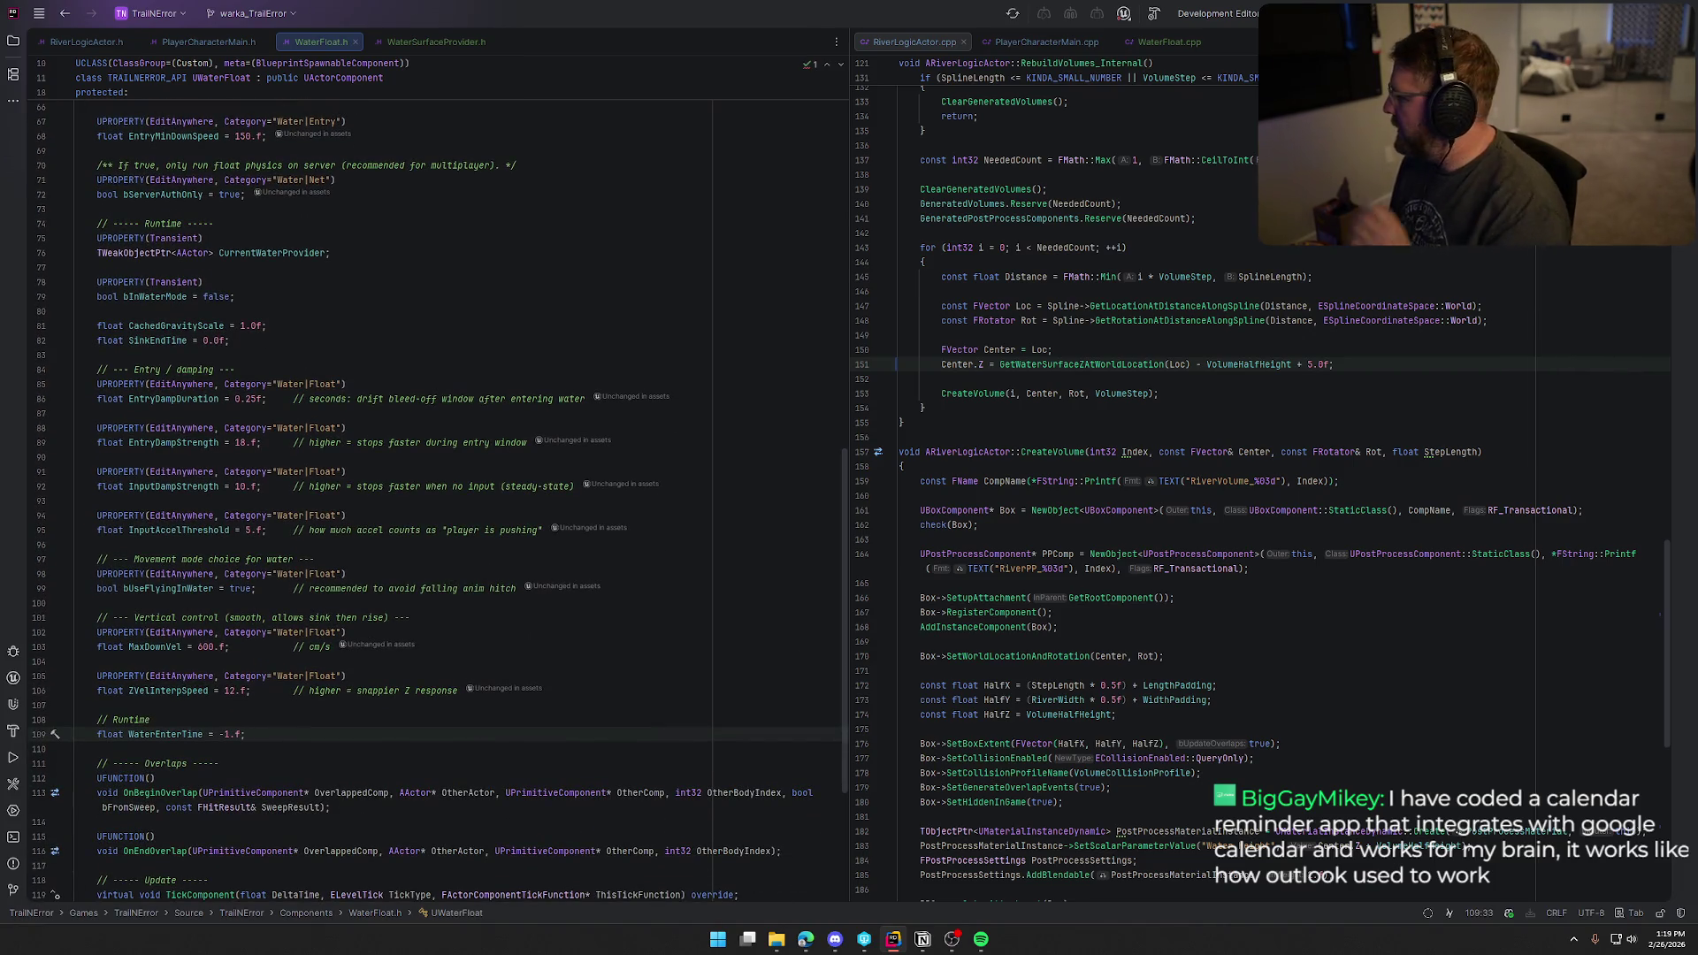
Step: Return to the code editor and start a text search in the right-hand file
key(alt+Tab)
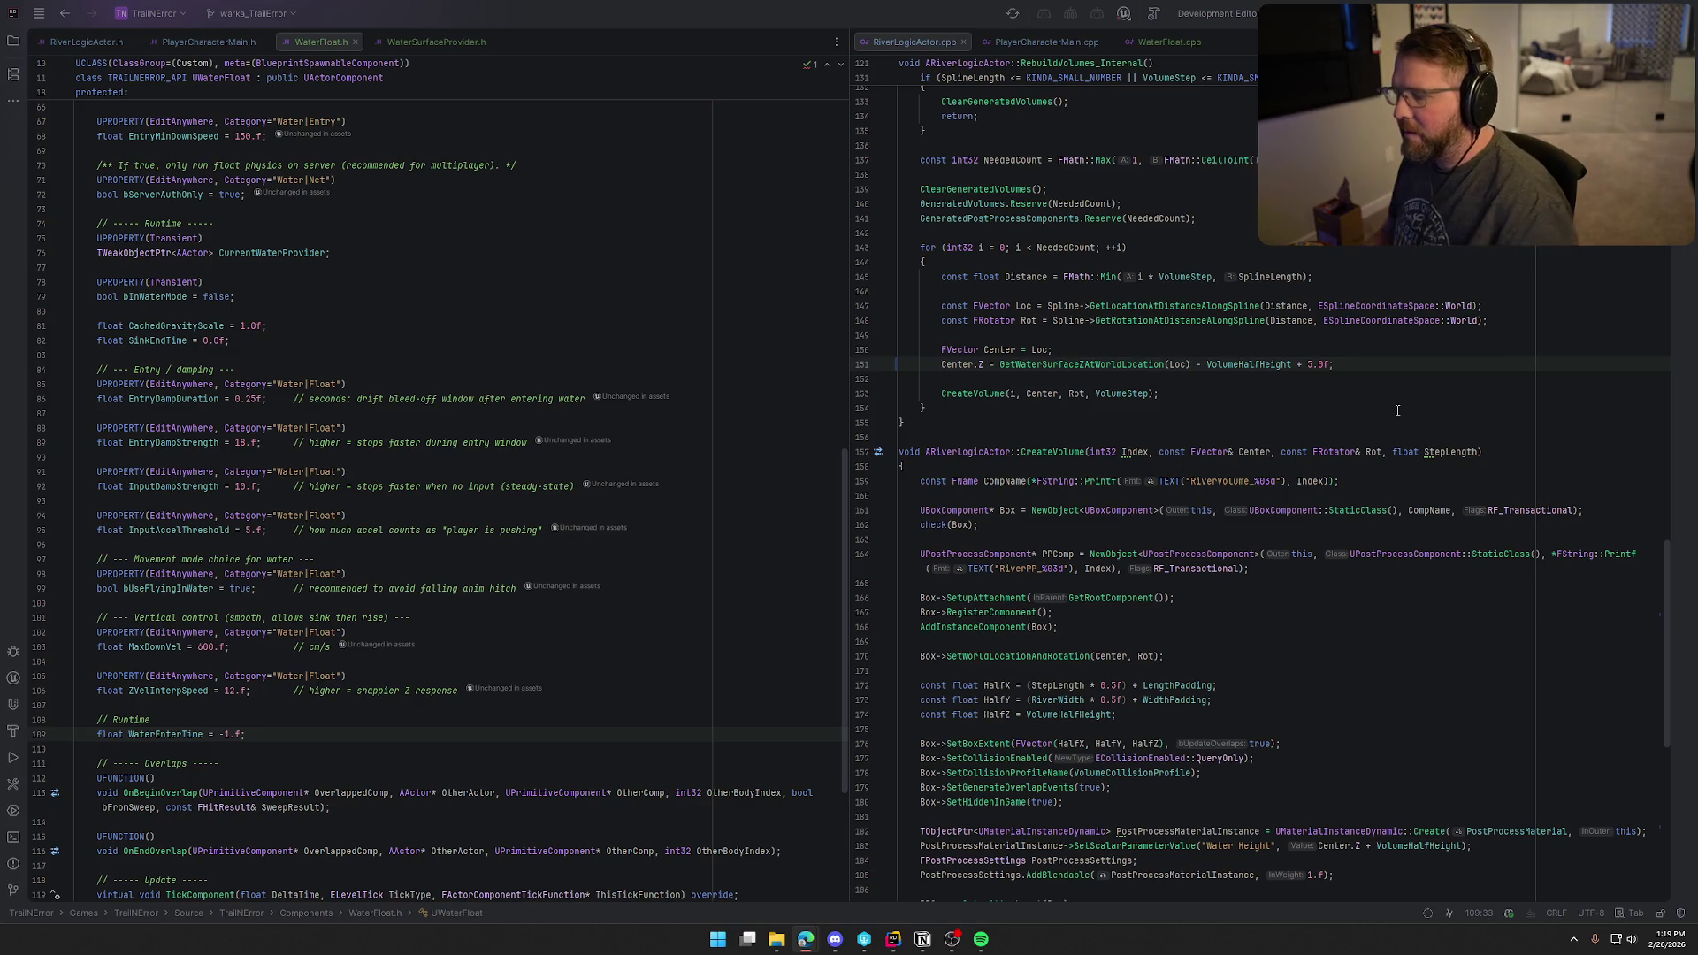
click(1338, 393)
scroll(1337, 394, up, 7)
key(ctrl+f)
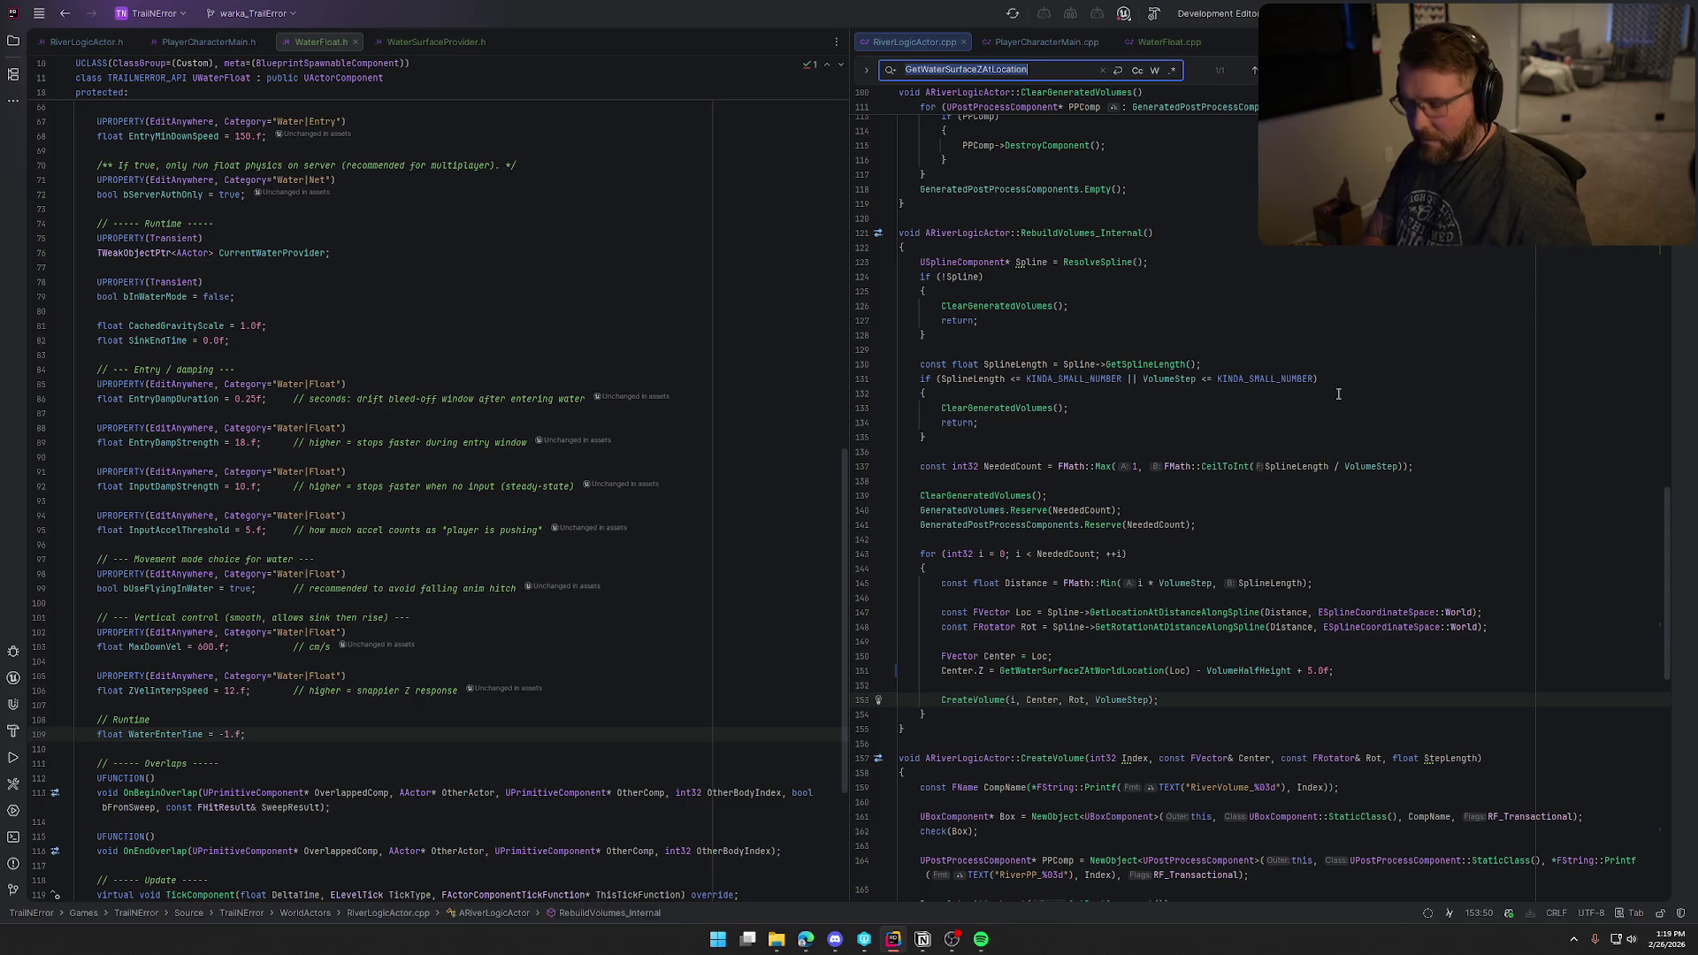
Step: In WaterFloat.cpp, find 'enterwater' and paste the flying-or-falling branch over the floor-lock lines
click(1169, 41)
text(enterwat)
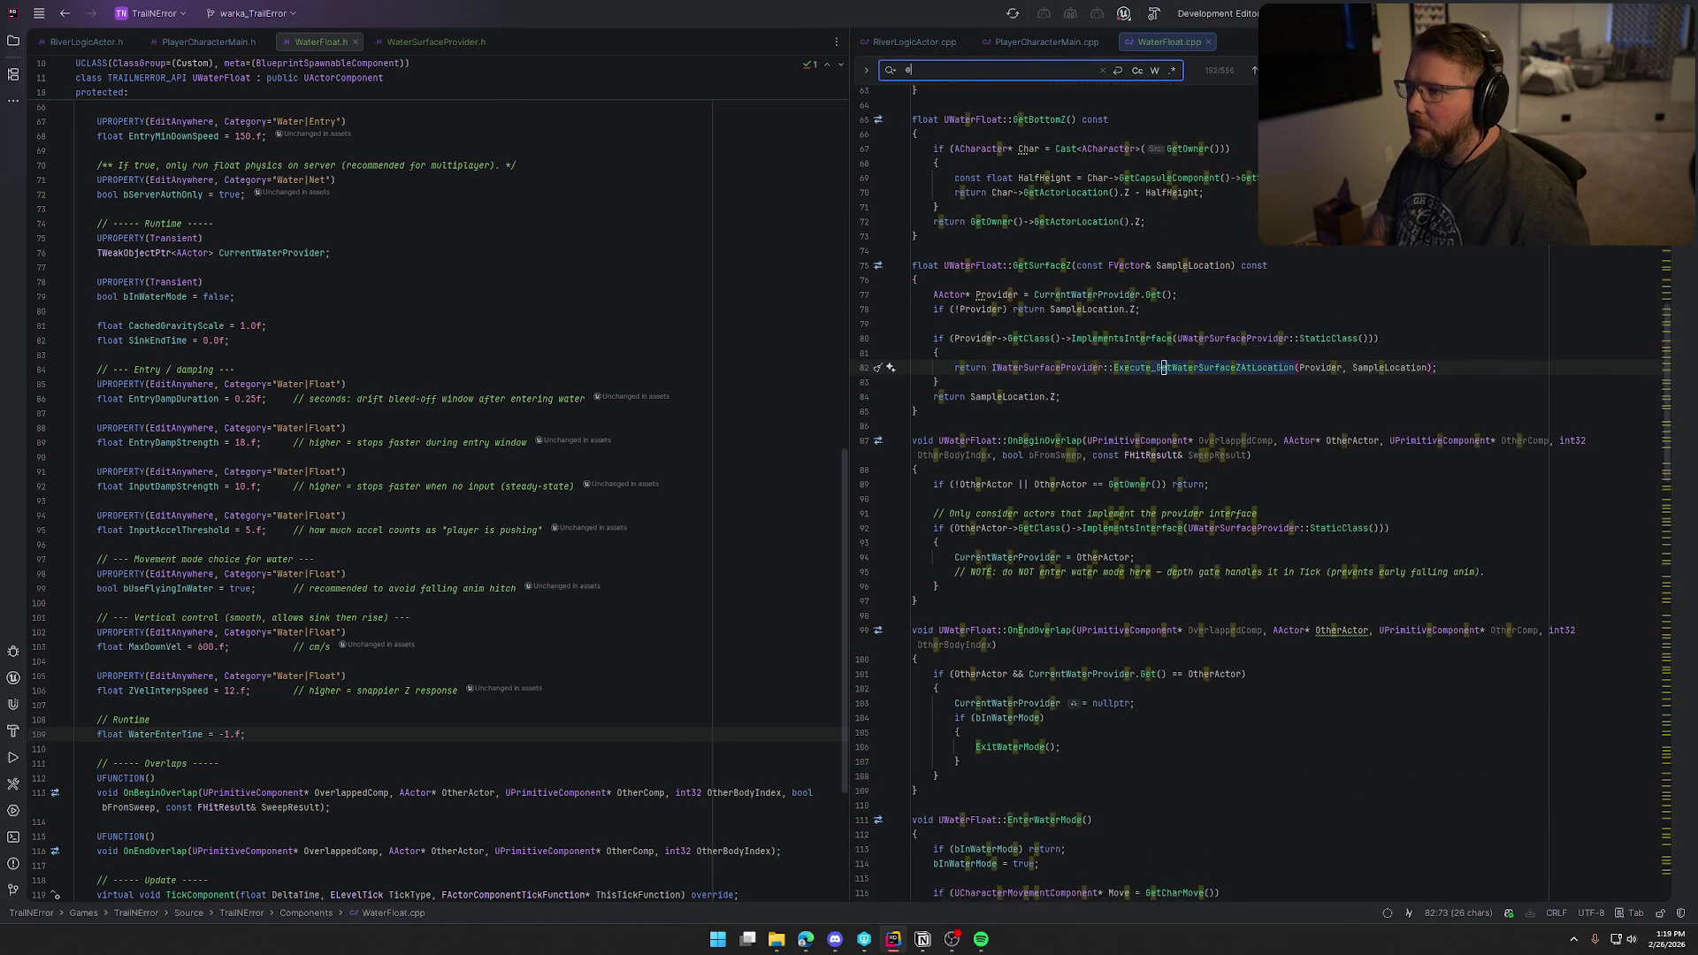
text(er)
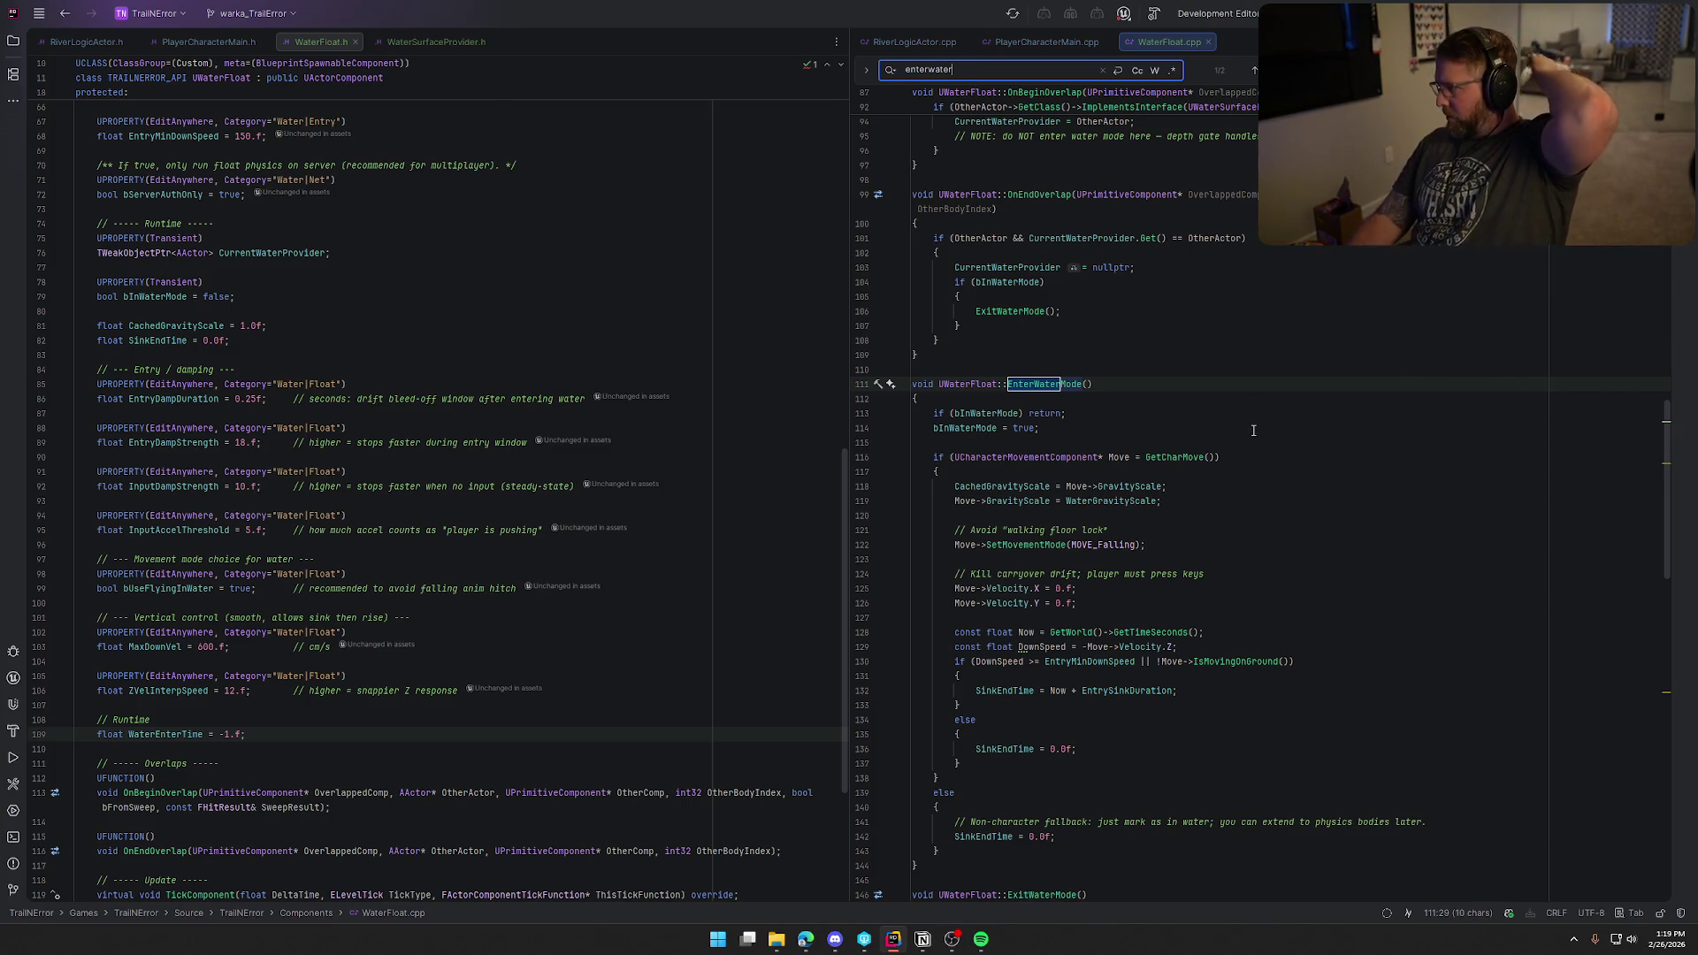
scroll(1249, 451, down, 3)
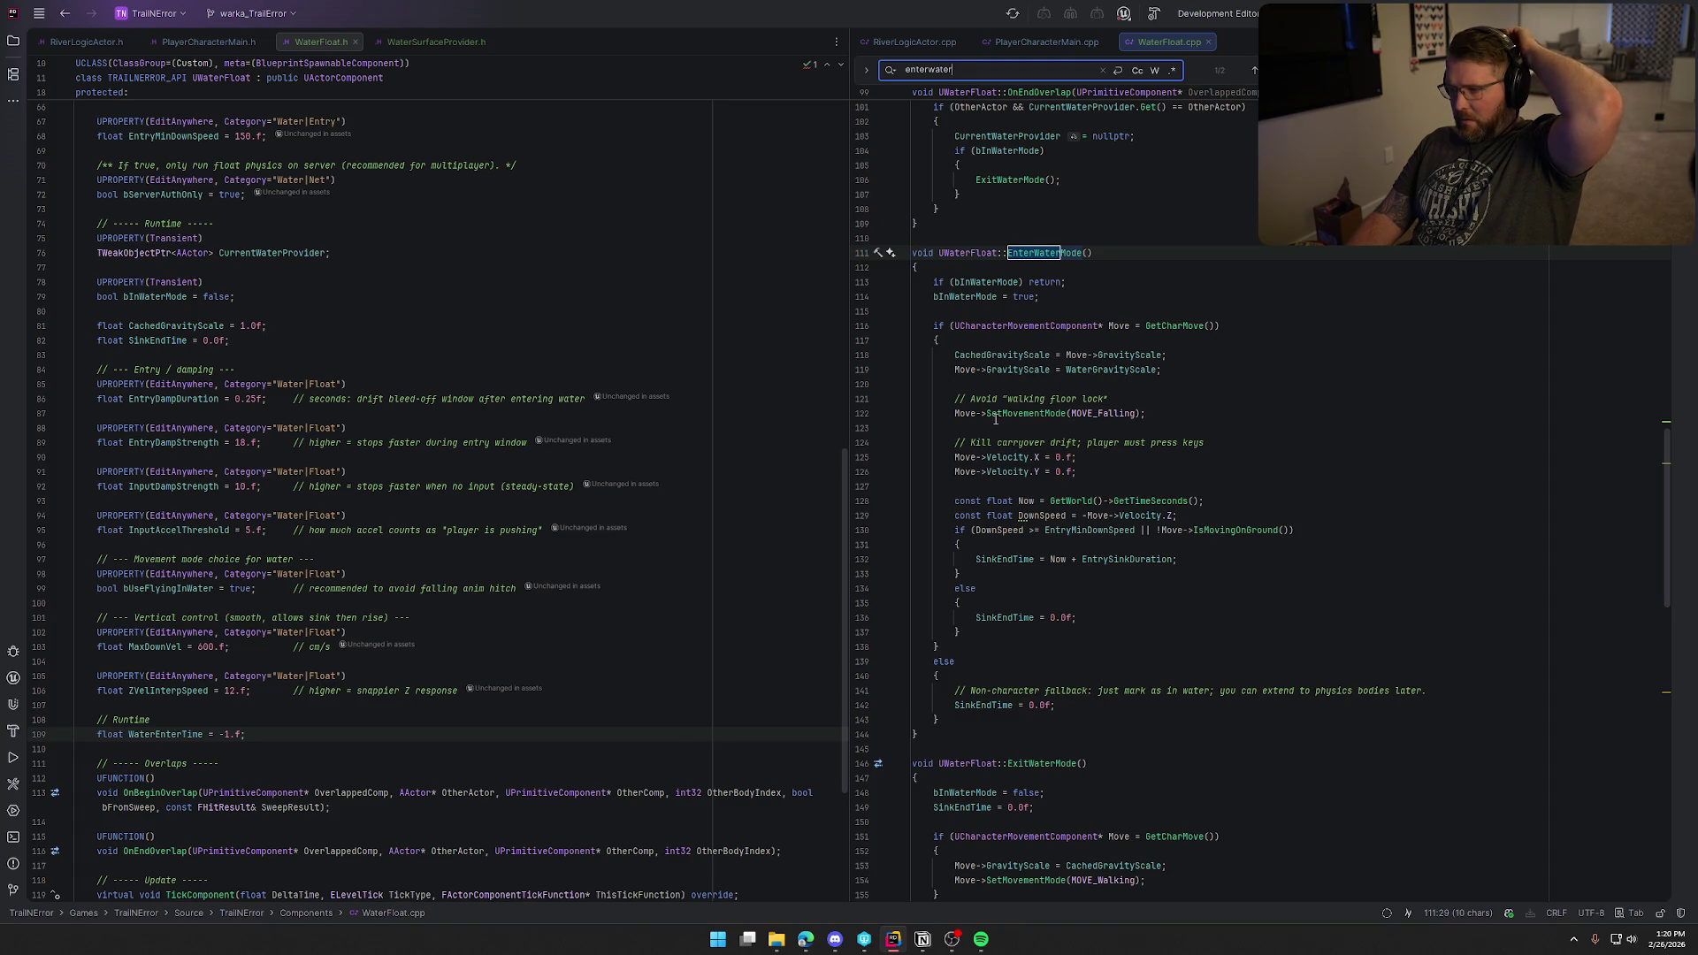
click(955, 399)
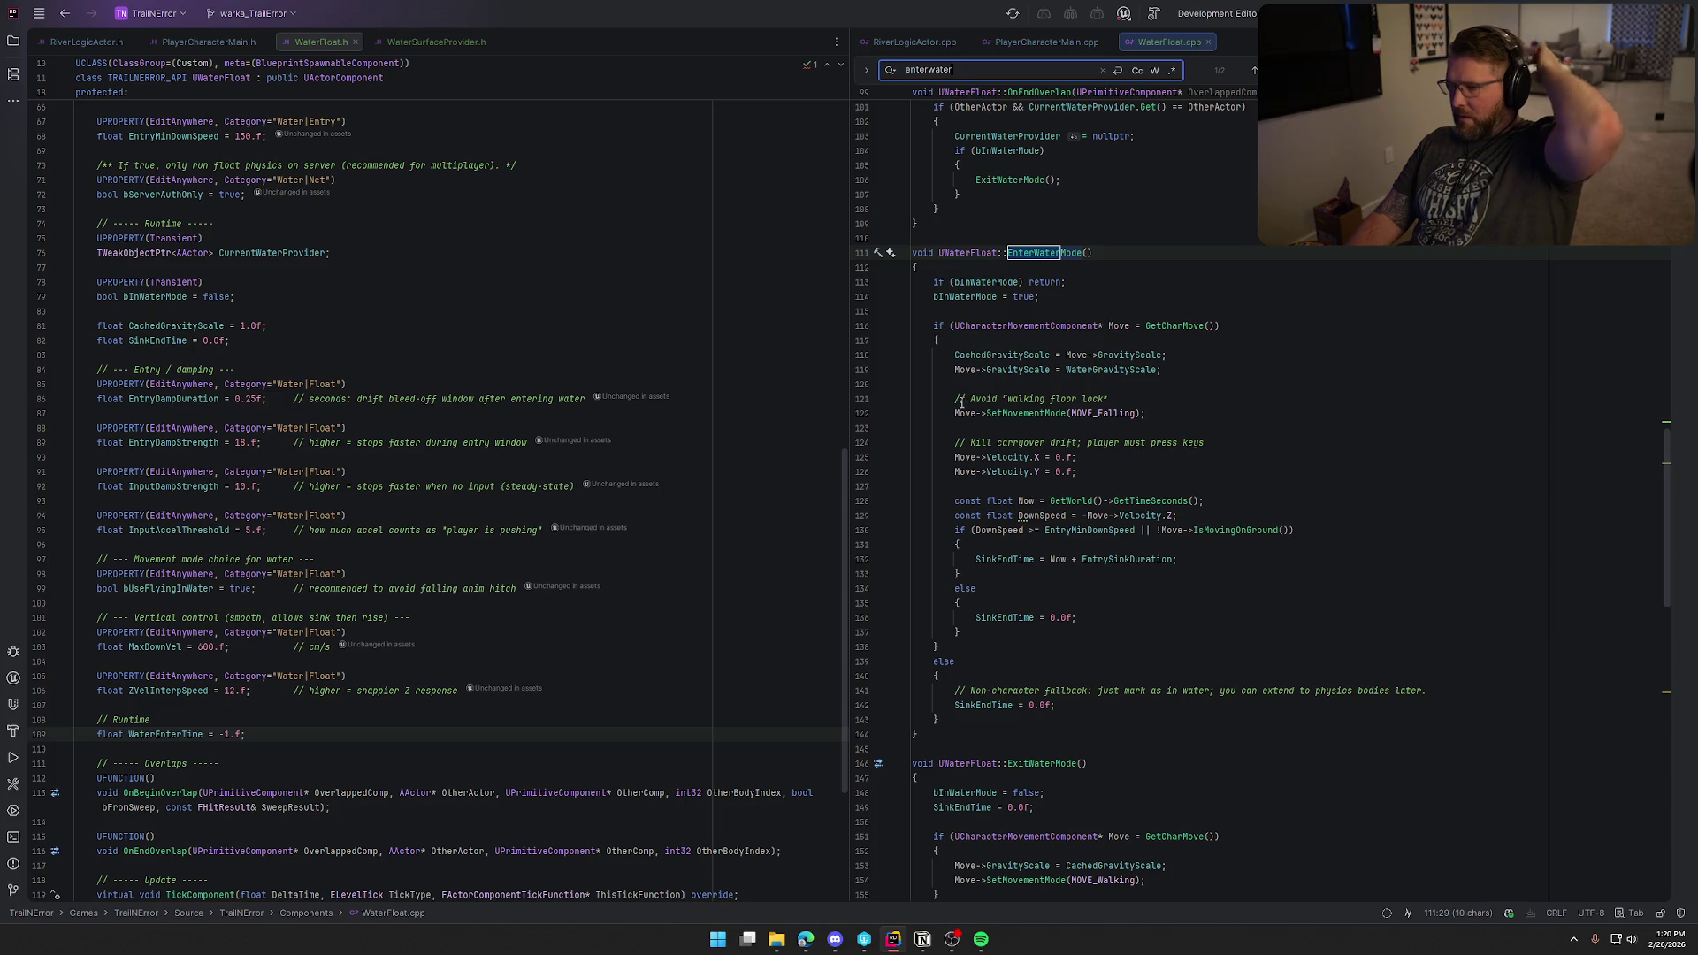
shift+click(1087, 474)
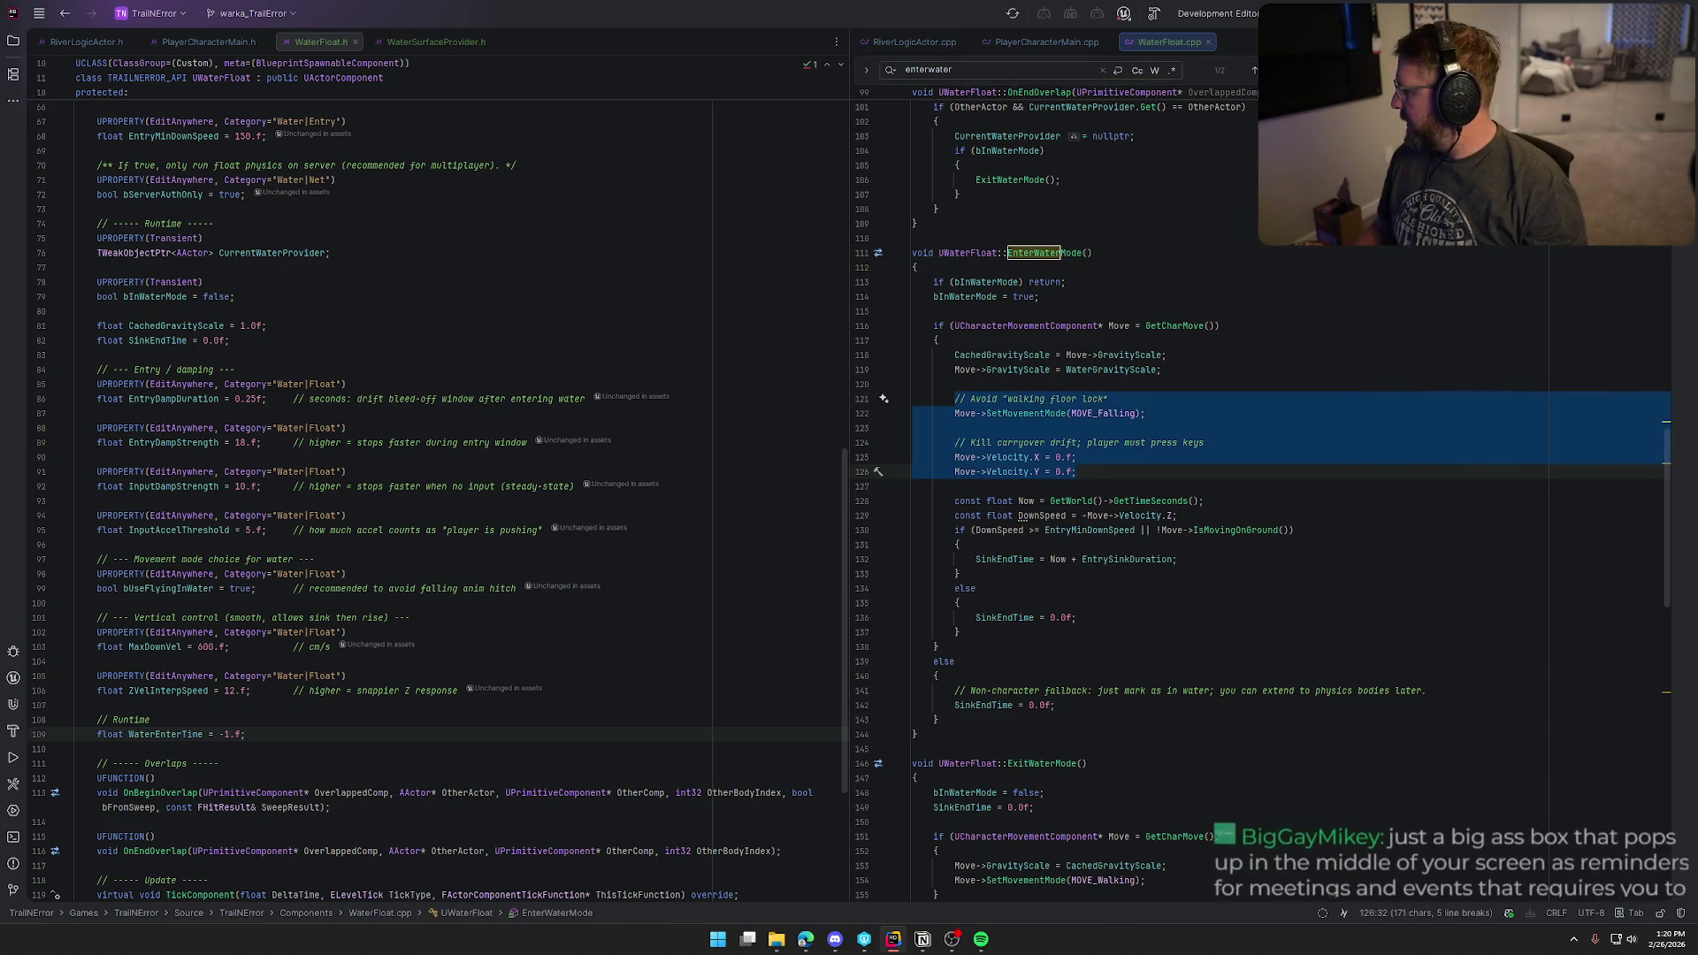
click(1088, 469)
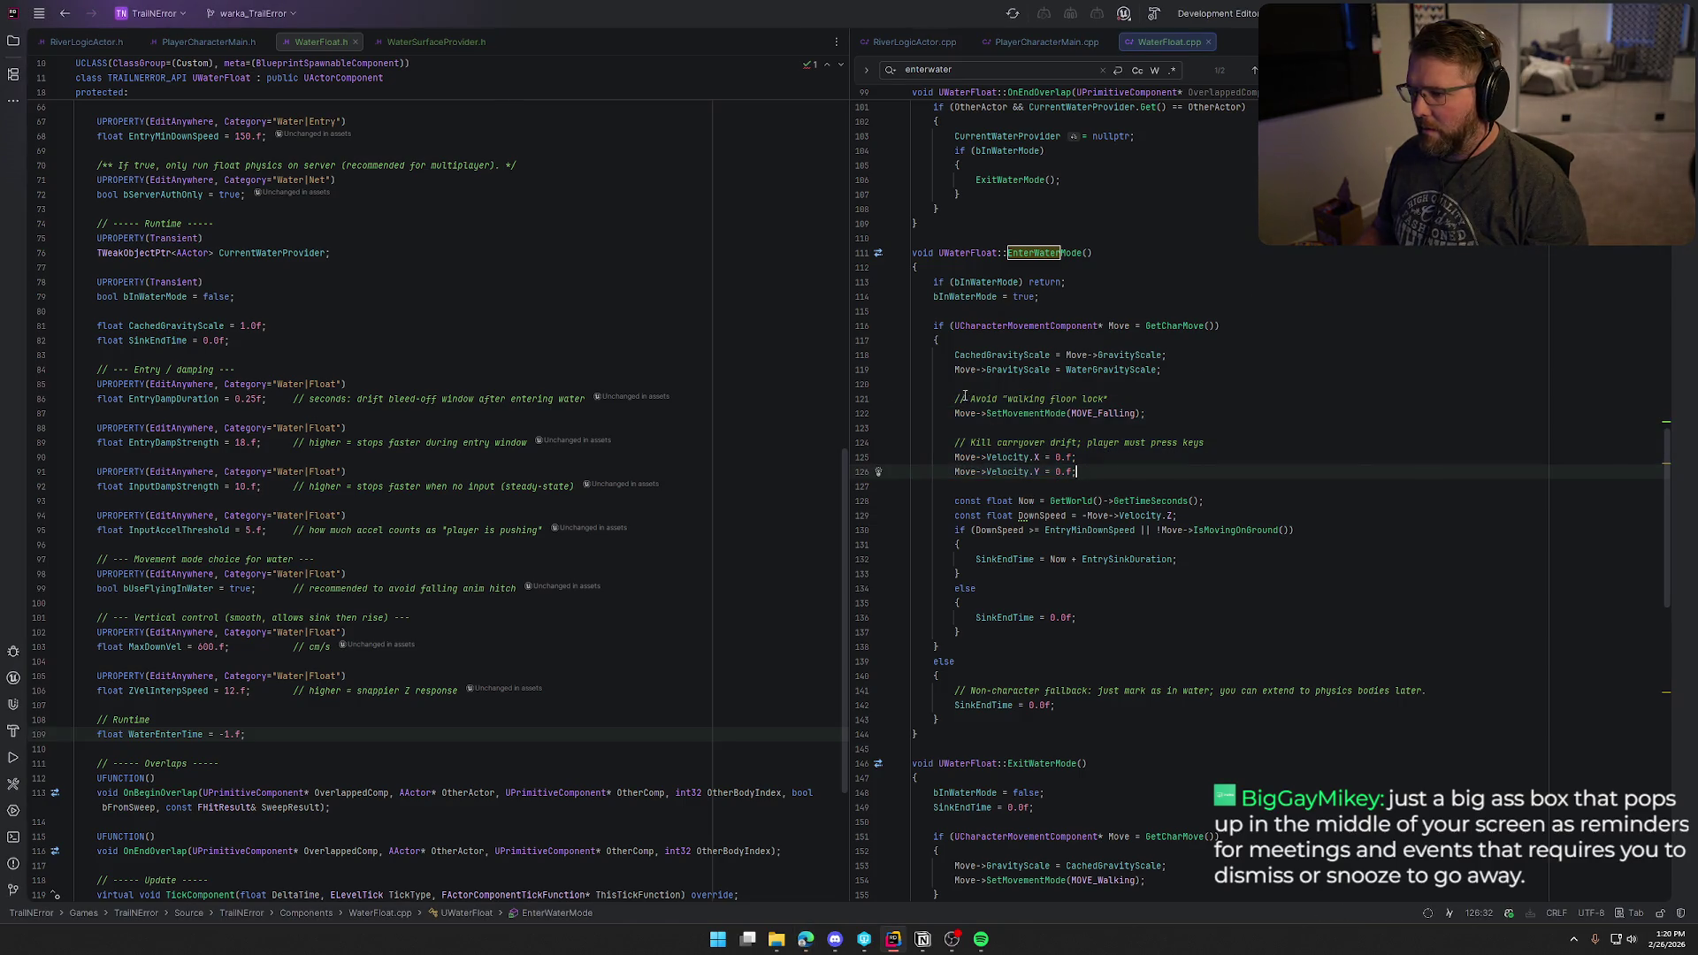
text(// Avoid floor lock without triggering falling animations         if (bUseFlyingInWater)         {             Move->SetMovementMode(MOVE_Flying);             // GravityScale not used in flying, but keep your cached restore path consistent         }         else         {             Move->SetMovementMode(MOVE_Falling);             CachedGravityScale = Move->GravityScale;             Move->GravityScale = WaterGravityScale;         }          // Start entry damping window (smoothly bleeds off drift)         WaterEnterTime = GetWorld()->GetTimeSeconds();)
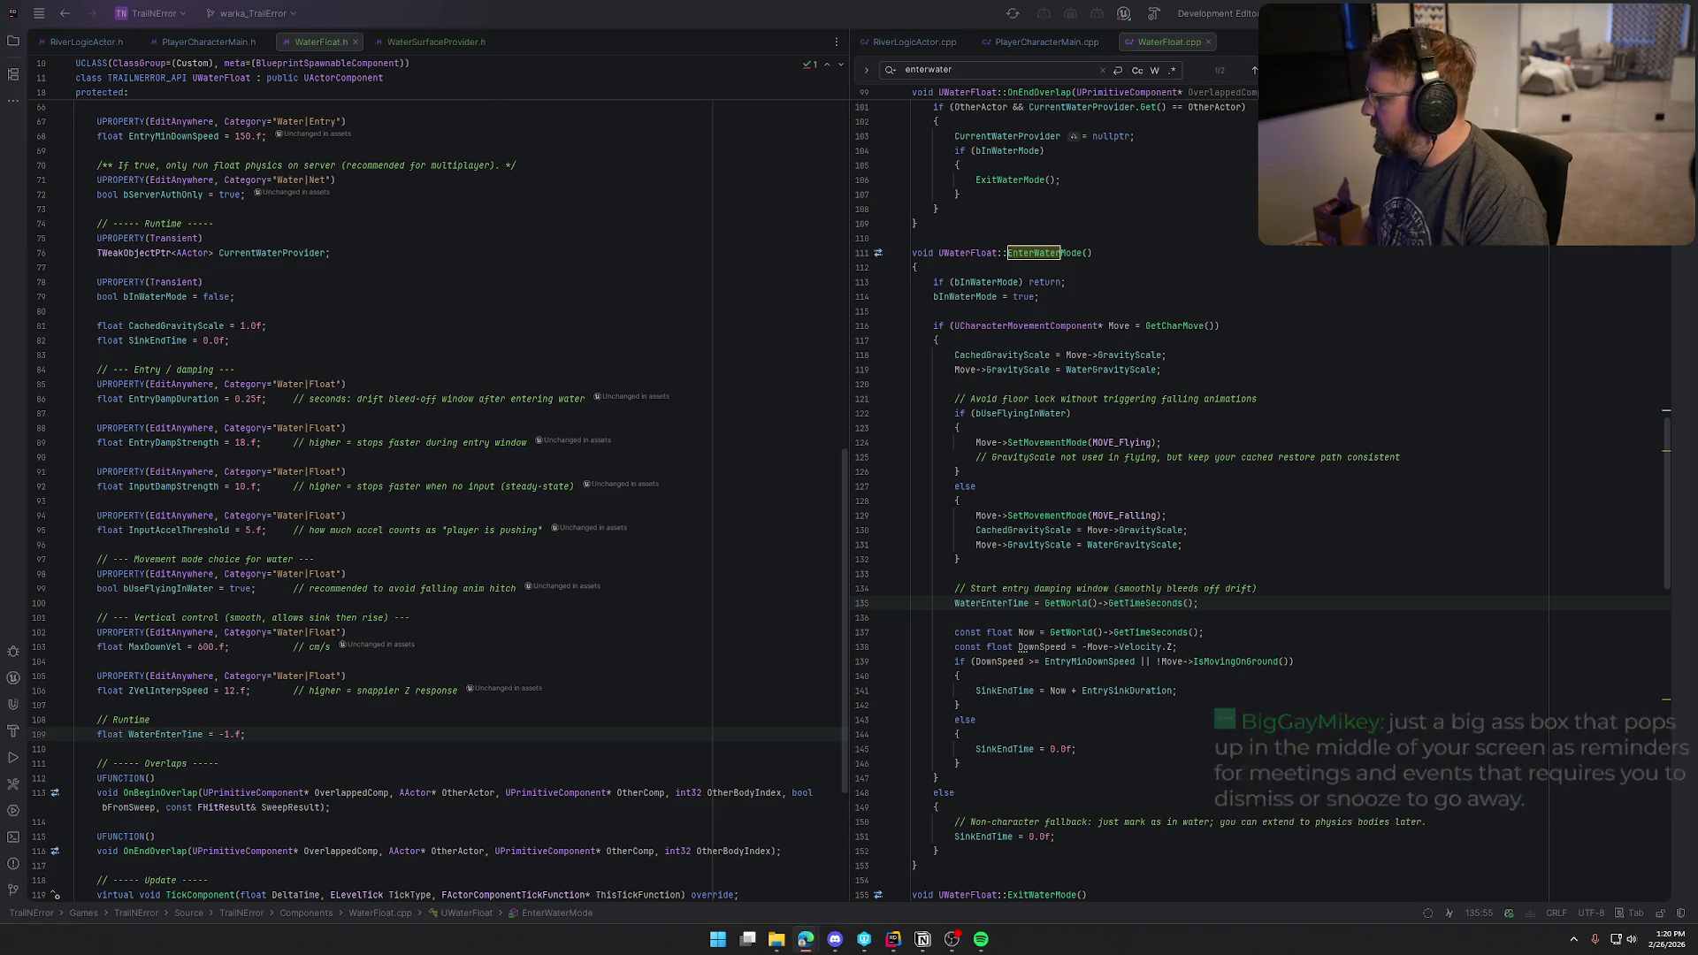
Step: Replace the entire EnterWaterMode function with the new version that records WaterEnterTime
click(916, 253)
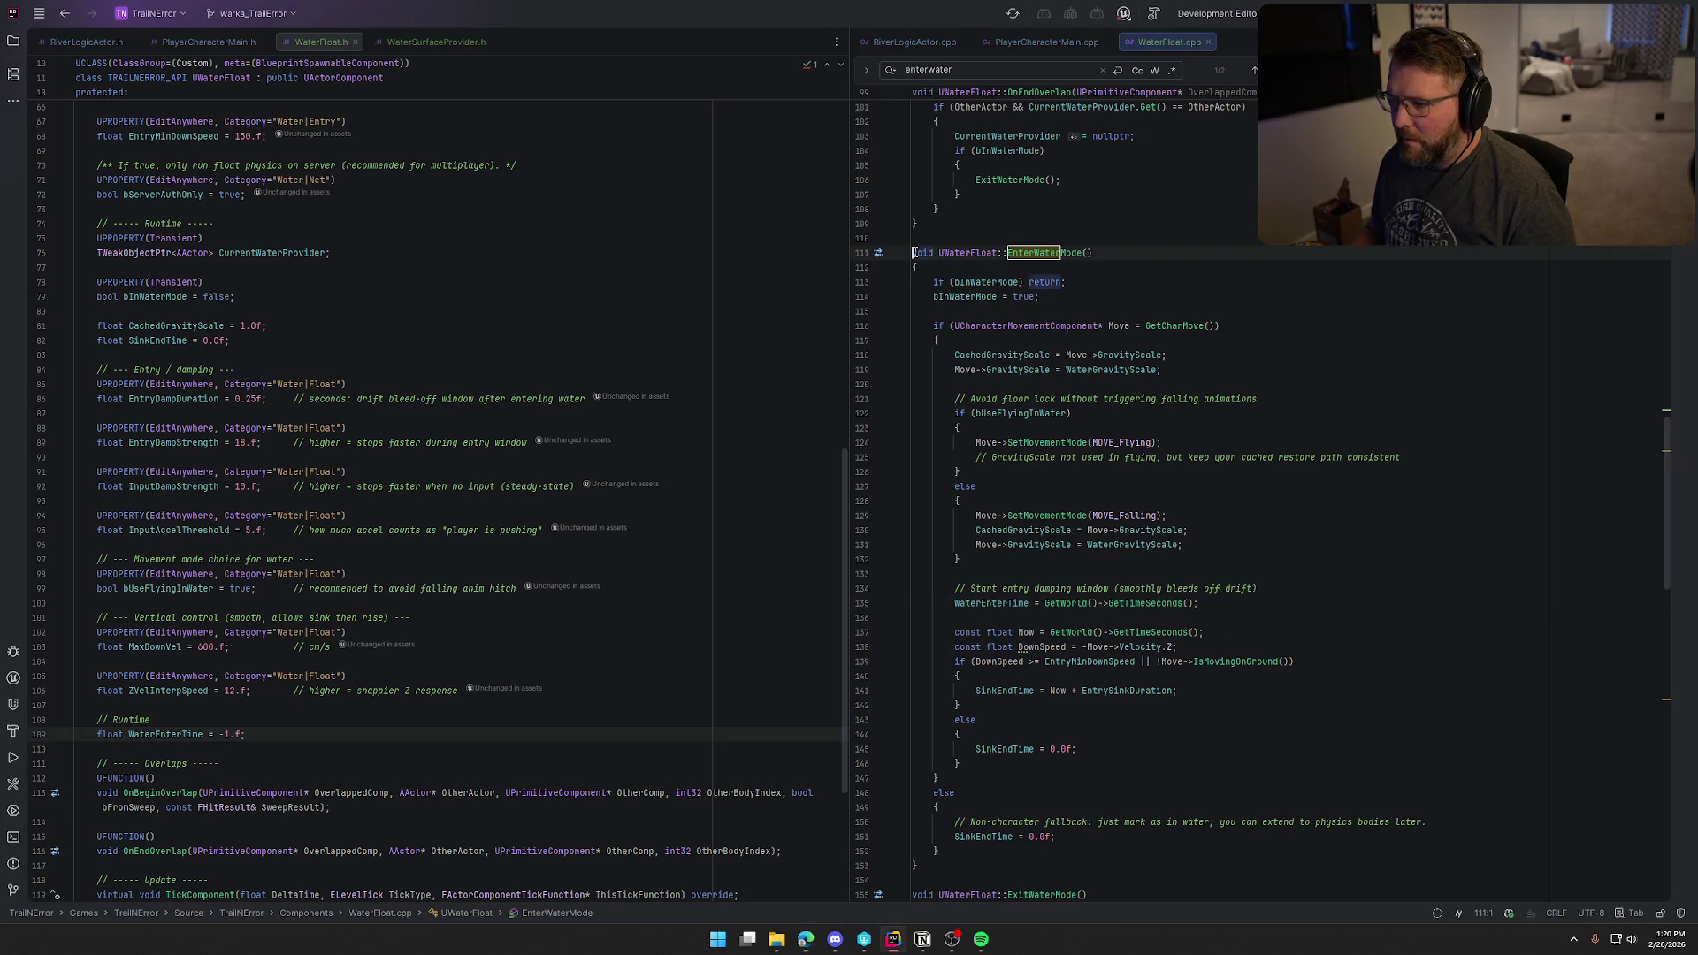
scroll(1061, 486, down, 3)
shift+click(973, 734)
text(void UWaterFloat::EnterWaterMode() { 	if (bInWaterMode) return; 	bInWaterMode = true;  	if (UCharacterMovementComponent* Move = GetCharMove()) 	{ 		// cache restore values 		CachedGravityScale = Move->GravityScale;  		if (bUseFlyingInWater) 		{ 			Move->SetMovementMode(MOVE_Flying); 		} 		else 		{ 			Move->GravityScale = WaterGravityScale; 			Move->SetMovementMode(MOVE_Falling); 		}  		WaterEnterTime = GetWorld()->GetTimeSeconds();  		// Sink window if we jumped/fell in (keep your existing logic) 		const float Now = WaterEnterTime; 		const float DownSpeed = -Move->Velocity.Z; 		if (DownSpeed >= EntryMinDownSpeed || !Move->IsMovingOnGround()) 		{ 			SinkEndTime = Now + EntrySinkDuration; 		} 		else 		{ 			SinkEndTime = 0.0f; 		} 	} 	else 	{ 		SinkEndTime = 0.0f; 		WaterEnterTime = -1.f; 	} })
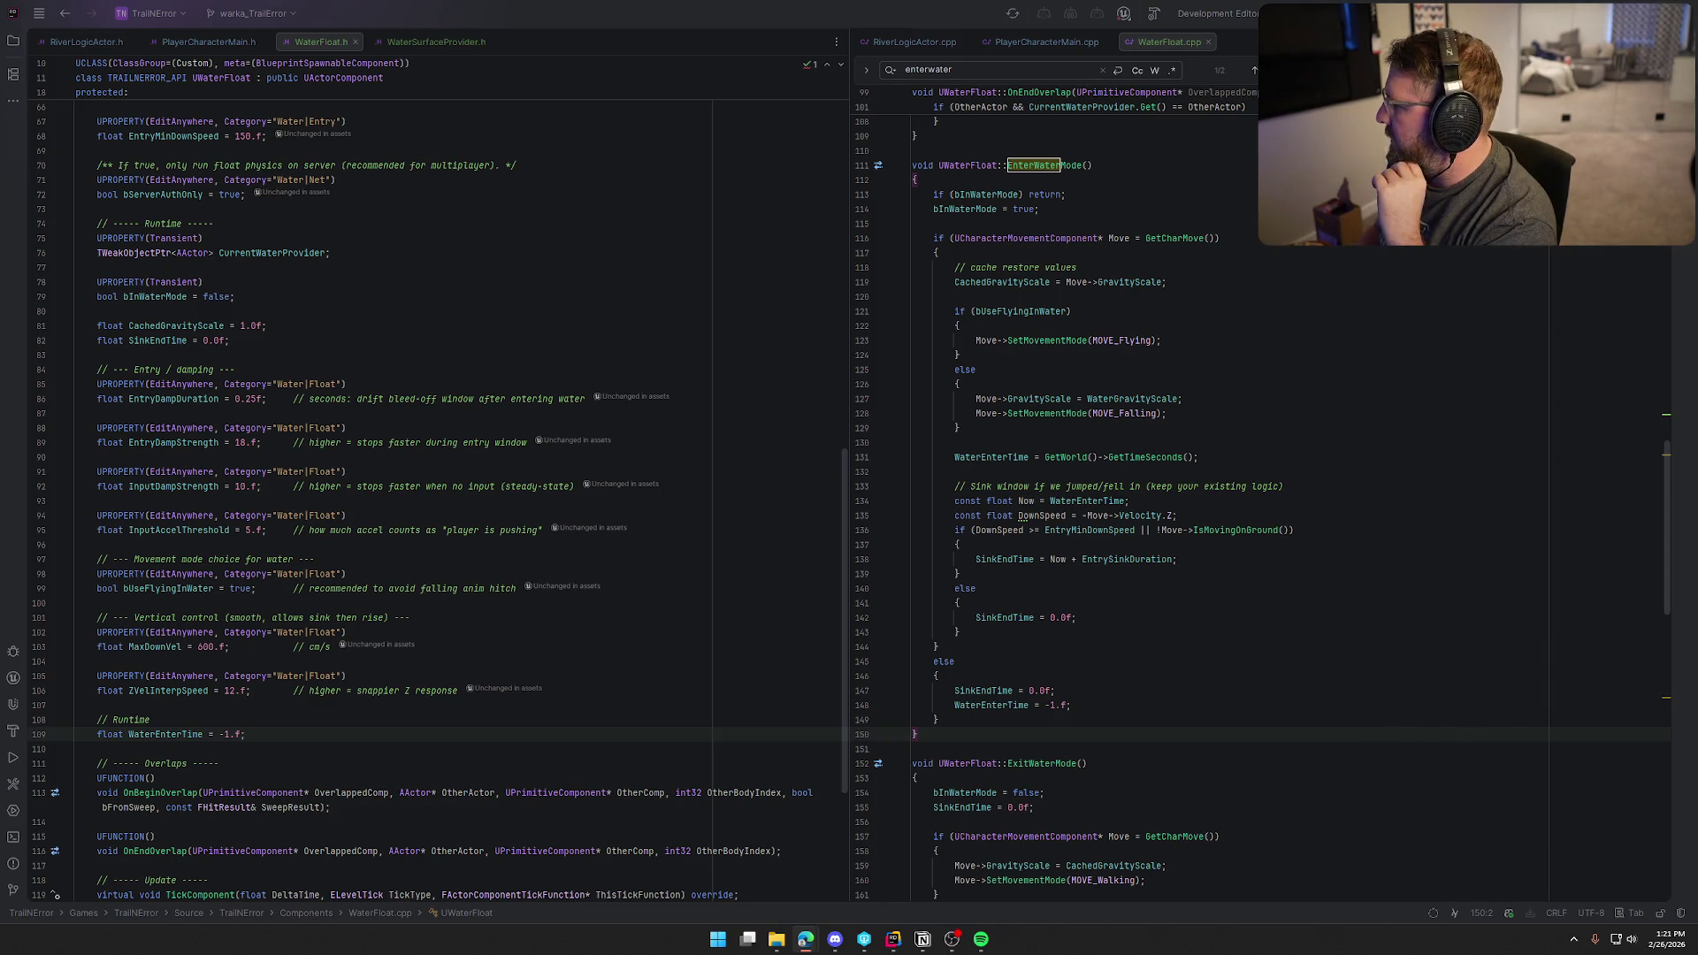
scroll(1311, 611, down, 6)
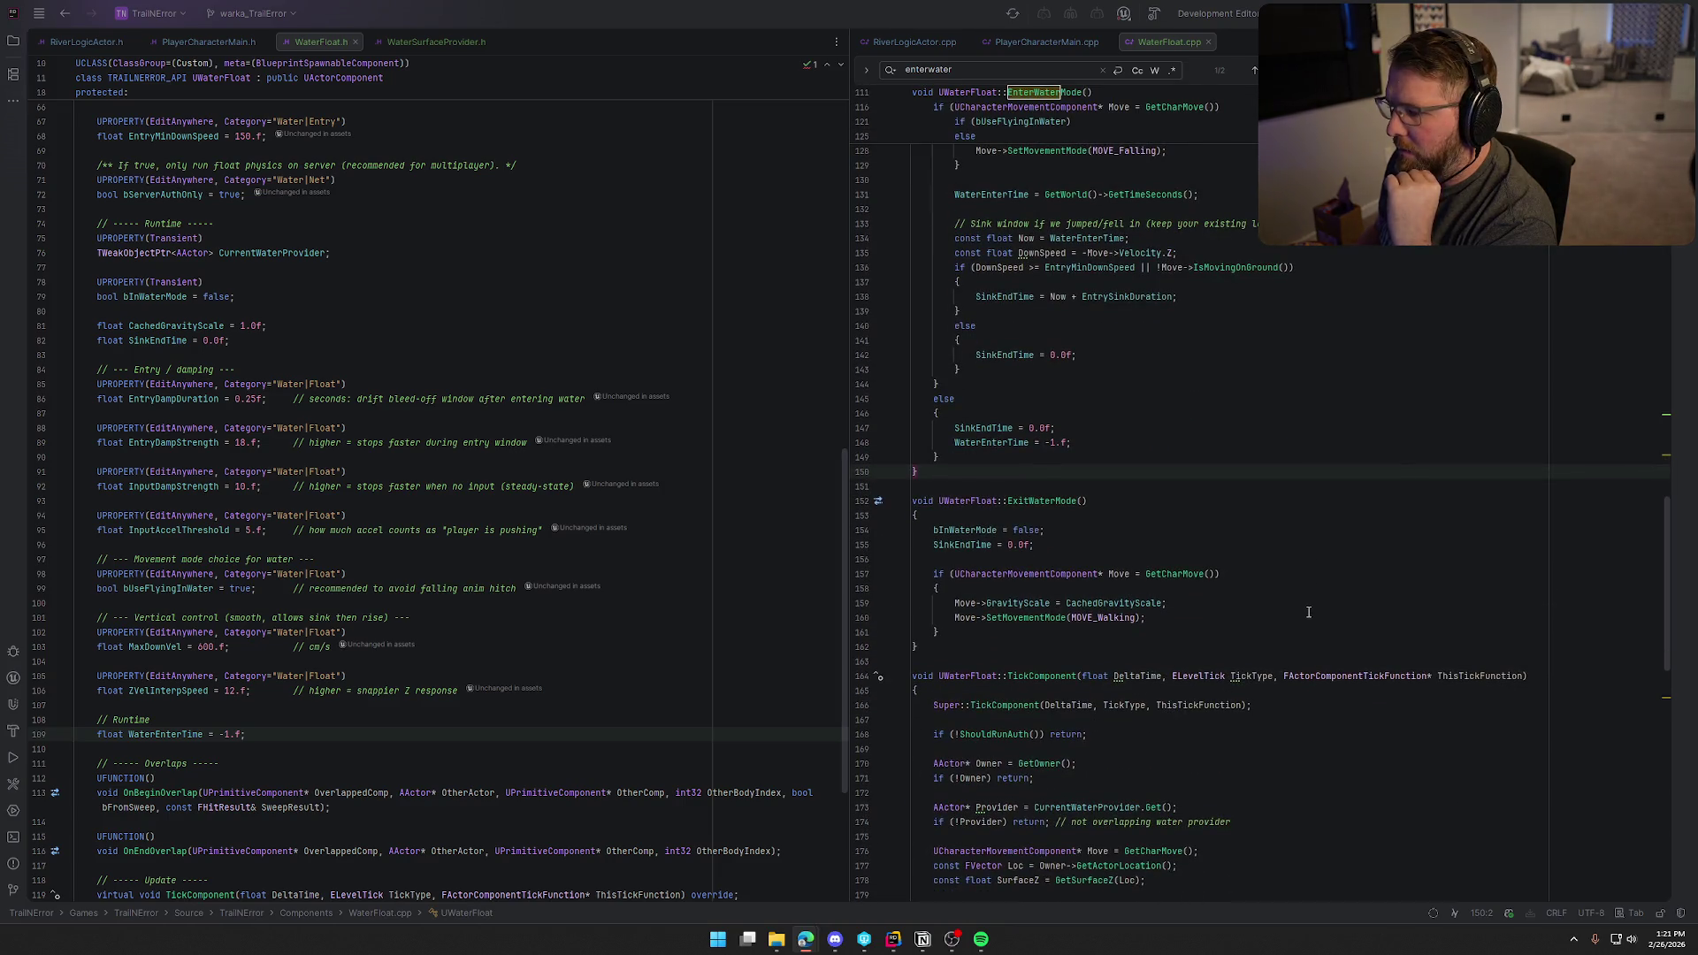
Step: Paste the updated ExitWaterMode that sets WaterEnterTime = -1.f, then scroll down to TickComponent
click(927, 643)
shift+click(916, 502)
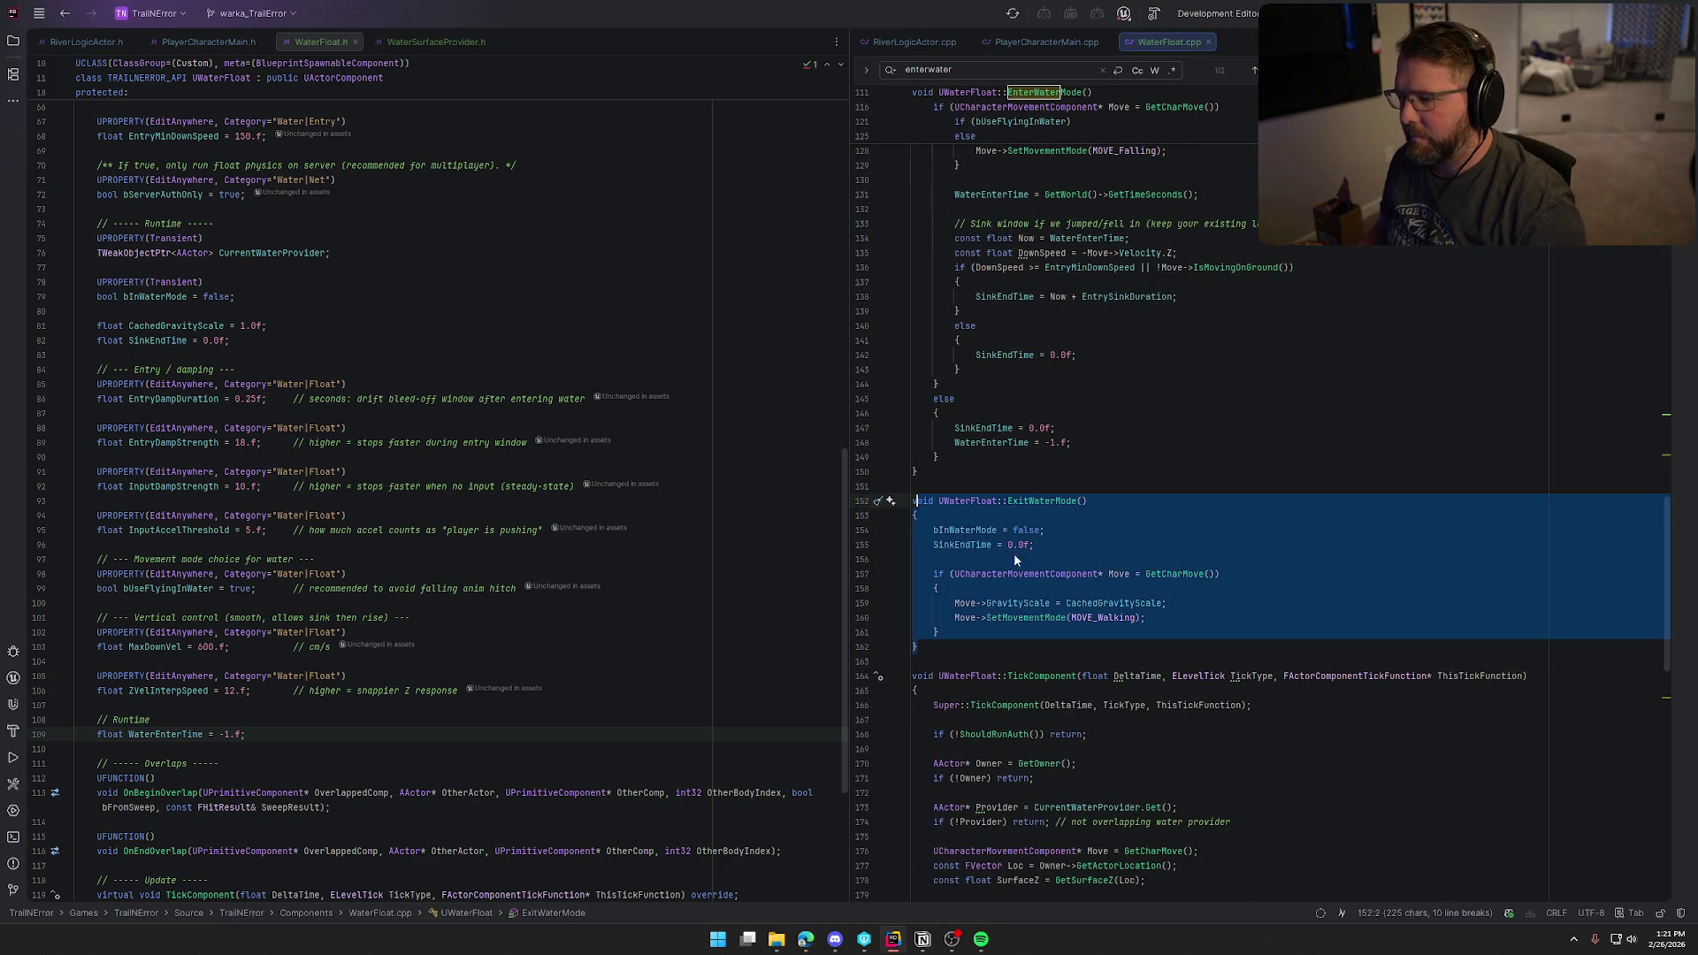
text(void UWaterFloat::ExitWaterMode() { 	bInWaterMode = false; 	SinkEndTime = 0.0f; 	WaterEnterTime = -1.f;  	if (UCharacterMovementComponent* Move = GetCharMove()) 	{ 		Move->GravityScale = CachedGravityScale; 		Move->SetMovementMode(MOVE_Walking); 	} })
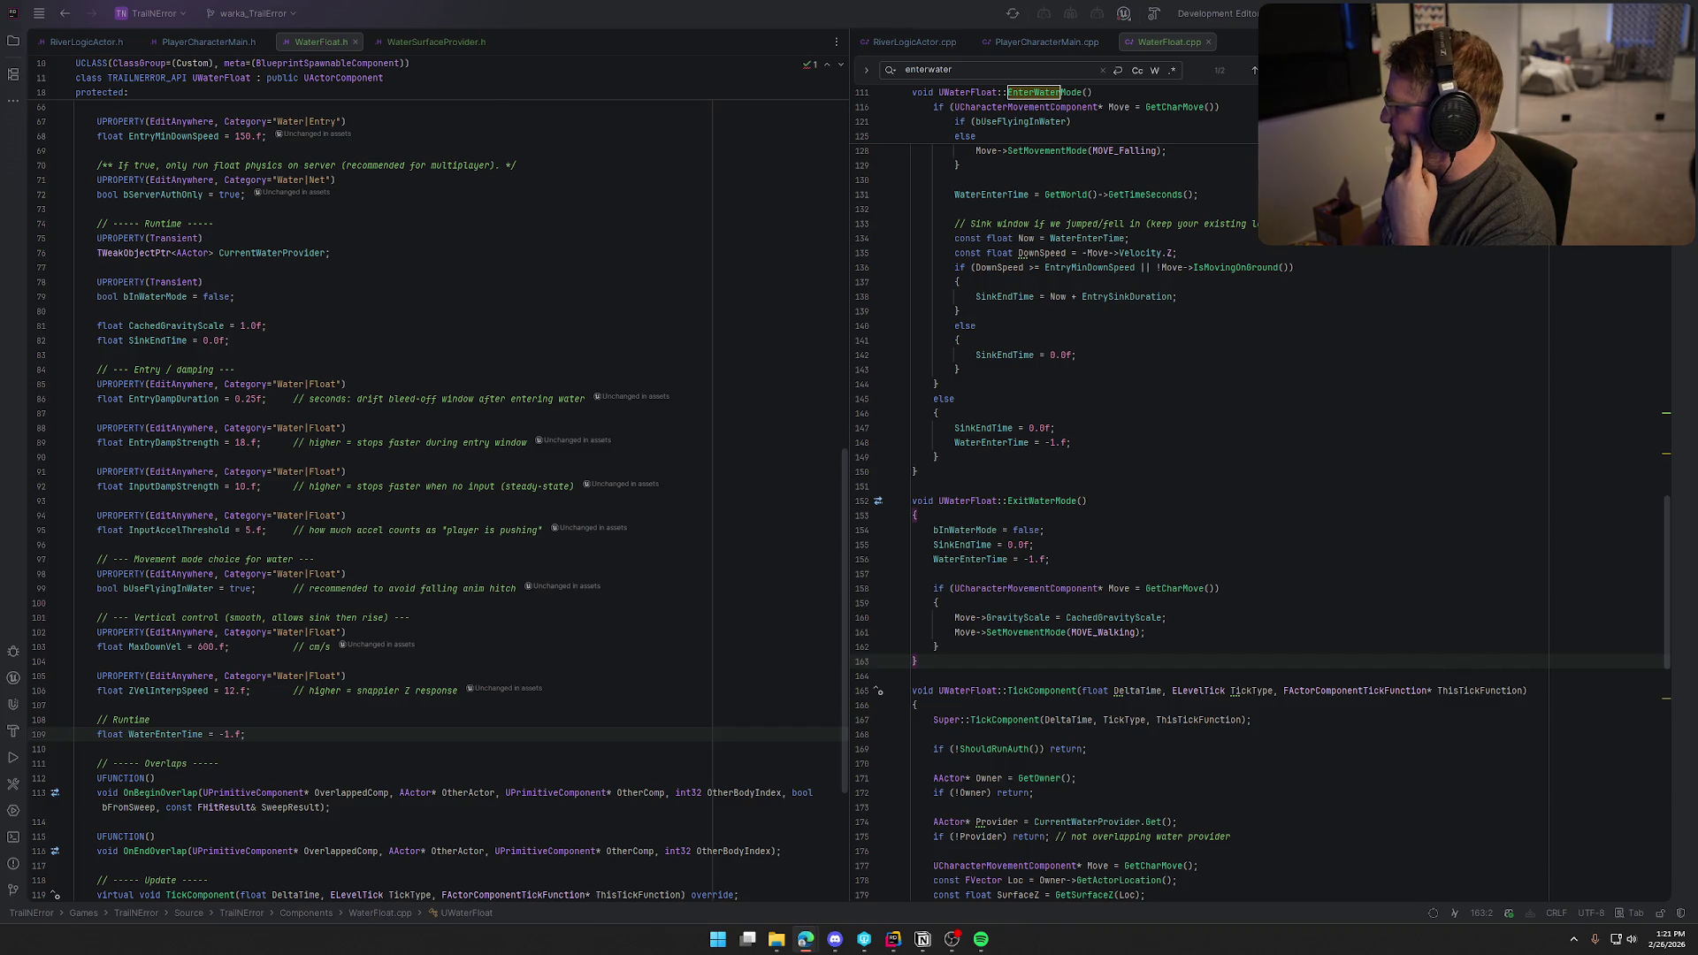
click(1309, 545)
scroll(1345, 531, down, 9)
scroll(1345, 531, down, 3)
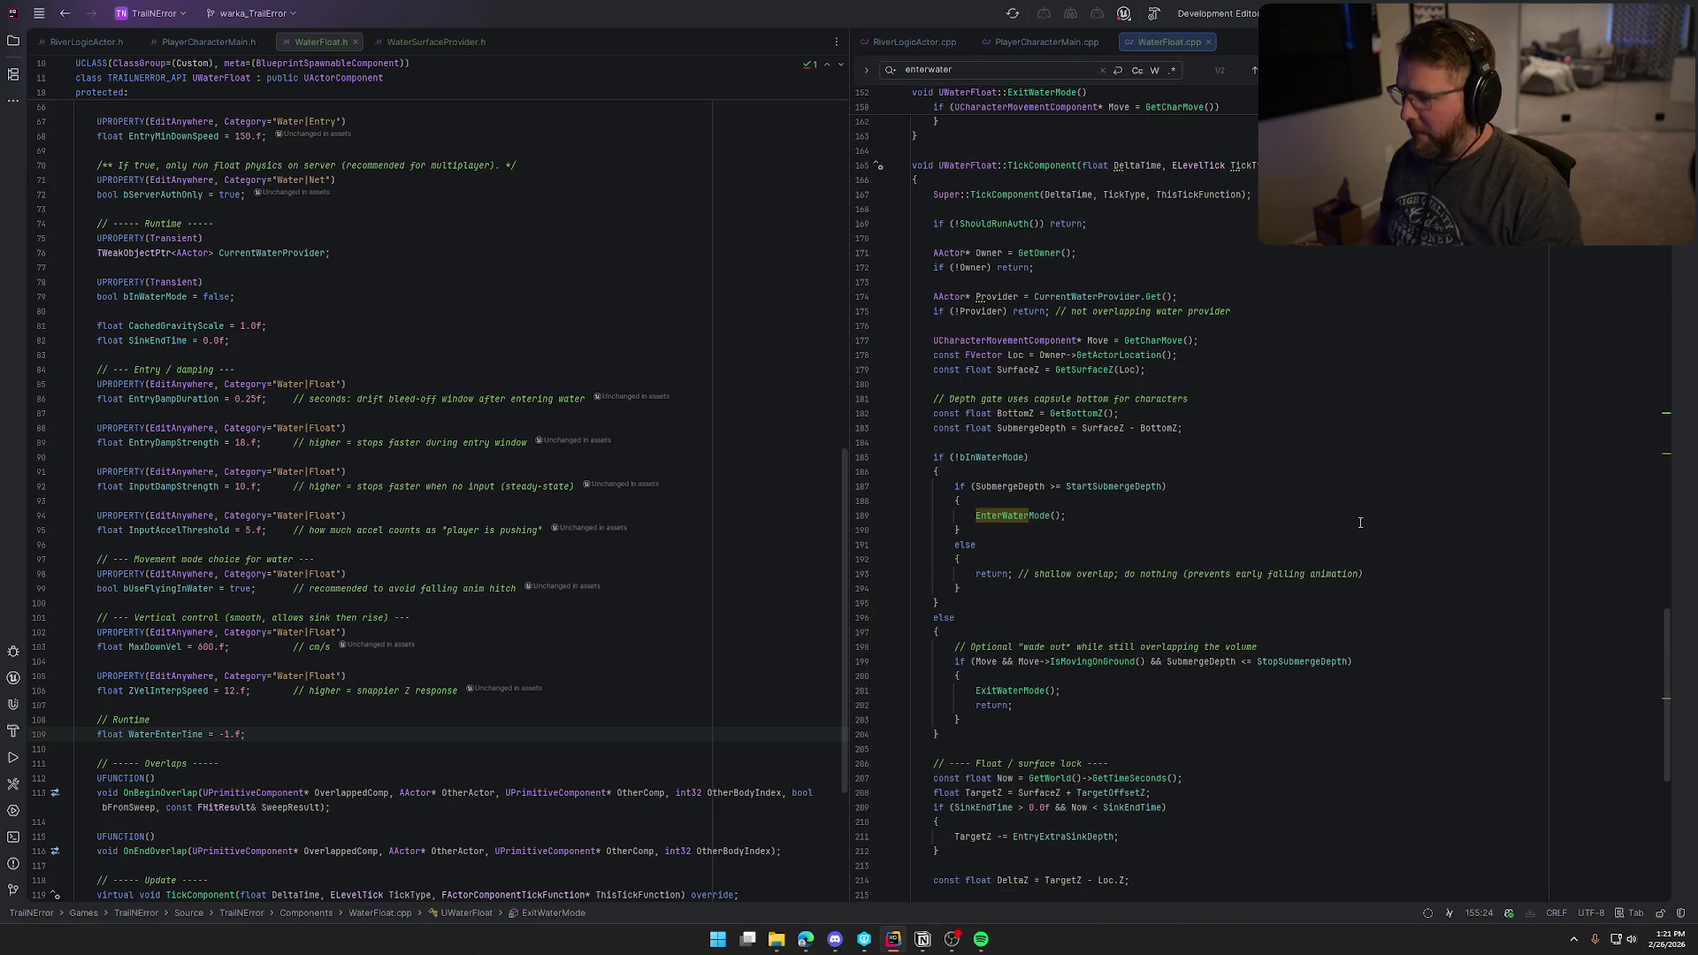
key(Escape)
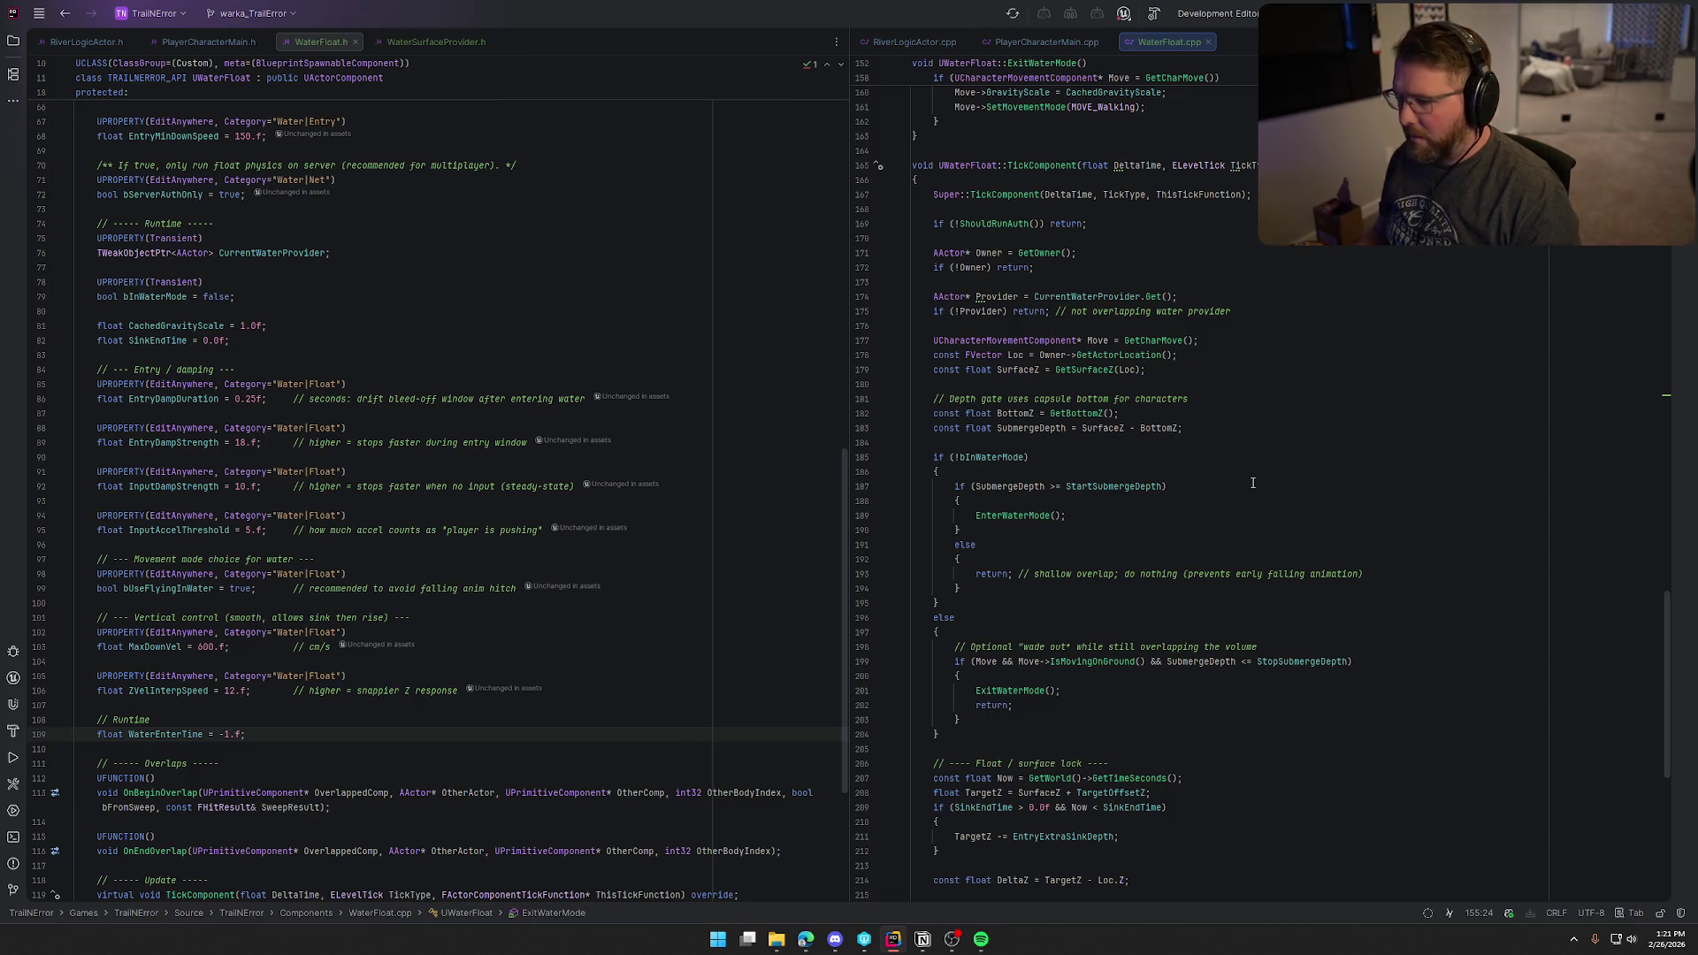
scroll(1252, 483, down, 11)
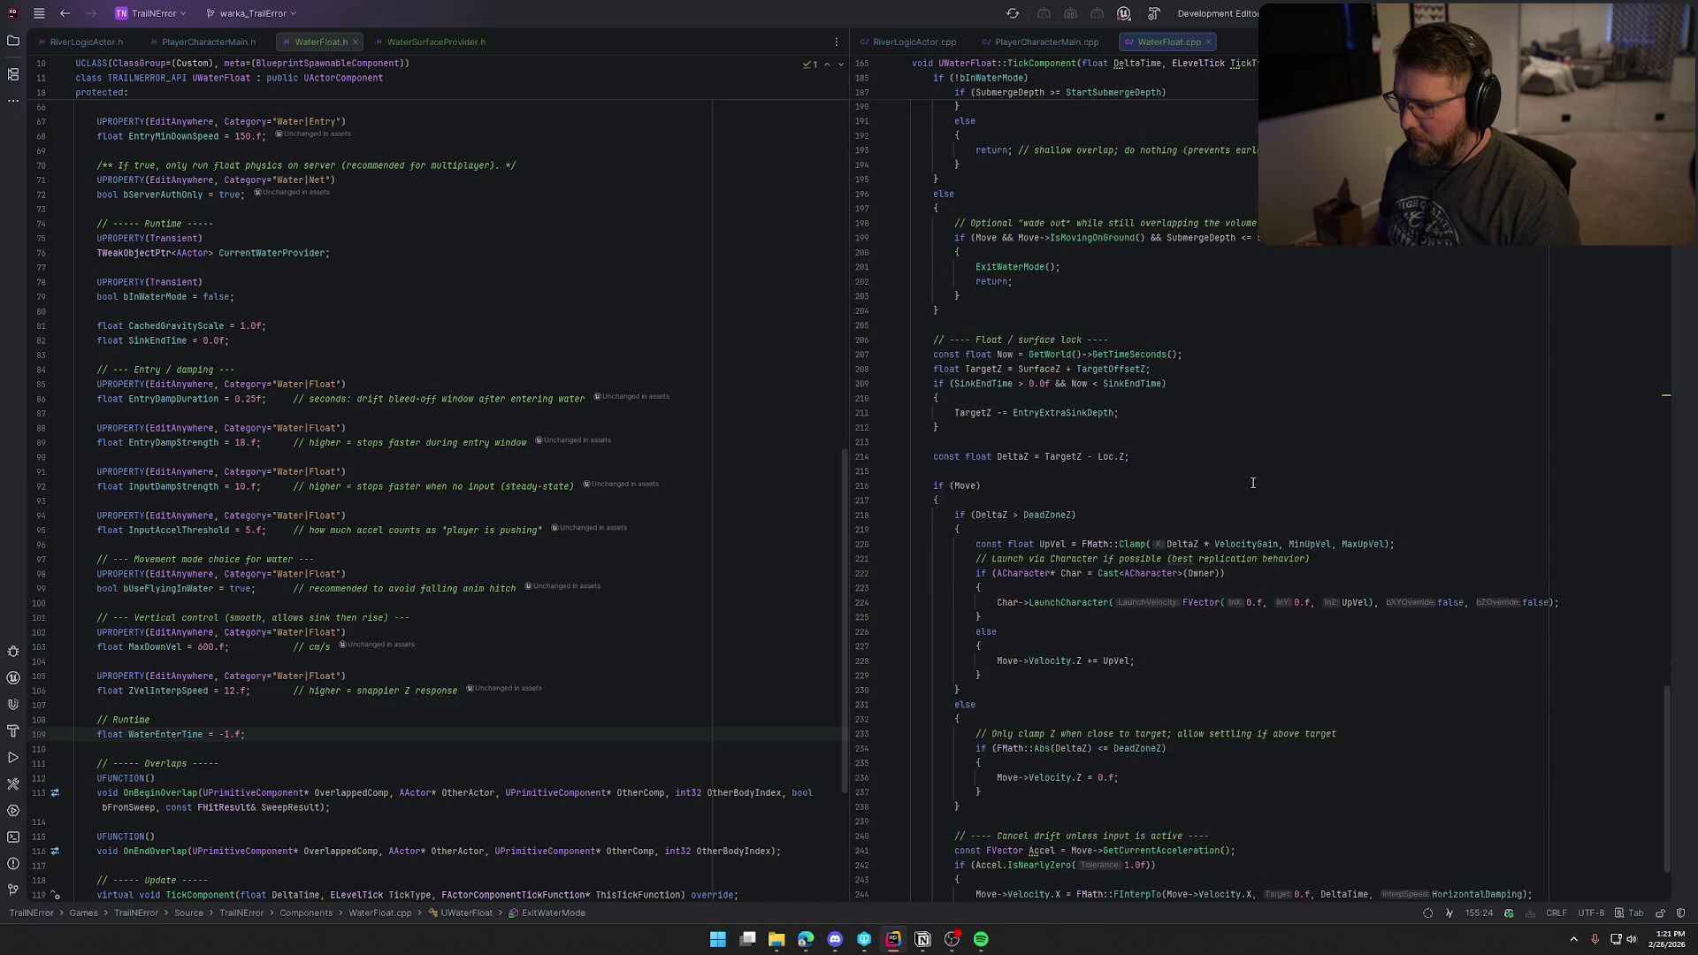
scroll(1252, 483, down, 2)
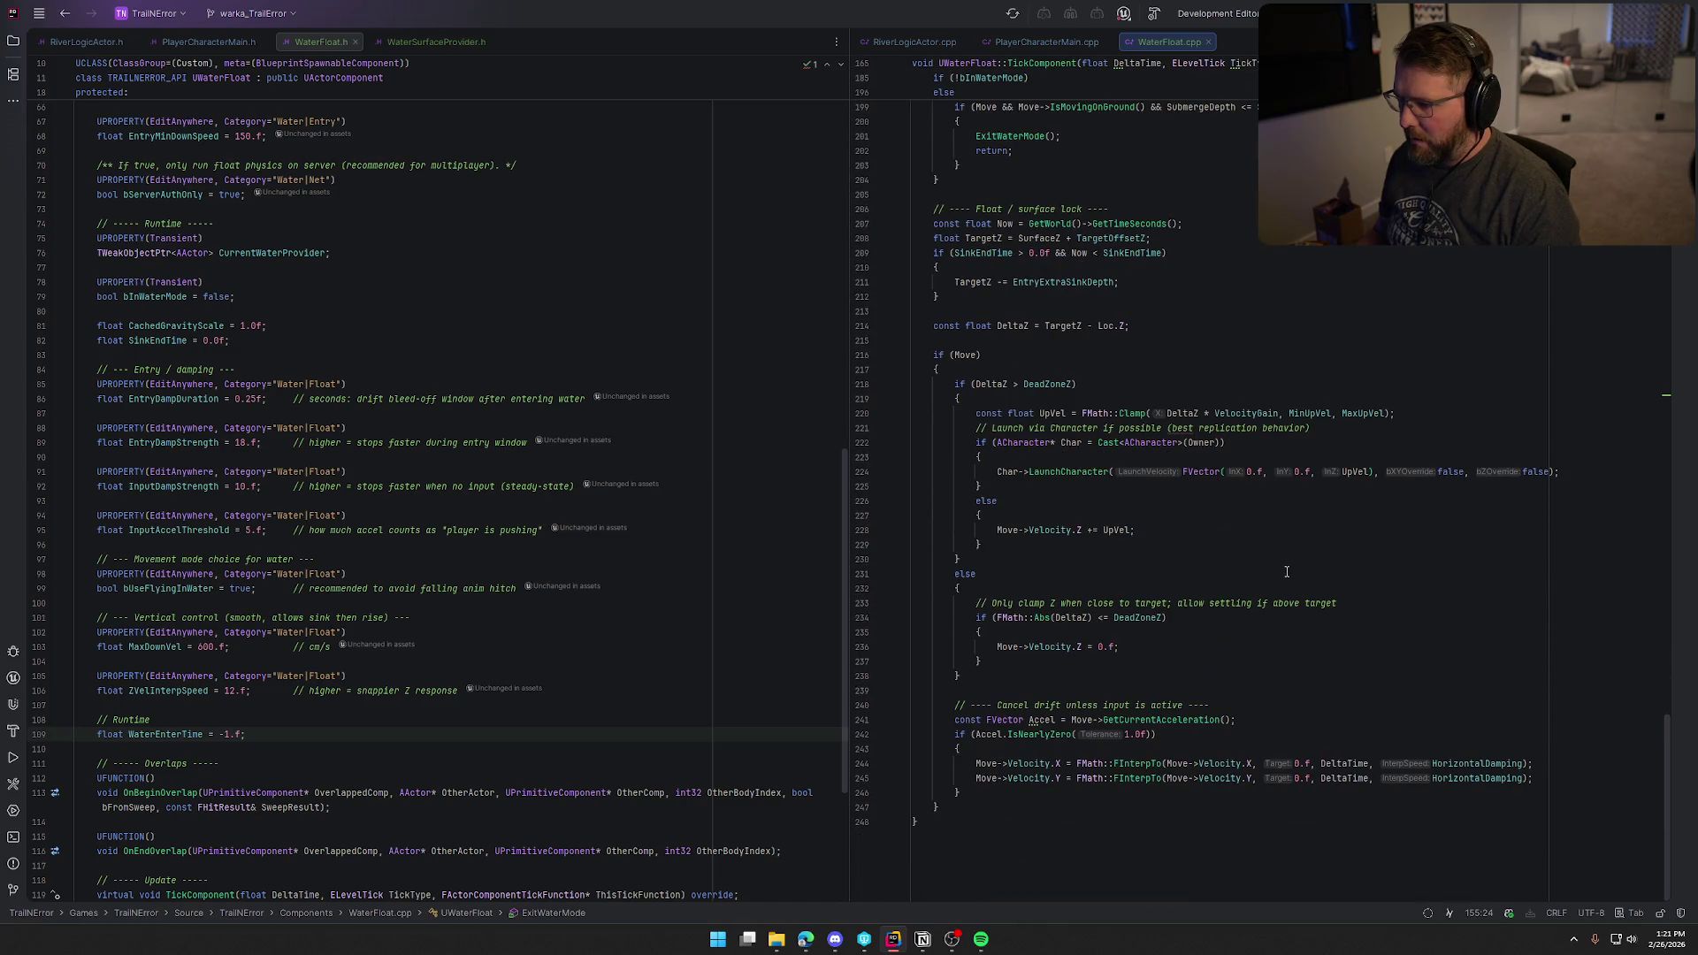
Step: Find 'accel =' and replace the drift-cancel block with Damp code using EntryDampStrength and InputDampStrength
key(ctrl+f)
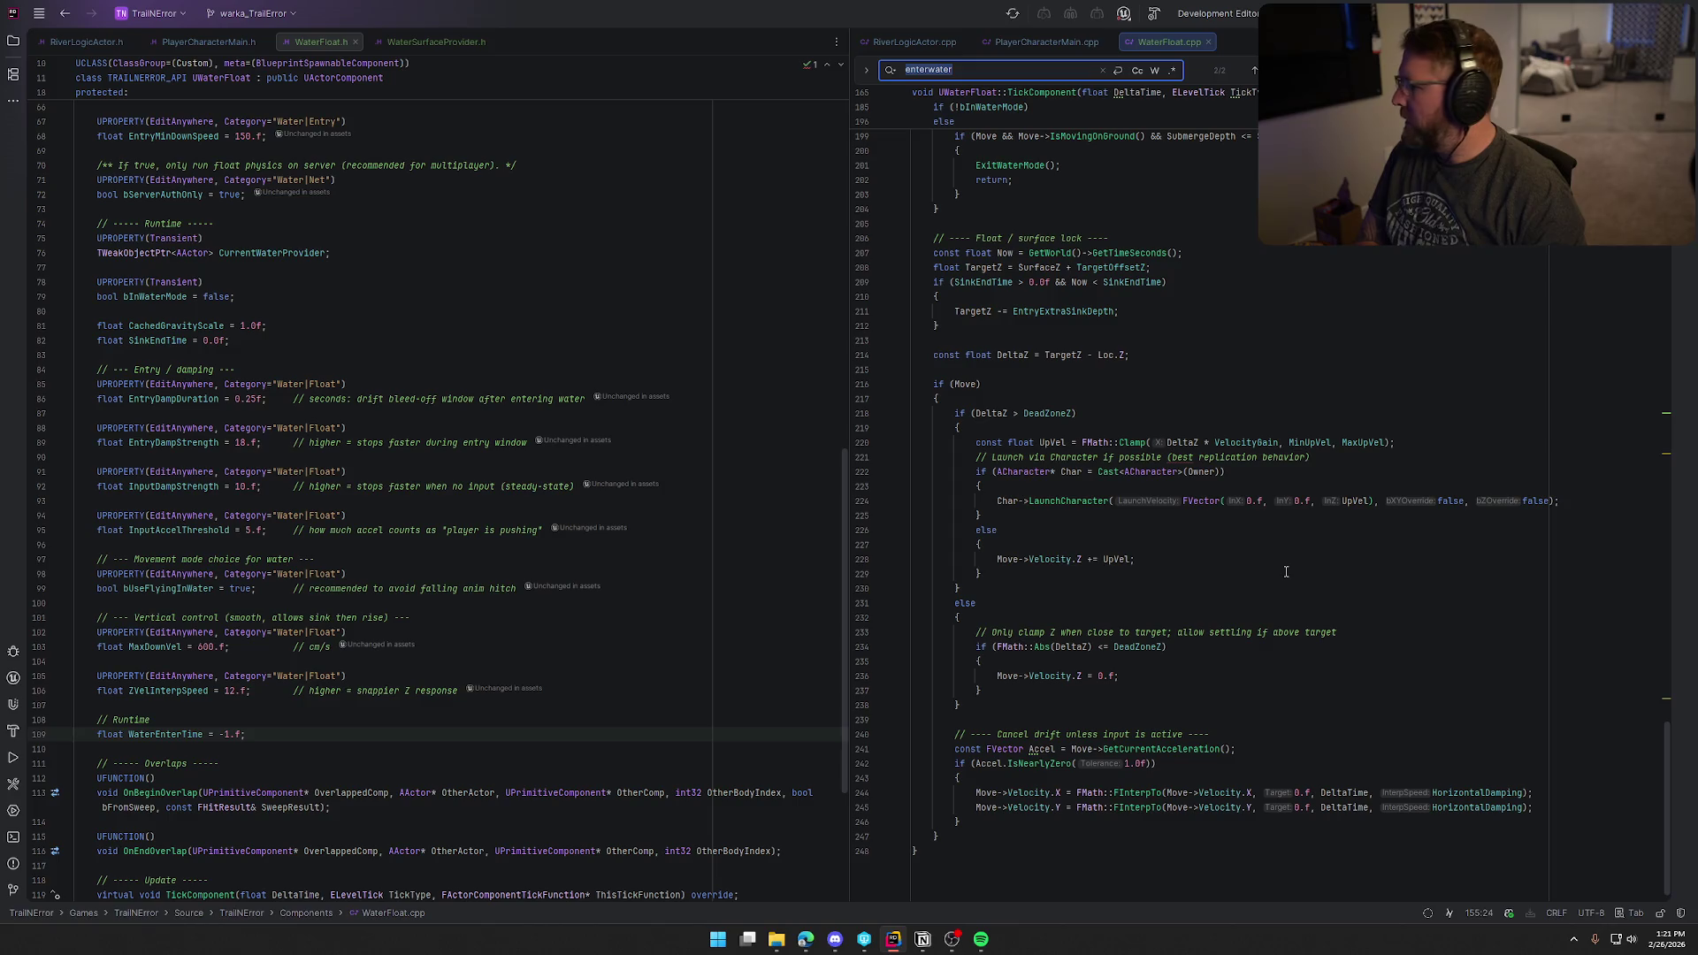
text(accel)
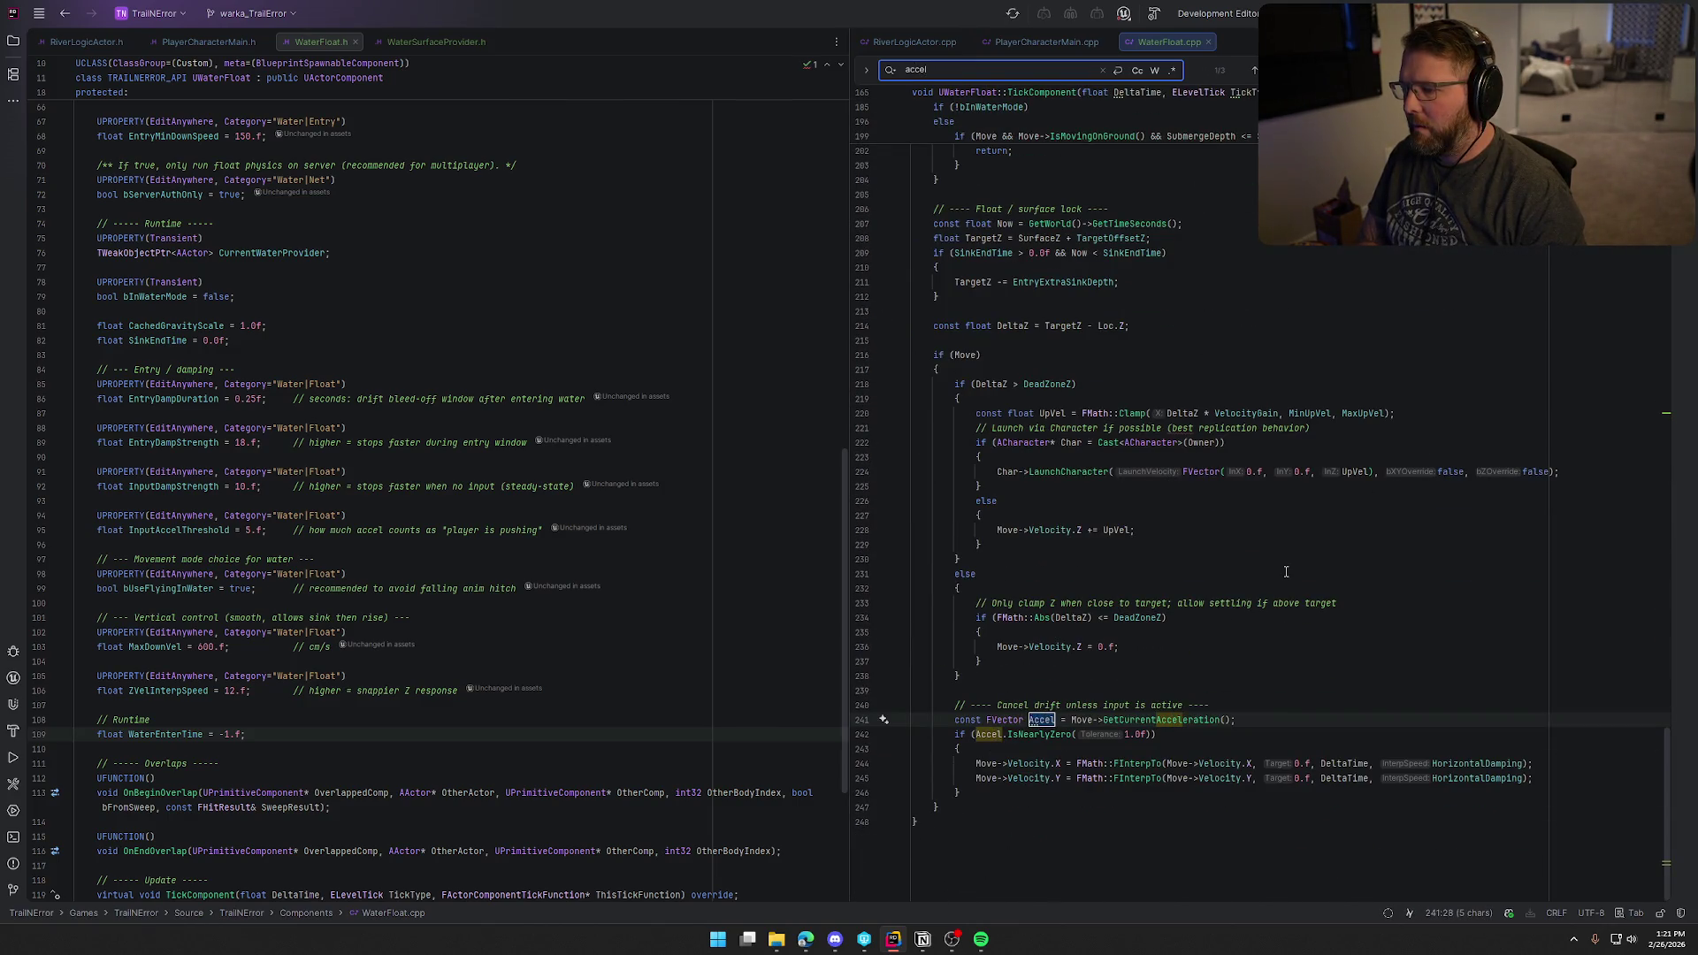
text( =)
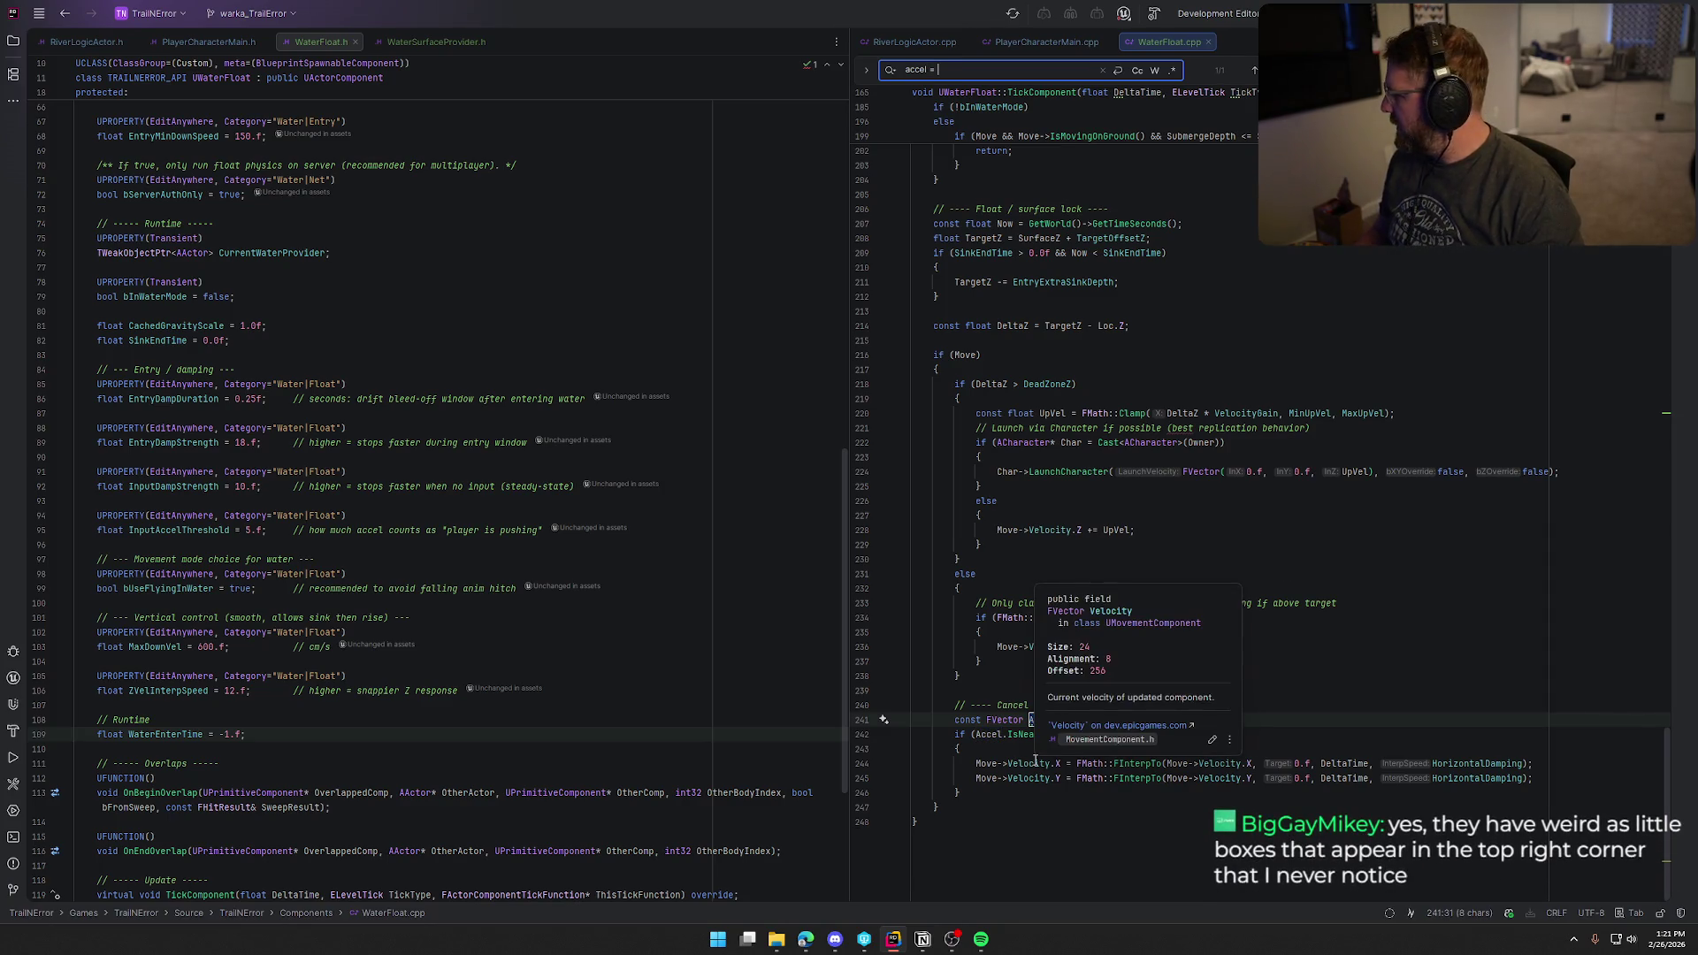
key(alt+Tab)
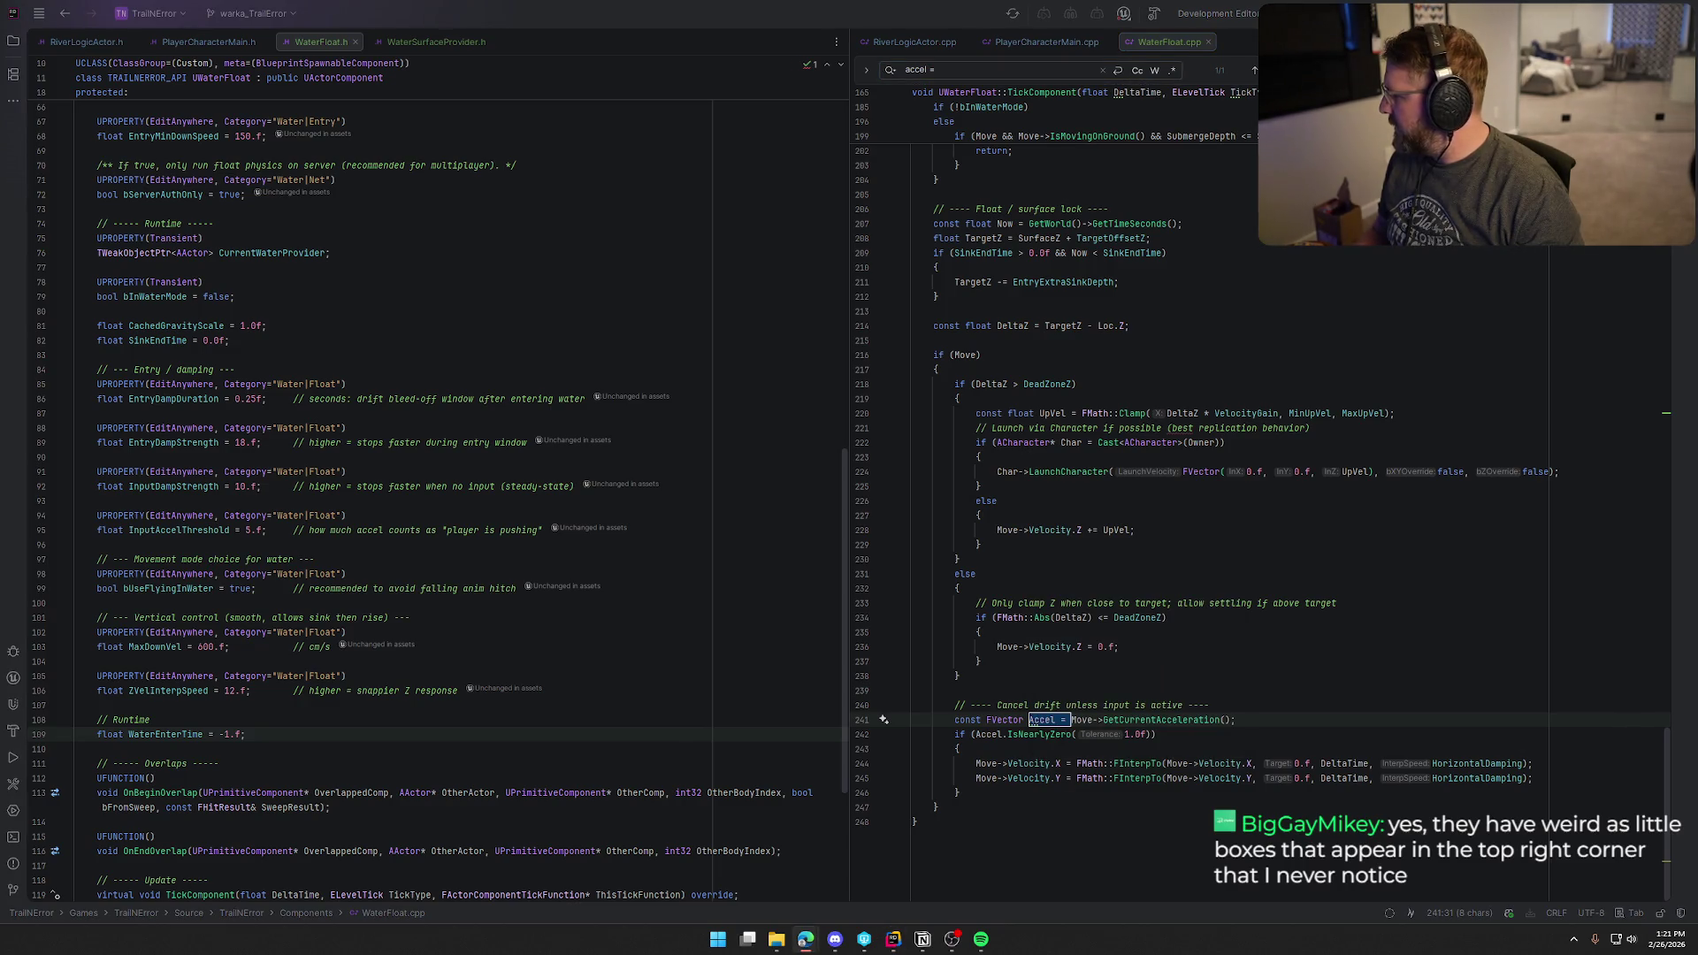
shift+click(972, 794)
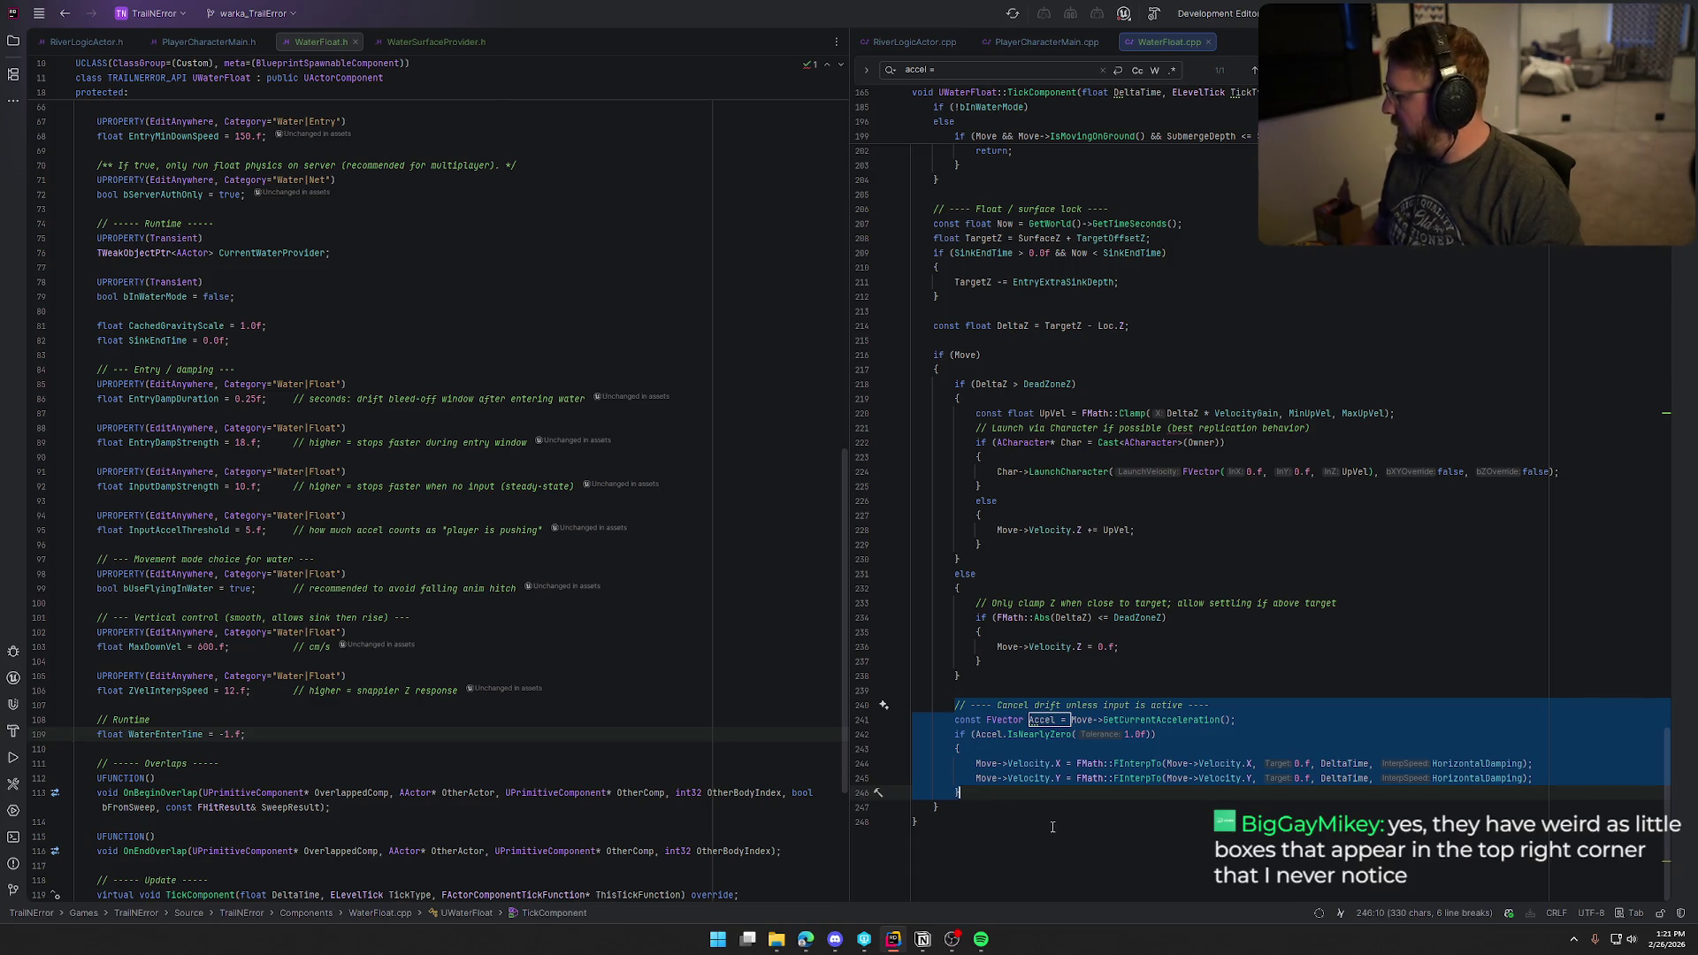
text(const FVector Accel = Move->GetCurrentAcceleration(); 		const bool bHasInput = Accel.SizeSquared2D() > FMath::Square(InputAccelThreshold);  		float Damp = 0.f;  		// Entry window: stronger damping to eliminate carryover drift smoothly 		if (WaterEnterTime > 0.f) 		{ 			const float T = GetWorld()->GetTimeSeconds() - WaterEnterTime; 			if (T < EntryDampDuration && !bHasInput) 			{ 				Damp = EntryDampStrength; // strong, but smooth 			} 		}  		// Steady-state: if no input, drift to stop 		if (!bHasInput) 		{ 			Damp = FMath::Max(Damp, InputDampStrength); 		}  		if (Damp > 0.f) 		{ 			Move->Velocity.X = FMath::FInterpTo(Move->Velocity.X, 0.f, DeltaTime, Damp); 			Move->Velocity.Y = FMath::FInterpTo(Move->Velocity.Y, 0.f, DeltaTime, Damp); 		})
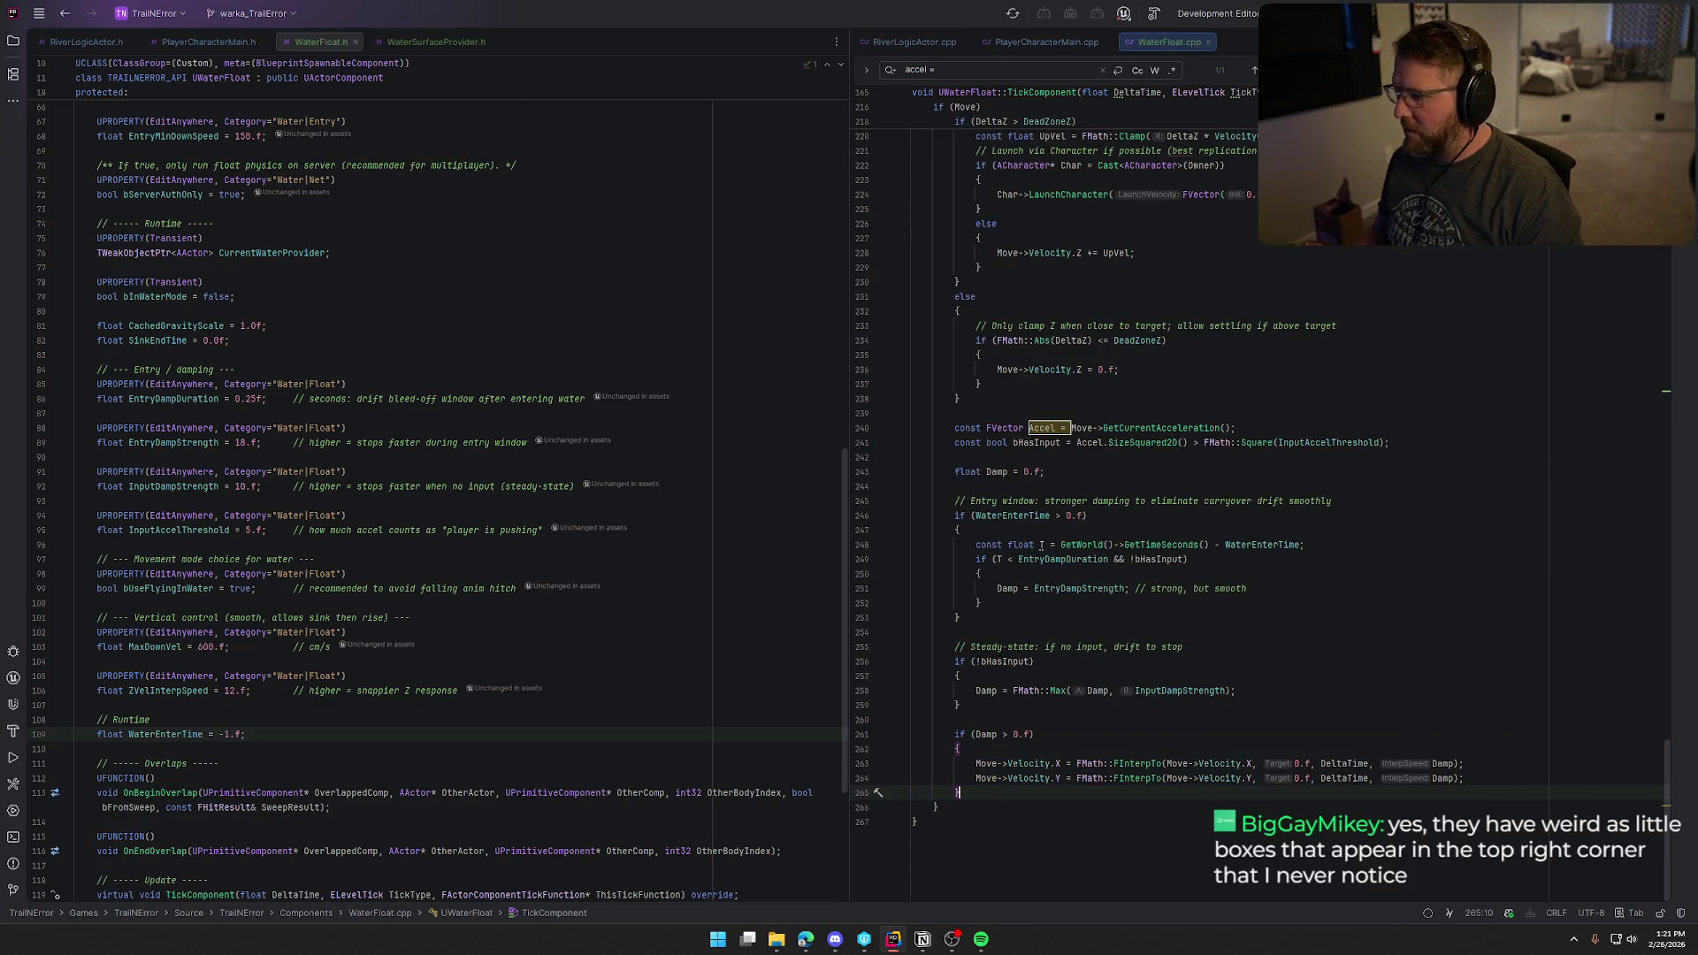
key(Escape)
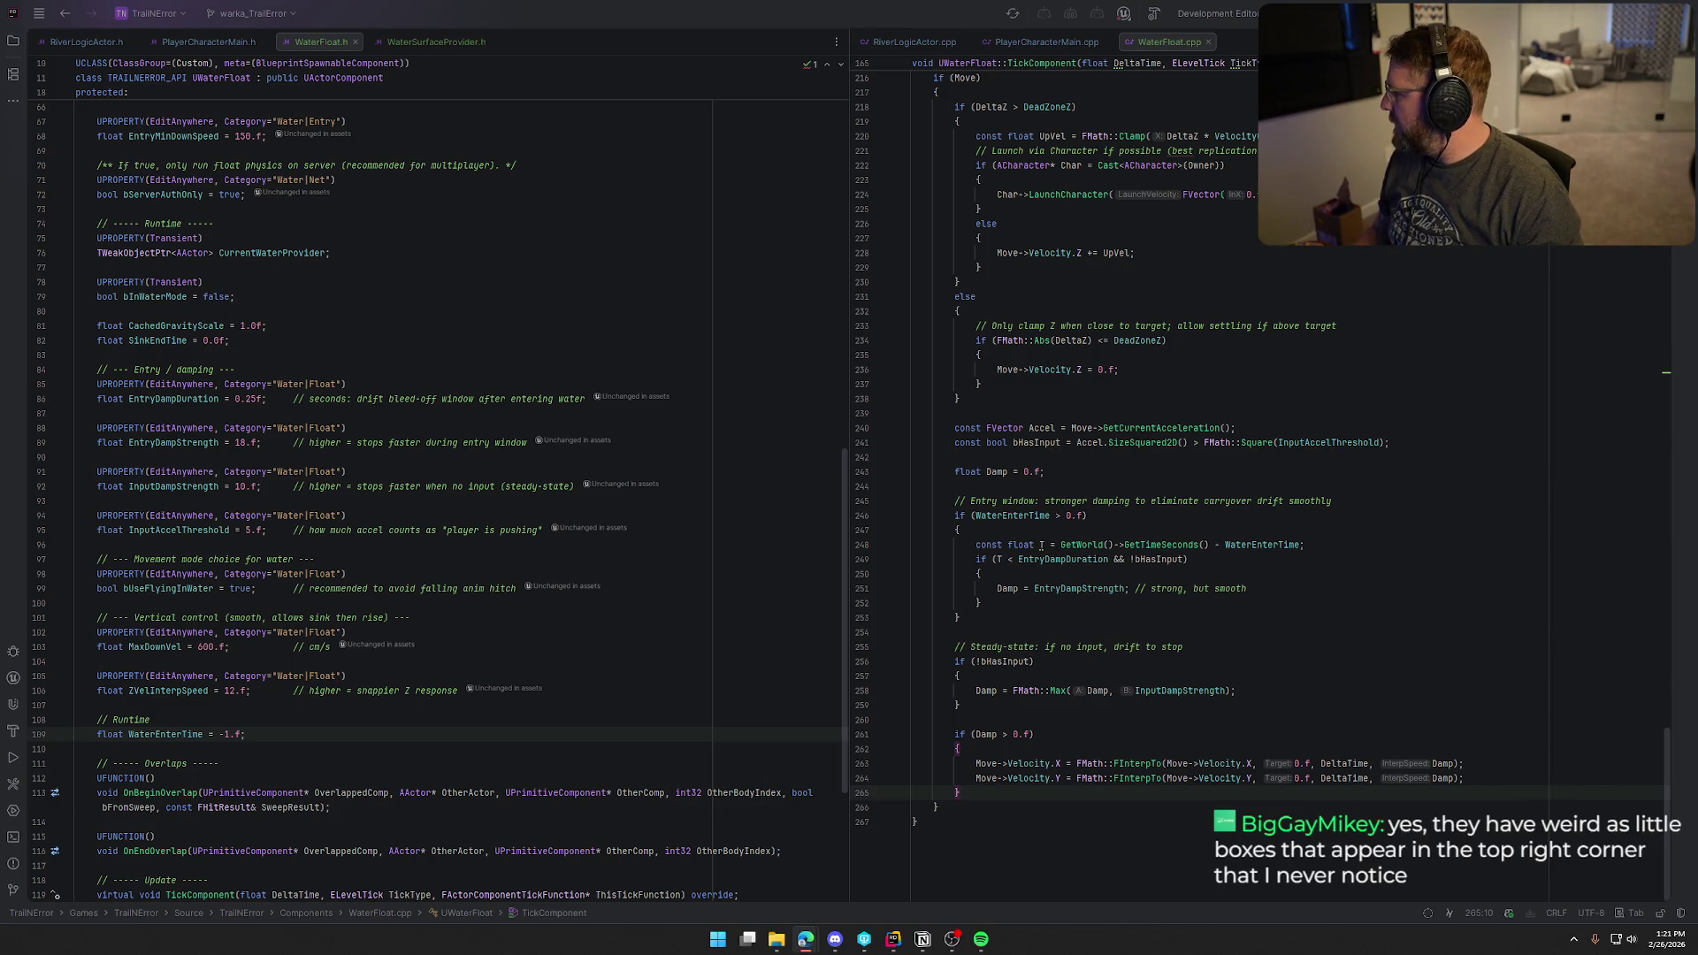
click(1471, 527)
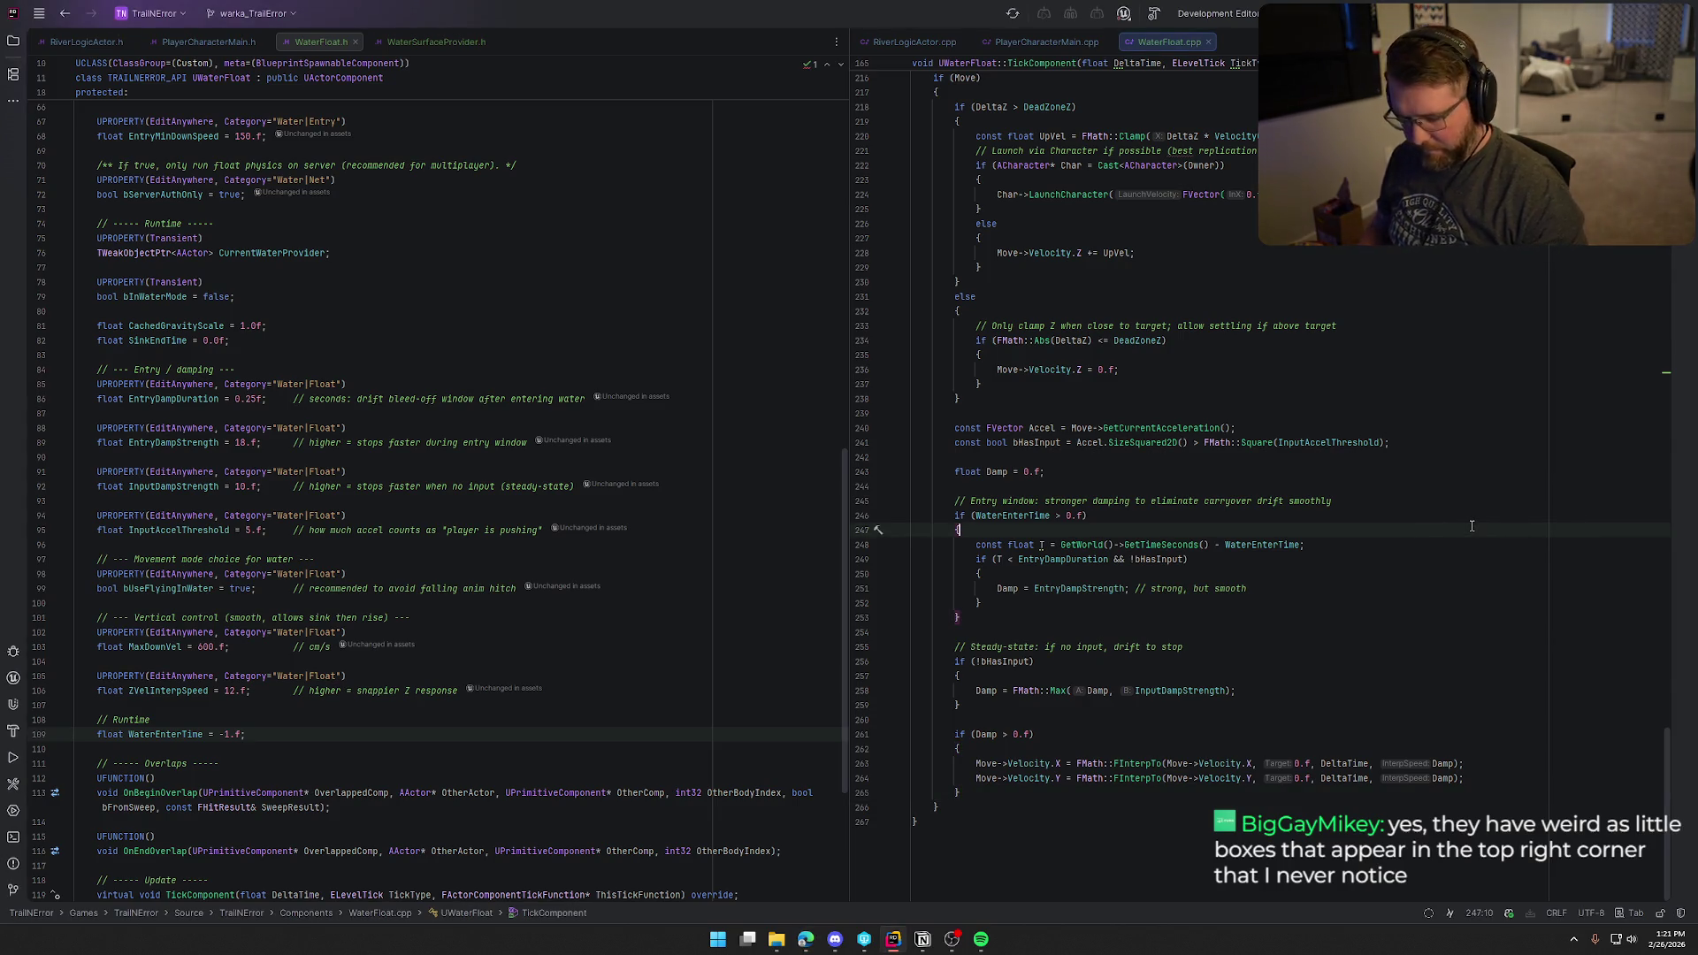
key(ctrl+f)
text(if)
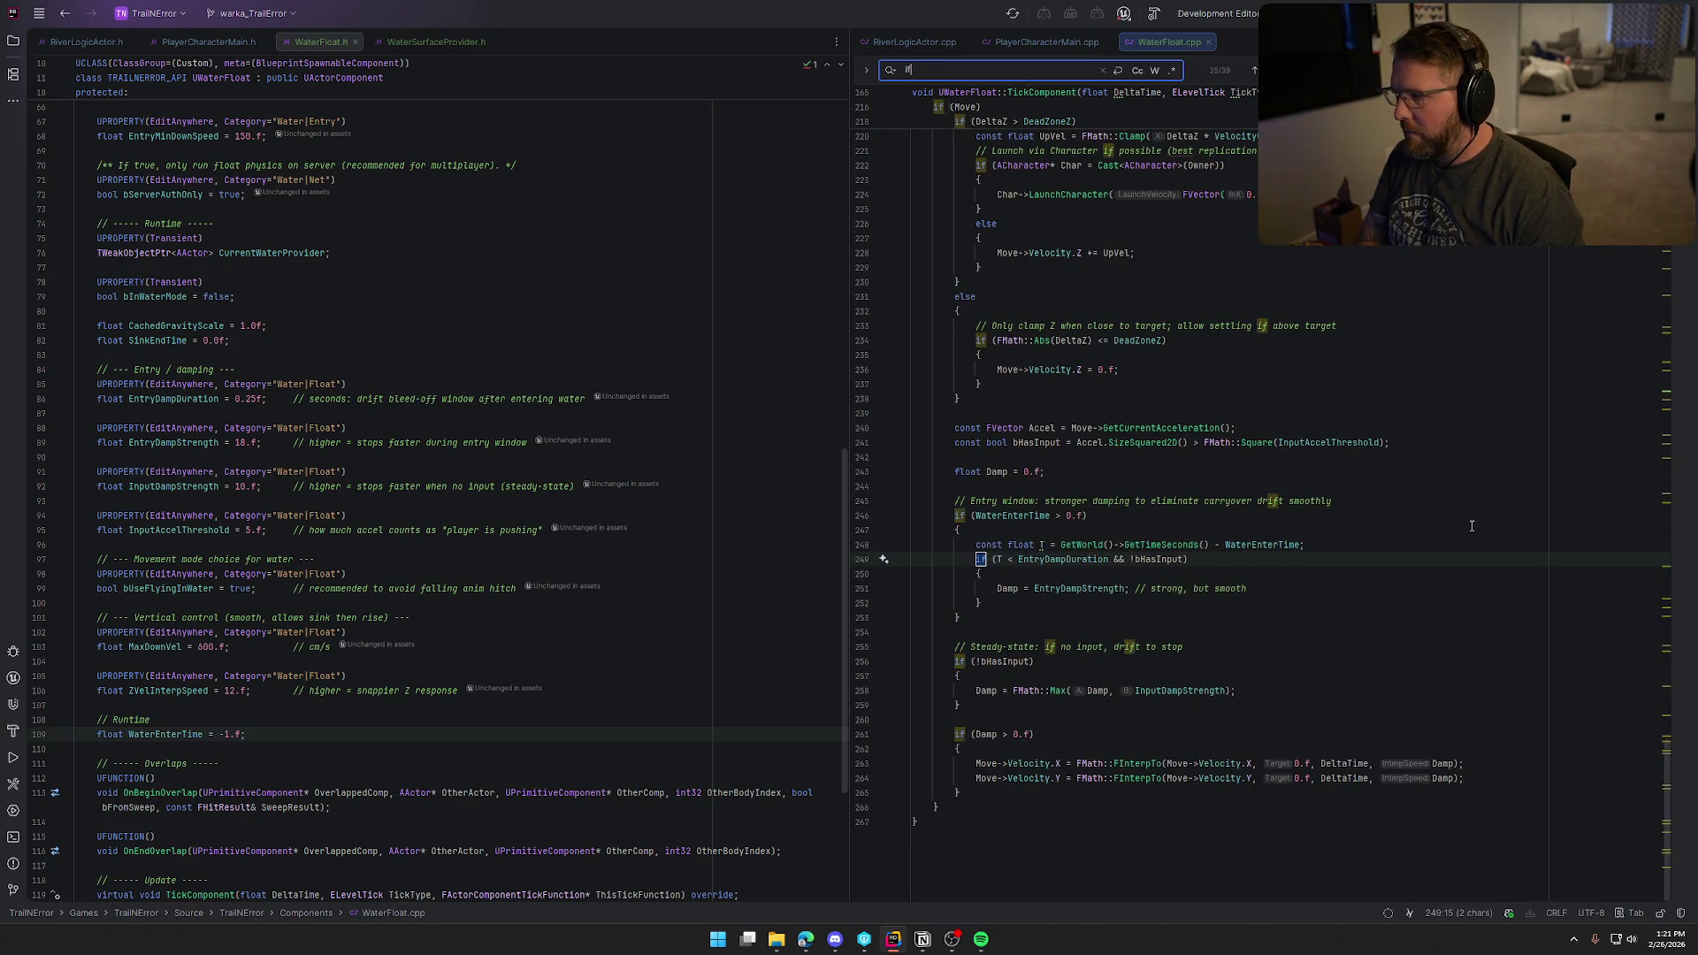
text(( (deltaz)
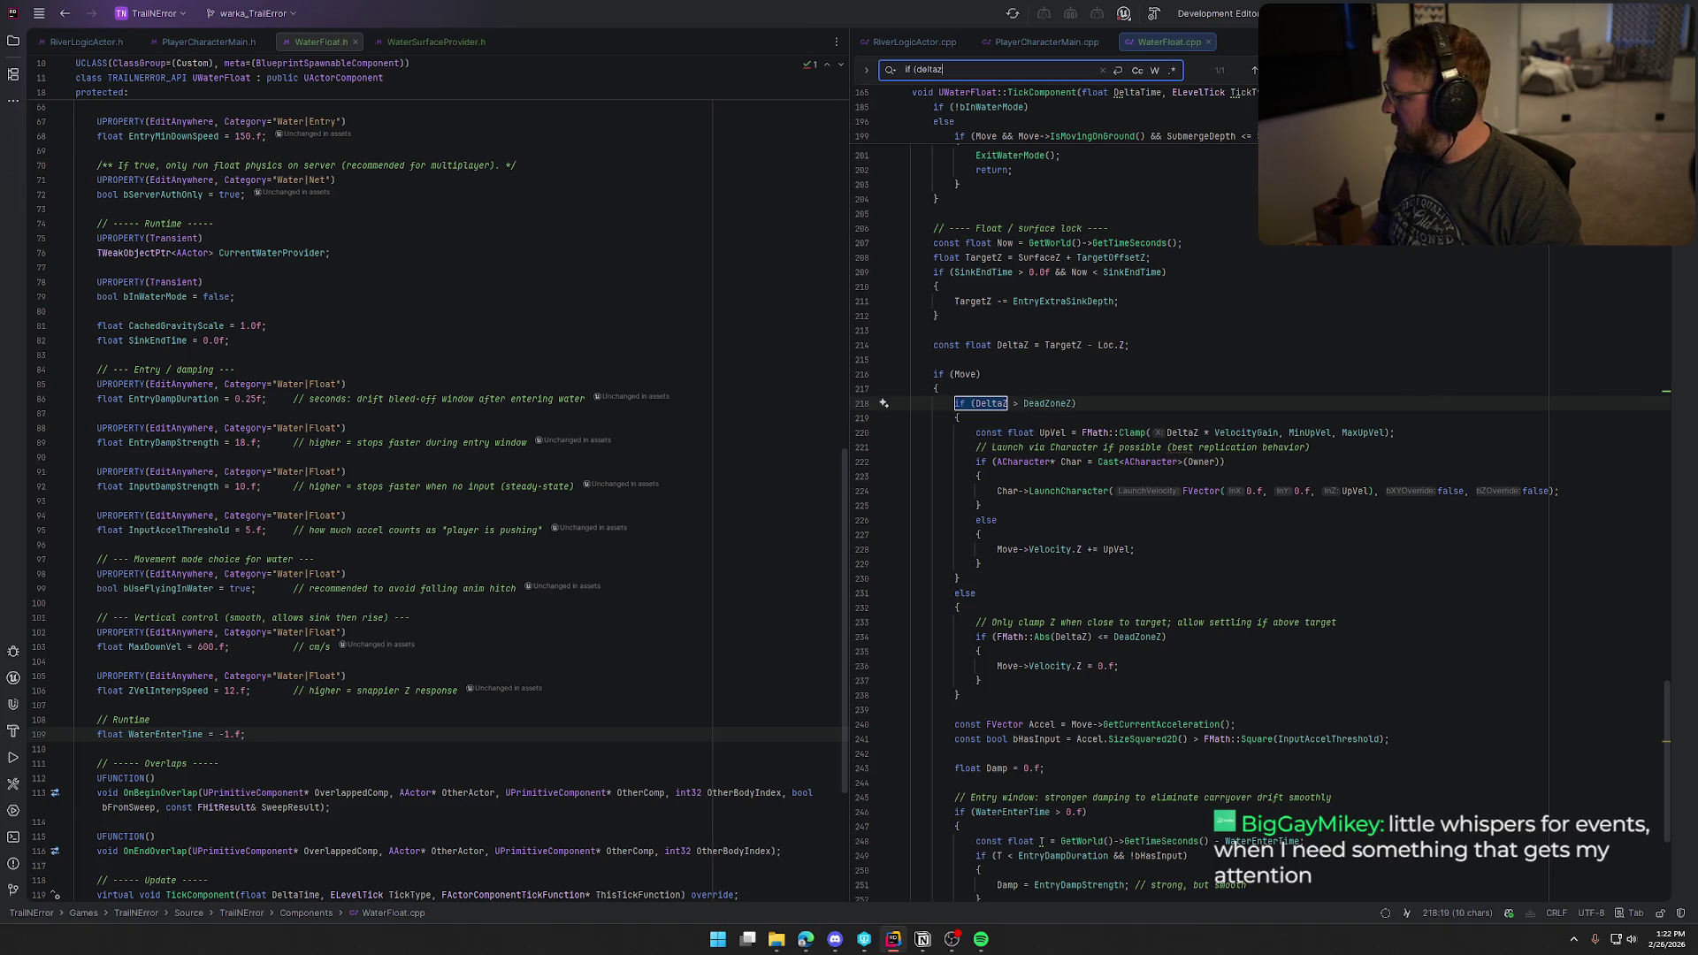
Step: Replace the 'if (DeltaZ > DeadZoneZ)' block with clamped, smoothly interpolated Z-velocity code
scroll(1449, 653, down, 2)
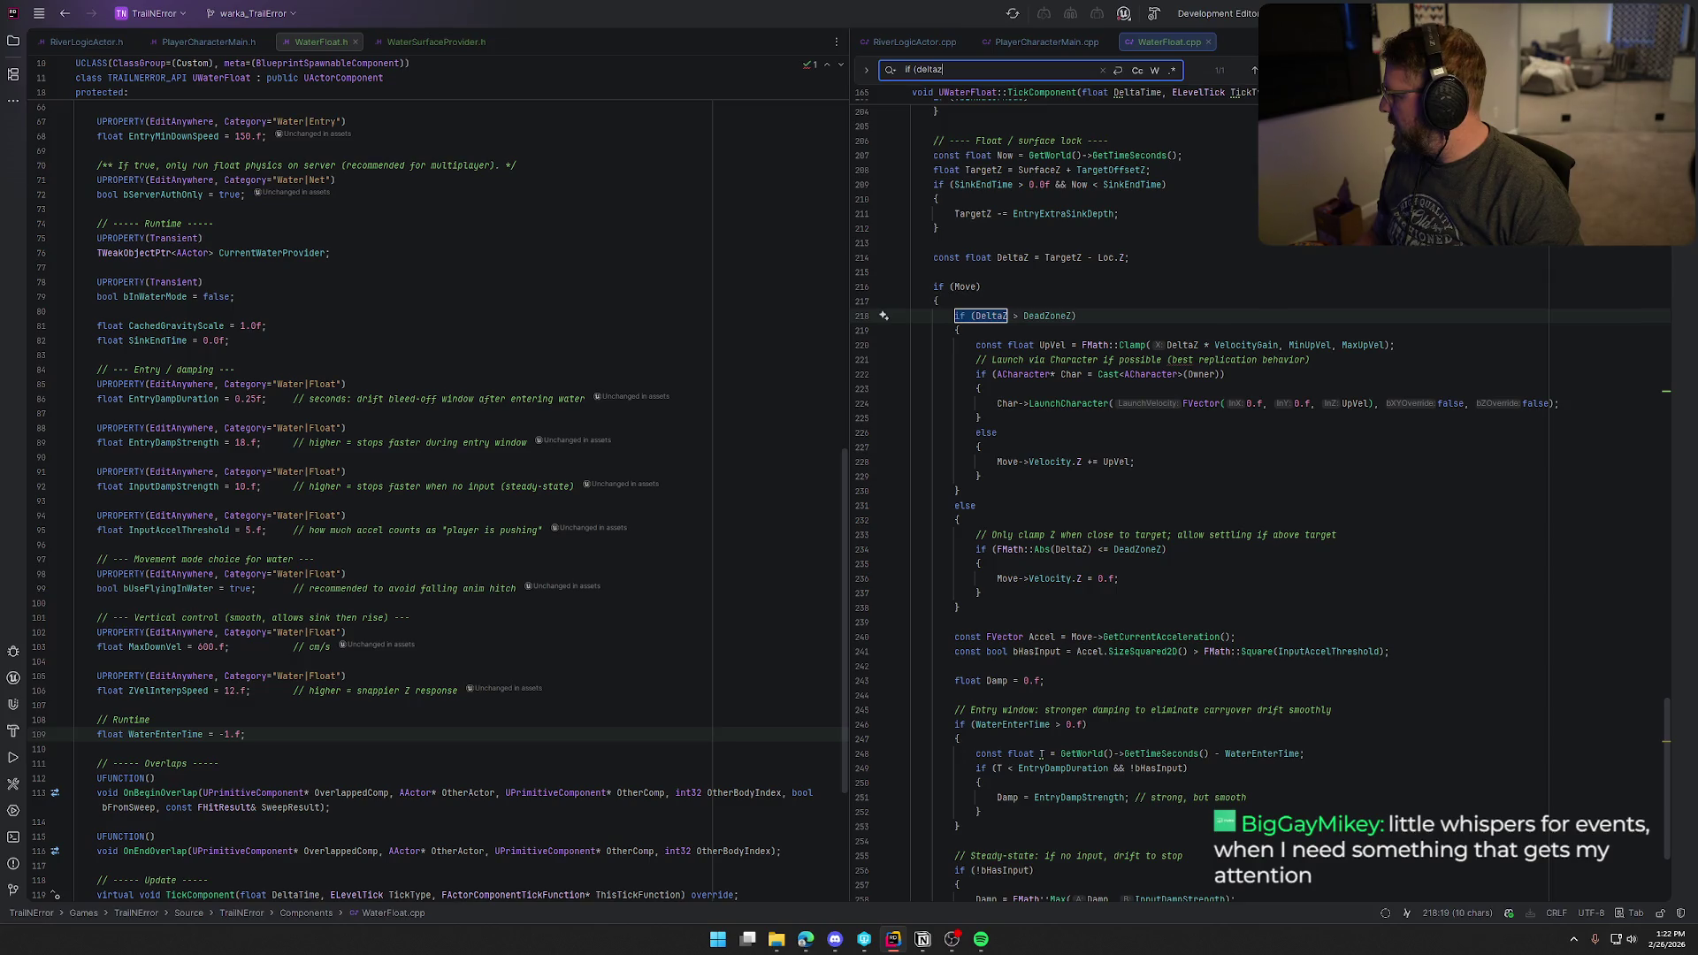
click(956, 319)
shift+click(974, 607)
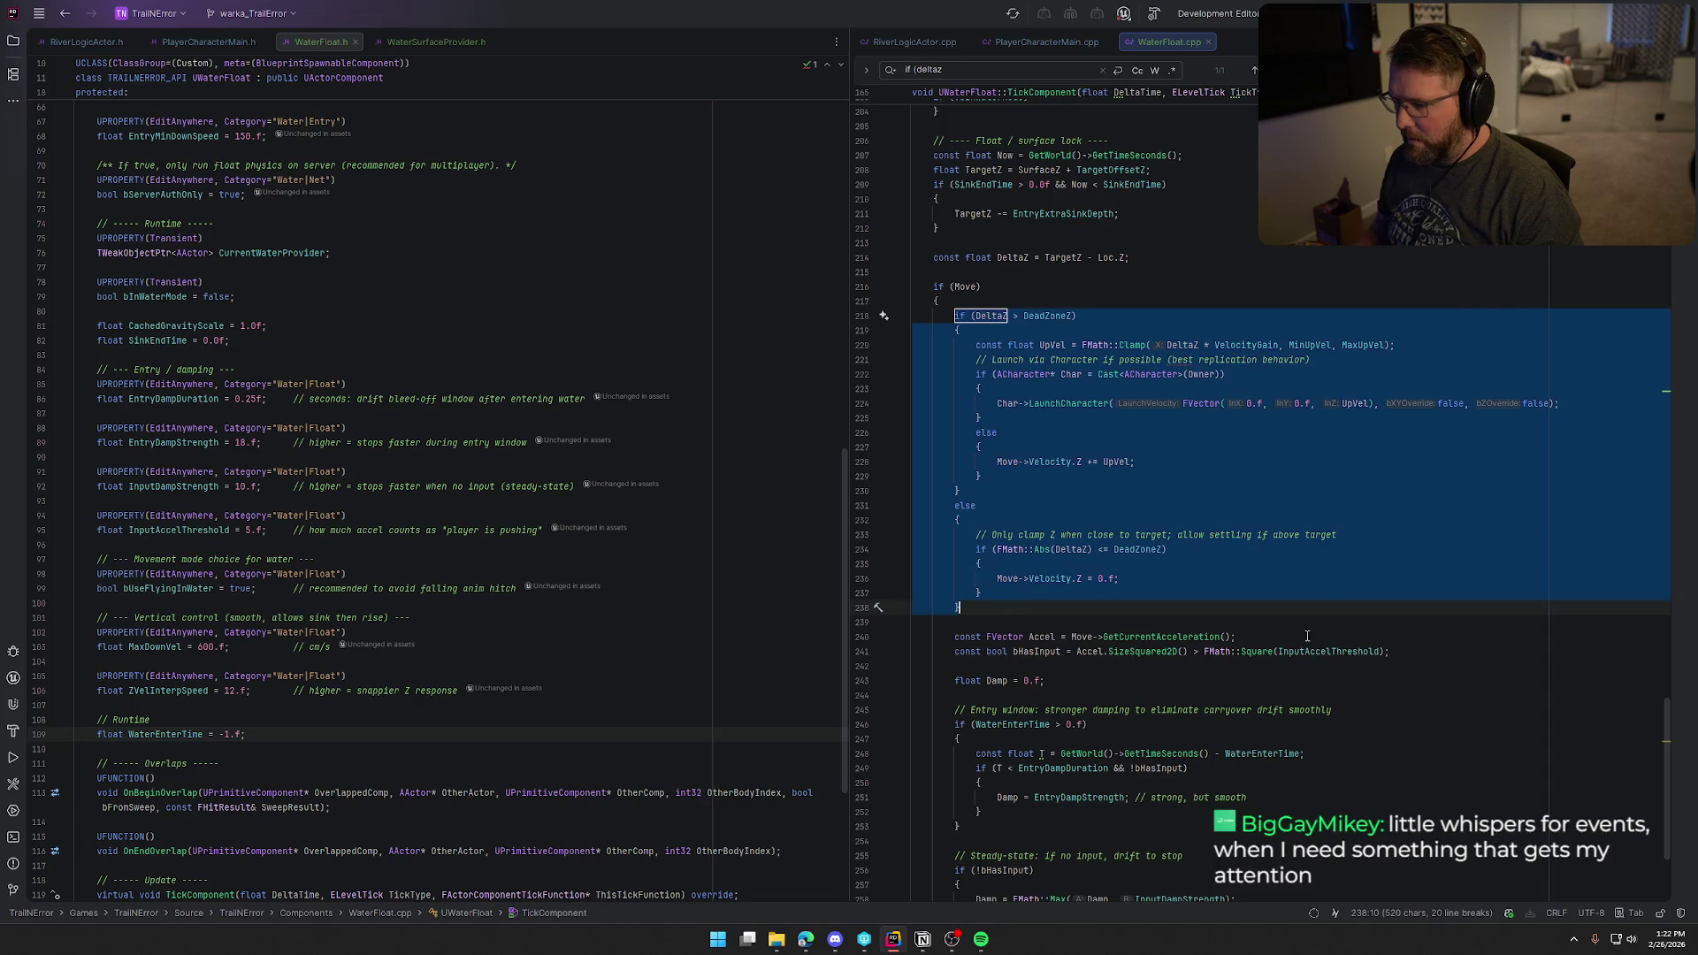
text(// Desired vertical velocity toward target (allows down + up)         const float ZError = TargetZ - Loc.Z;          // If close enough, kill Z velocity         if (FMath::Abs(ZError) <= DeadZoneZ)         {             Move->Velocity.Z = 0.f;         }         else         {             // Convert error into desired velocity (clamped)             float DesiredZVel = ZError * VelocityGain;             DesiredZVel = FMath::Clamp(DesiredZVel, -MaxDownVel, MaxUpVel);              // Smoothly interpolate current Z velocity toward desired             Move->Velocity.Z = FMath::FInterpTo(Move->Velocity.Z, DesiredZVel, DeltaTime, ZVelInterpSpeed);         })
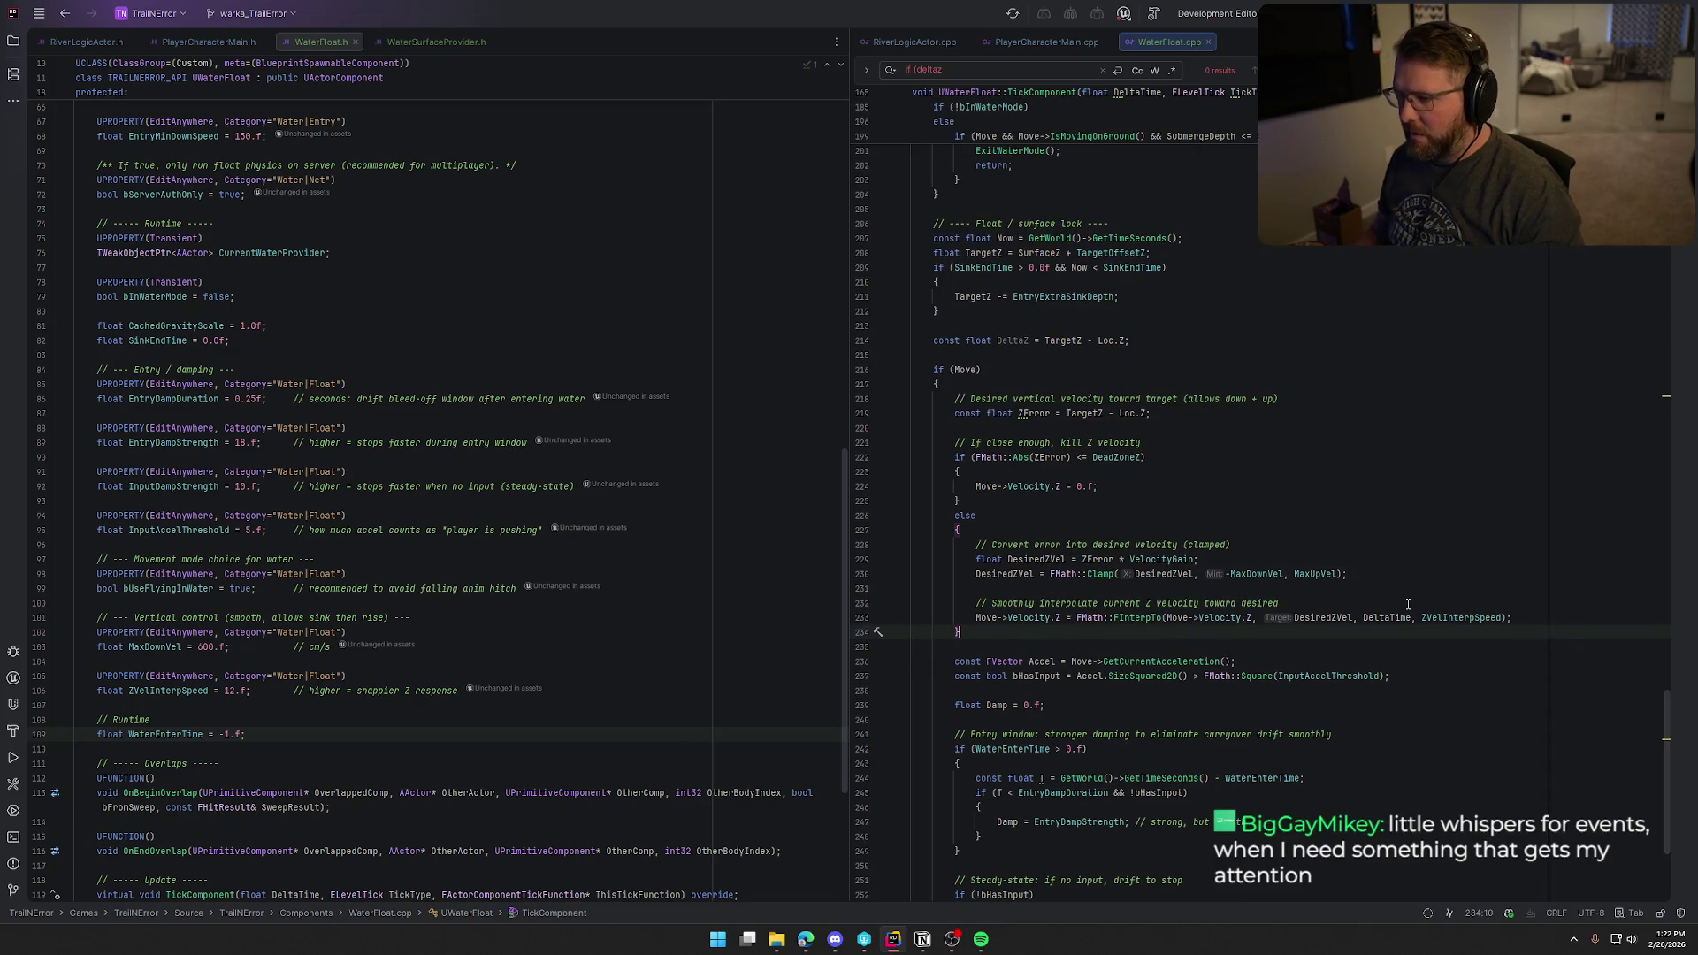
scroll(1206, 504, up, 2)
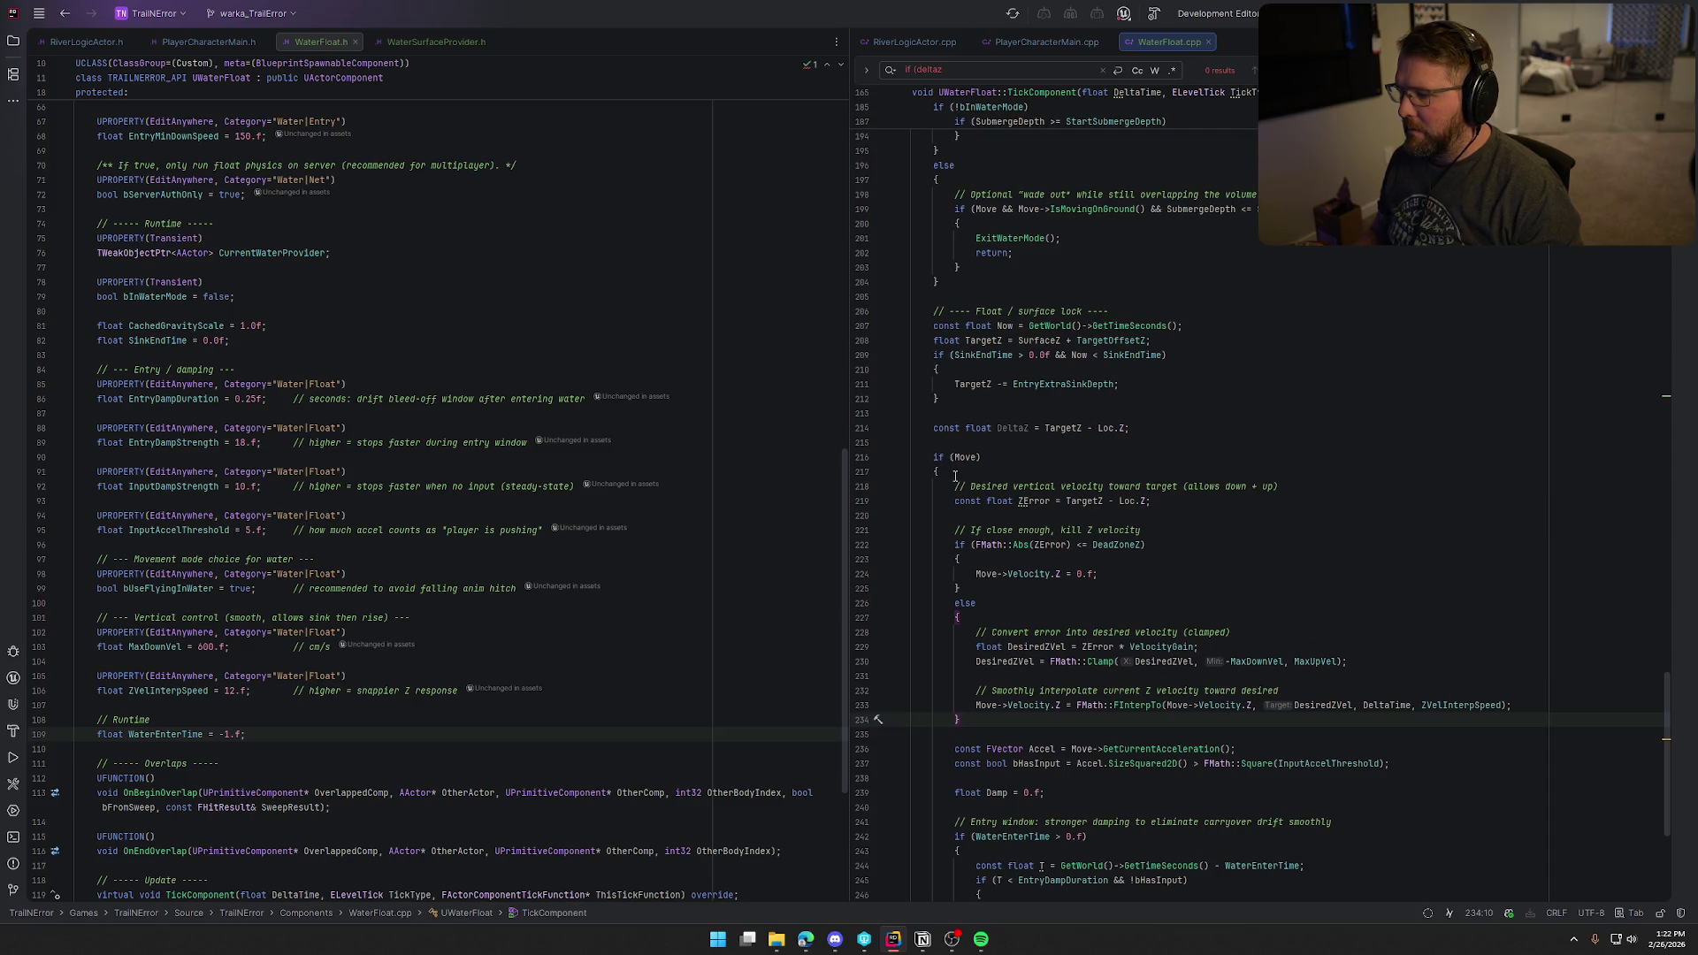
scroll(1182, 562, down, 4)
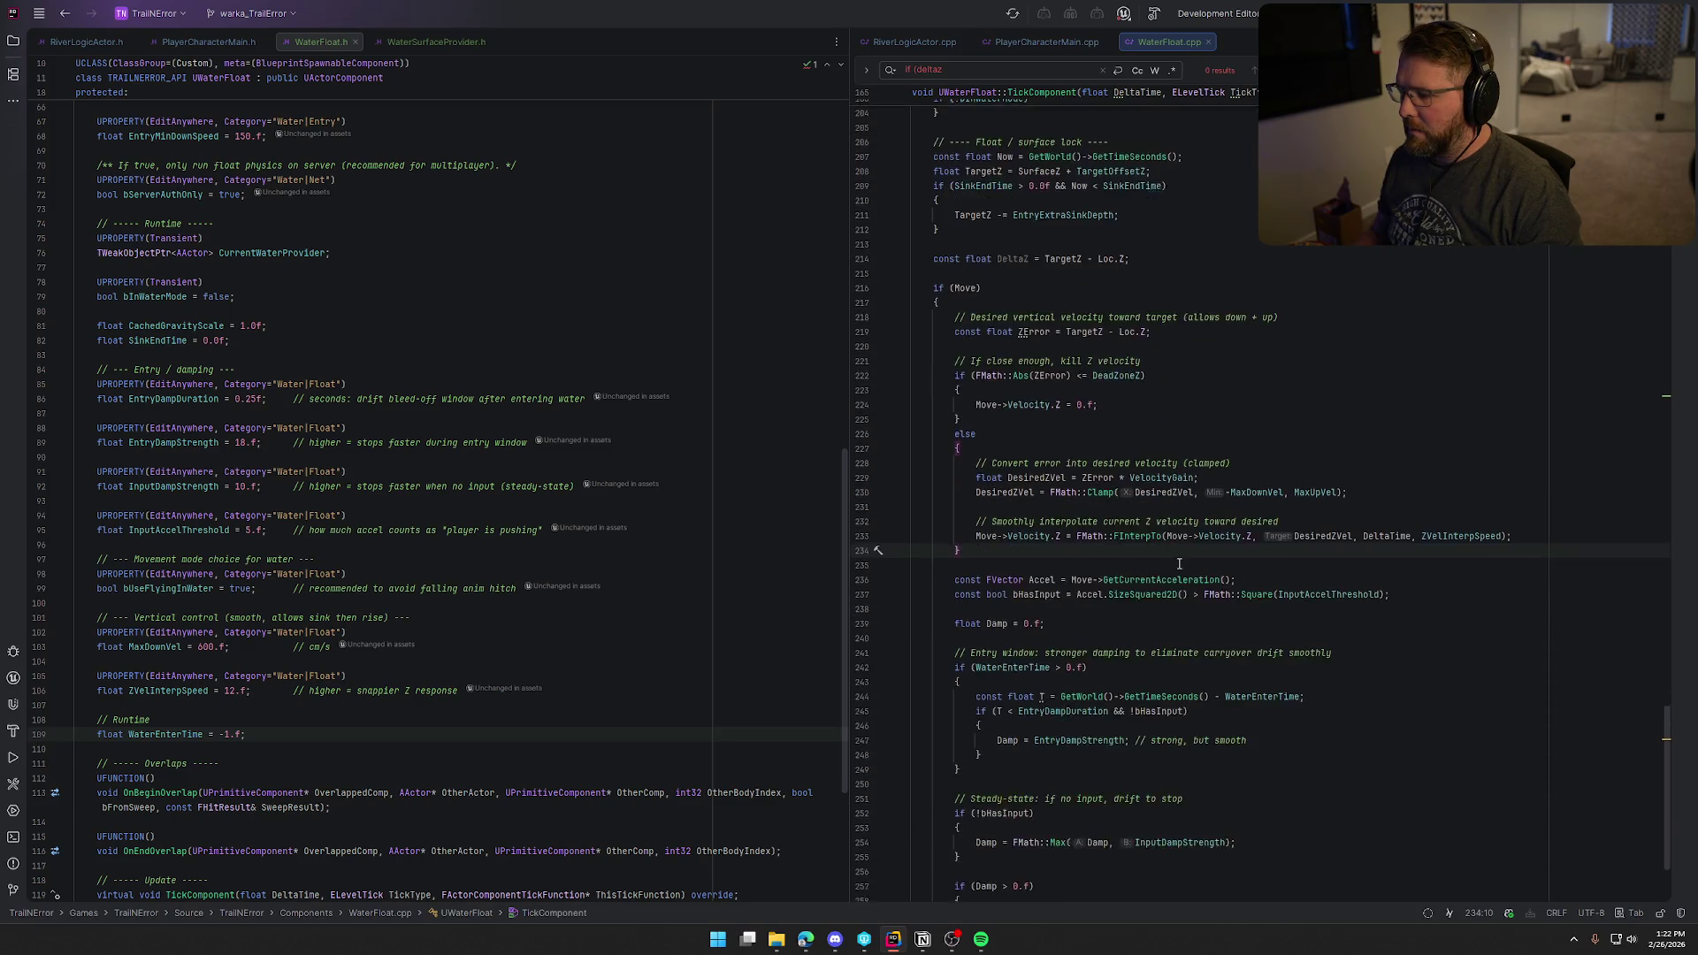
key(Escape)
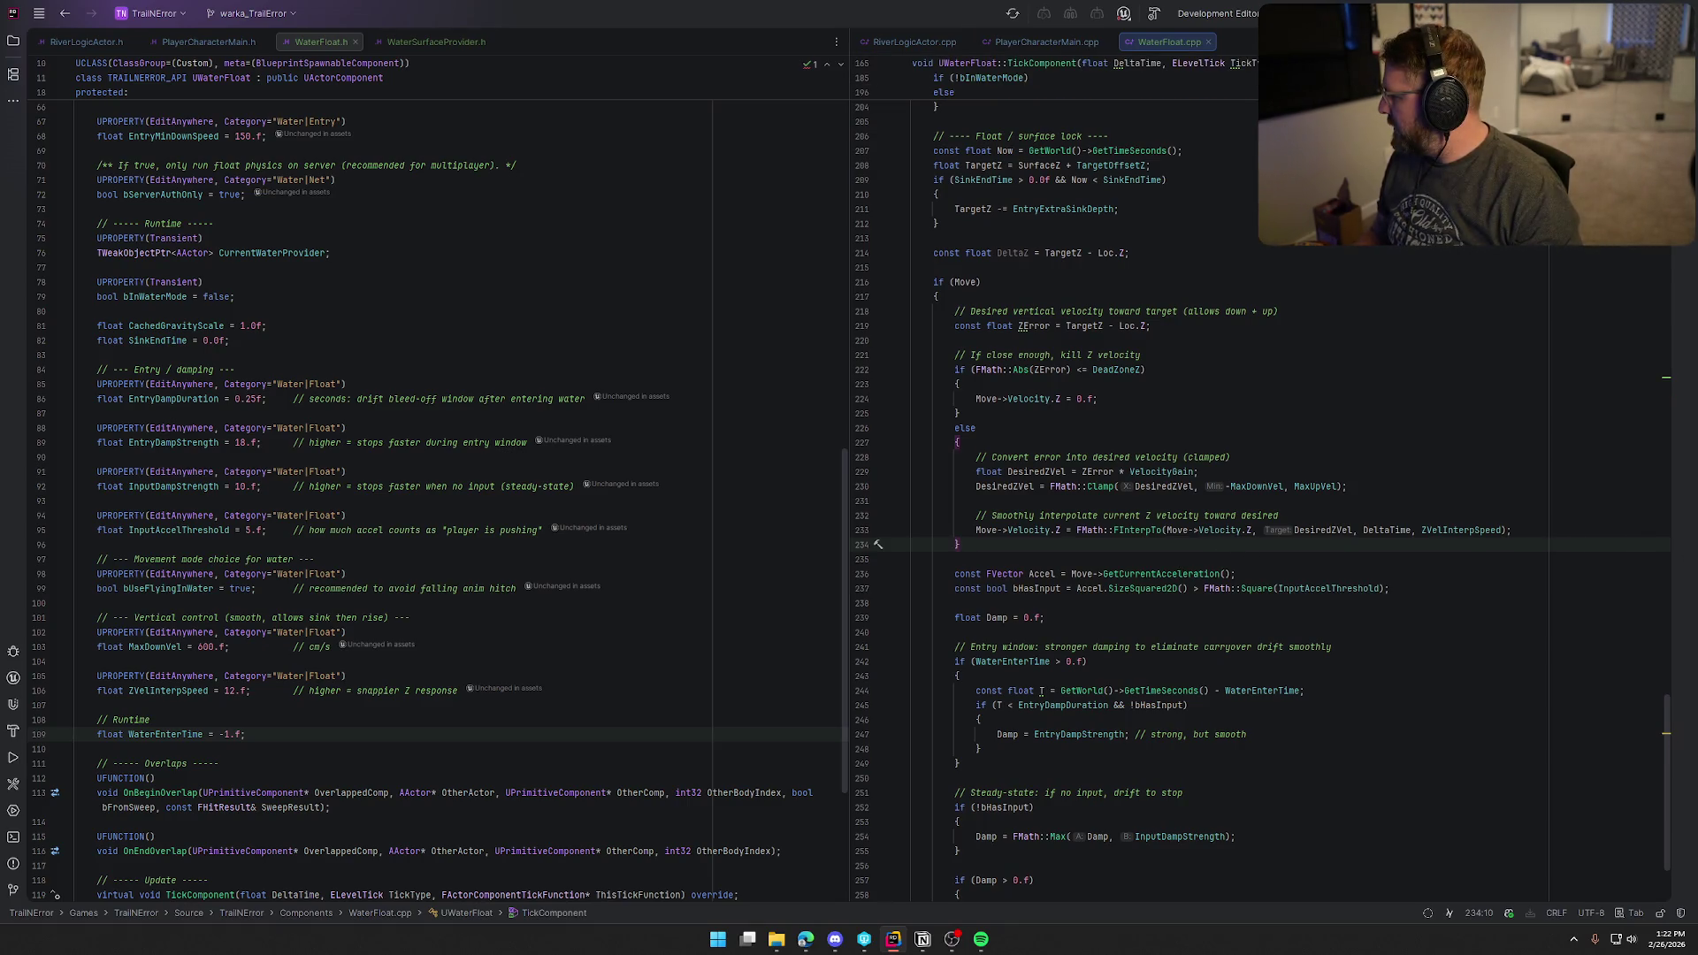
click(1308, 468)
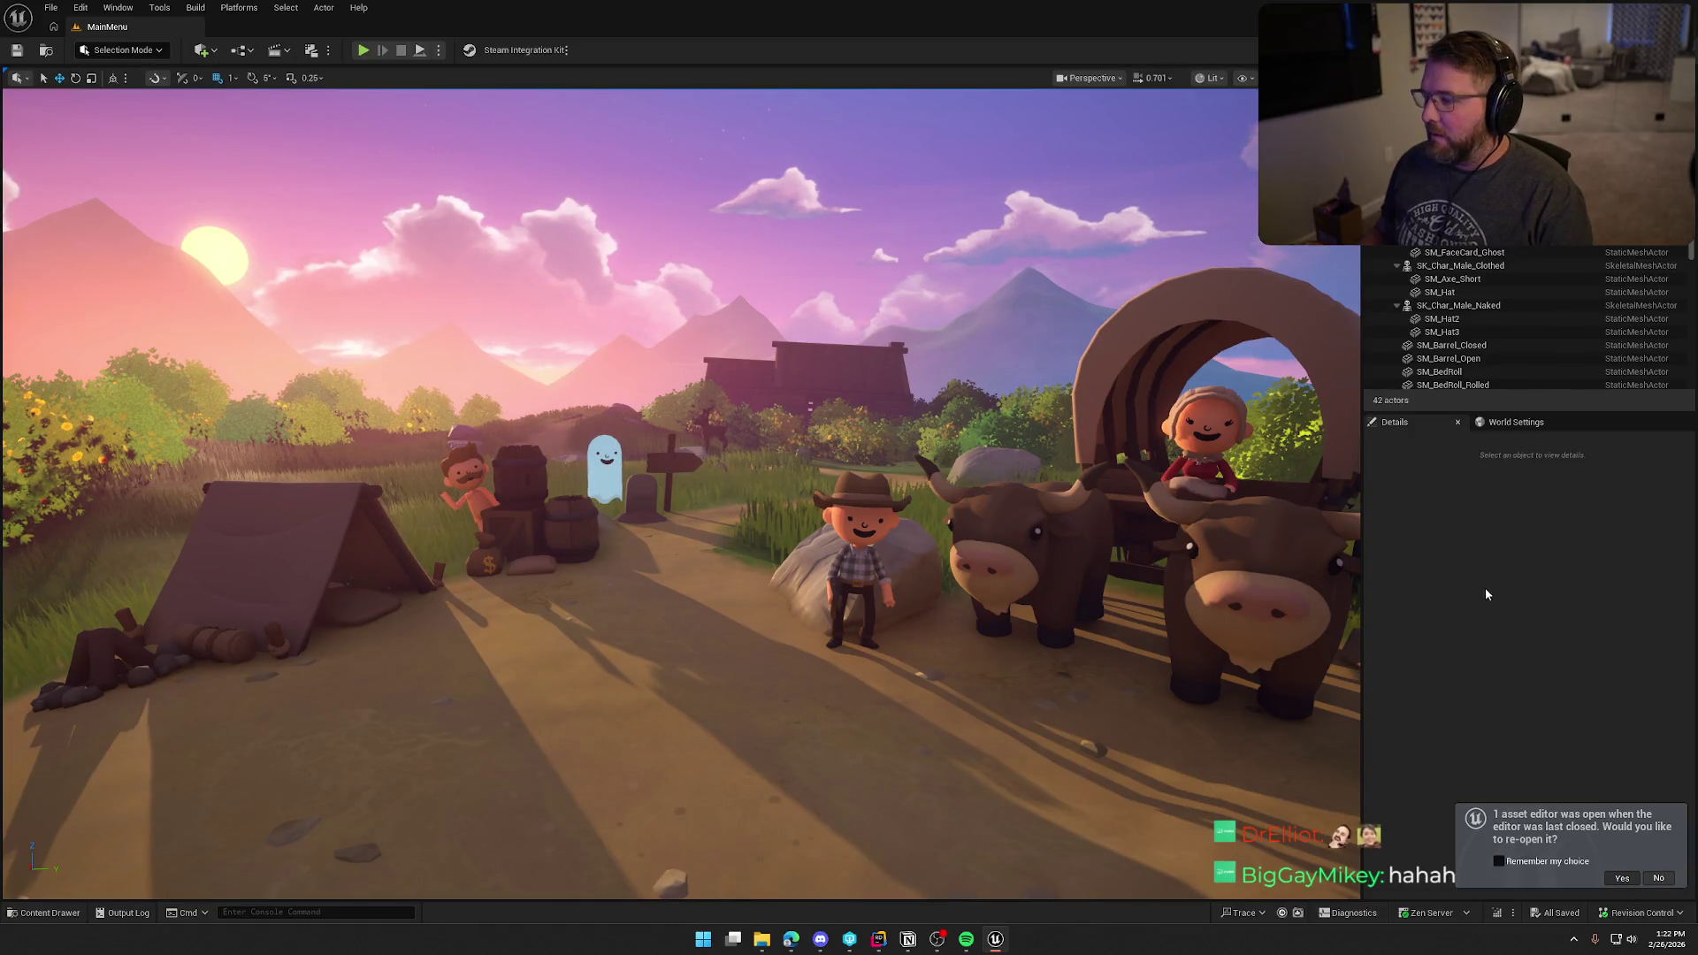
Step: Open the GameWorld map from the Content Drawer's Maps folder
key(ctrl+space)
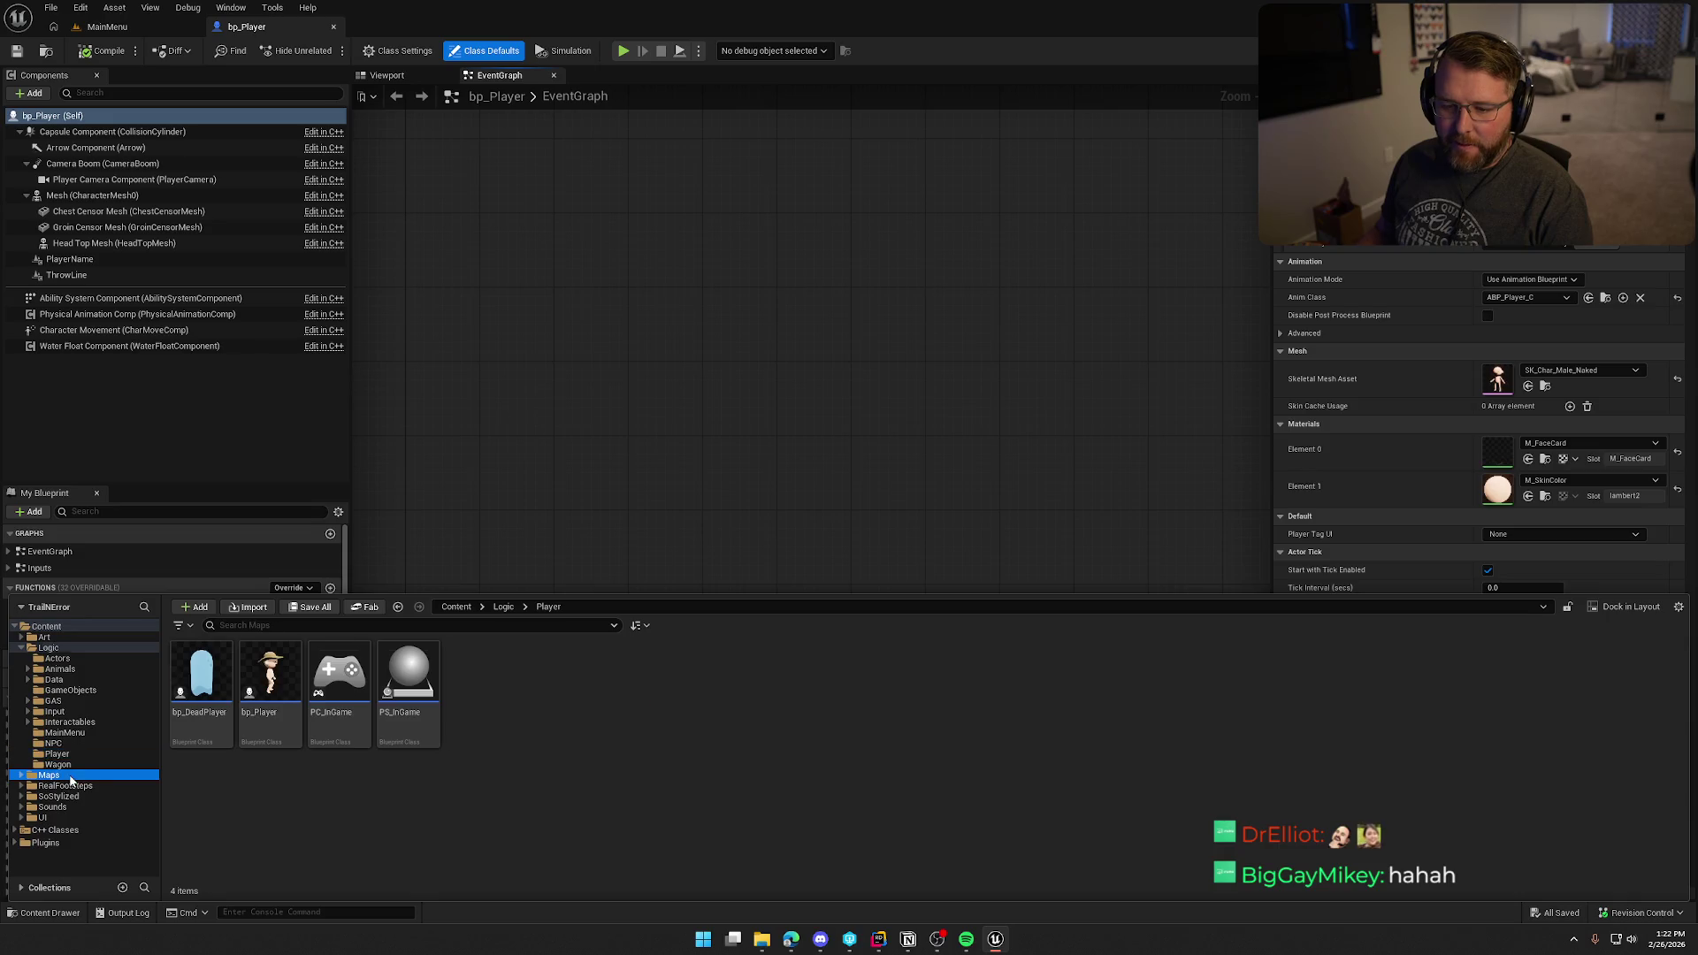
double_click(338, 699)
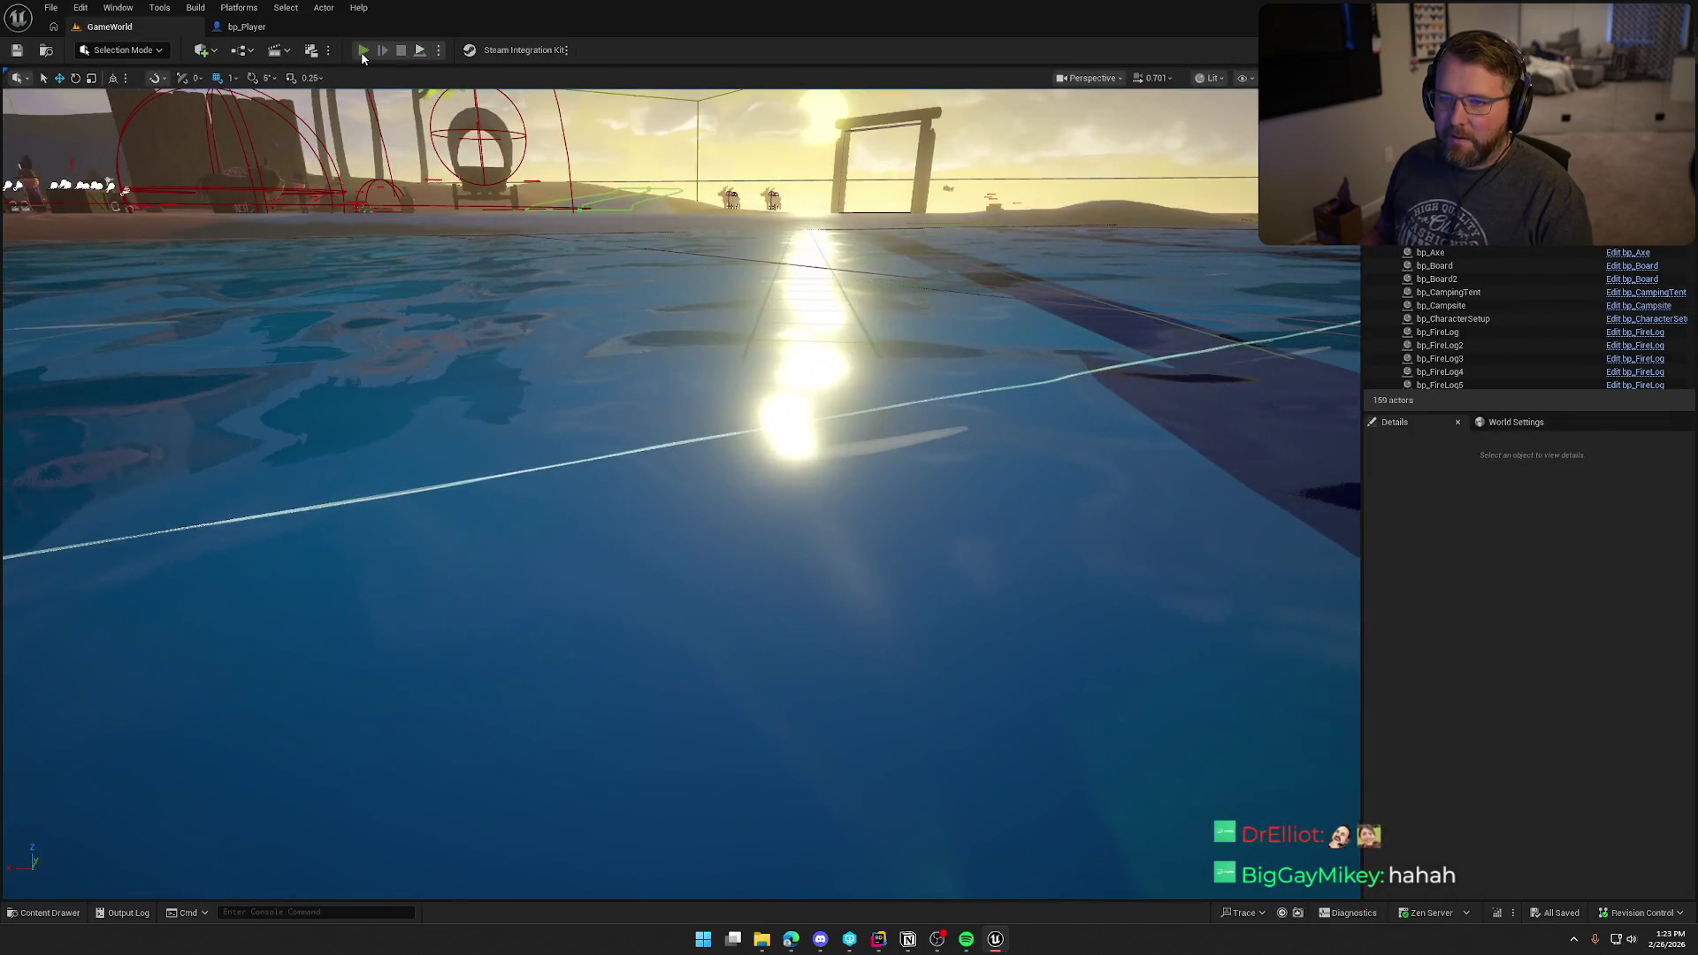
click(363, 51)
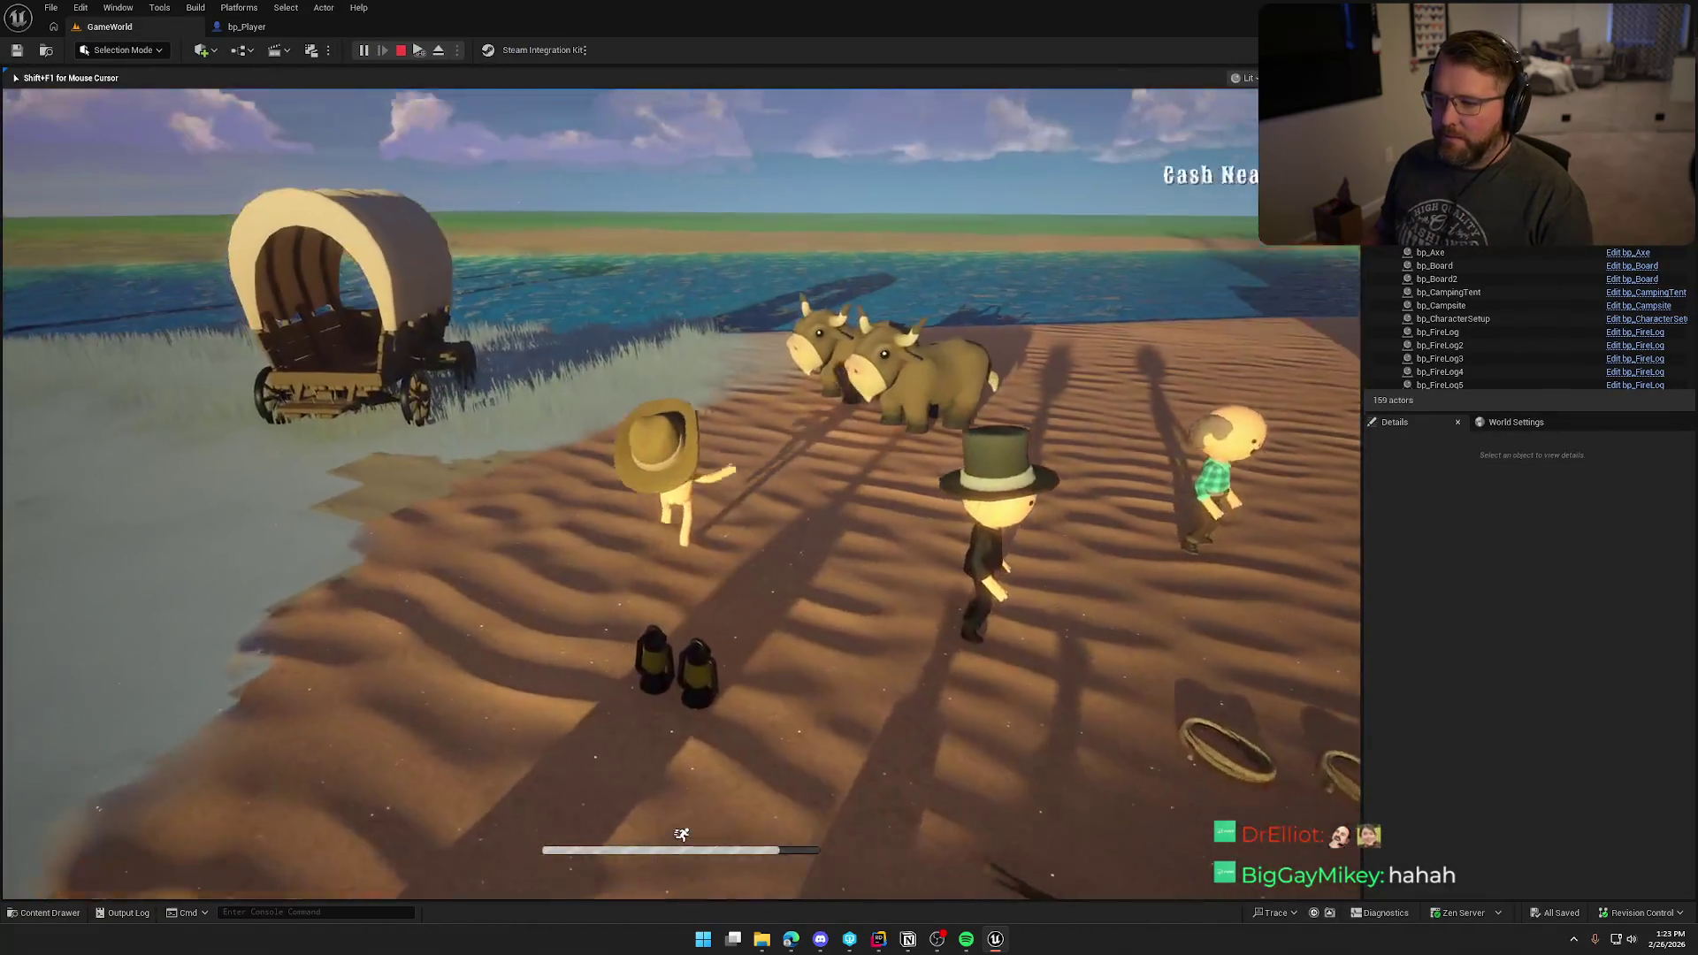
key(shift+w)
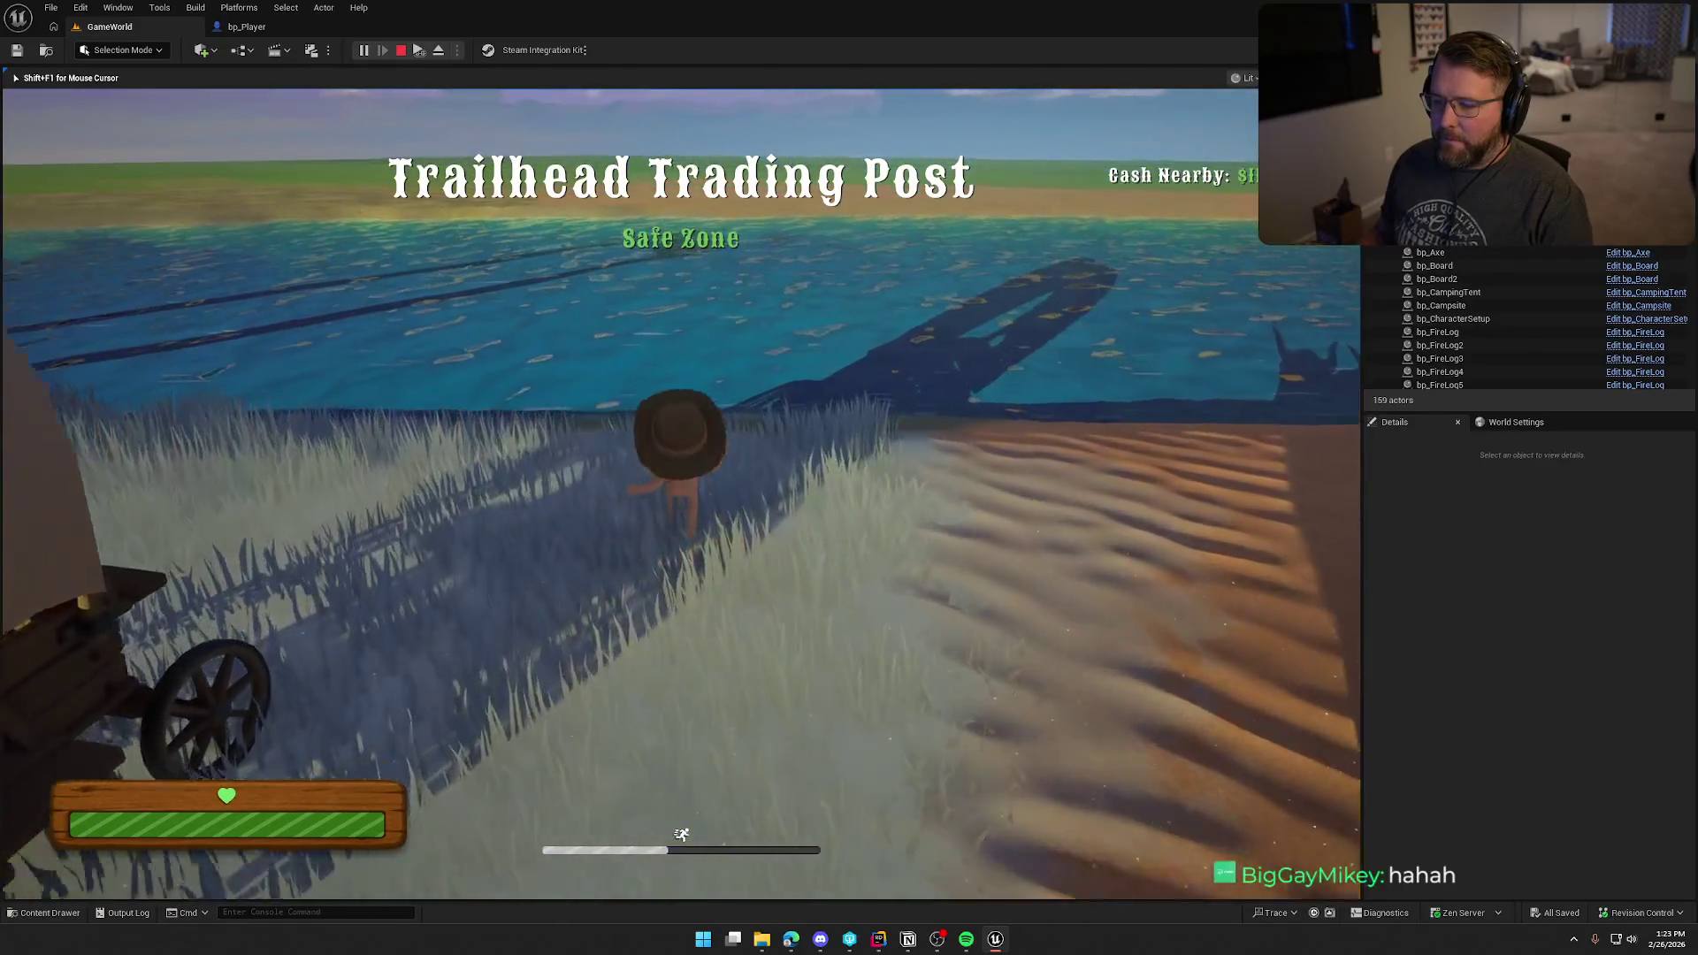
key(w)
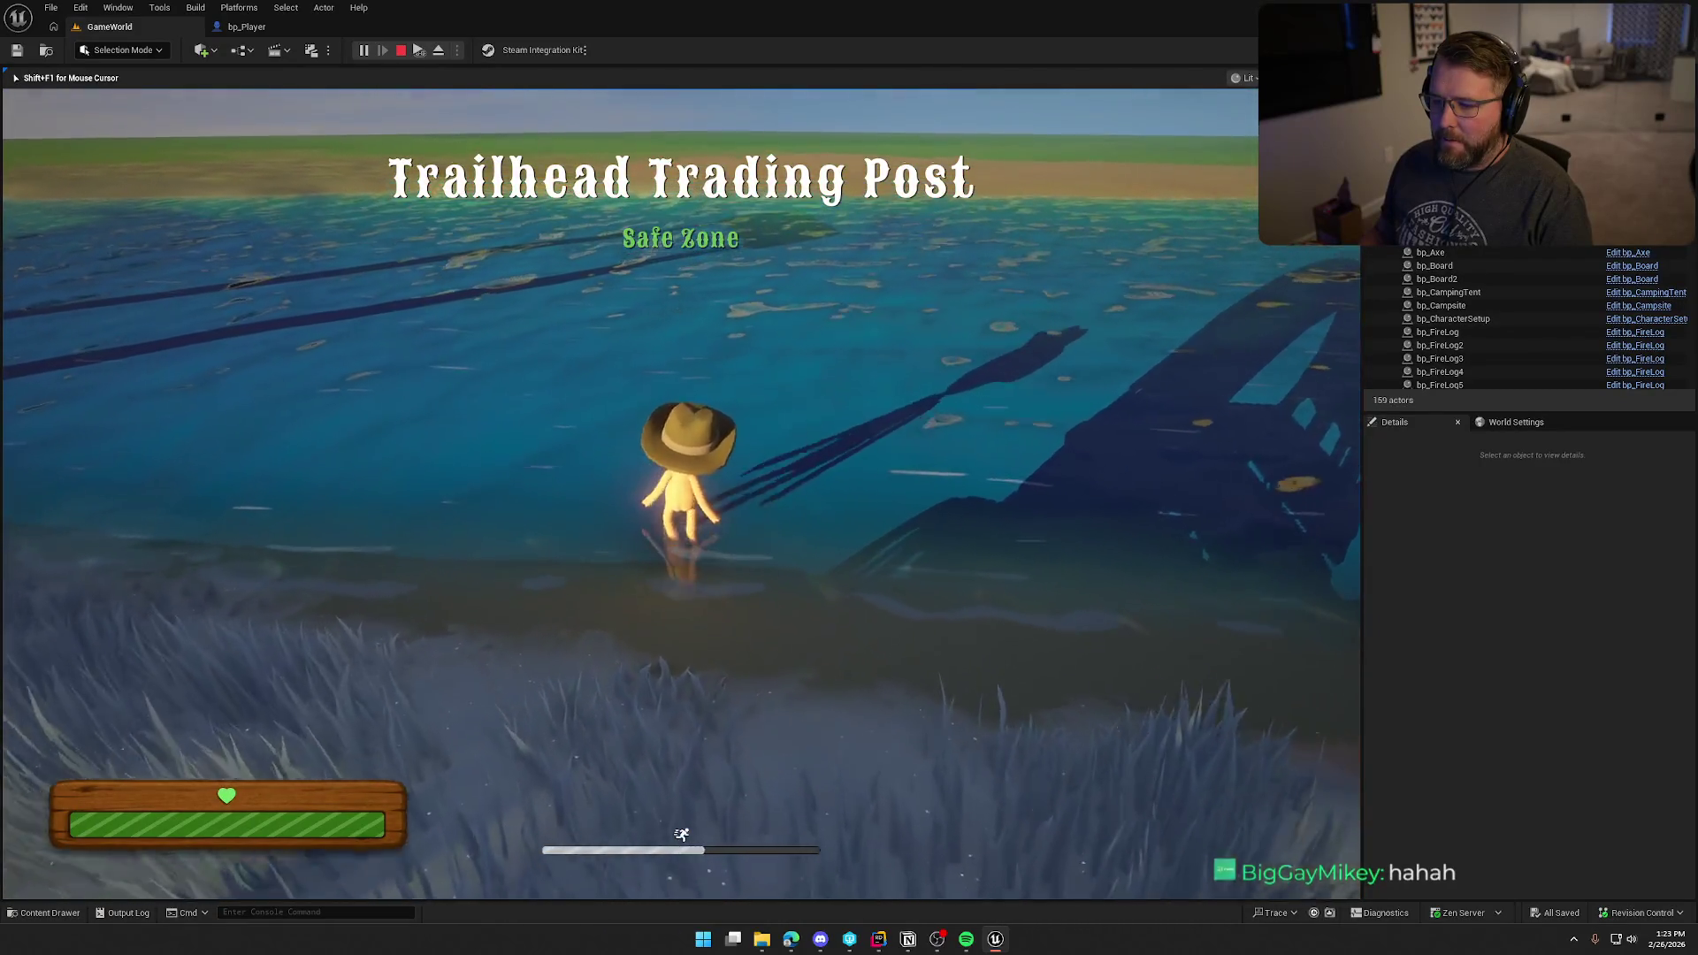
key(w)
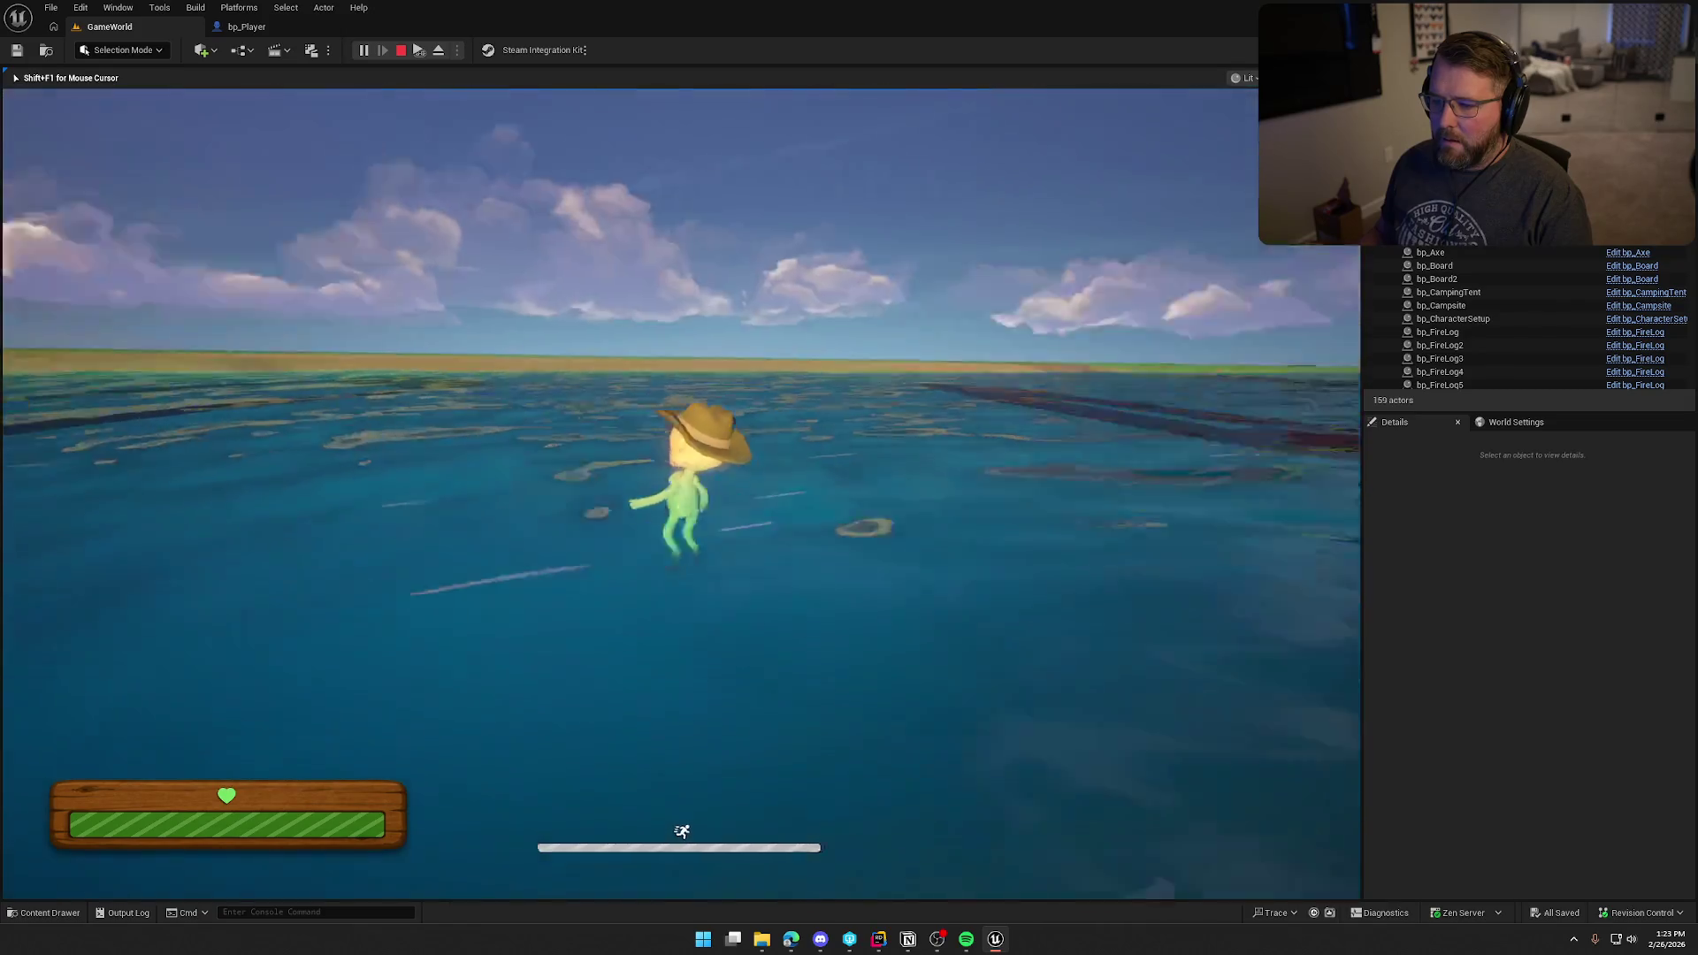
key(w)
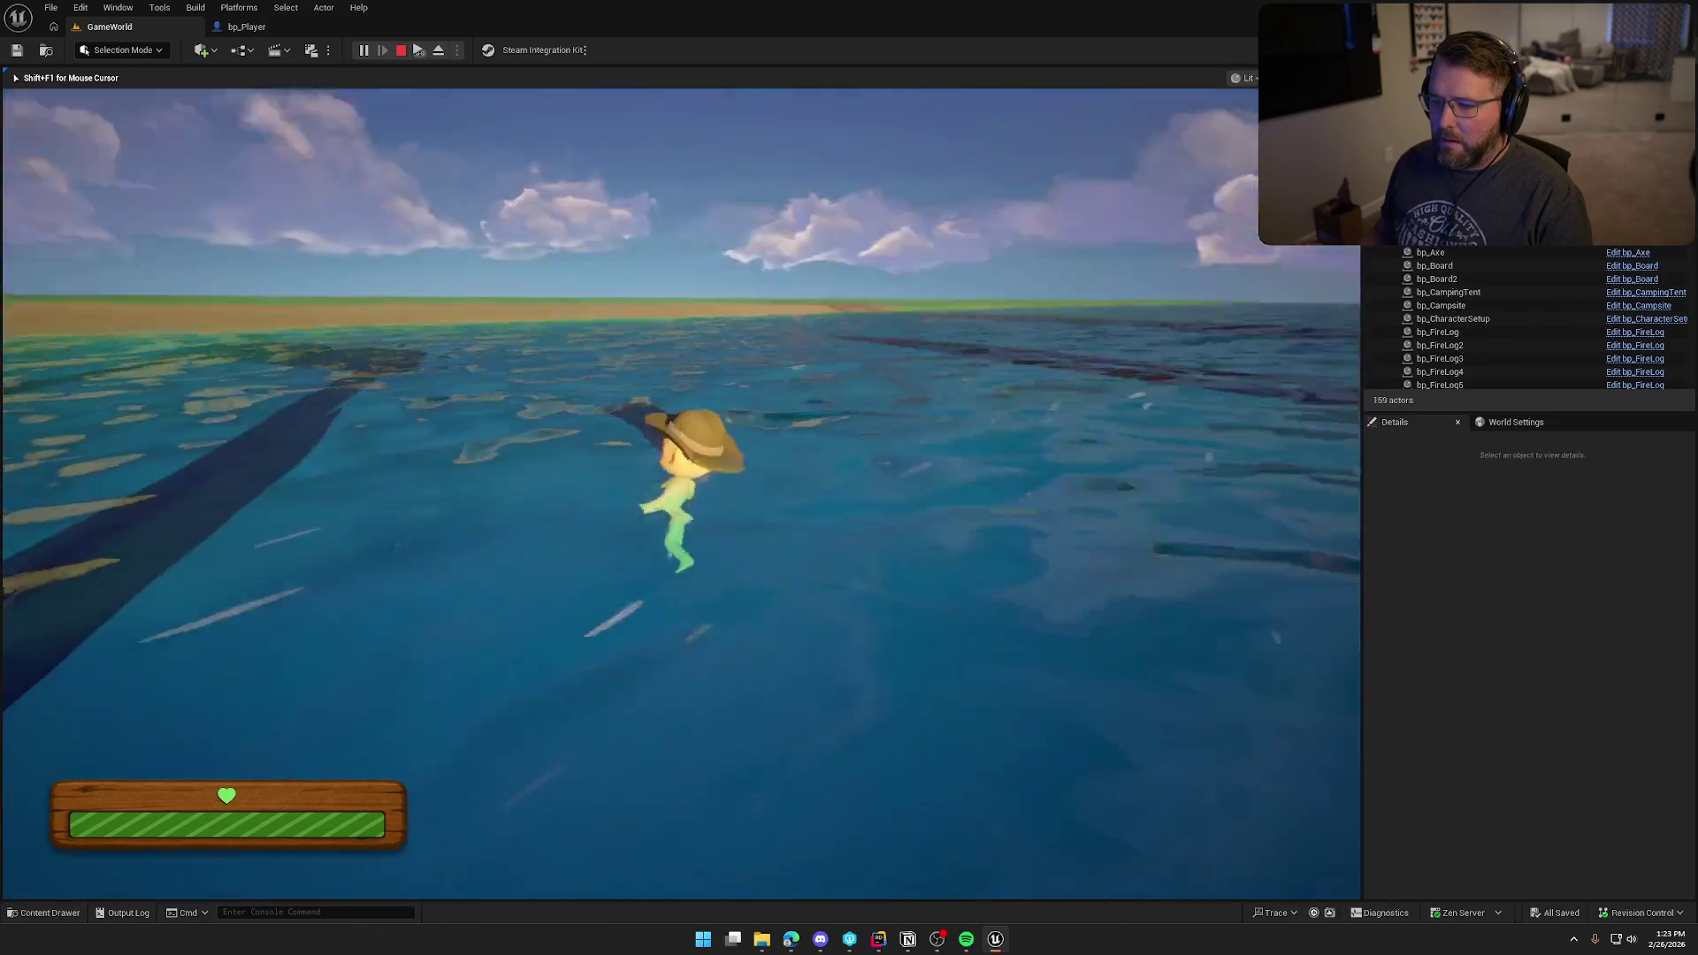
key(w)
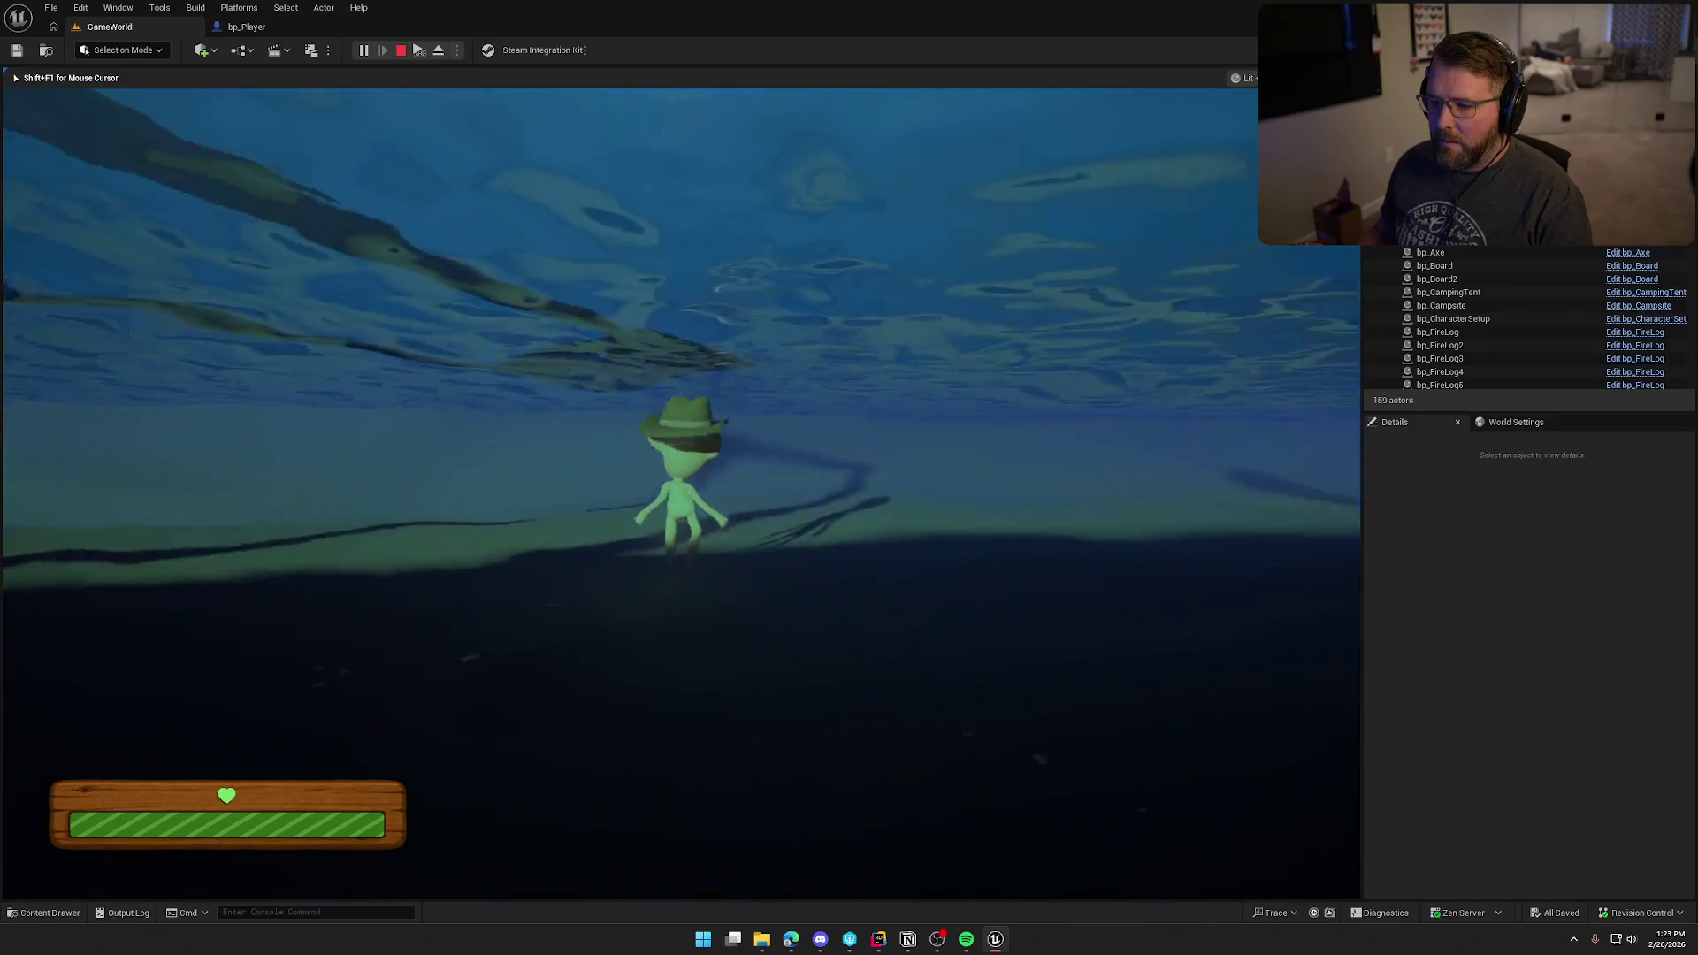
key(w)
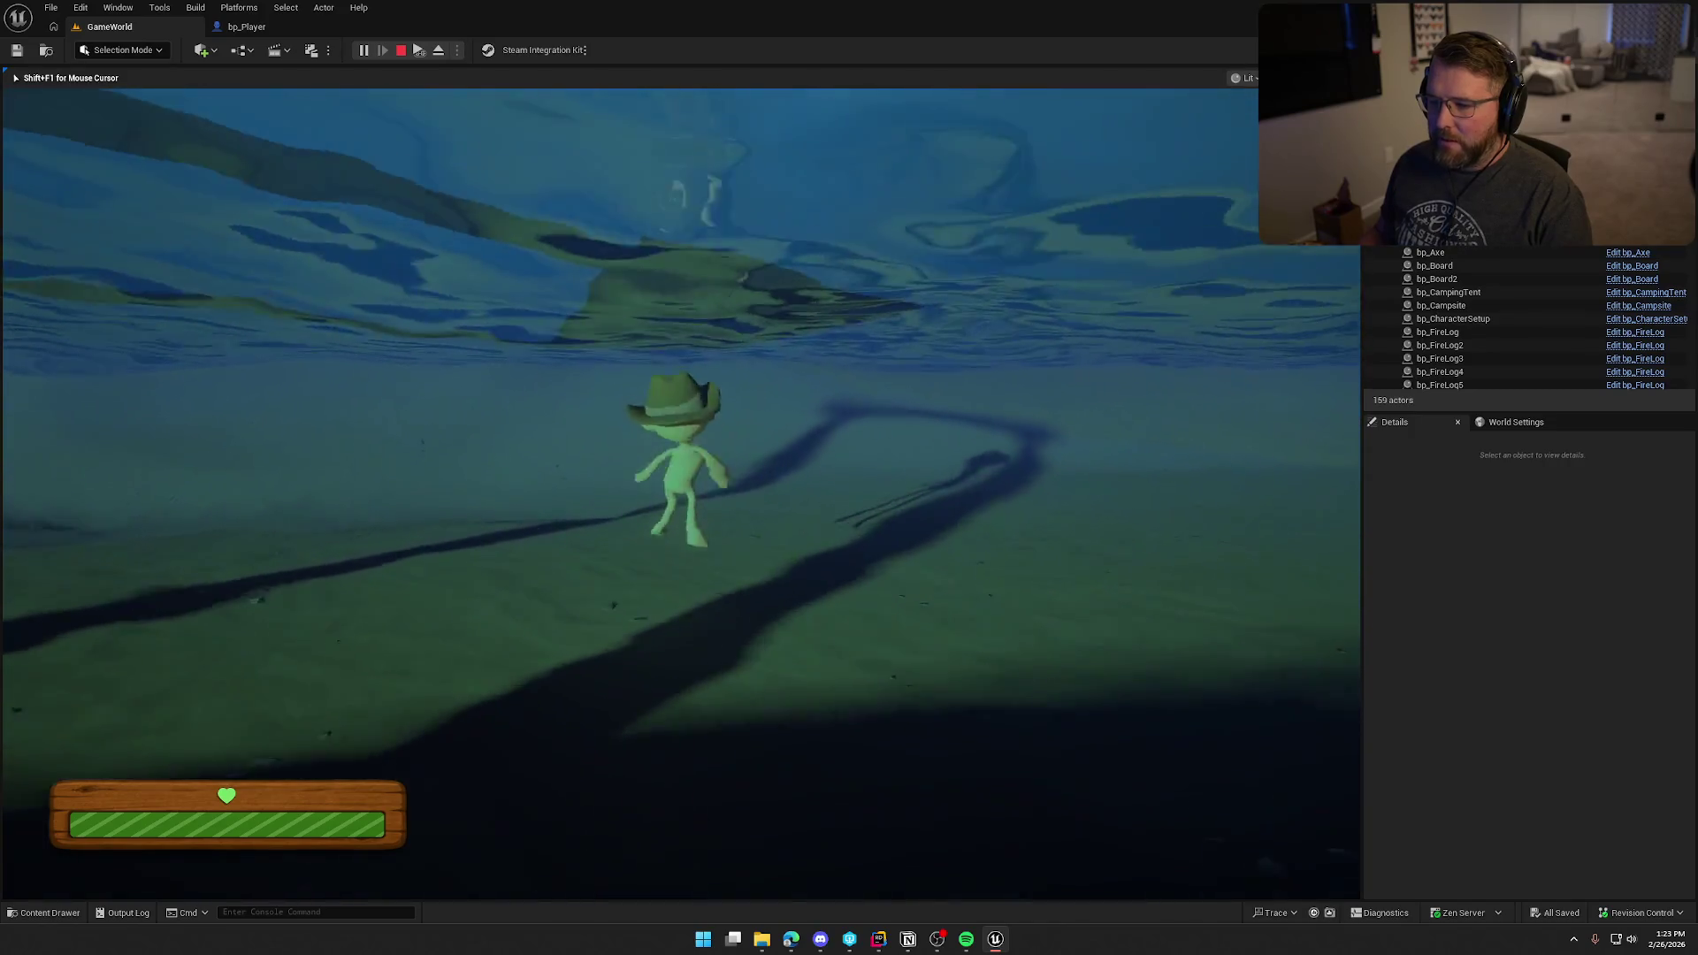
key(w)
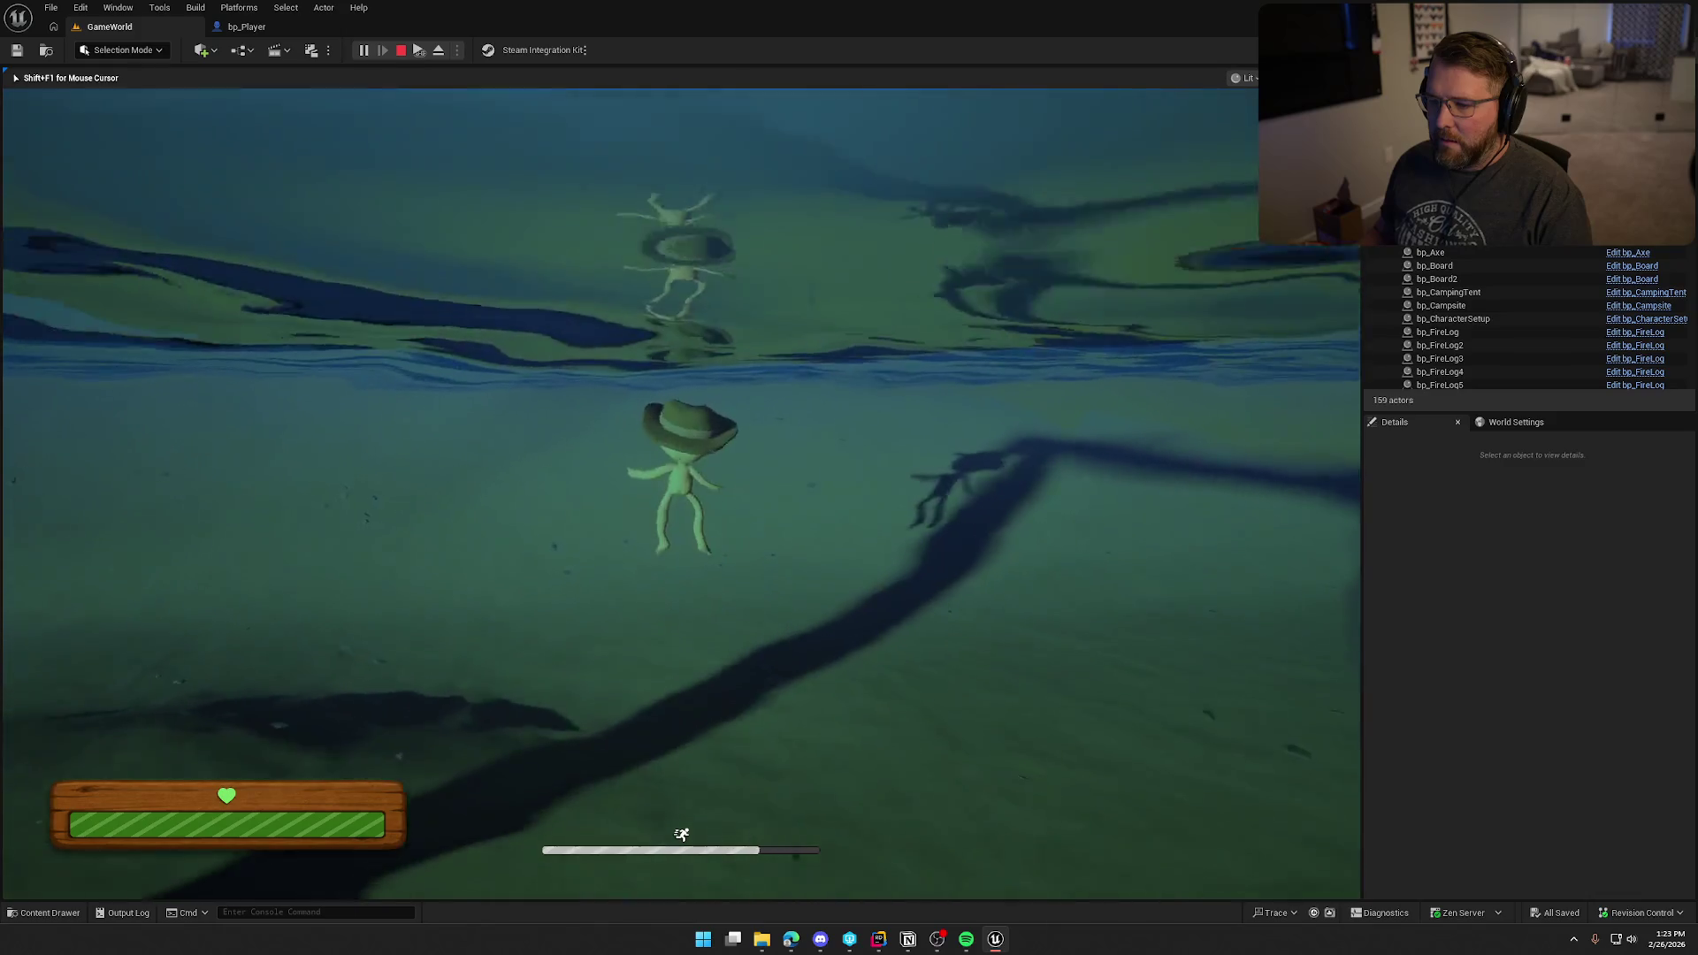
key(w)
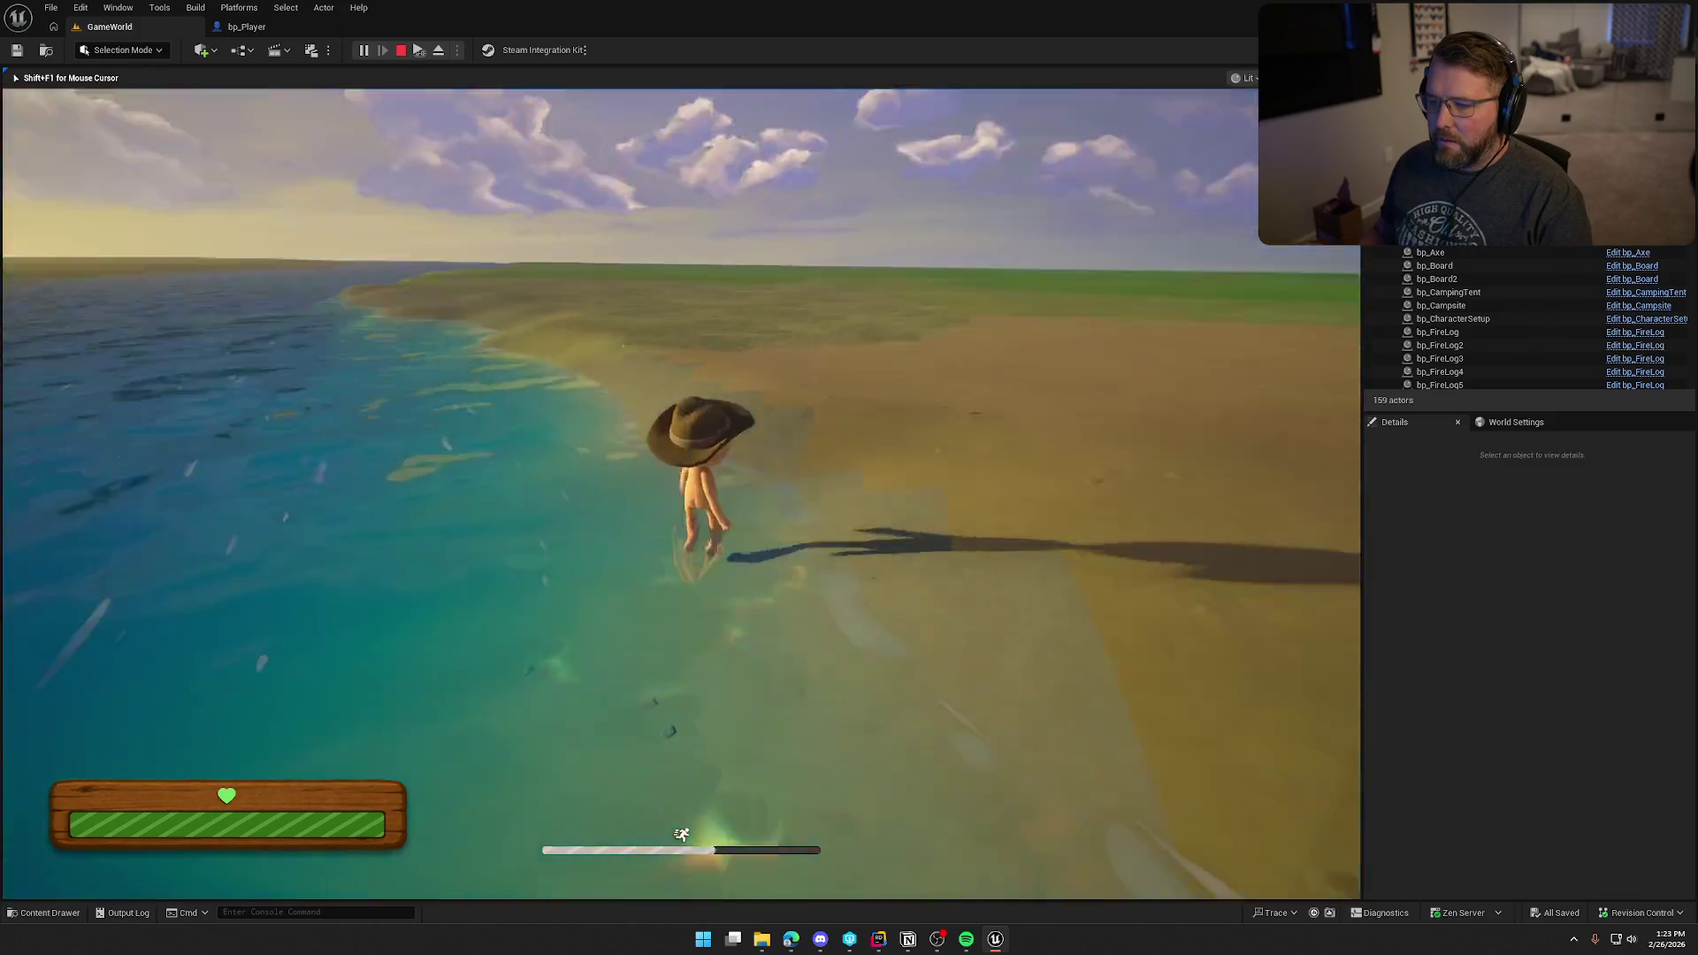
key(w)
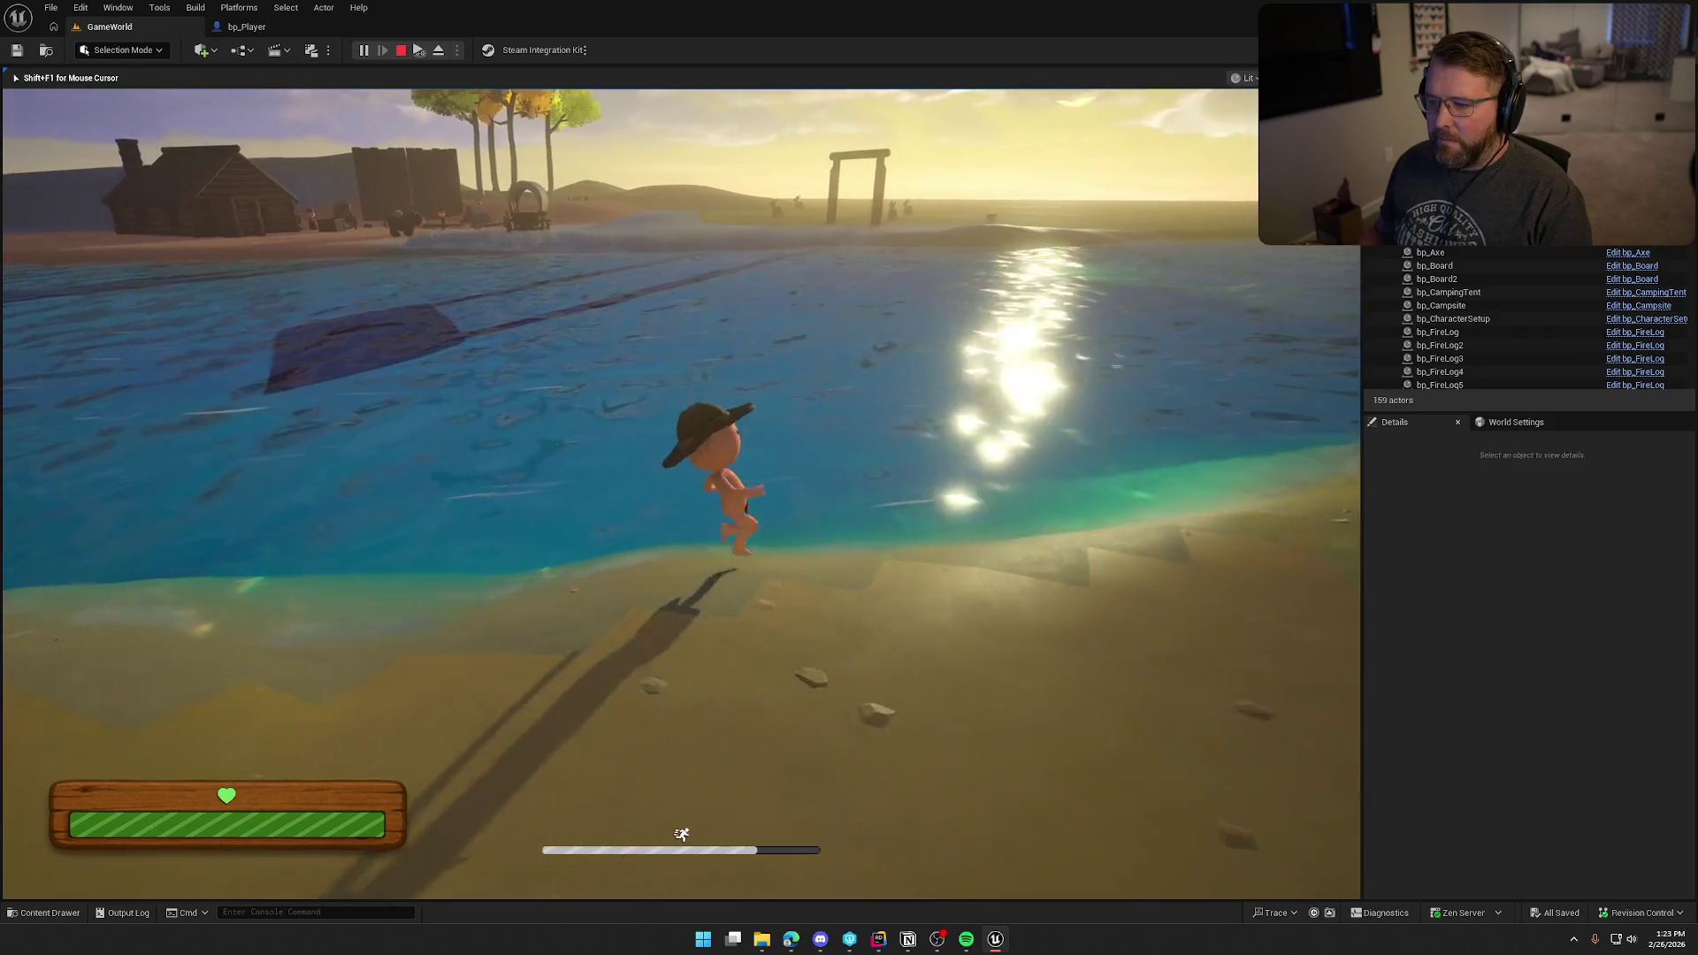
key(w)
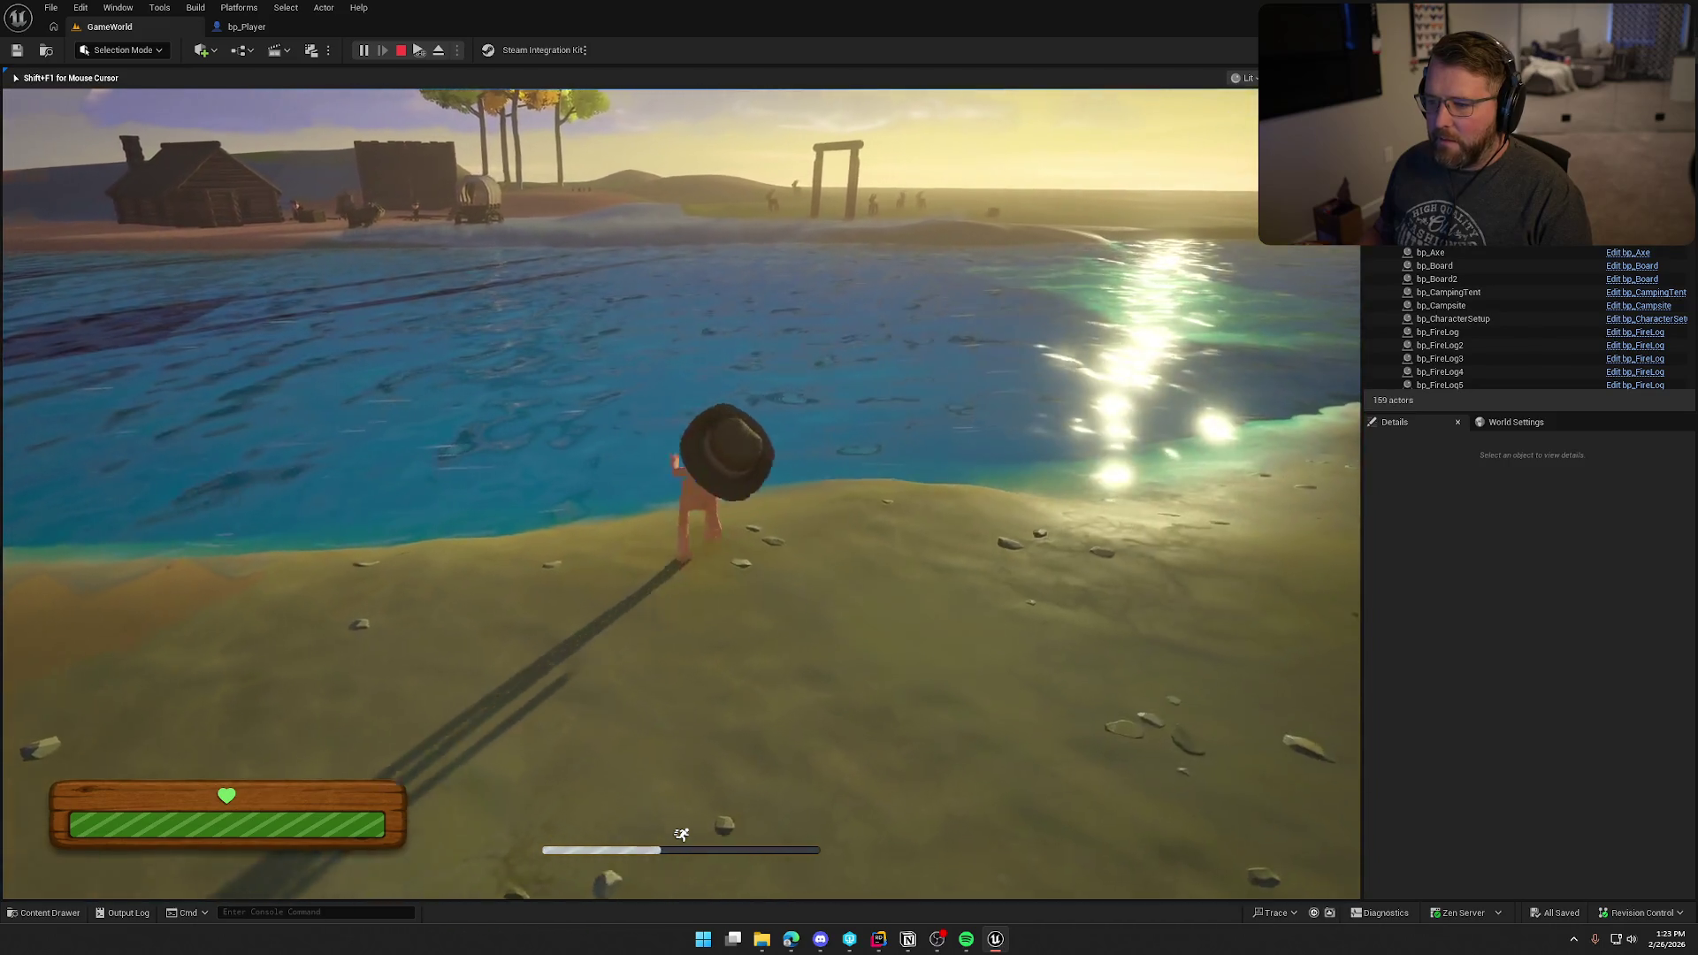
key(w)
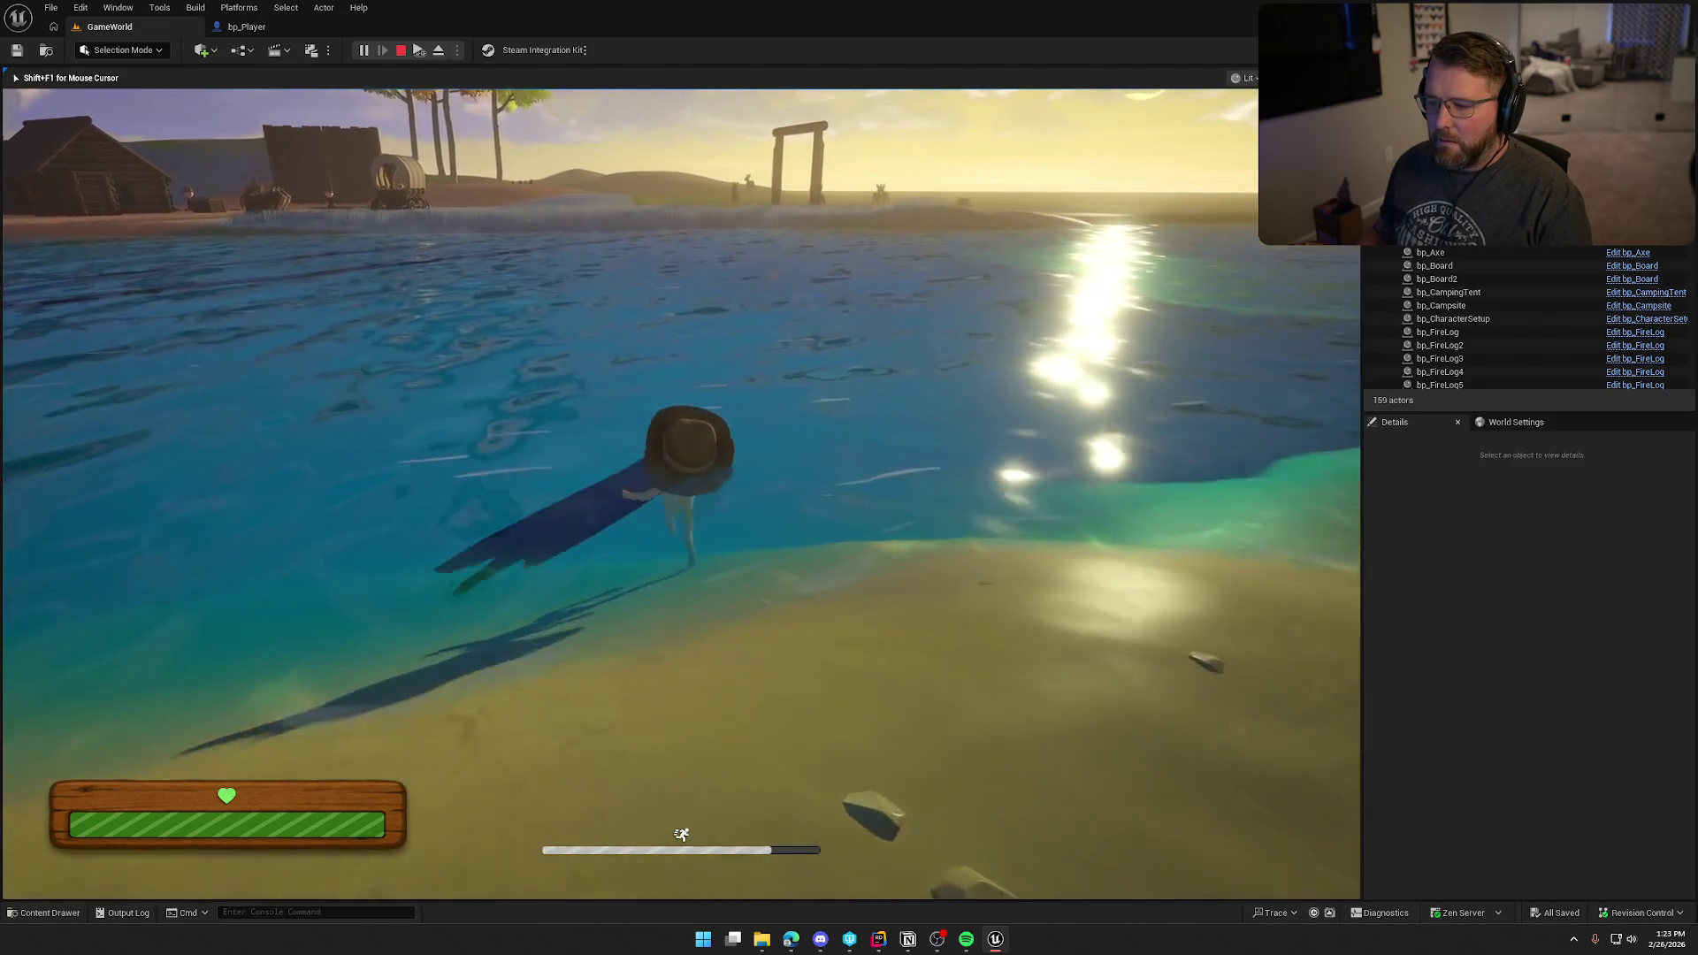
key(w)
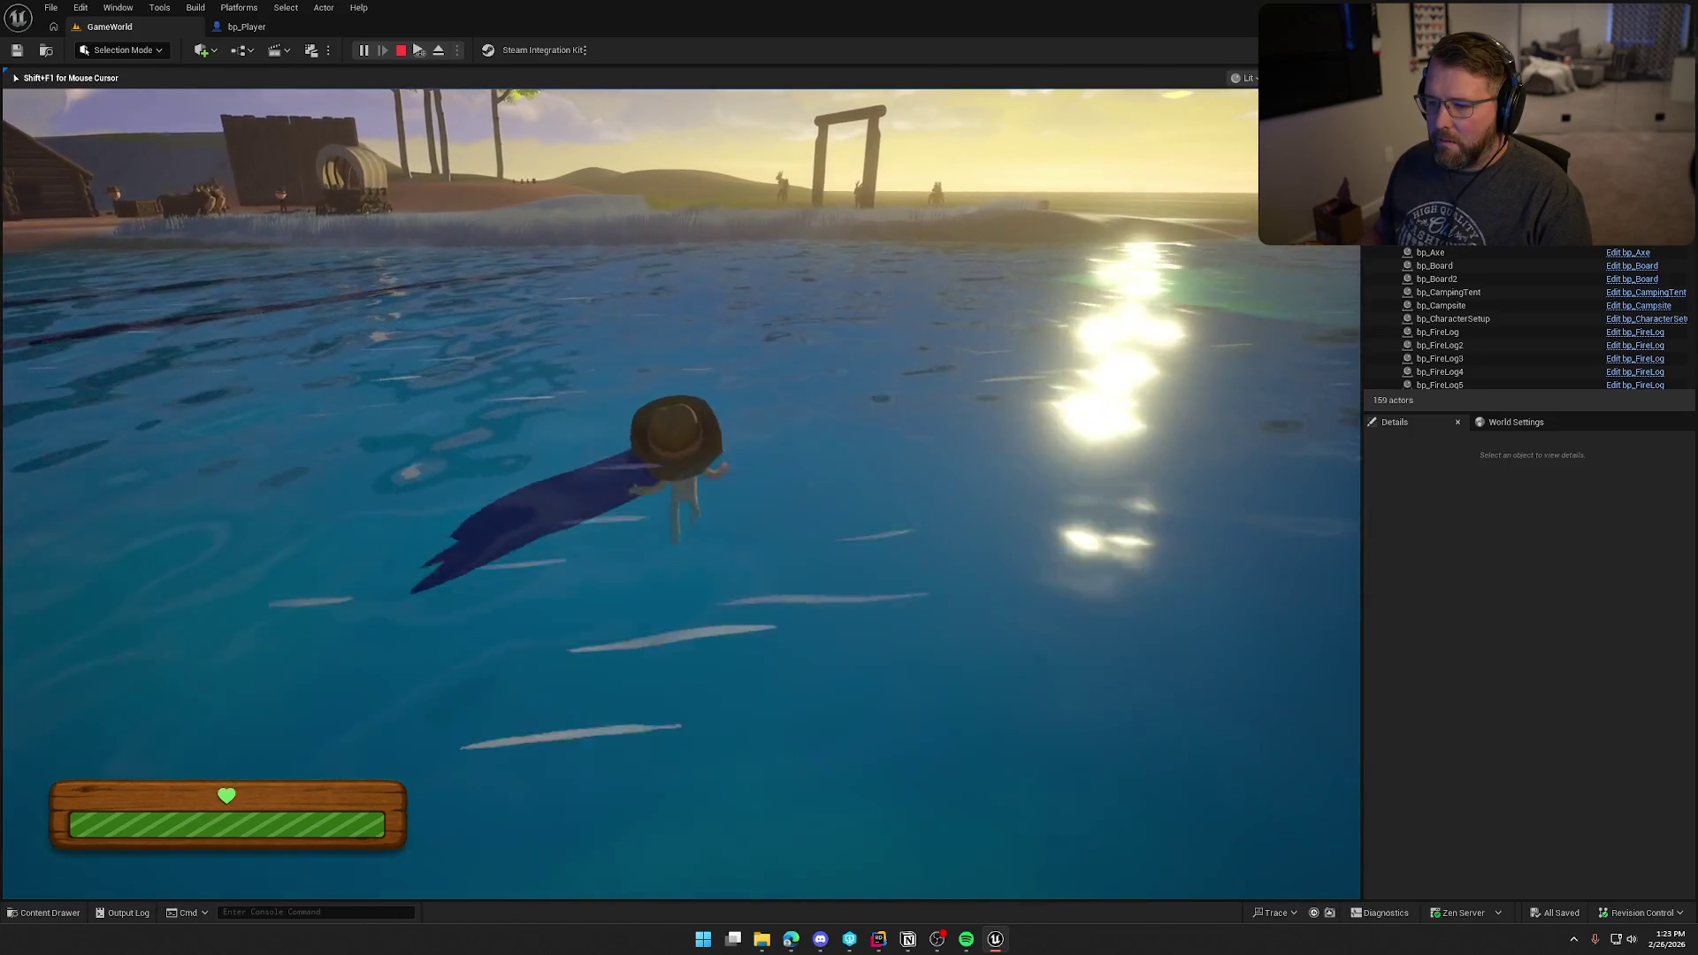
key(w)
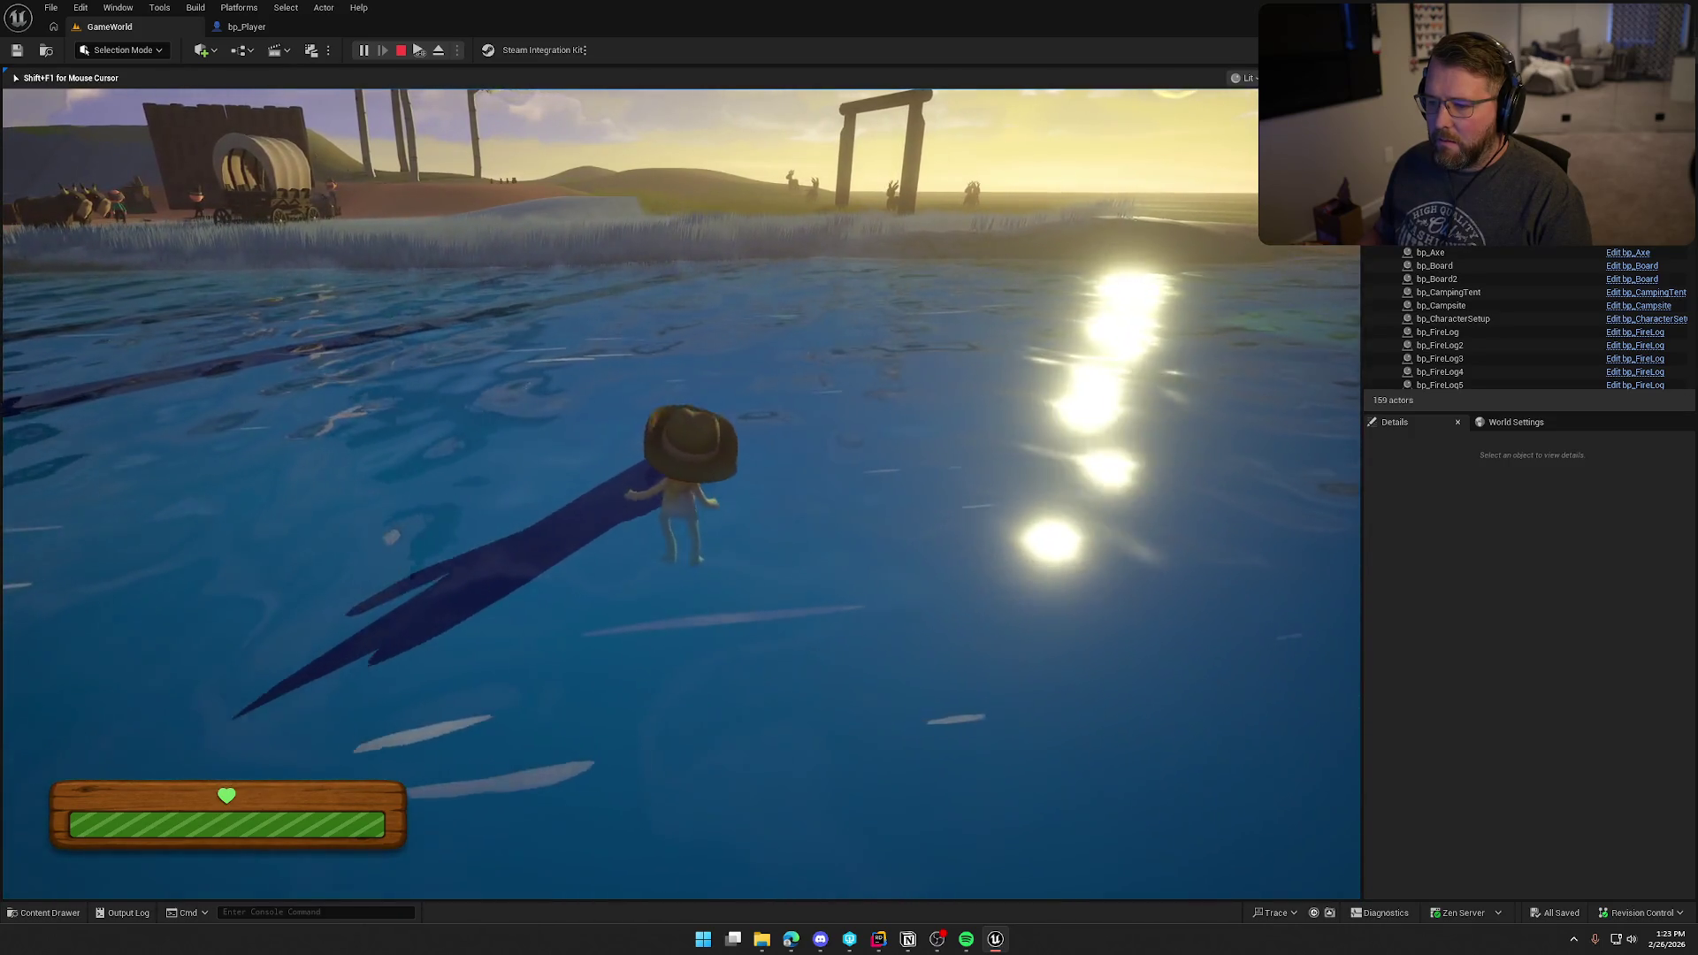
key(w)
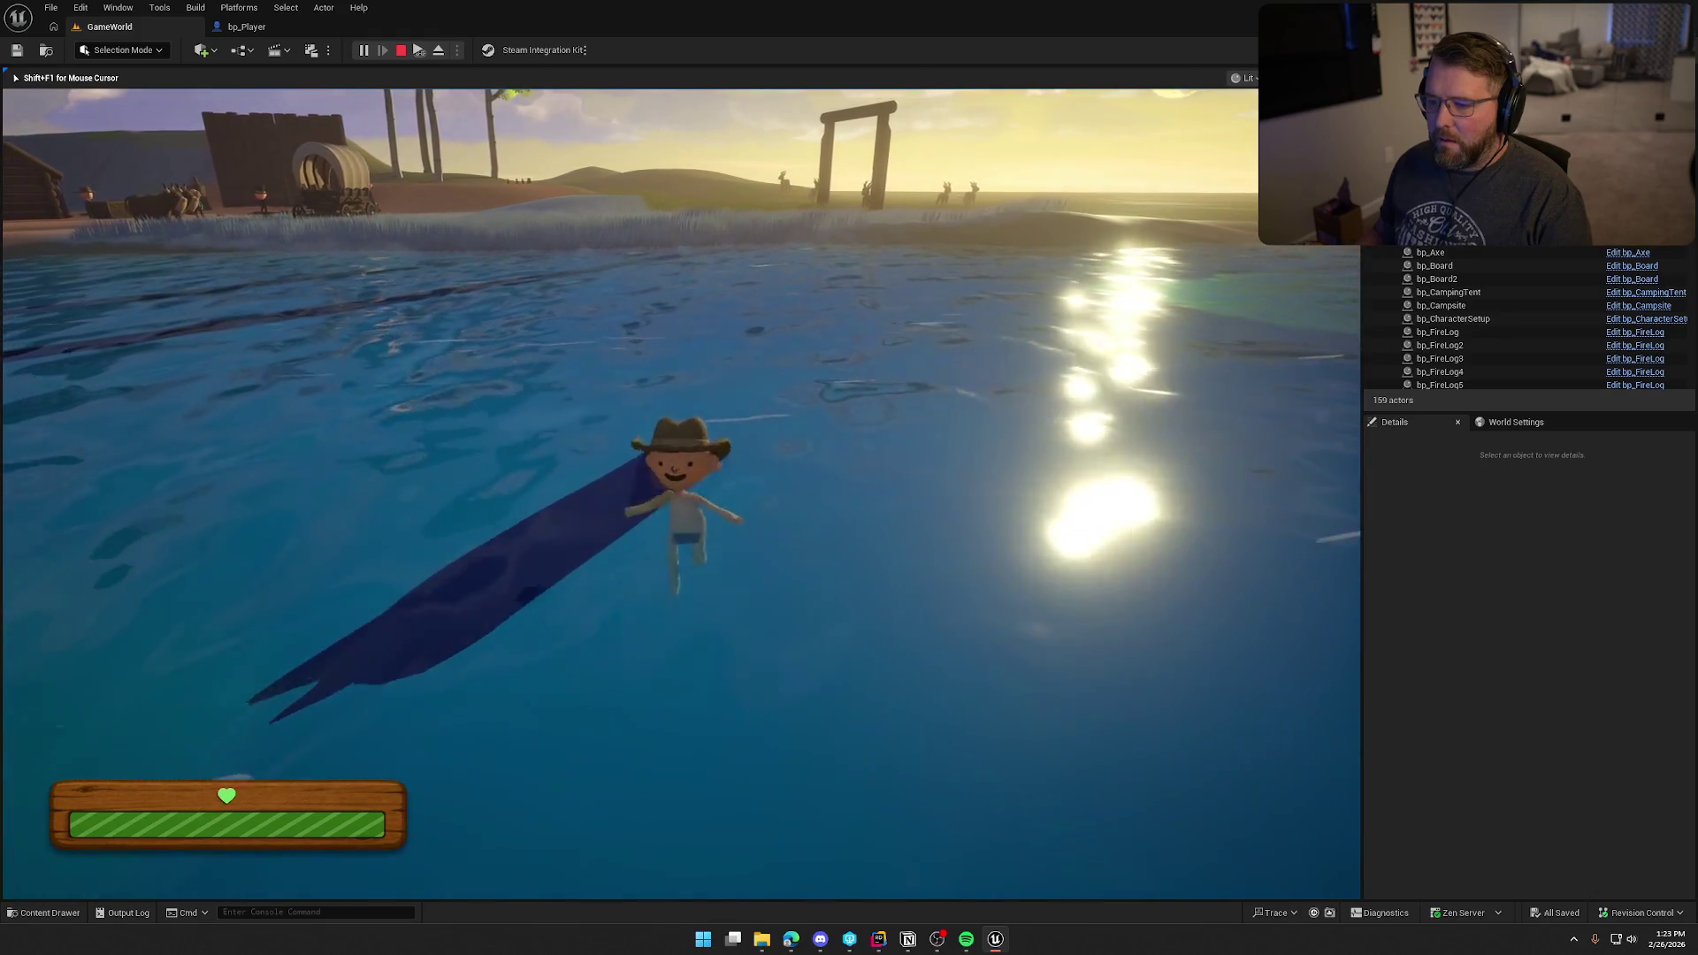
key(w)
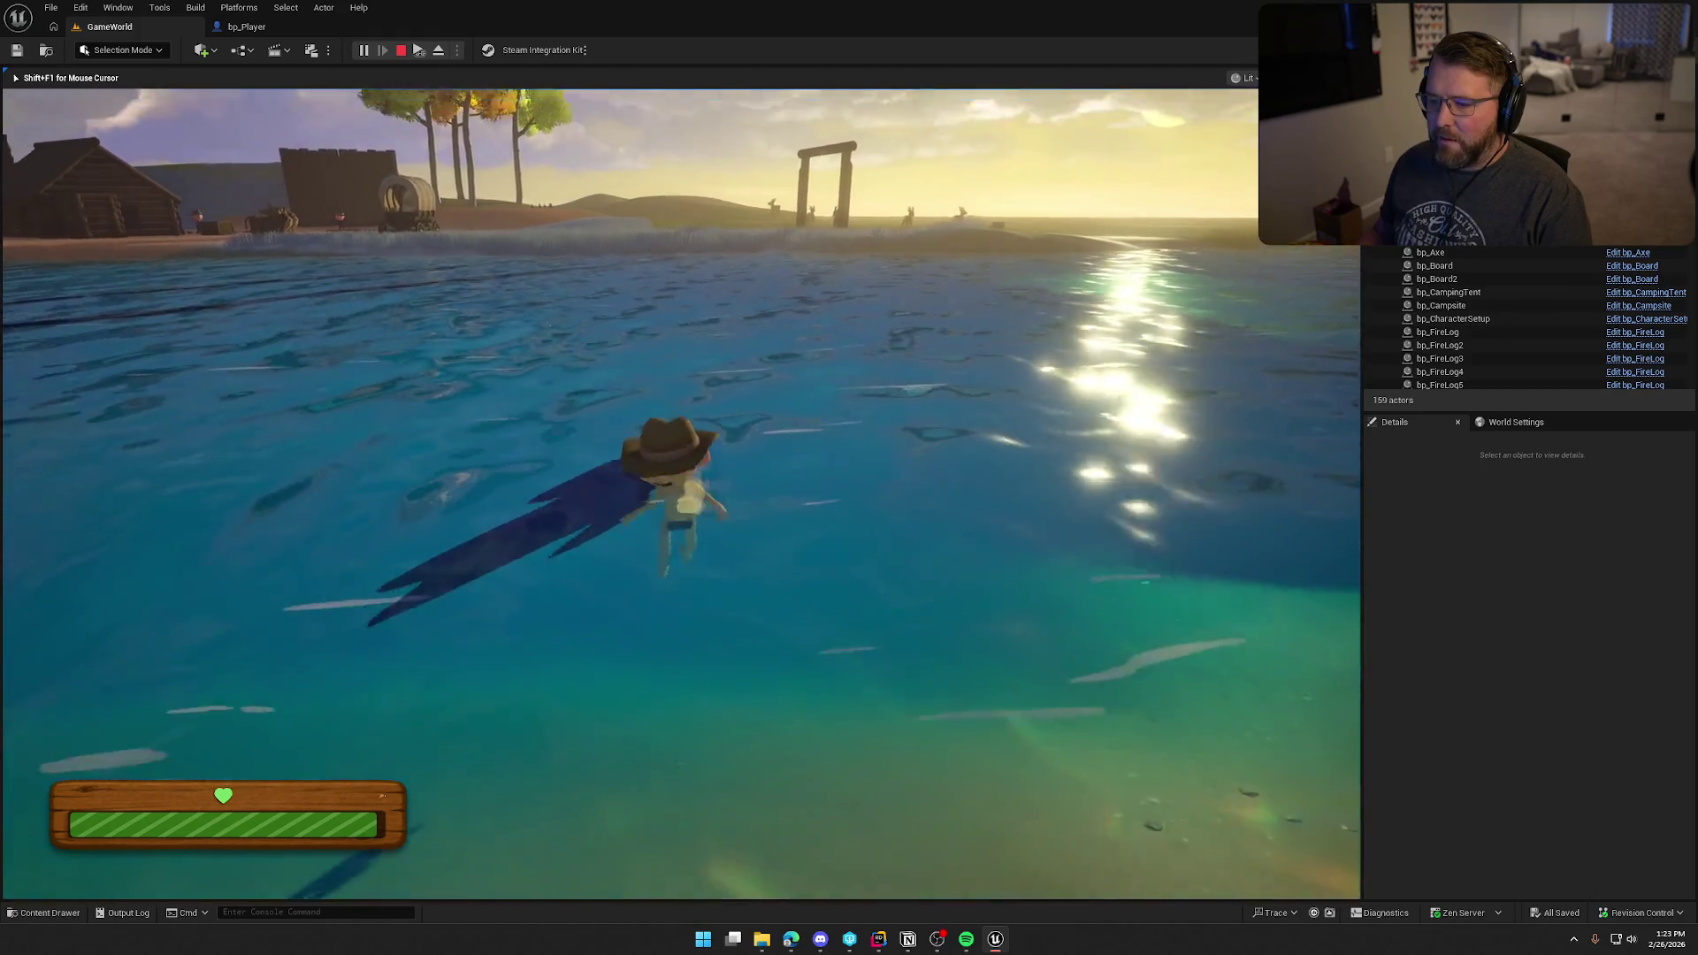
key(w)
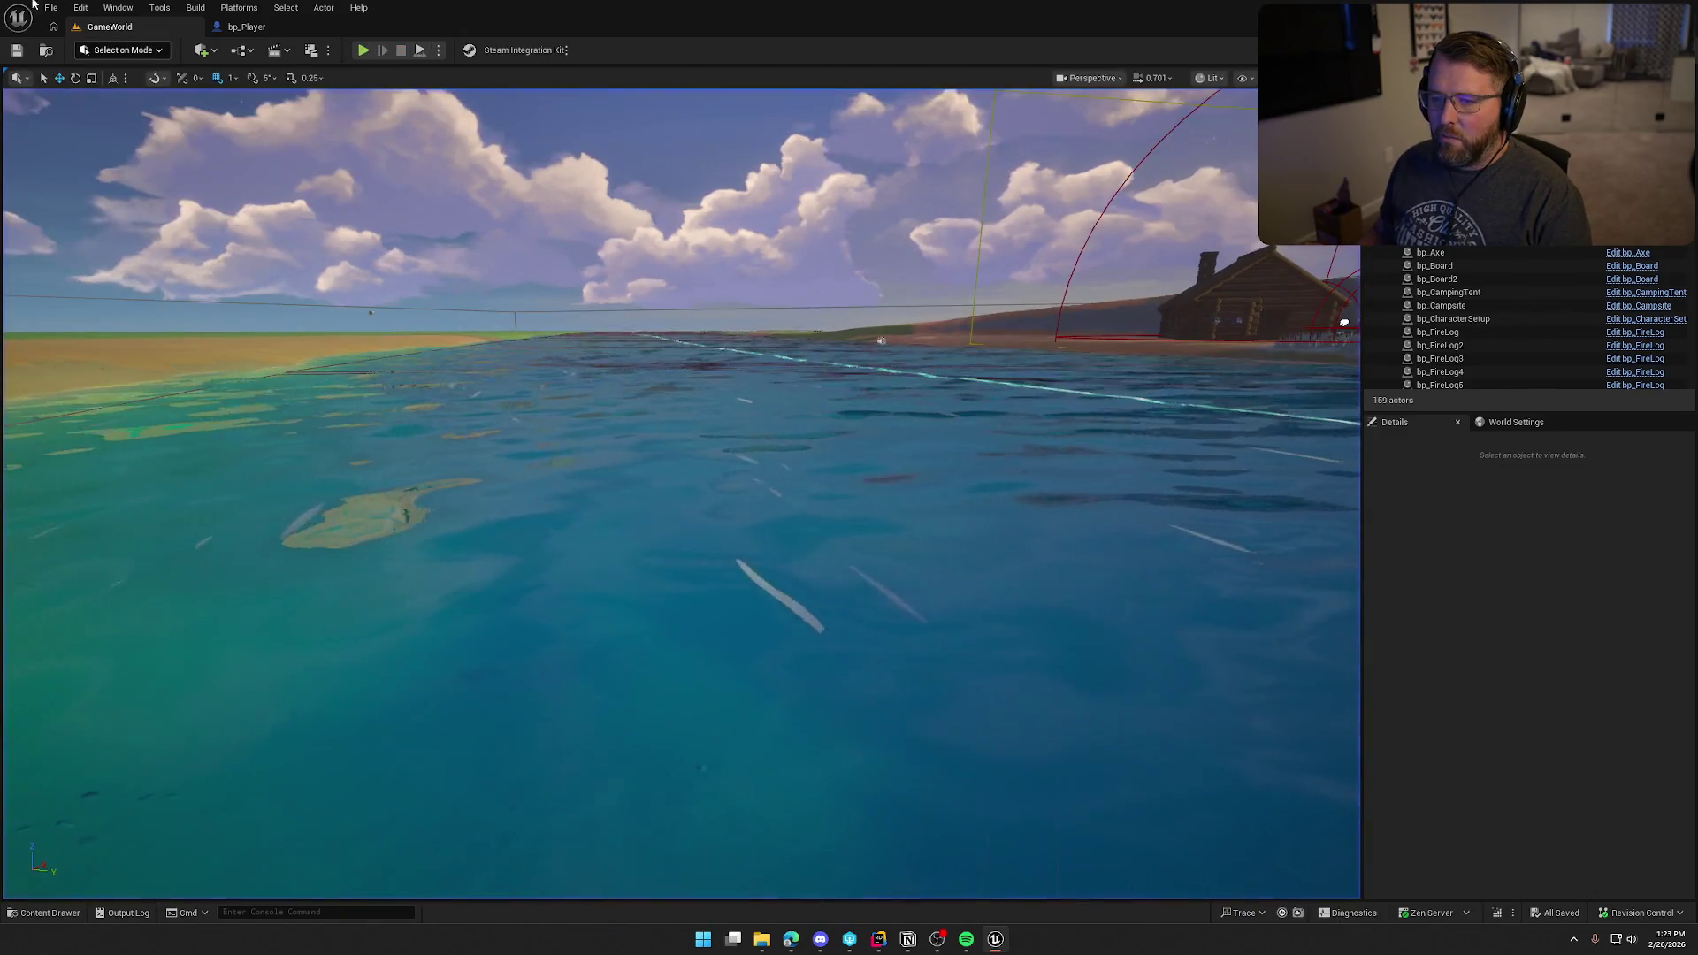
key(Escape)
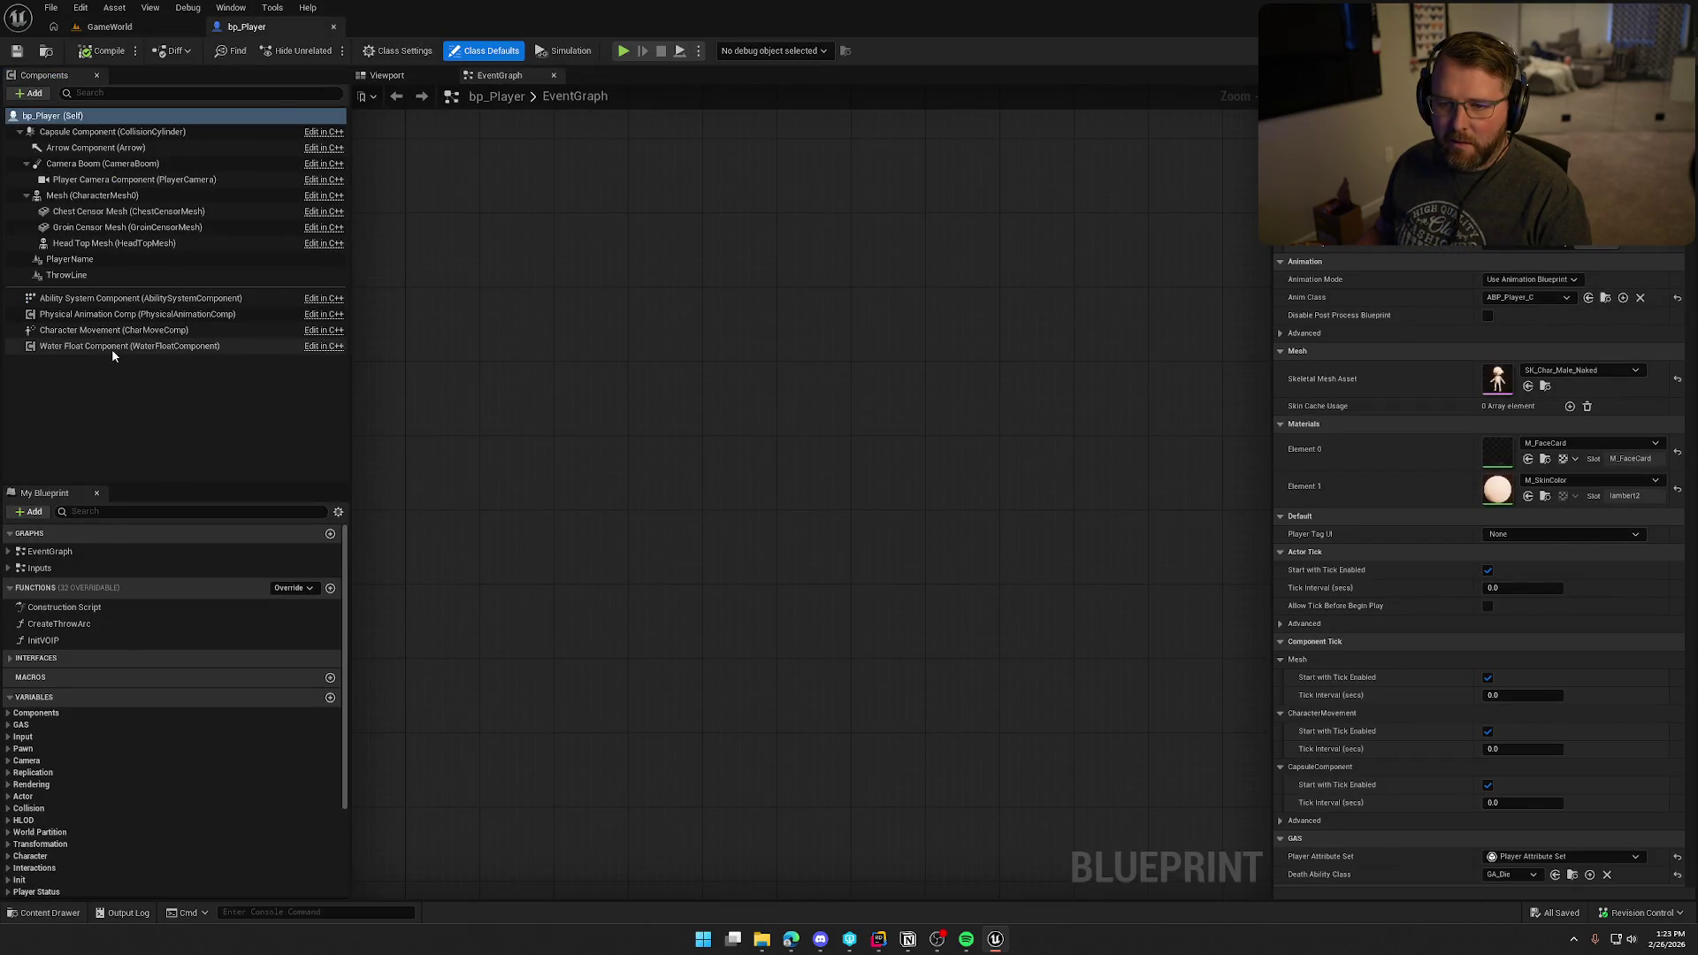
Step: Uncheck Use Flying in Water on bp_Player's Water Float Component
click(112, 348)
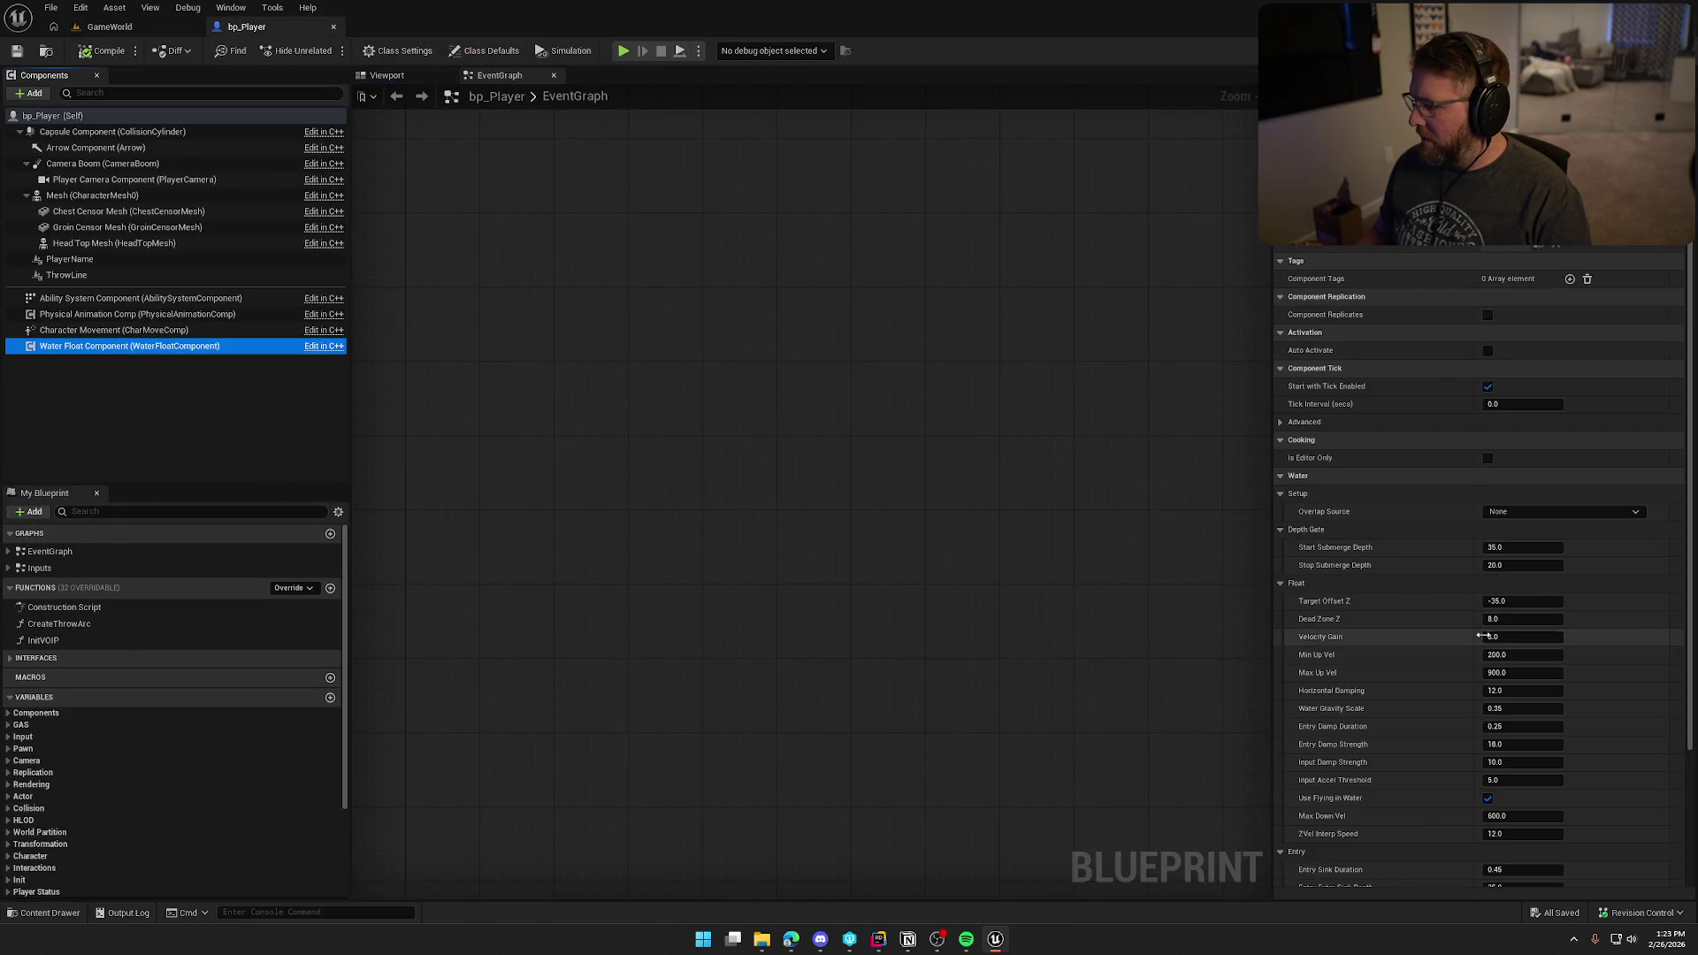
scroll(1450, 672, down, 2)
click(1488, 714)
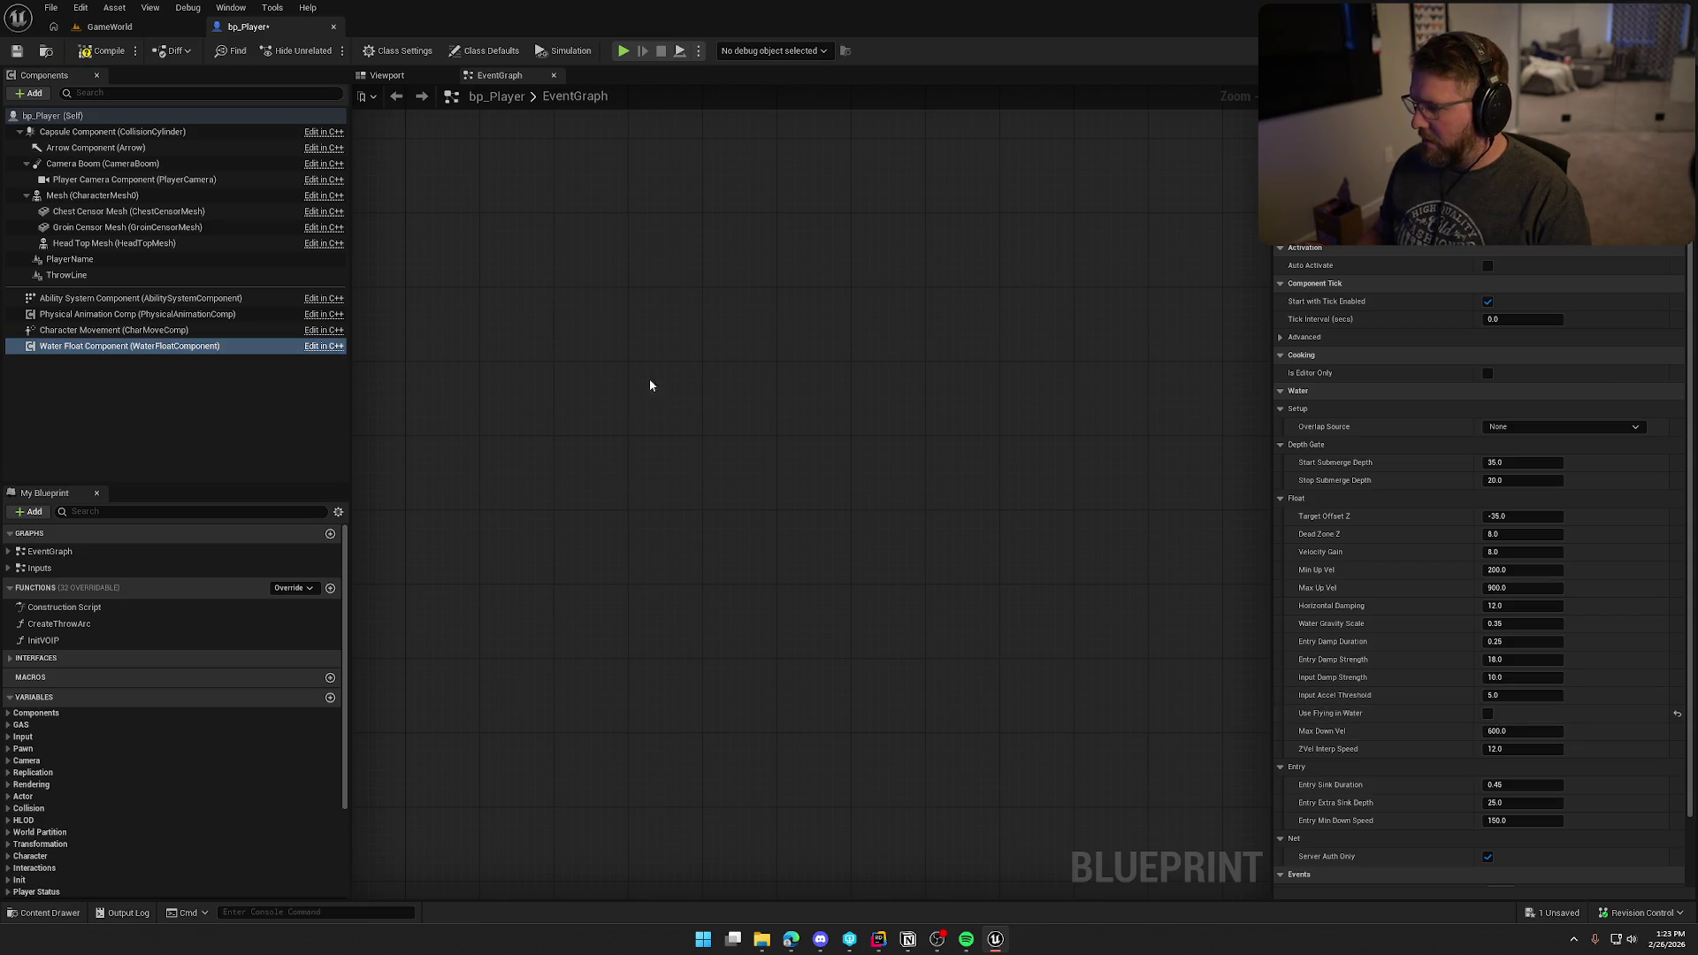
click(104, 28)
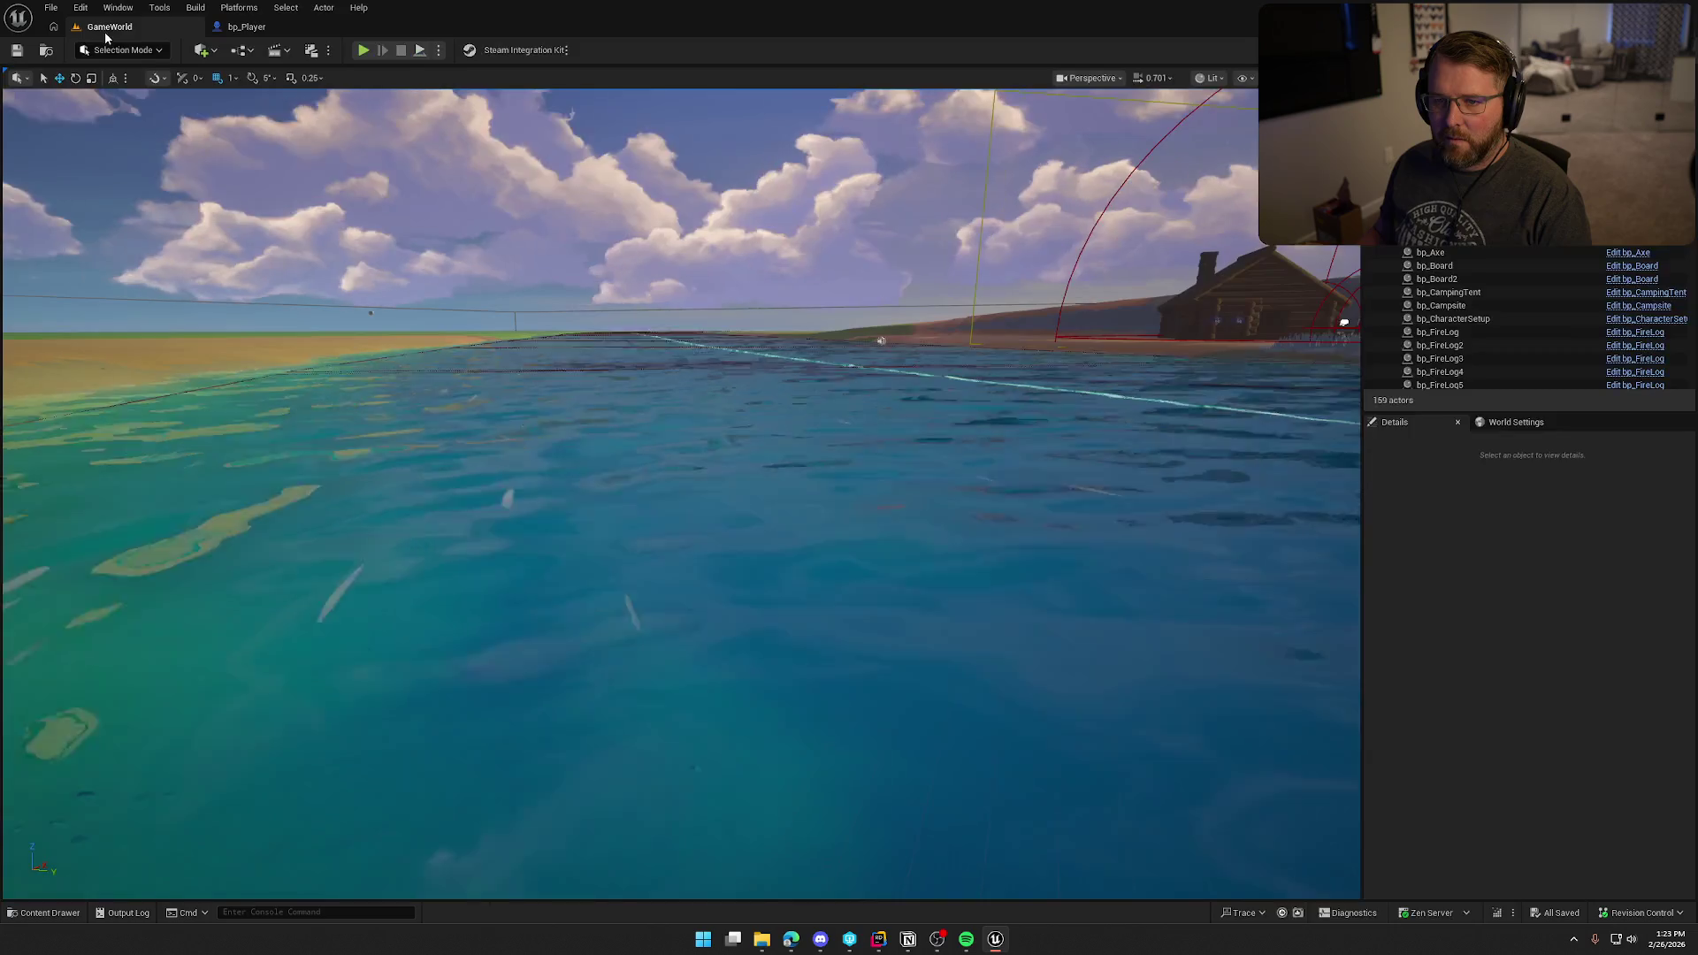
Step: Play GameWorld and run the character from the trading post into the lake to test swimming
click(559, 294)
key(w)
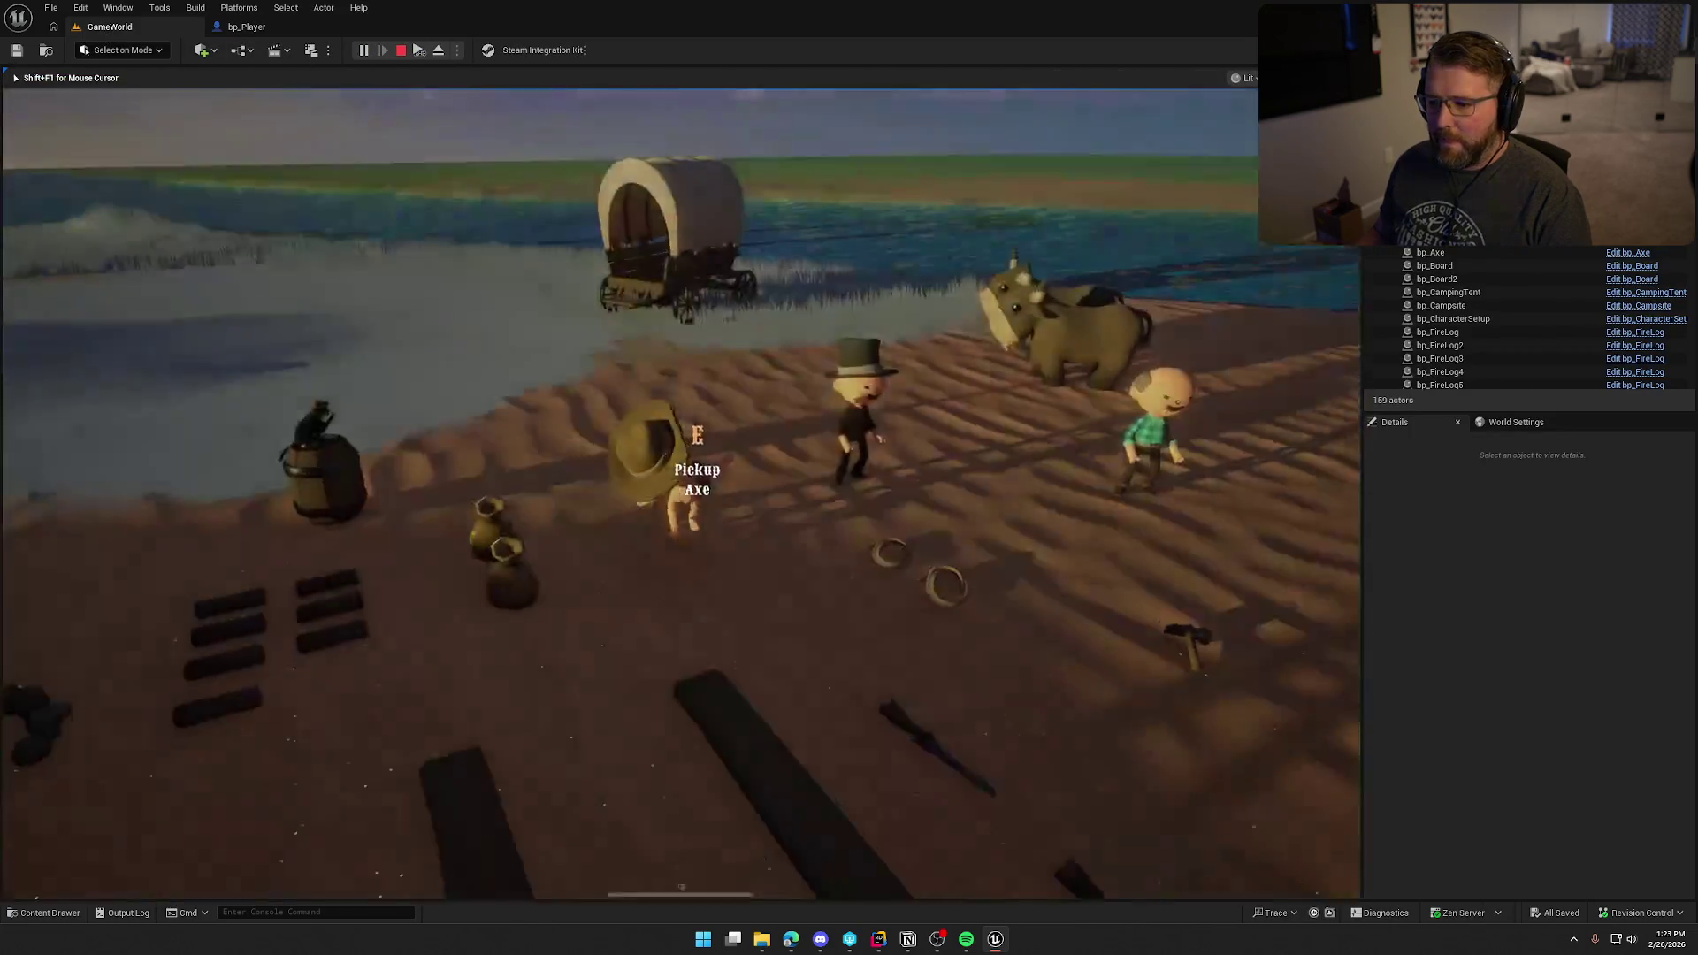
key(w)
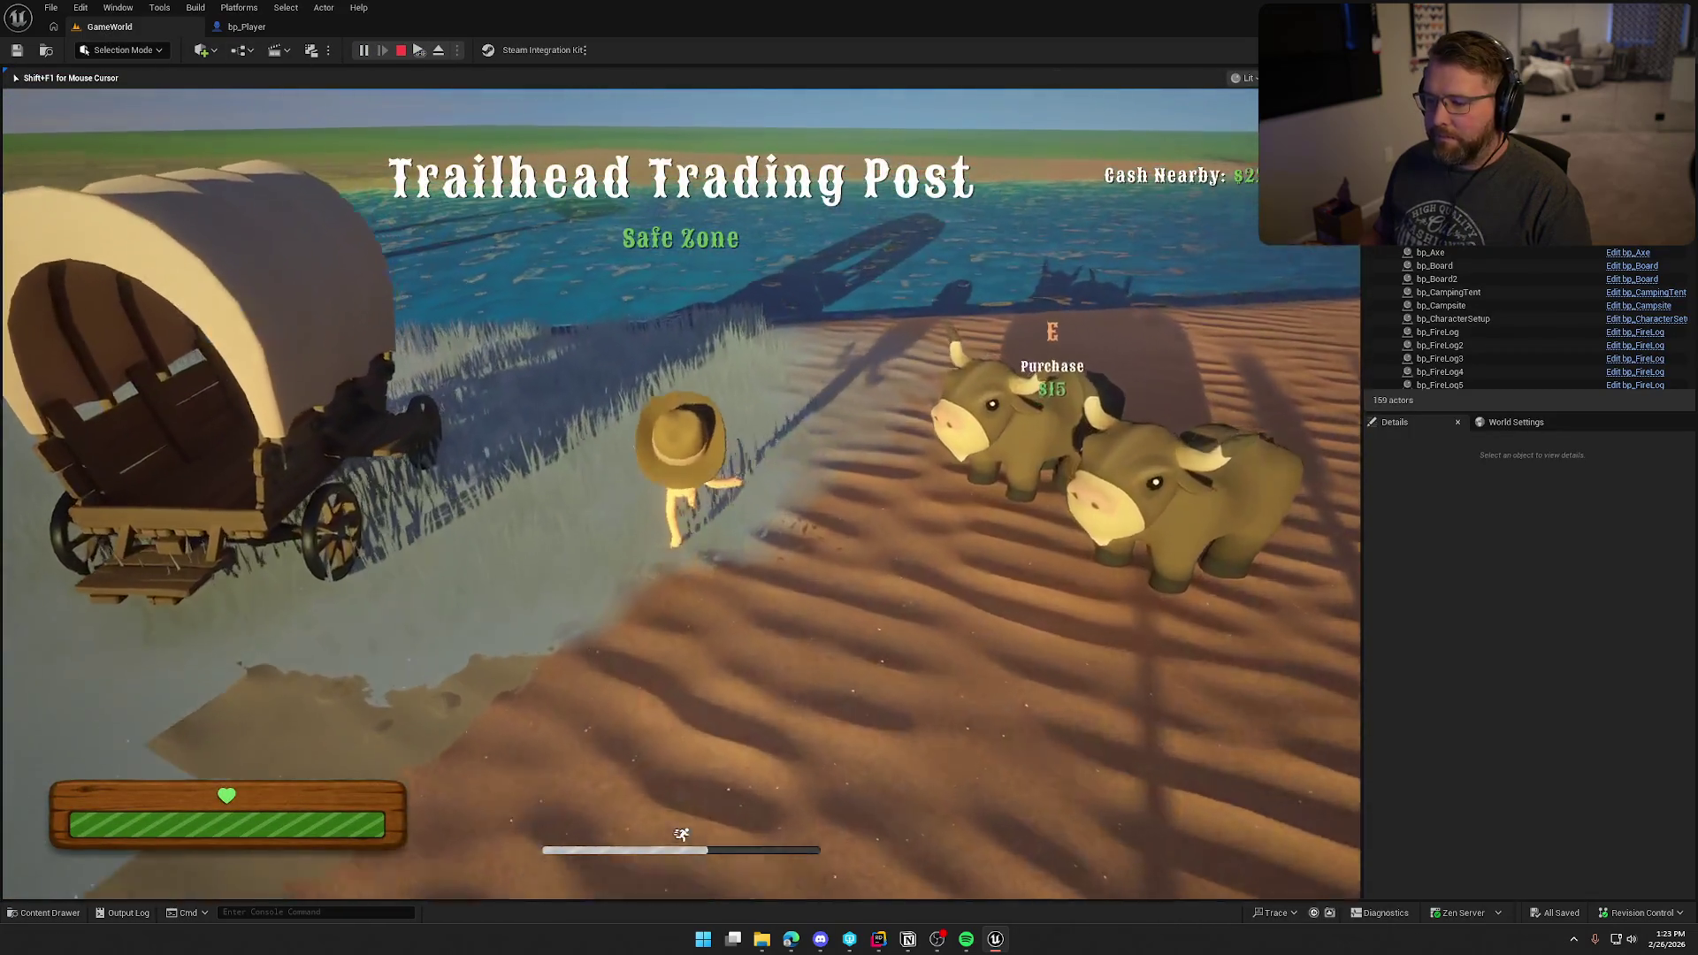
key(w)
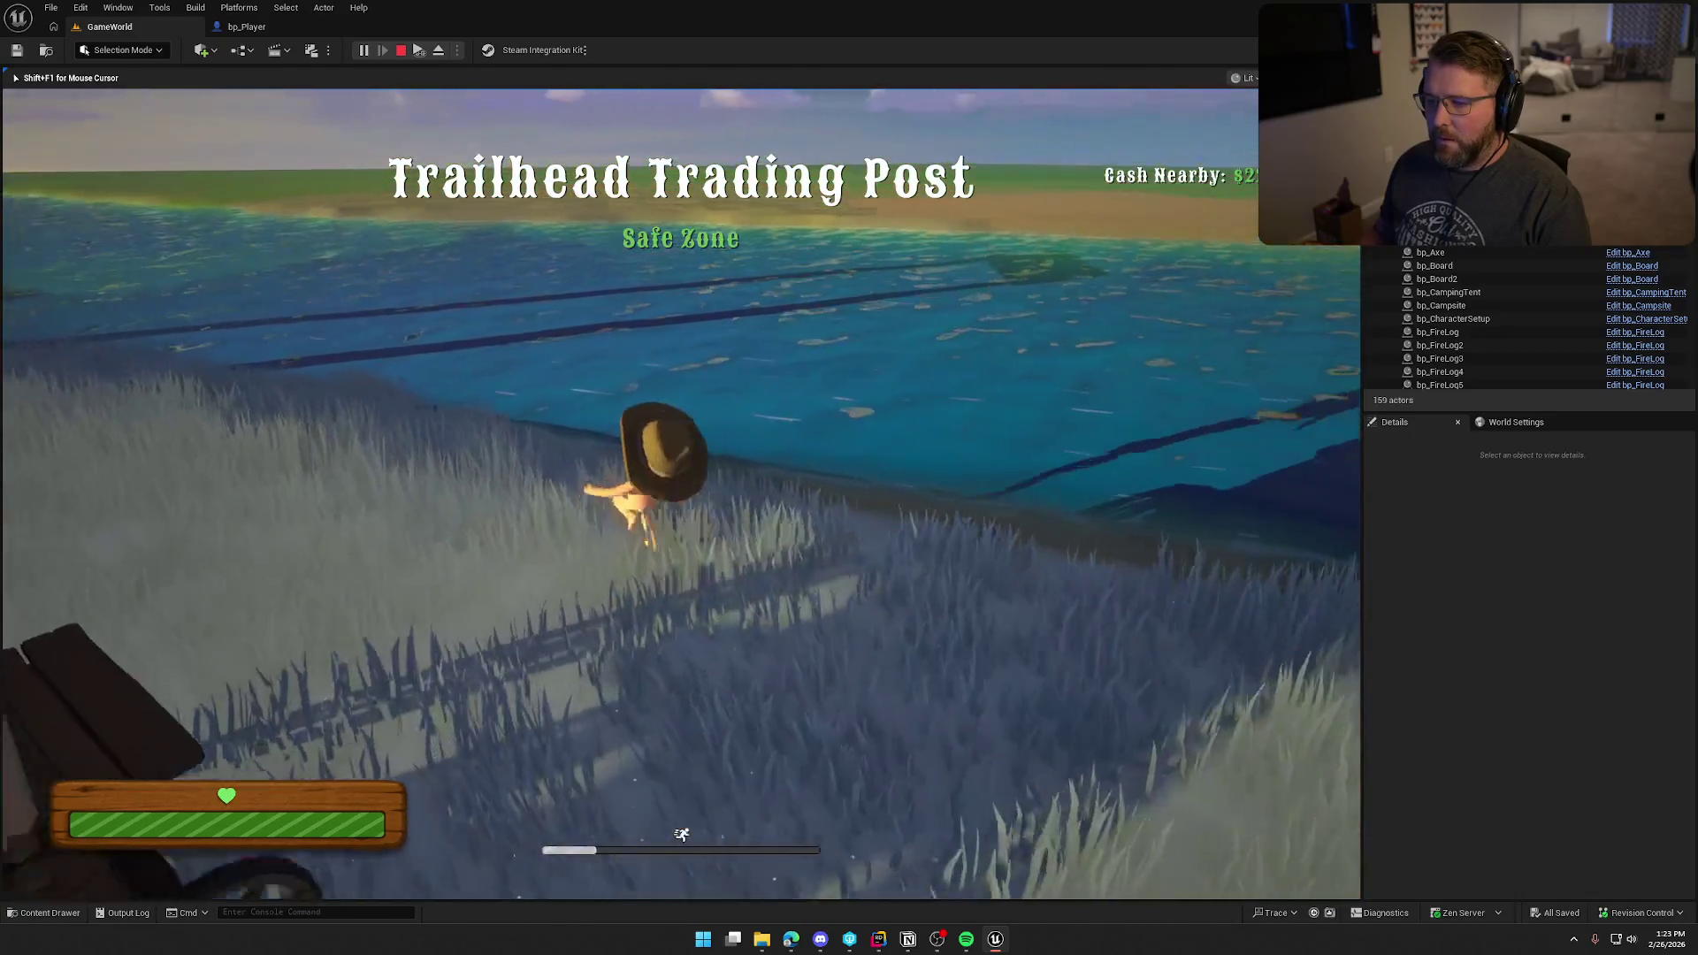
key(w)
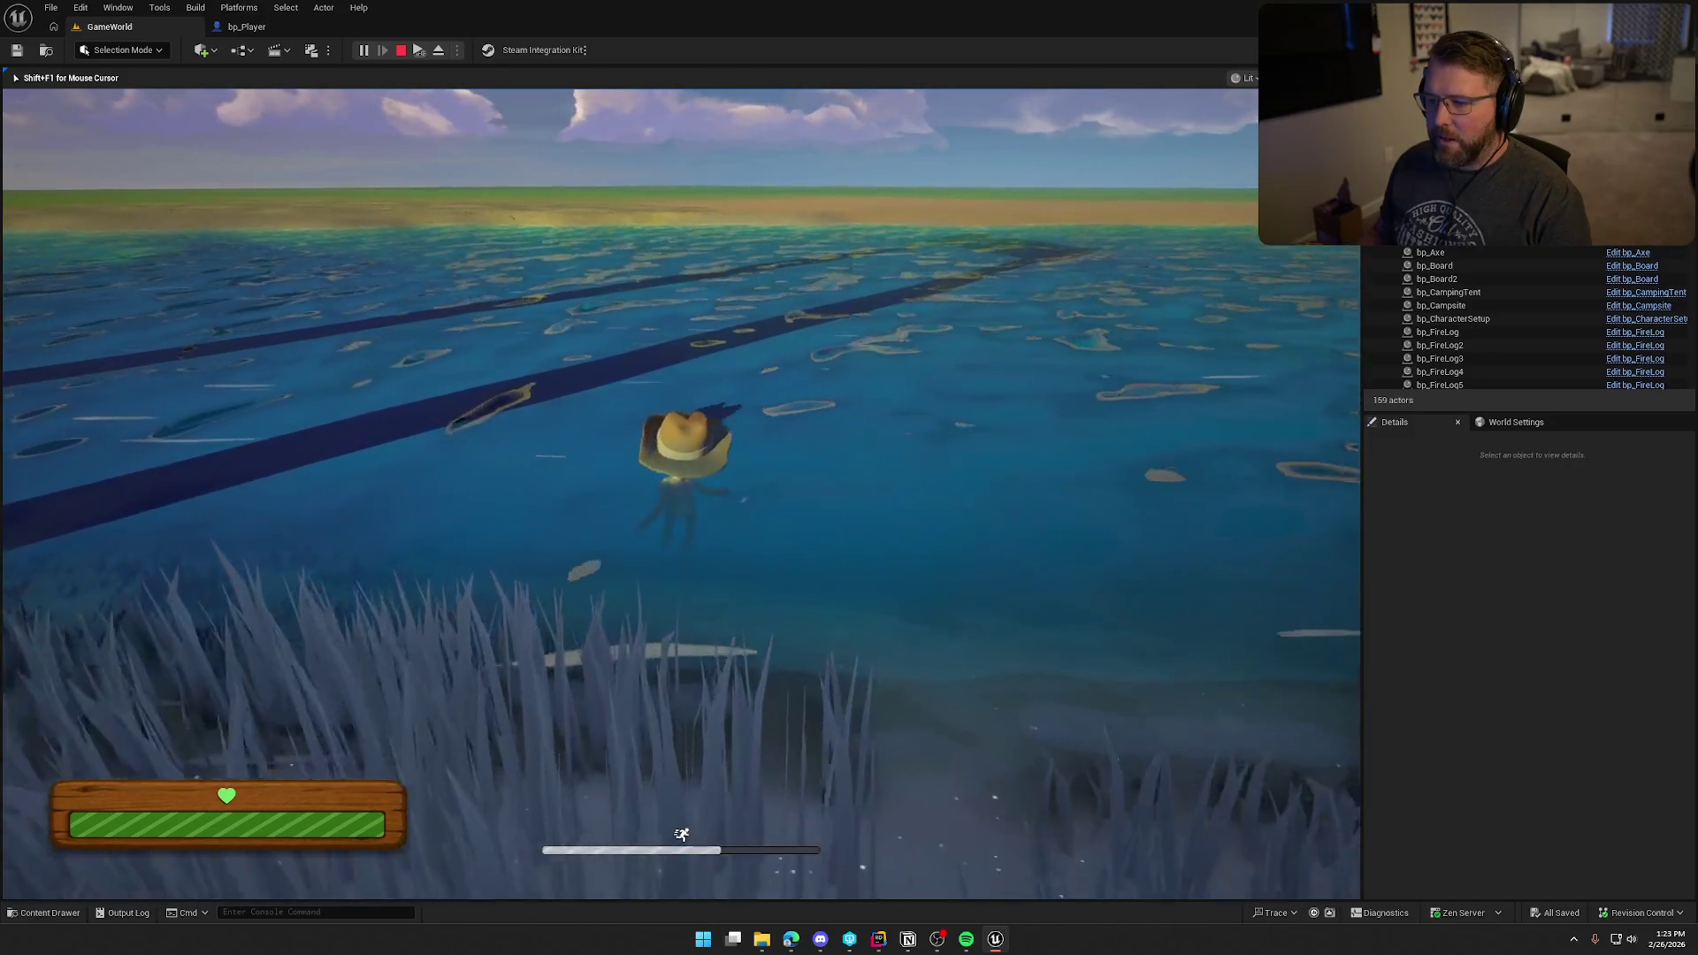
key(s)
key(w)
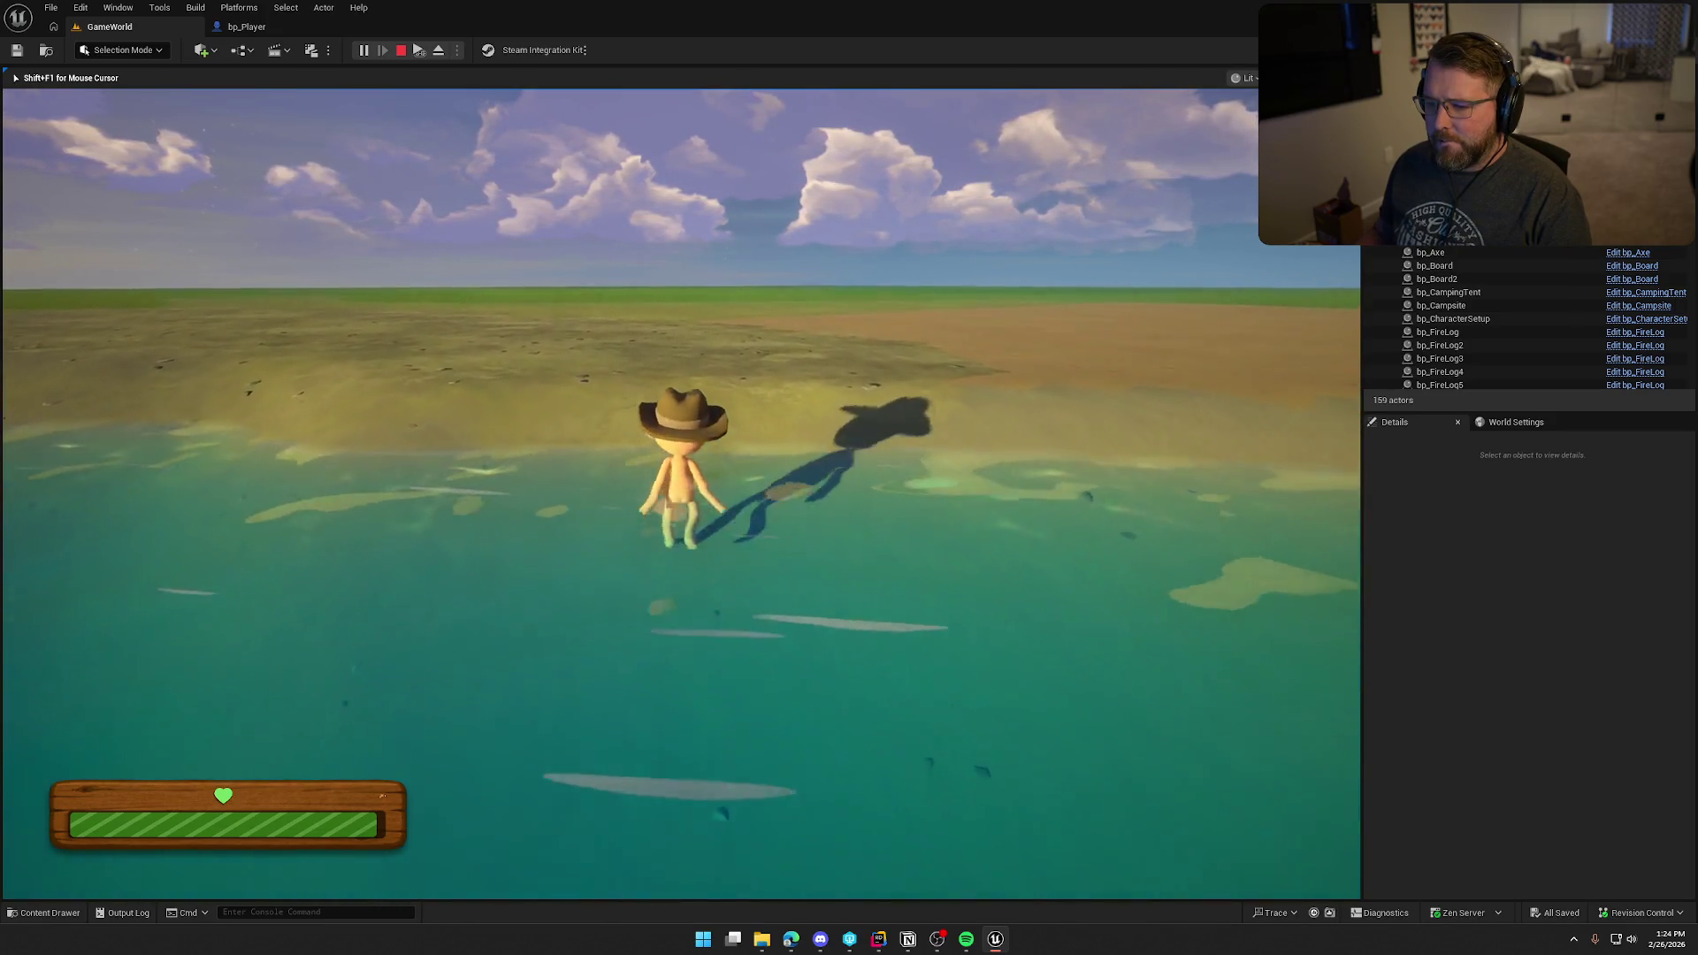
key(shift)
Step: Set Water Float Max Up Vel to 150 and Min Up Vel to 75, then compile bp_Player
key(w)
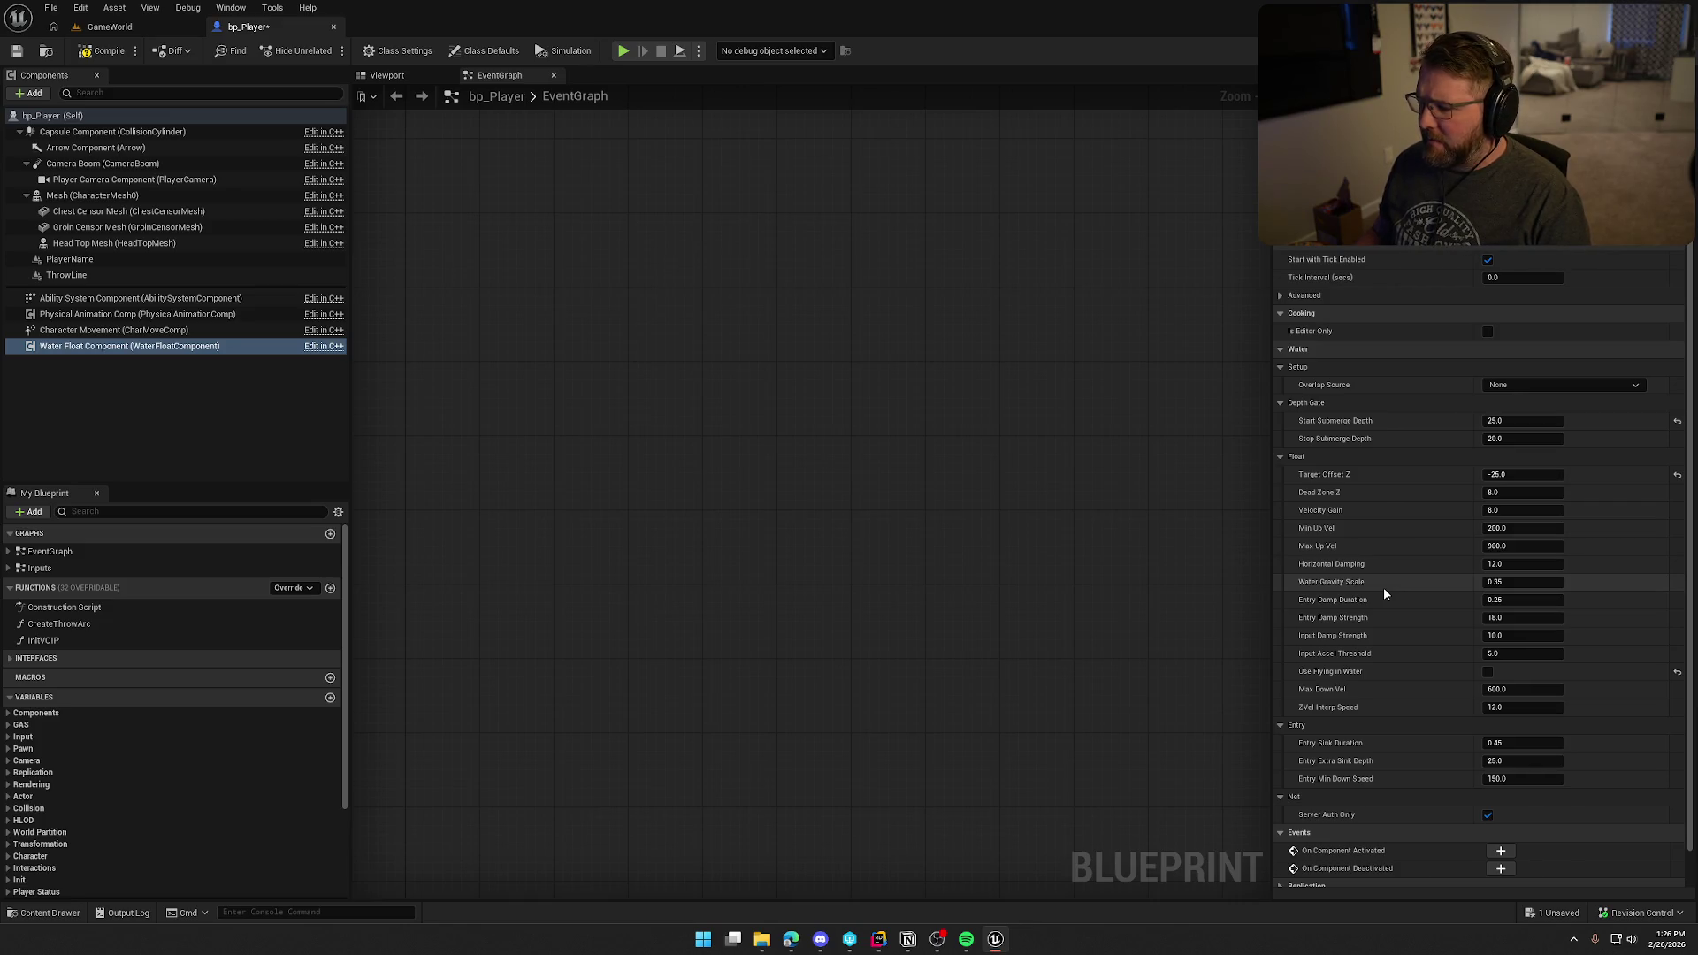
scroll(1383, 588, down, 2)
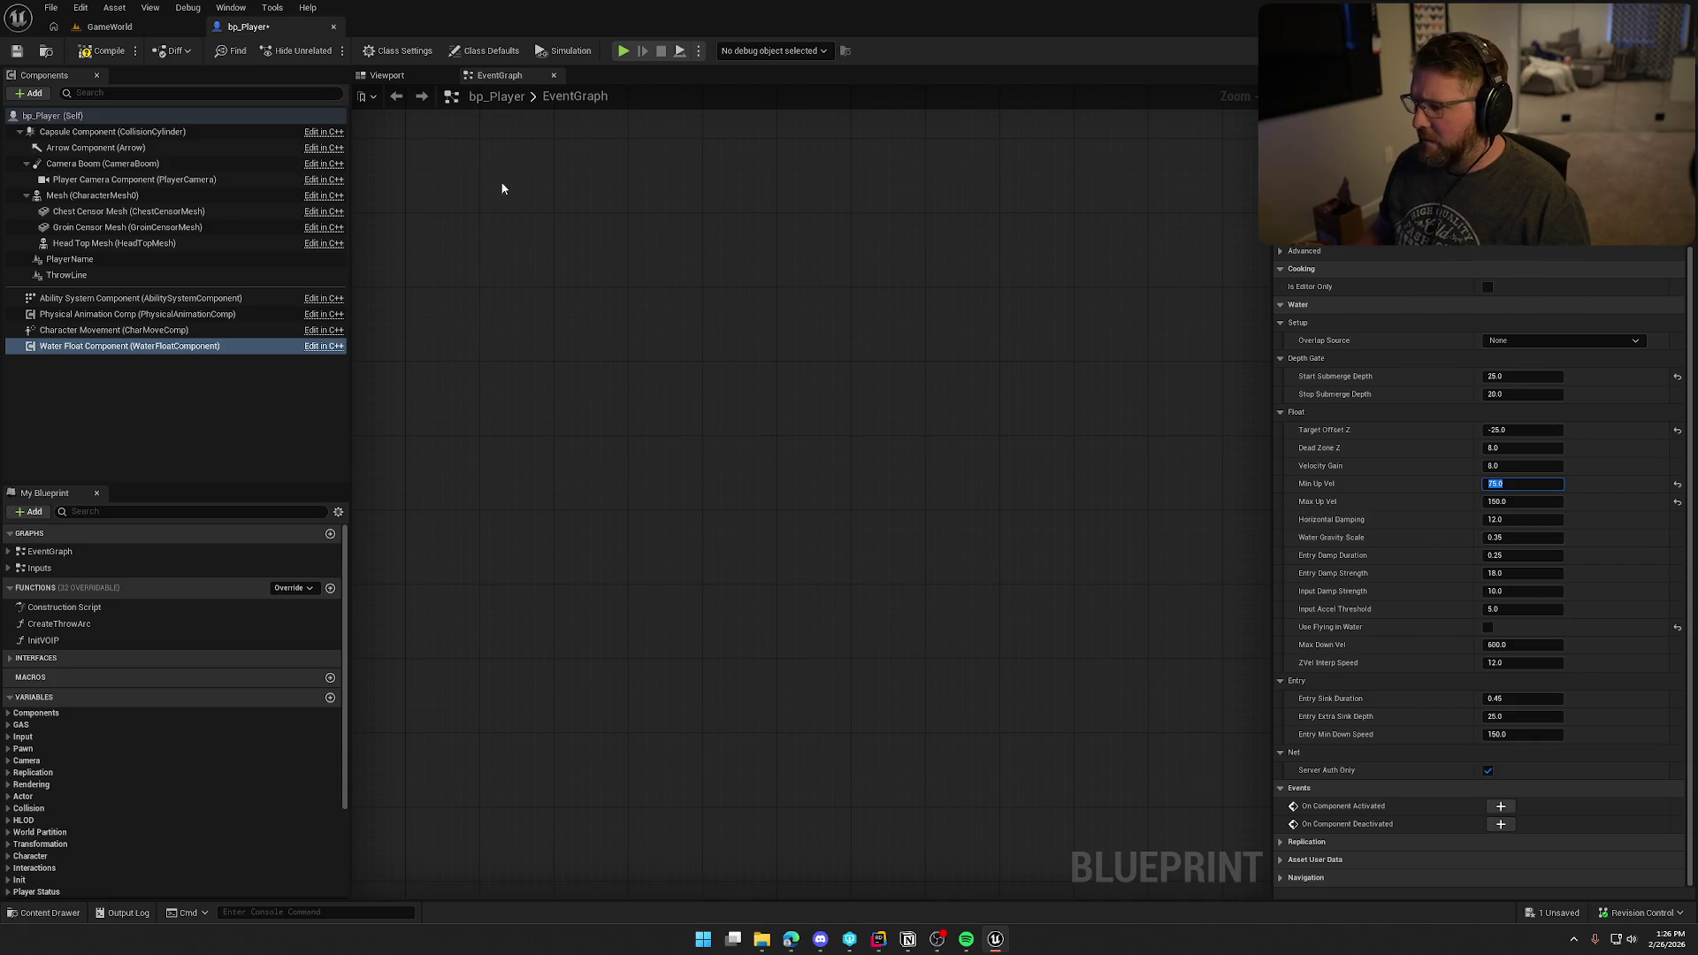
click(111, 50)
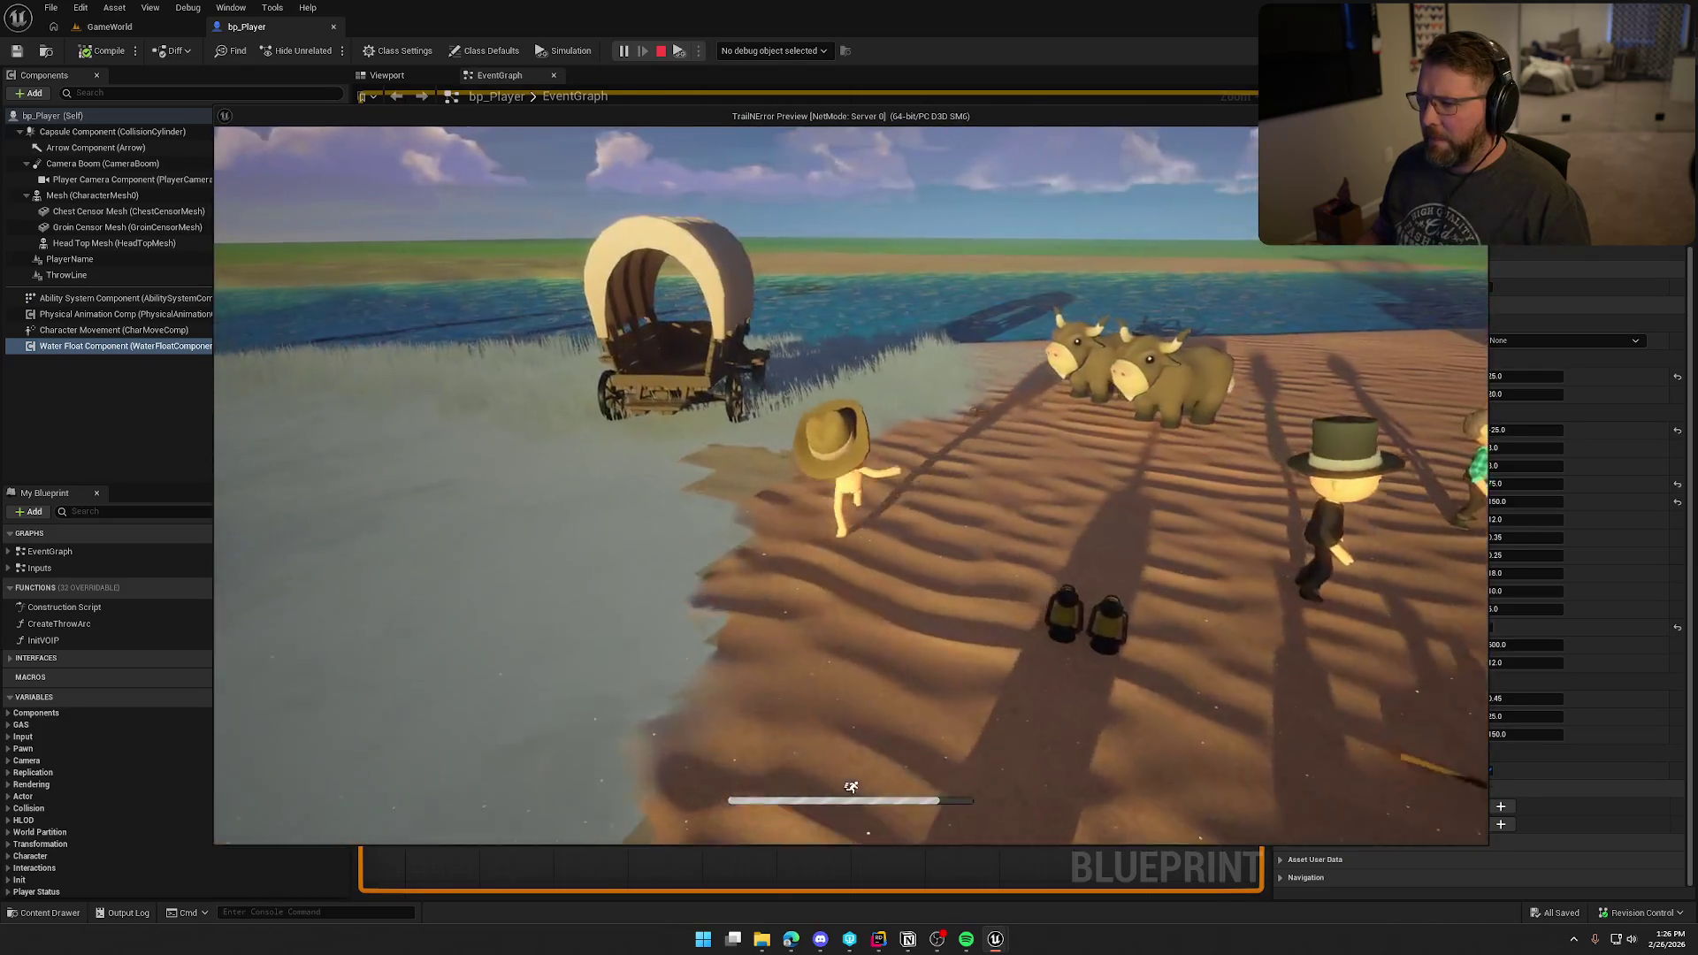
Step: Sprint into the lake, swim out and back to shore with the retuned float values
key(w)
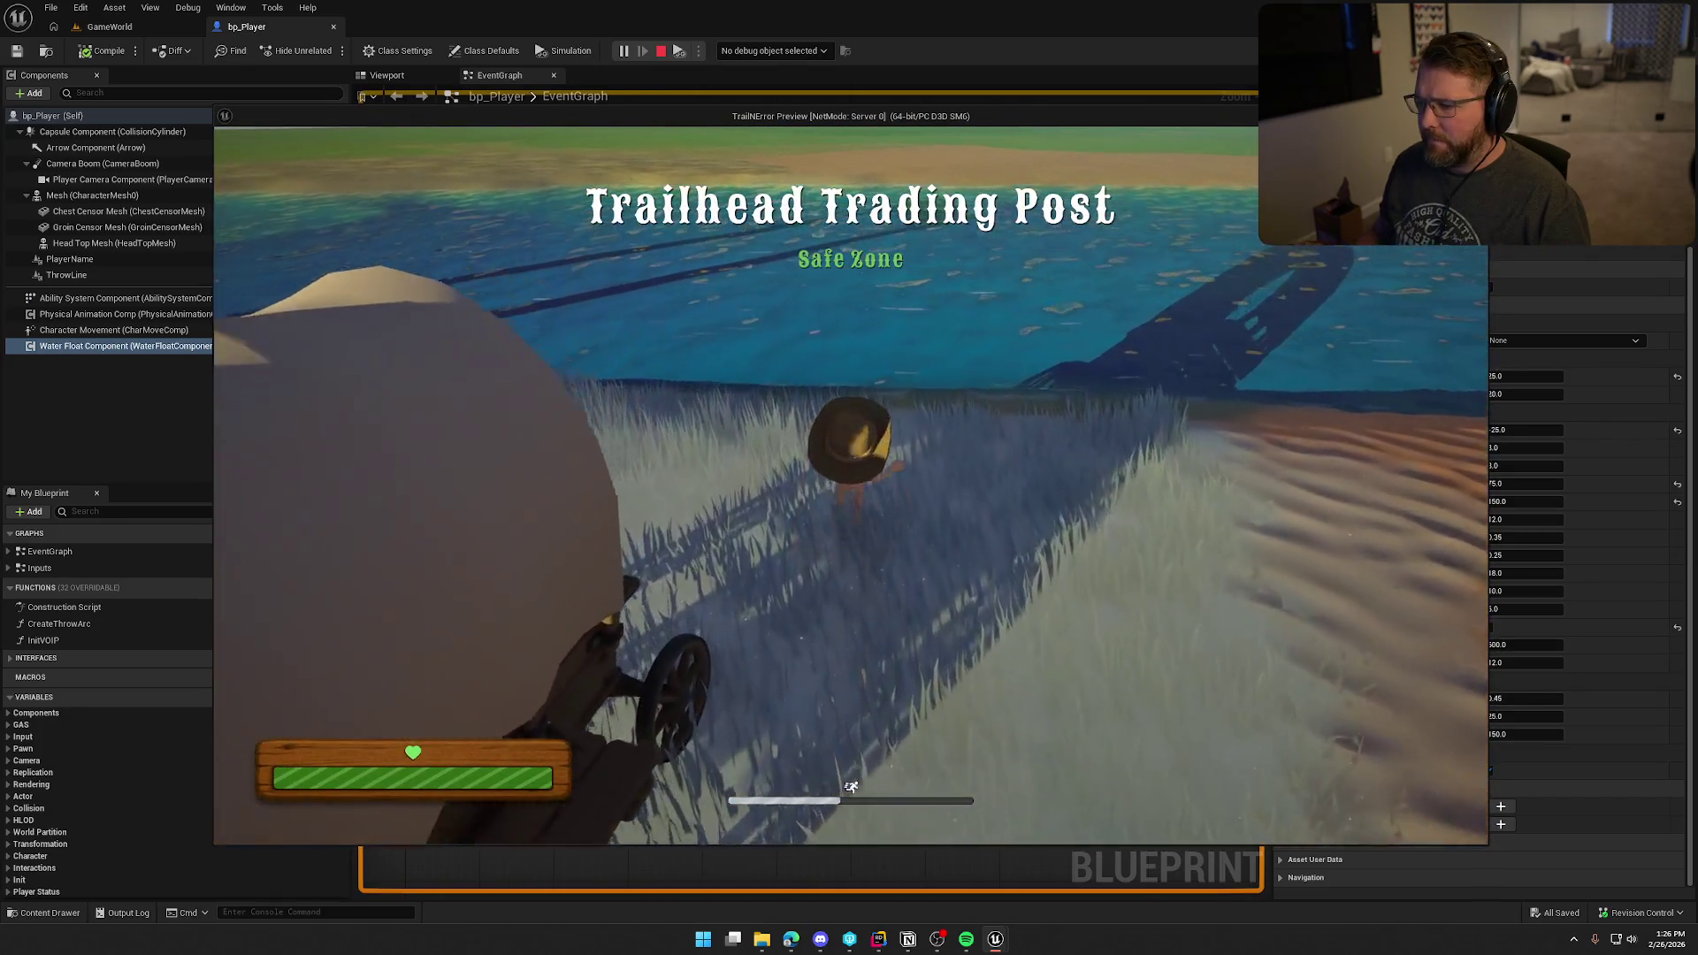
key(w)
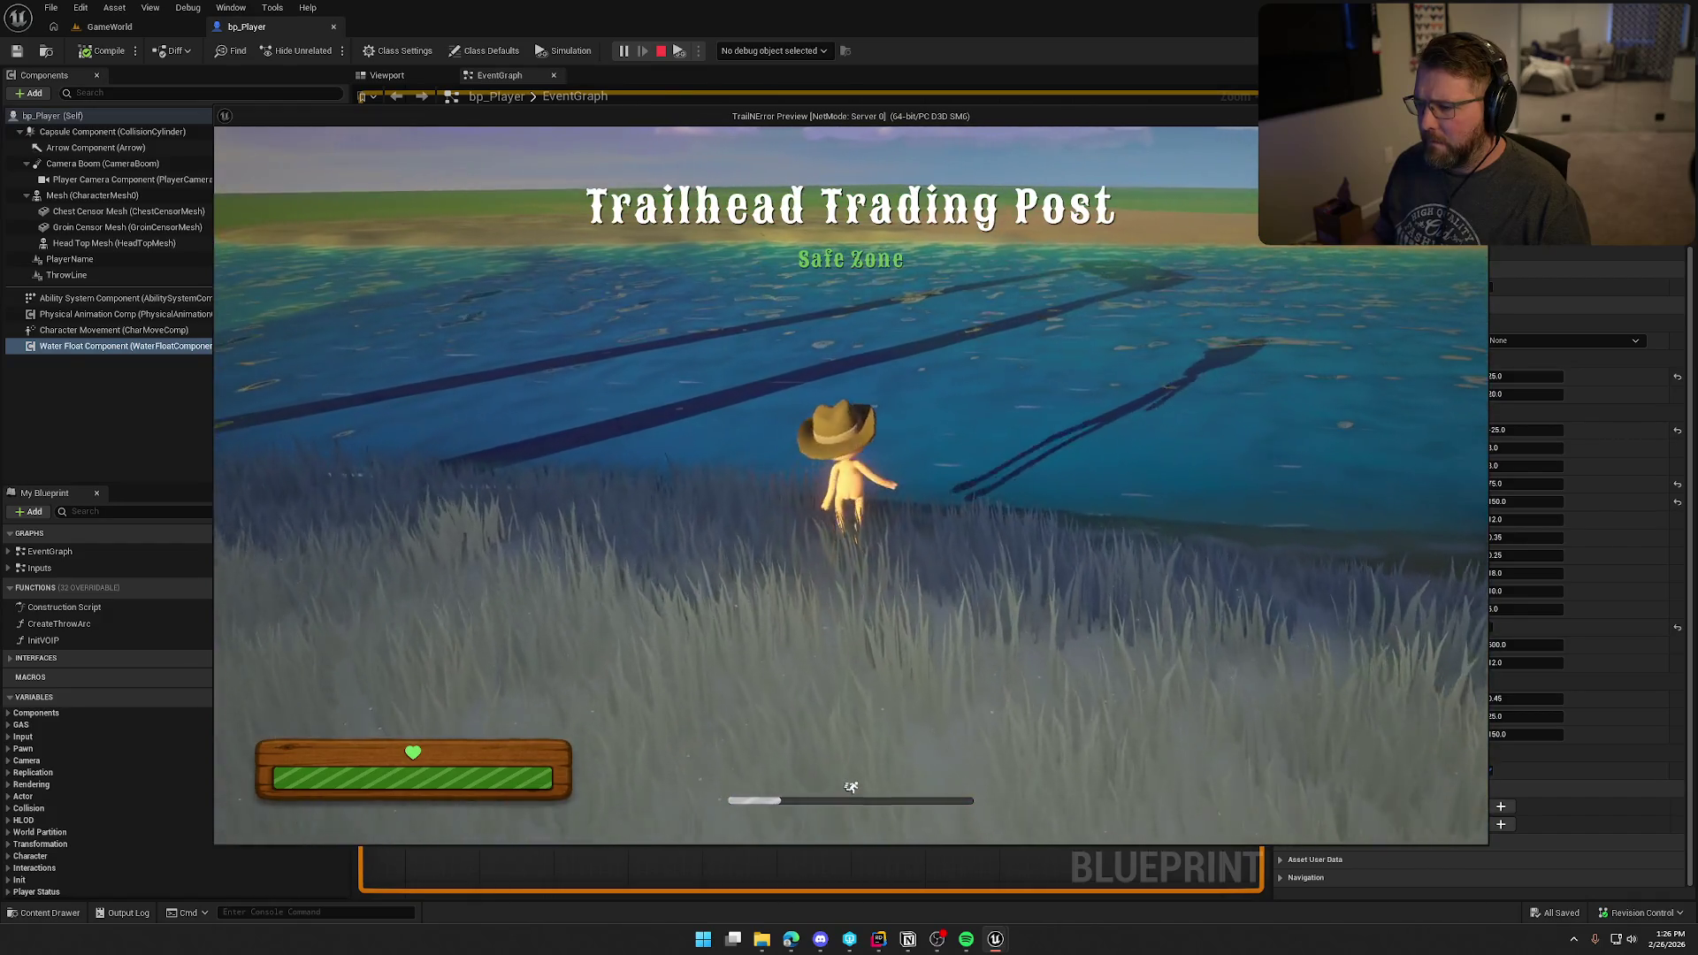
key(w)
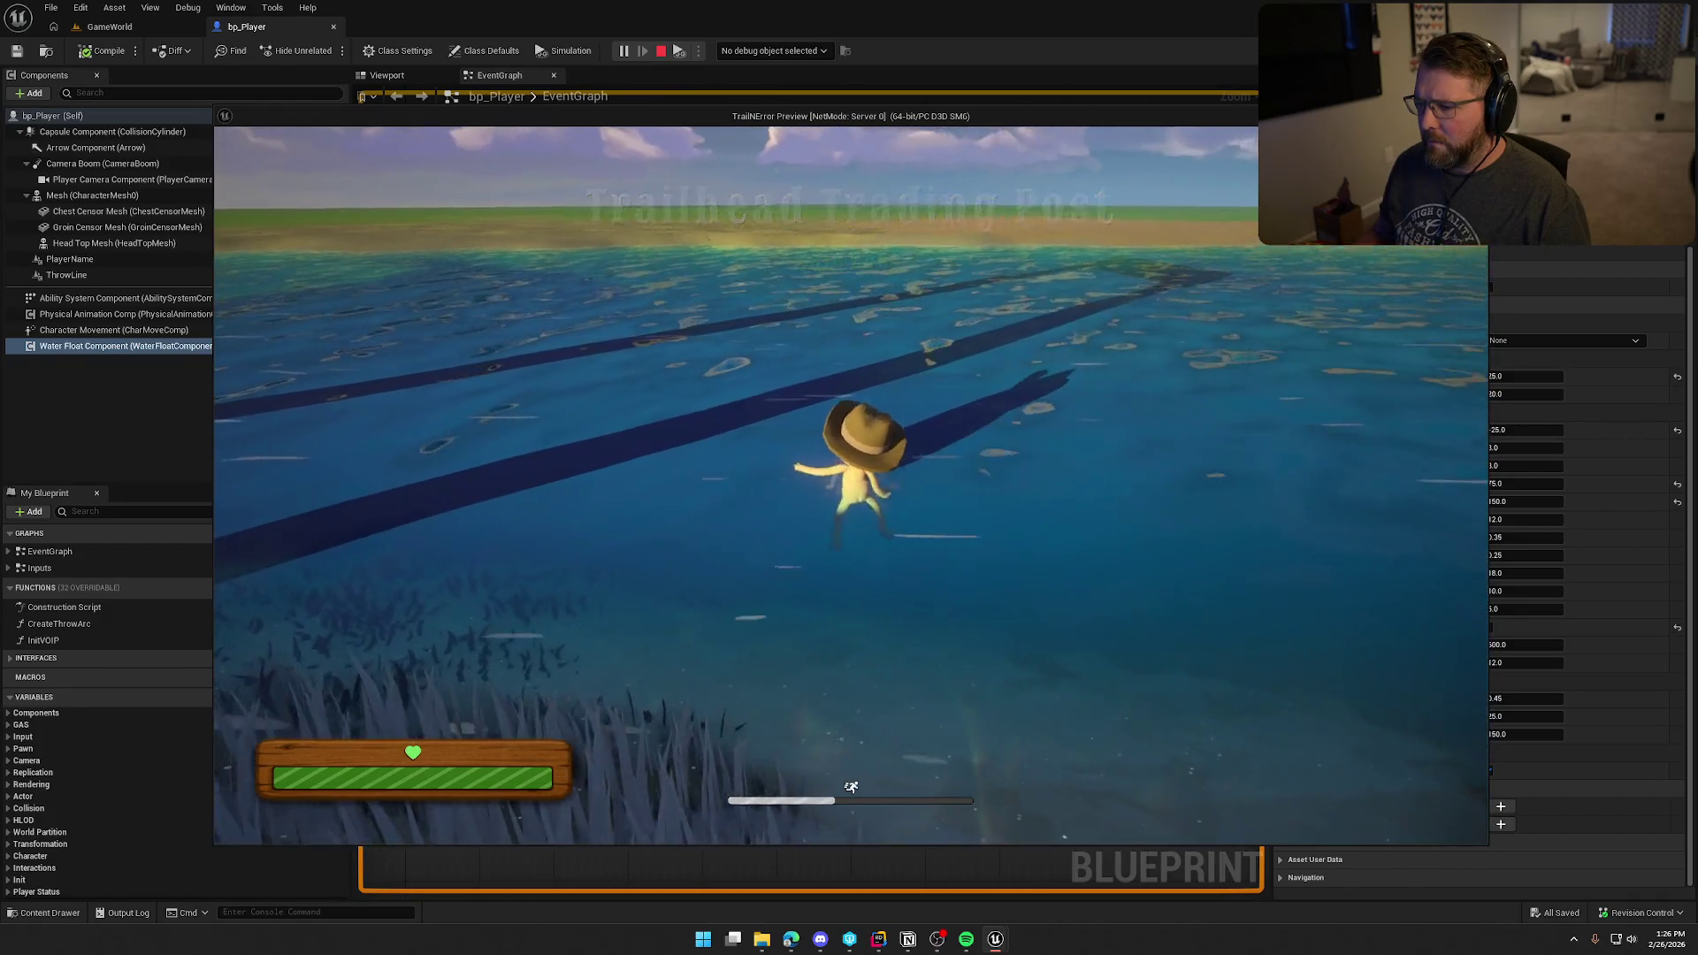
key(w)
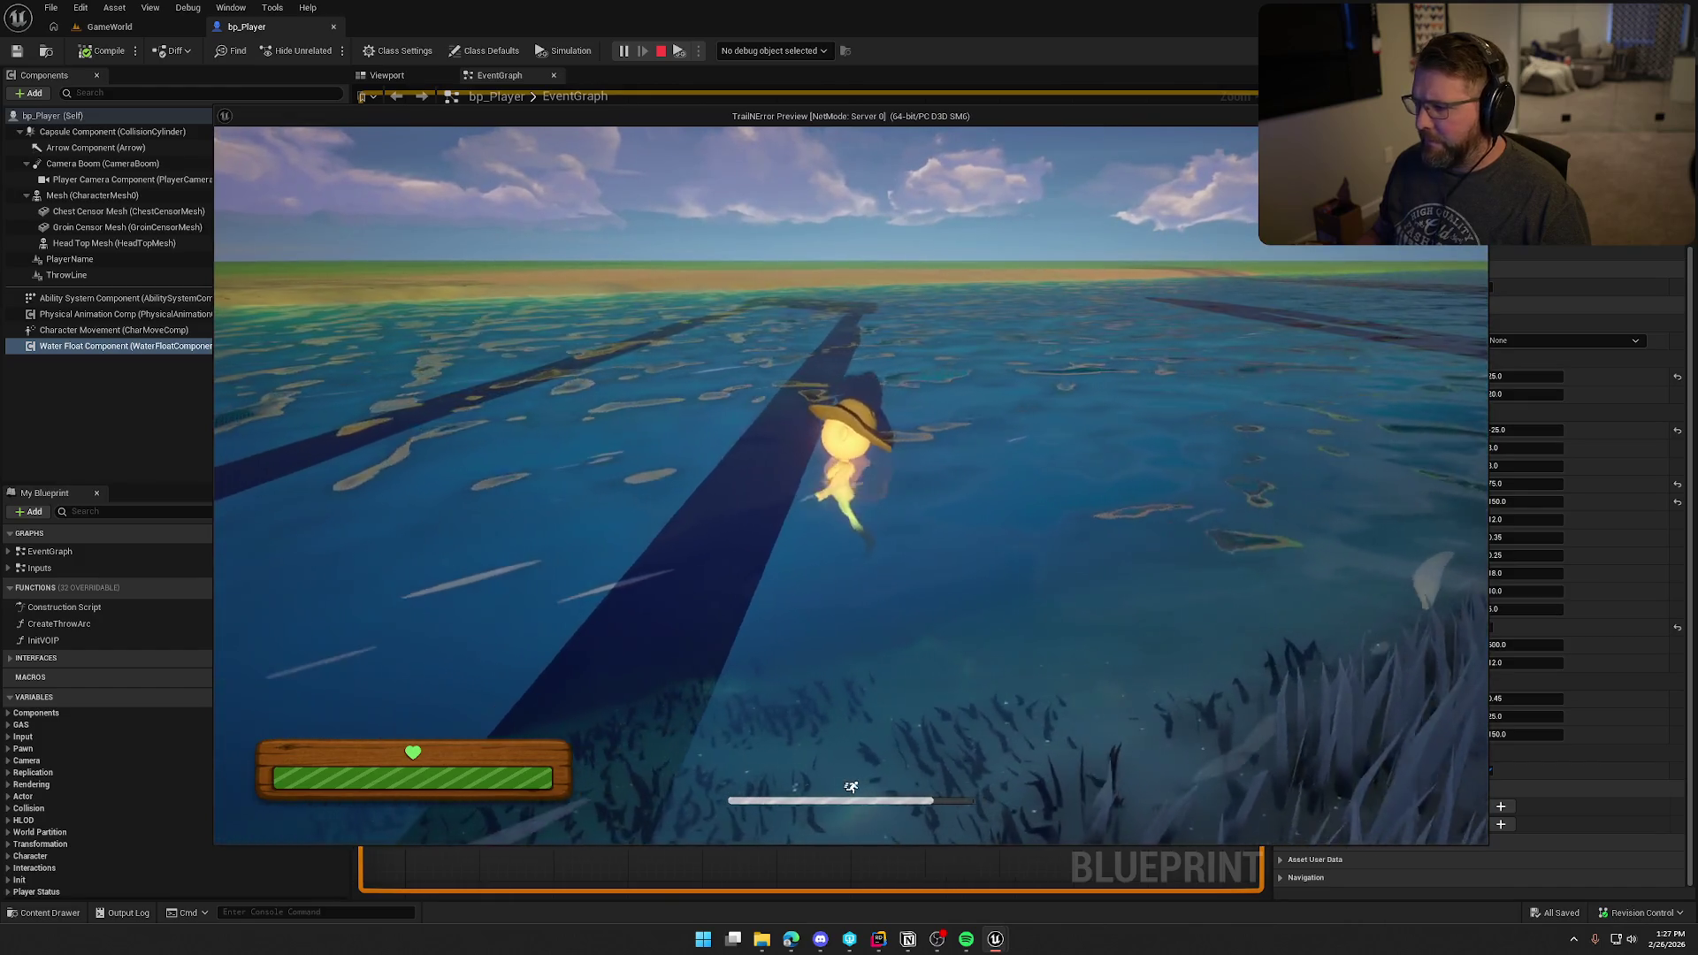
key(w)
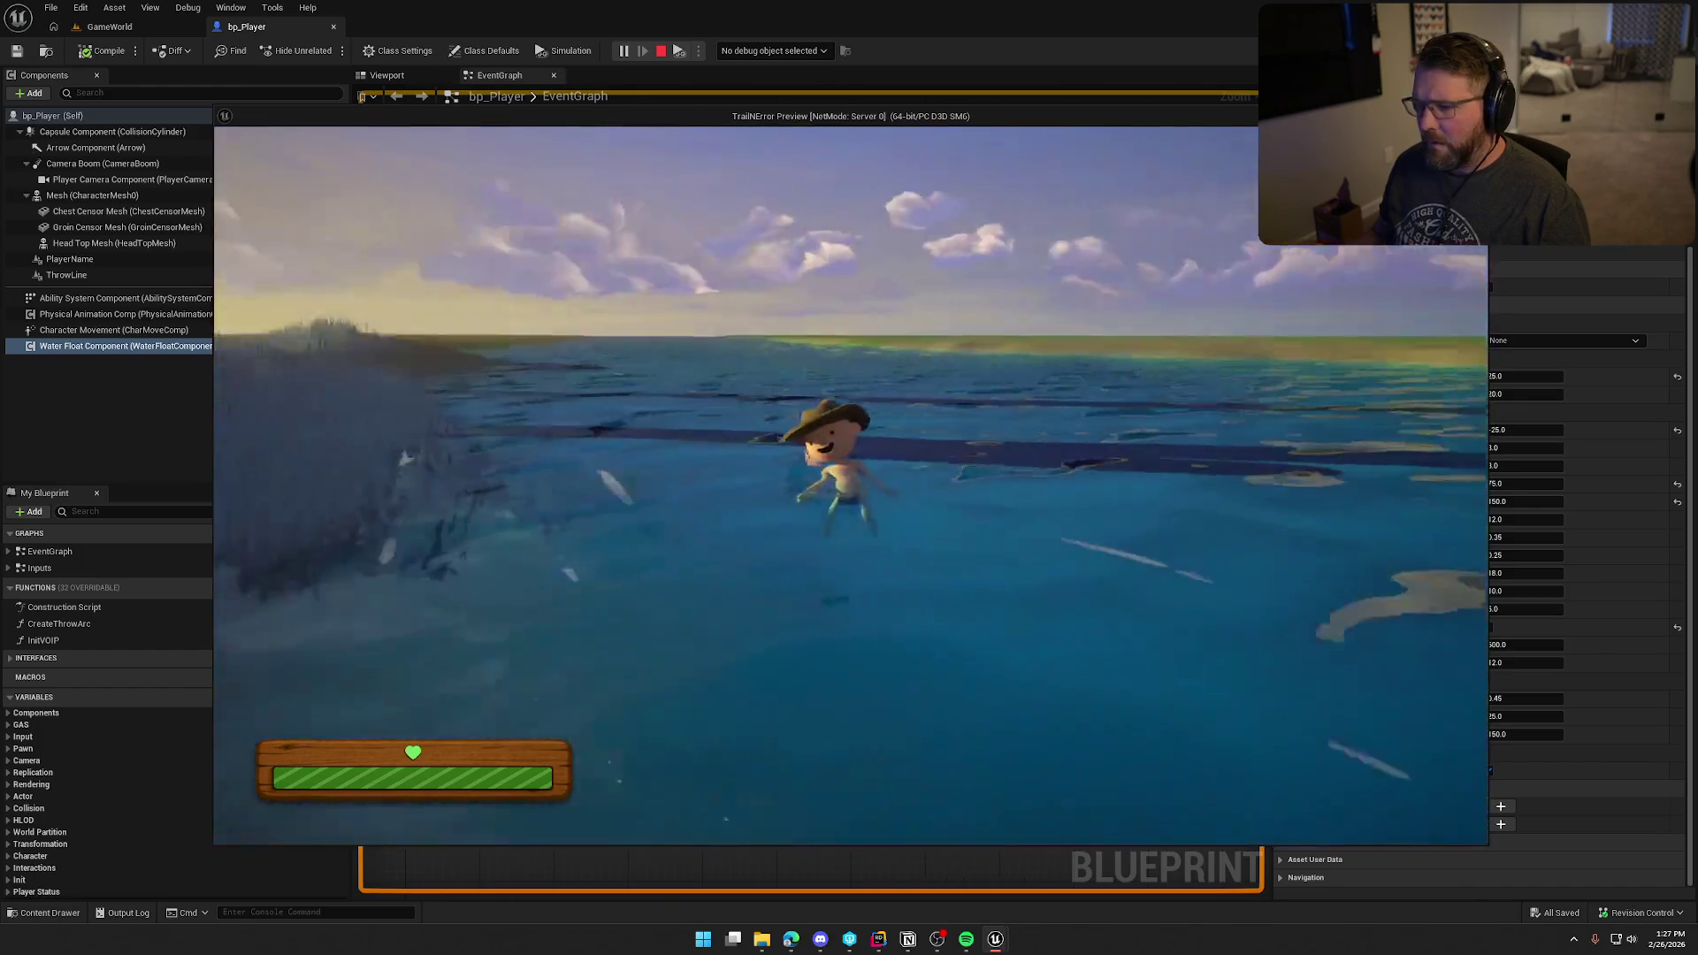
key(s)
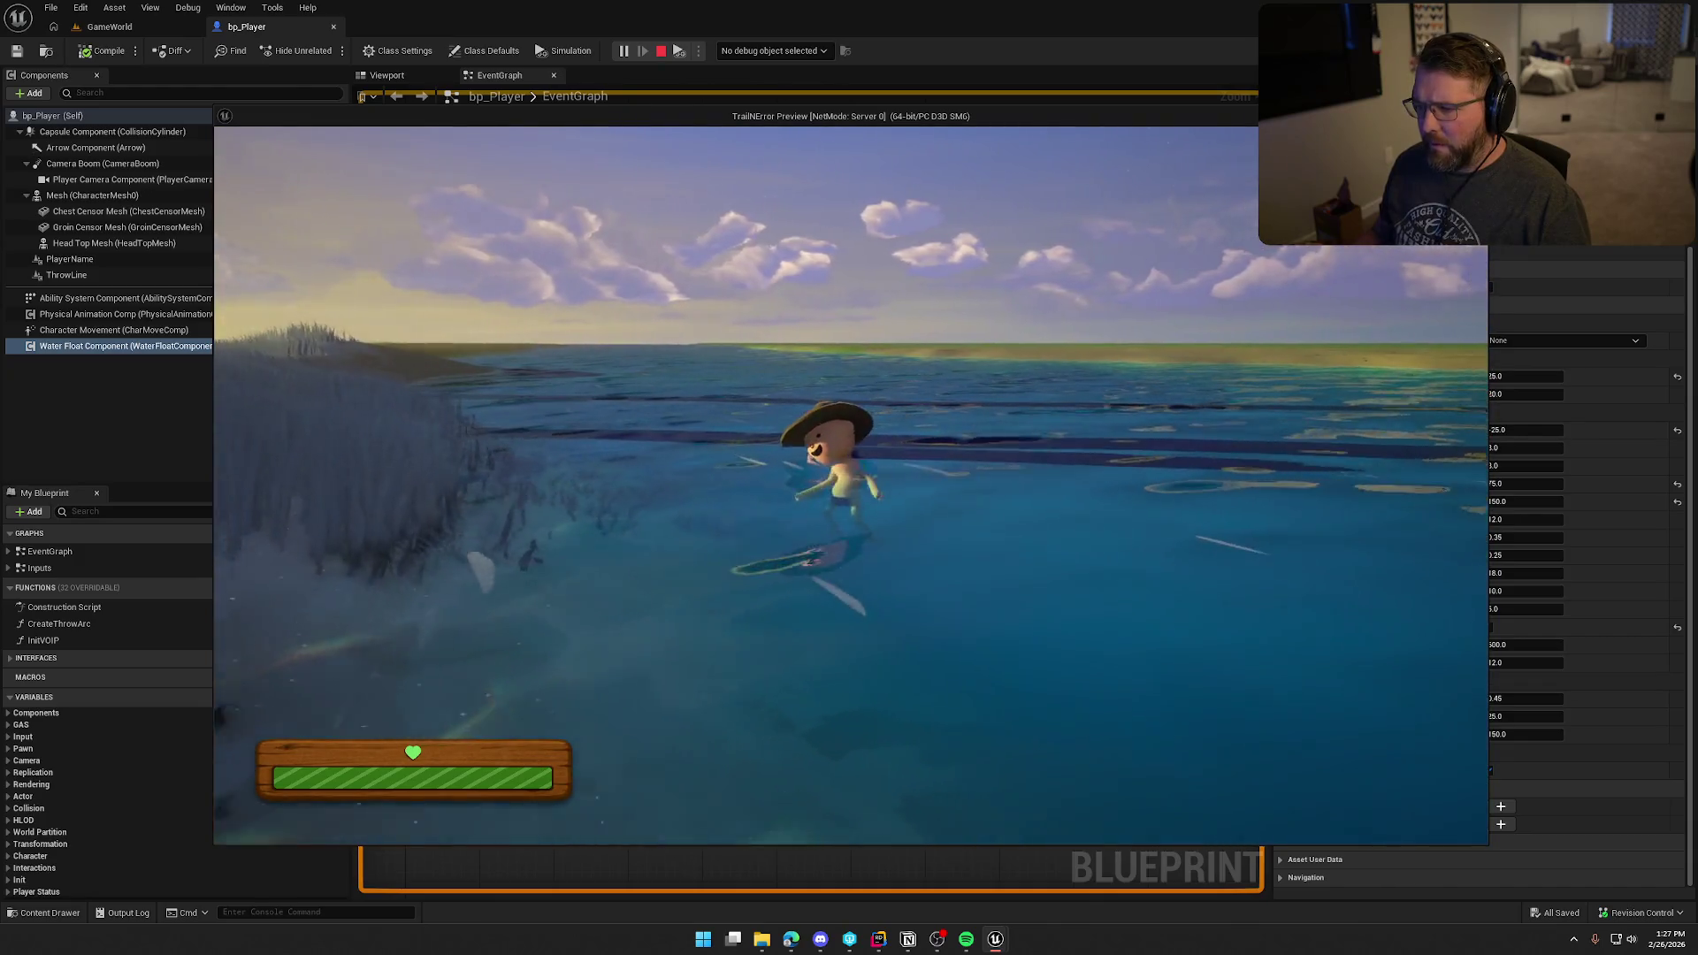
key(w)
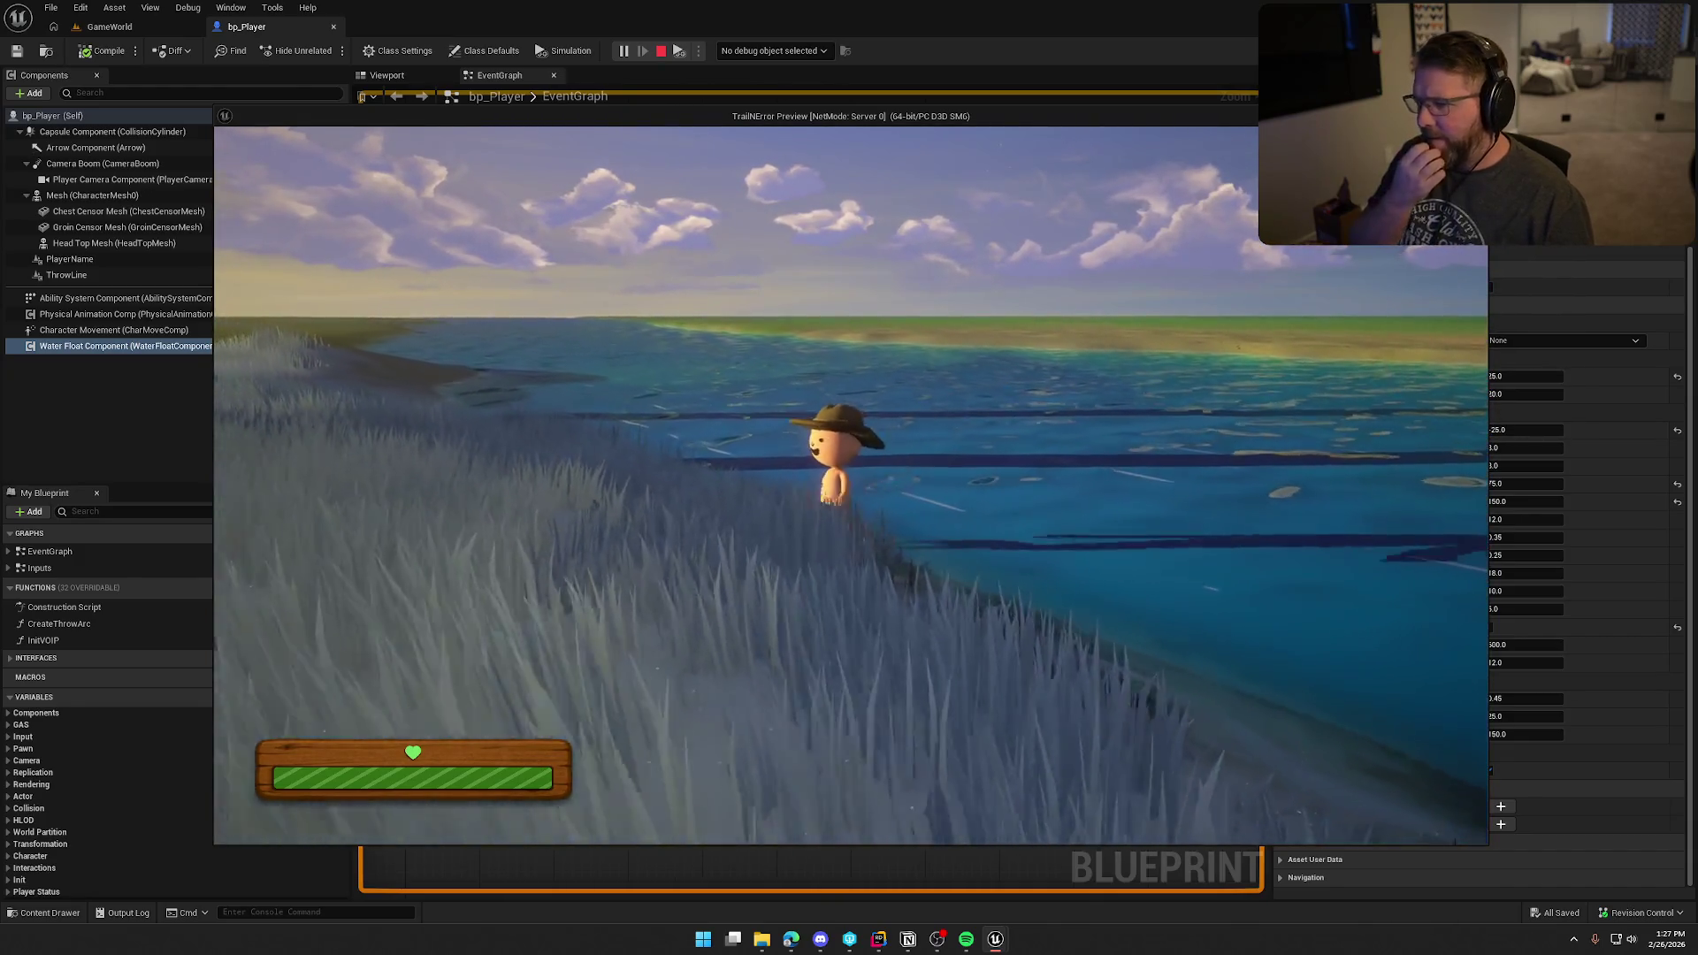
Step: Run 'show collision' in the console, wade back into the water, then end the play session
key(grave)
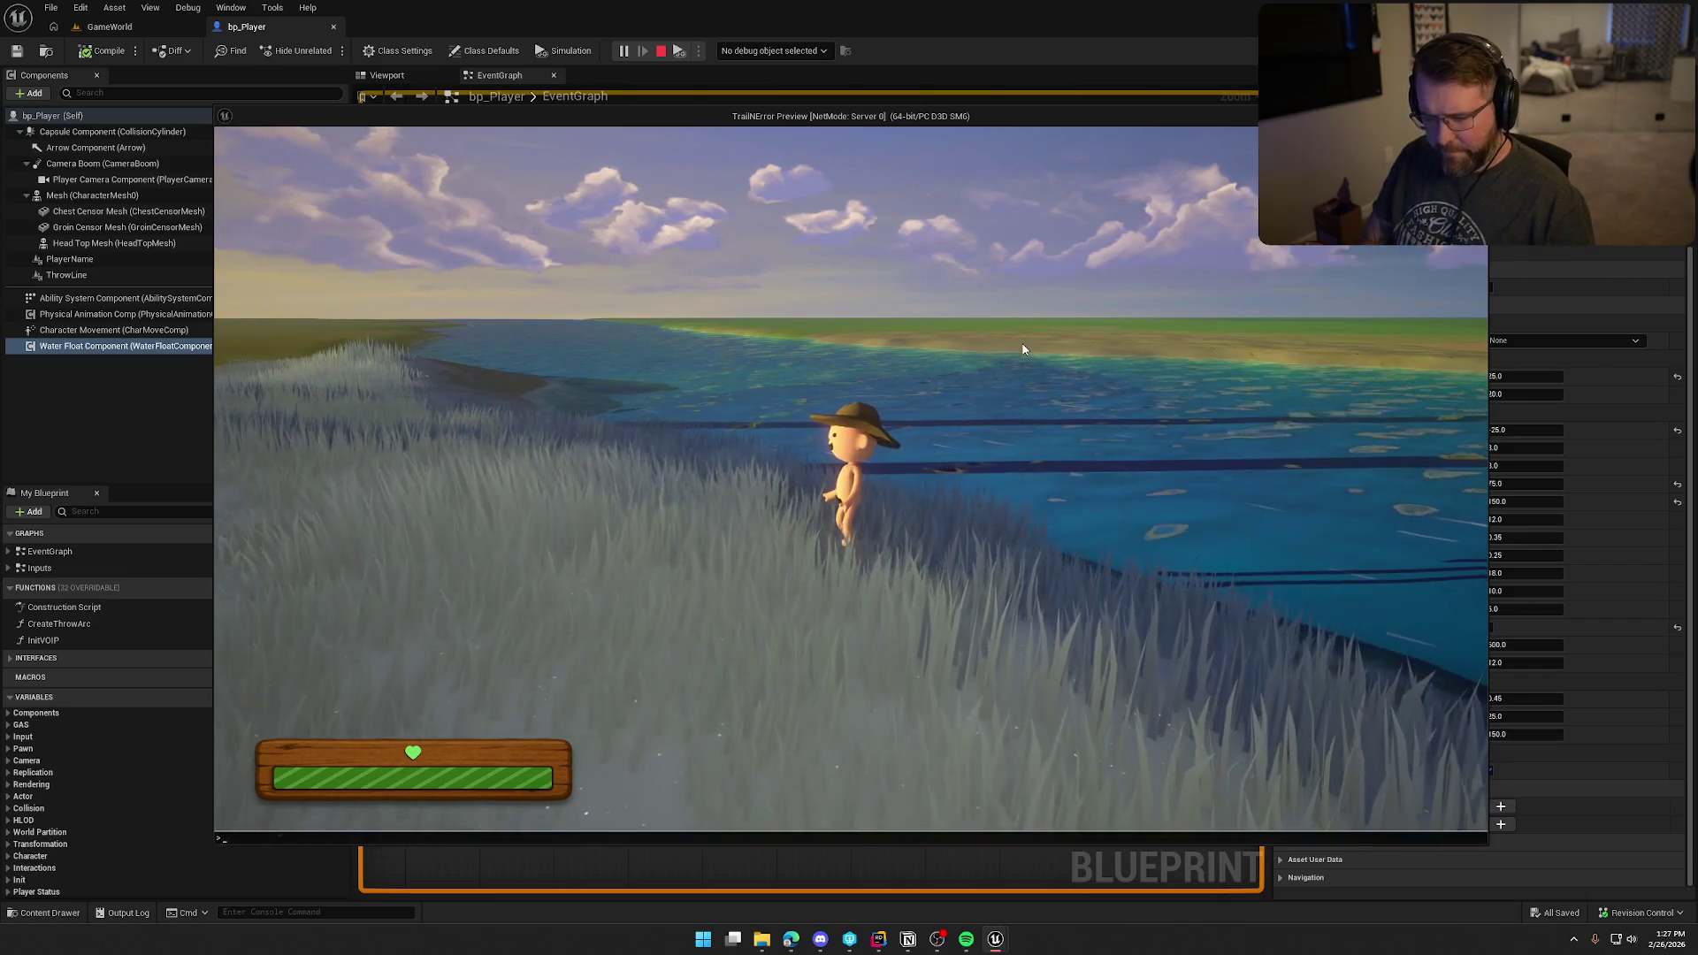
text(show collision)
key(Return)
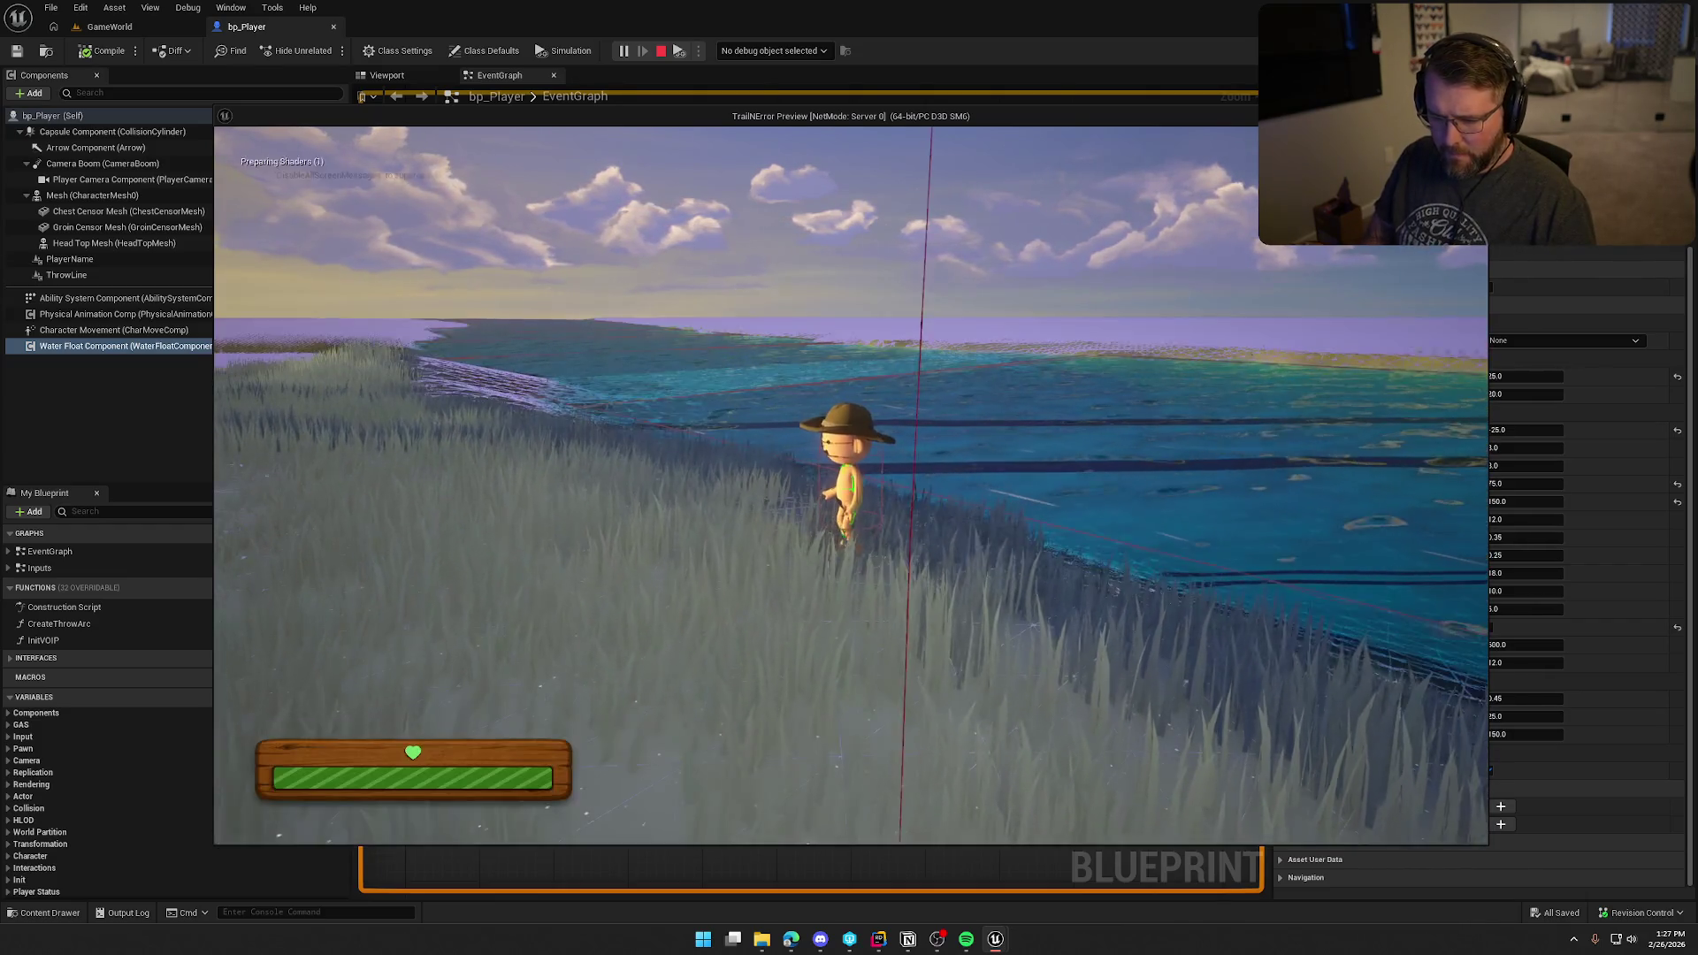
key(w)
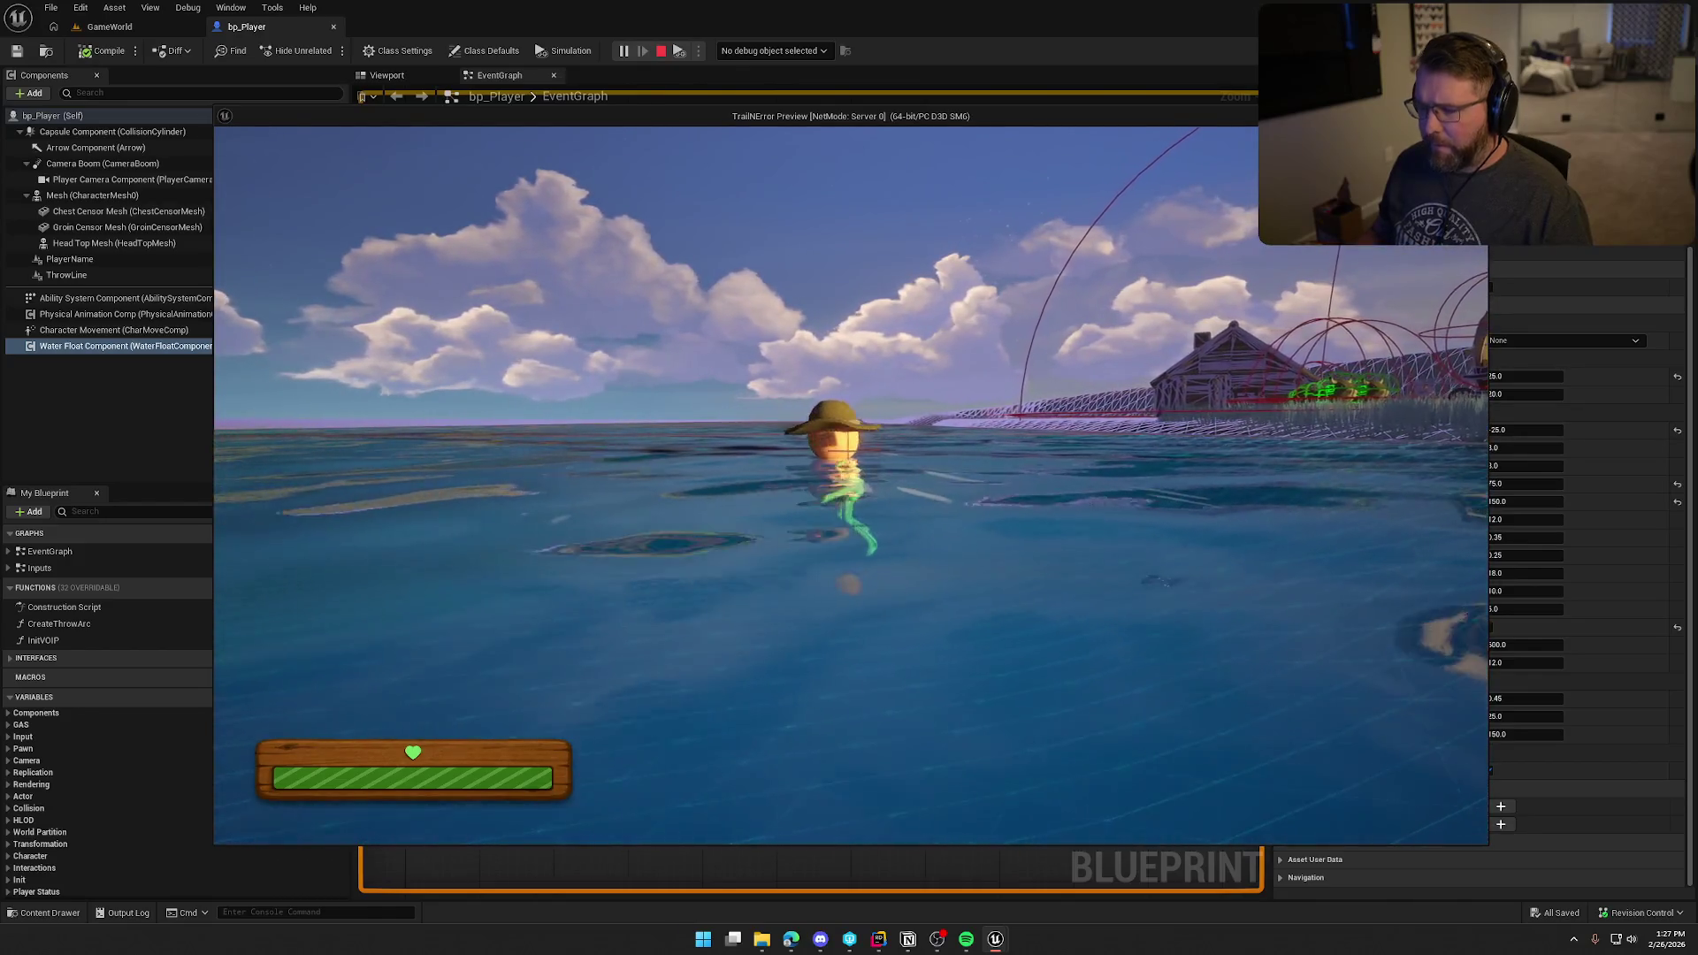
key(Escape)
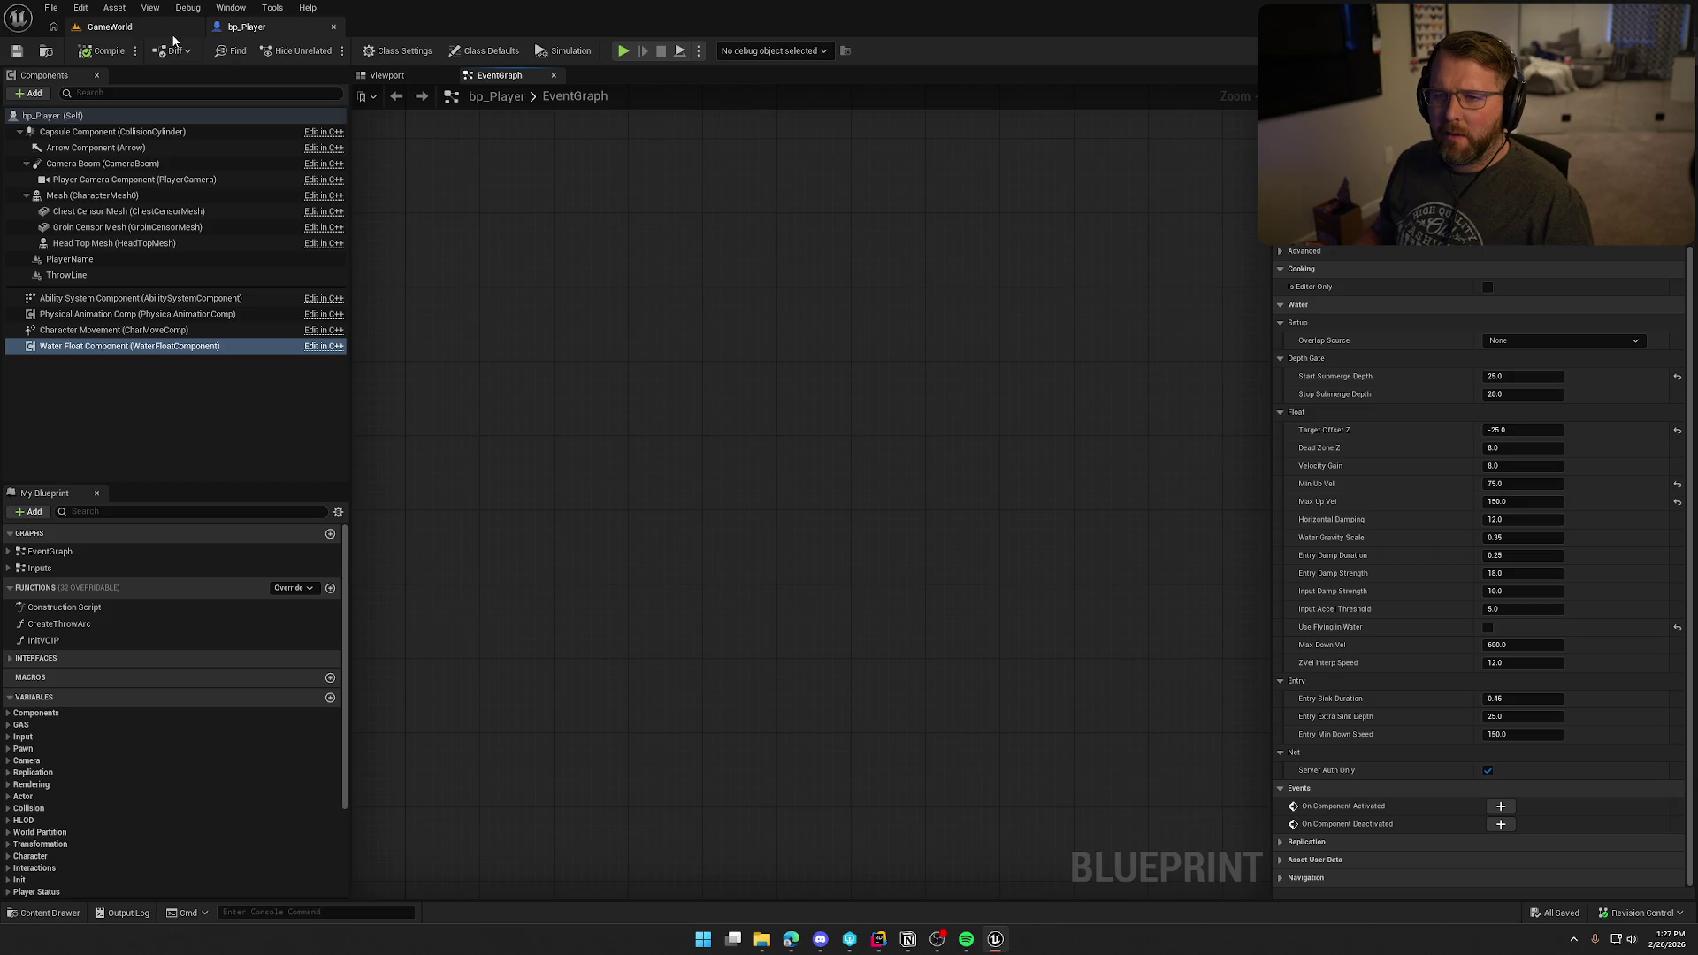
Step: Open ABP_Player from the Mesh's Anim Class and pan around its anim graph
click(106, 195)
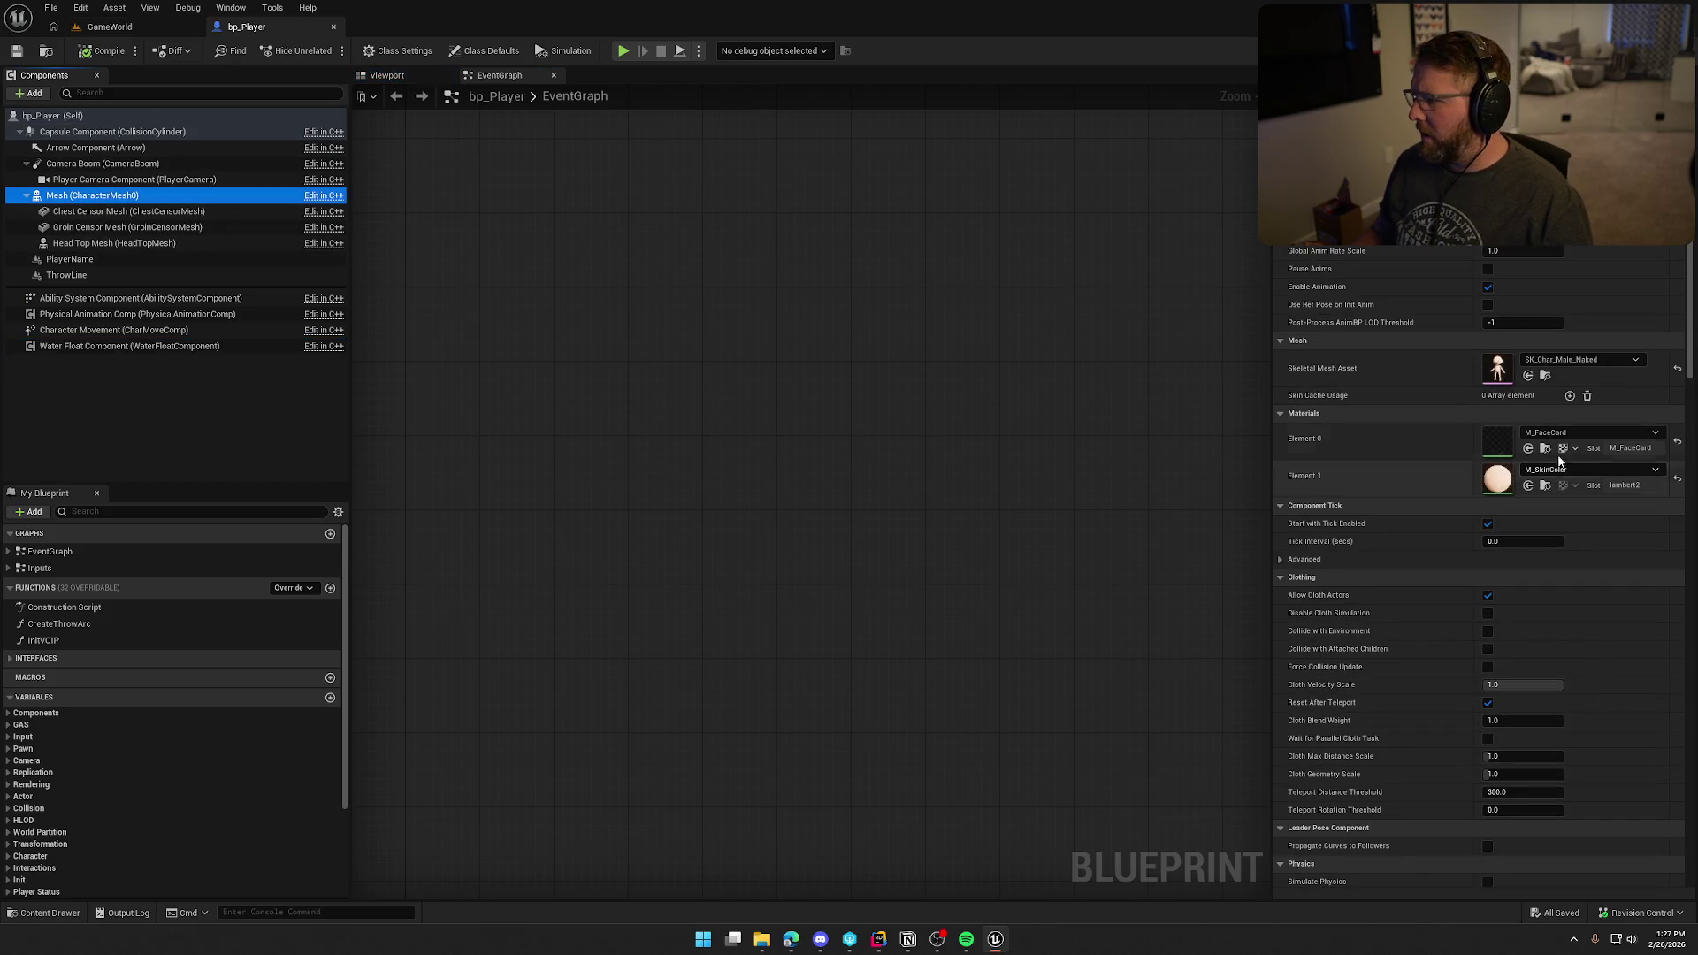
scroll(1554, 416, up, 2)
click(1605, 282)
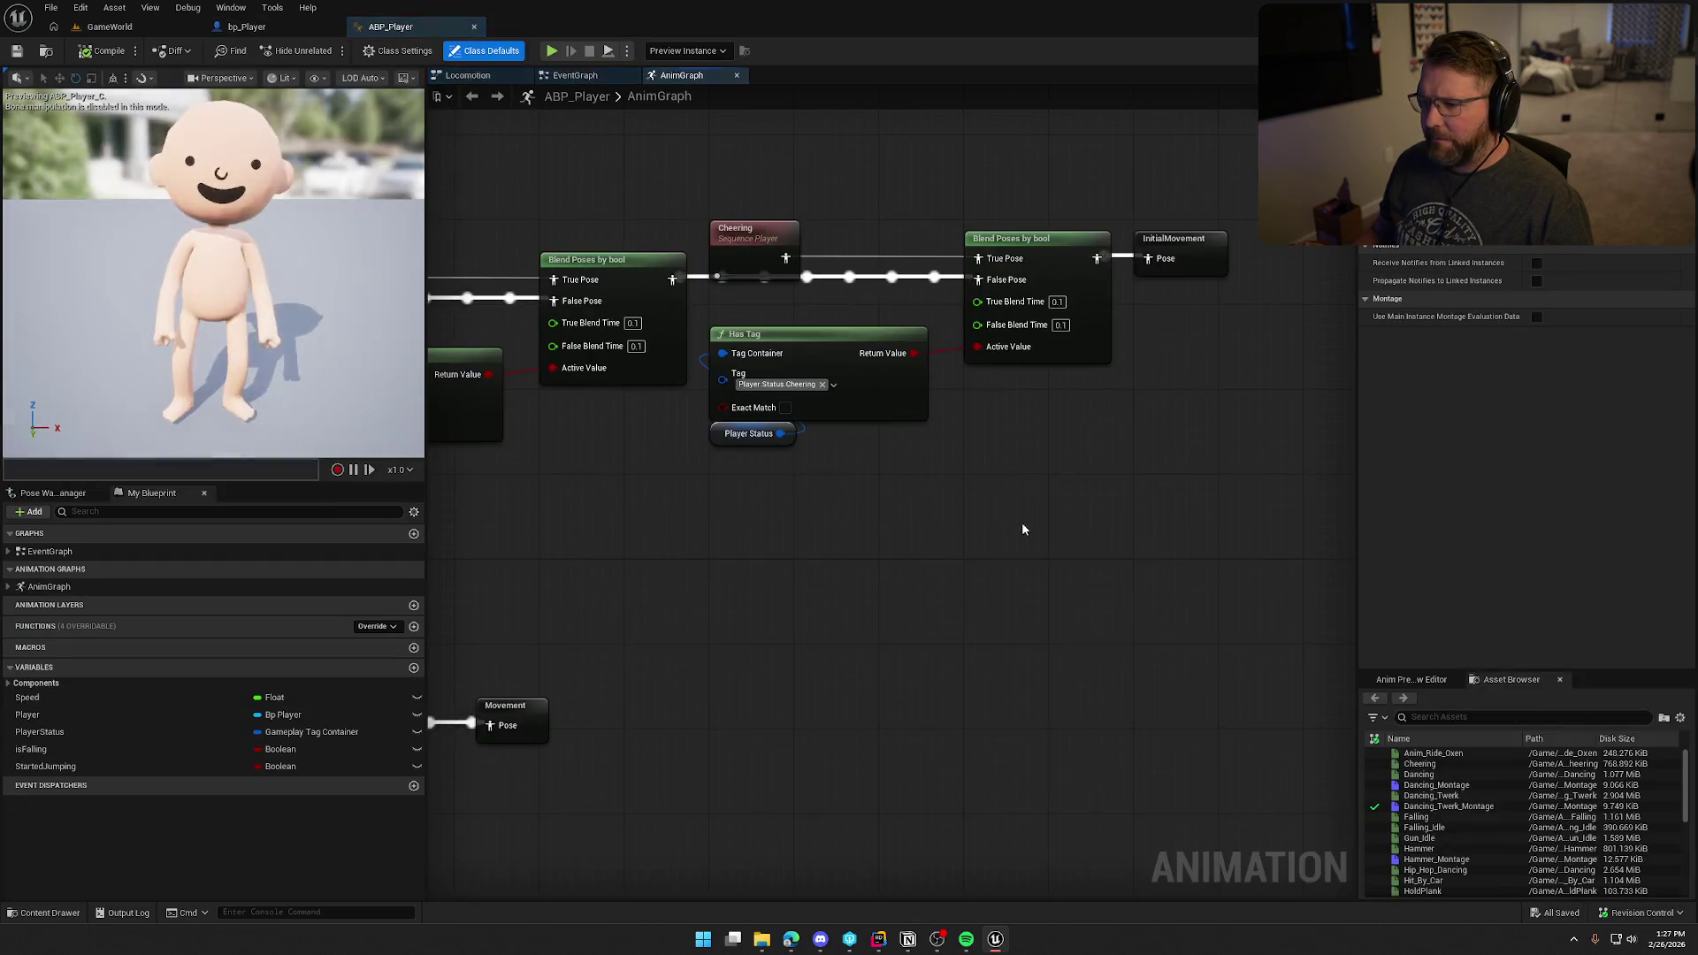
scroll(1023, 526, down, 5)
scroll(1099, 365, up, 5)
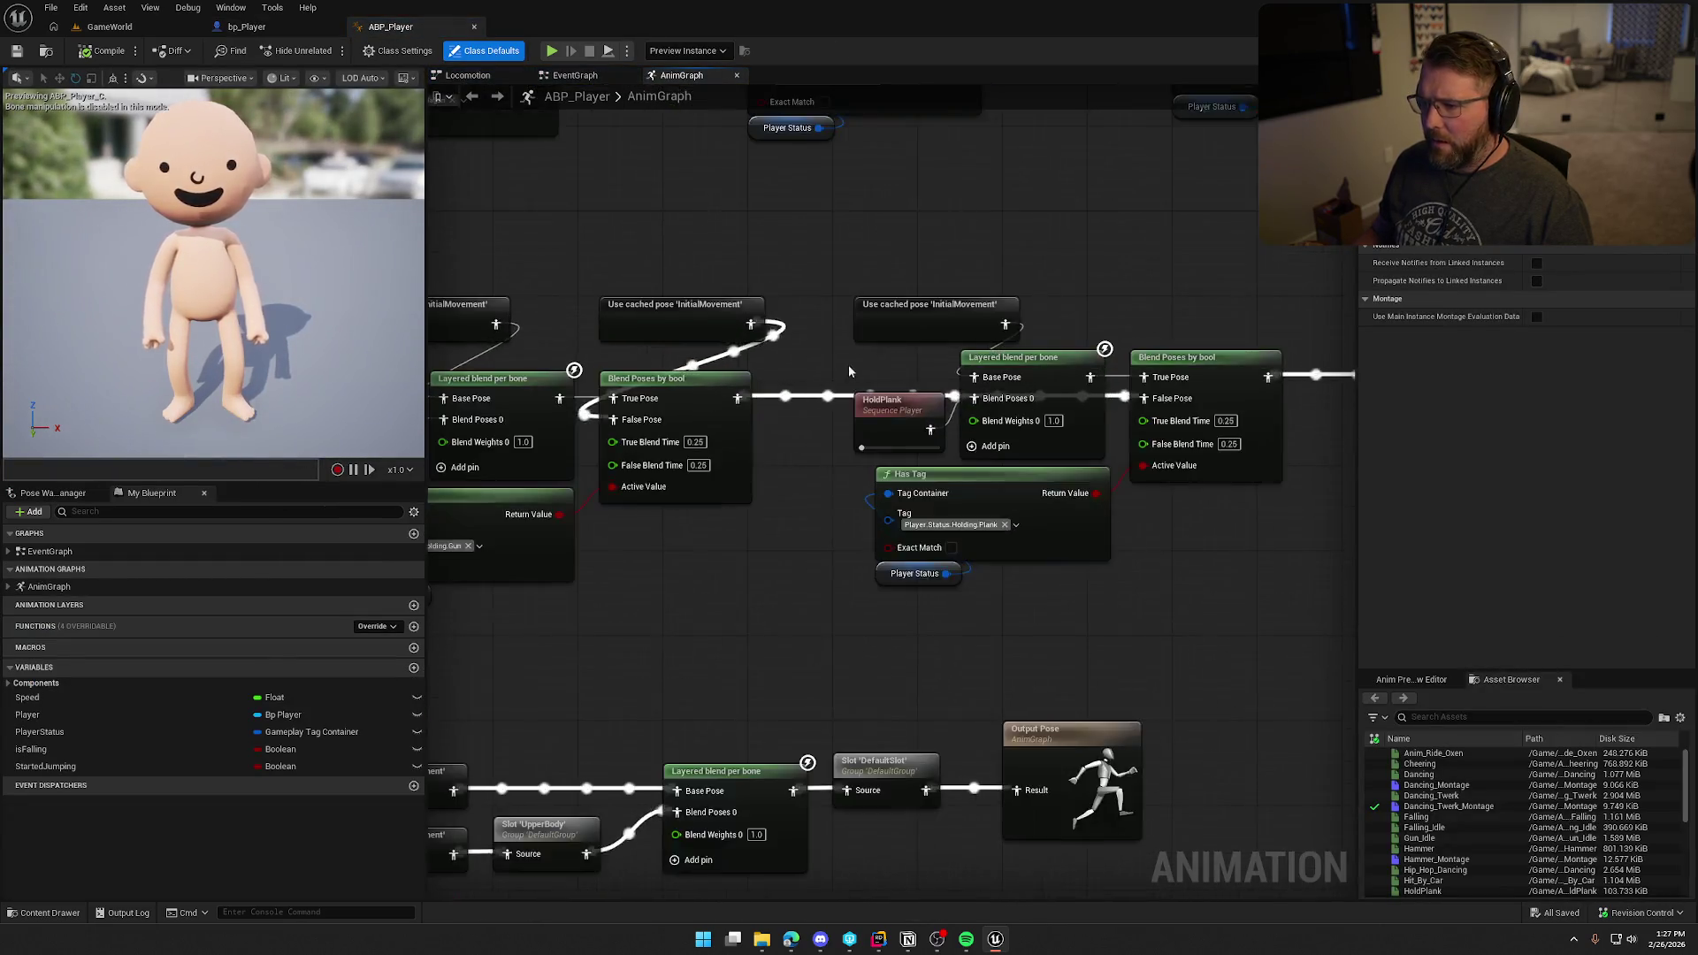
mouse_move(995, 520)
mouse_down()
mouse_move(995, 405)
mouse_move(955, 348)
mouse_move(916, 768)
mouse_move(1017, 919)
mouse_up()
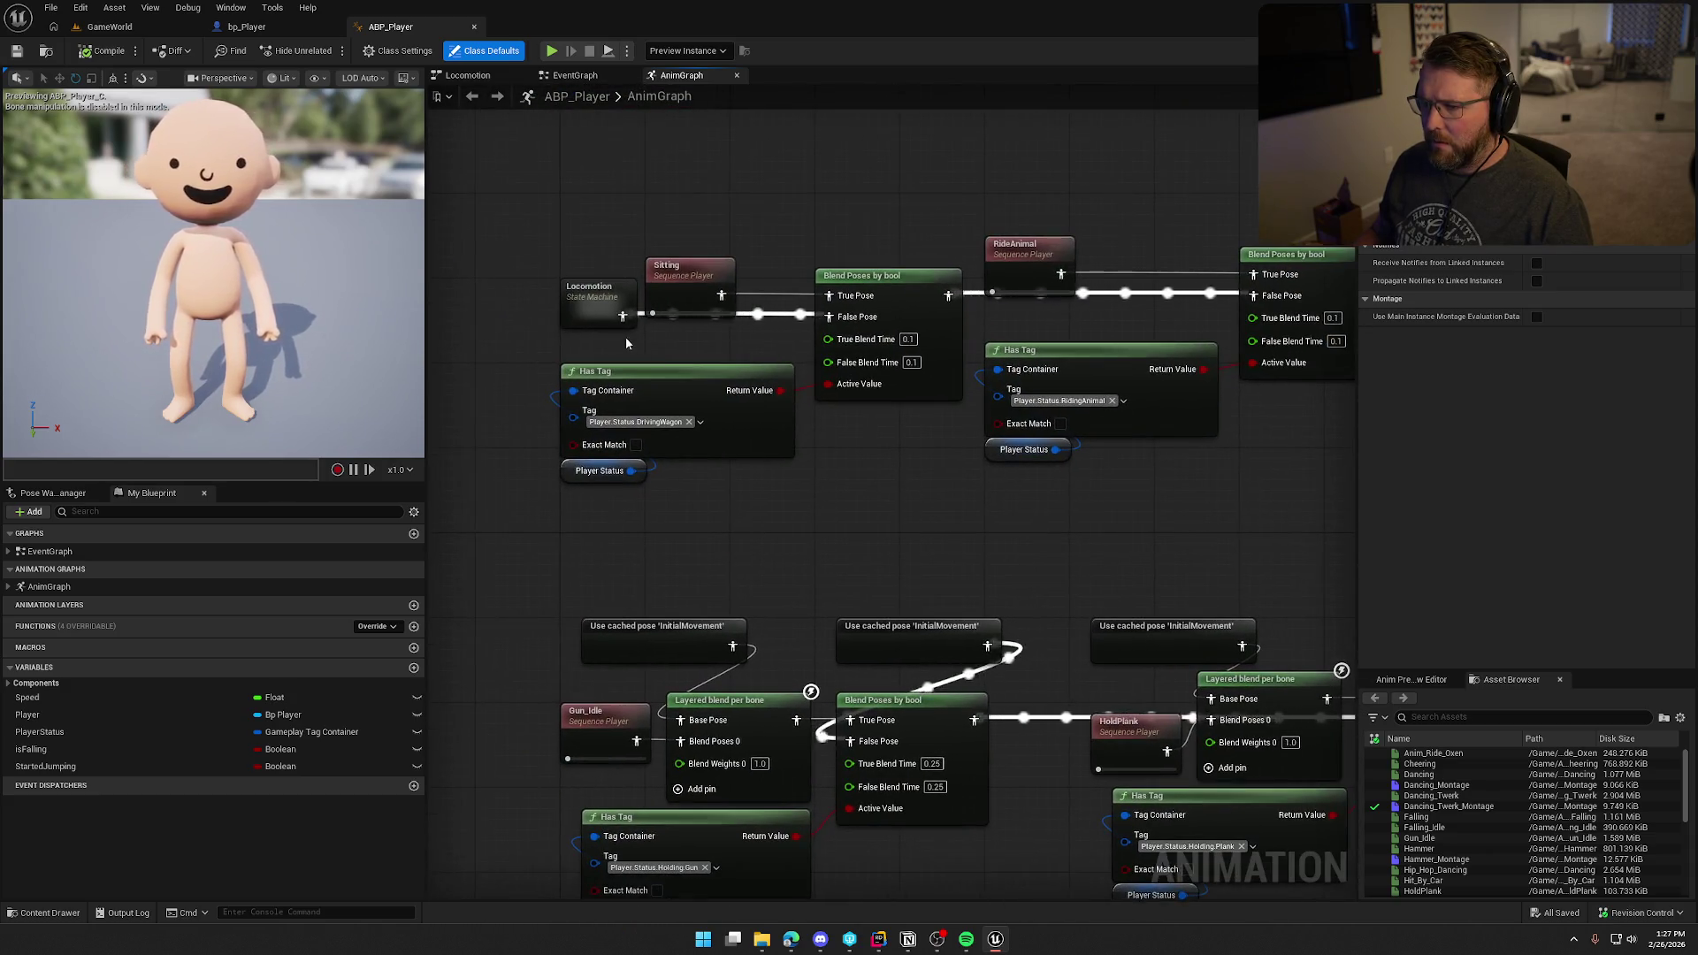
Step: Inspect the Locomotion state machine for a swim state, then view the EventGraph
double_click(625, 334)
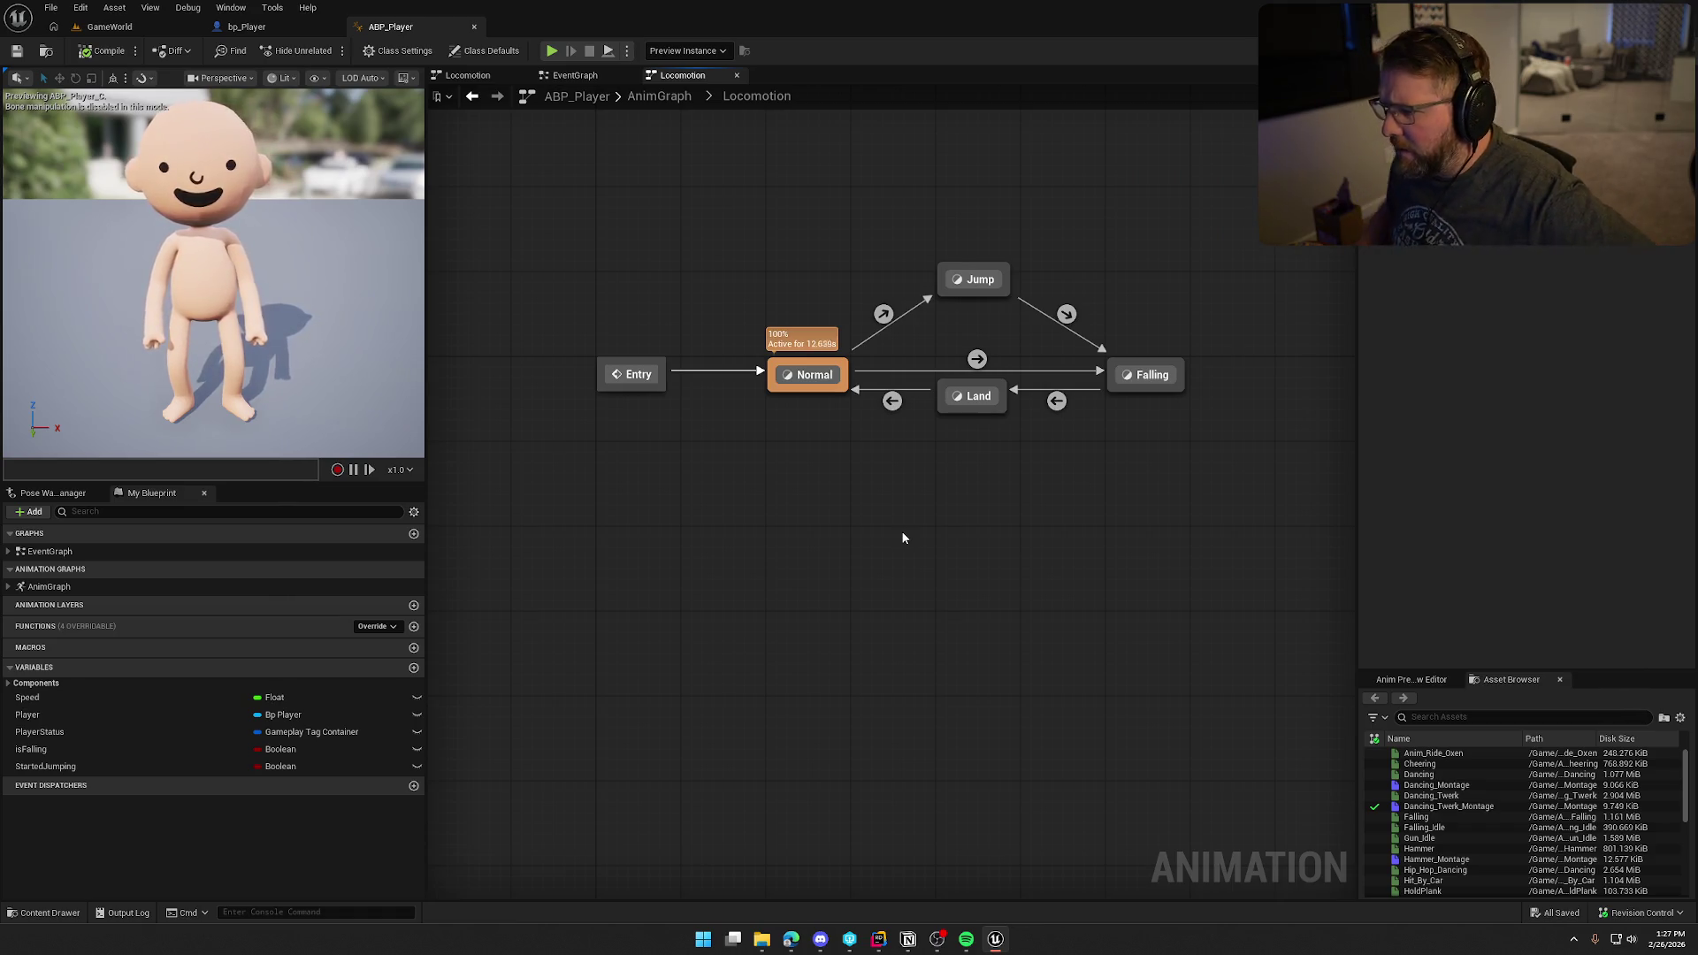
mouse_move(971, 363)
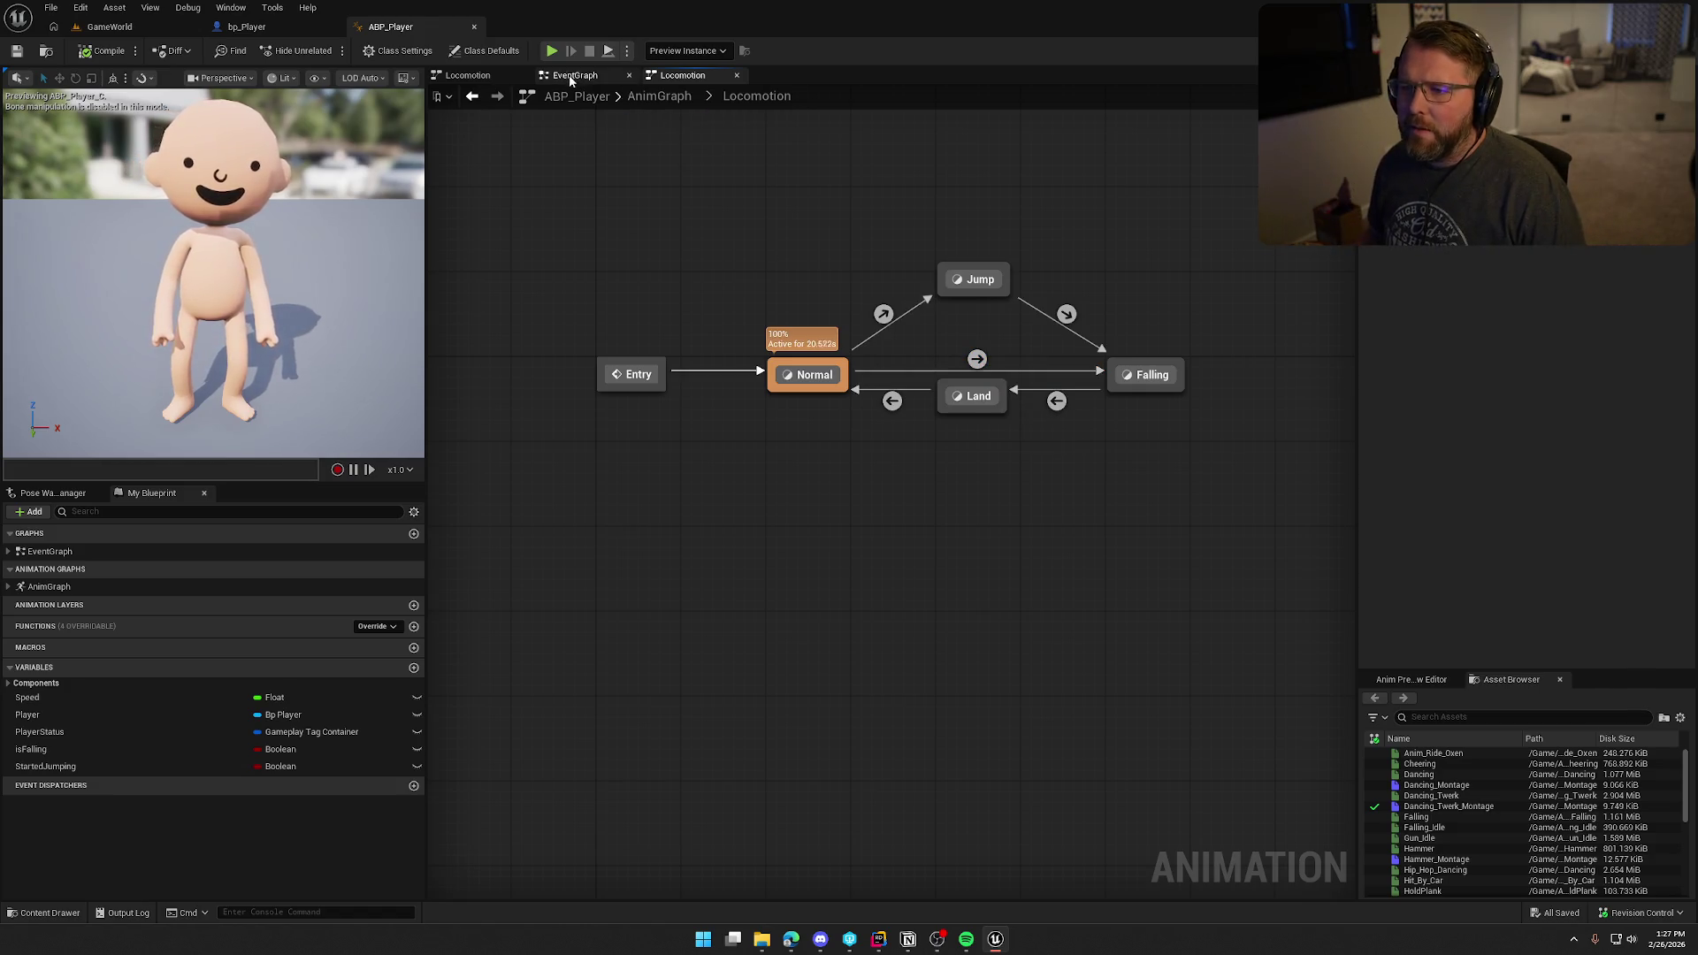
click(570, 76)
scroll(533, 263, up, 3)
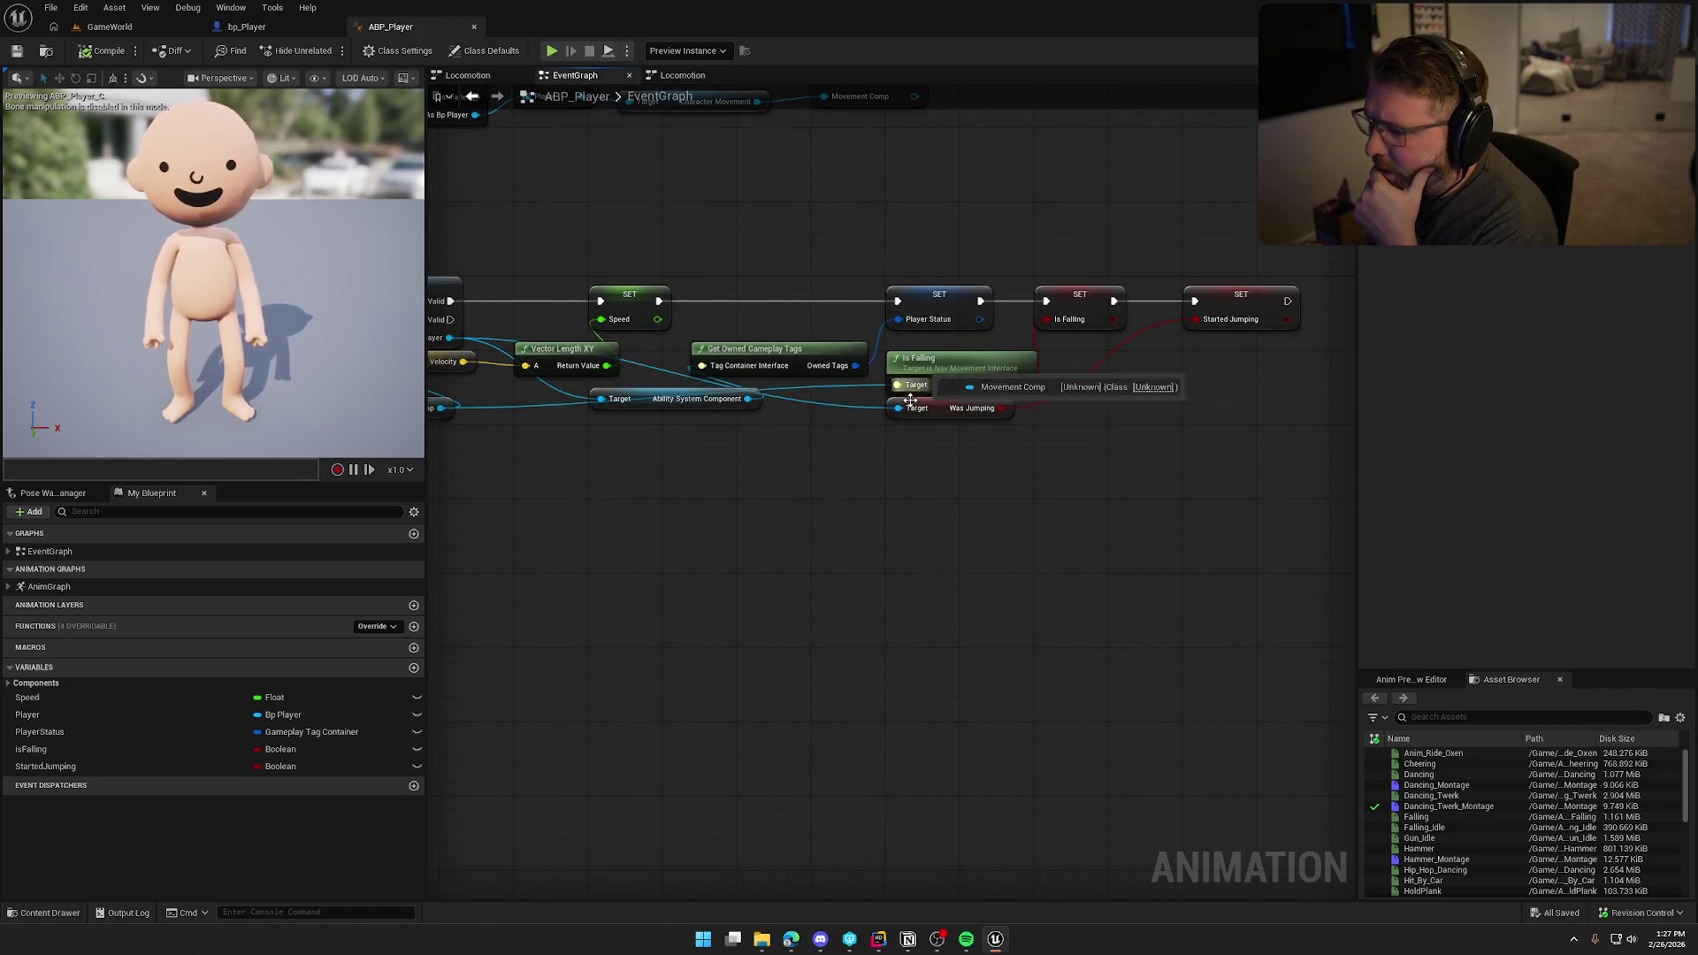
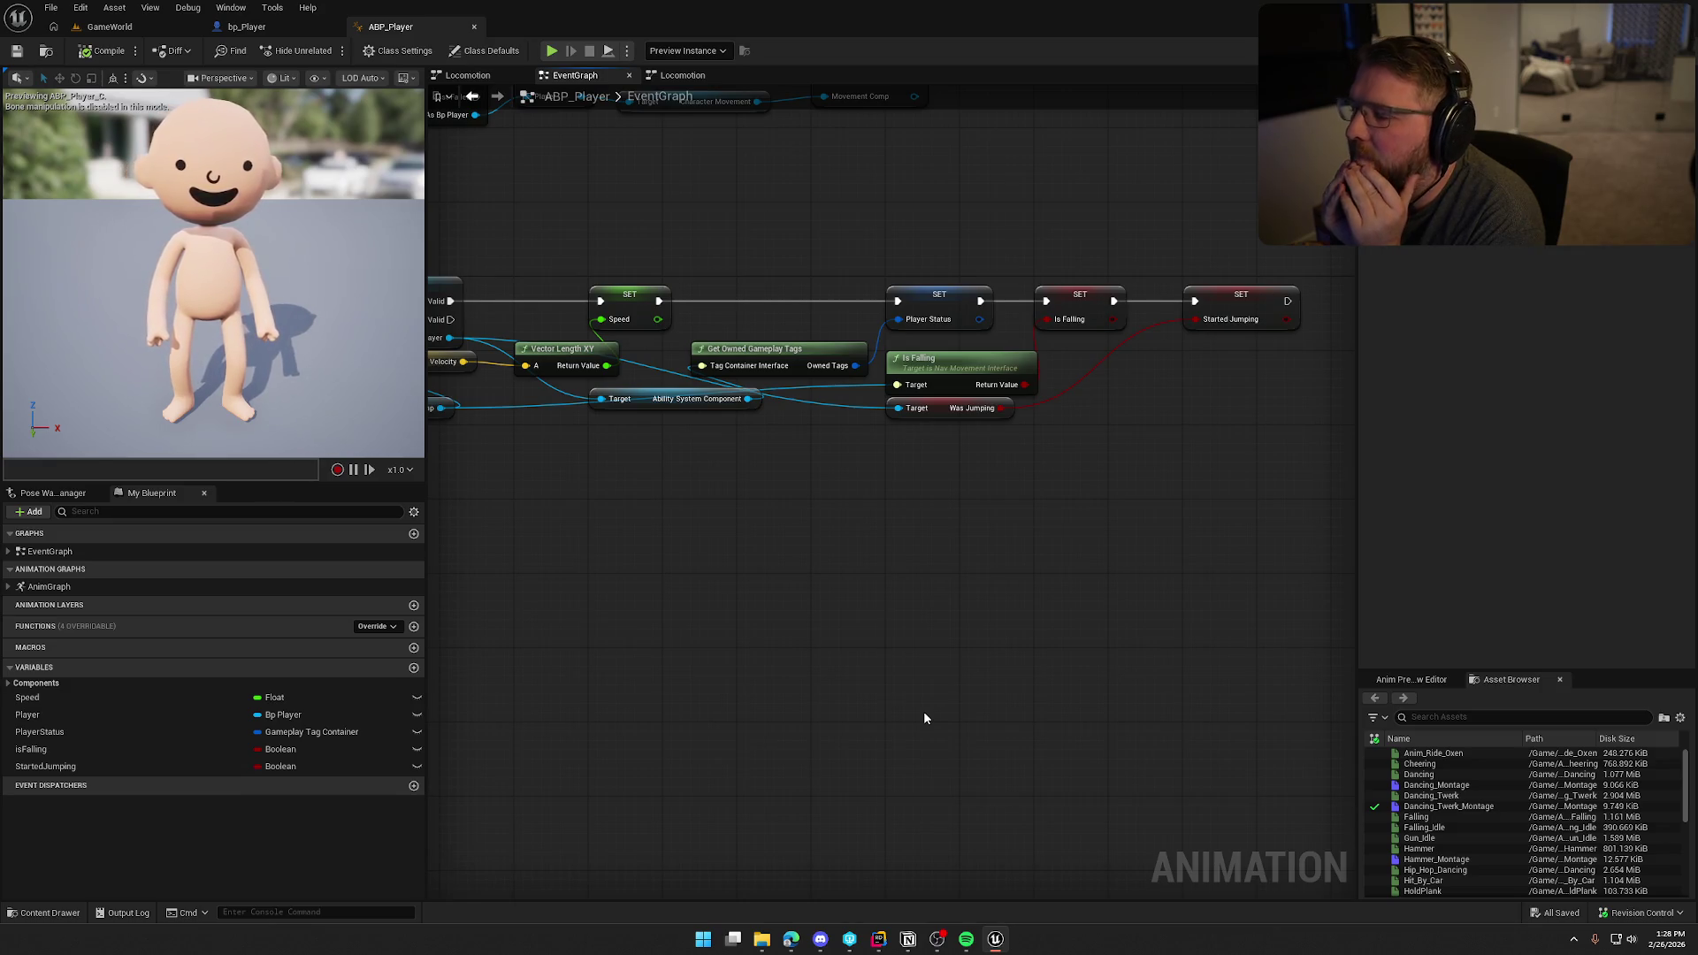
Step: Add a new state named Swimming to the Locomotion state machine
click(677, 76)
right_click(828, 478)
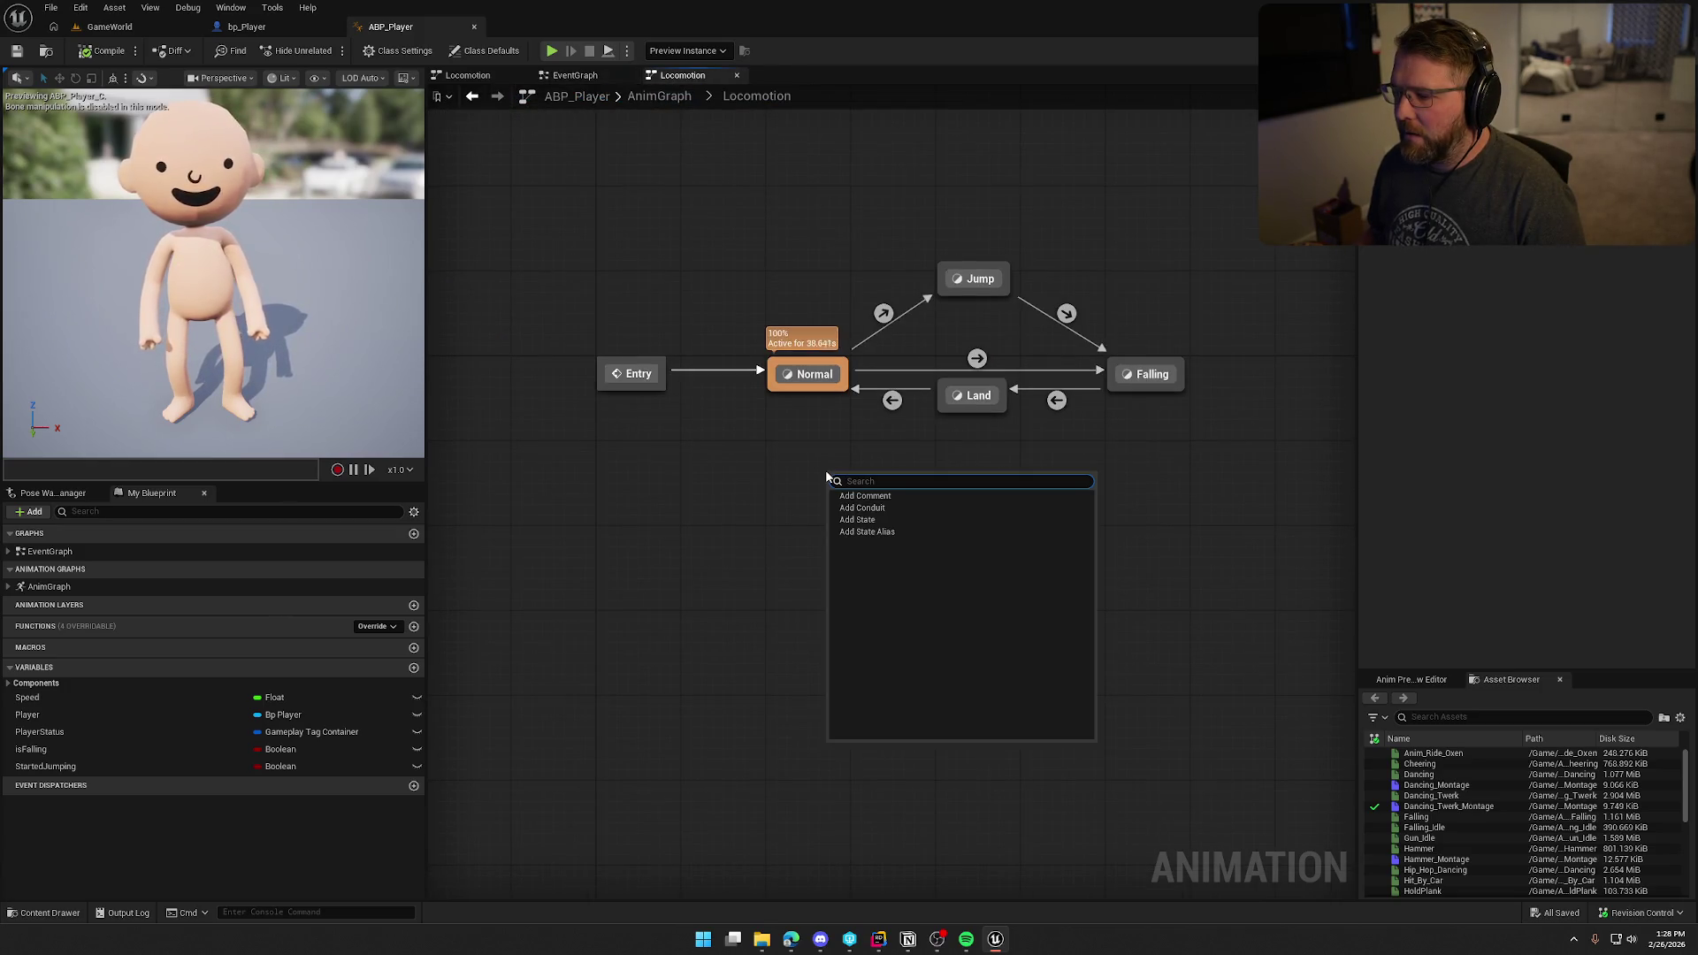
click(857, 519)
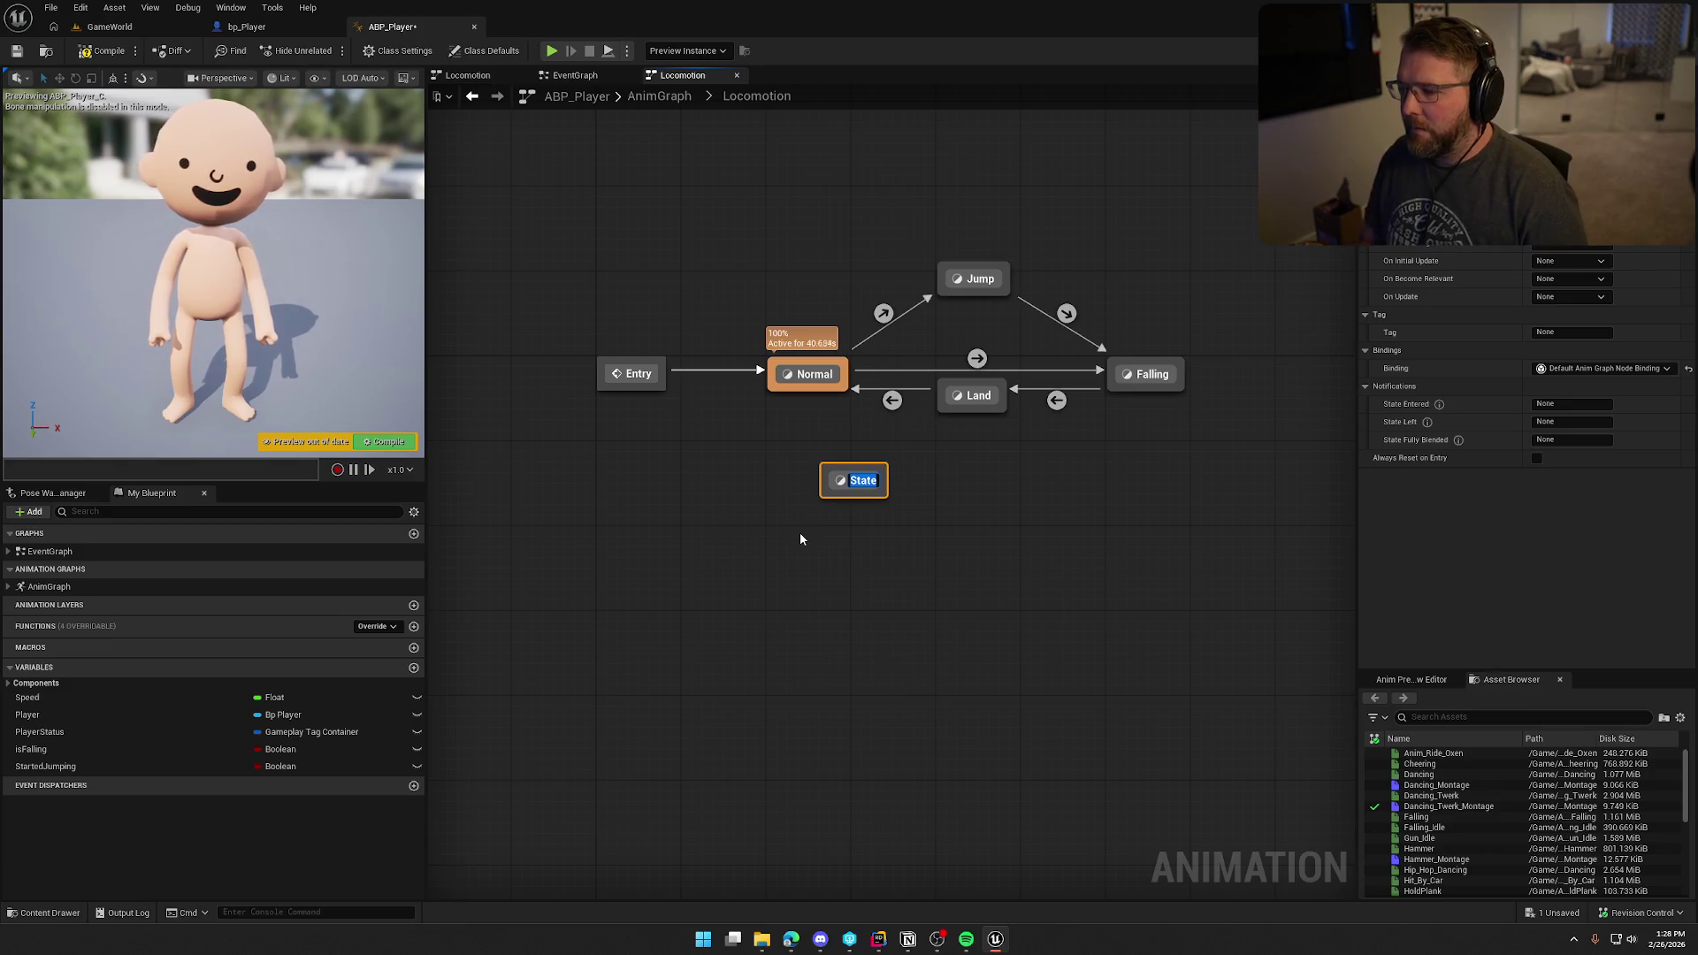
text(Swimming)
key(Return)
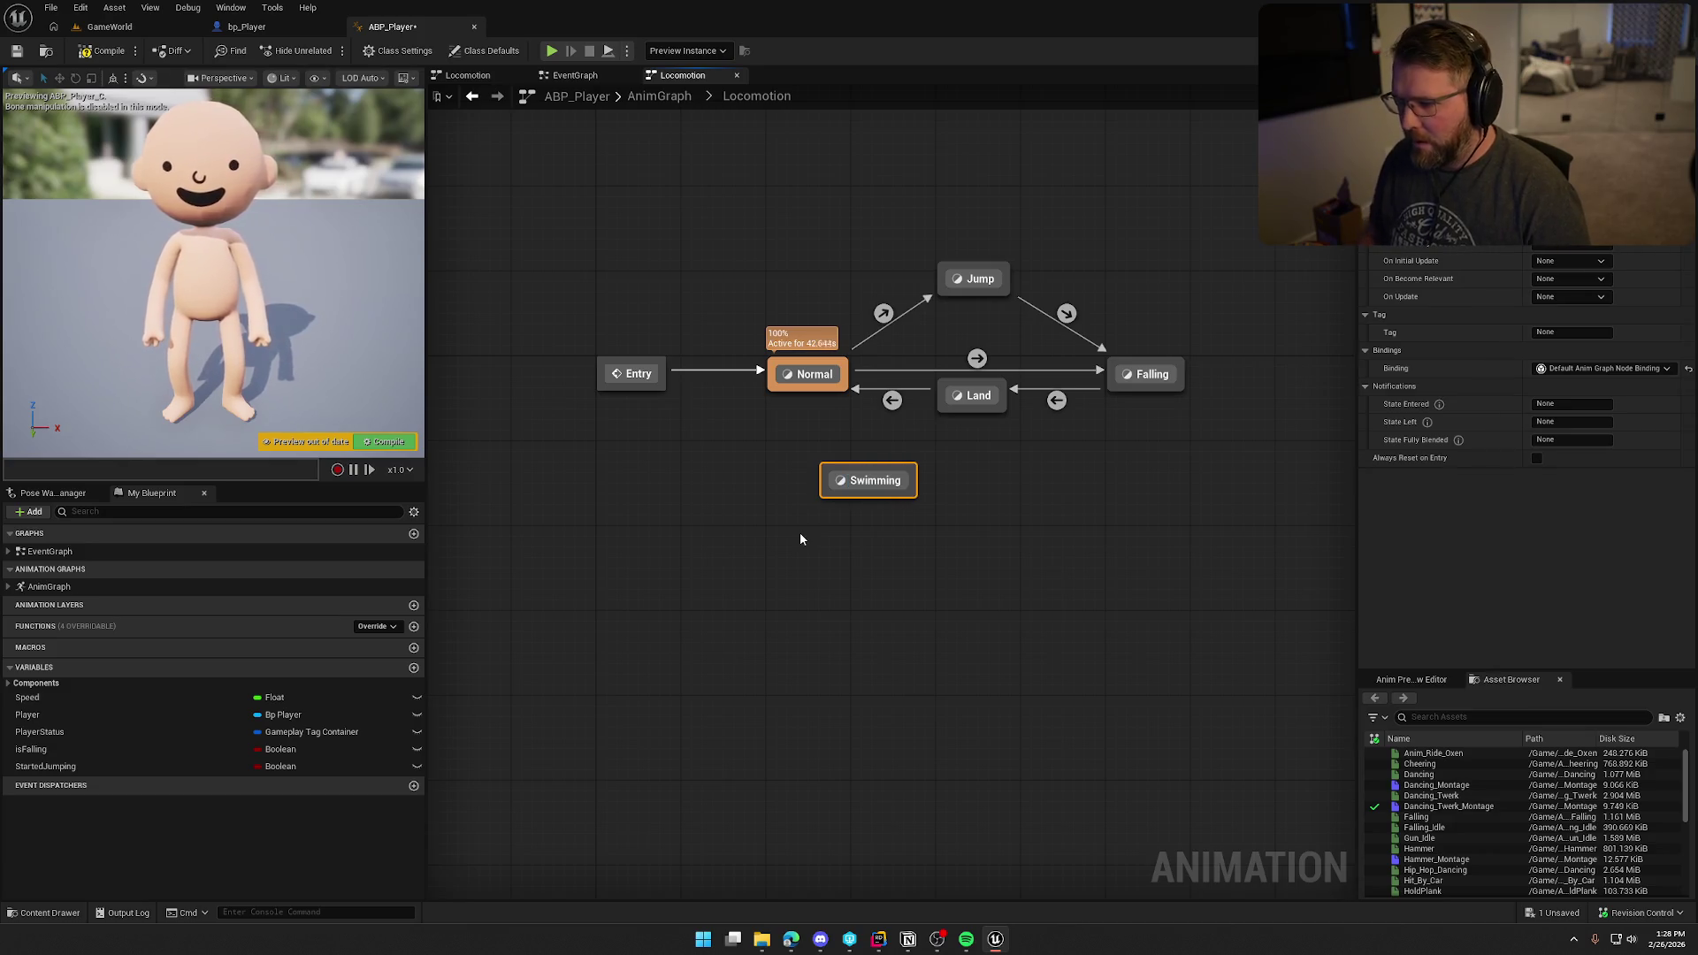
Step: Position Swimming and add transitions from Normal and from Falling into it
drag(878, 483, 846, 504)
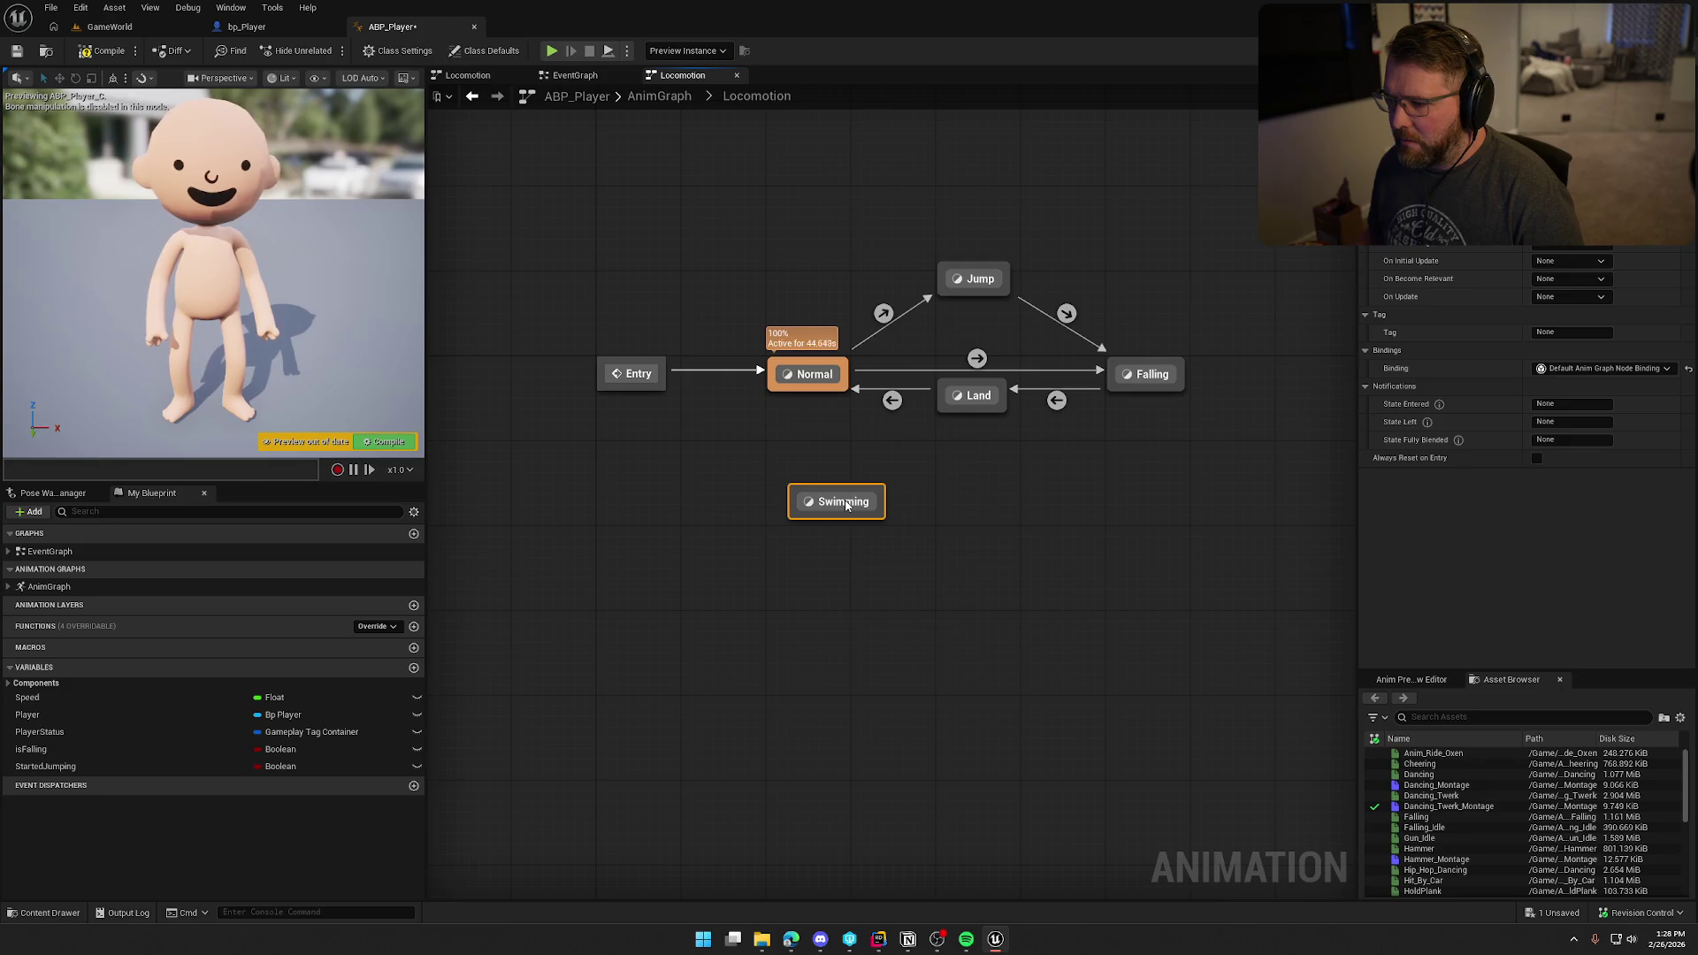
drag(827, 394, 831, 495)
mouse_move(1130, 395)
mouse_down()
mouse_move(876, 502)
mouse_move(991, 485)
mouse_move(997, 513)
mouse_move(856, 453)
mouse_move(827, 387)
mouse_up()
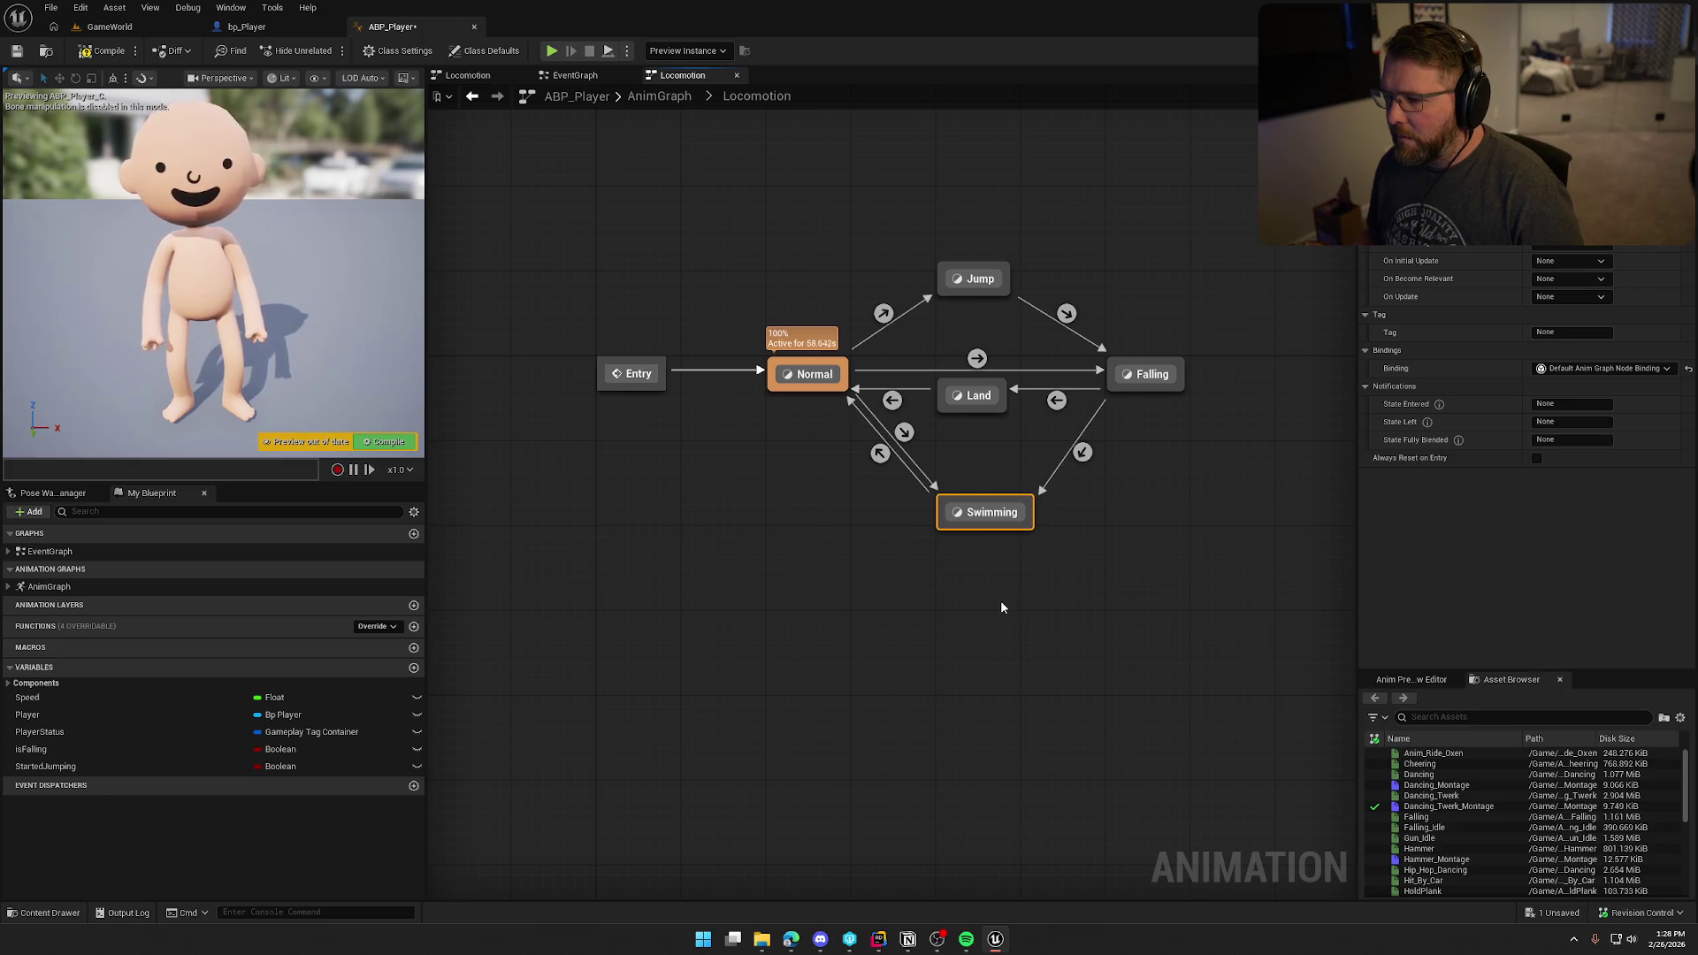
Step: Make the Normal-to-Swimming rule check PlayerStatus Has Tag Player.Status.Swimming, then copy those nodes
double_click(903, 432)
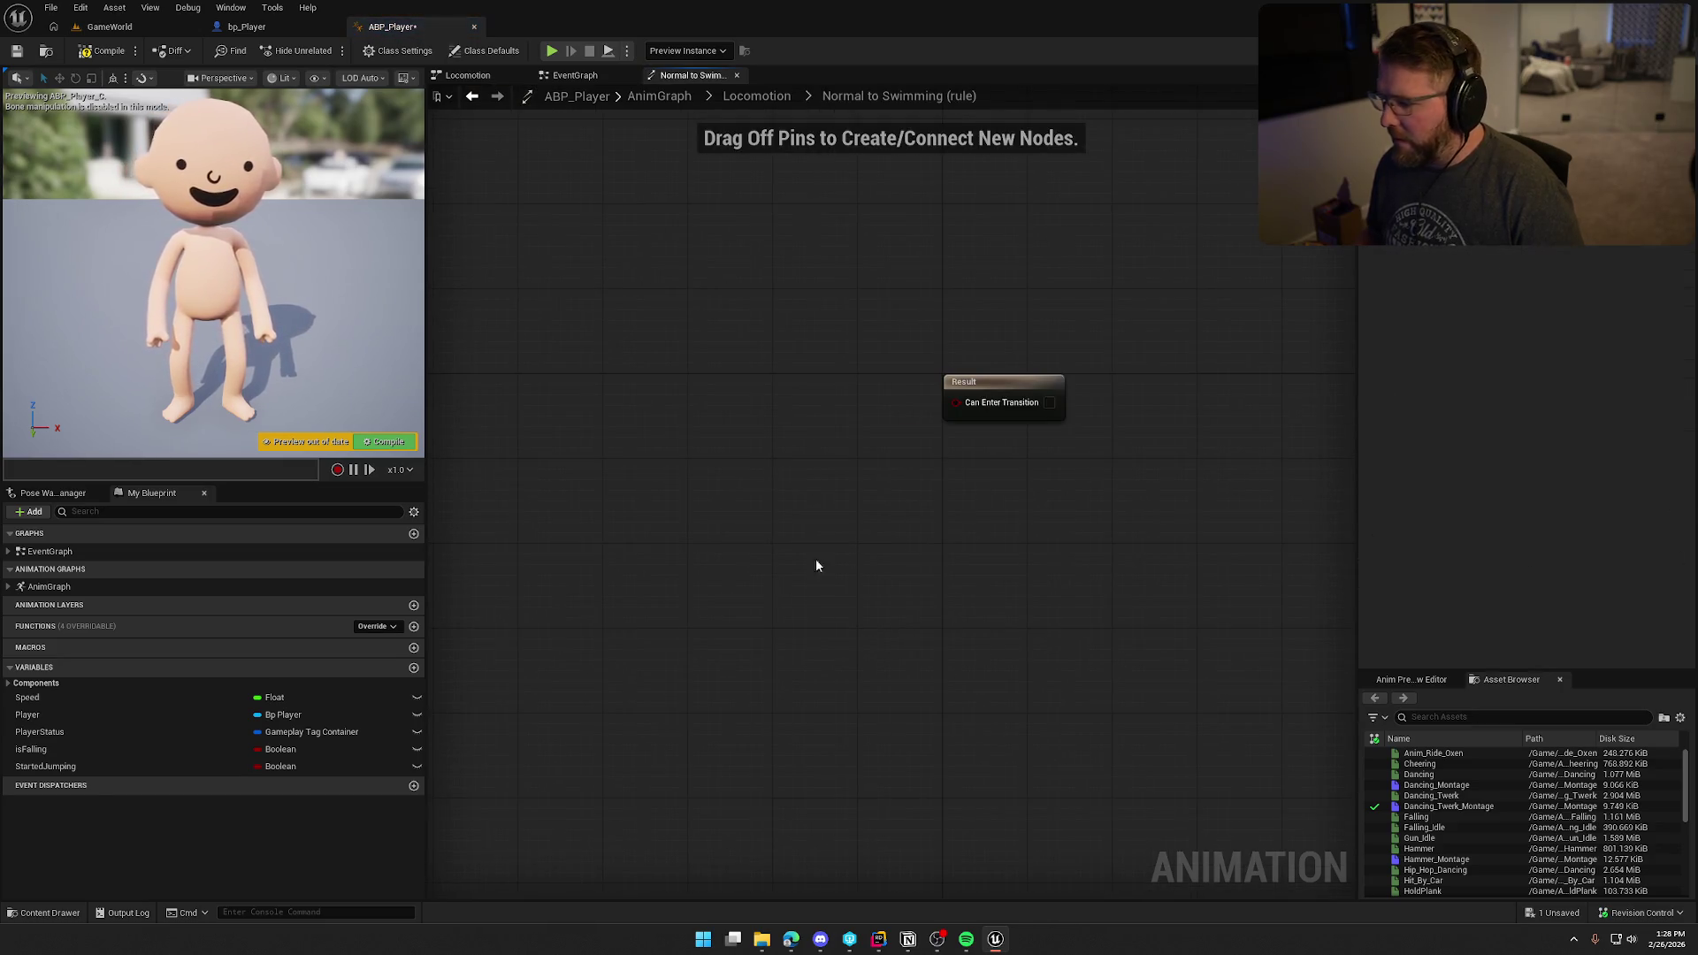
mouse_move(114, 731)
mouse_down()
mouse_move(699, 389)
mouse_move(814, 437)
mouse_up()
text(has)
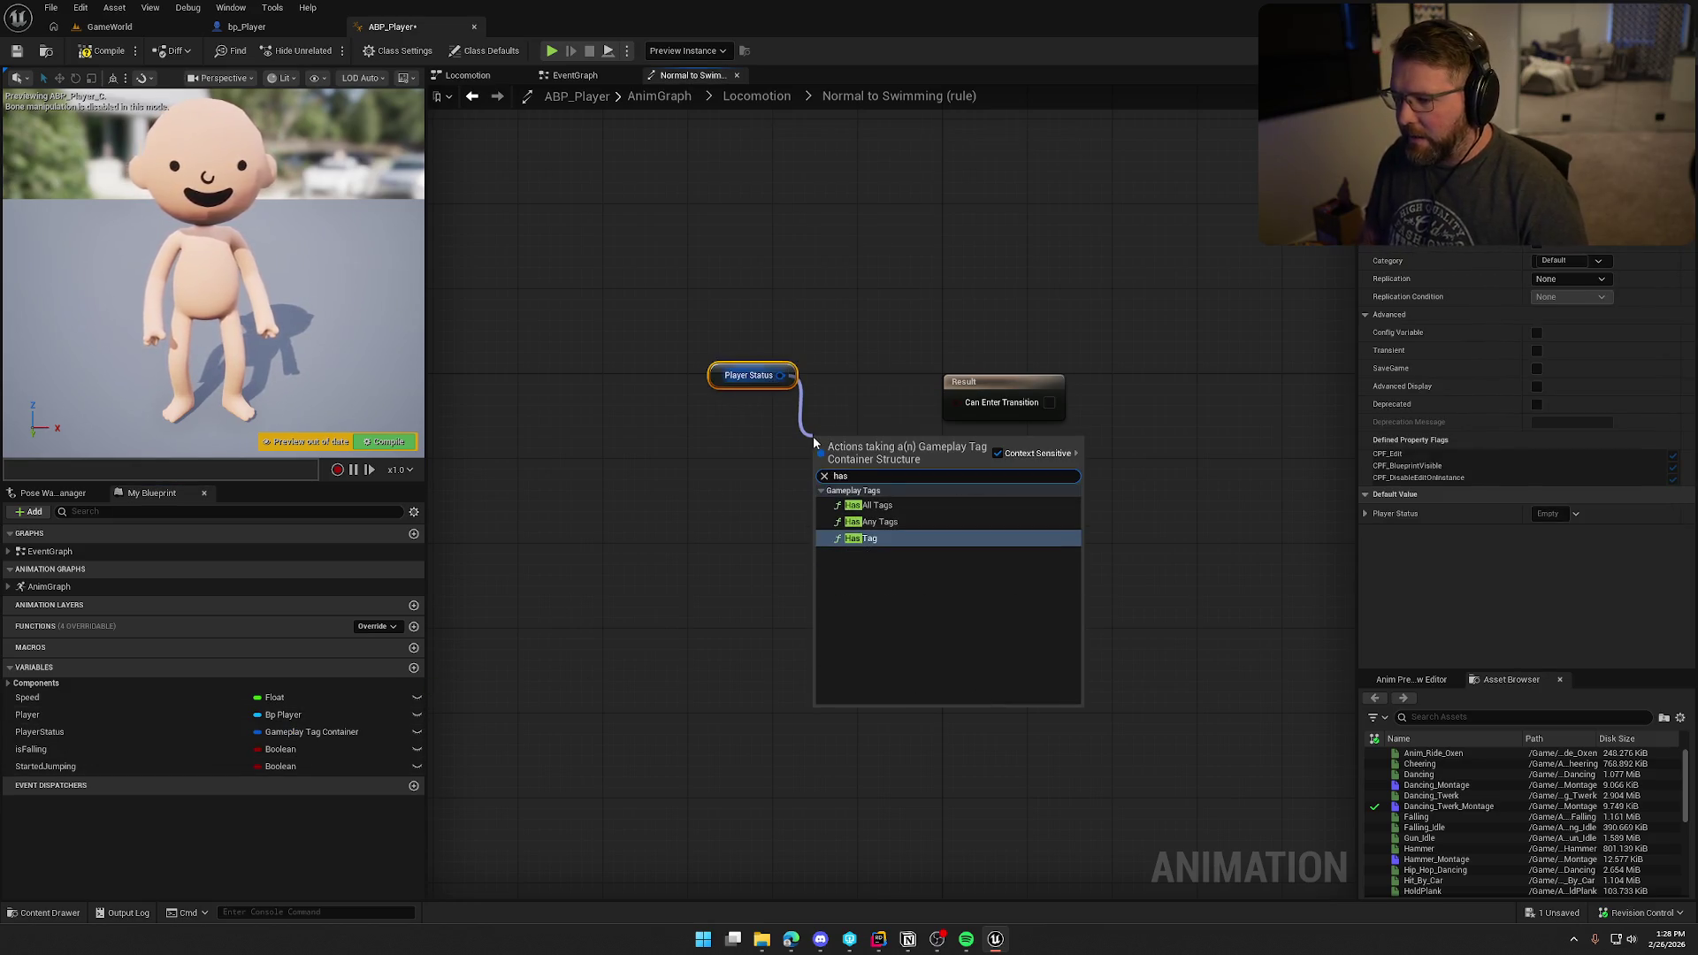
key(Return)
click(873, 478)
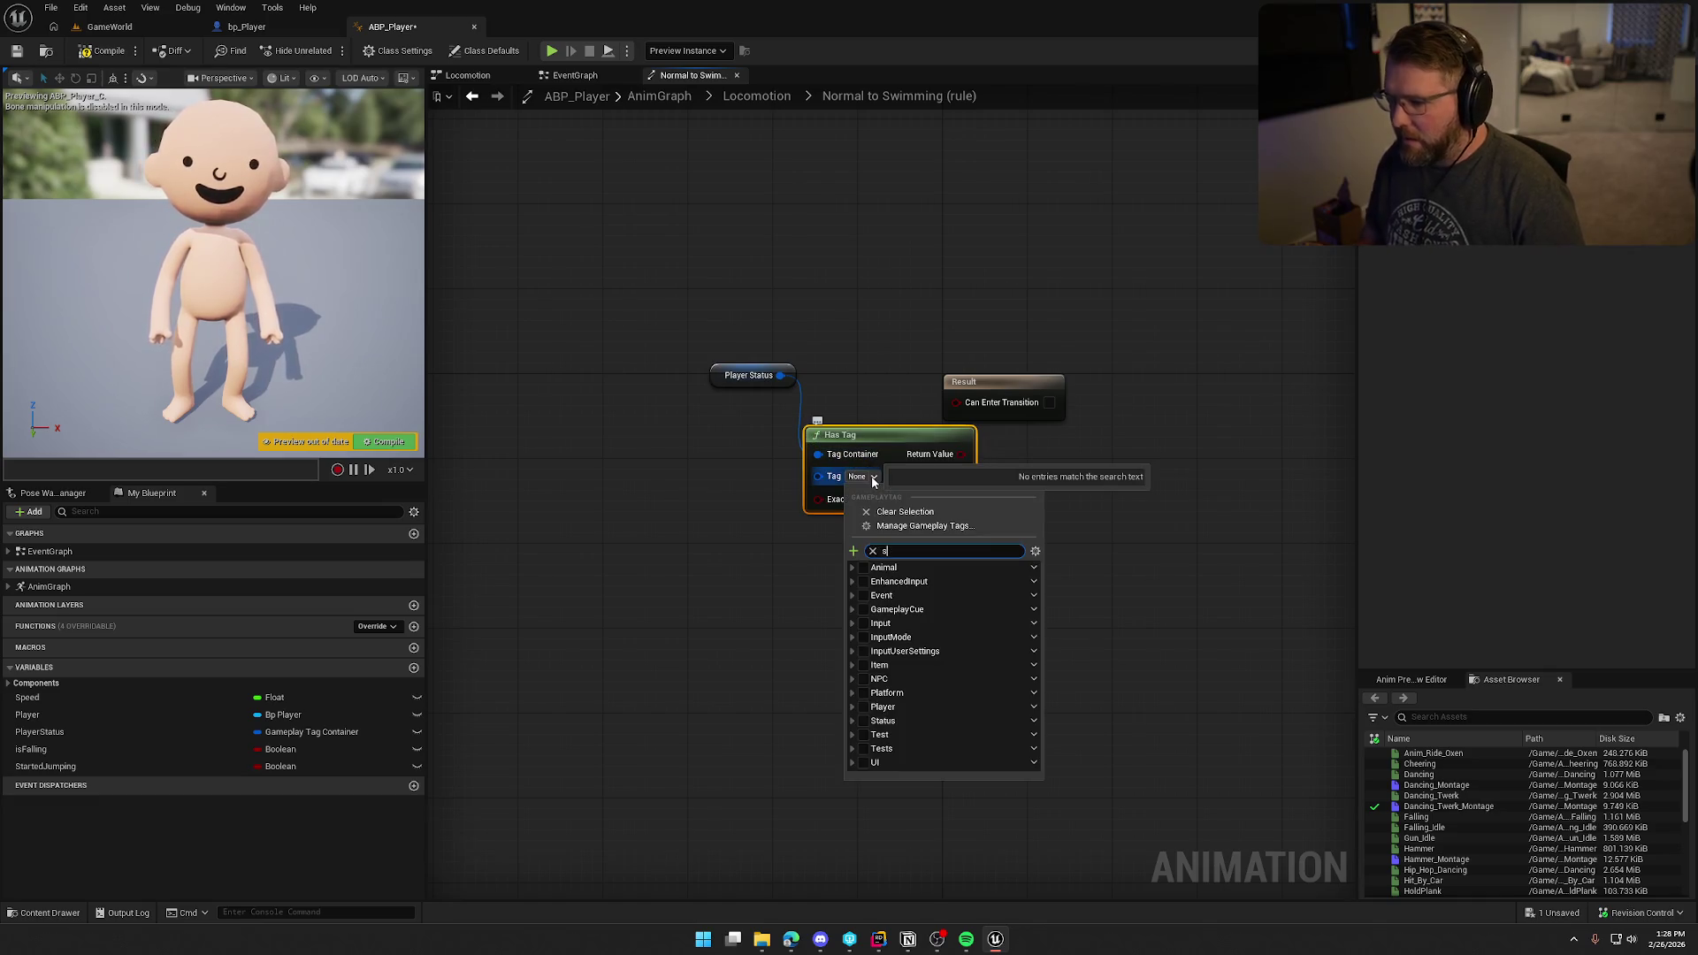
click(880, 595)
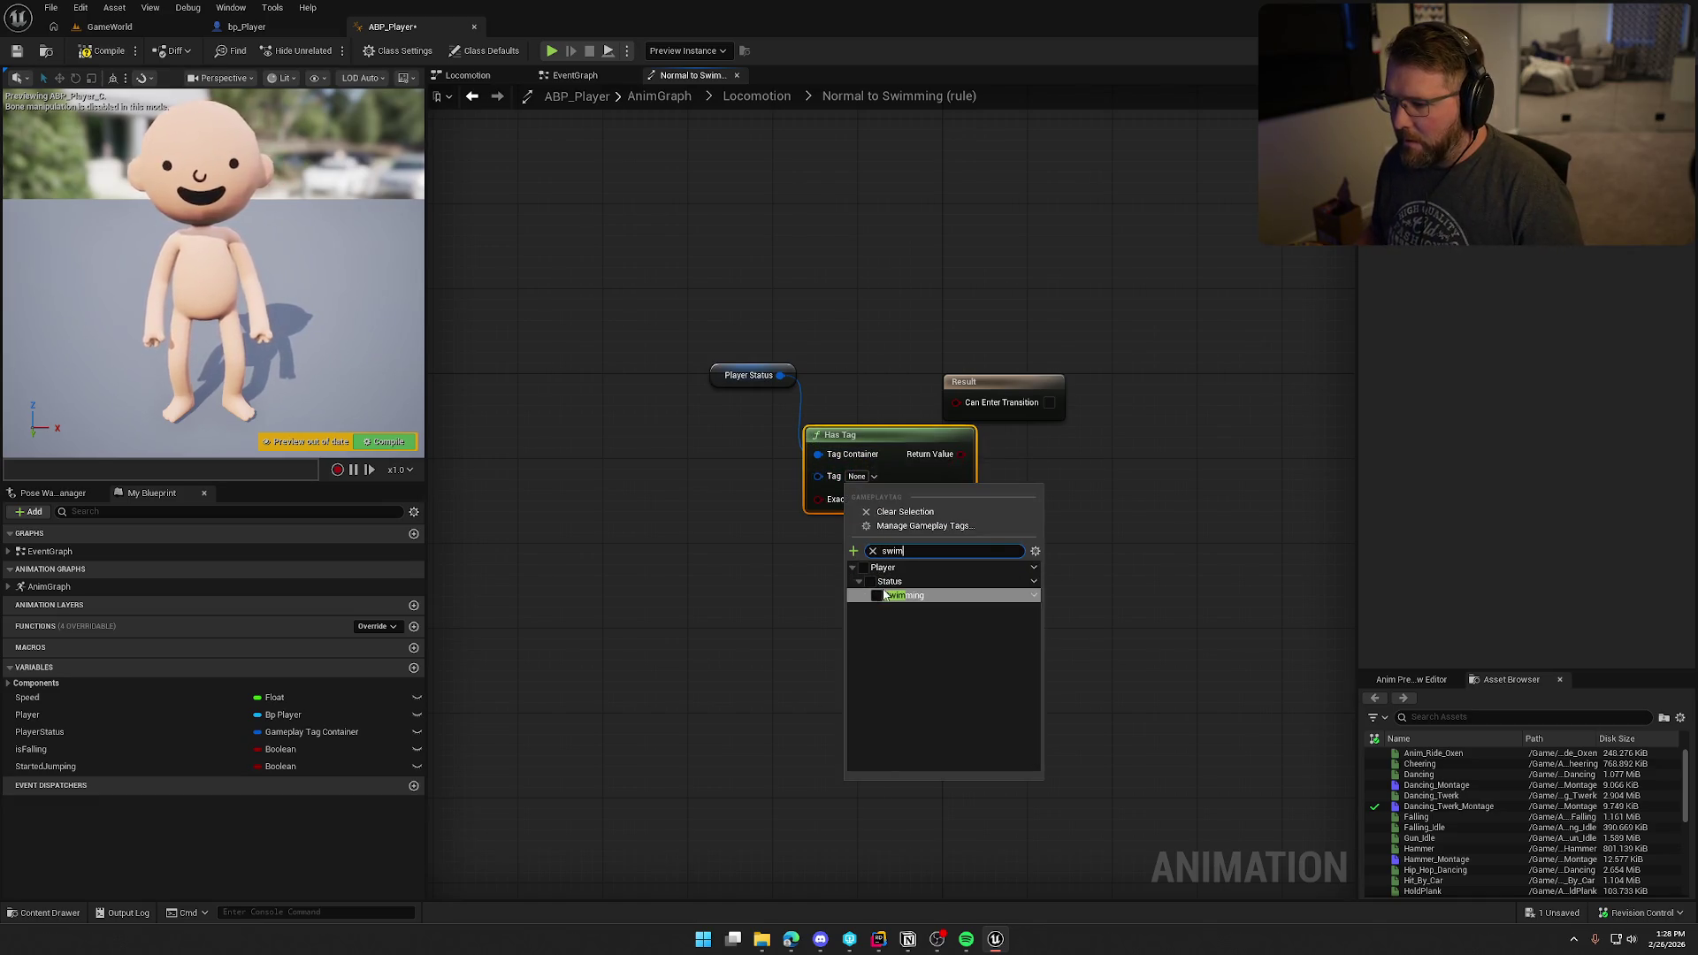
click(716, 617)
drag(750, 377, 612, 430)
mouse_move(989, 460)
mouse_down()
mouse_move(870, 428)
mouse_move(955, 401)
mouse_up()
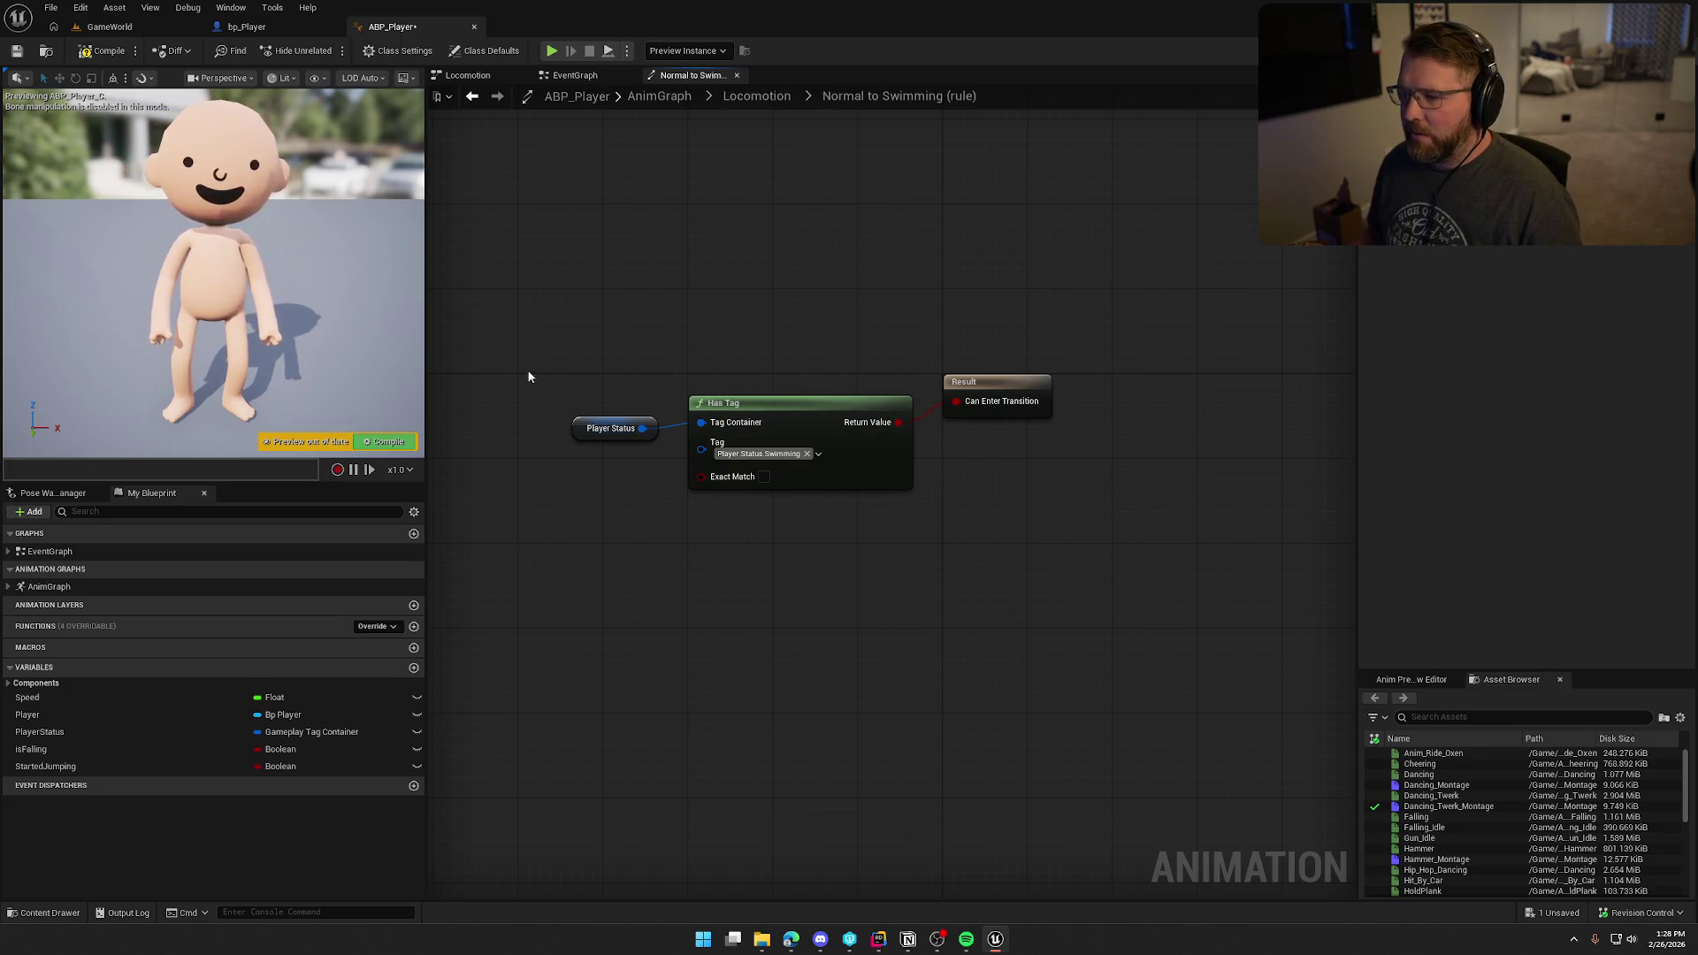
drag(527, 377, 804, 576)
click(782, 332)
Step: Paste the tag check into the Falling-to-Swimming rule and wire it to Can Enter Transition
click(756, 96)
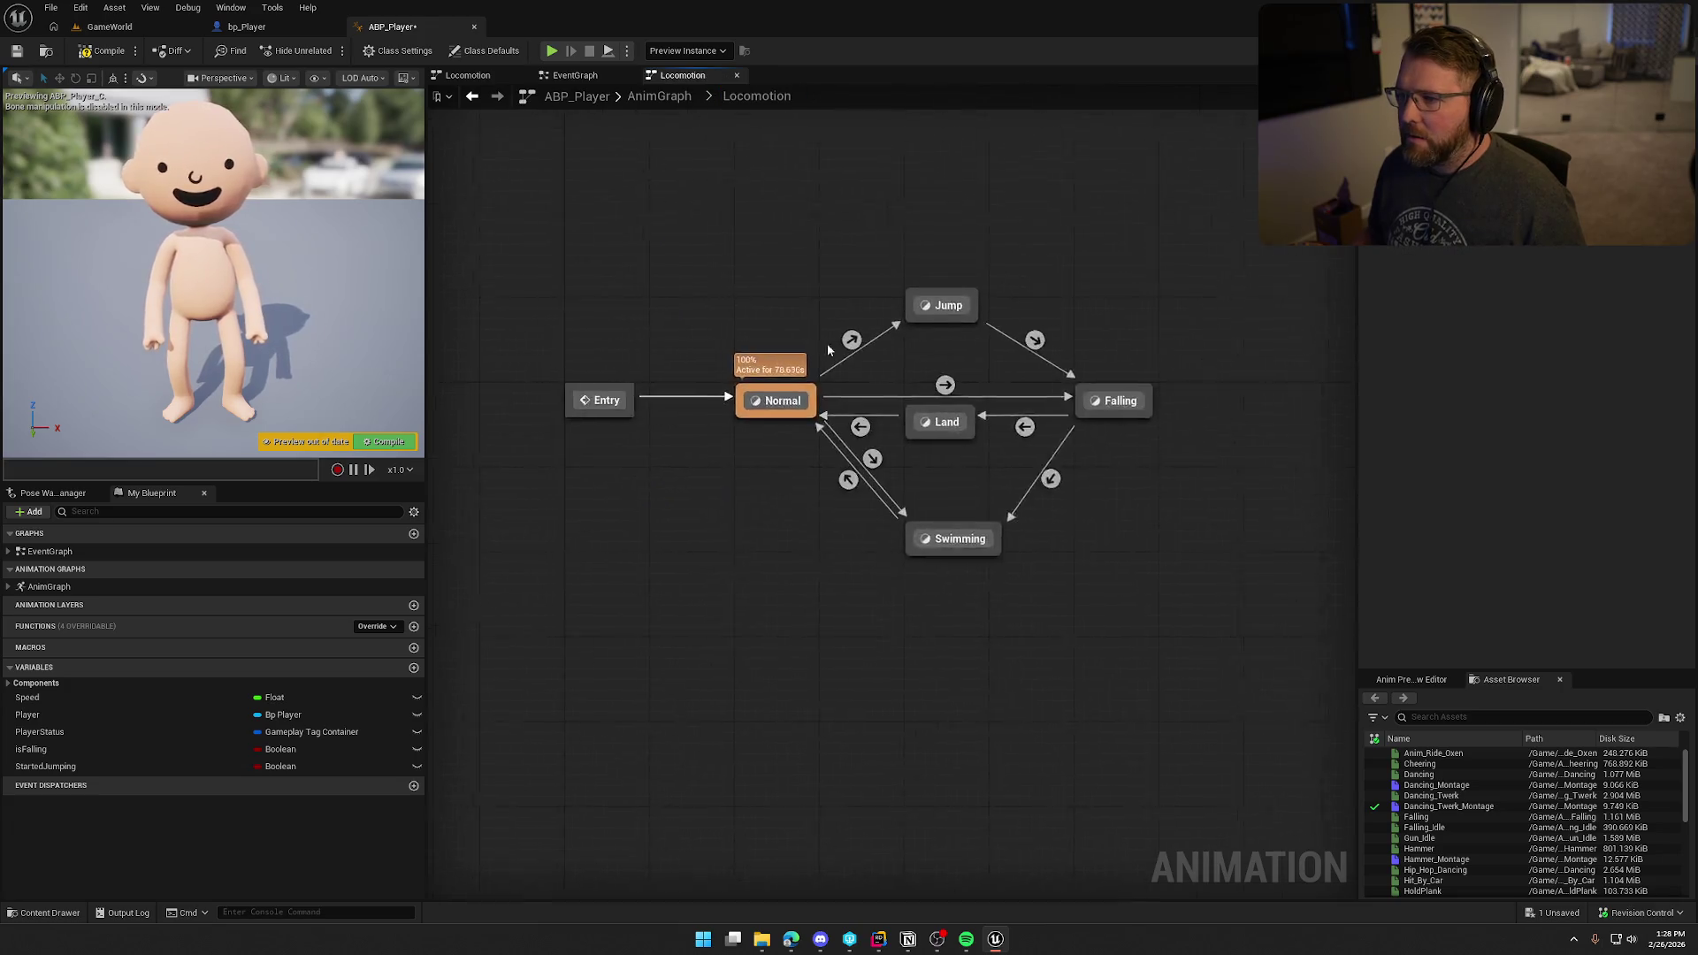
double_click(1084, 552)
key(ctrl+v)
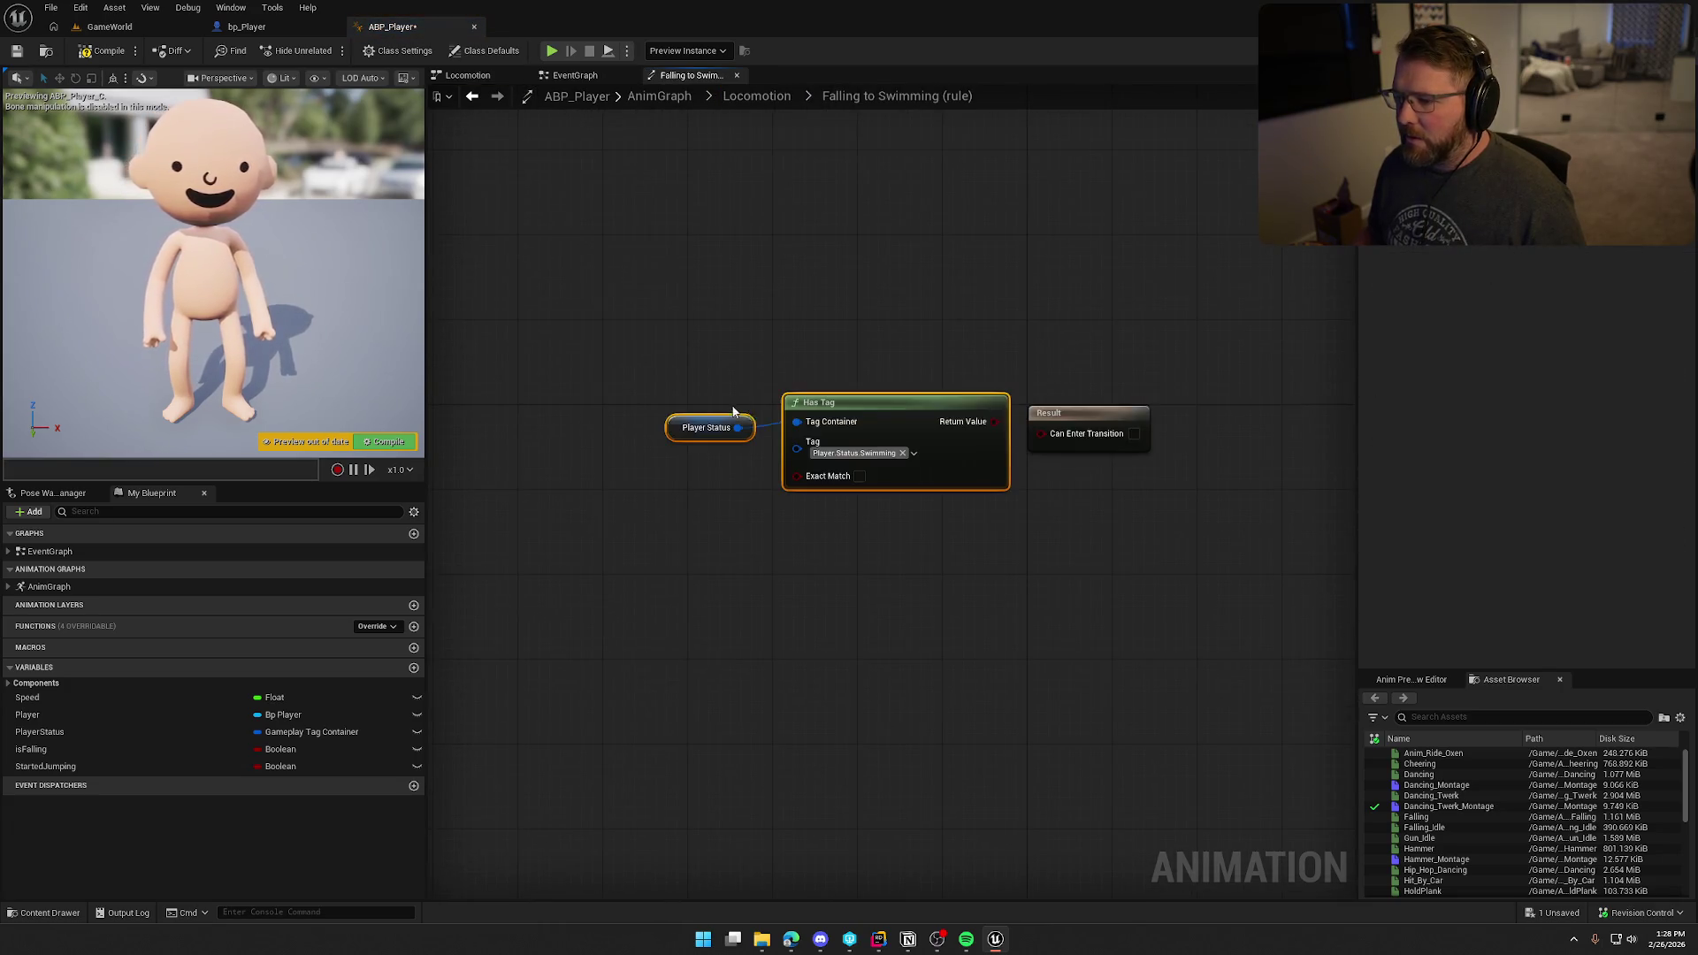
mouse_move(995, 421)
mouse_down()
mouse_move(1016, 393)
mouse_move(1041, 434)
mouse_up()
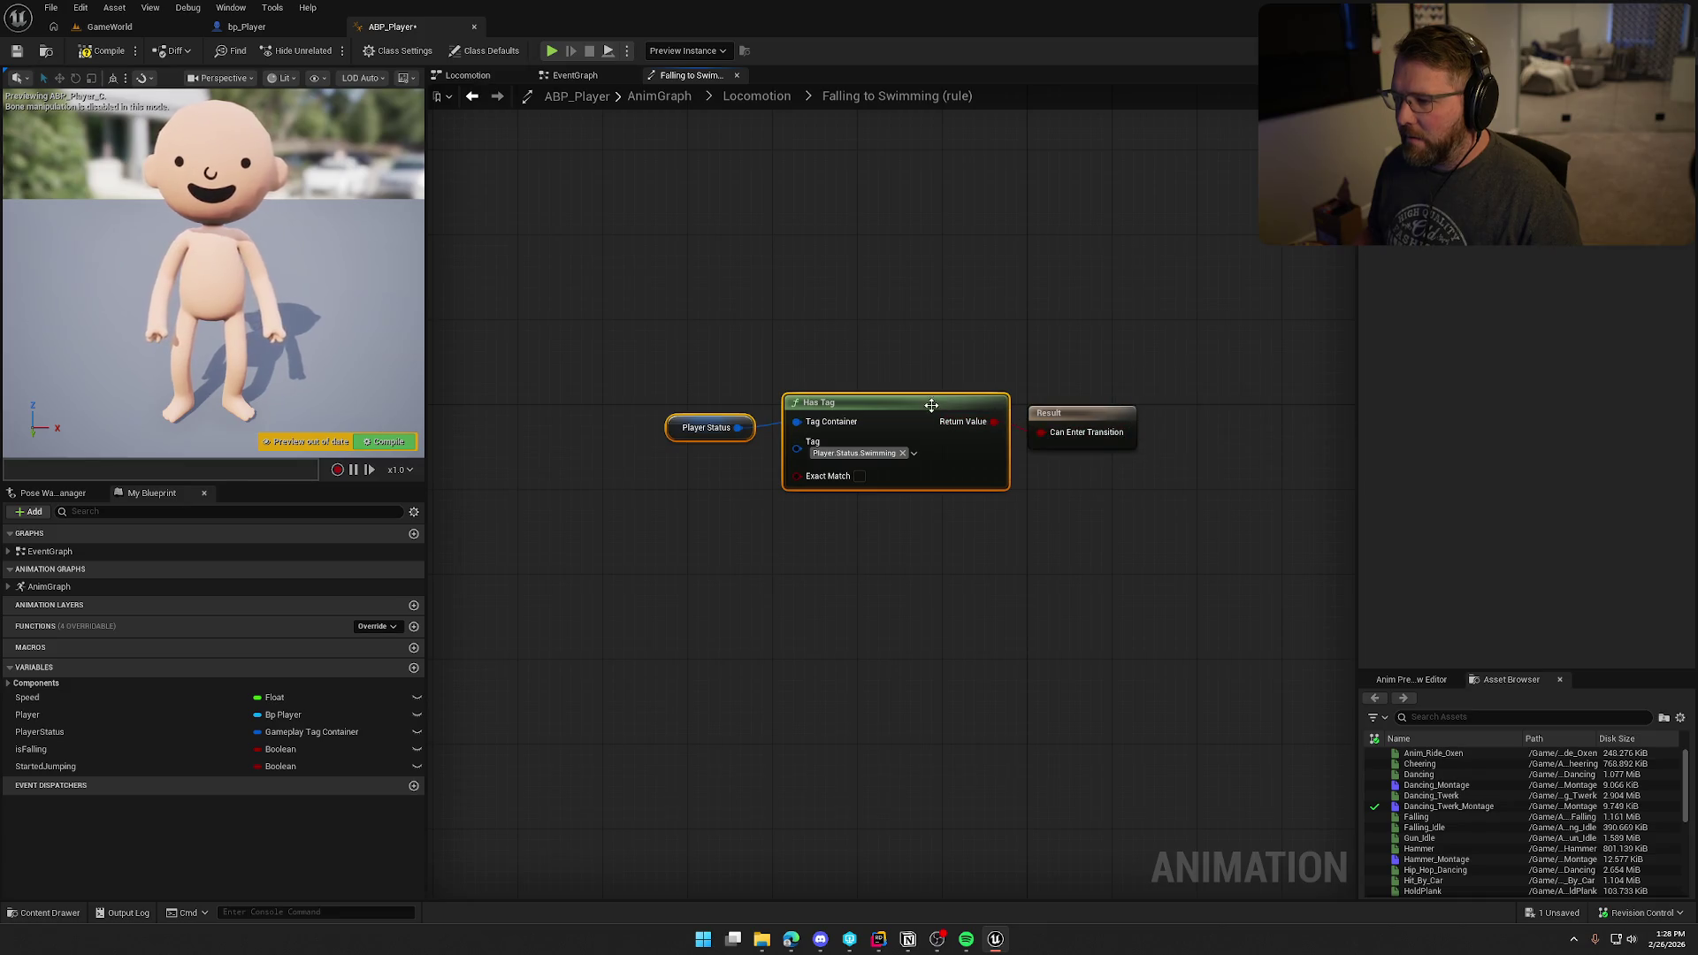
drag(849, 402, 839, 412)
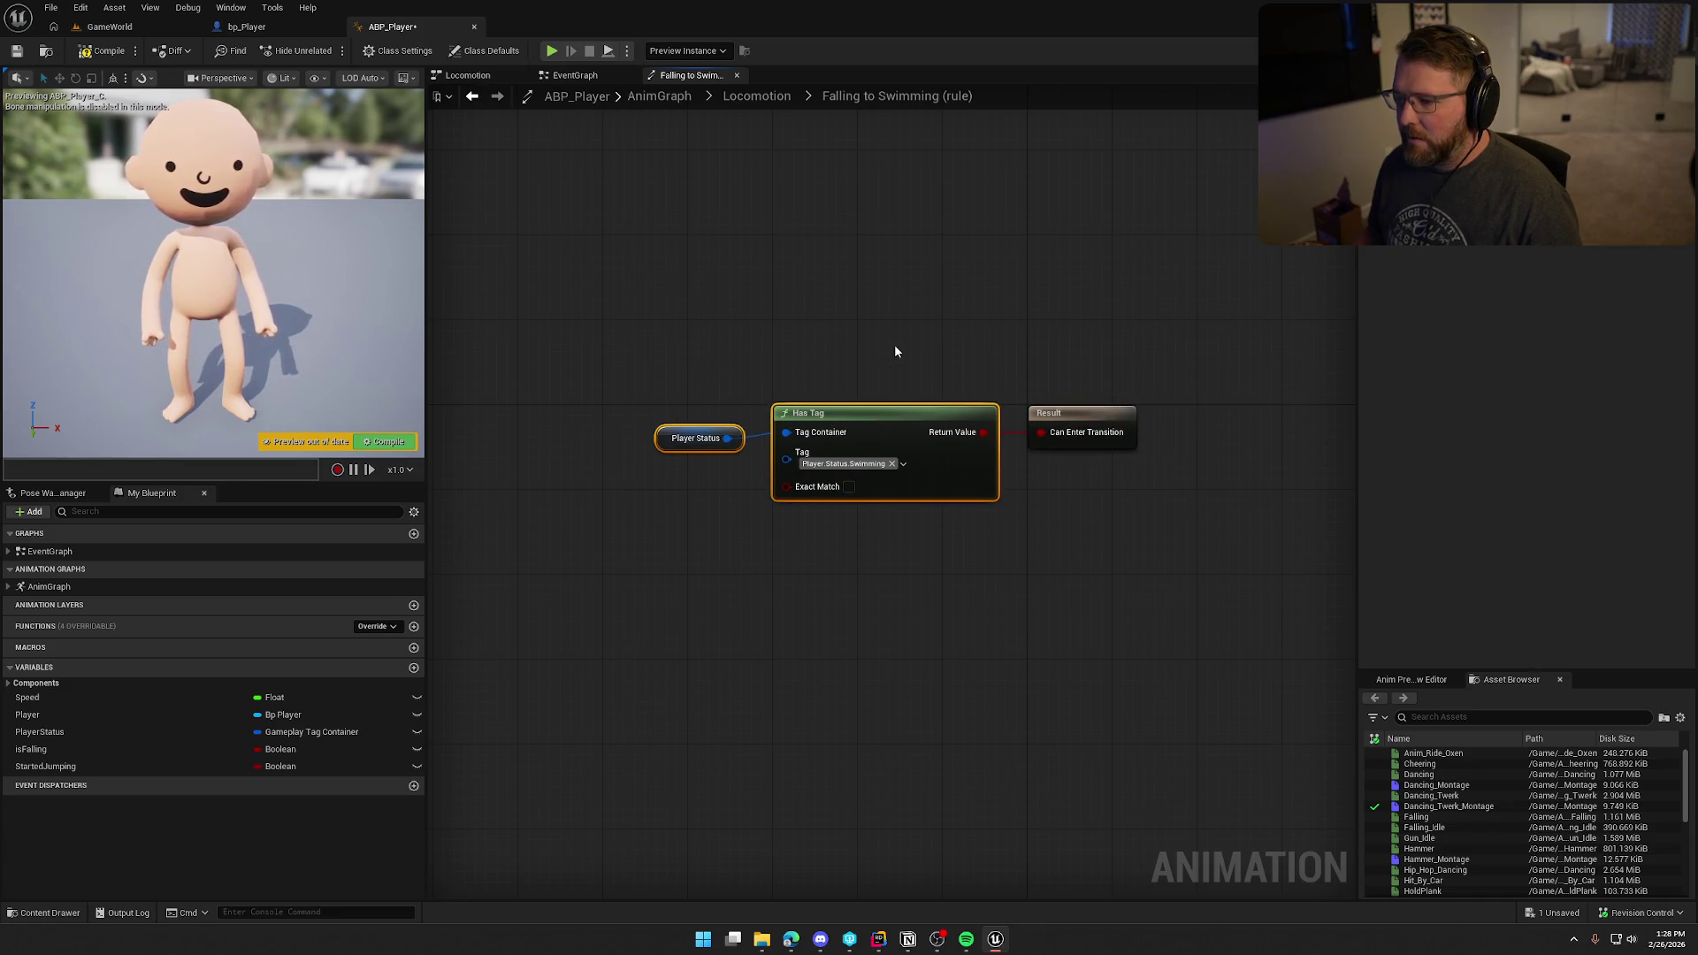
click(753, 95)
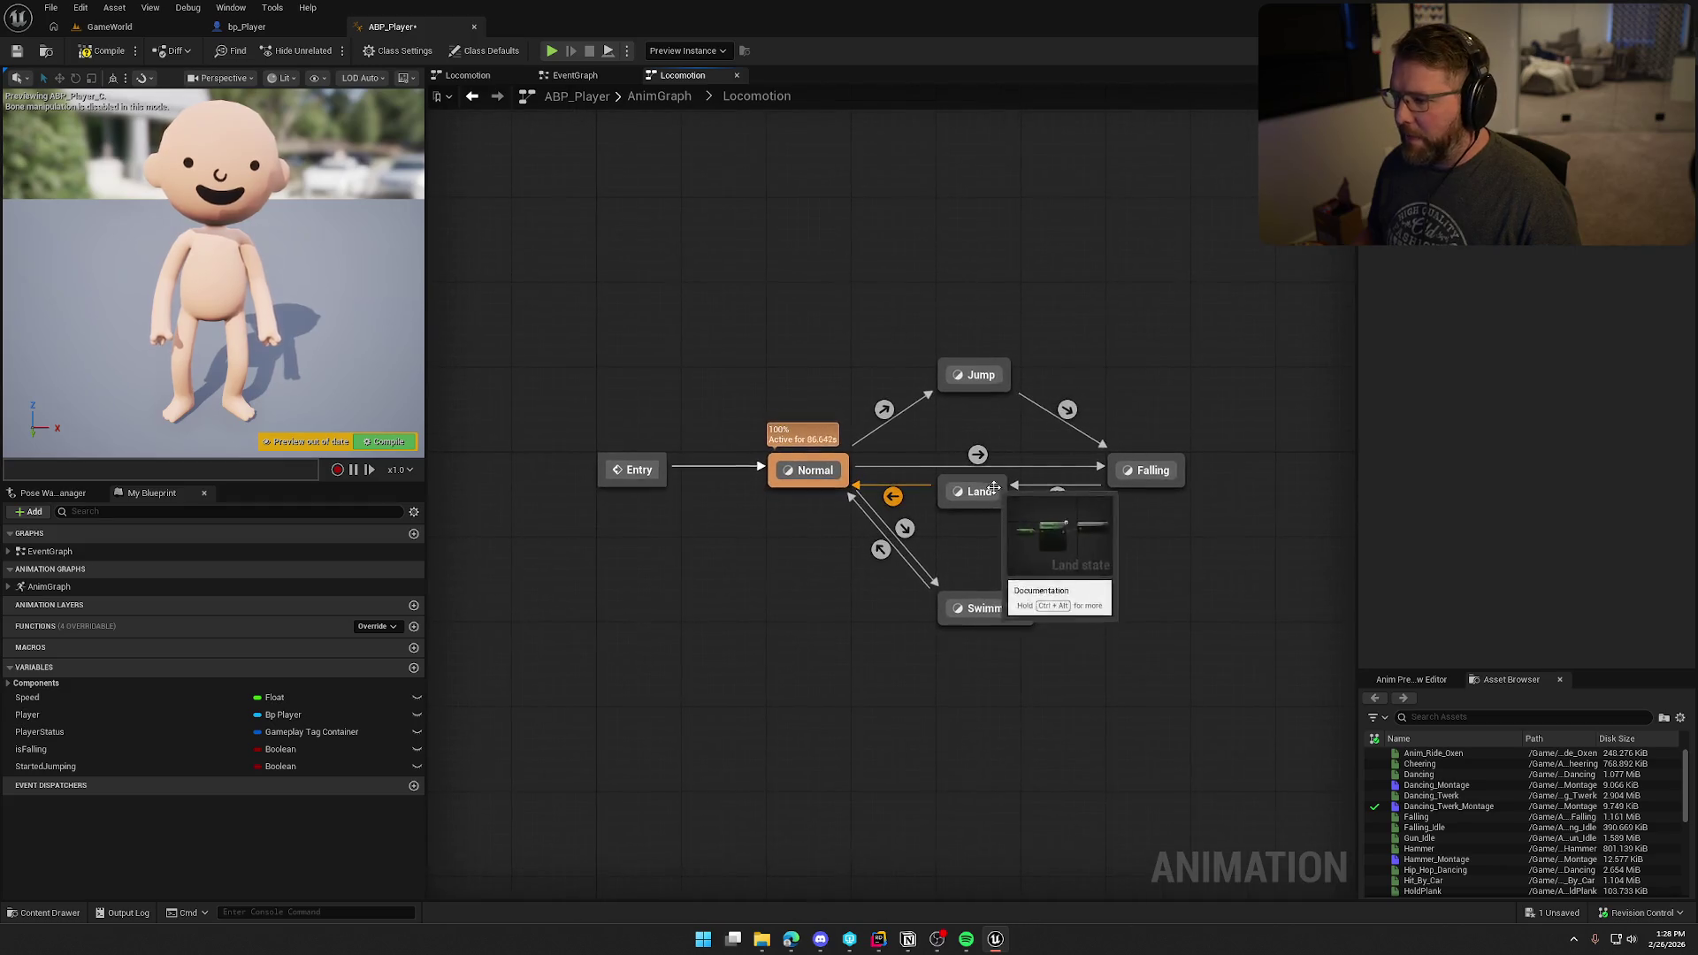
Step: Gate the Swimming-to-Normal rule on NOT Has Tag Player.Status.Swimming
double_click(880, 552)
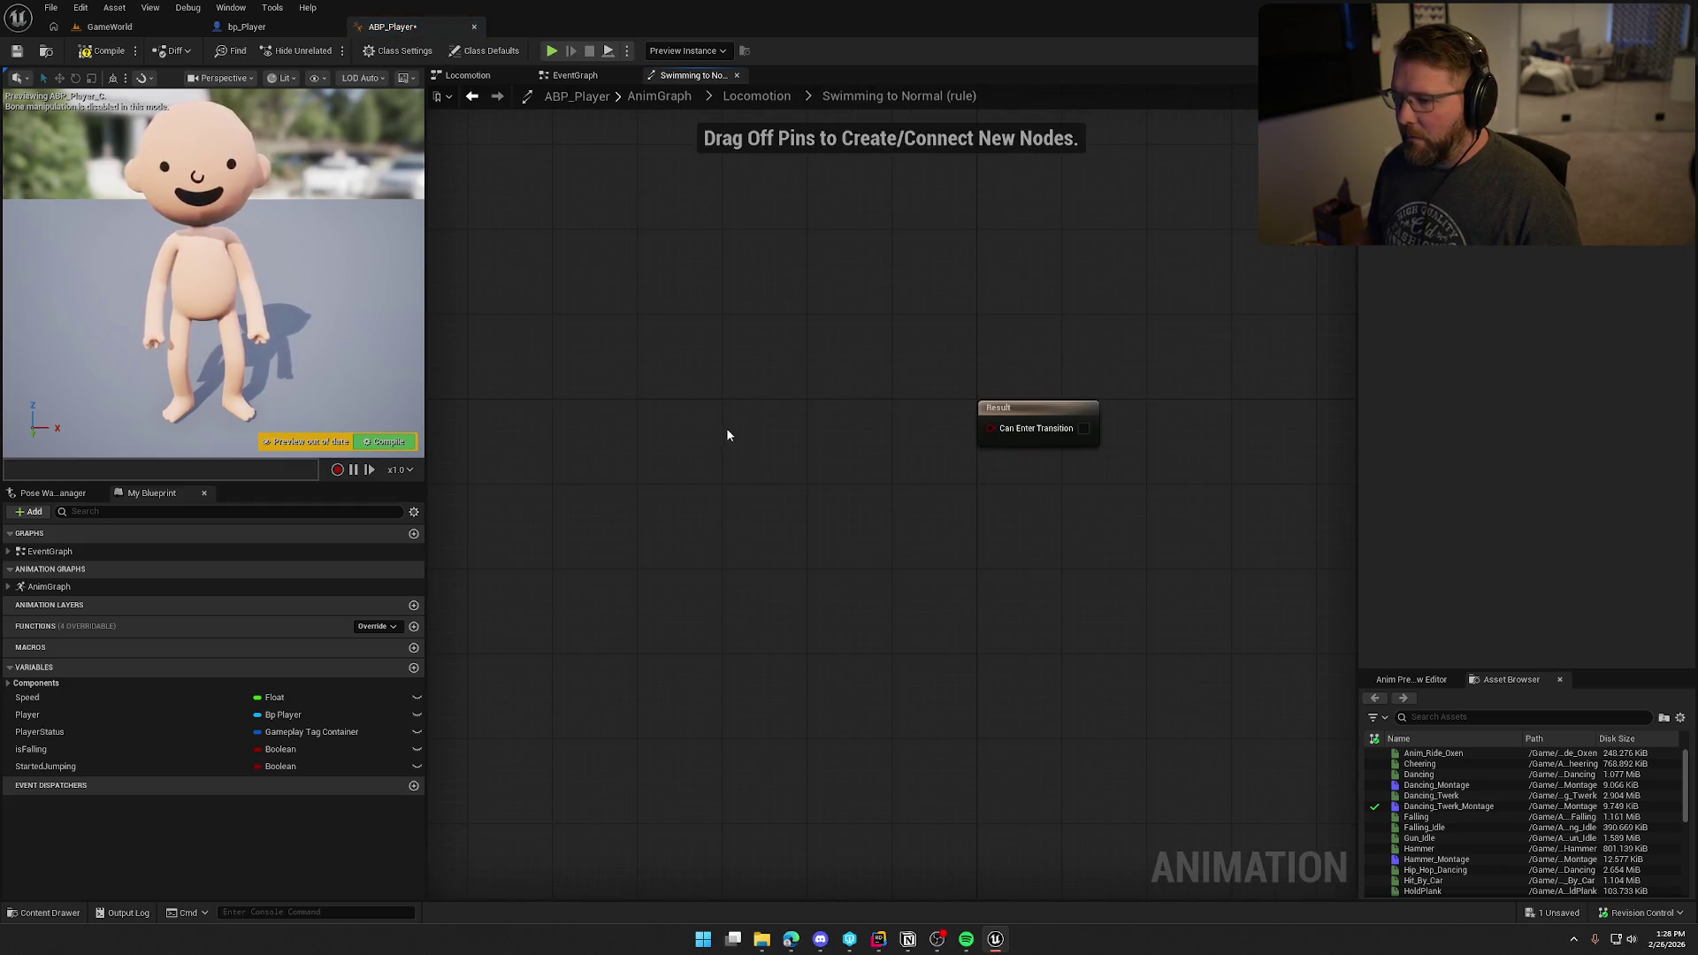
key(ctrl+v)
mouse_move(851, 430)
mouse_down()
mouse_move(712, 419)
mouse_move(902, 435)
mouse_move(893, 460)
mouse_up()
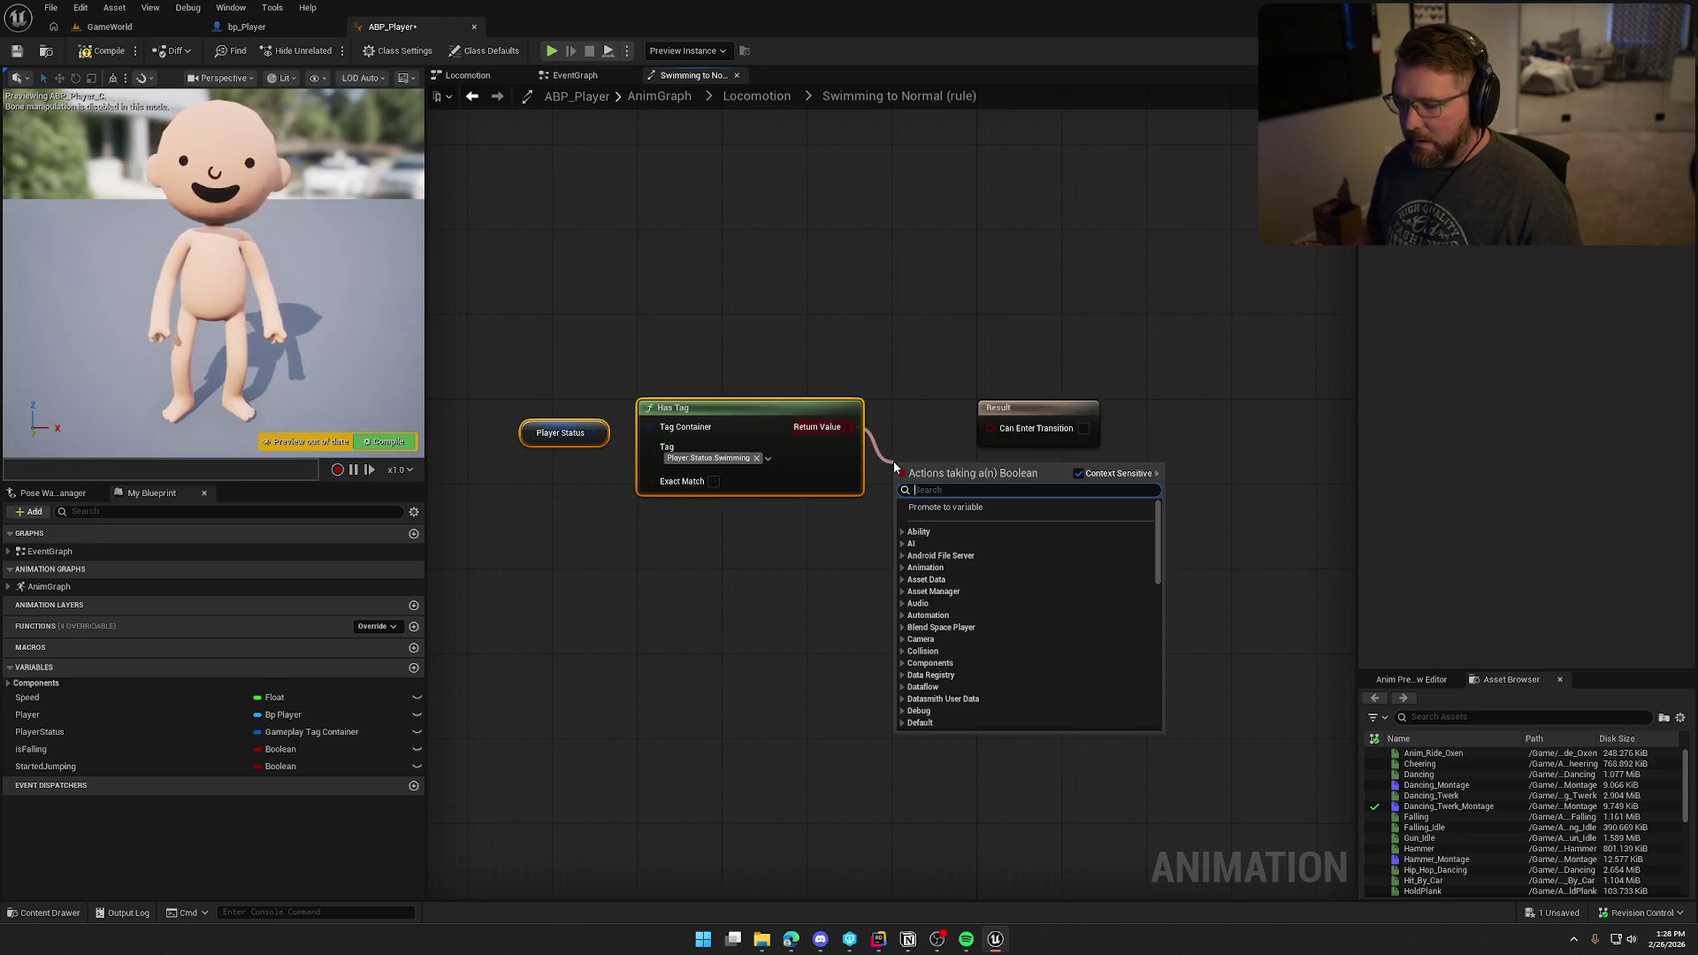
text(not)
scroll(1067, 638, up, 5)
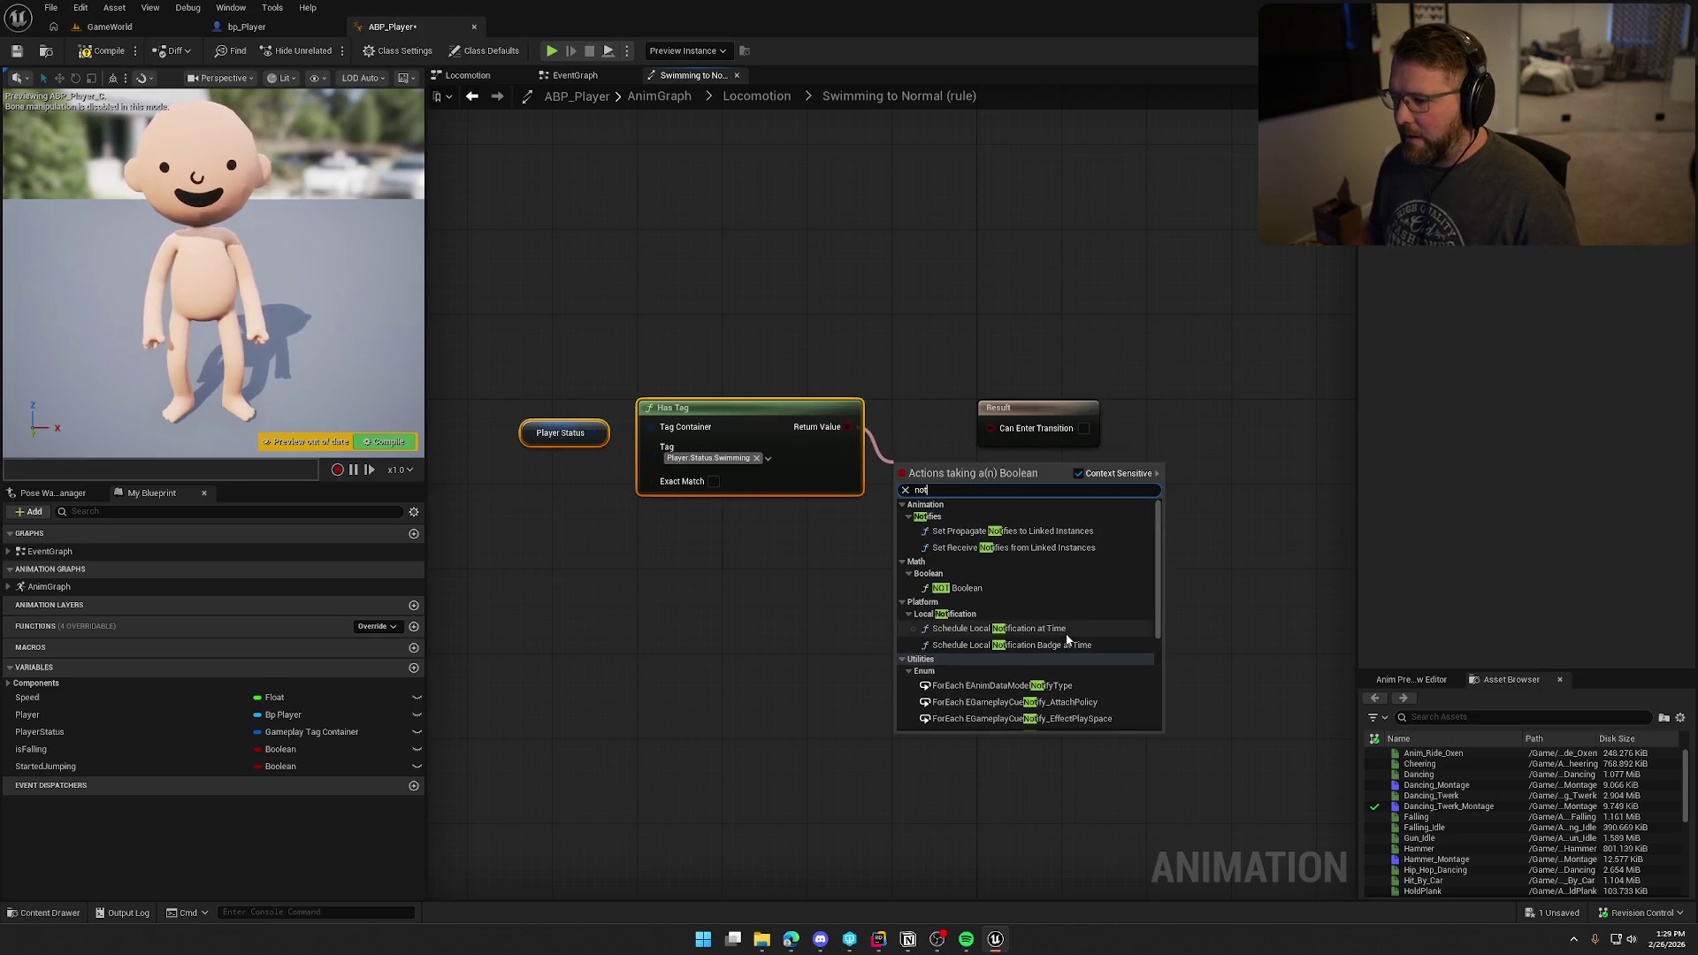
click(1002, 588)
mouse_move(991, 444)
mouse_down()
mouse_move(990, 428)
mouse_move(929, 434)
mouse_up()
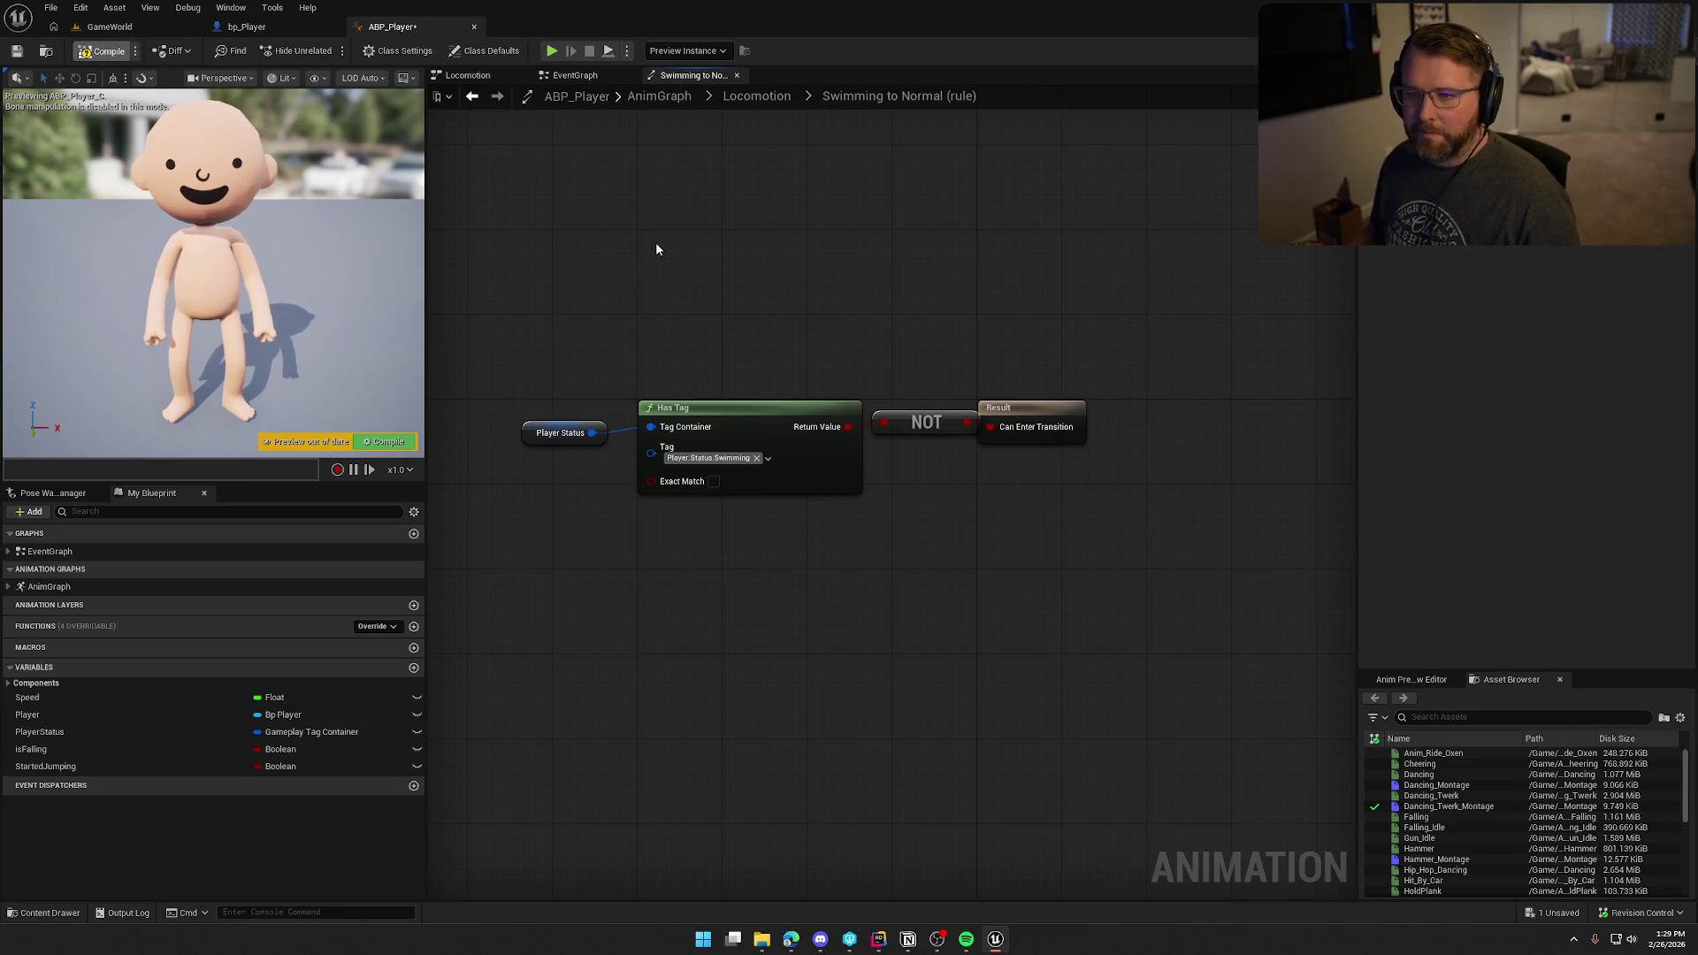
Step: Save ABP_Player, confirming the check-out, and open the Swimming state's graph
key(ctrl+s)
click(867, 618)
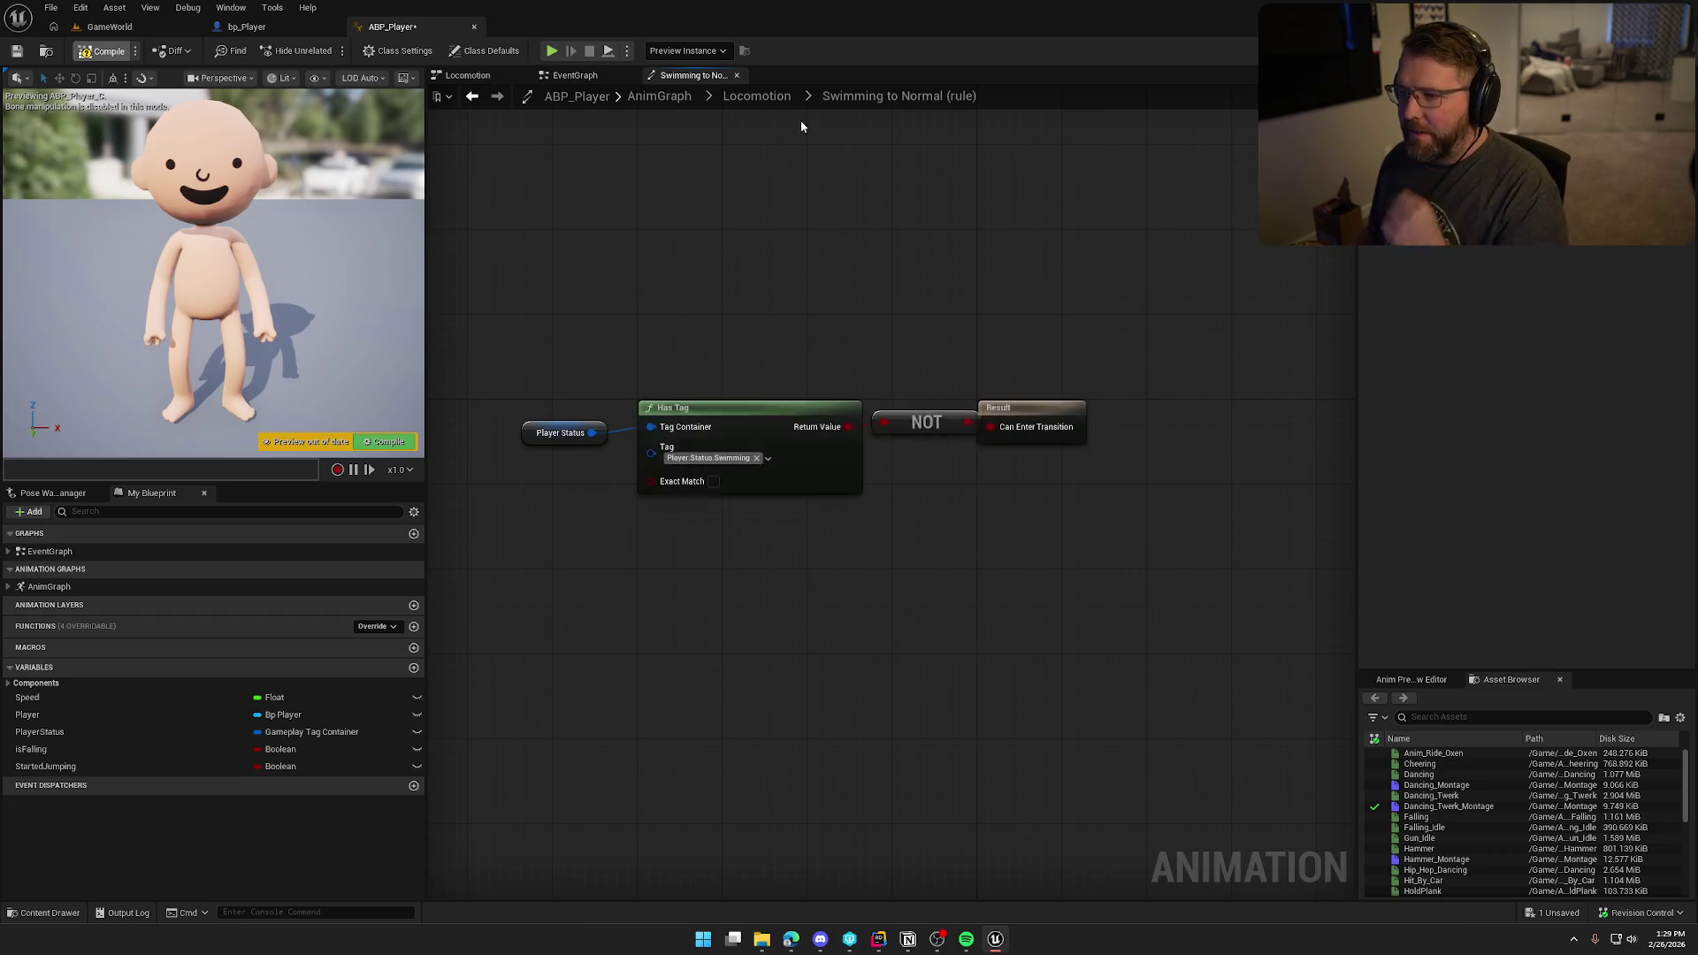
click(757, 96)
double_click(774, 389)
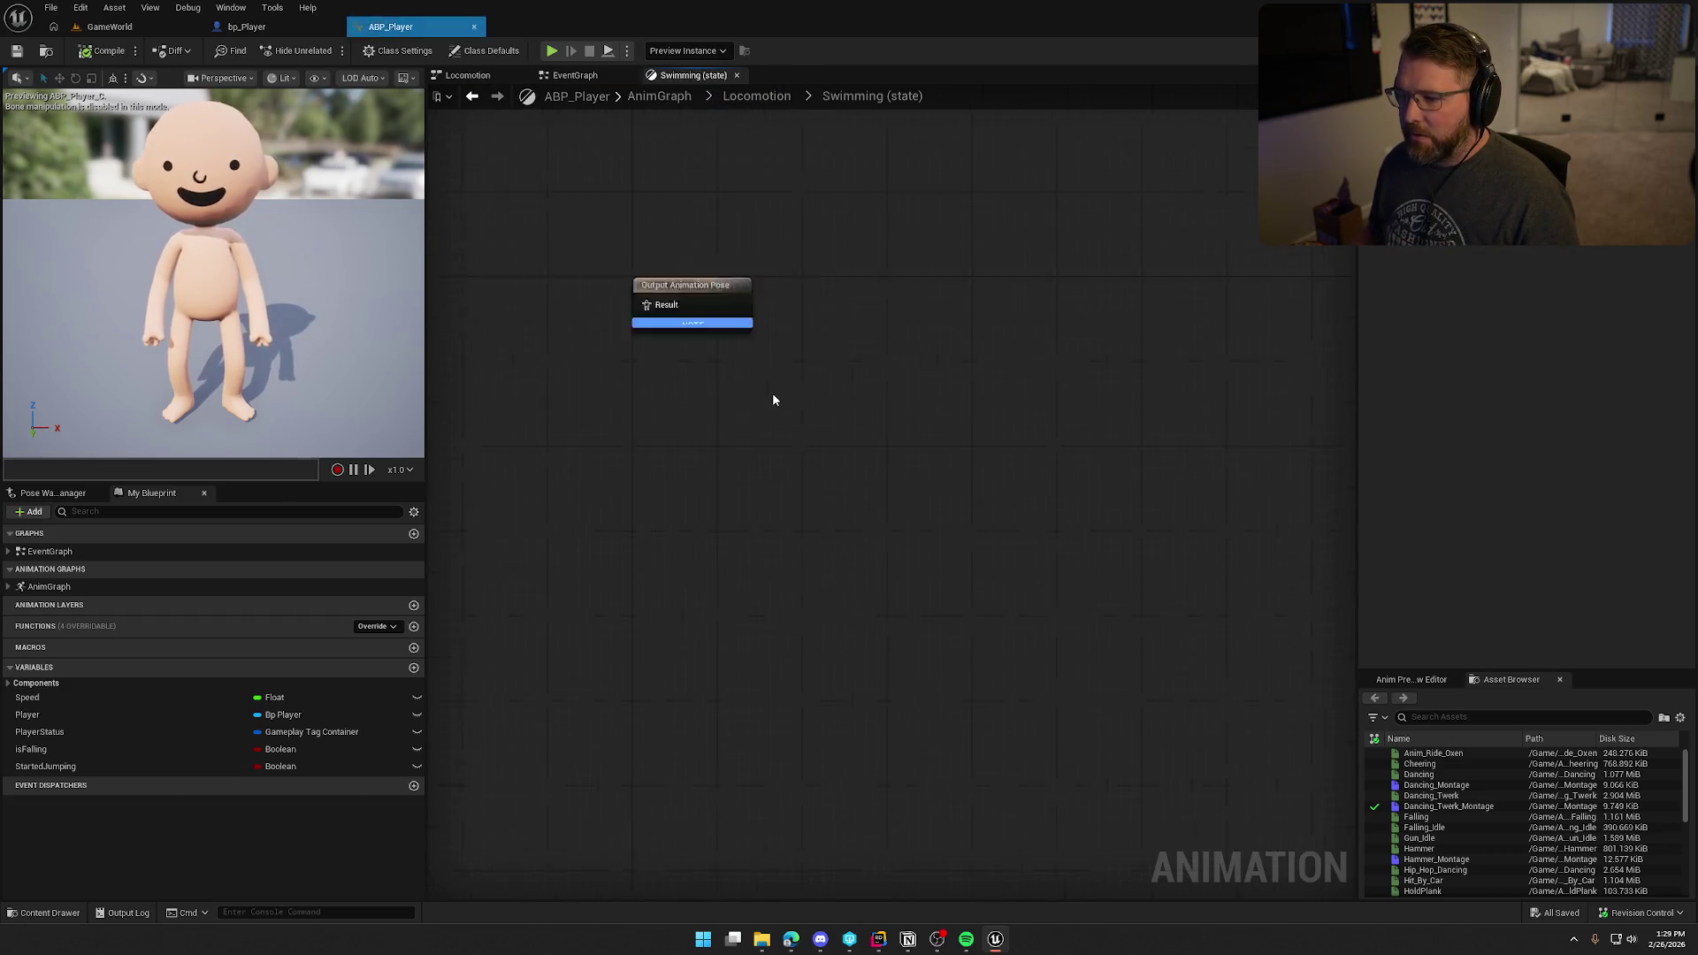
Step: Create the BS_Swim blend space on SK_Char_Male_Naked_Skeleton in the Locomotion folder
key(ctrl+space)
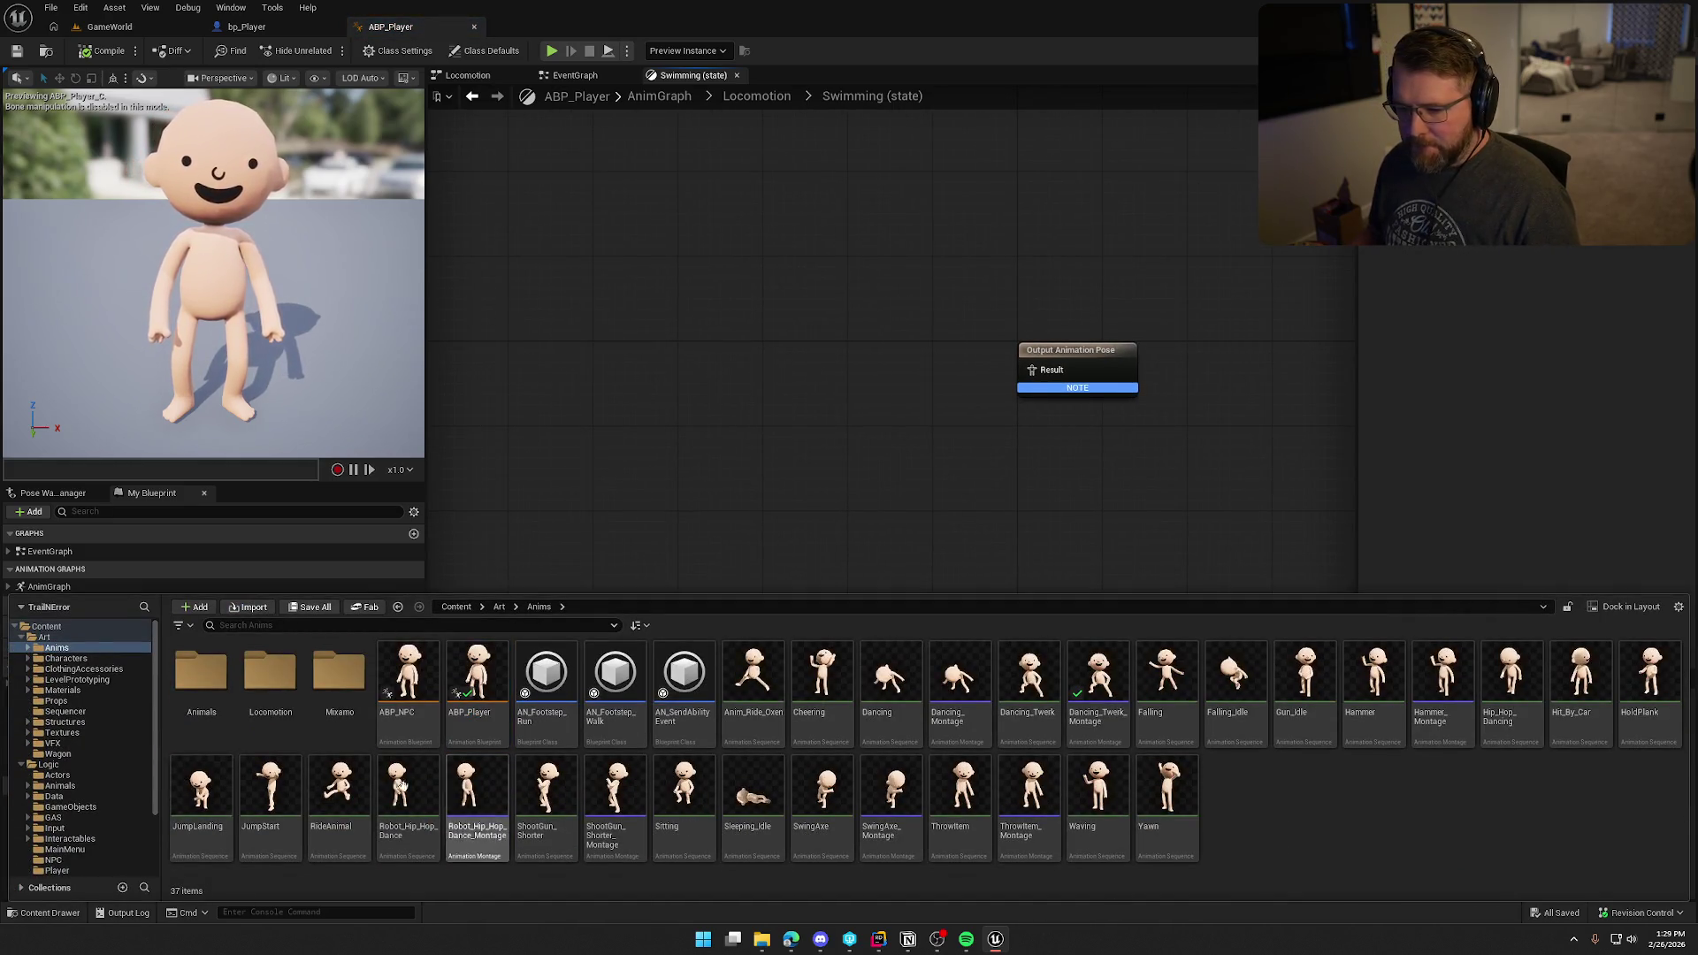
double_click(270, 672)
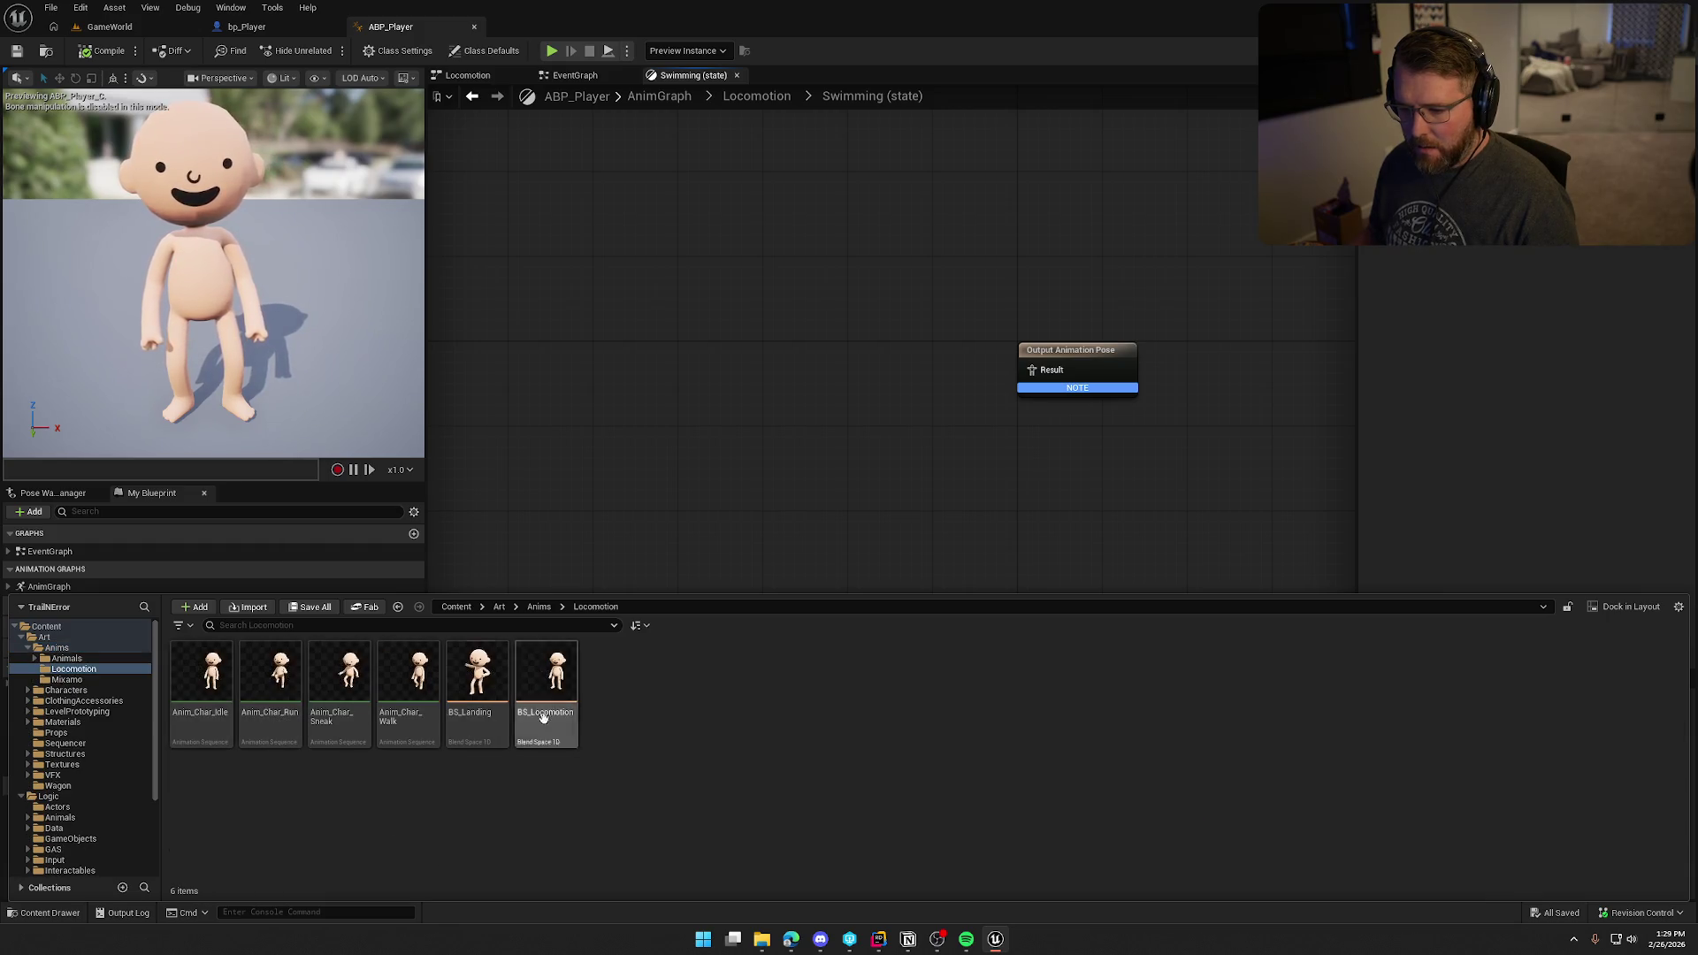
right_click(681, 718)
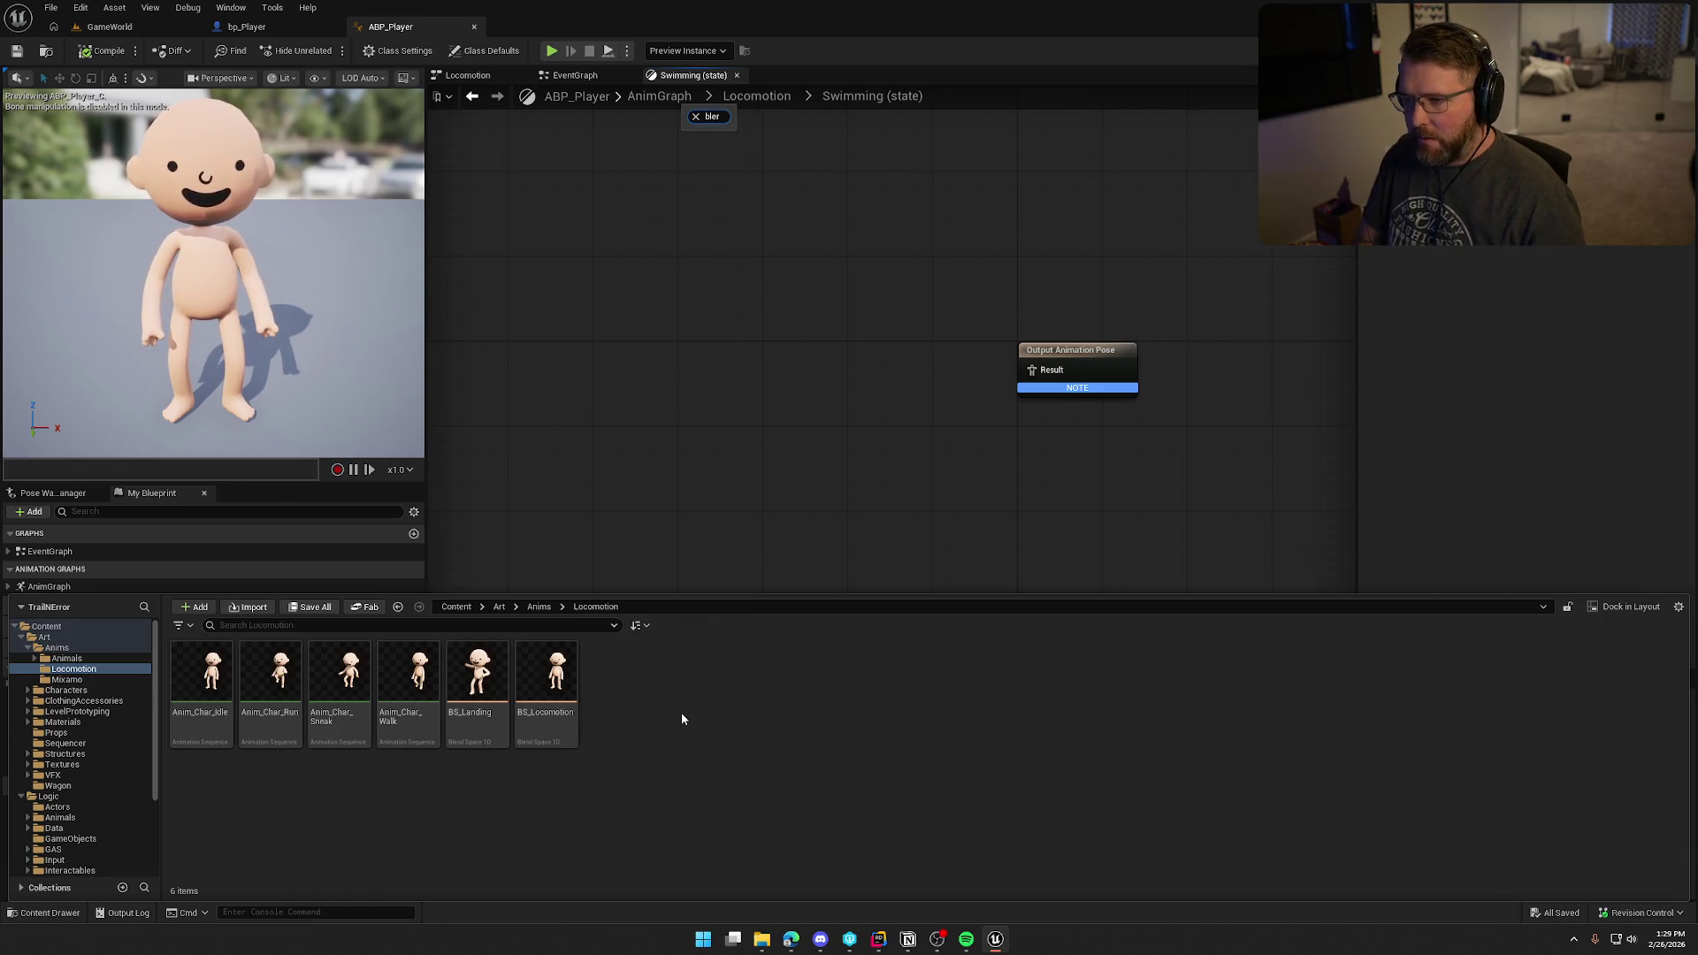
click(734, 173)
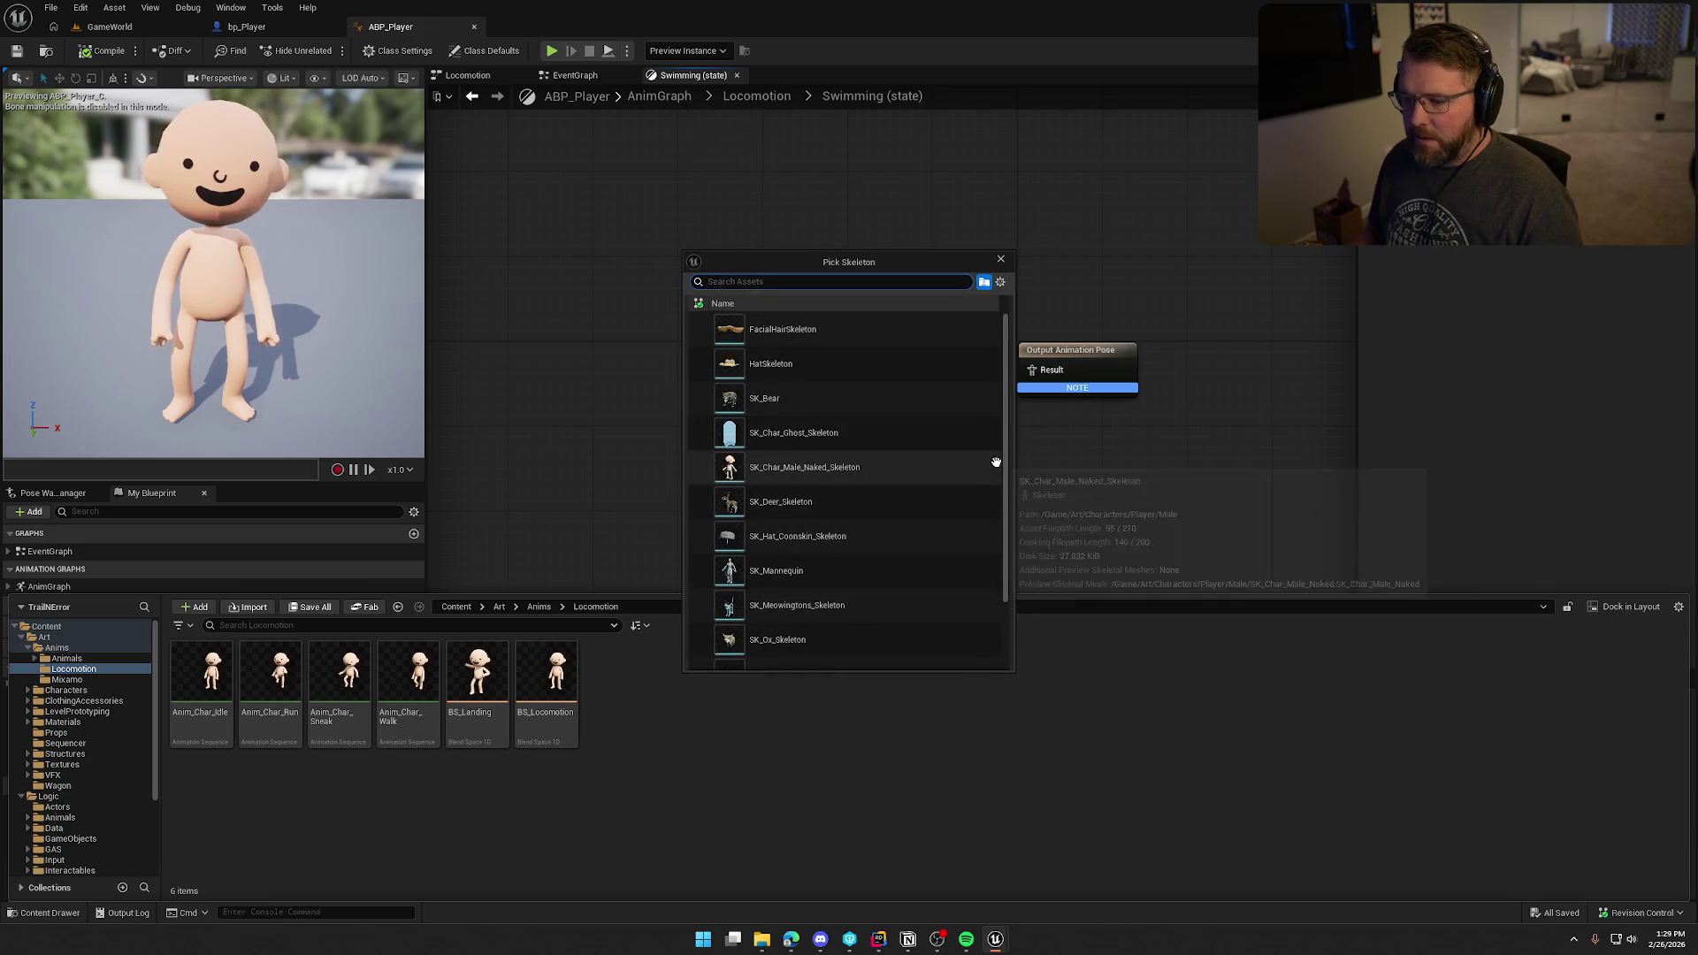
click(851, 469)
text(BS_Swim)
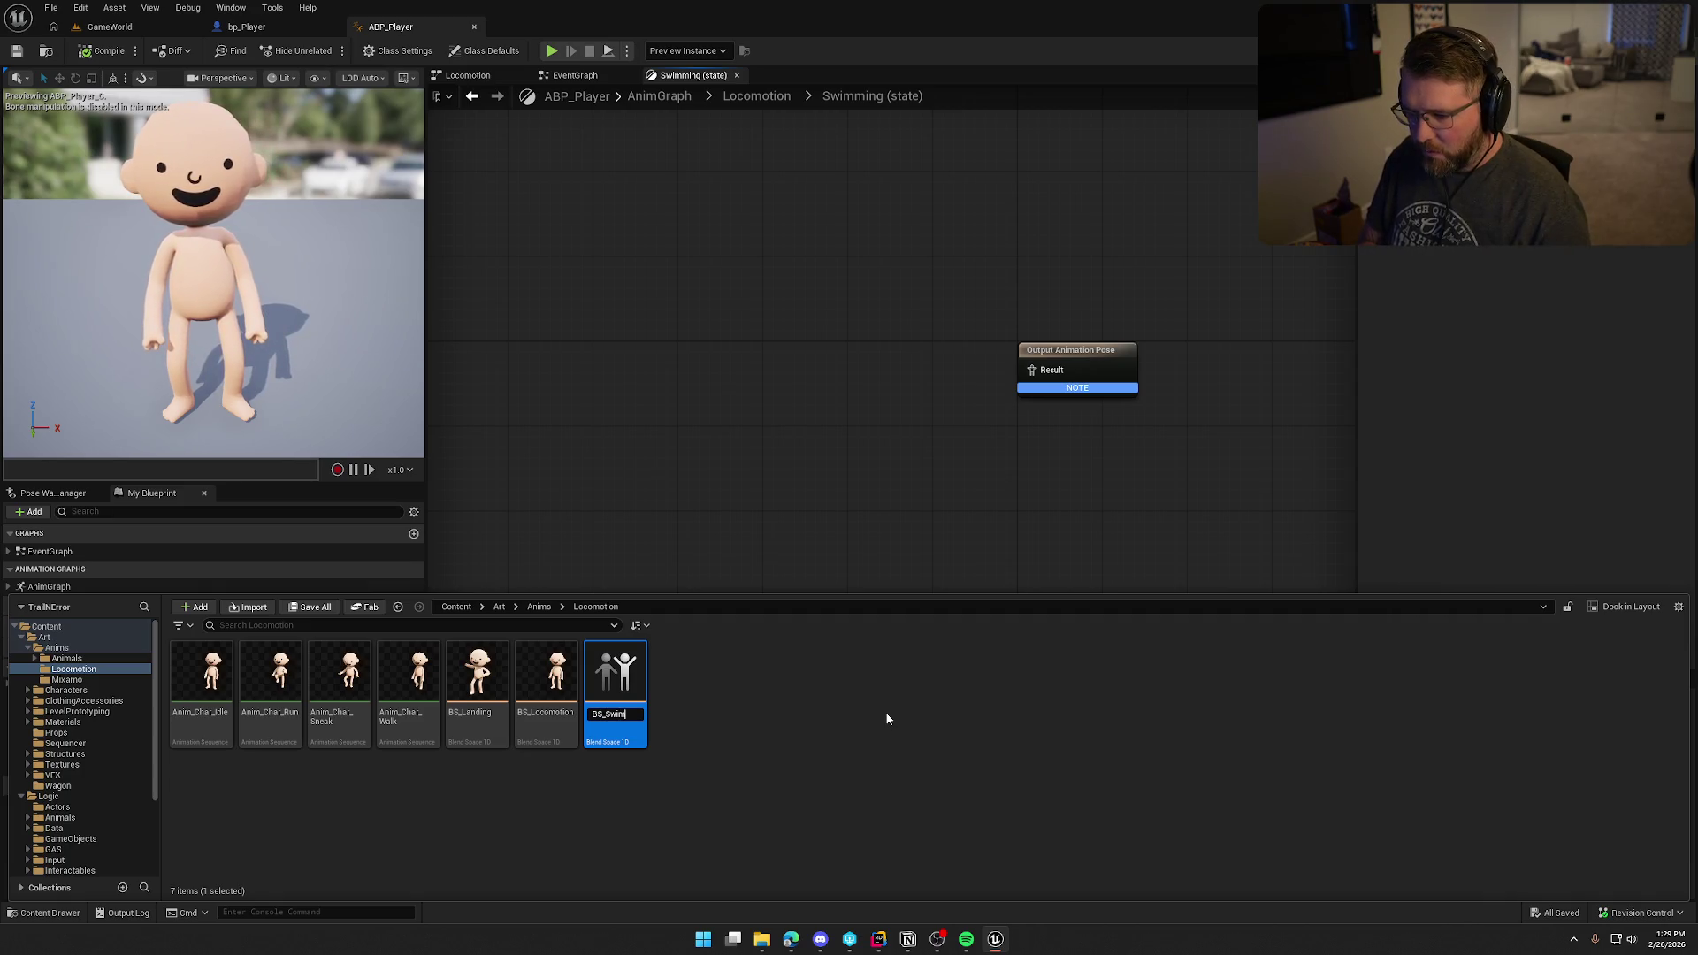
key(Return)
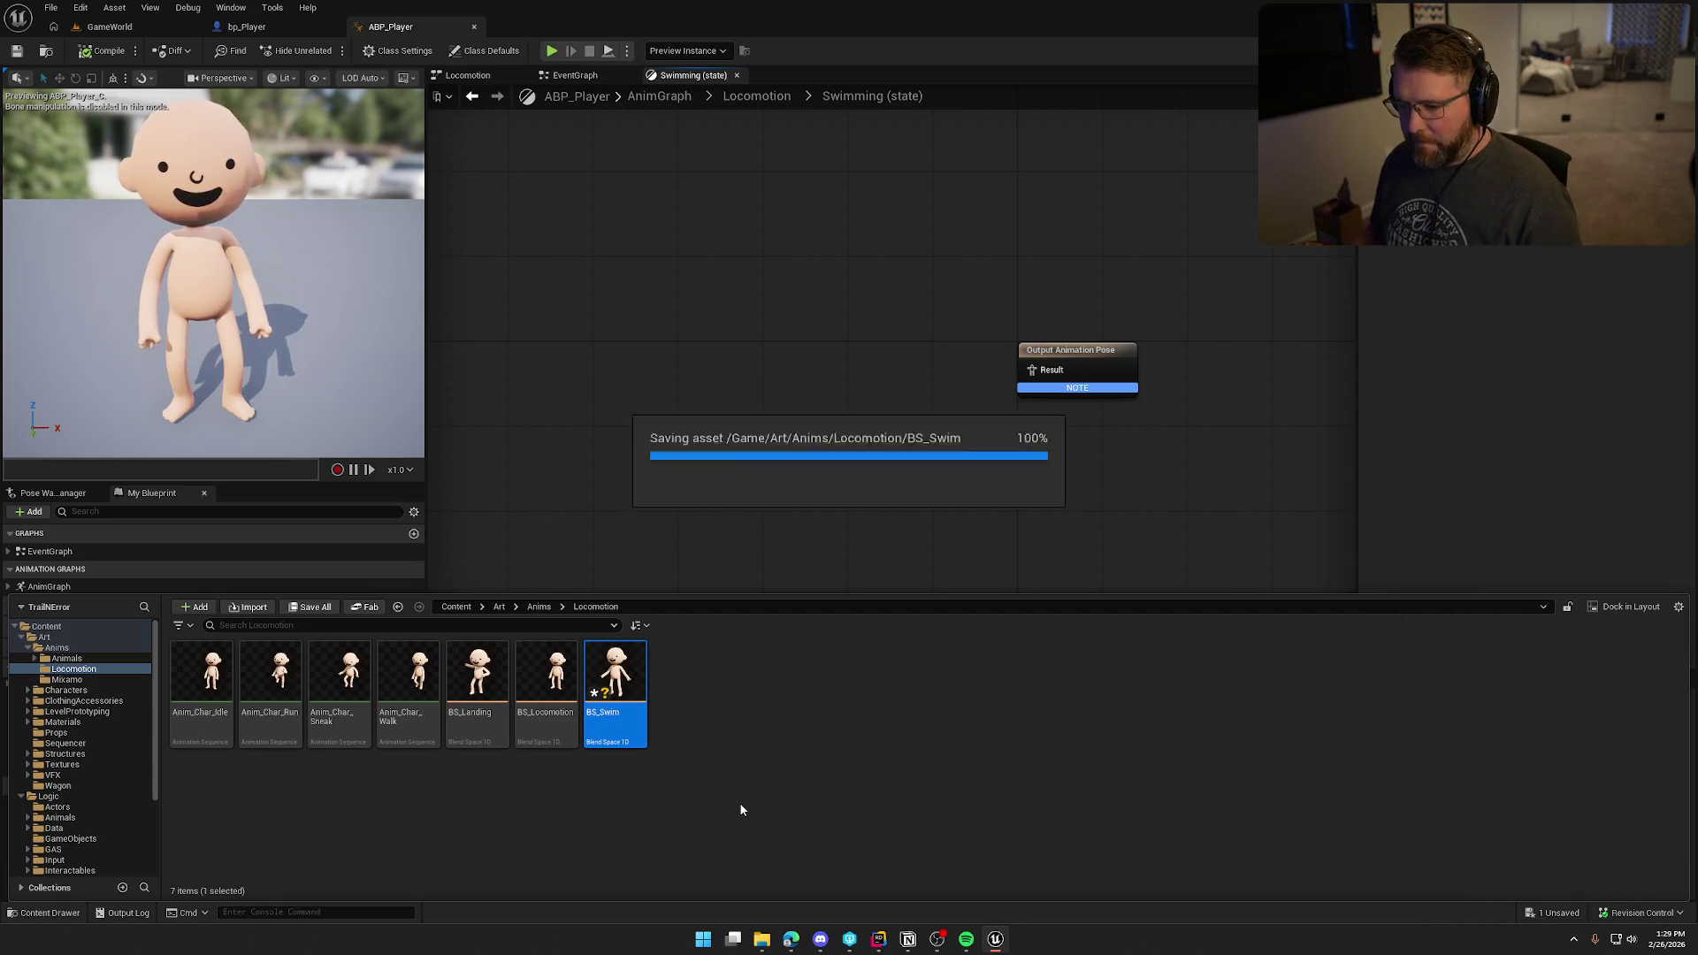
Step: Play BS_Swim in the Swimming state, outputting its pose and driven by Speed
mouse_move(616, 672)
mouse_down()
mouse_move(585, 691)
mouse_move(814, 360)
mouse_move(1031, 370)
mouse_up()
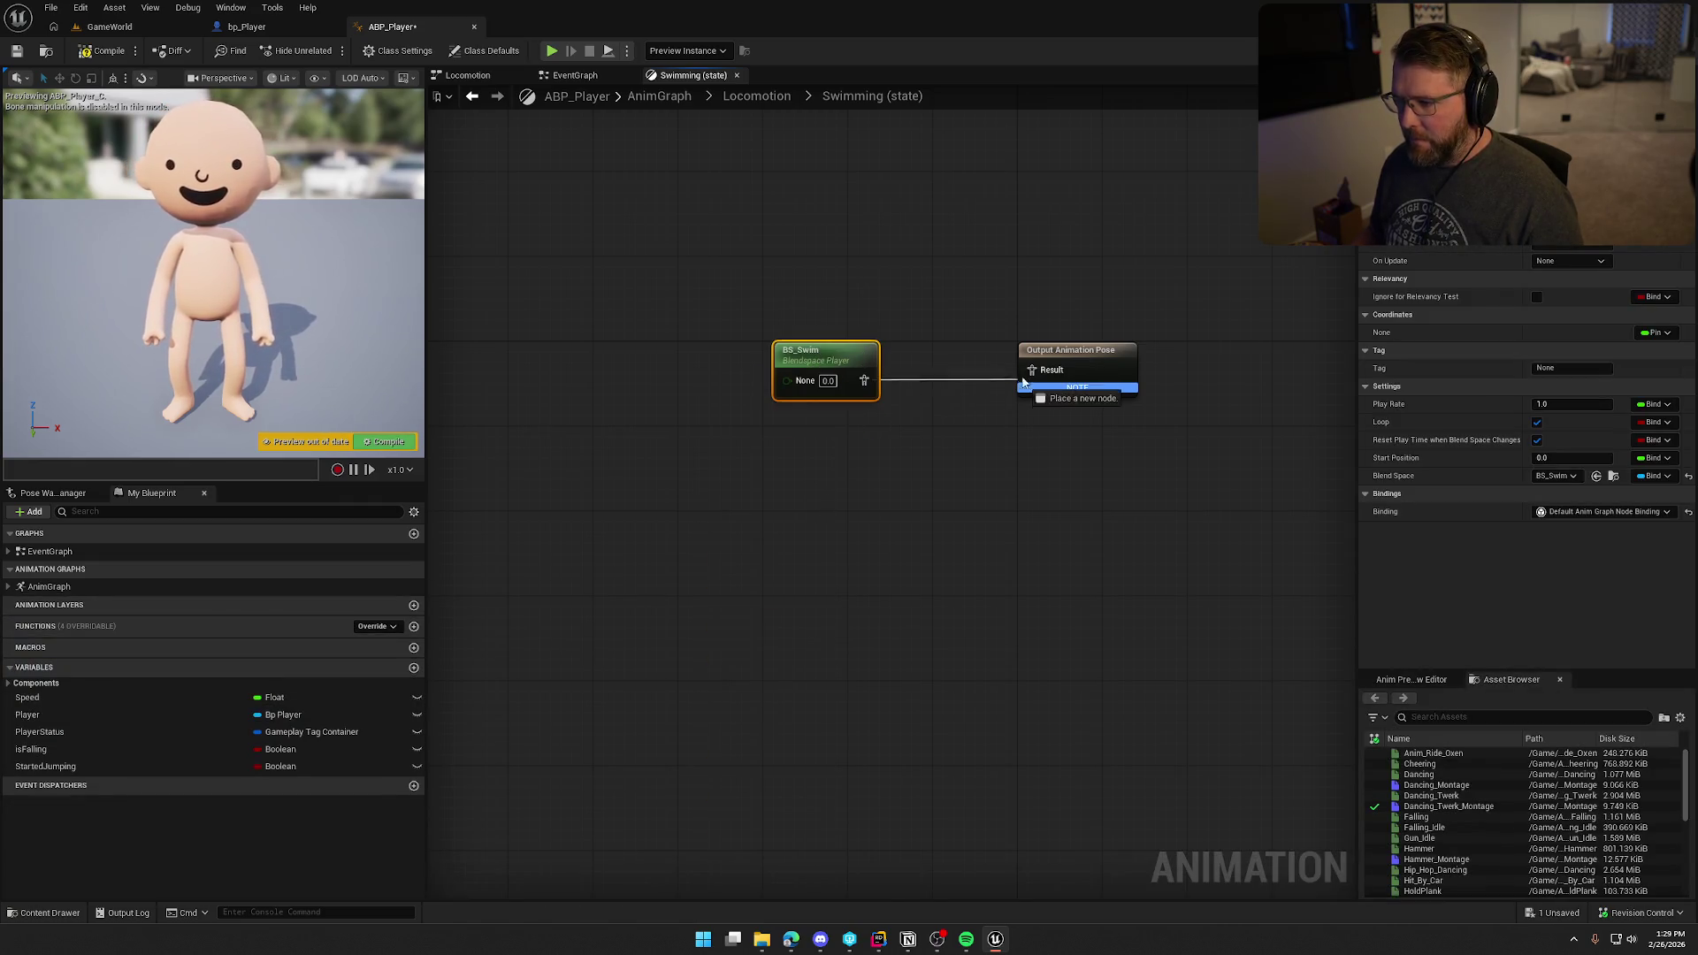
drag(823, 354, 893, 350)
click(794, 580)
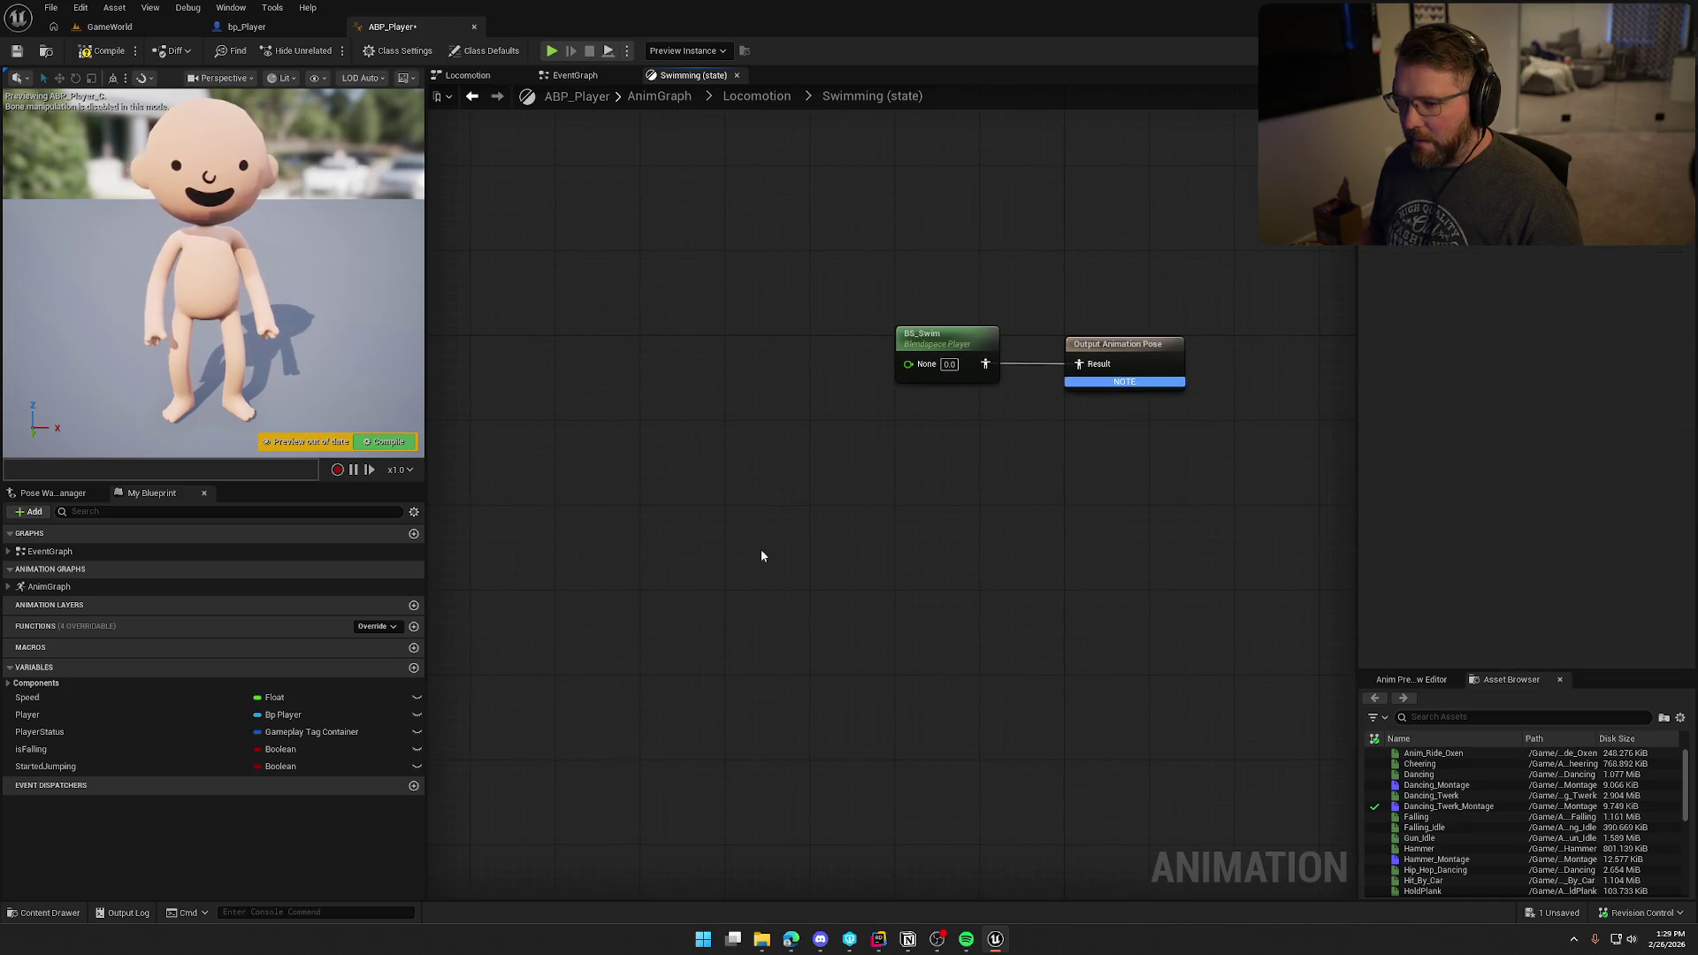
mouse_move(35, 697)
mouse_down()
mouse_move(684, 449)
mouse_move(809, 369)
mouse_move(909, 363)
mouse_up()
click(923, 394)
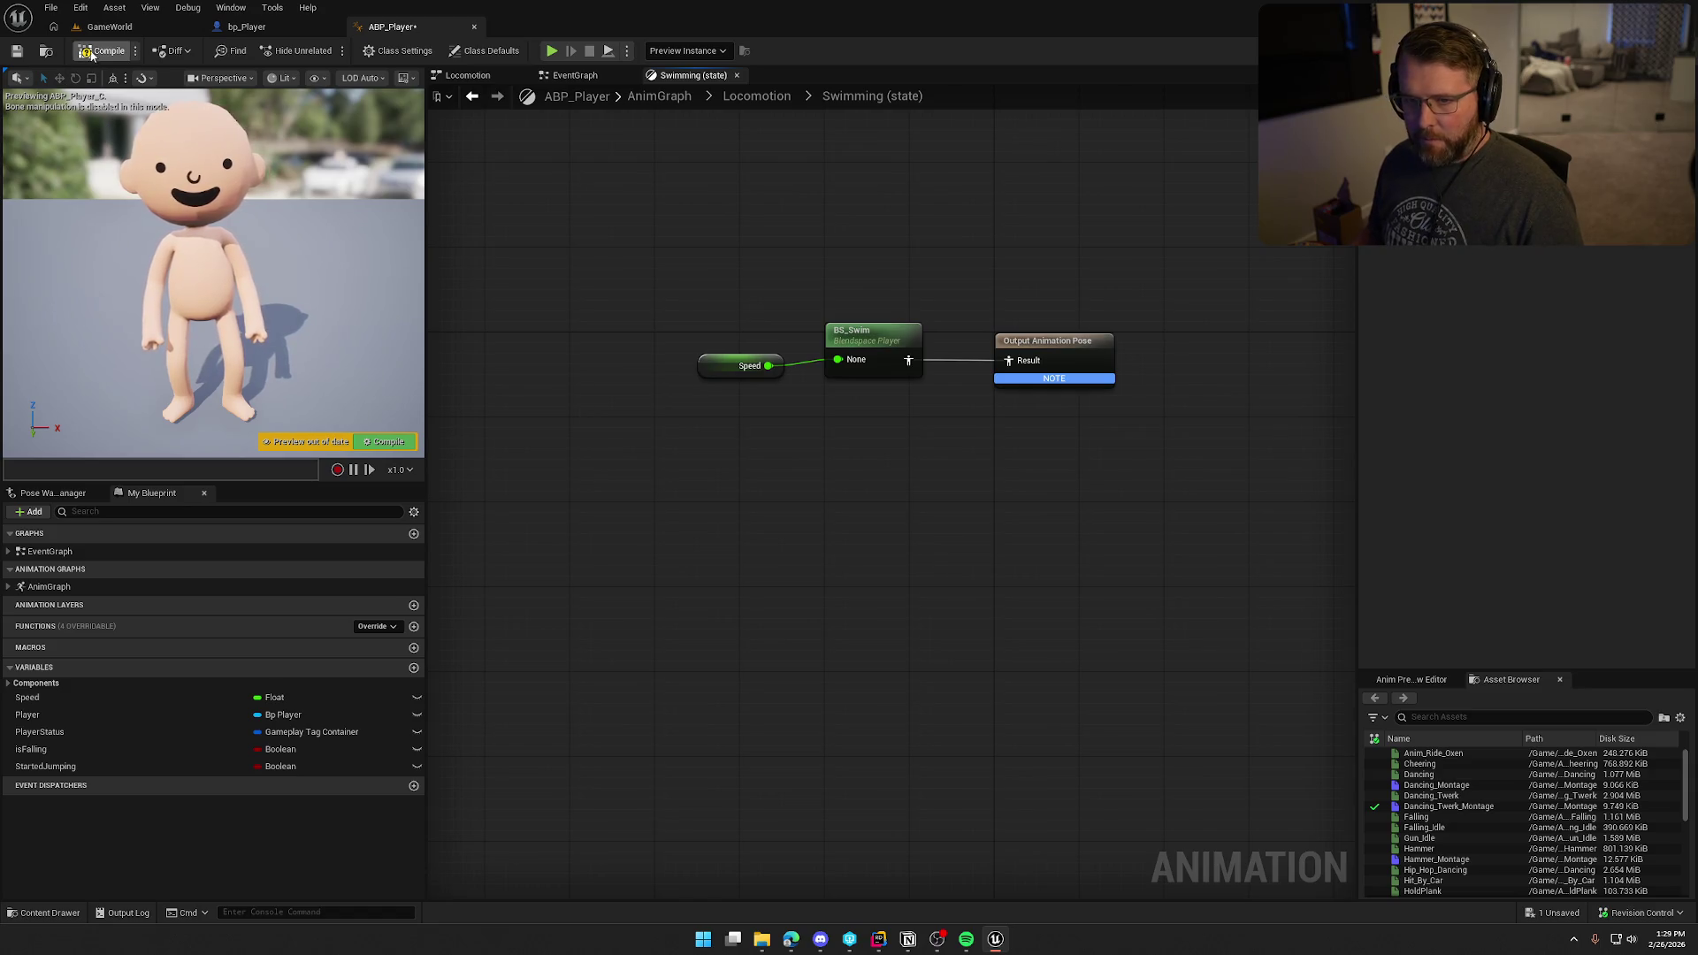
click(898, 389)
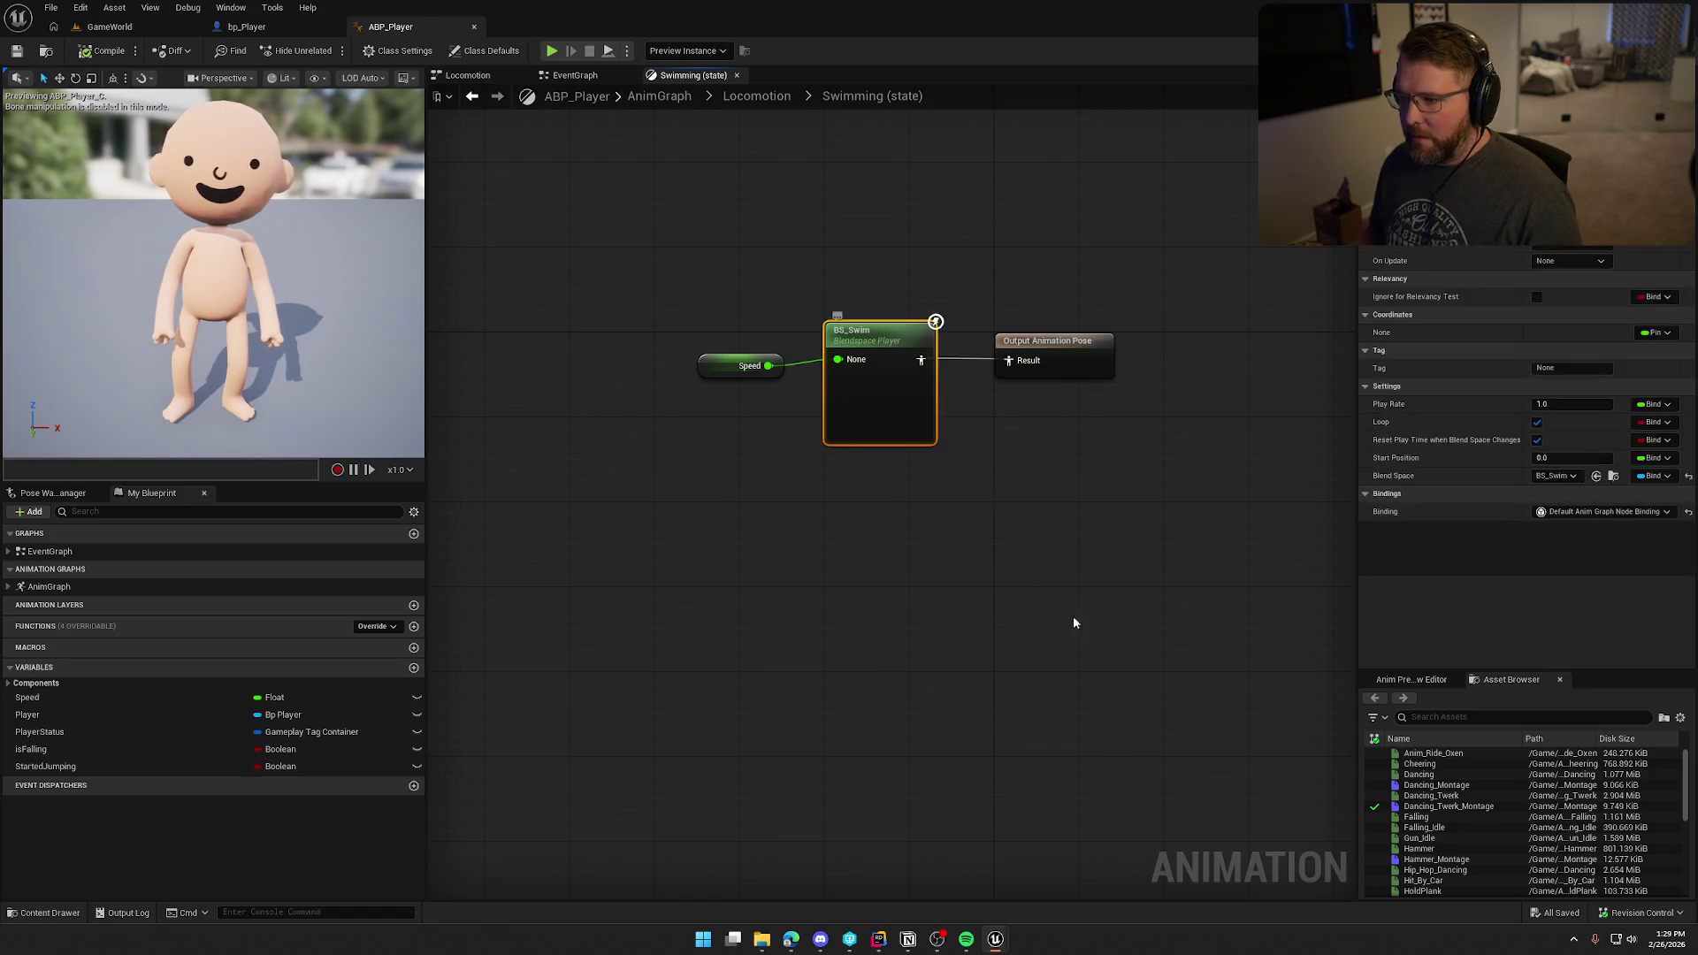
click(935, 321)
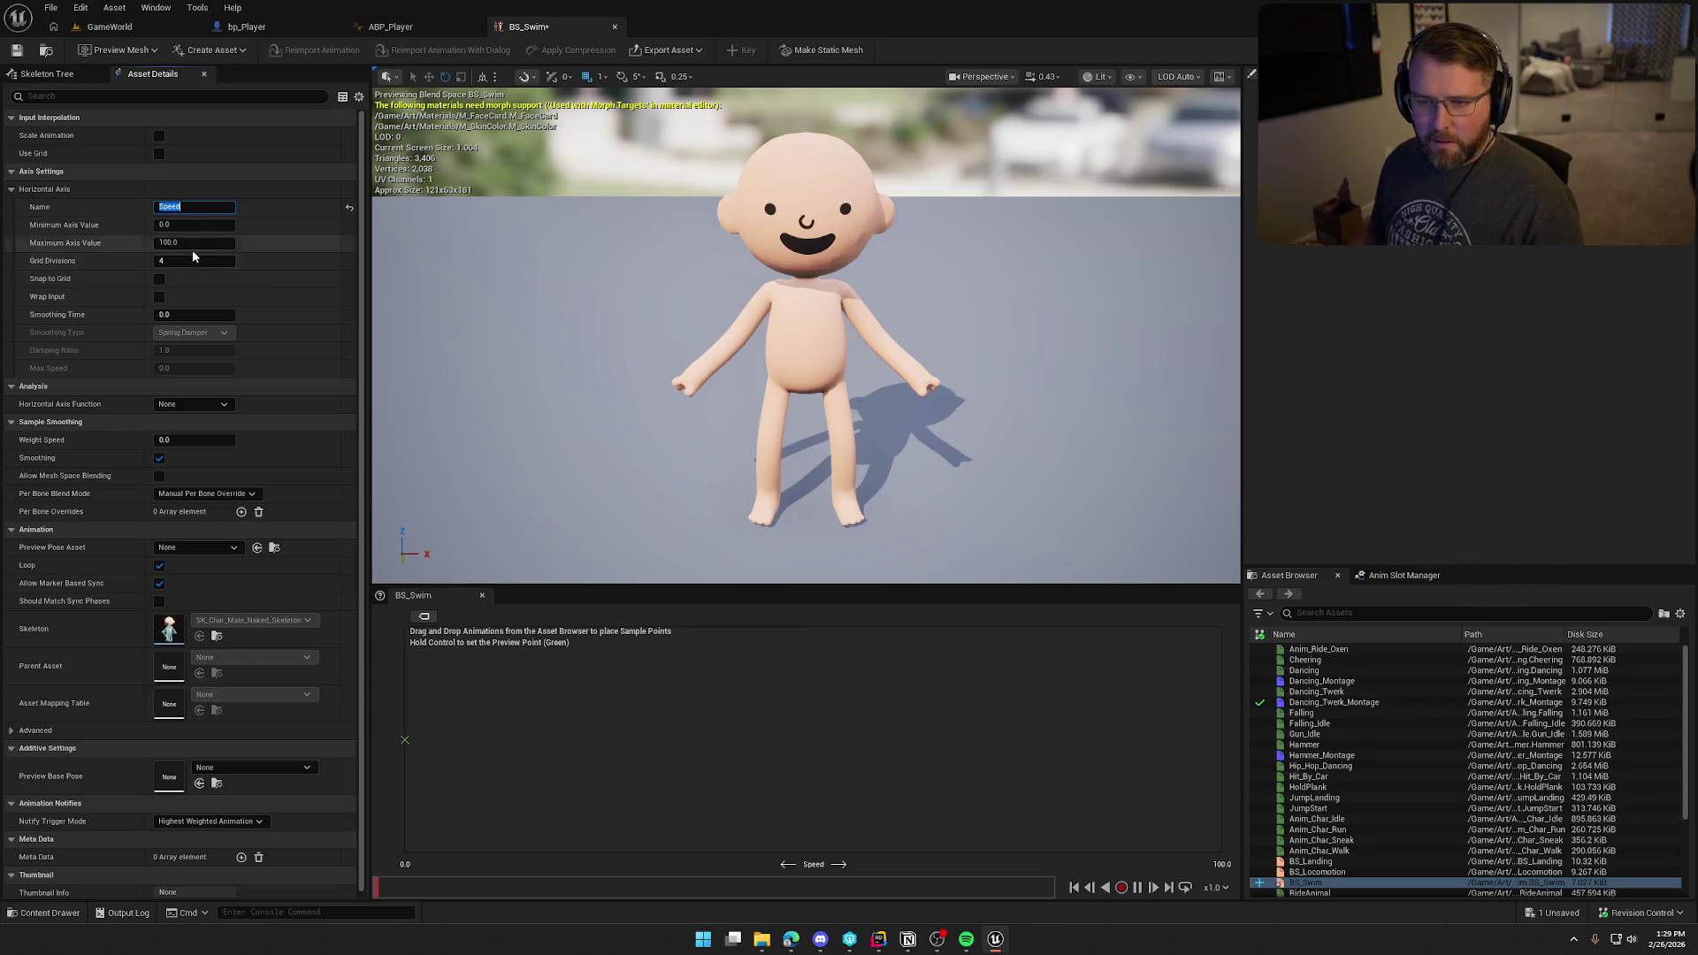
Step: Check bp_Player's movement speeds, then give BS_Swim's Speed axis max 300, grid snapping, 0.4 smoothing
click(232, 28)
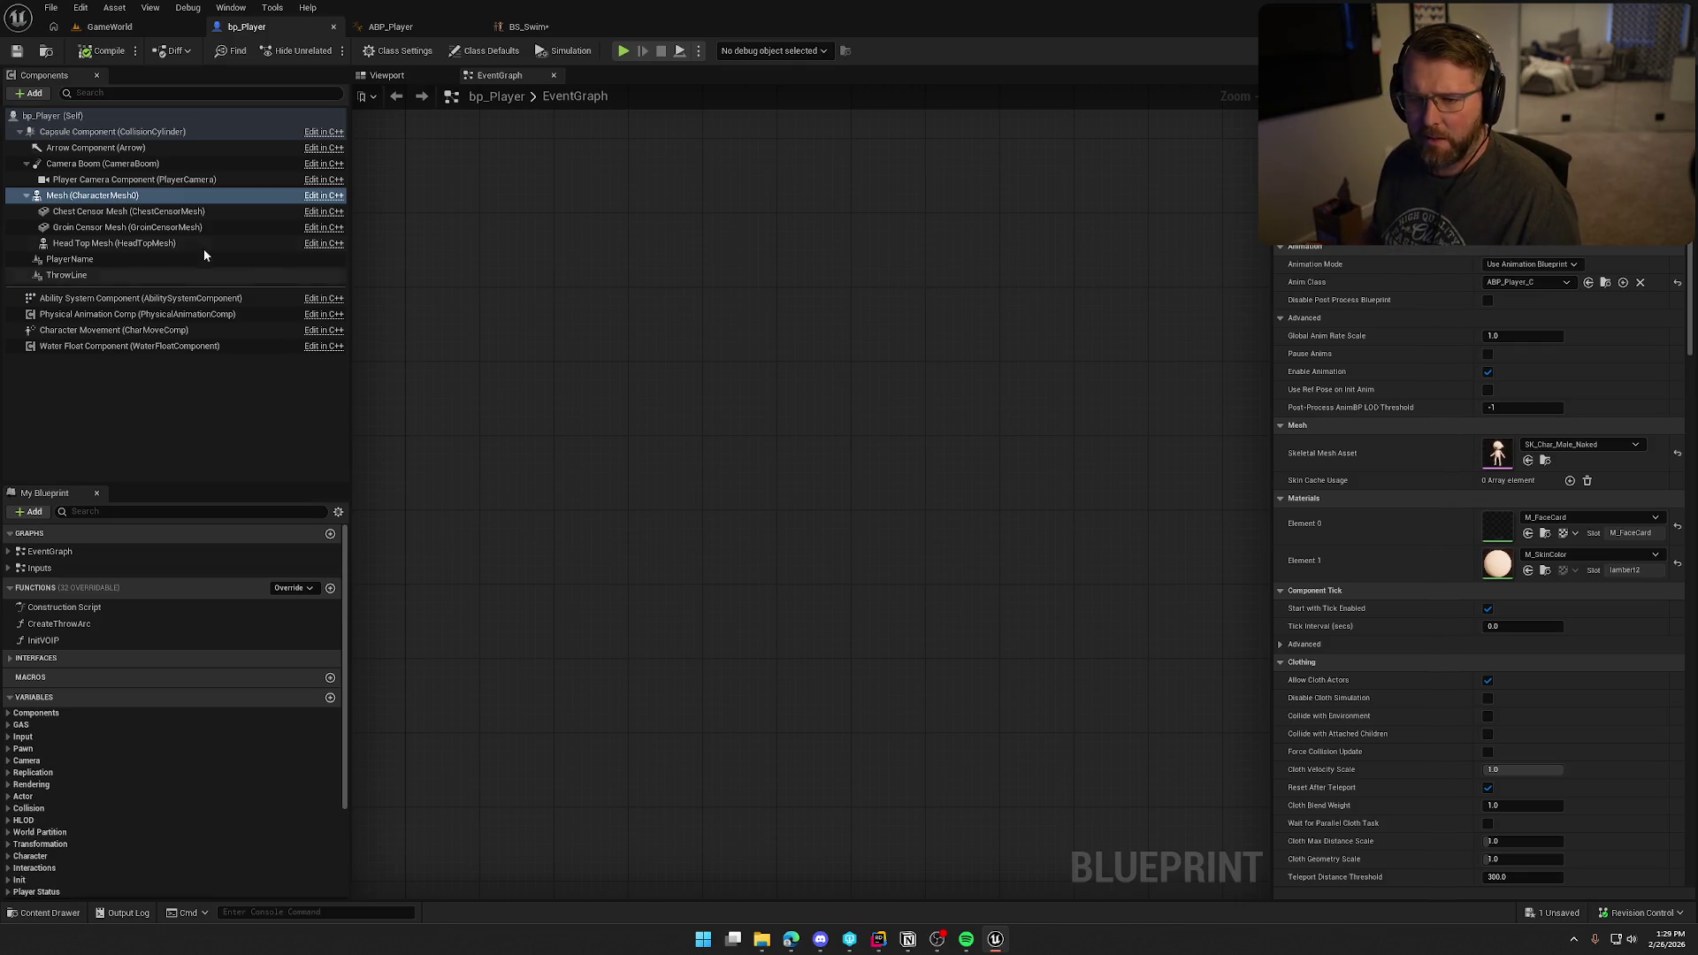
click(113, 328)
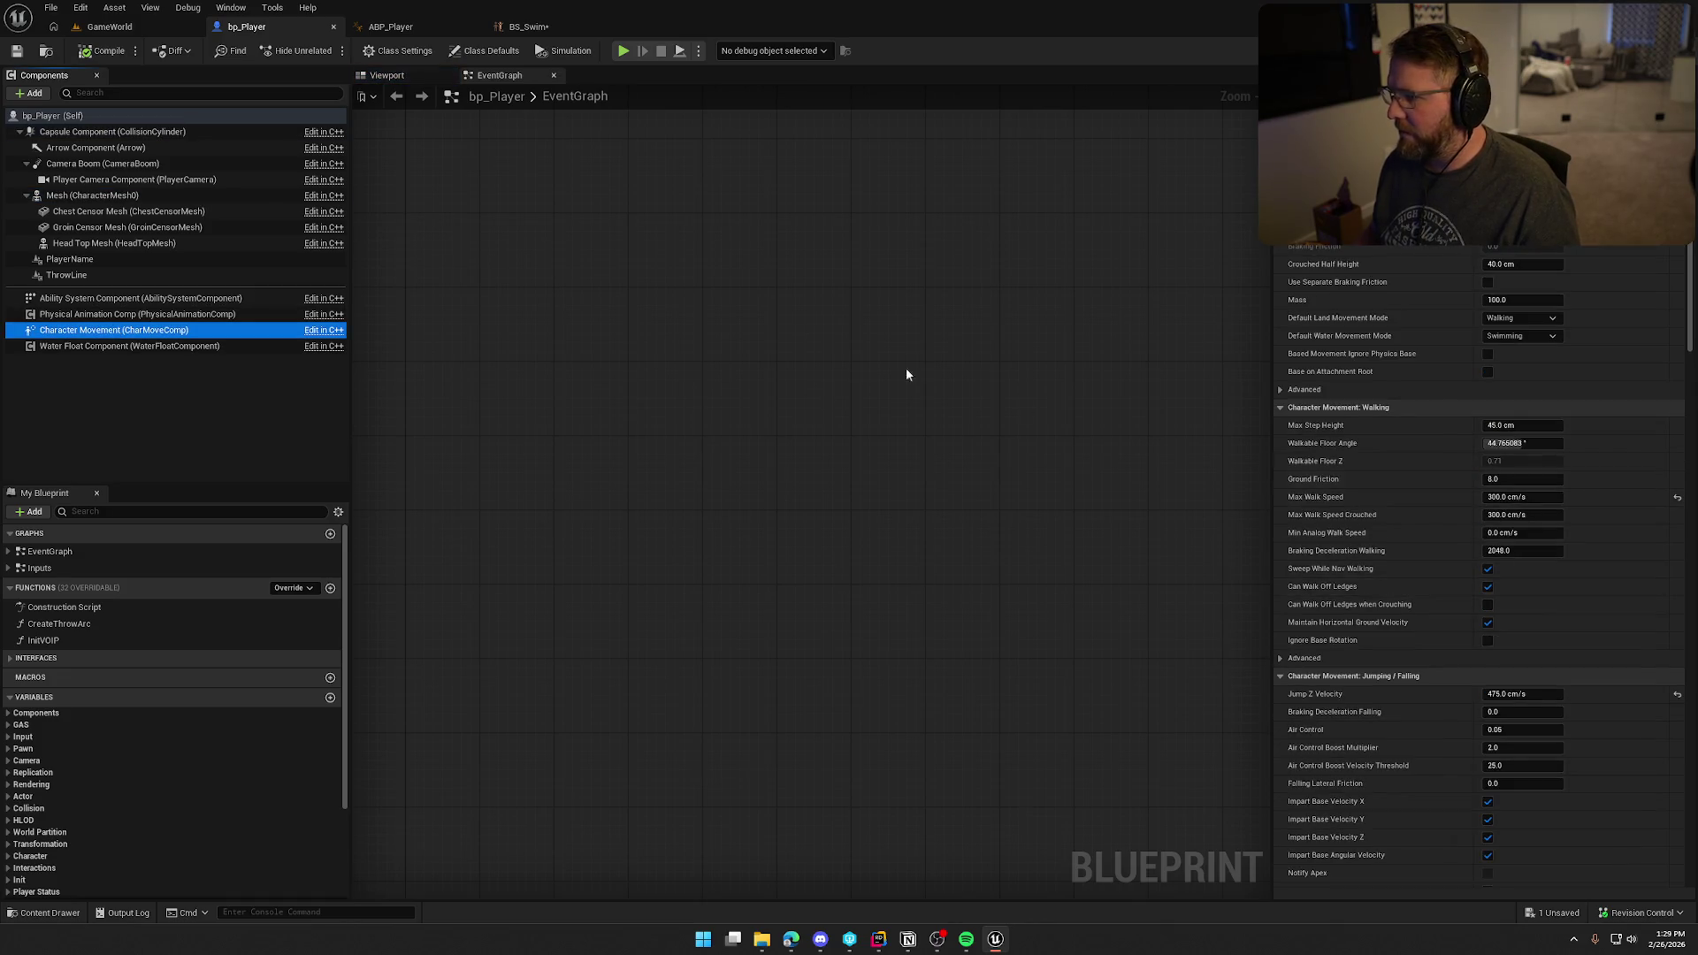
click(518, 27)
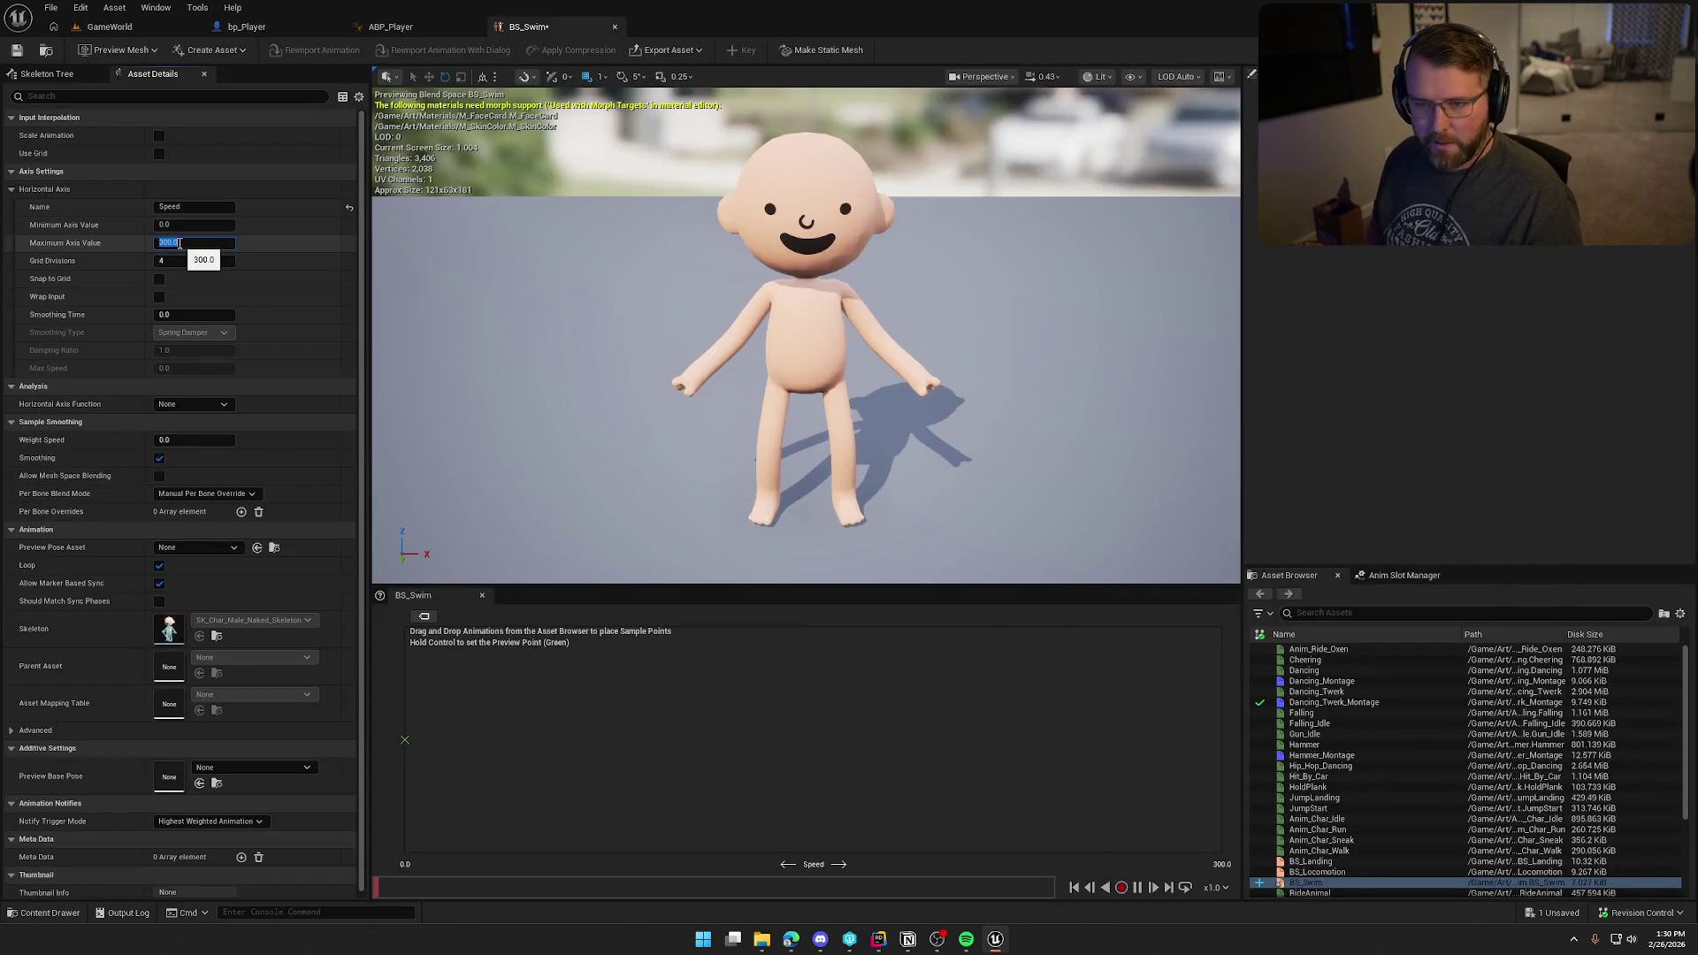
click(159, 278)
text(0.4)
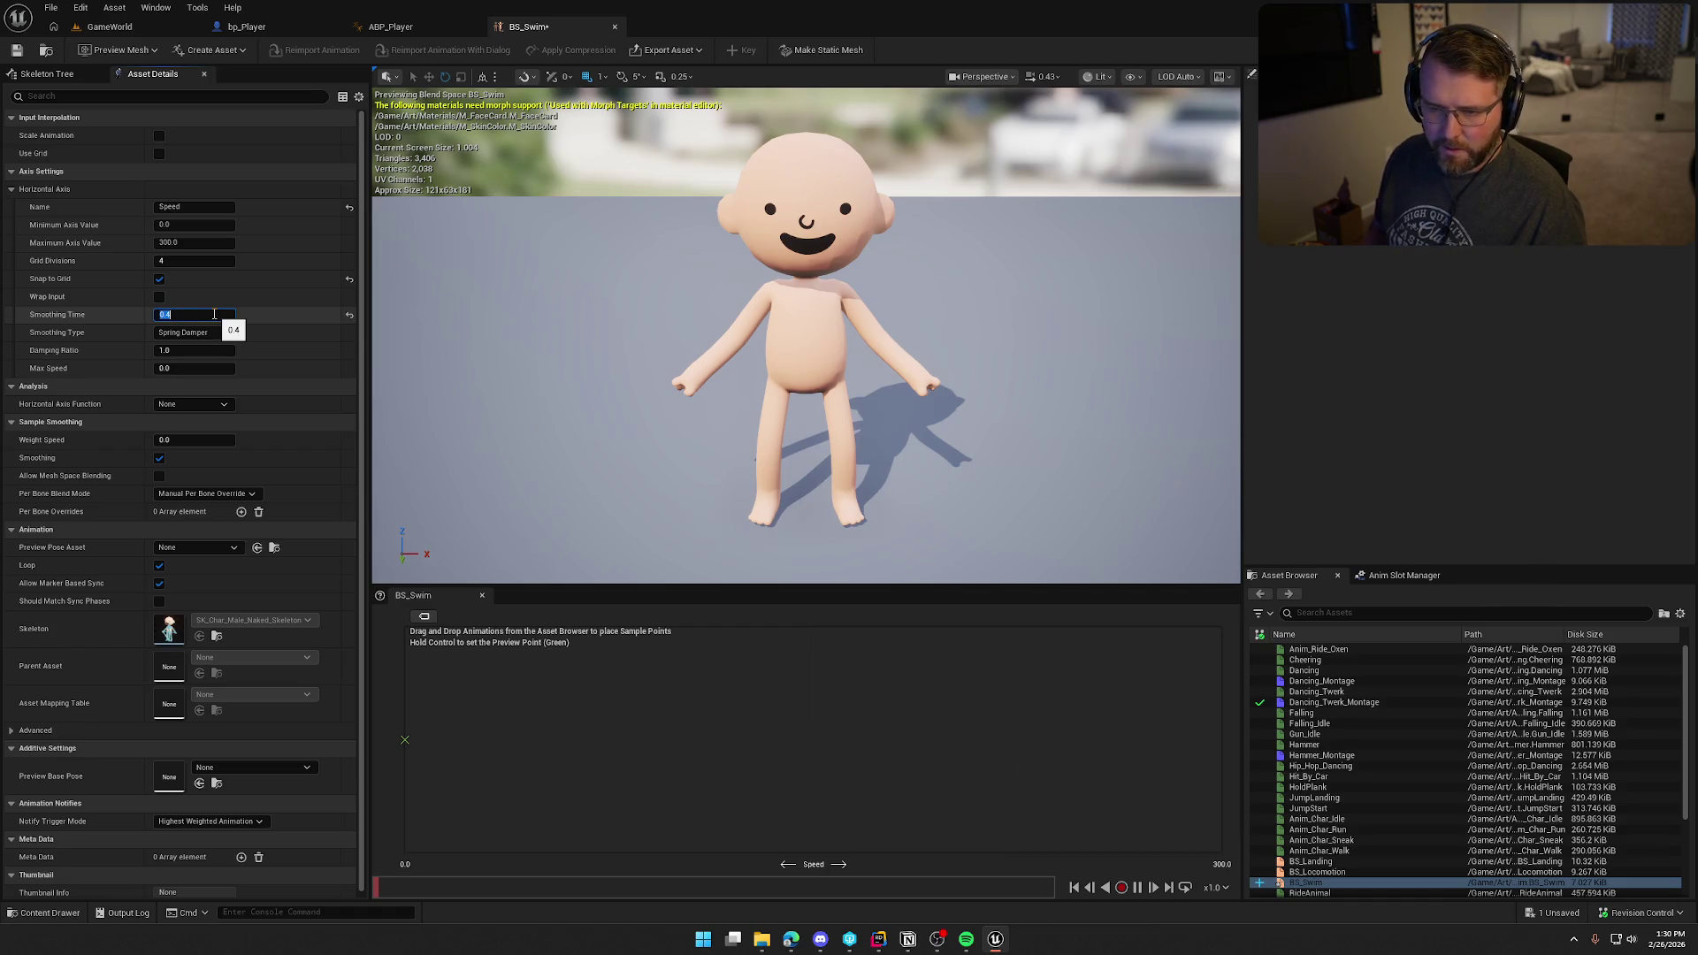
key(Return)
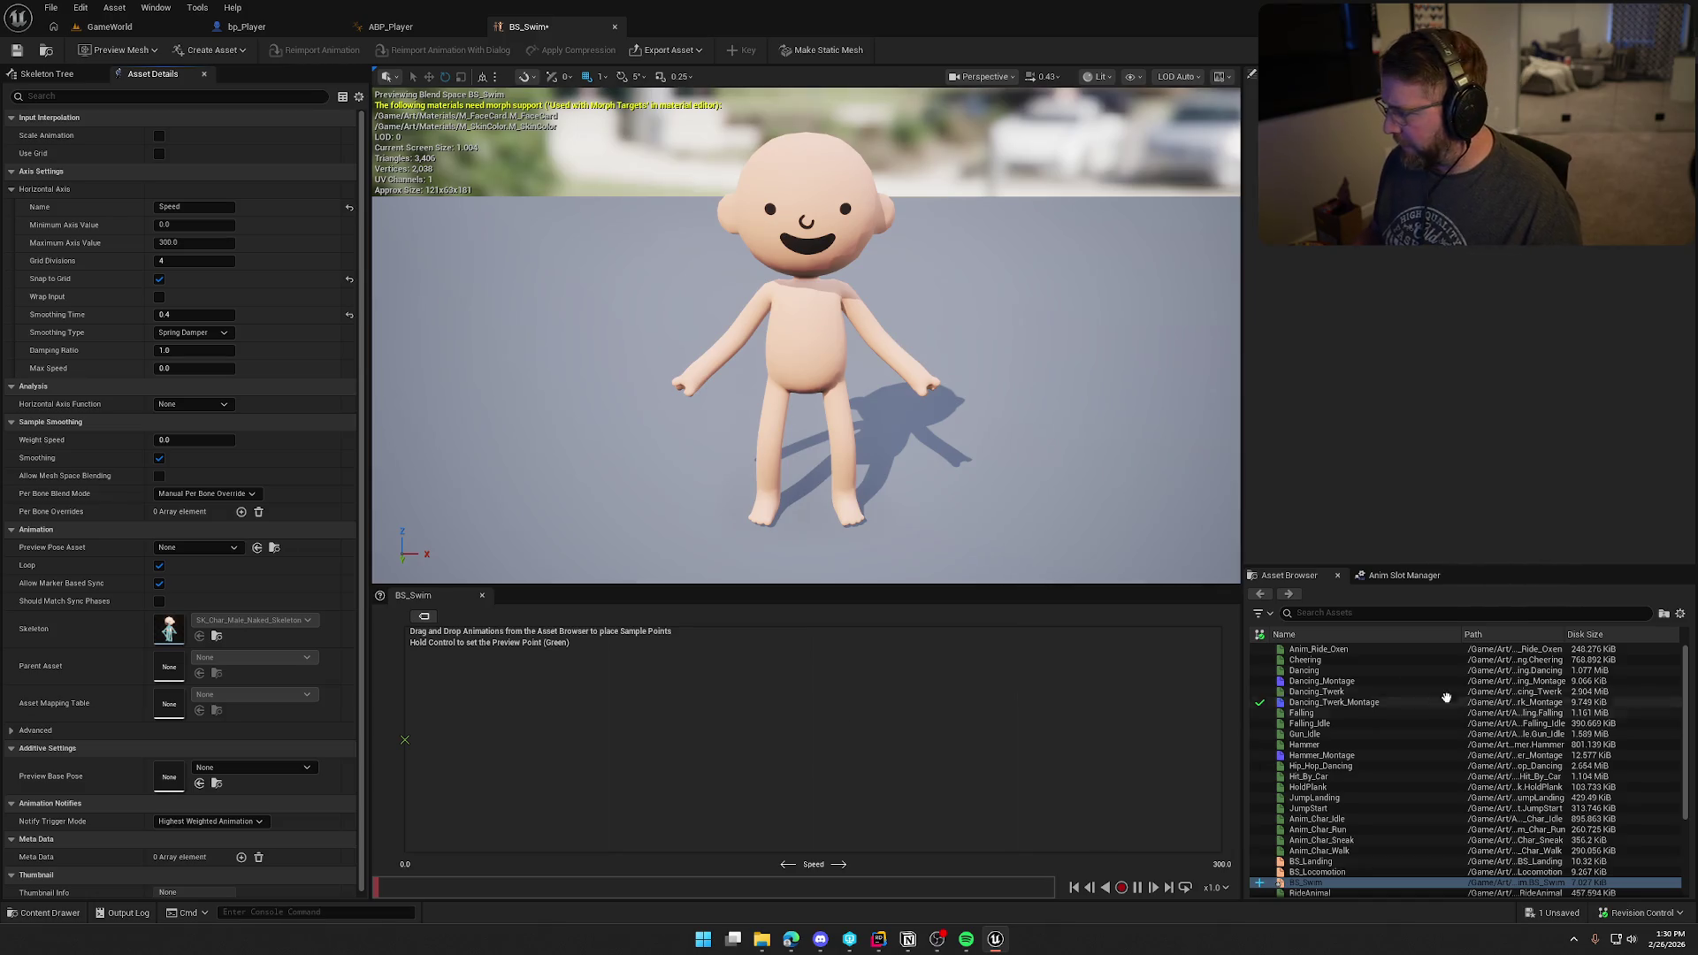
key(ctrl+space)
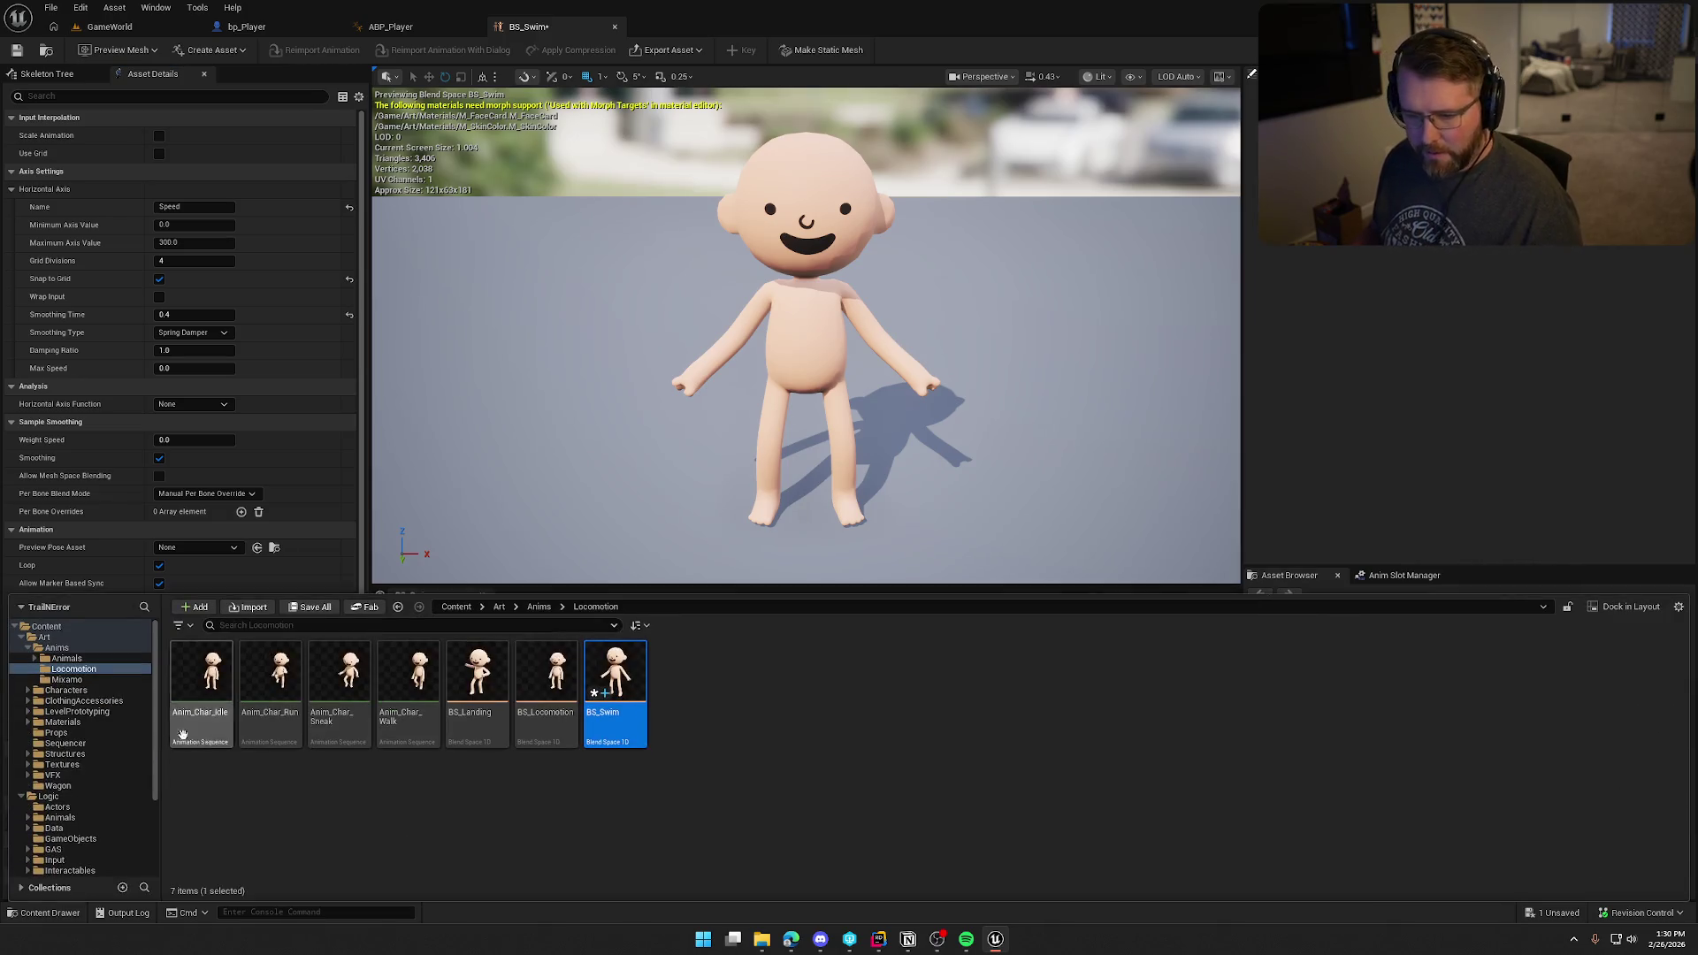
Step: Import Swimming.fbx onto Y_Bot_Skeleton into Mixamo, save all, and delete the extra Swimming mesh
click(71, 680)
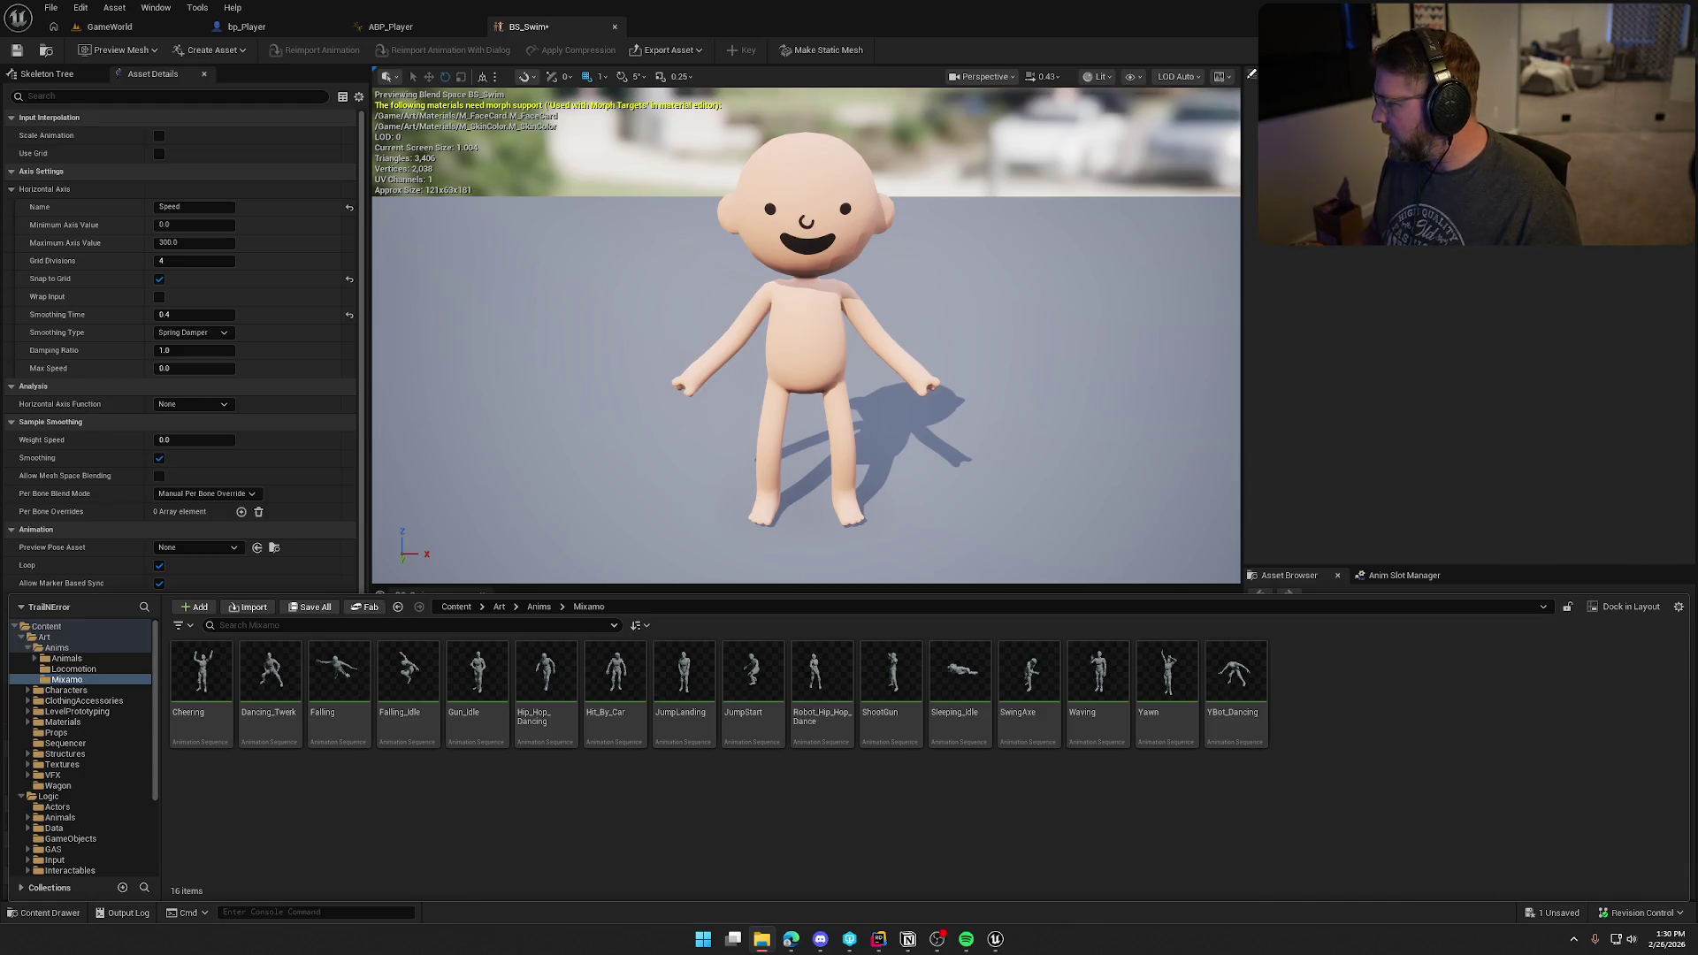
drag(1282, 706, 1353, 686)
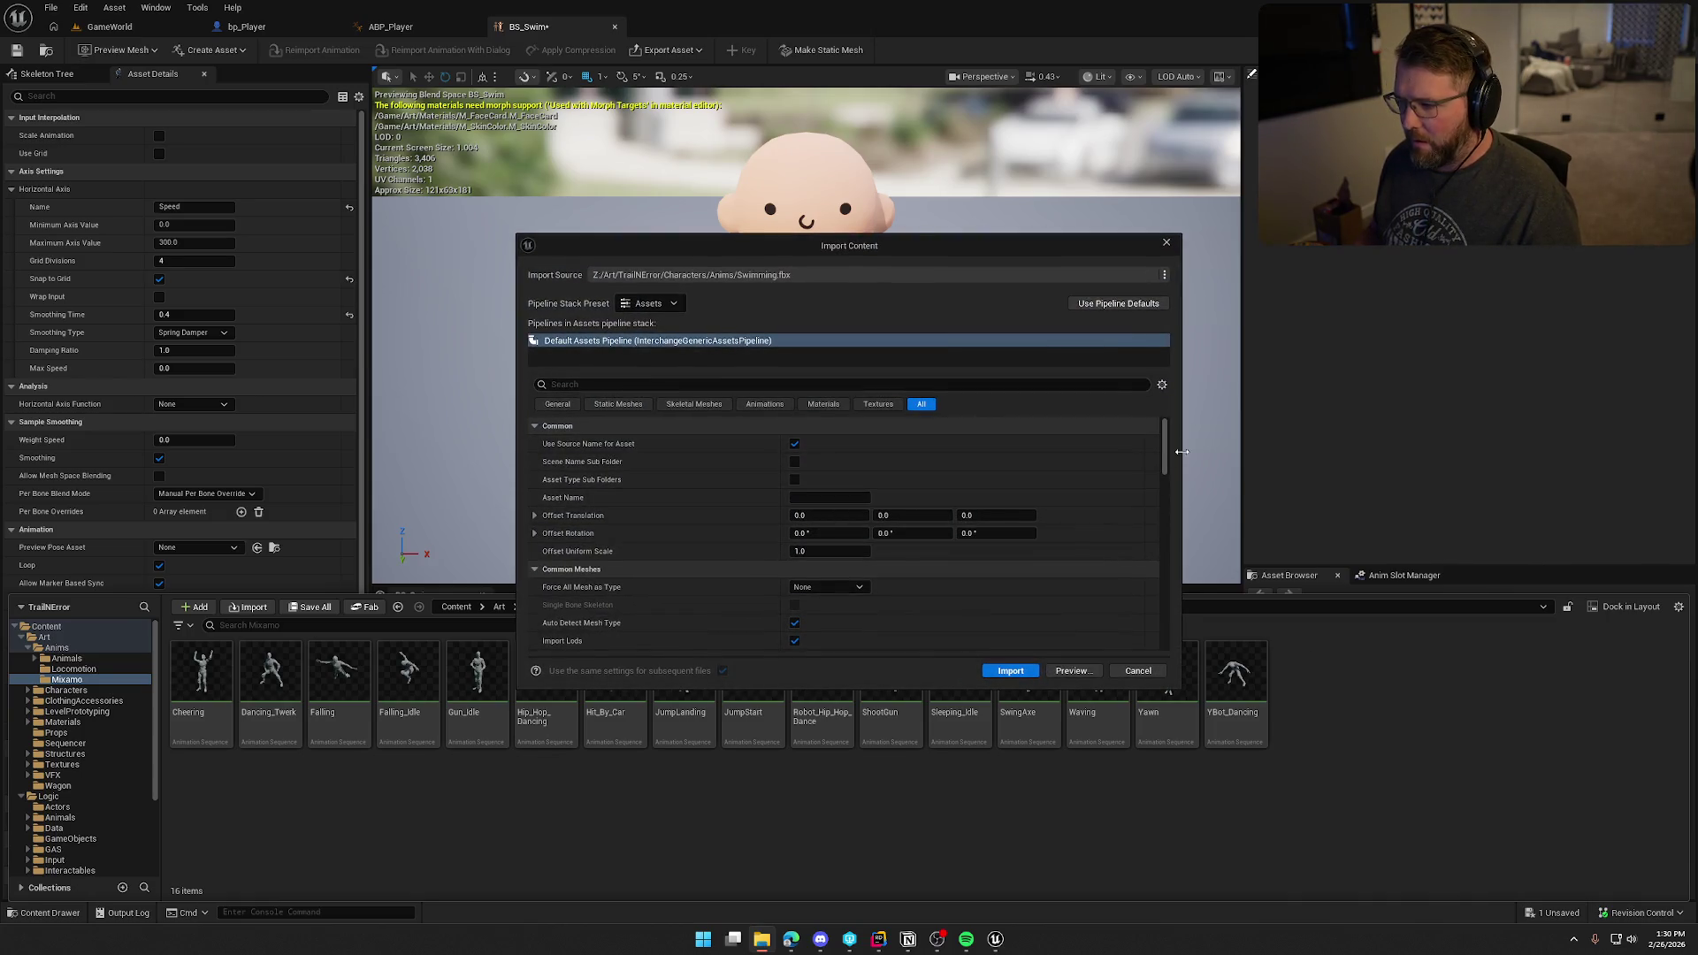
drag(1167, 466, 1169, 485)
click(889, 571)
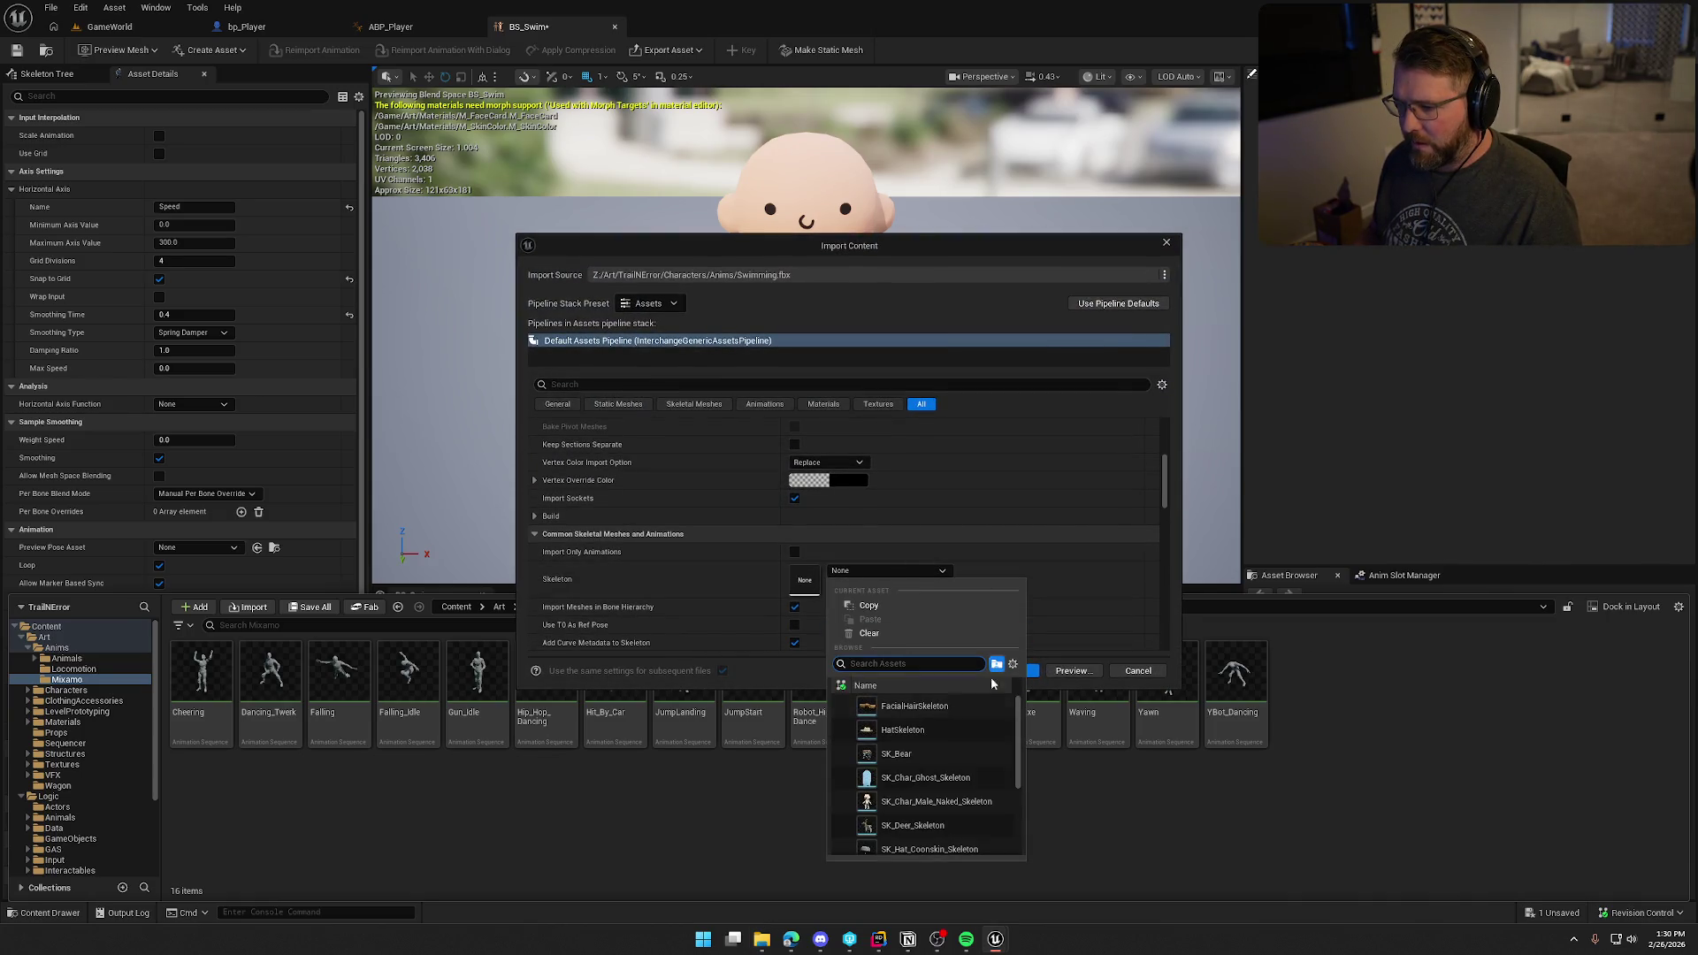
scroll(1017, 751, down, 3)
click(920, 850)
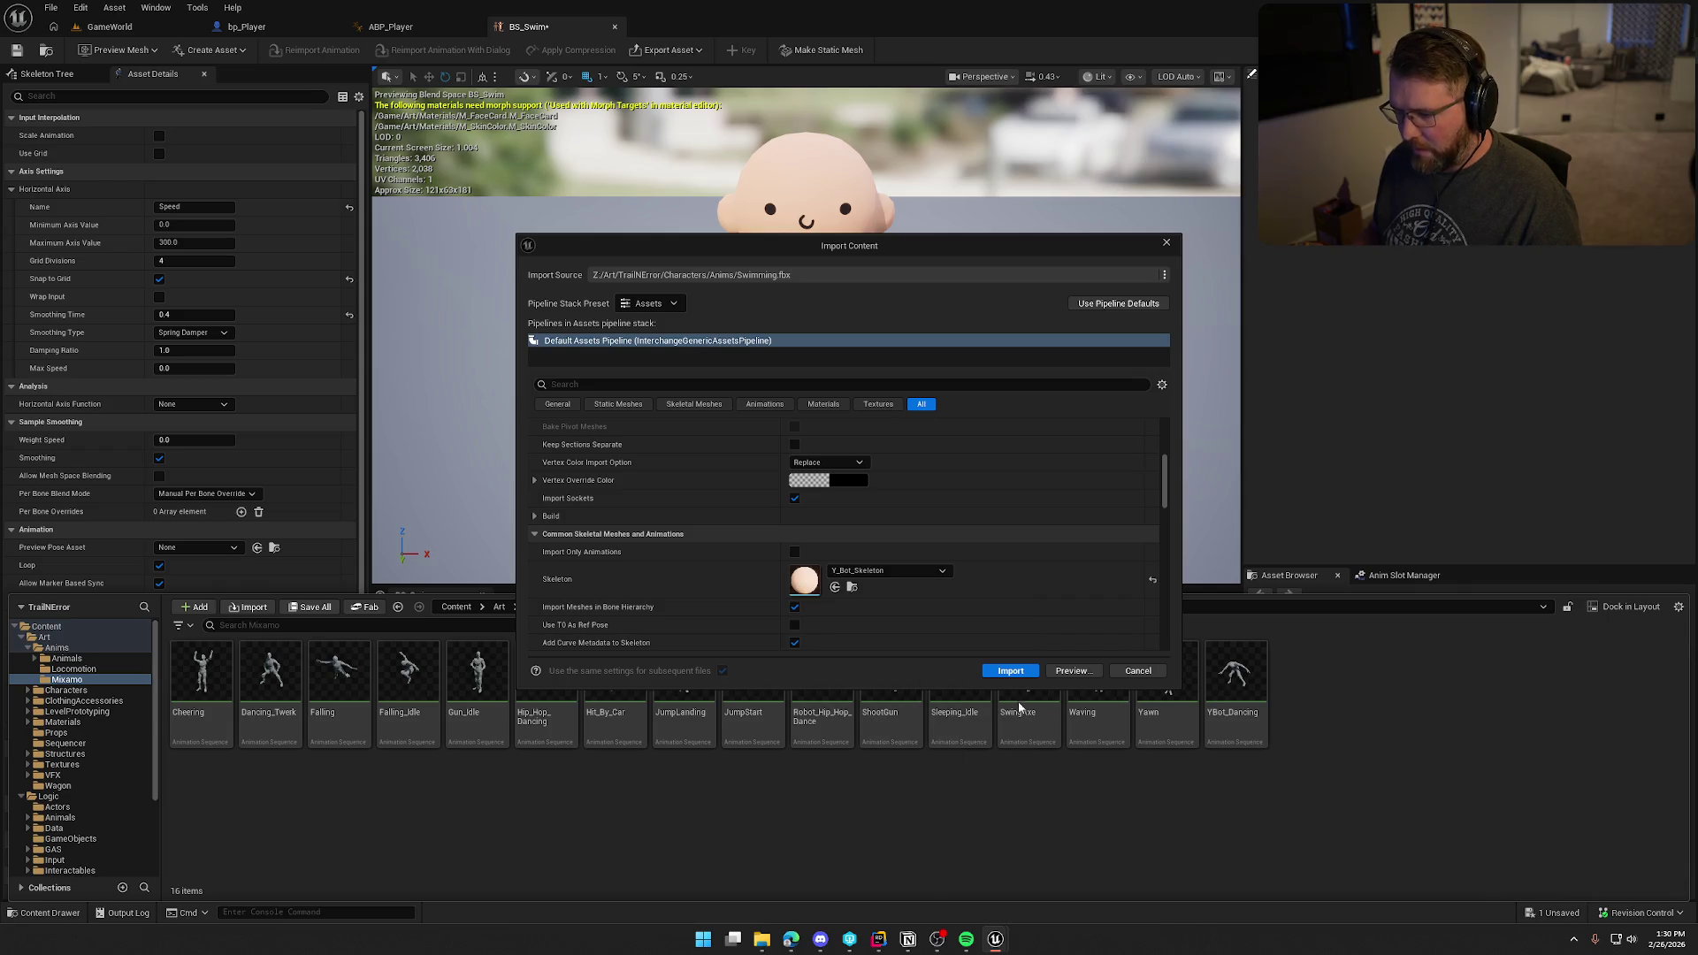
click(1010, 670)
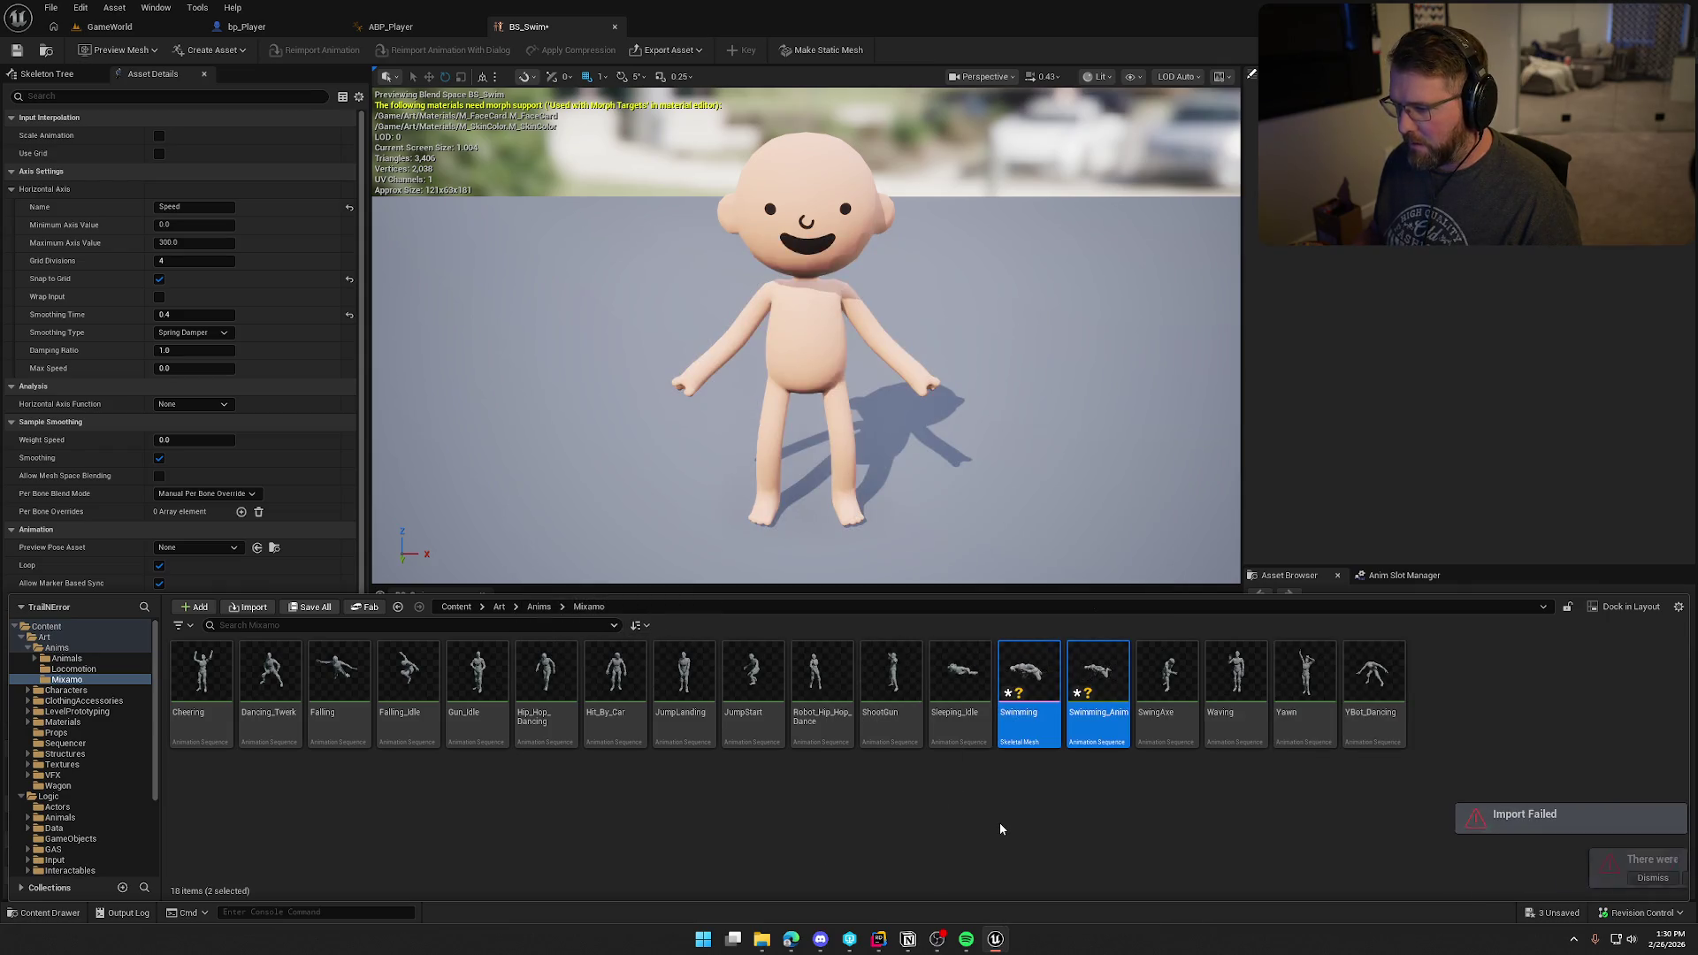
key(ctrl+shift+s)
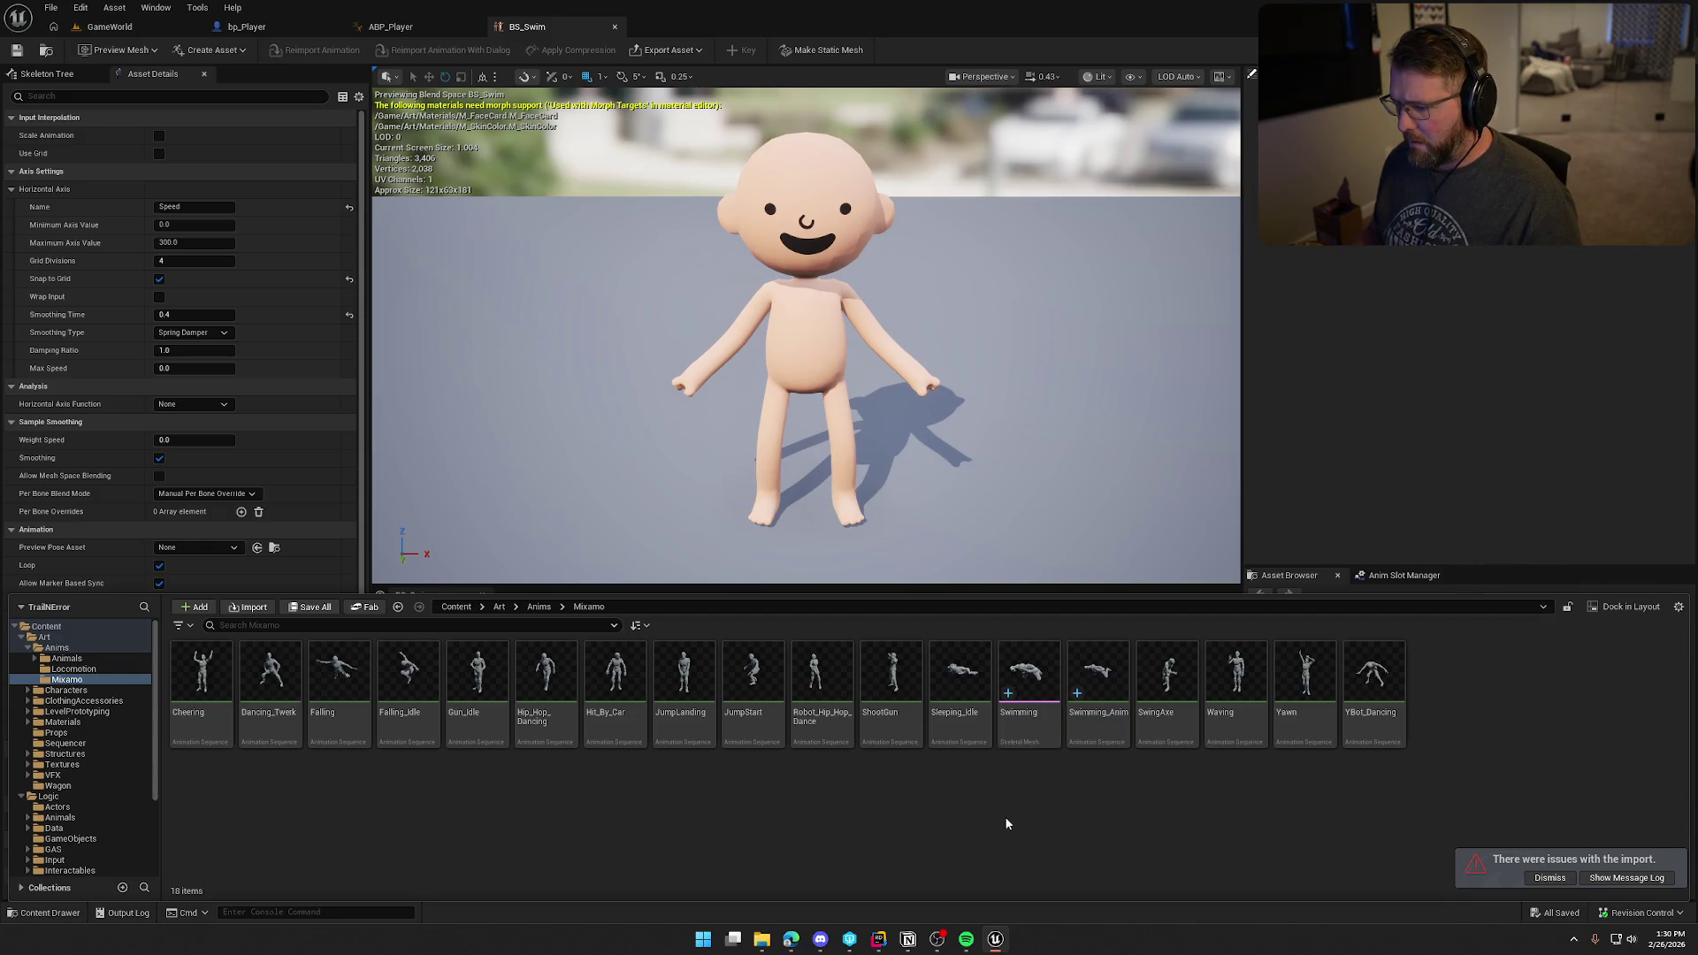
key(Delete)
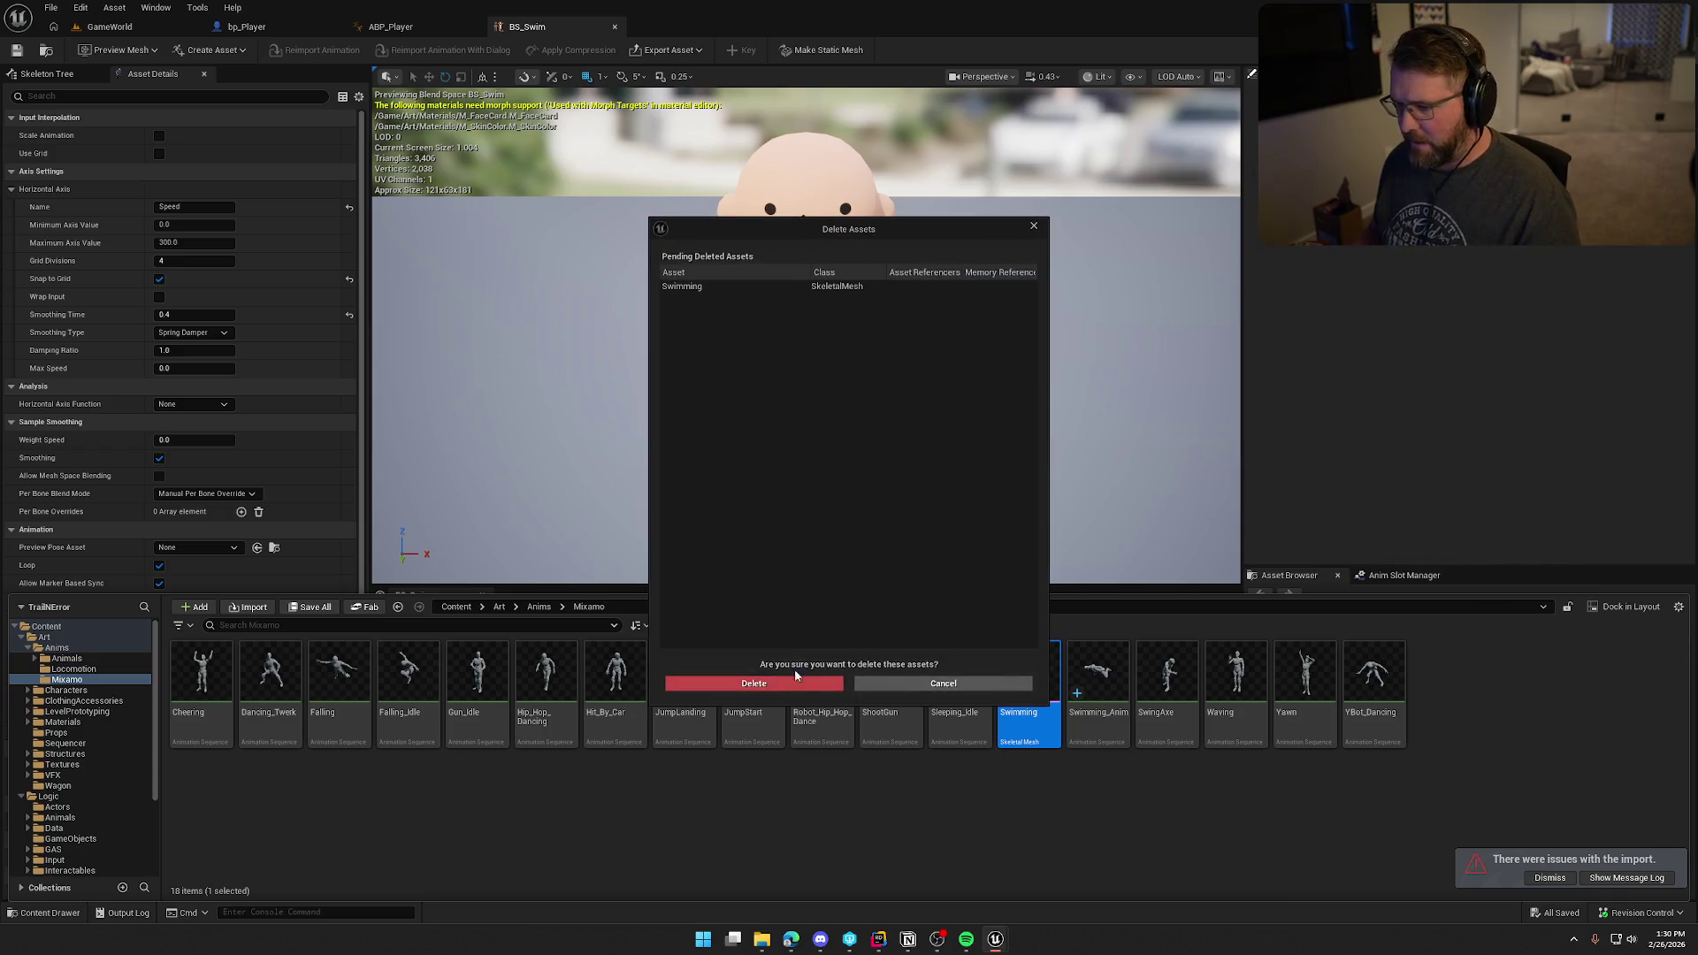
Step: Confirm deleting the Swimming mesh, then import Treading Water.fbx on Y_Bot_Skeleton into Mixamo
click(785, 686)
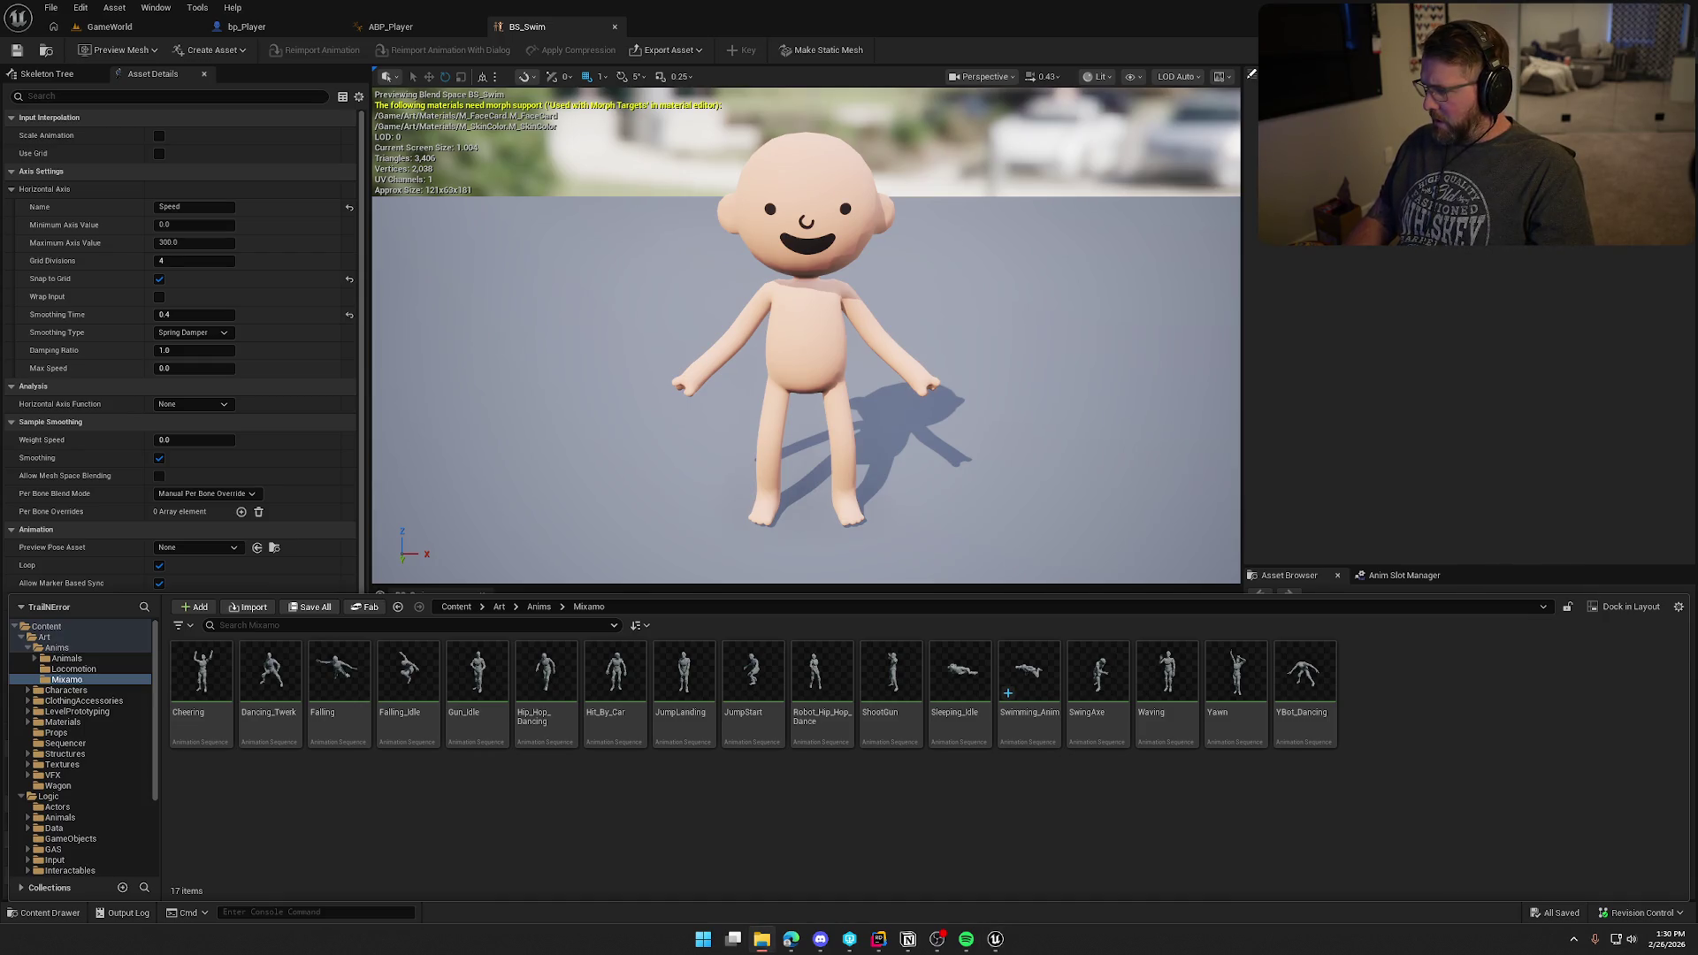
drag(1693, 723, 1459, 756)
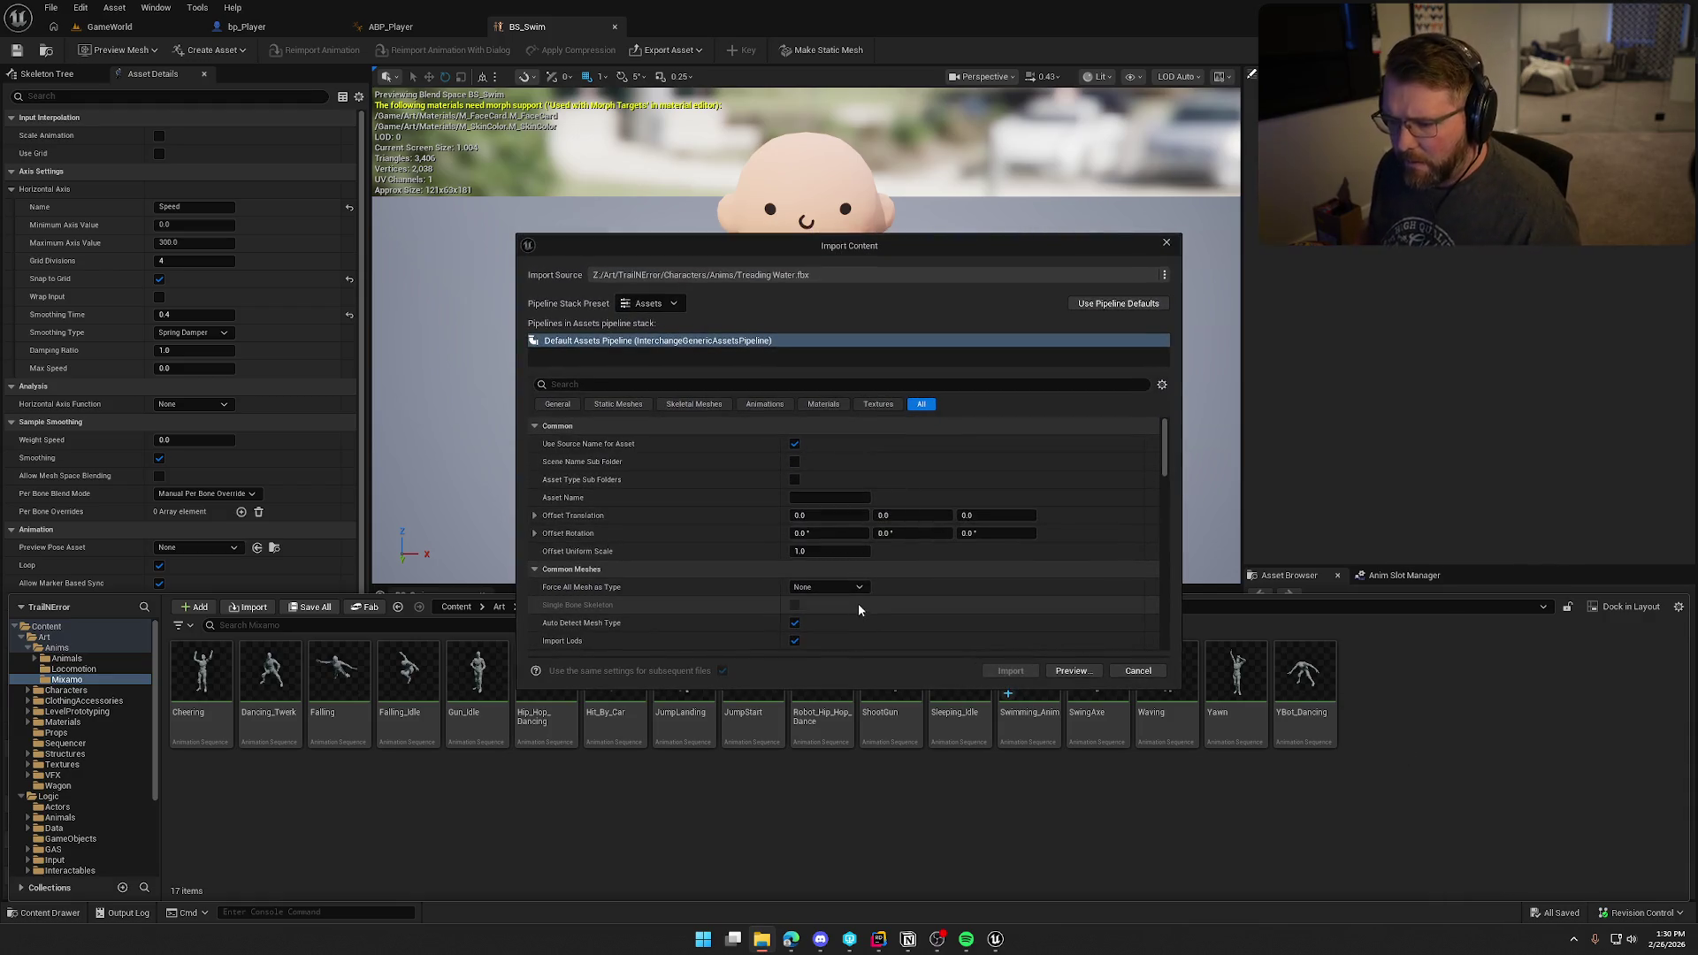
scroll(882, 607, down, 3)
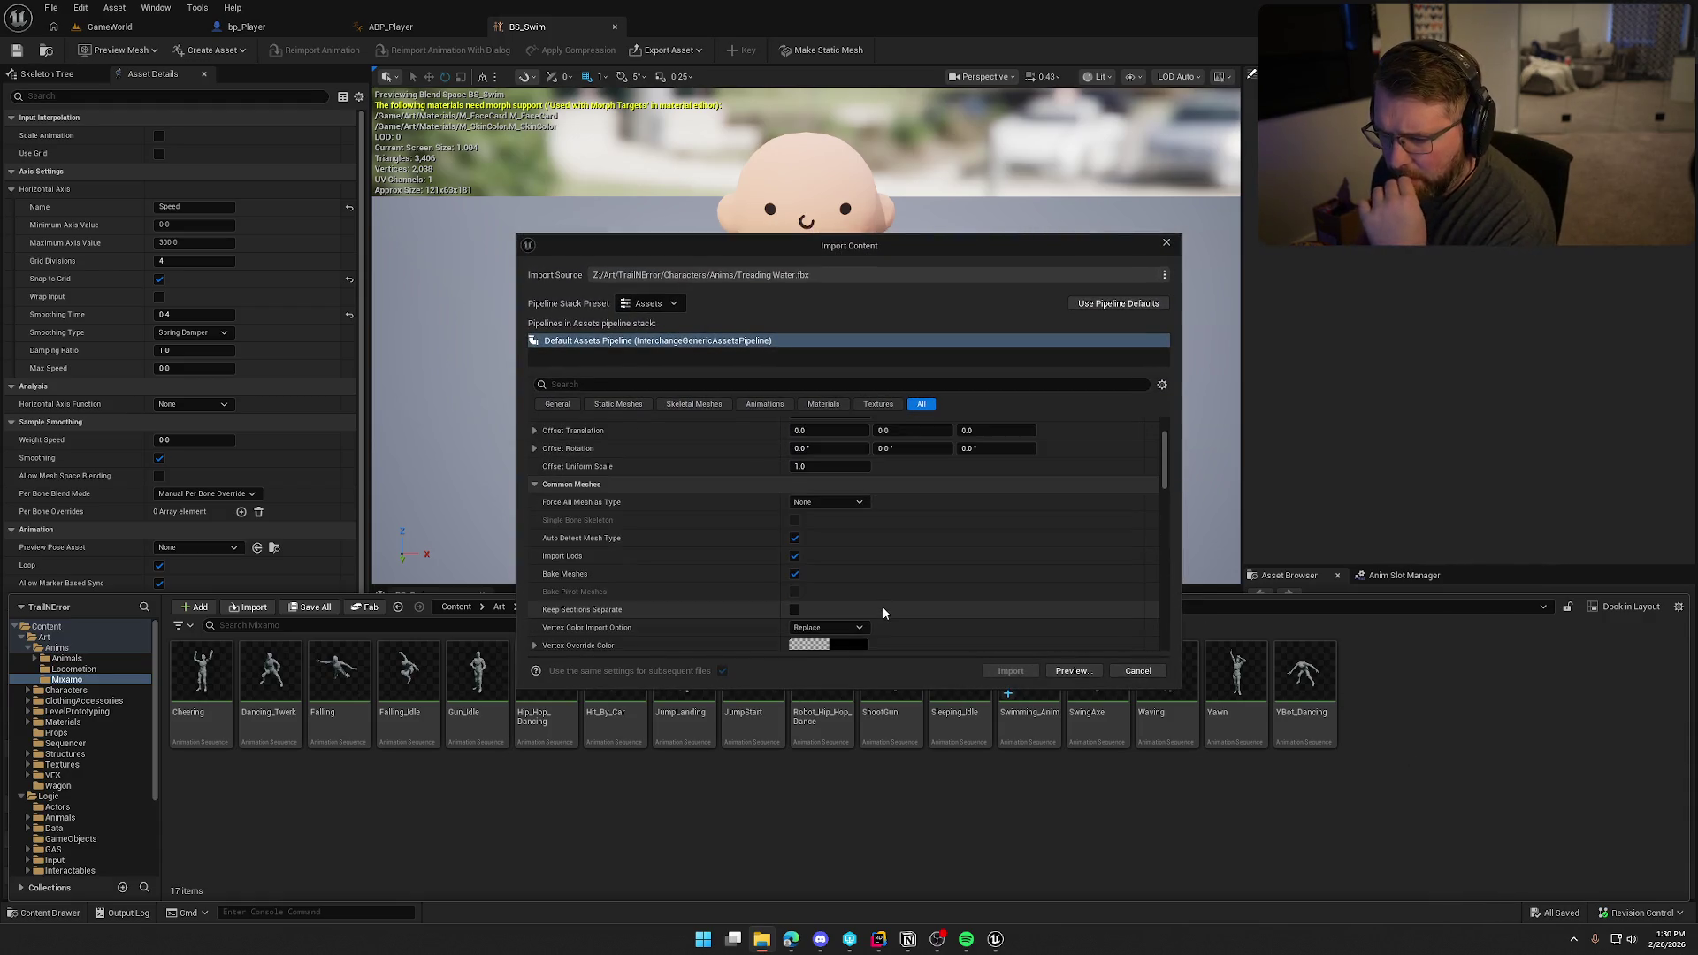
scroll(882, 607, down, 5)
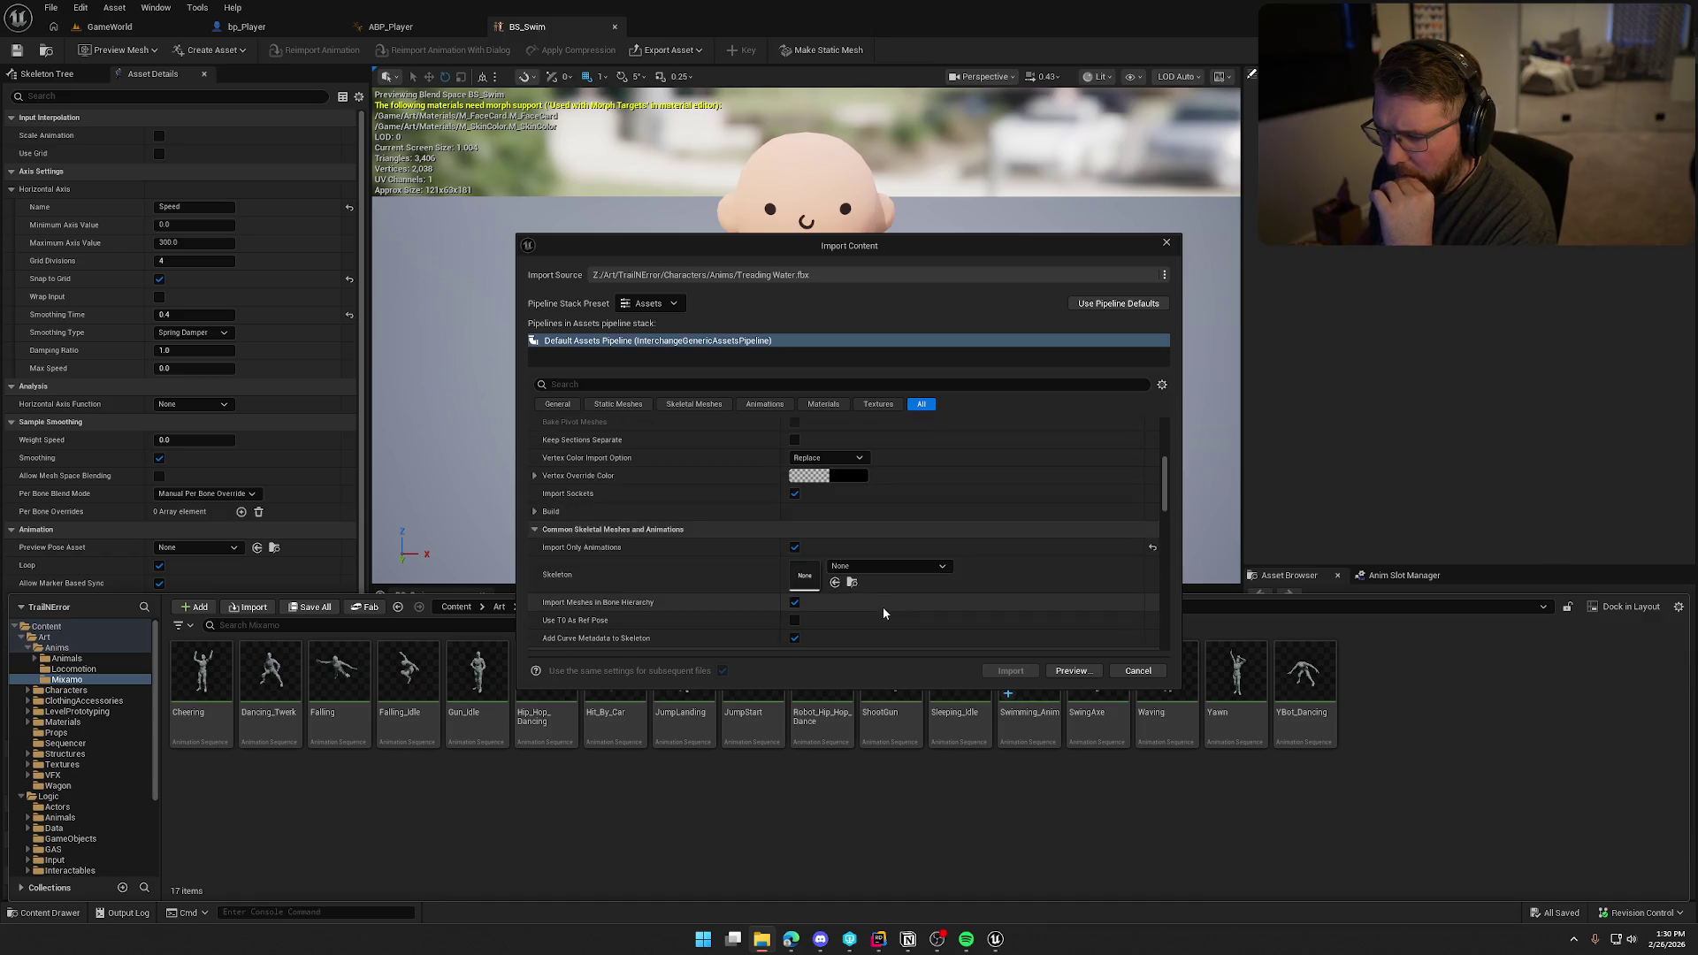
click(874, 565)
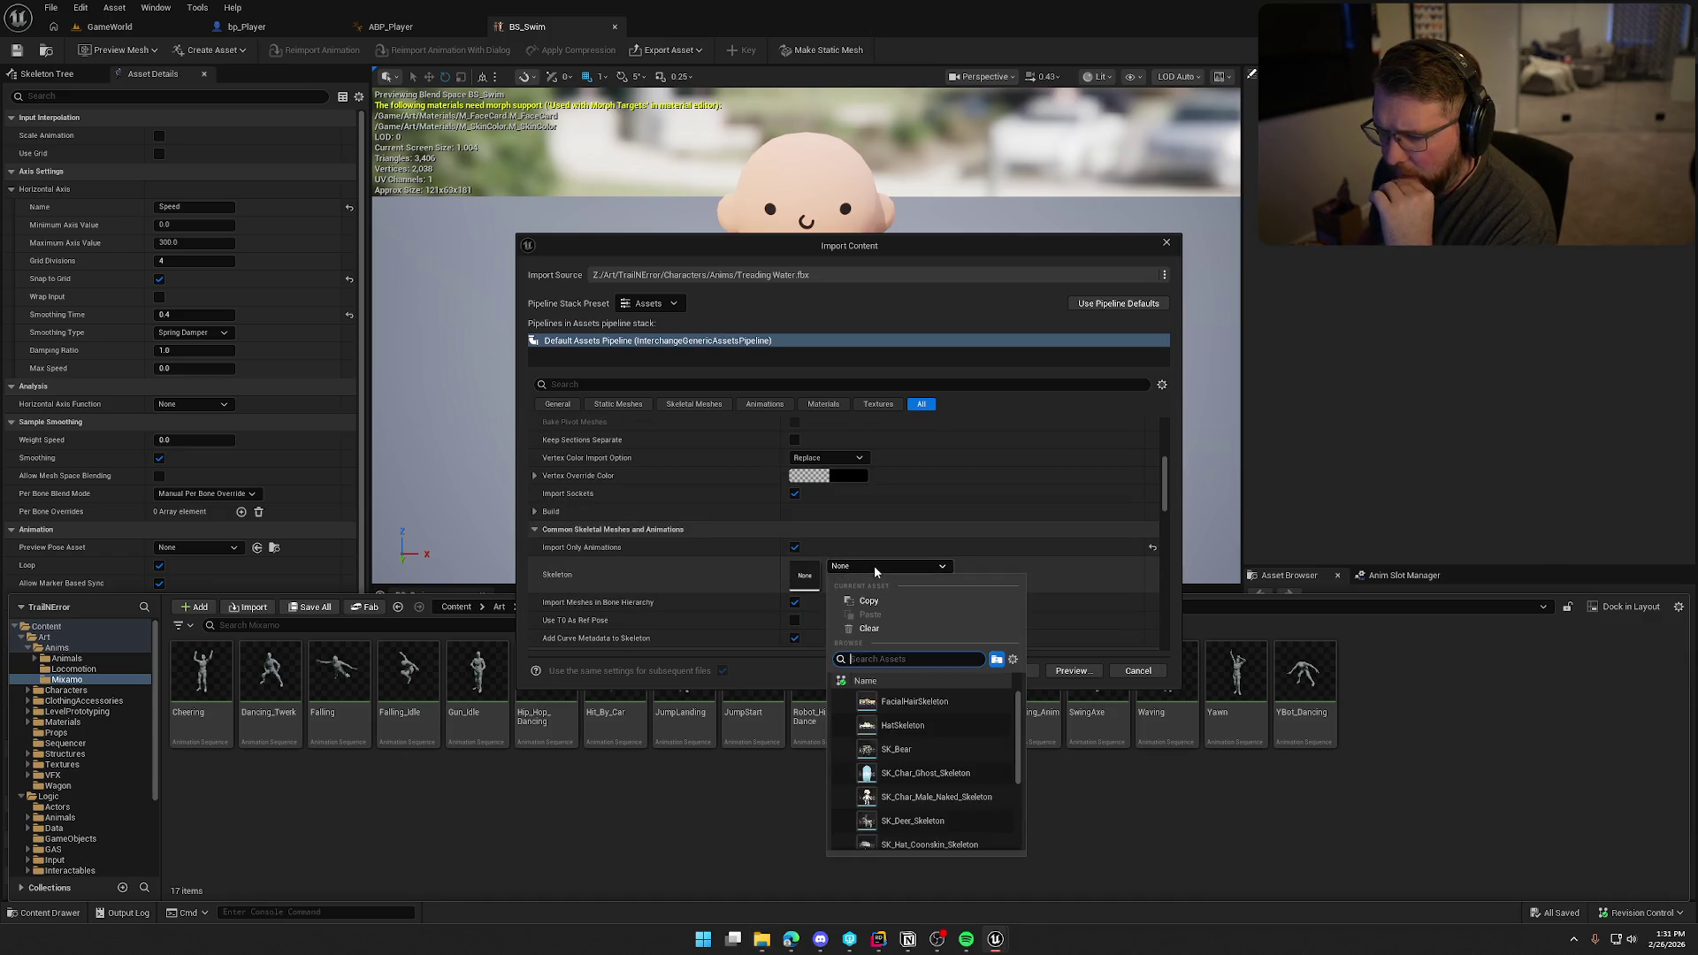
scroll(930, 796, down, 5)
click(928, 840)
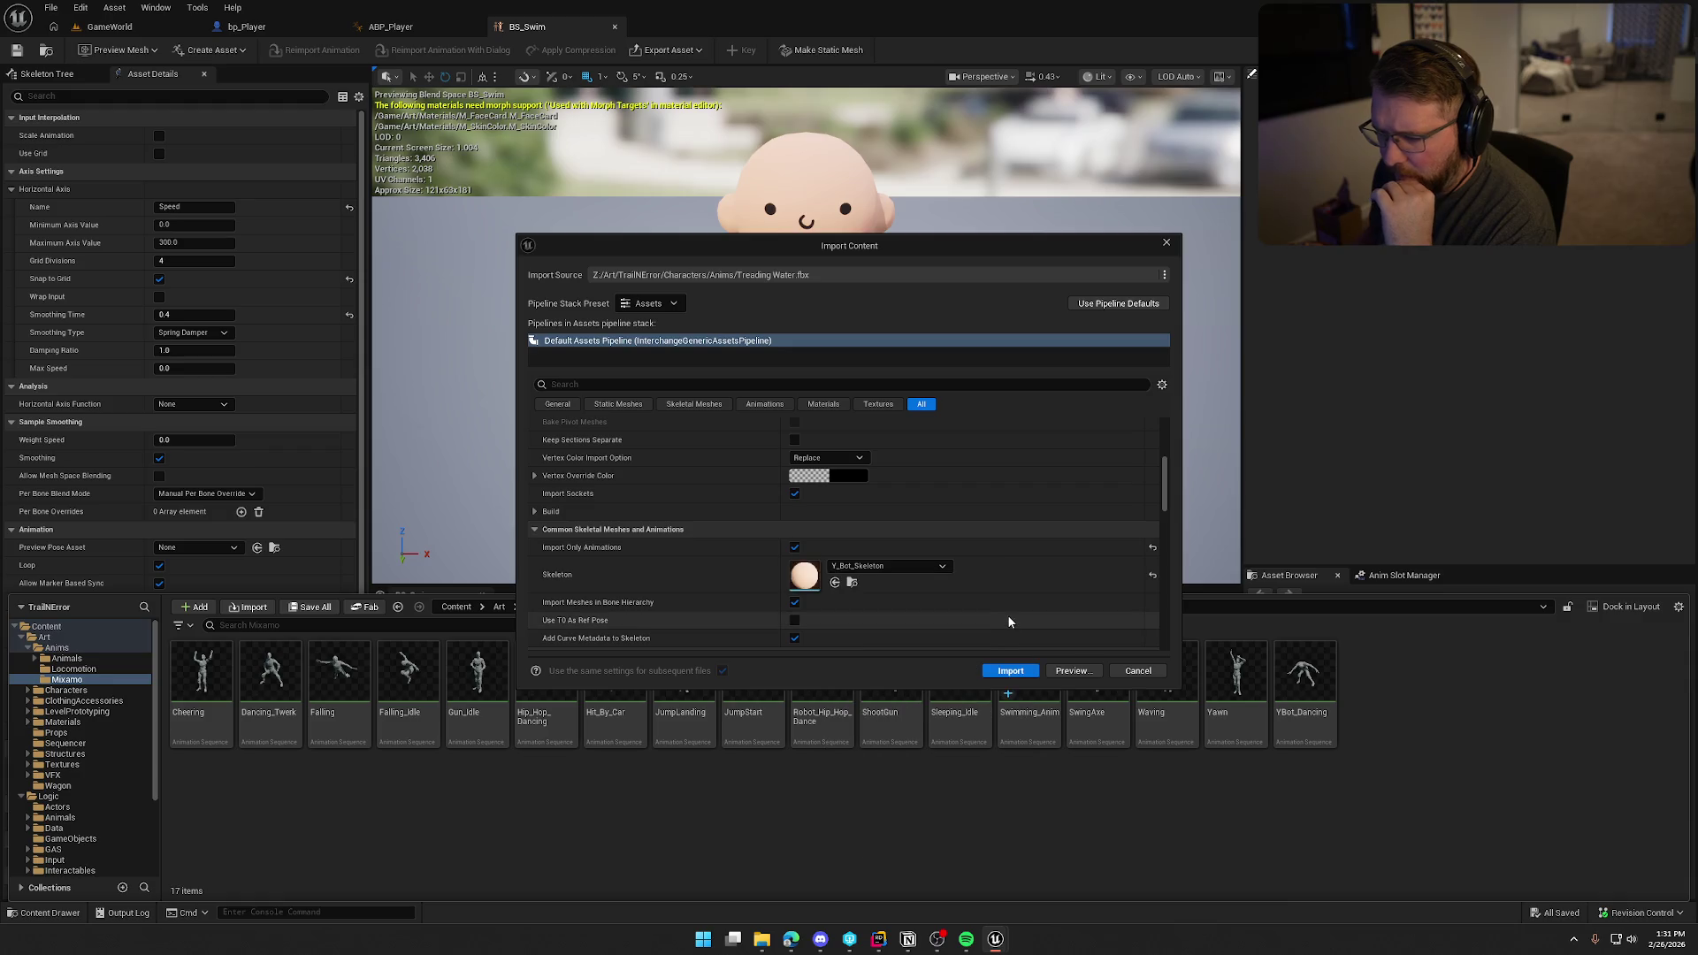
scroll(675, 595, down, 3)
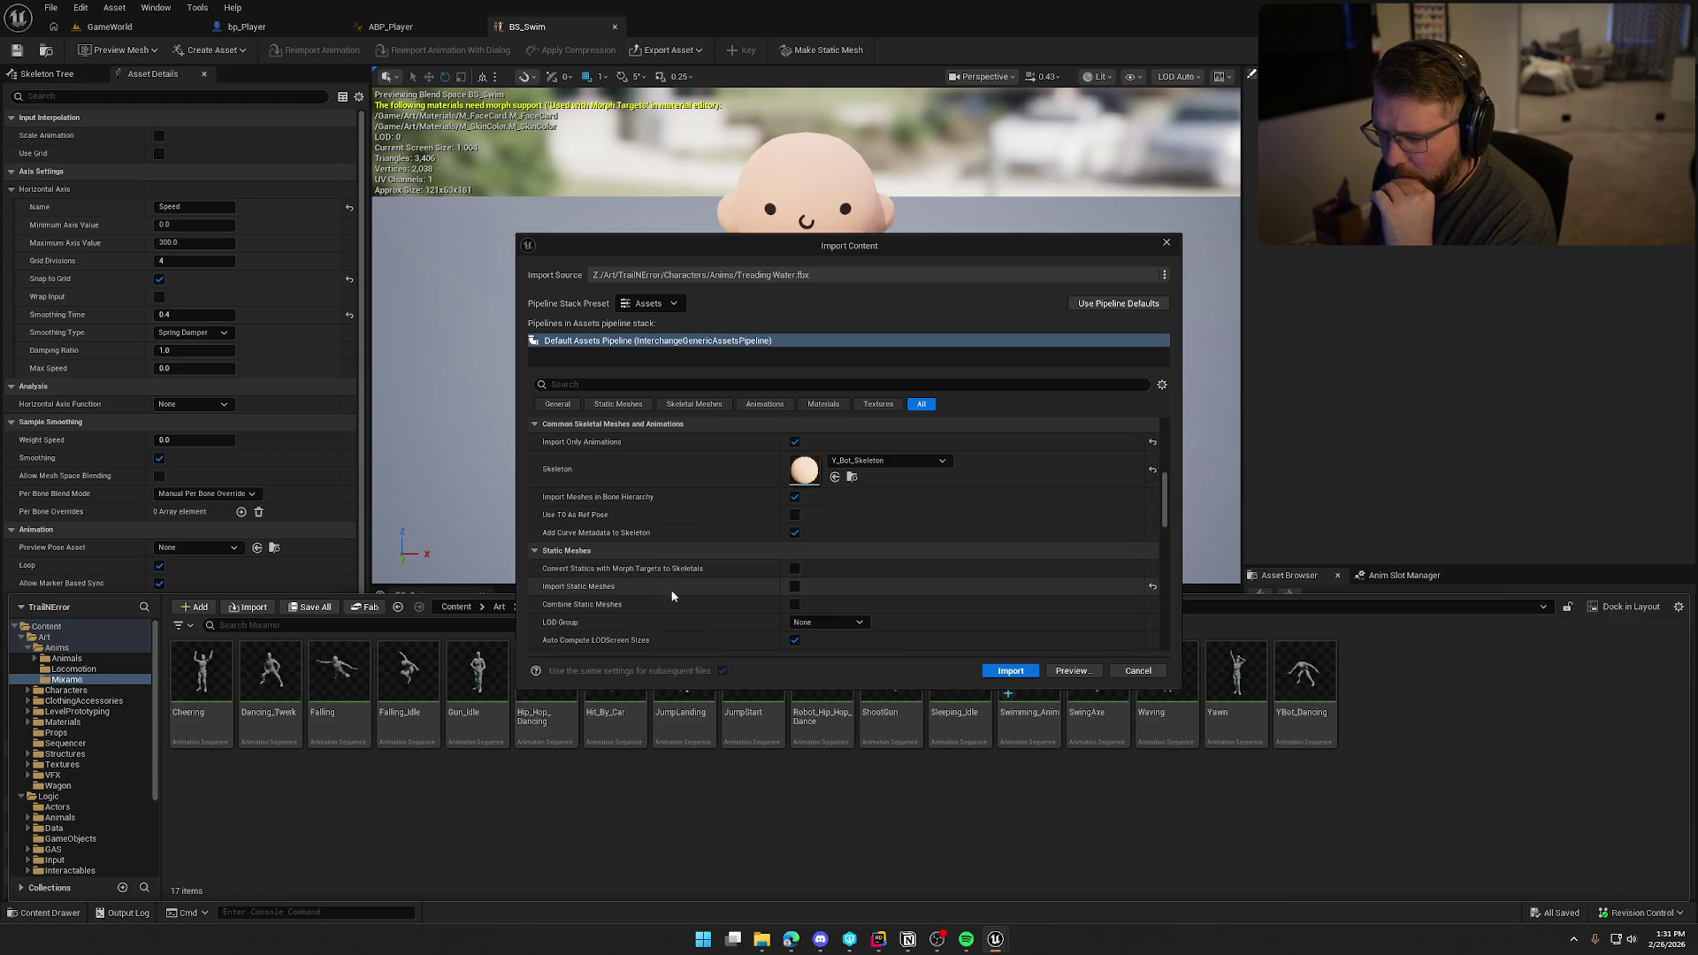
click(1010, 672)
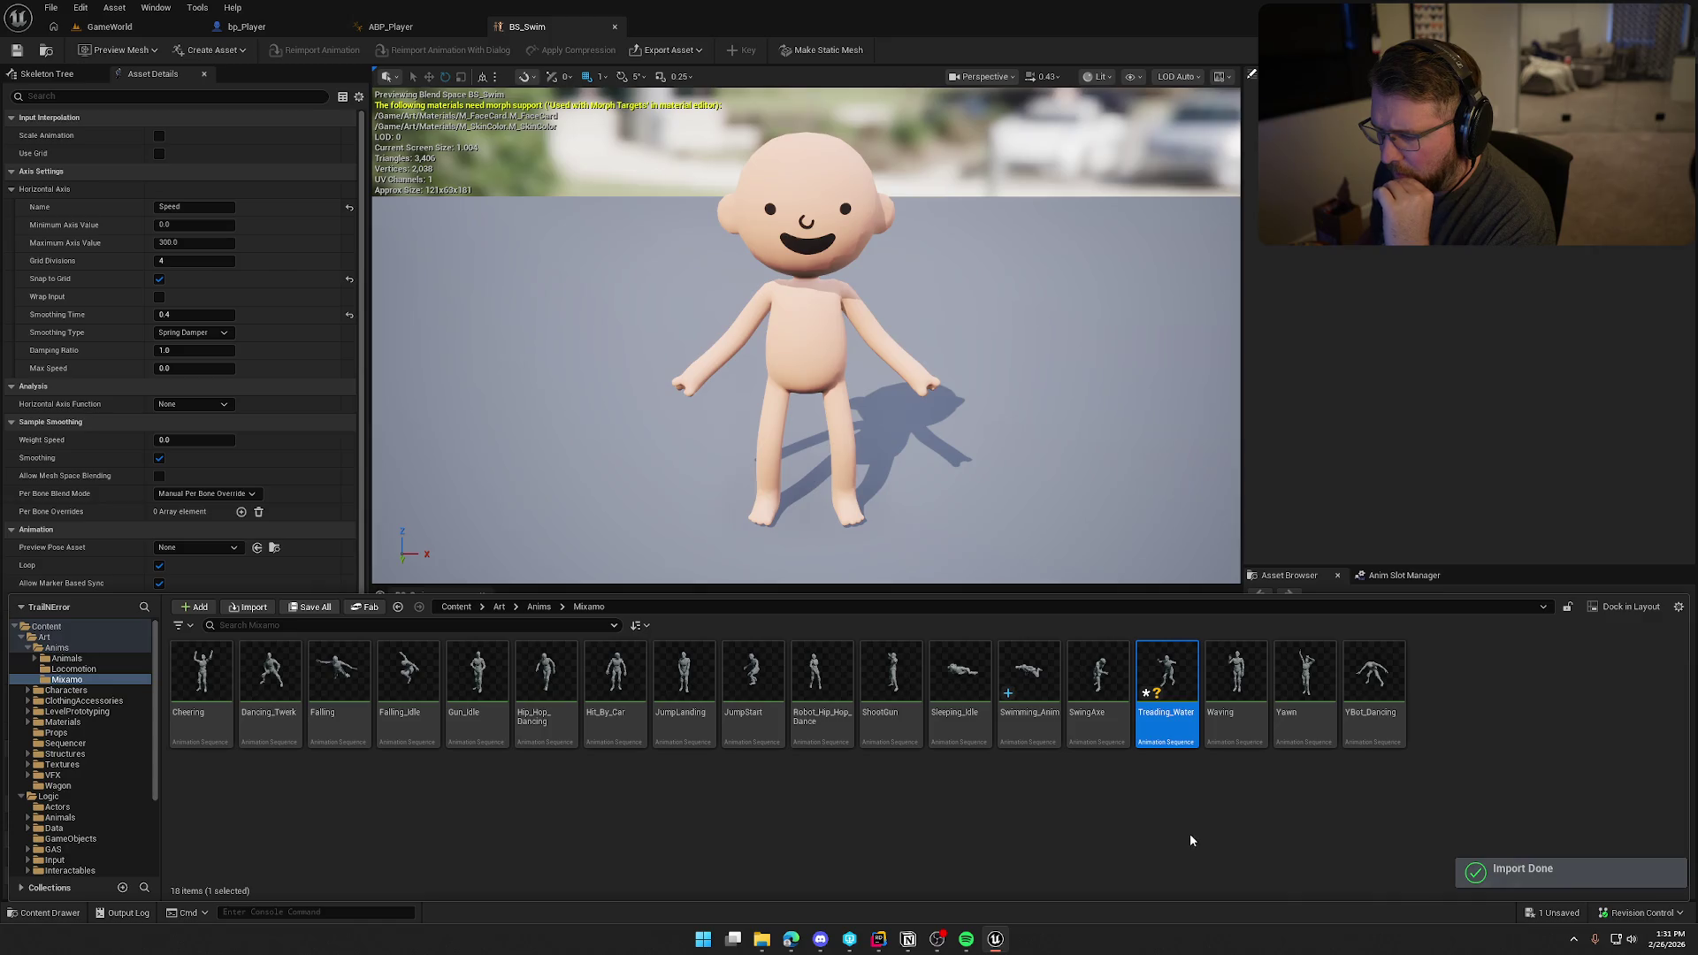
click(1192, 839)
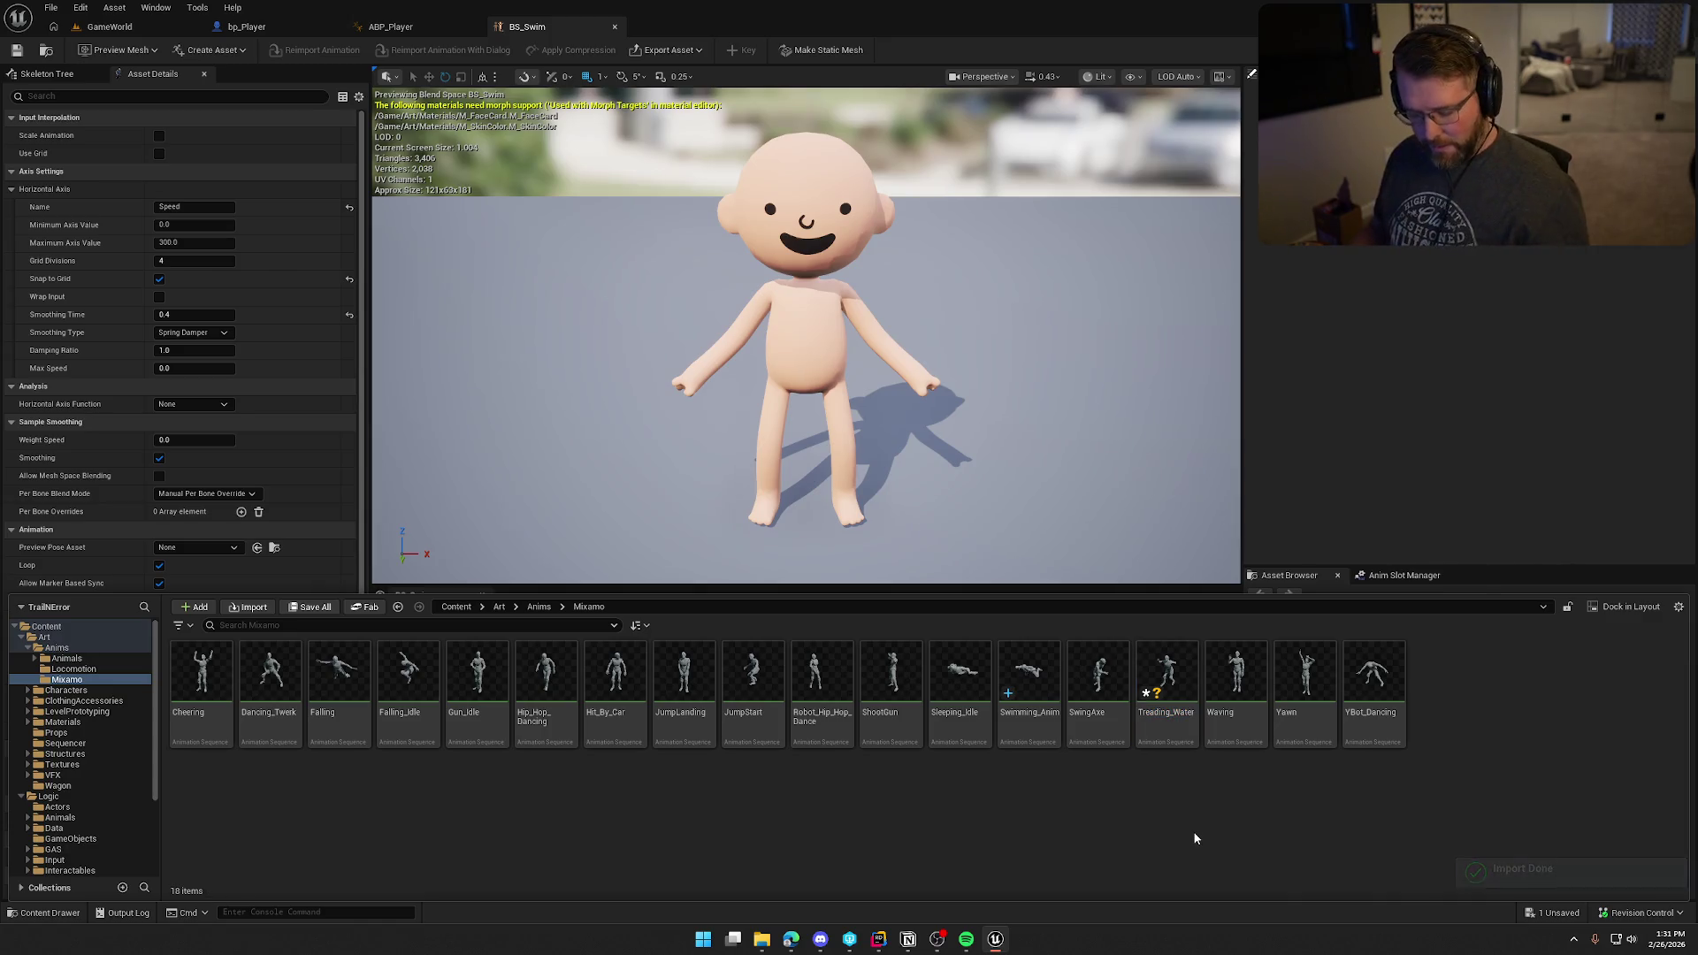
Step: Save all assets and preview the imported Swimming_Anim
key(ctrl+shift+s)
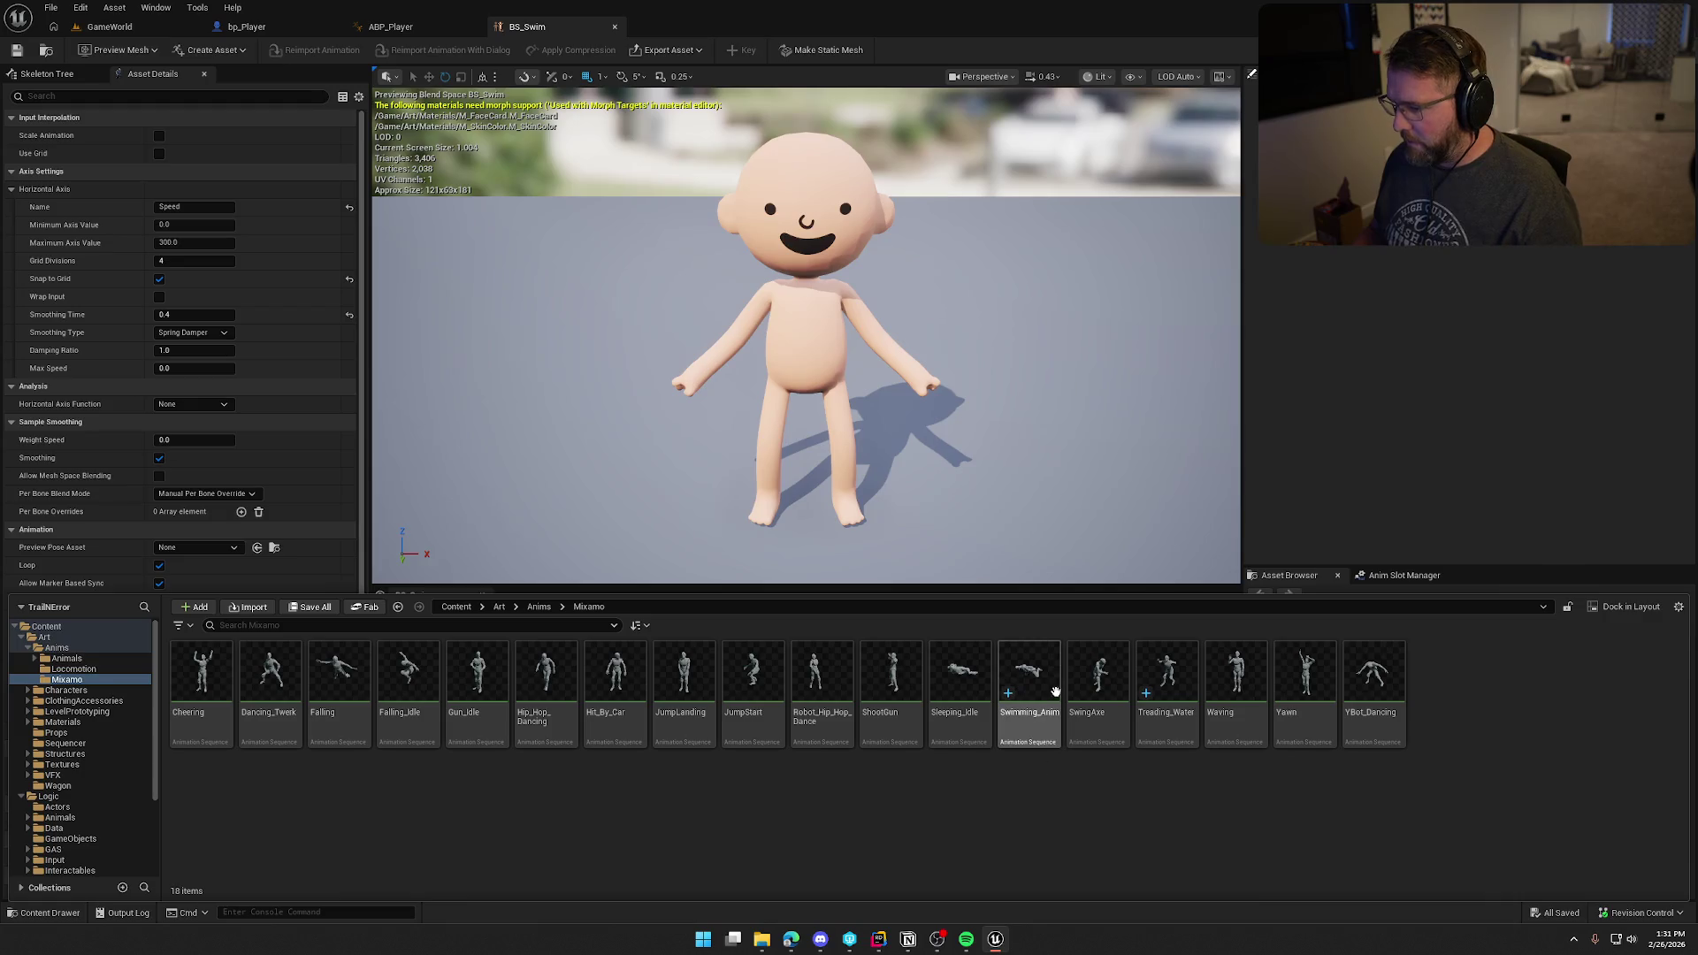
double_click(1026, 672)
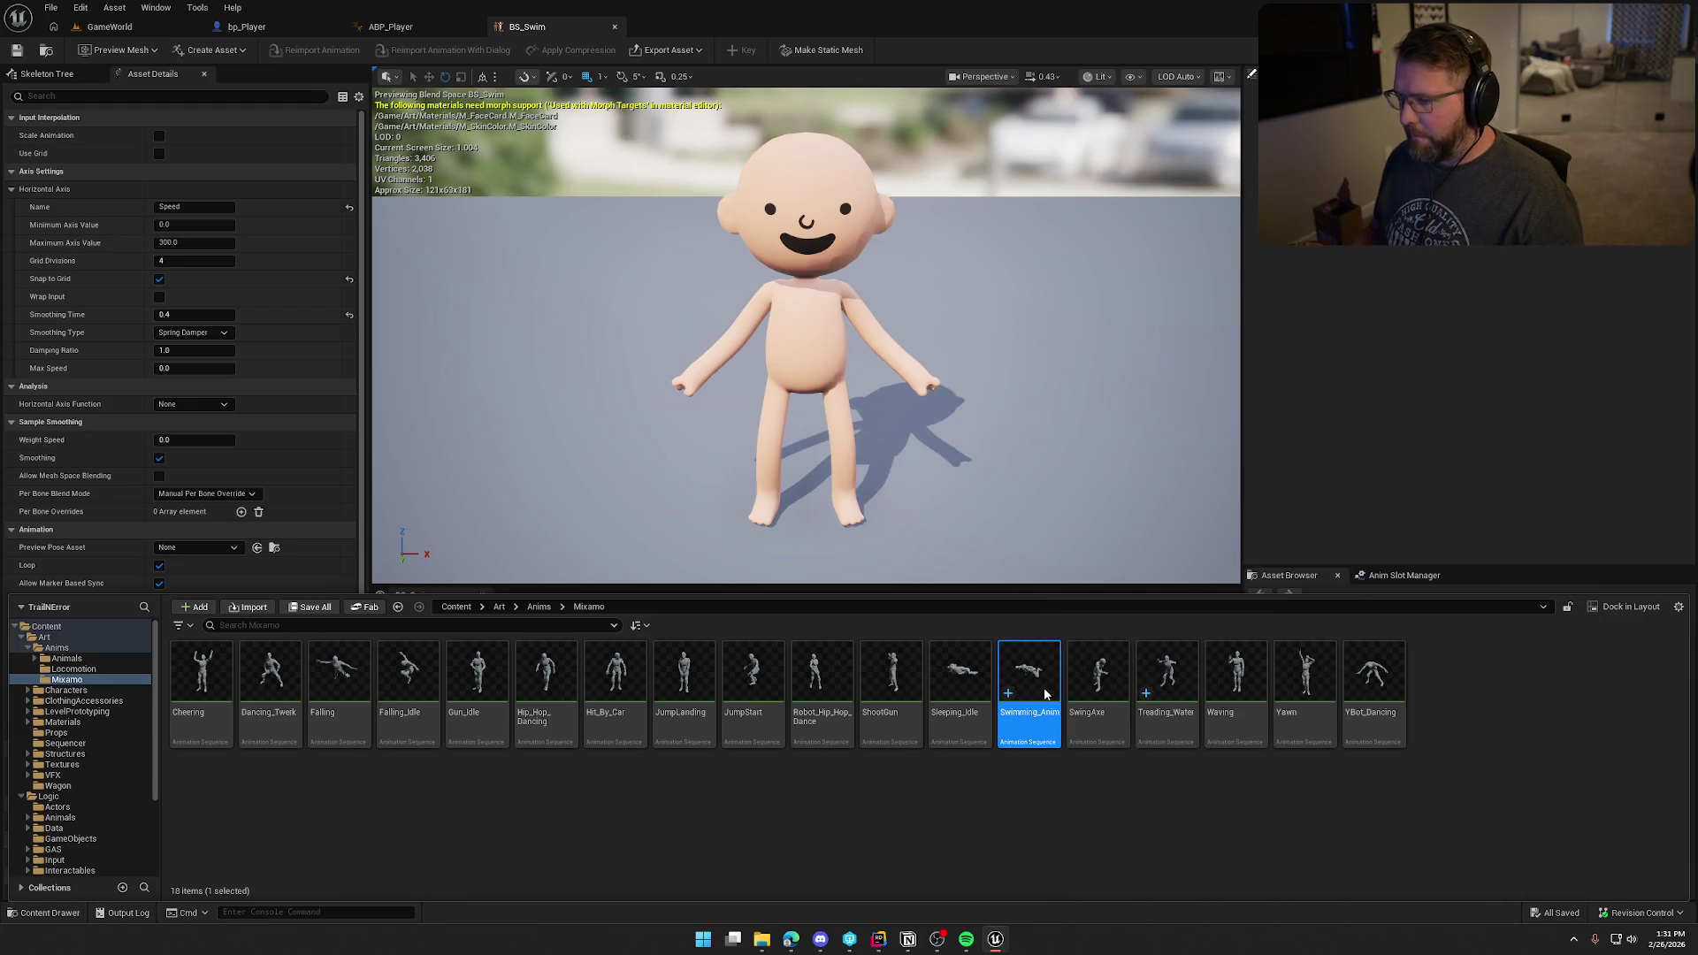
drag(971, 368, 971, 368)
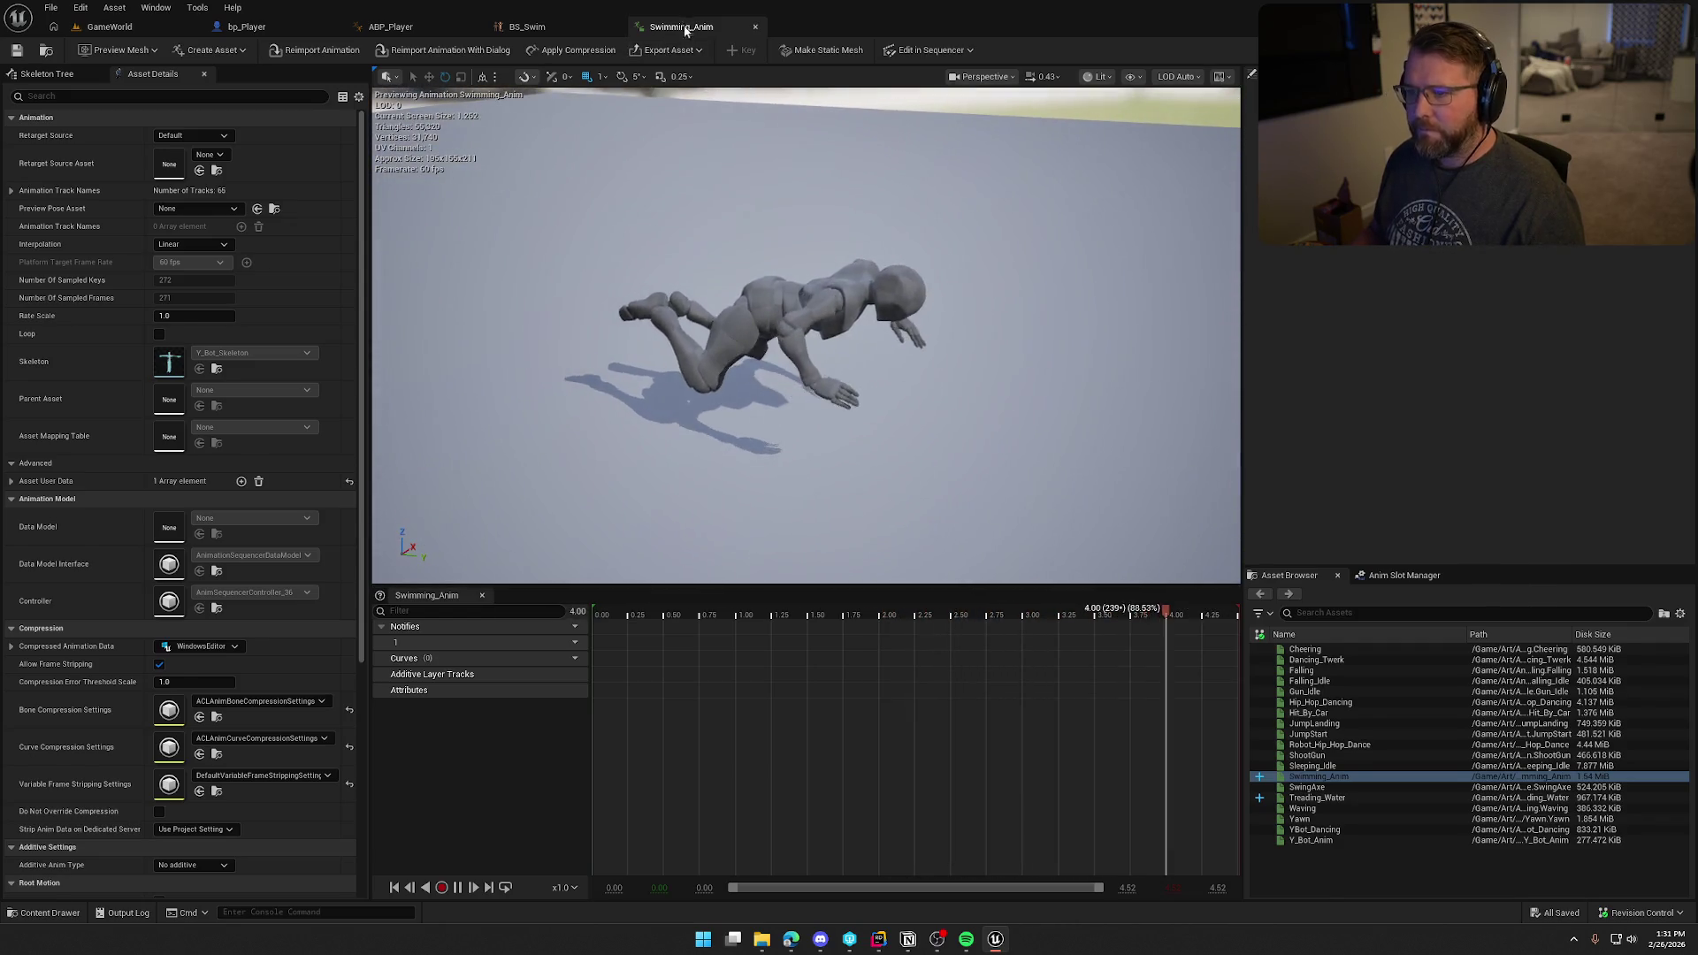
click(755, 27)
key(ctrl+space)
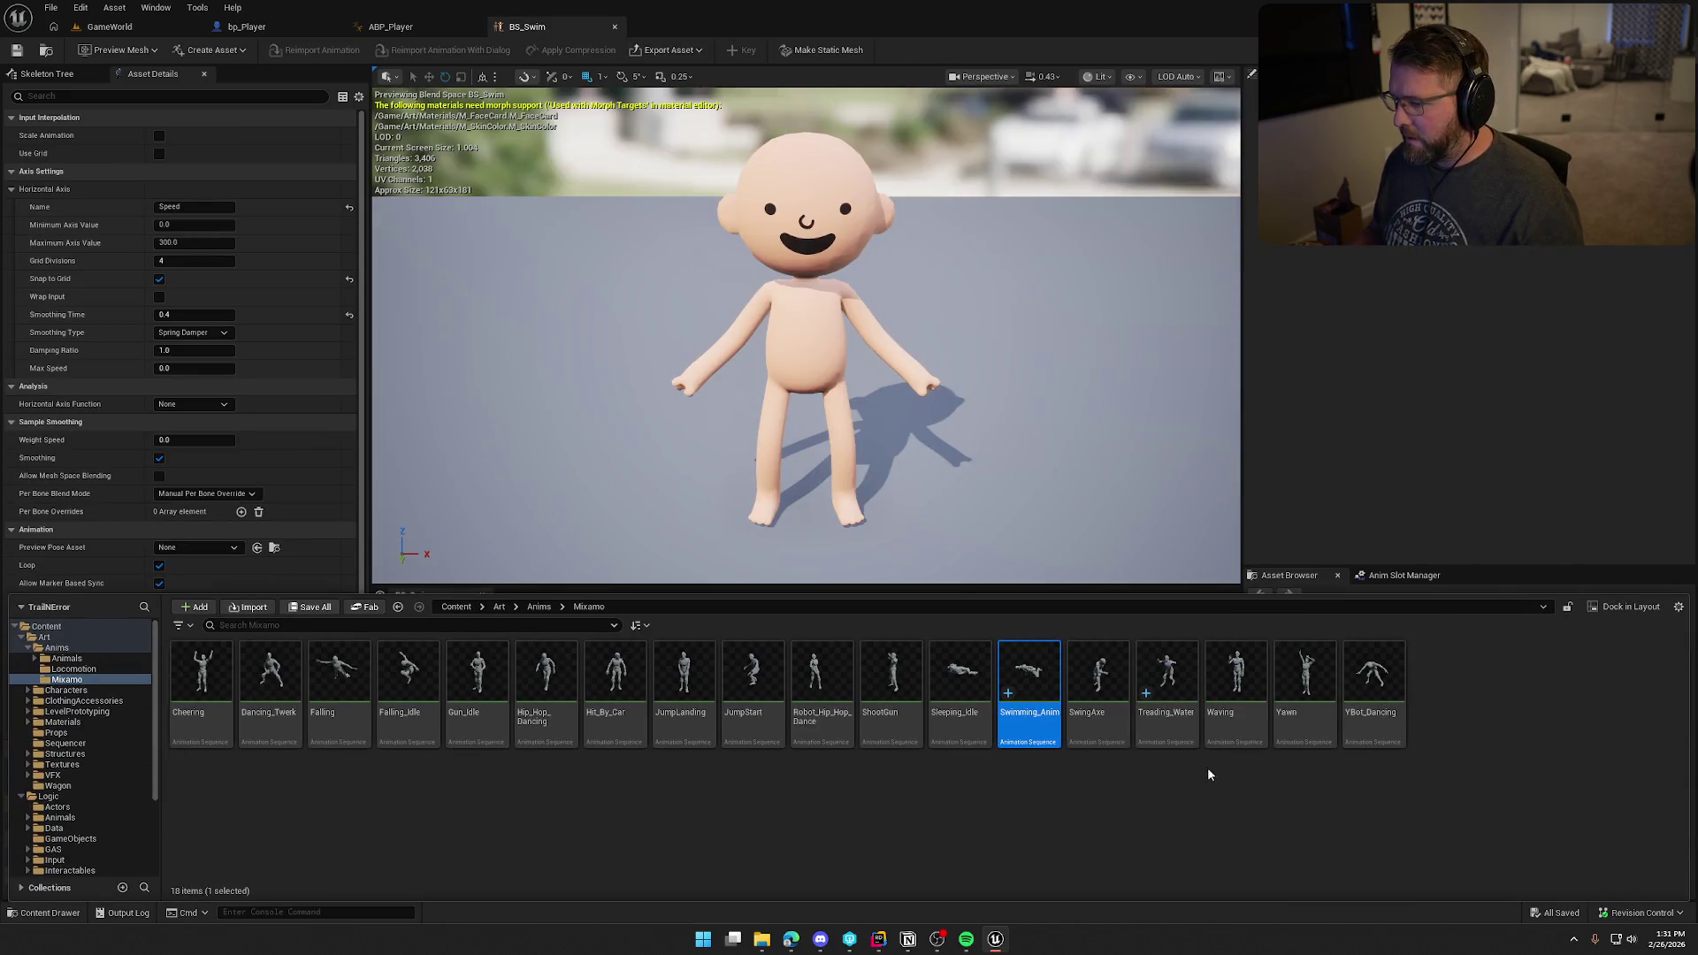
Step: Retarget Swimming_Anim and Treading_Water to the SK_Char_Male_Naked mesh
right_click(1180, 734)
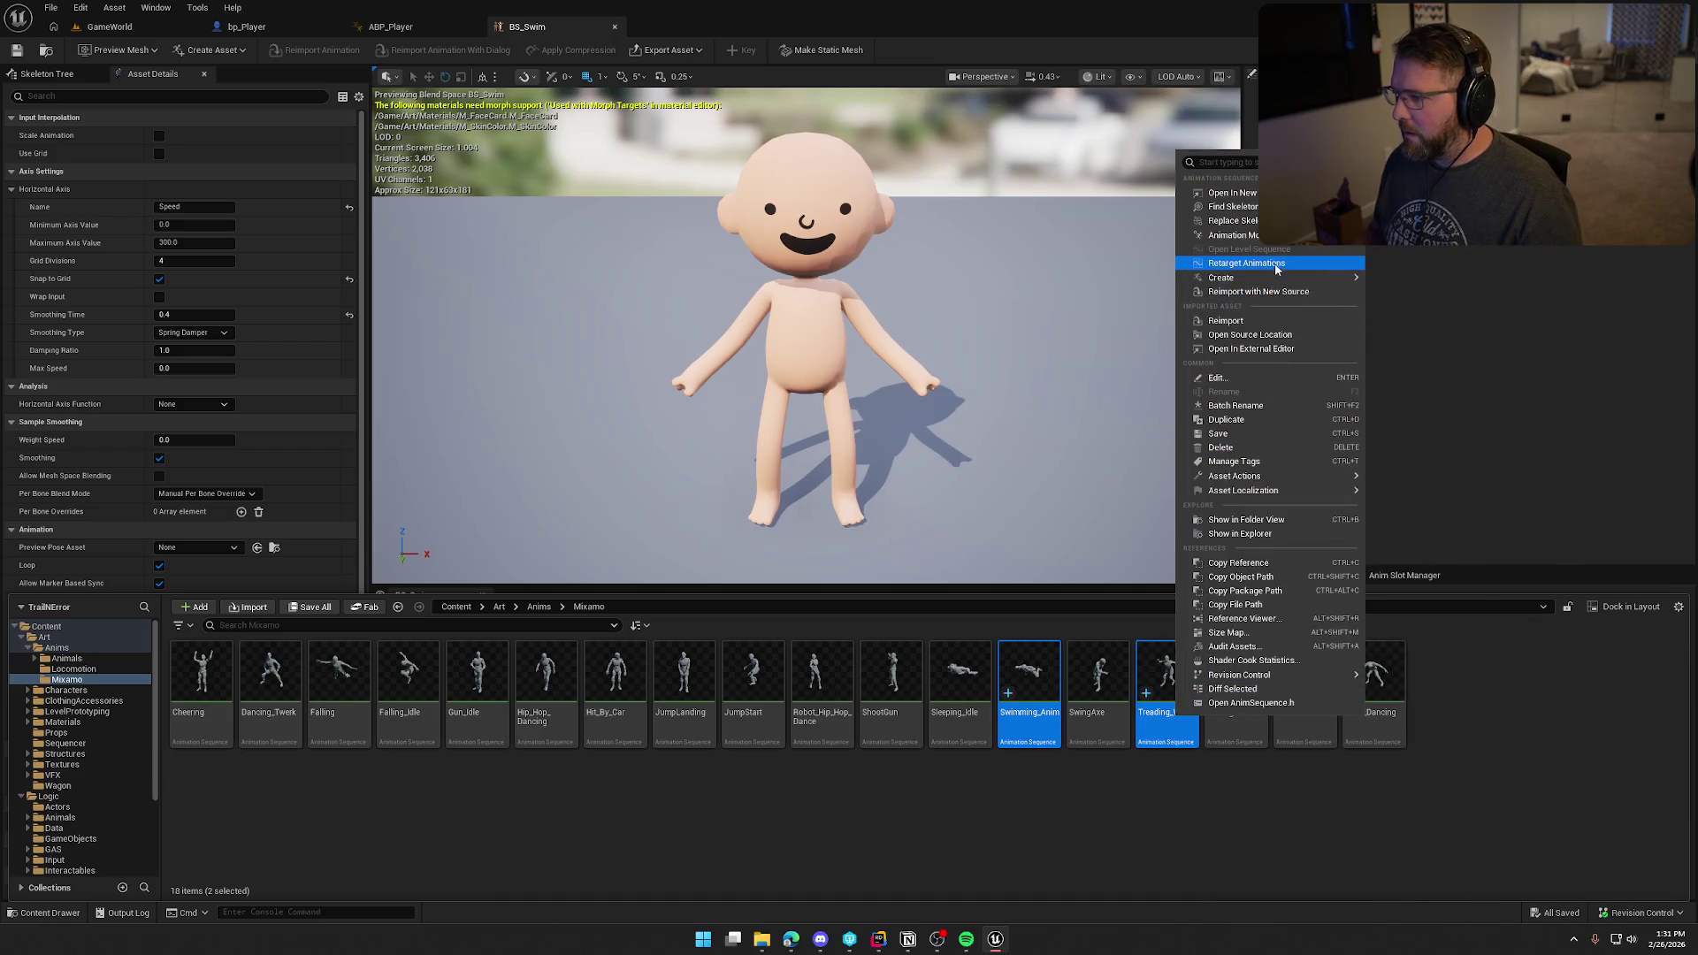
click(1255, 266)
click(1176, 318)
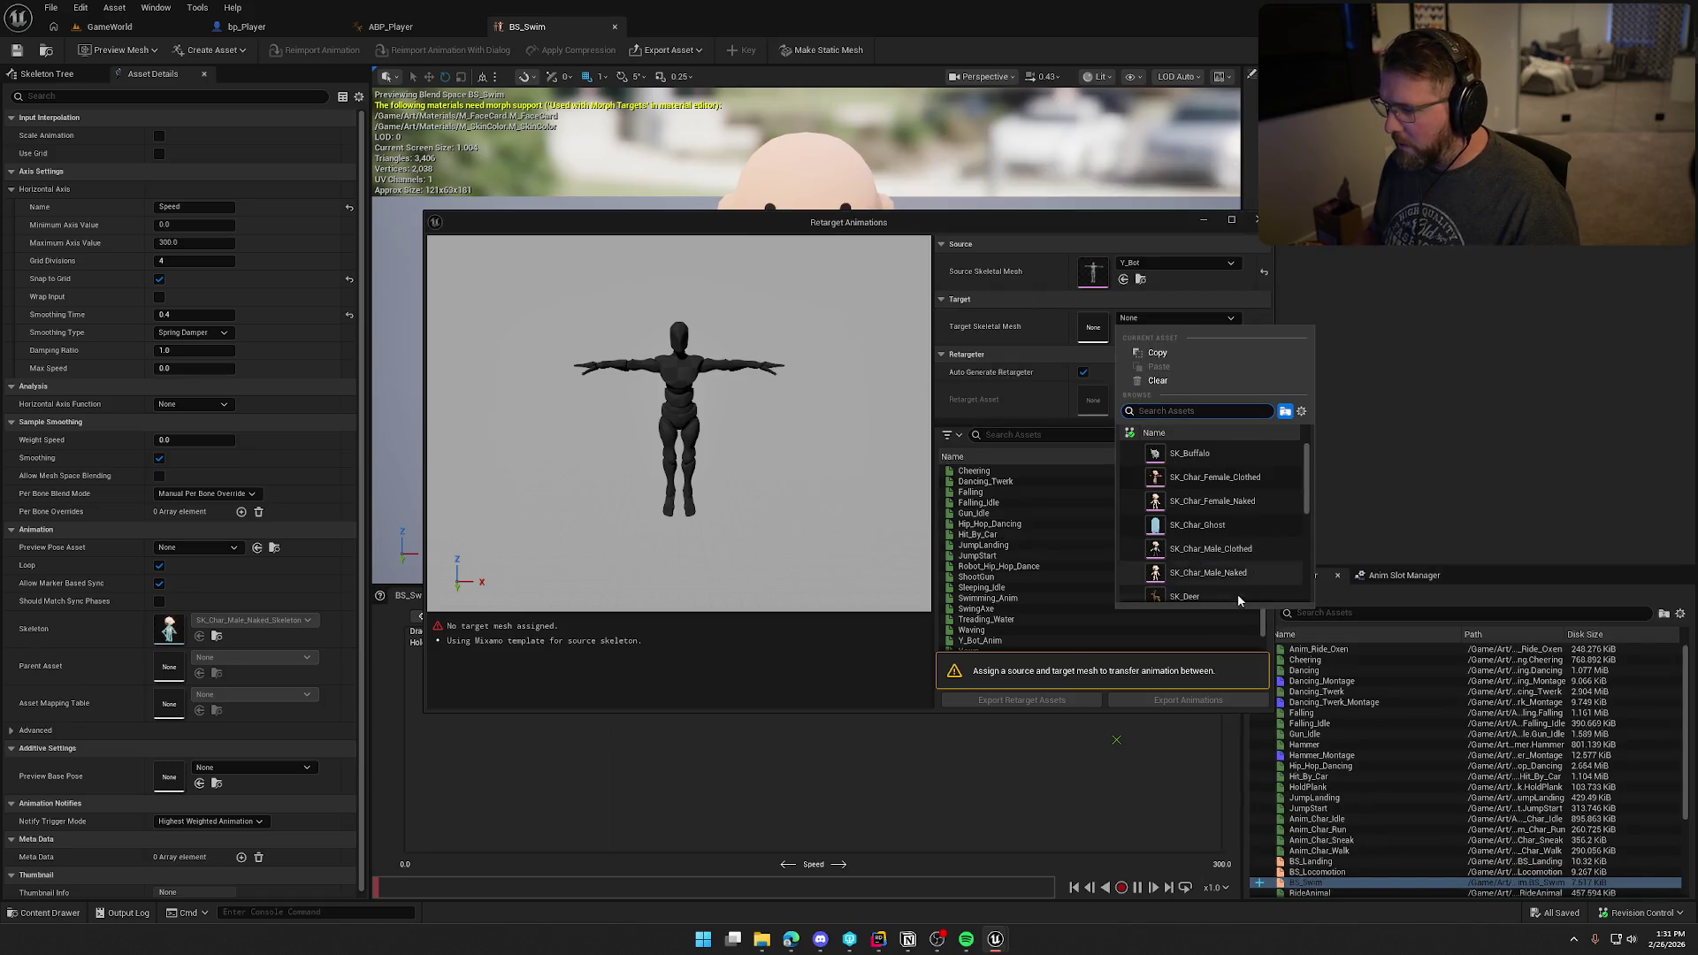
click(1207, 573)
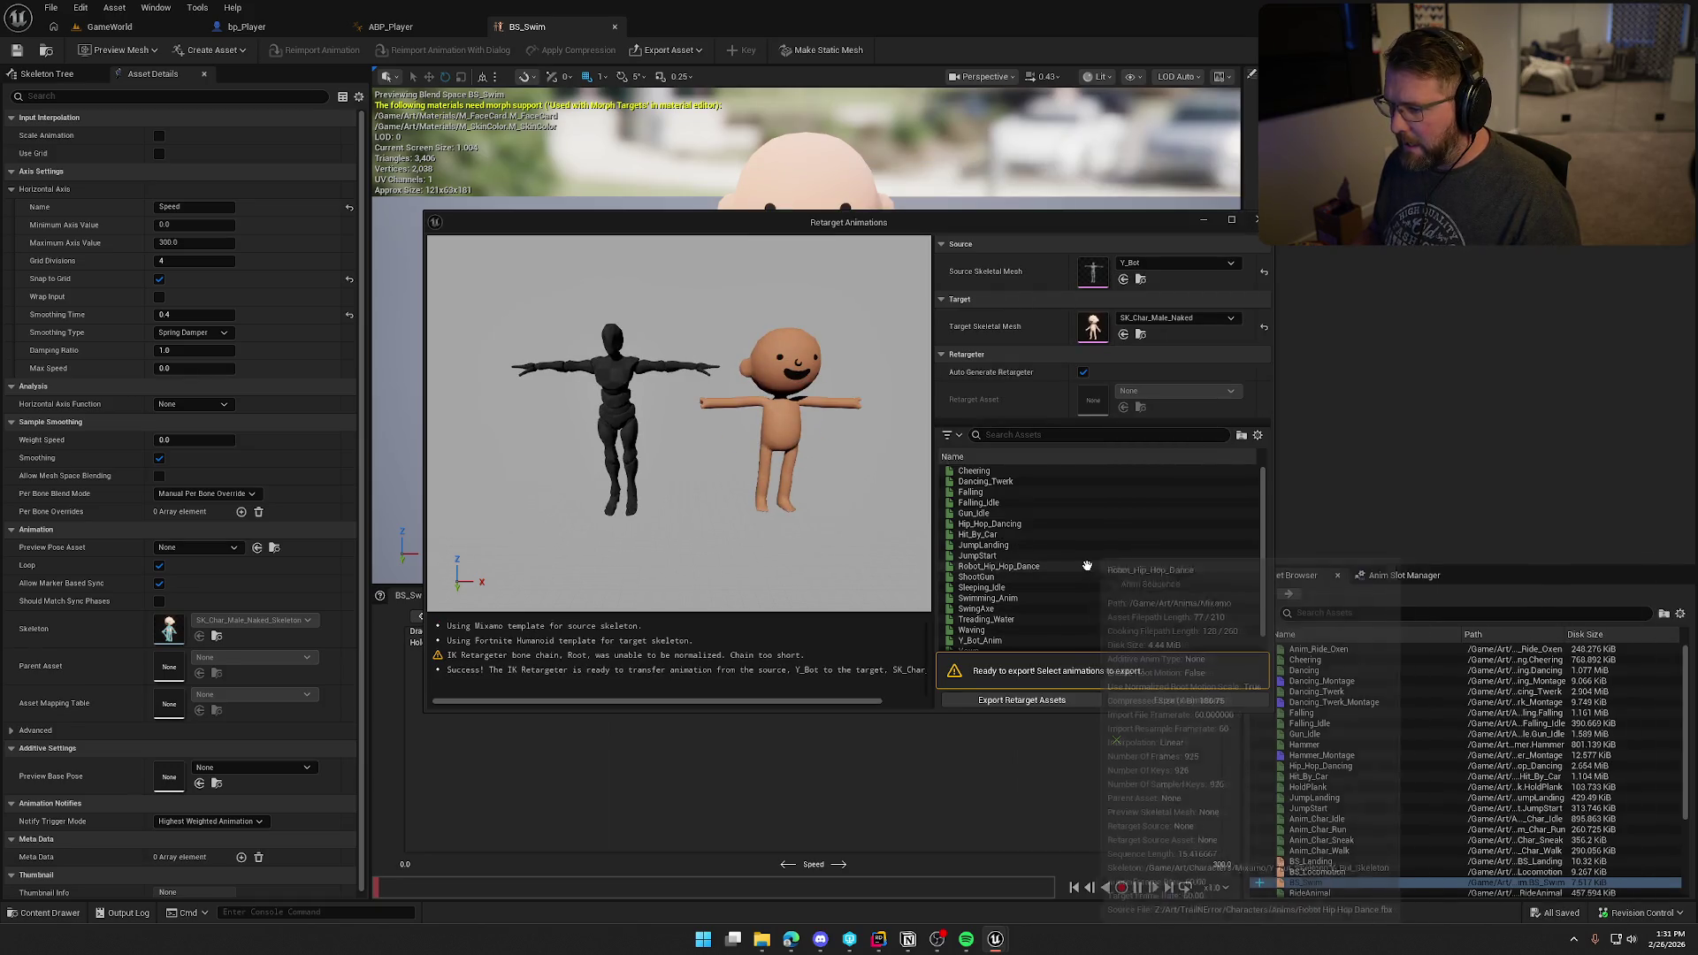
scroll(1067, 598, down, 1)
click(1061, 602)
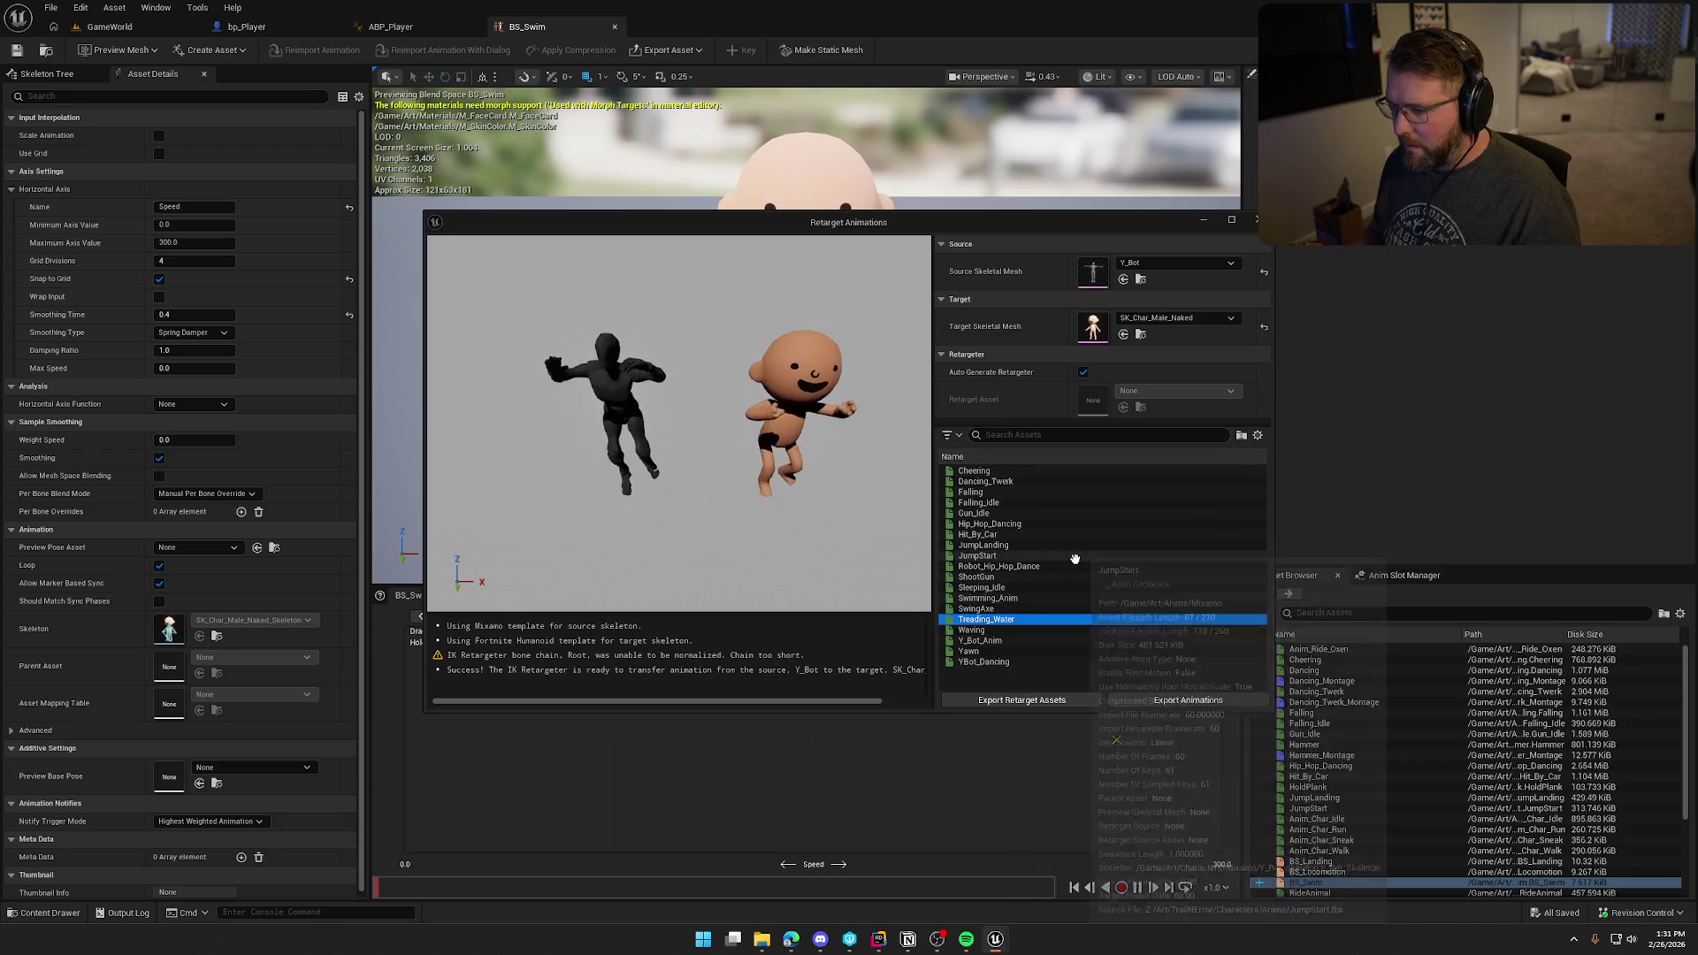
click(1035, 600)
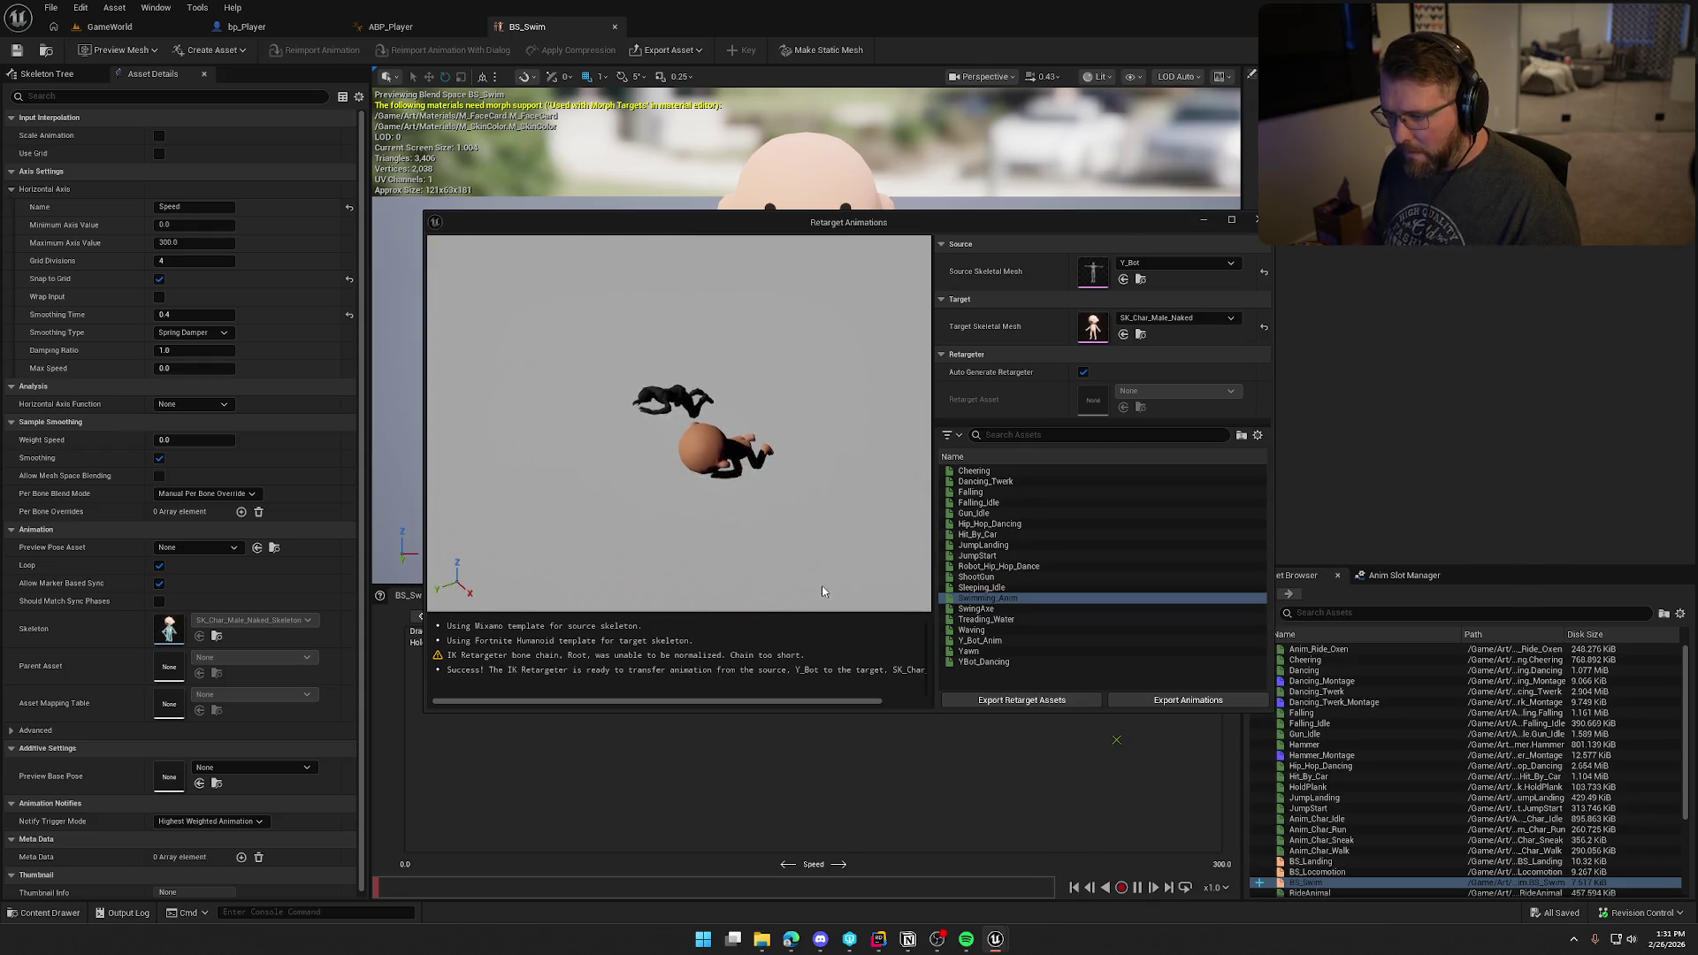
click(1017, 619)
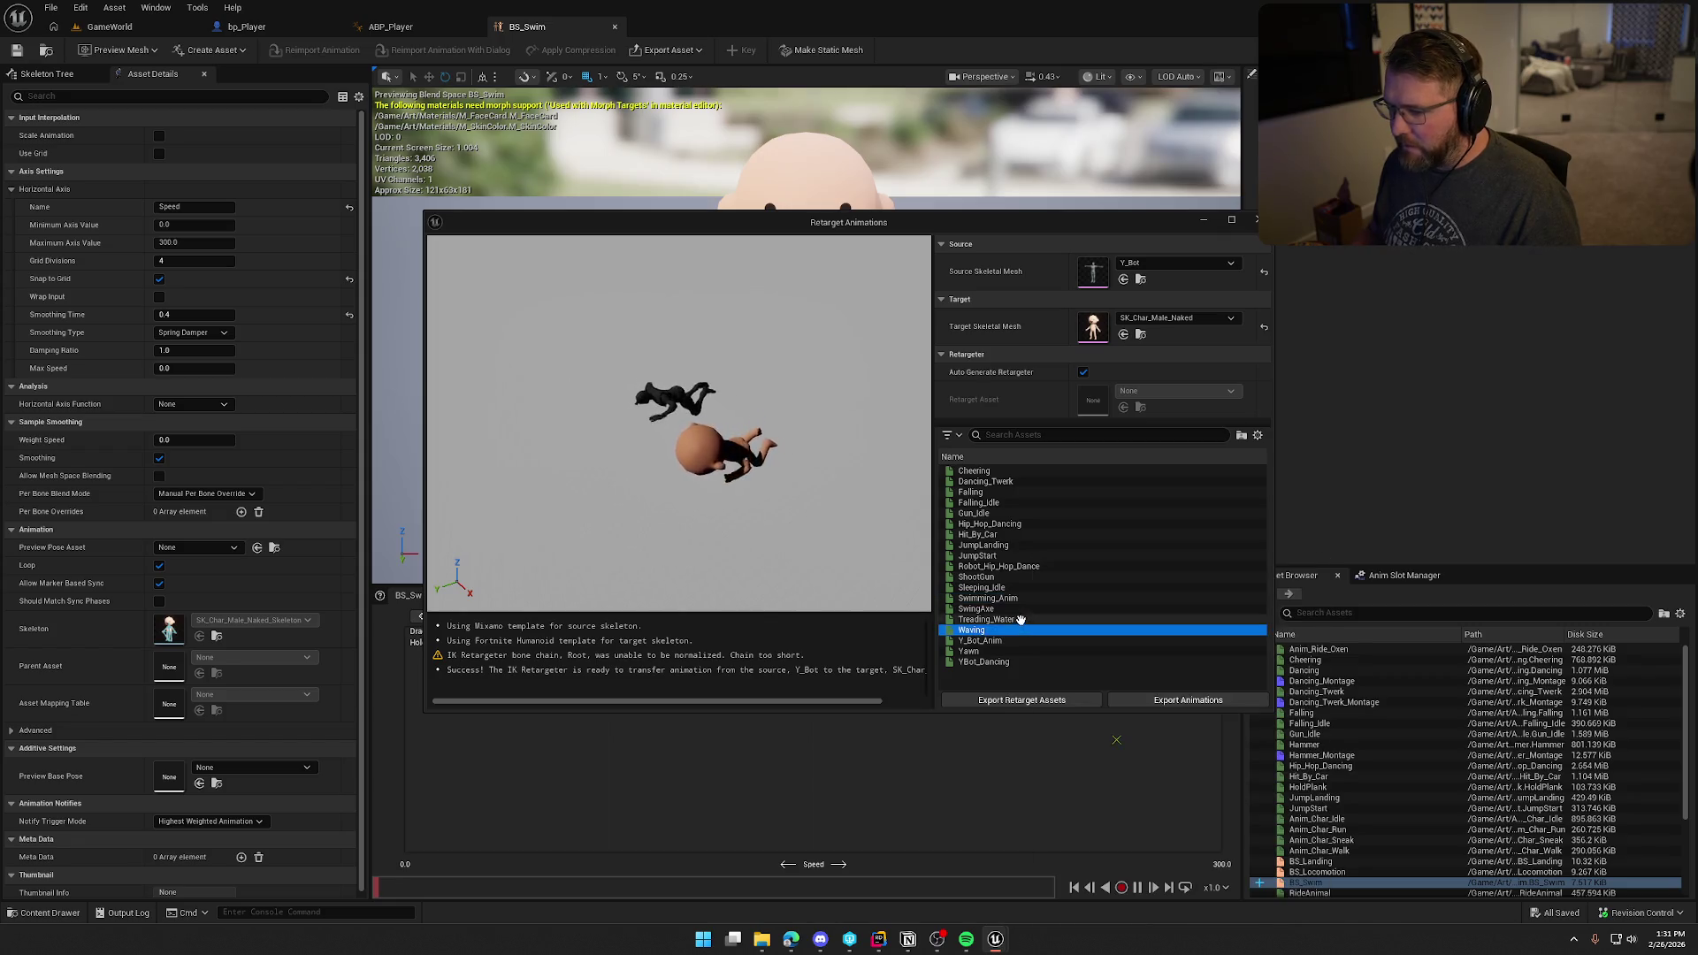
ctrl+click(1015, 599)
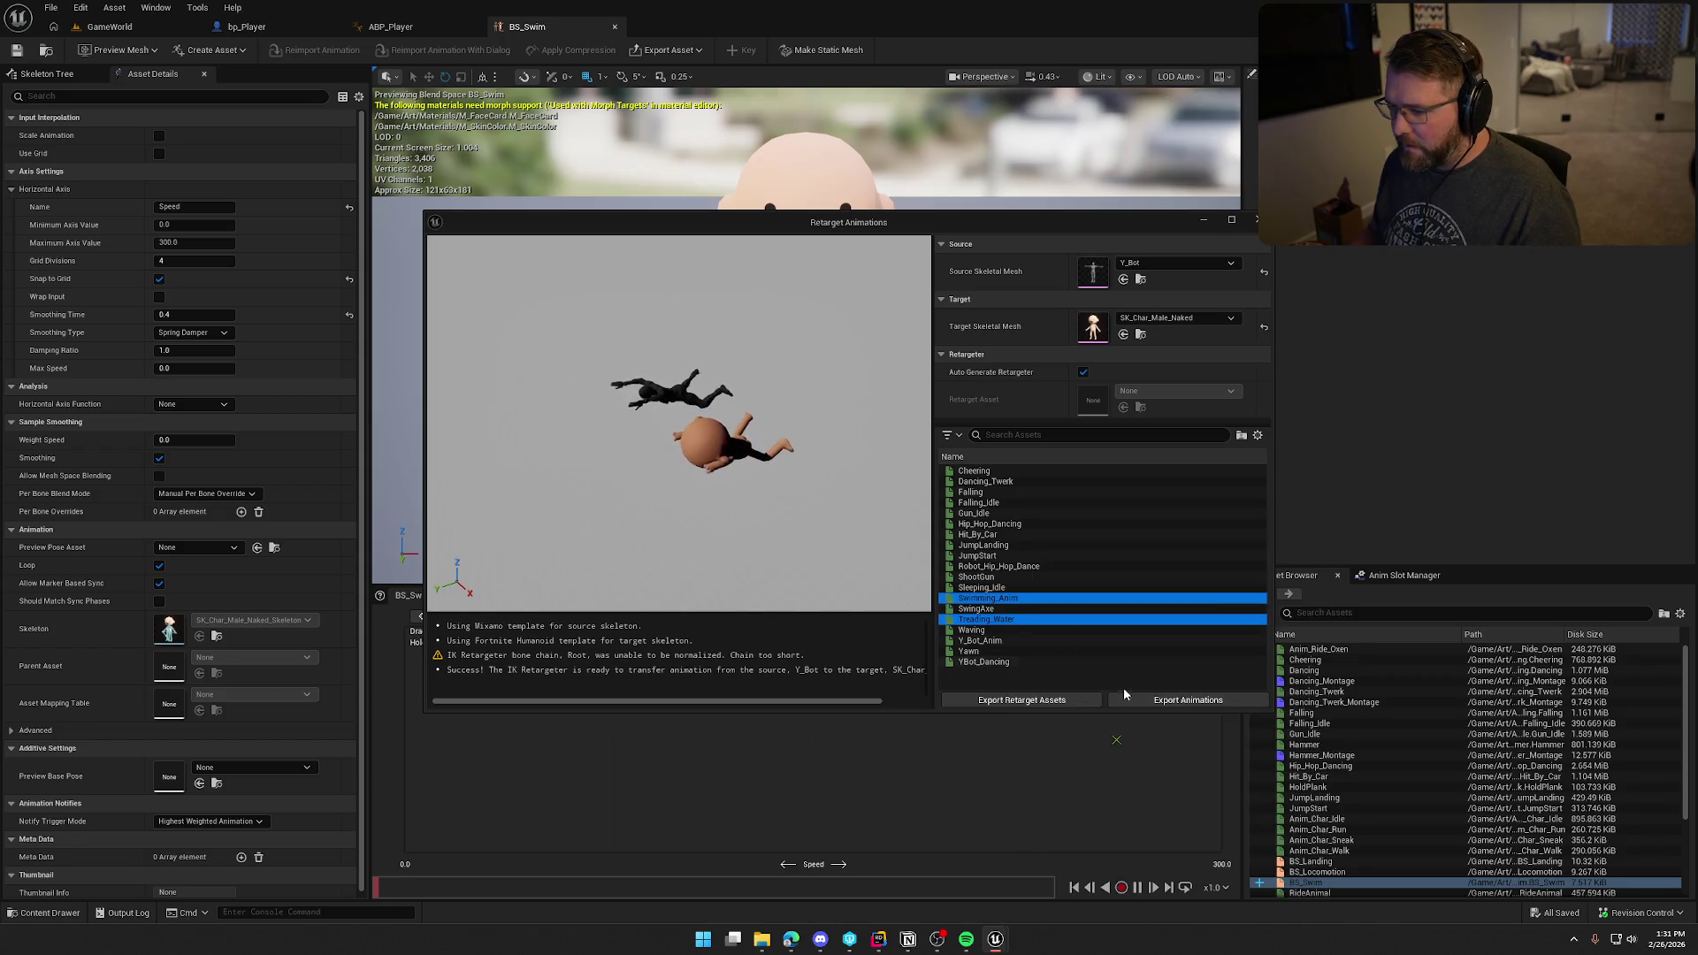
Step: Export the two retargeted animations into the Art/Anims folder
click(1181, 701)
click(765, 325)
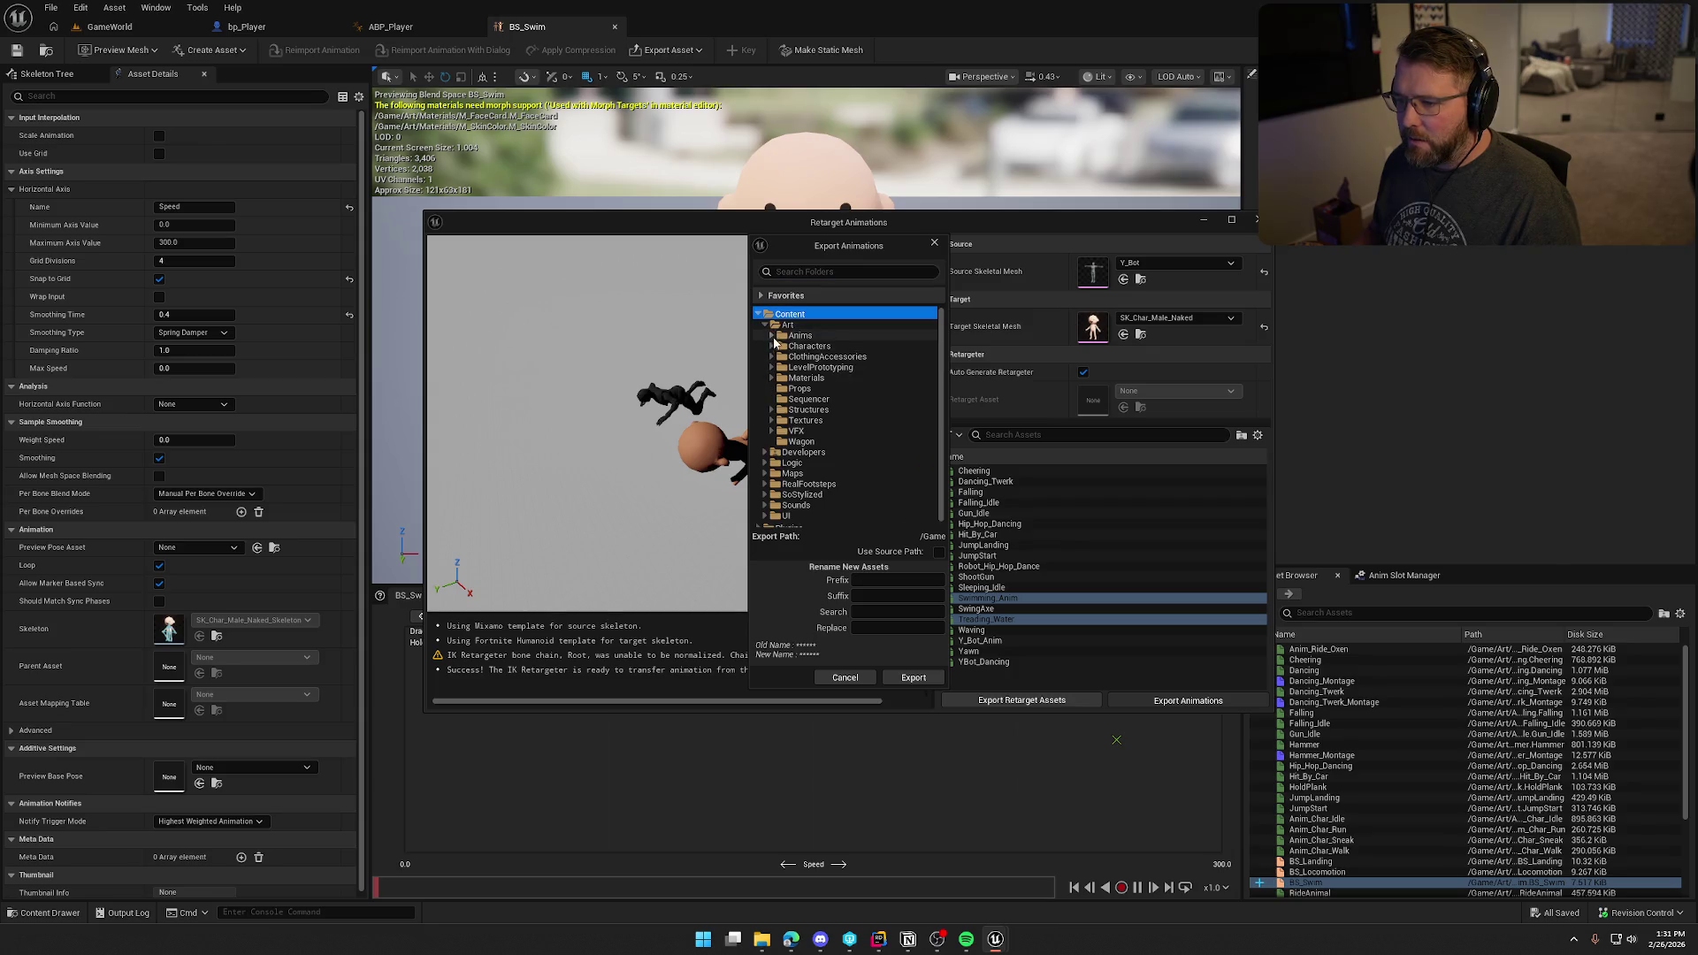
click(772, 337)
click(799, 335)
click(913, 678)
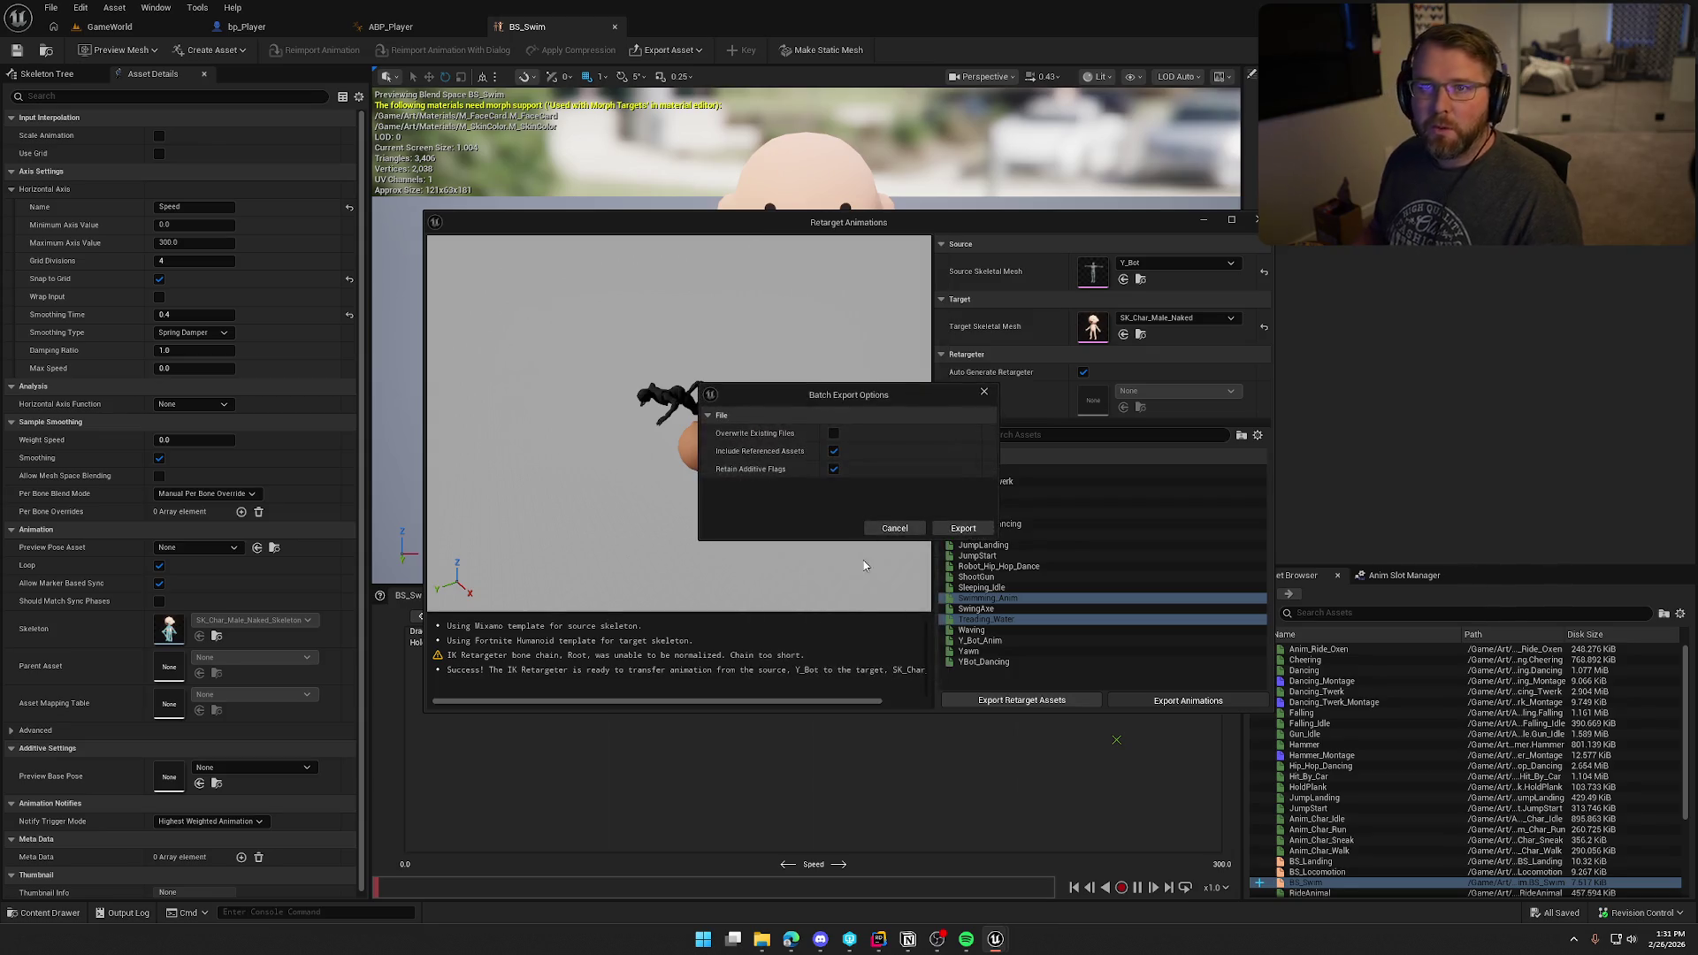
click(963, 530)
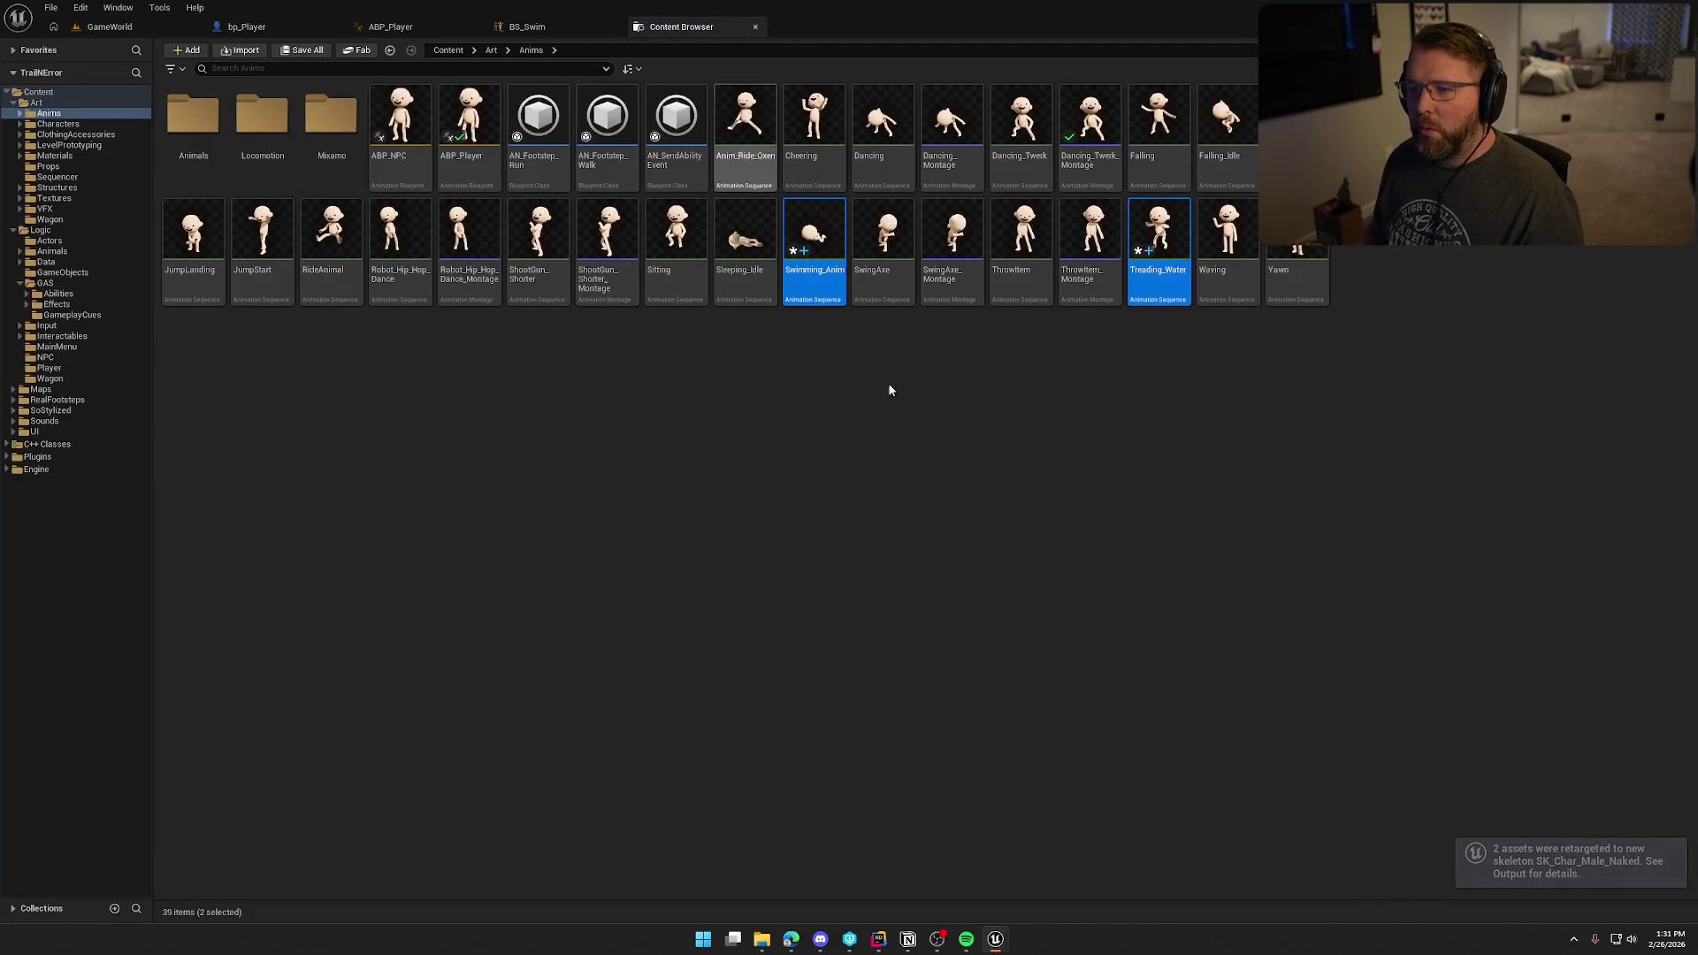
click(917, 535)
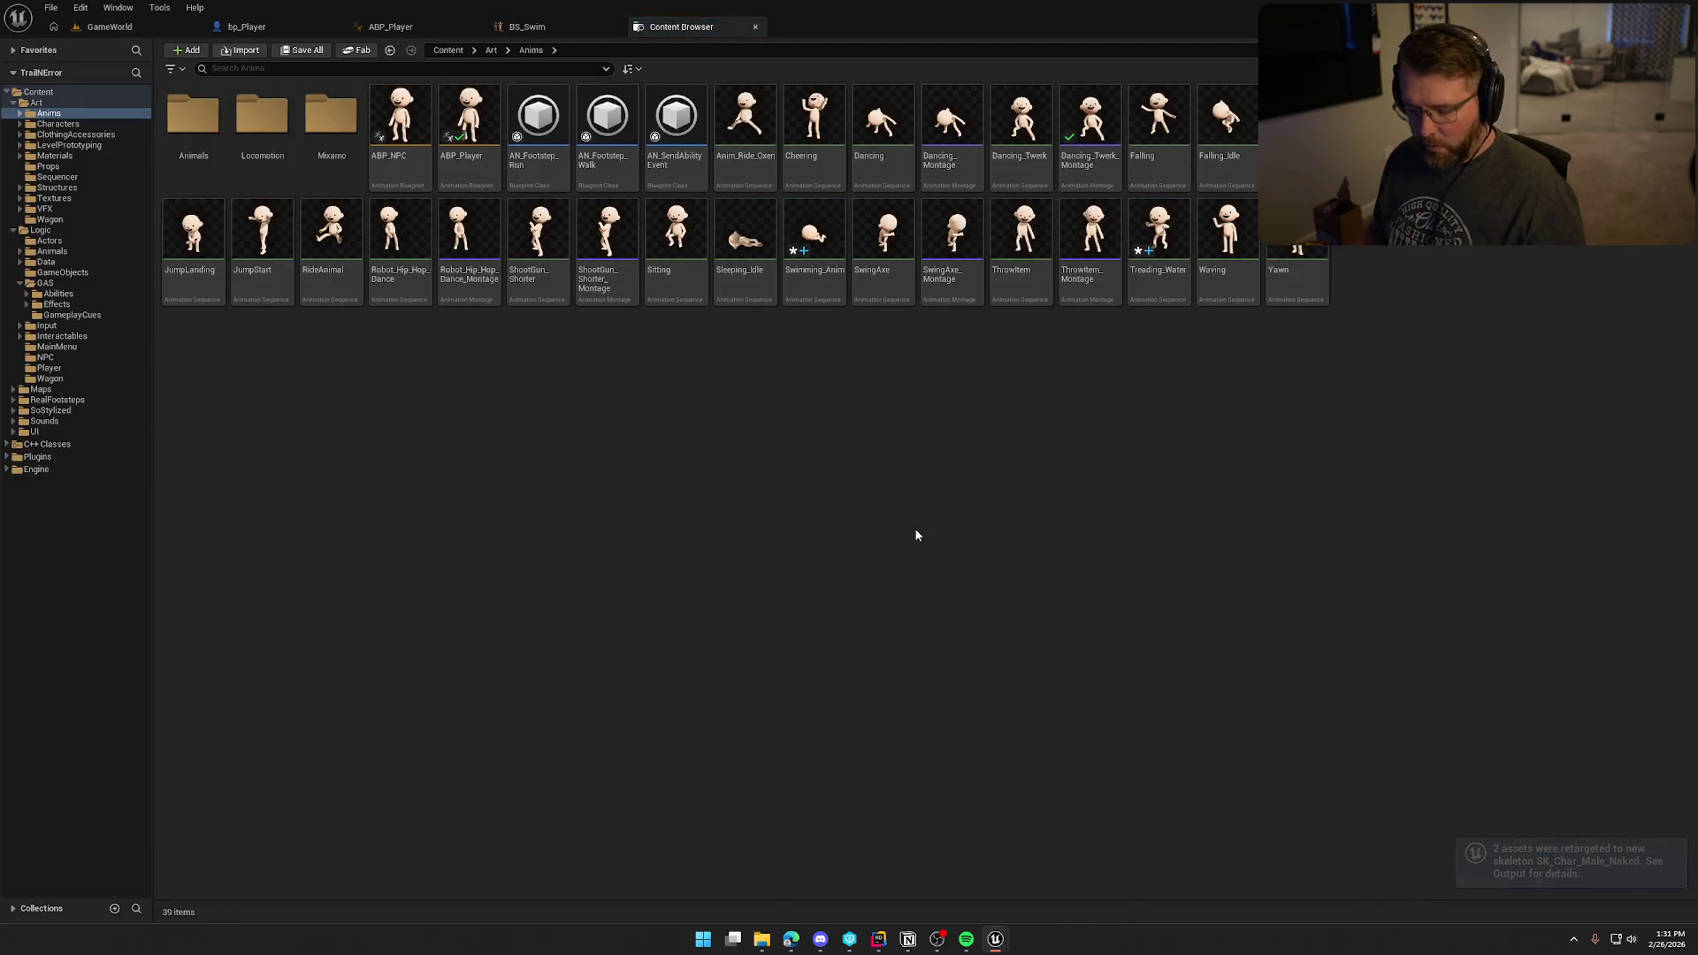
Step: Place Swimming_Anim at Speed 300 and Treading_Water at Speed 0 in BS_Swim, then preview the blend
click(755, 26)
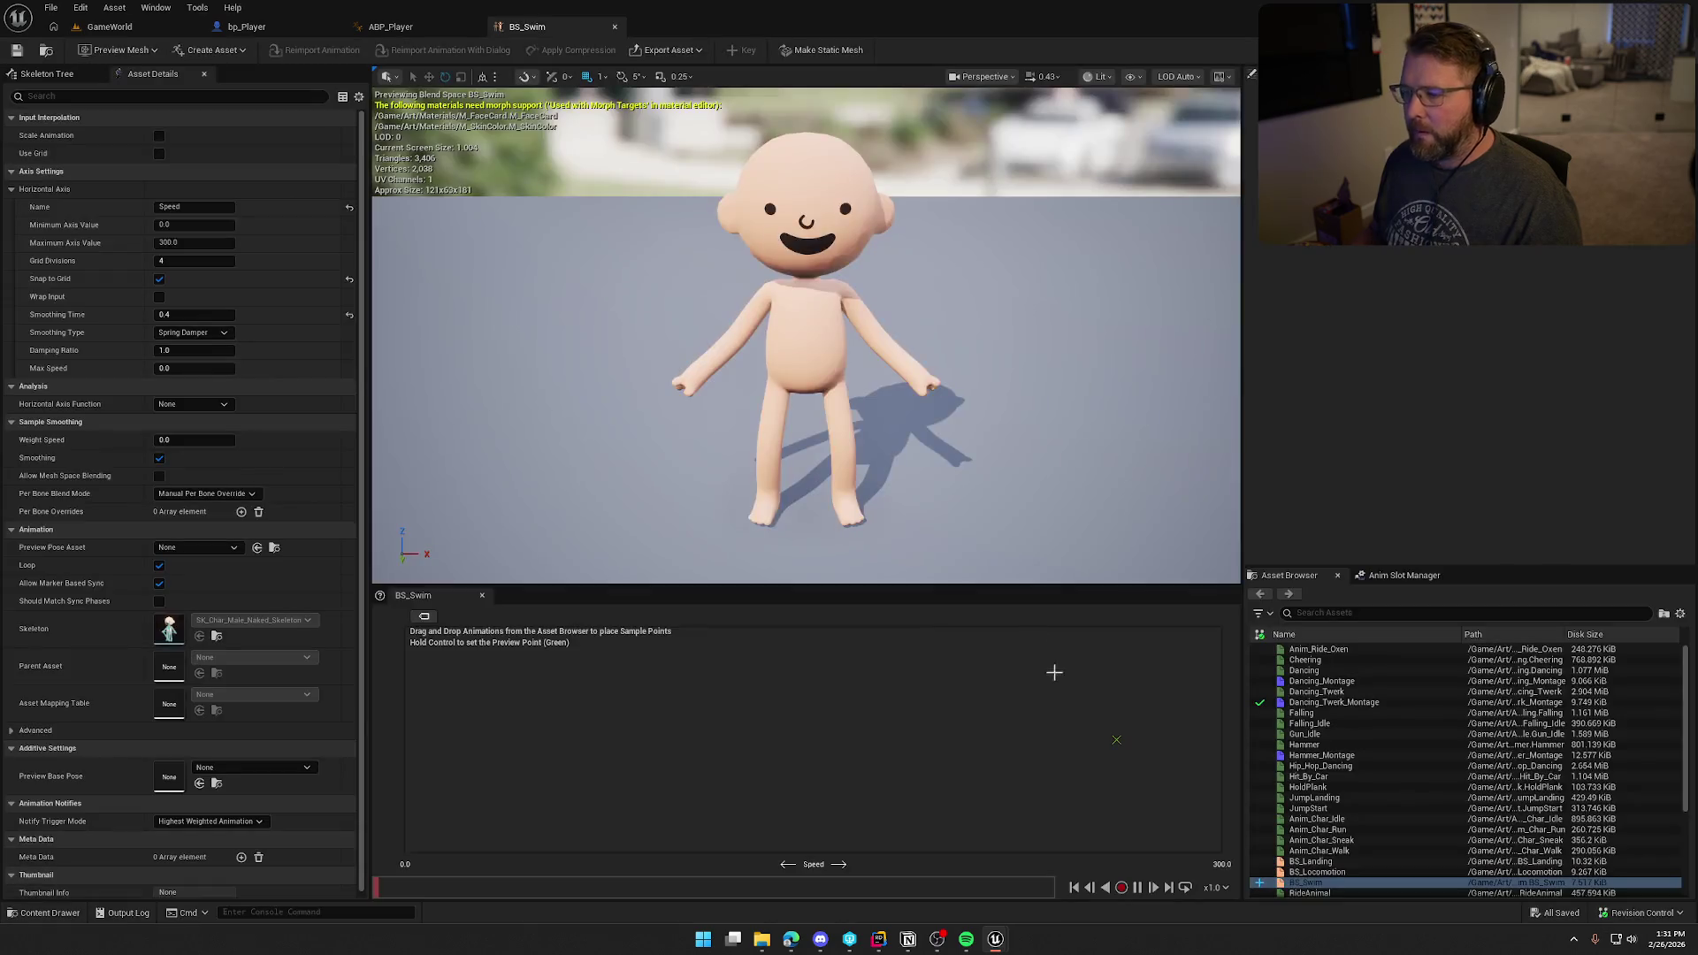
scroll(1379, 769, down, 5)
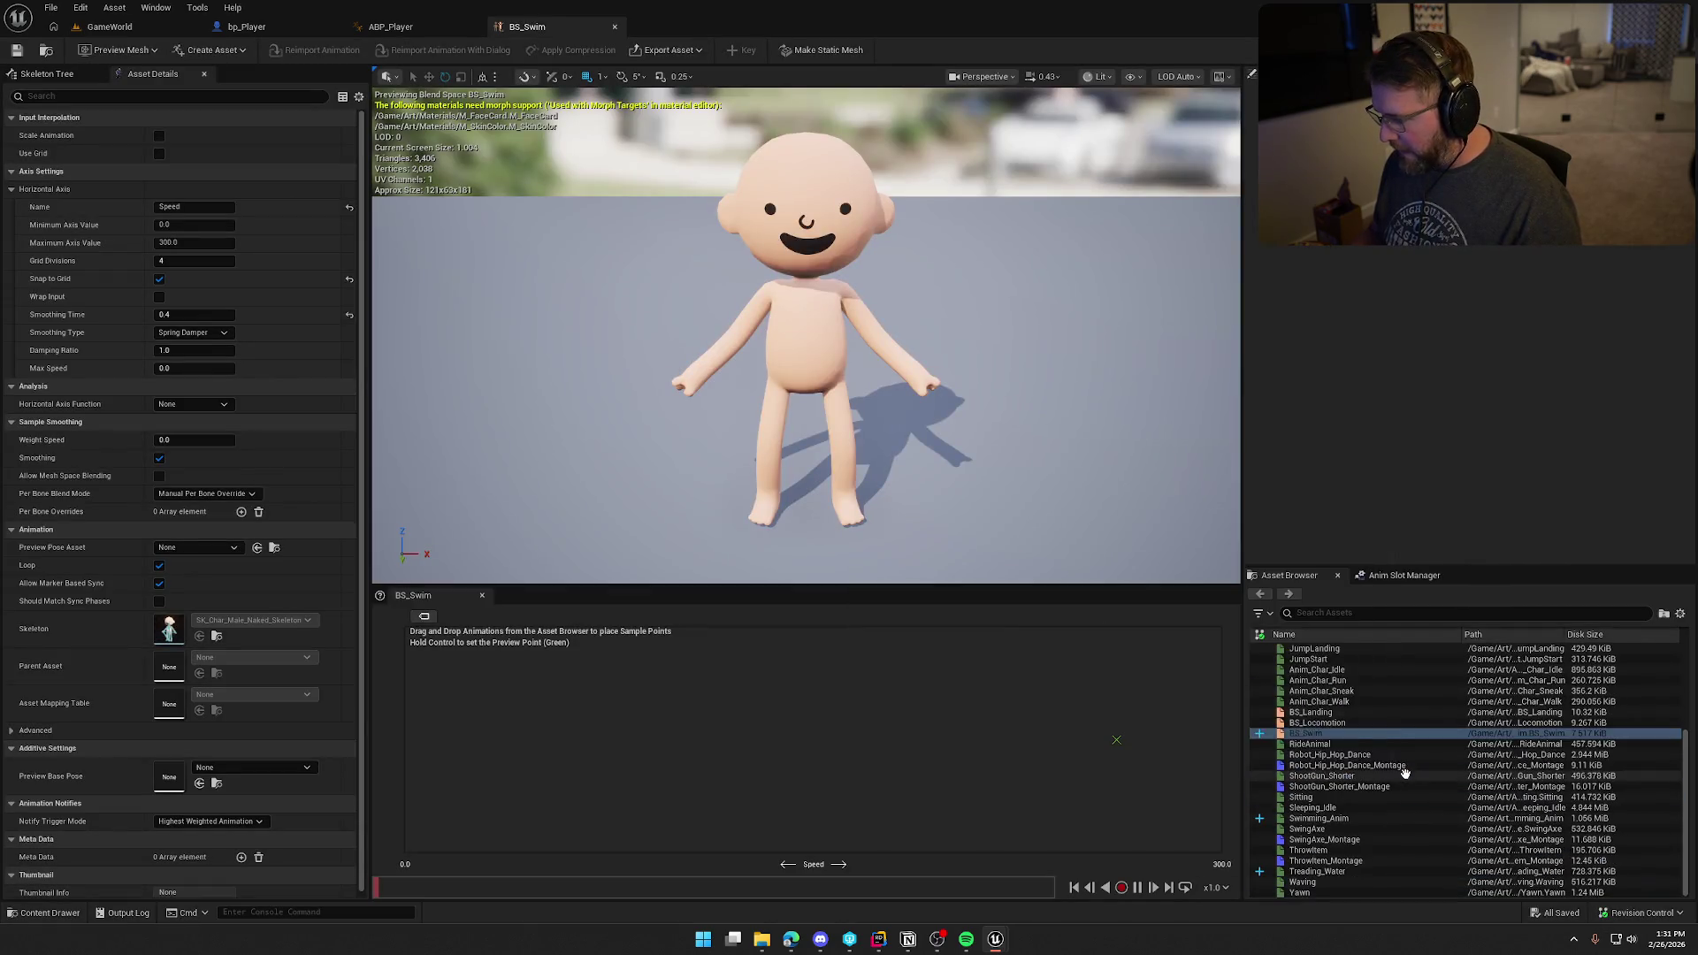
mouse_move(1343, 821)
mouse_down()
mouse_move(1193, 776)
mouse_move(1218, 740)
mouse_up()
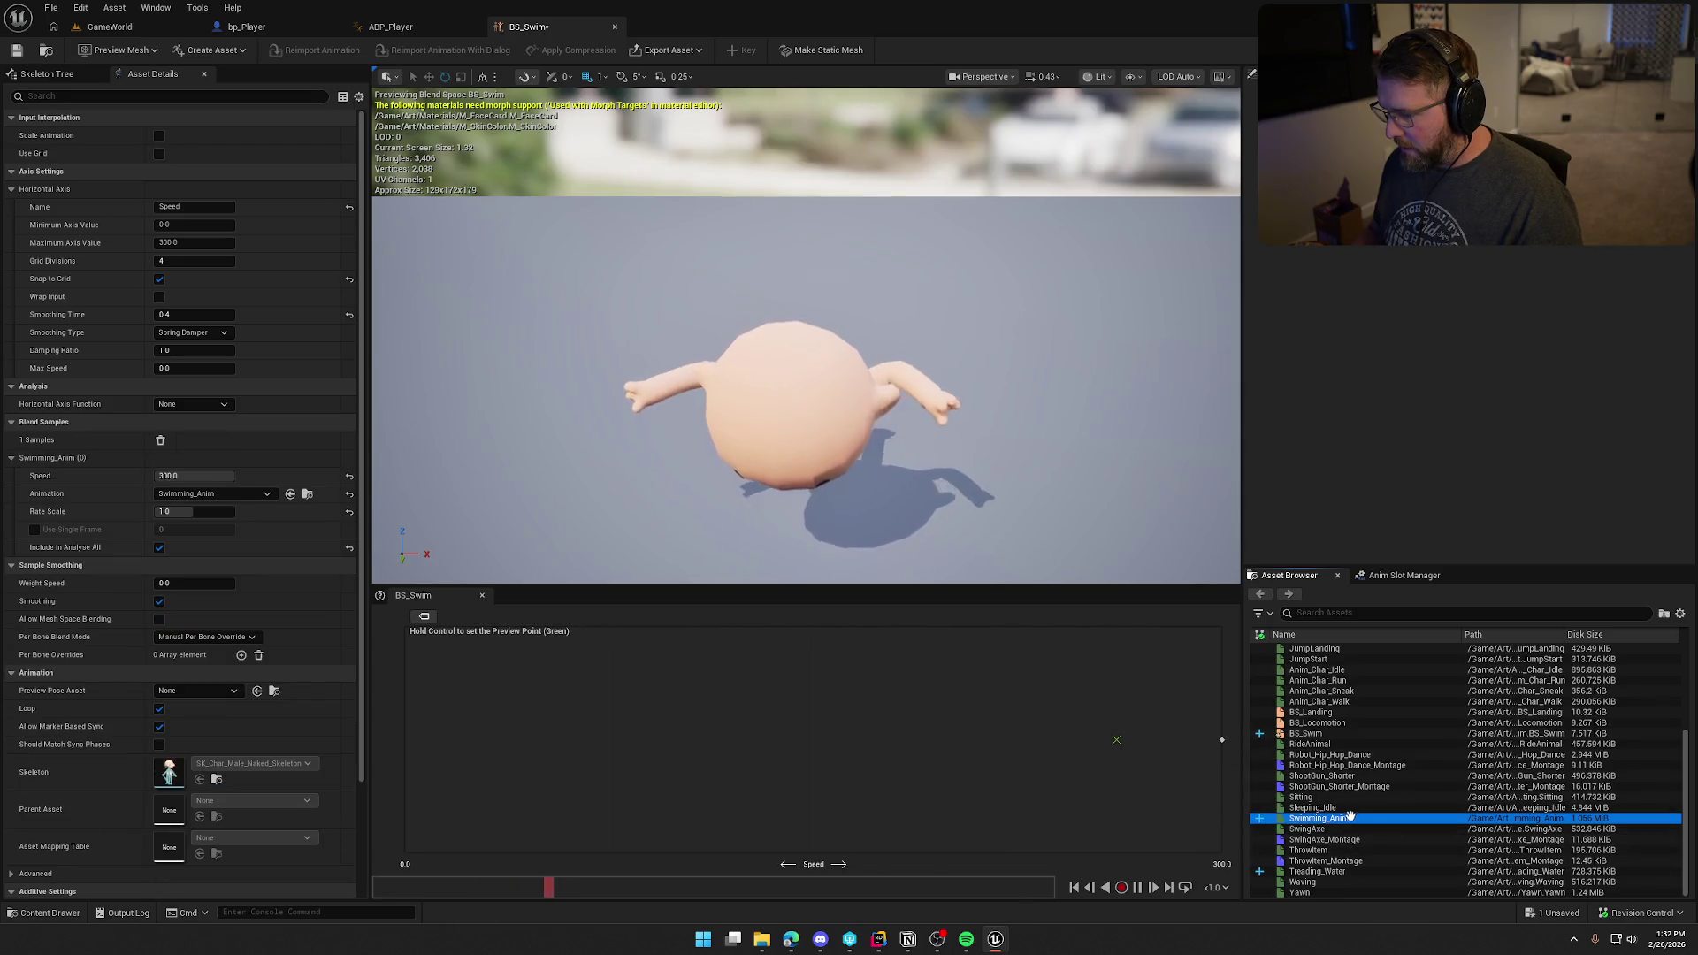
mouse_move(1317, 871)
mouse_down()
mouse_move(713, 773)
mouse_move(410, 747)
mouse_up()
key(ctrl)
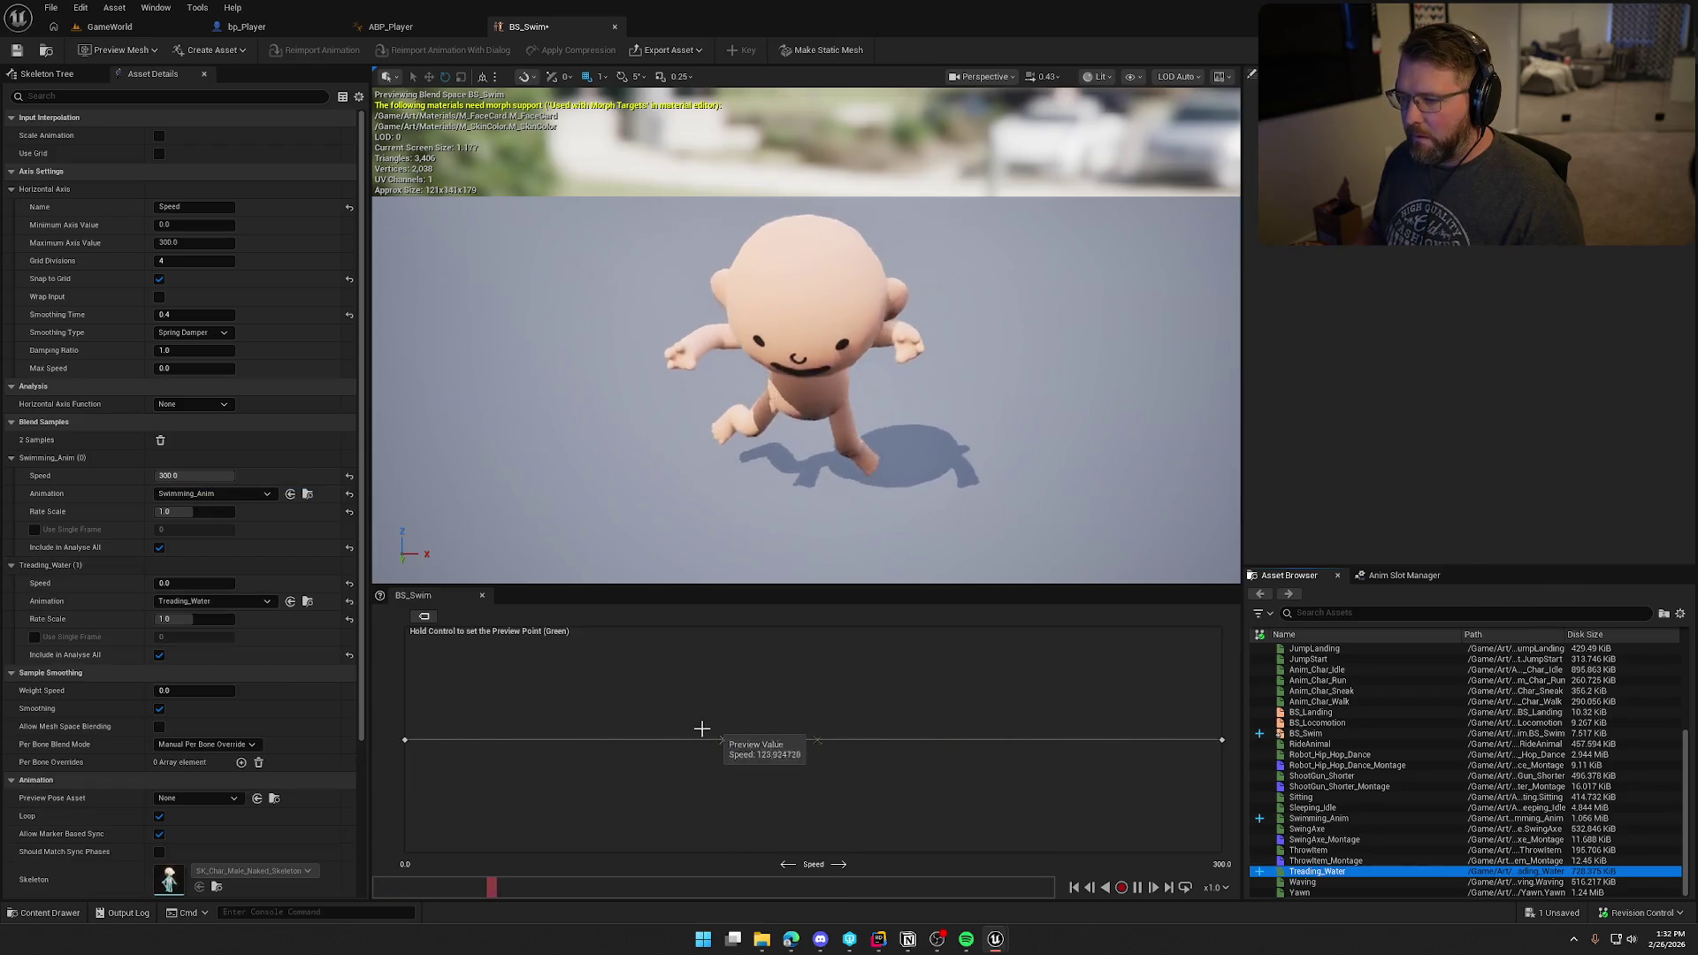
key(ctrl)
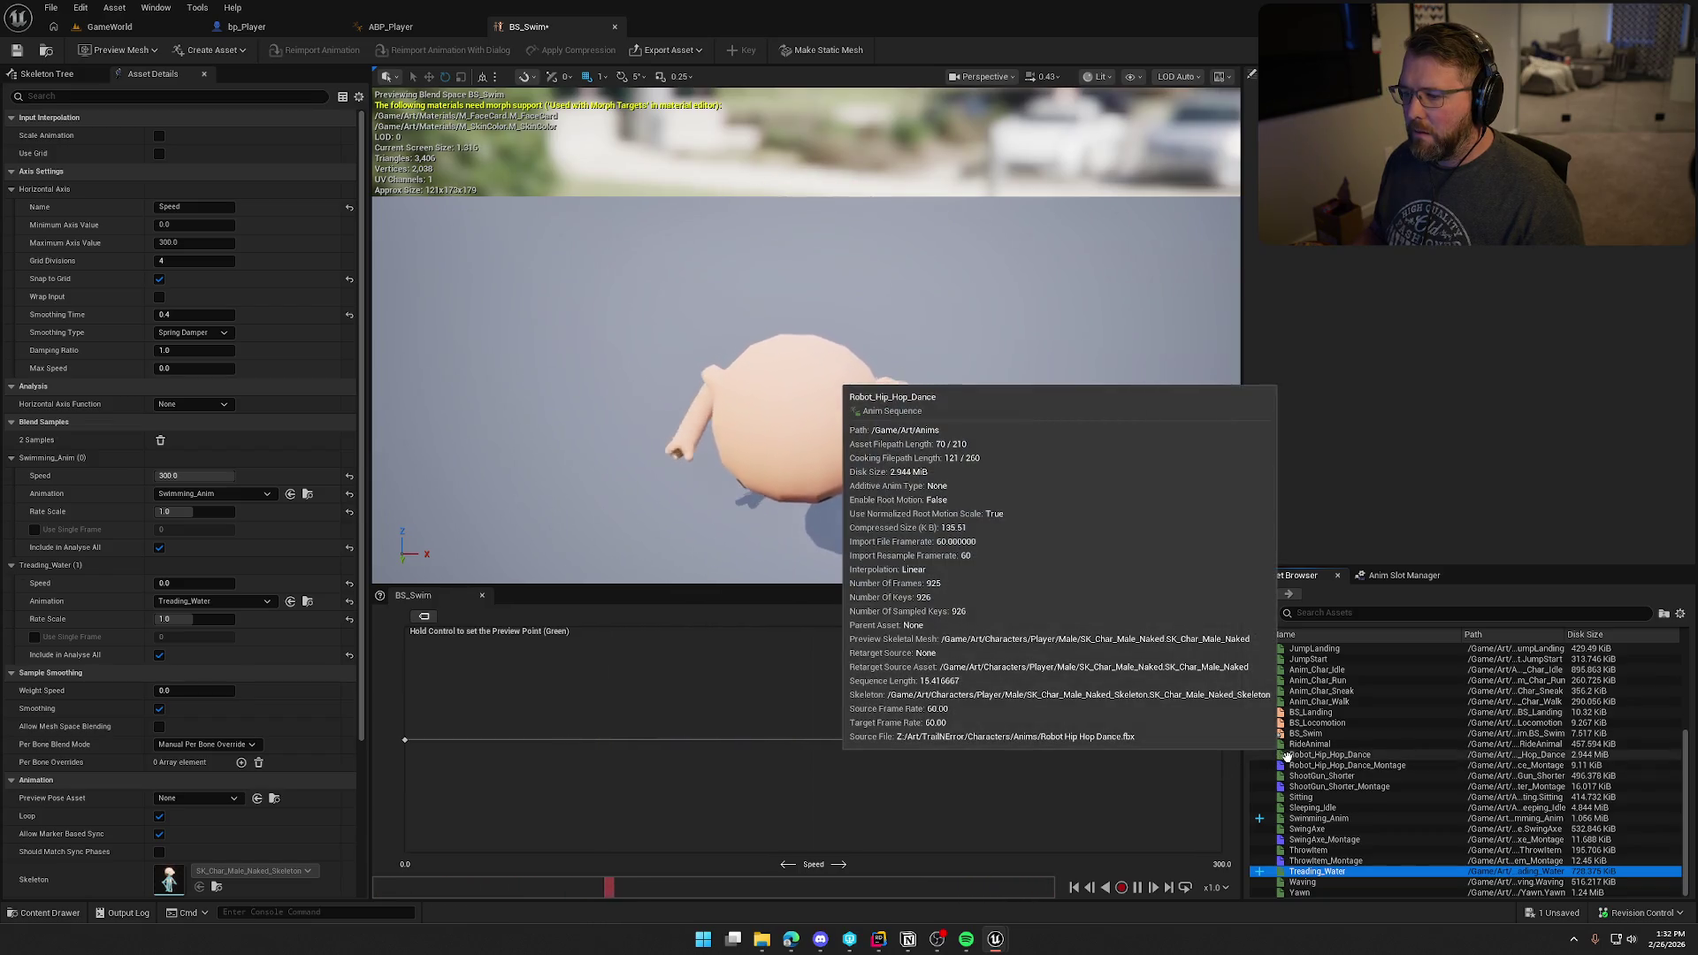
Step: Set Swimming_Anim's rate scale to 1.5 and rewind it to the first frame
double_click(1346, 820)
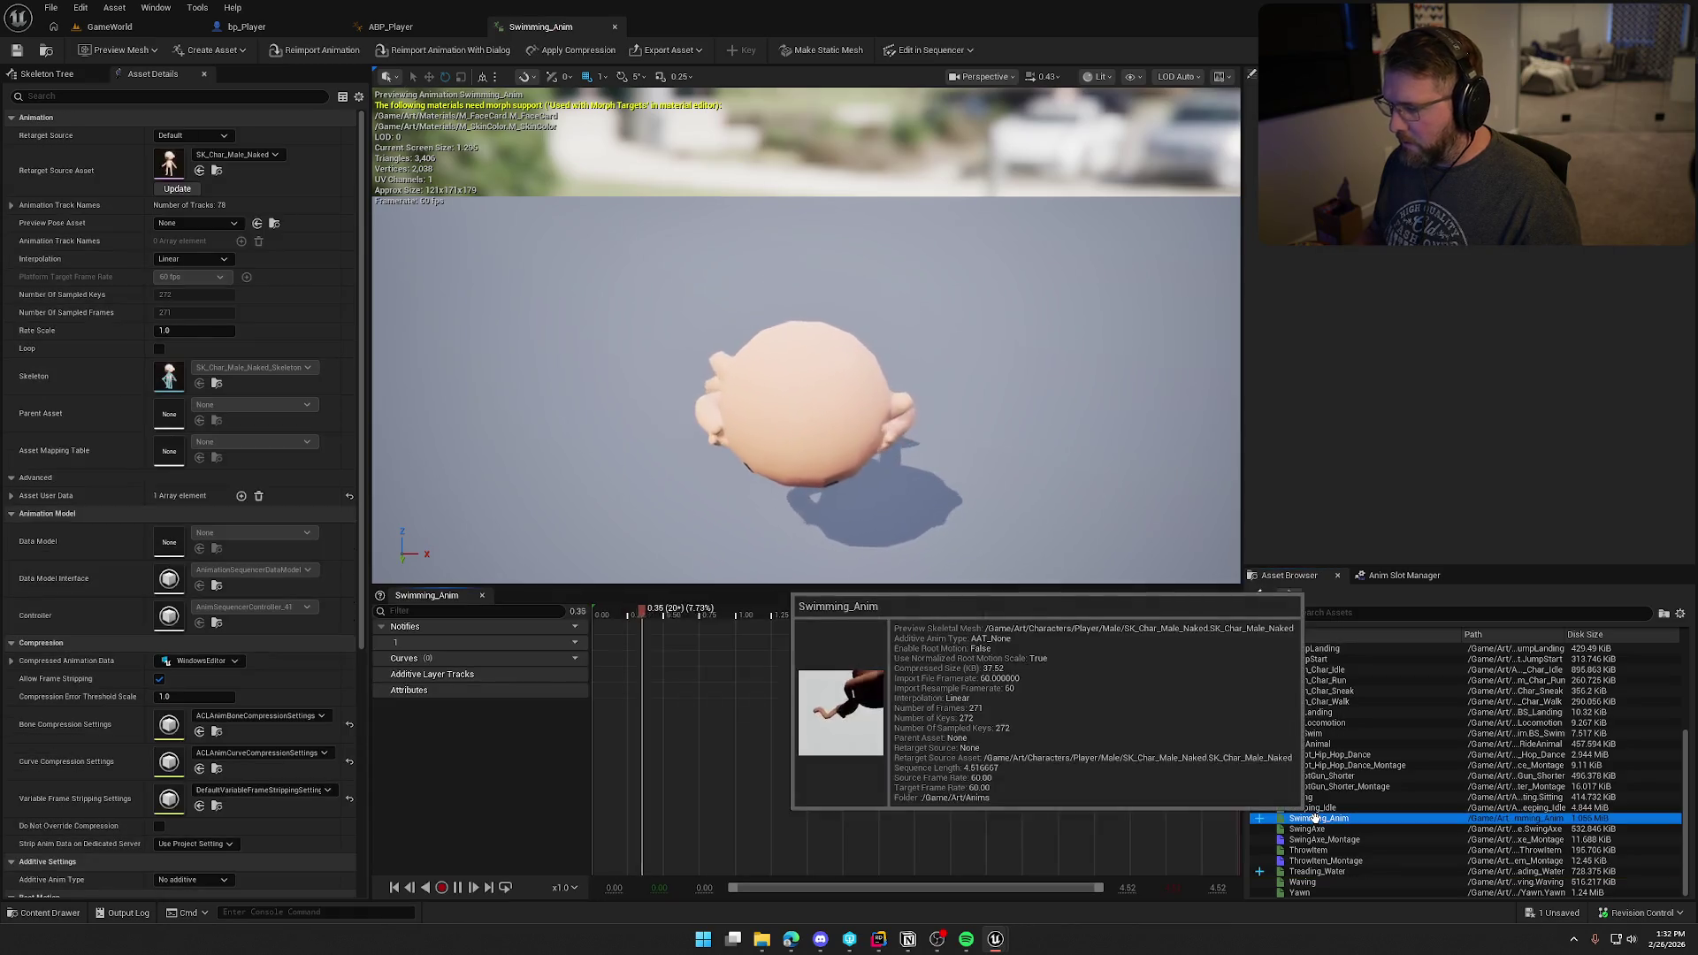
click(183, 329)
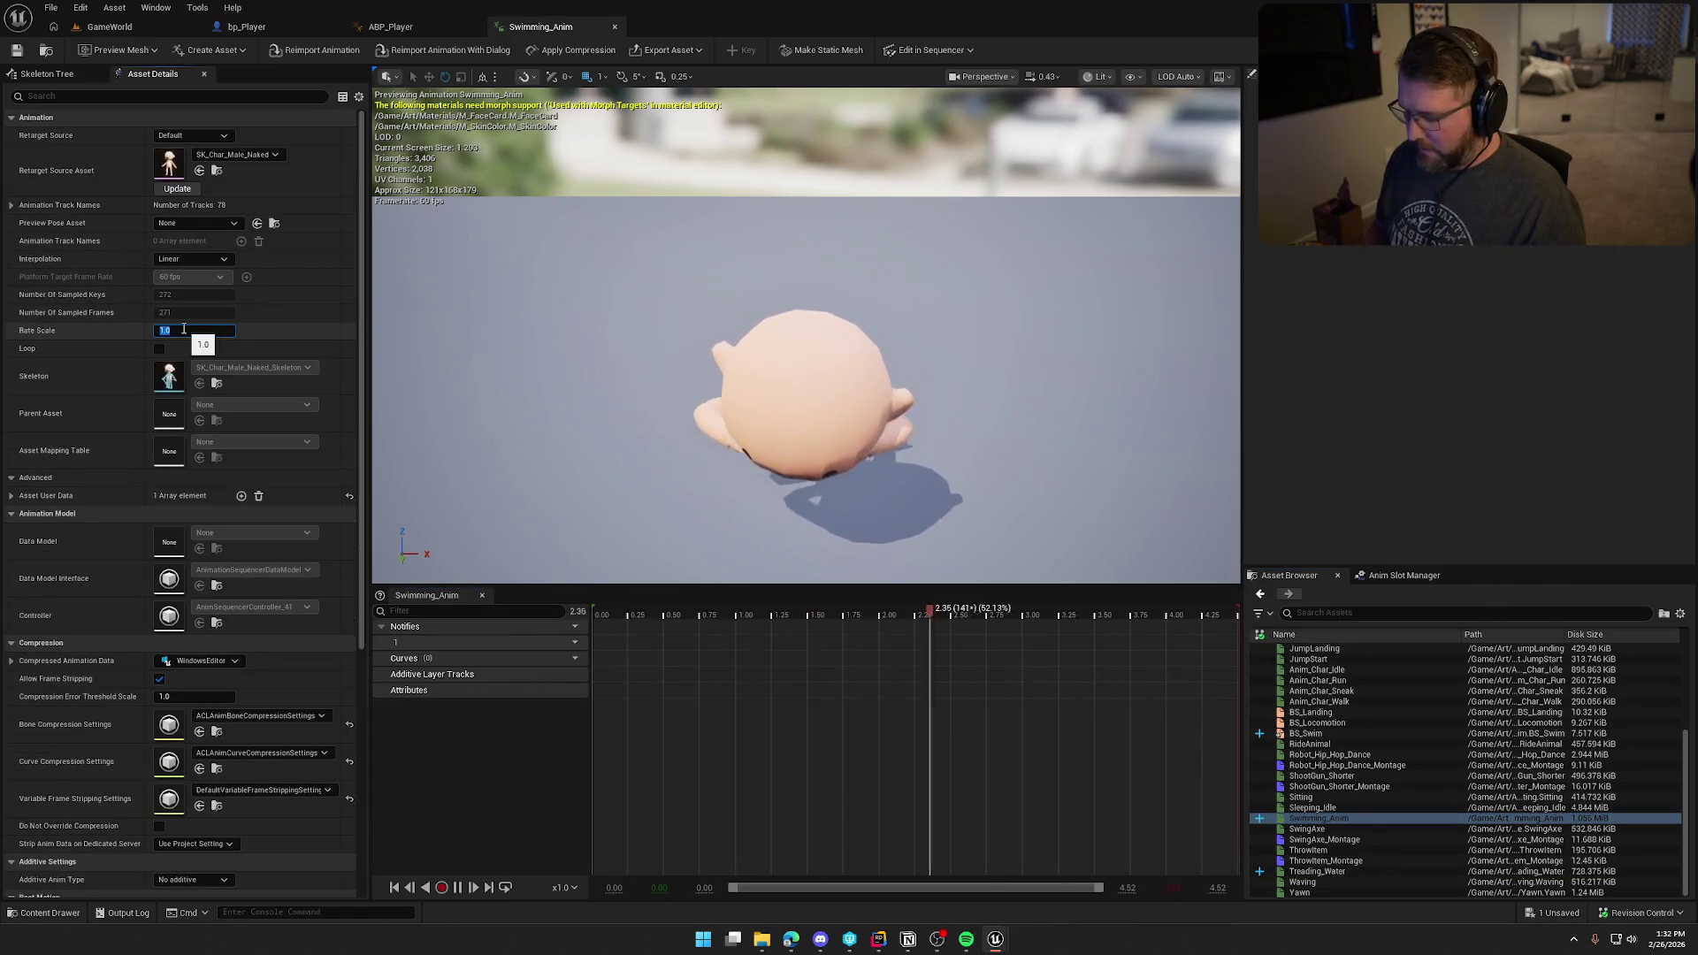
text(1.5)
key(Return)
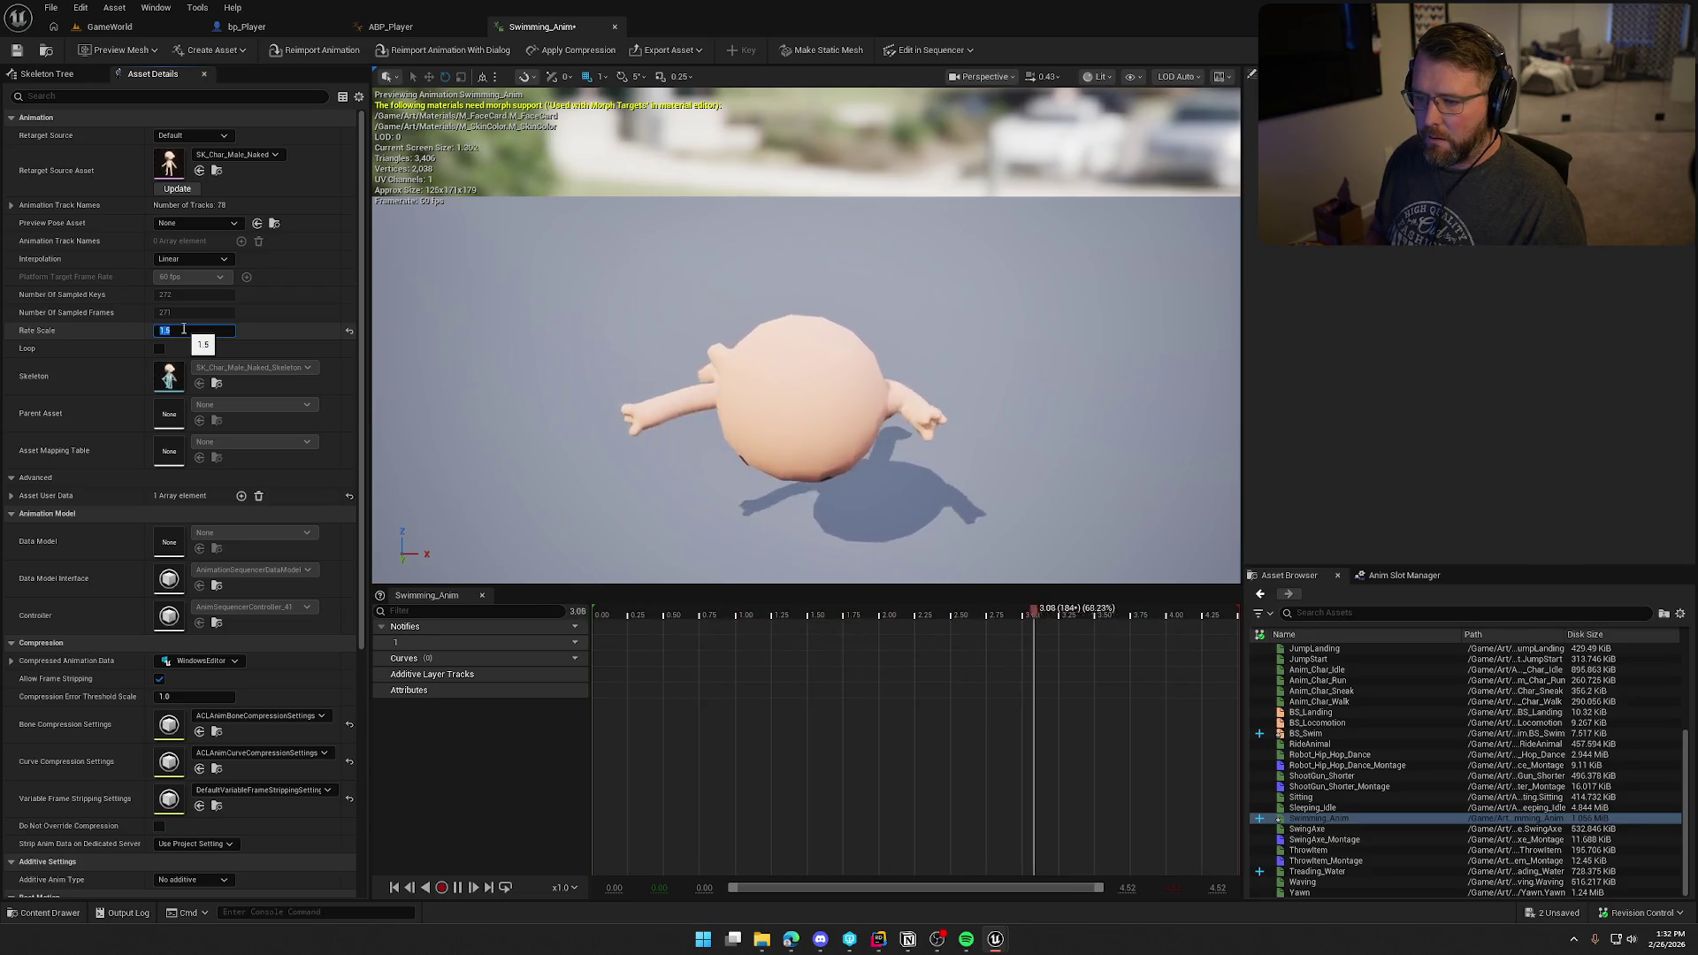
drag(658, 385, 690, 442)
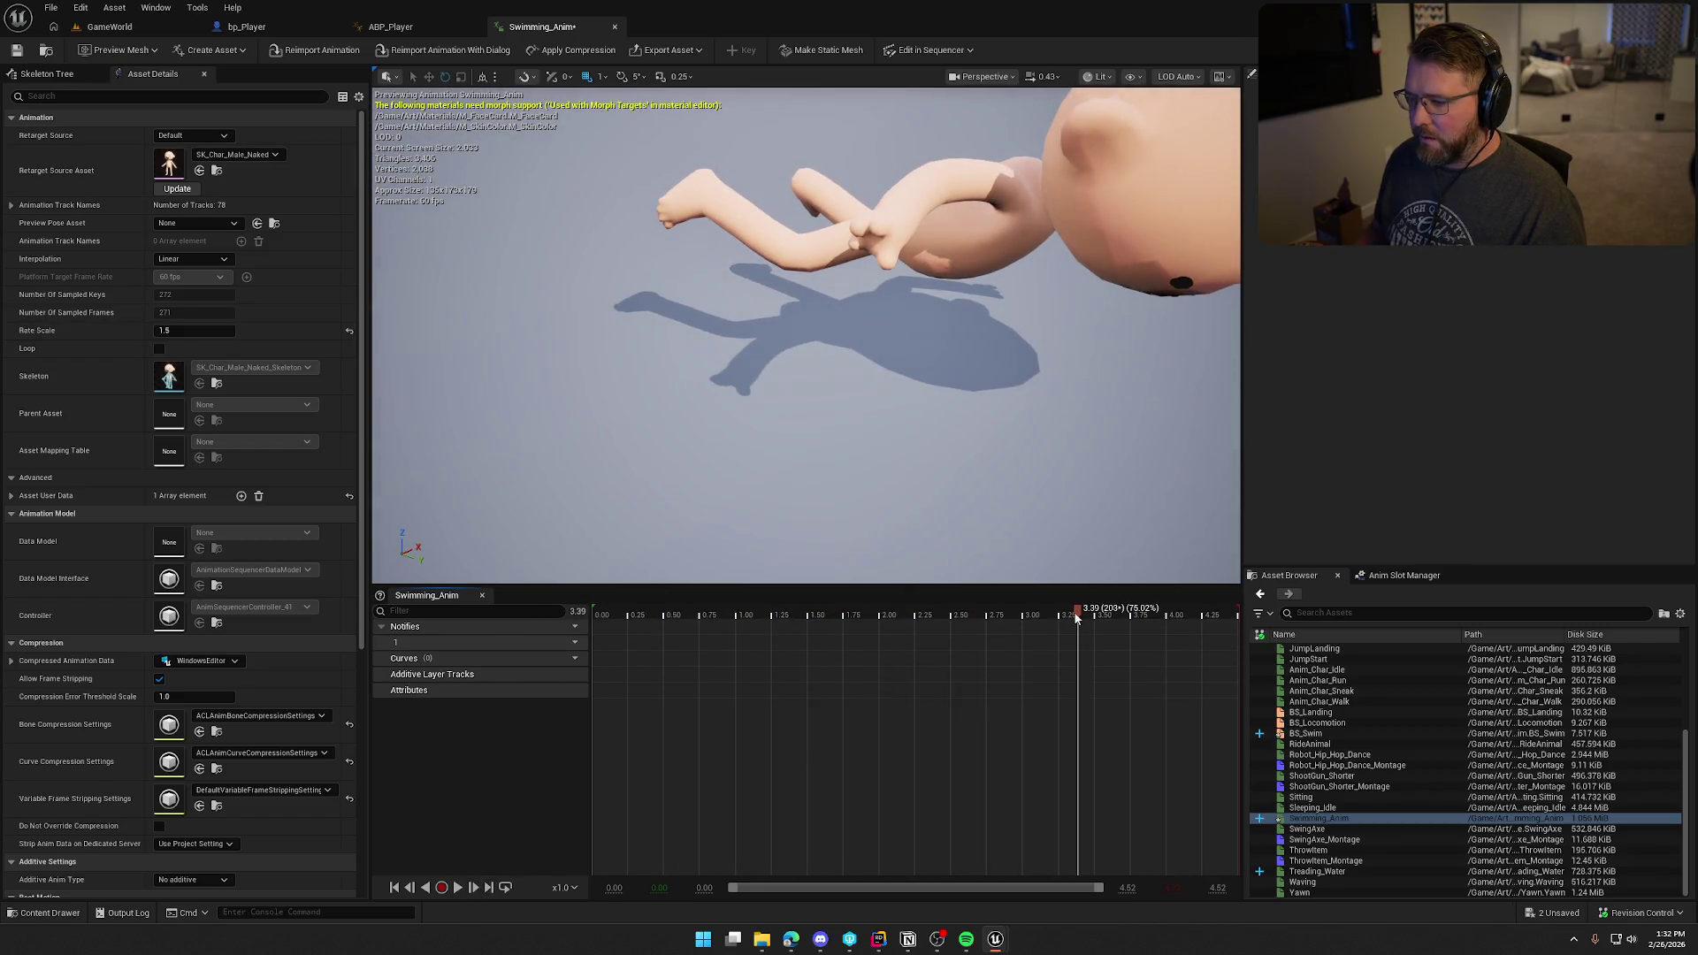
drag(1080, 614, 601, 614)
drag(884, 416, 884, 421)
Step: Rotate the neck_01 bone to tilt the head and key it, then play to check
click(44, 73)
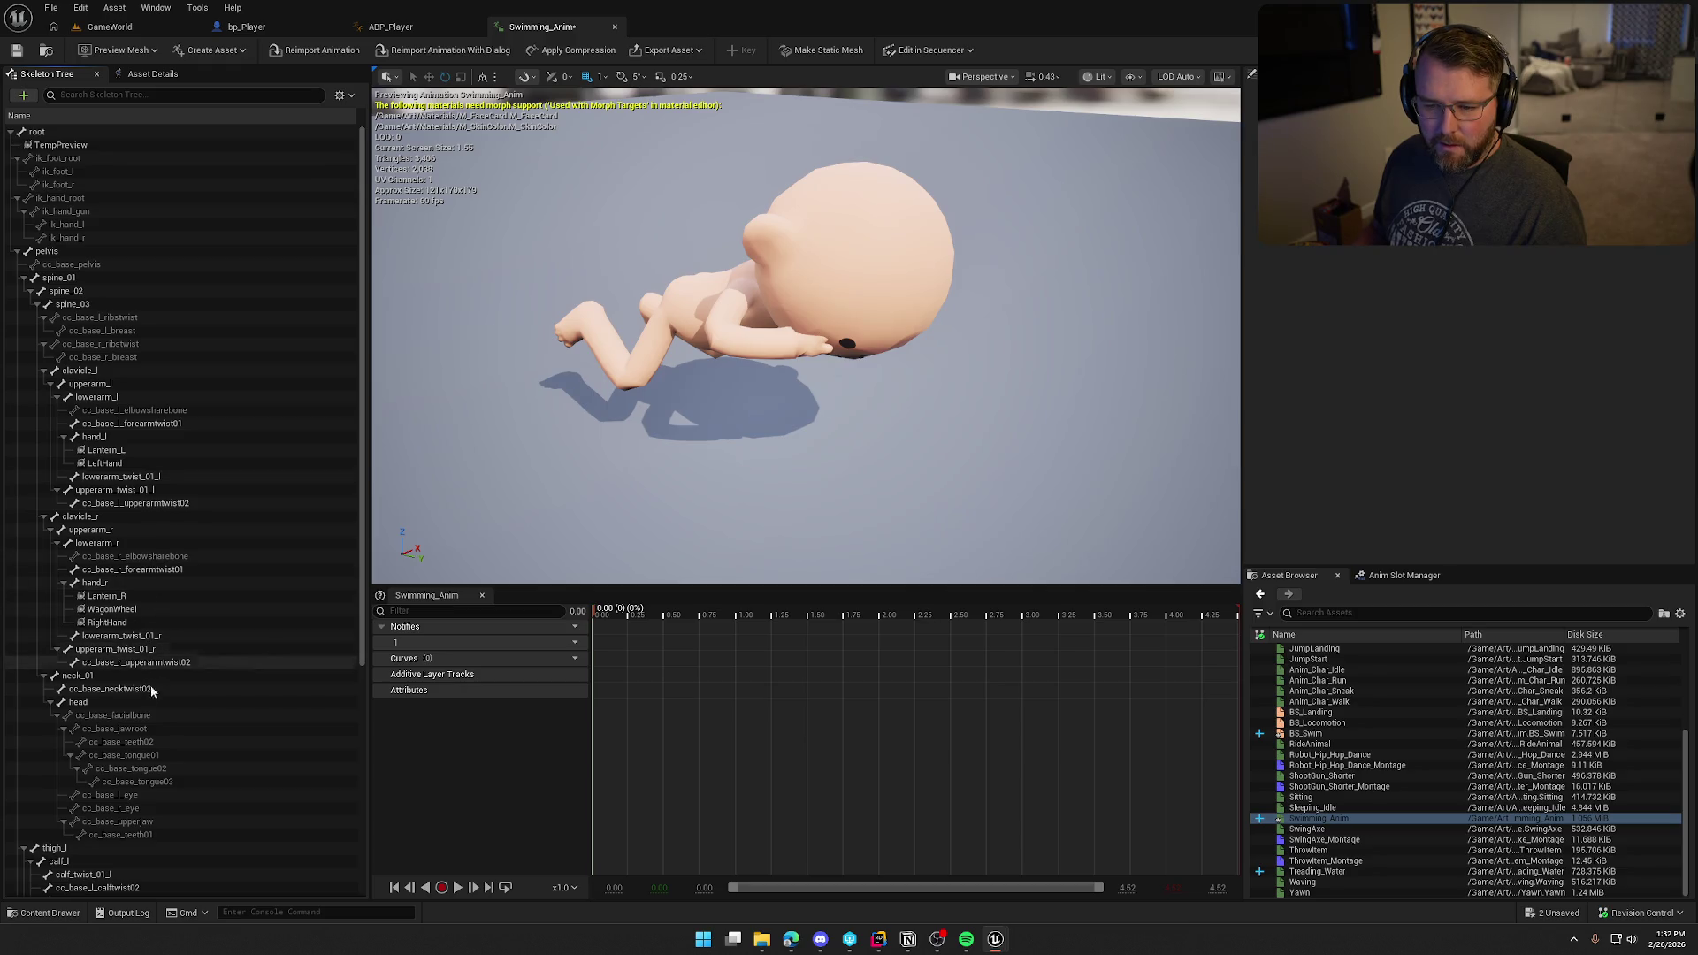
click(75, 675)
drag(758, 437, 769, 437)
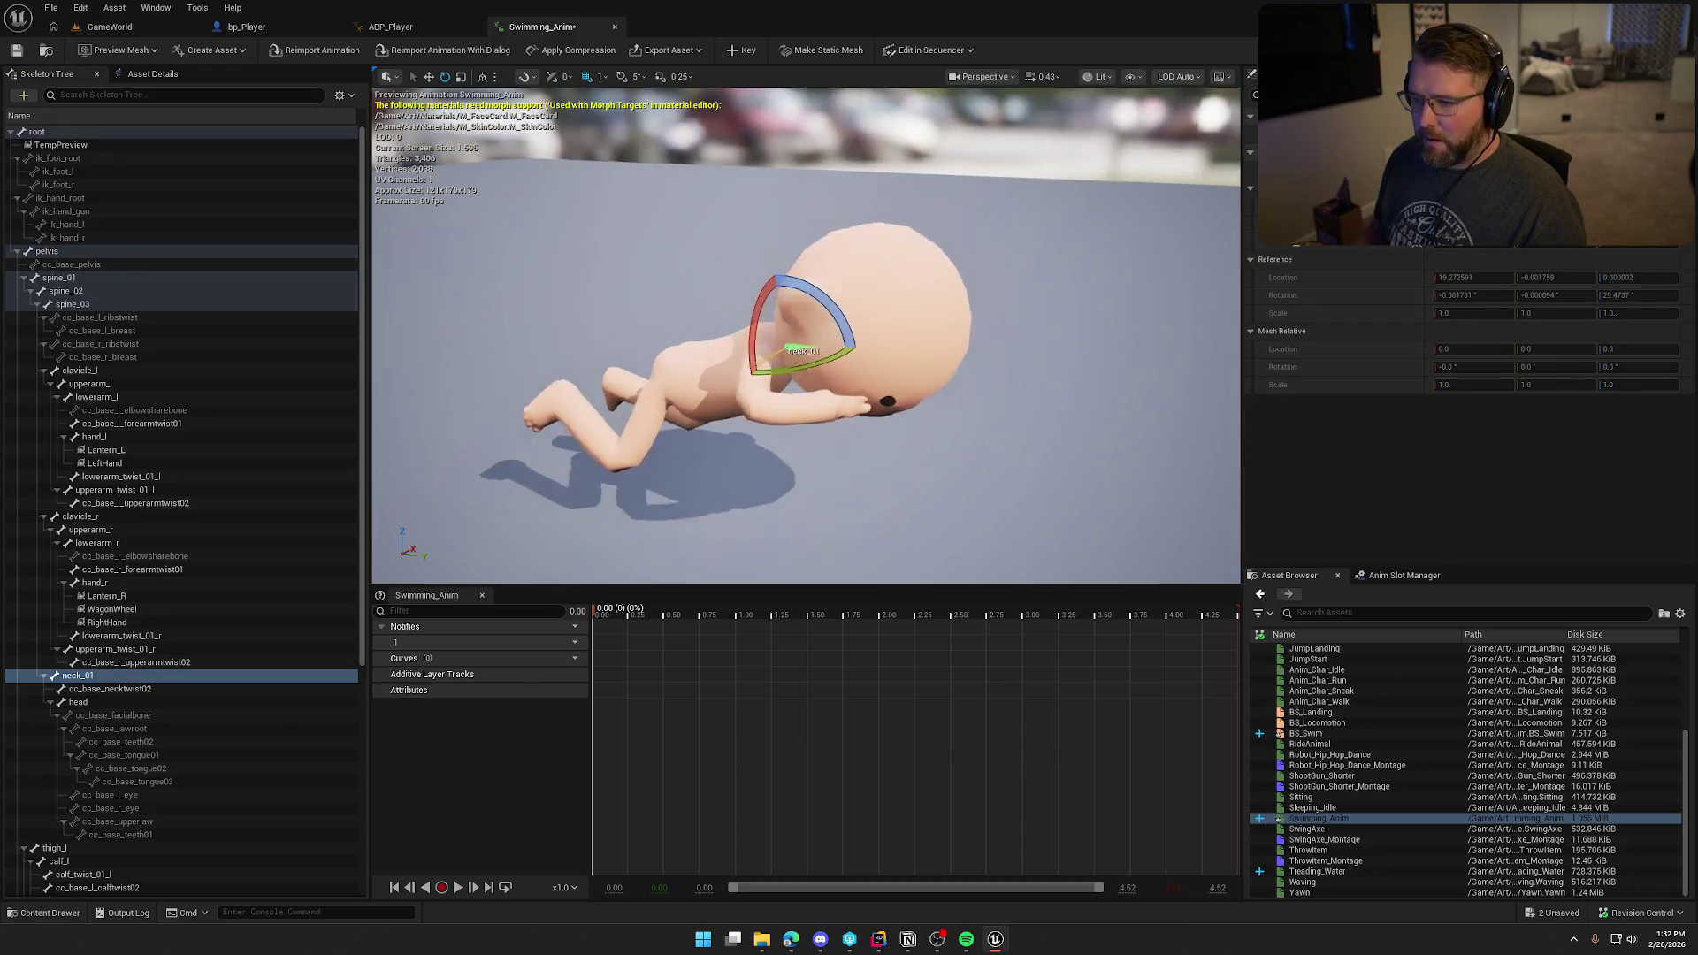
drag(853, 306, 898, 288)
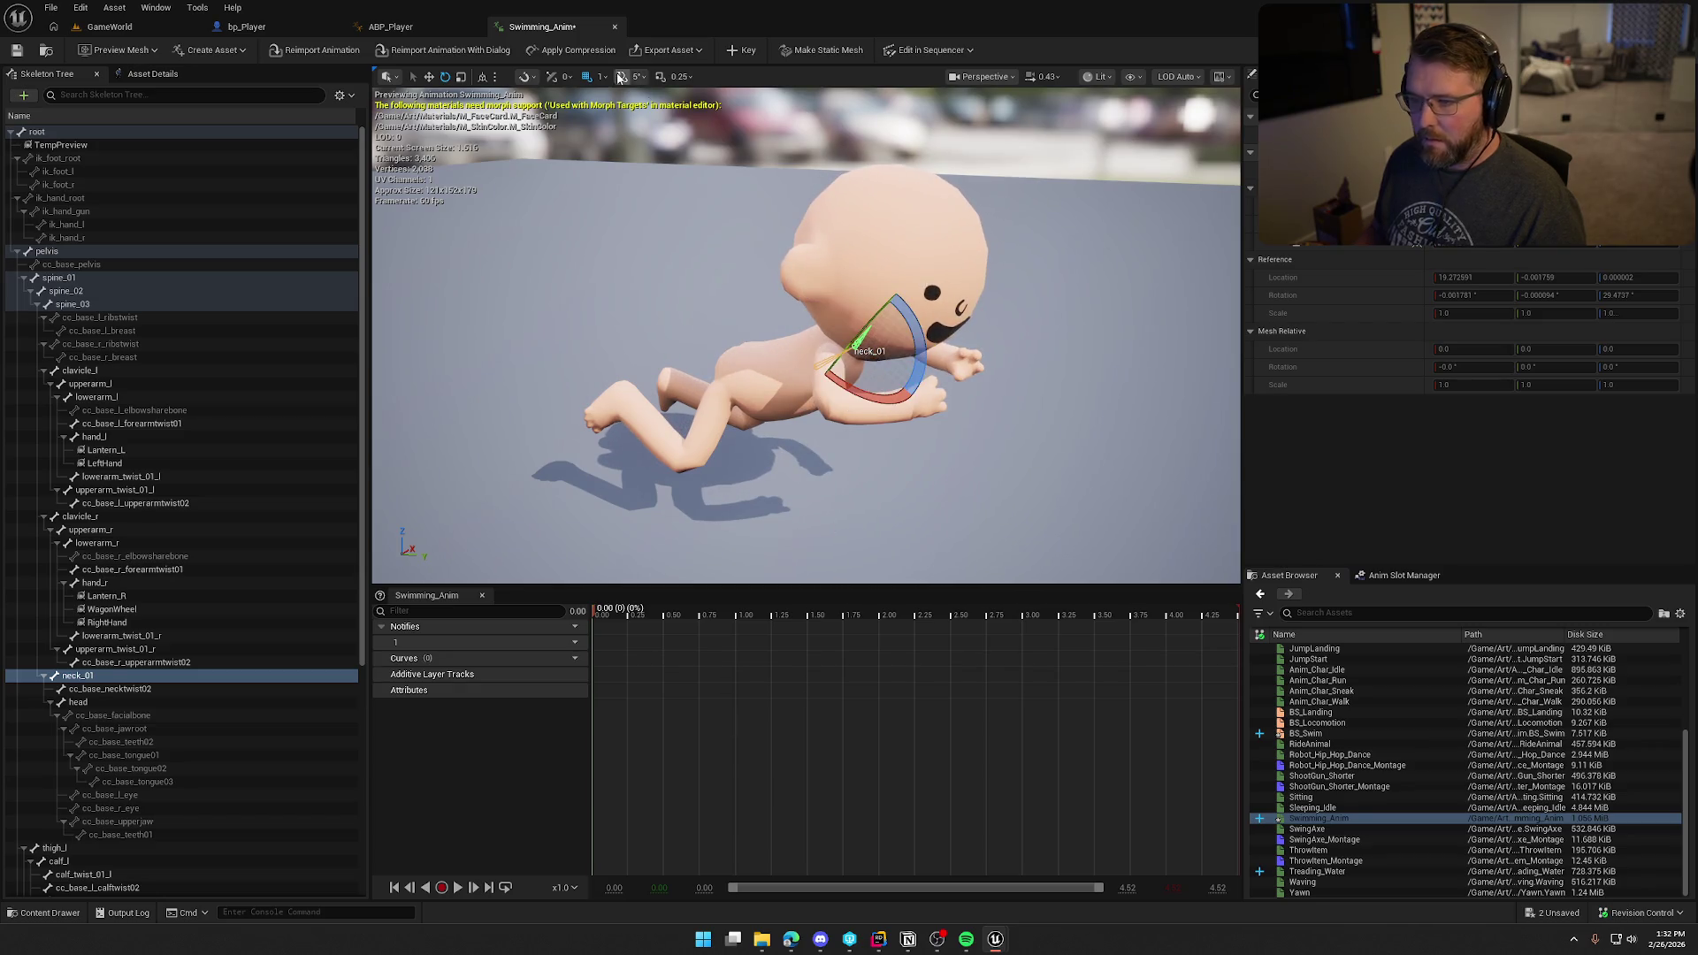
click(740, 51)
click(457, 887)
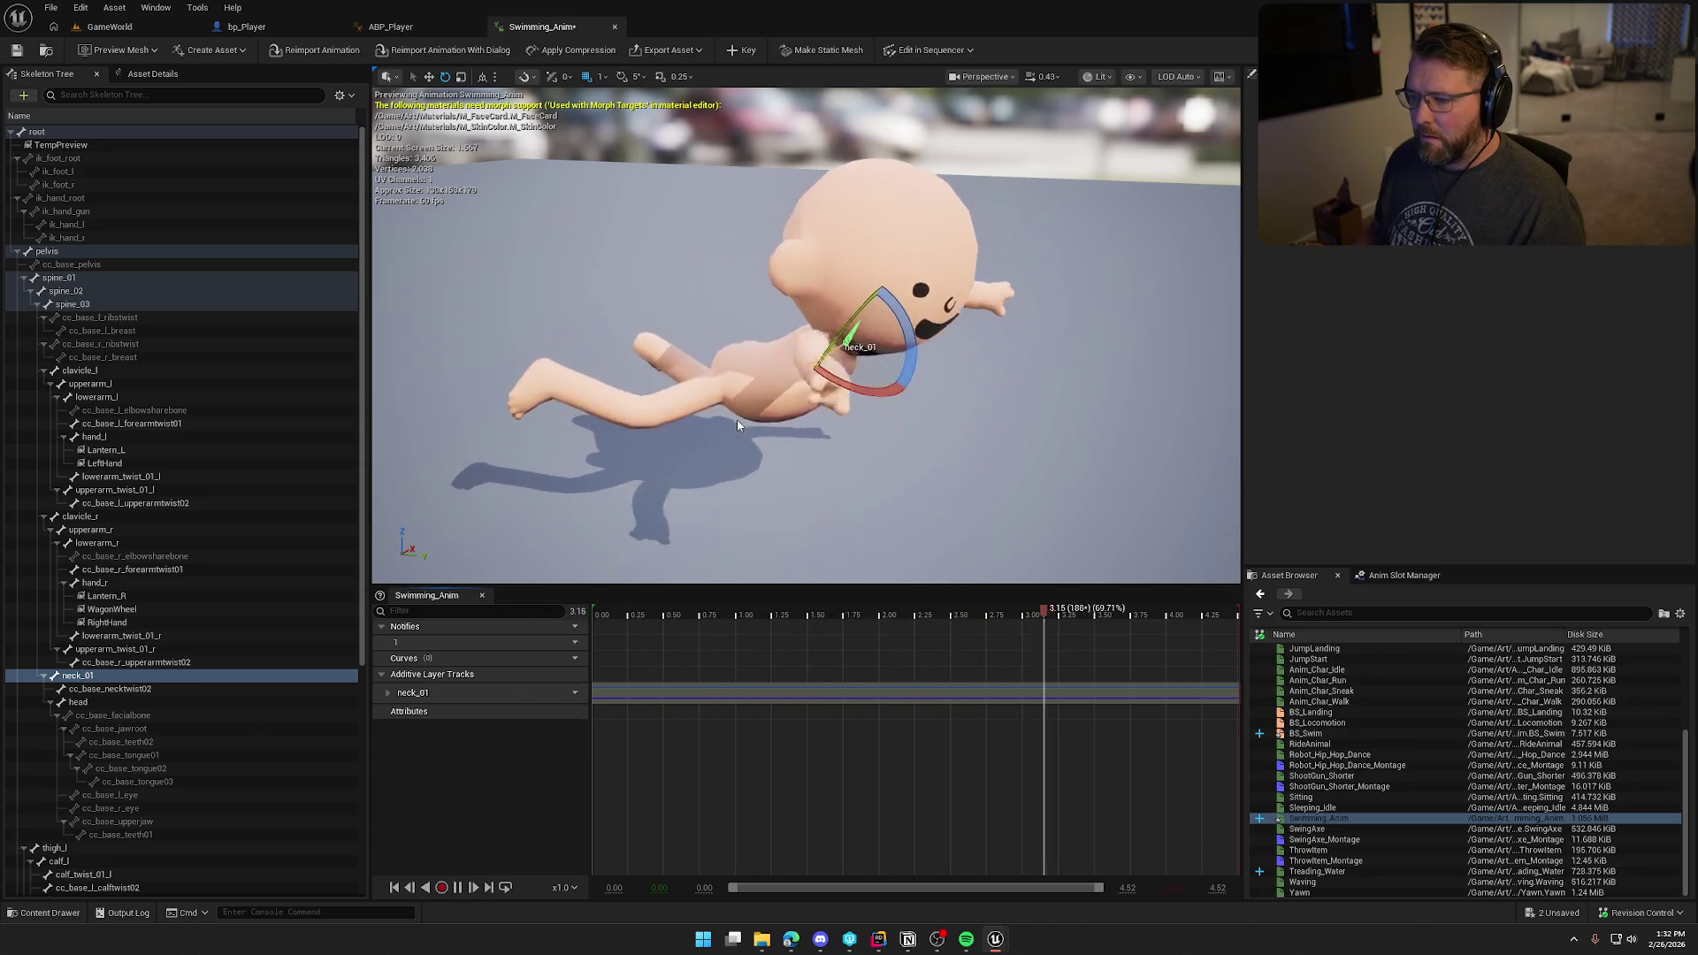
Step: Change the rate scale to 2.0, save Swimming_Anim, and close it
click(153, 73)
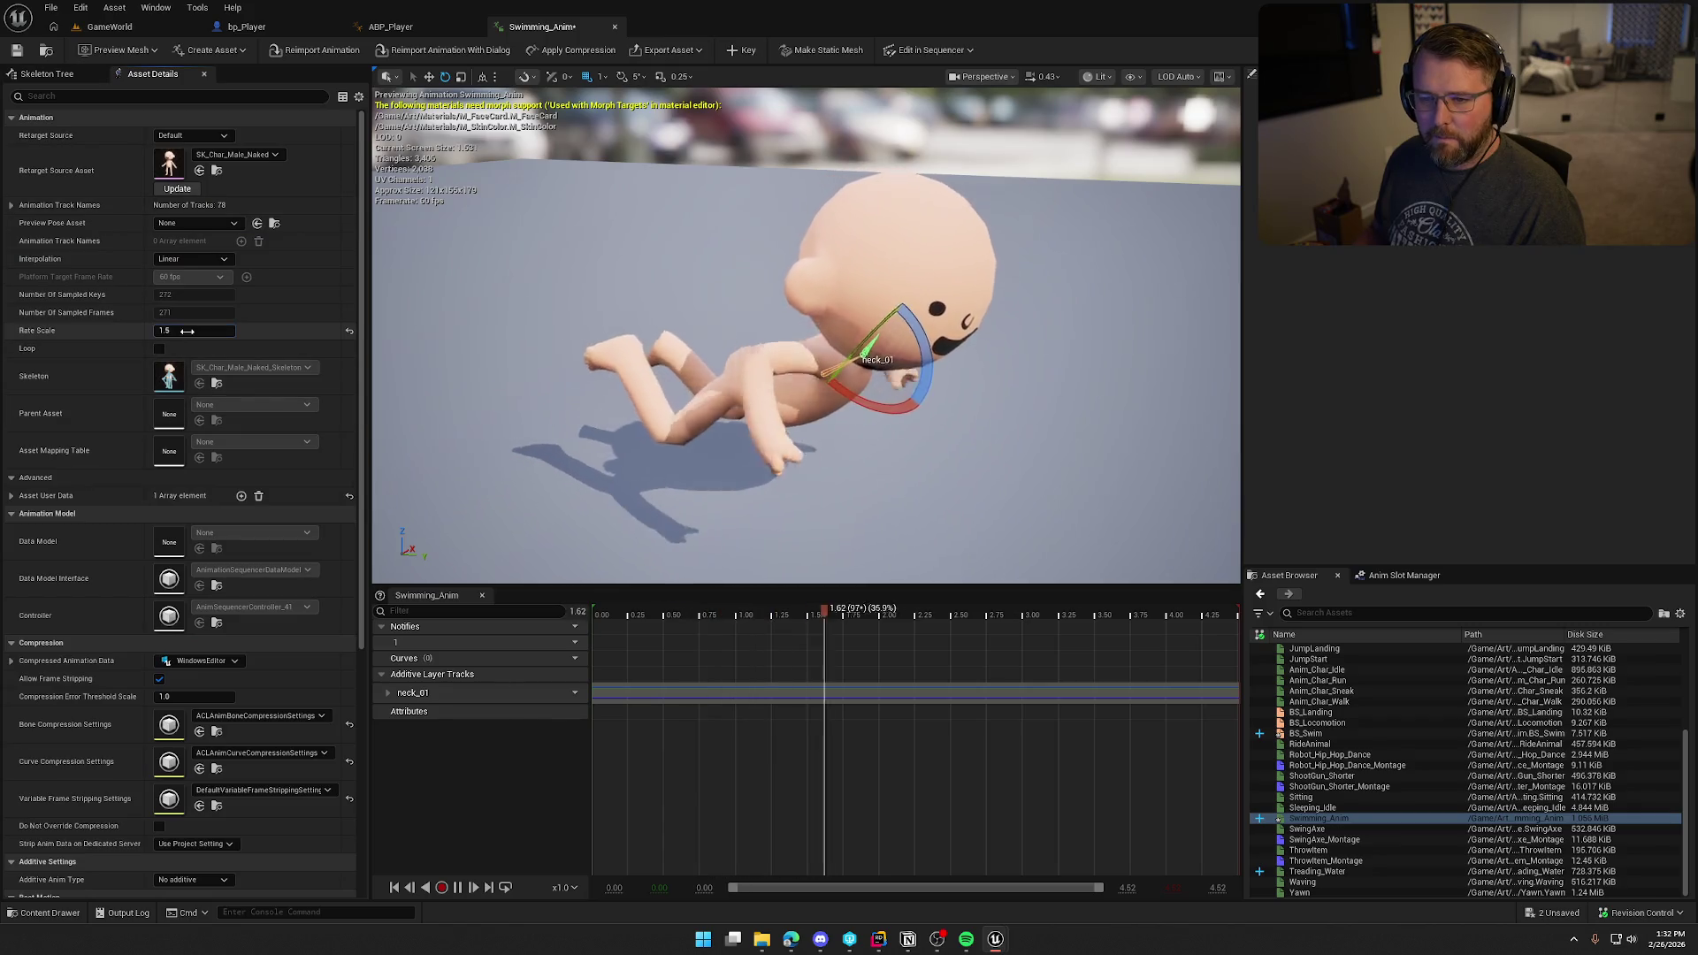
click(188, 331)
text(2.0)
key(Return)
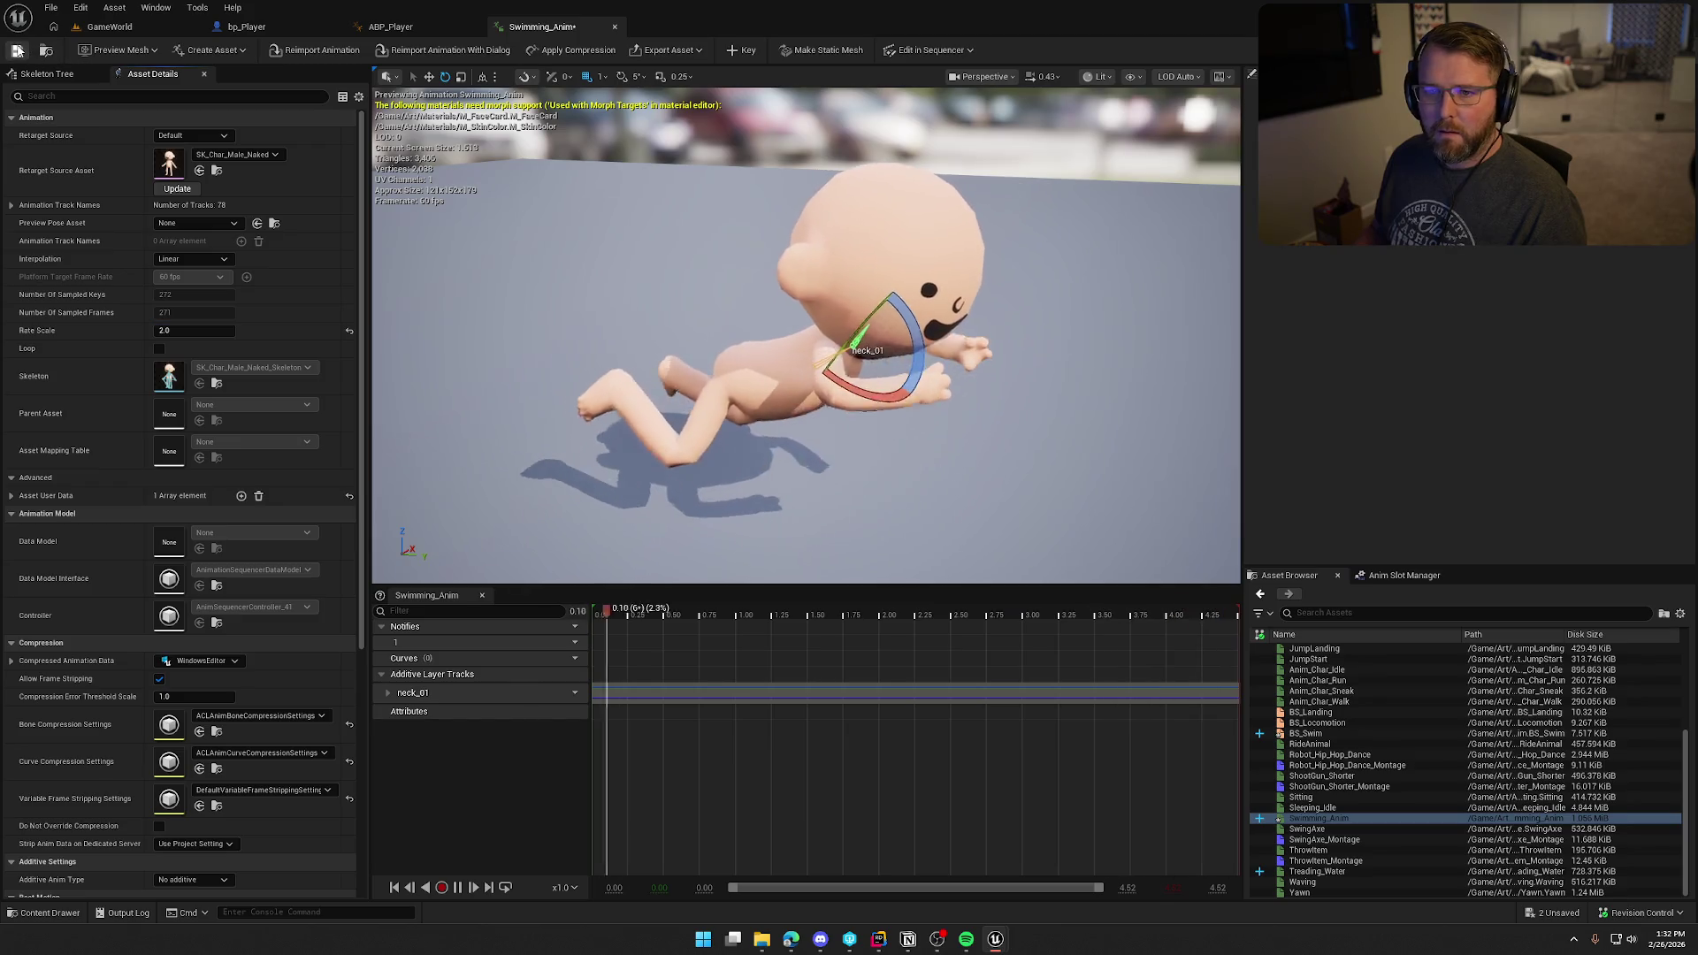
click(17, 50)
middle_click(541, 28)
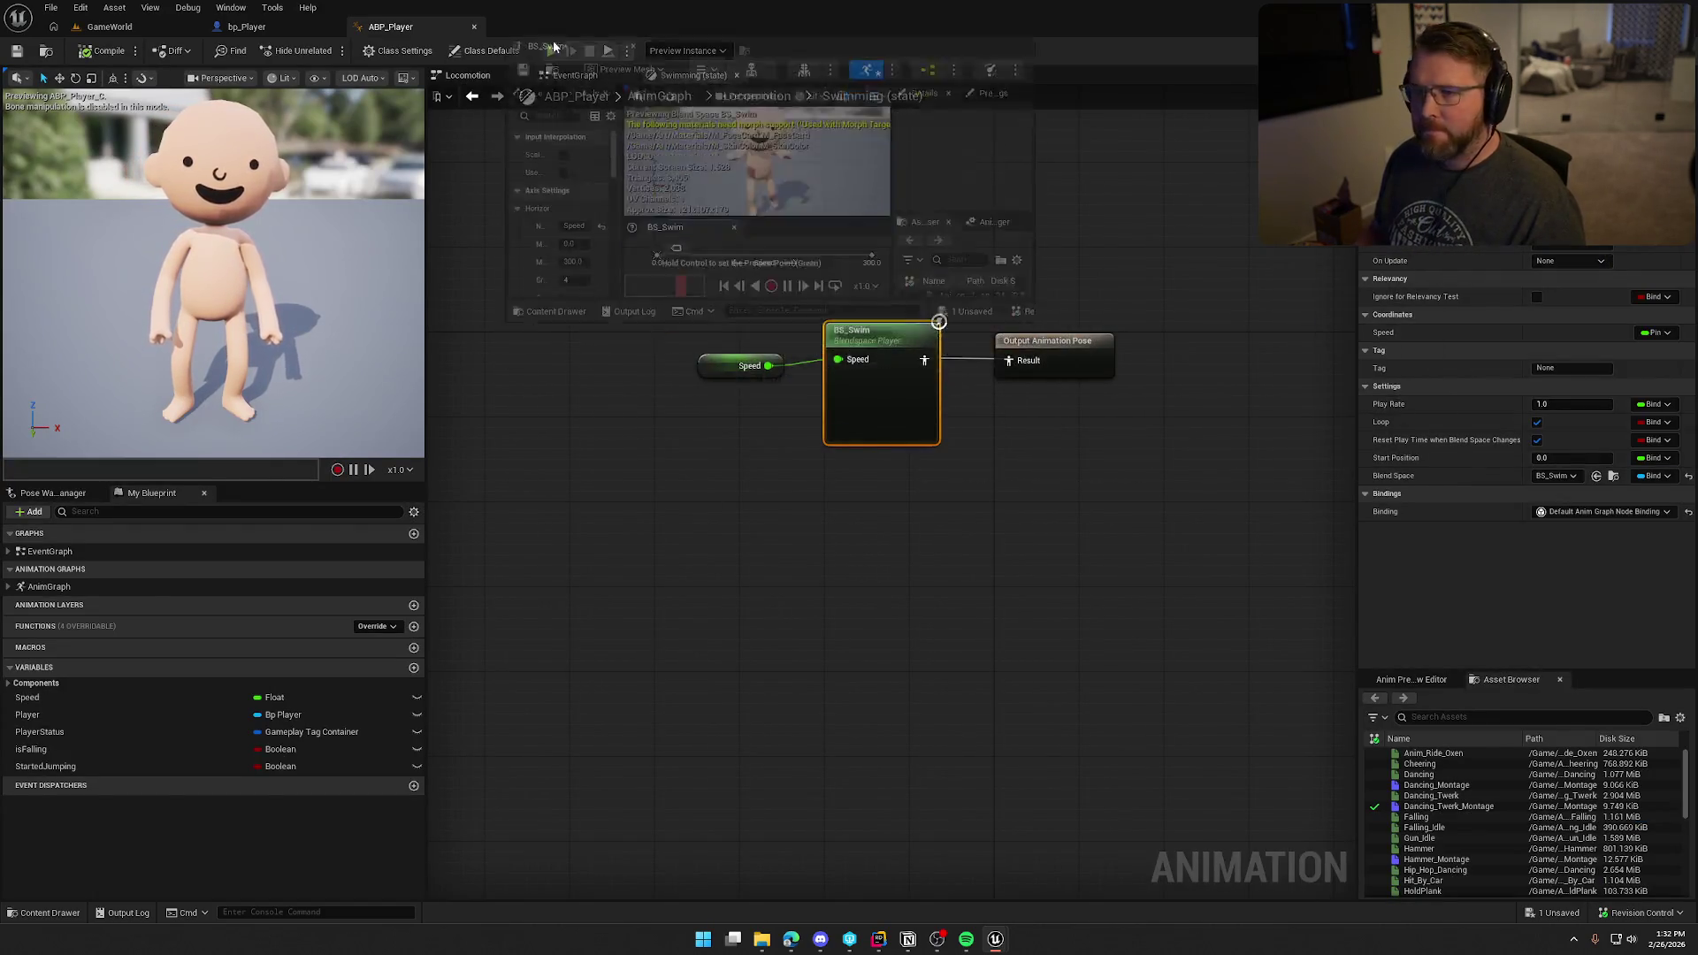
Step: Preview BS_Swim at low, high and zero speed, then save it
double_click(938, 323)
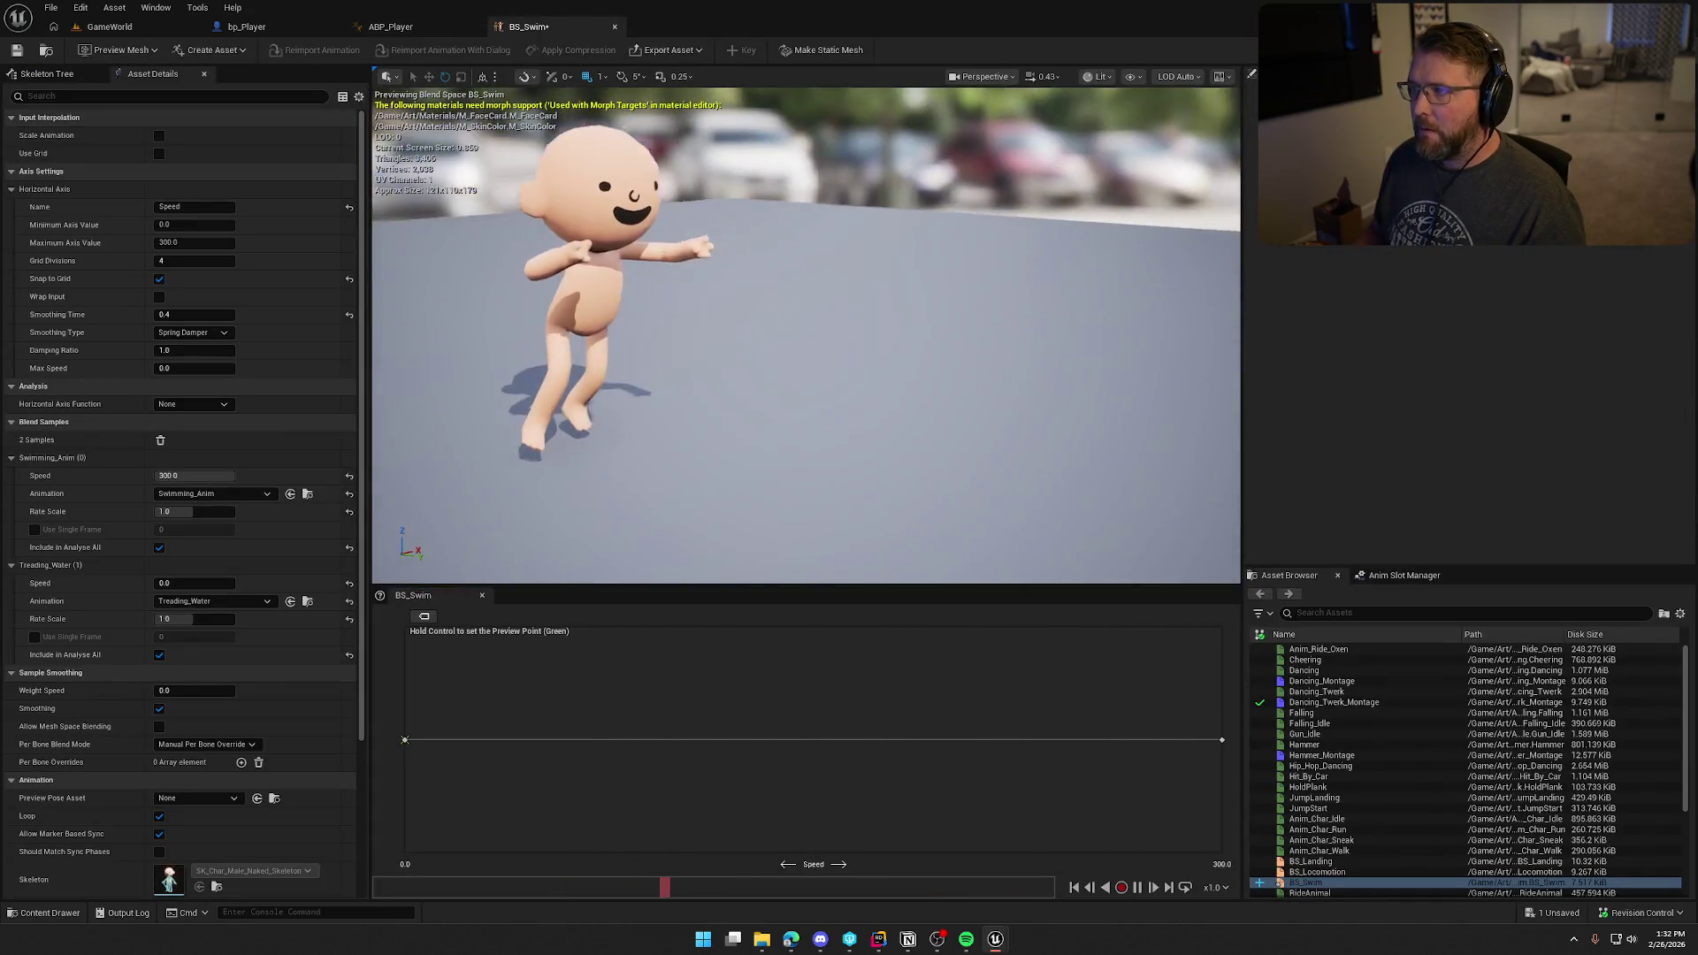
key(ctrl)
key(ctrl)
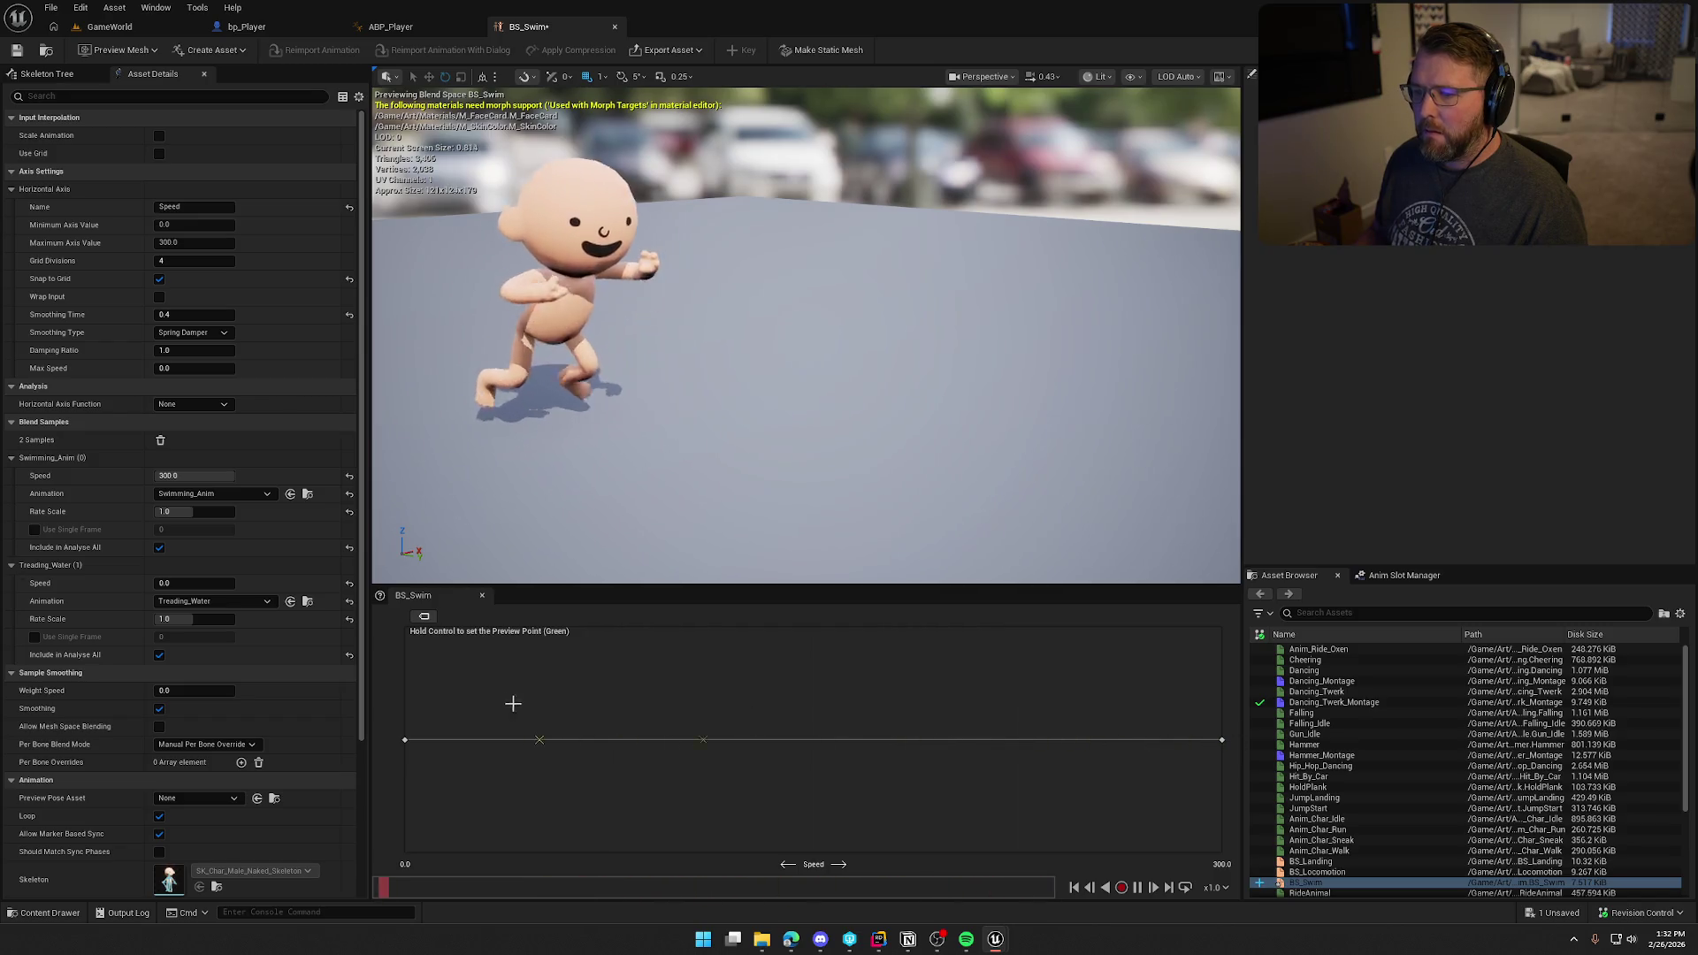
key(ctrl)
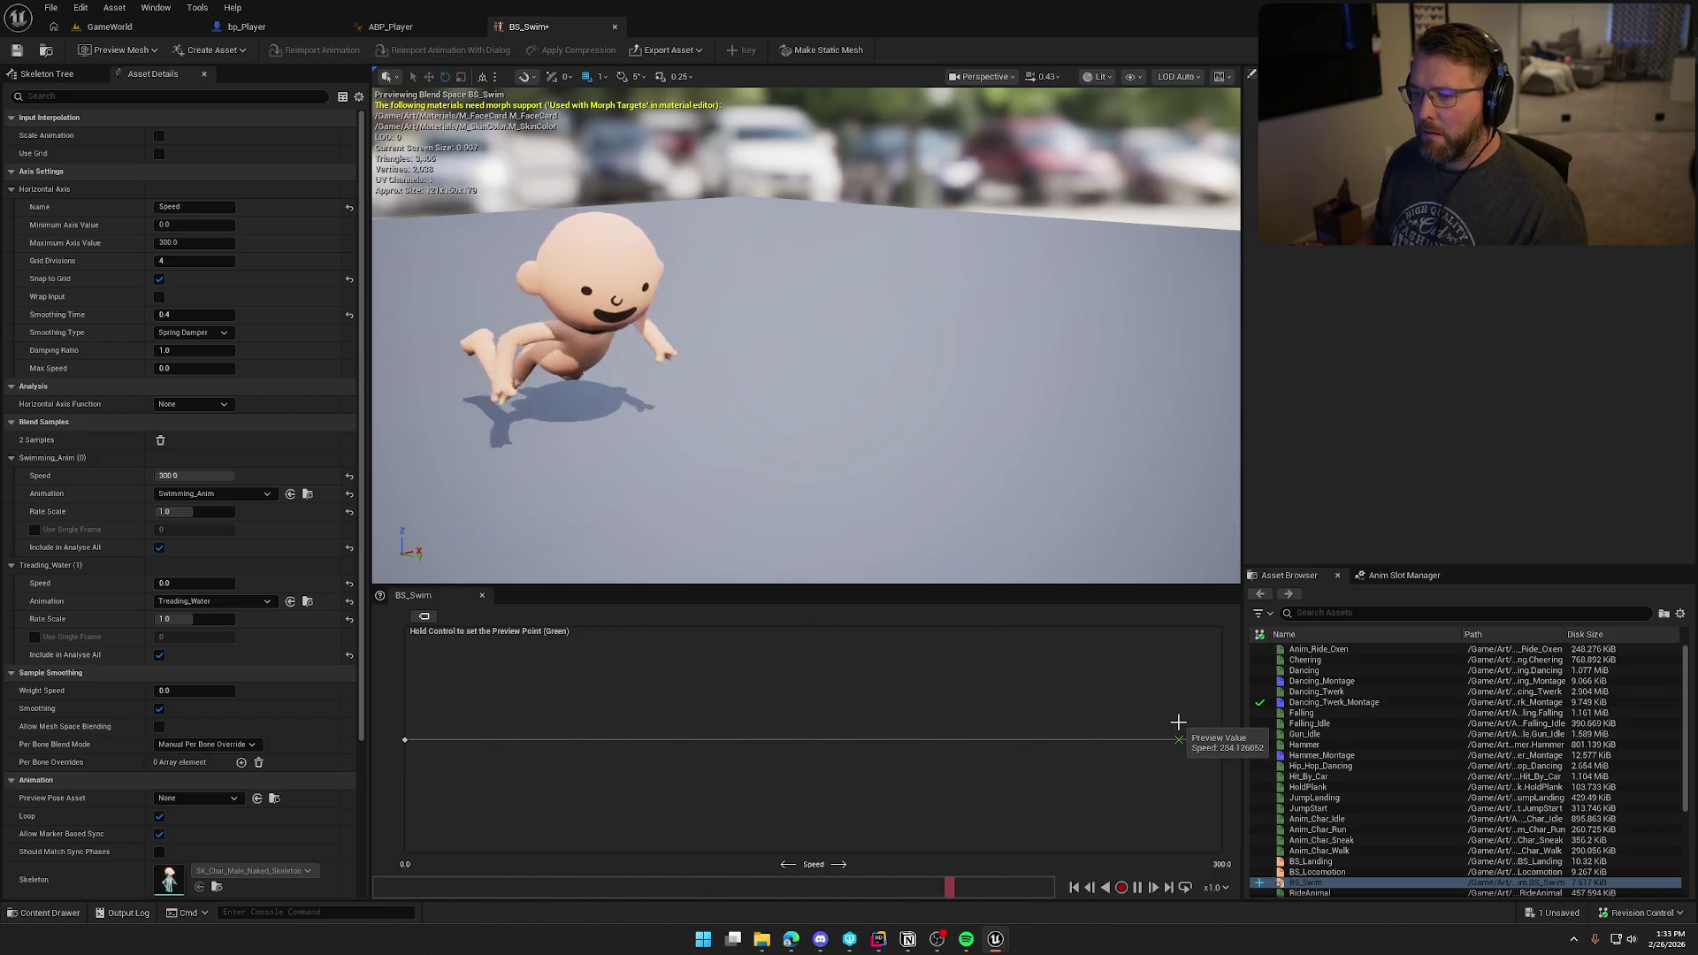
key(ctrl)
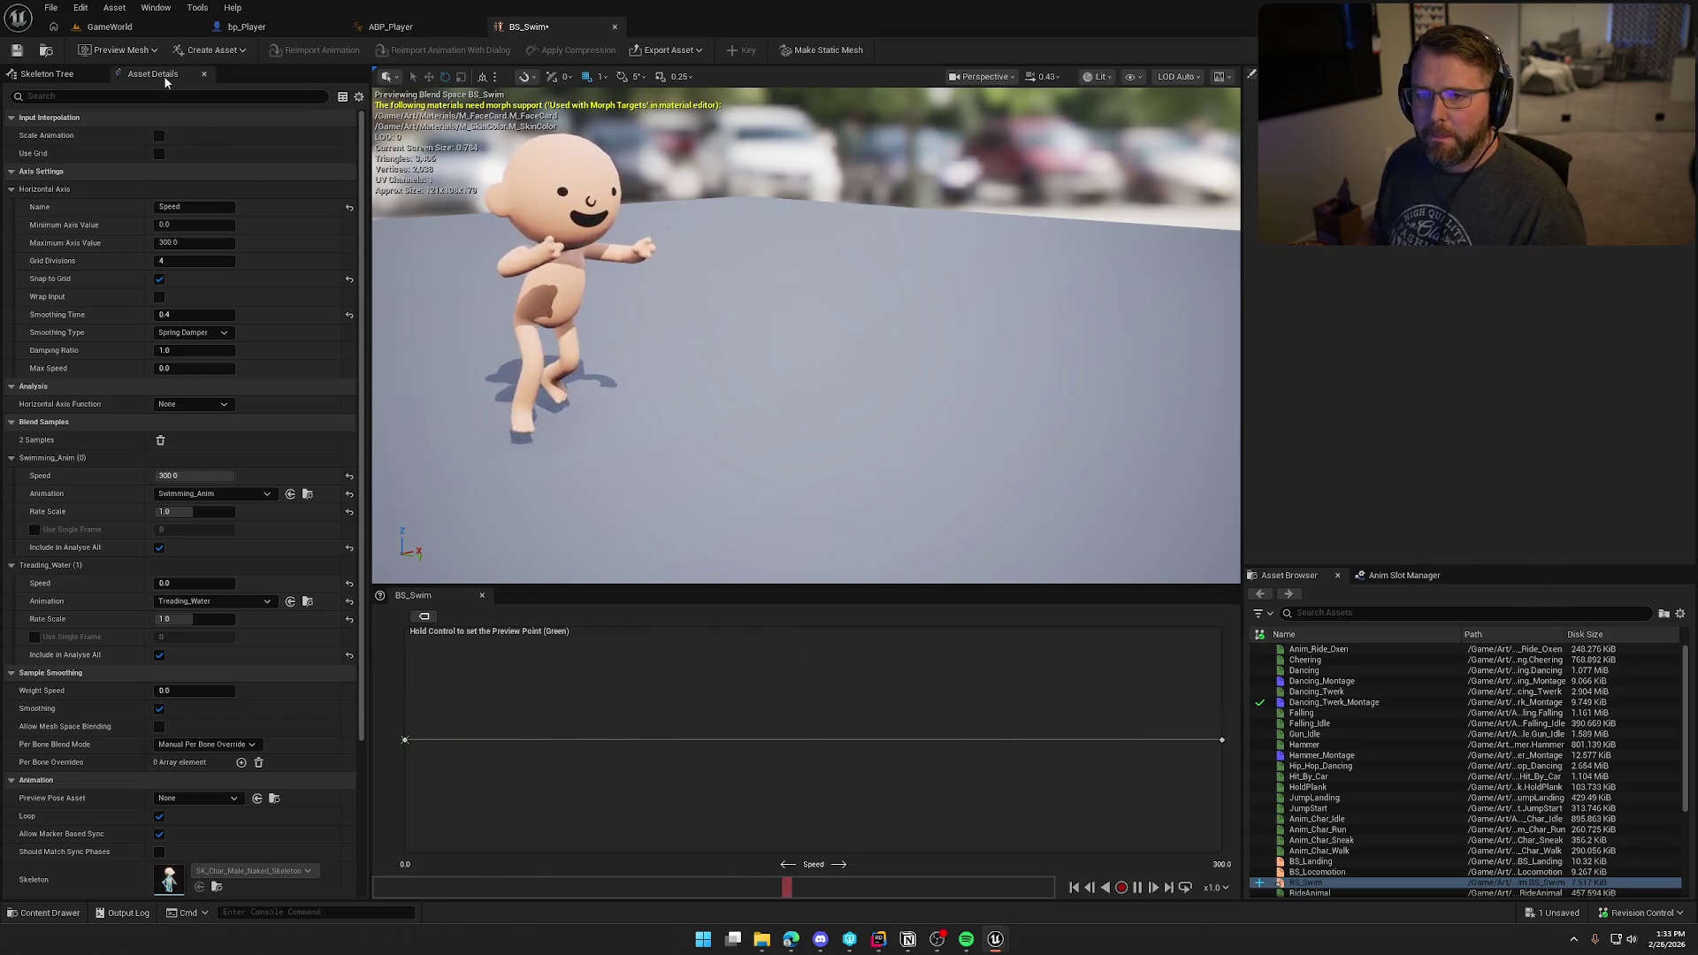
key(ctrl+s)
Step: Start a play-test in the GameWorld level
click(416, 28)
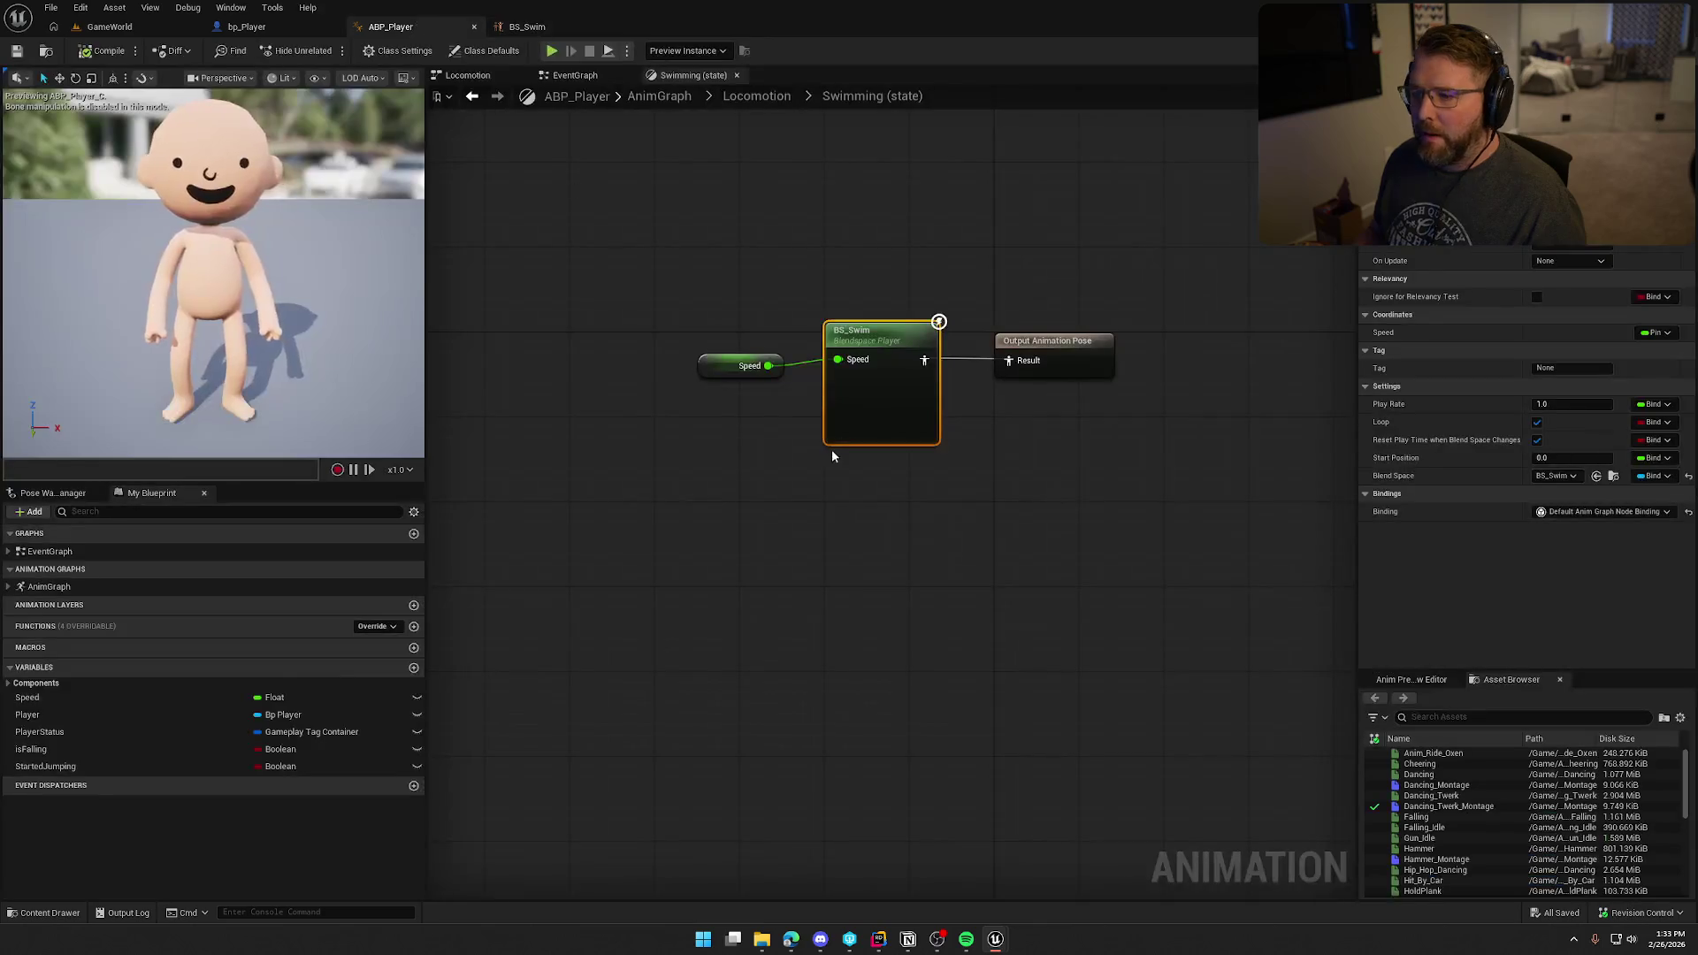
click(110, 26)
click(361, 50)
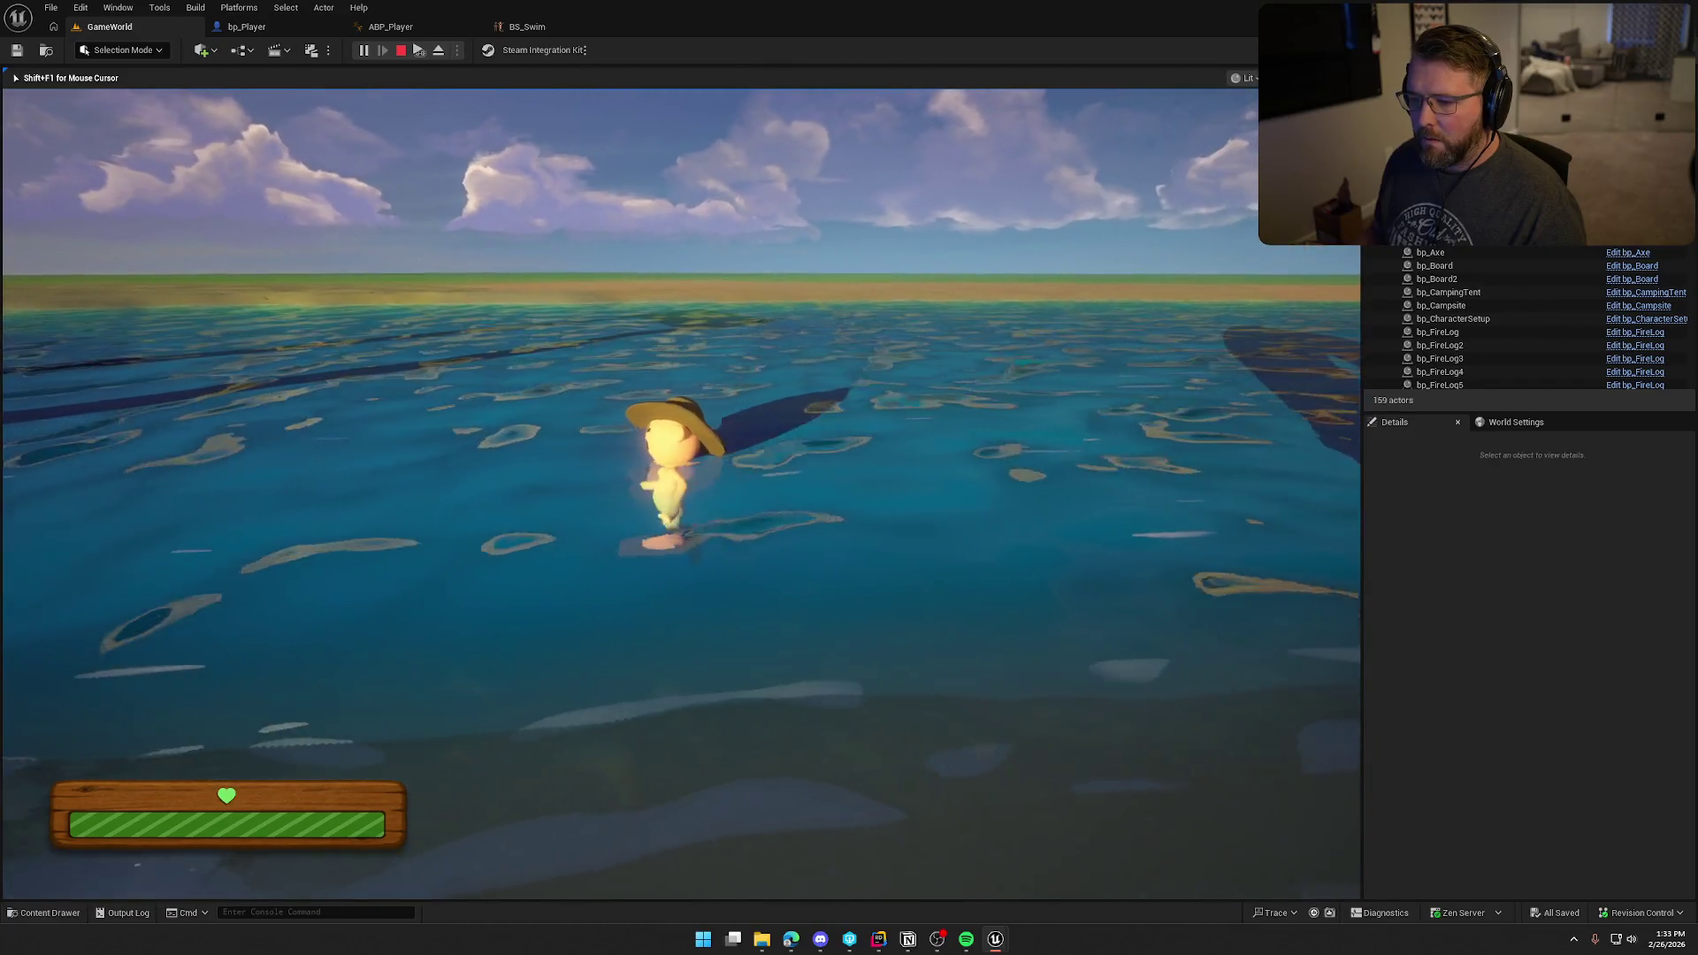
Step: Walk the character onto the grassy shore, turn around, and wade back into deep water
key(w)
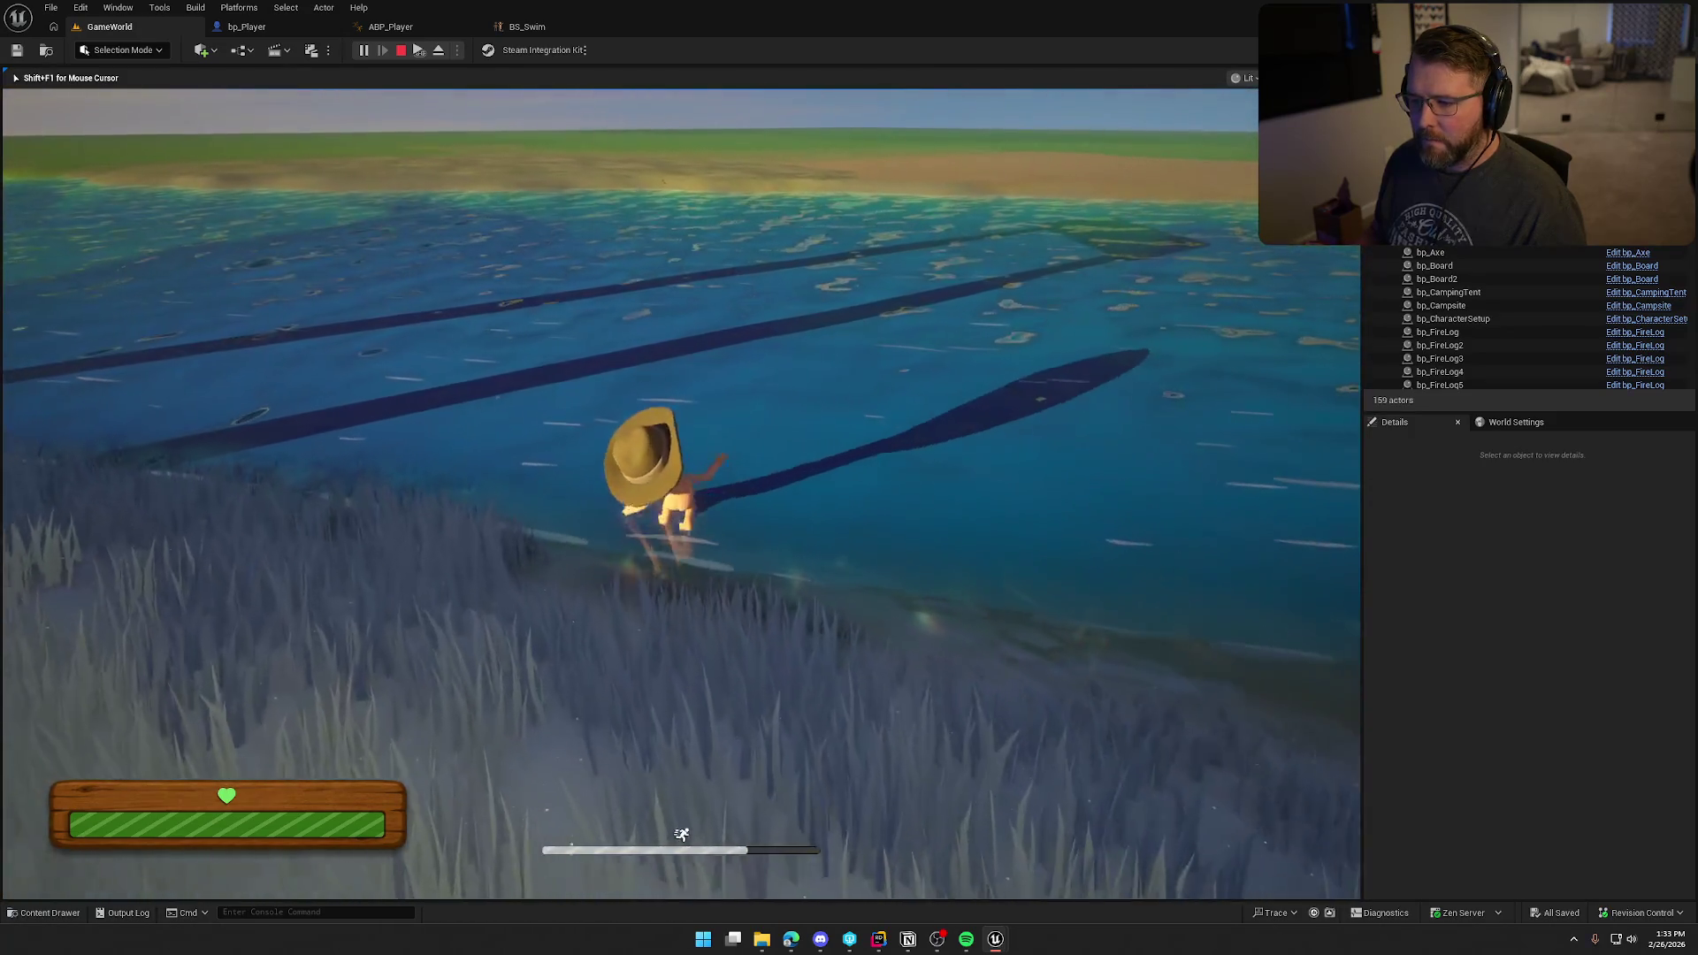
key(s)
key(w)
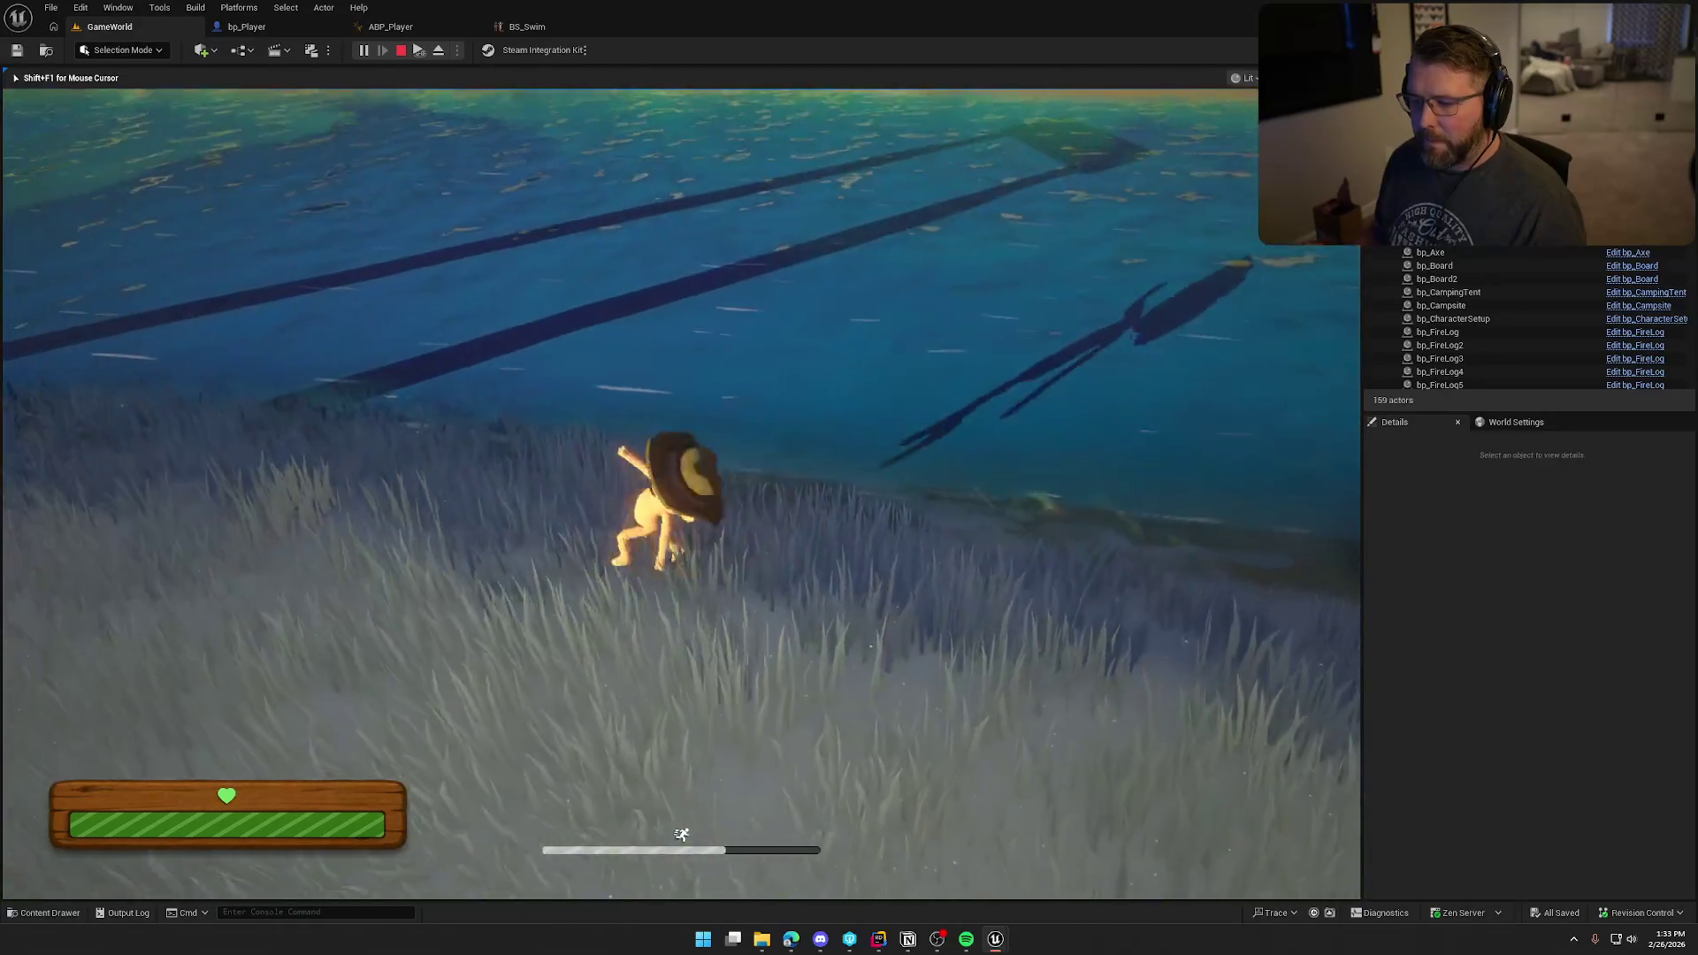
key(w)
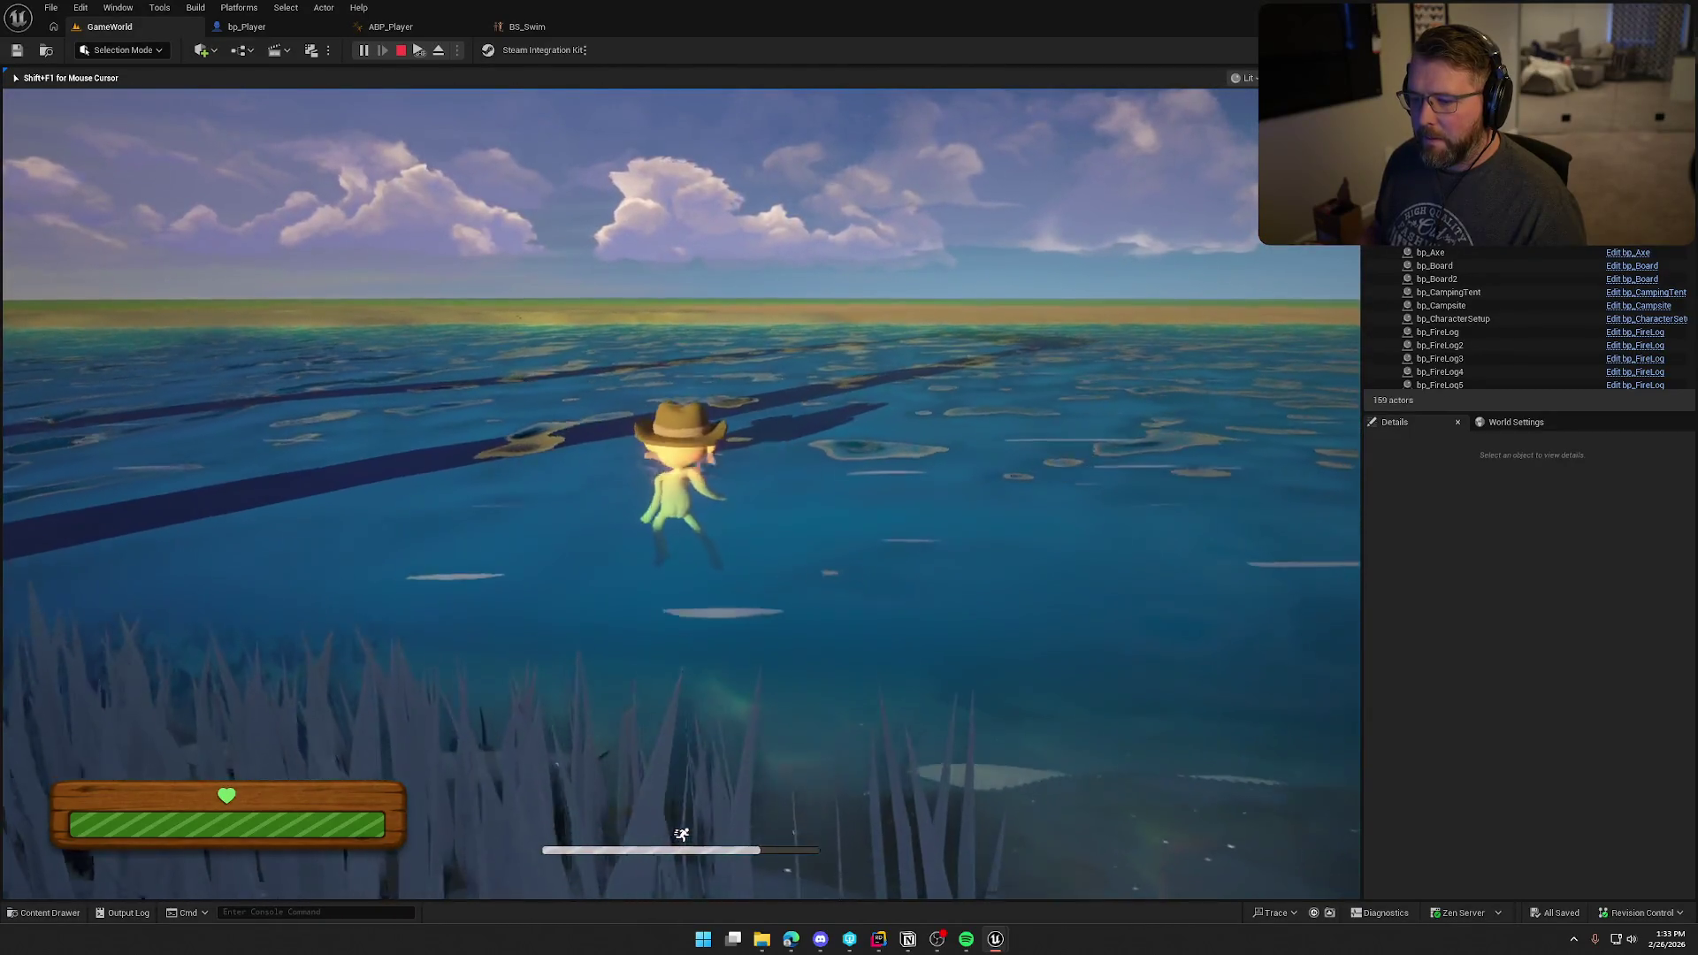
key(w)
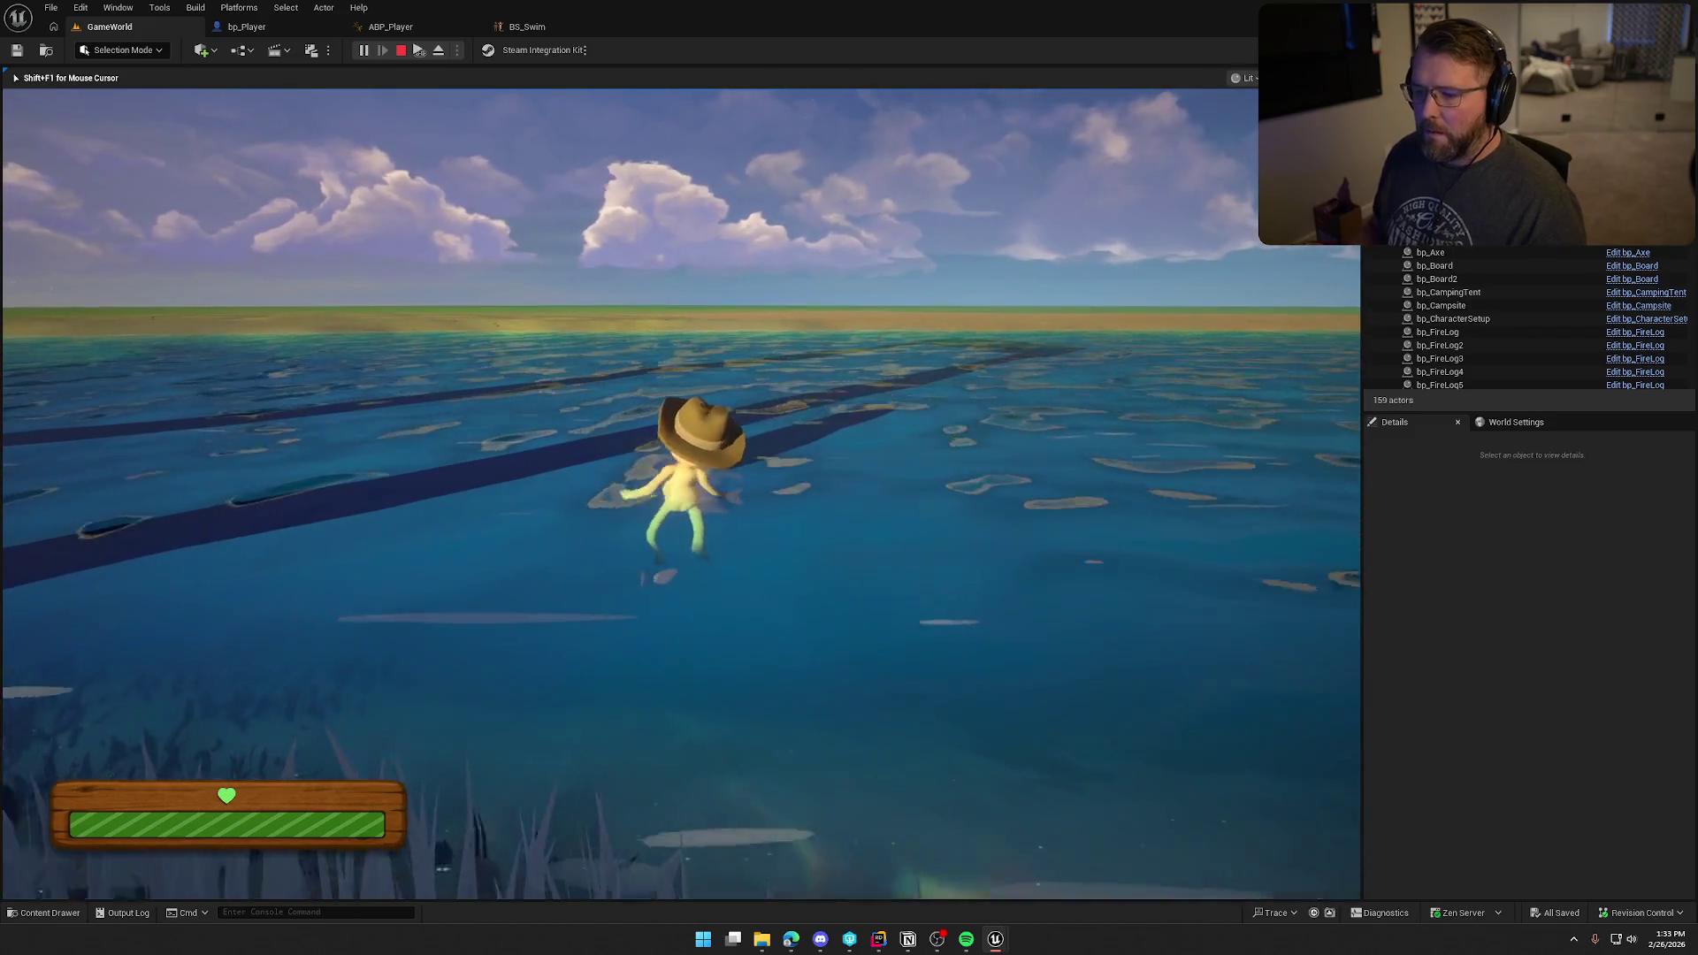
Step: Swim forward across the lake, then release the mouse and bring up BS_Swim
key(w)
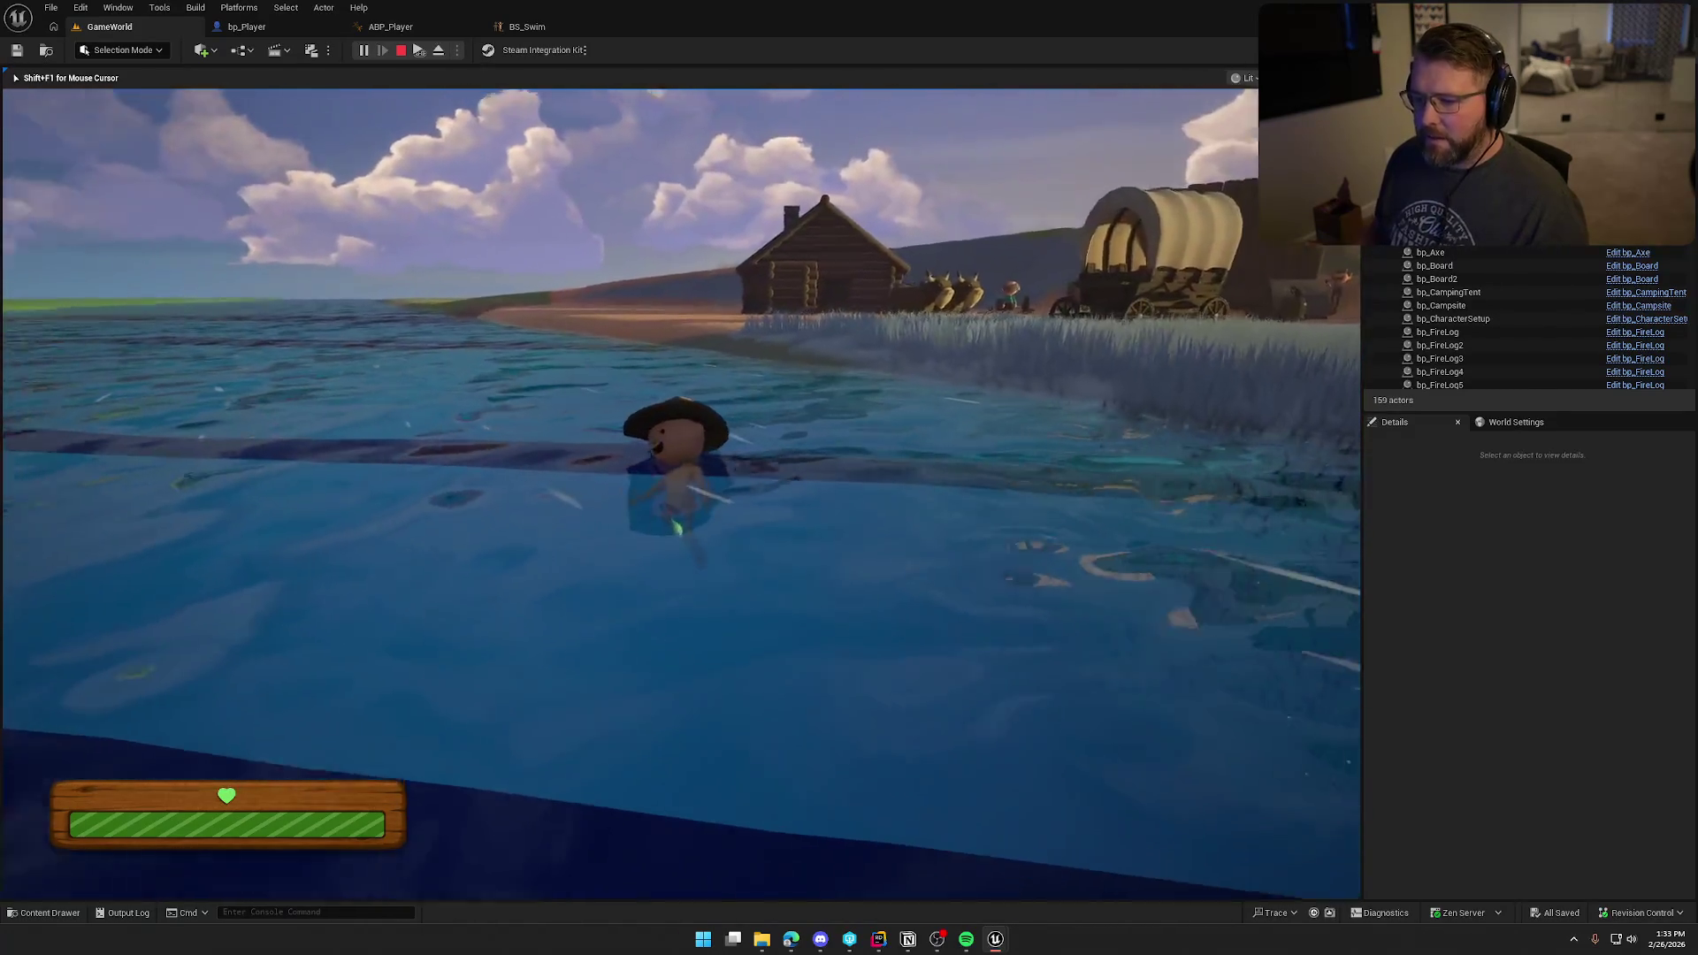
key(w)
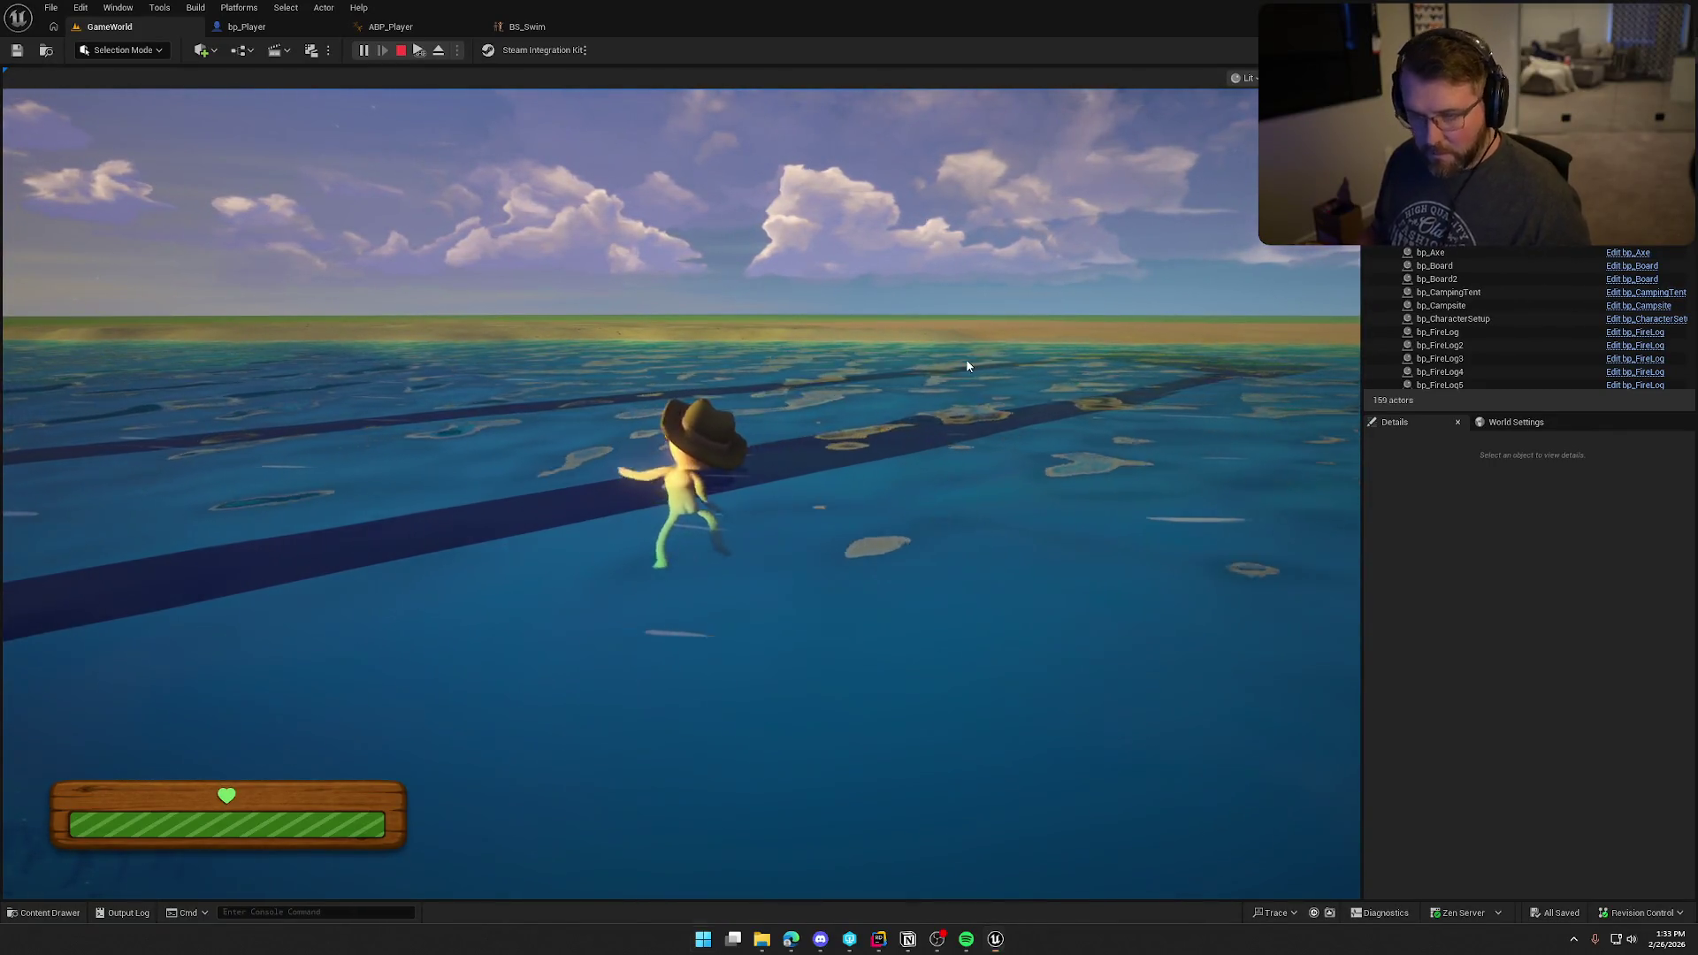
key(super)
click(527, 26)
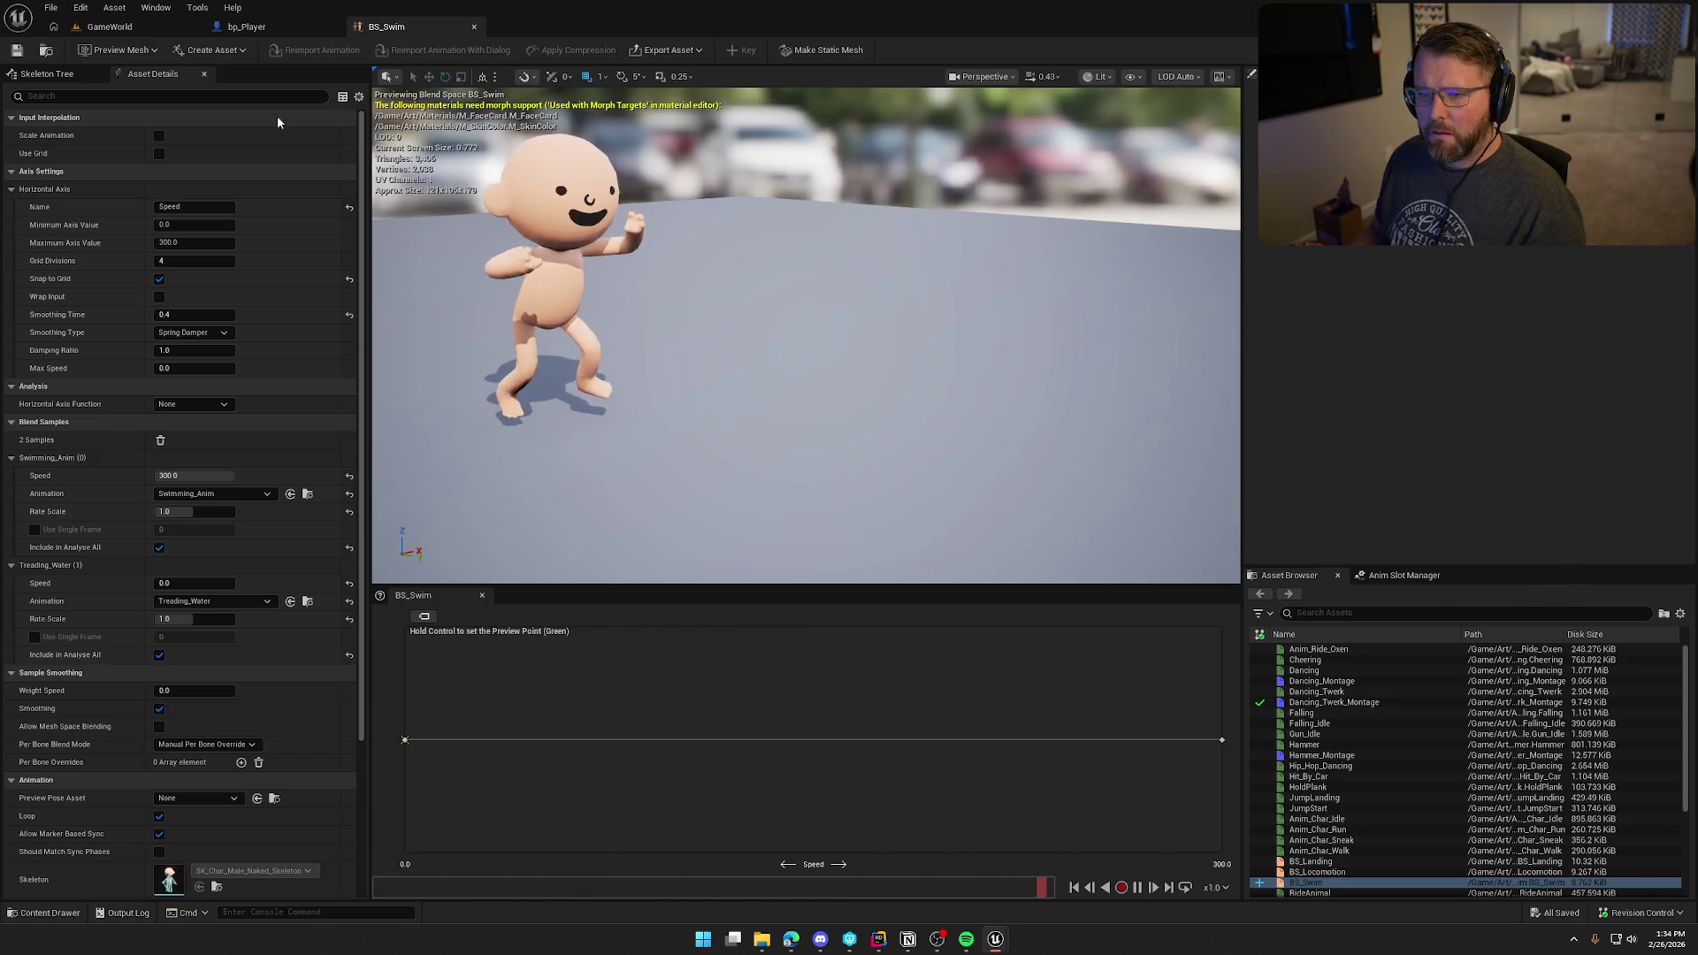
Step: Show the Gameplay Debugger on the swimming player, turn it toward the camera, and stop the play-test
click(109, 27)
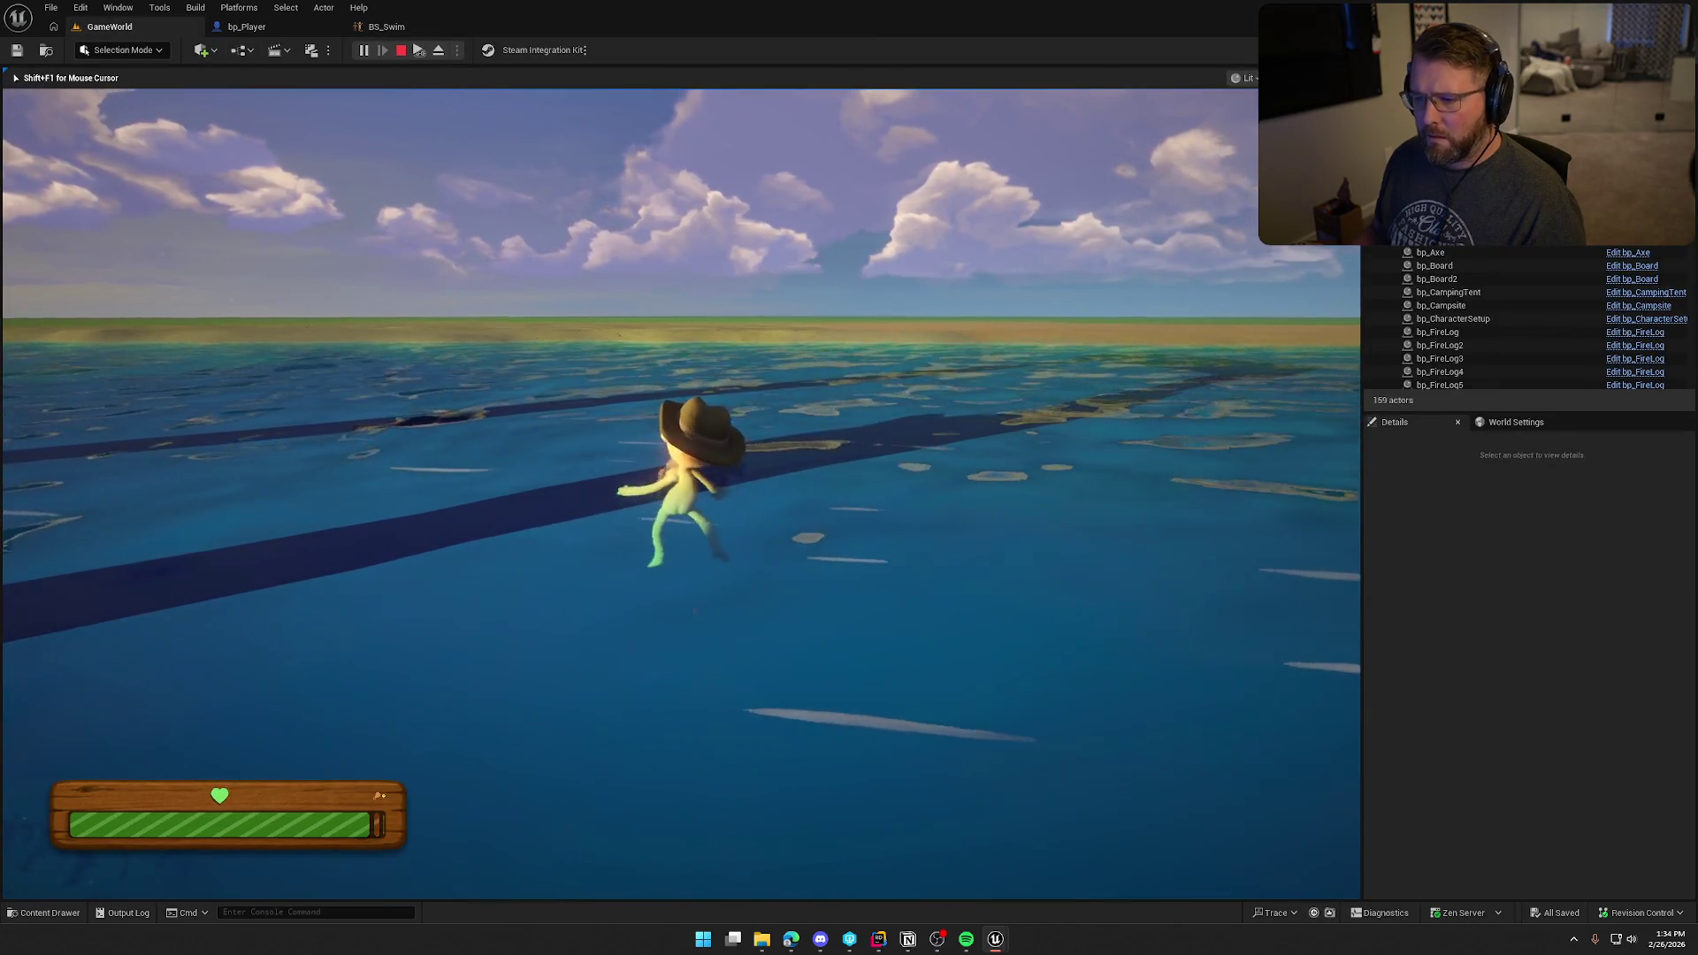
key(apostrophe)
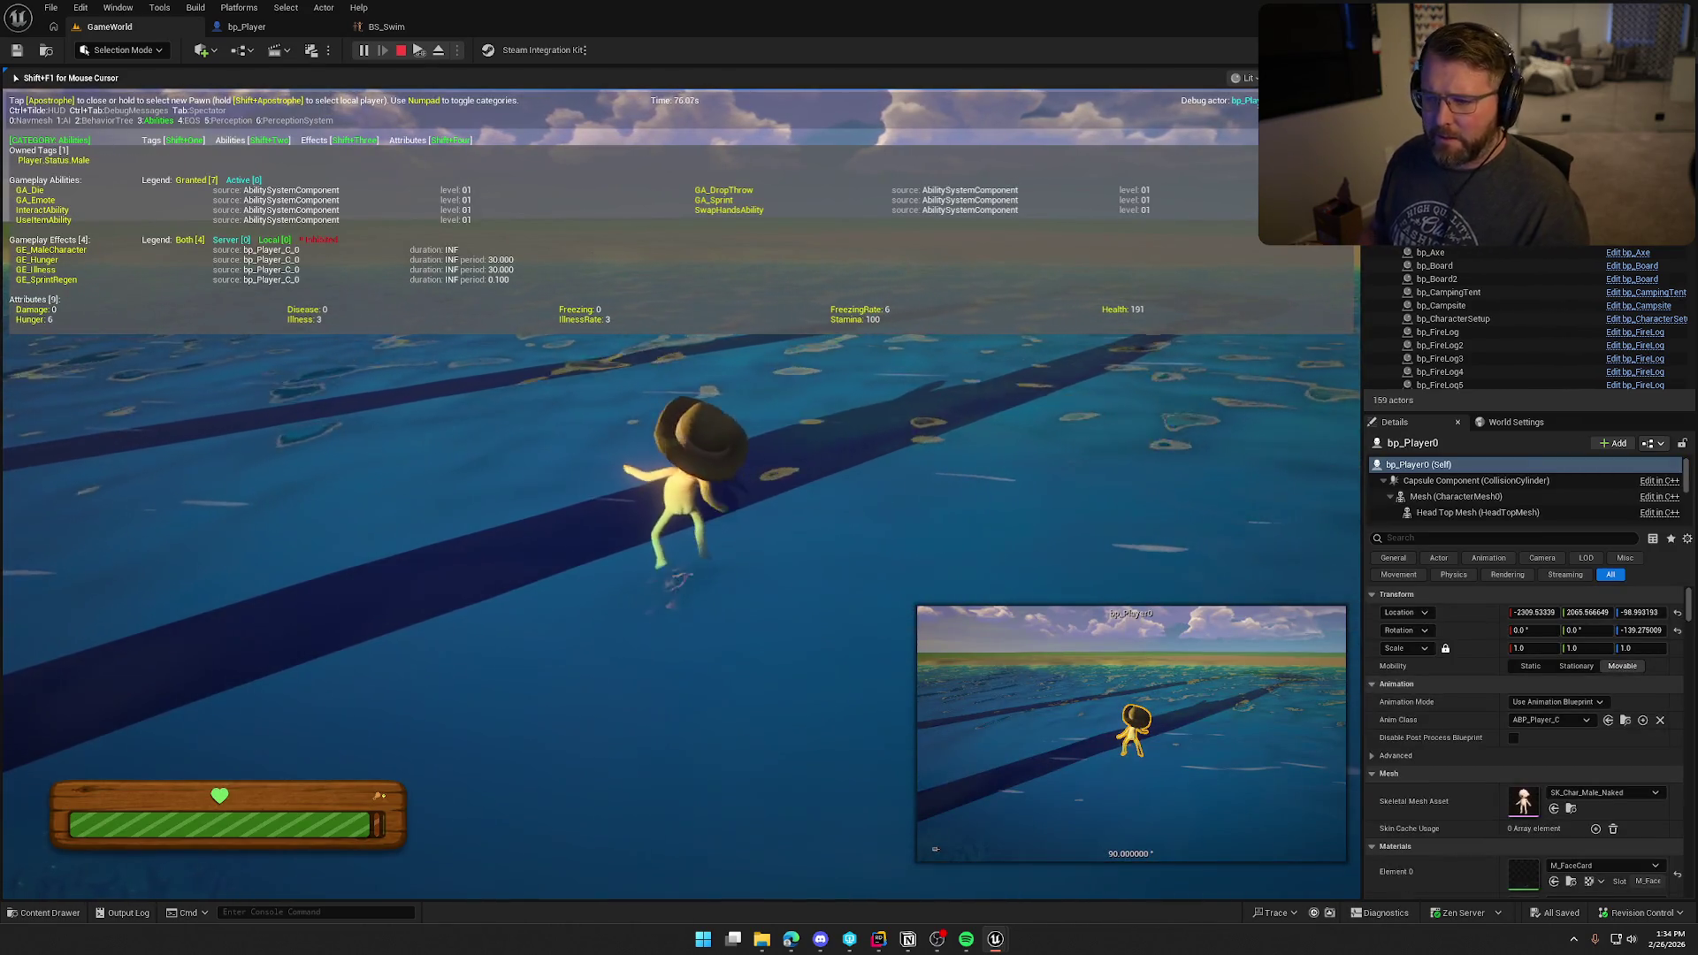
key(s)
key(s)
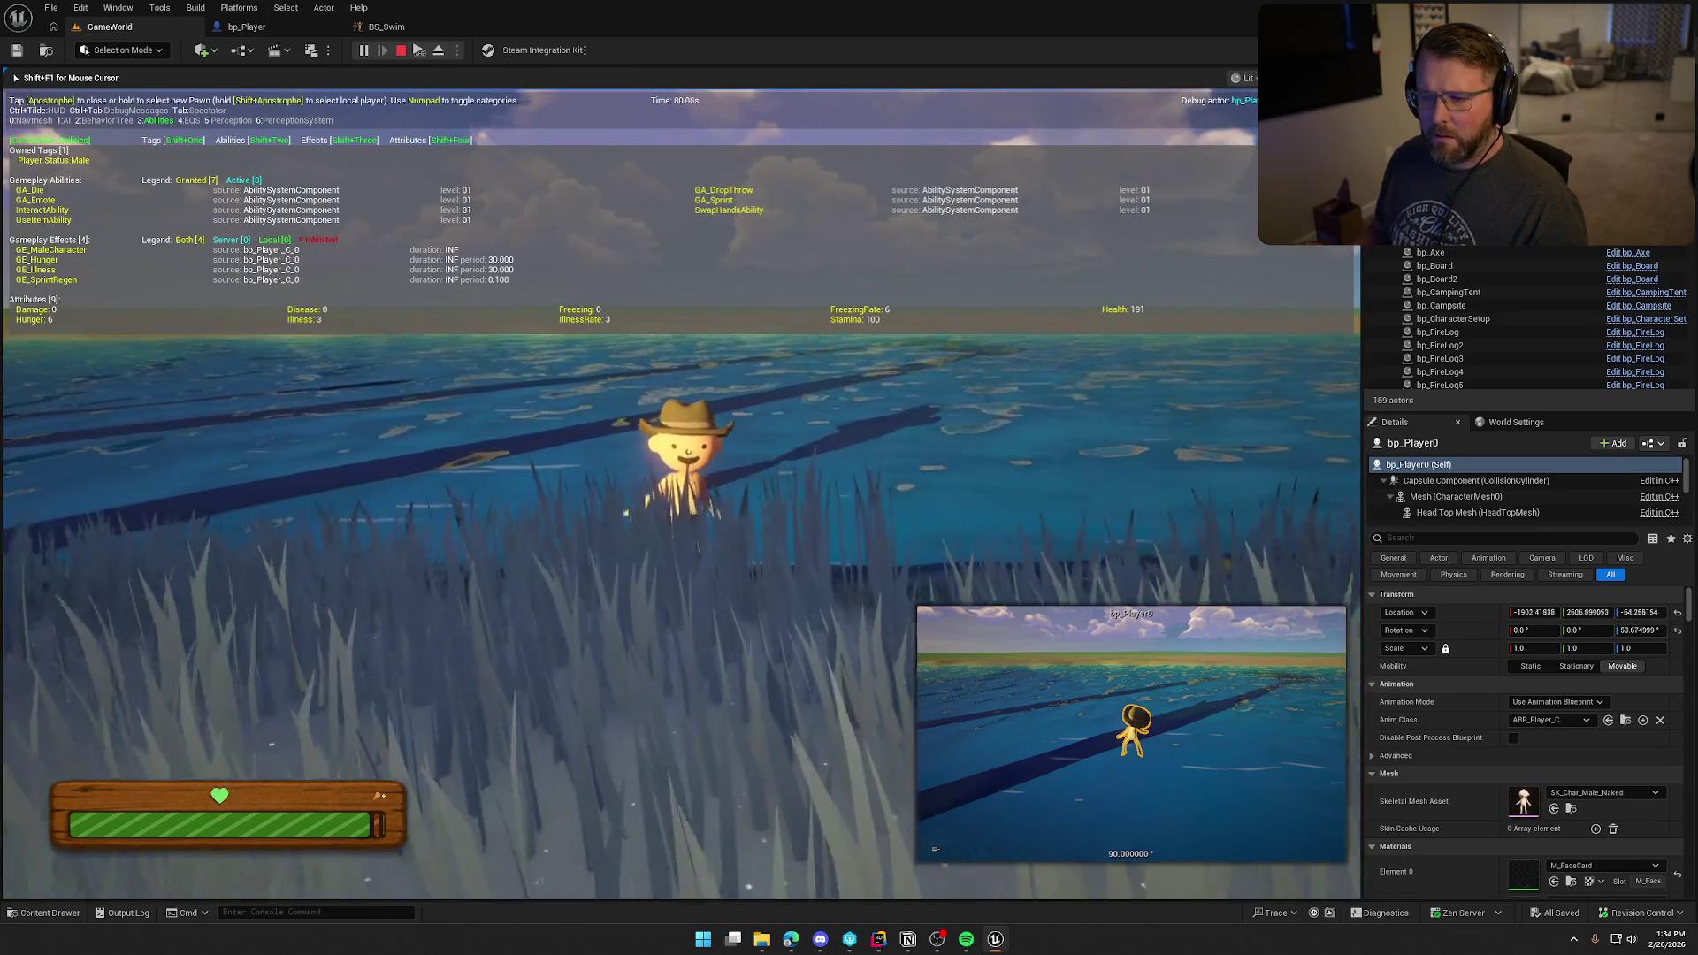
key(Escape)
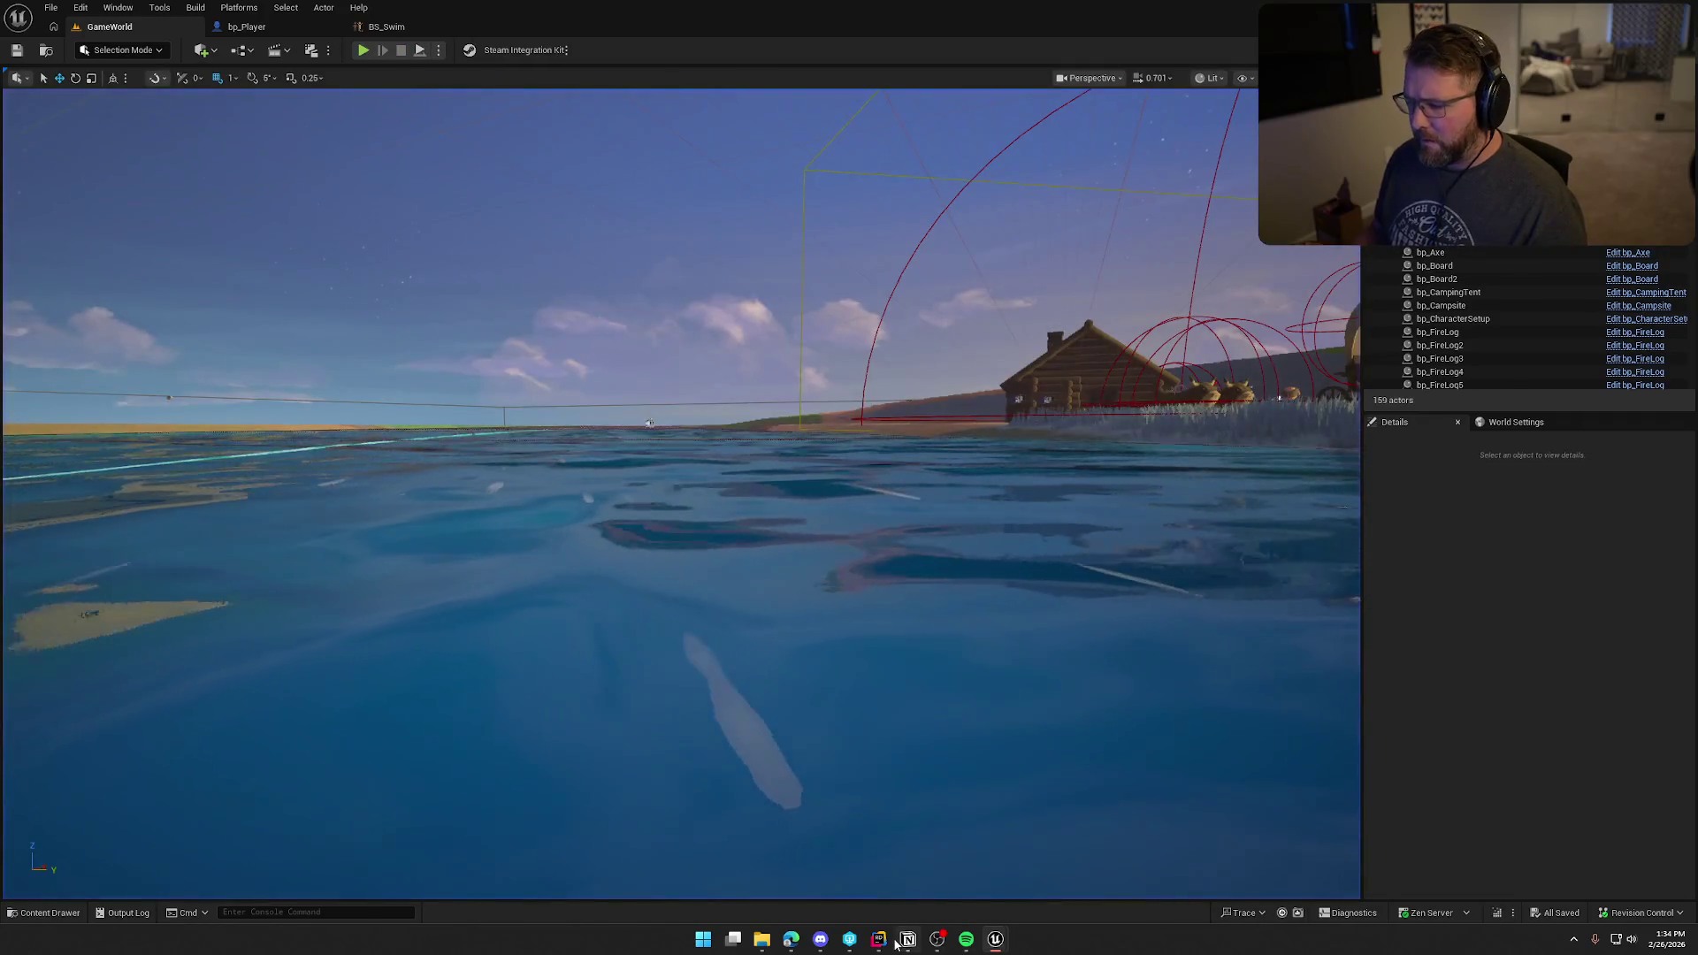
key(alt+Tab)
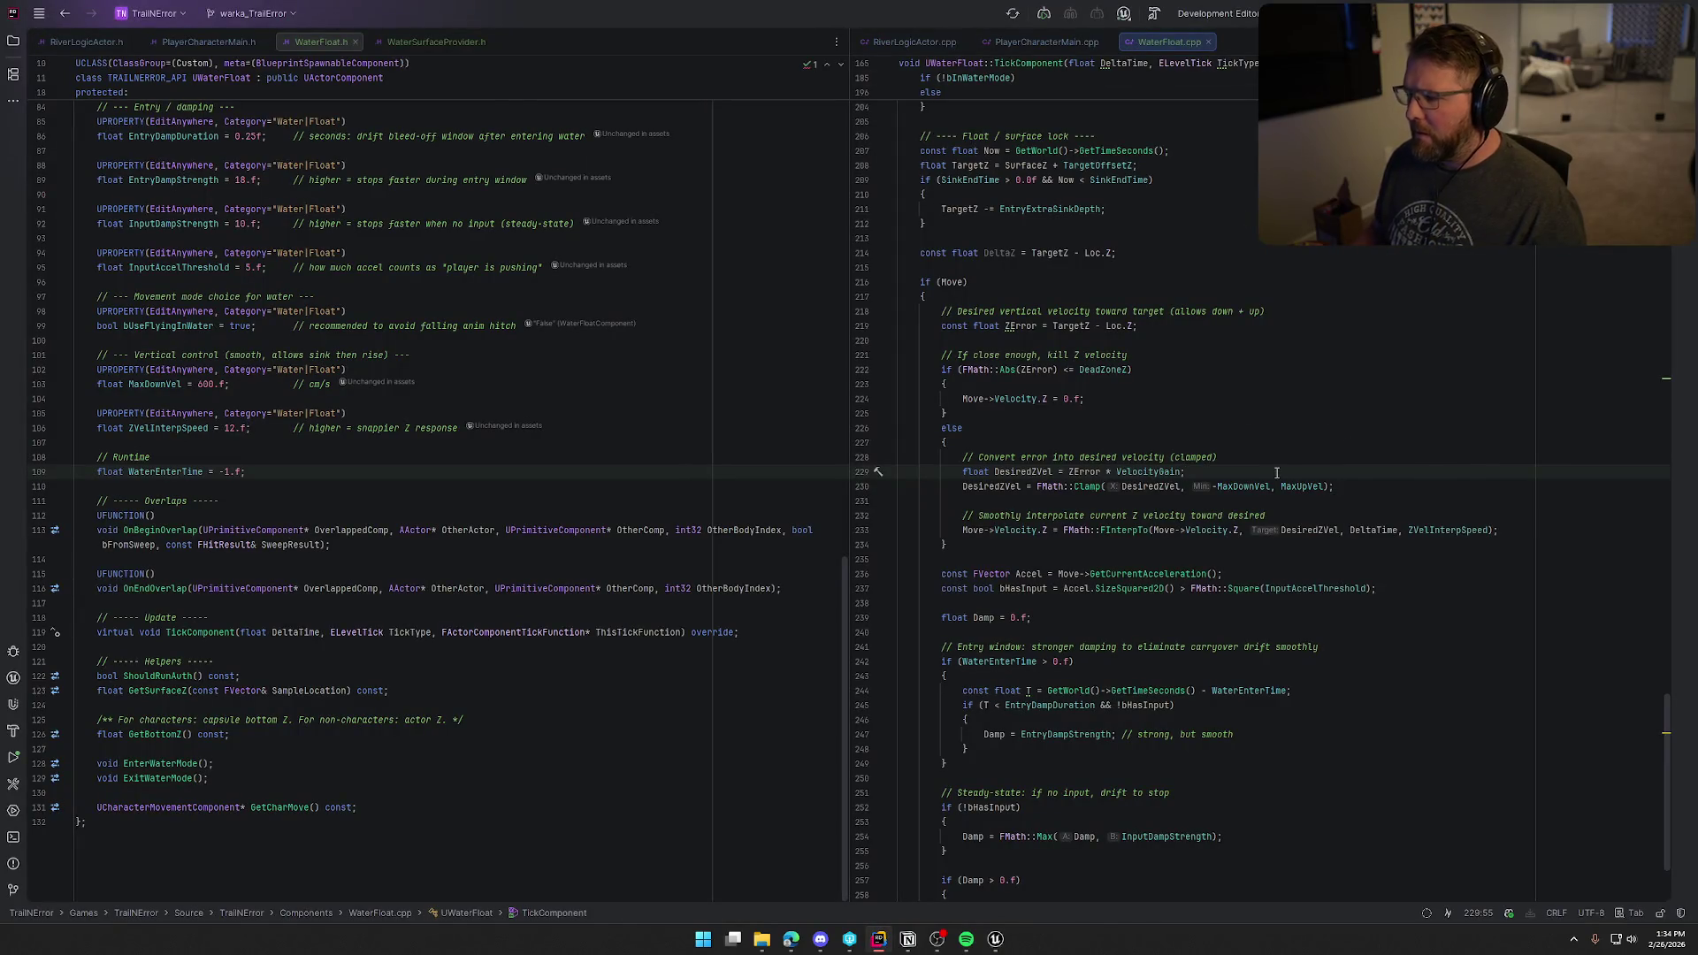
scroll(1339, 546, up, 4)
scroll(1338, 547, up, 15)
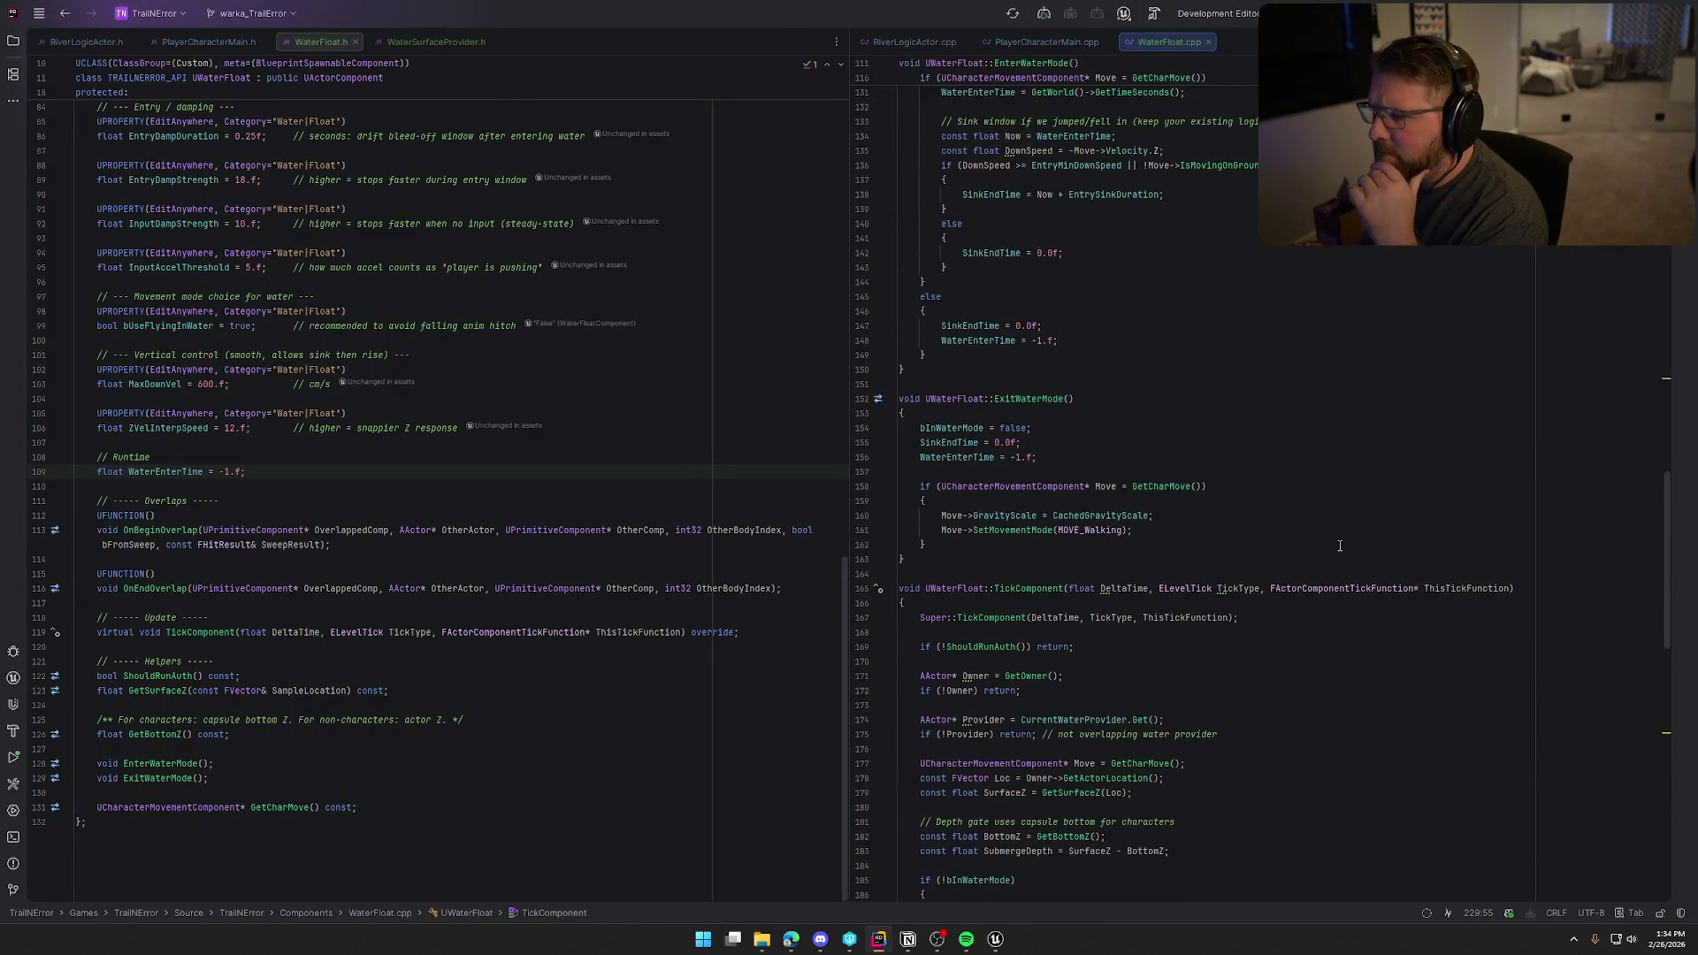
scroll(1339, 546, up, 8)
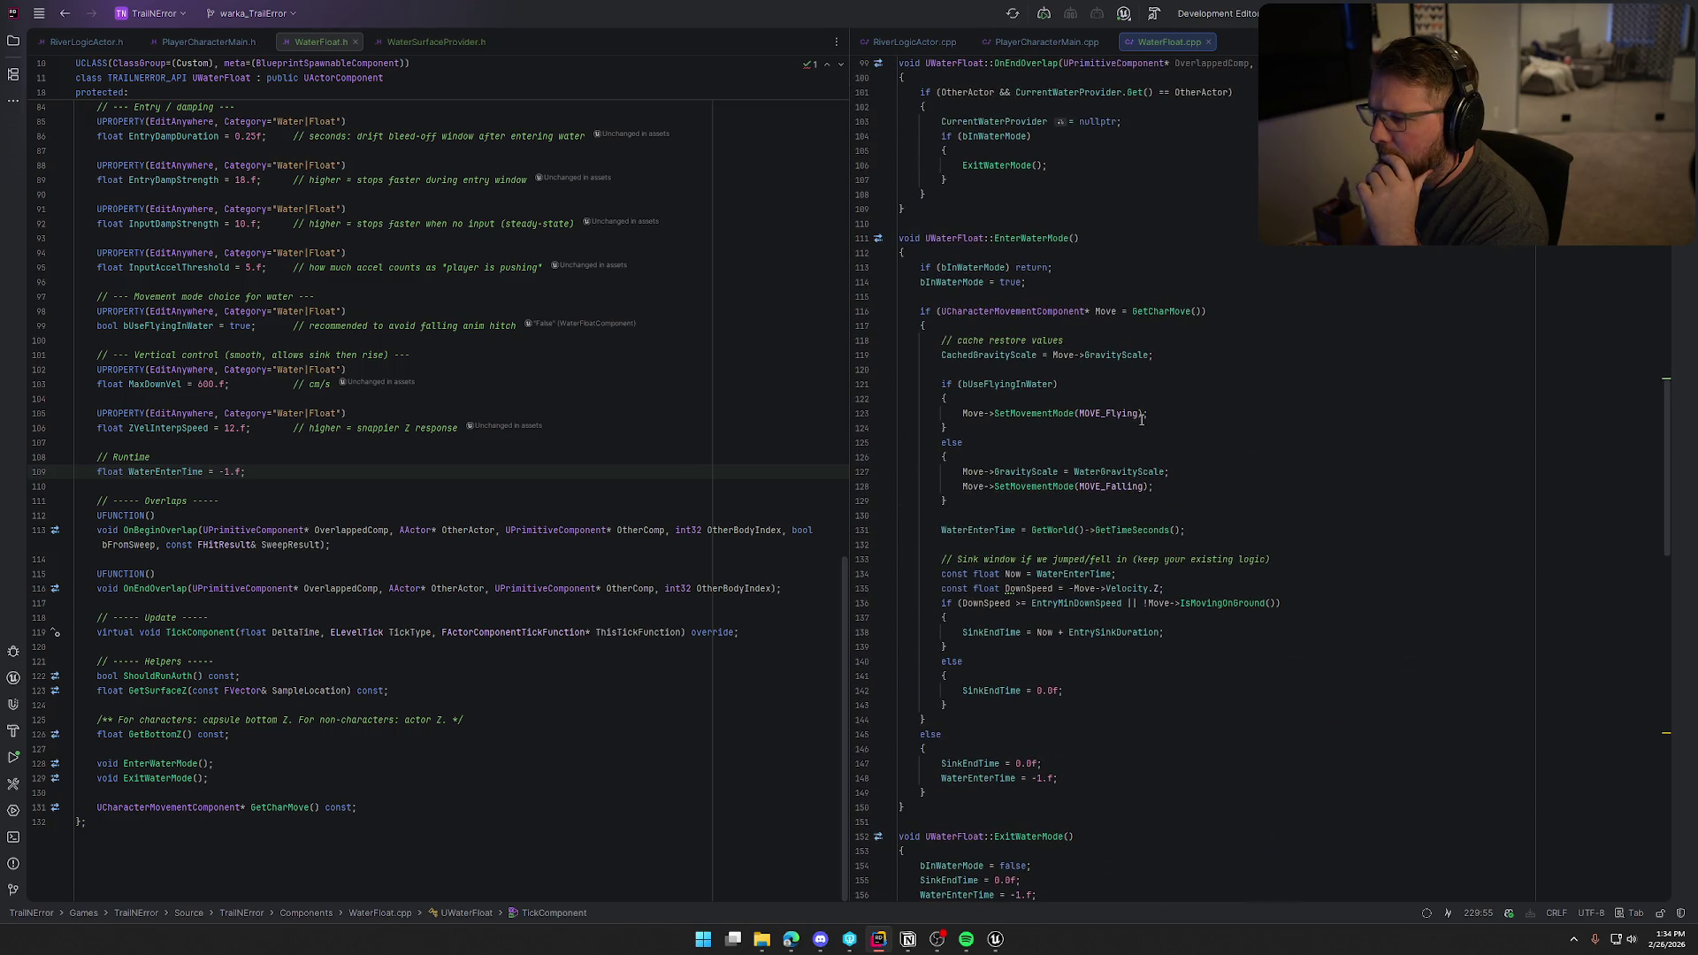
click(1032, 239)
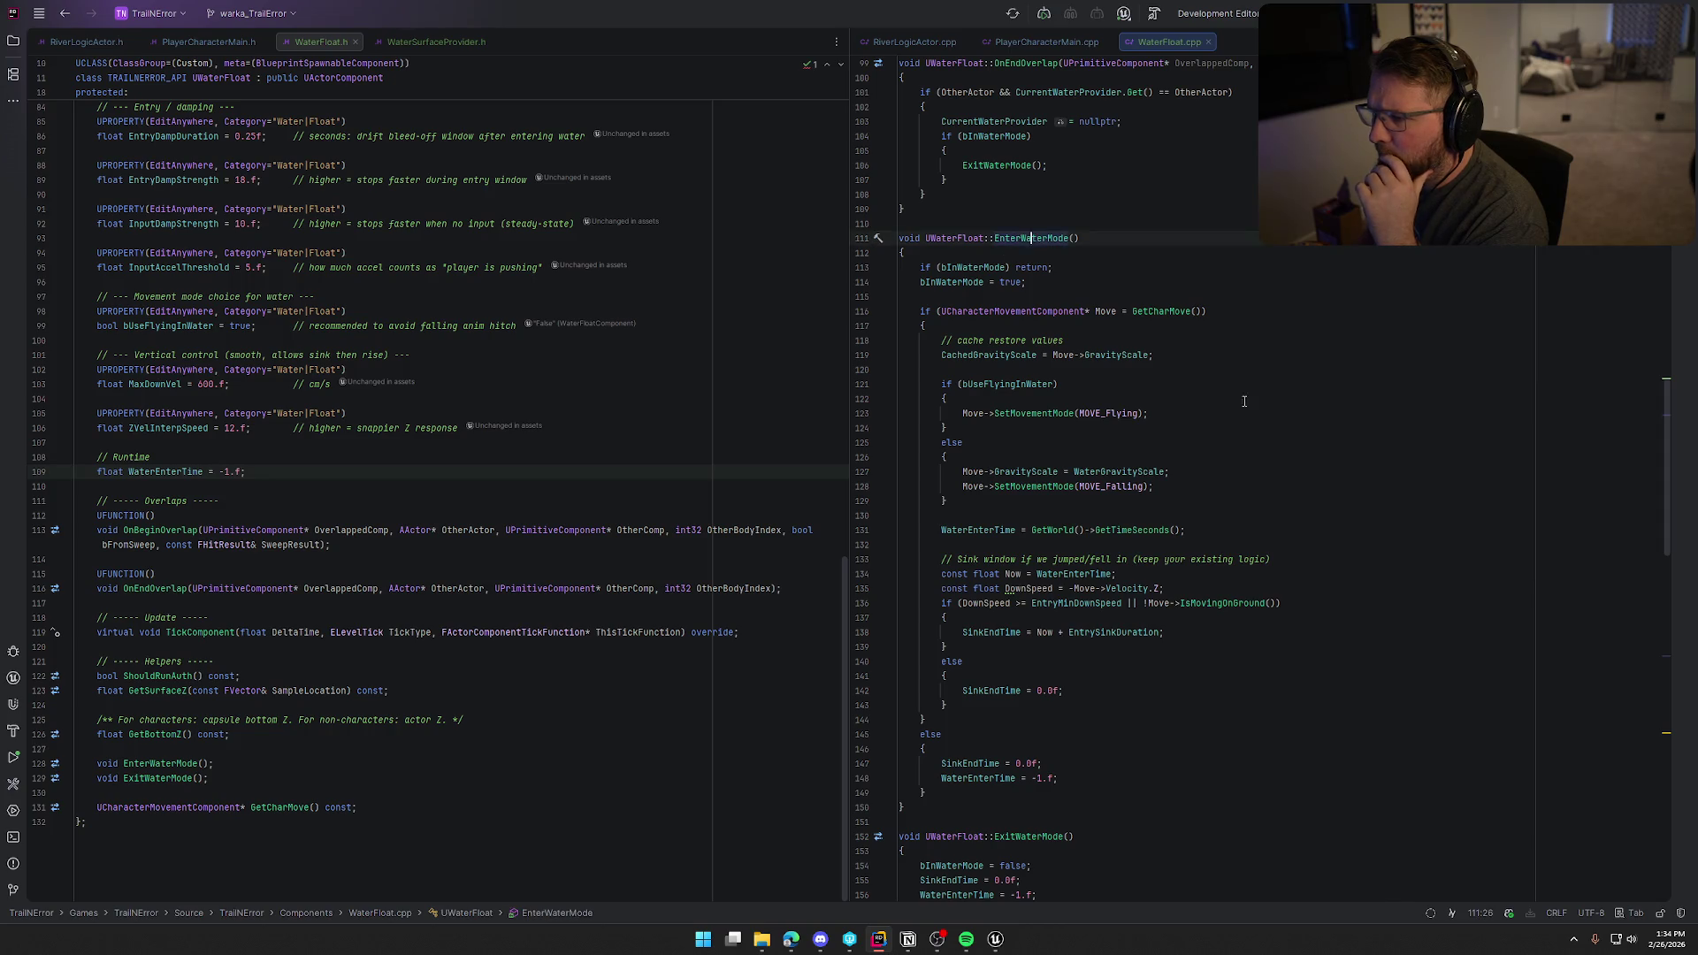
scroll(1271, 502, up, 6)
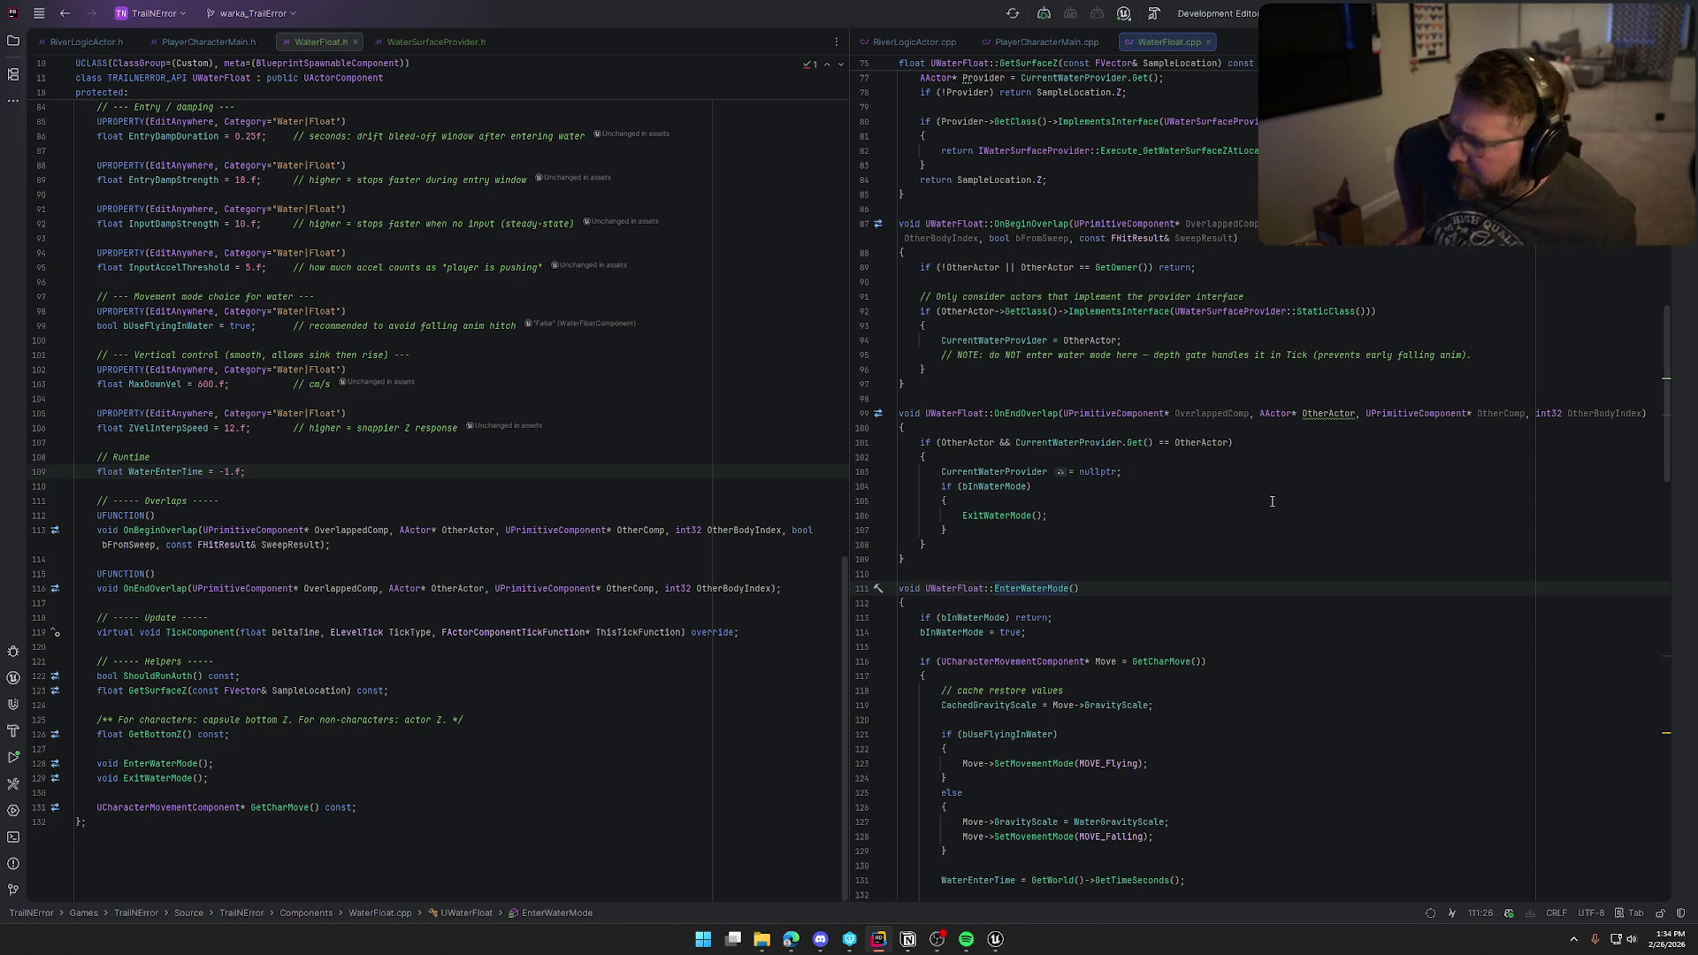
scroll(1269, 502, down, 5)
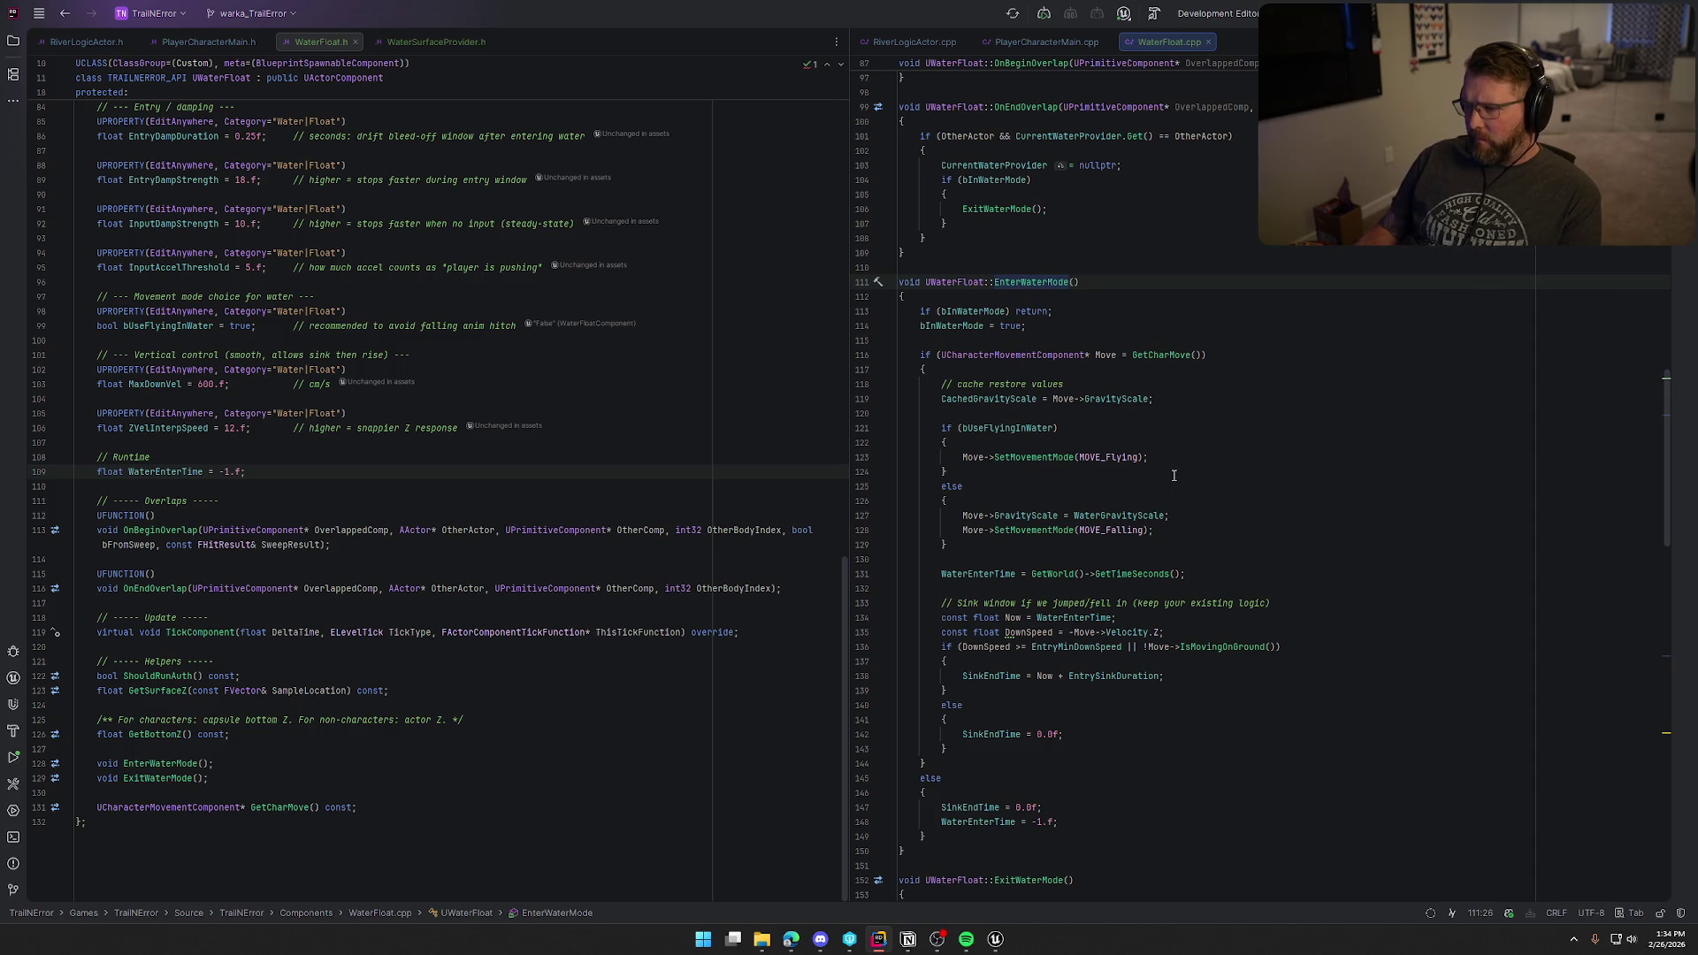
scroll(1173, 475, down, 1)
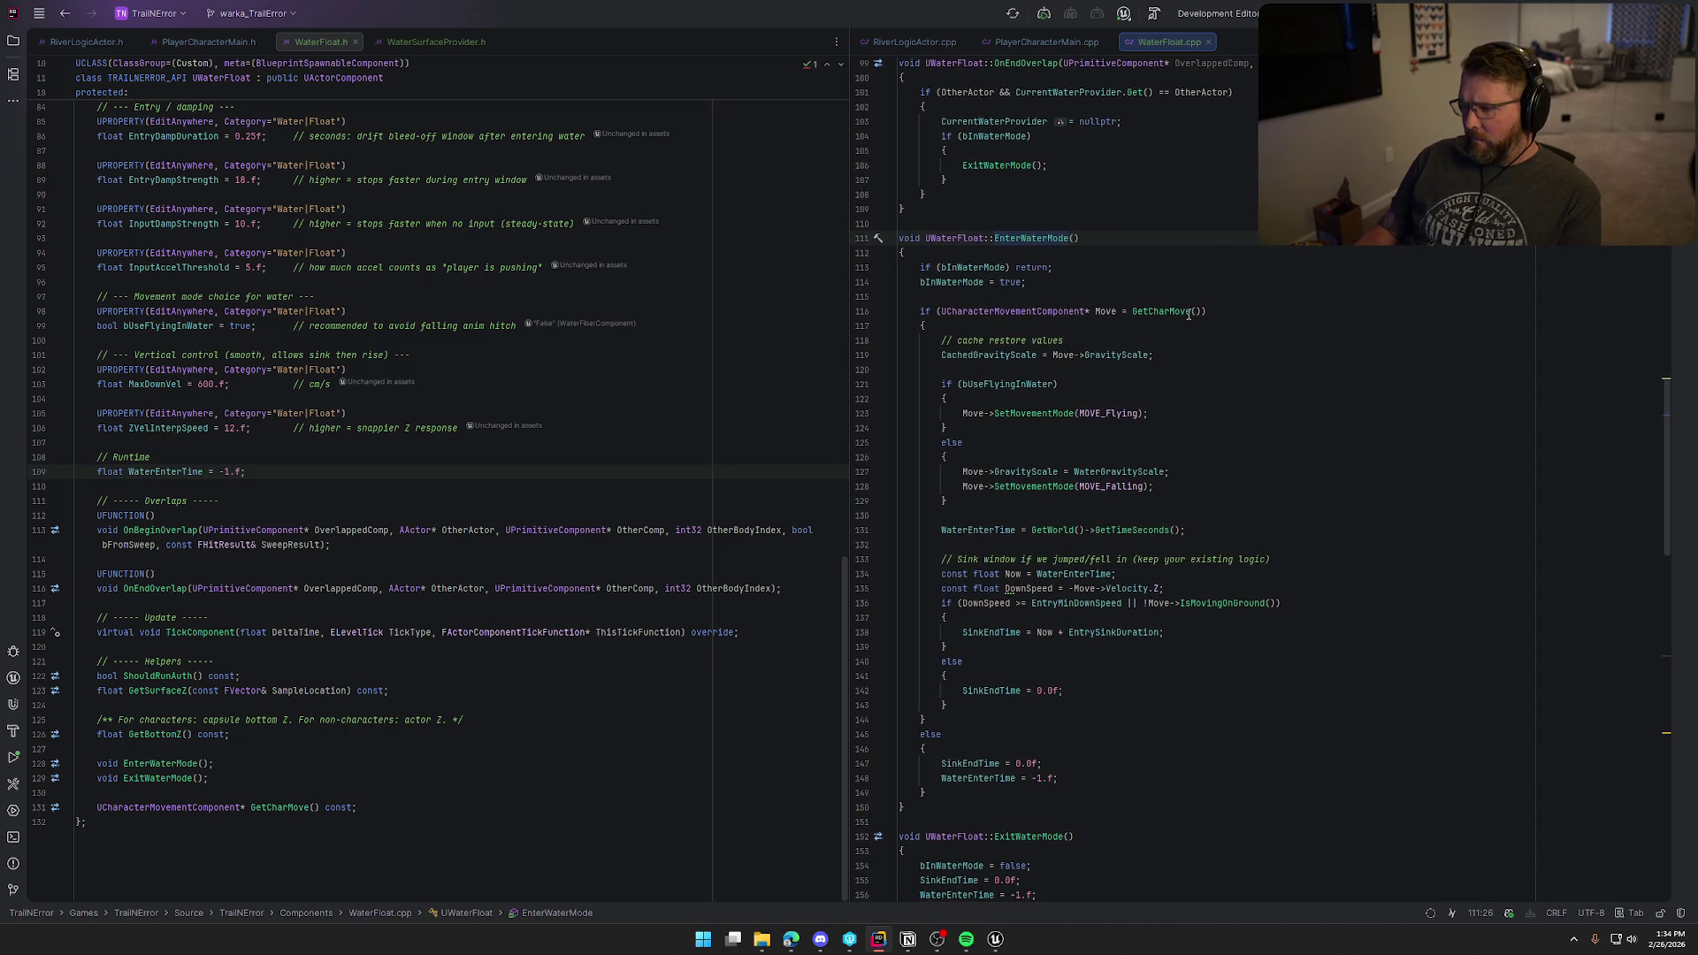
scroll(1273, 495, down, 2)
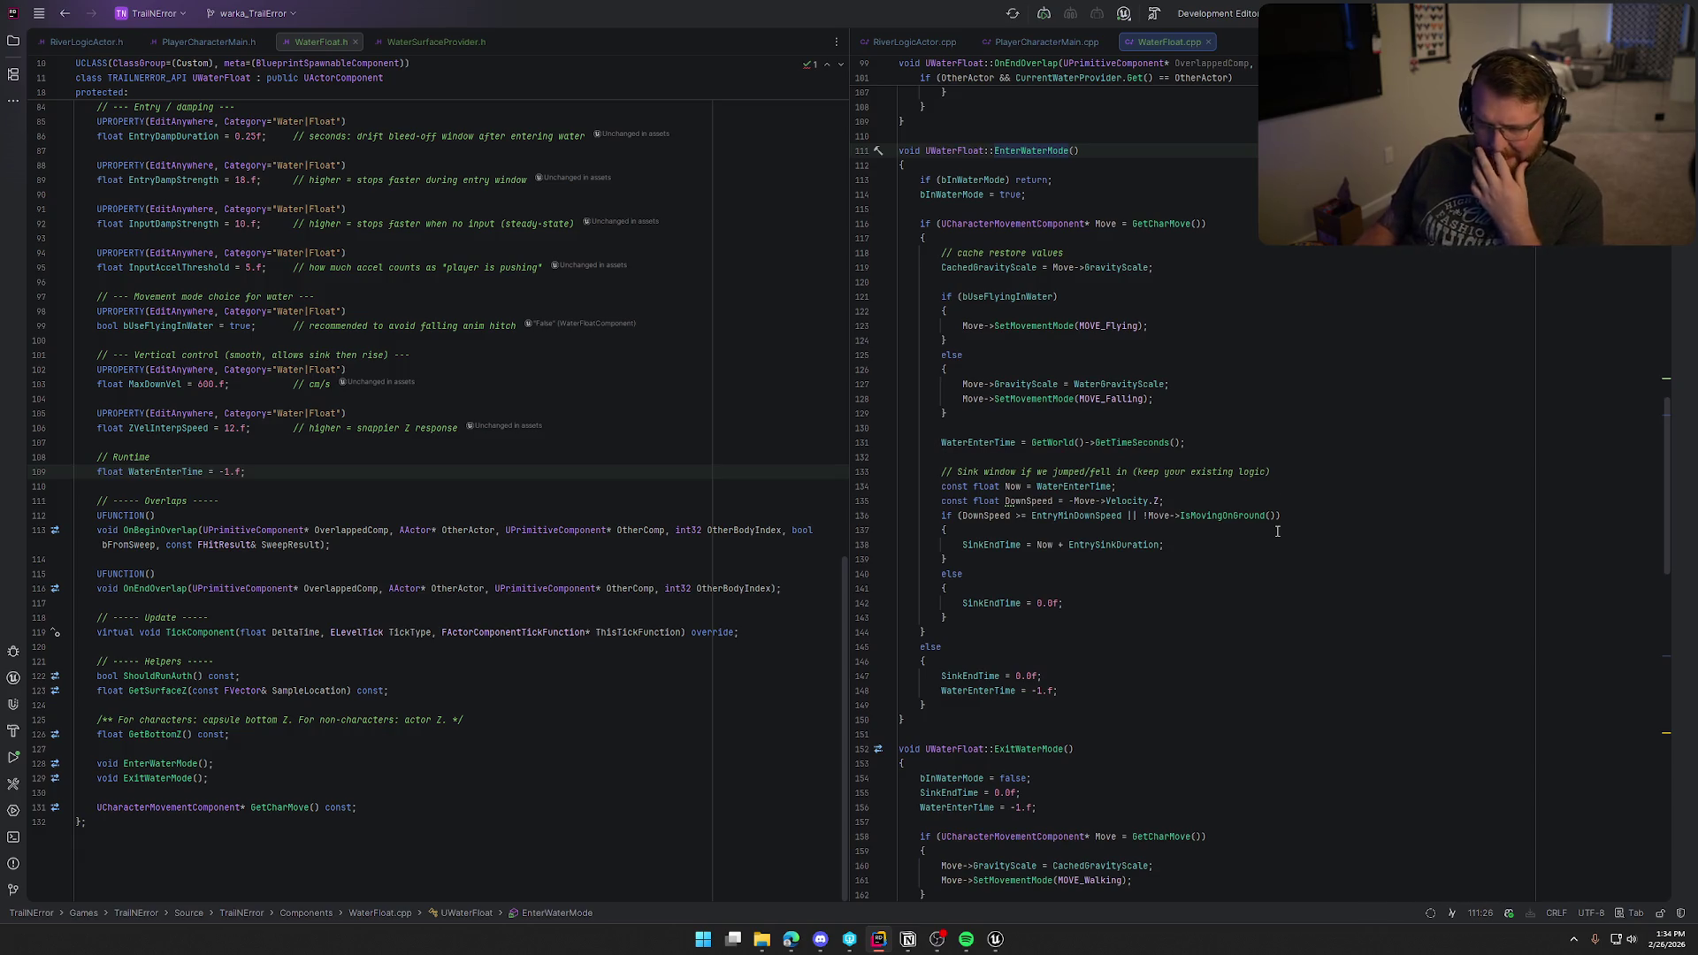
key(ctrl+Home)
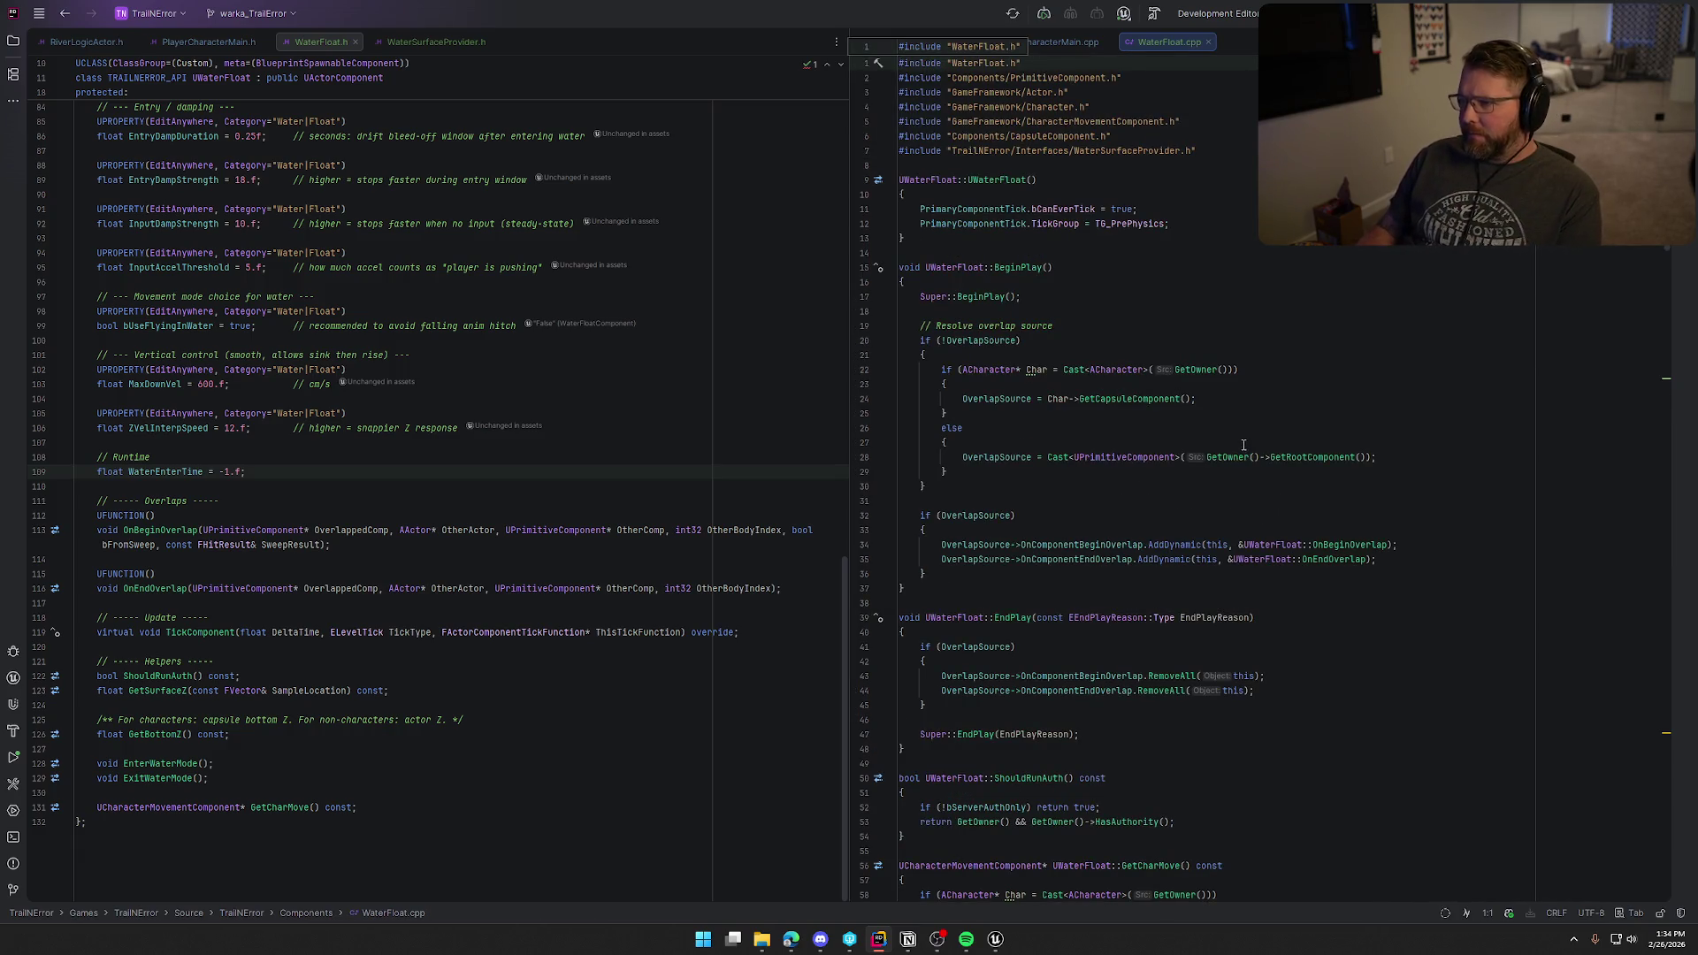
click(1113, 95)
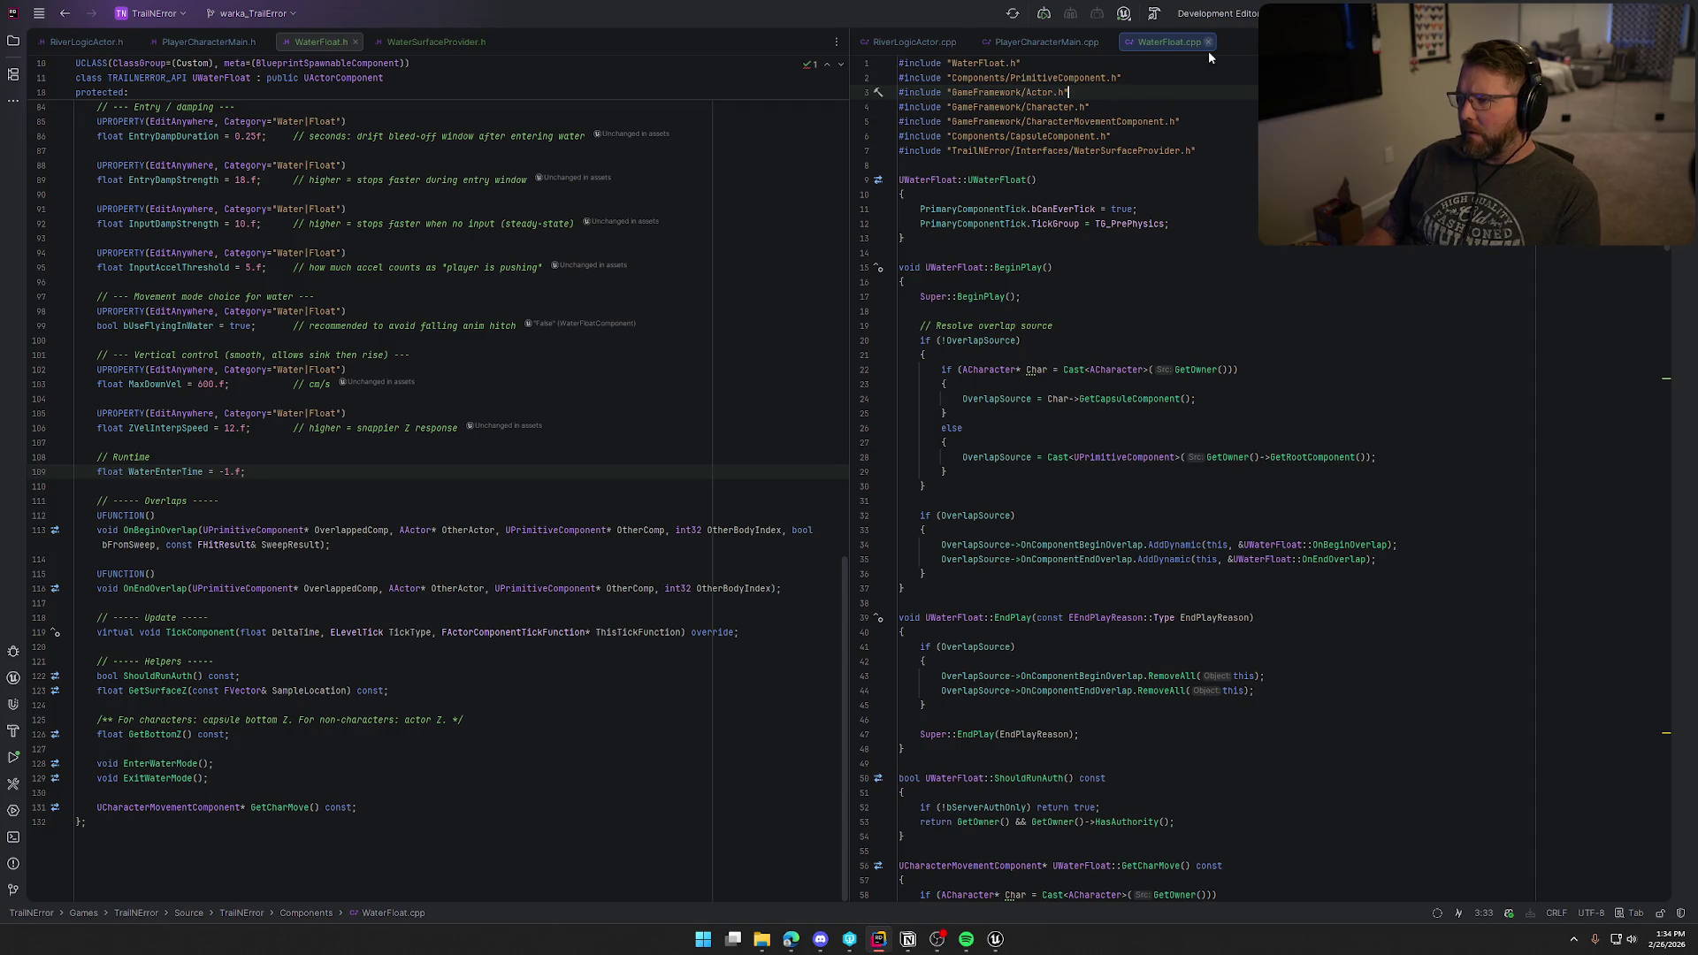
scroll(1240, 180, down, 15)
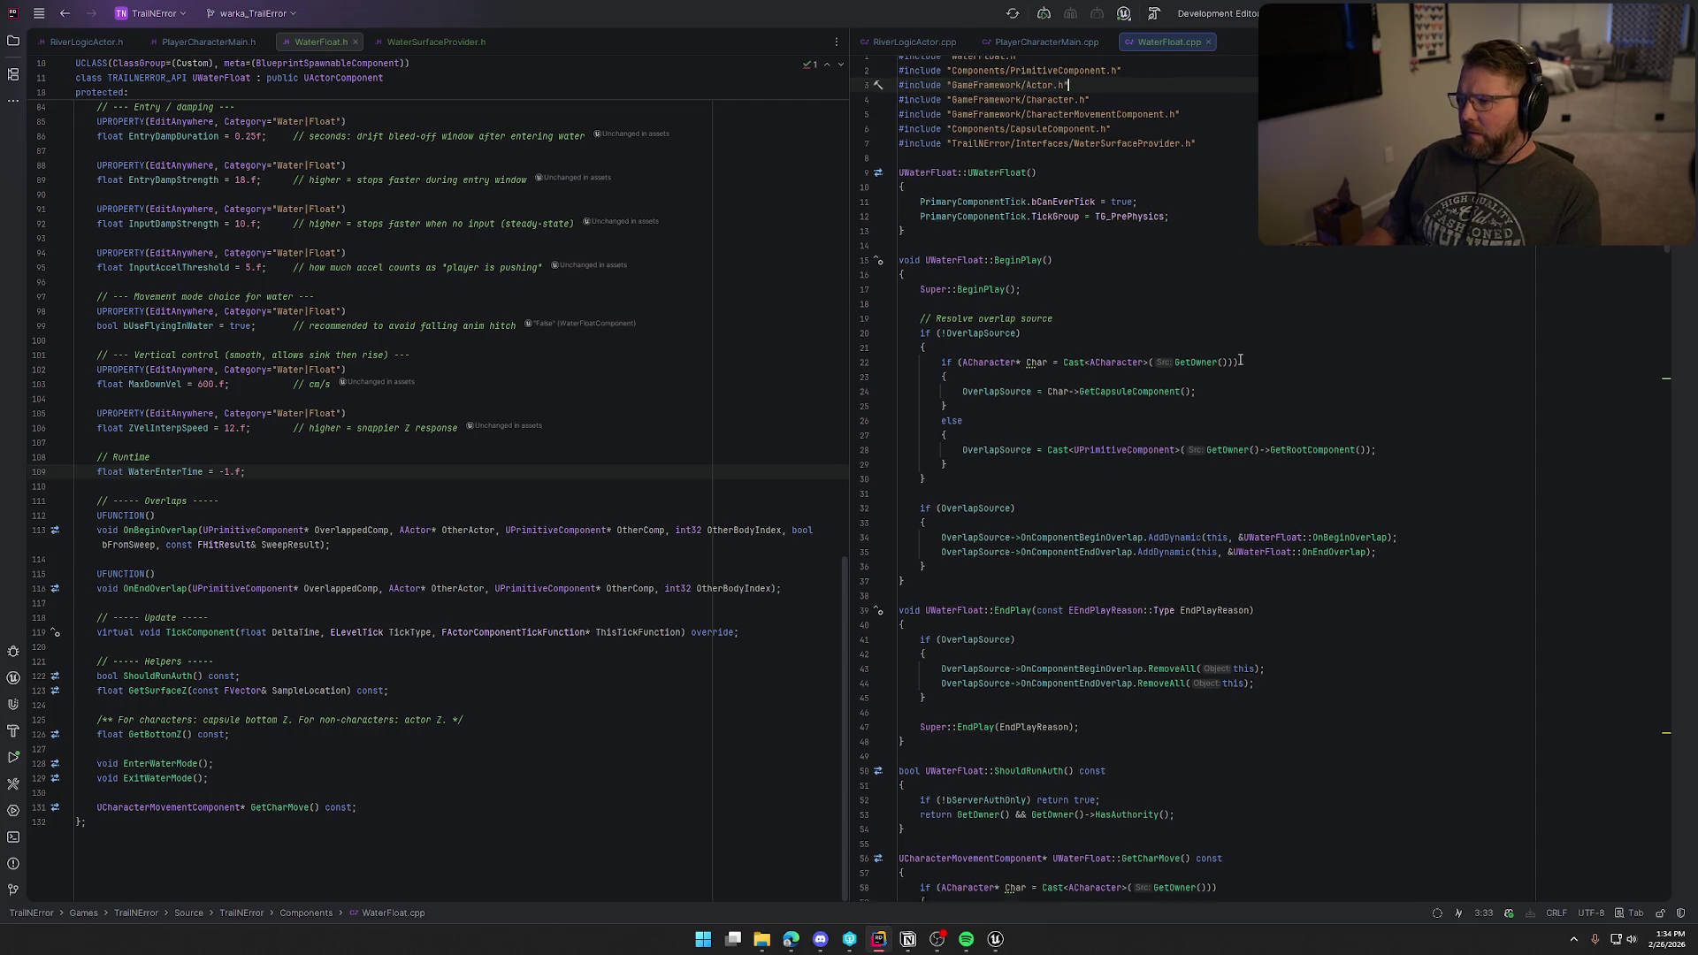
scroll(1241, 358, down, 16)
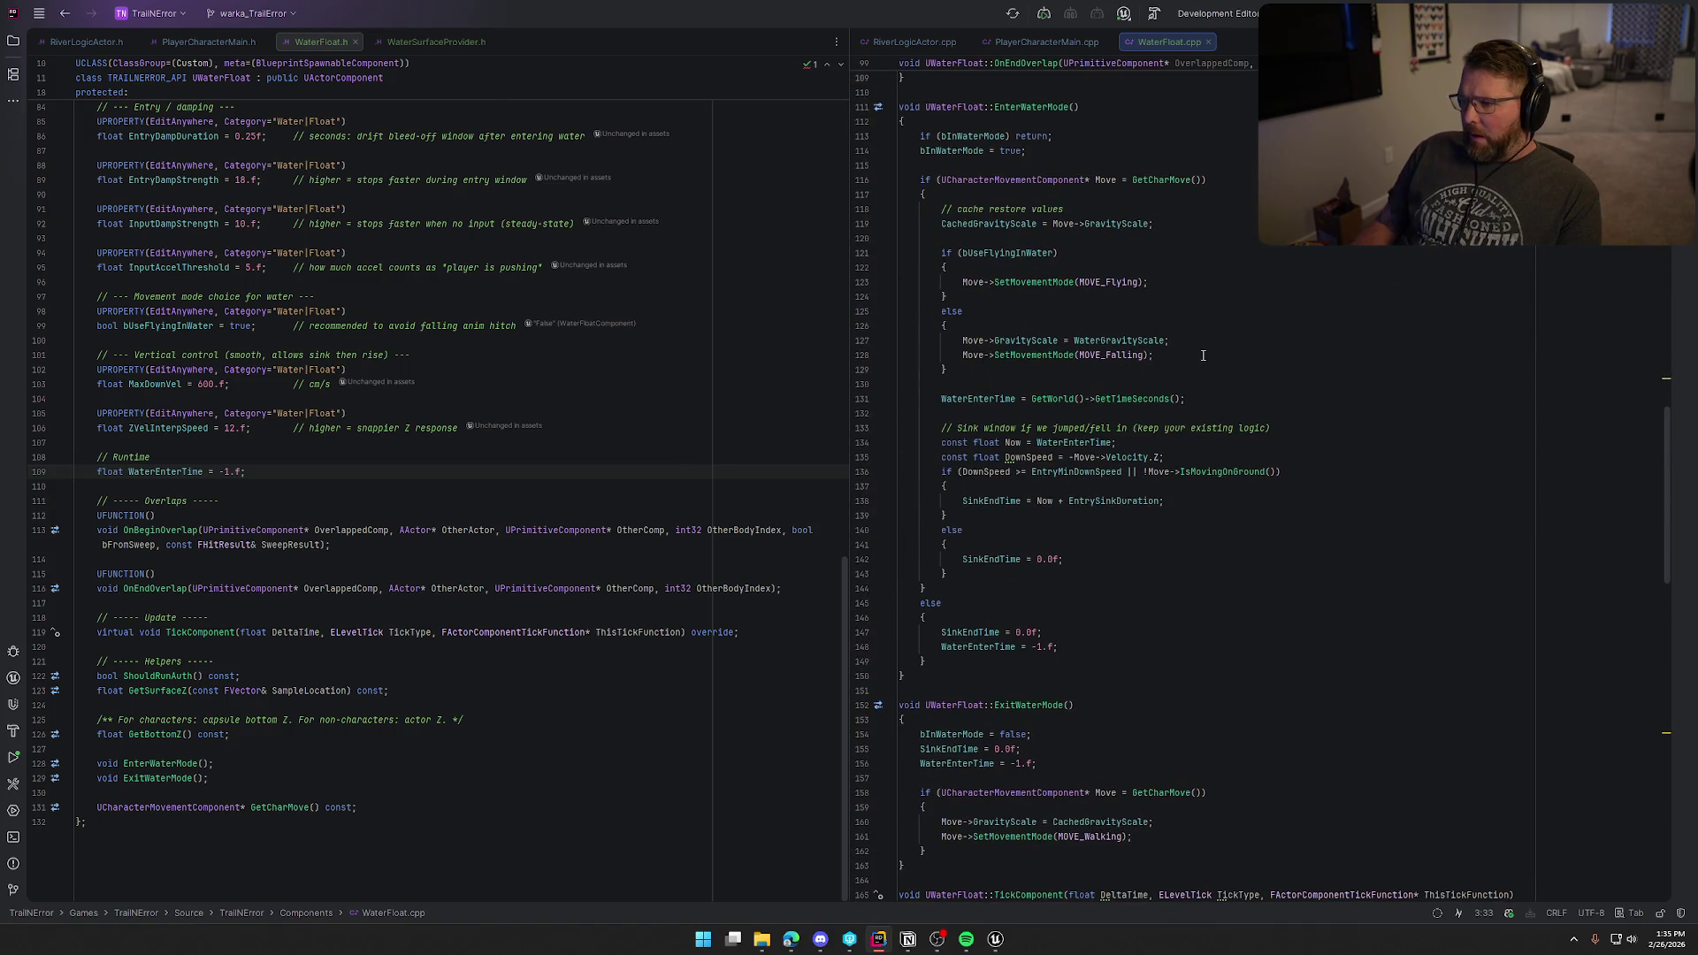
scroll(1229, 371, up, 2)
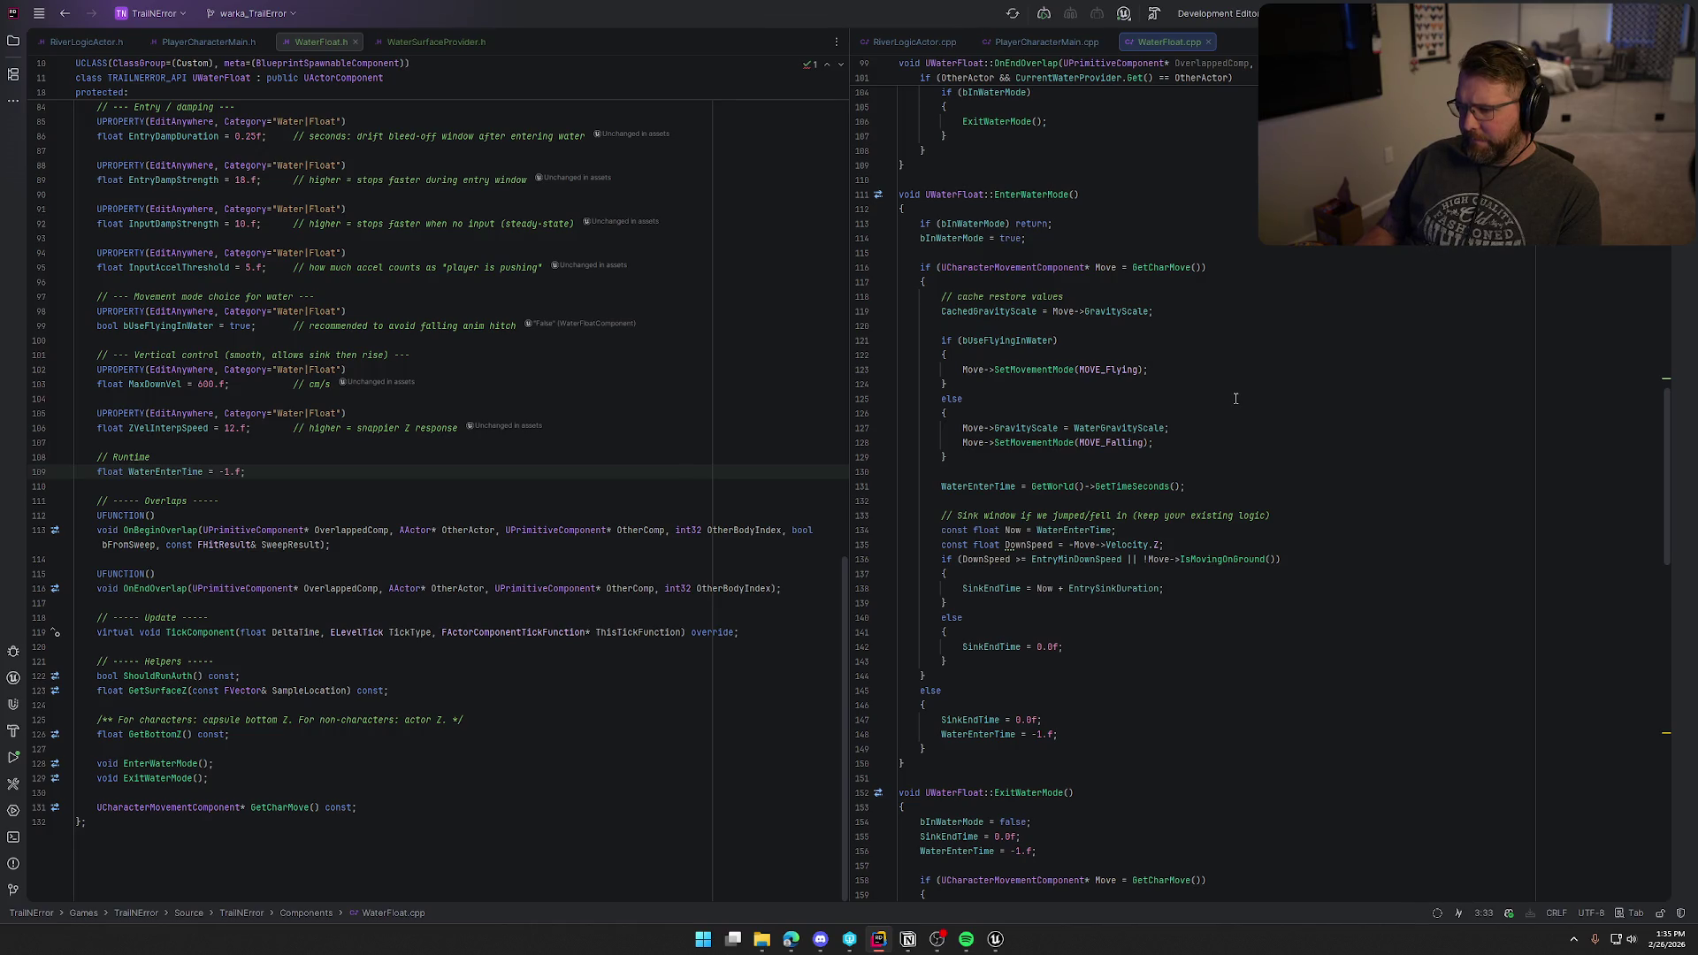
click(979, 416)
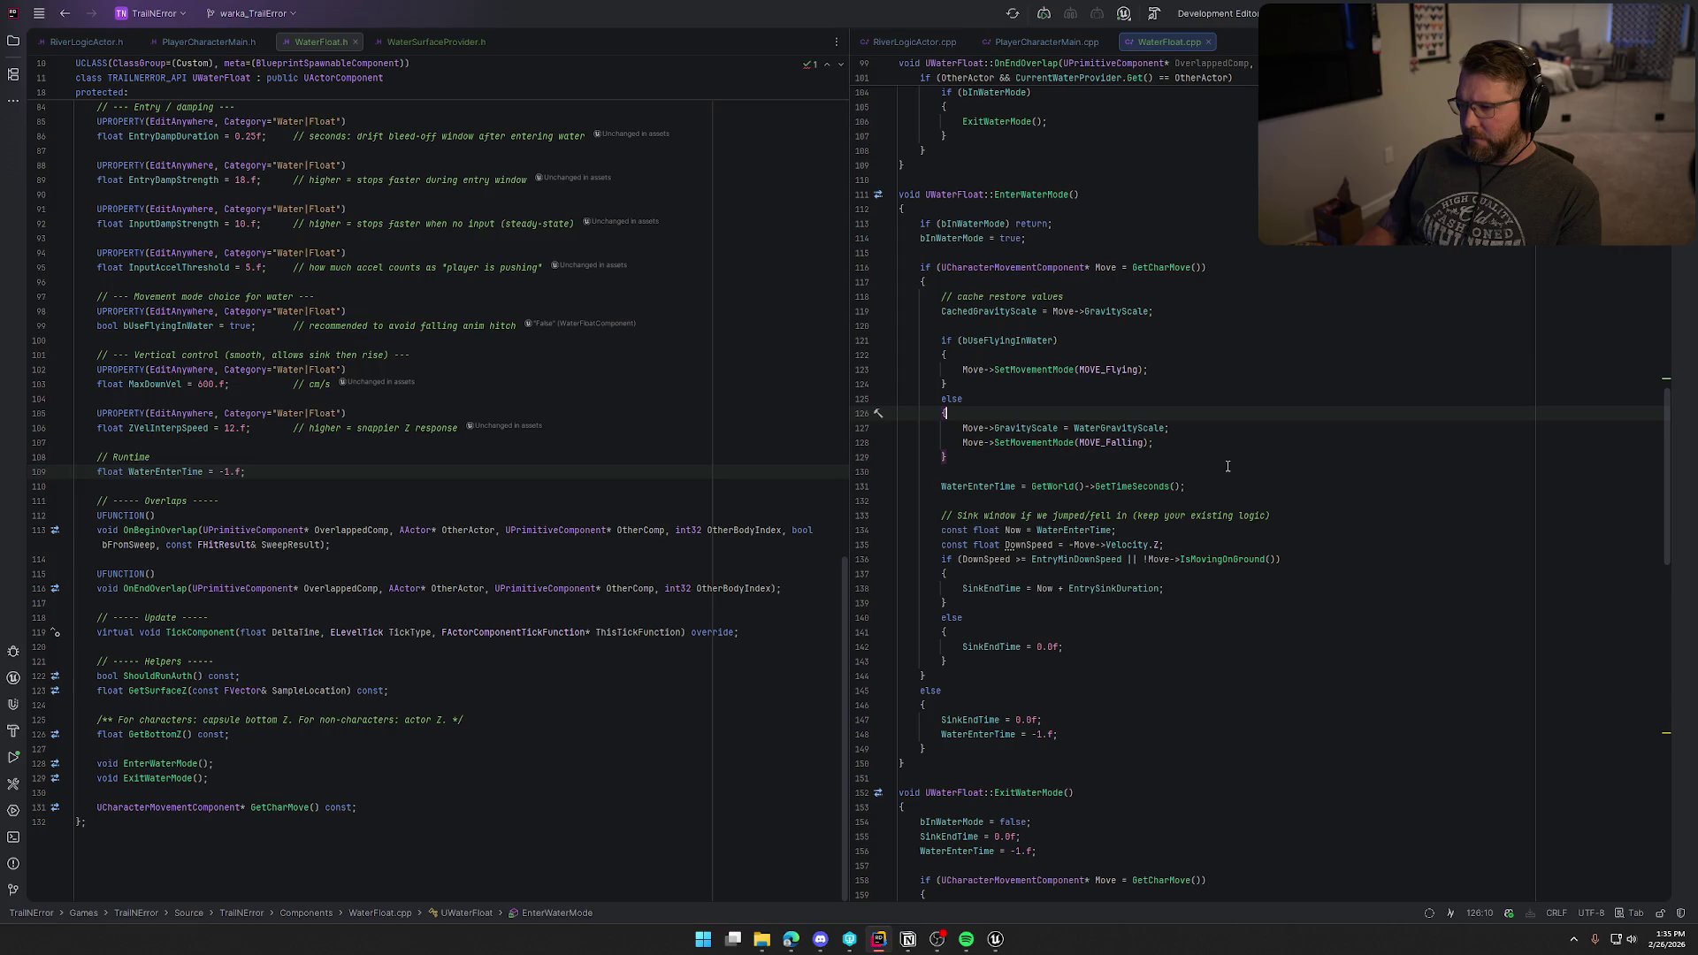
click(974, 325)
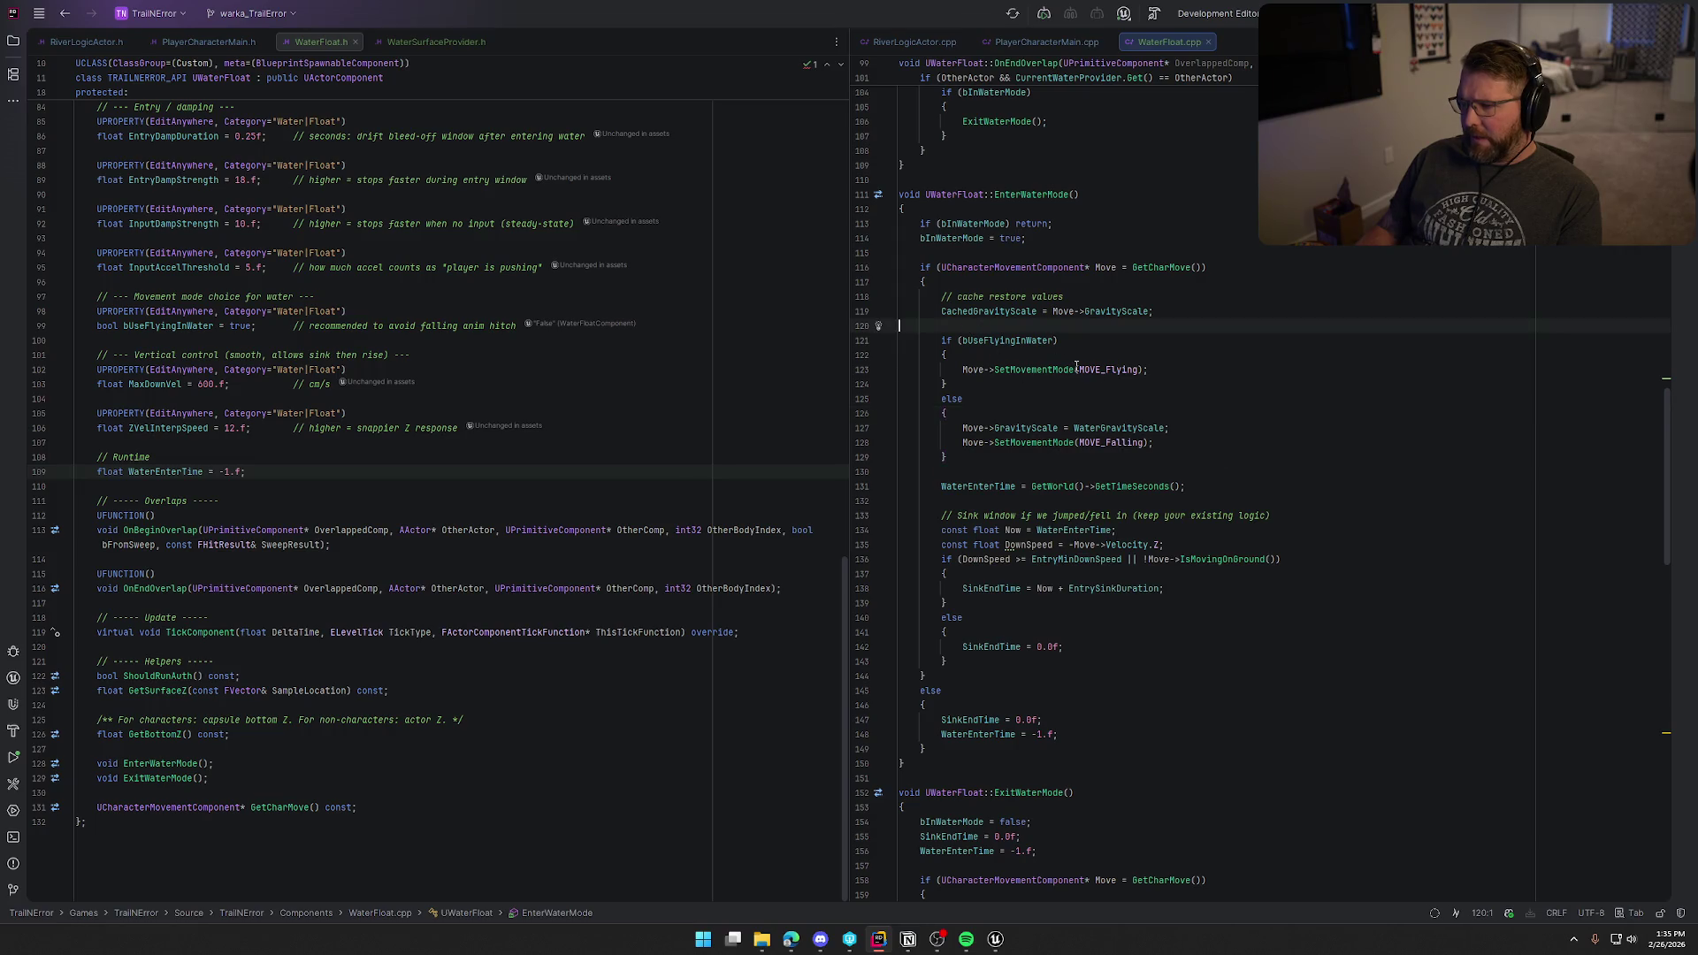
key(Tab)
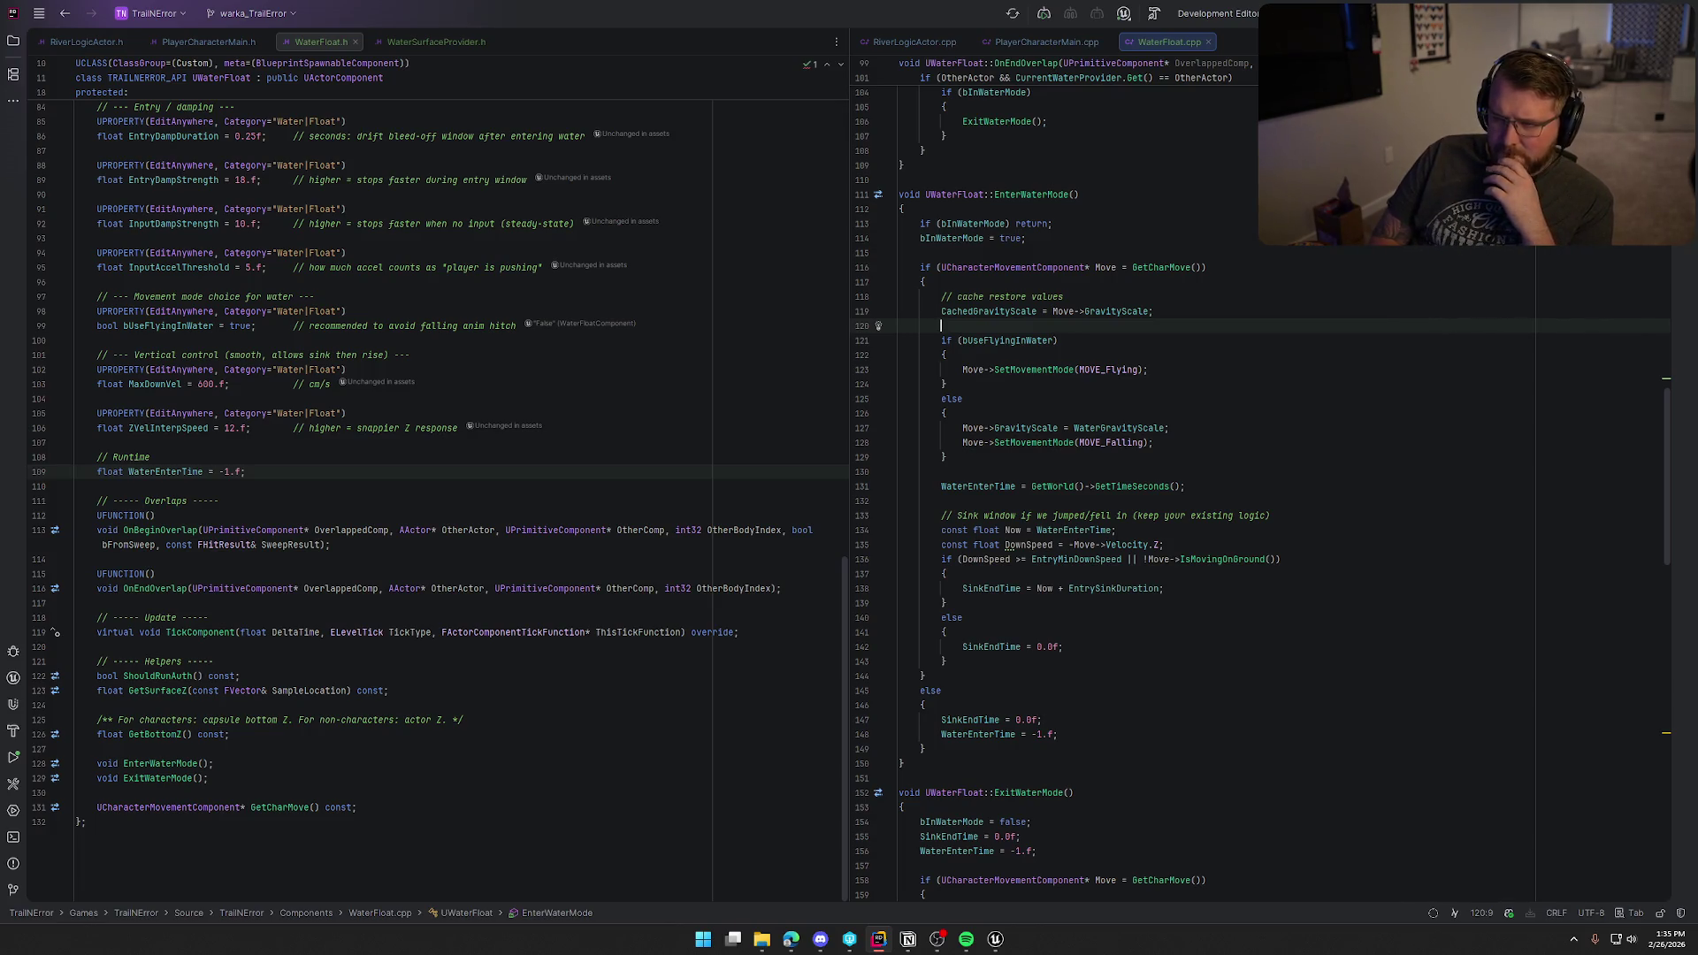
scroll(499, 385, up, 20)
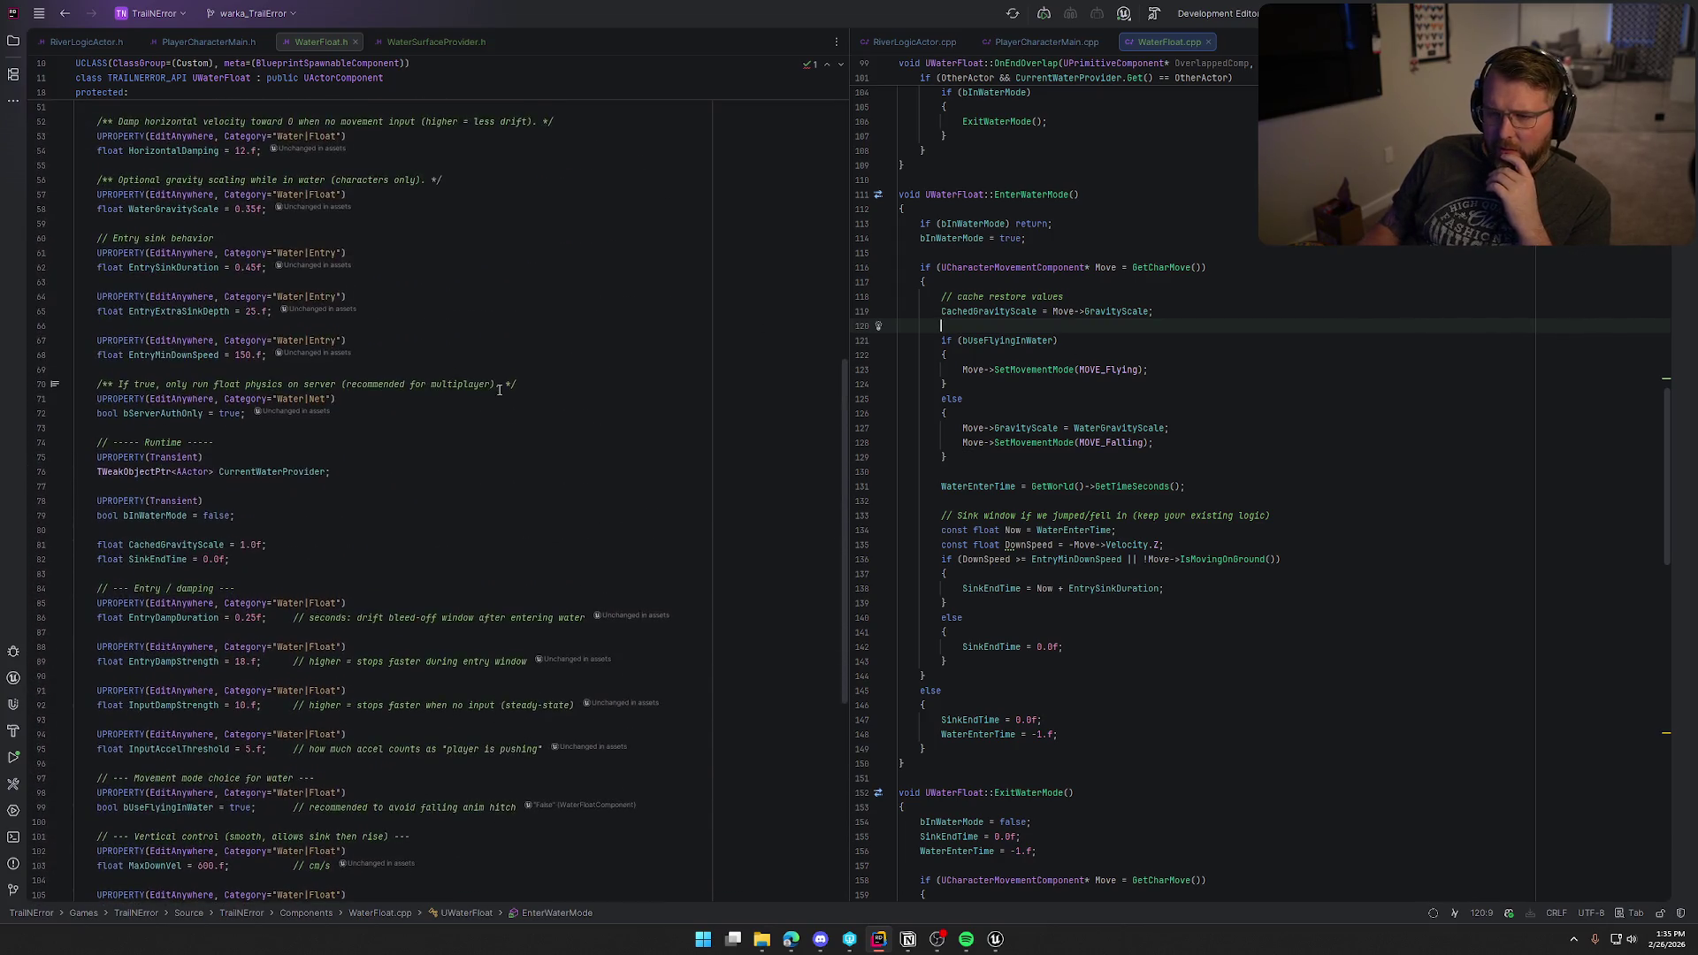
scroll(498, 386, up, 5)
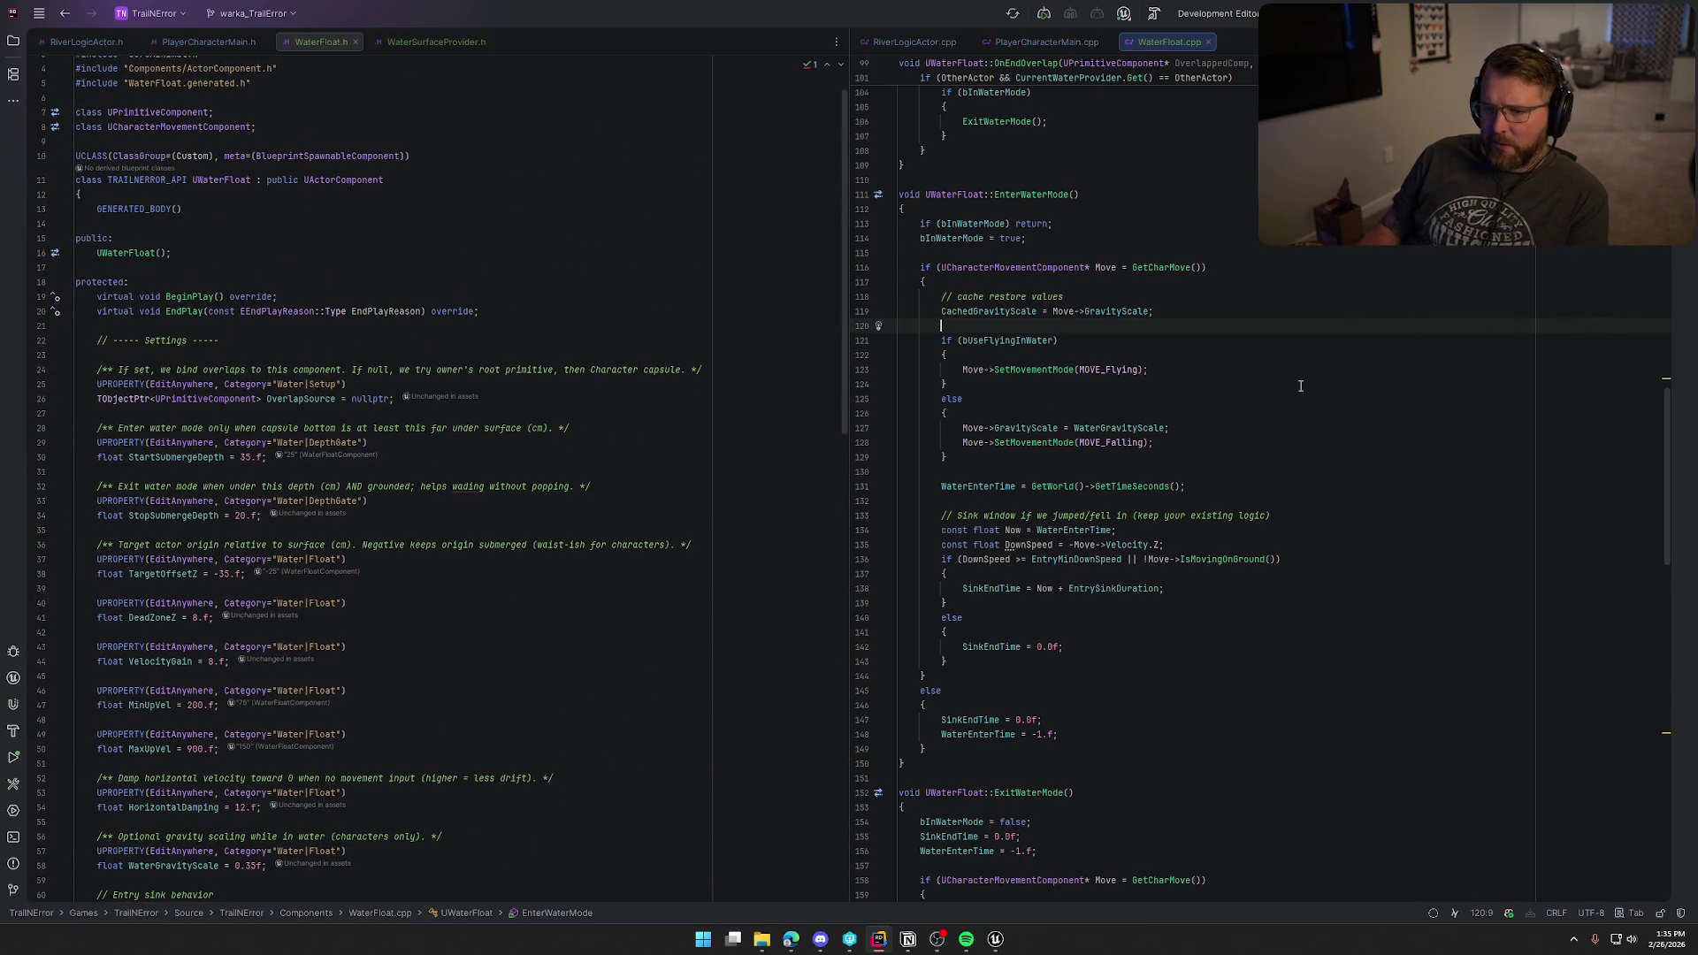
text(GetP)
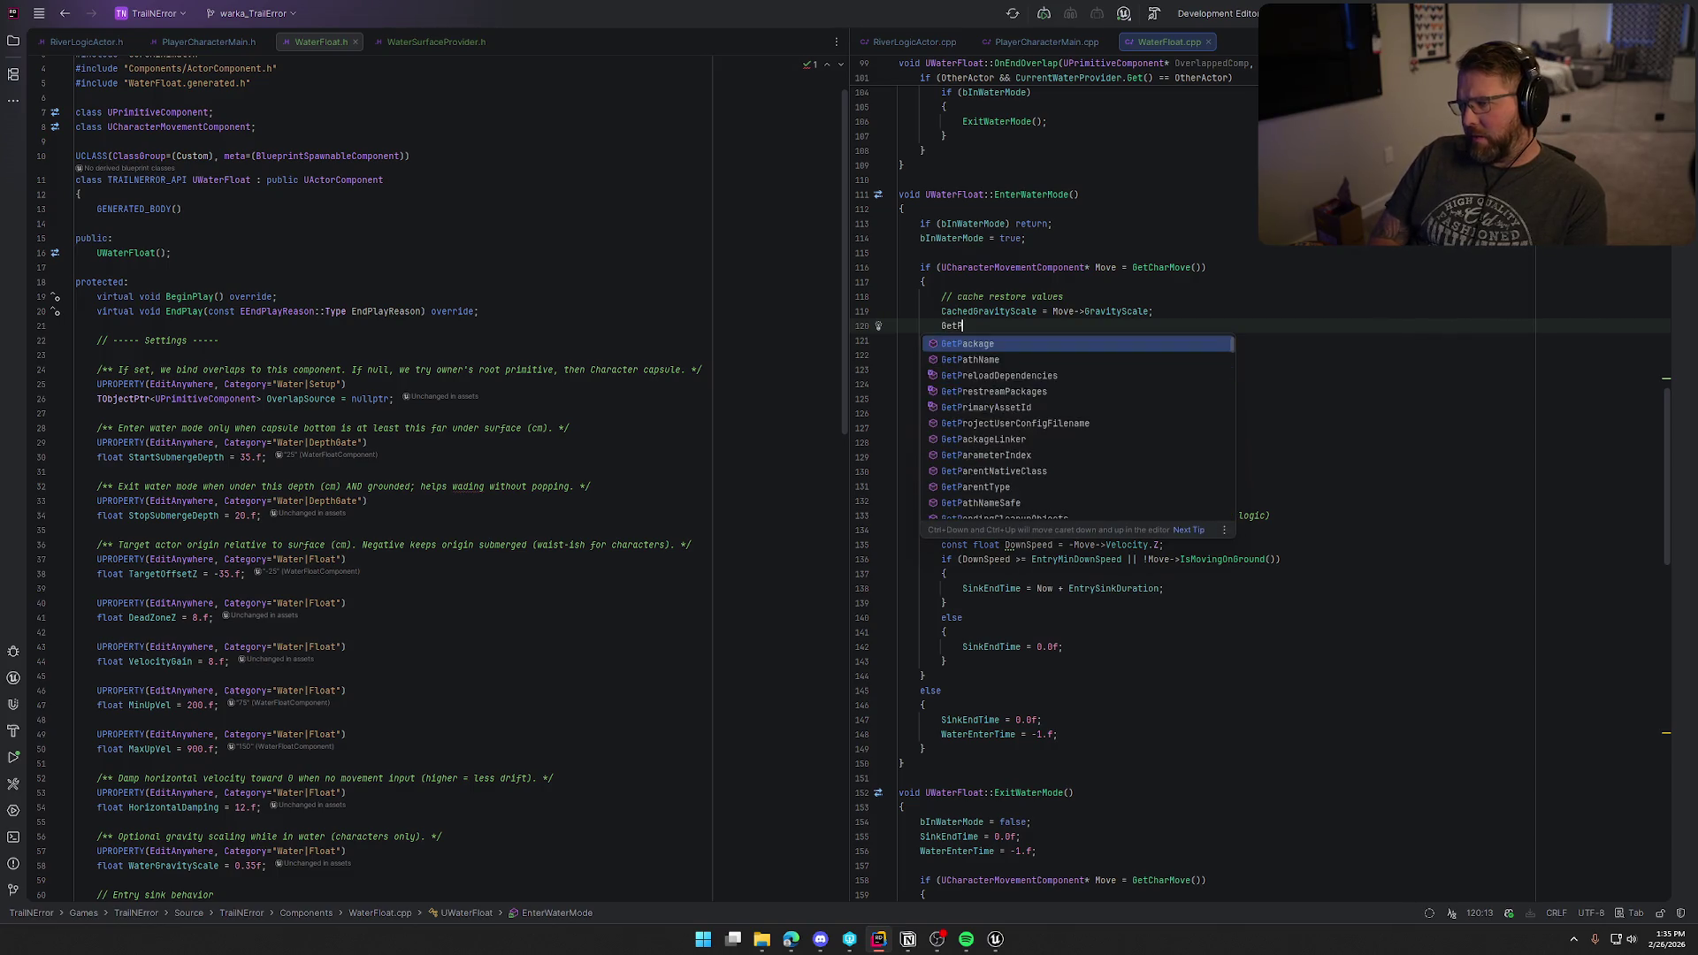
text(arent)
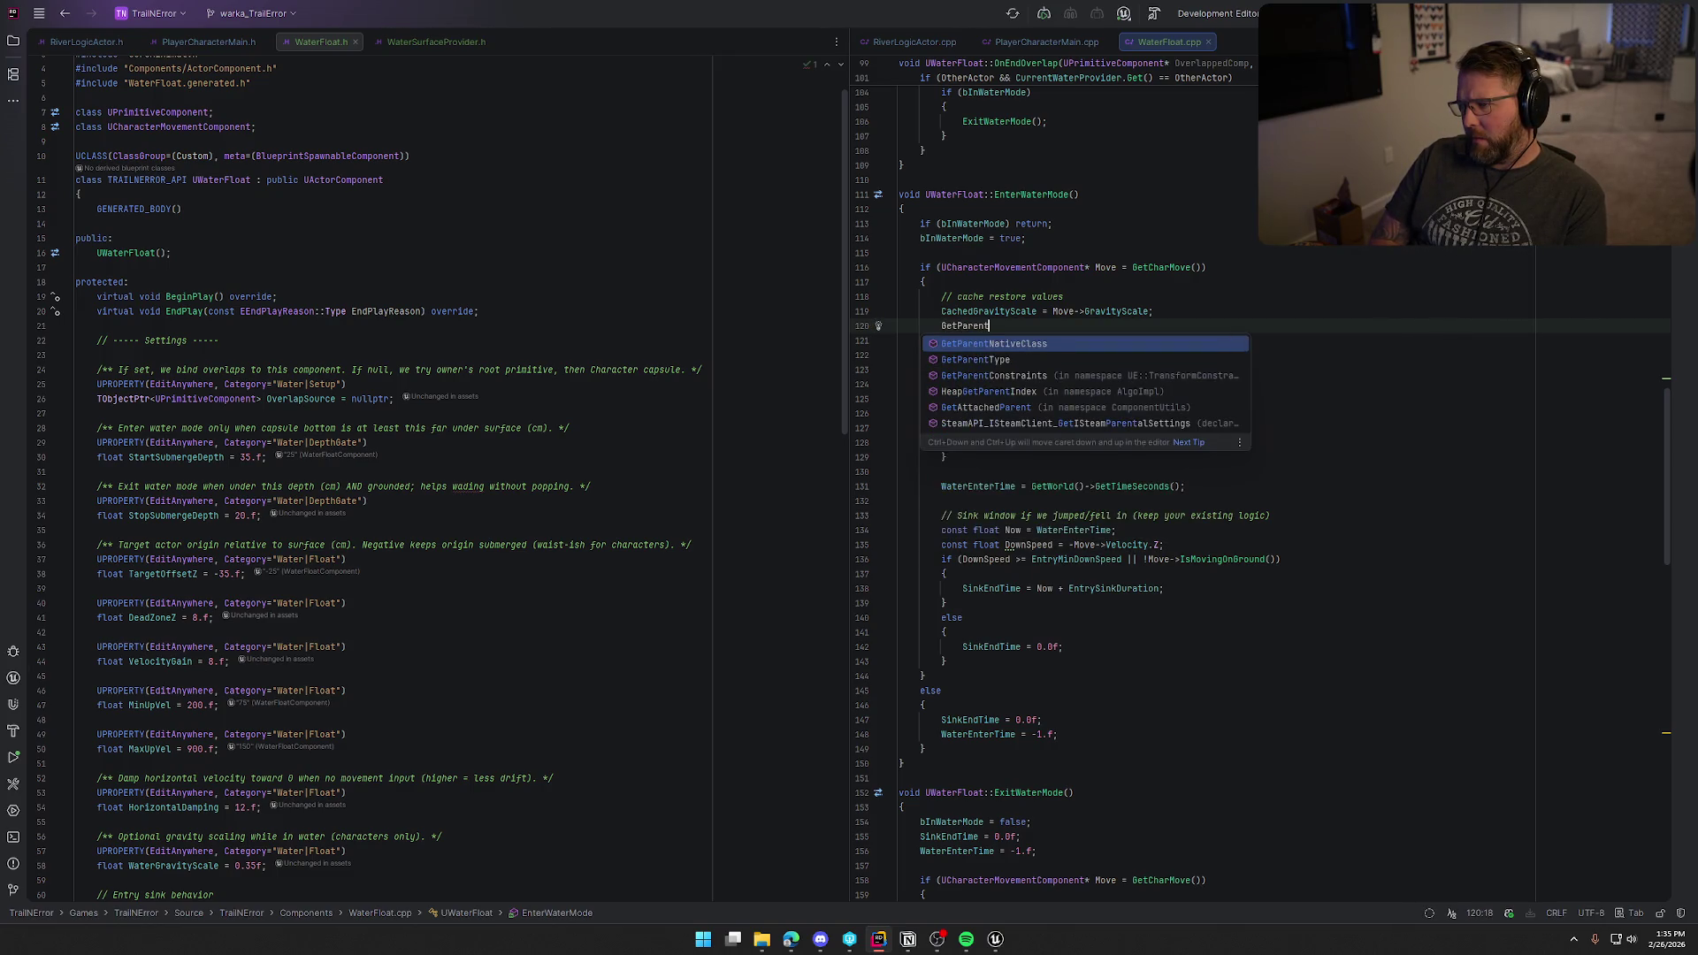
key(BackSpace)
key(BackSpace)
key(BackSpace)
key(BackSpace)
key(BackSpace)
key(BackSpace)
text(Own)
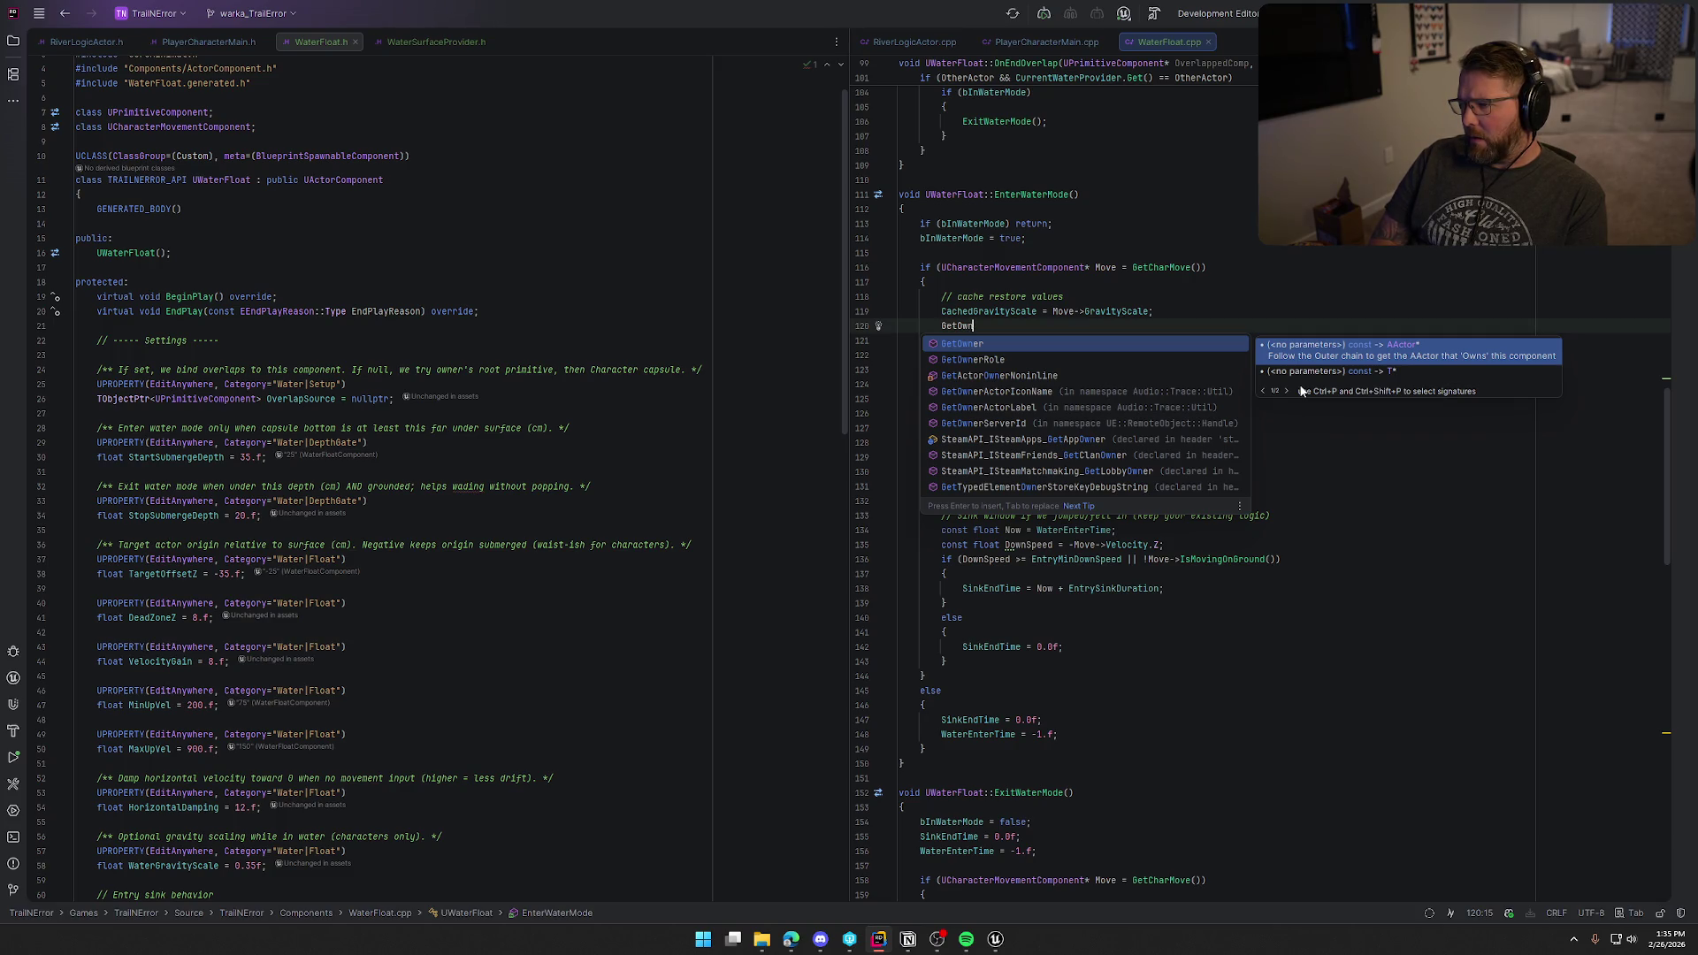
key(BackSpace)
key(BackSpace)
key(BackSpace)
text(Componen)
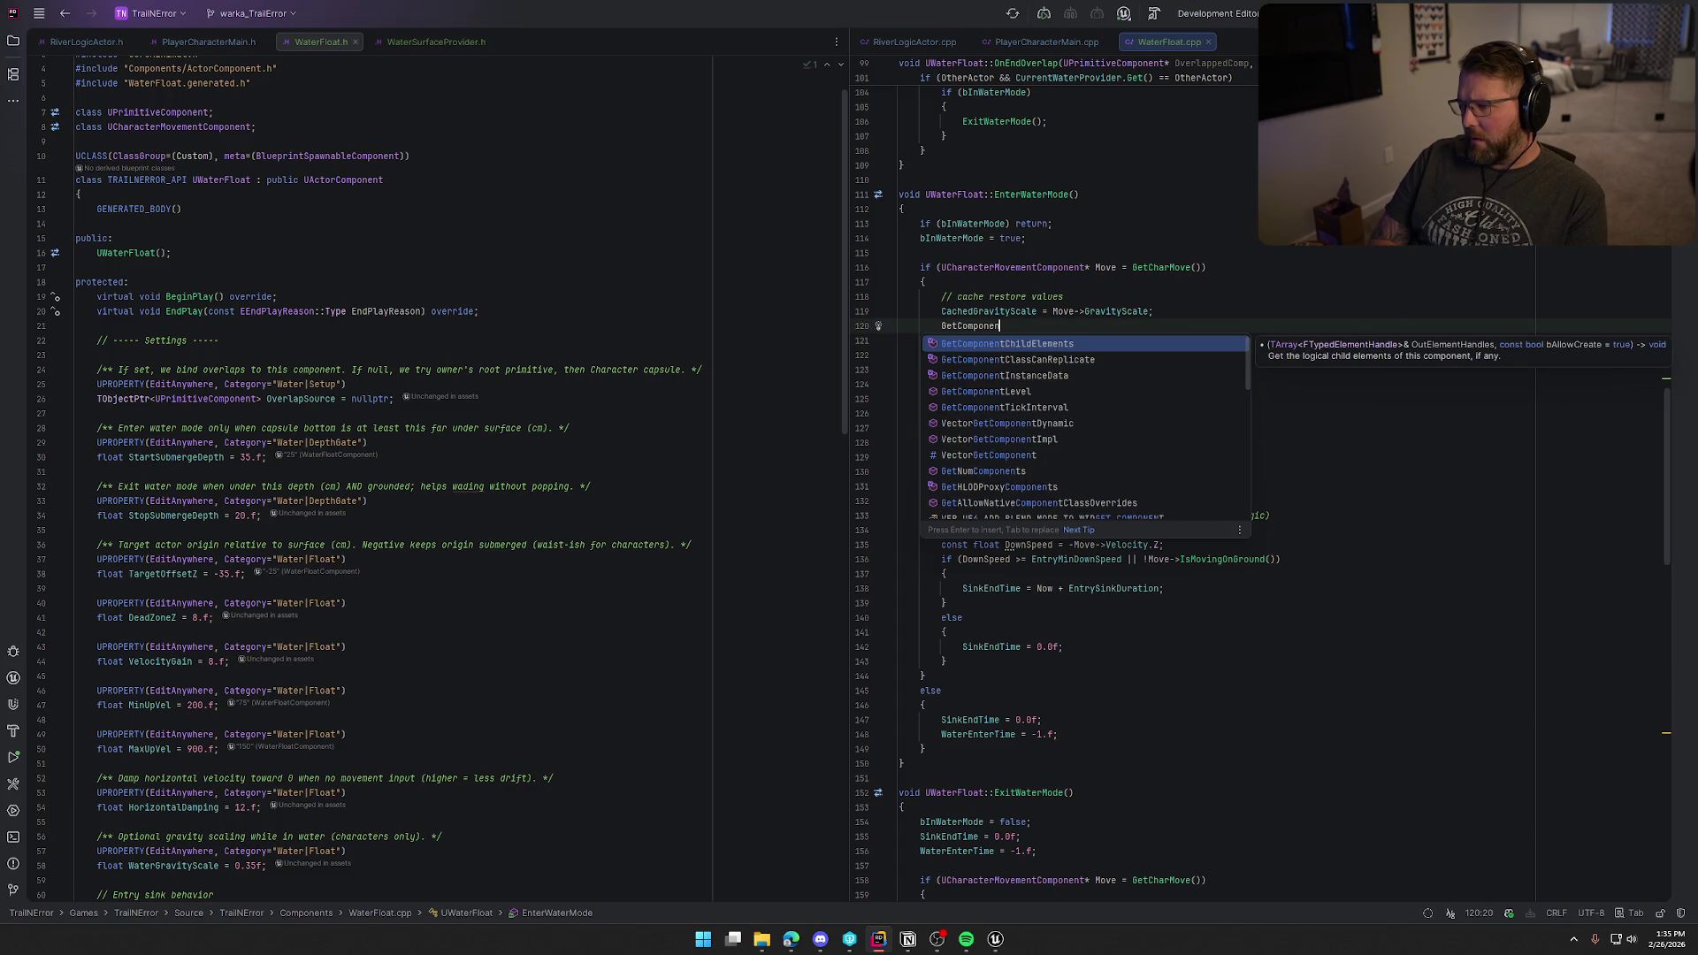
text(t)
text(Pa)
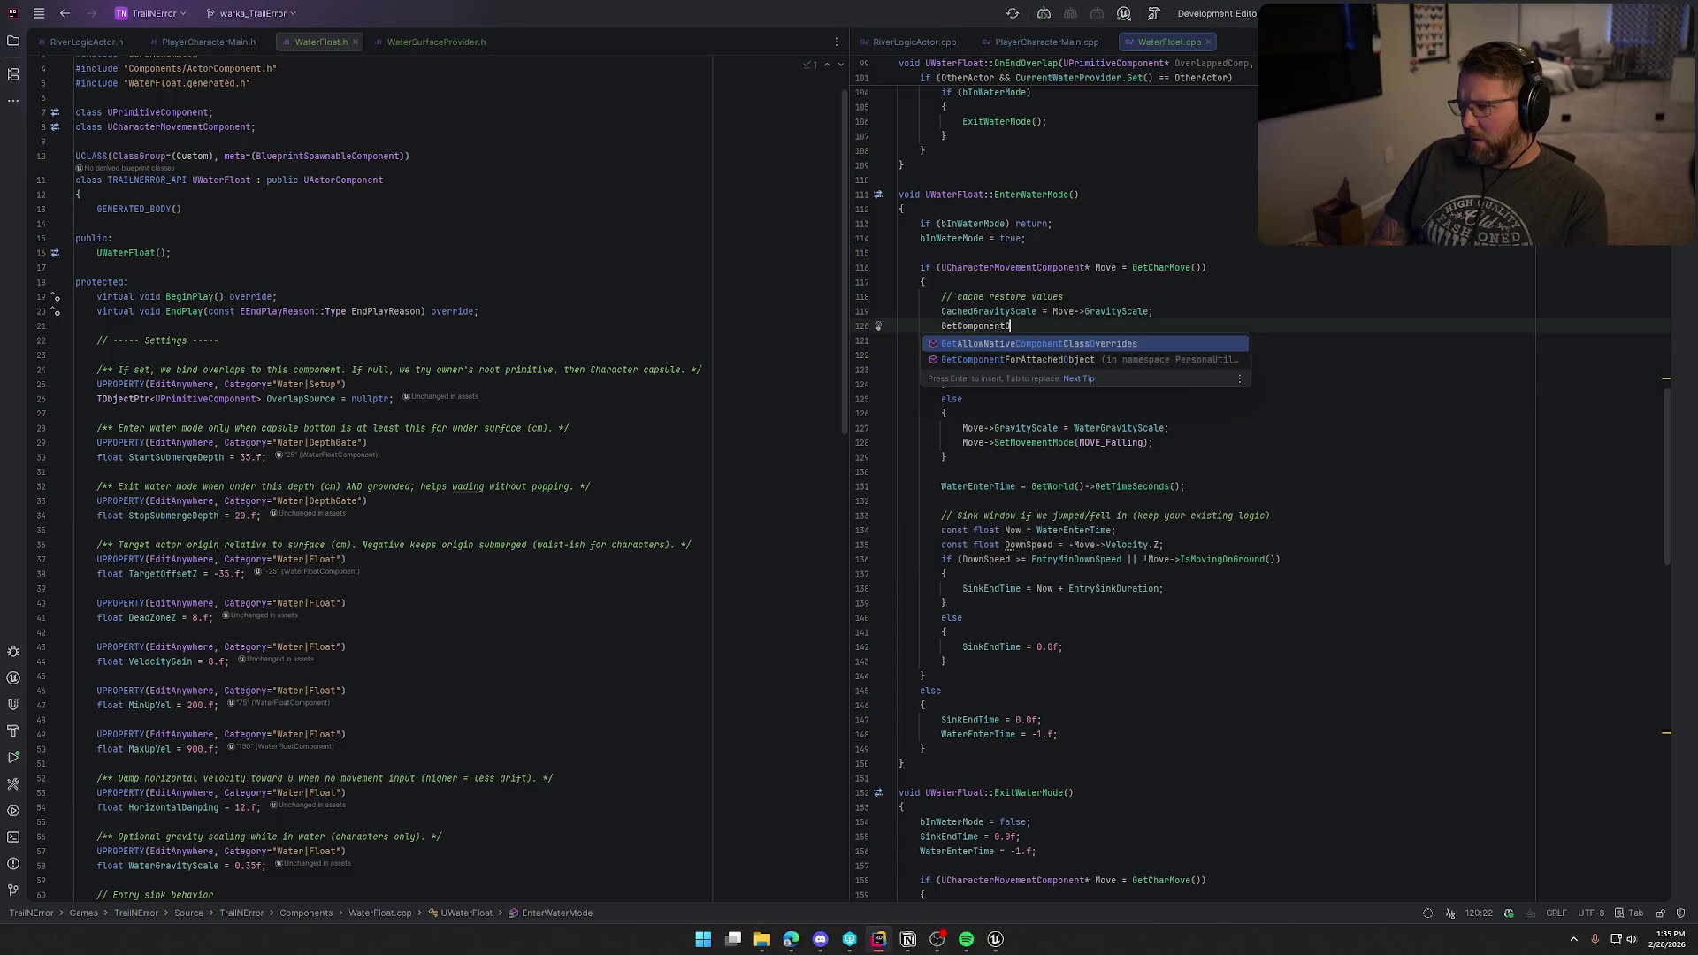
key(BackSpace)
key(BackSpace)
key(BackSpace)
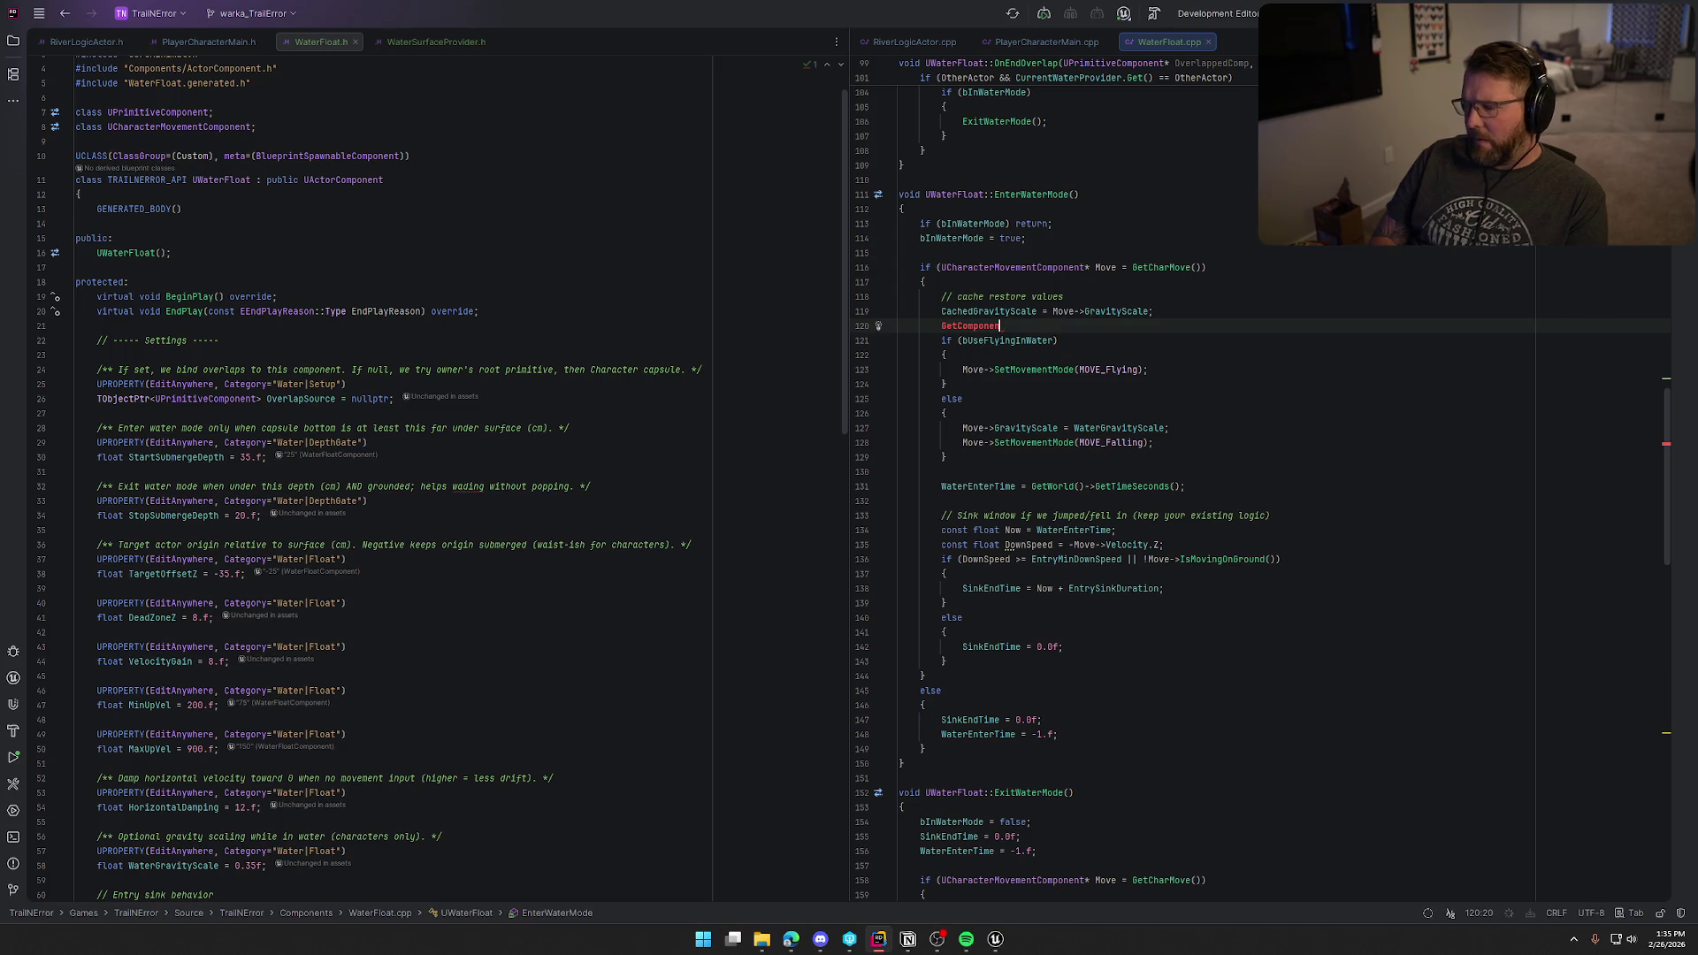
text(Own)
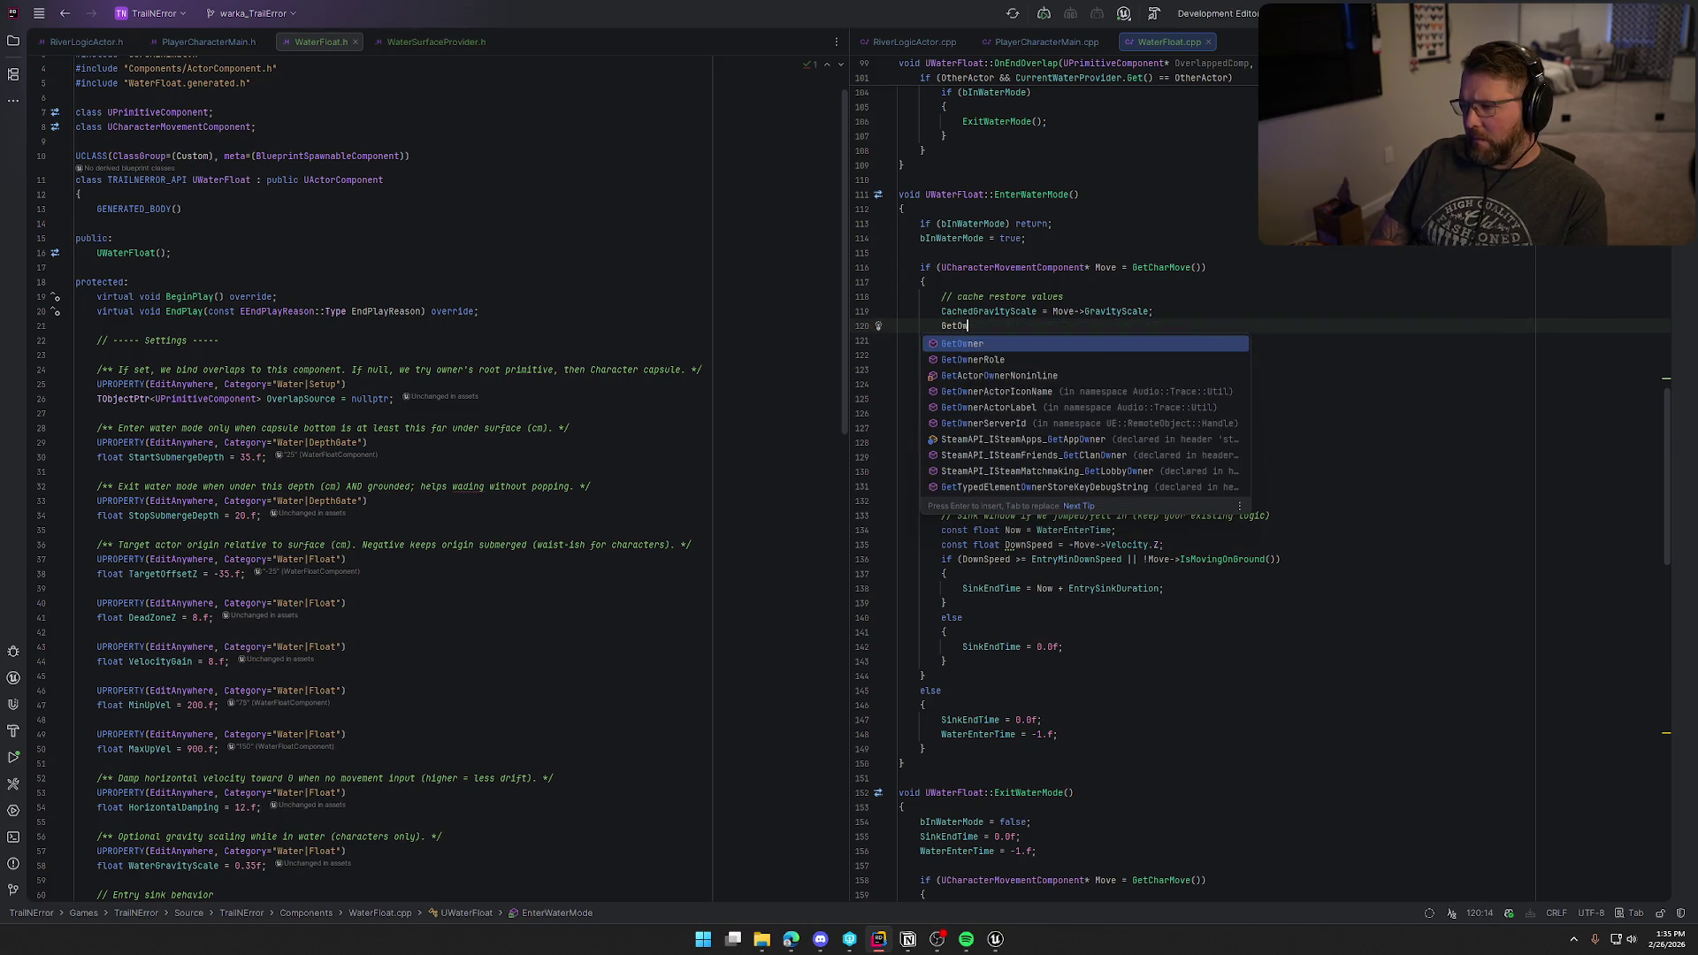
key(Return)
text(-)
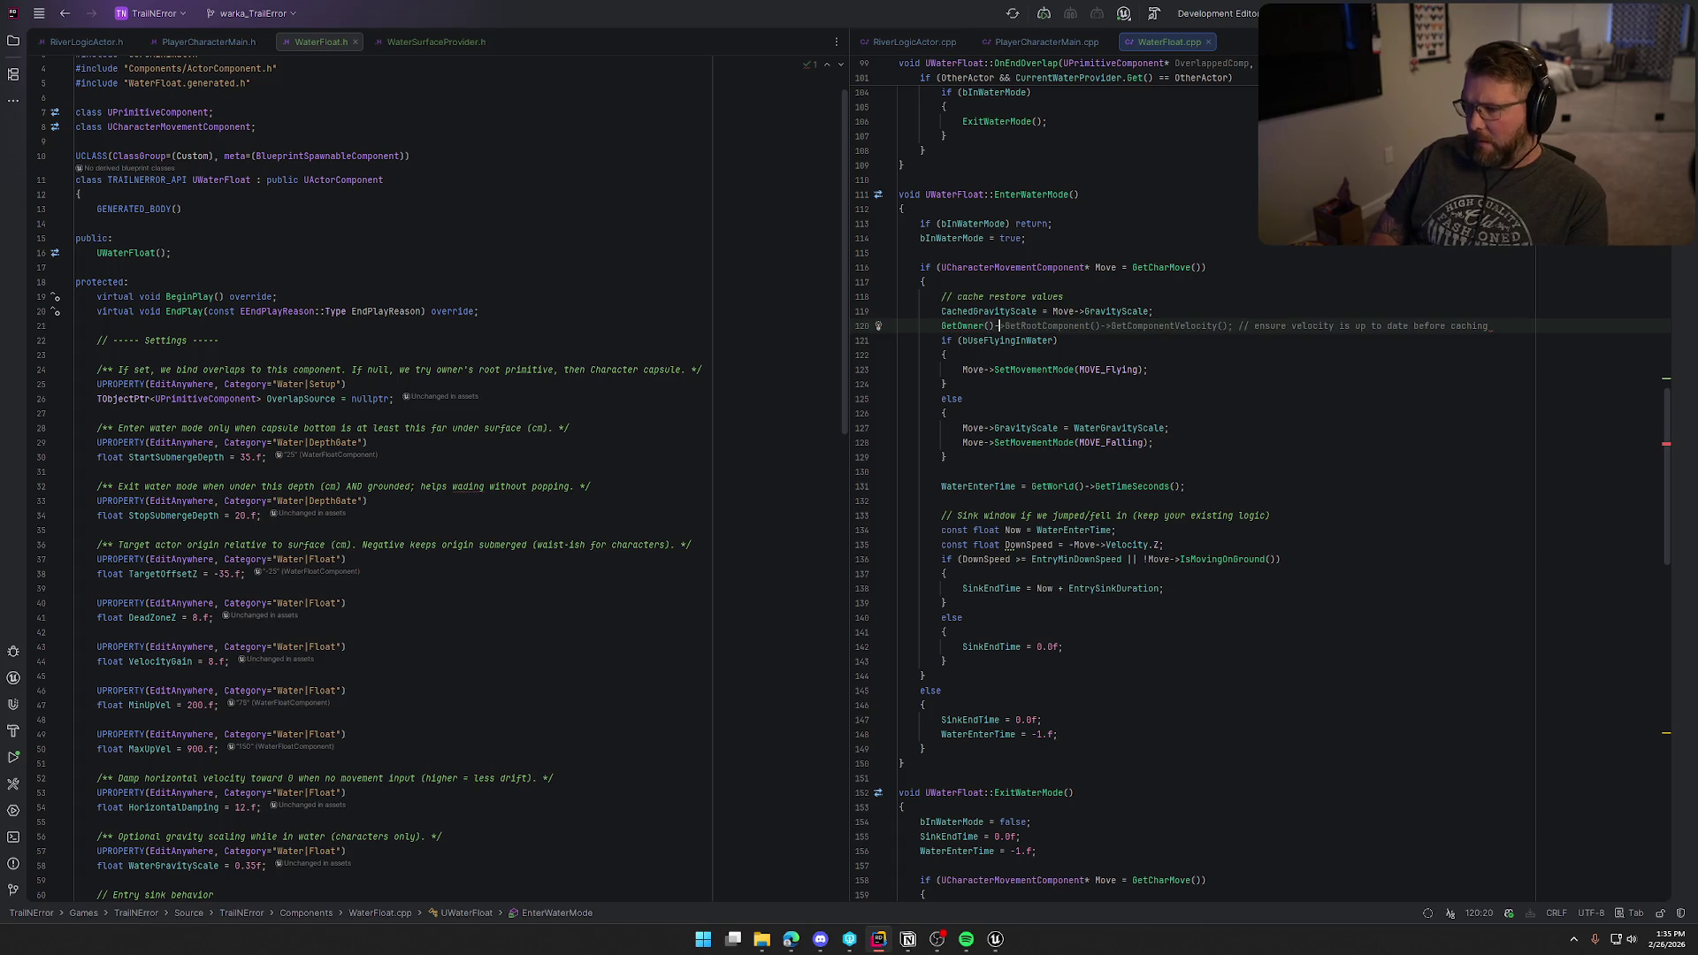
text(>GetAbili)
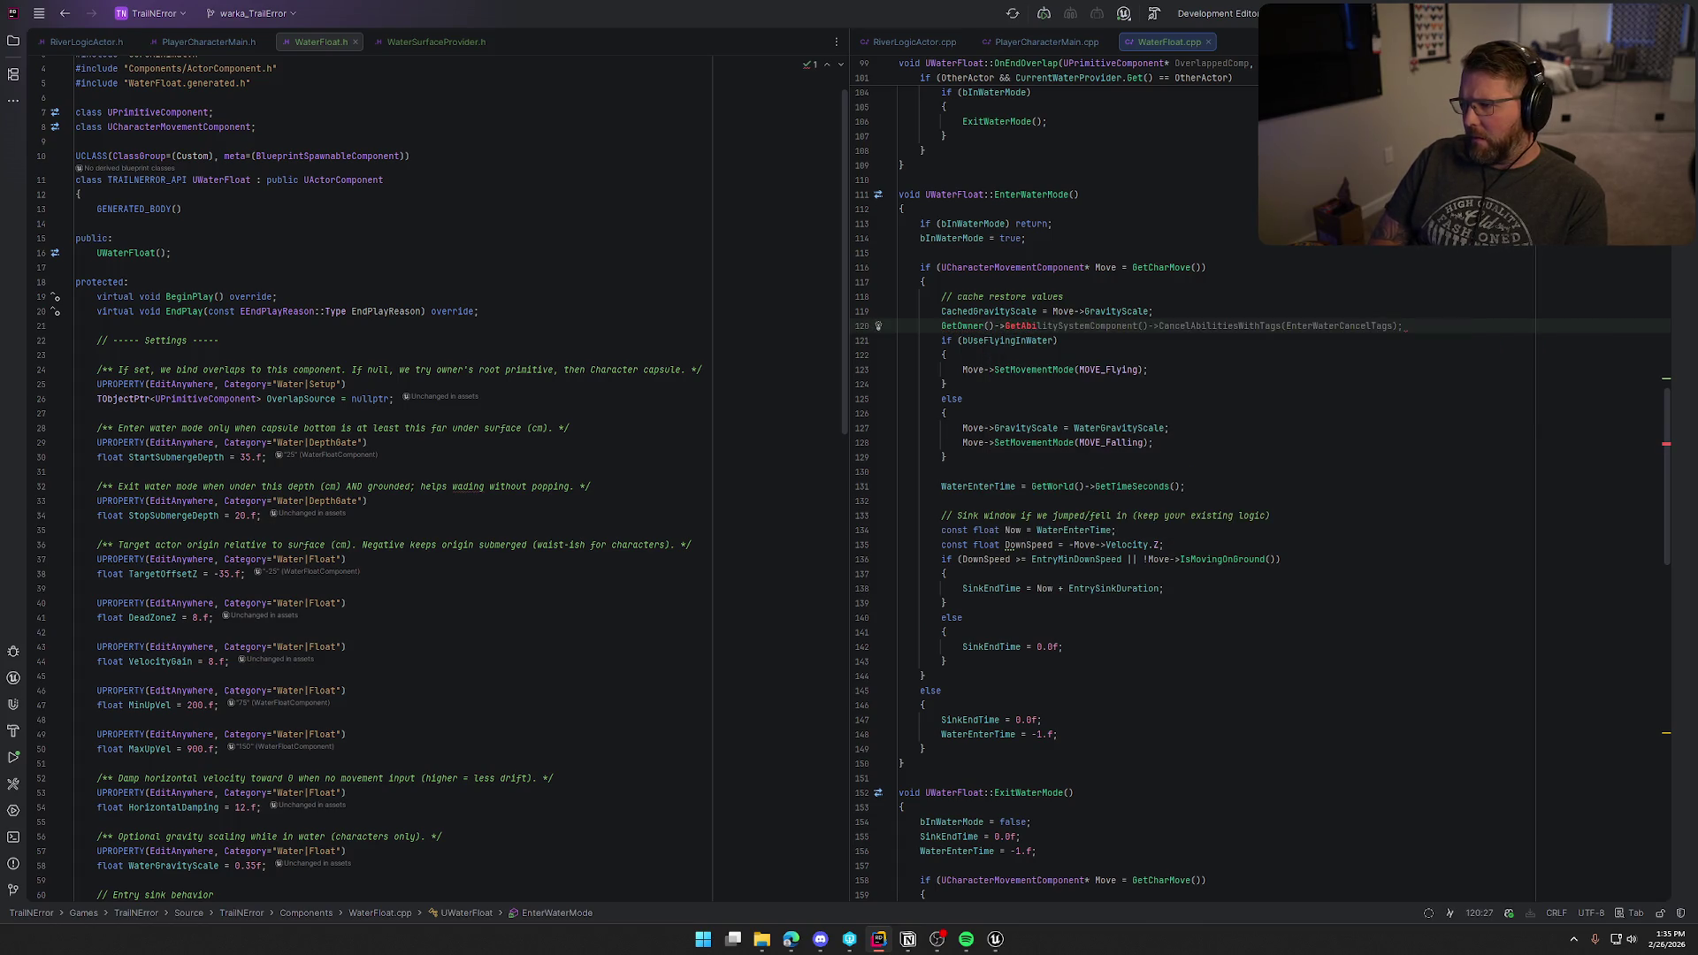
key(Tab)
key(ctrl+z)
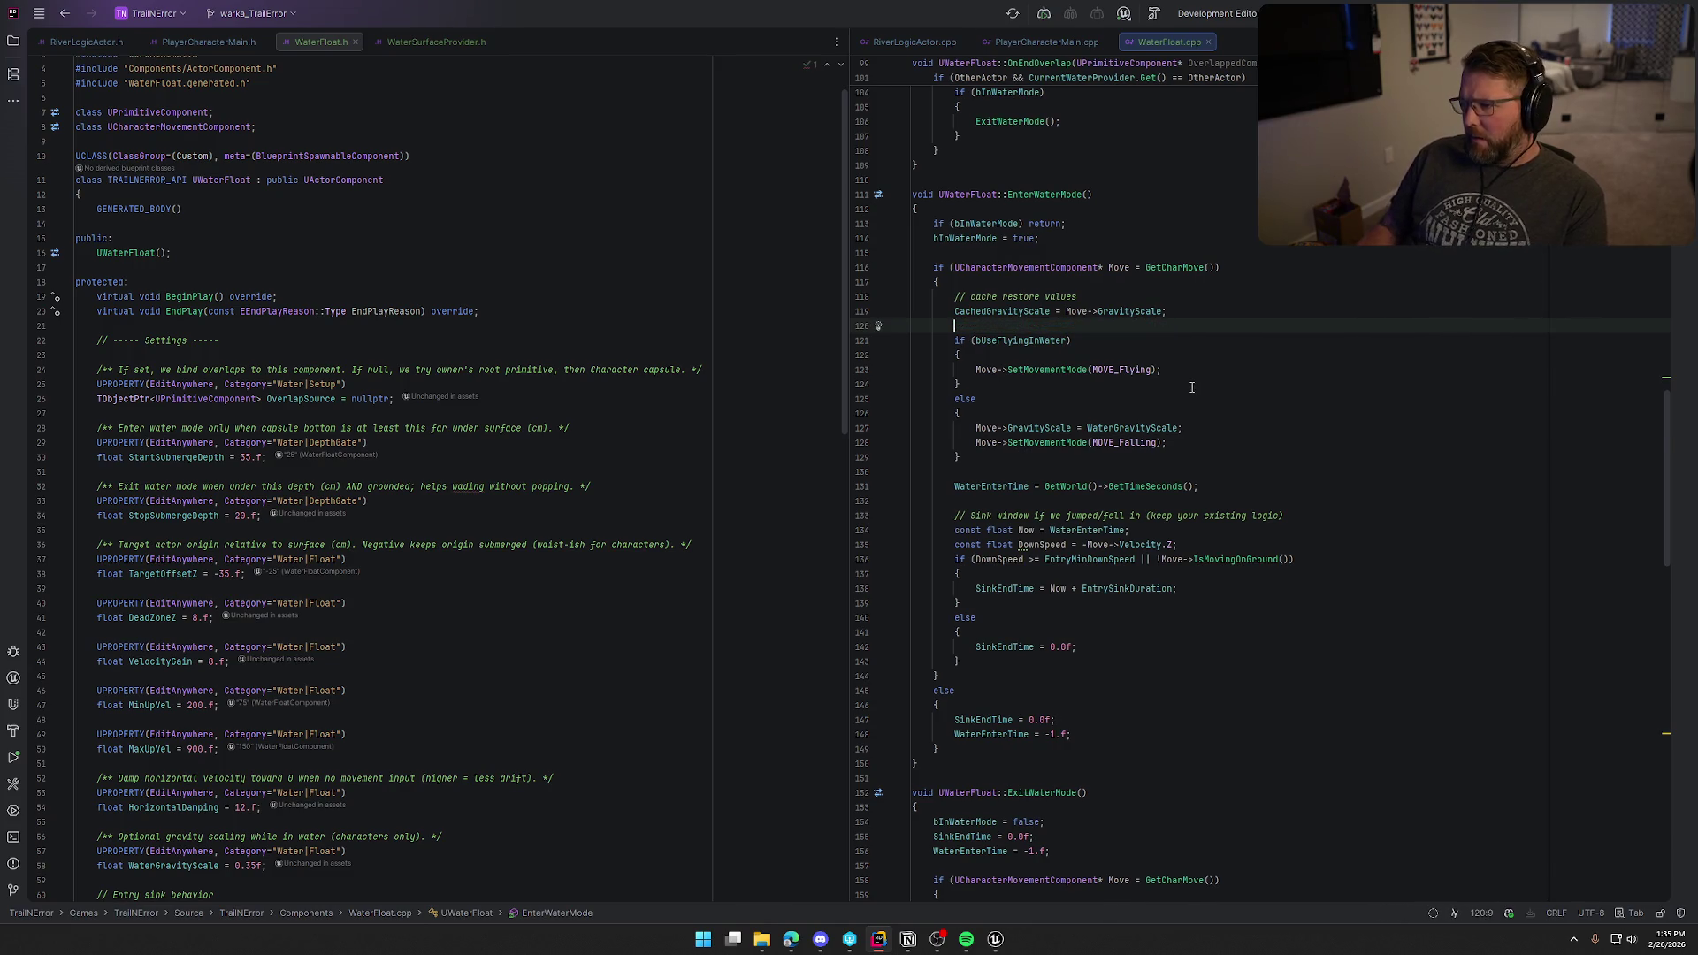
key(ctrl+alt+a)
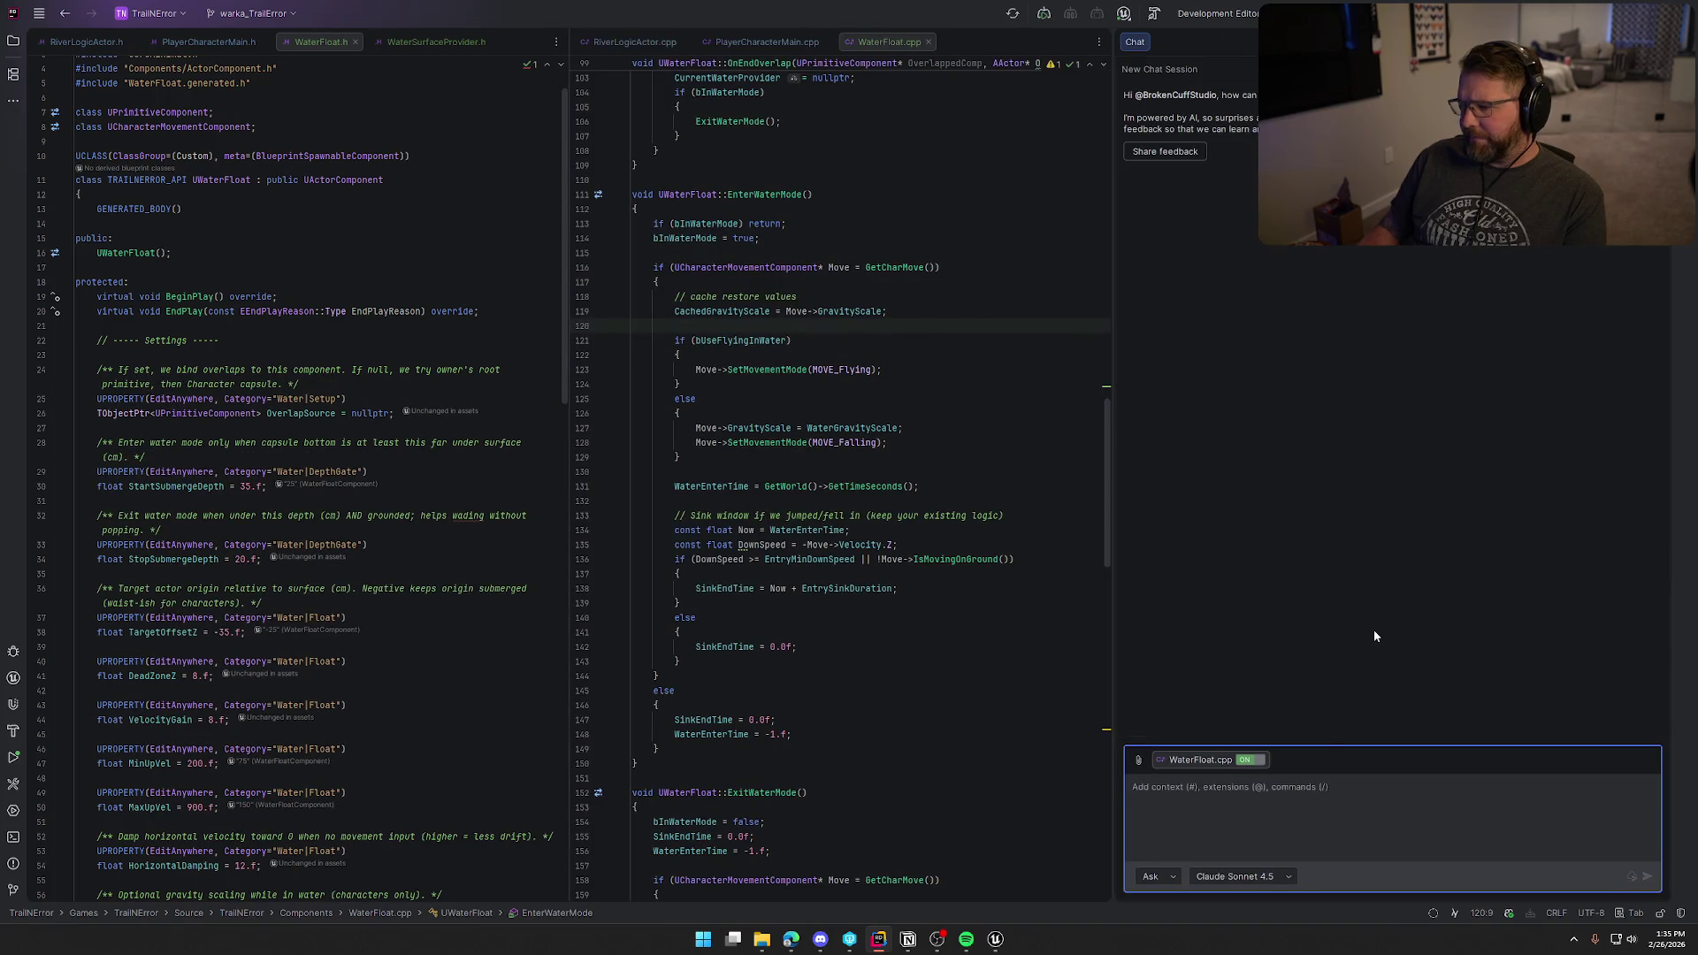
Step: Ask the AI chat how to apply Player_Status_Swimming through the WaterFloat owner's ability system component
text(i want to ap)
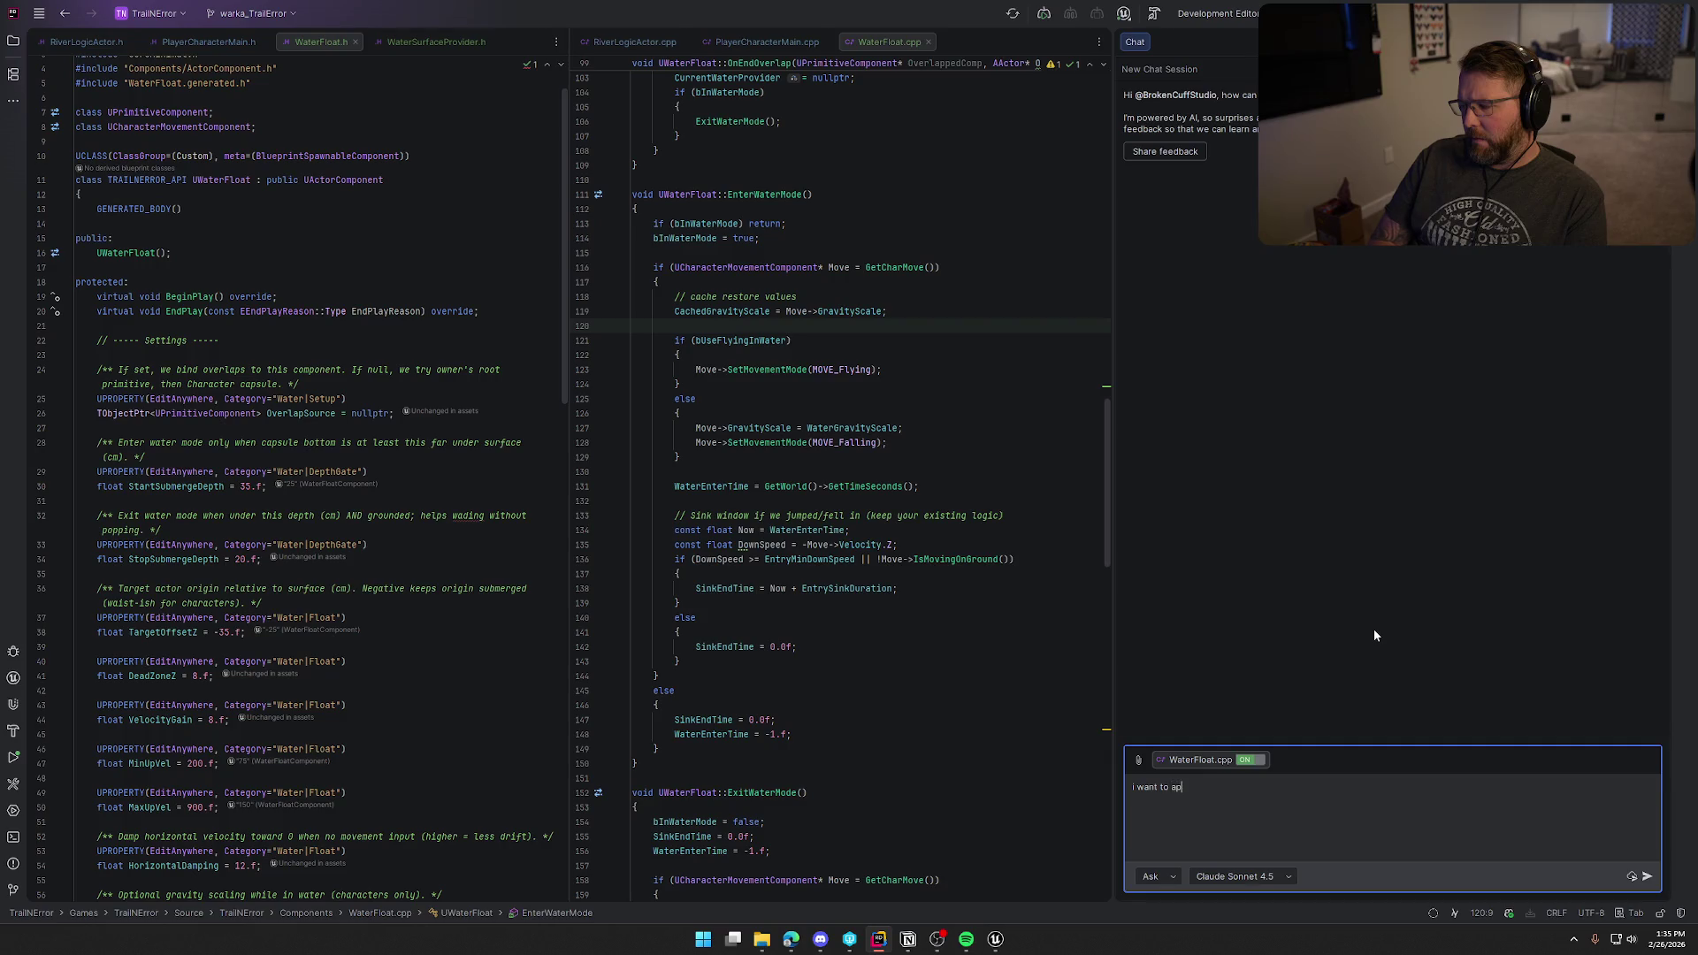
text(ply the Player)
text(_Status_S)
text(wimming)
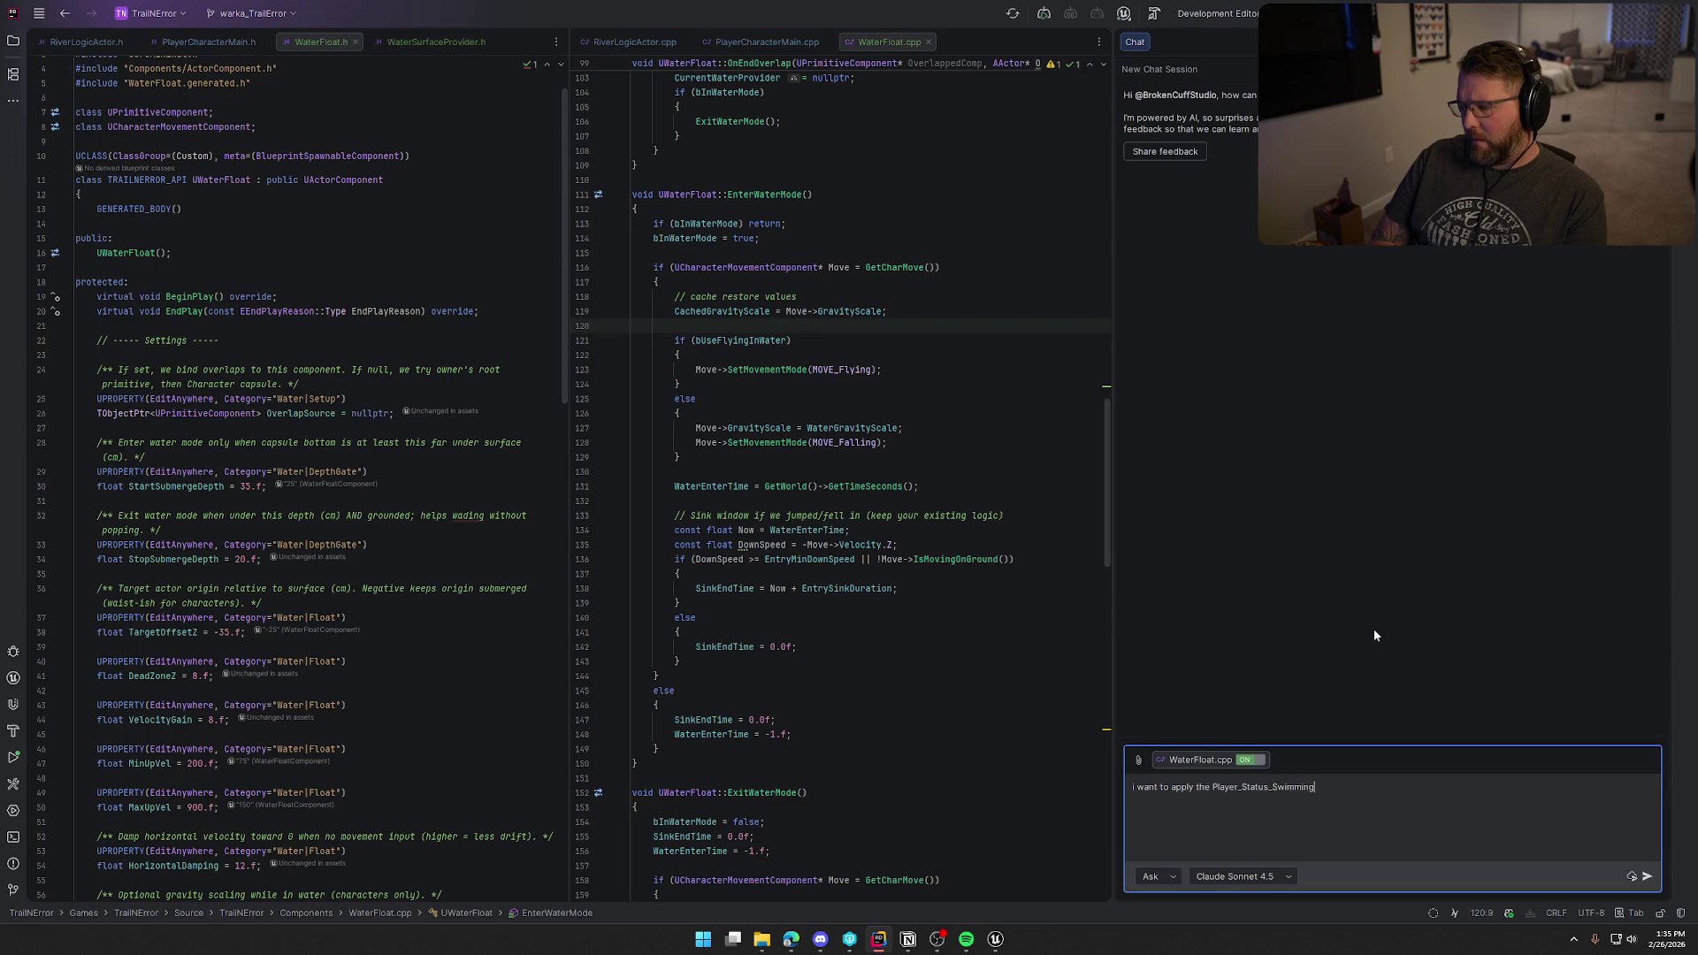
text( tag to the c)
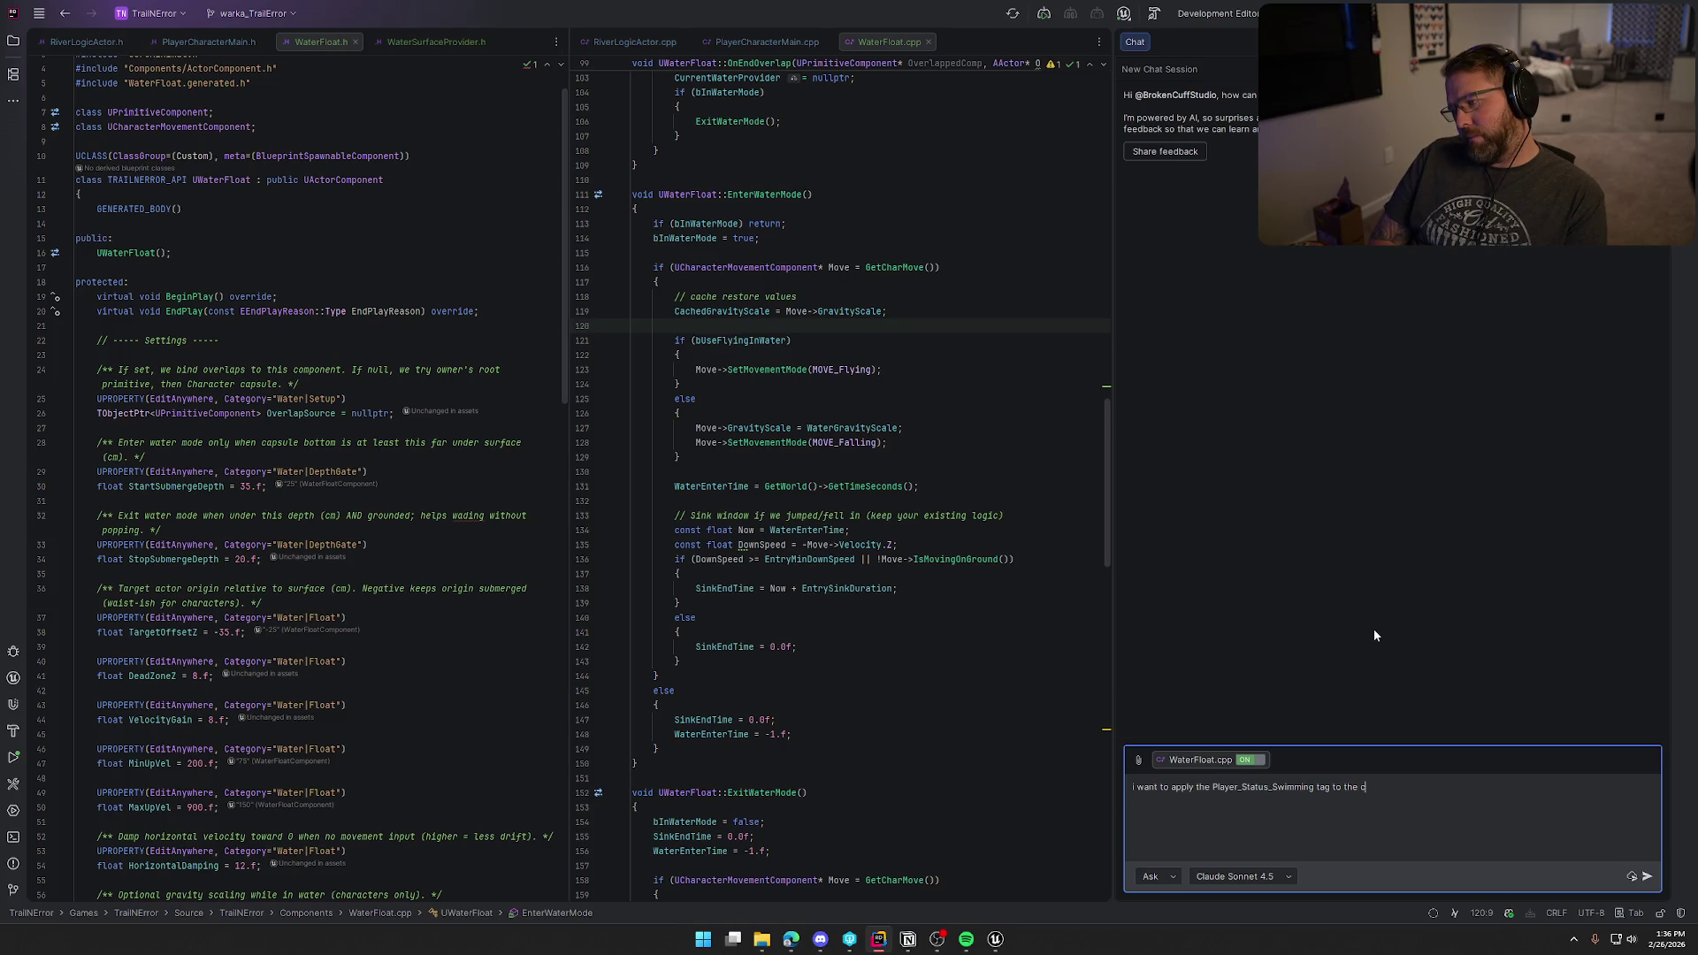
key(BackSpace)
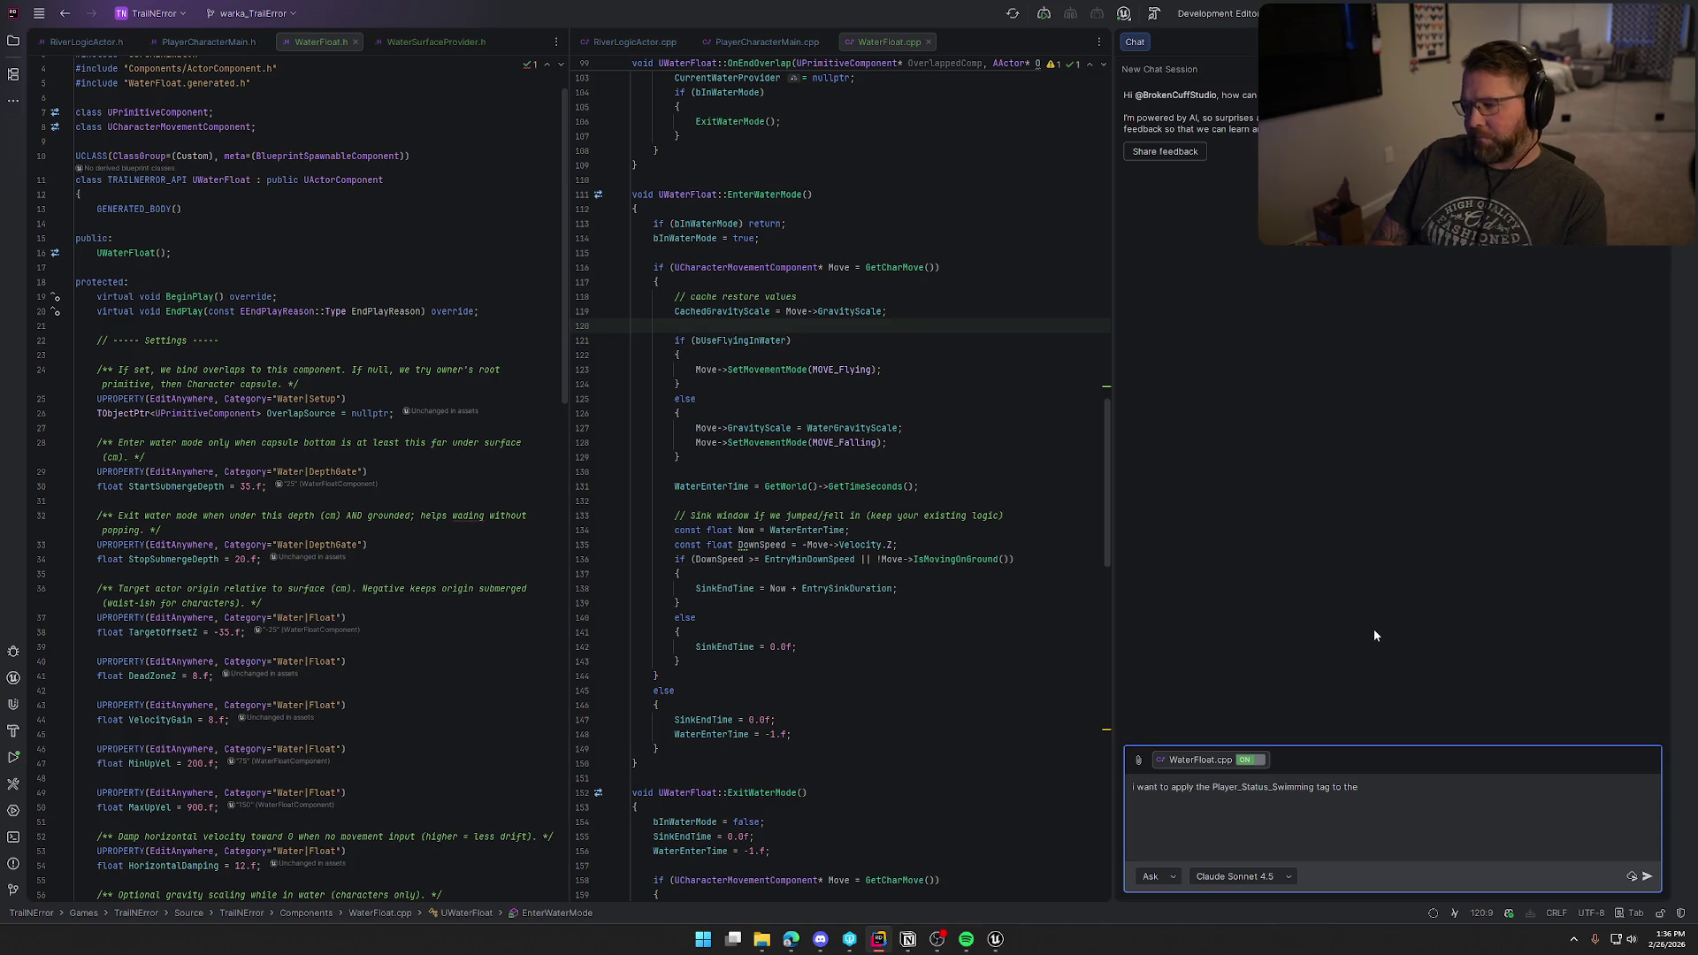
text( ac)
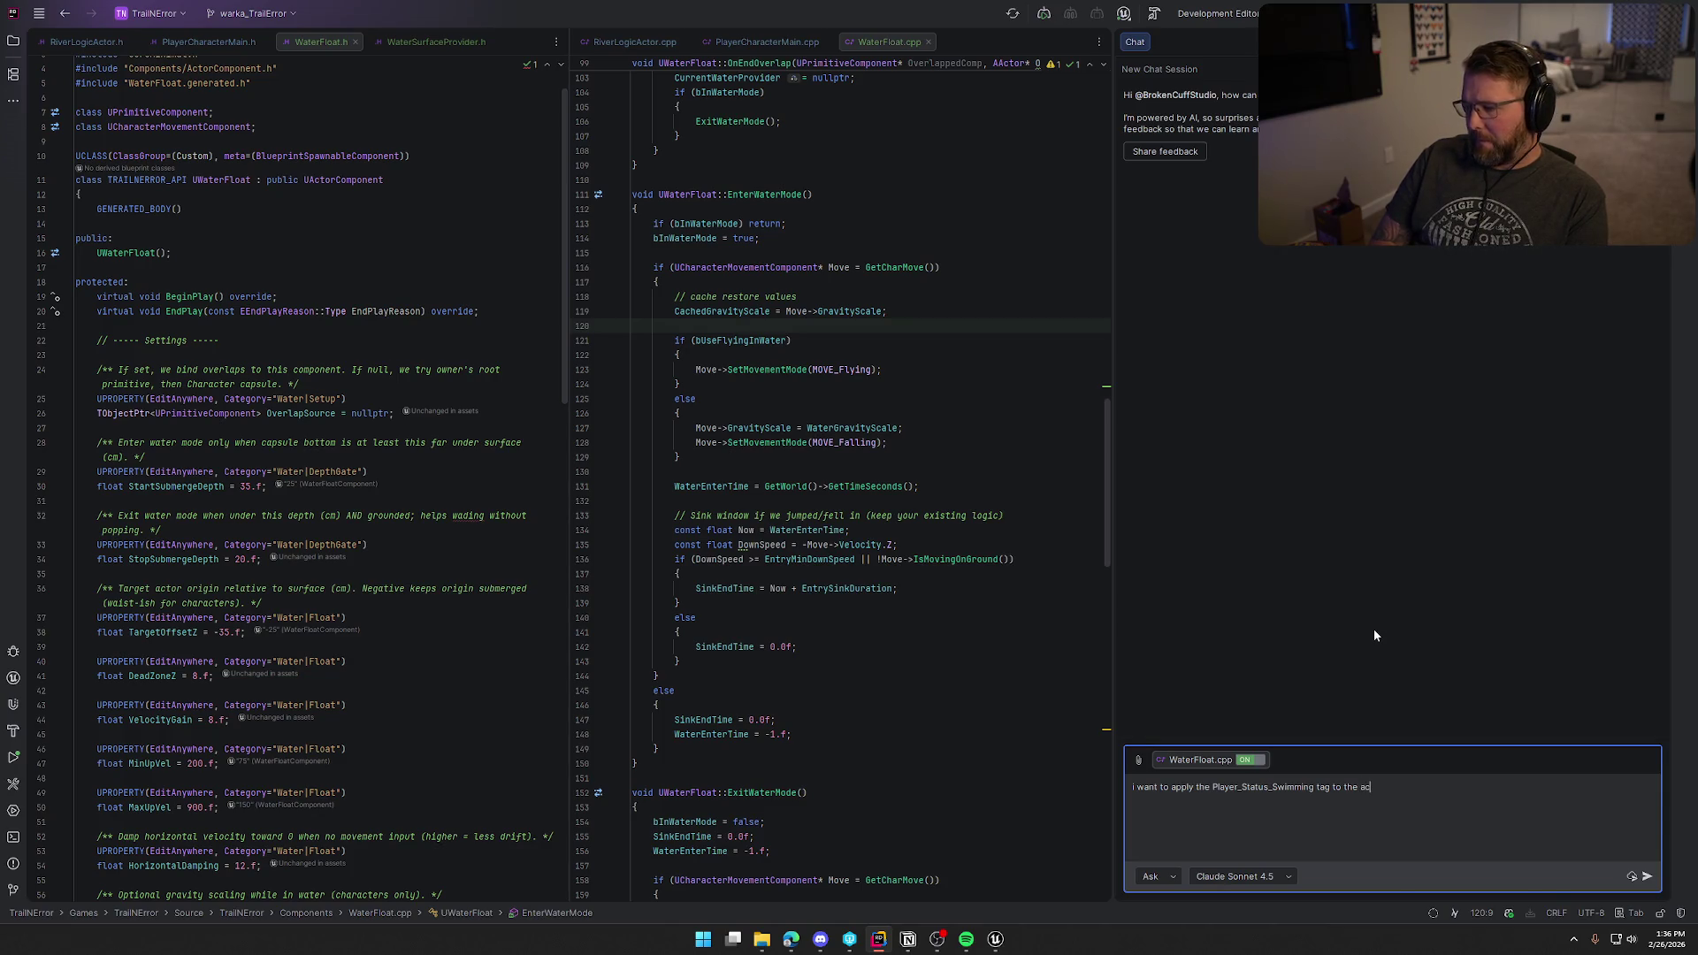
text(tor that owns the )
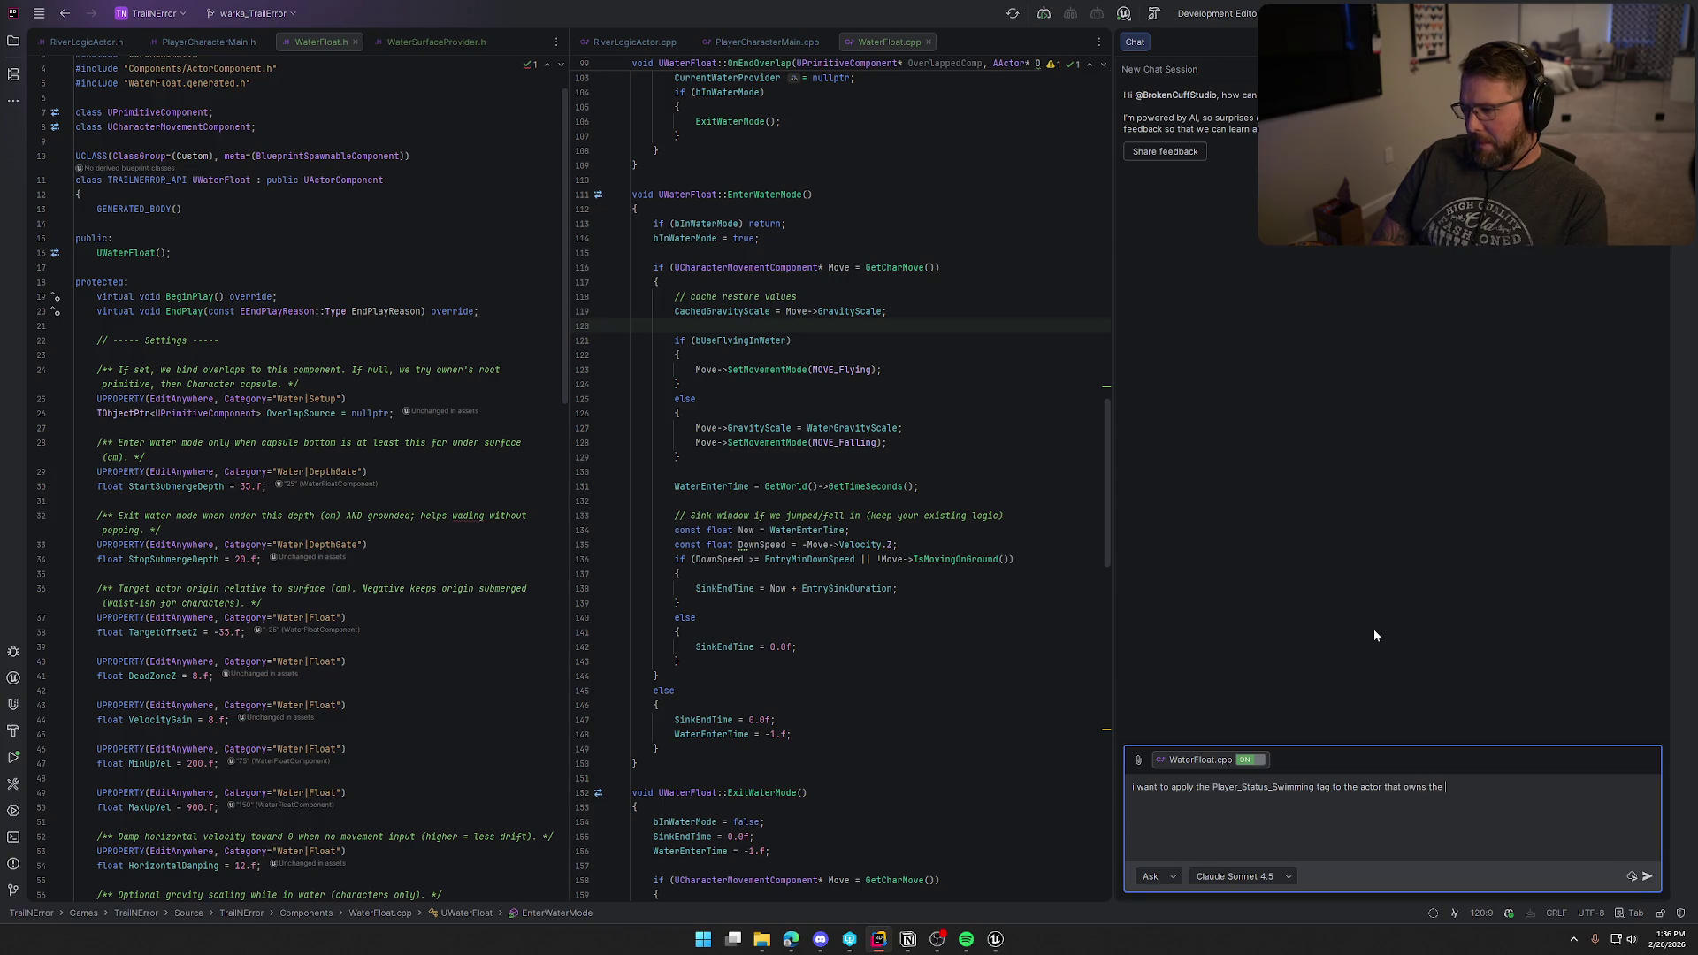
text(Wat)
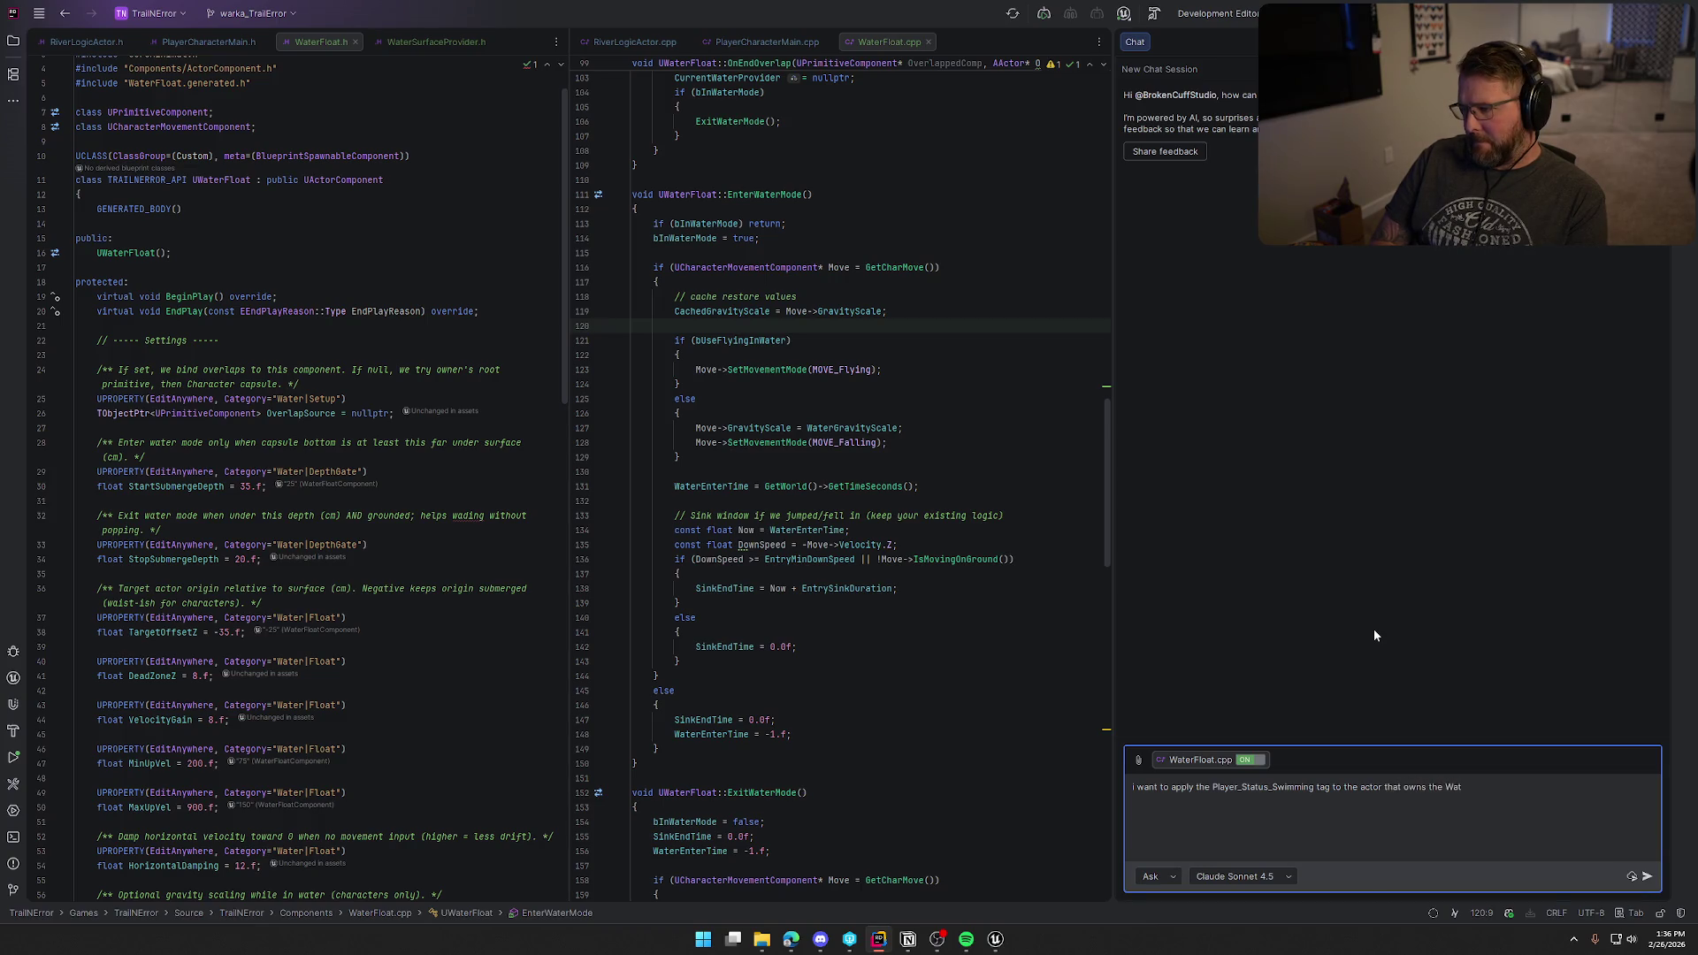
text(erFloat)
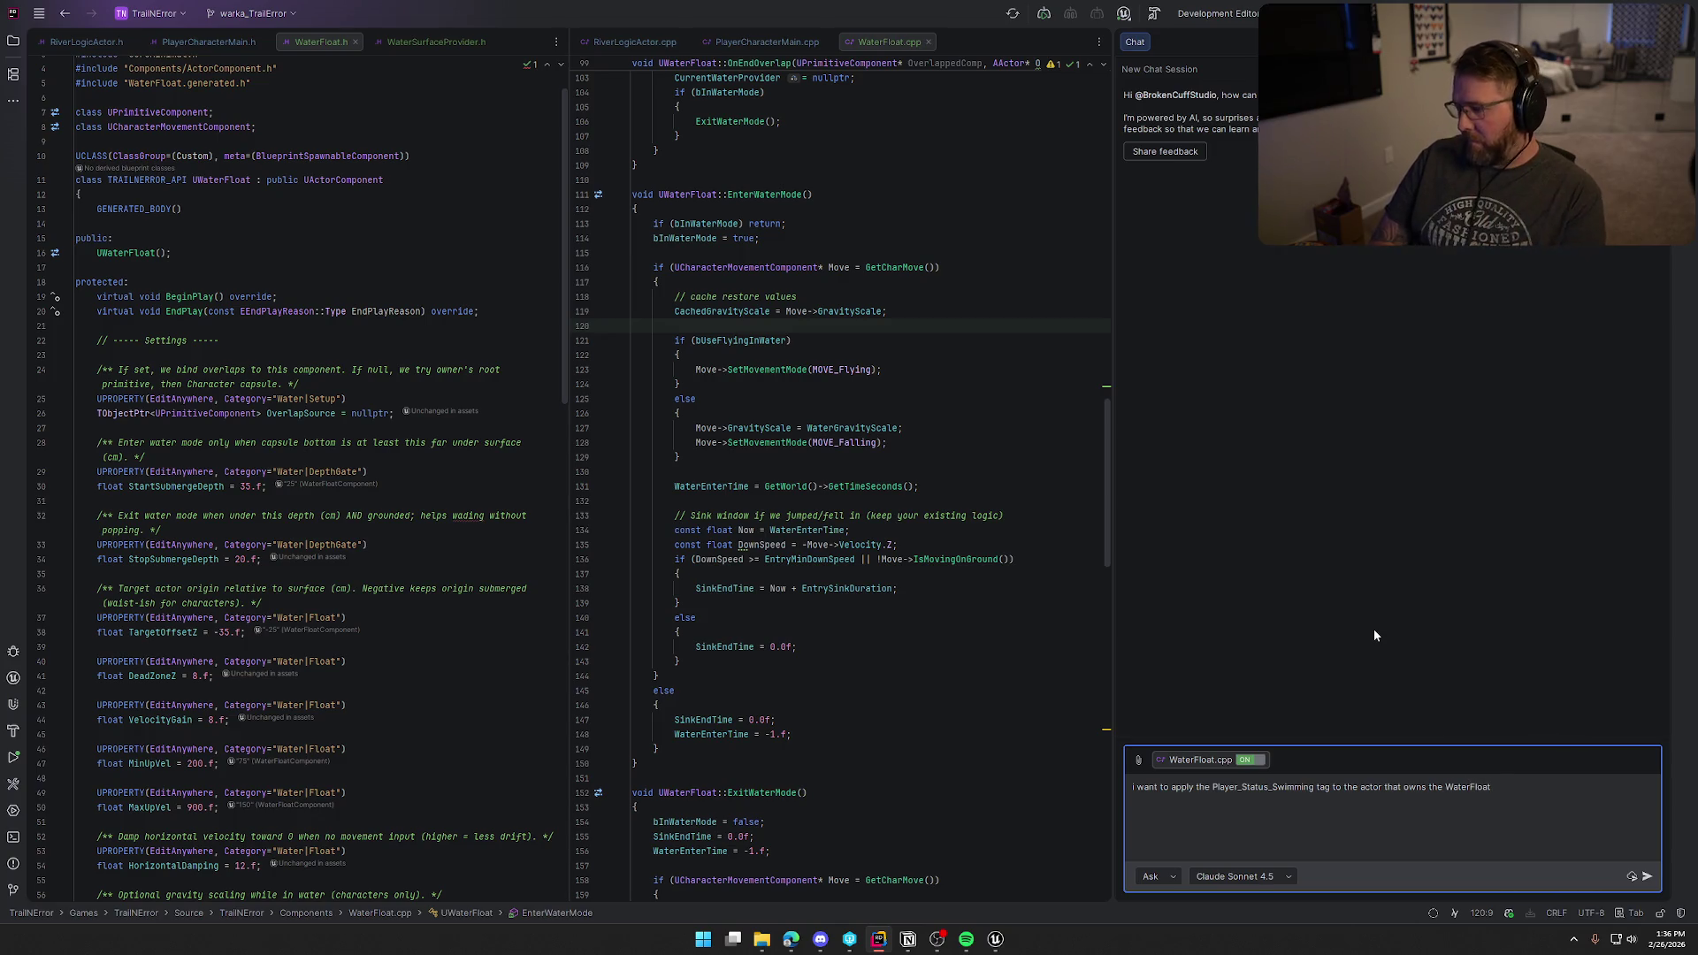
text( in its)
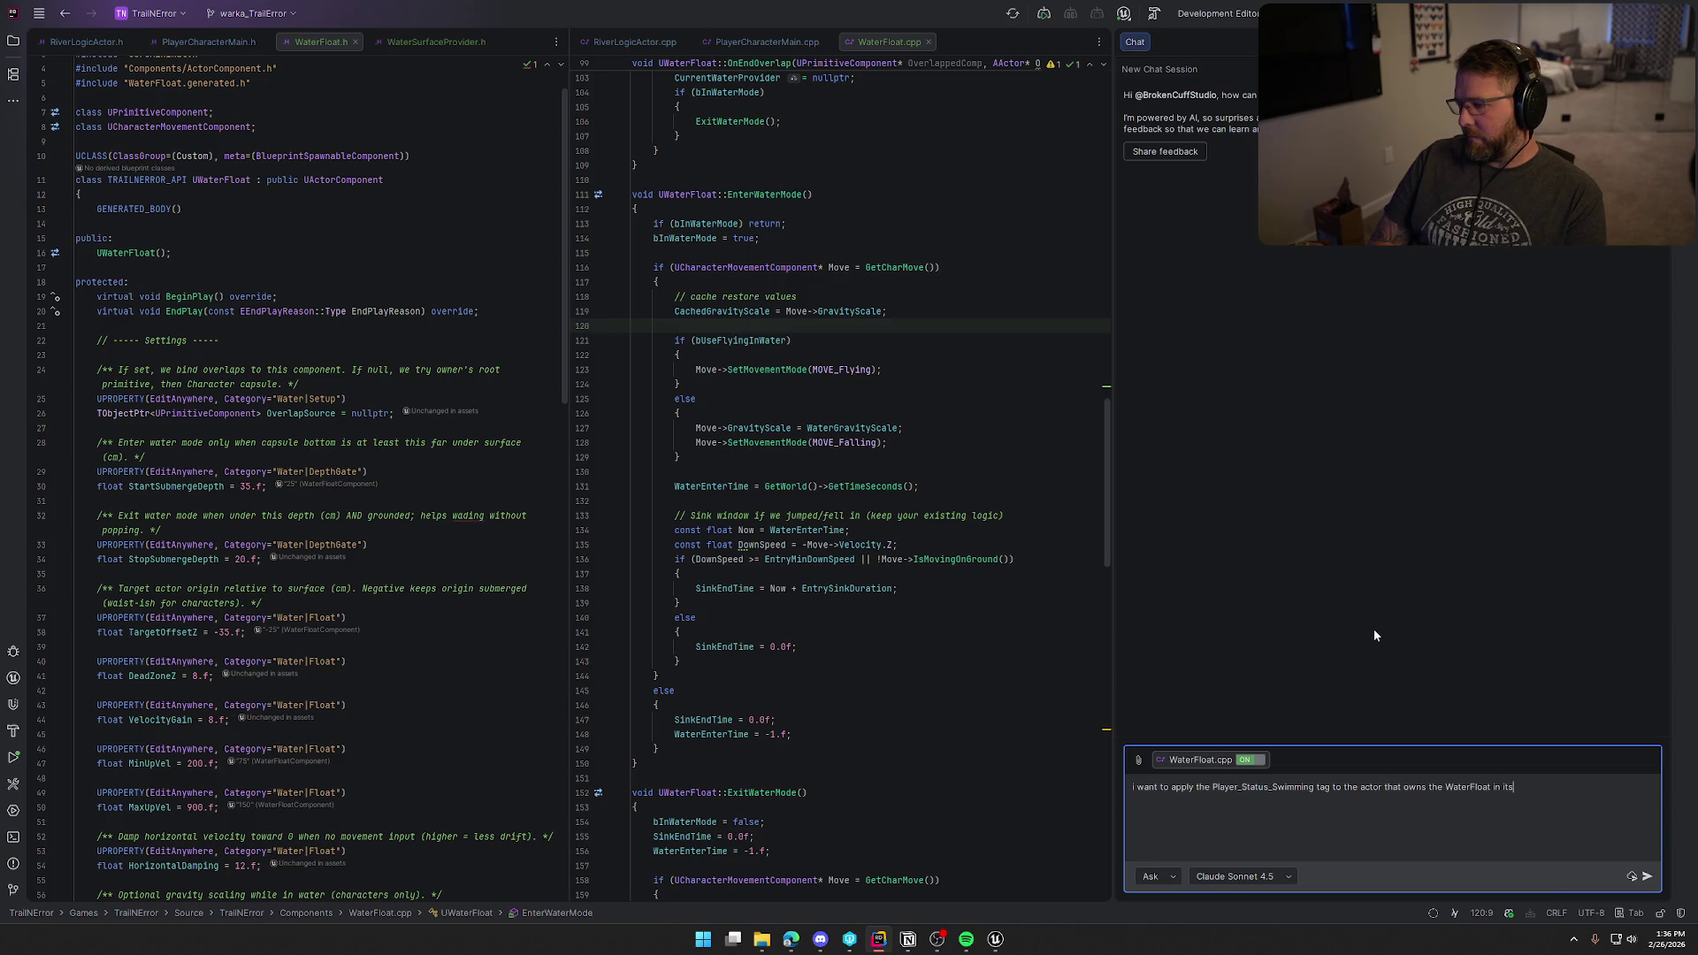
text( ability system component)
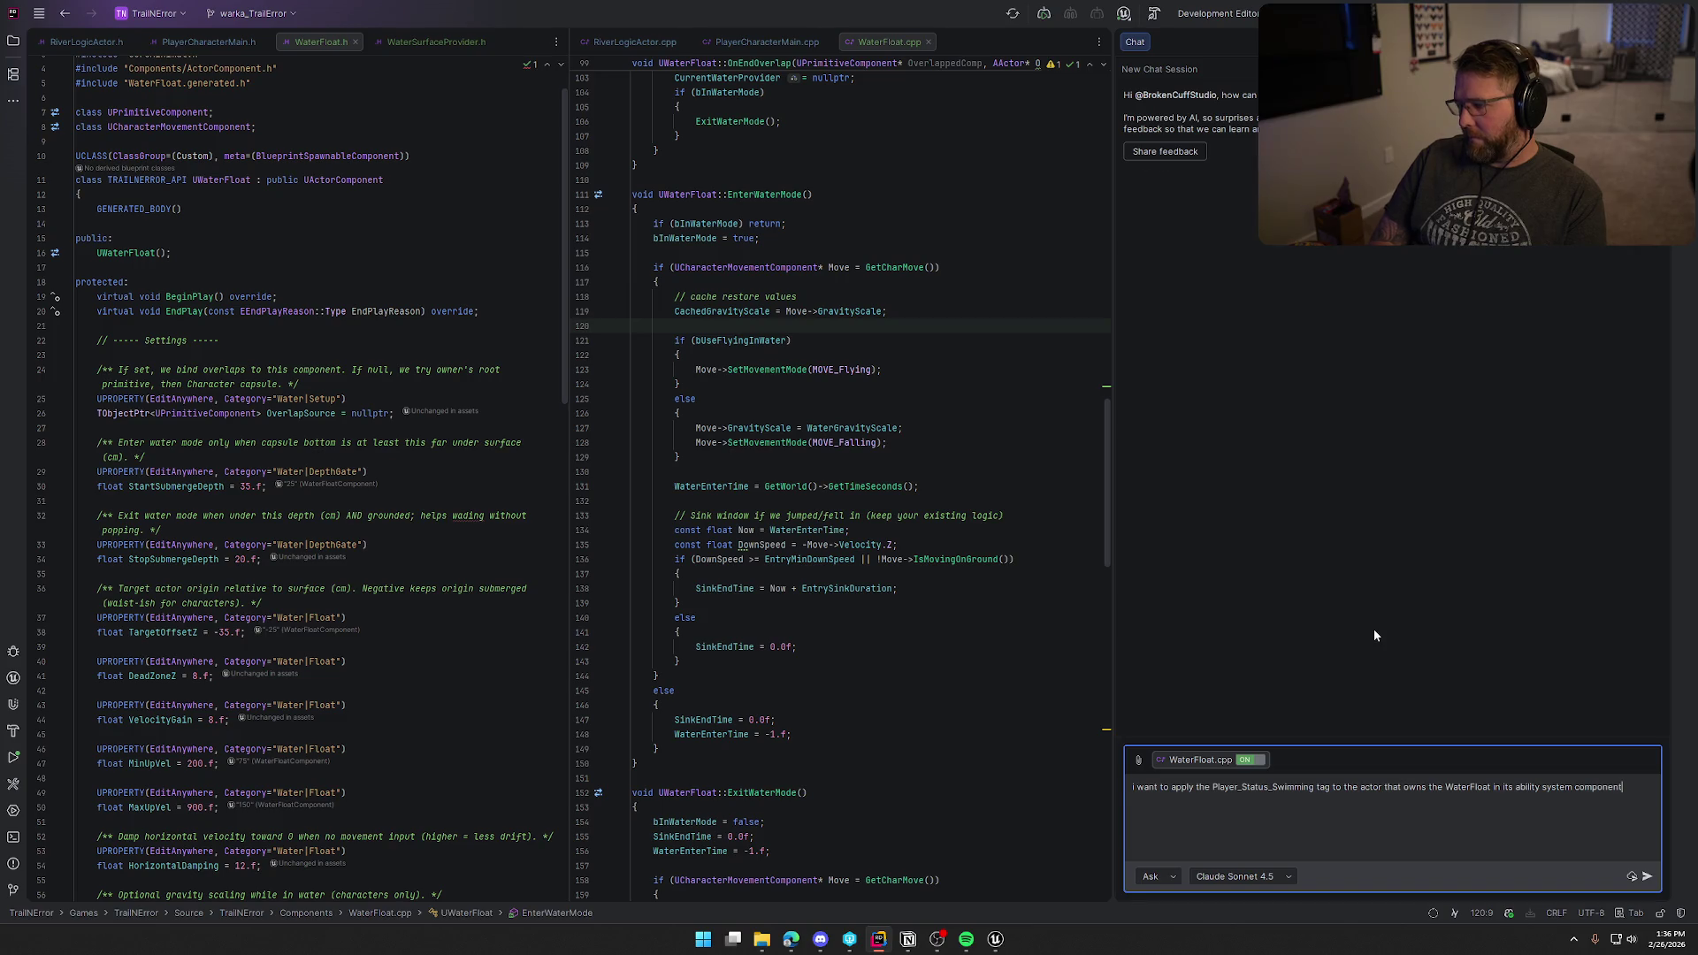
key(Return)
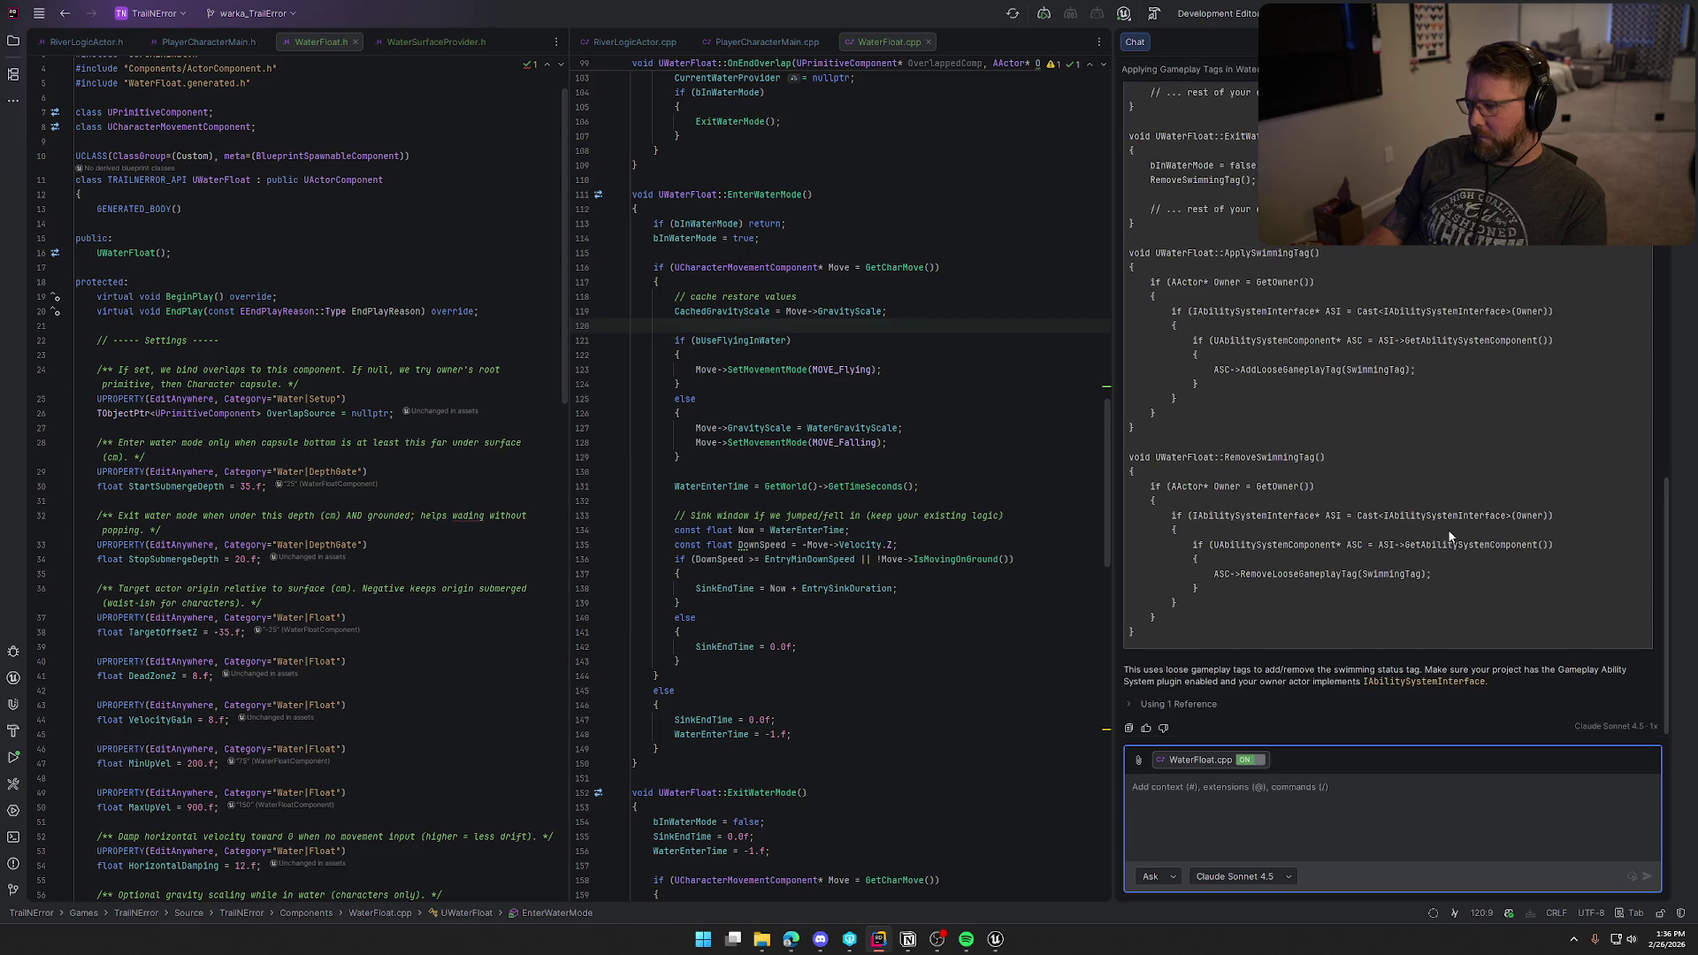
scroll(1448, 535, up, 15)
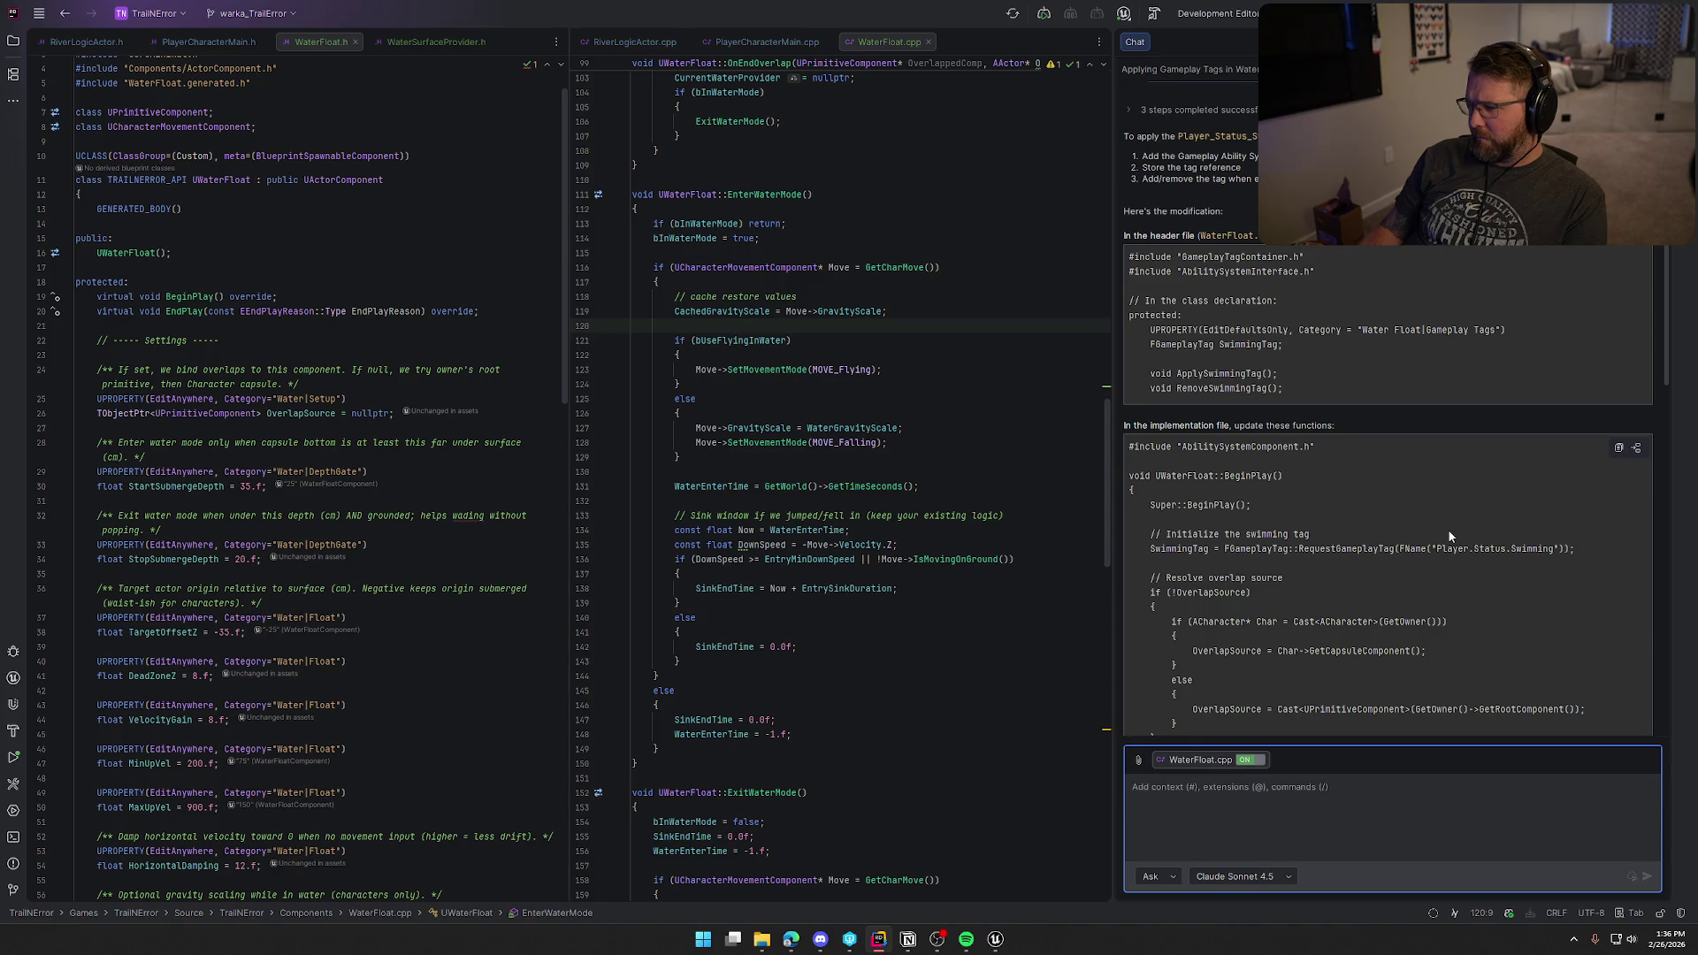
scroll(1449, 535, up, 1)
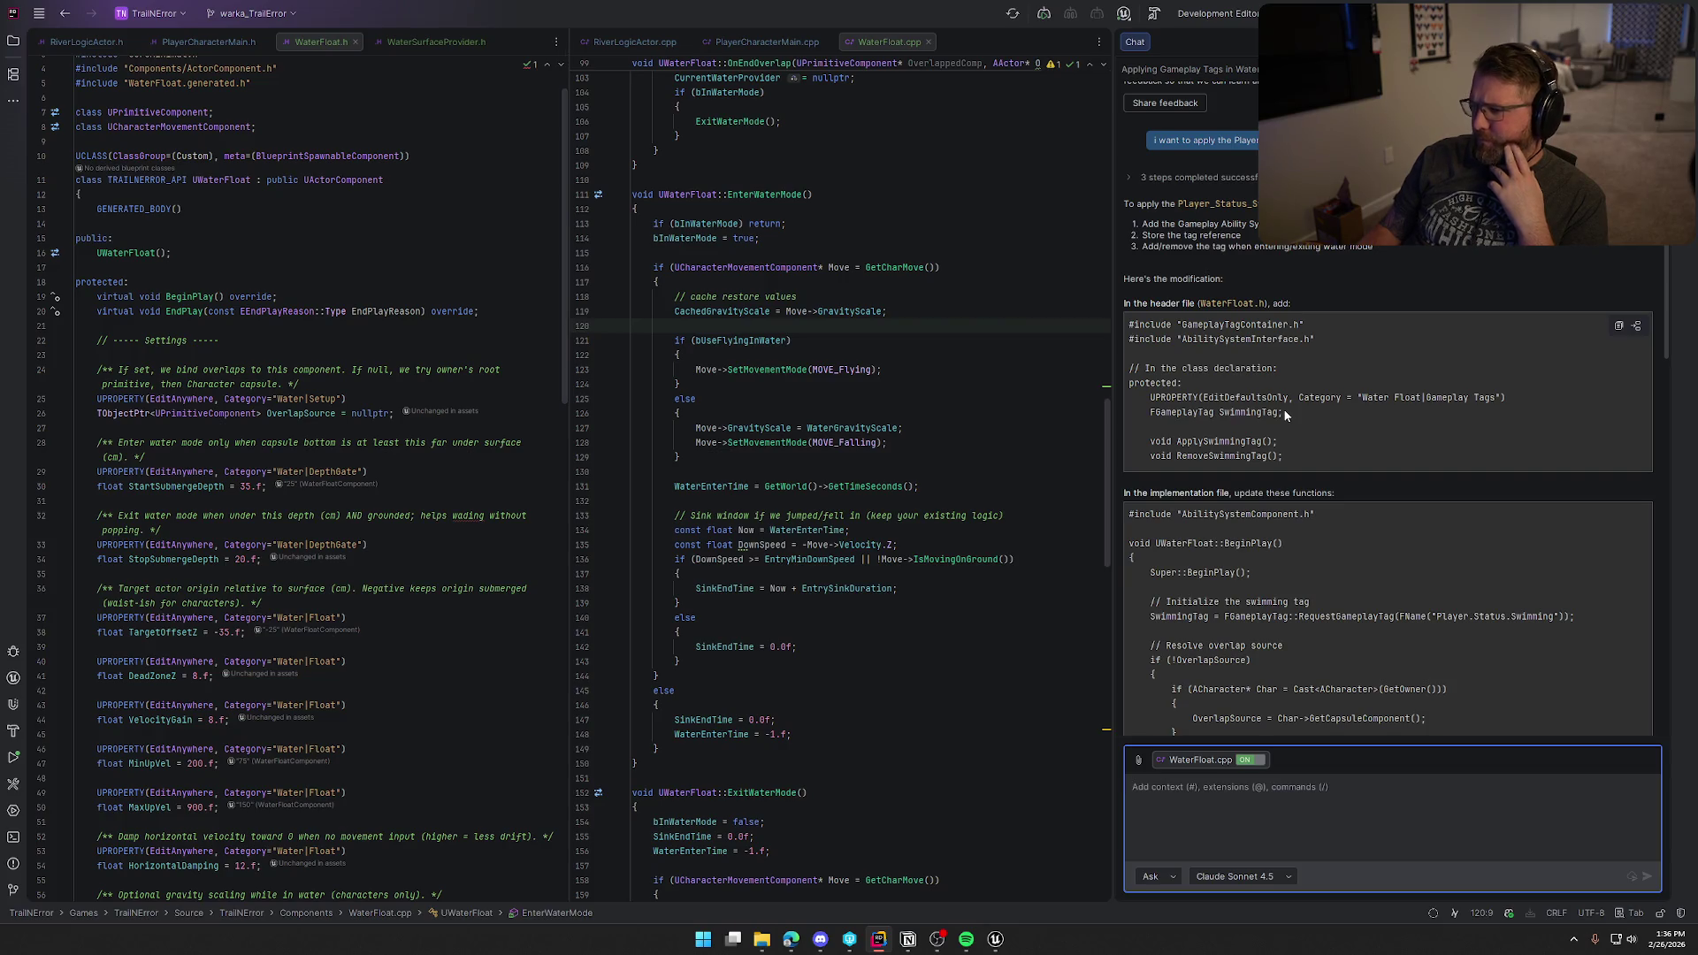
scroll(1323, 417, down, 3)
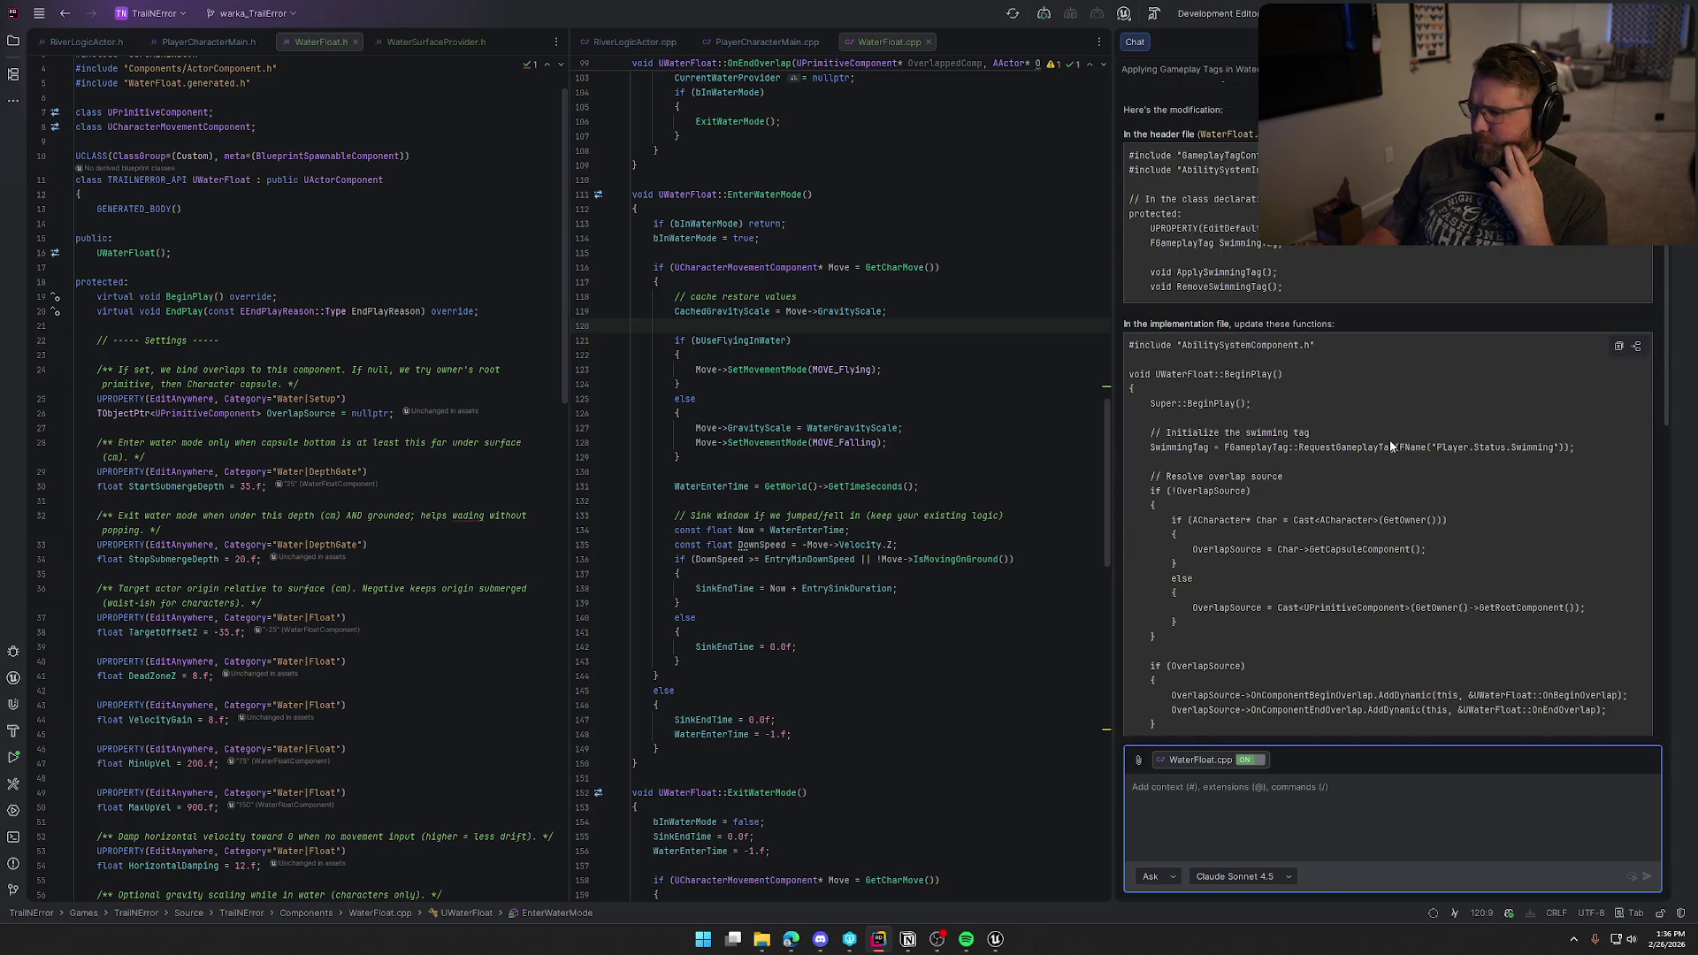
scroll(1390, 446, down, 1)
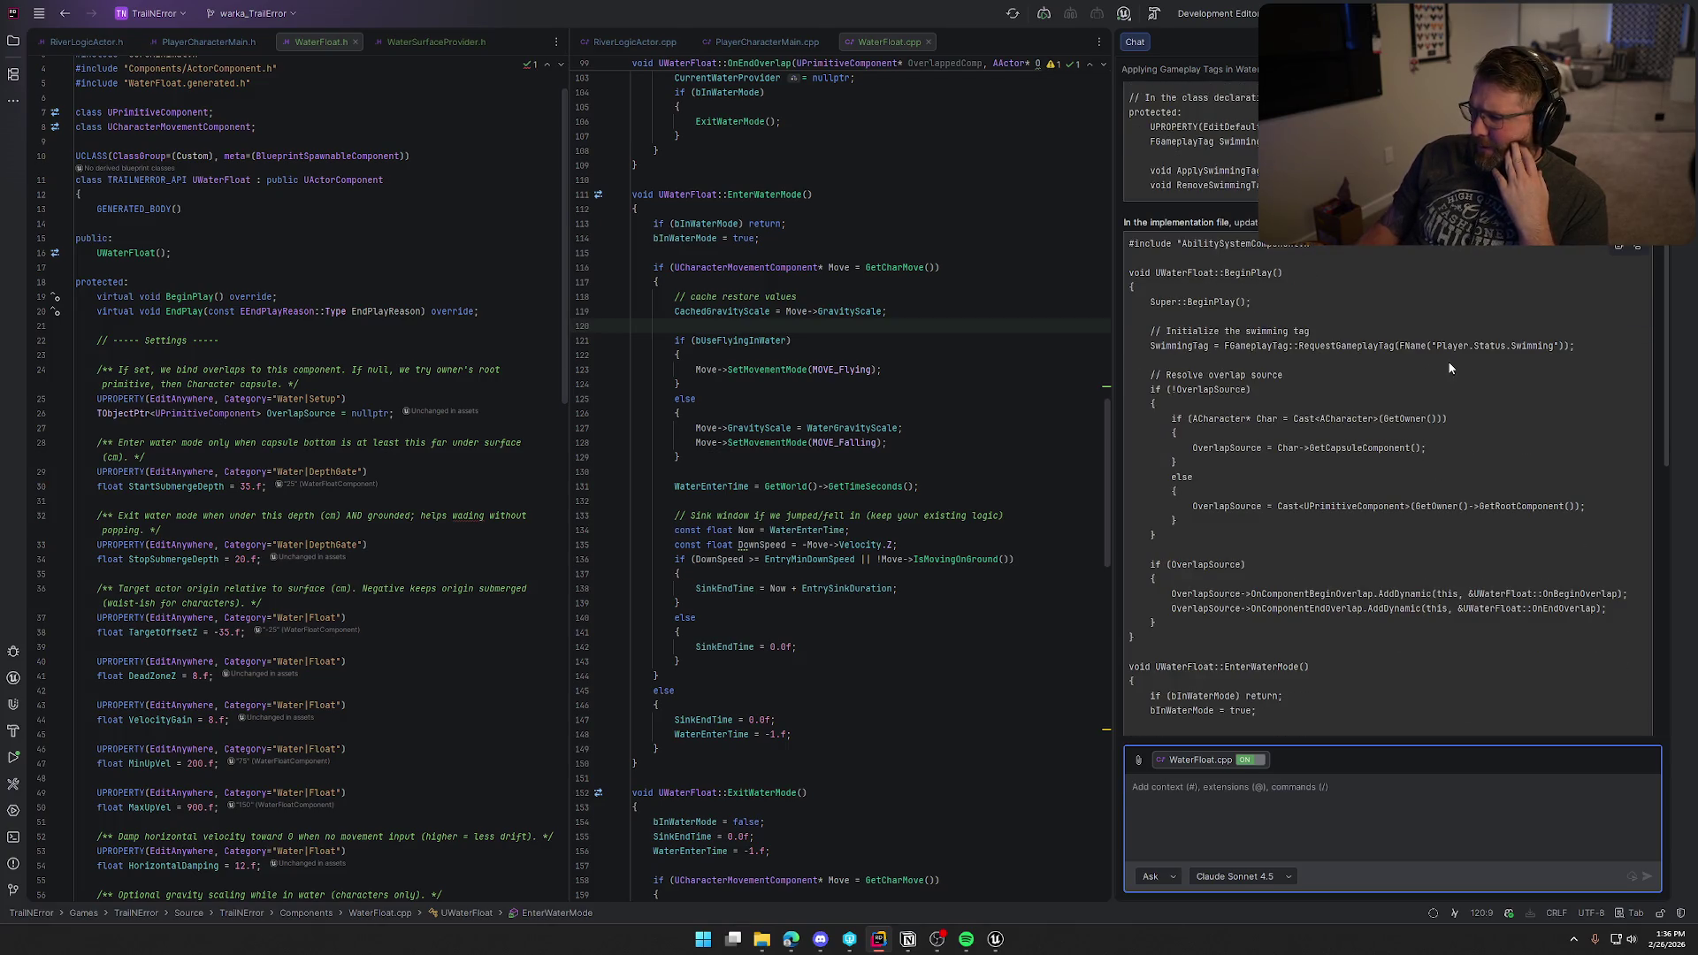
scroll(918, 543, up, 20)
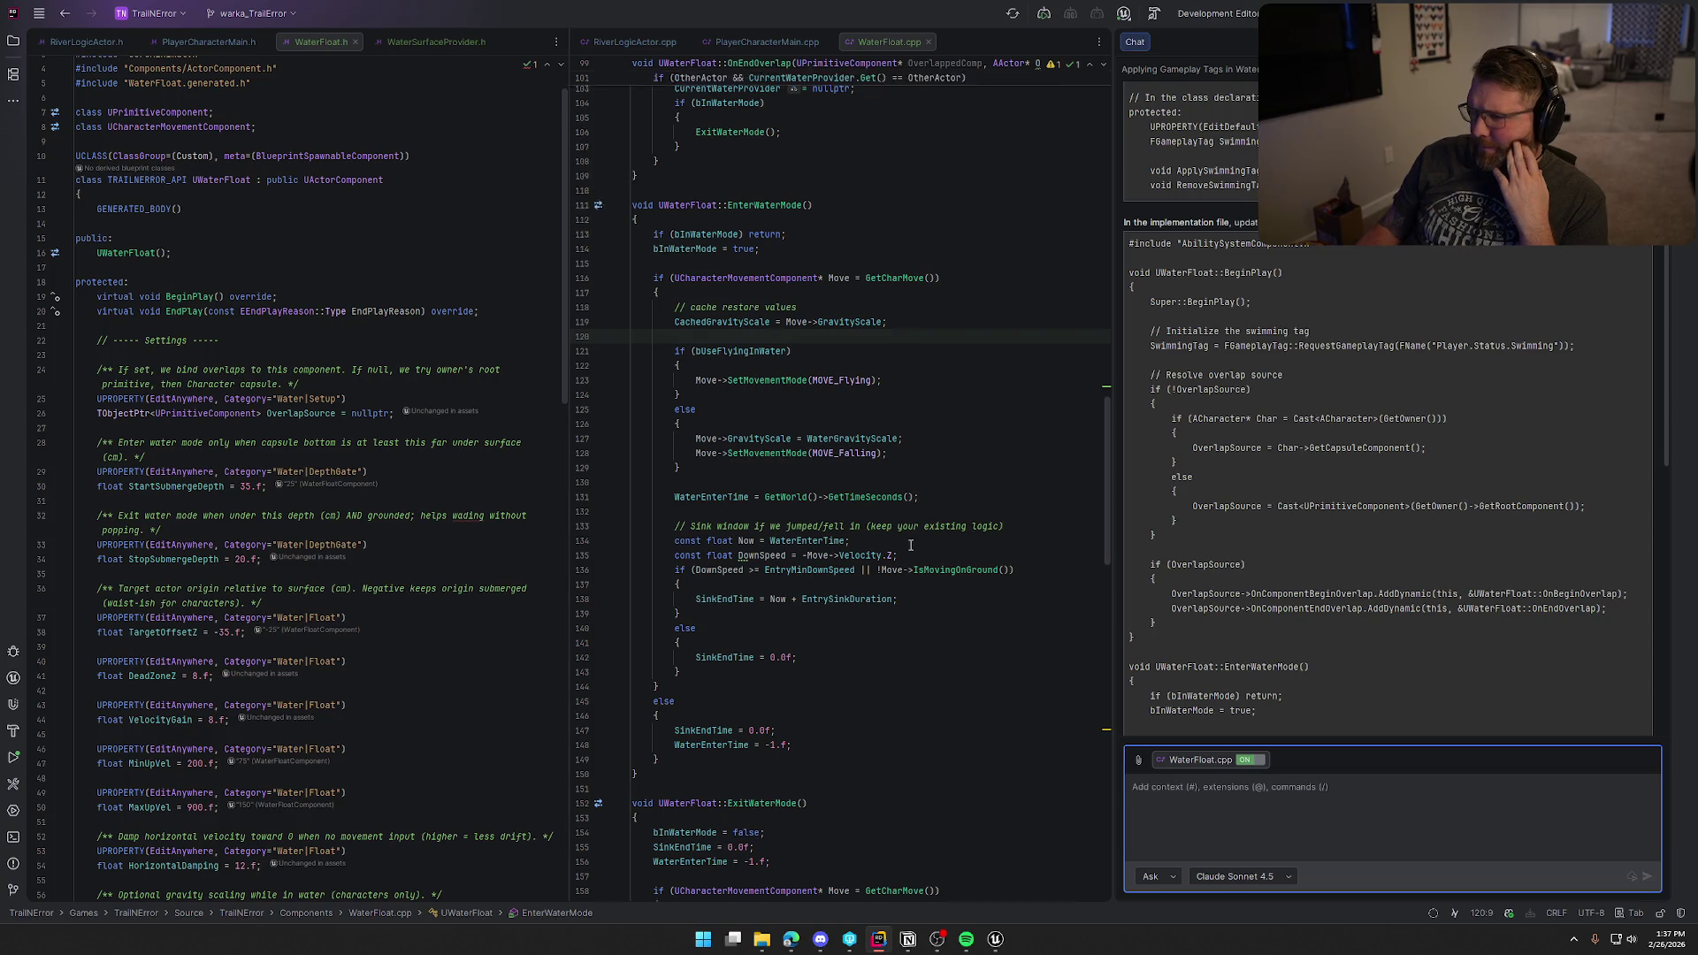
scroll(928, 544, up, 5)
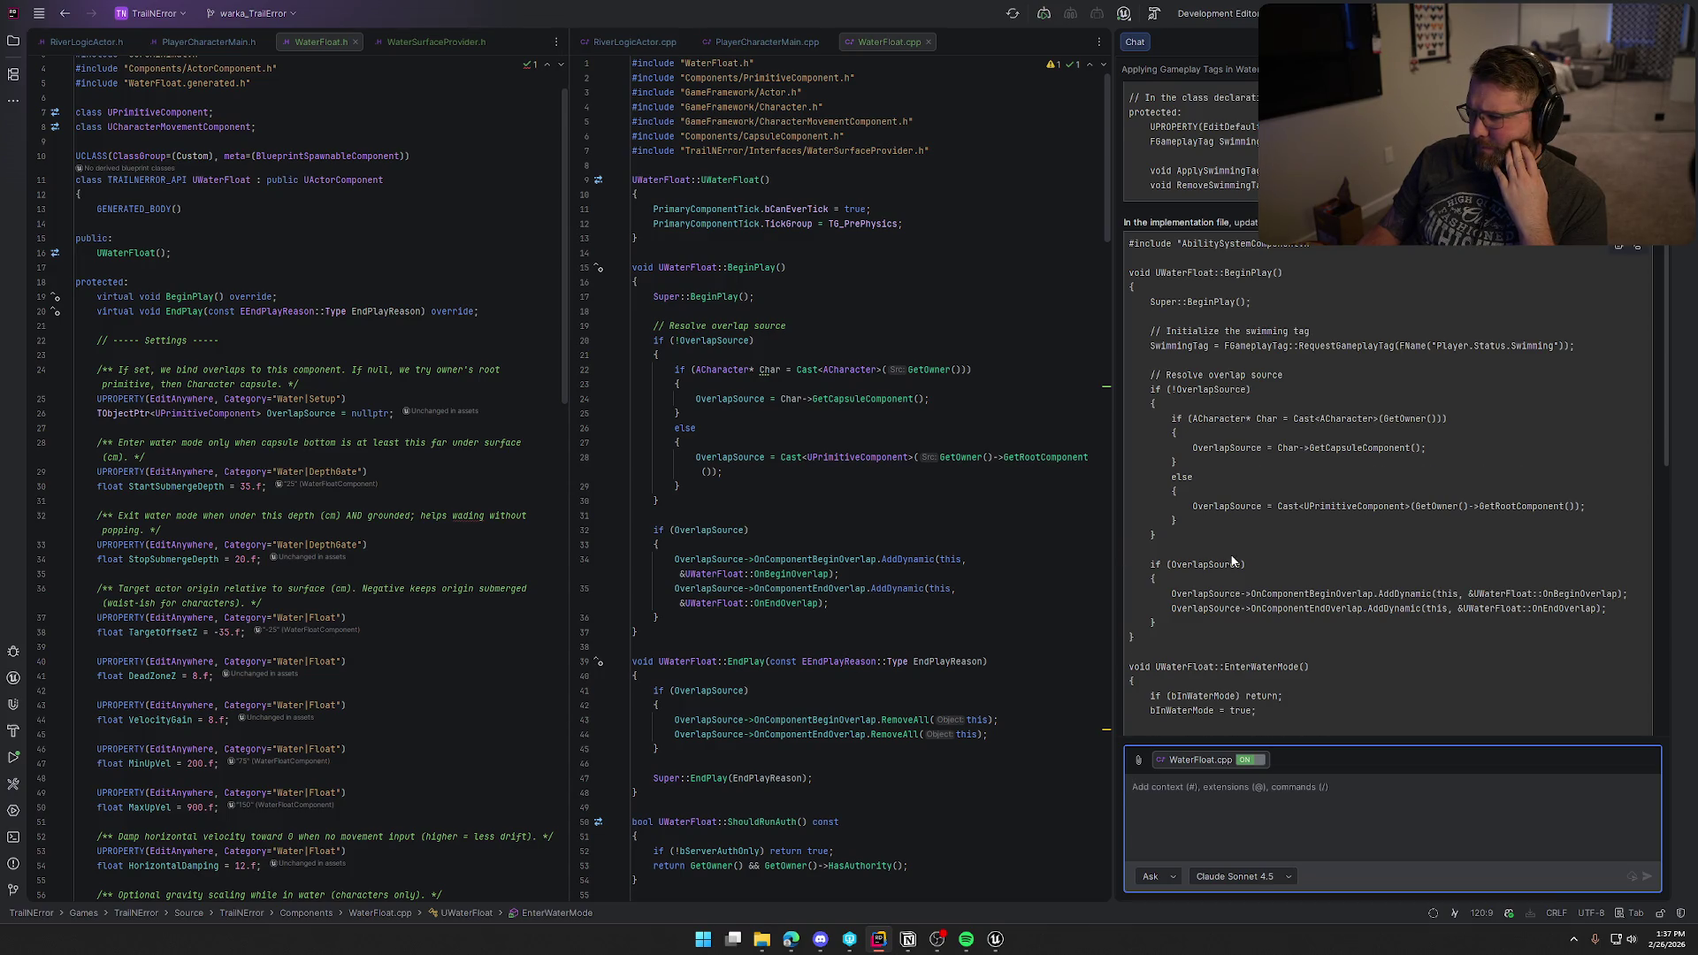
scroll(1233, 561, down, 5)
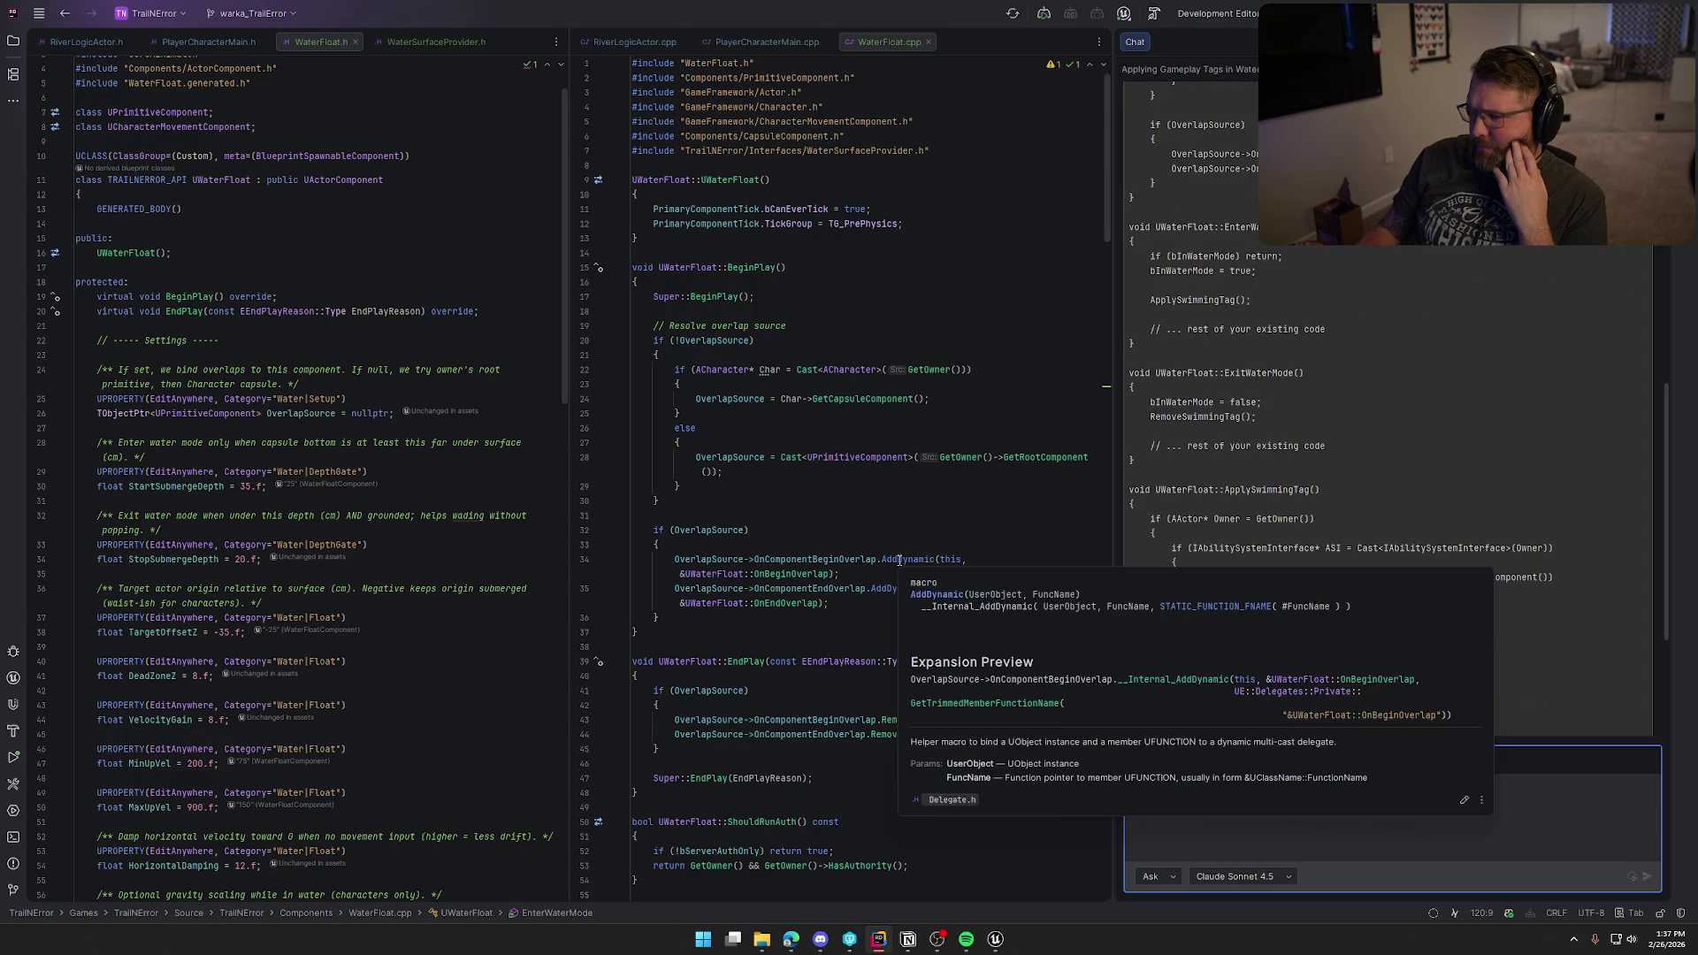
scroll(1432, 507, down, 2)
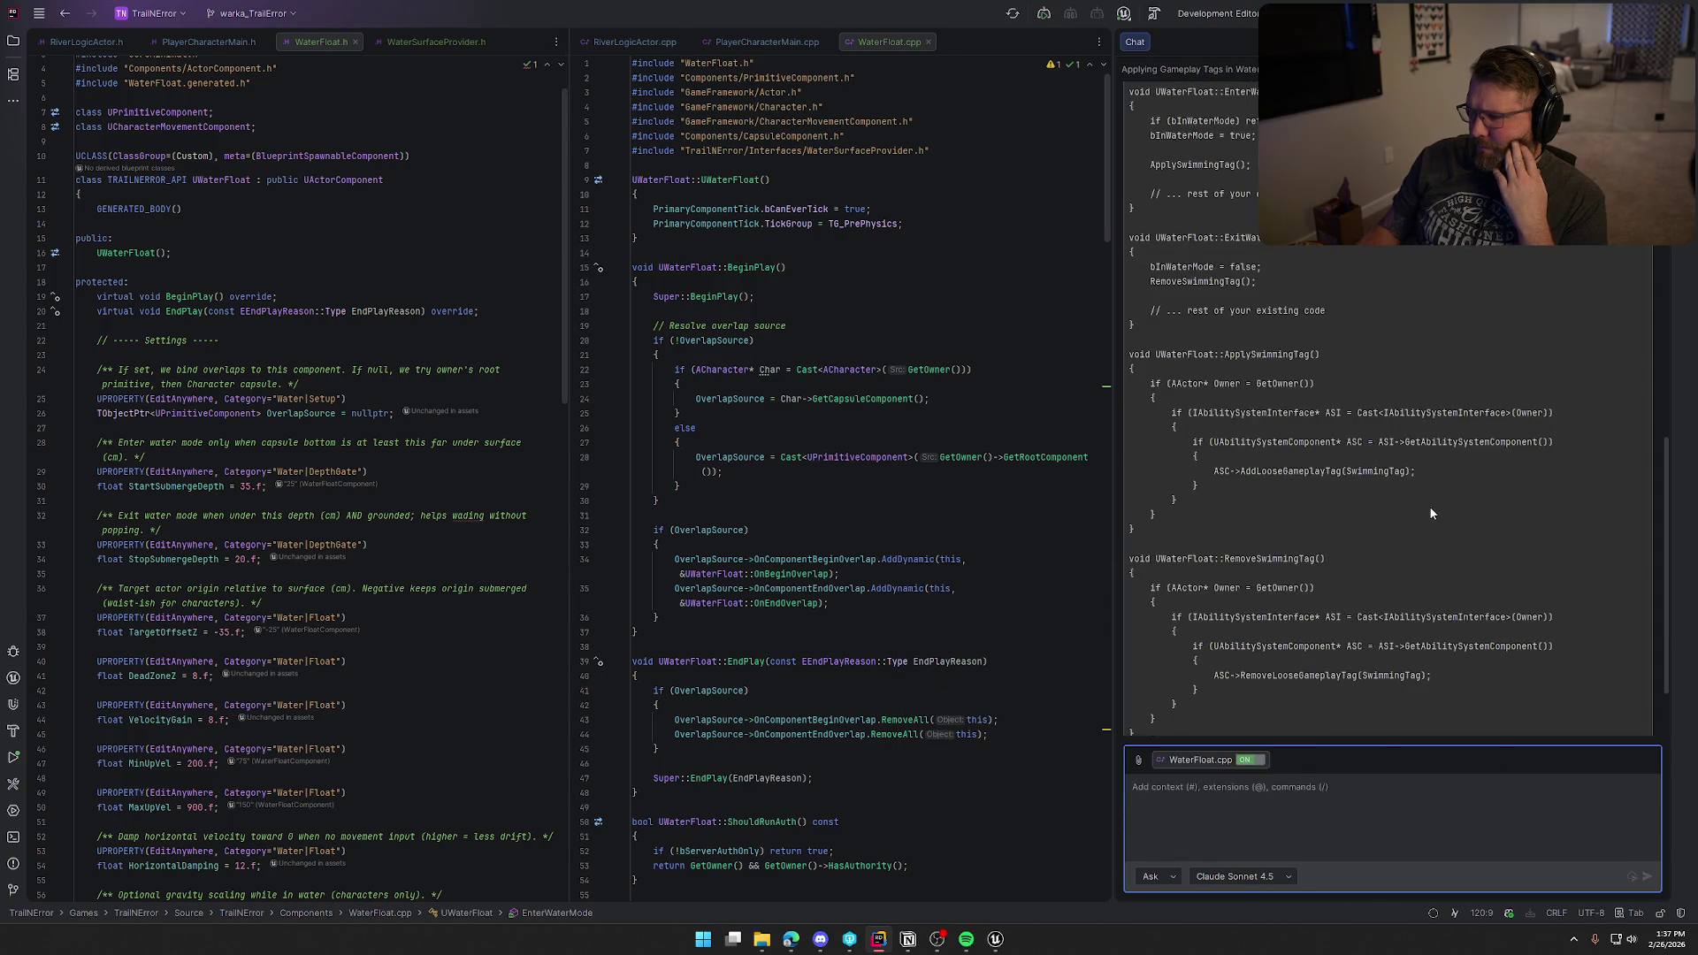
scroll(902, 701, down, 10)
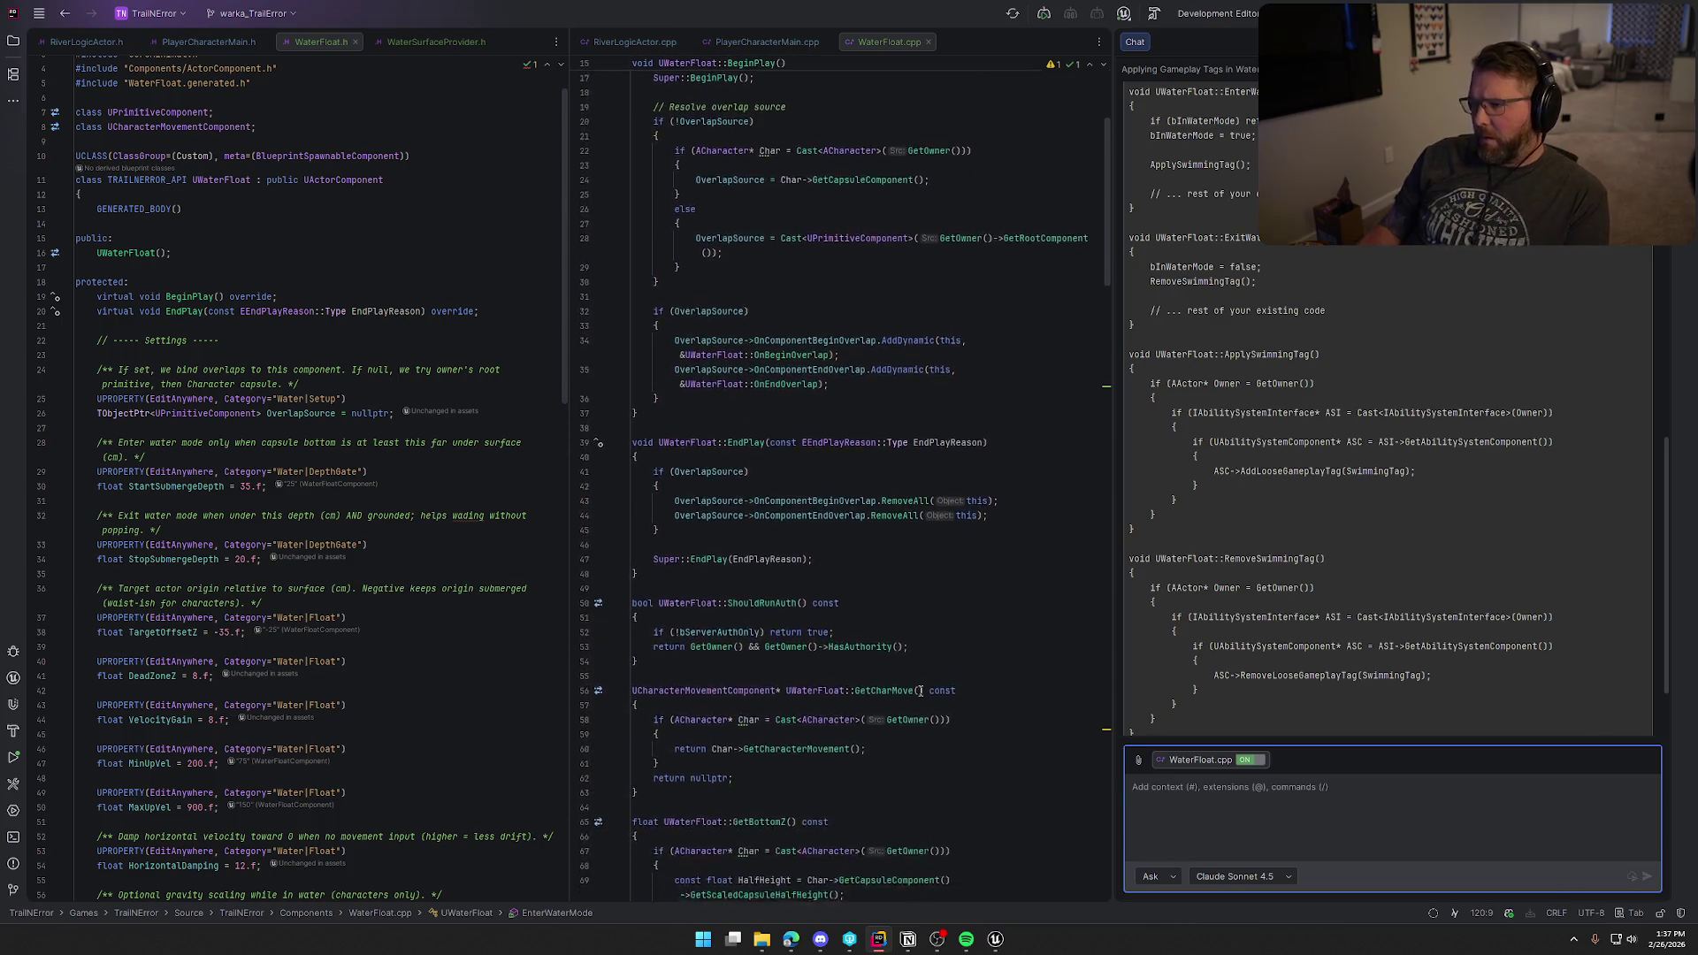
scroll(921, 689, down, 4)
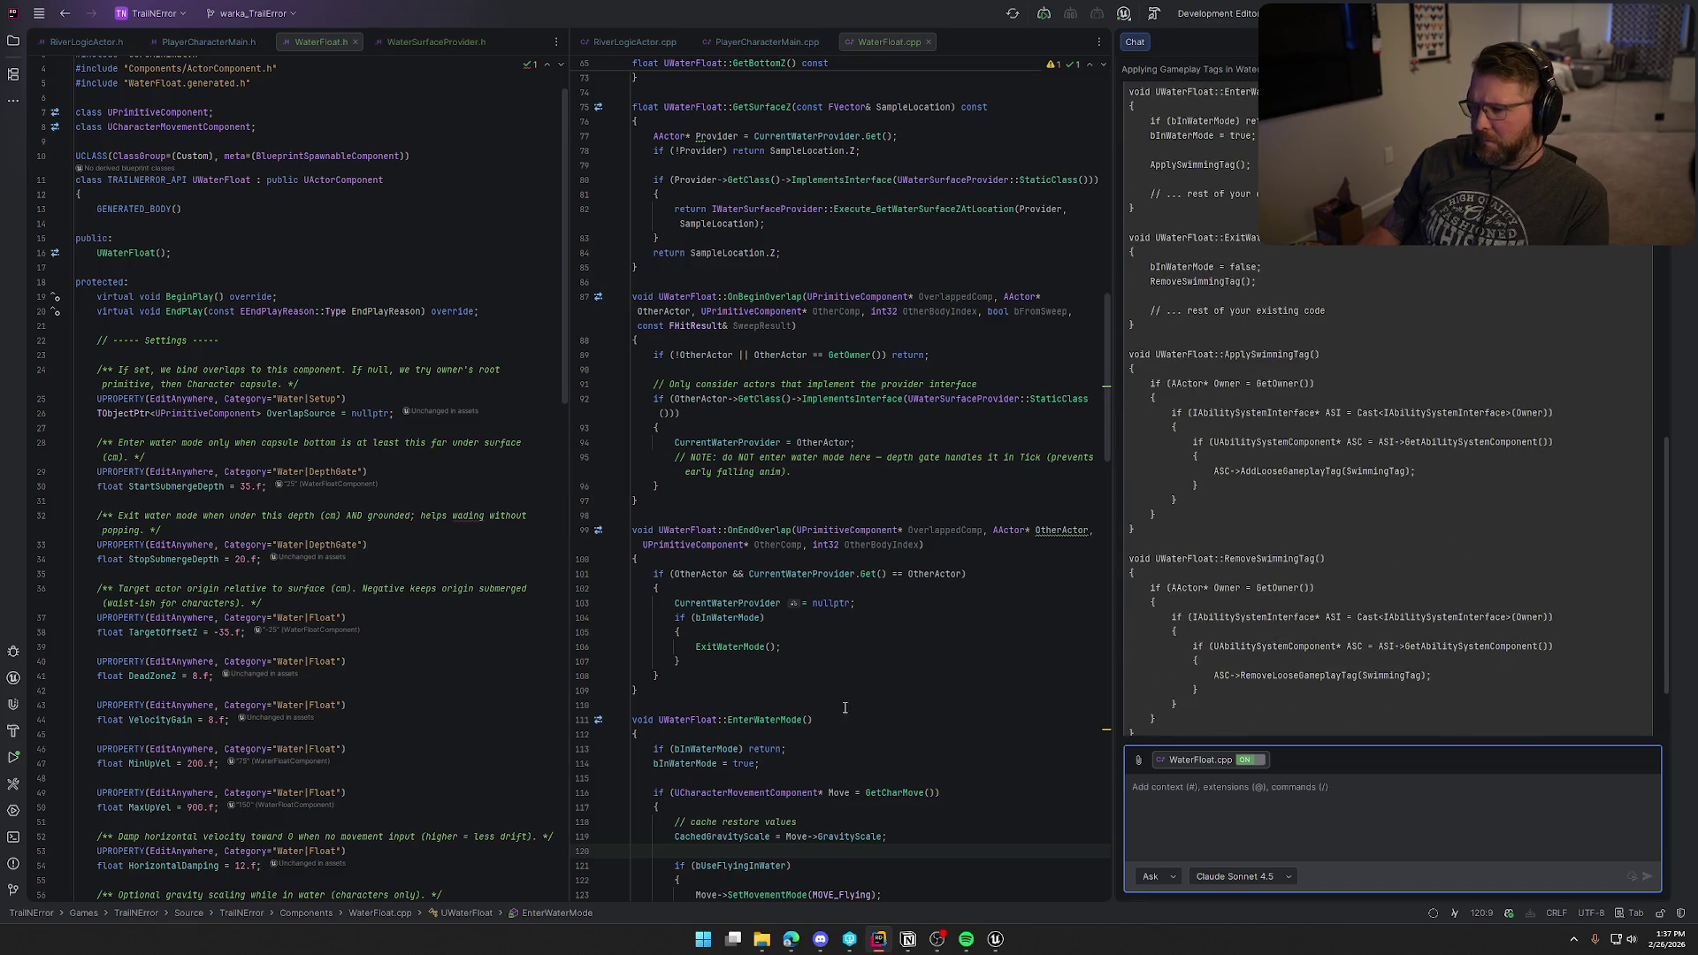
scroll(896, 698, down, 3)
scroll(895, 698, down, 3)
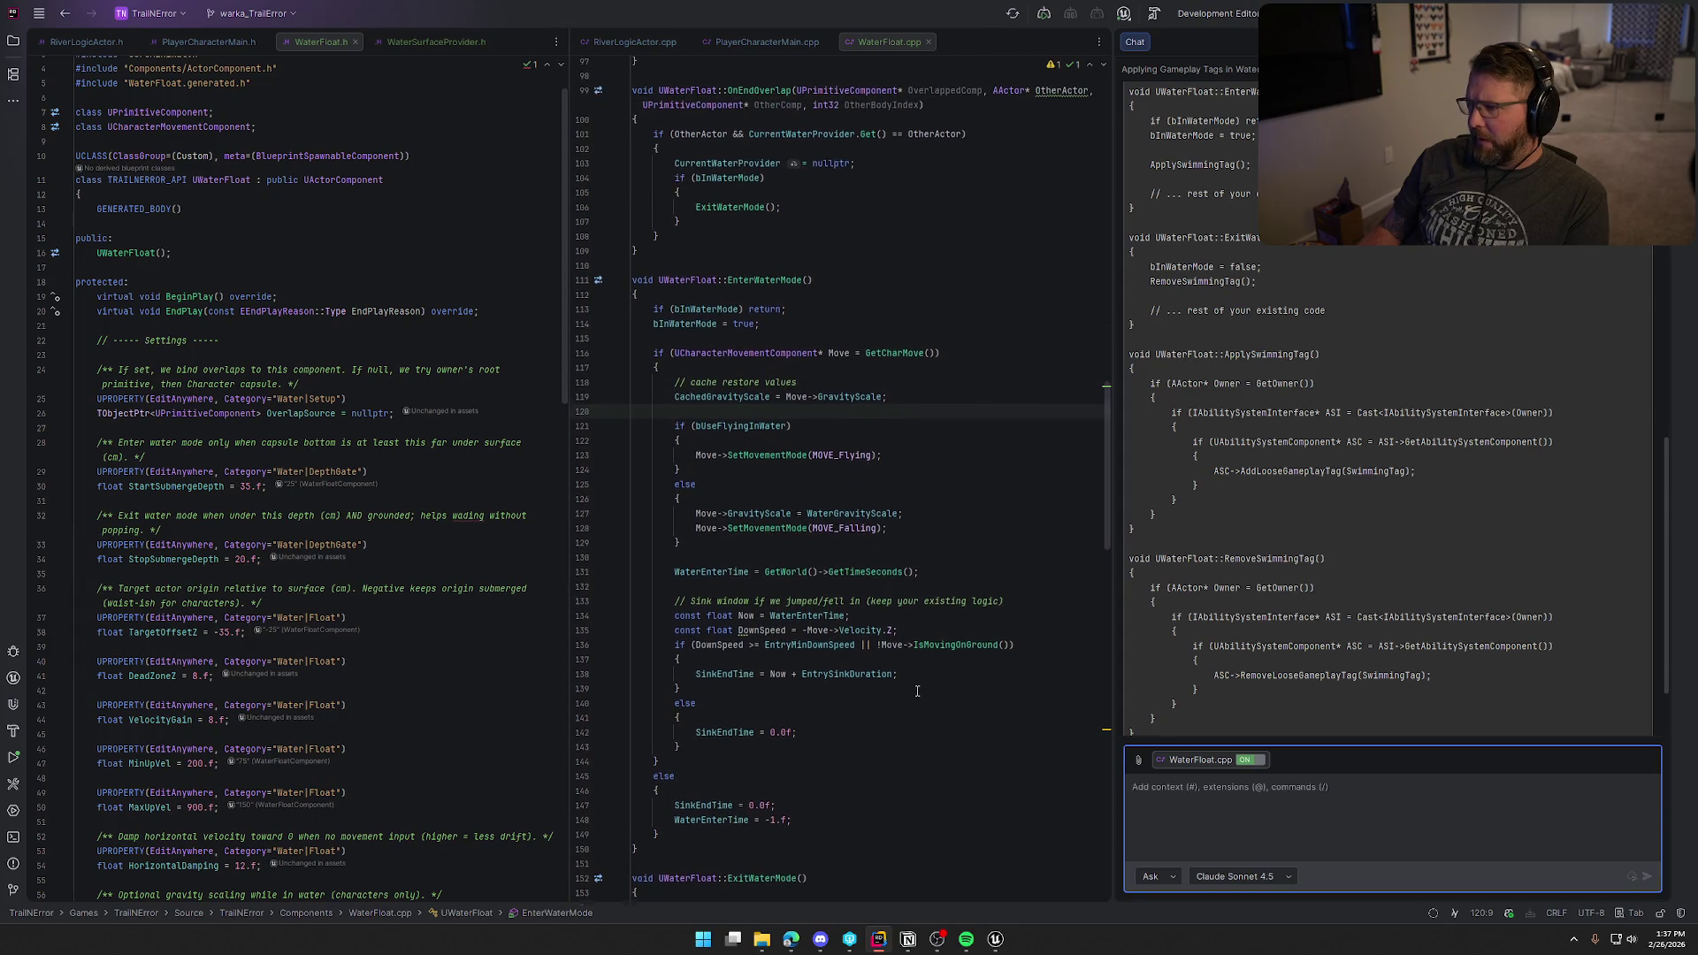
scroll(1338, 560, up, 2)
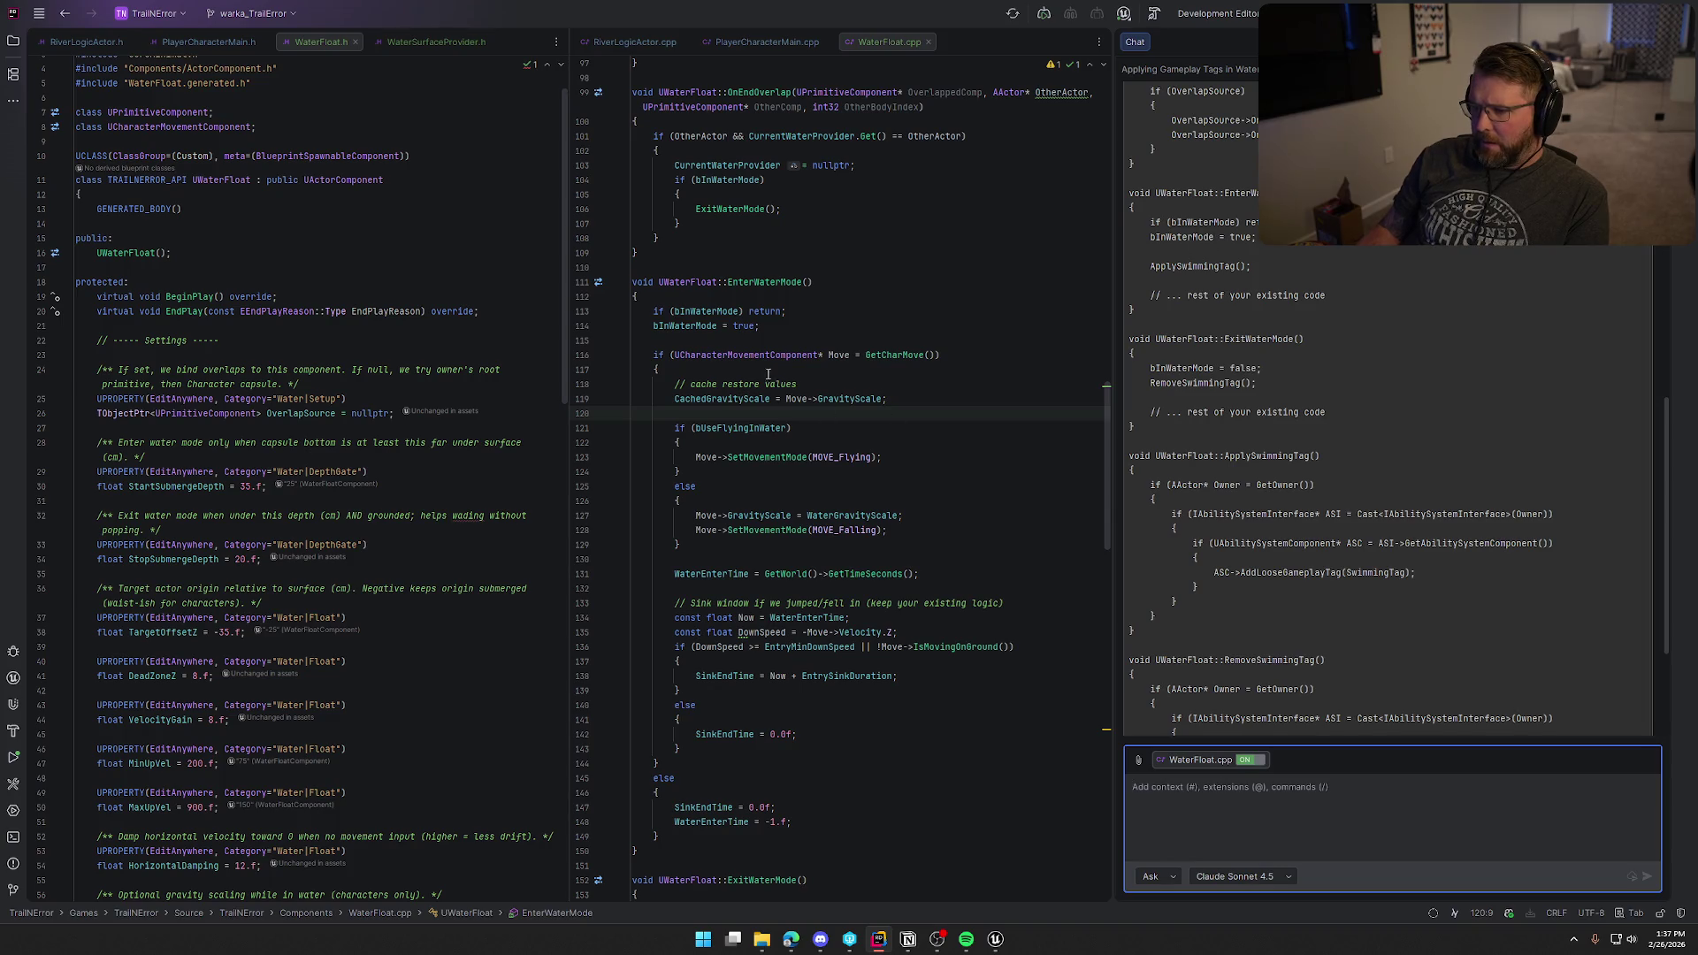
click(781, 329)
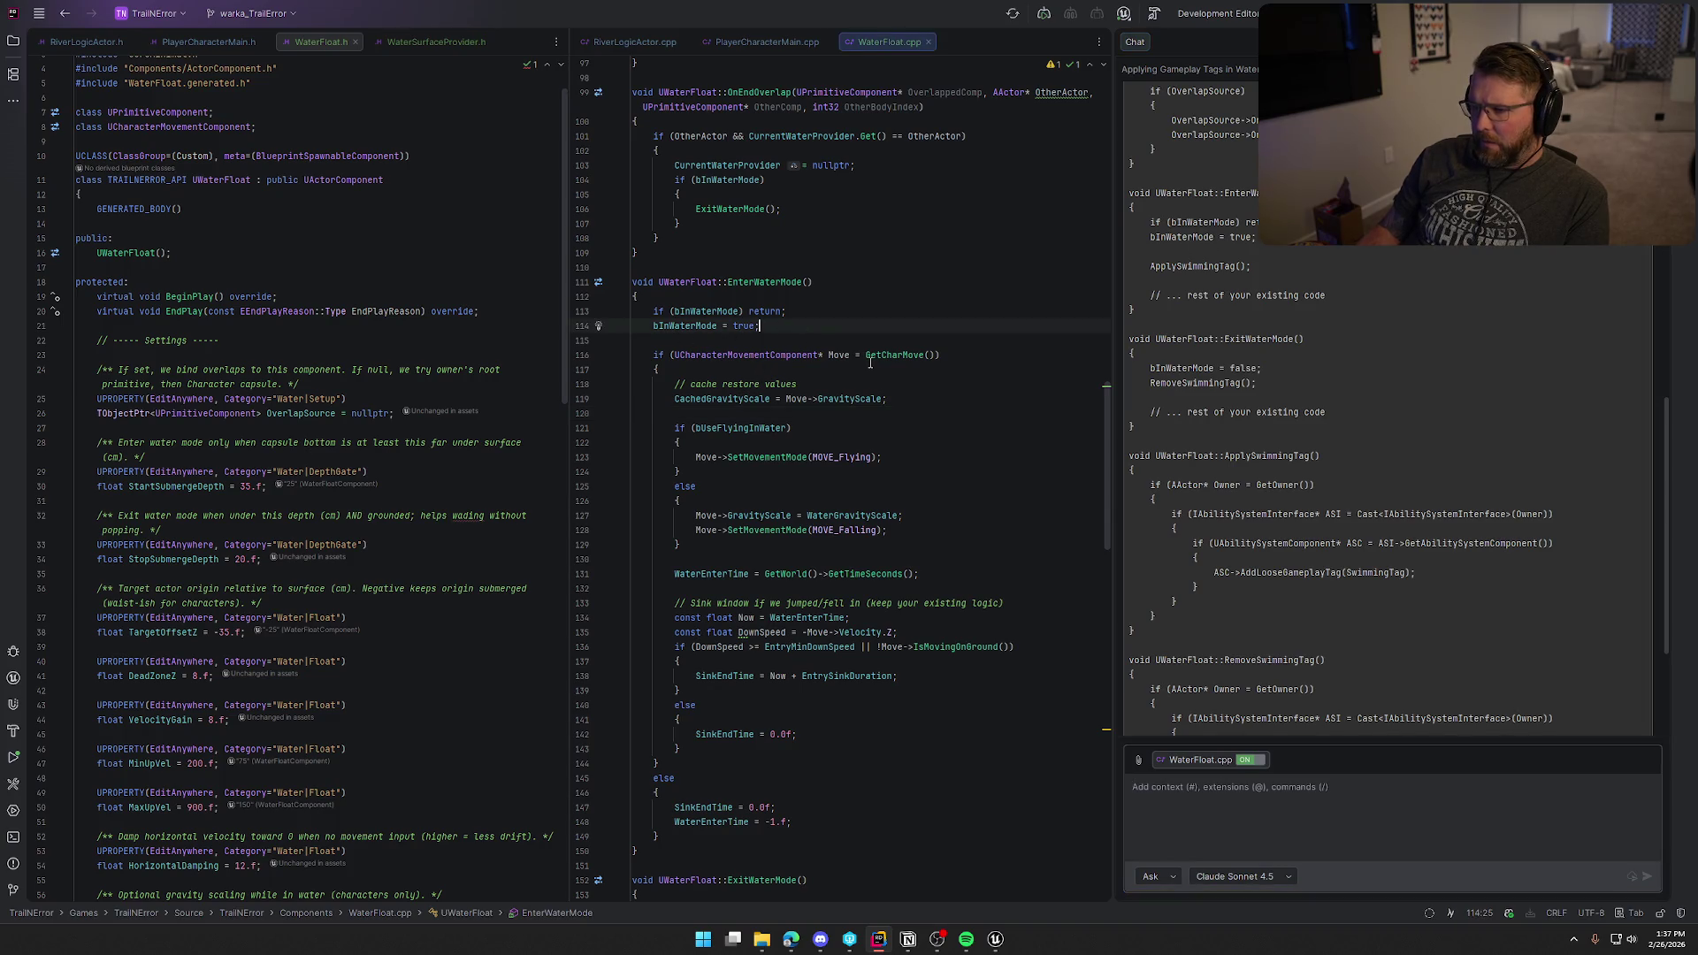
Step: Paste the assistant's tag-applying code into EnterWaterMode and forward-declare UAbilitySystemComponent
key(Return)
key(Return)
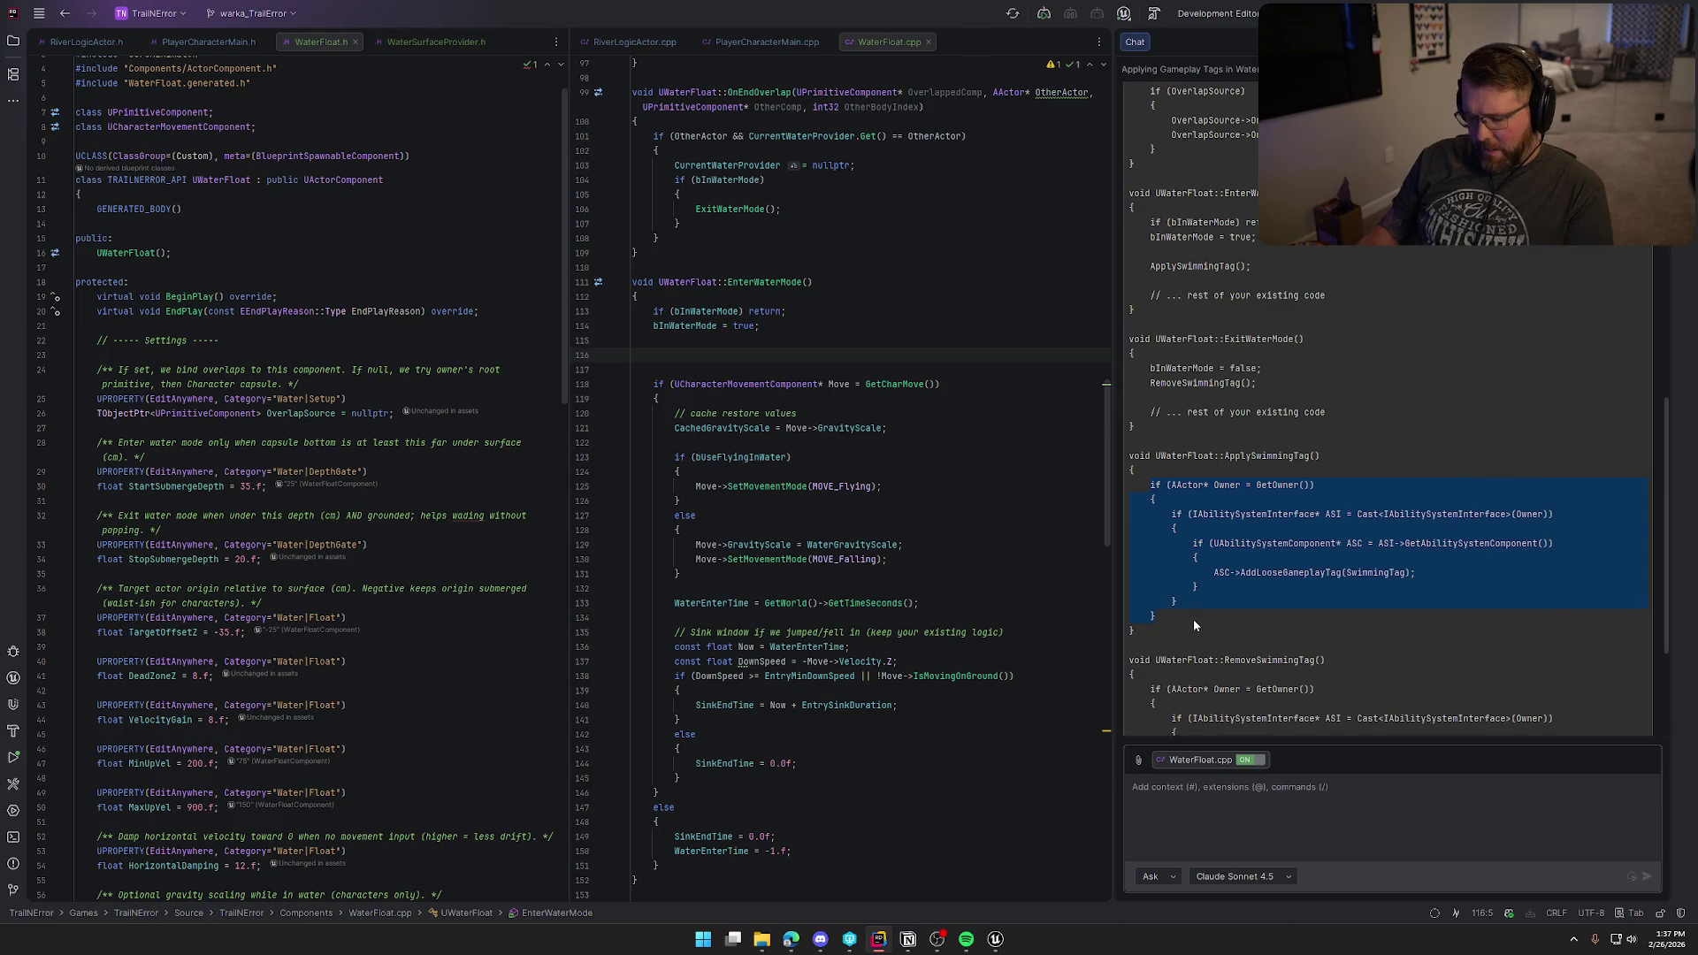
text(if (AActor* Owner = GetOwner())     {         if (IAbilitySystemInterface* ASI = Cast<IAbilitySystemInterface>(Owner))         {             if (UAbilitySystemComponent* ASC = ASI->GetAbilitySystemComponent())             {                 ASC->AddLooseGameplayTag(SwimmingTag);             }         }     })
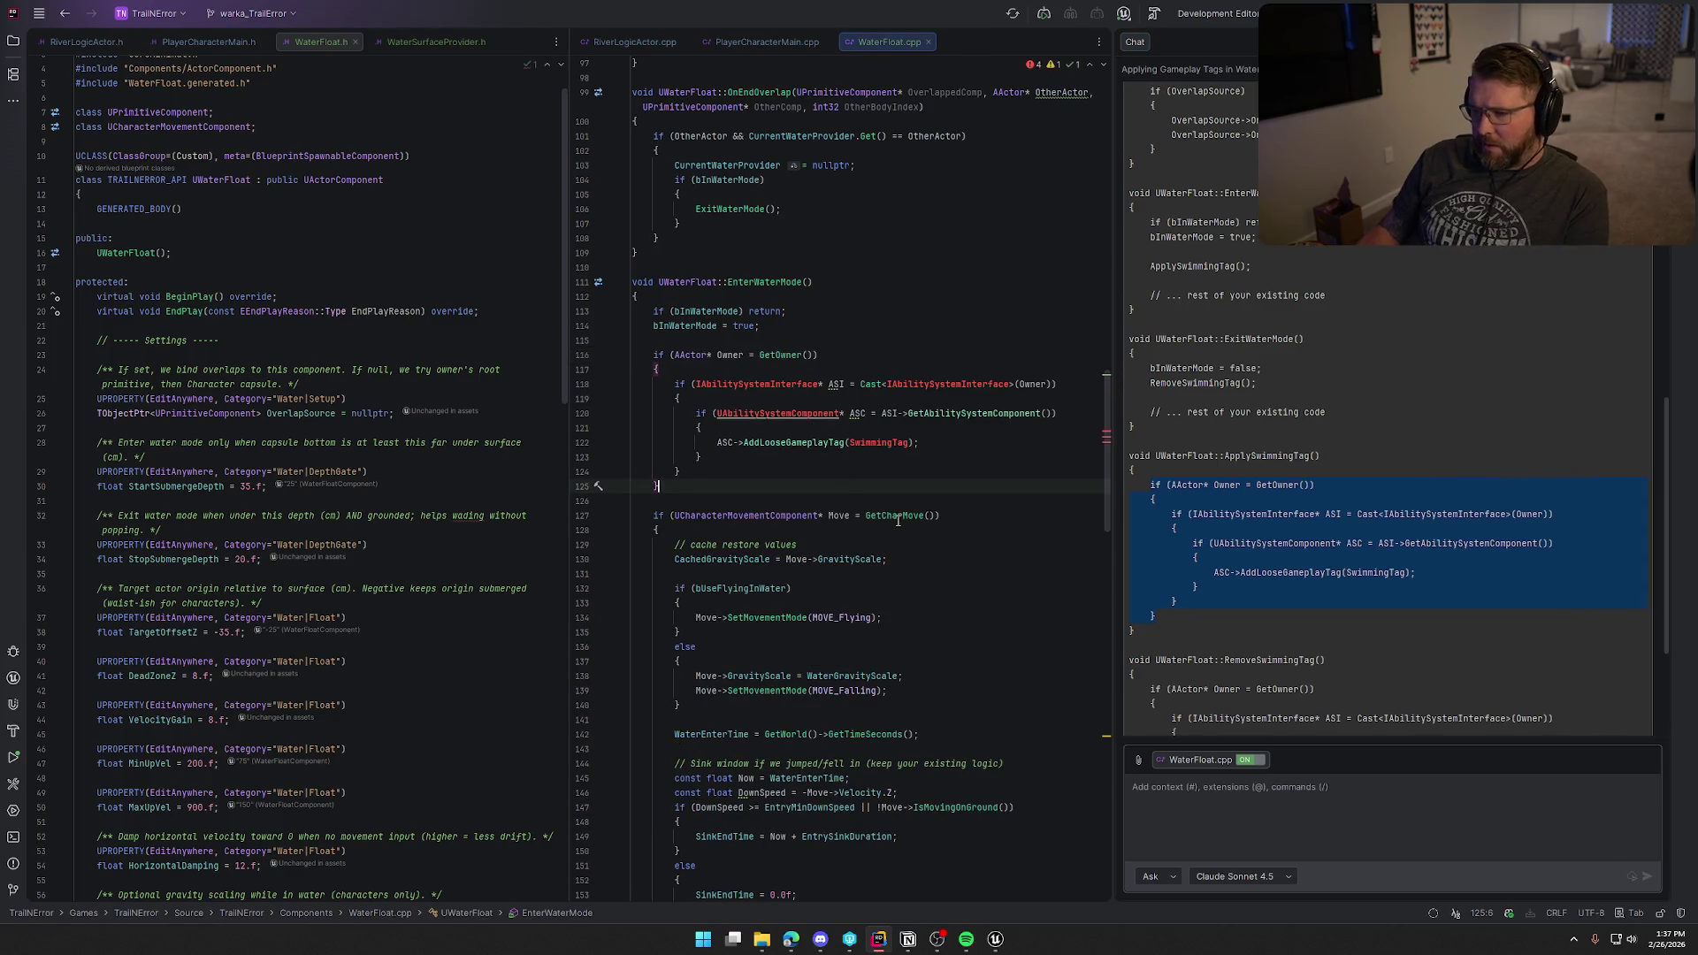
click(926, 469)
click(1029, 437)
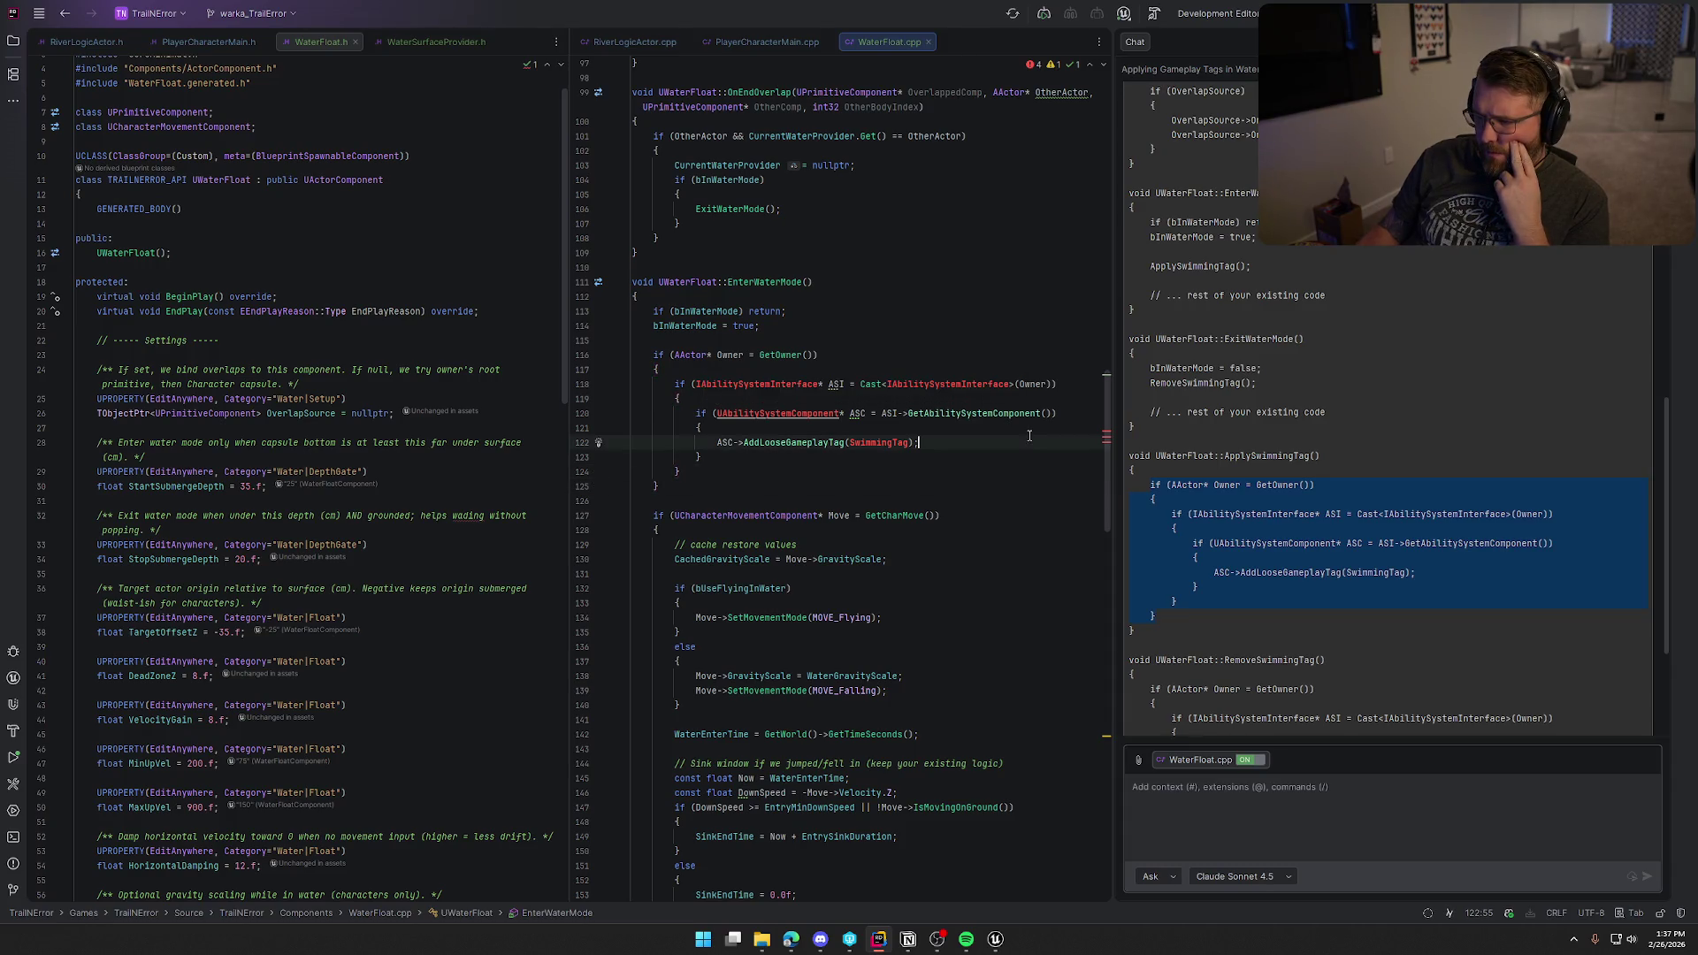
mouse_move(815, 414)
click(759, 413)
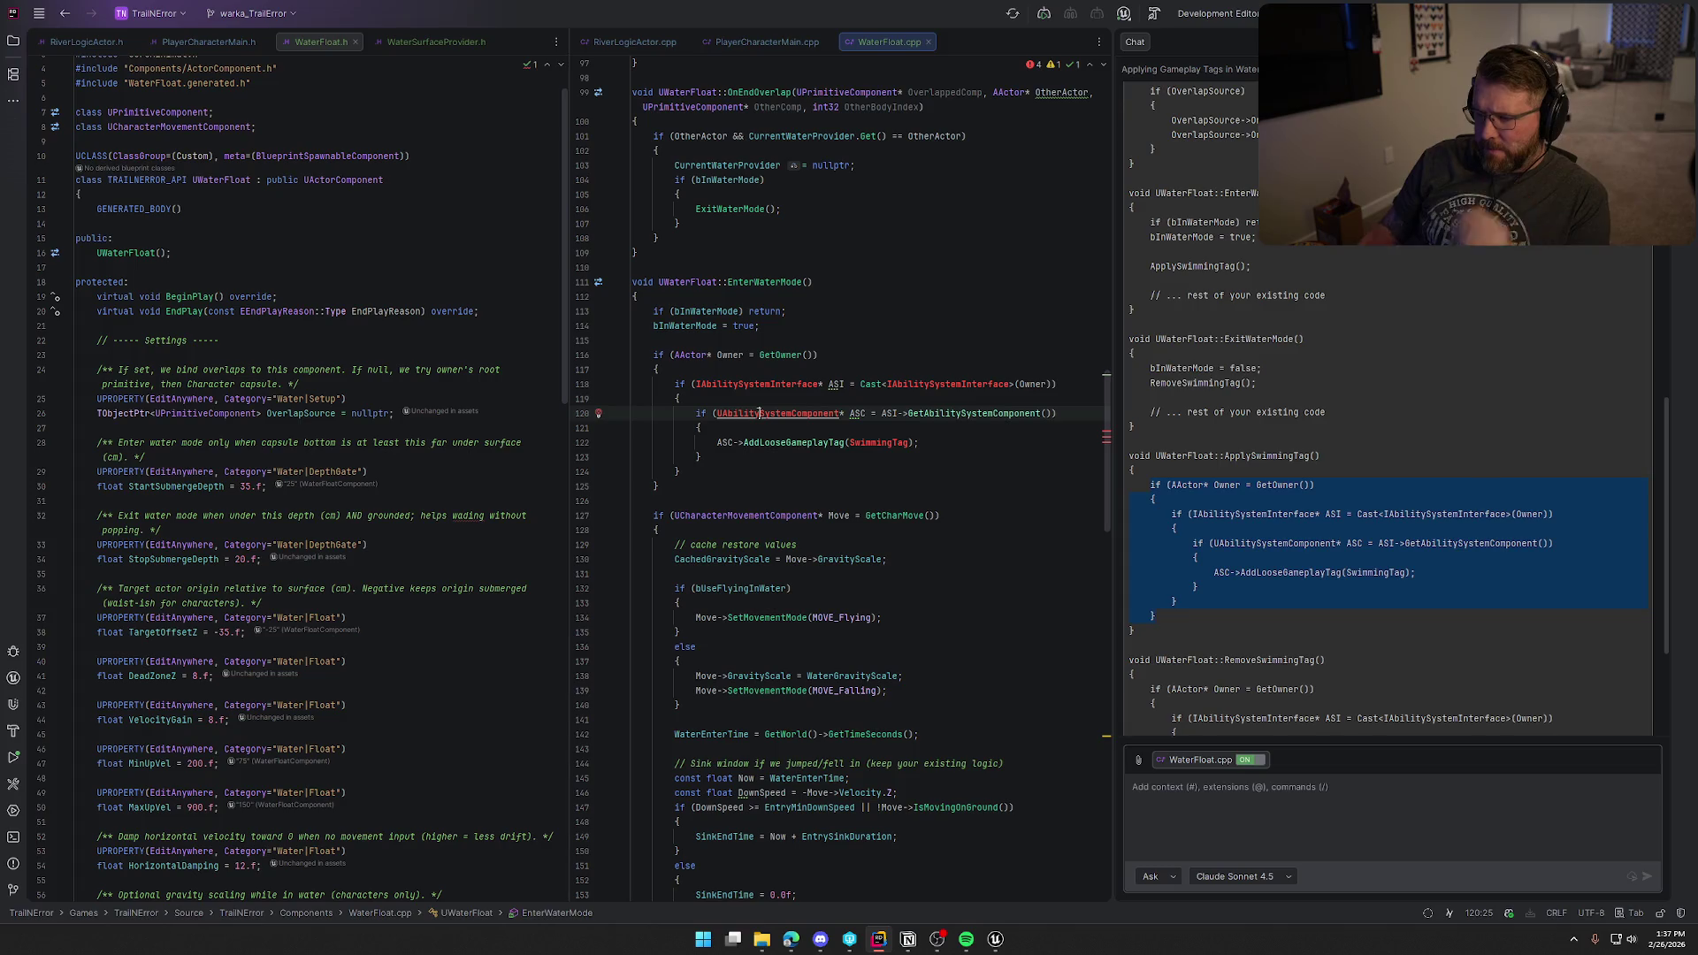
key(Return)
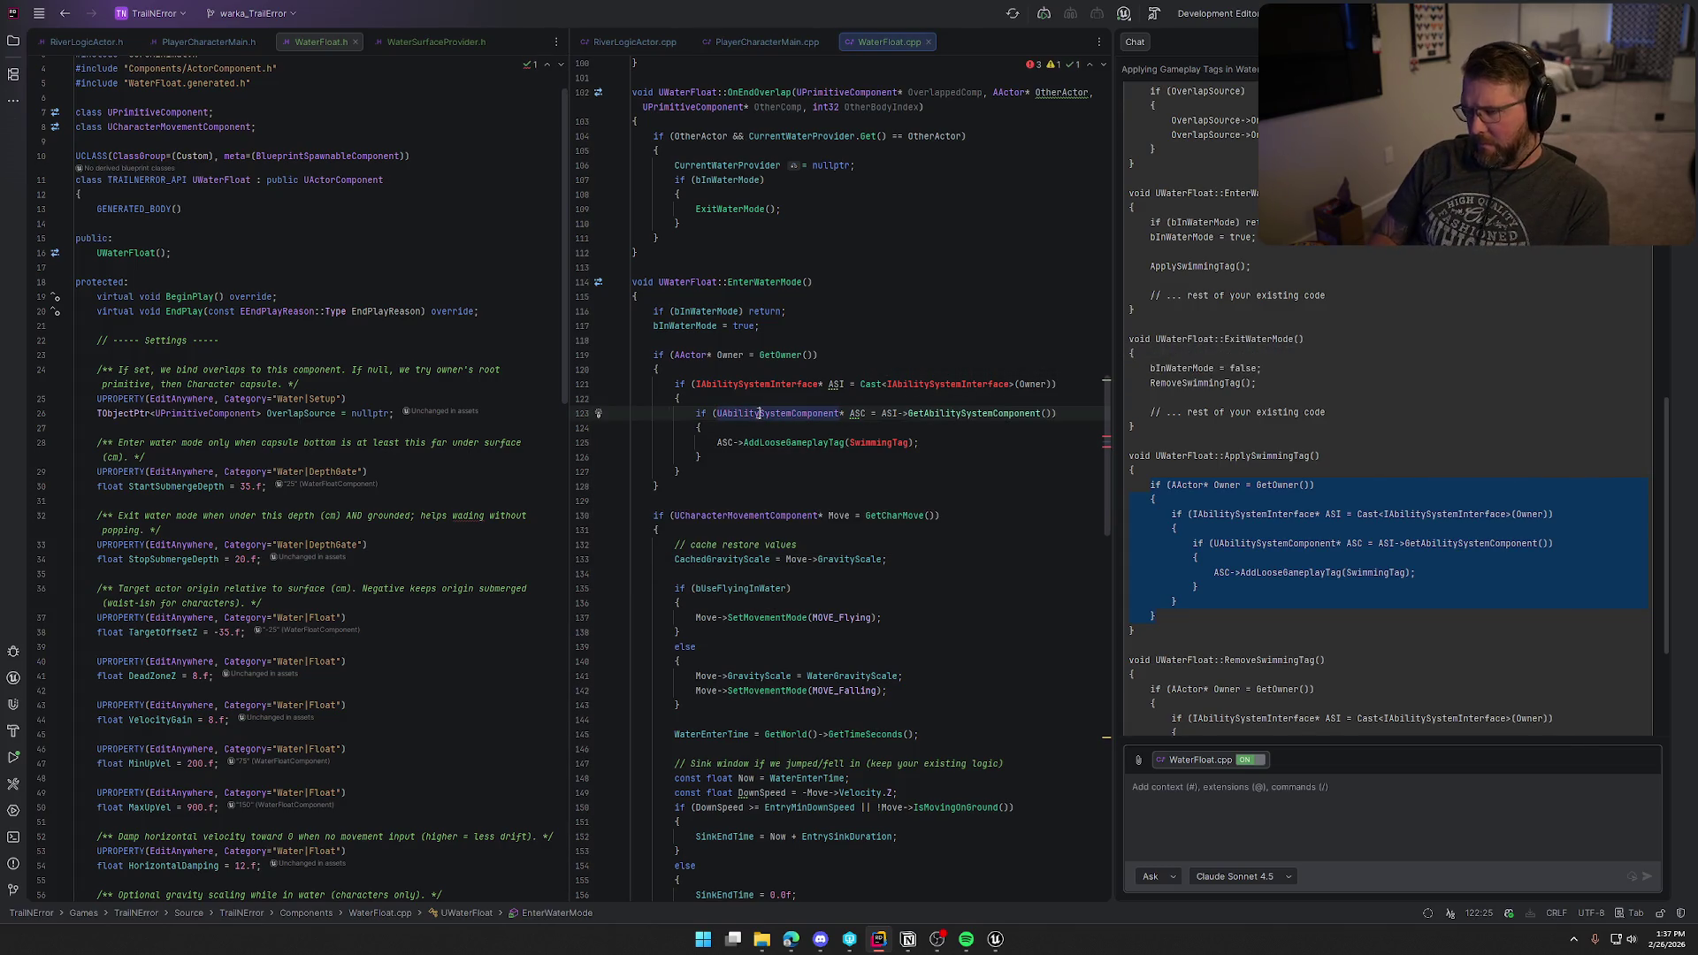
Step: Replace the placeholder SwimmingTag with Player_Status_Swimming via autocomplete
double_click(888, 444)
text(Player_Stau)
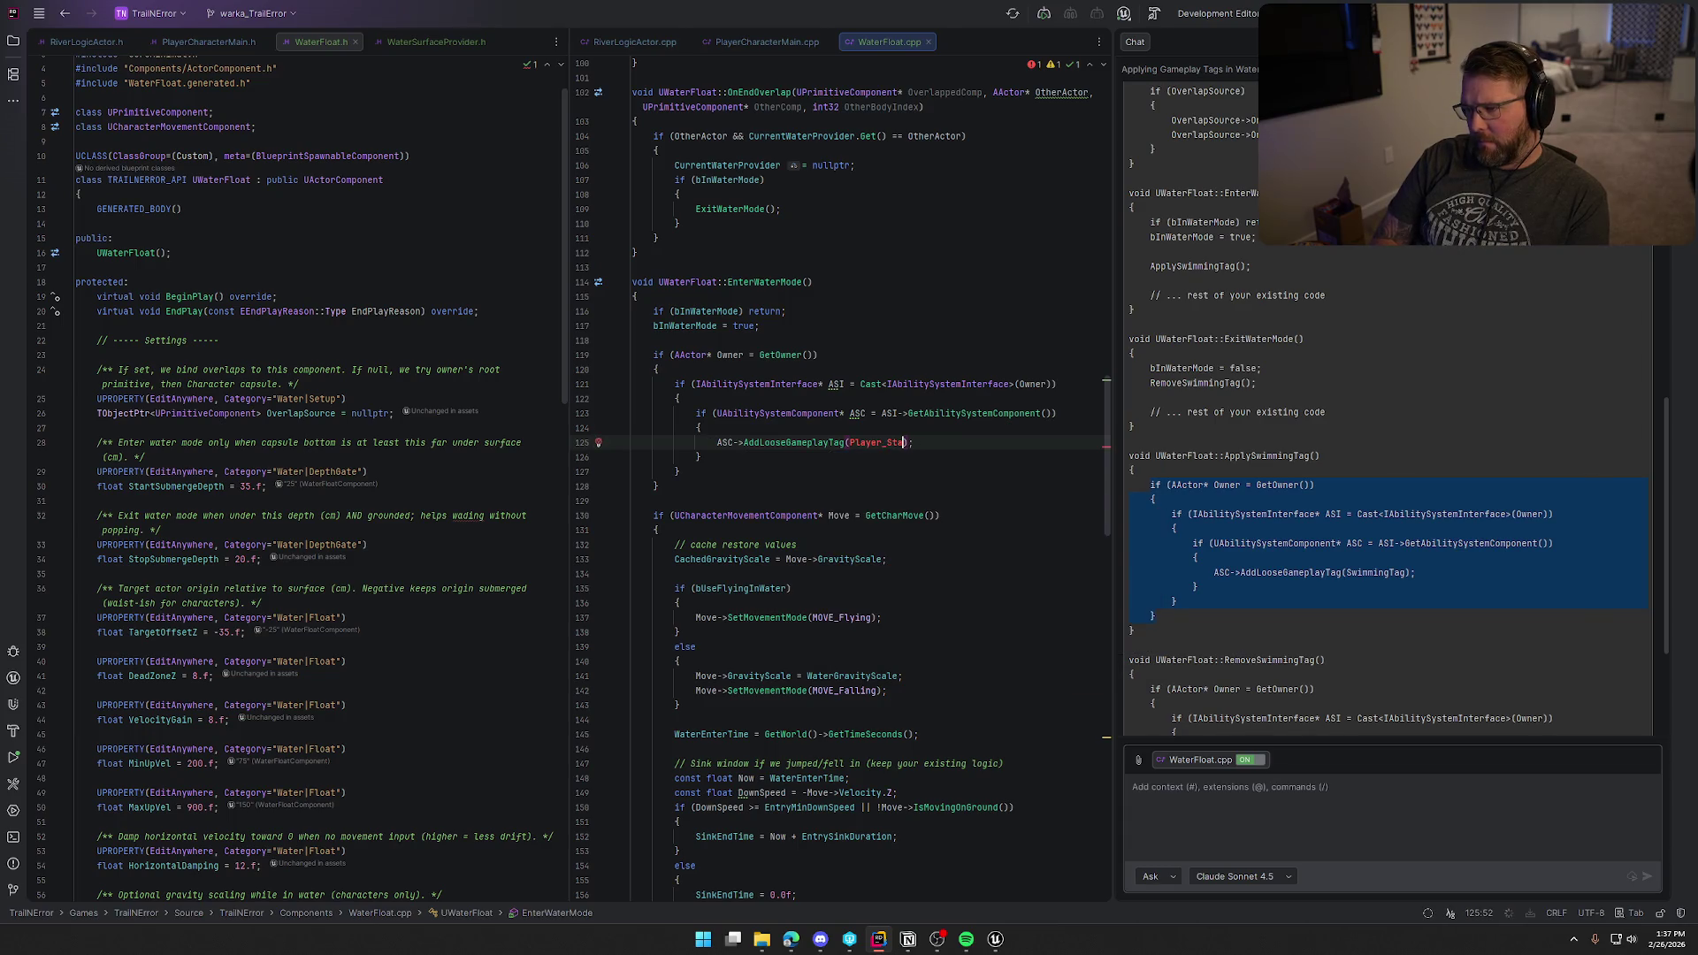
text(tus_)
key(Return)
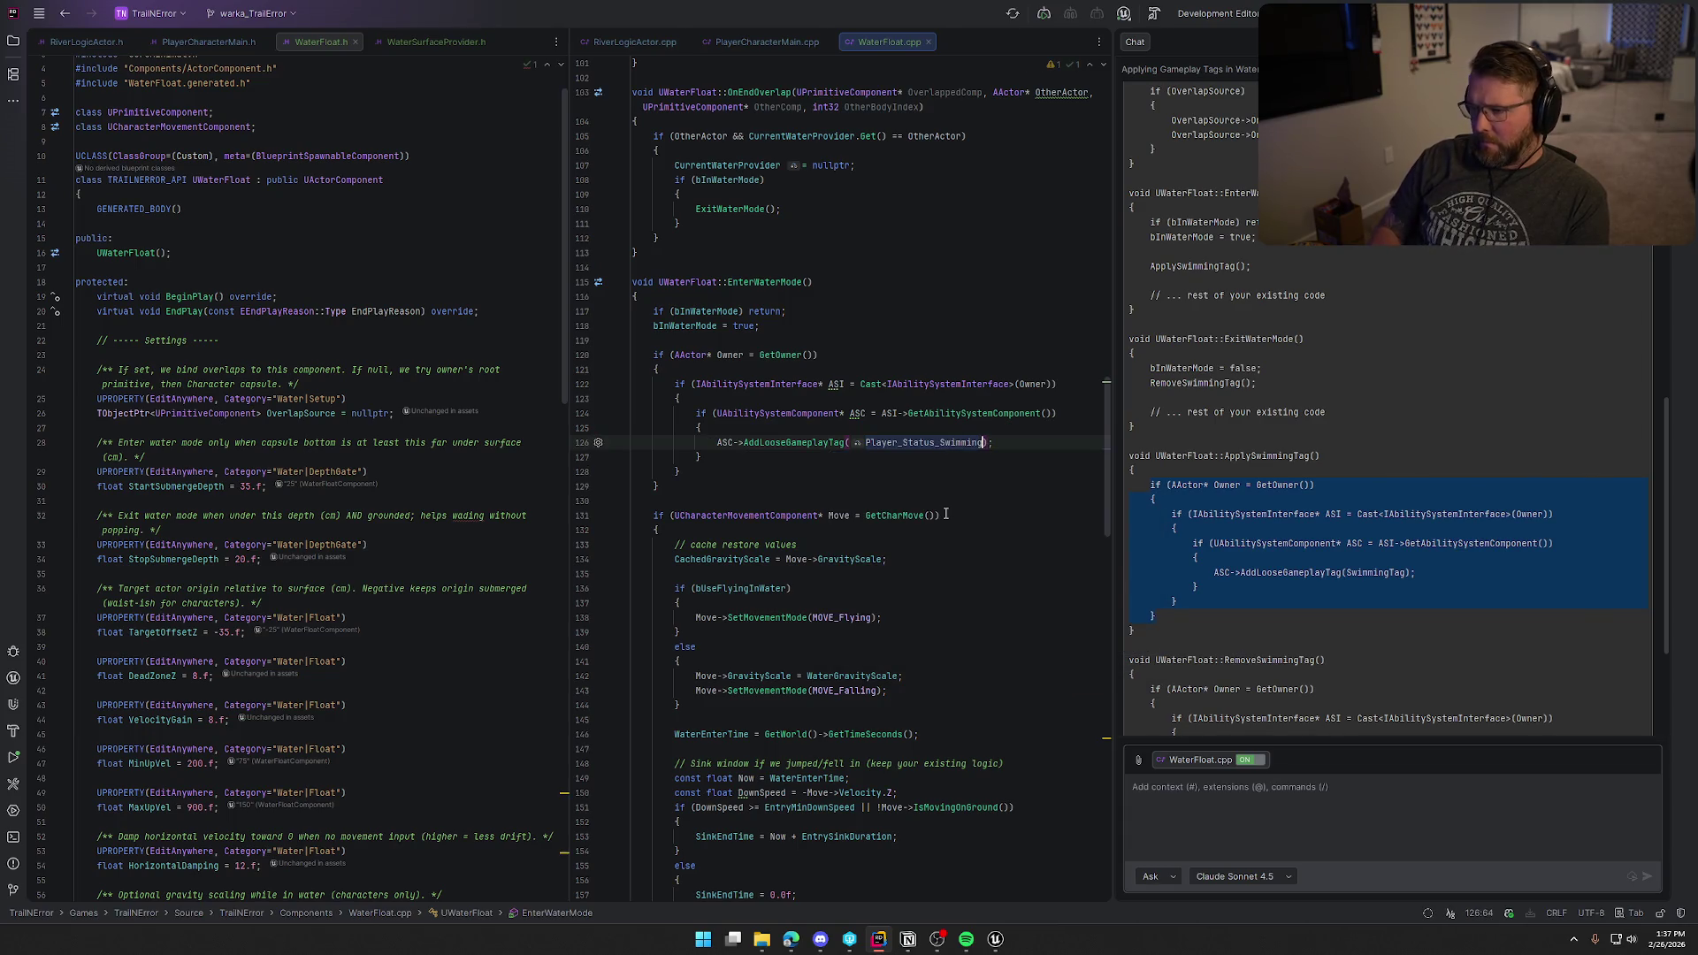
click(989, 470)
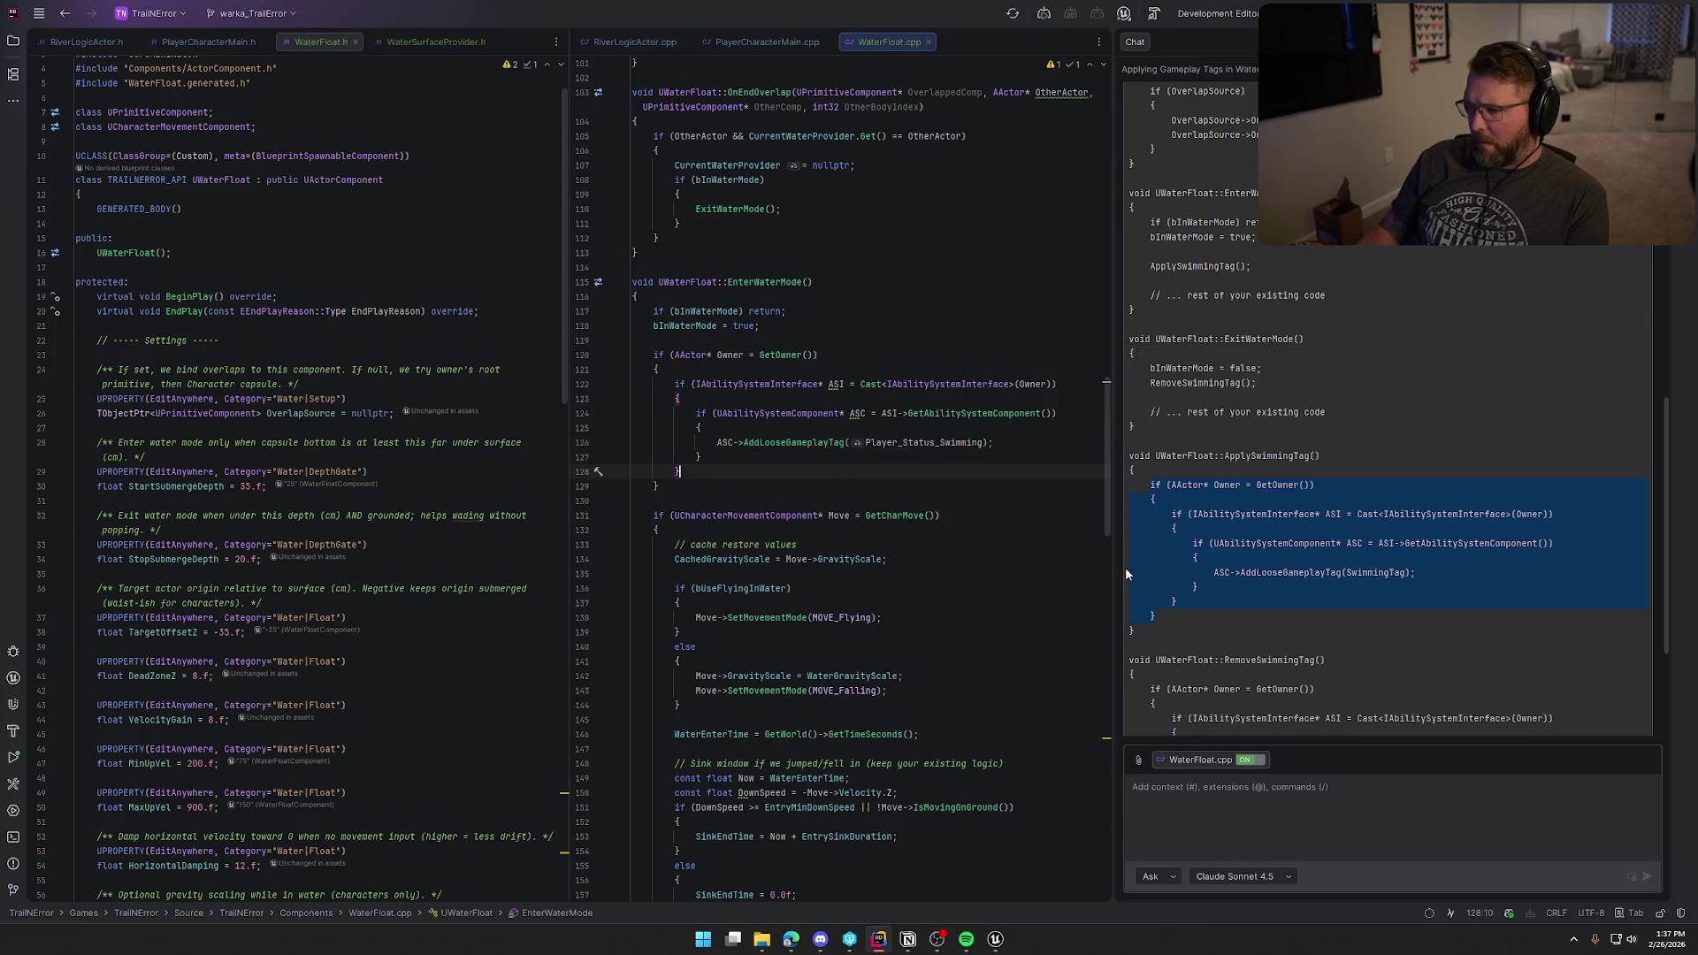
scroll(1238, 585, down, 4)
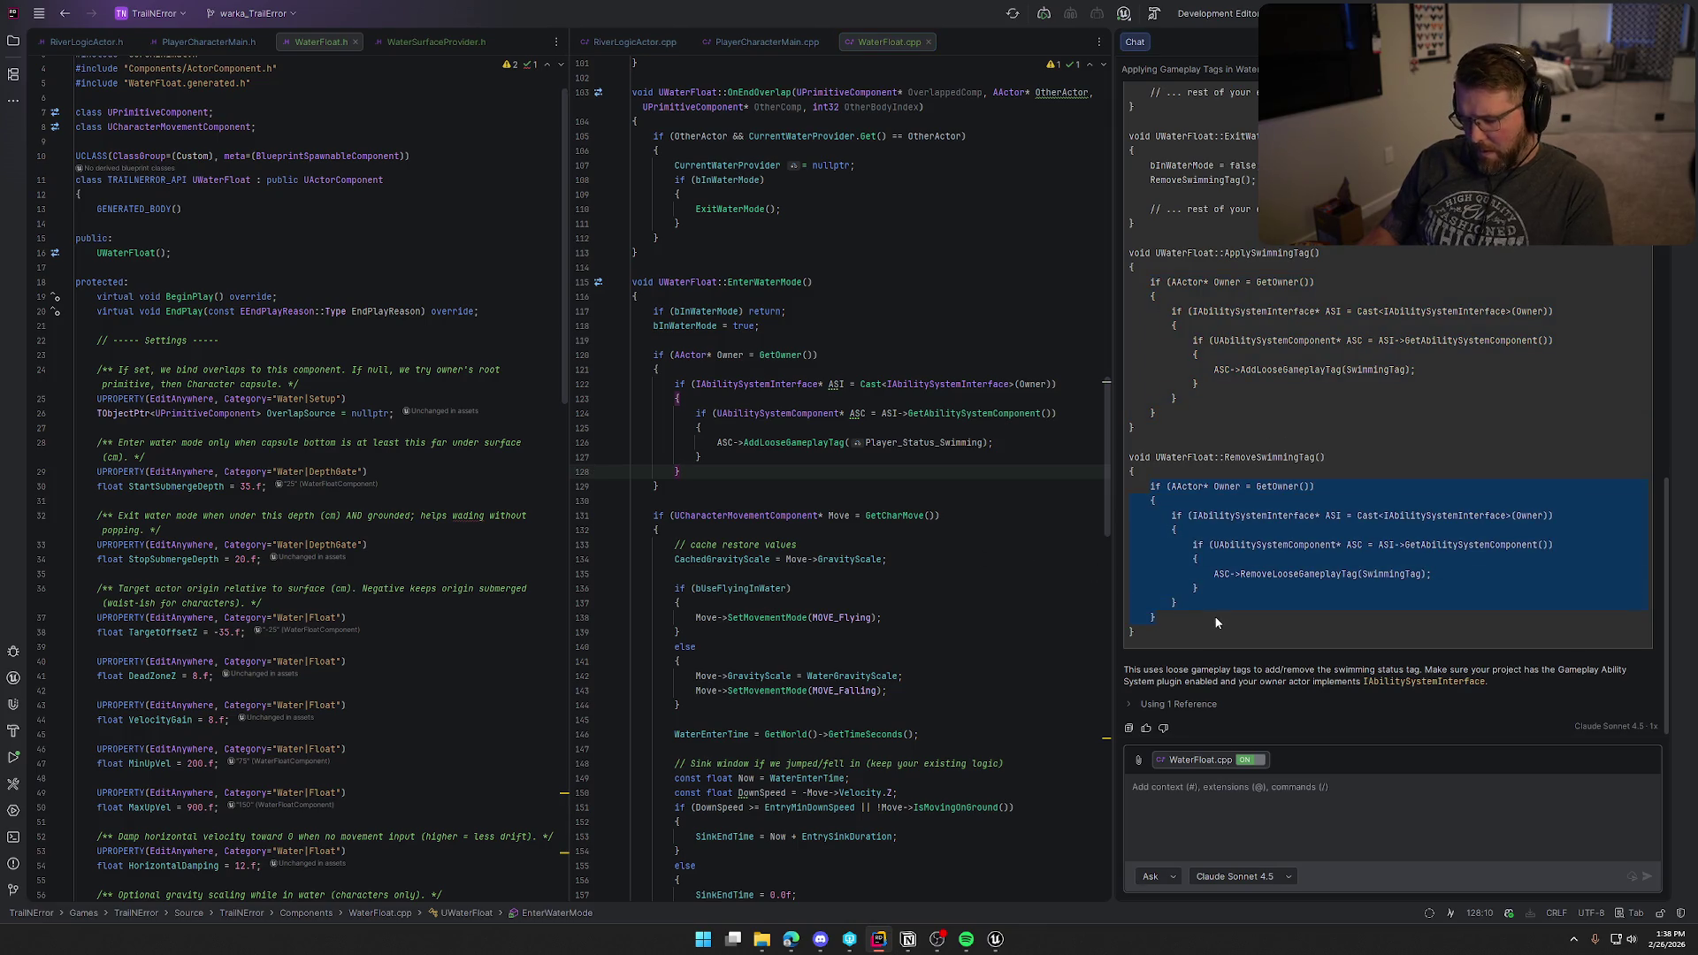
Step: Paste the tag-removing code into ExitWaterMode after bInWaterMode is cleared, using Player_Status_Swimming
scroll(1292, 607, up, 3)
scroll(932, 588, down, 5)
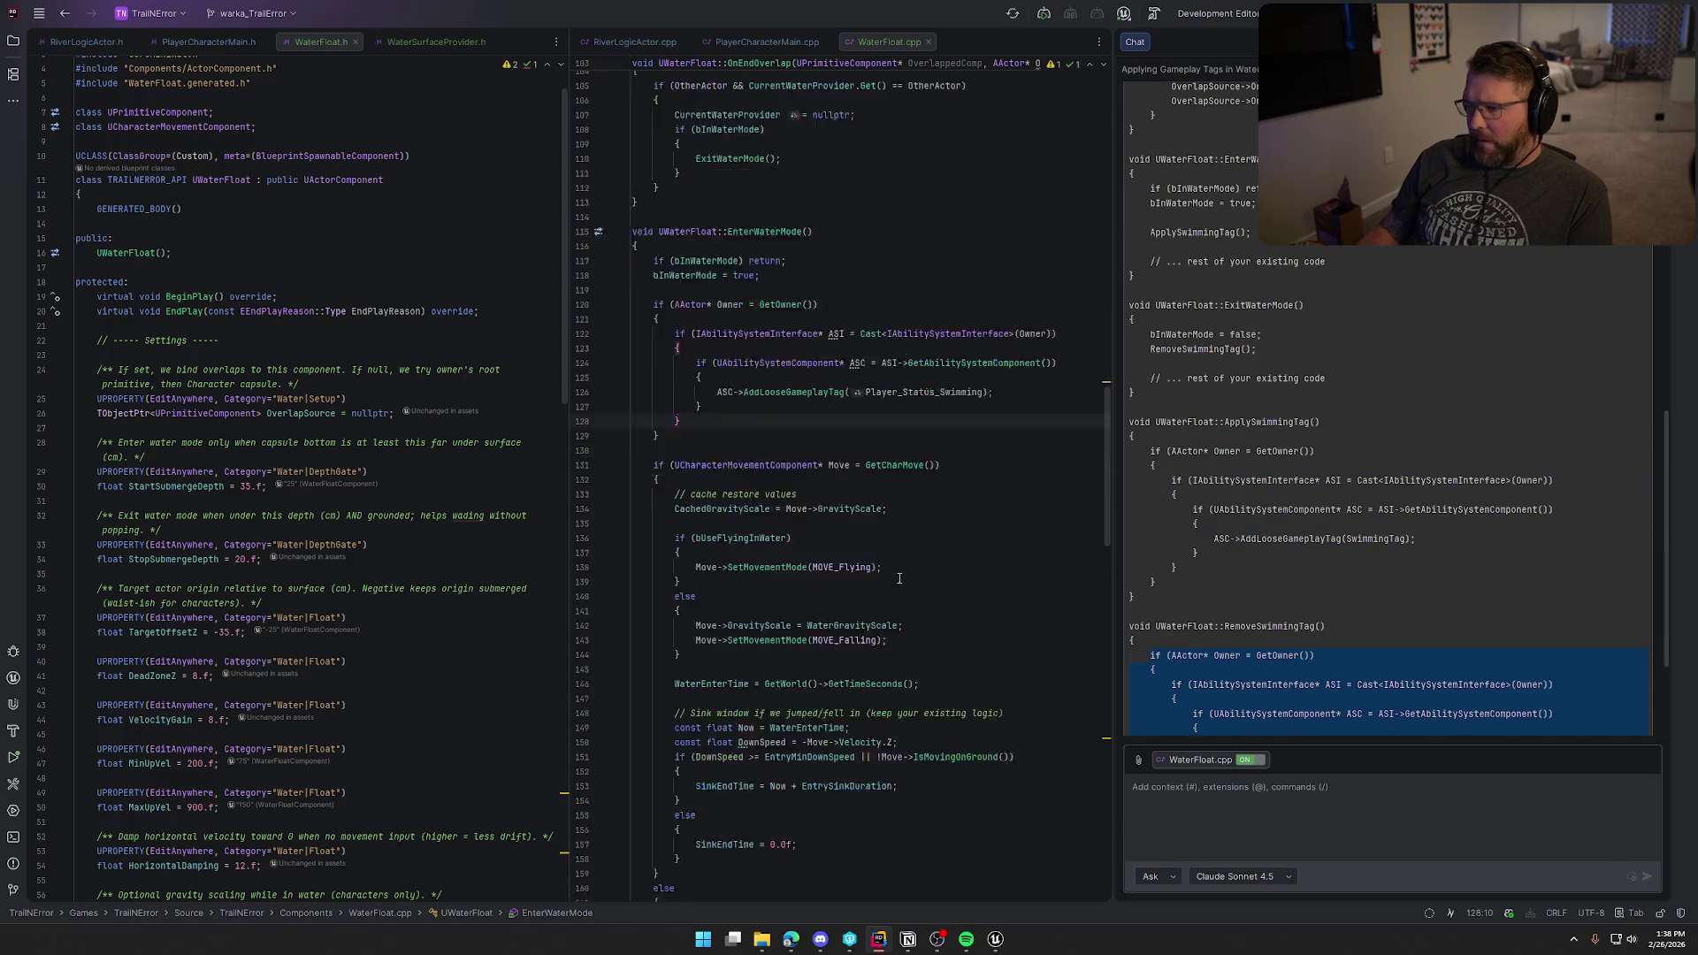
scroll(932, 588, down, 10)
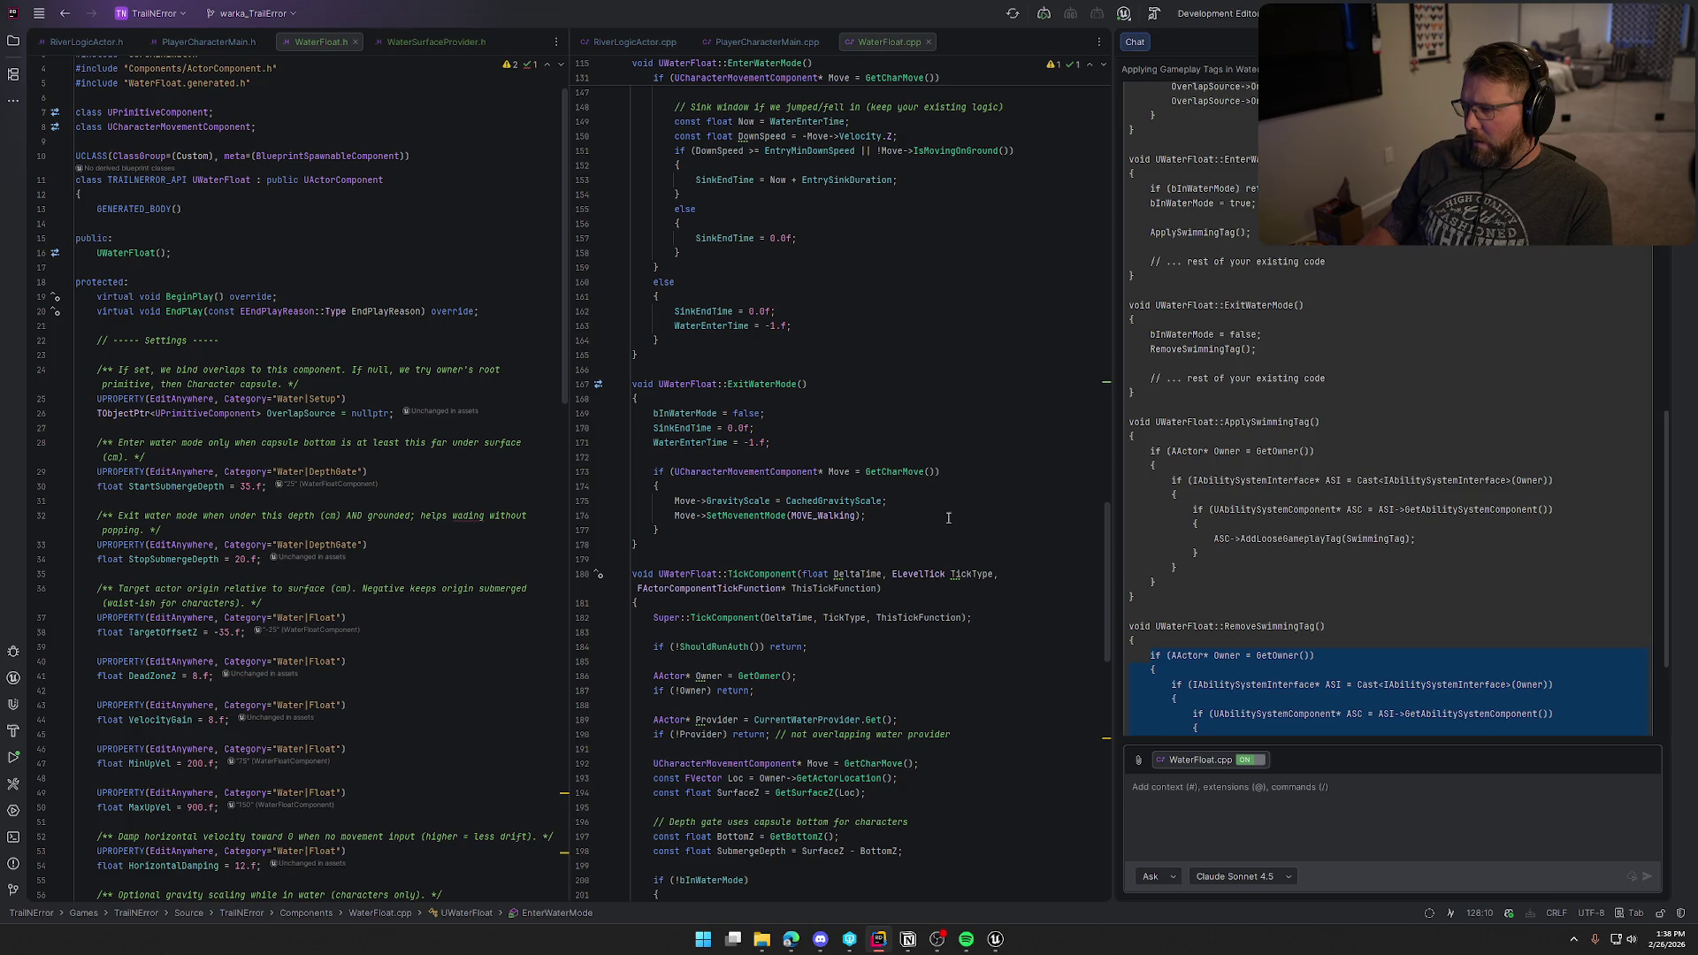
click(793, 416)
key(Return)
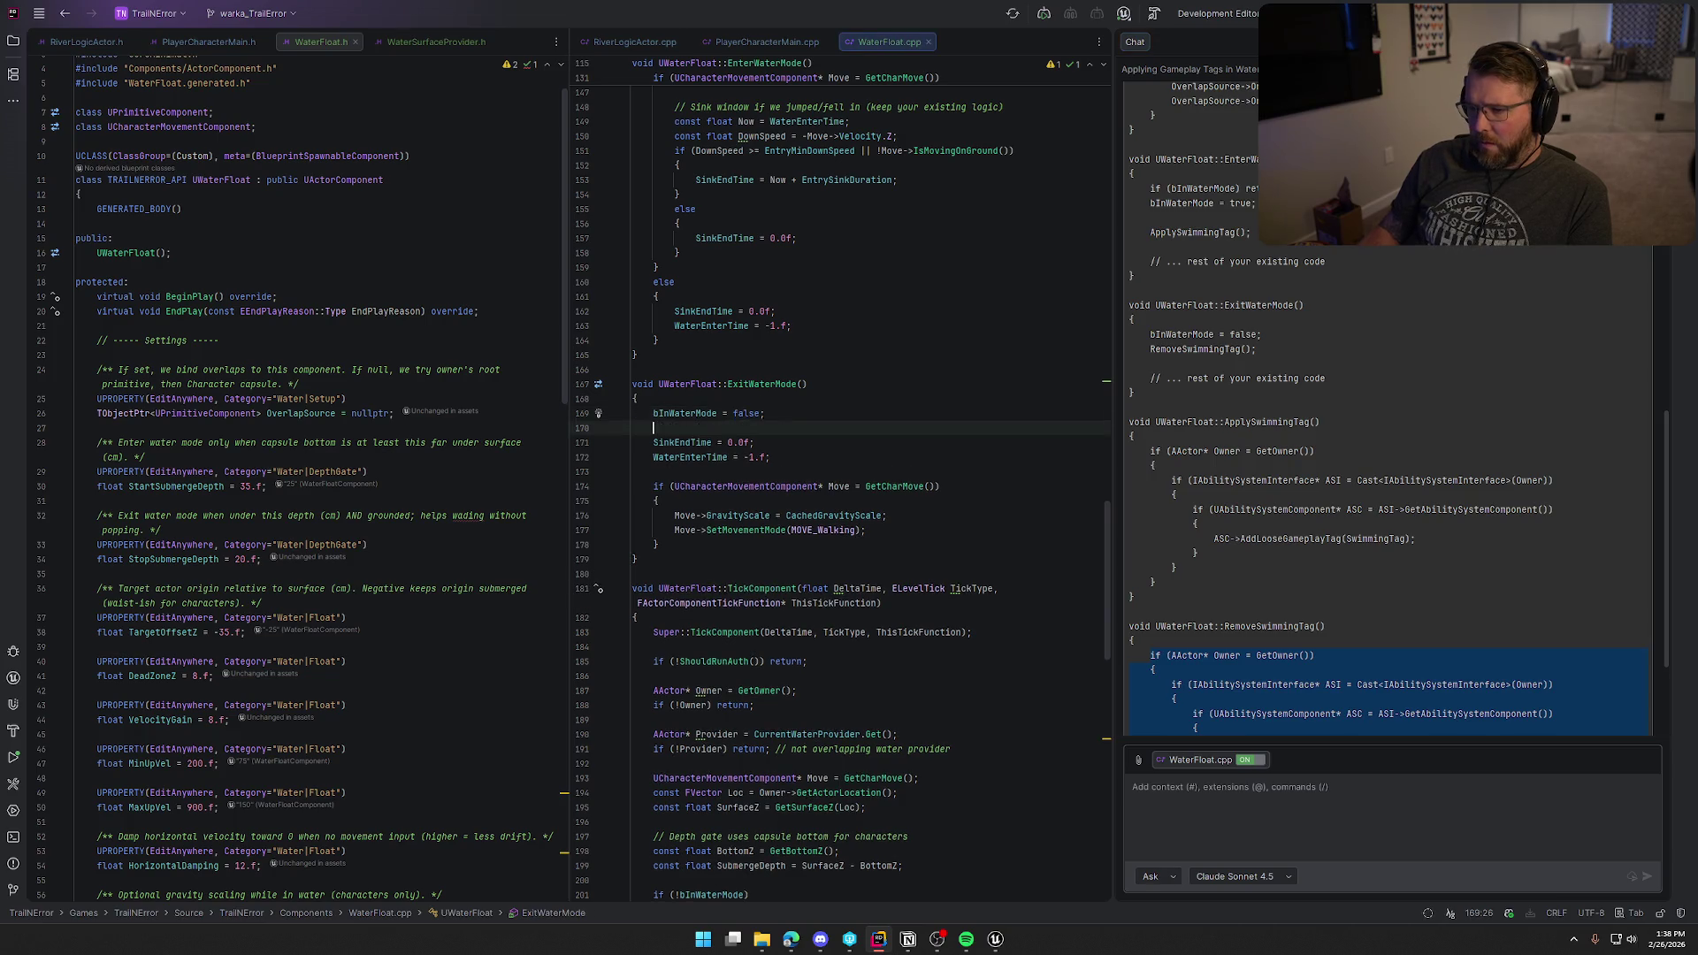
text(if (AActor* Owner = GetOwner()) {     if (IAbilitySystemInterface* ASI = Cast<IAbilitySystemInterface>(Owner))     {         if (UAbilitySystemComponent* ASC = ASI->GetAbilitySystemComponent())         {             ASC->RemoveLooseGameplayTag(SwimmingTag);         }     } })
double_click(887, 516)
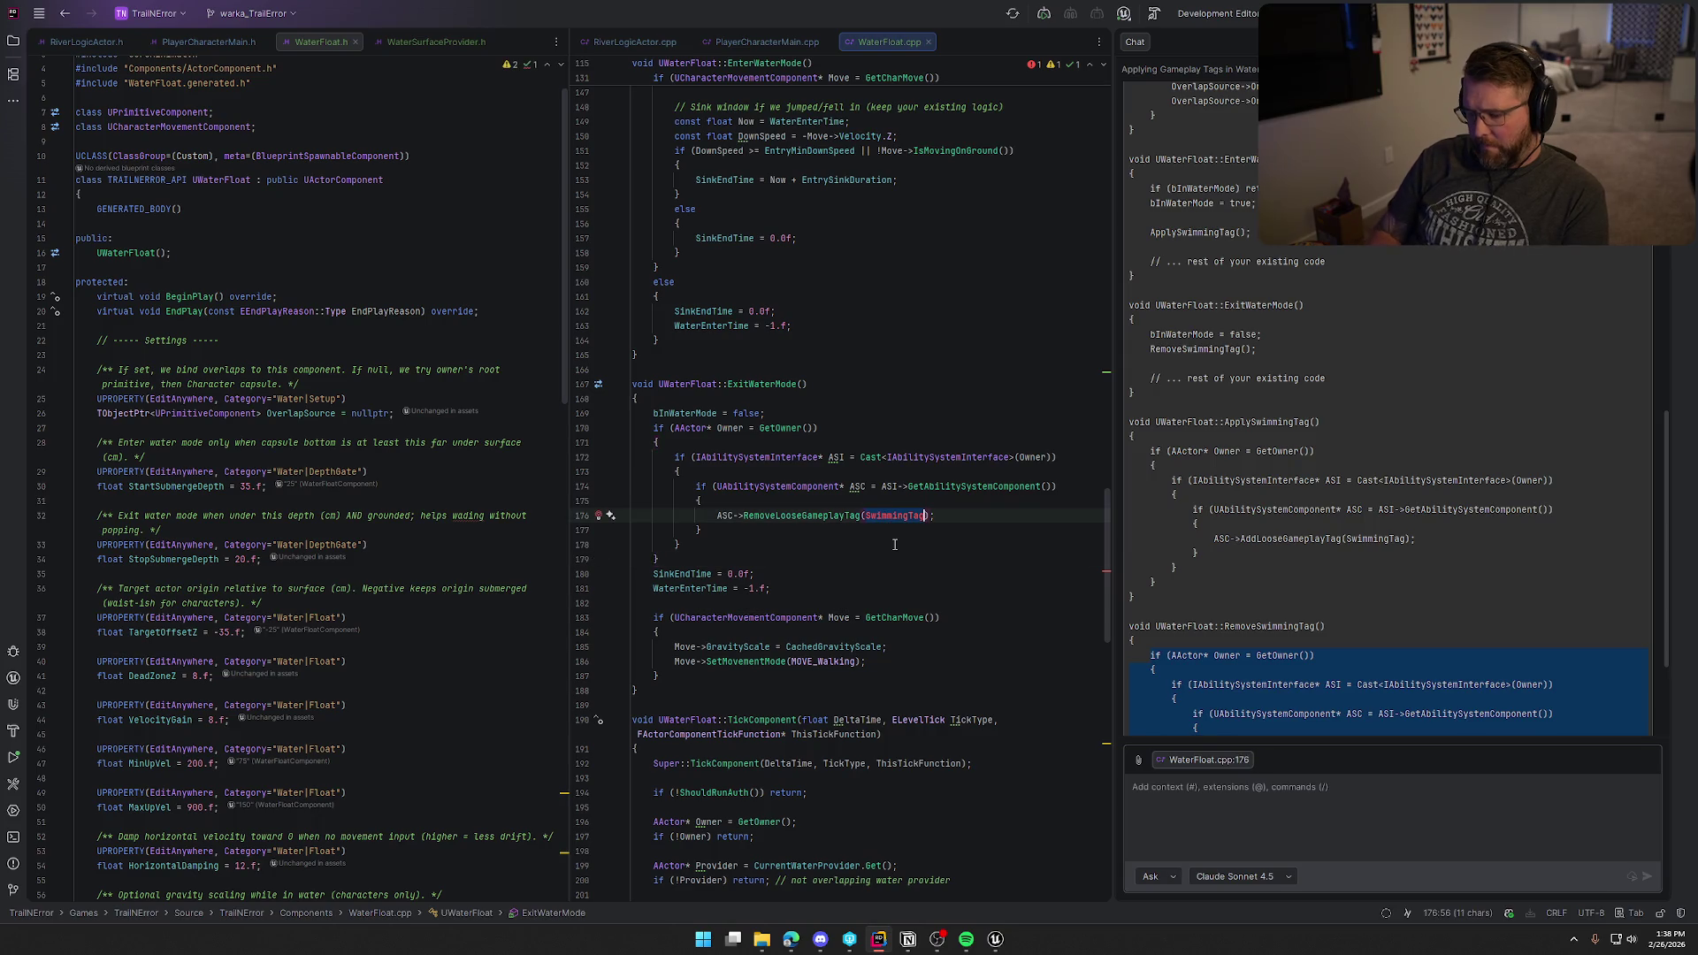
text(Swim)
key(Return)
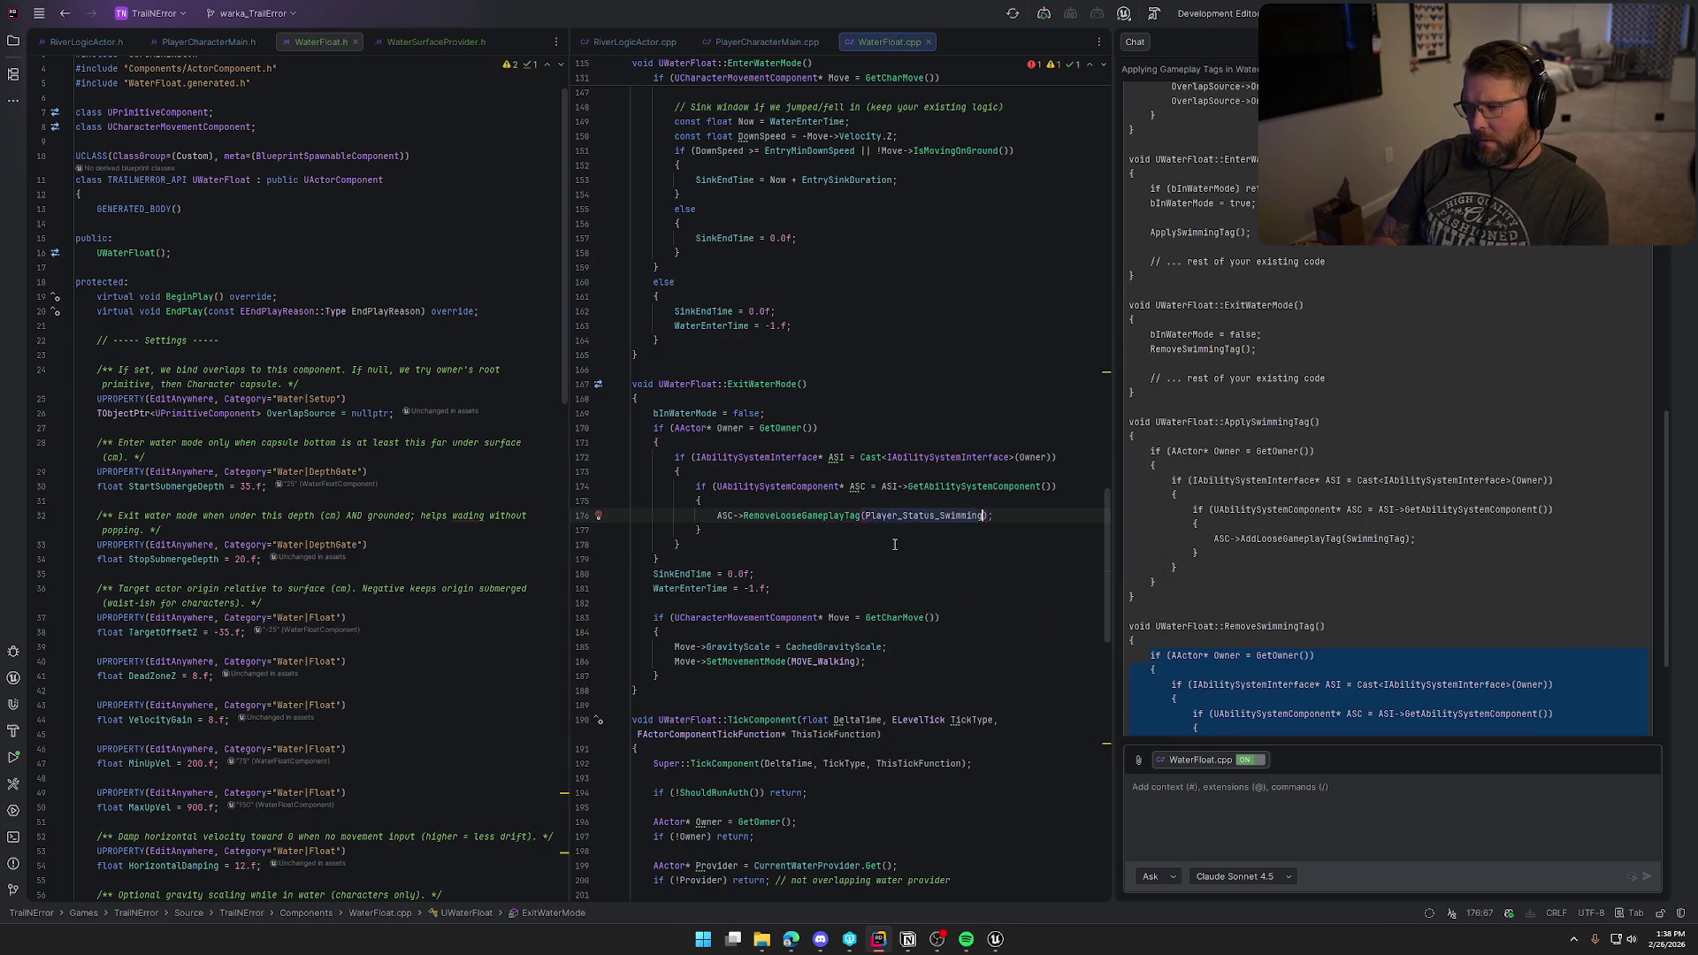
click(1304, 628)
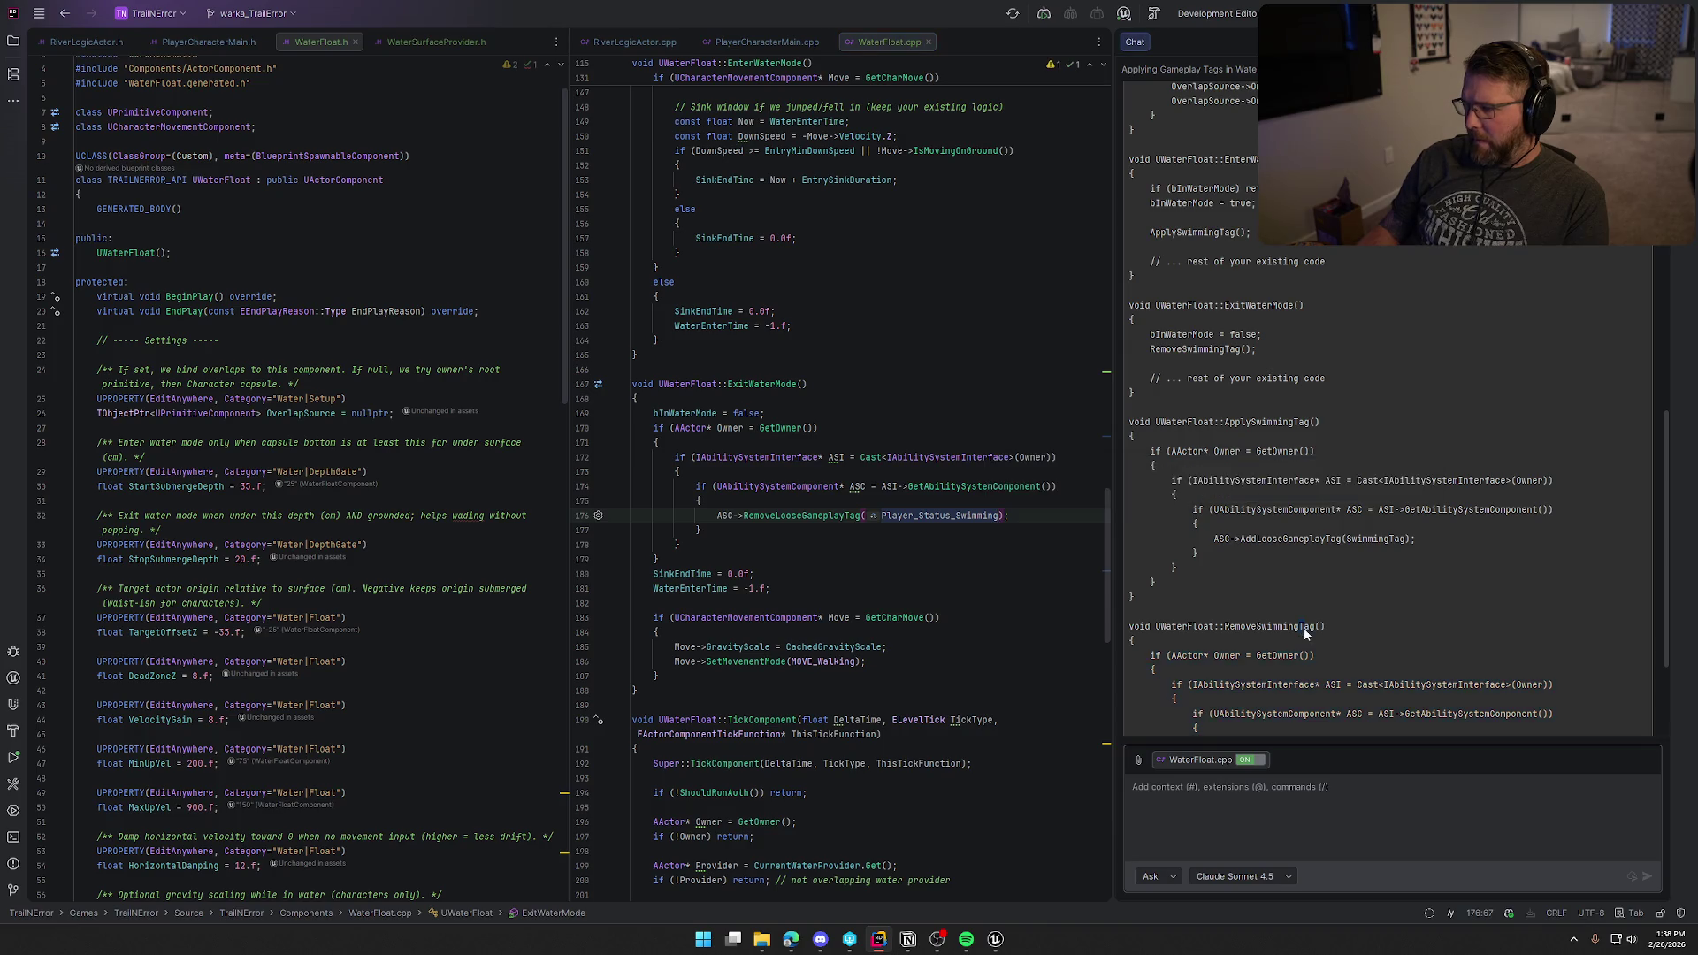
scroll(1378, 617, down, 3)
Step: Close the AI chat, return to Unreal Engine, and dismiss the Retarget Animations window
key(shift+Escape)
click(1125, 563)
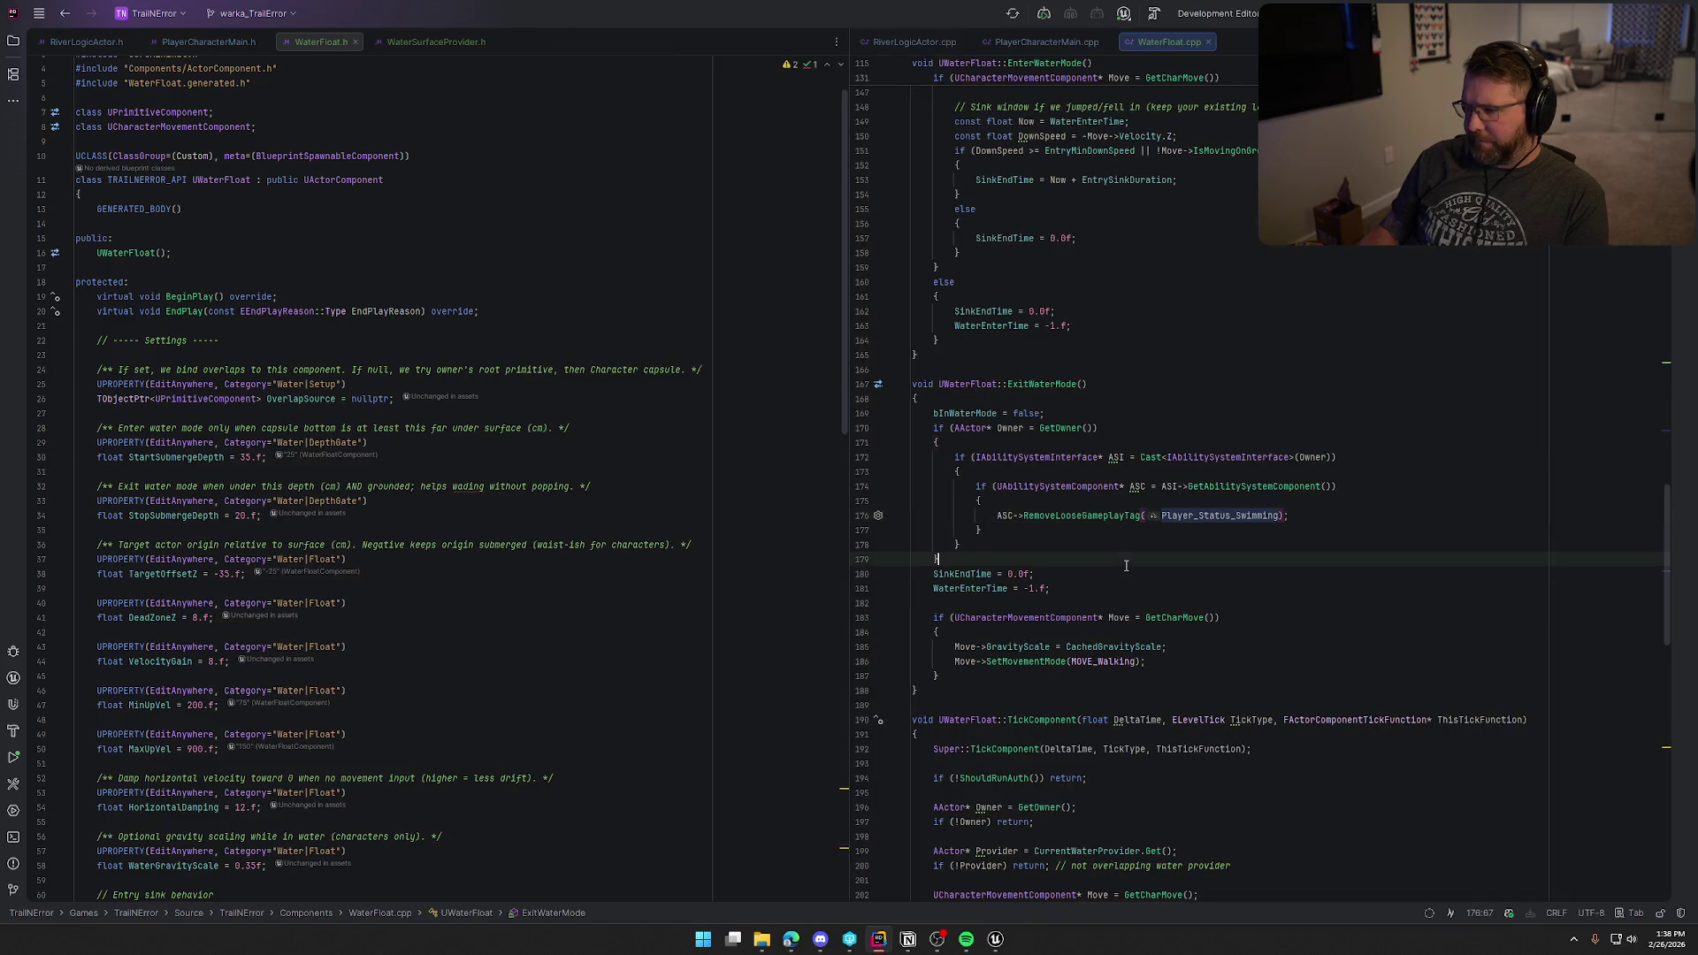
mouse_move(996, 939)
click(1008, 875)
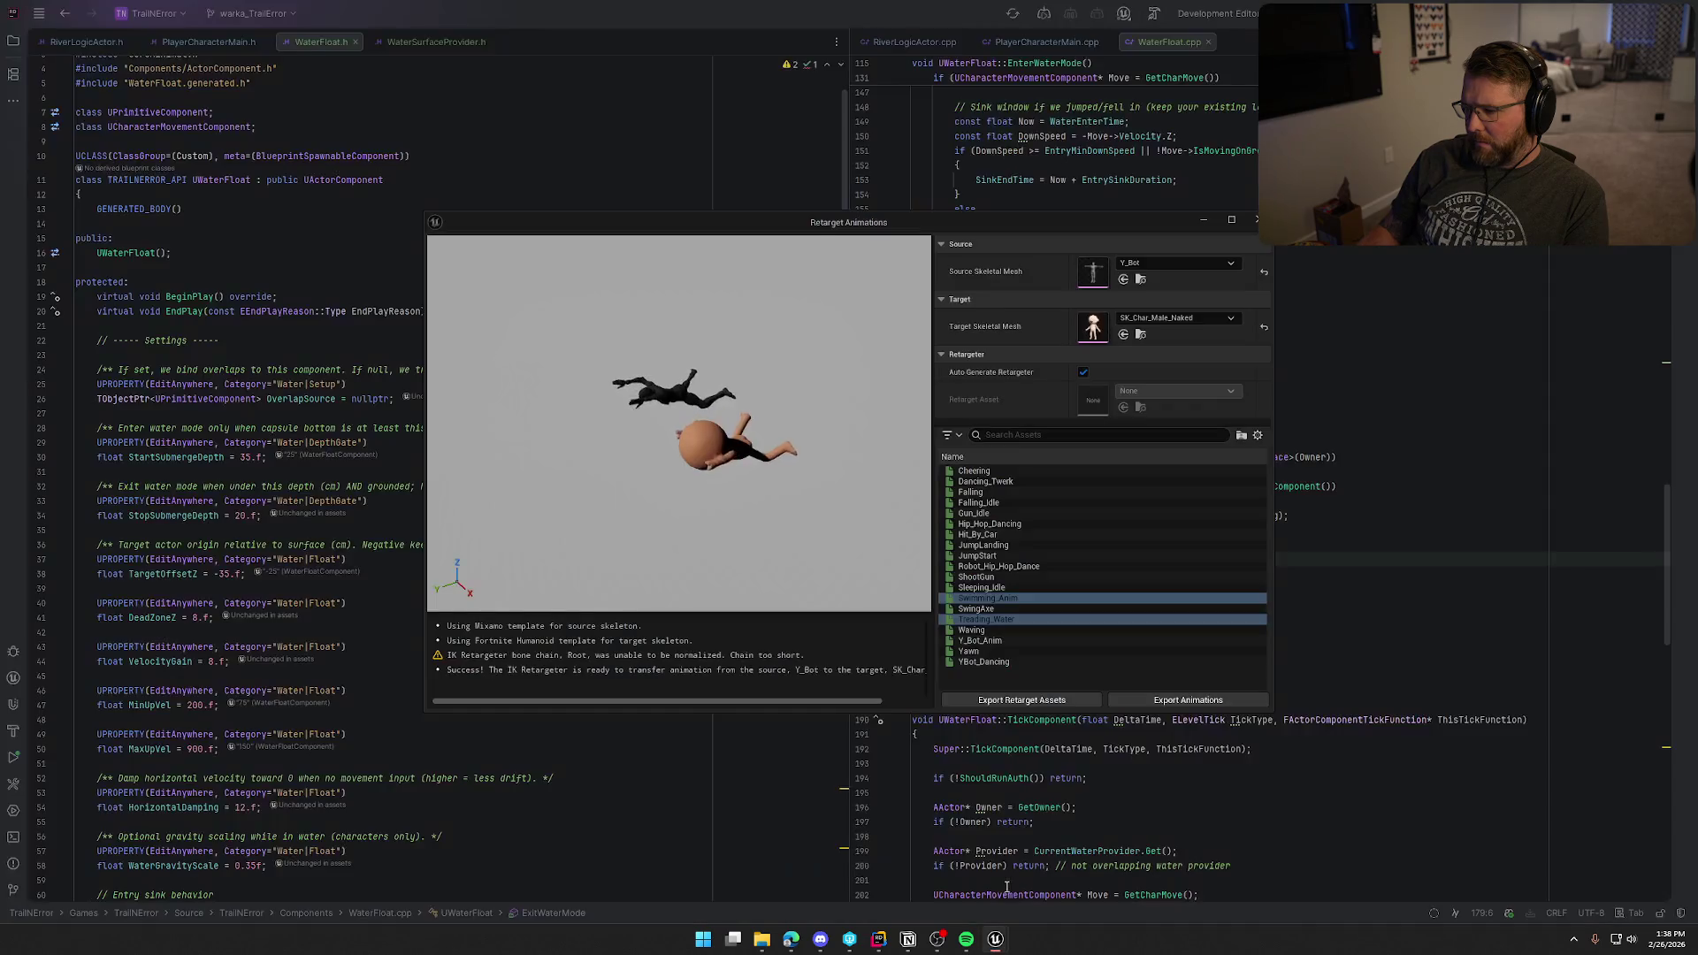
click(1300, 246)
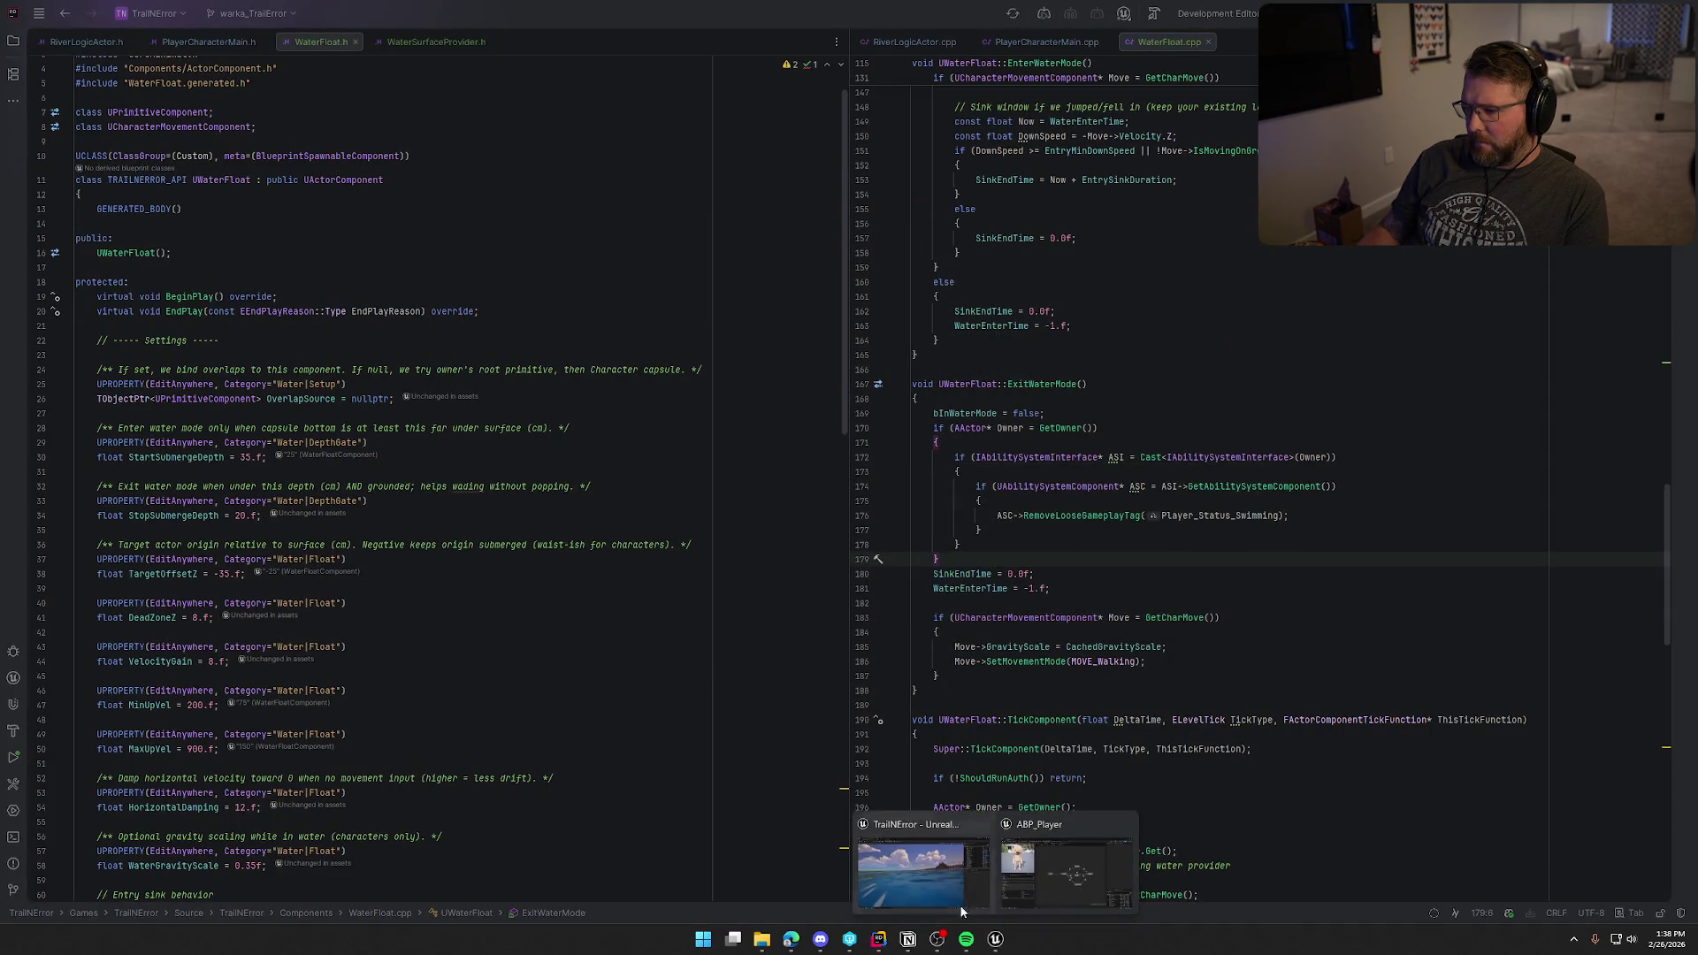
Step: Live-compile the C++ changes, start a play-test, and show the Gameplay Debugger
click(919, 867)
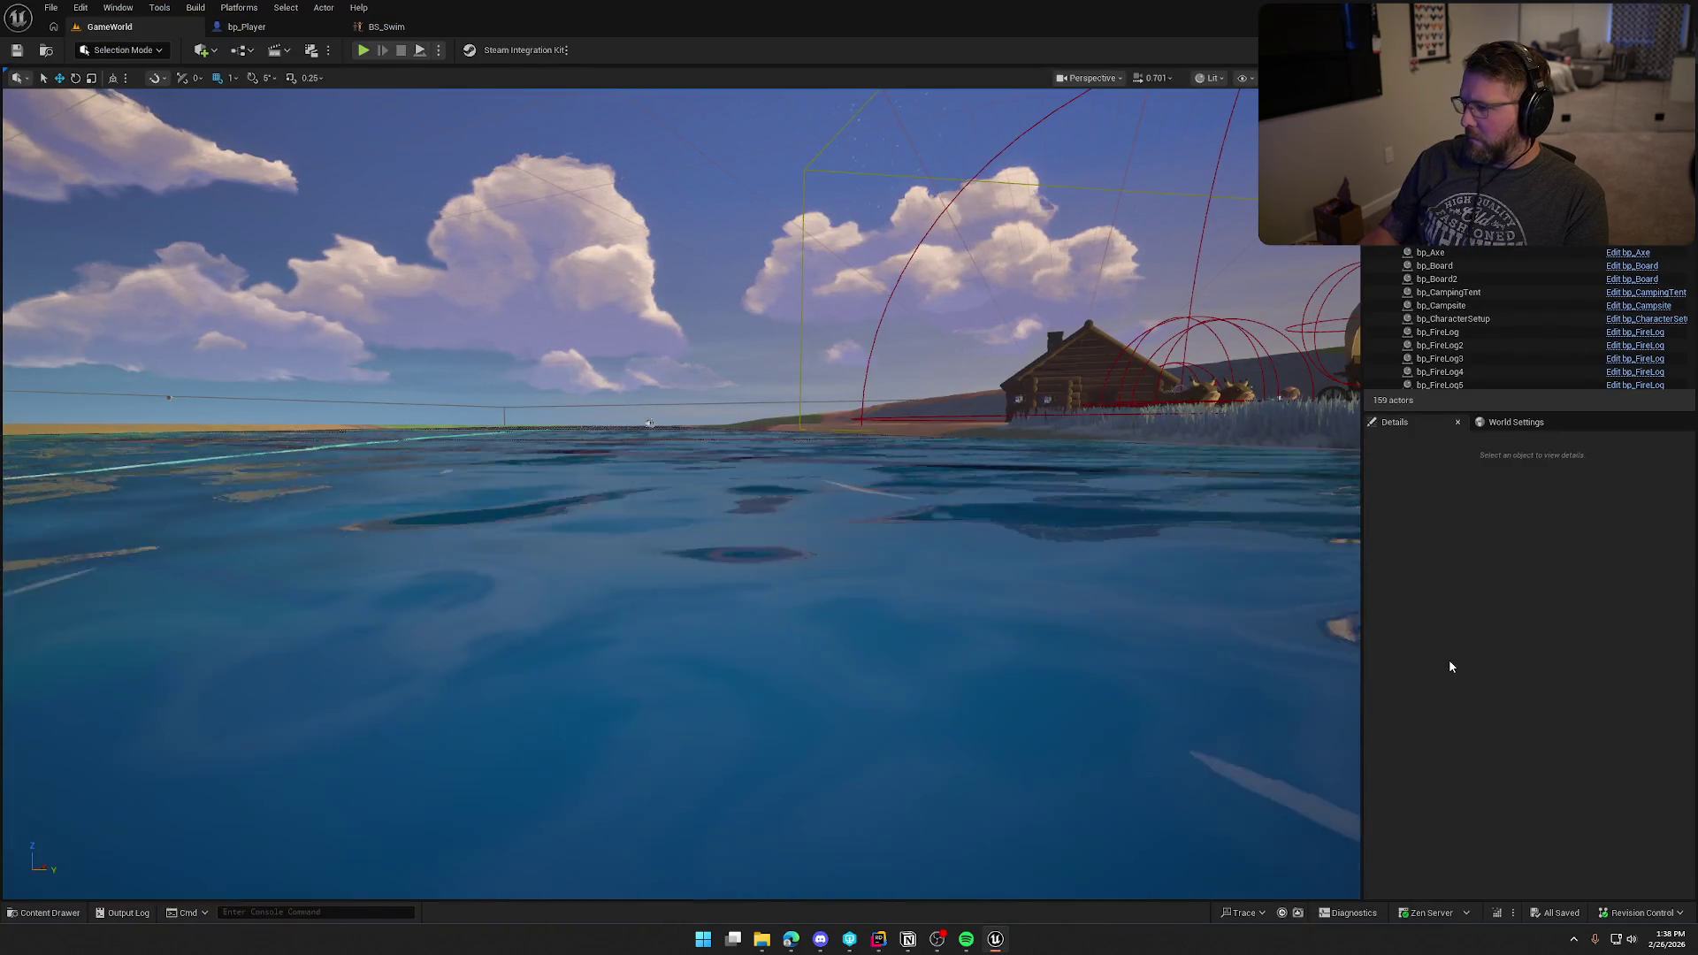
key(ctrl+alt+F11)
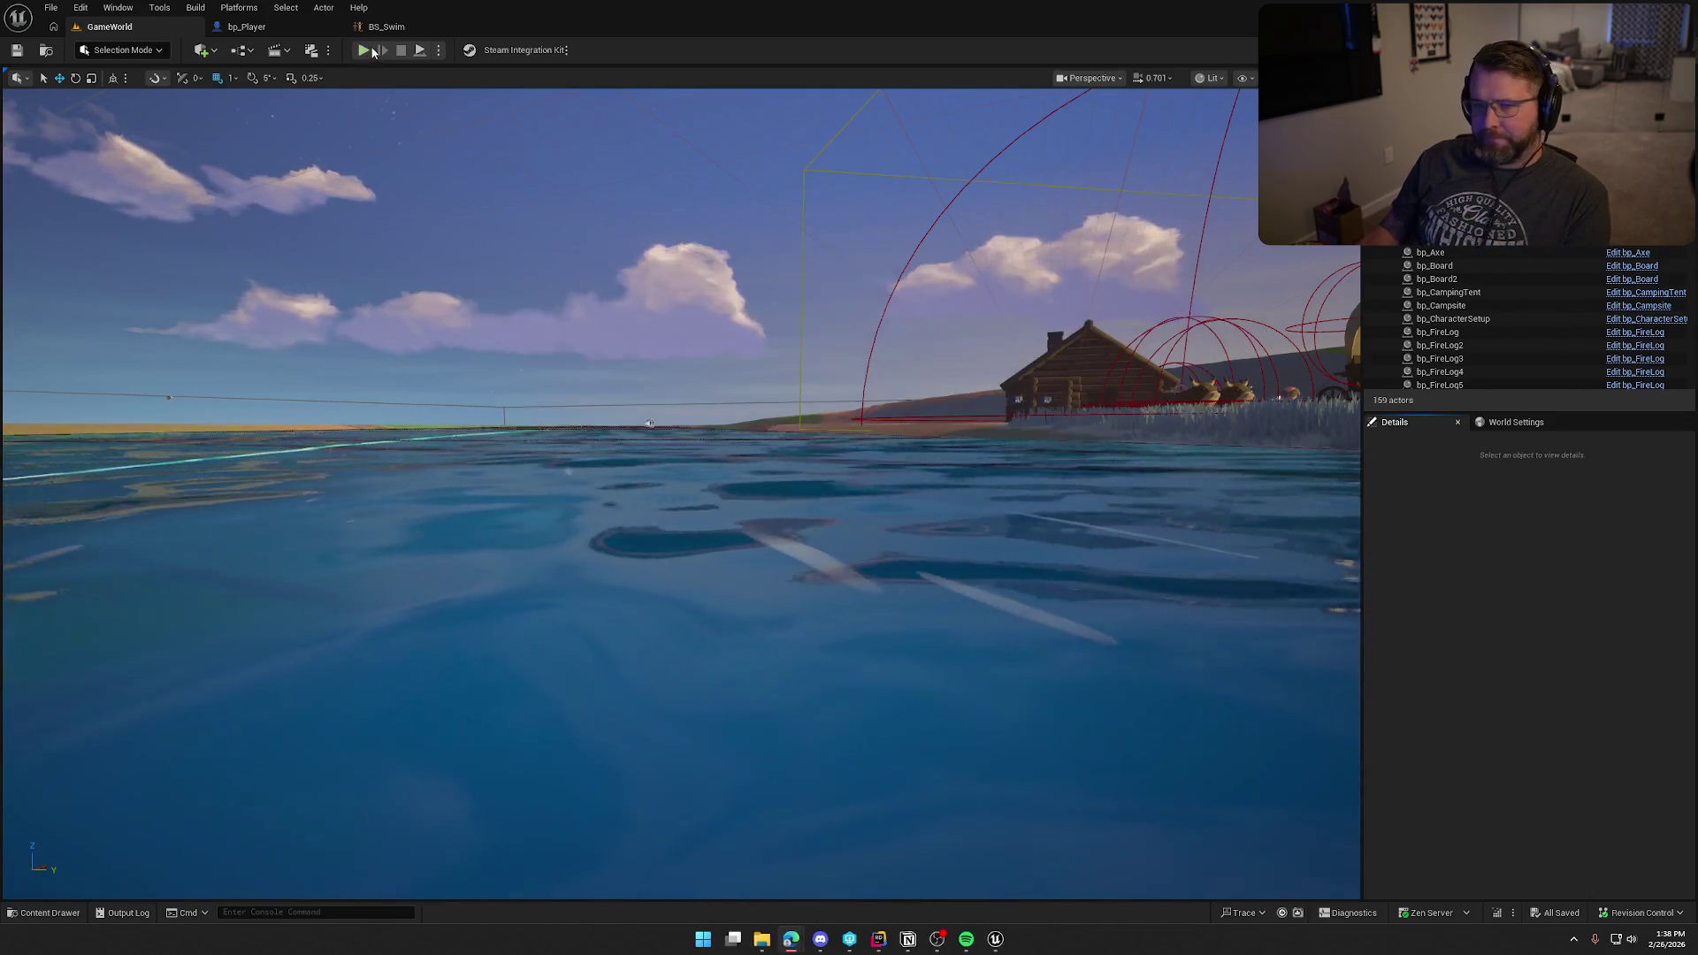
click(365, 49)
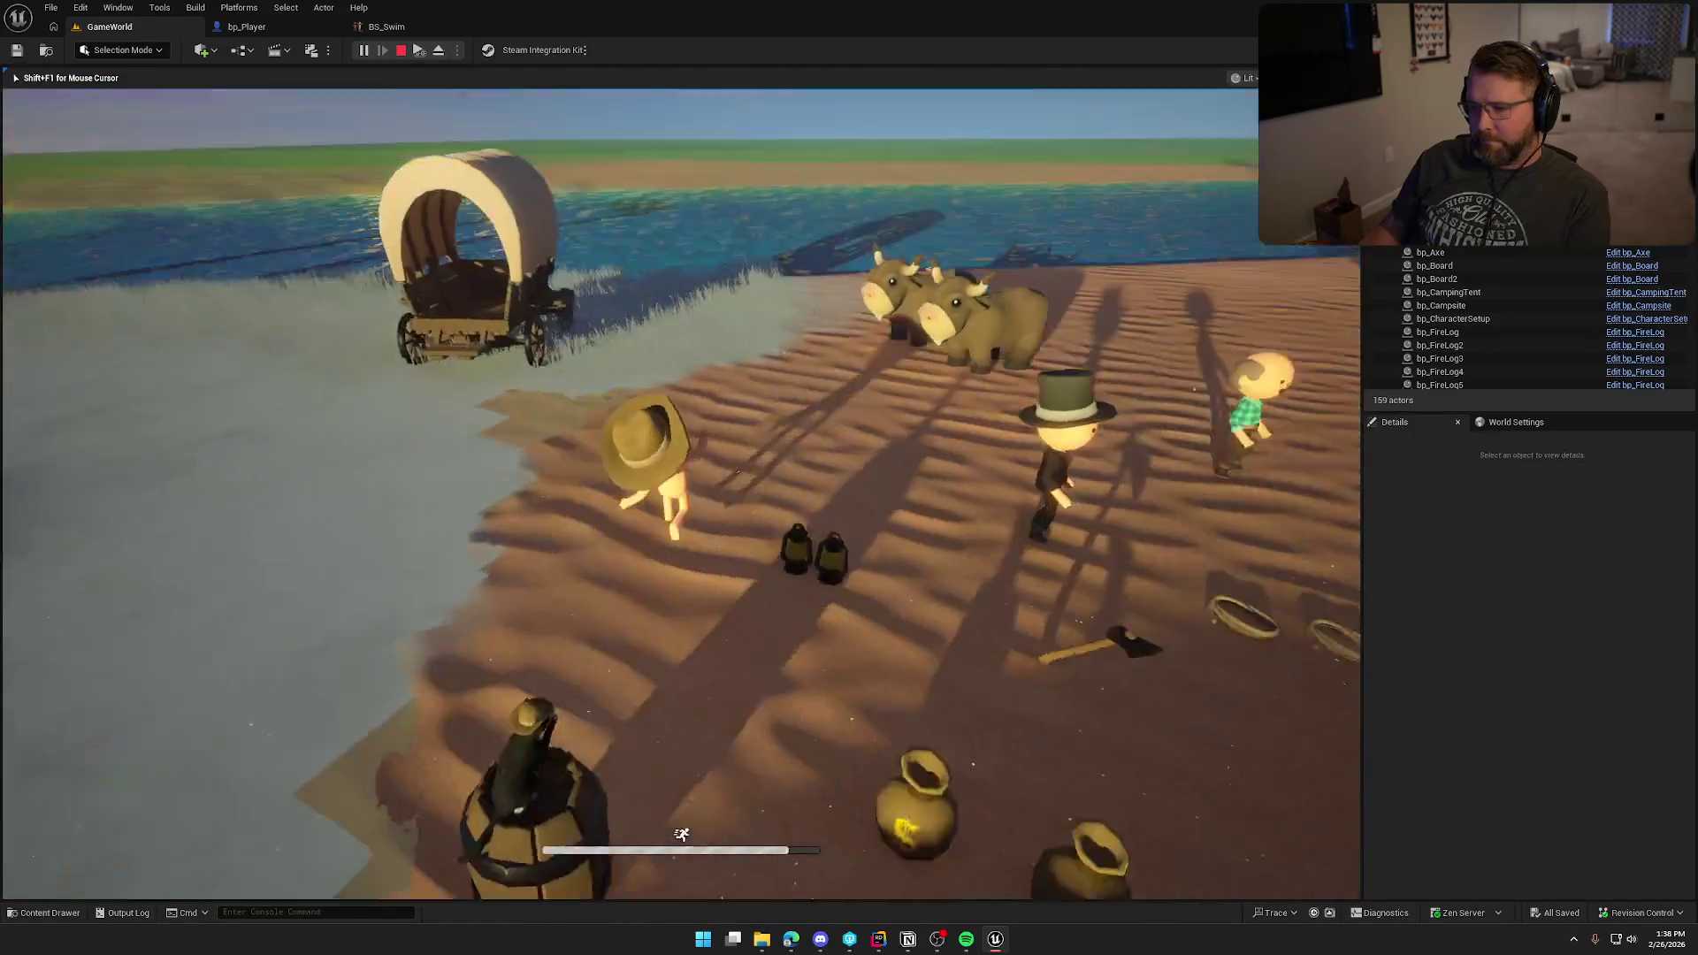
key(apostrophe)
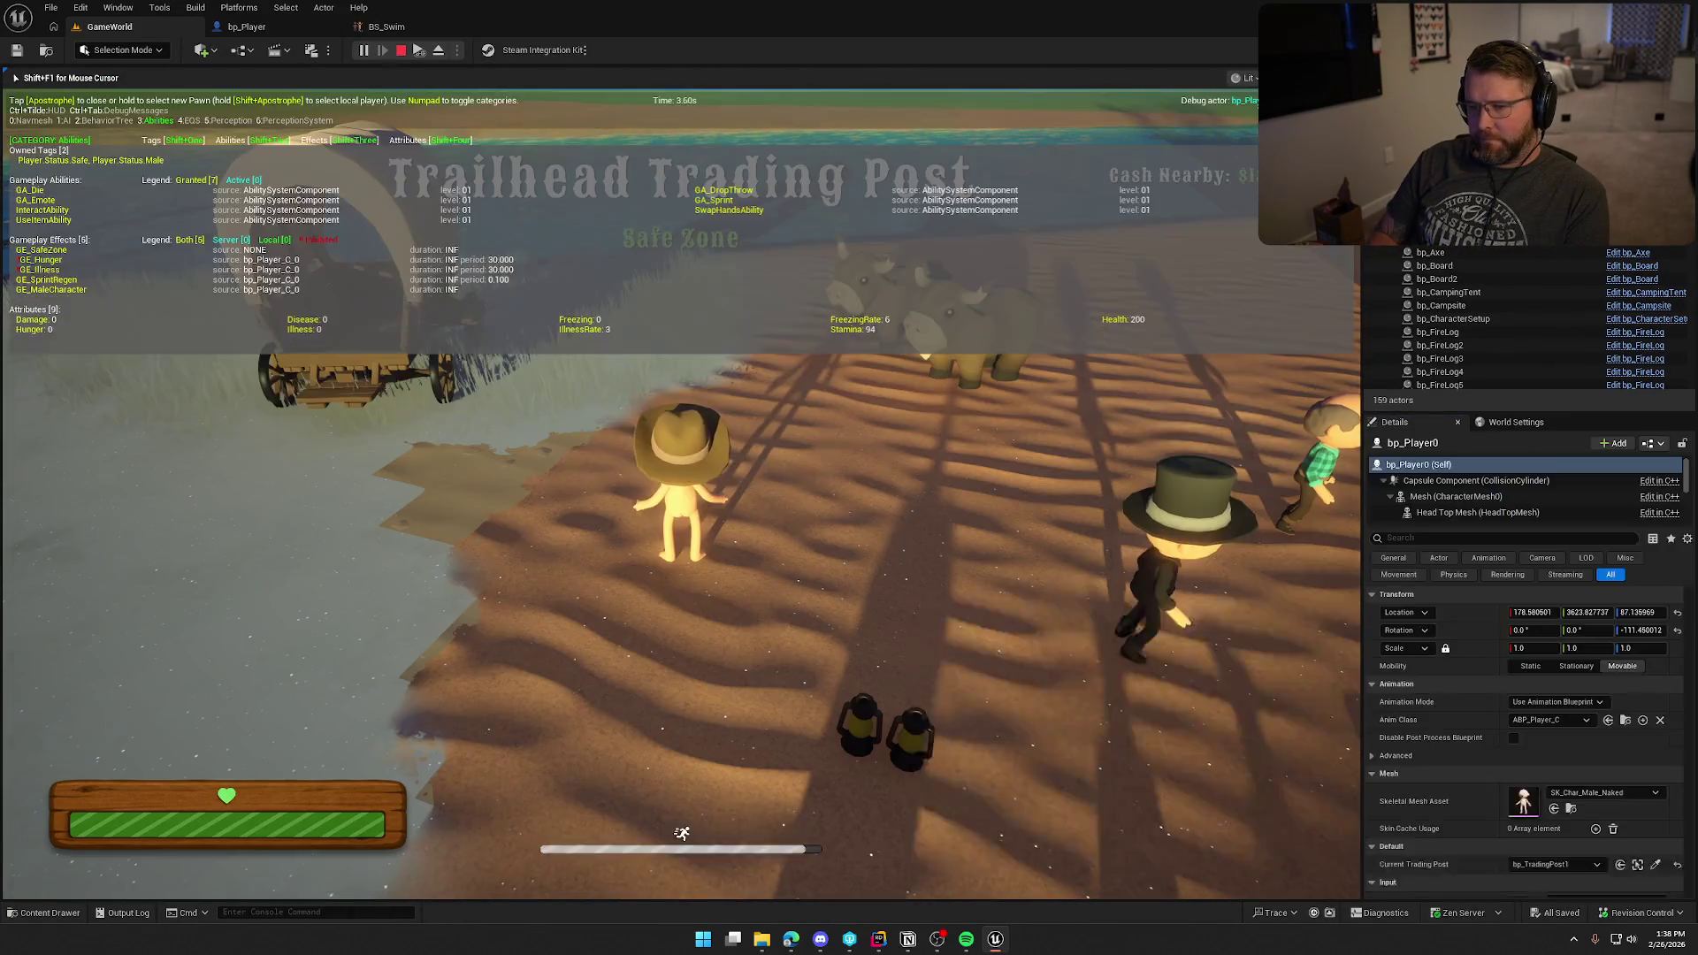
Step: Run into the lake, dive and resurface, then swim across to the far beach
key(shift+w)
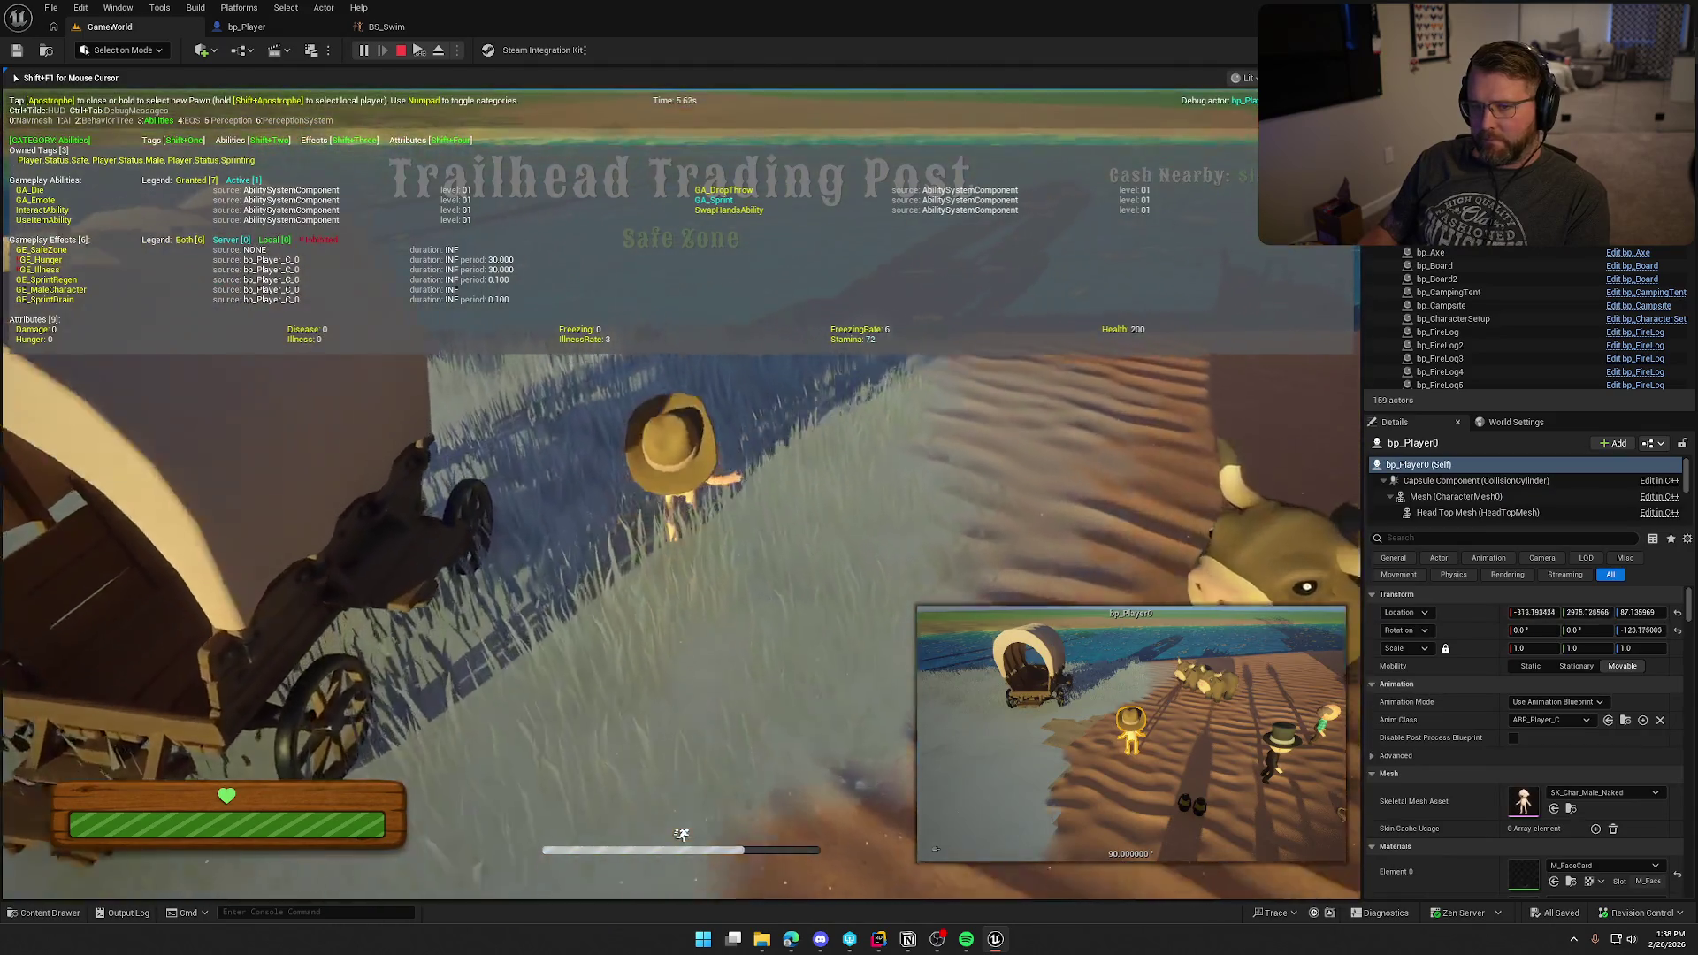
key(w)
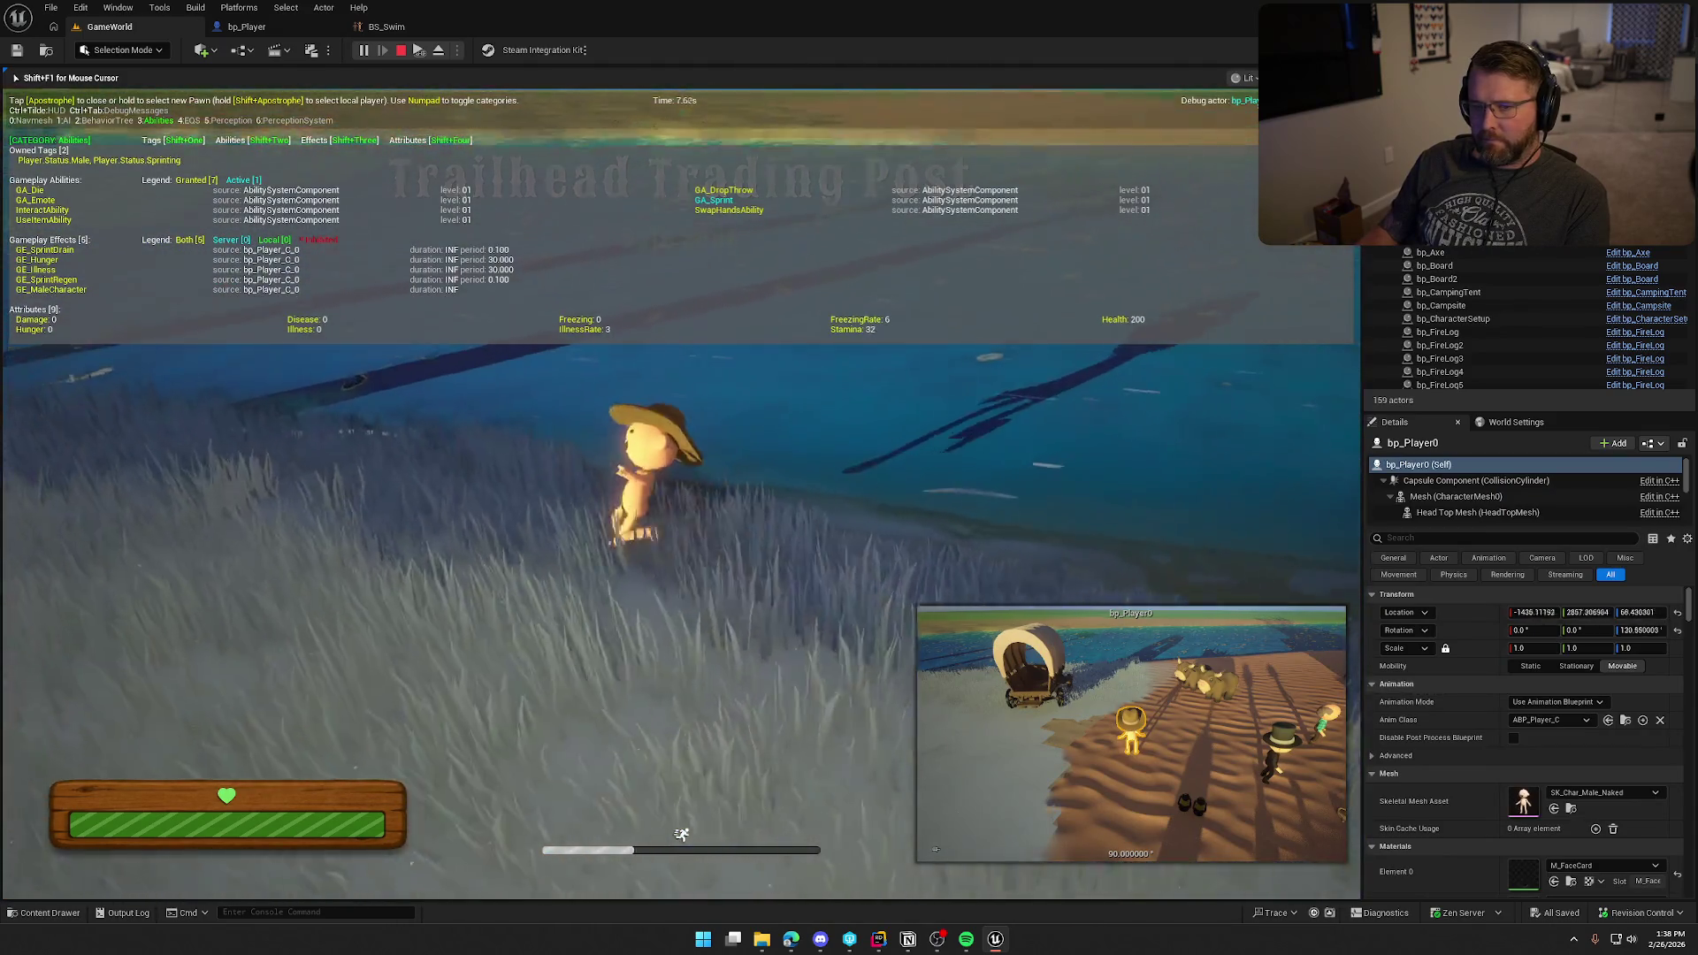
key(w)
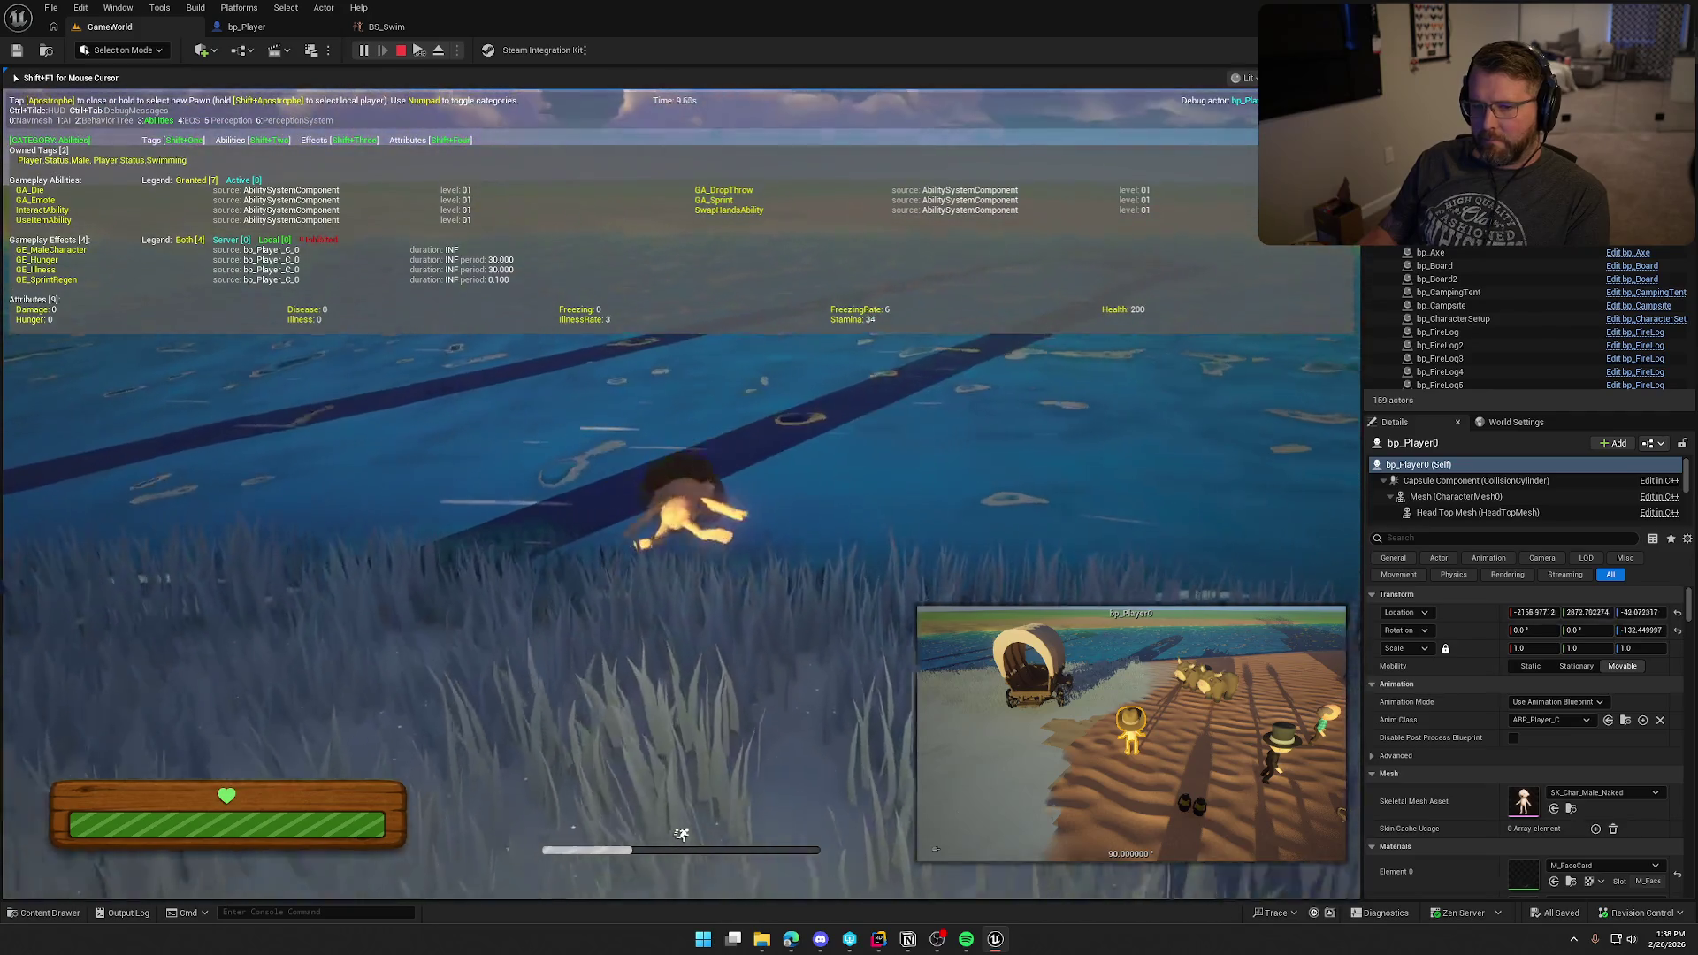
key(w)
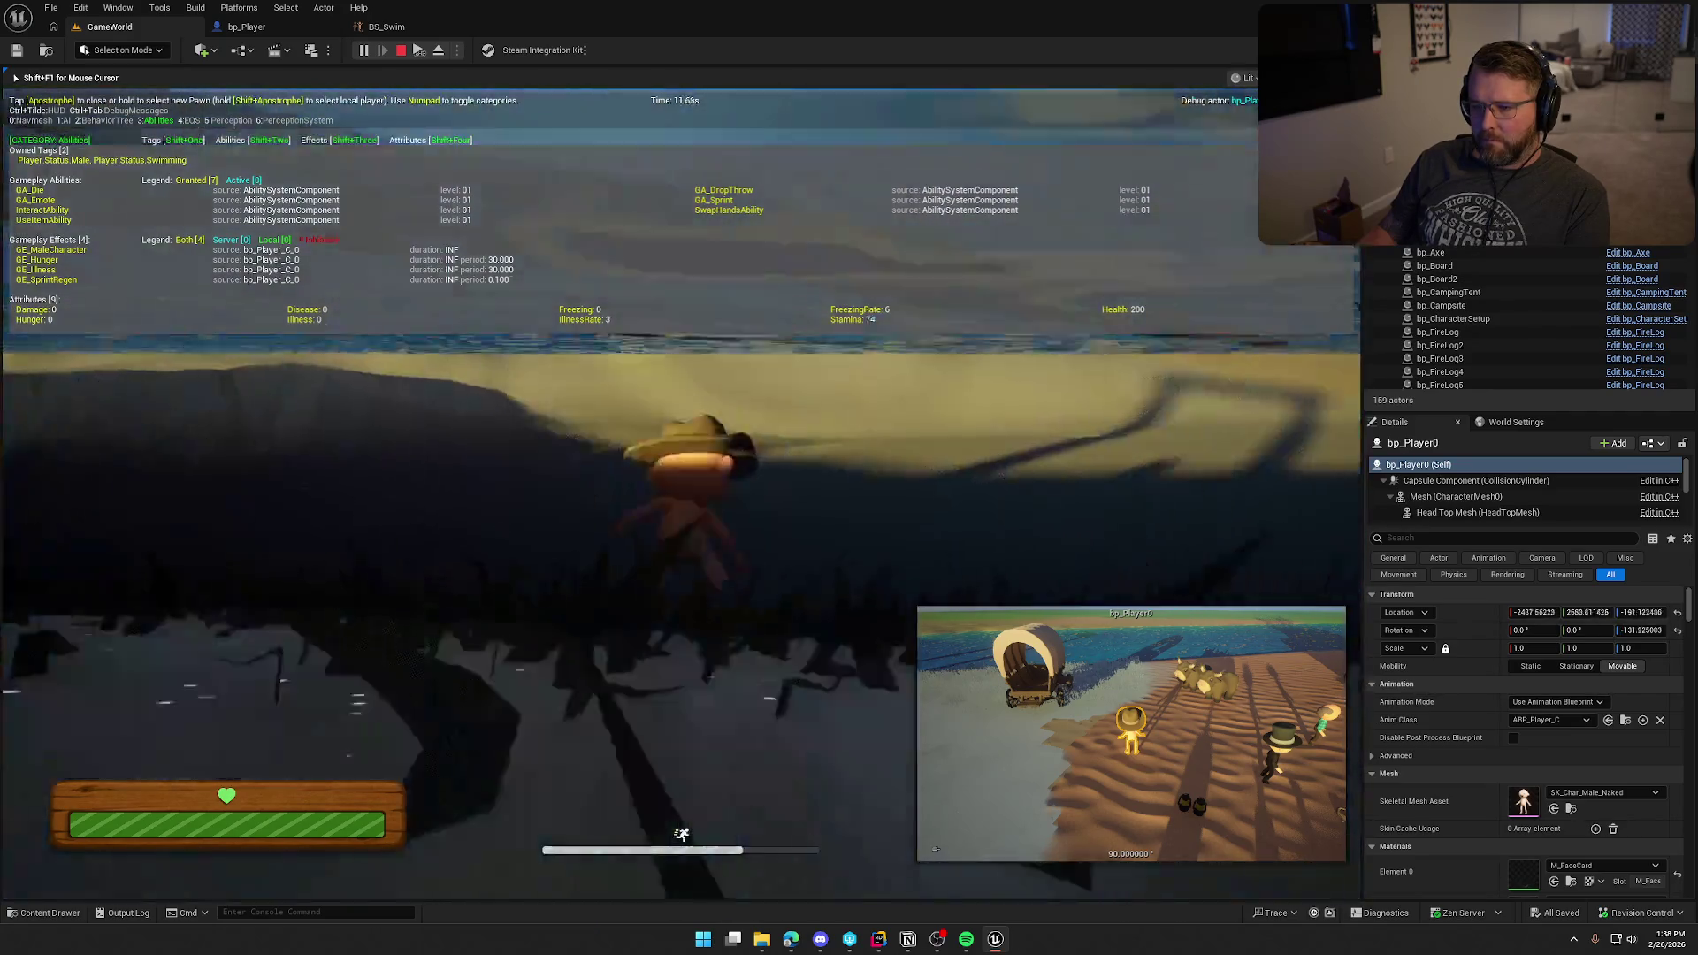
key(w)
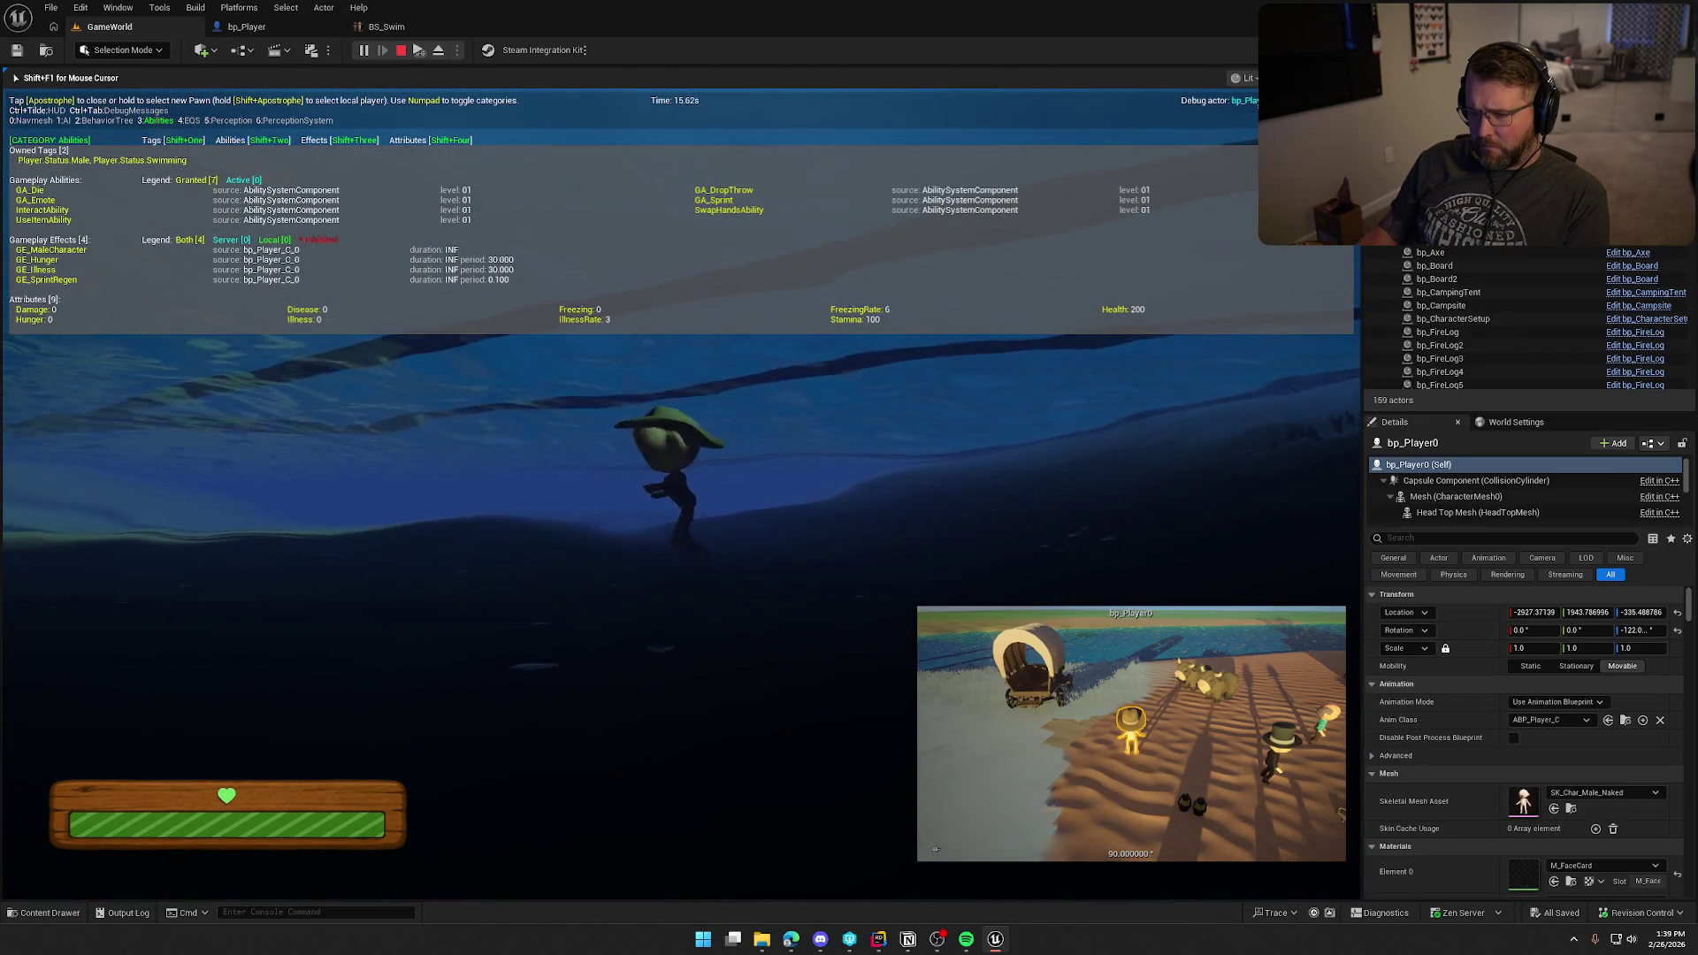
key(space)
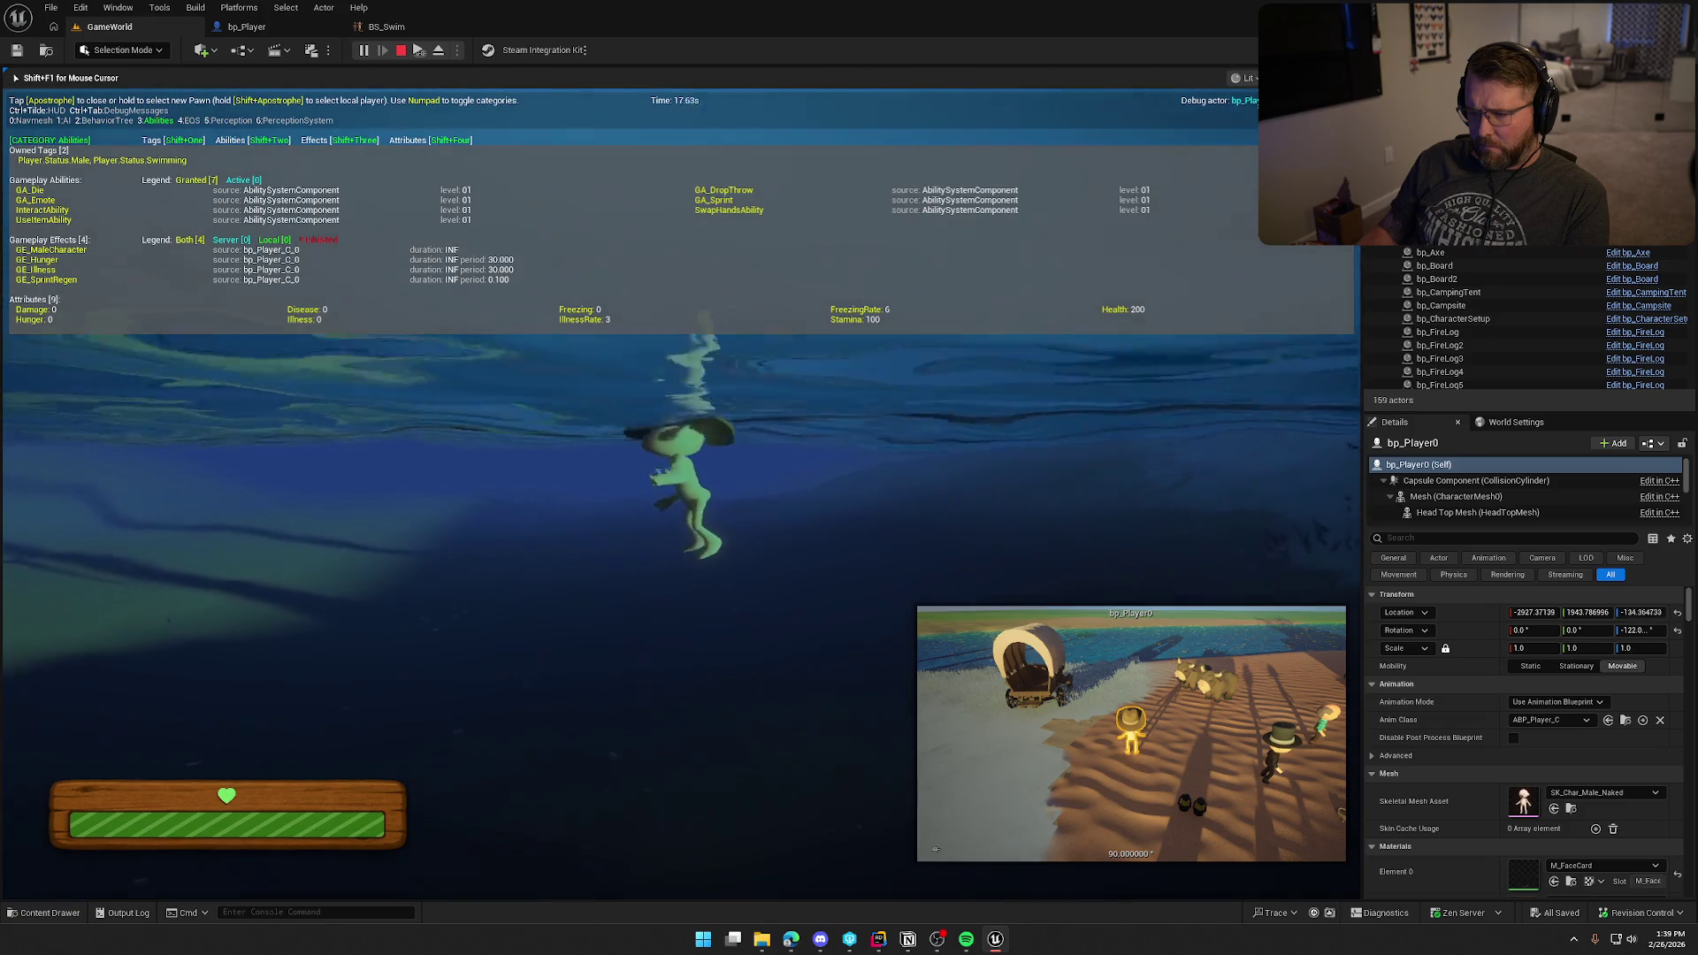
key(w)
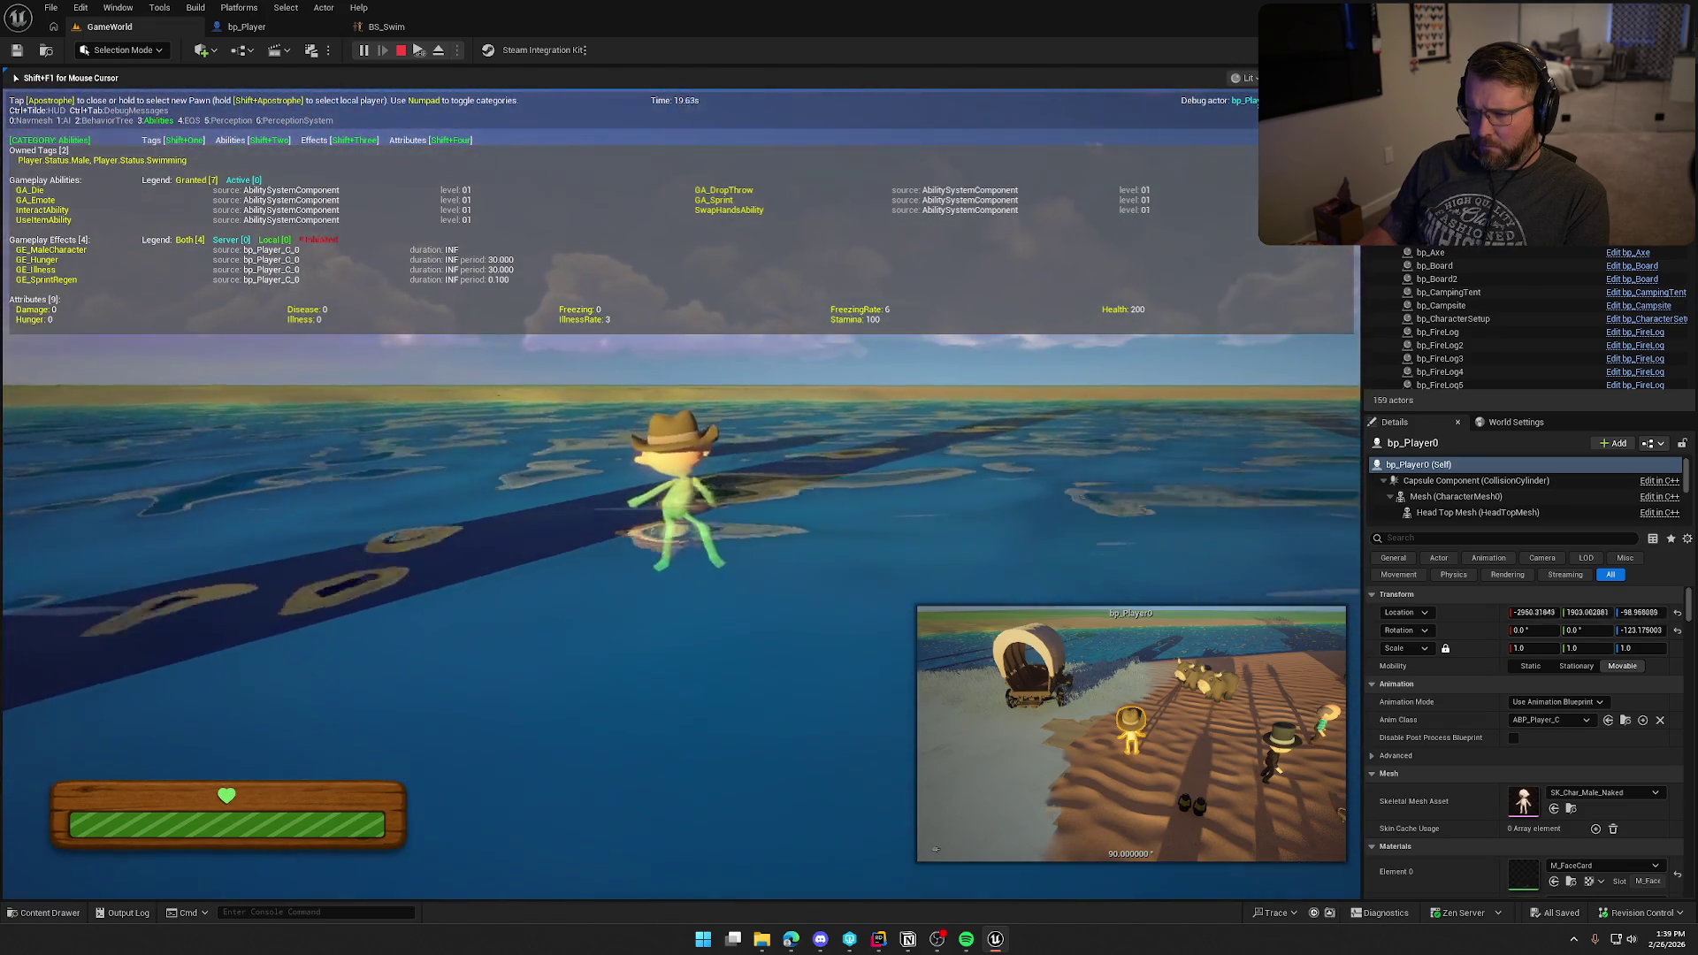
key(w)
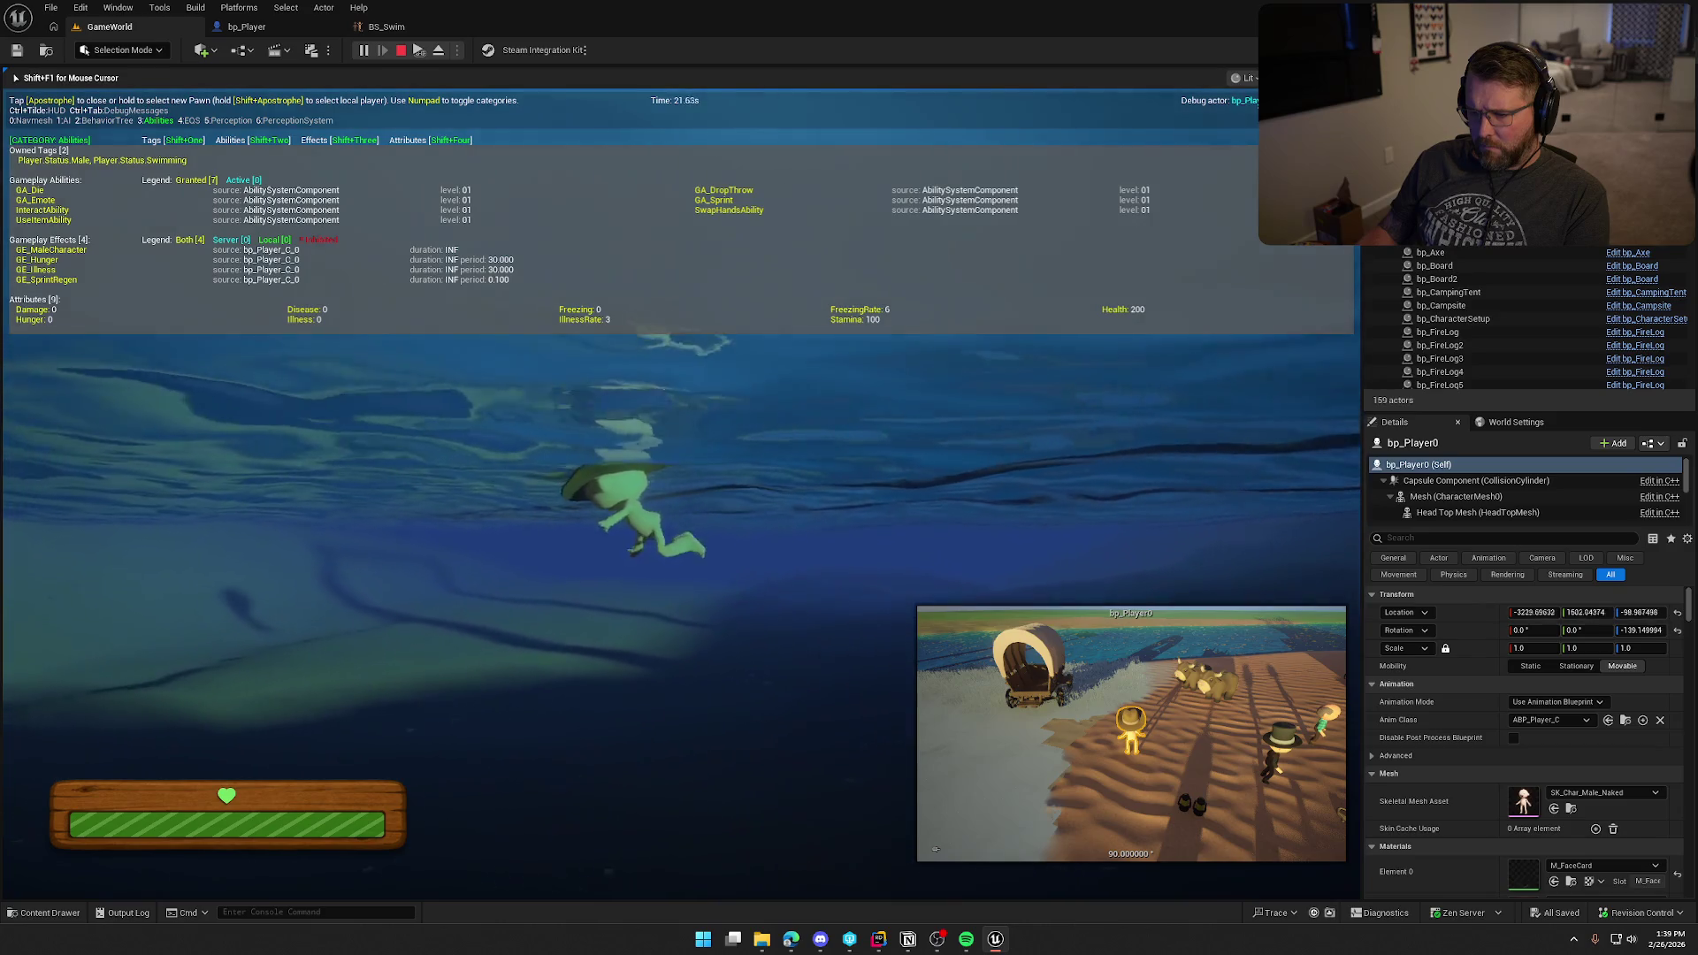
key(w)
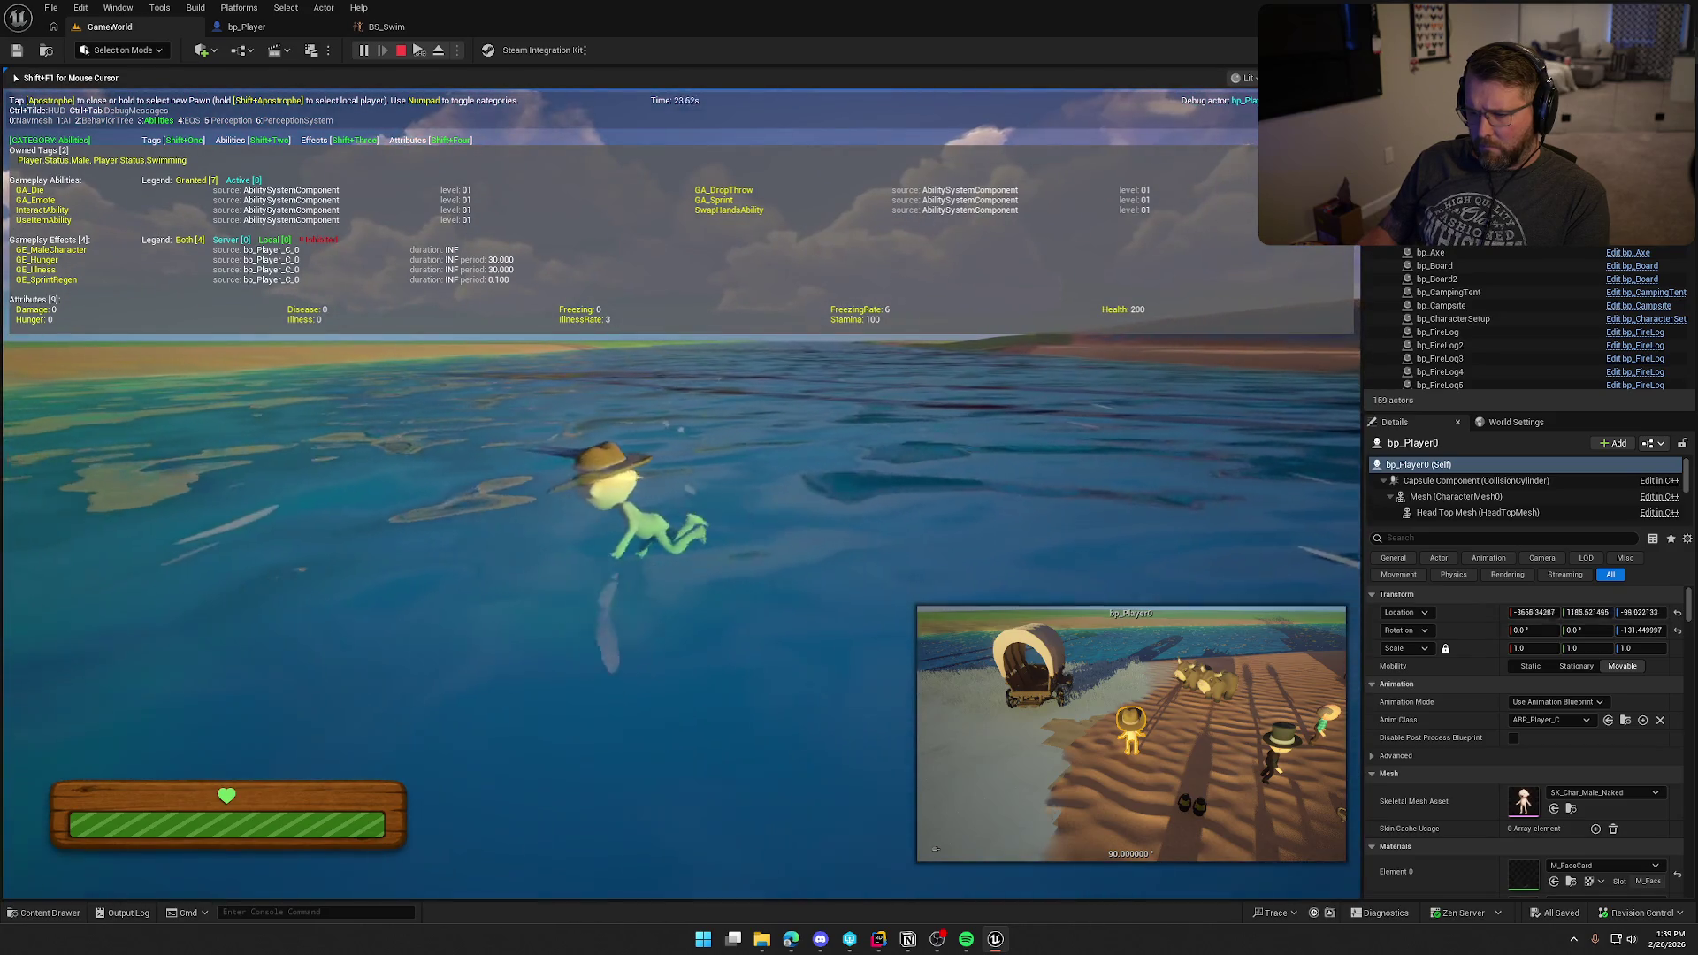
key(w)
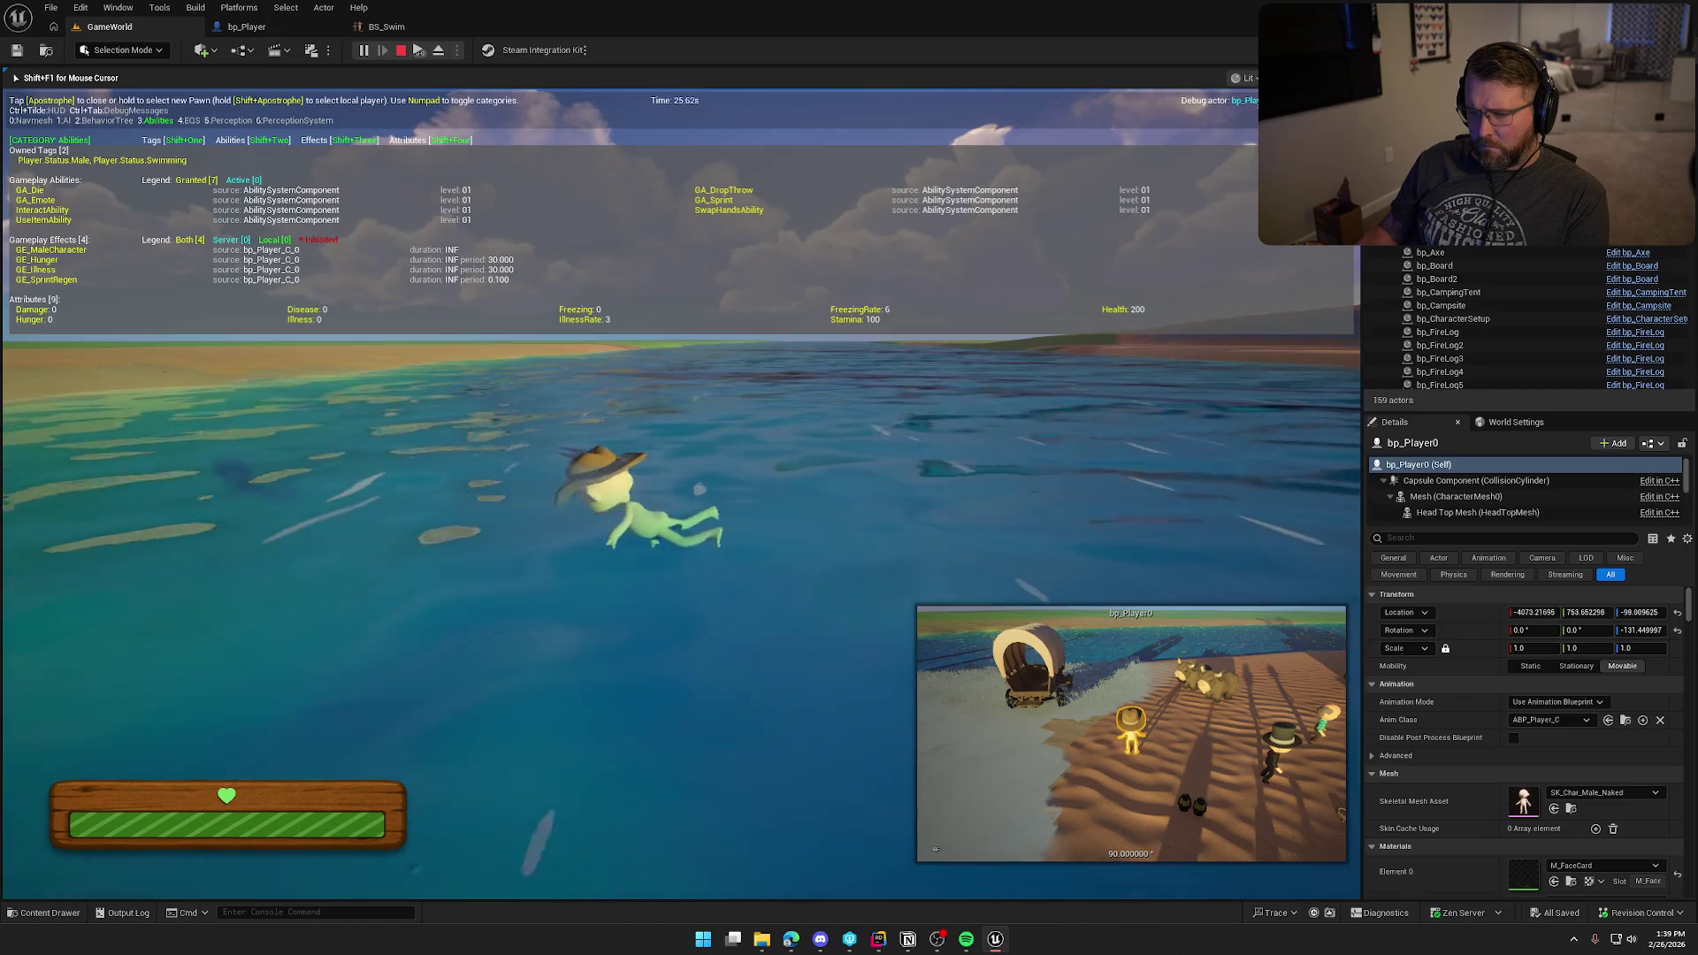
key(w)
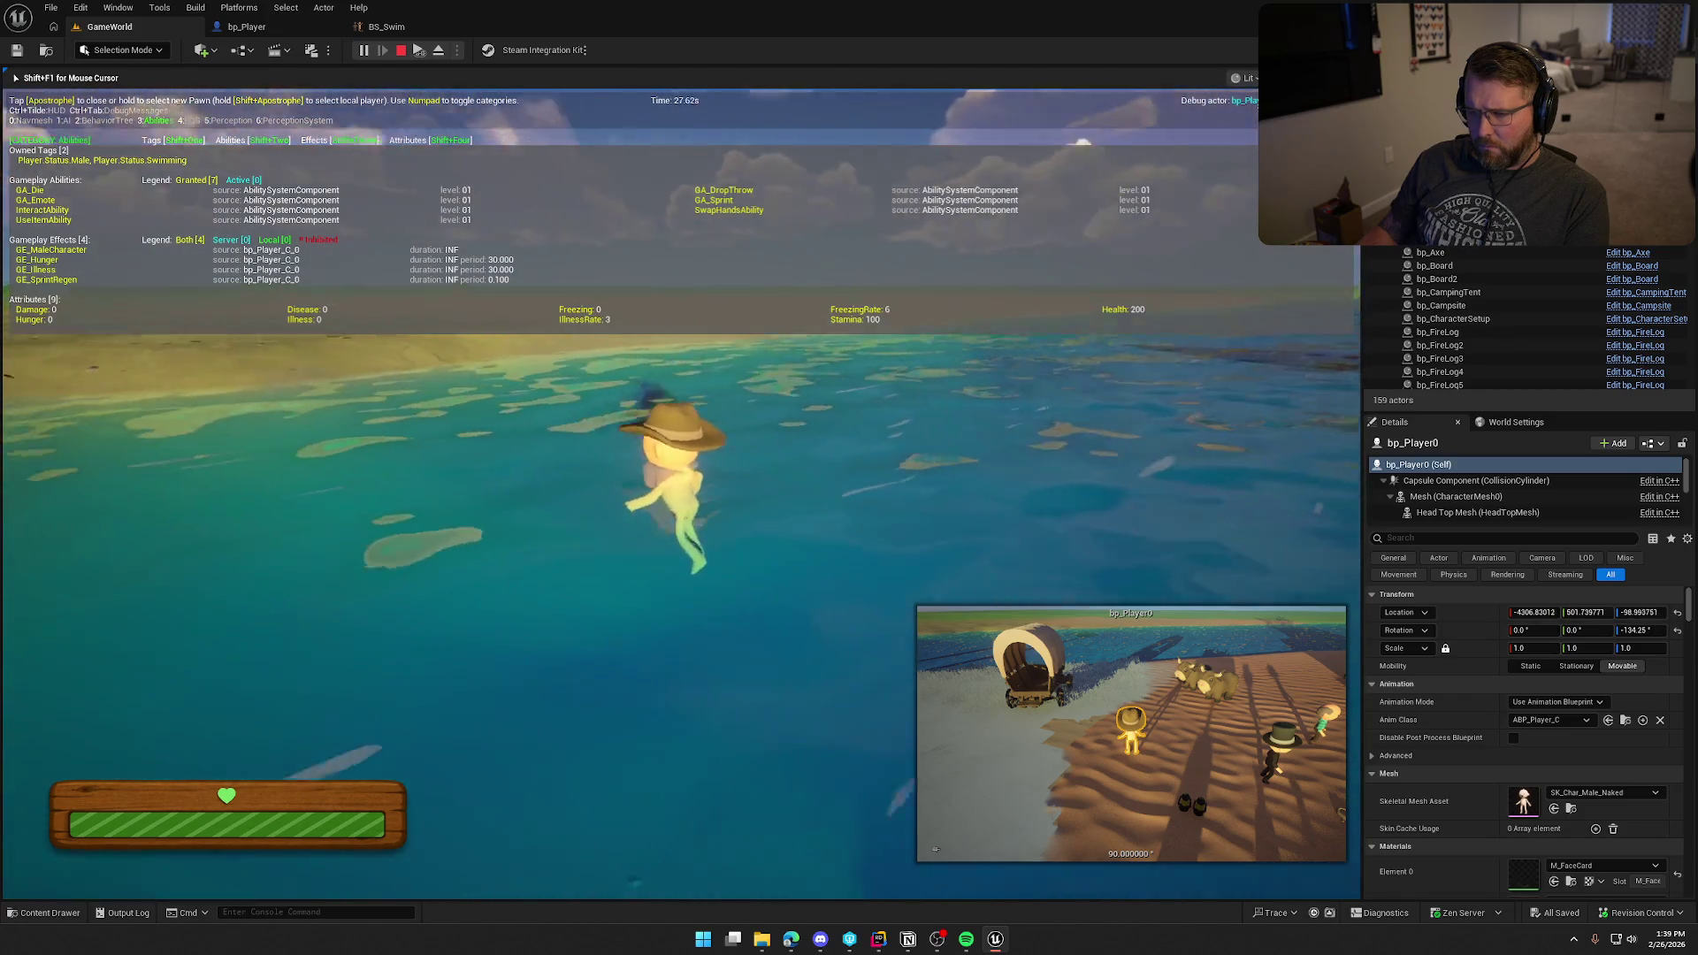
key(w)
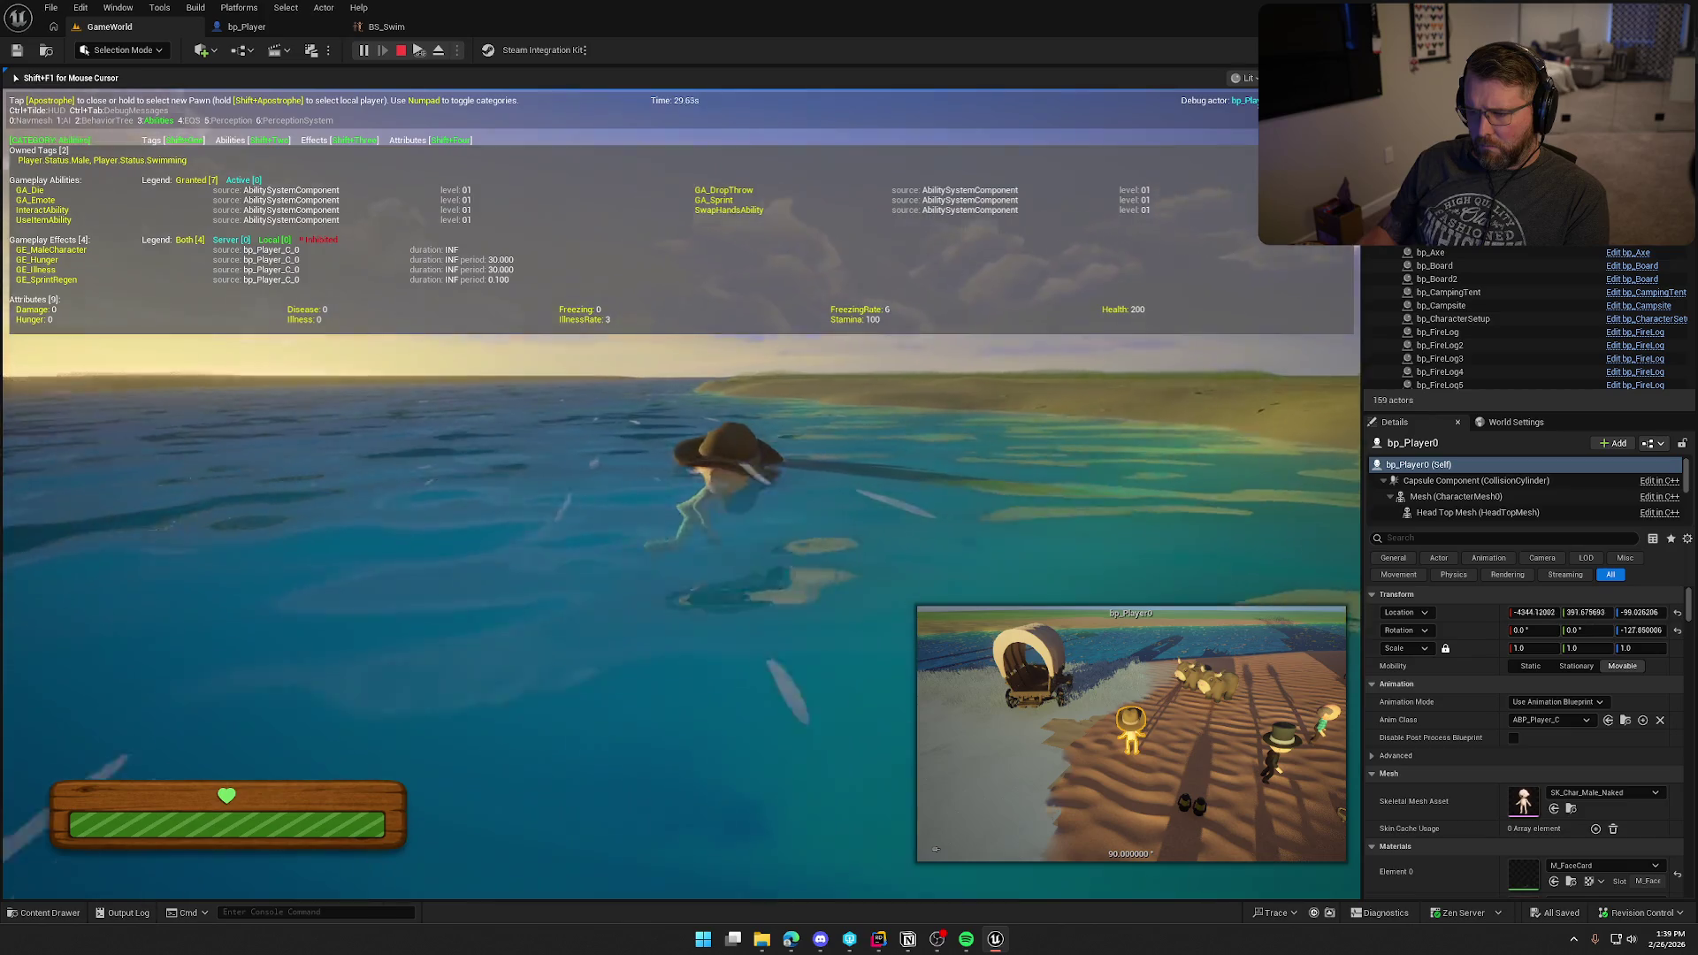
key(w)
key(w)
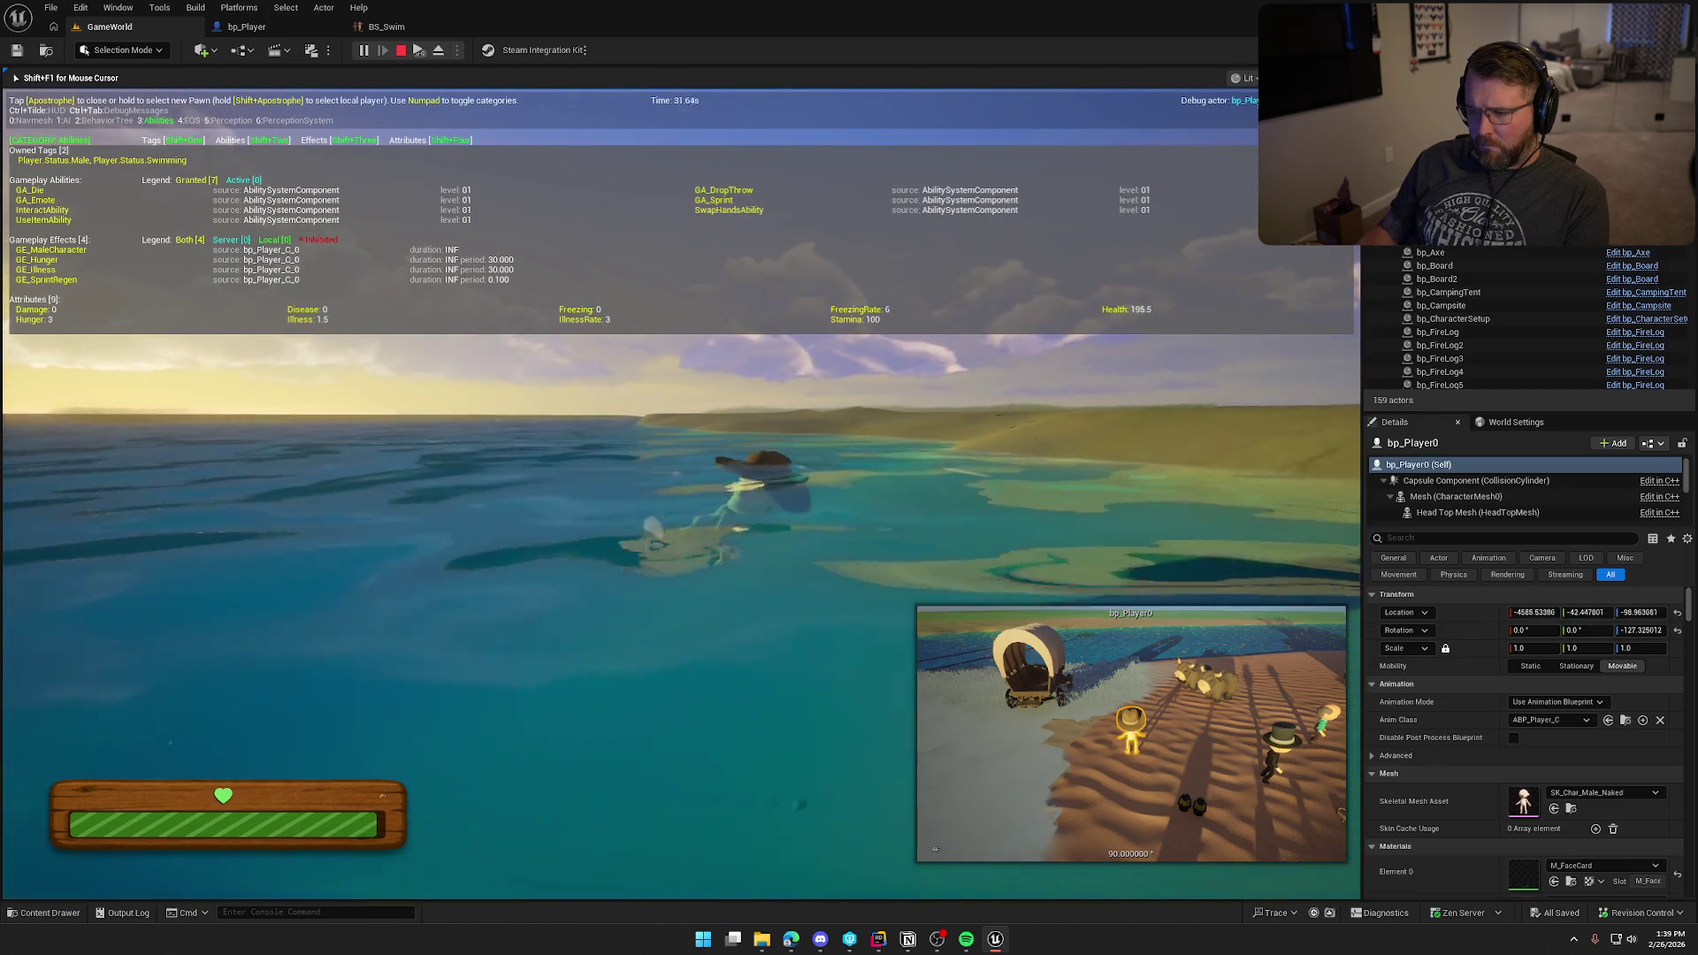
key(w)
key(shift)
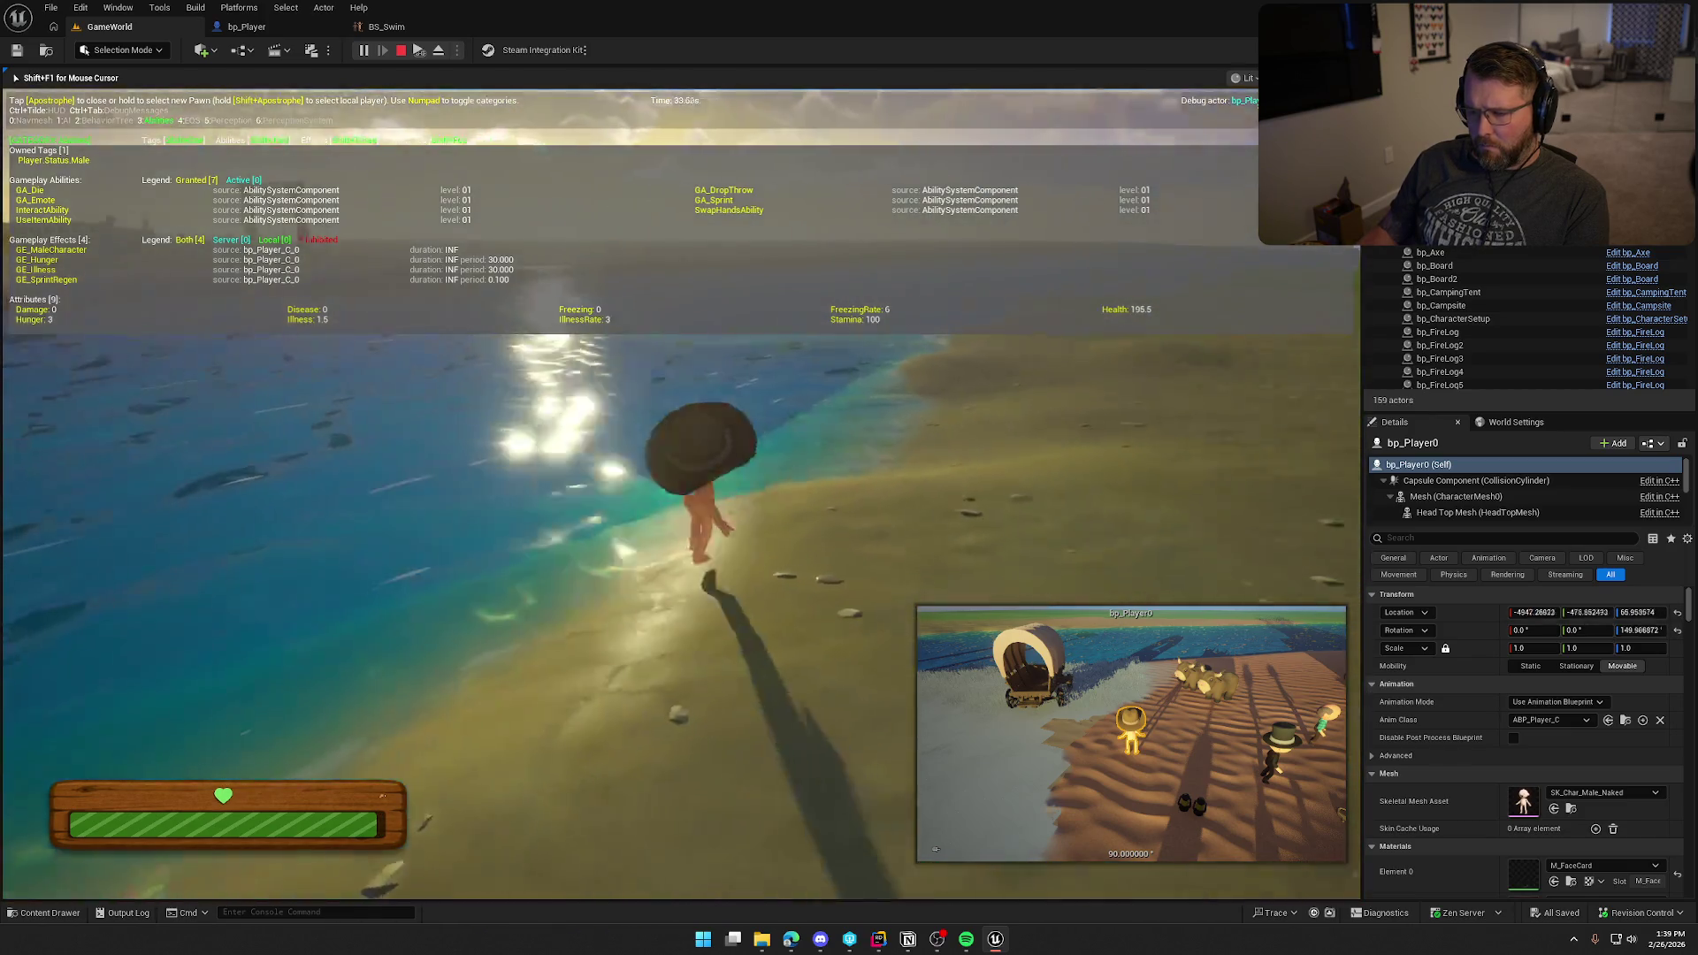
Step: Swim back across the lake onto the grassy shore and end the play-test
key(w)
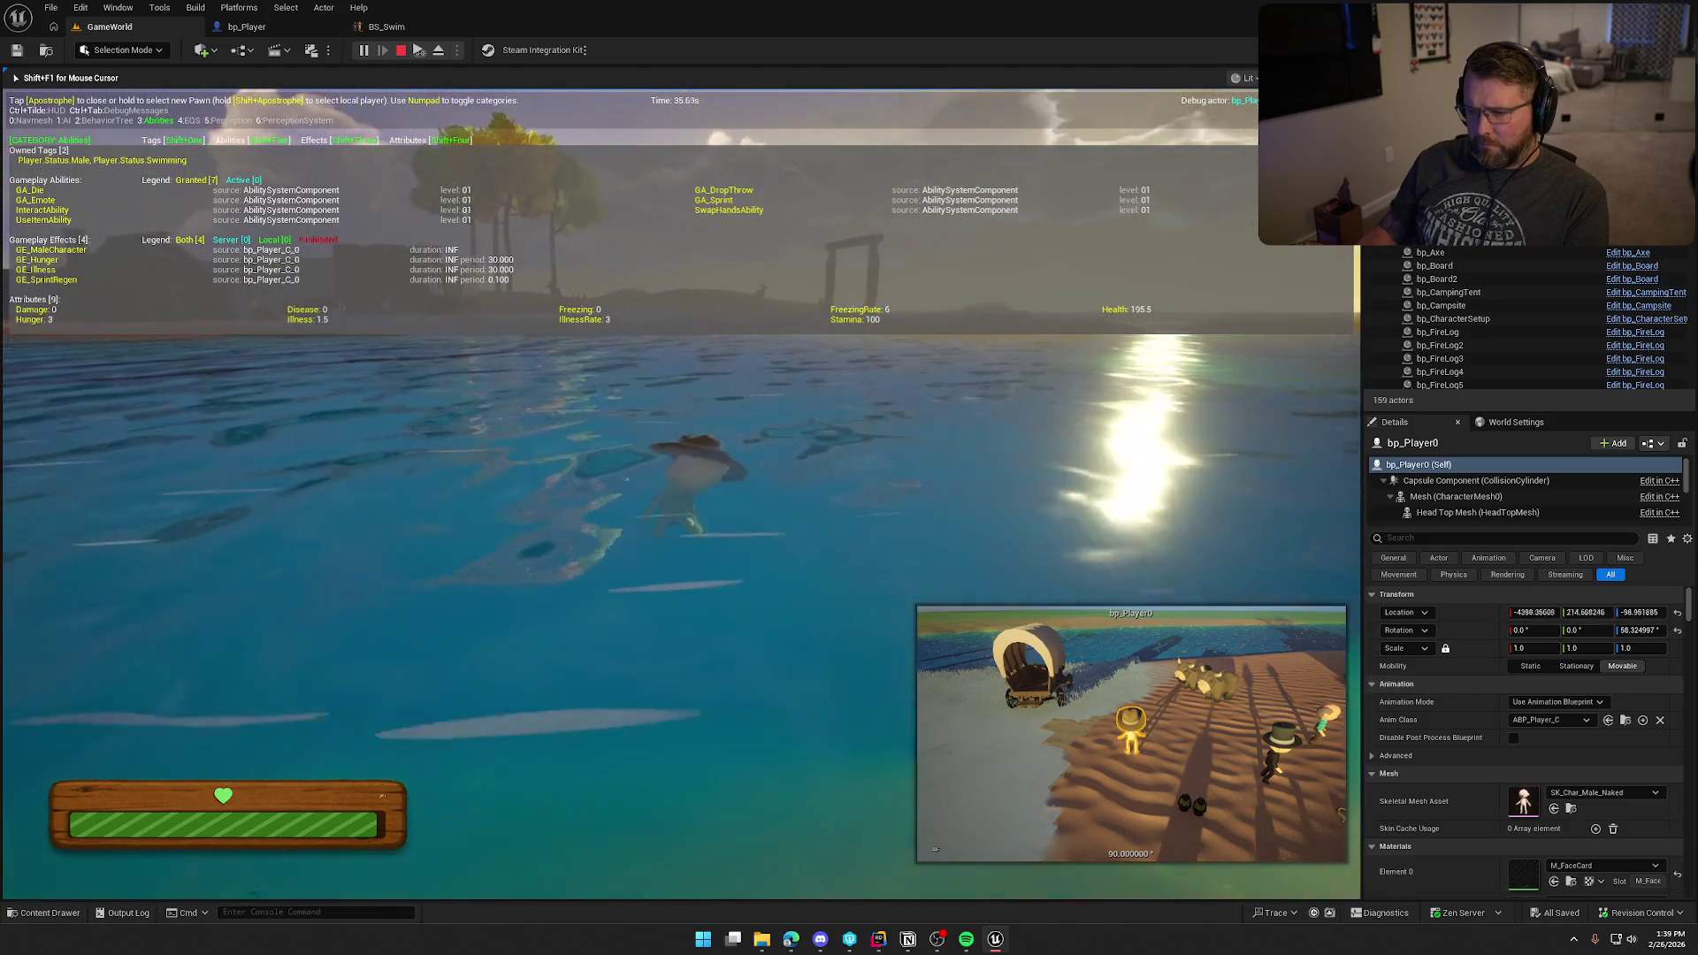
key(w)
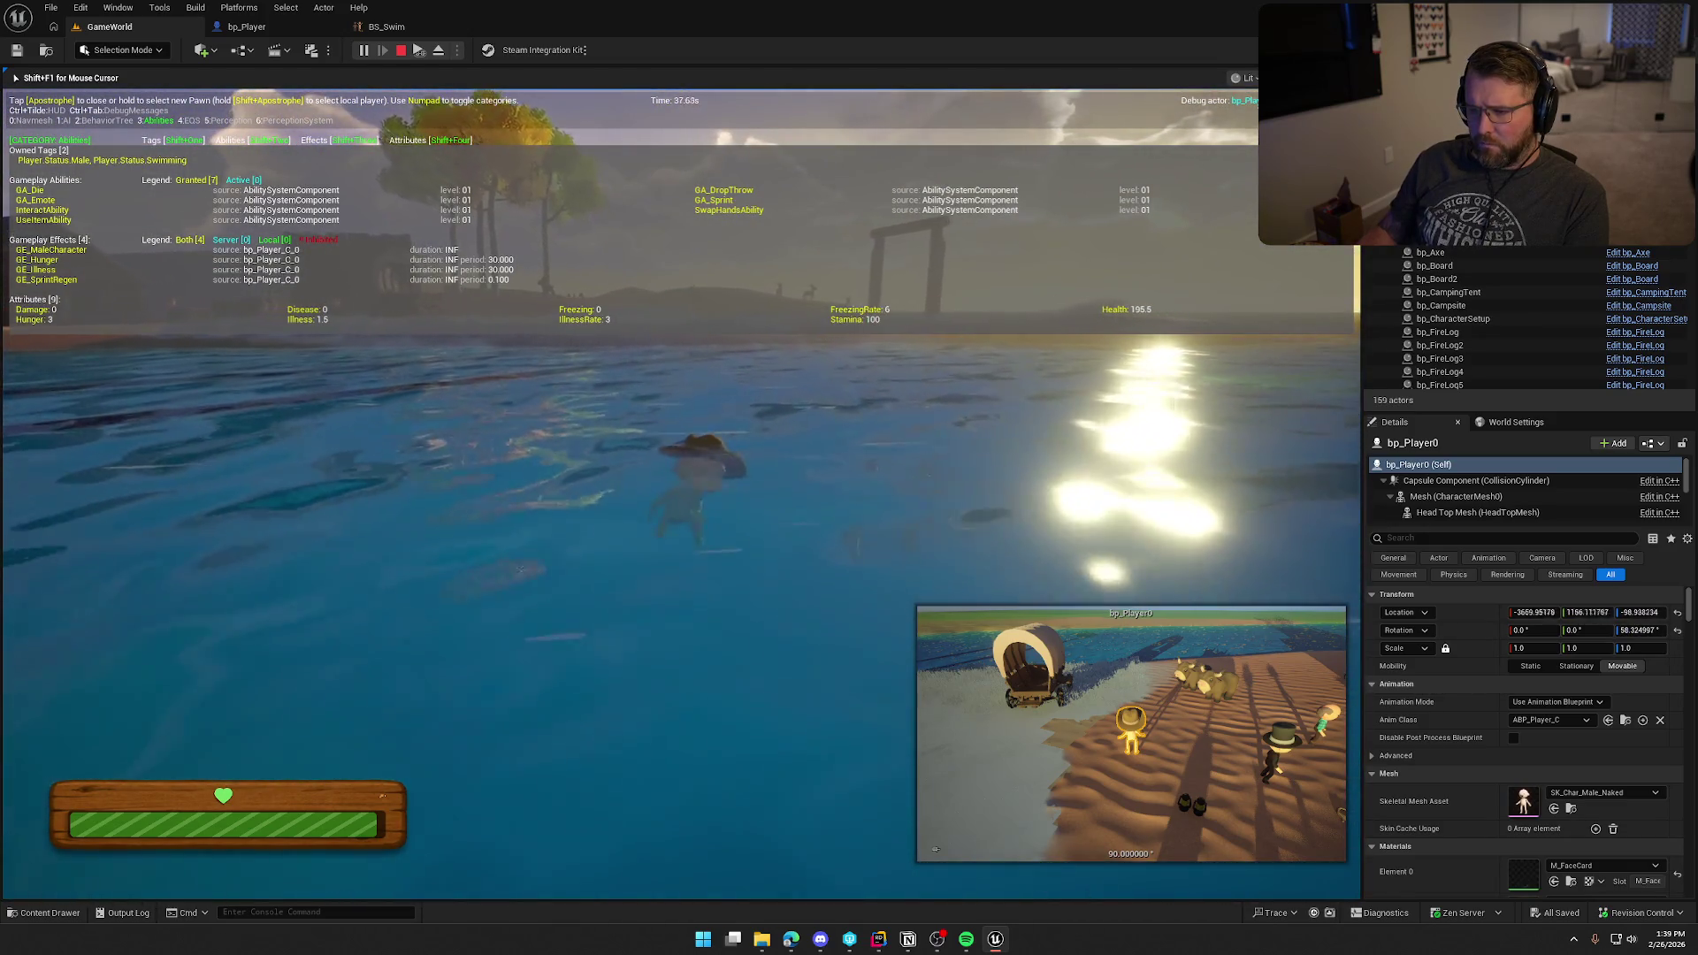
key(w)
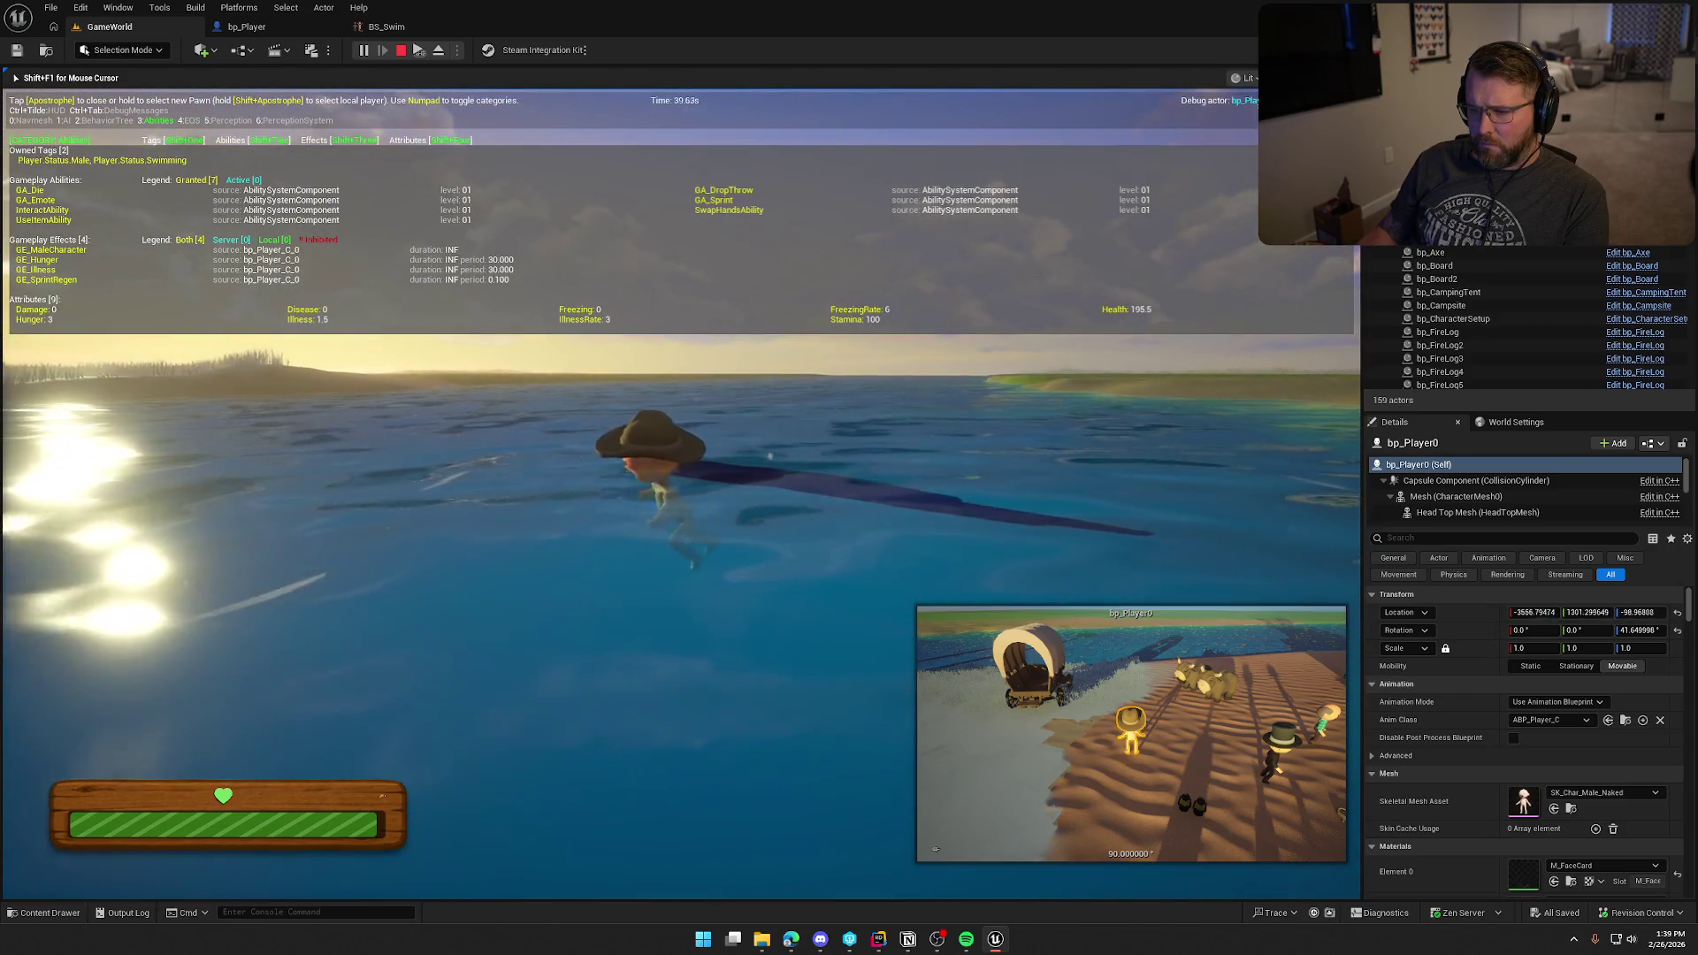
key(w)
key(w)
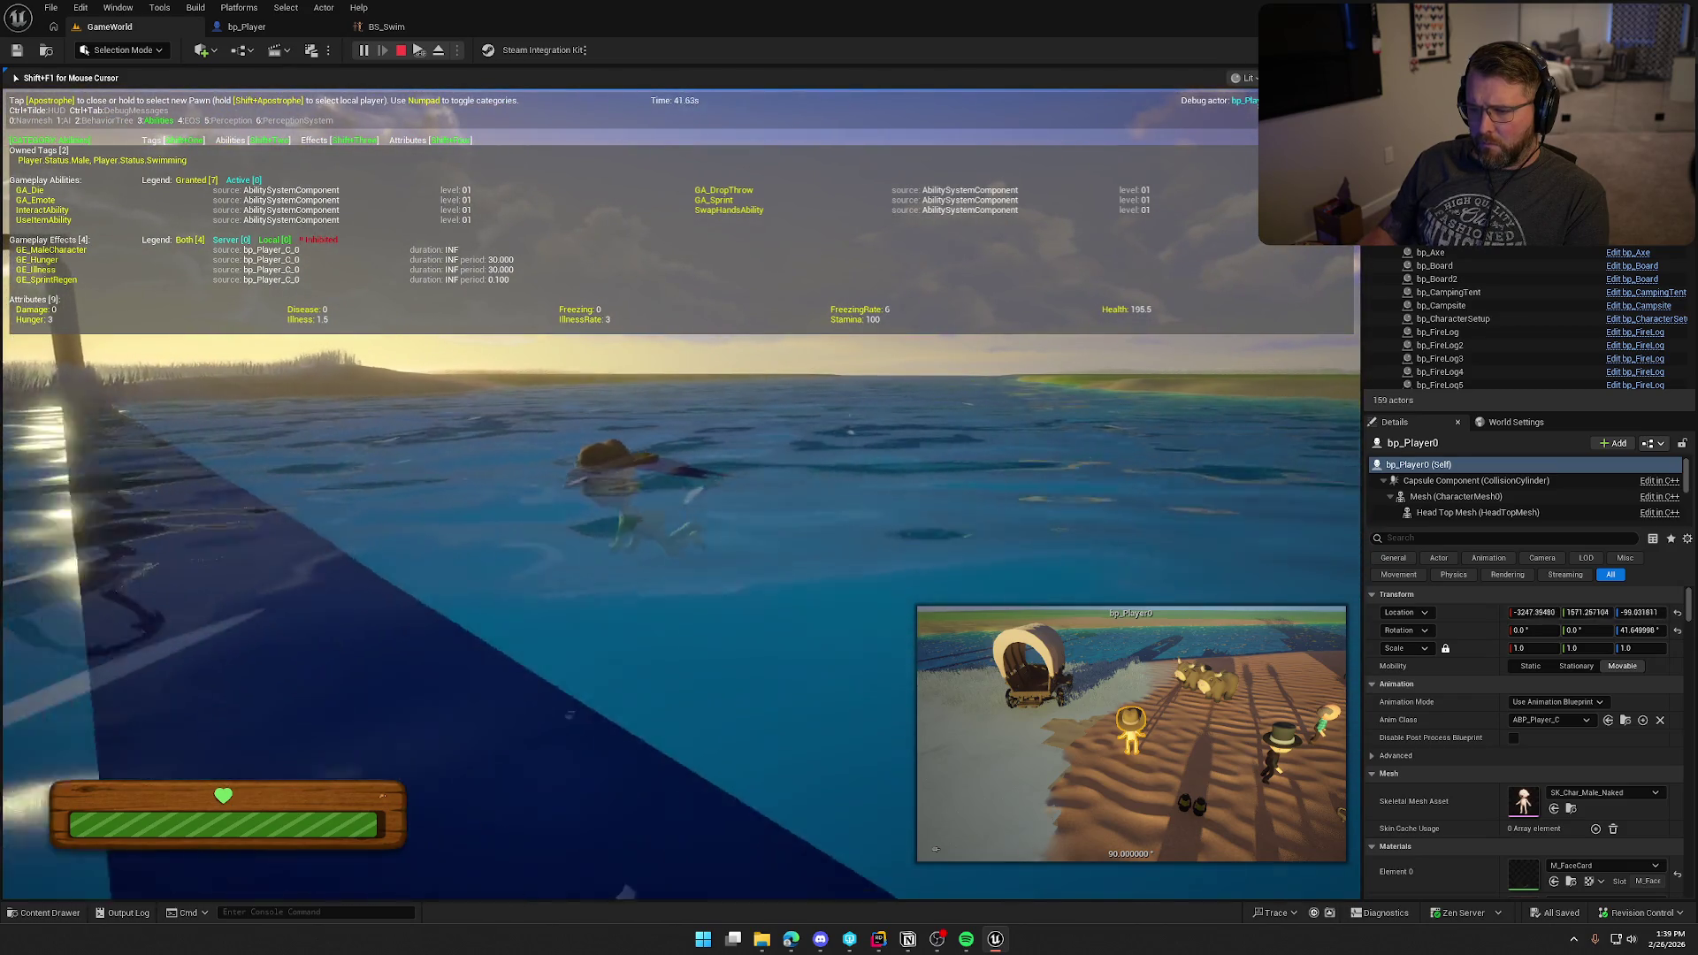
key(w)
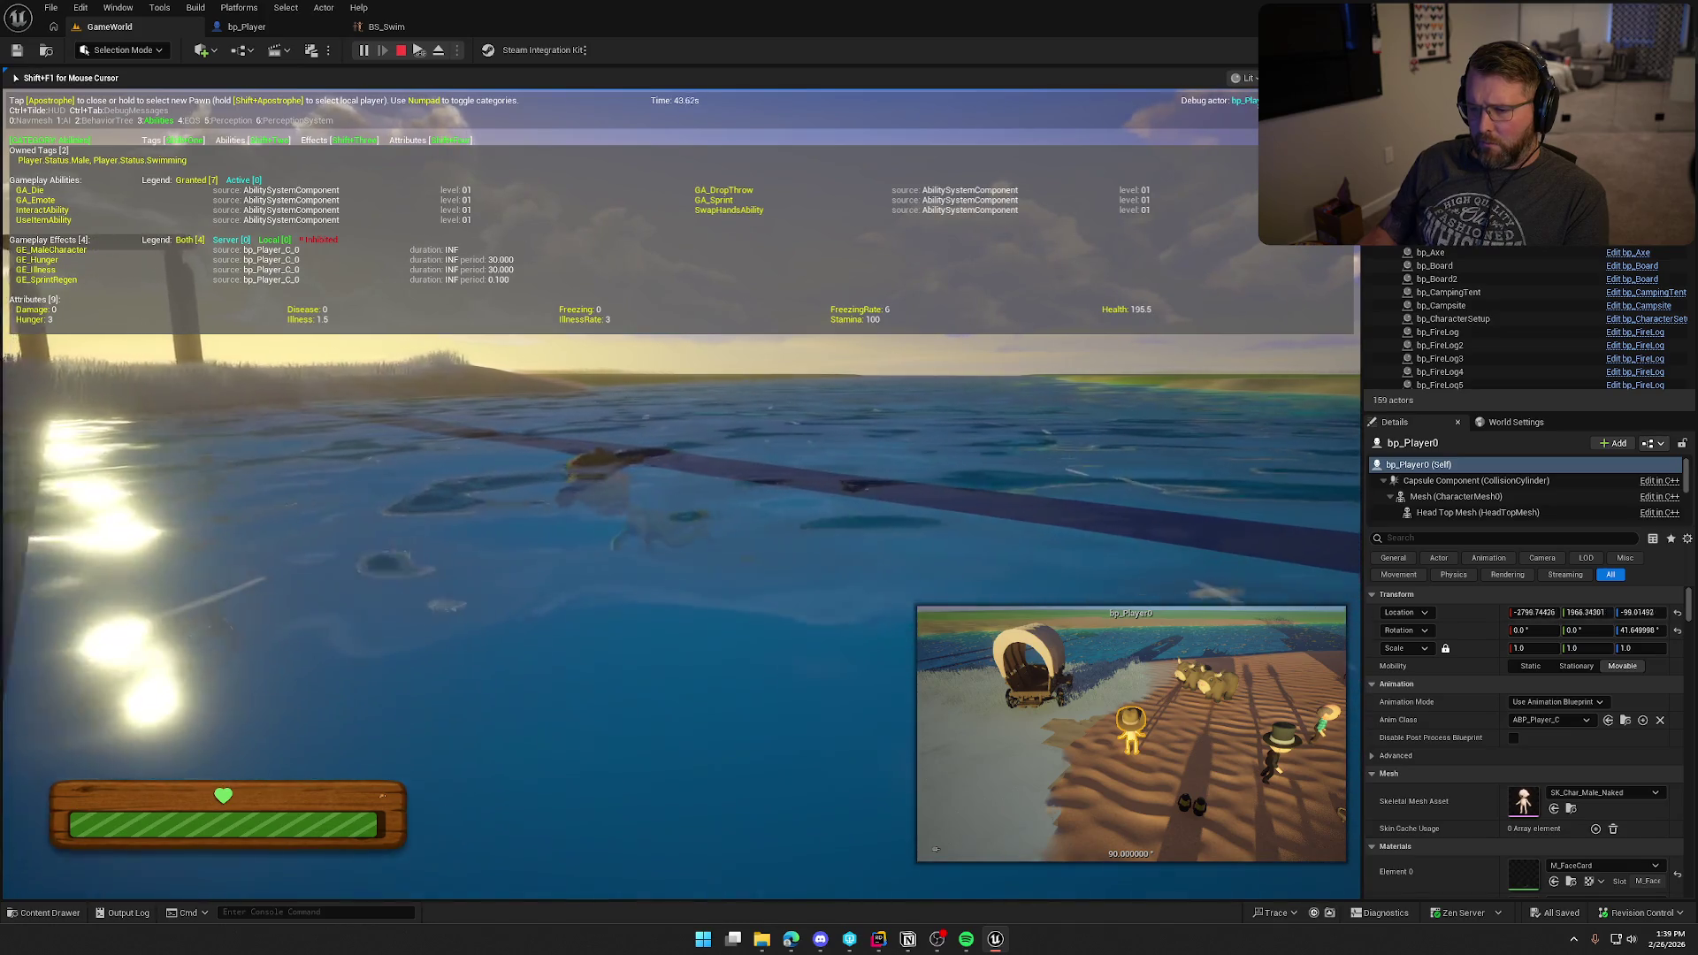
key(w)
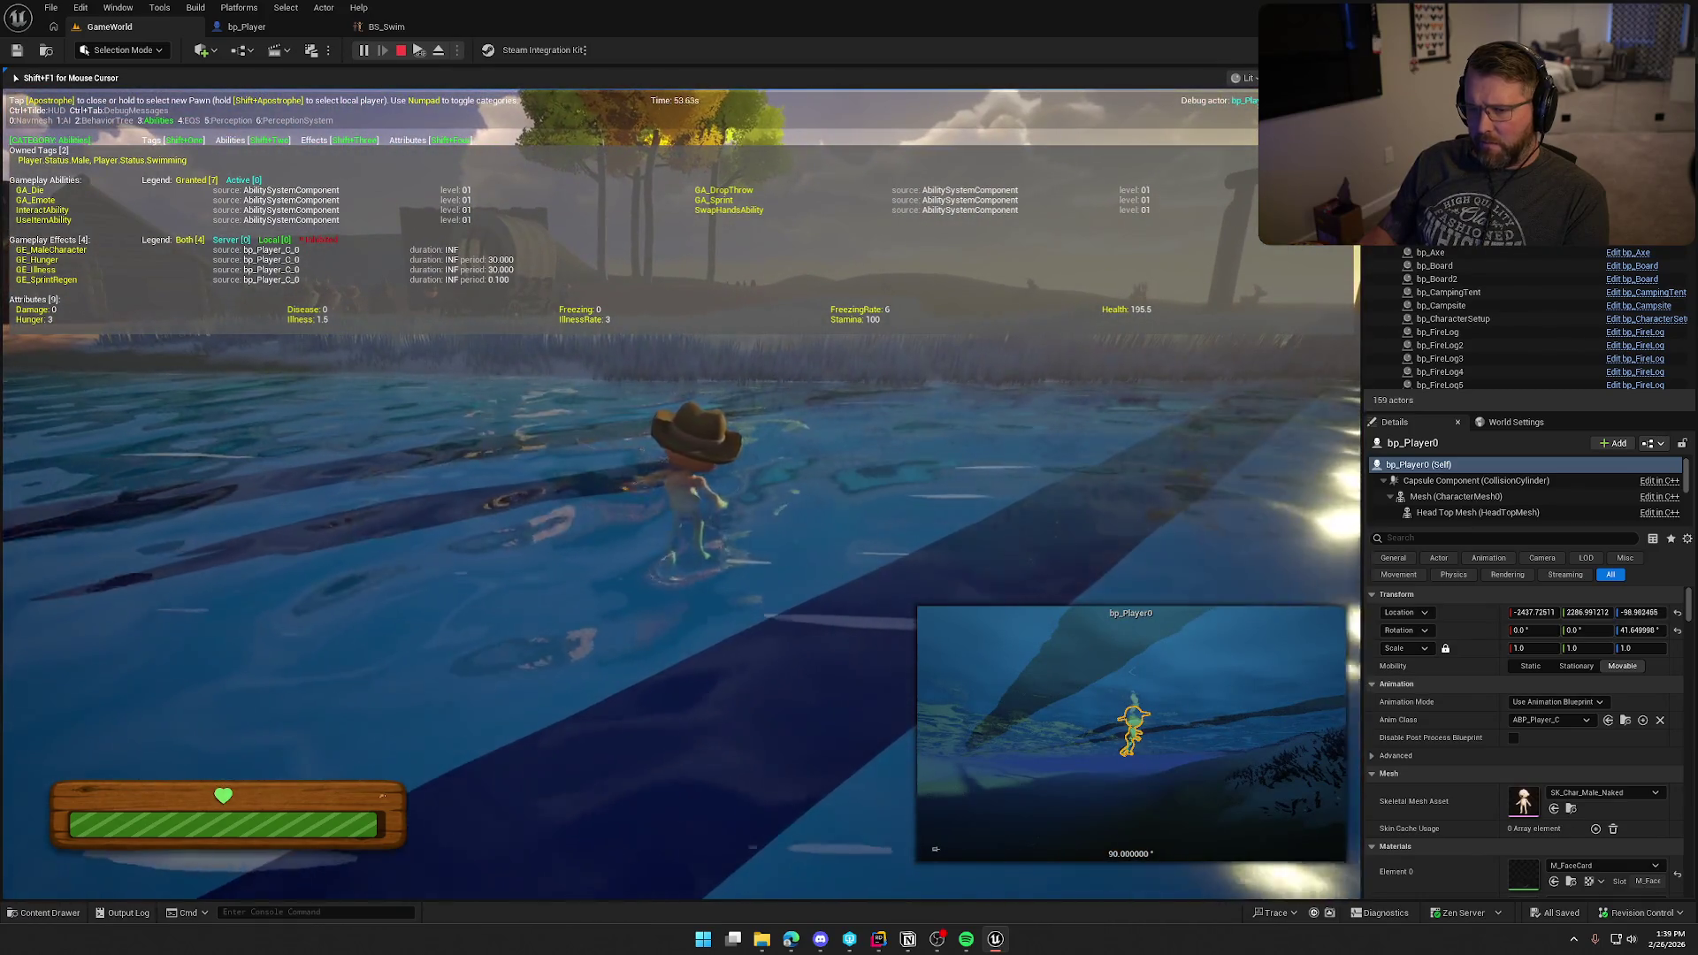
key(w)
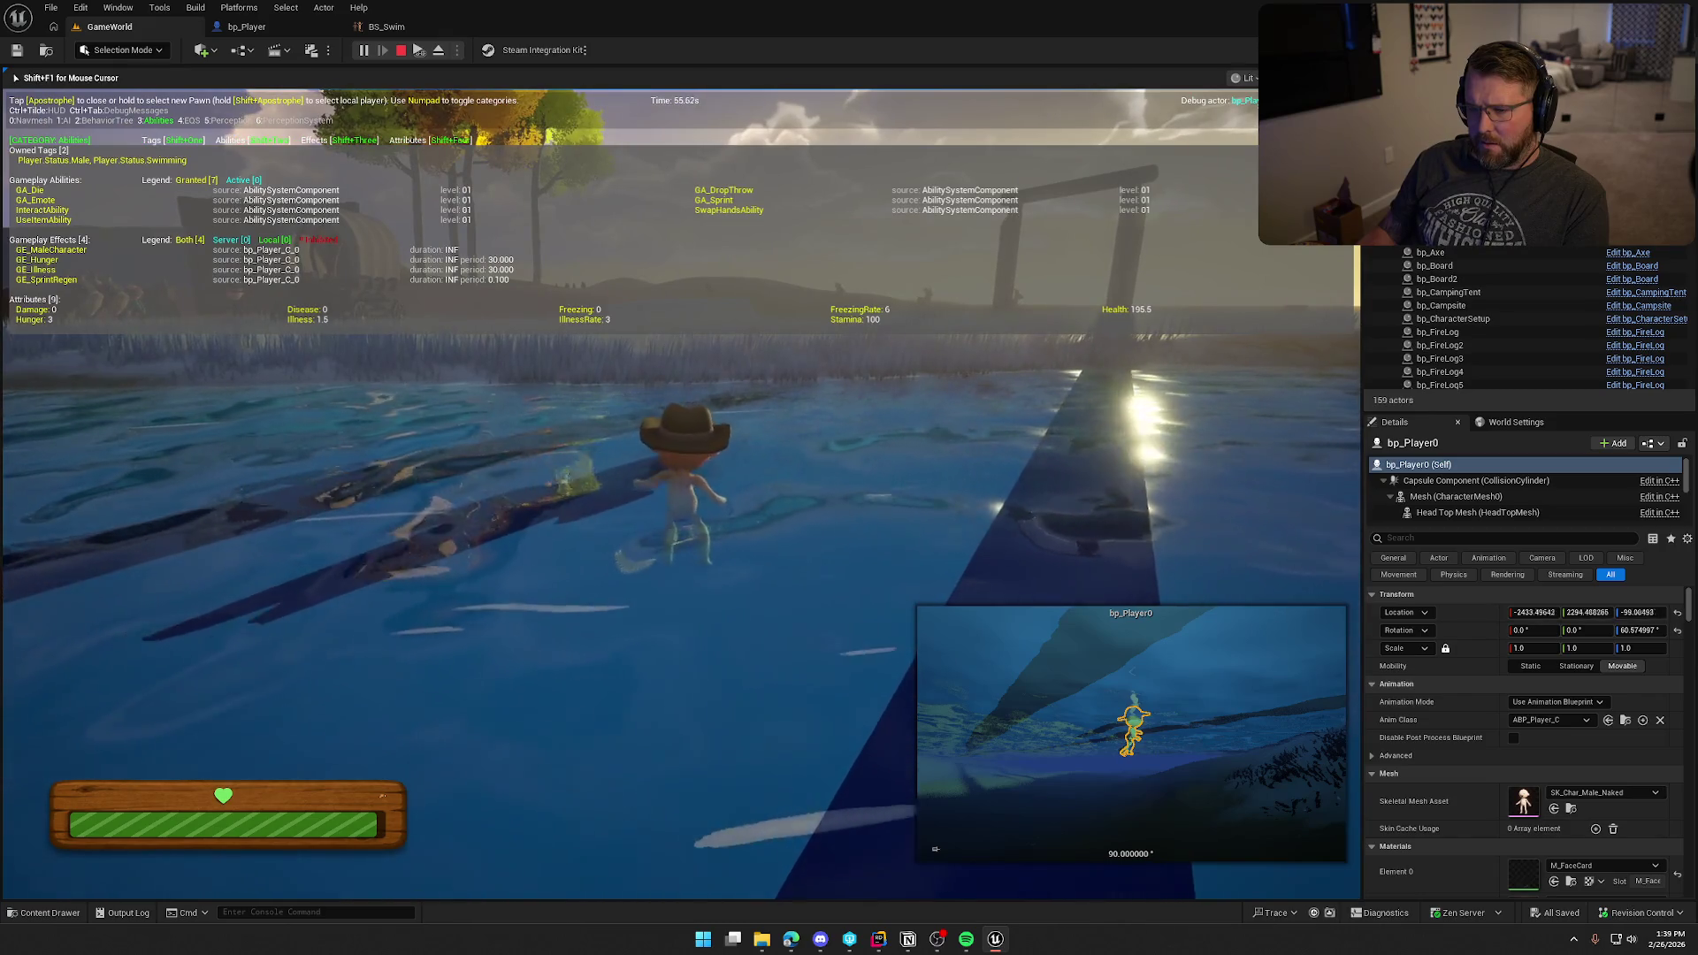
key(w)
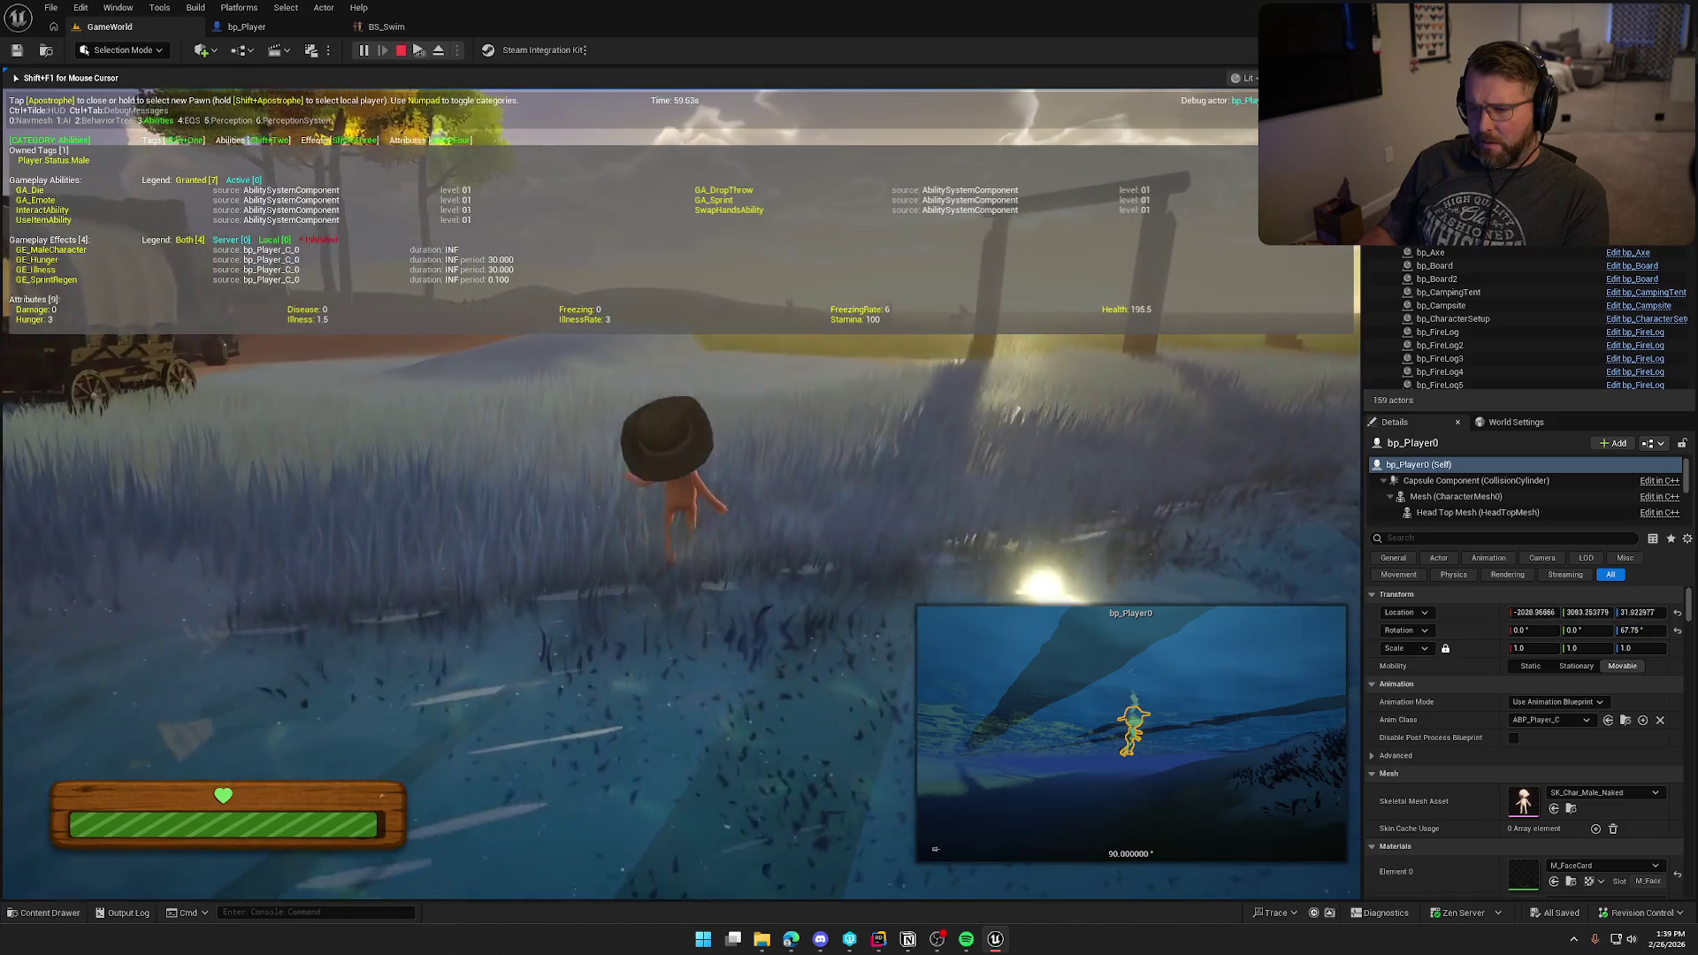
key(Escape)
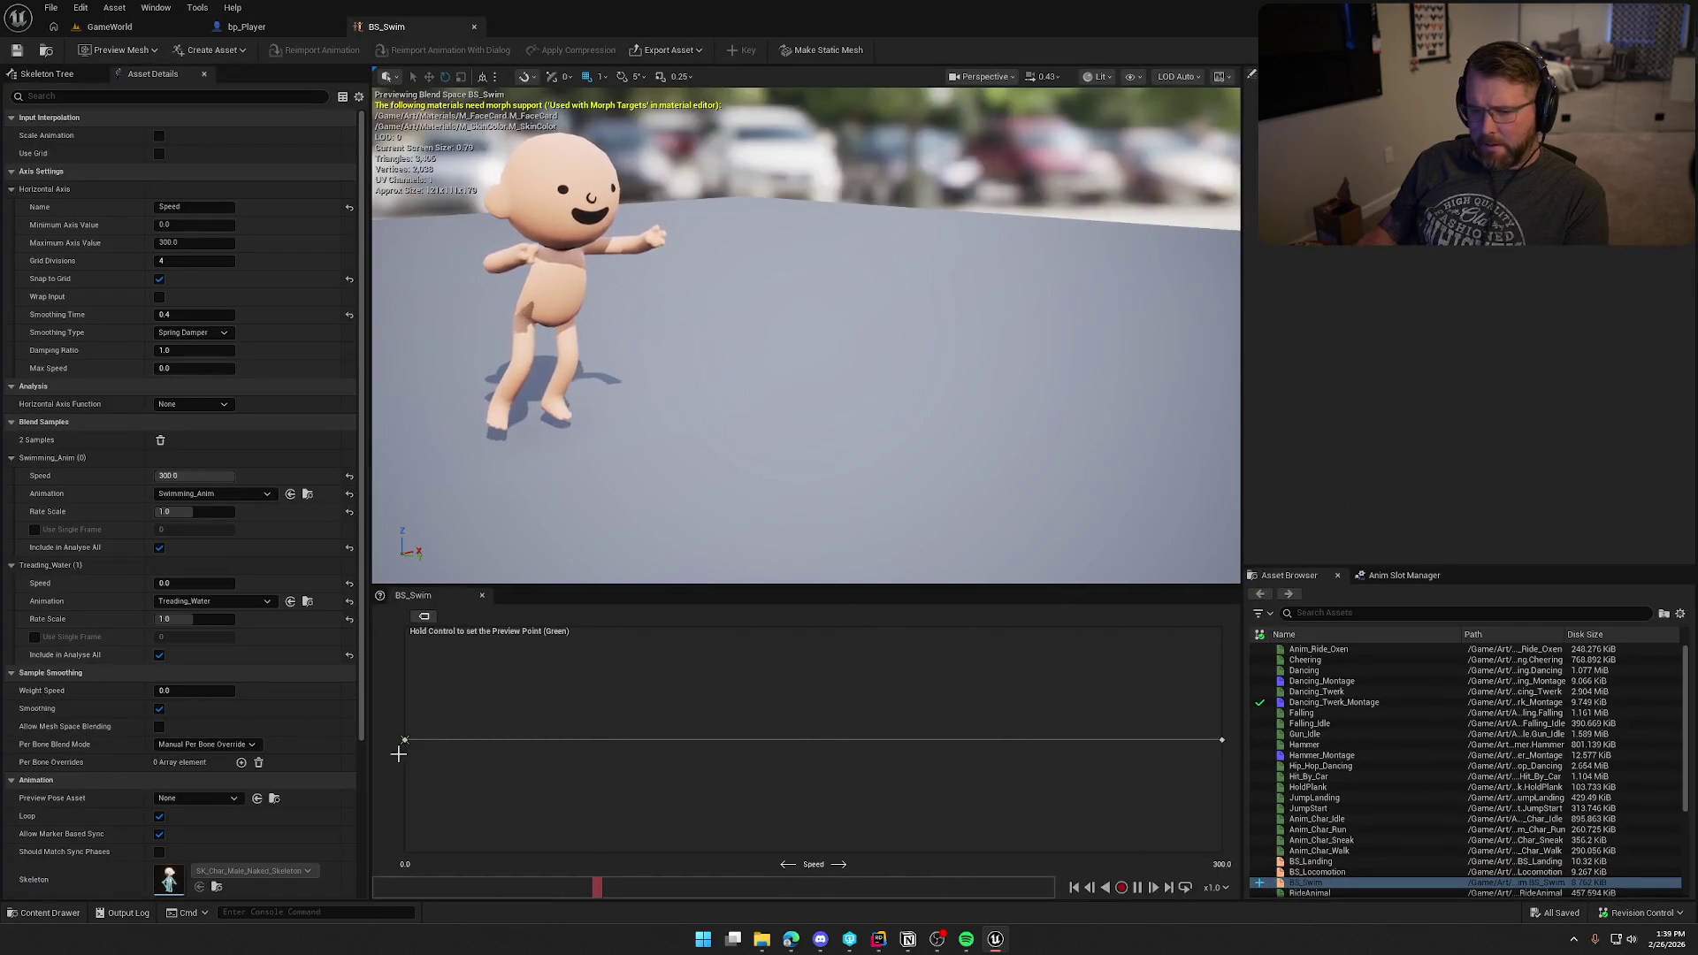
Step: Set BS_Swim's Speed axis maximum to 75 and add a Swimming_Anim sample at 75
click(174, 241)
text(75)
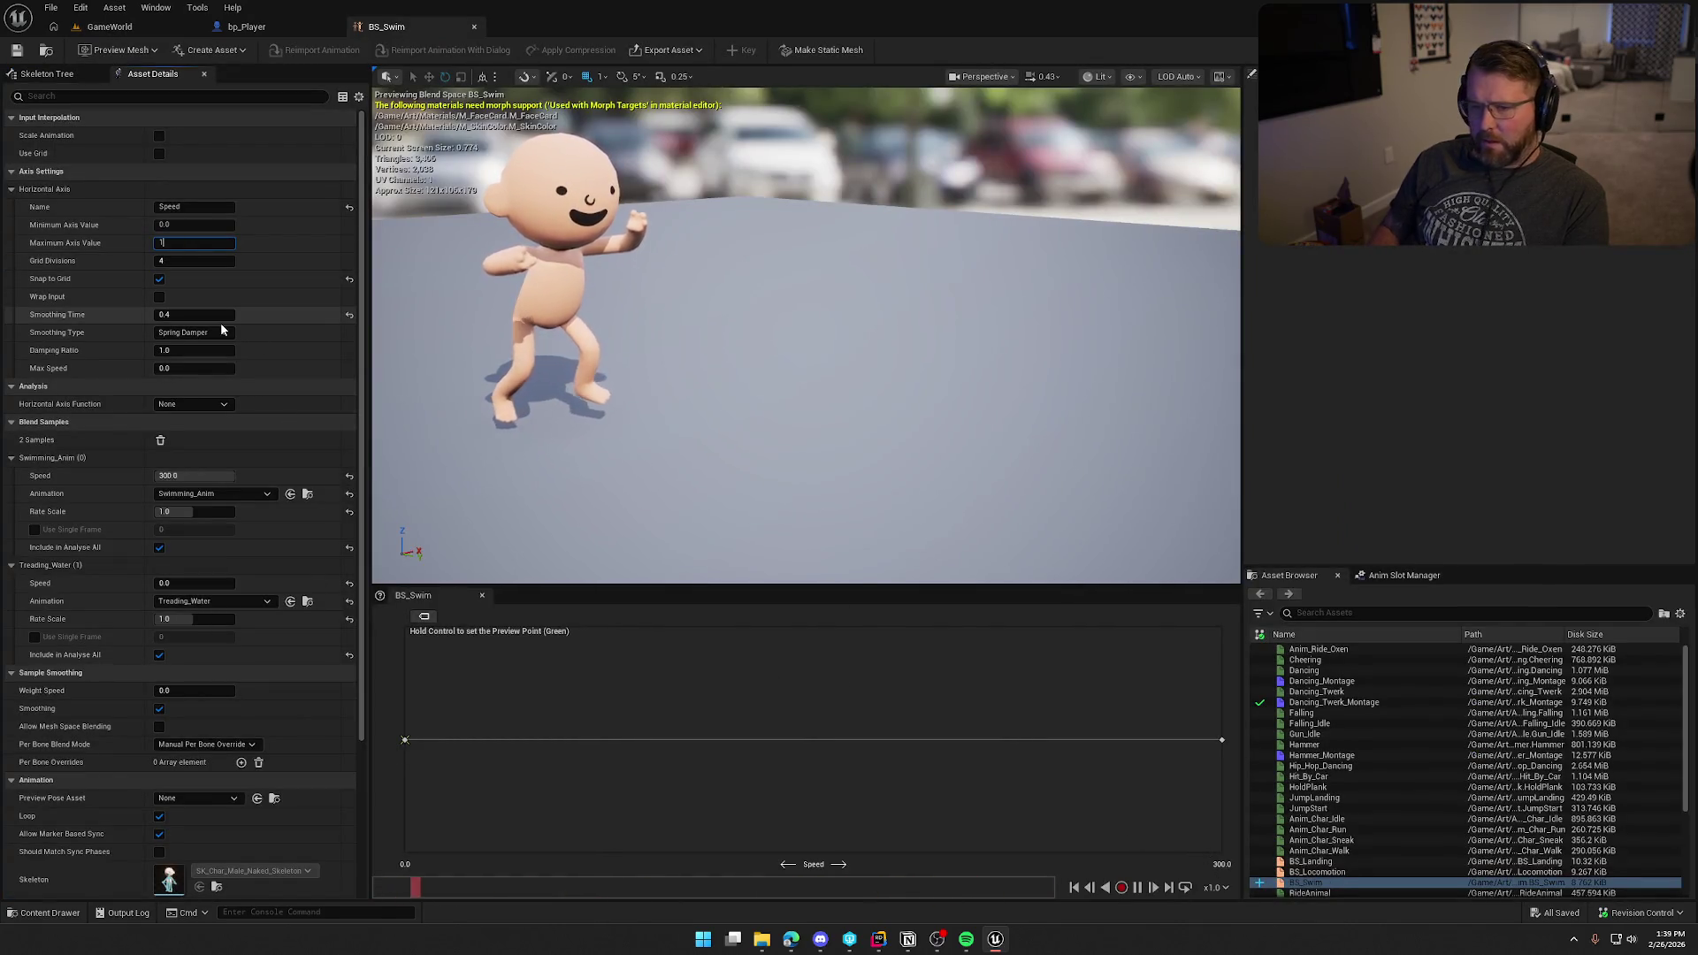
key(Return)
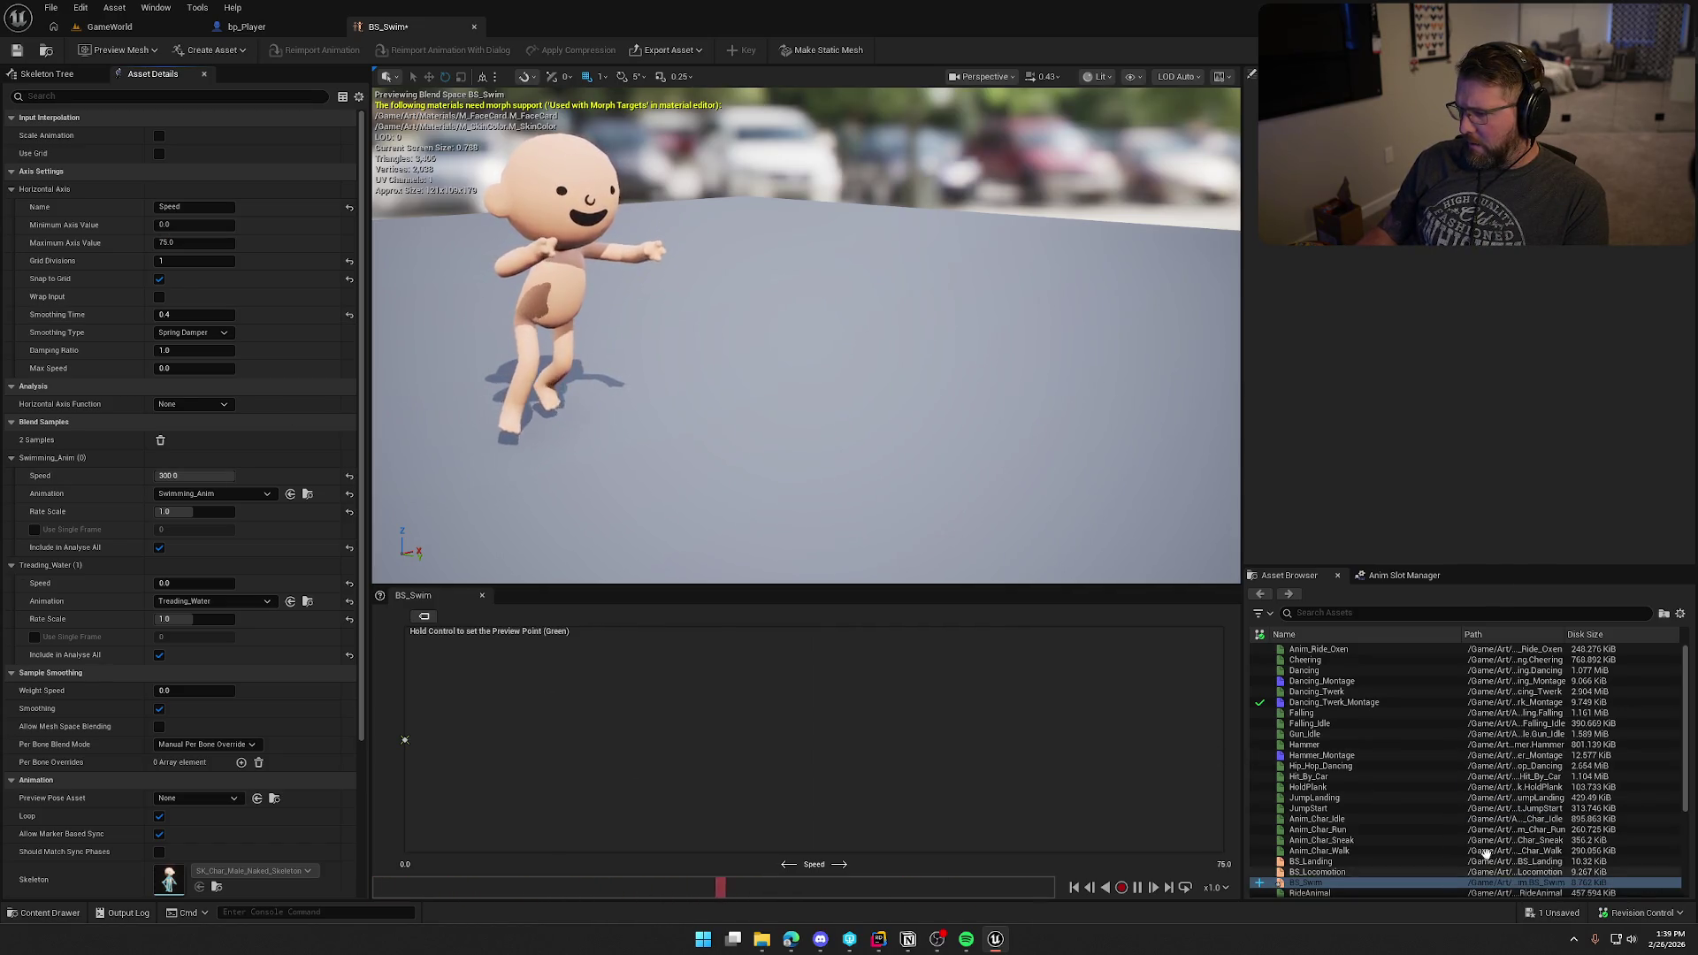
scroll(1386, 849, down, 3)
scroll(1387, 849, down, 4)
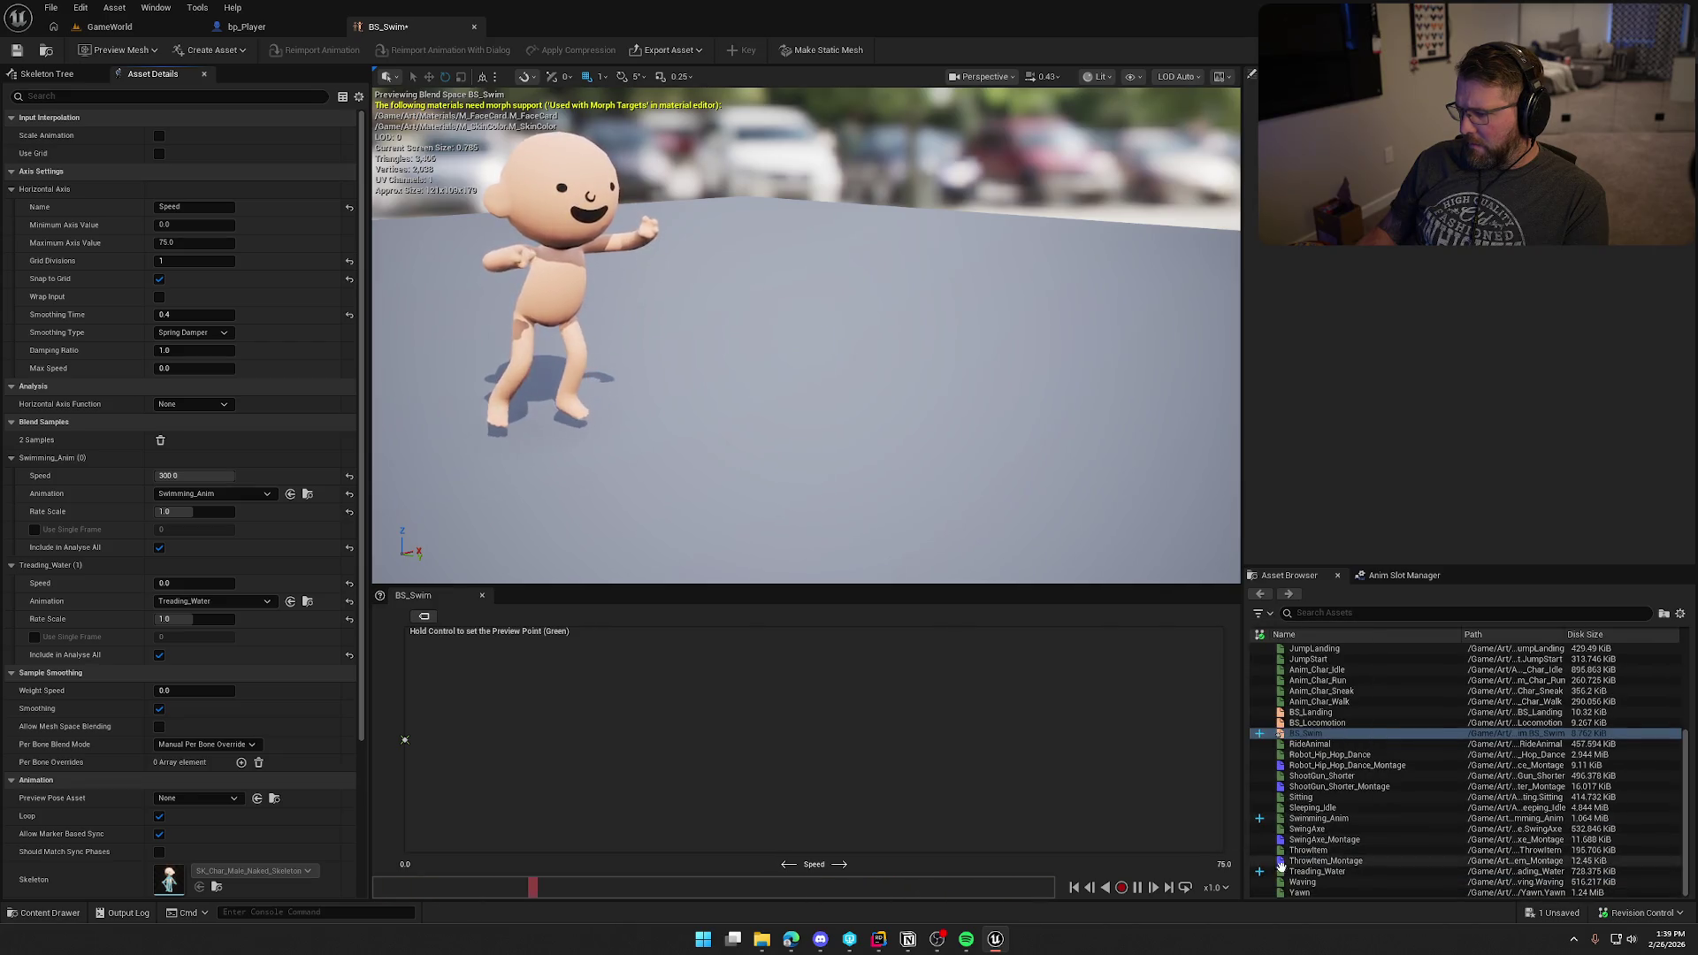
mouse_move(1306, 824)
mouse_down()
mouse_move(1224, 784)
mouse_move(1221, 738)
mouse_up()
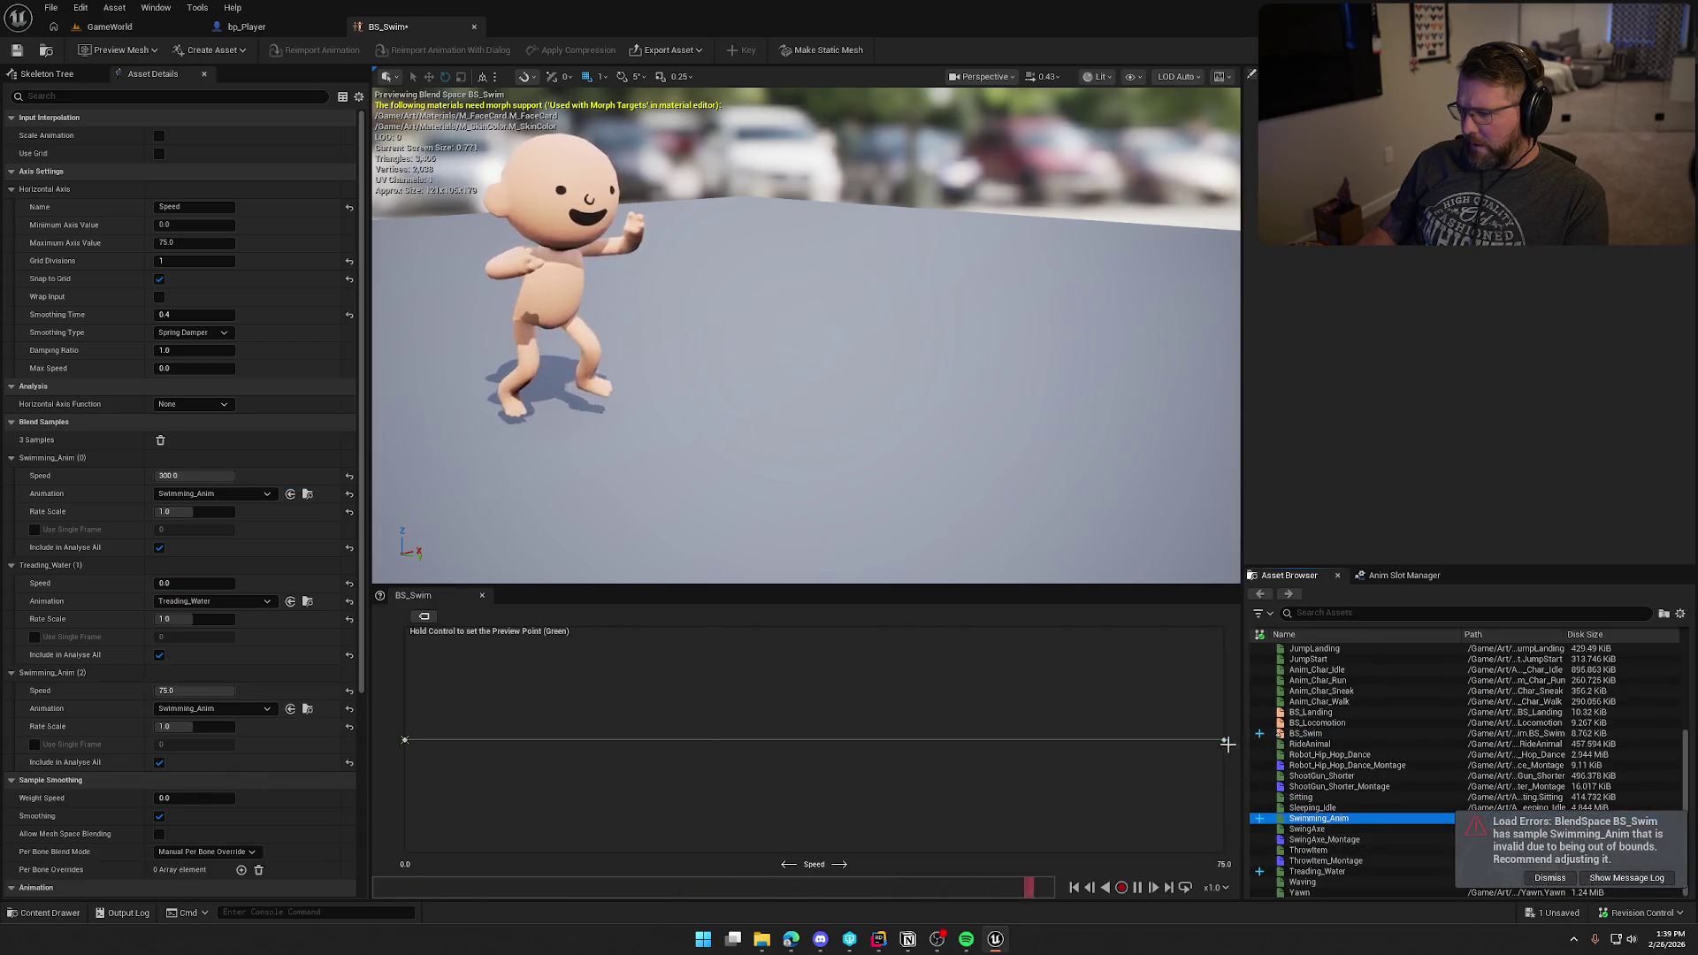
Step: Save BS_Swim and review the load error in the Message Log
key(ctrl+s)
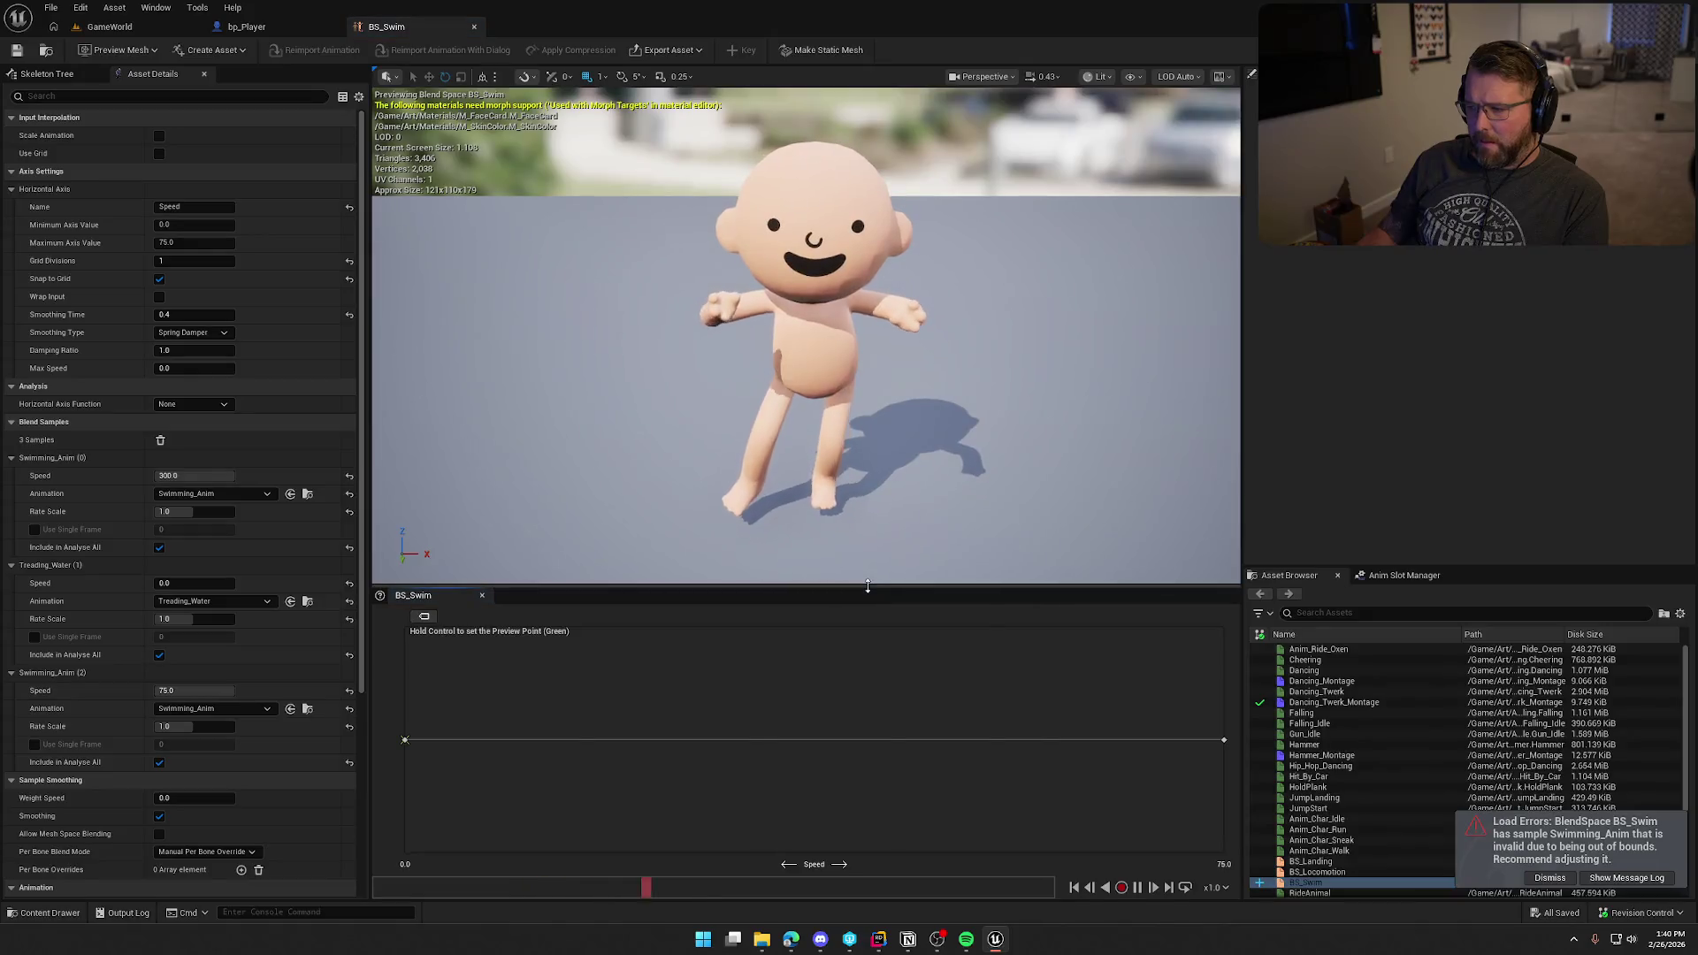
click(1603, 878)
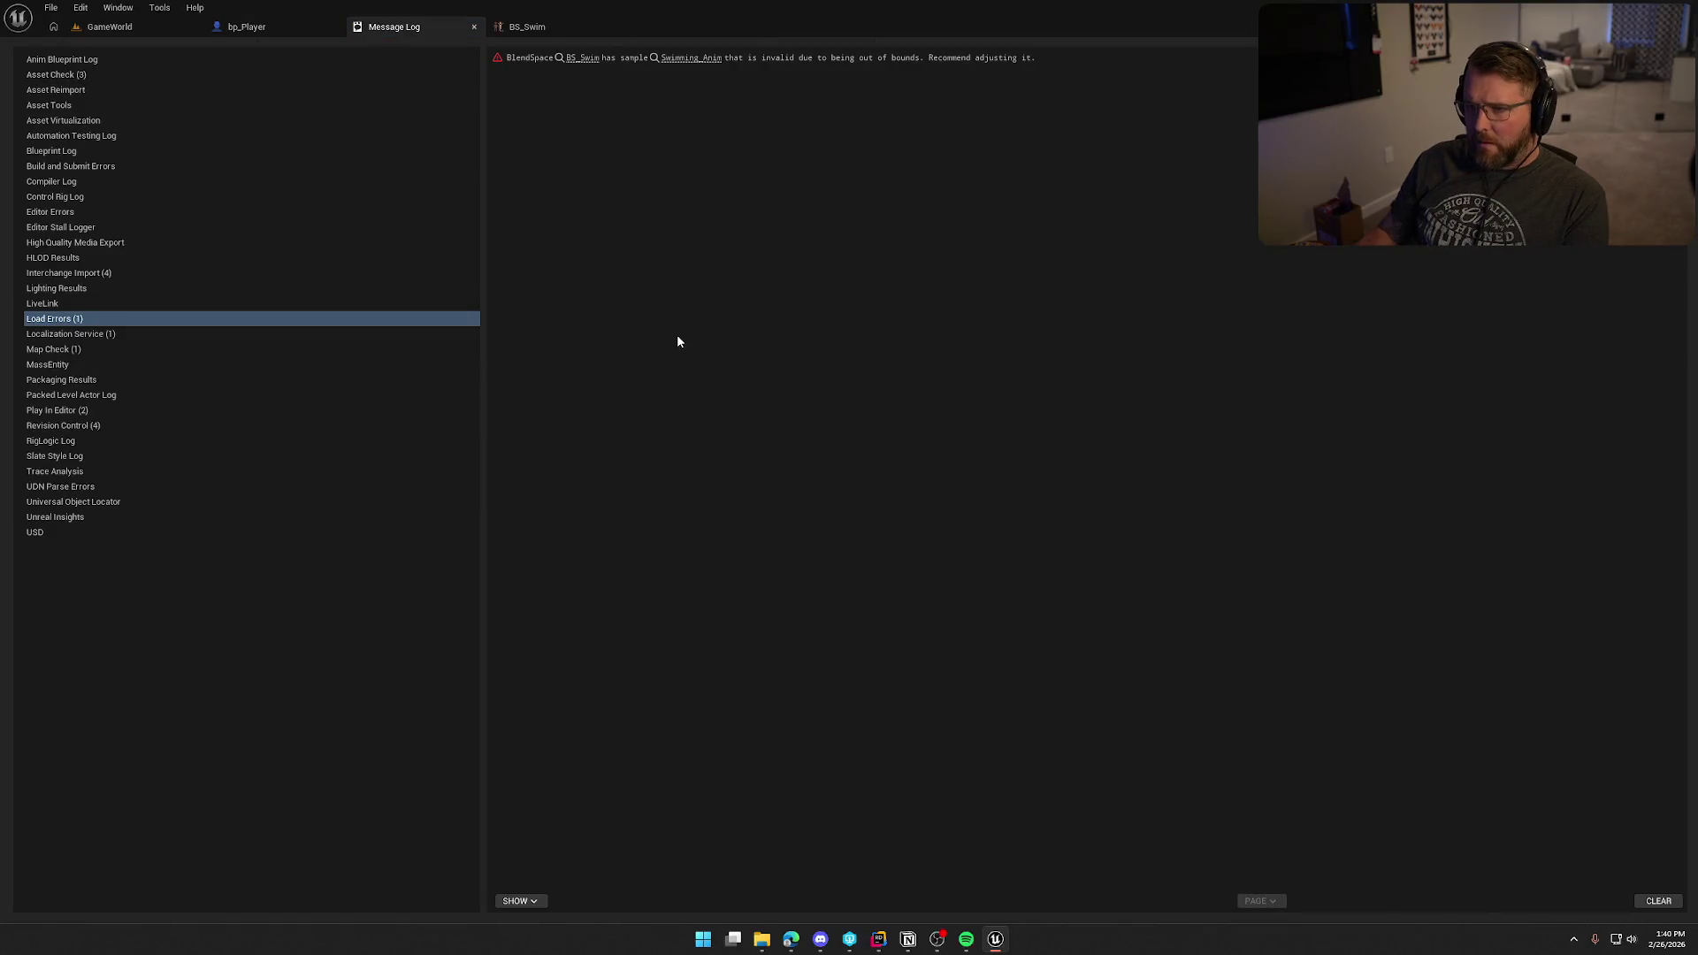
click(474, 27)
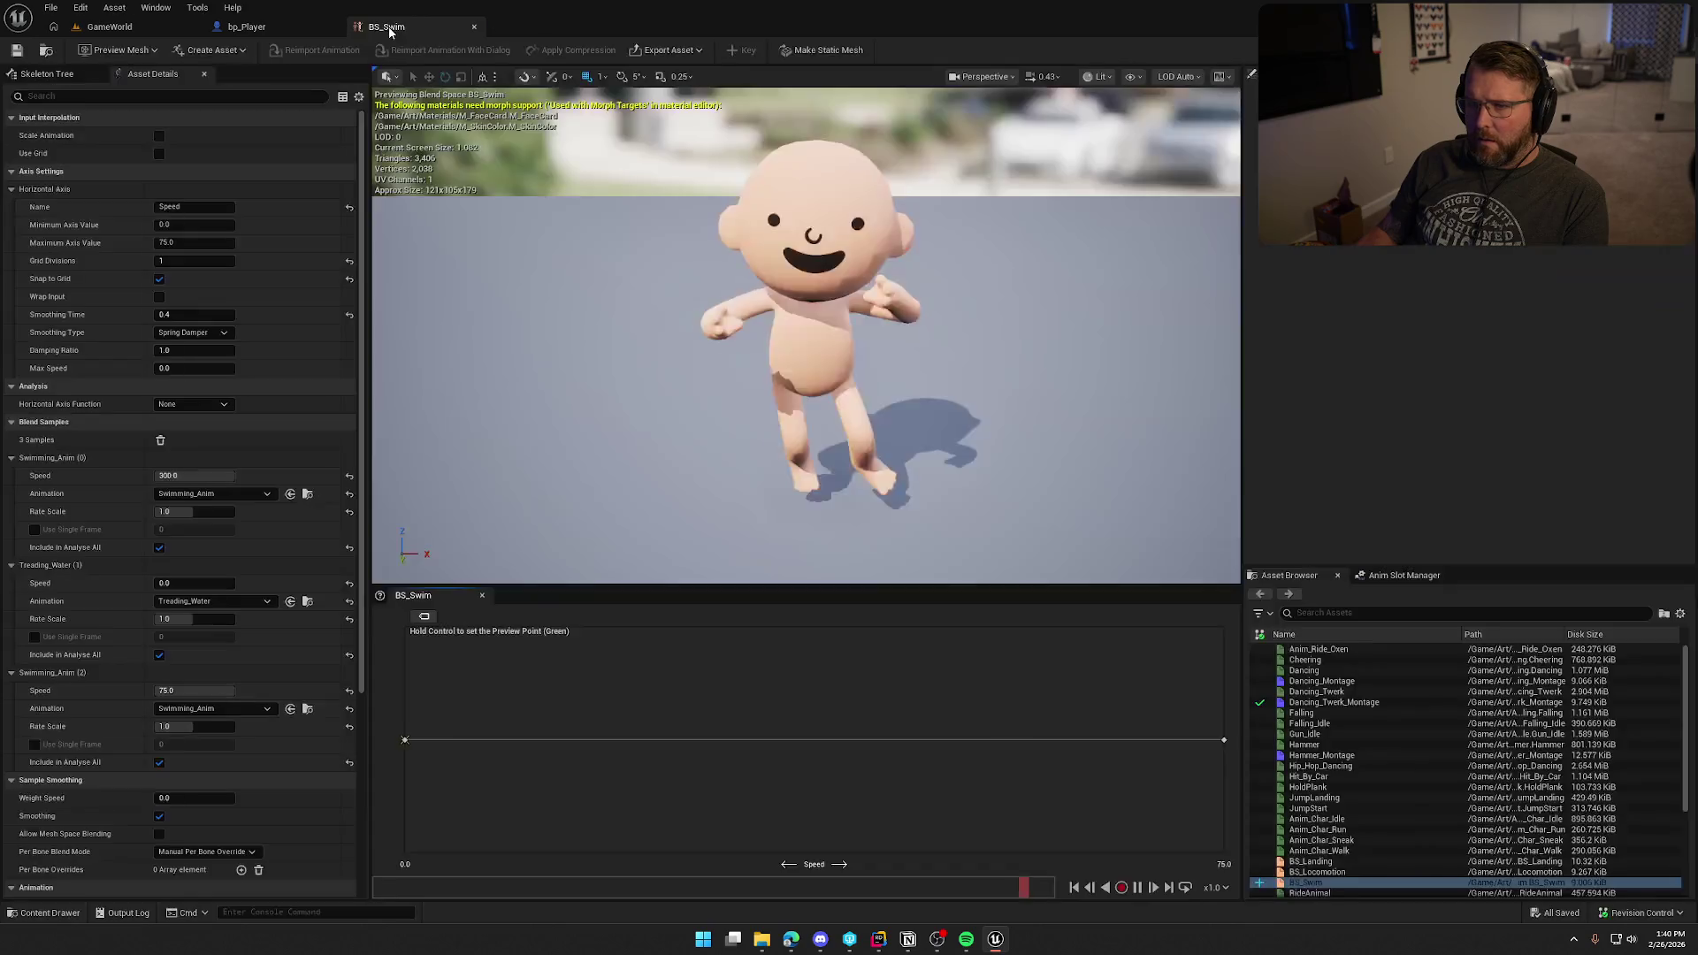
Step: Raise the Speed axis maximum to 300 and delete the sample at Speed 300
click(195, 241)
text(300)
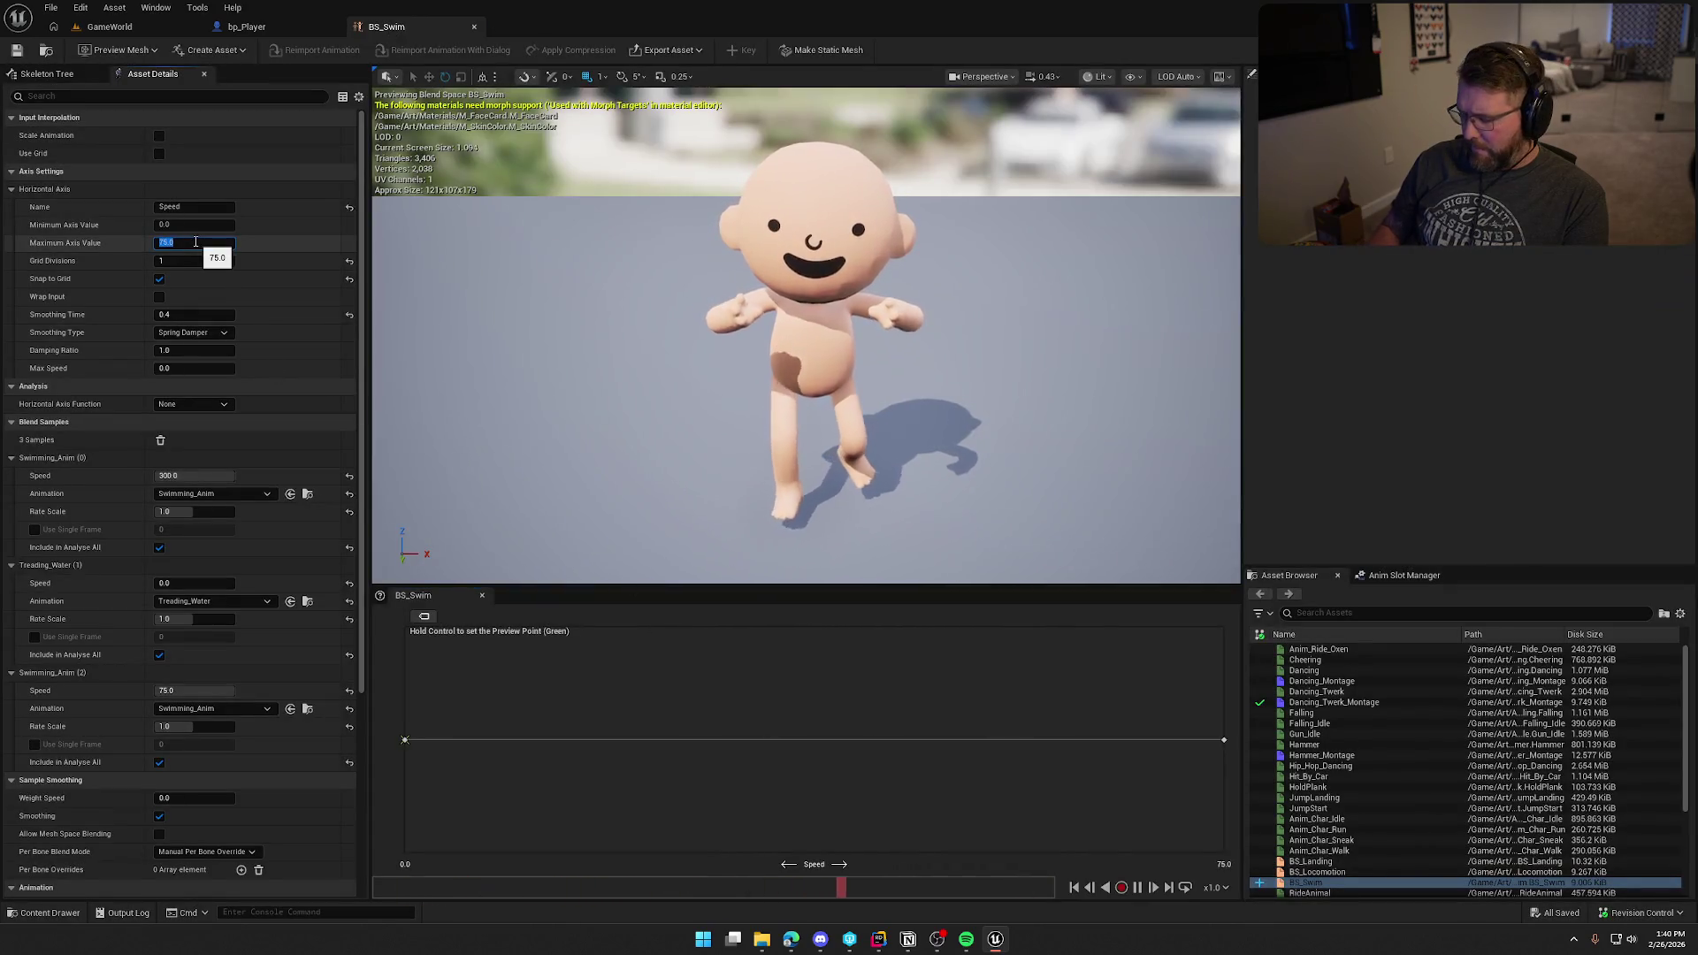
key(Return)
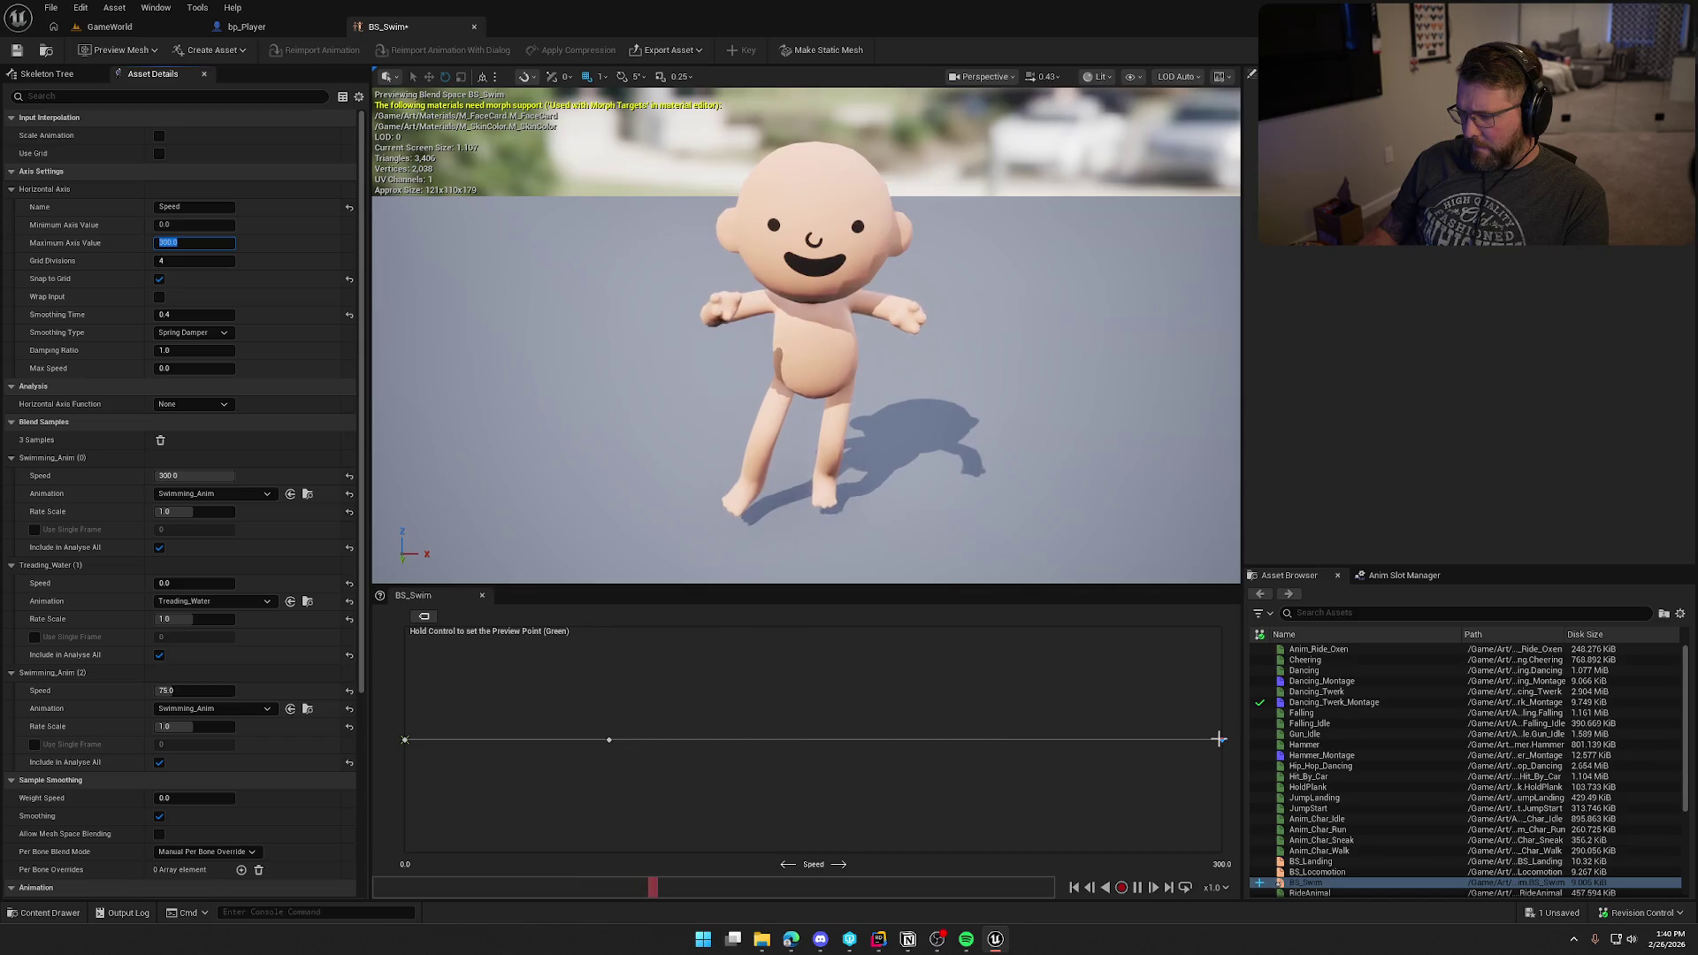
click(1221, 739)
key(Delete)
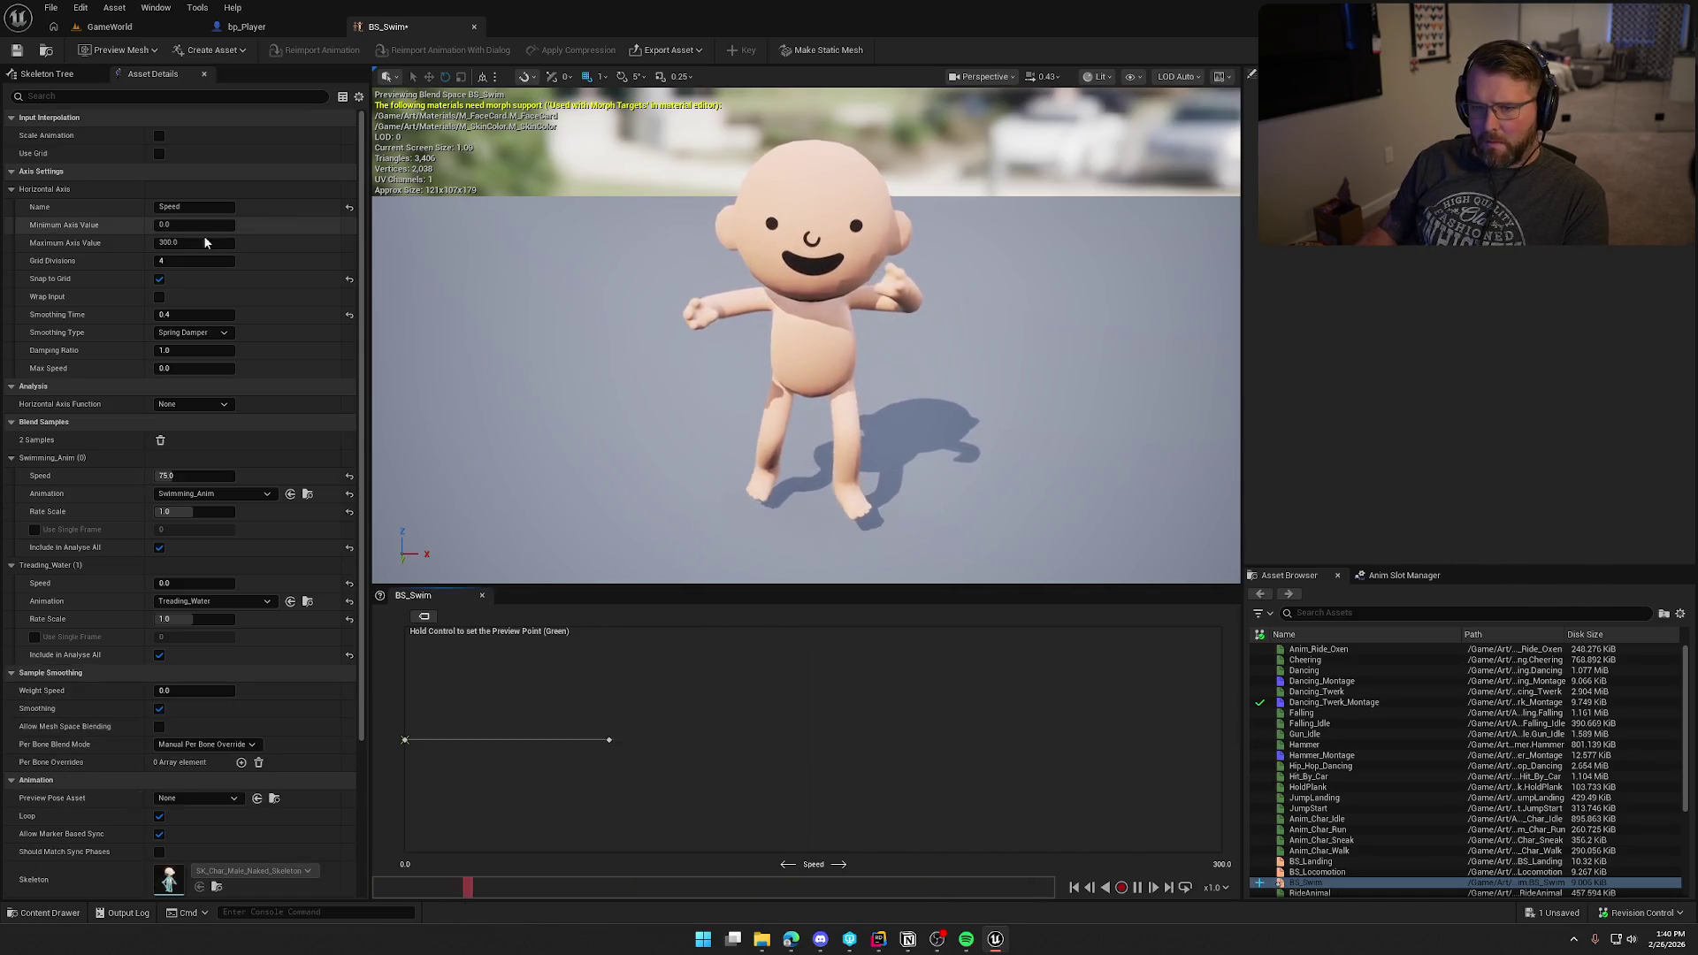
mouse_move(606, 739)
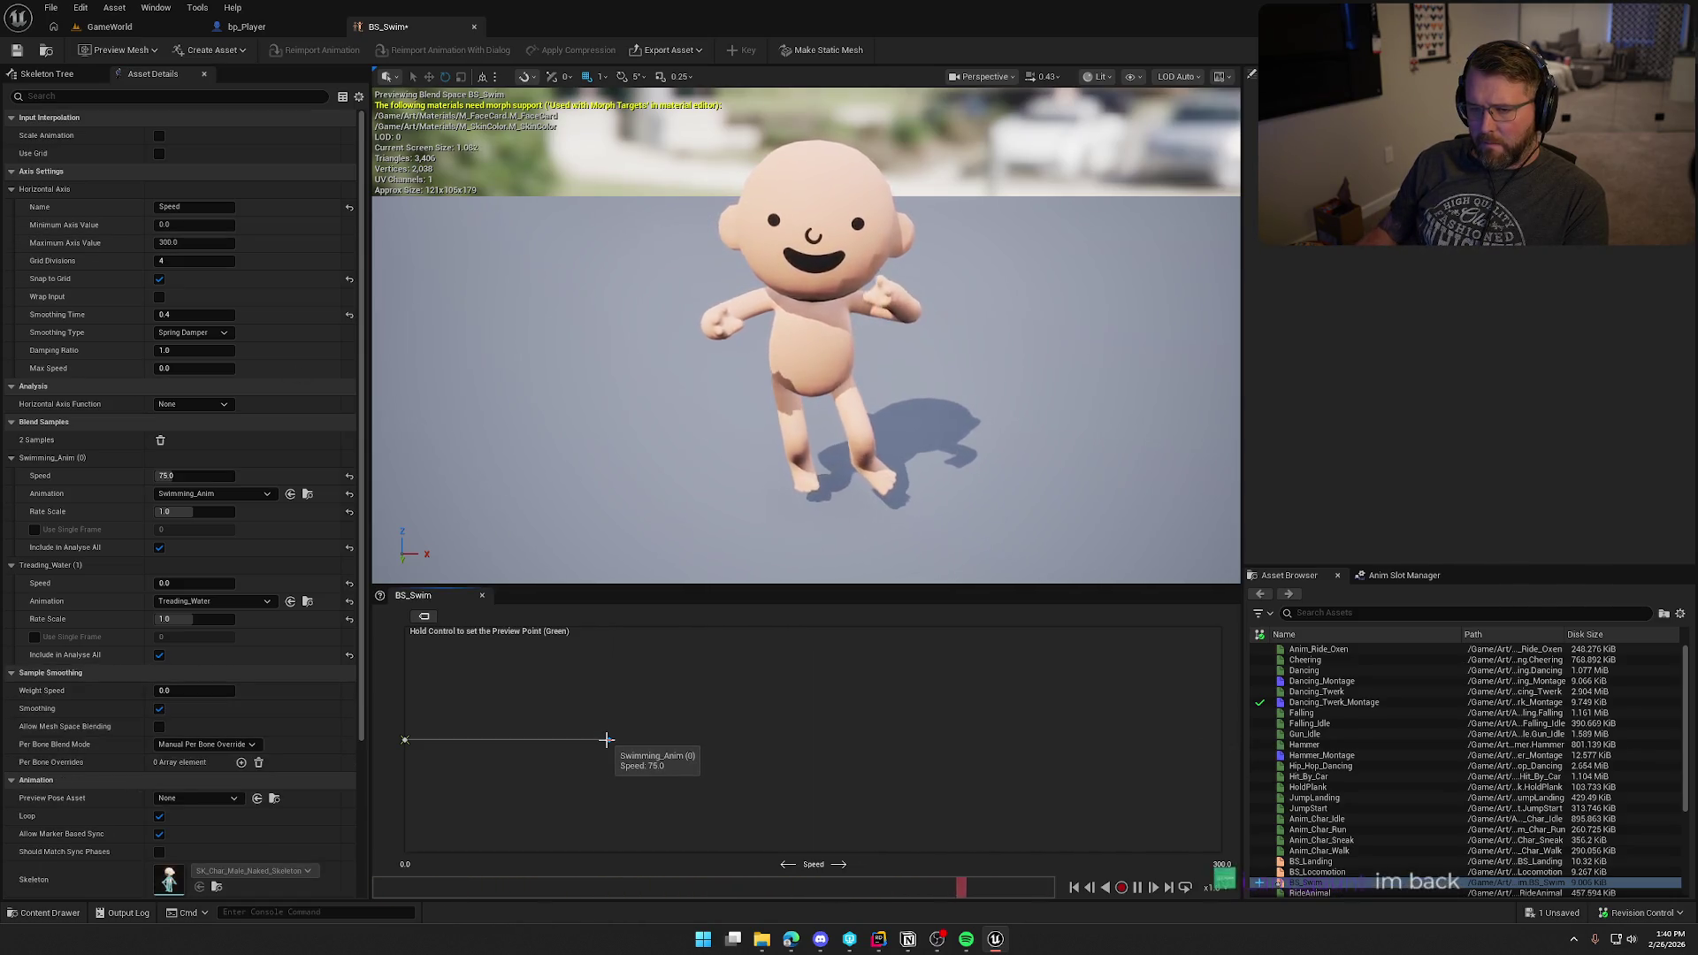
Step: Set the Speed axis maximum back to 75
click(178, 242)
text(75)
key(Return)
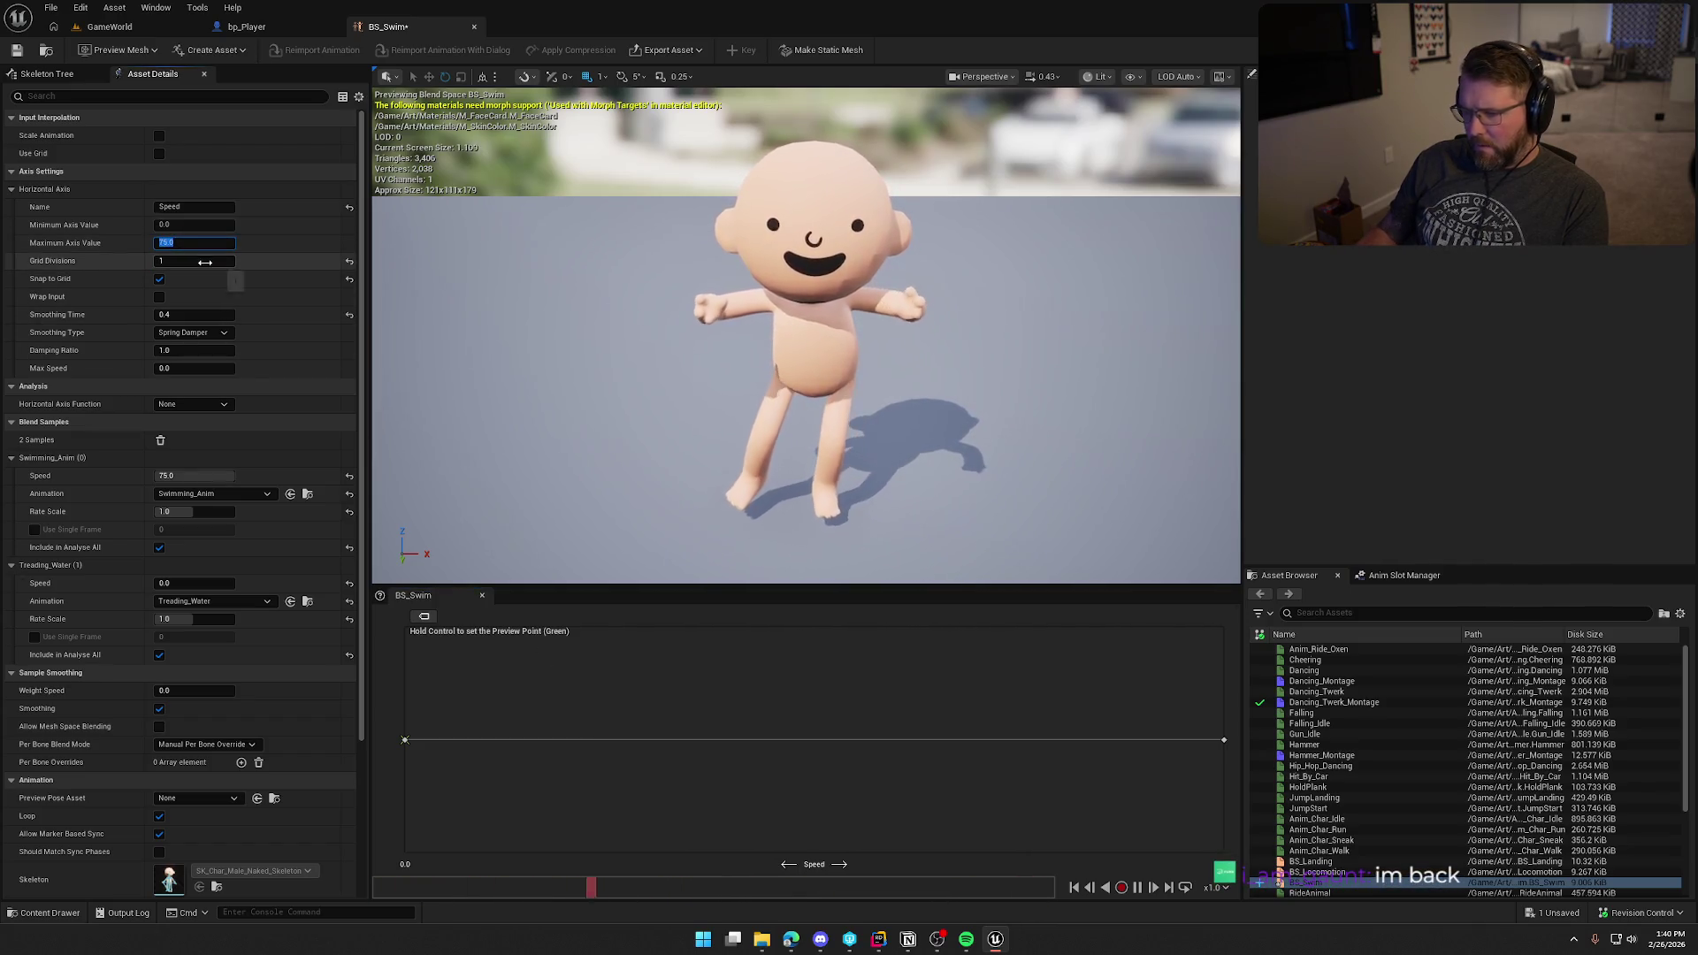
key(shift+Tab)
key(Tab)
key(End)
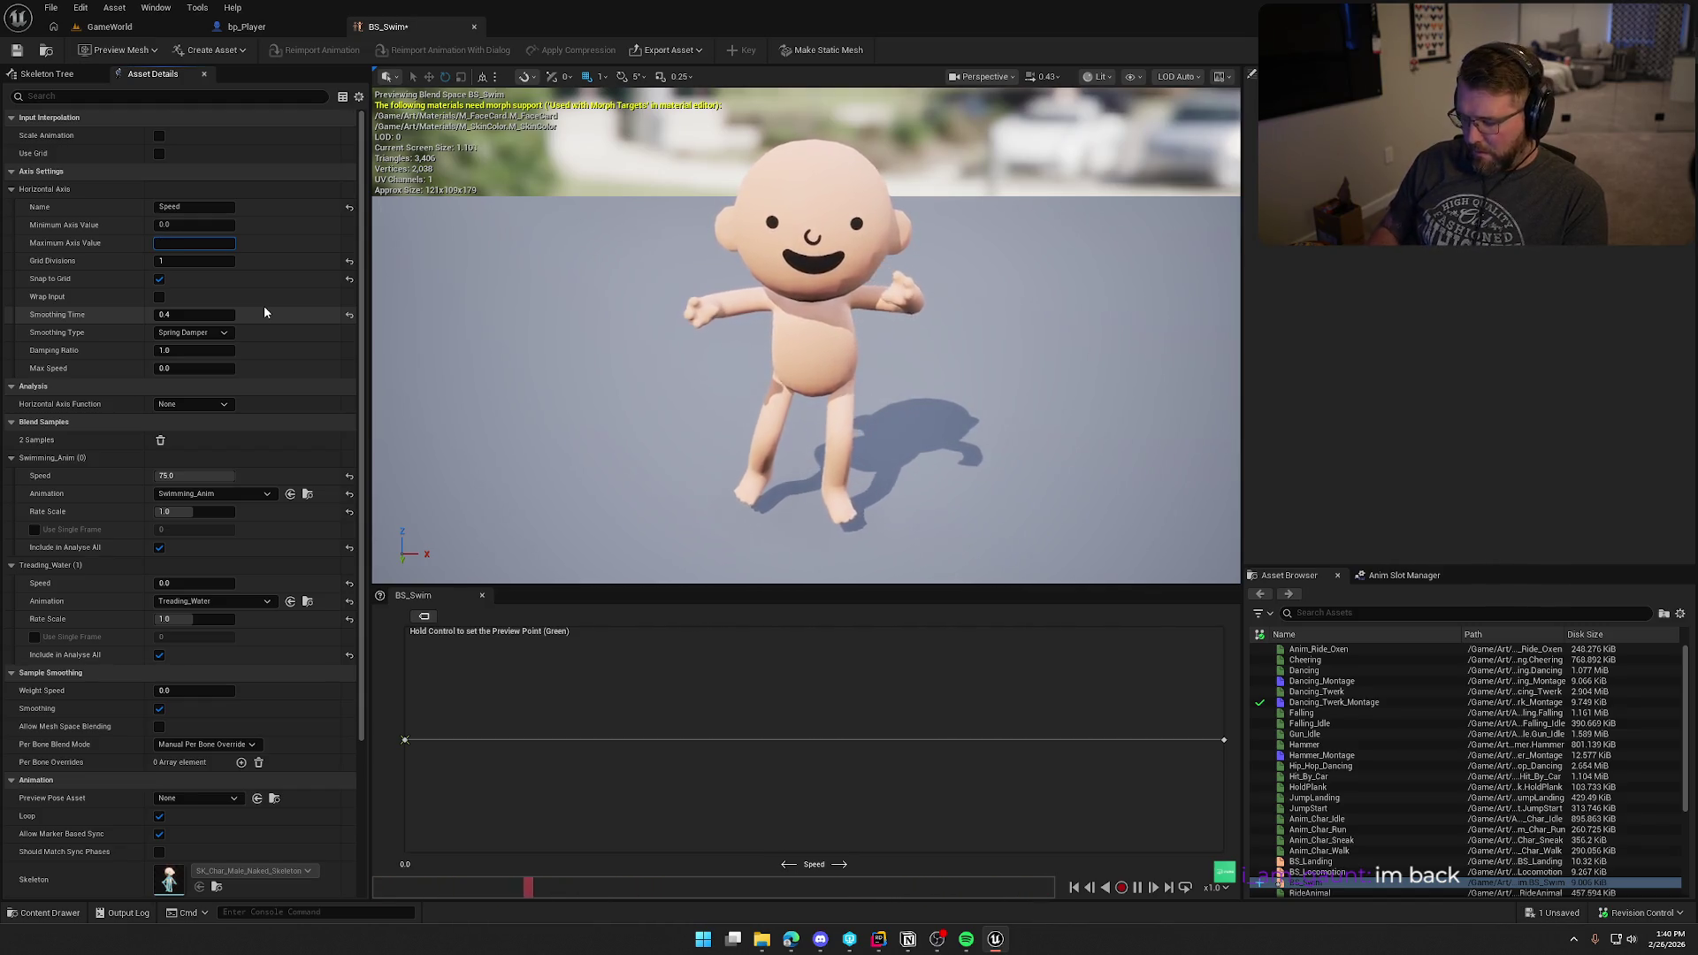
key(Escape)
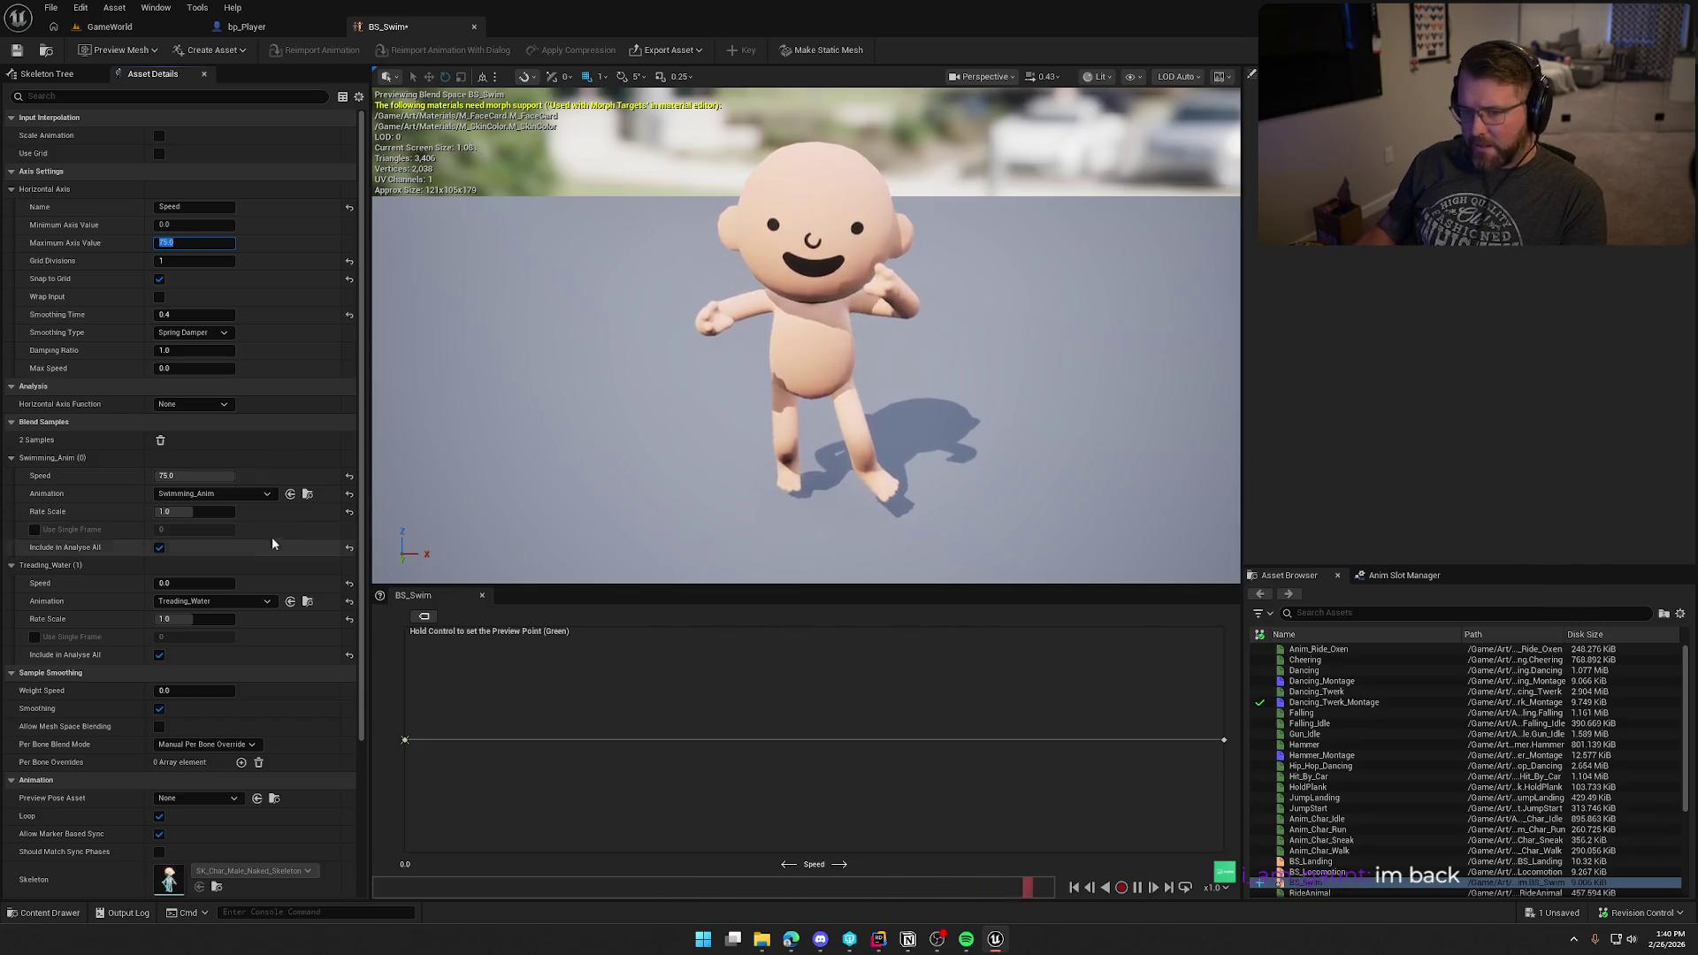
Step: Restore 4 grid divisions, enable Snap to Grid, and move Swimming_Anim to Speed 100
click(350, 264)
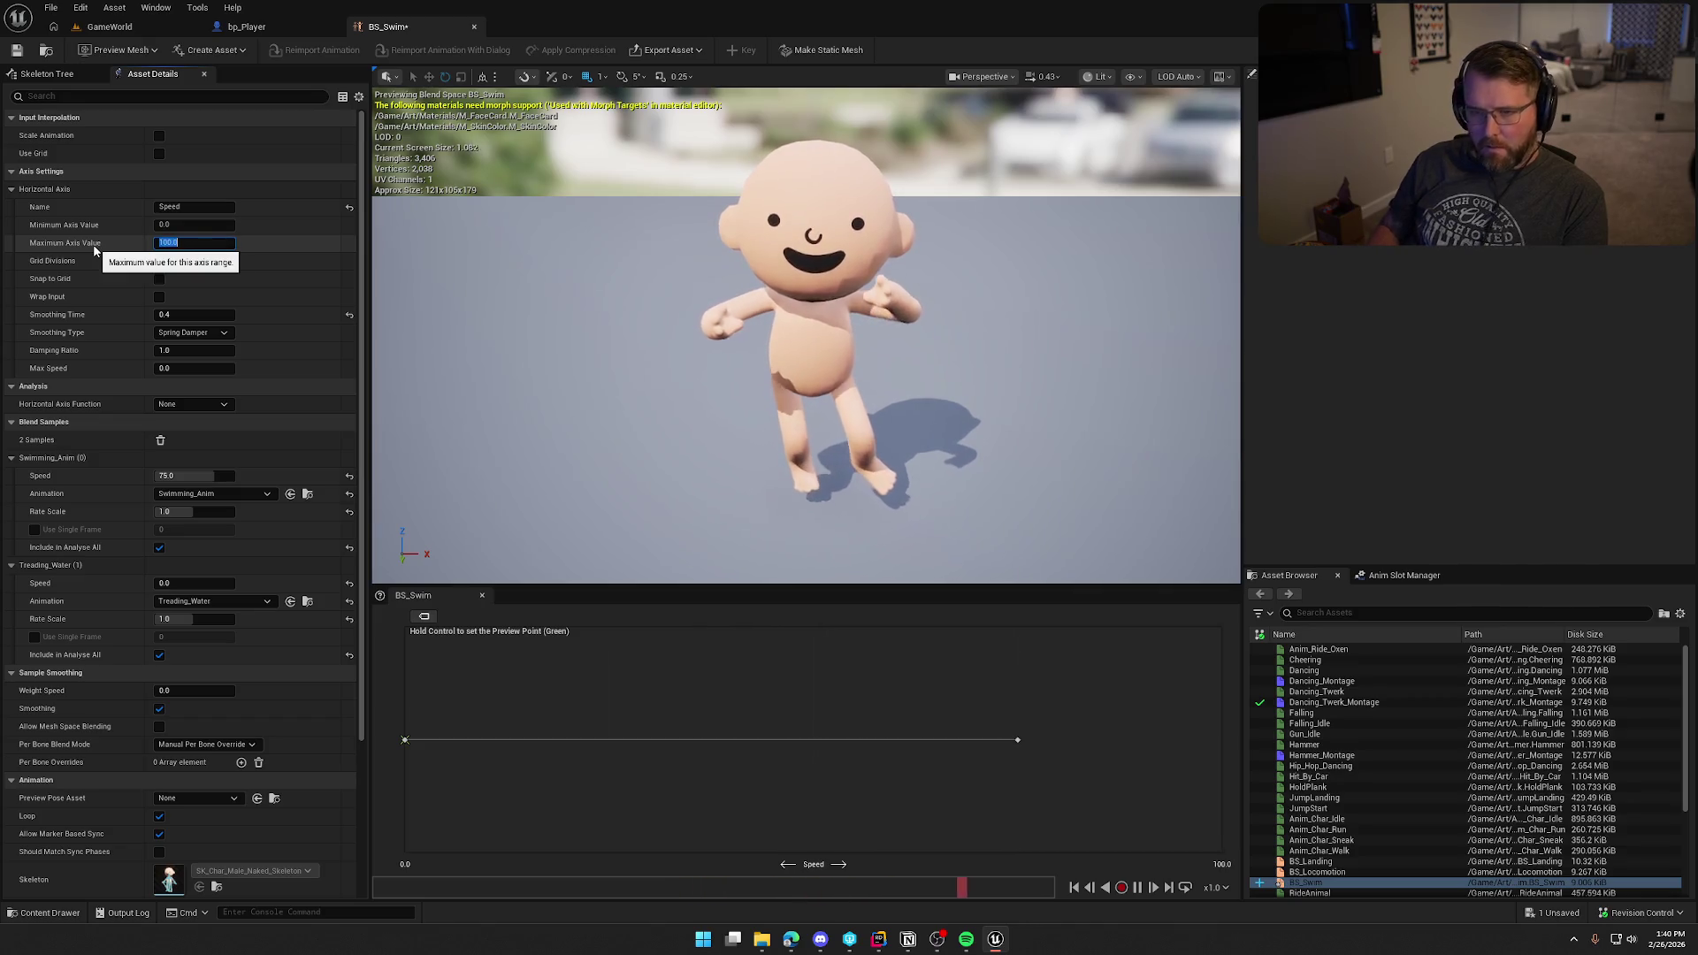
click(161, 280)
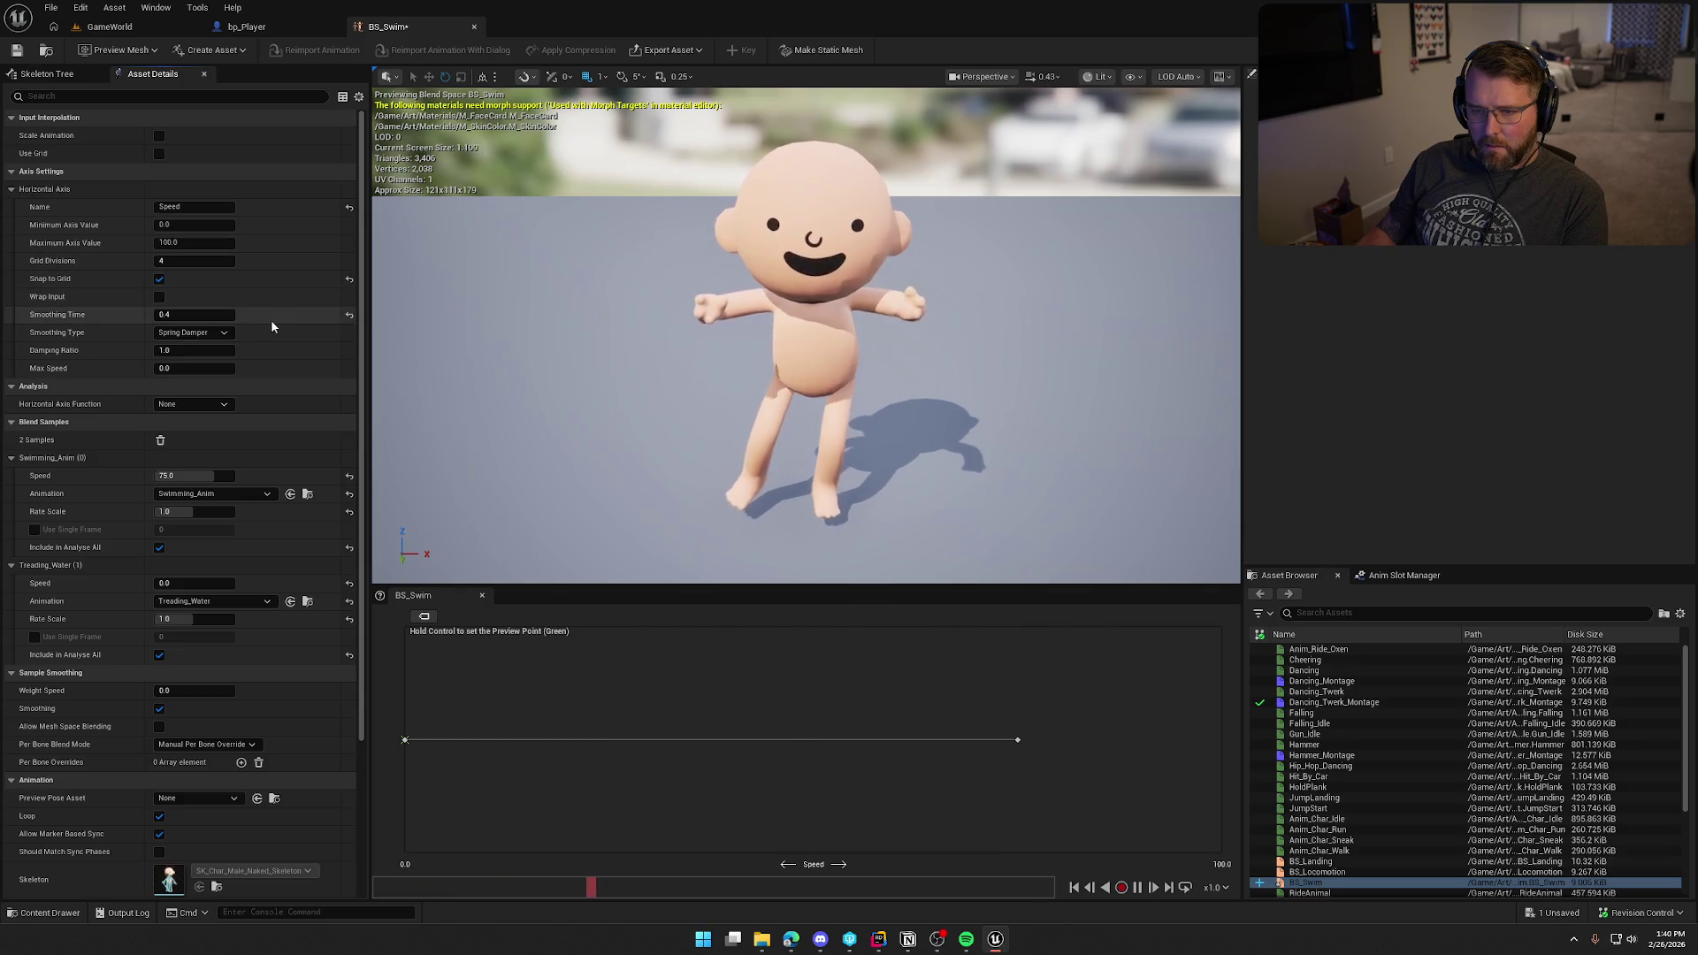
drag(1023, 741, 1222, 739)
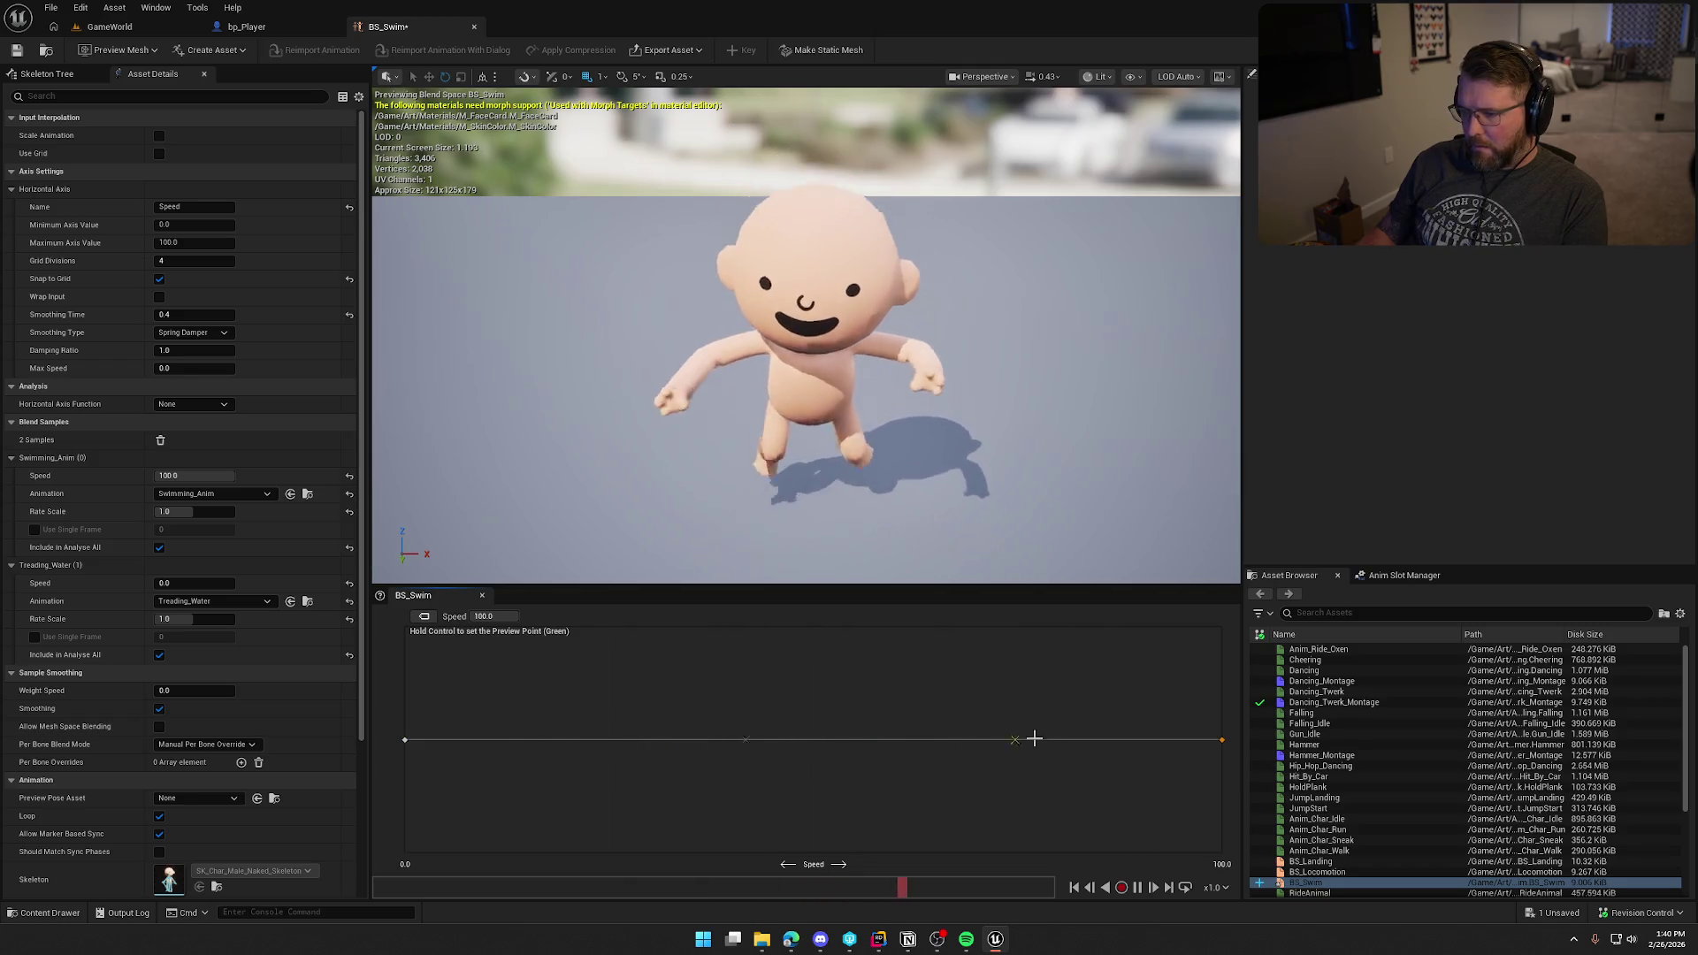
key(ctrl)
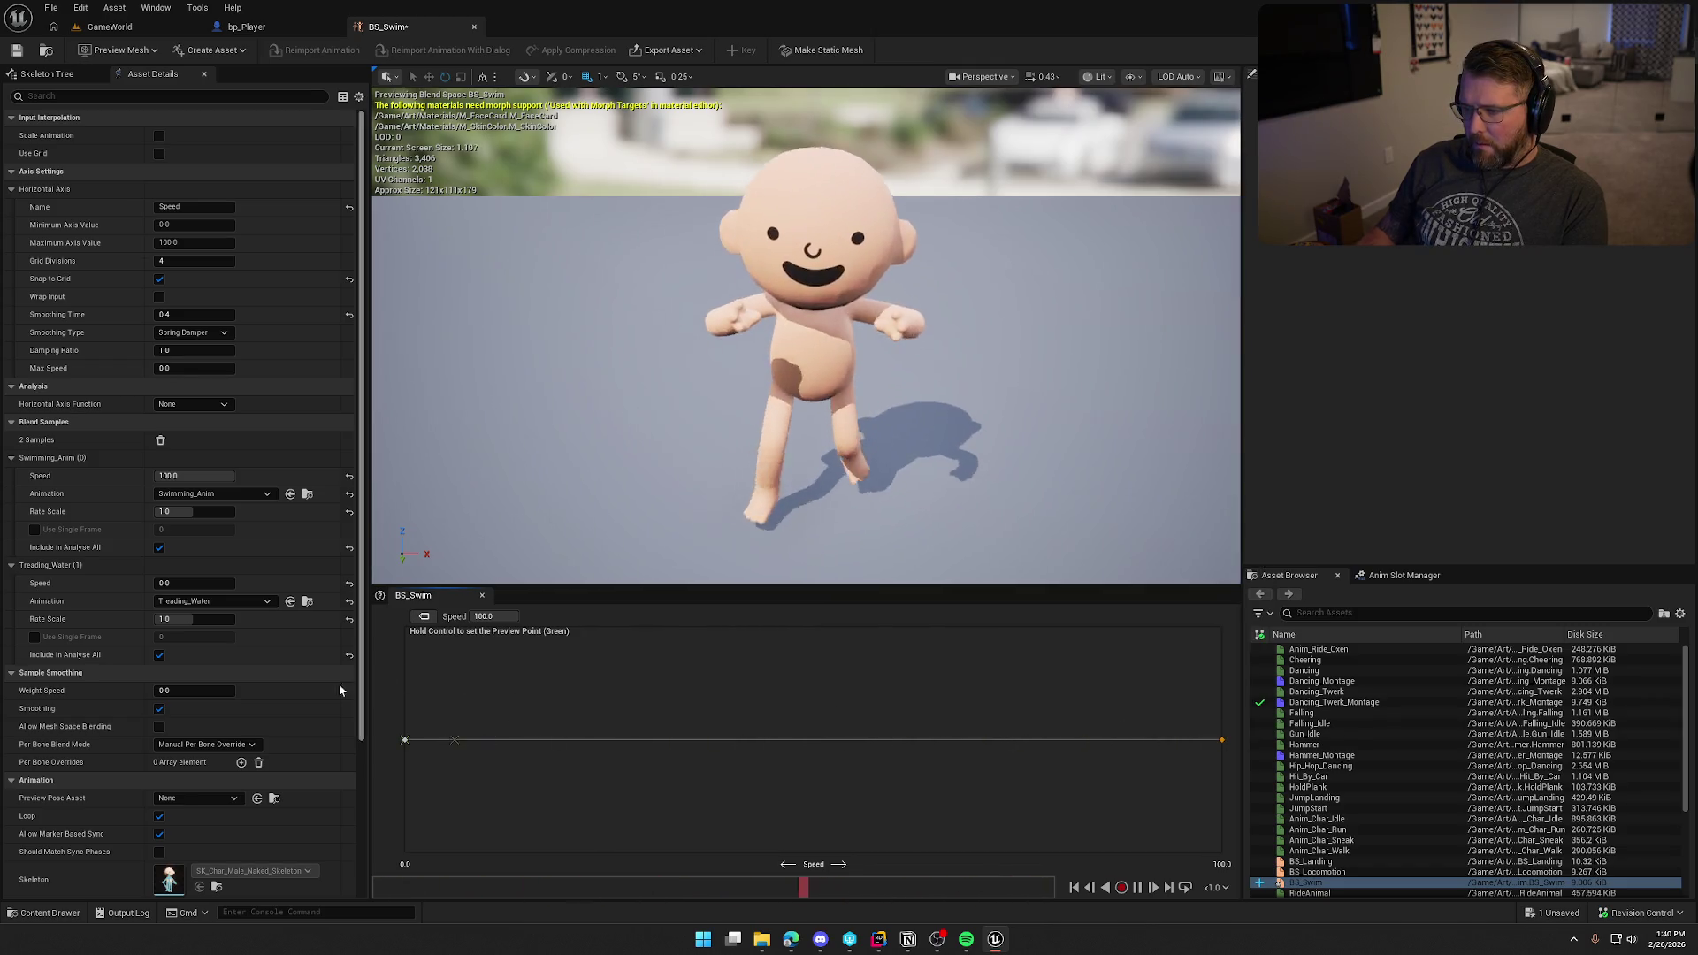
scroll(1363, 848, down, 5)
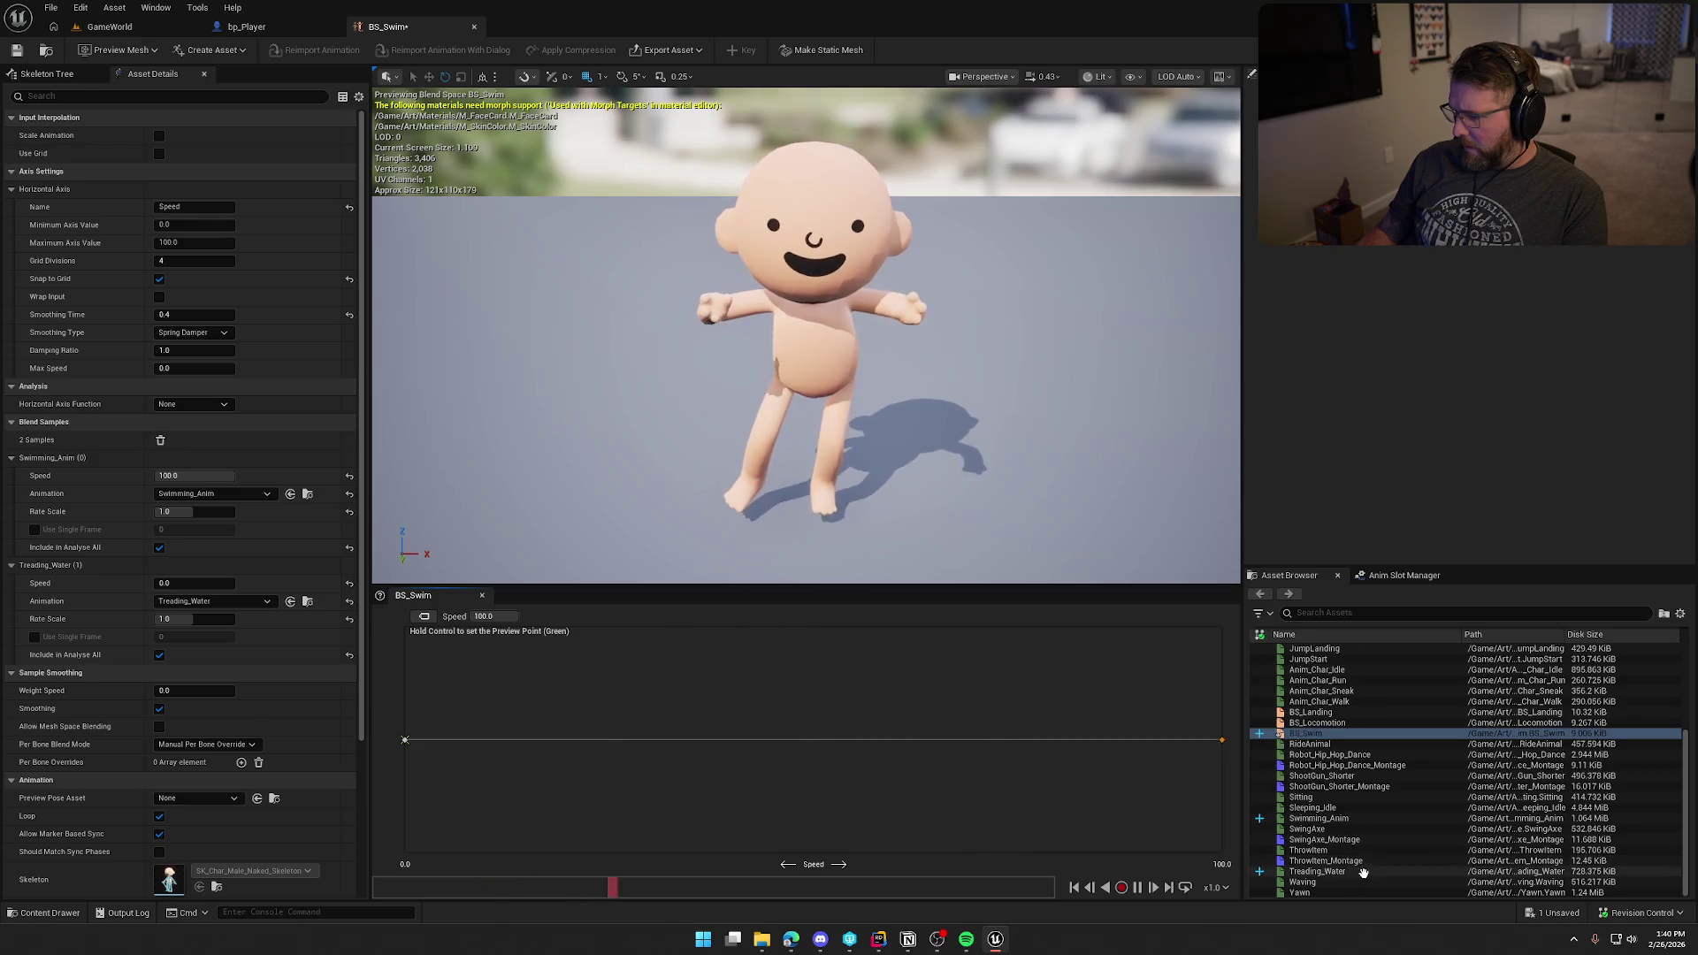
Step: Open Swimming_Anim, pause it on the first frame, and select the root bone
click(1321, 819)
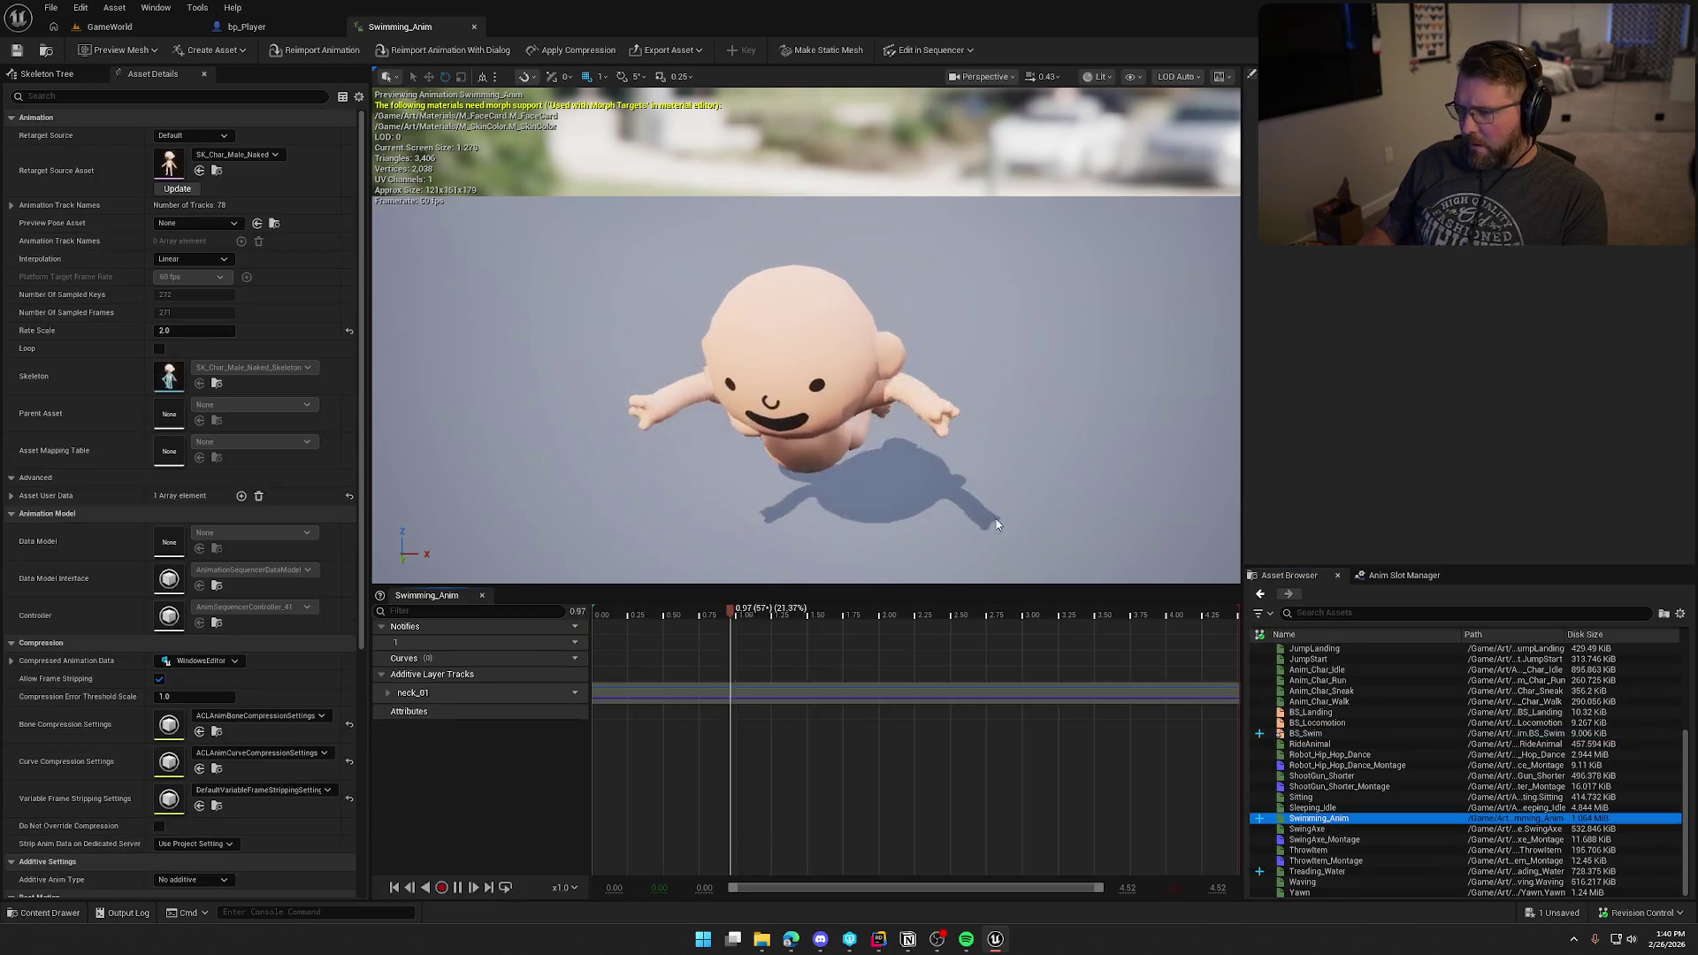
drag(997, 528, 849, 517)
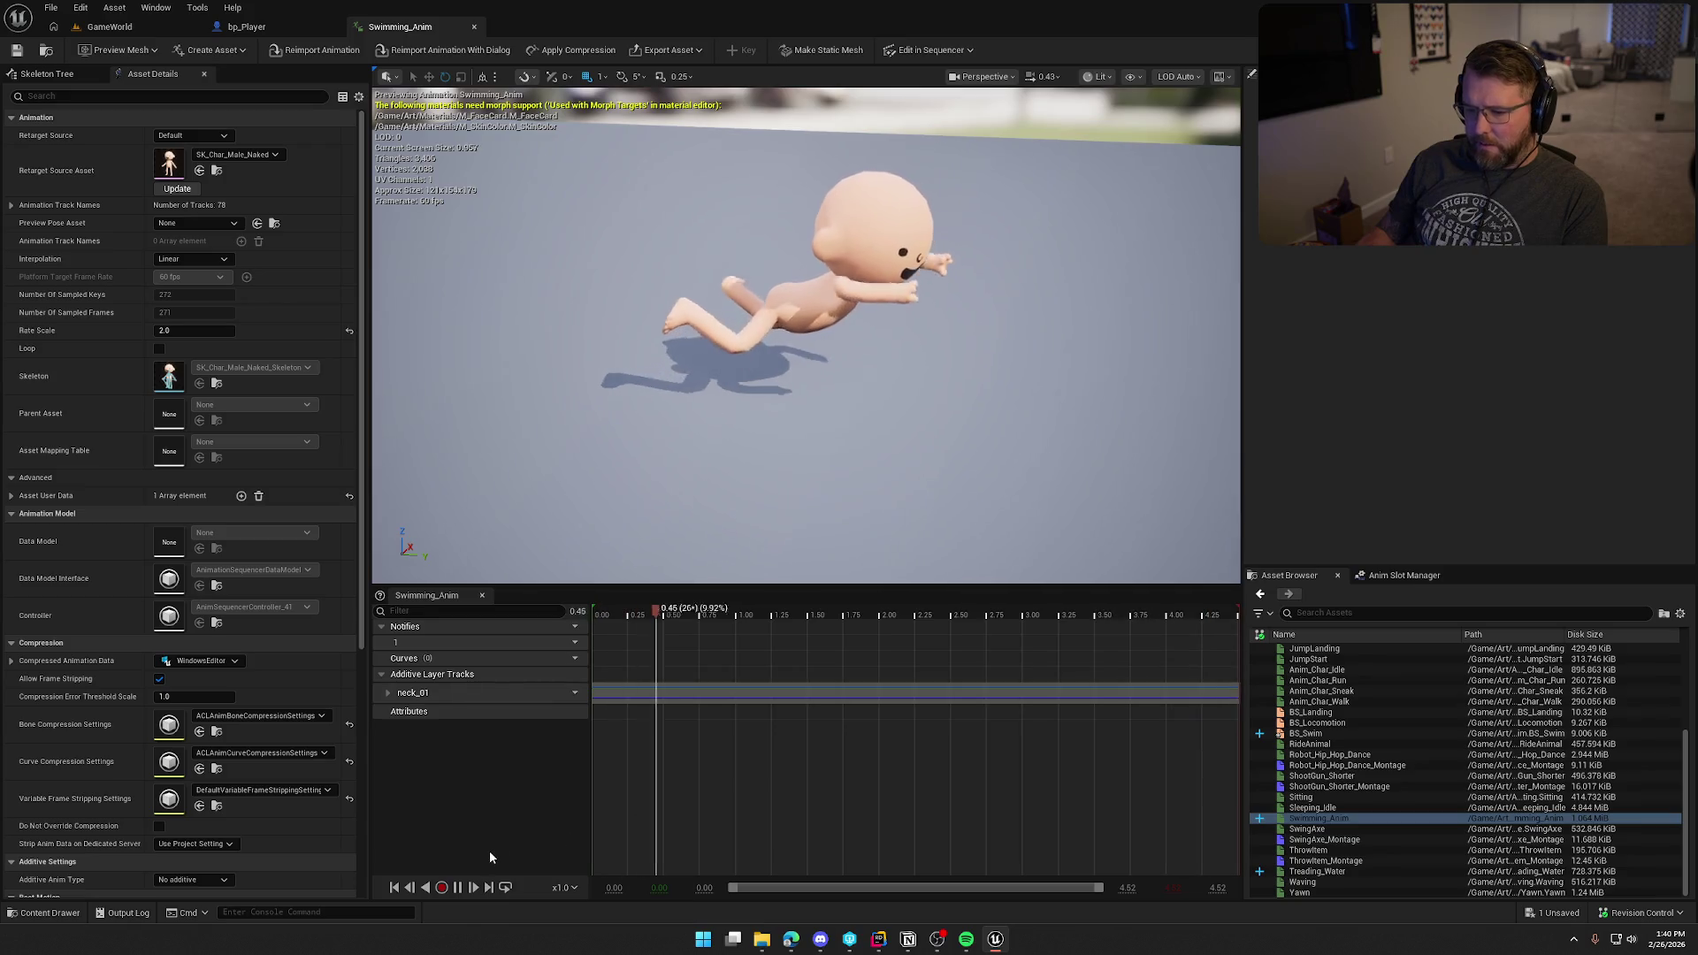
click(467, 885)
drag(783, 616, 505, 628)
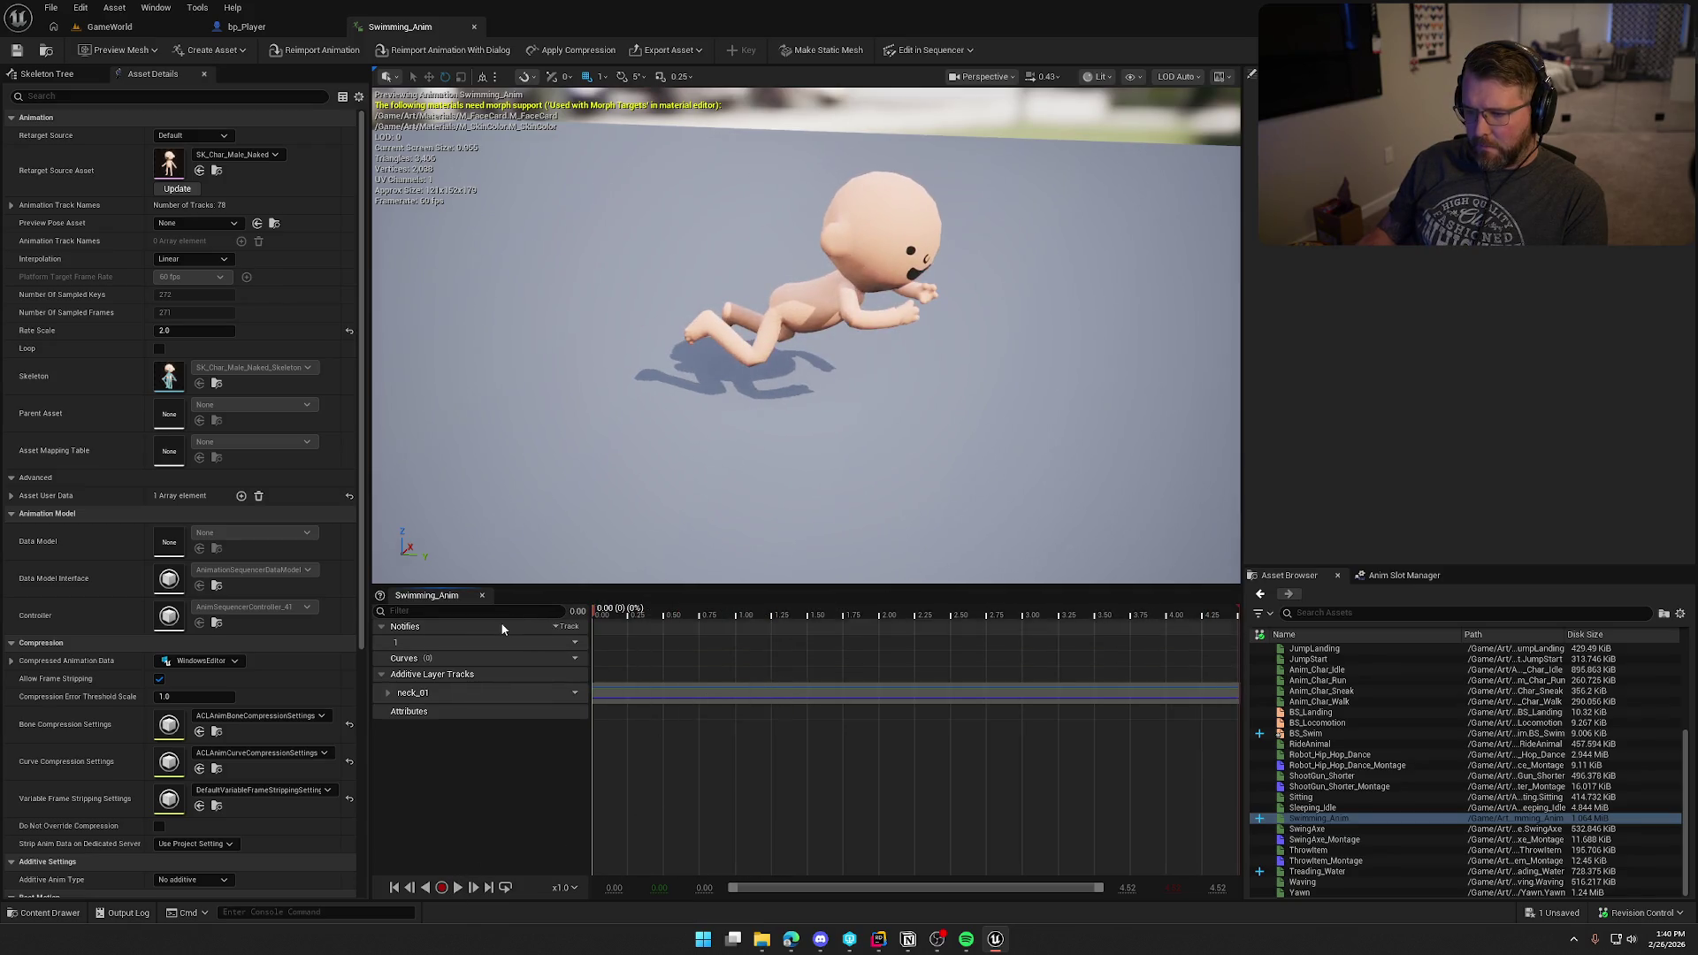
click(47, 73)
click(40, 131)
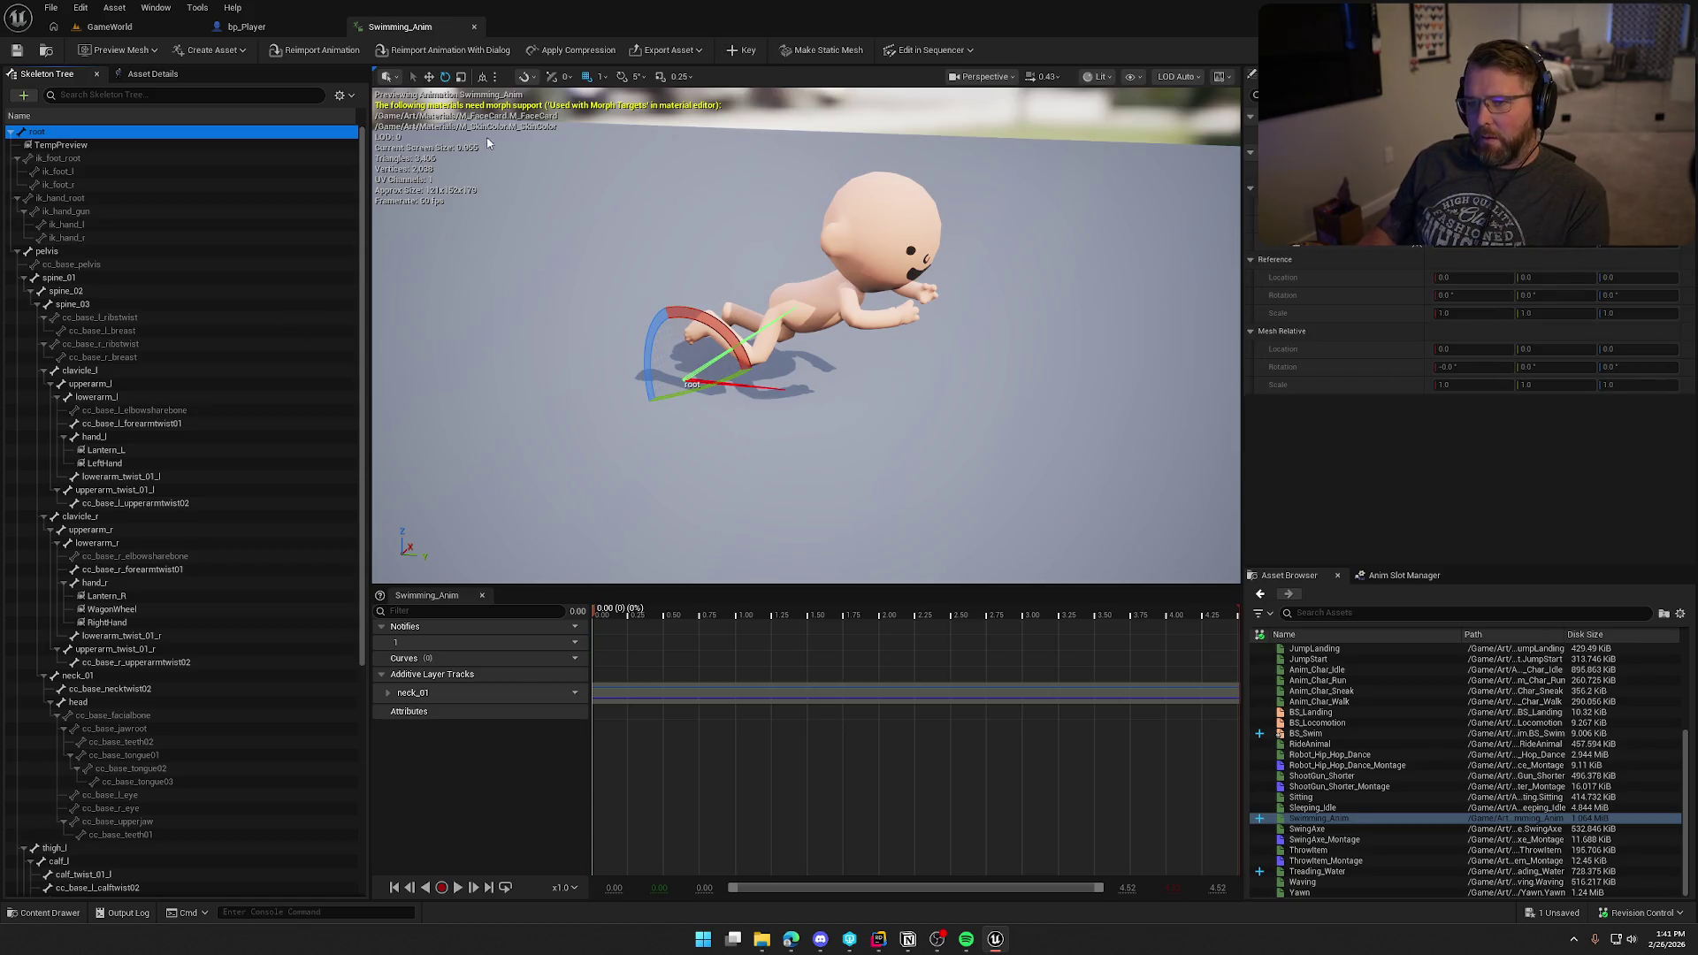
Step: Rotate the root bone to tilt the swimmer, key it, and preview the animation
click(448, 77)
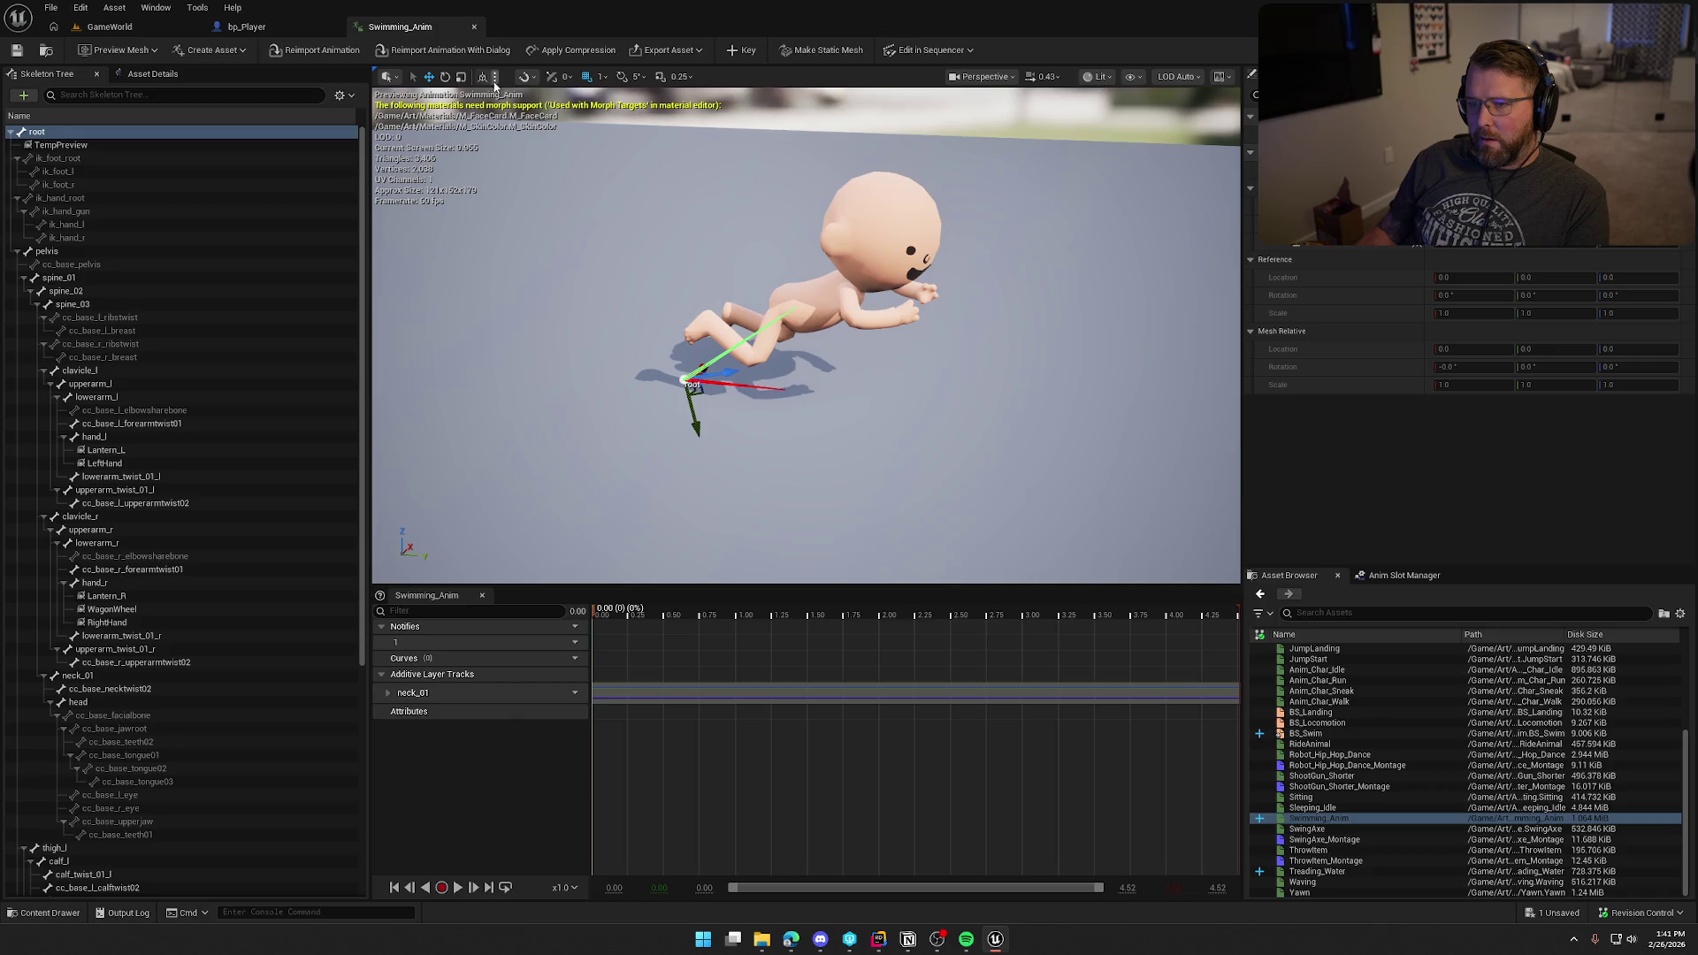
drag(682, 331, 689, 262)
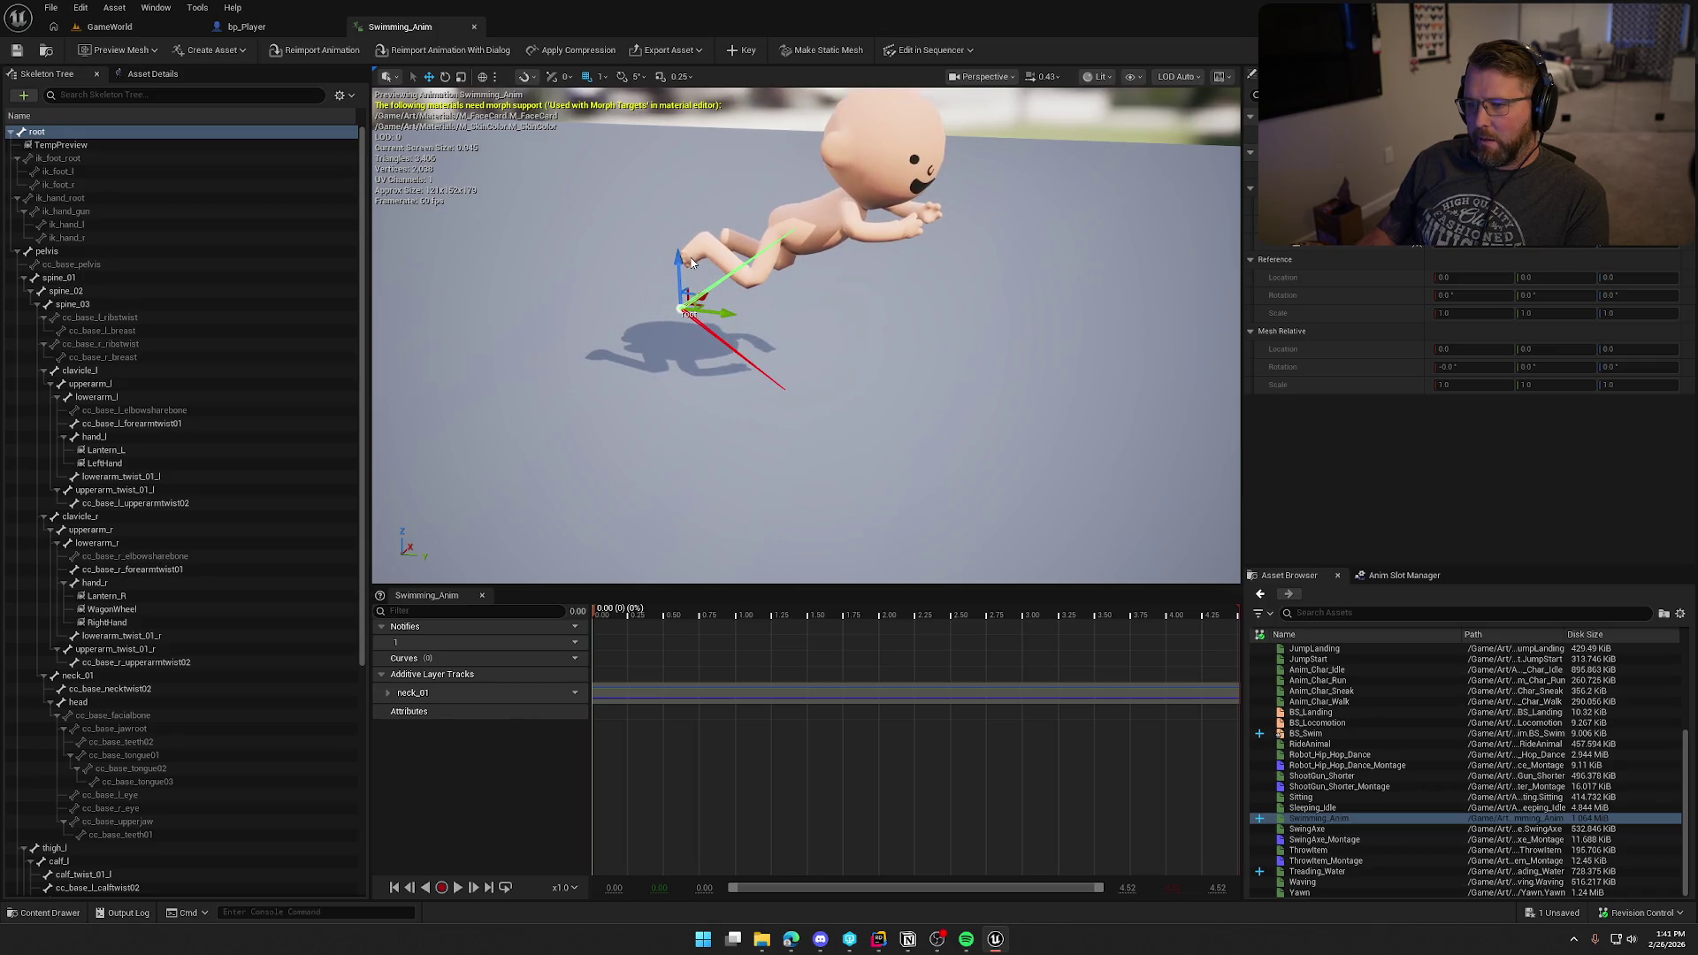
click(736, 51)
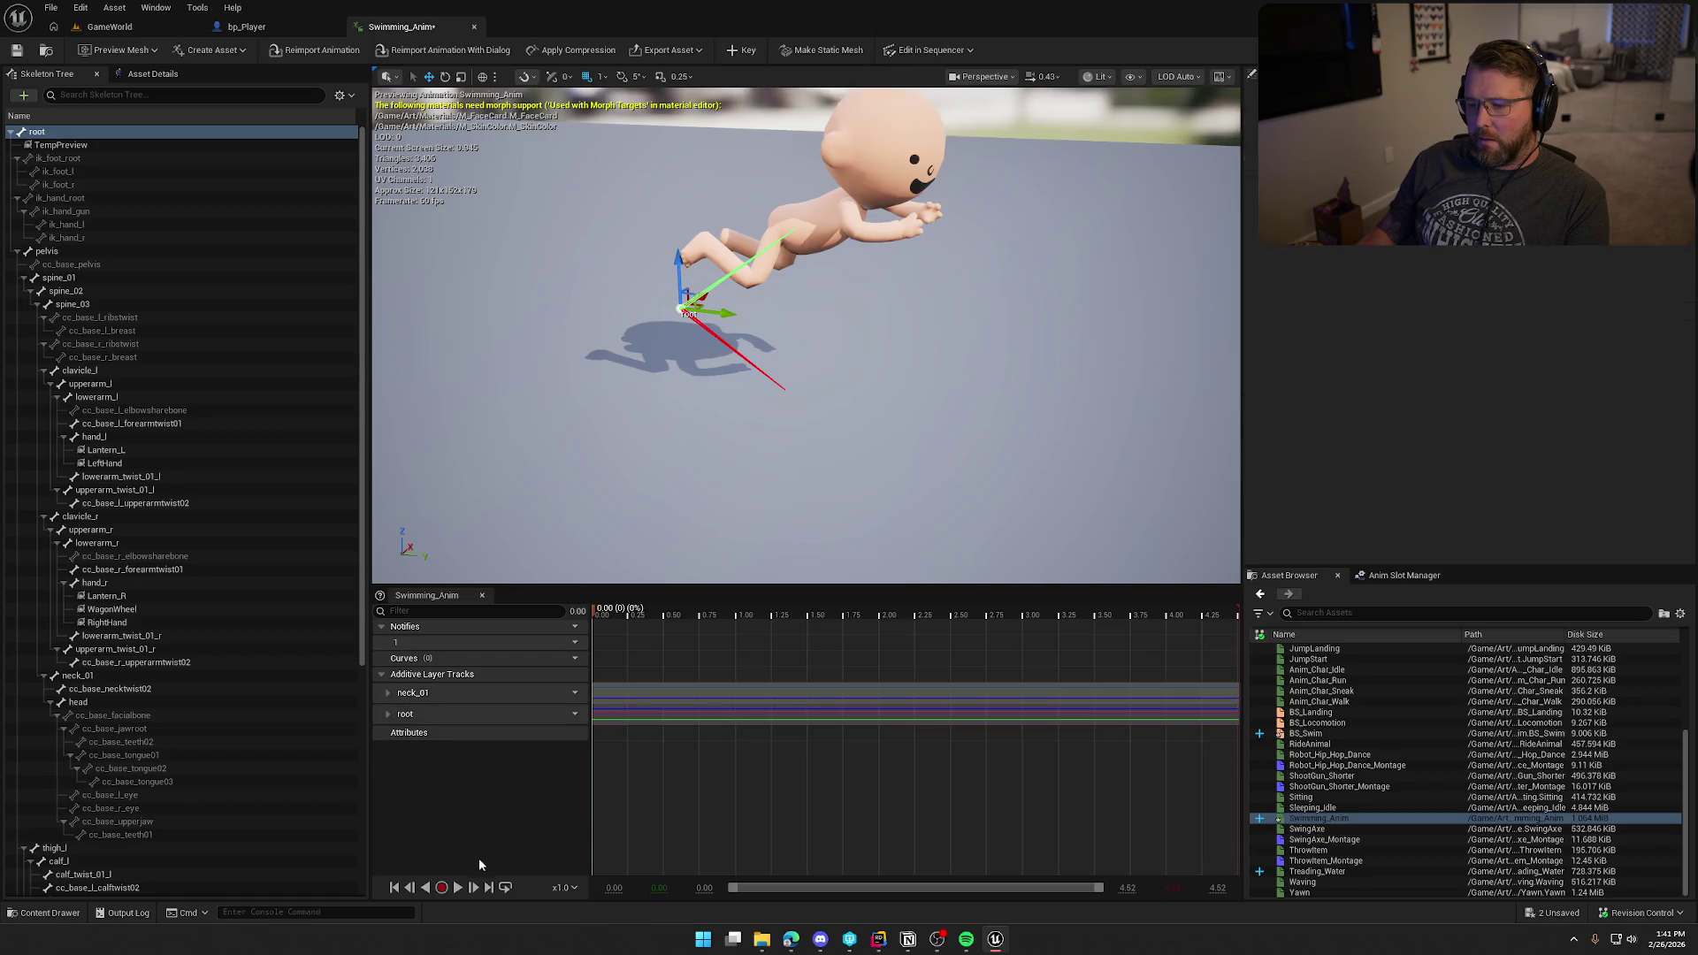
click(457, 888)
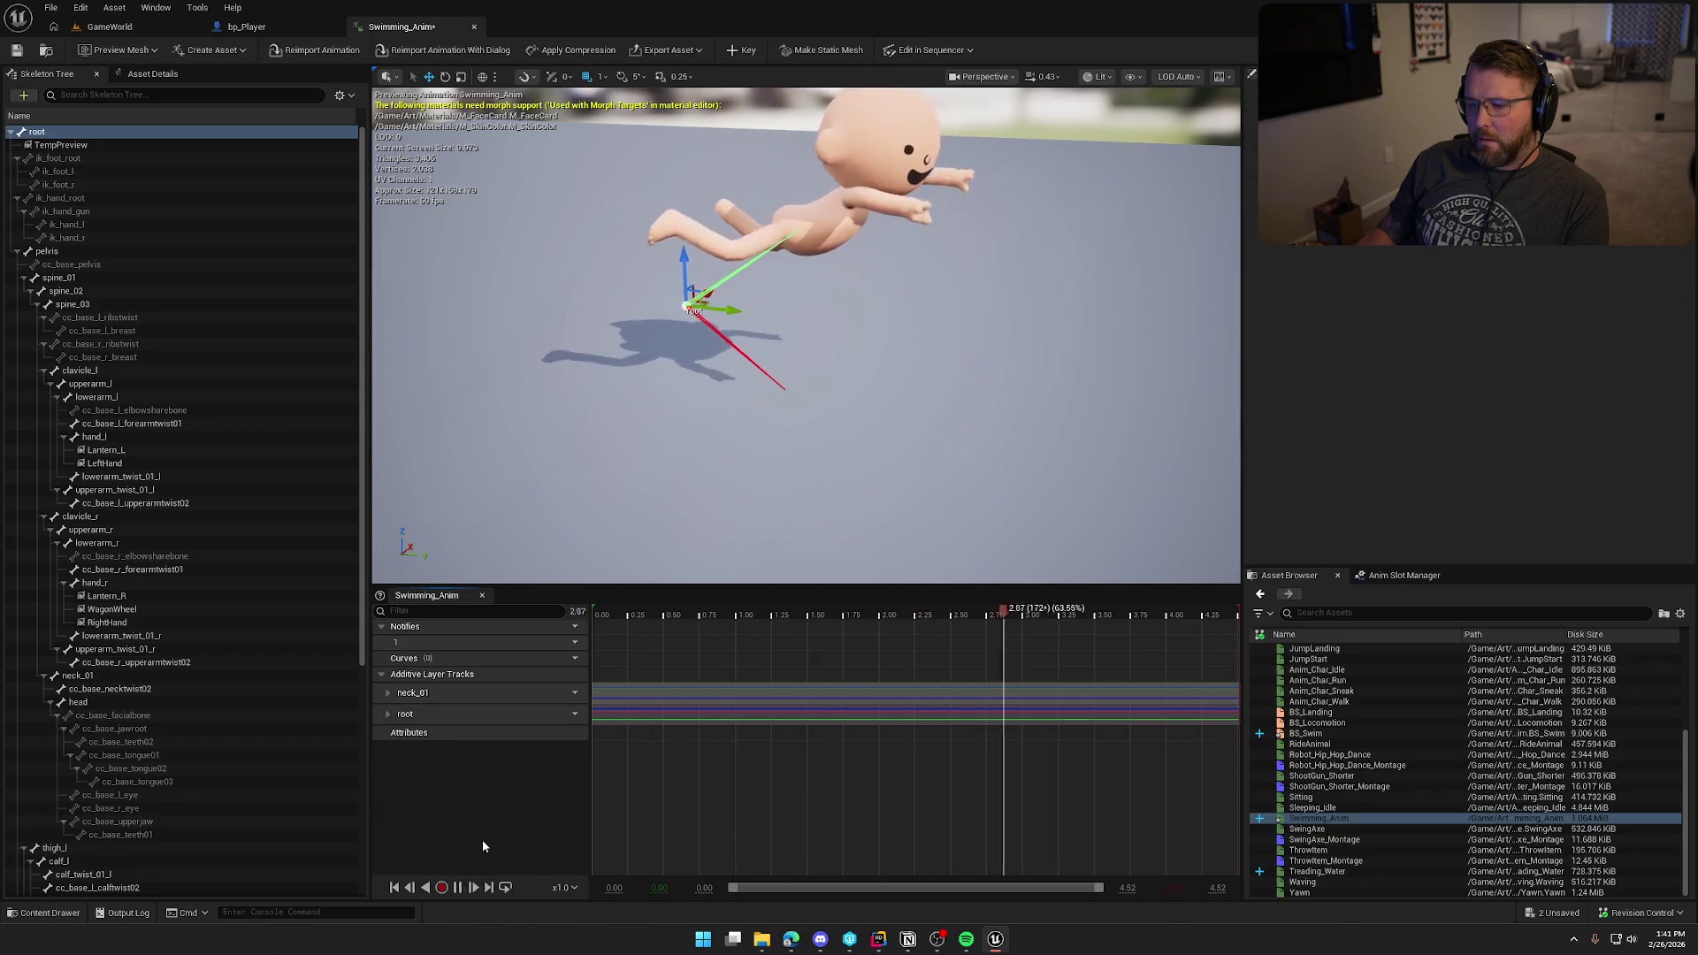
click(457, 889)
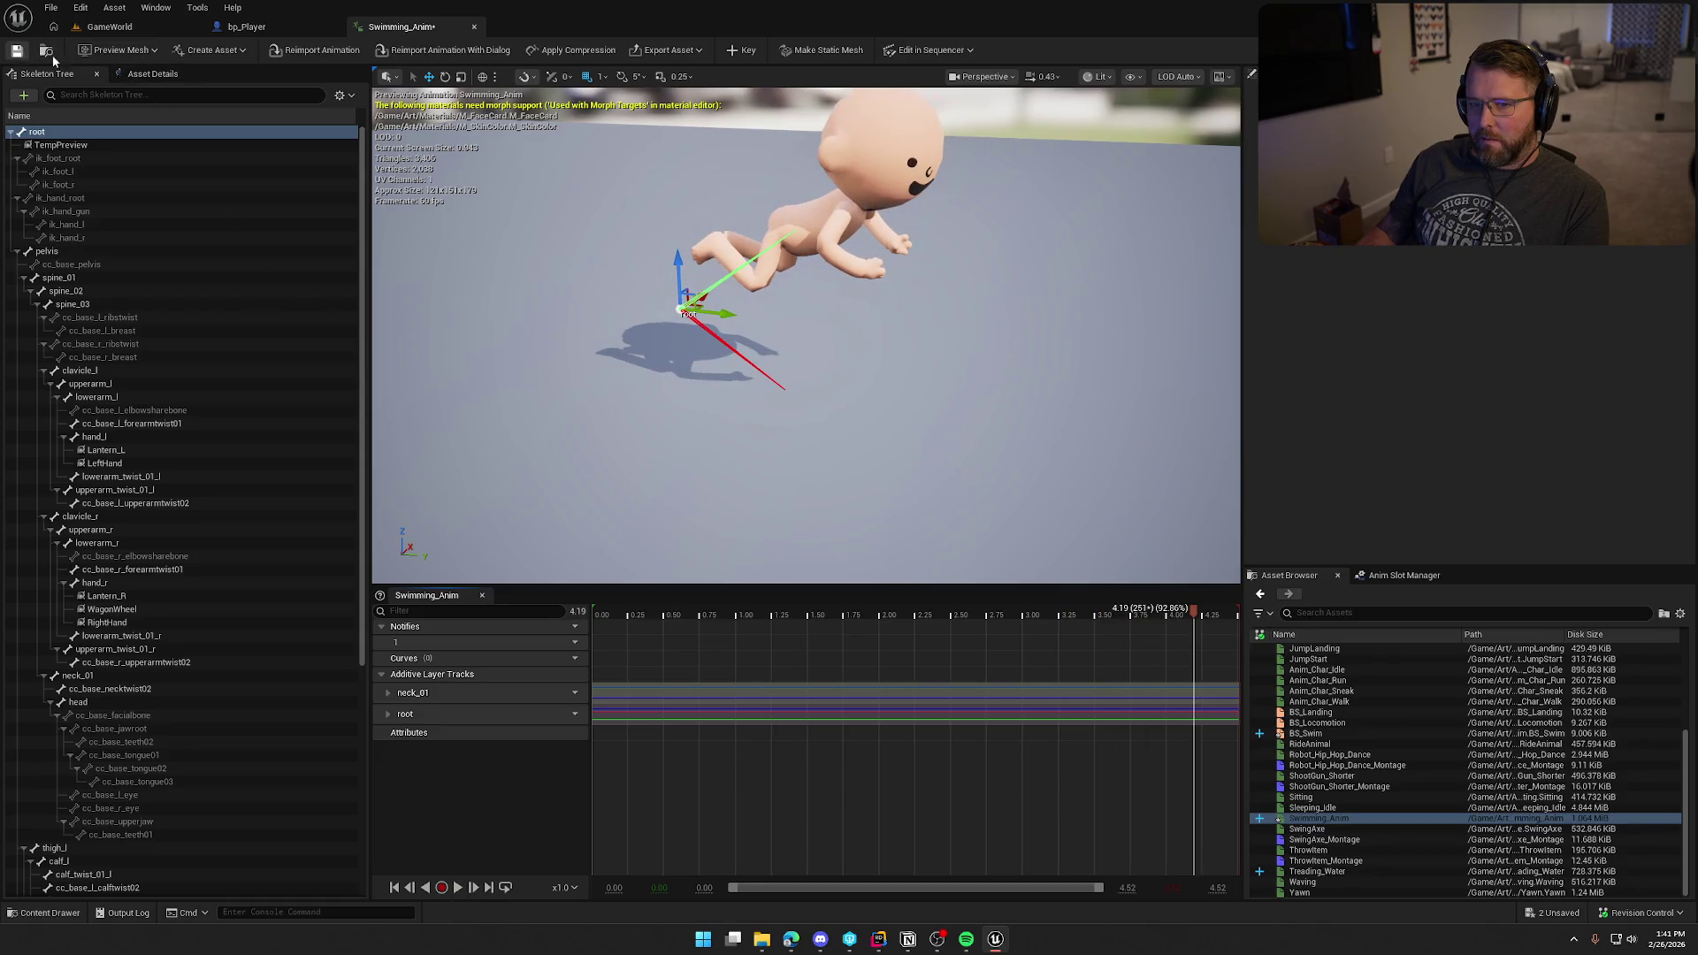
click(109, 26)
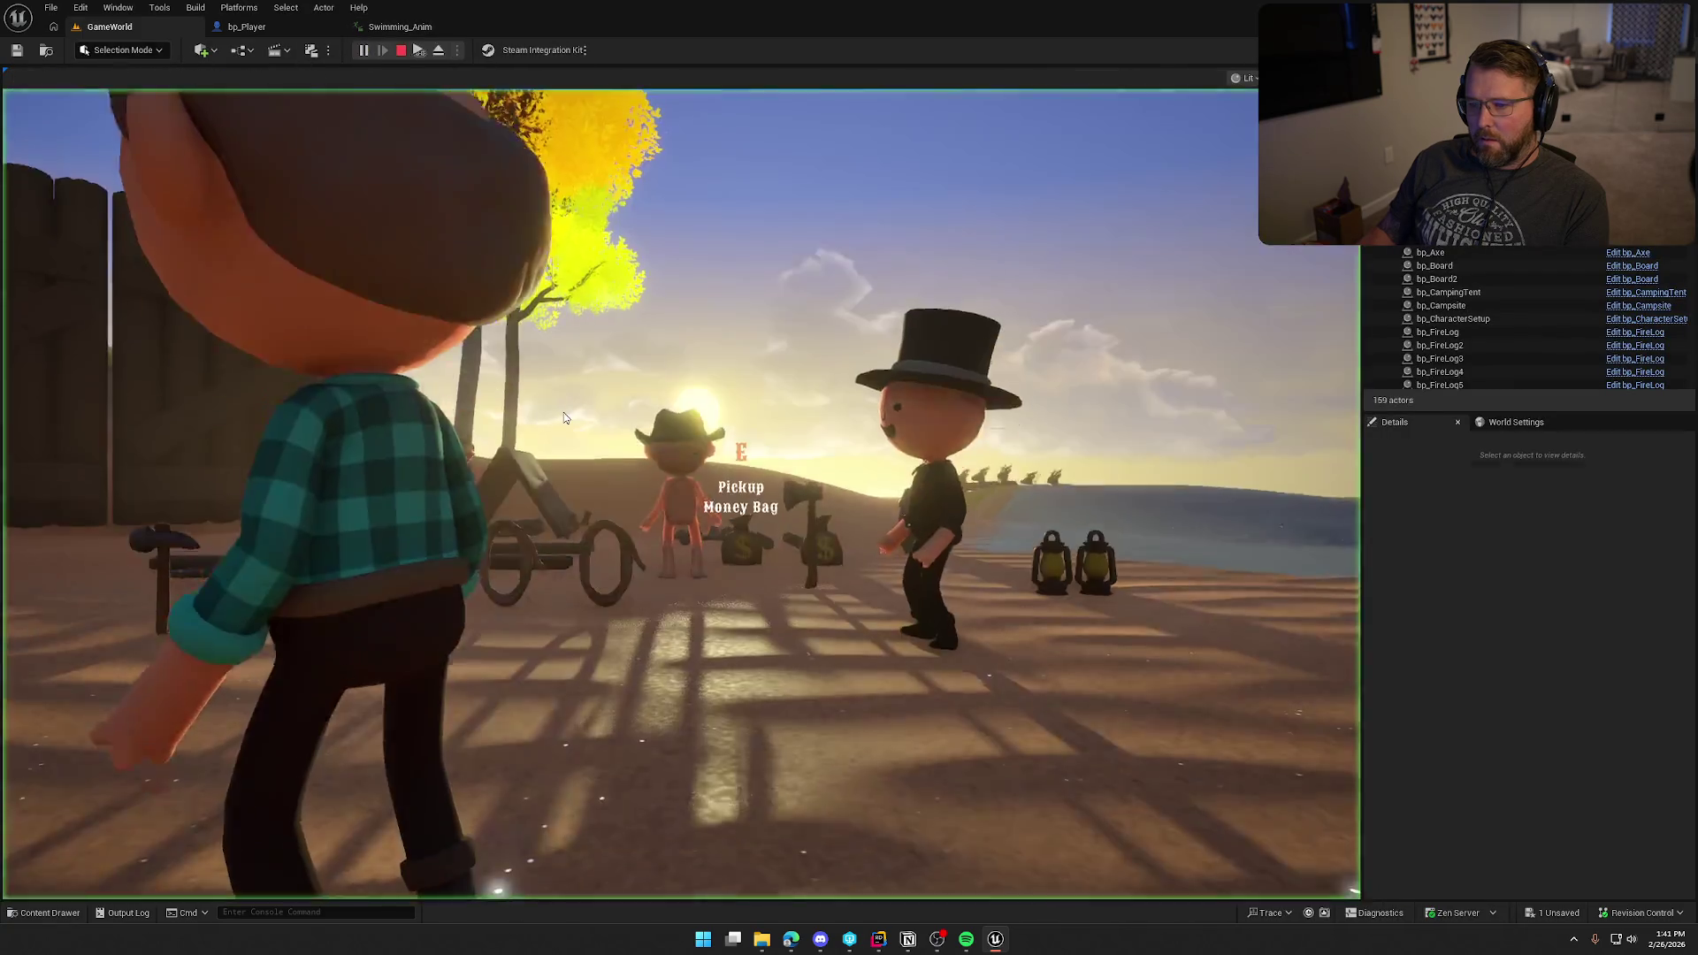
Step: Start a play-test, run past the trading post into the lake, dive, and swim toward the cabin shore
click(564, 412)
key(shift+w)
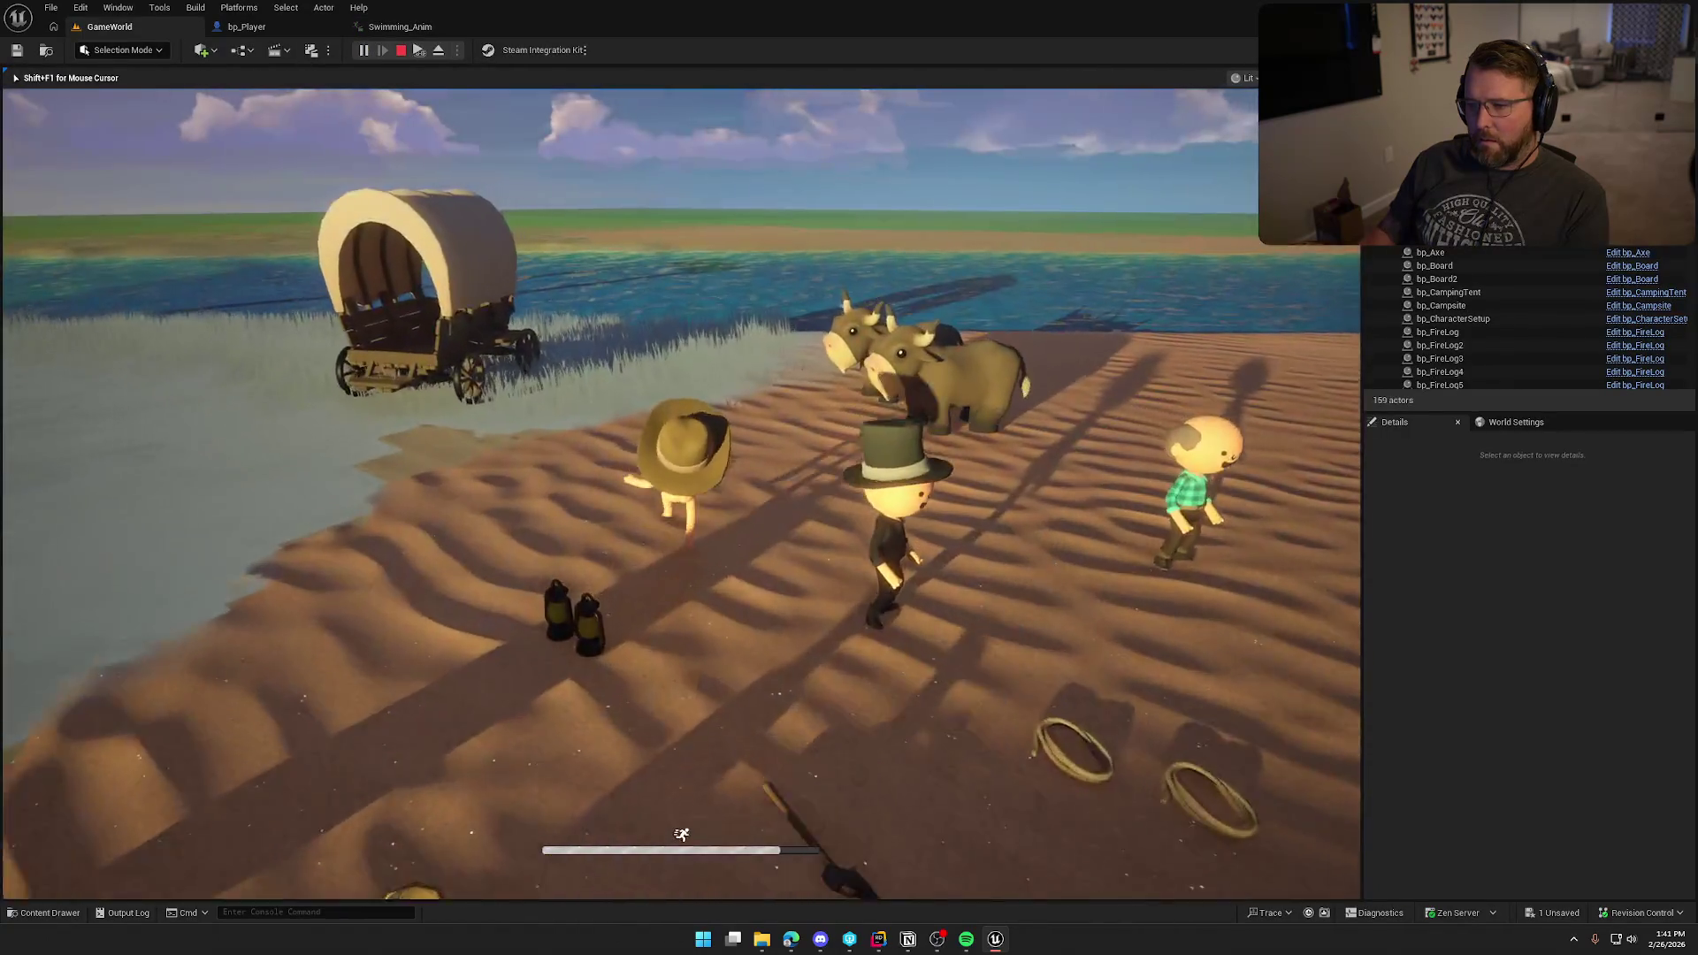
key(shift+w)
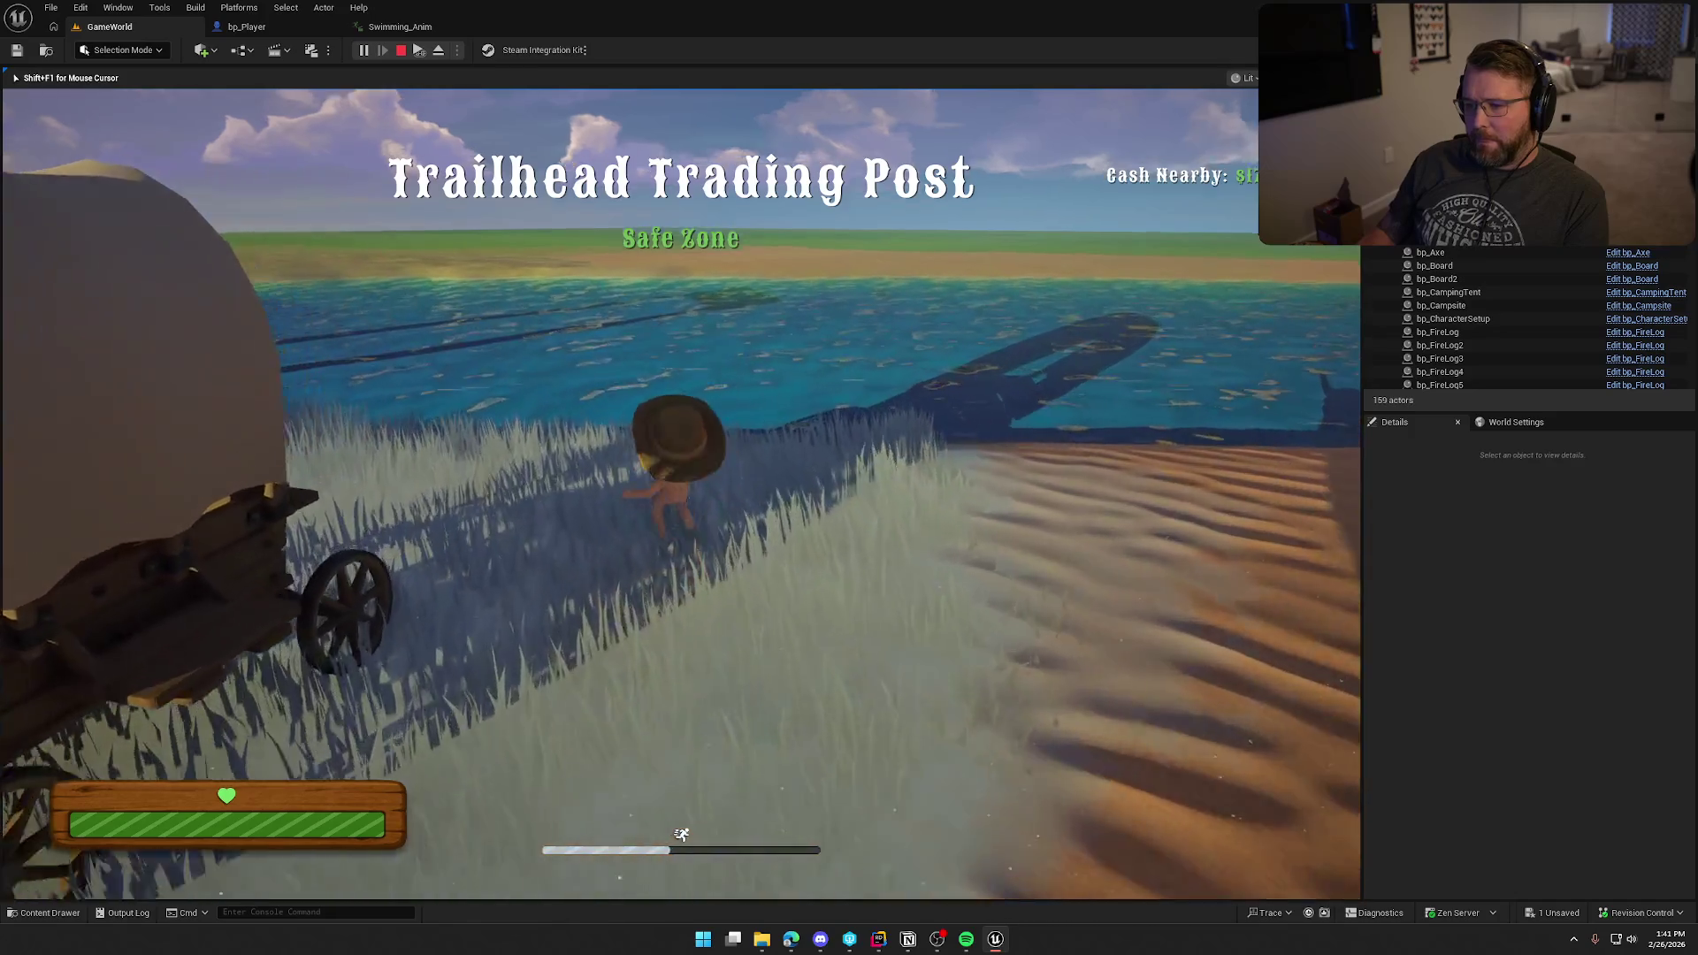
key(shift+w)
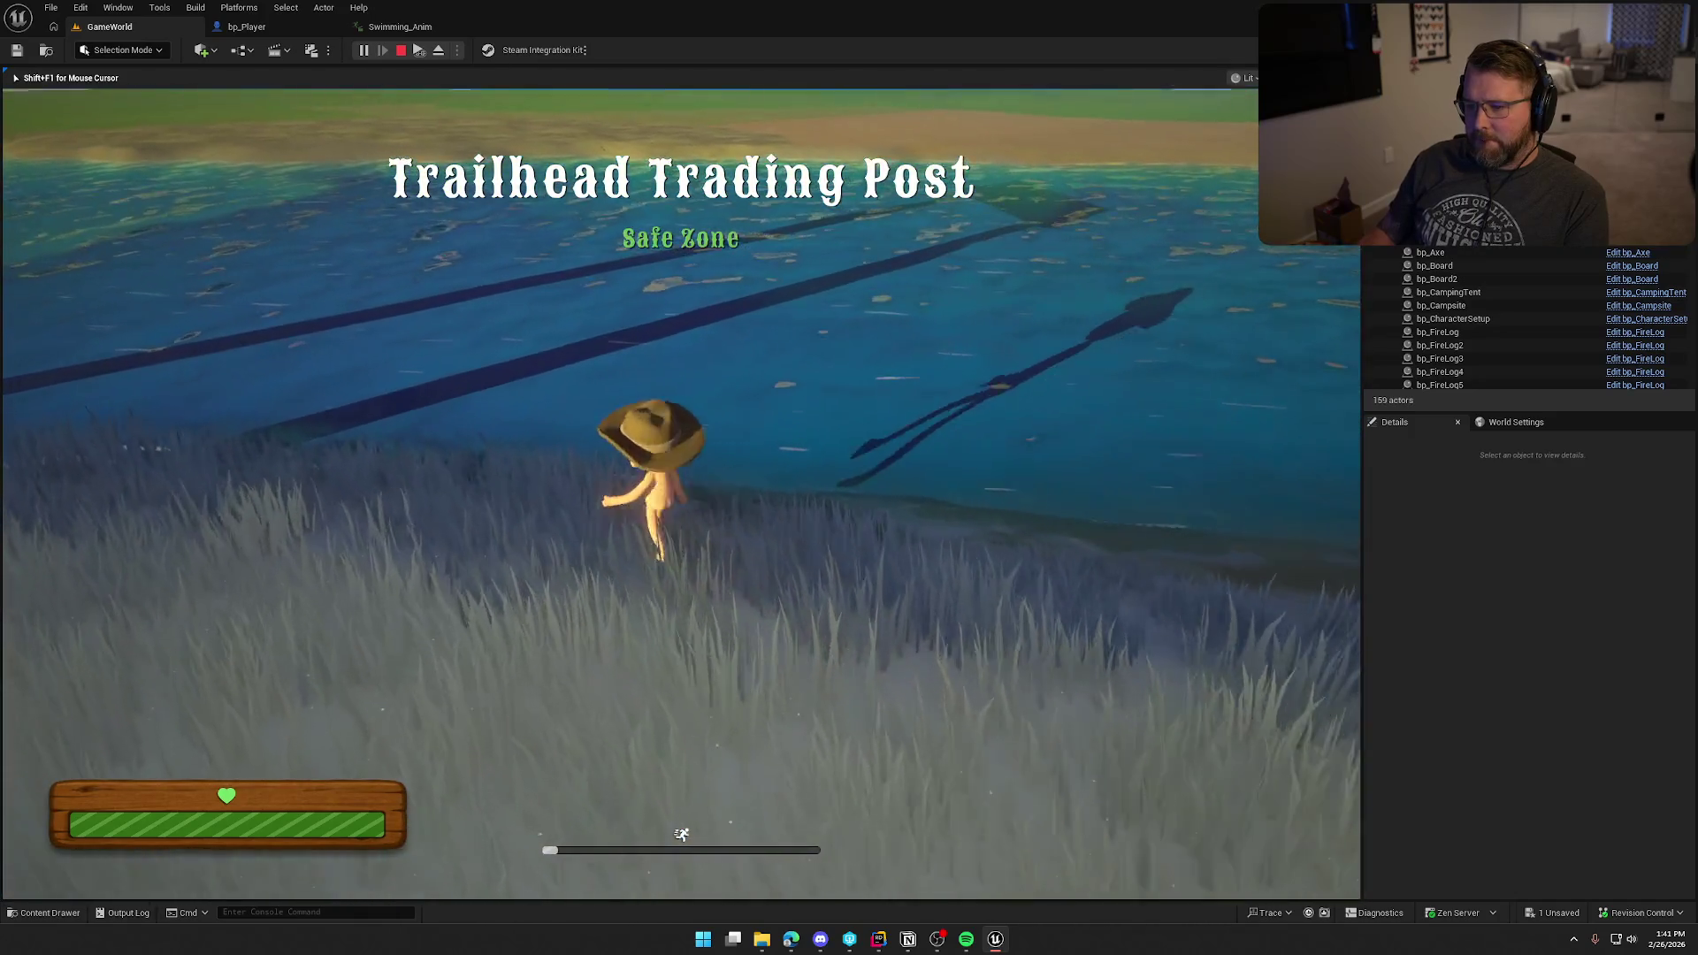
key(w)
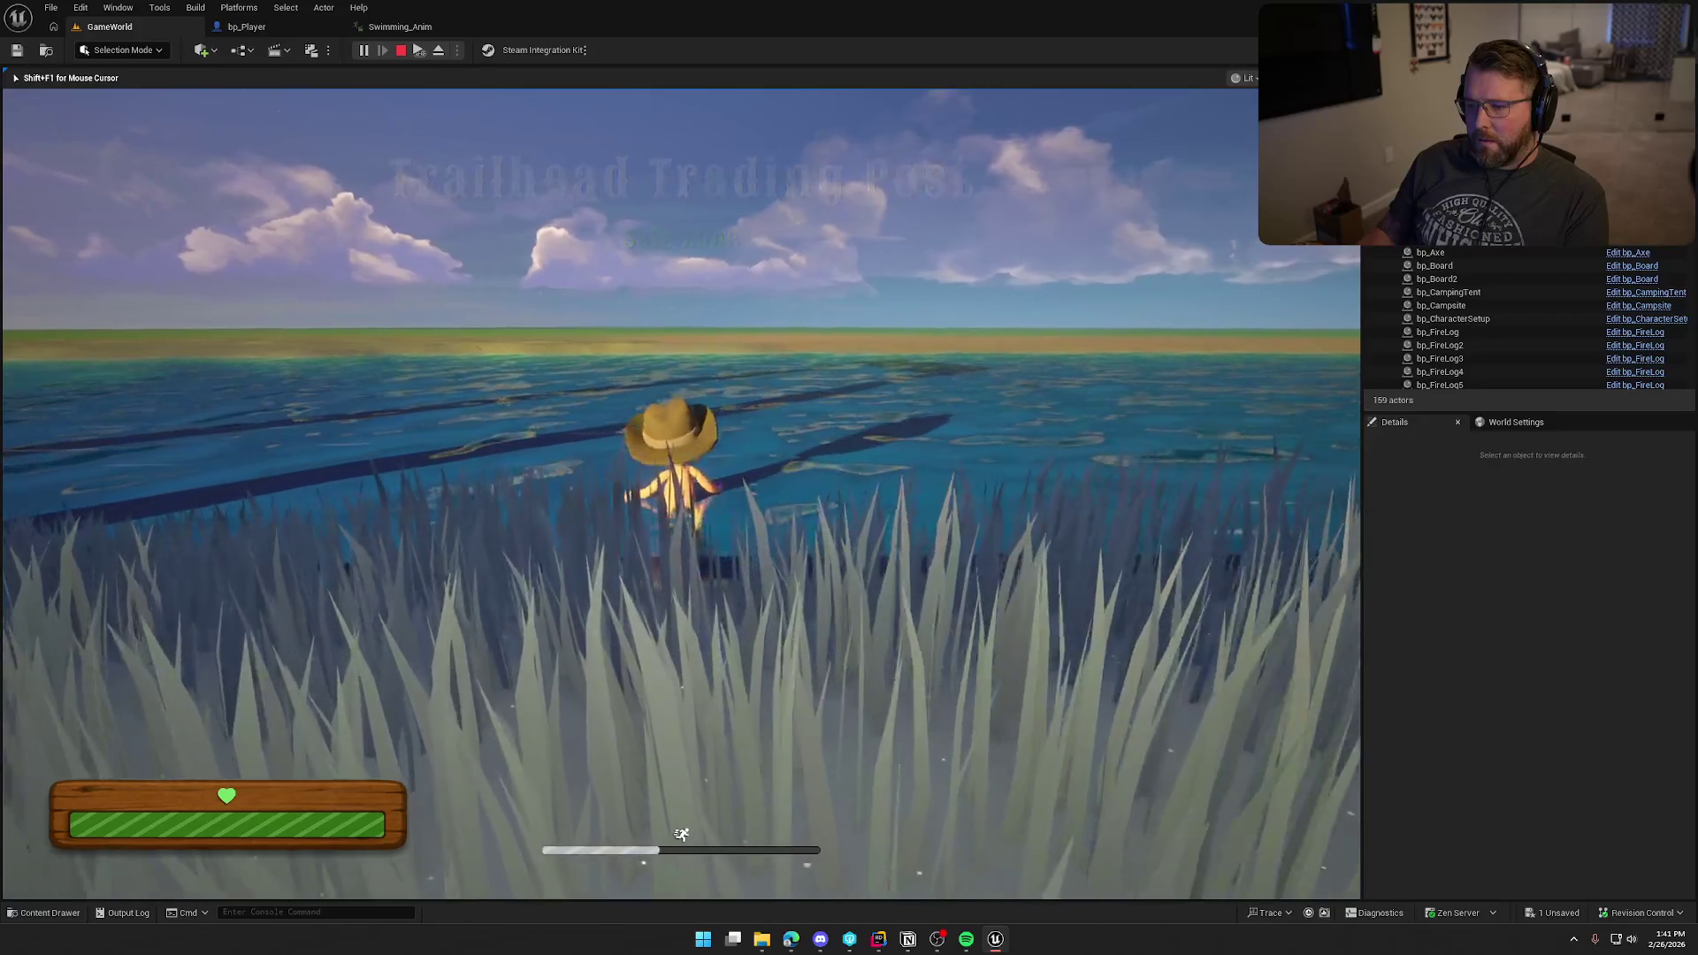
key(w)
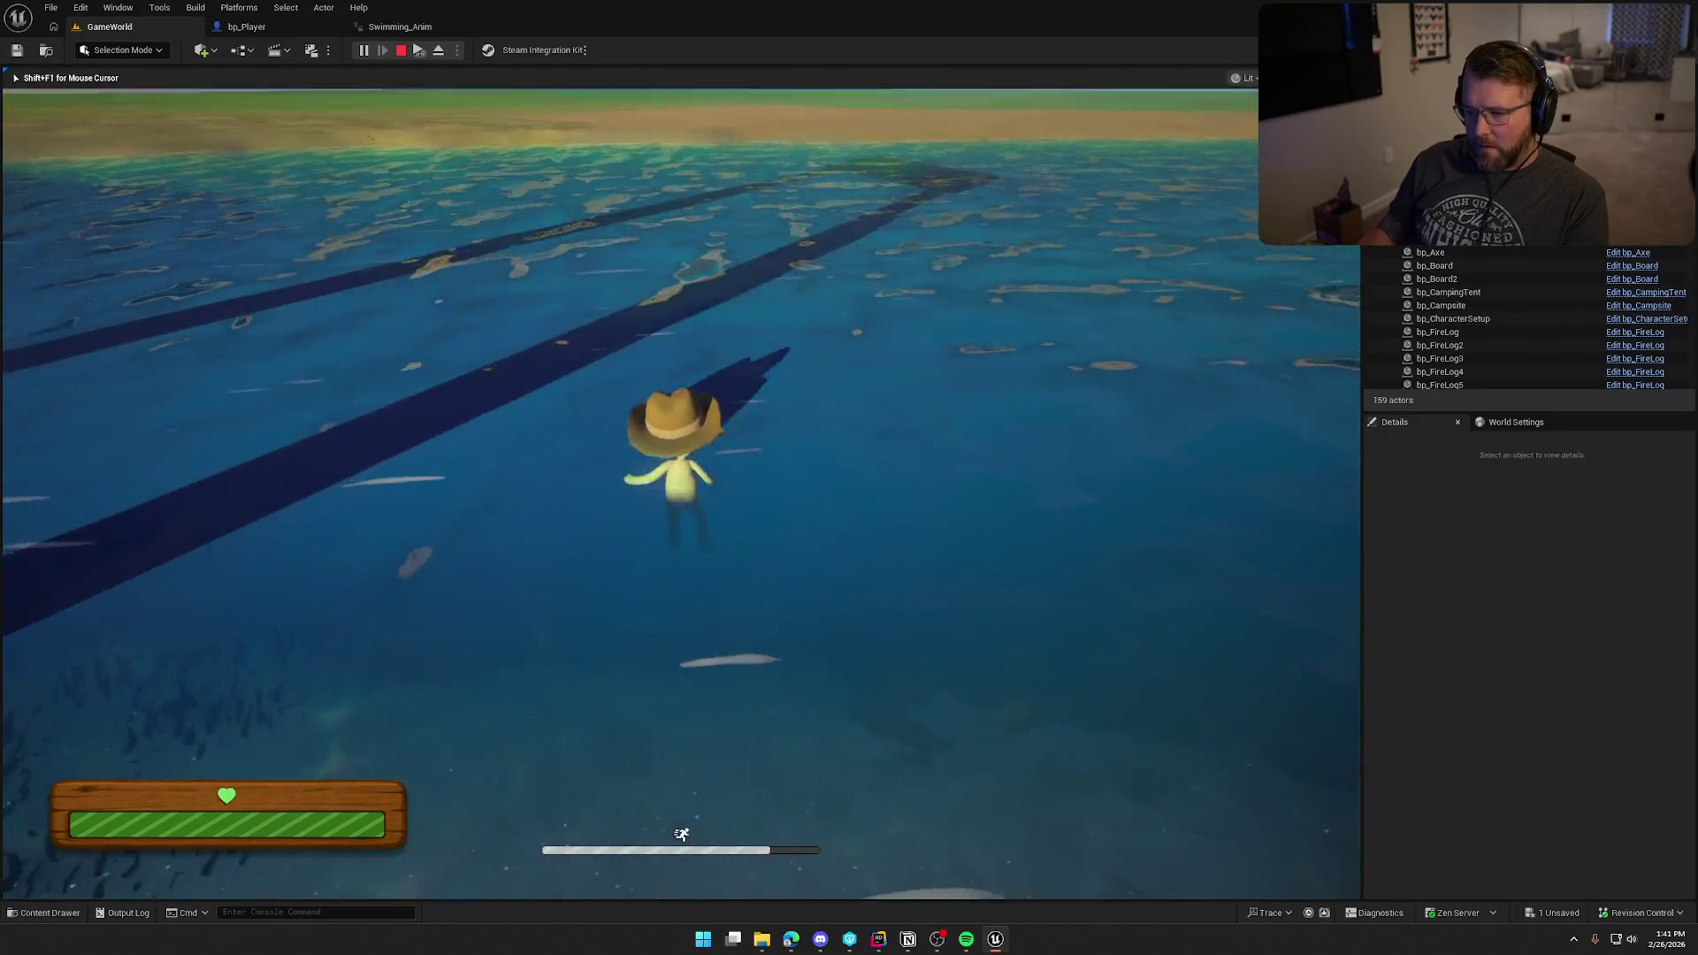
key(w)
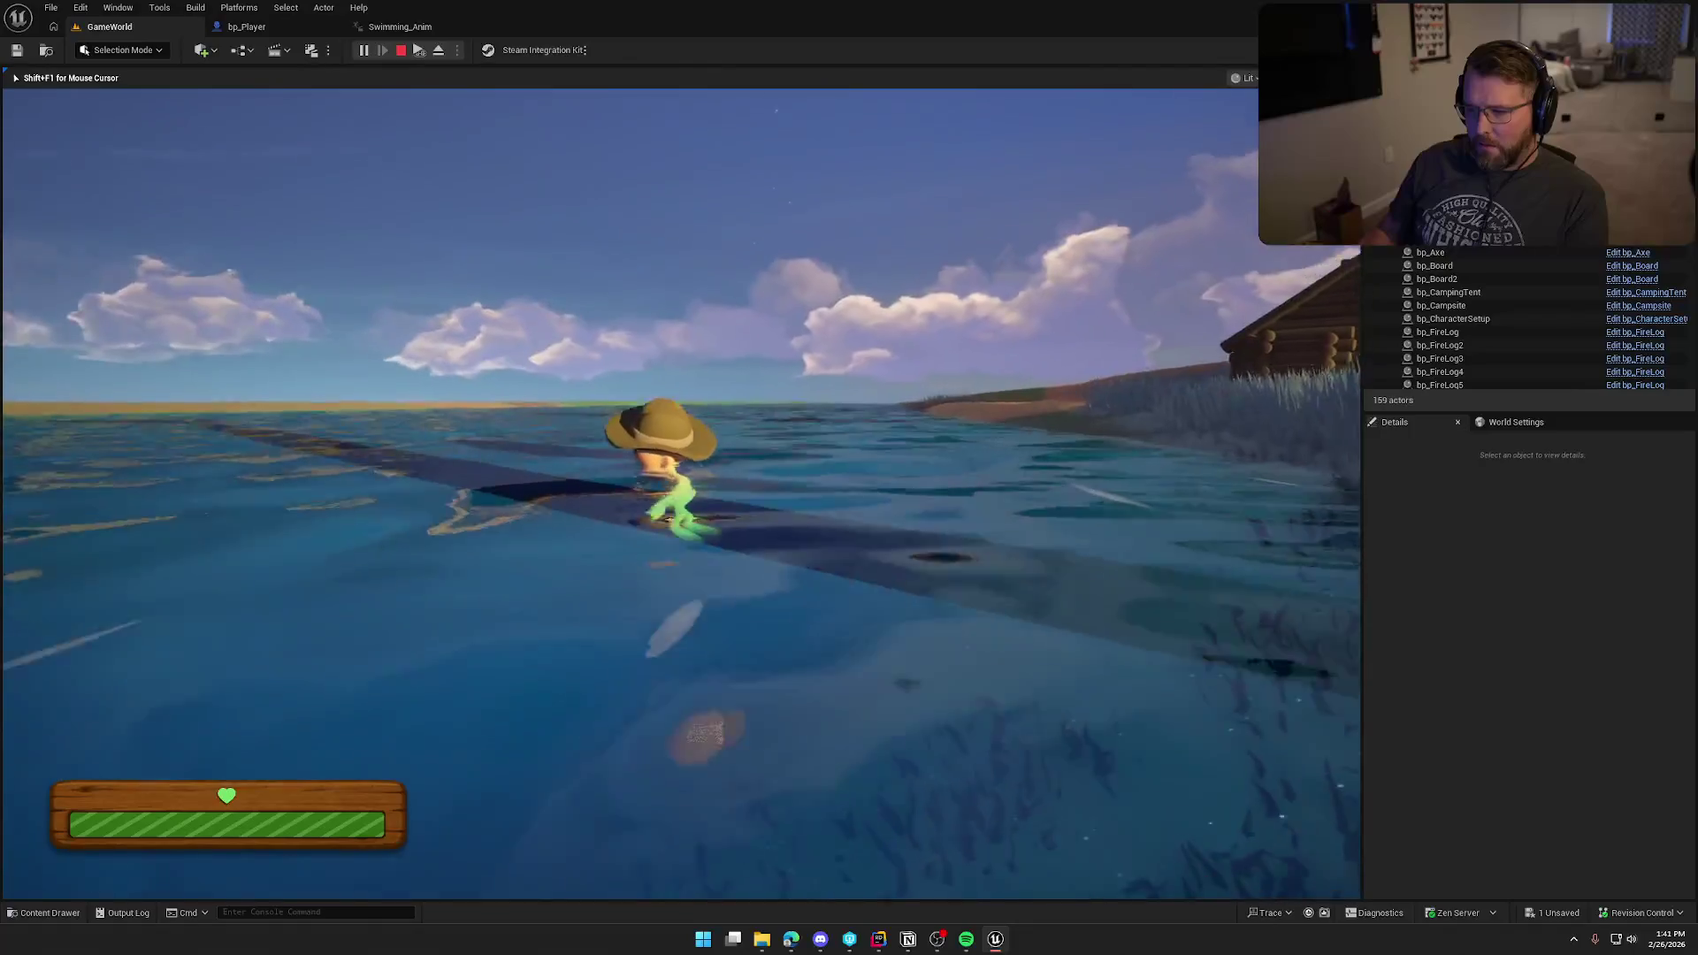
key(w)
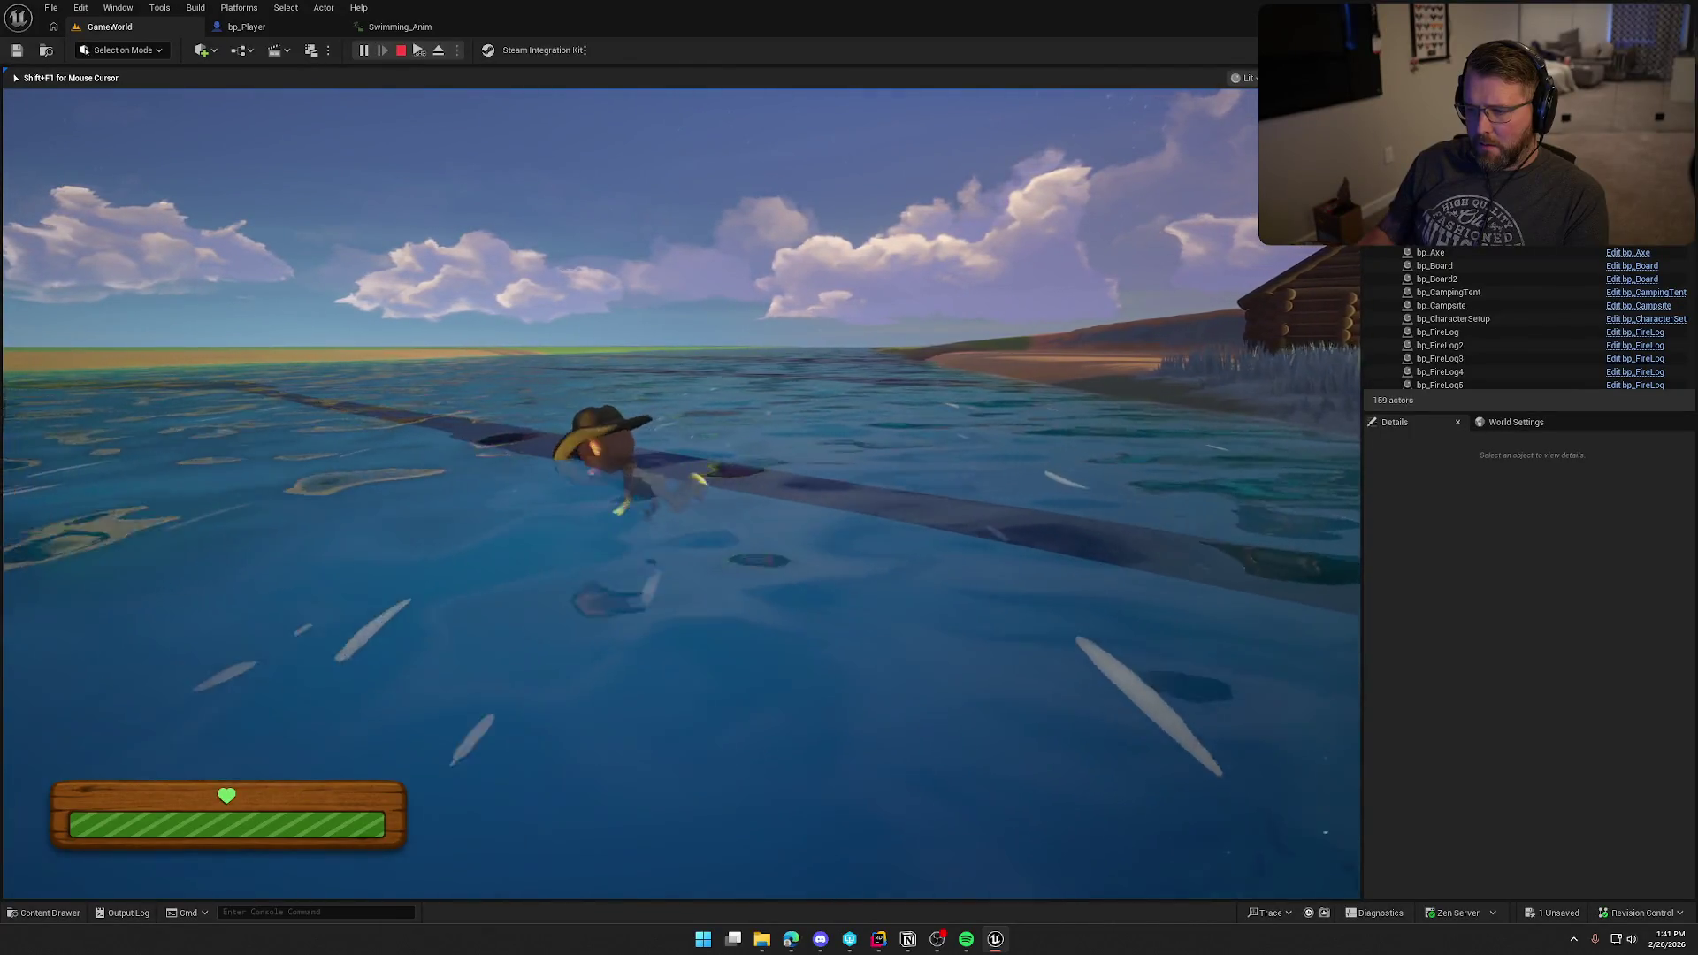
Step: Swim the character left, right and toward the horizon, then end the play-test
key(w)
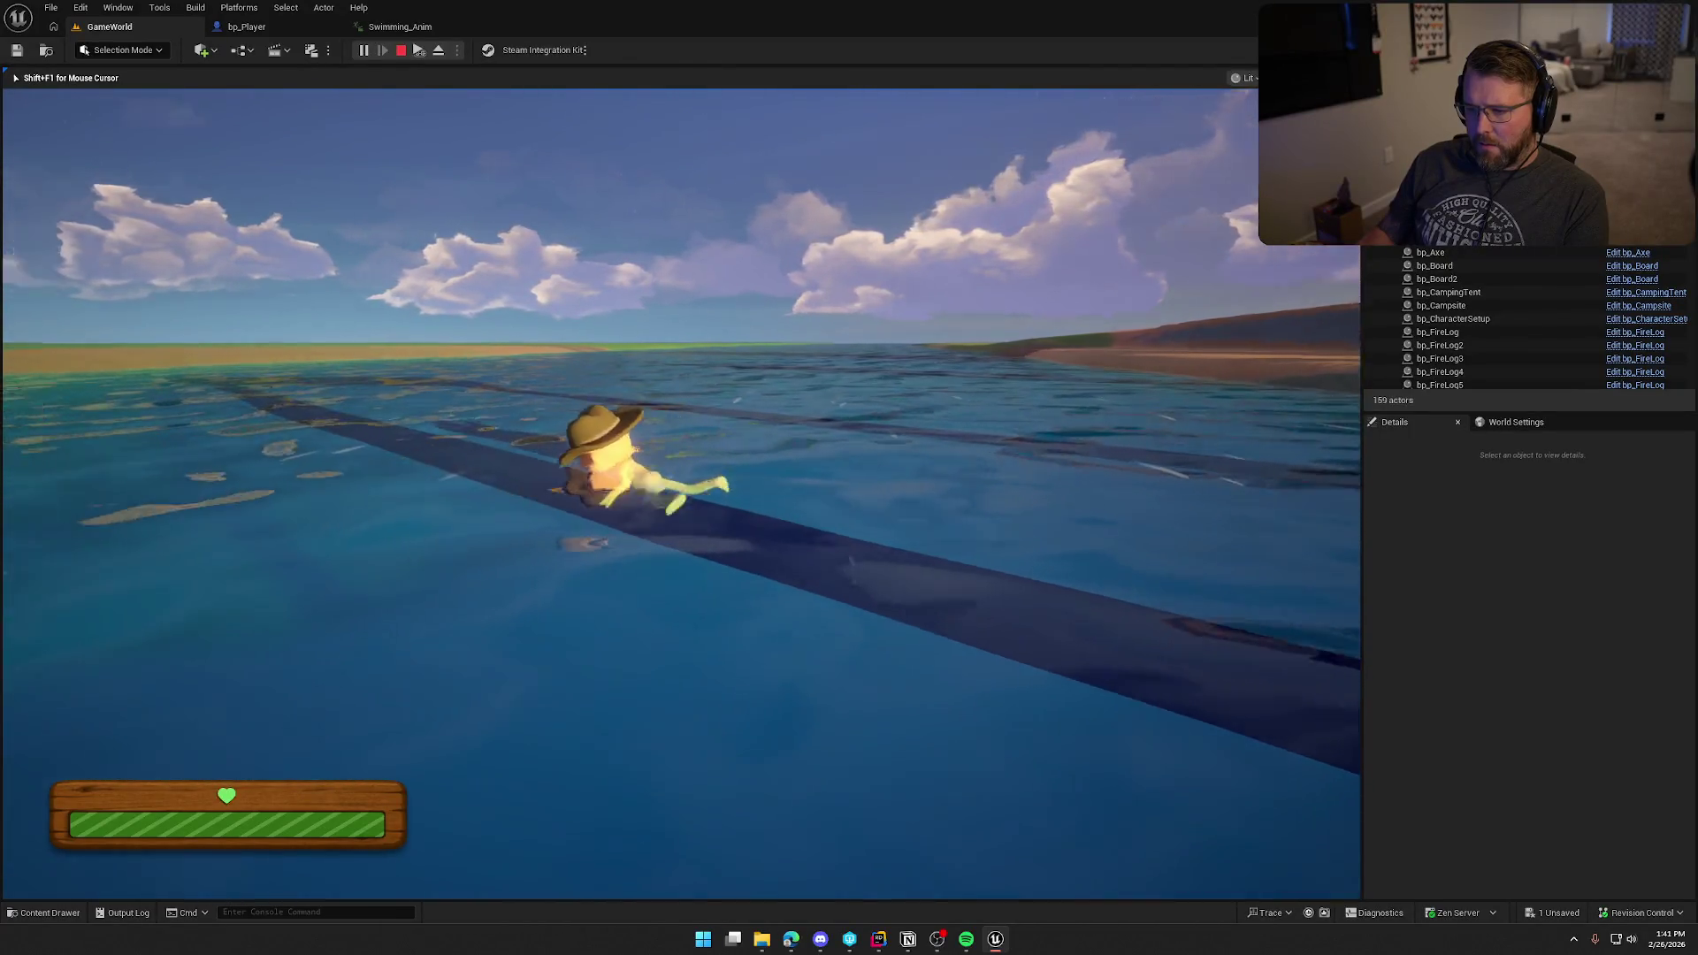
key(w)
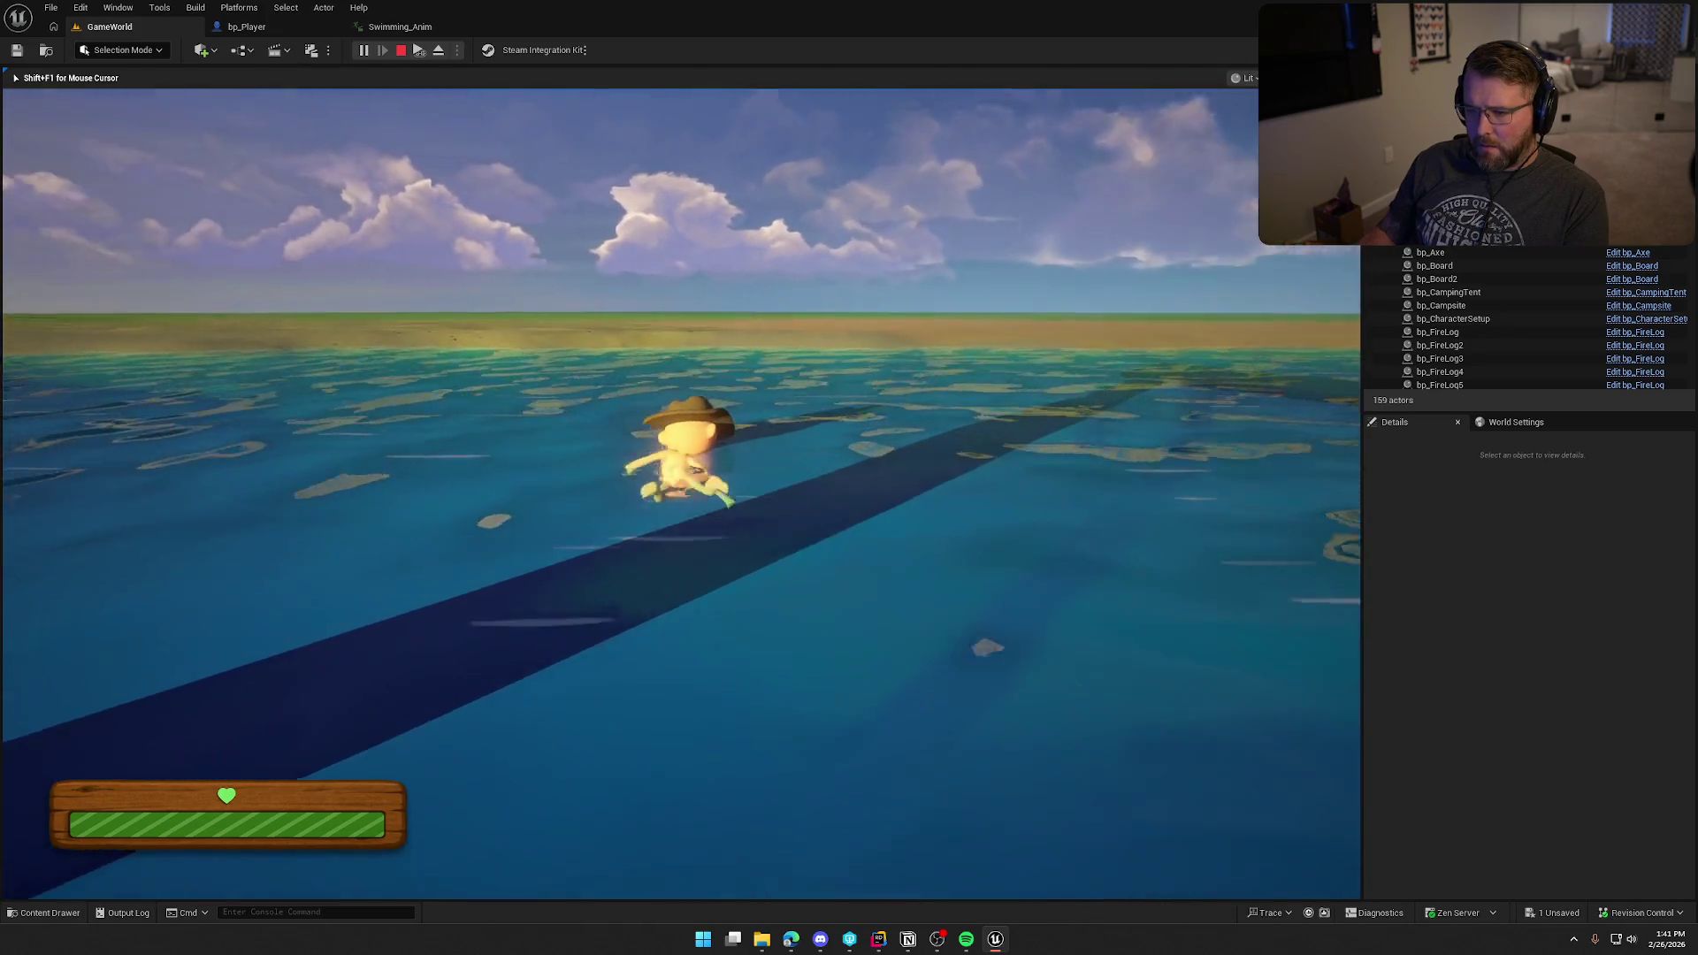
key(w)
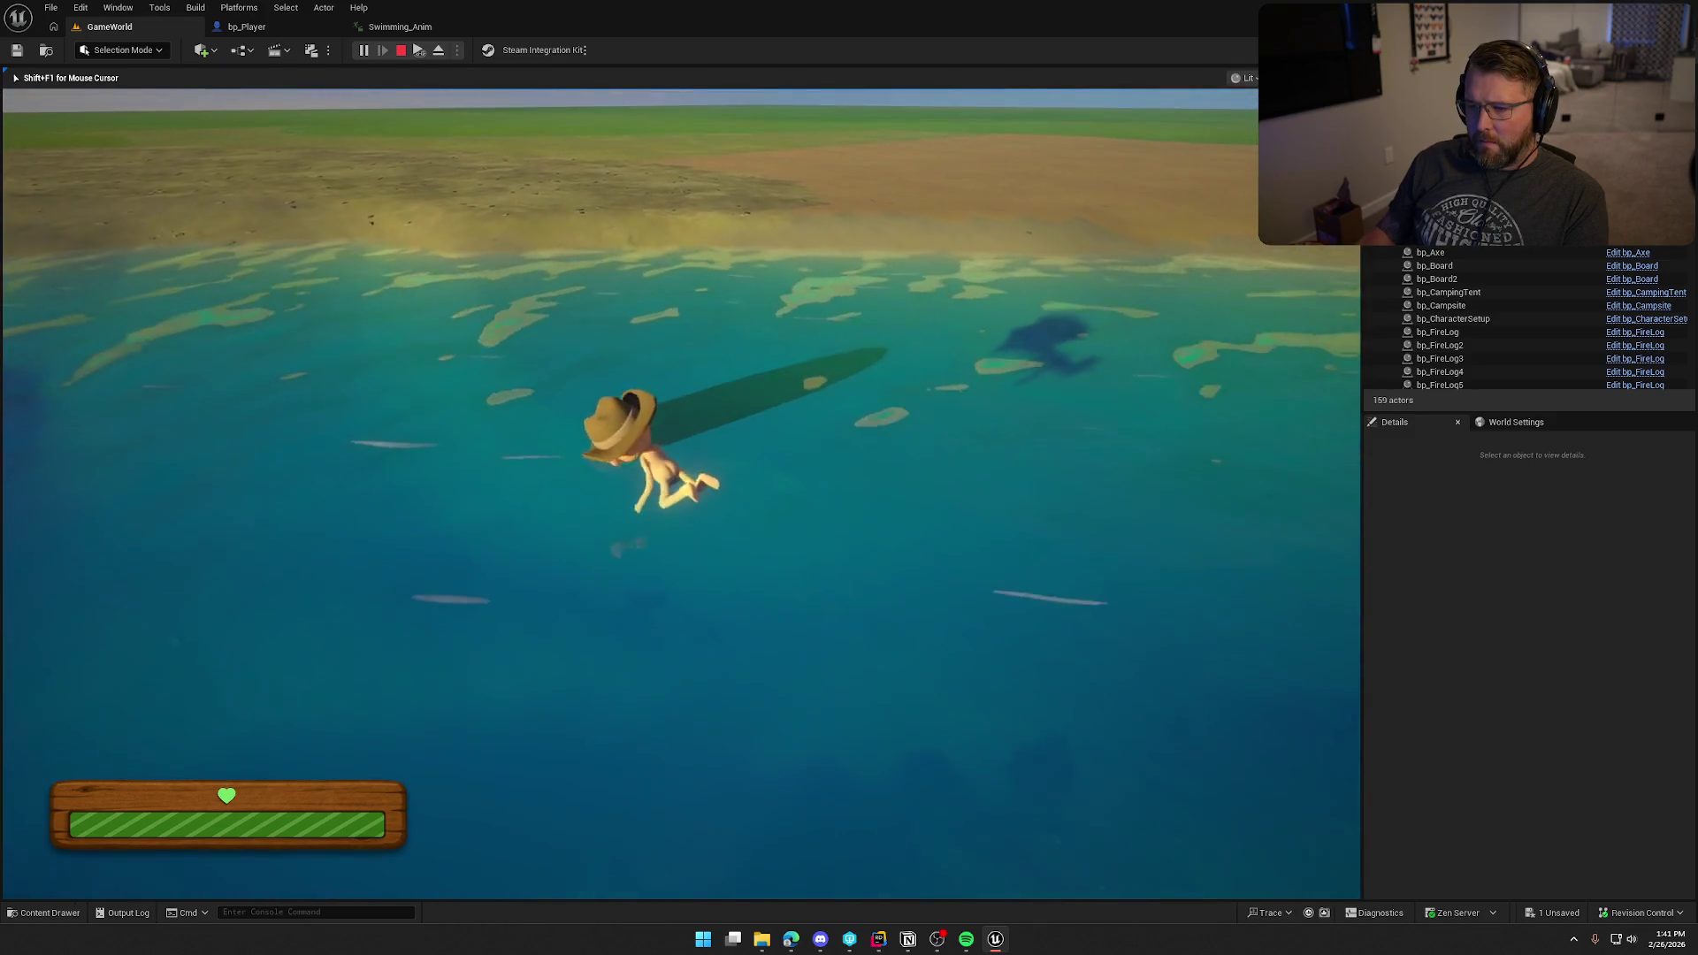
key(w)
key(a)
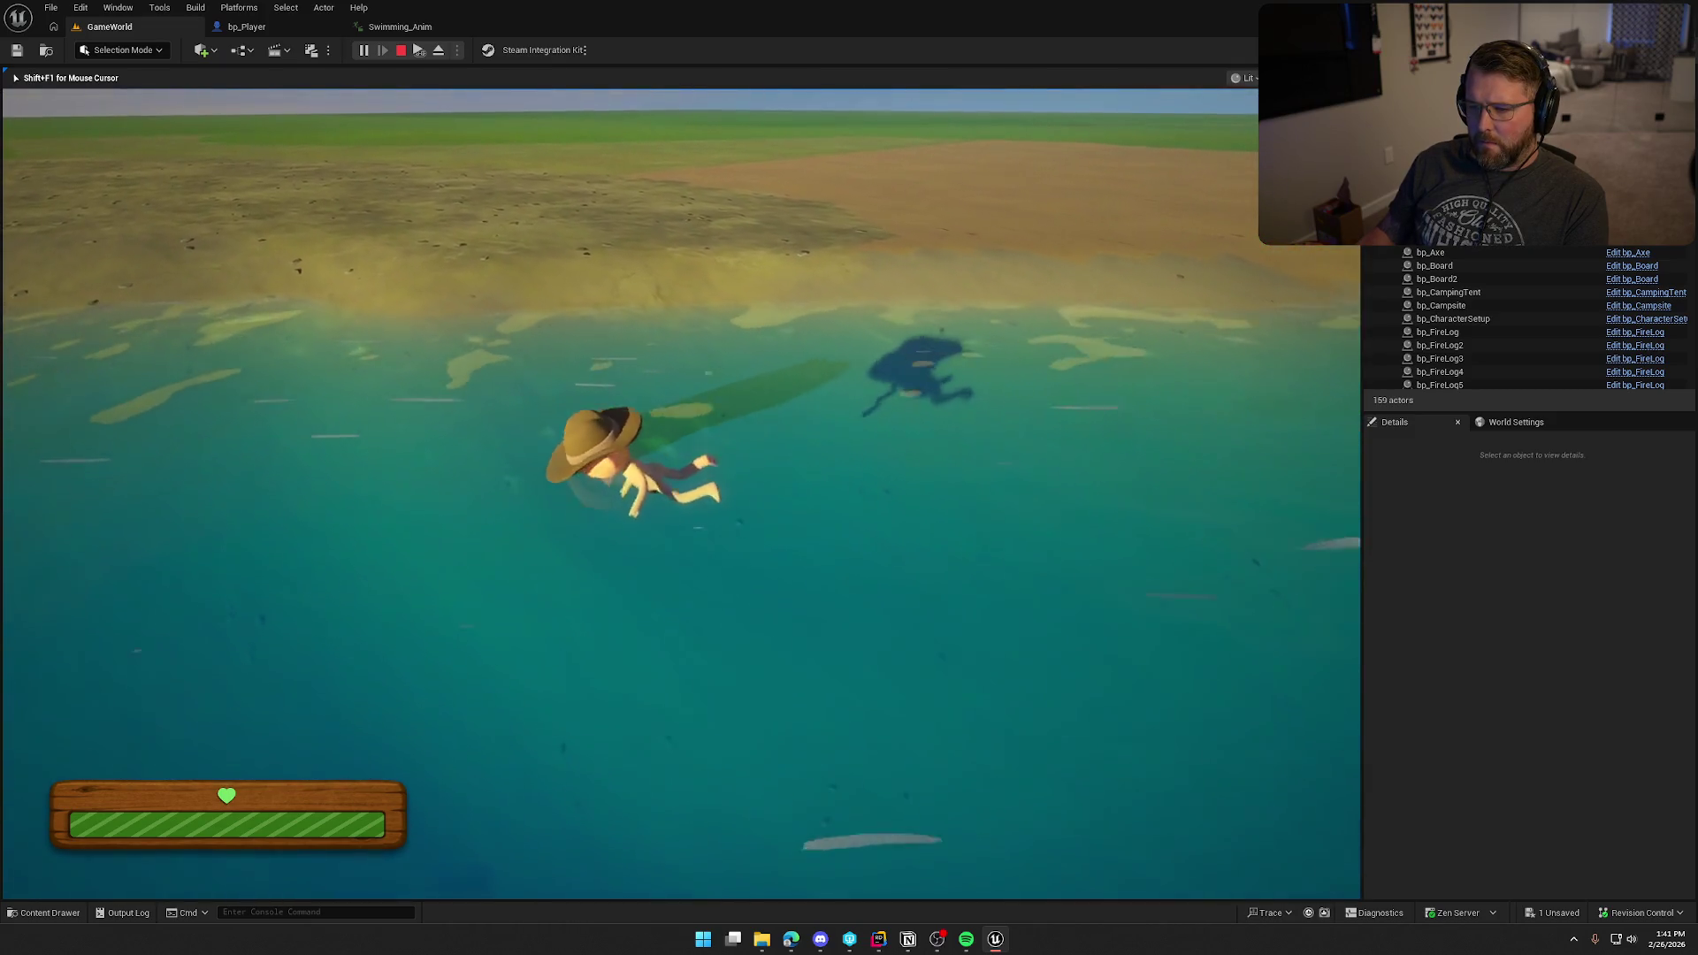
key(w)
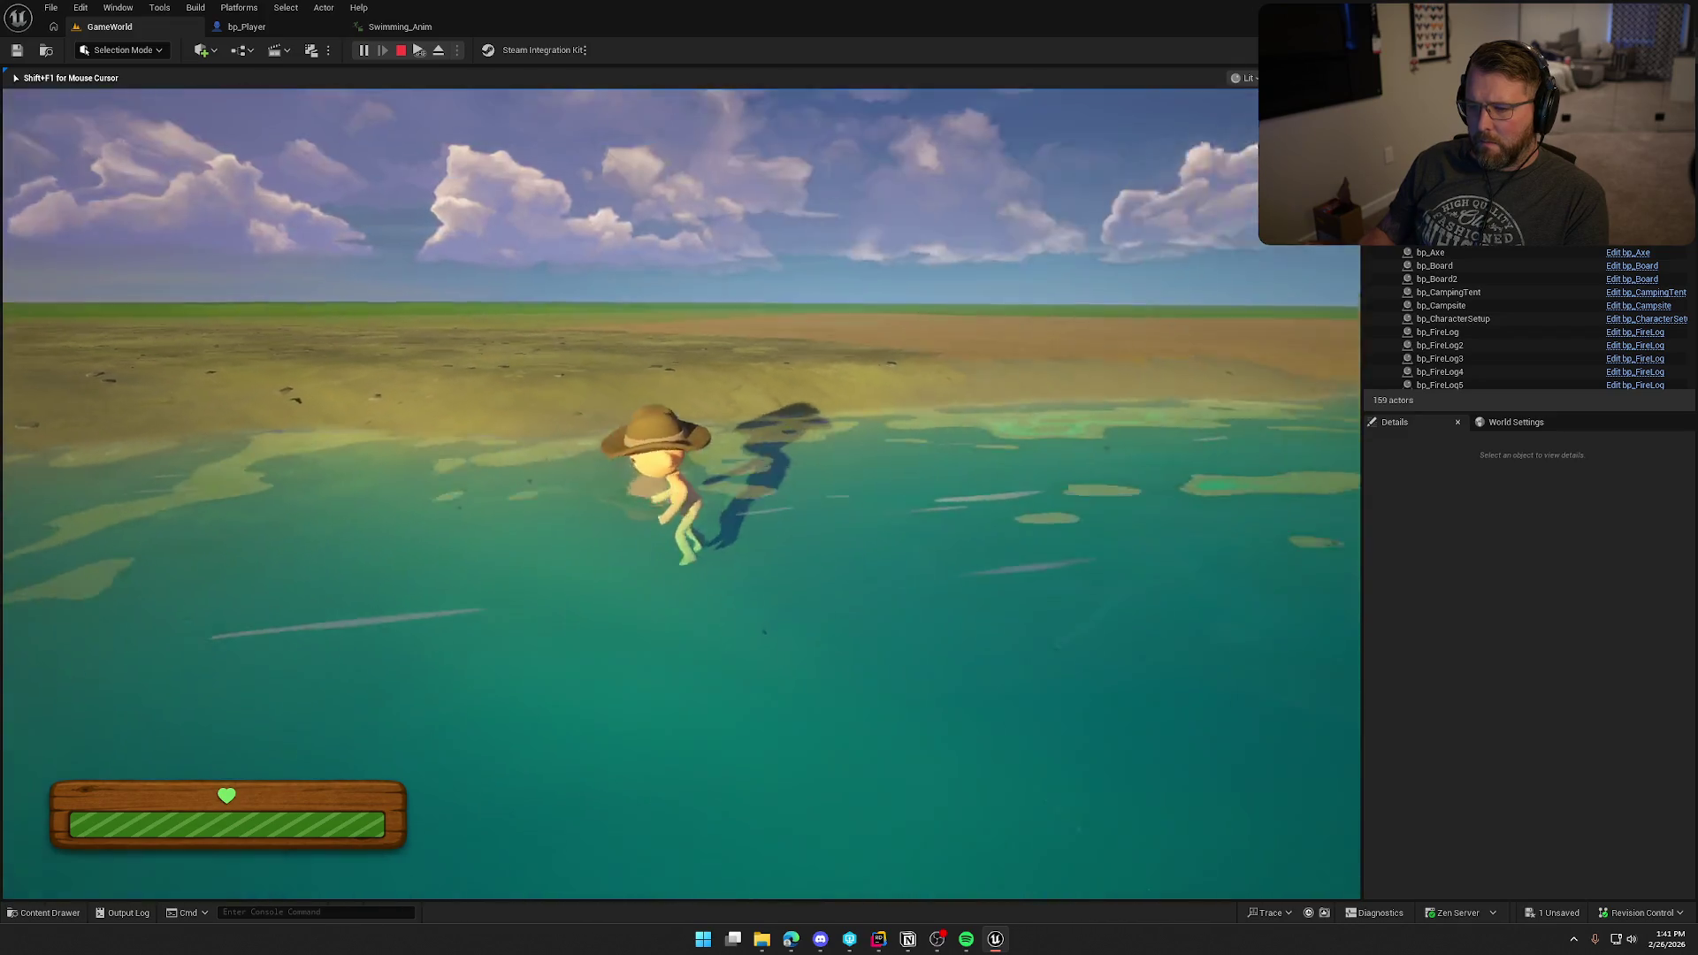
key(w)
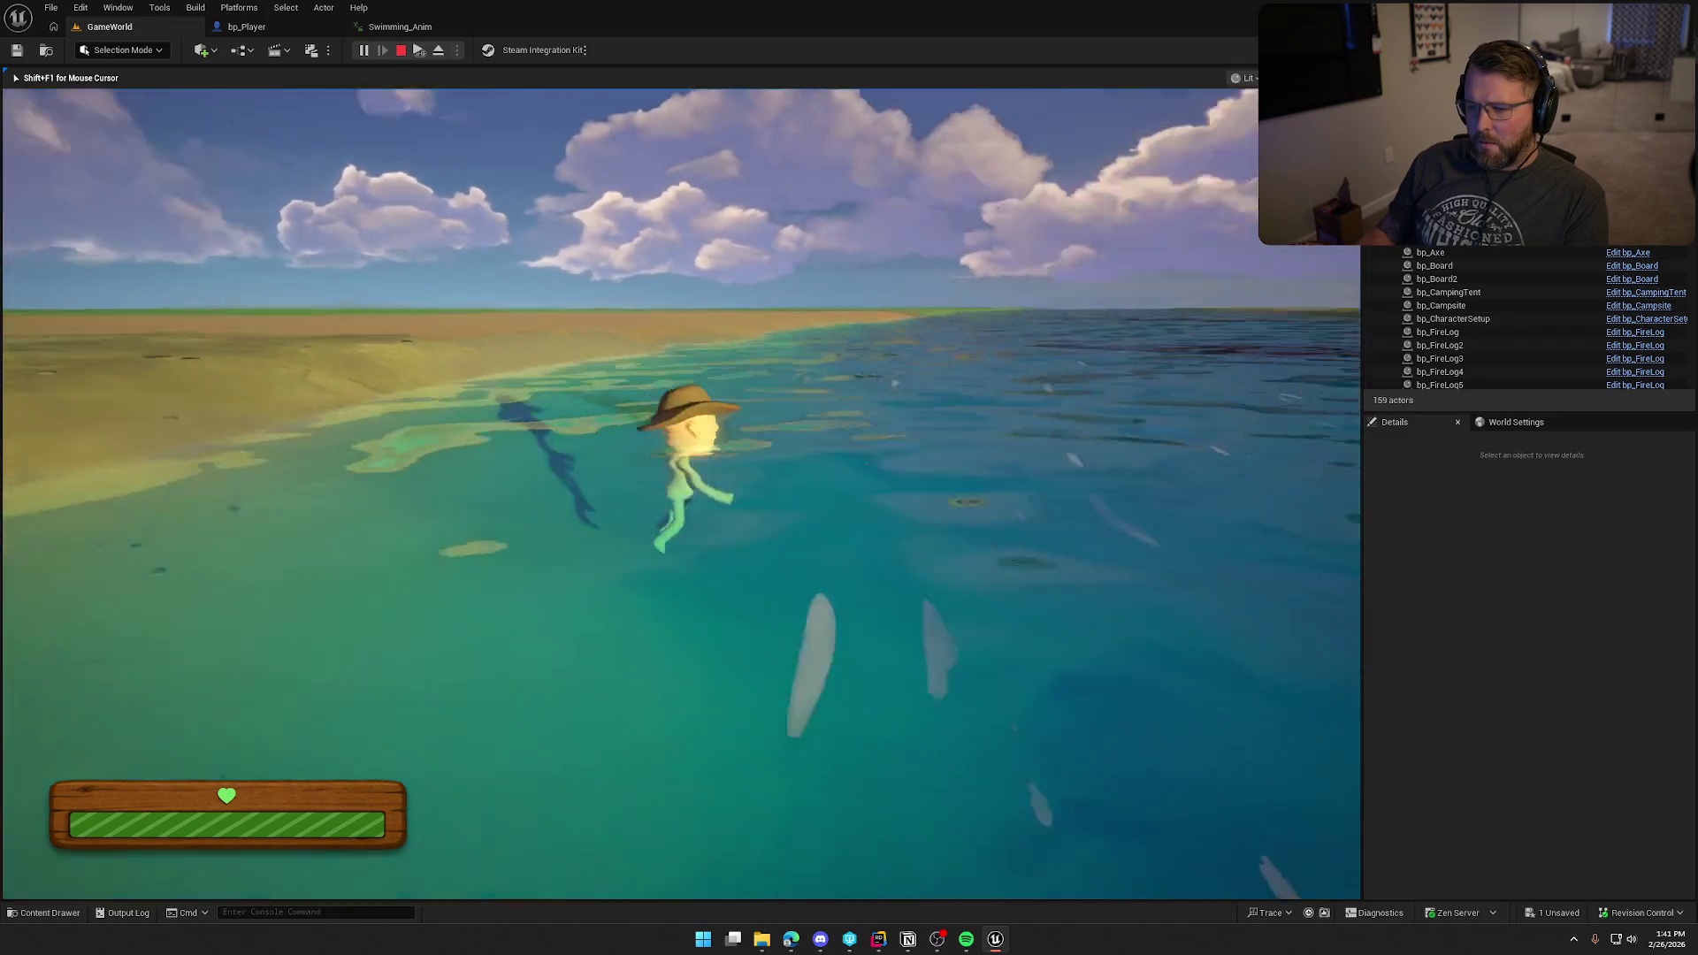
key(w)
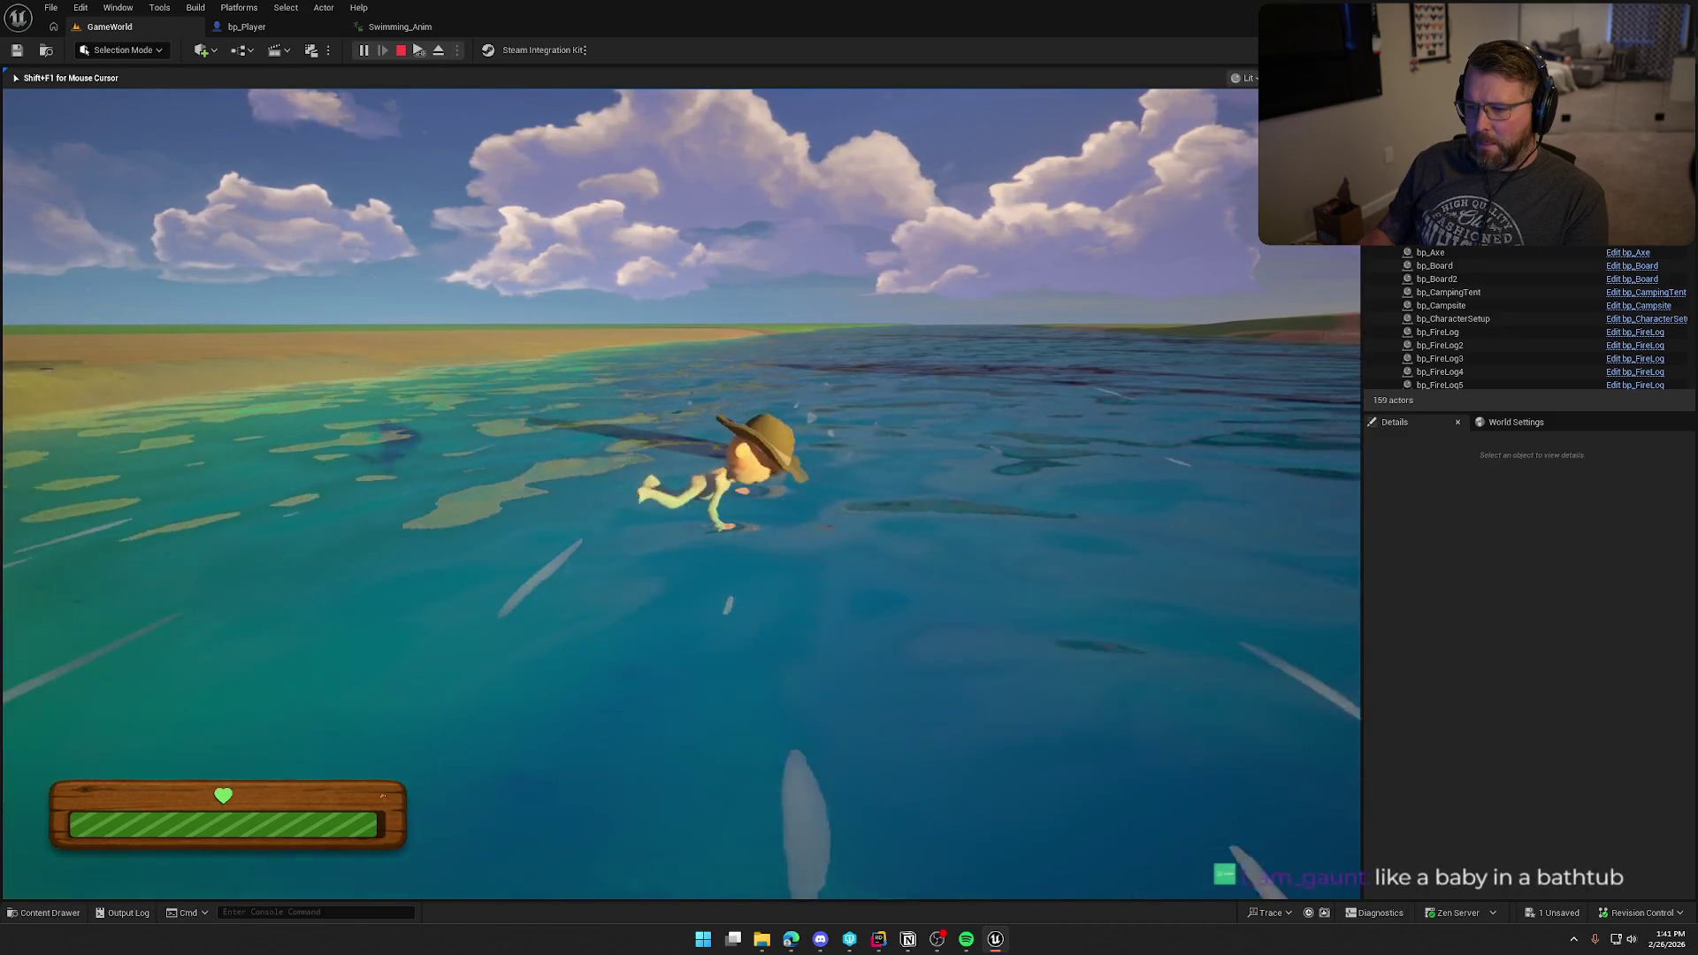
key(s)
key(d)
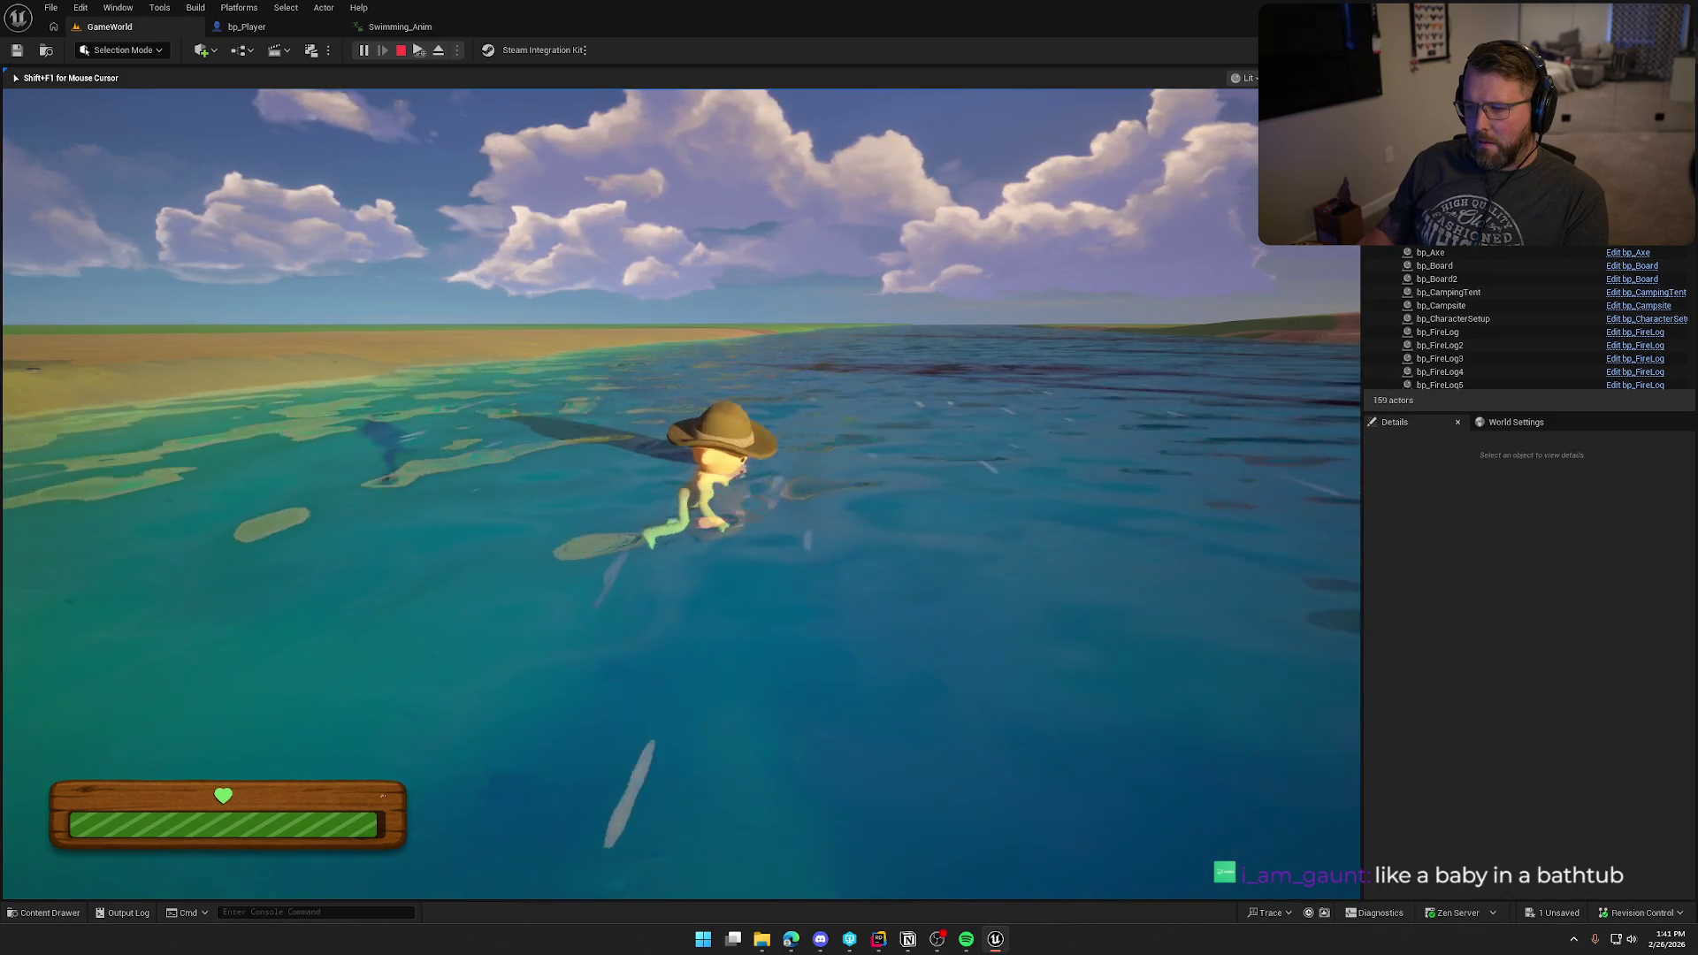
key(w)
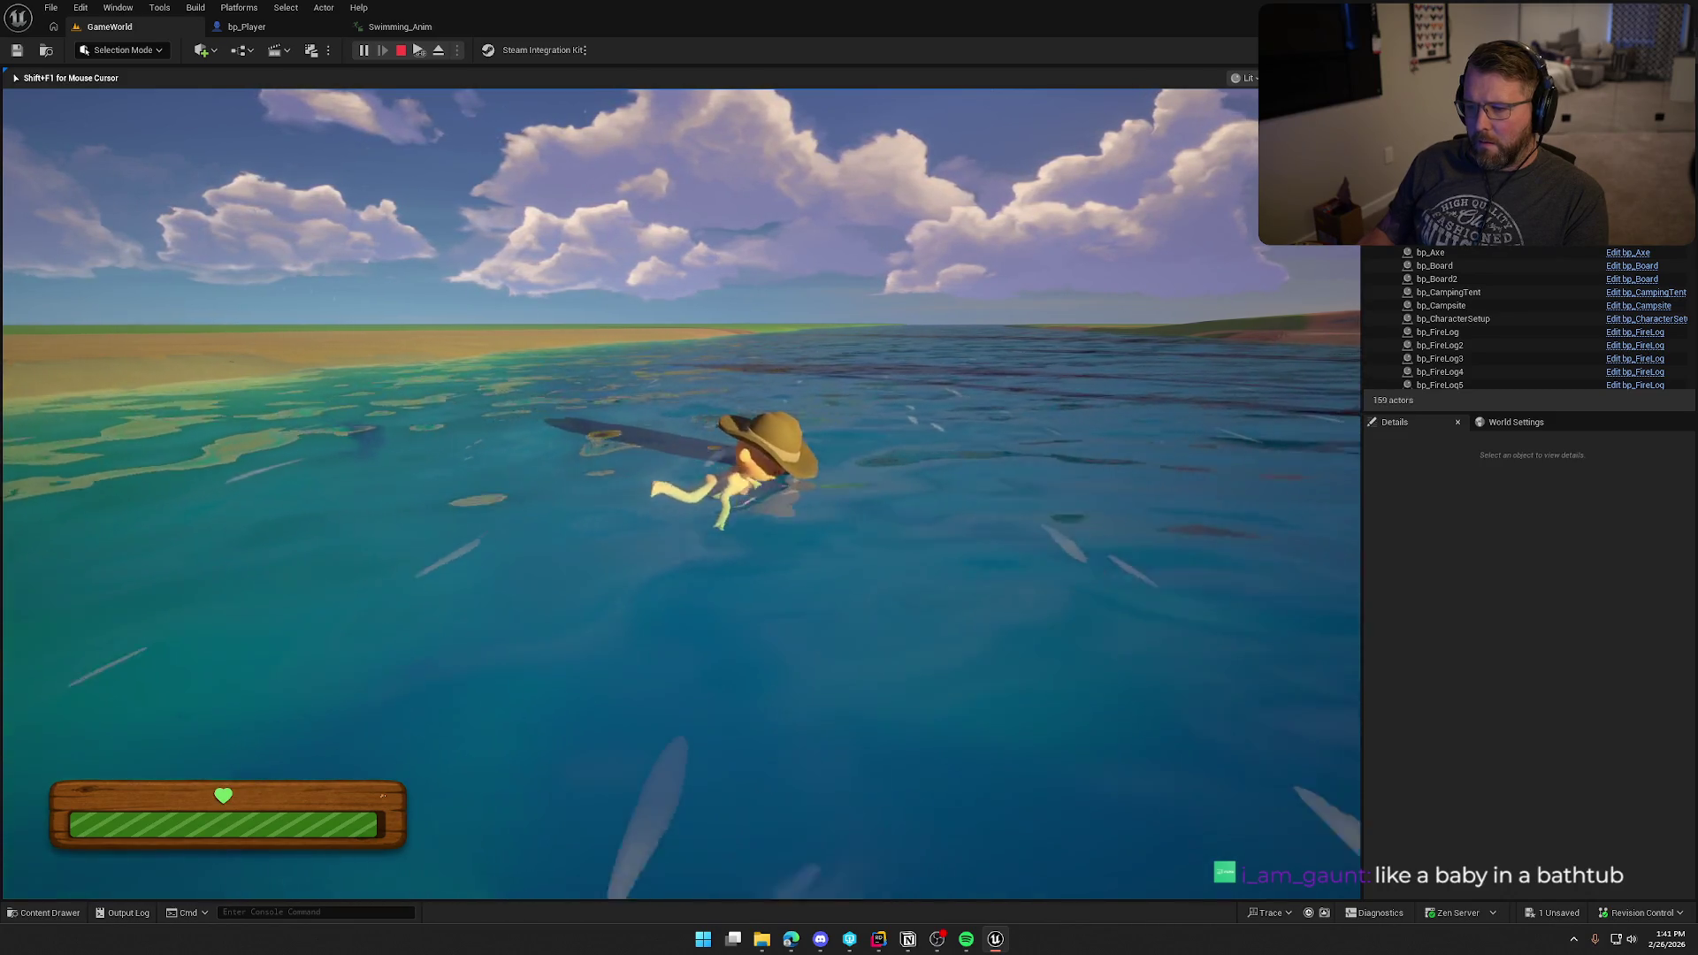
key(Escape)
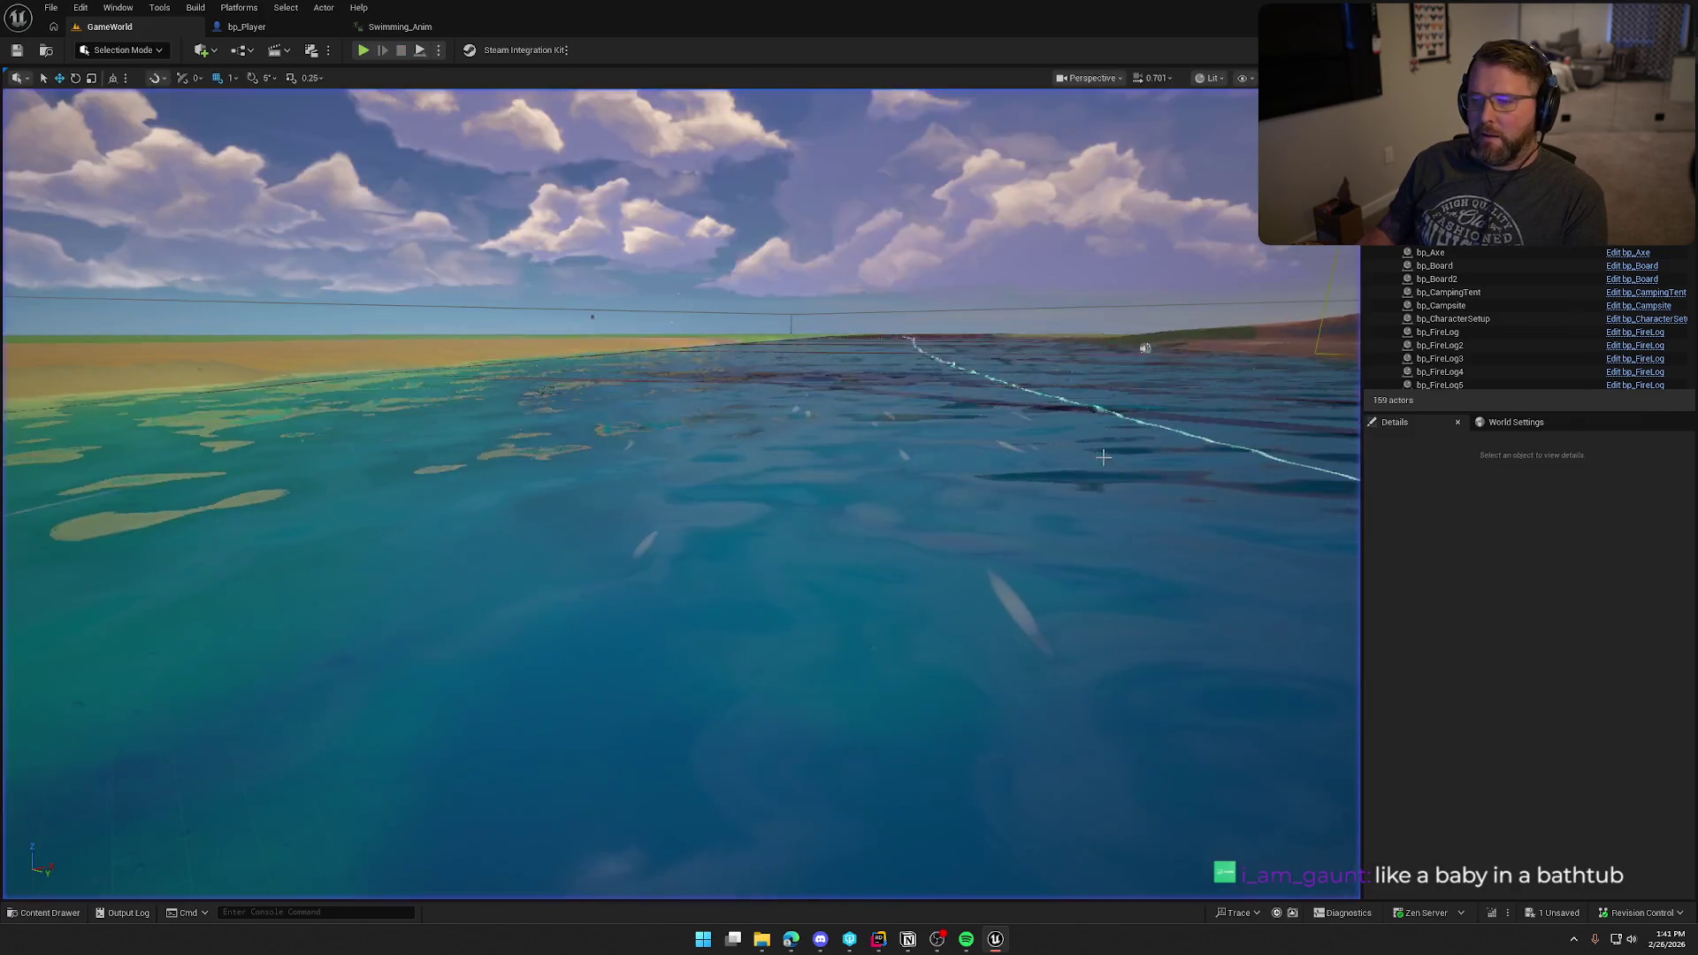
Step: Glance at Swimming_Anim, then walk the character past the trading post wagon into the lake
click(399, 26)
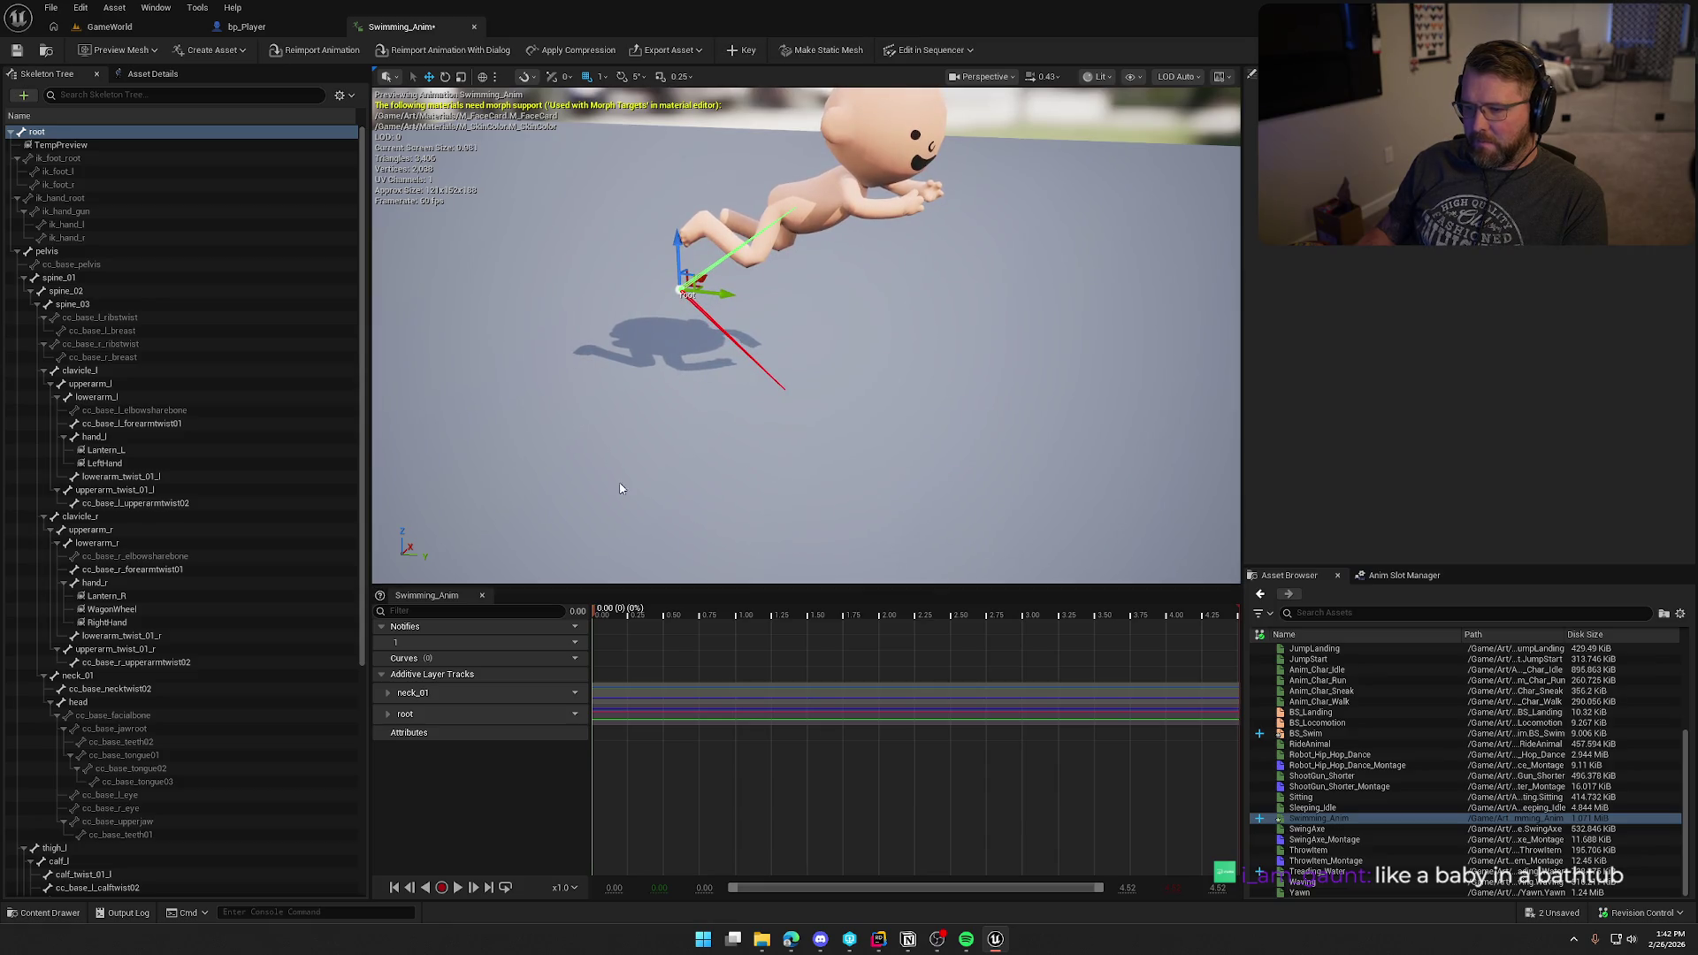
click(196, 29)
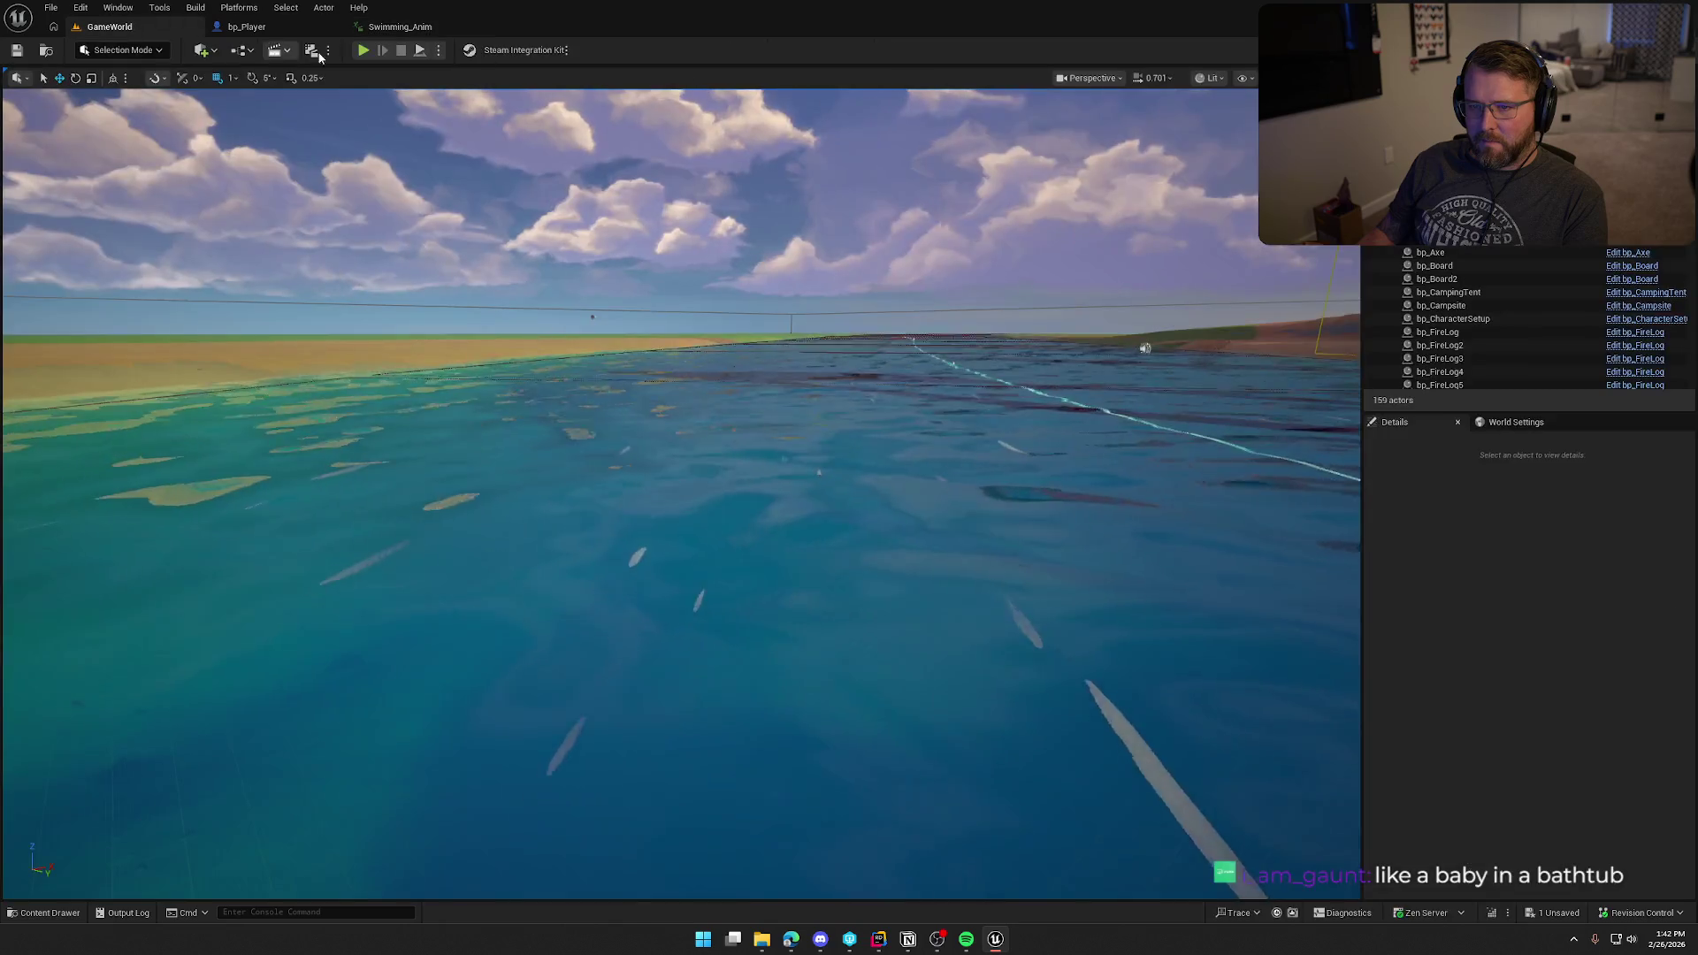
key(w)
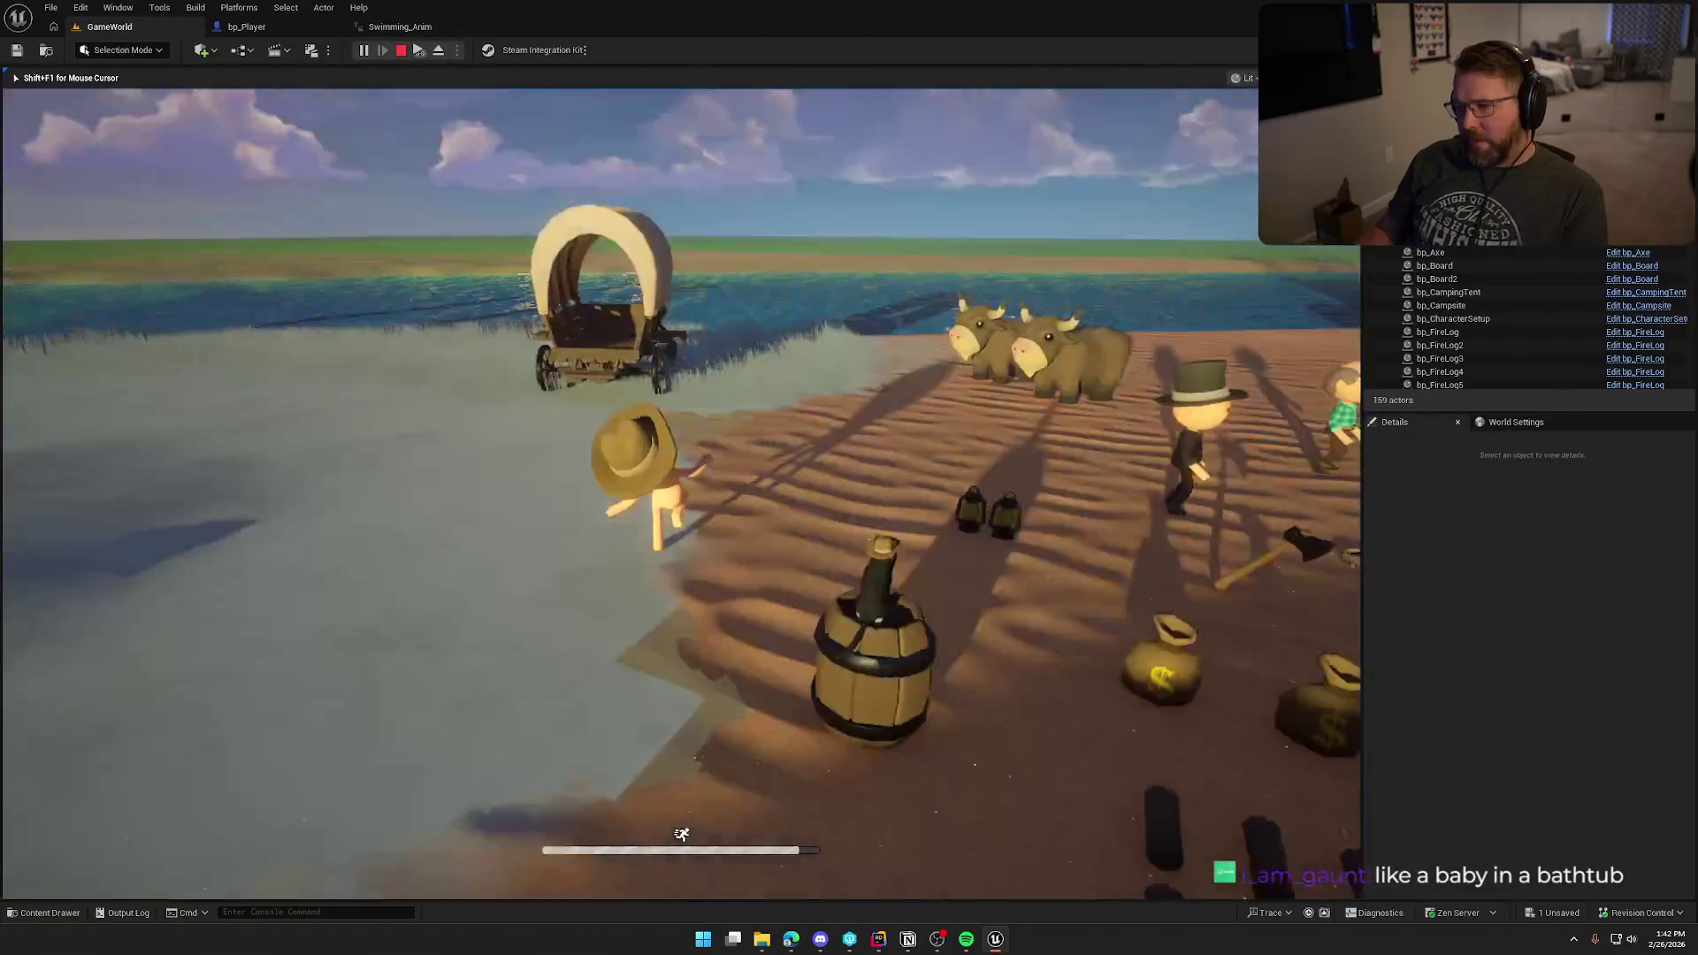
key(w)
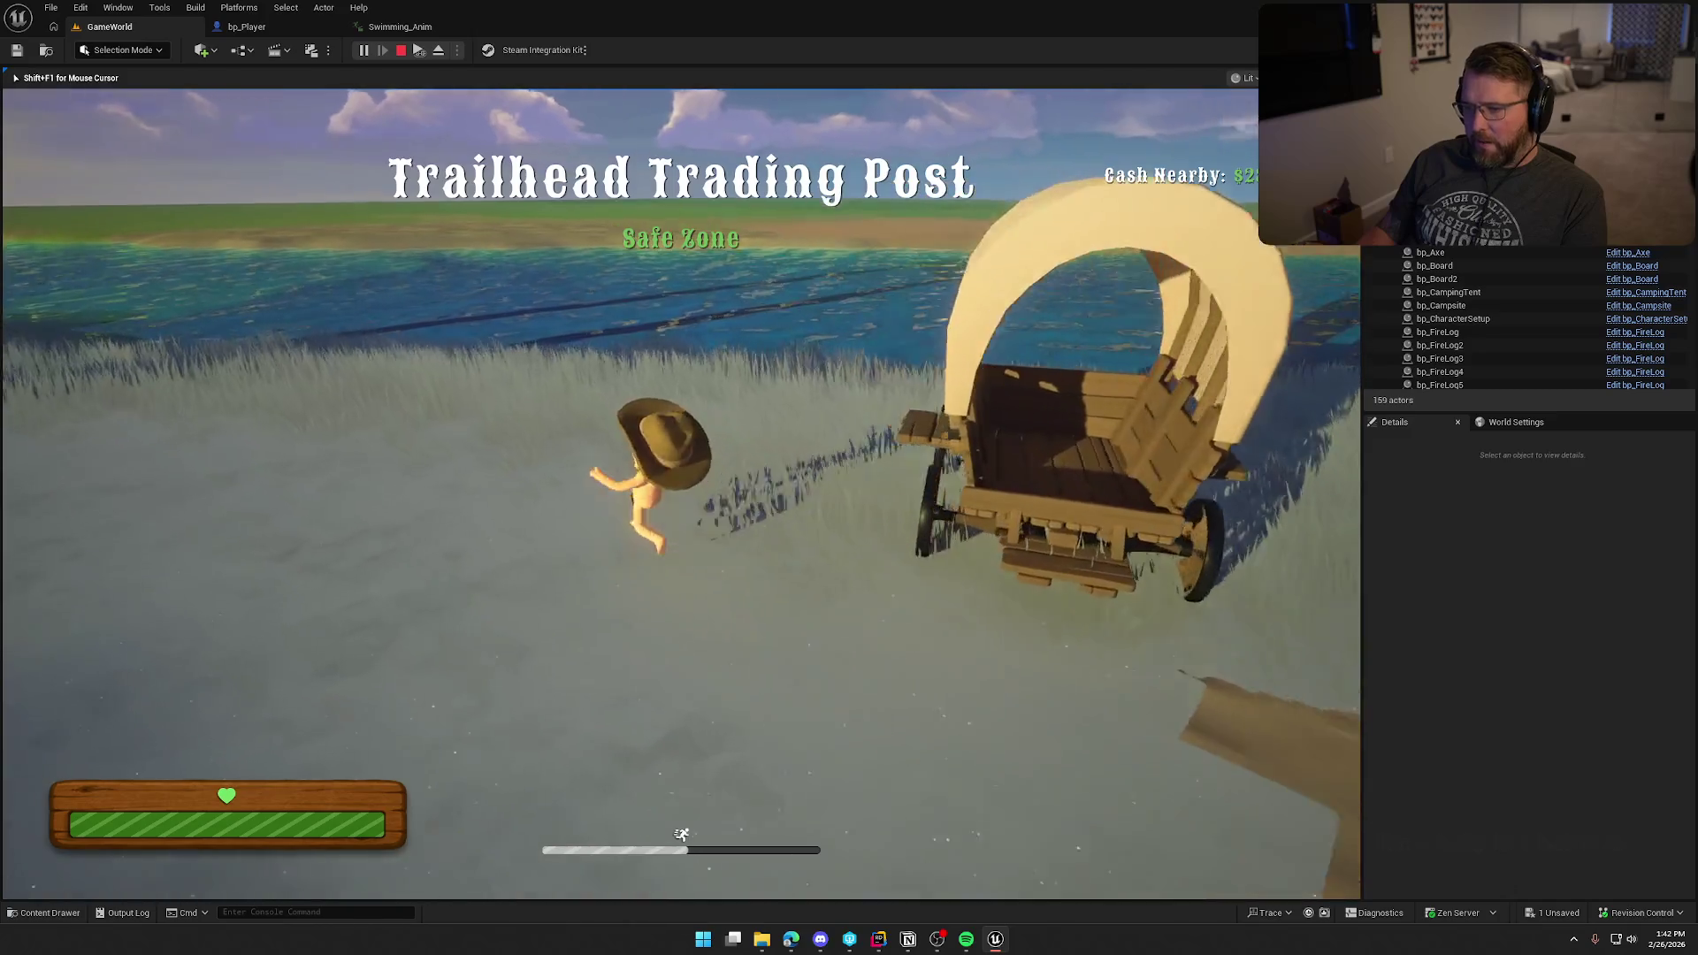
key(w)
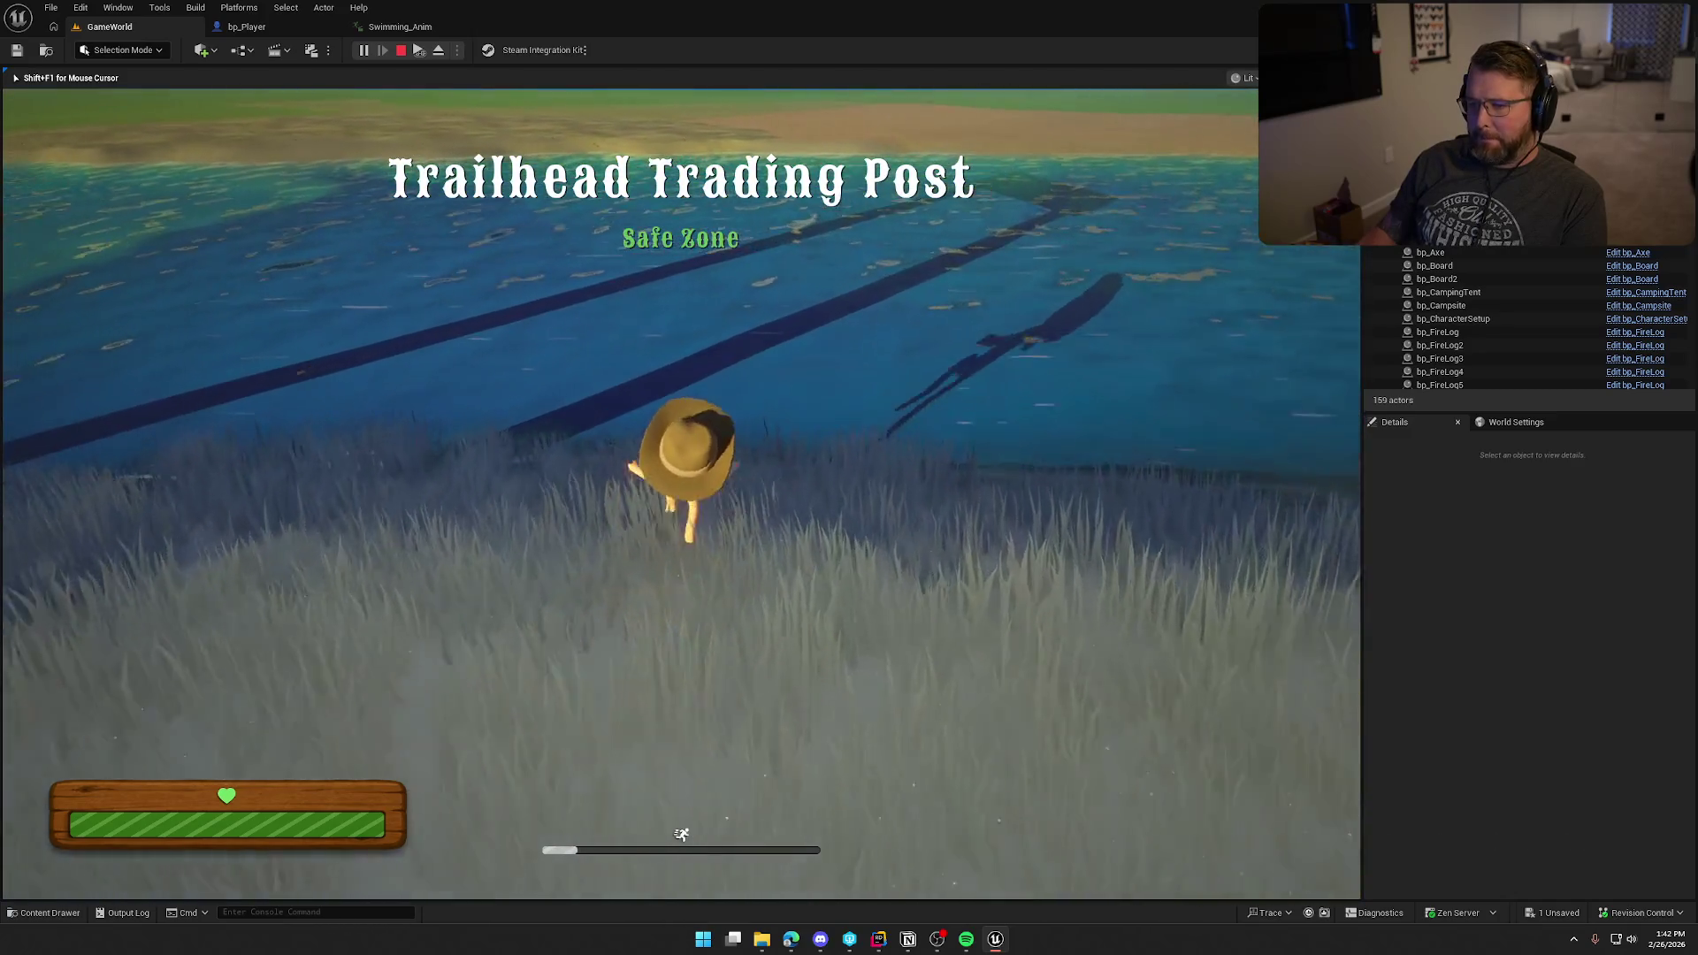
Step: Swim around the lake toward the shore cabin and out to open water, then stop the play-test
key(w)
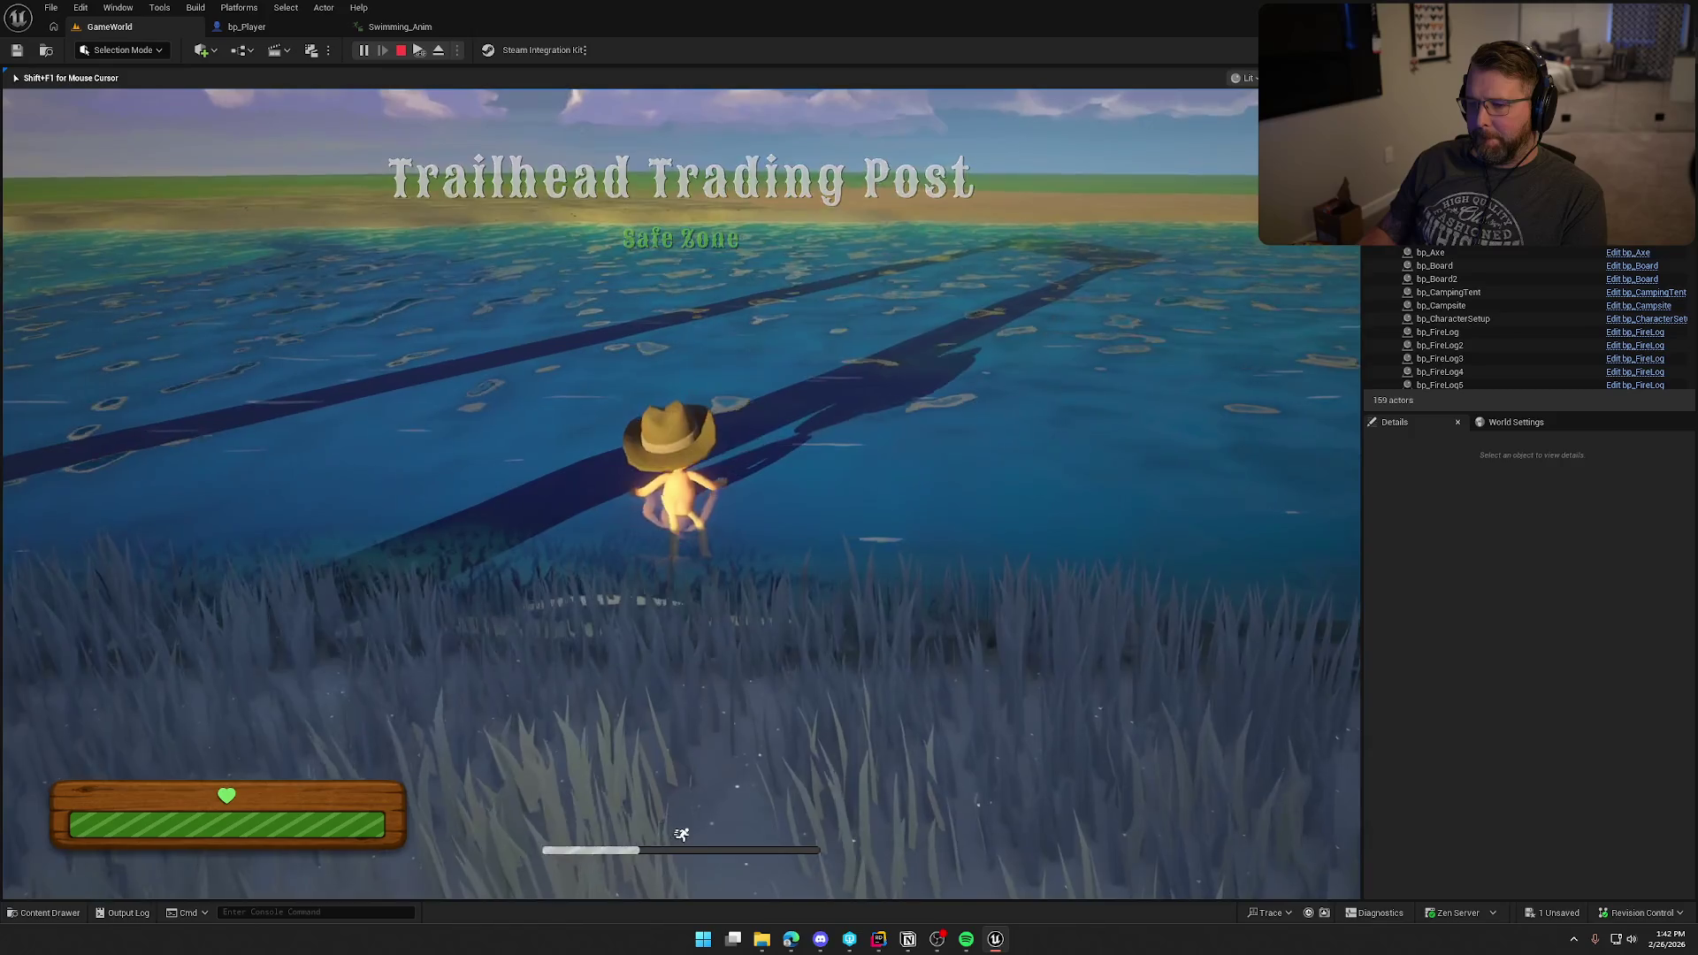
key(w)
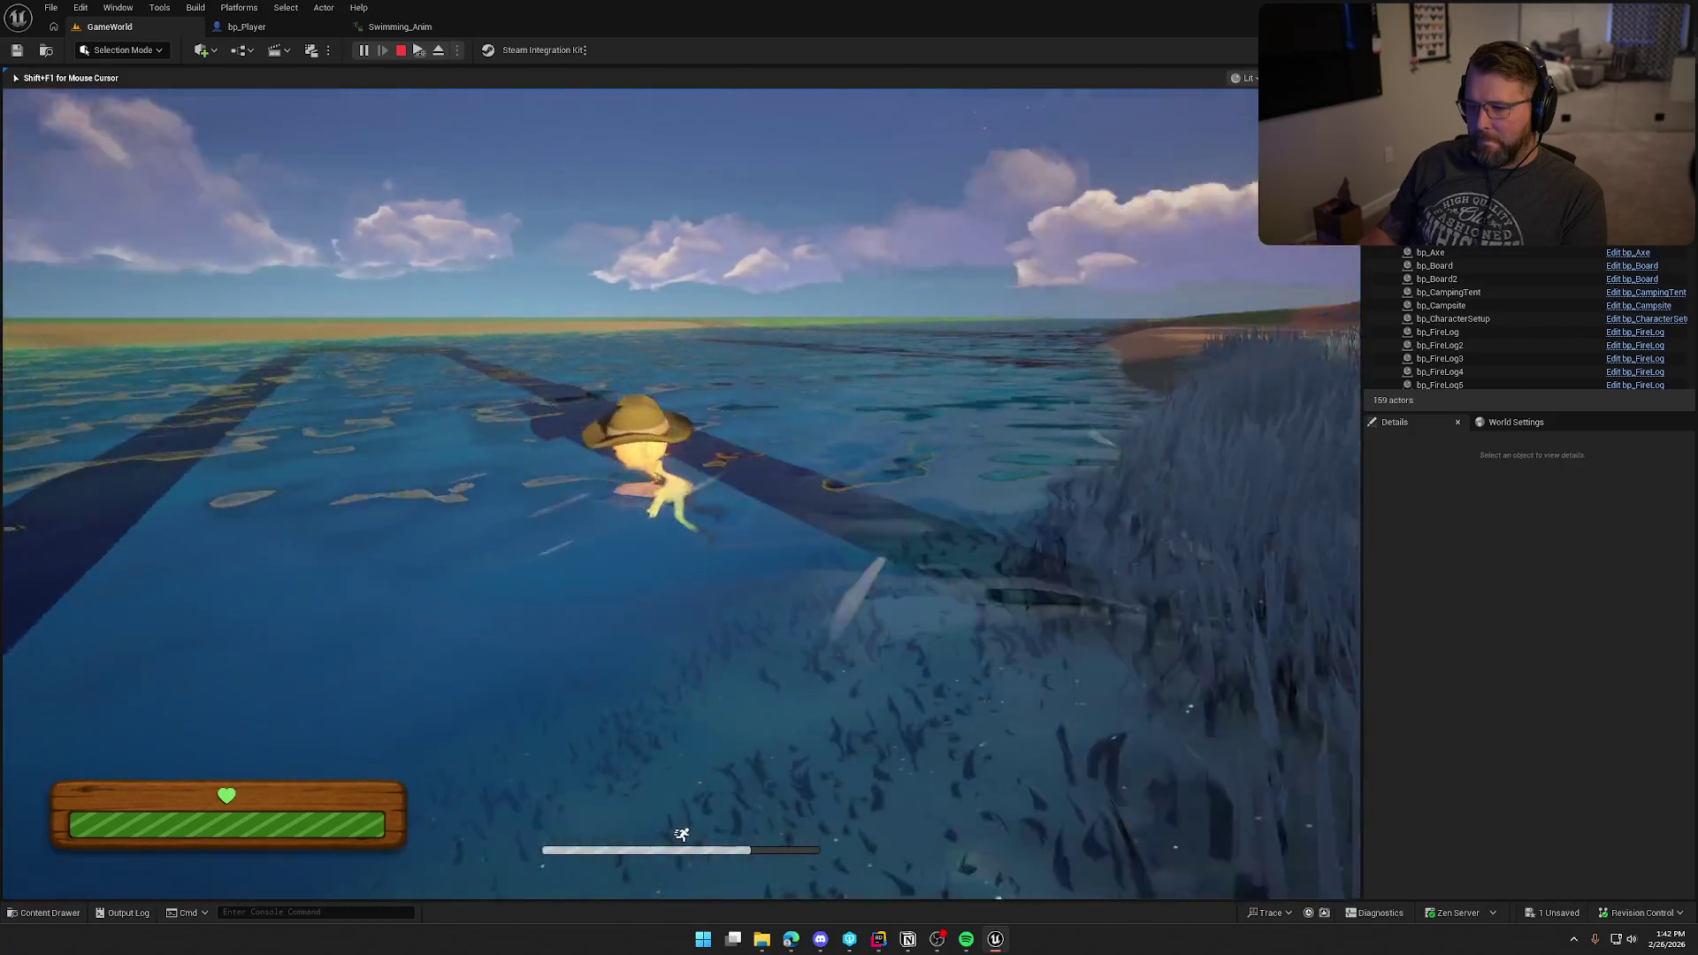
key(w)
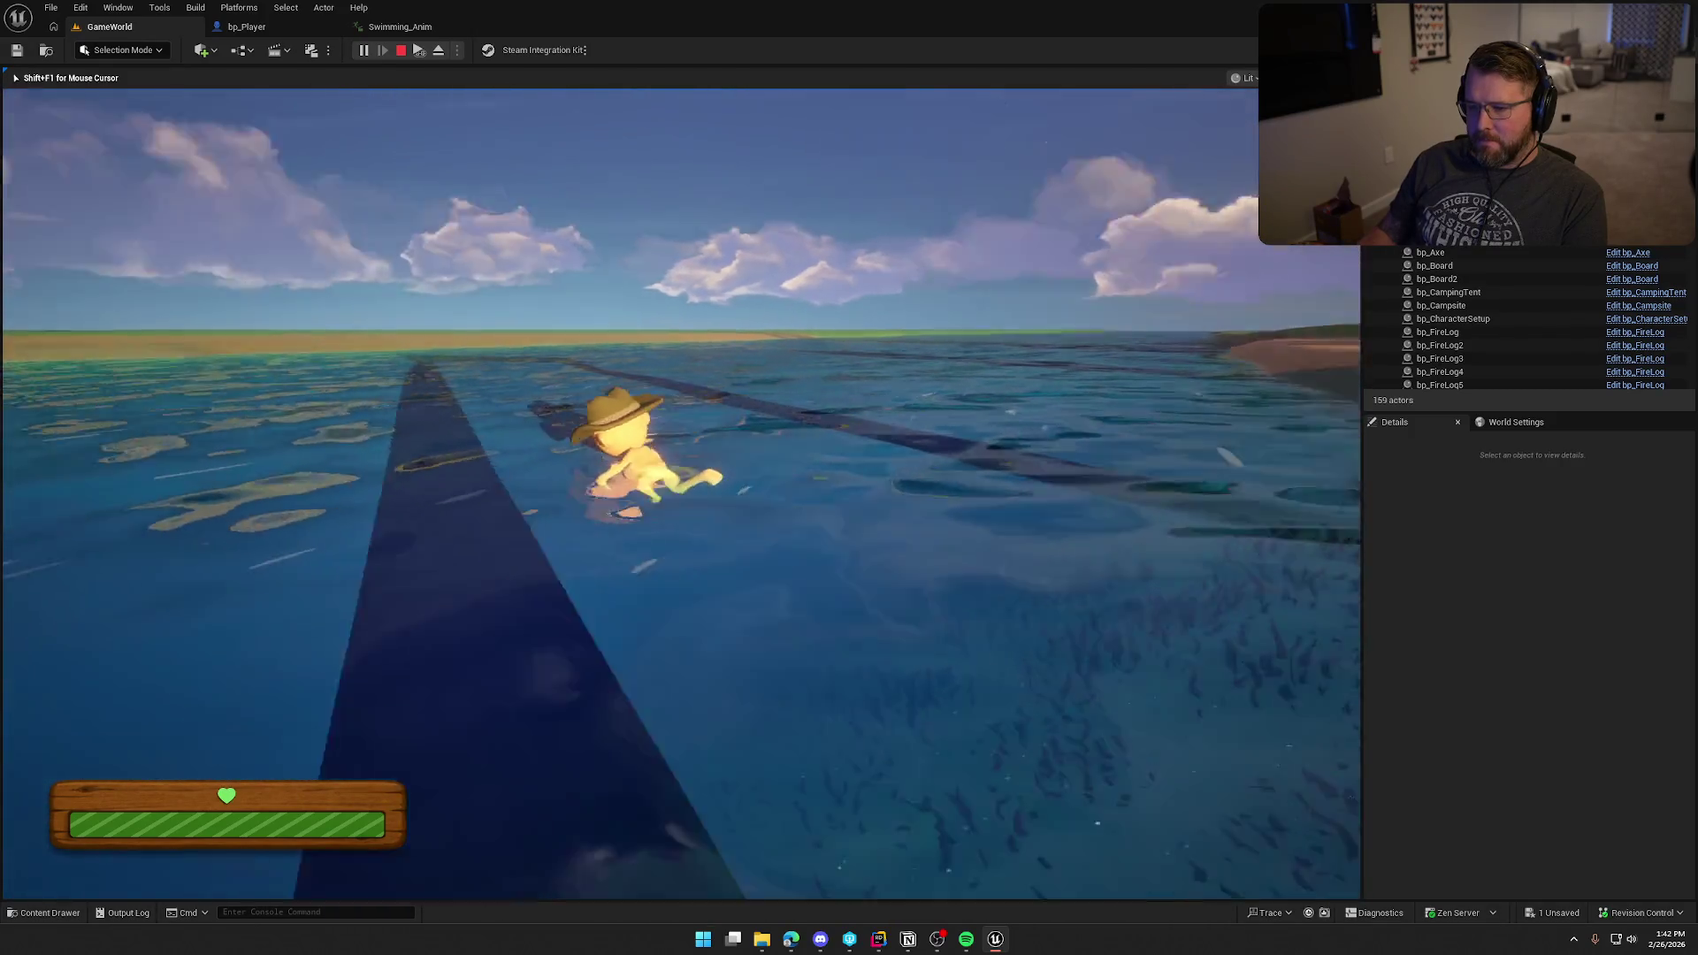
key(w)
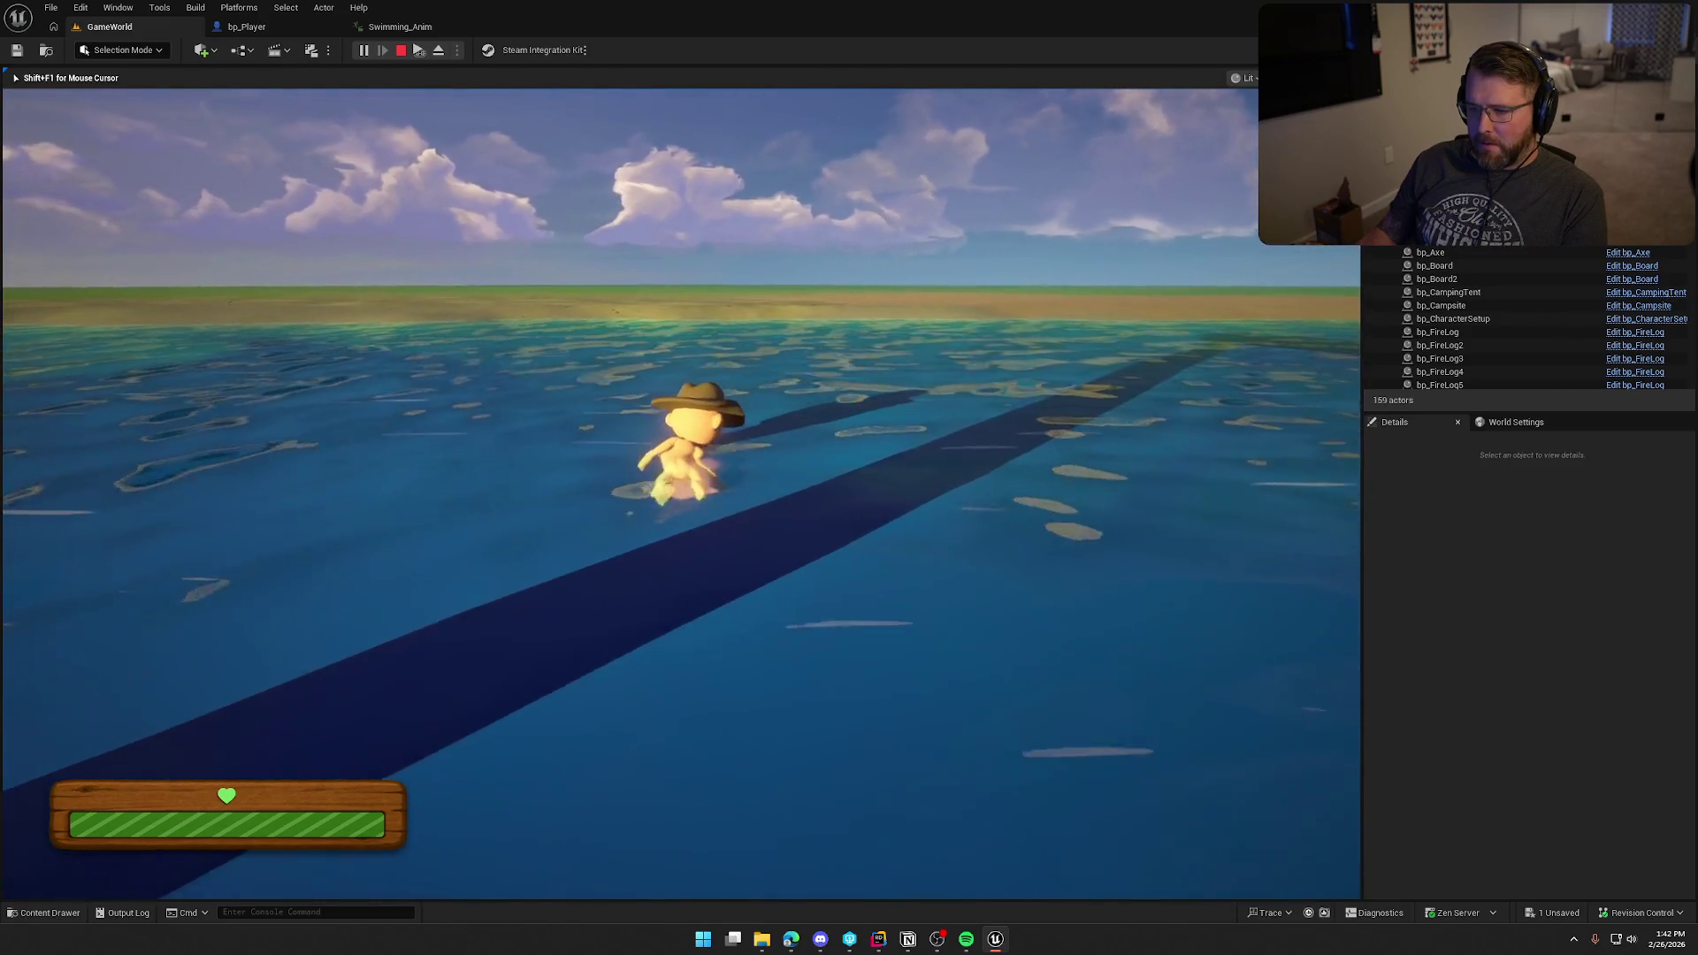
key(w)
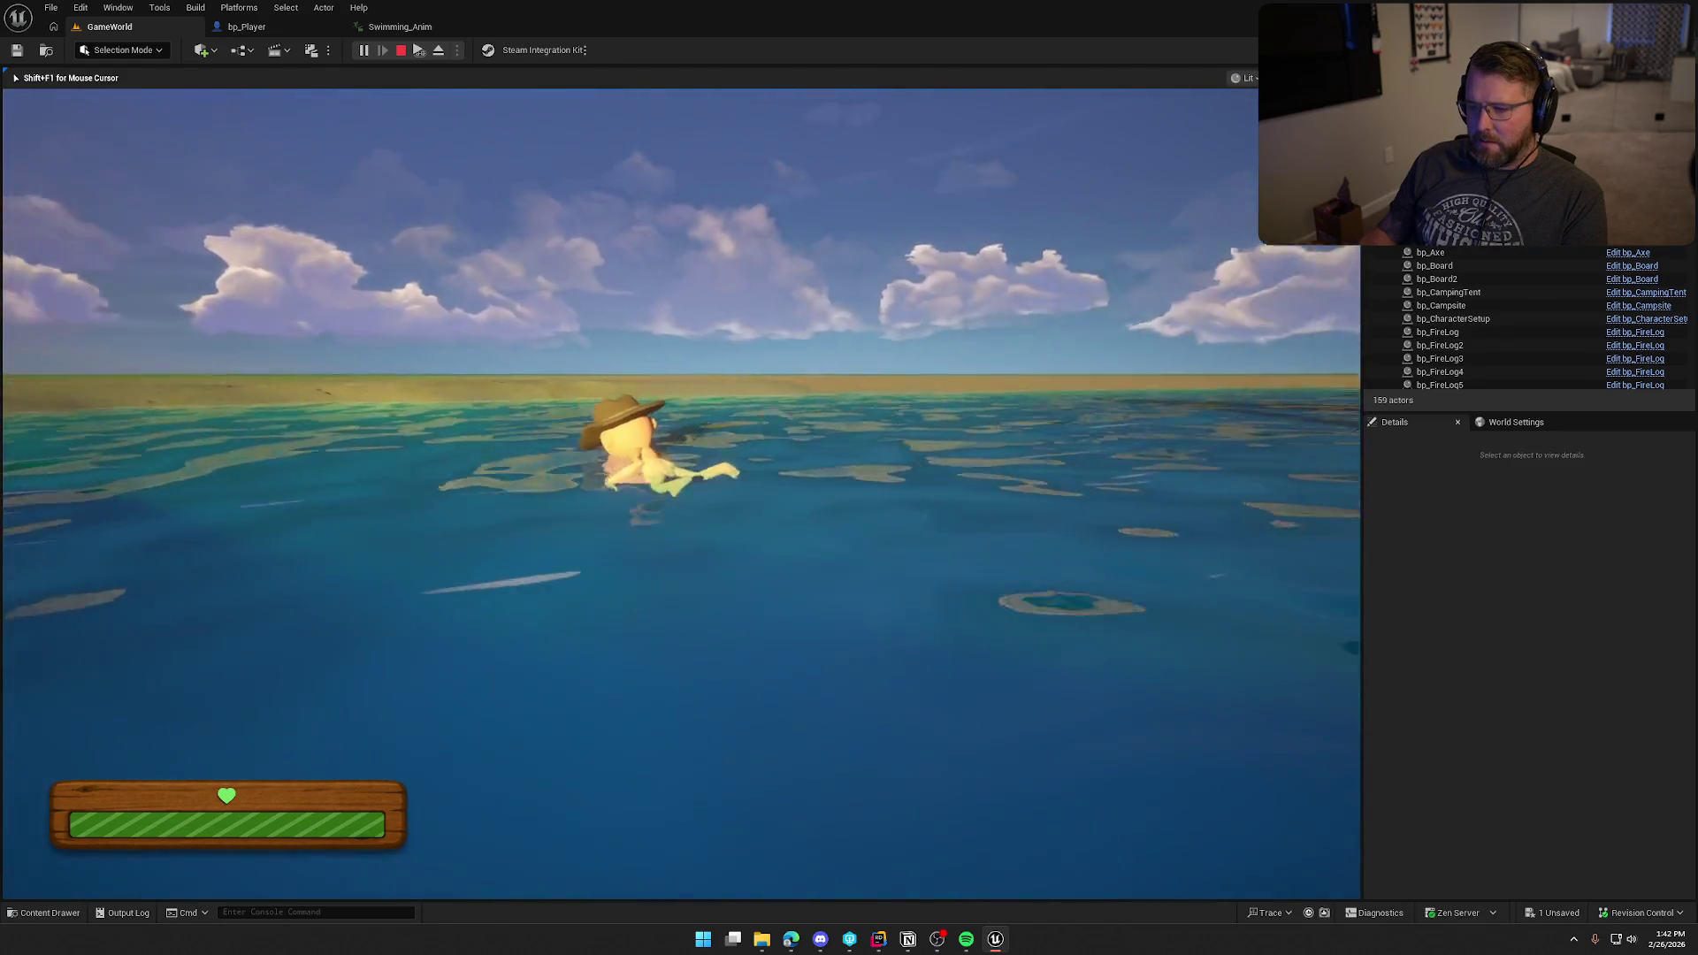
key(s)
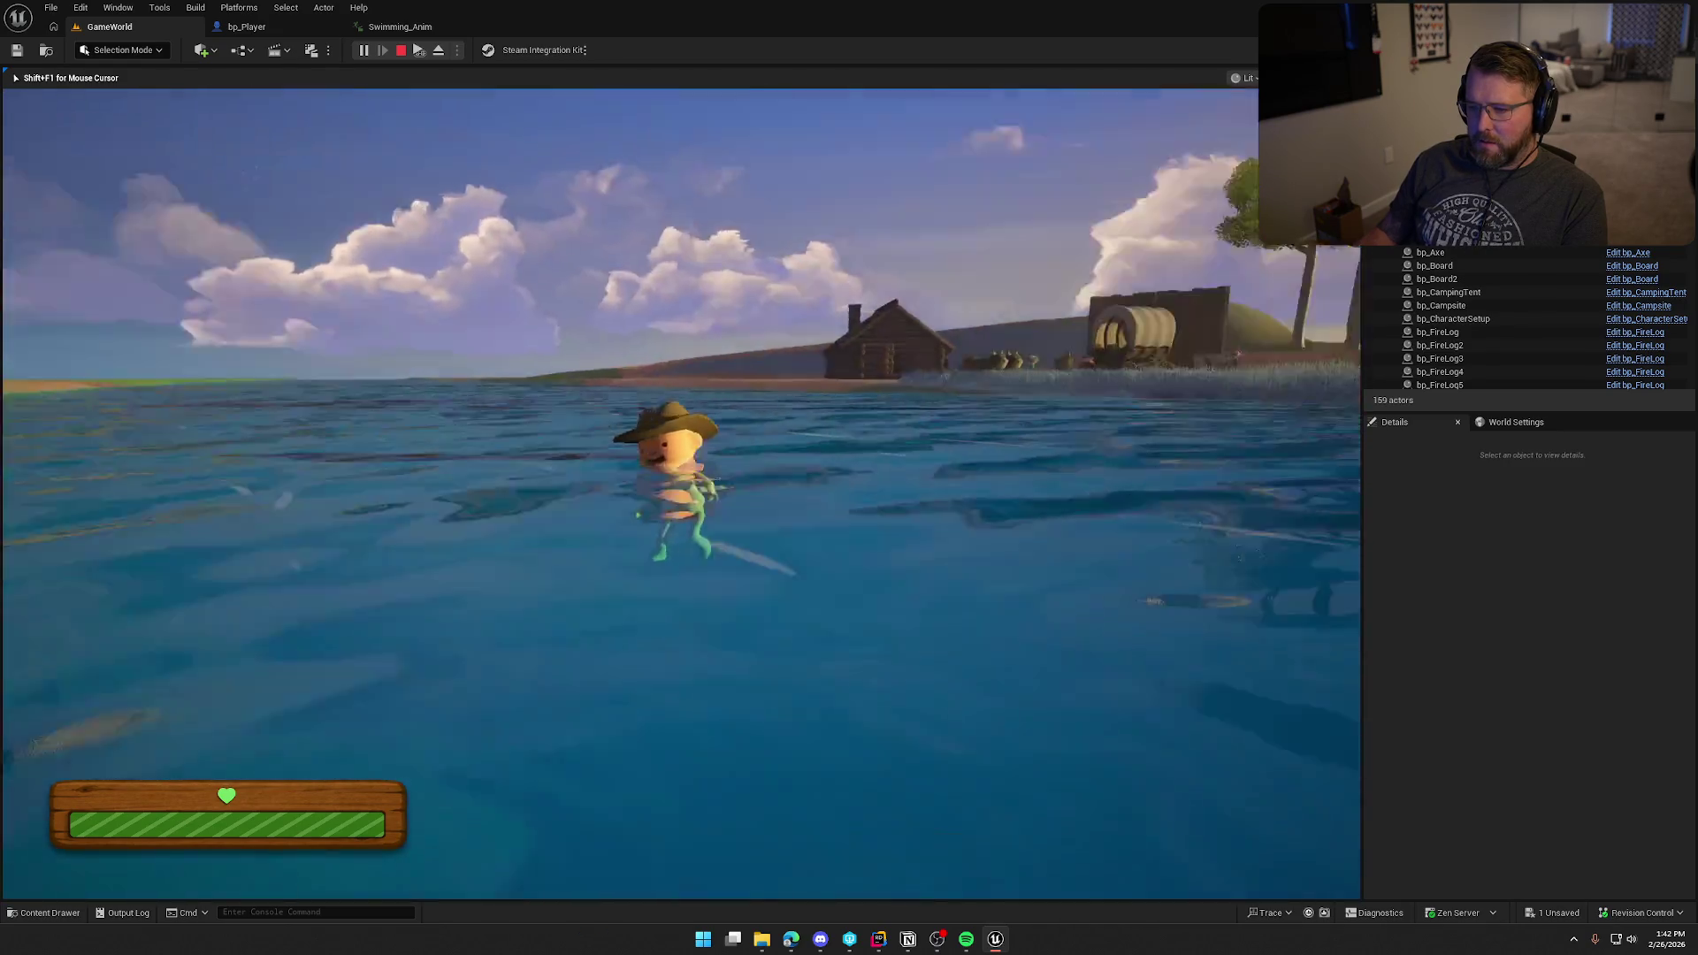
key(w)
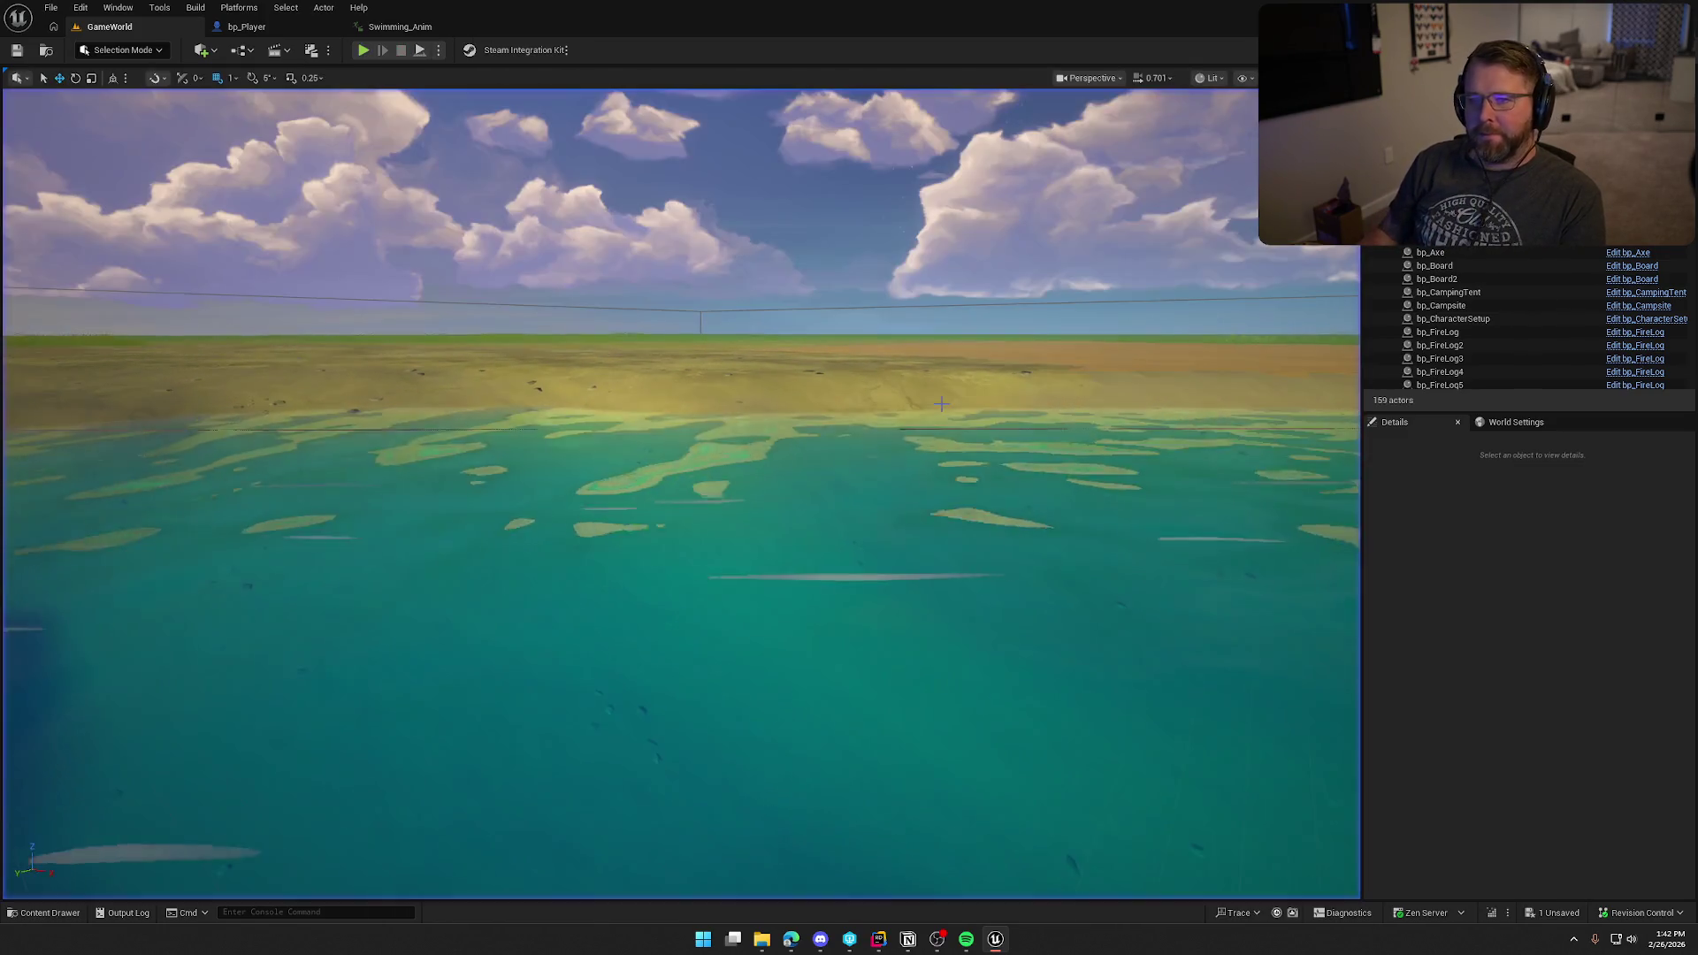
key(shift+F1)
click(400, 26)
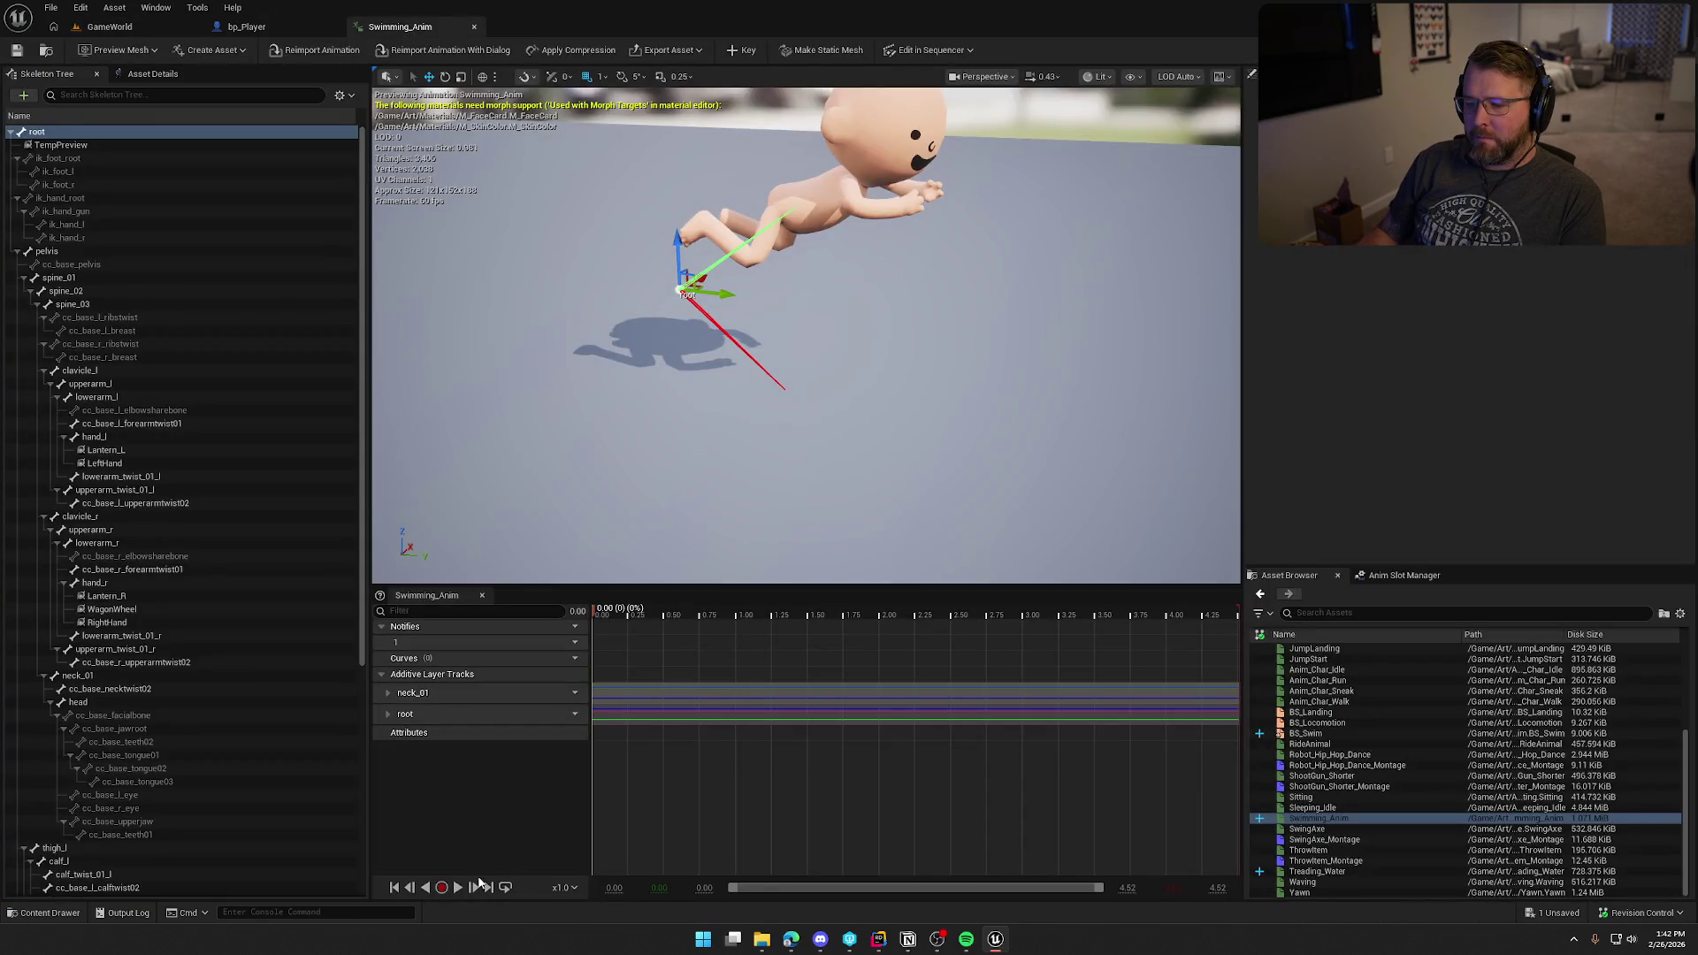
Step: Play and pause the Swimming_Anim preview, visit bp_Player and GameWorld, then switch to WaterFloat.cpp in Rider
click(458, 888)
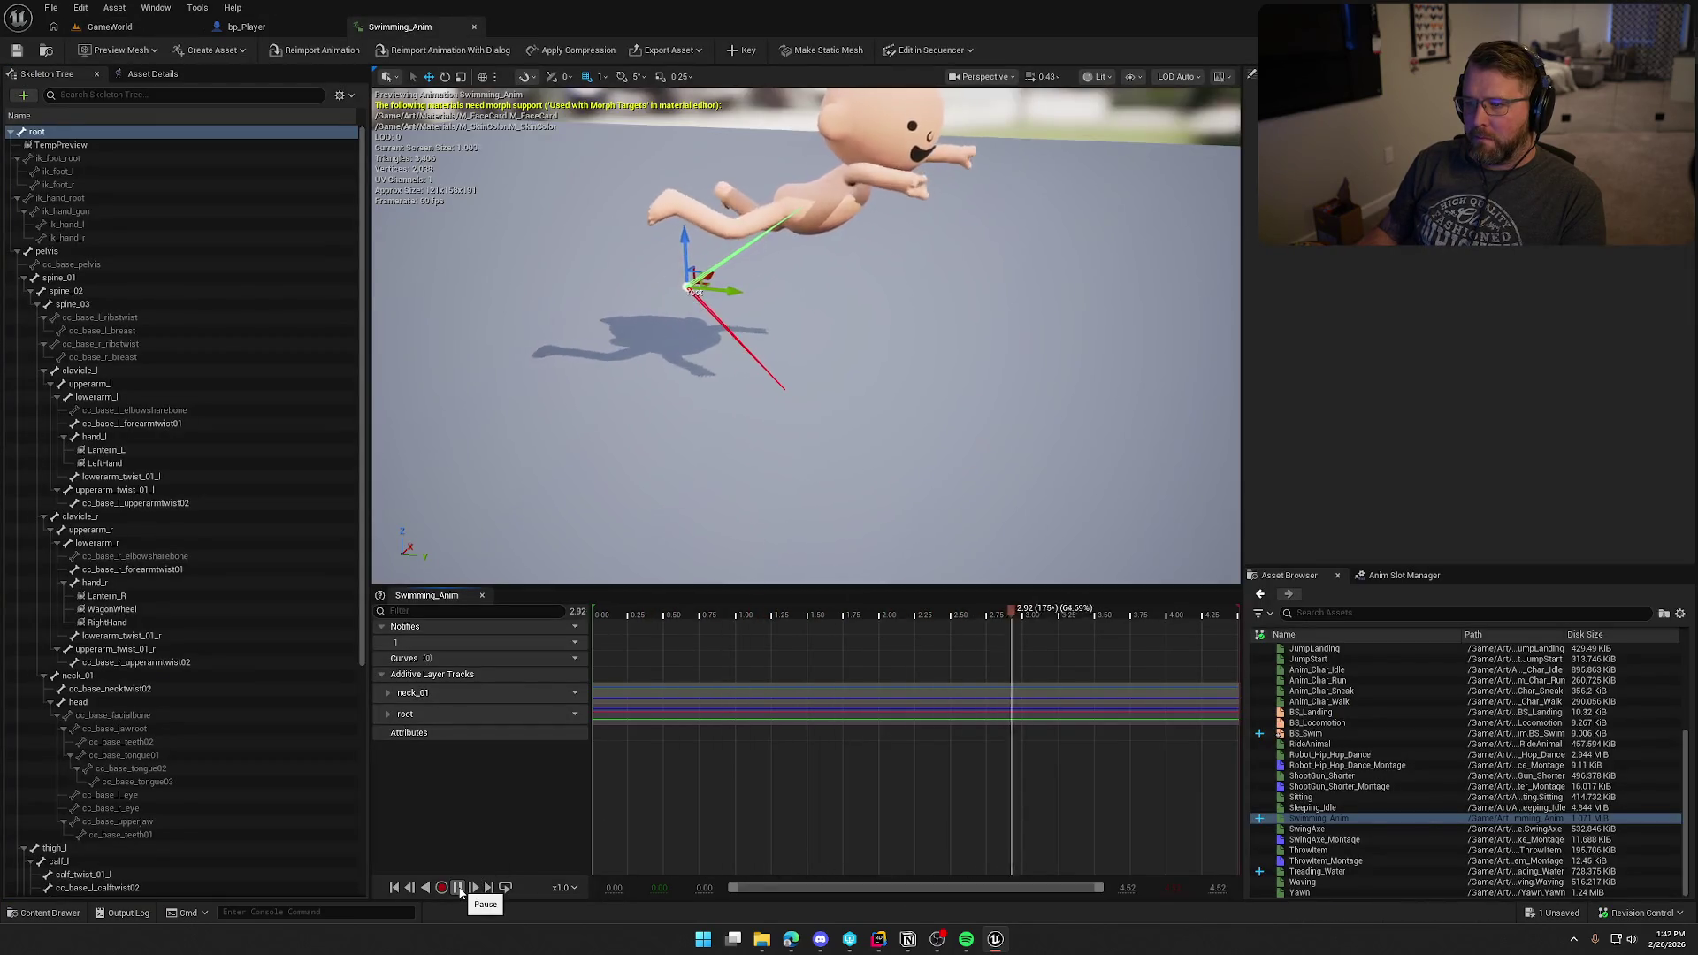
click(458, 888)
click(250, 27)
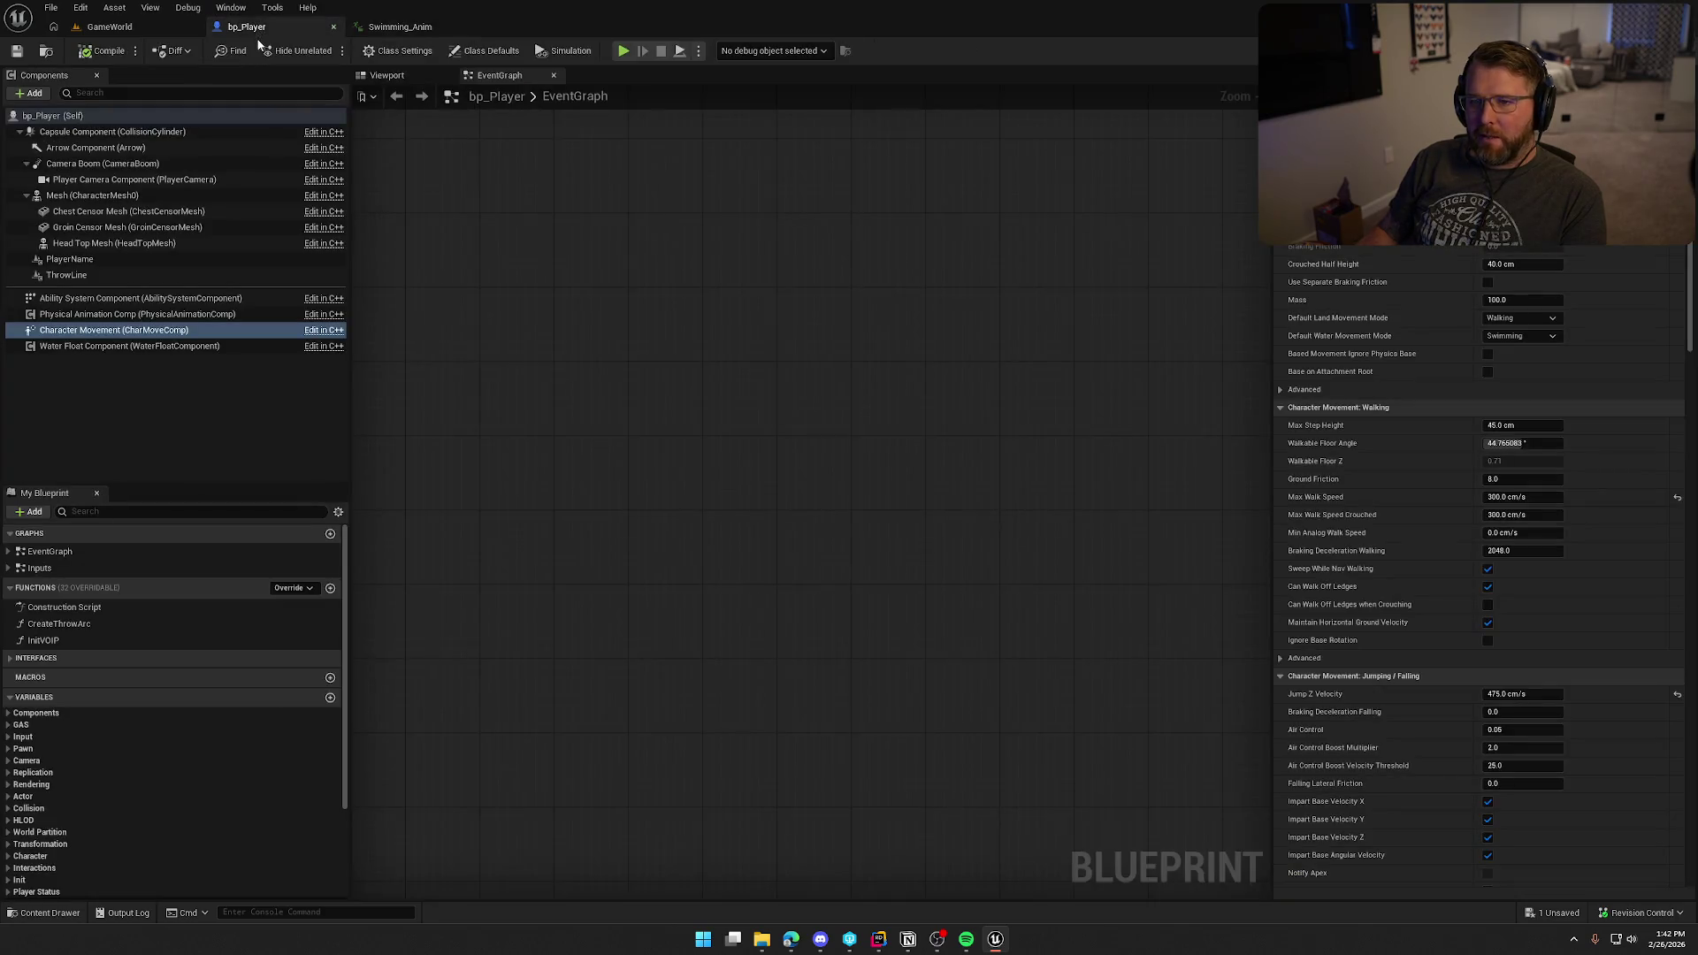
click(115, 27)
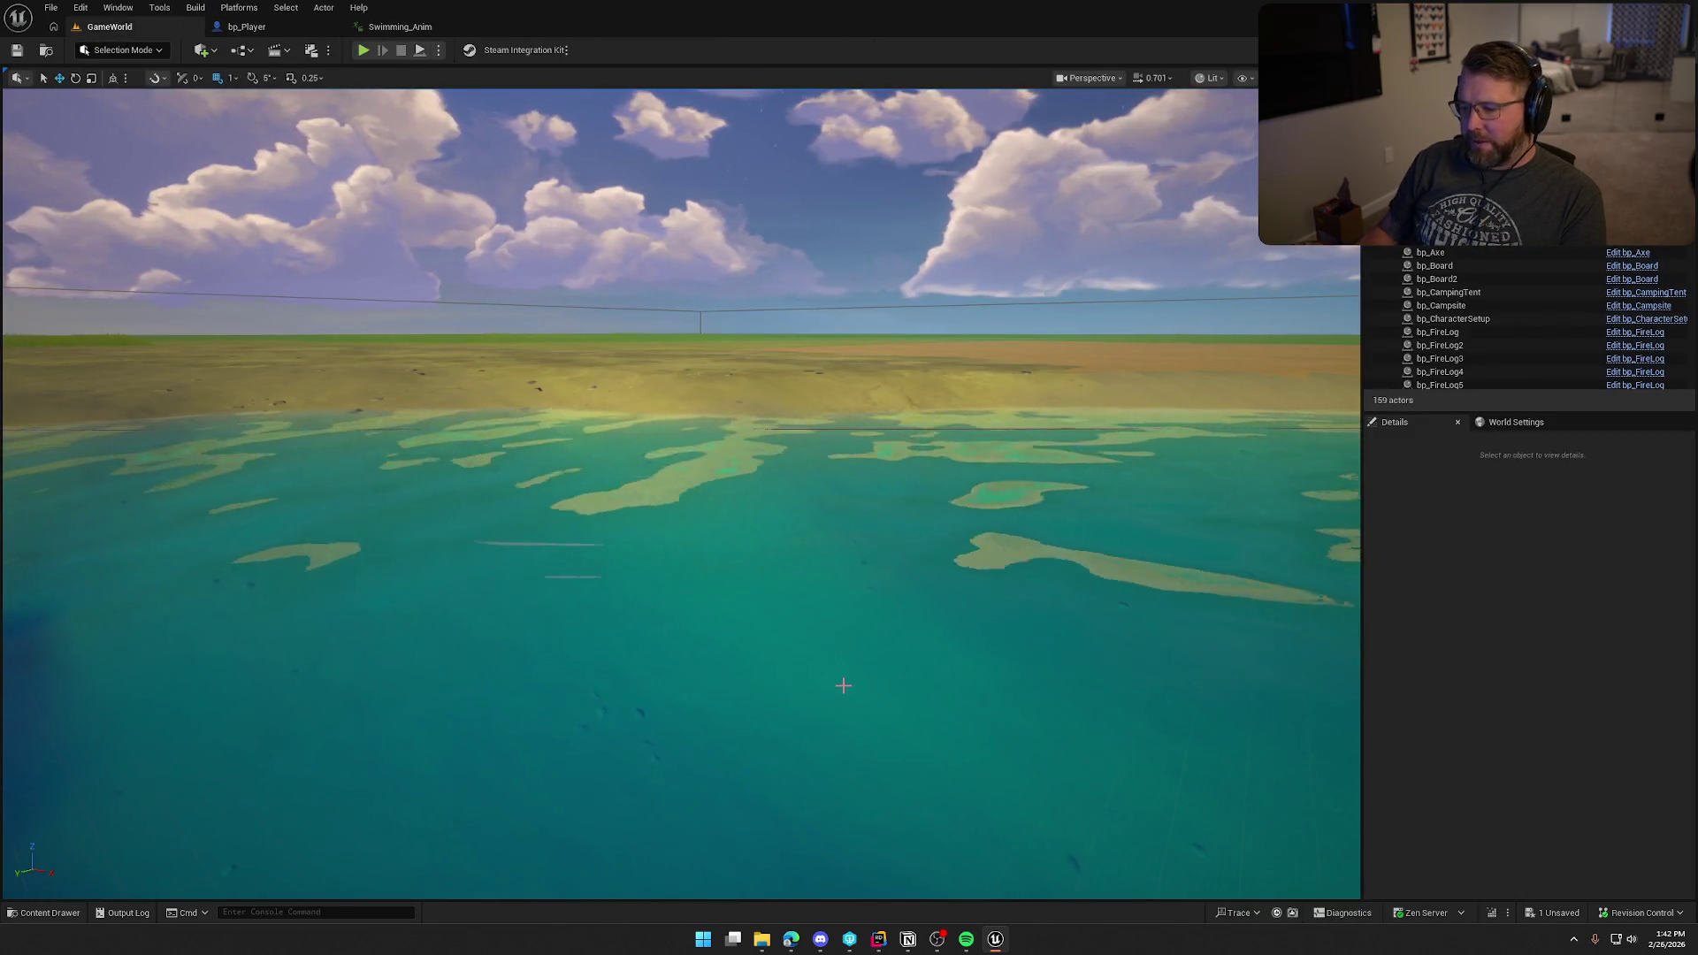
key(alt+Tab)
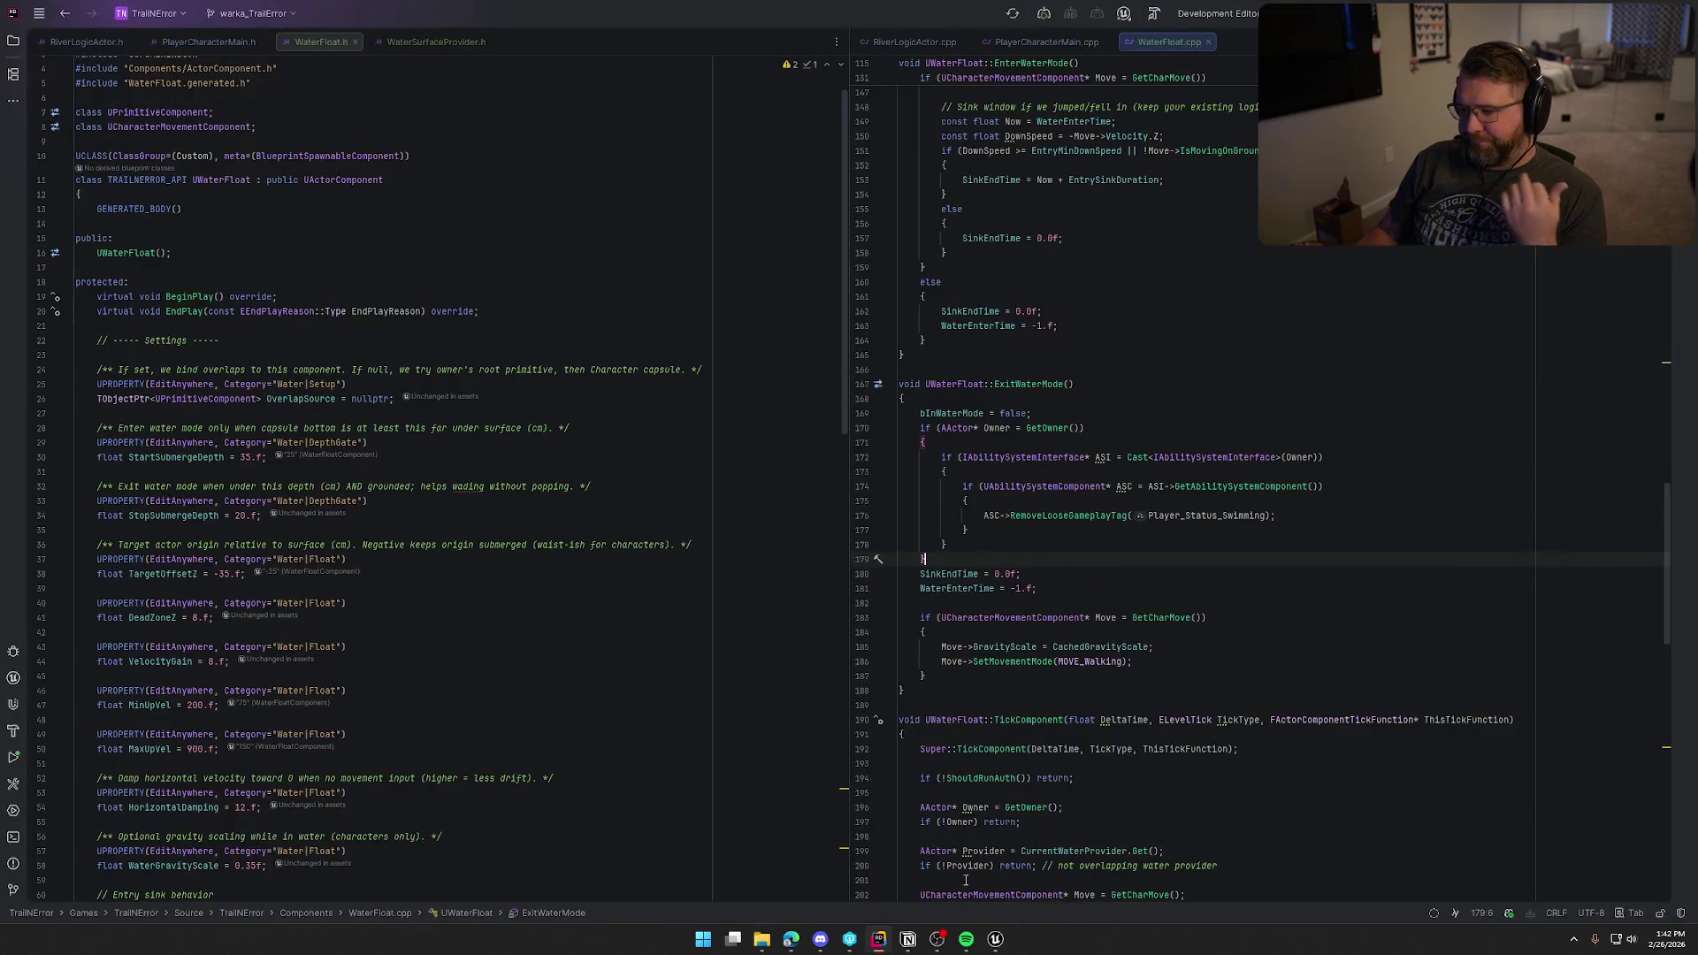
mouse_move(1028, 663)
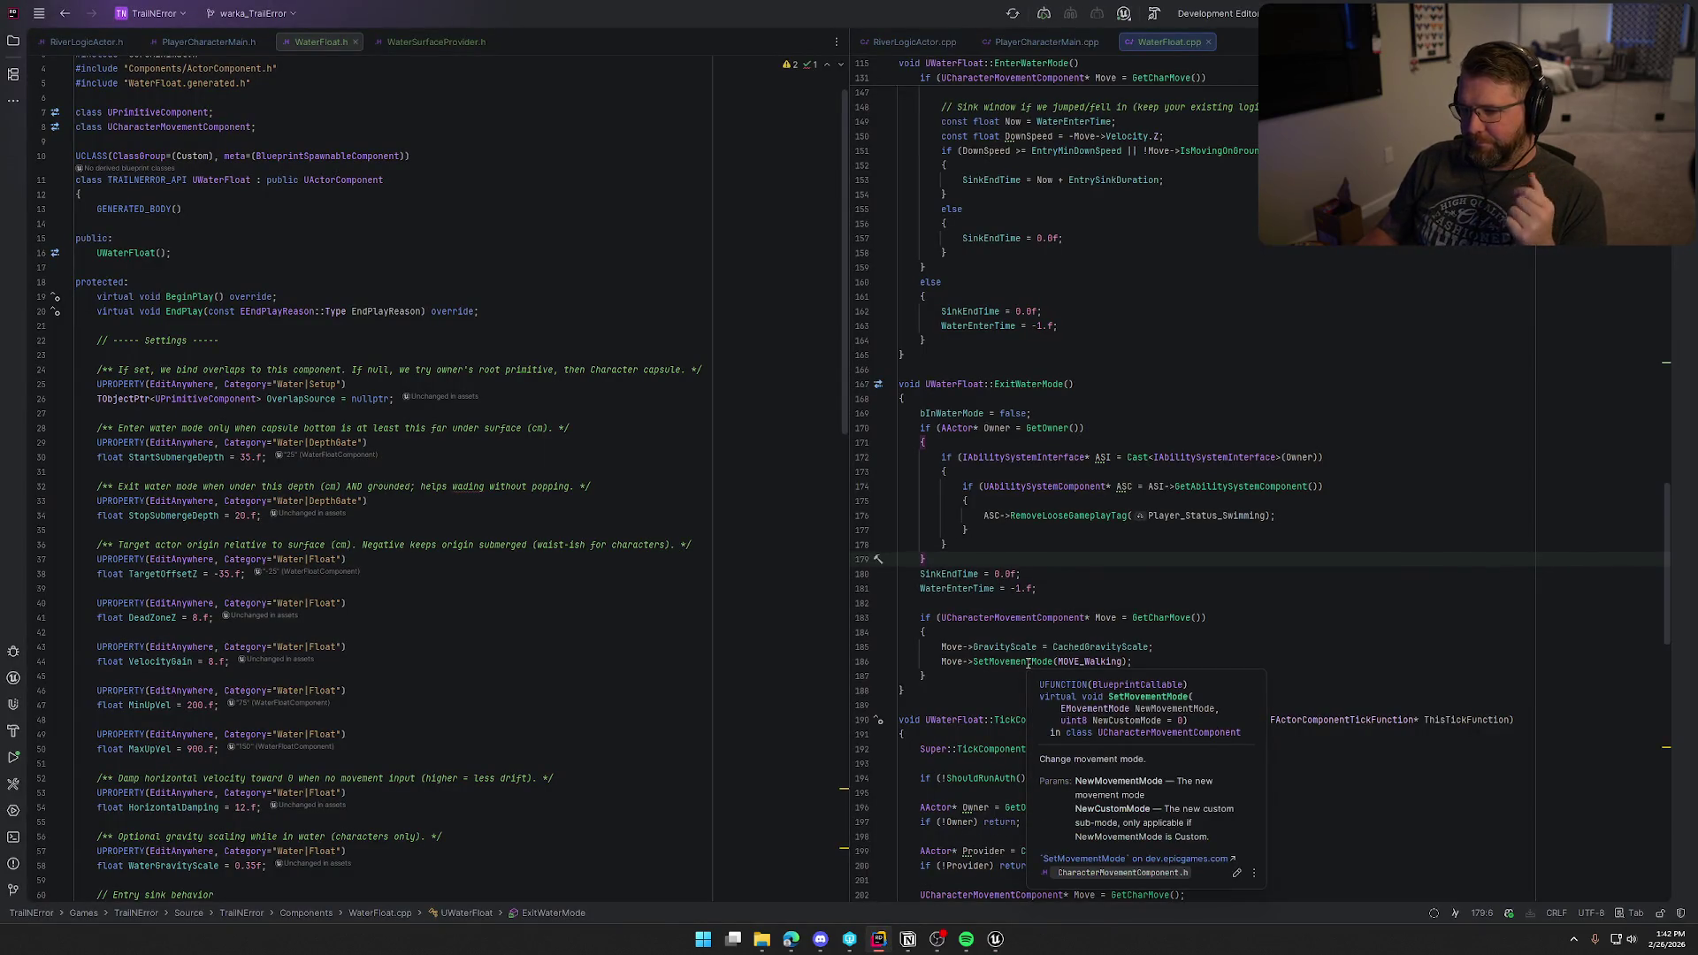
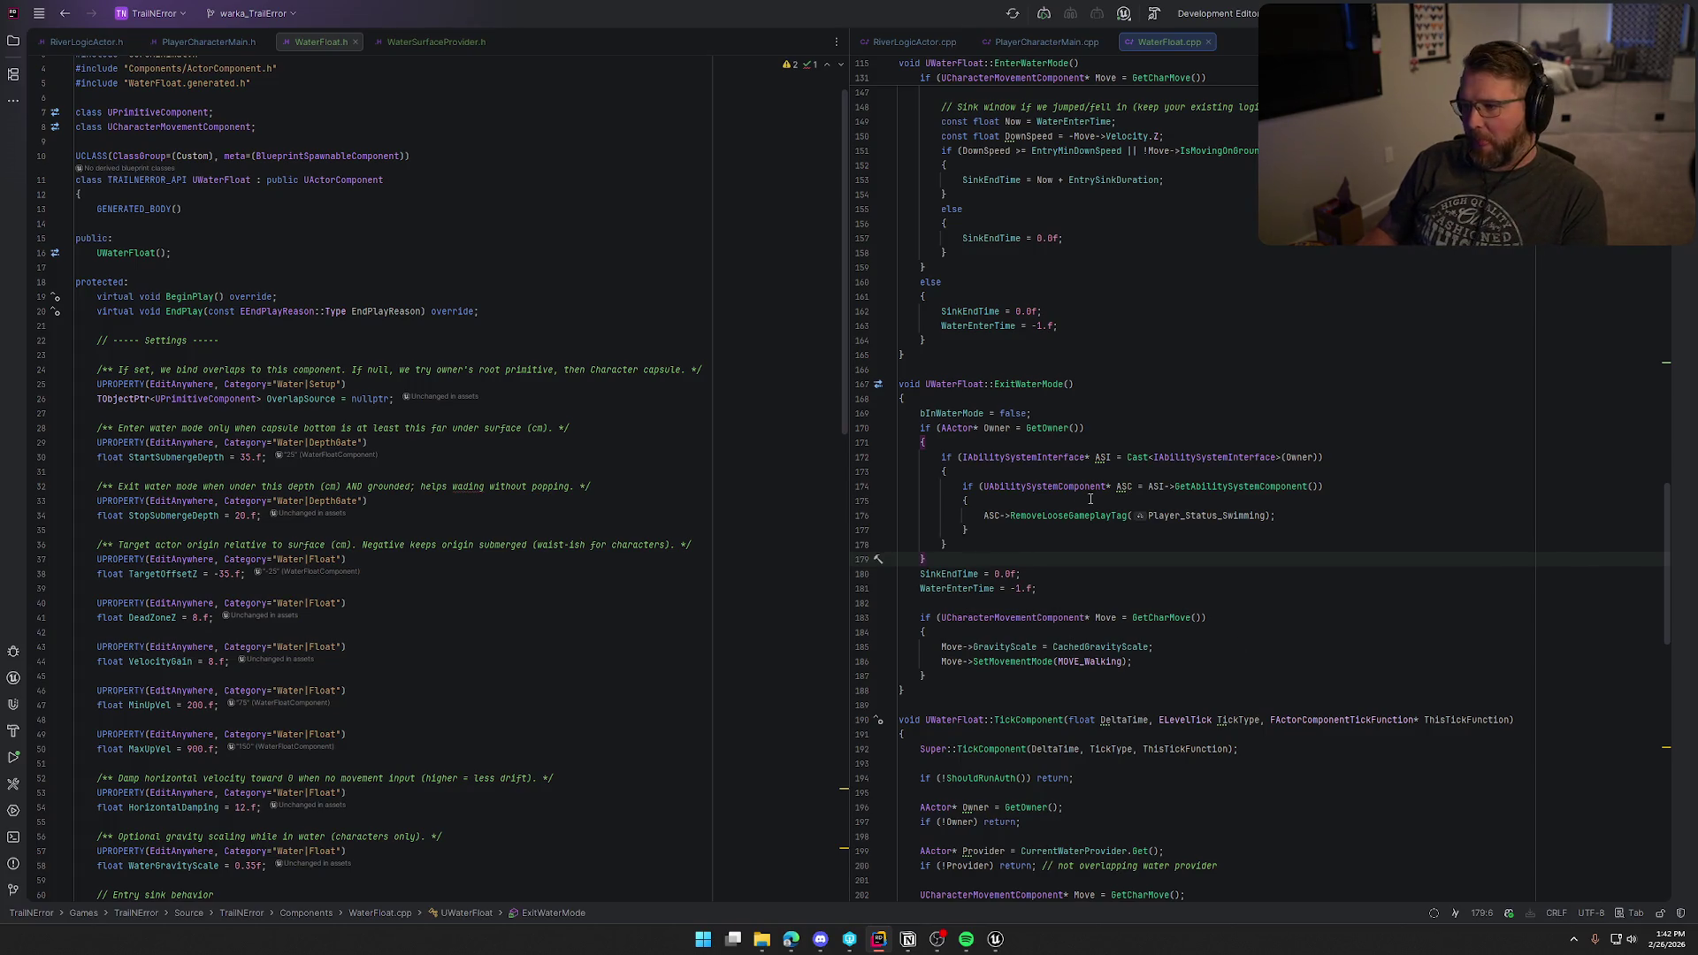
Step: Above UWaterFloat in WaterFloat.h, add DECLARE_DYNAMIC_MULTICAST_DELEGATE_OneParam(FWaterStateChanged, bool, bIsInWater)
click(209, 43)
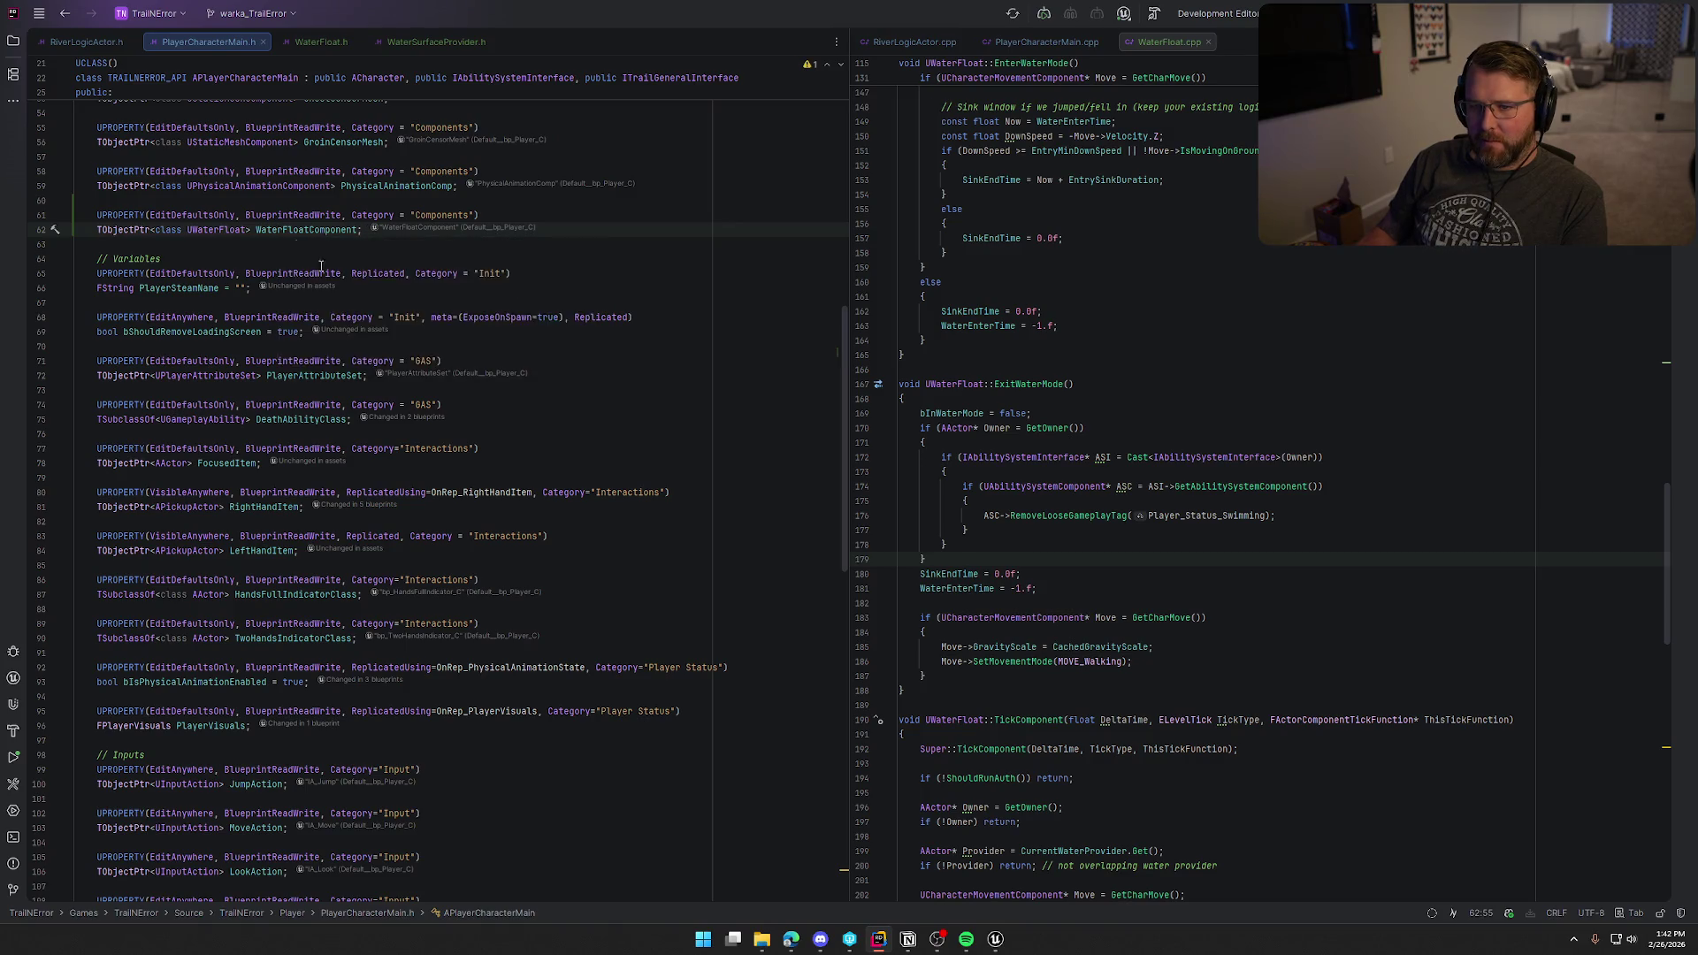
scroll(436, 344, up, 10)
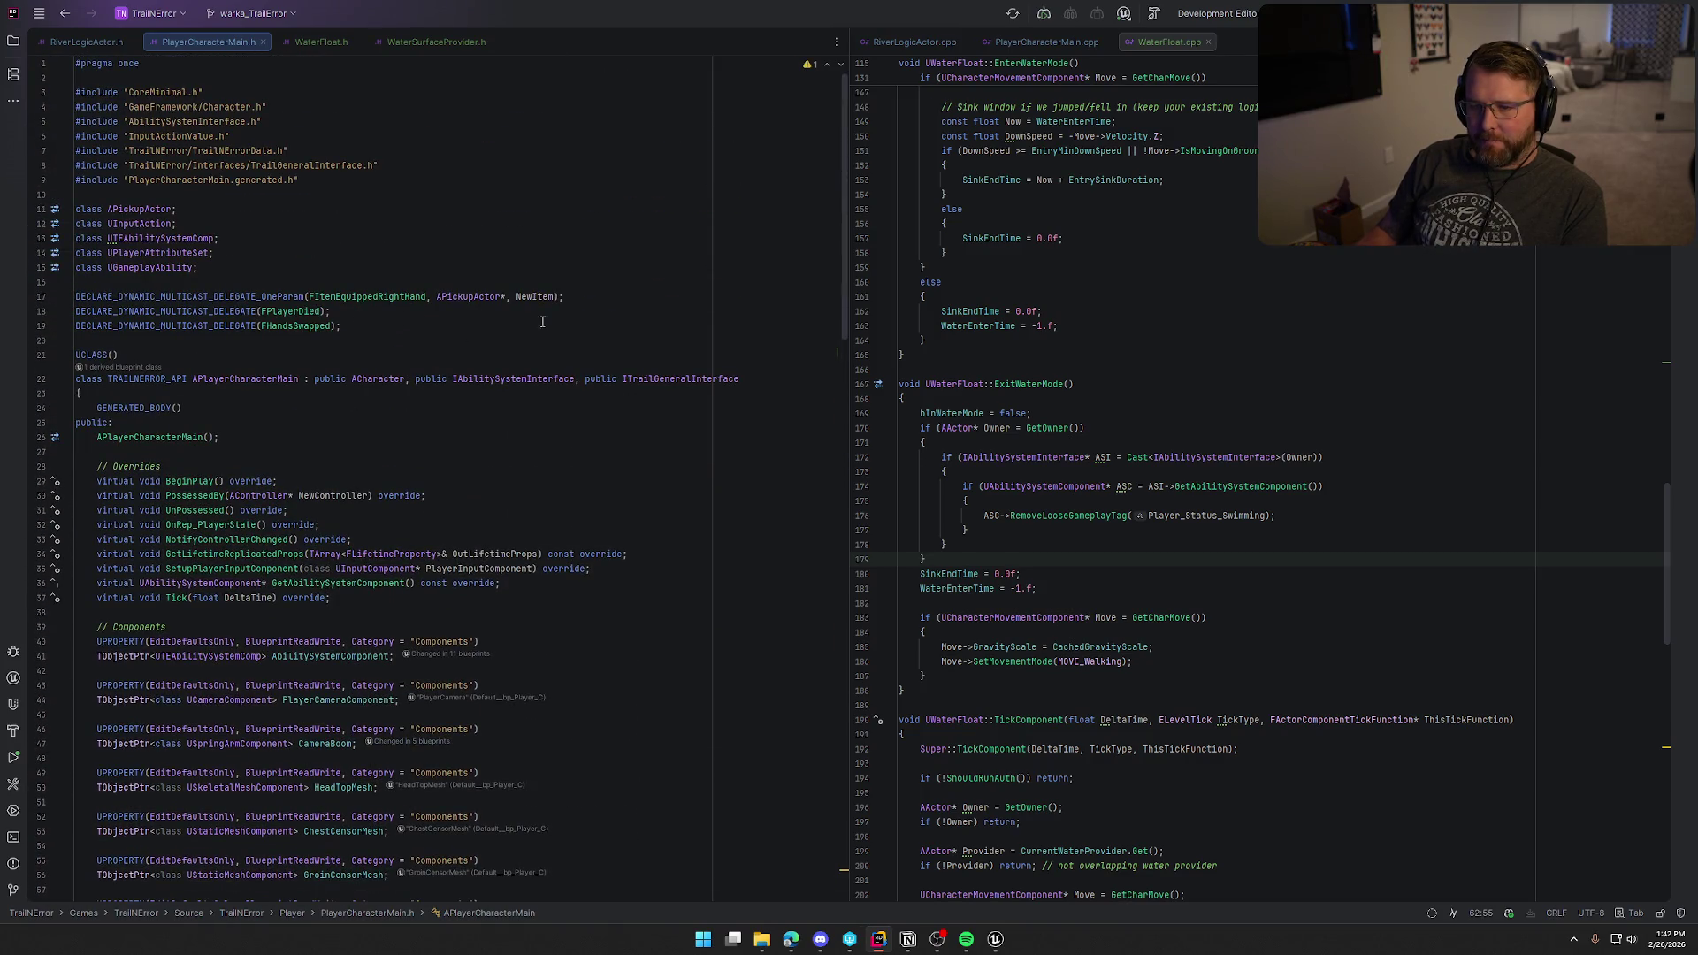
click(309, 41)
scroll(395, 321, up, 3)
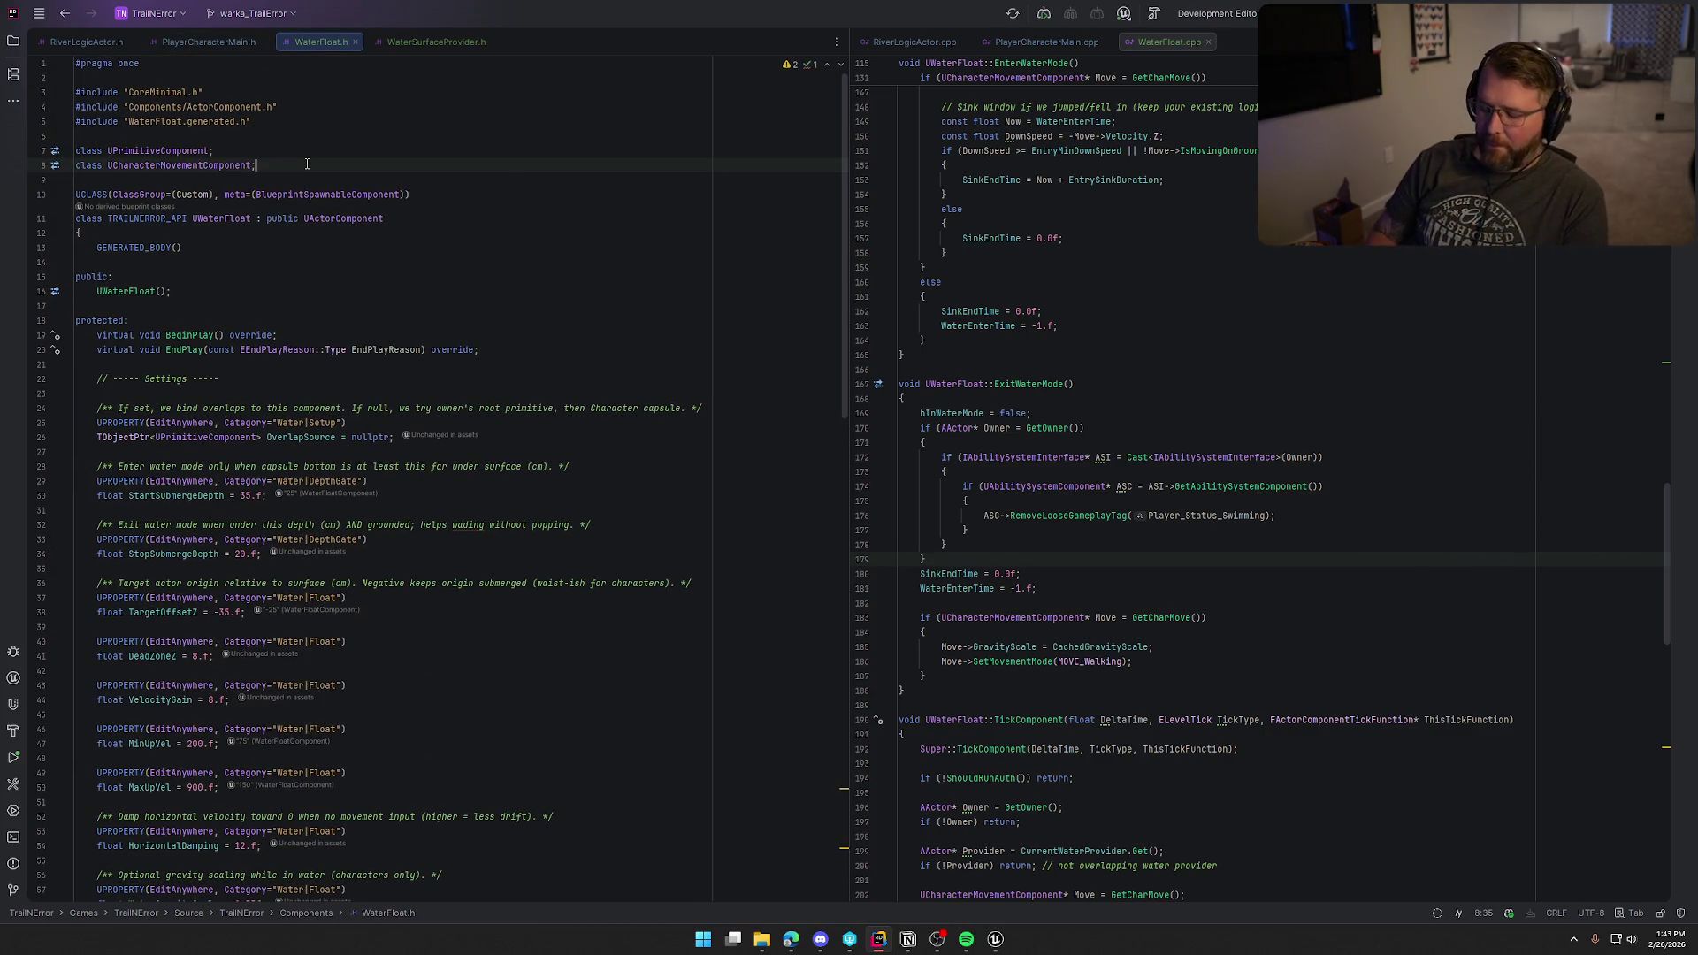
key(Return)
key(Return)
text(DECL)
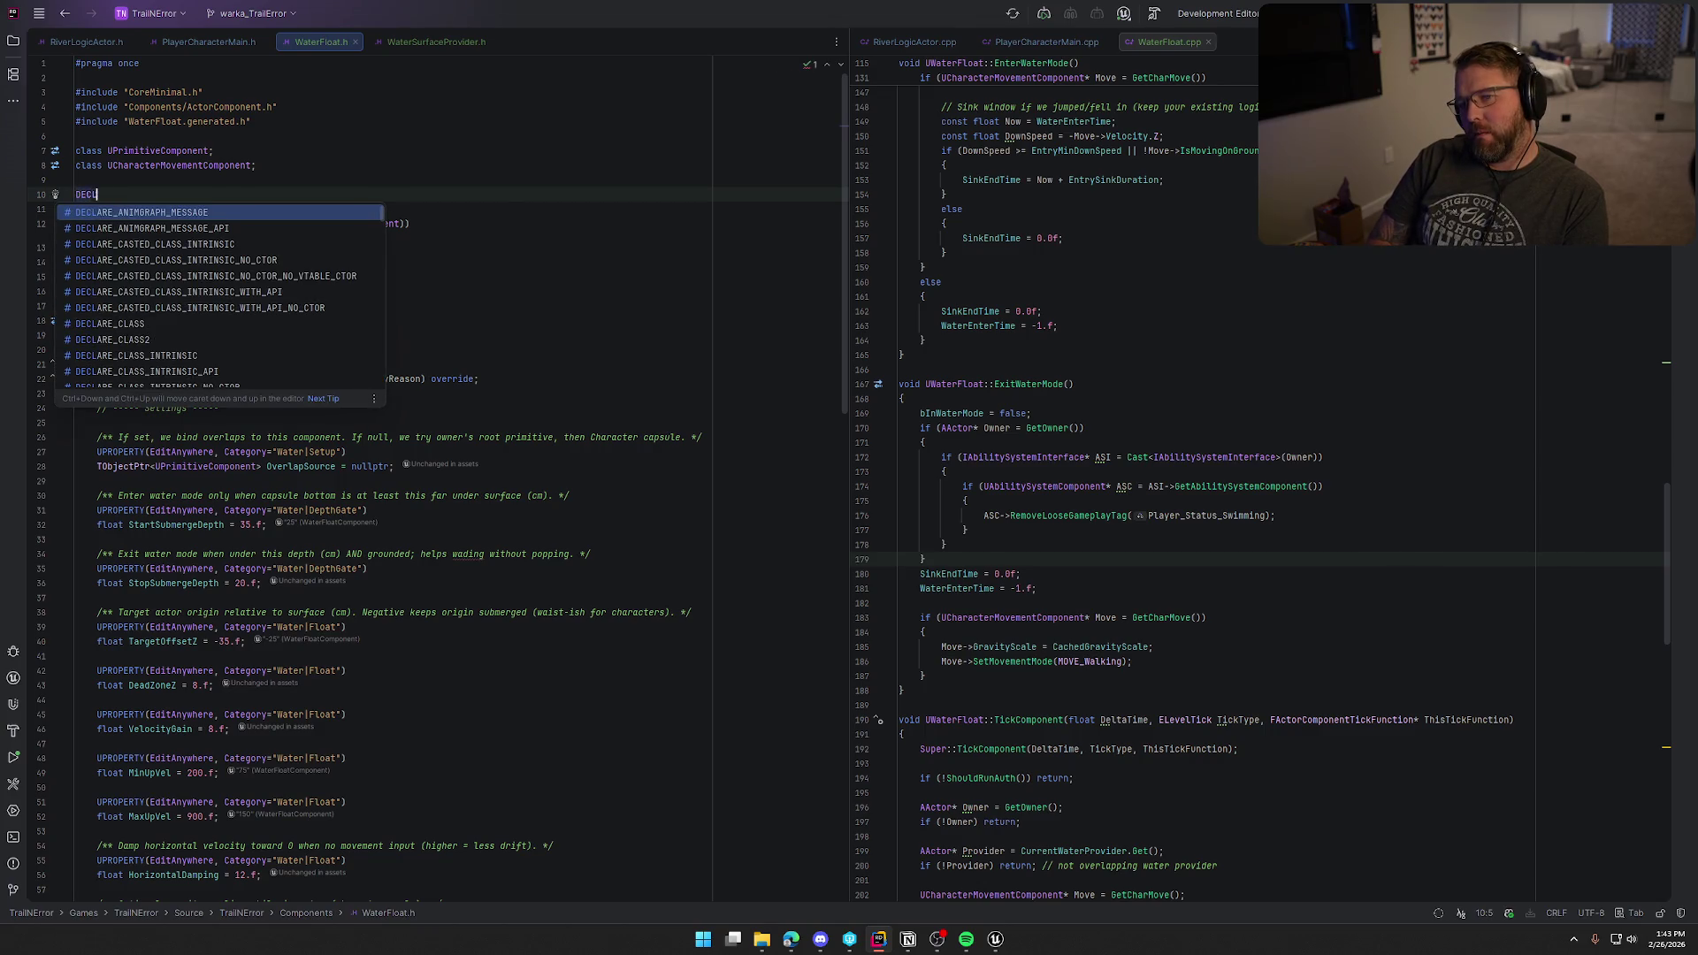
text(ARE_DYNAMI)
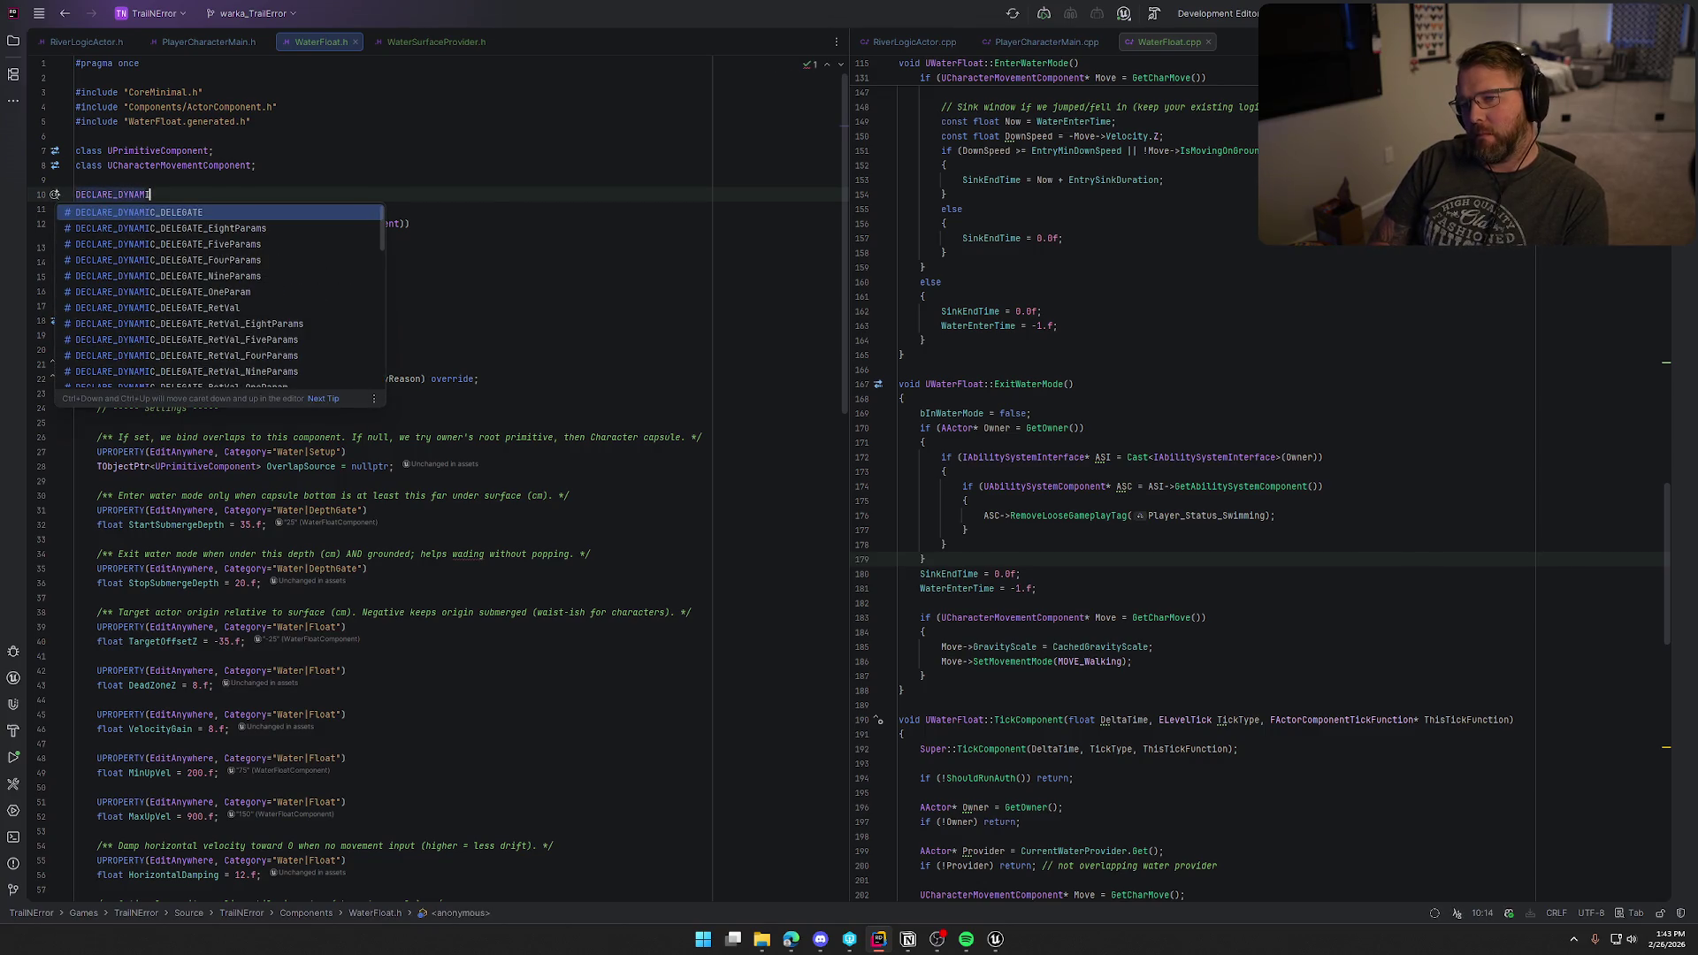
text(C_MU)
key(Return)
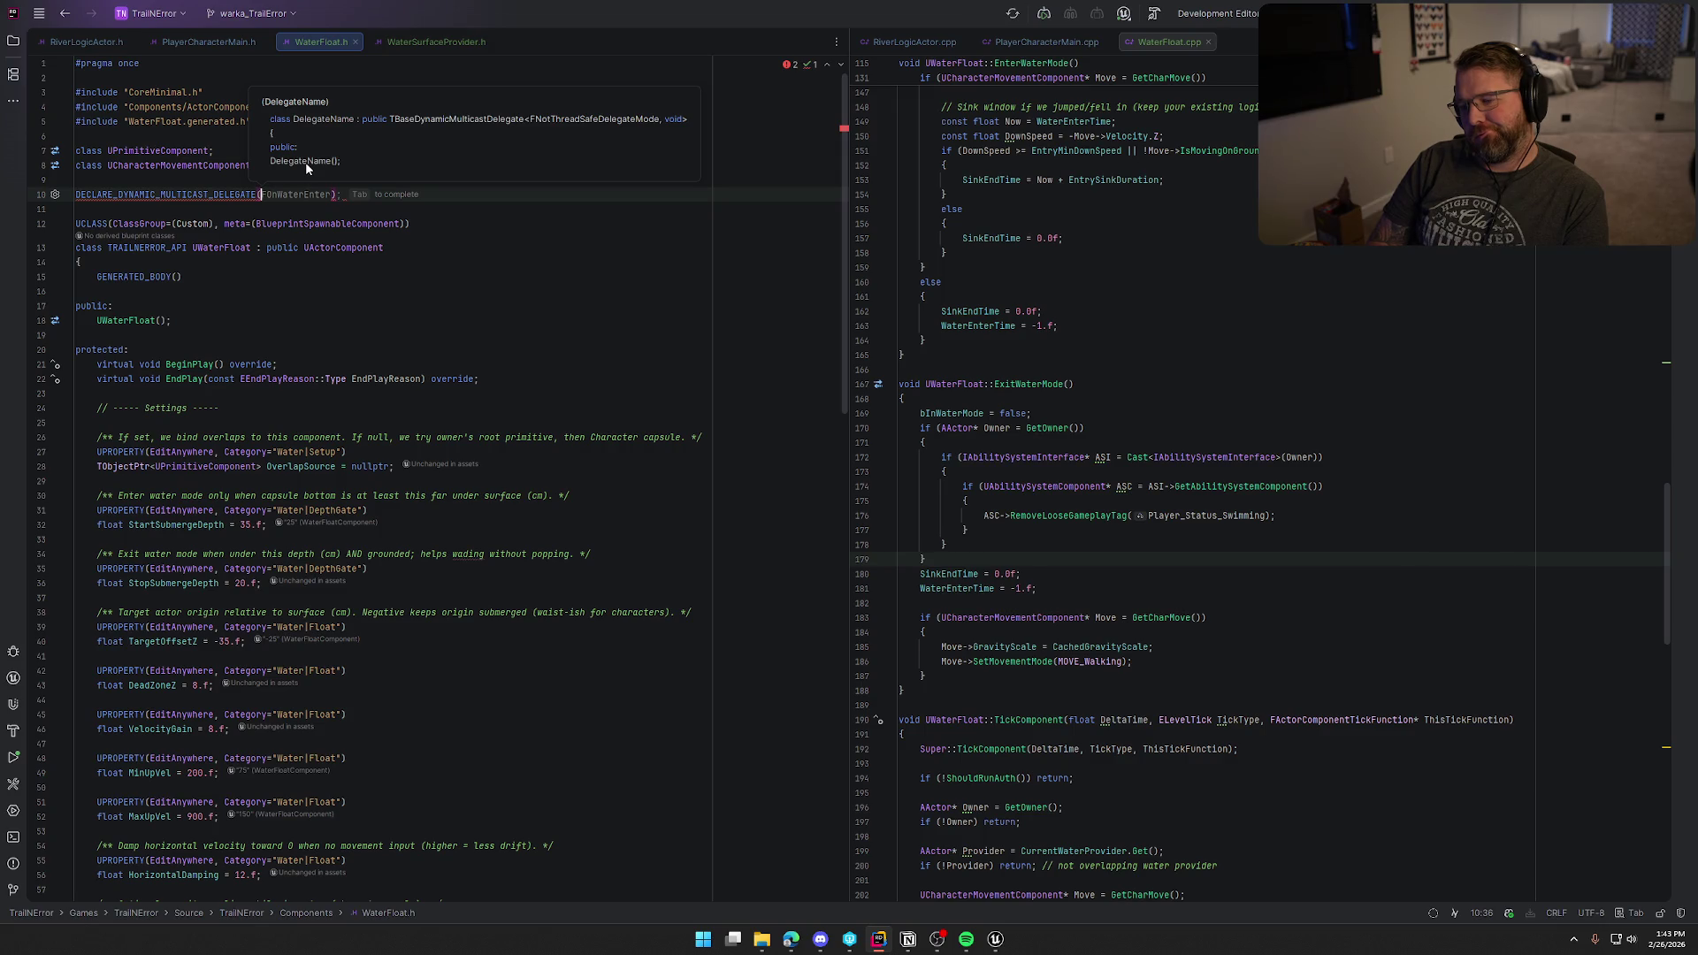
key(BackSpace)
key(BackSpace)
key(BackSpace)
text(O)
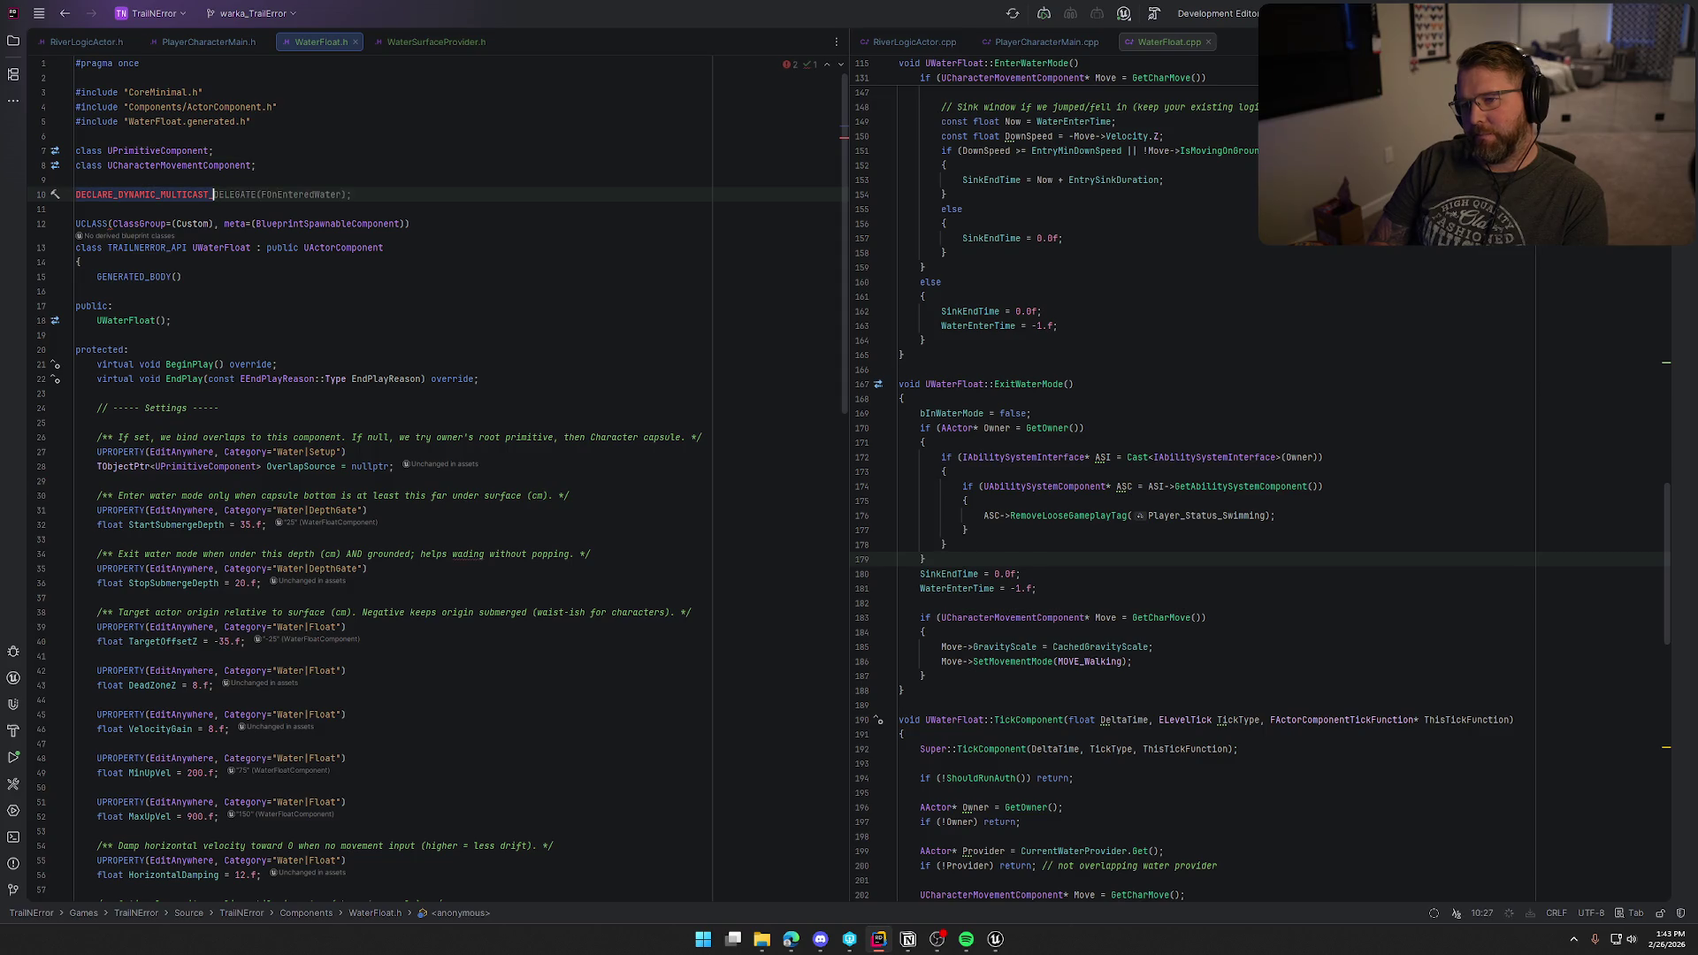
key(Return)
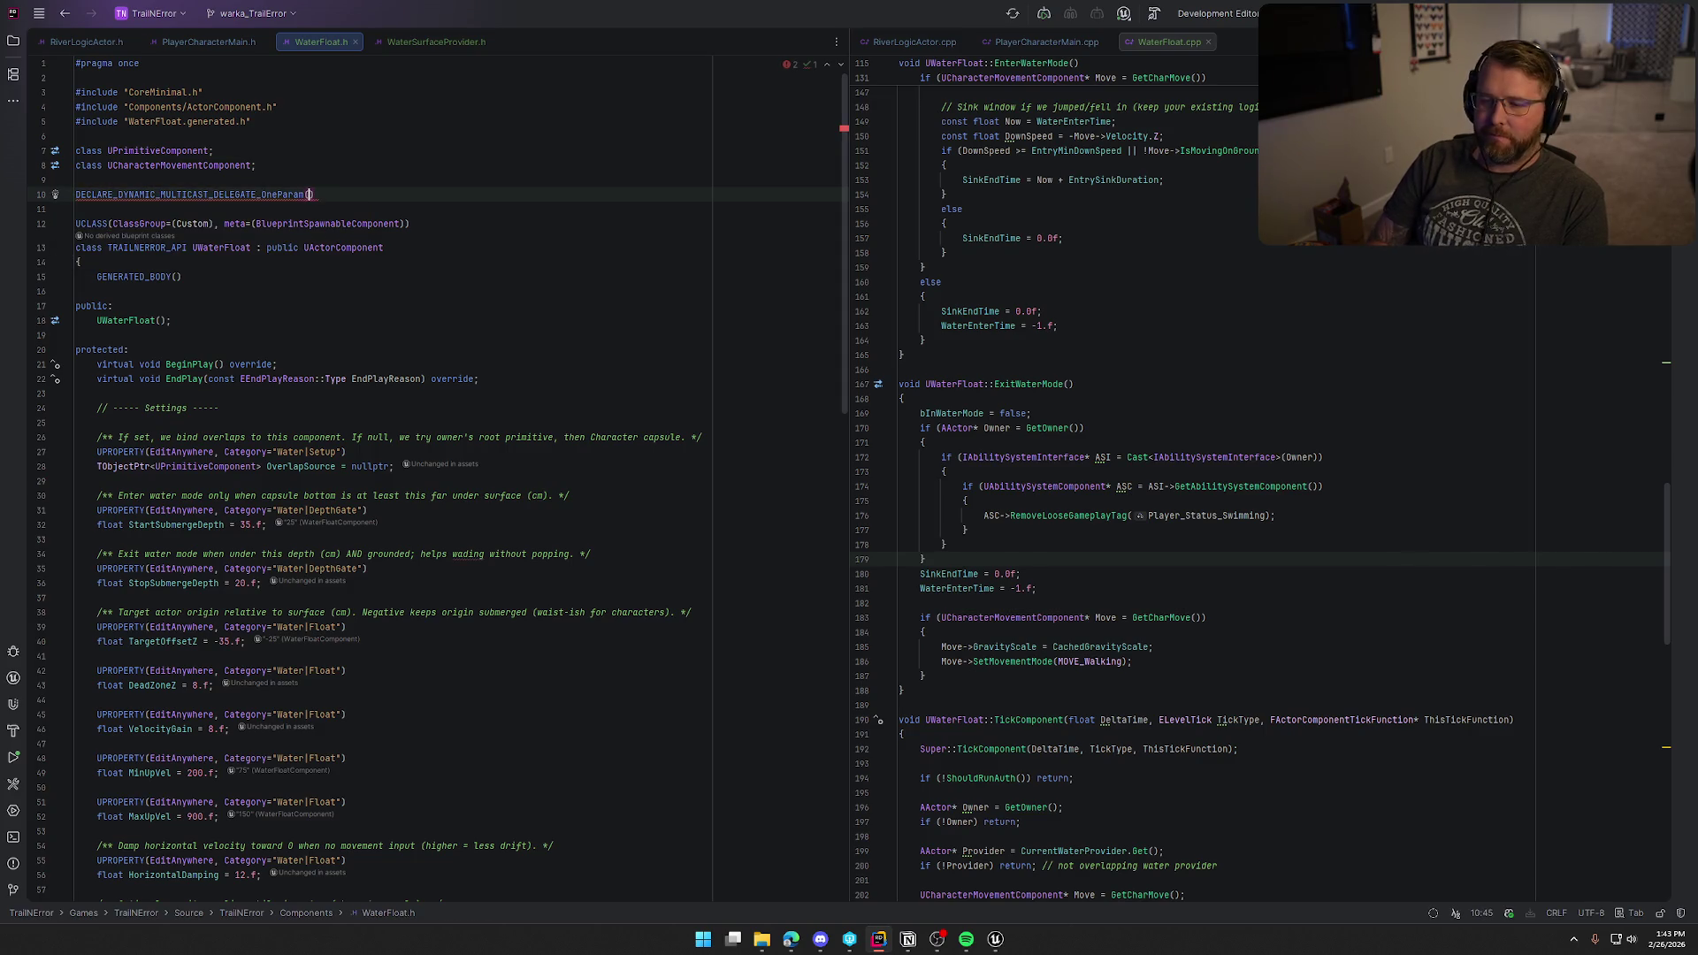
text(F)
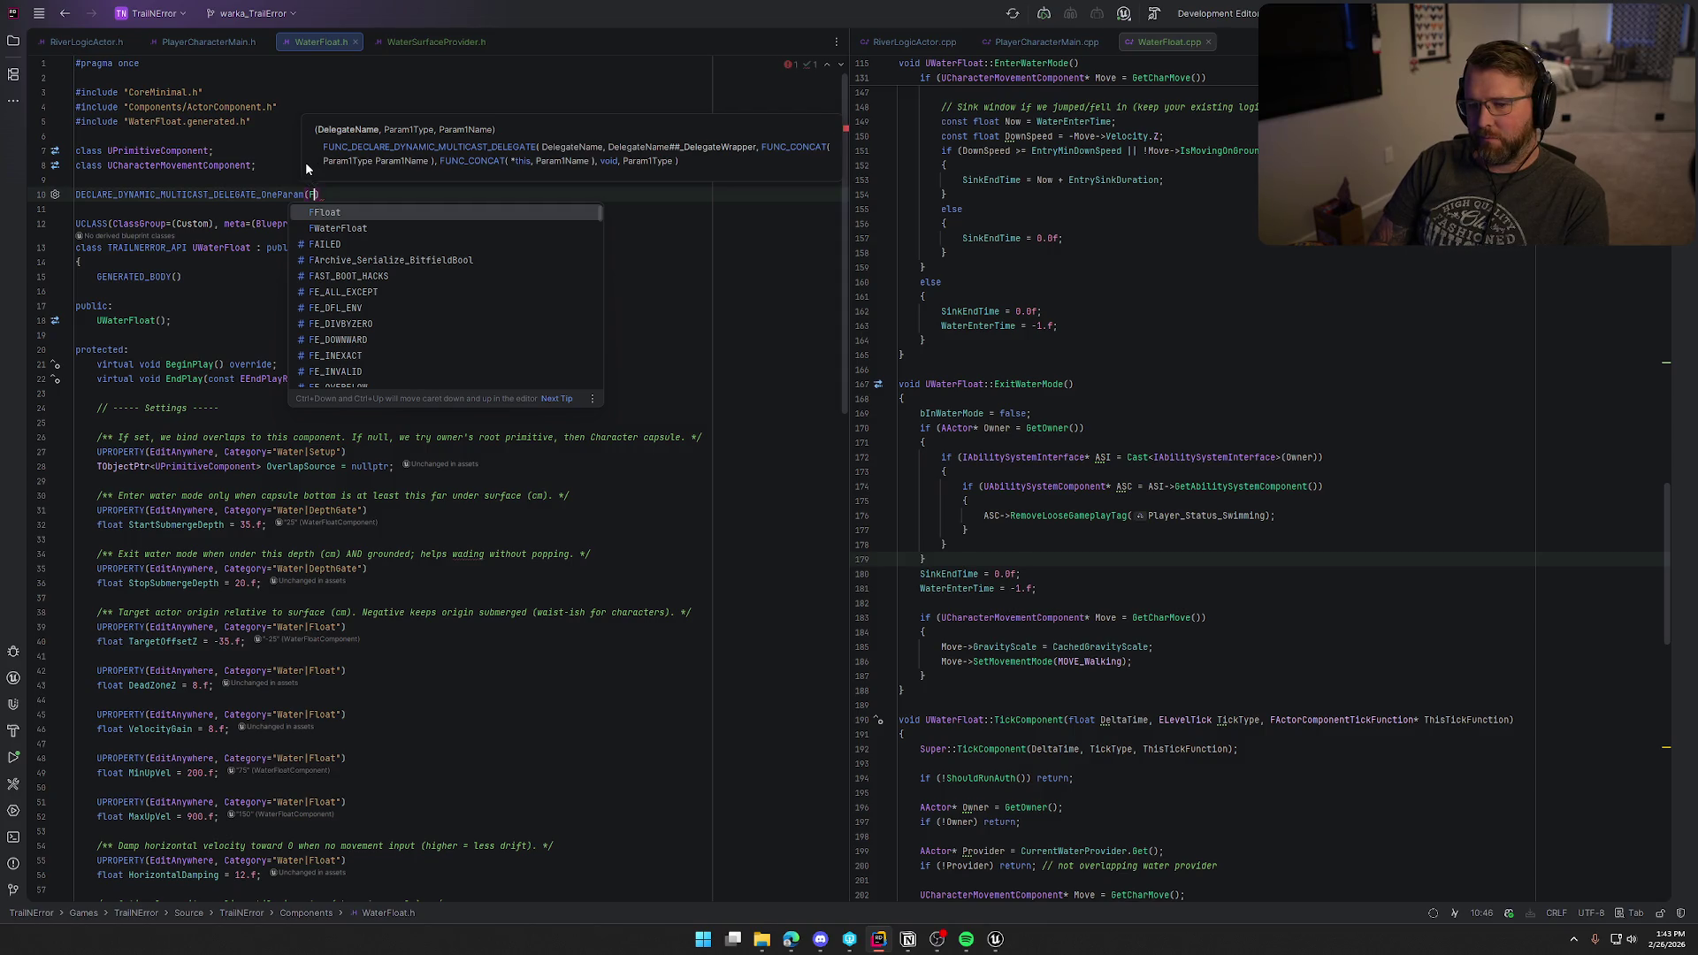
text(WaterSta)
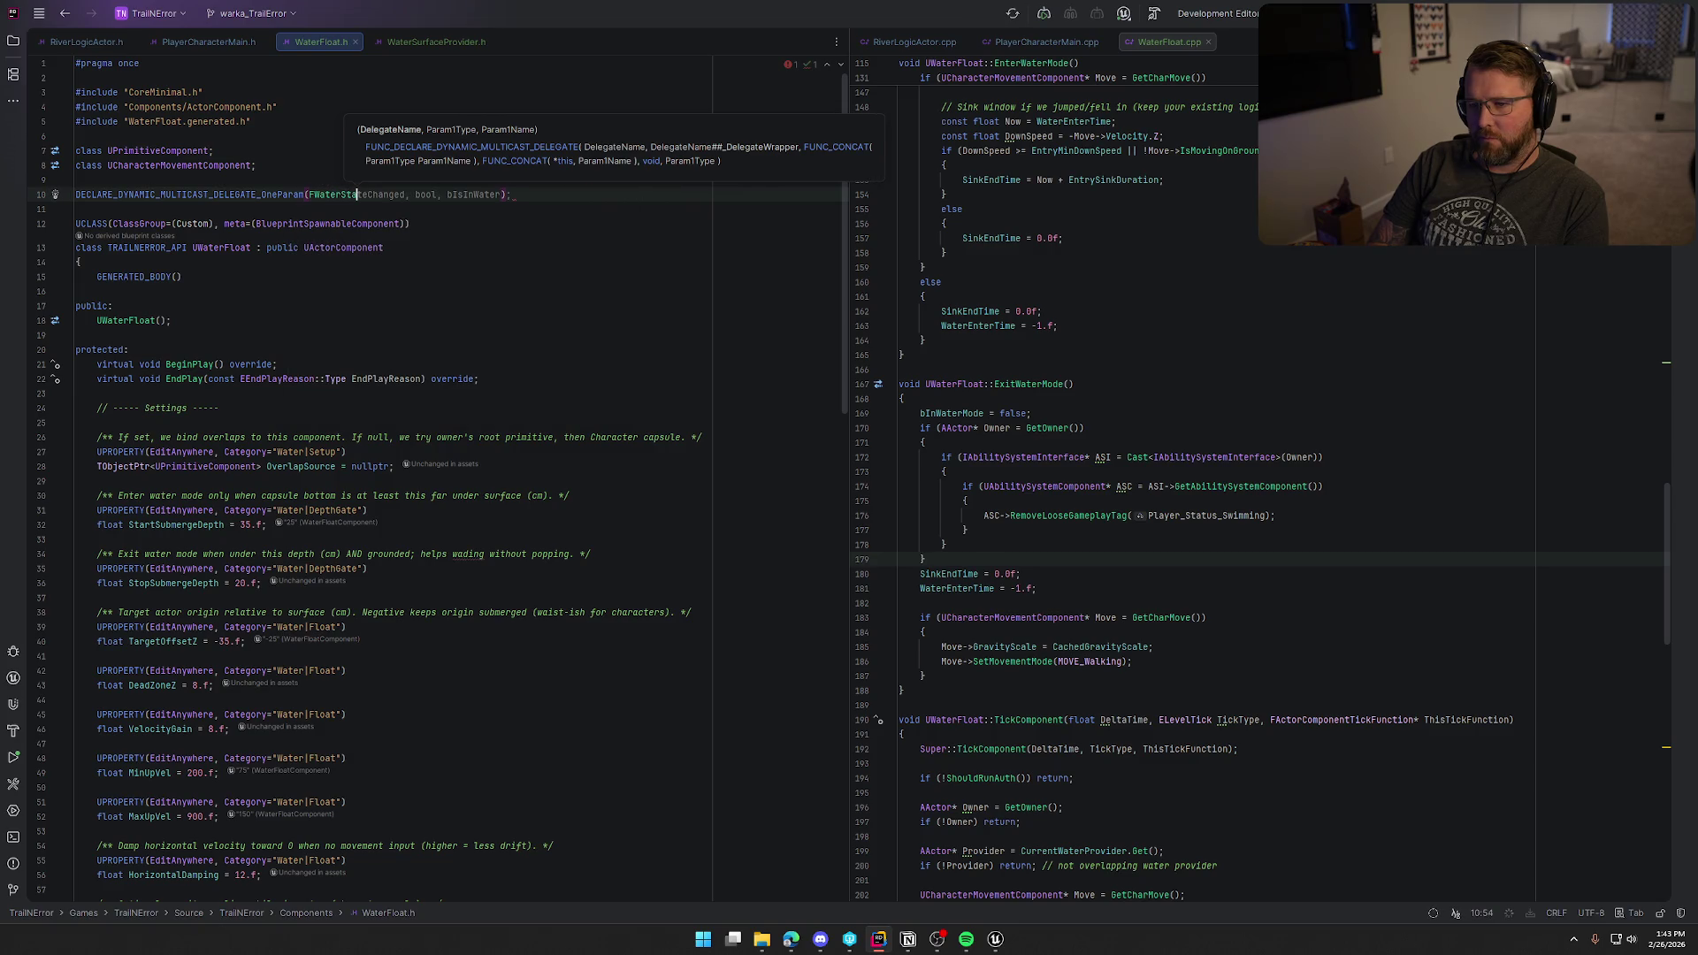
key(Tab)
scroll(393, 600, down, 15)
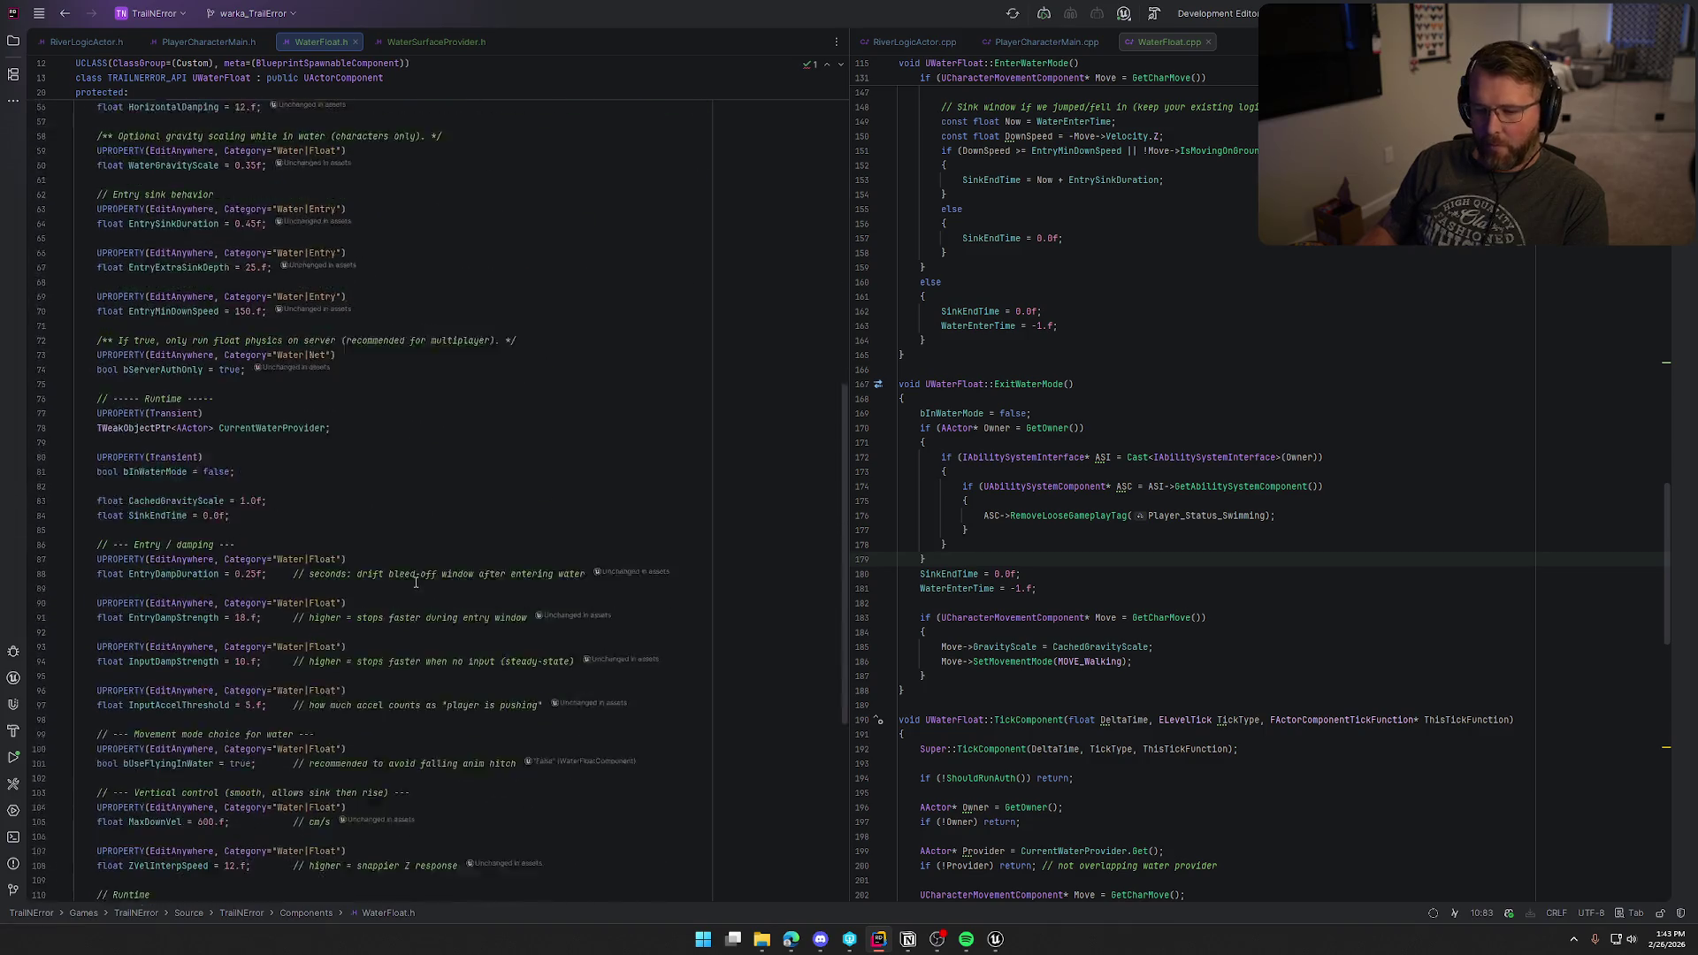
Step: Add a UPROPERTY(EditAnywhere, BlueprintAssignable, BlueprintCallable) FWaterStateChanged OnWaterStateChanged member at the end of UWaterFloat
click(393, 815)
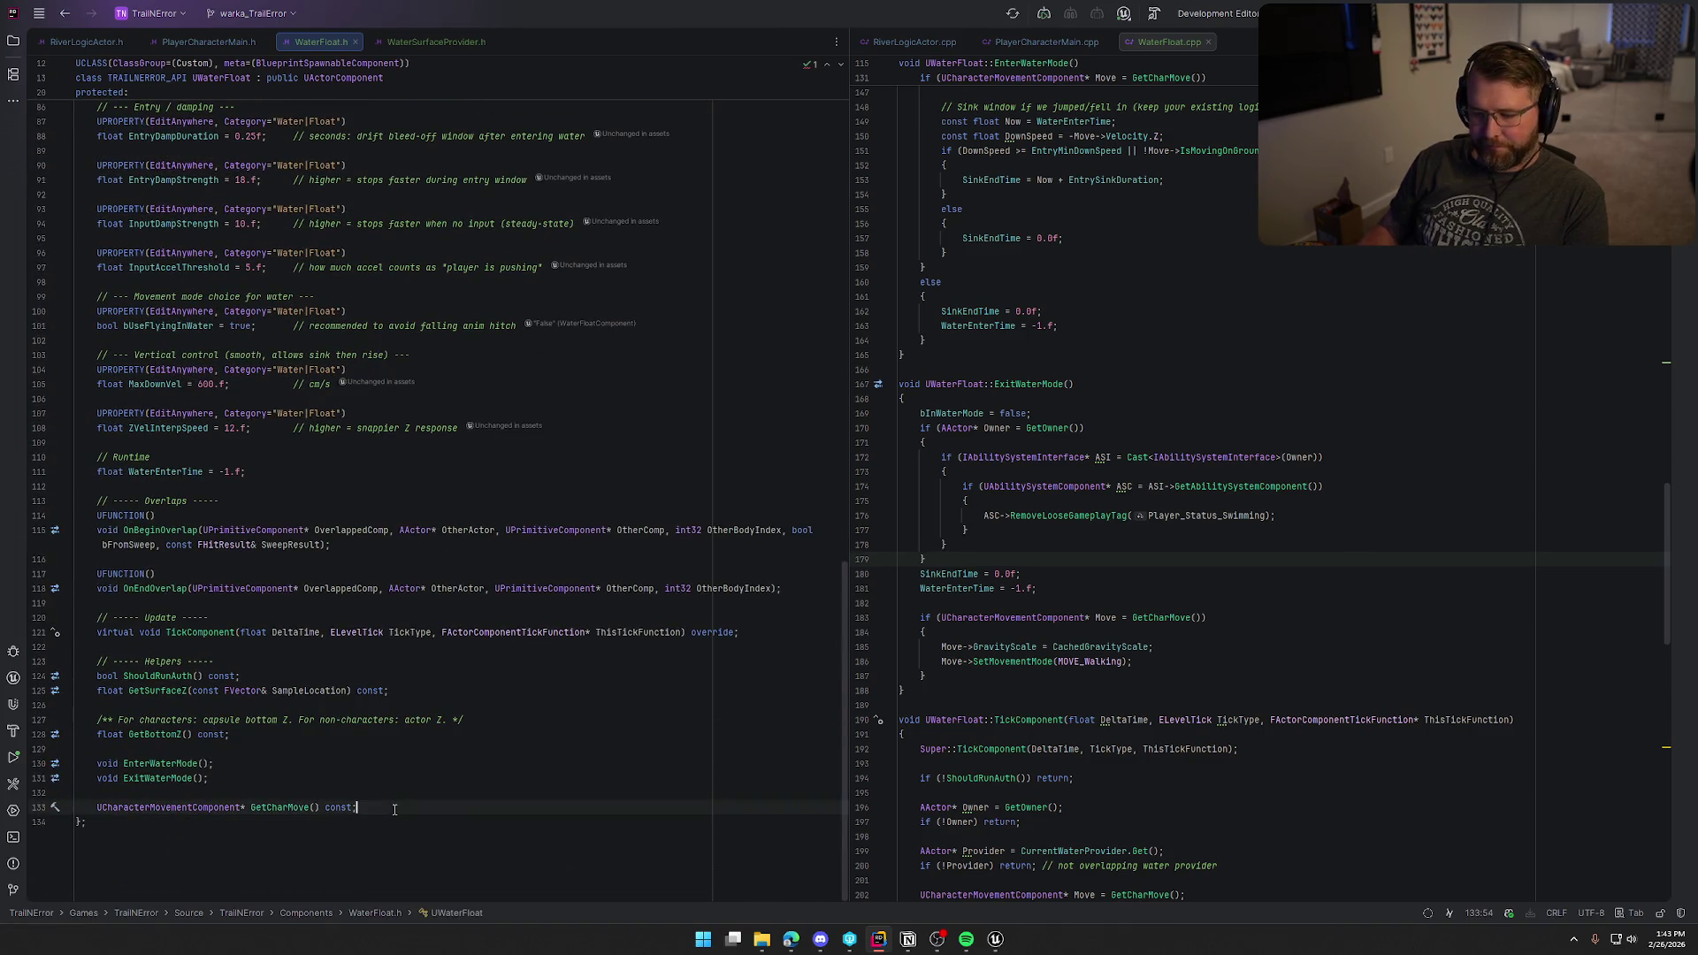
key(Return)
key(Return)
text(U)
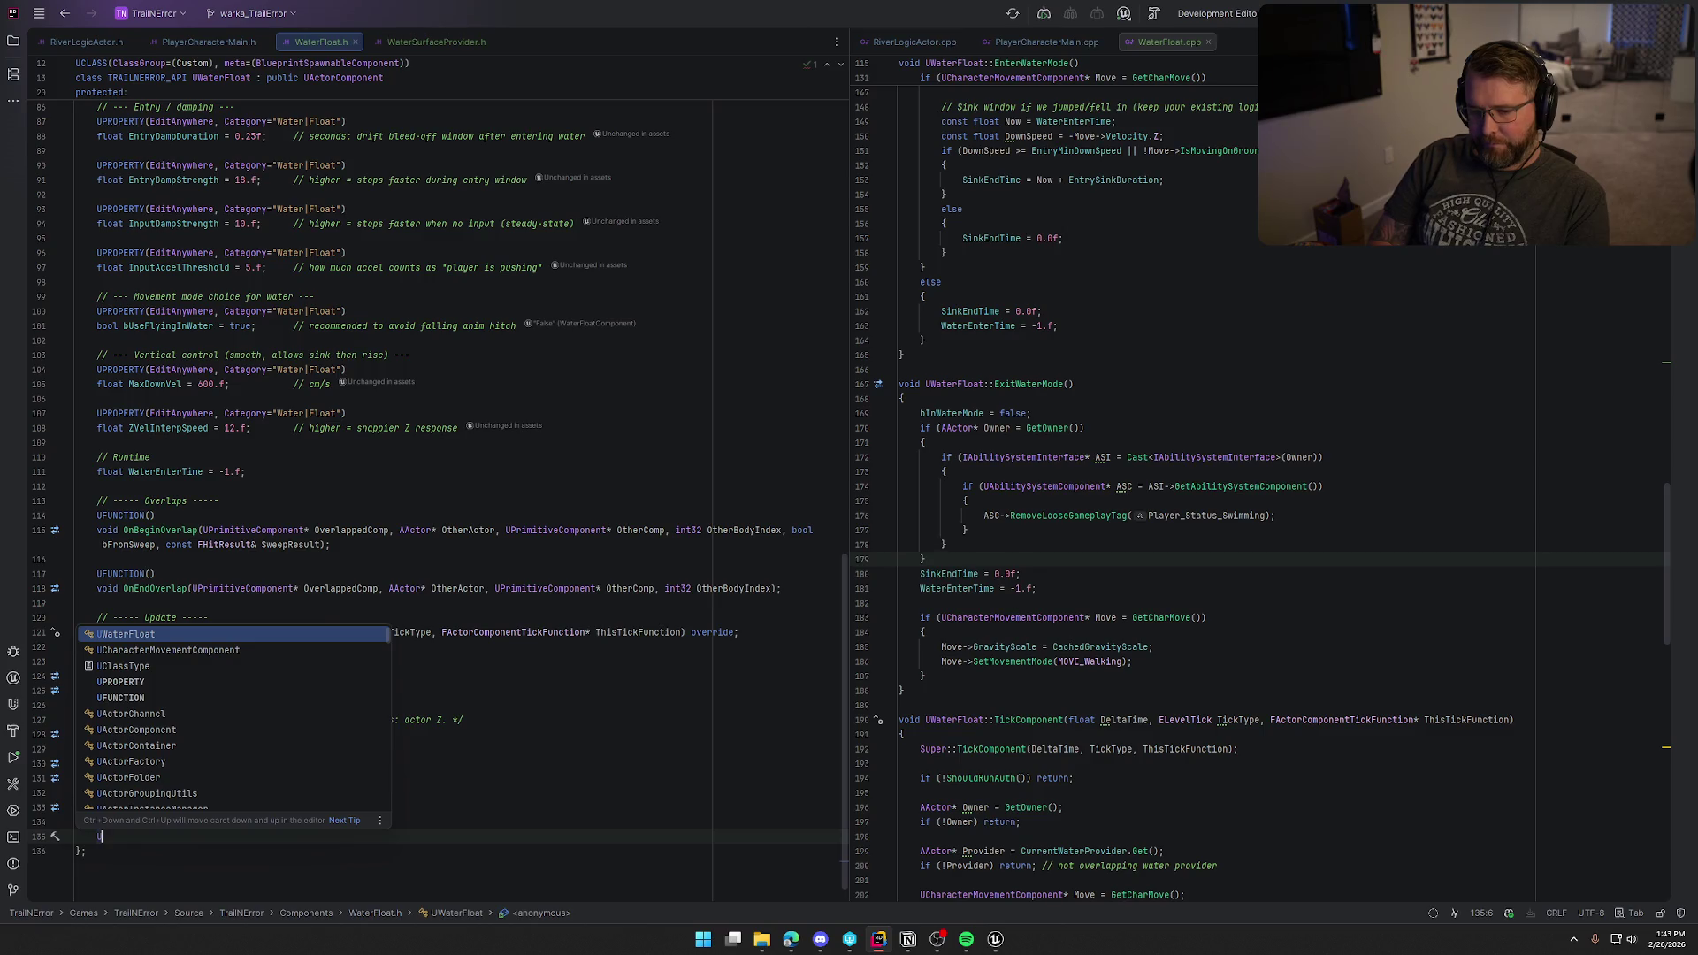
text(PRO)
key(Return)
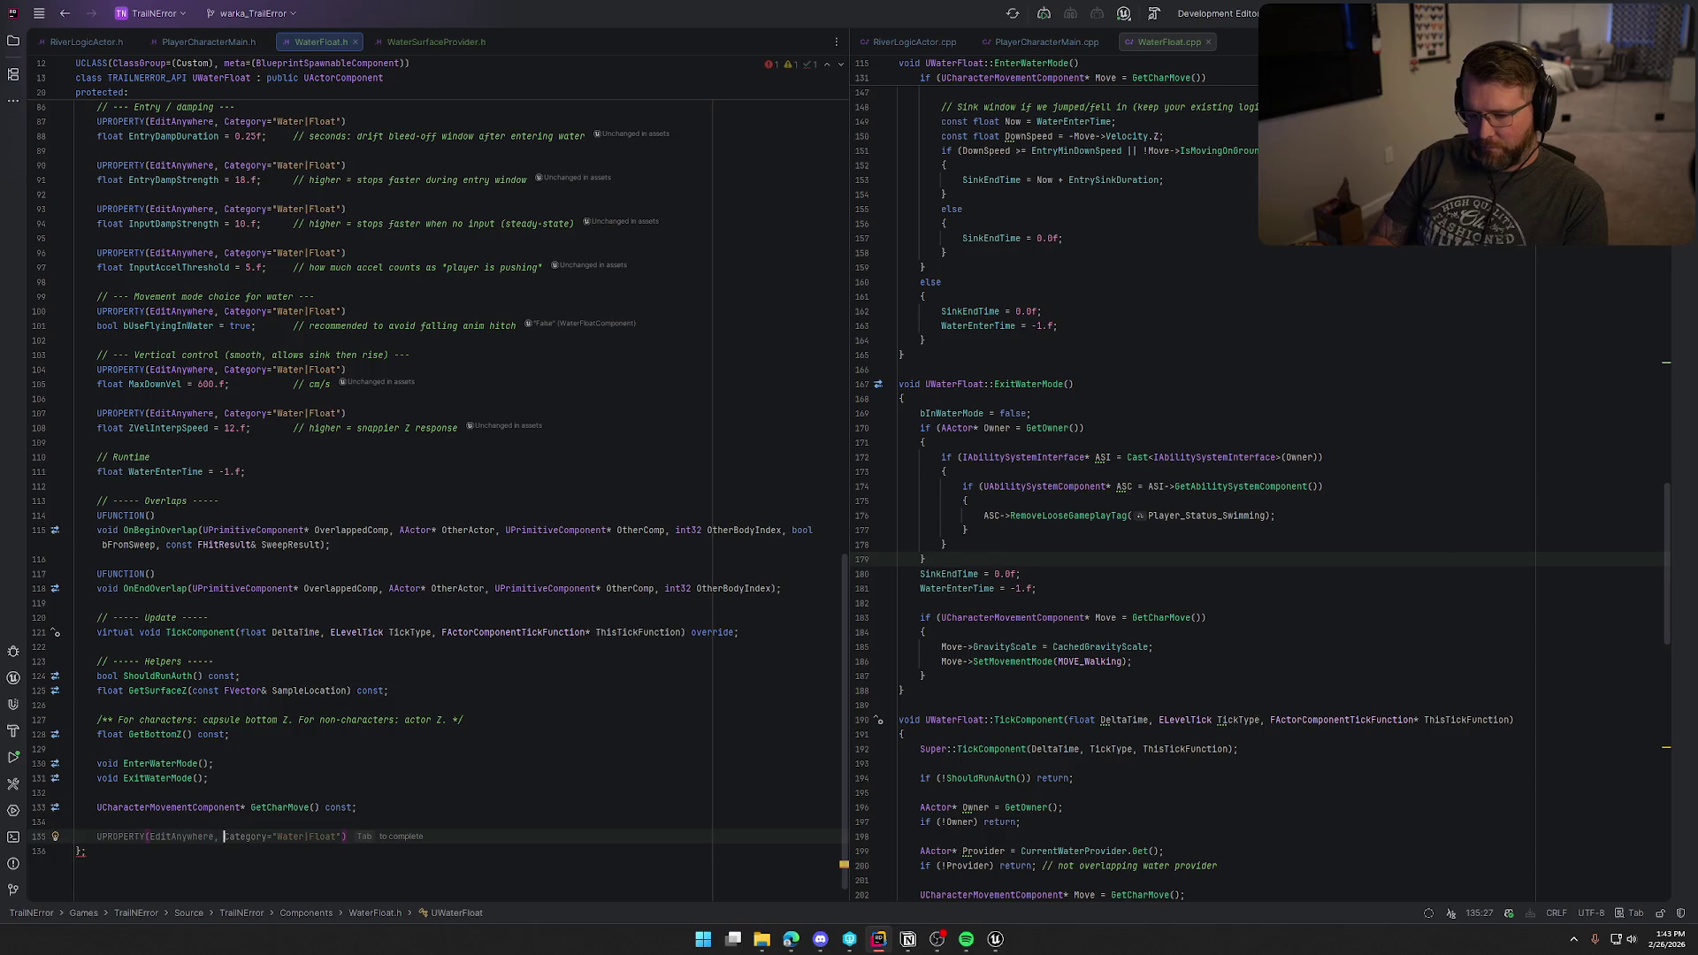
text(, BlueprintA)
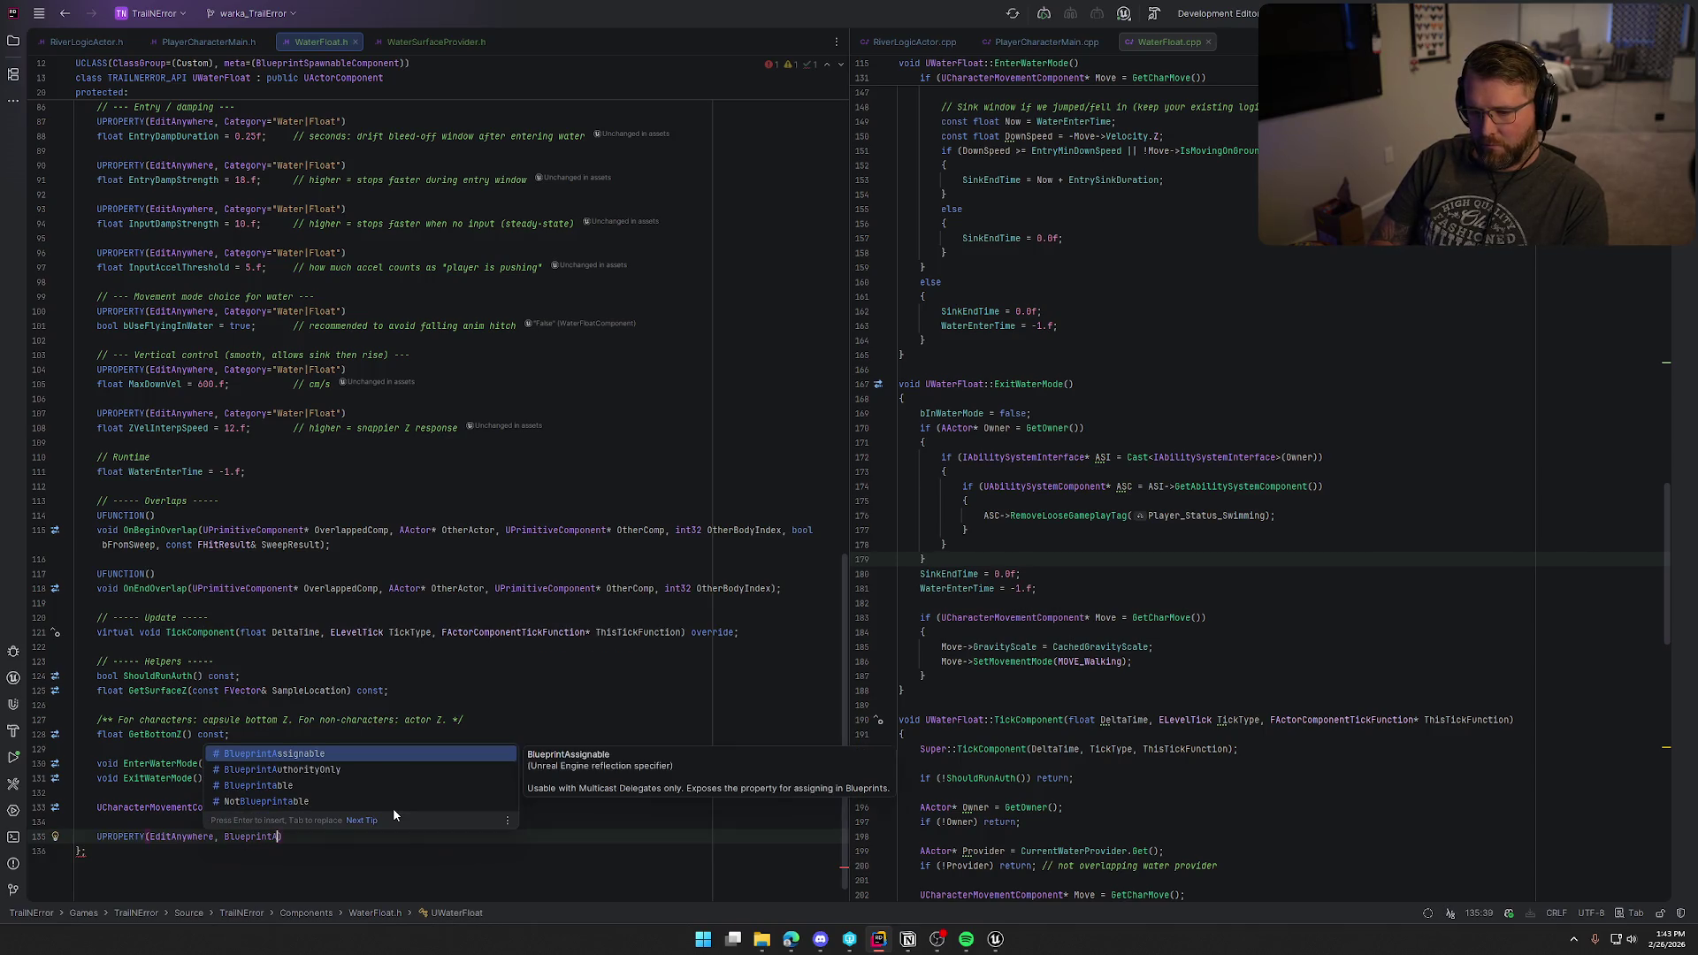
key(Return)
text(Blueprint)
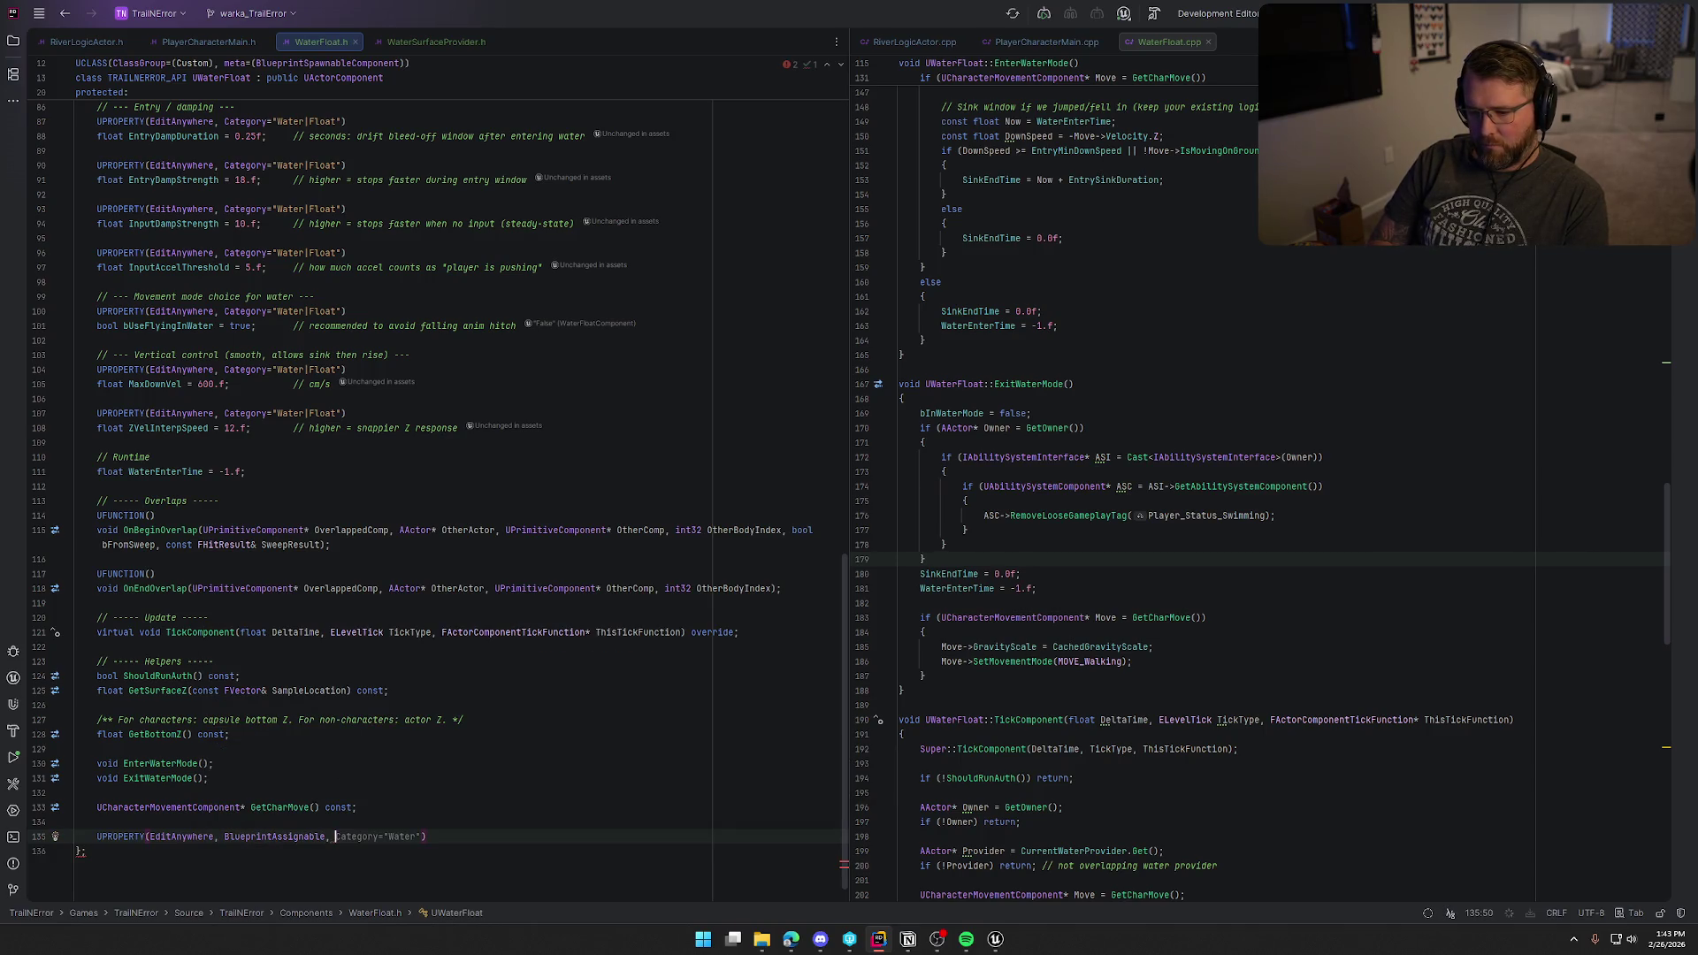
text(C)
key(Return)
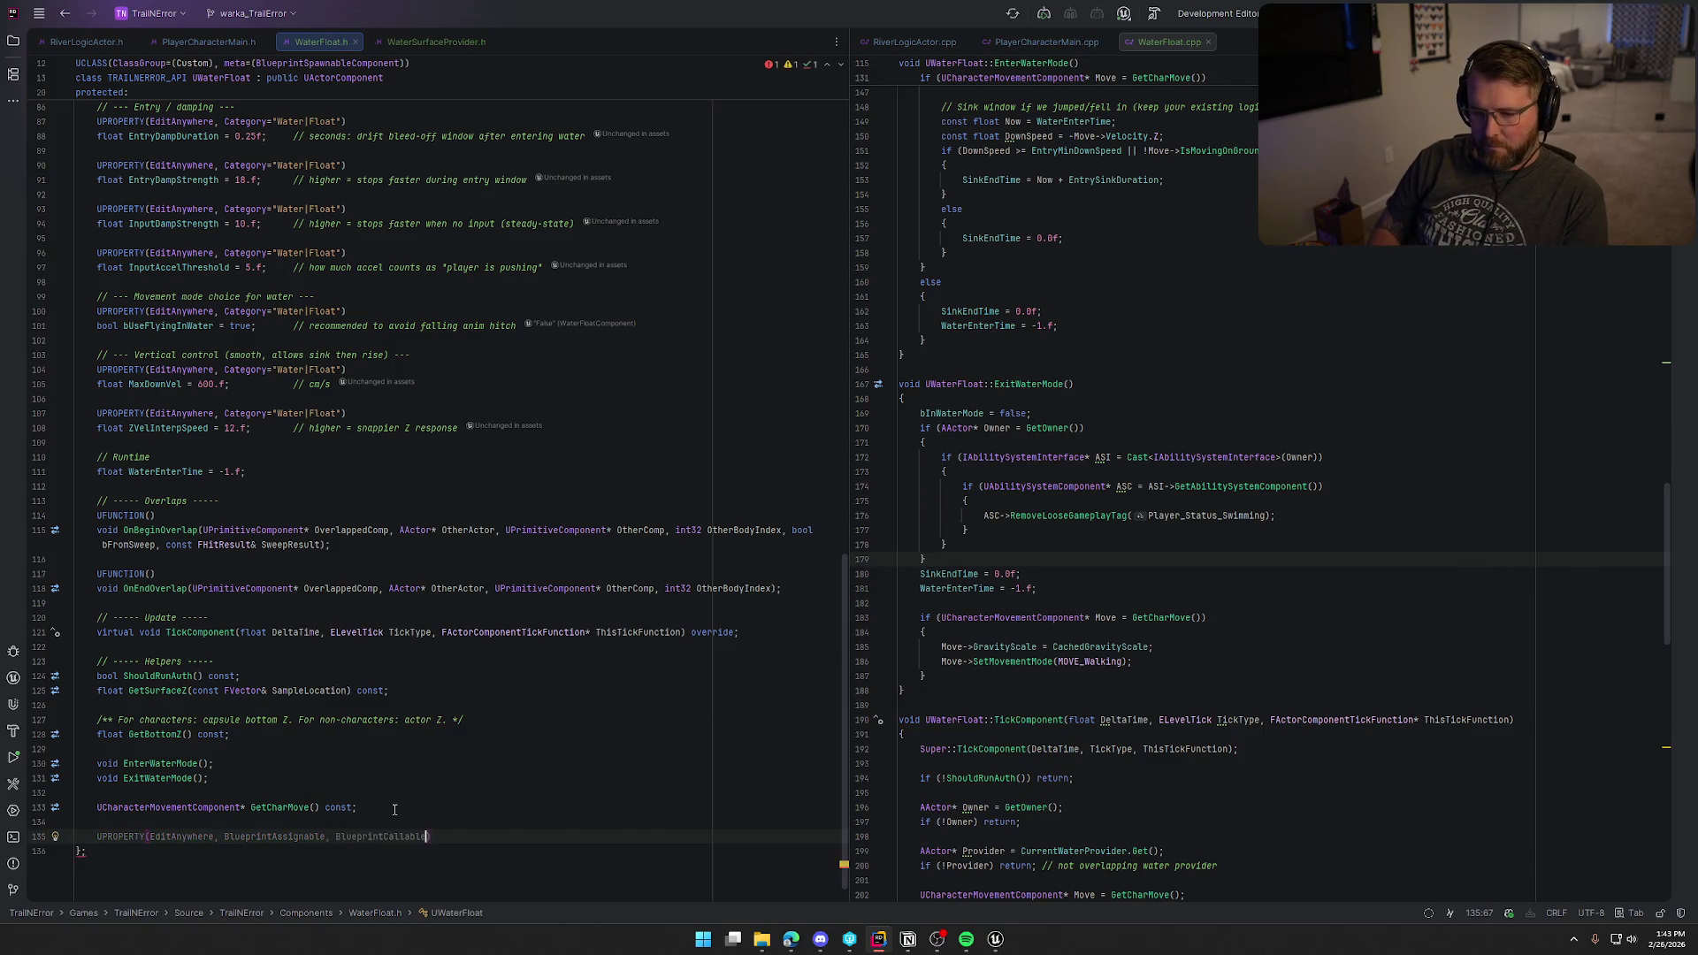
key(Return)
scroll(548, 690, down, 1)
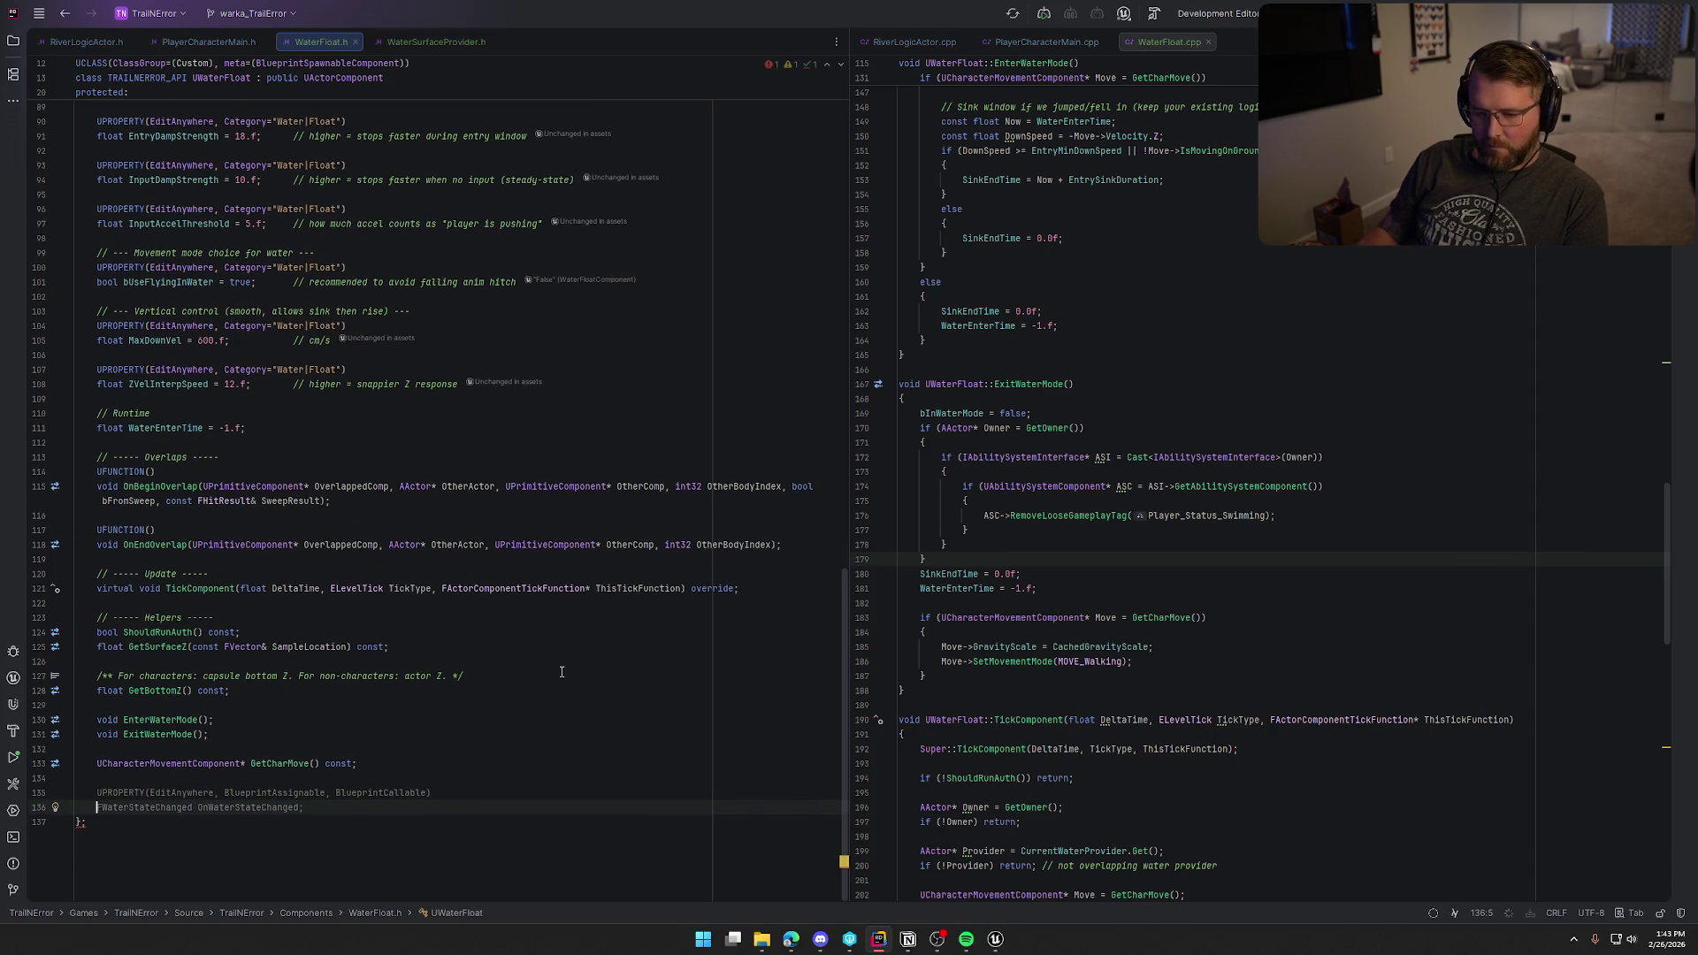
key(Tab)
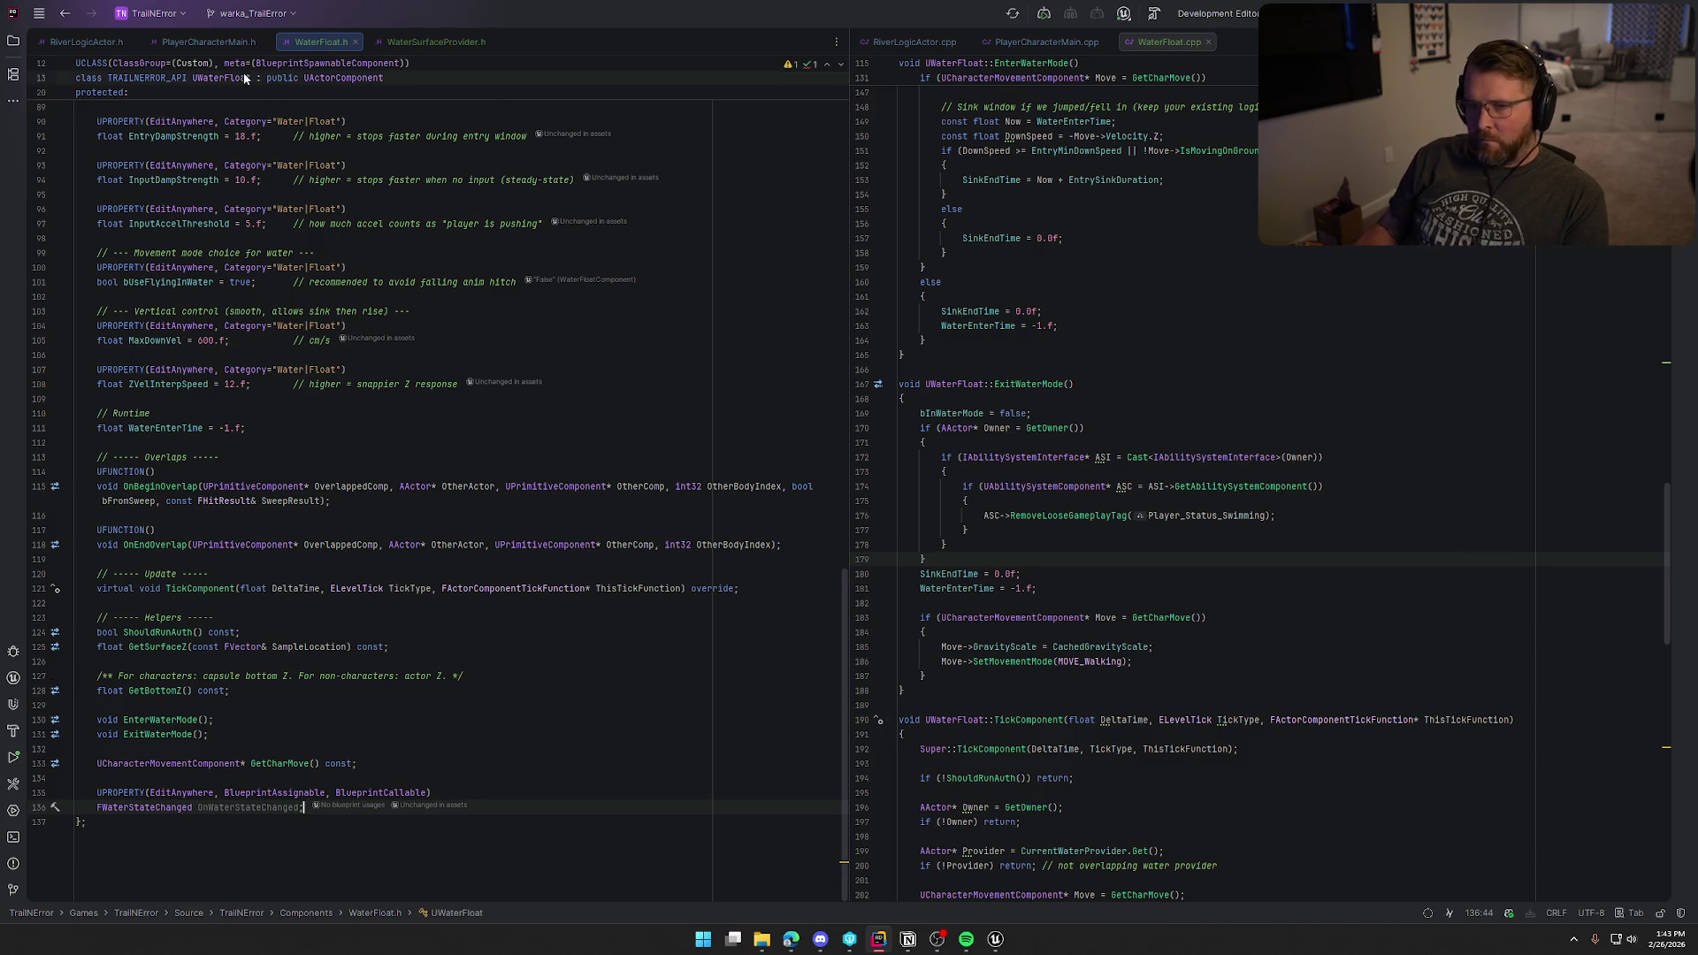
Step: Add a BlueprintCallable UFUNCTION line above the SpawnGraveMarker declaration in PlayerCharacterMain.h
click(200, 44)
scroll(475, 618, down, 15)
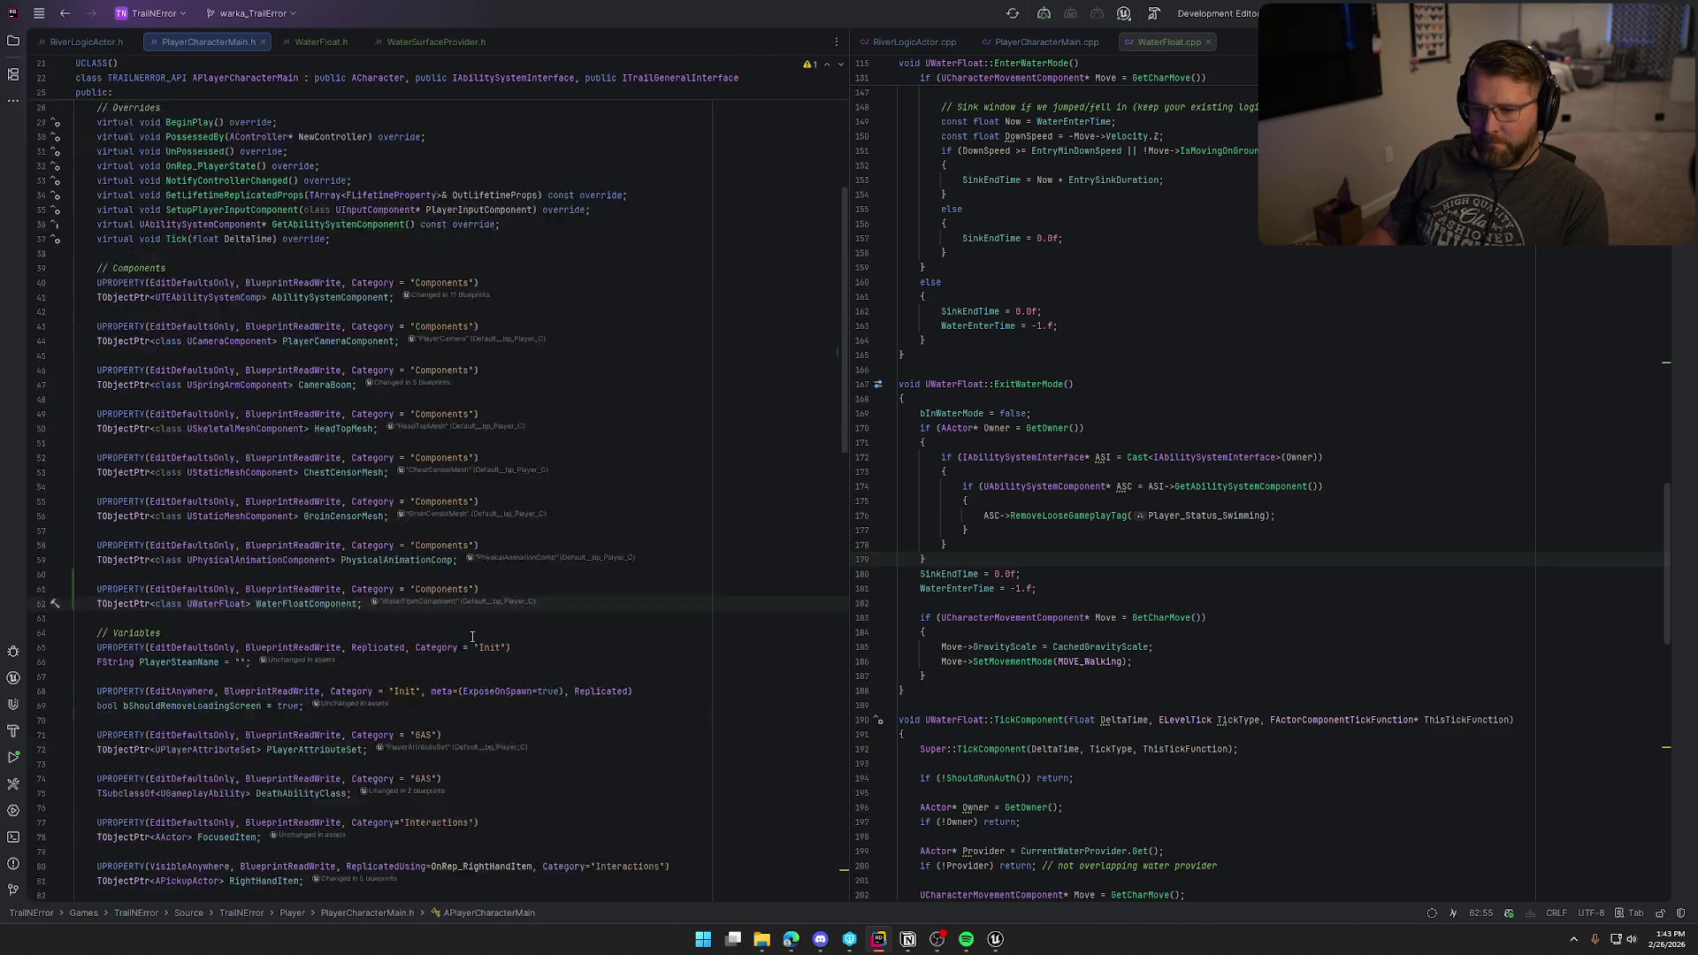
scroll(475, 631, down, 15)
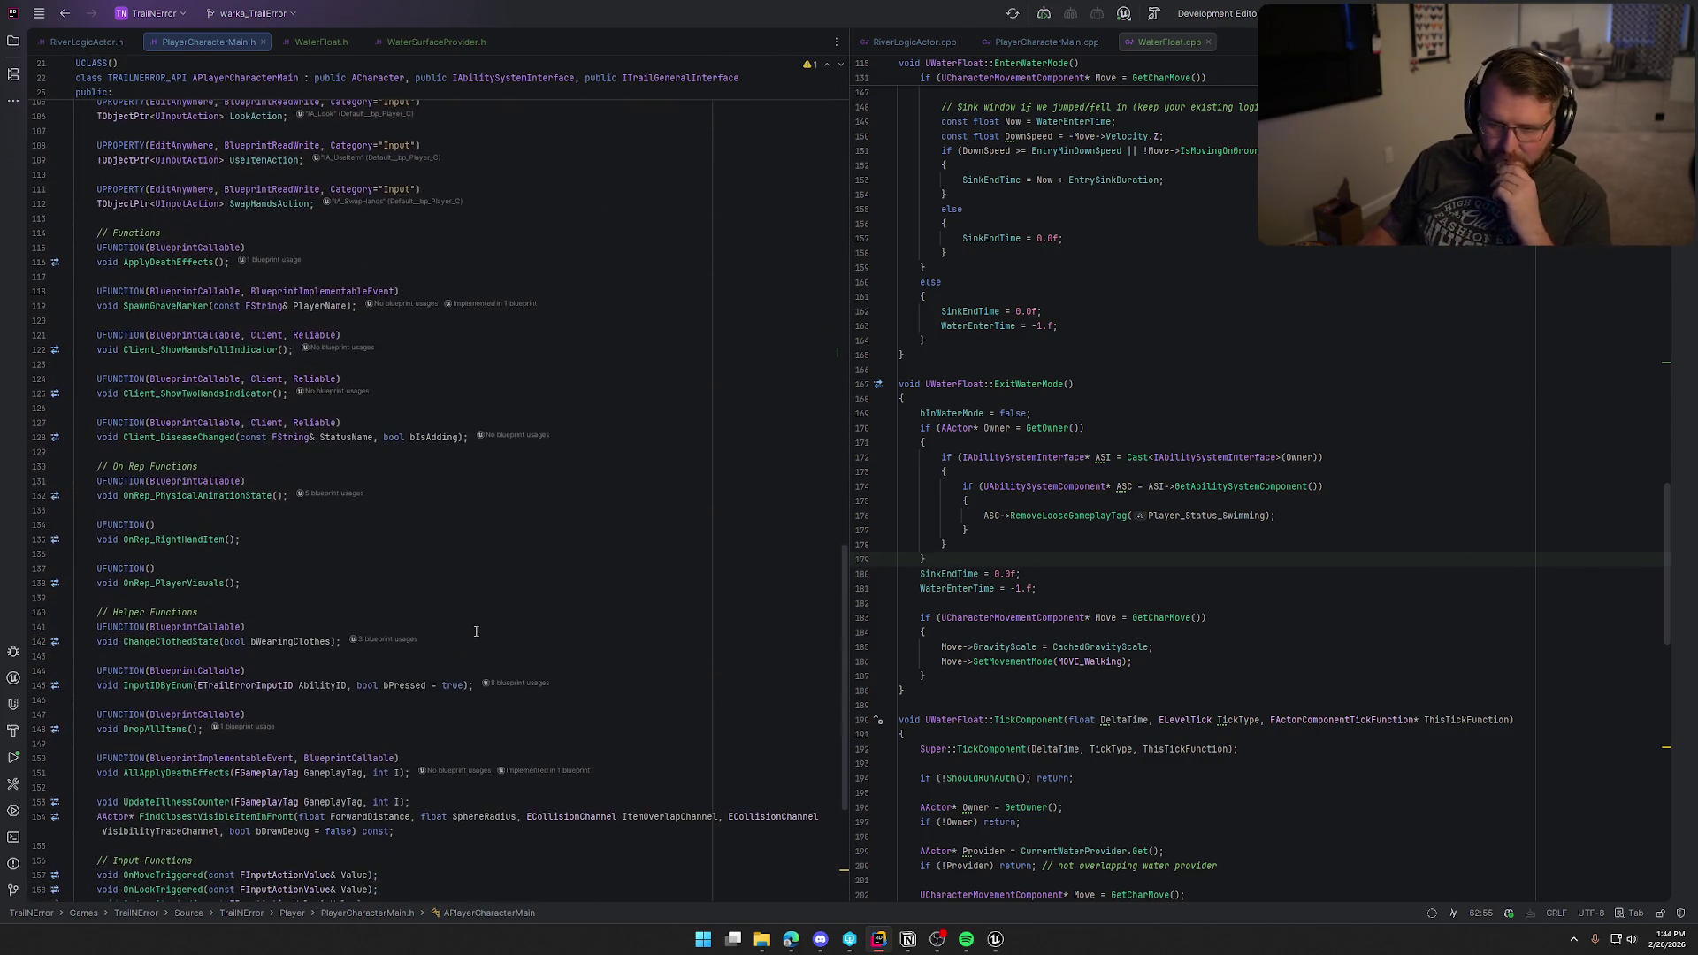
click(462, 437)
key(Up)
key(Up)
key(Up)
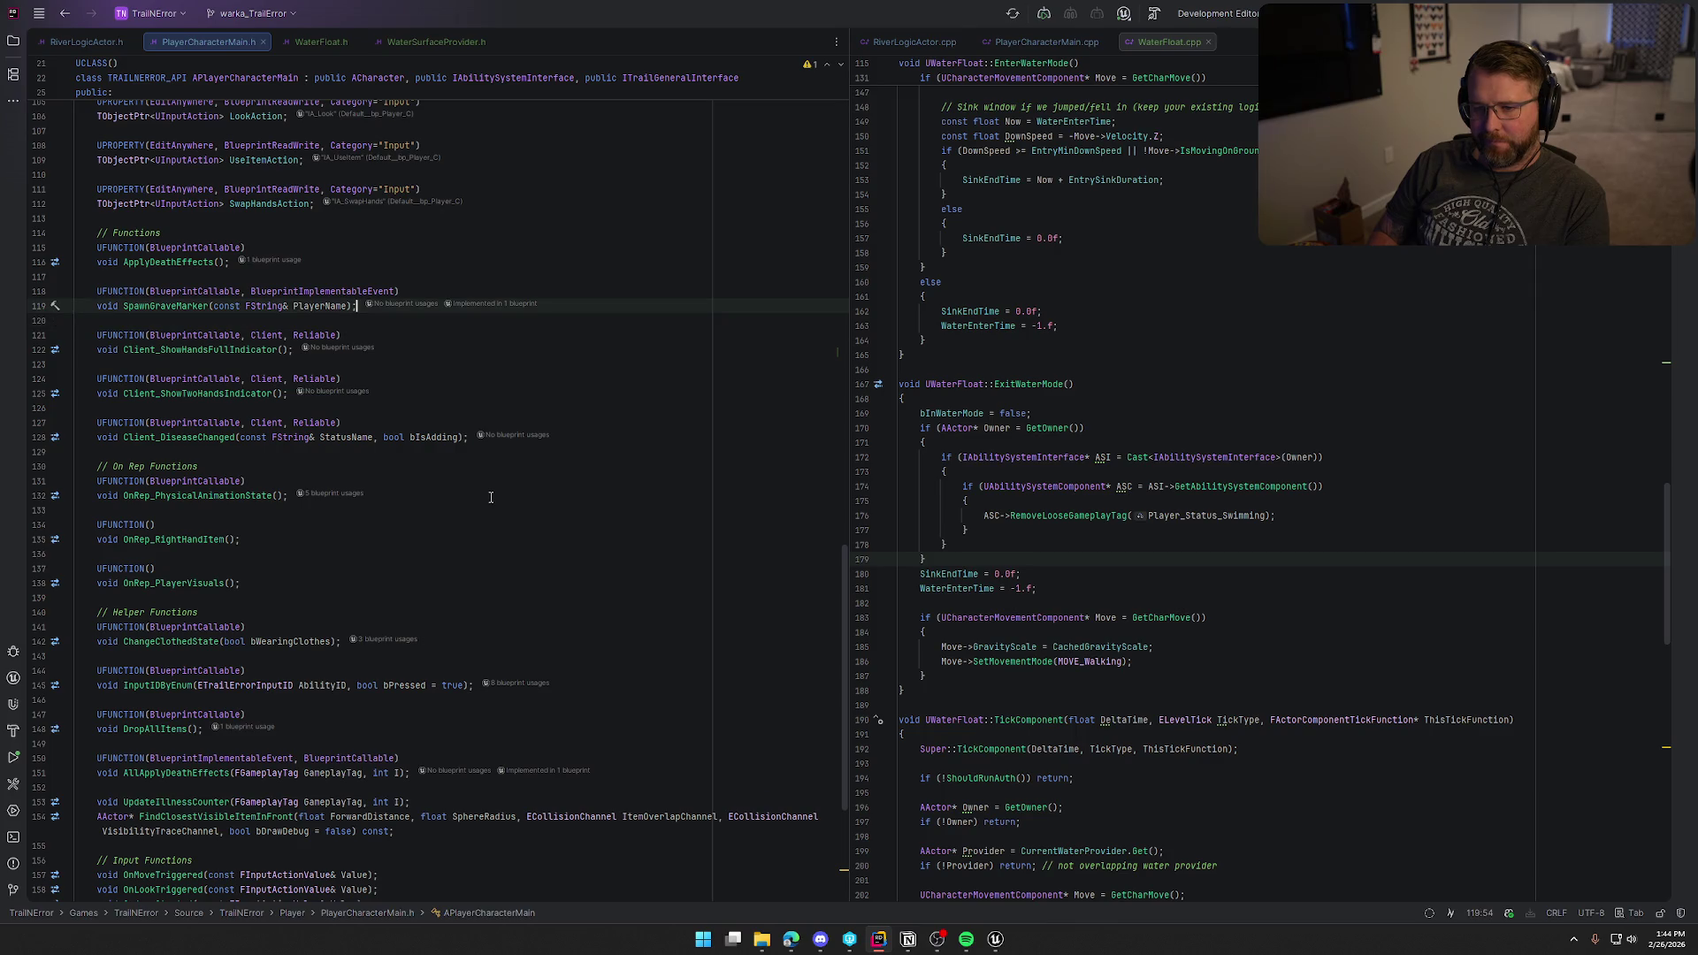
key(Return)
key(Return)
text(U)
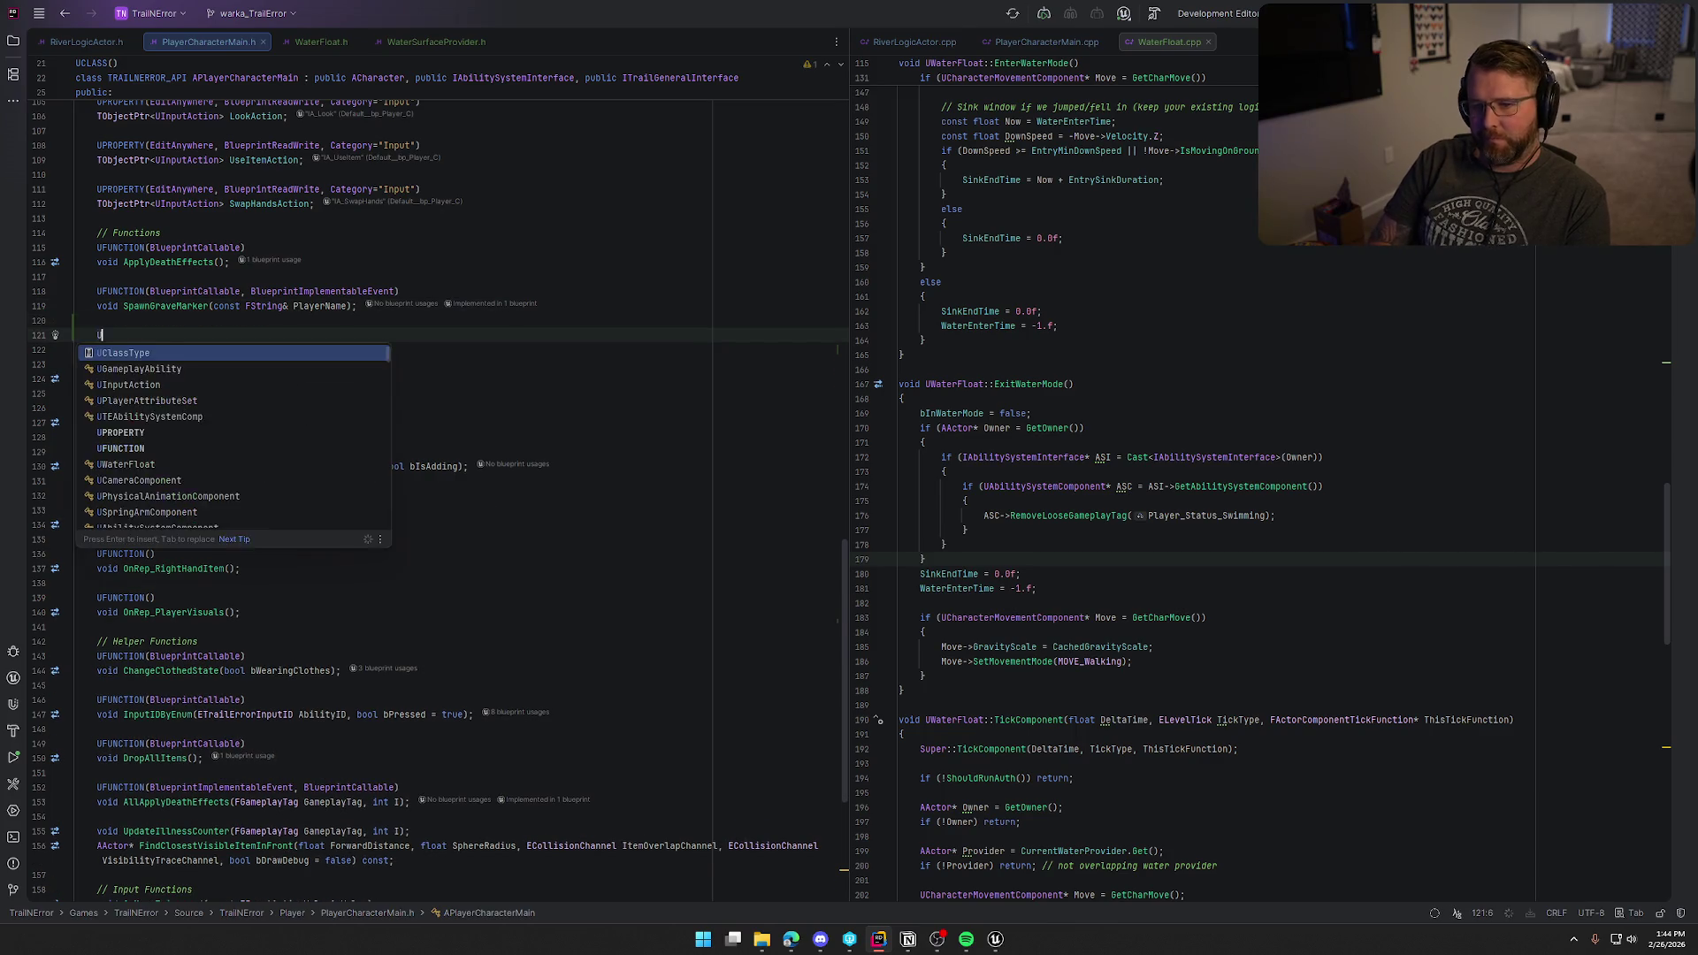
text(FUNCTION(BlueprintCallable, BlueprintImplementableEvent)
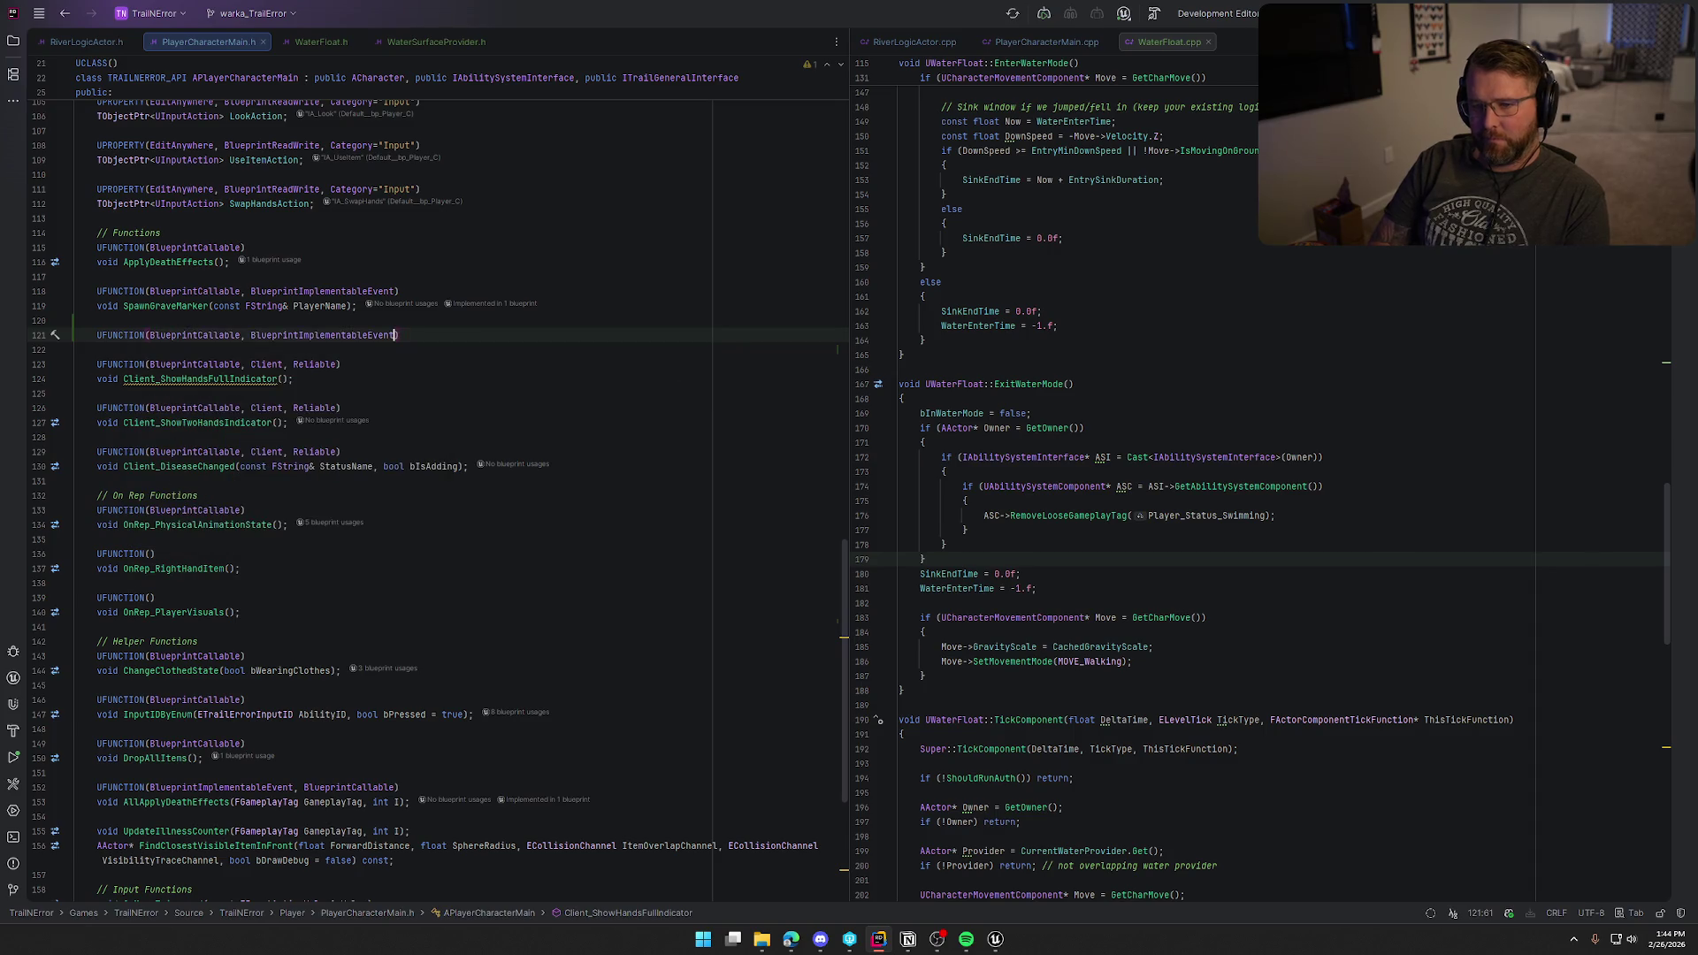
key(BackSpace)
key(BackSpace)
key(BackSpace)
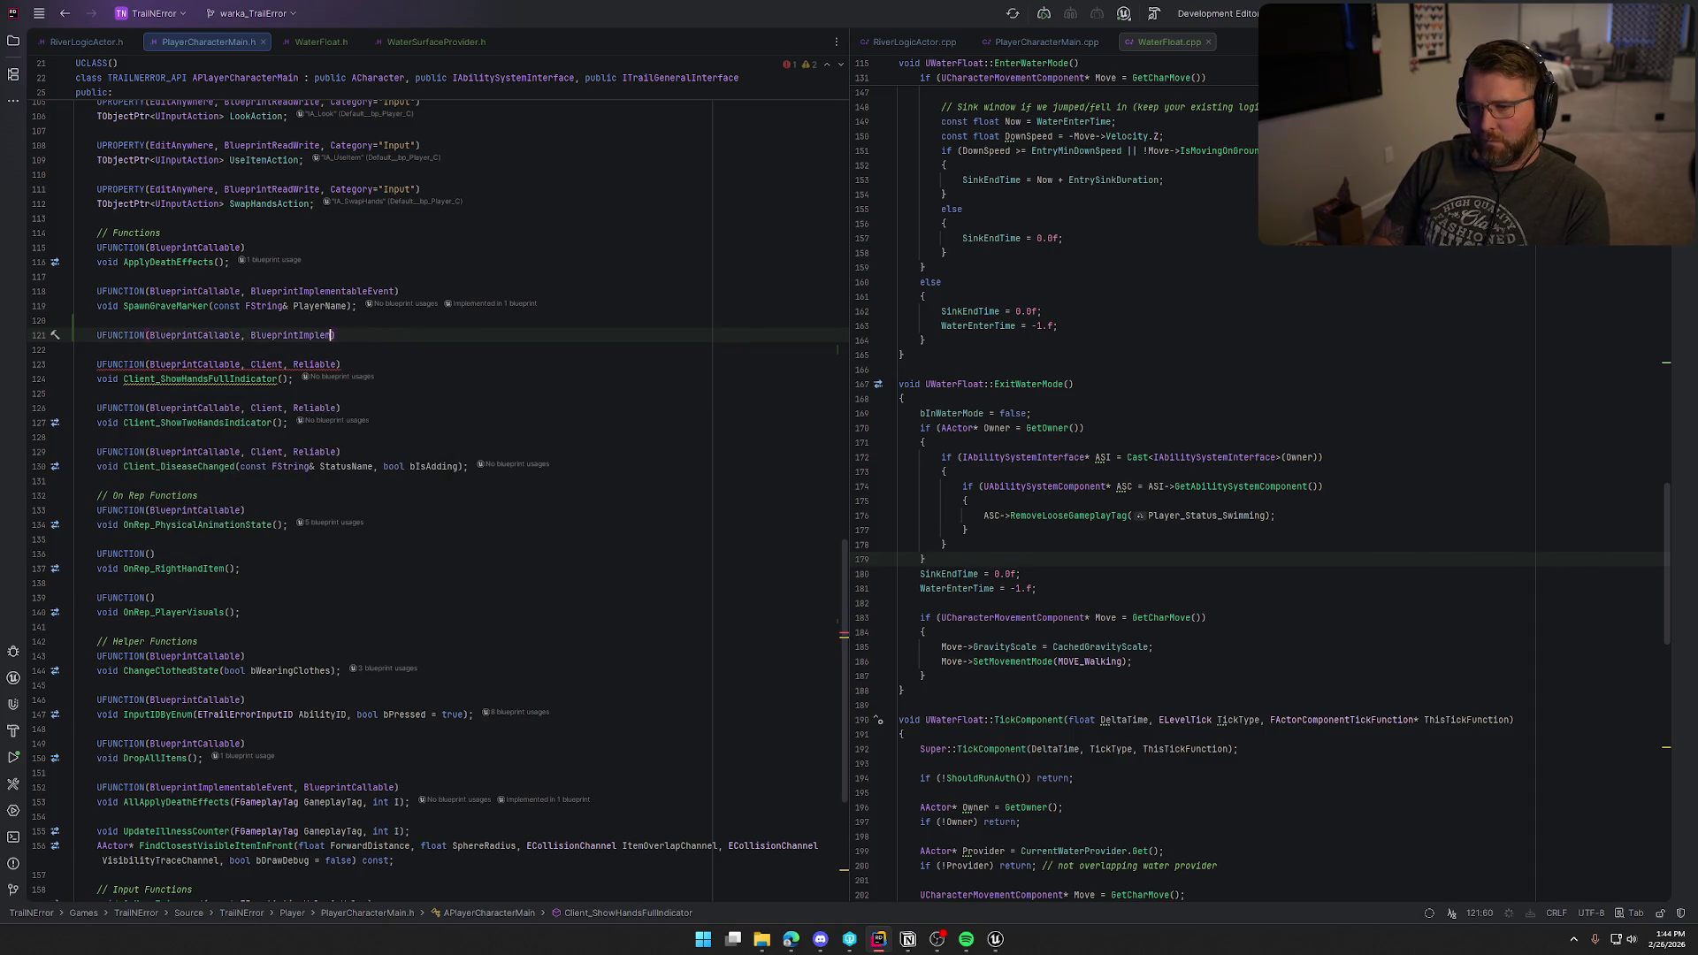
text(e)
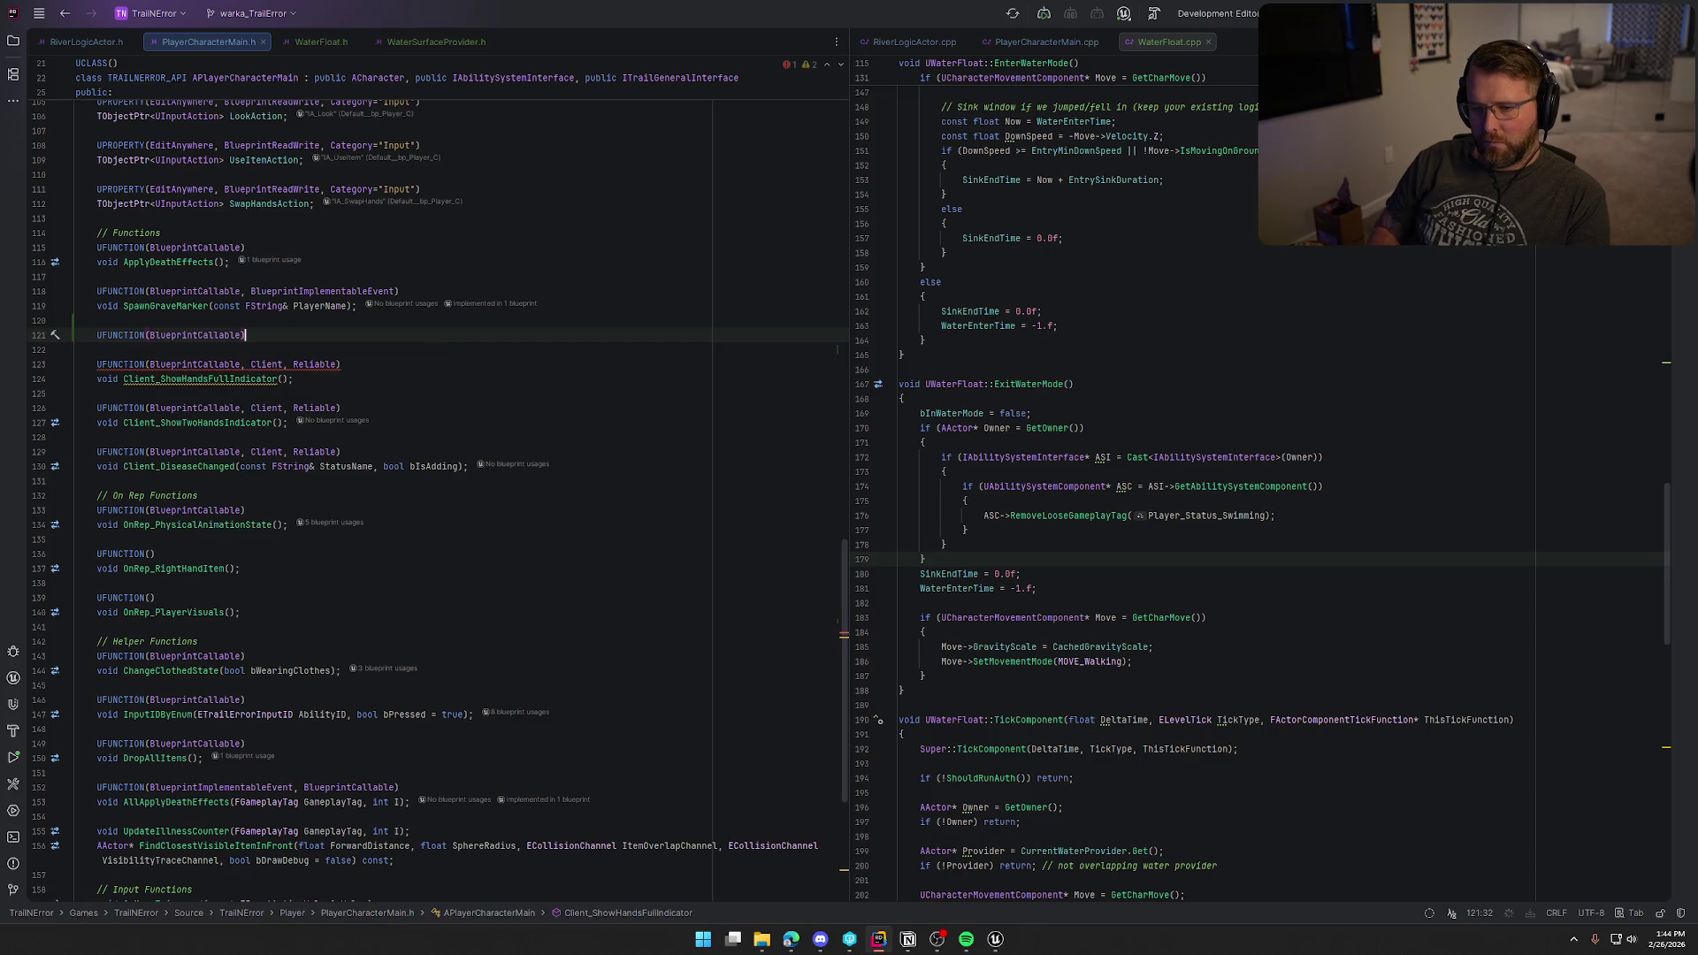
Step: Declare void WaterStateChanged(bool bIsInWater); under the new UFUNCTION specifier
key(End)
key(Return)
text(void )
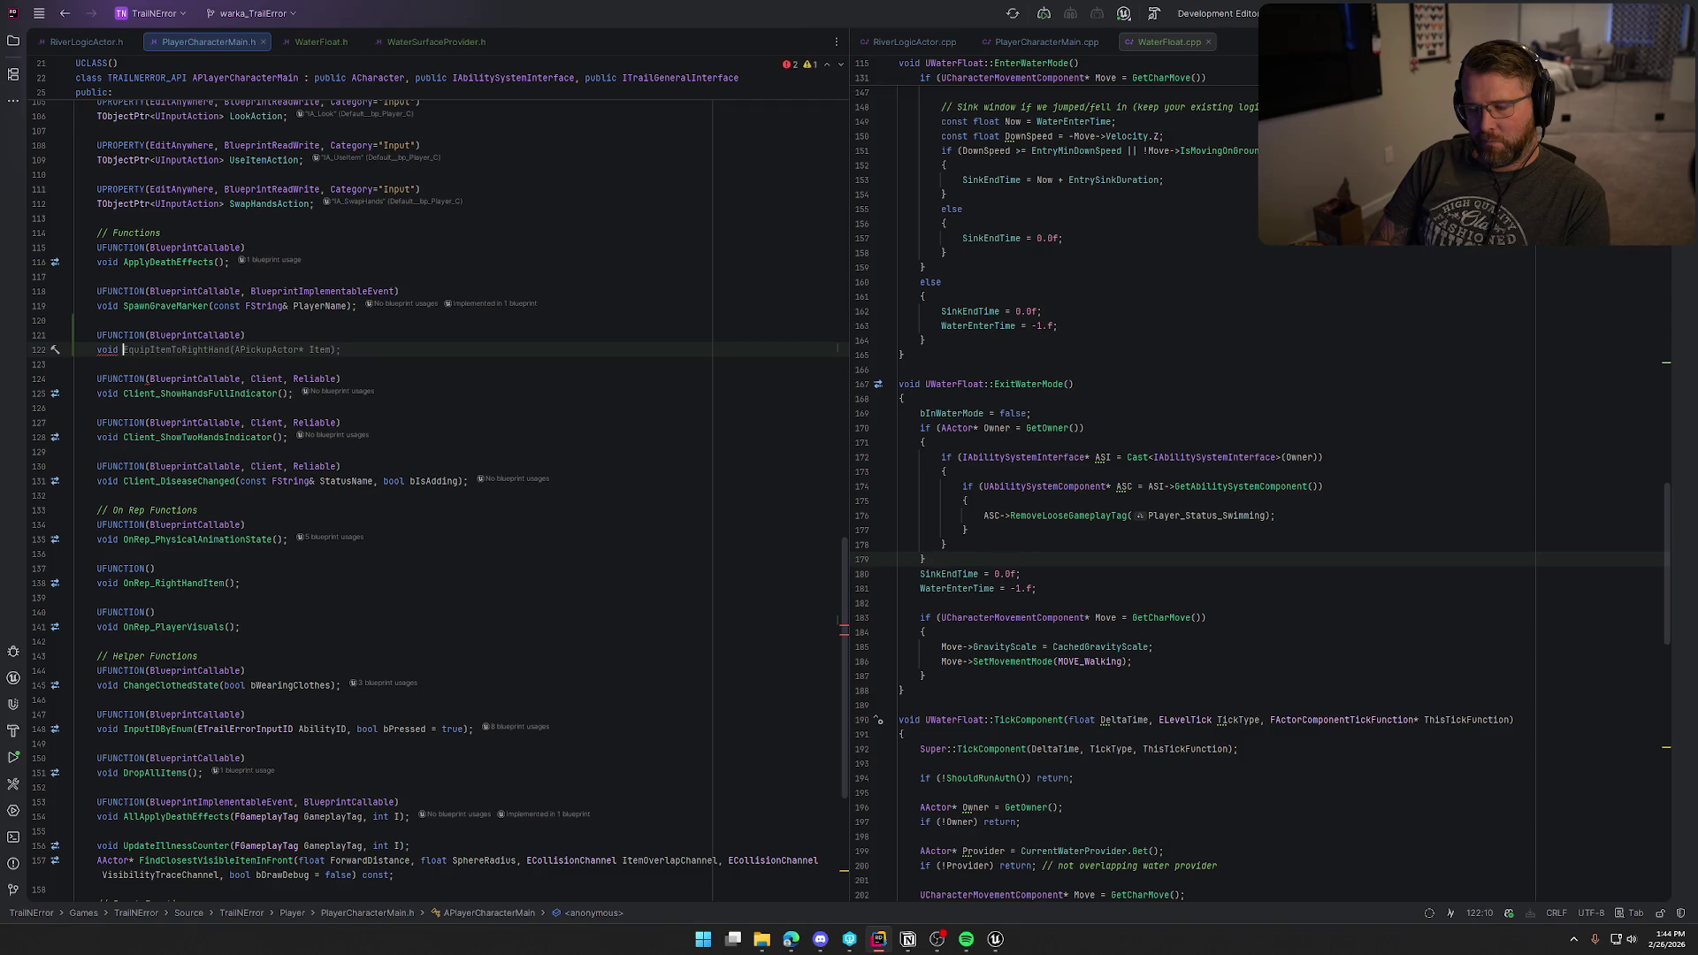
text(WaterS)
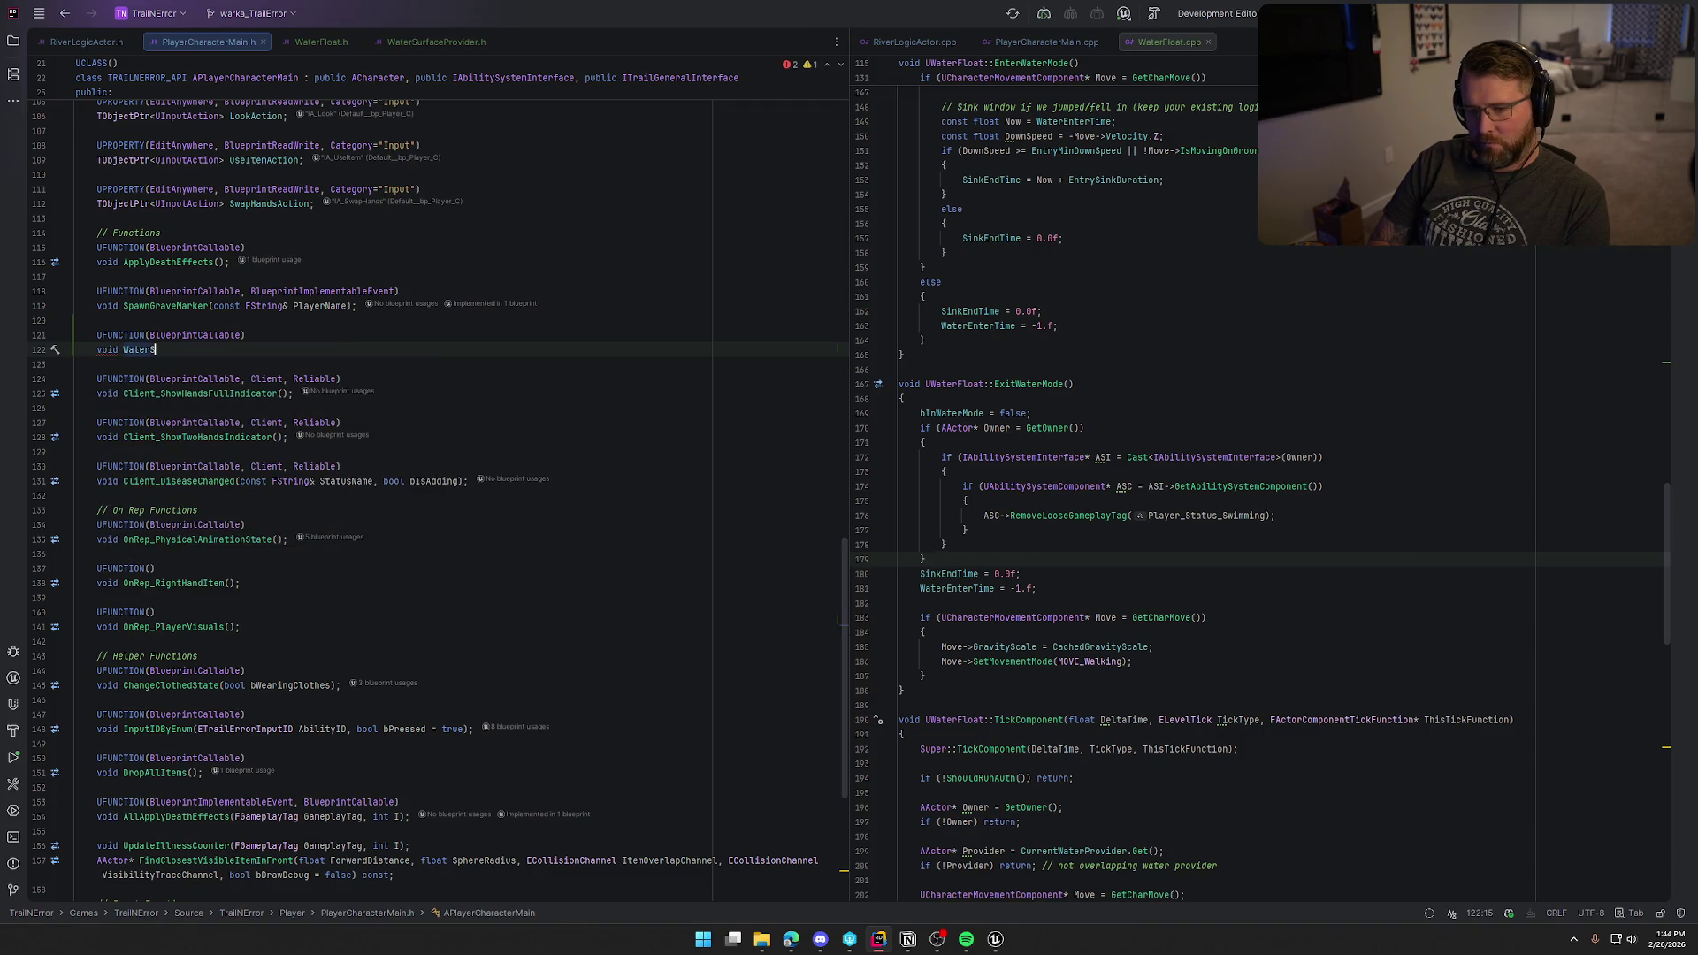
text(tateChanged()
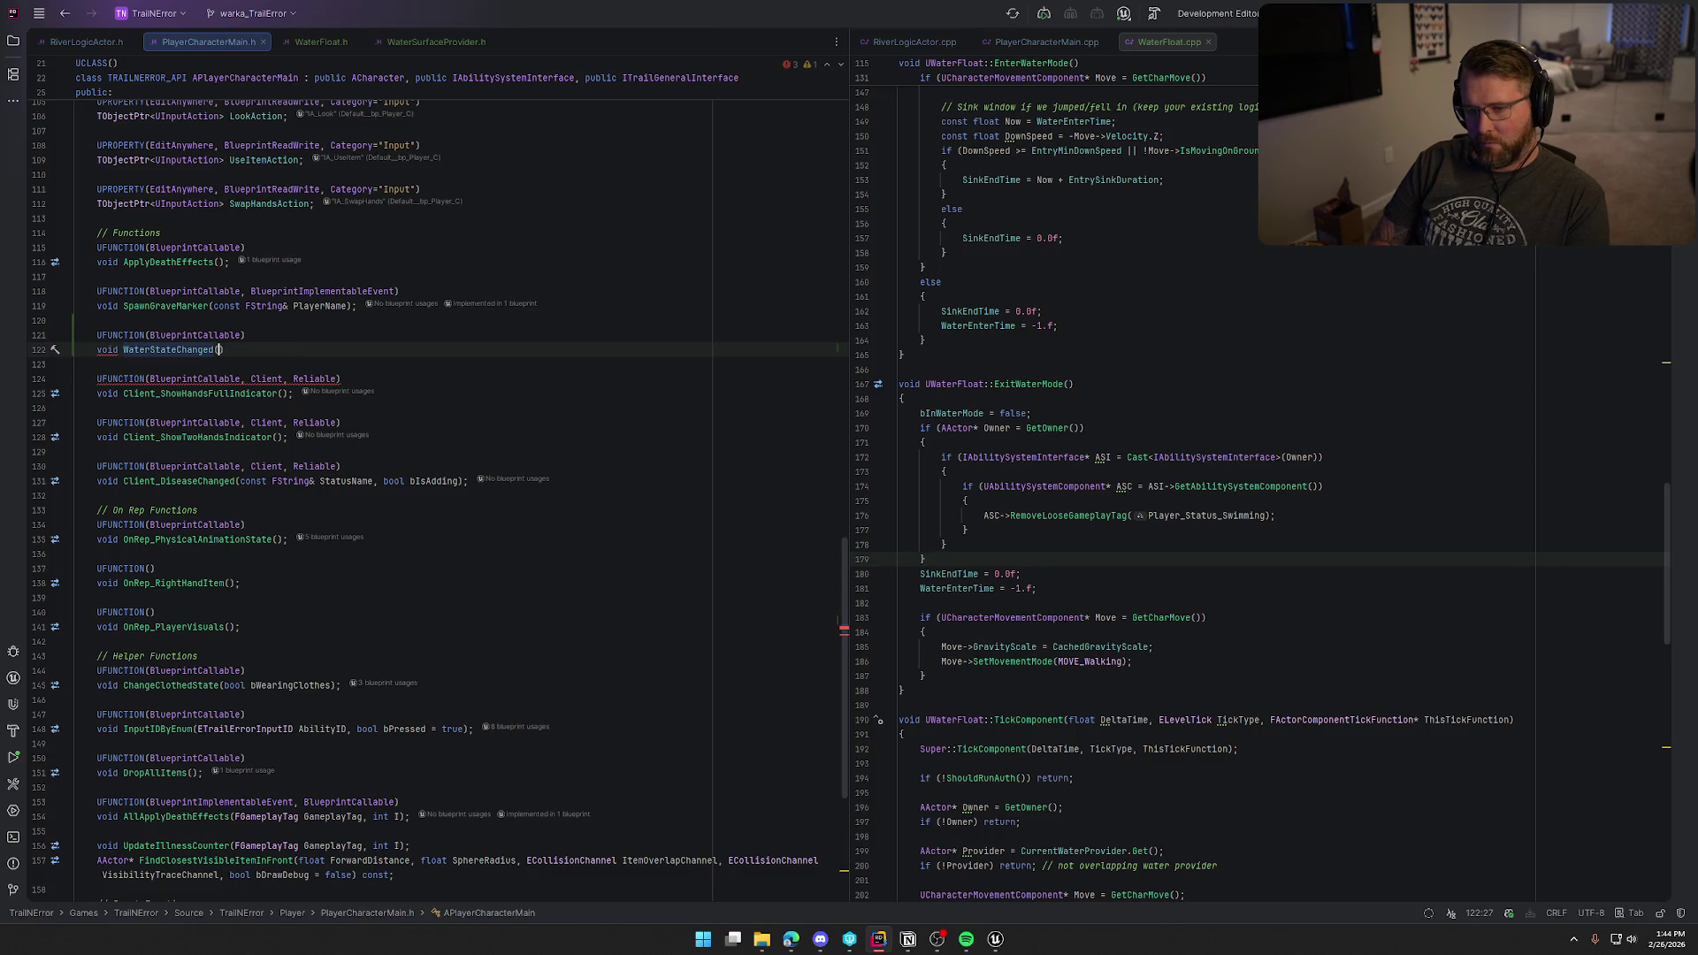
text(bool bIsInWater);)
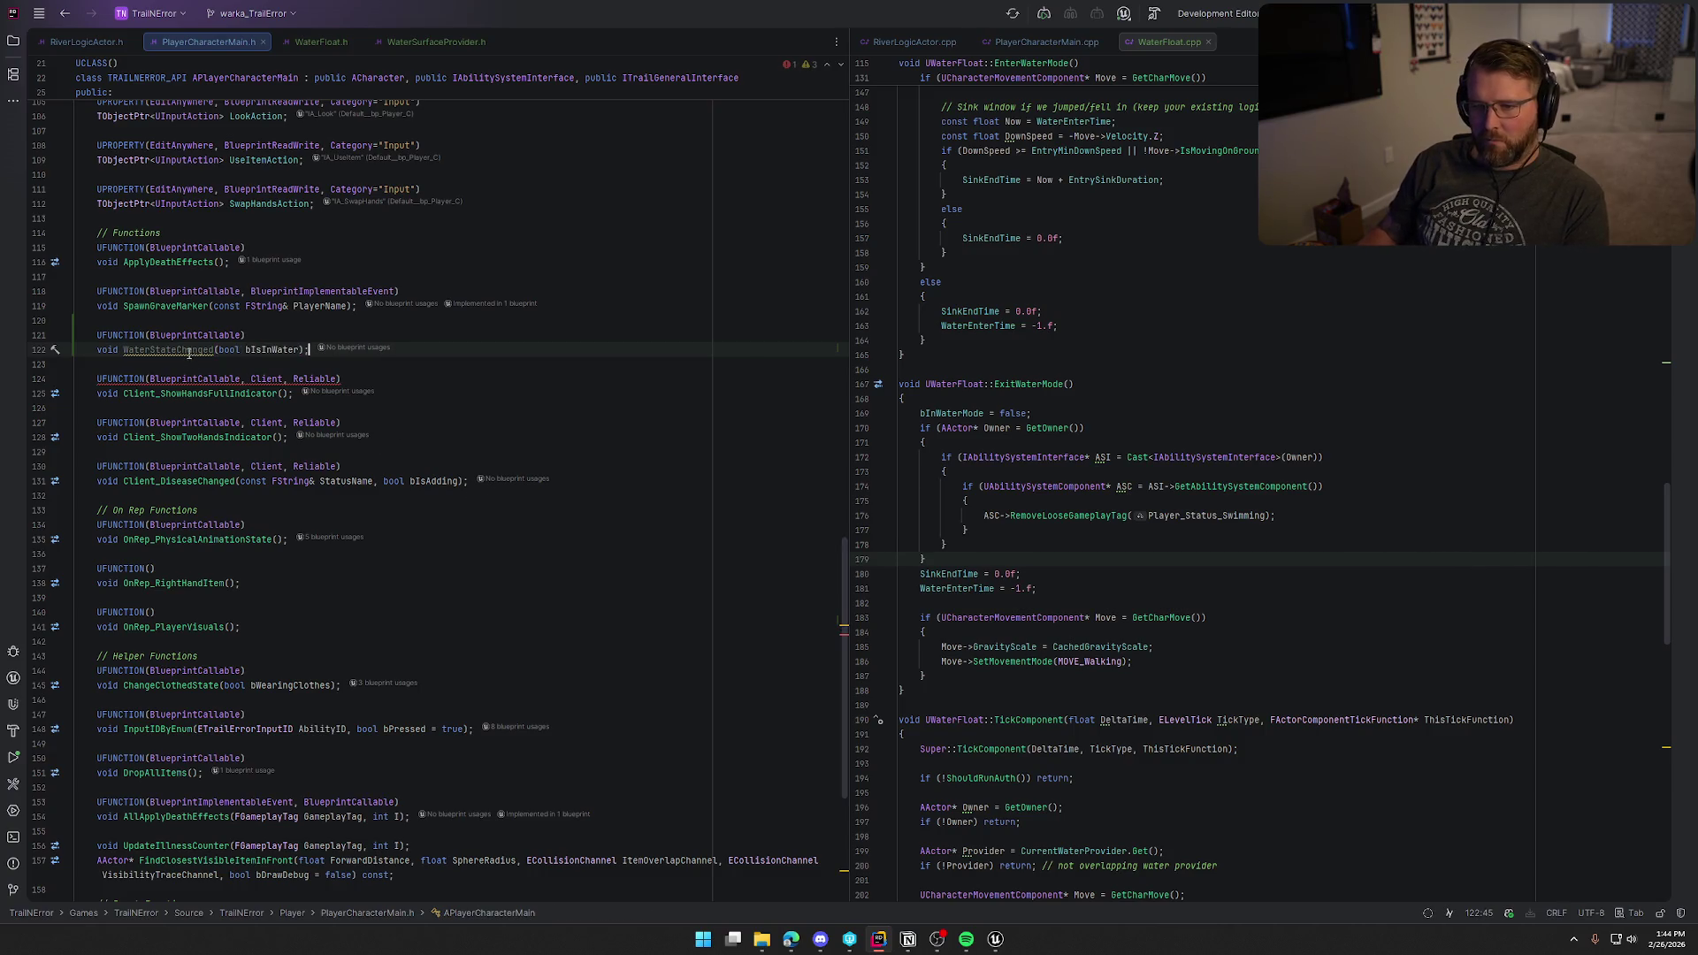
click(1252, 421)
key(ctrl+Home)
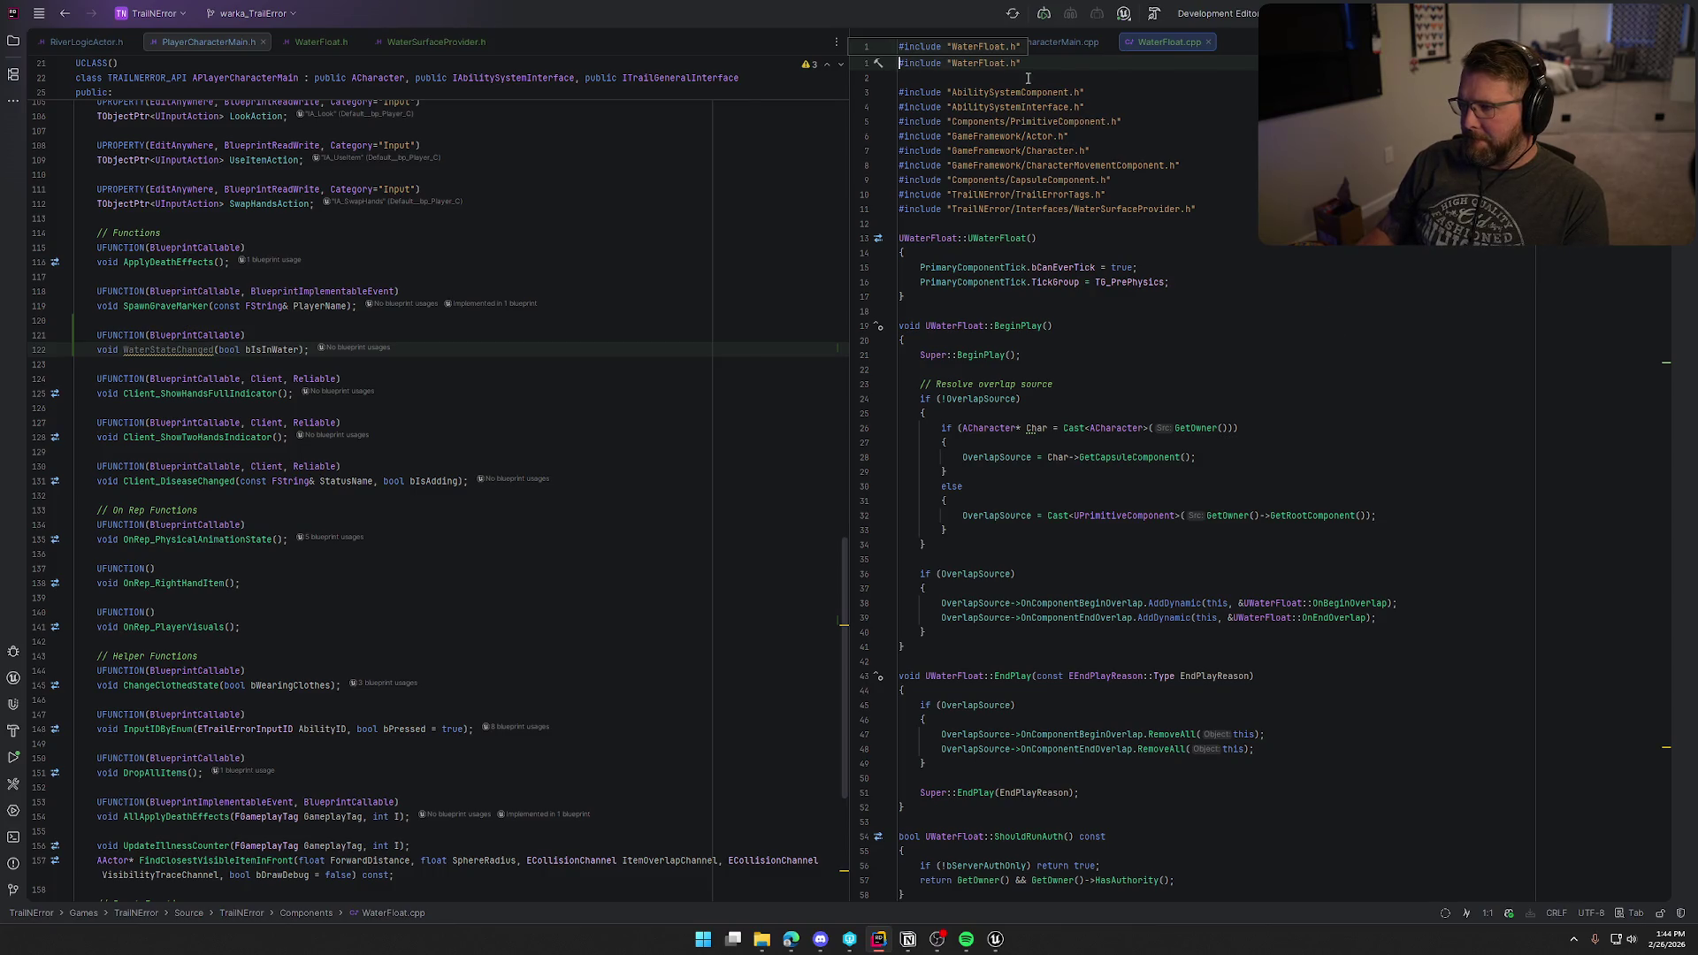
Step: In the PlayerCharacterMain constructor, bind WaterFloatComponent->OnWaterStateChanged to APlayerCharacterMain::WaterStateChanged via AddDynamic
click(1040, 43)
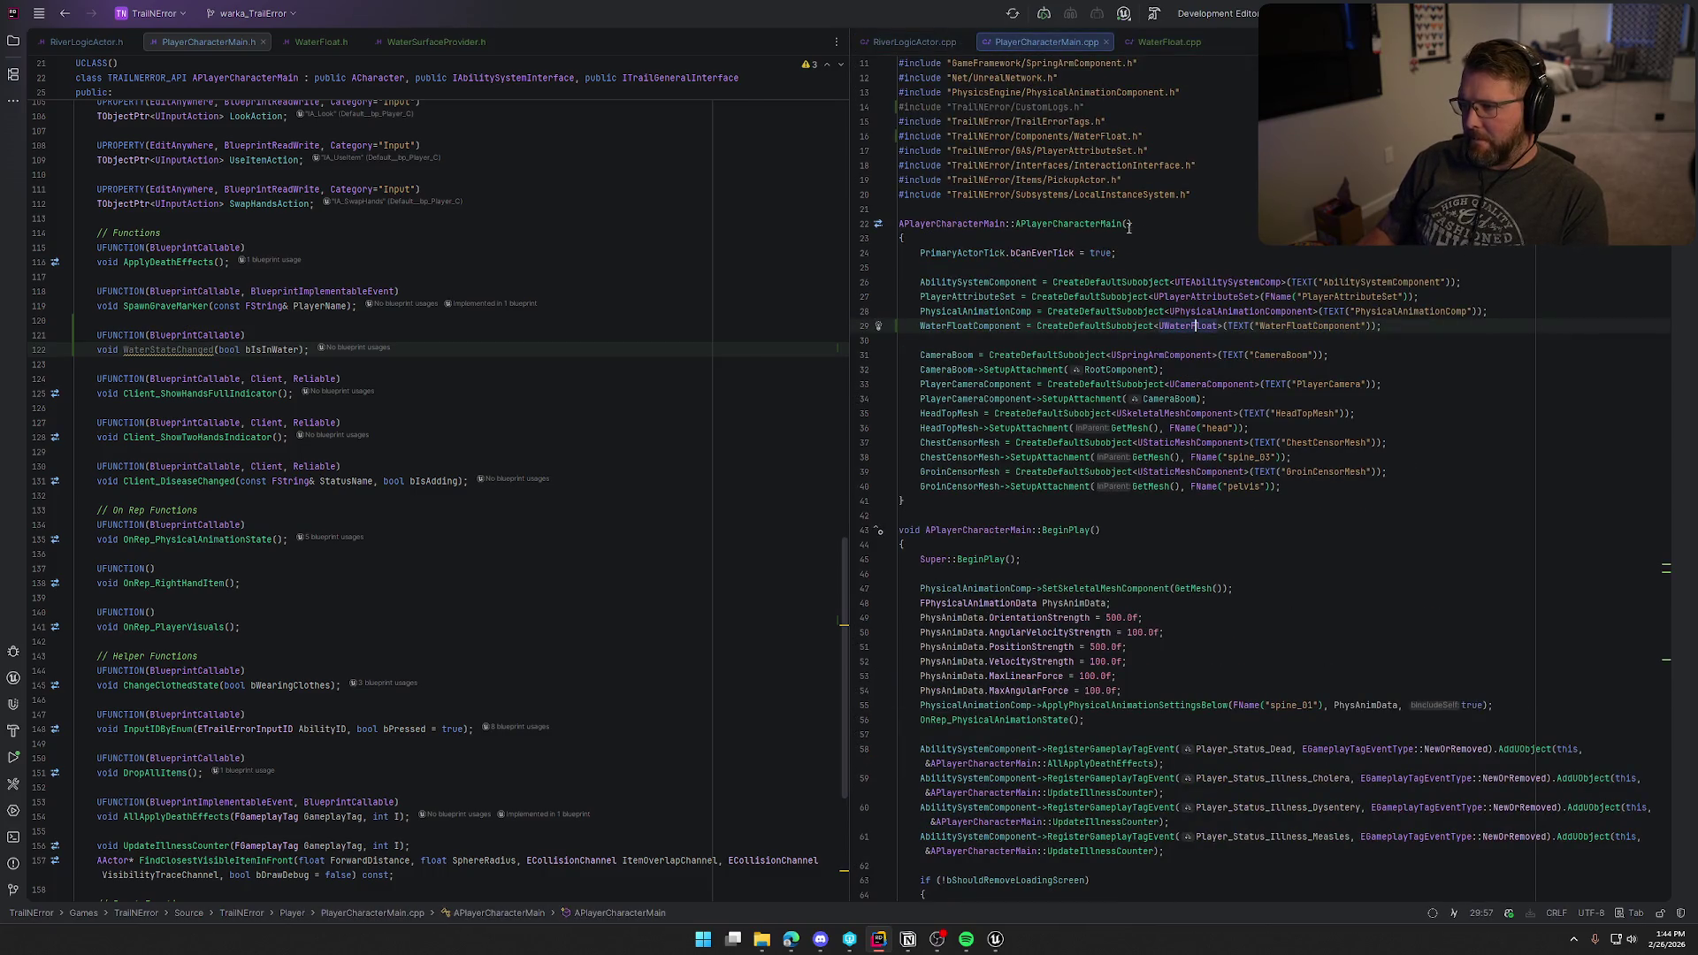
click(1411, 327)
key(Return)
key(Return)
text(Wat)
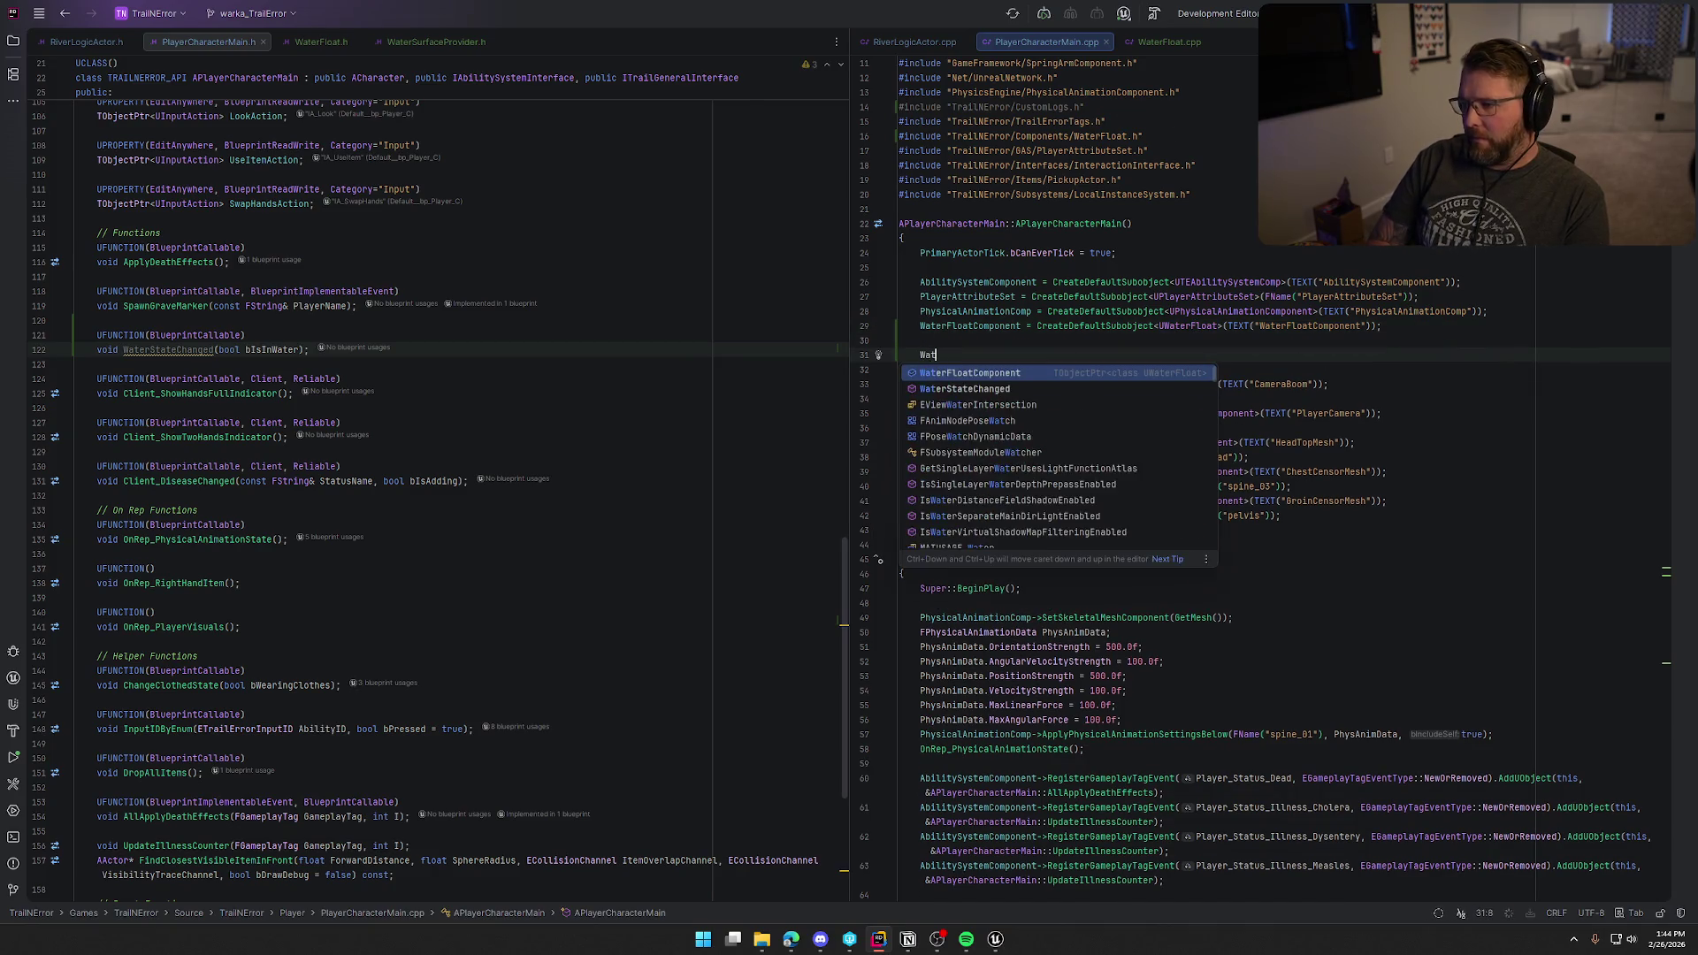
key(Return)
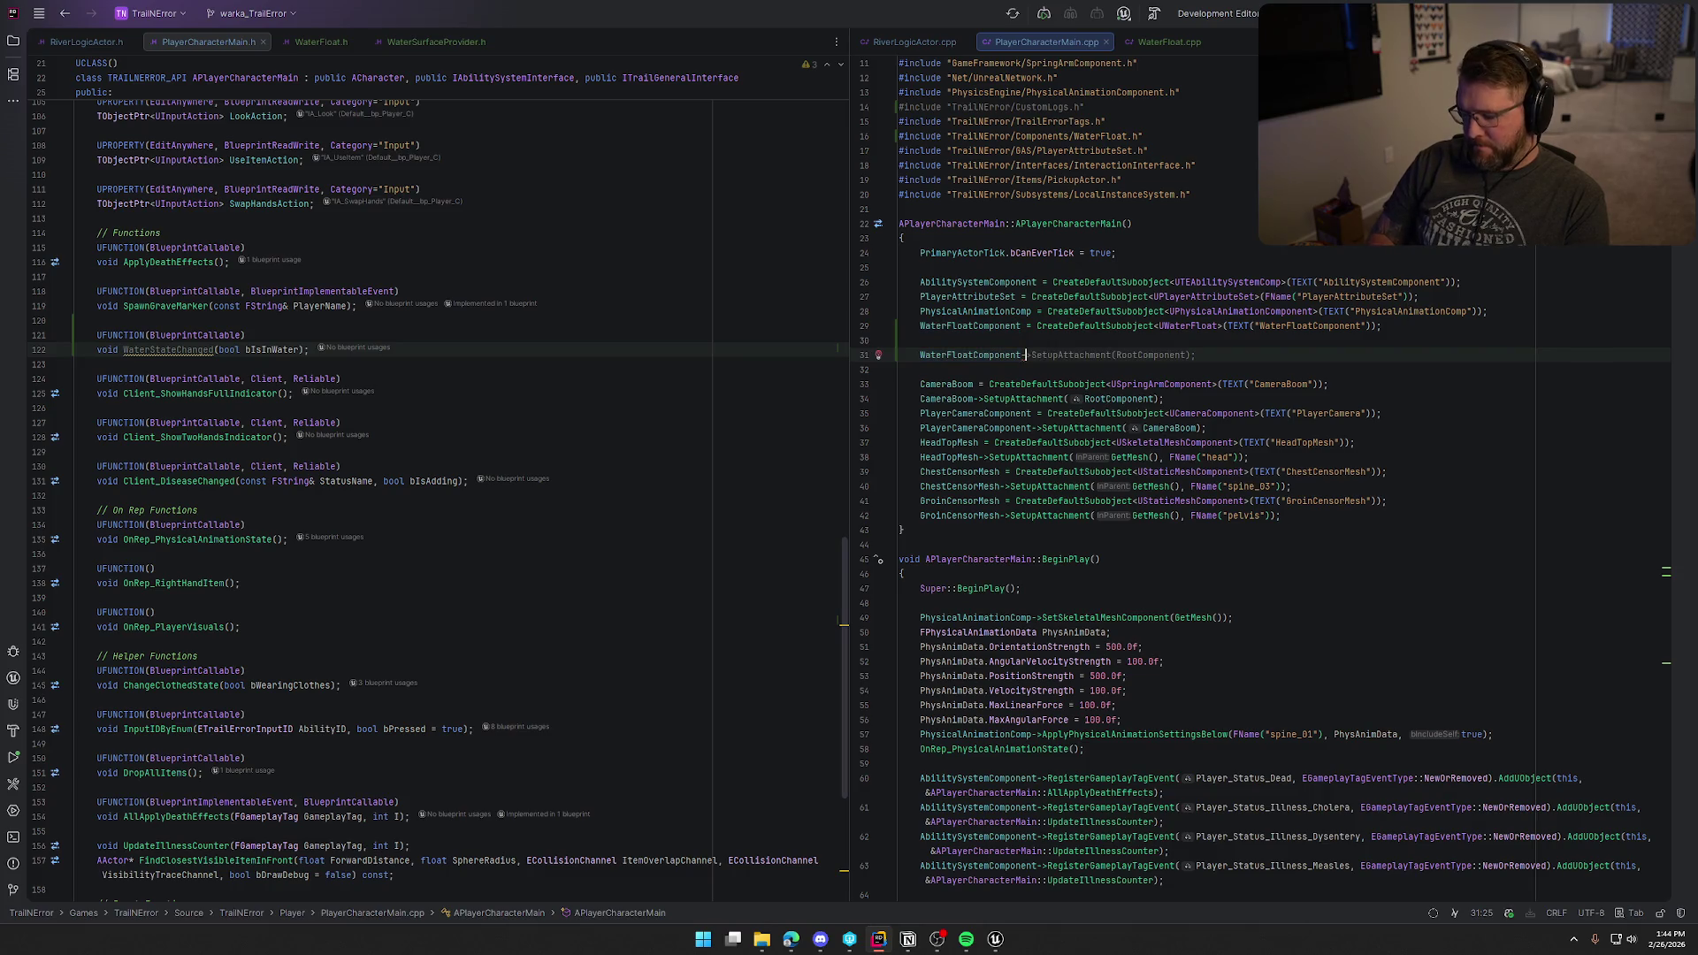
text(->)
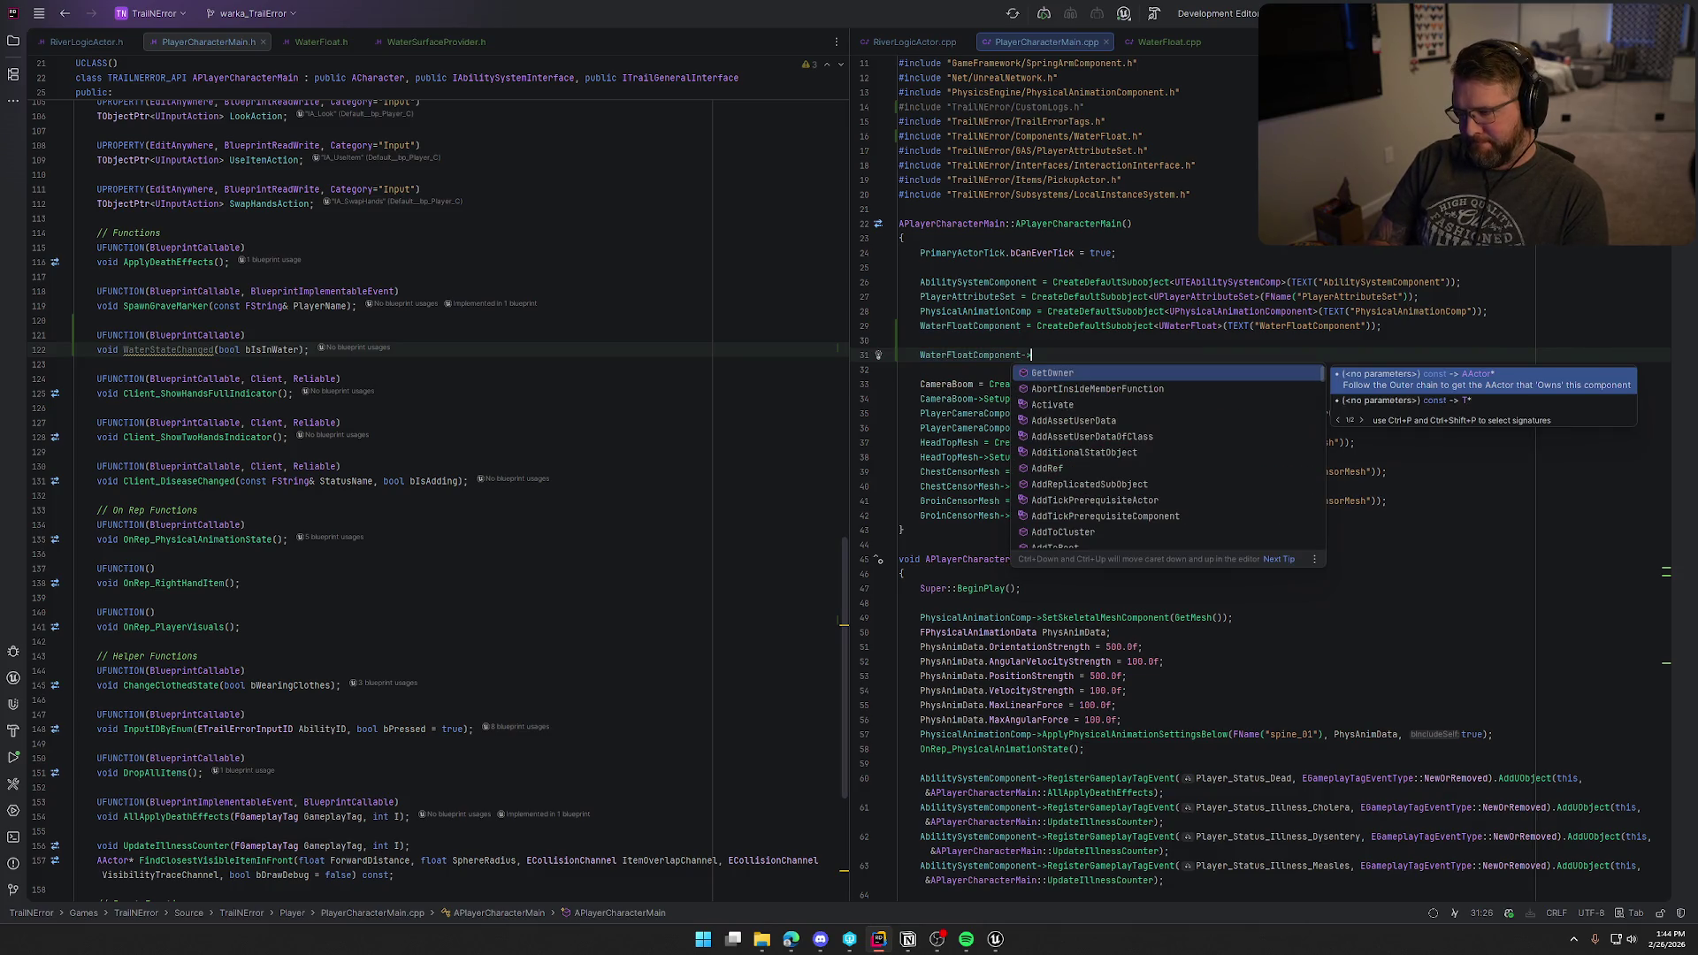
text(OnWat)
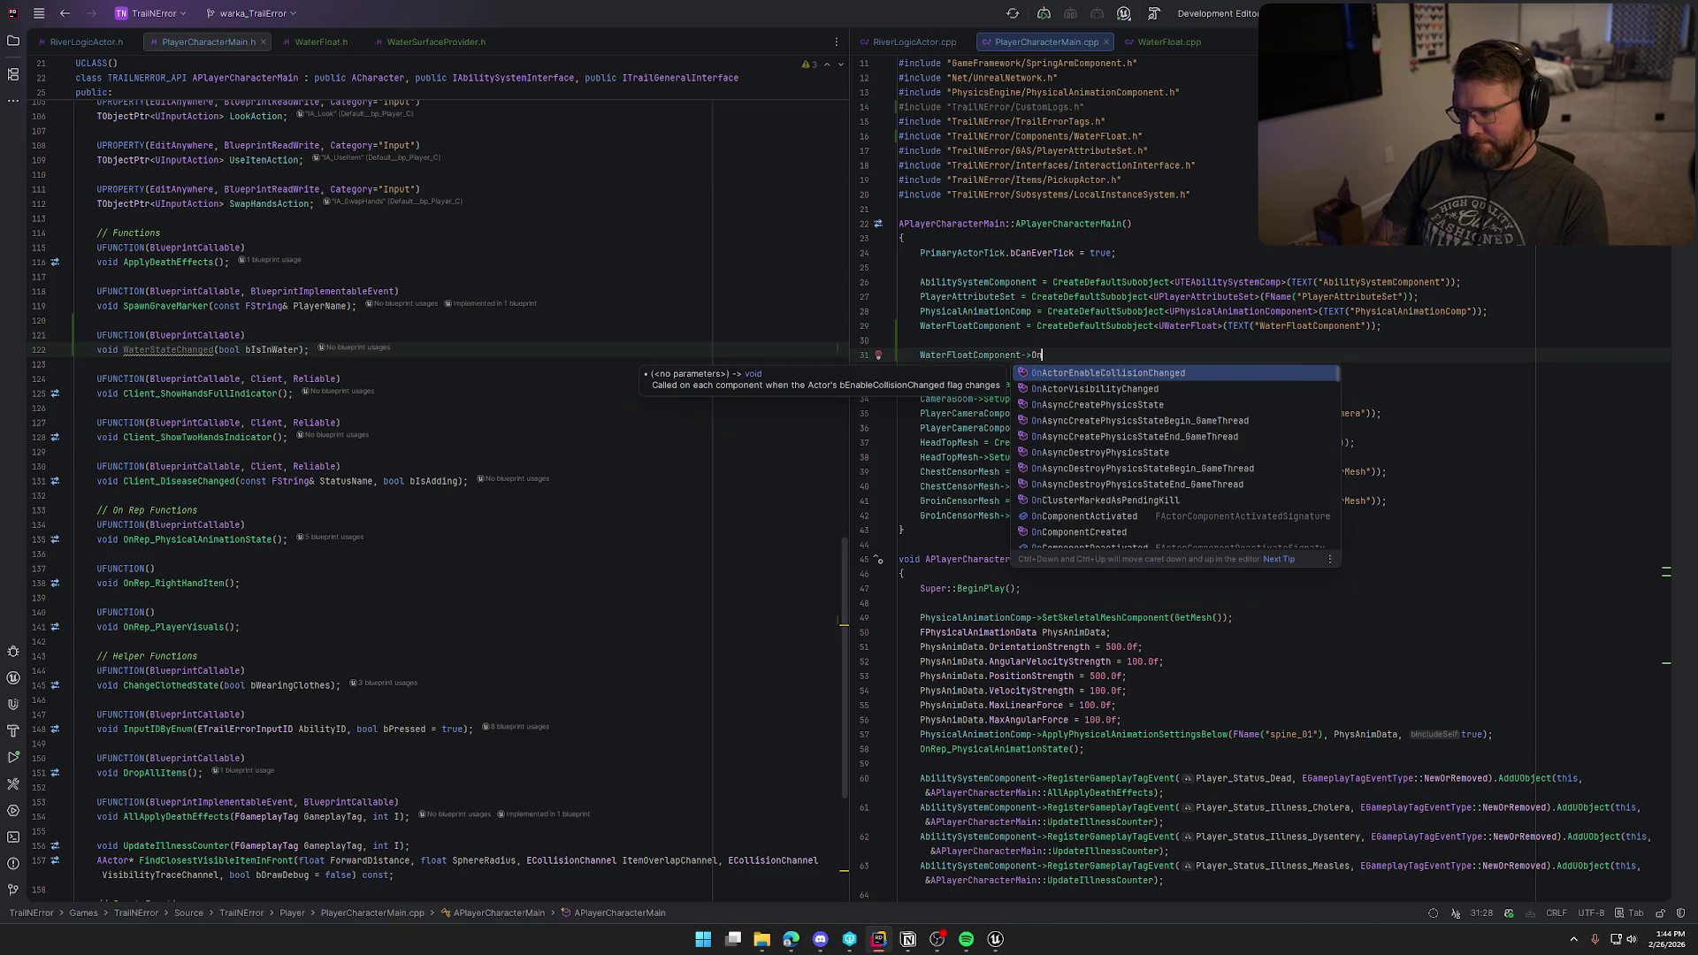
key(Tab)
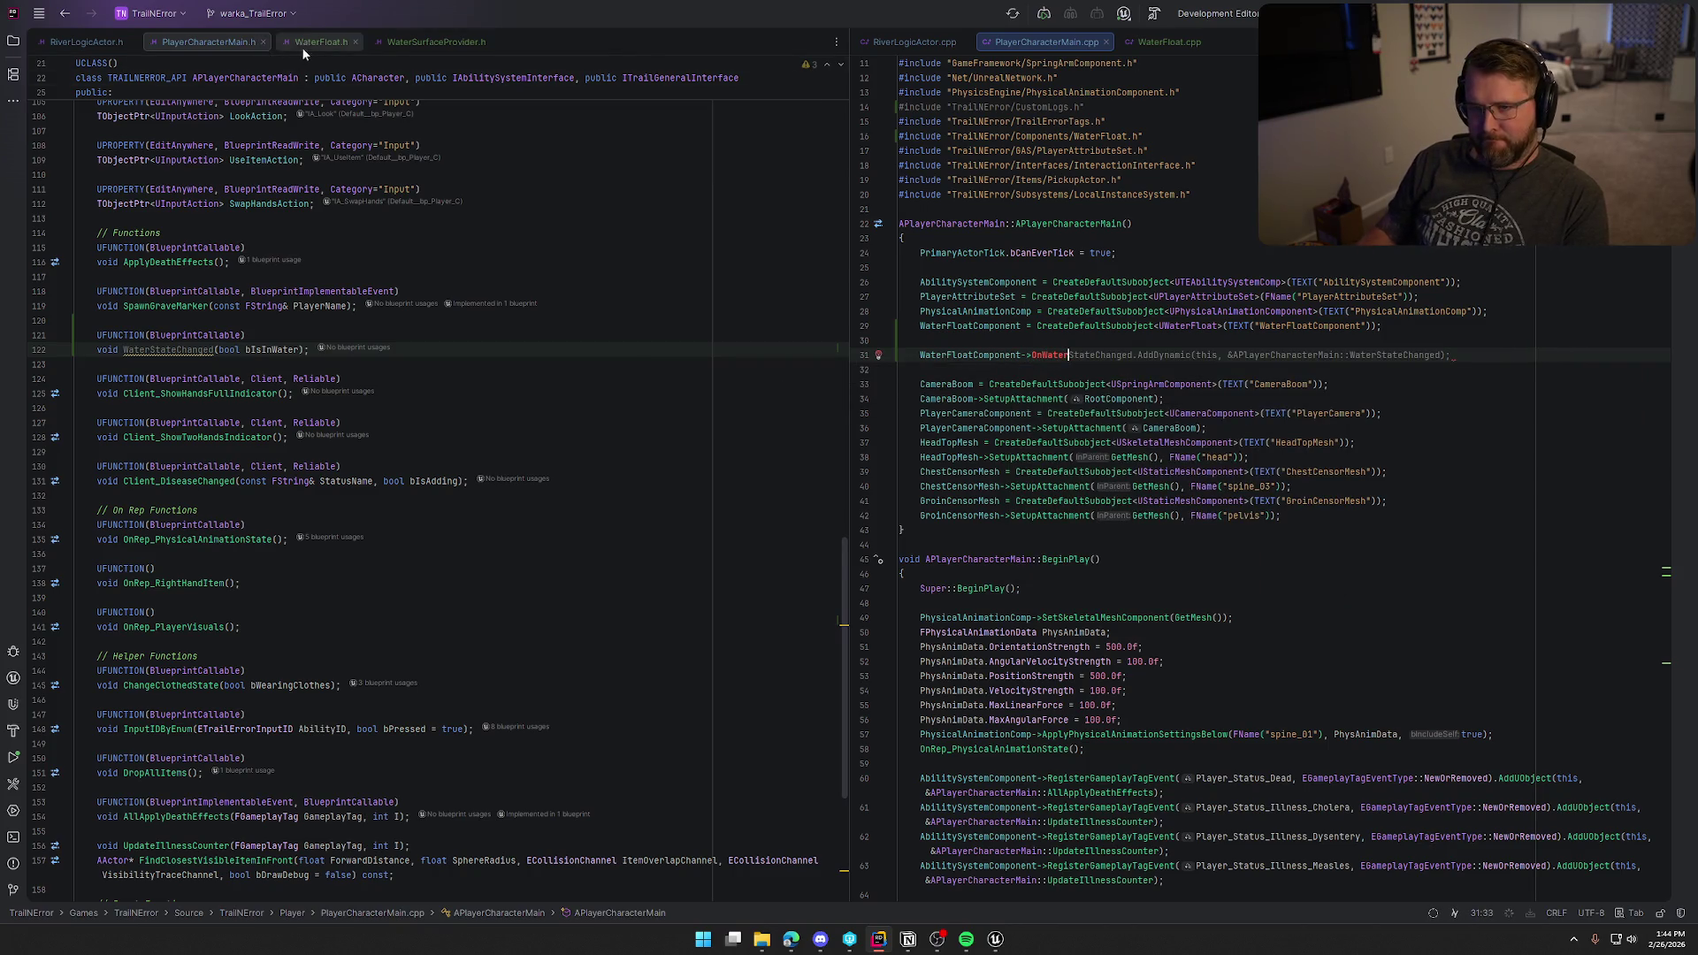
click(301, 46)
Step: Complete the AddDynamic binding and delete 'protected:' in WaterFloat.h so the event is public
click(1069, 355)
key(Tab)
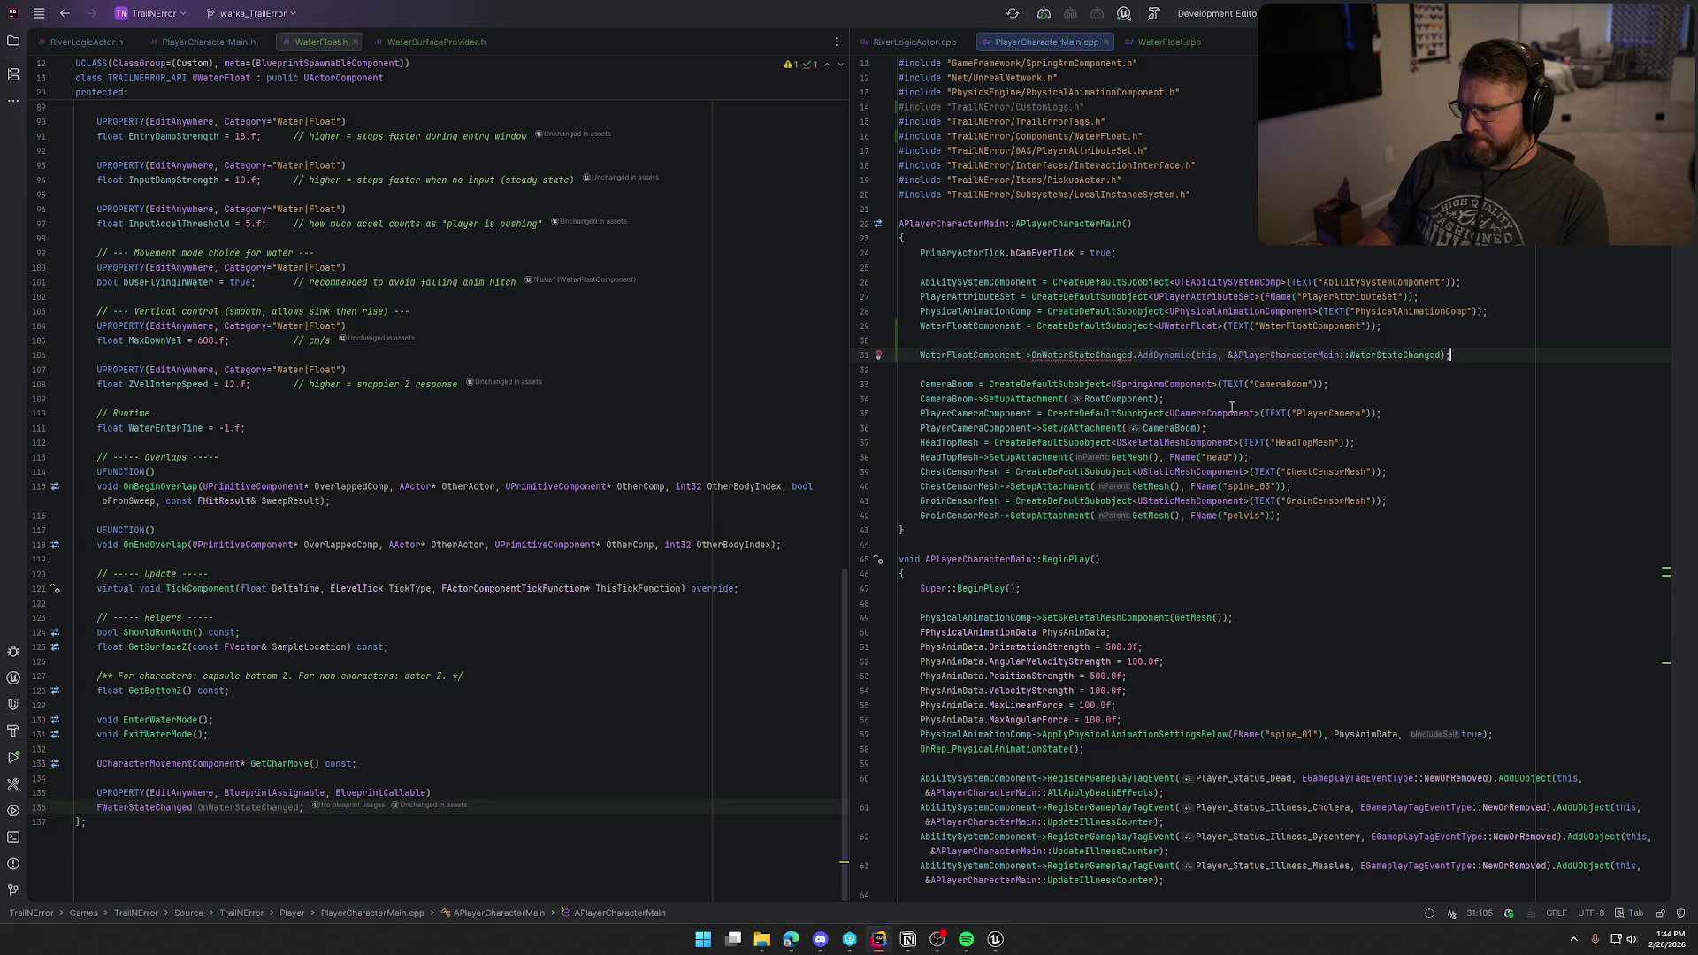
mouse_move(1081, 355)
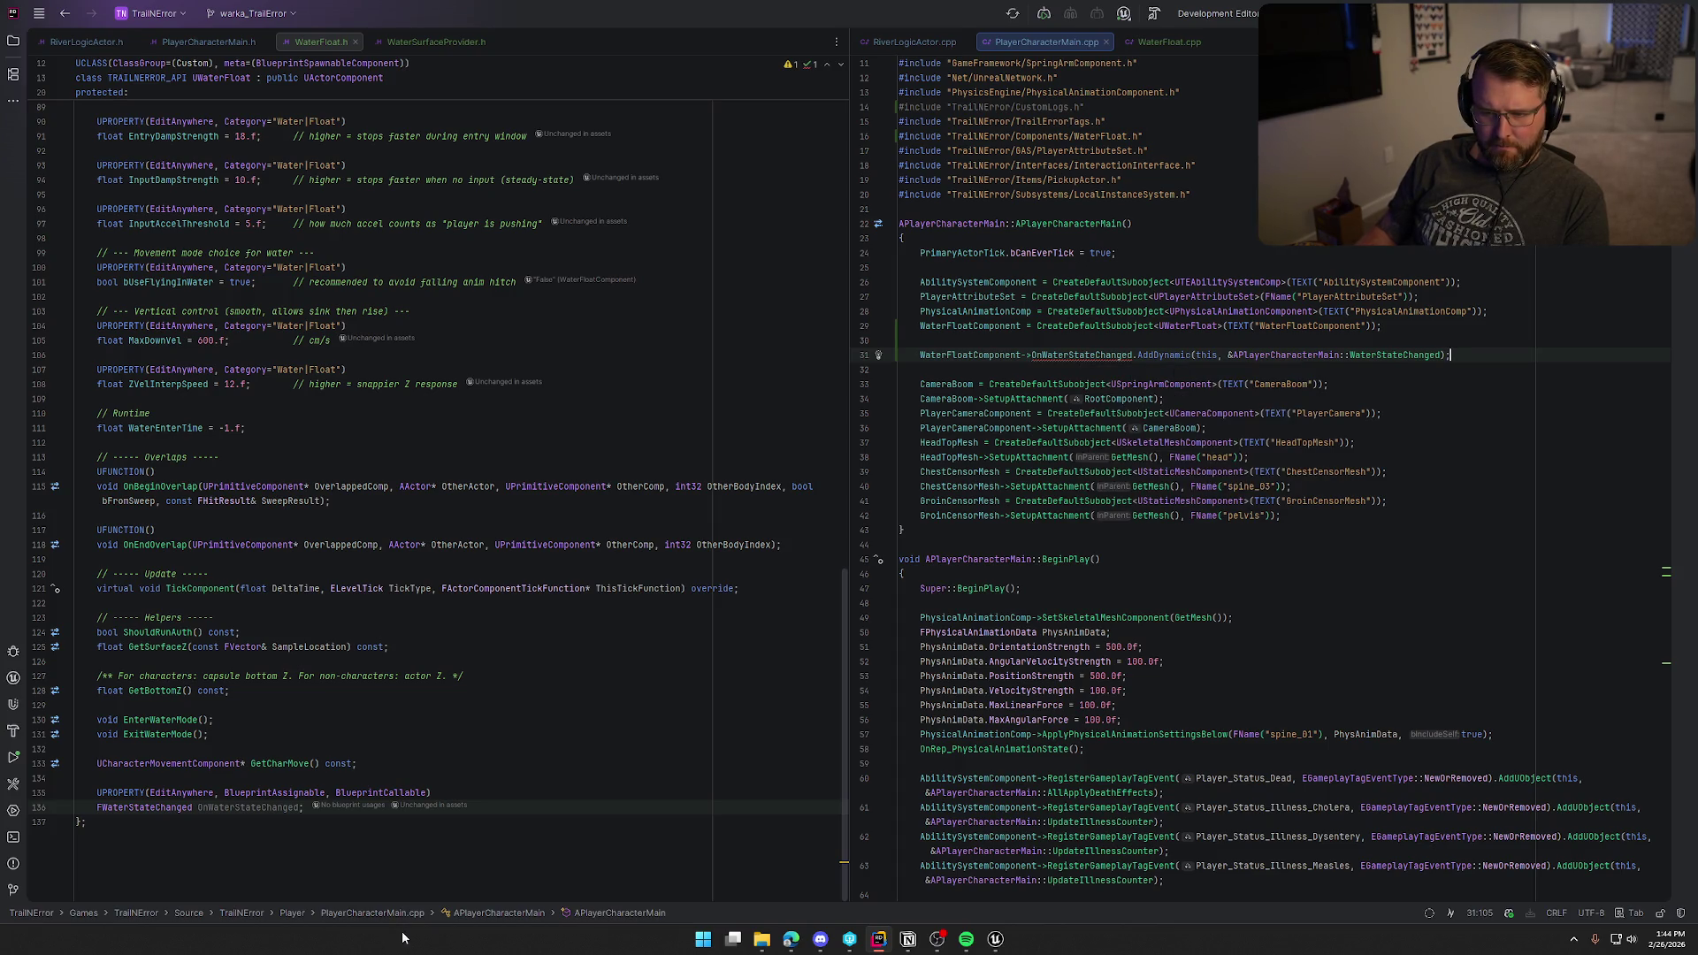
scroll(447, 805, up, 5)
scroll(451, 797, up, 10)
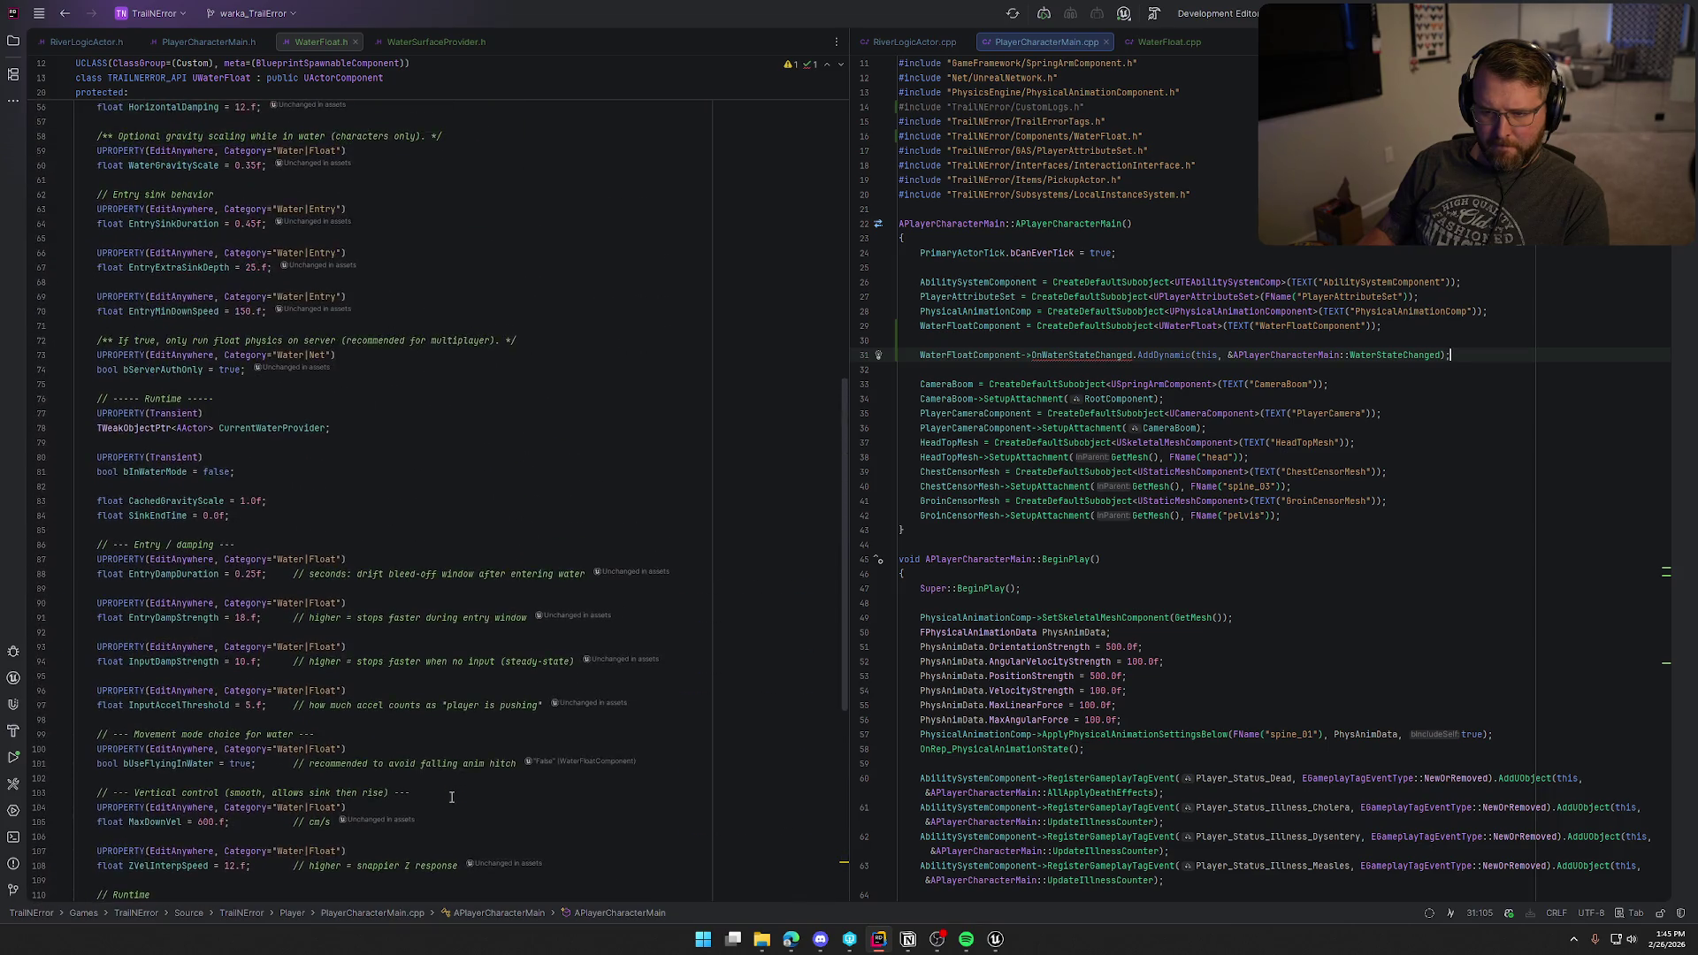
scroll(451, 797, up, 5)
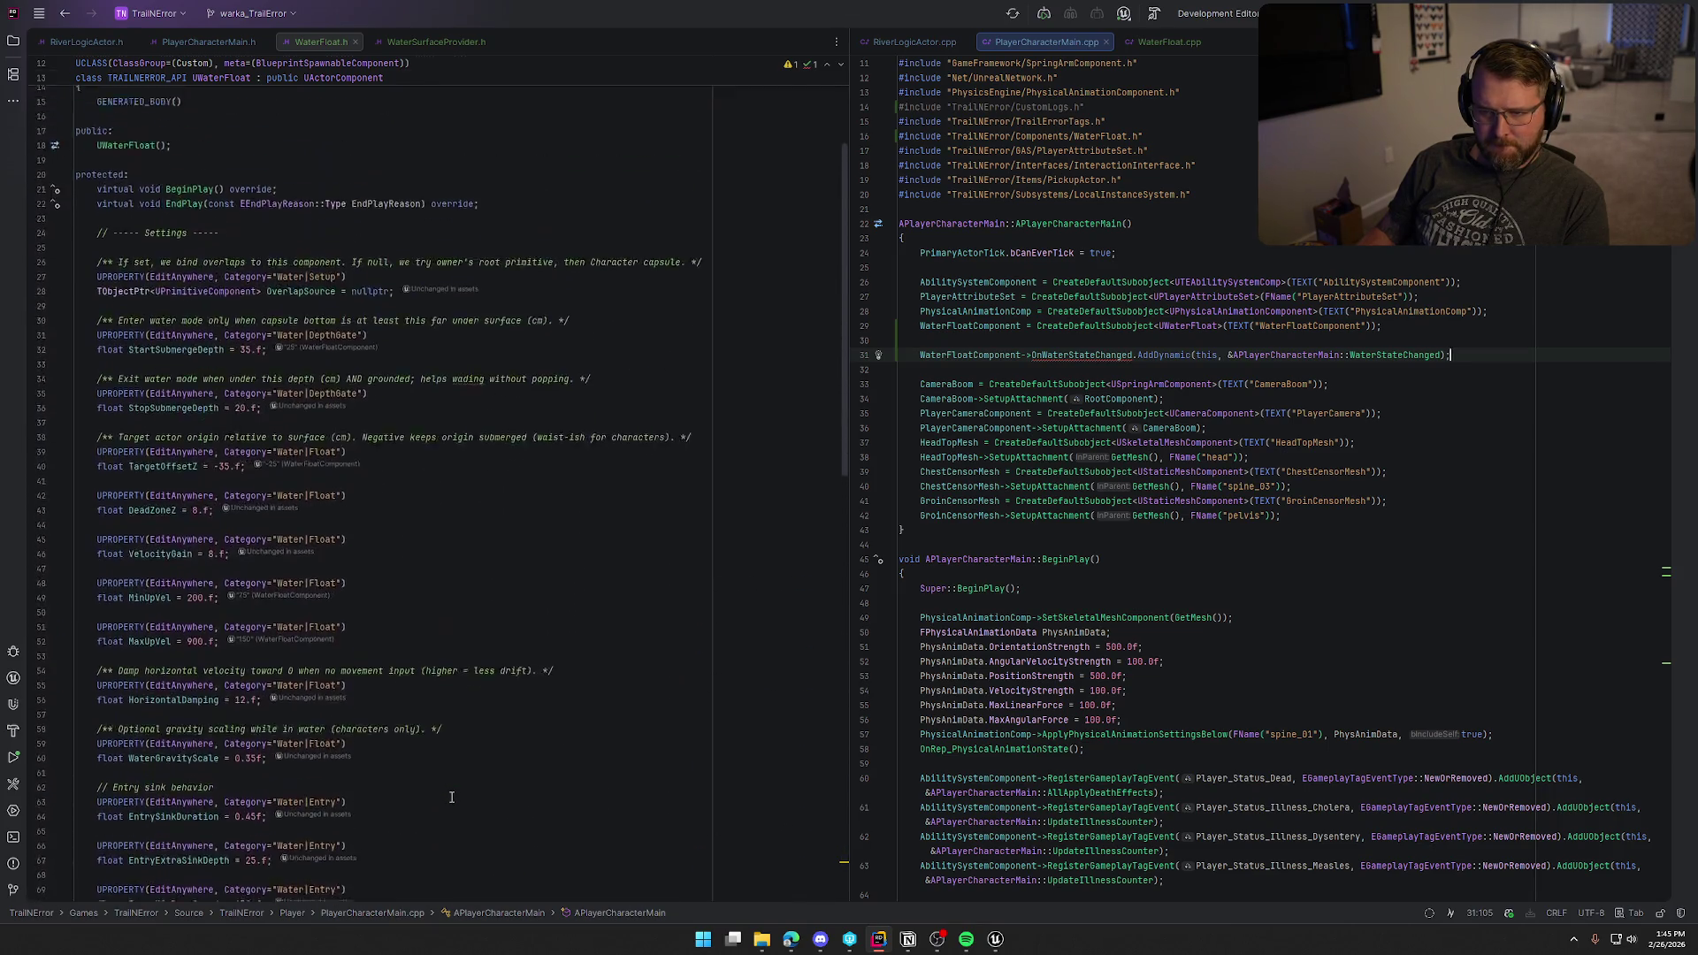
click(161, 322)
key(BackSpace)
key(BackSpace)
key(BackSpace)
key(Return)
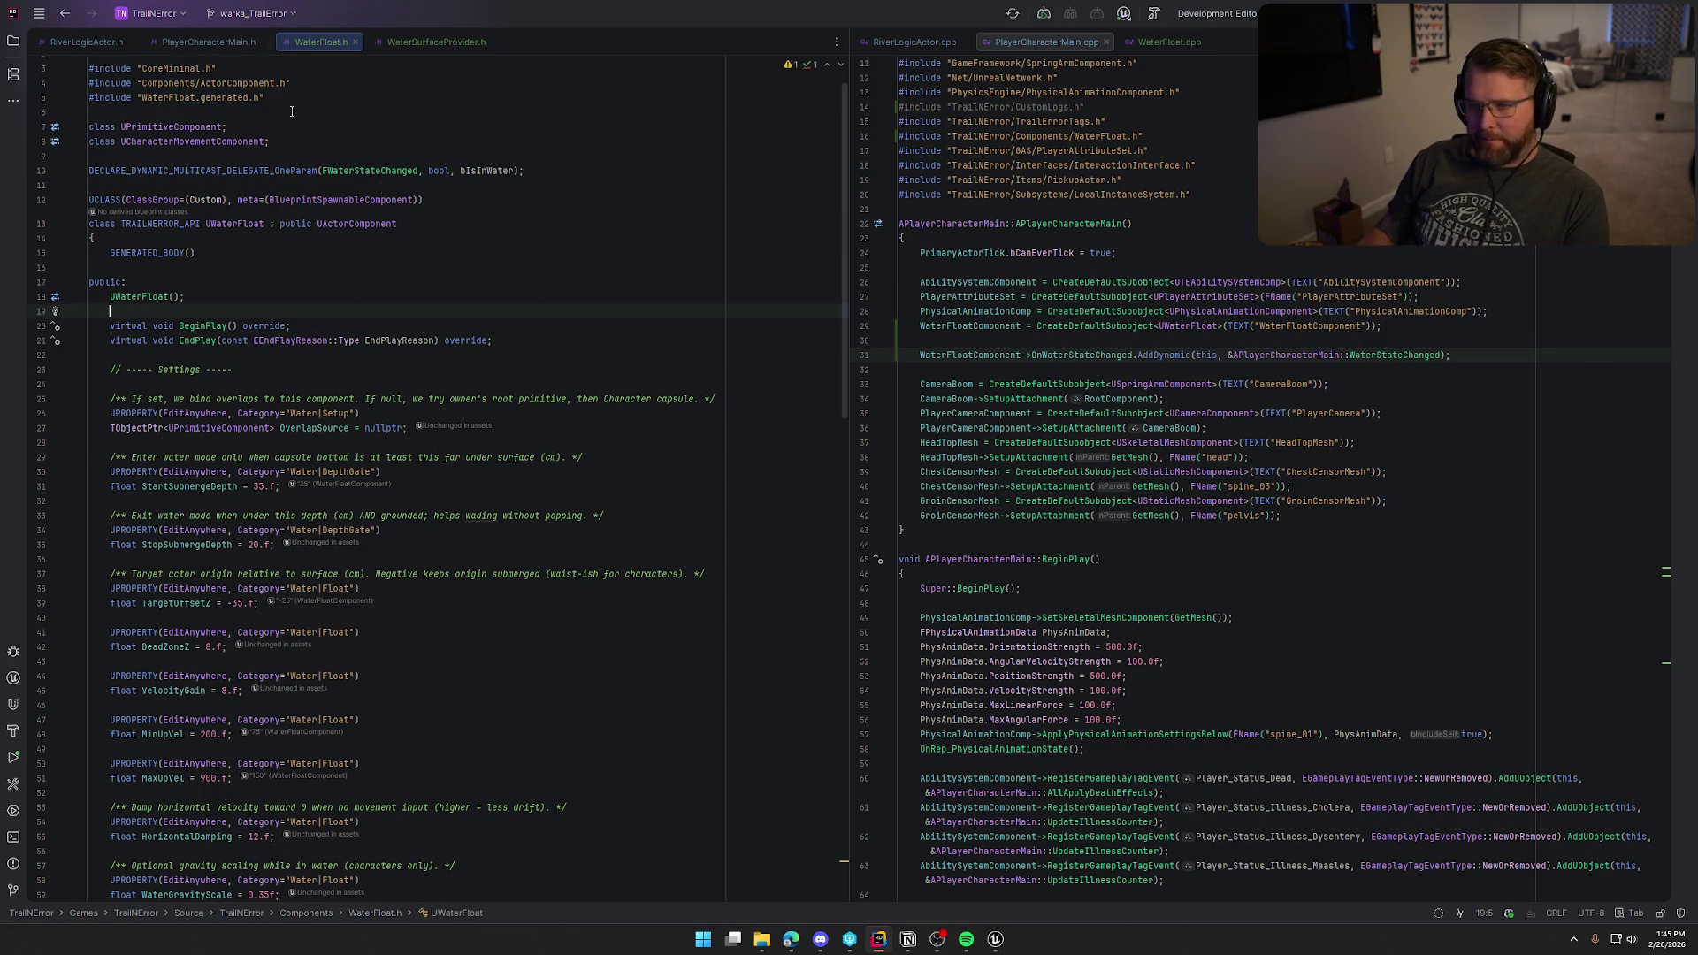
Step: Generate an empty APlayerCharacterMain::WaterStateChanged(bool bIsInWater) definition in PlayerCharacterMain.cpp
click(1393, 355)
key(ctrl+b)
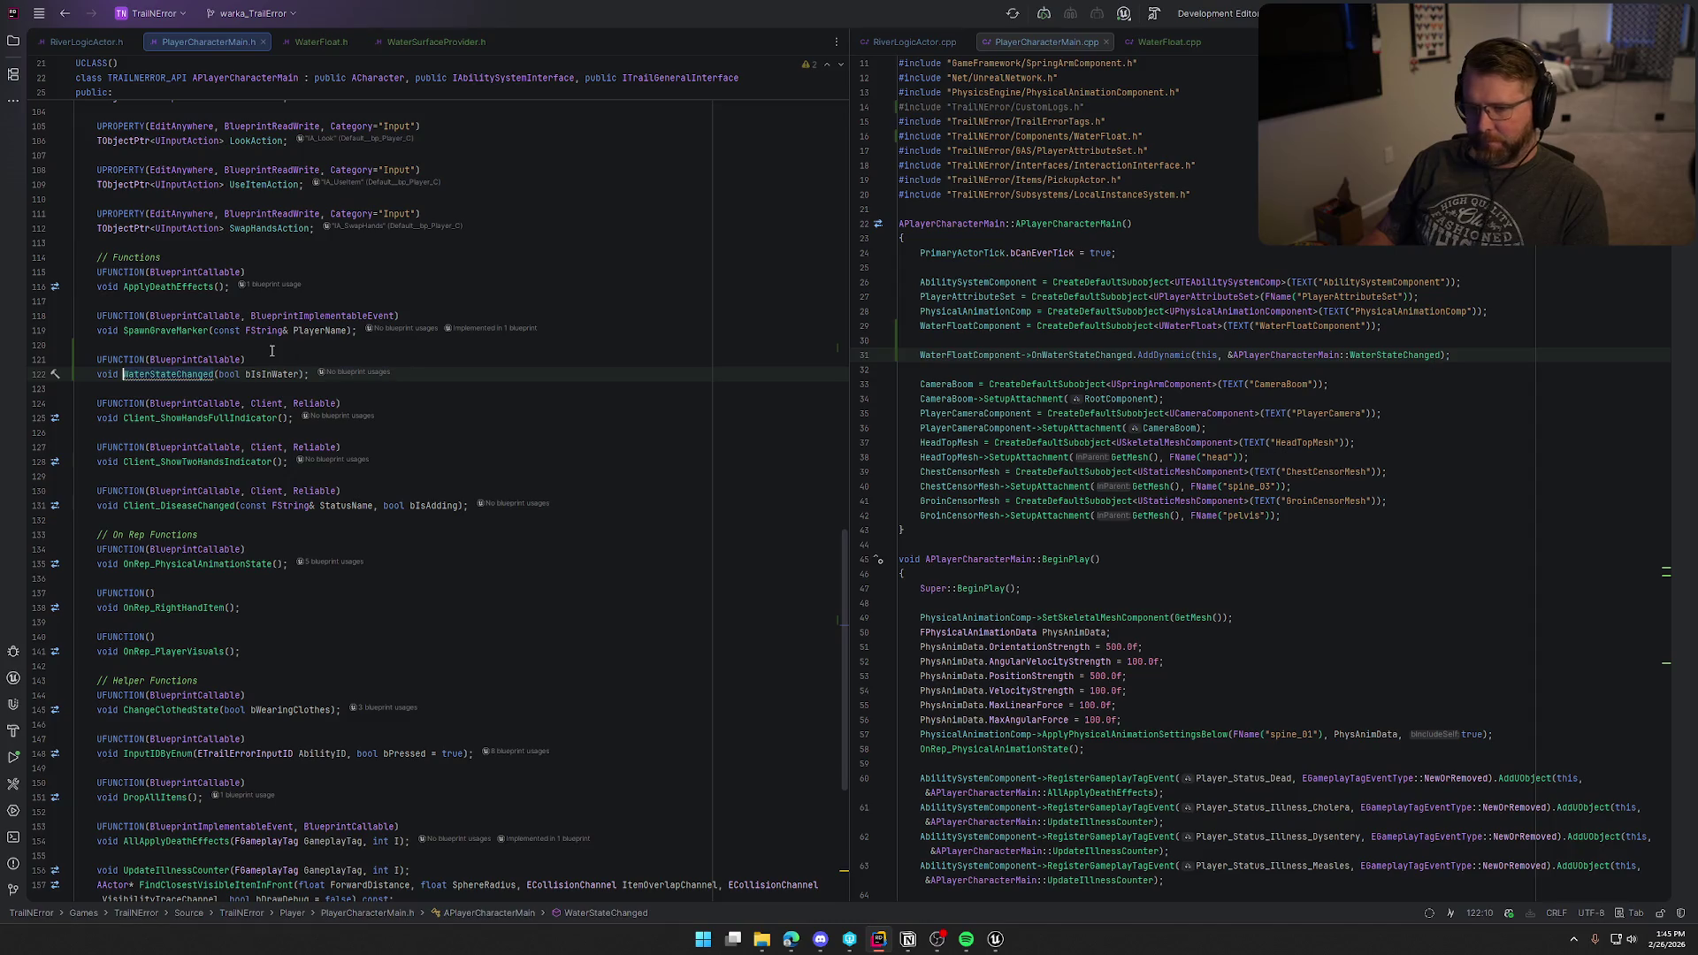
key(alt+Return)
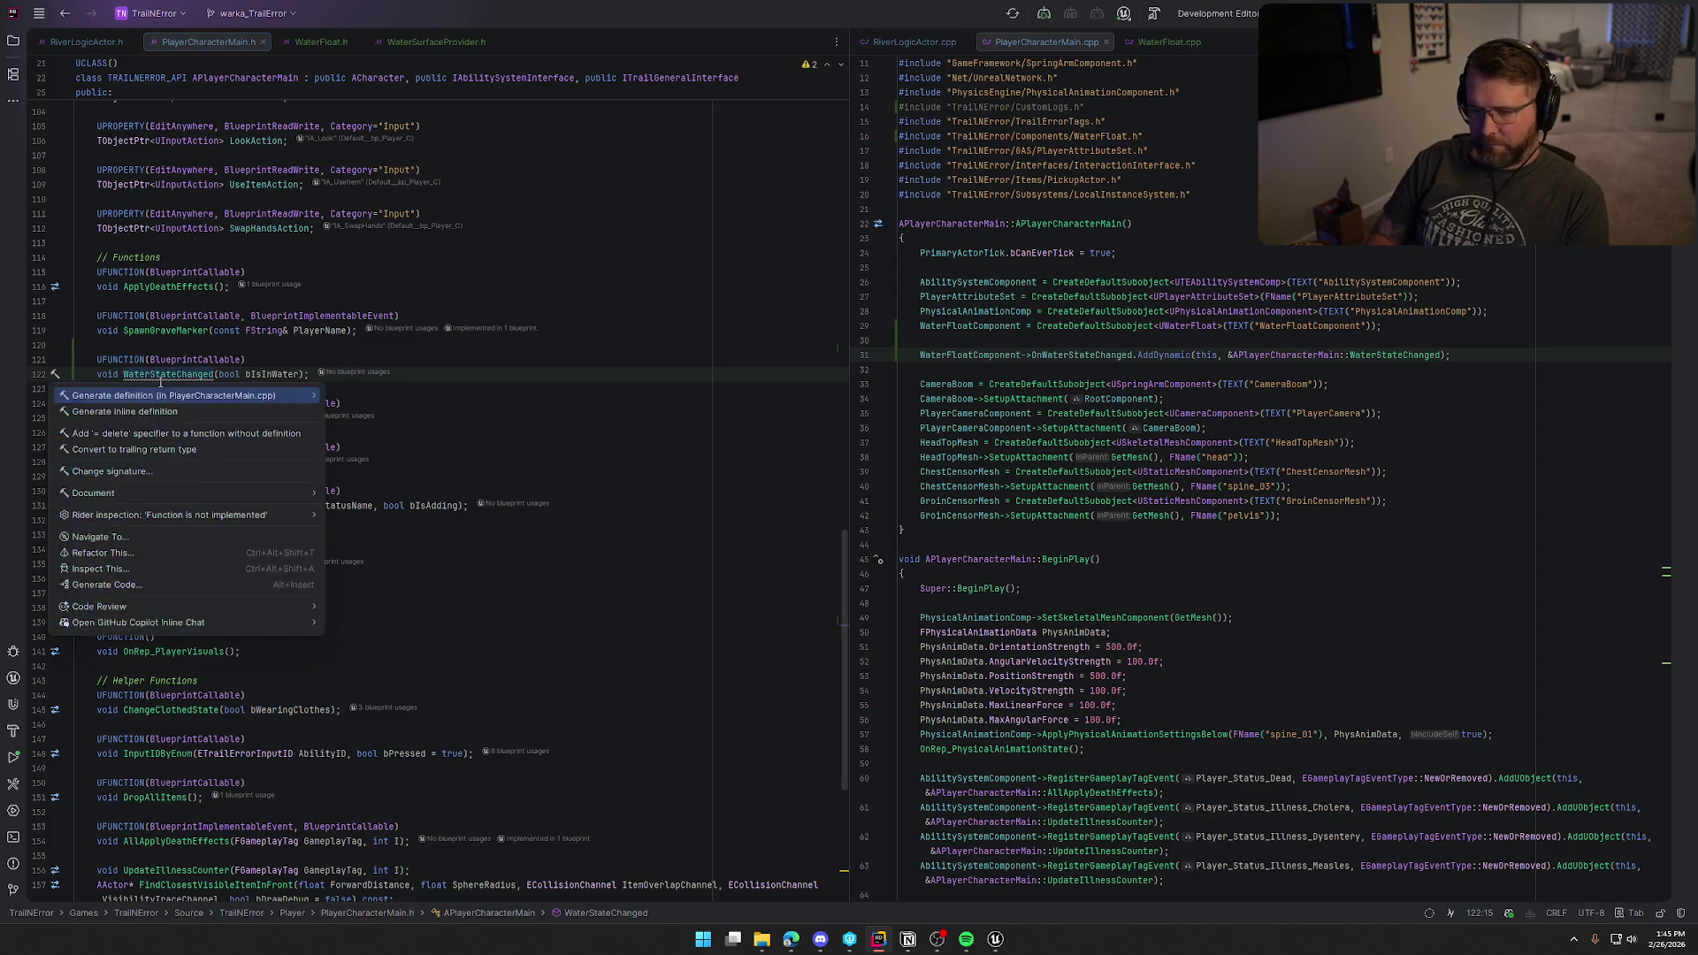
key(Return)
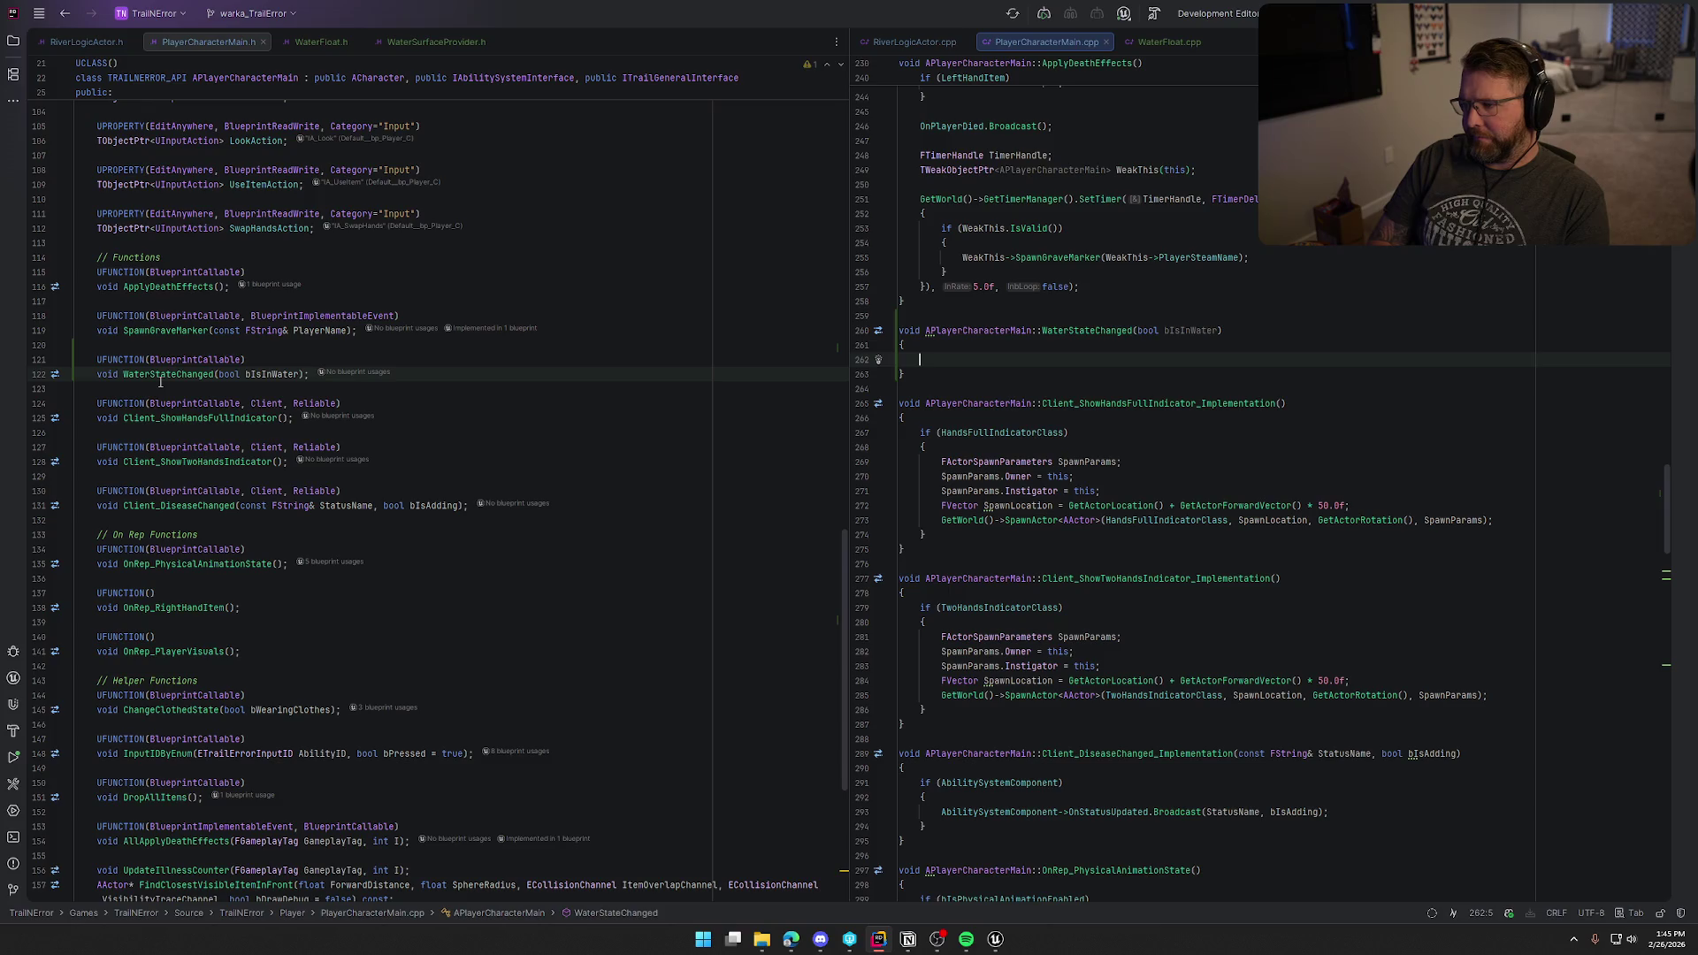
text(if (Hau)
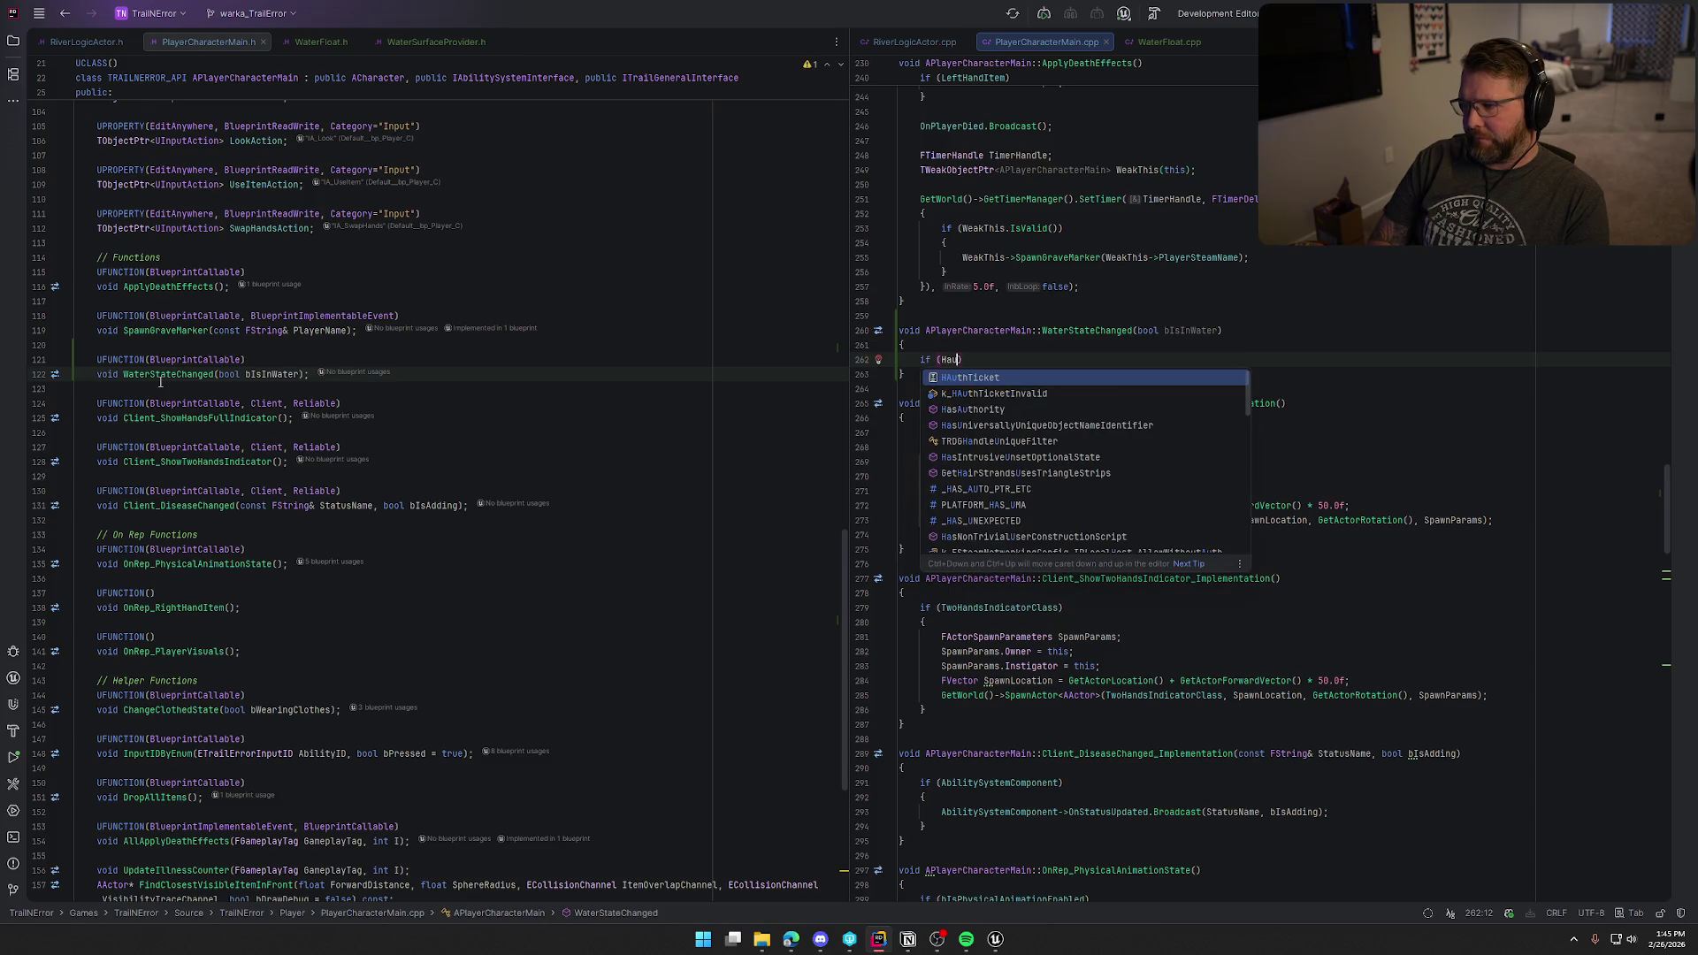
text(s)
Step: Under if (HasAuthority()), set bIsPhysicalAnimationEnabled = bIsInWater and call OnRep_PhysicalAnimationState()
key(Return)
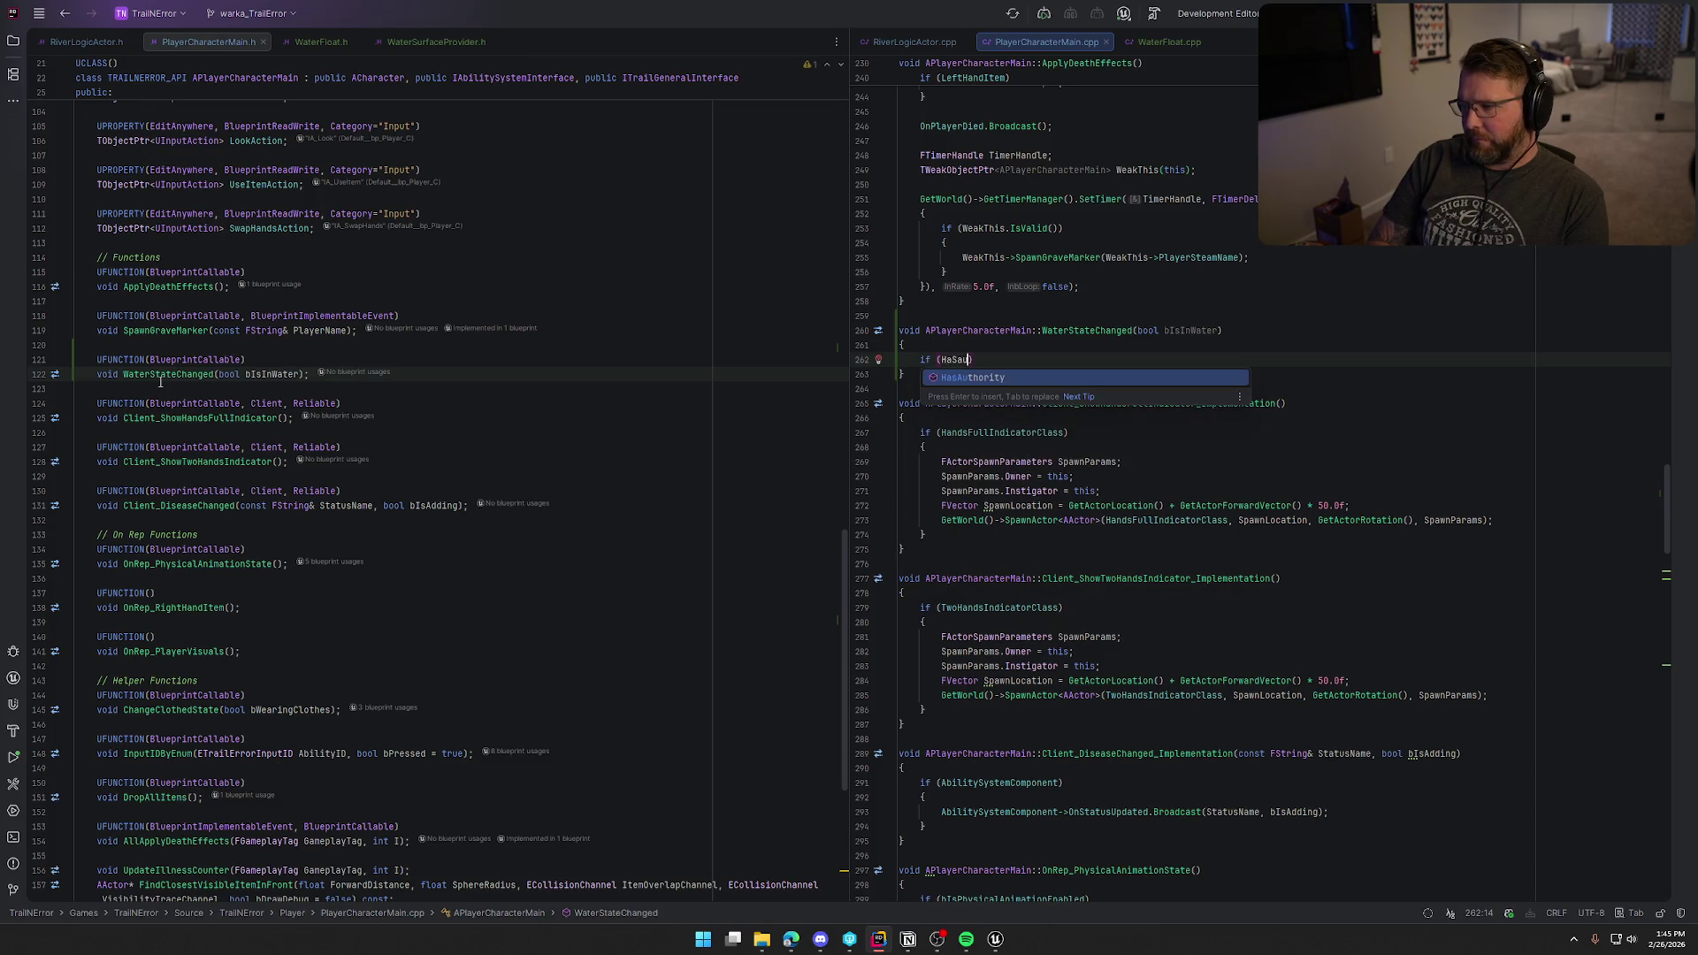
text())
key(Return)
text({)
key(Return)
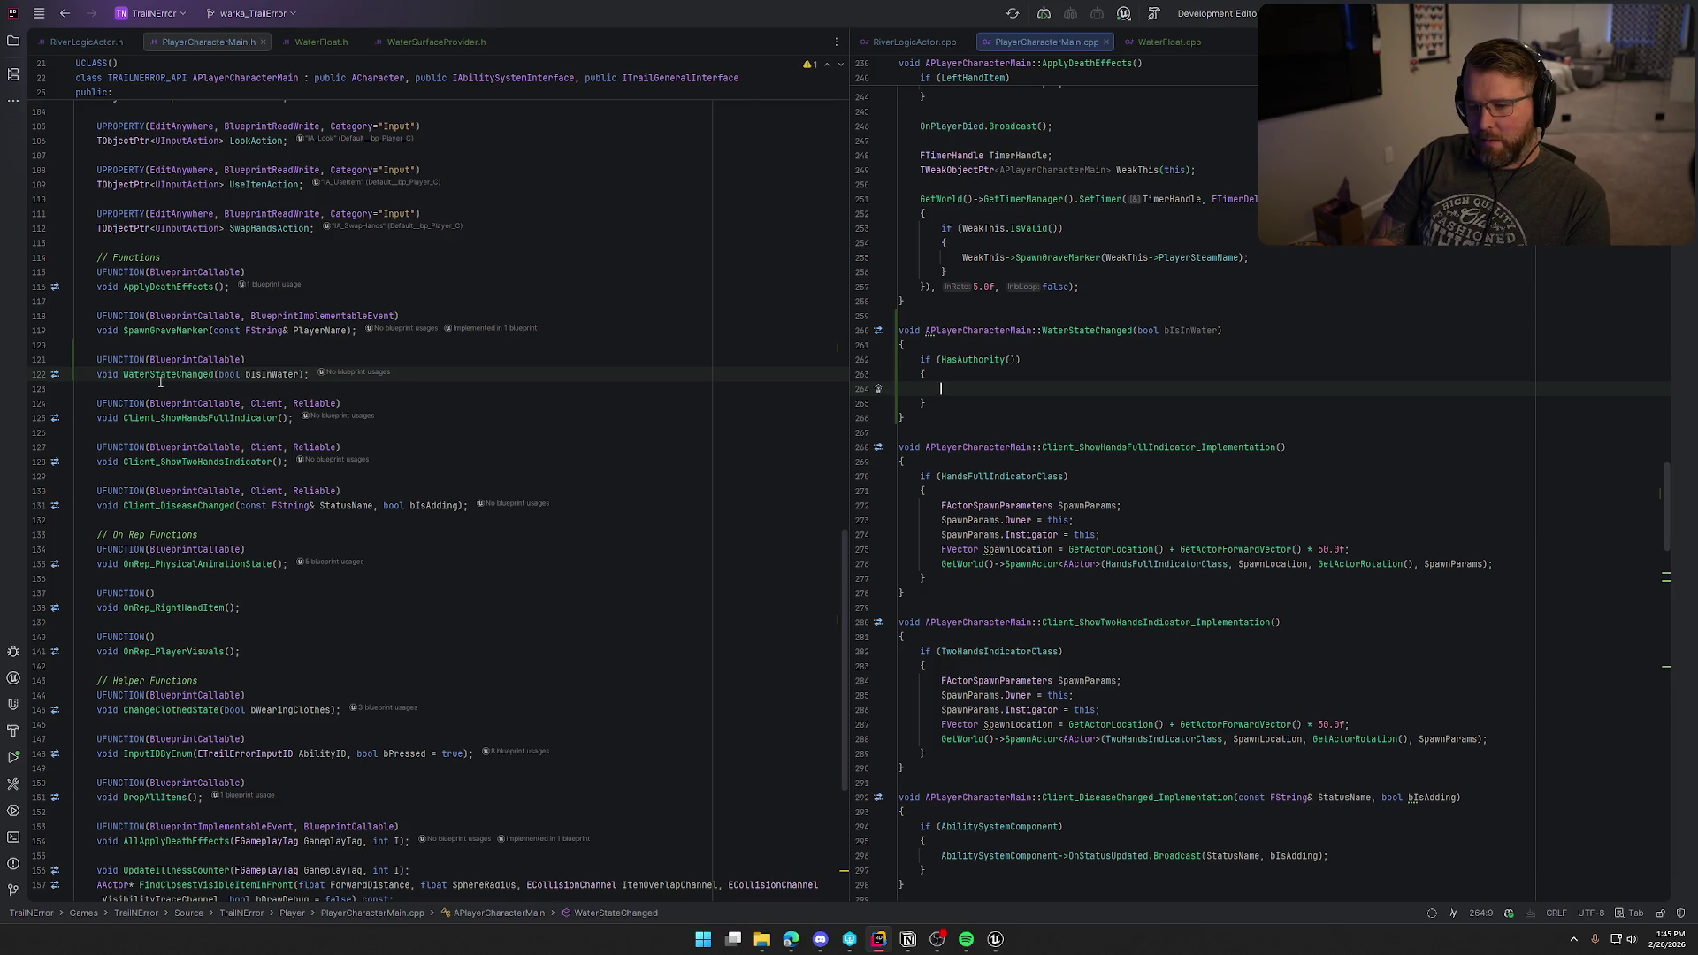
text(Phy)
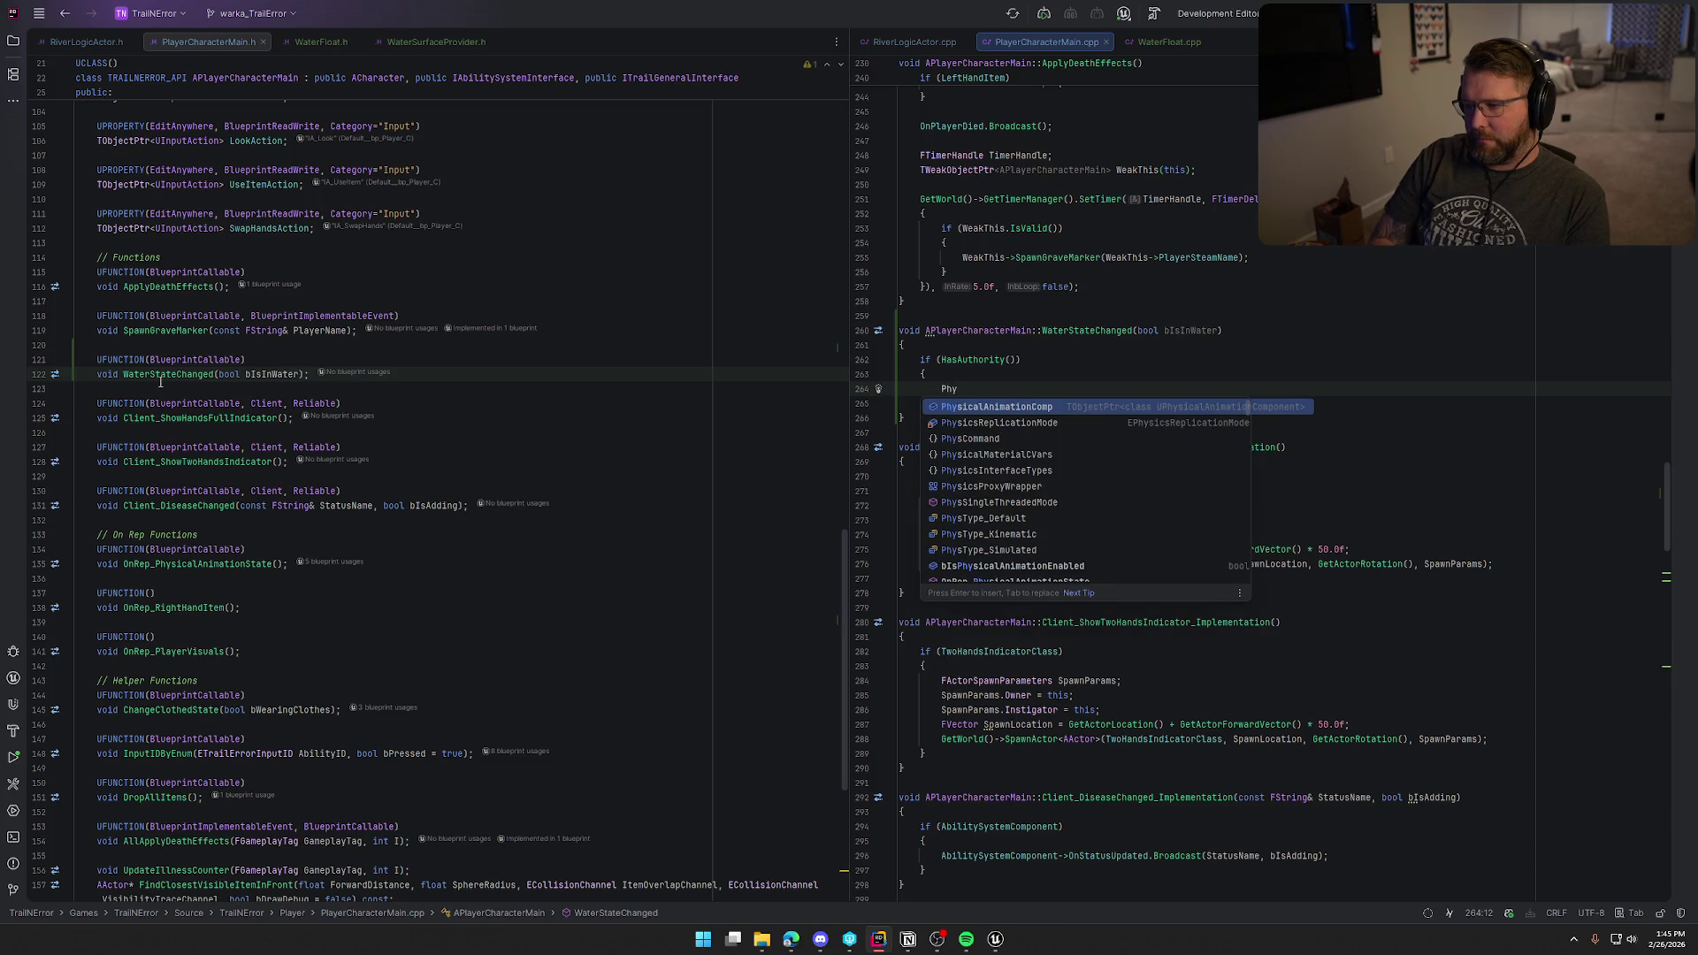
text(sicalAnim)
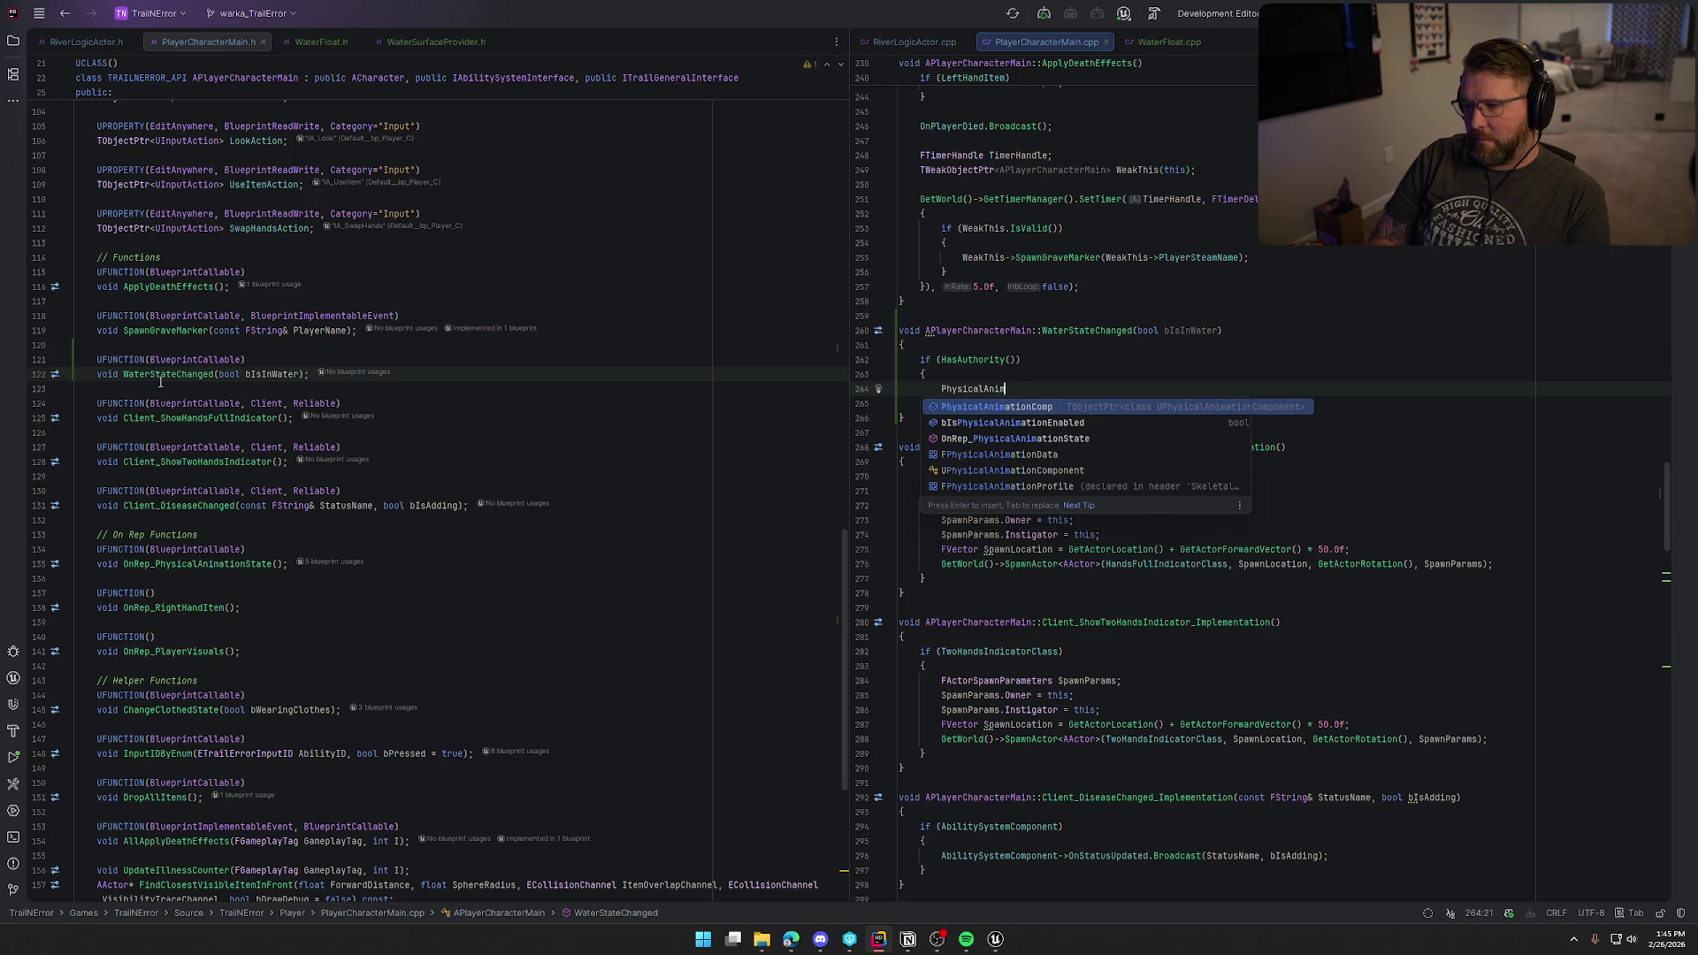
key(Escape)
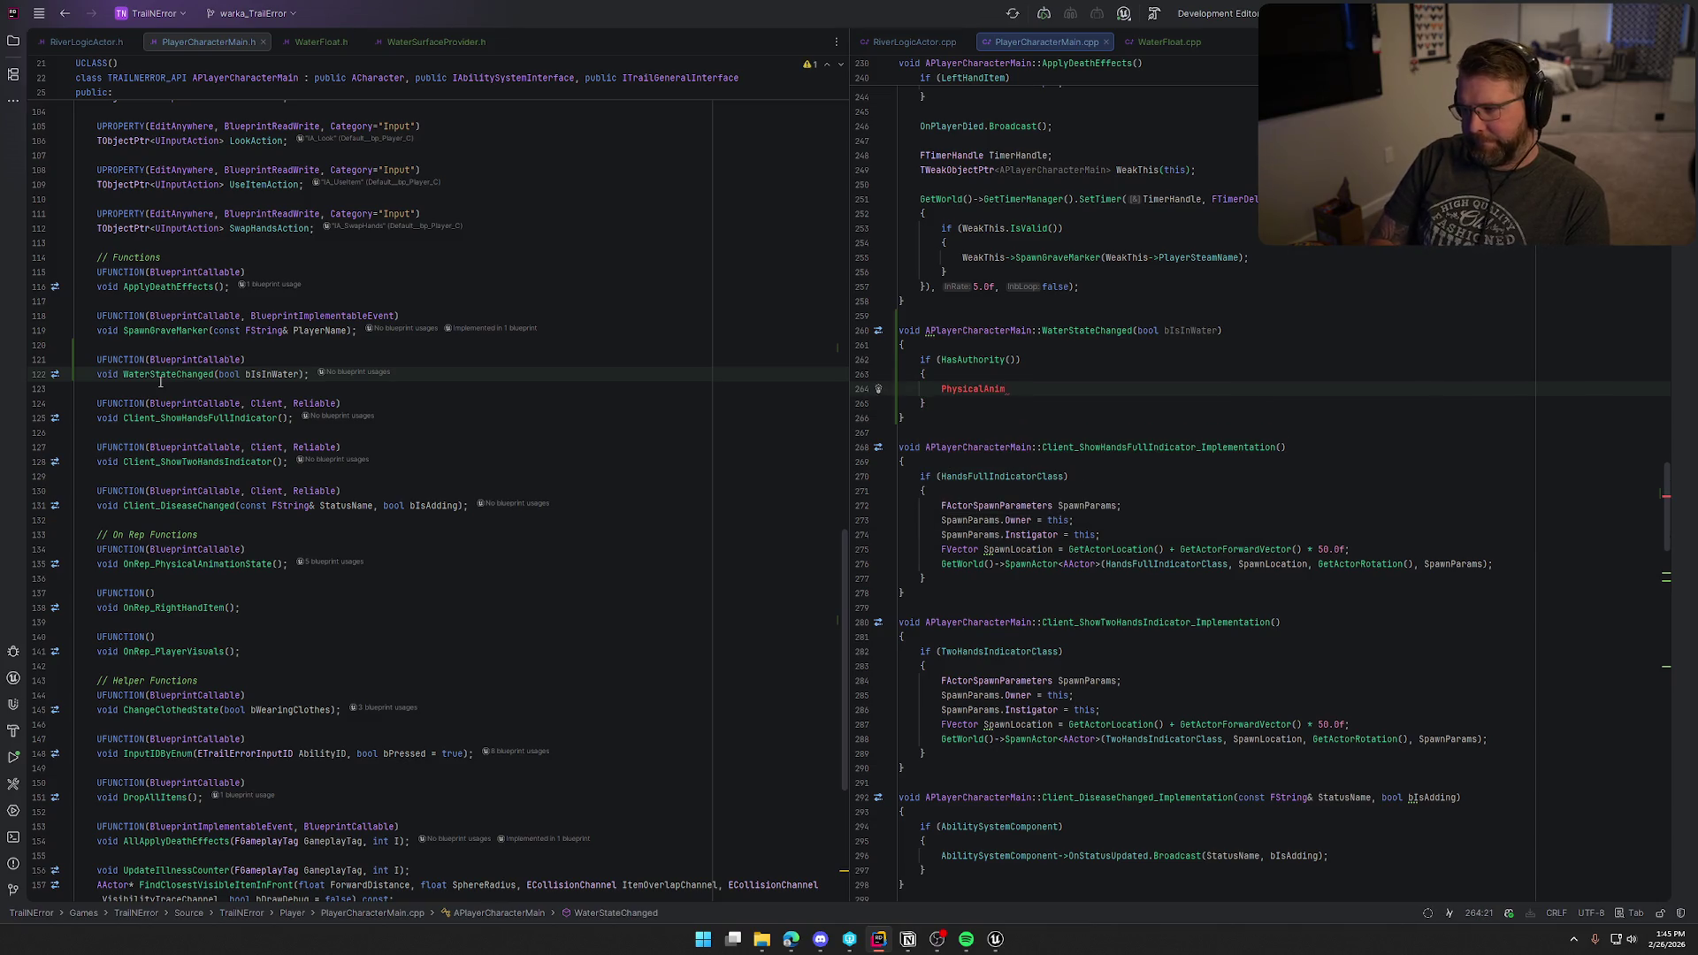
key(ctrl+BackSpace)
text(bPhys)
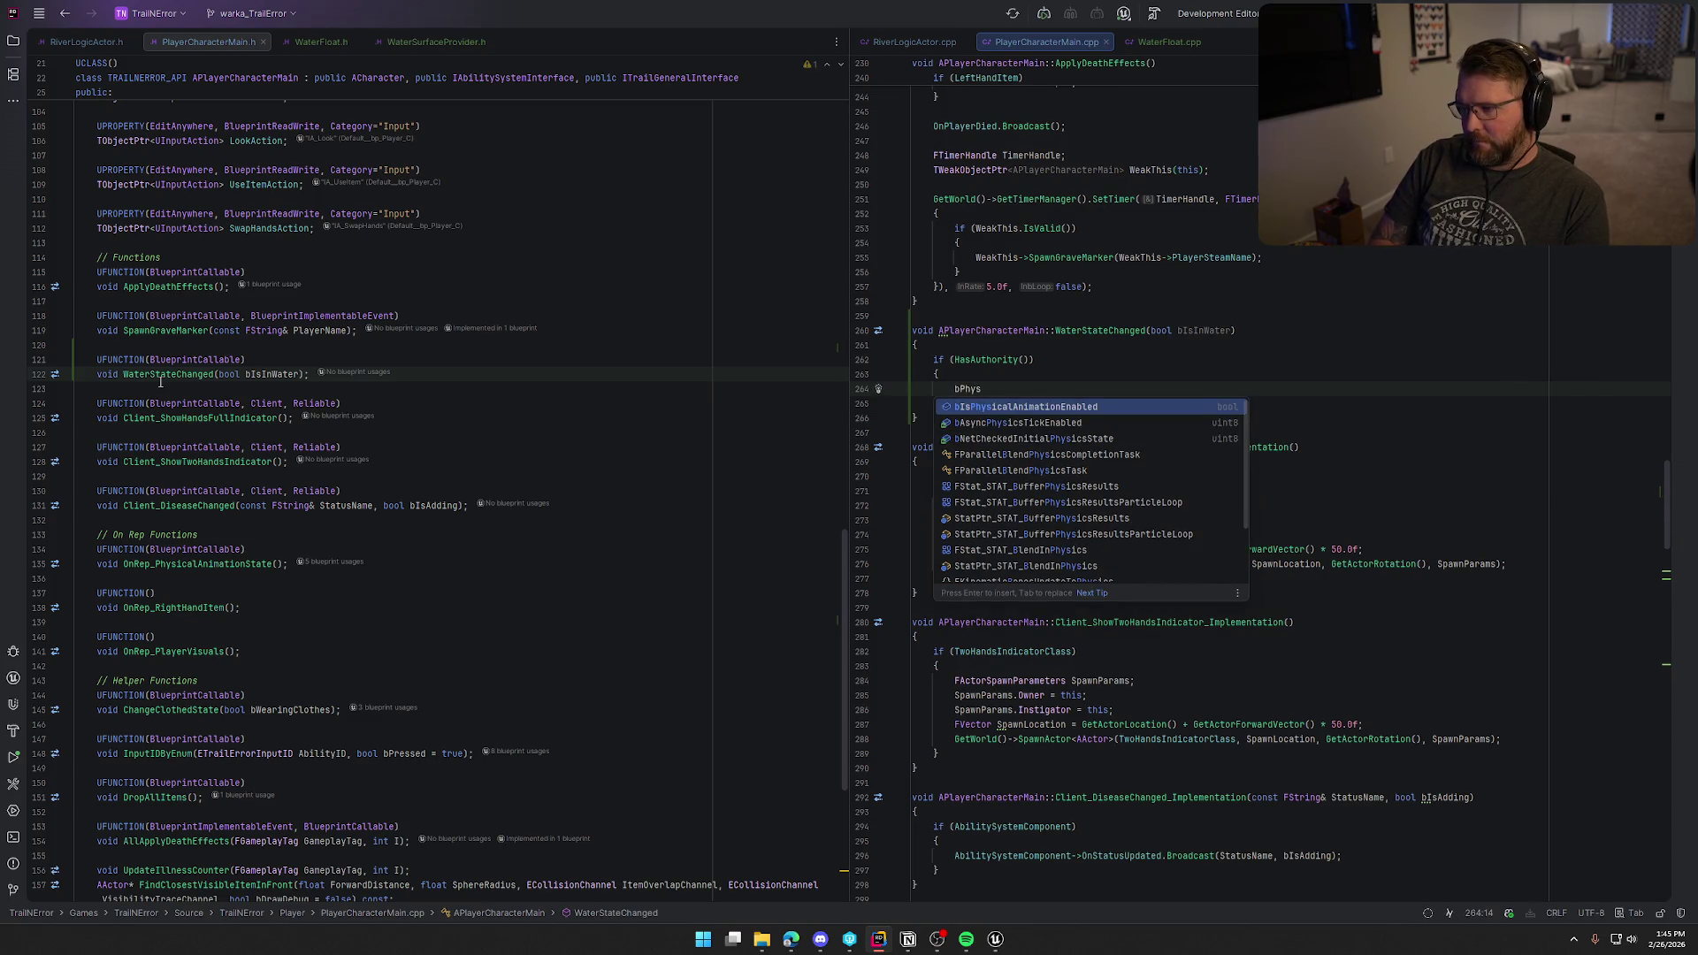
text(ical)
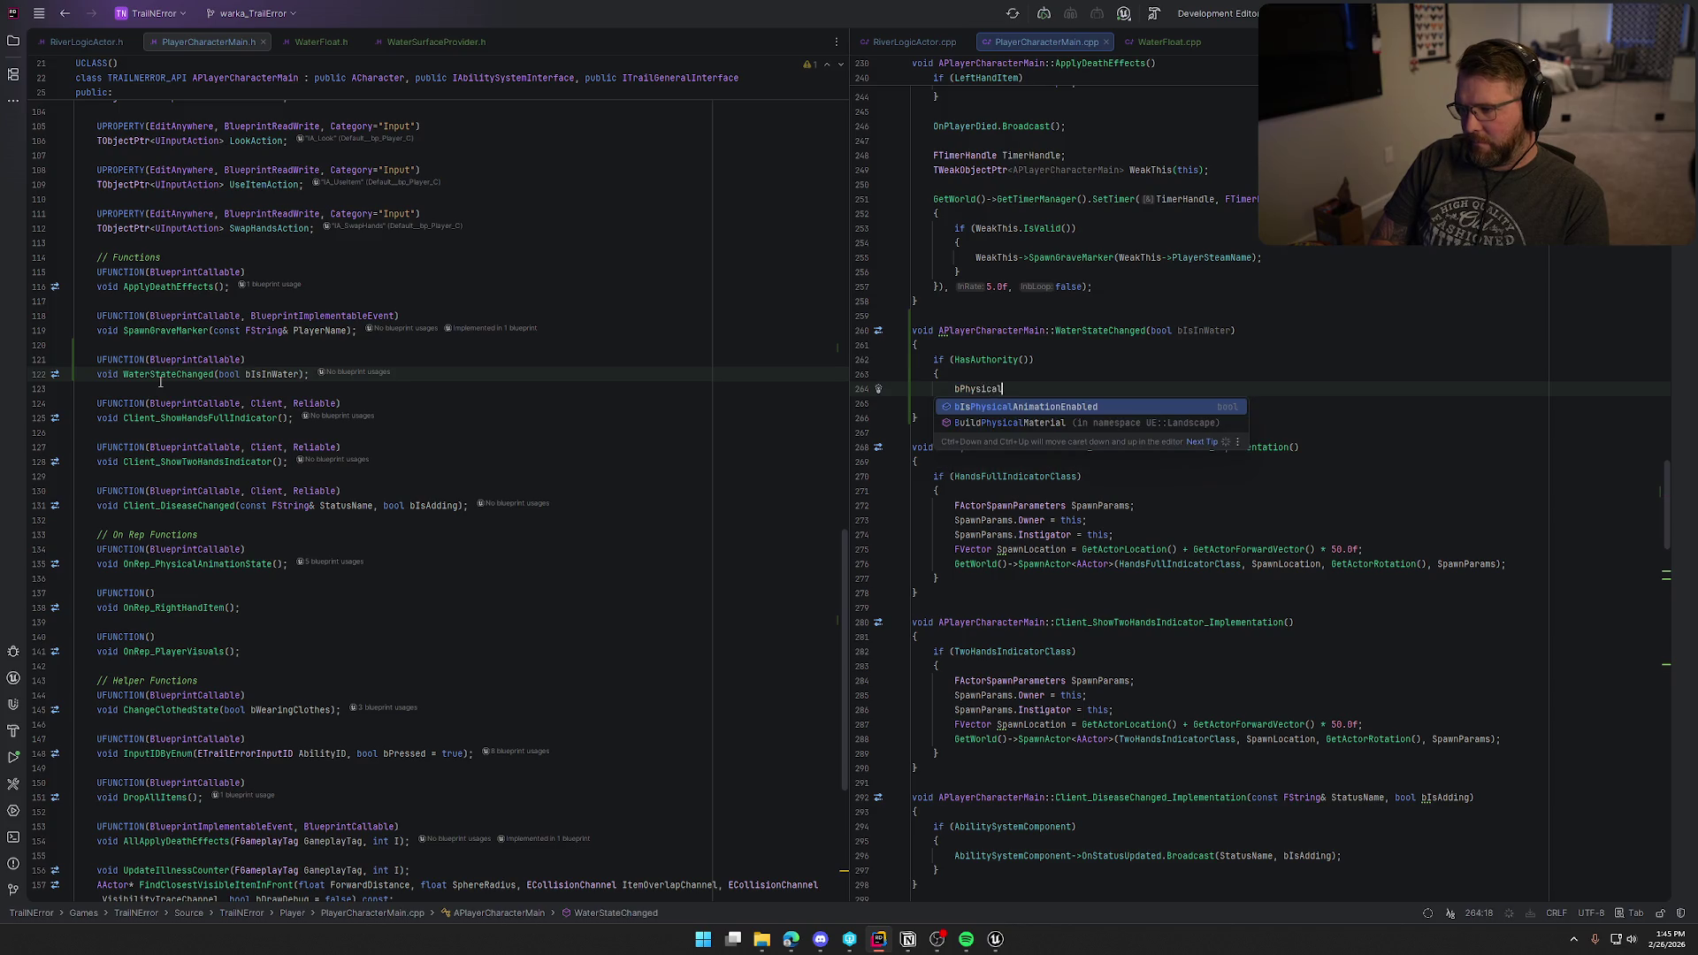
key(Return)
key(Tab)
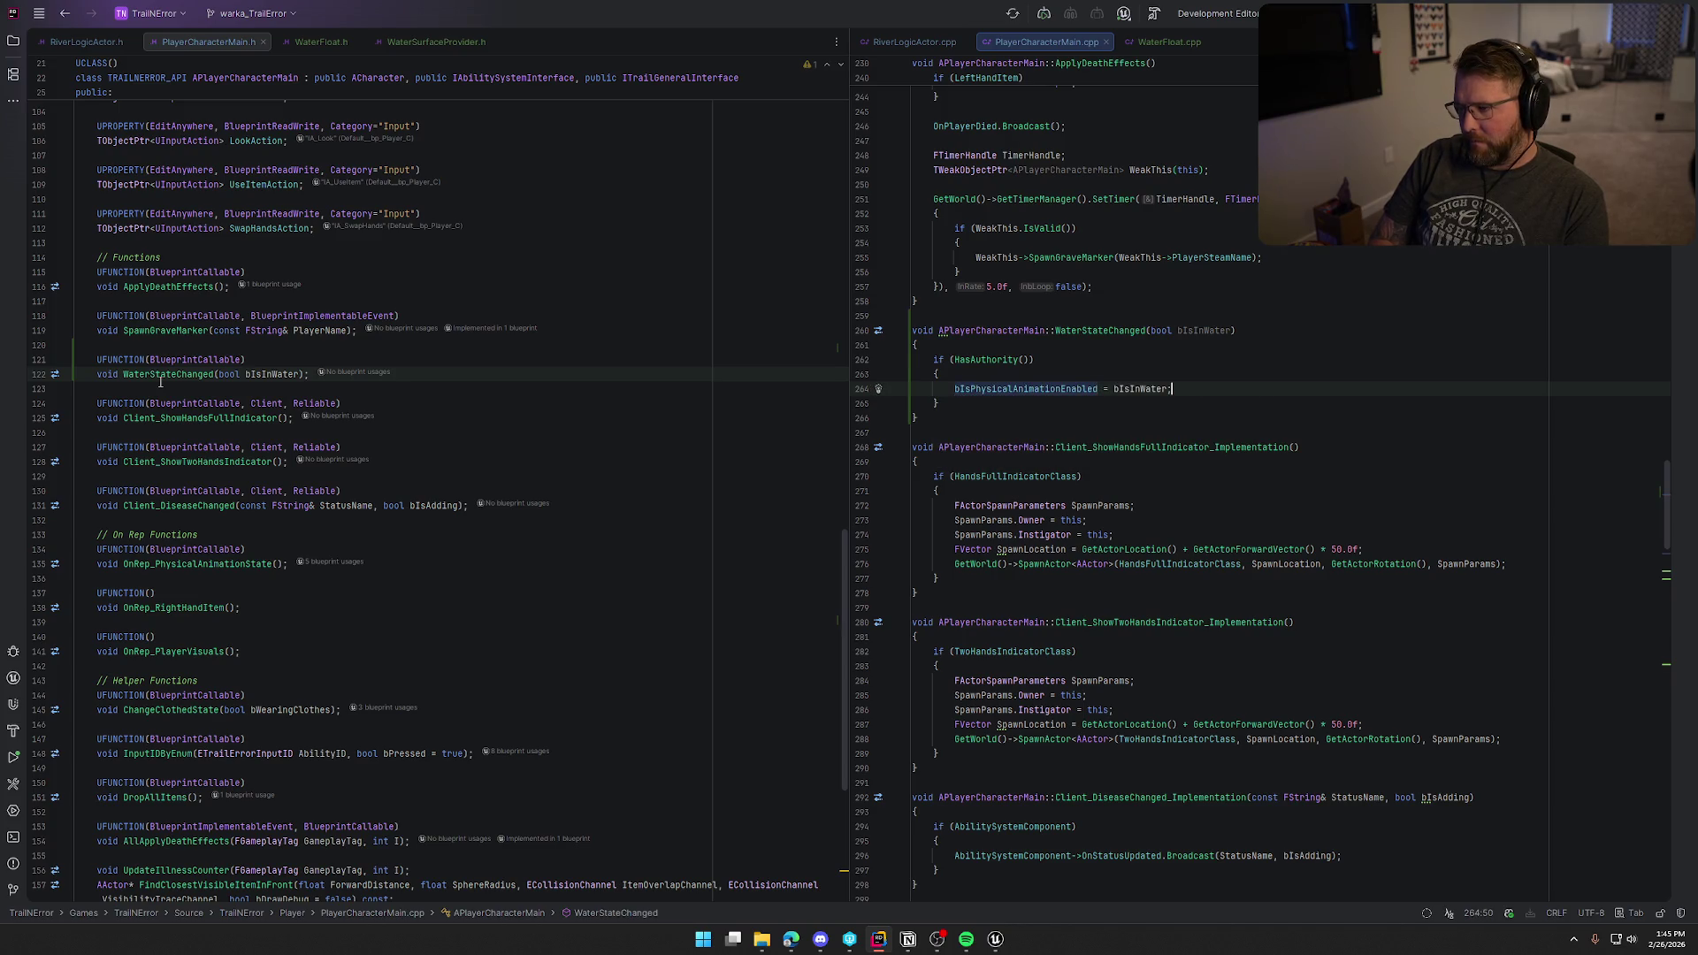
key(Return)
key(Tab)
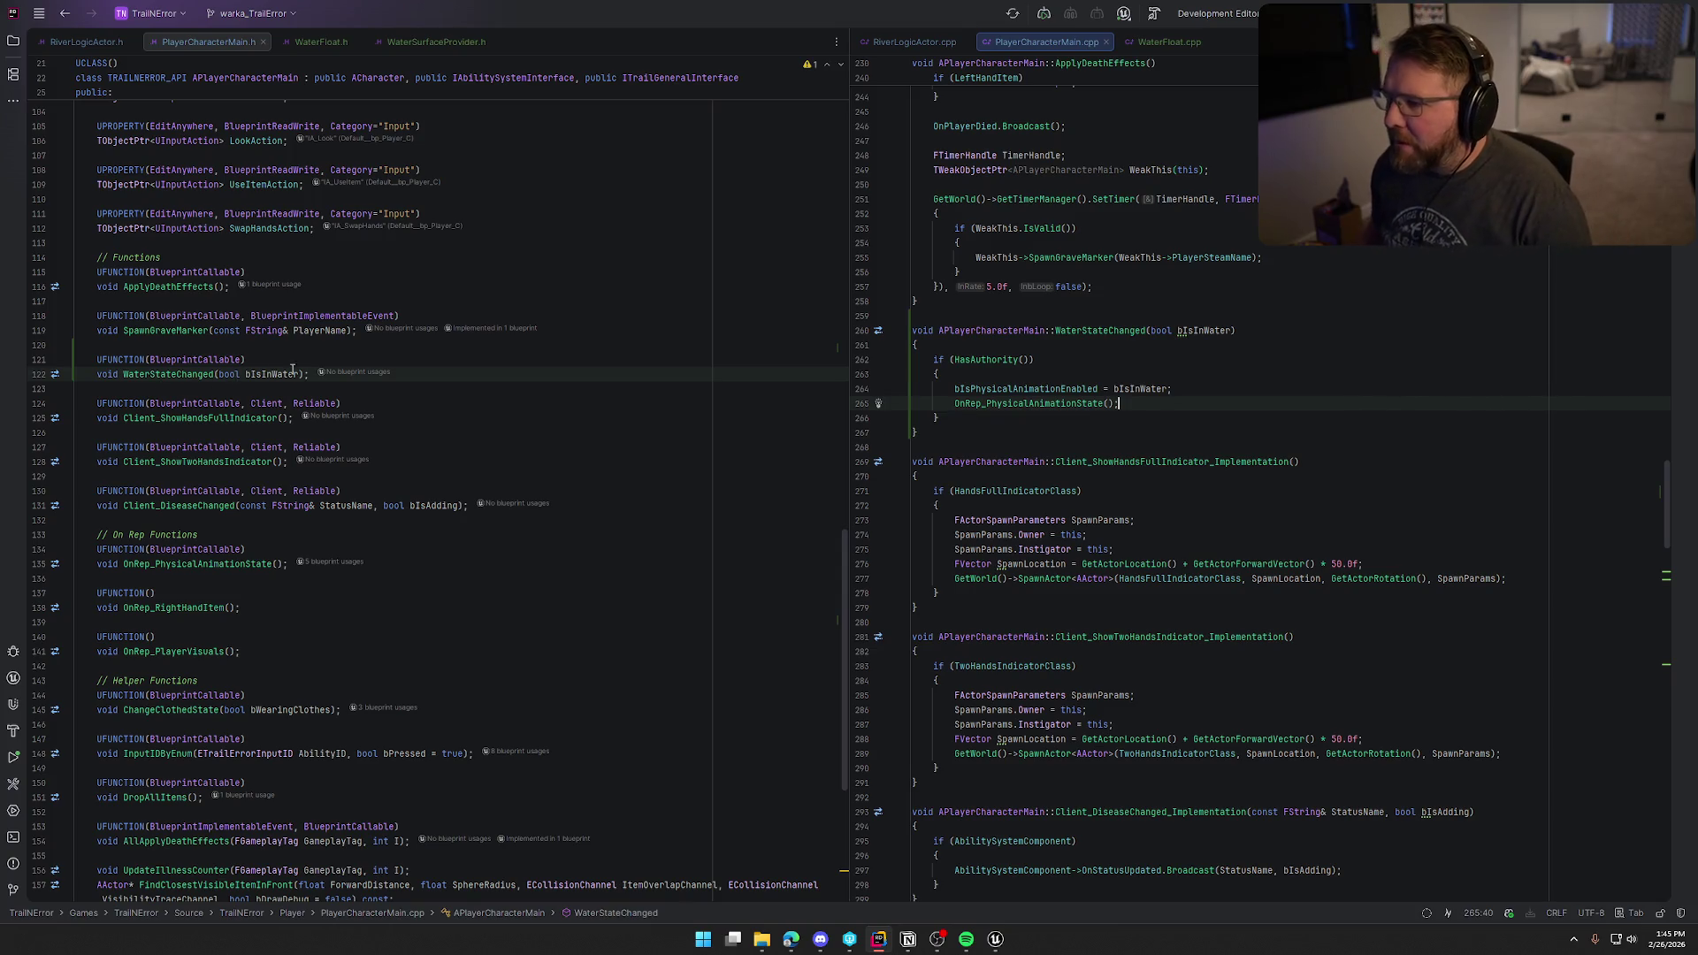
Step: Add OnWaterStateChanged.Broadcast(true); to EnterWaterMode in WaterFloat.cpp after the swimming-tag block
click(1144, 43)
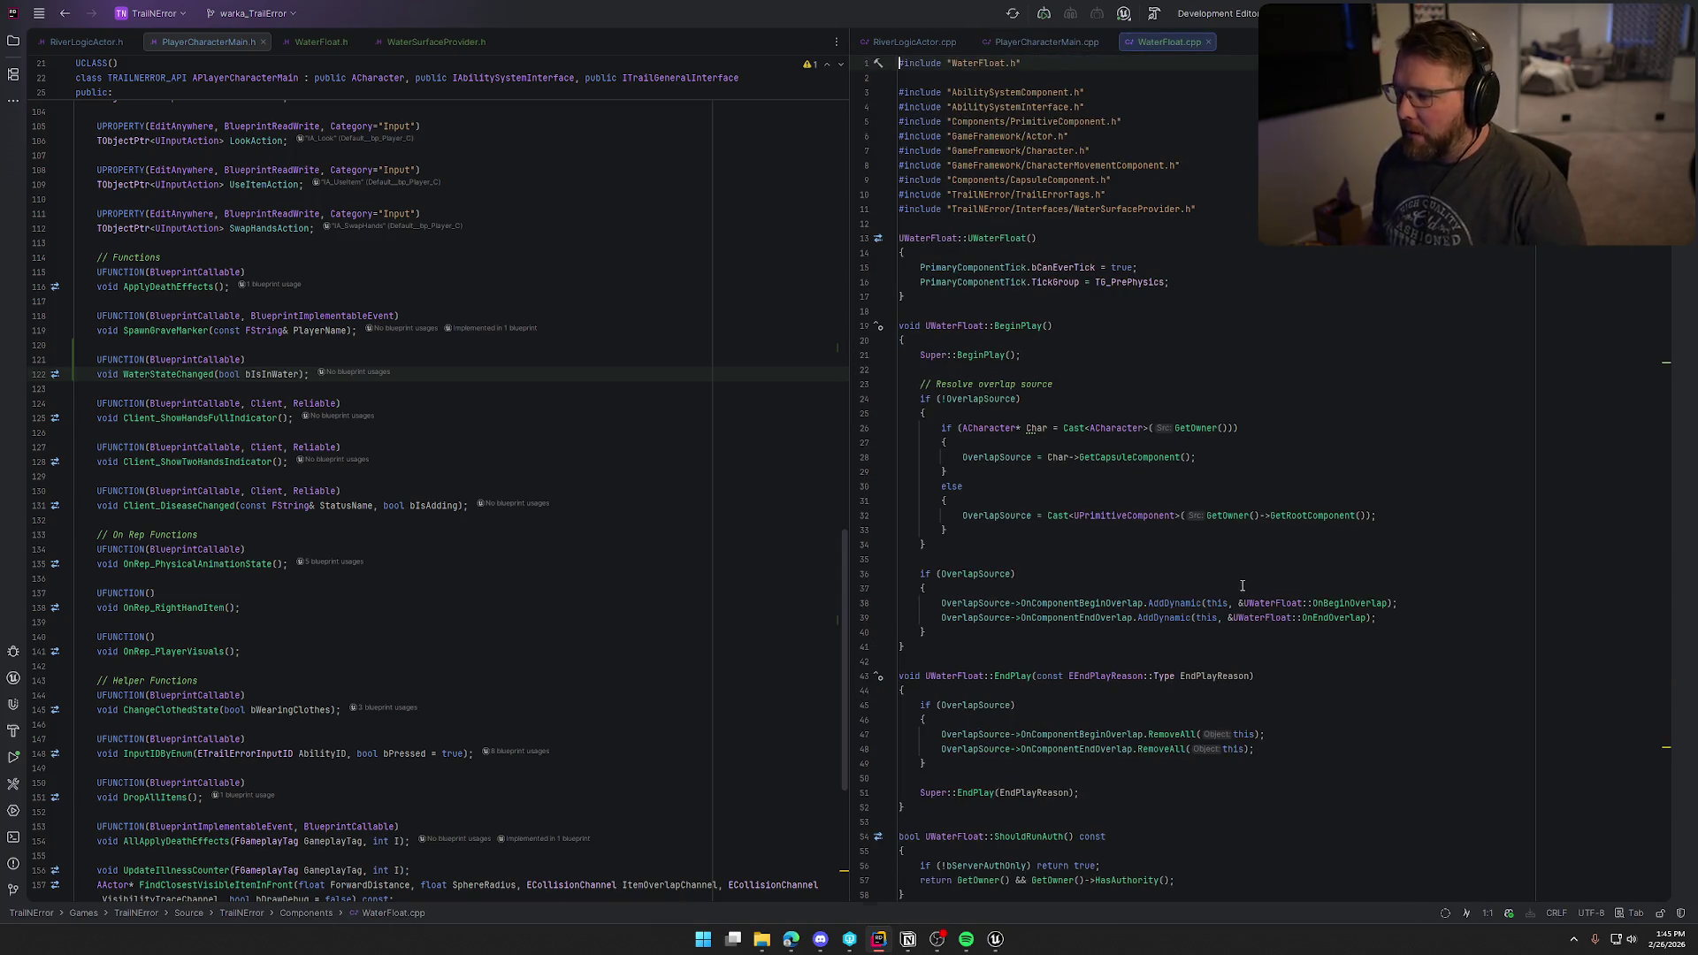
scroll(1269, 621, down, 14)
scroll(1270, 622, down, 16)
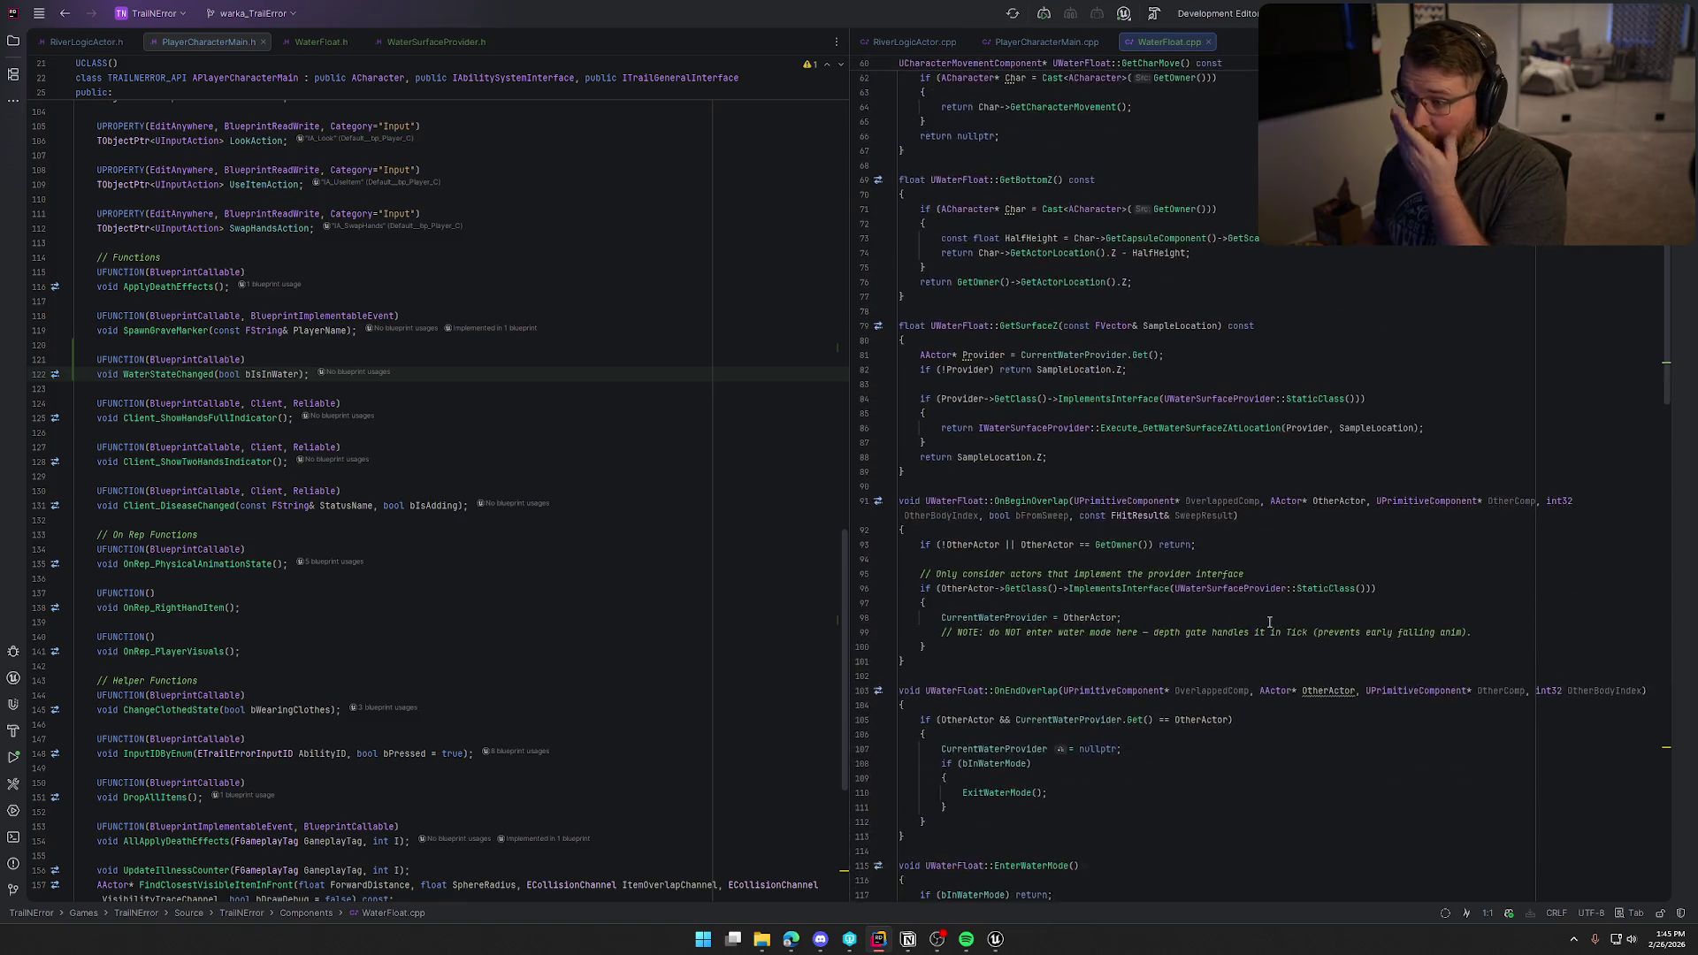
scroll(1269, 622, down, 6)
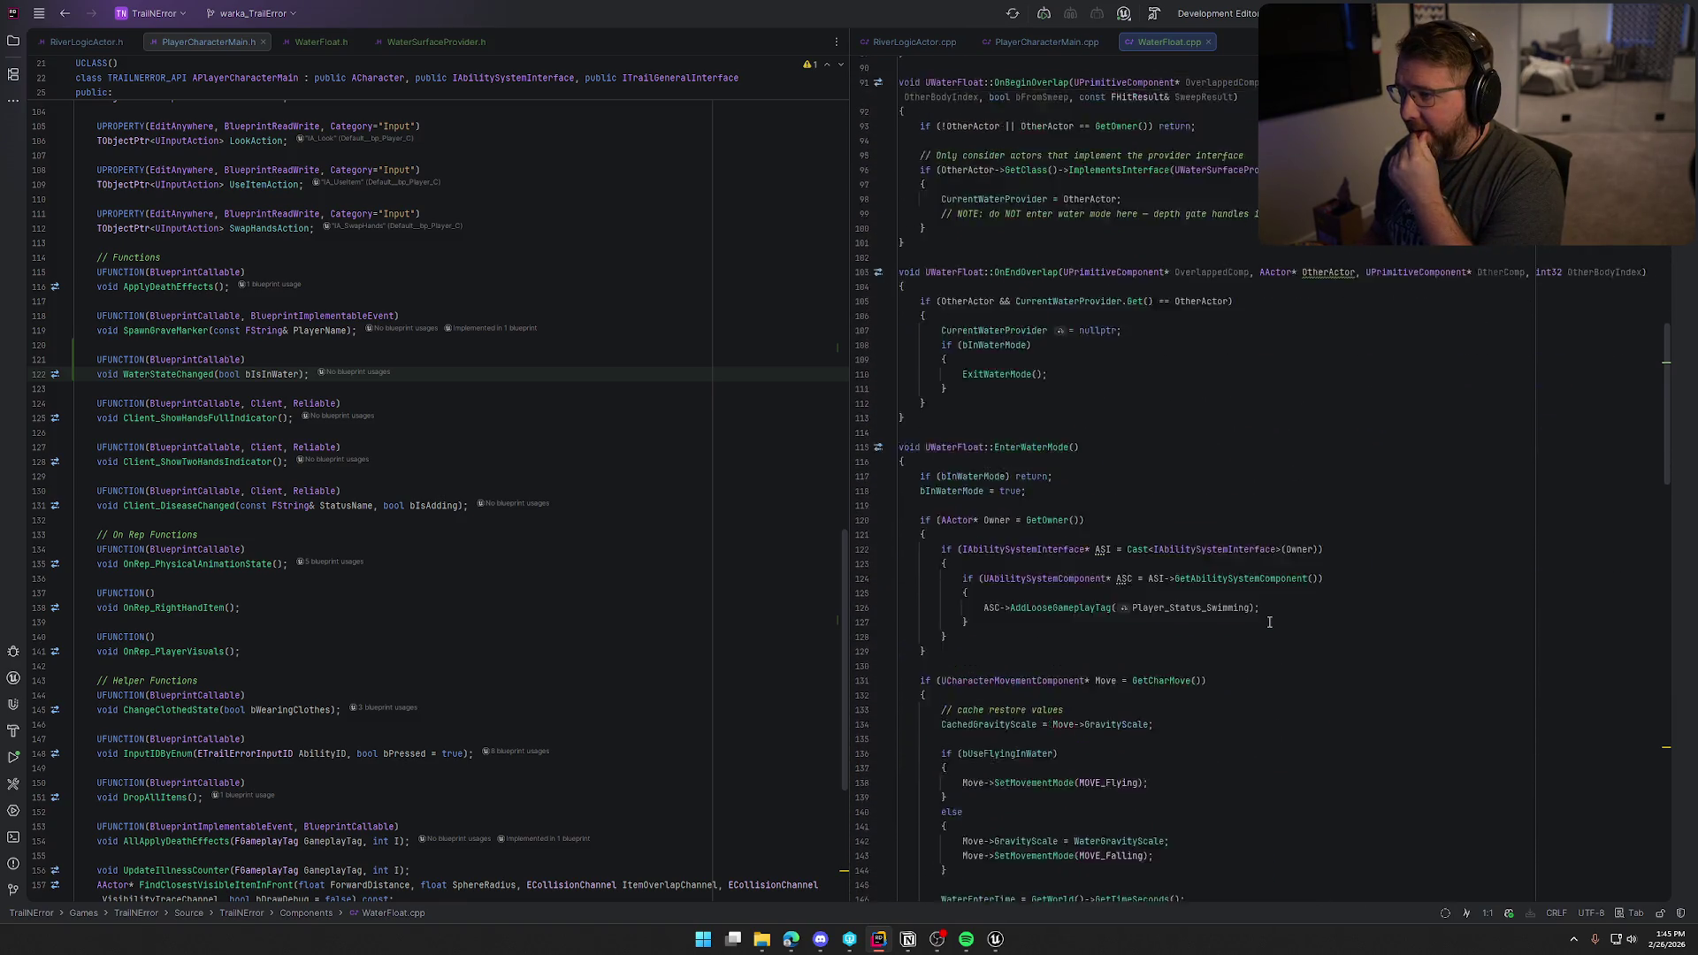
scroll(1269, 624, down, 3)
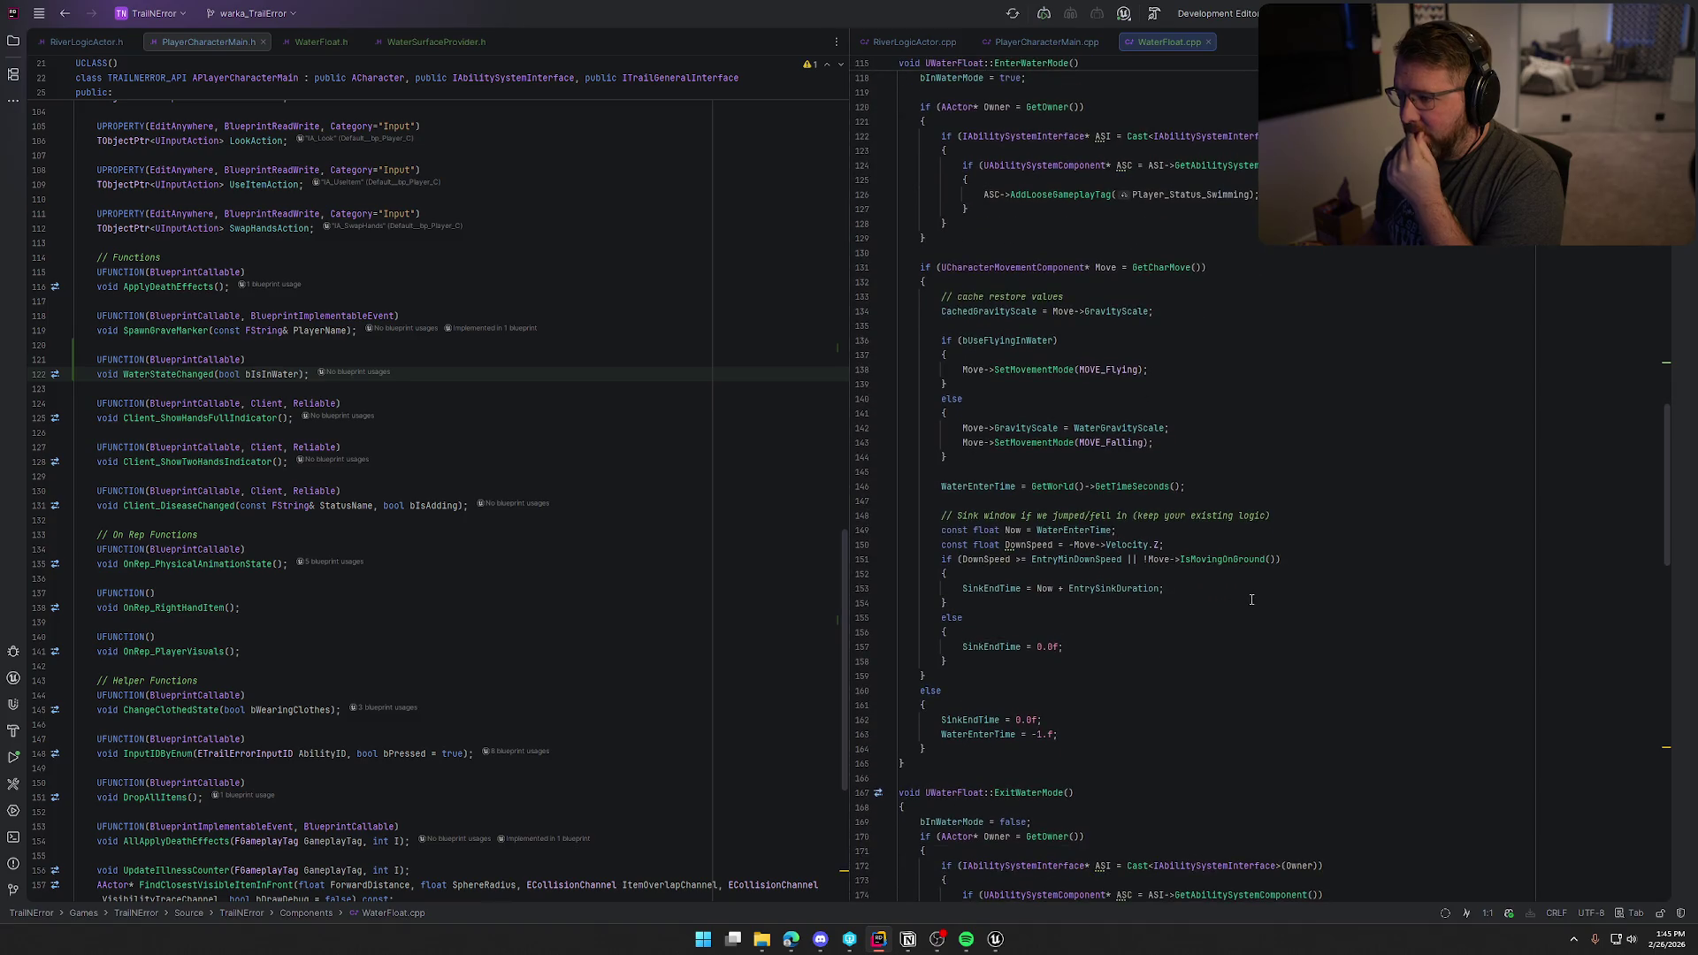
scroll(1009, 350, up, 3)
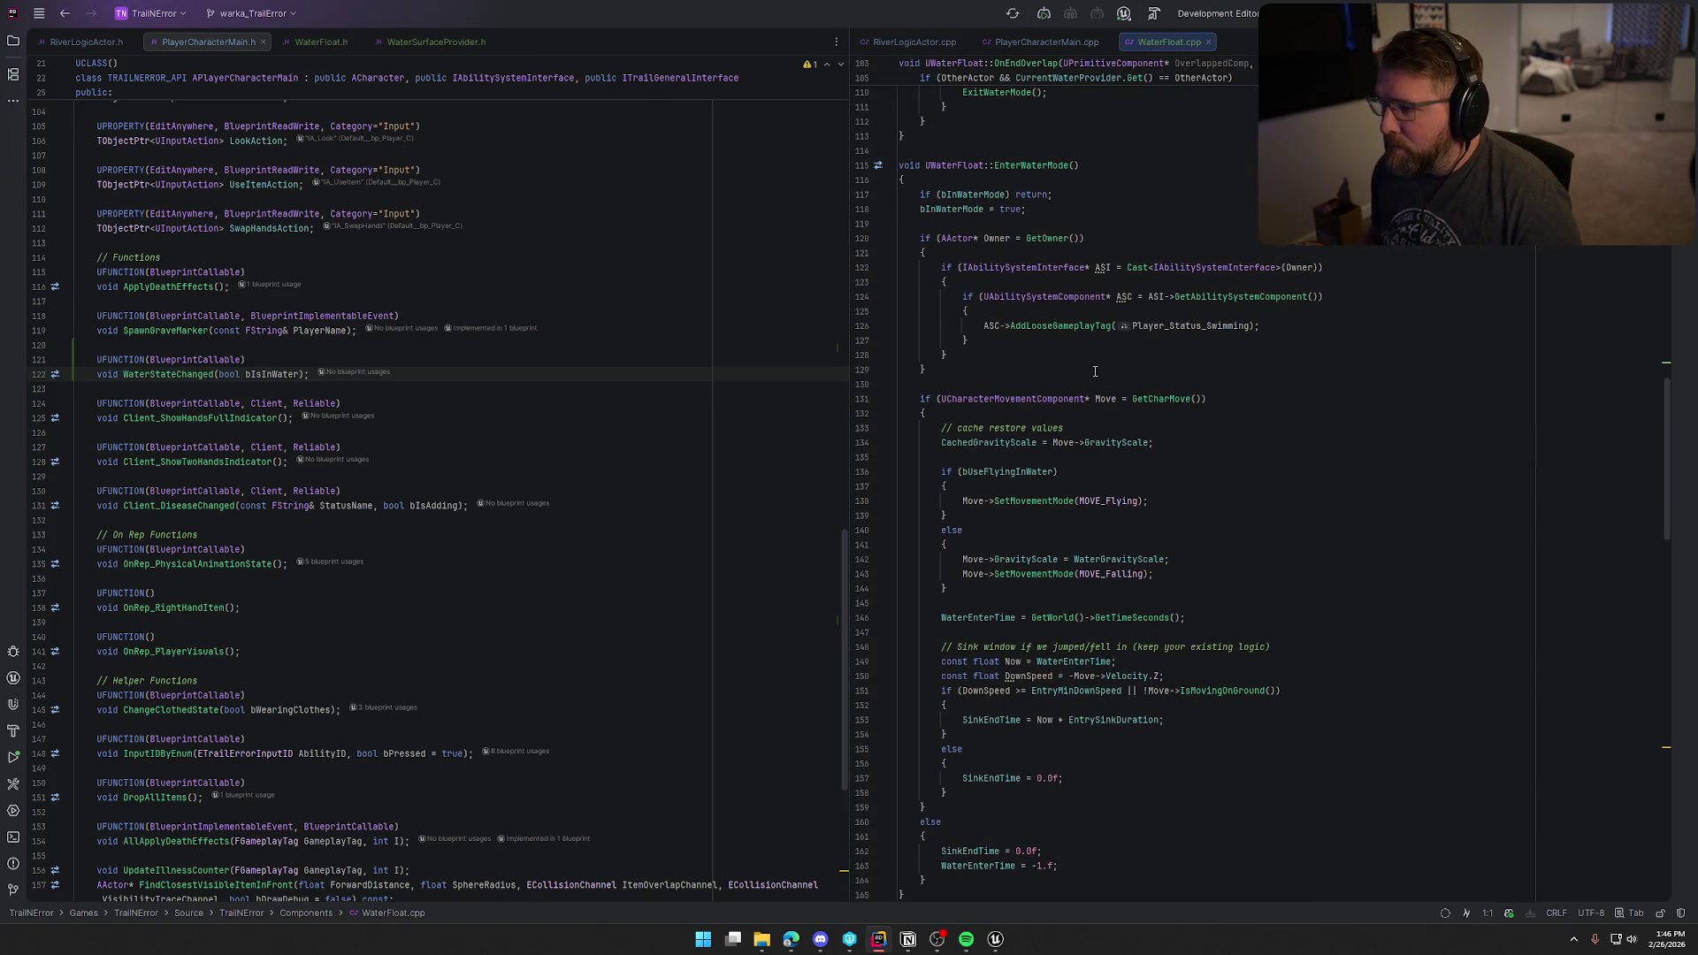
click(962, 366)
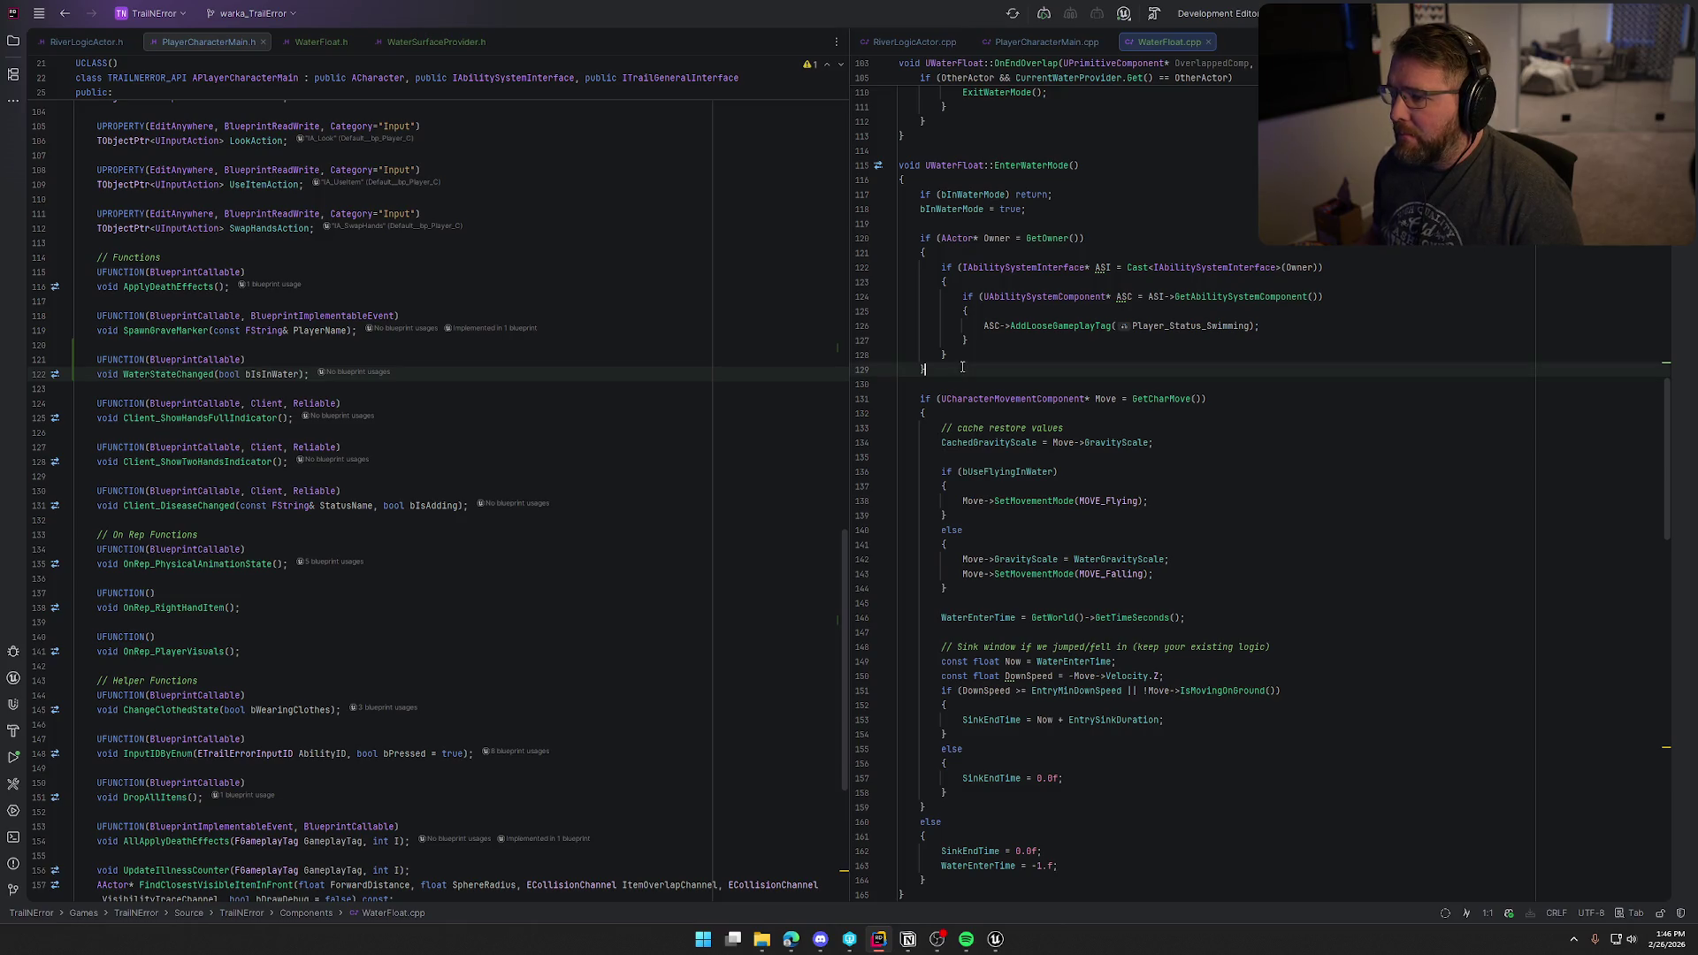
key(Return)
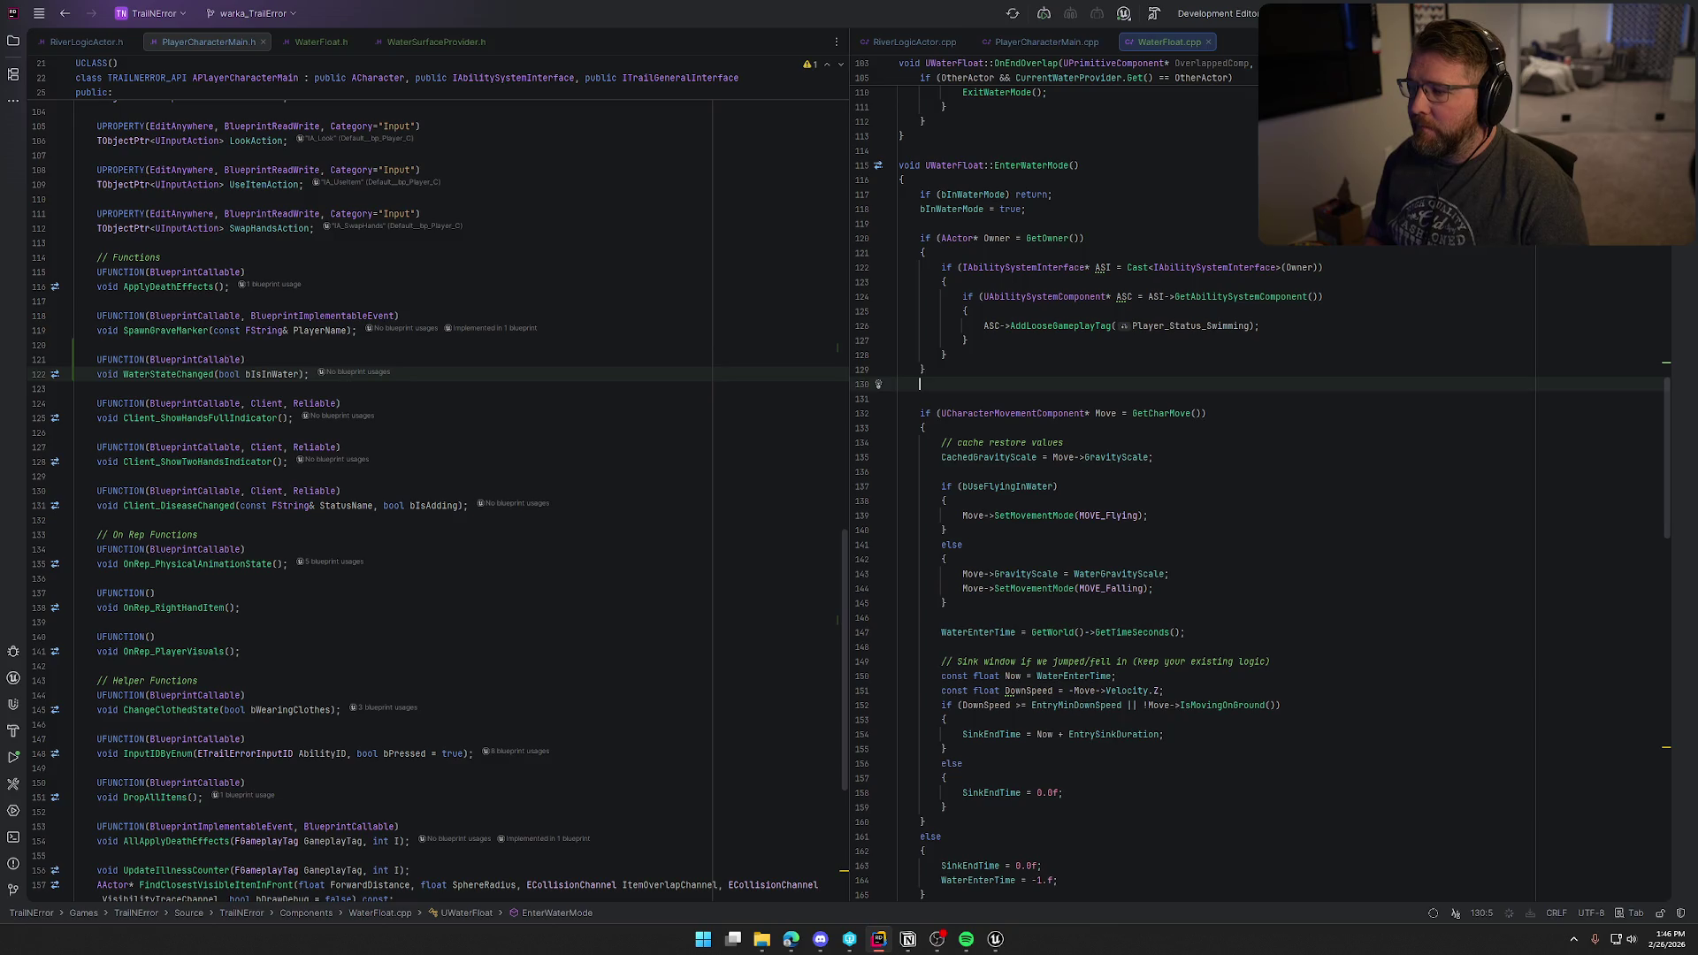
key(Return)
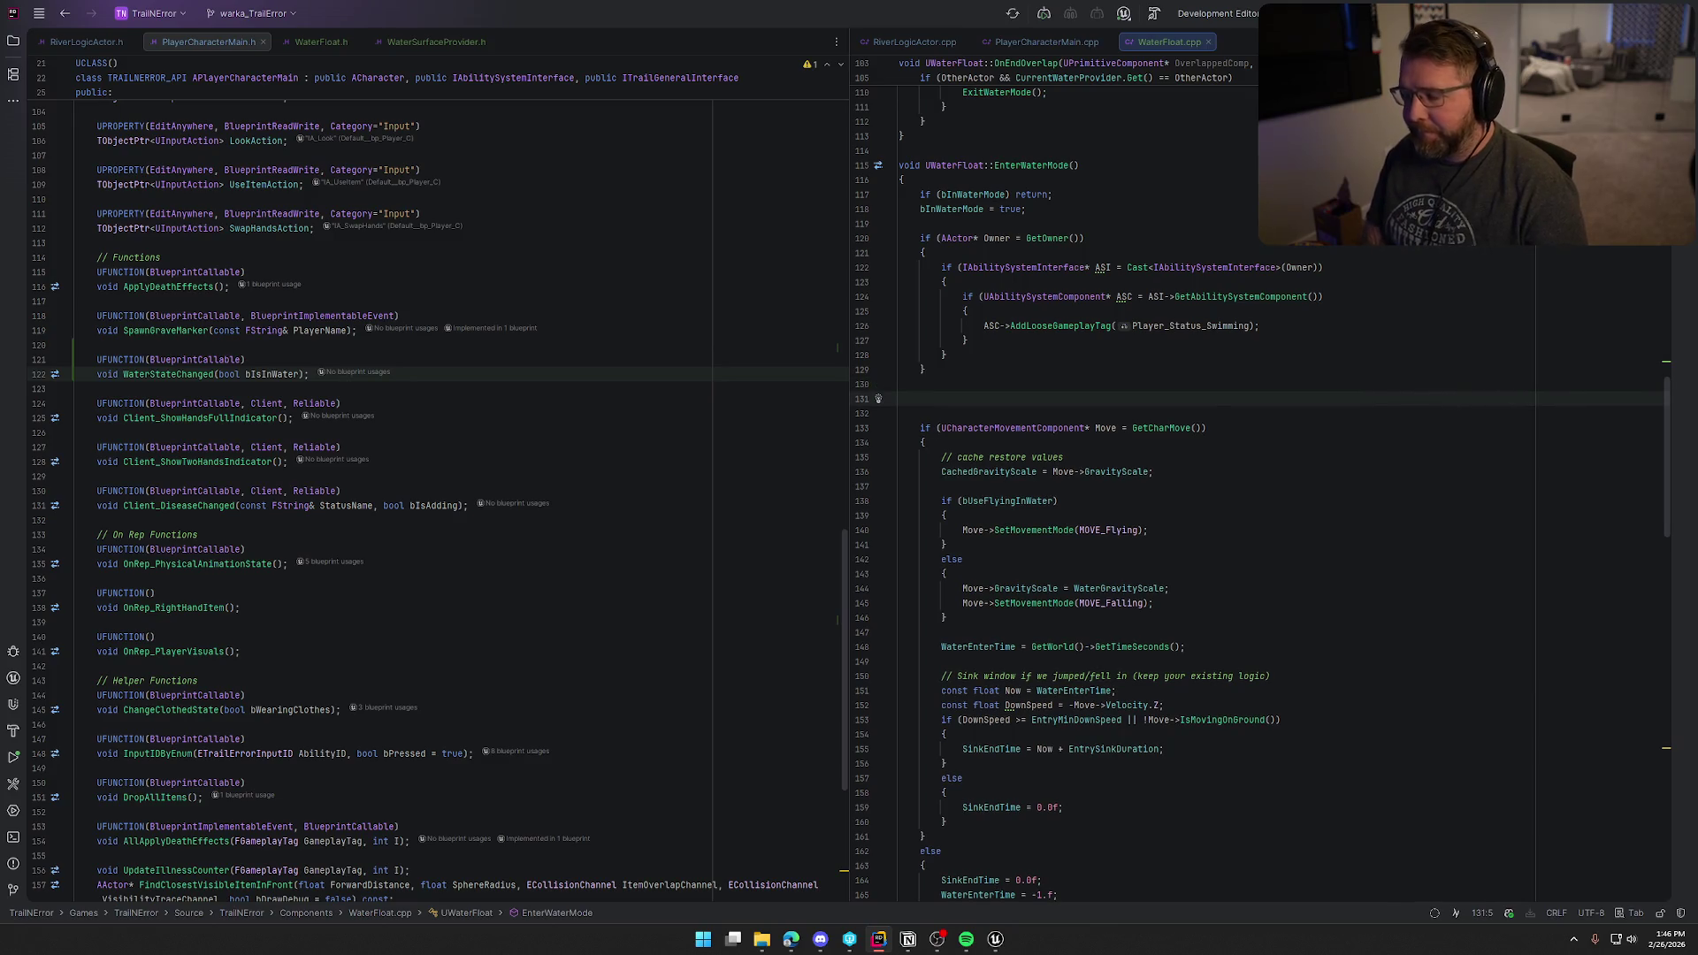
text(OnWate)
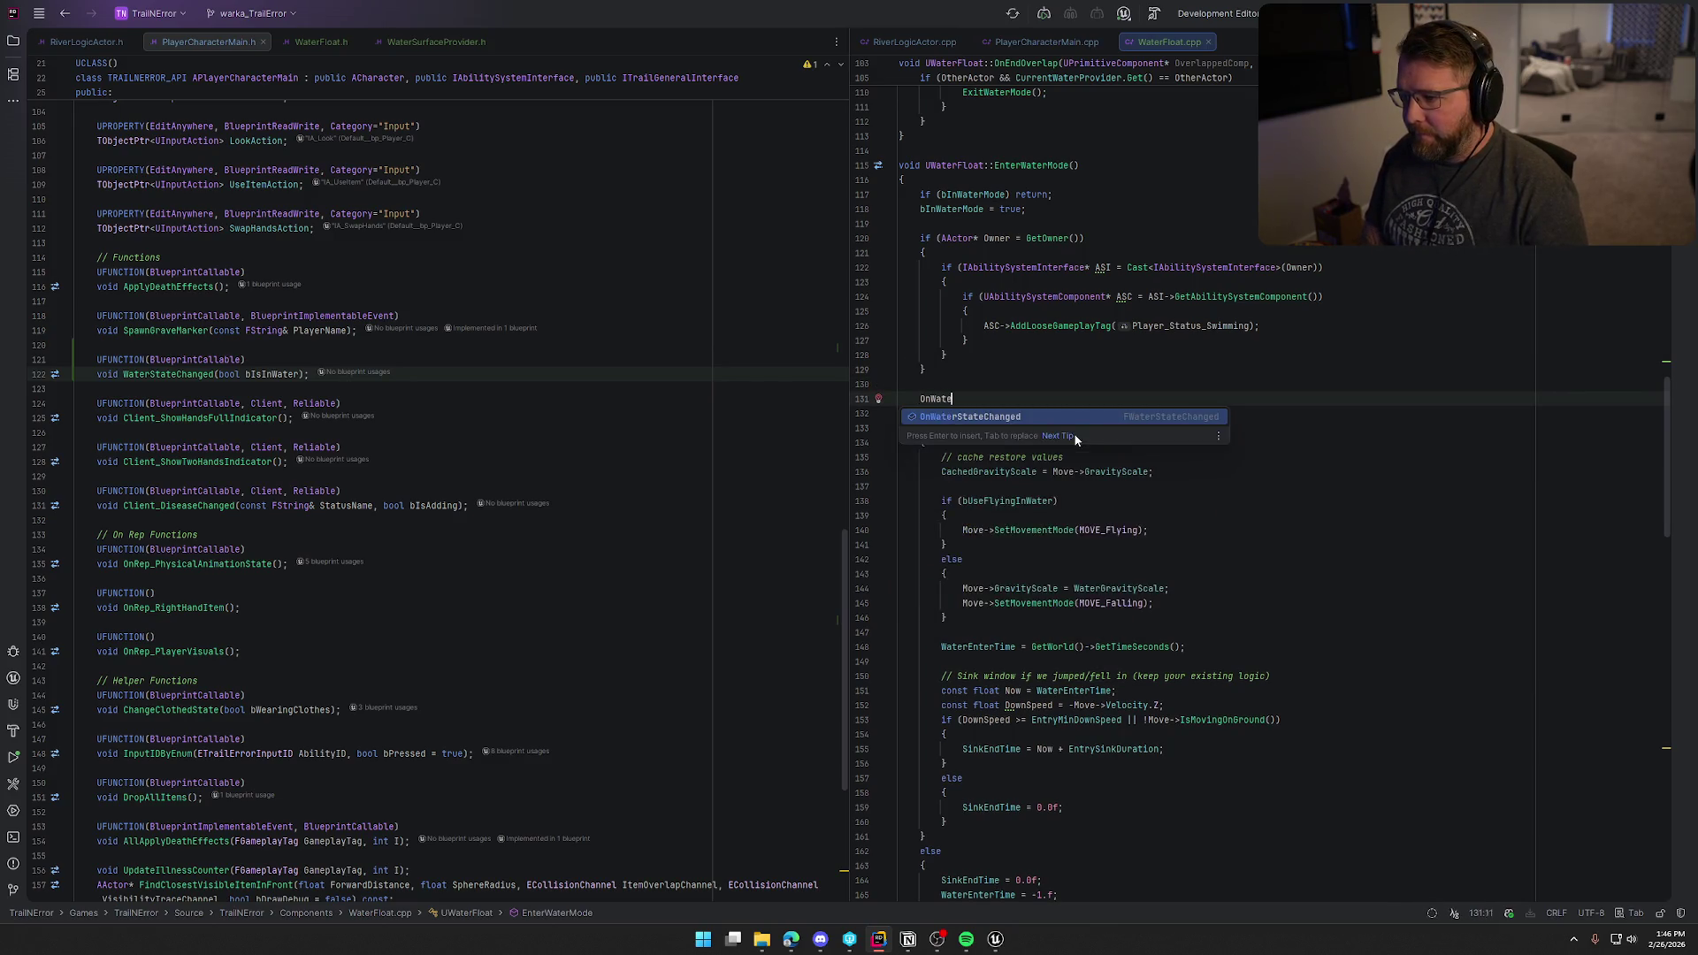
key(Return)
text(.)
key(Return)
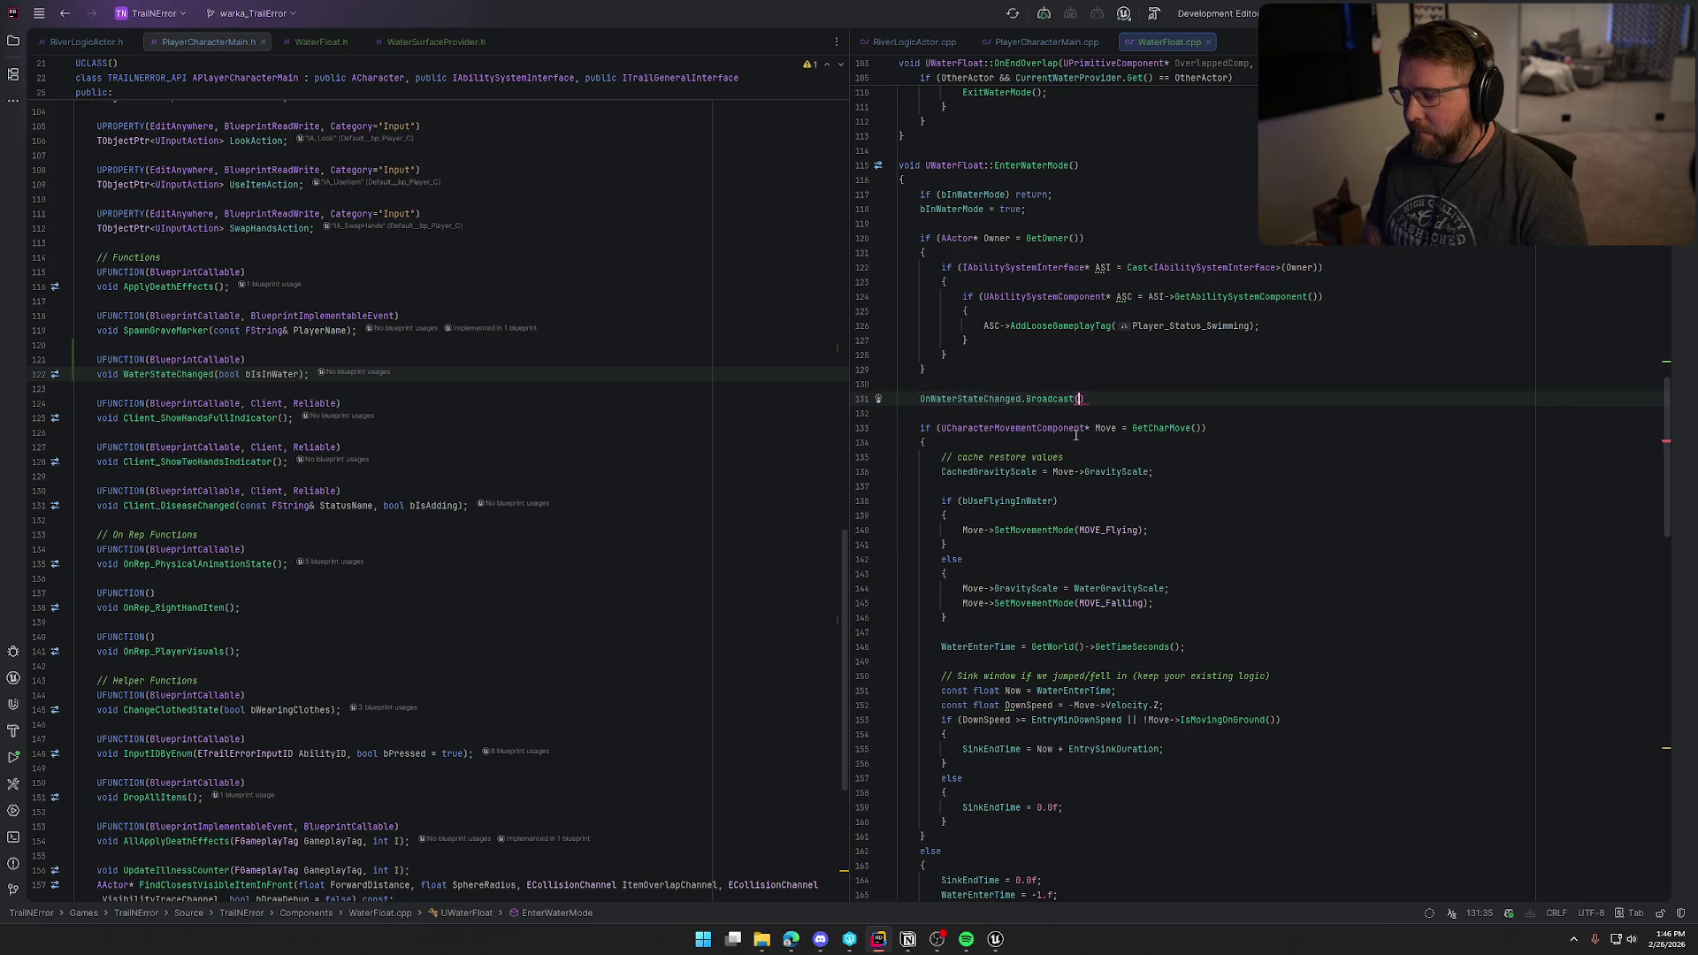
text(true);)
key(shift+Home)
key(ctrl+c)
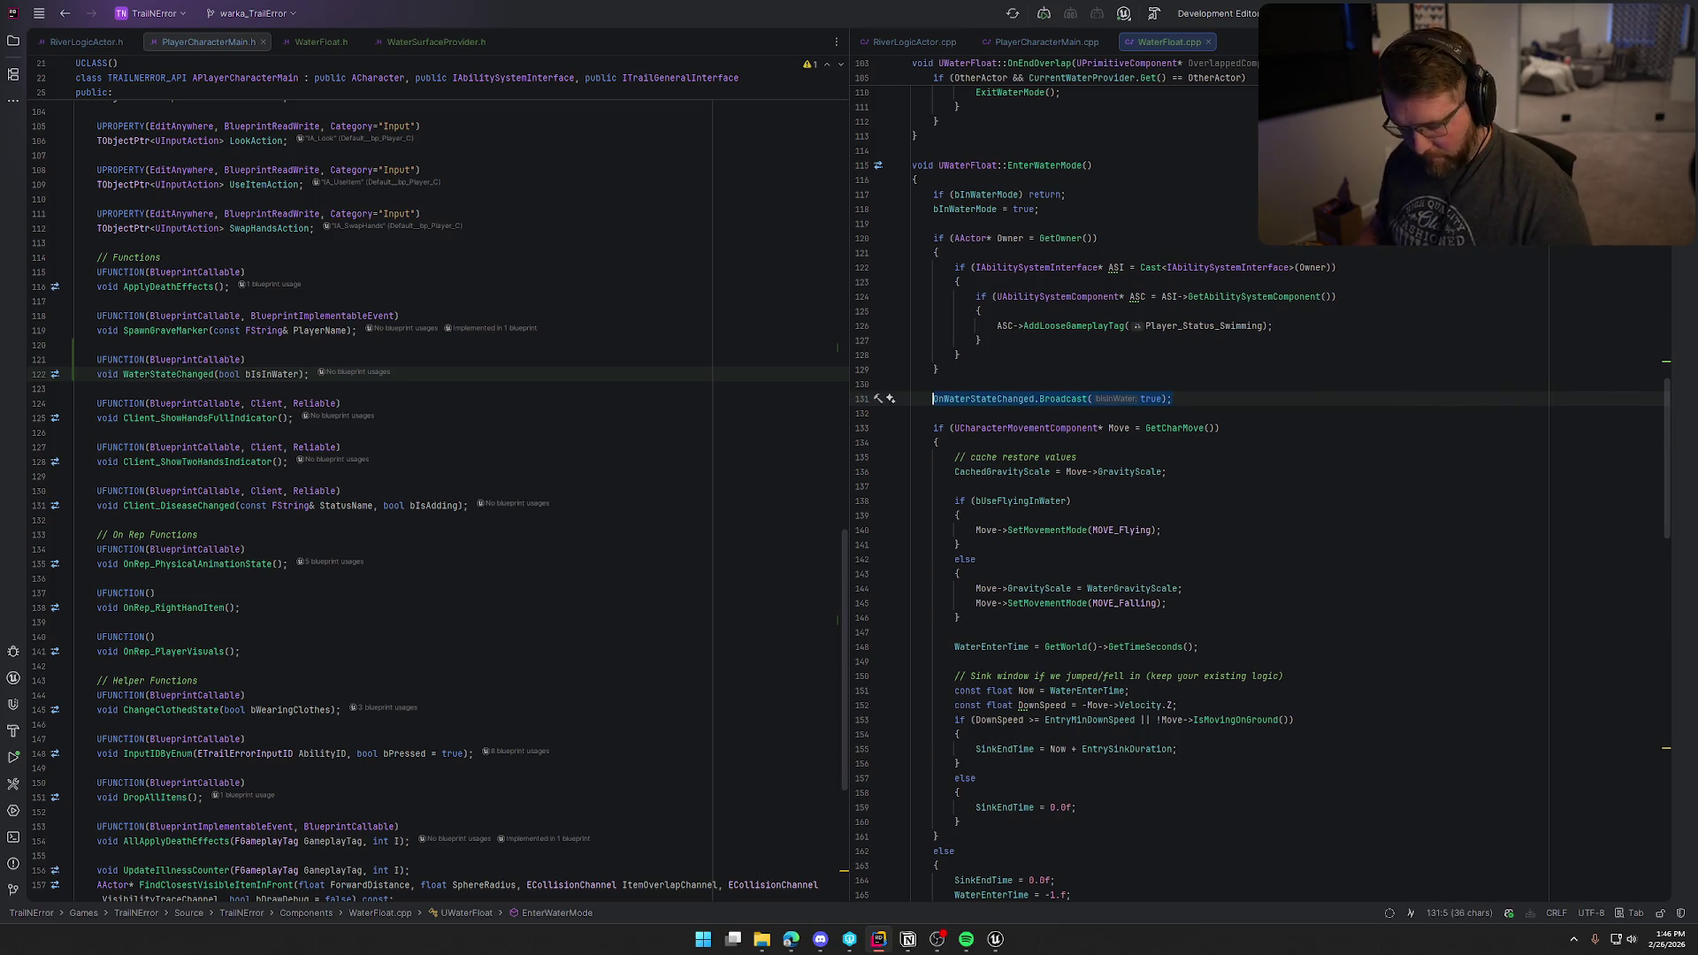
Step: Add OnWaterStateChanged.Broadcast(false); to ExitWaterMode after the resets
scroll(1112, 503, down, 10)
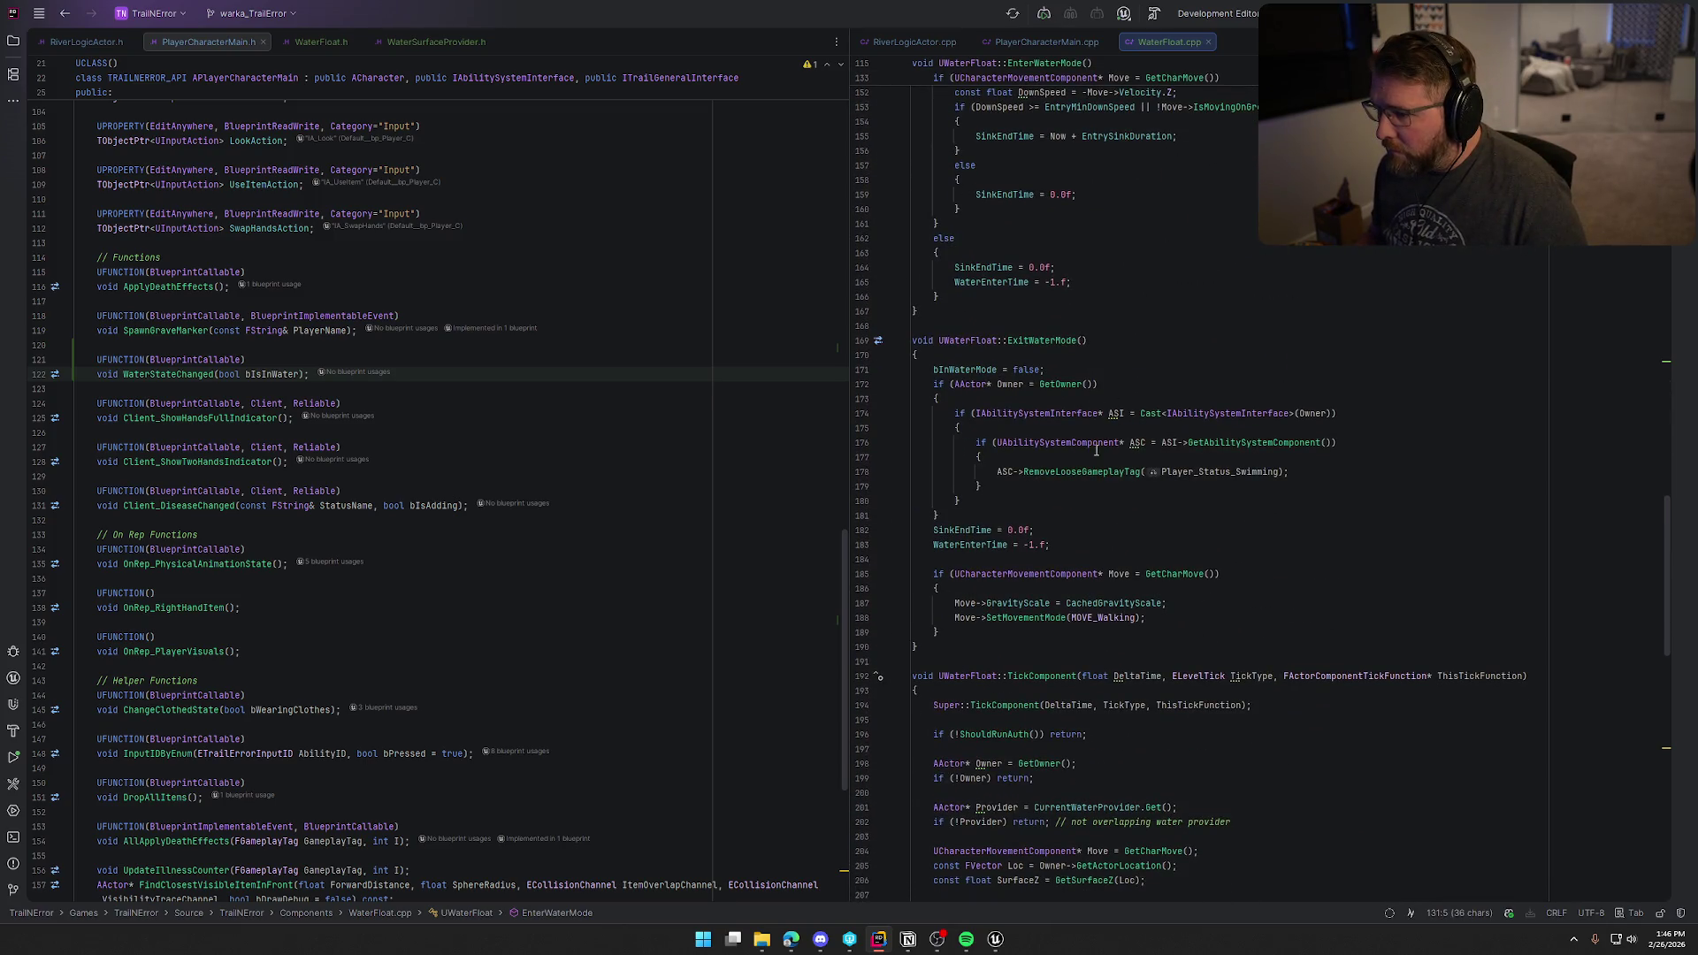
click(1069, 545)
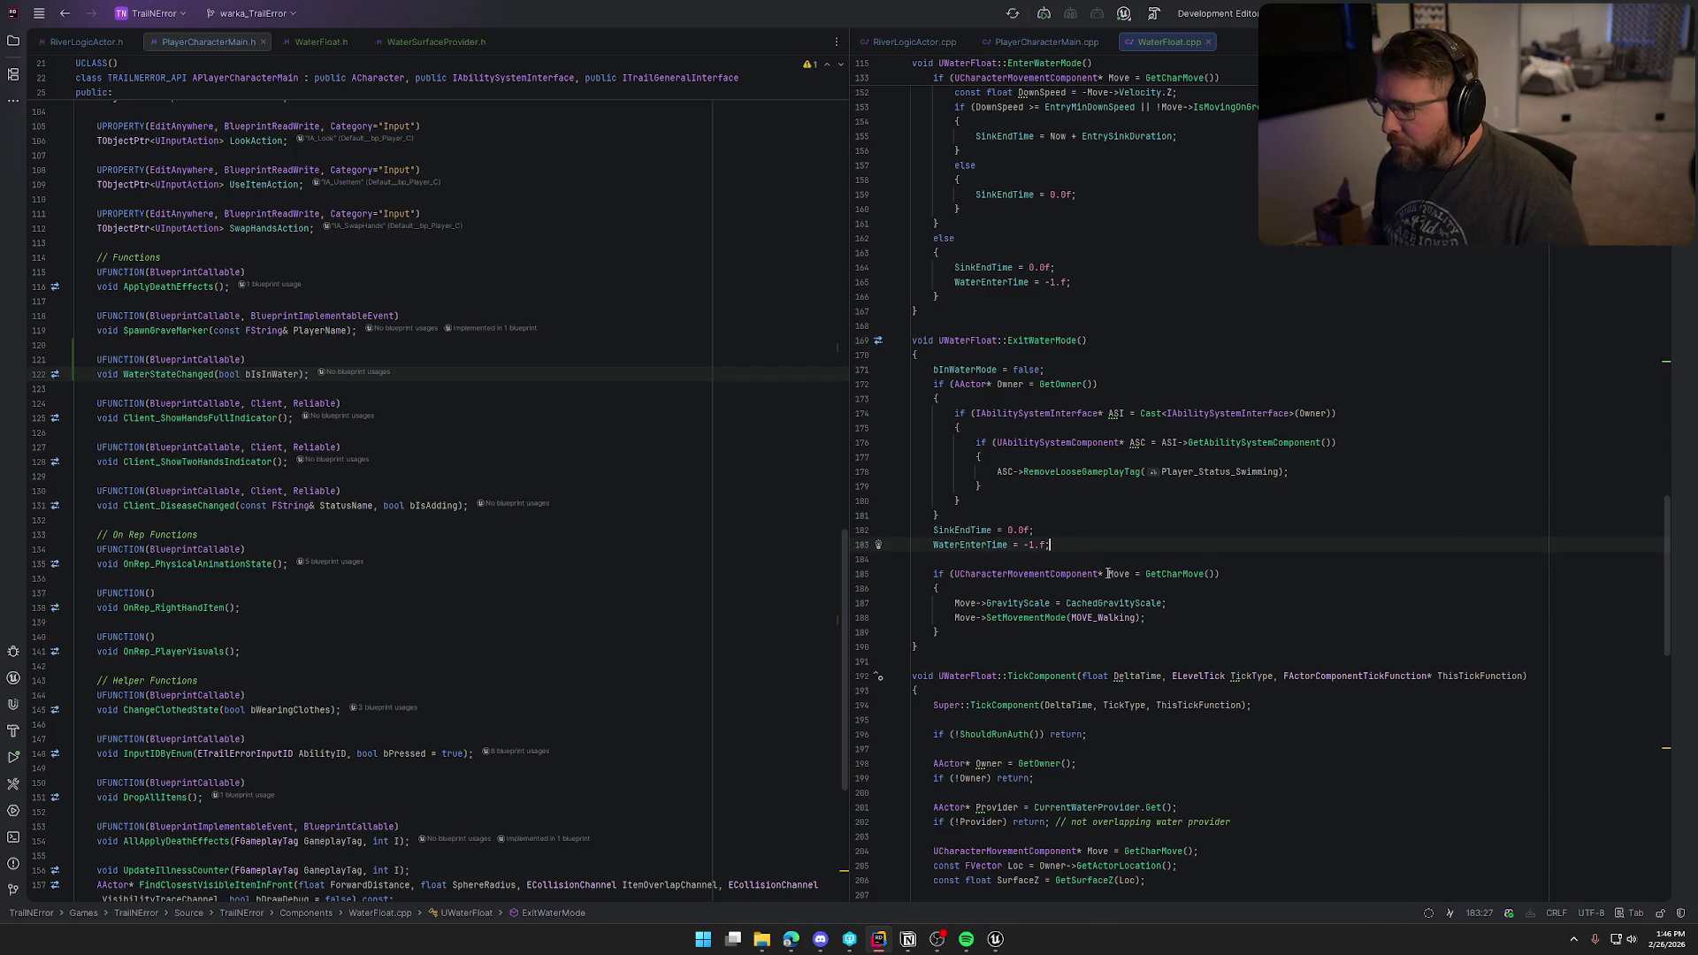
key(Return)
key(Return)
key(ctrl+v)
key(Left)
key(Left)
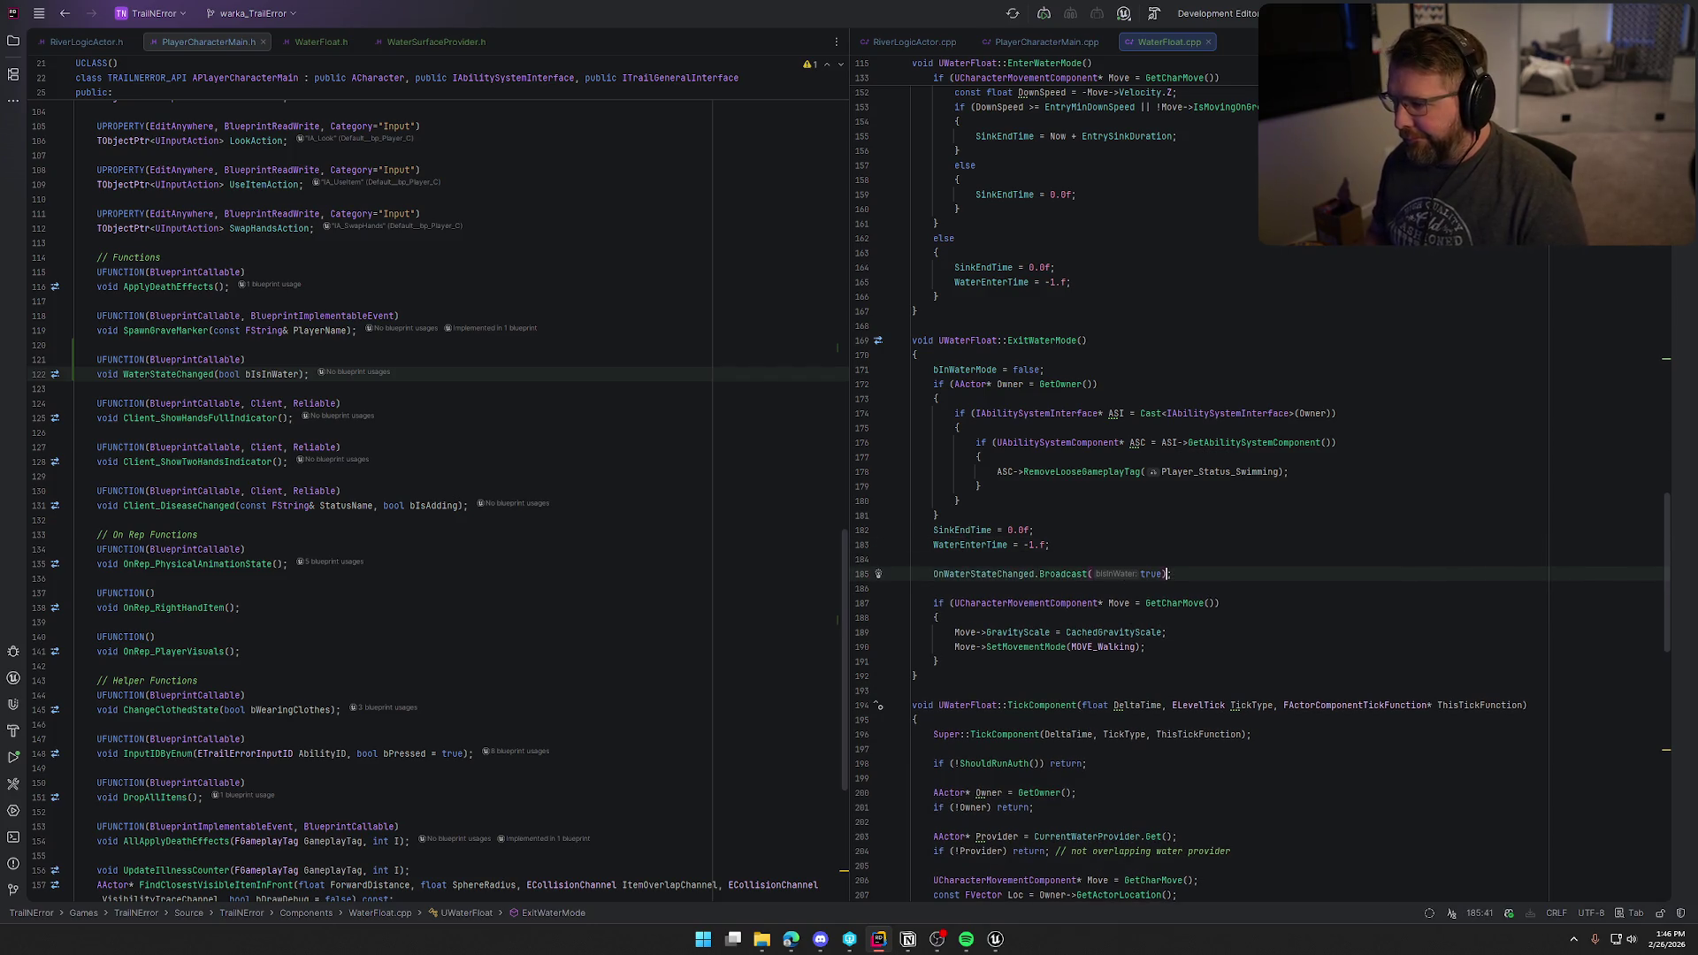
key(BackSpace)
key(BackSpace)
key(BackSpace)
key(BackSpace)
text(false)
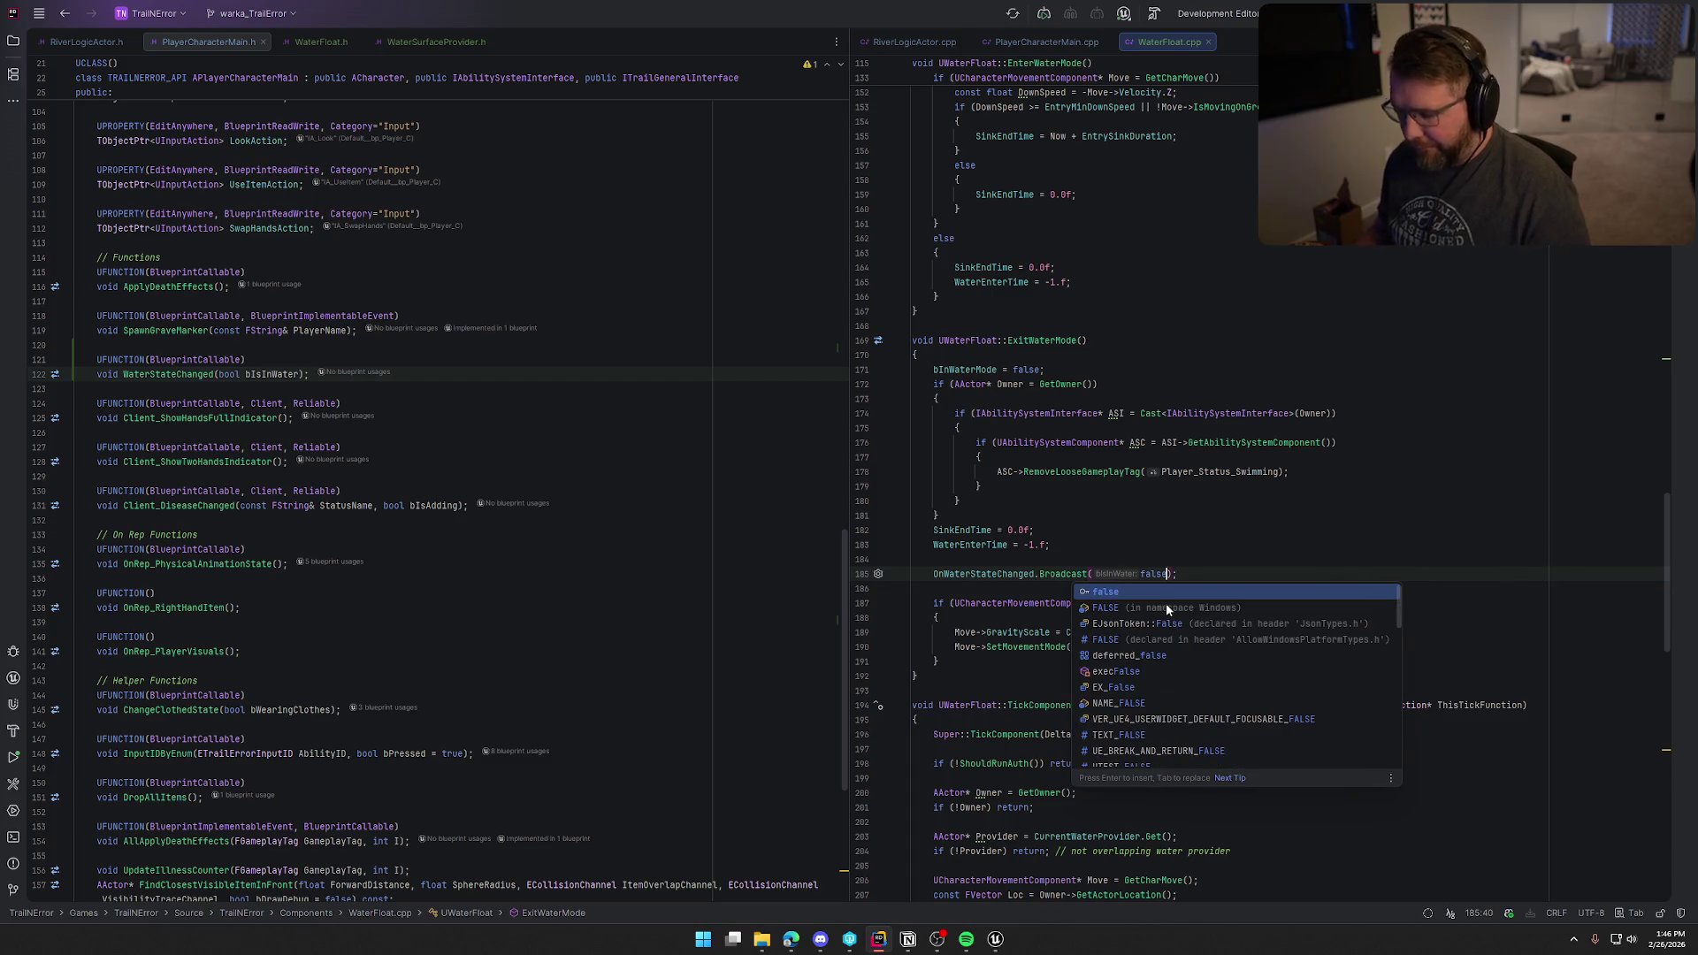
key(Escape)
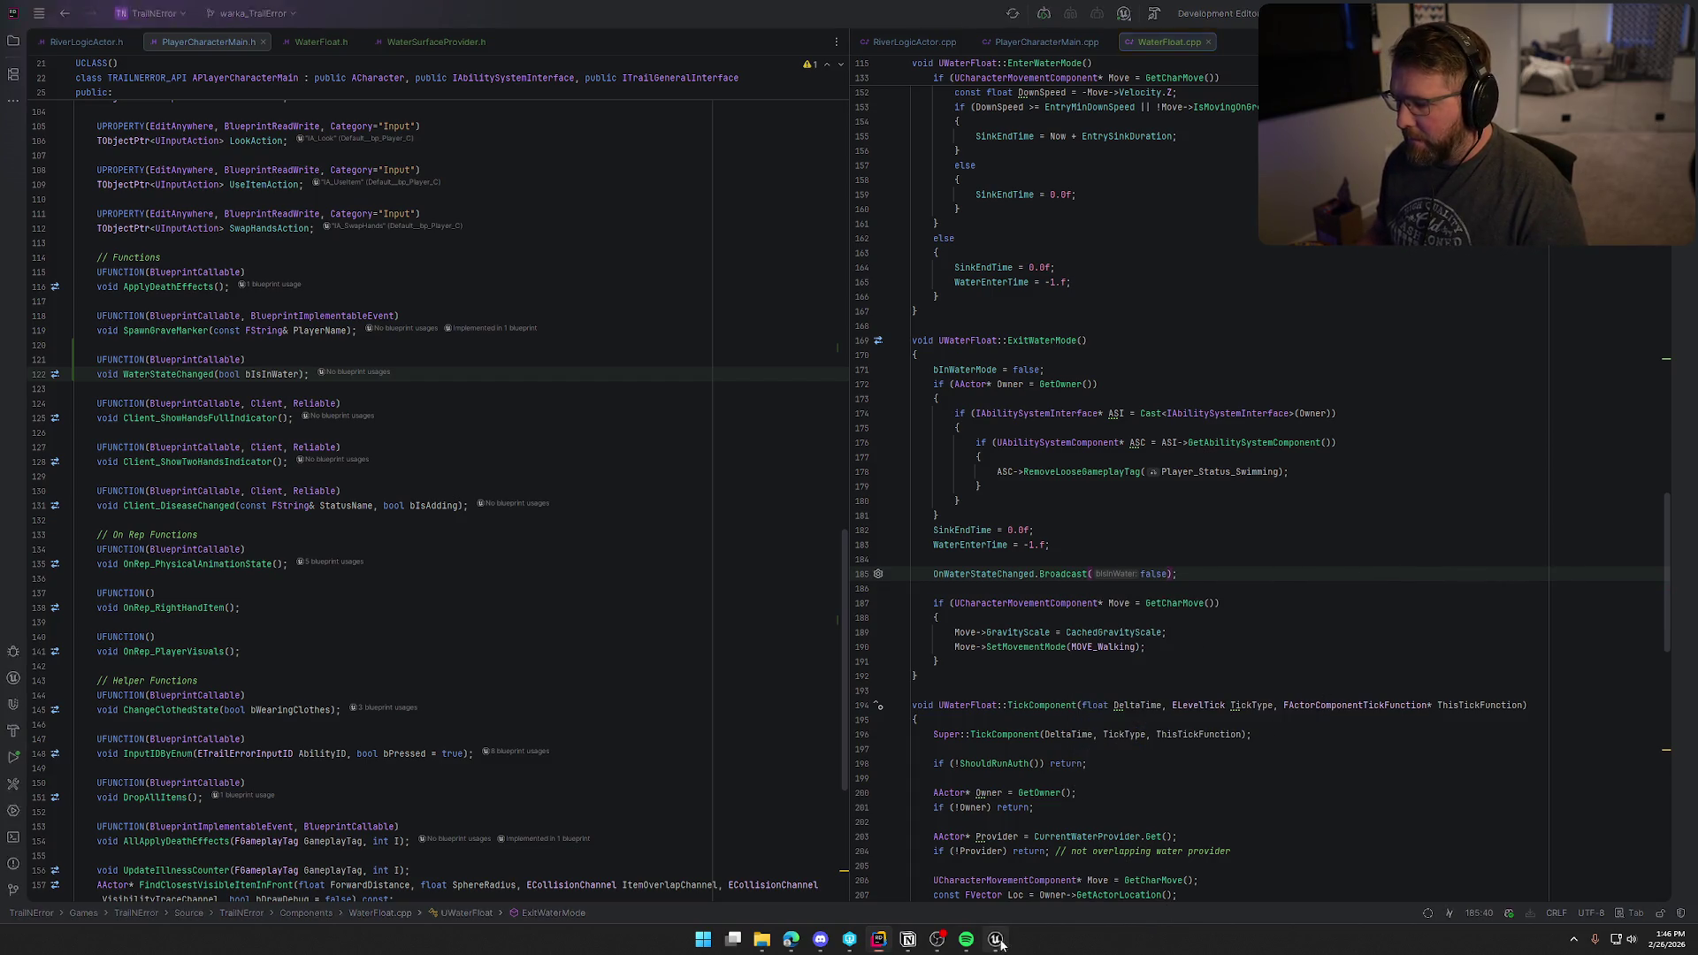
click(997, 940)
Step: Live-compile the C++ changes with Ctrl+Alt+F11 and recompile bp_Player after its compile error
key(ctrl+alt+F11)
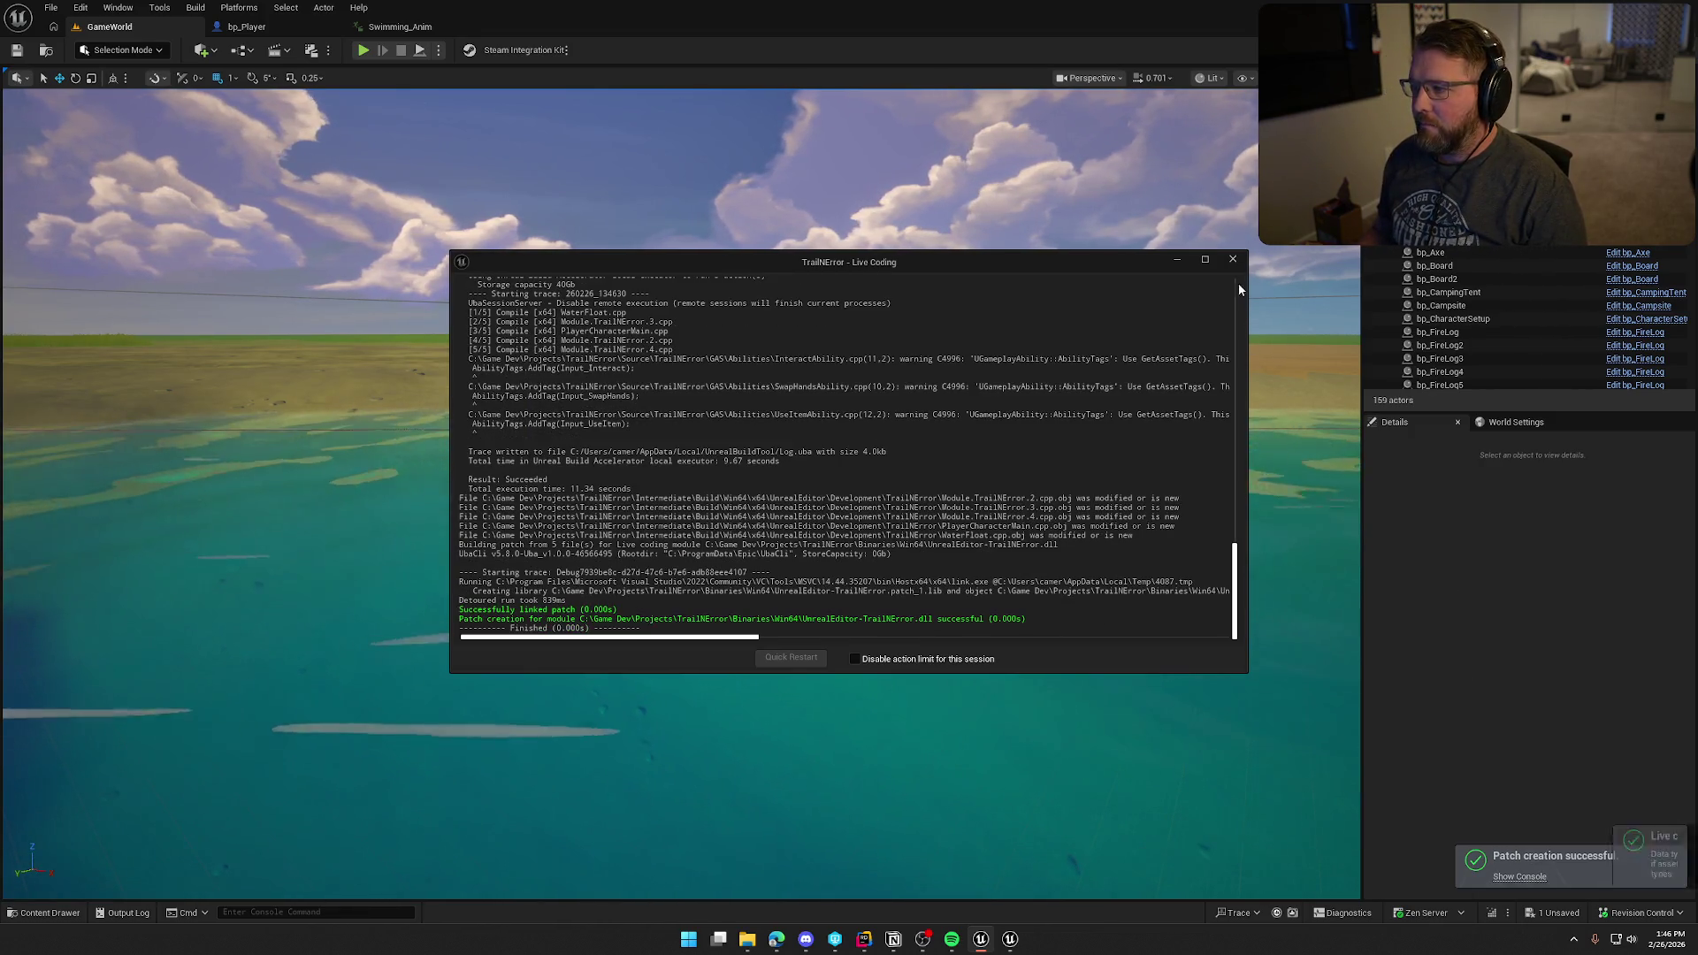
click(363, 50)
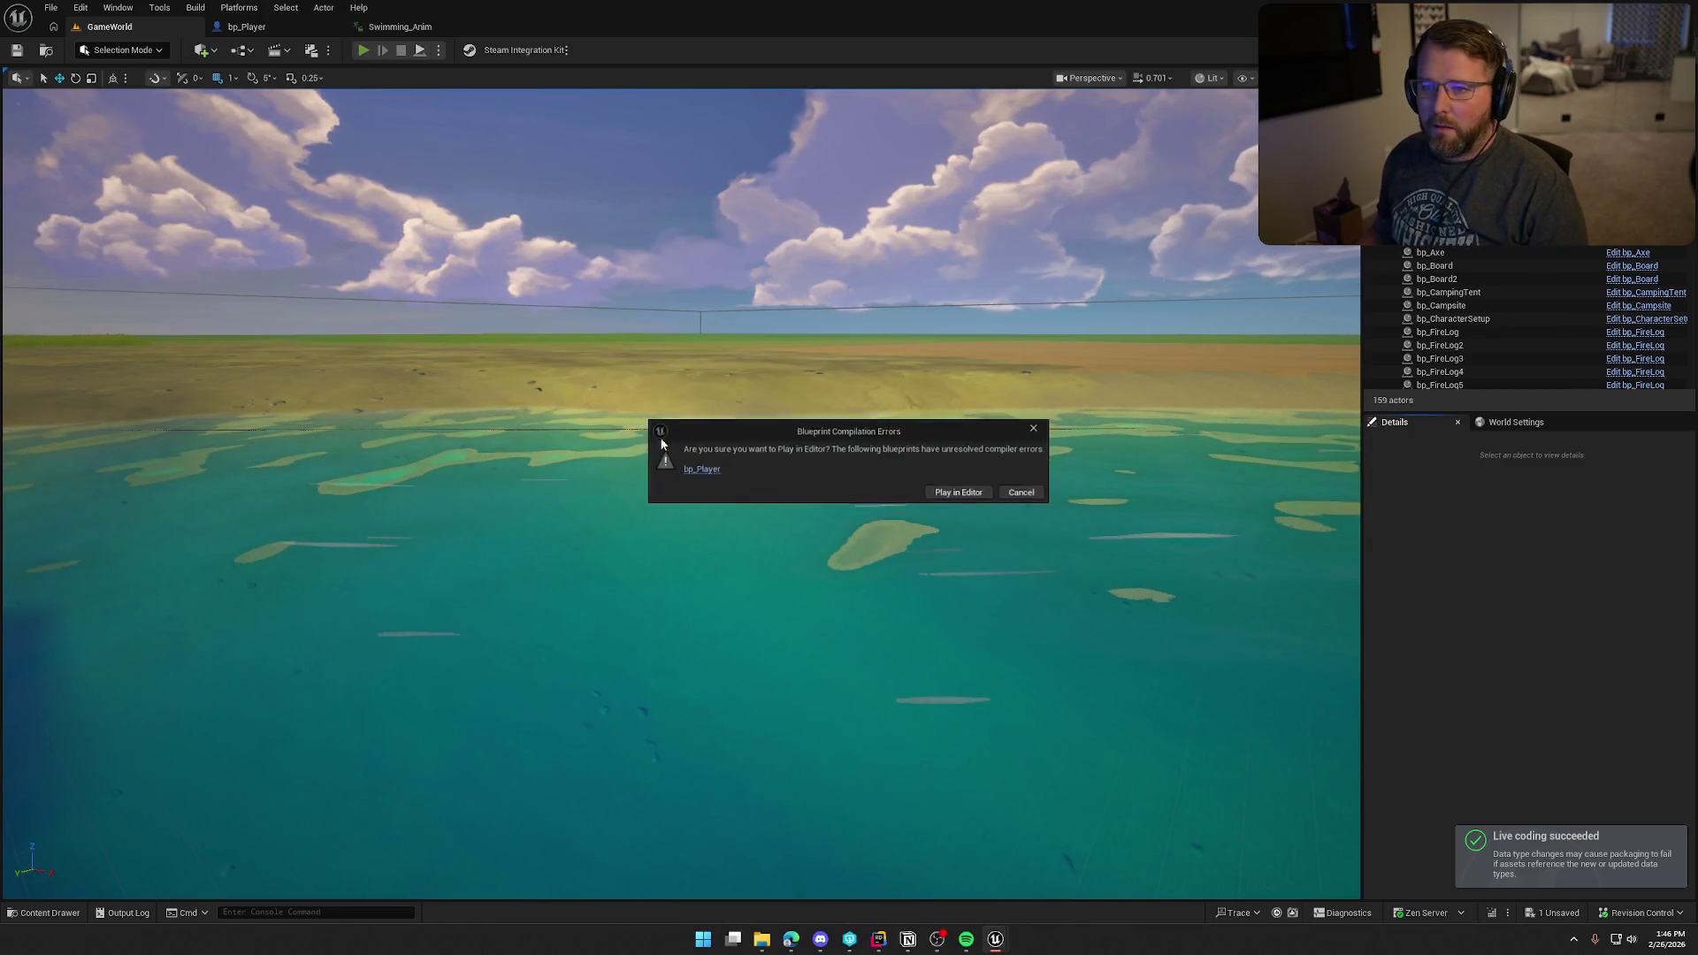
click(698, 469)
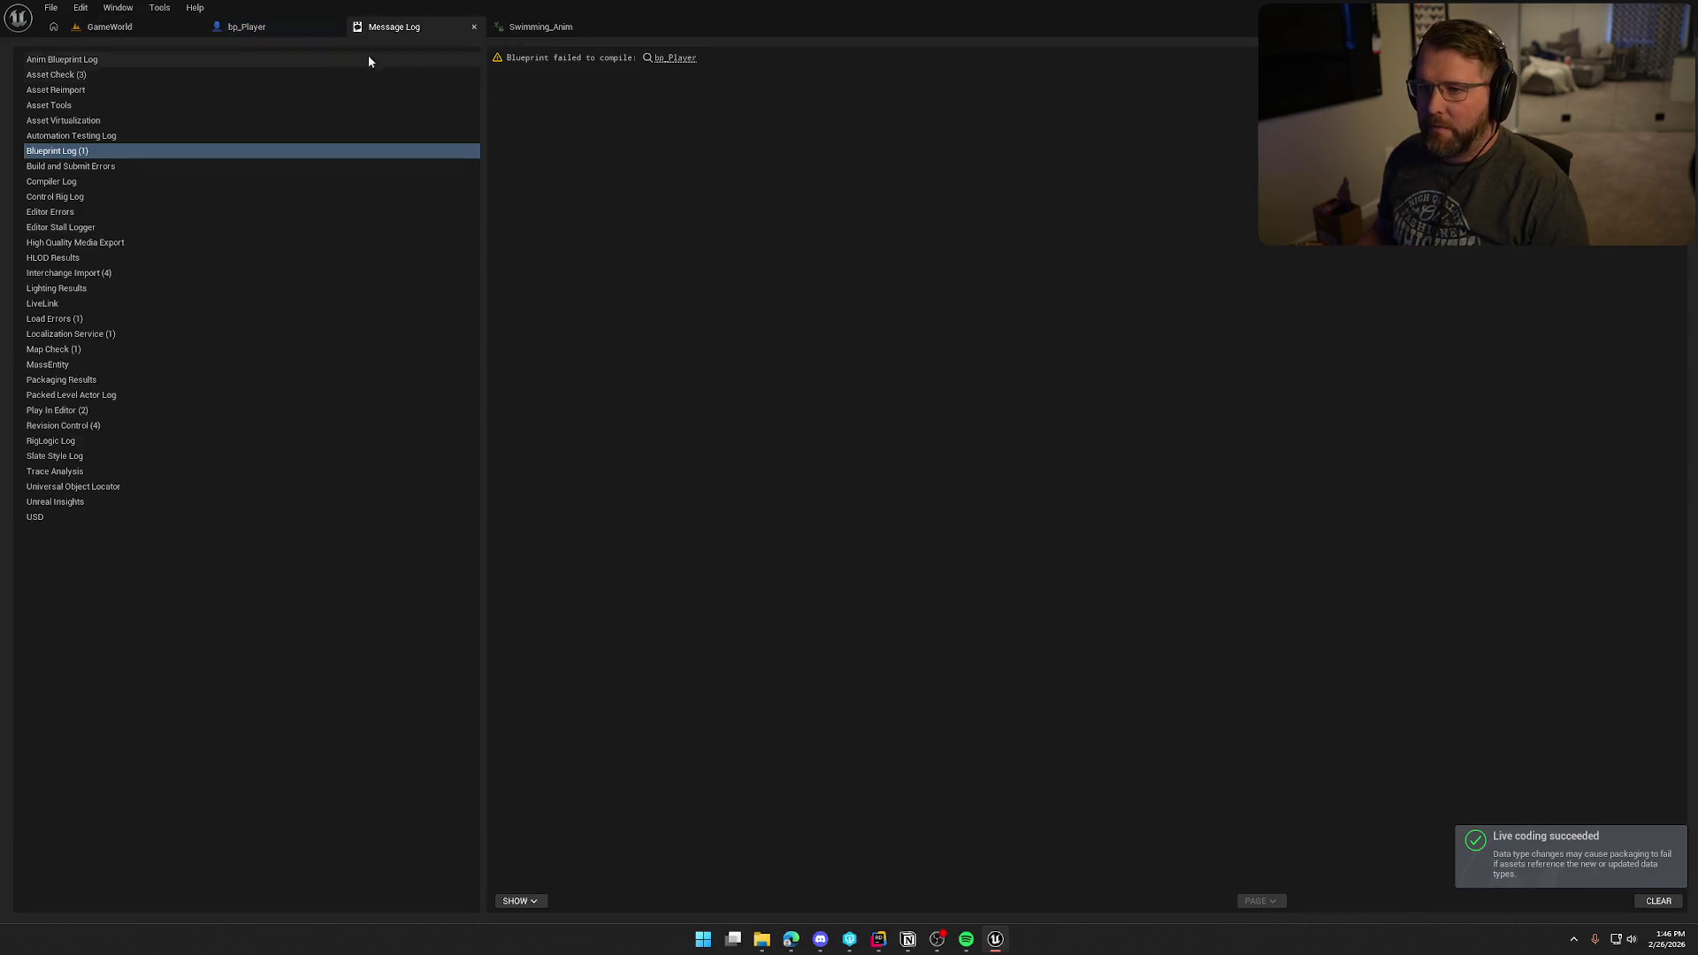
click(303, 29)
click(100, 52)
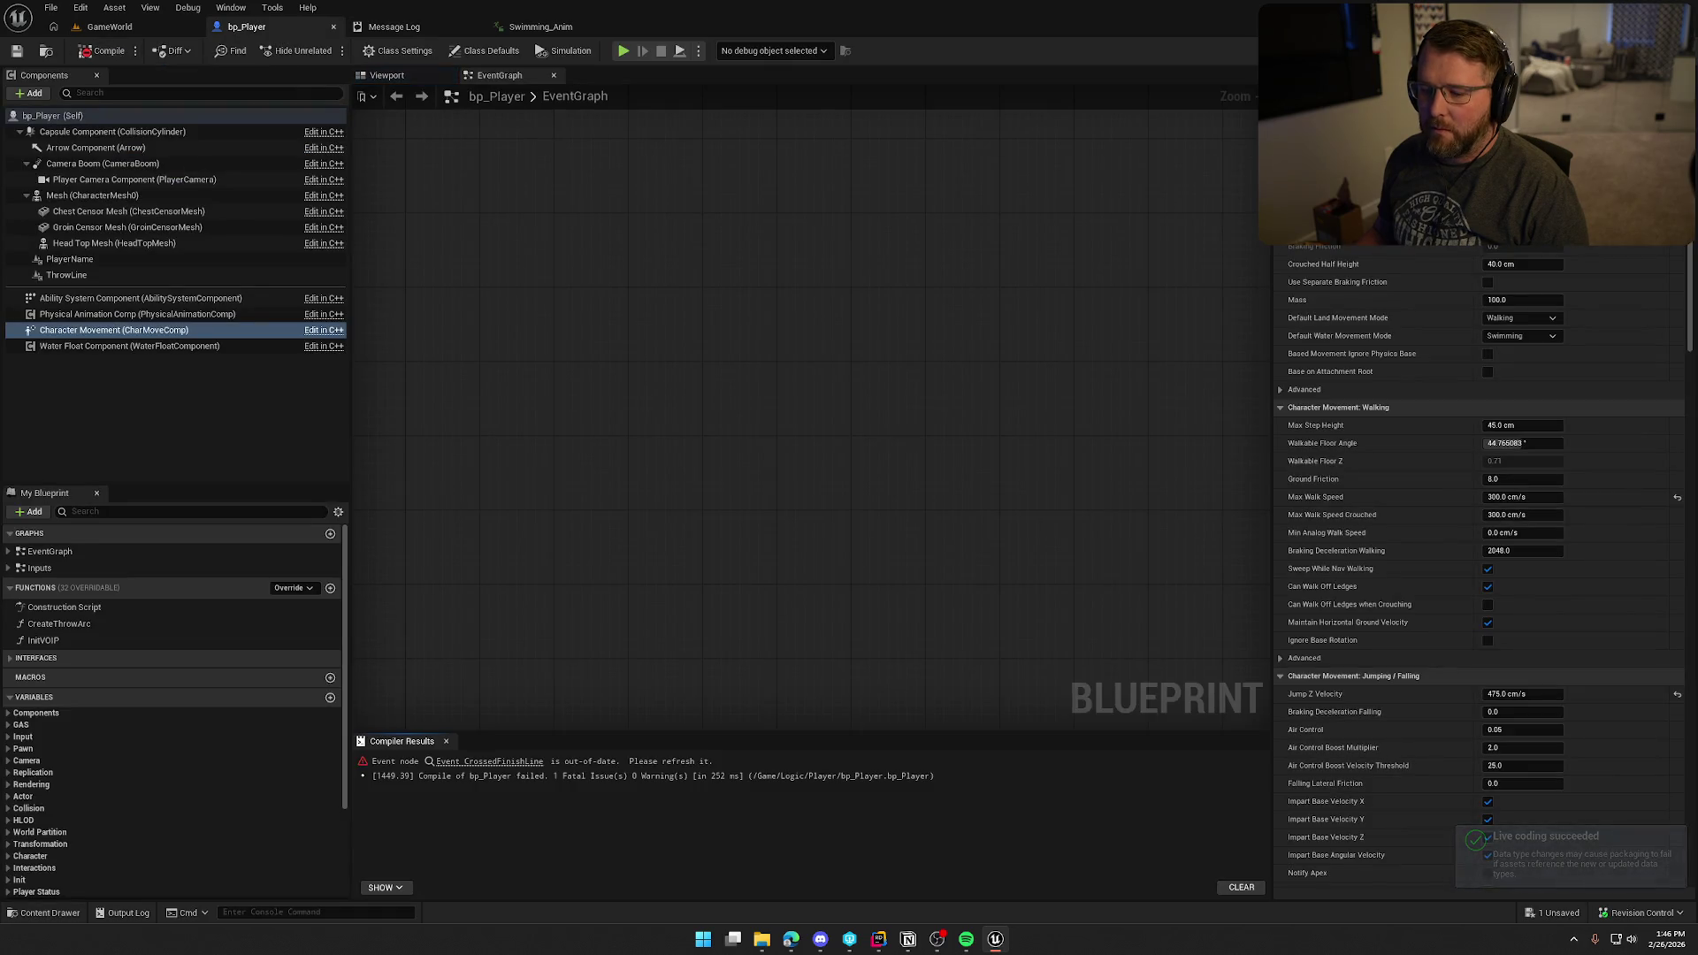
Step: Save all modified assets, including BS_Swim
key(ctrl+shift+s)
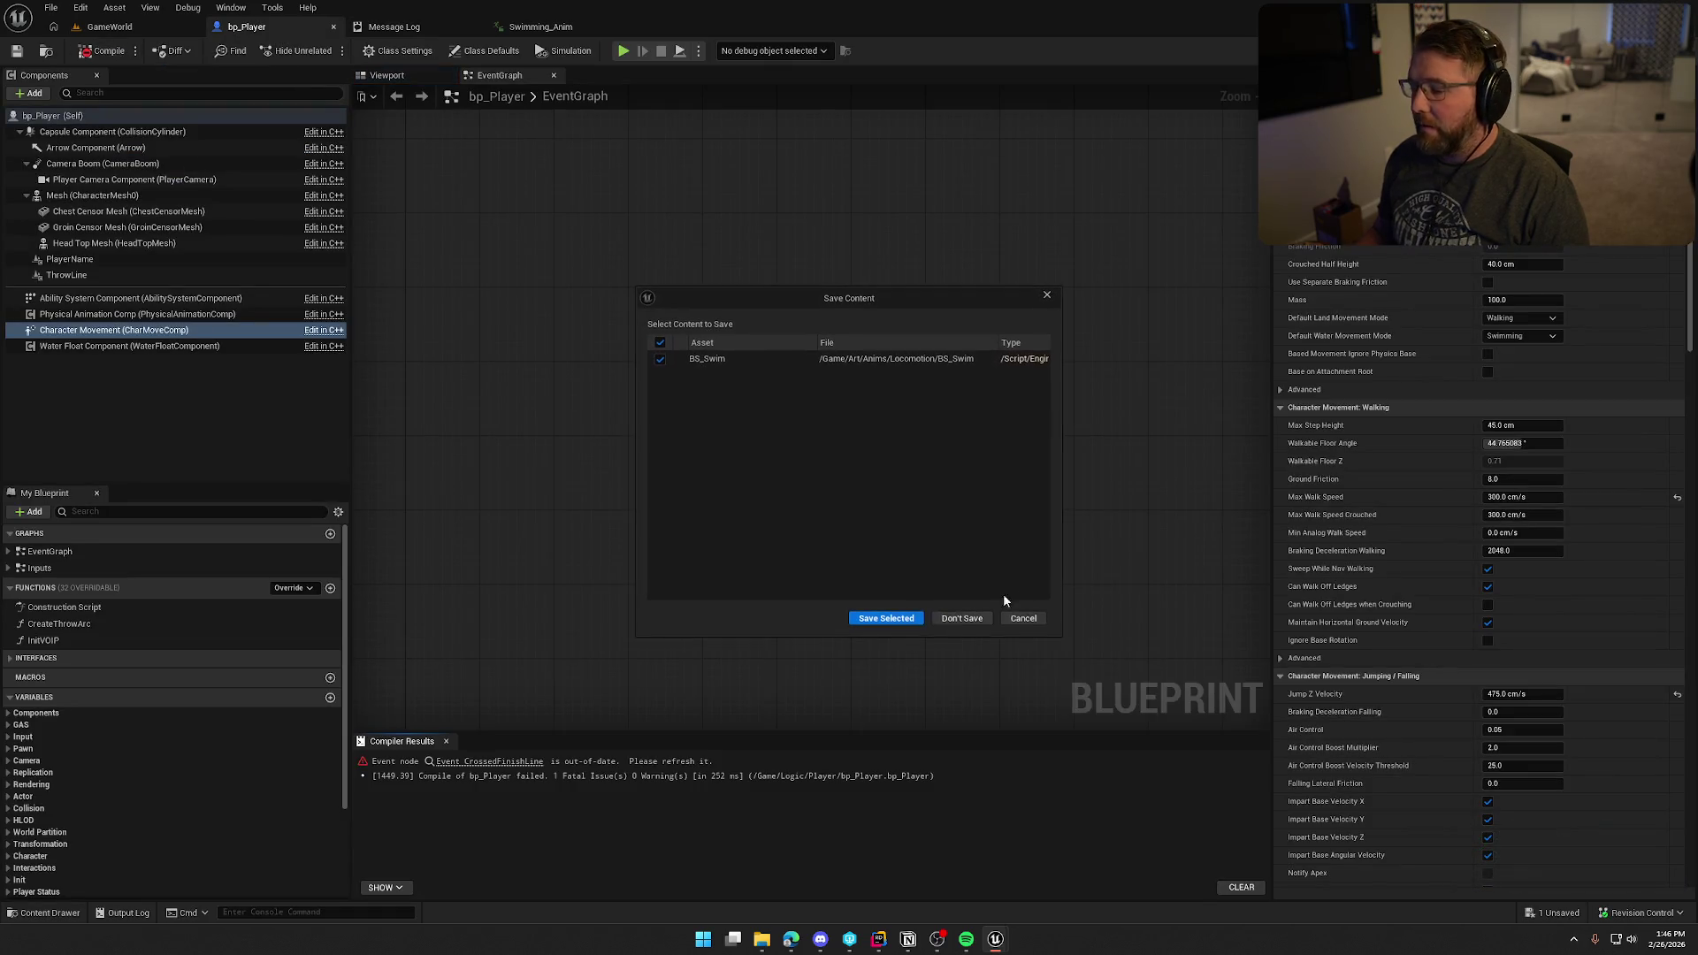
click(899, 619)
key(alt+Tab)
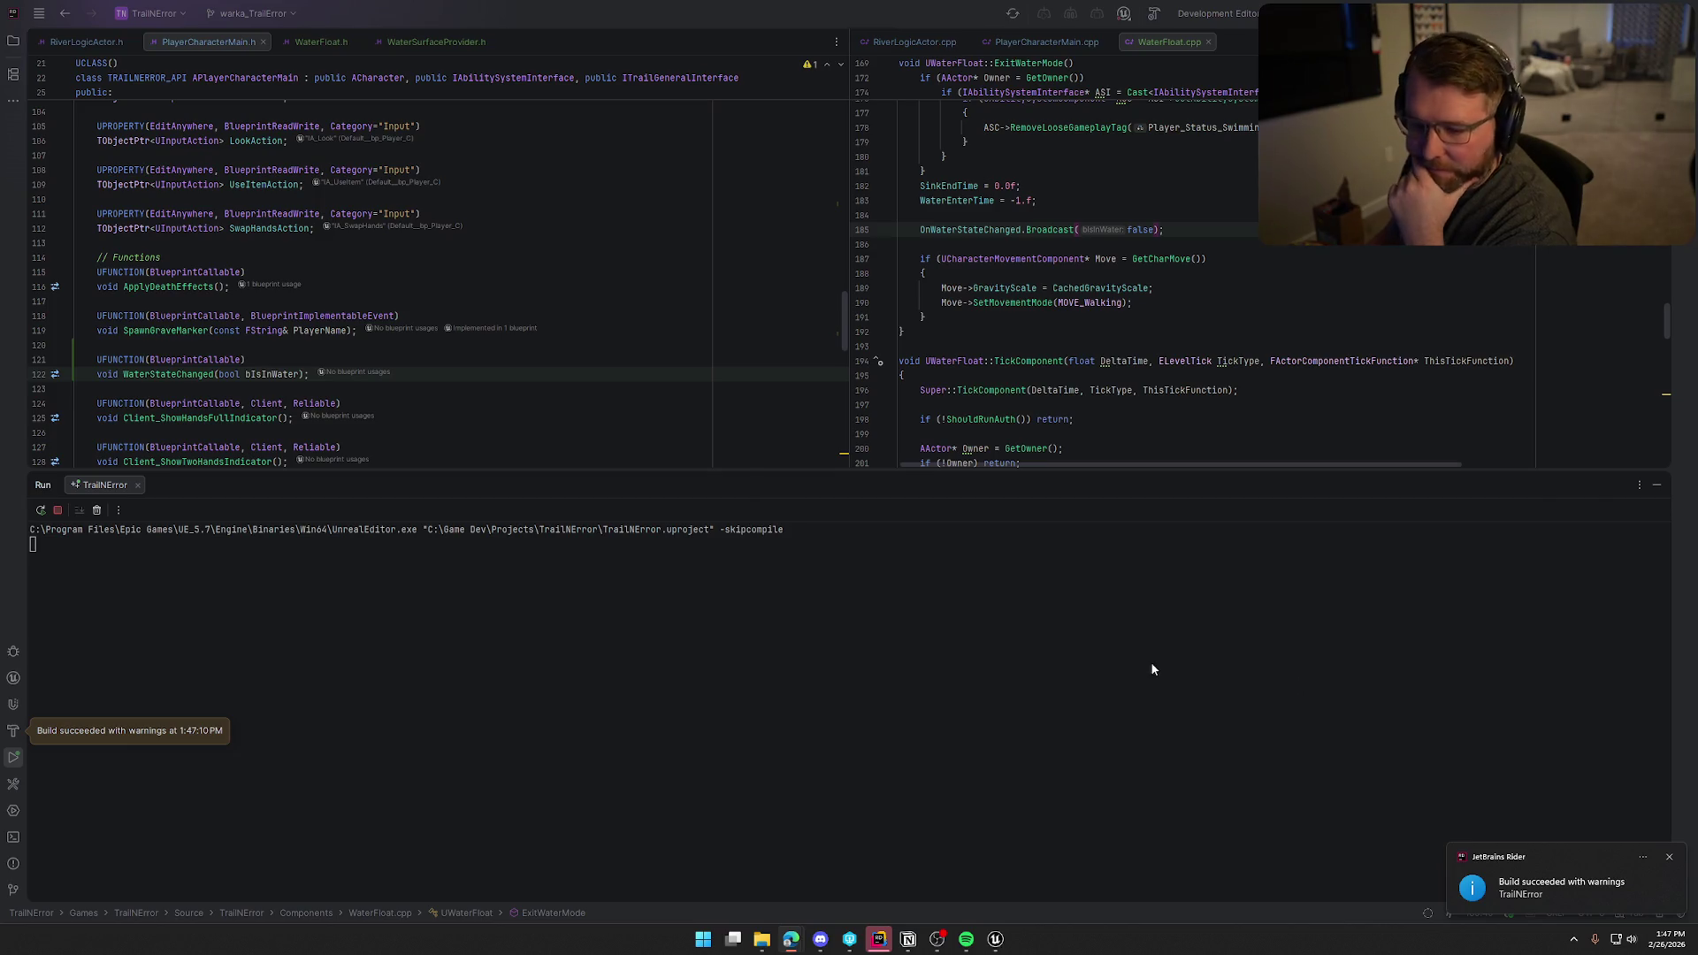
Step: Bring up the relaunching Unreal Editor and let it load MainMenu with Swimming_Anim reopened
click(1034, 847)
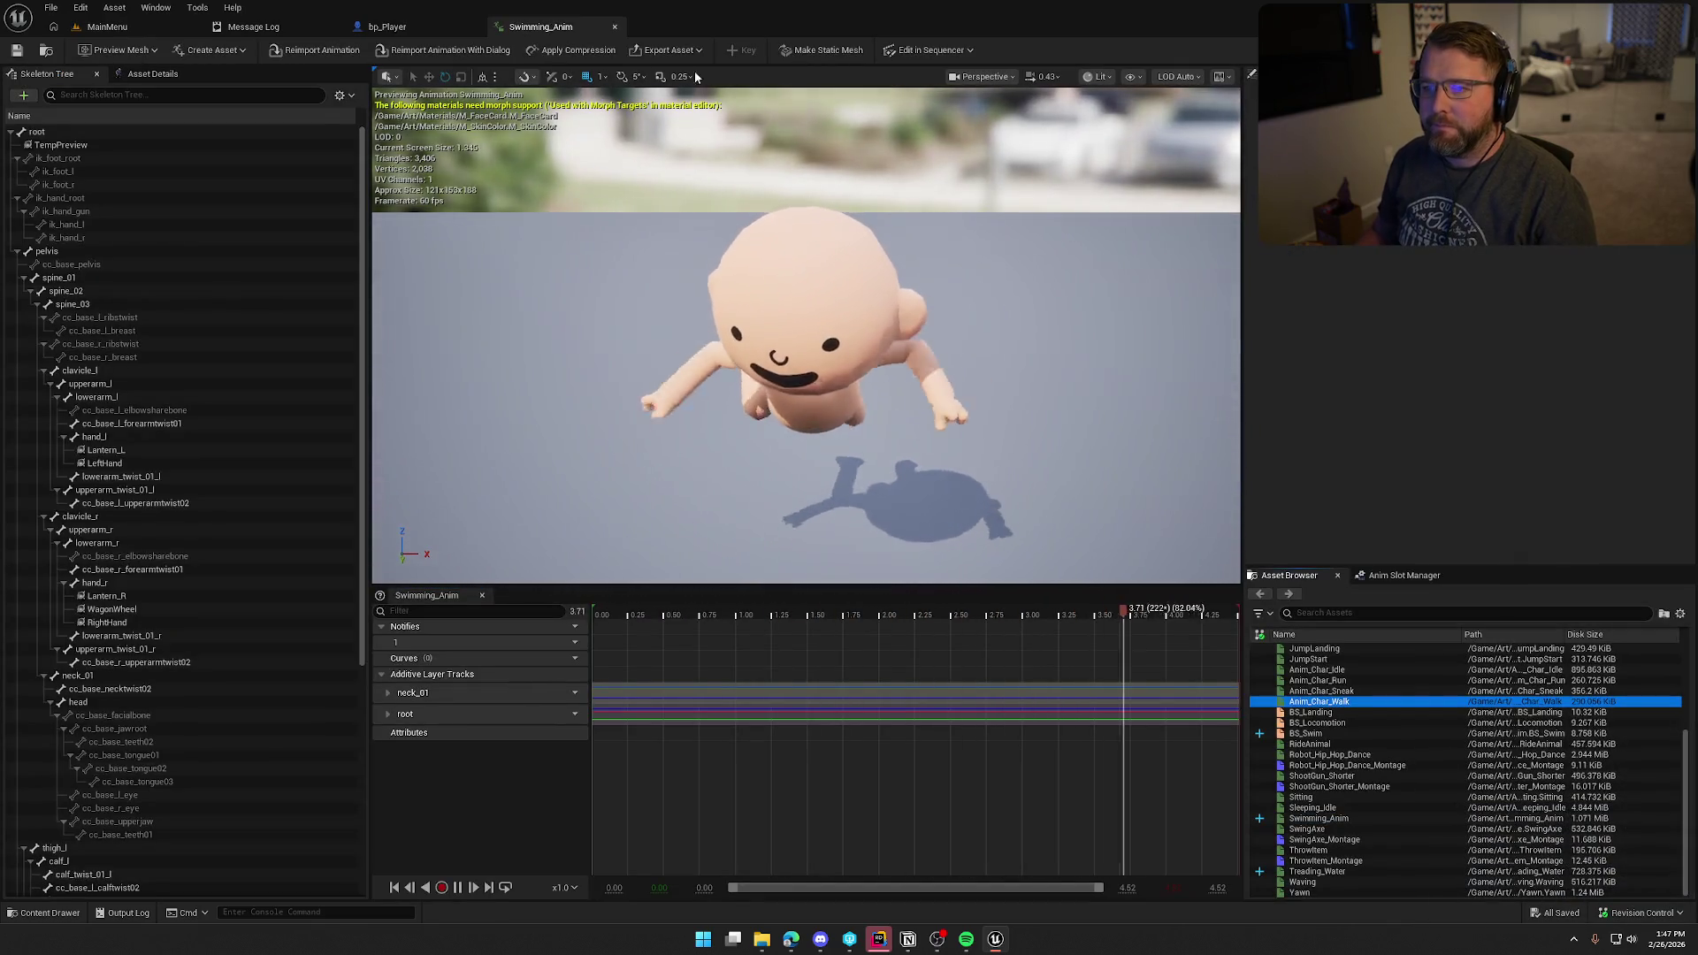
Step: Close the Swimming_Anim editor and compiler results, then open the GameWorld level from Maps
click(614, 26)
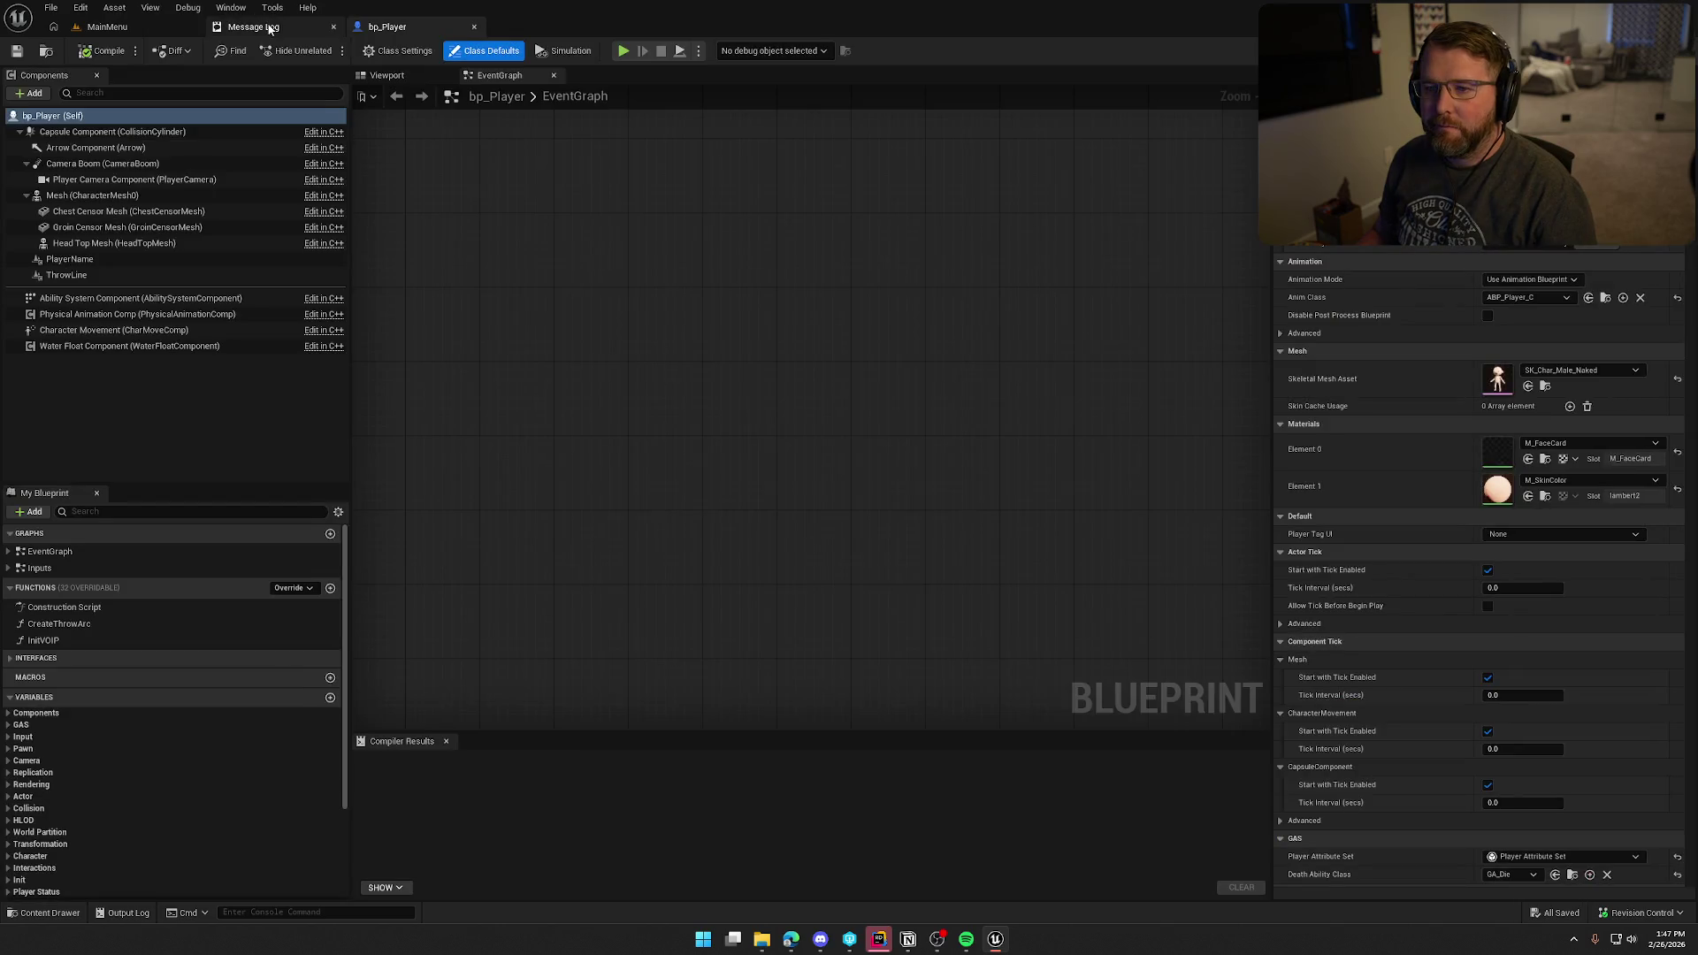
click(445, 741)
key(ctrl+space)
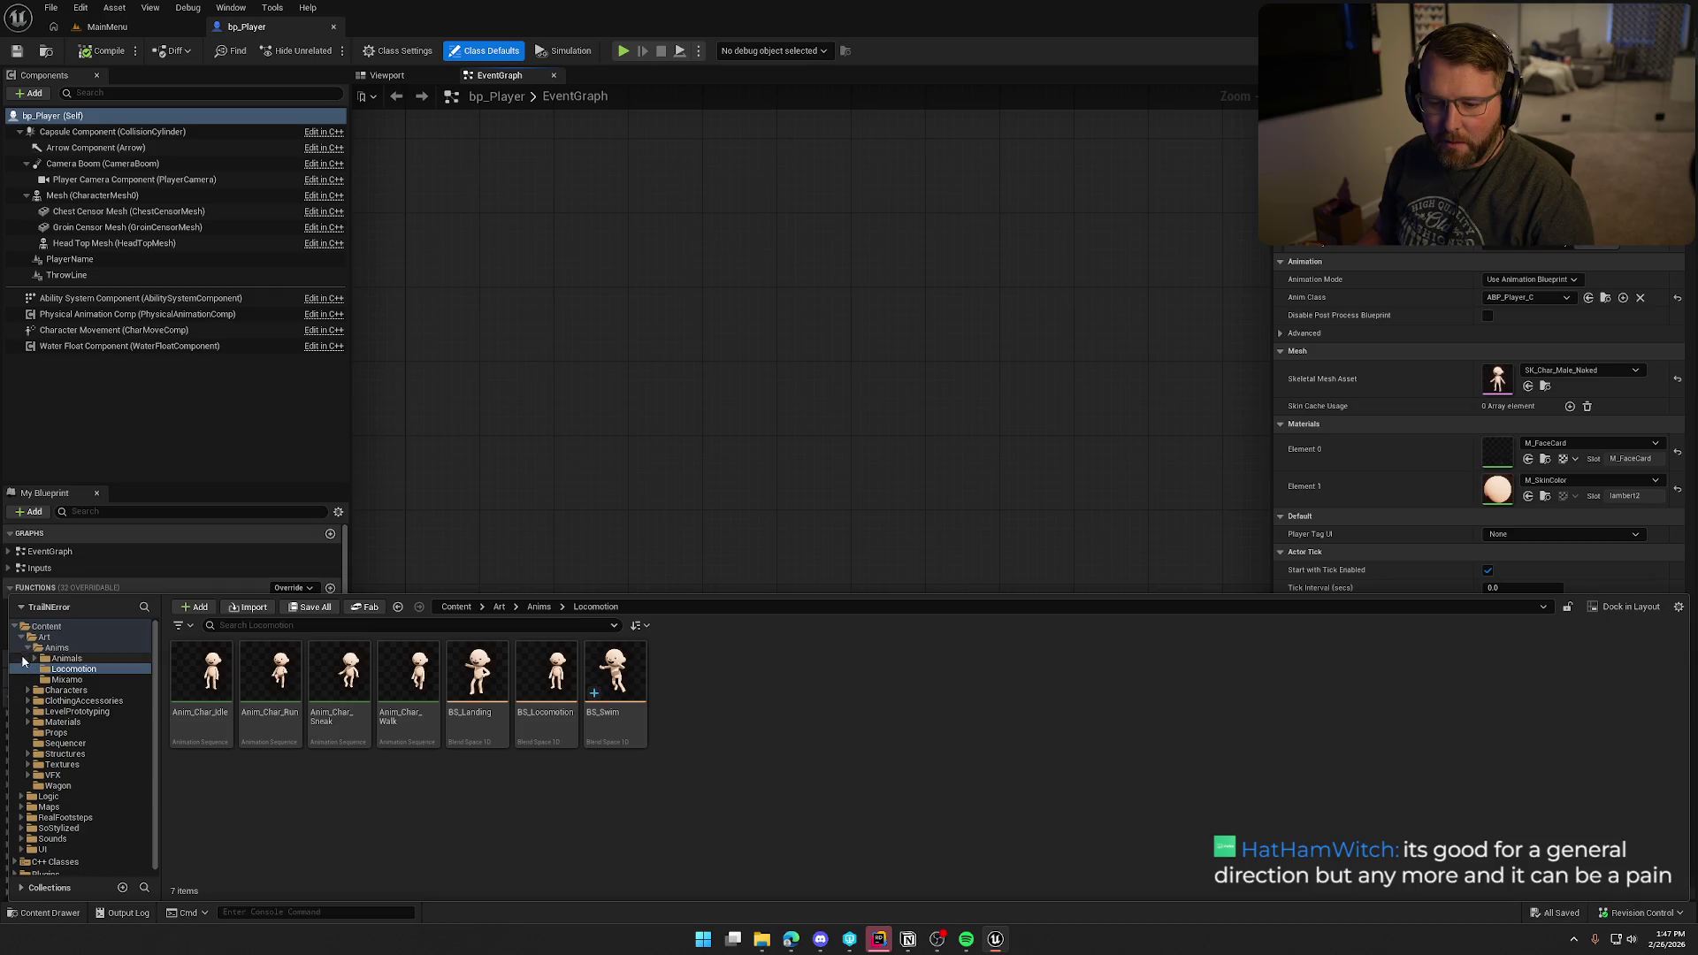
click(21, 637)
click(49, 659)
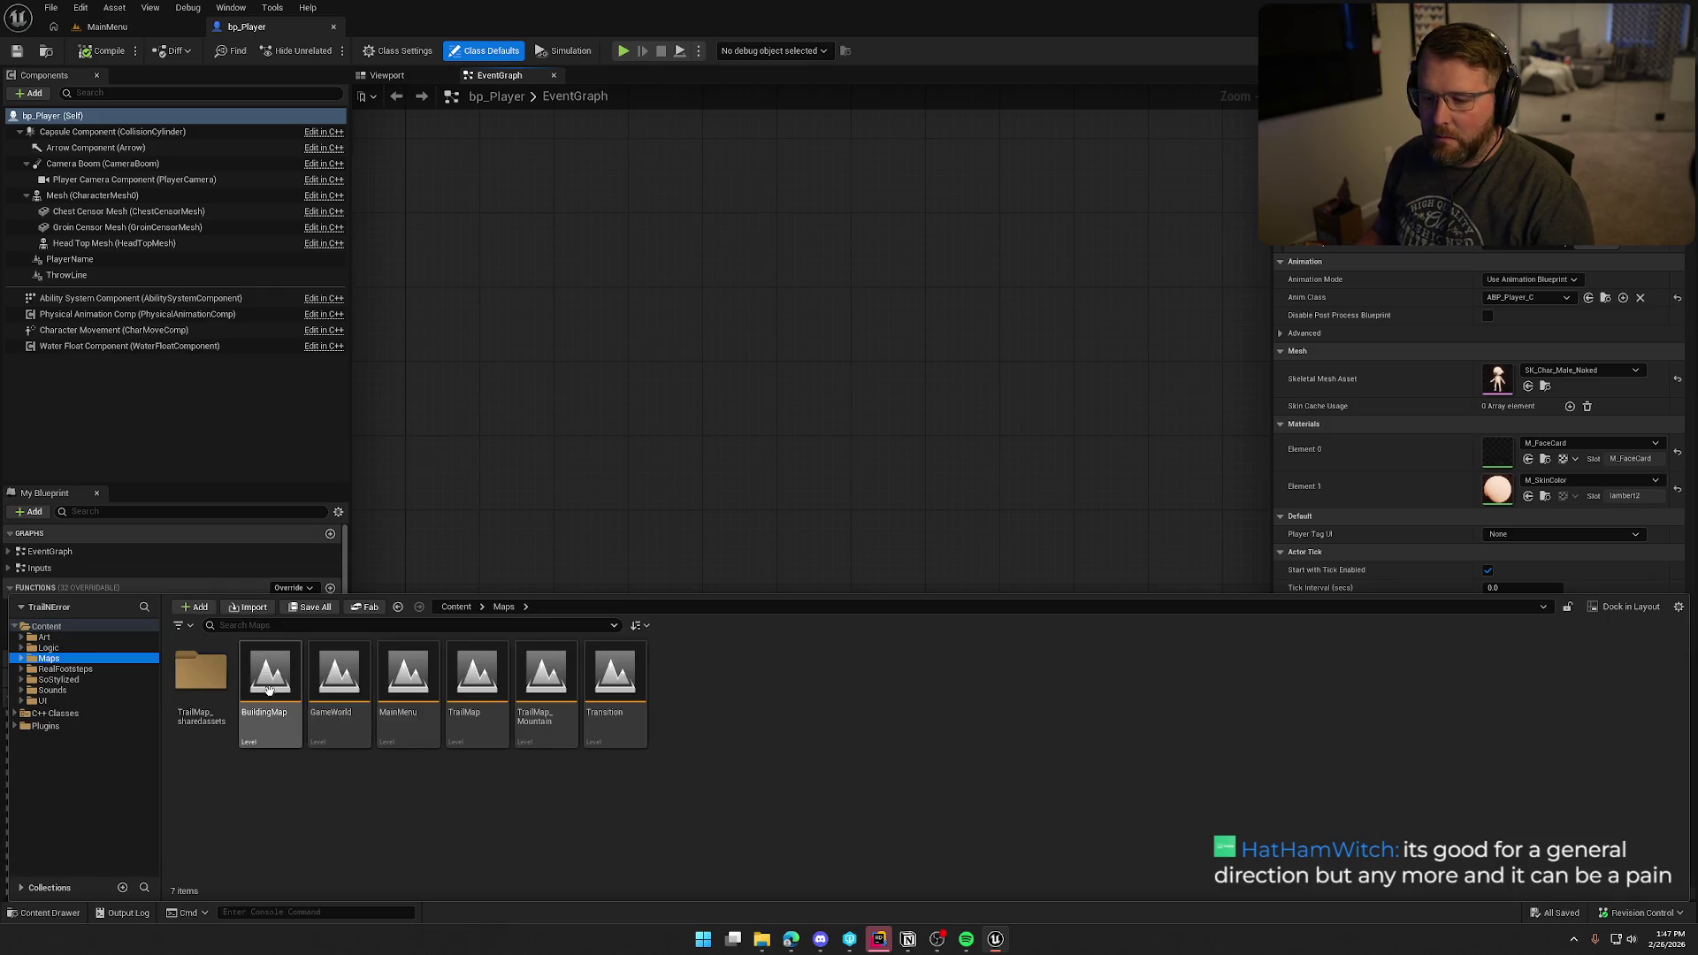
double_click(336, 687)
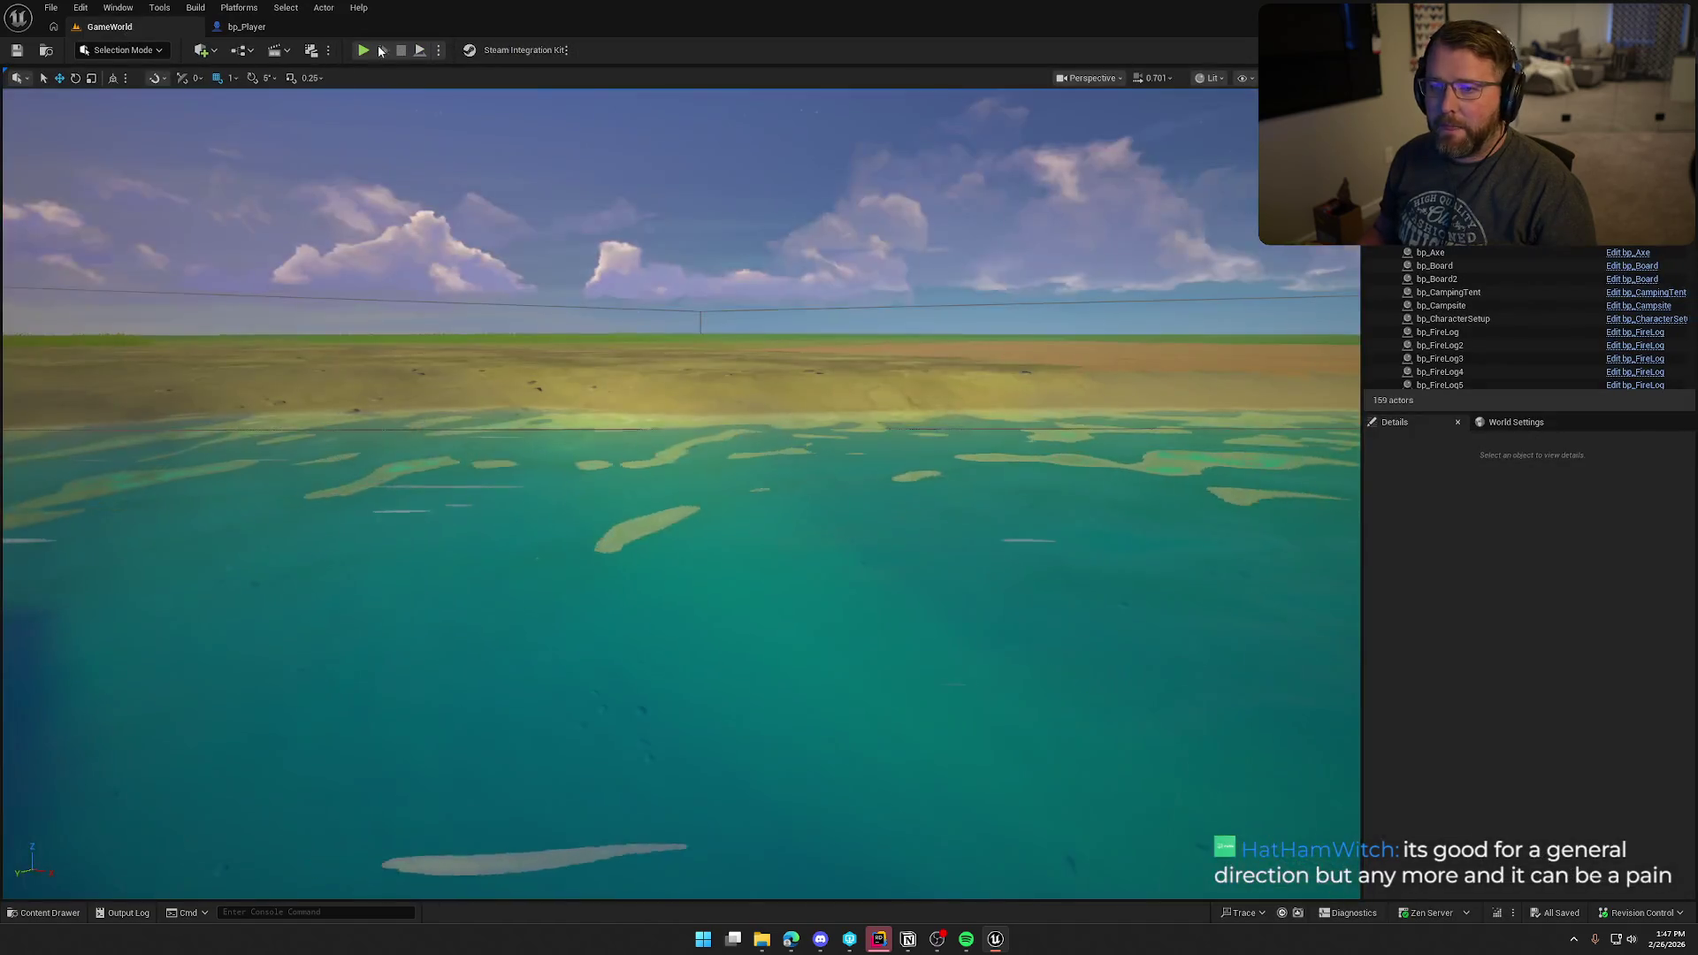
Step: Start Play-In-Editor, jump off the pier into the lake, and swim out and back
key(alt+p)
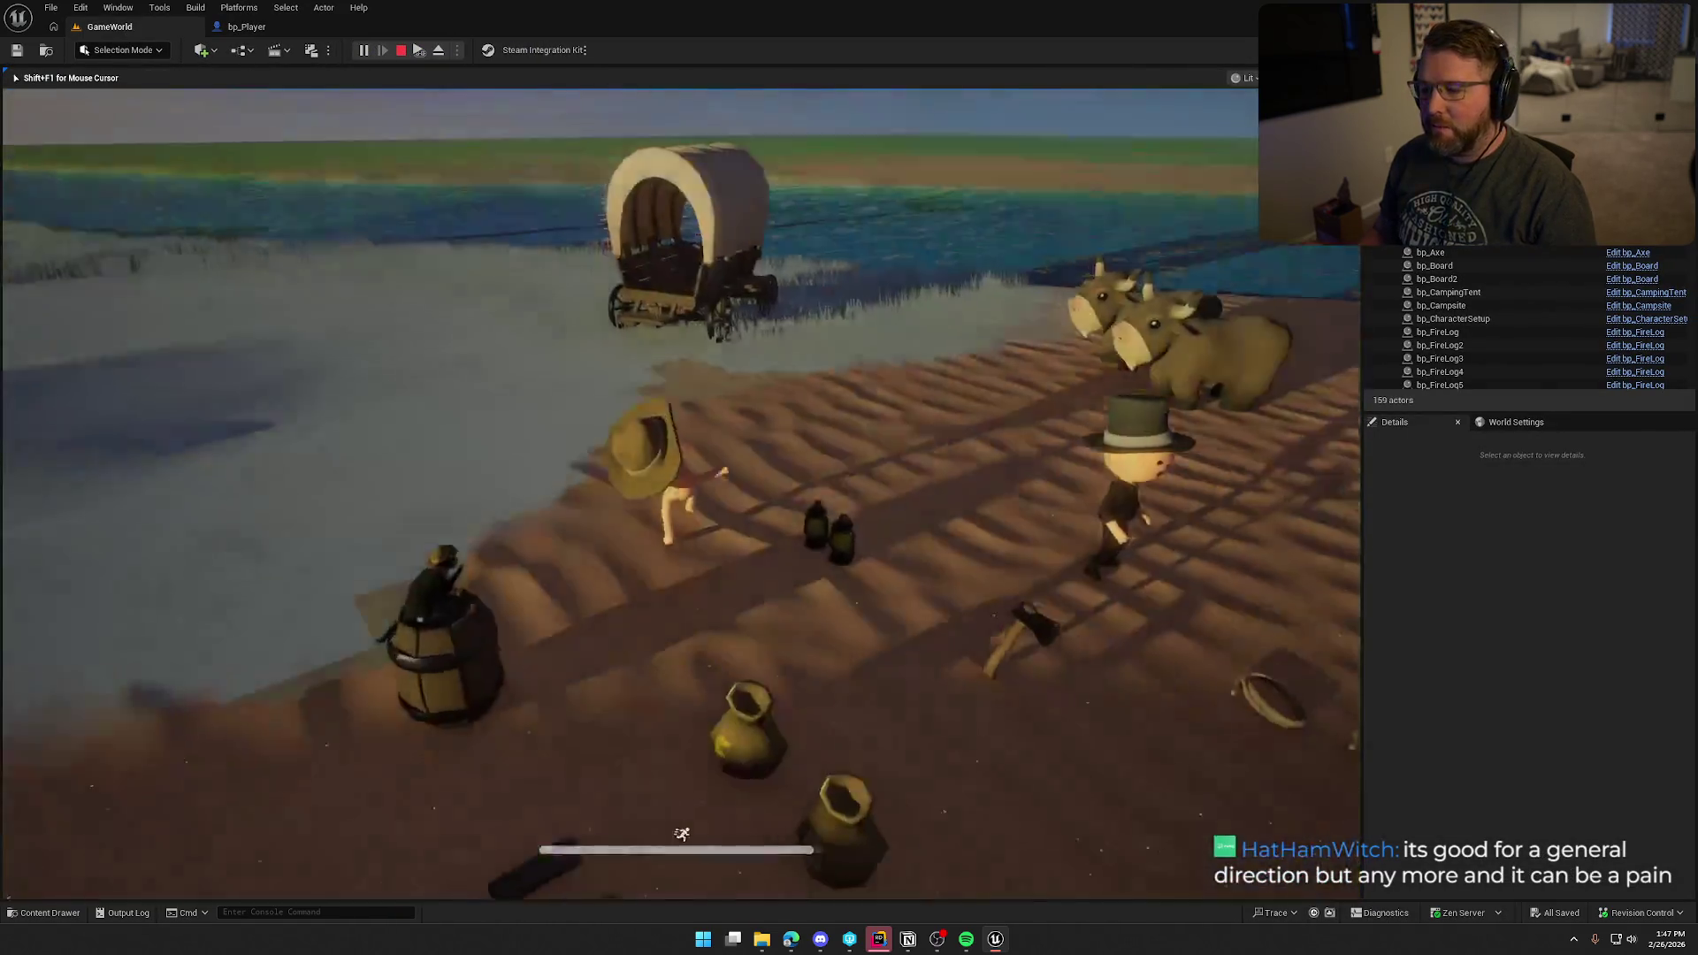
key(shift+w)
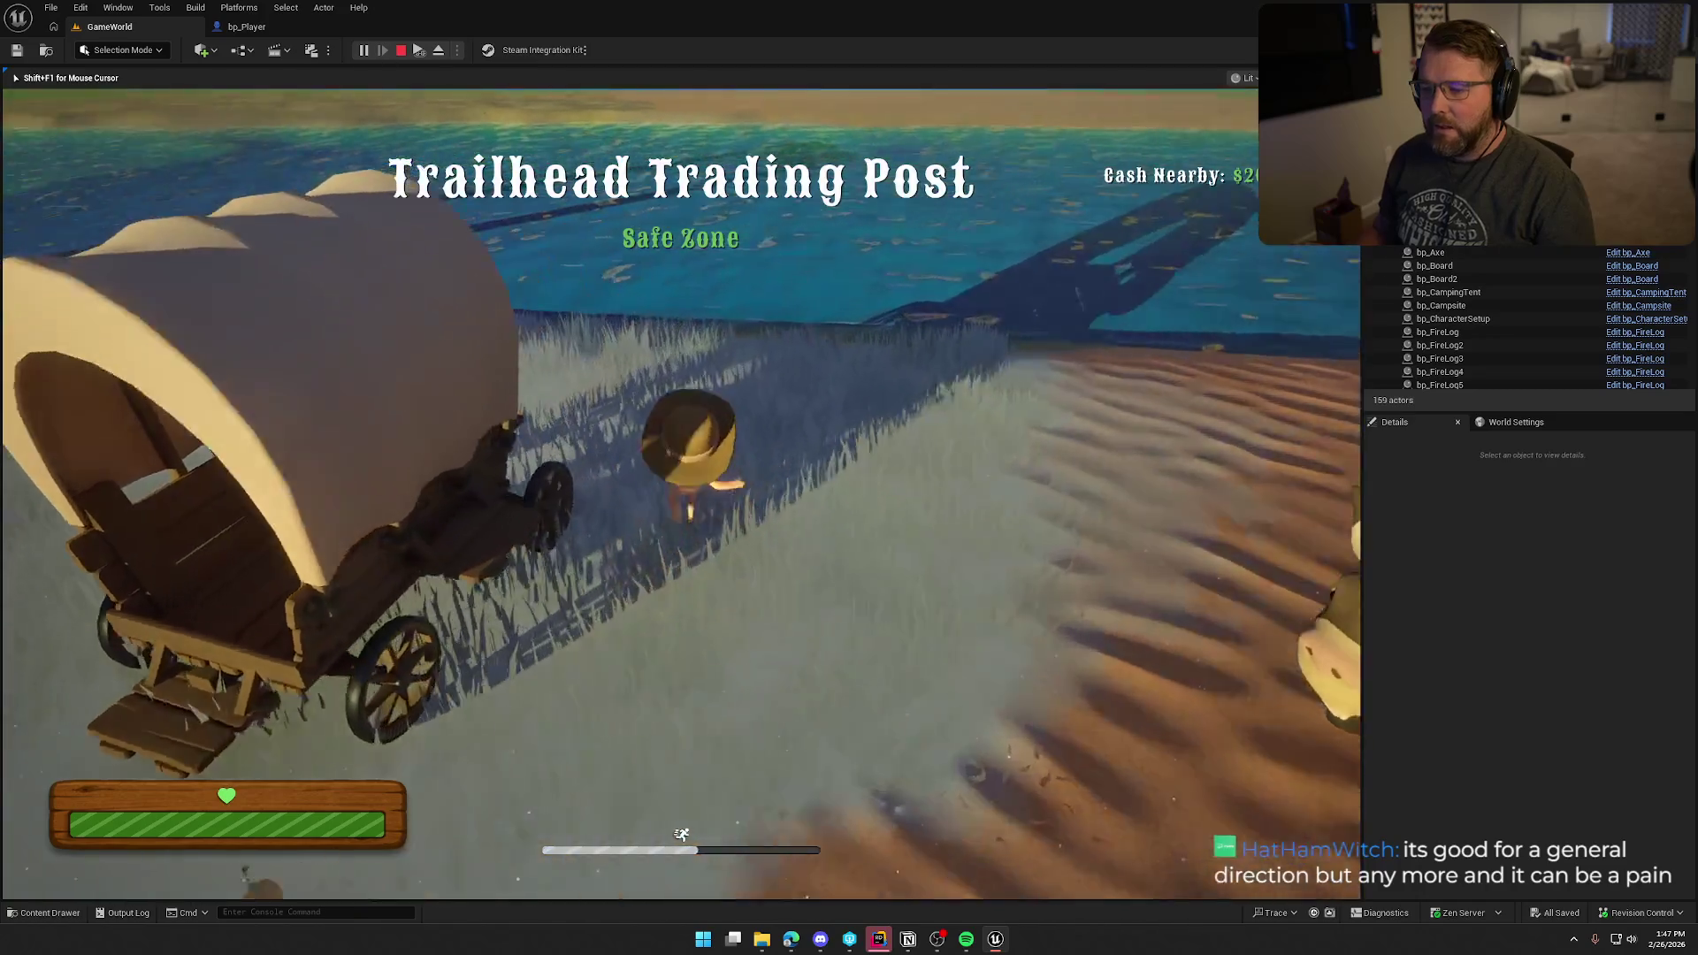
key(shift+w)
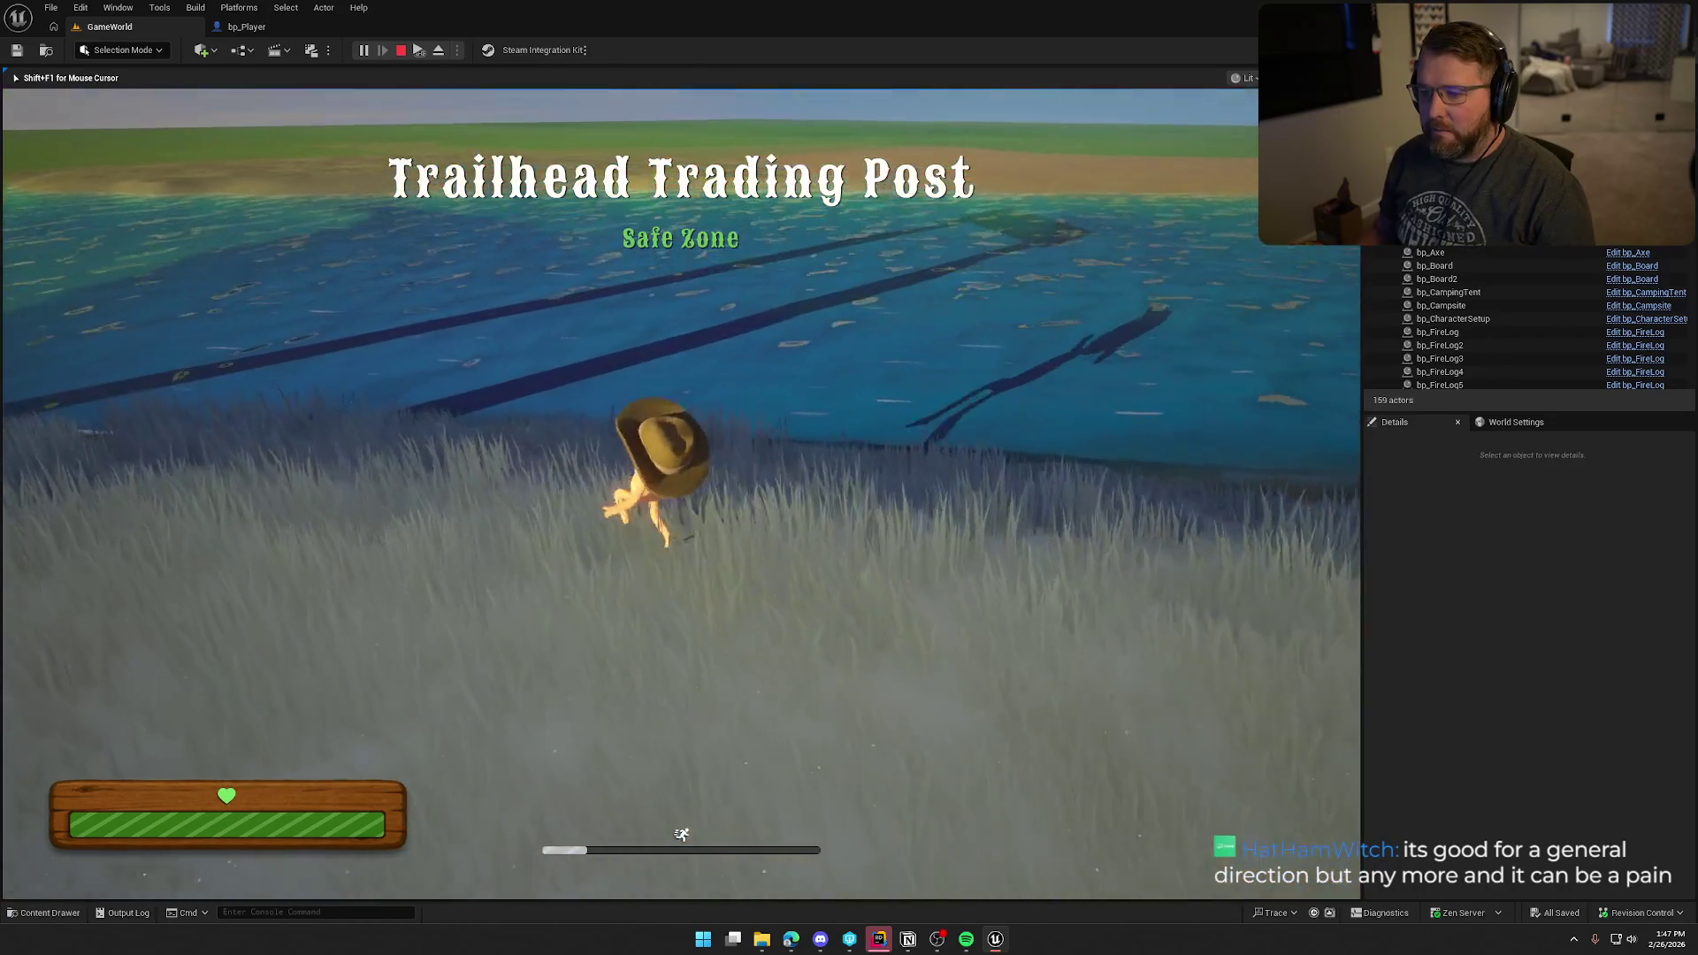
key(w)
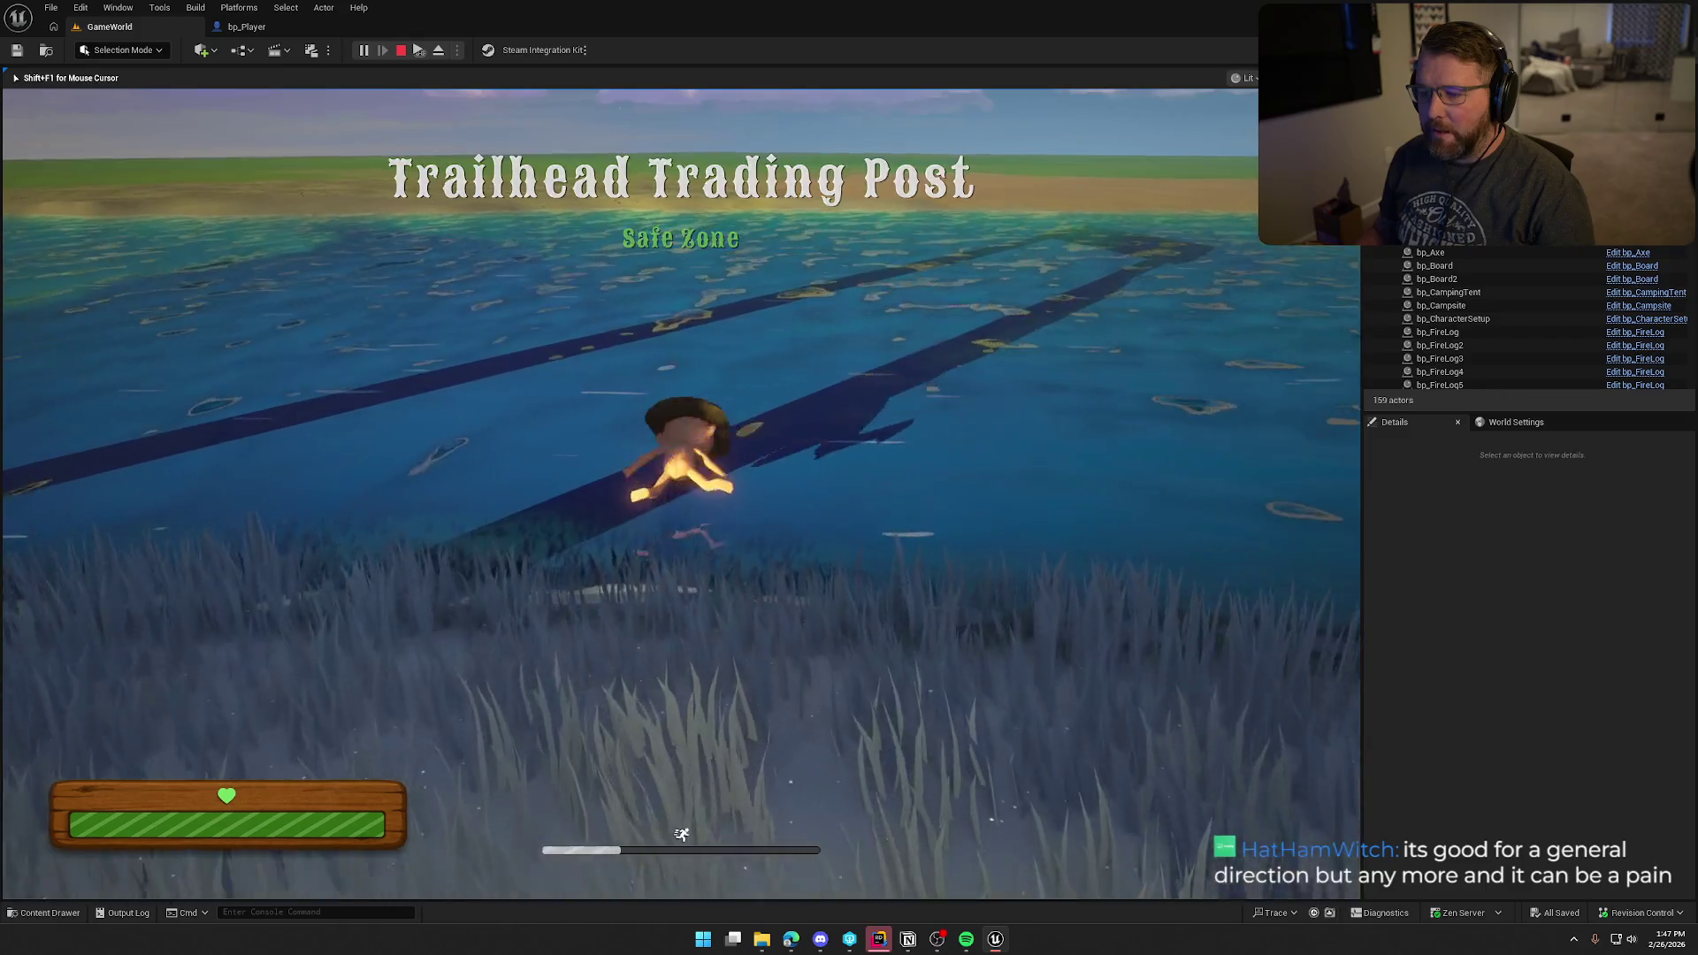
key(w)
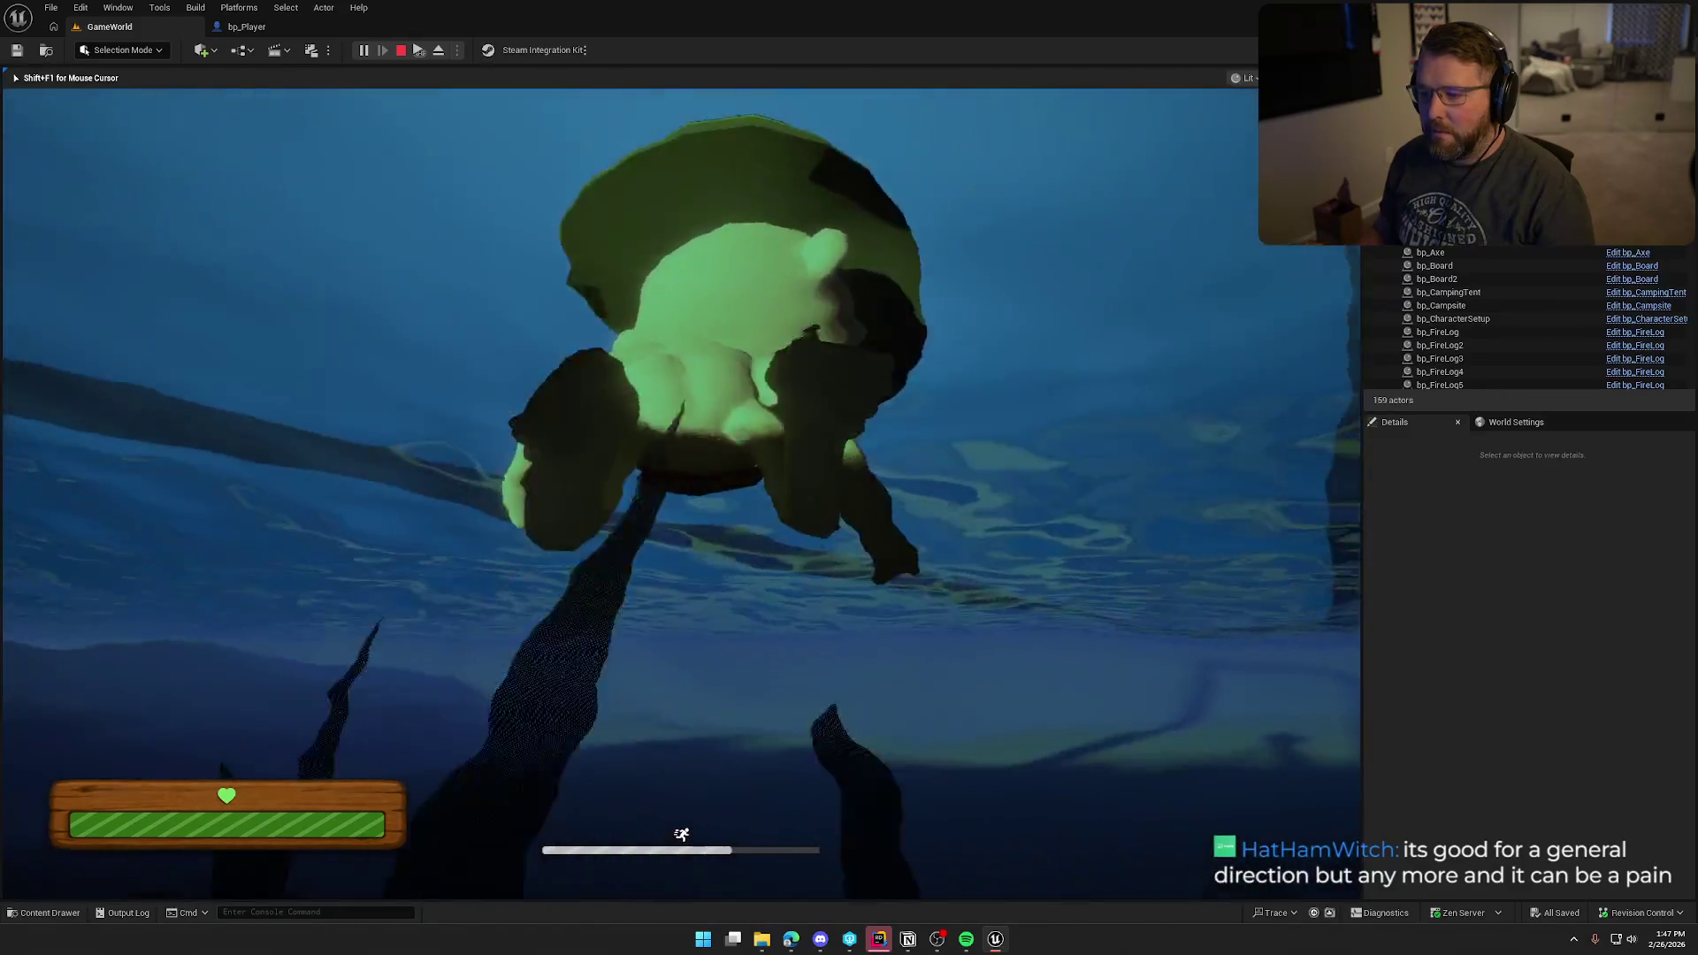
key(w)
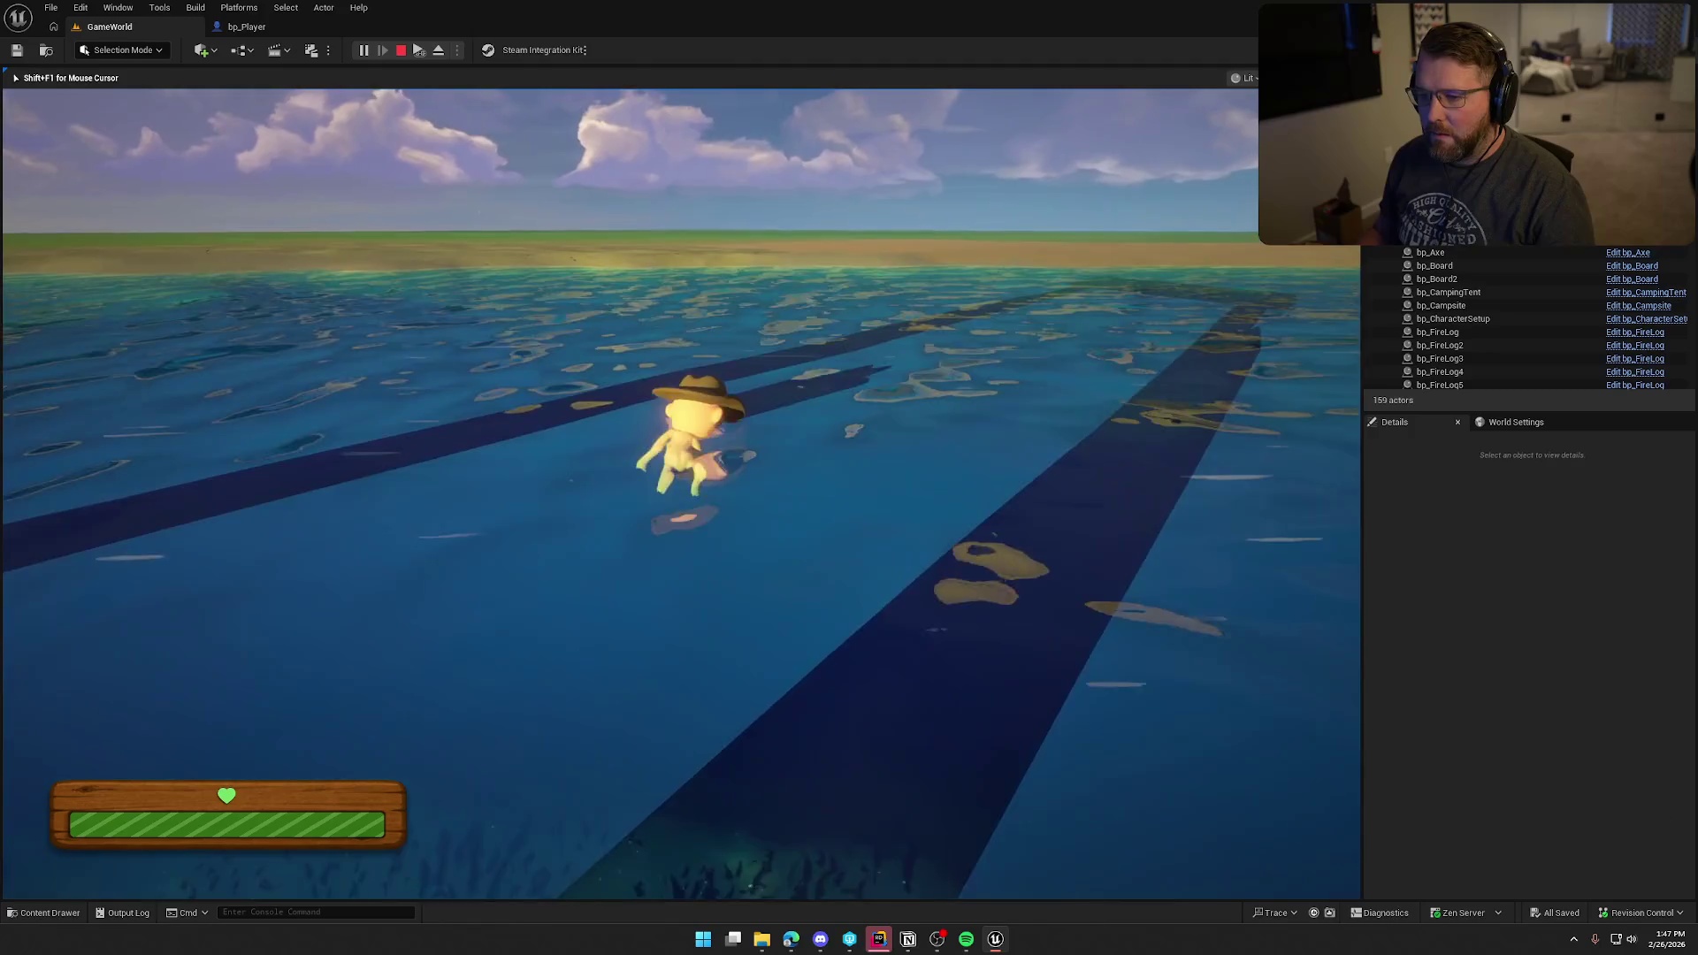
key(w)
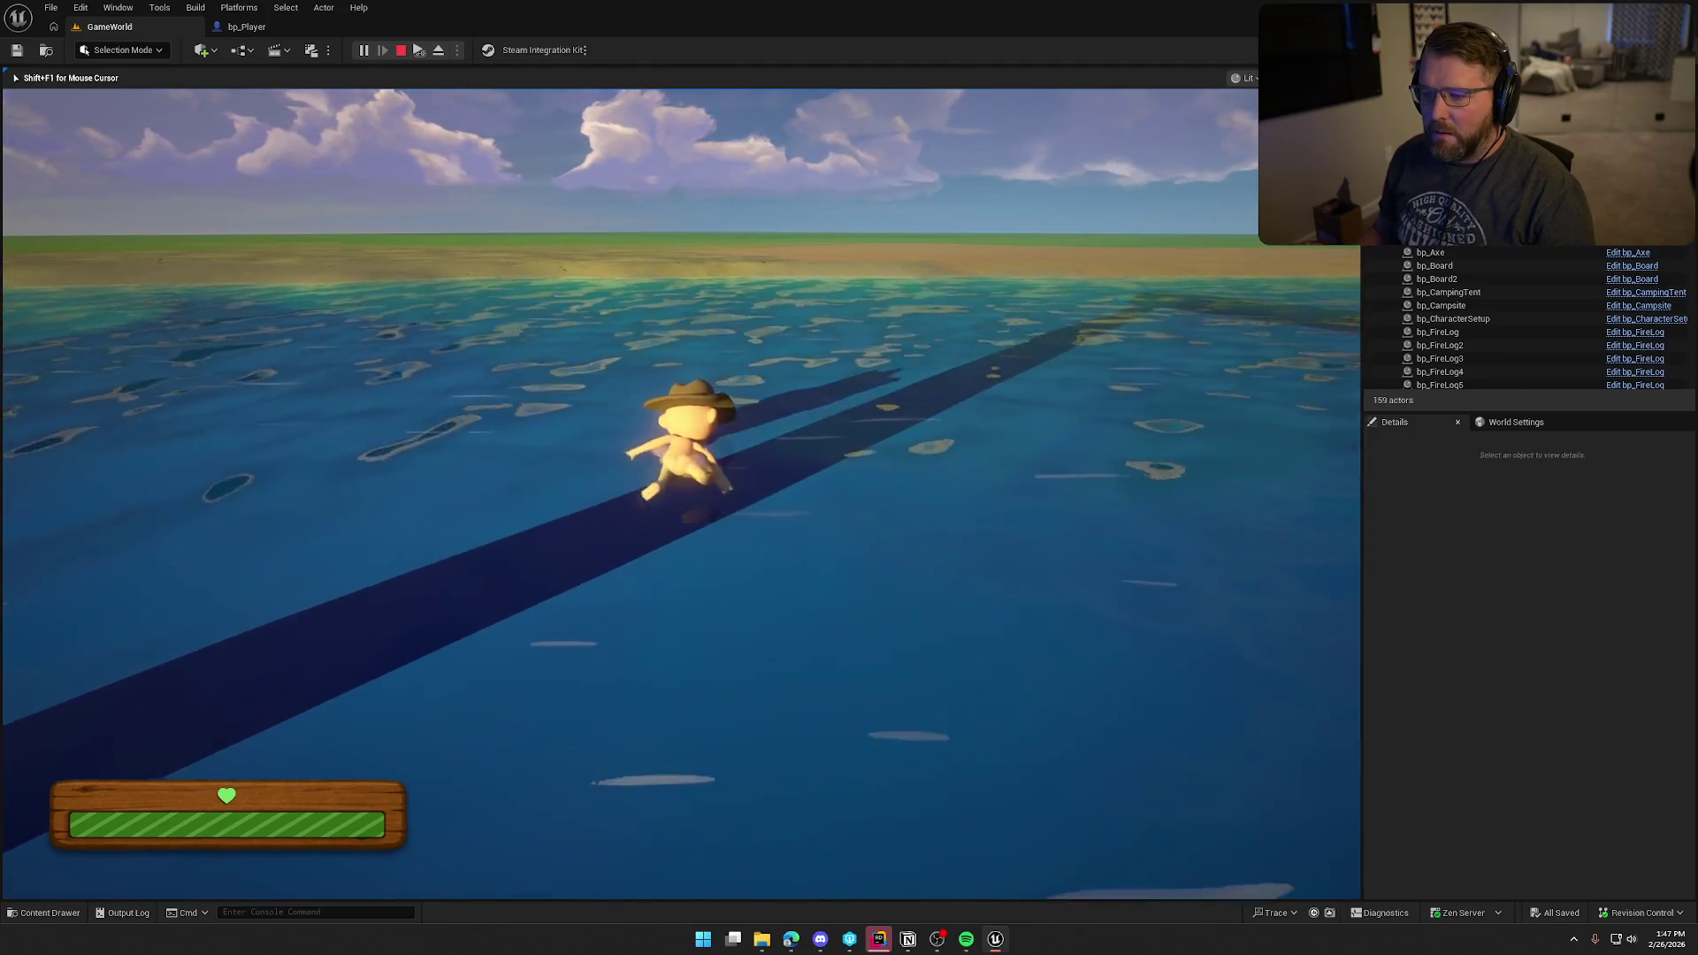
key(w)
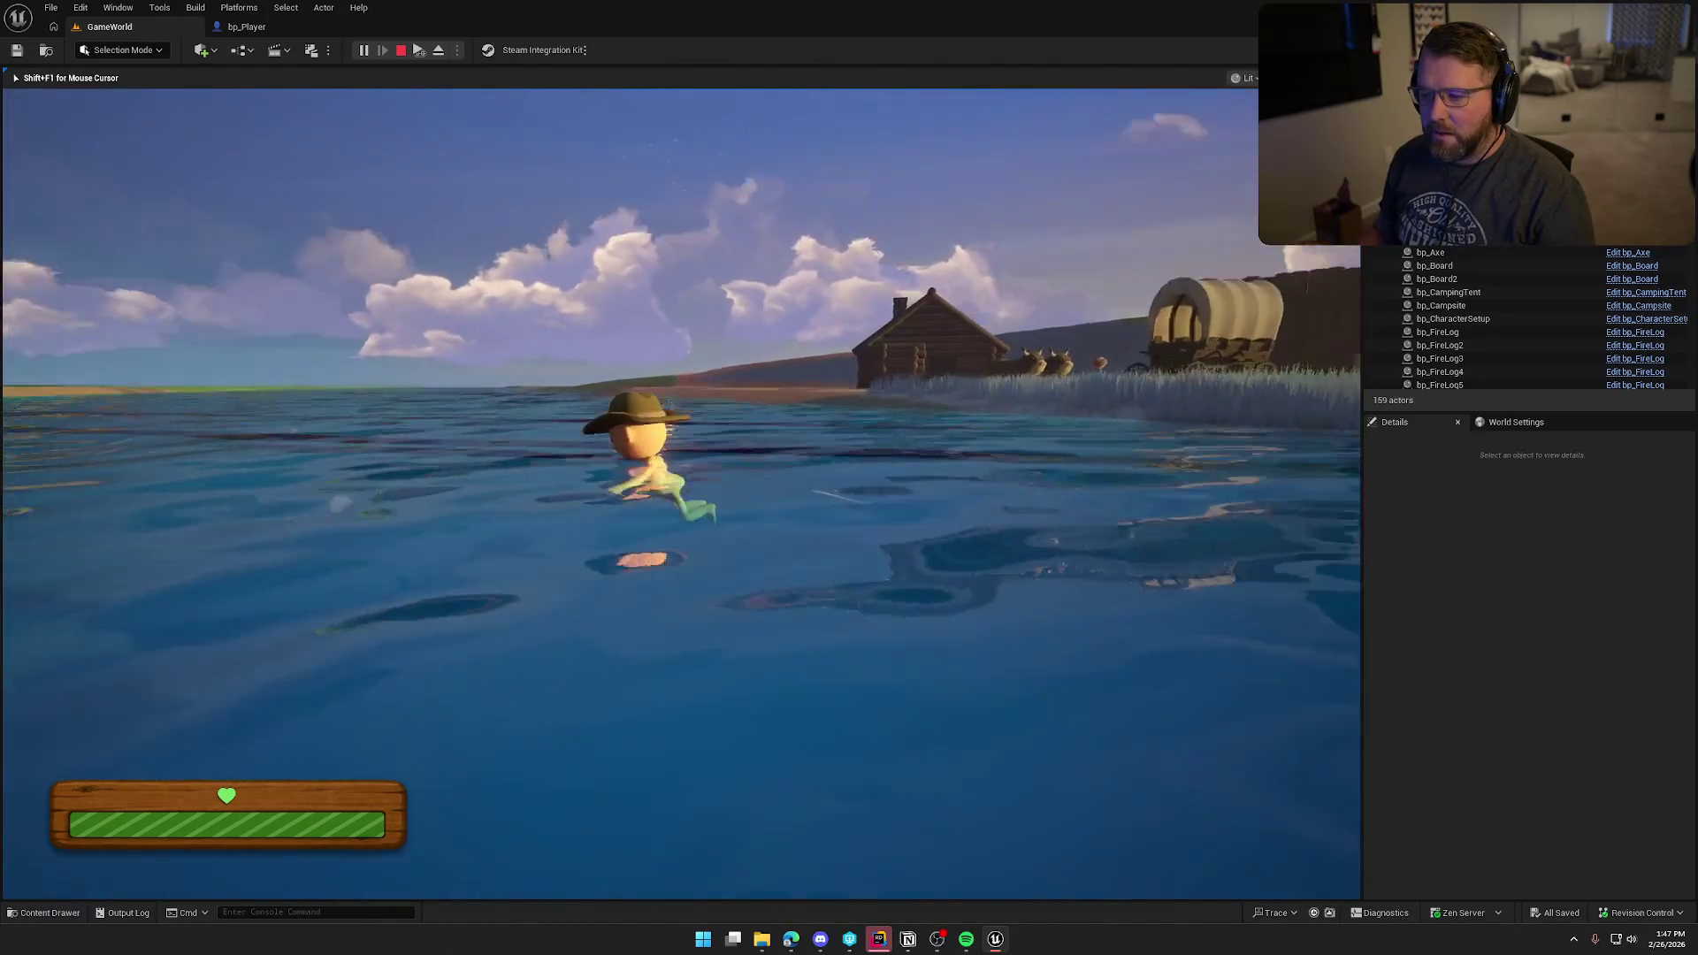
key(w)
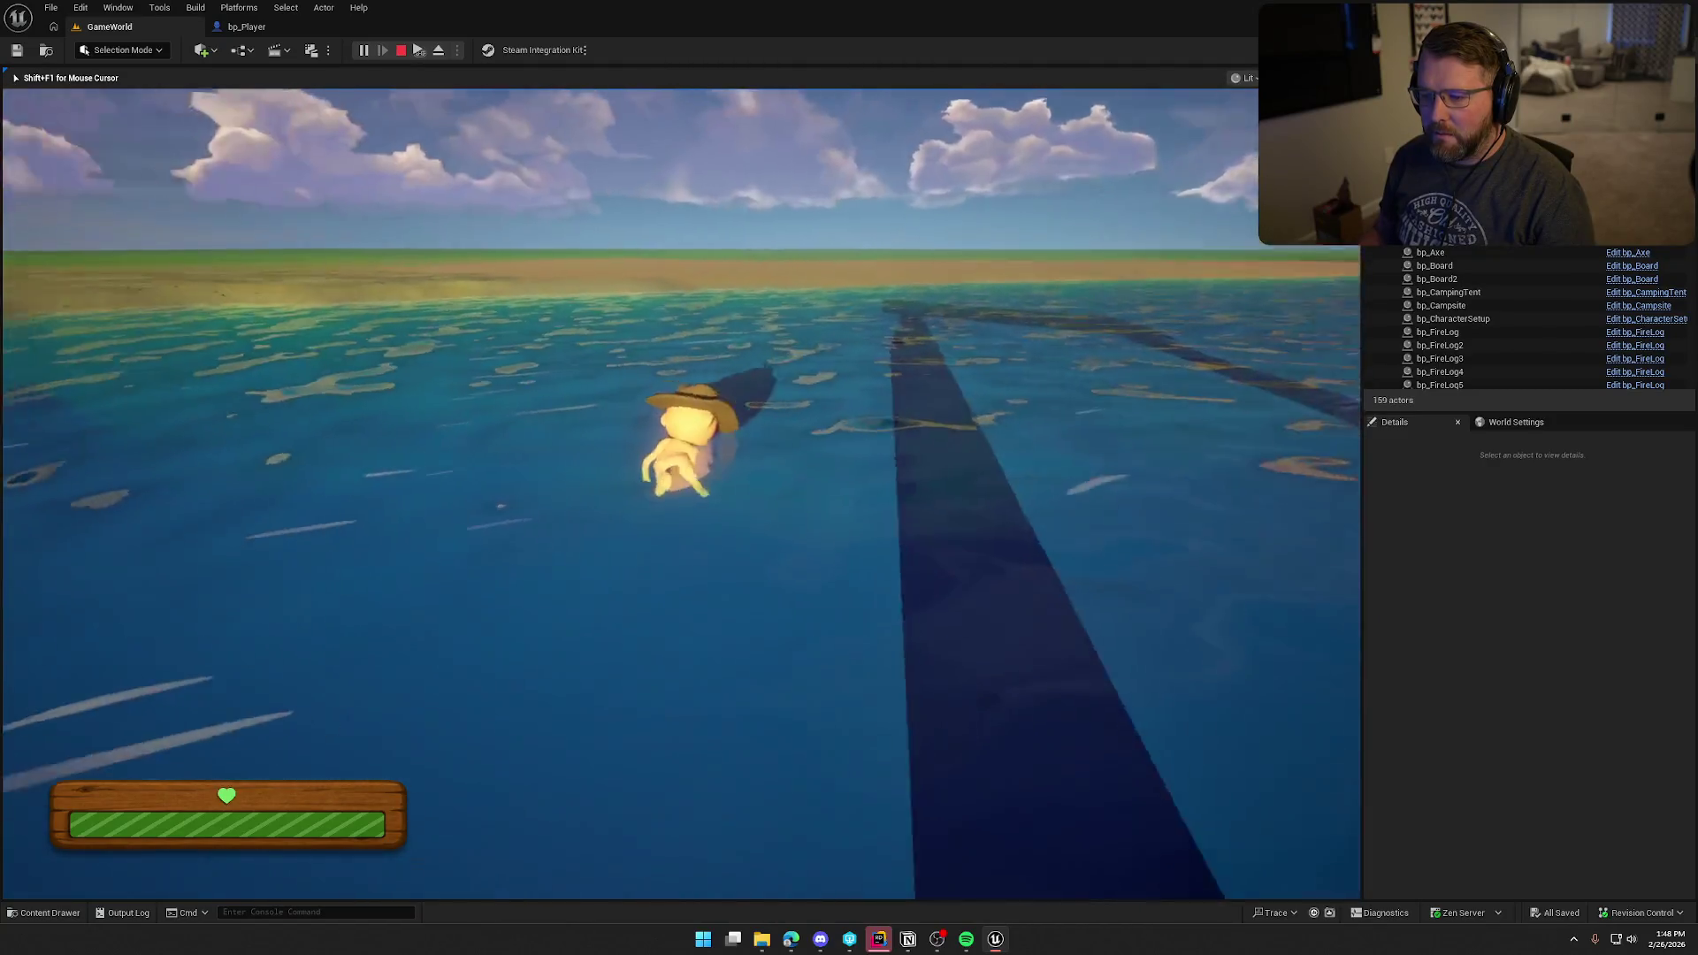
key(w)
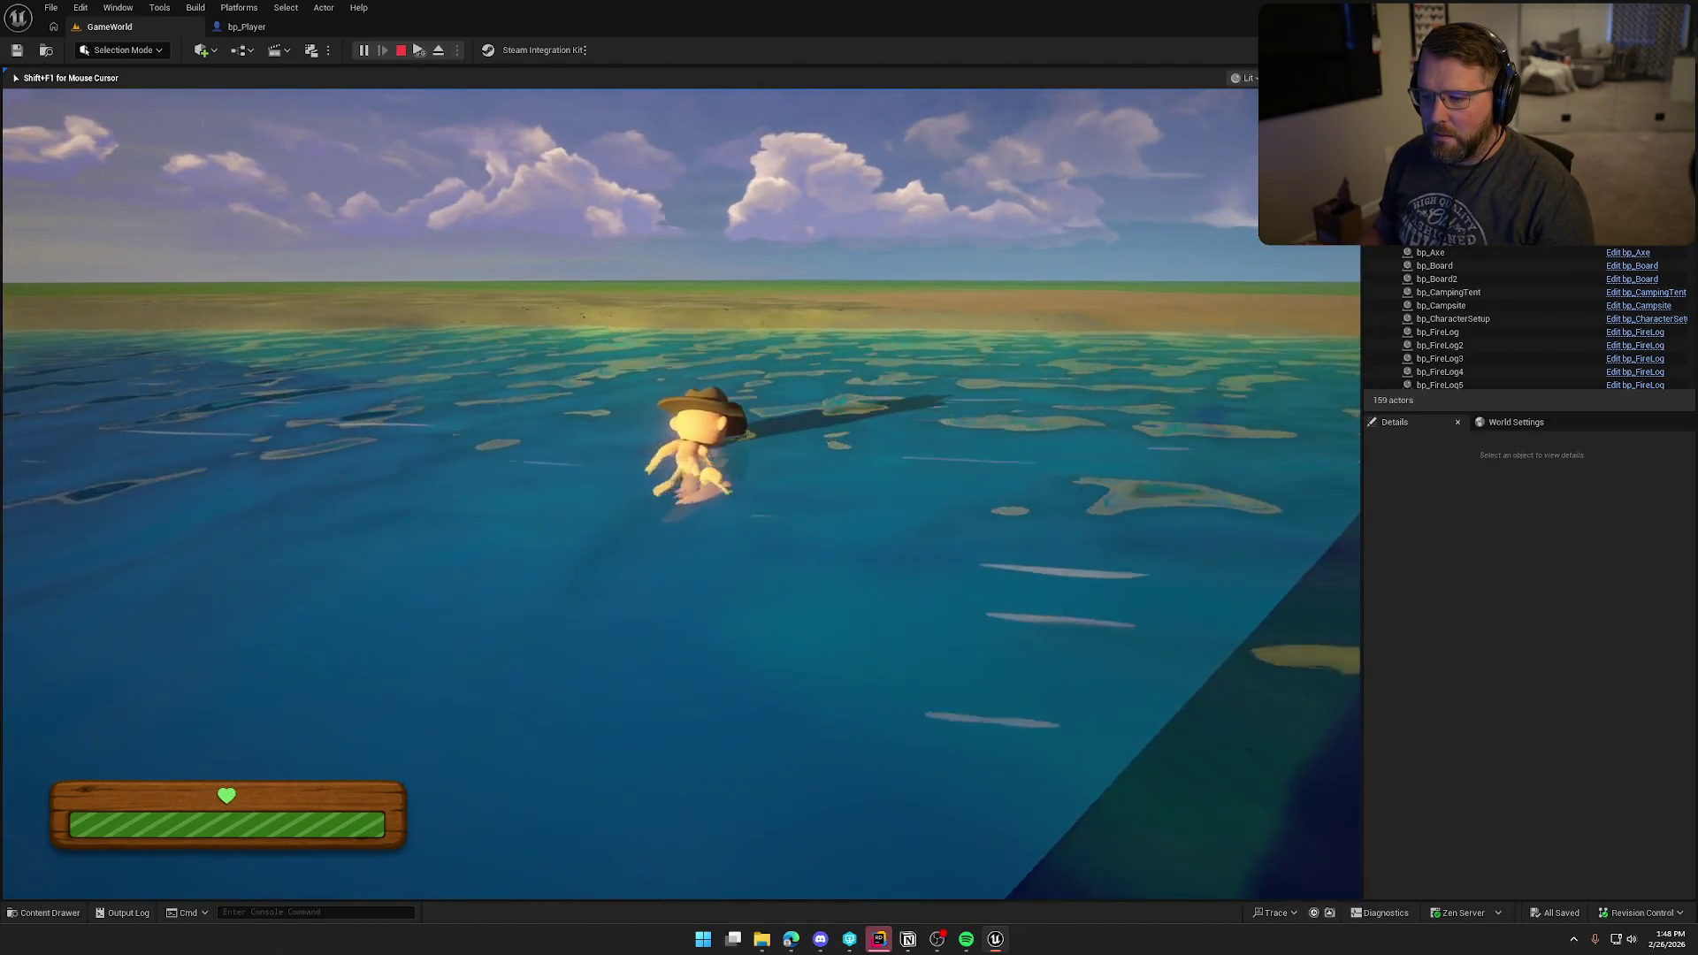
key(s)
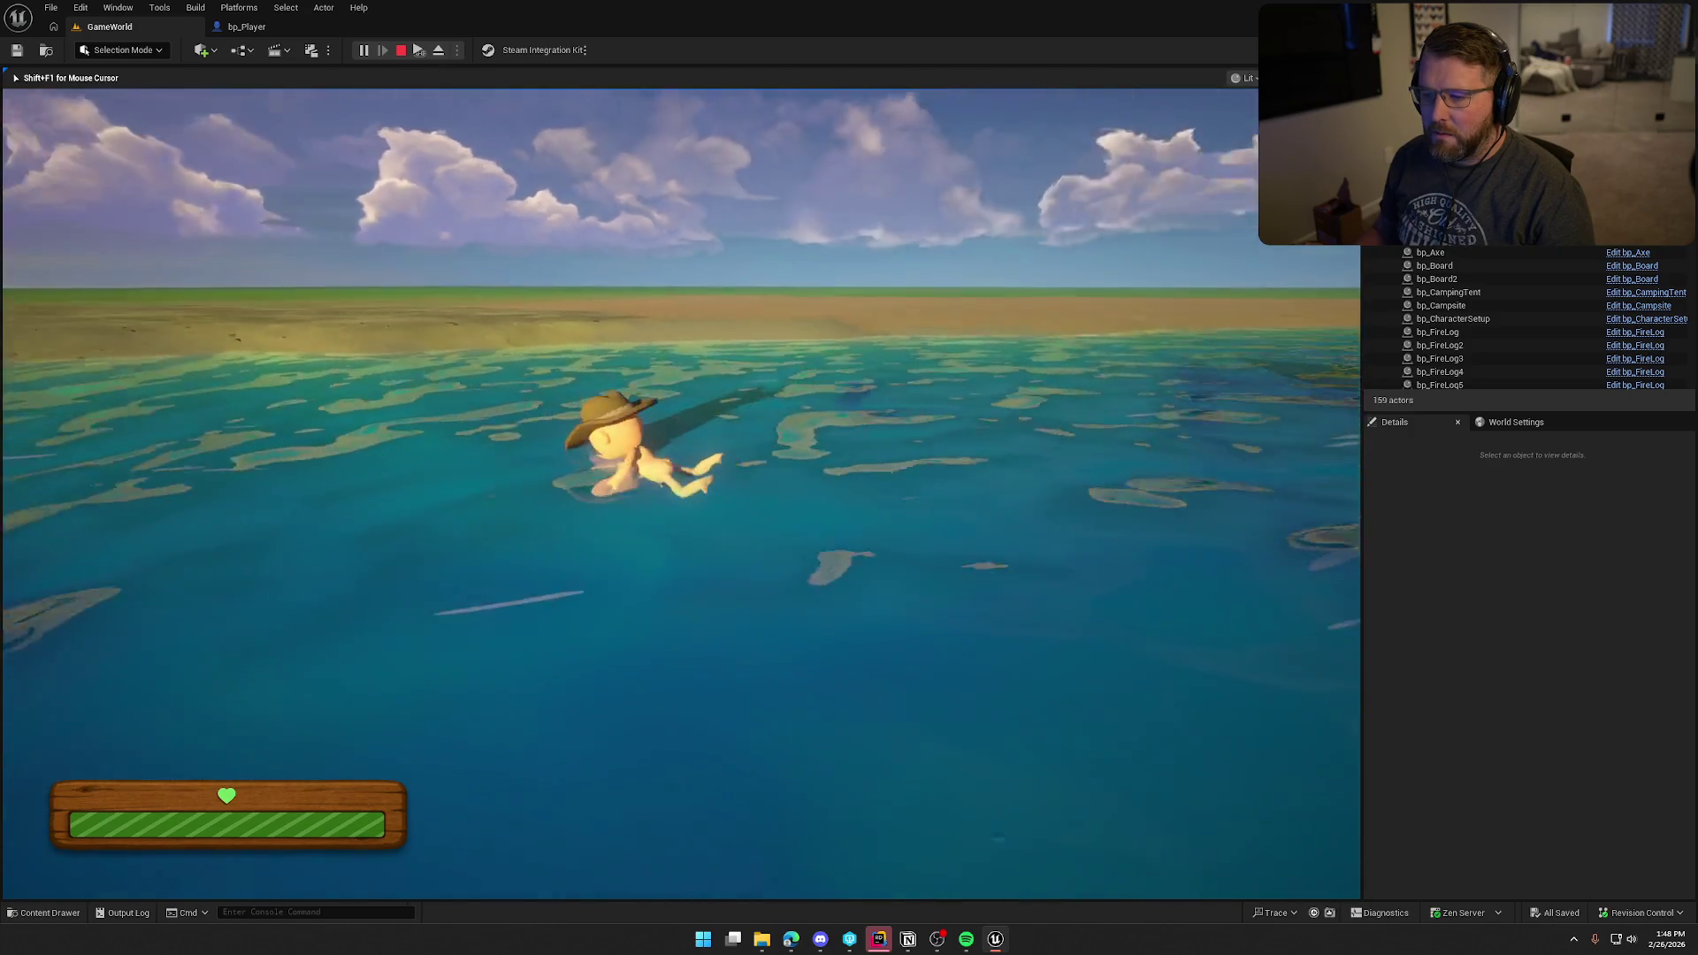
key(w)
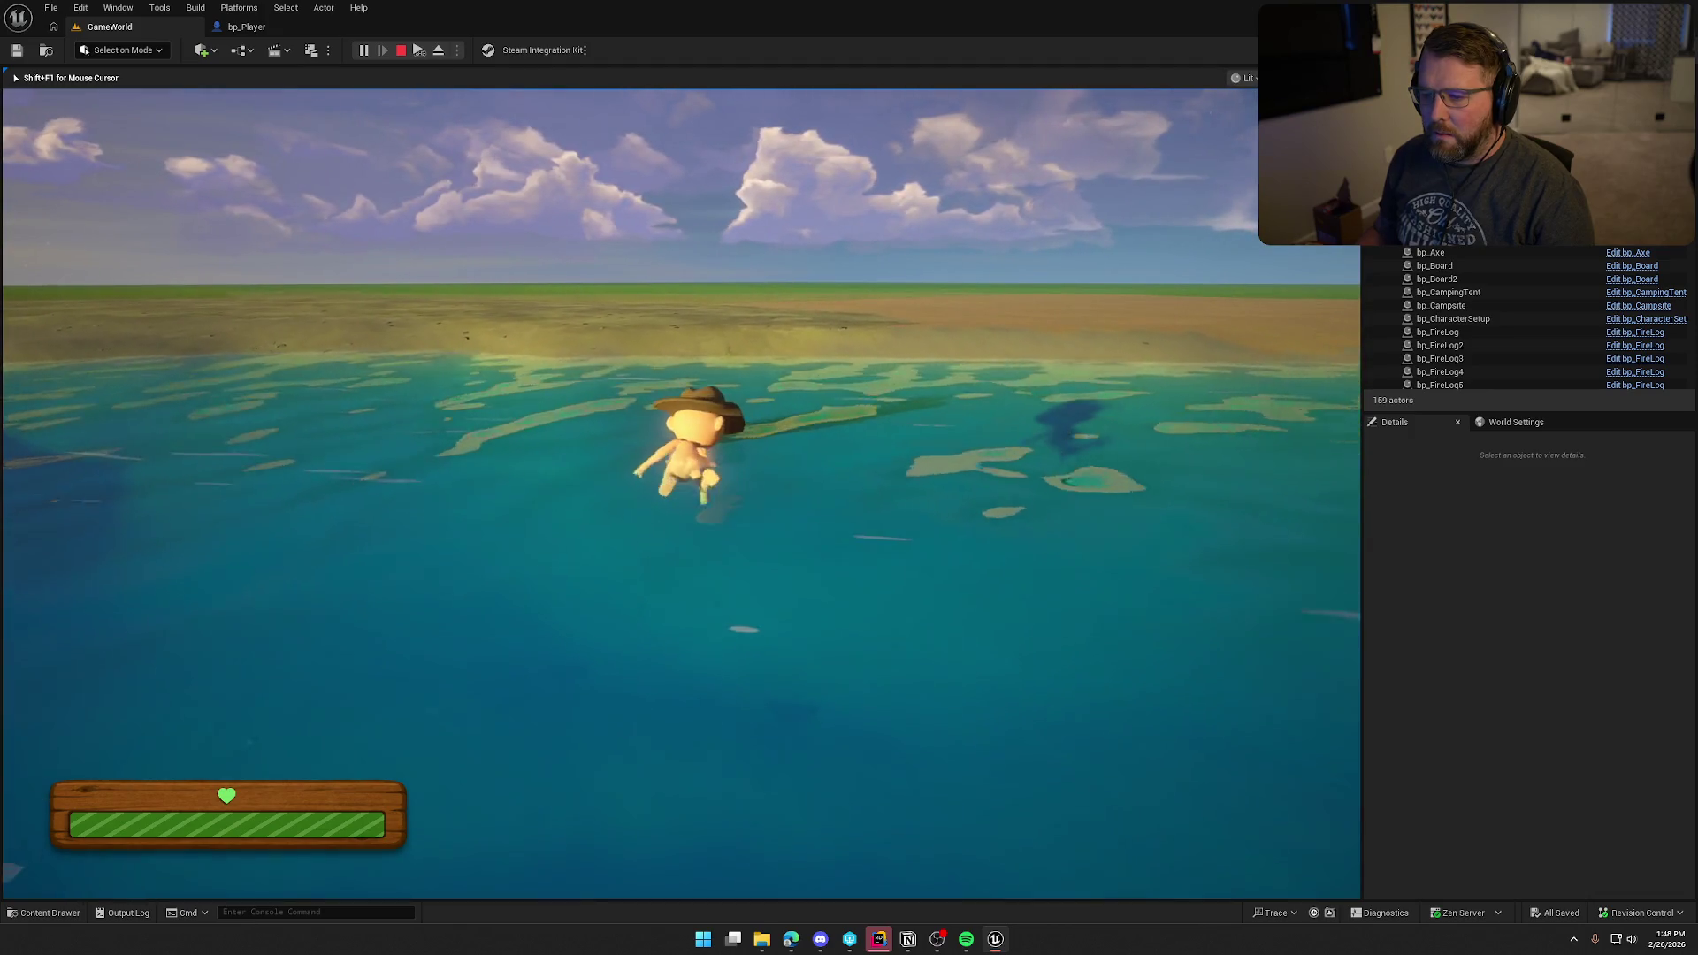
key(a)
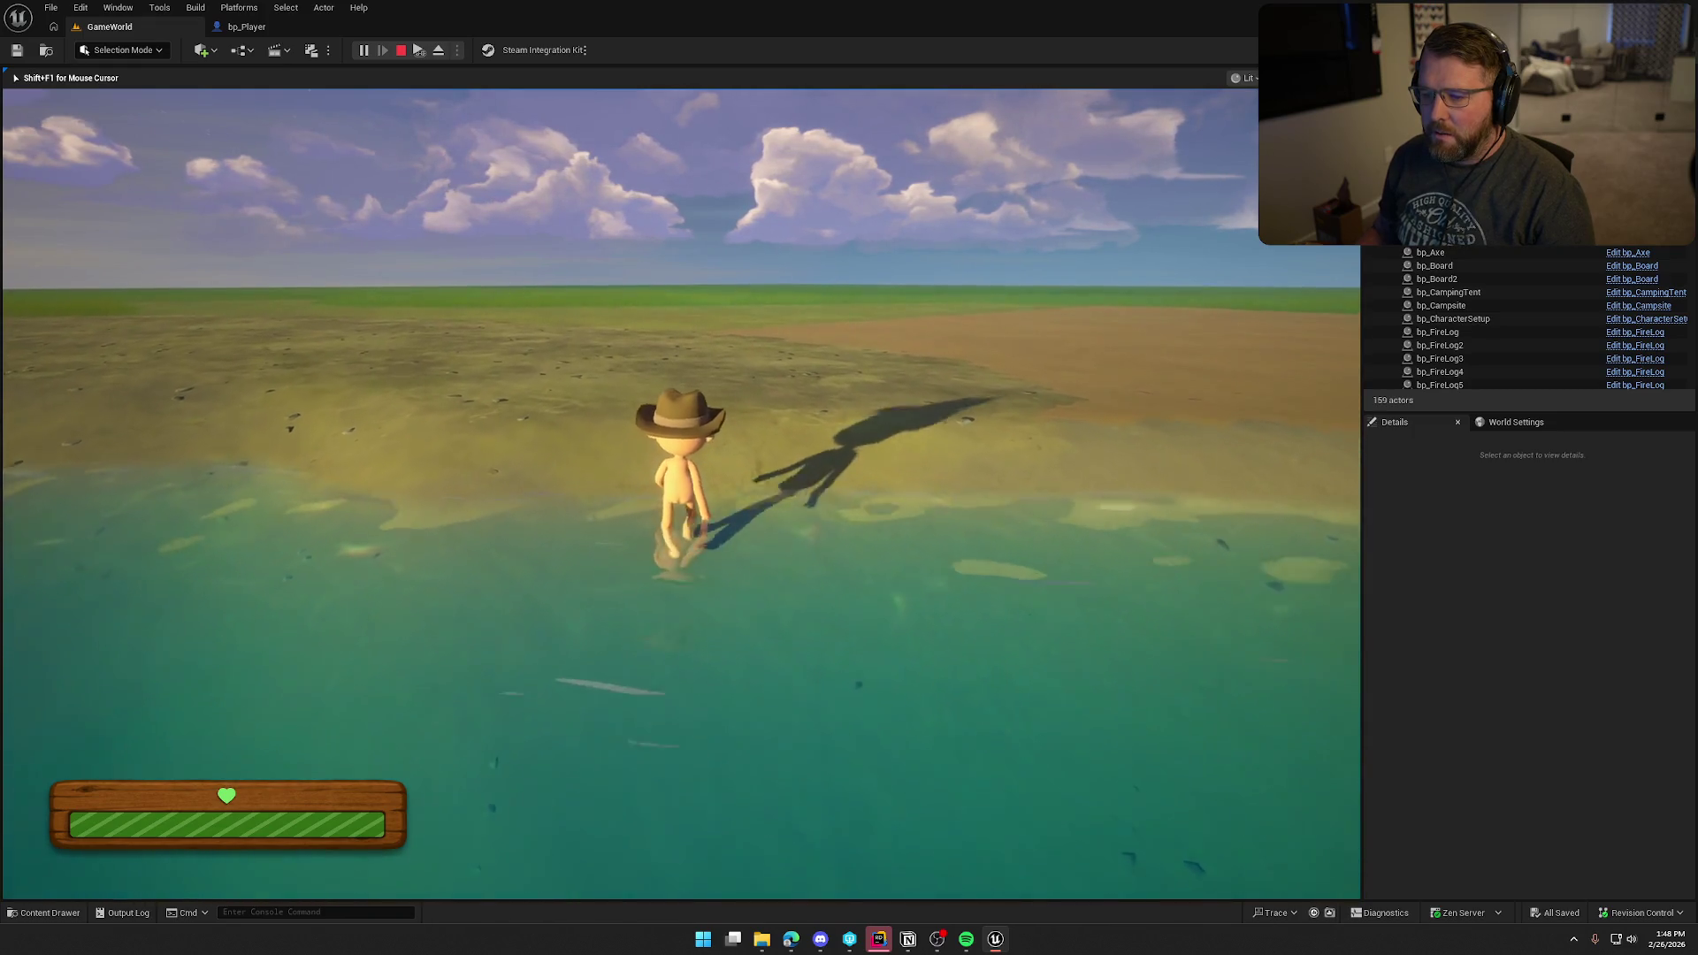
key(s)
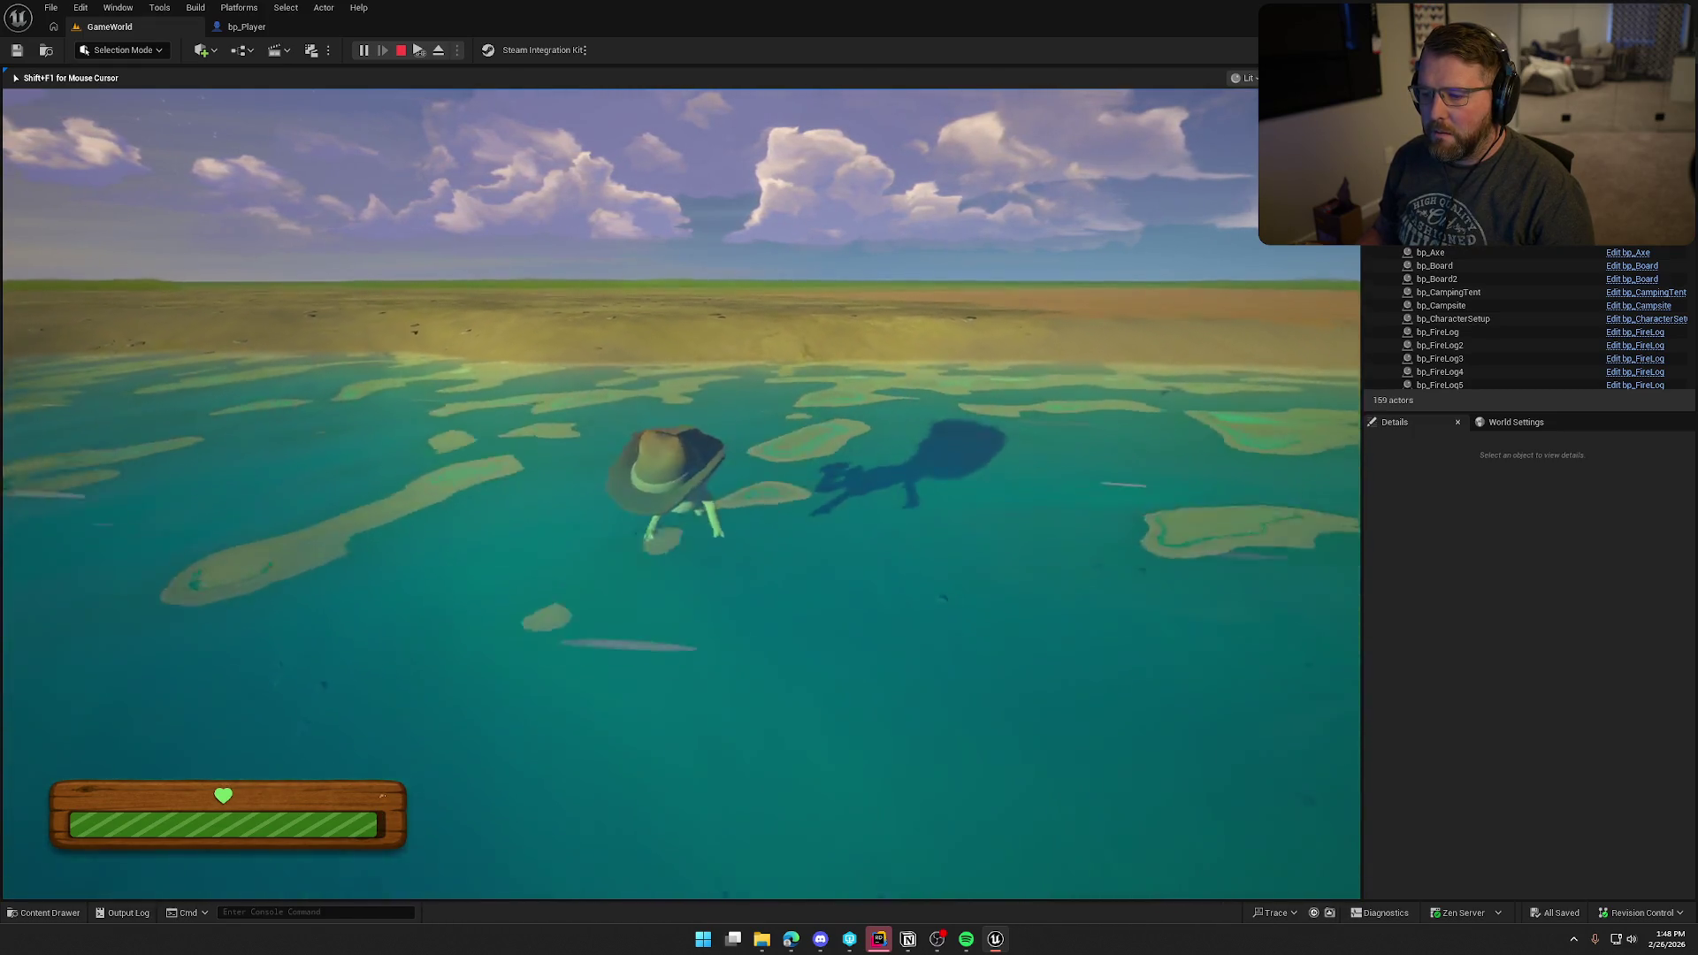
Step: Dive under the surface, resurface, and swim to the grassy shore, walking out onto it
key(c)
key(w)
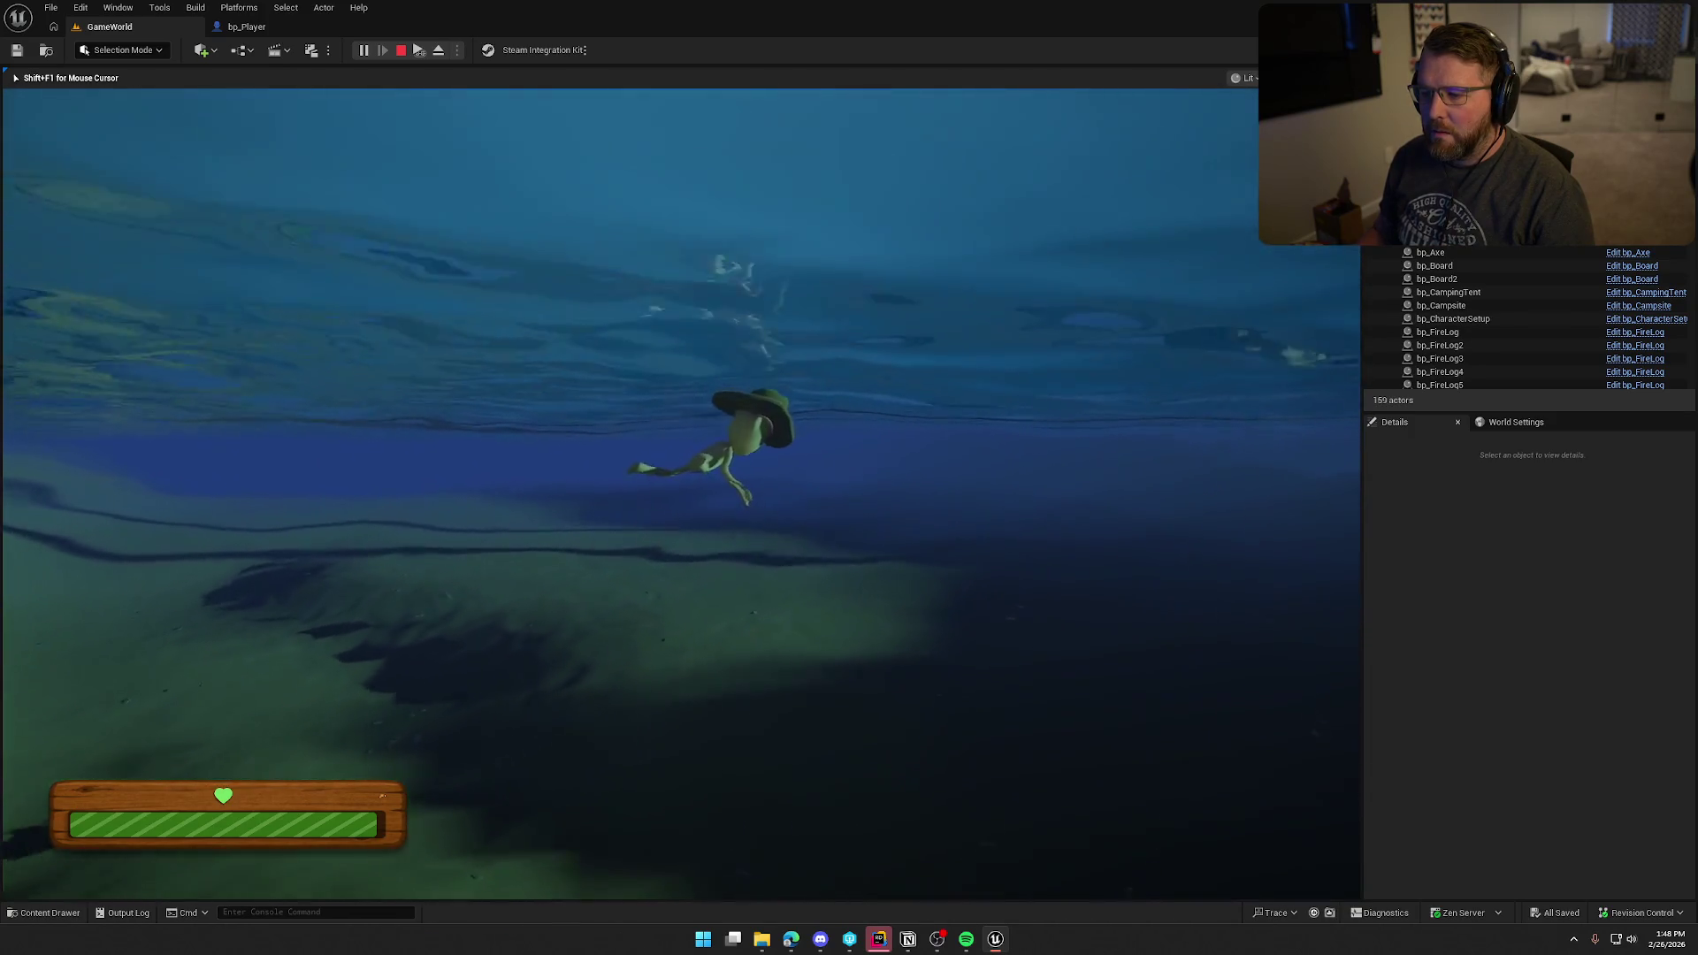
key(space)
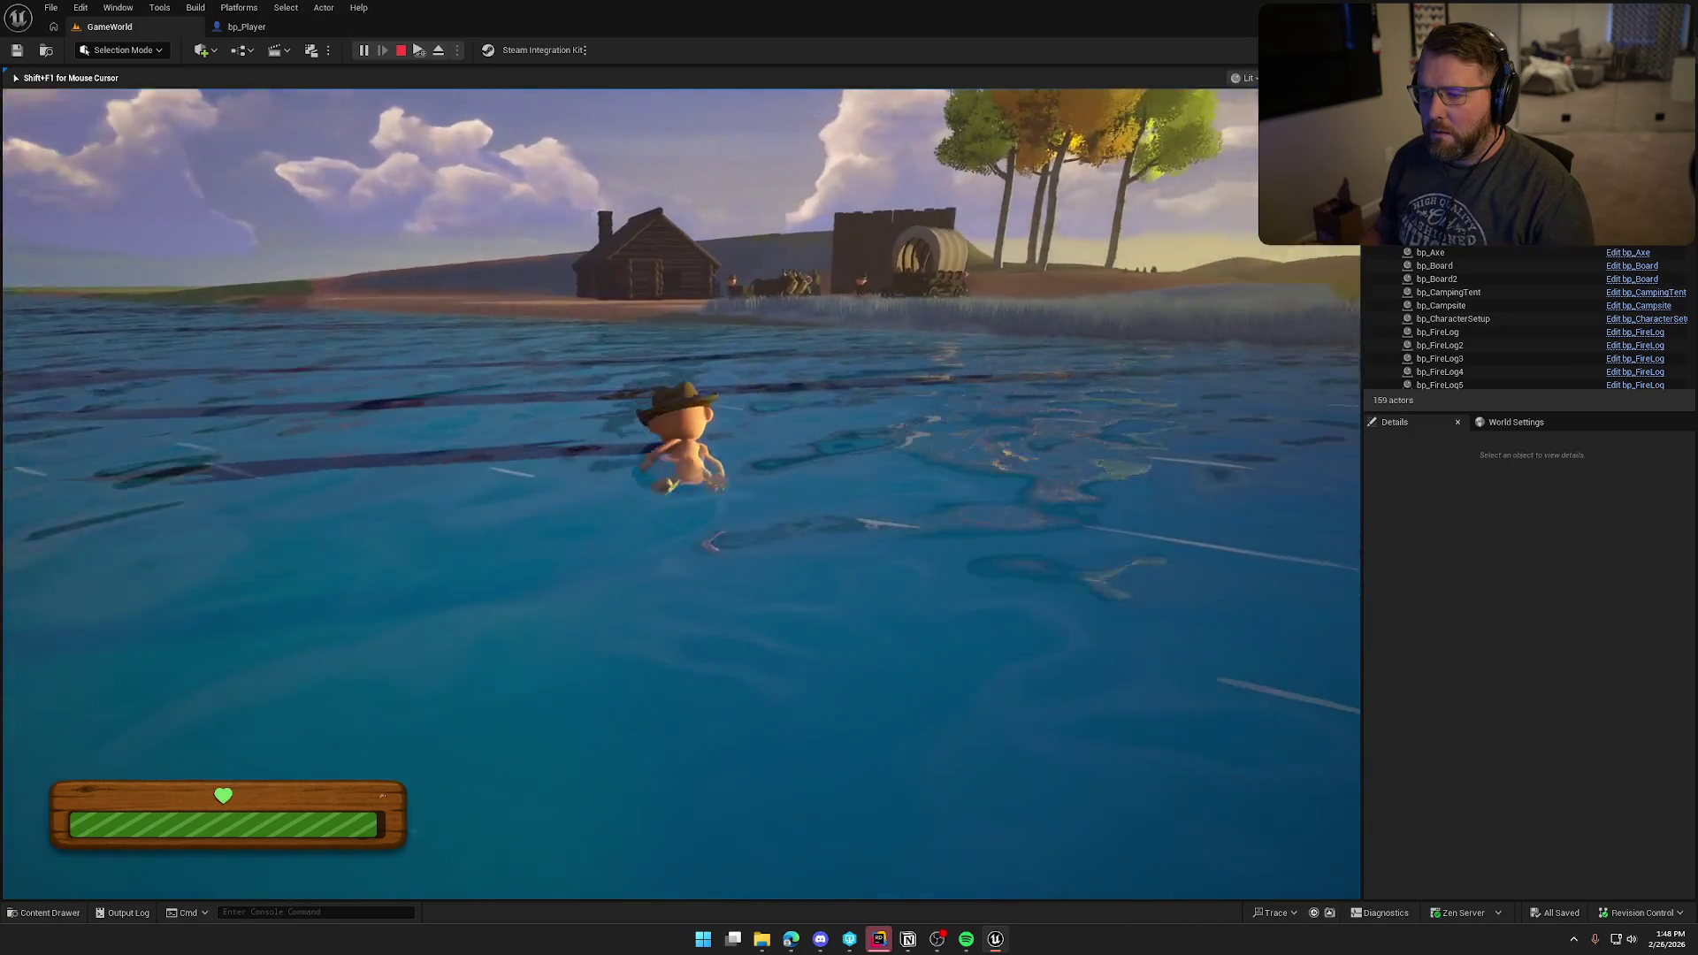
key(w)
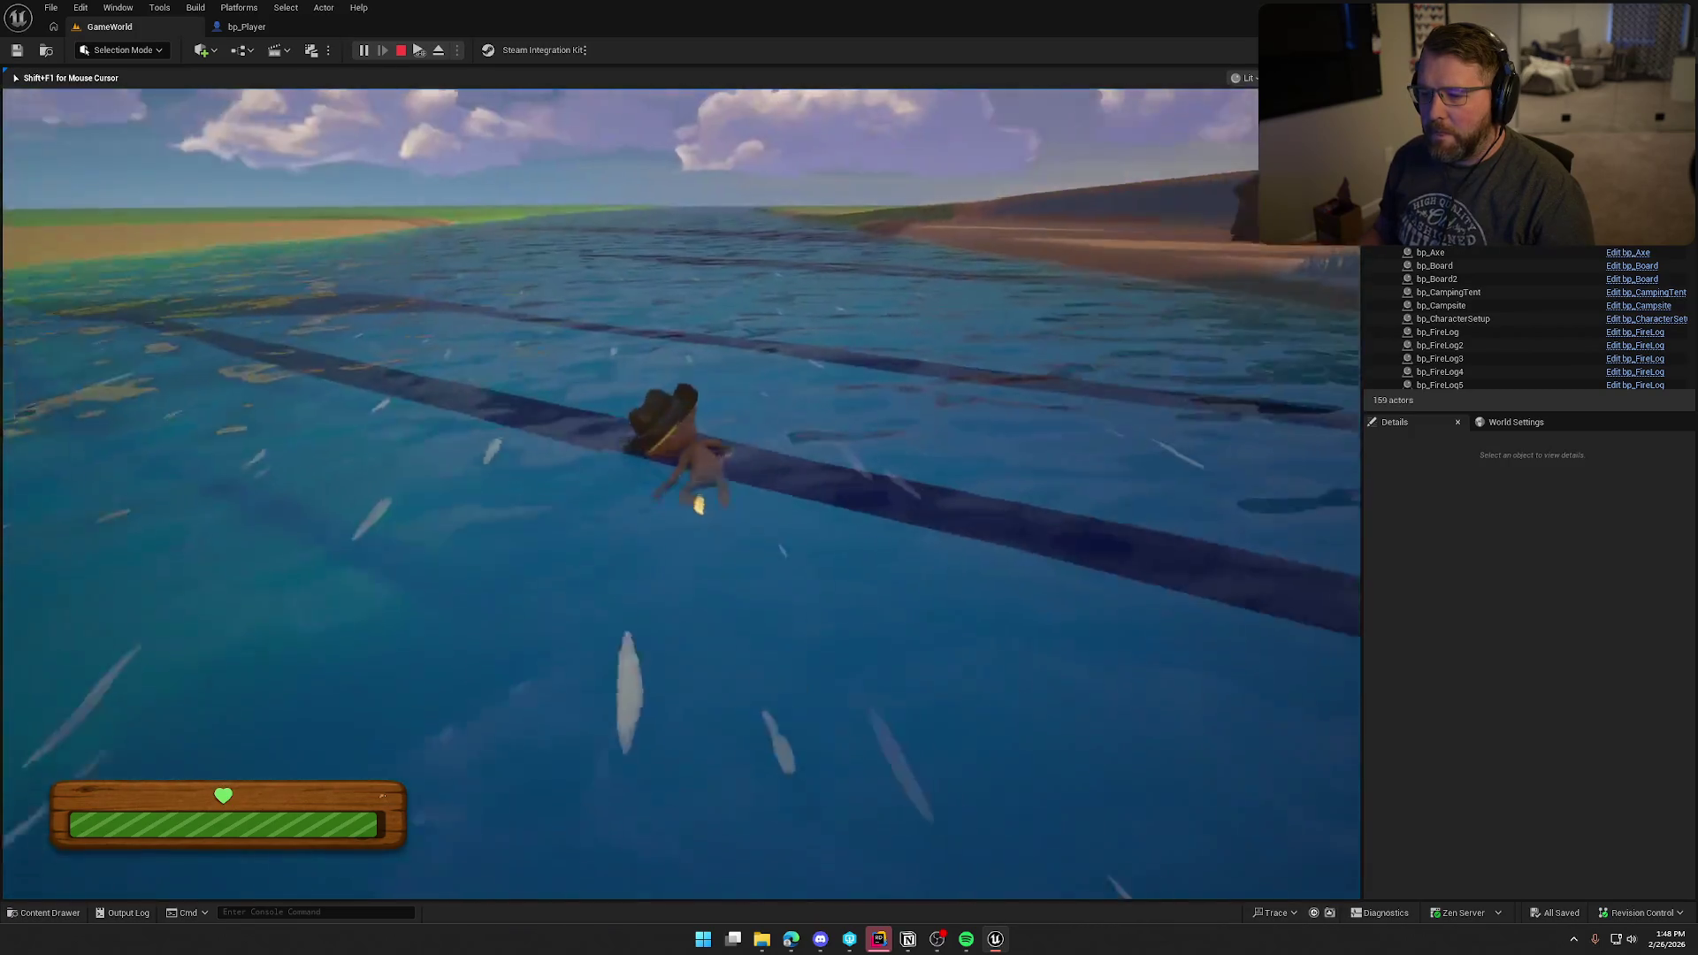
key(w)
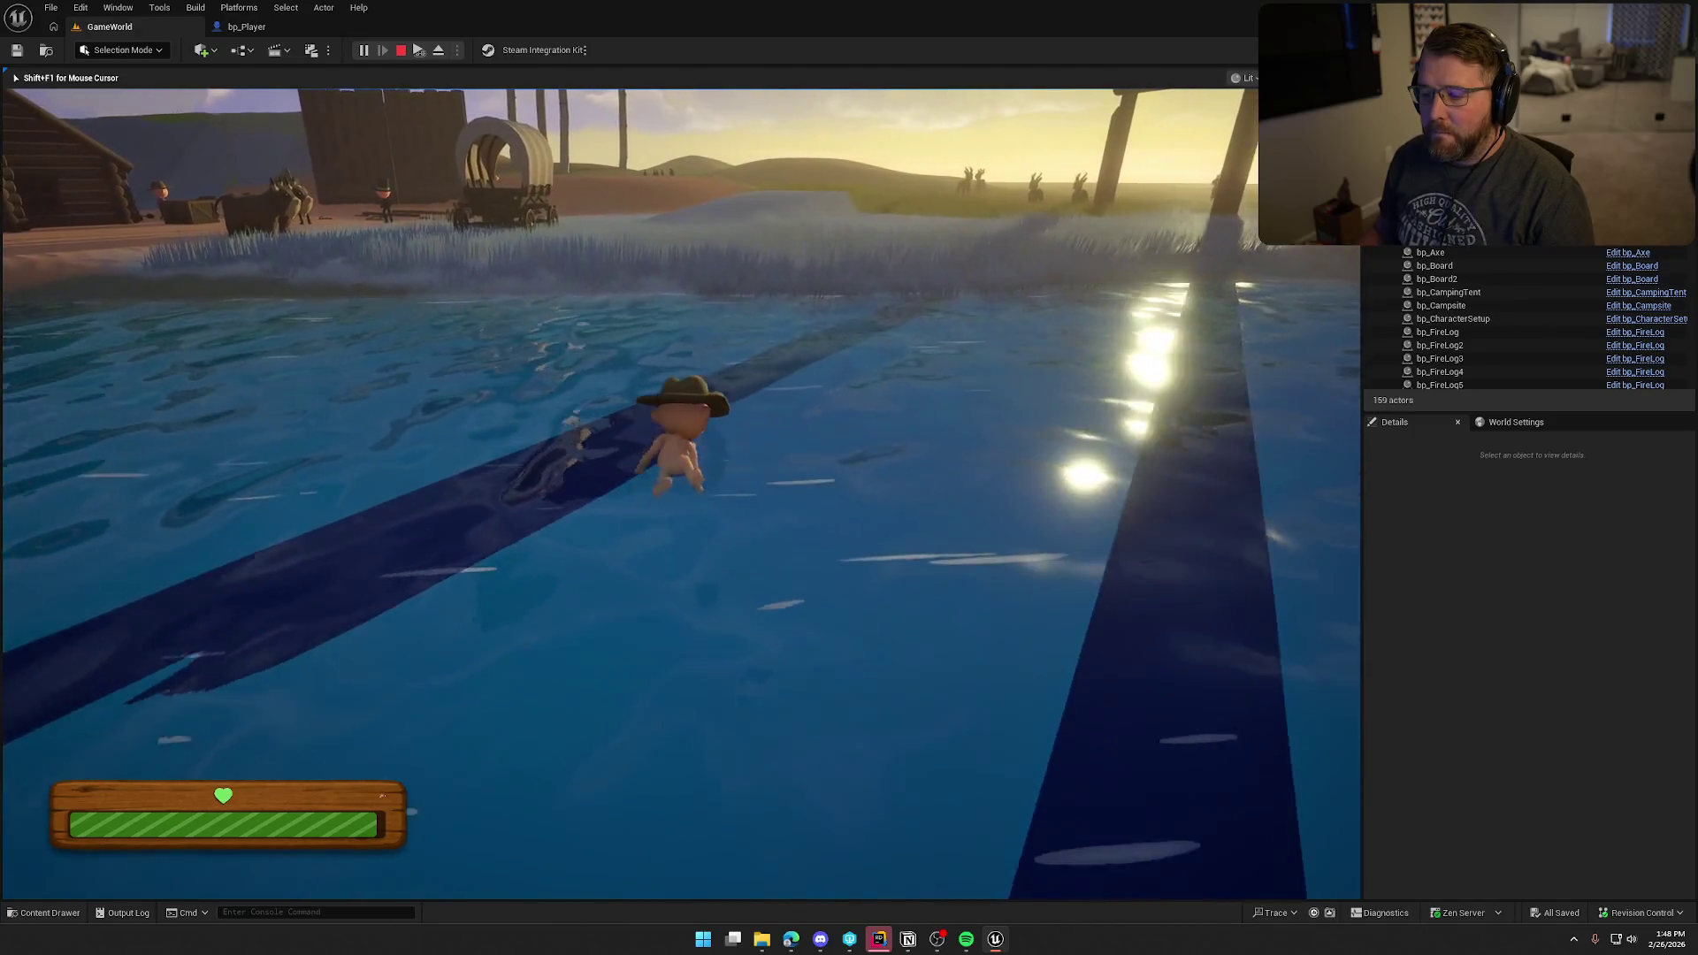
key(w)
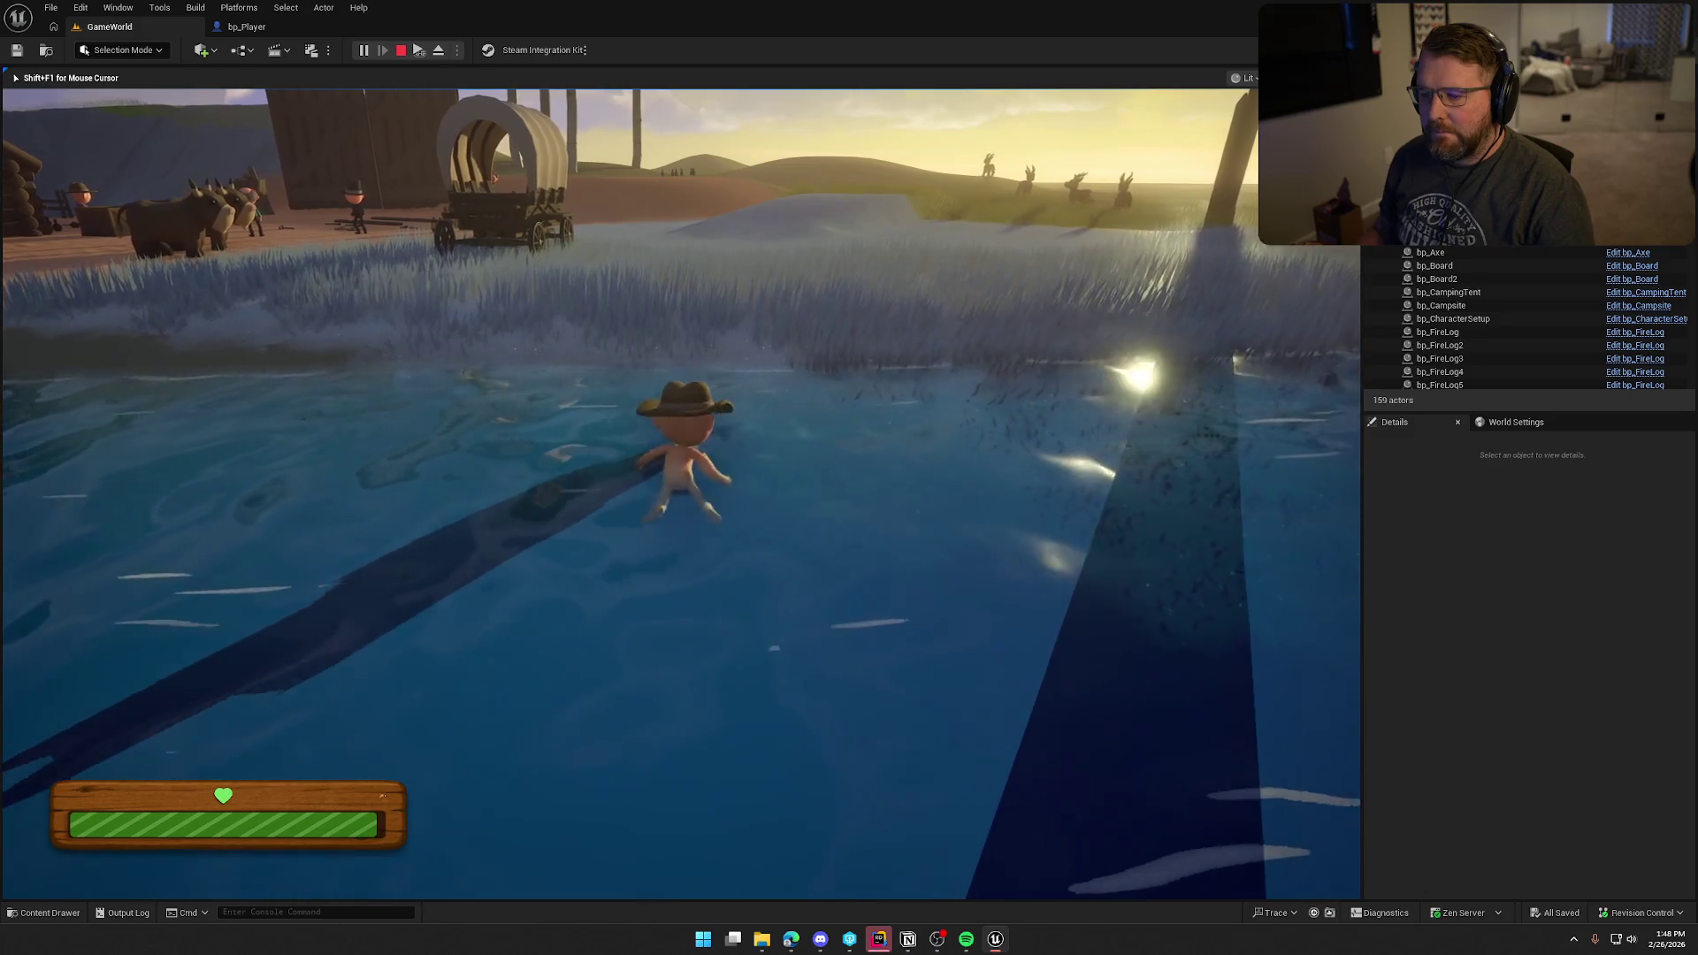
key(w)
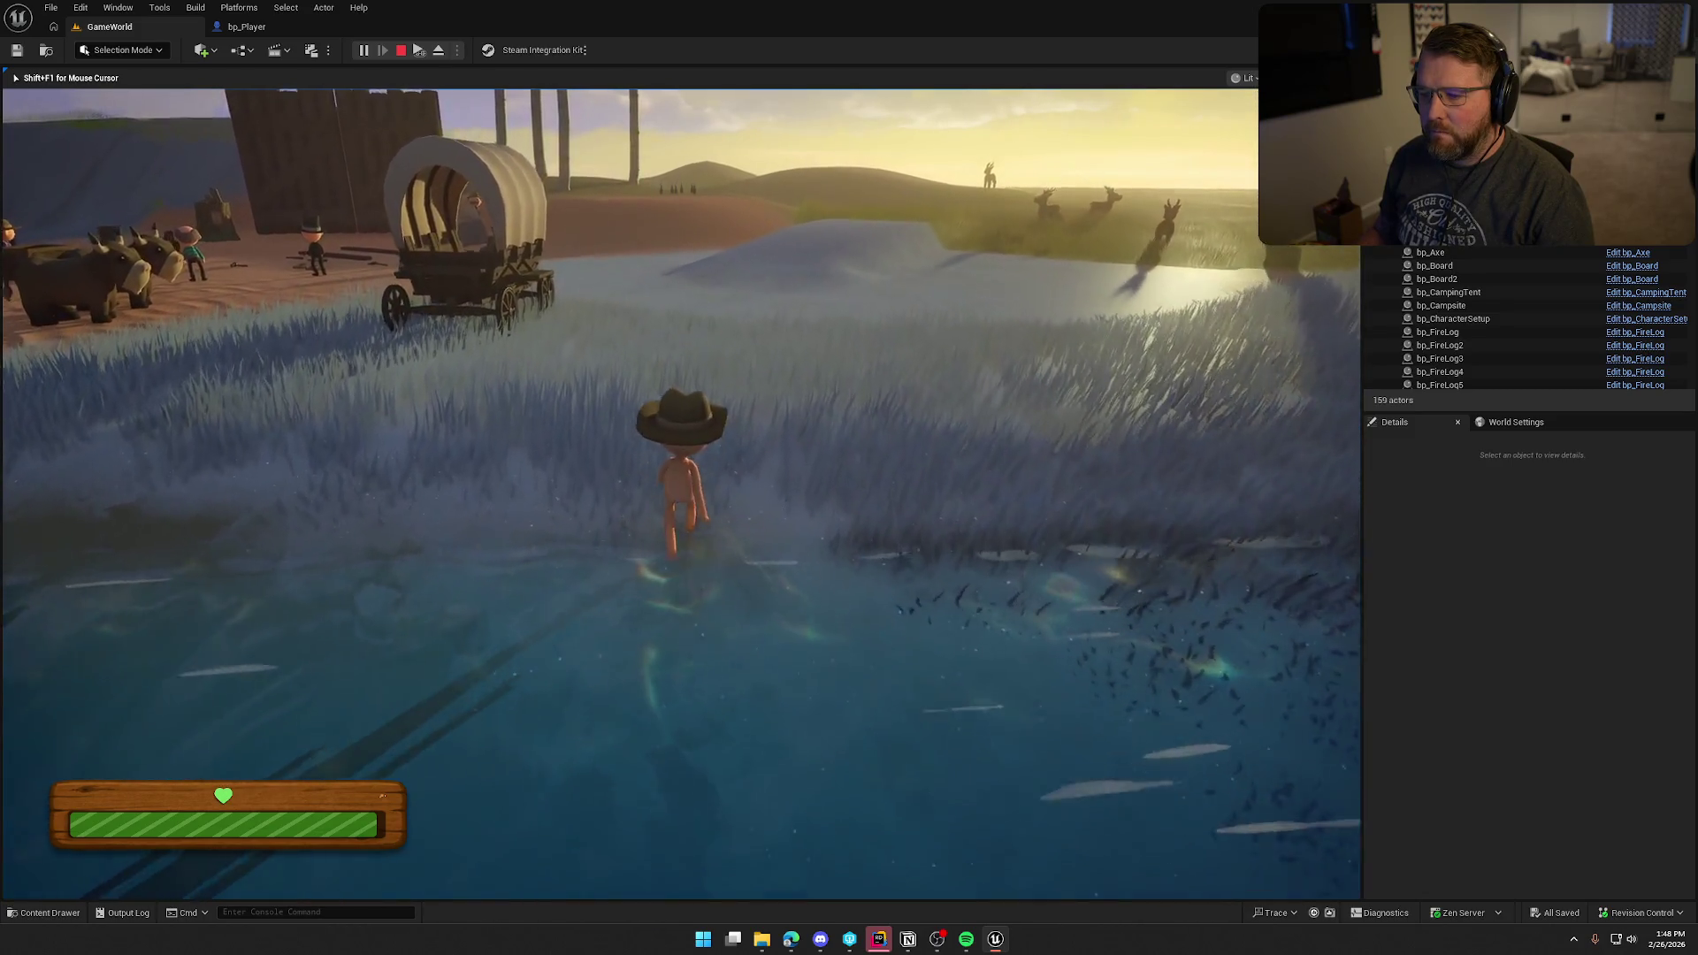
key(w)
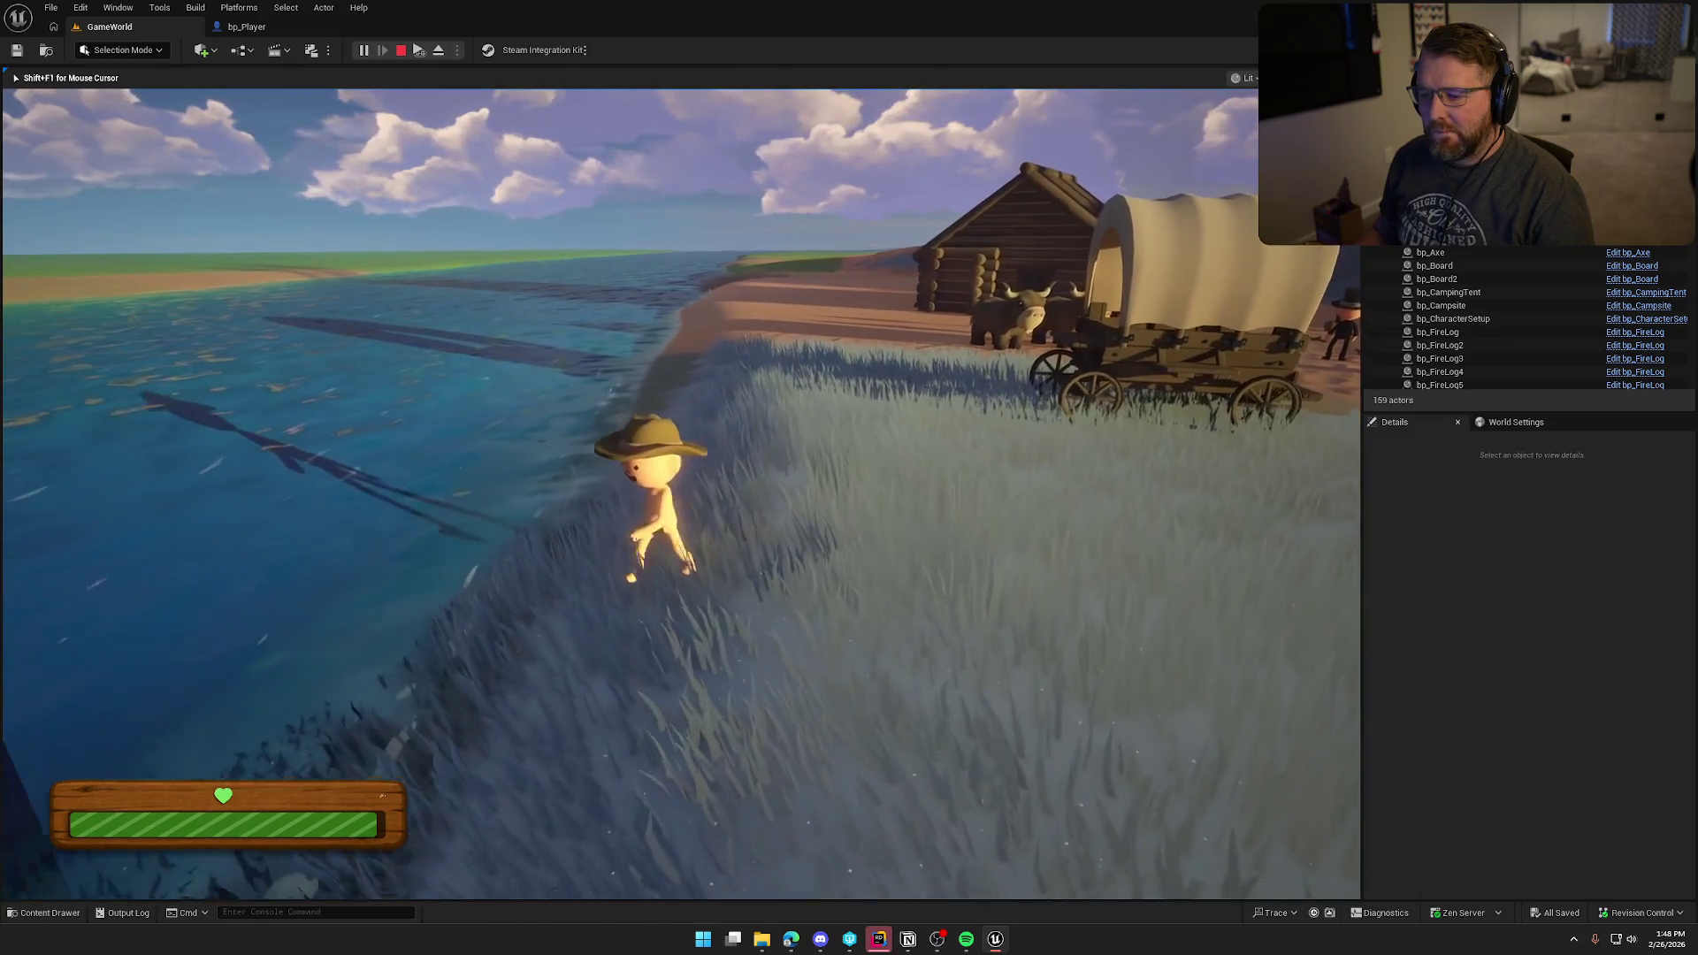
key(s)
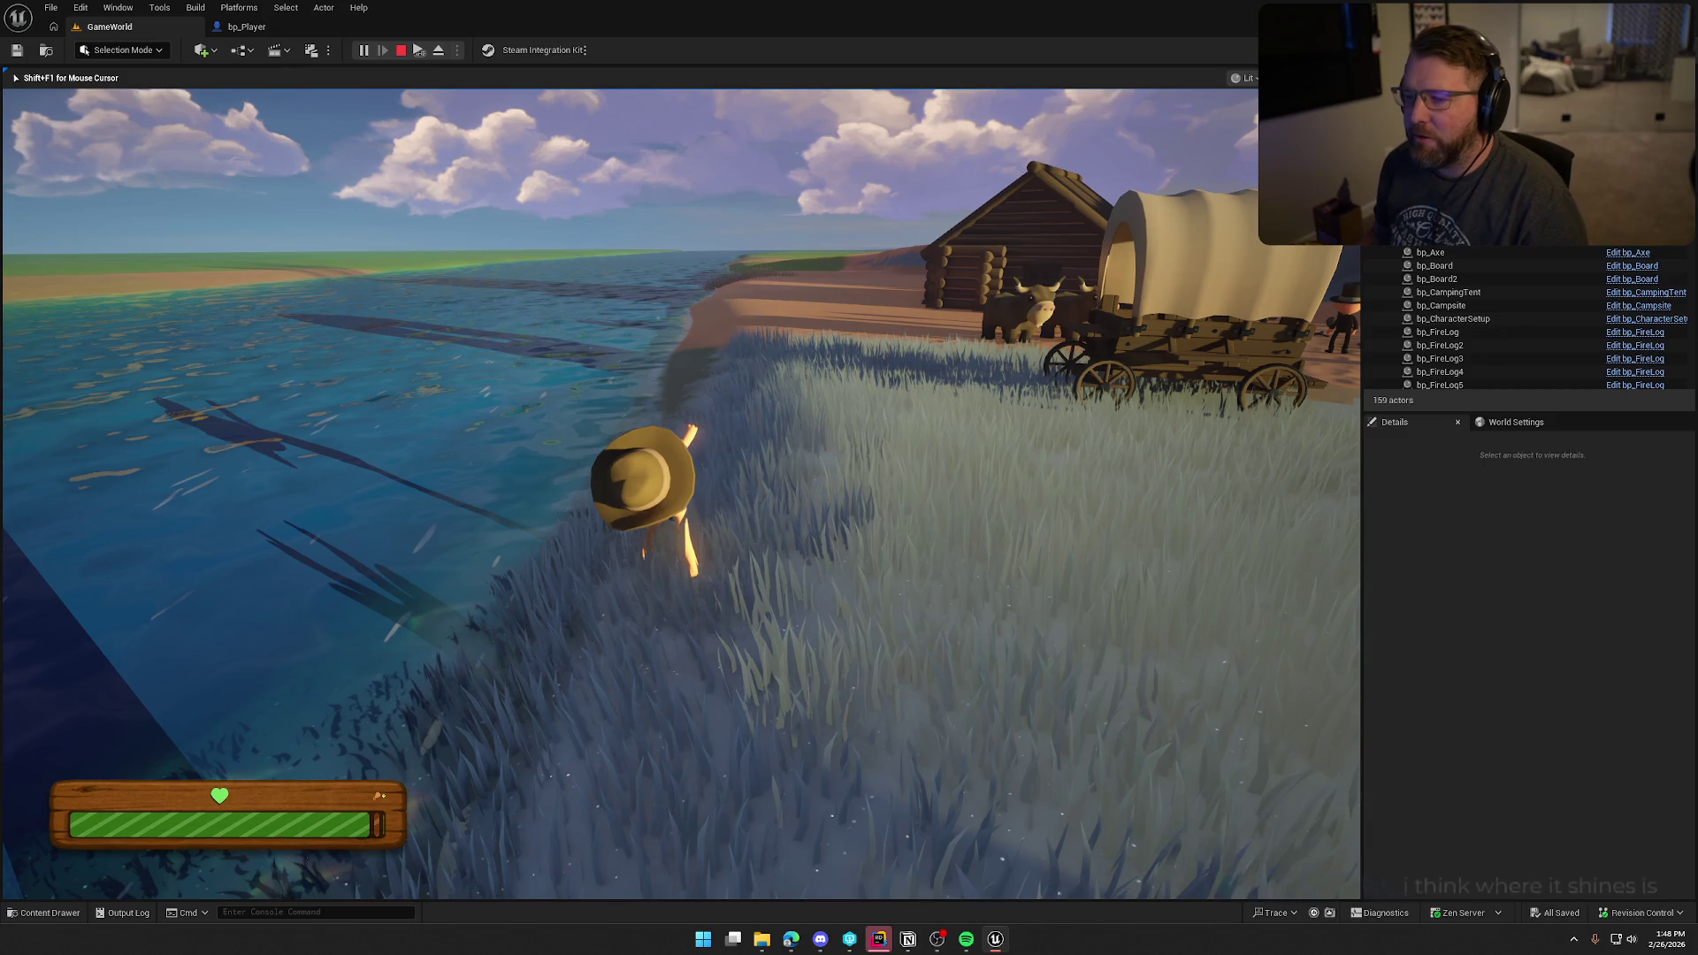
click(879, 943)
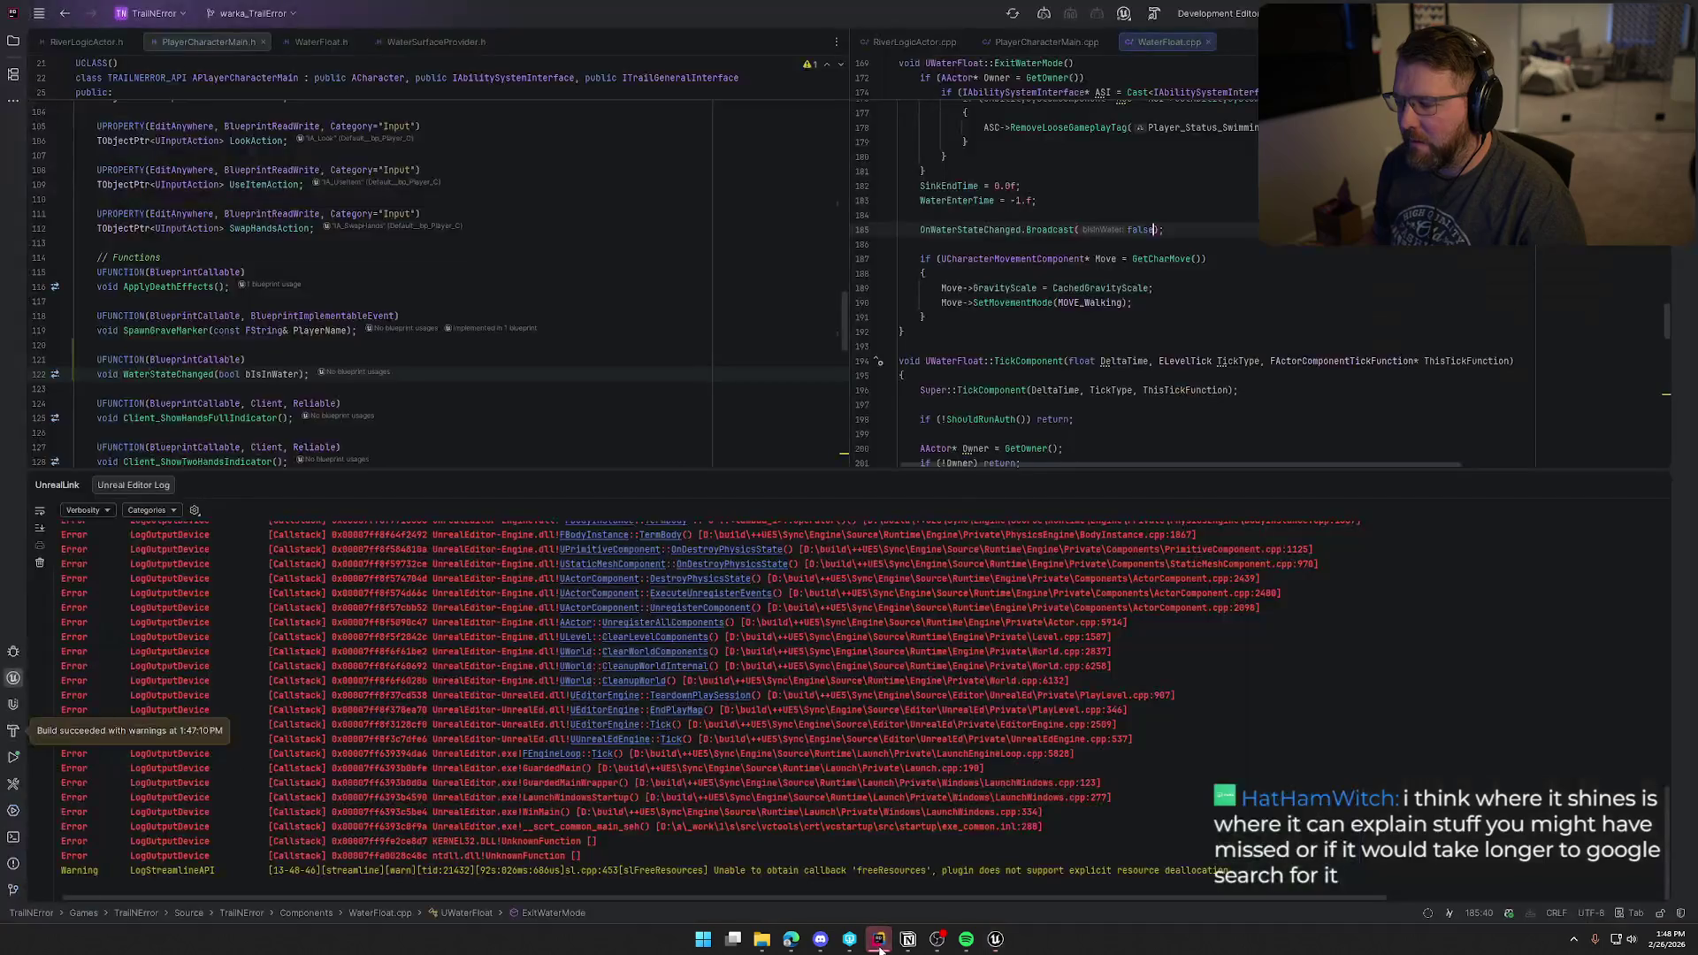
Step: Check the bIsInWater assignment in PlayerCharacterMain.cpp, then Live Coding recompile it in Unreal with Ctrl+Alt+F11
click(1655, 485)
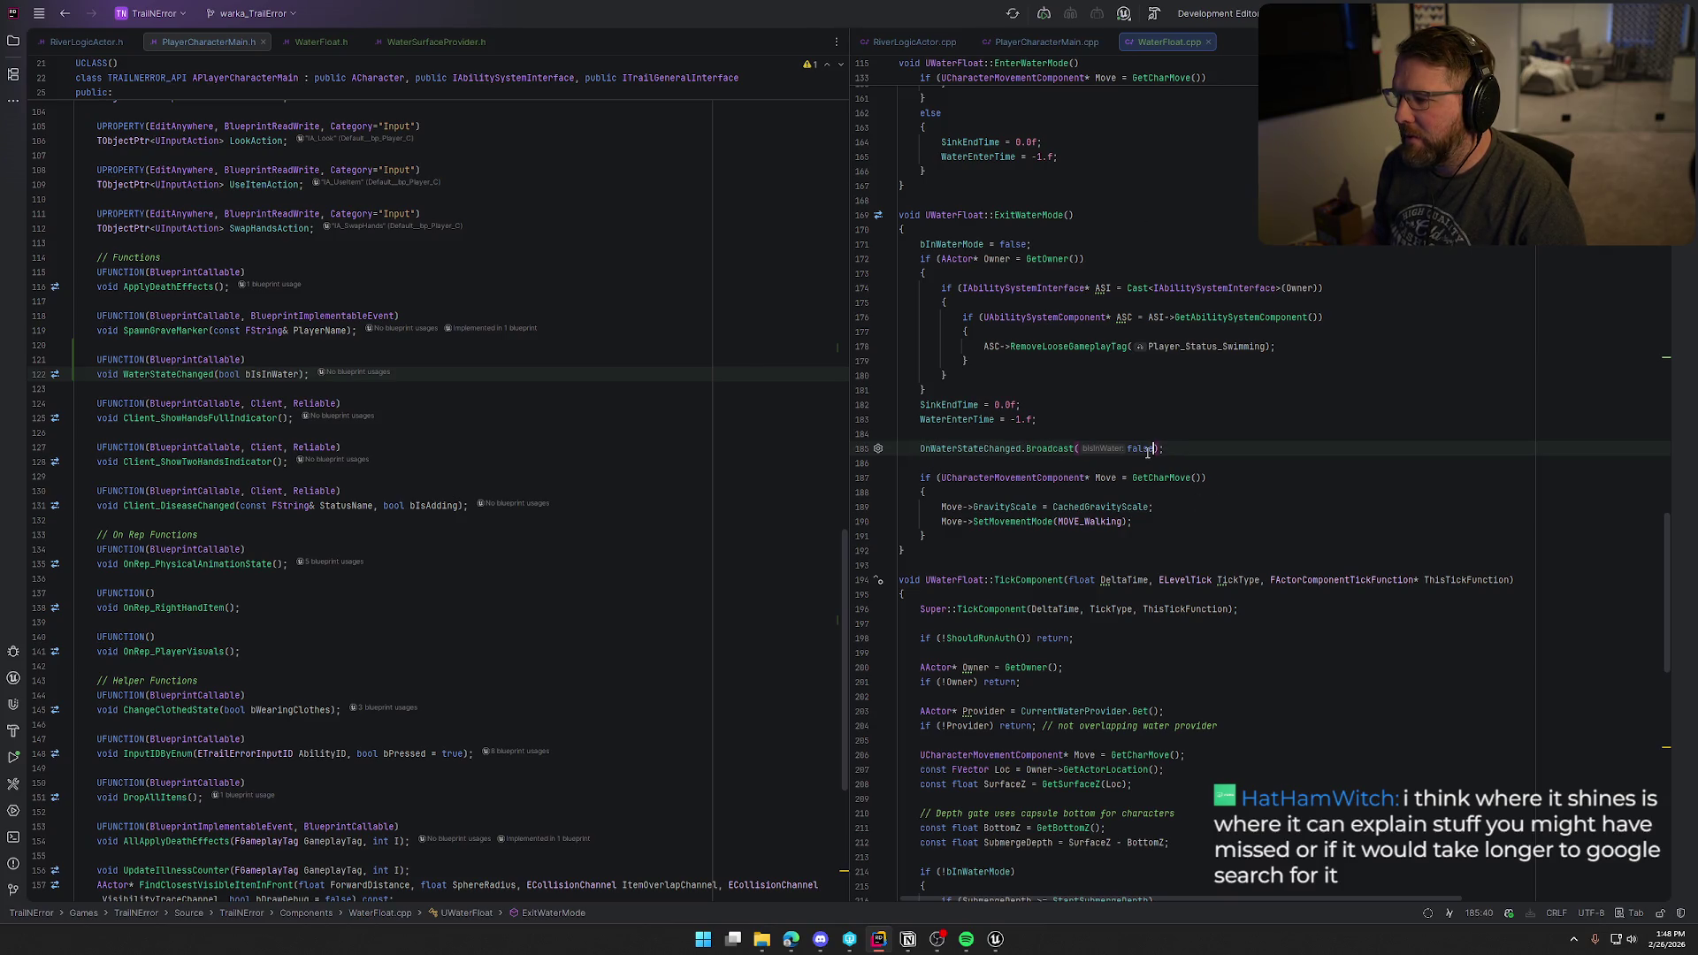
click(1046, 42)
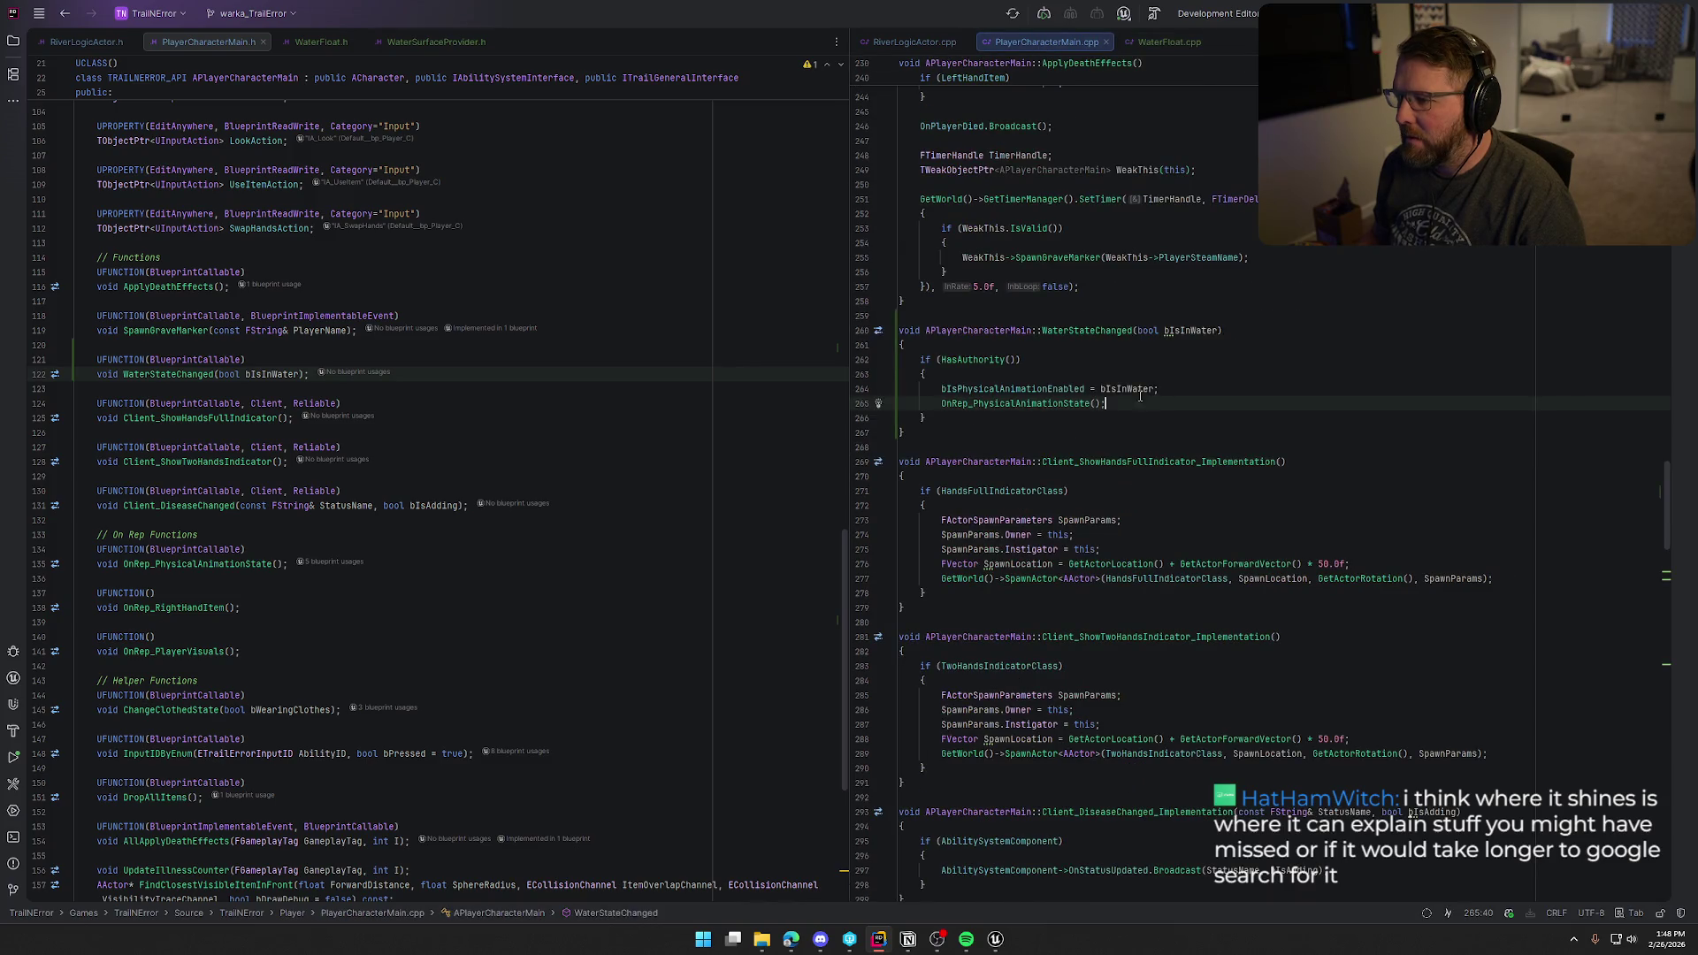
click(963, 389)
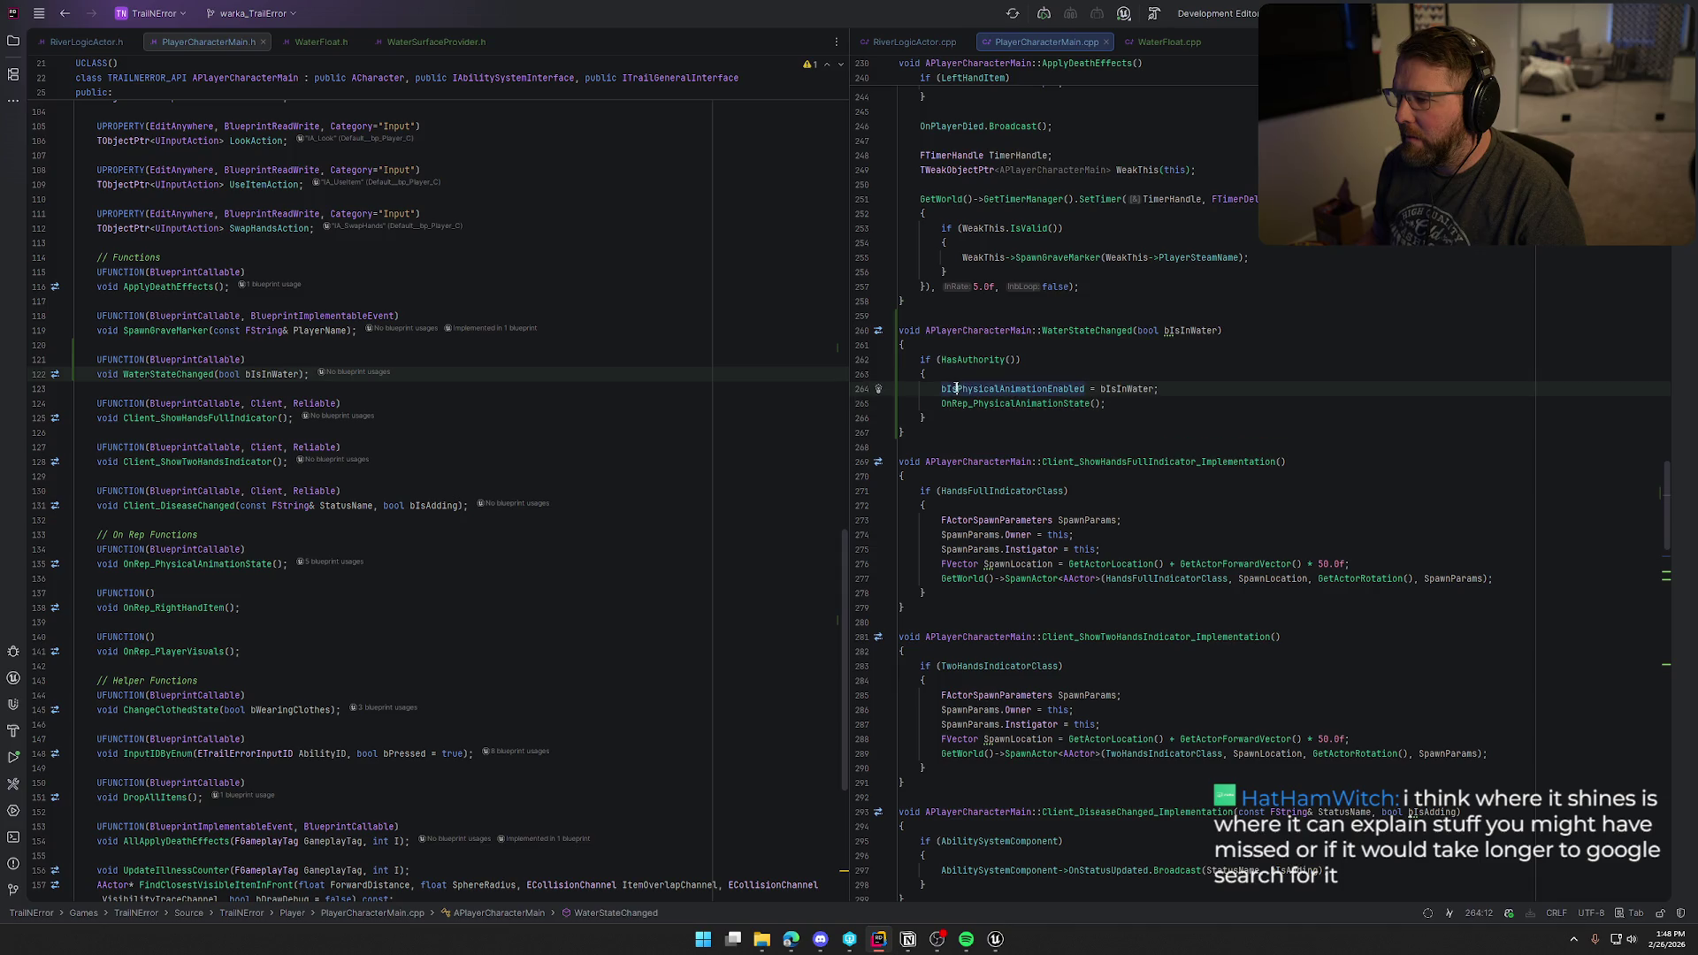
double_click(1139, 390)
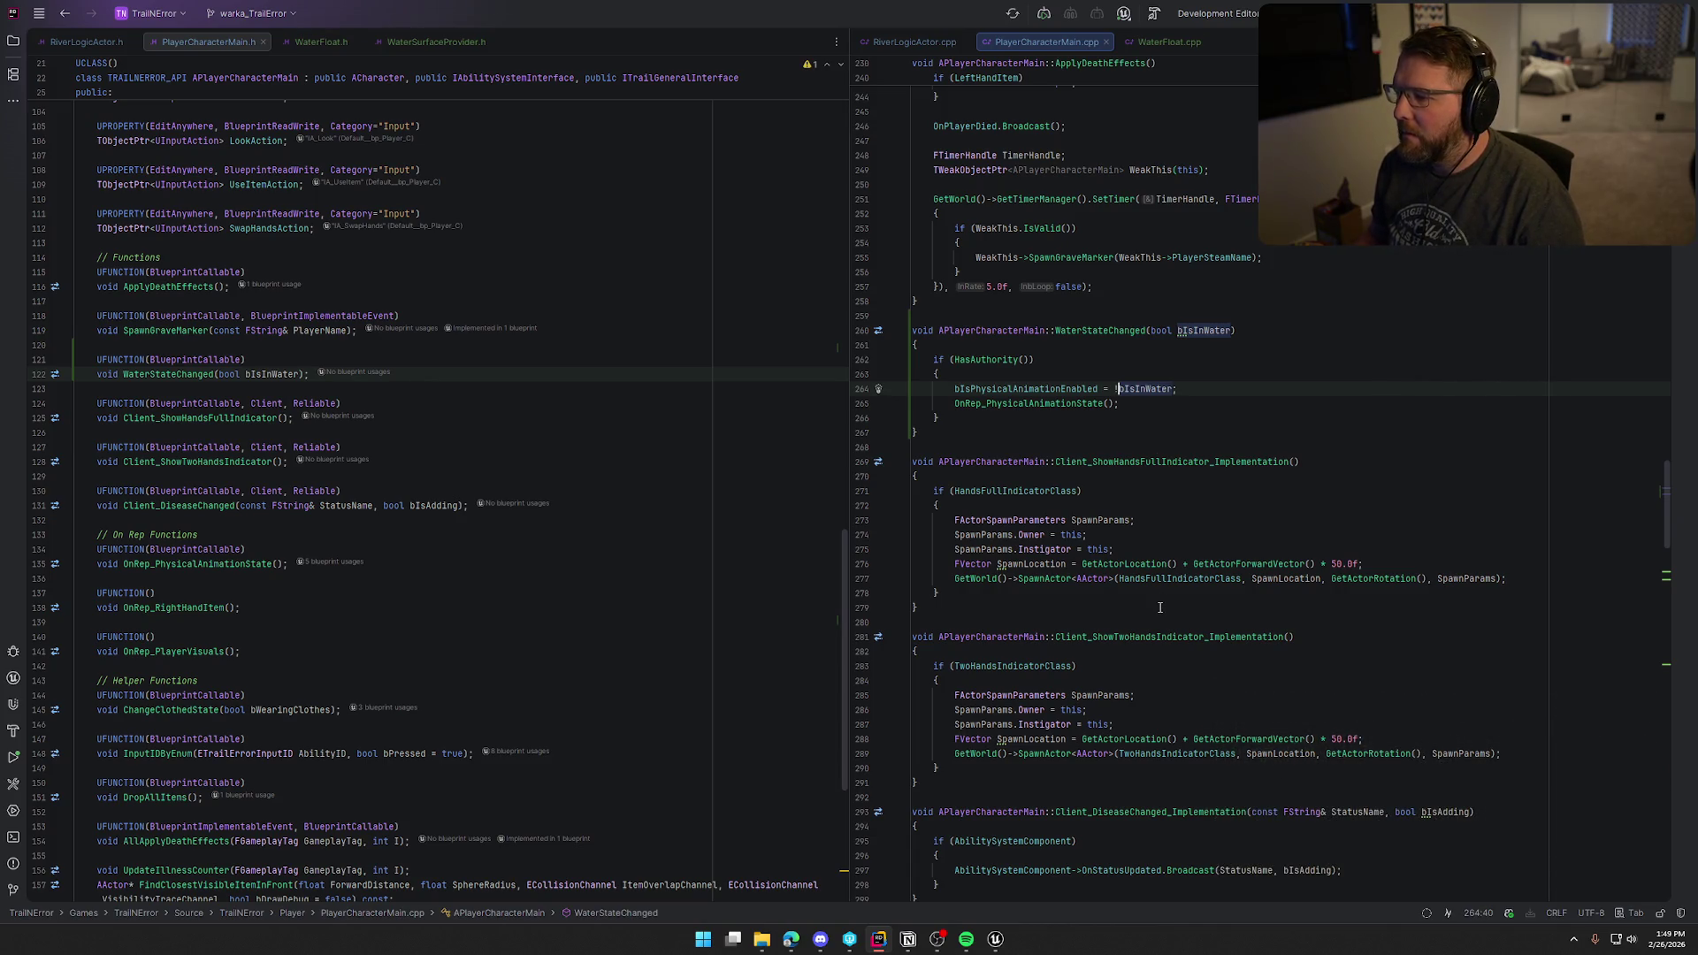
text(!)
click(997, 939)
key(ctrl+alt+F11)
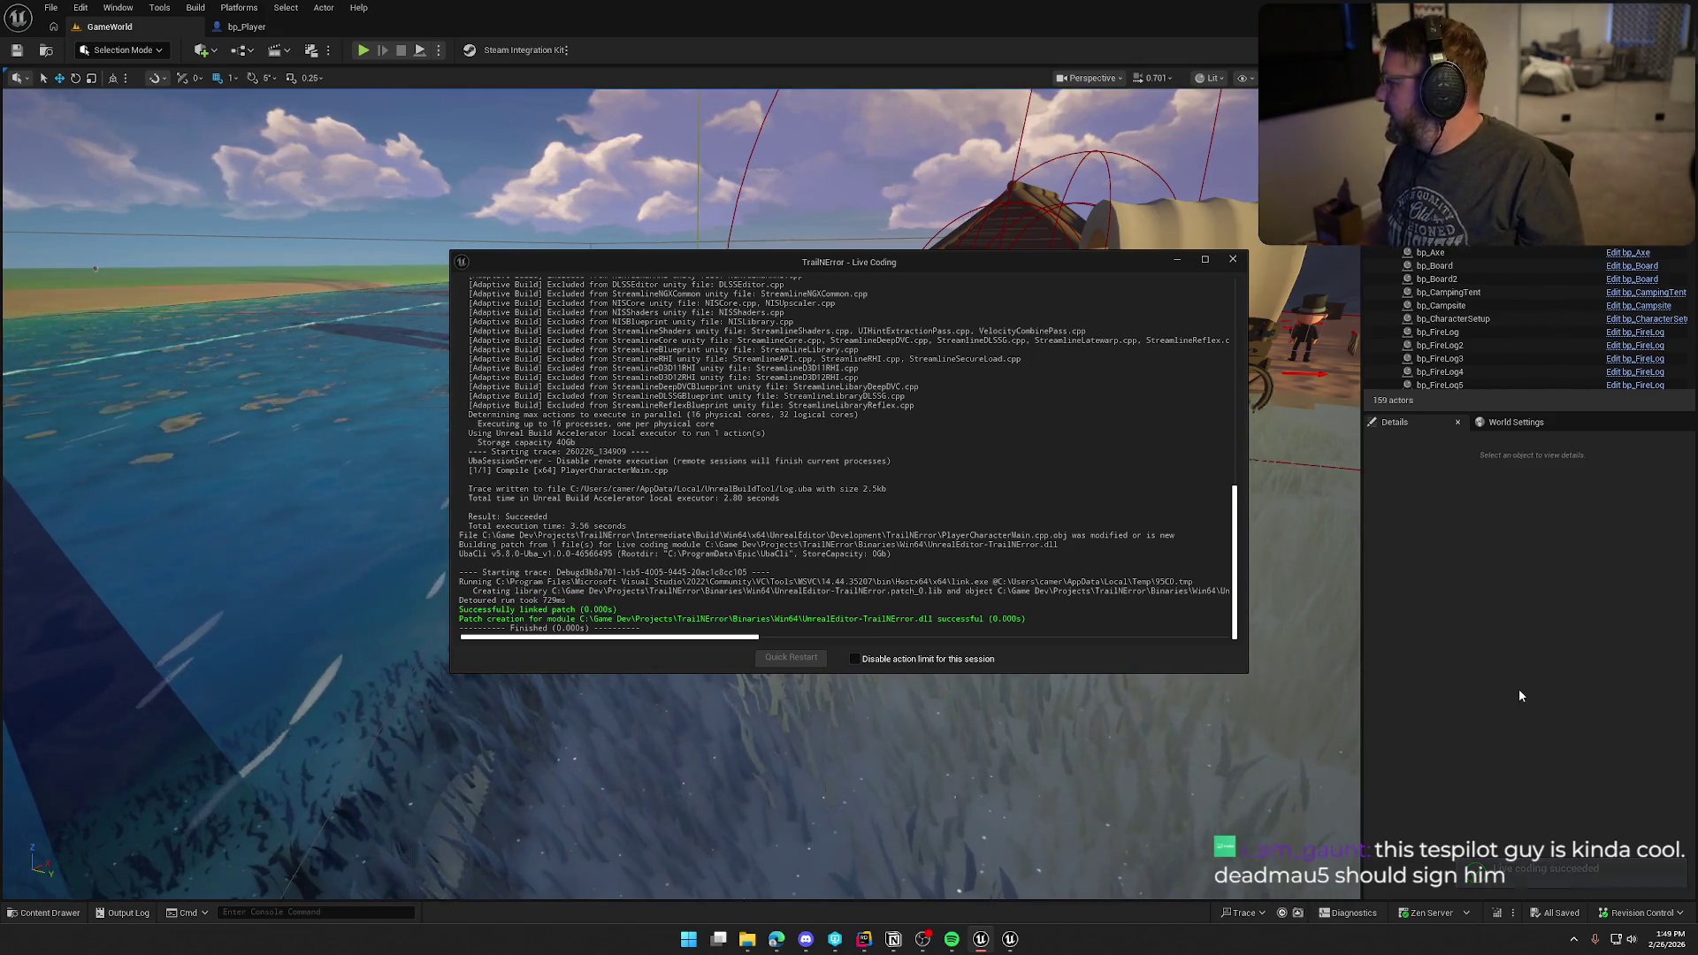
Step: Close the Live Coding console, start Play-in-Editor and sprint the character into the water
click(1233, 261)
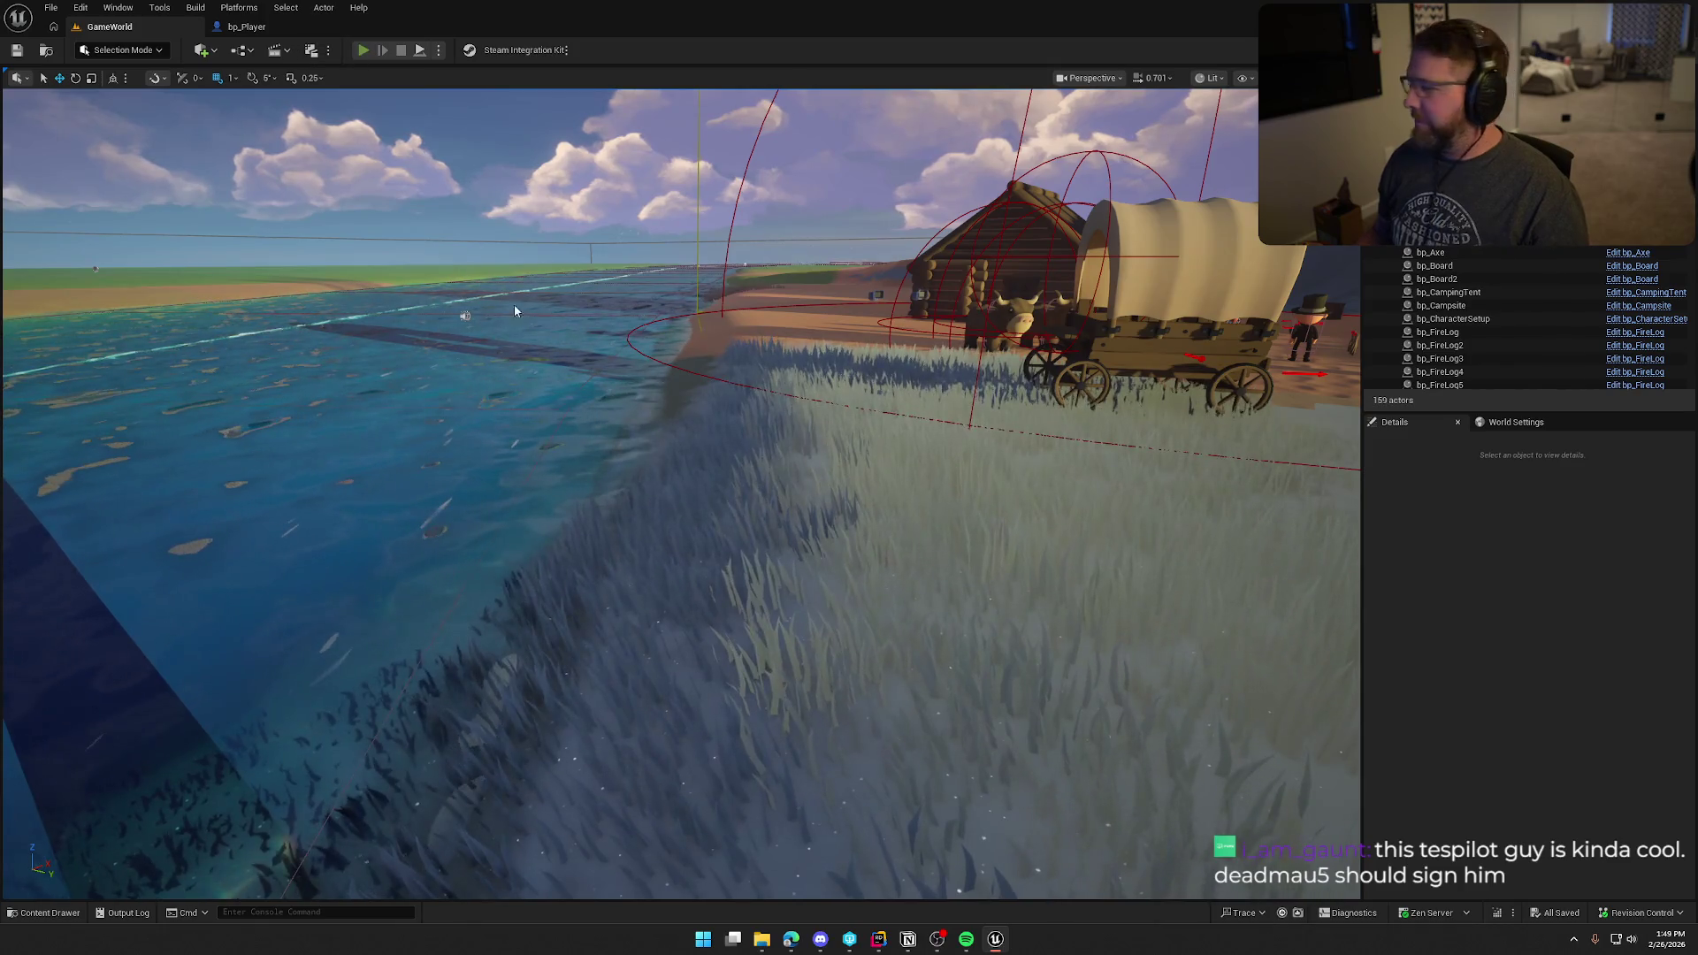
key(alt+p)
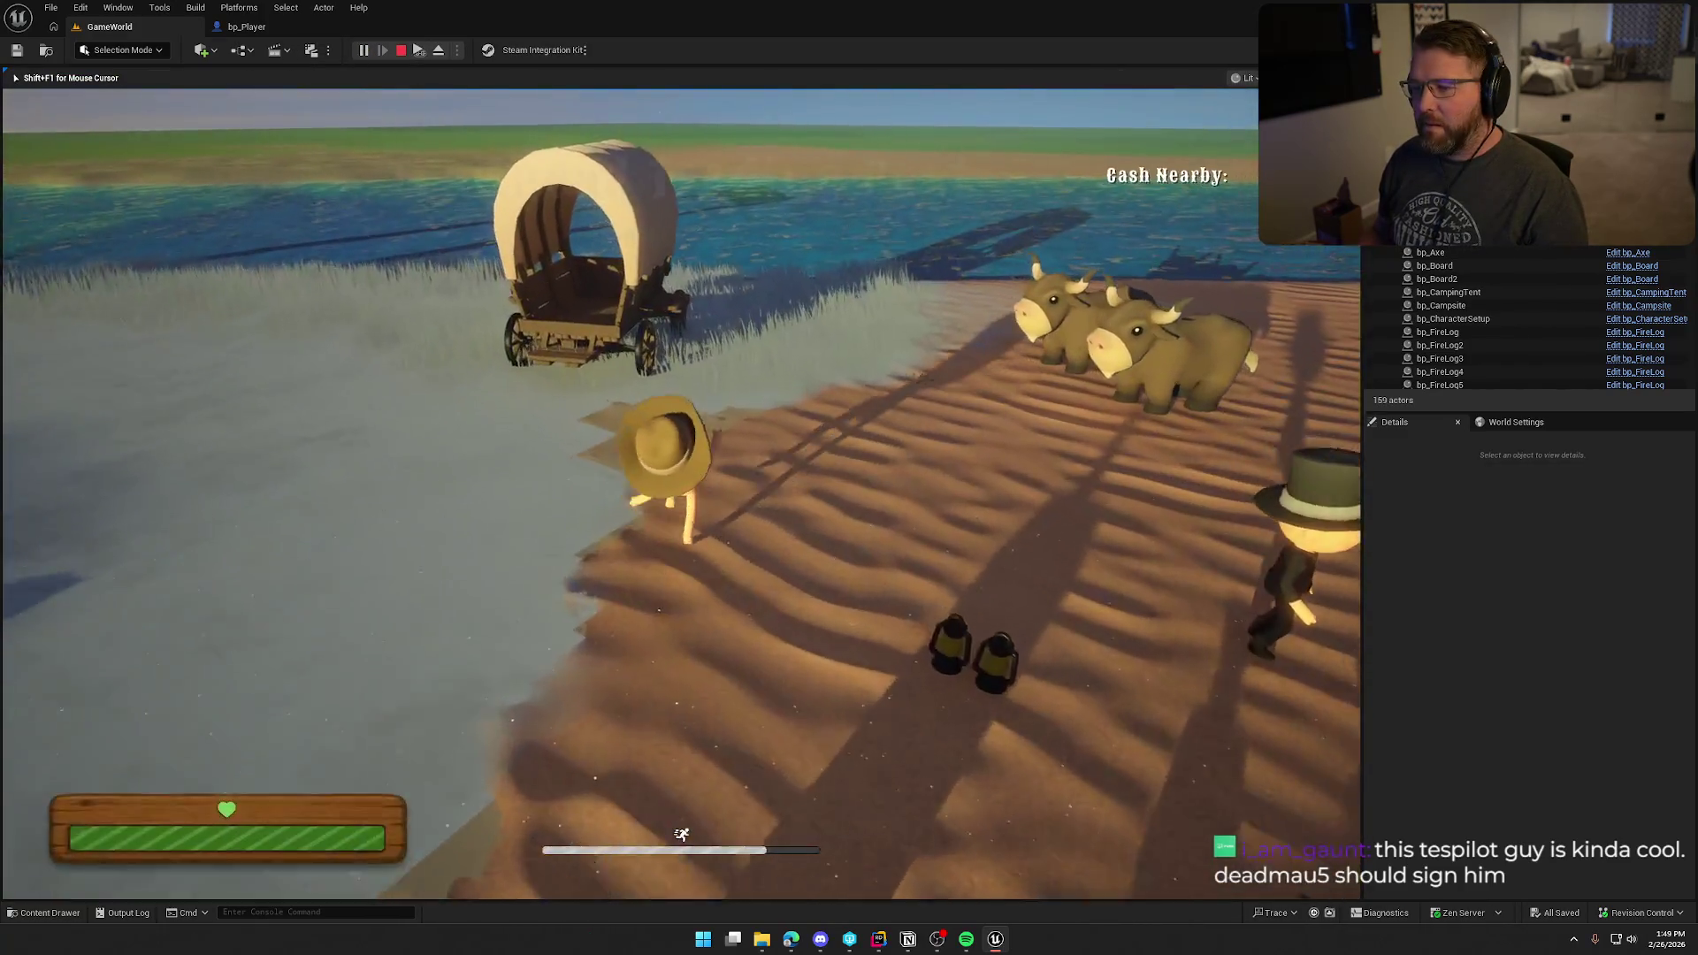
key(shift+w)
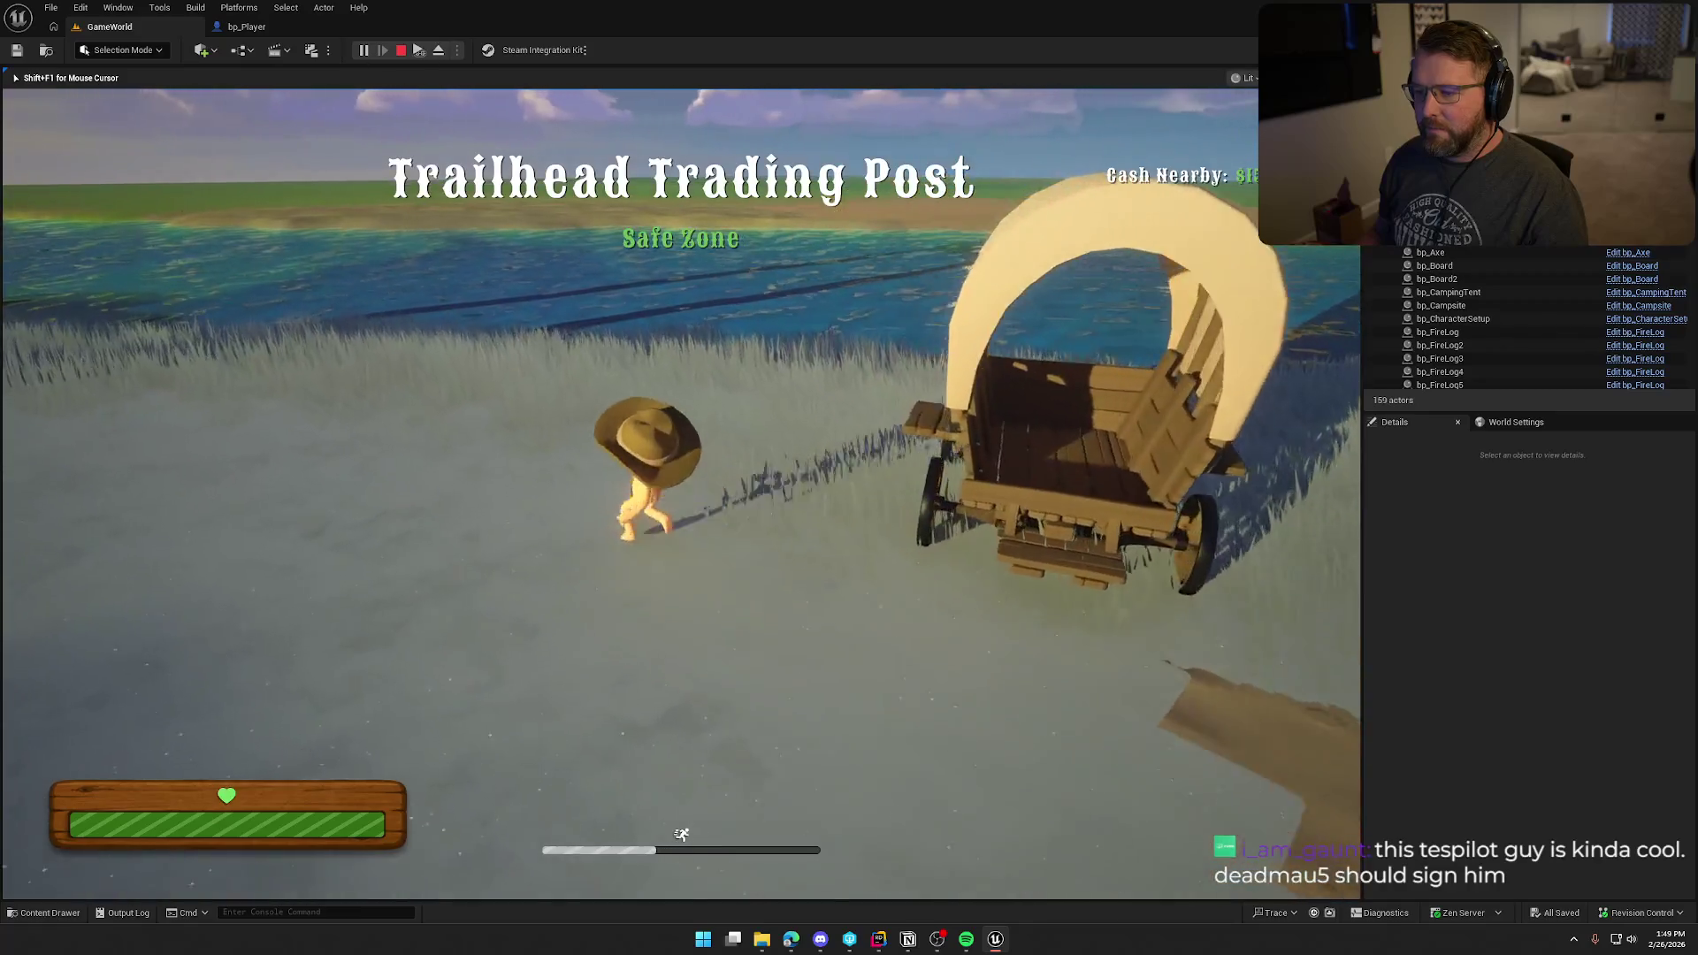
key(shift+w)
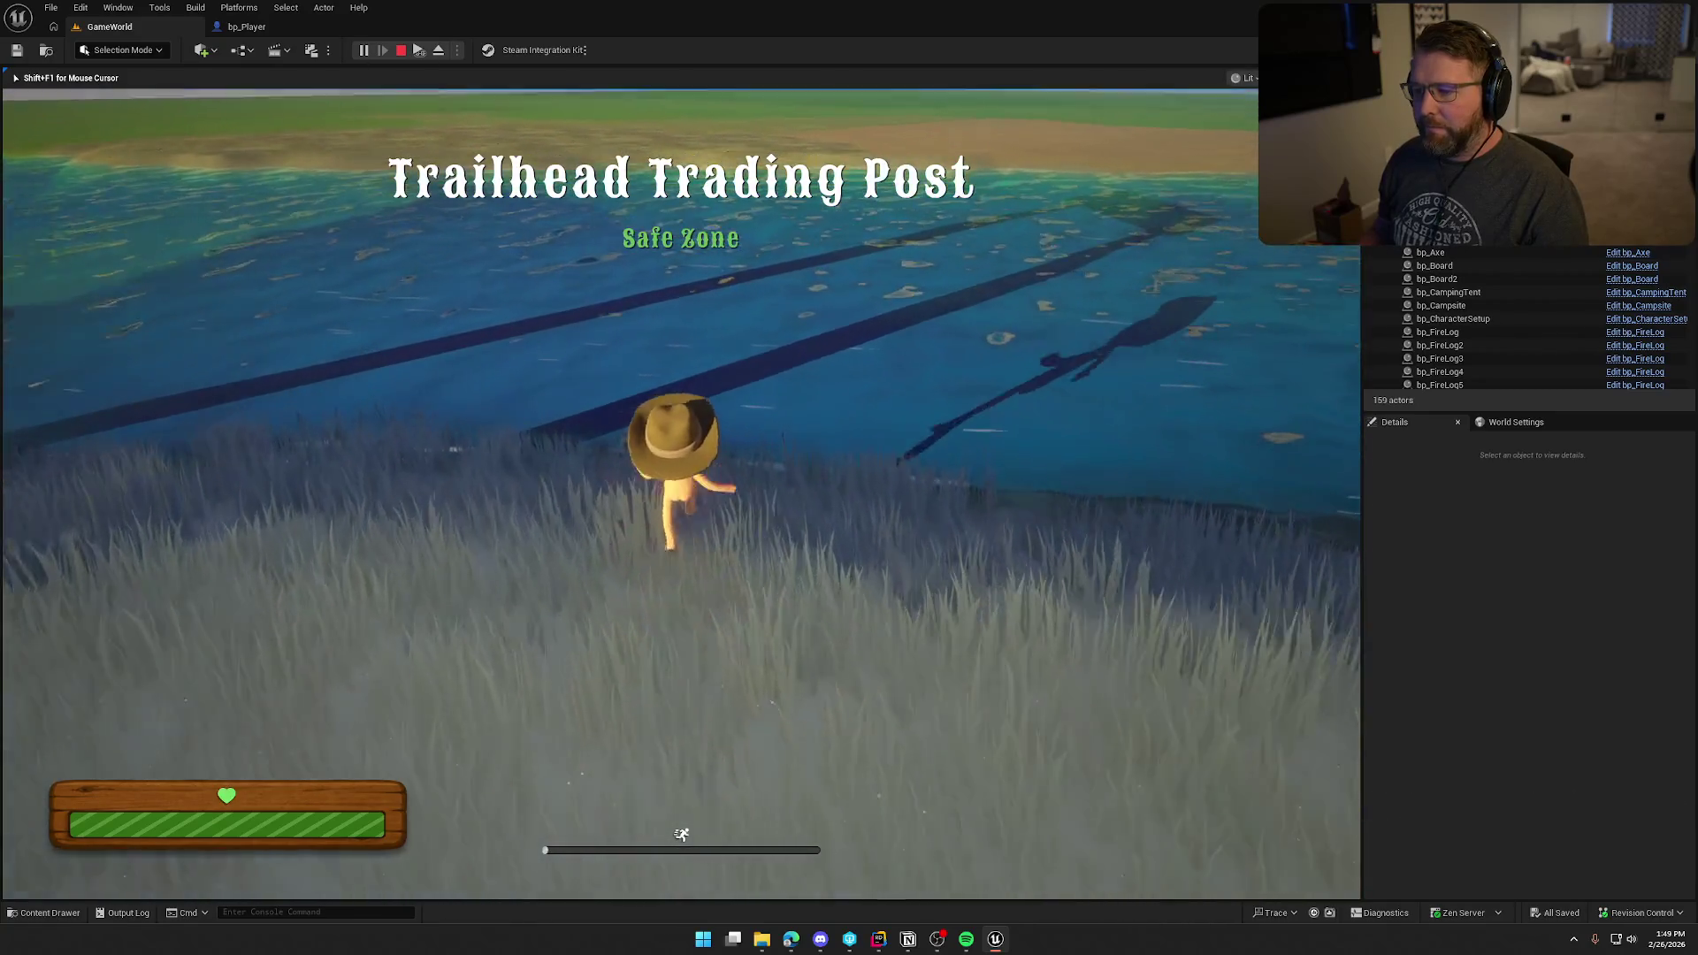
key(w)
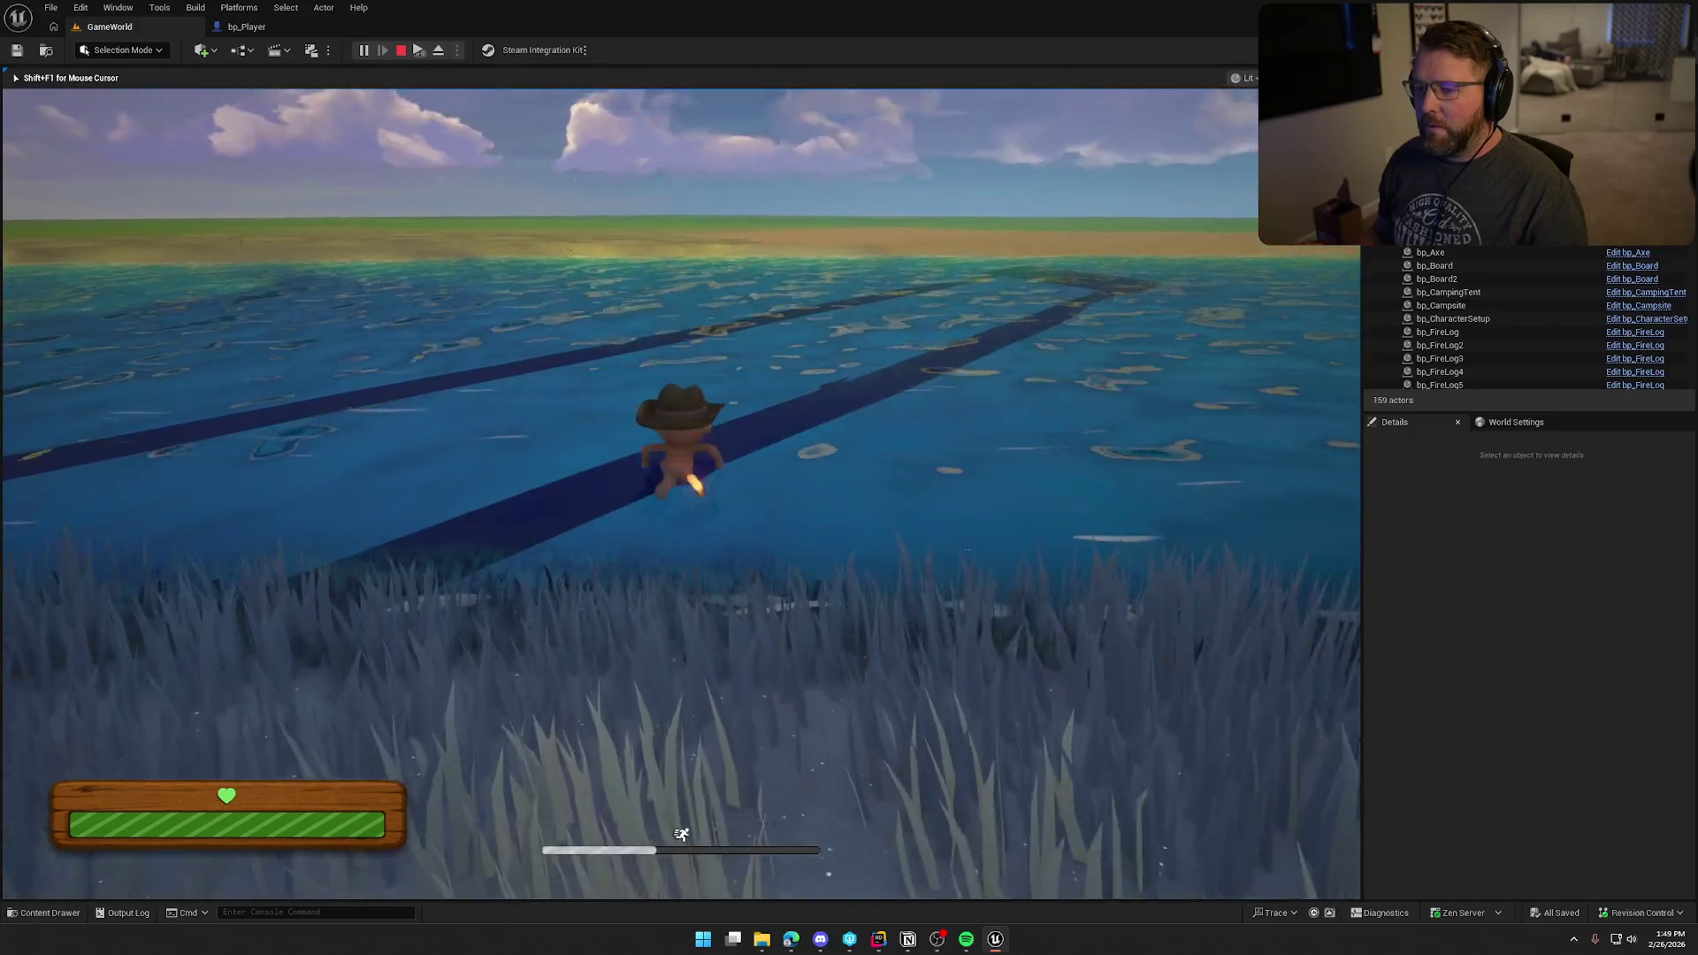
Step: Swim forward through the water toward the shore, then end the play session
key(w)
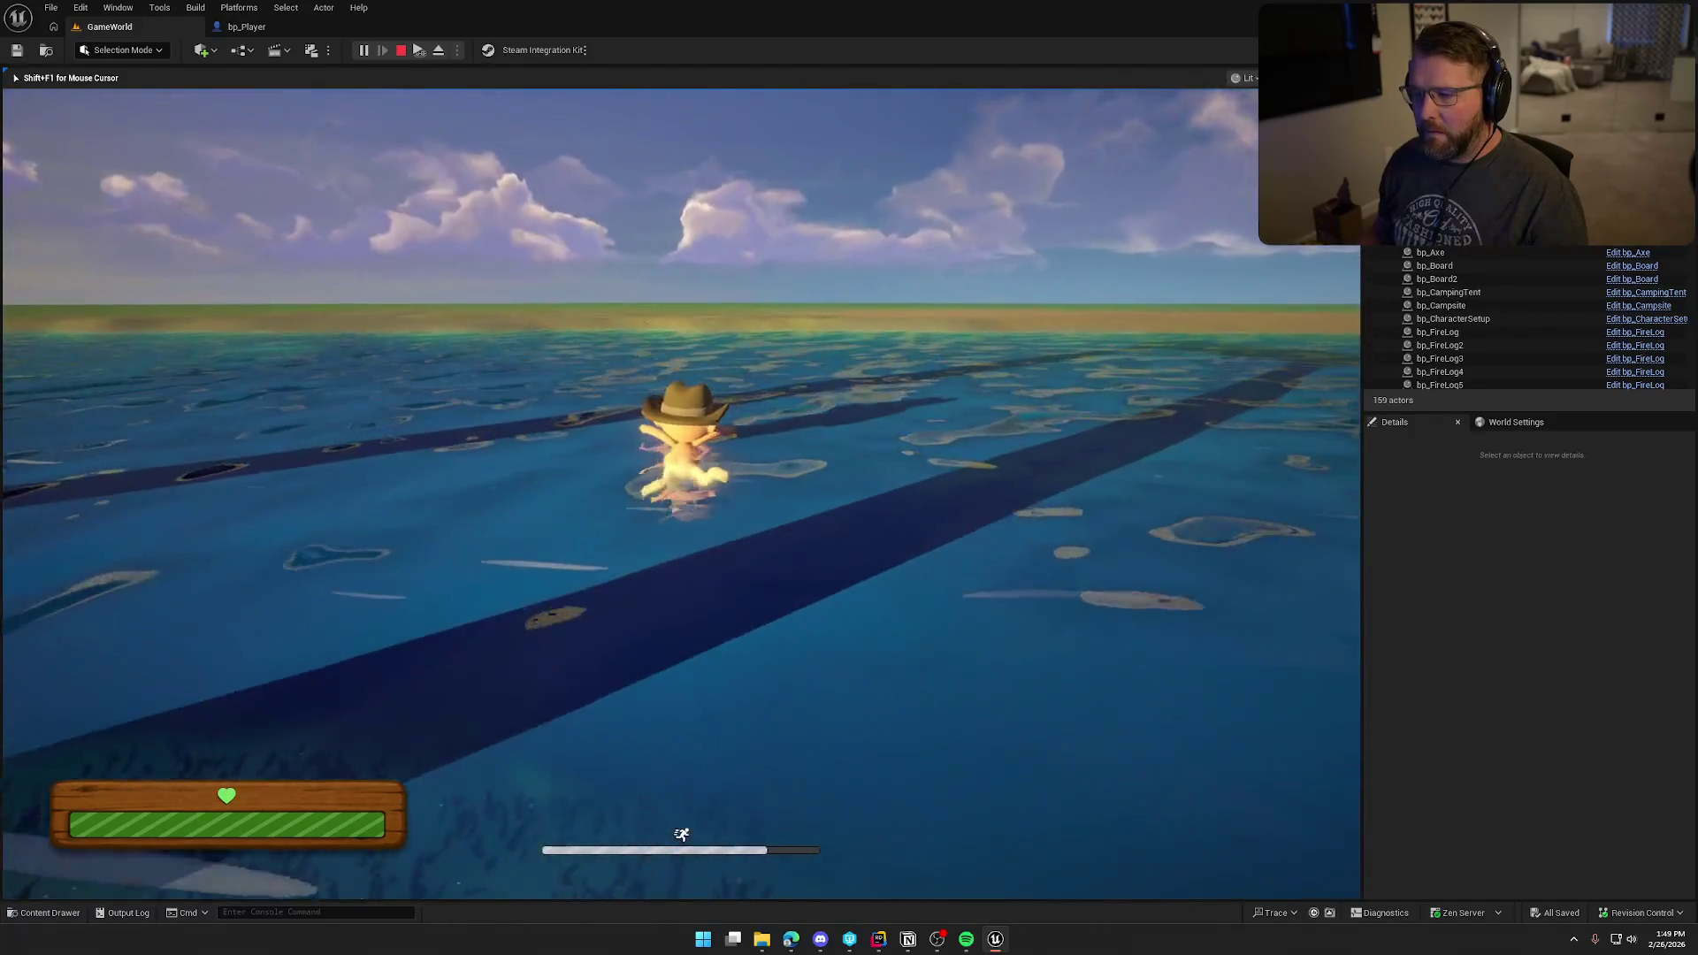
key(w)
key(w)
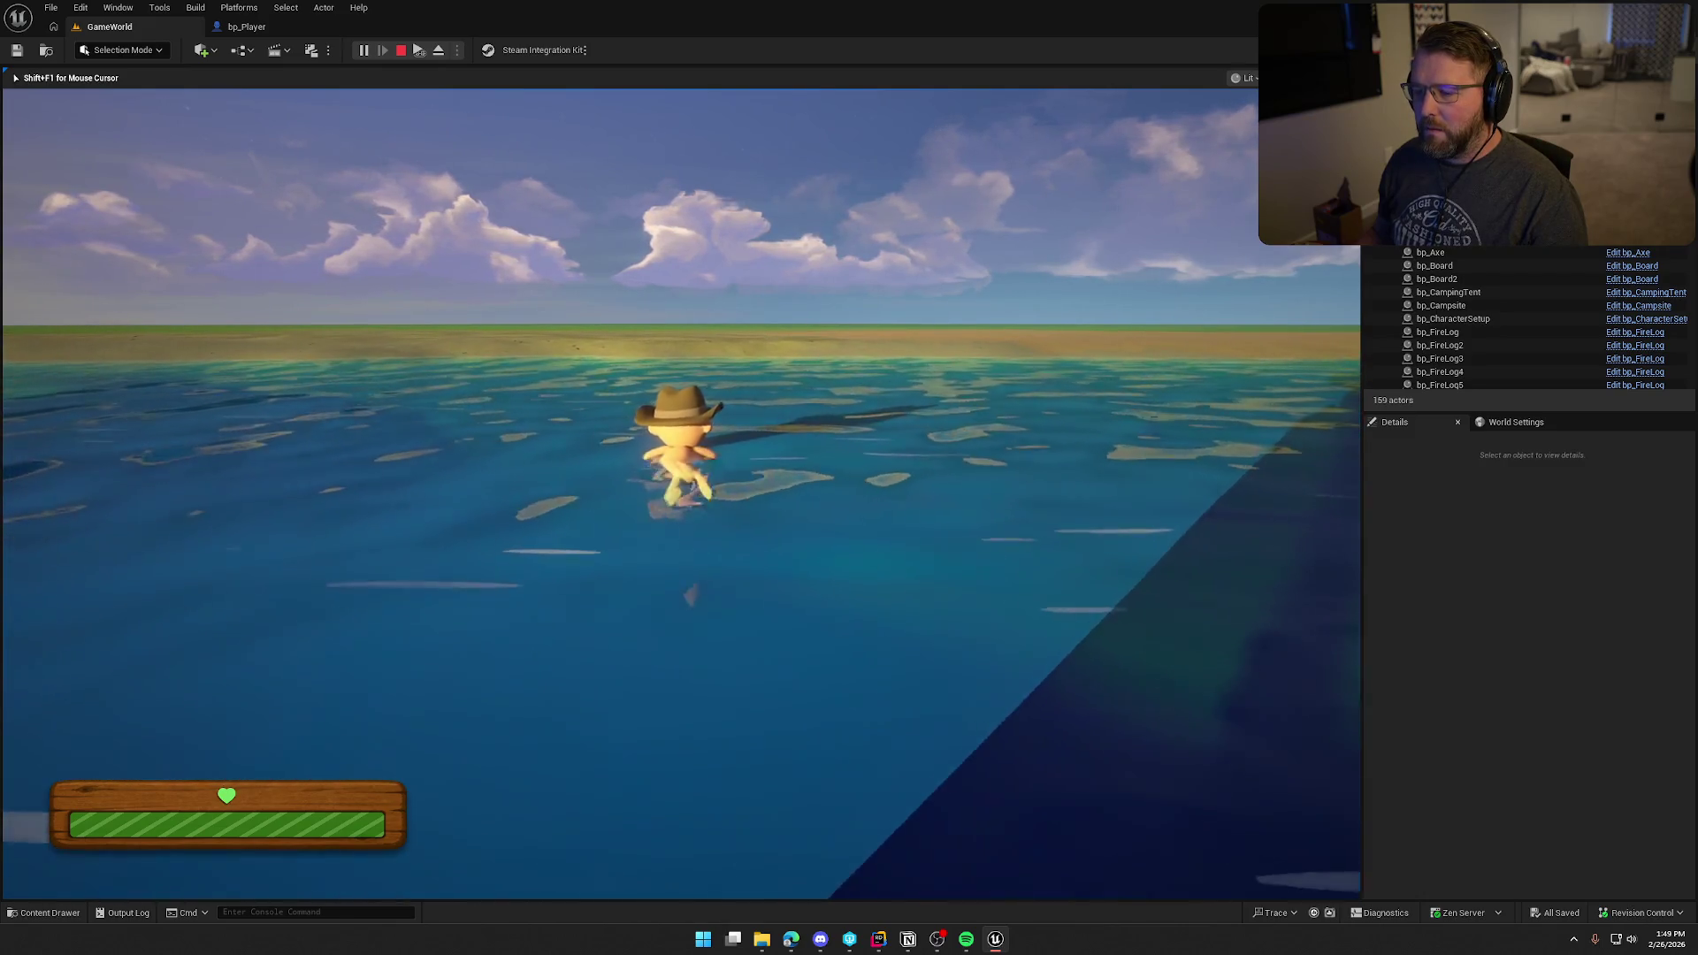
key(w)
key(w)
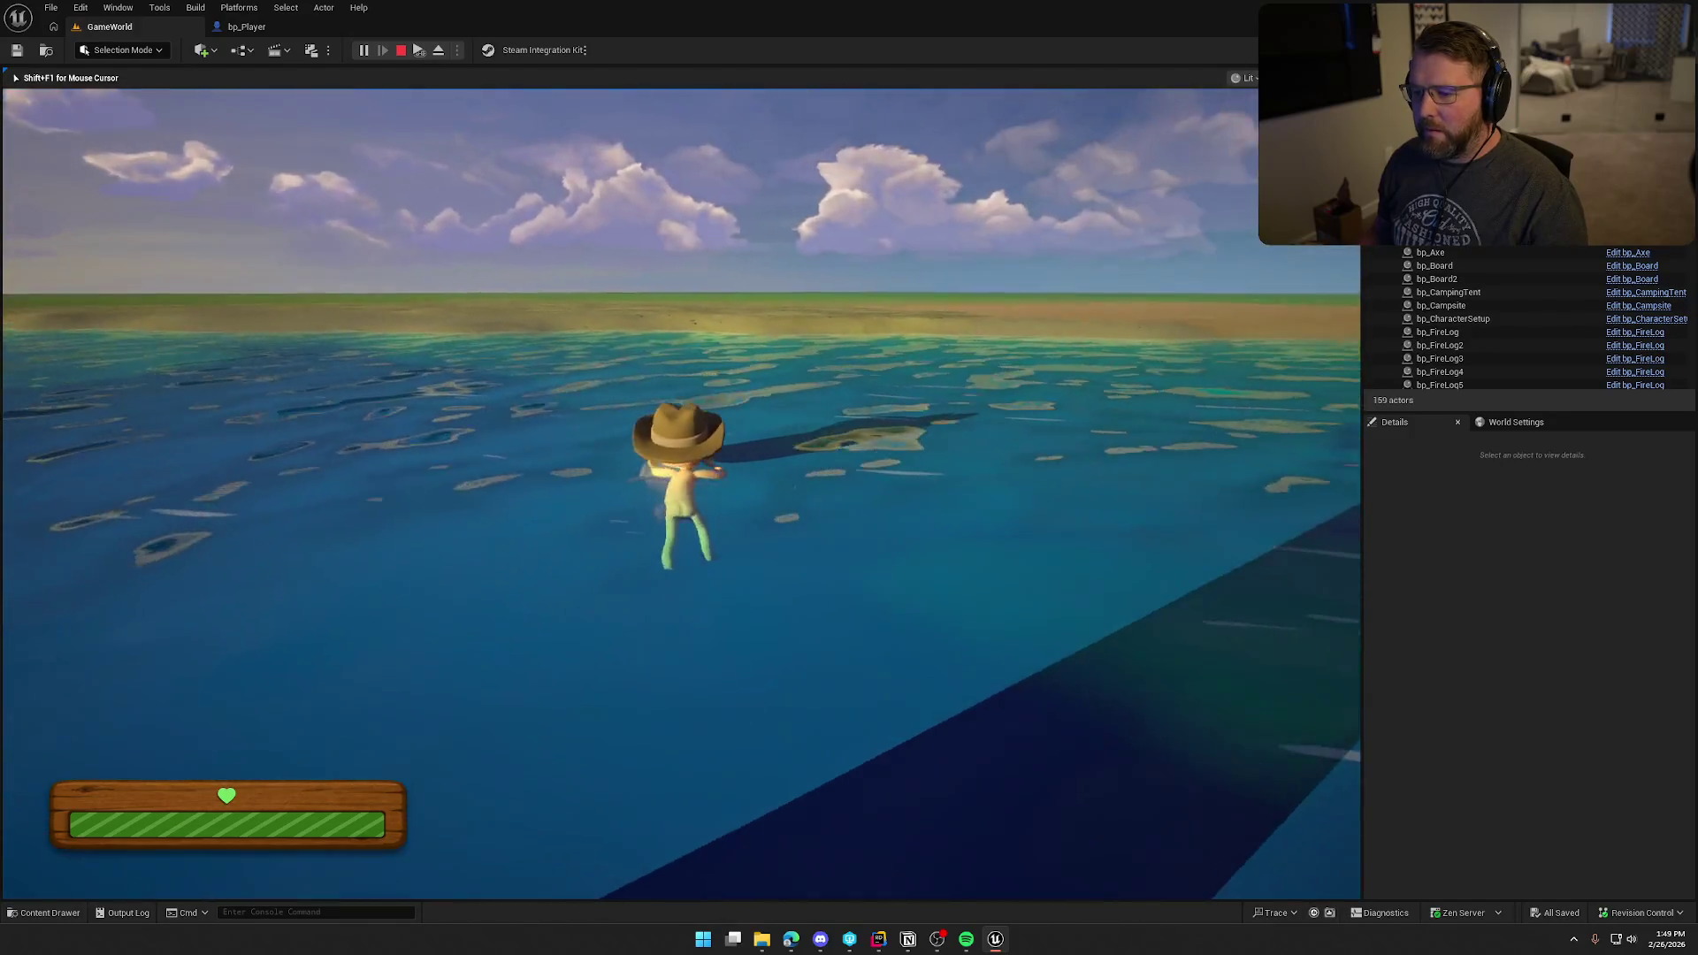
key(w)
key(w)
key(w)
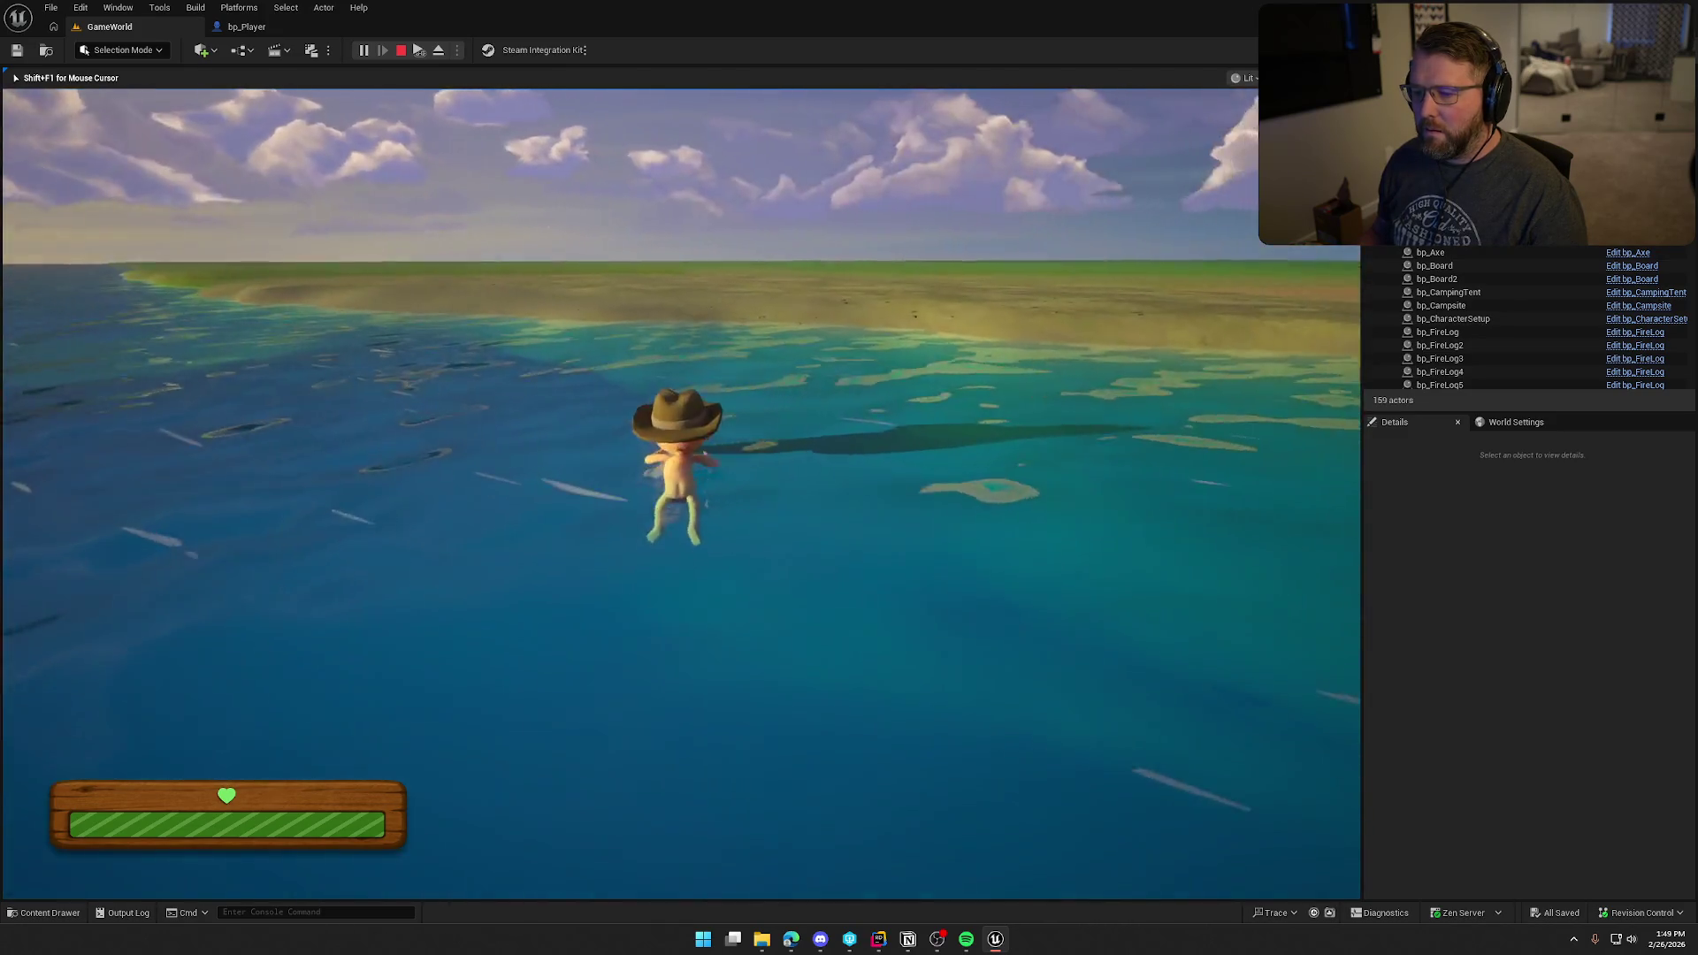
key(w)
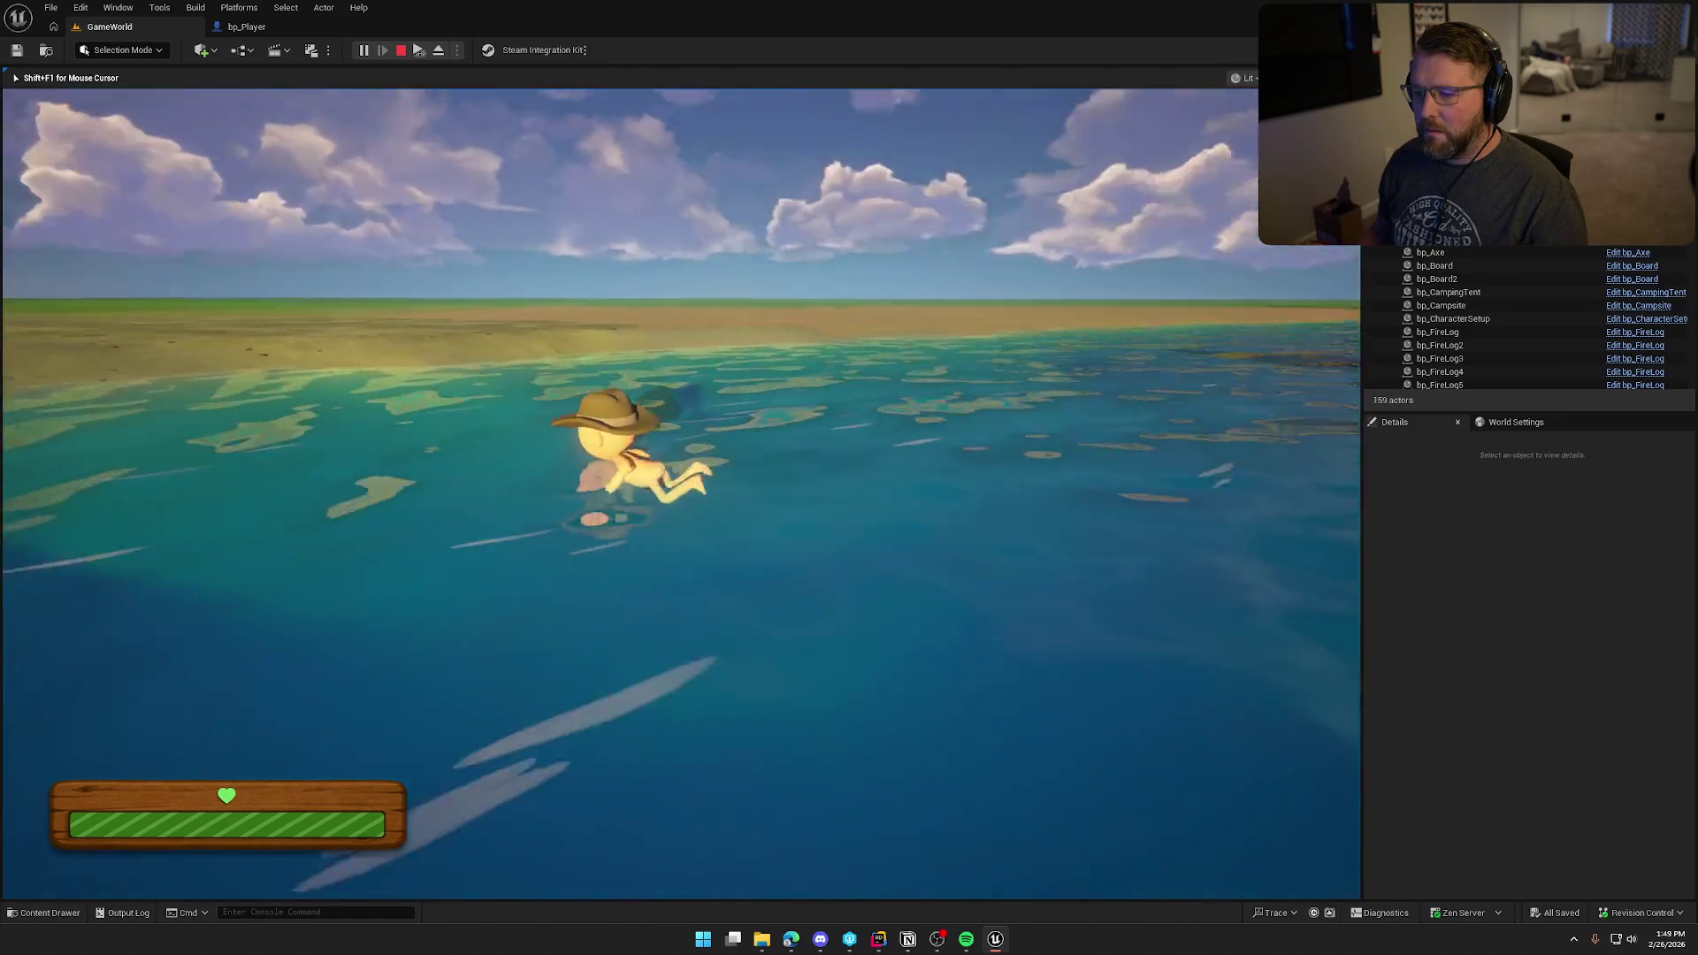
key(w)
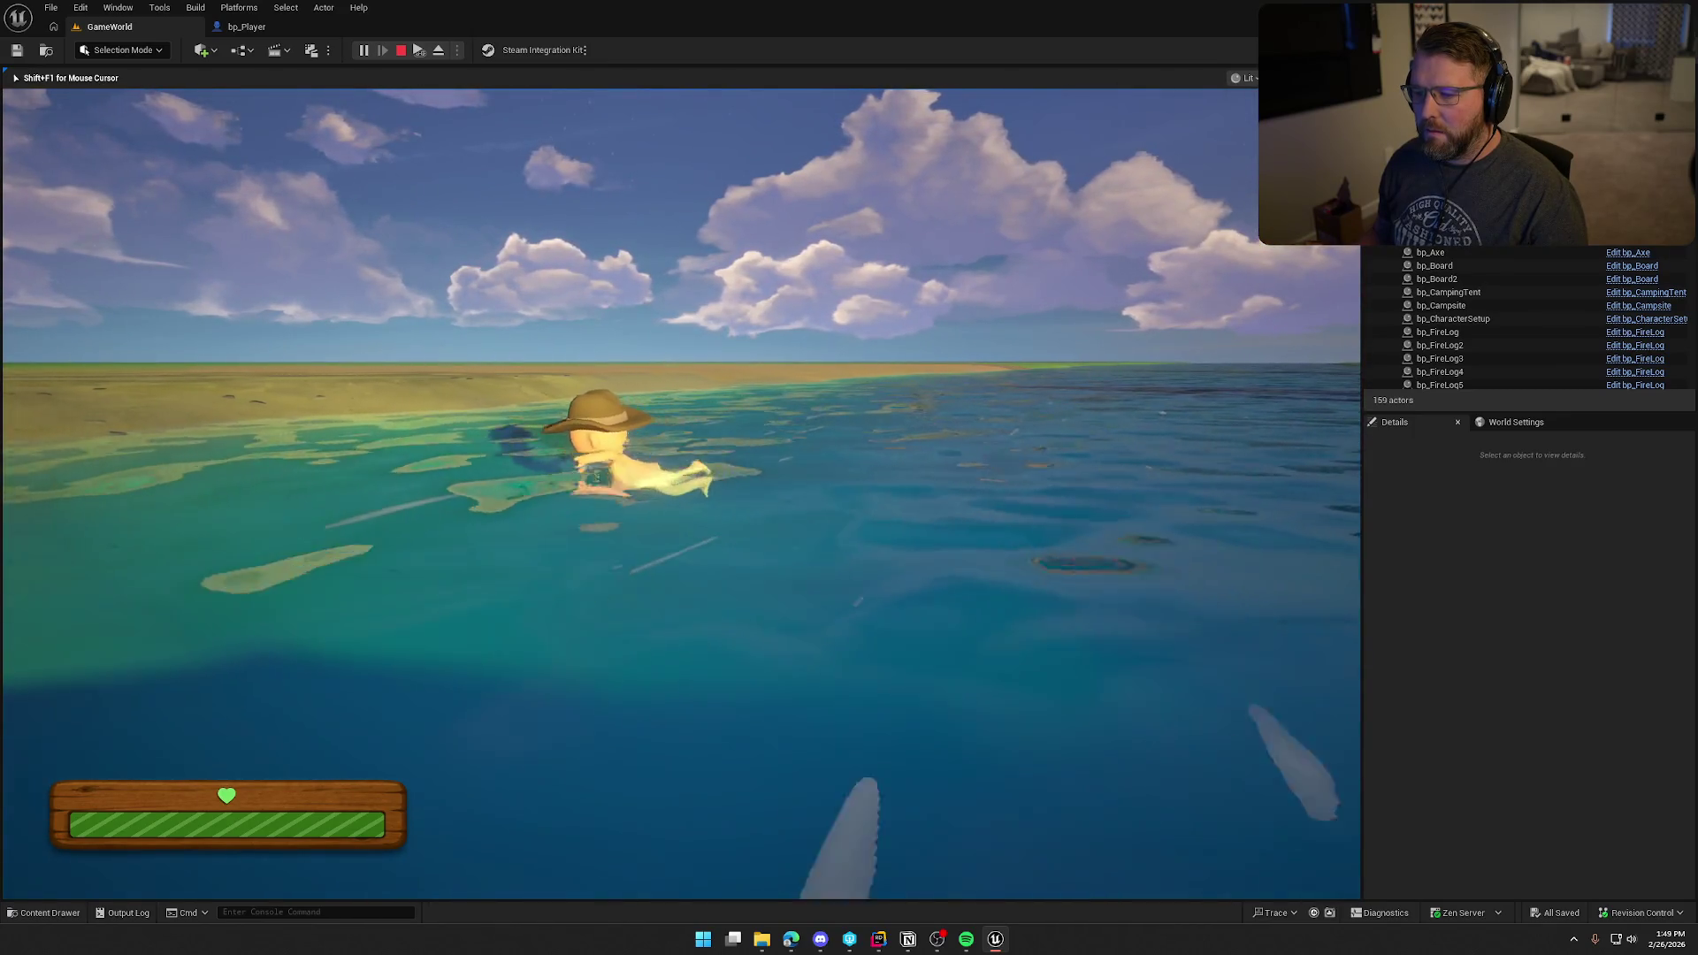
key(w)
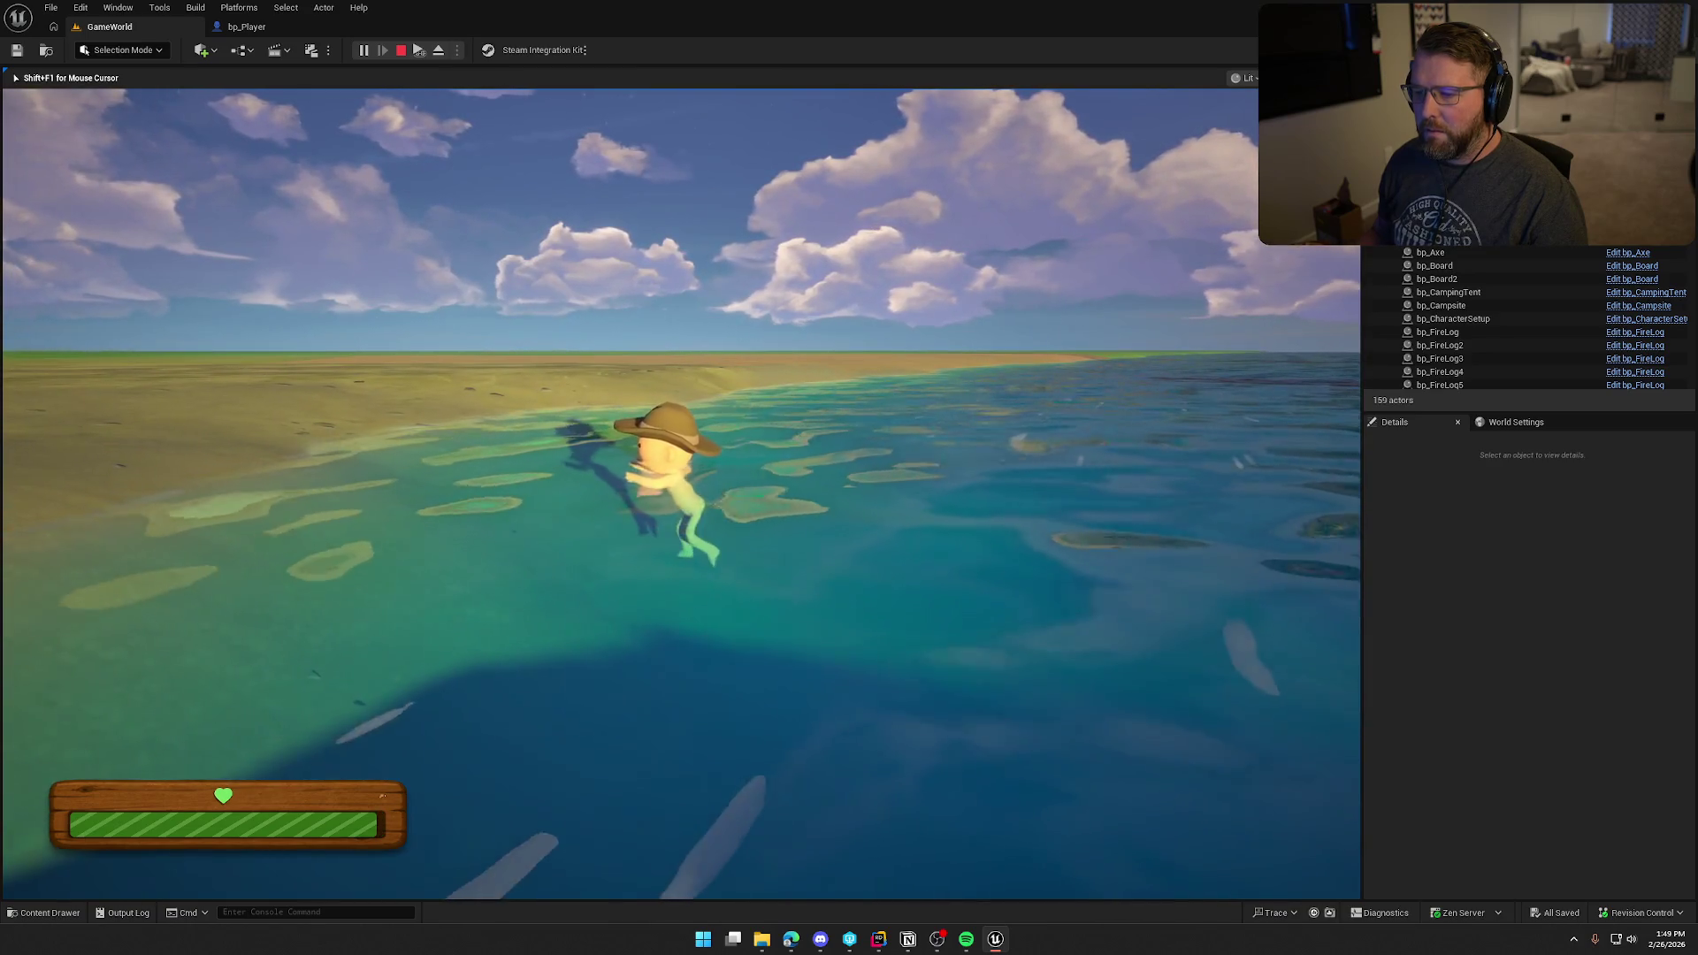
key(Escape)
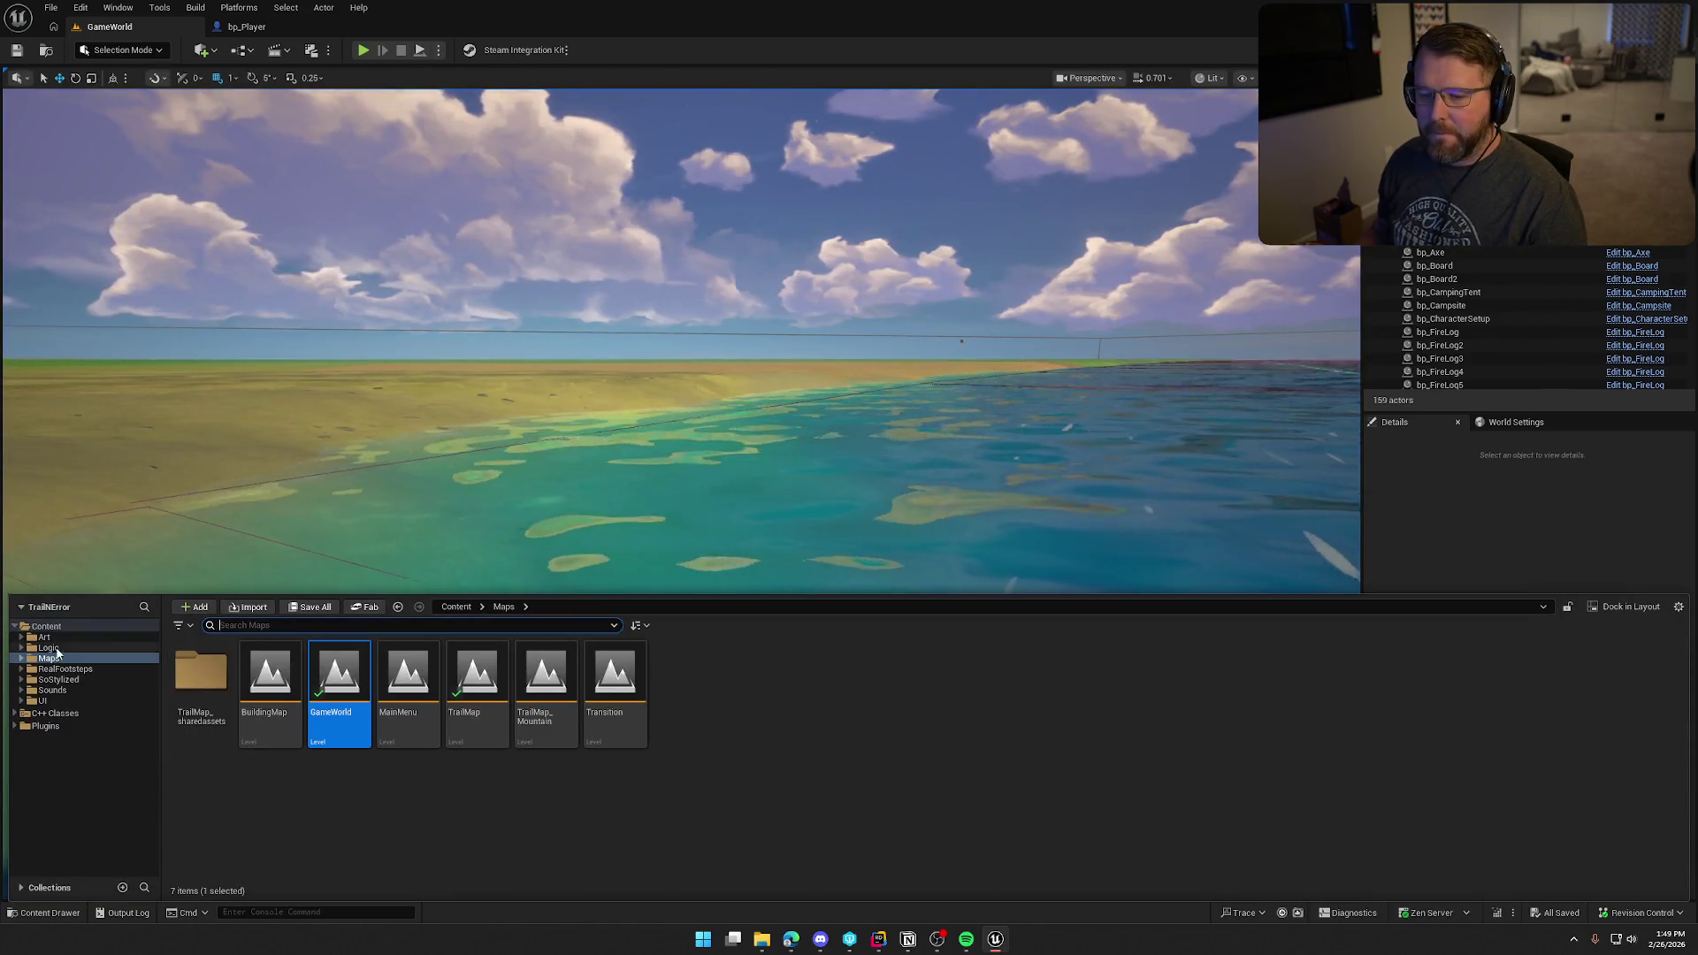
Step: Open the Swimming_Anim asset from the Art > Anims folder
click(43, 636)
double_click(200, 672)
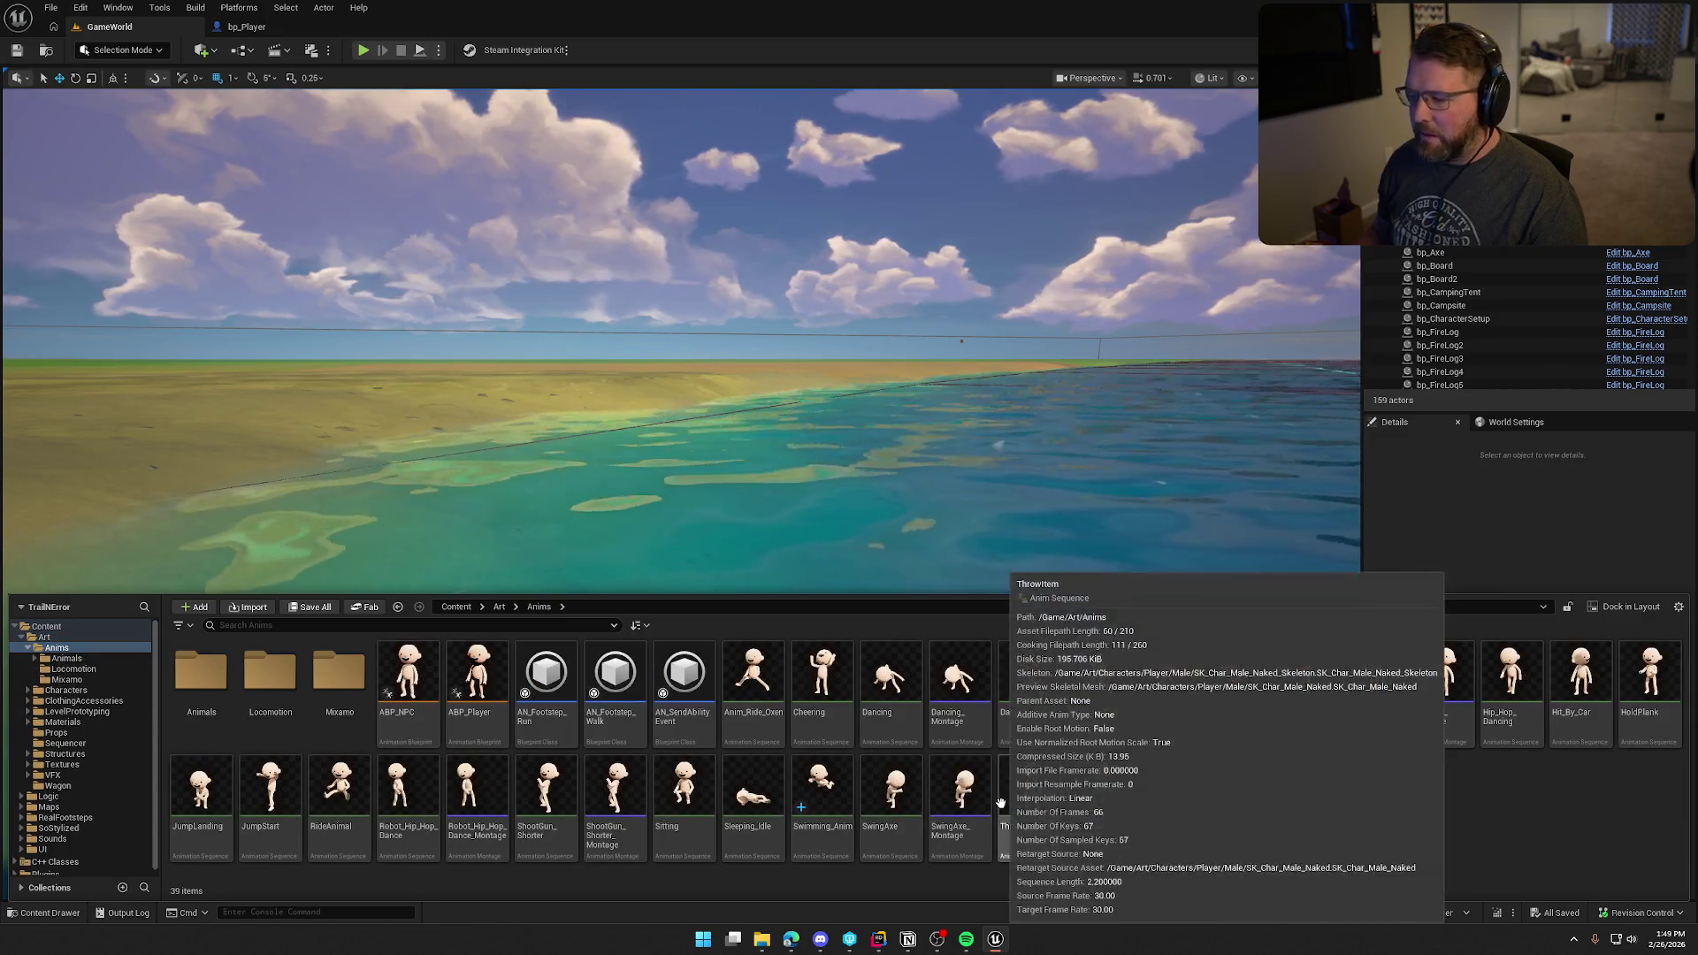
click(825, 799)
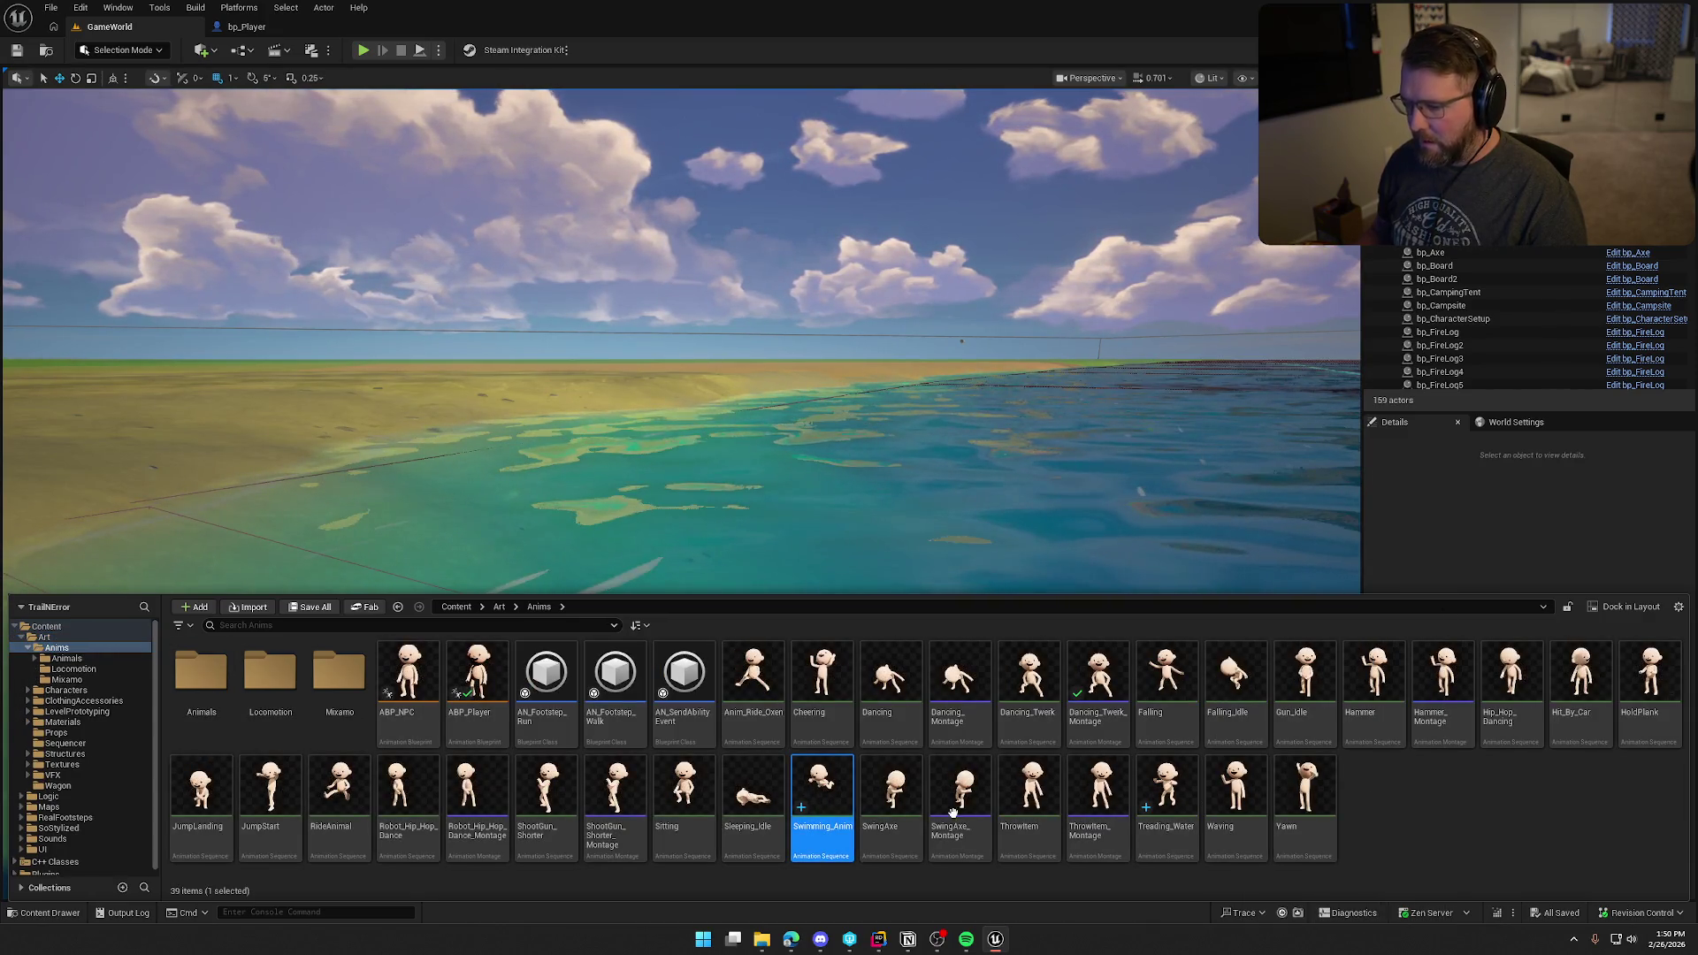
double_click(821, 796)
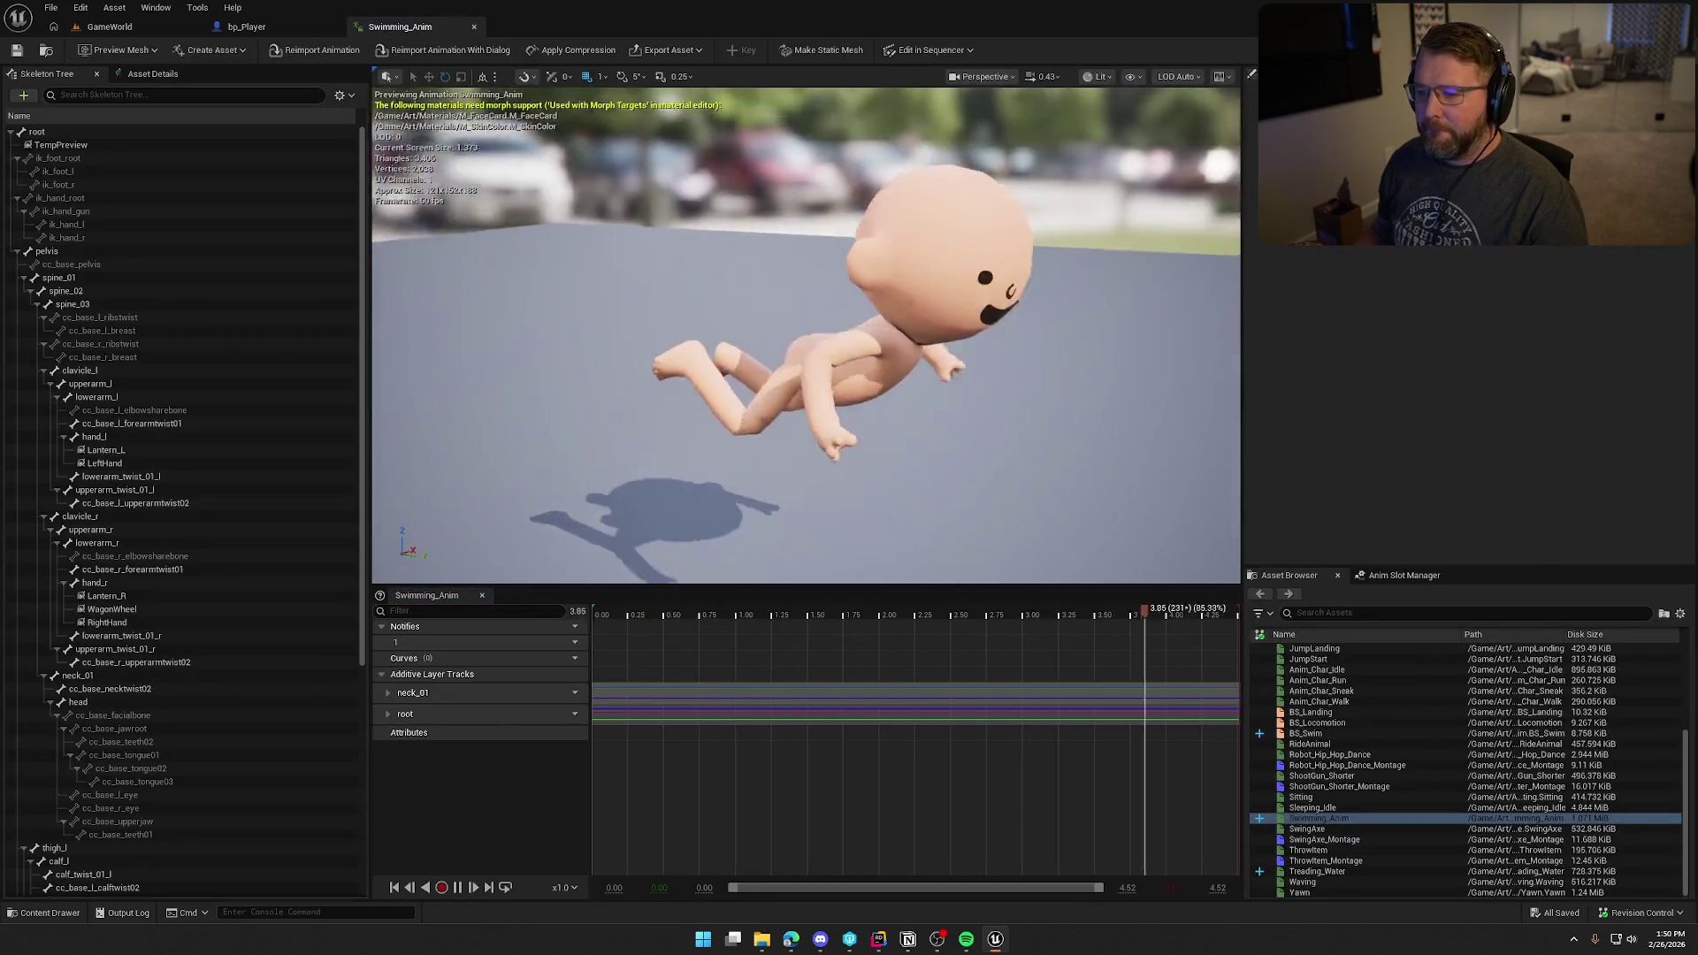
Step: Pause and rewind Swimming_Anim to its first frame, then key clavicle_l and clavicle_r as additive tracks
click(457, 887)
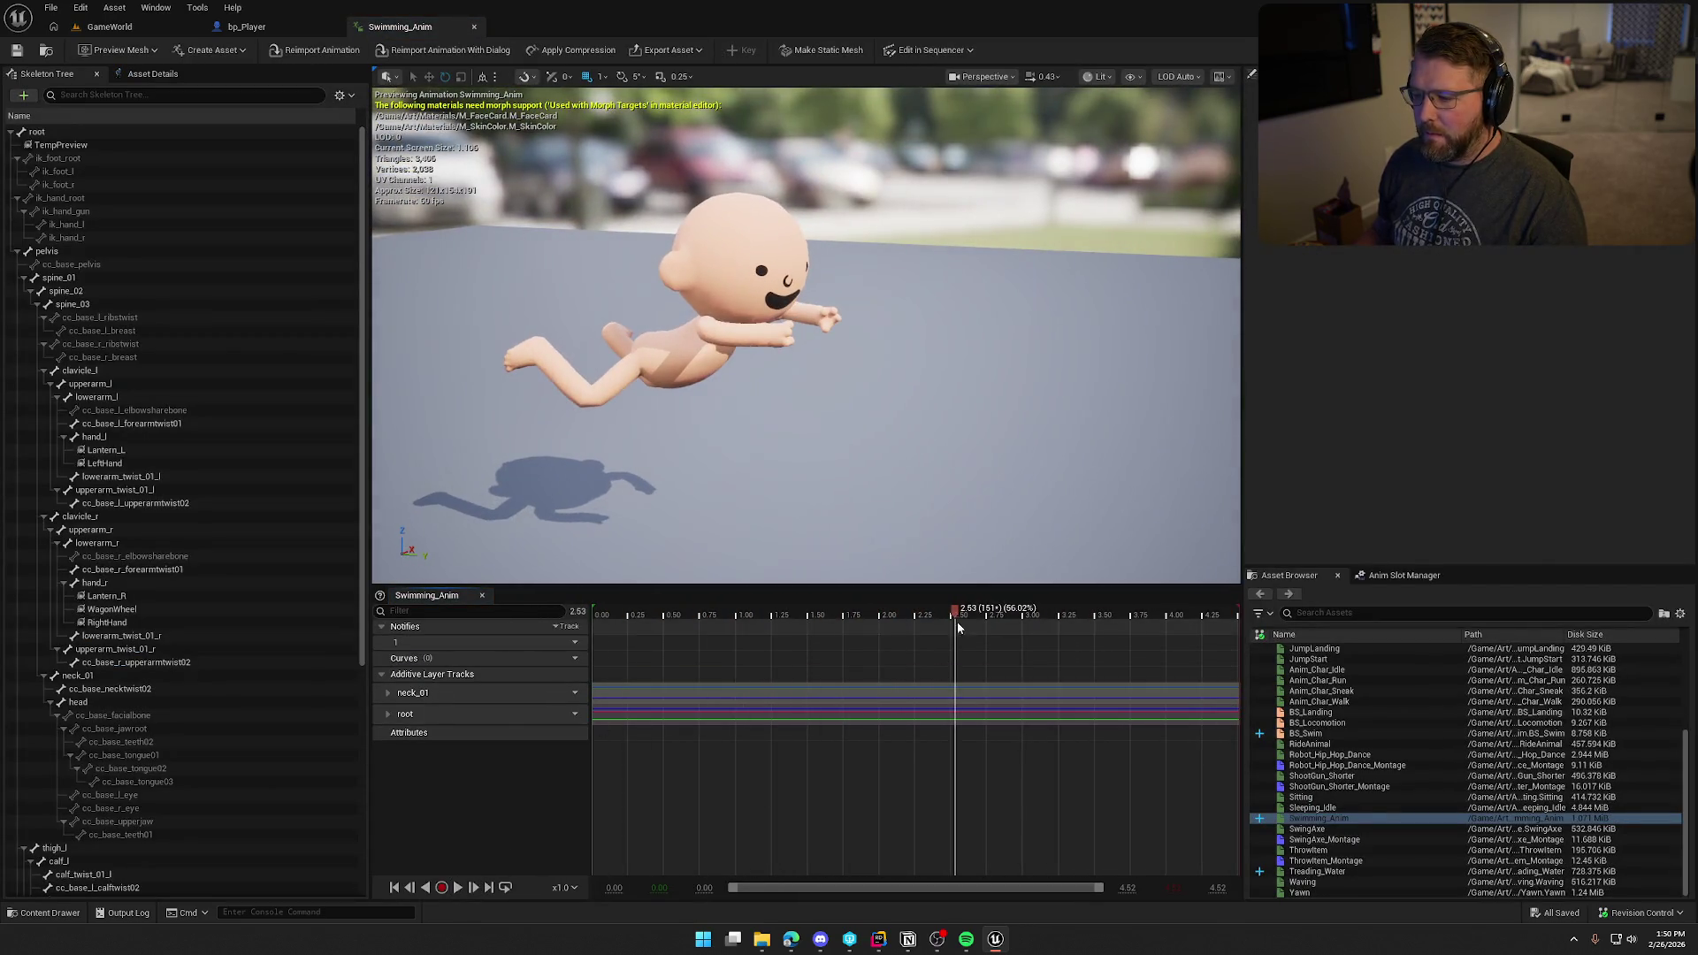
drag(842, 623, 489, 627)
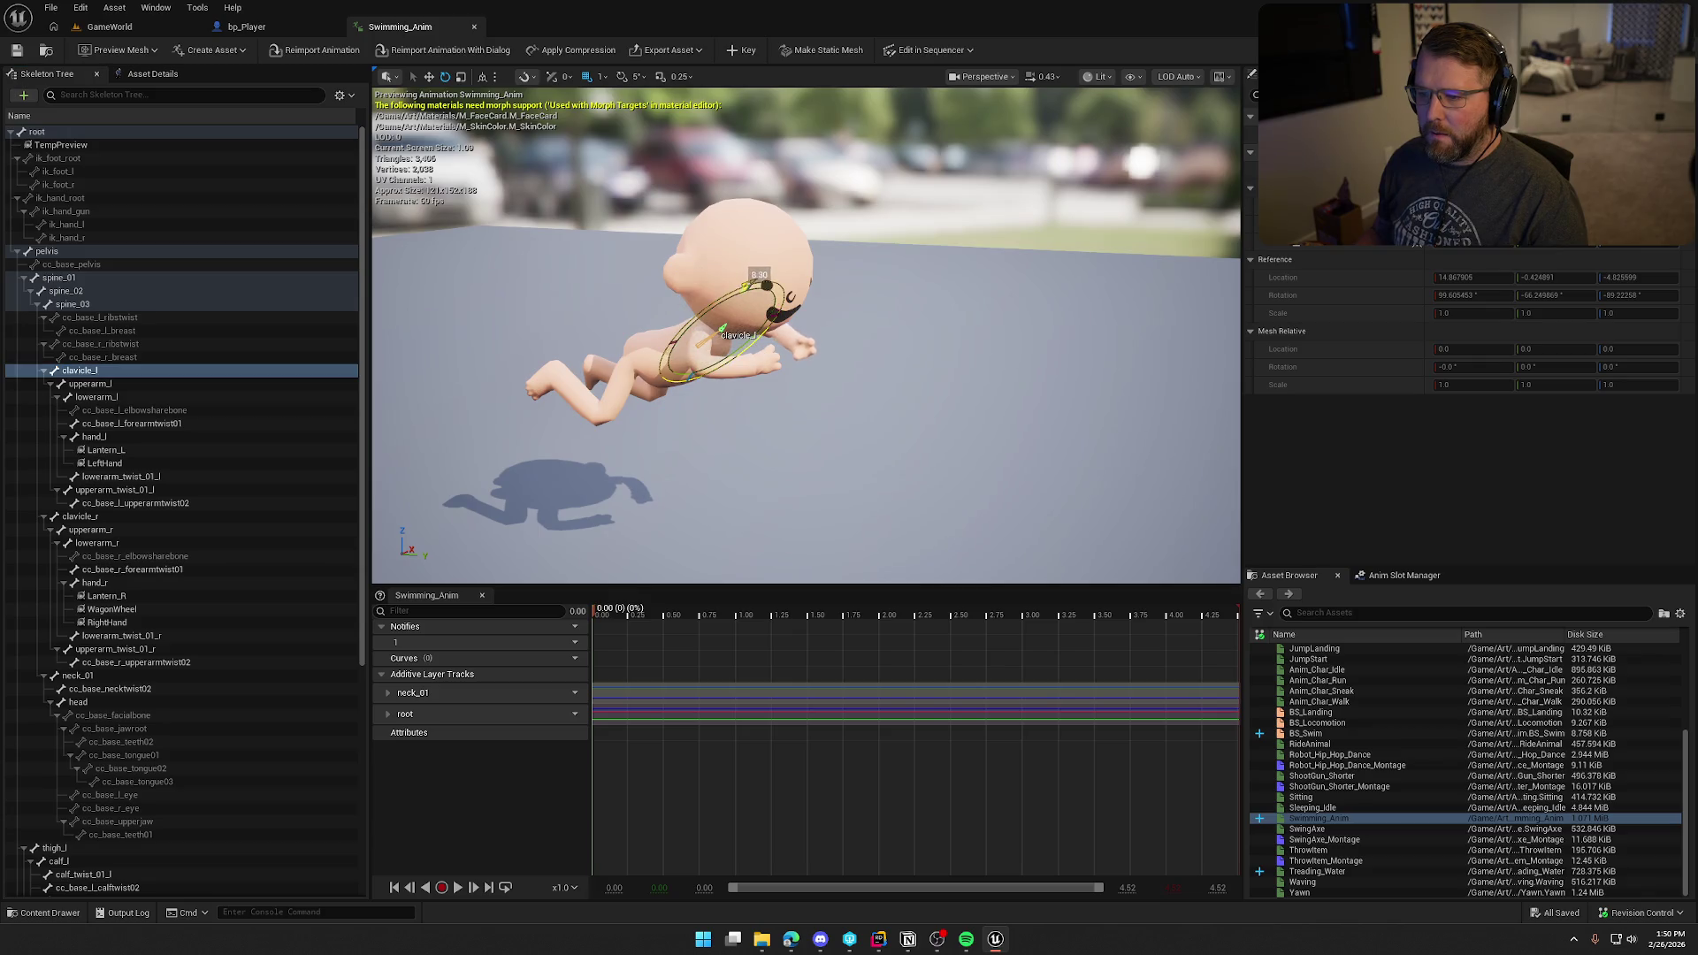
drag(870, 314, 870, 314)
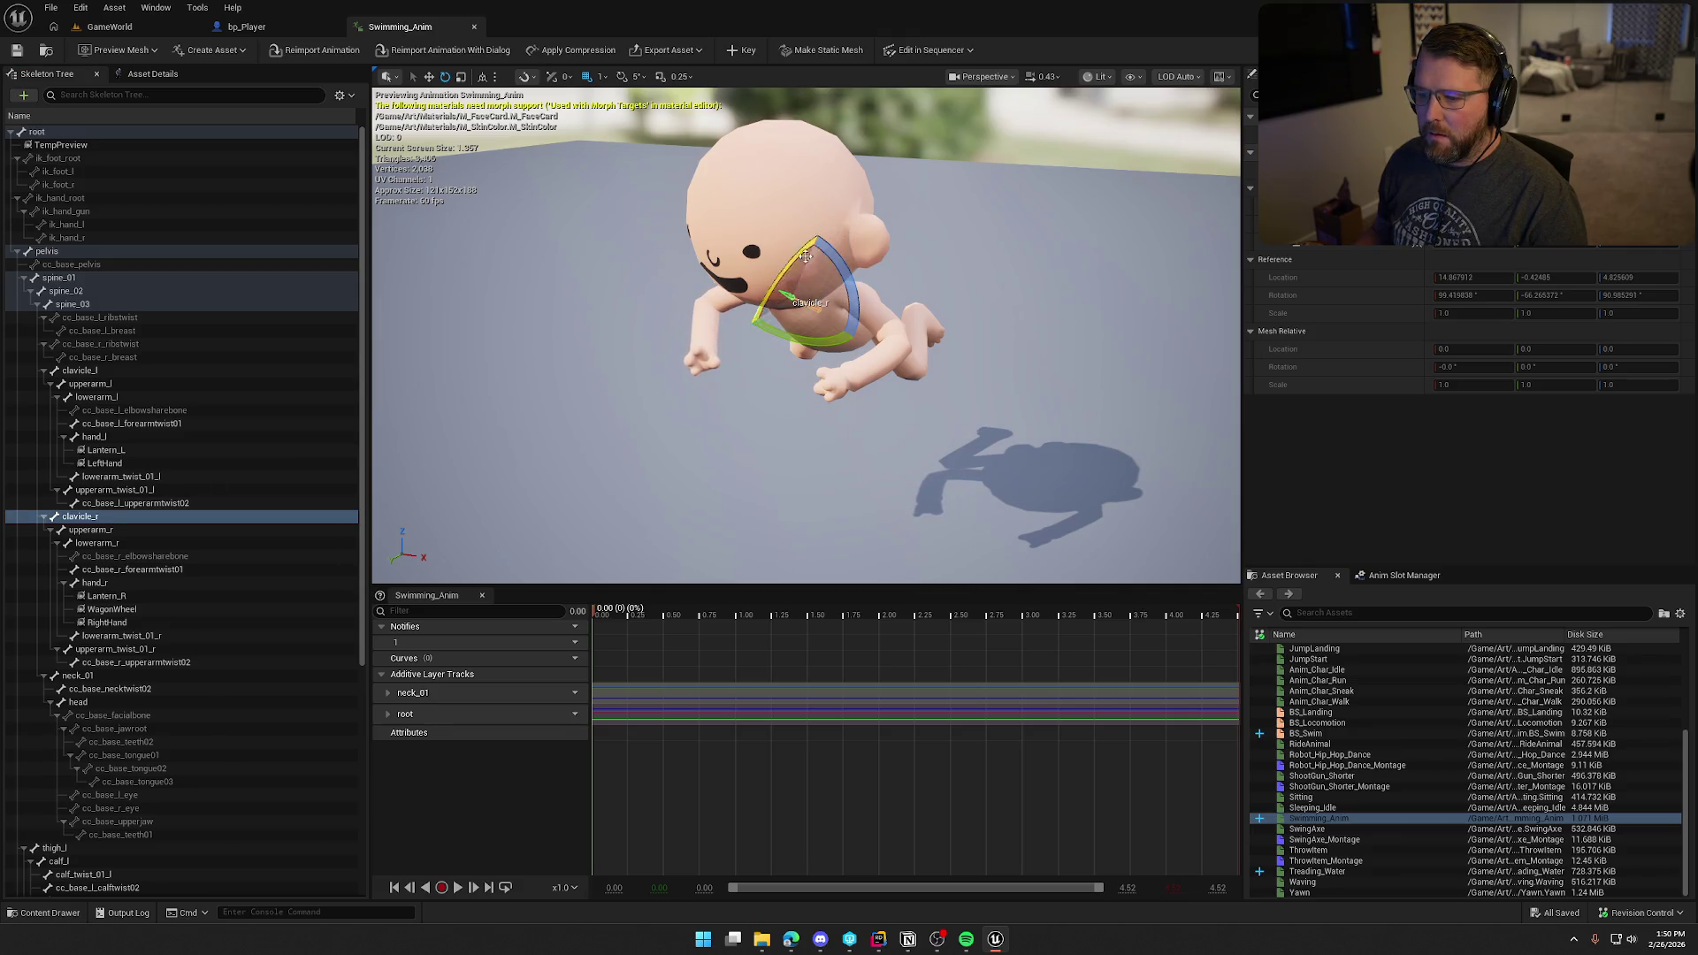
click(739, 51)
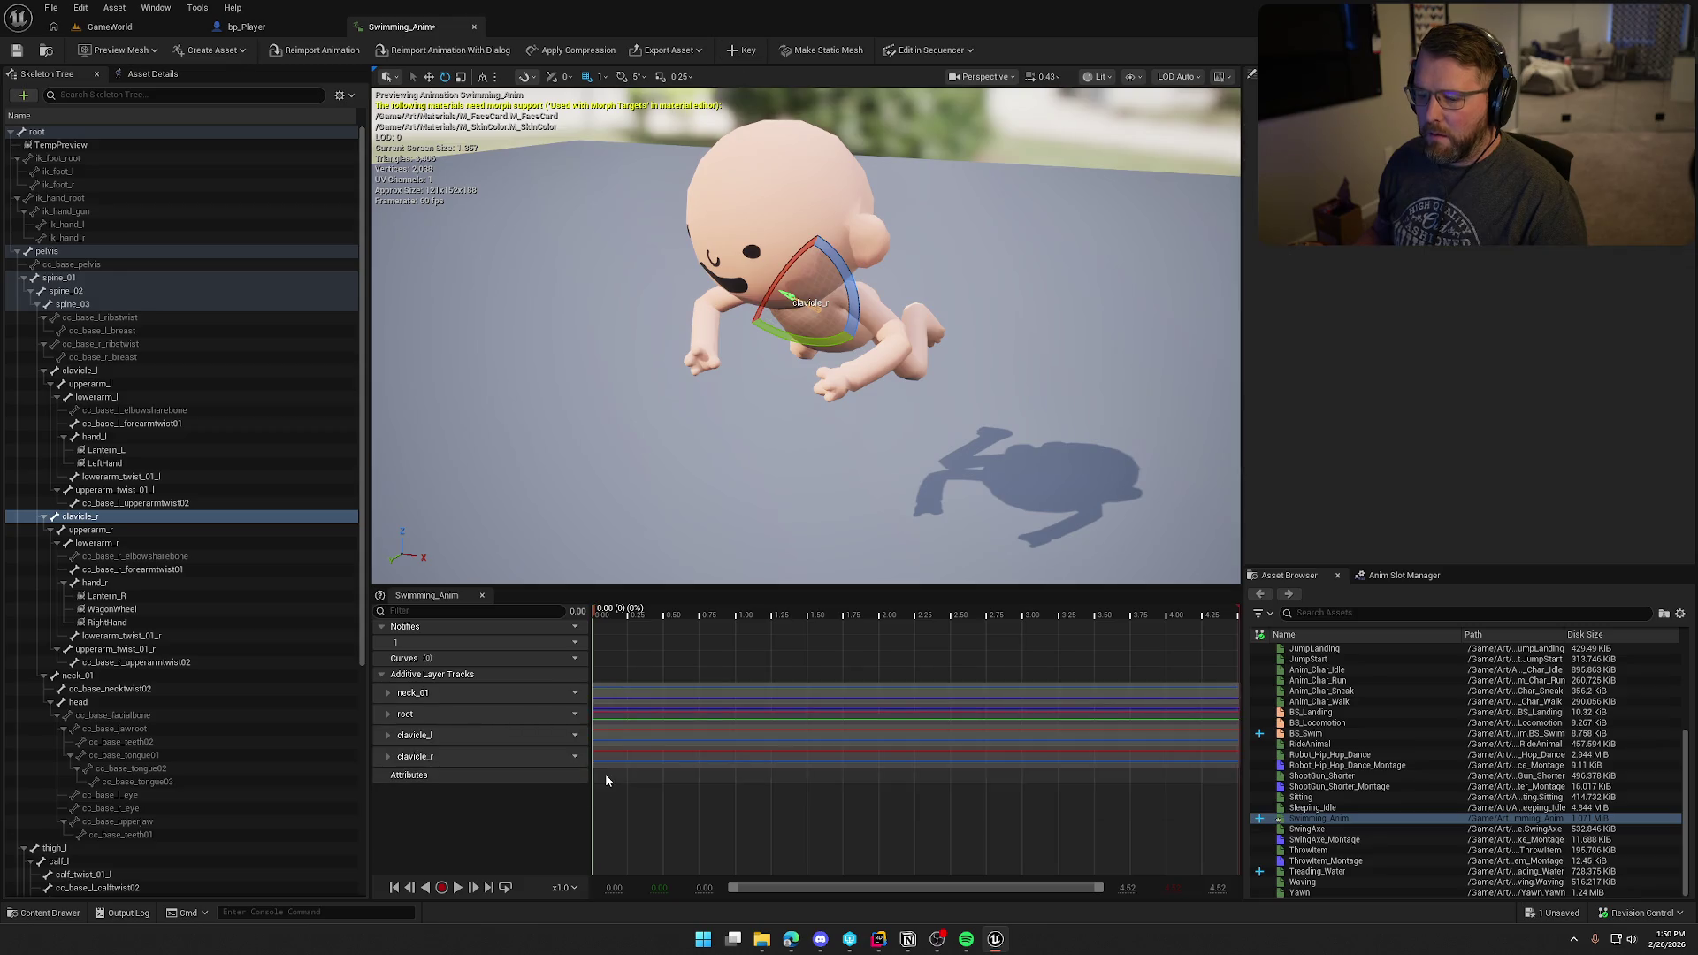
Step: Play and pause Swimming_Anim, scrubbing back to about 1.24 seconds to view the pose
click(457, 888)
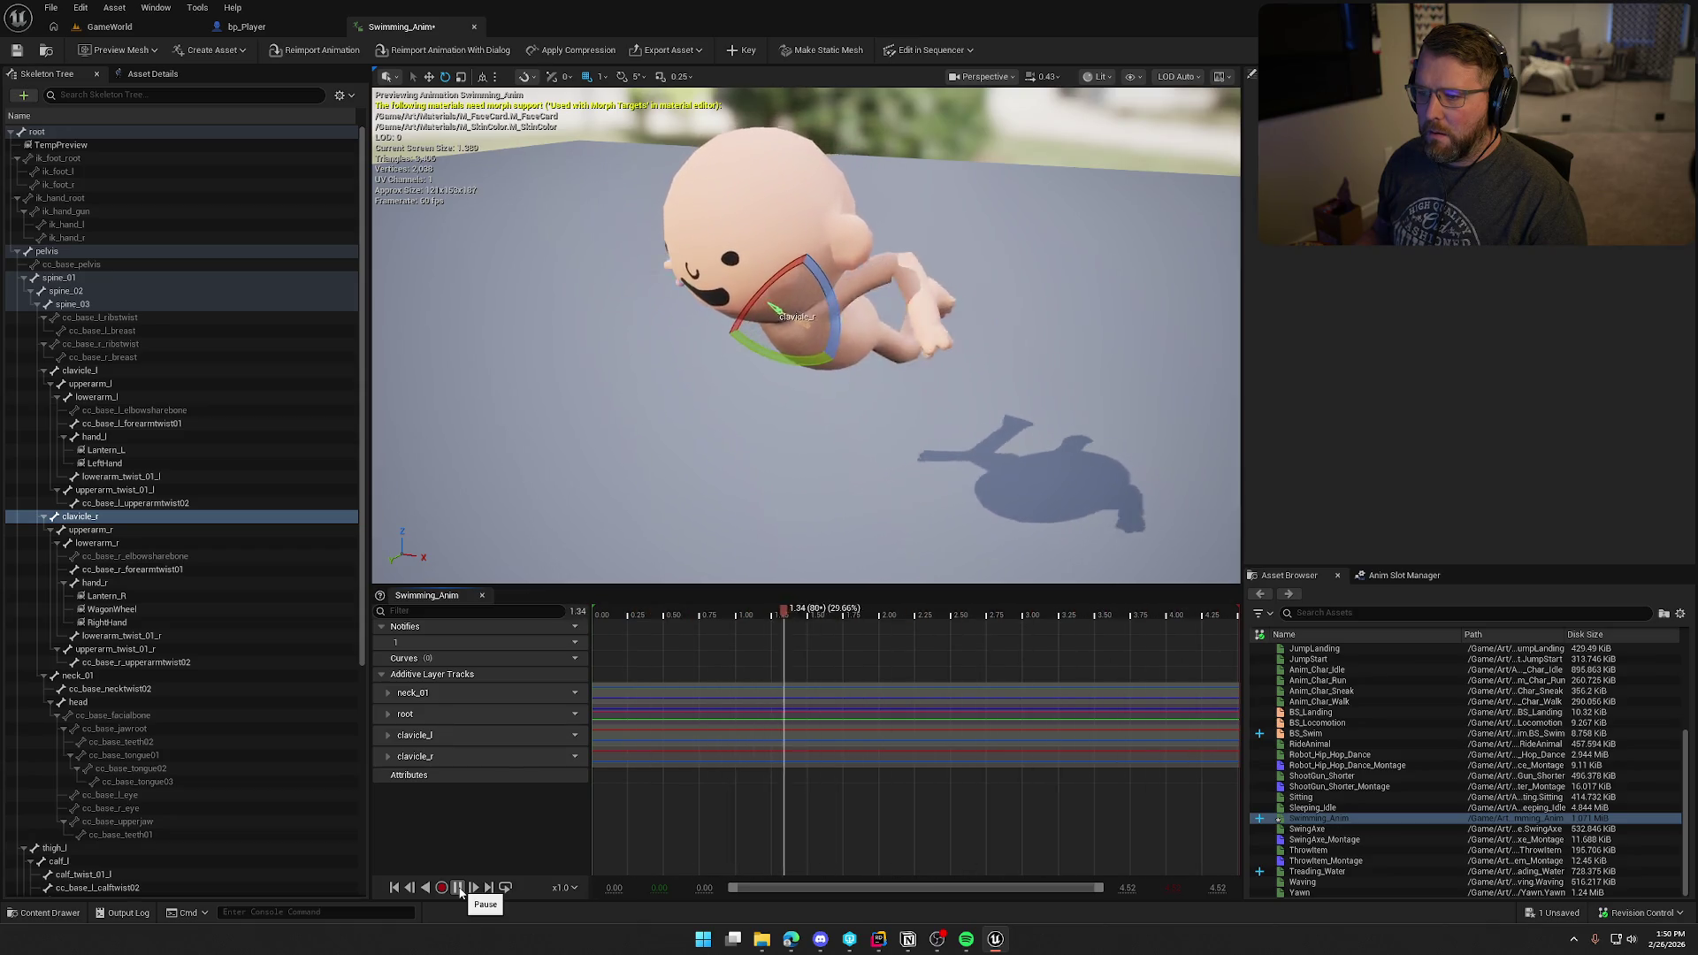
click(459, 887)
mouse_move(803, 619)
mouse_down()
mouse_move(743, 619)
mouse_move(769, 622)
mouse_up()
drag(914, 426, 914, 427)
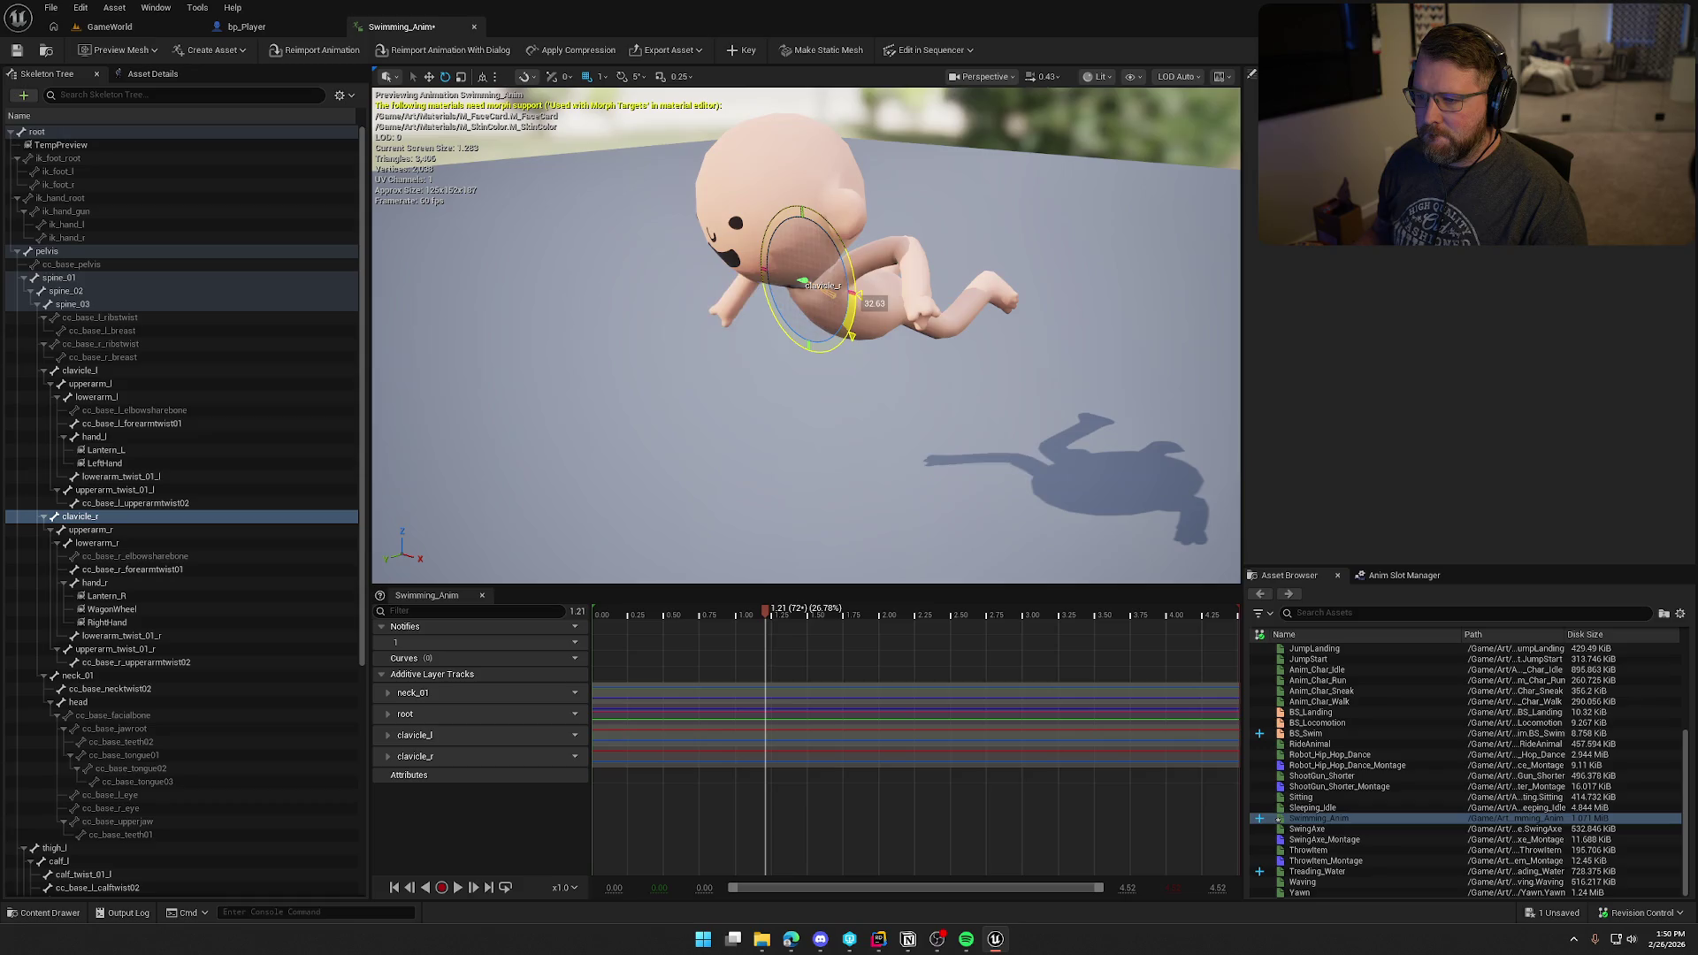
drag(911, 328, 910, 327)
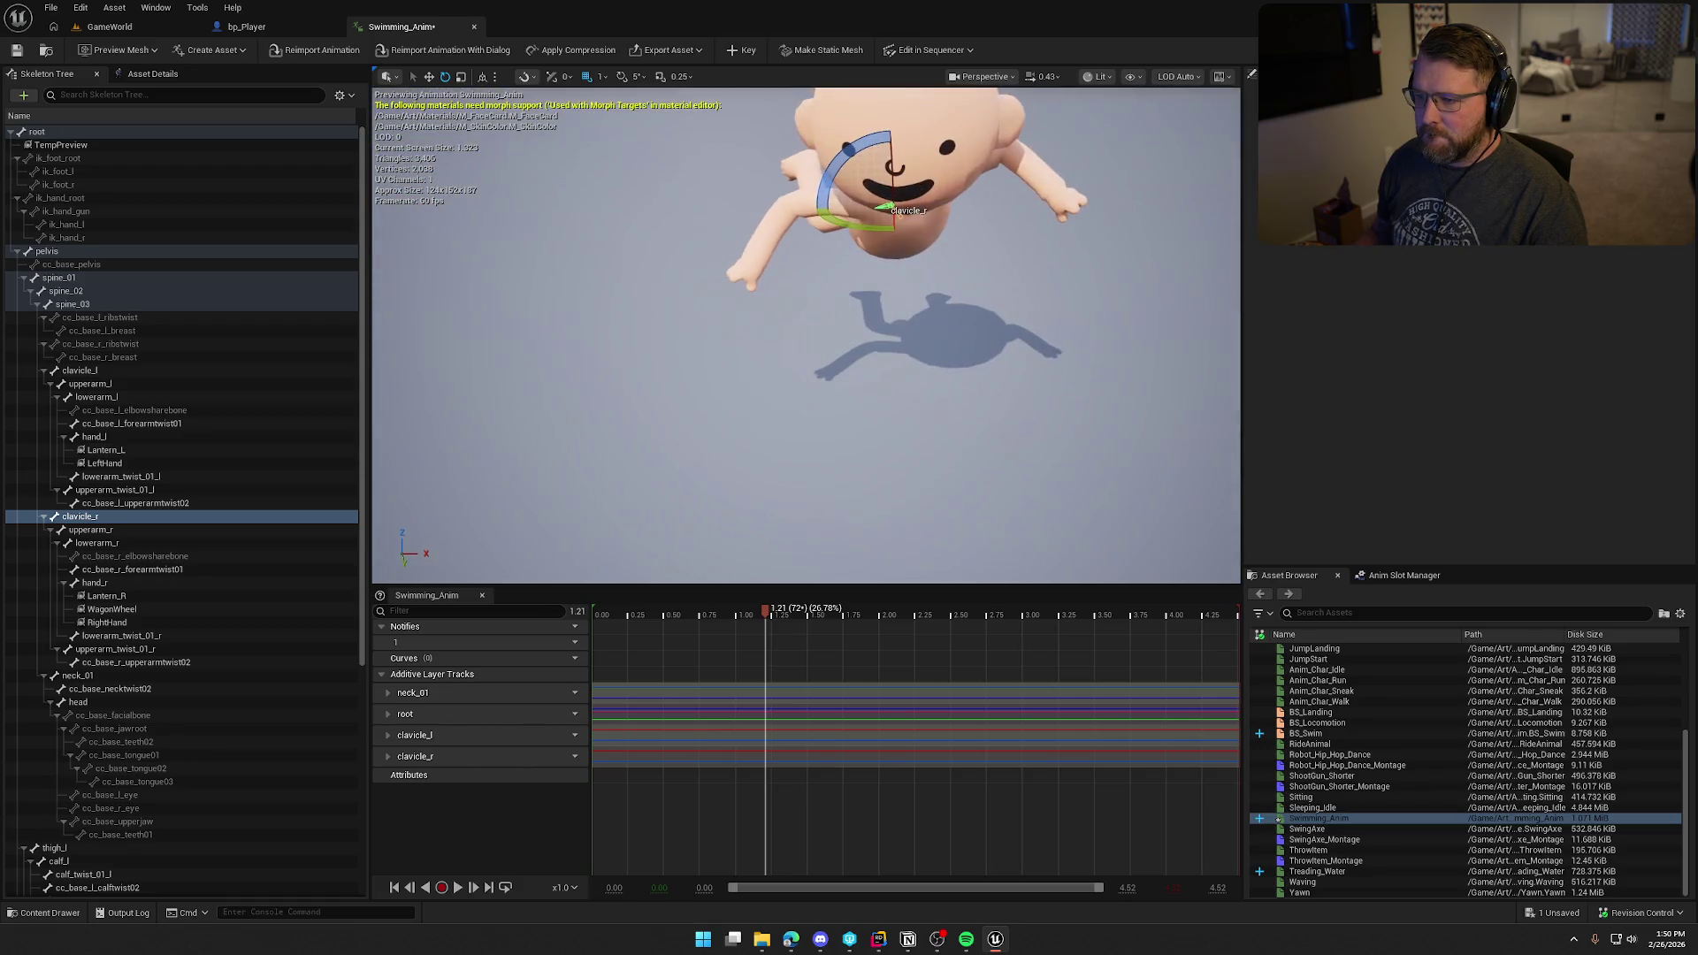
Step: Rotate clavicle_r about -7° and clavicle_l about 10°, key them, and preview the result
drag(827, 162, 840, 176)
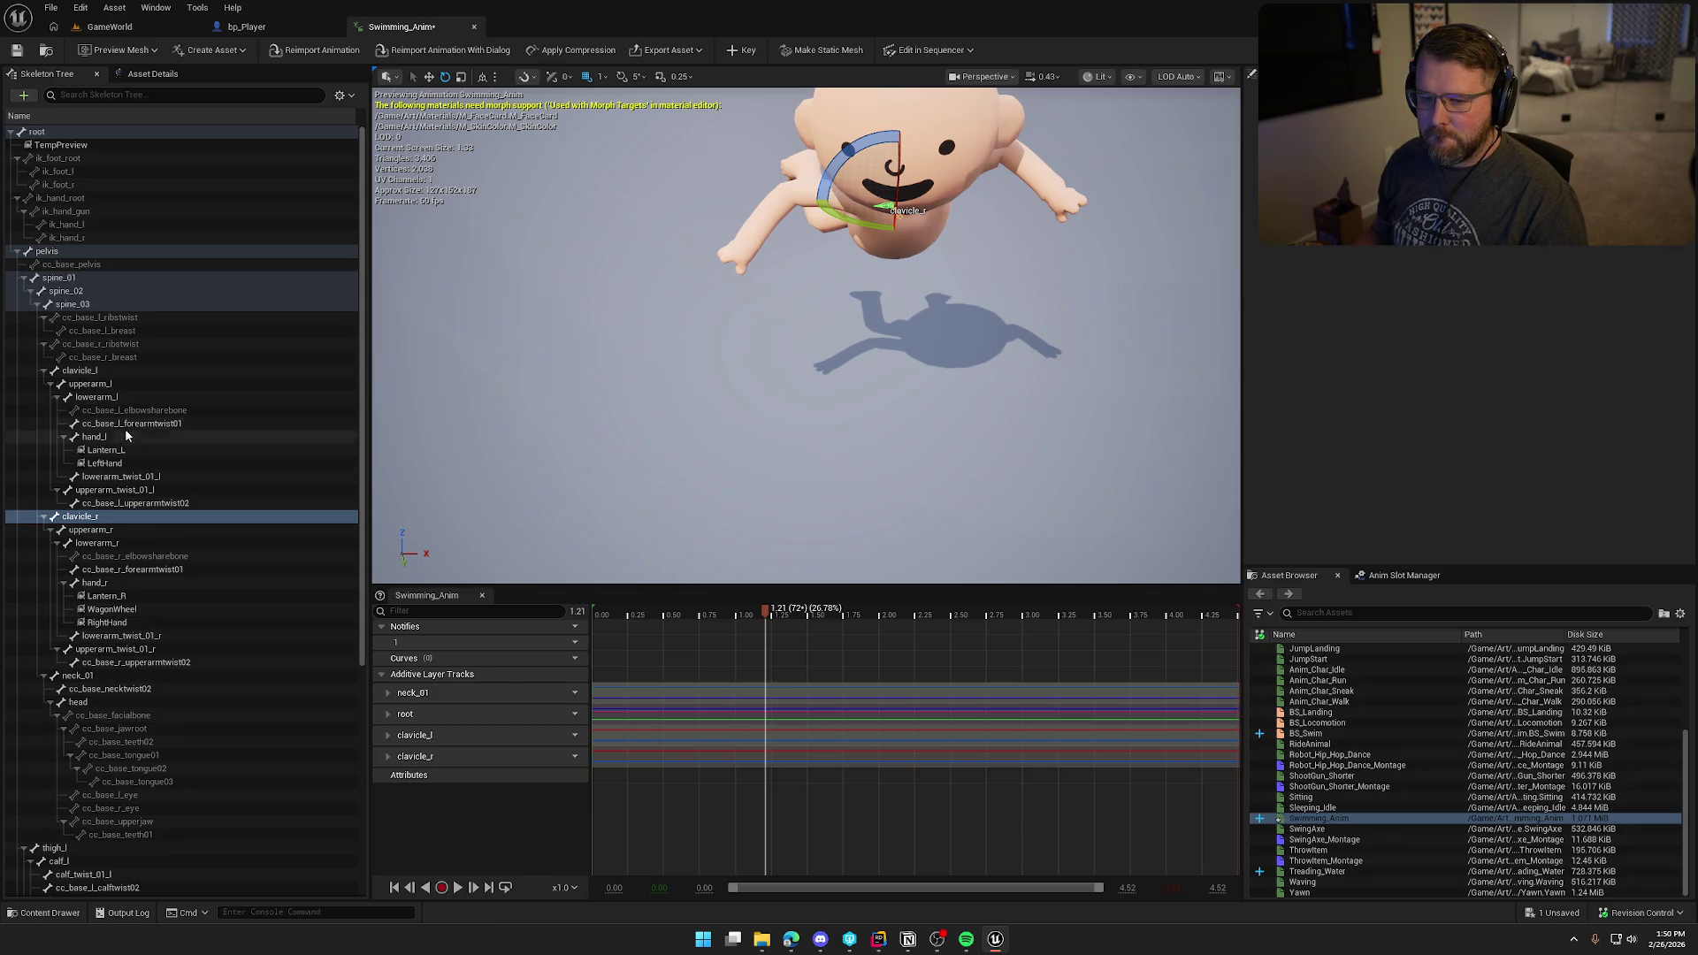
click(124, 370)
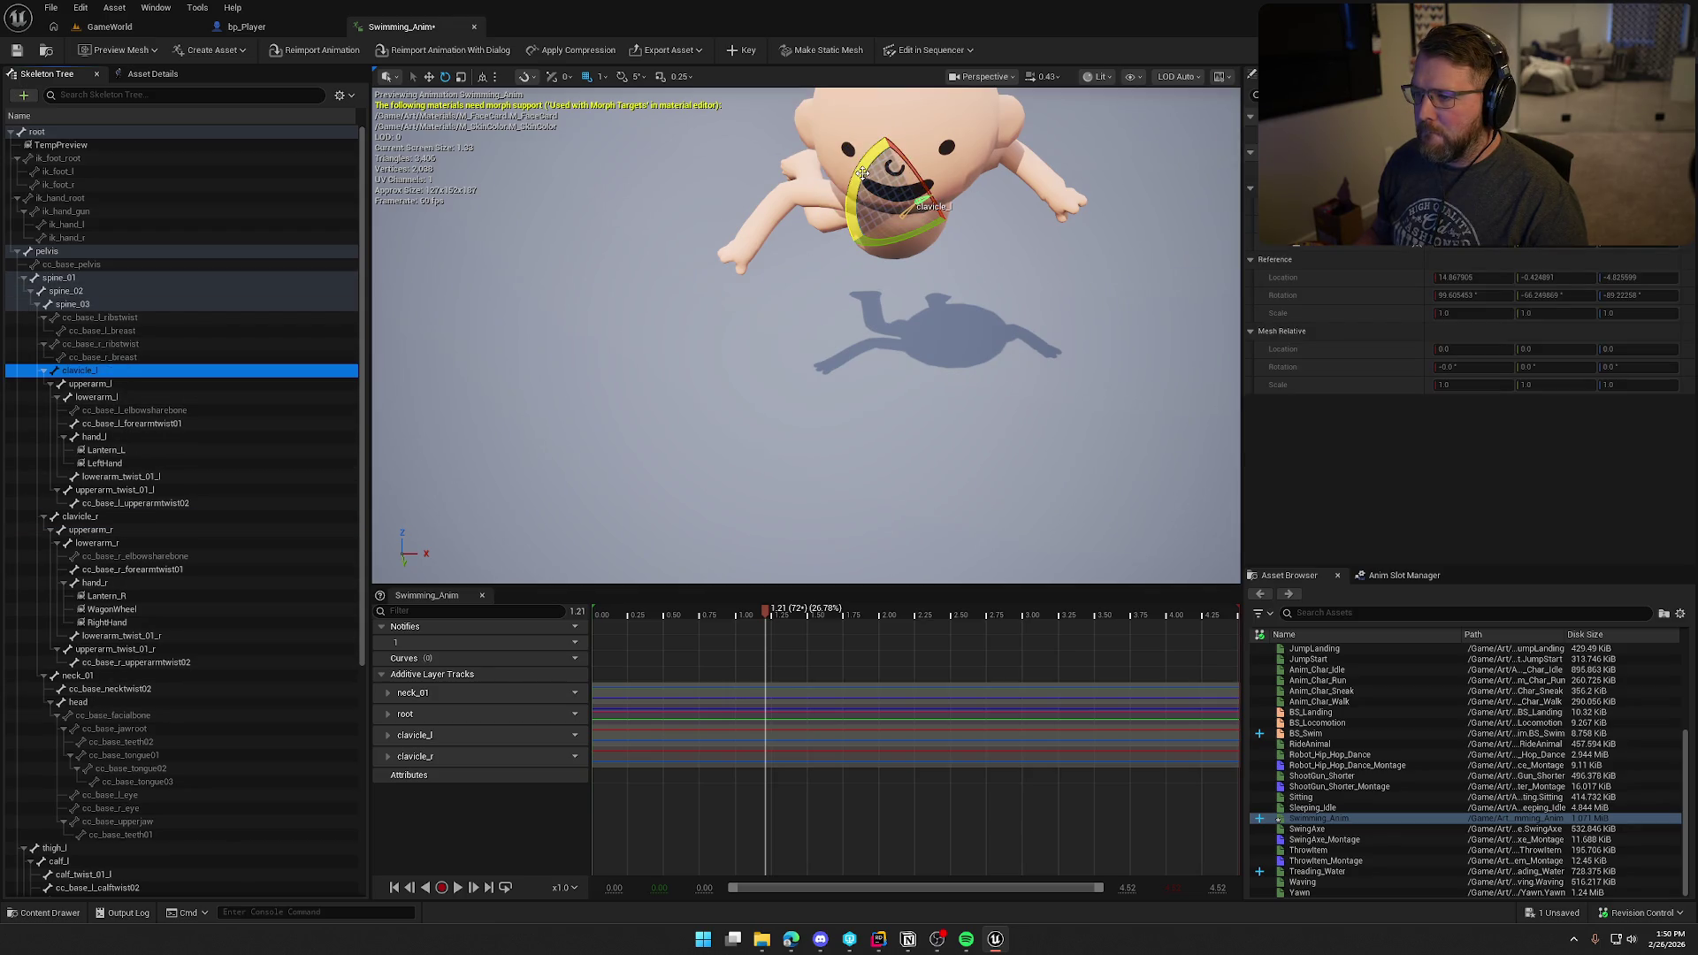
drag(862, 172, 983, 166)
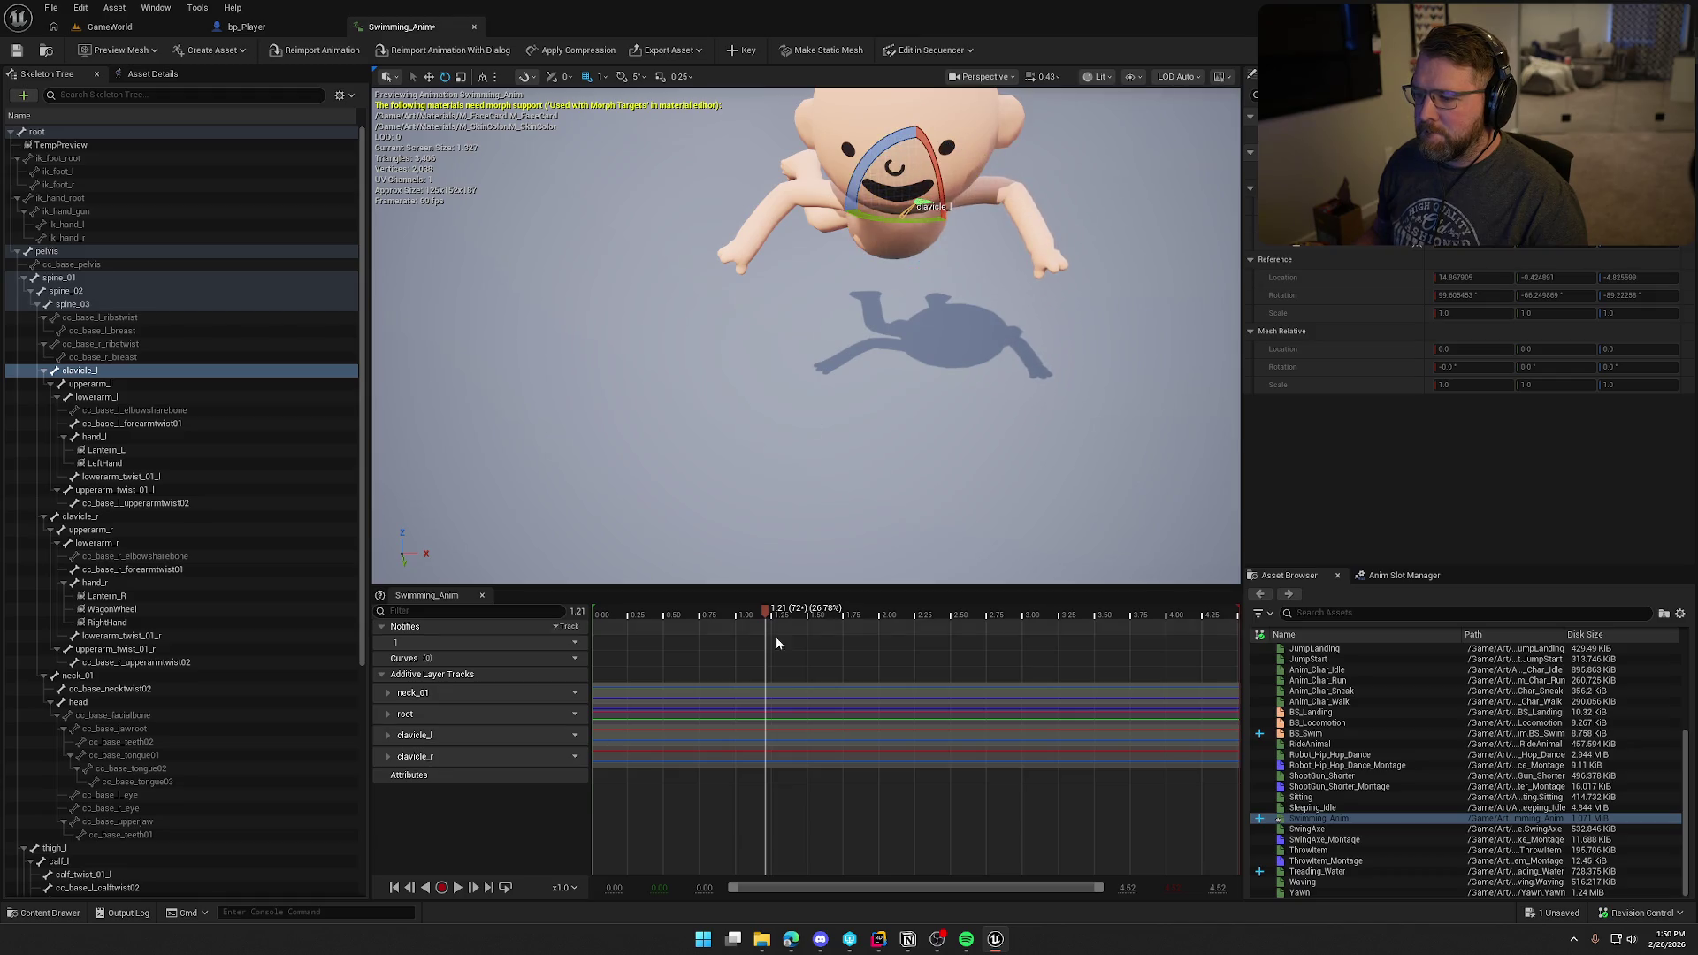
click(741, 54)
key(space)
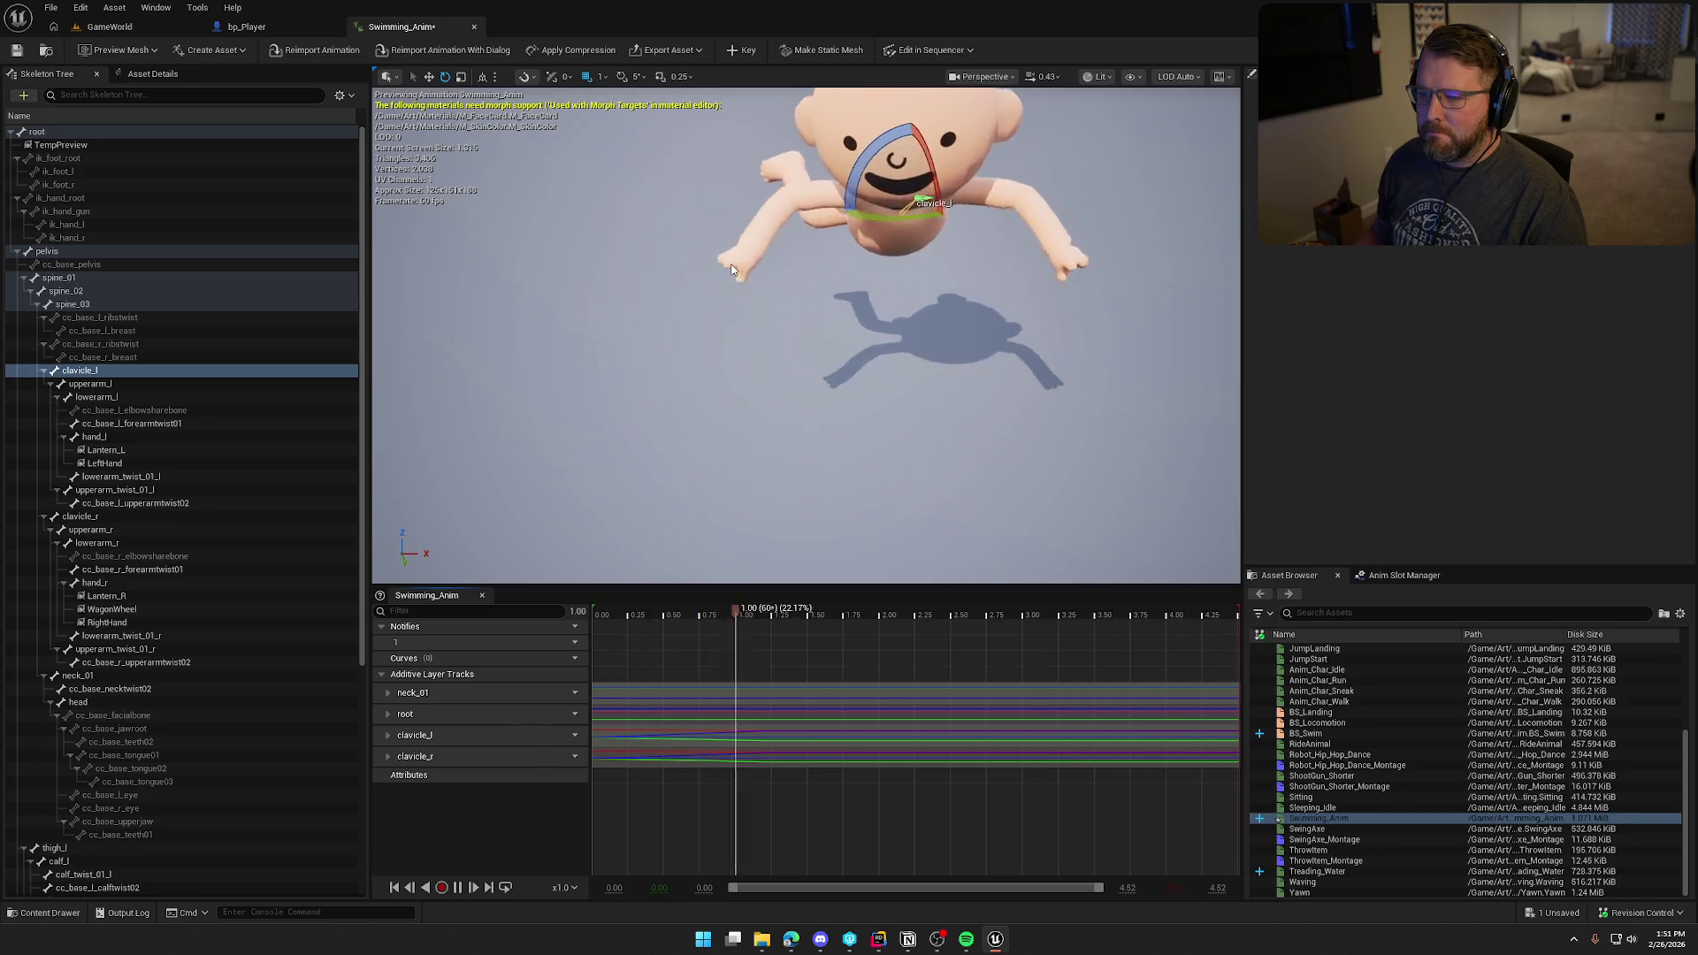
key(space)
drag(800, 617, 592, 614)
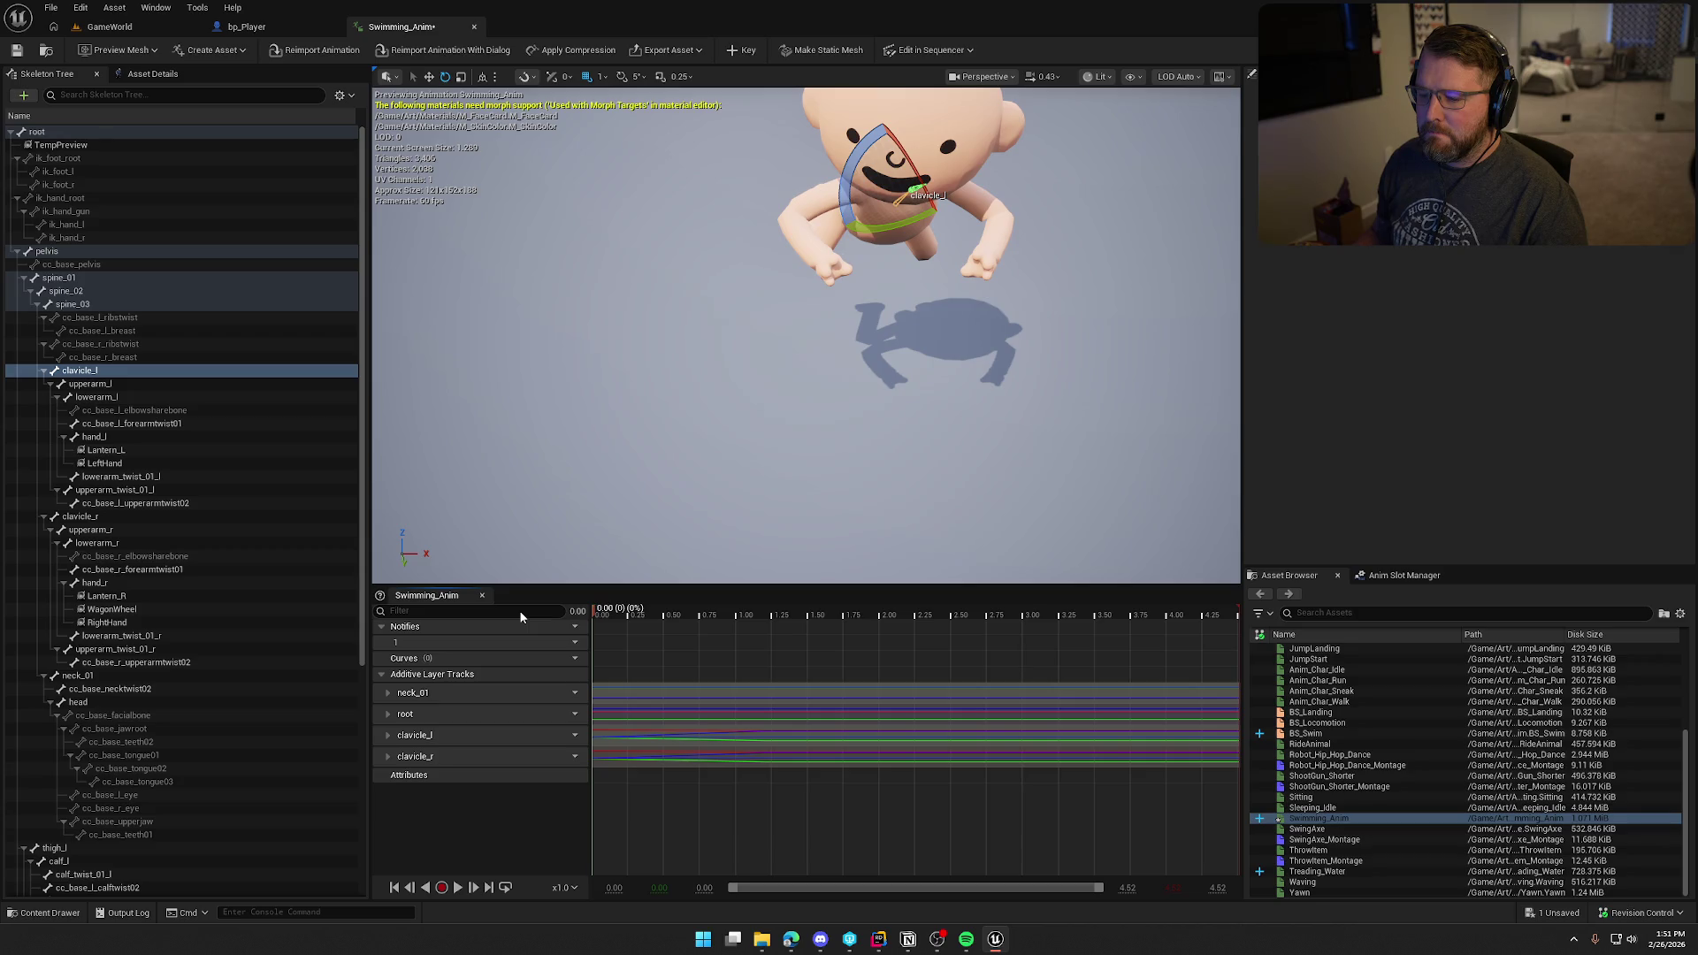
Step: Delete both clavicle additive tracks and replay the animation from the start
click(451, 743)
shift+click(439, 756)
key(Delete)
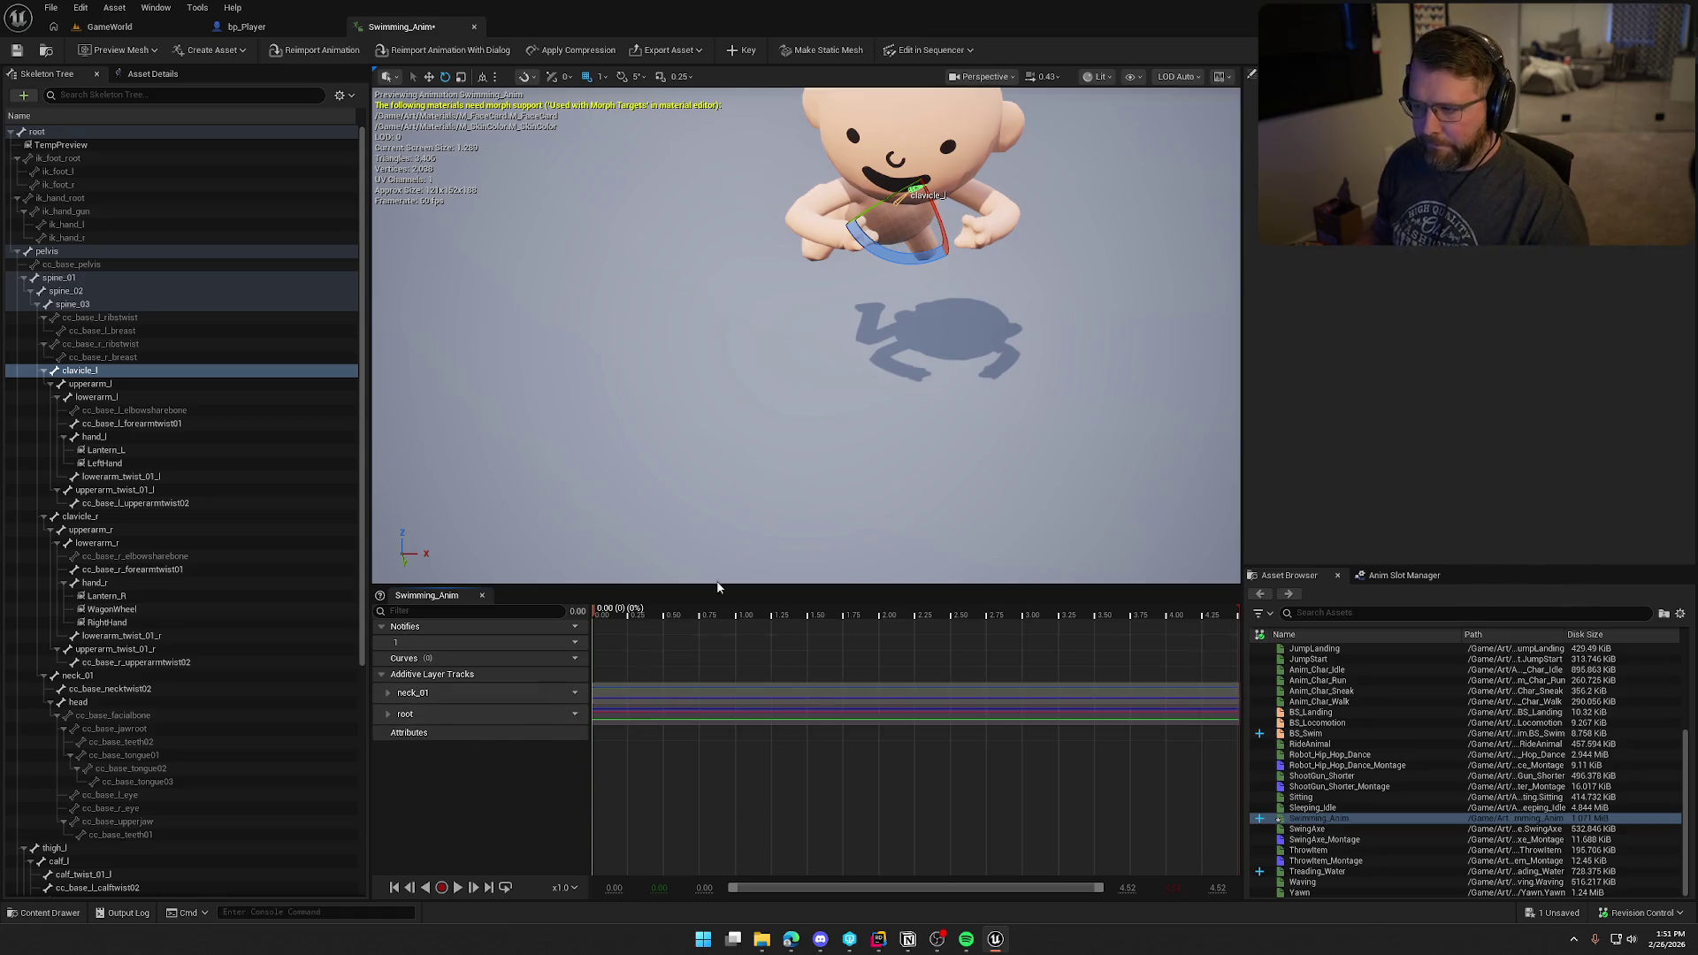
click(458, 887)
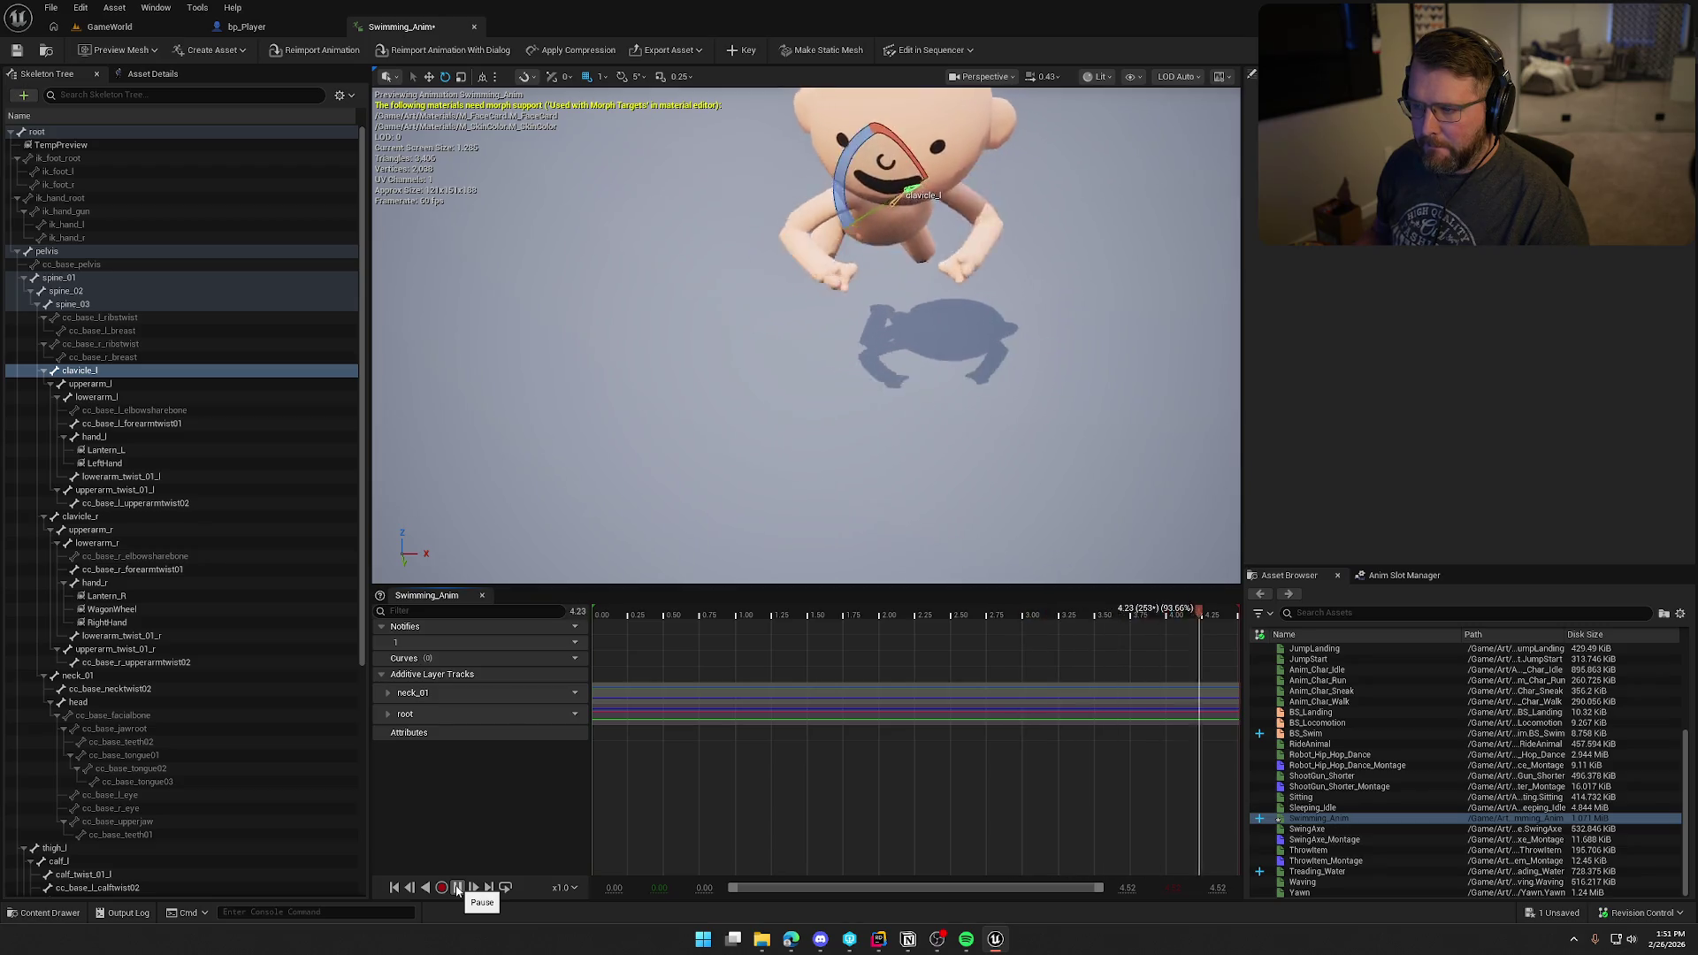
click(458, 887)
drag(793, 612, 575, 630)
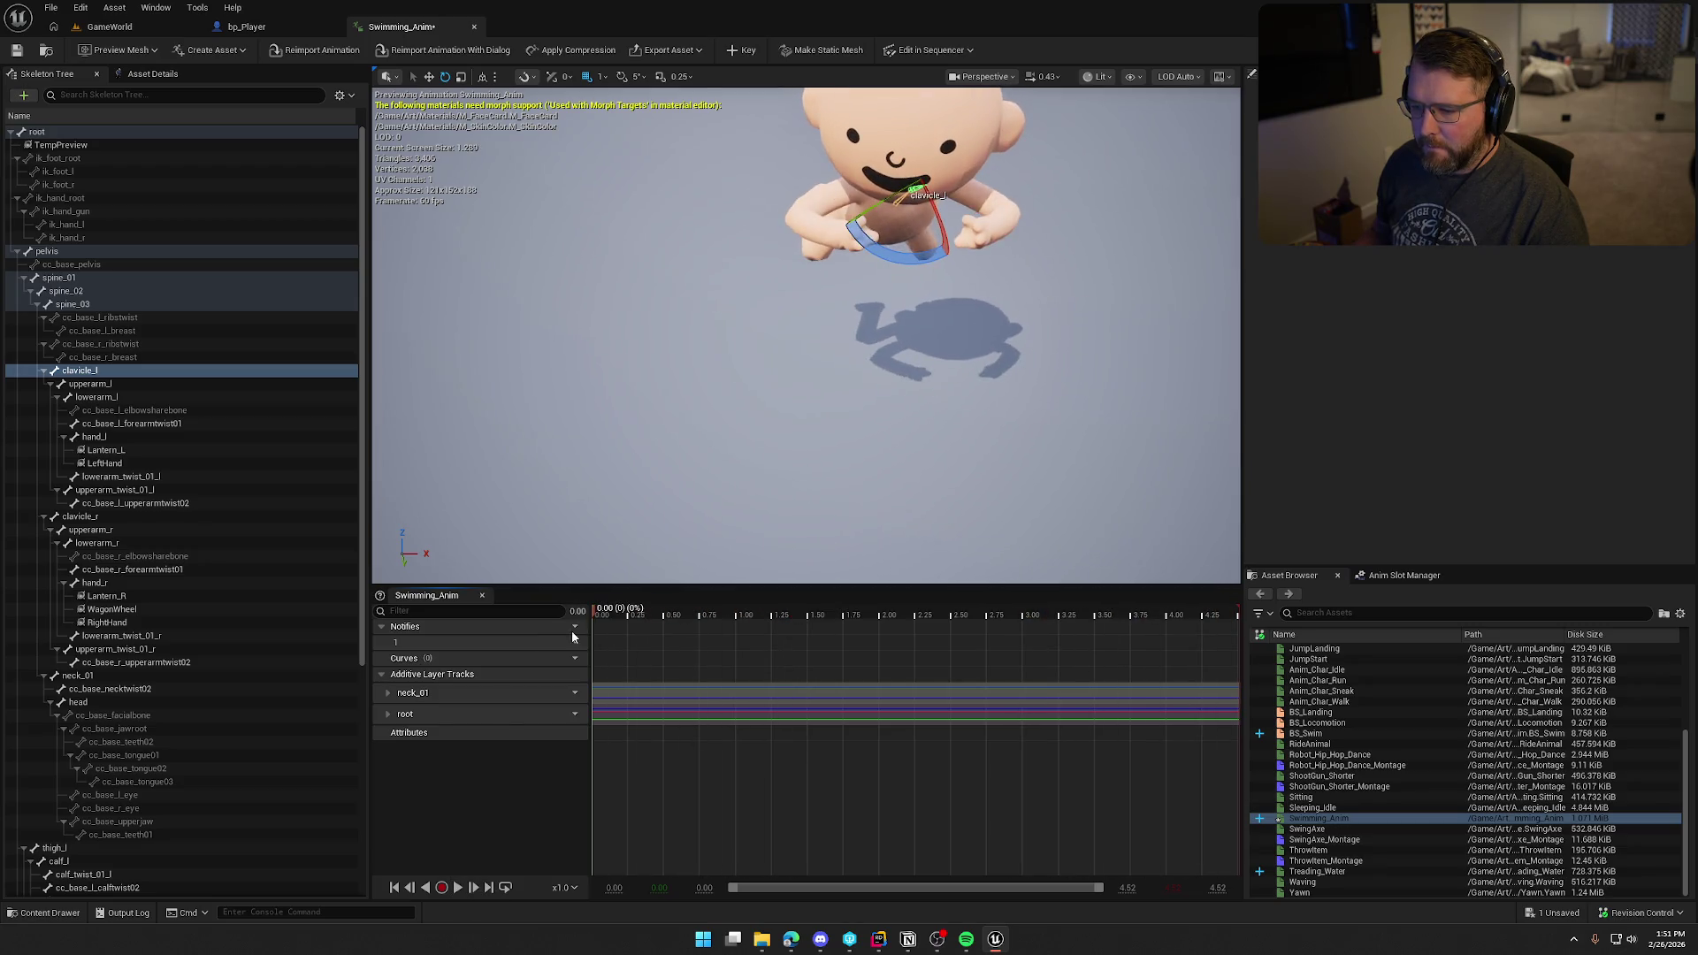
Step: Key upperarm_l and upperarm_r as additive tracks and preview the swim
click(107, 386)
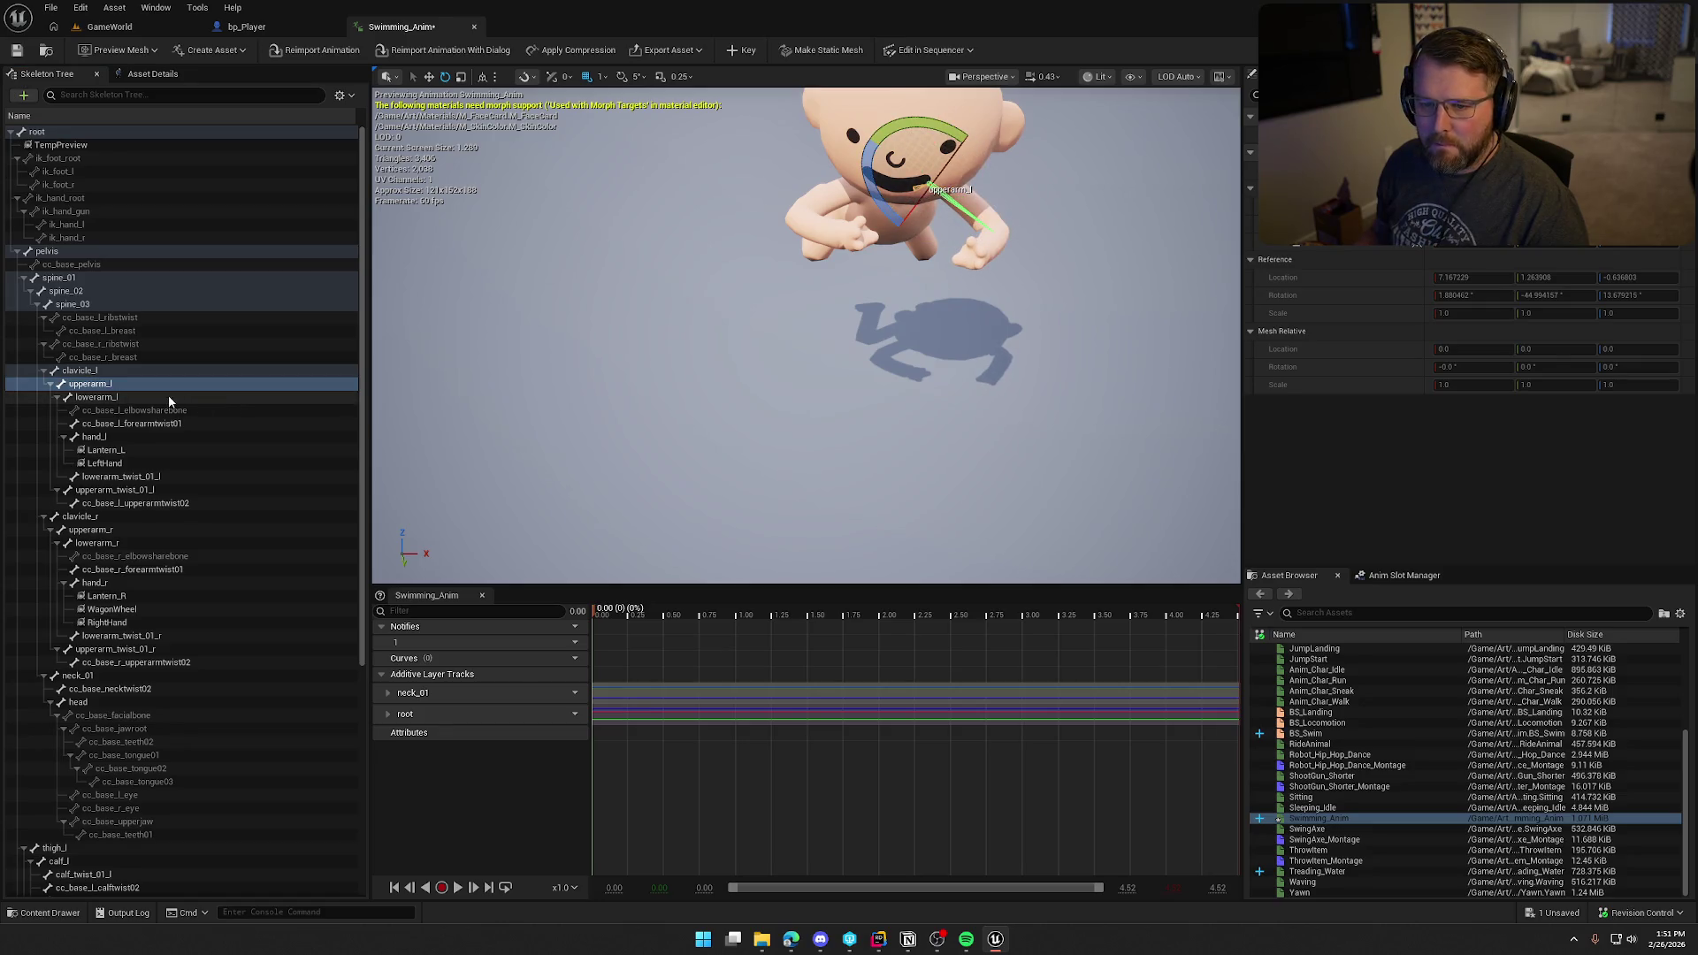
click(97, 530)
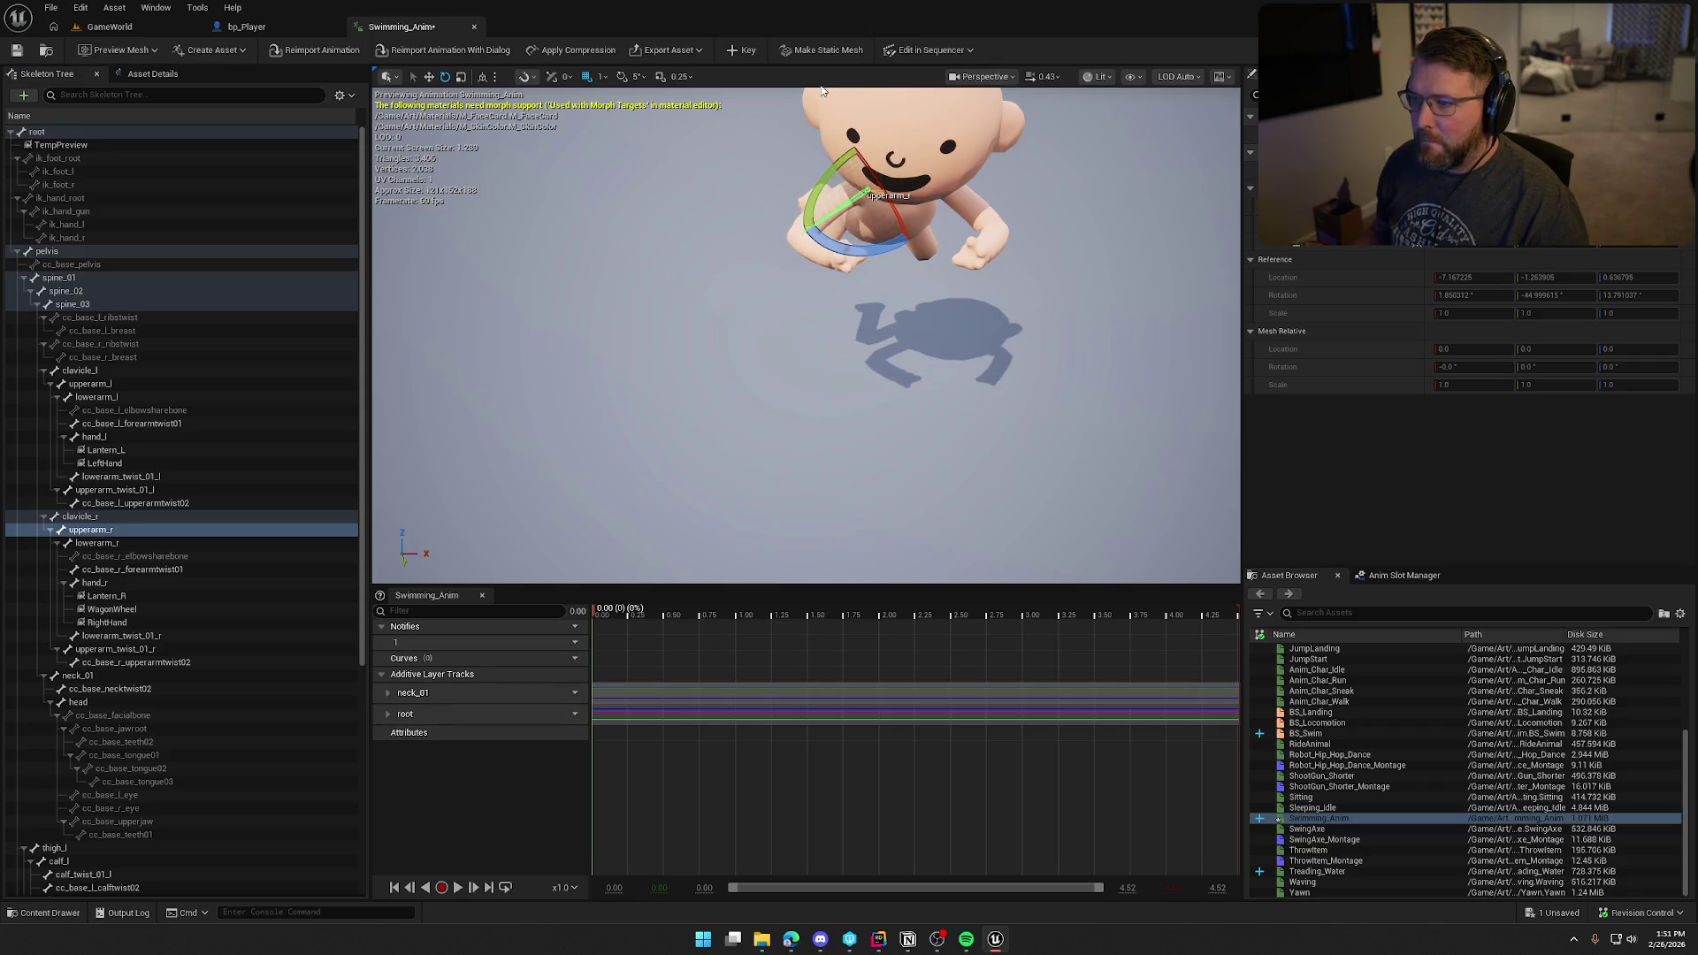
click(741, 51)
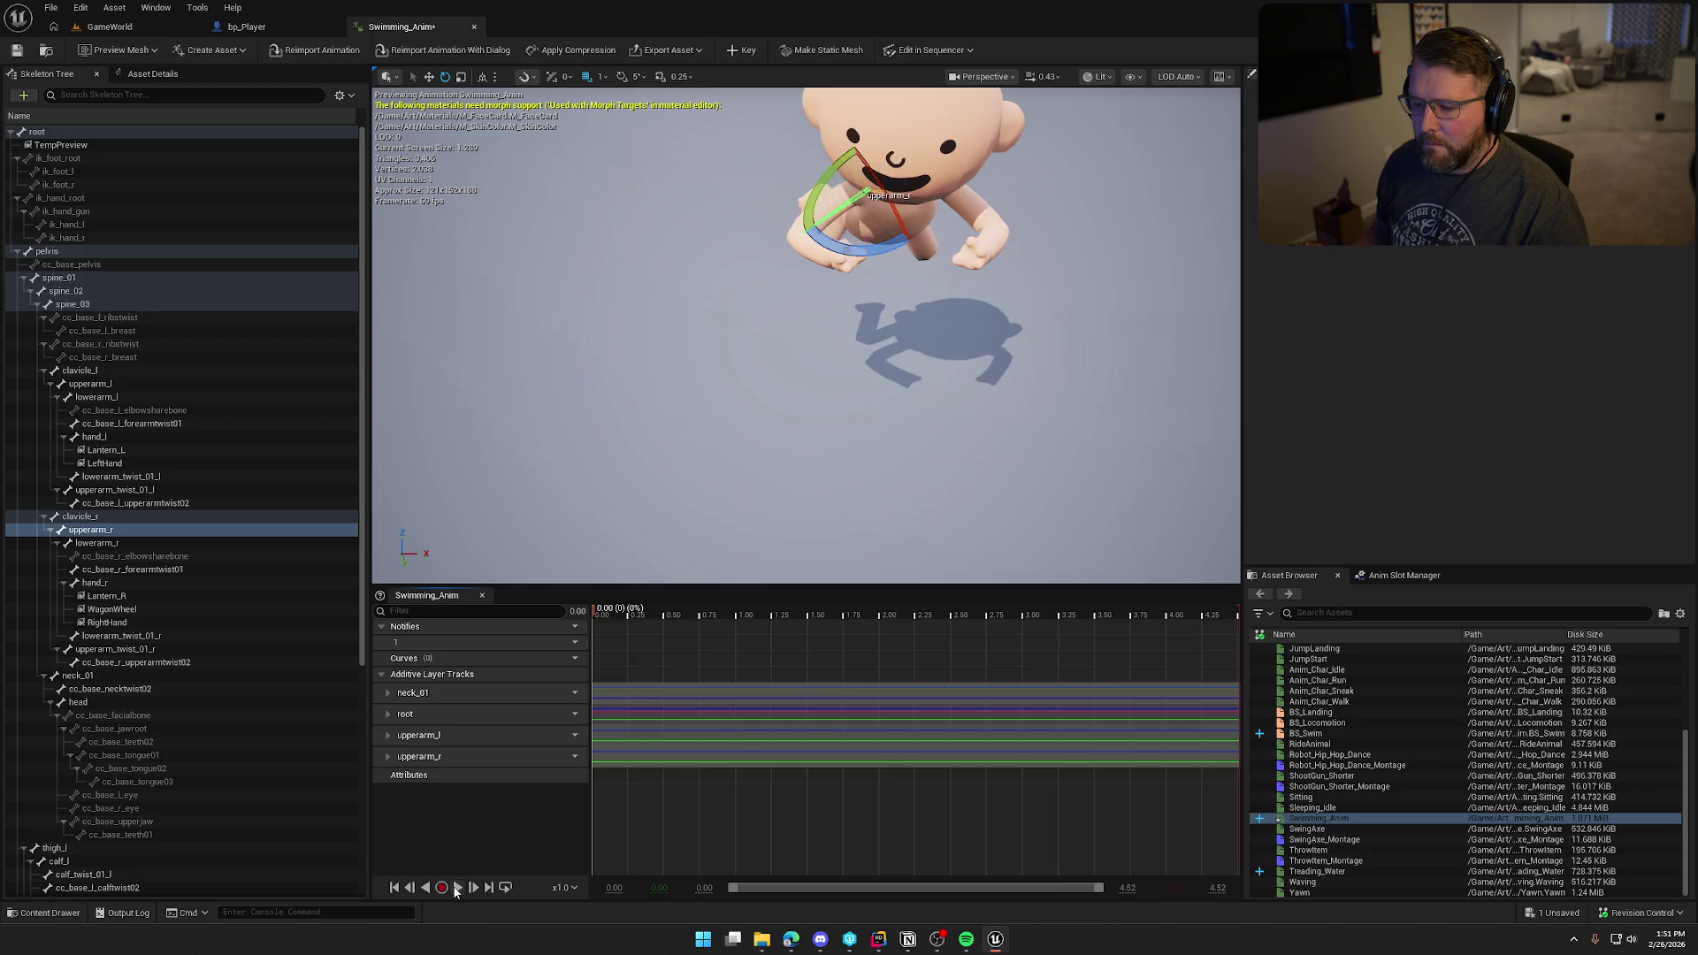
click(456, 888)
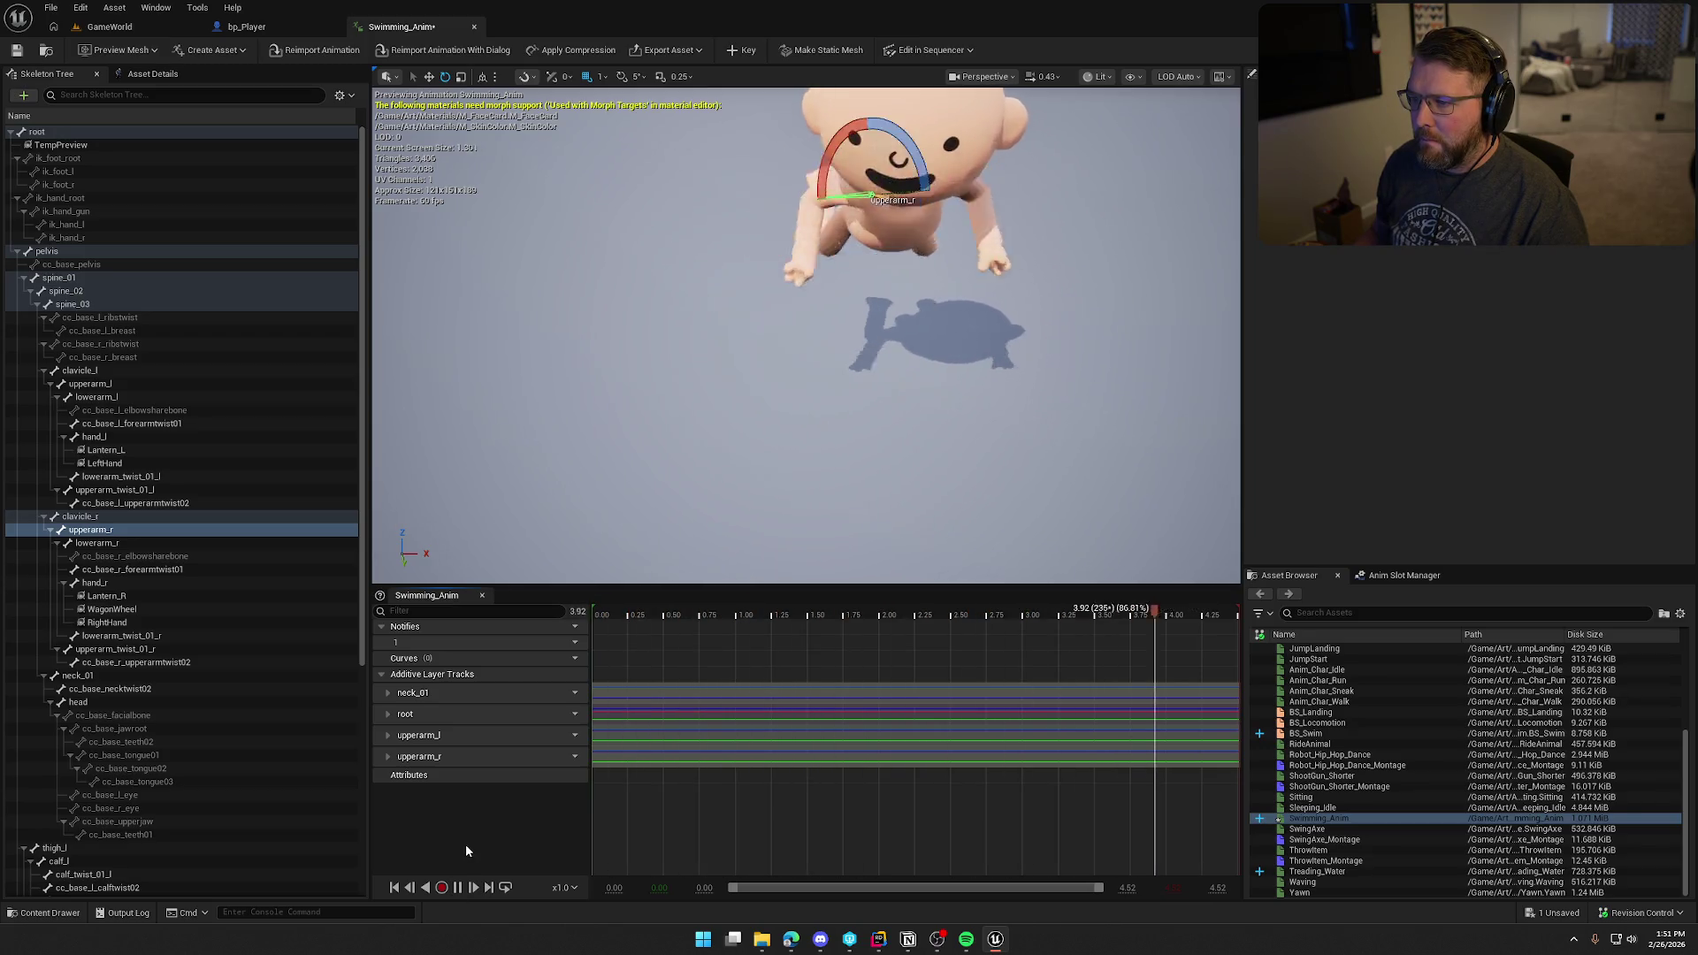
click(456, 888)
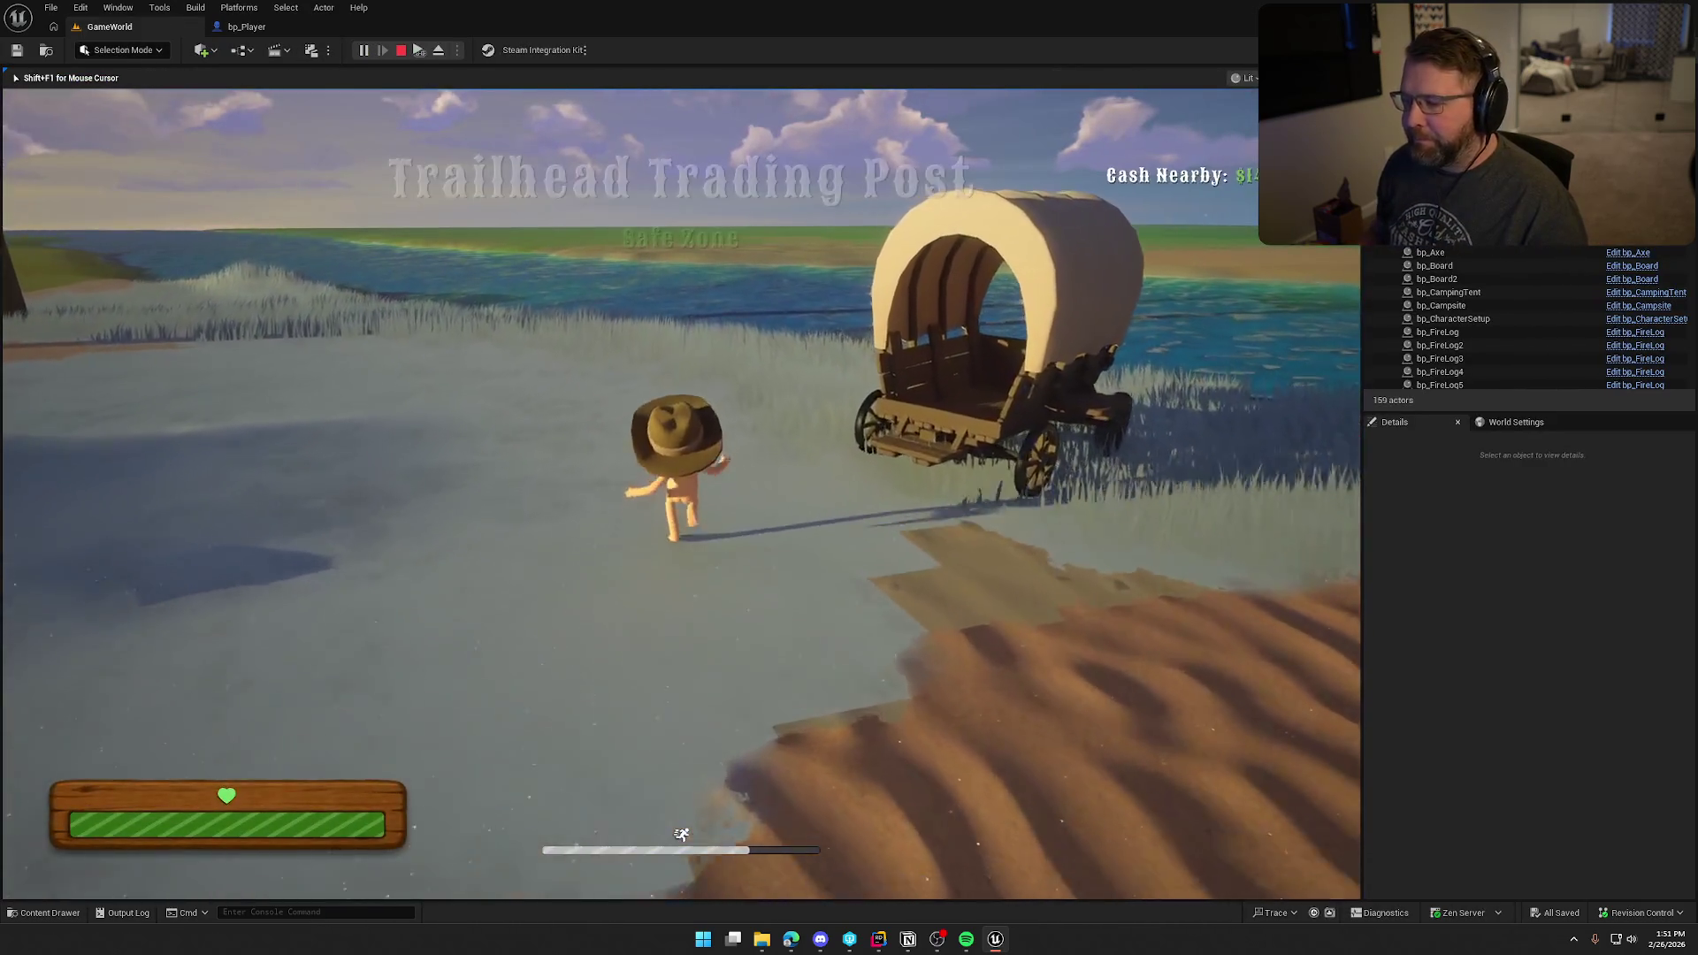
Step: Sprint the character into the water and swim across to the sandy shore
key(shift+w)
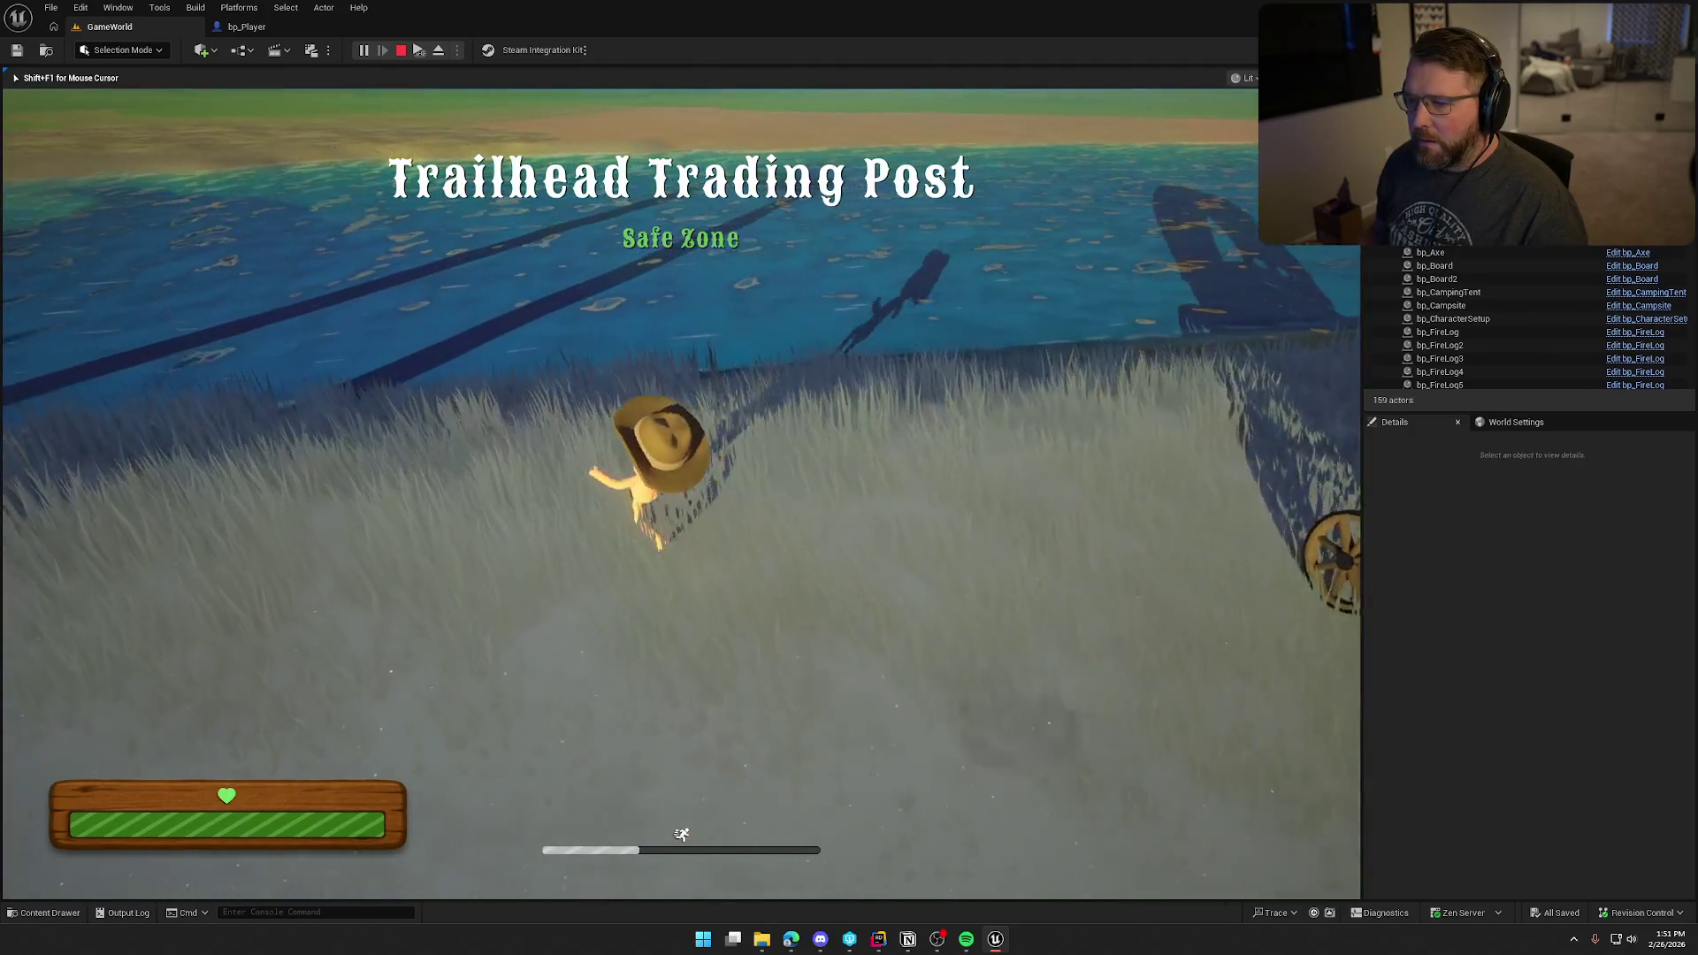
key(shift+w)
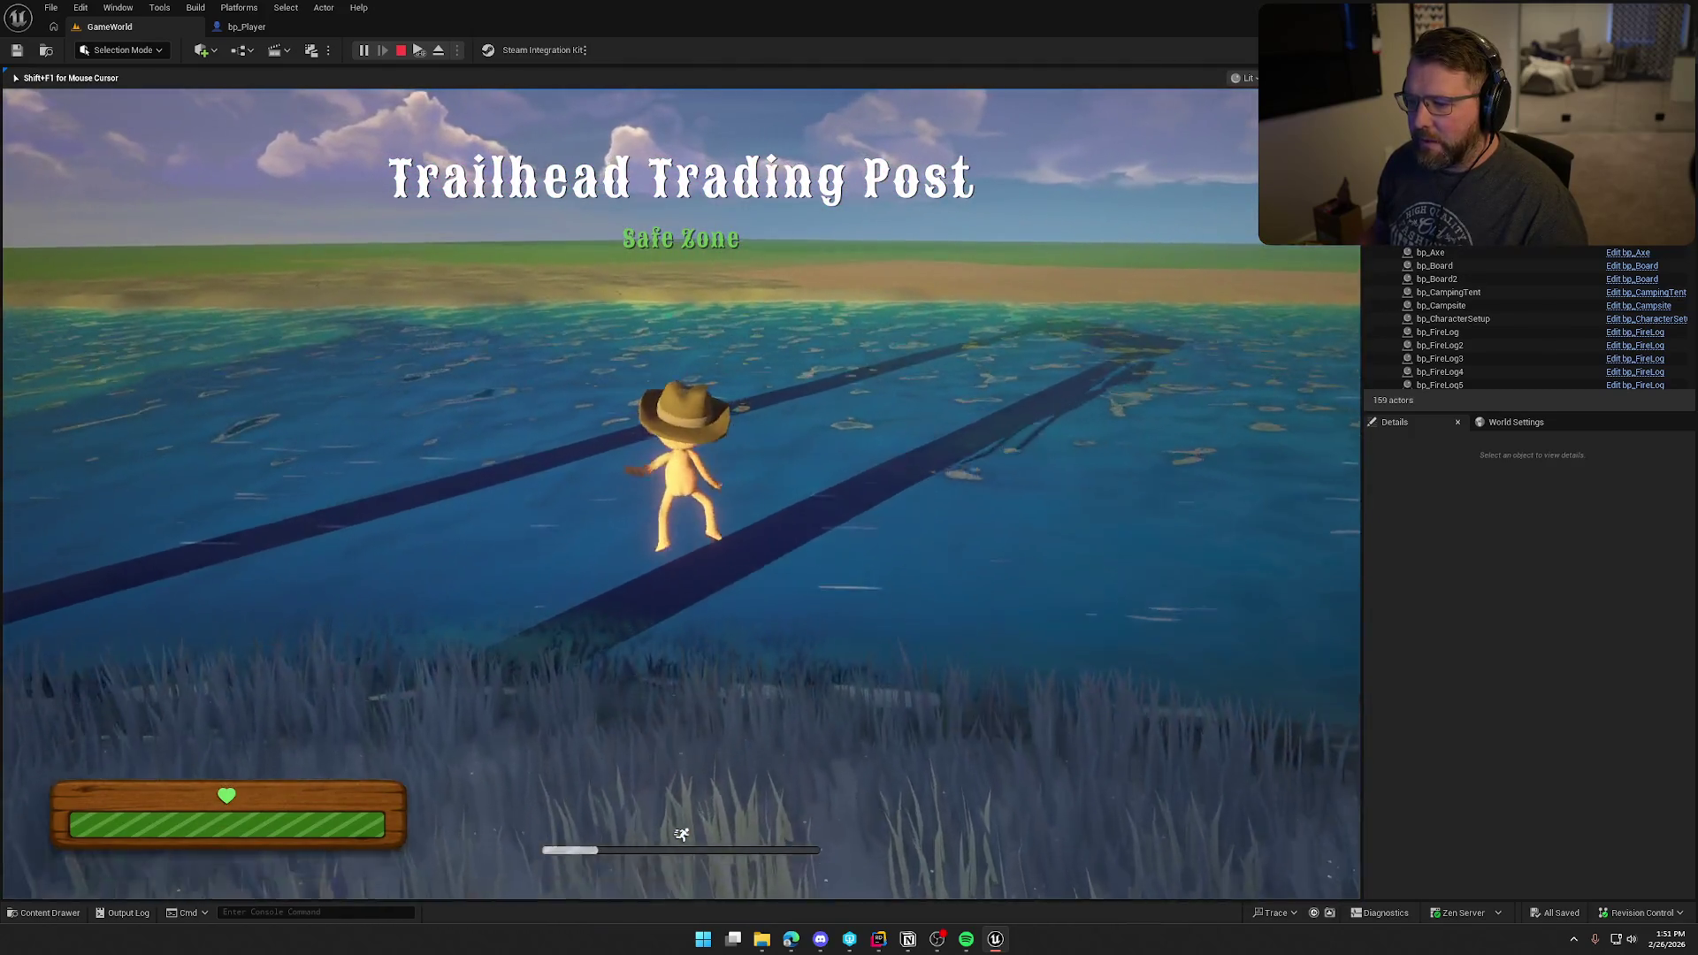
key(w)
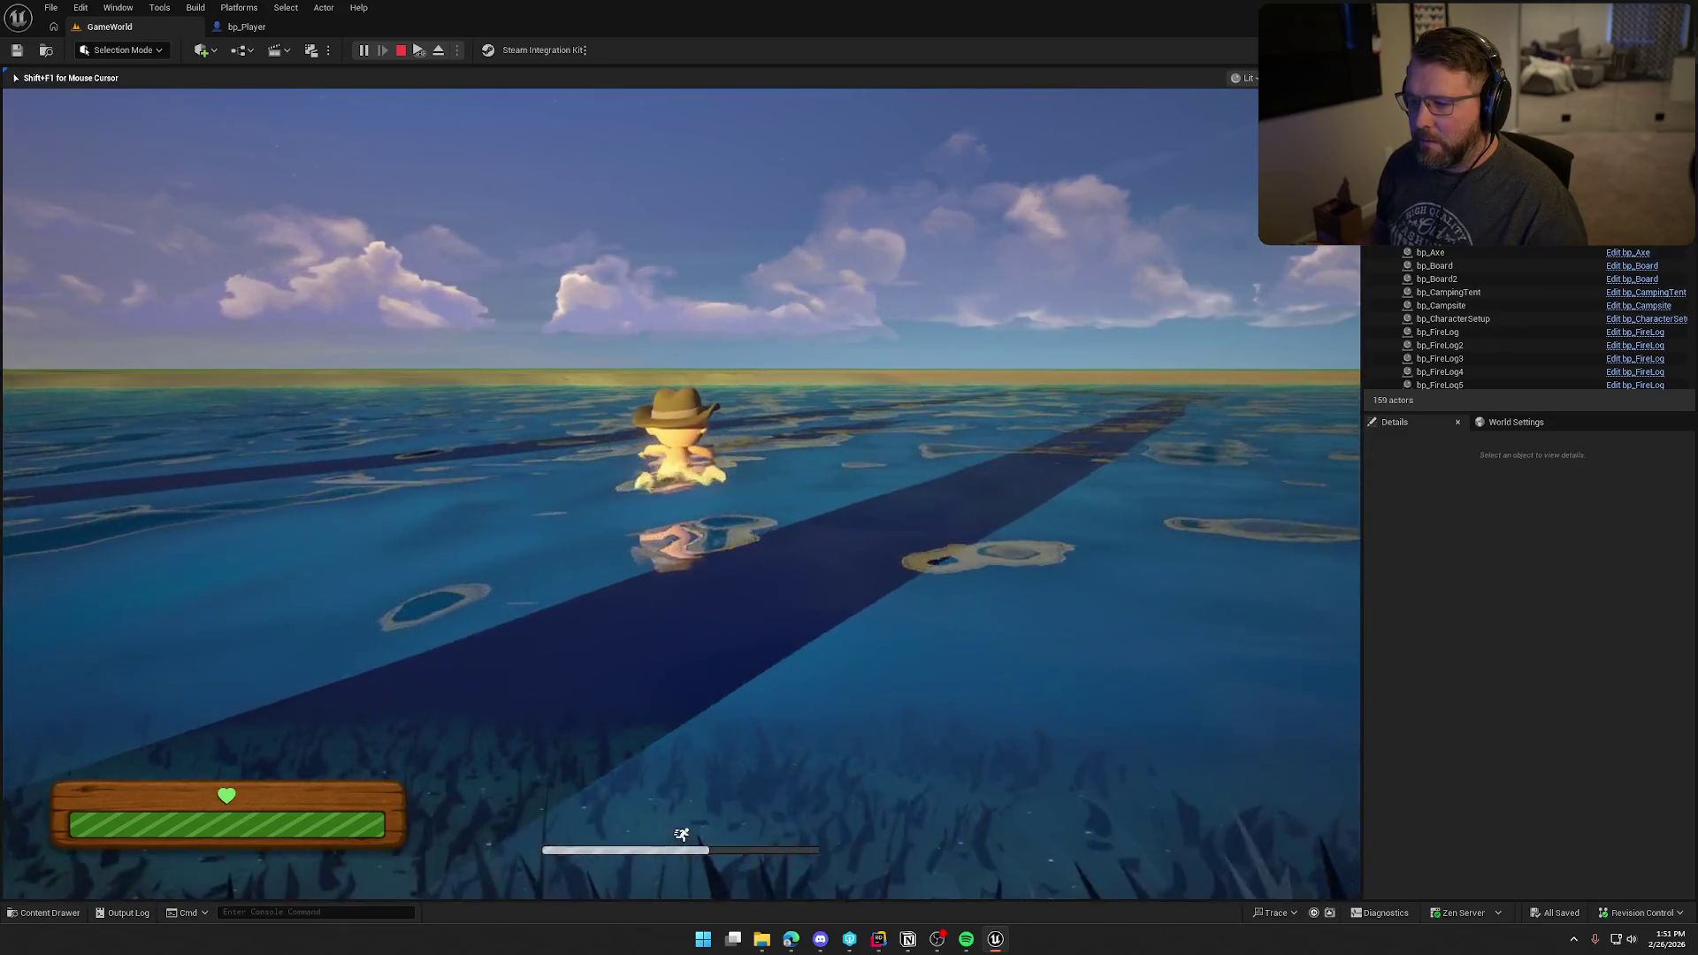
key(w)
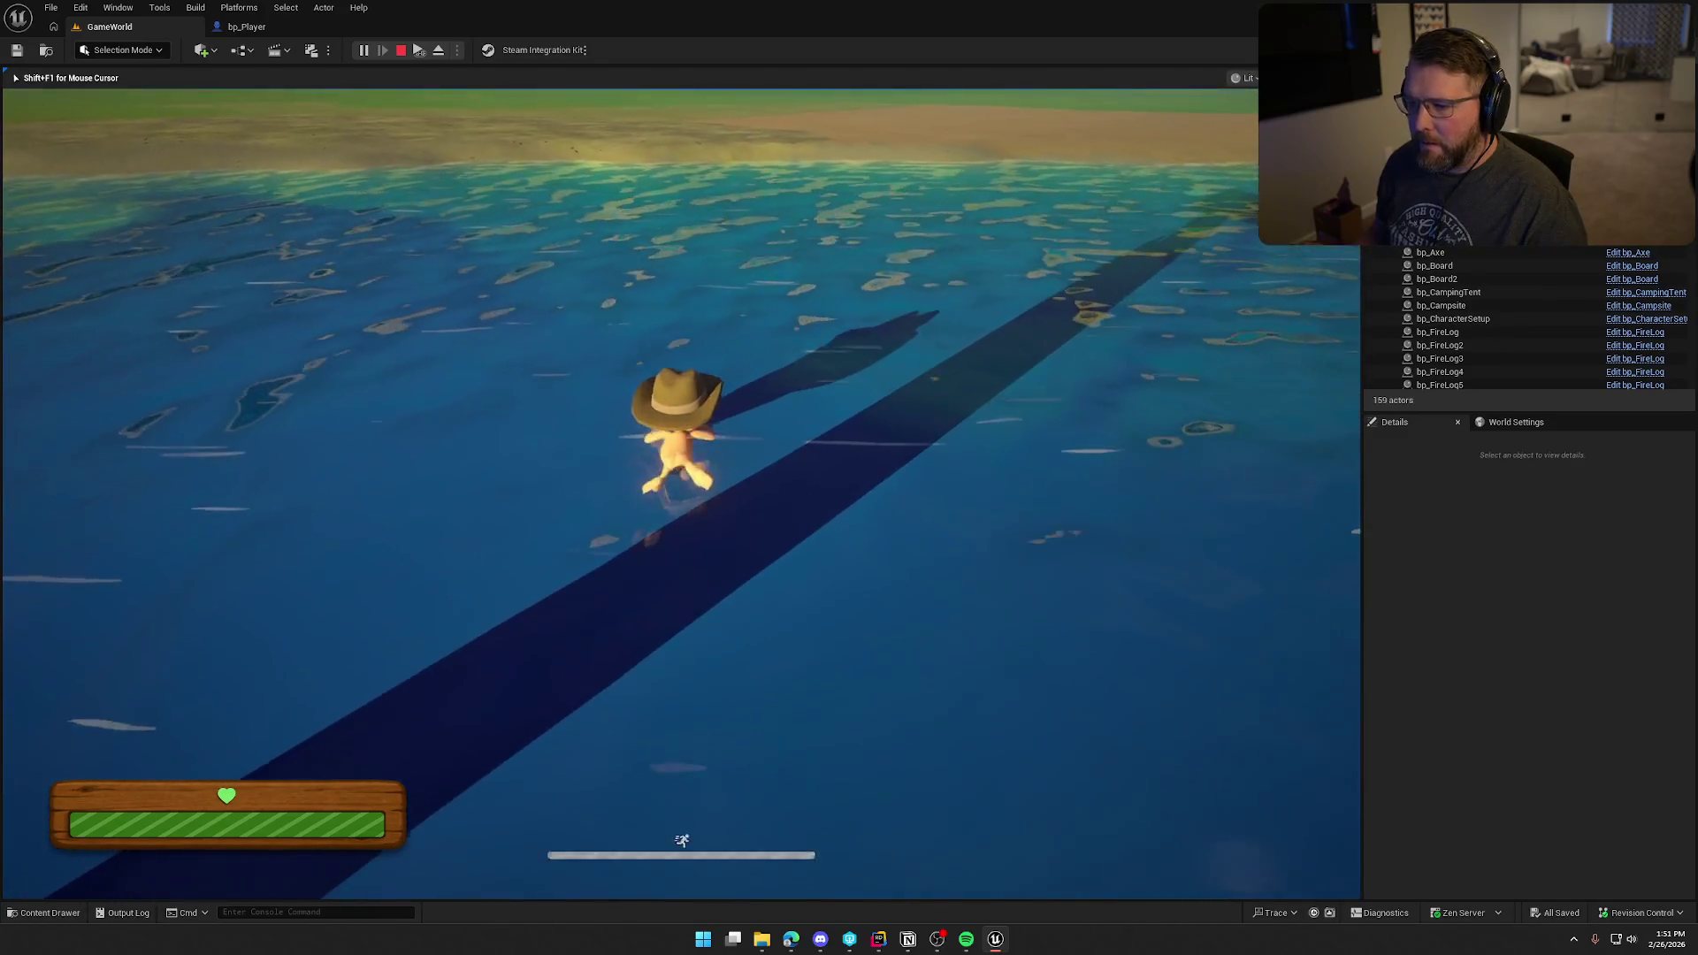
key(w)
key(w)
key(w)
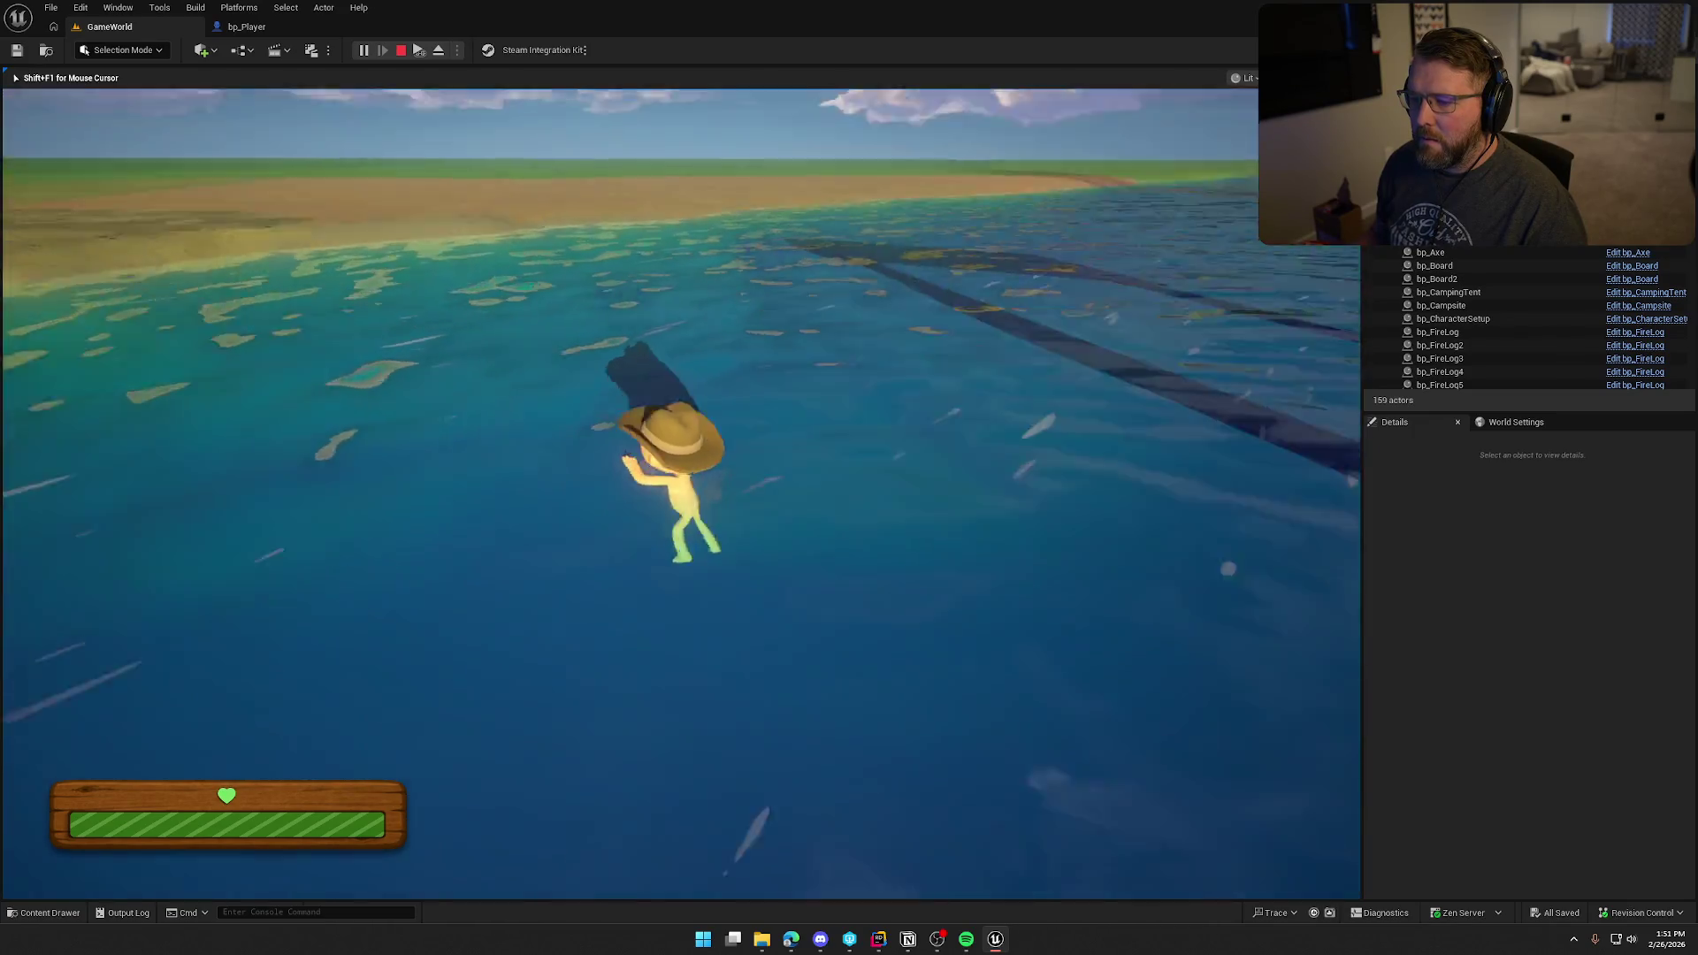
key(w)
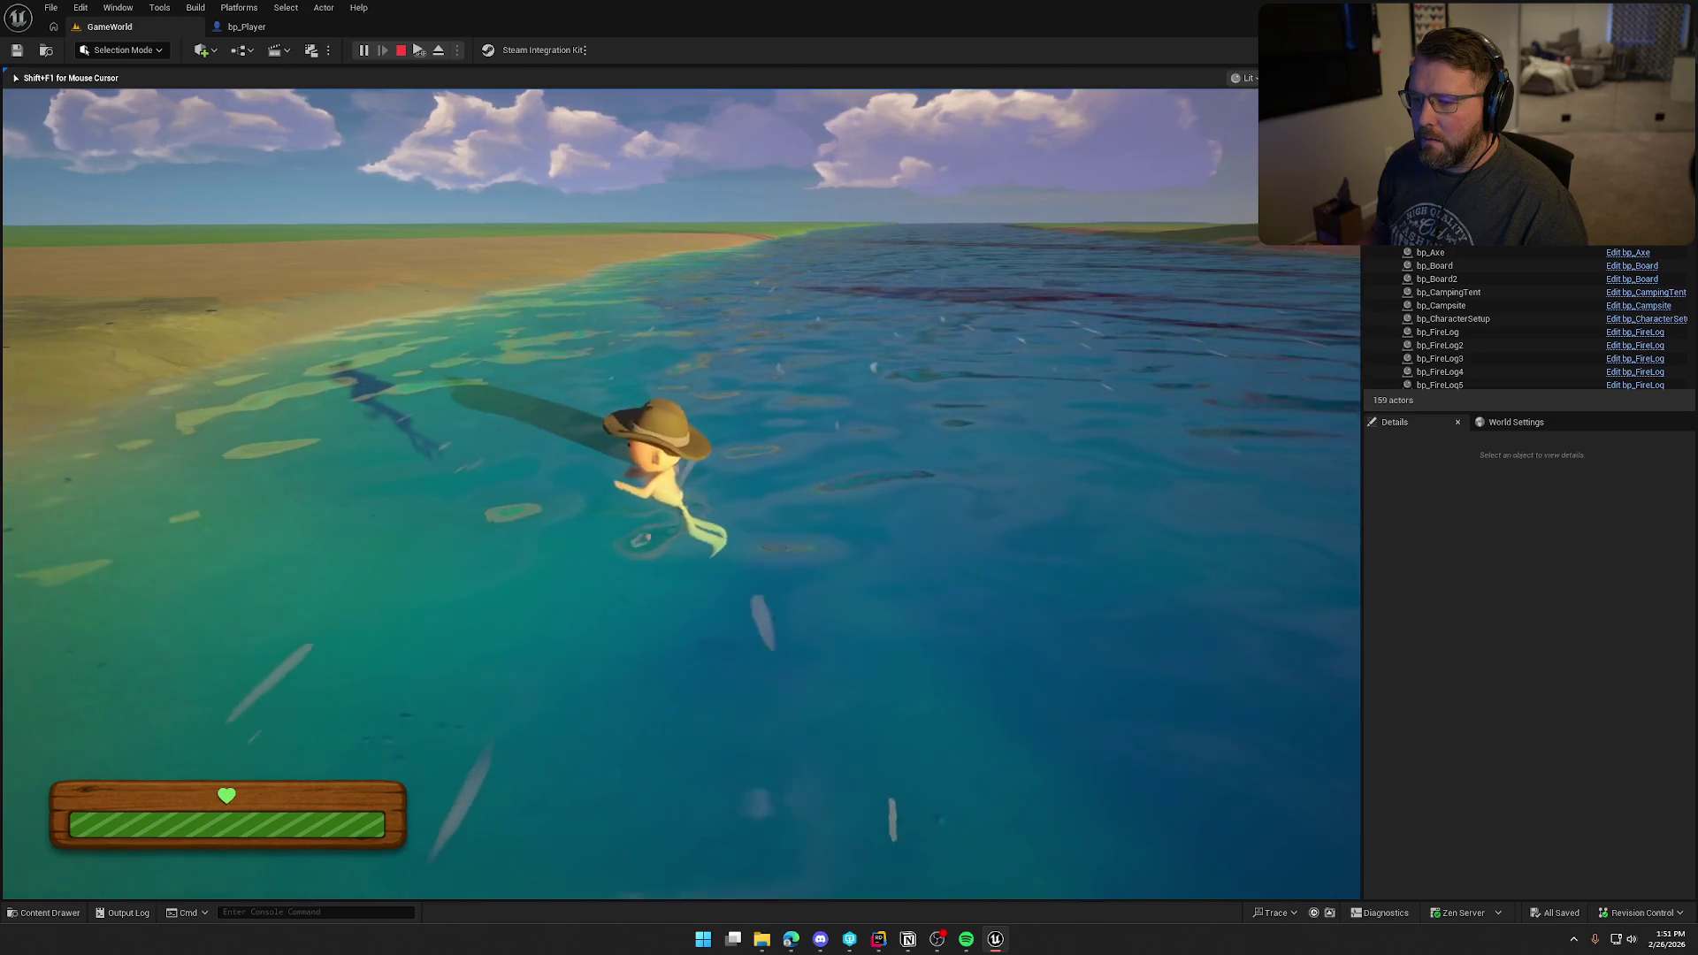
key(w)
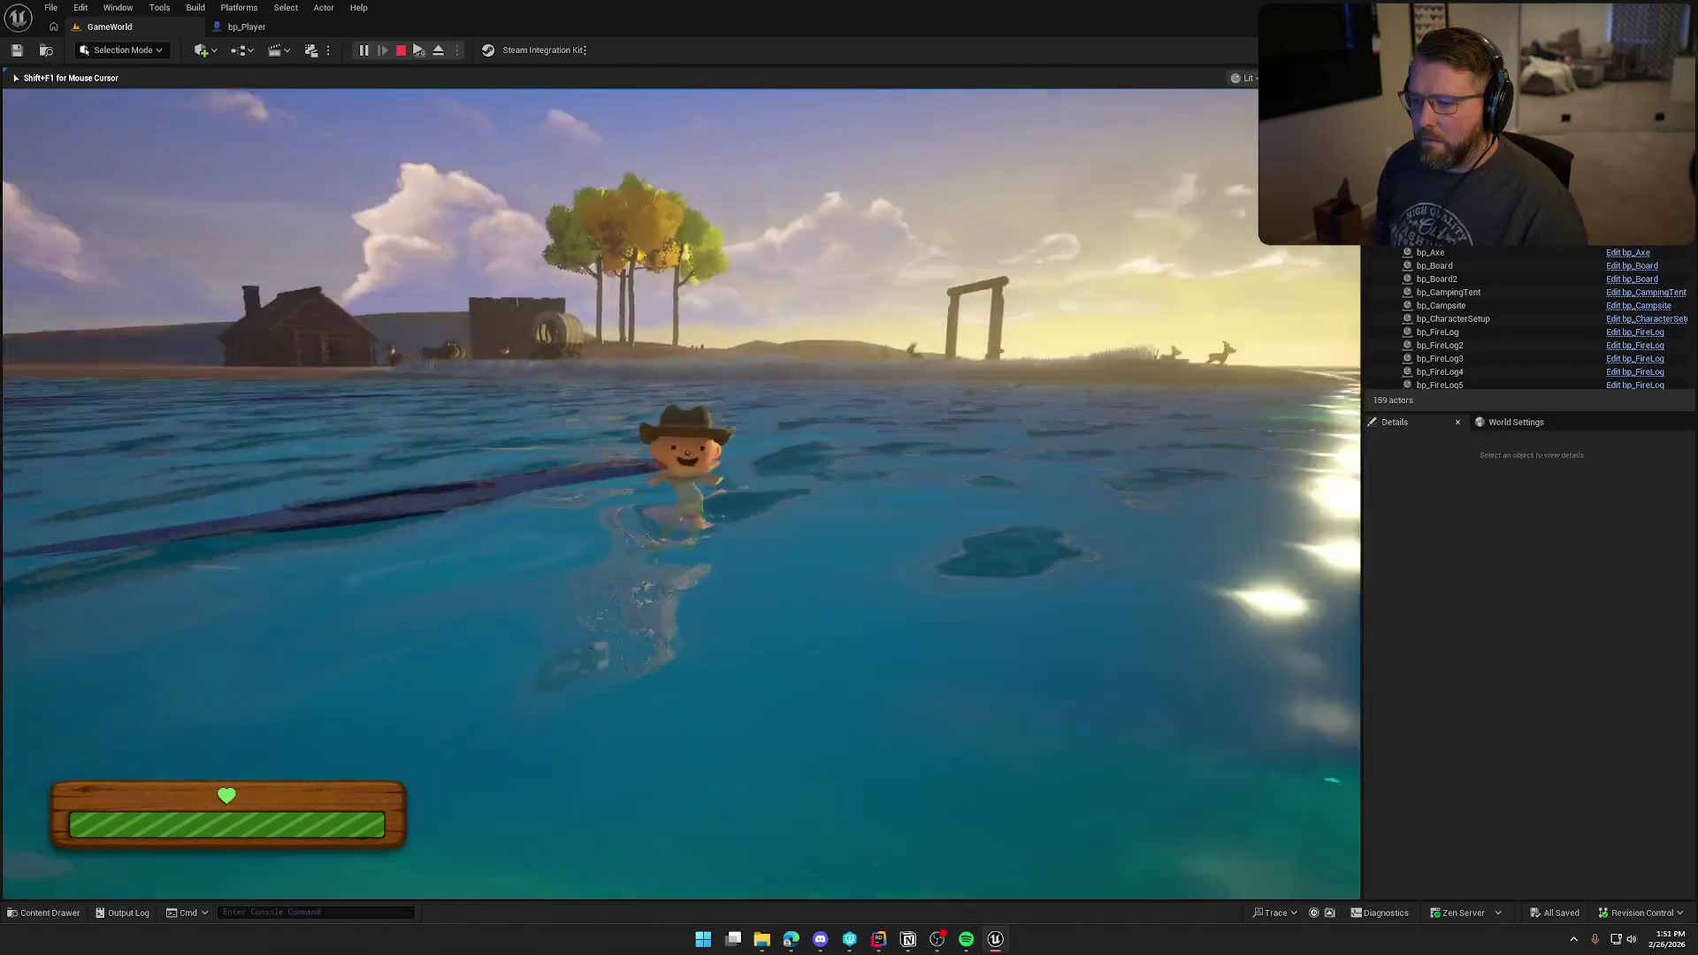
key(w)
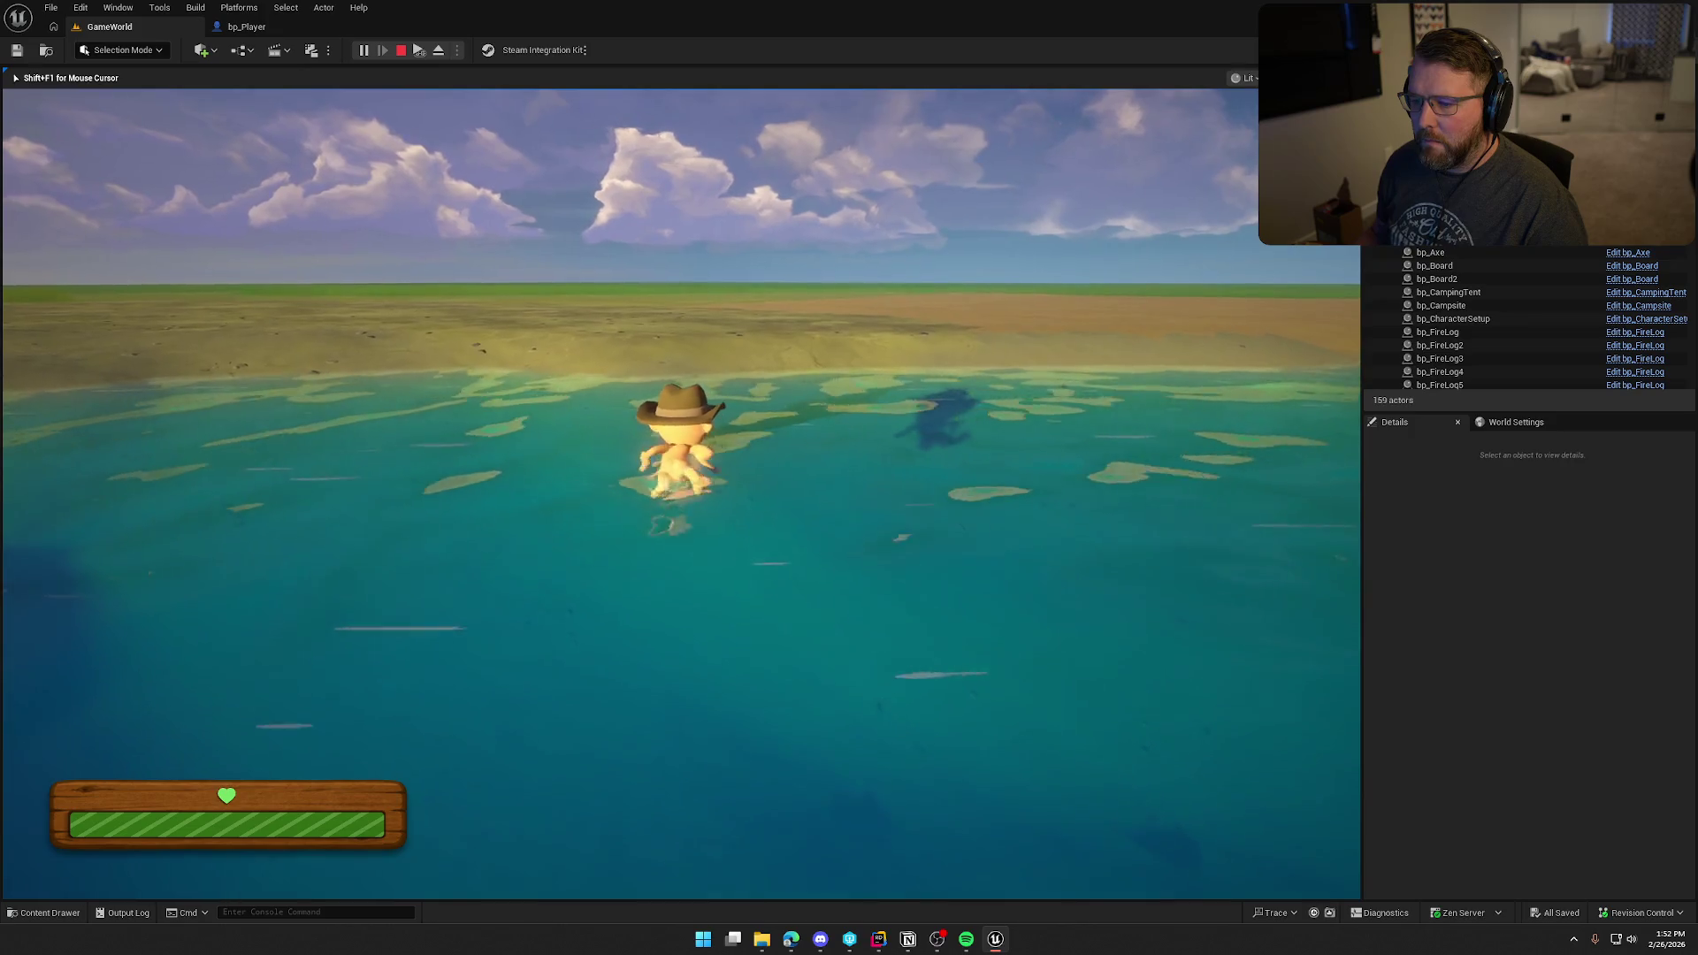
key(w)
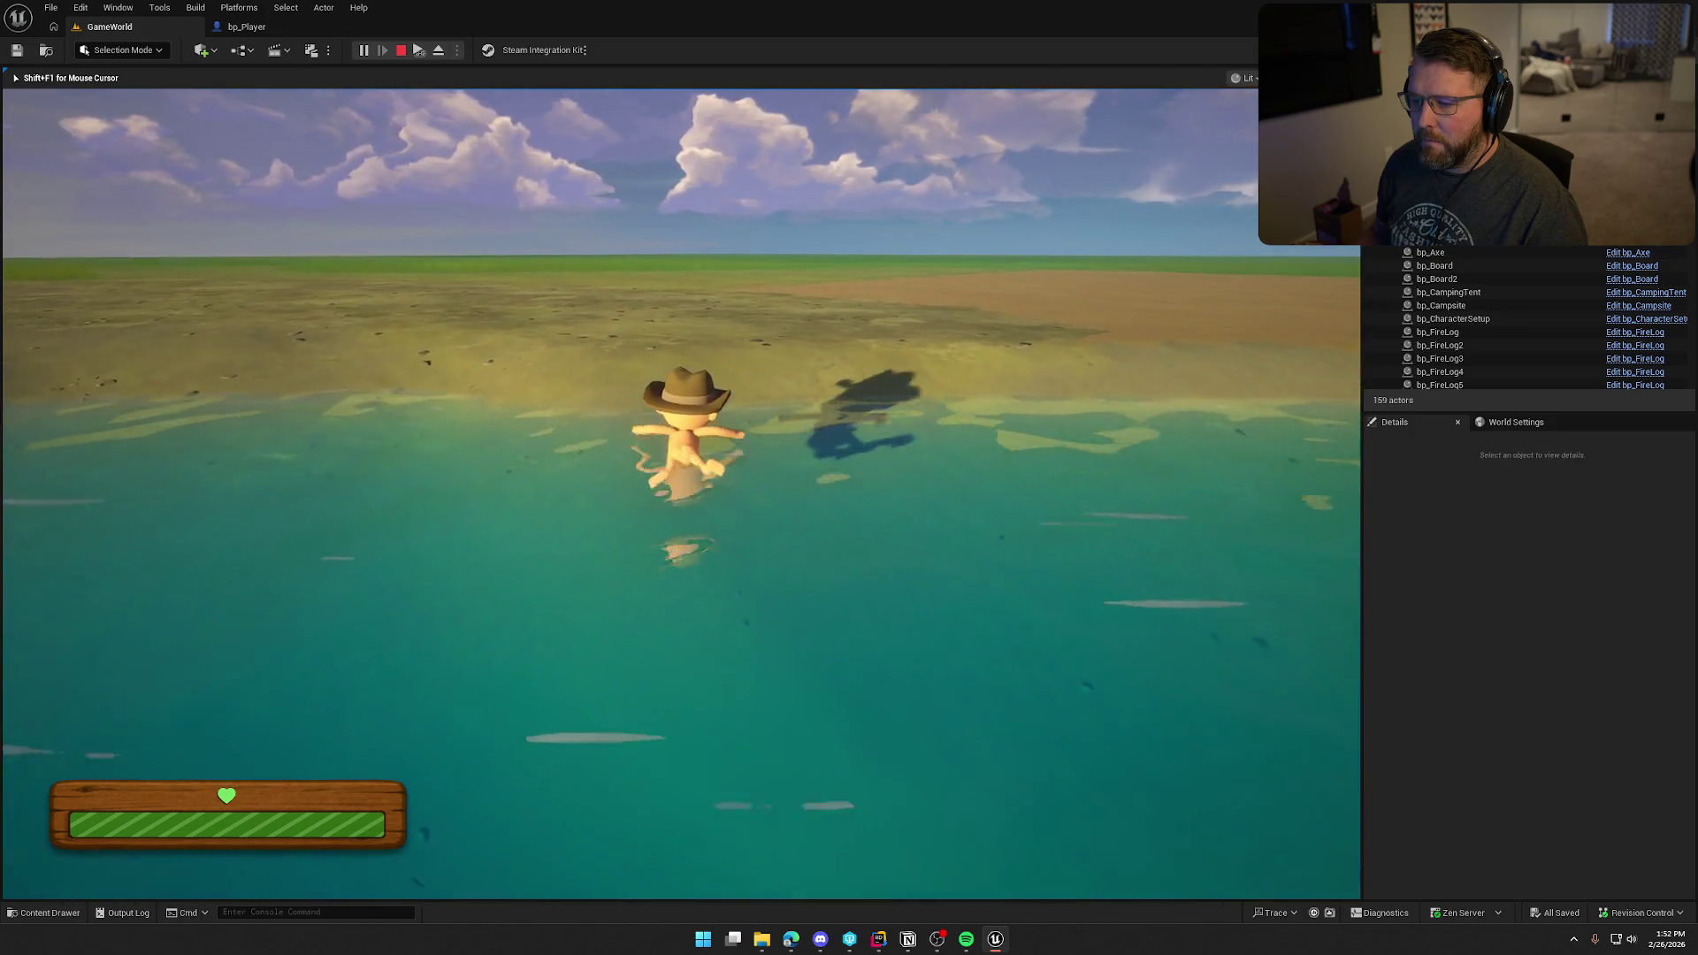
key(w)
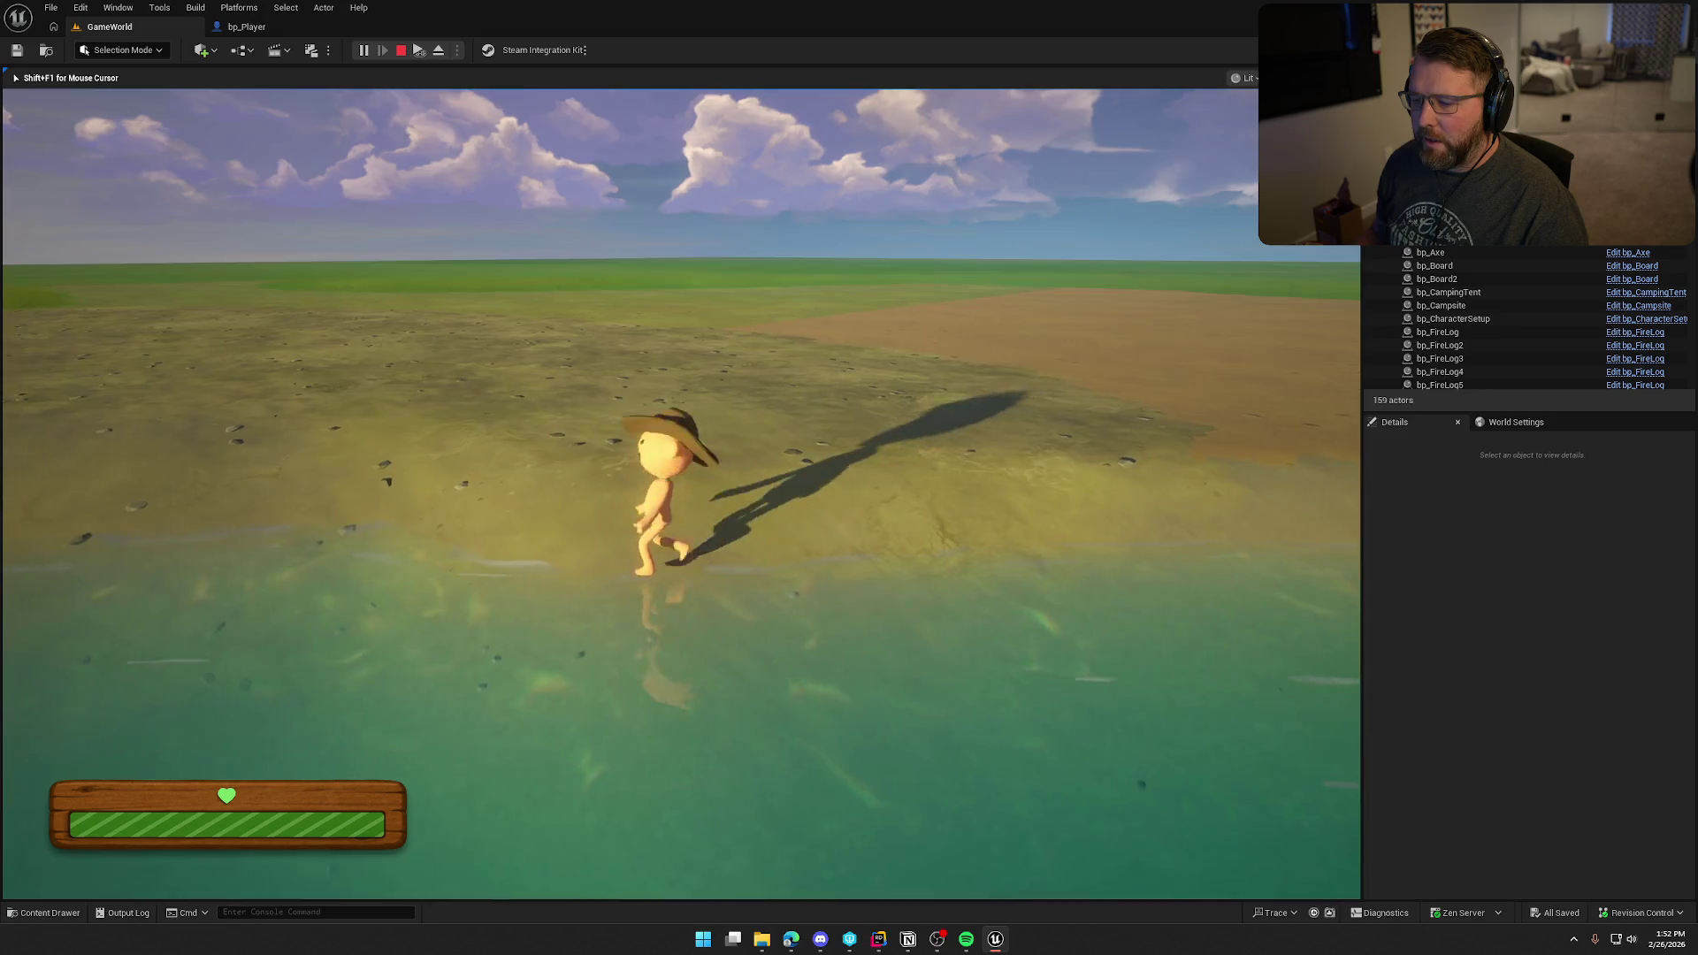
Step: Head back into deep water, dive underwater, resurface and wade out onto the grassy shore
key(s)
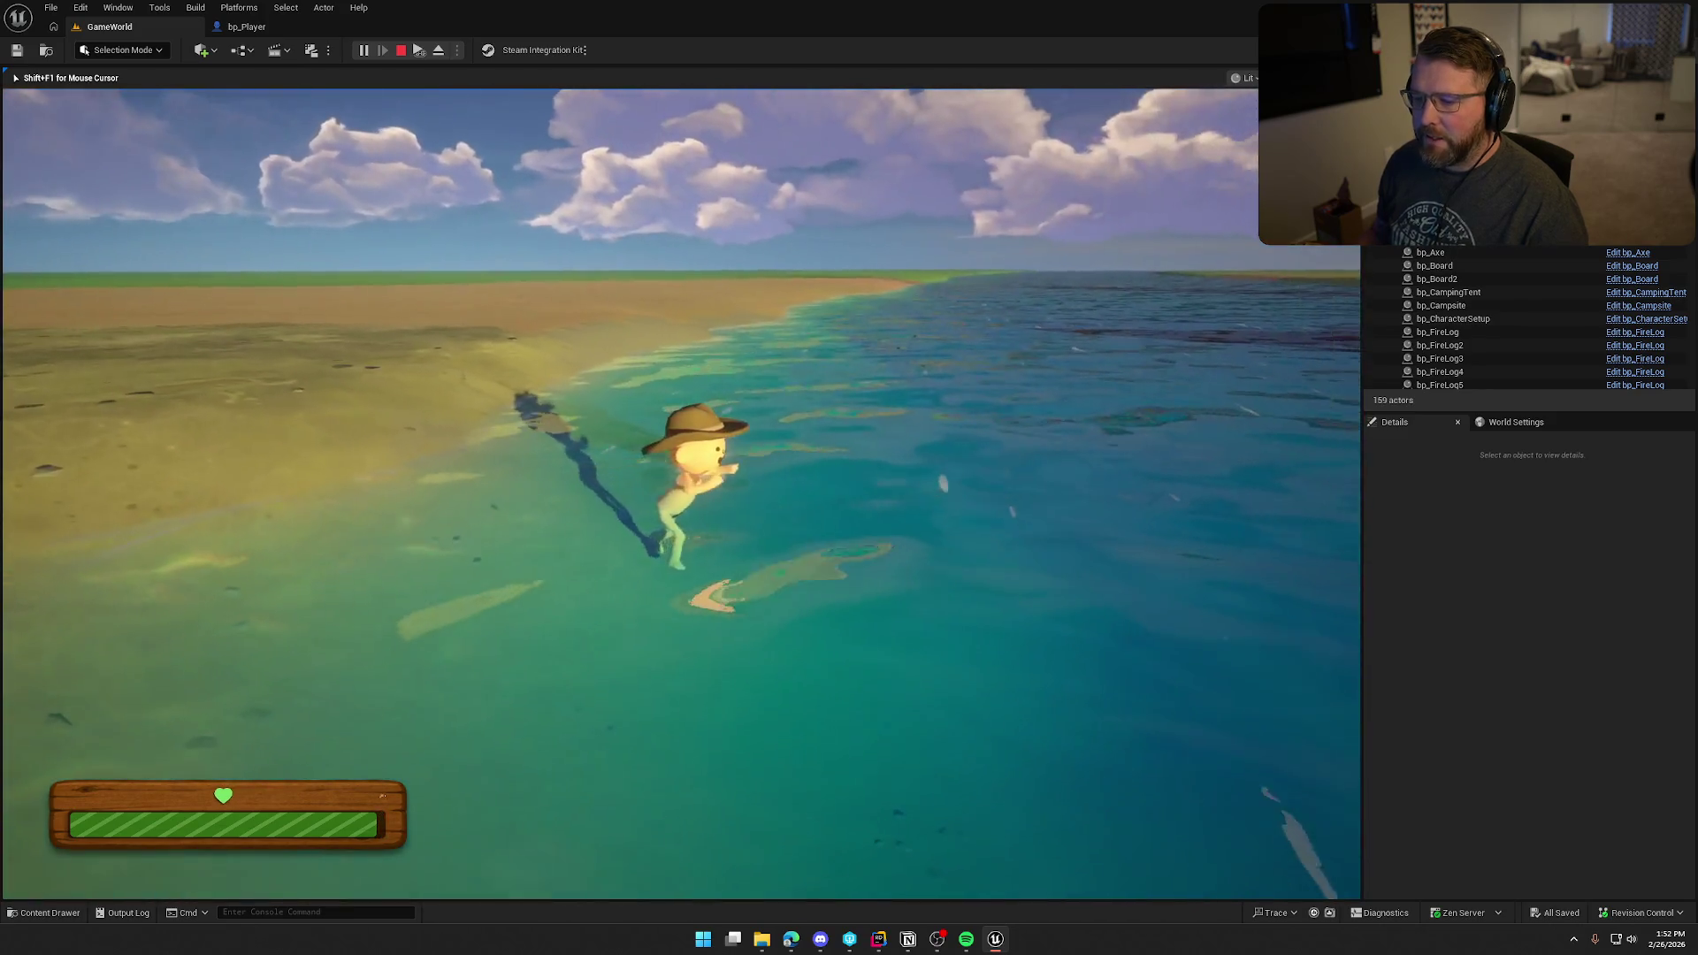
key(s)
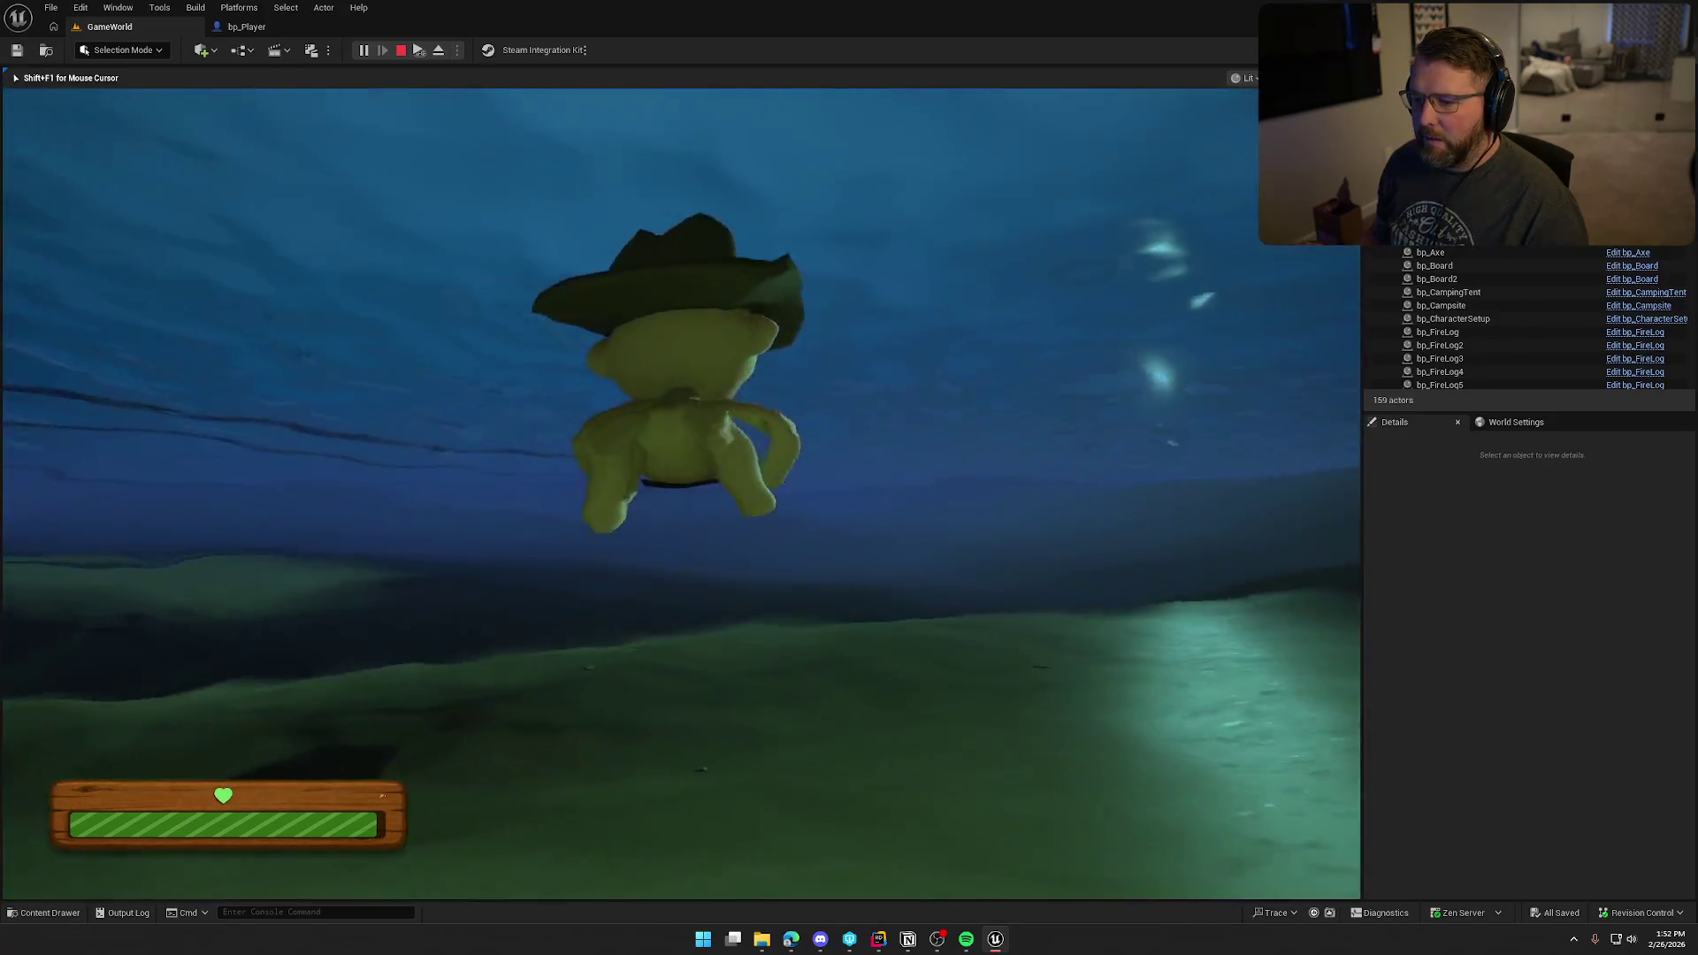
key(w)
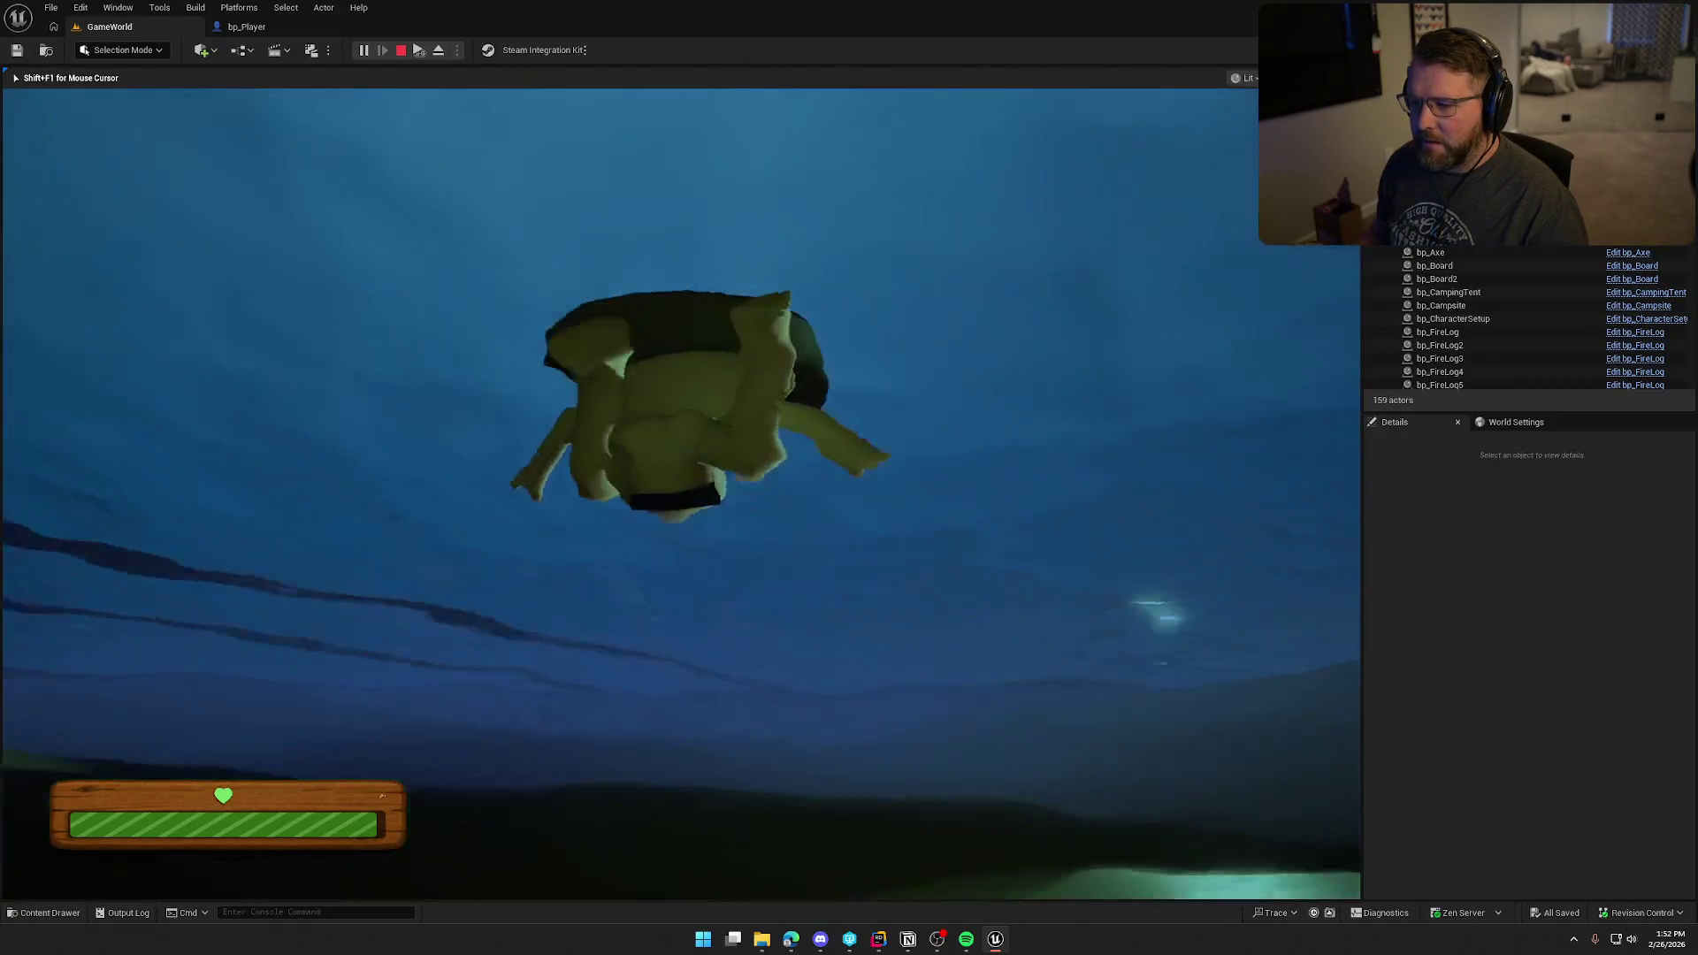
key(w)
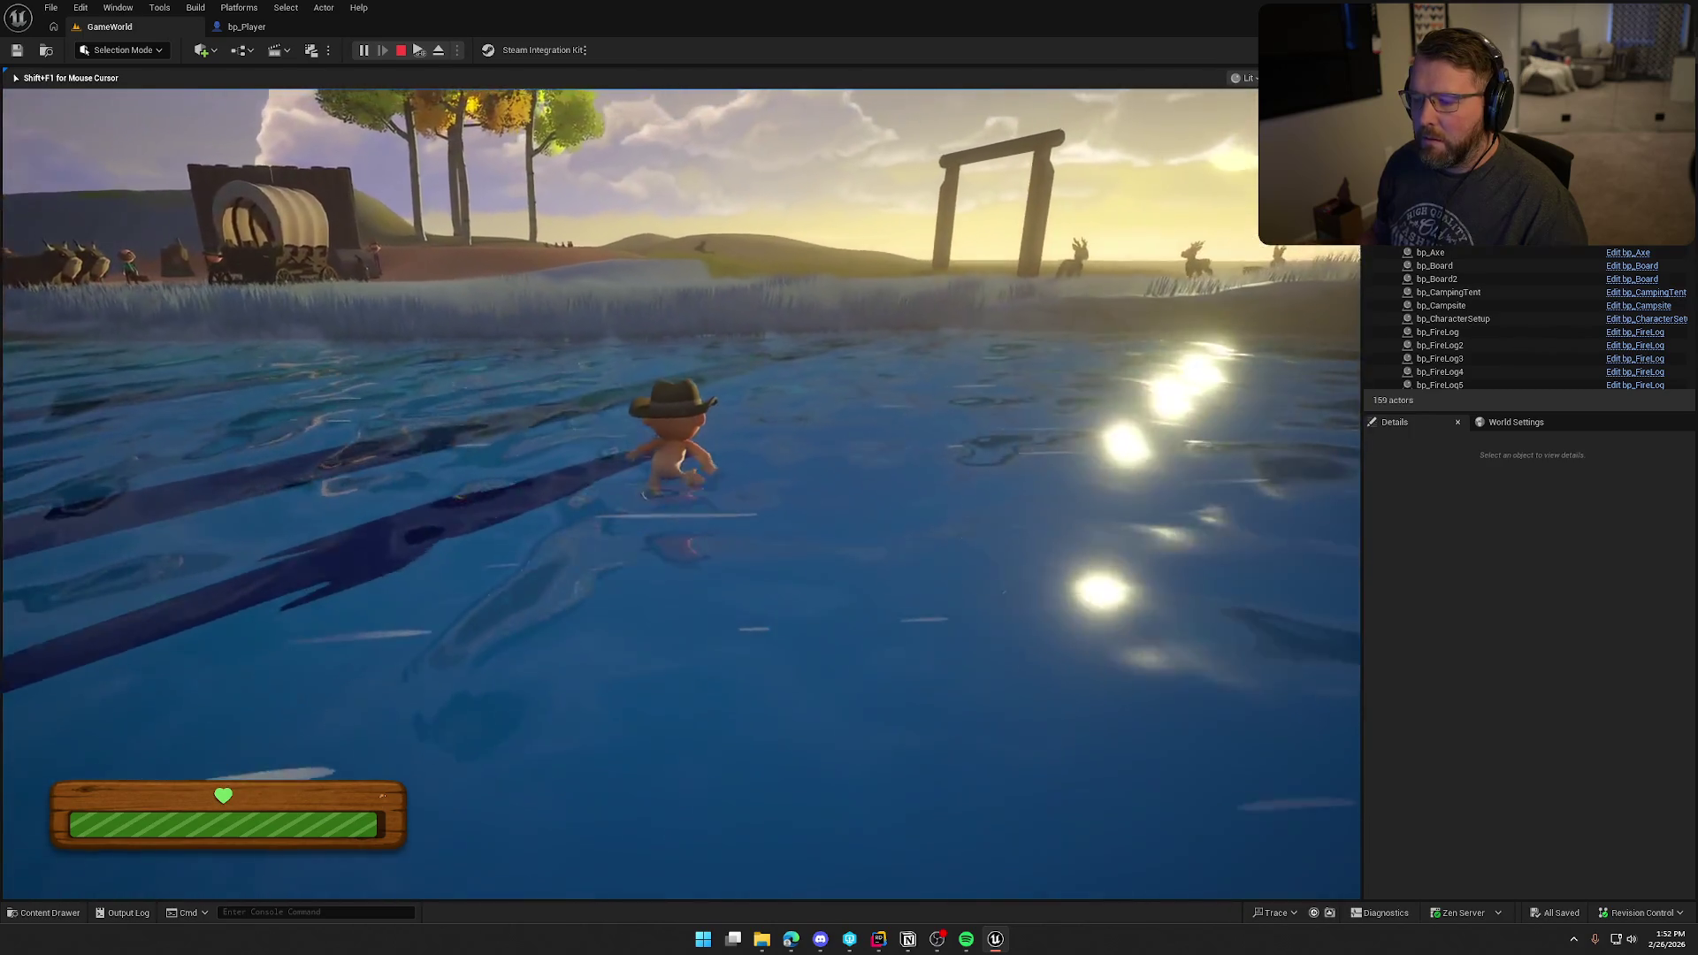
key(w)
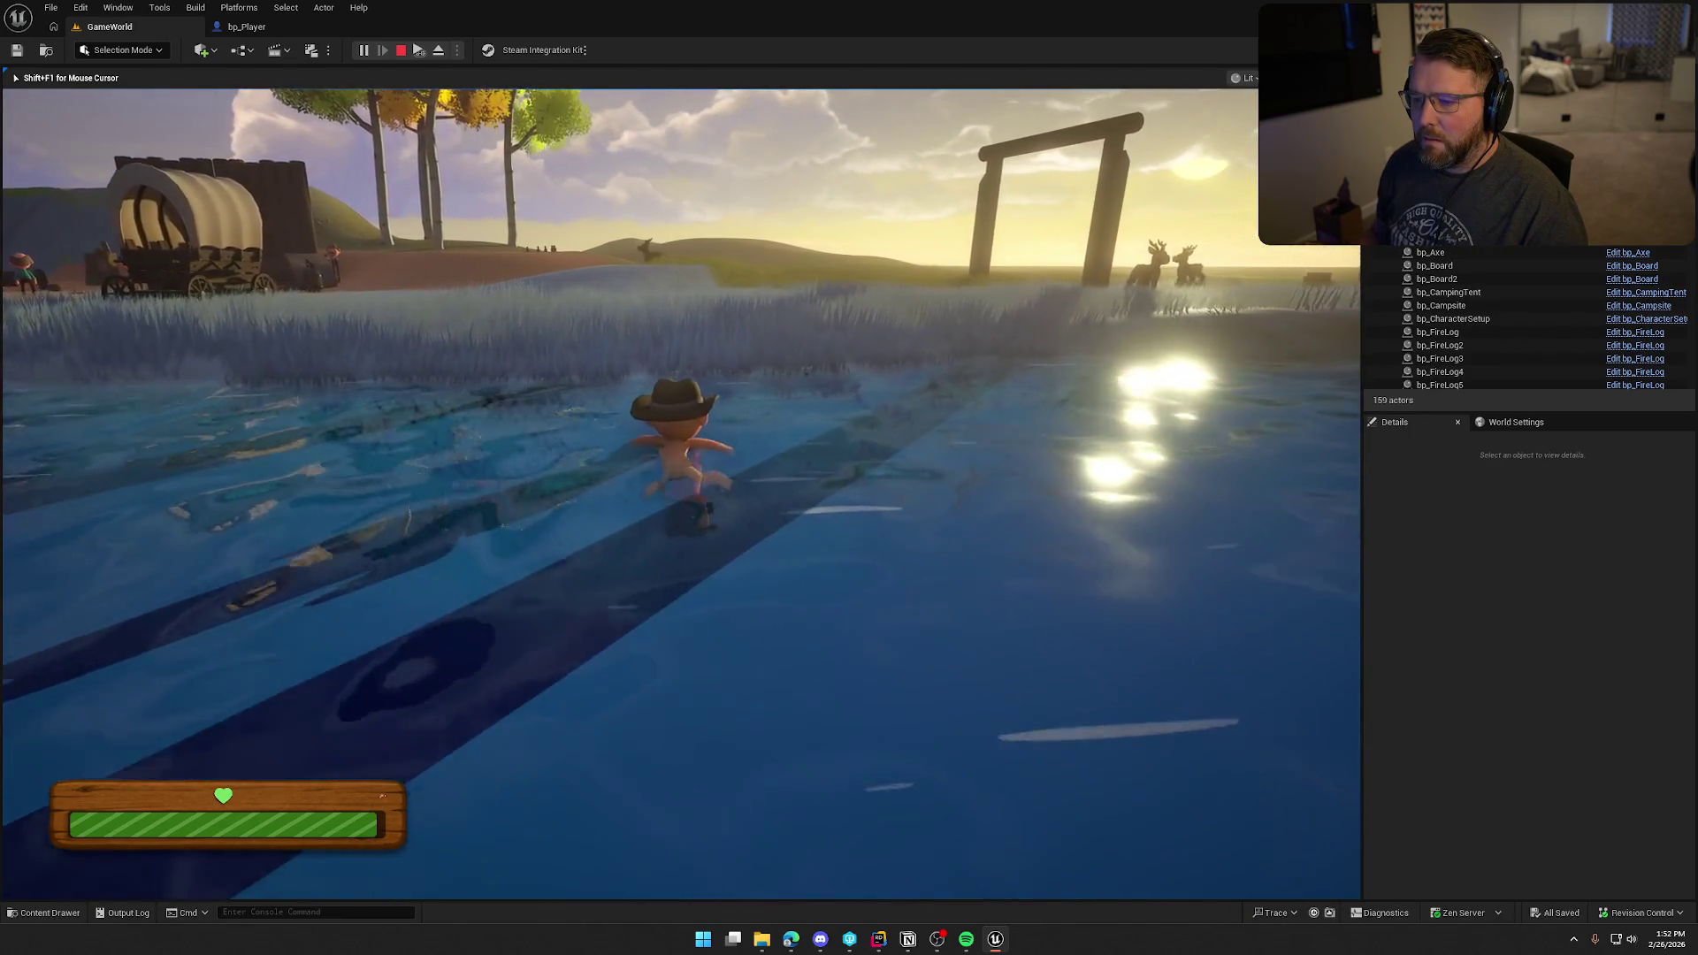
key(w)
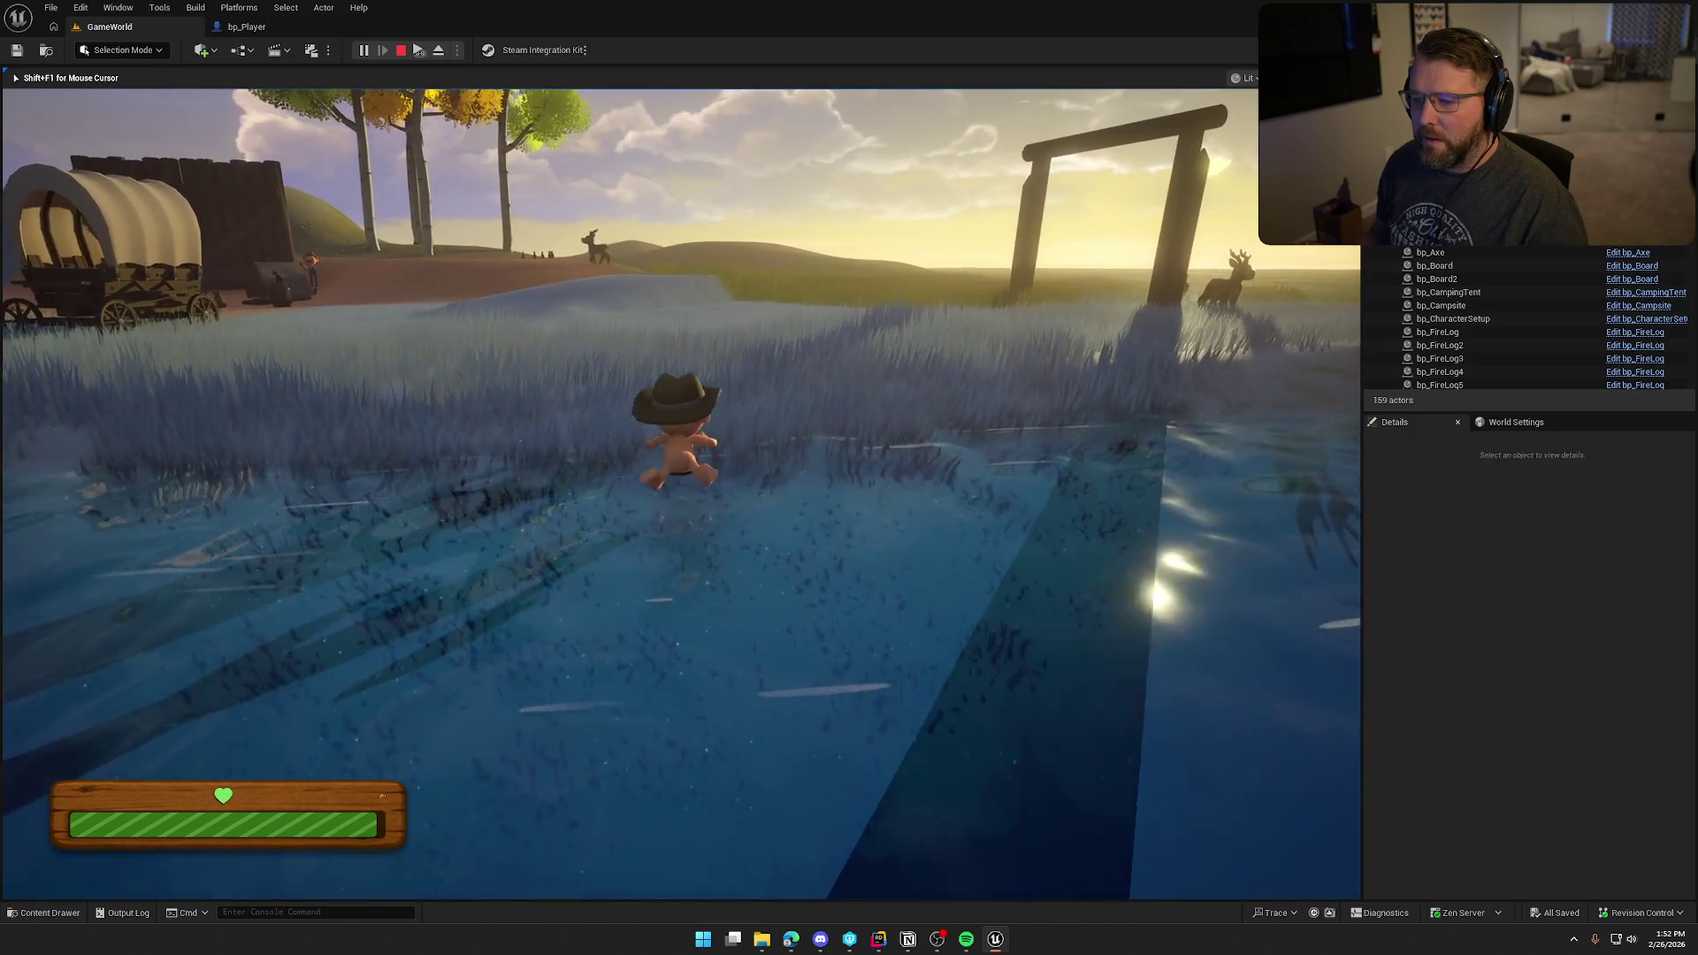
key(w)
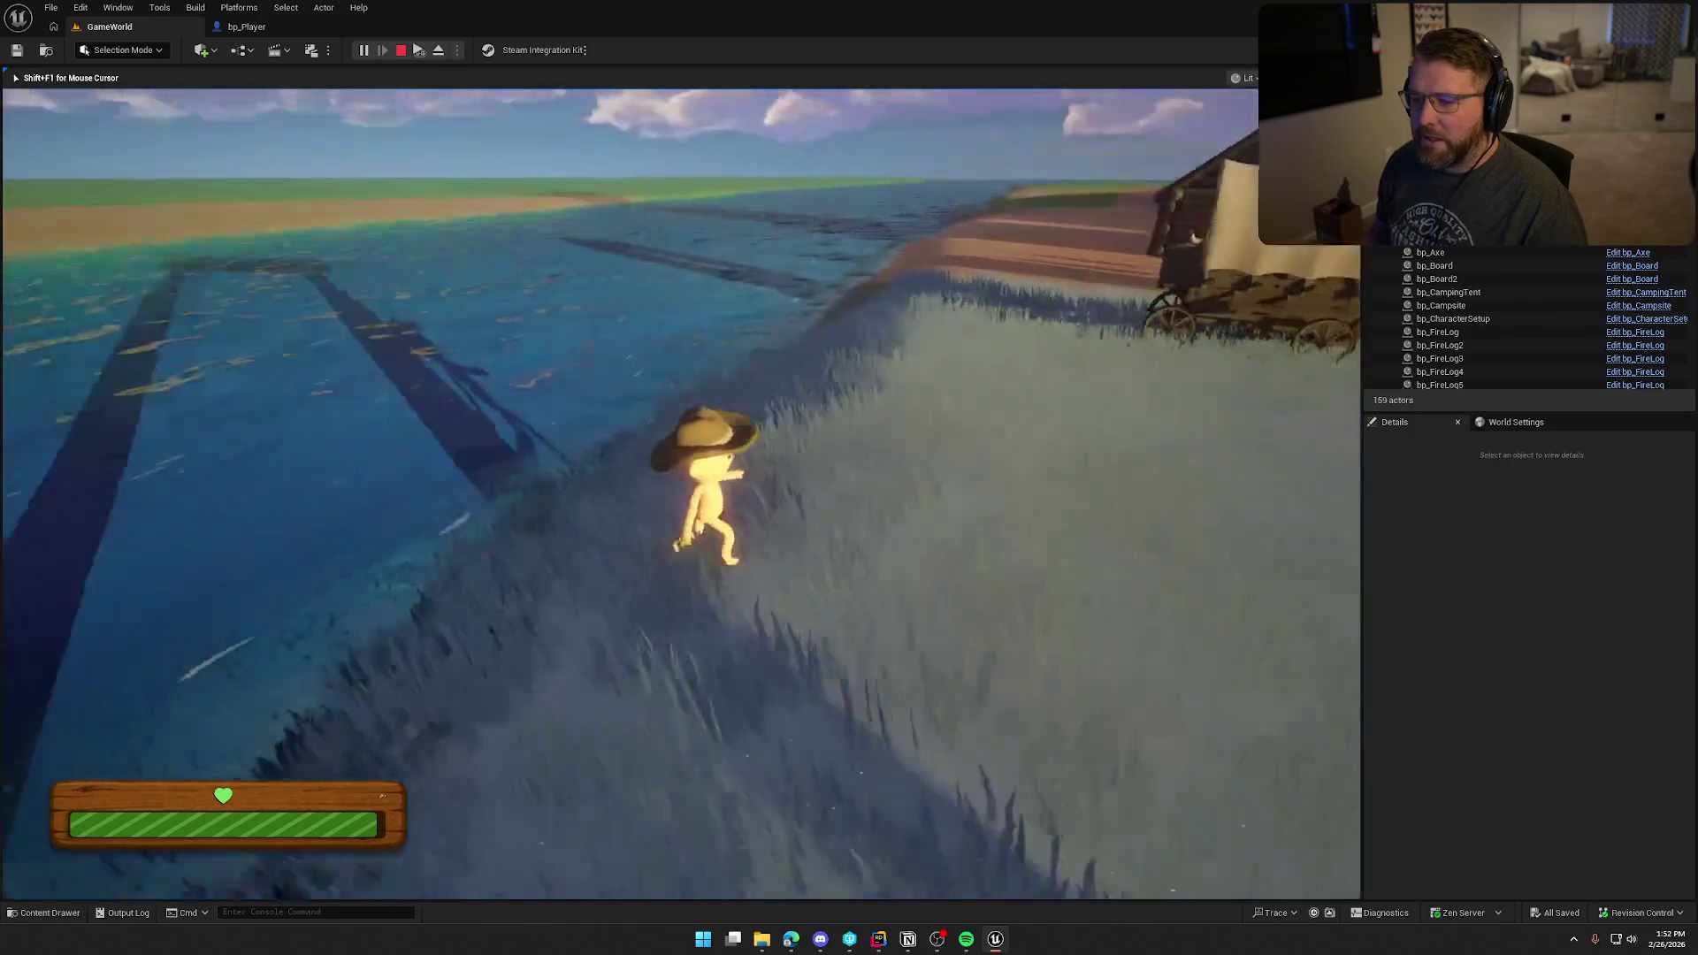
Step: Swim under and surface, exit onto sand, re-enter along the seabed, then end the play session
key(shift+w)
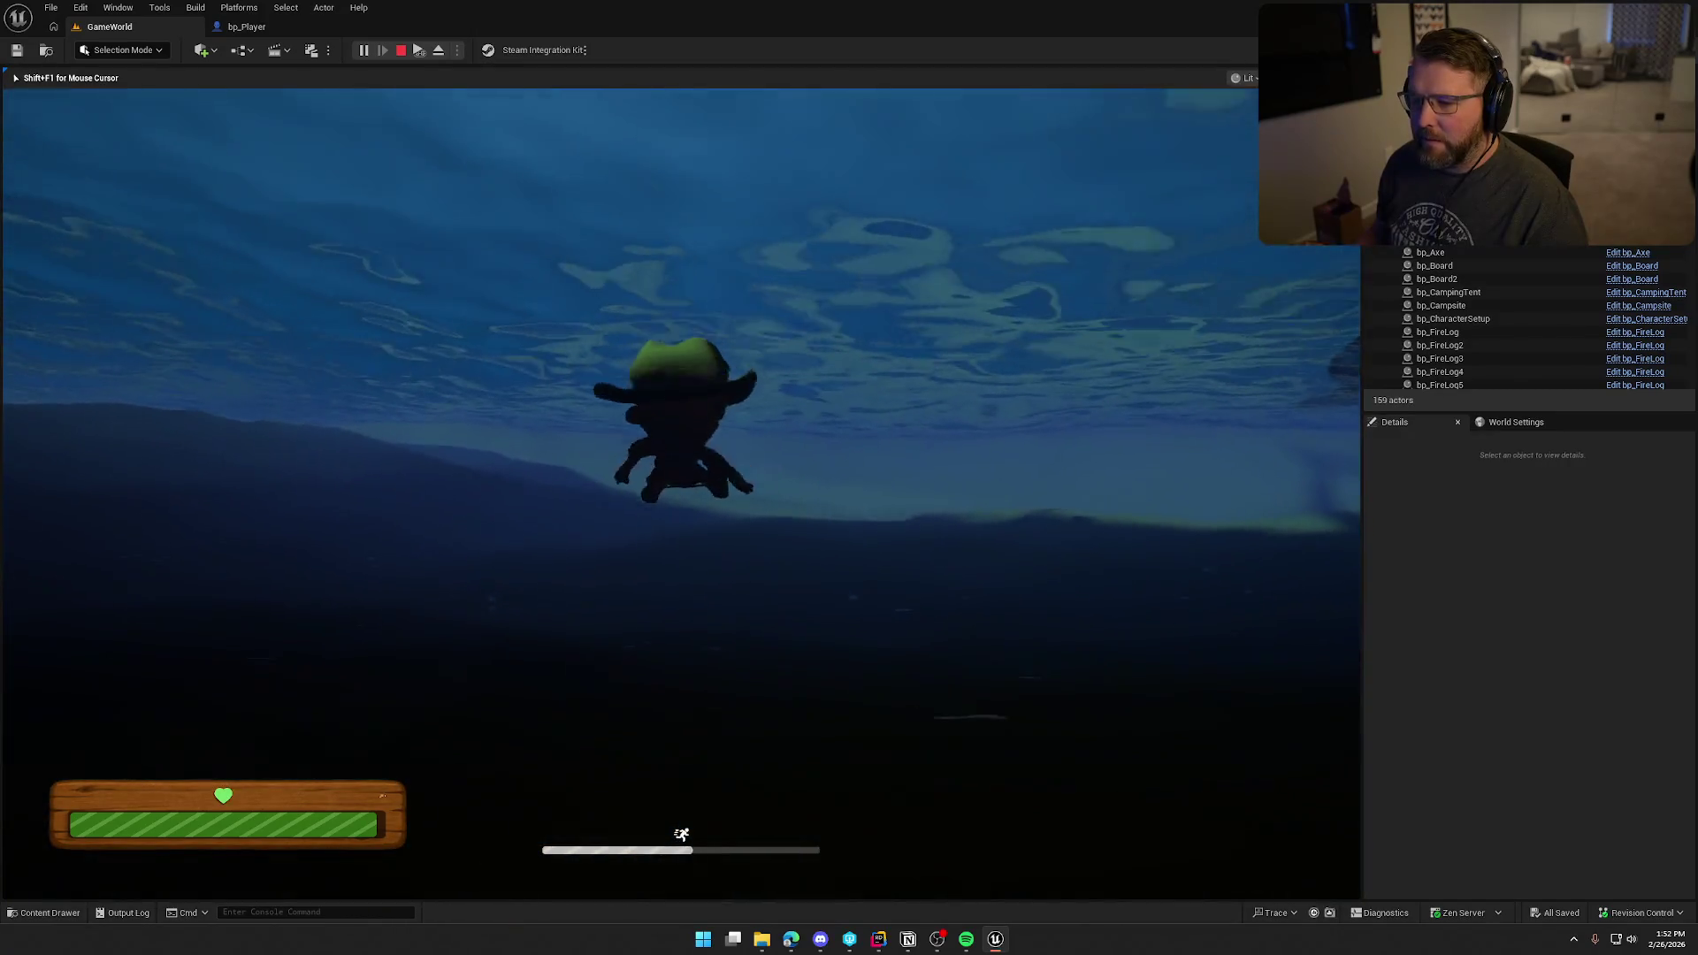
key(shift+w)
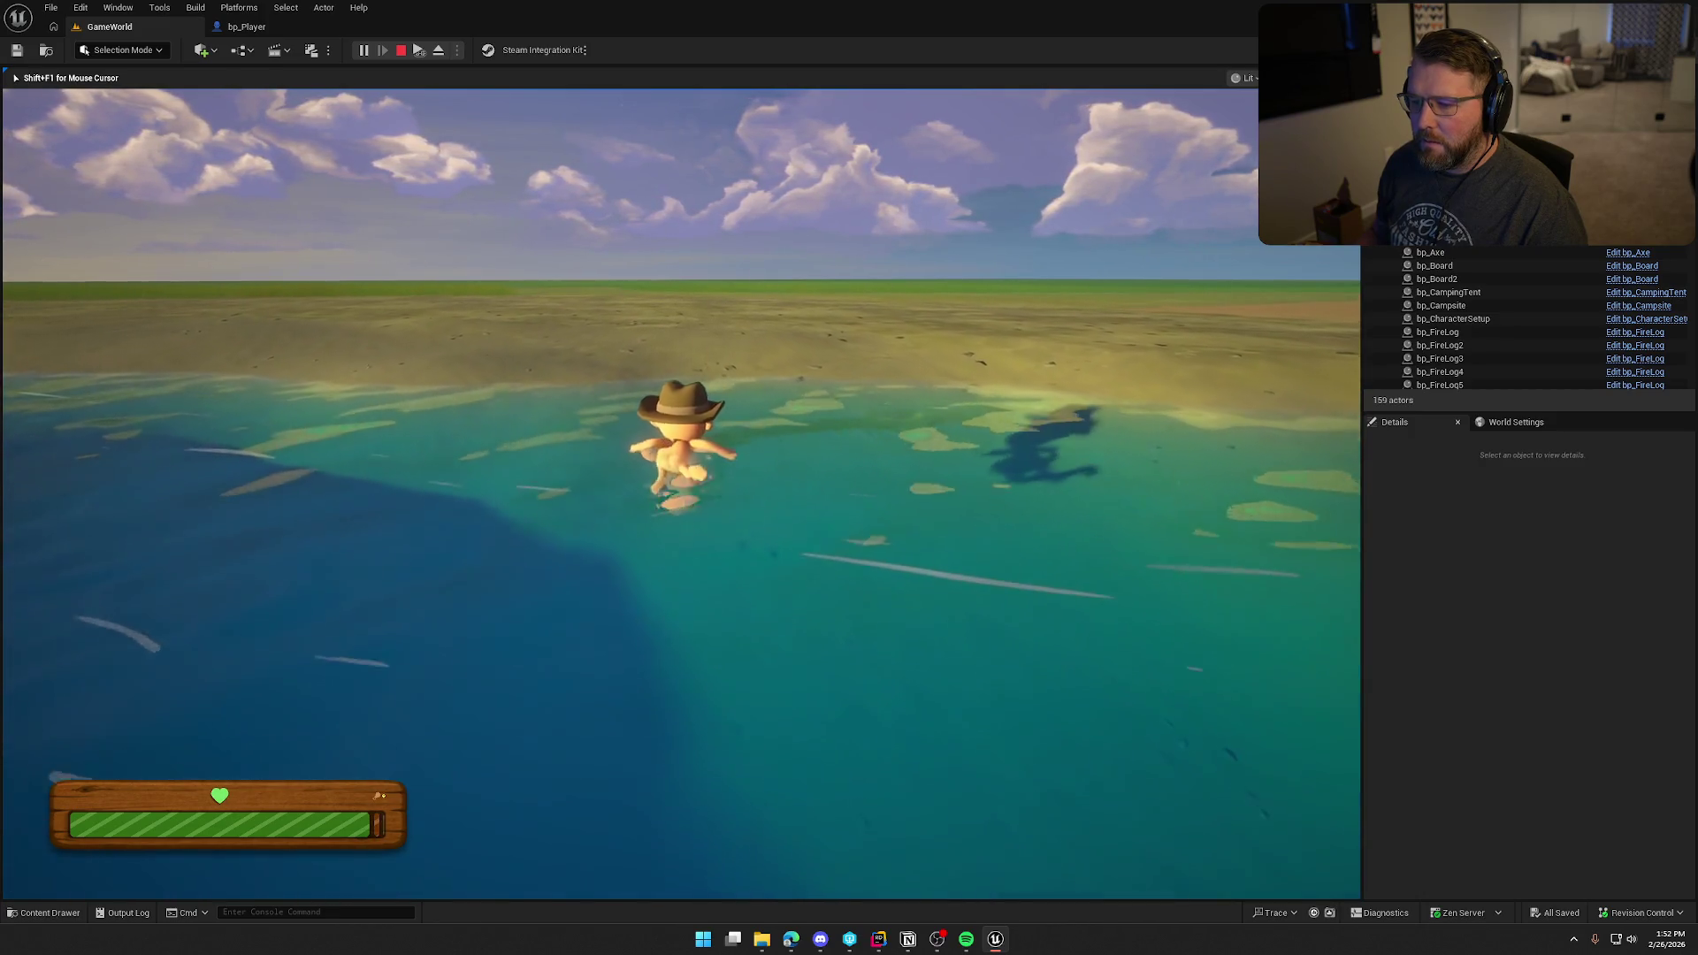
key(w)
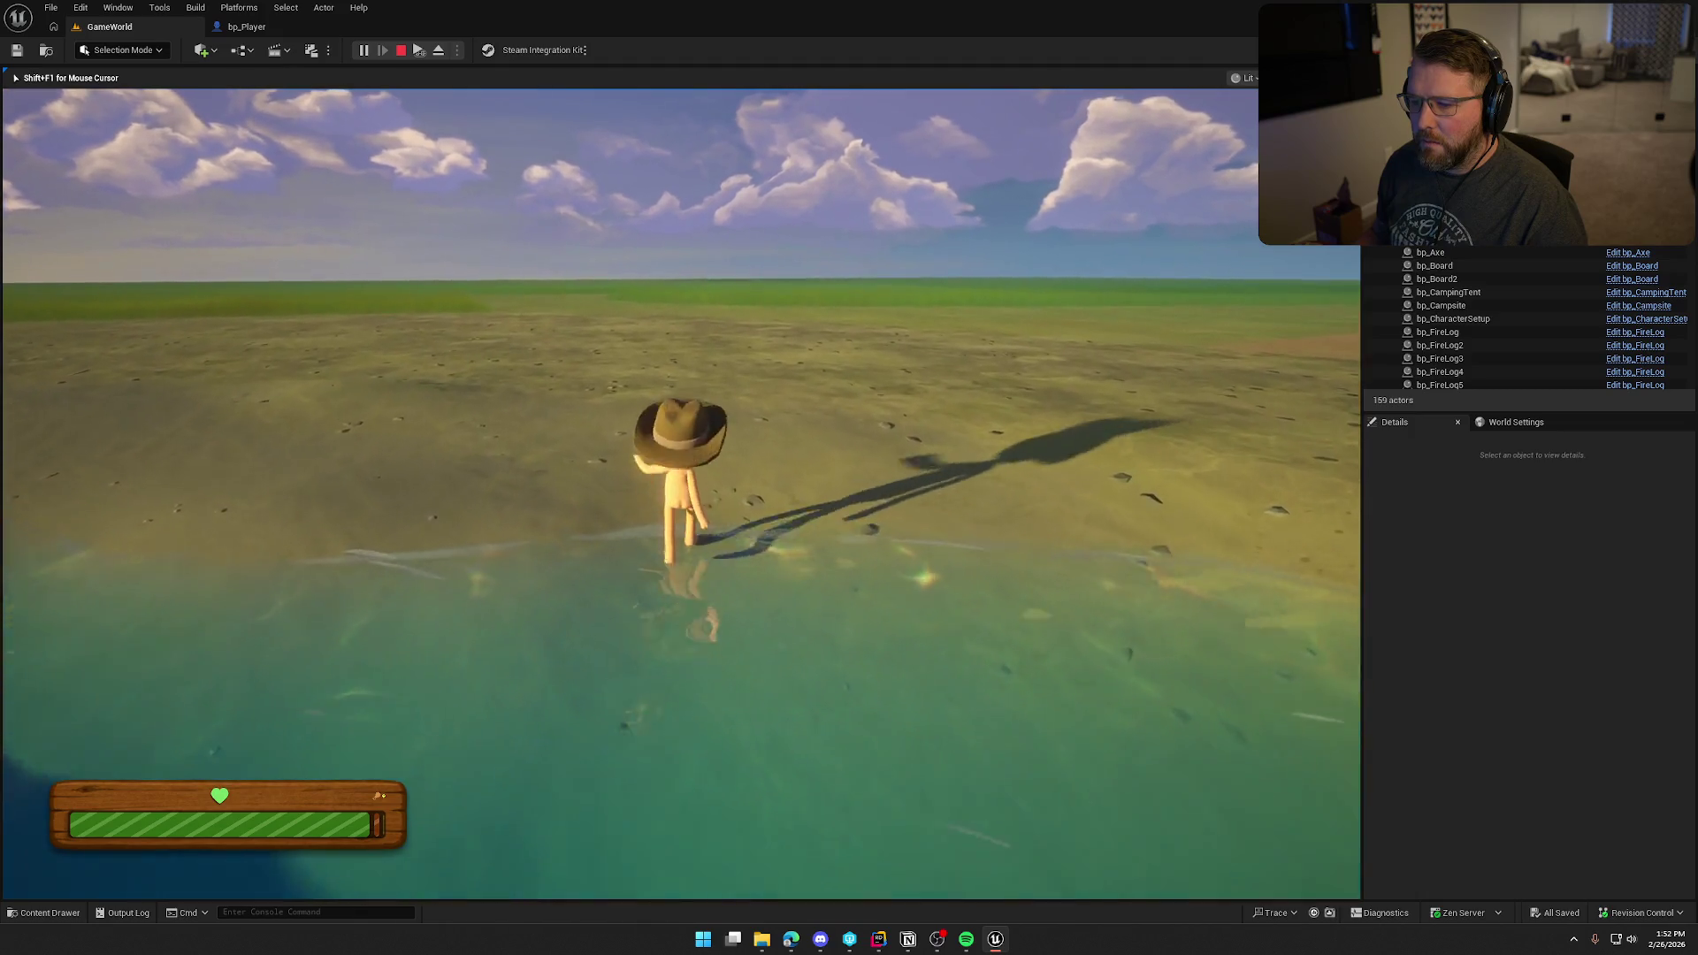
key(s)
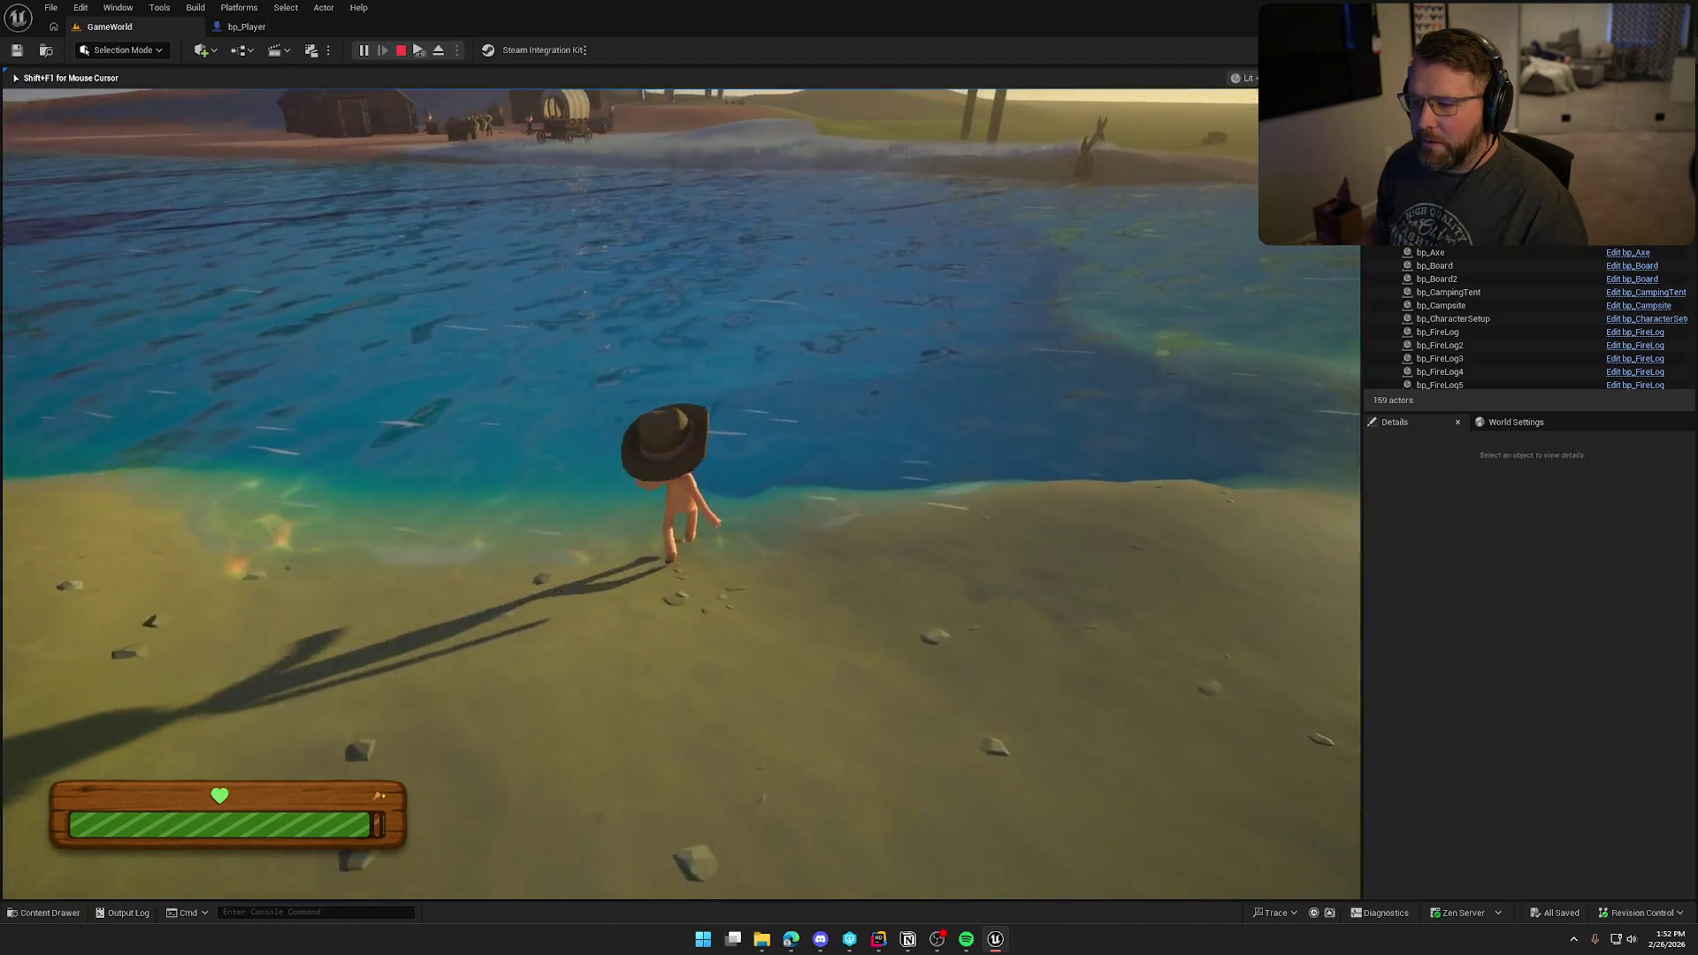
key(w)
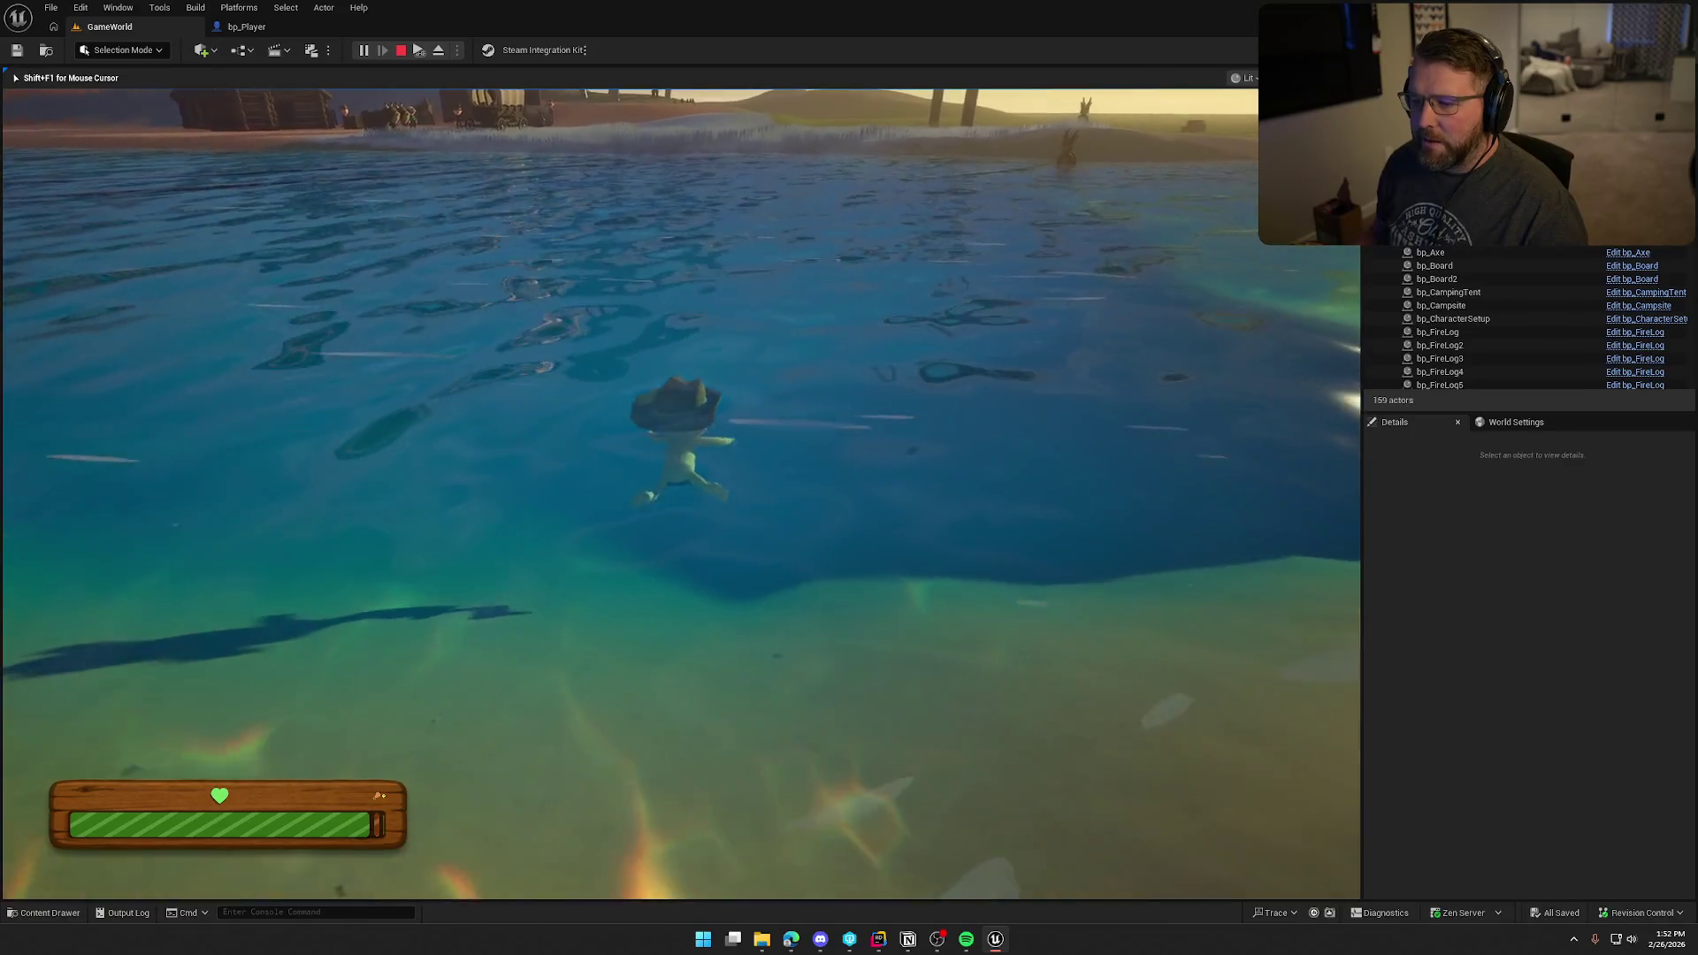
key(w)
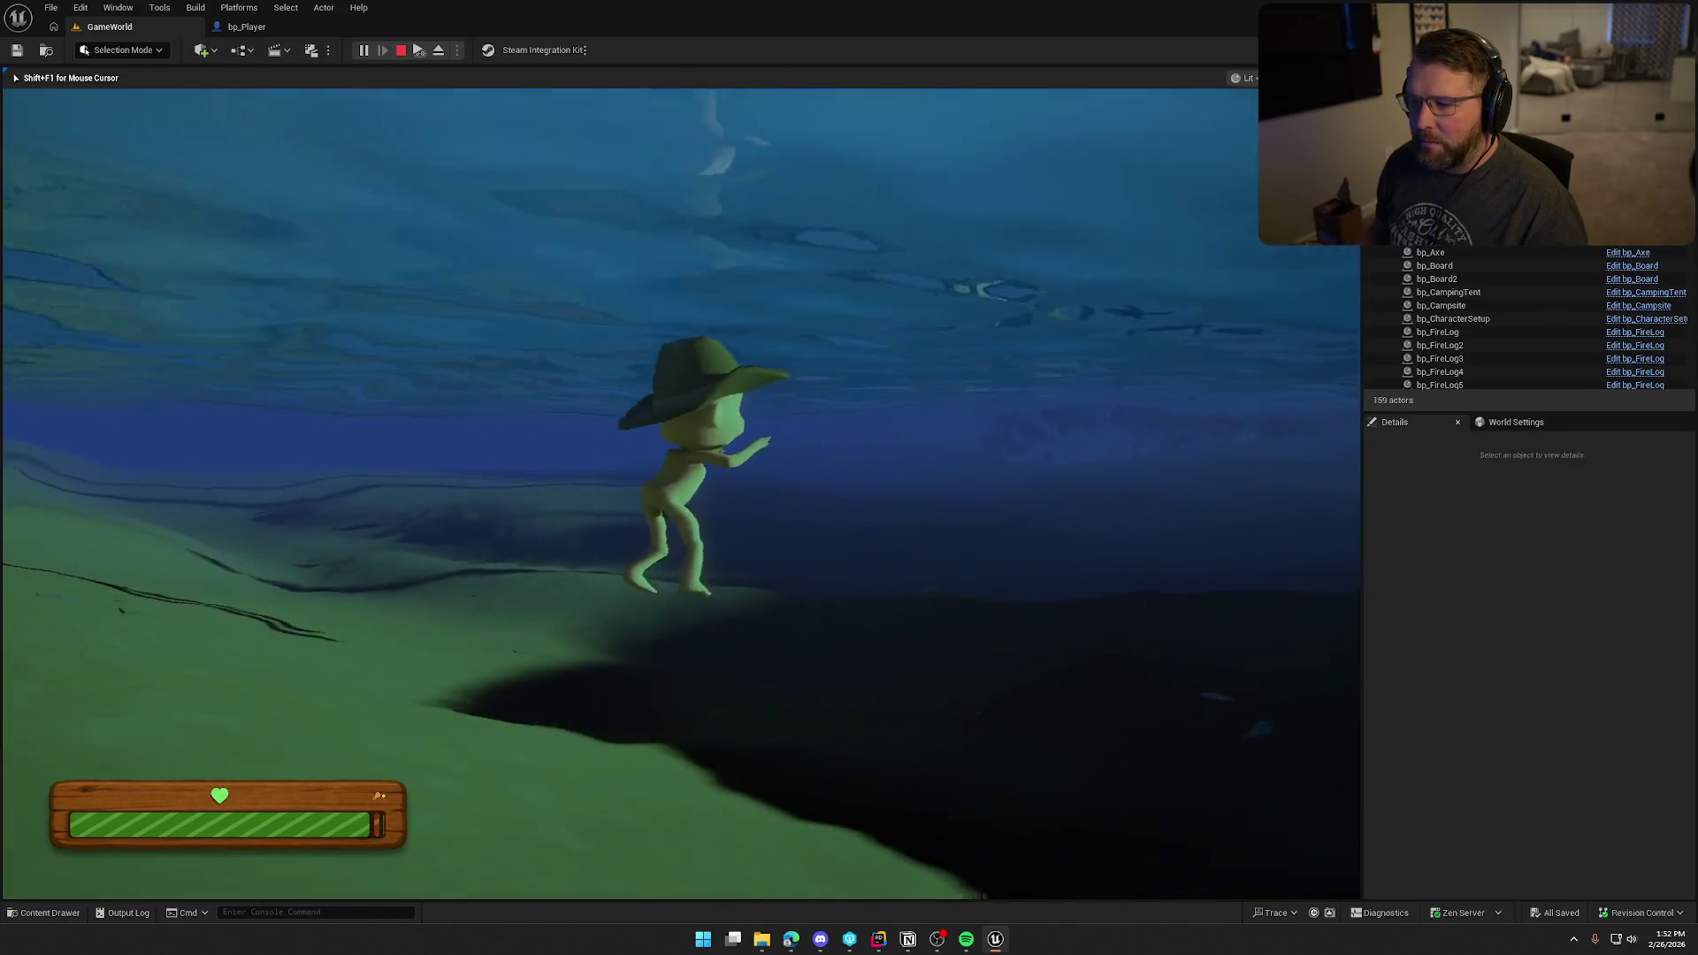
key(w)
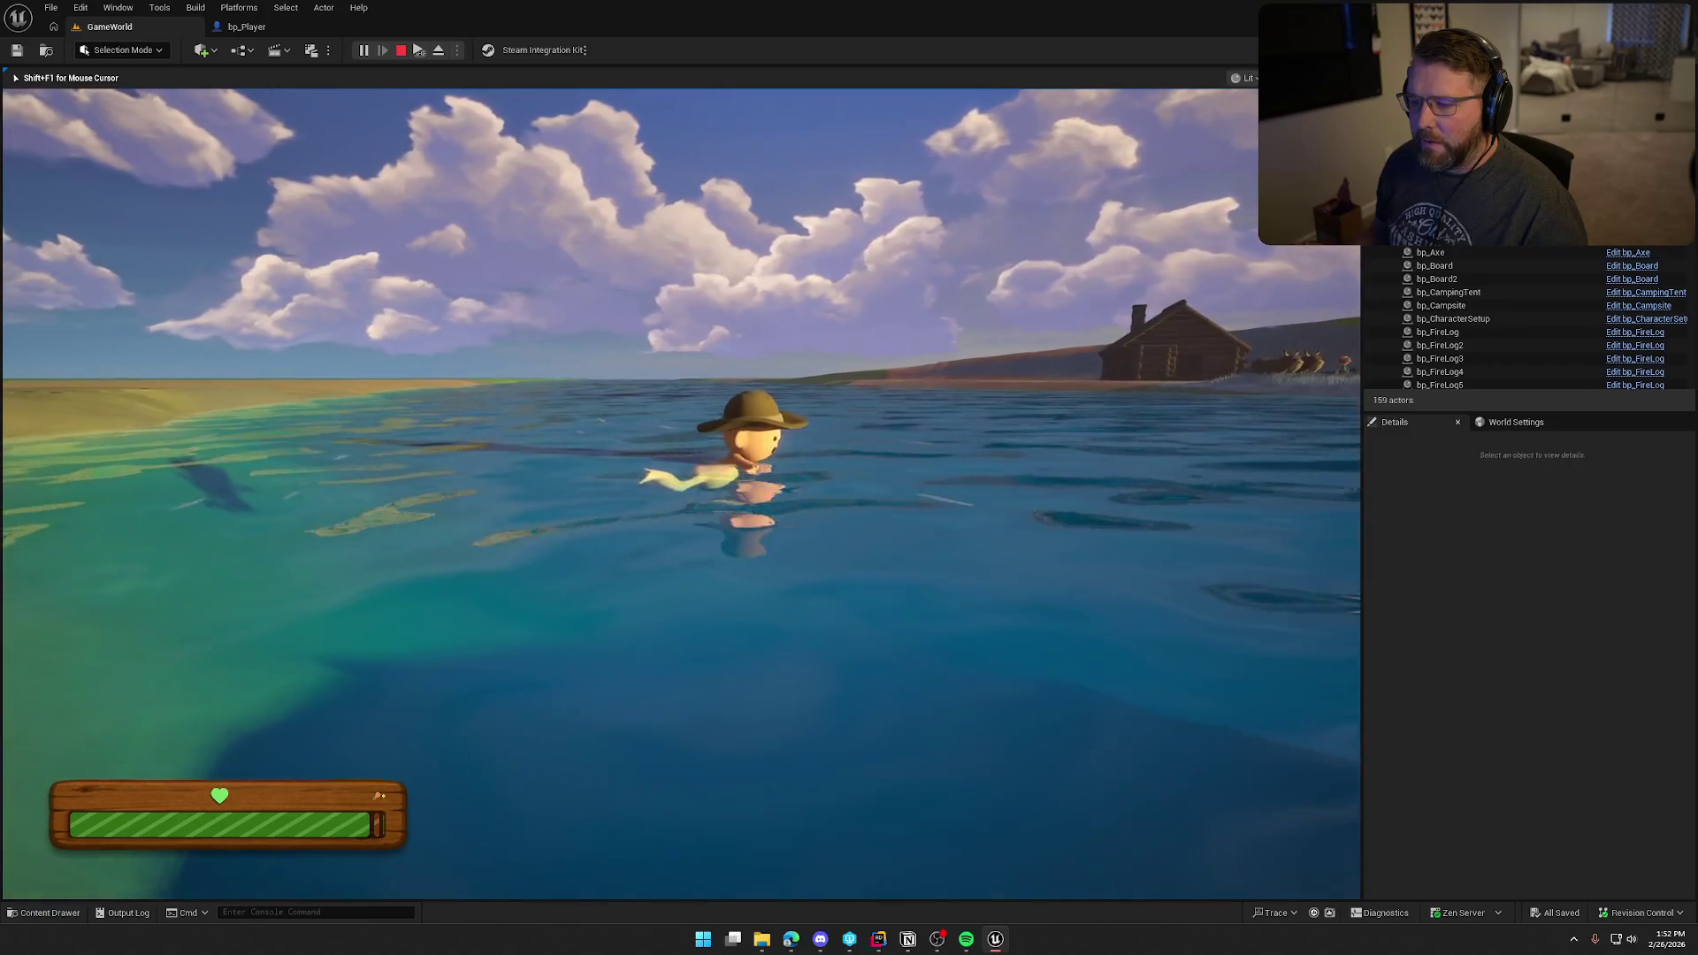
key(w)
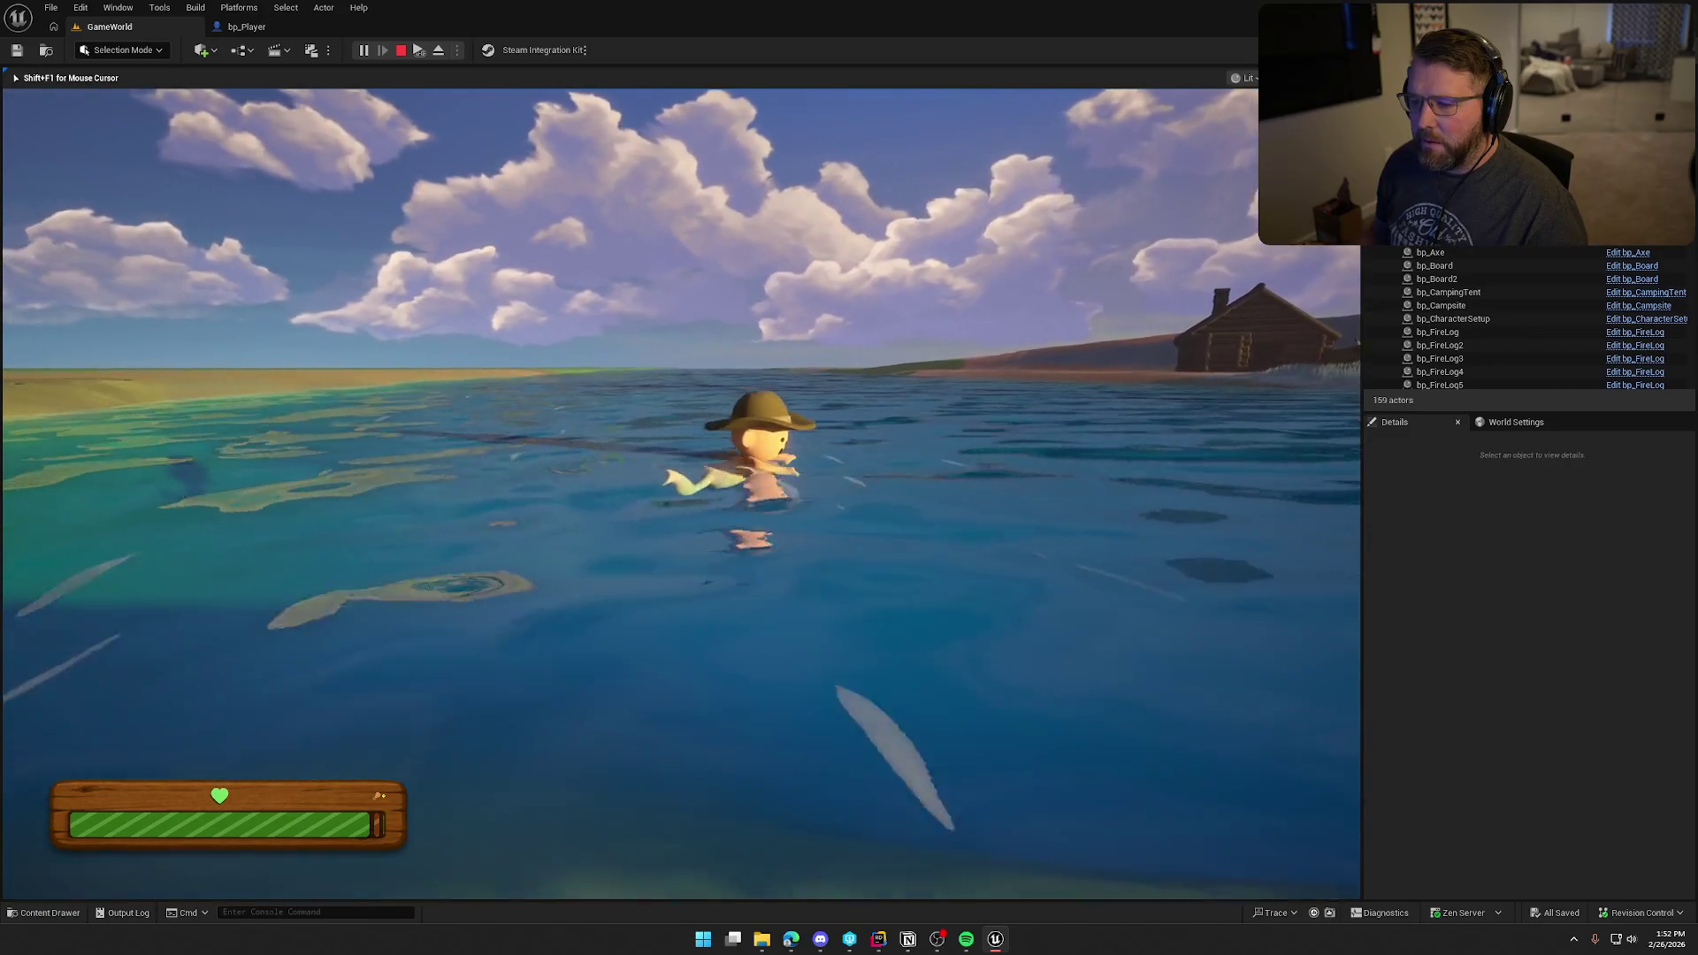
key(Escape)
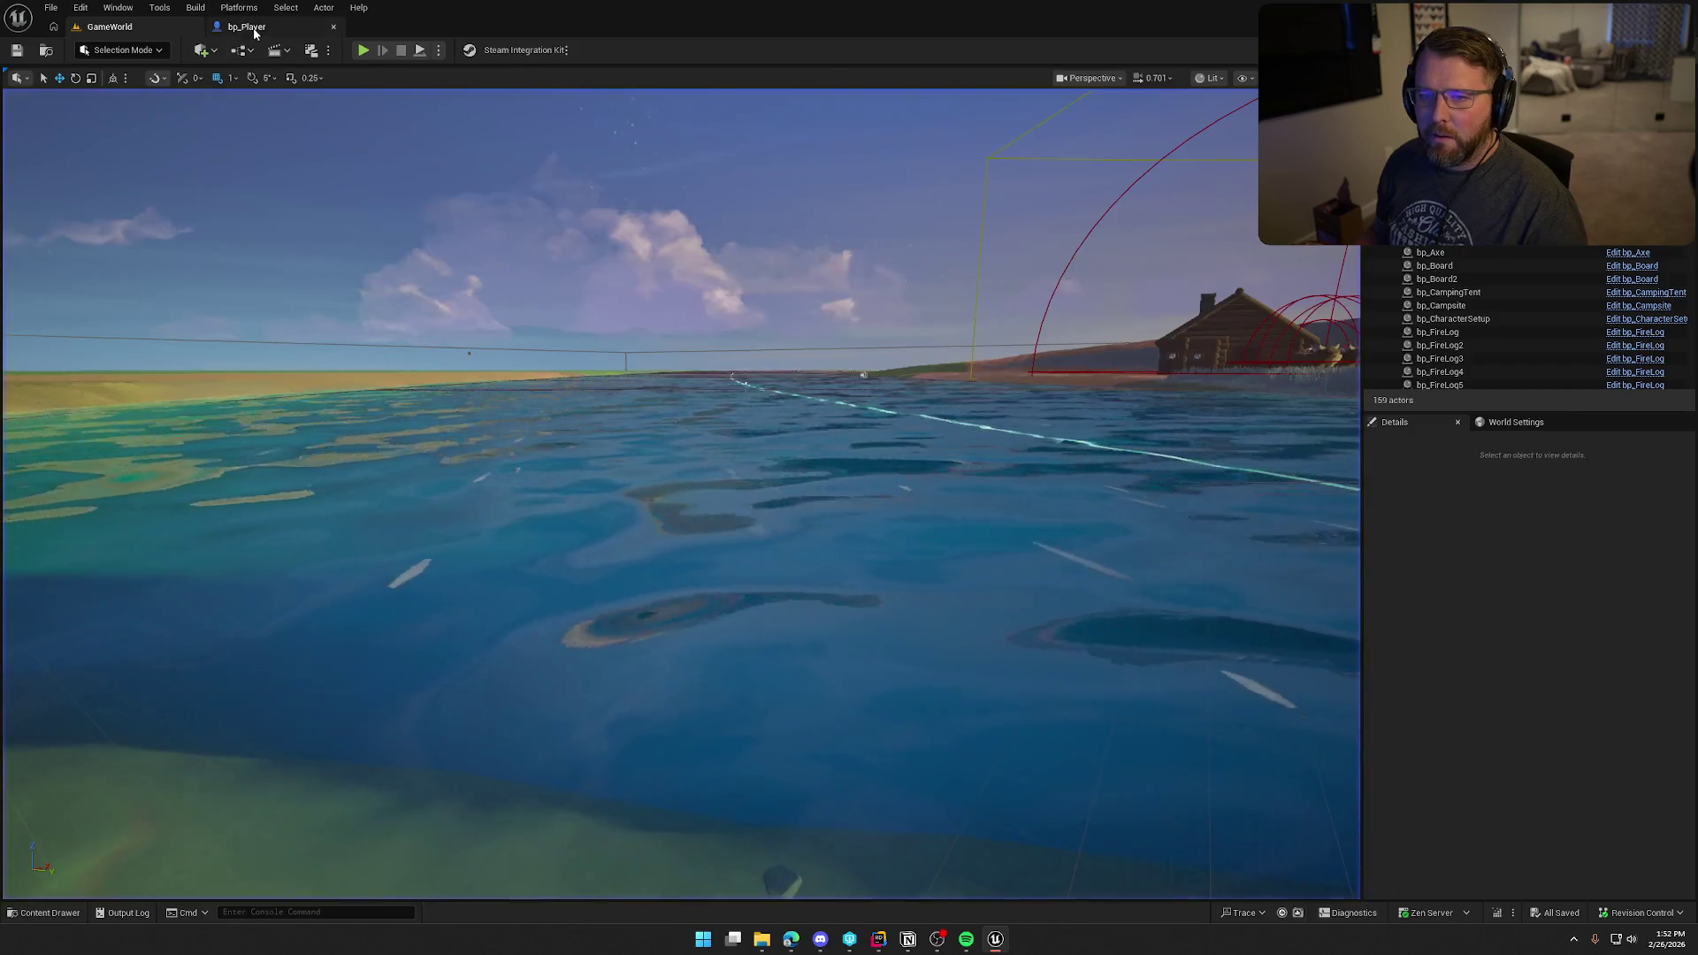
Step: Check the Water Float Component's properties in bp_Player, then start a new play session
click(251, 27)
click(73, 345)
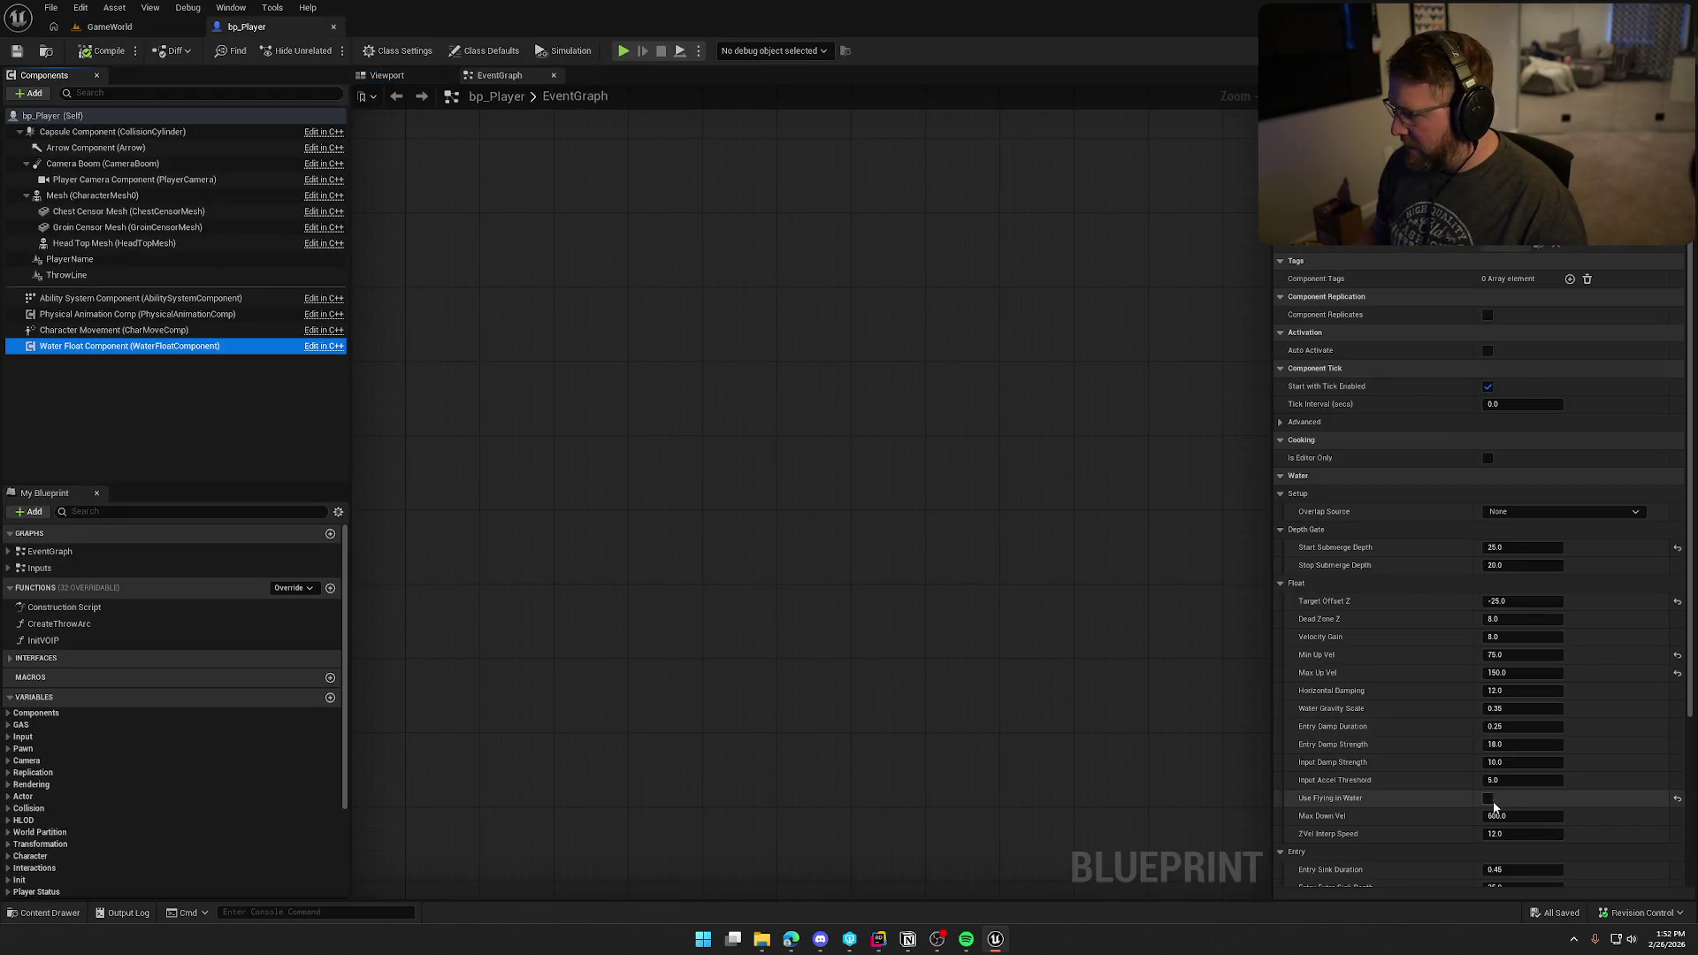
click(103, 26)
key(alt+p)
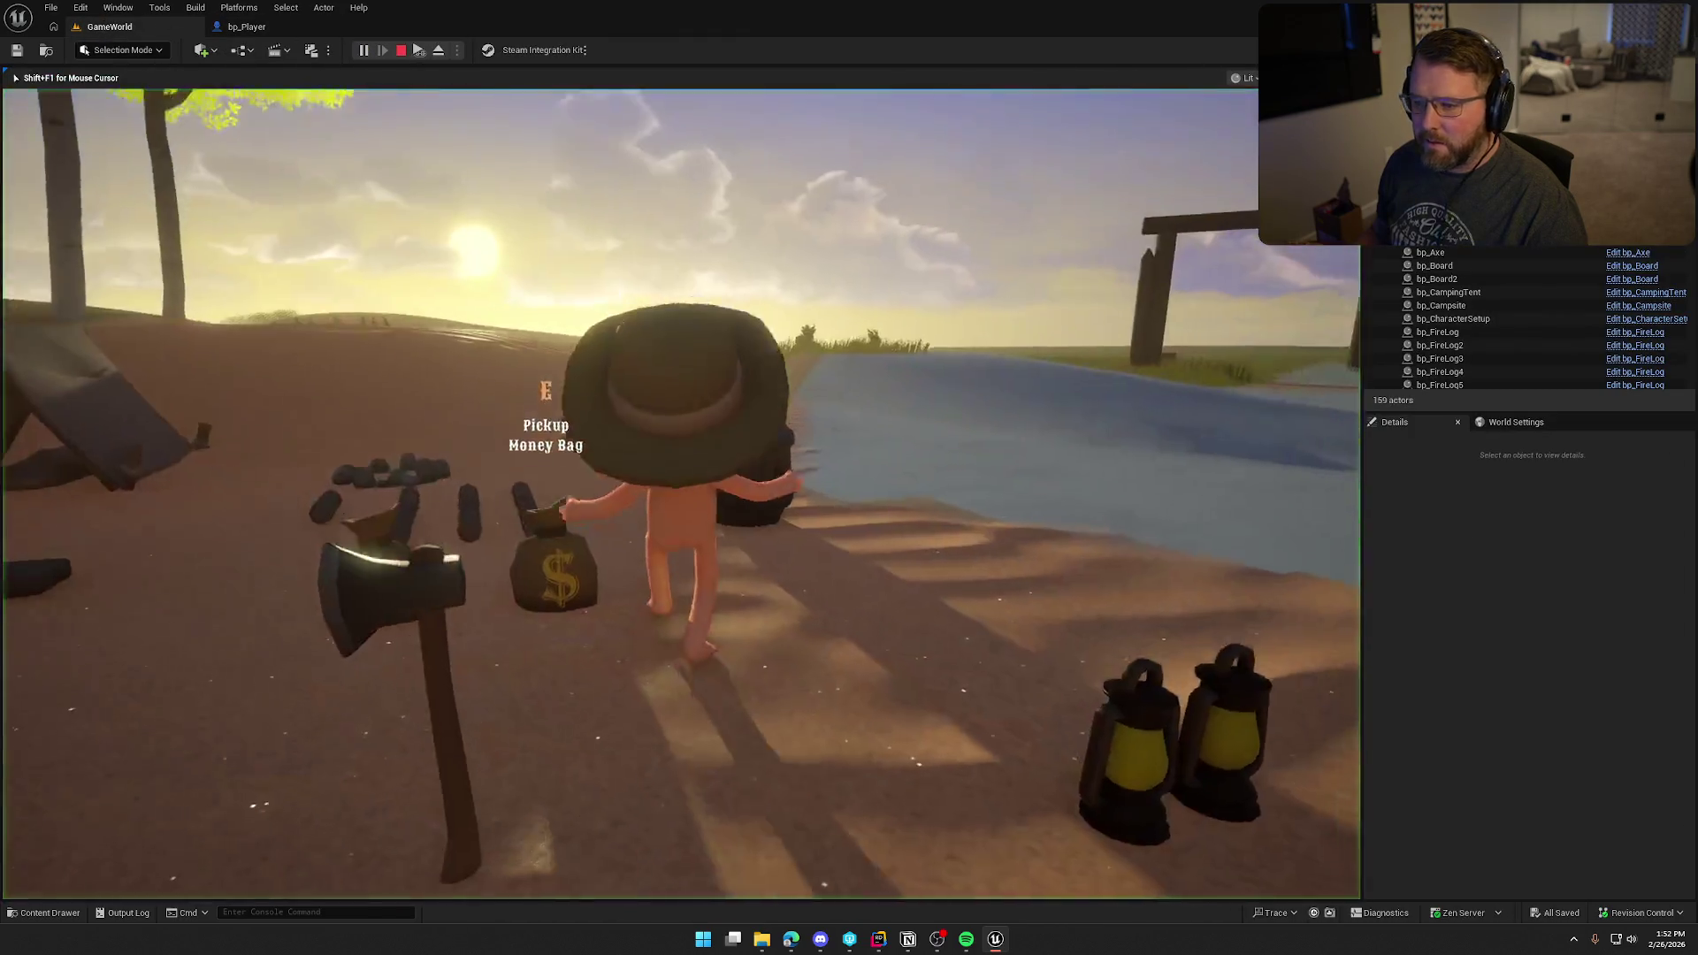
Step: Sprint past the wagon into the shallow water and swim forward across it
key(shift+w)
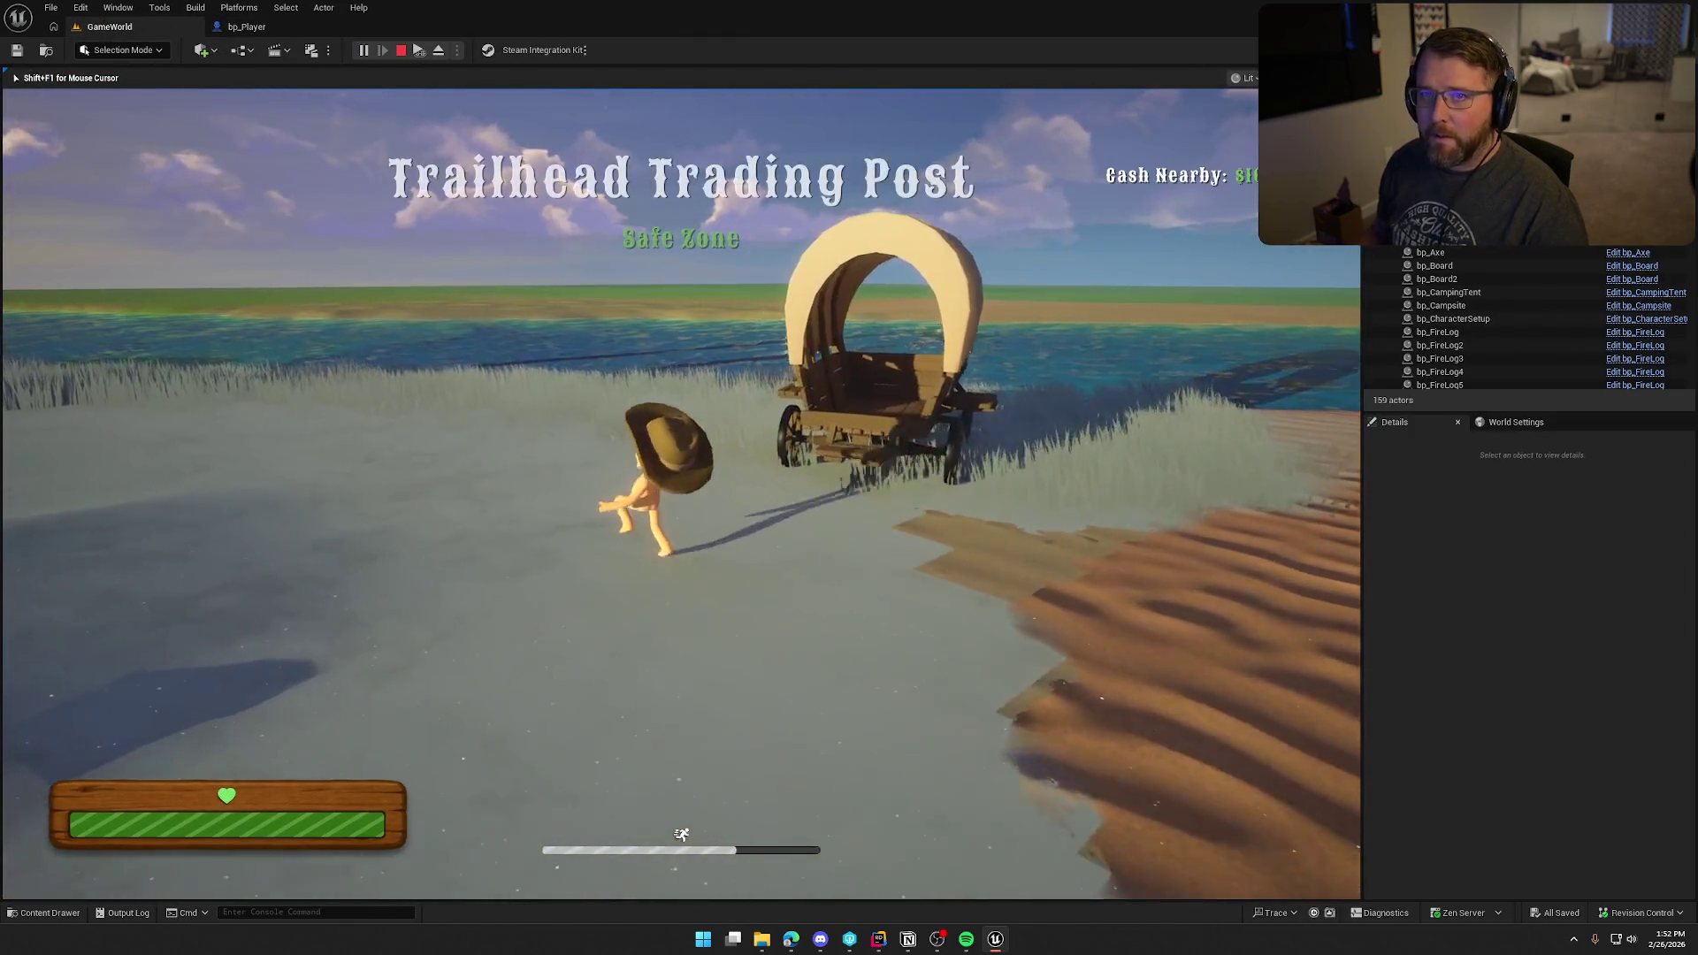
key(shift+w)
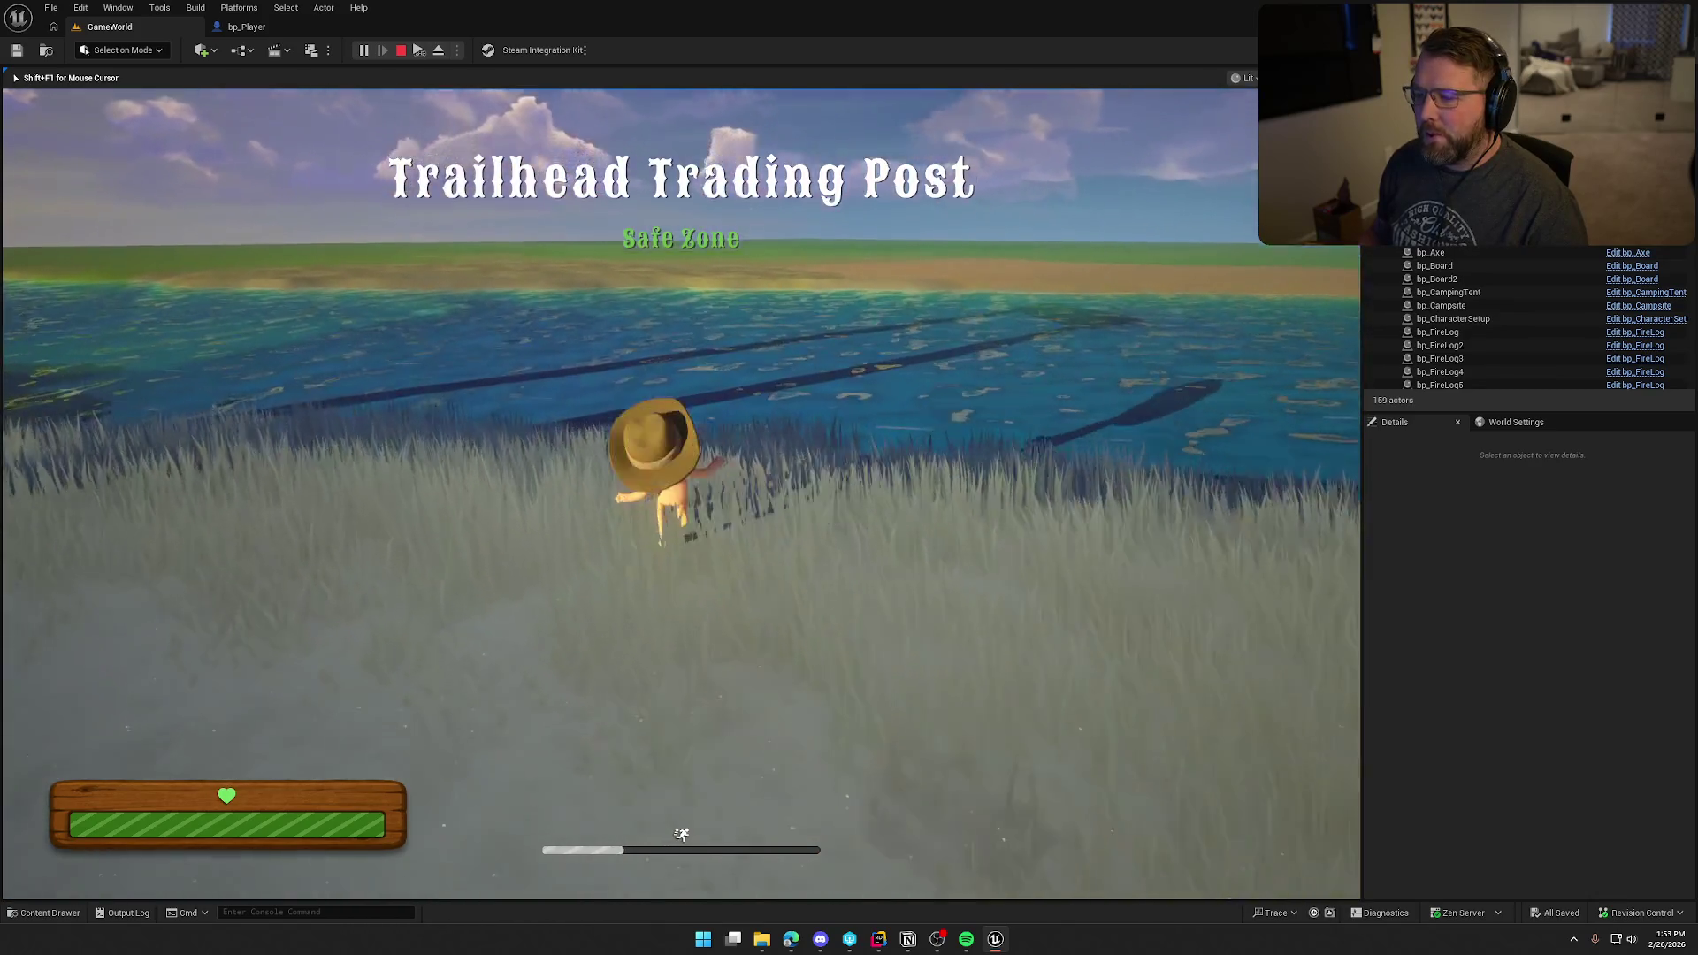
key(w)
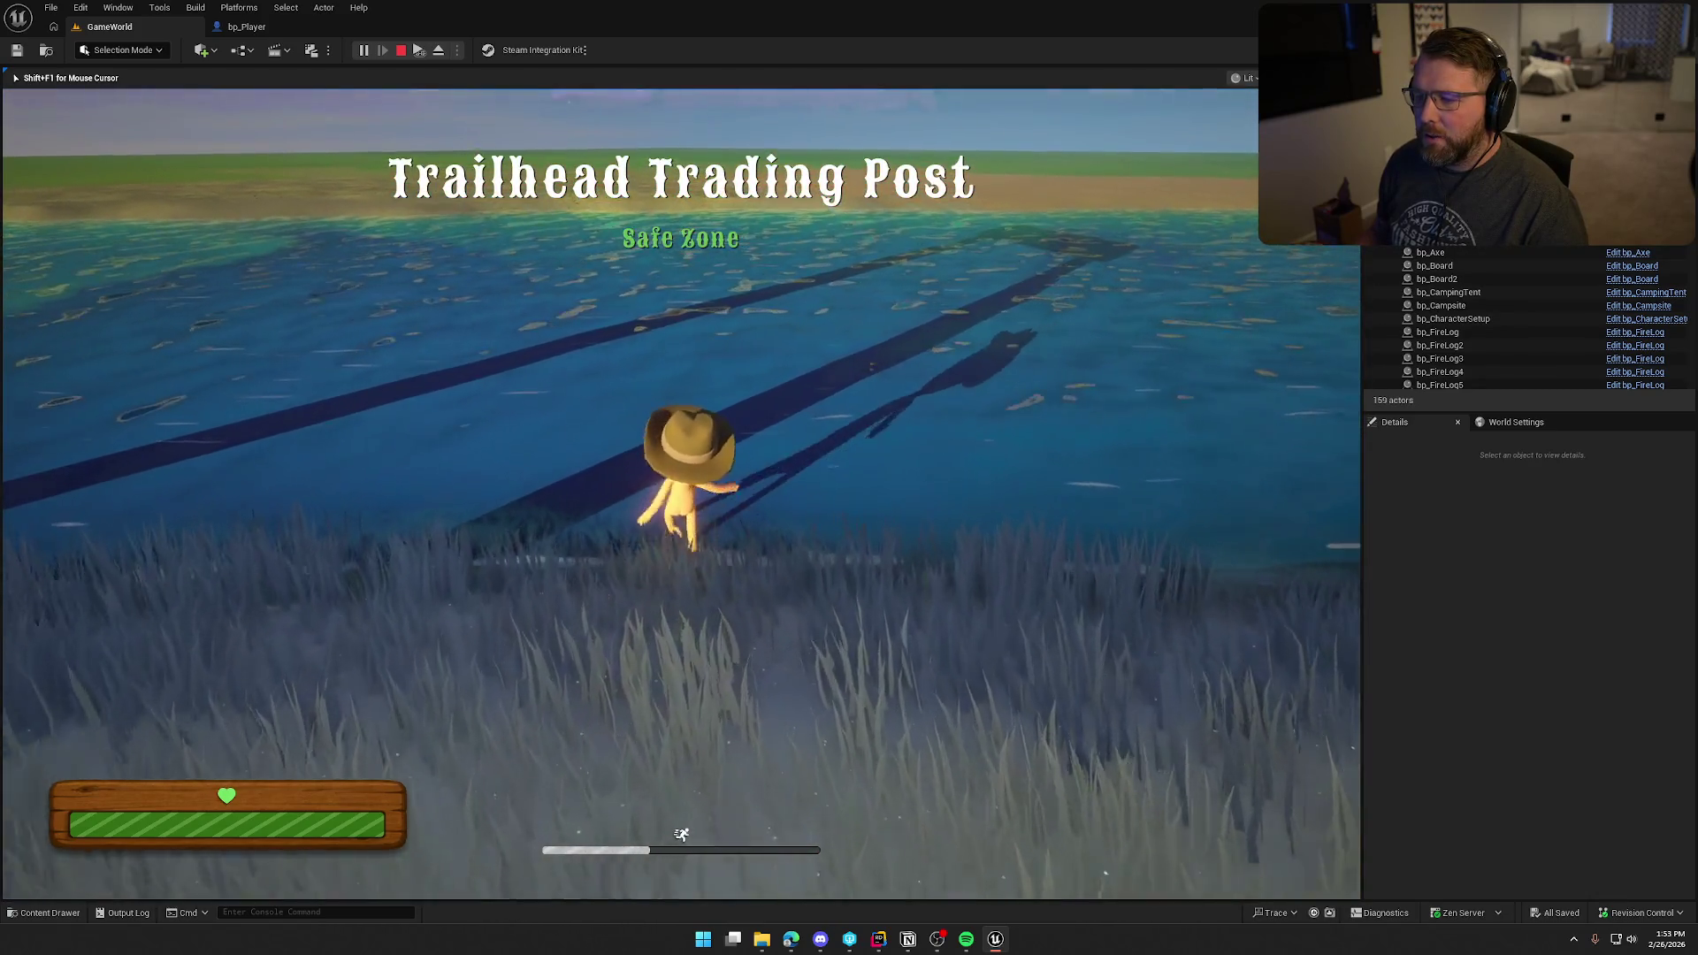
key(w)
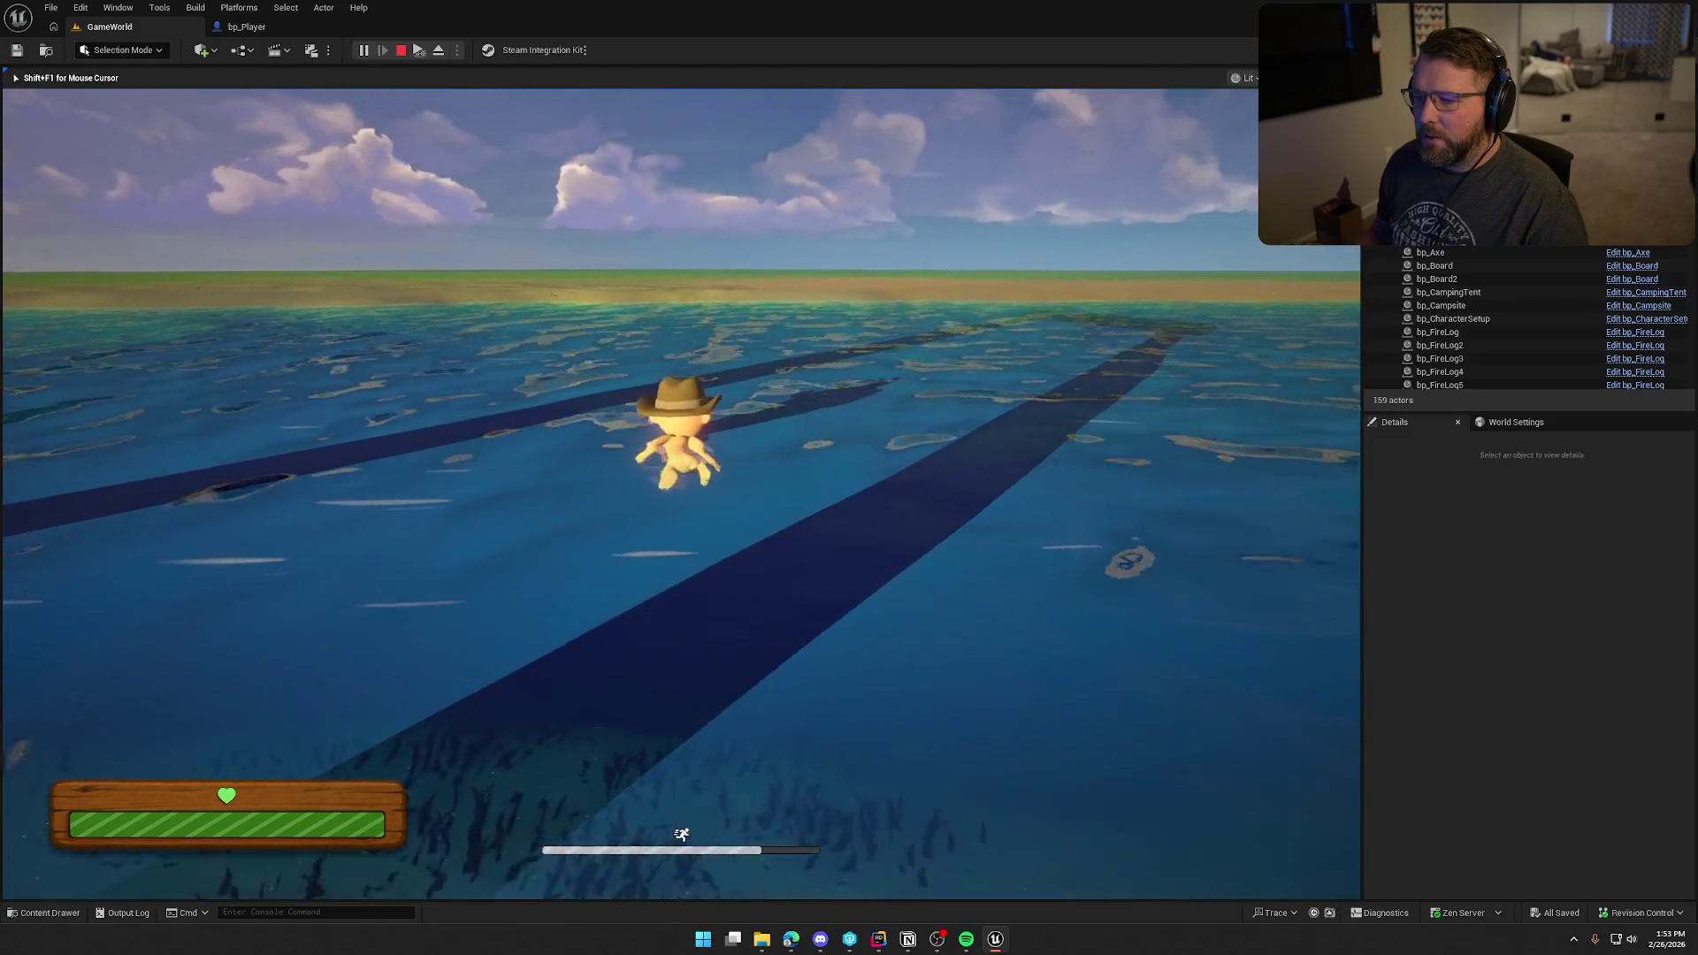
key(w)
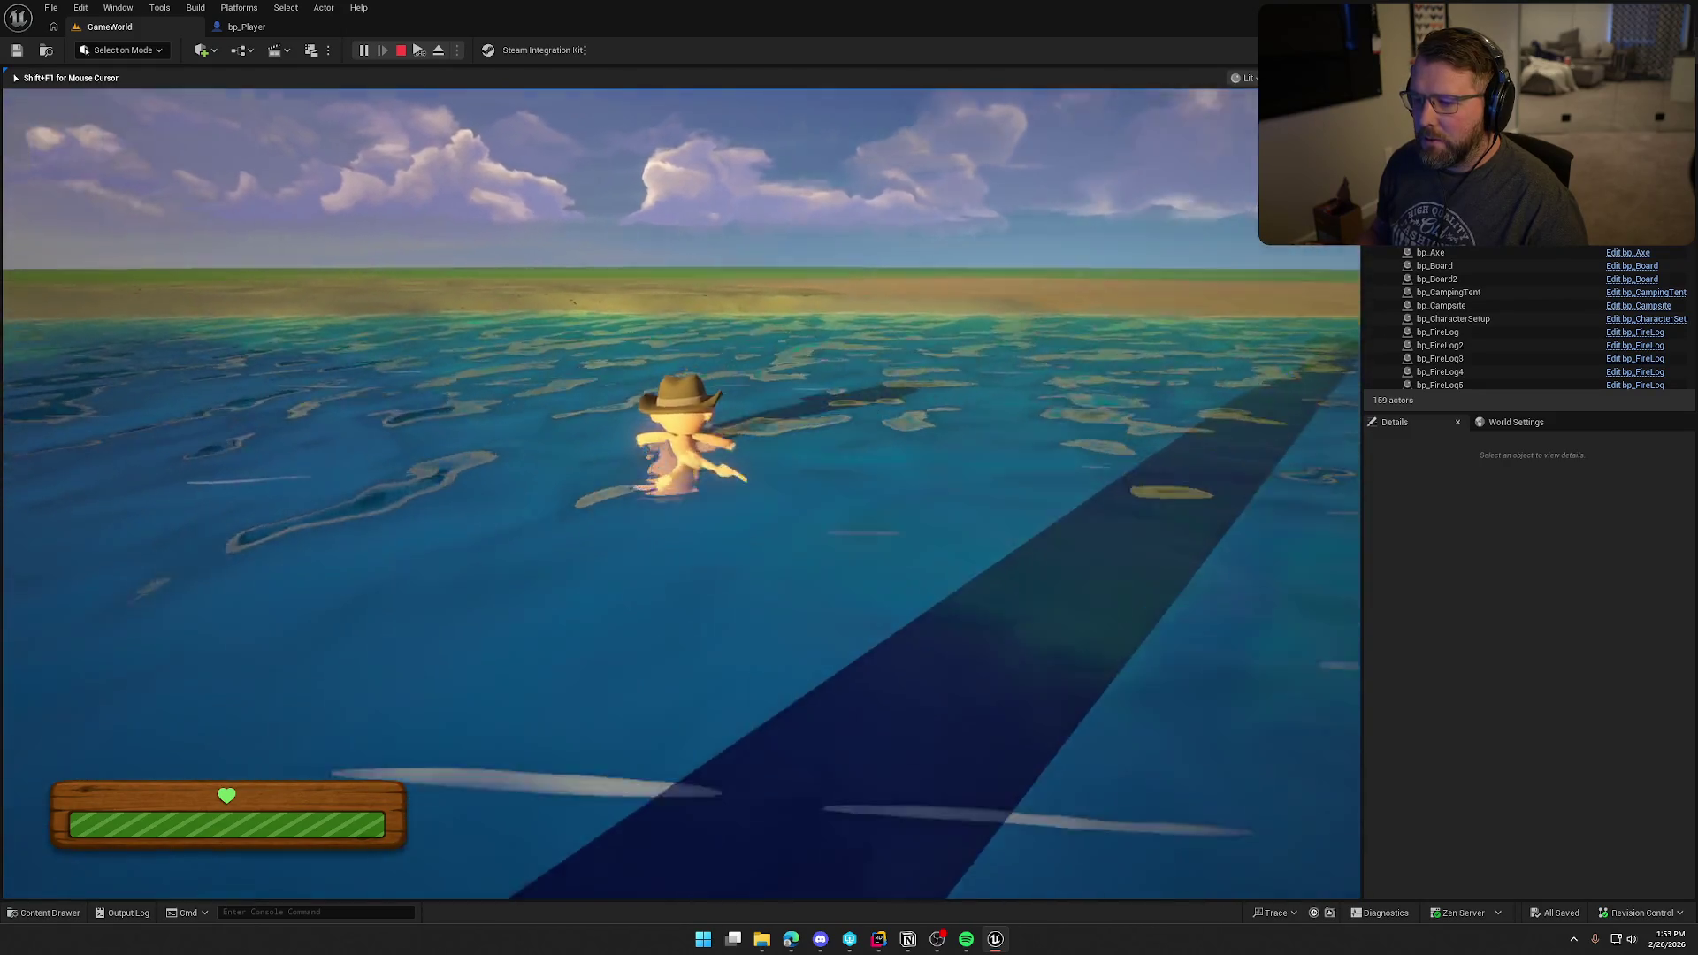
key(w)
key(w)
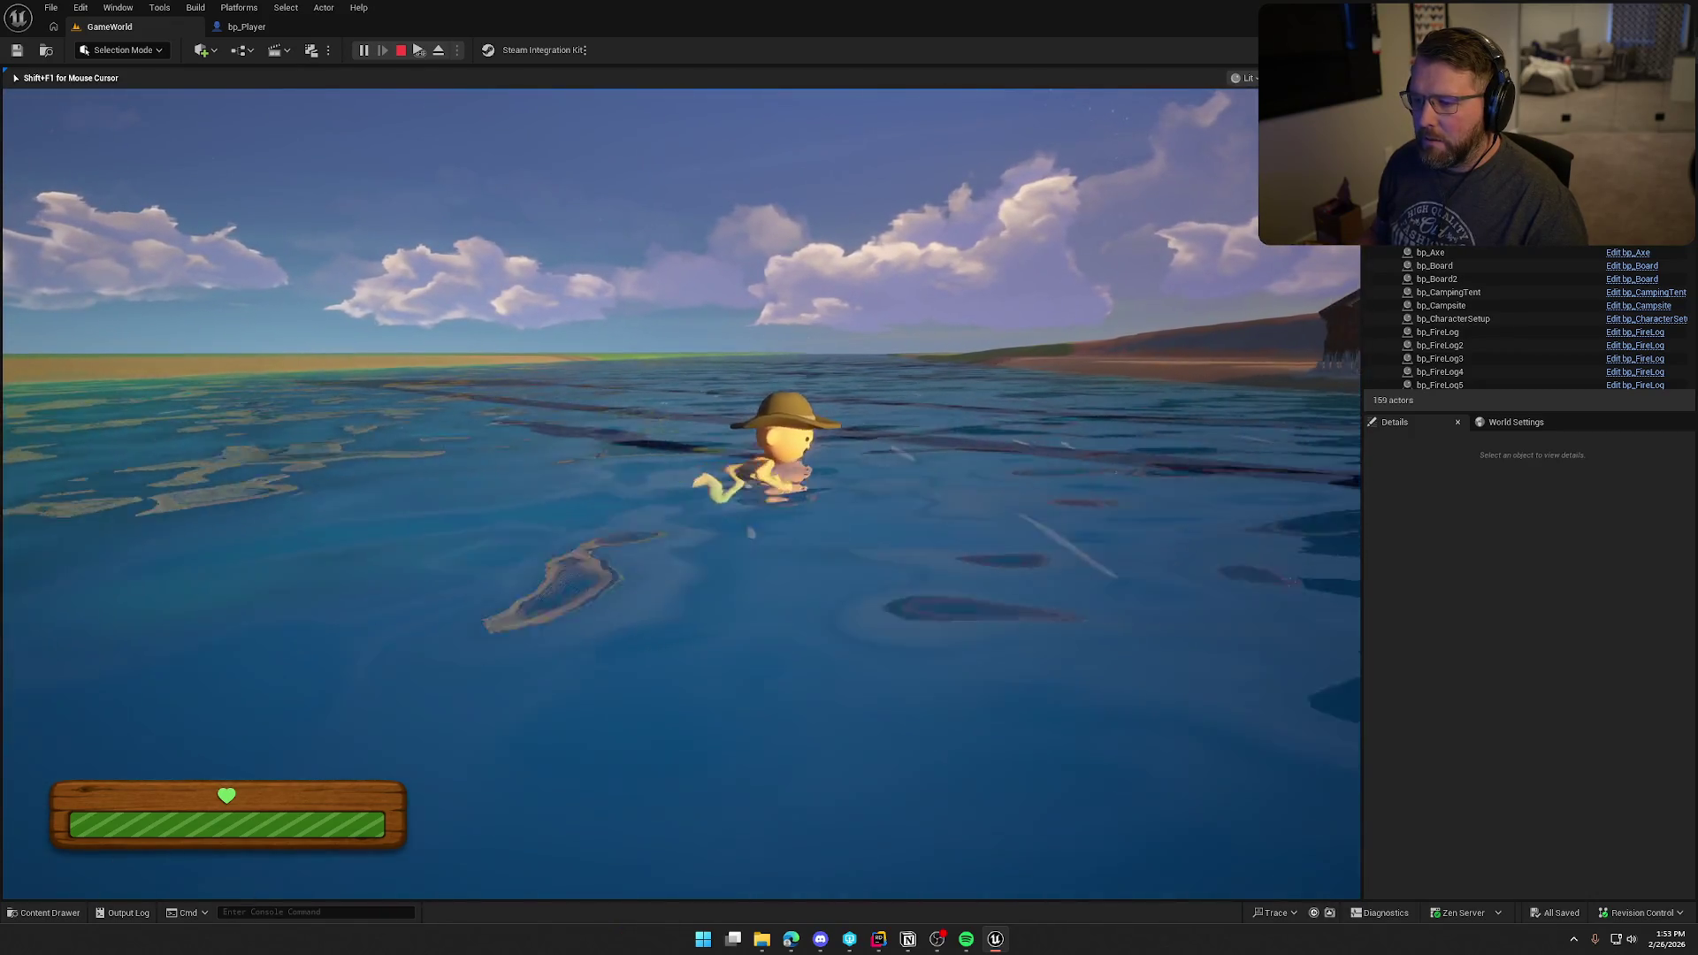
key(w)
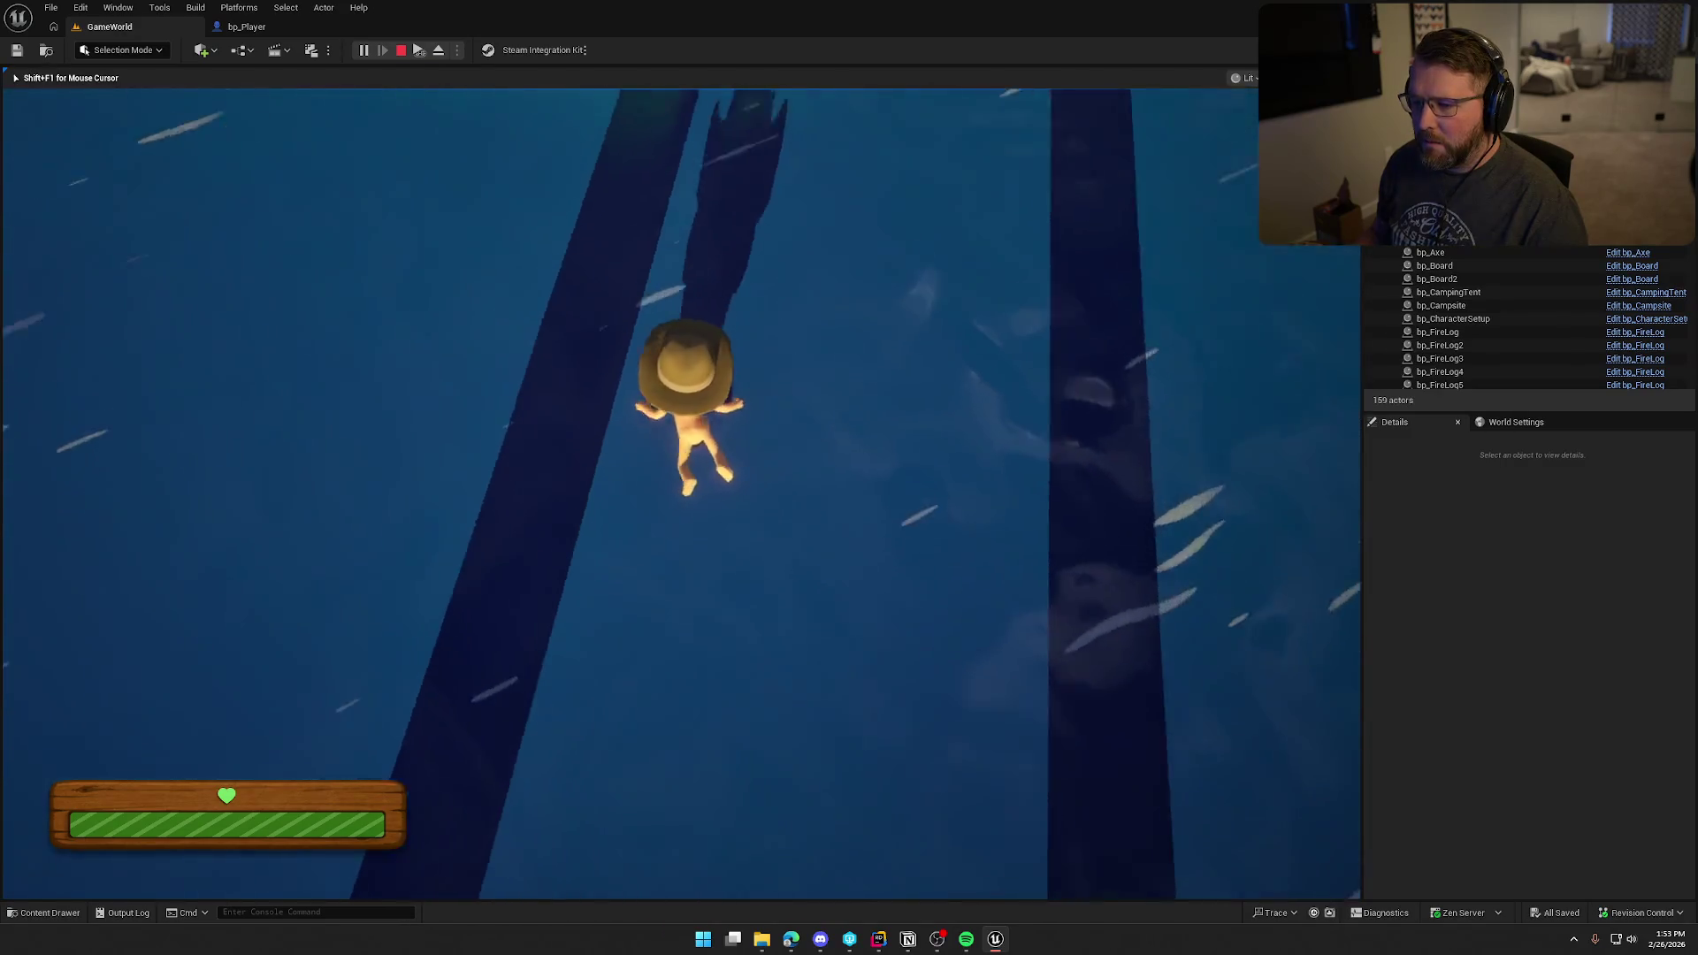
Step: Run up onto the shoreline and back into the water, then end the session and return to bp_Player
key(w)
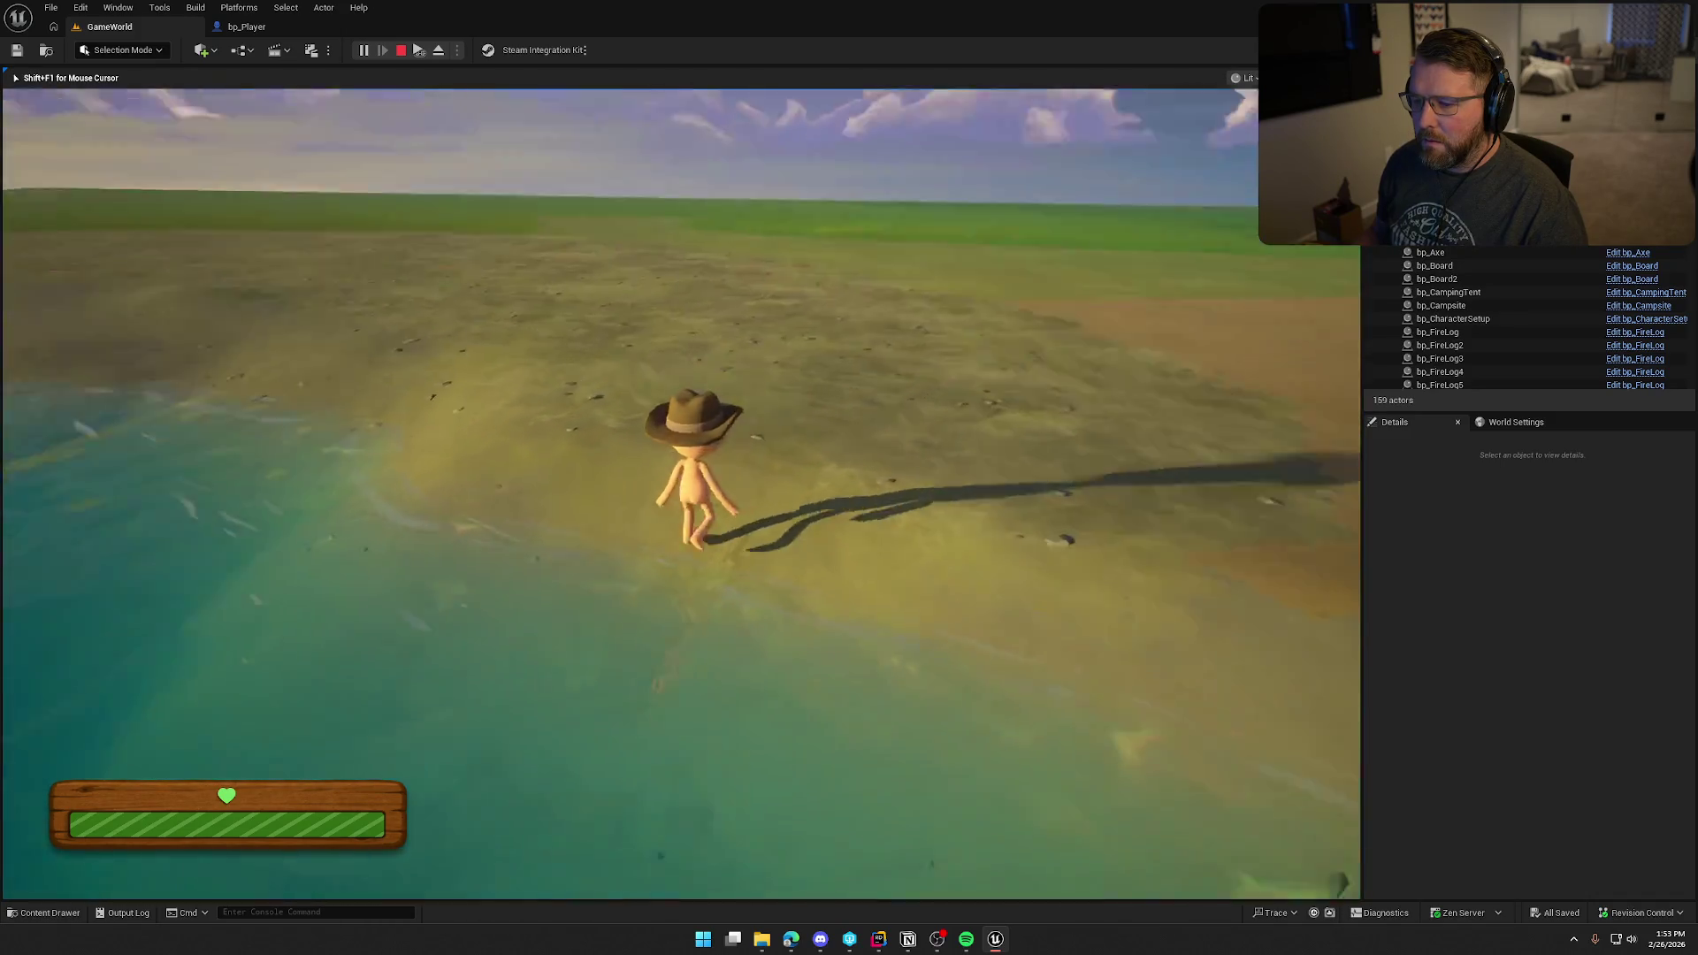
key(shift)
key(w)
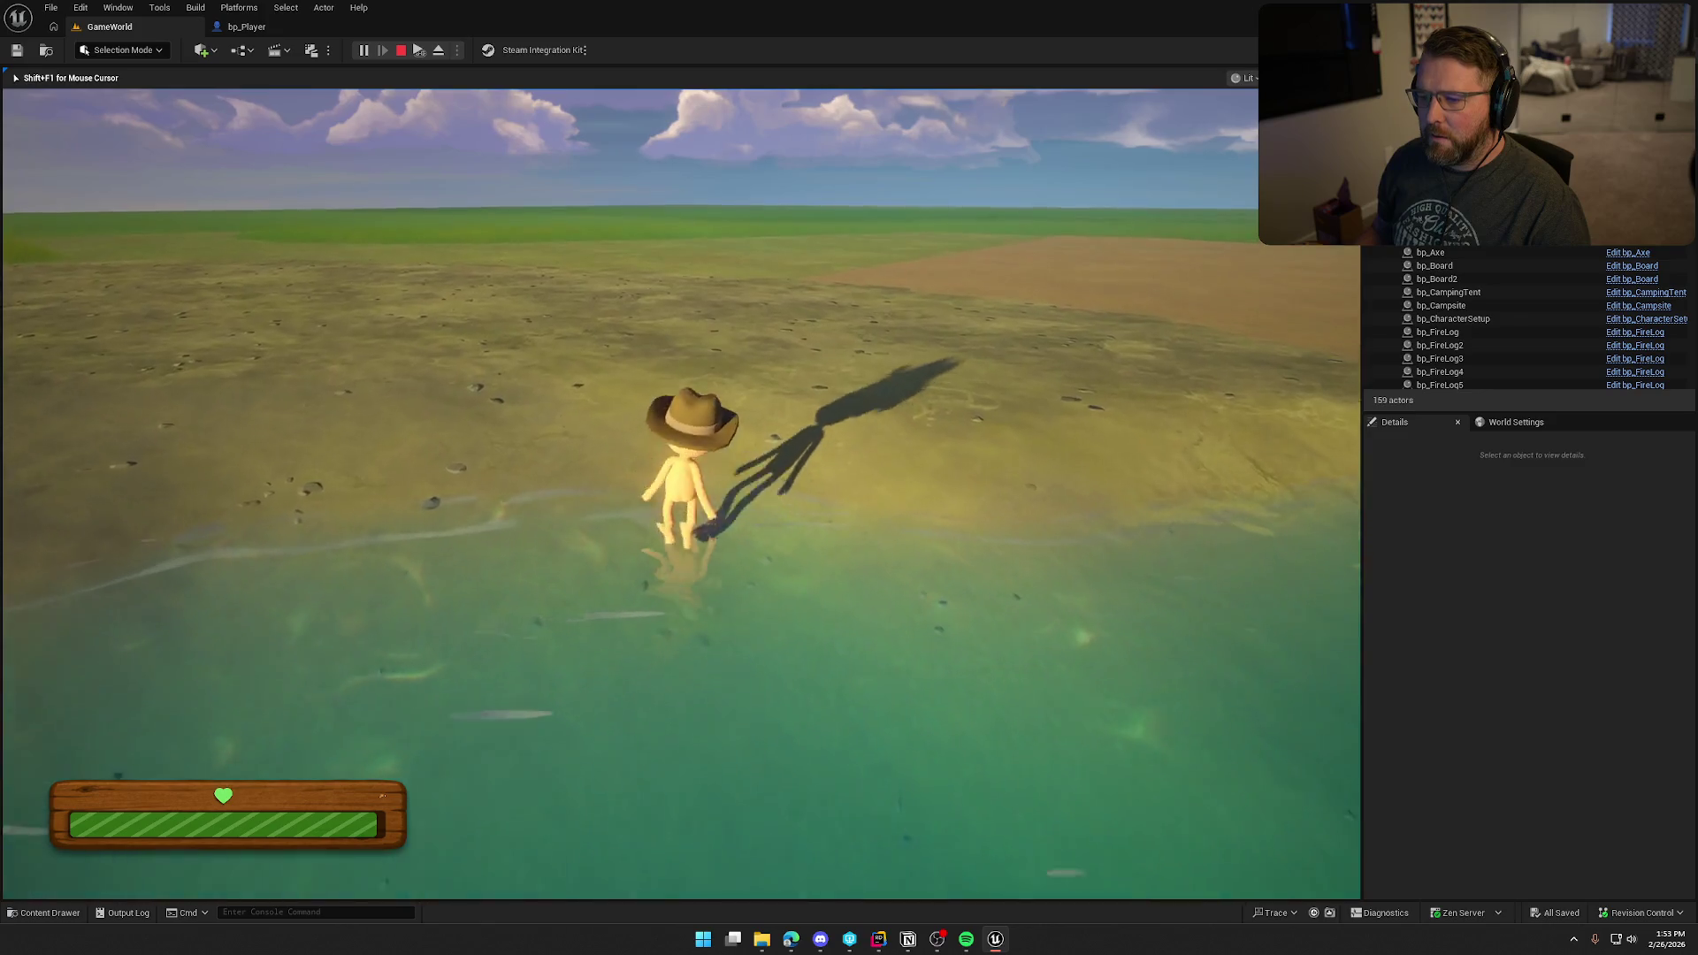
key(Escape)
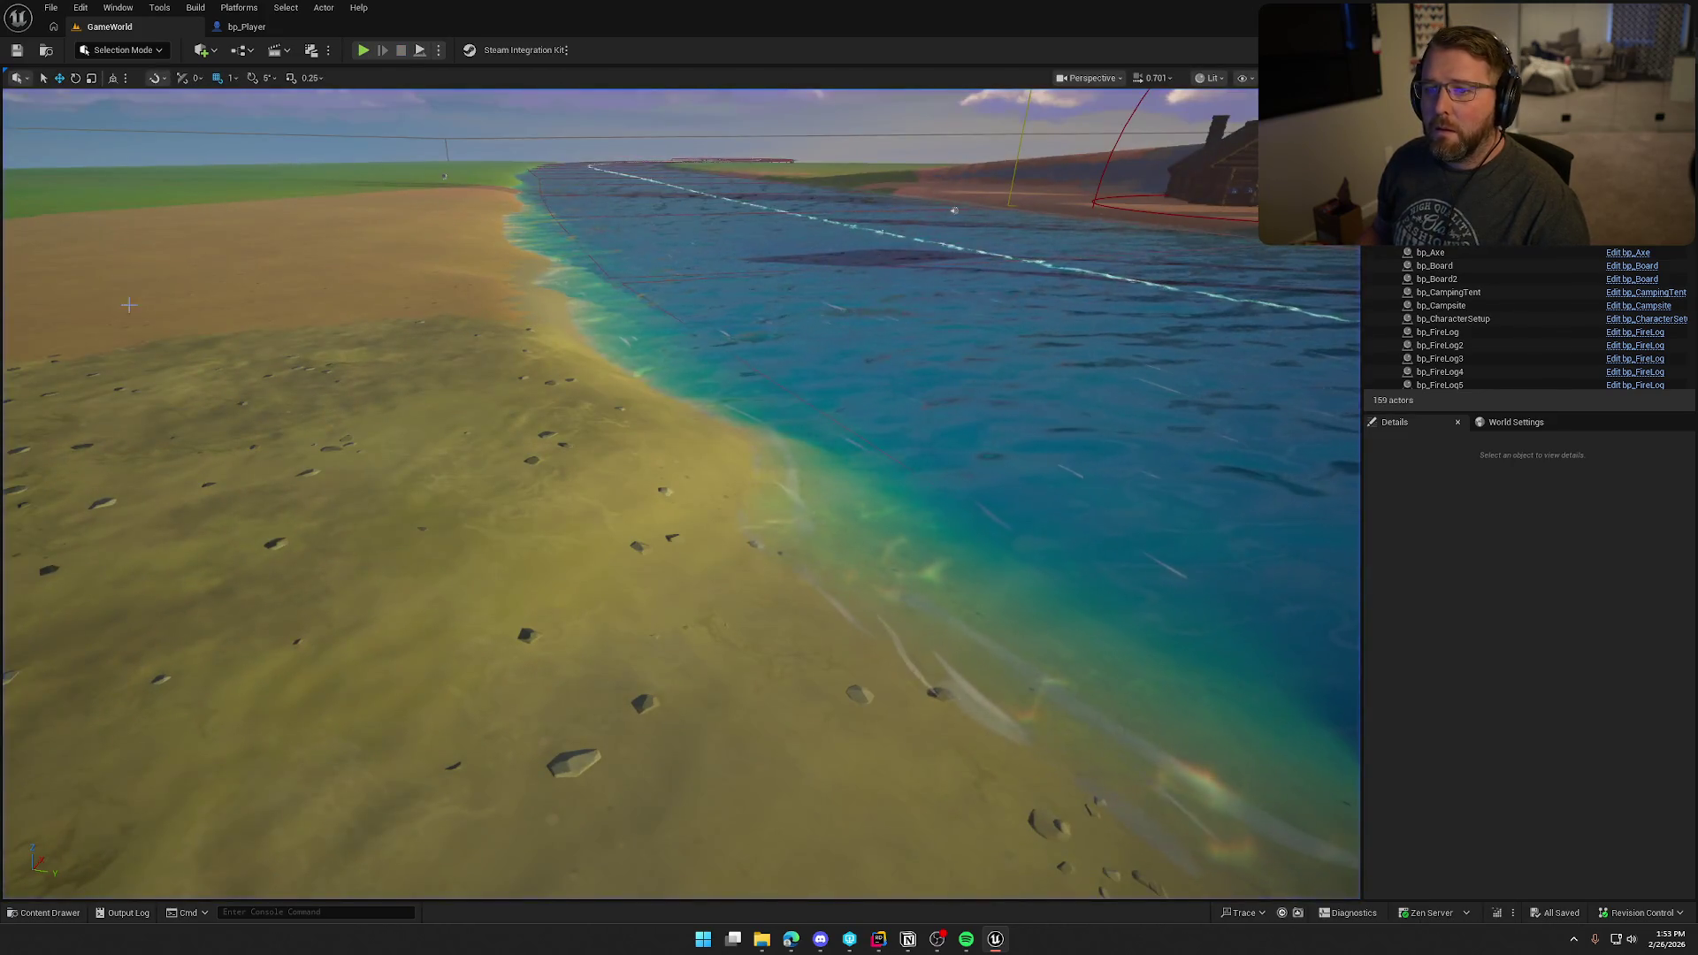
click(249, 27)
Step: Inspect bp_Player's Character Movement settings, then start playing the GameWorld level
click(89, 330)
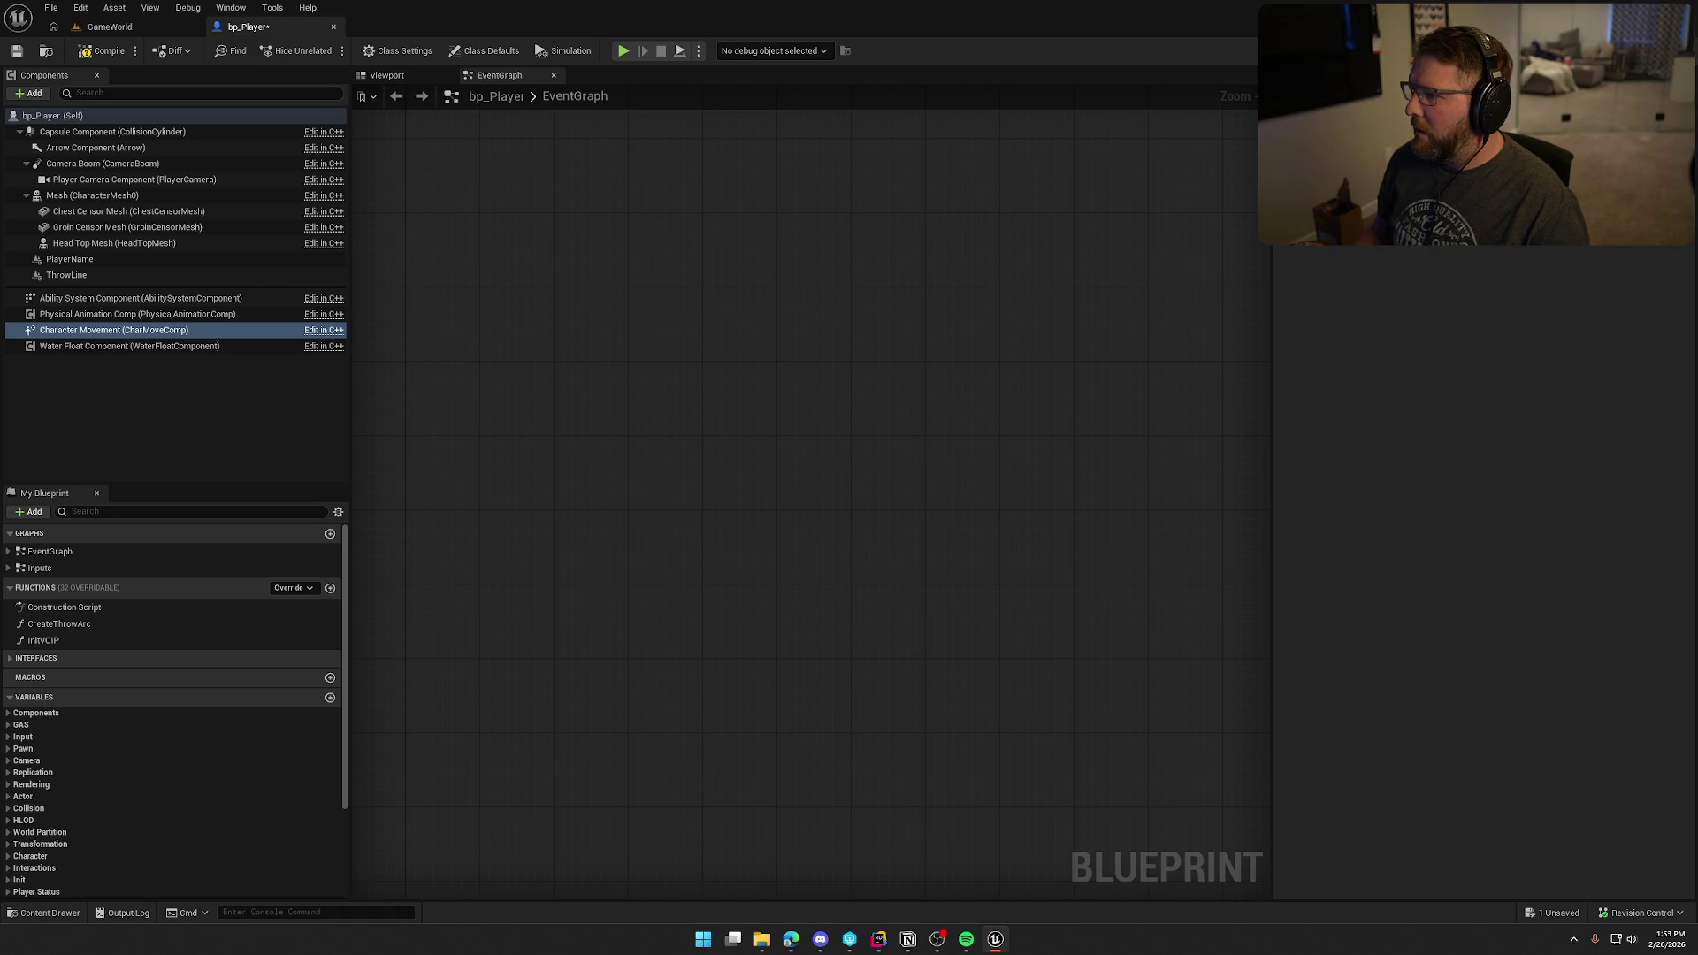
click(115, 28)
key(alt+p)
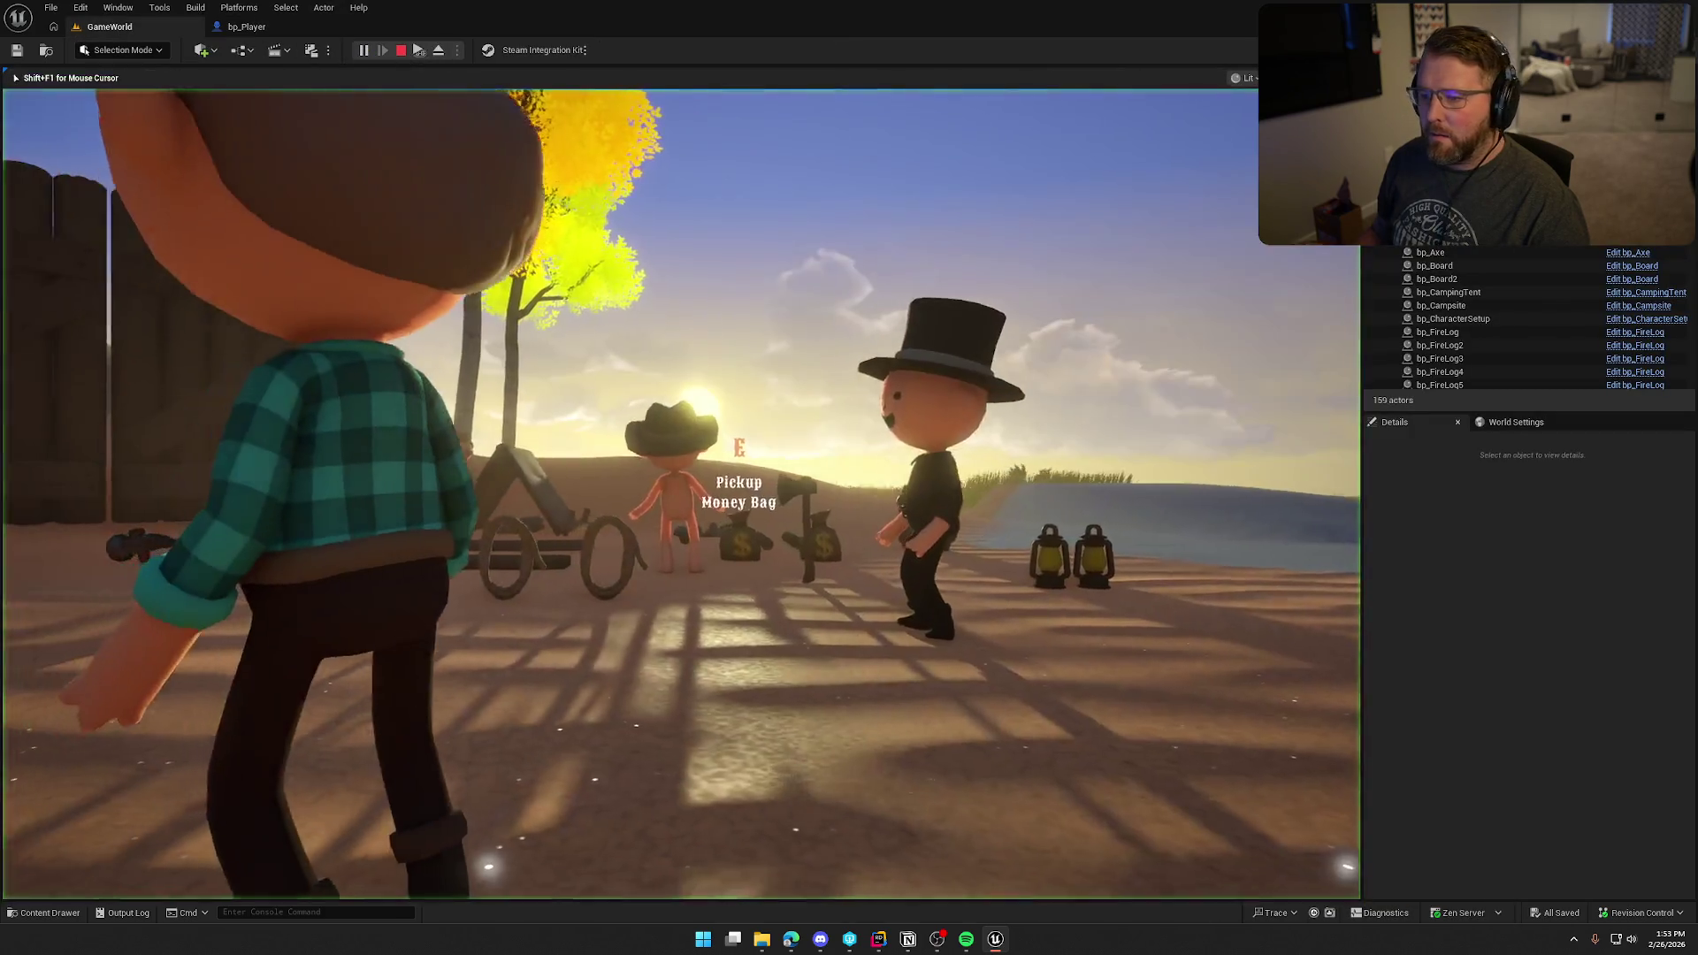
Step: Run the character into the water, swim to the shore and walk up the beach
key(w)
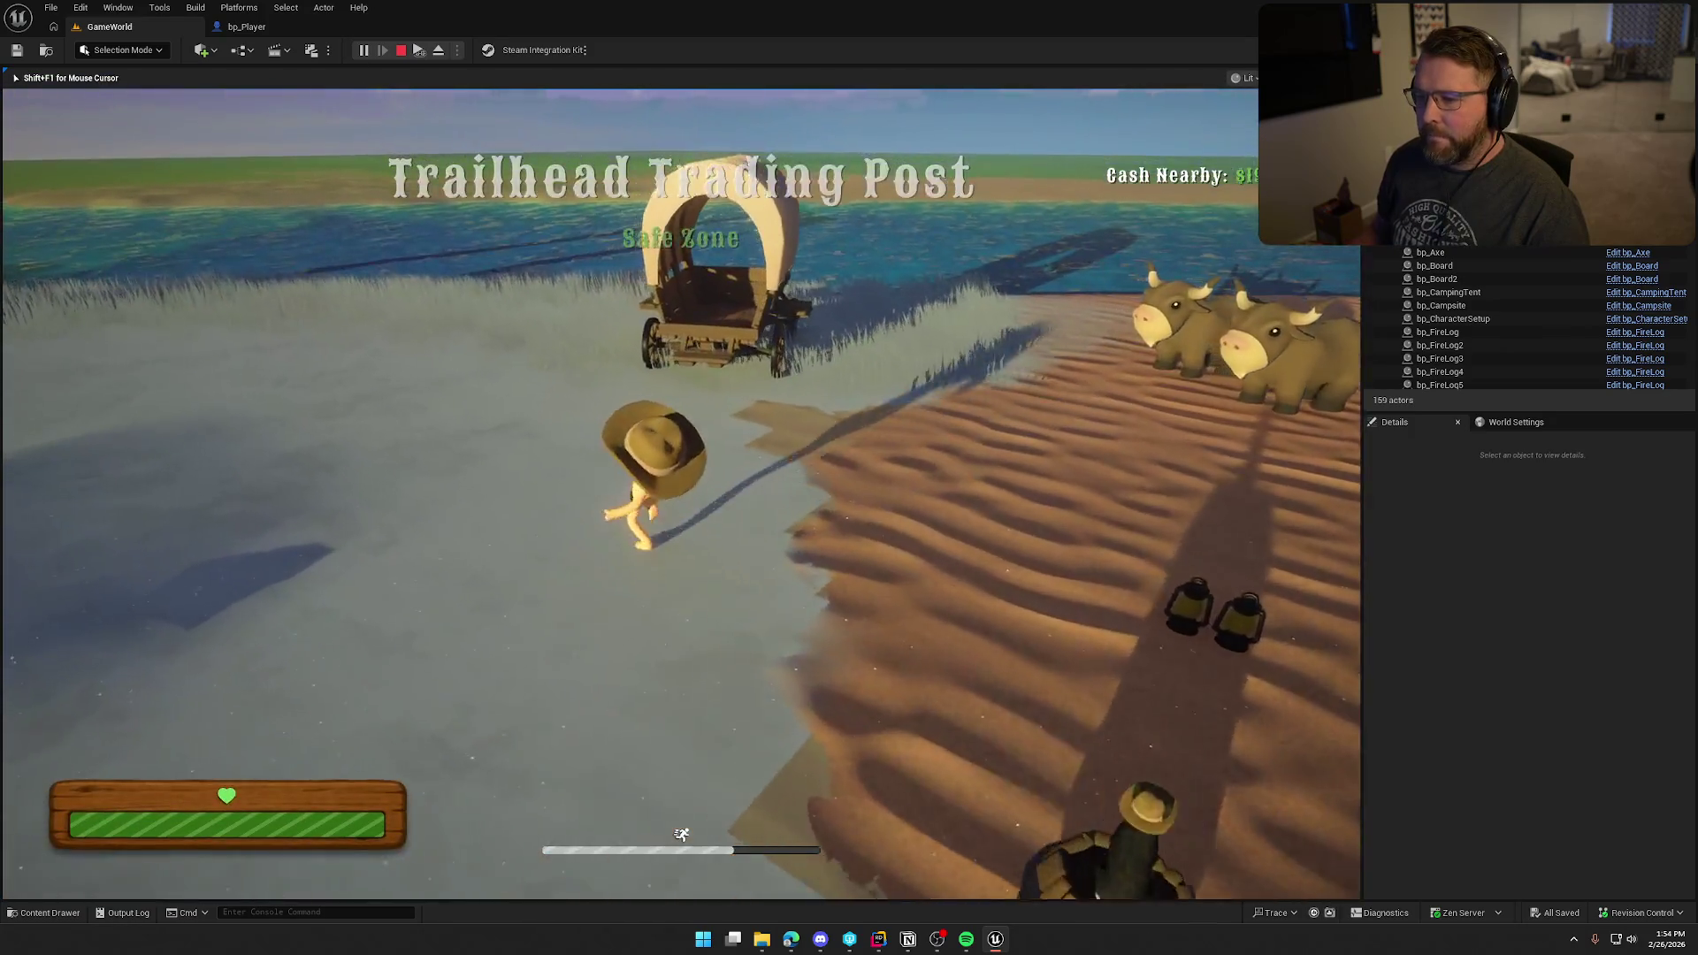
key(w)
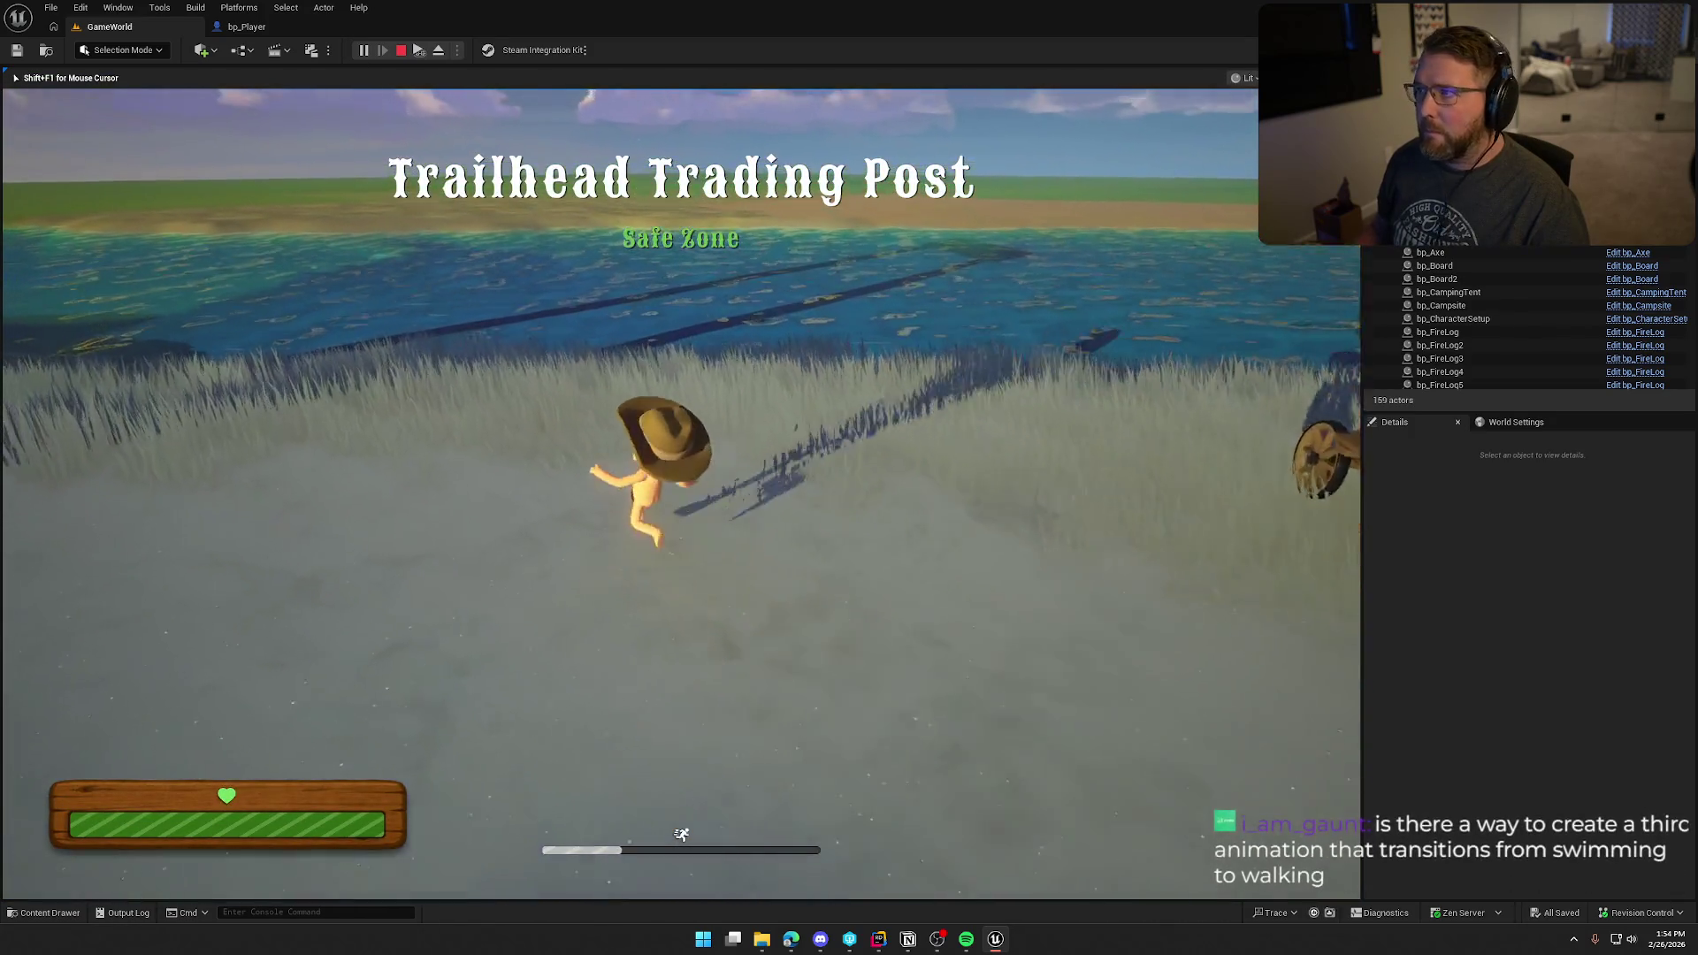
key(w)
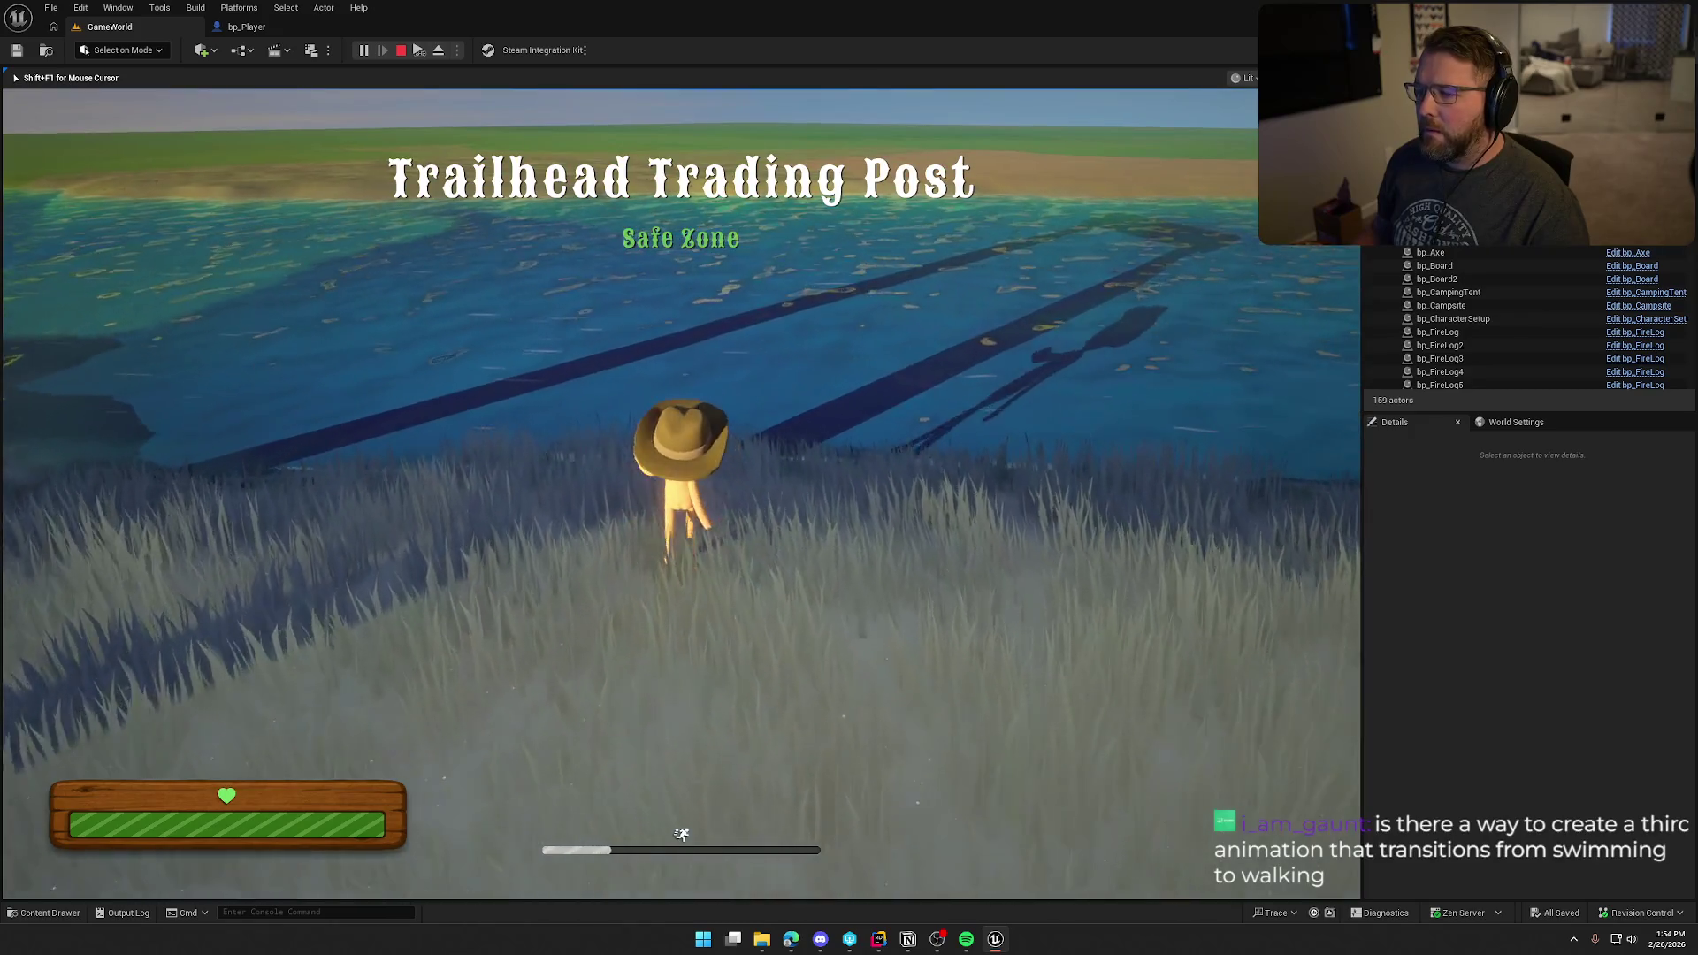
key(w)
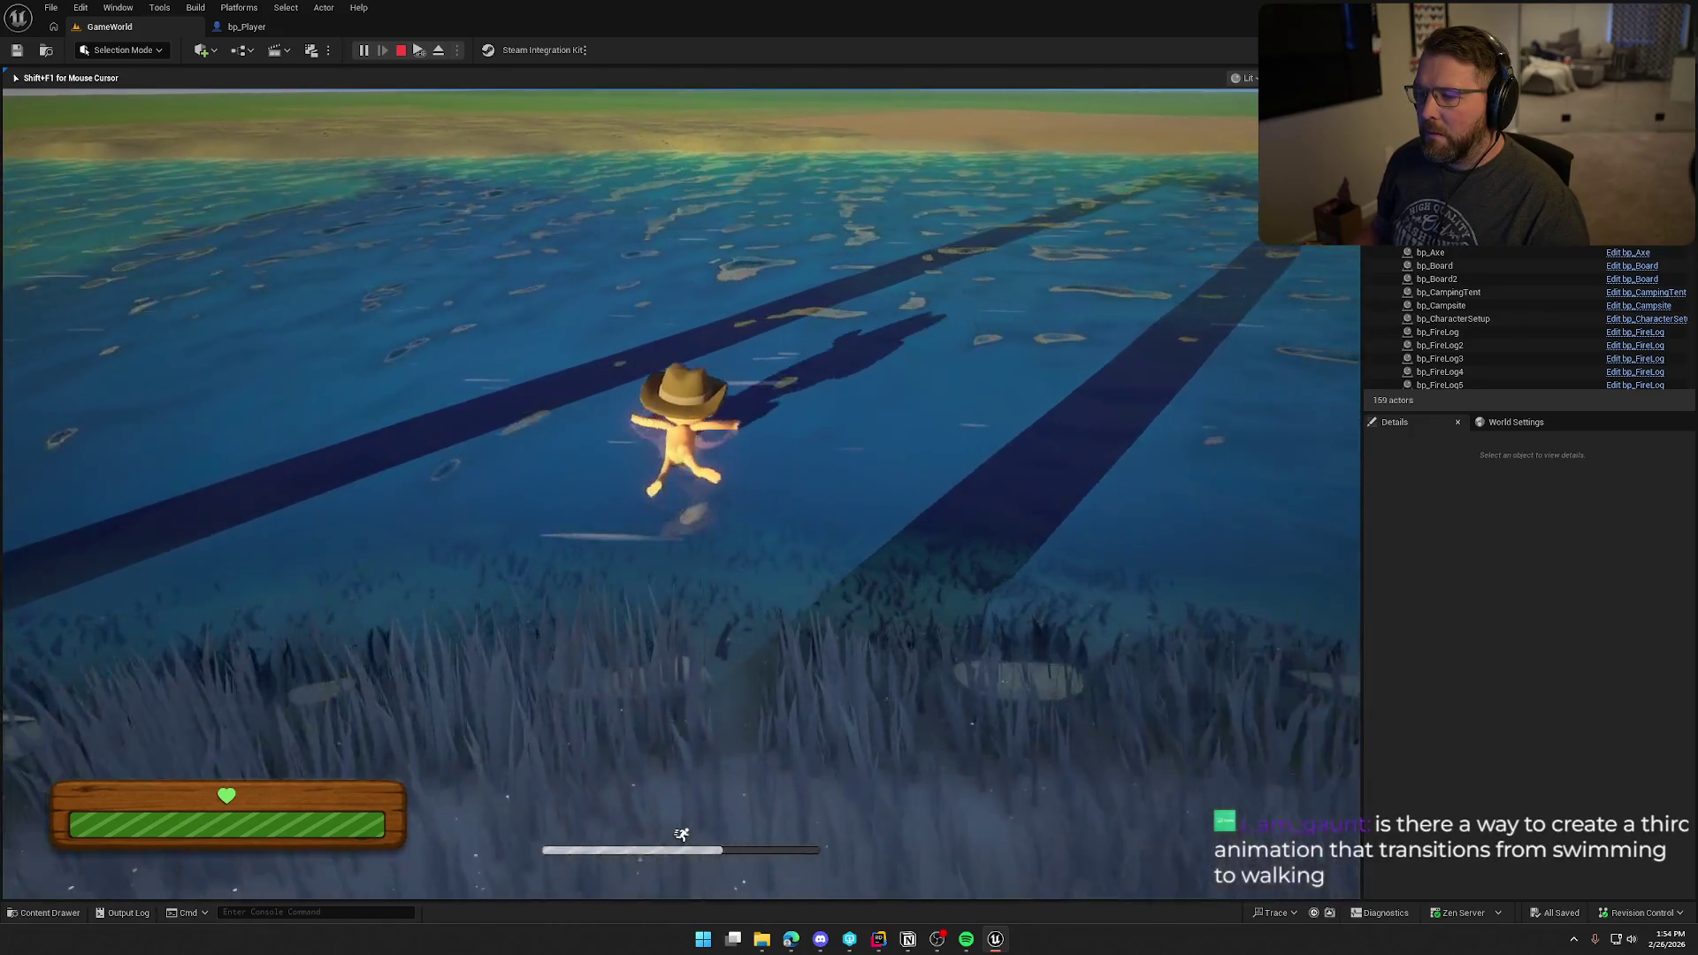
key(w)
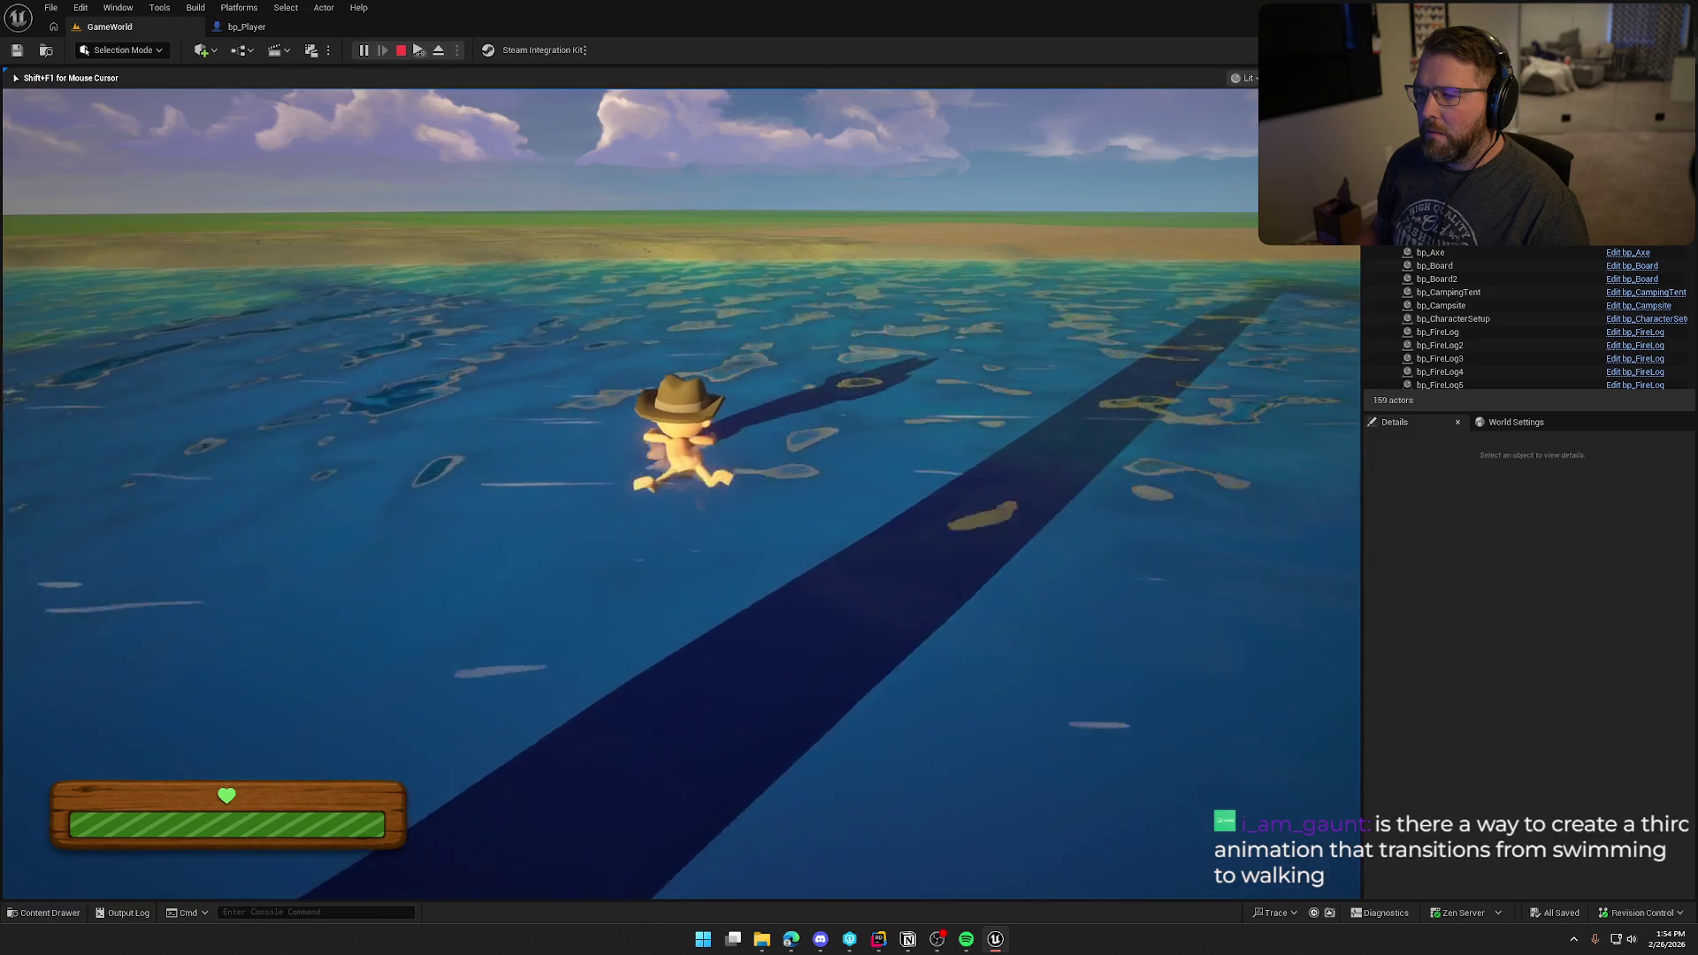
key(w)
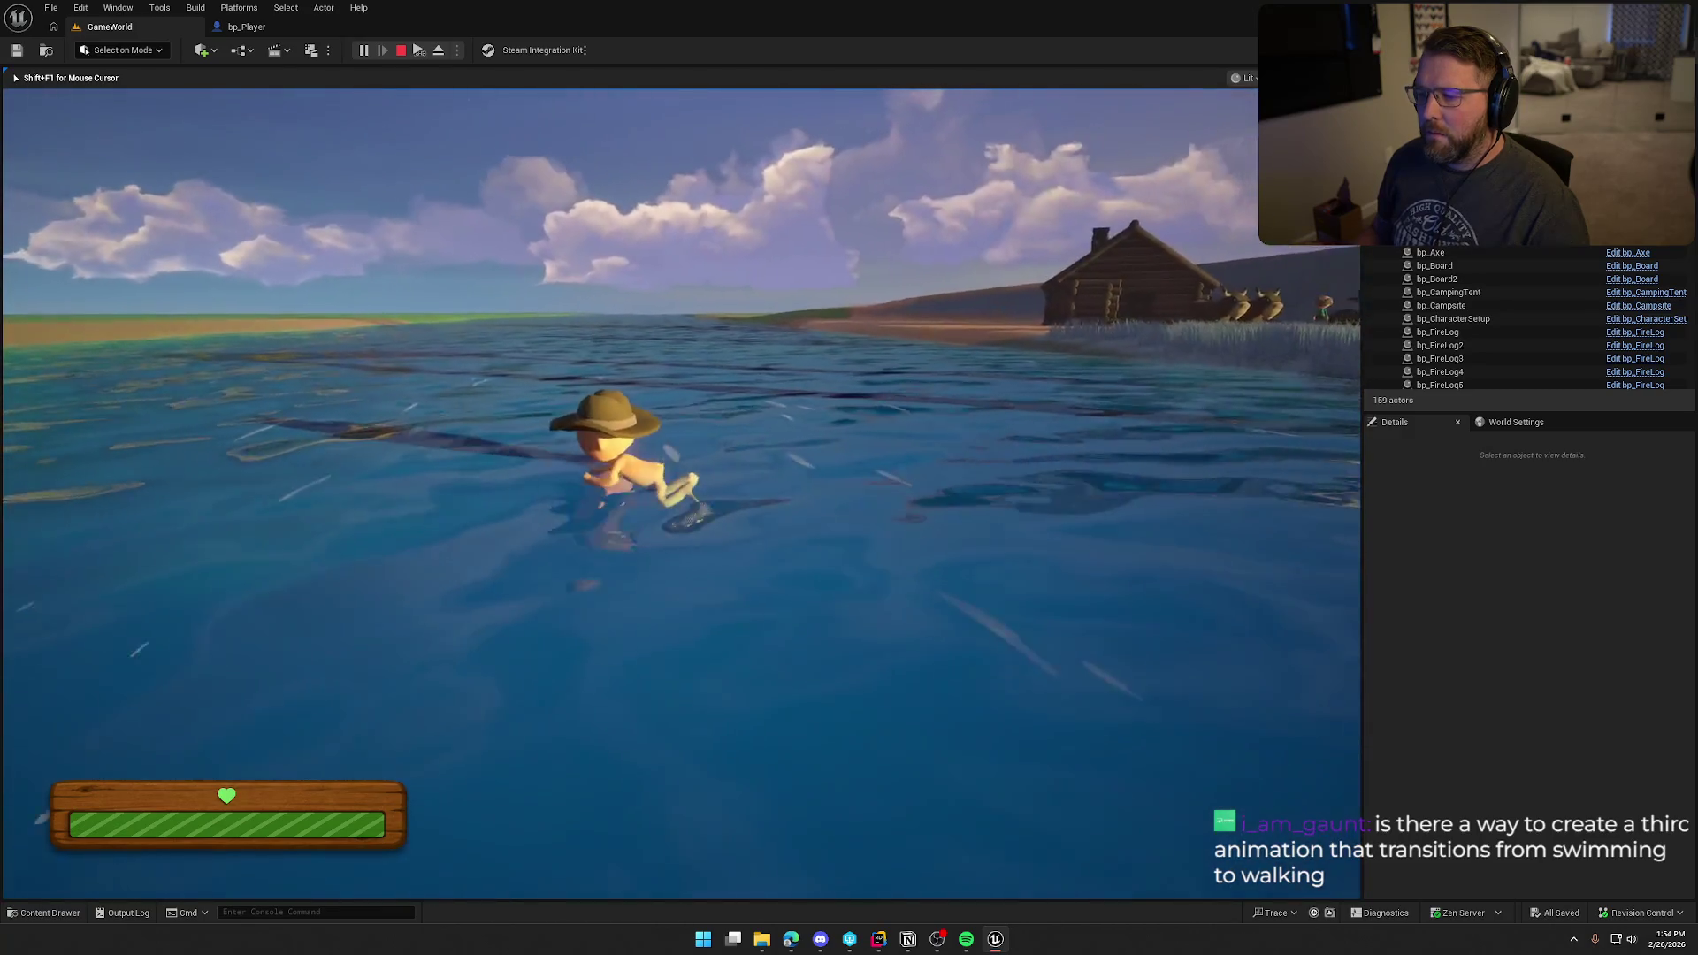
key(w)
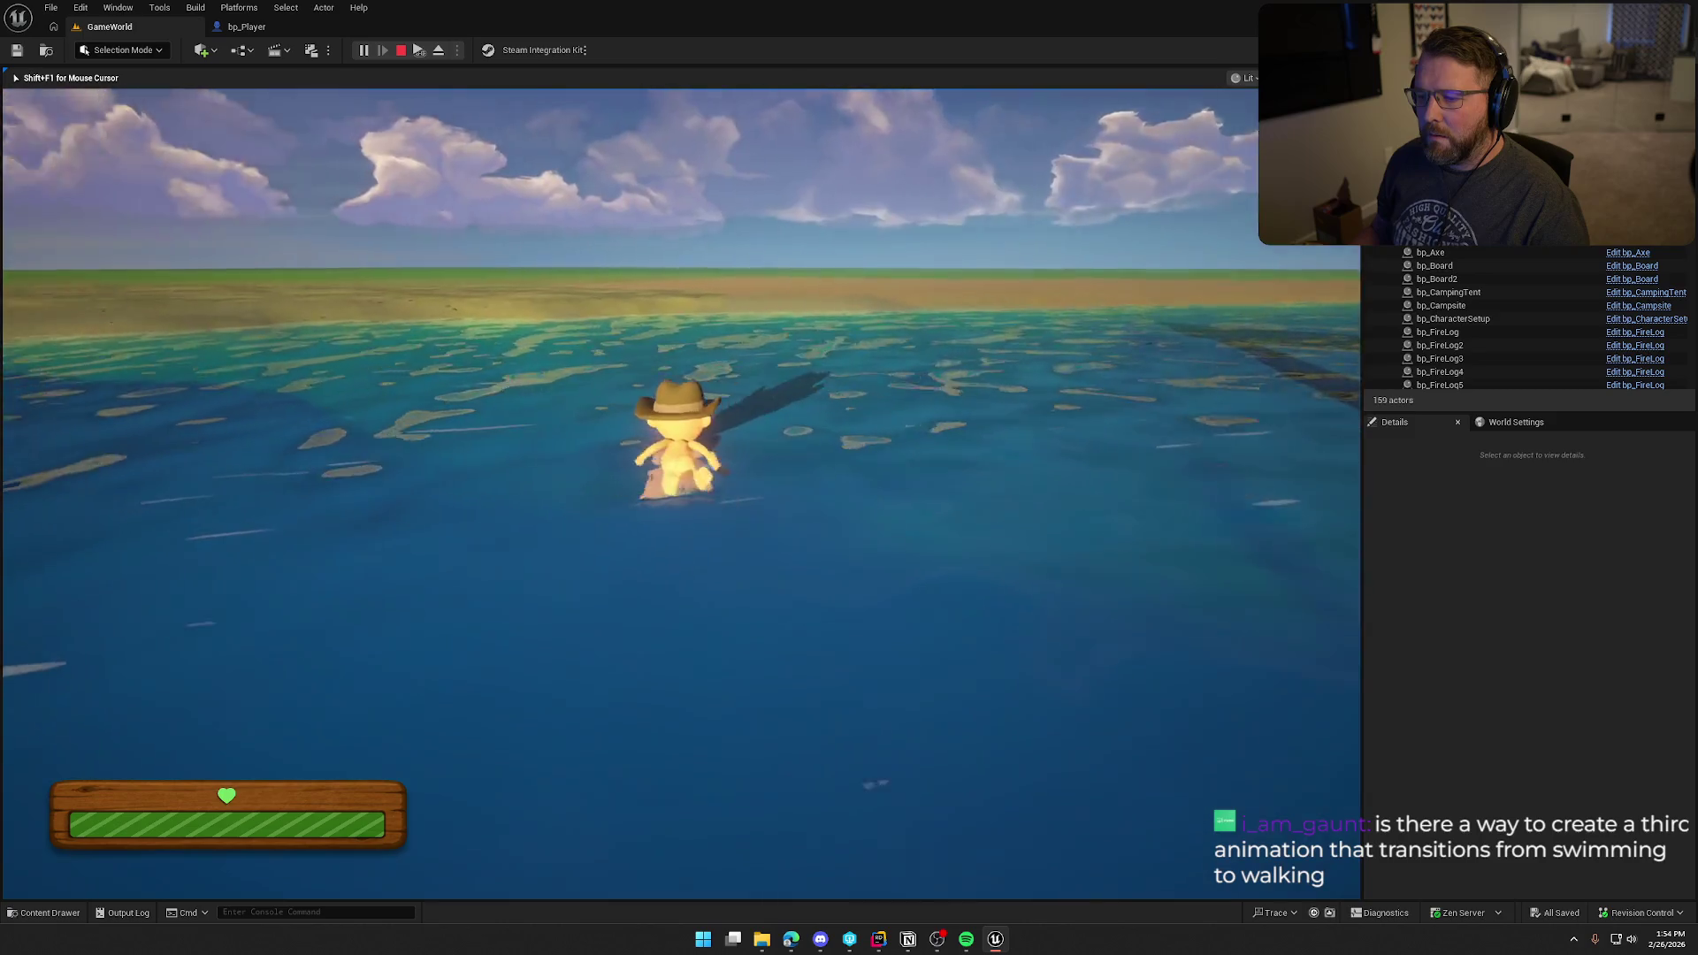
key(w)
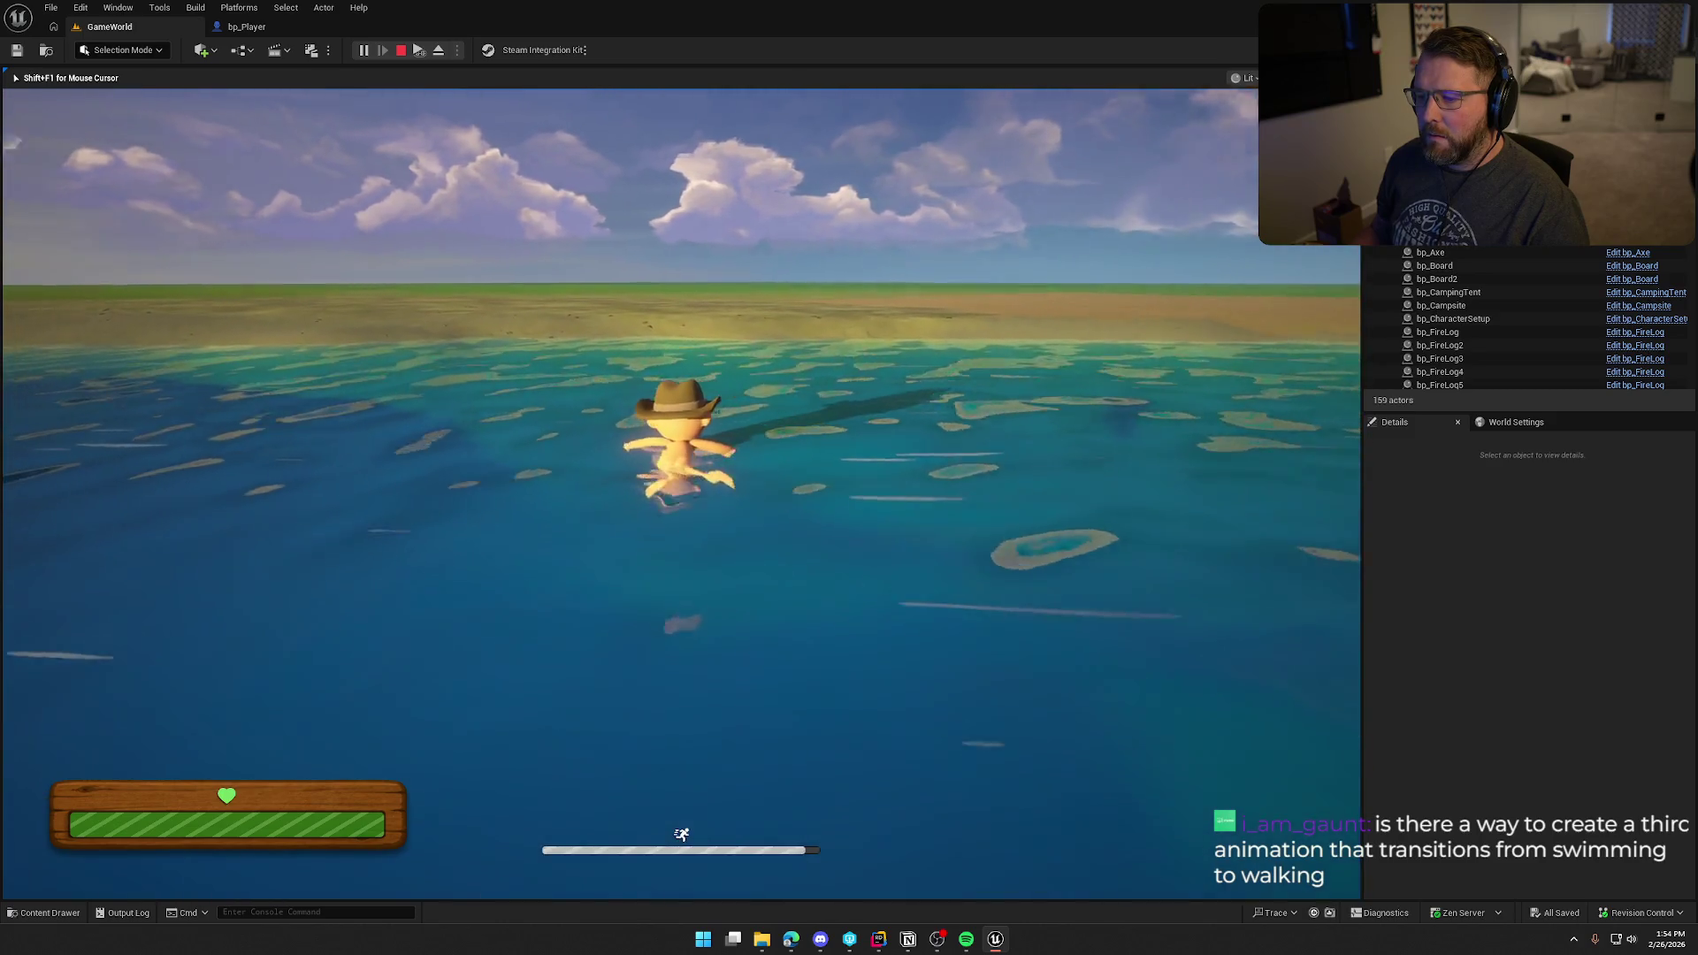
key(w)
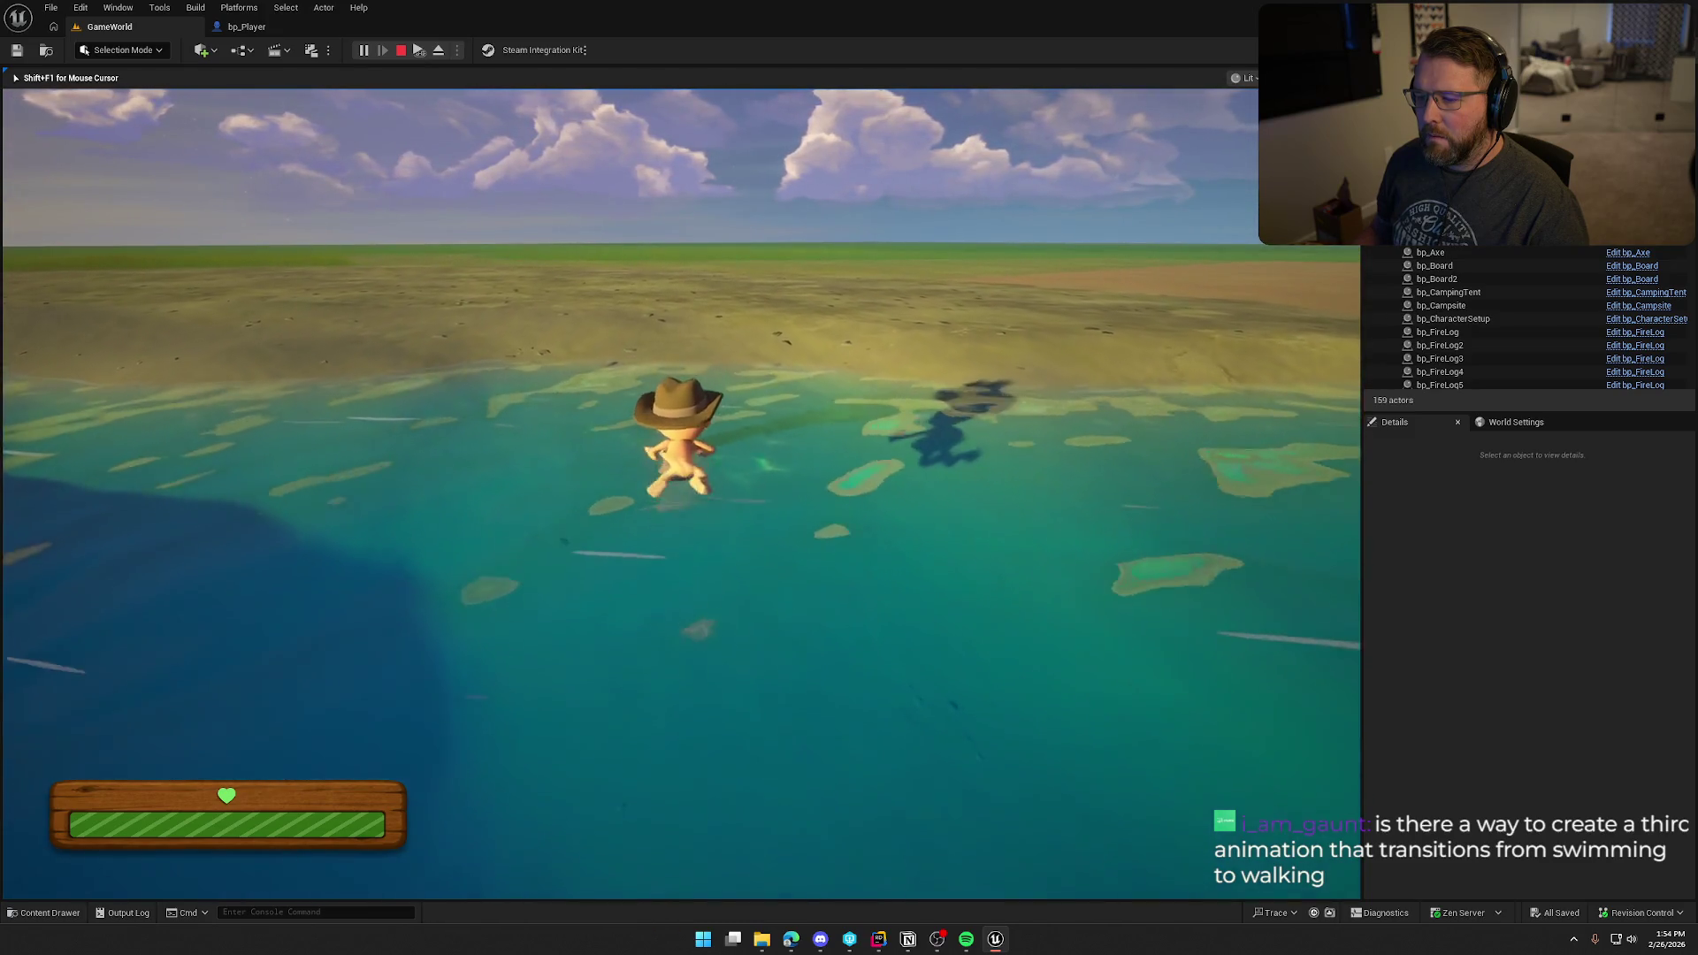
key(w)
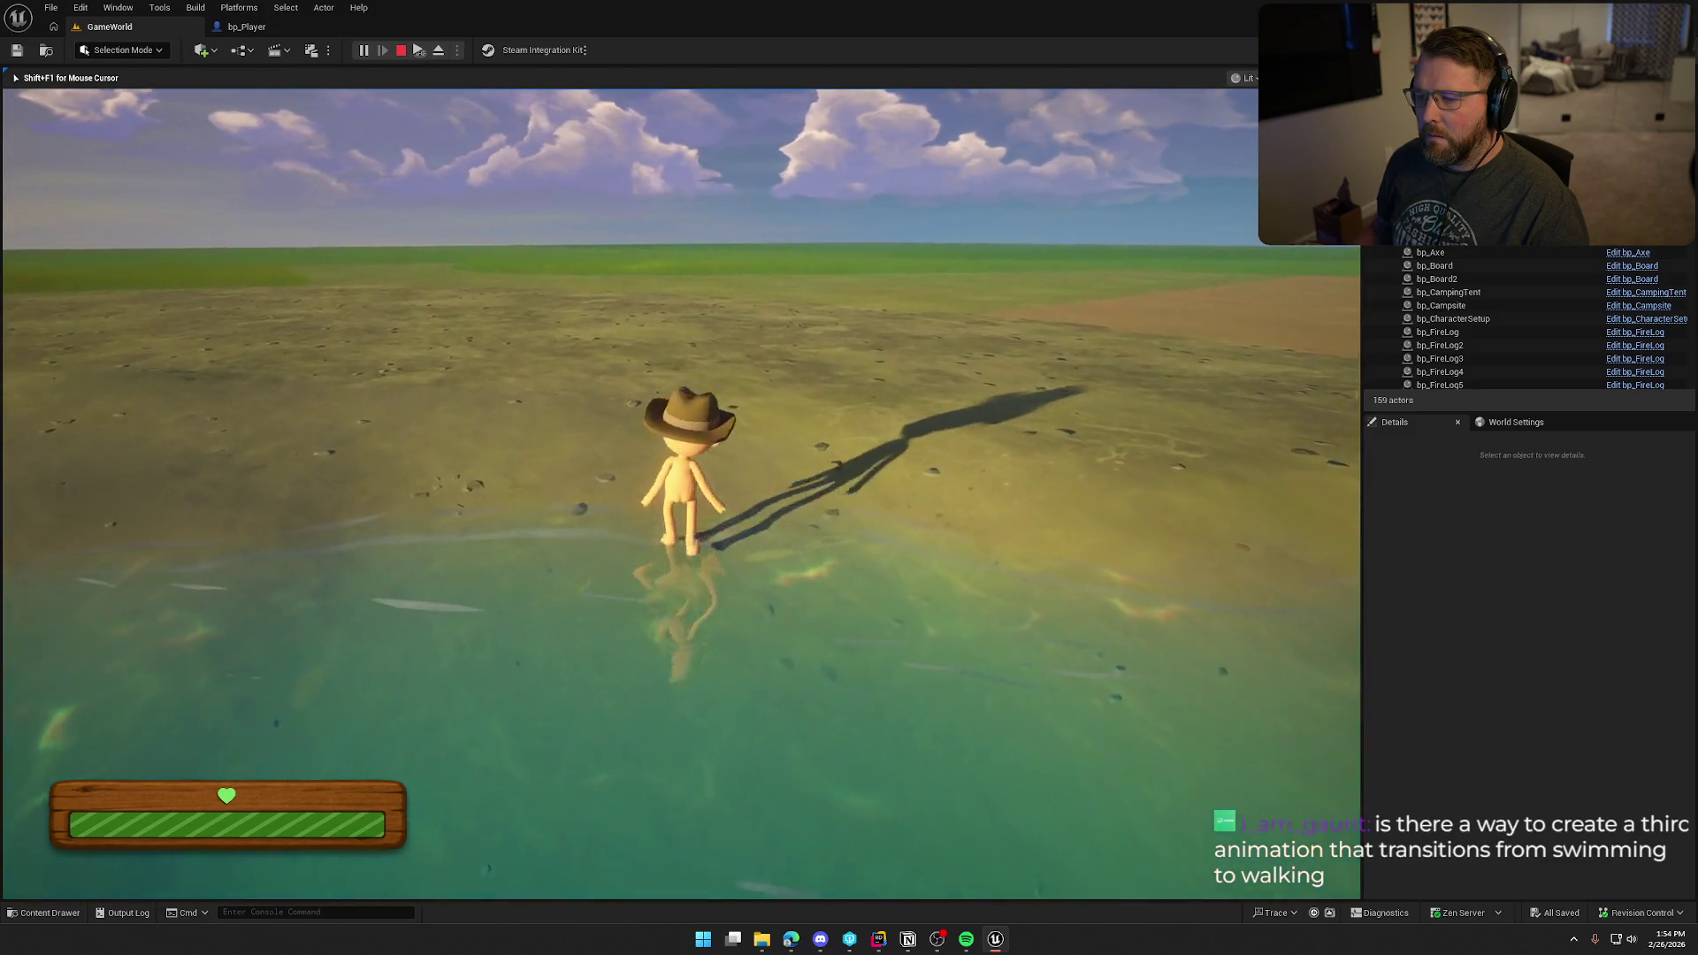
key(w)
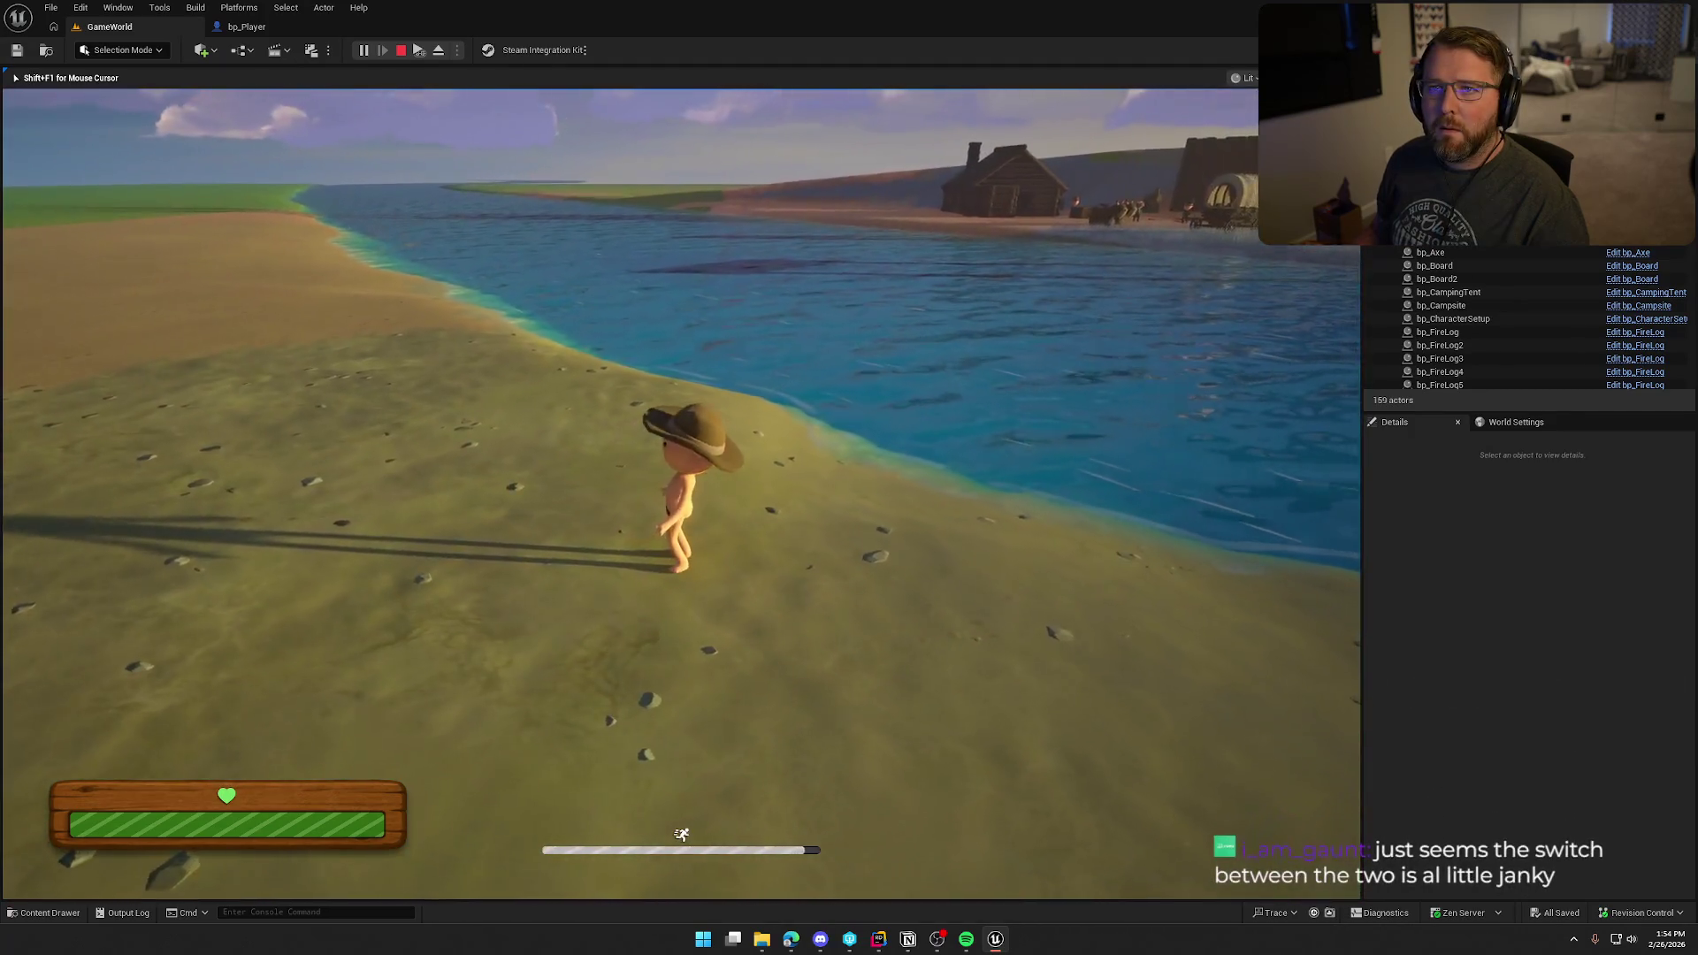
Step: Swim between deep and shallow water, run along the shore by the trading post, and wade back in
key(w)
key(w)
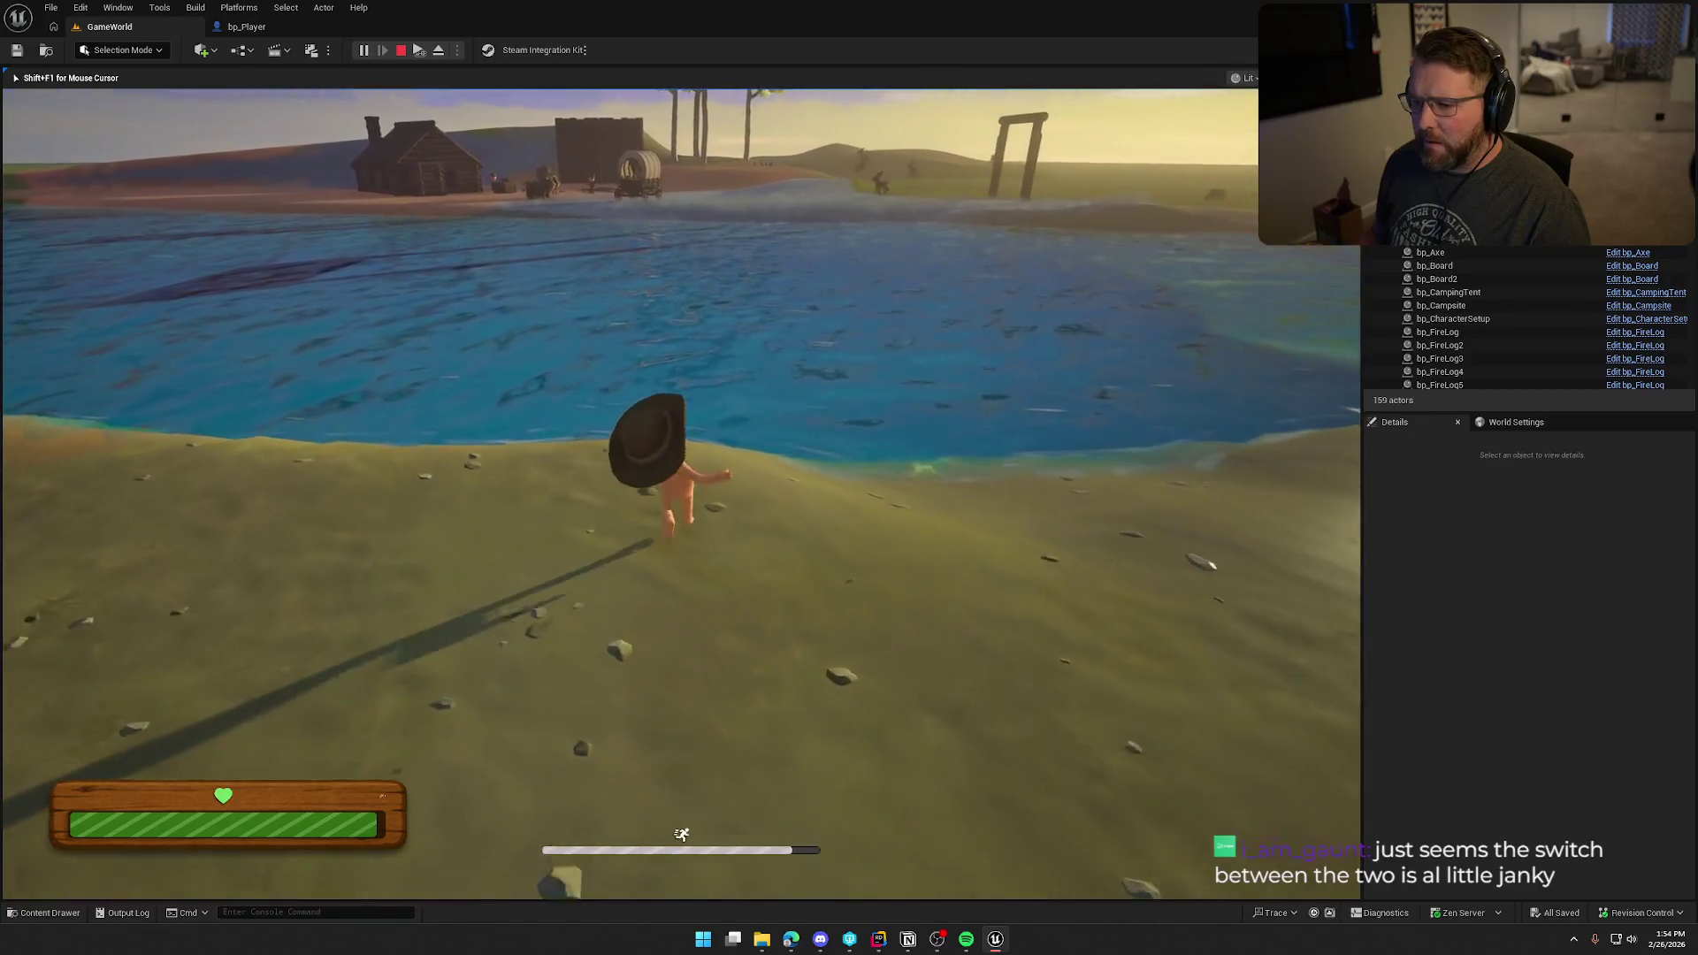
key(w)
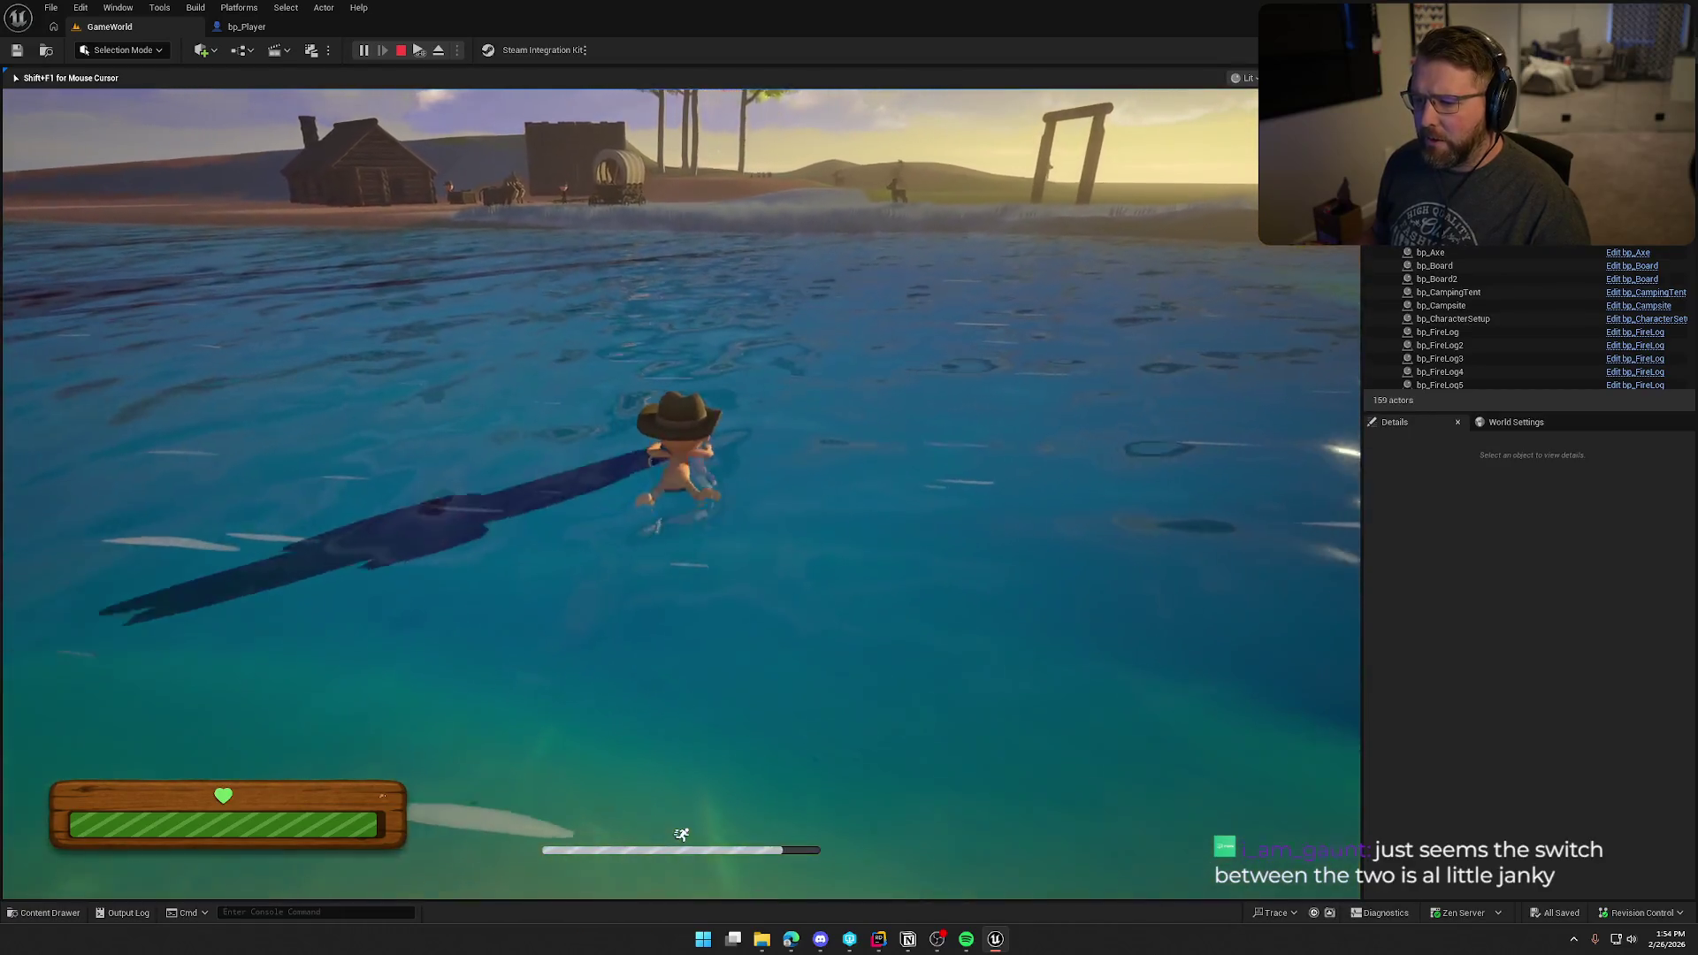
key(w)
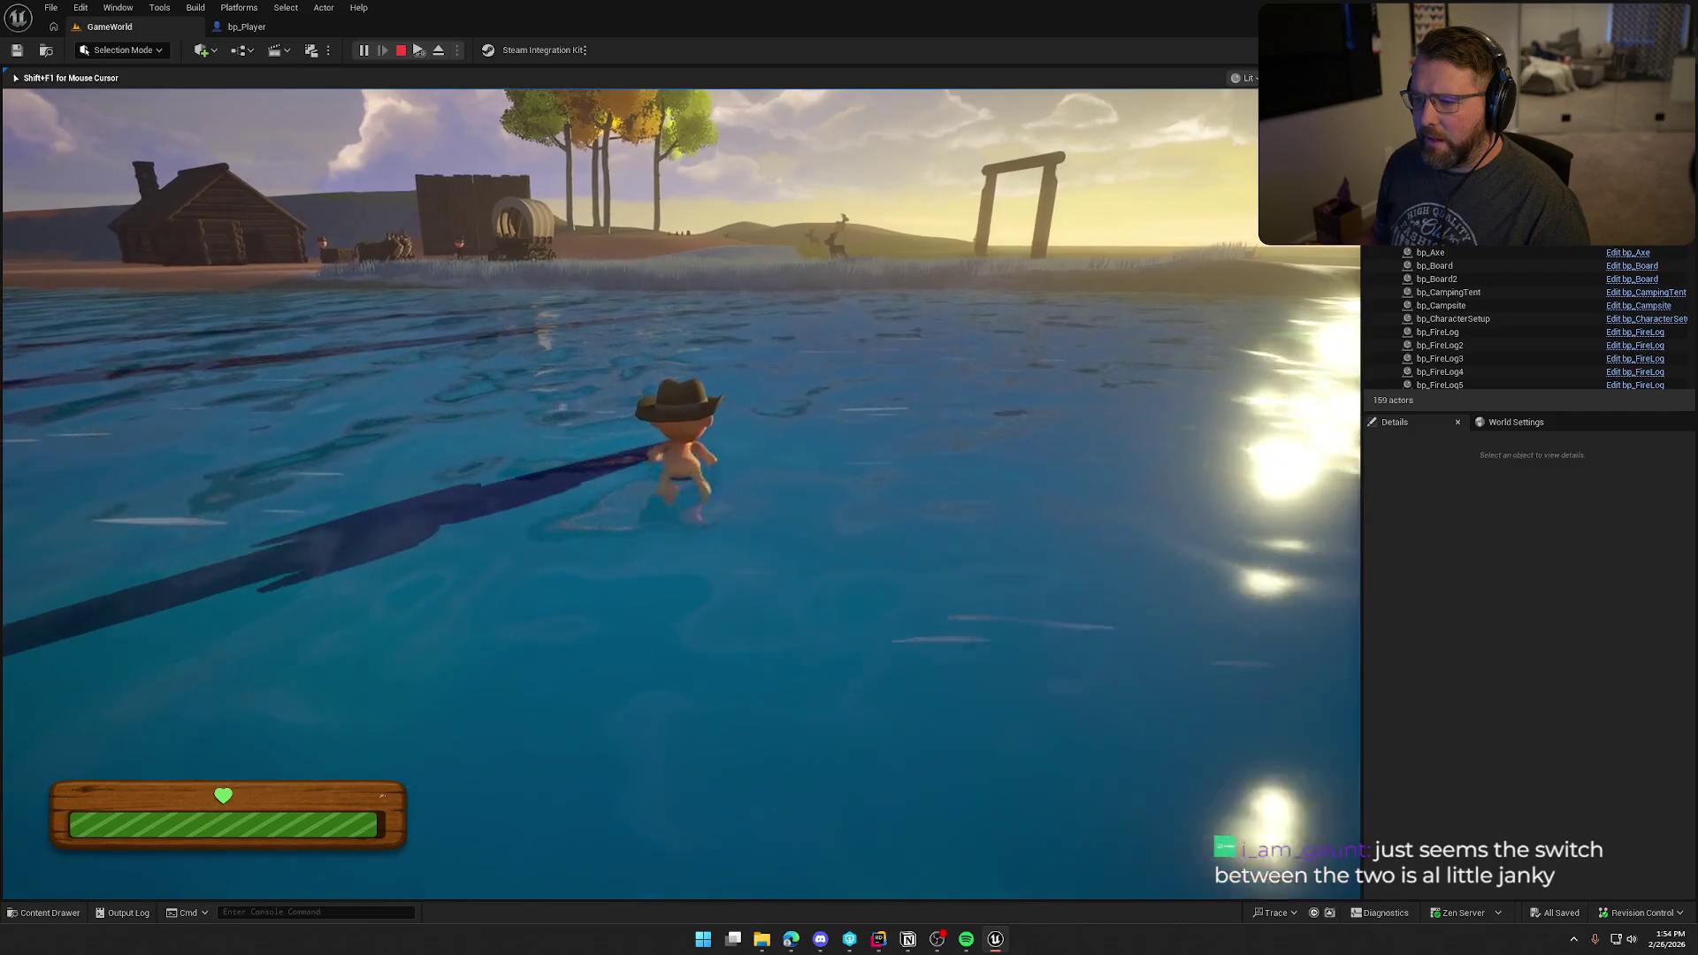
key(w)
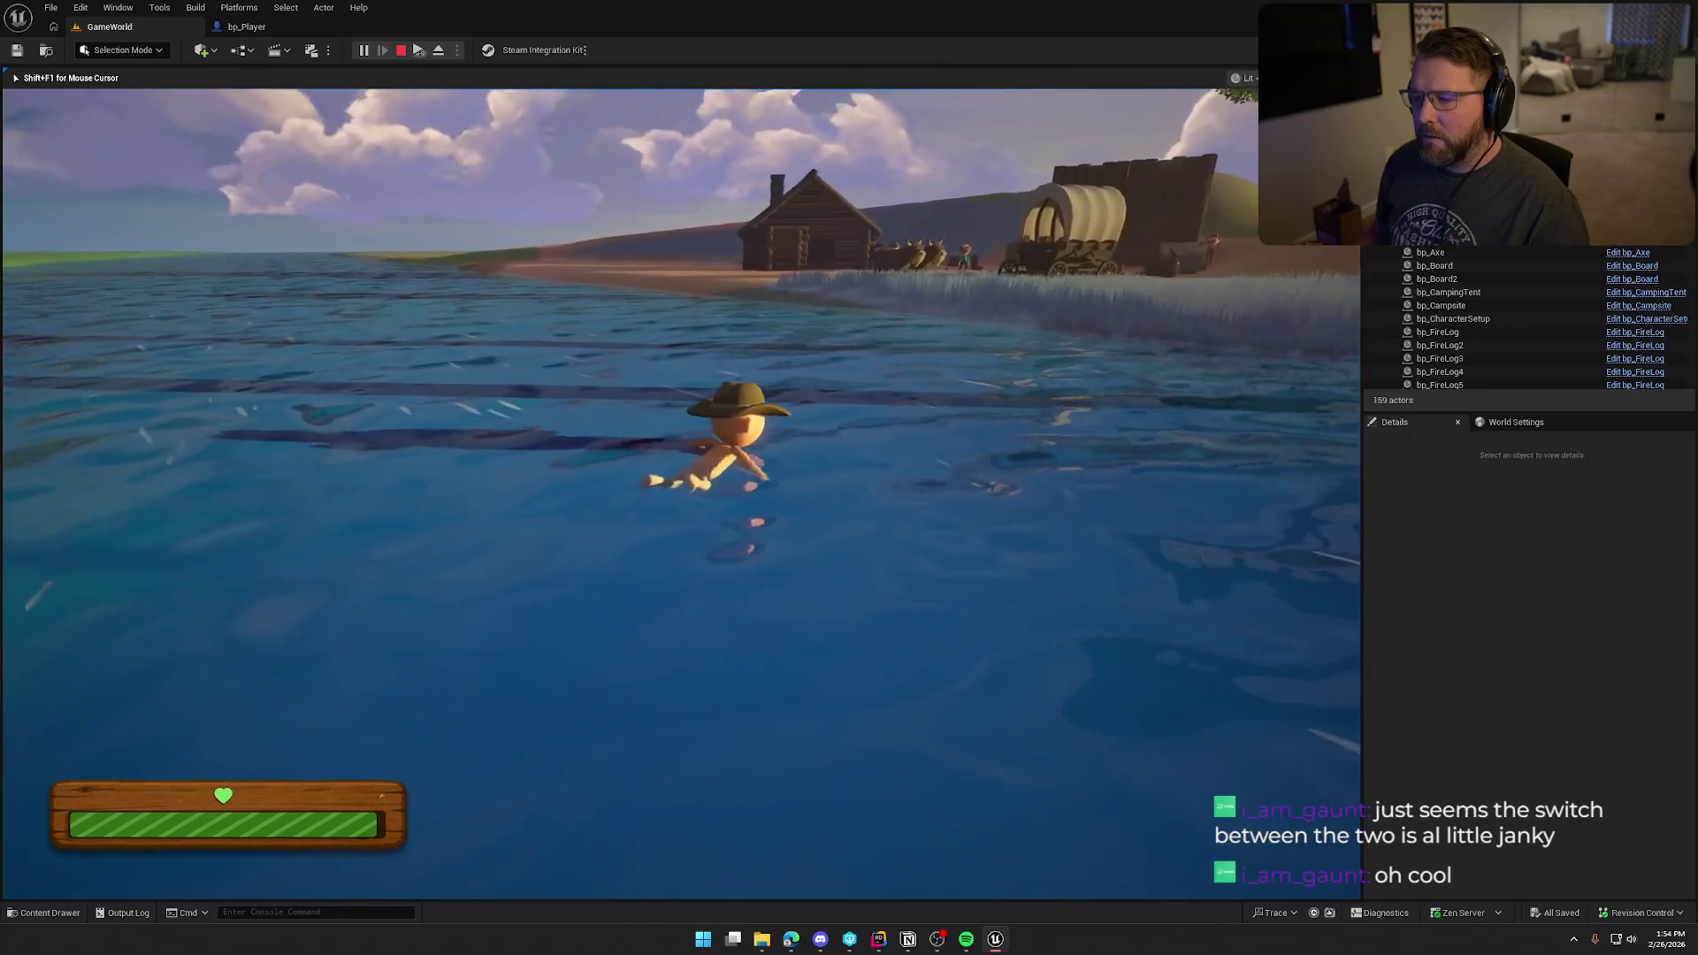
key(w)
key(w)
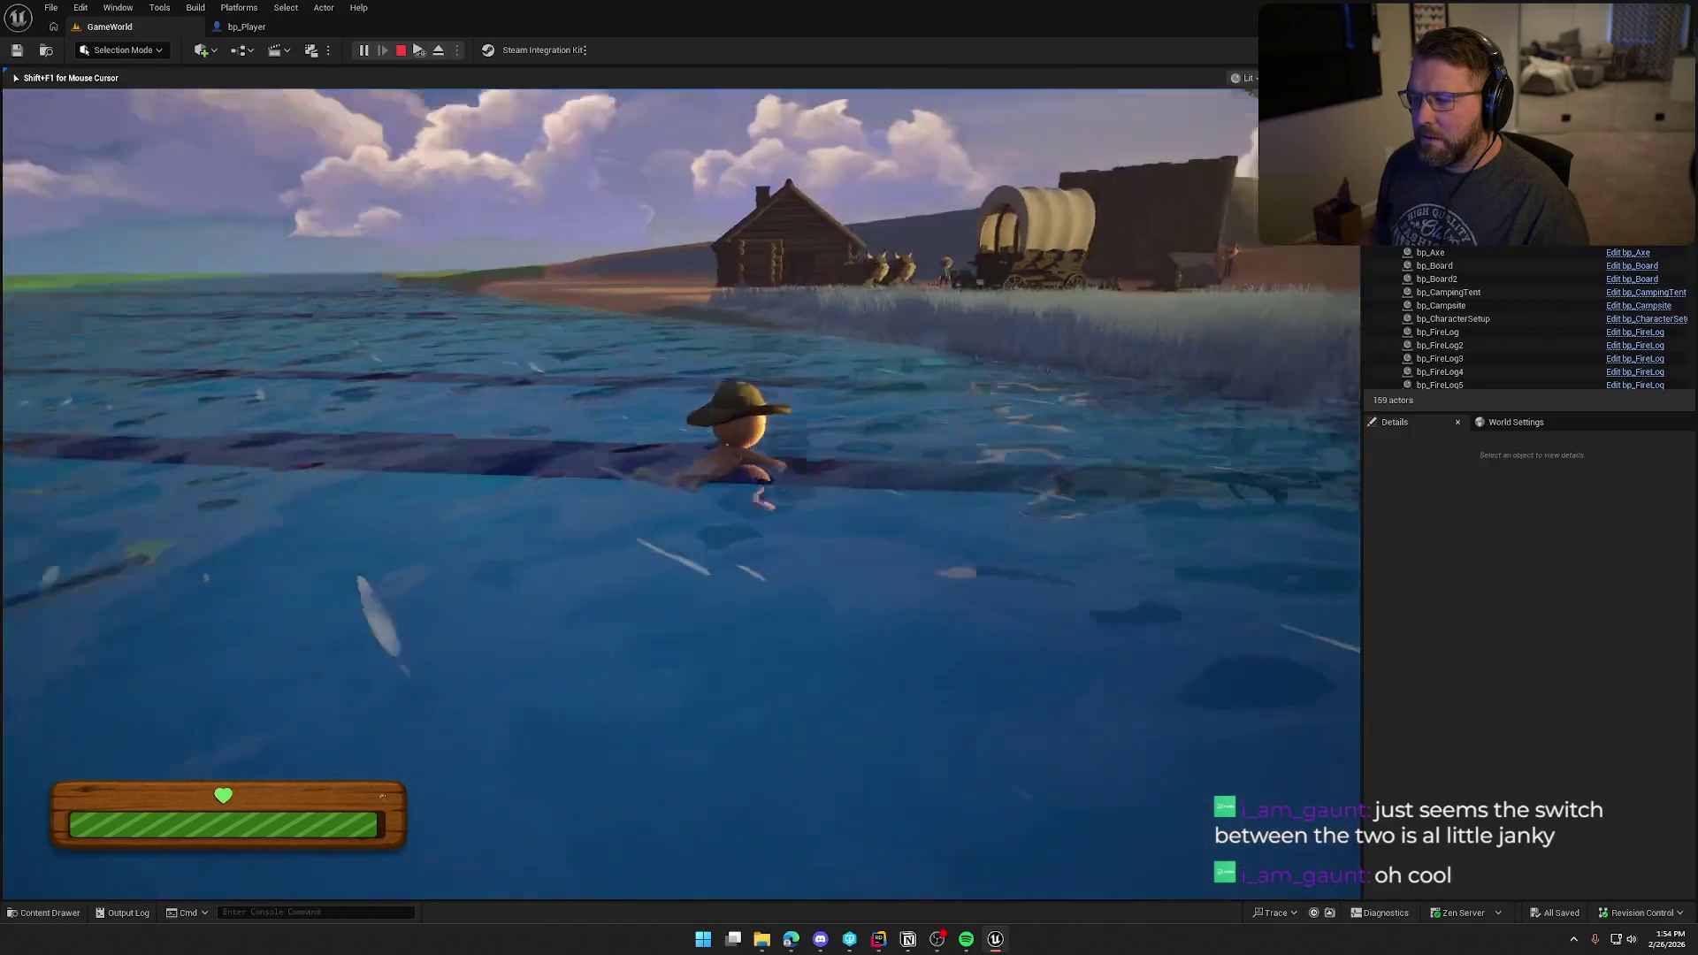
key(w)
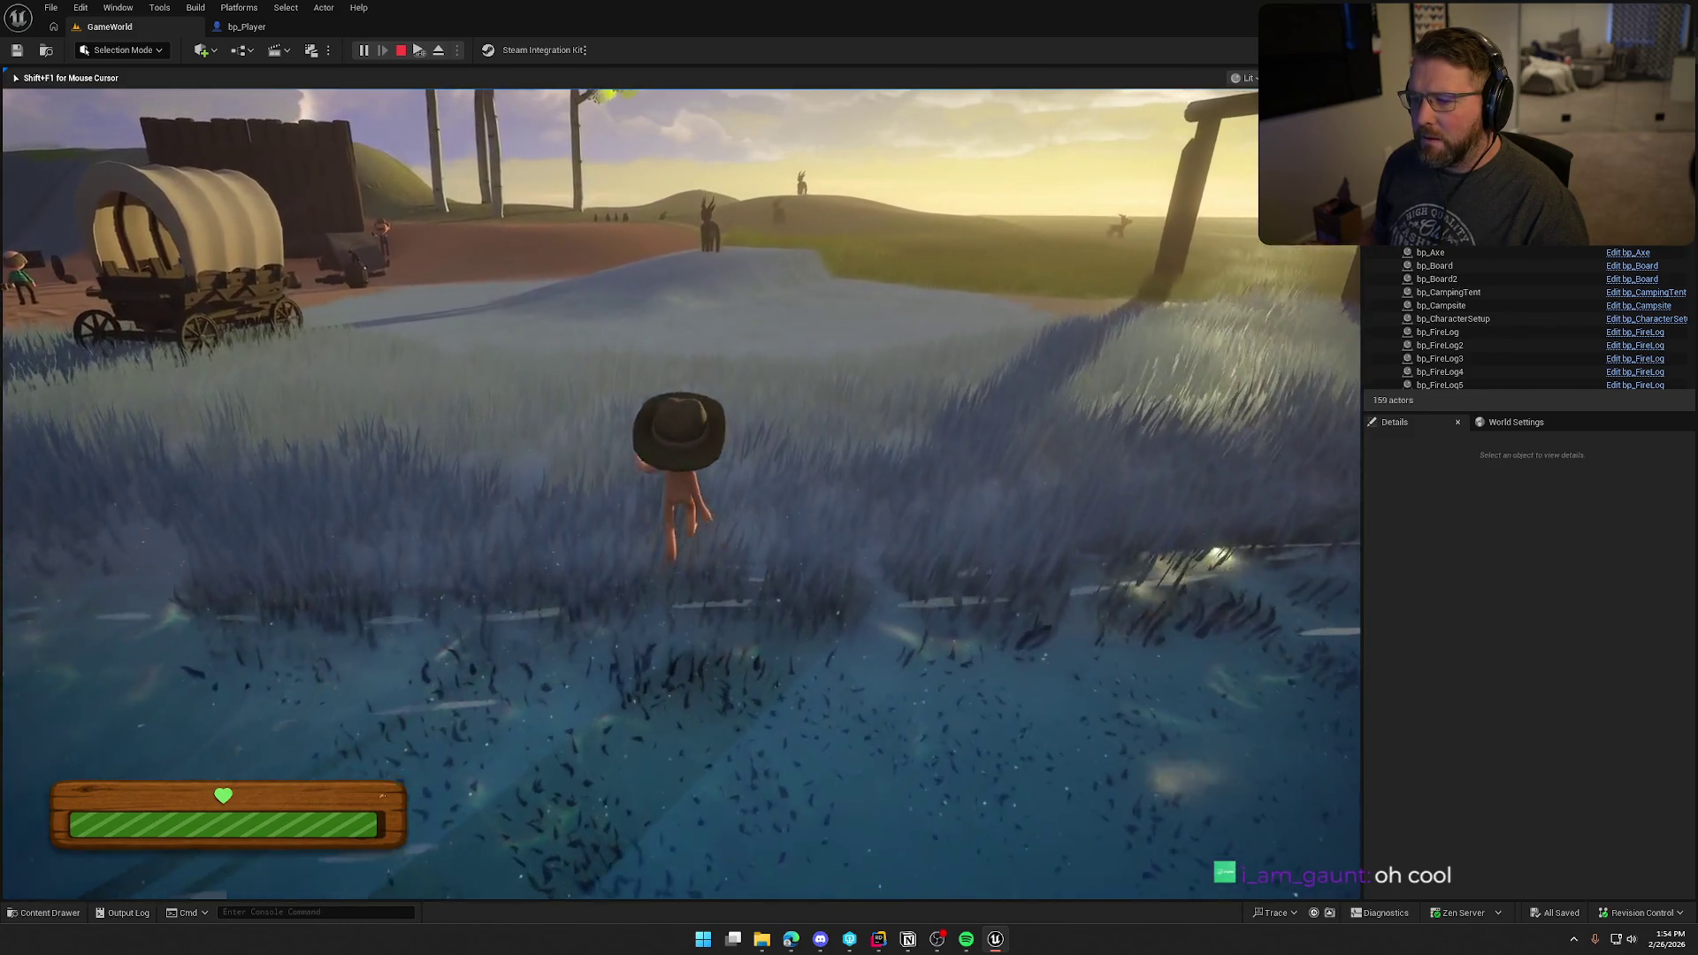
key(shift)
key(w)
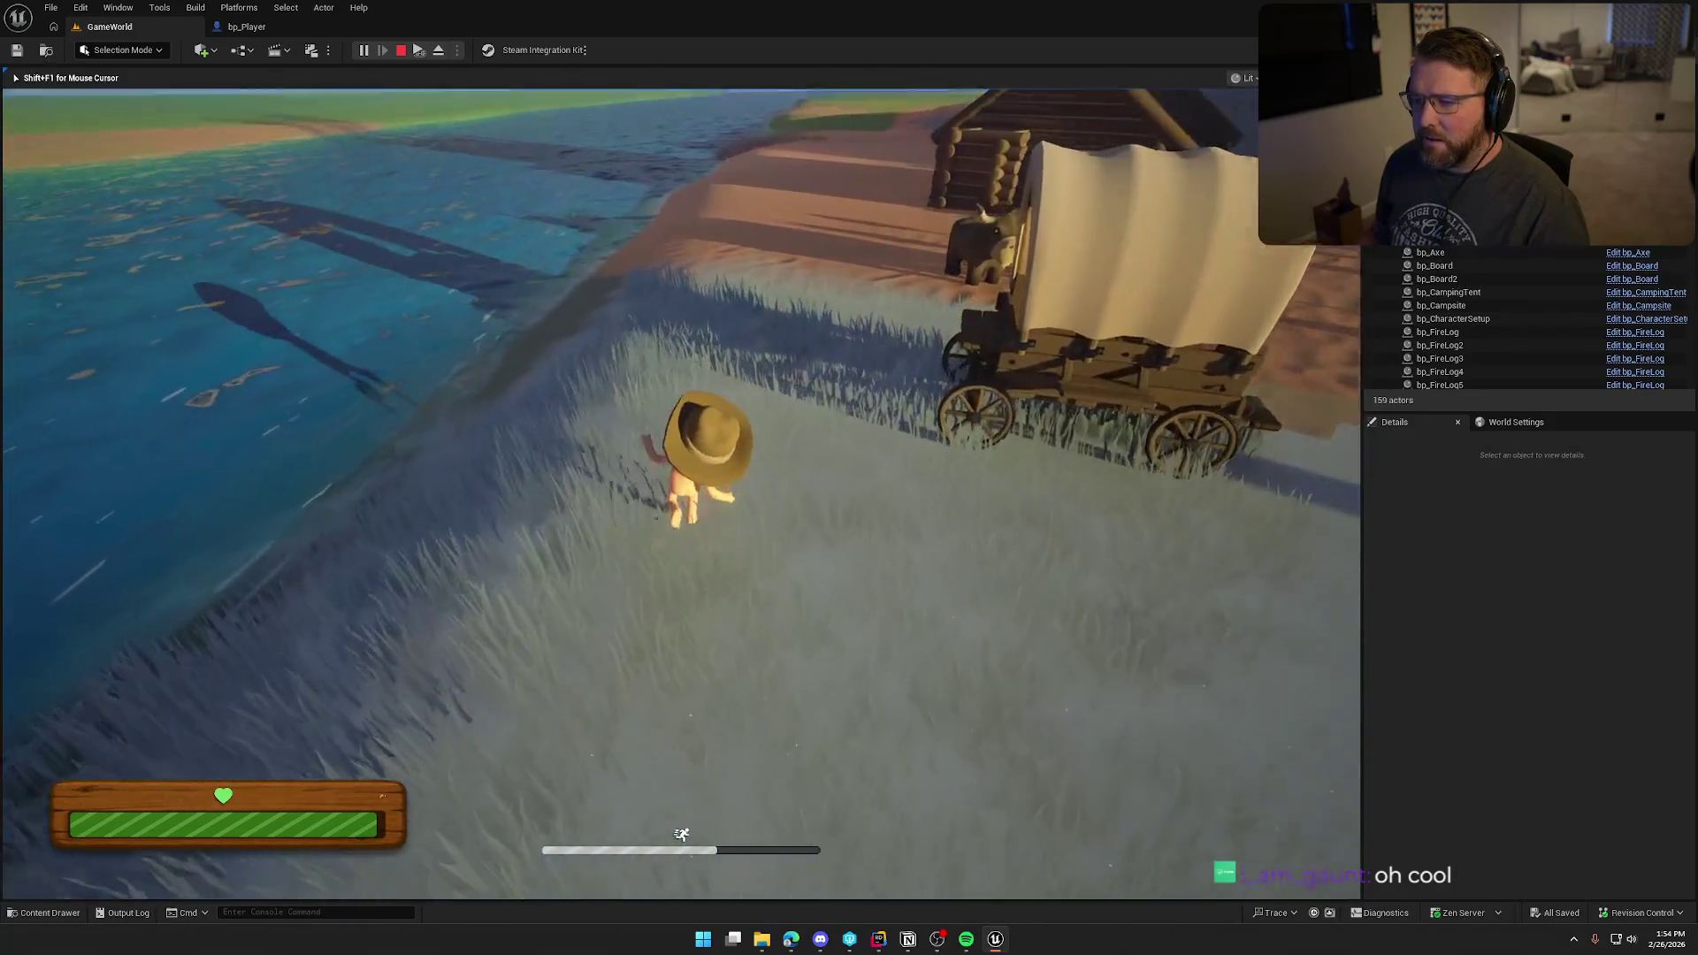
key(w)
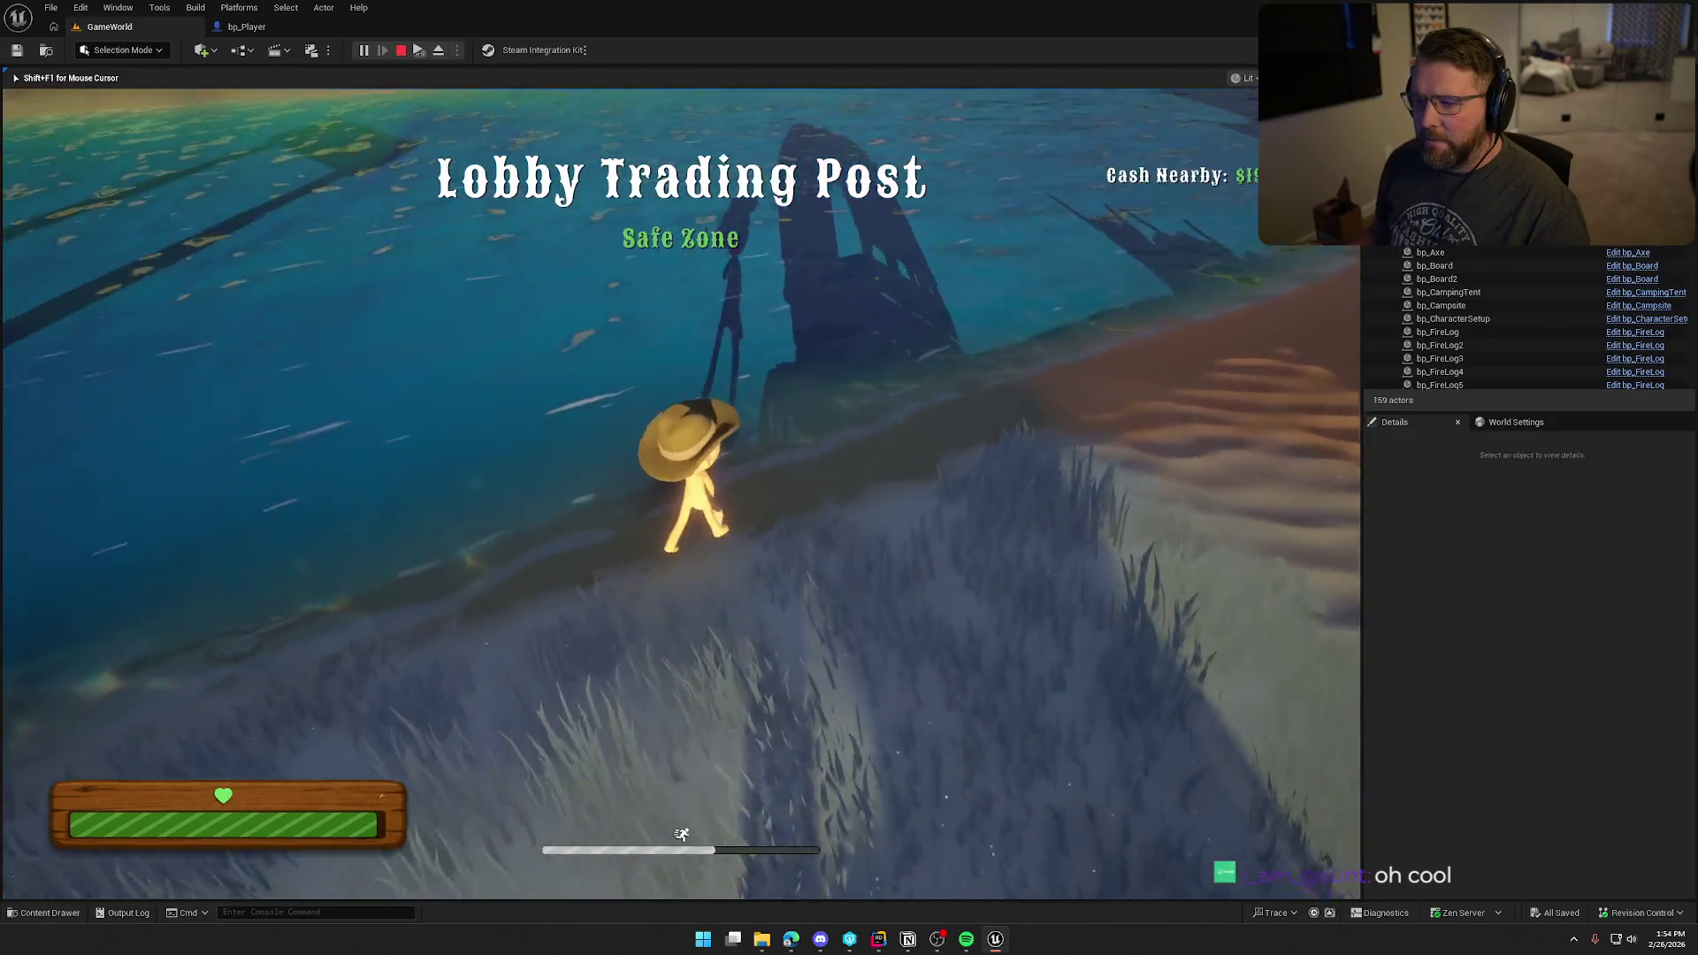
key(w)
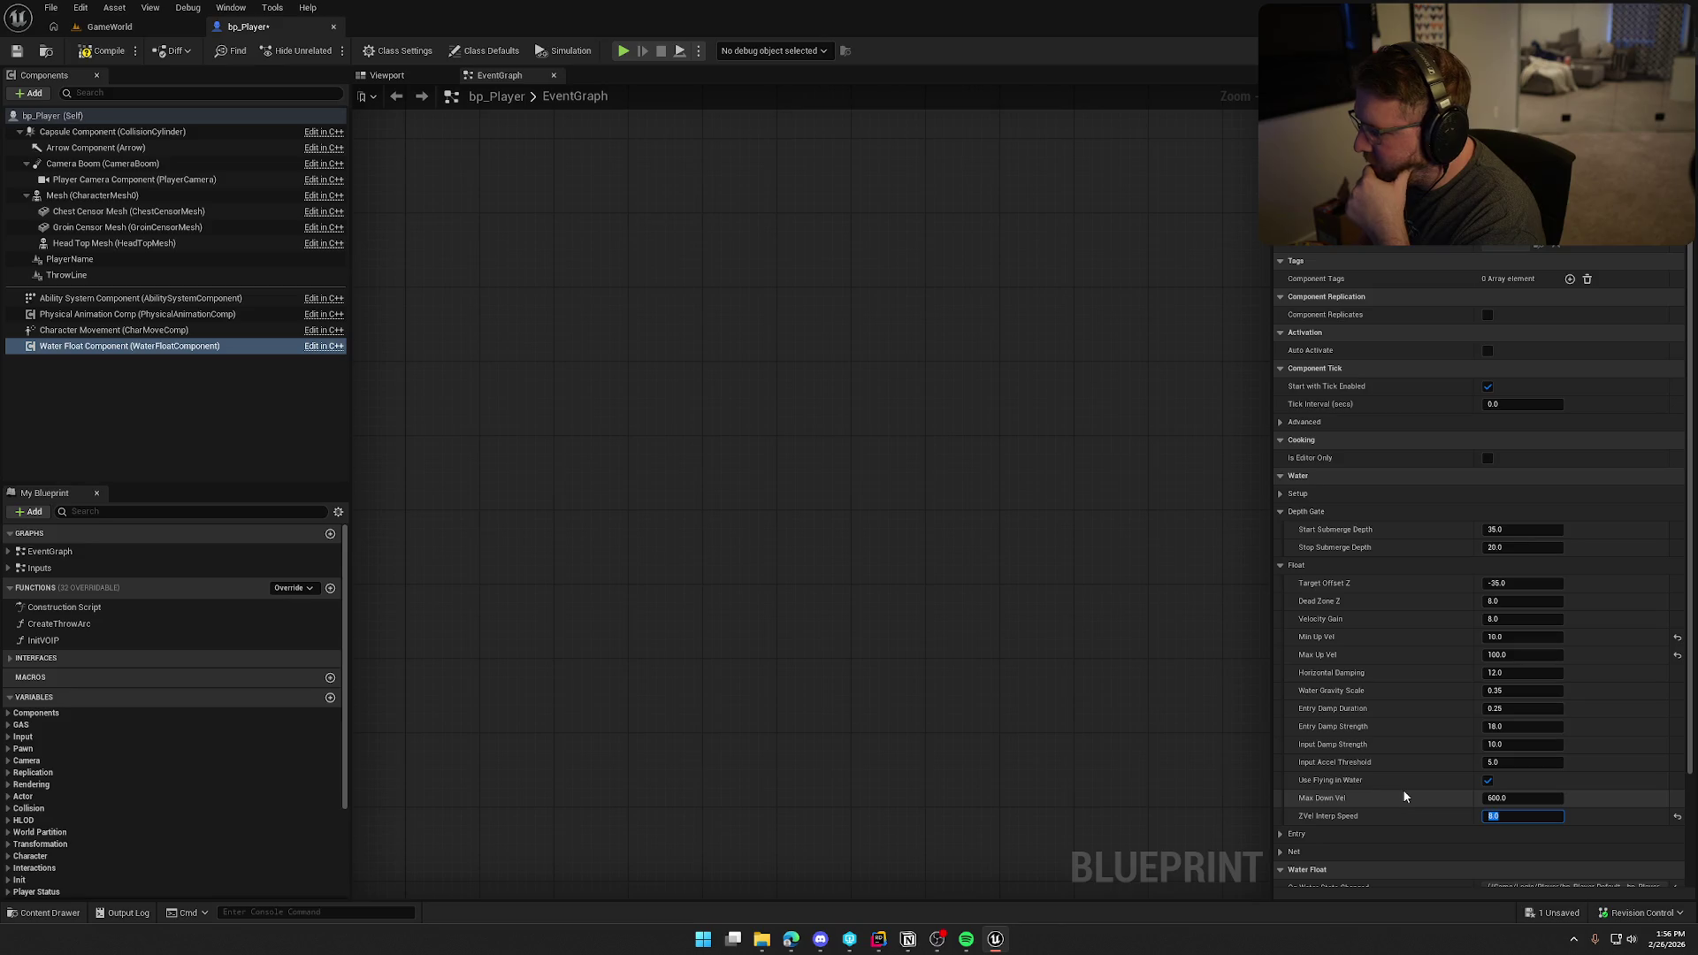
Step: Set the Water Float Component's Stop Submerge Depth to 35.0 in the Depth Gate settings, then playtest
click(1280, 833)
scroll(1308, 836, down, 5)
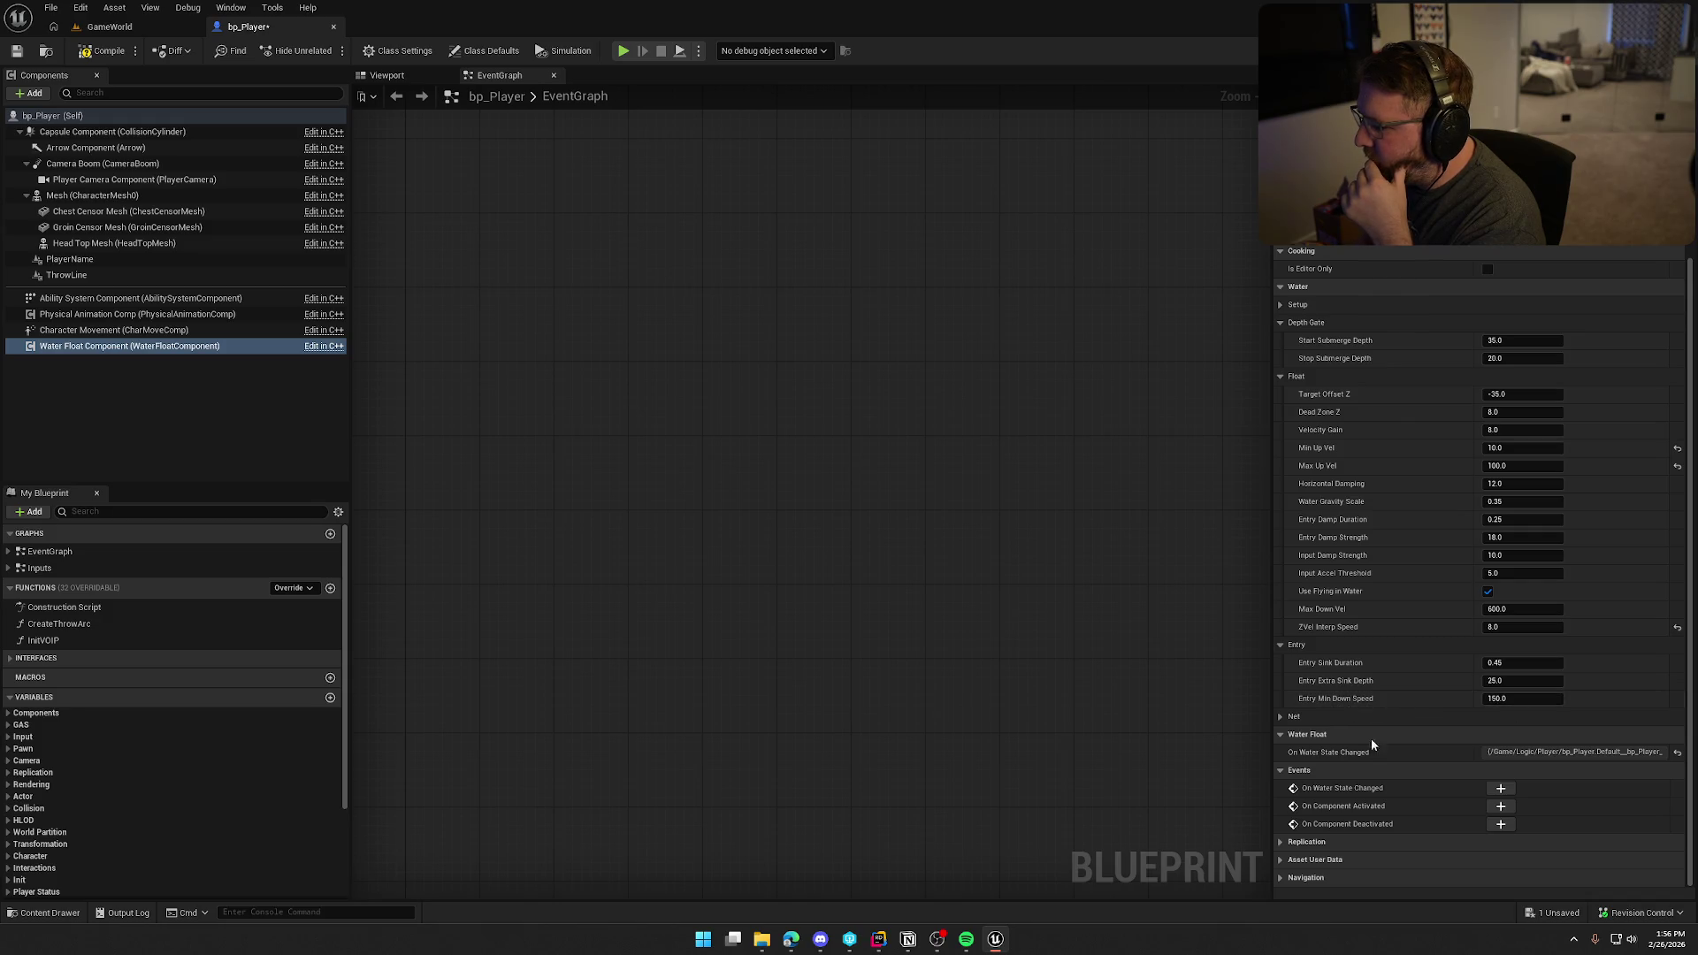
click(1279, 717)
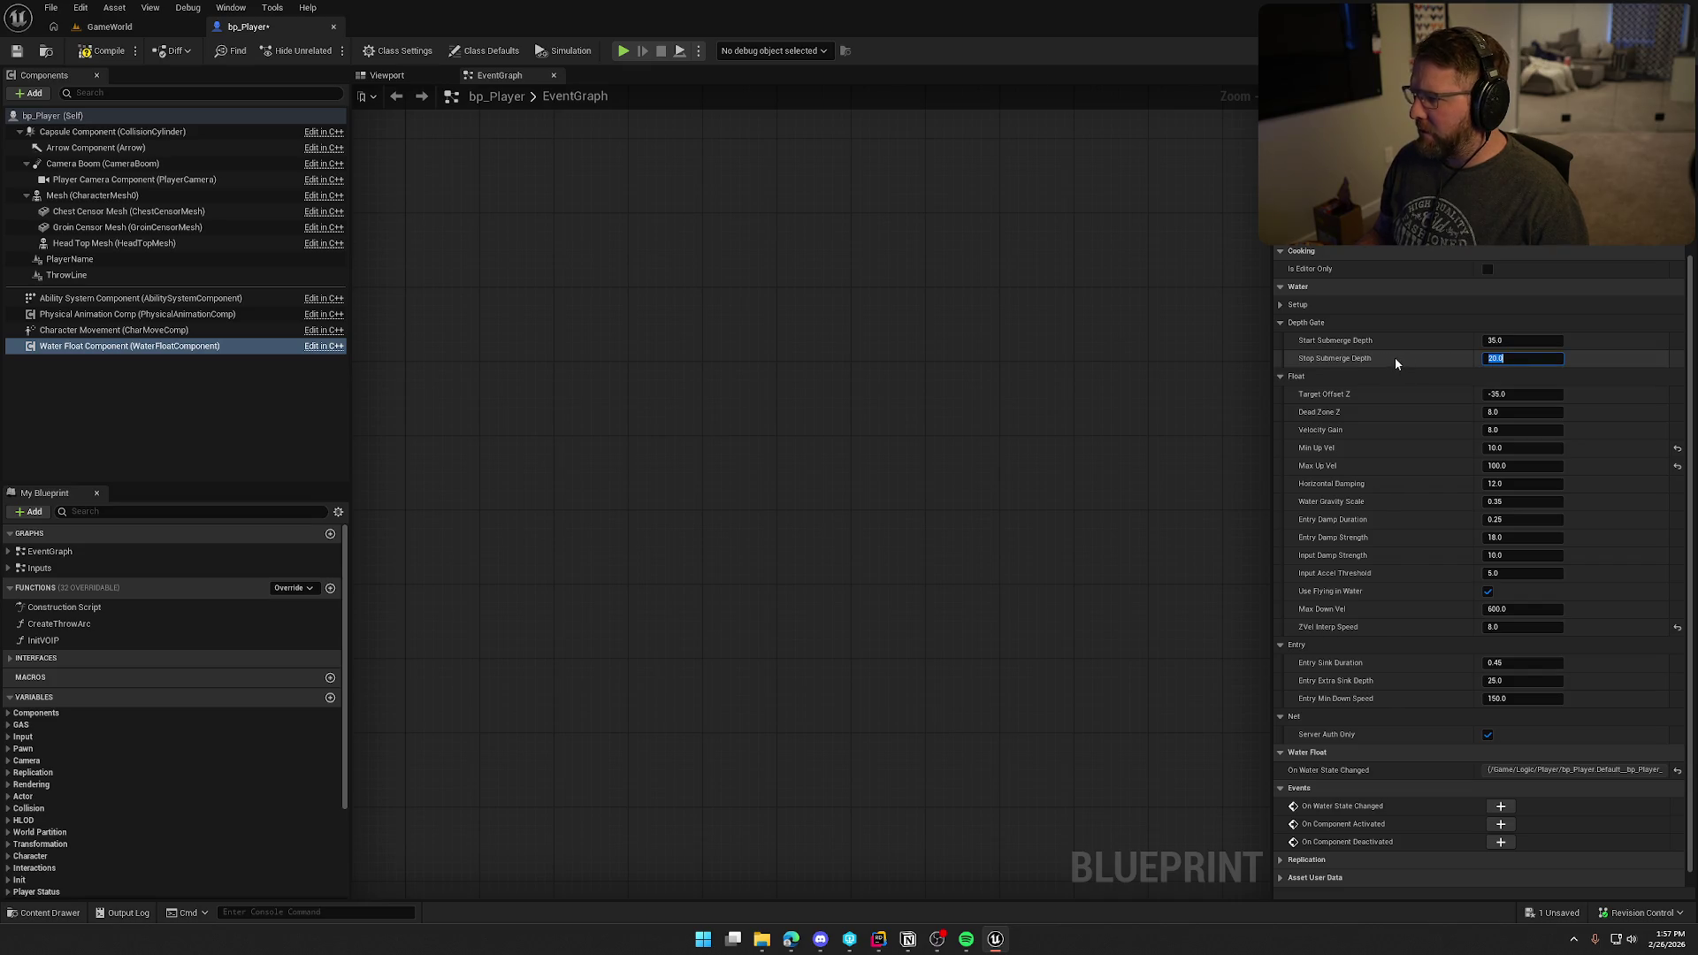
text(35)
key(Return)
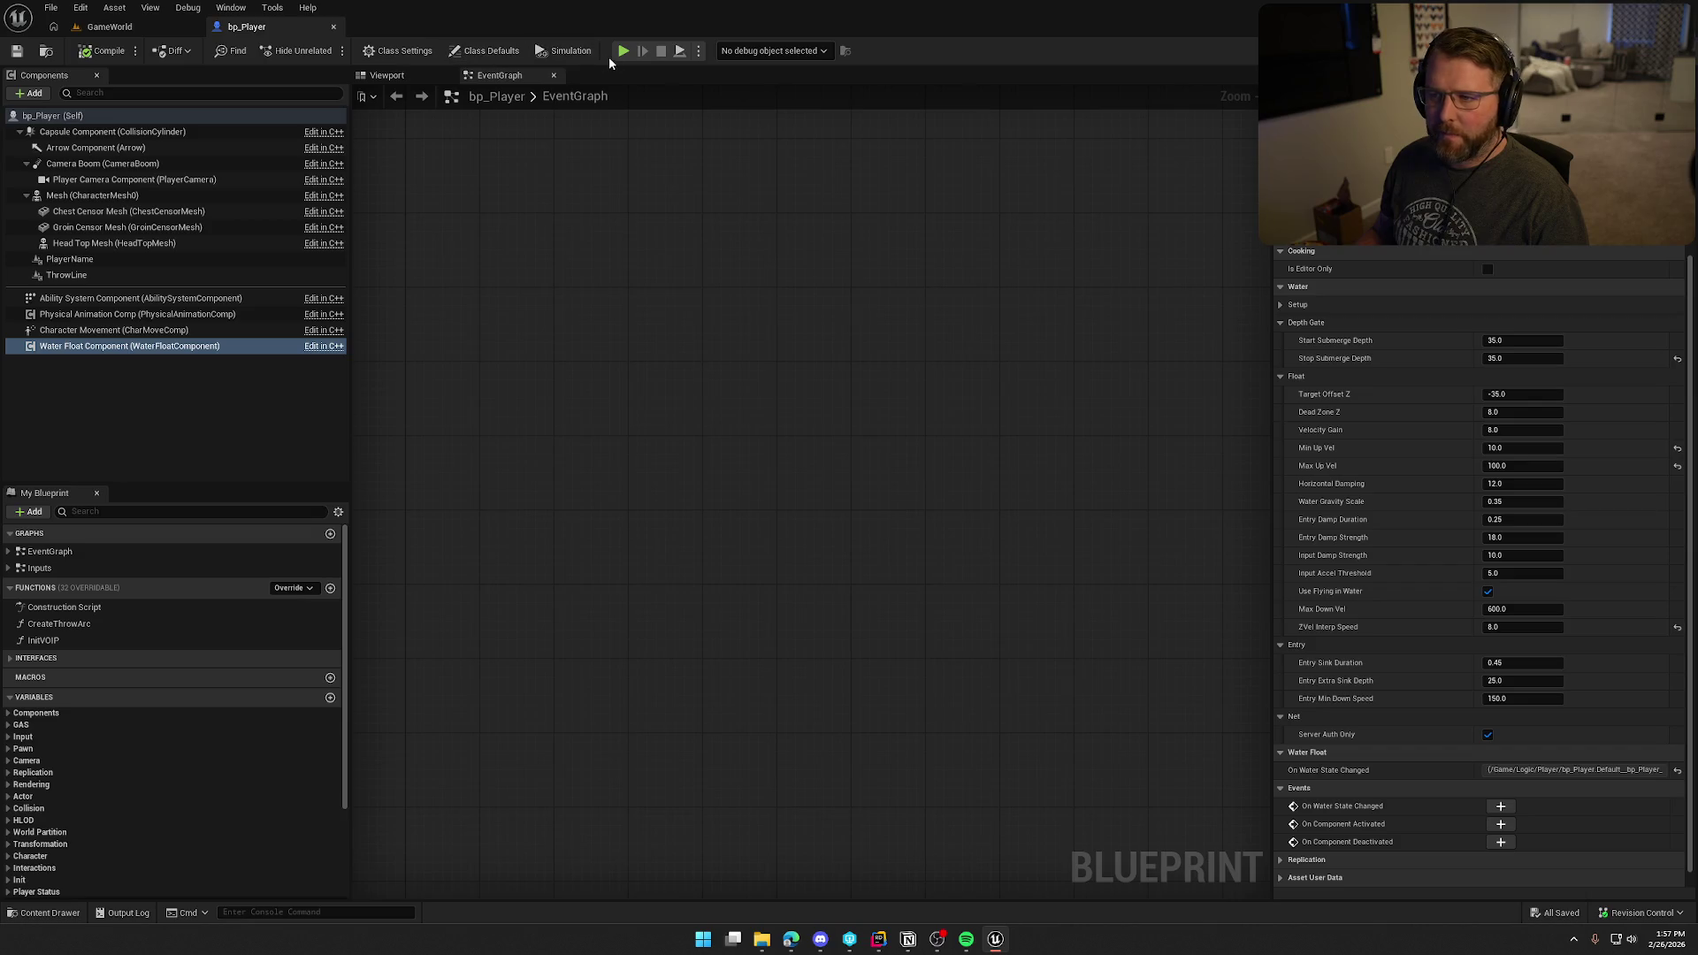
key(alt+p)
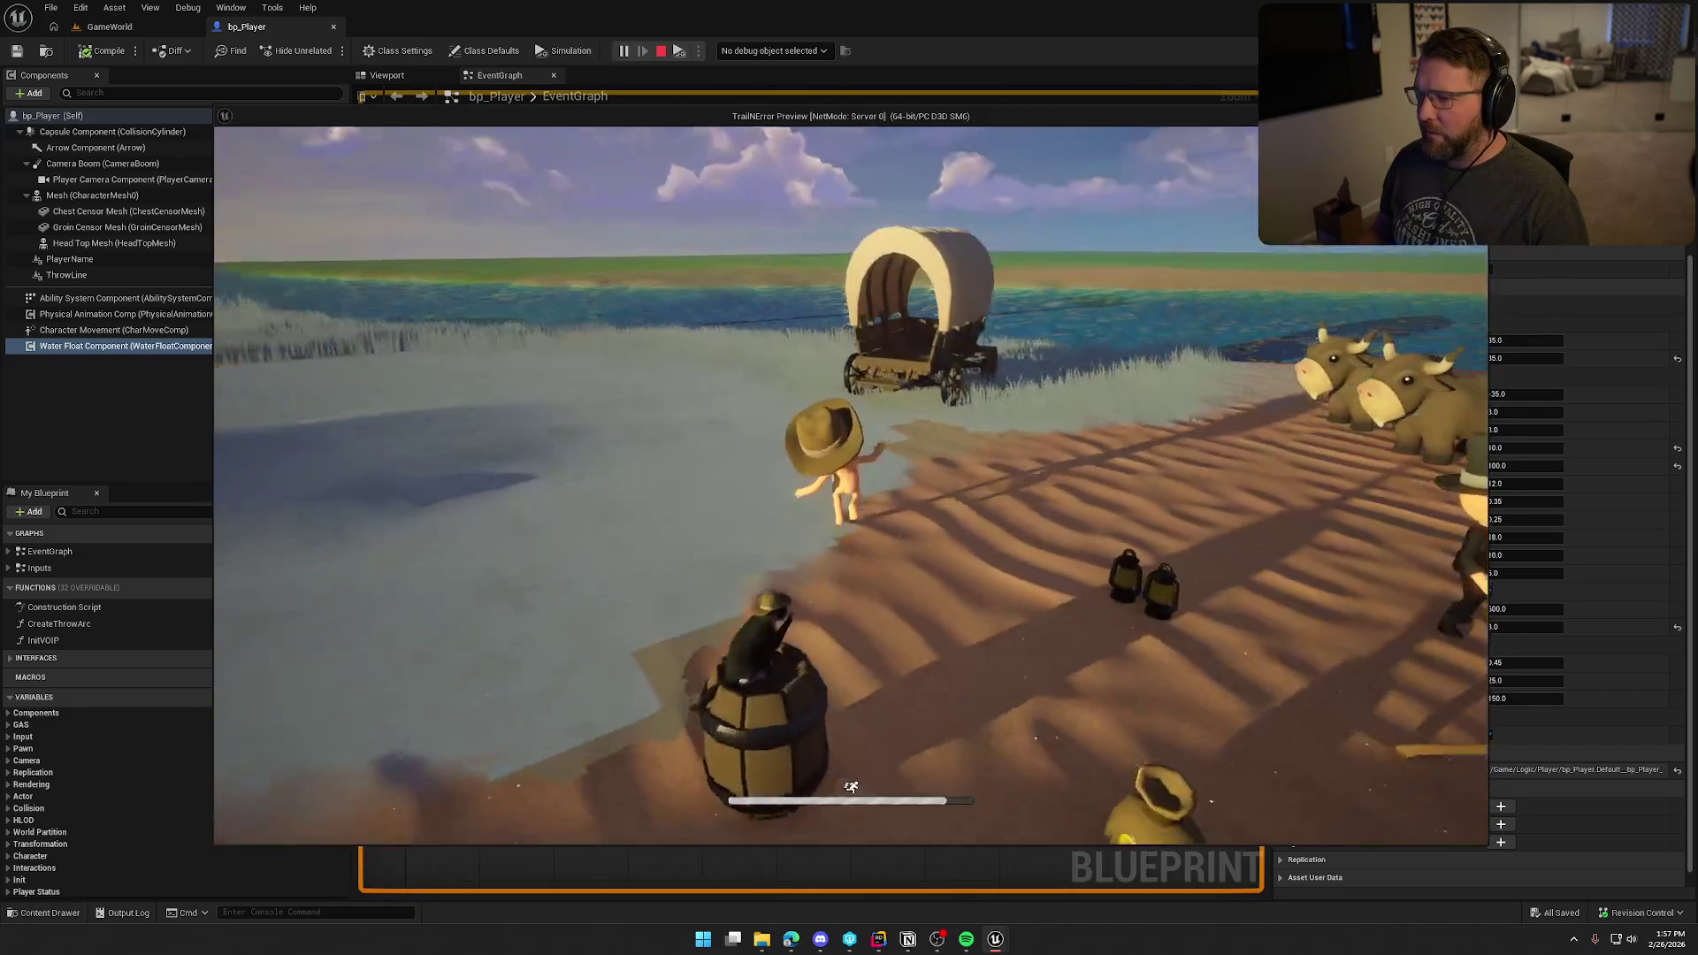
key(w)
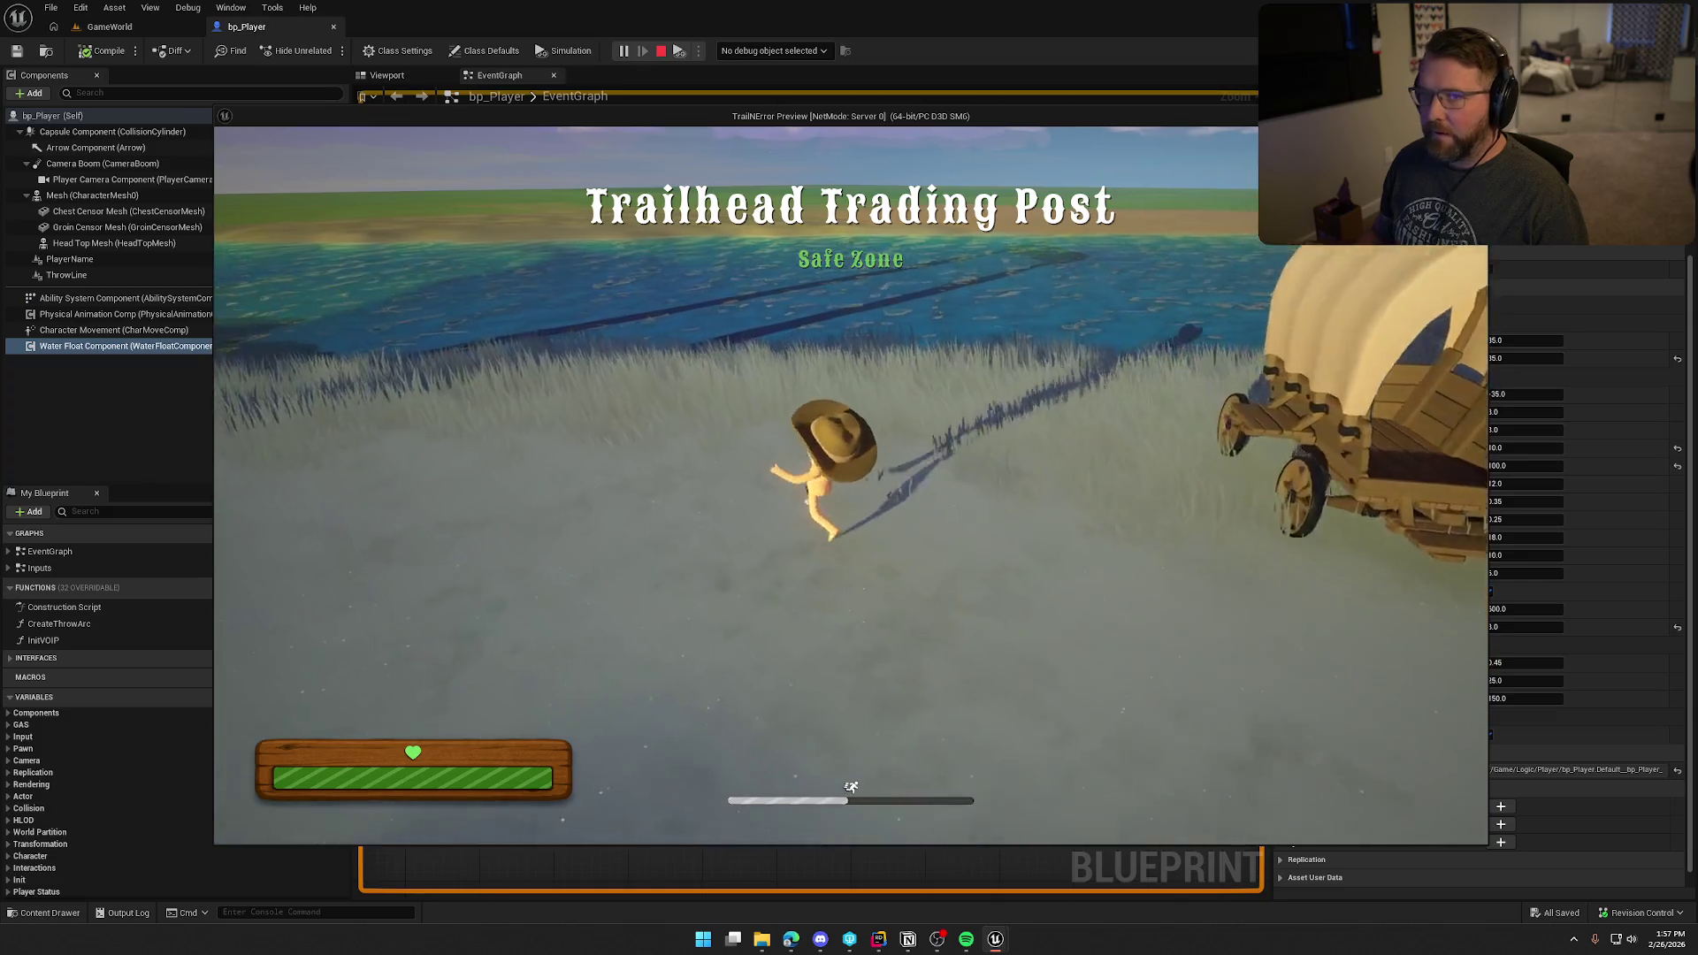
key(w)
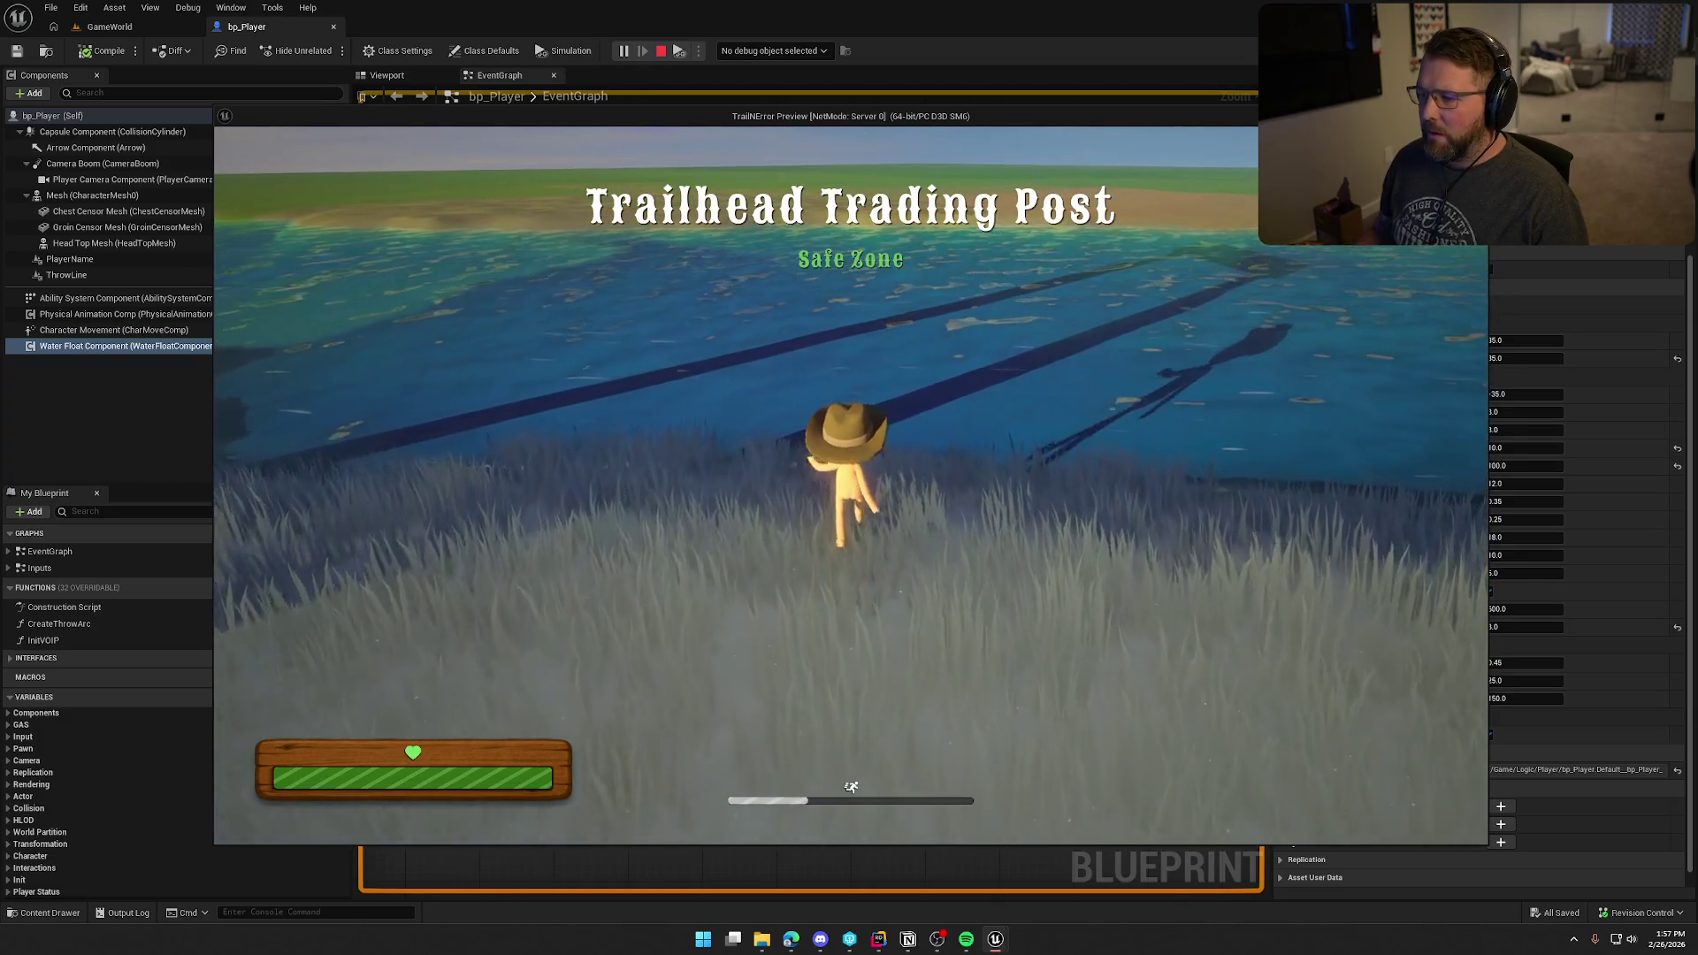
key(w)
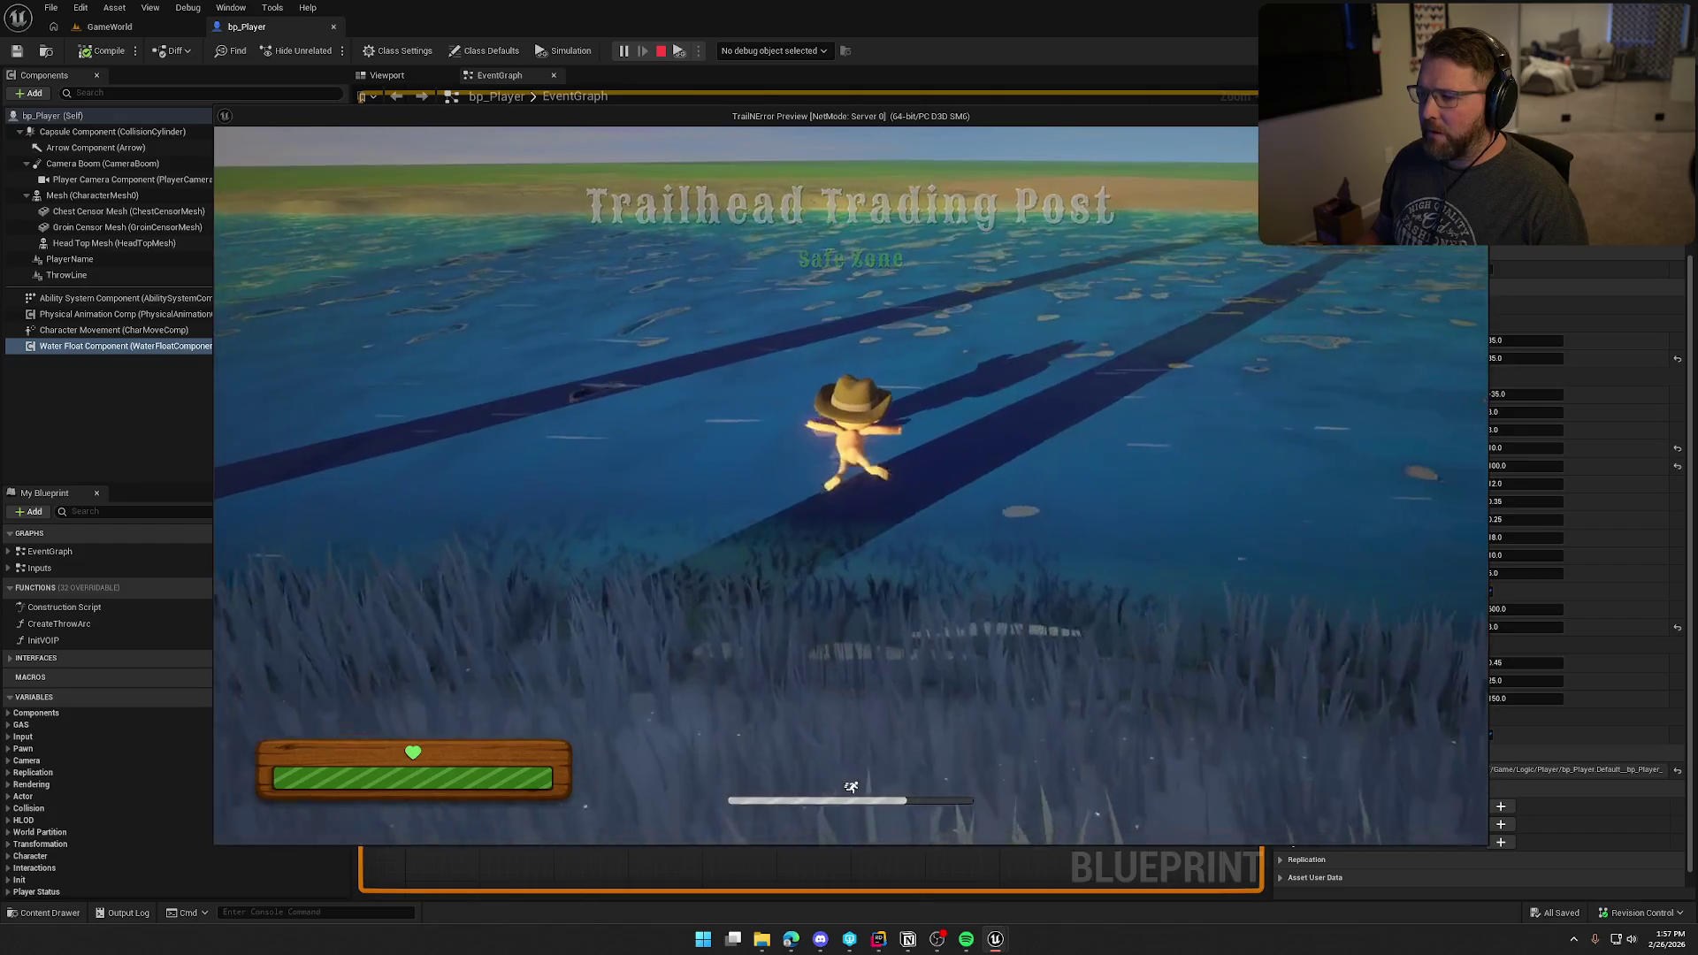
key(w)
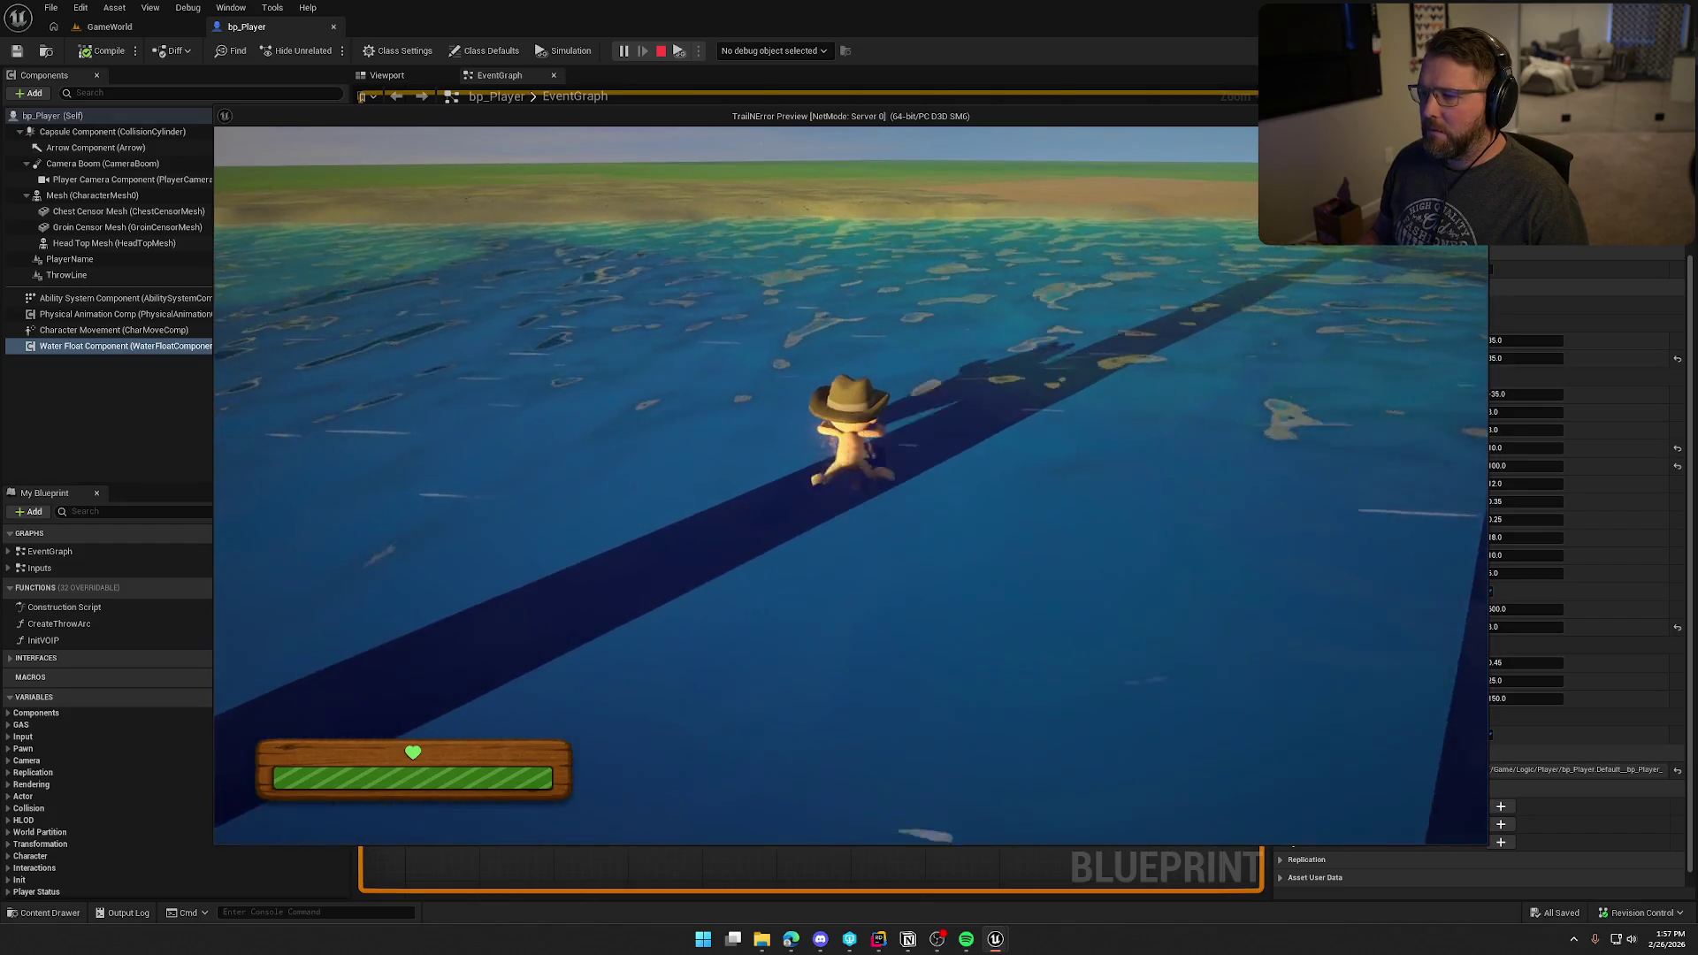
key(w)
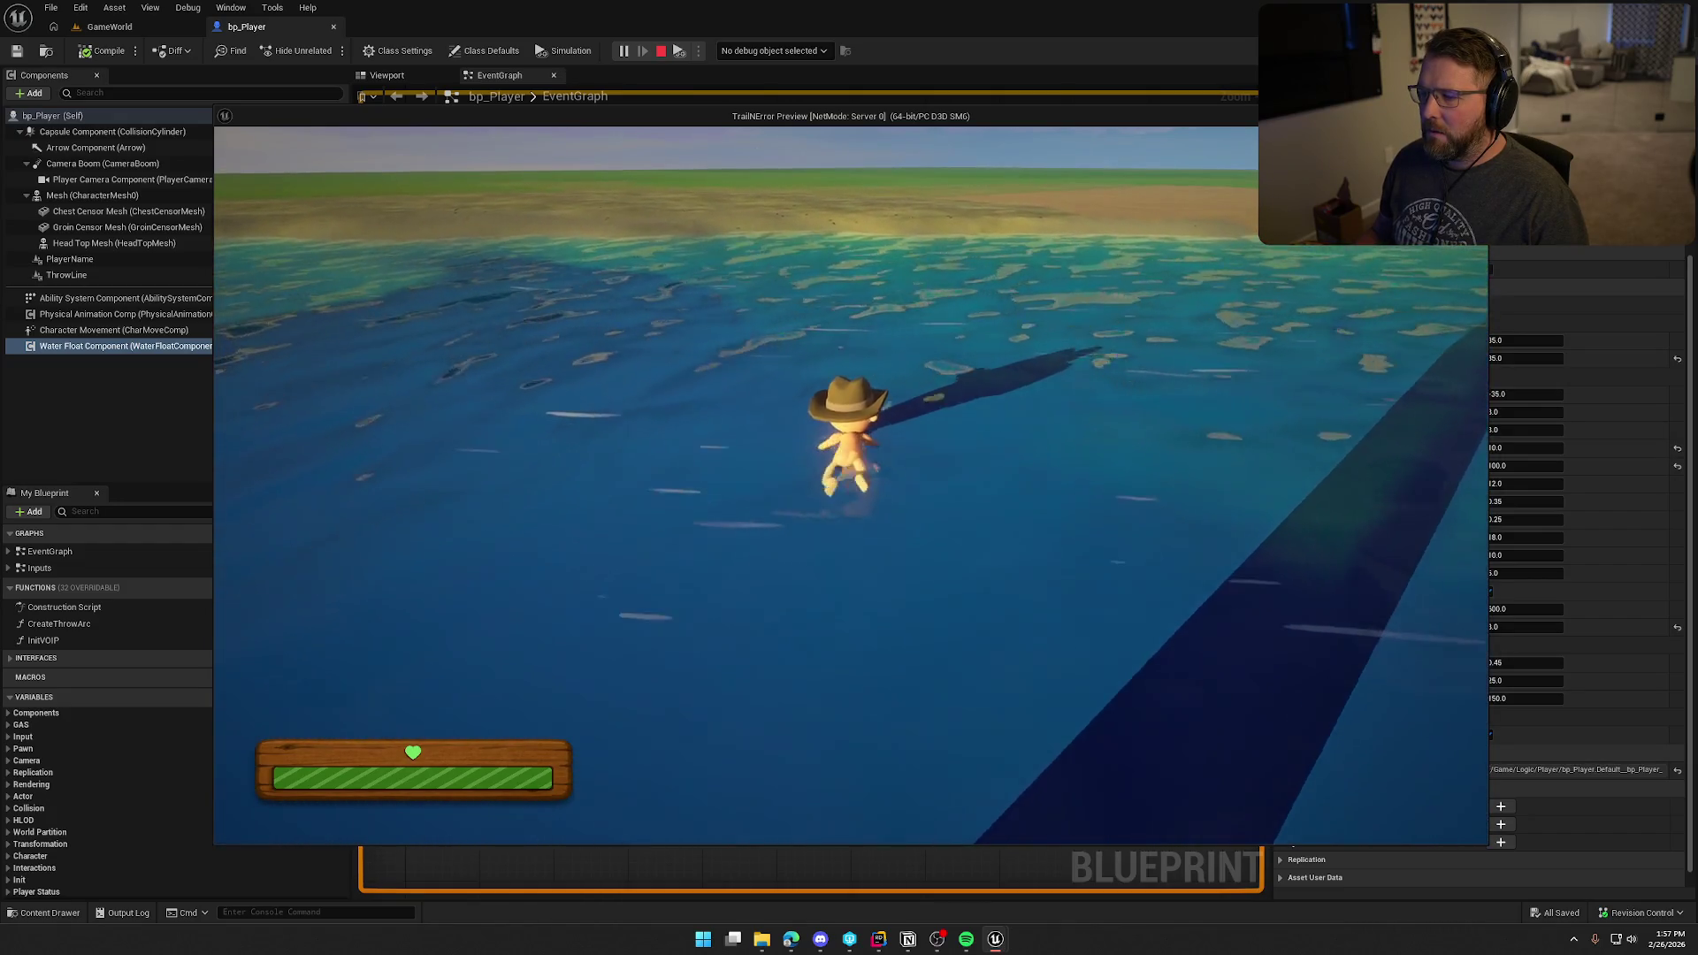
key(w)
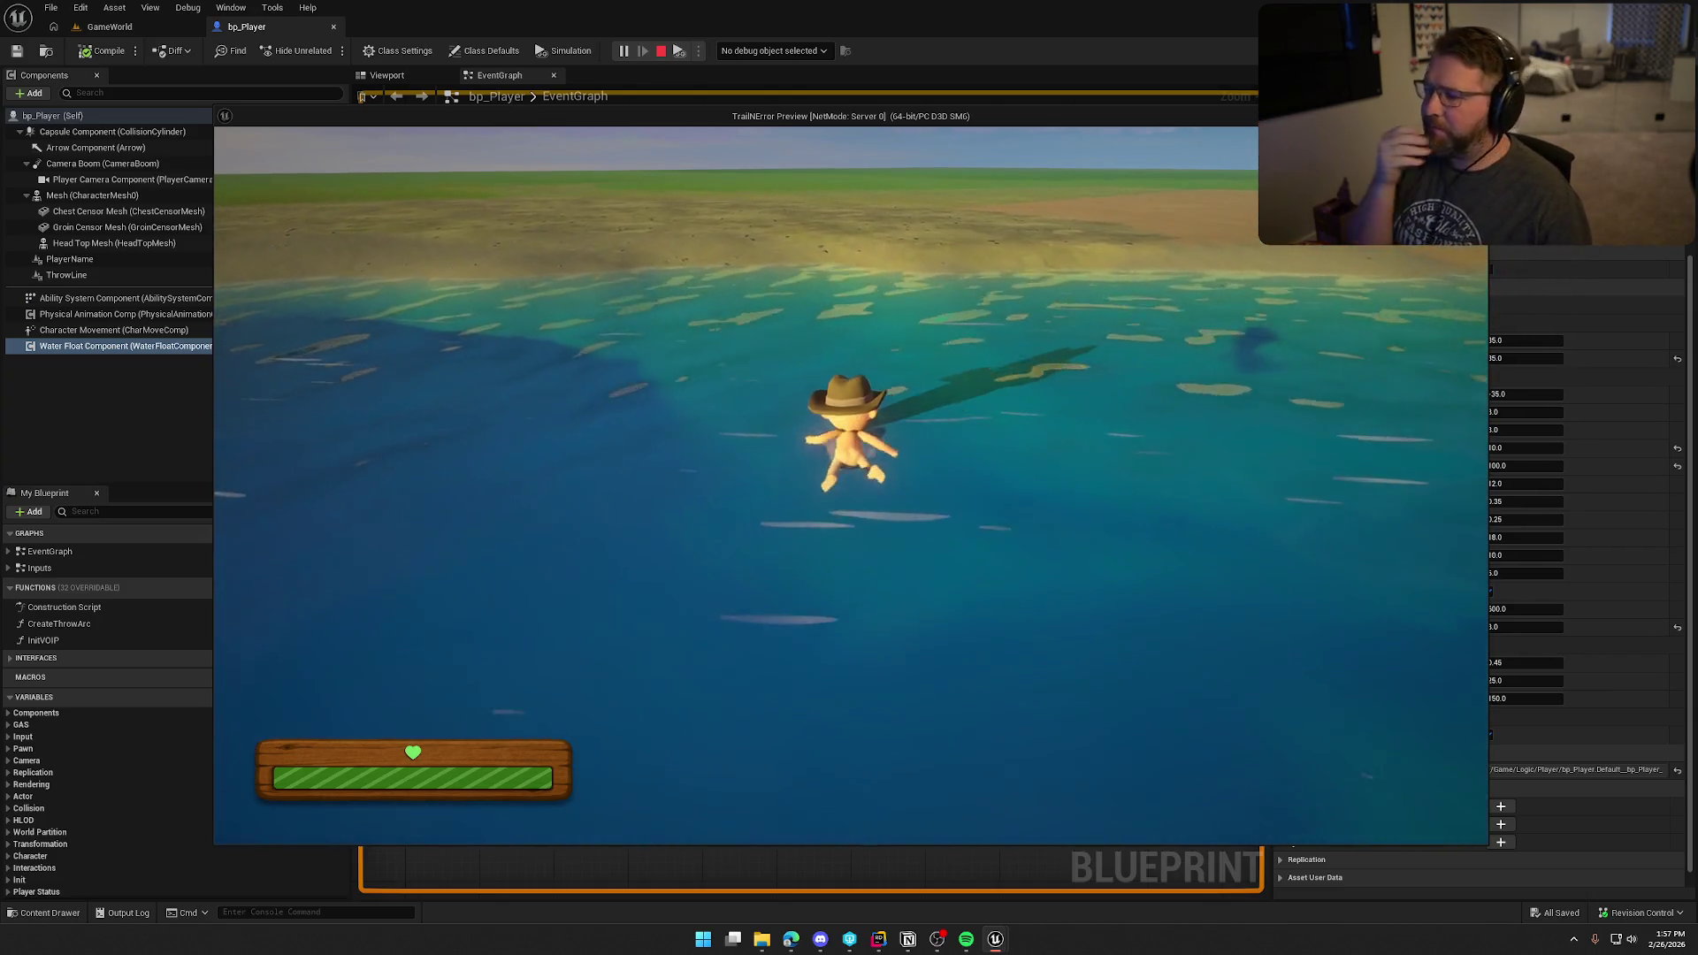
key(w)
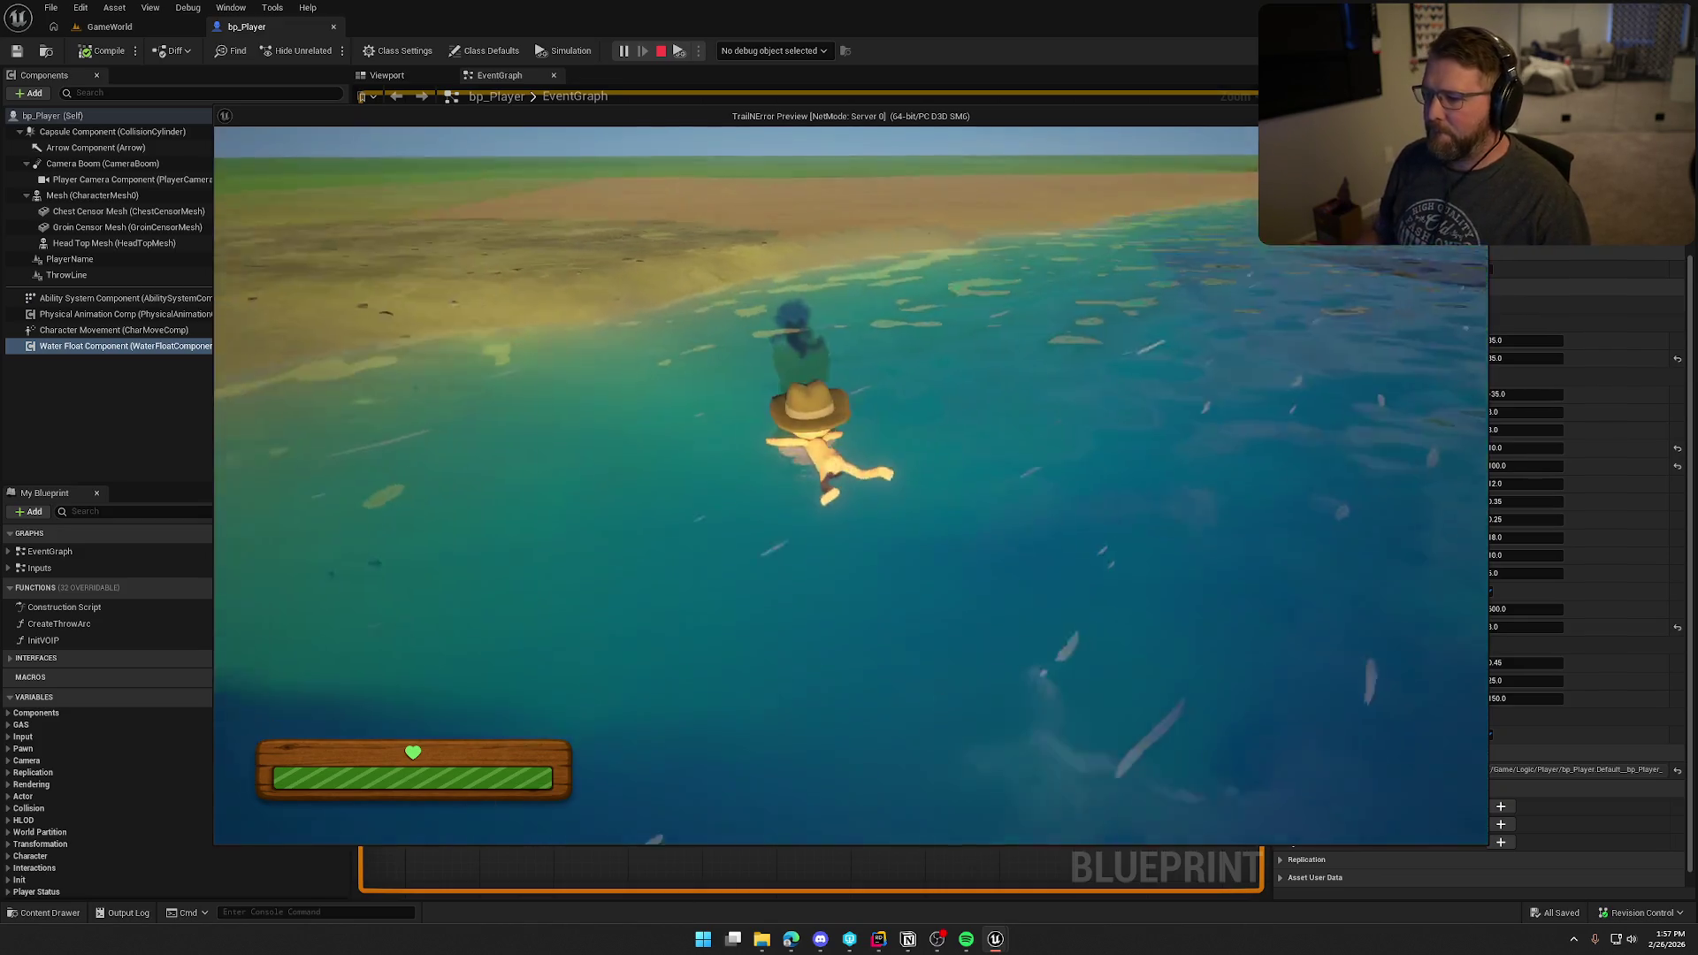
key(w)
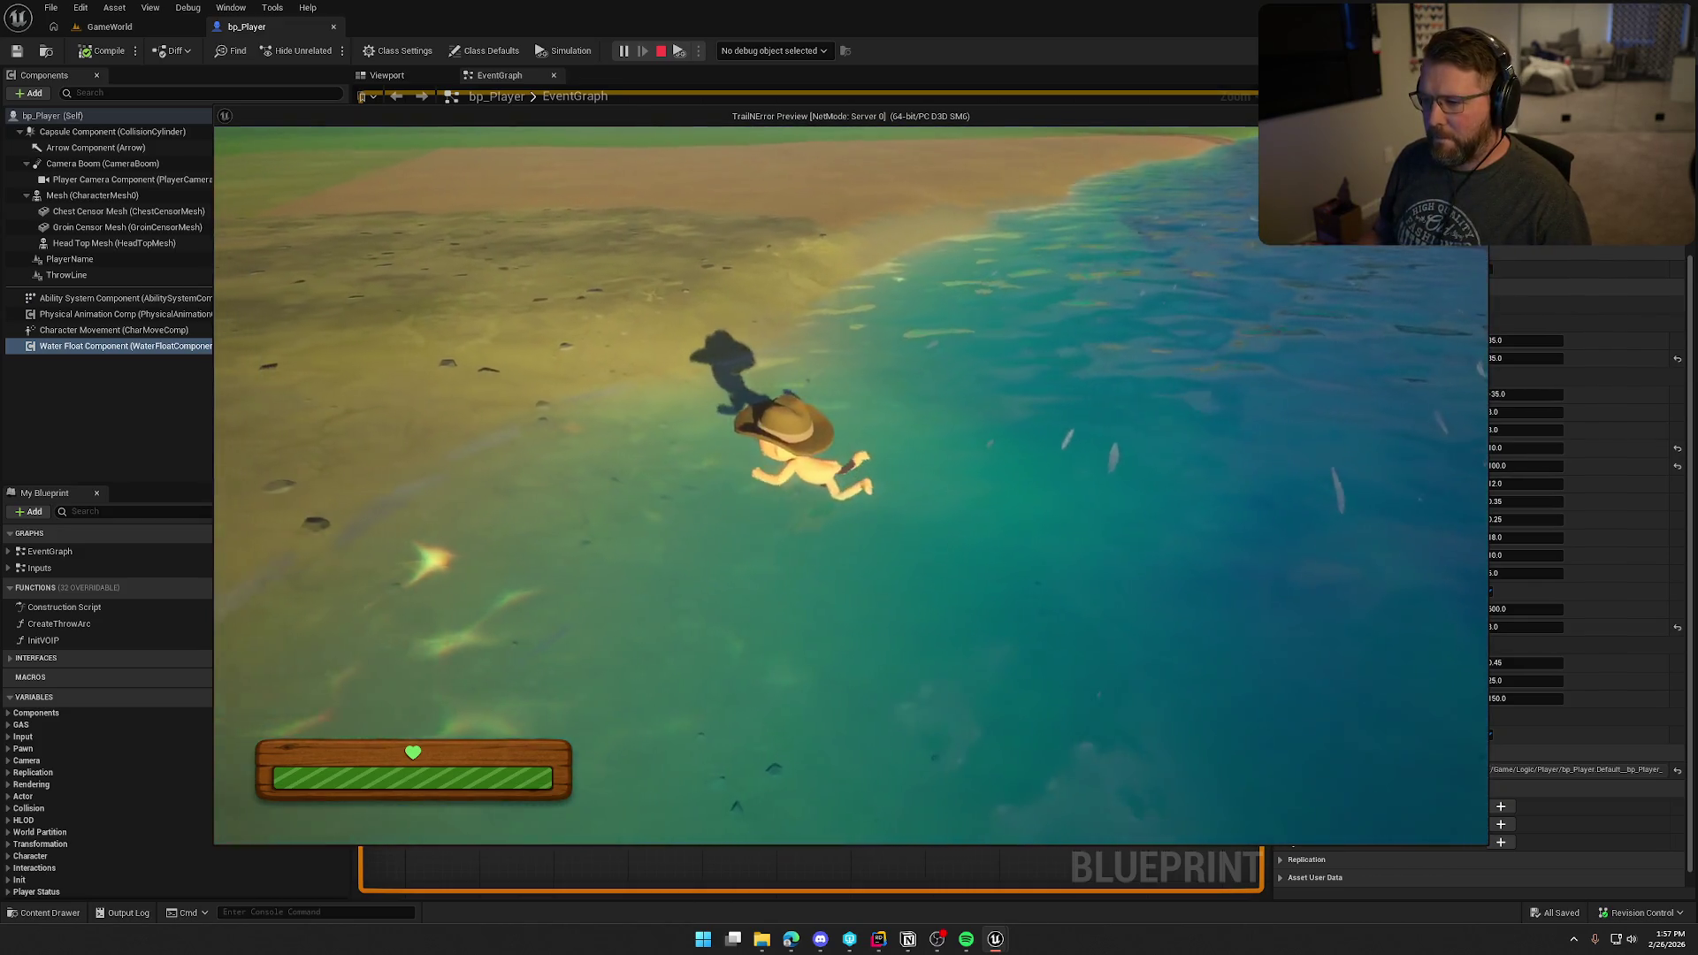
key(w)
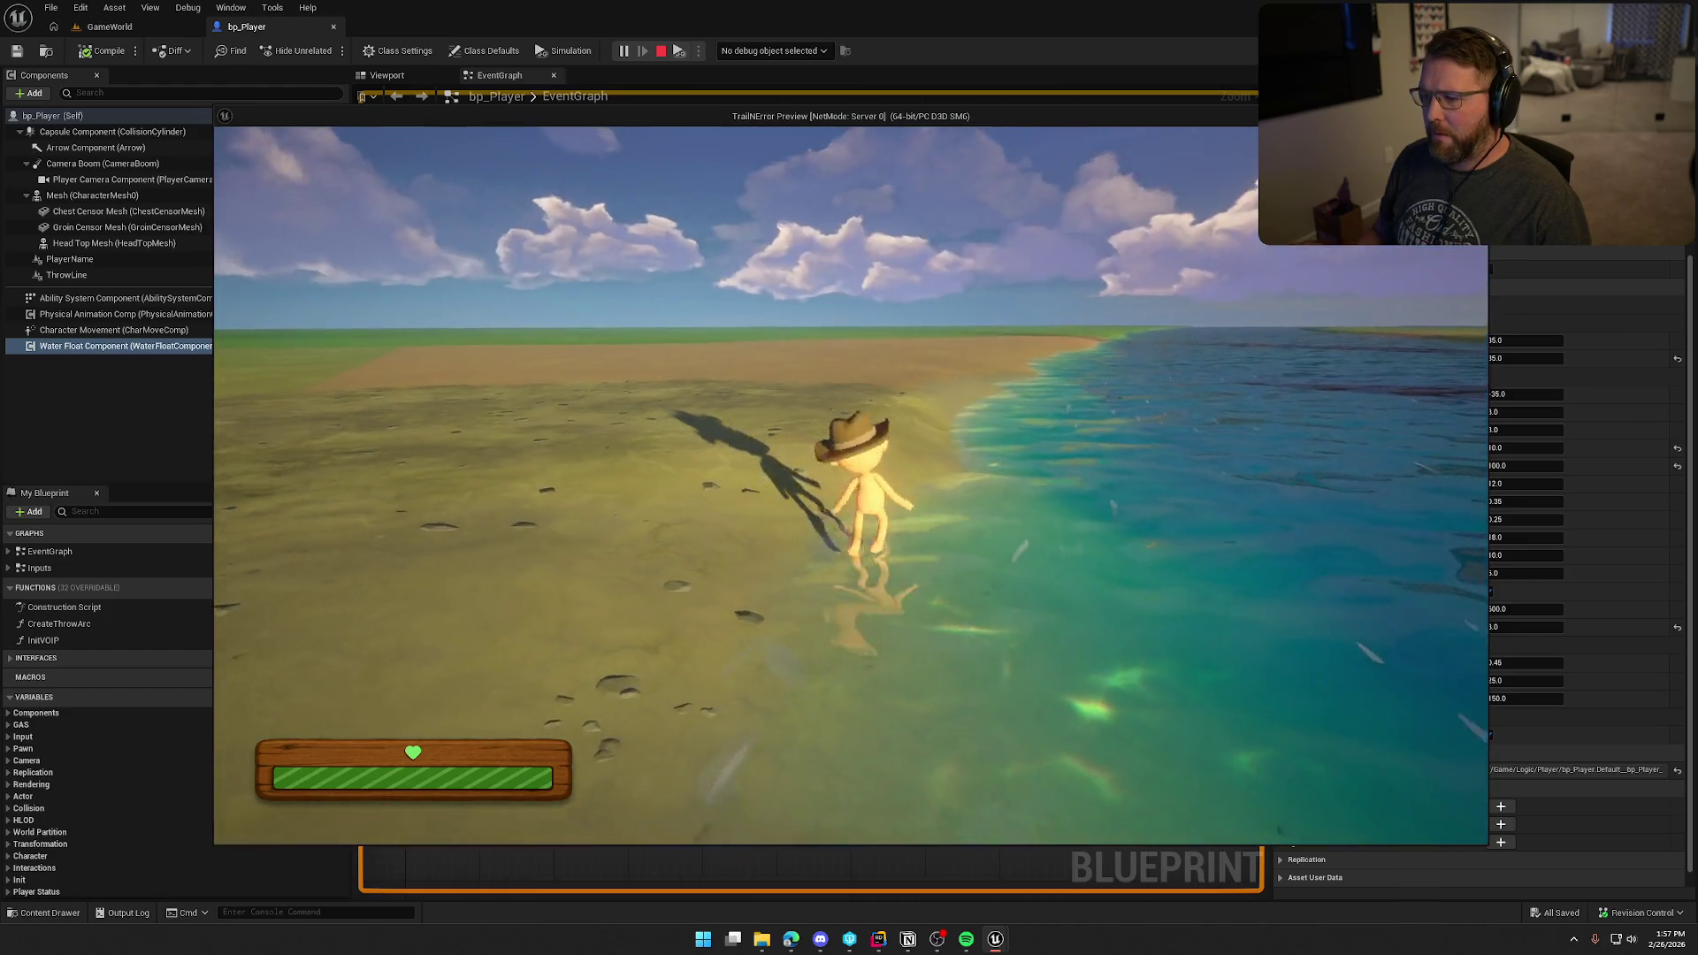
key(w)
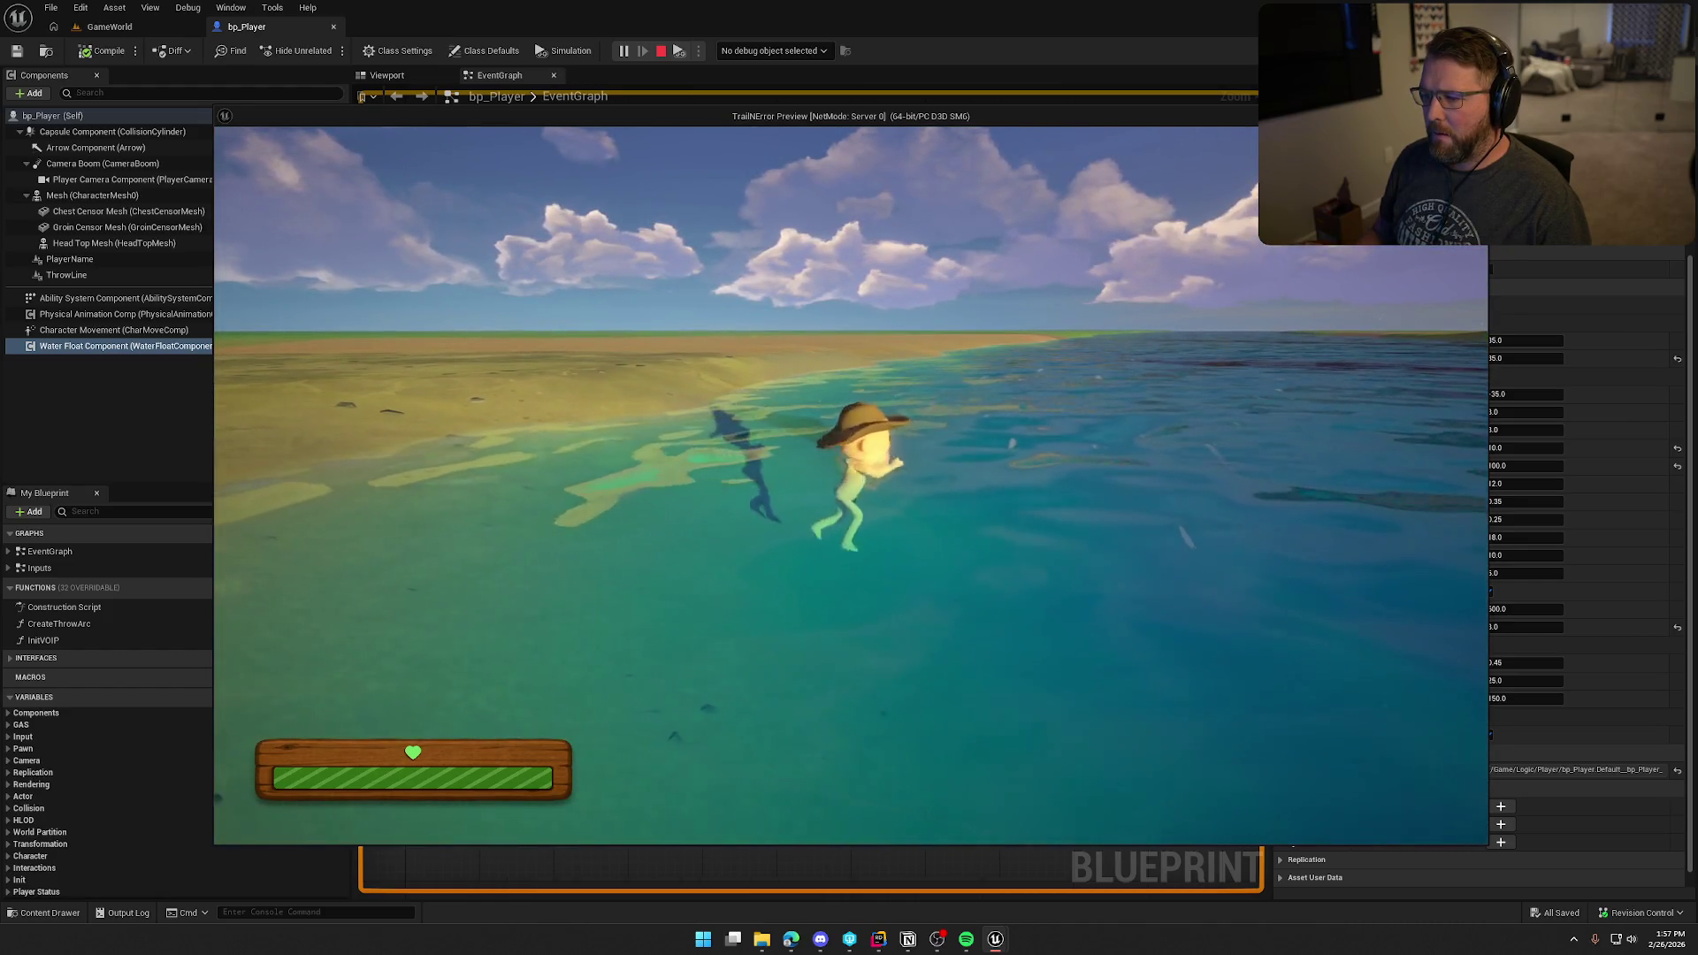
key(w)
key(w)
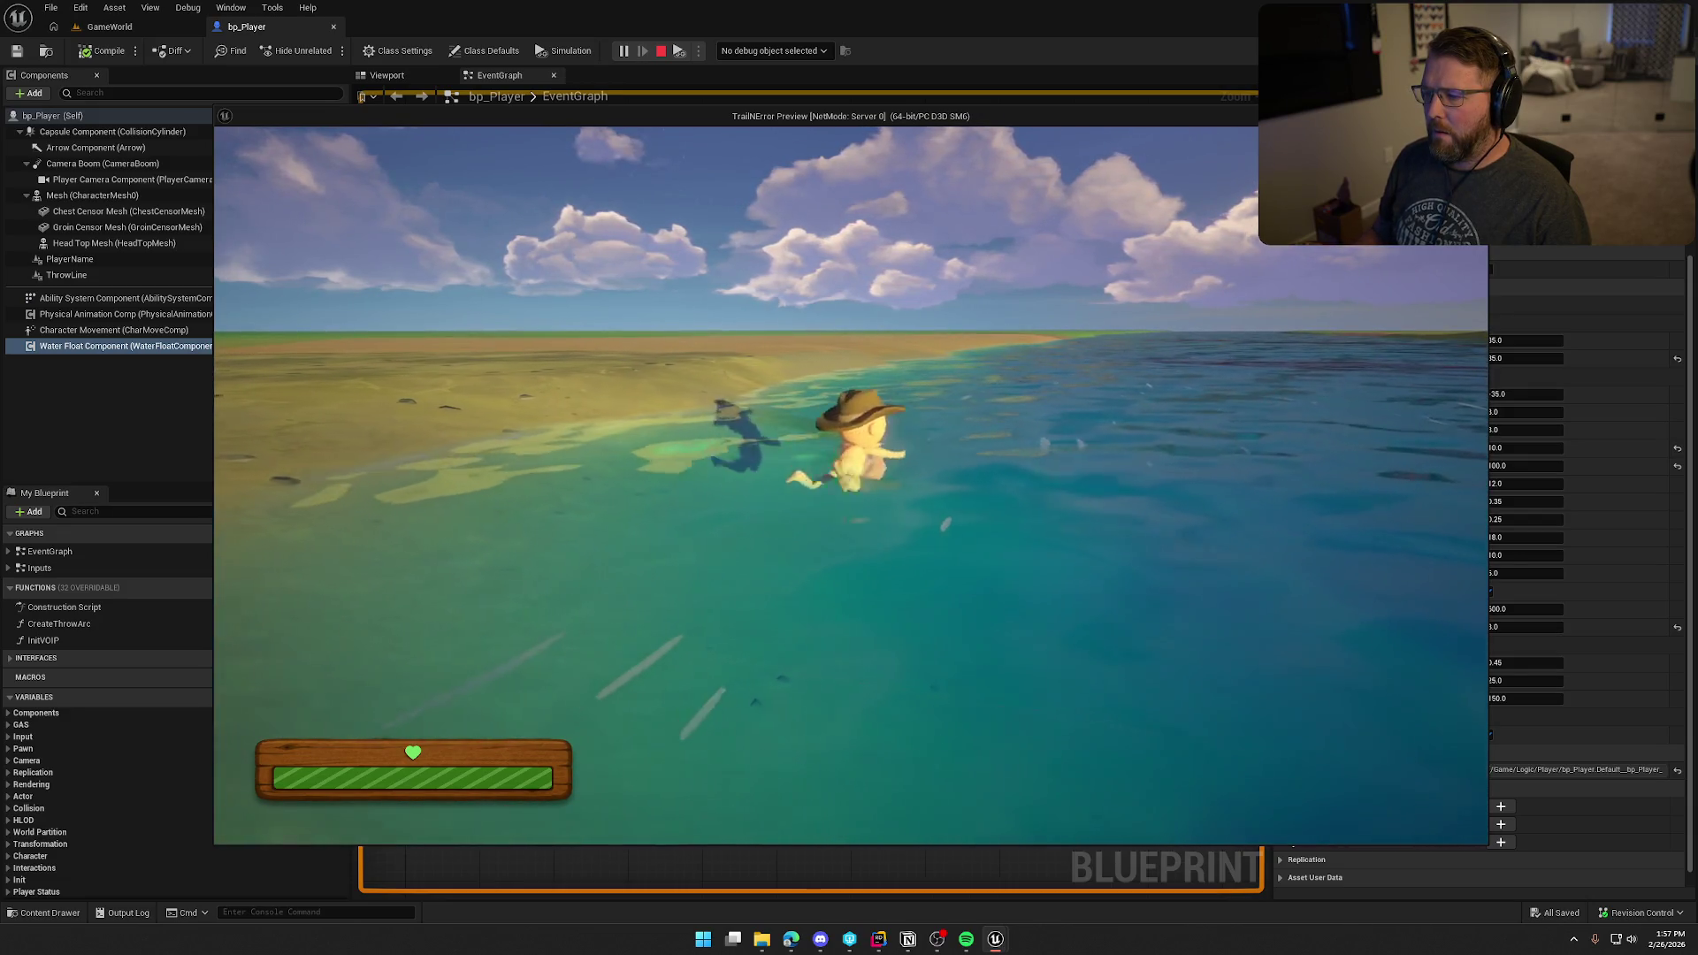
key(w)
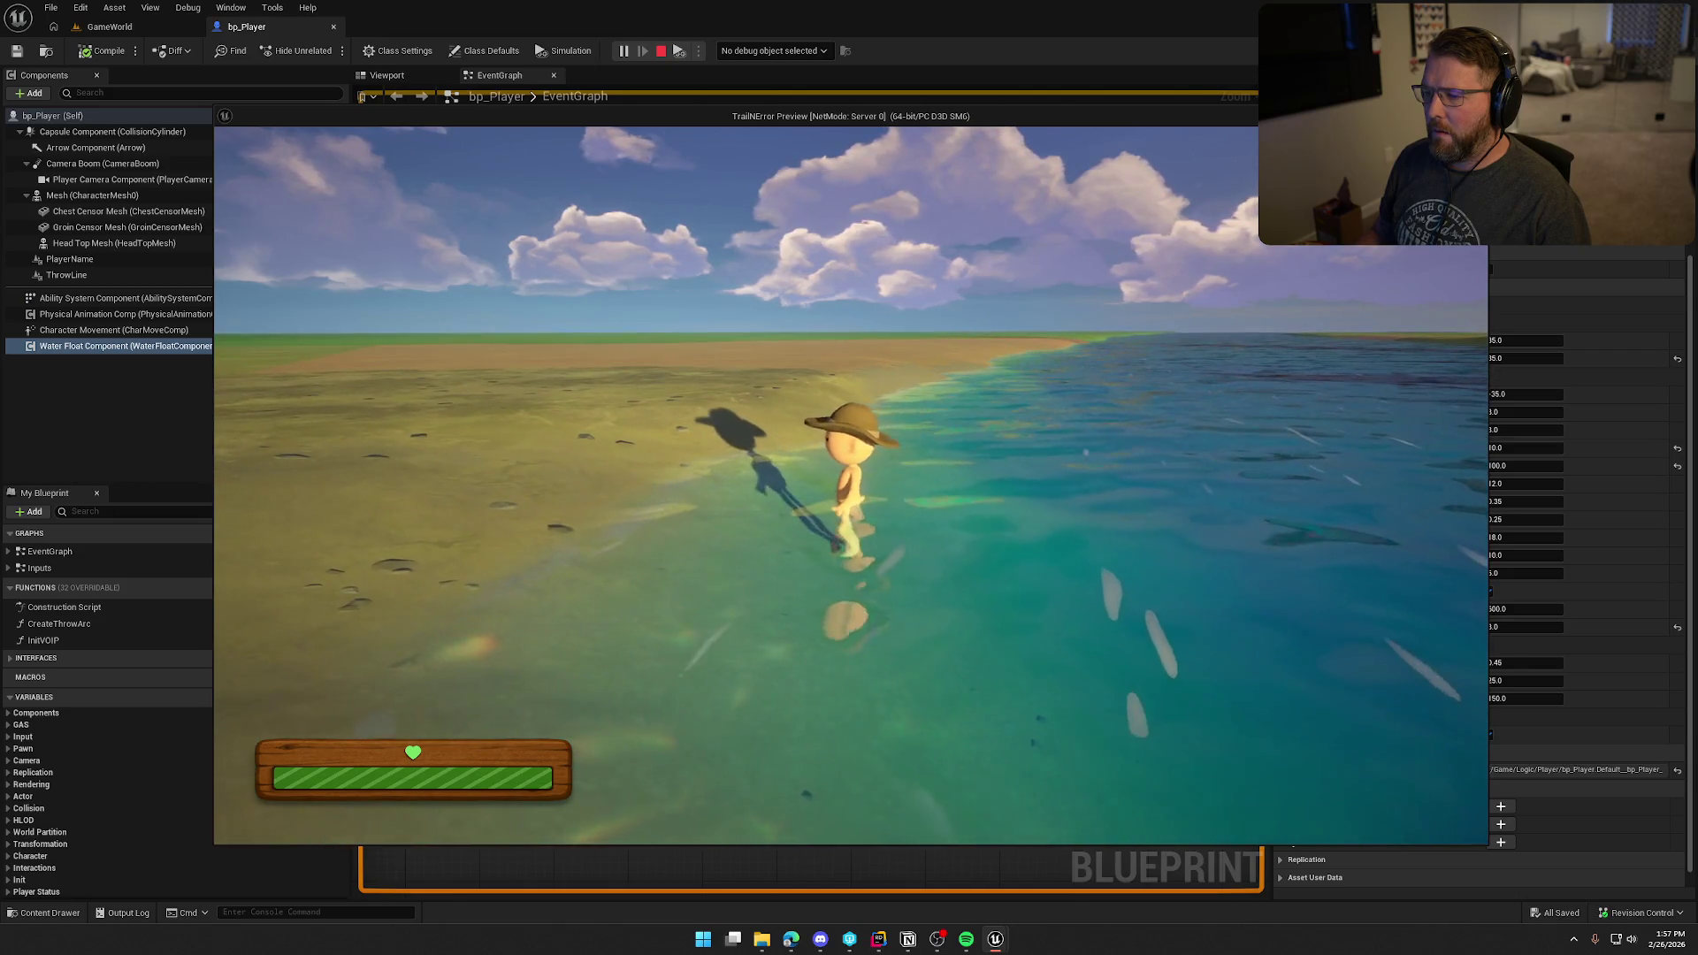
key(w)
key(w)
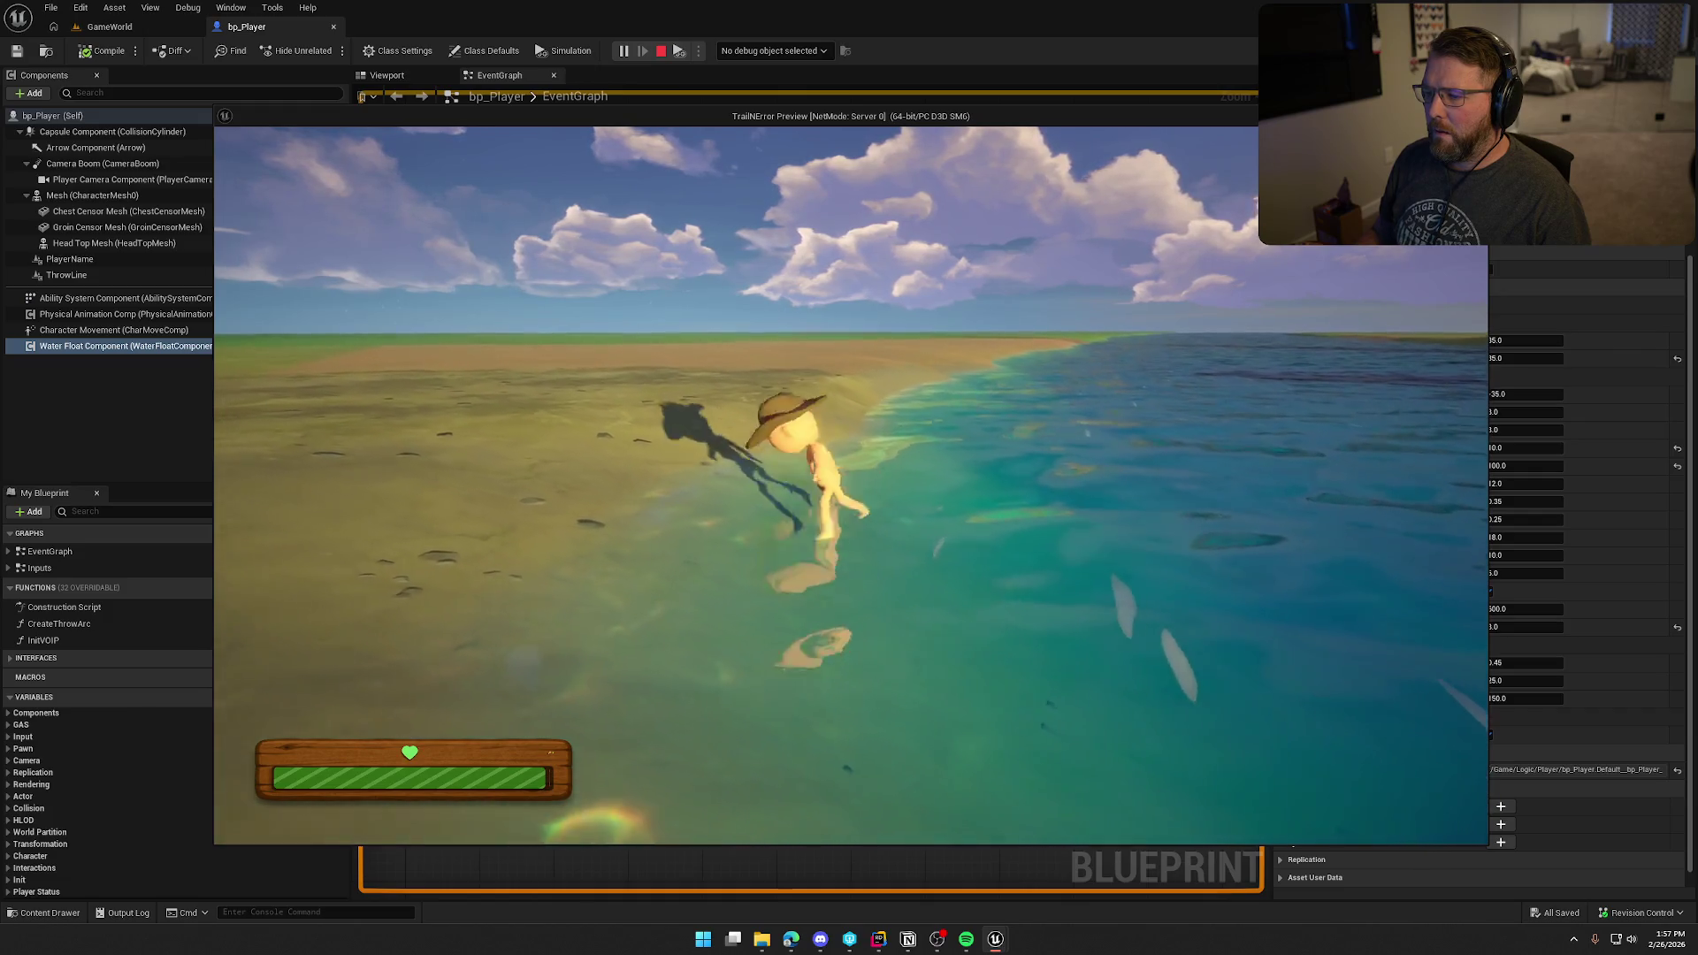
key(d)
key(a)
key(Escape)
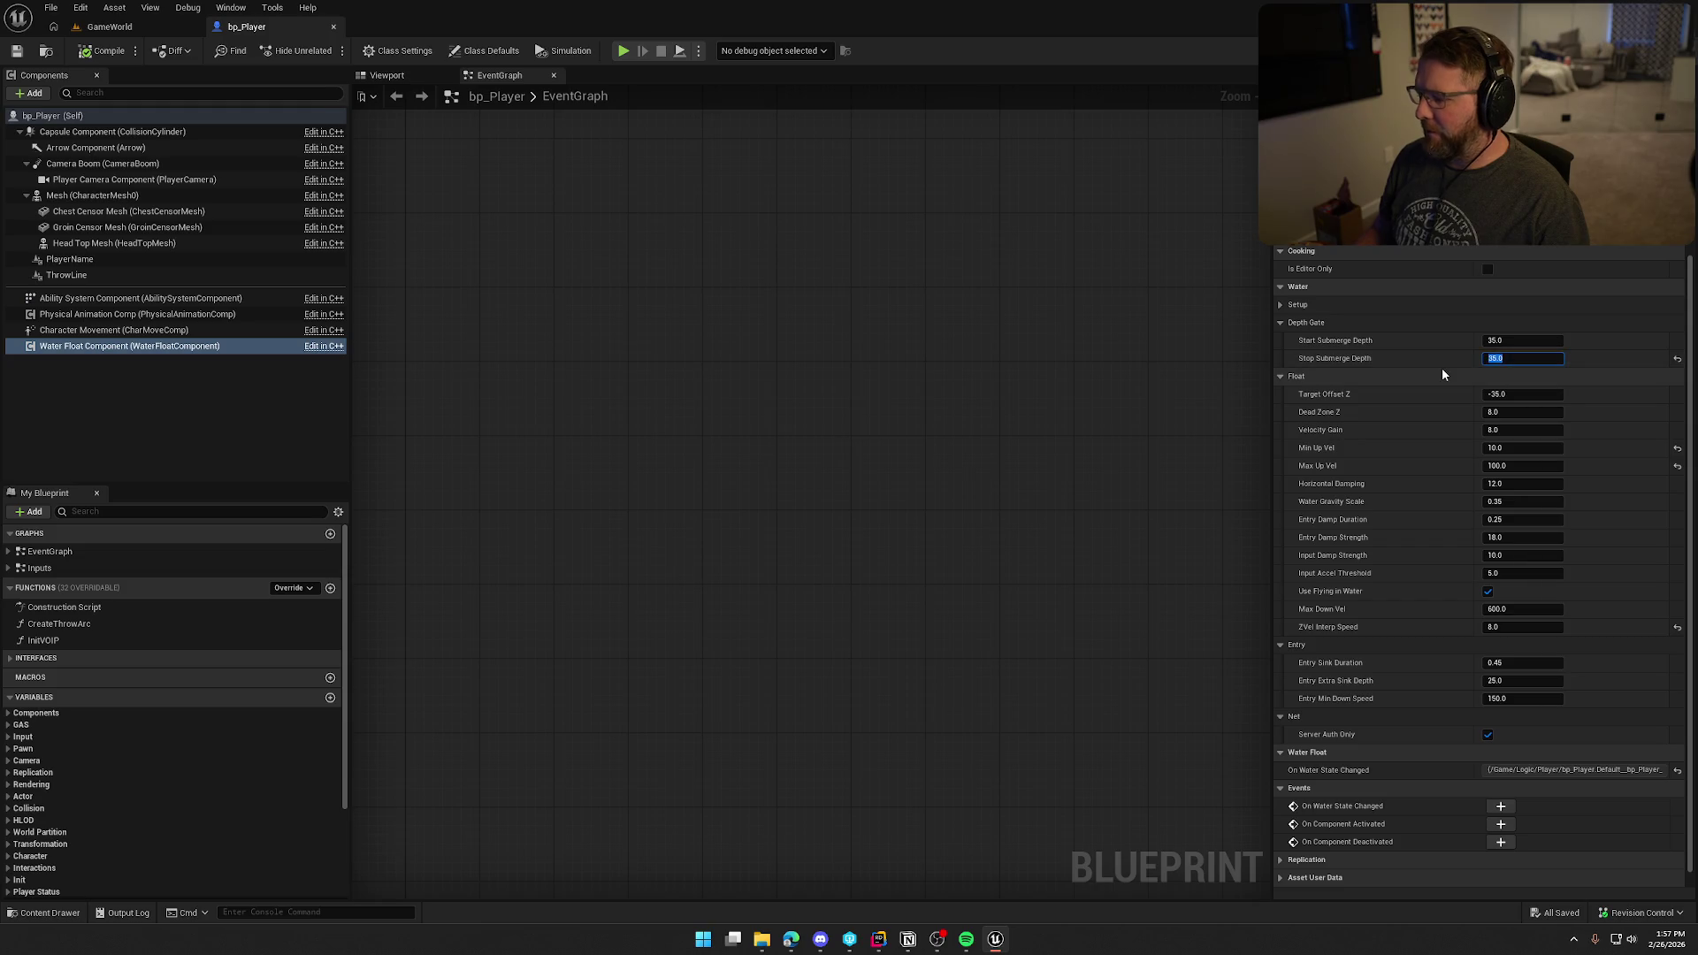
Step: Change Stop Submerge Depth to 40.0 and start a new playtest
text(40)
key(Return)
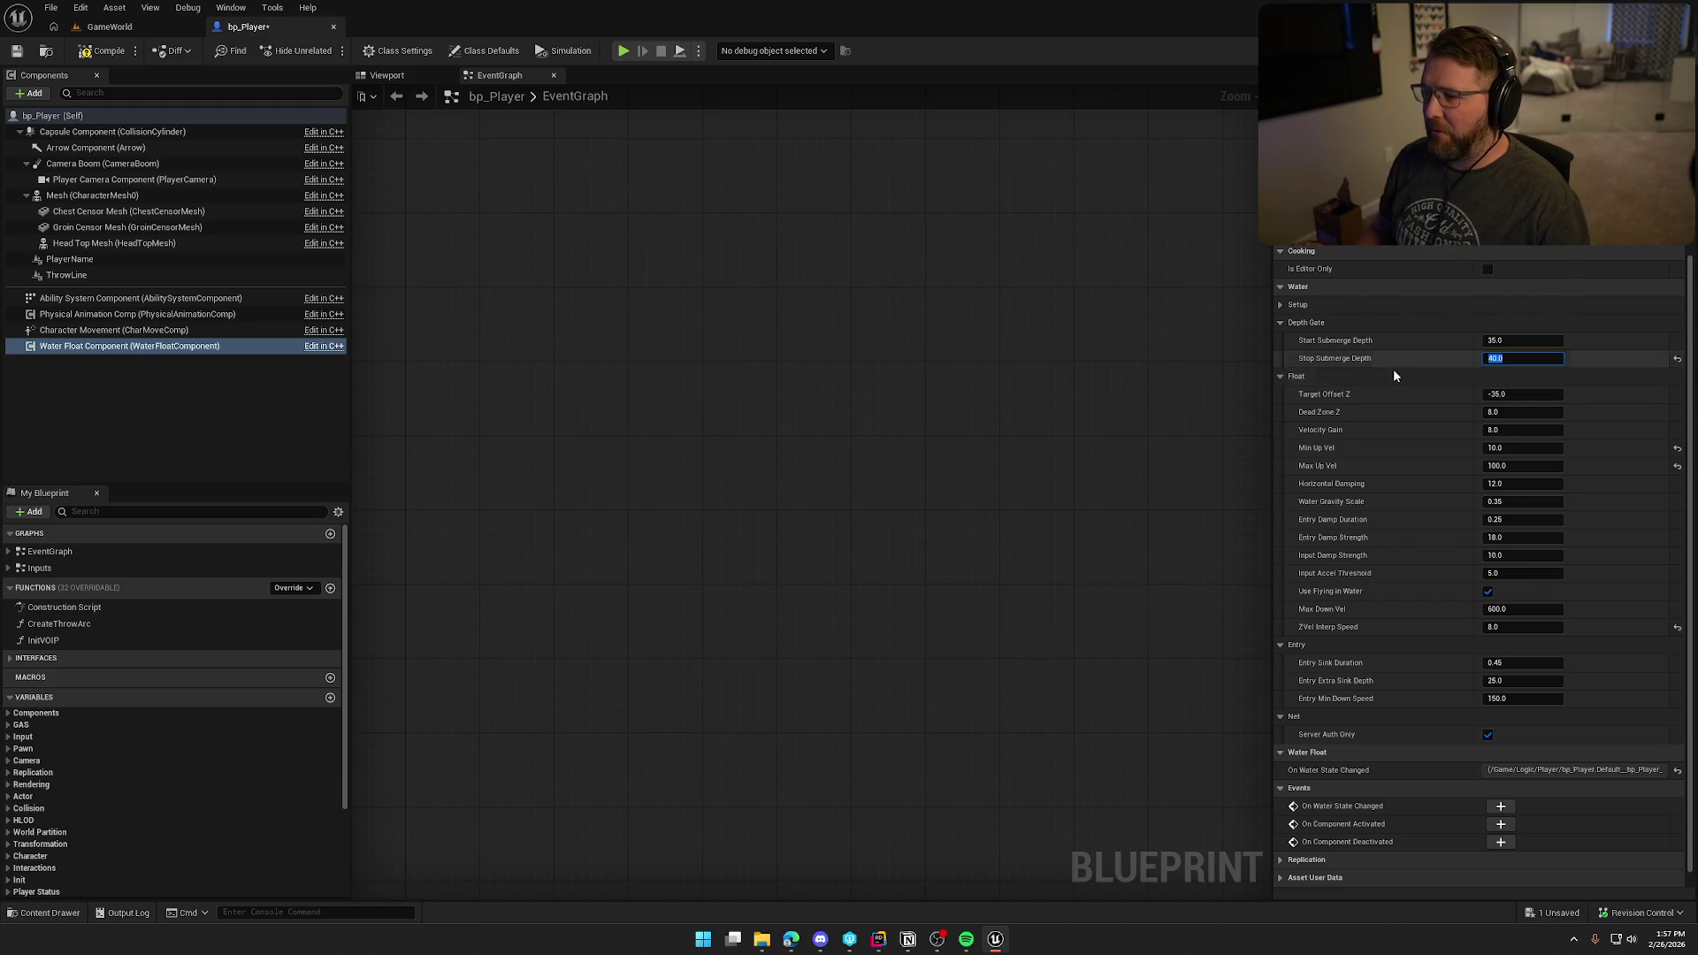
click(624, 51)
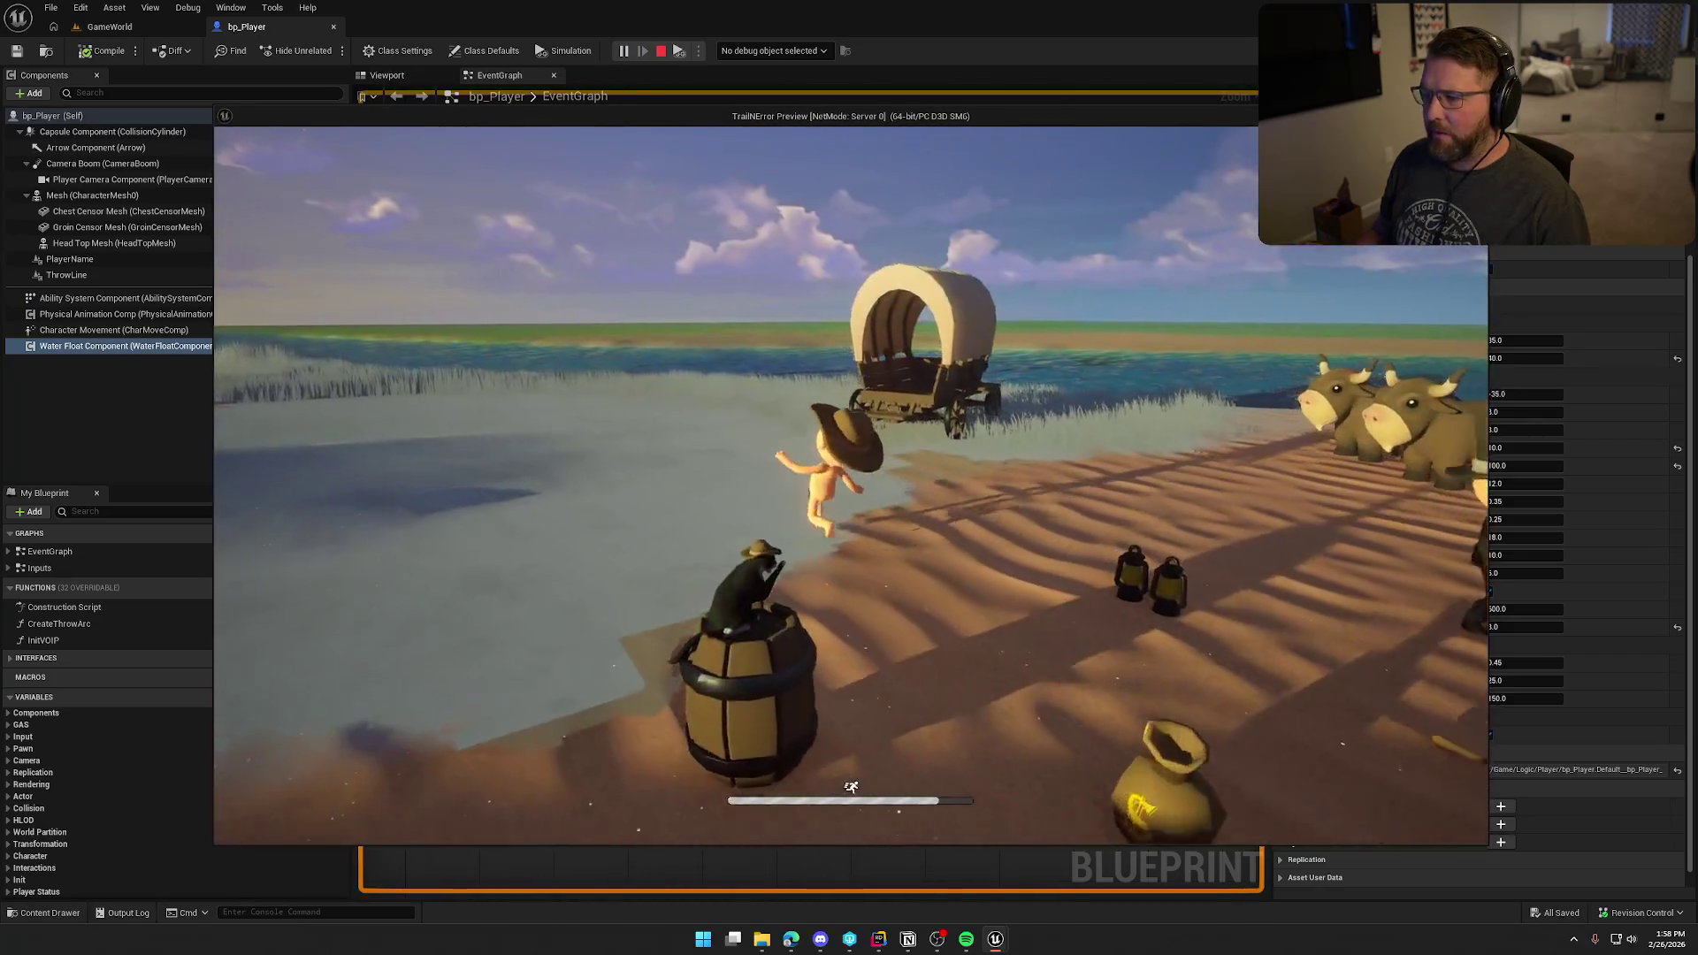
Step: Run the character across the grass into the water and swim toward the shore
key(shift+w)
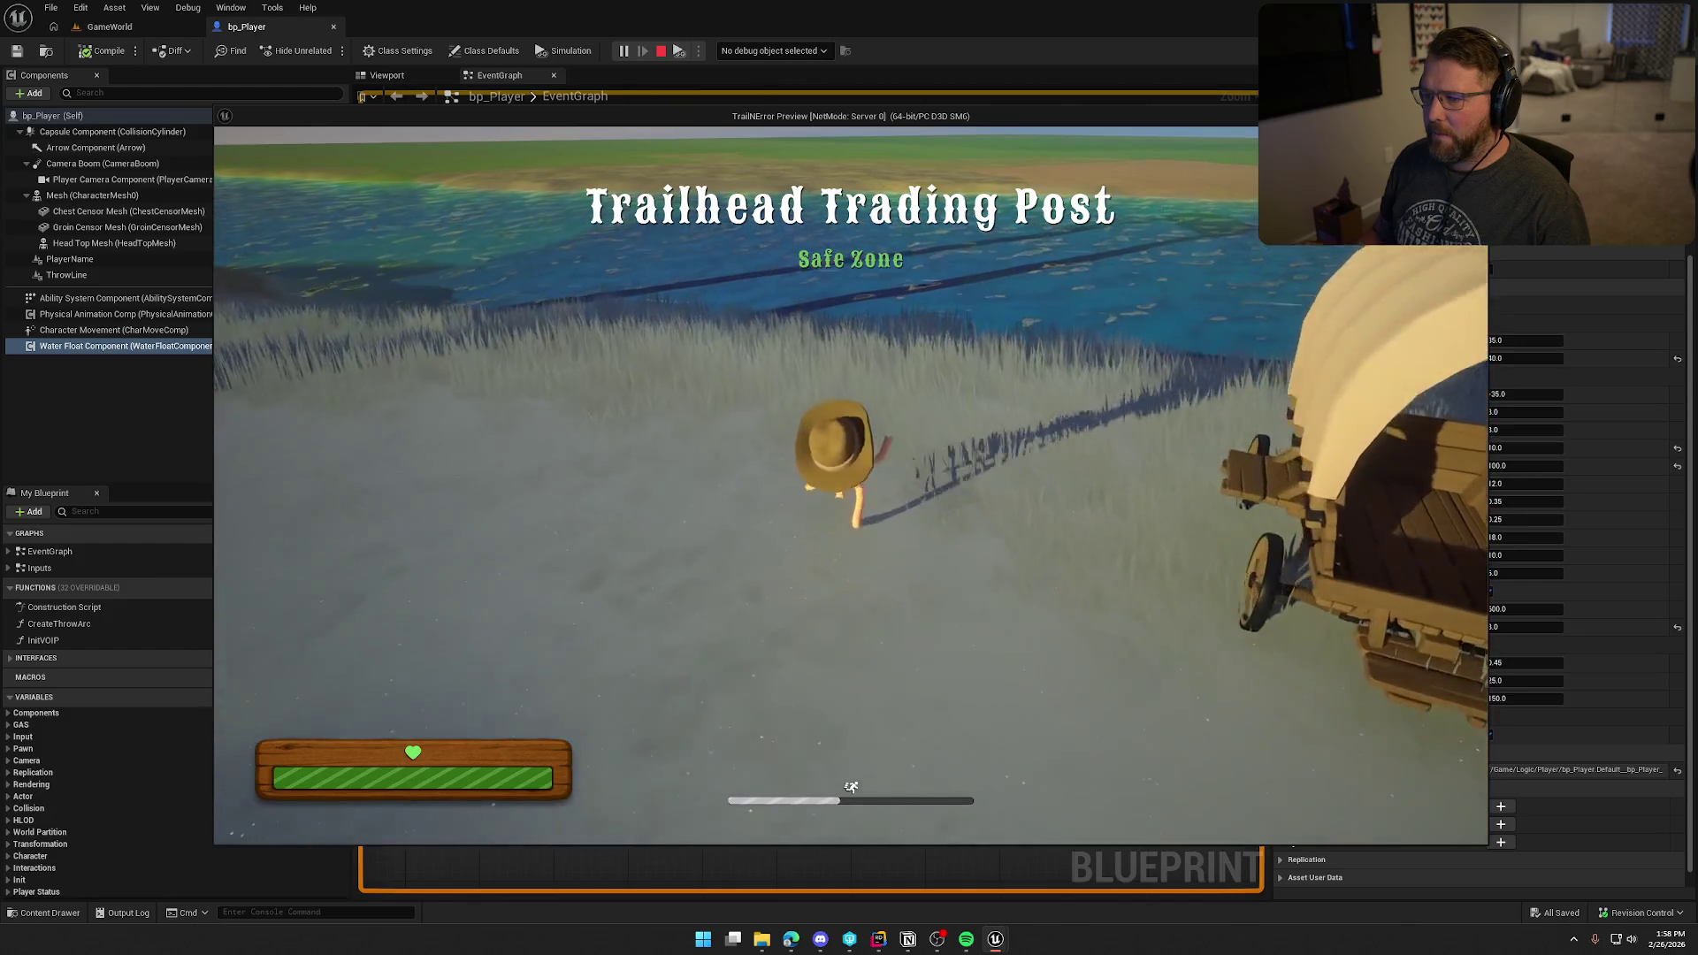
key(shift+w)
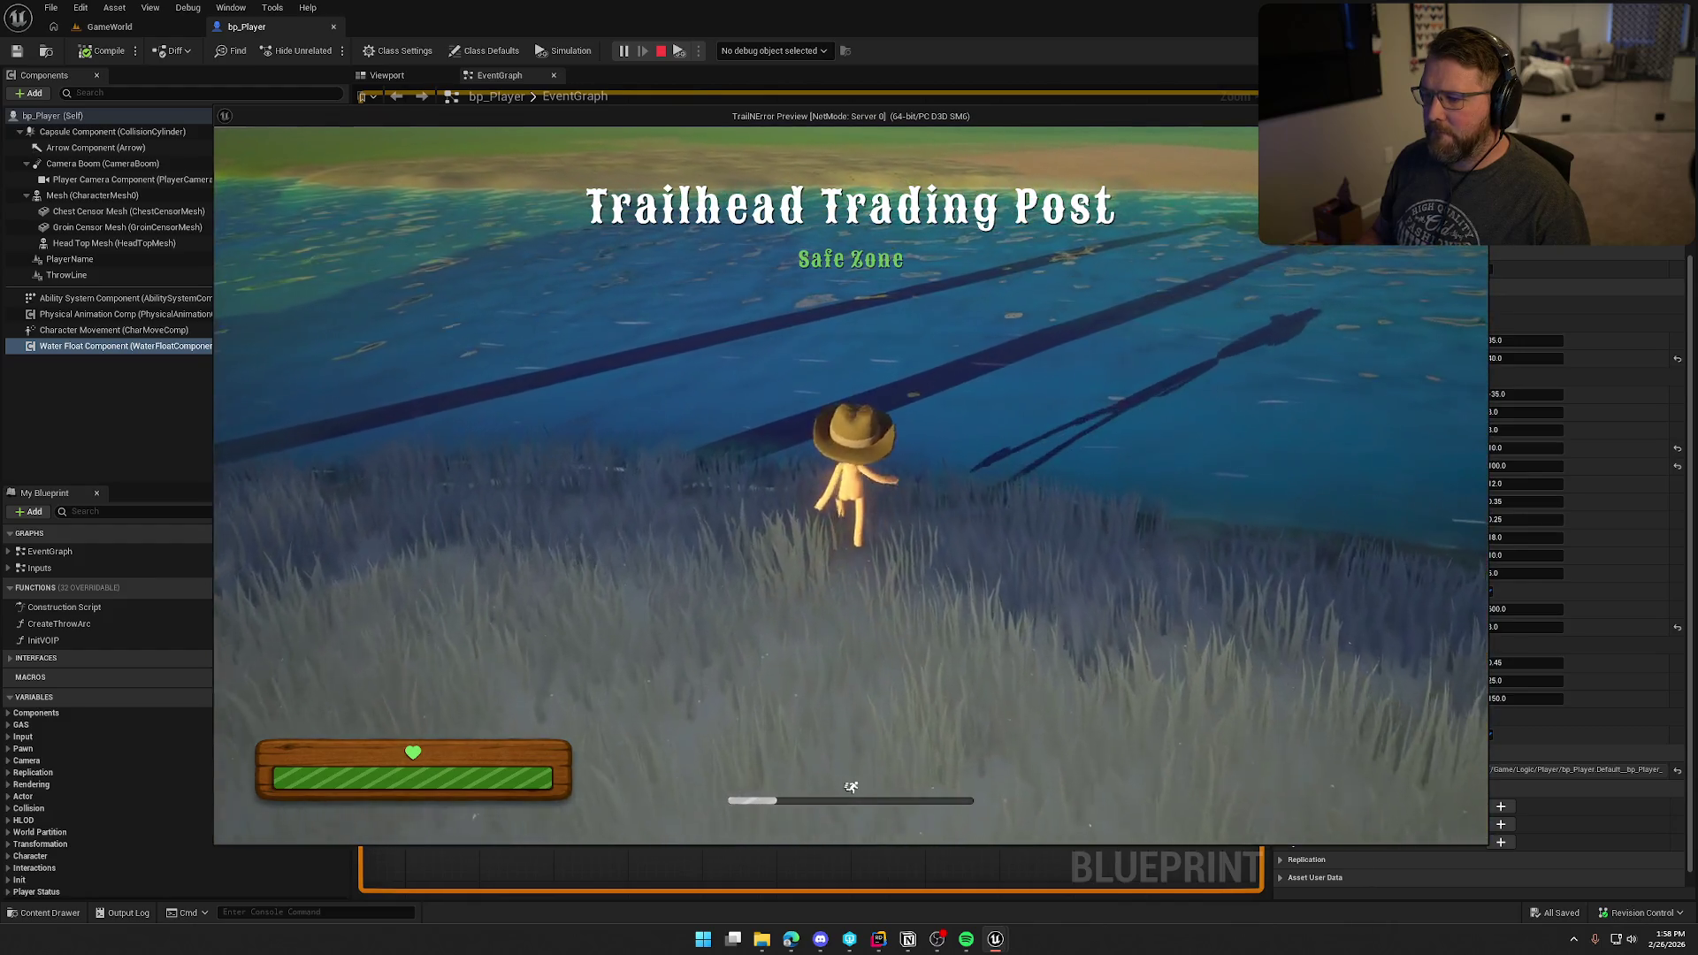
key(w)
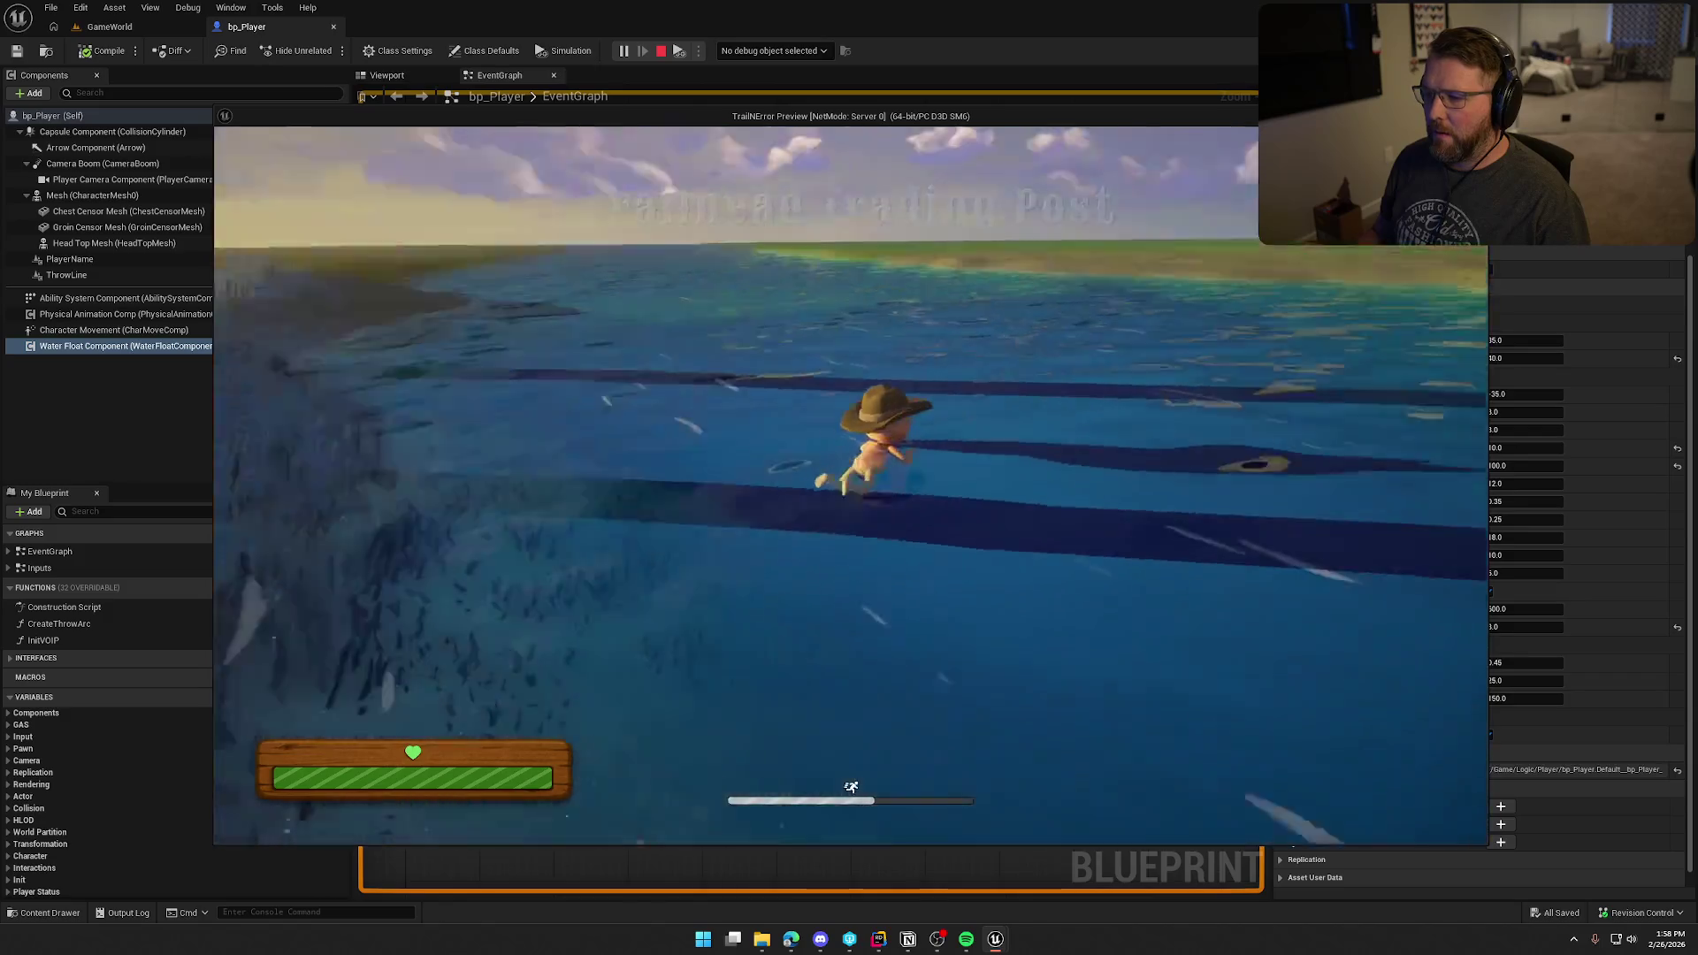
key(w)
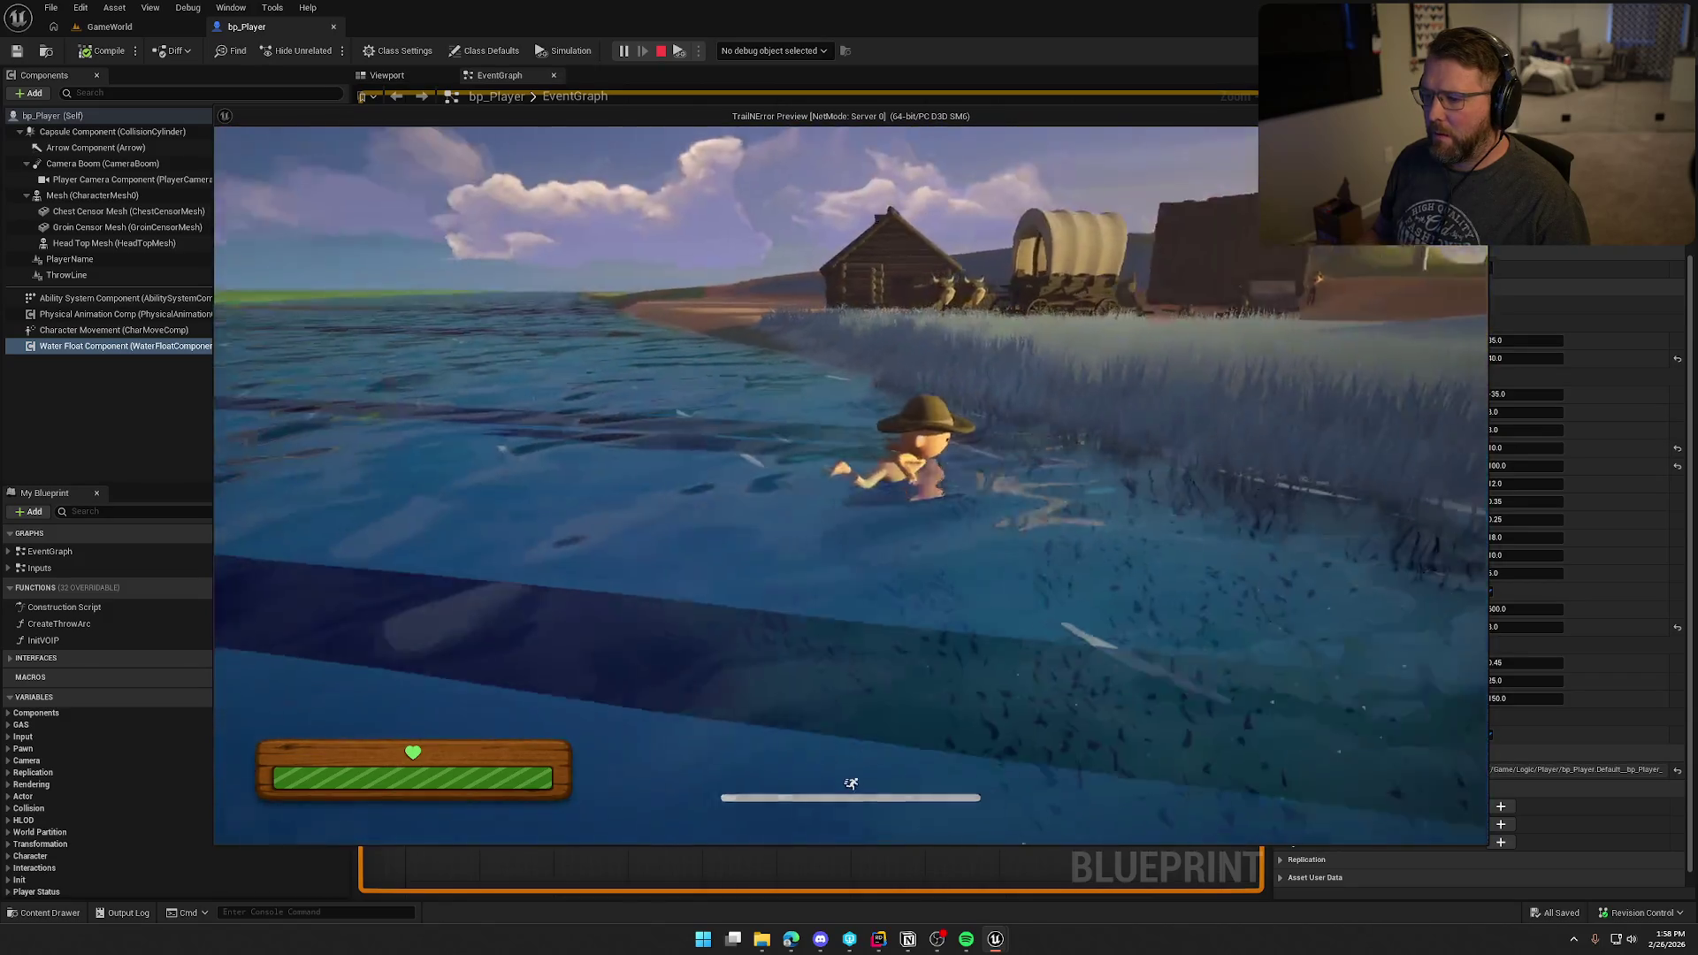
key(w)
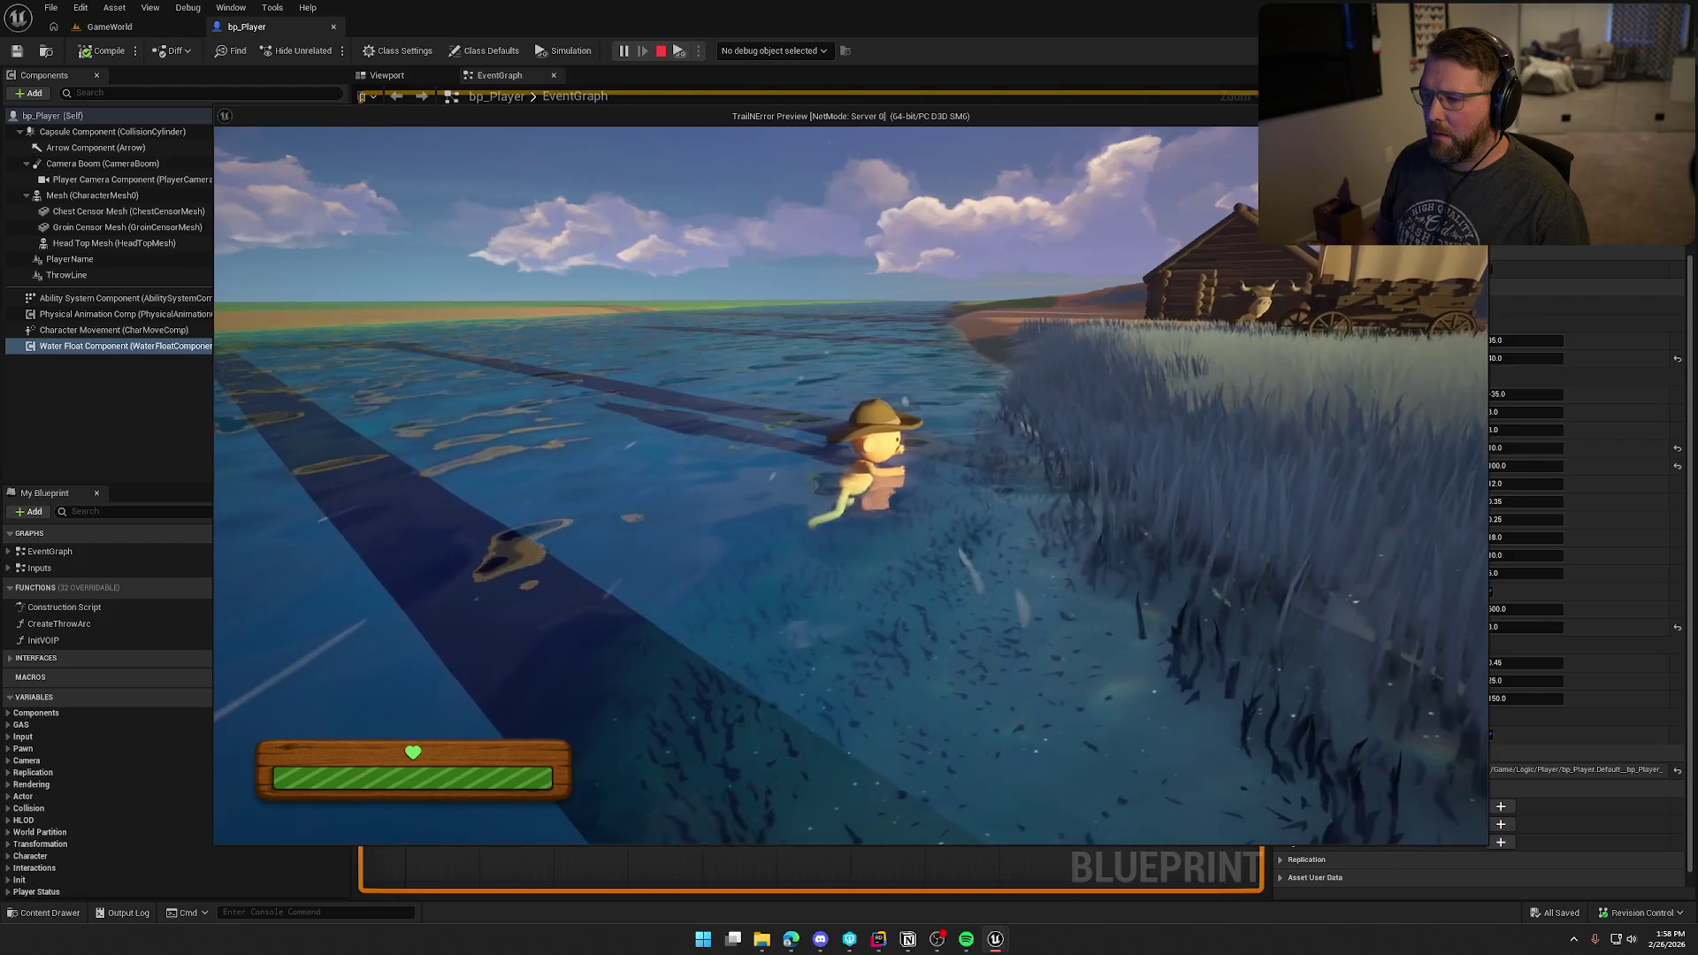
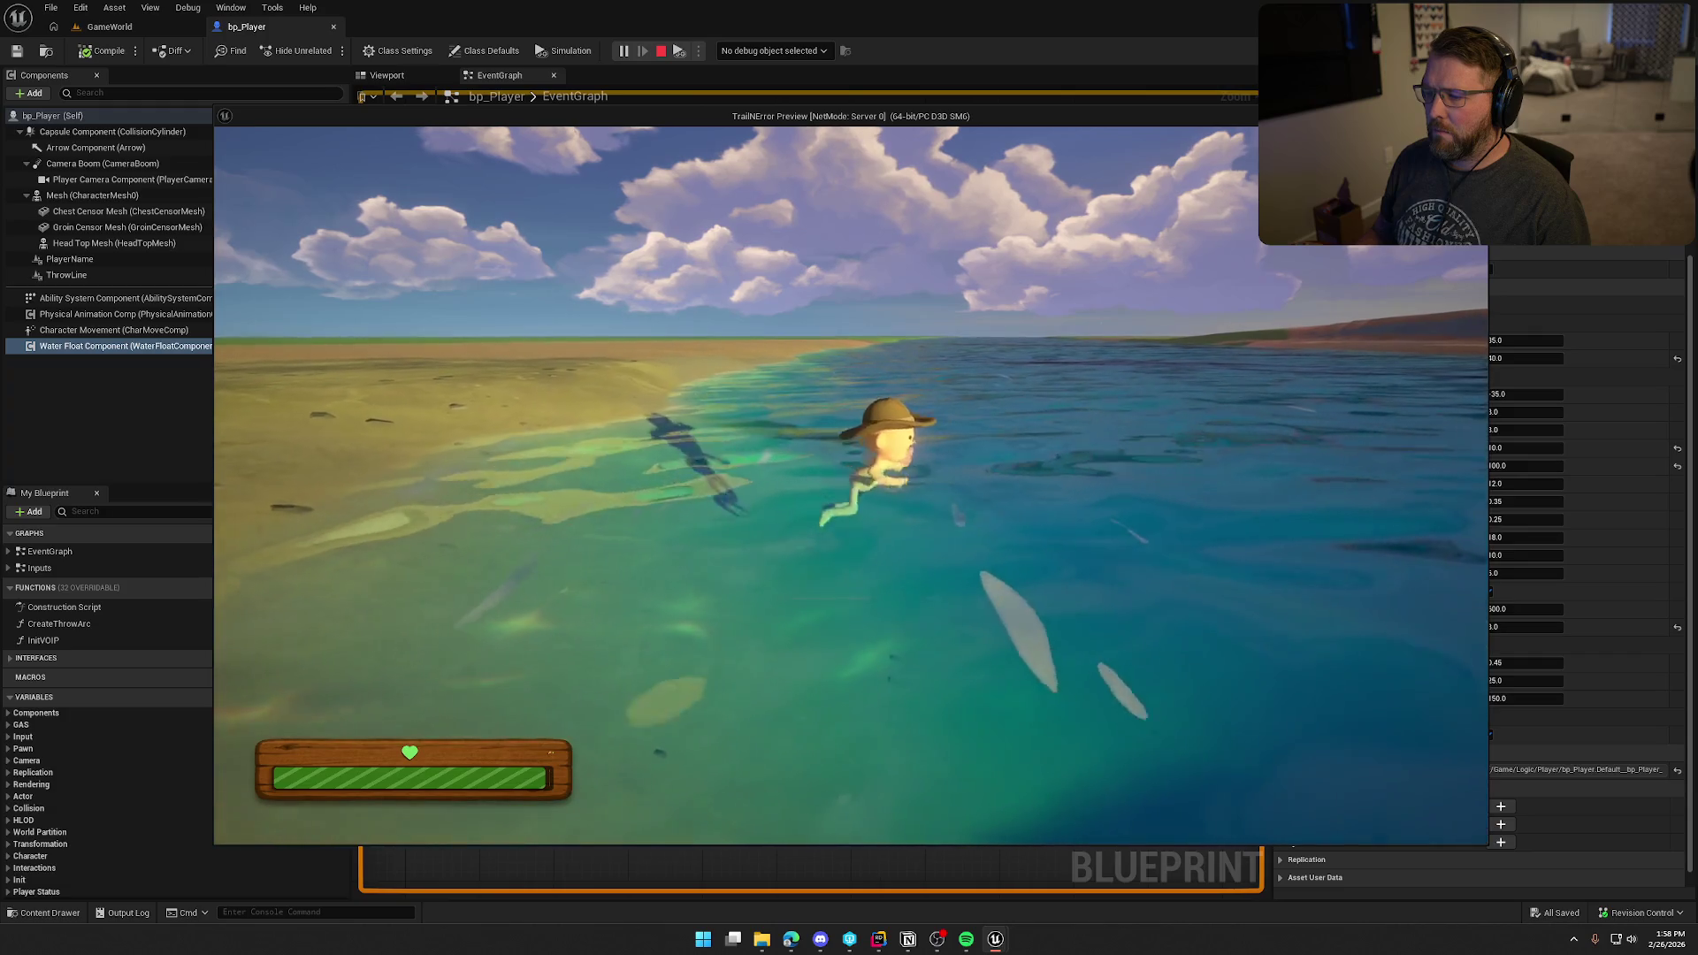
Step: Stop the game preview and return to bp_Player's Water Float Component (depths 35.0 and 40.0)
key(Escape)
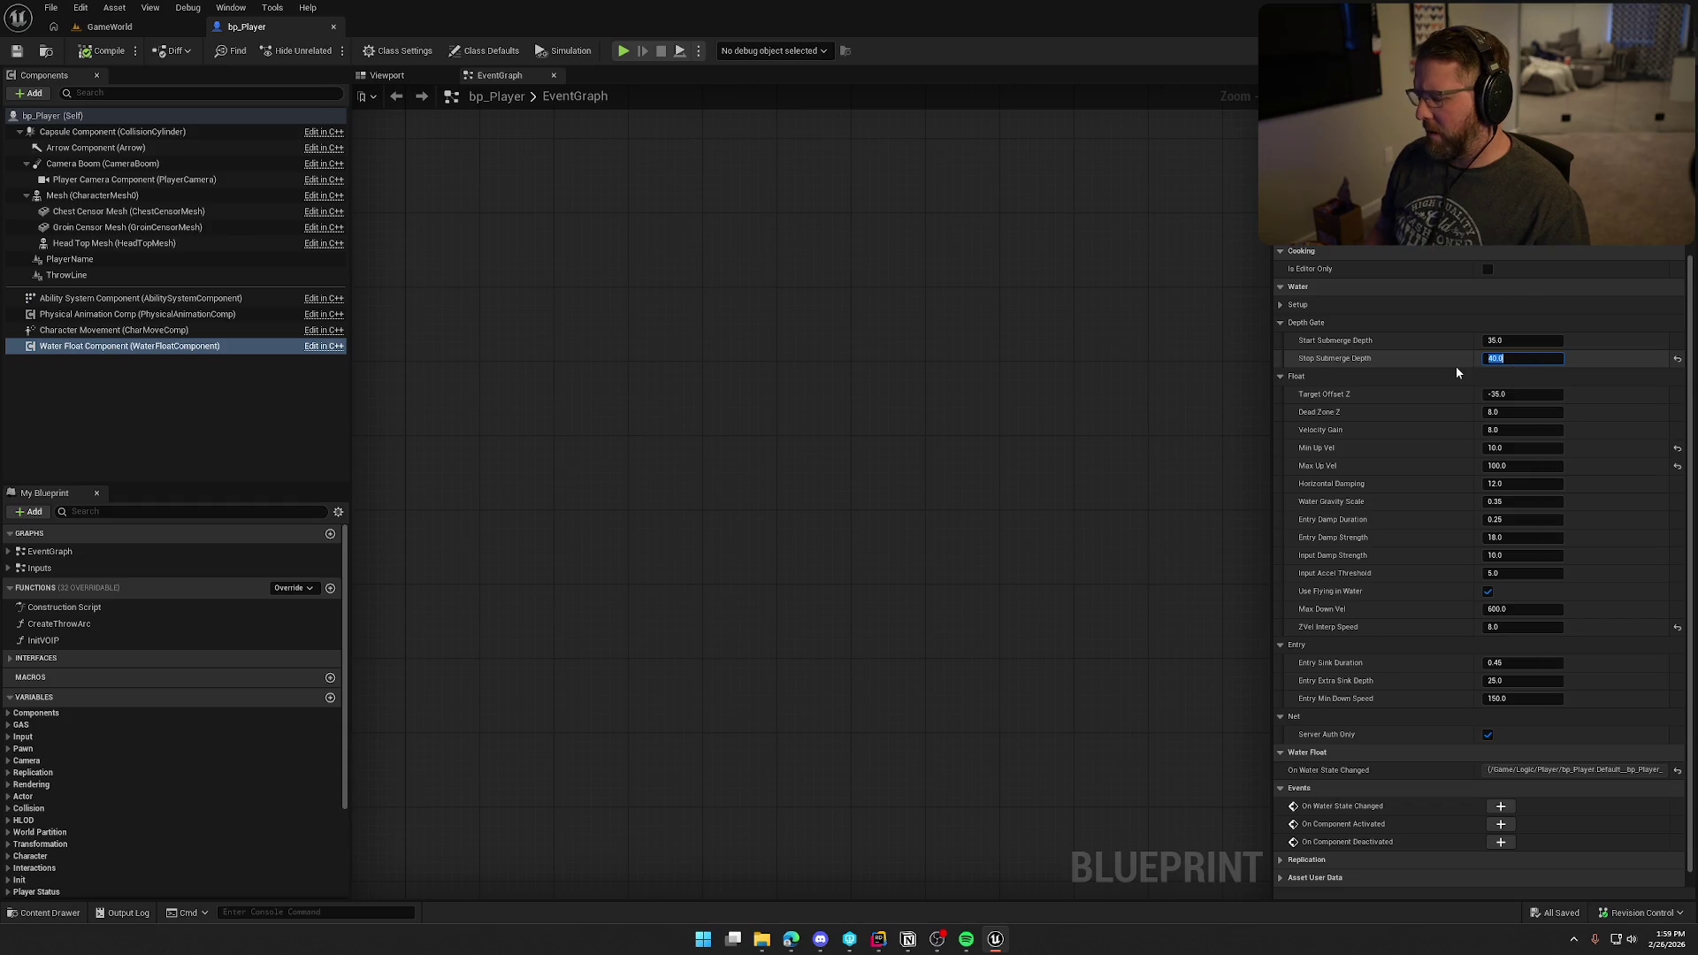
text(10)
Step: Commit Stop Submerge Depth 10.0, start a play test, and swim the character out to the shore
key(Return)
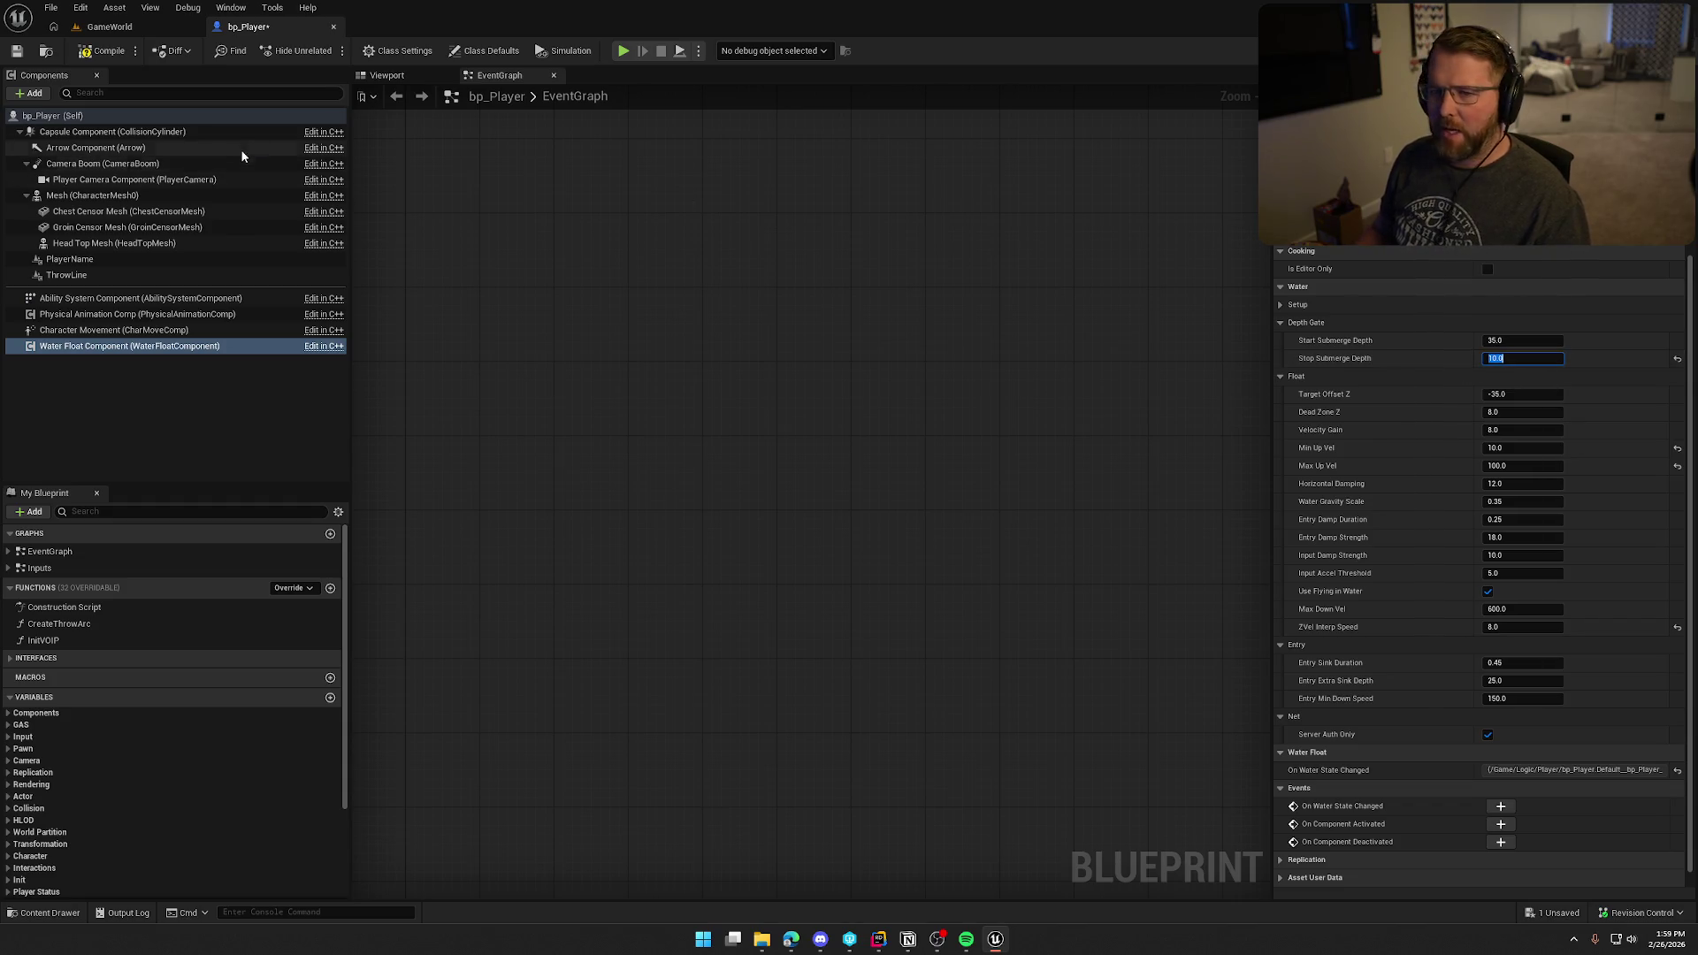
click(623, 51)
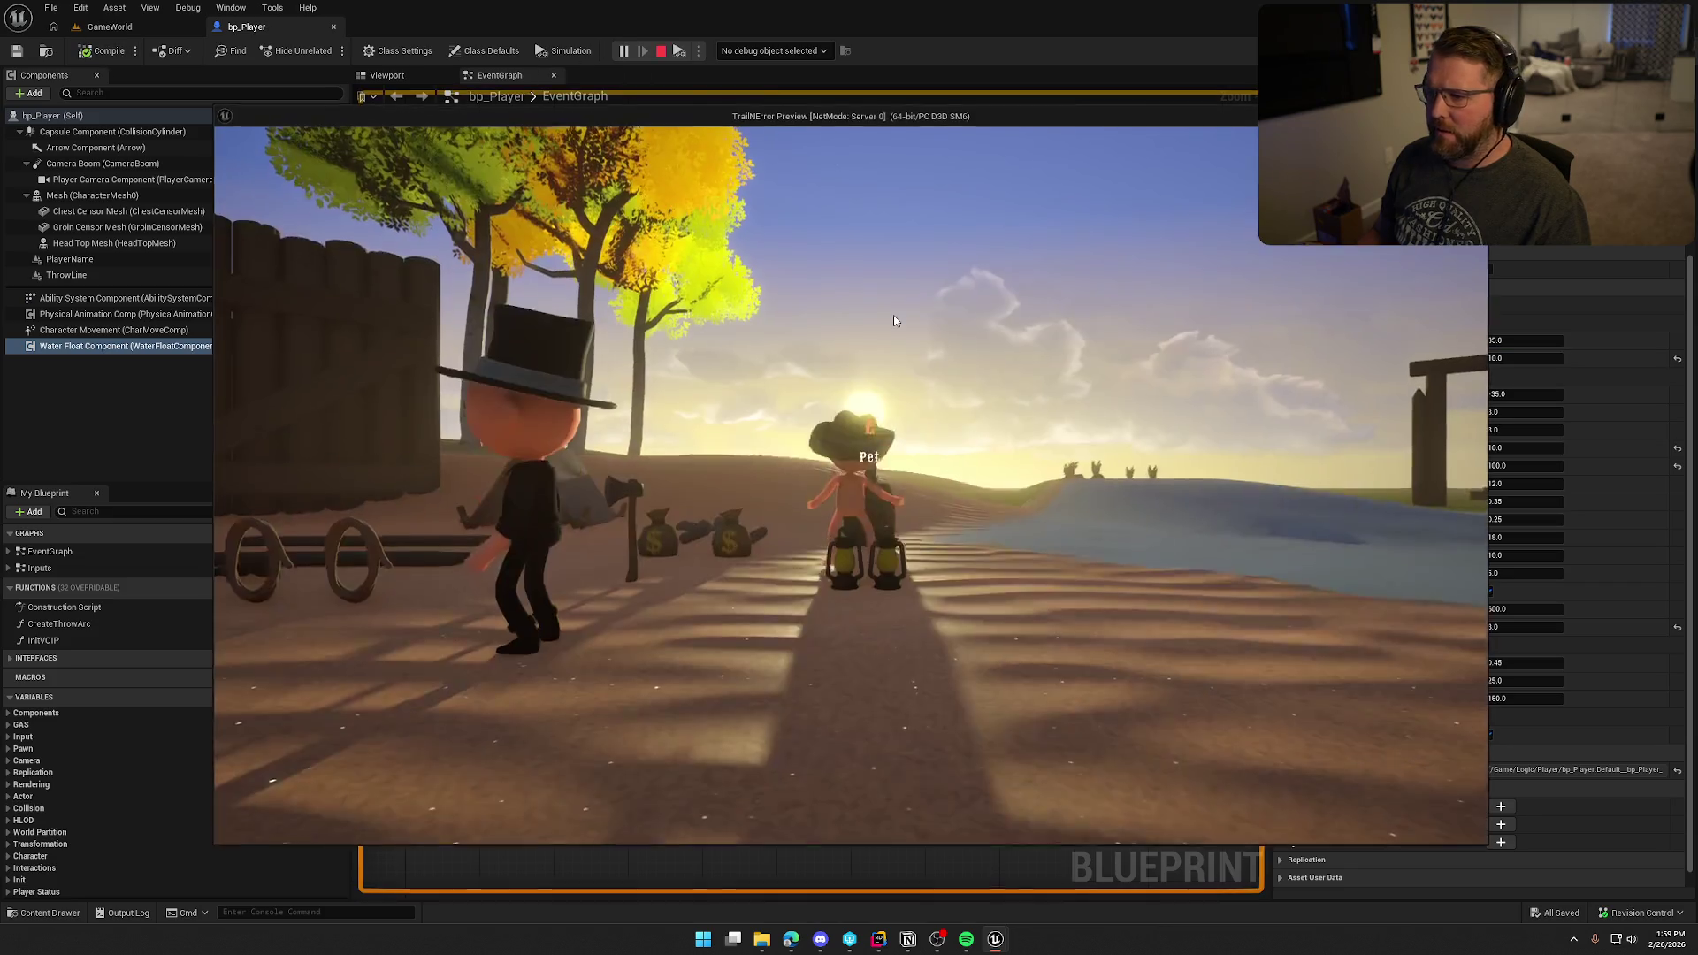
key(shift+w)
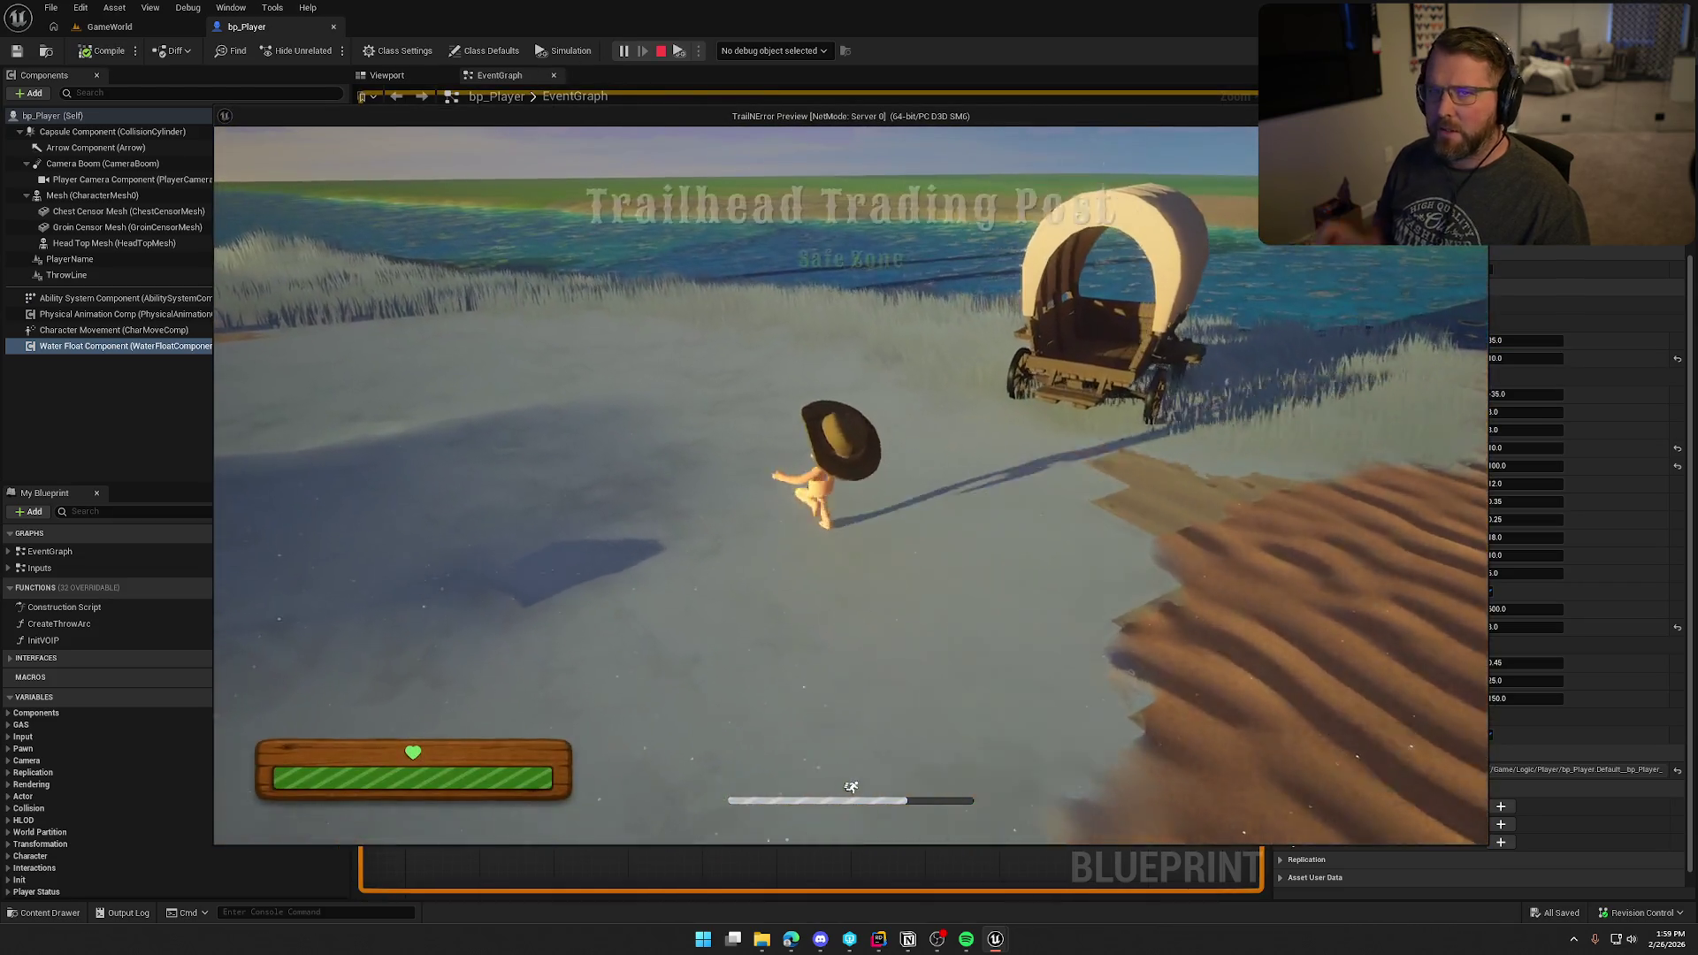
key(shift+w)
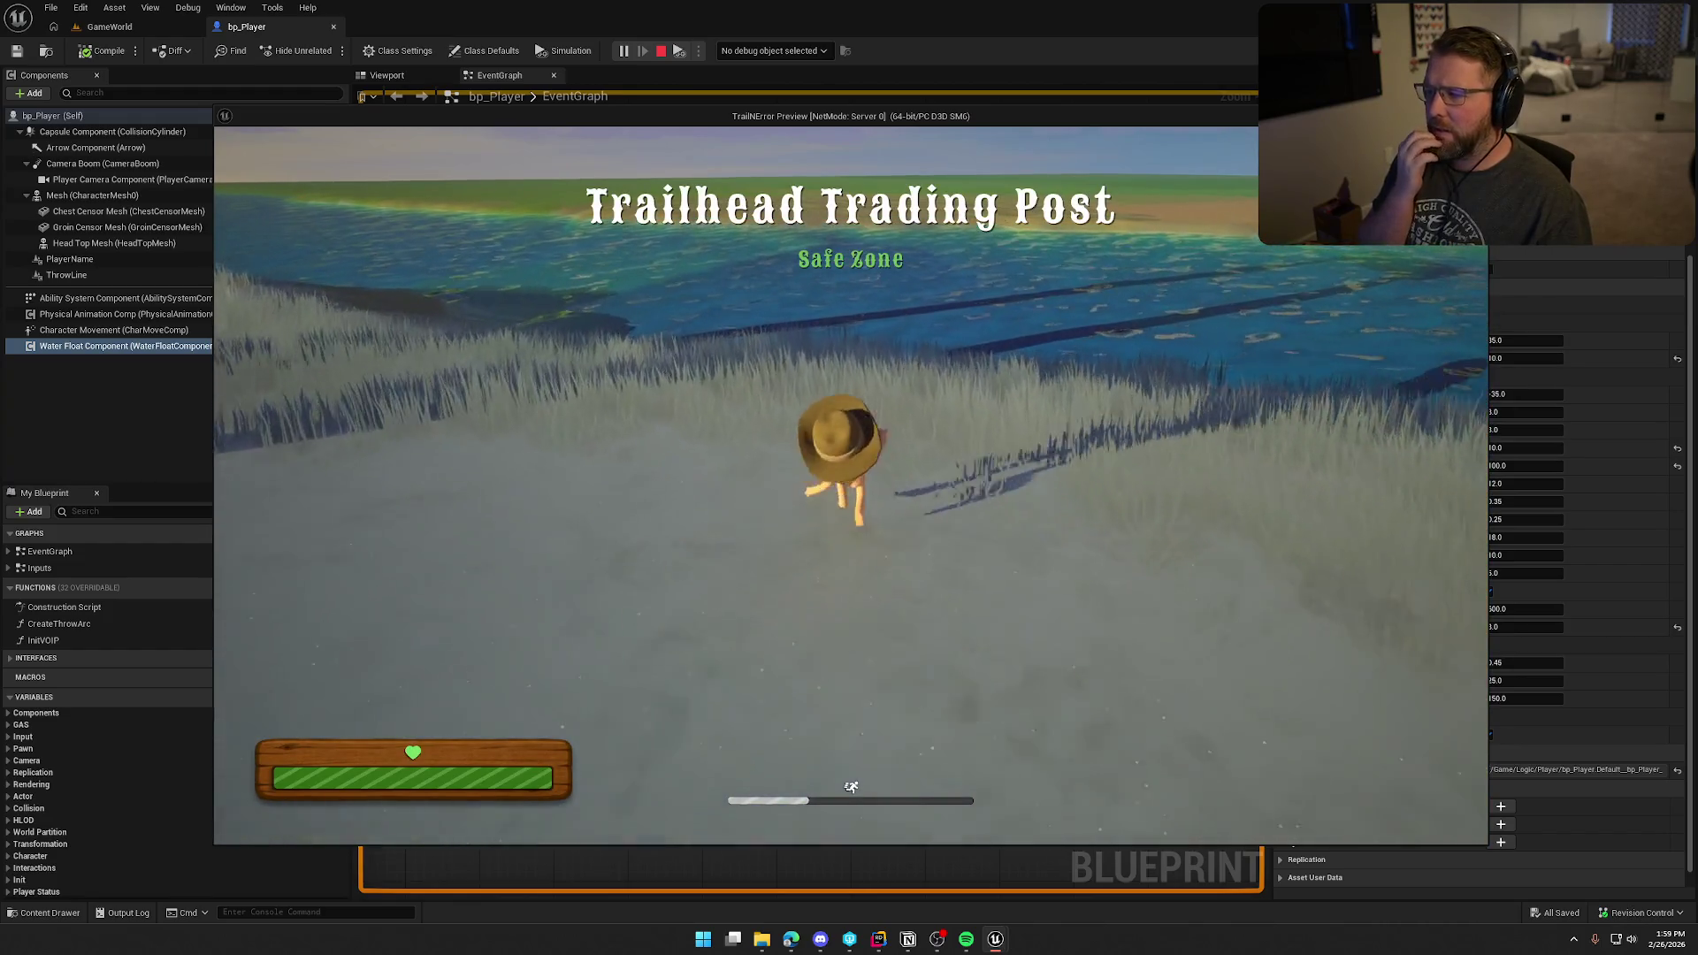
key(w)
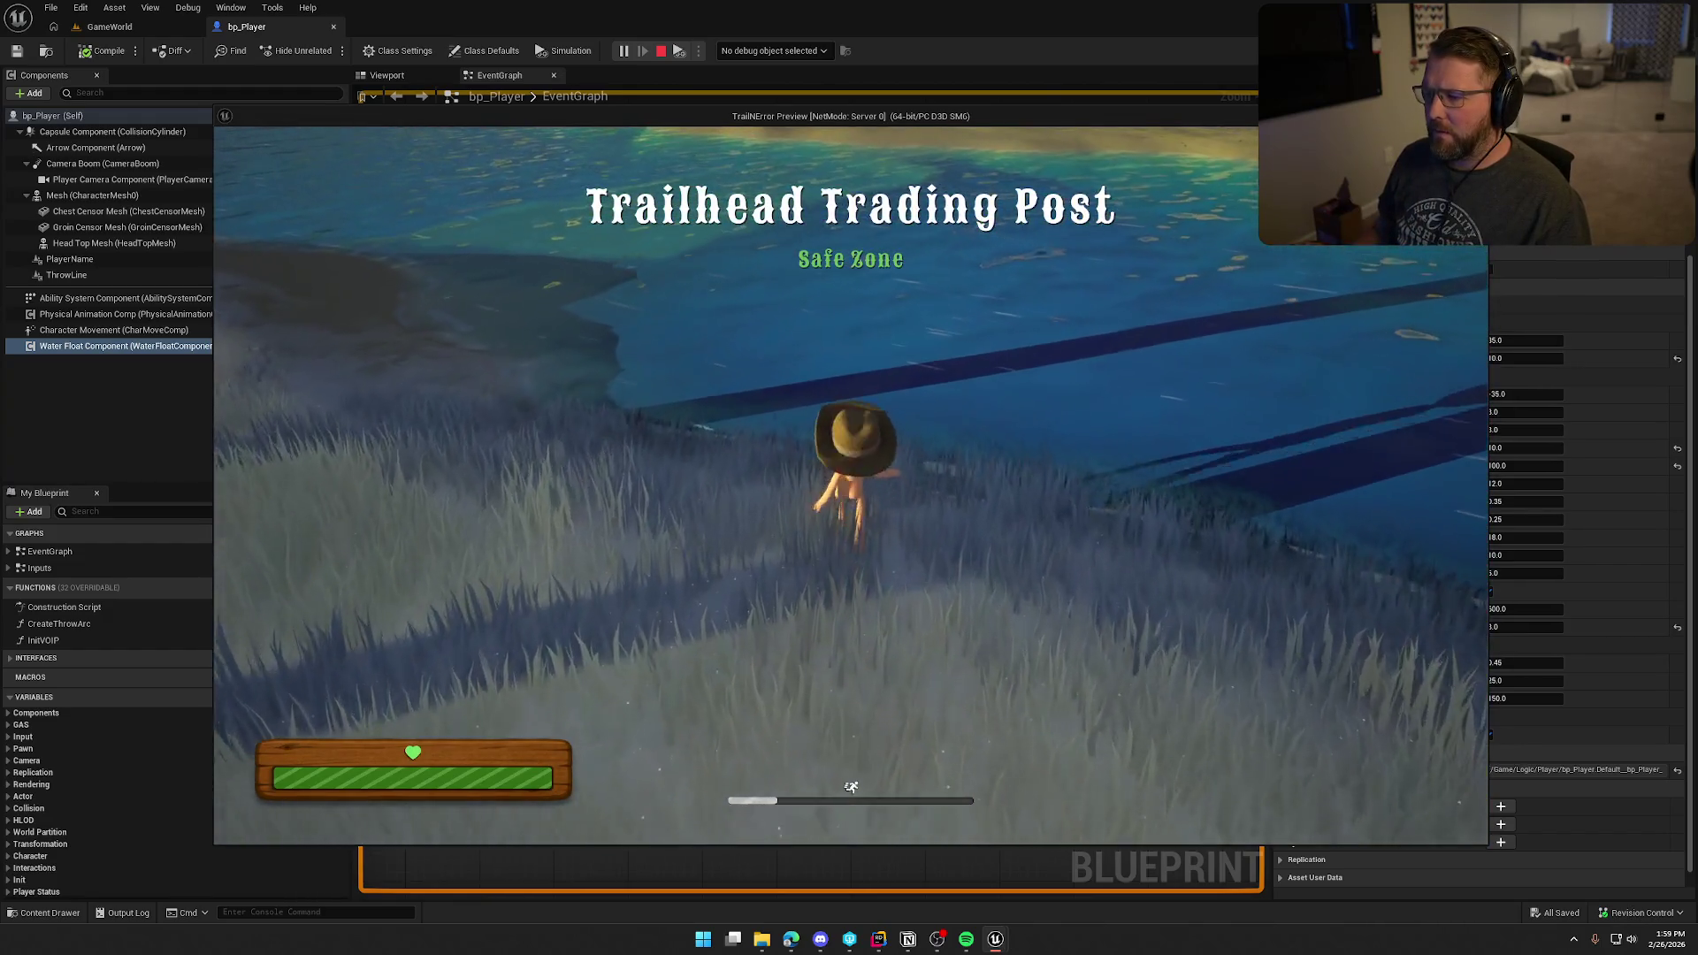
key(w)
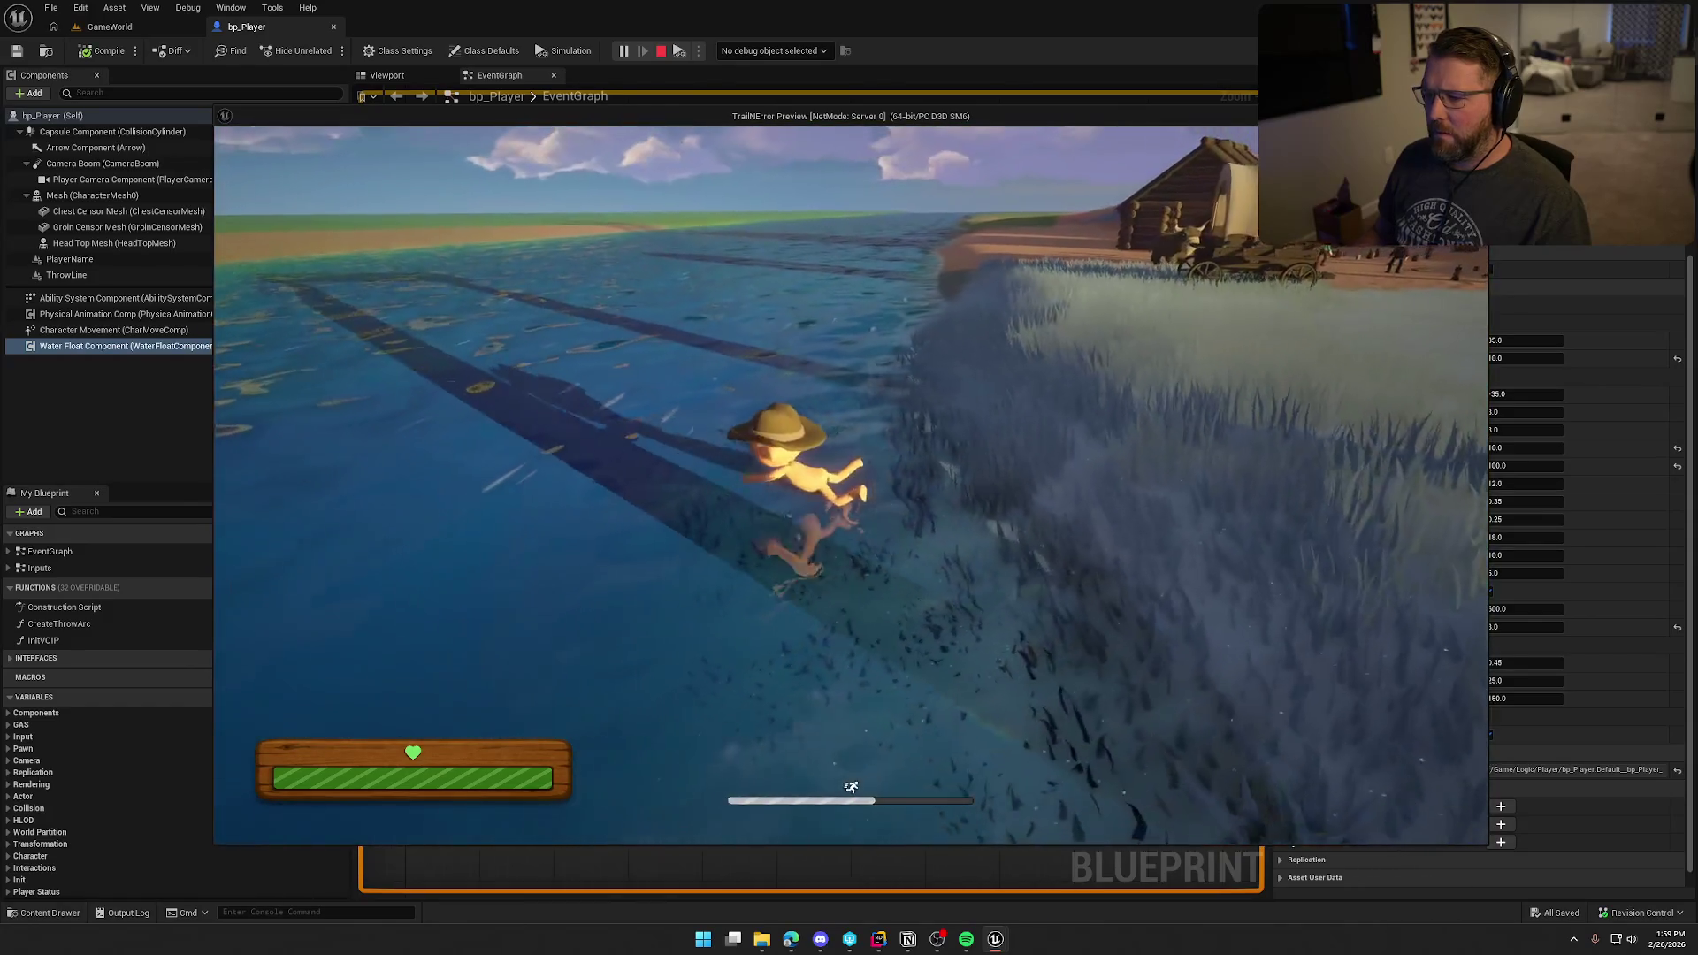
key(w)
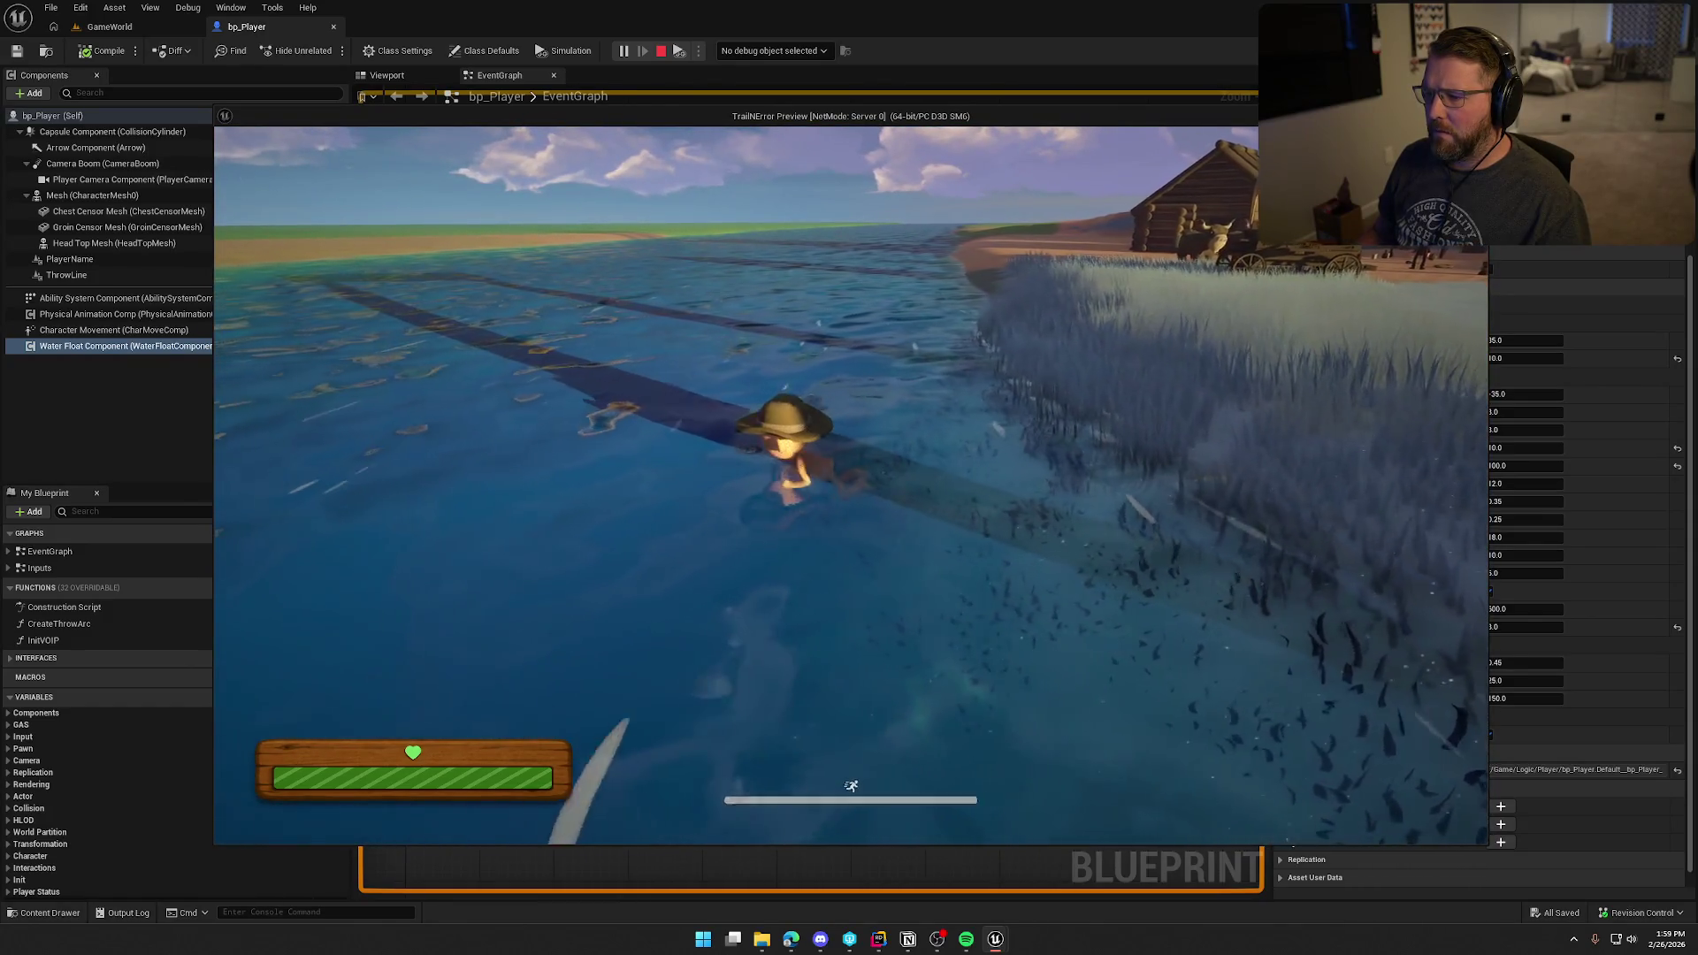
key(w)
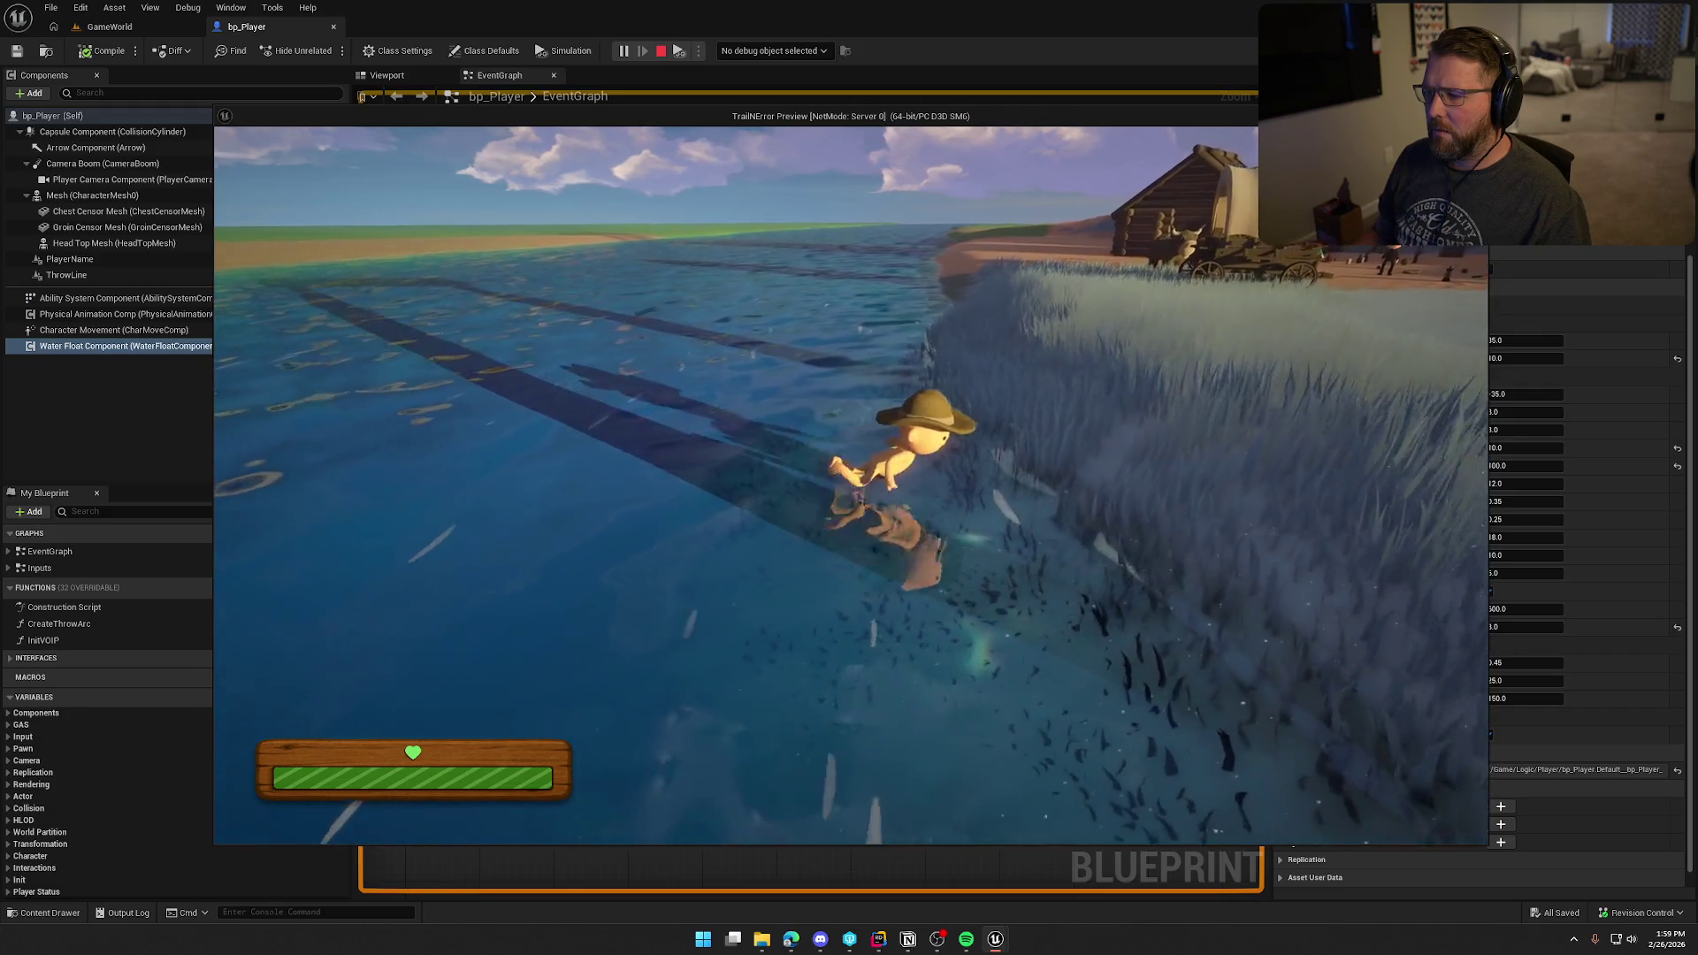
Step: Swim the character back and forth between the water and the grassy shore
key(w)
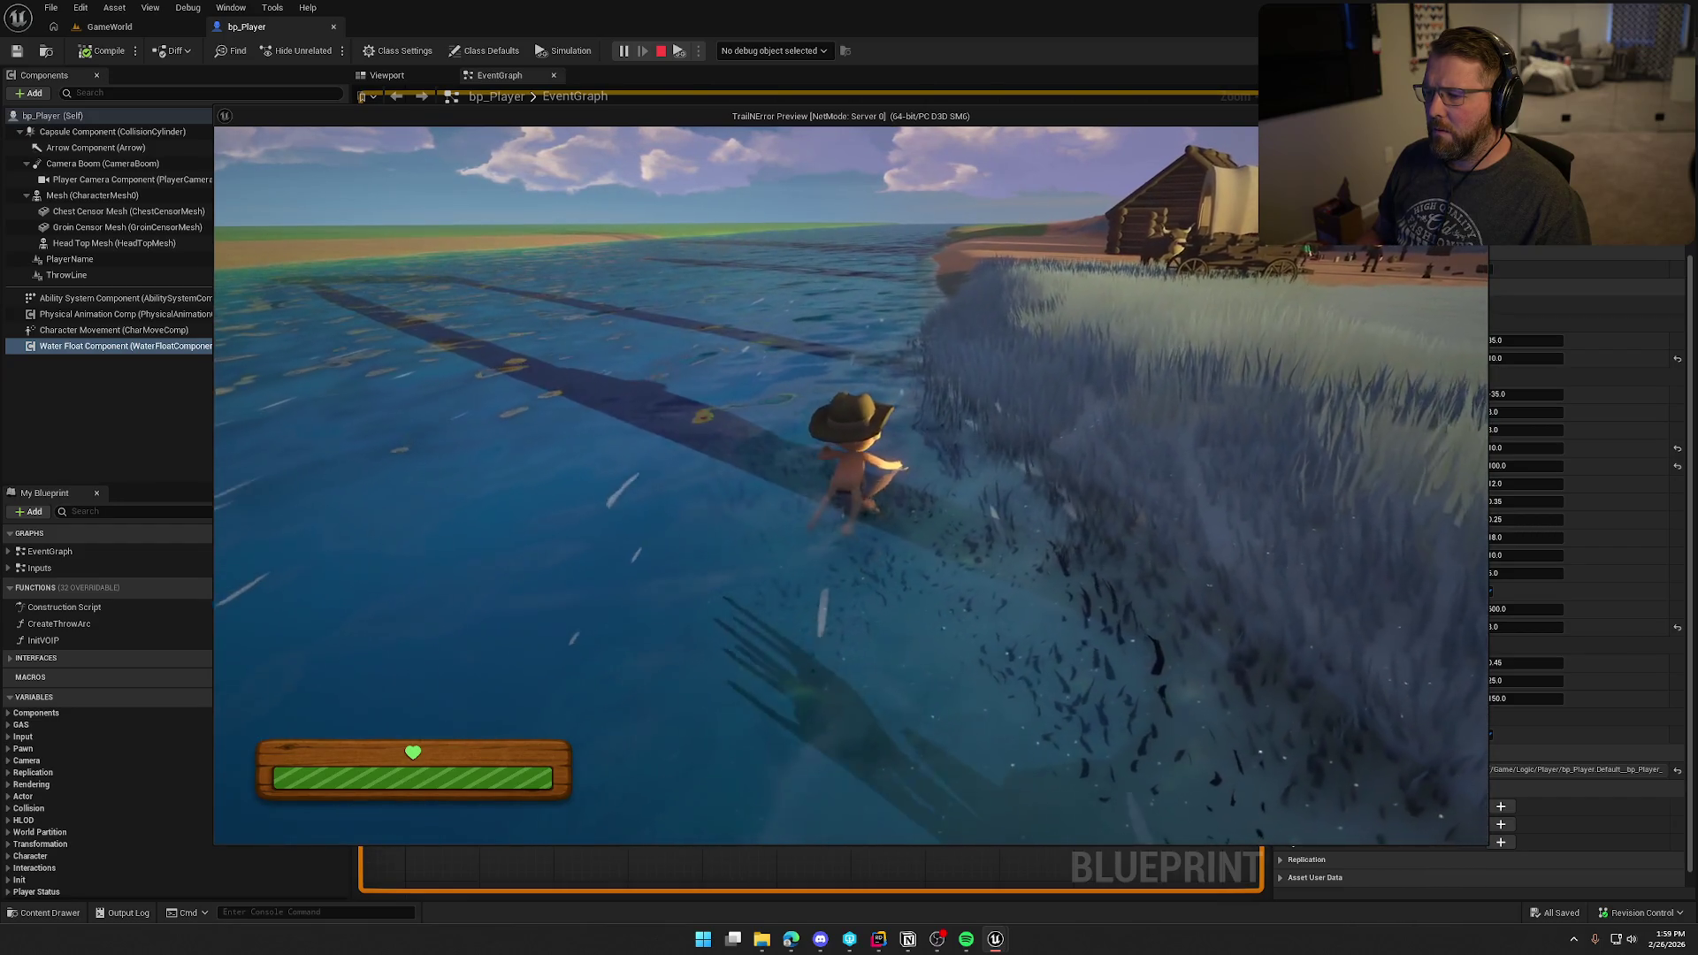
key(w)
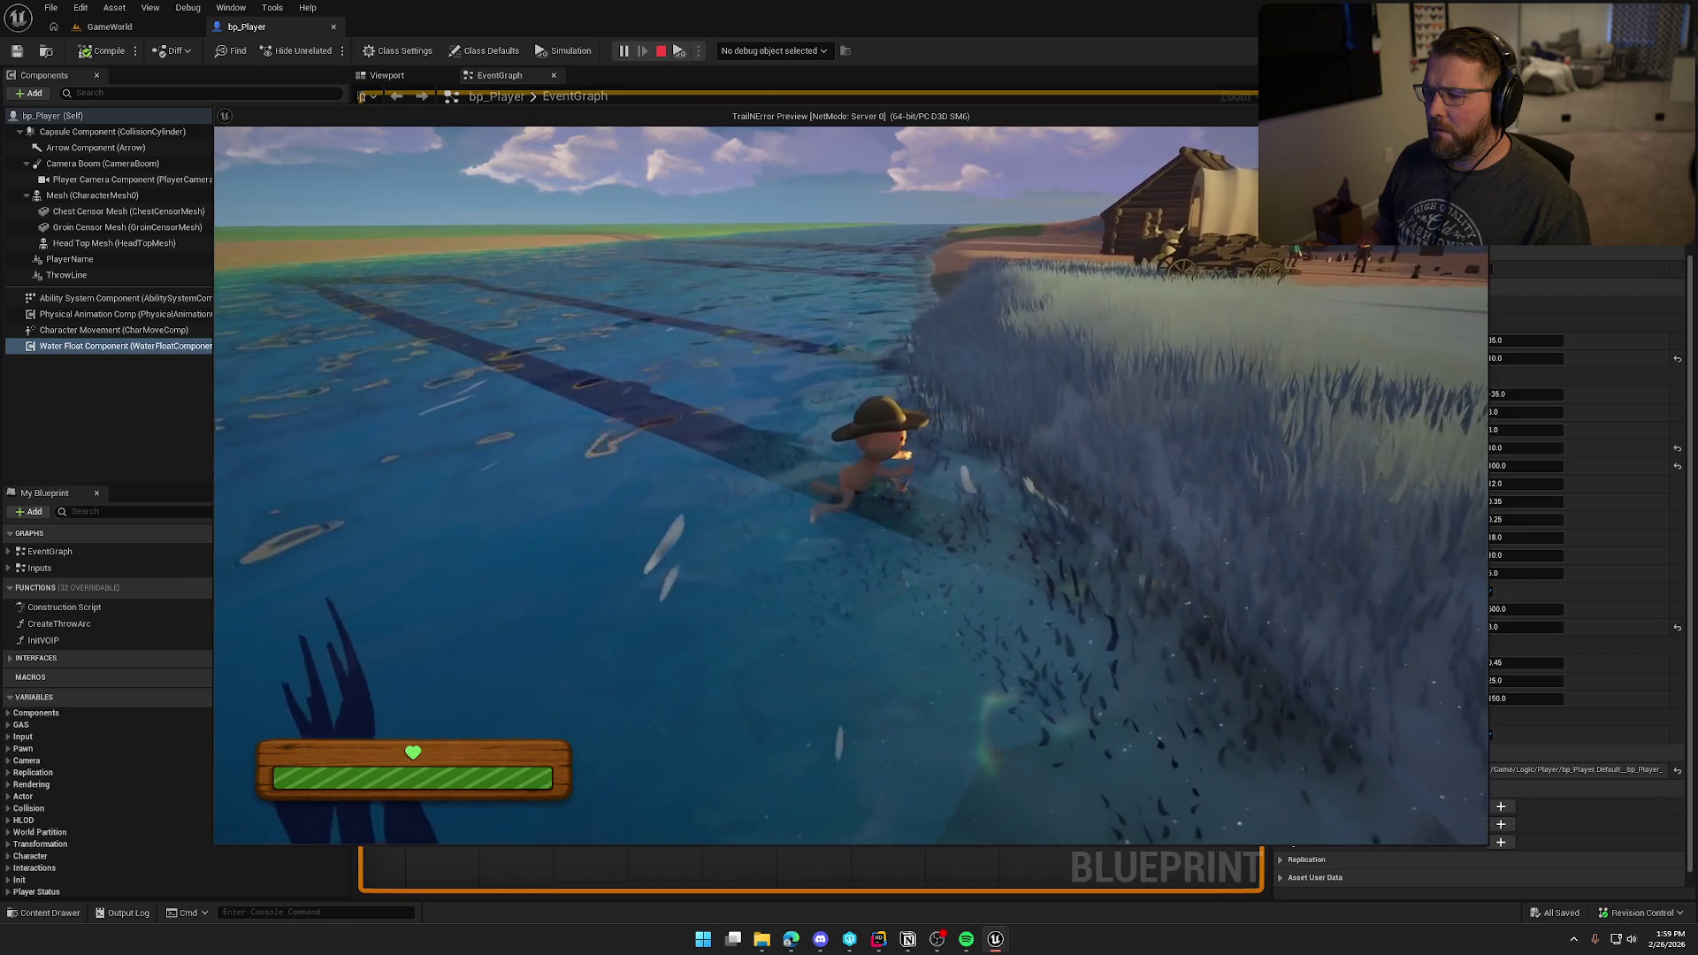
key(w)
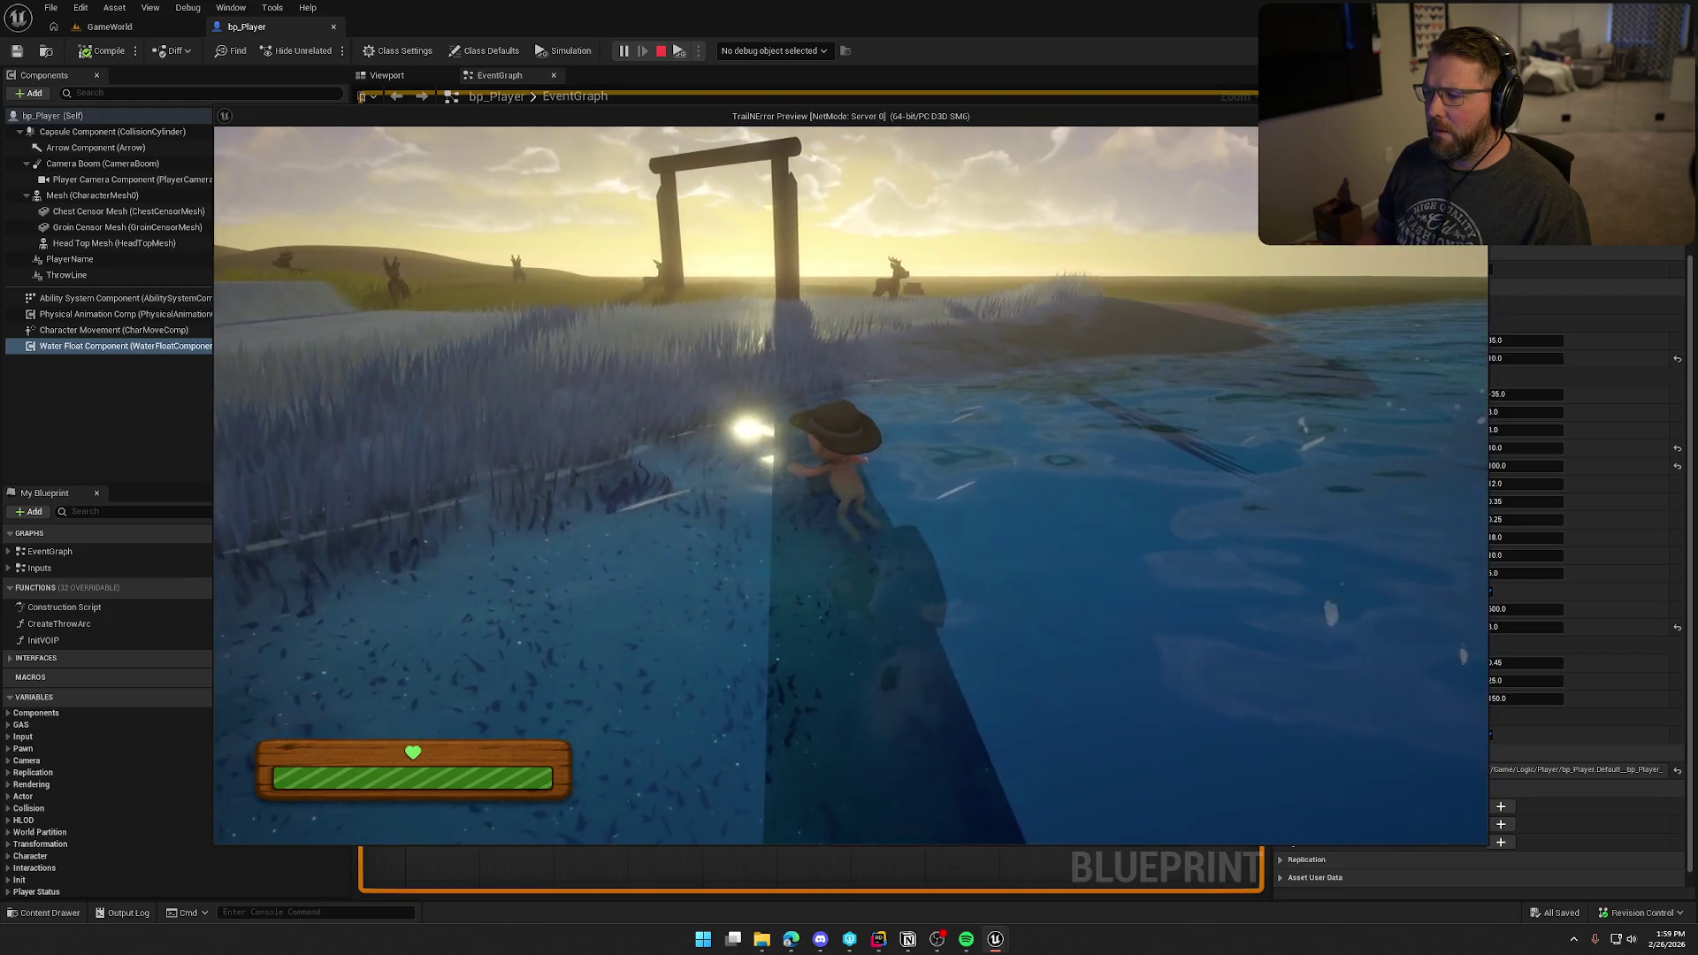
key(w)
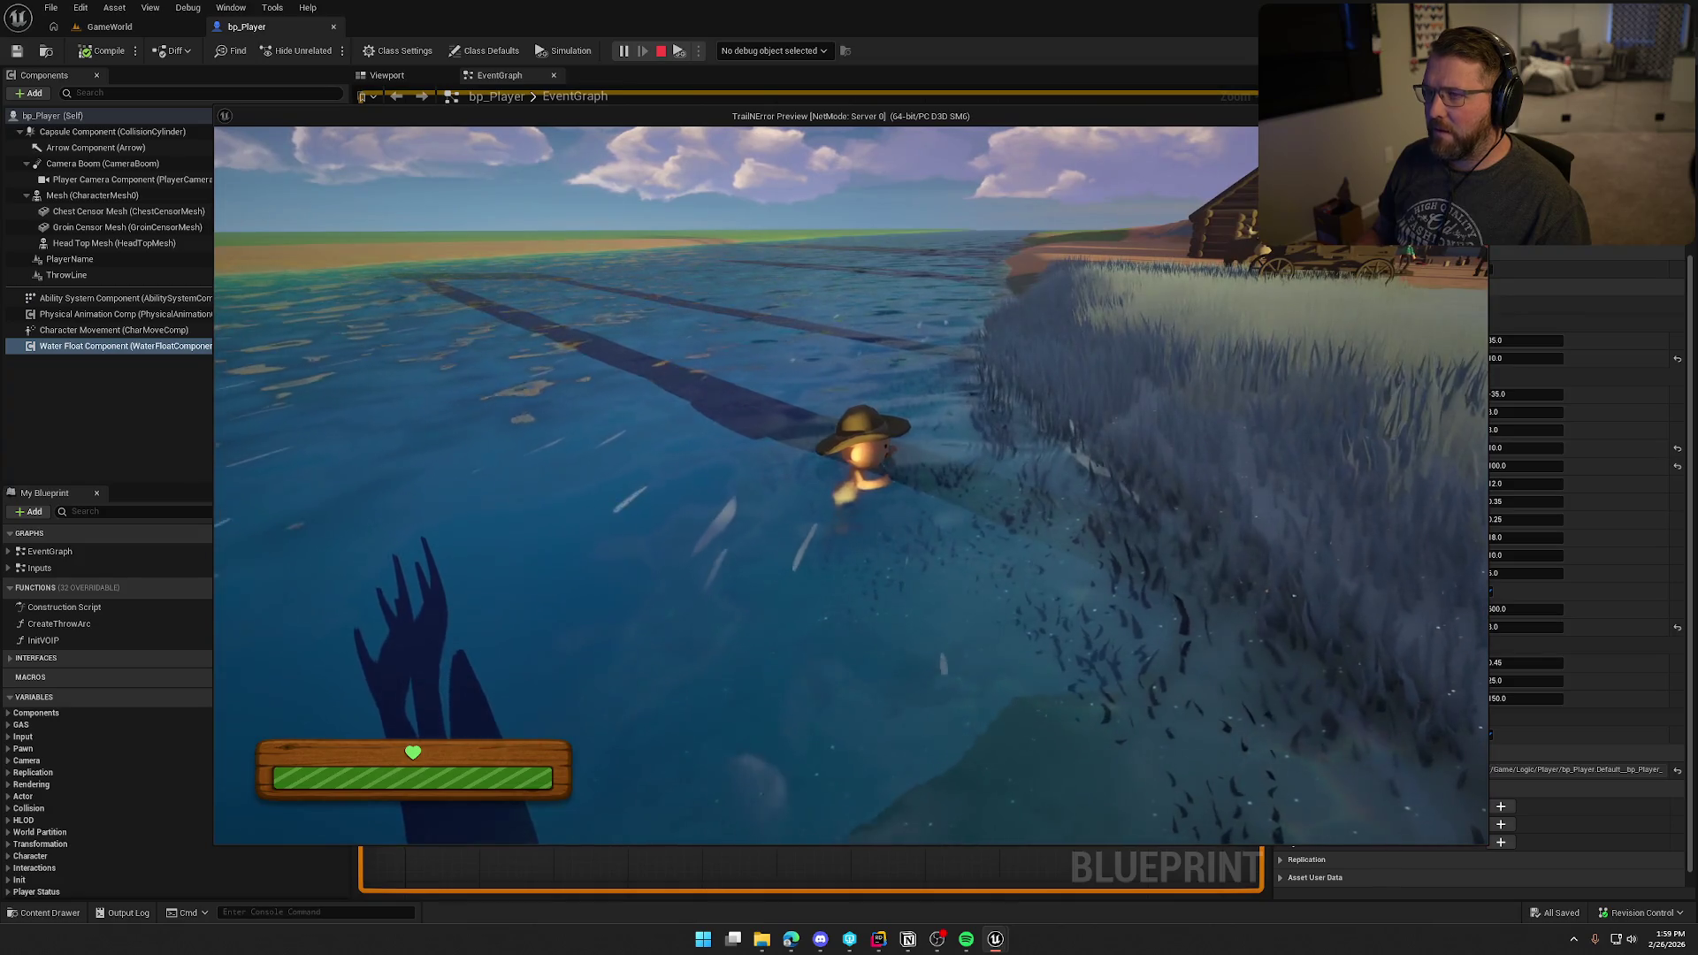
key(w)
key(w)
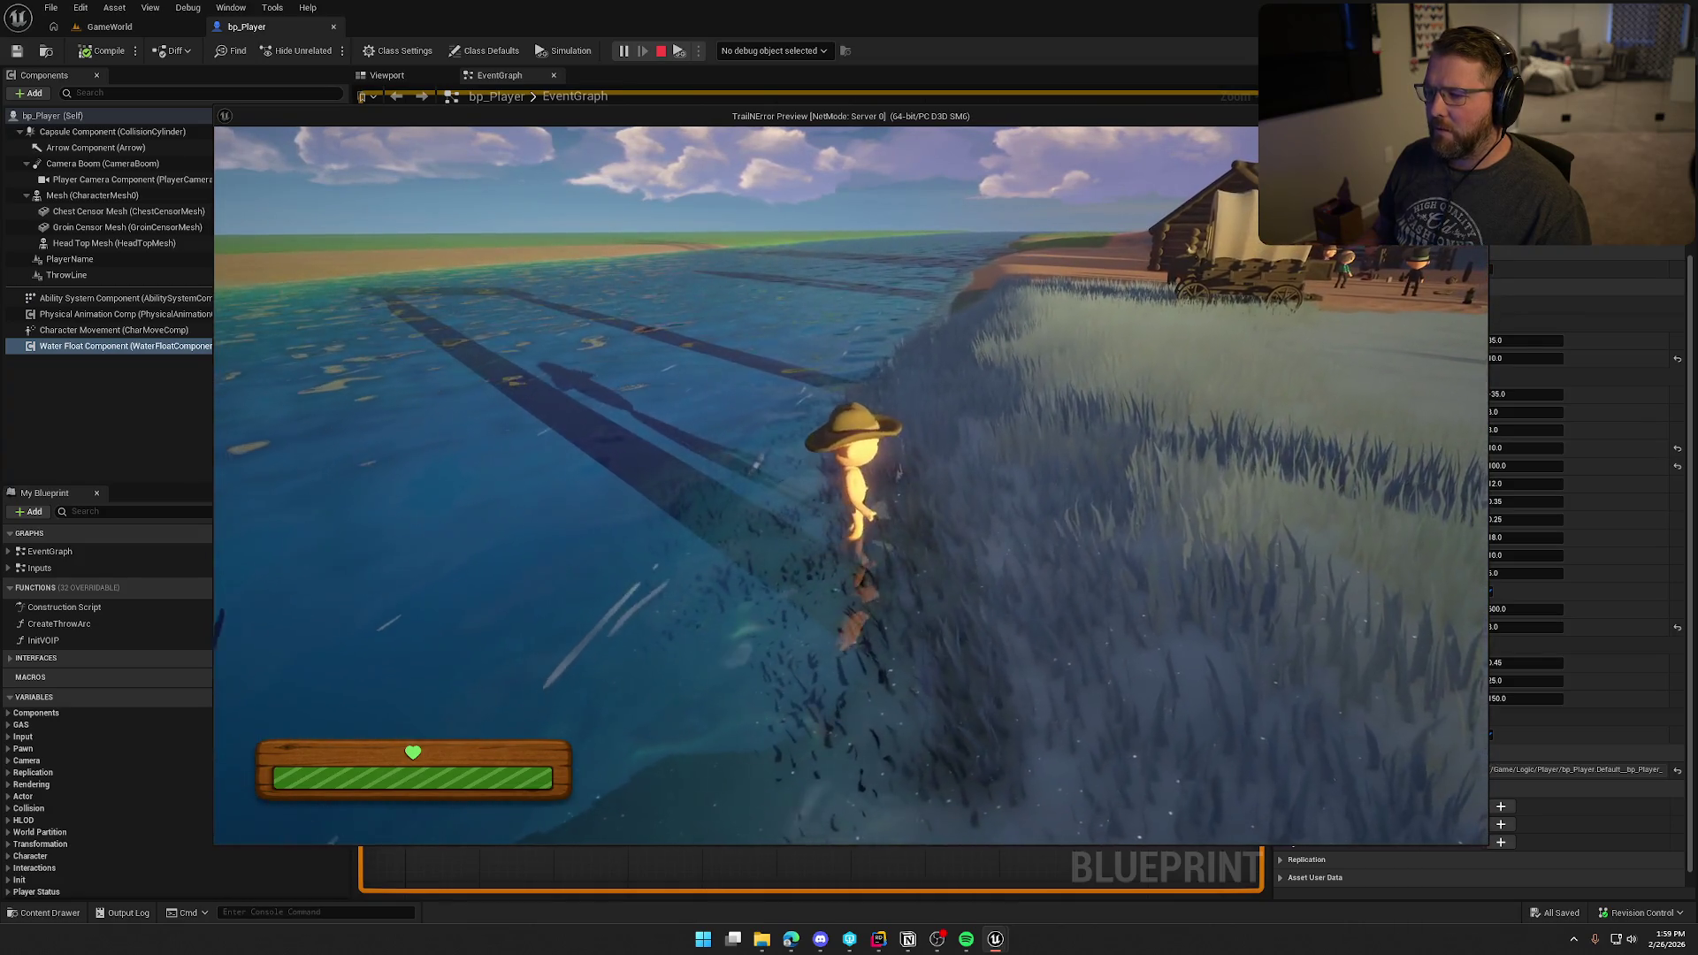
key(w)
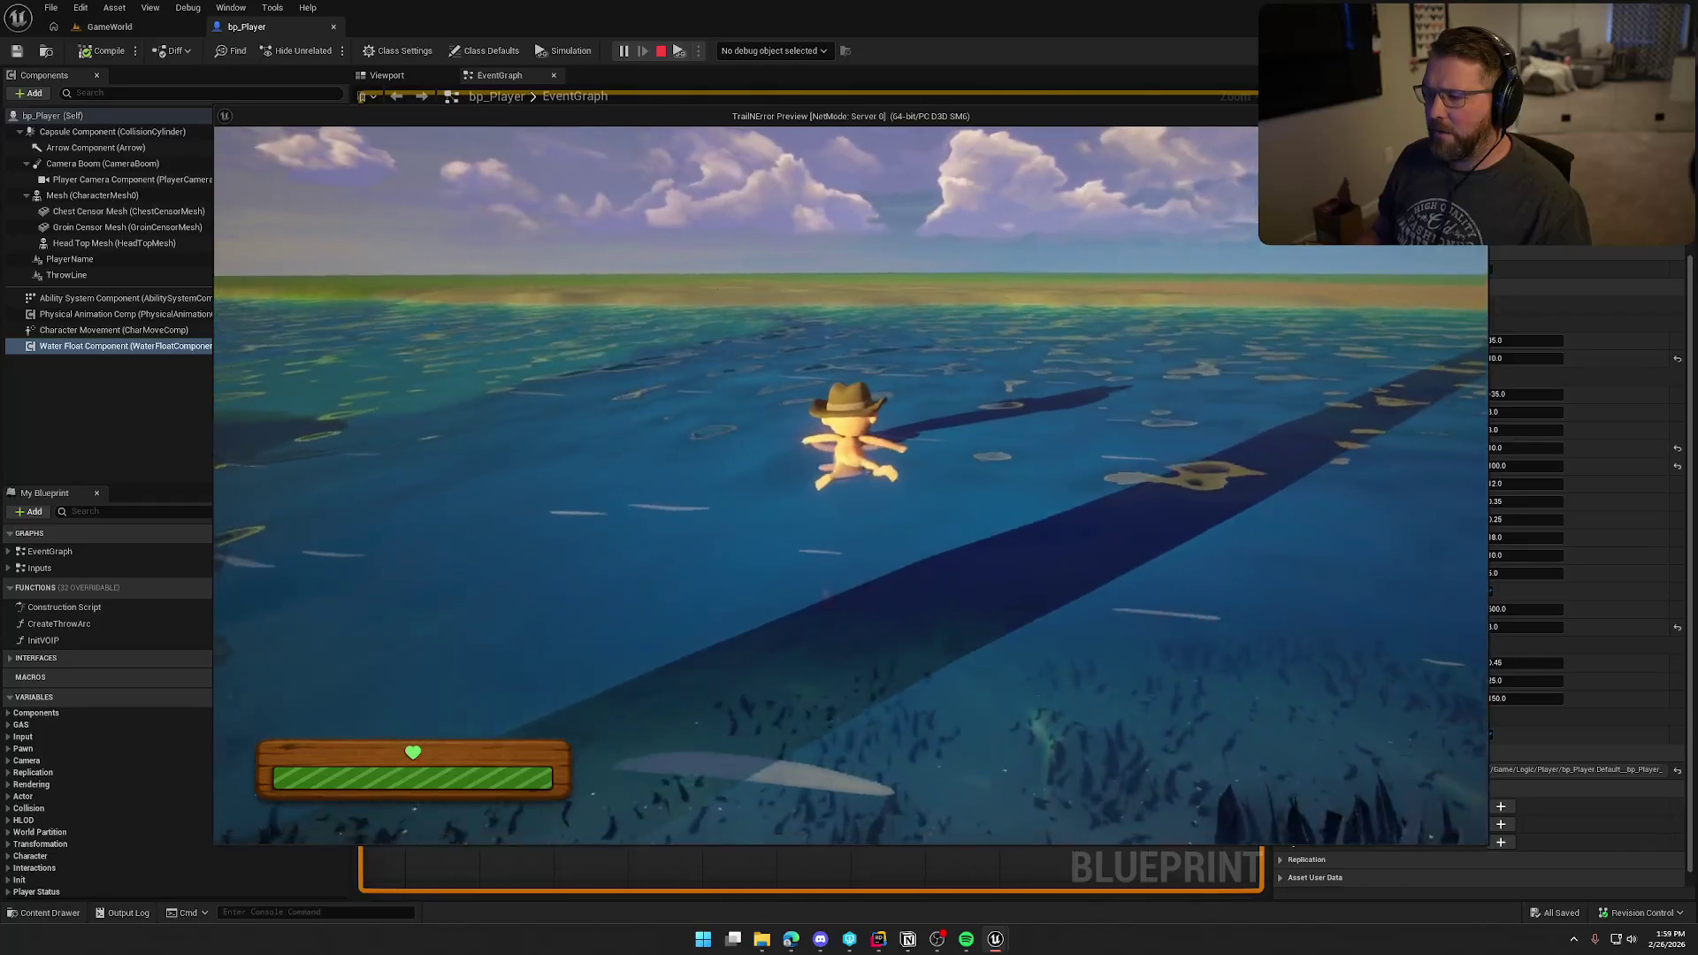
key(w)
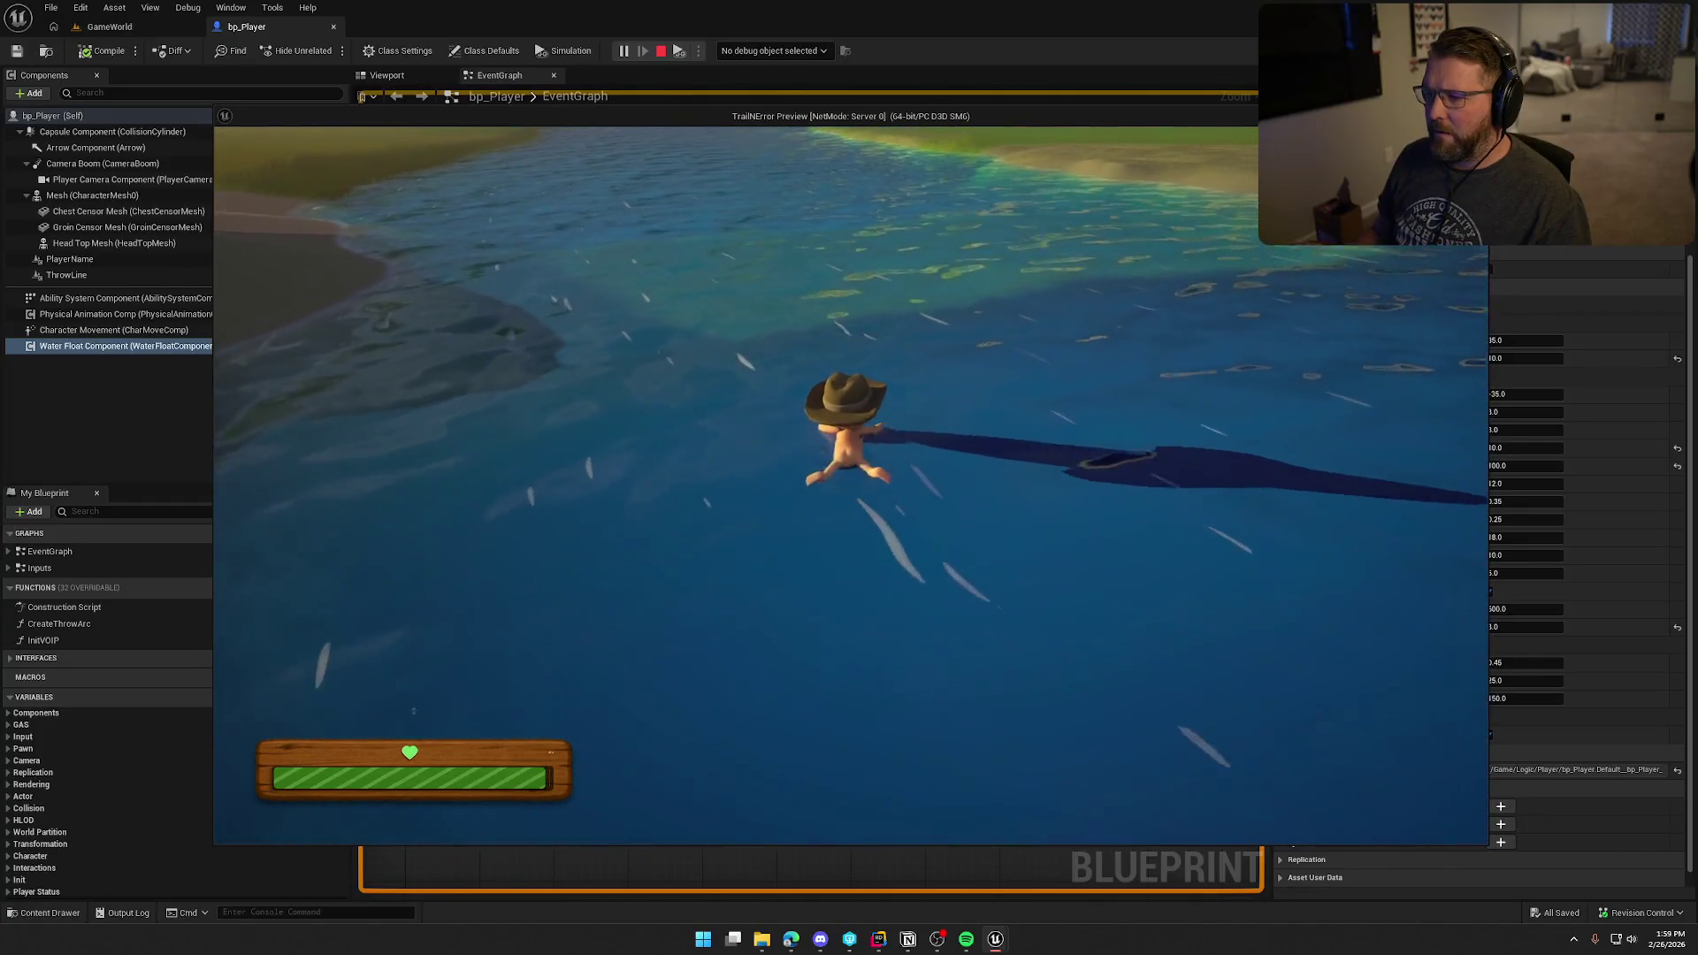
key(w)
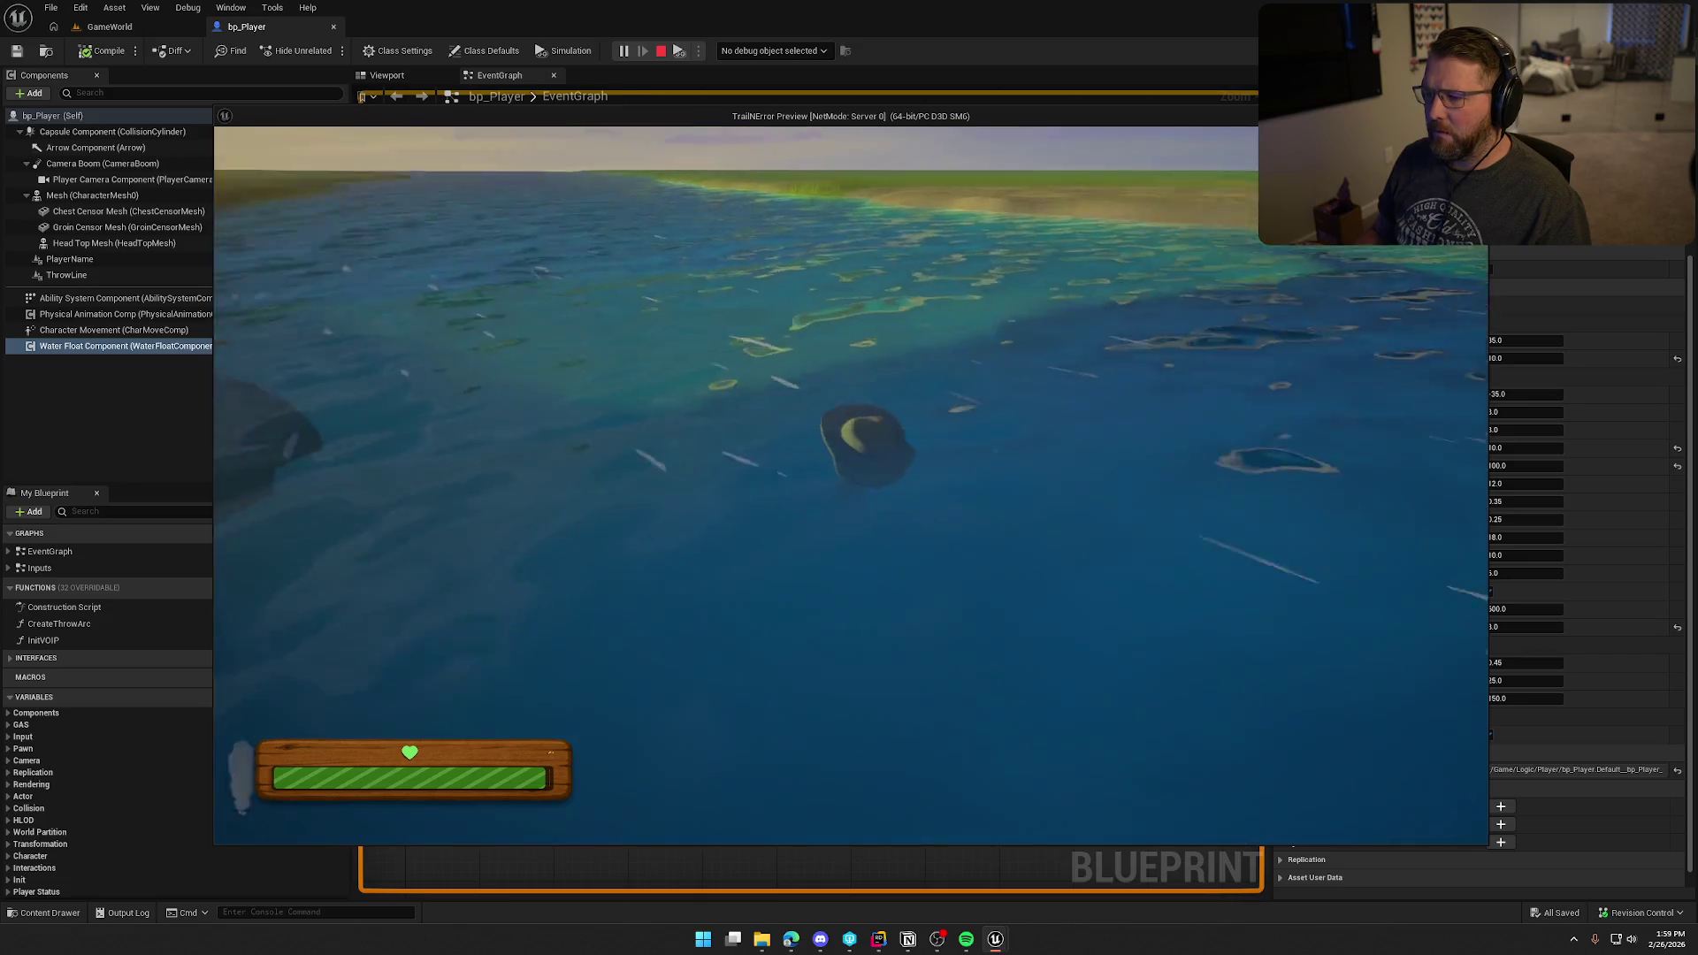
Step: Wade between the shallows and the shore, swim deeper and back, then stop the test
key(shift)
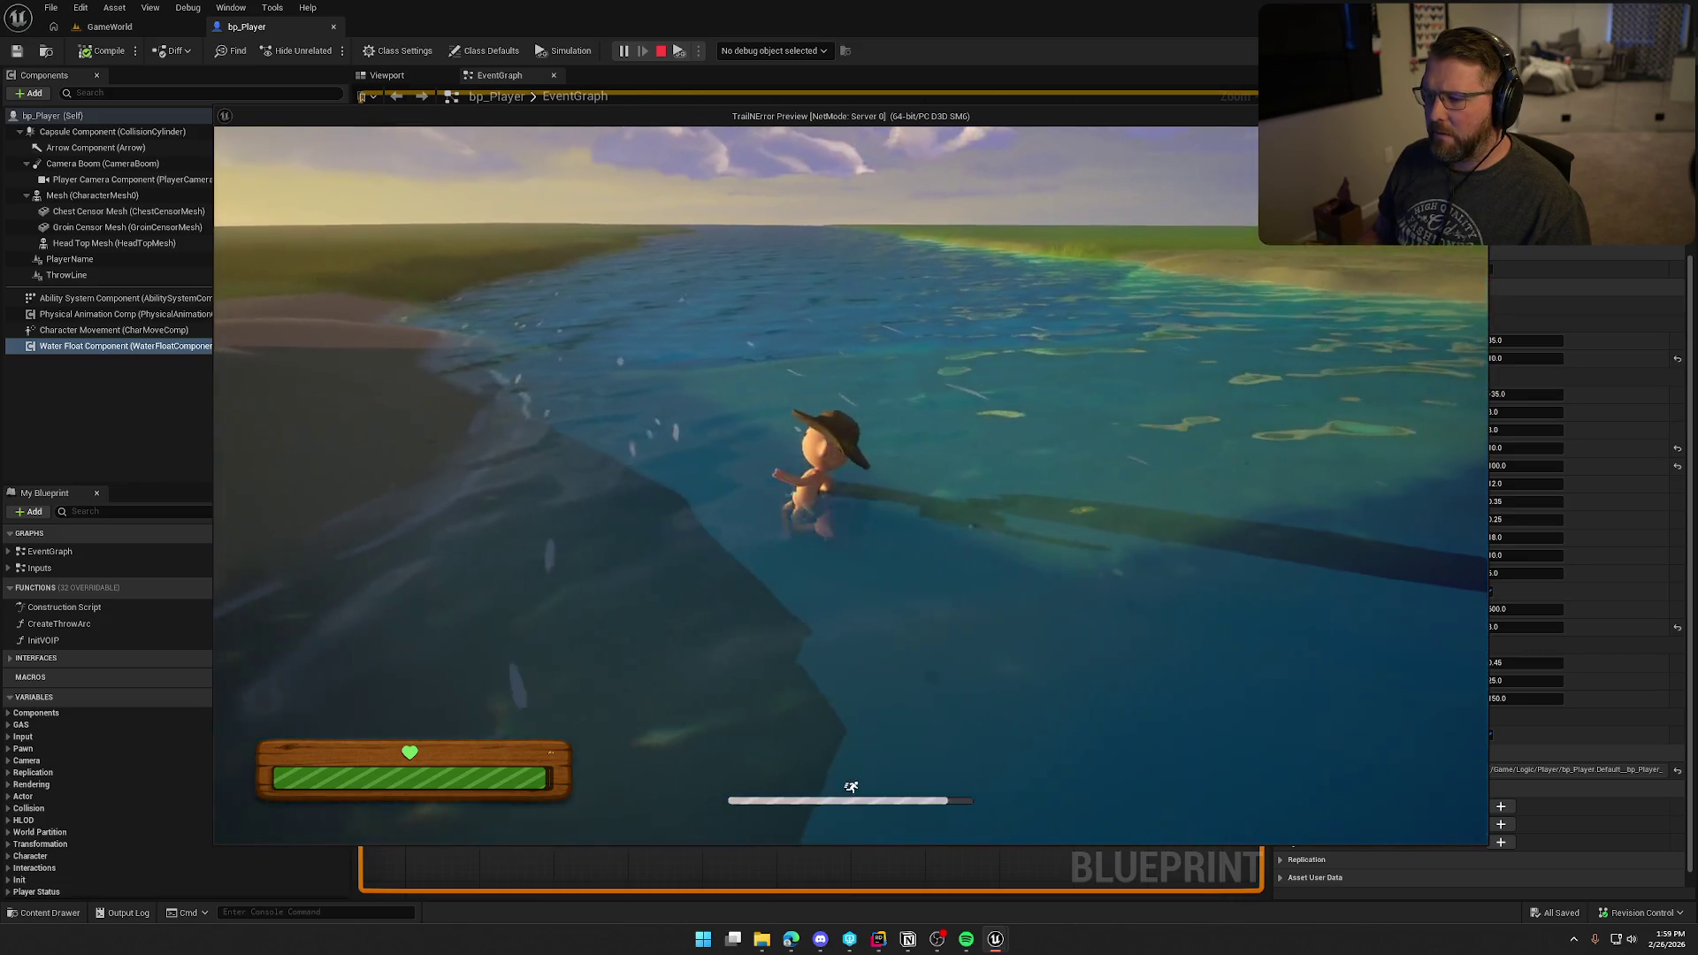
key(w)
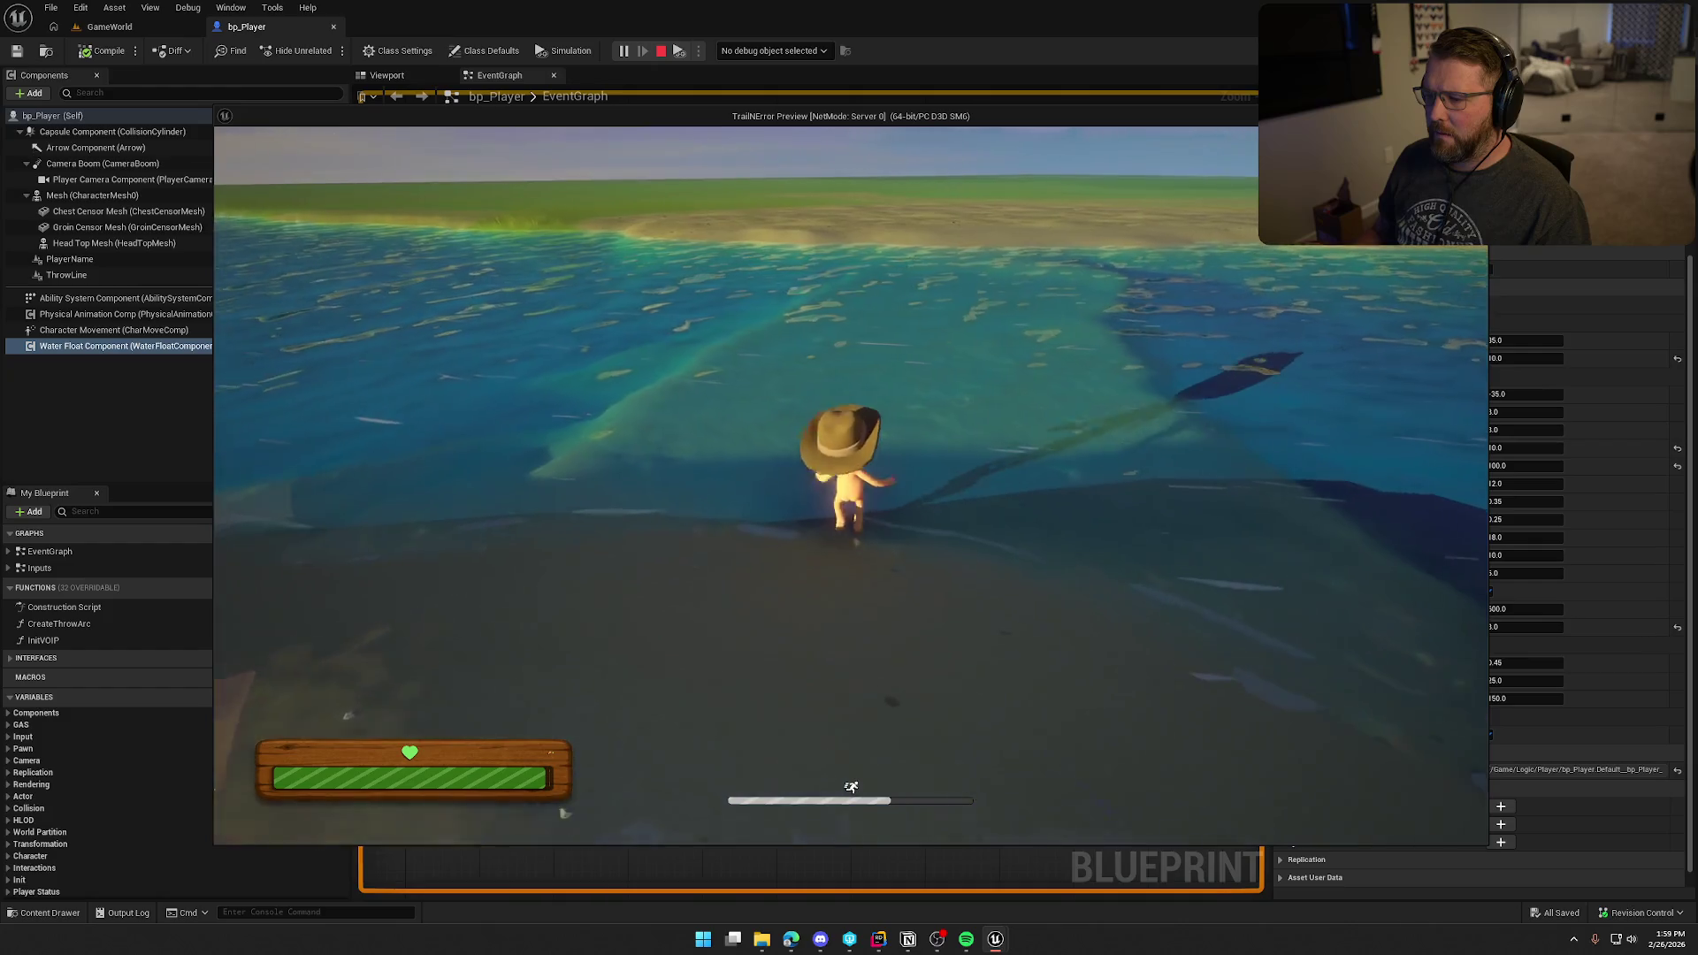
key(w)
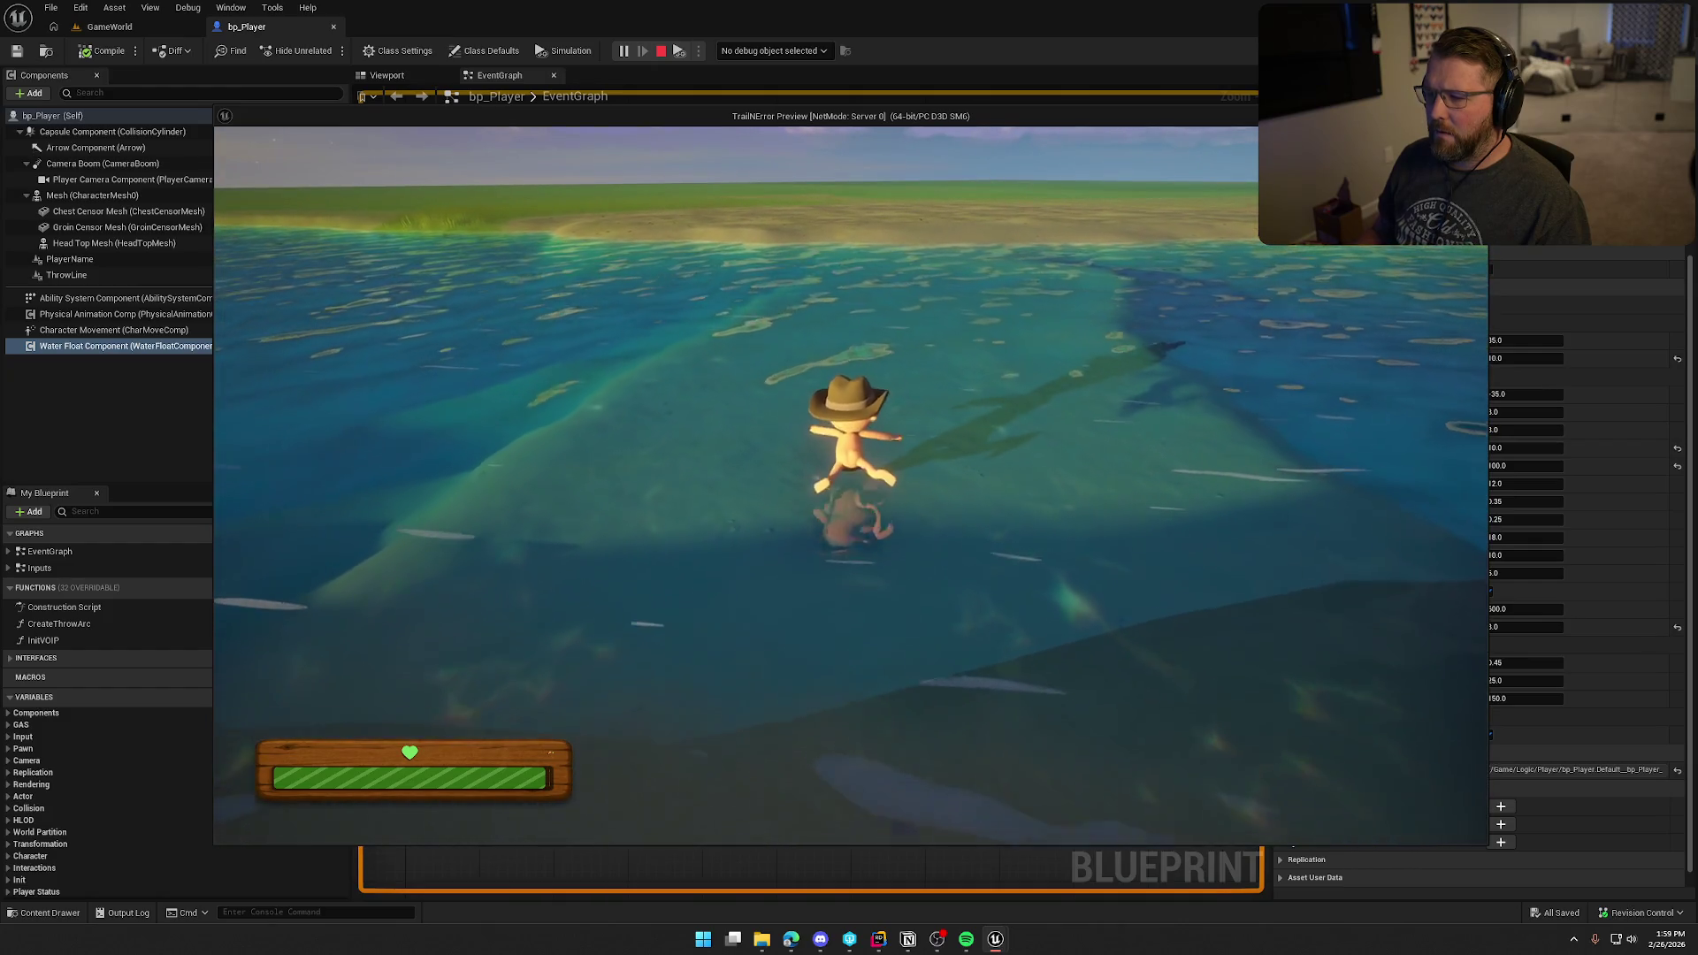
key(w)
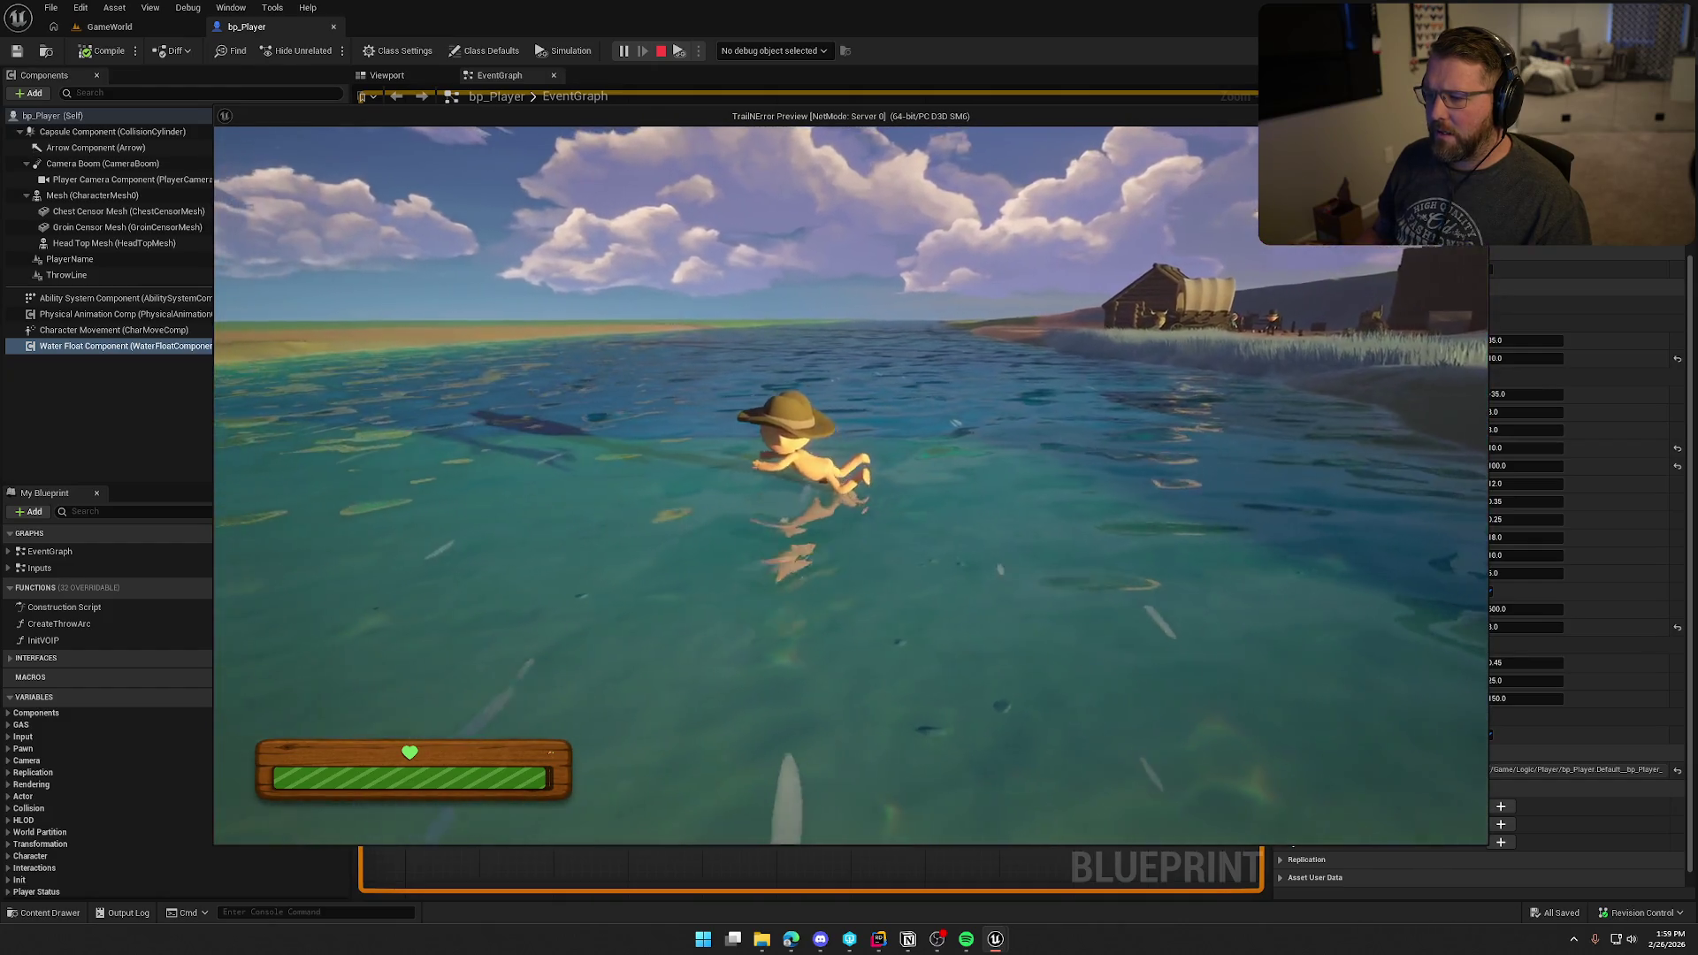
key(w)
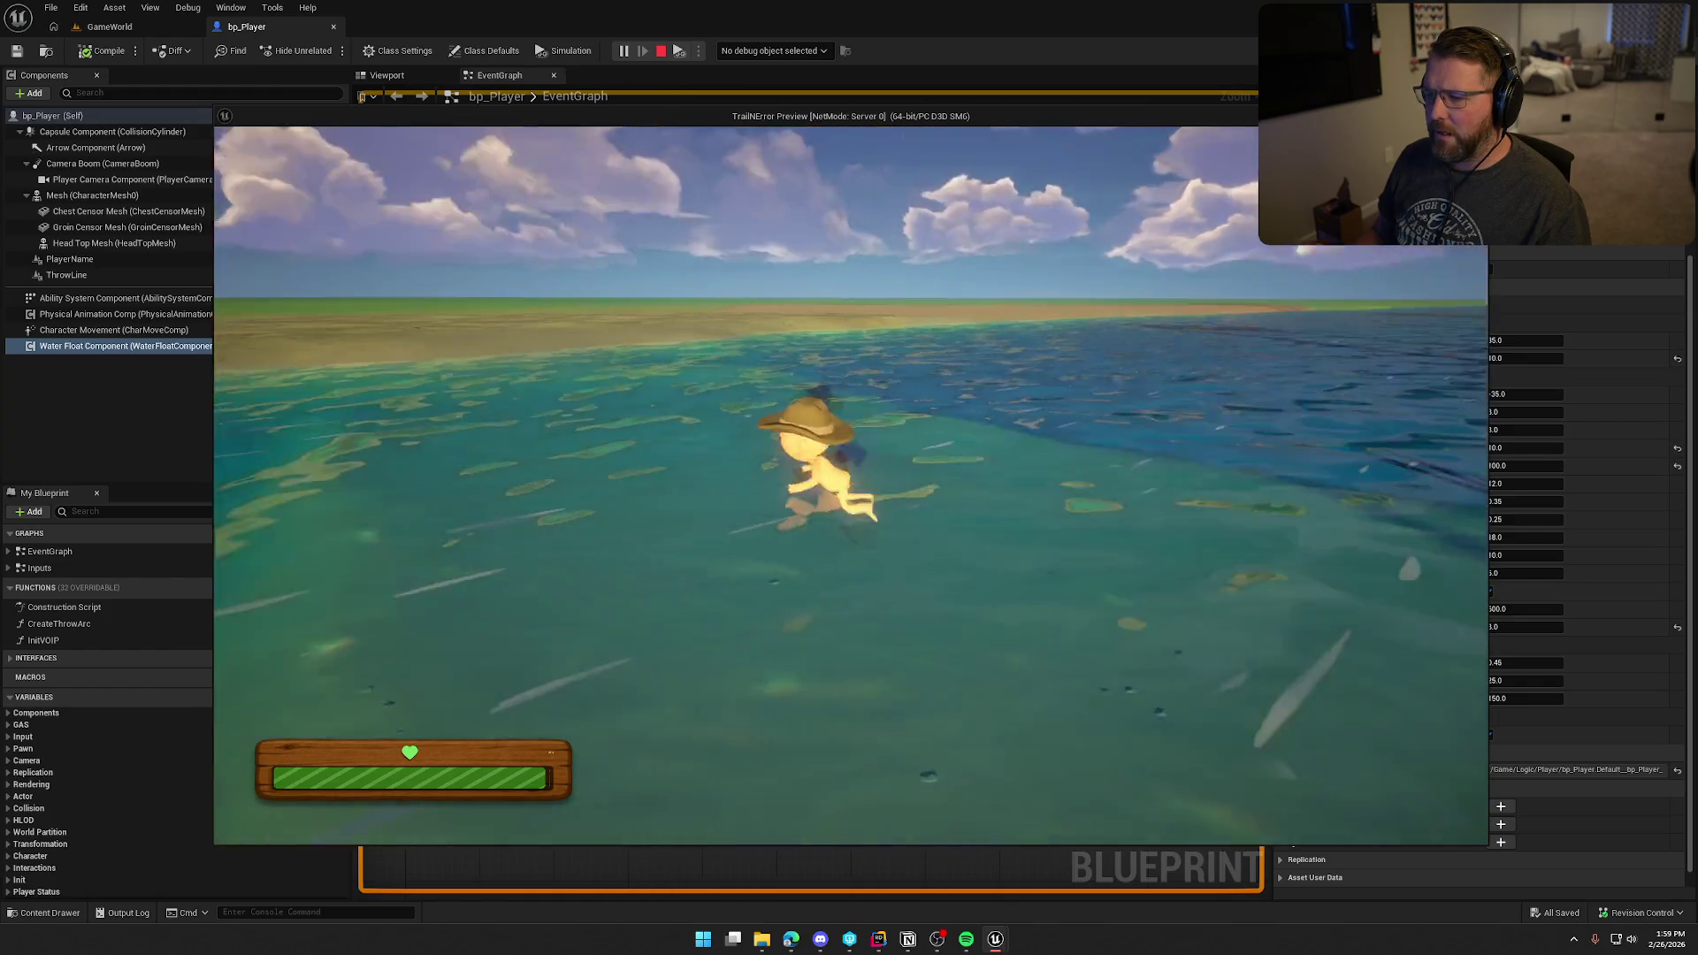
key(w)
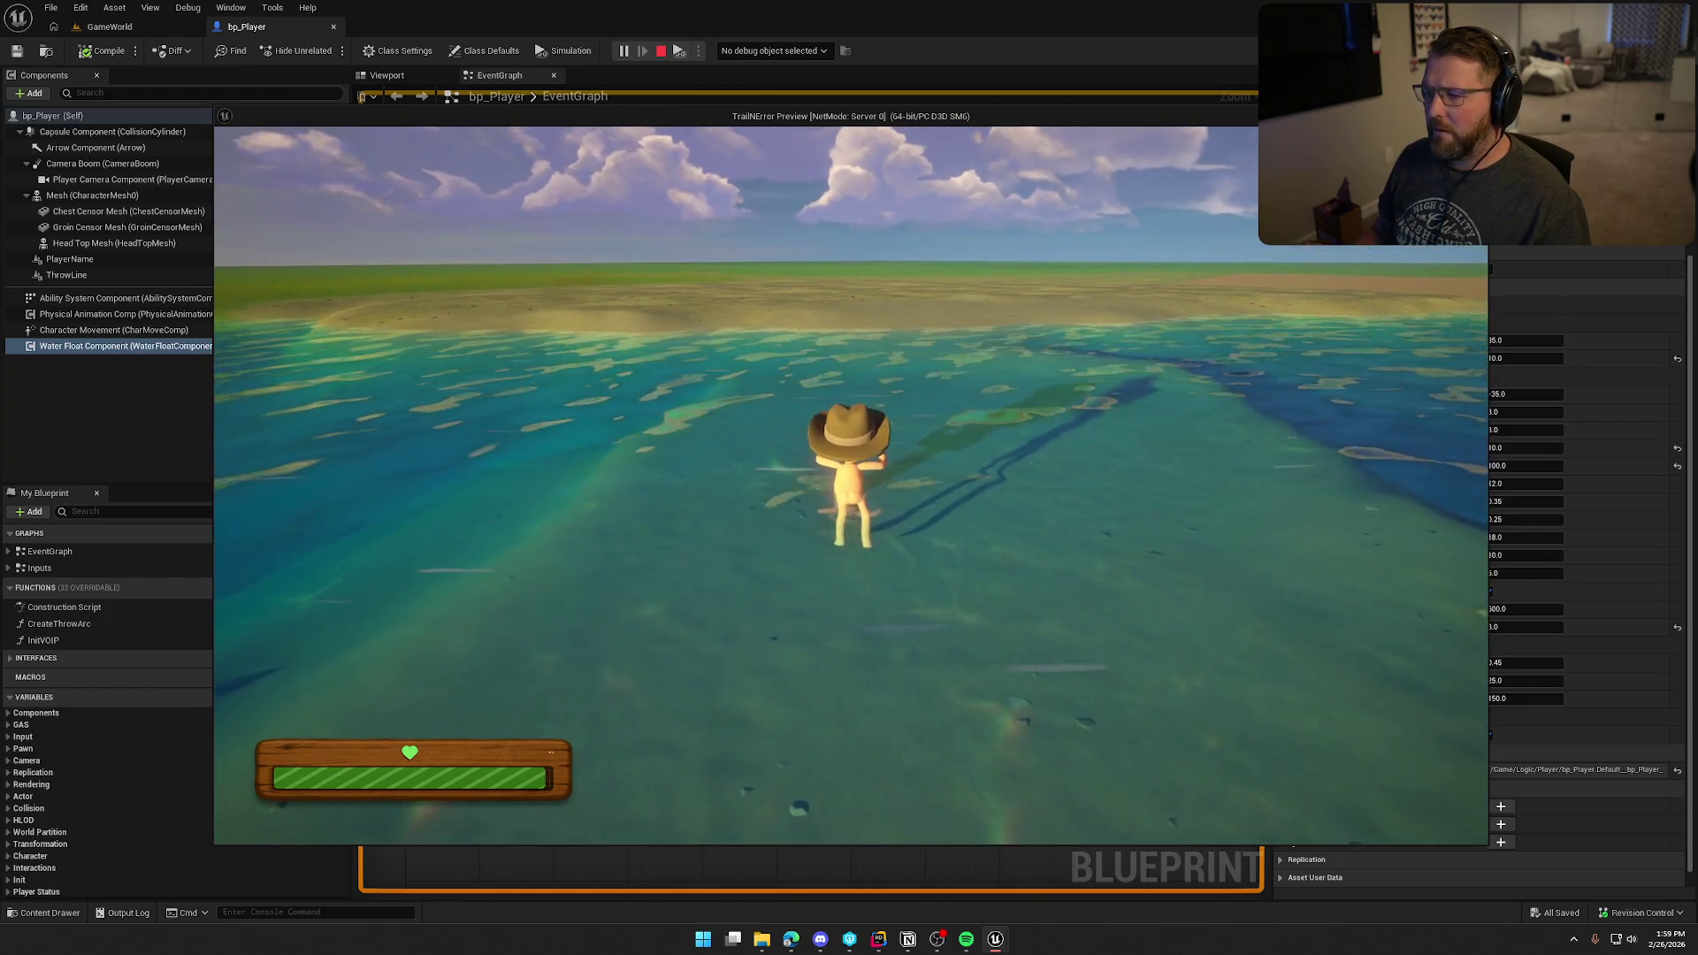
key(Escape)
text(50)
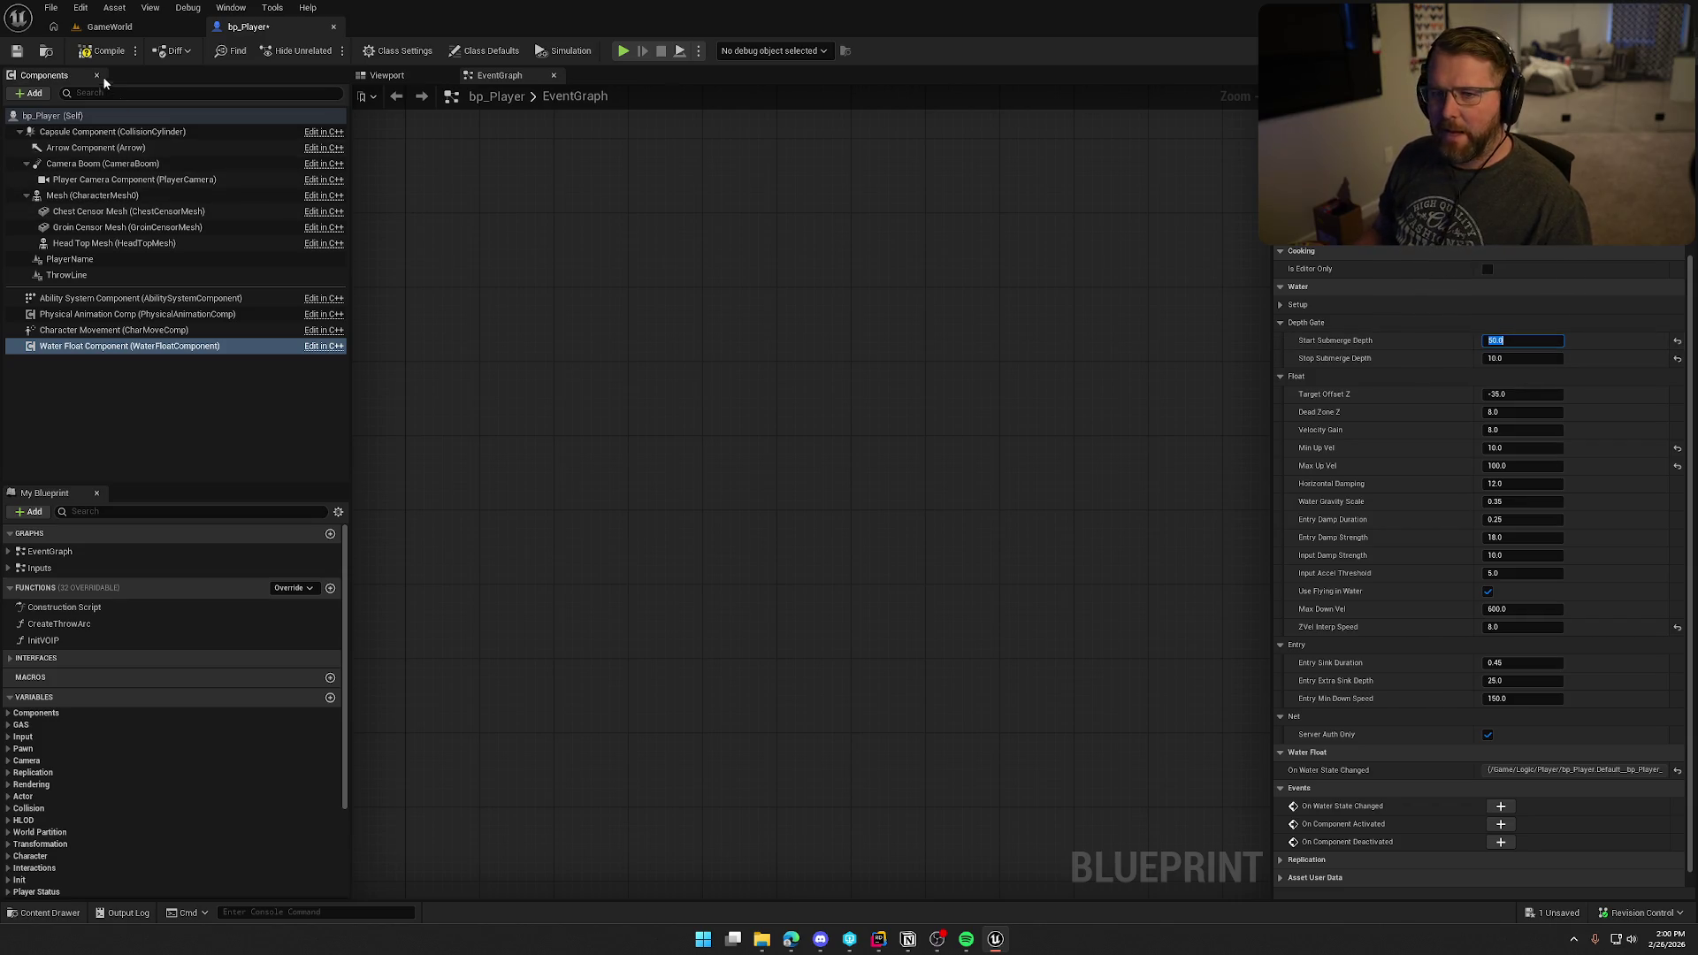
key(ctrl+s)
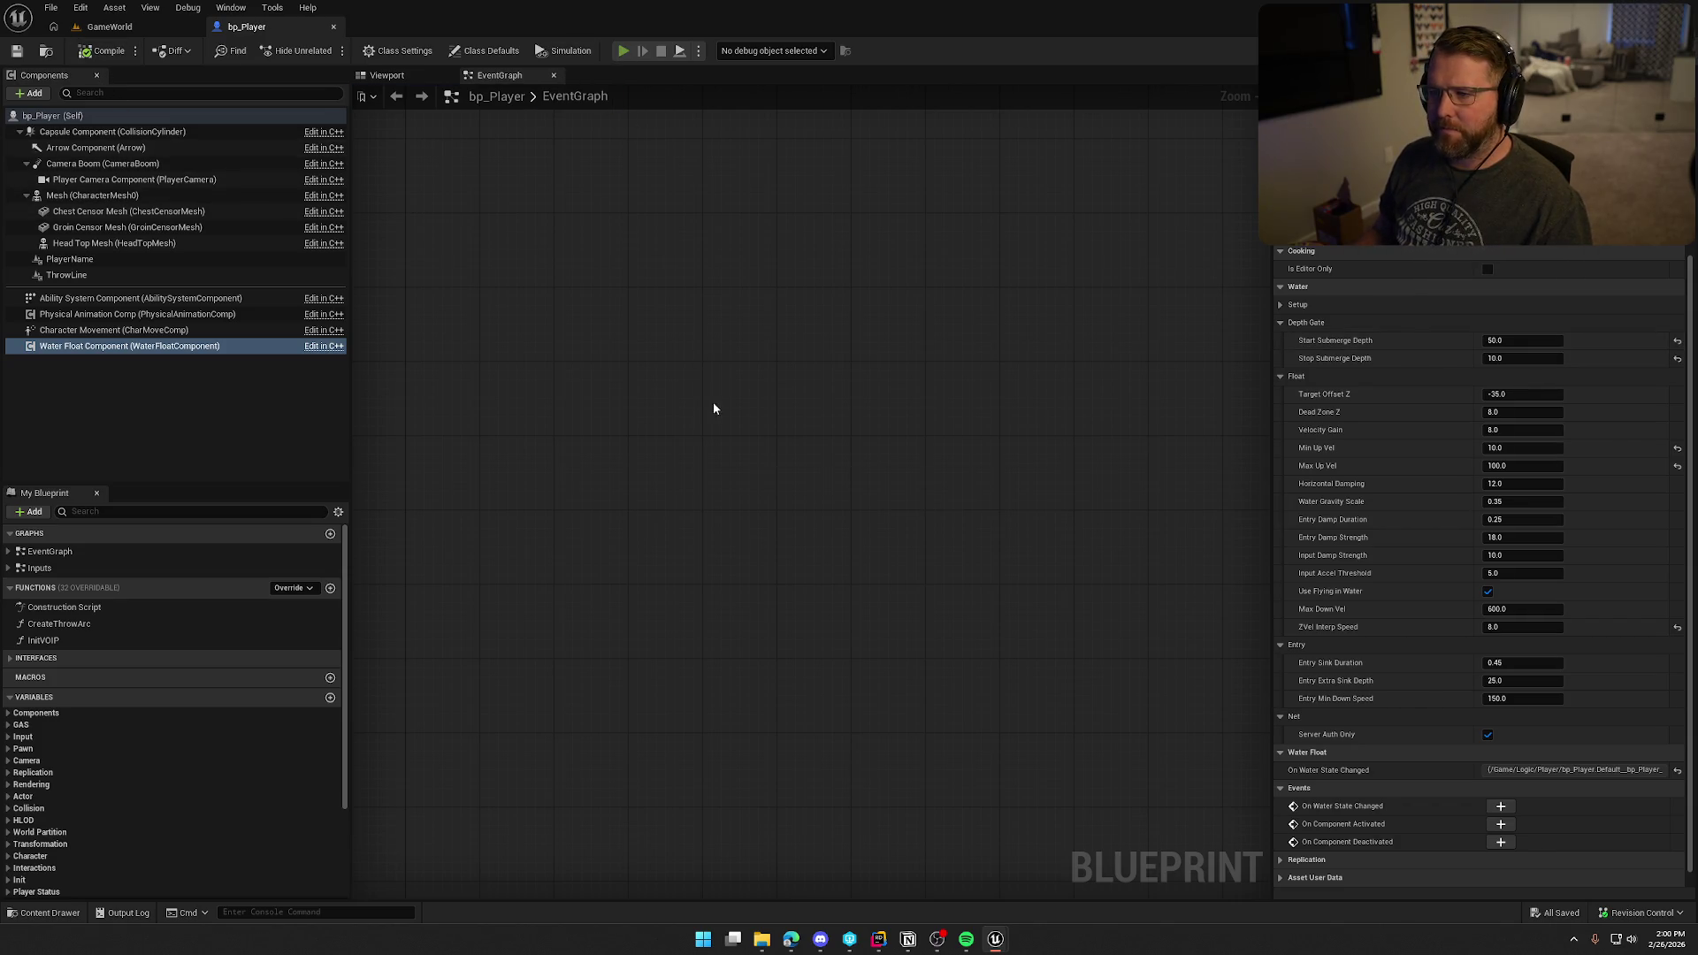
key(alt+p)
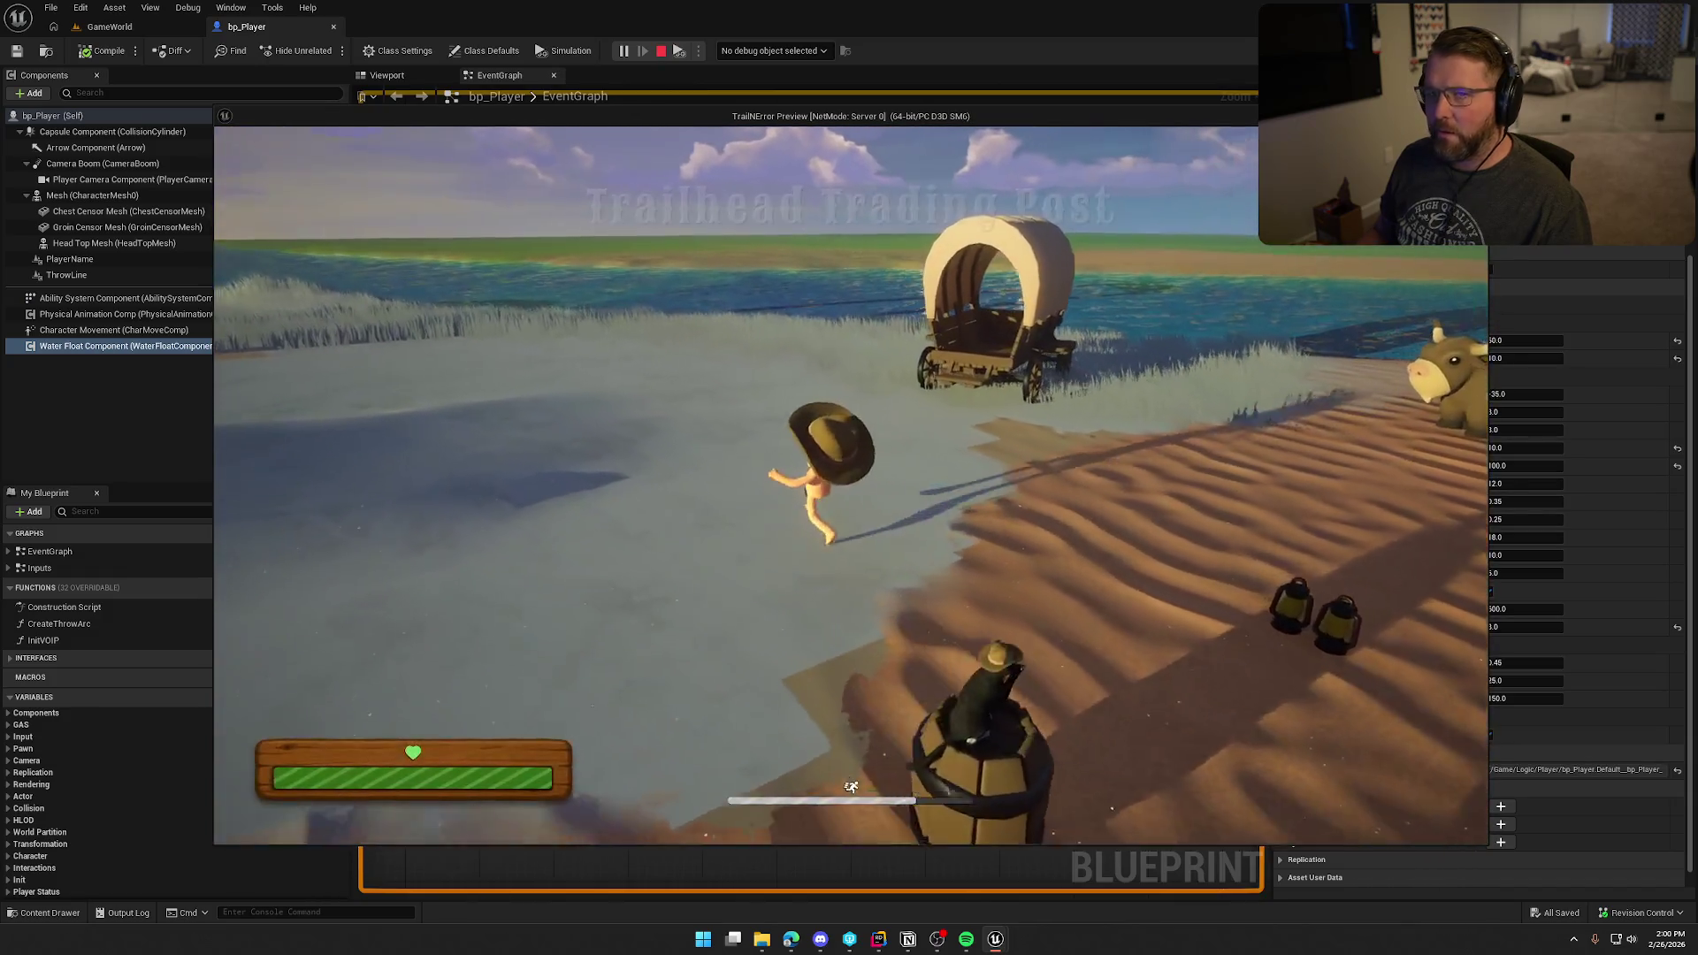
key(shift+w)
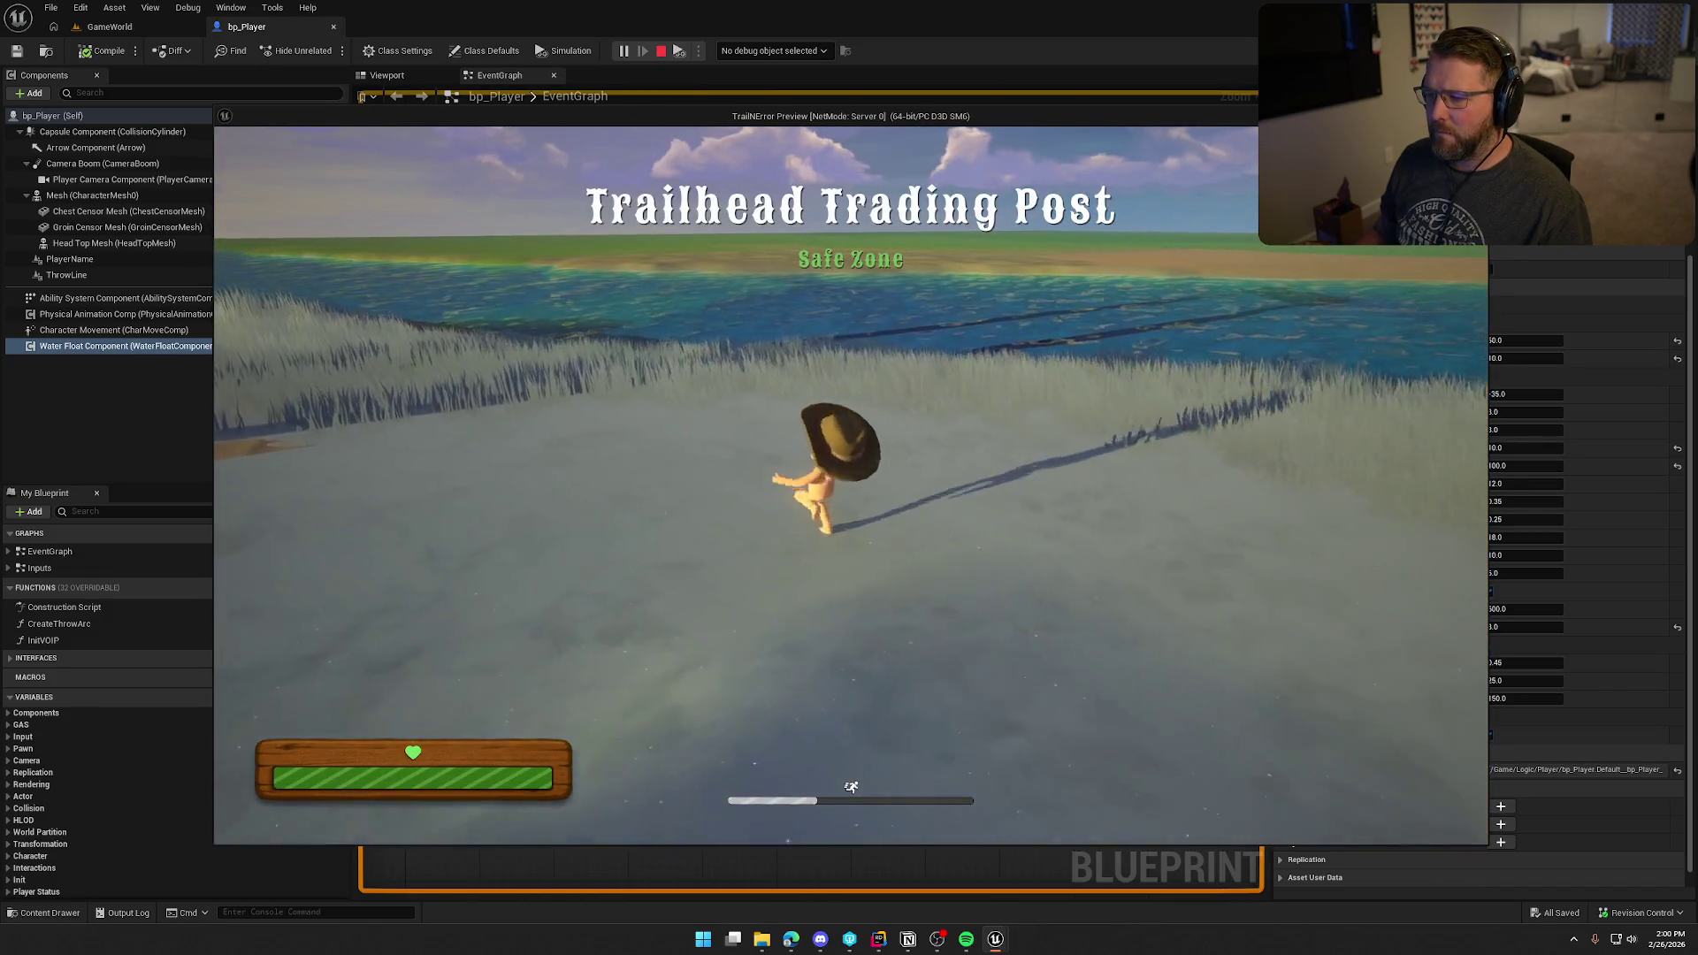
key(w)
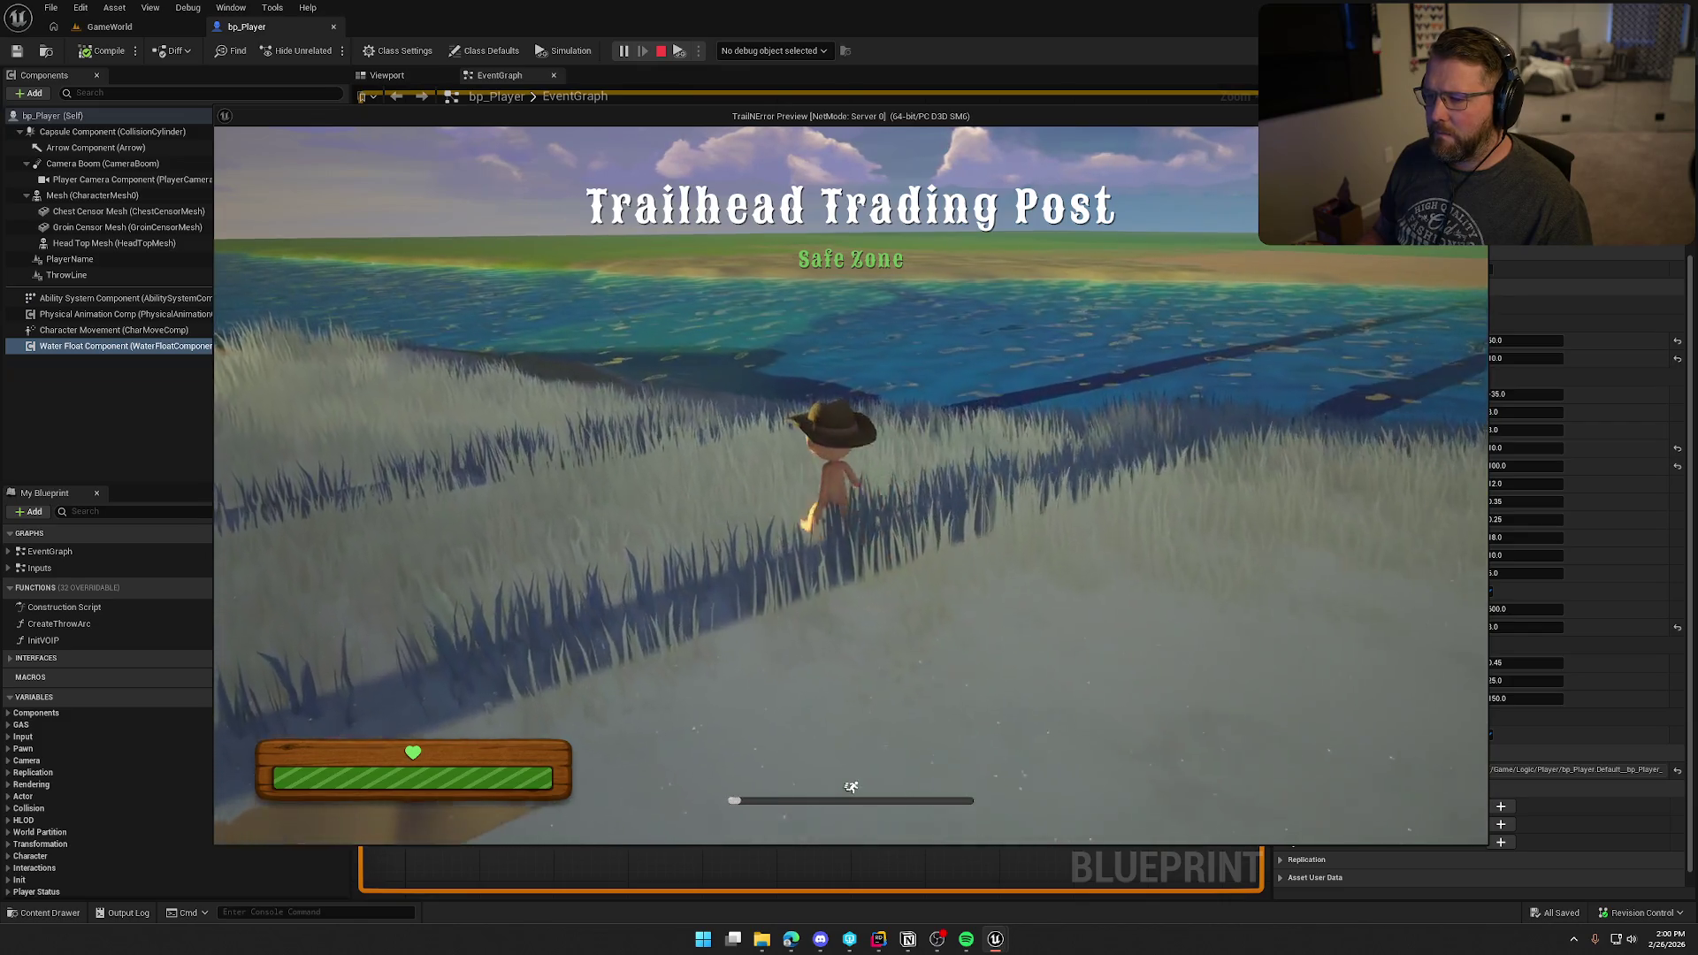
key(w)
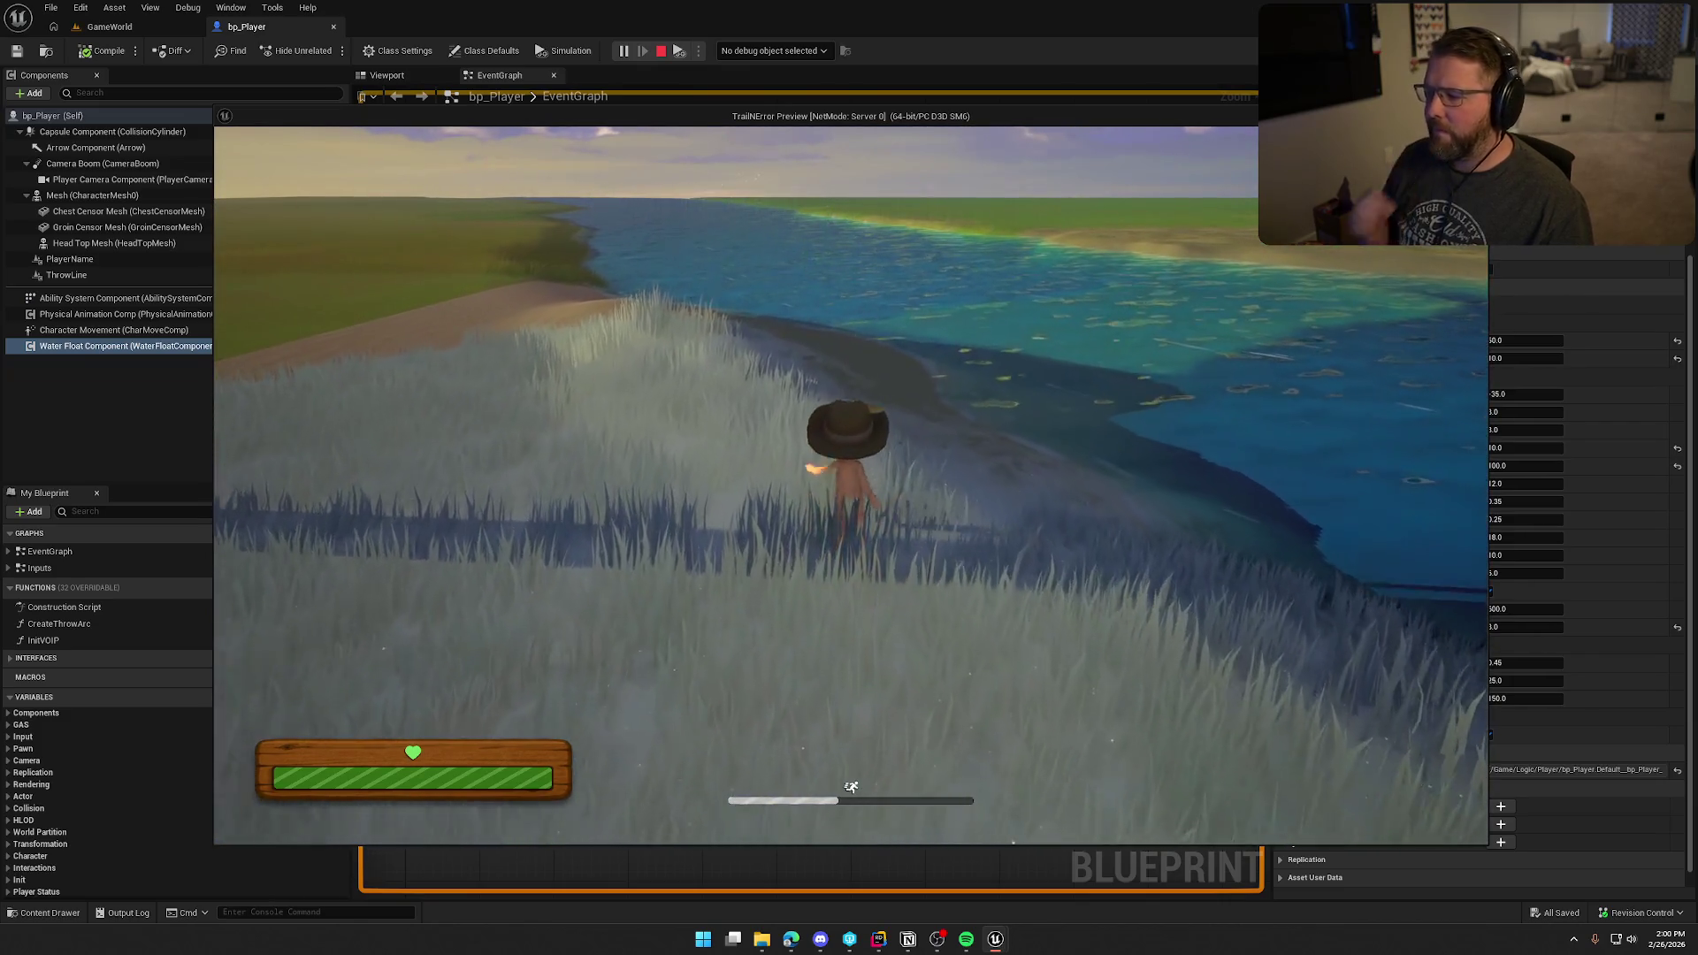
key(shift+w)
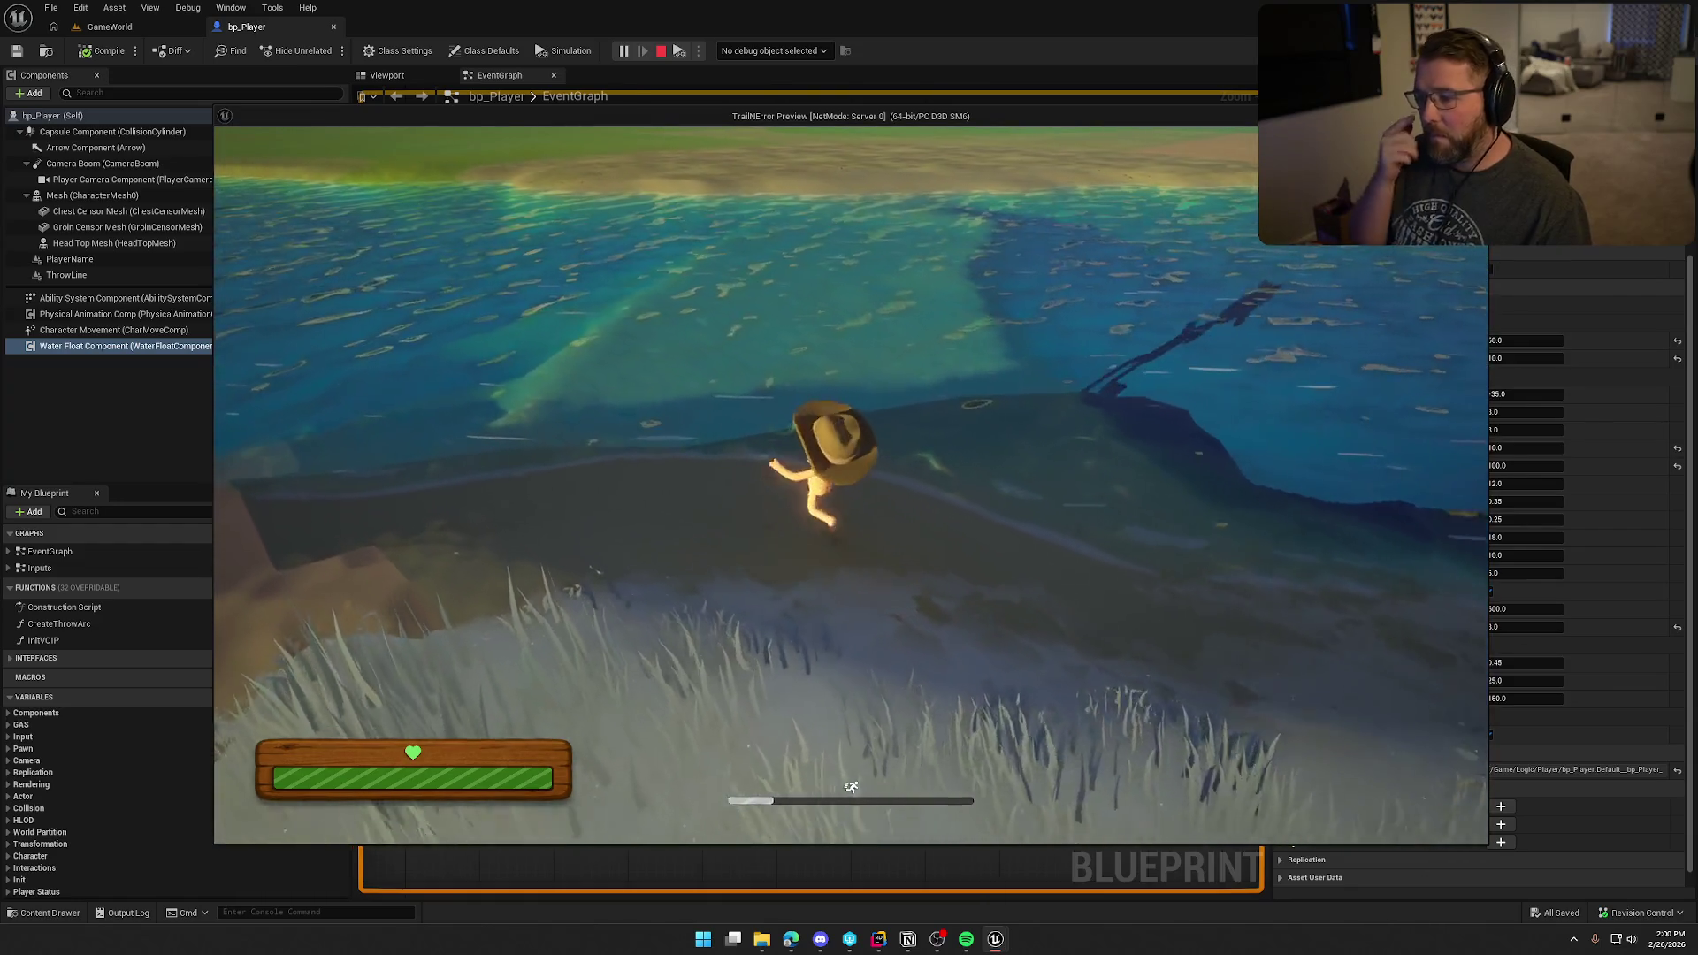
key(w)
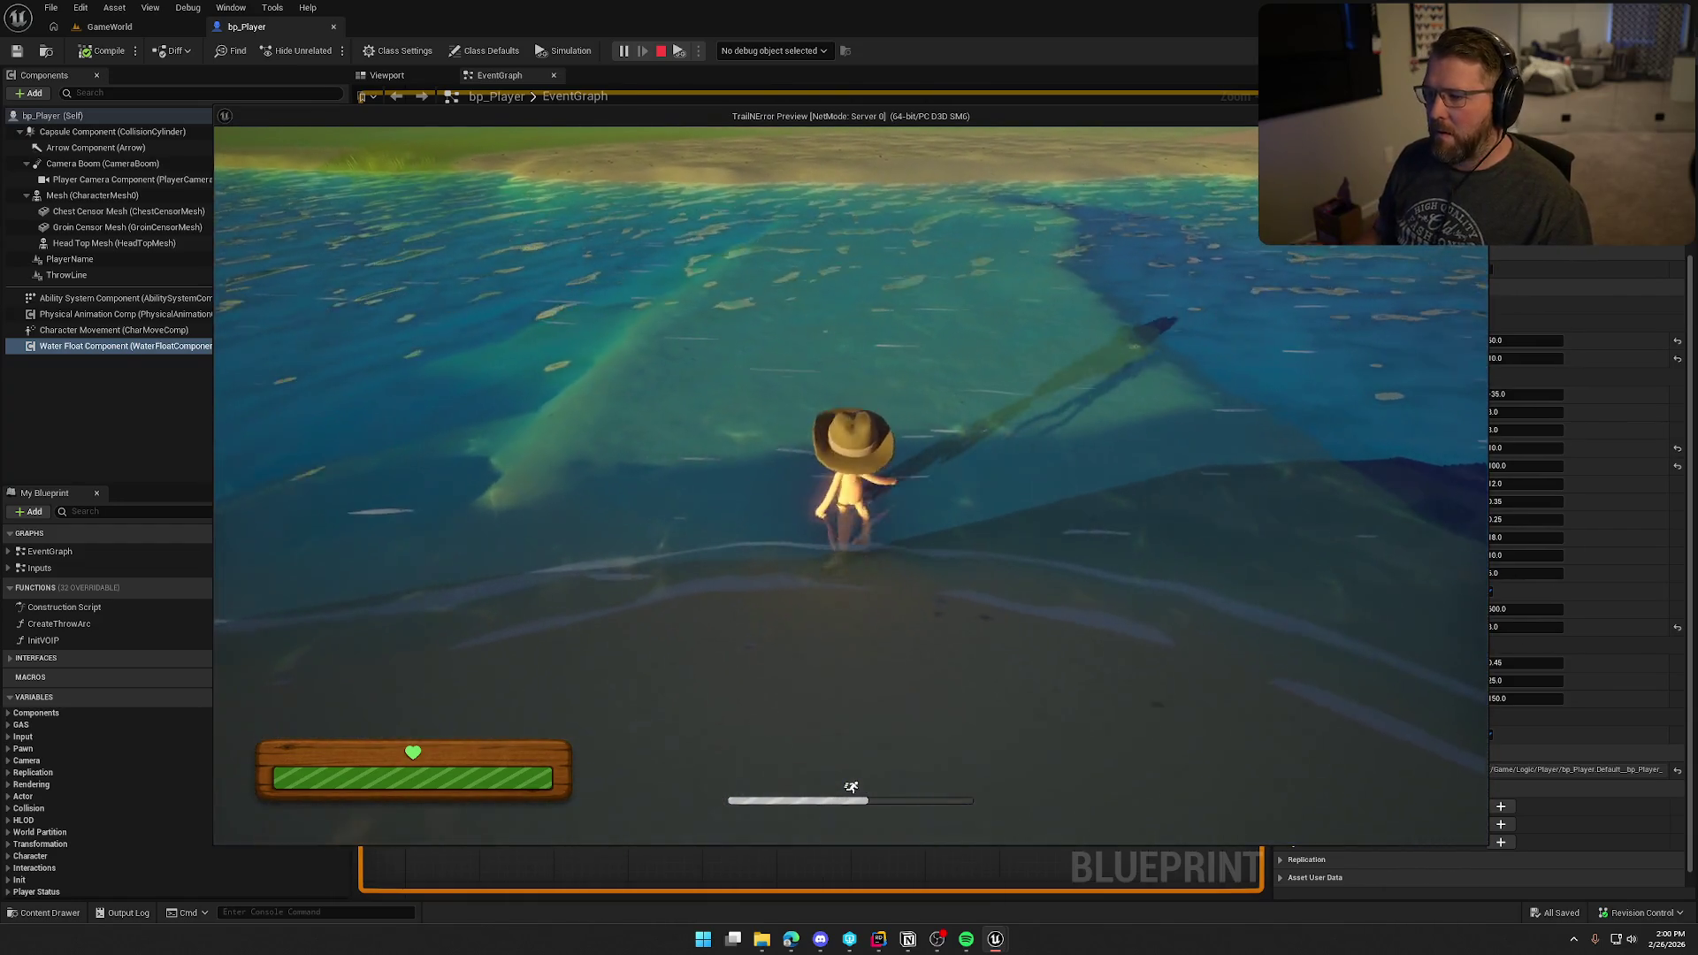
key(w)
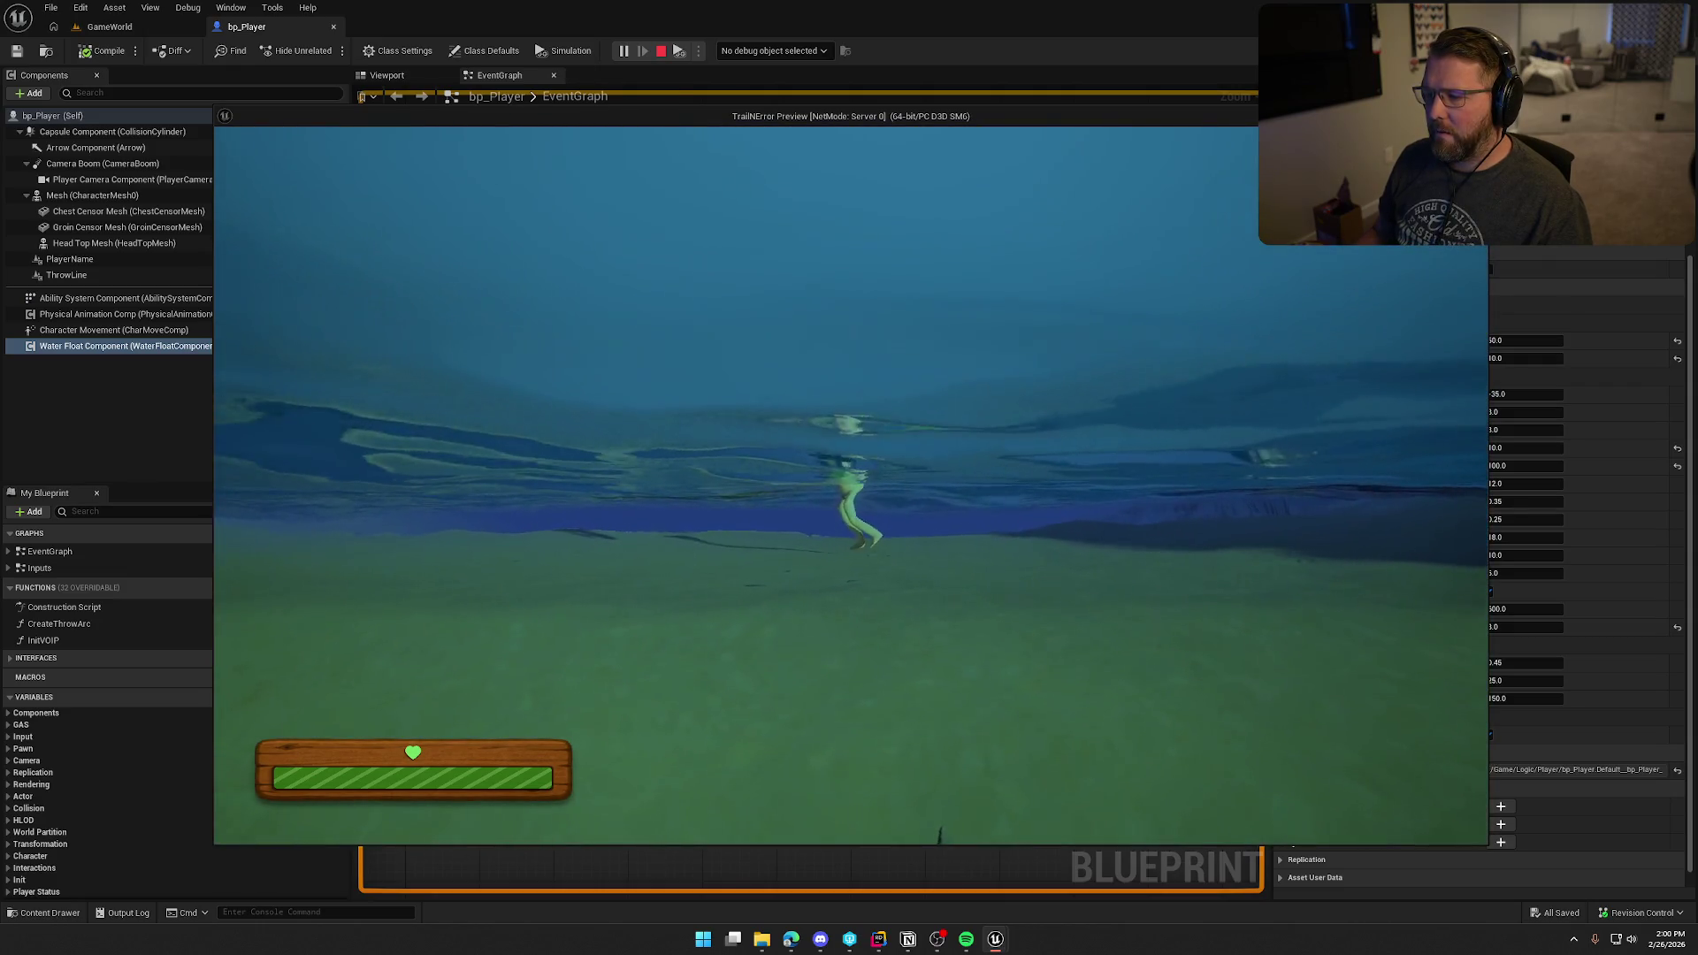
key(shift+w)
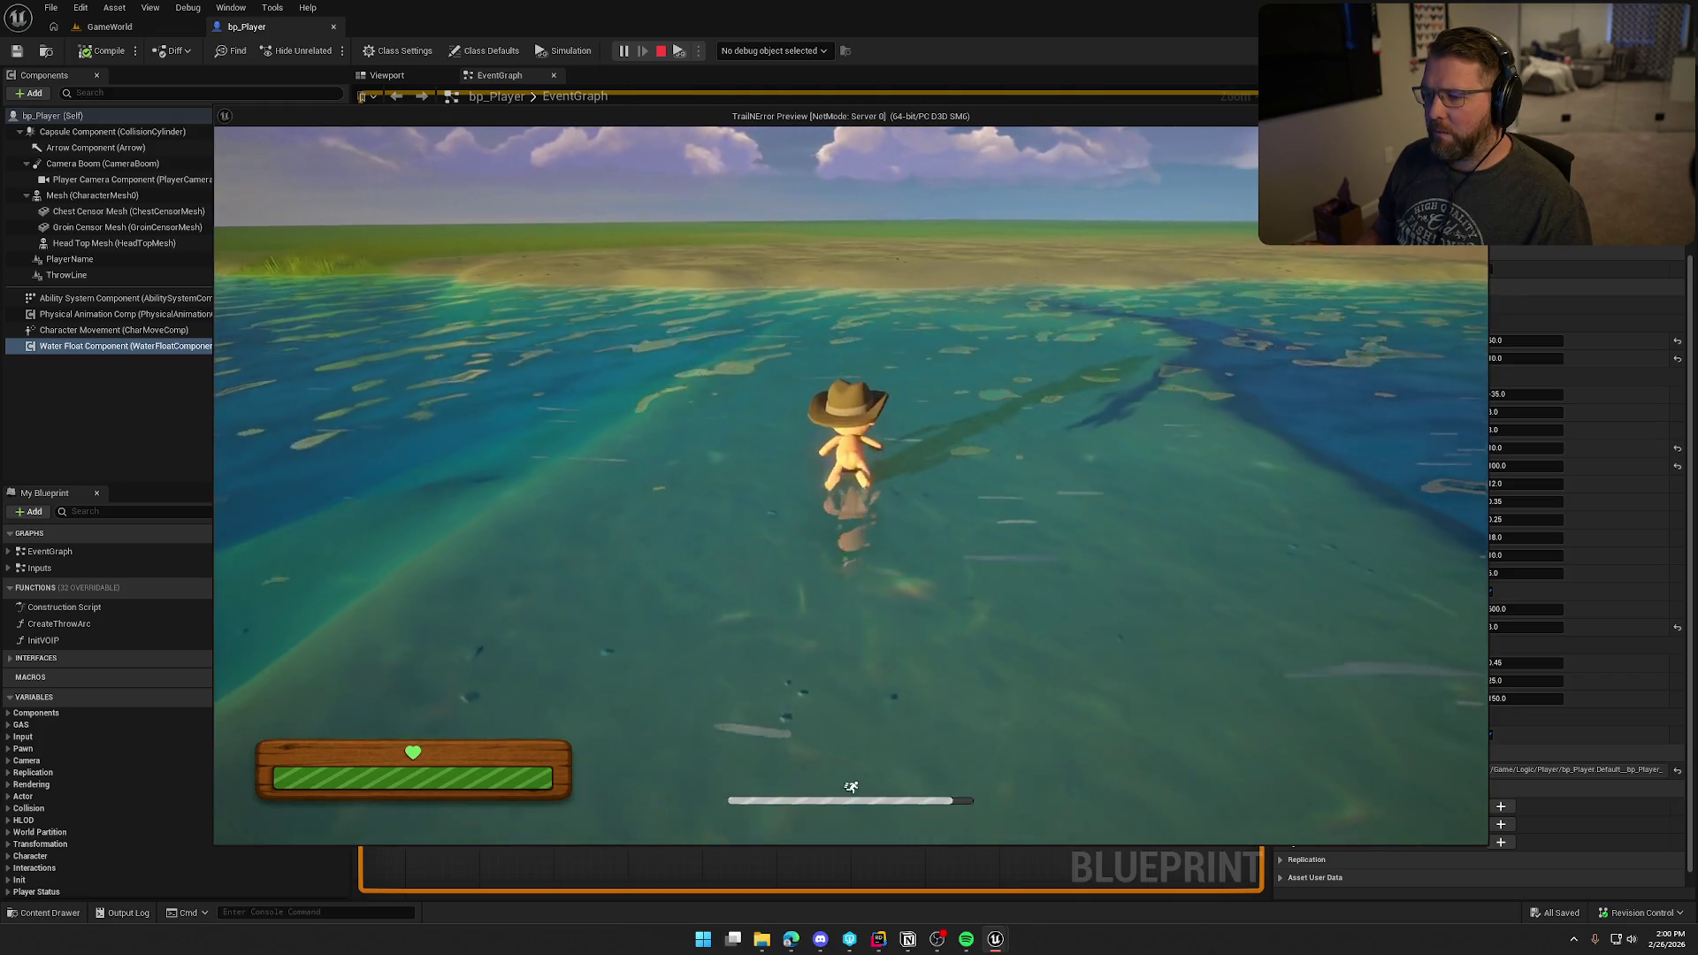
key(shift+w)
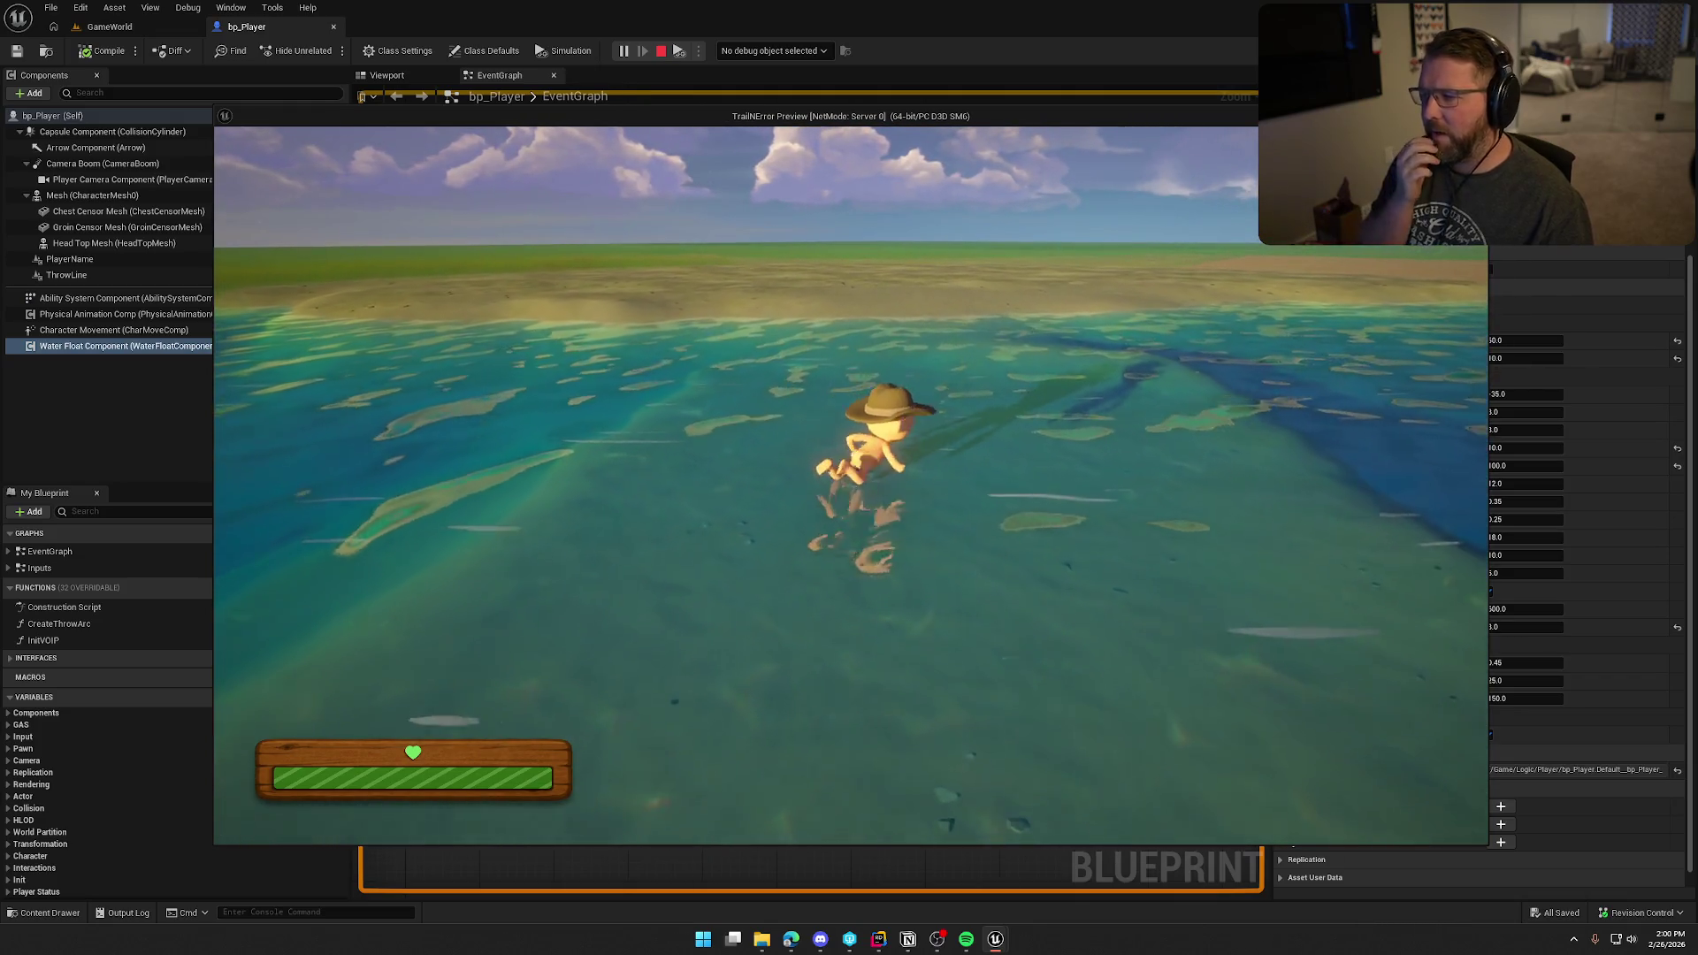
key(w)
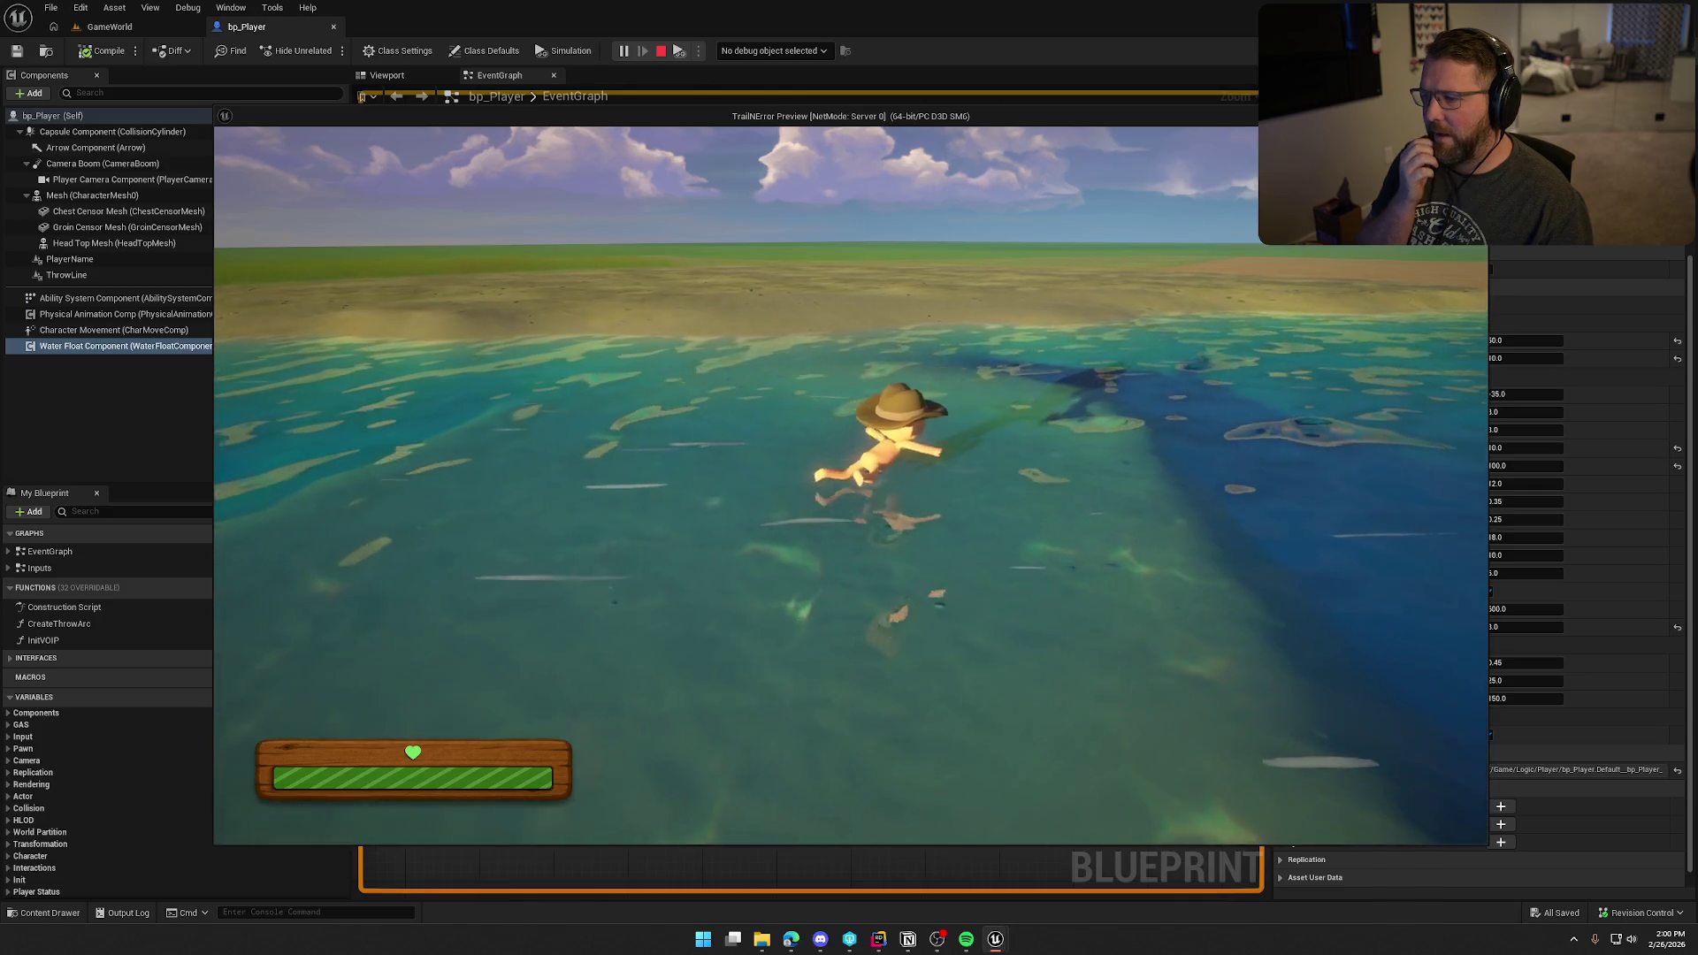
key(w)
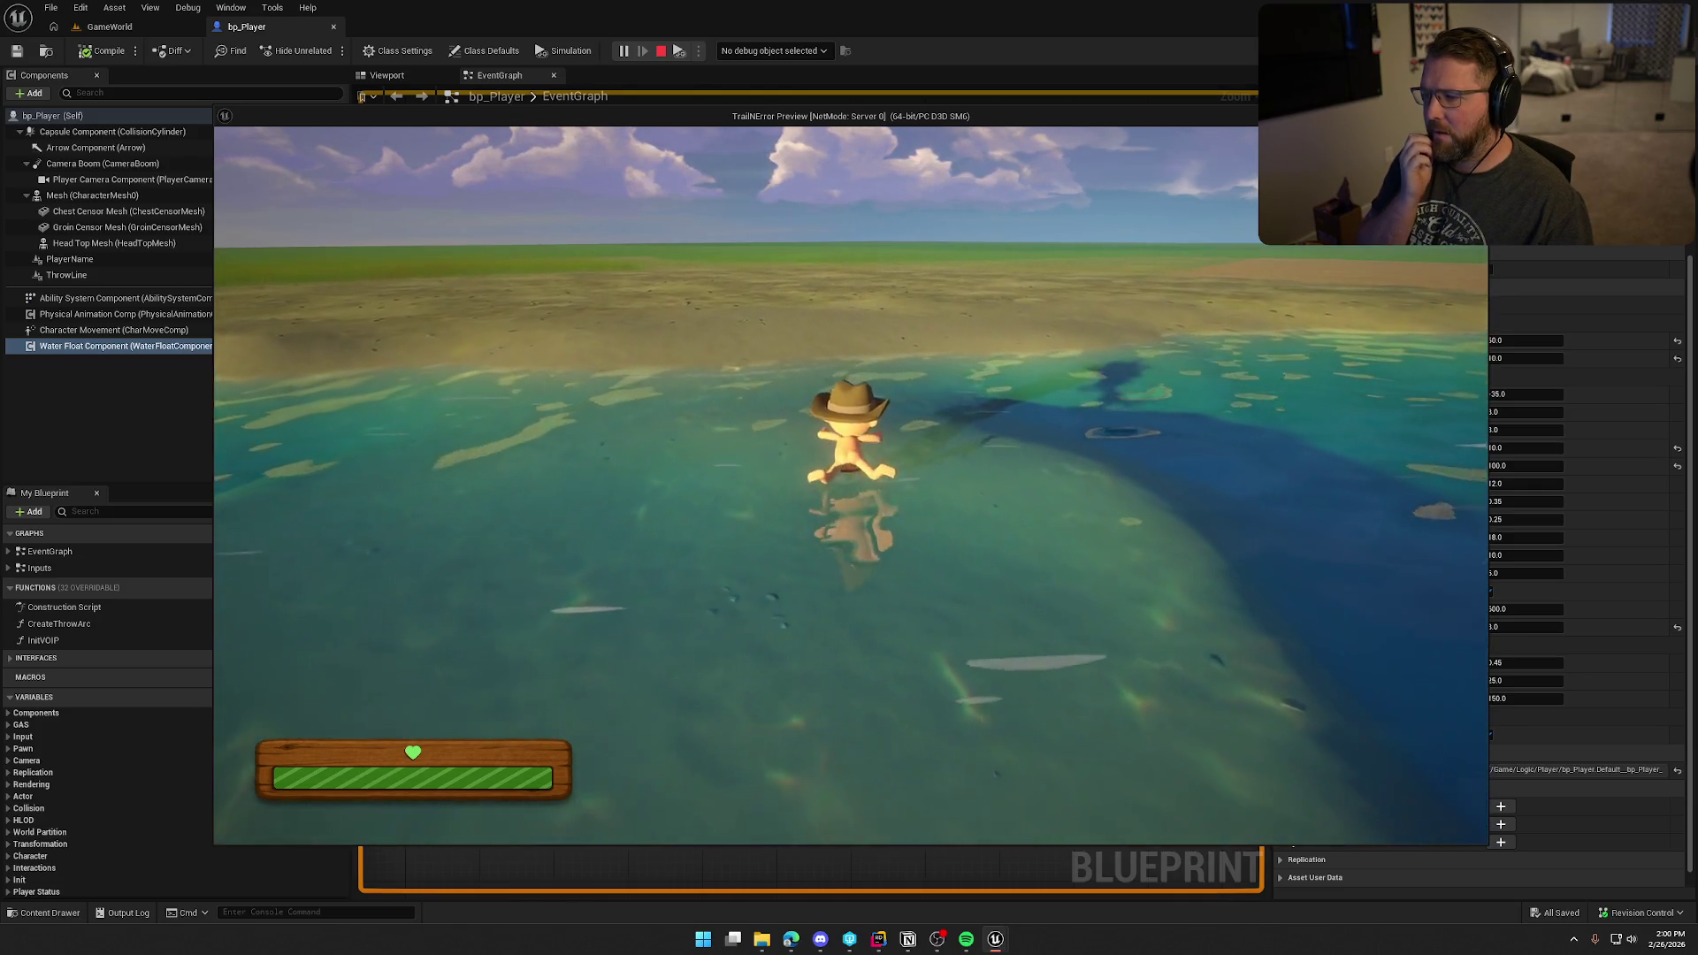
key(w)
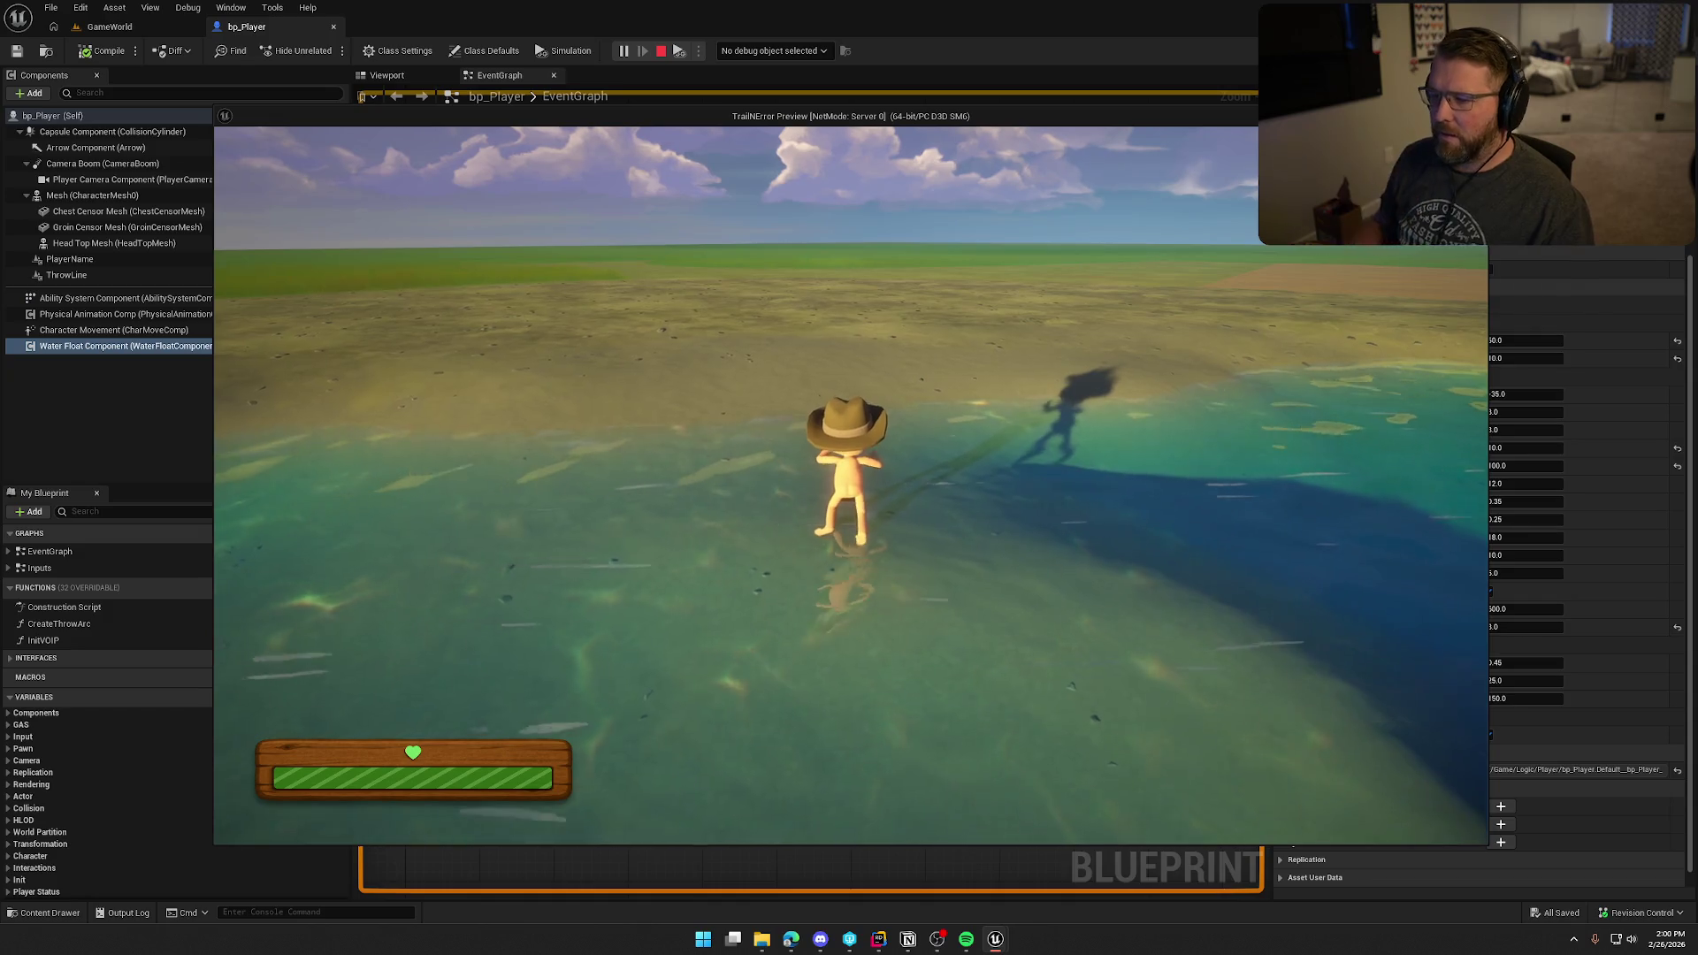
key(w)
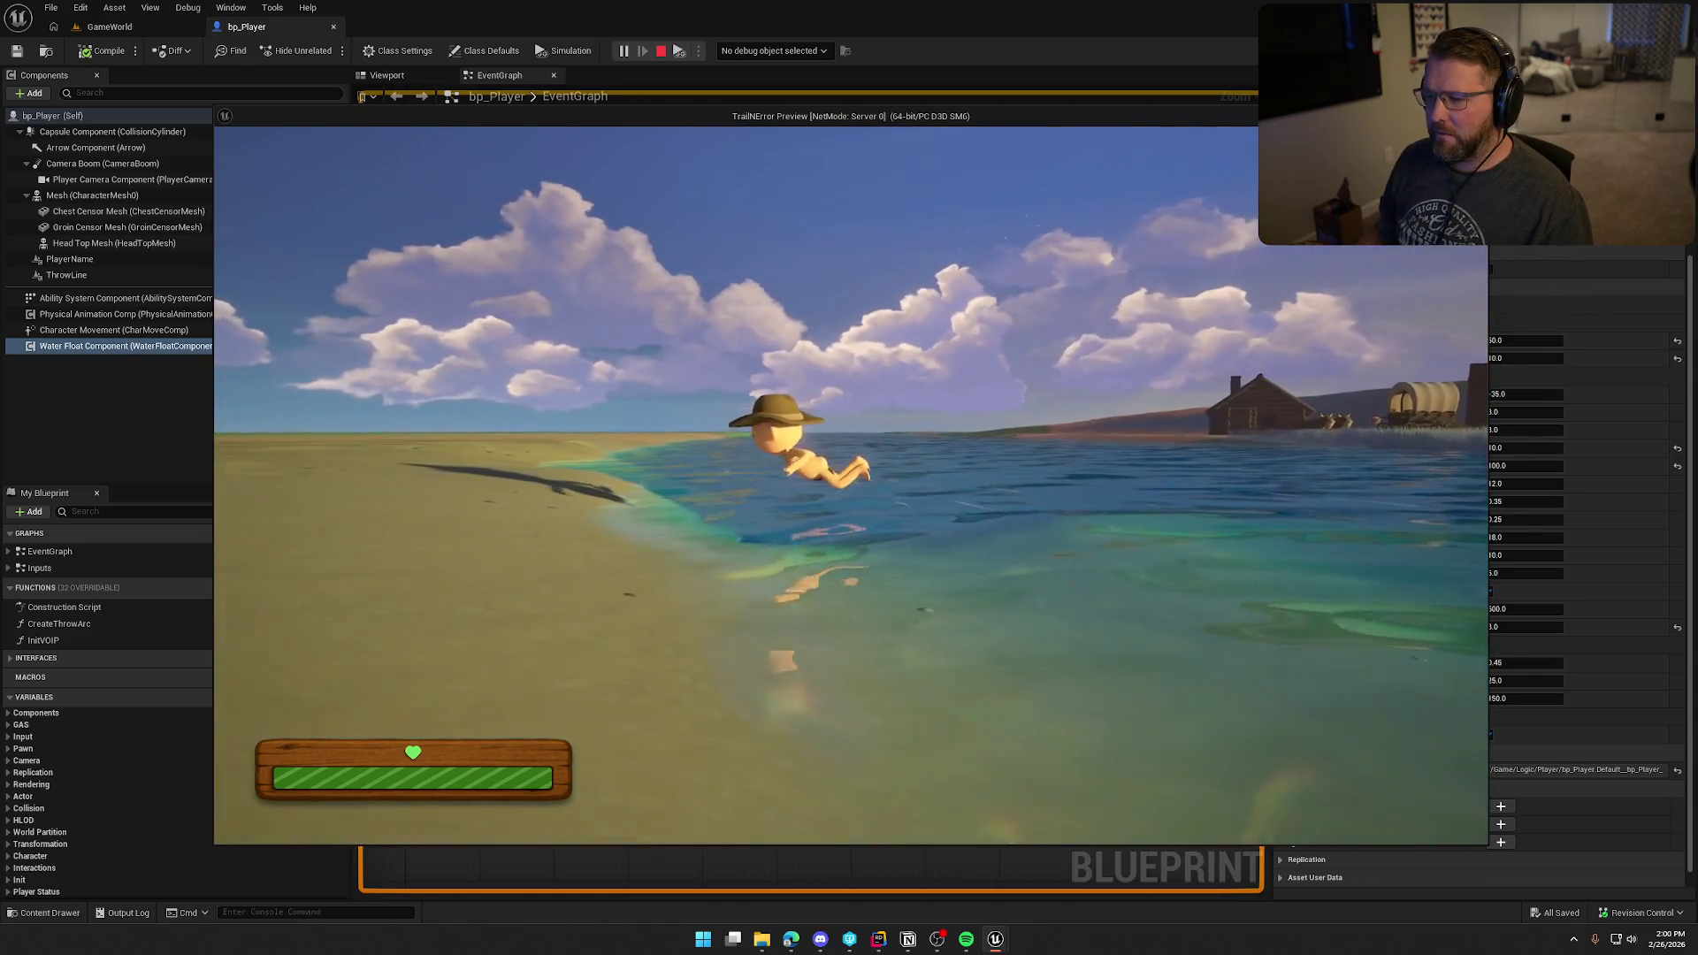
key(w)
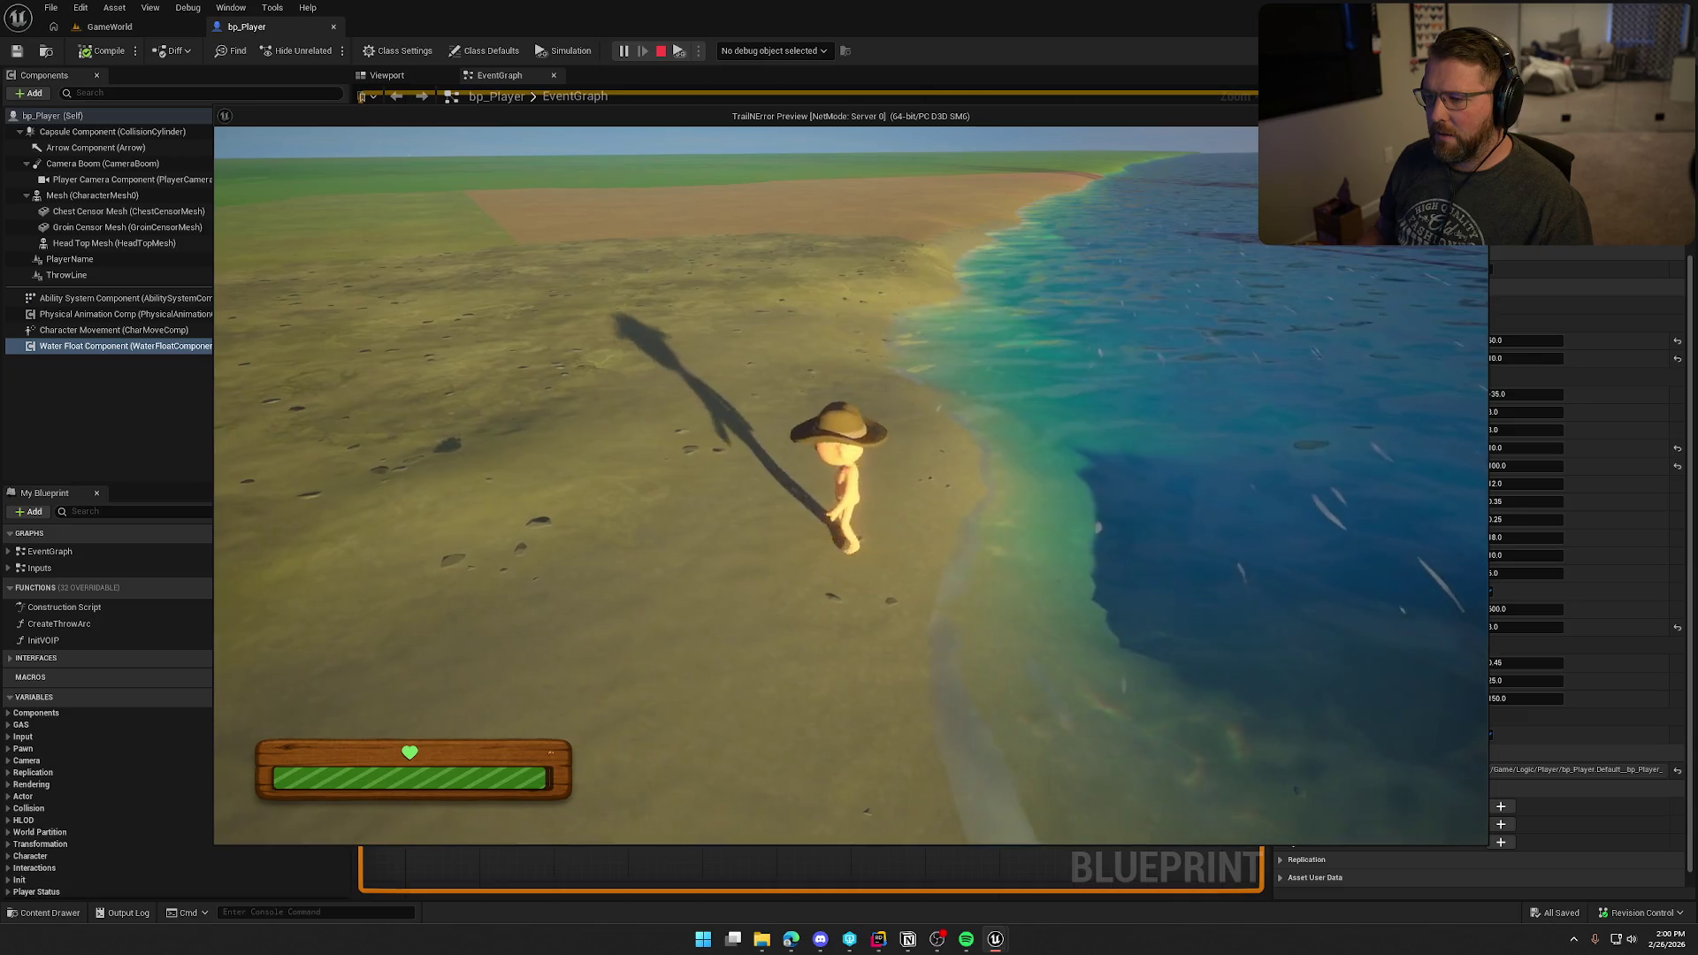
key(w)
key(w)
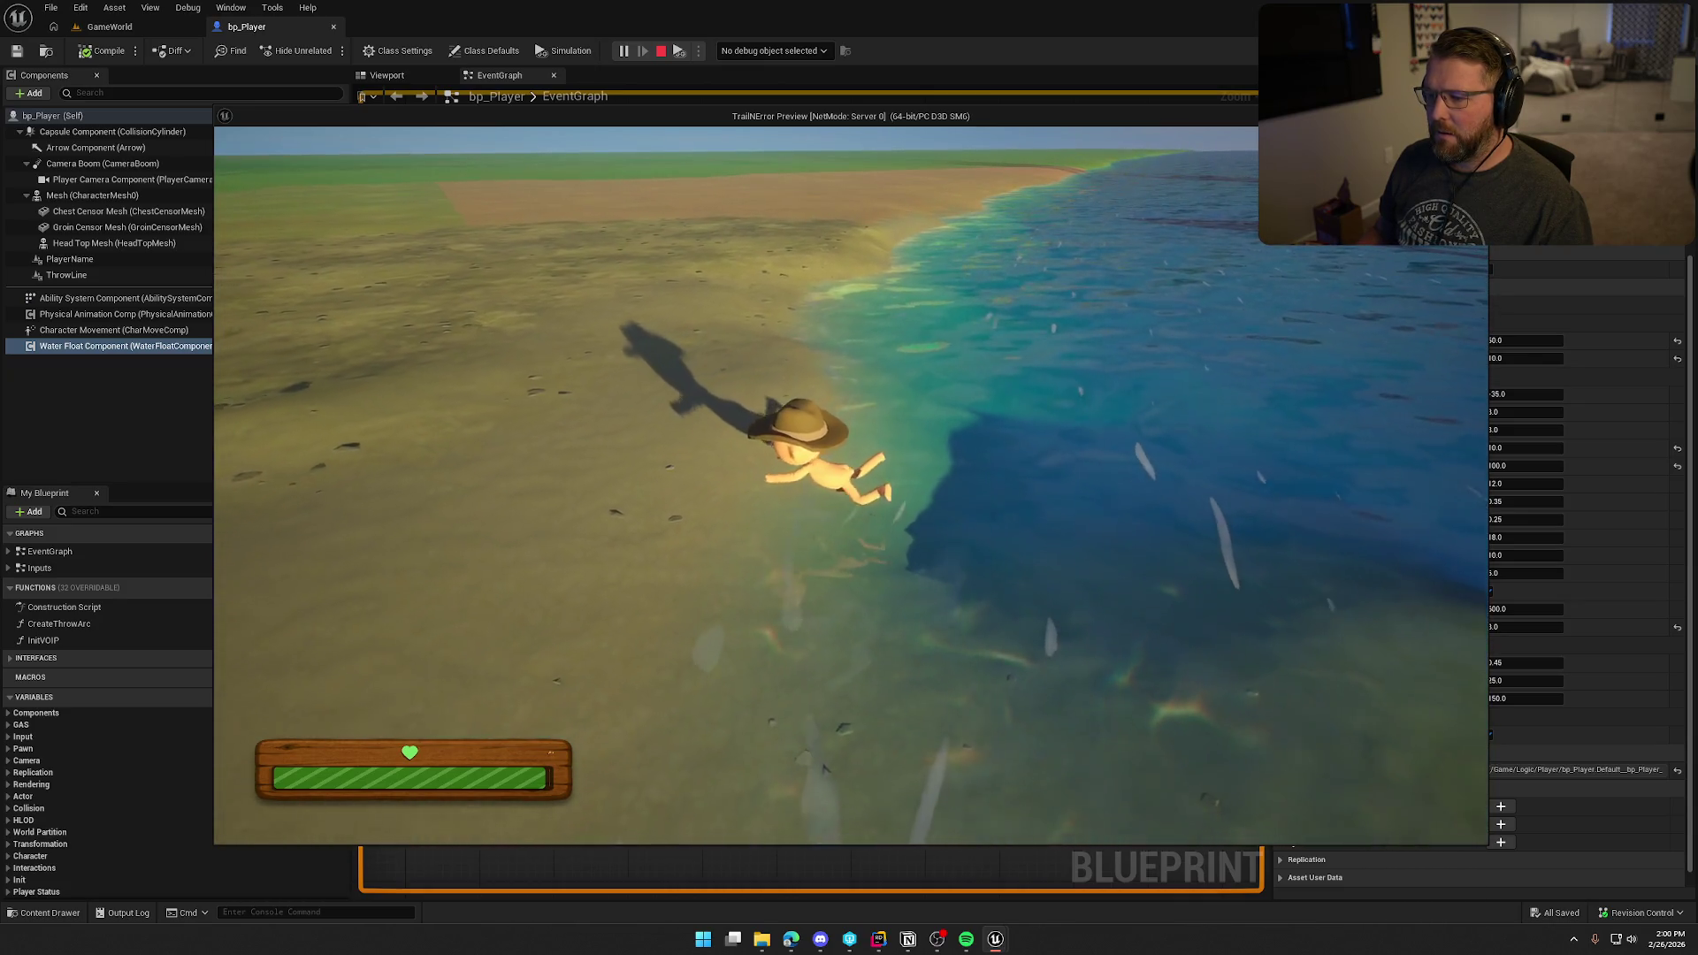
Step: Stop the playtest, set Start and Stop Submerge Depth both to 85.0, and relaunch the game
key(Escape)
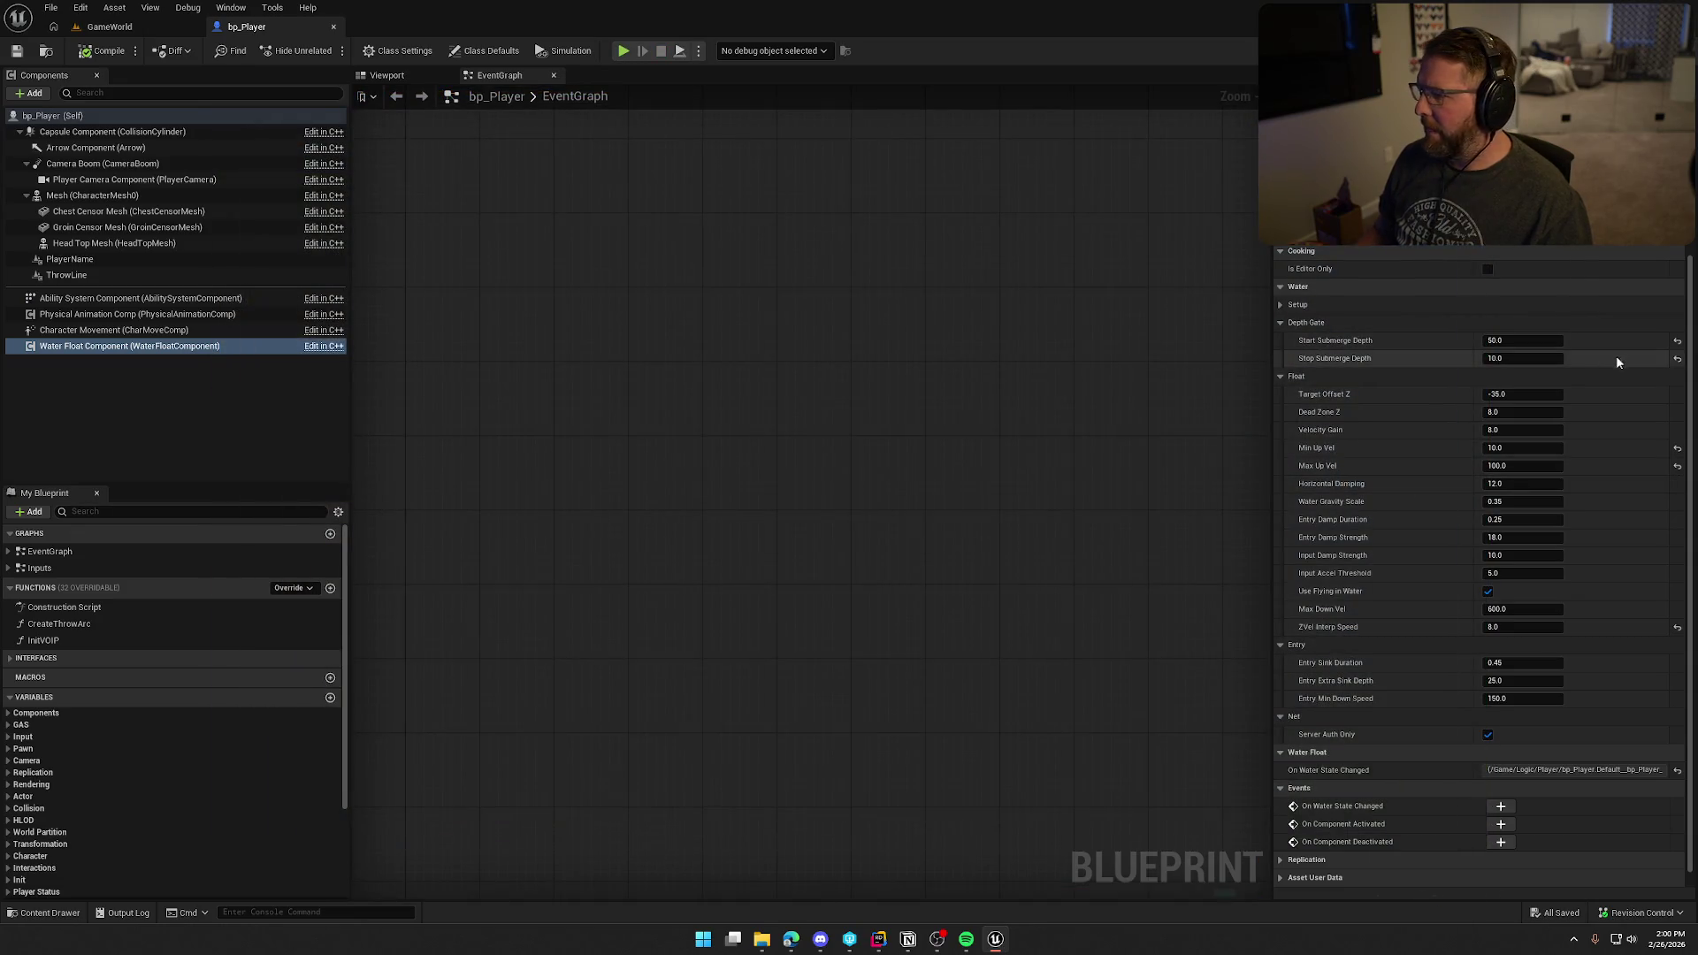
click(1678, 361)
click(1536, 342)
text(85)
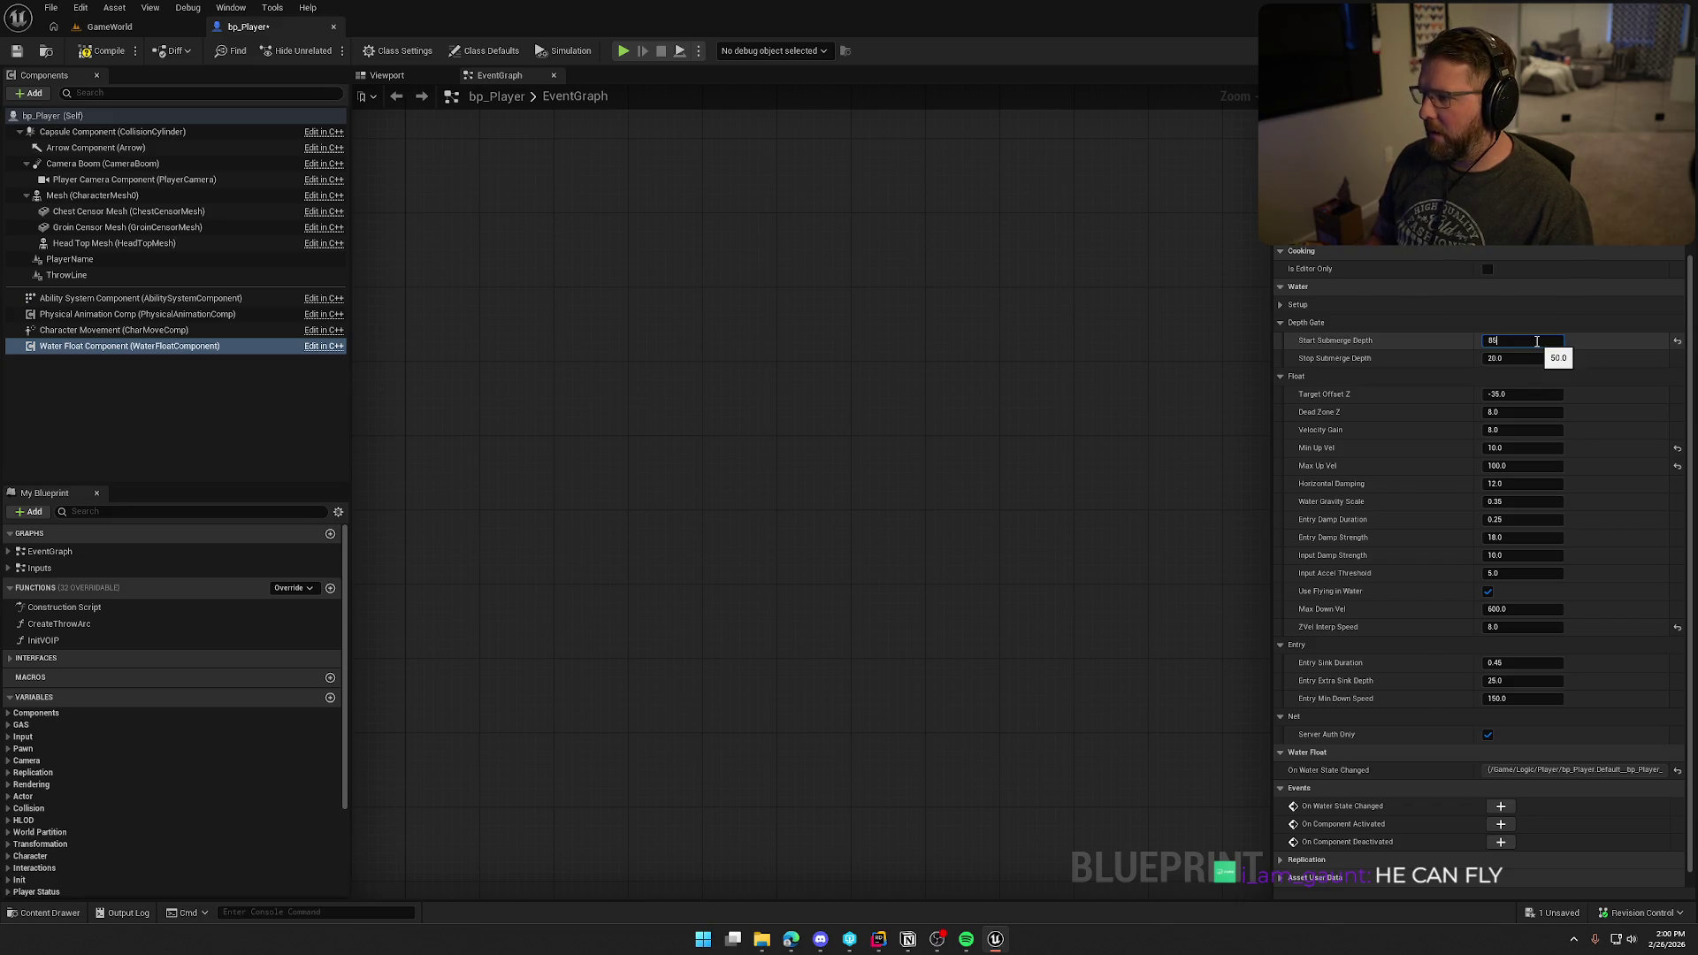
key(Tab)
text(85)
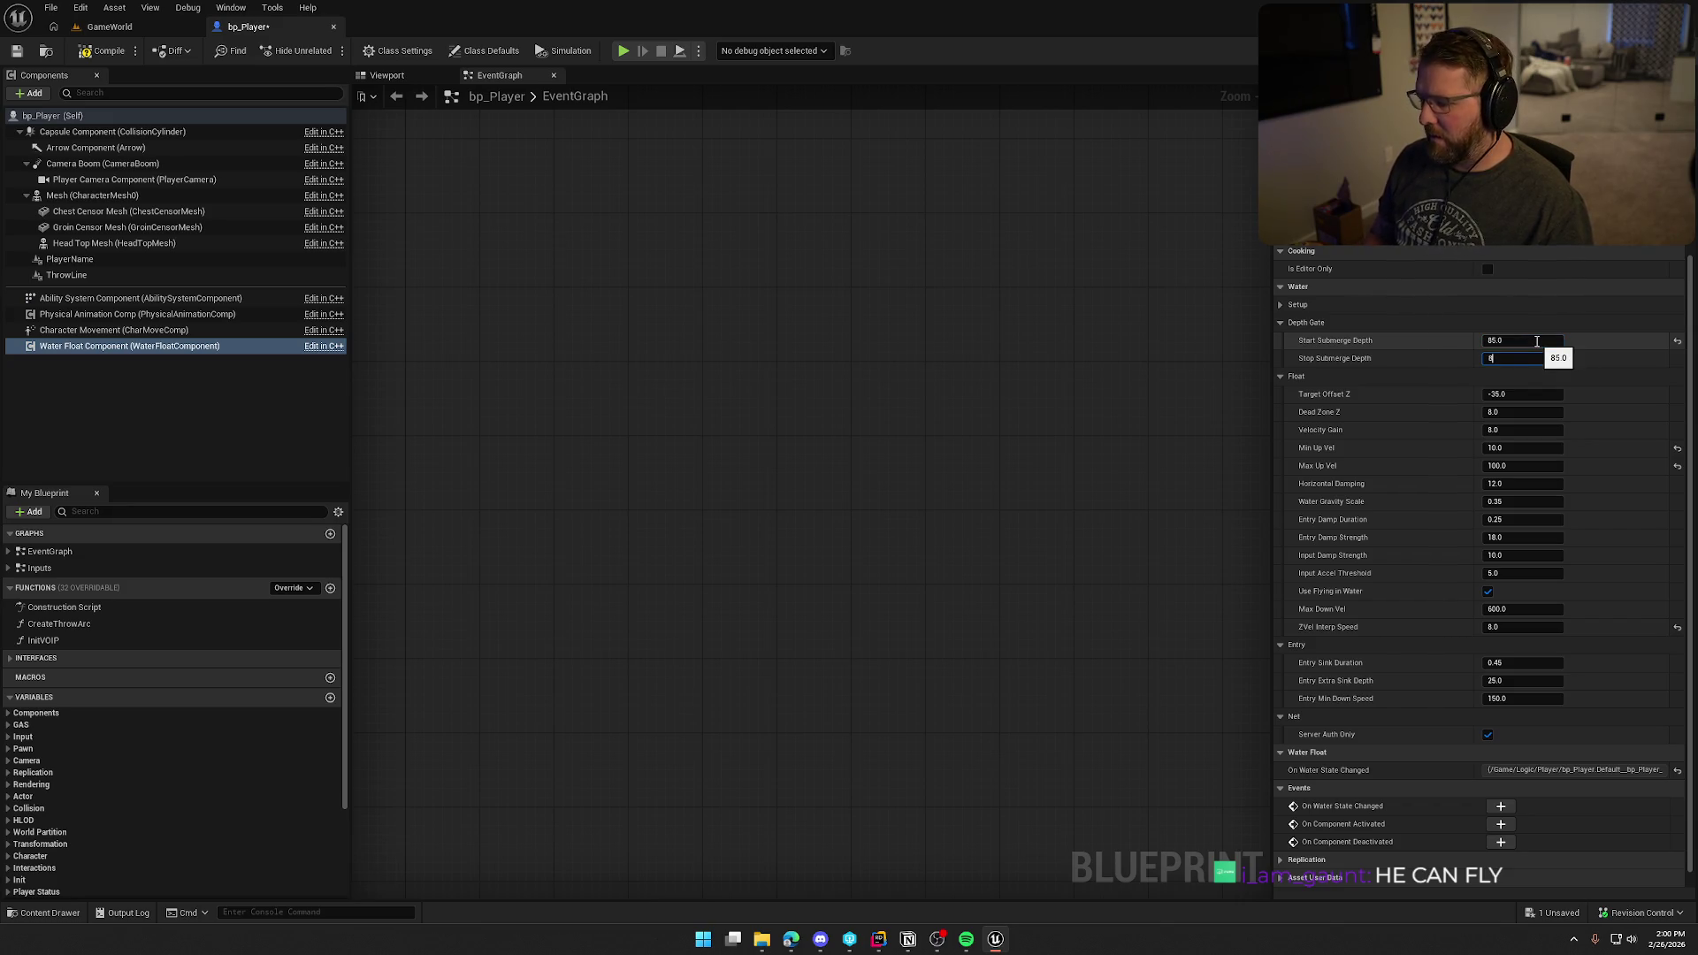
key(Return)
click(1521, 395)
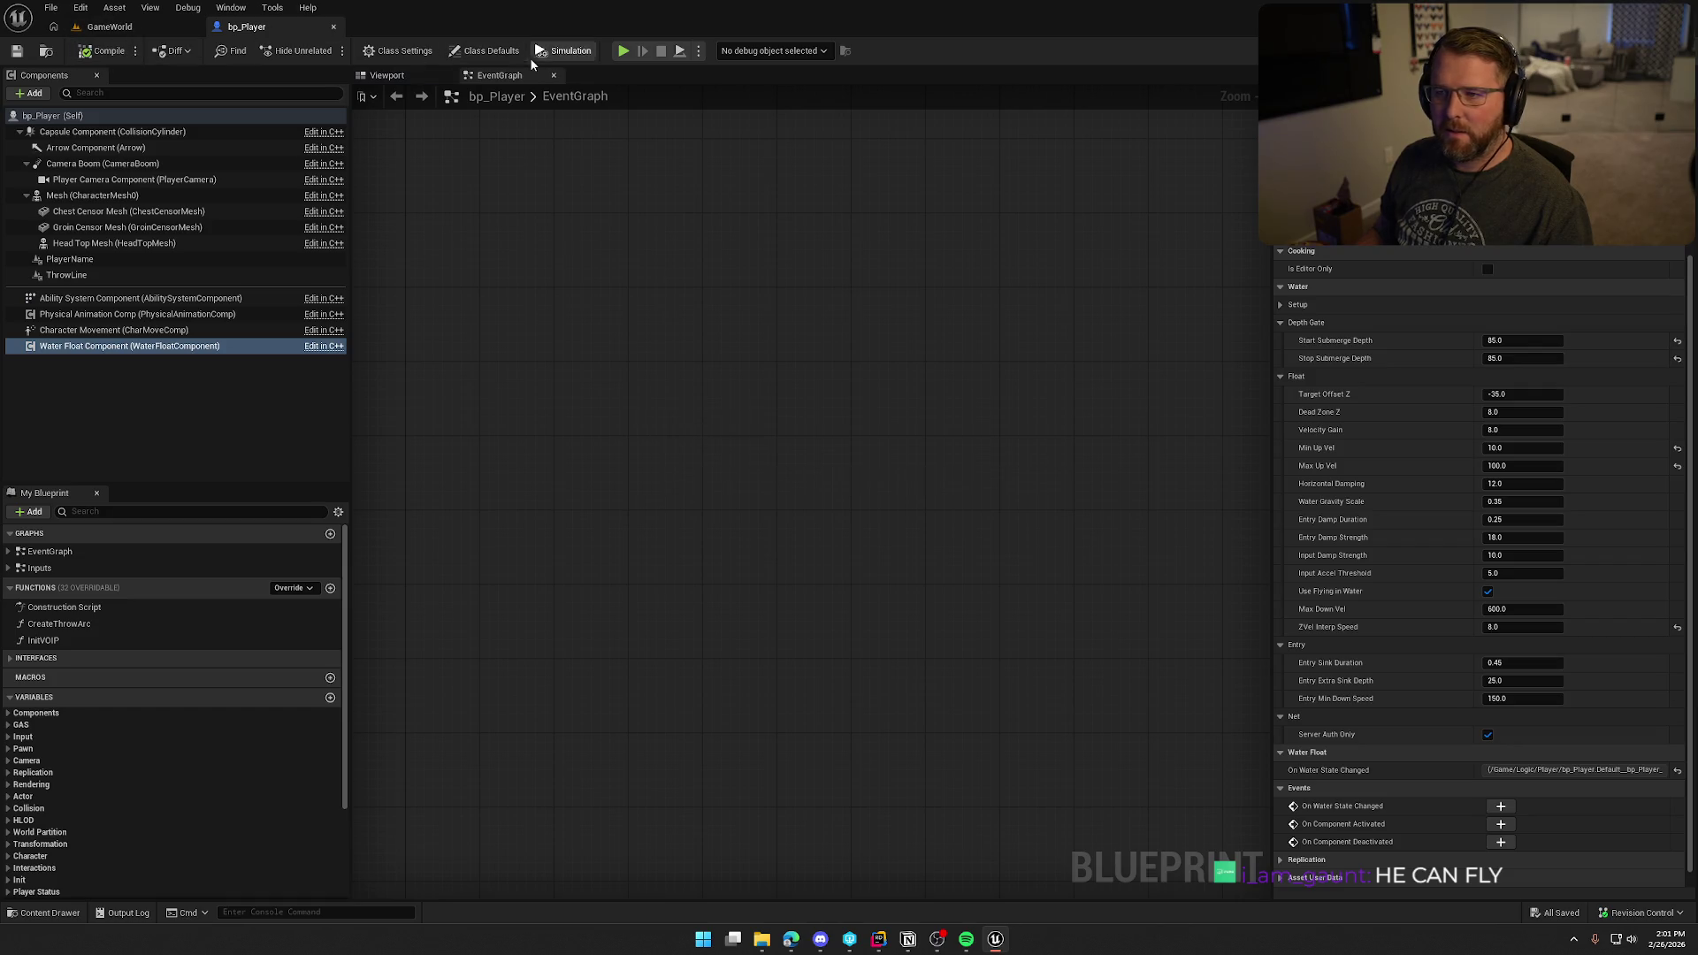
click(624, 51)
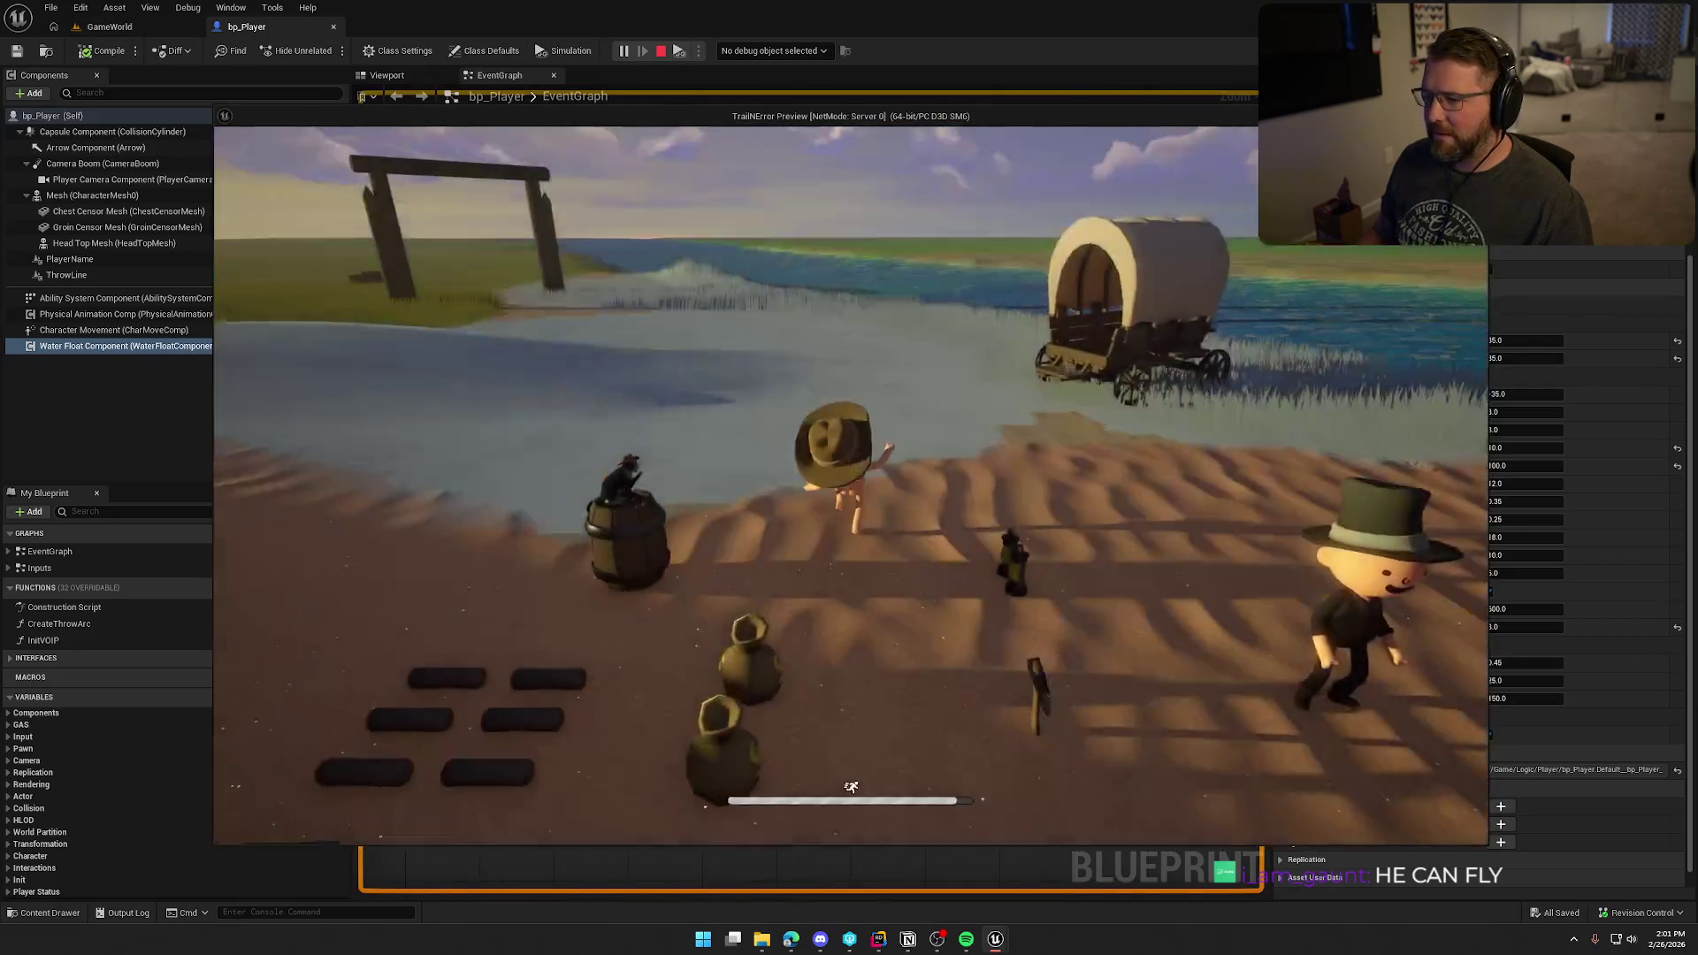
Step: Run the character through town and the grass into the water
key(w)
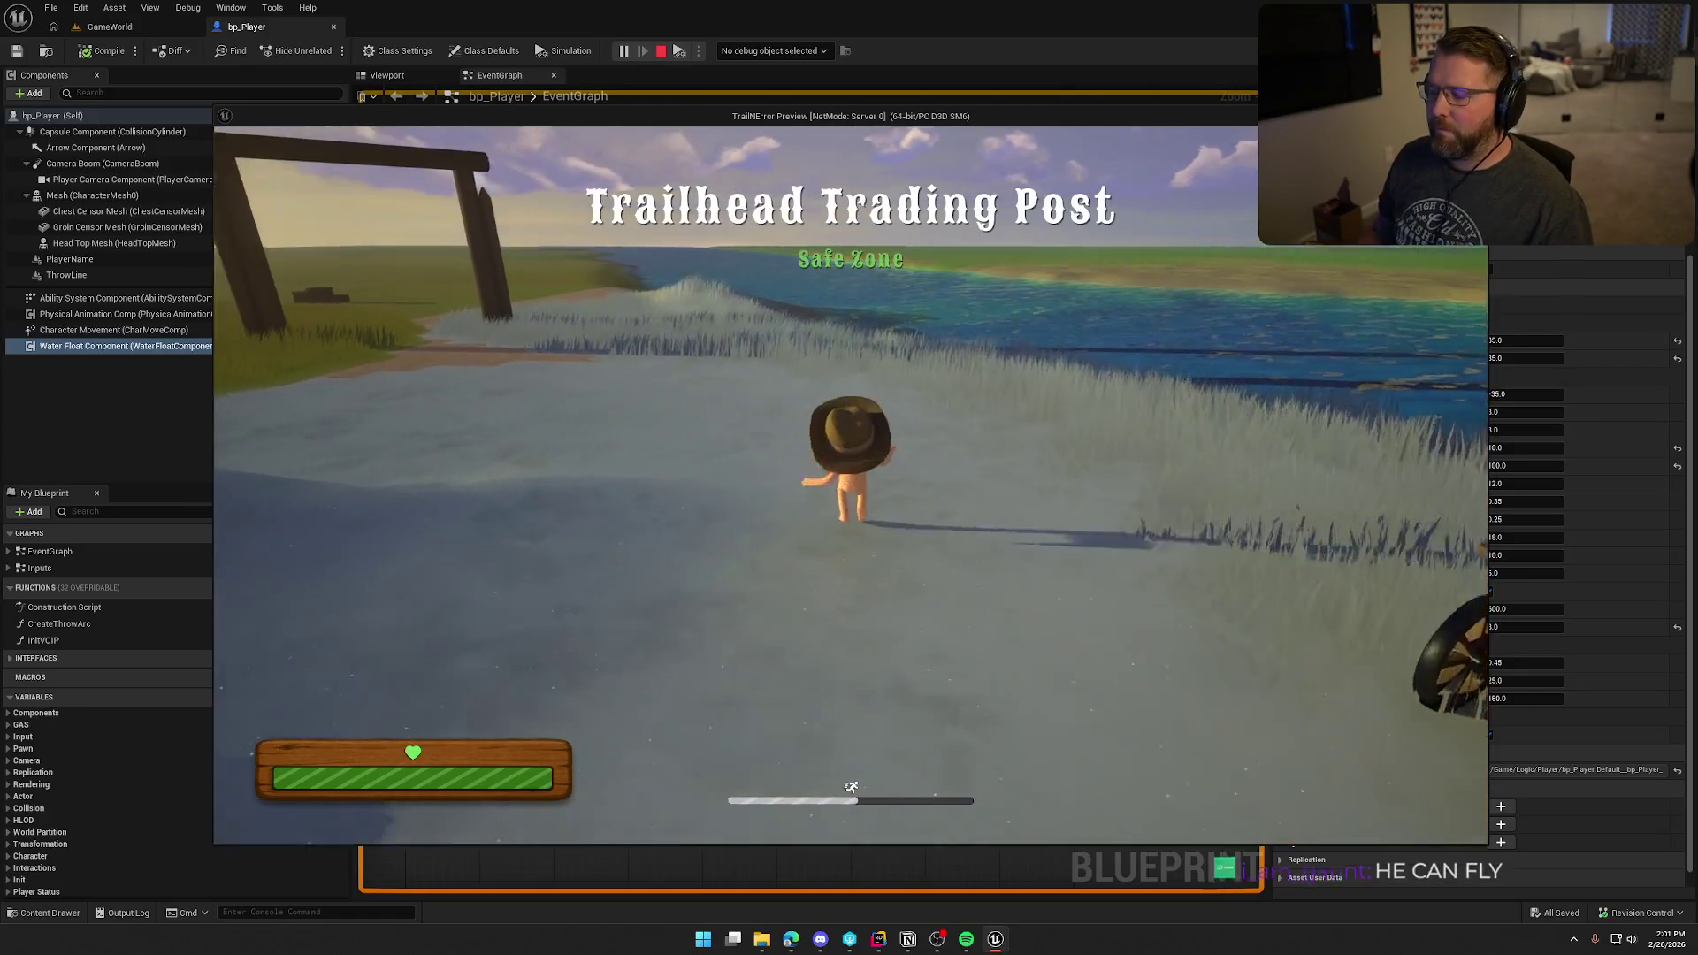
key(w)
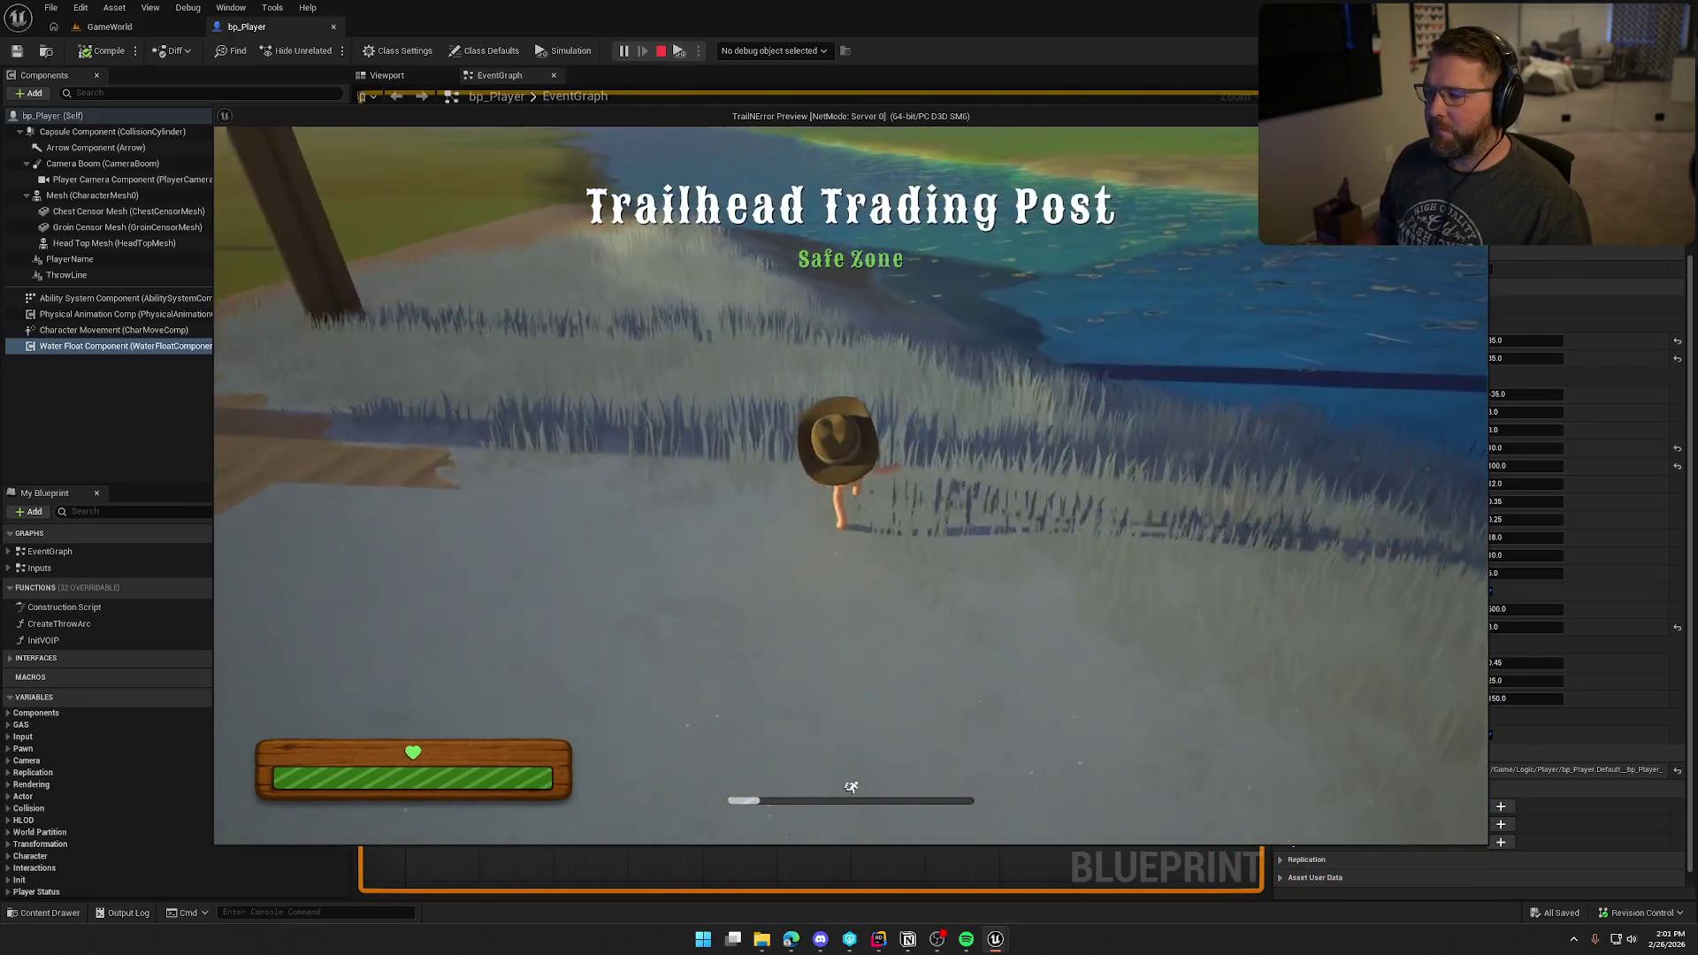
key(w)
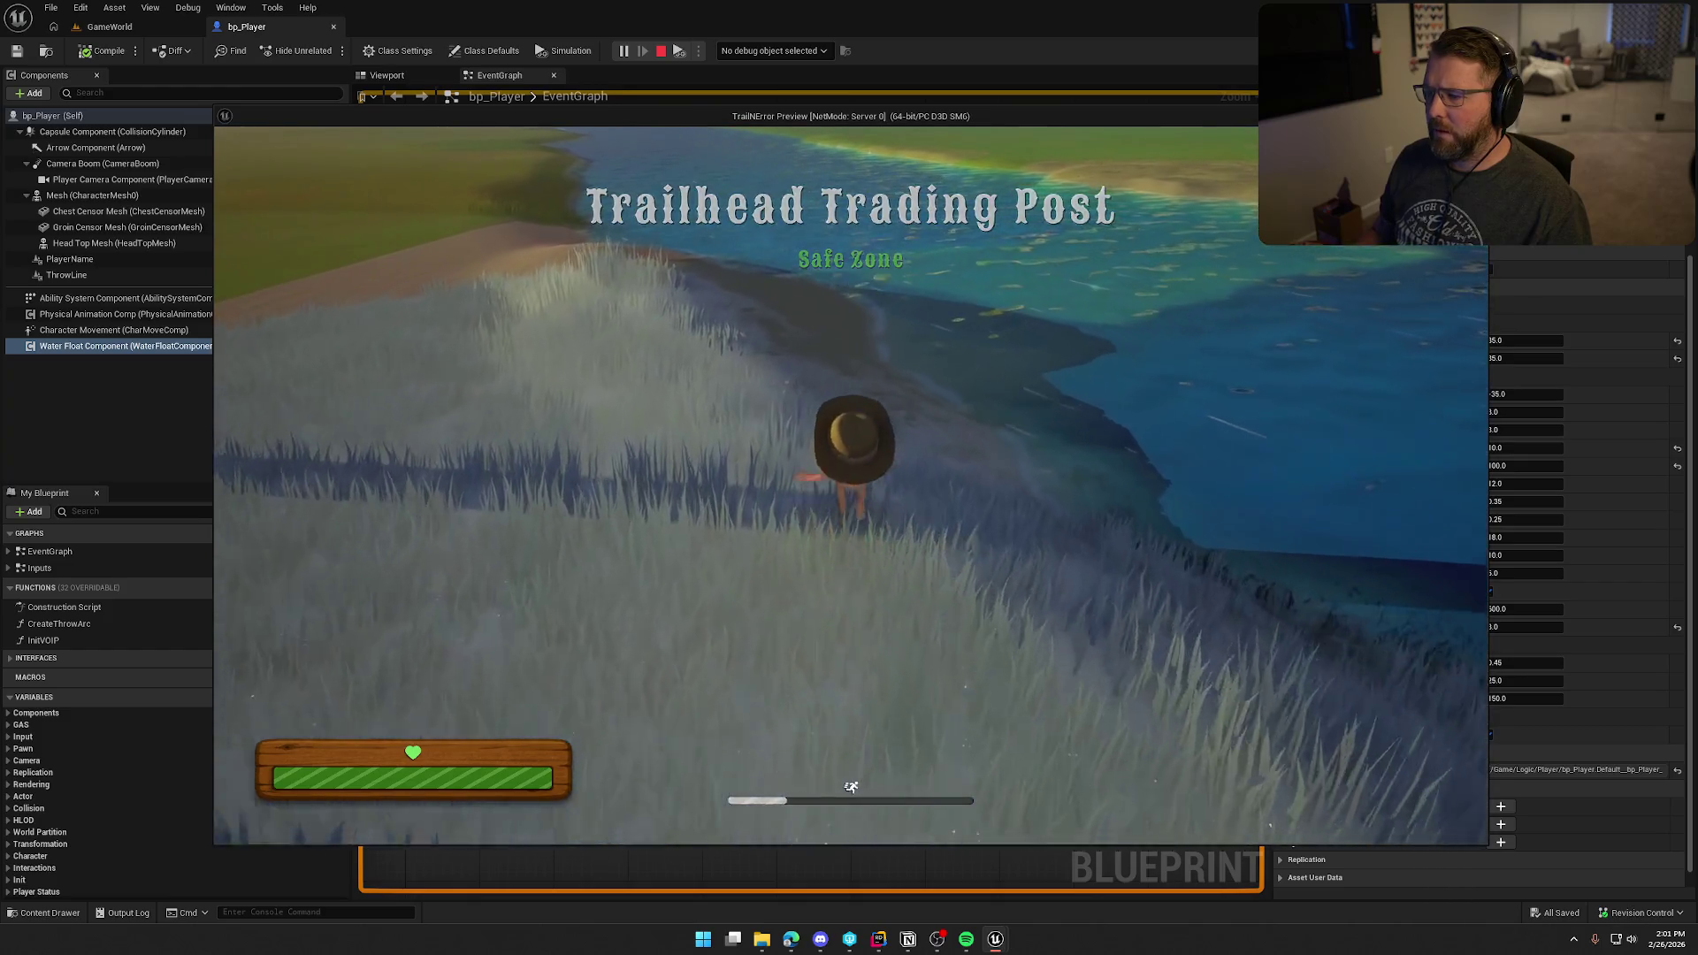
key(w)
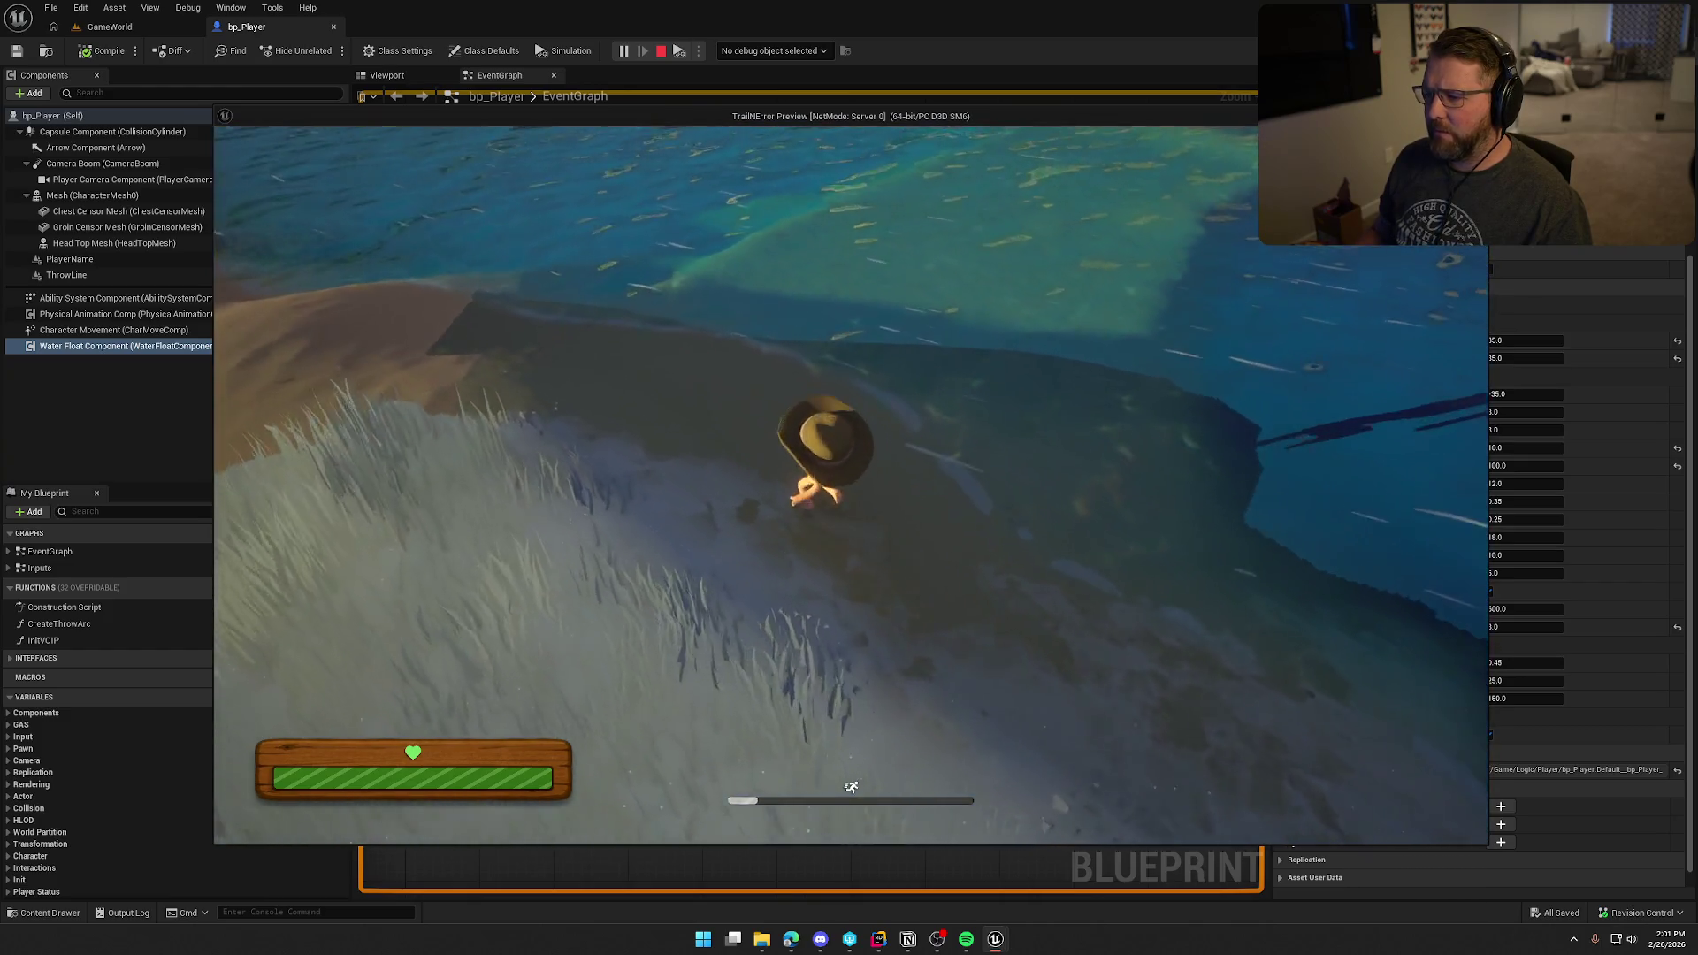
key(w)
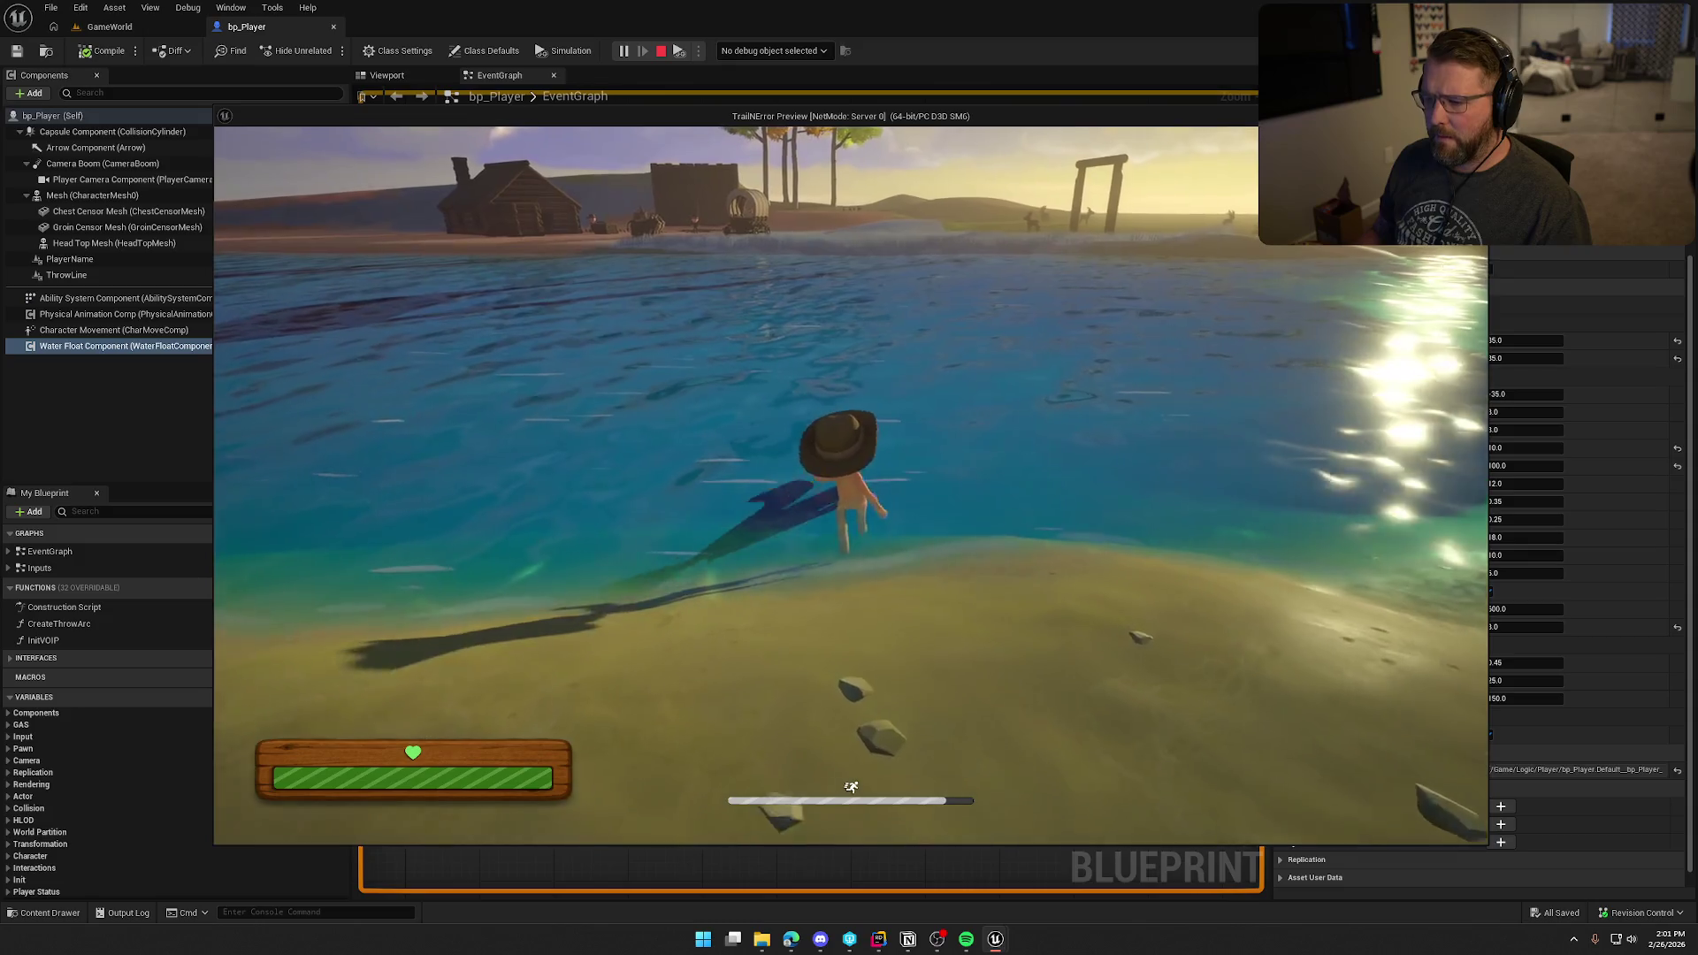
Step: Swim onto the sandy shore, wade back out until swimming, then return and walk onto shore
key(w)
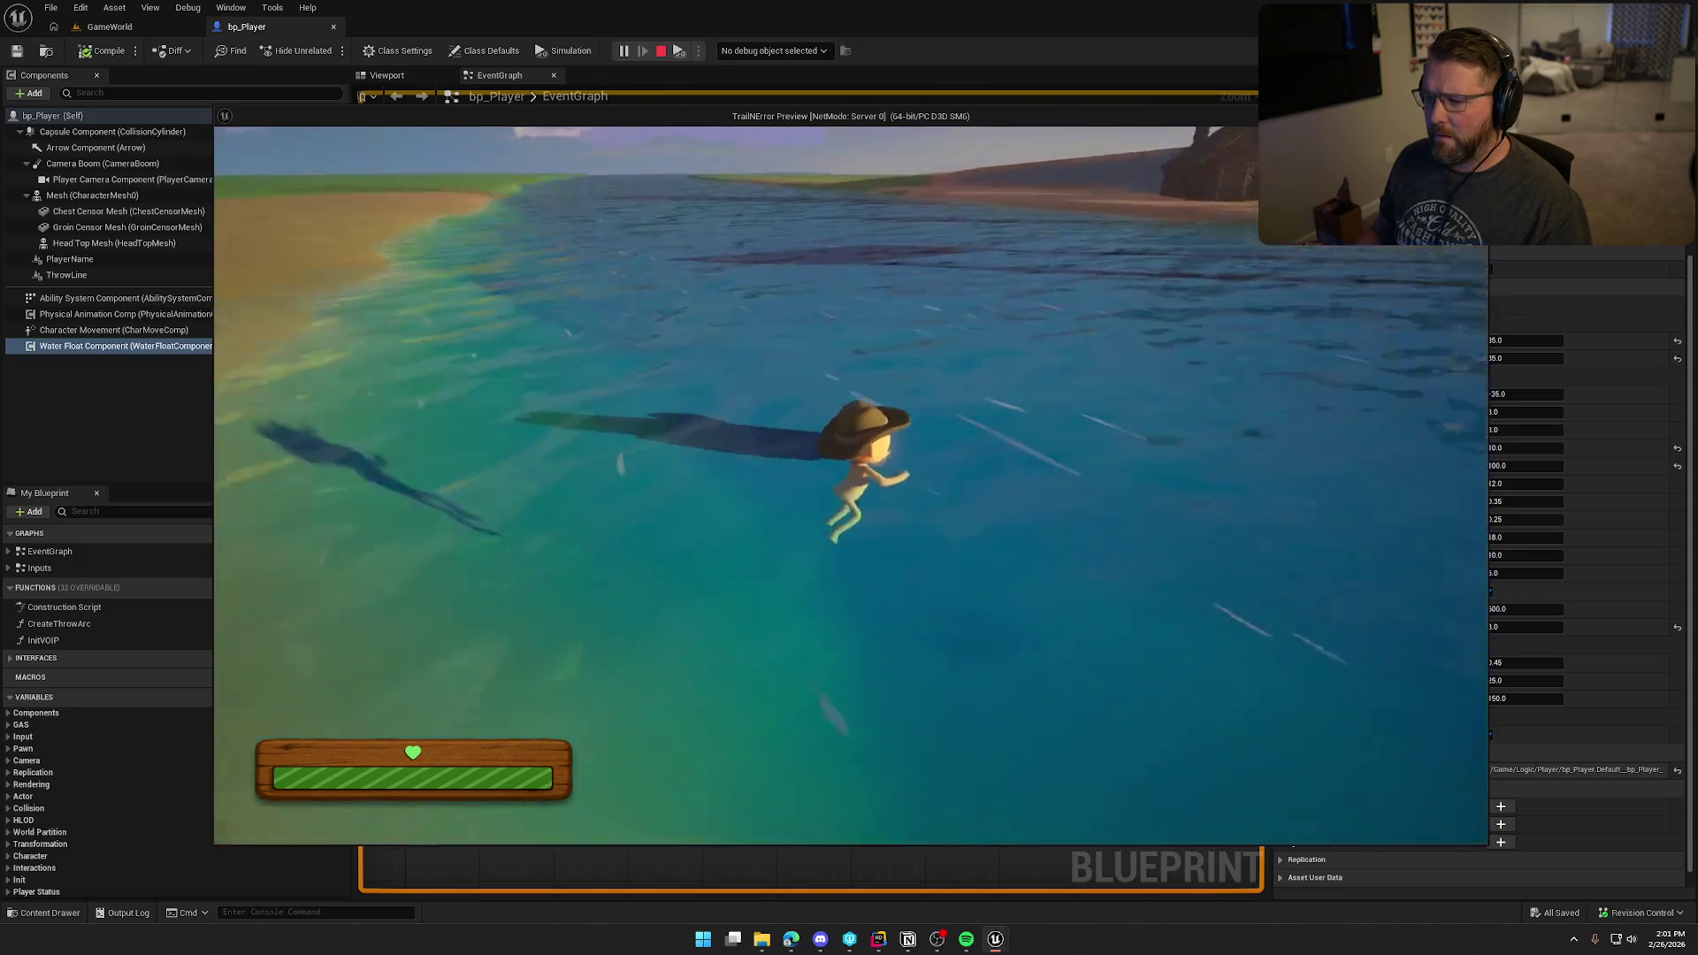
key(w)
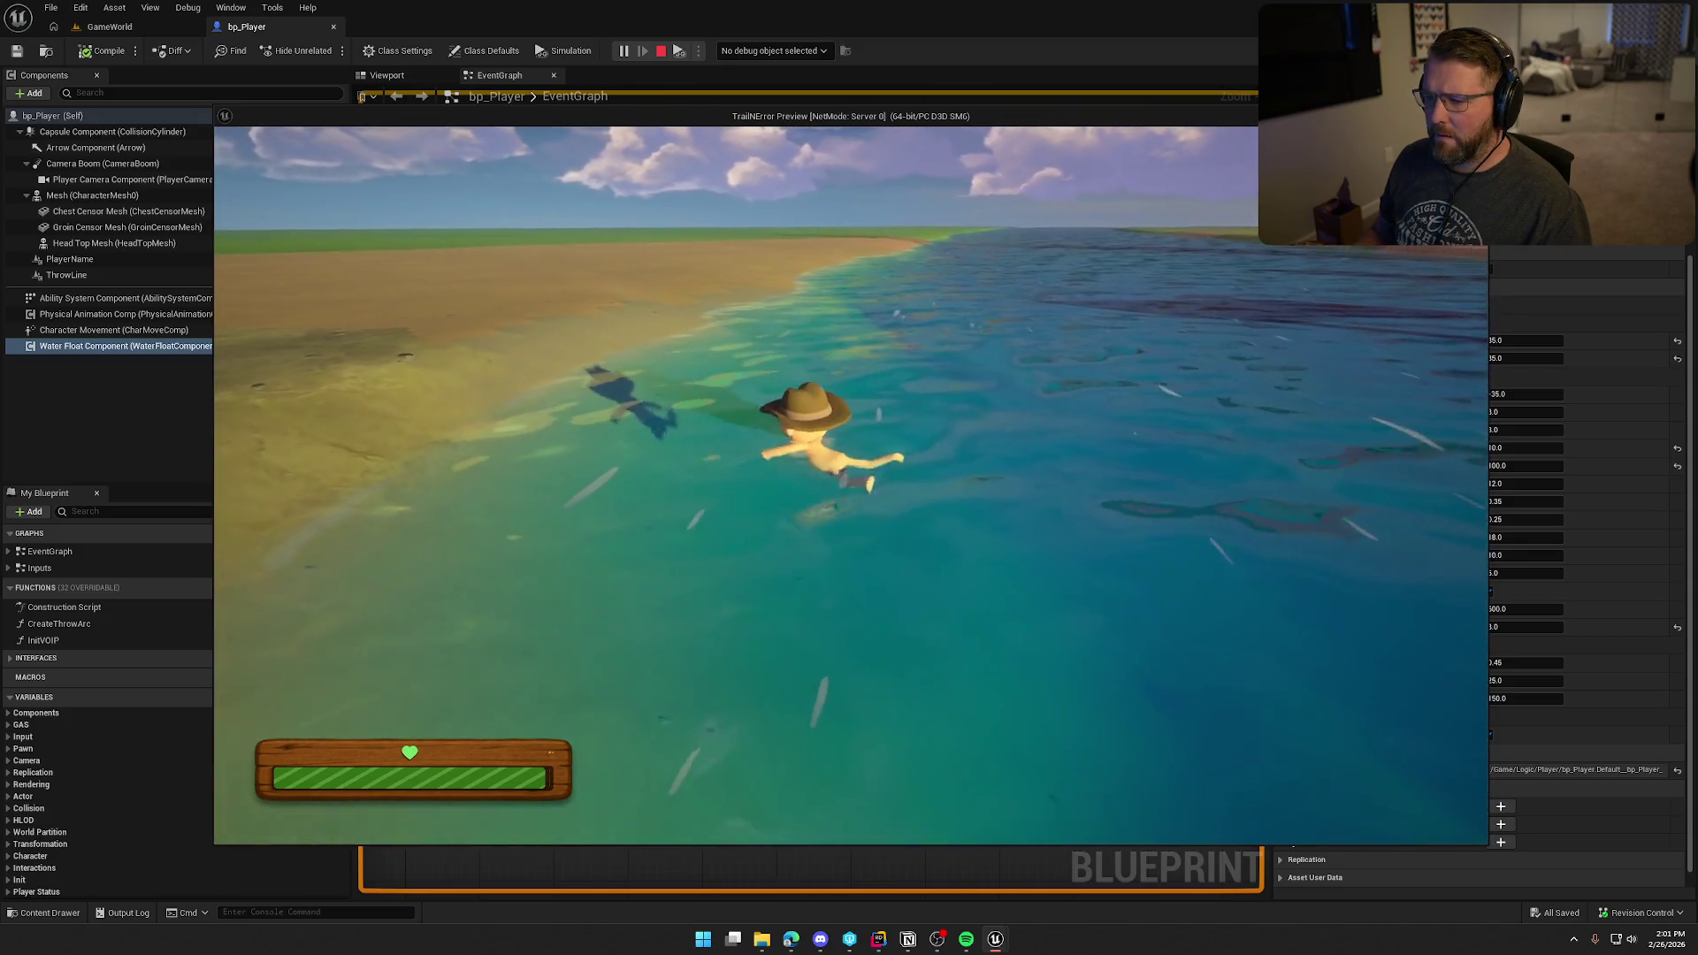
key(w)
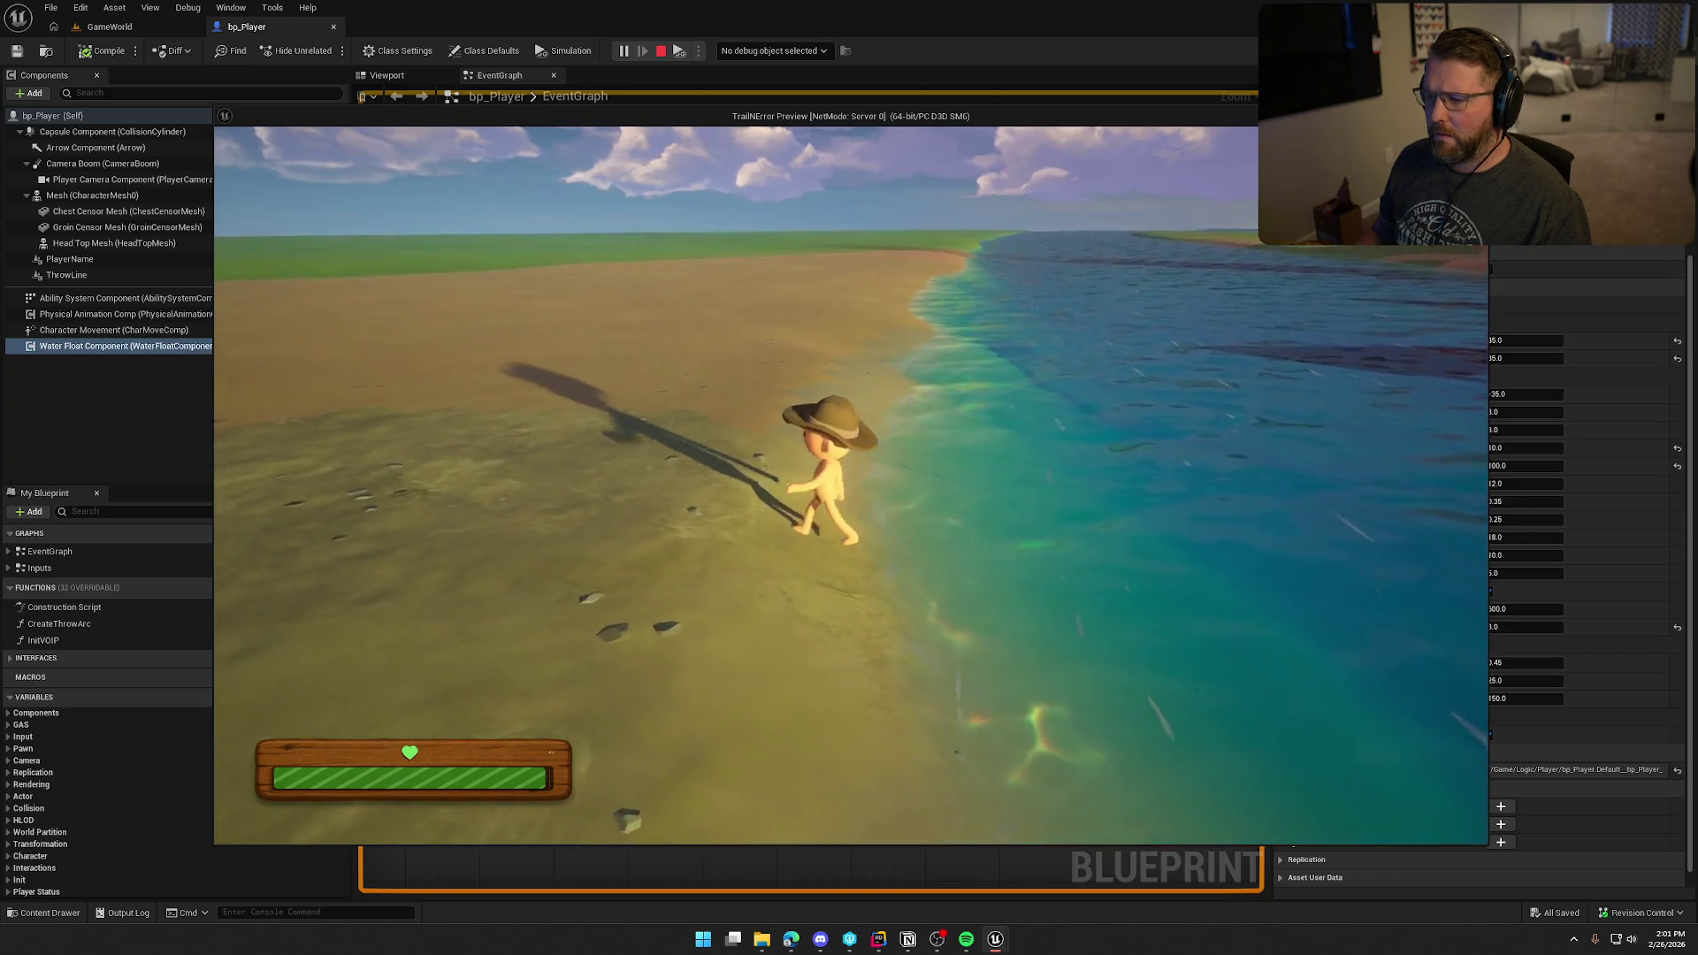
key(w)
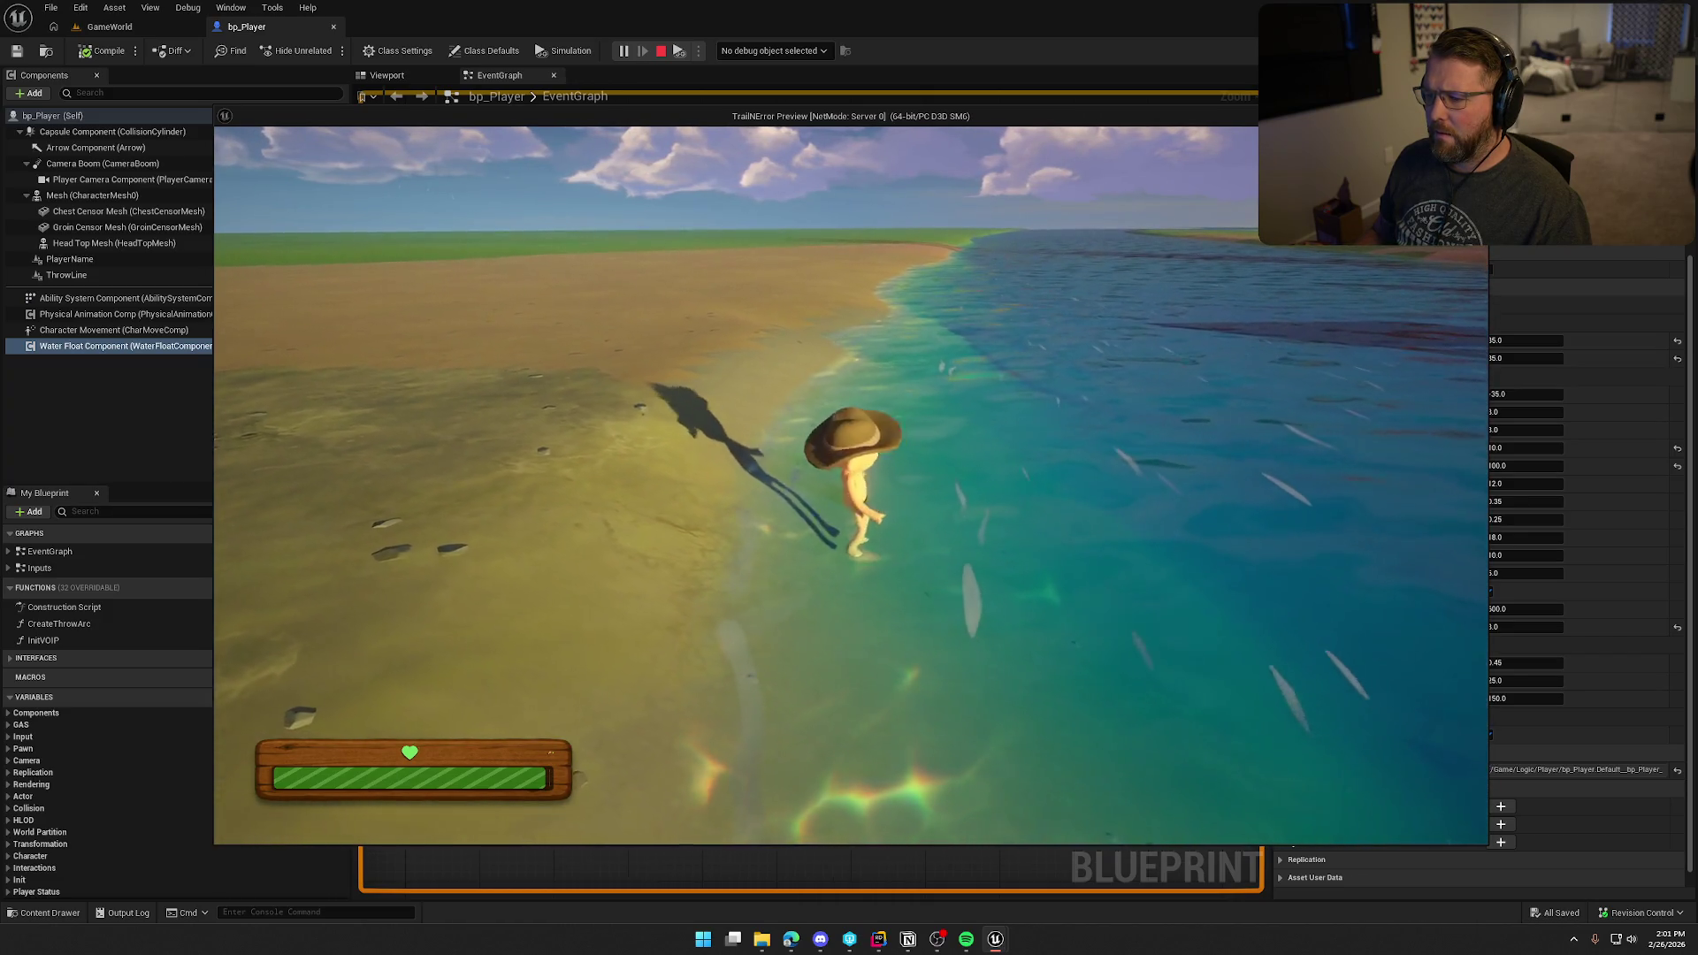
key(w)
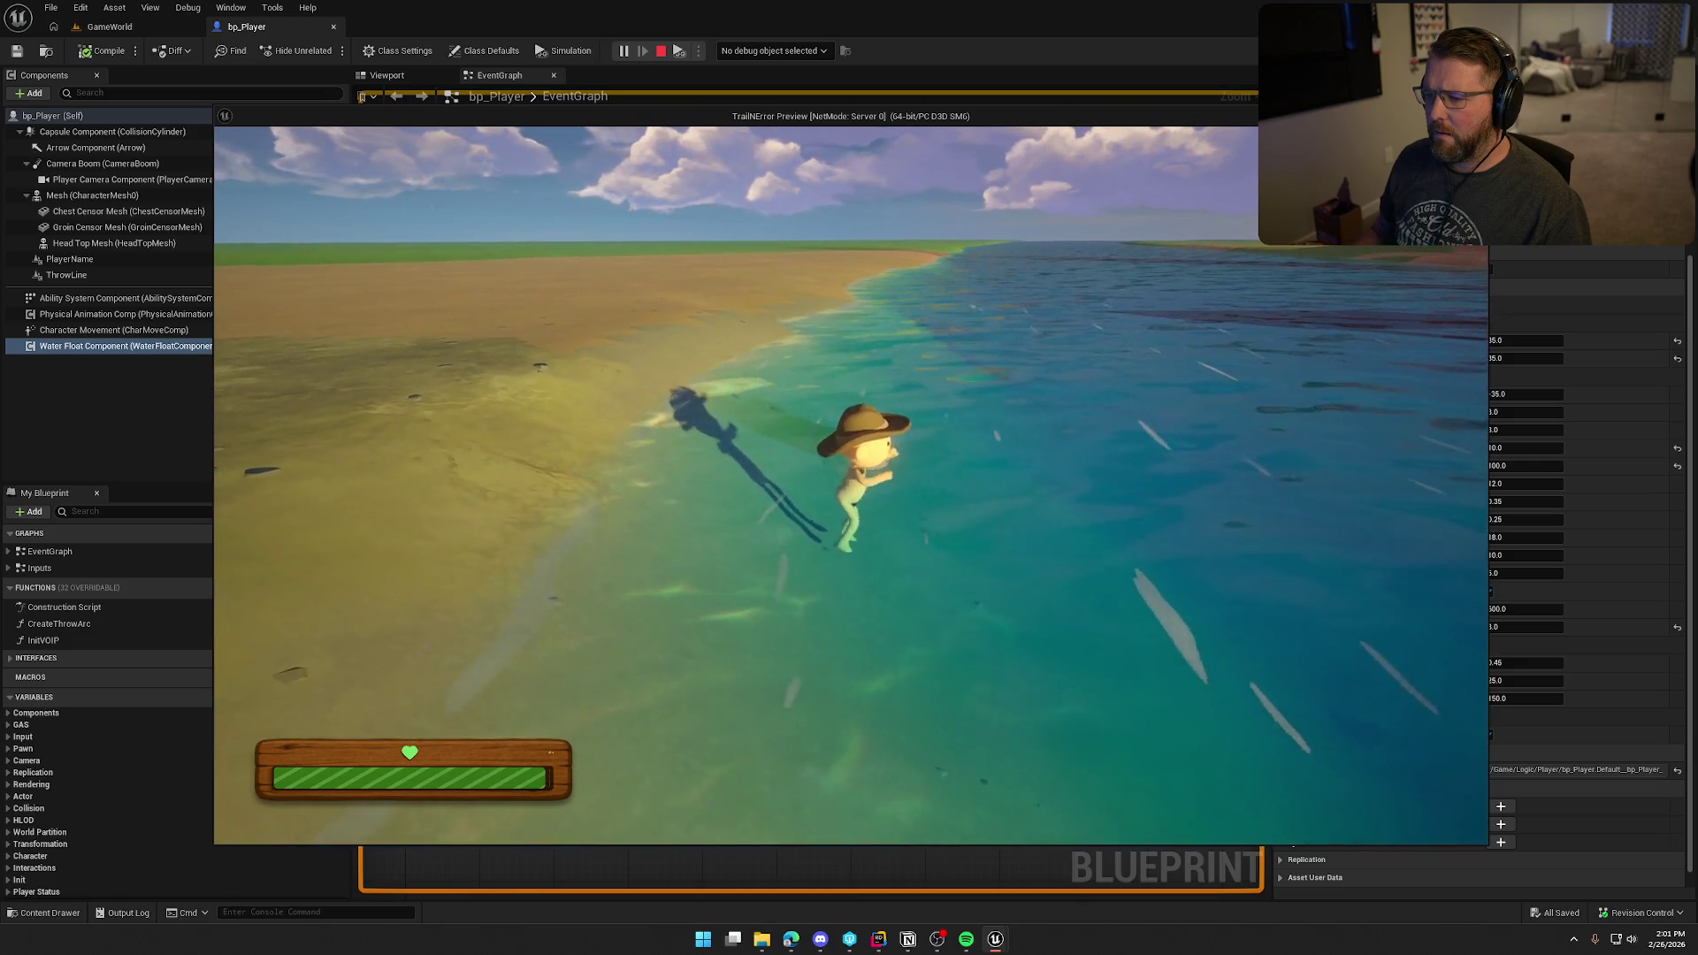
key(a)
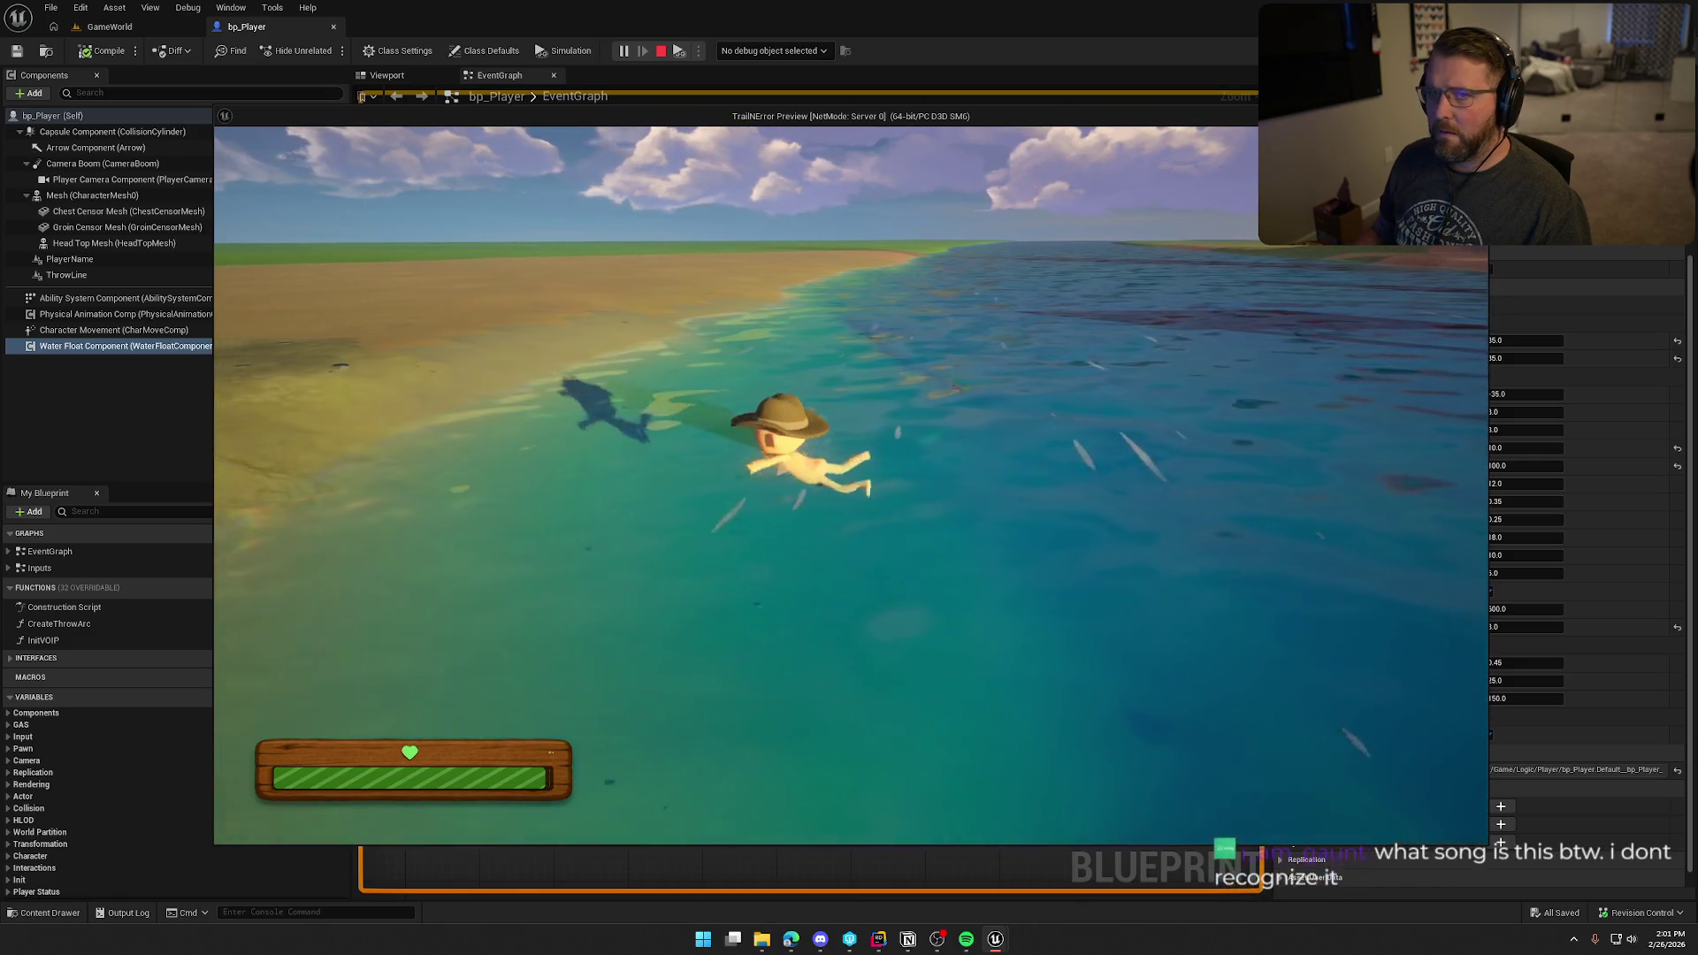
key(w)
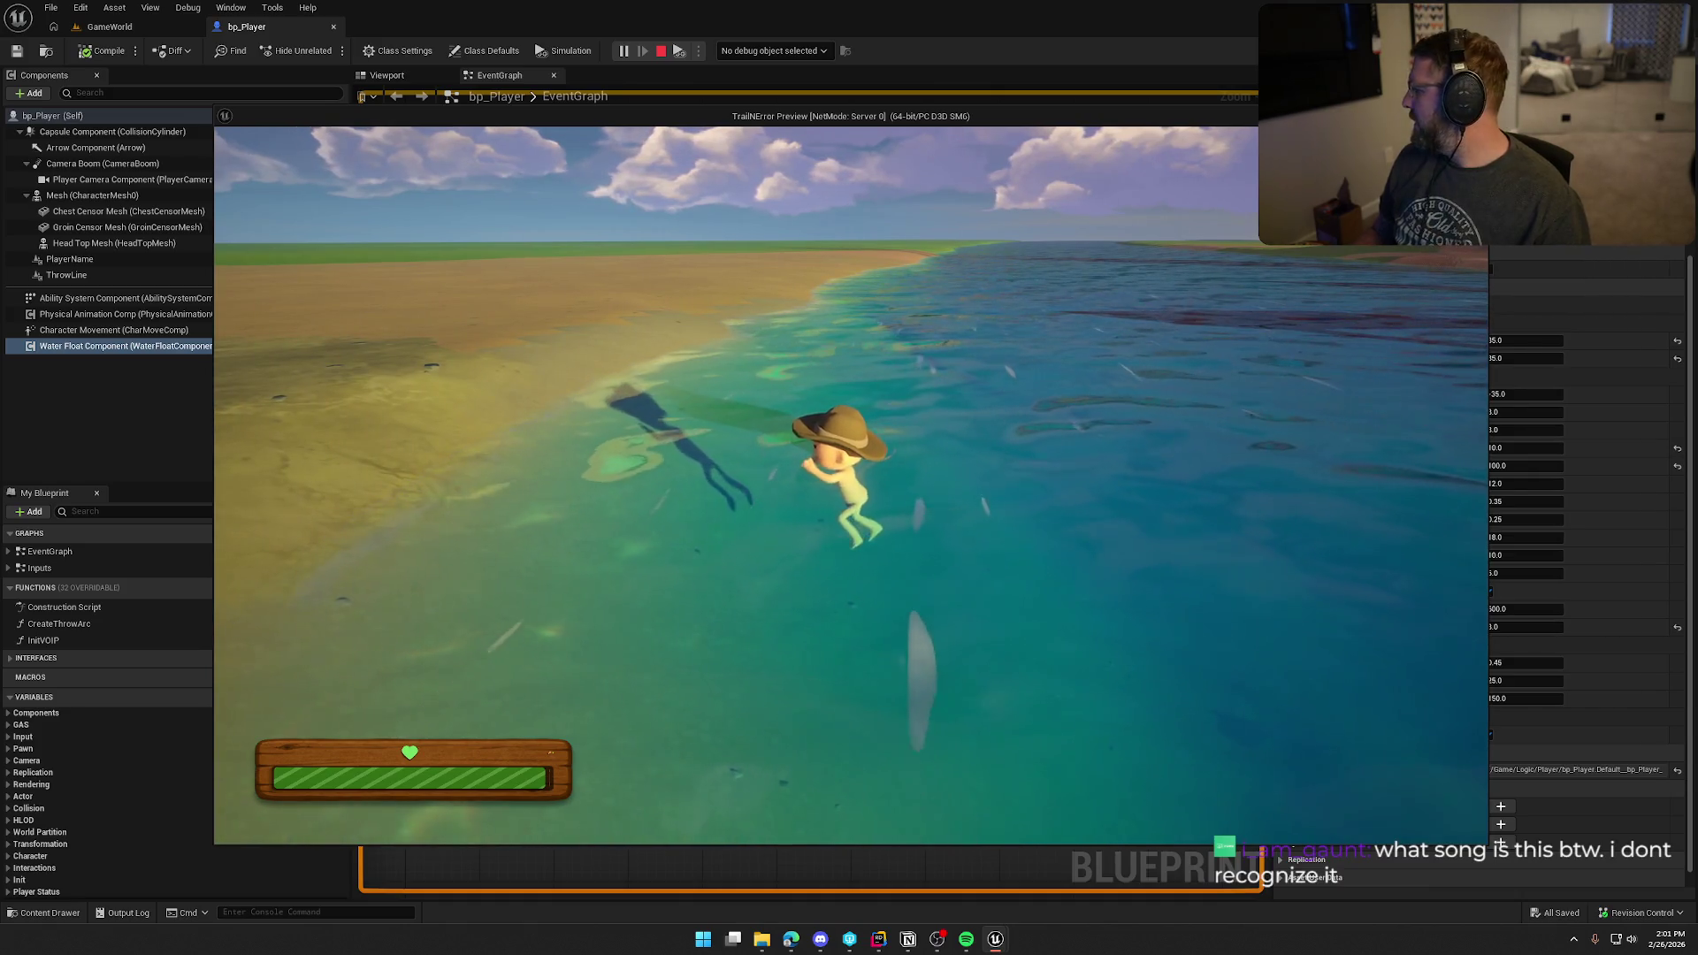
key(s)
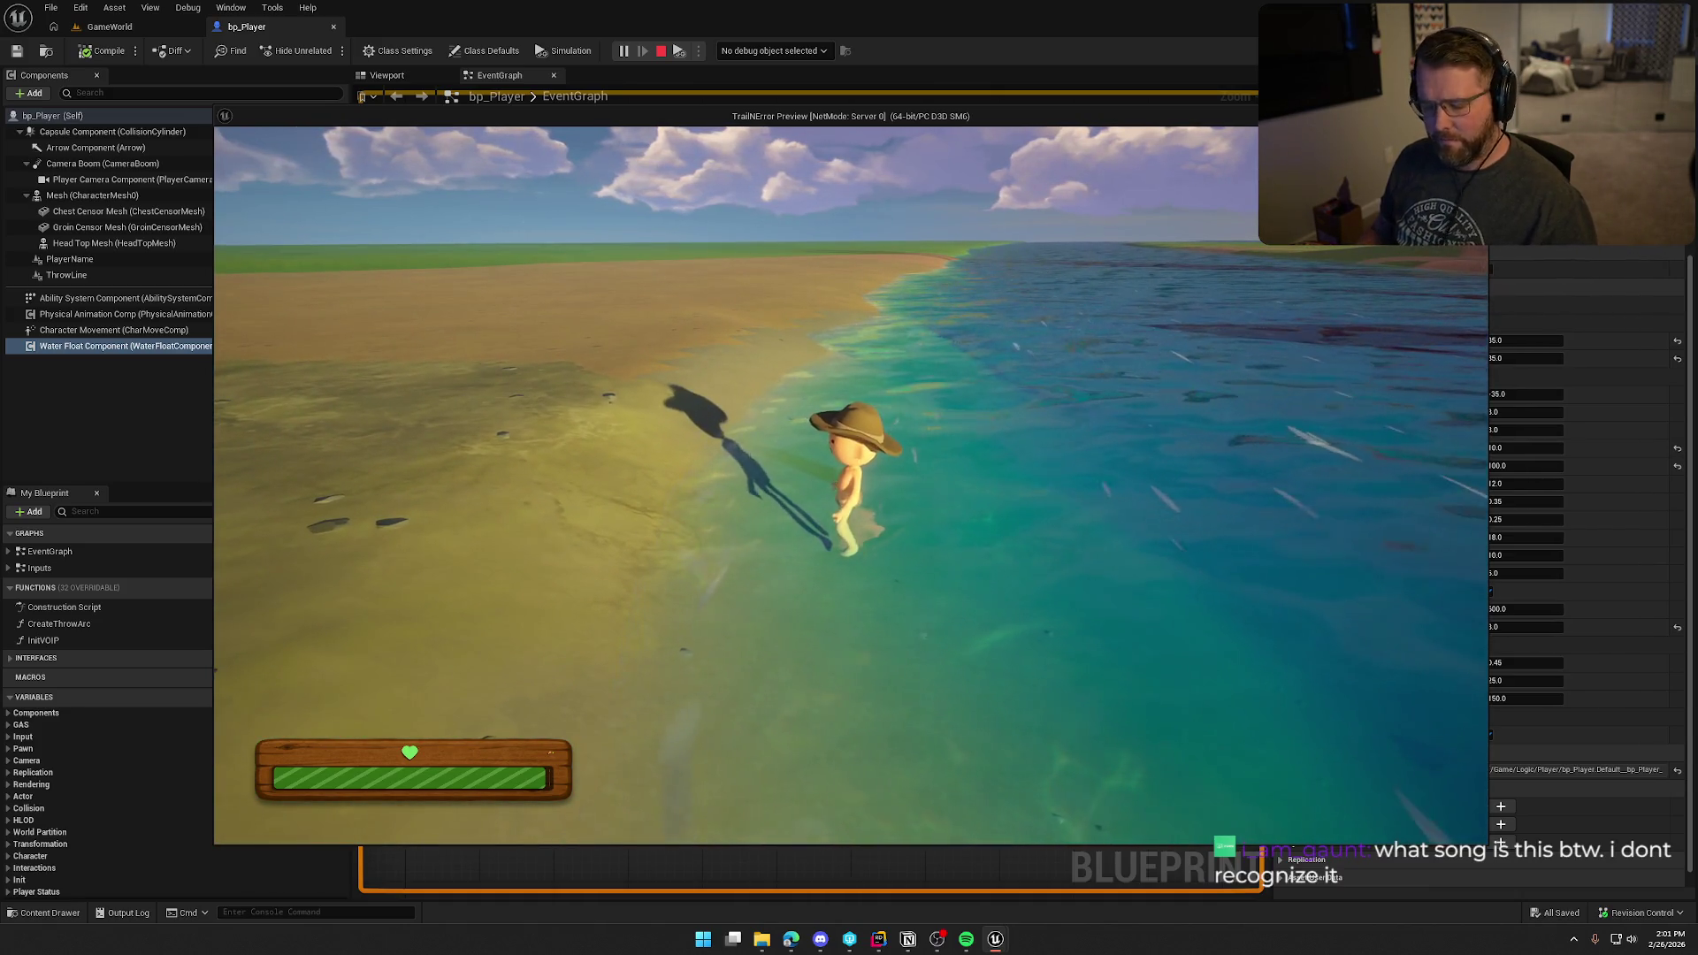
key(super)
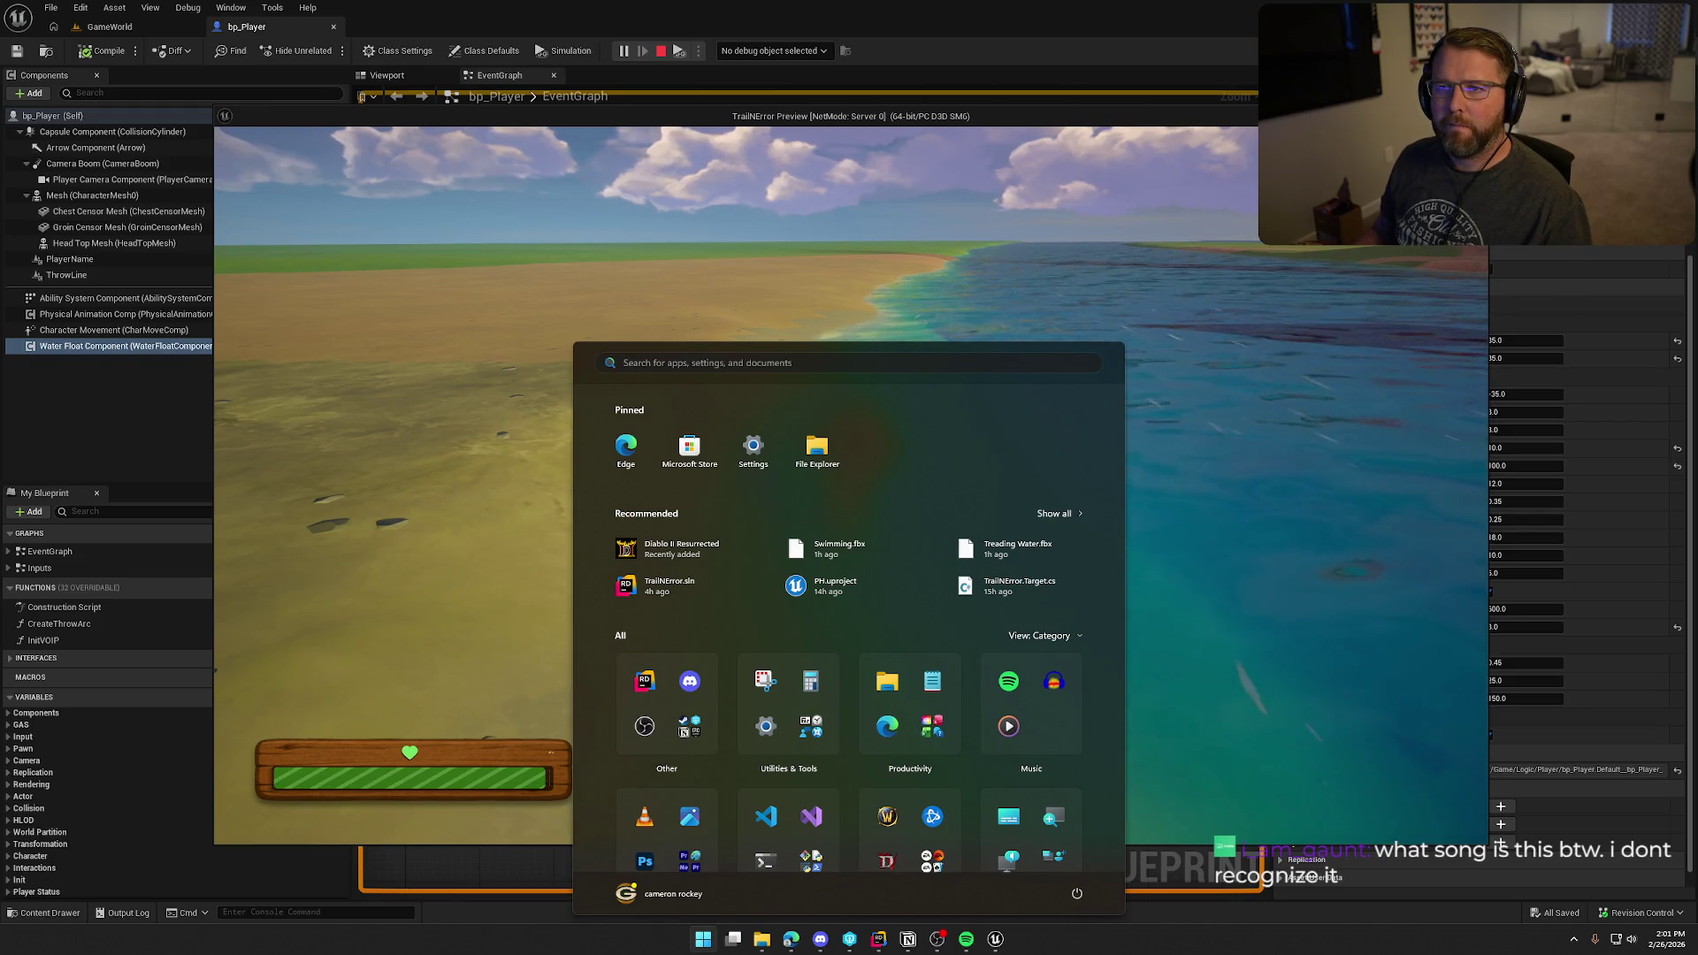
Step: Dismiss the Windows Start menu, keep wading through the shallows, then stop the play session
key(super)
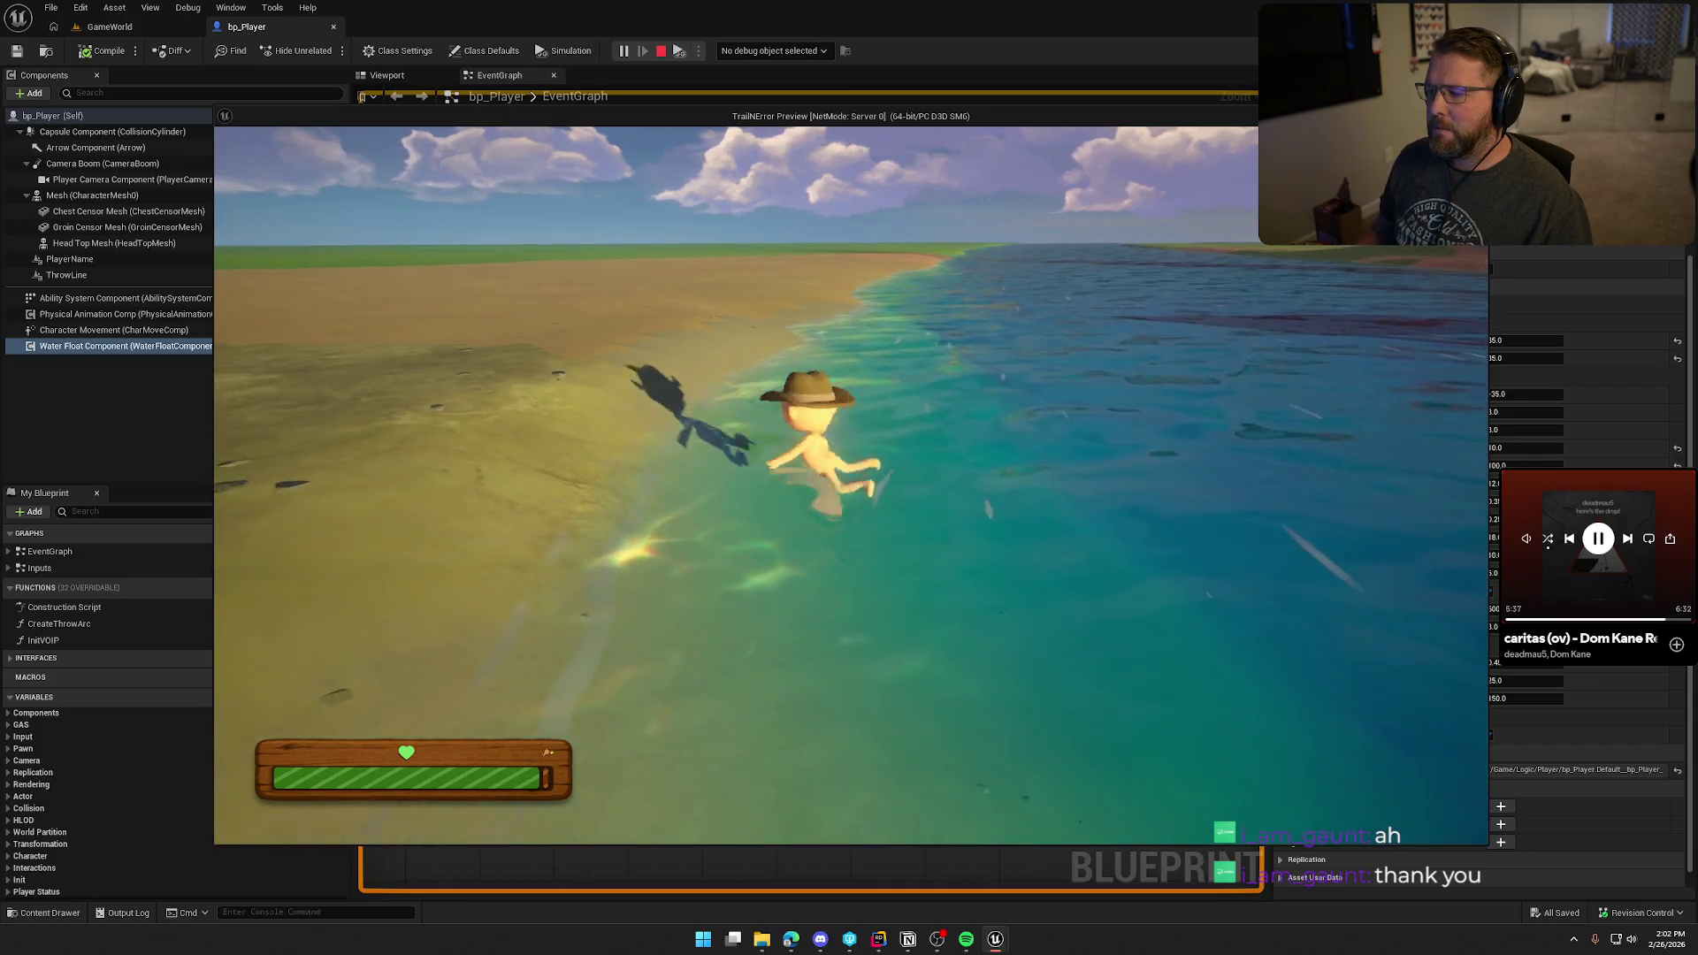
key(Escape)
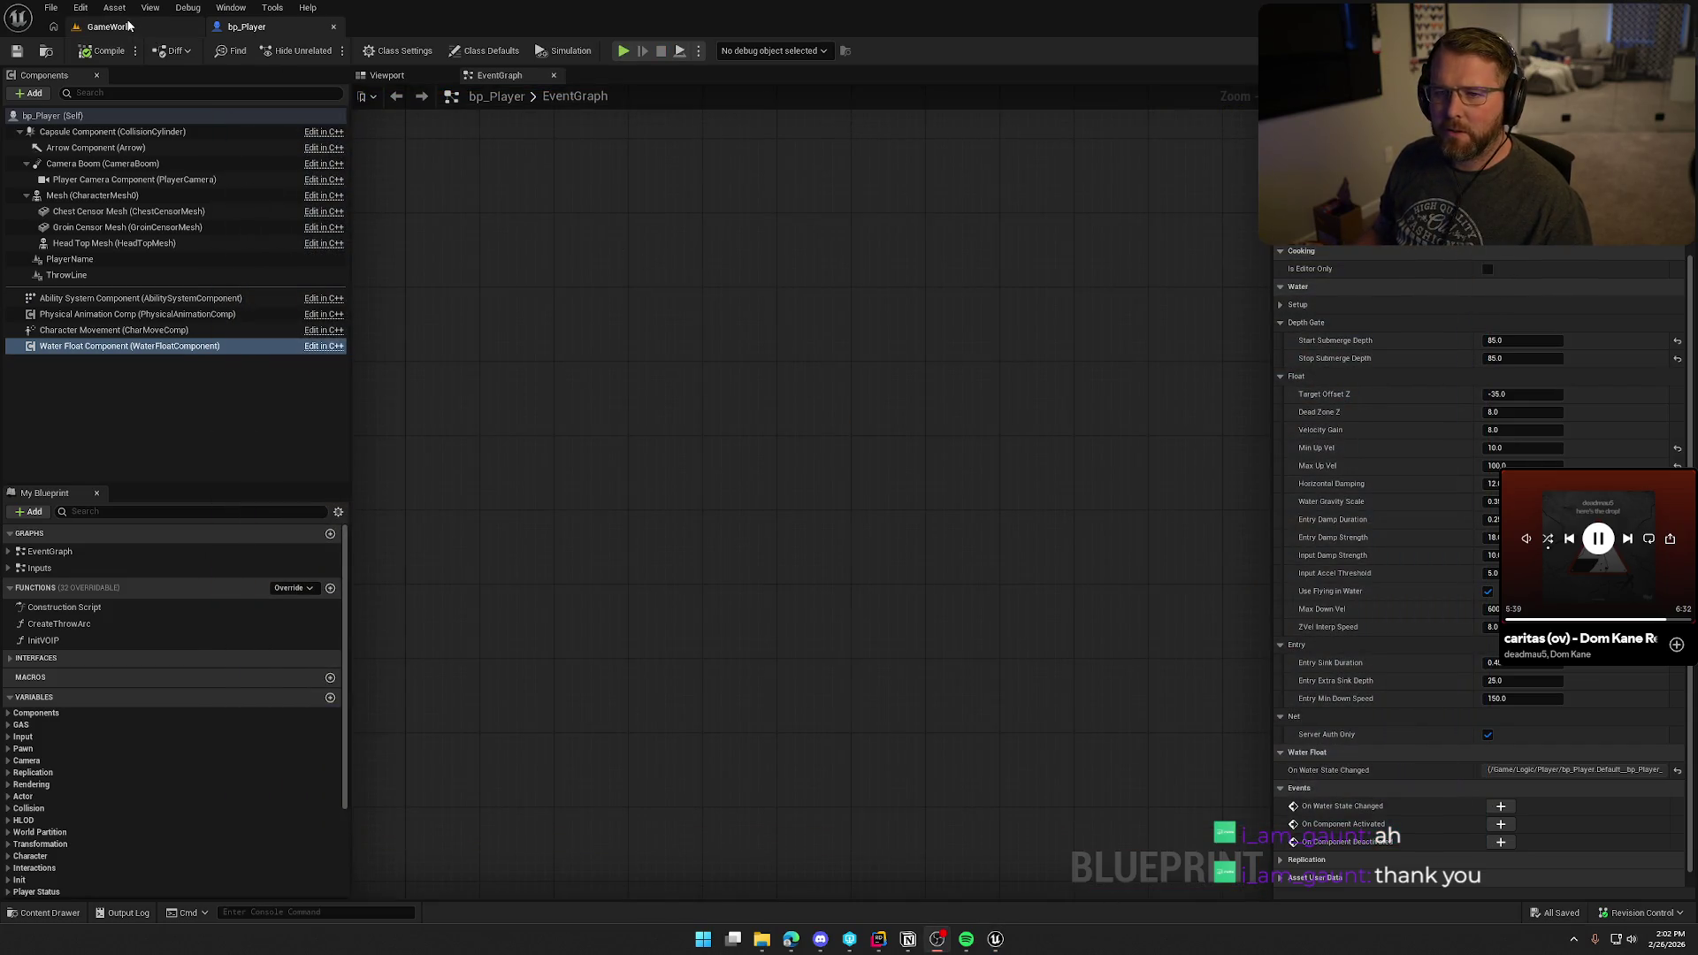
Step: Select the Mesh component and open ABP_Player at its Locomotion state machine
click(99, 196)
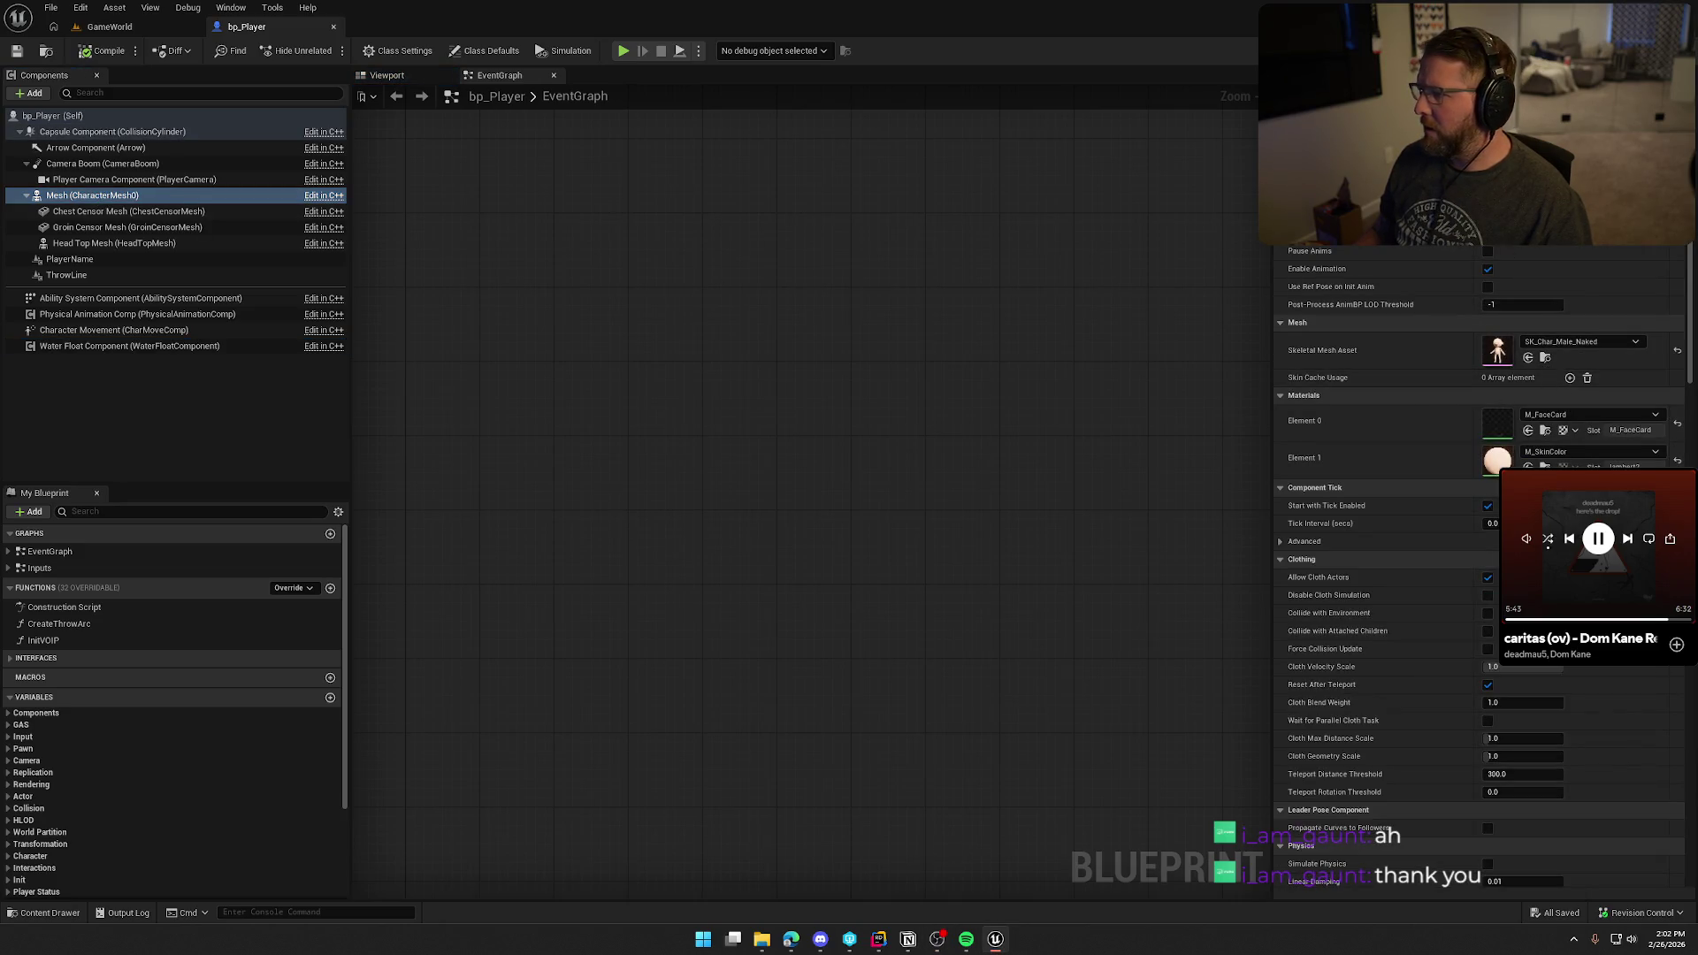
key(ctrl+space)
key(Return)
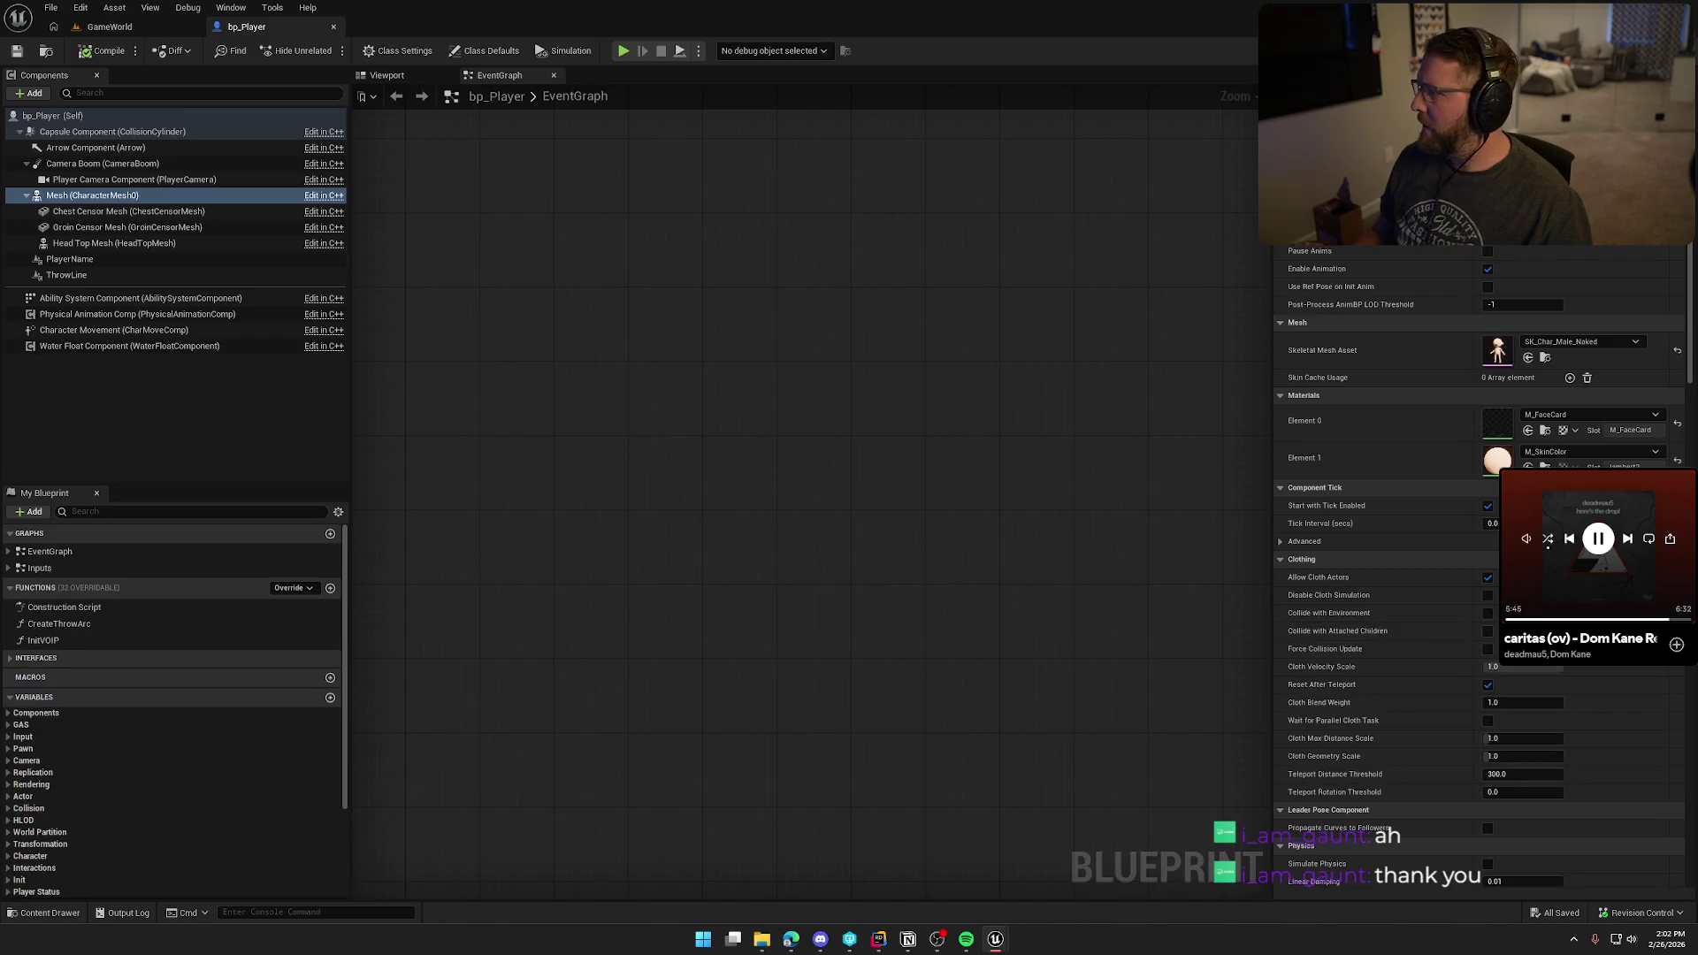
click(756, 95)
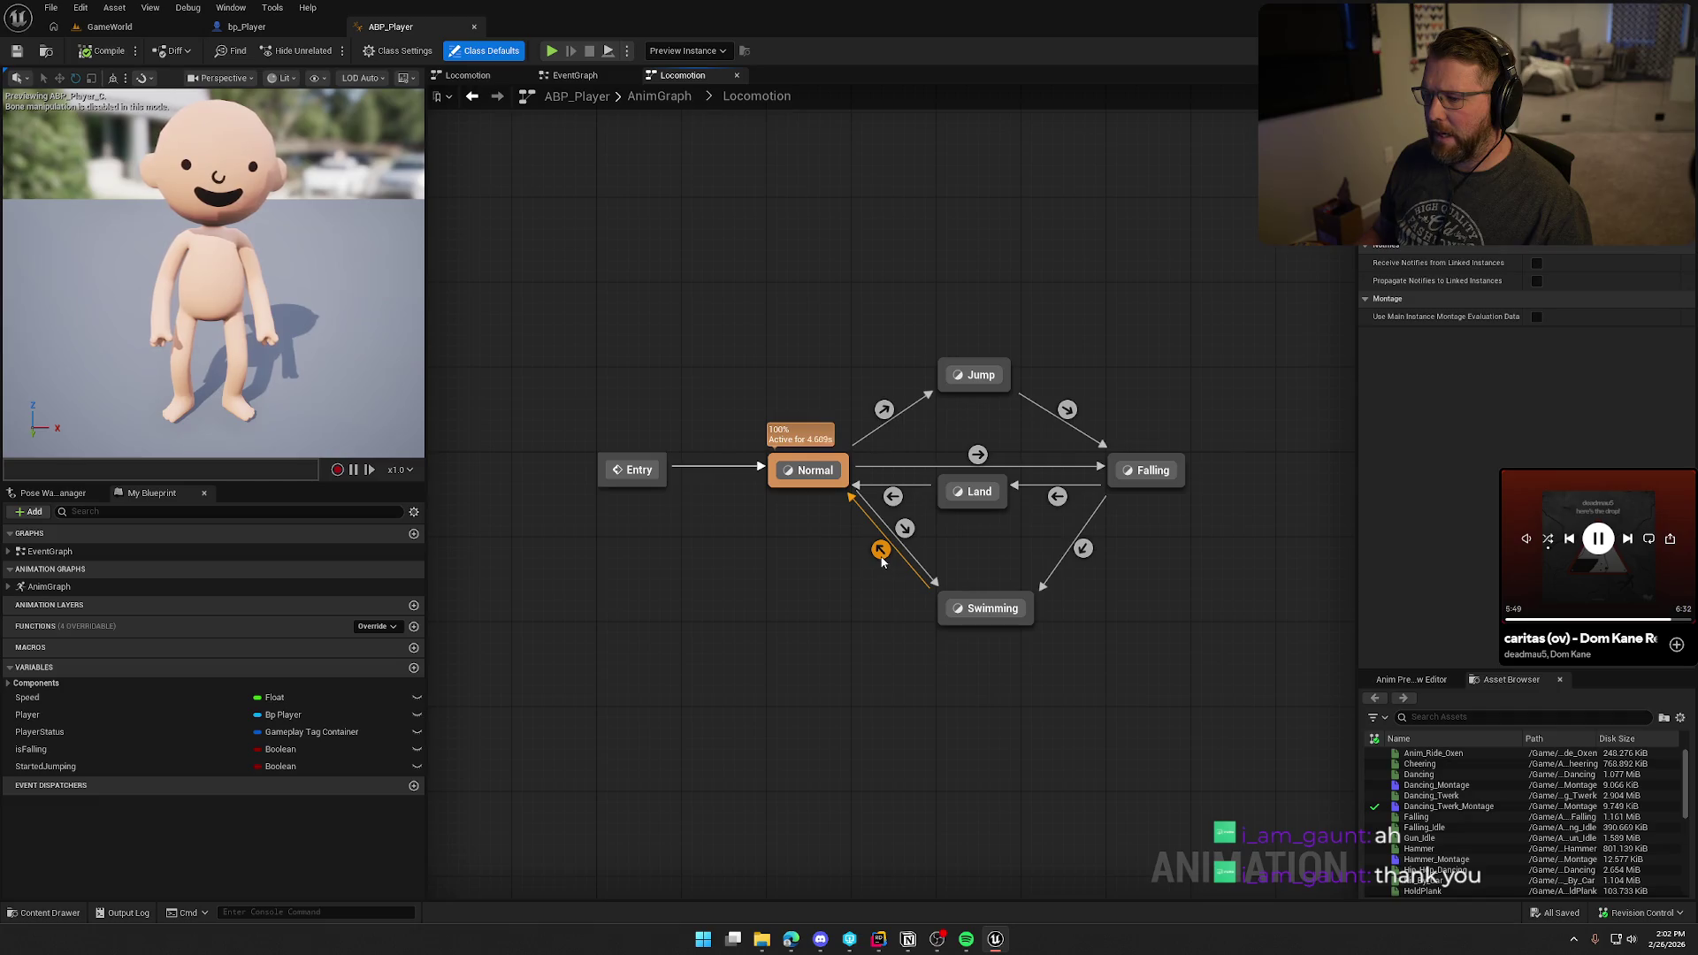
Step: Give the Swimming-to-Normal transition a 0.5 s blend duration, then run and stop a play test
click(881, 555)
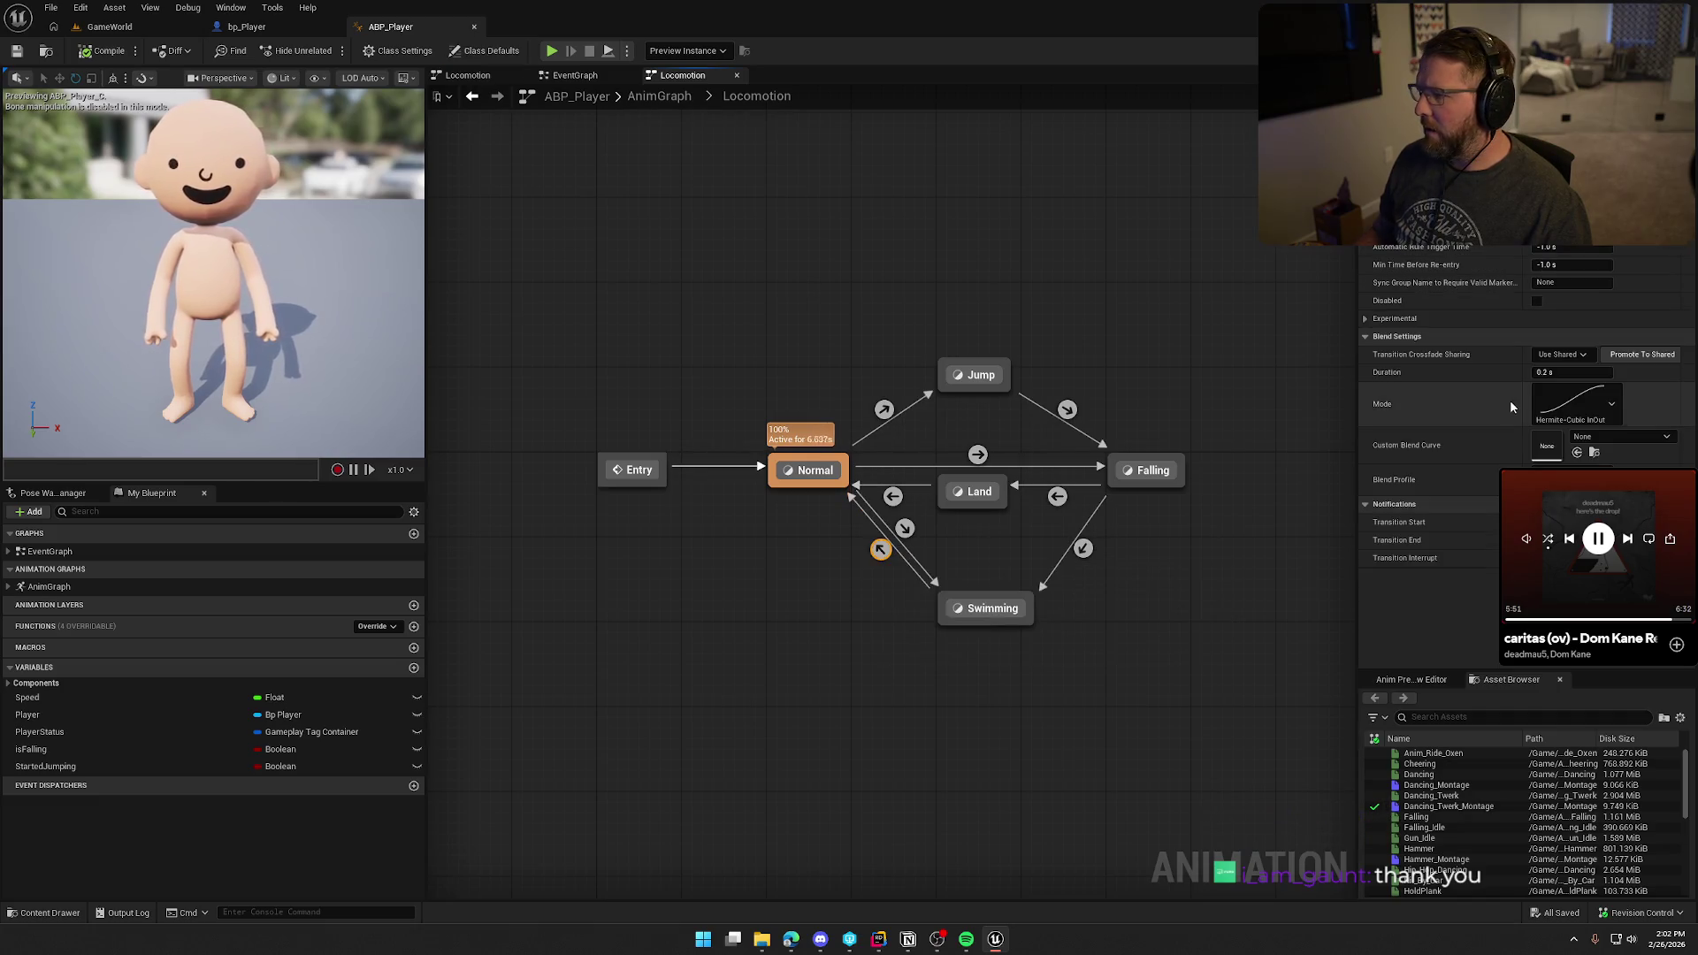
text(0.5)
key(Return)
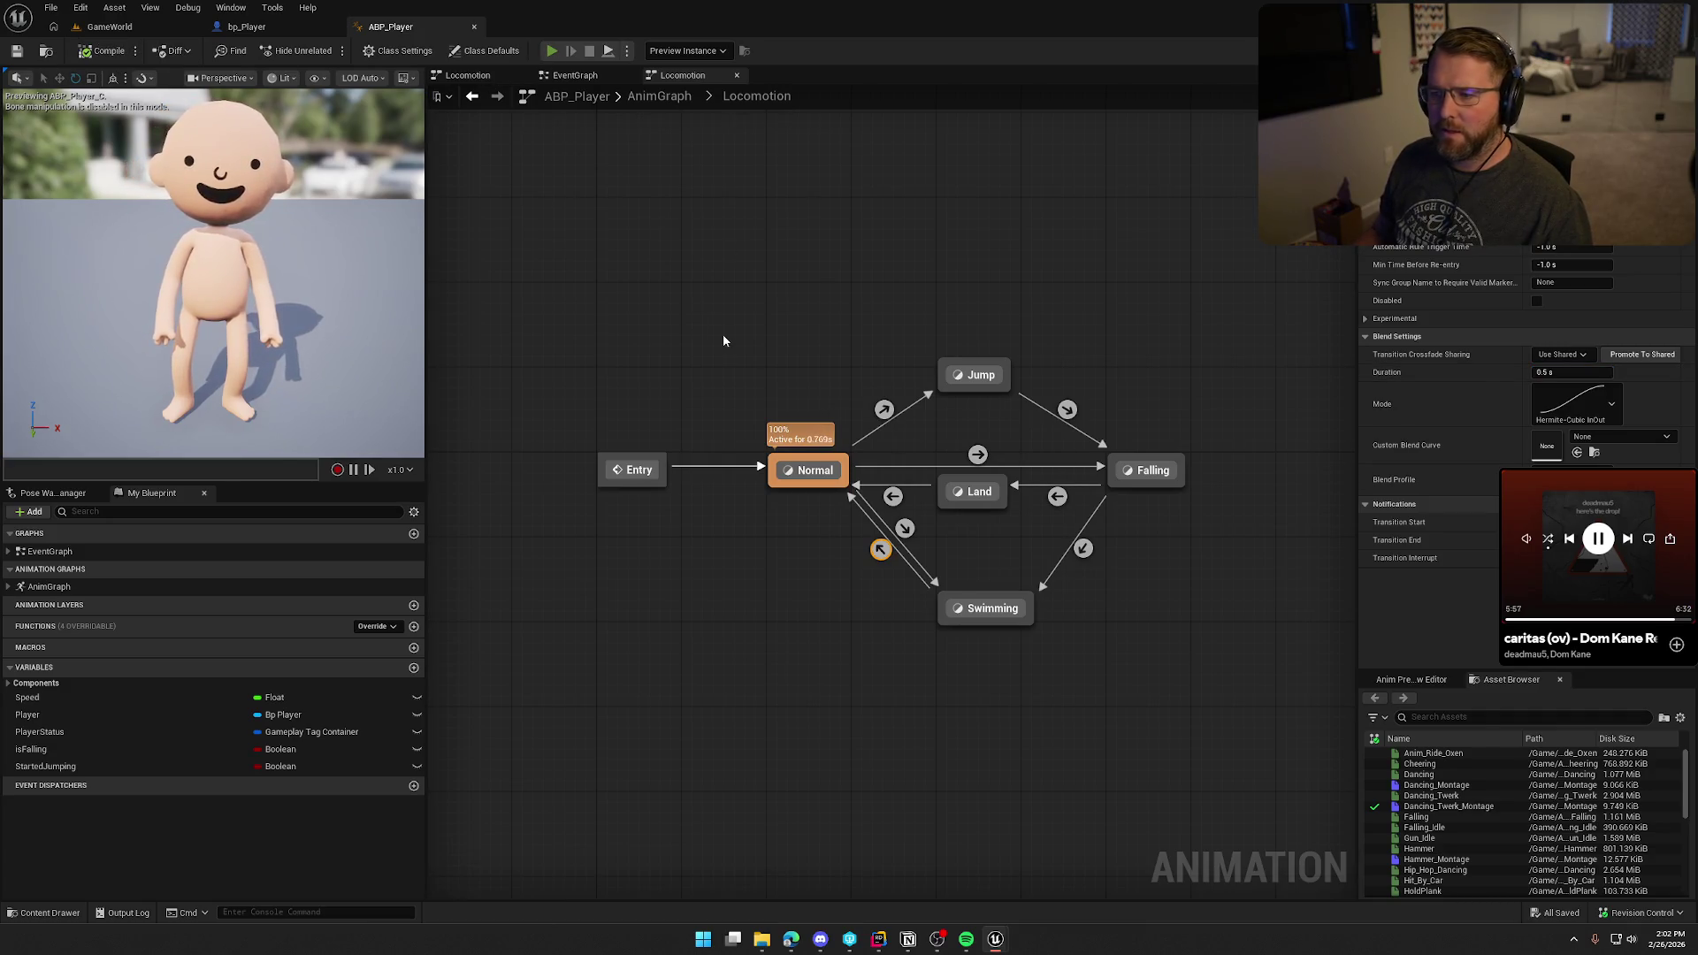
key(alt+p)
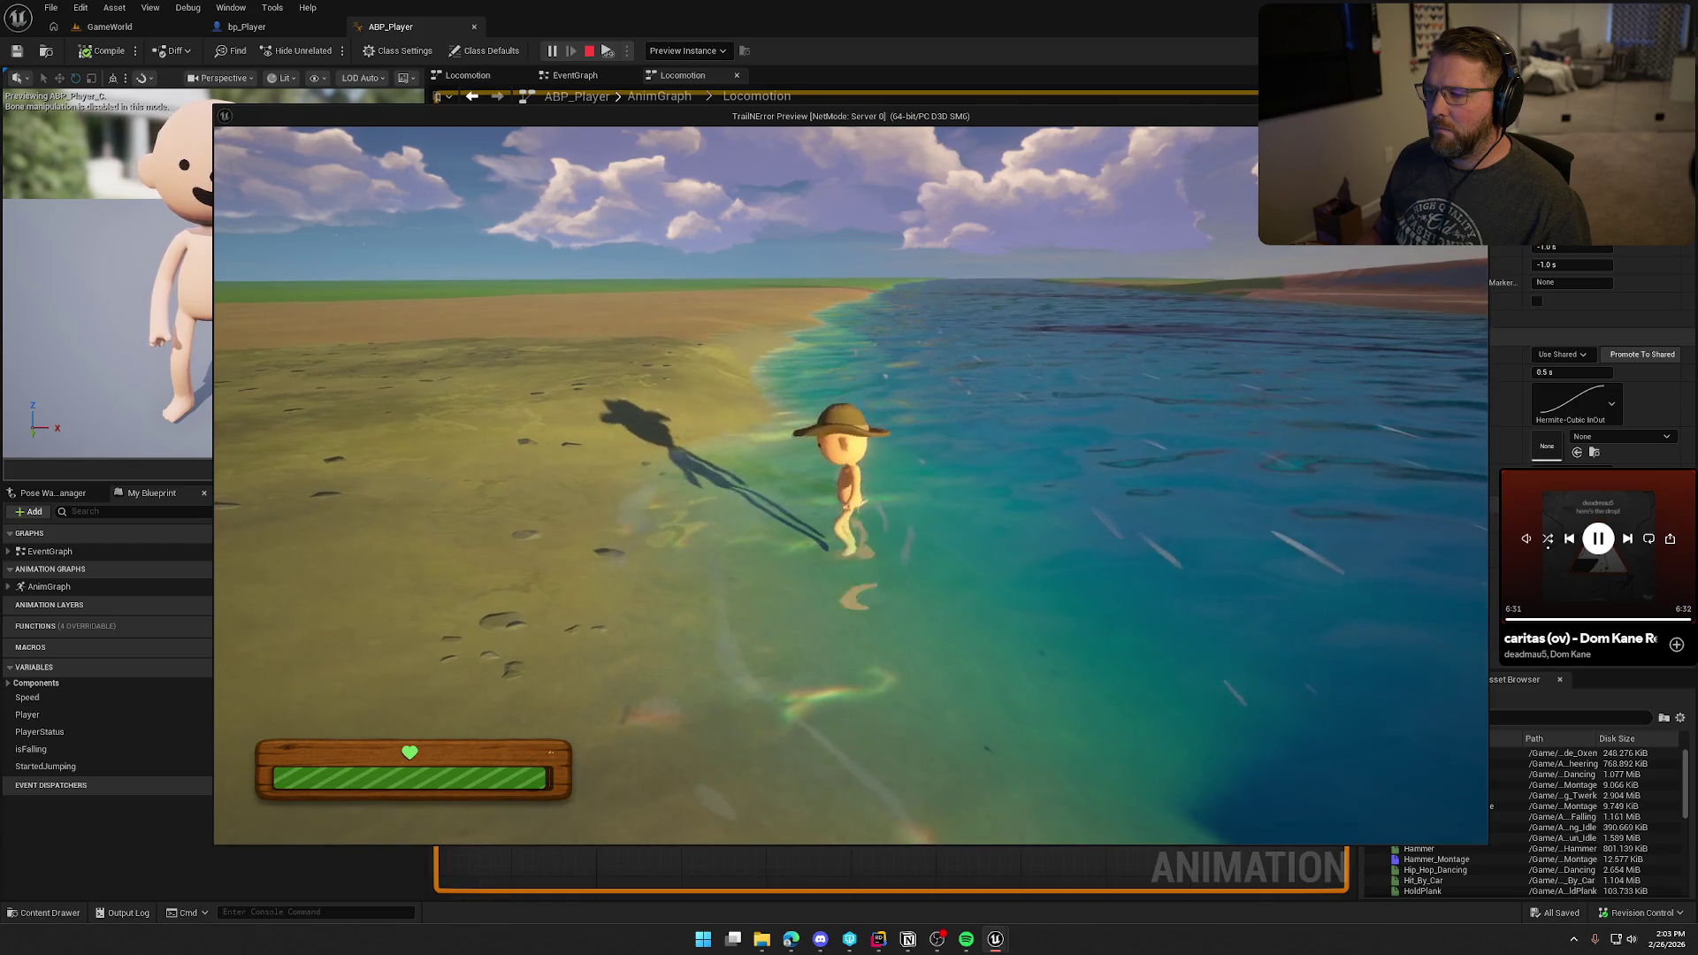
key(Escape)
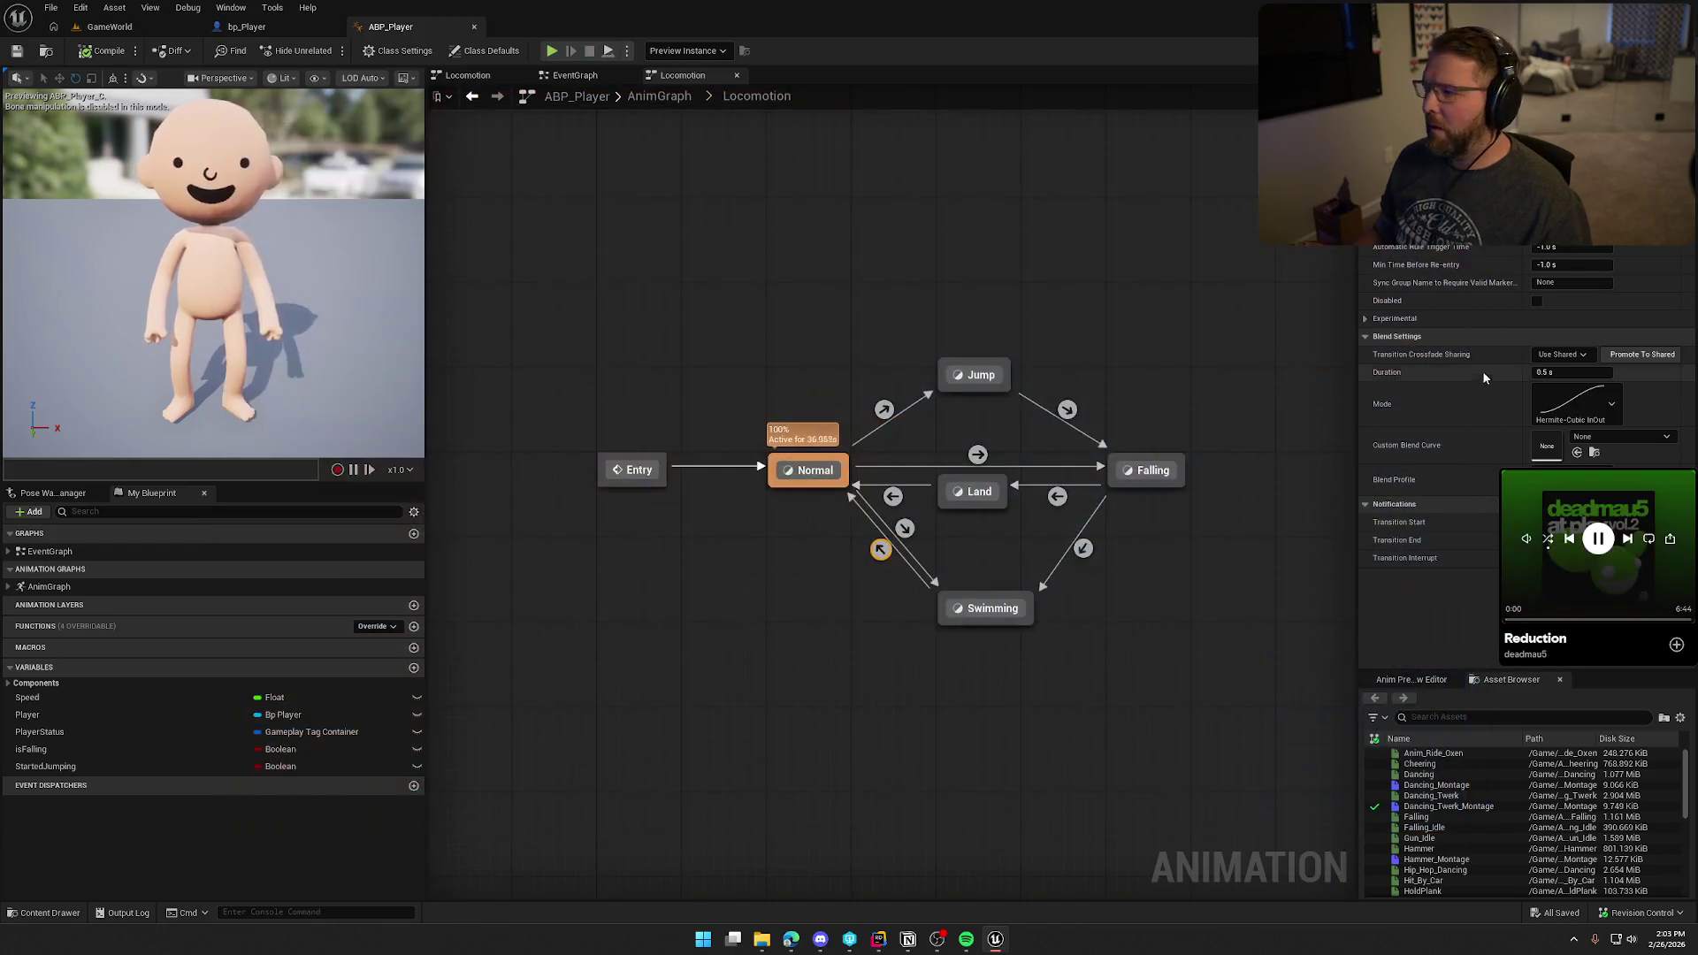
Step: Back in bp_Player, set the Water Float Component's Stop Submerge Depth to 100
click(266, 27)
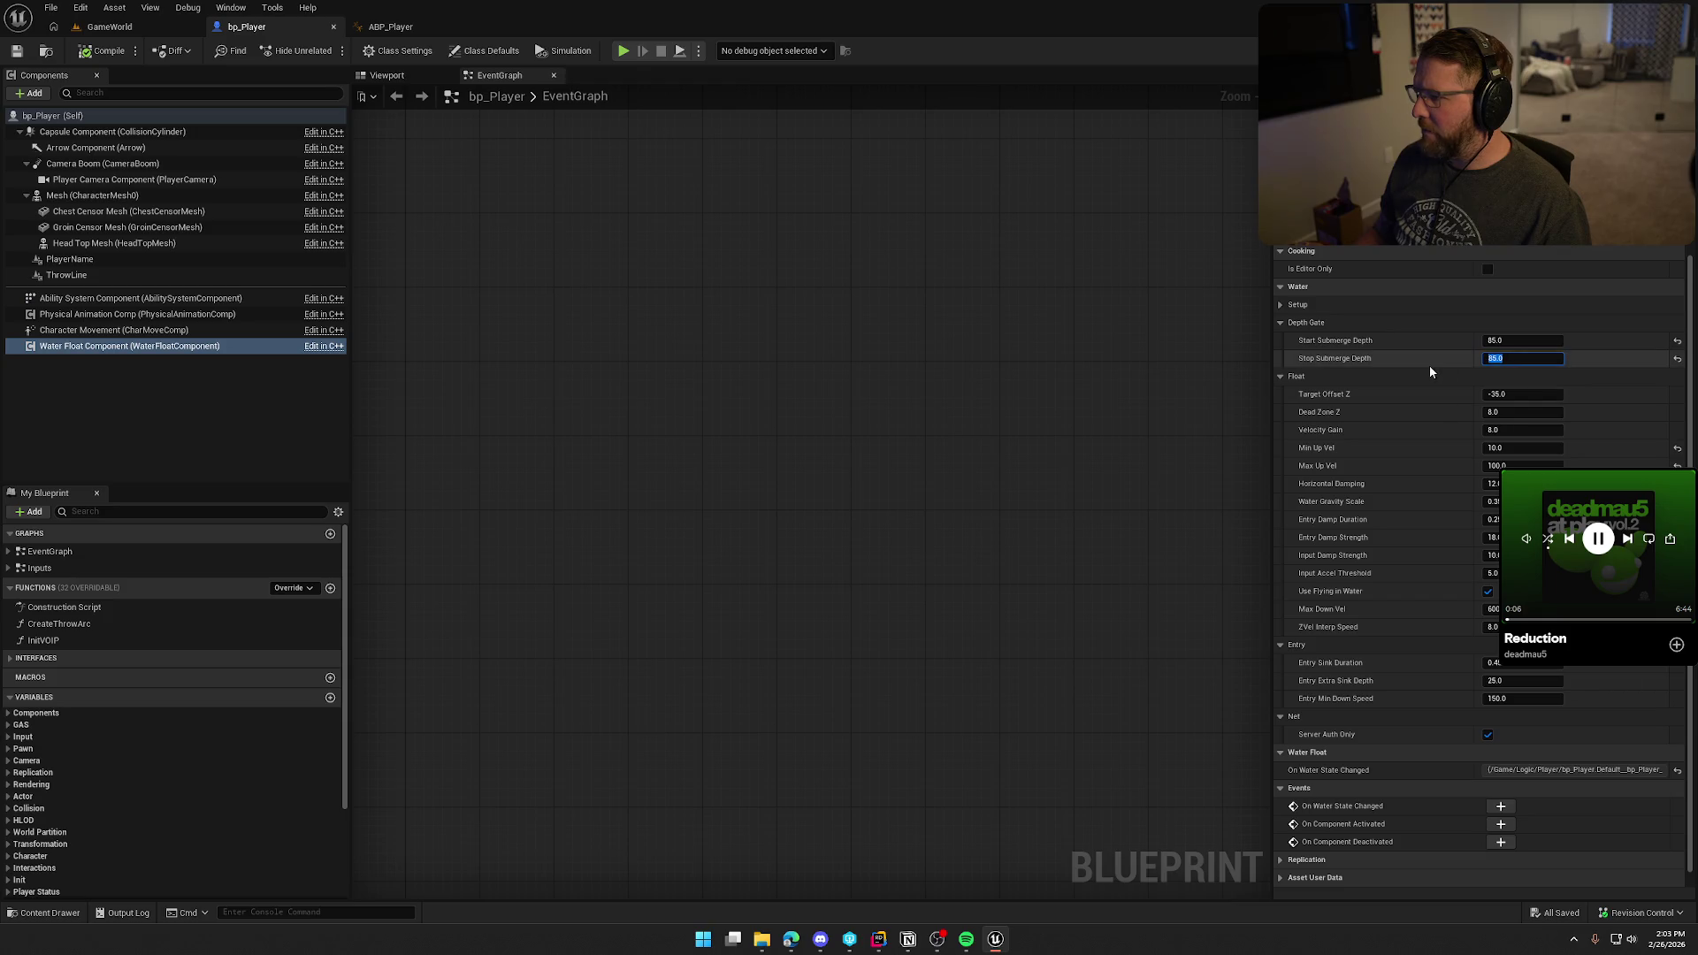
text(100)
key(Return)
click(102, 50)
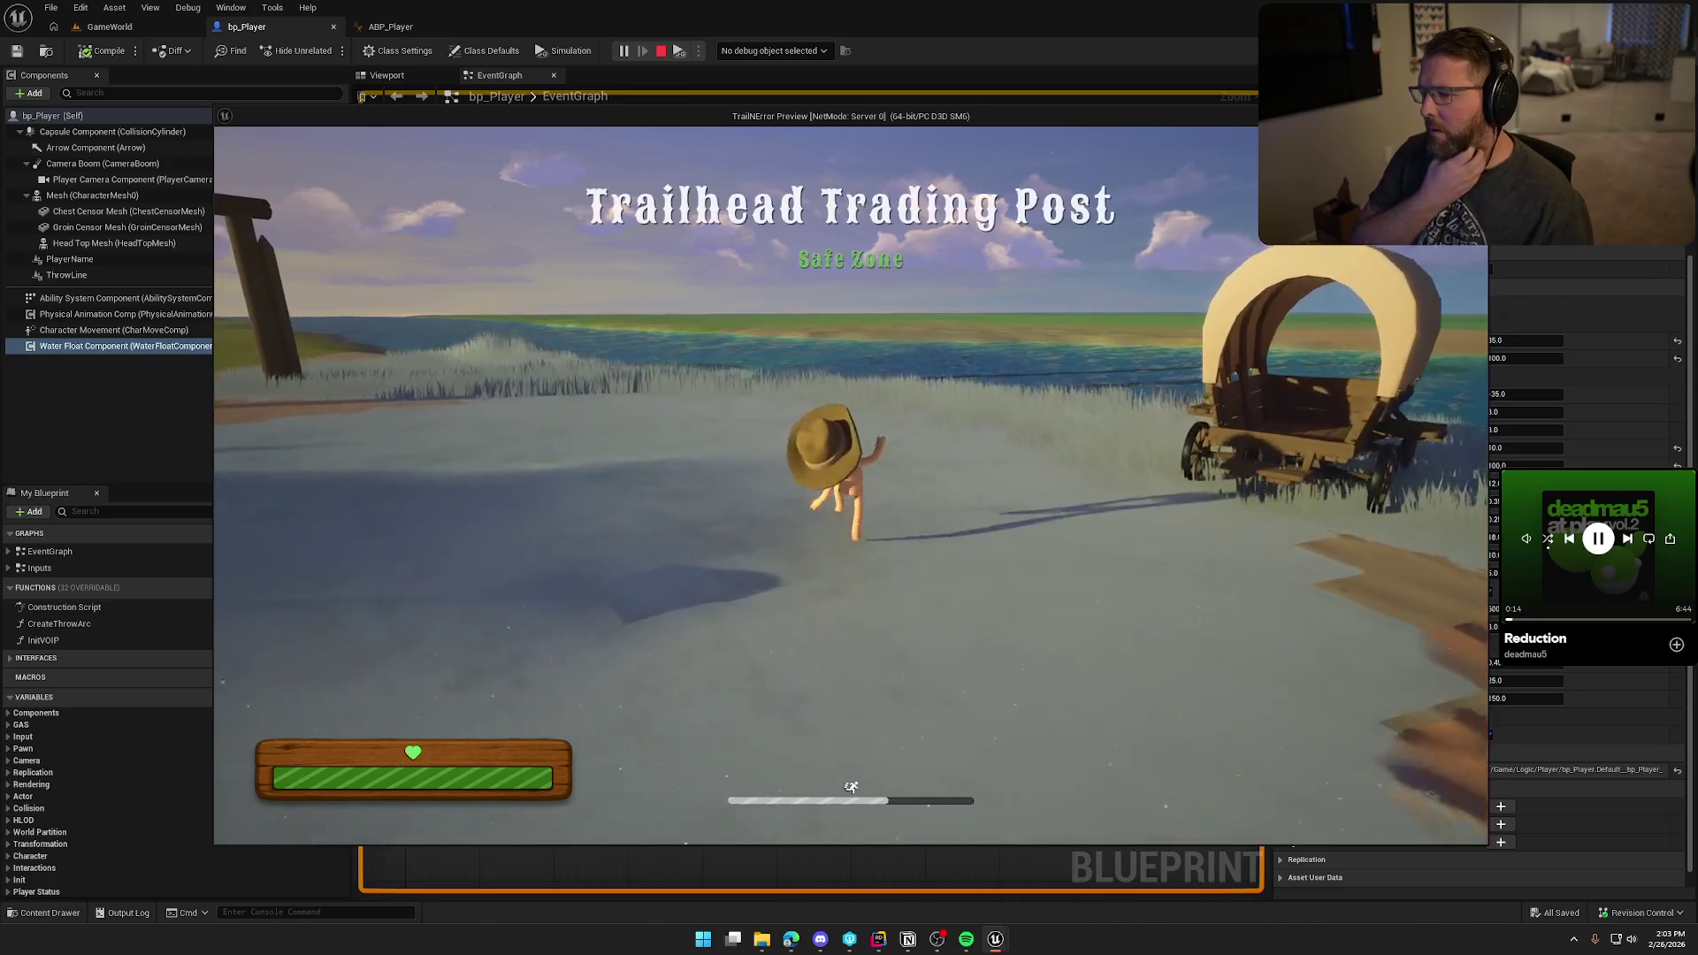
Step: Run the character into the sea and swim out, then back toward the shore
key(shift+w)
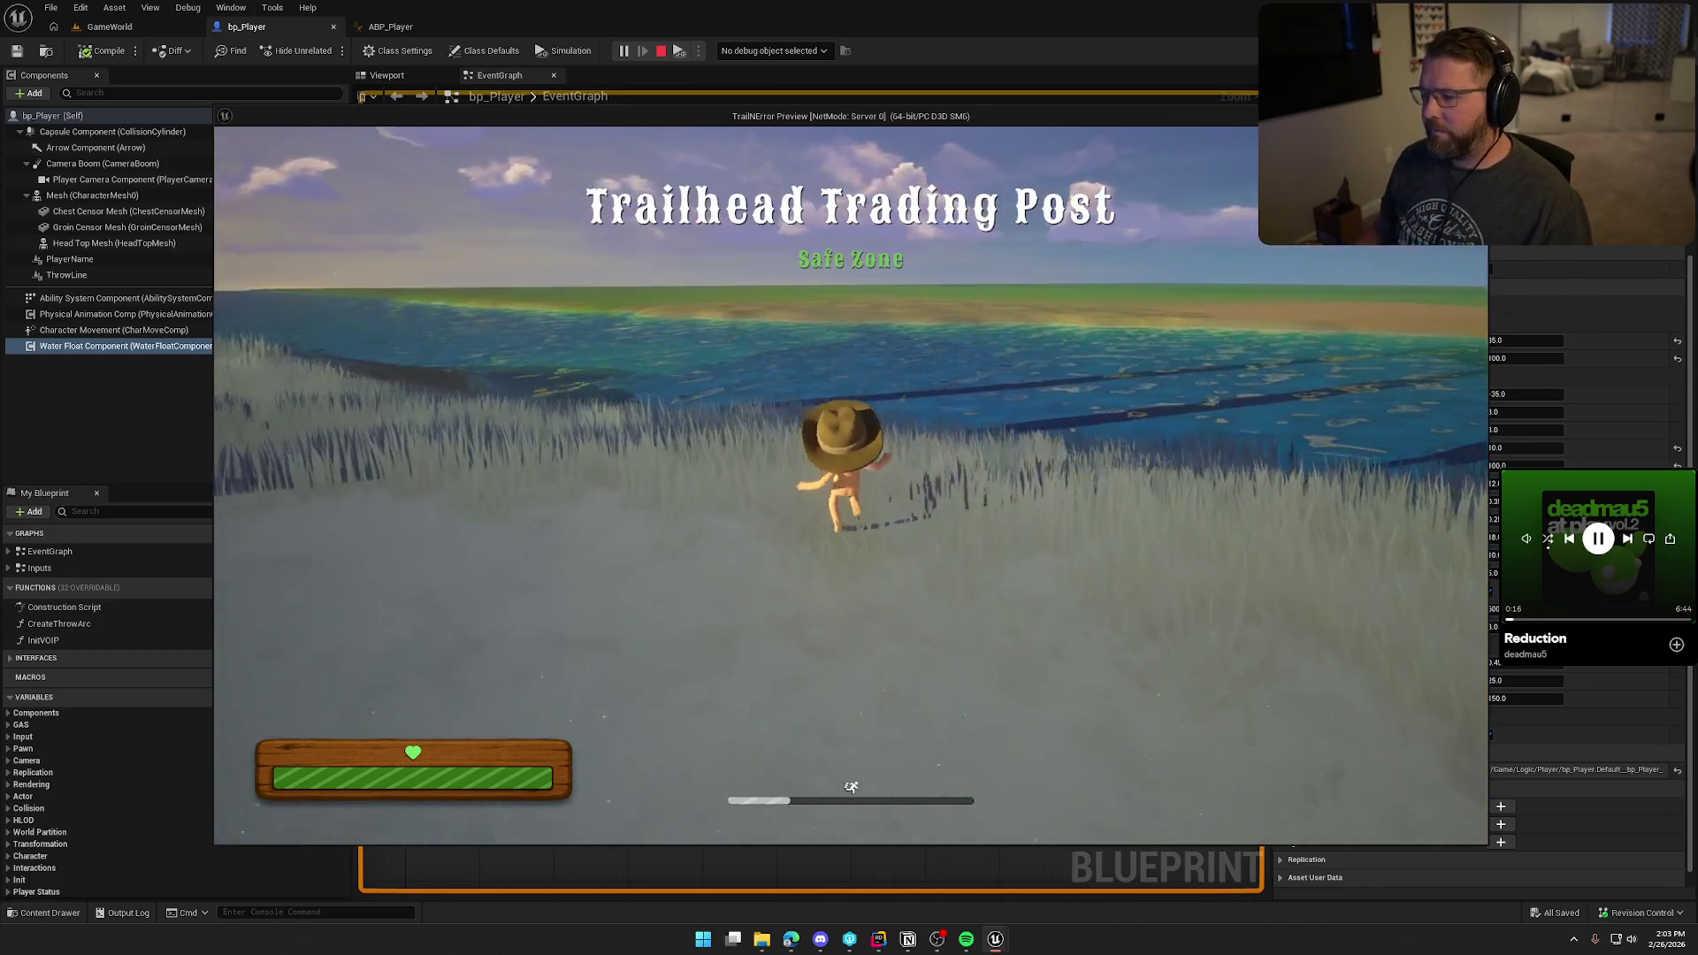
key(w)
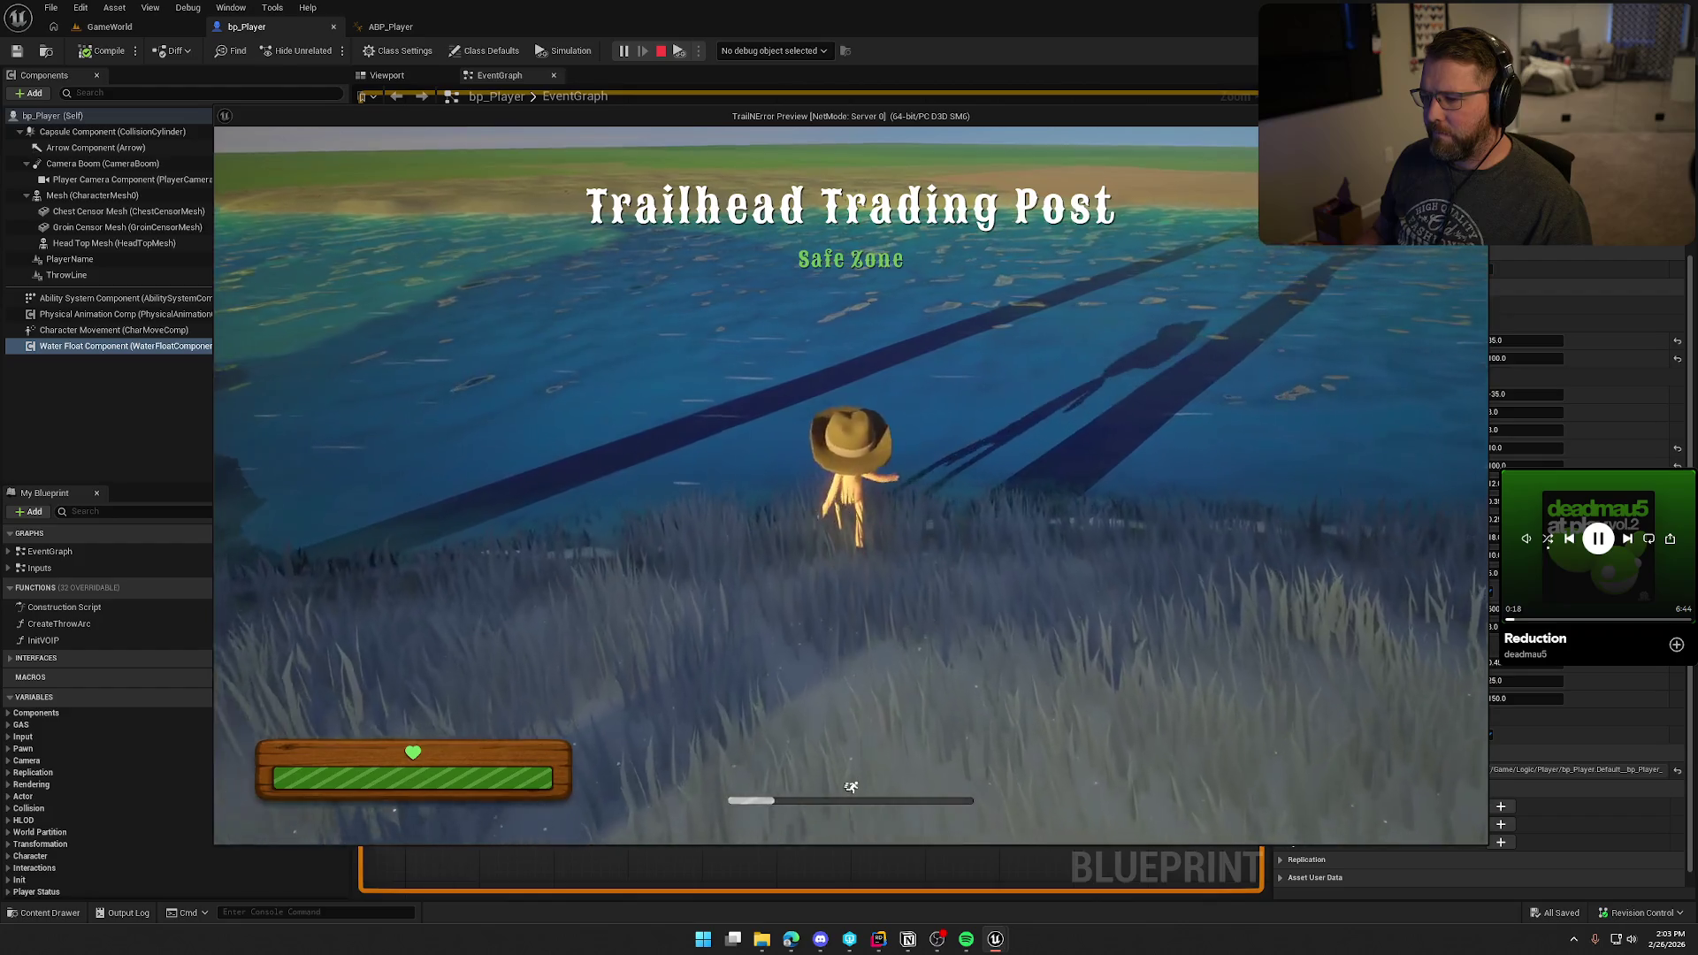
key(w)
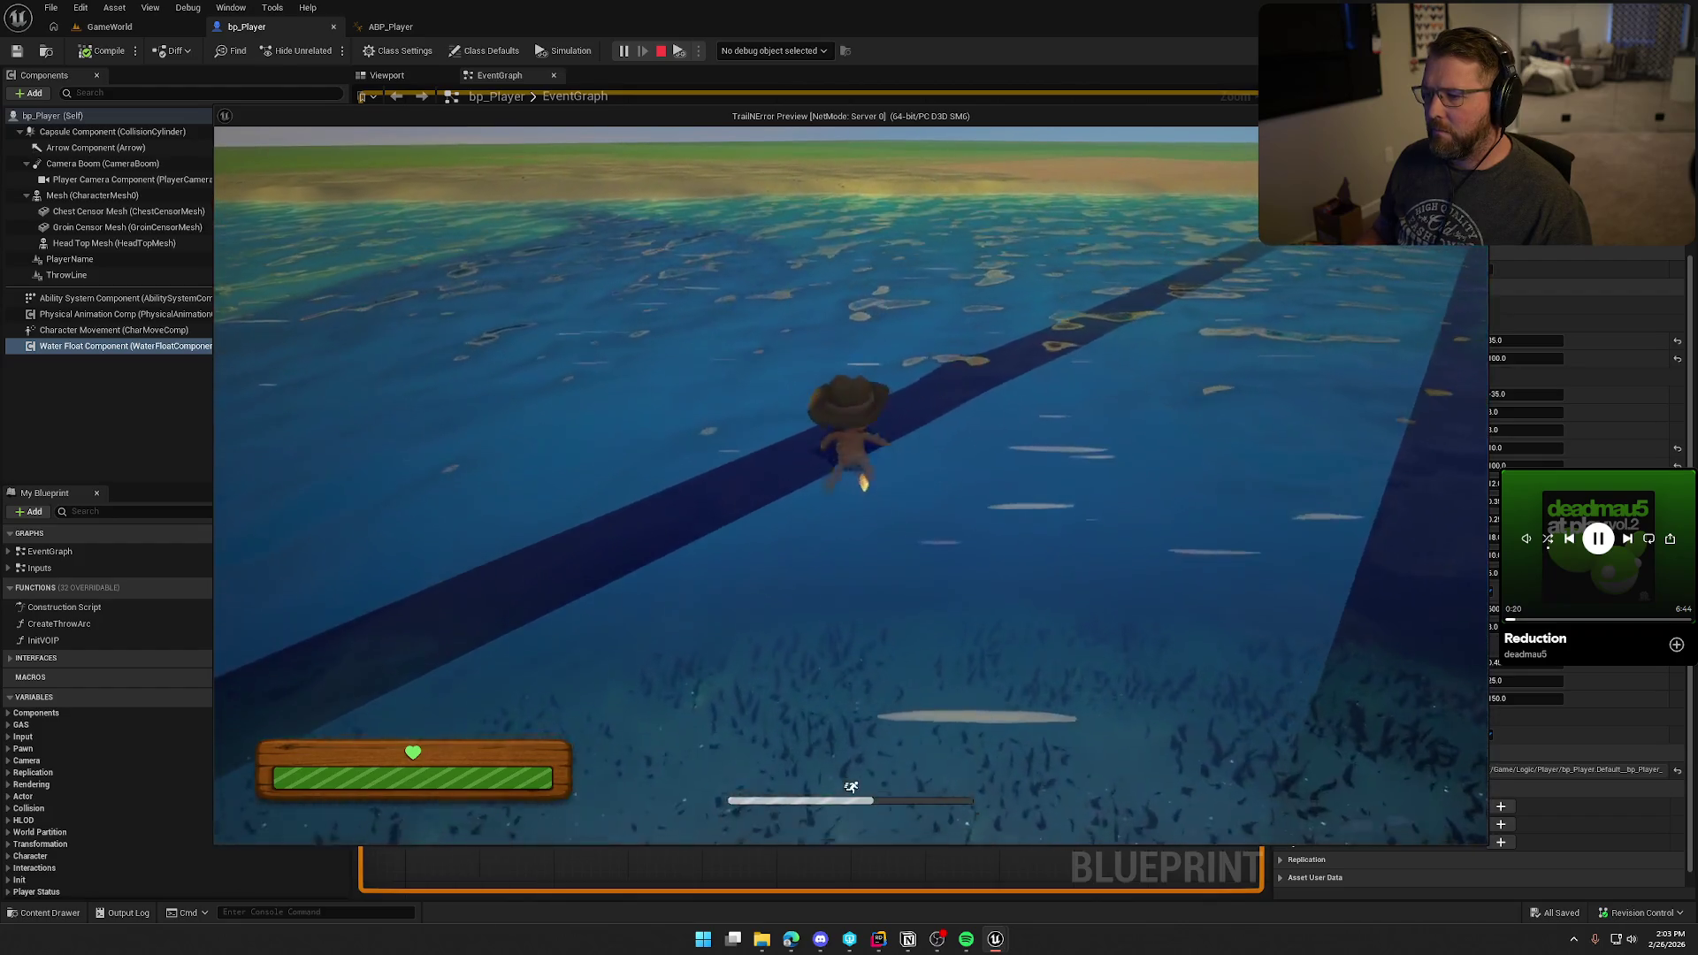
key(w)
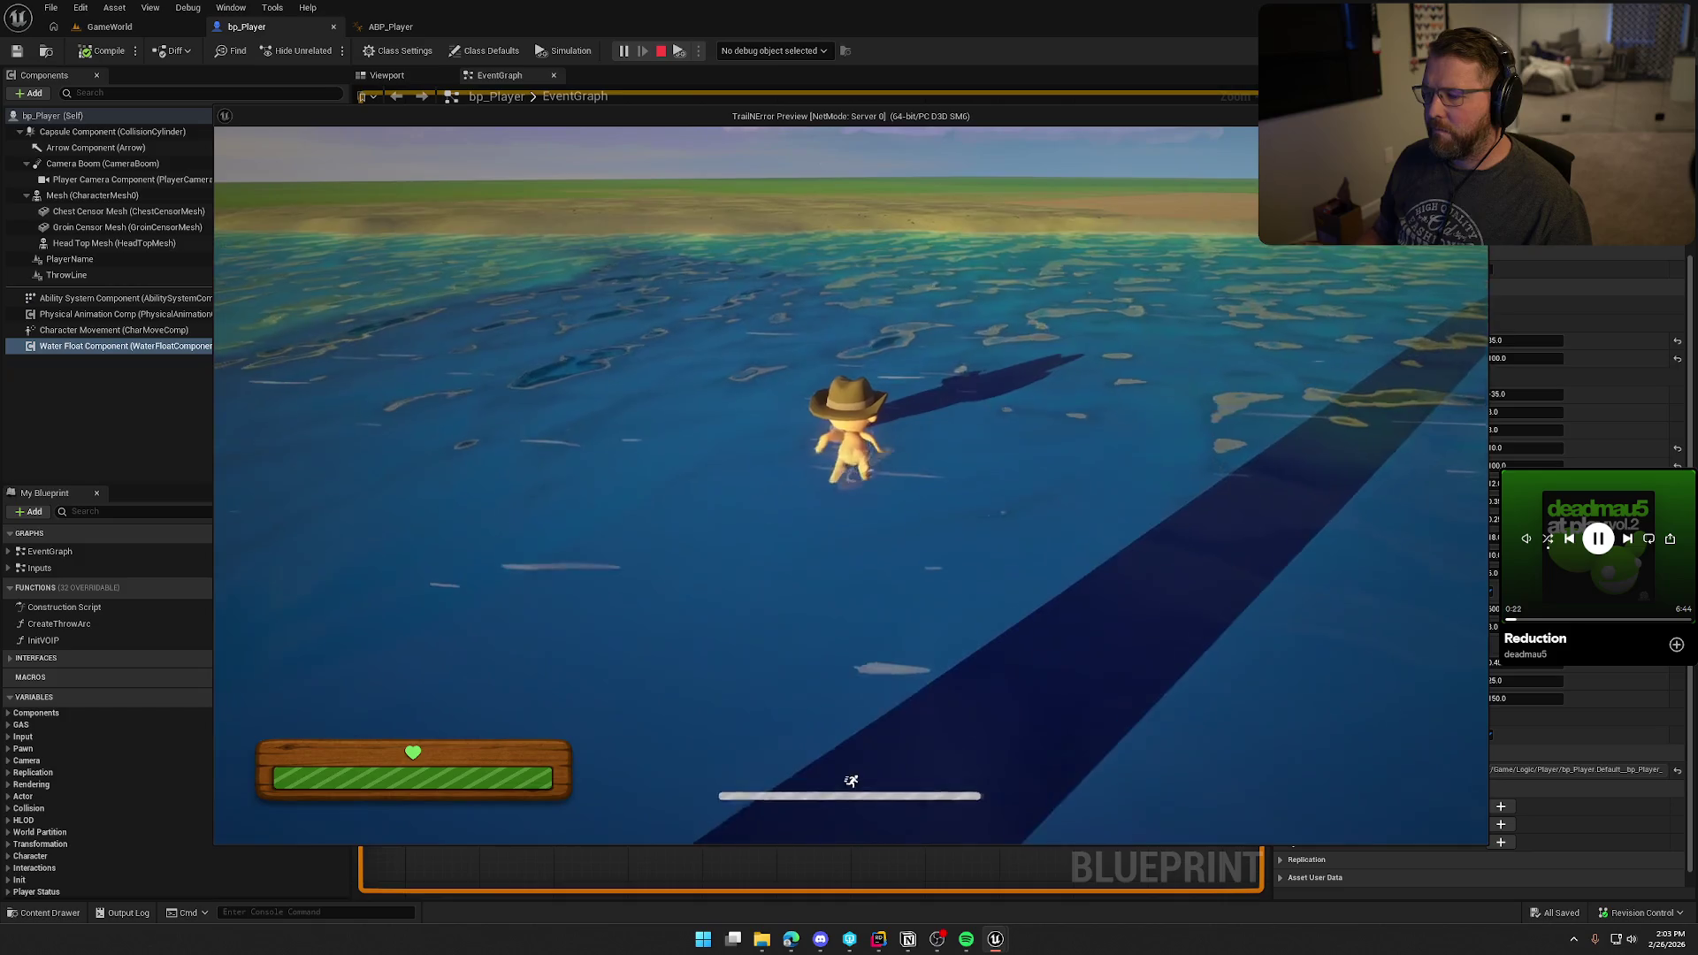
key(w)
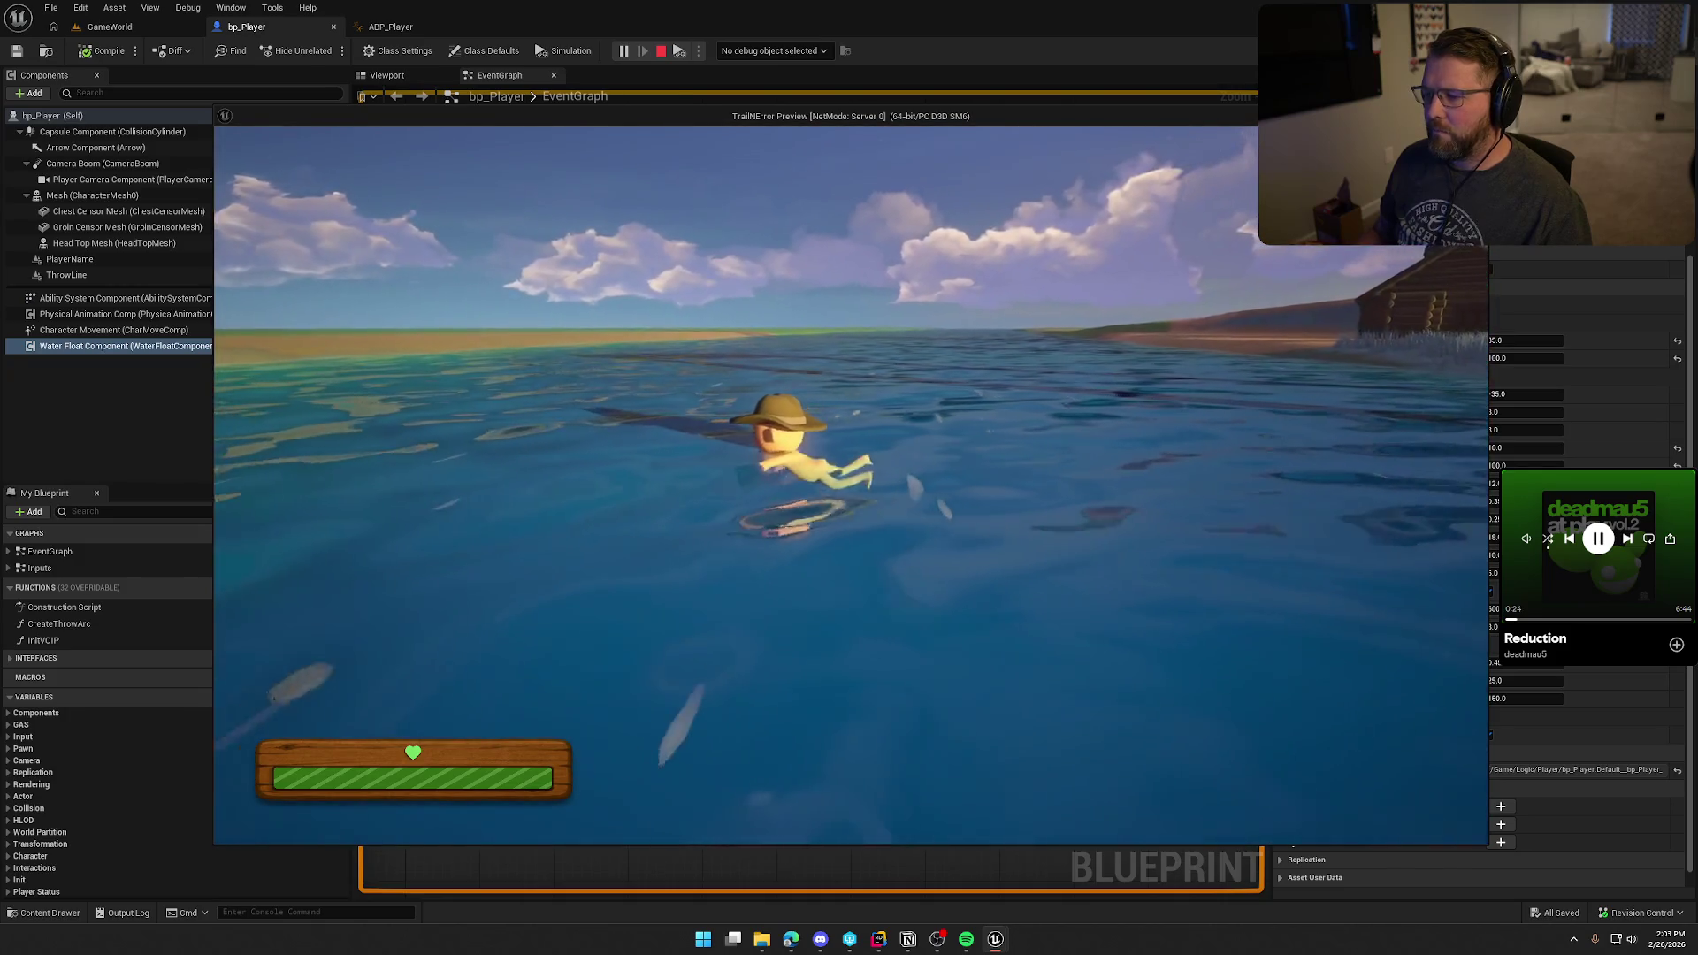
key(w)
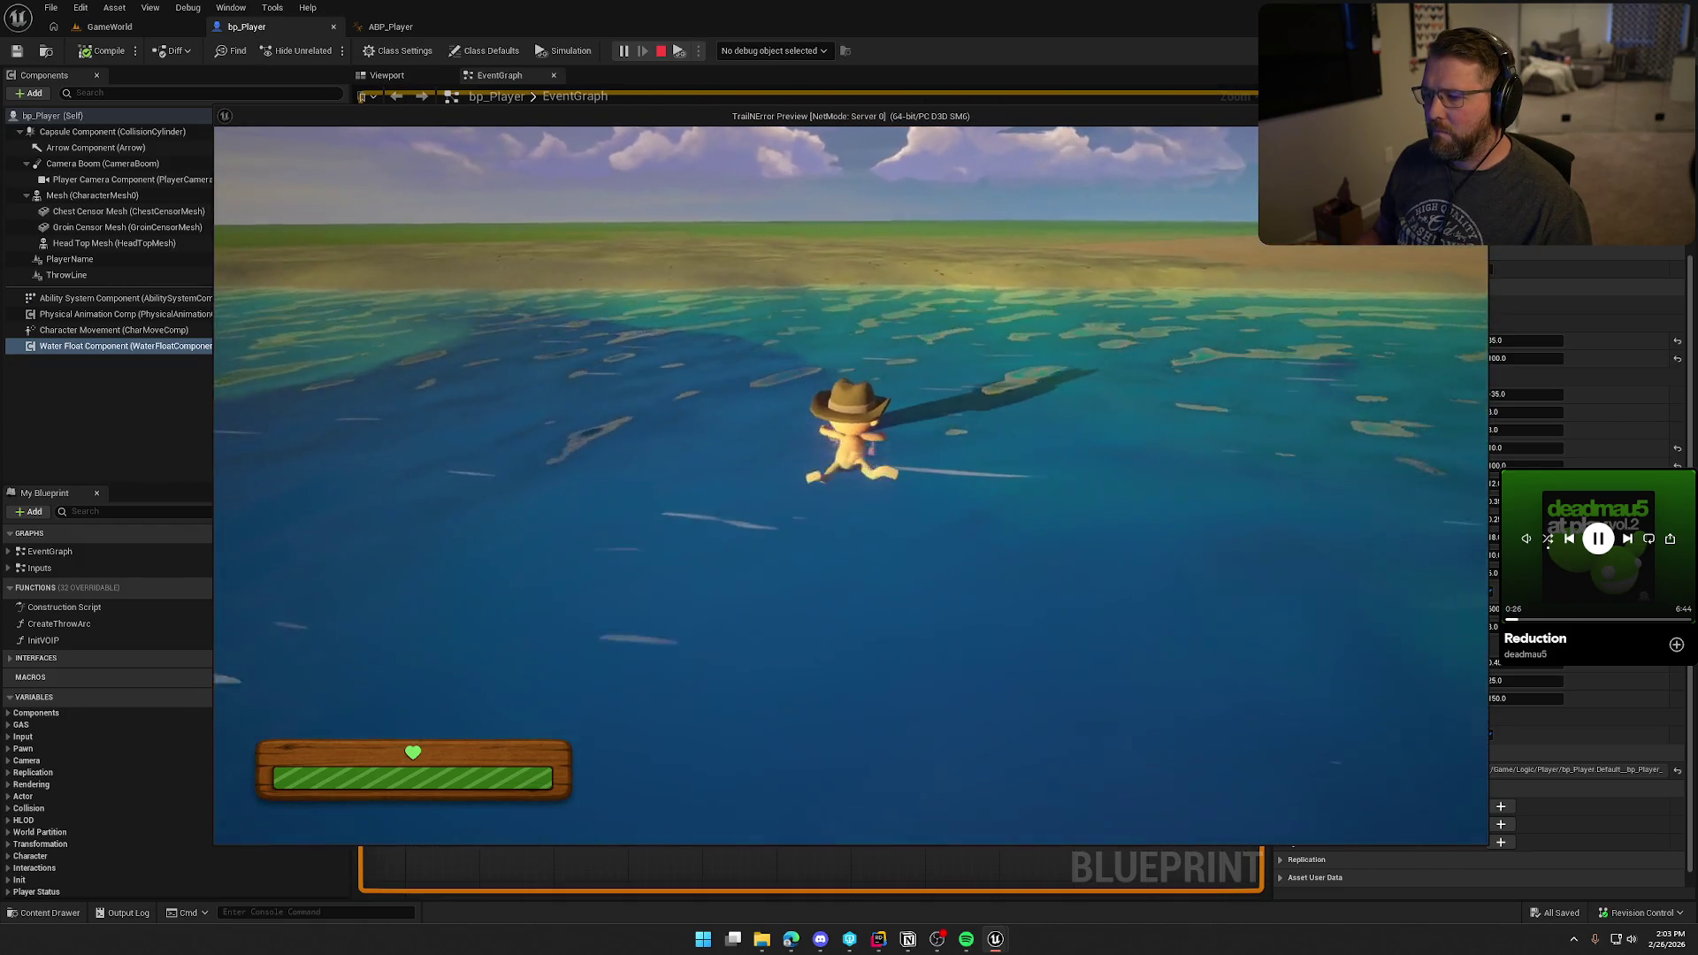
key(w)
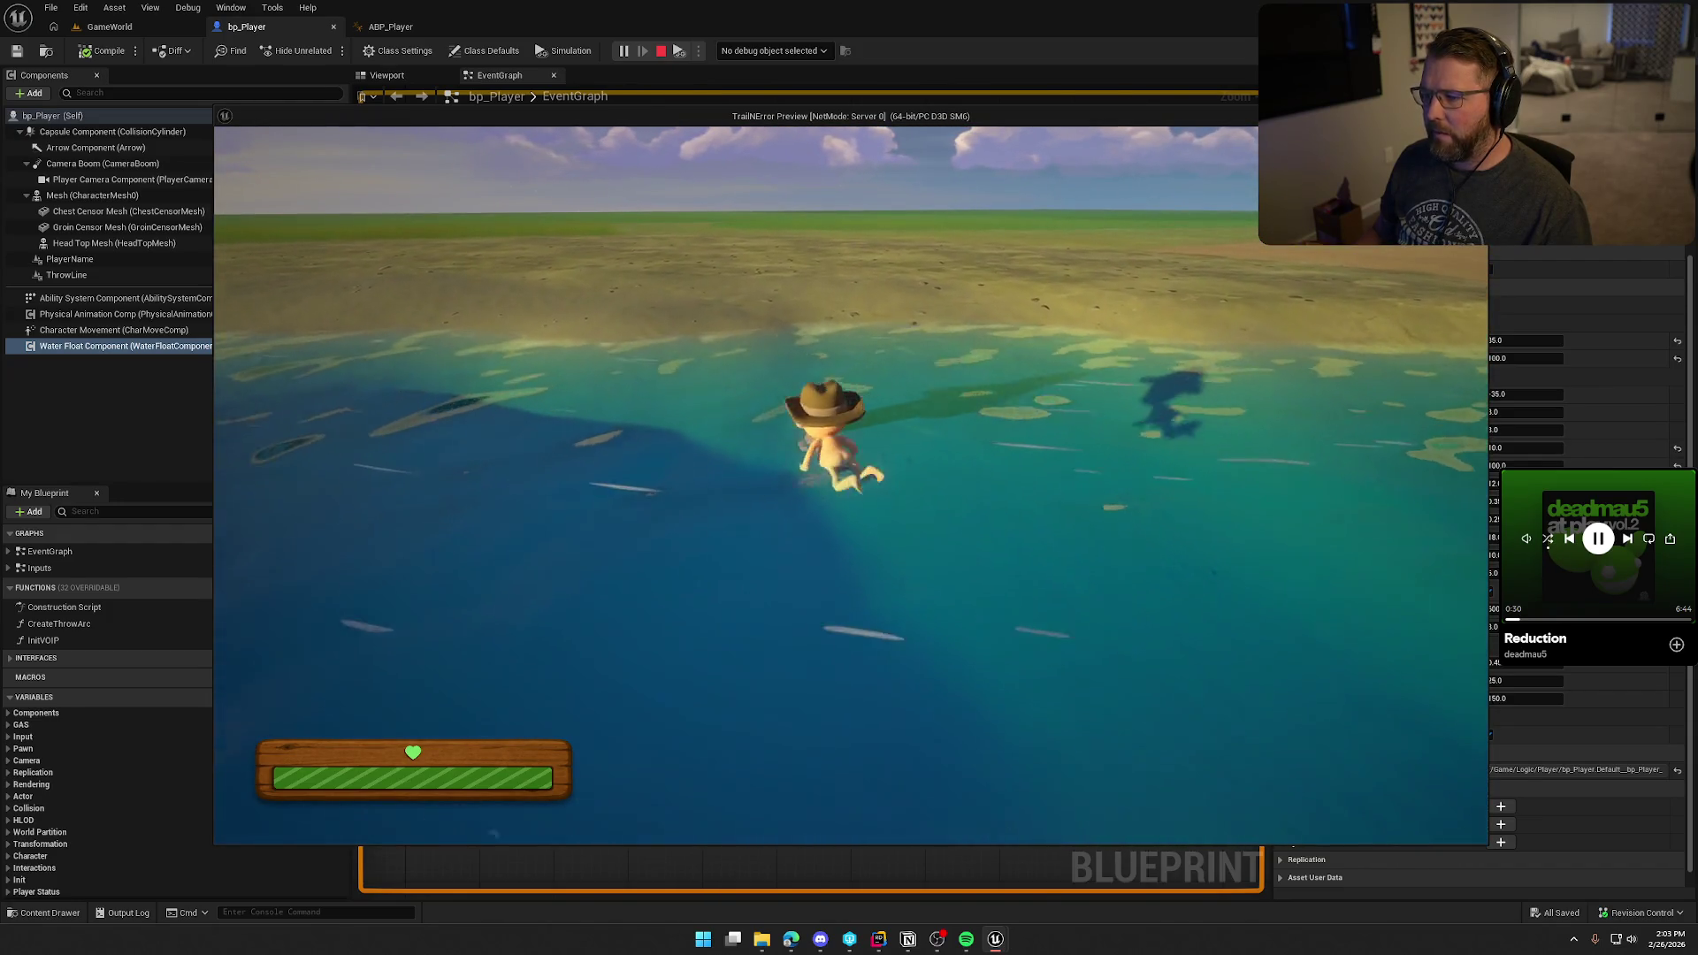
key(w)
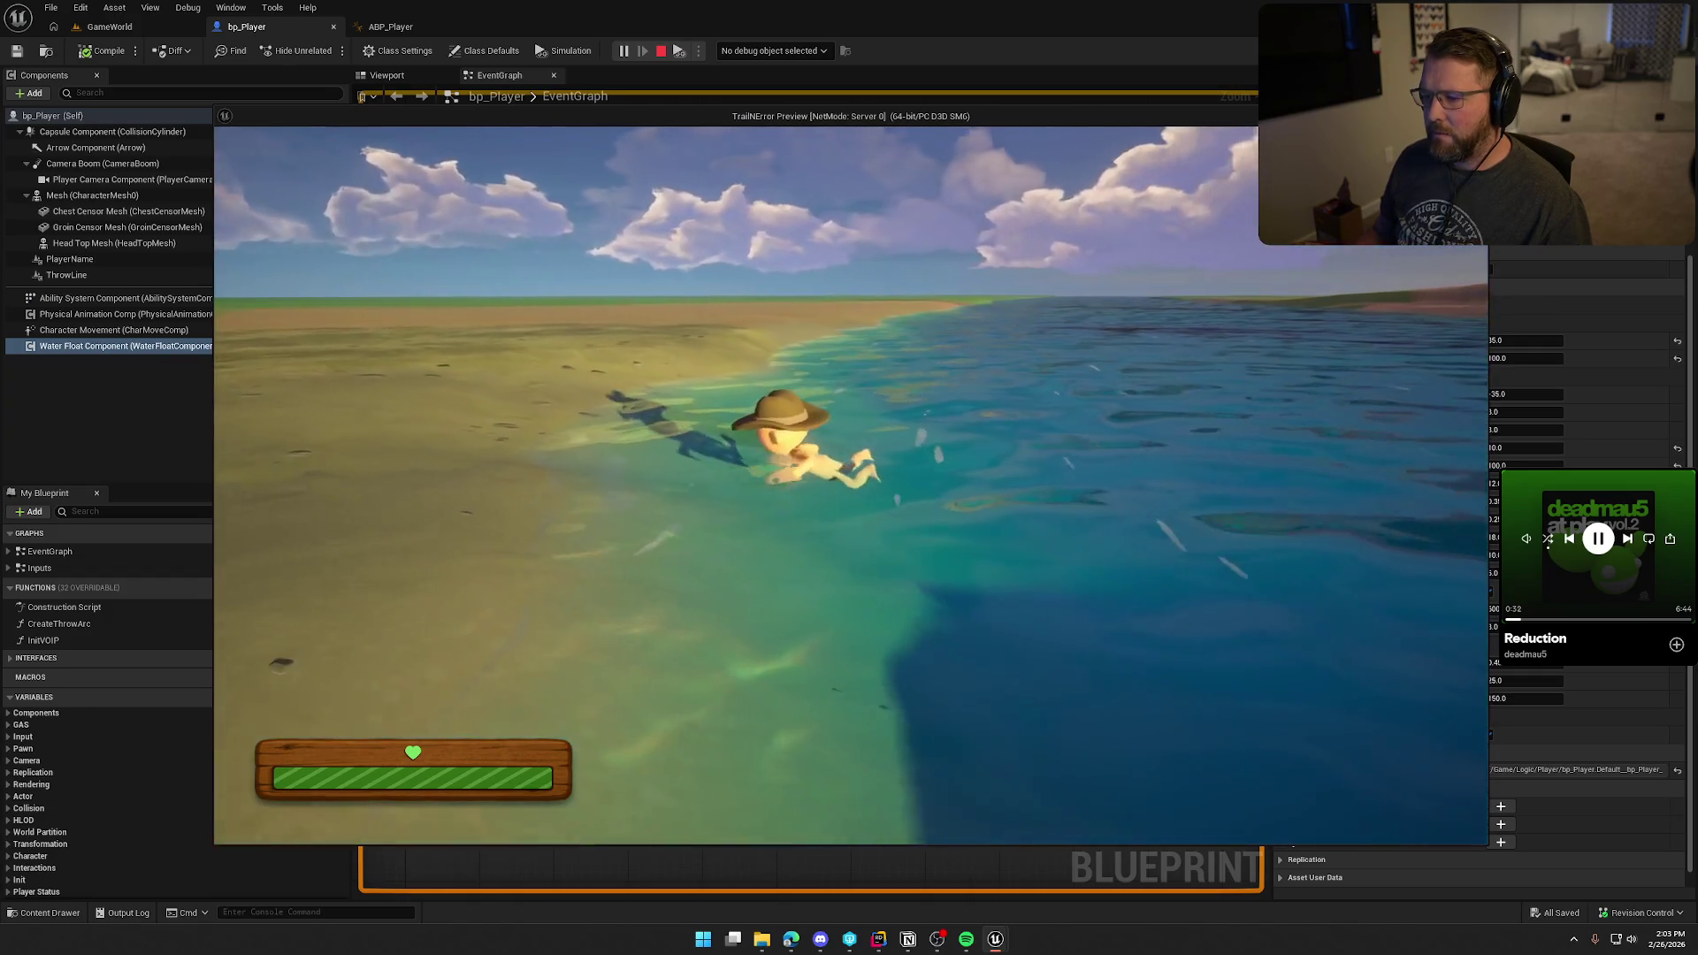
Step: Wade onto the sand, back into the sea and out again, sprint back, then stop playing
key(w)
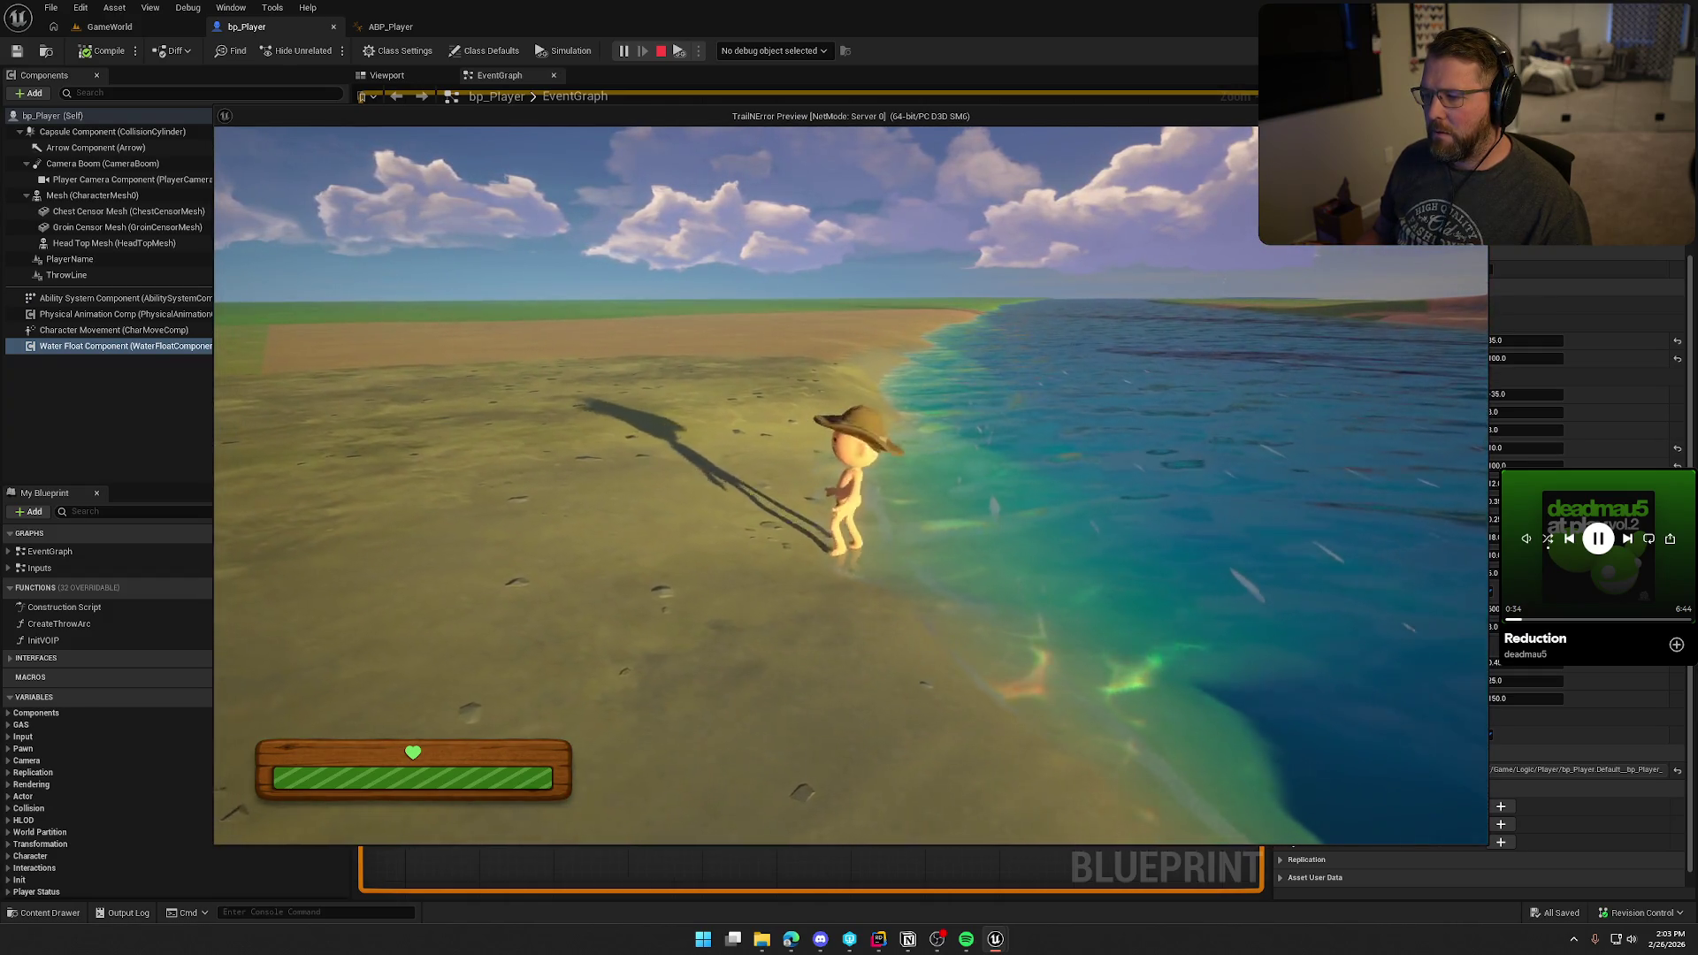
key(w)
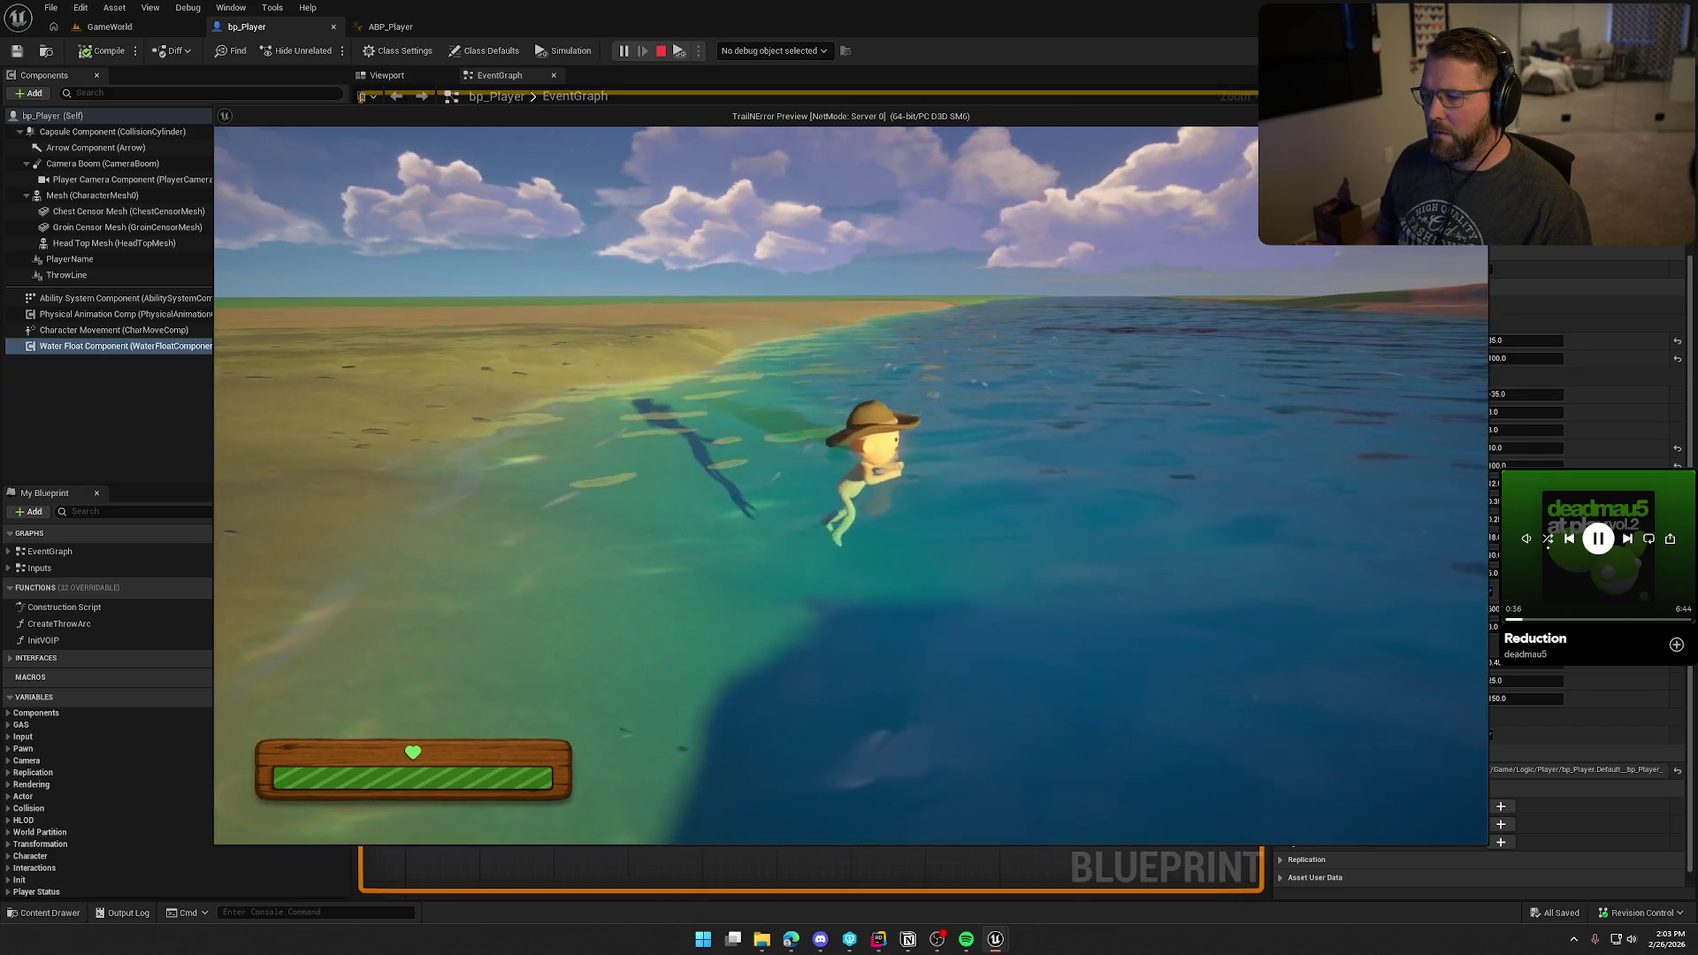
key(w)
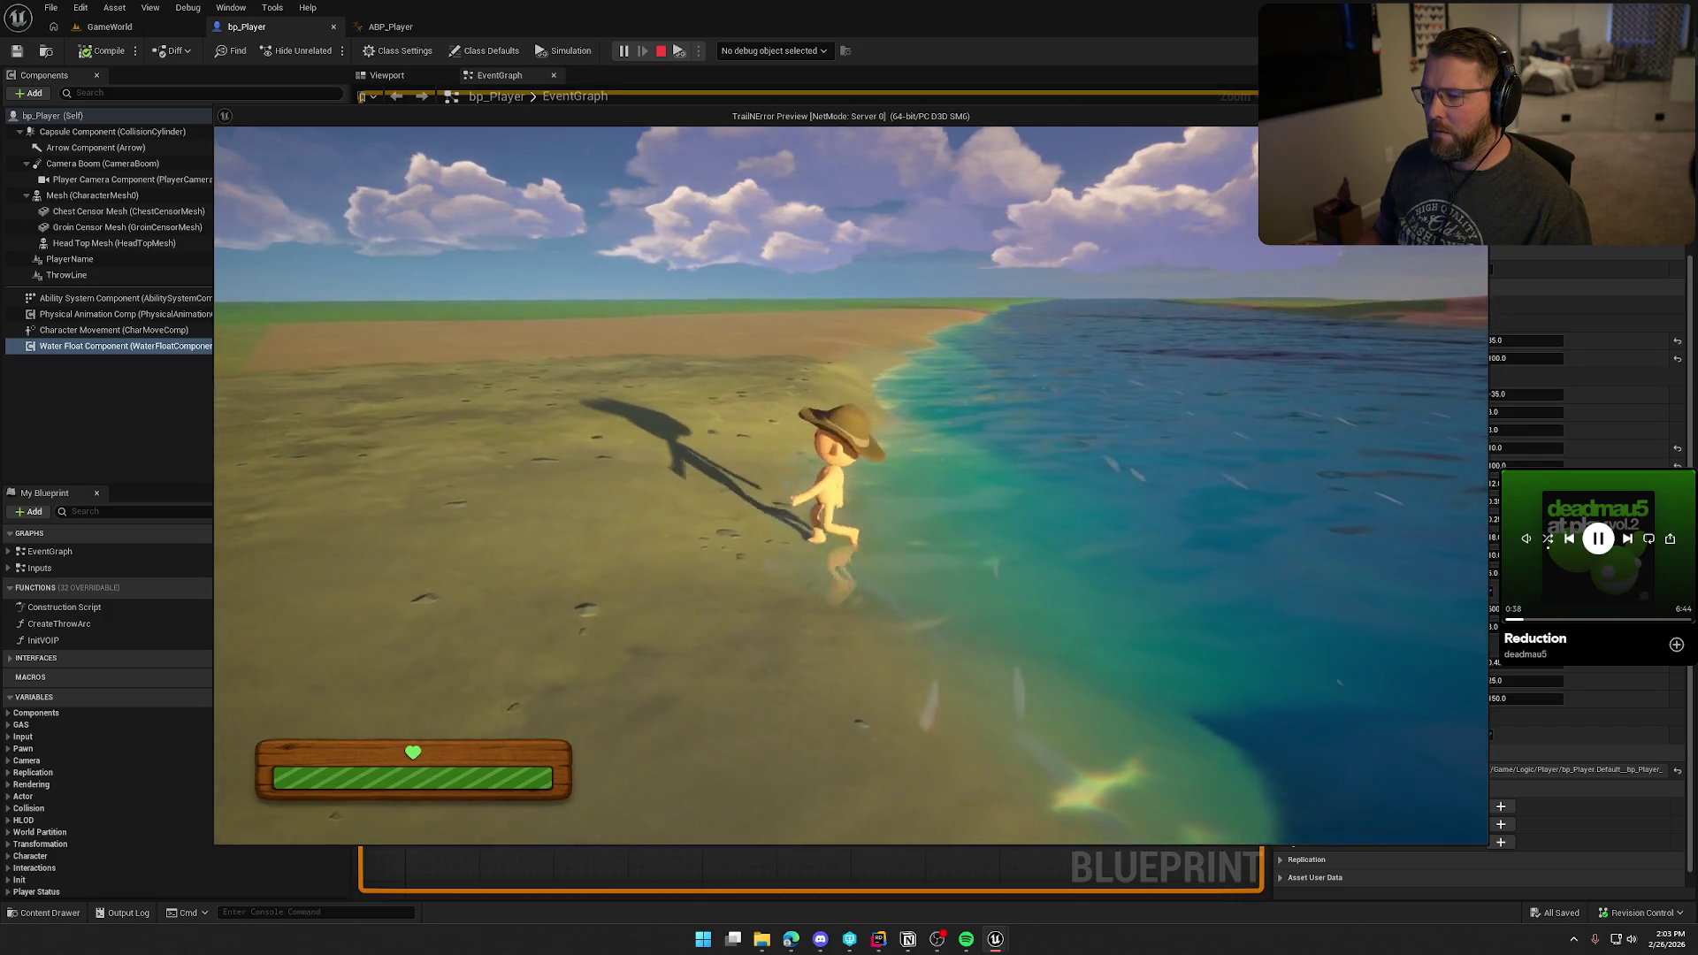
key(s)
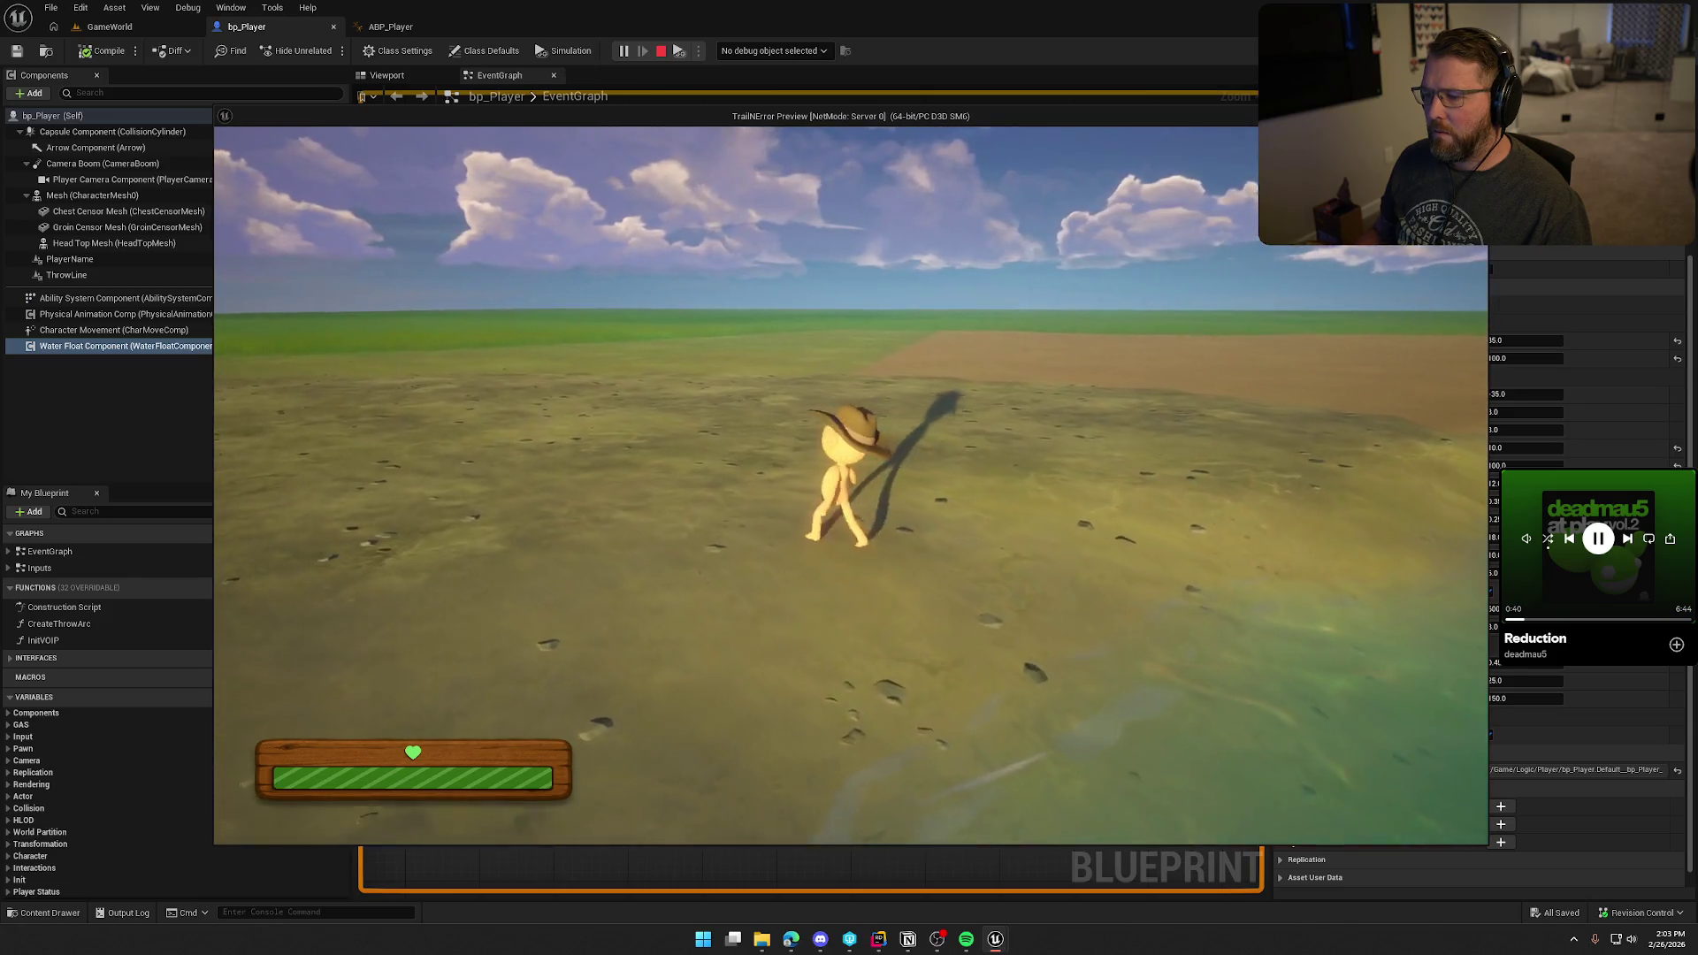
key(w)
key(shift)
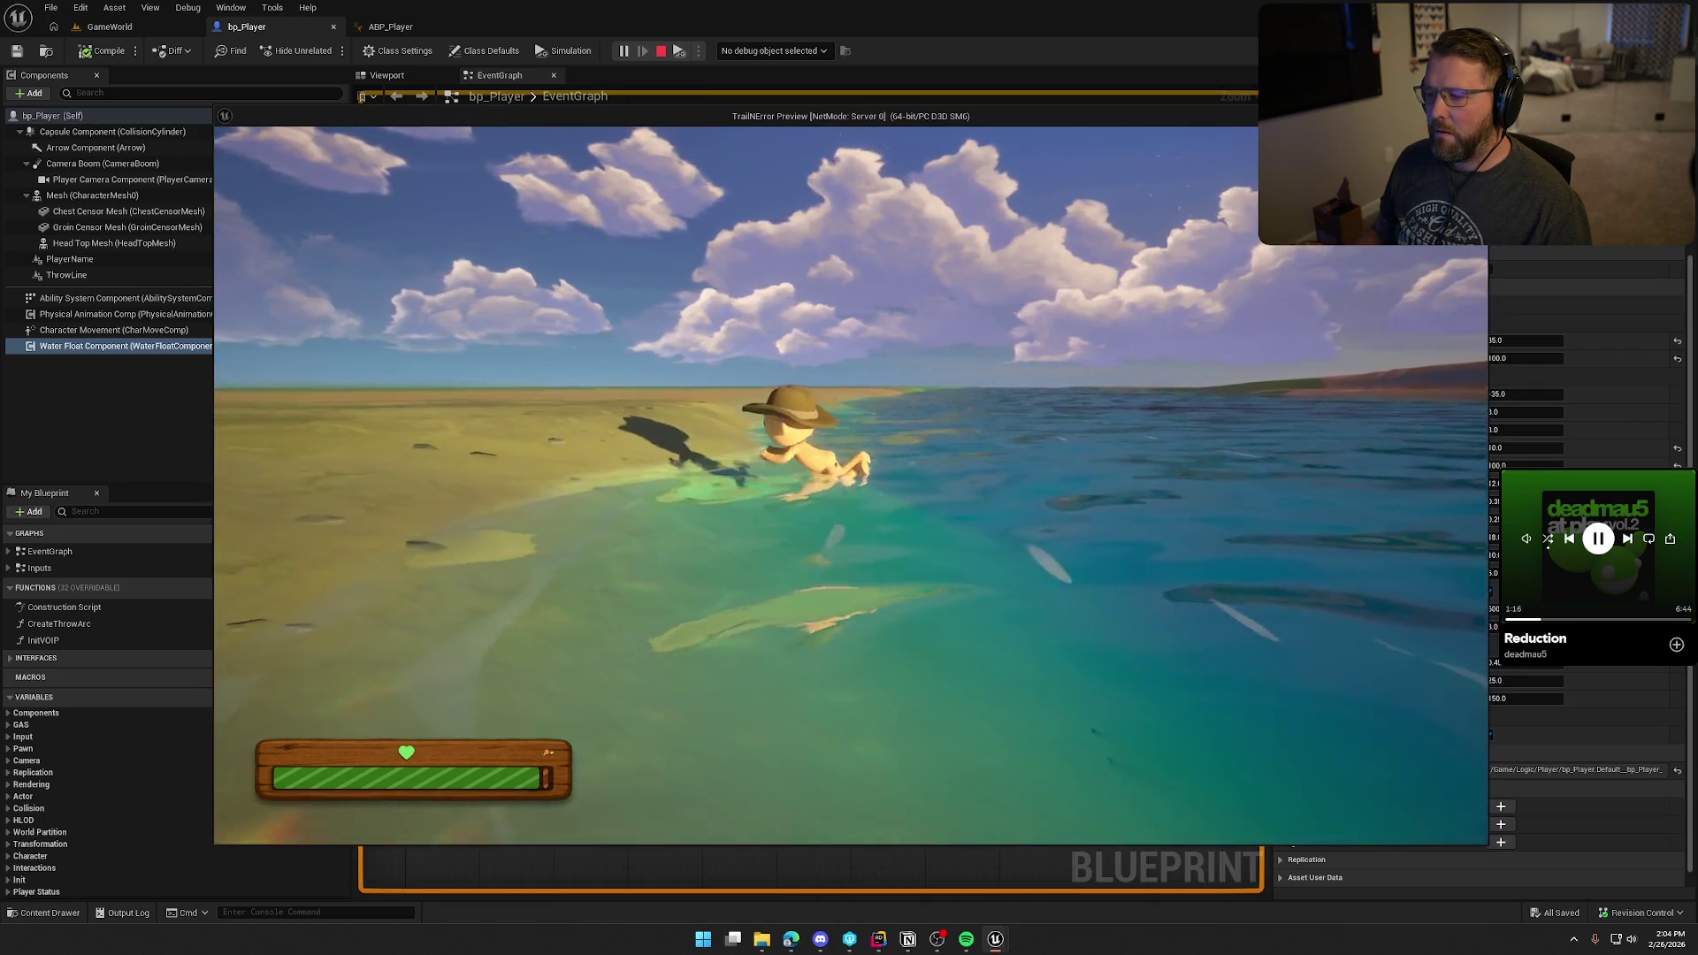
key(Escape)
Step: In Rider's WaterFloat.cpp, delete 'Move->IsMovingOnGround() &&' from the line 228 wade-out check
click(880, 937)
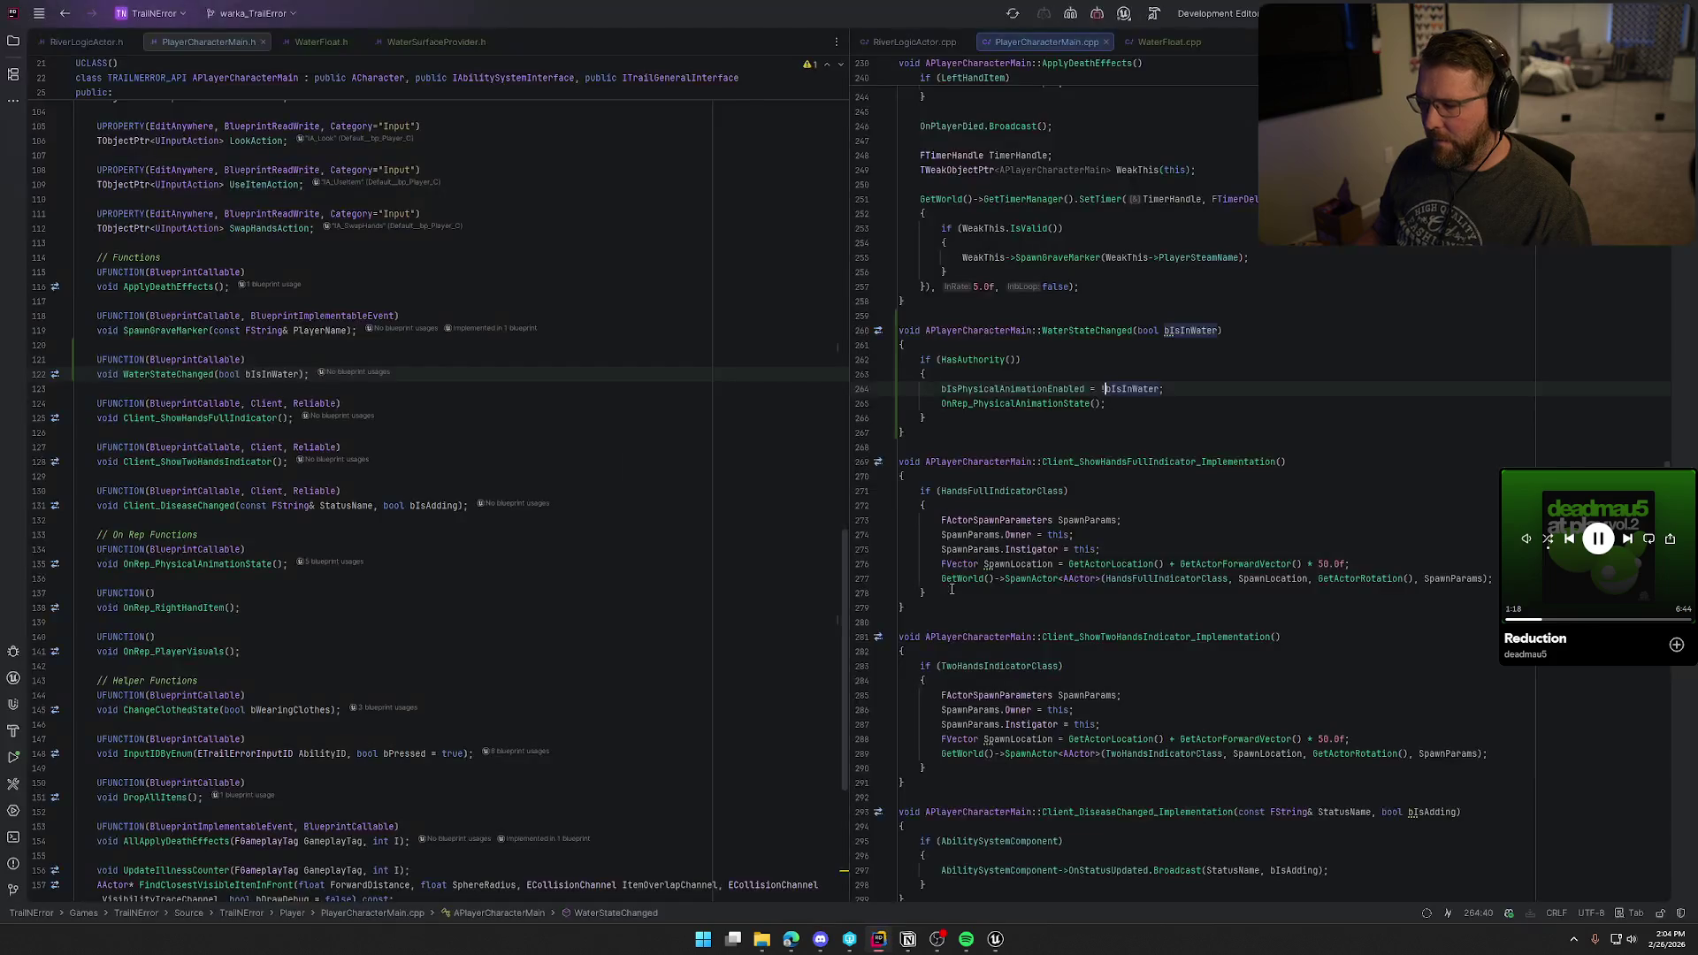
scroll(1210, 342, up, 10)
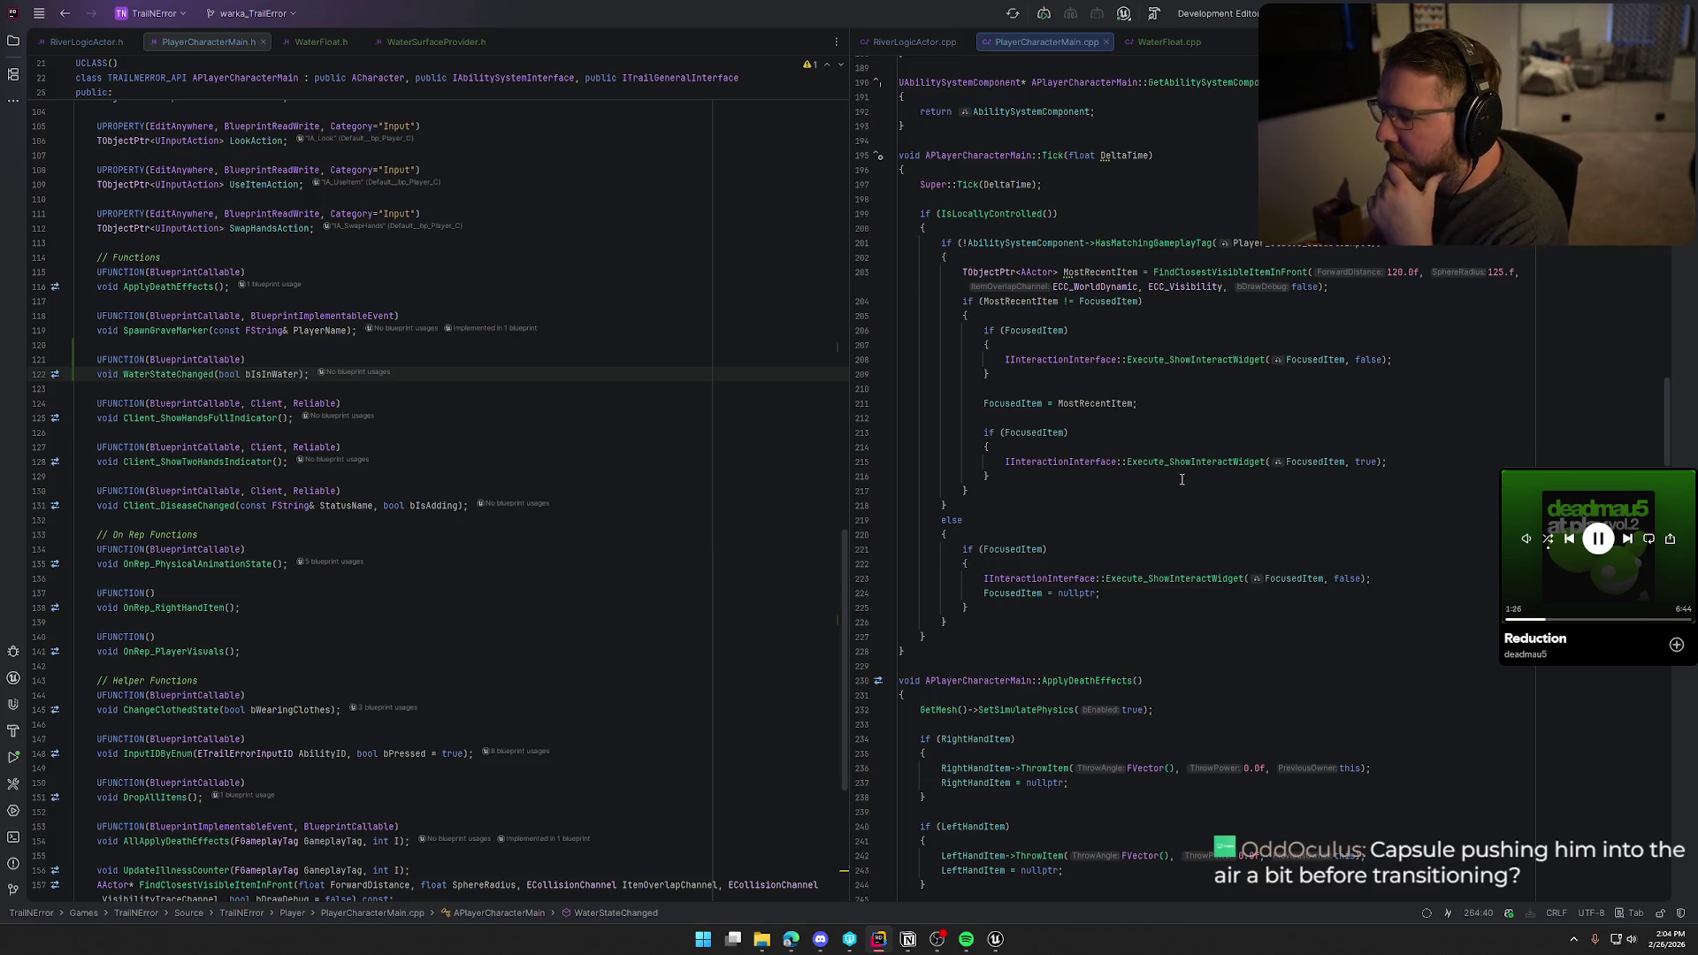
click(1165, 42)
scroll(1264, 599, up, 10)
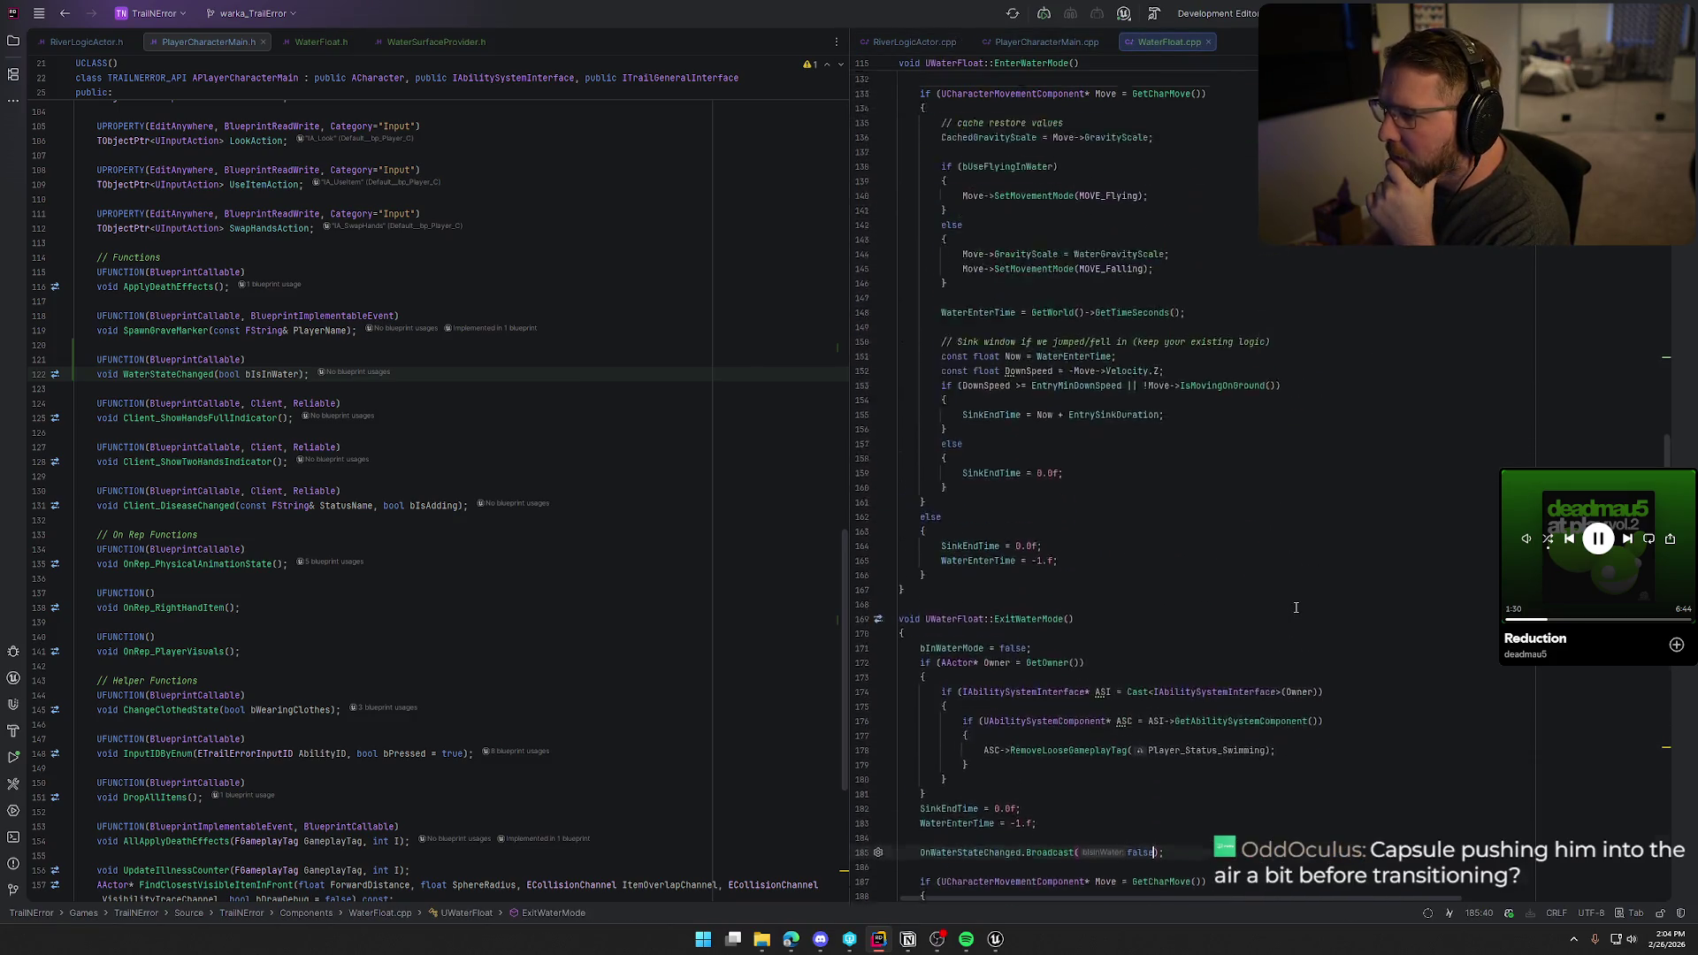
scroll(1296, 608, up, 18)
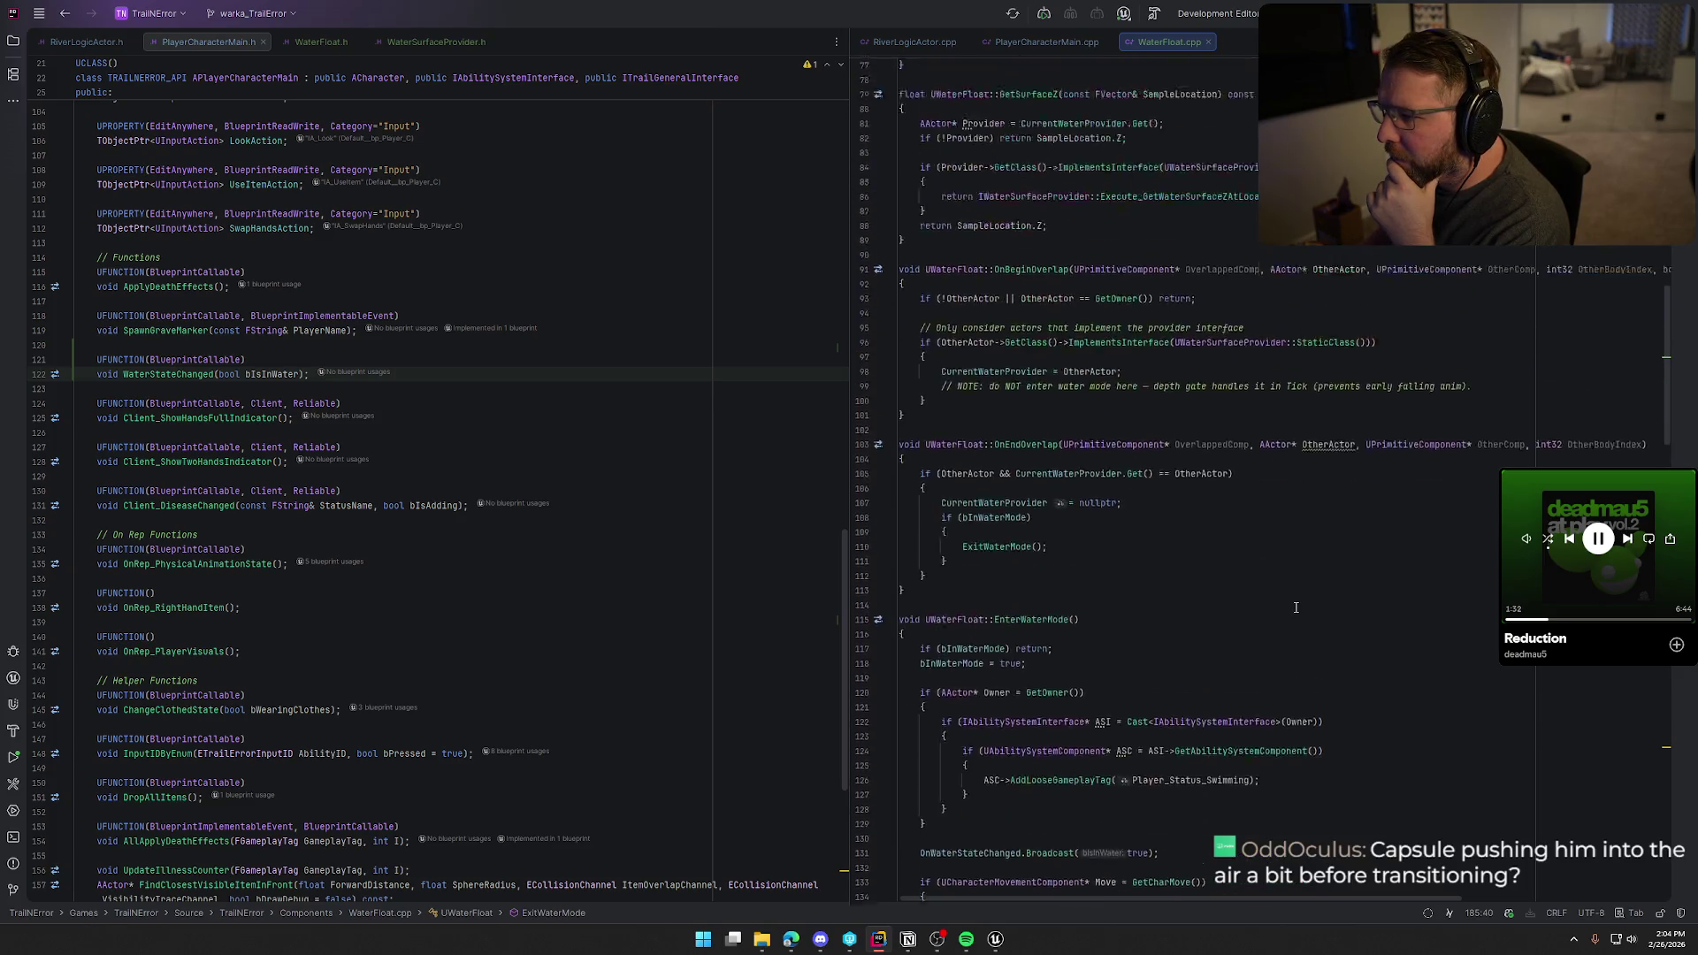
scroll(1295, 607, up, 5)
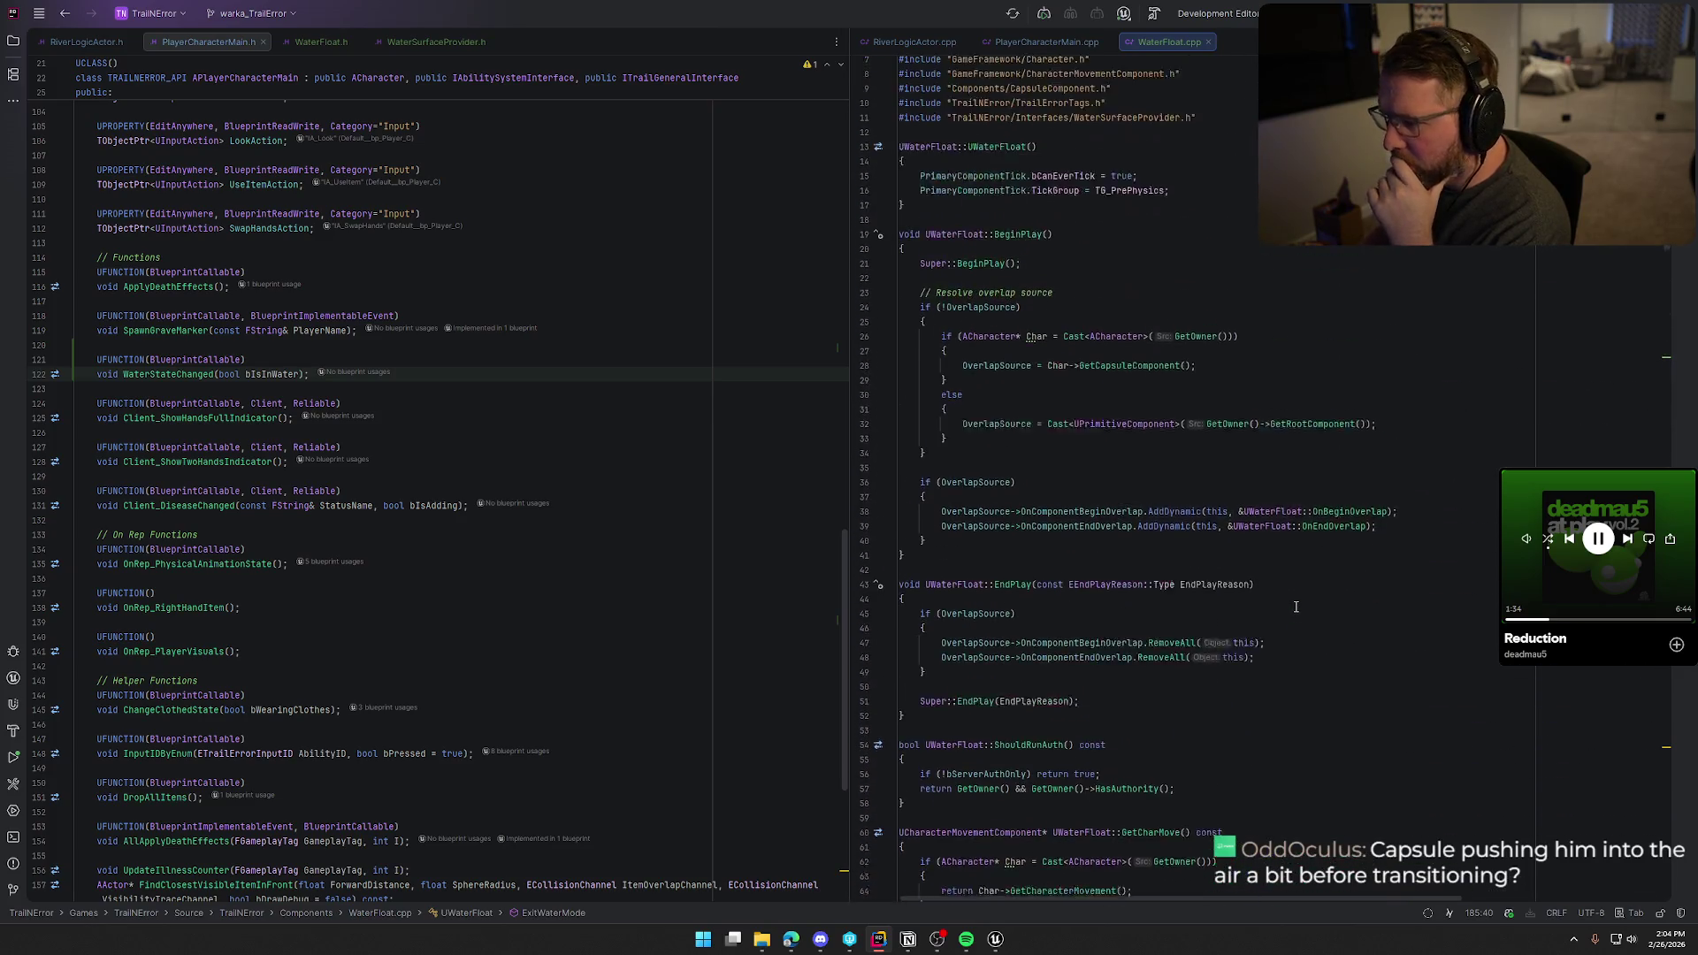
scroll(1296, 607, down, 7)
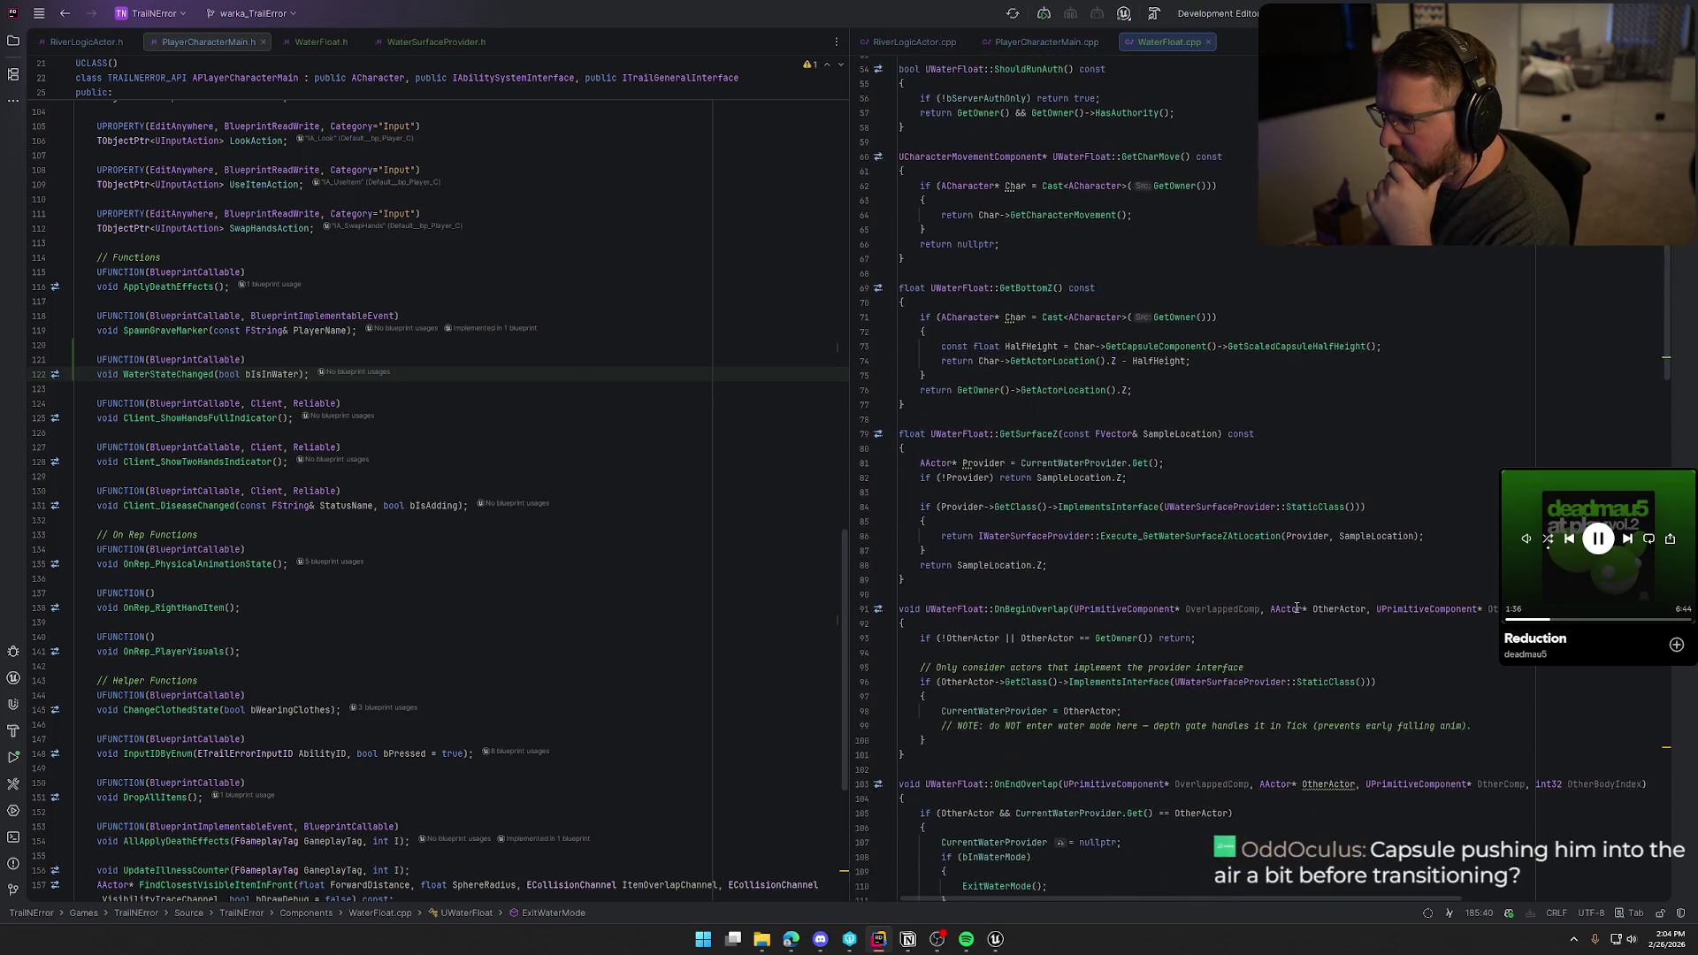
scroll(1296, 608, down, 20)
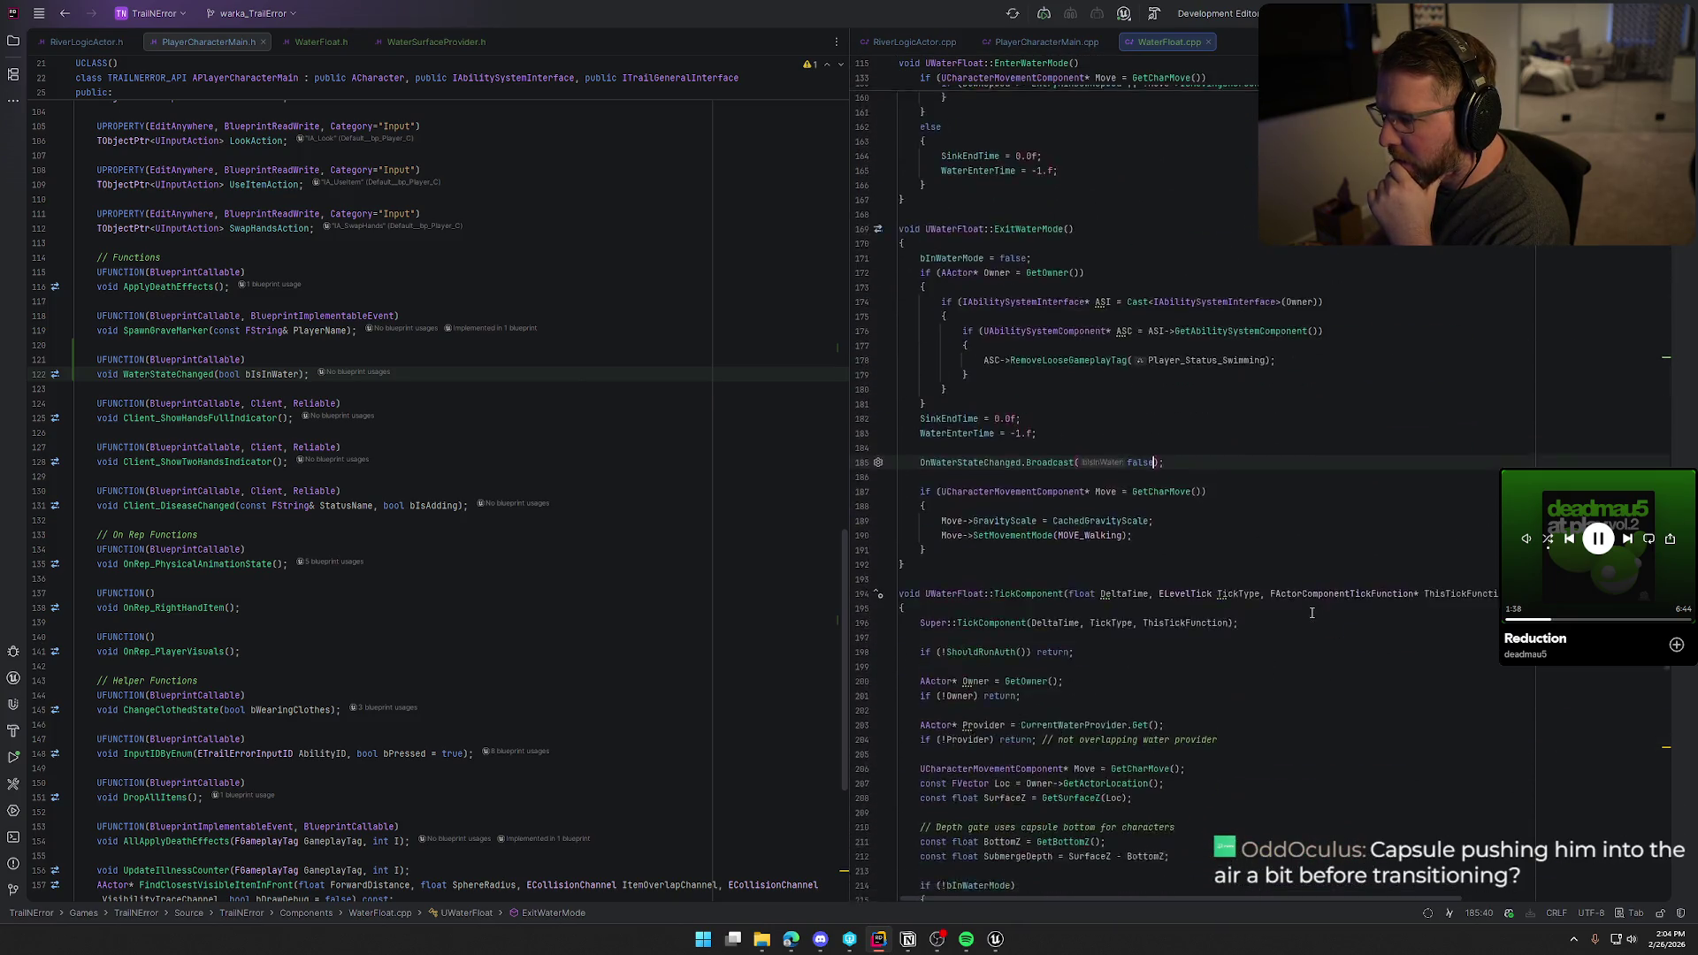
scroll(1311, 613, down, 4)
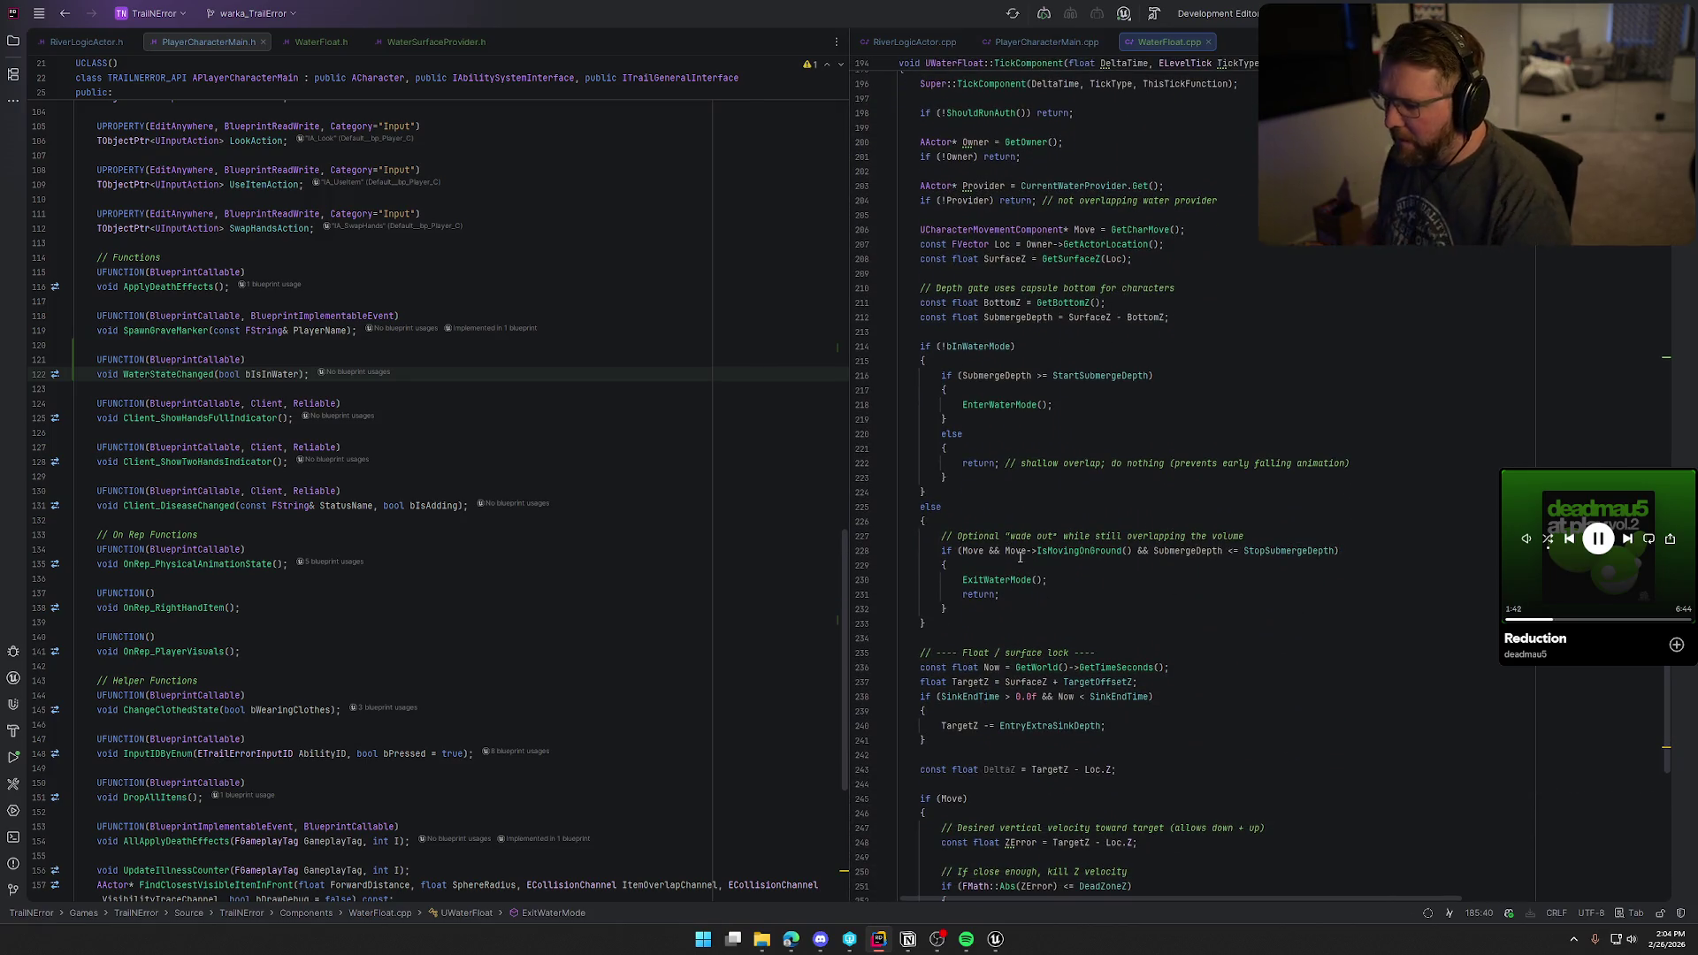
scroll(1352, 572, down, 3)
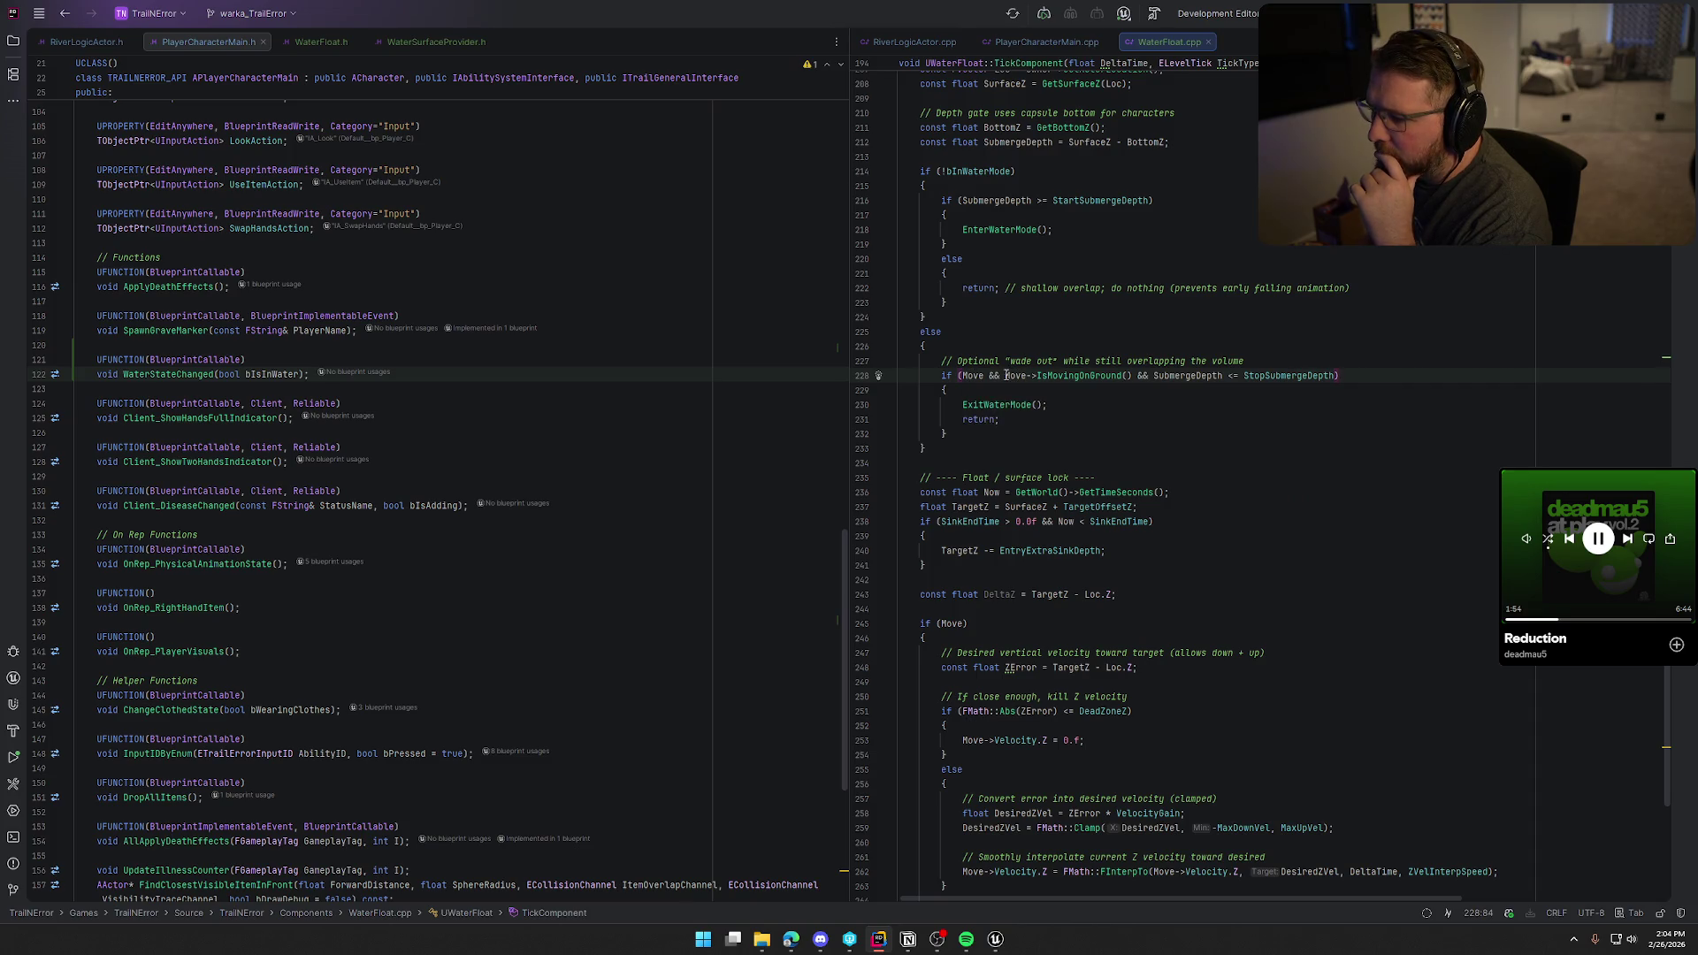
shift+click(1150, 382)
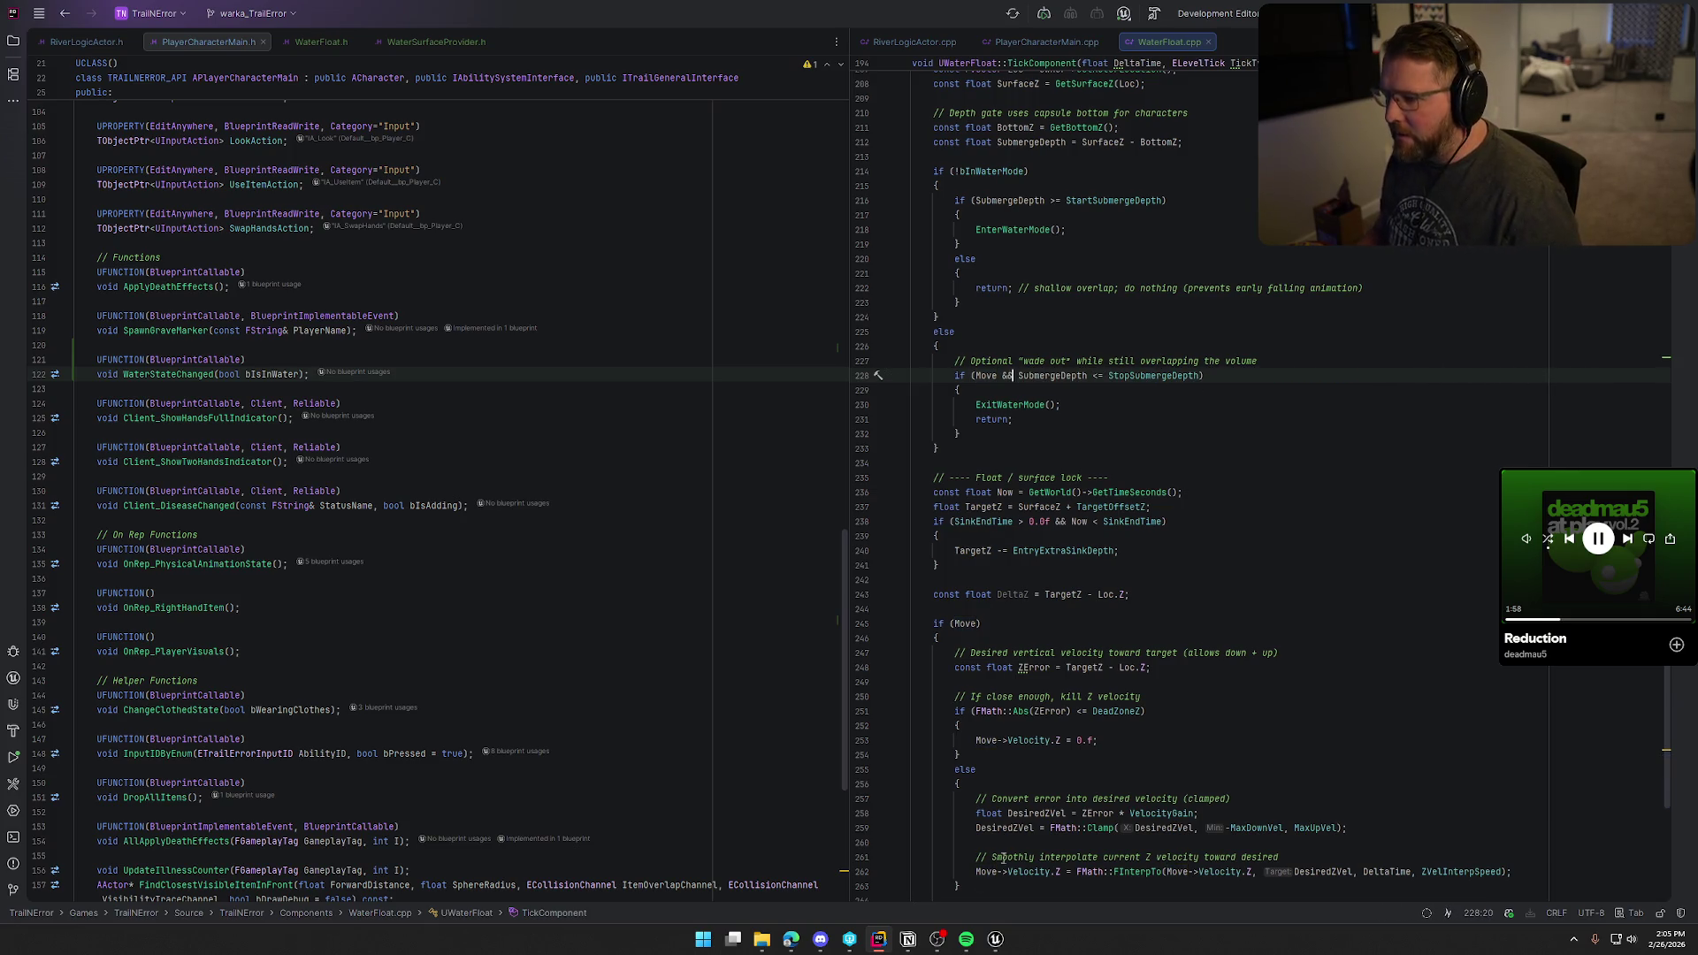
click(994, 939)
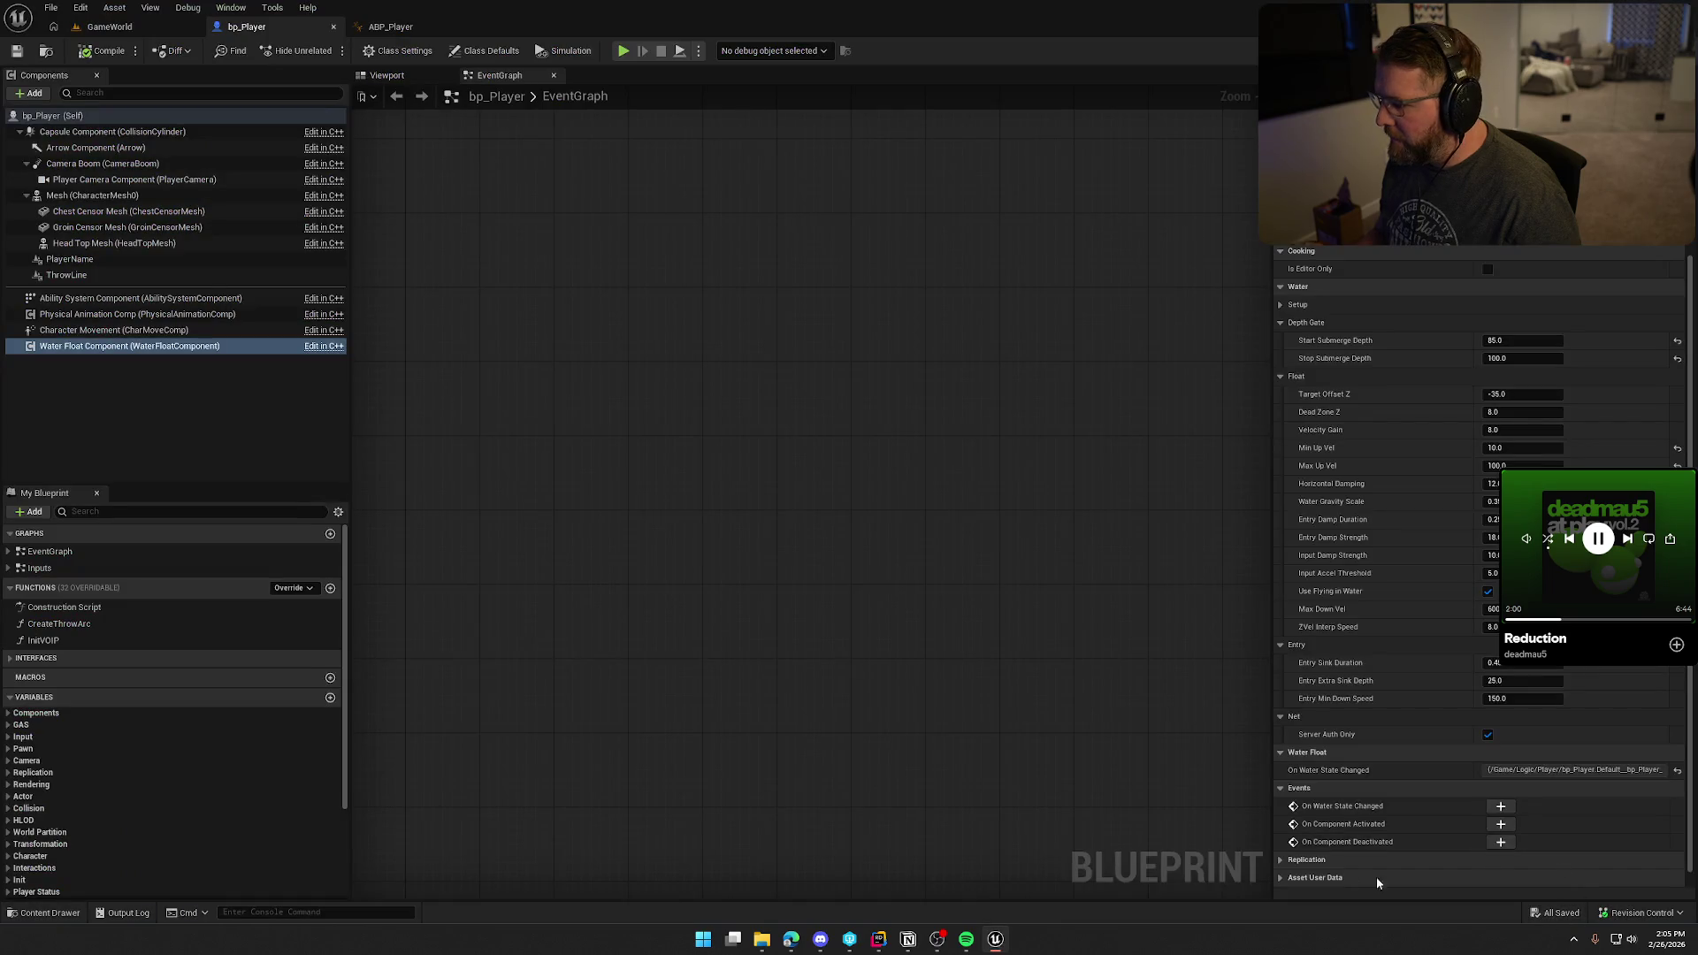
Step: Hot-reload the edited water-float C++ code with Live Coding from the GameWorld level
click(110, 27)
key(ctrl+alt+F11)
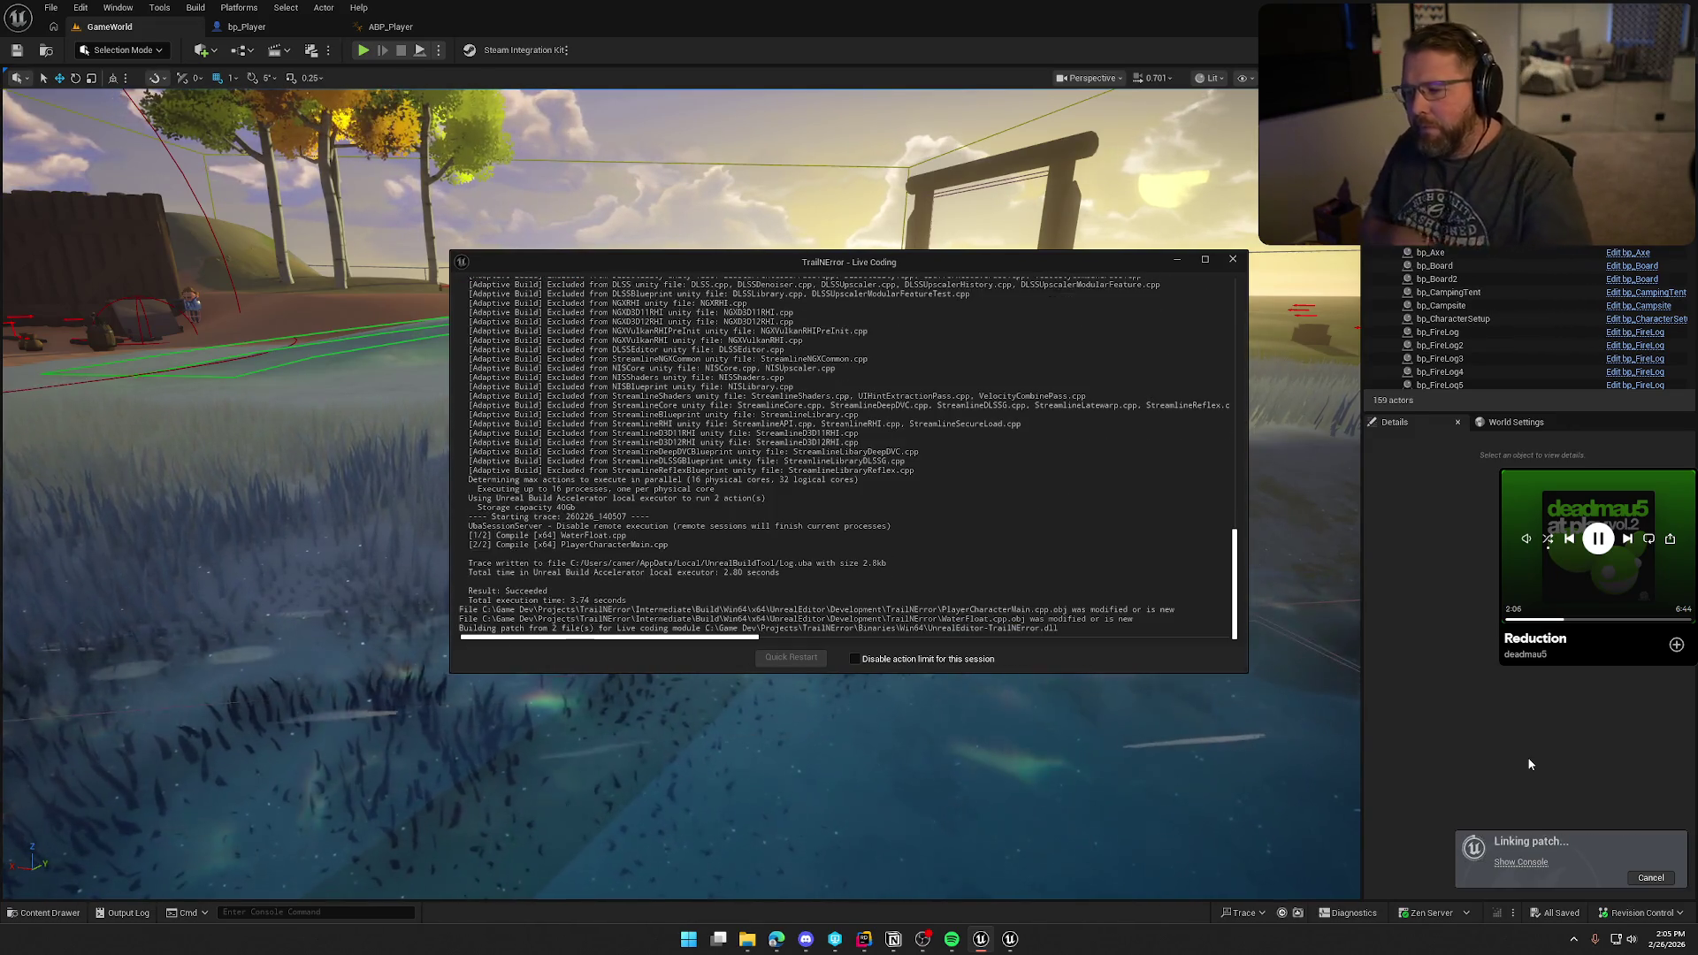
click(1233, 261)
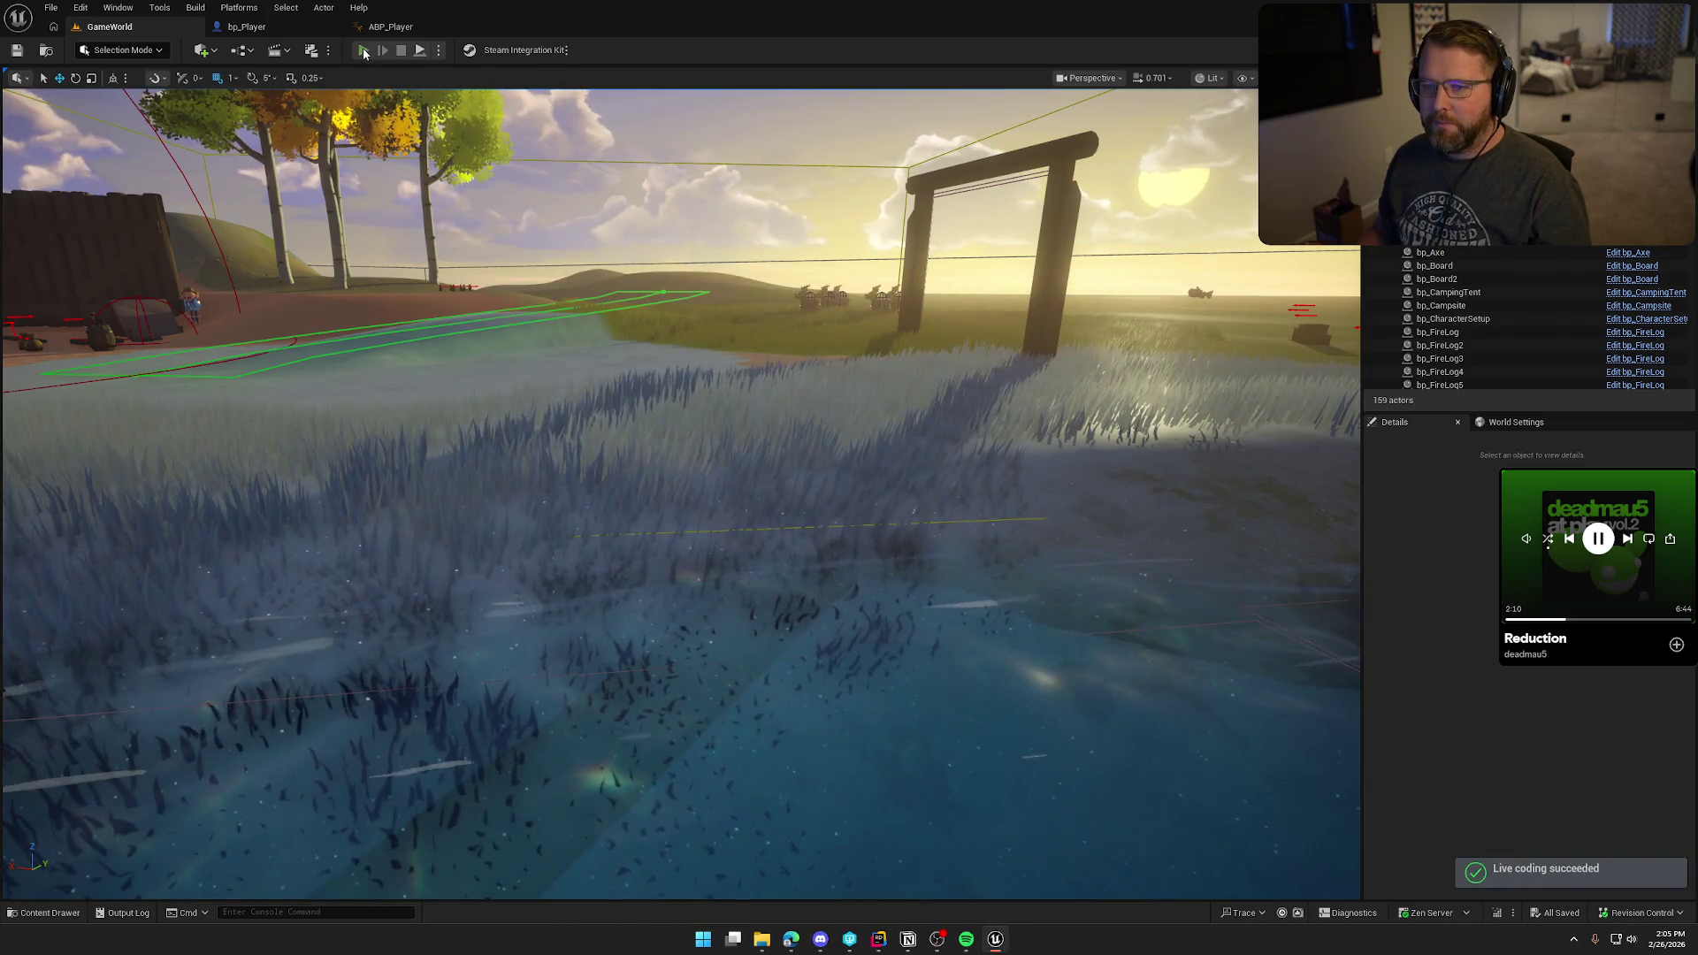
Step: Play-test the character running across the grass, swimming out, and heading into the beach shallows
click(363, 50)
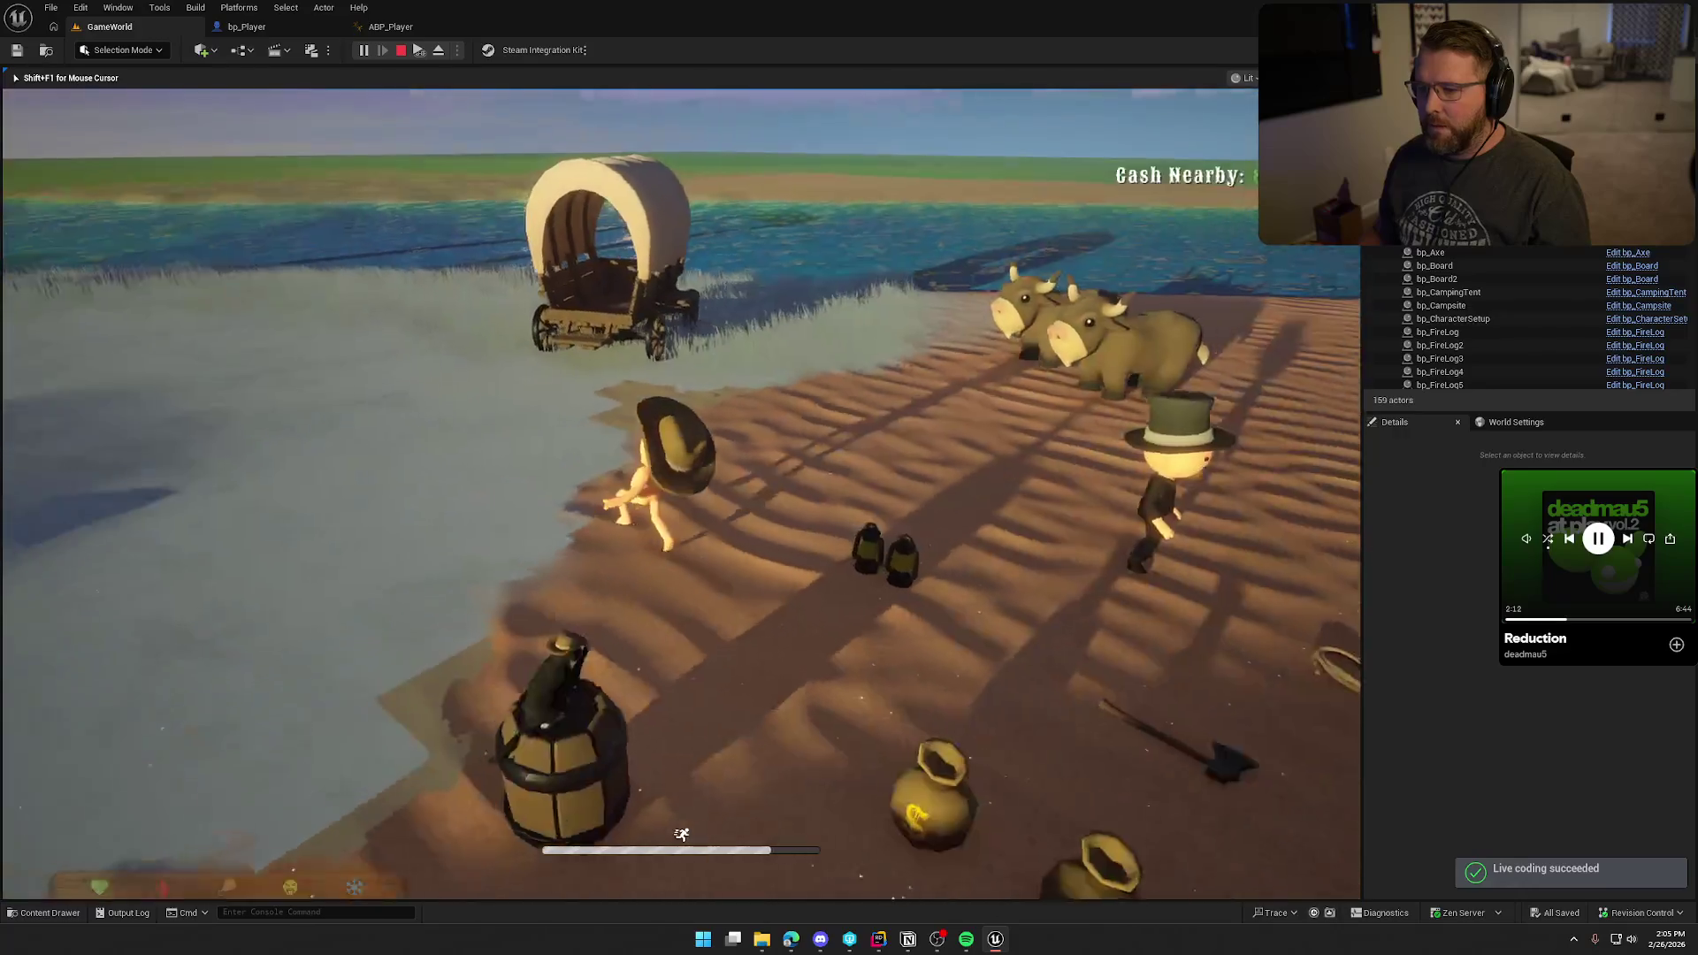
key(w)
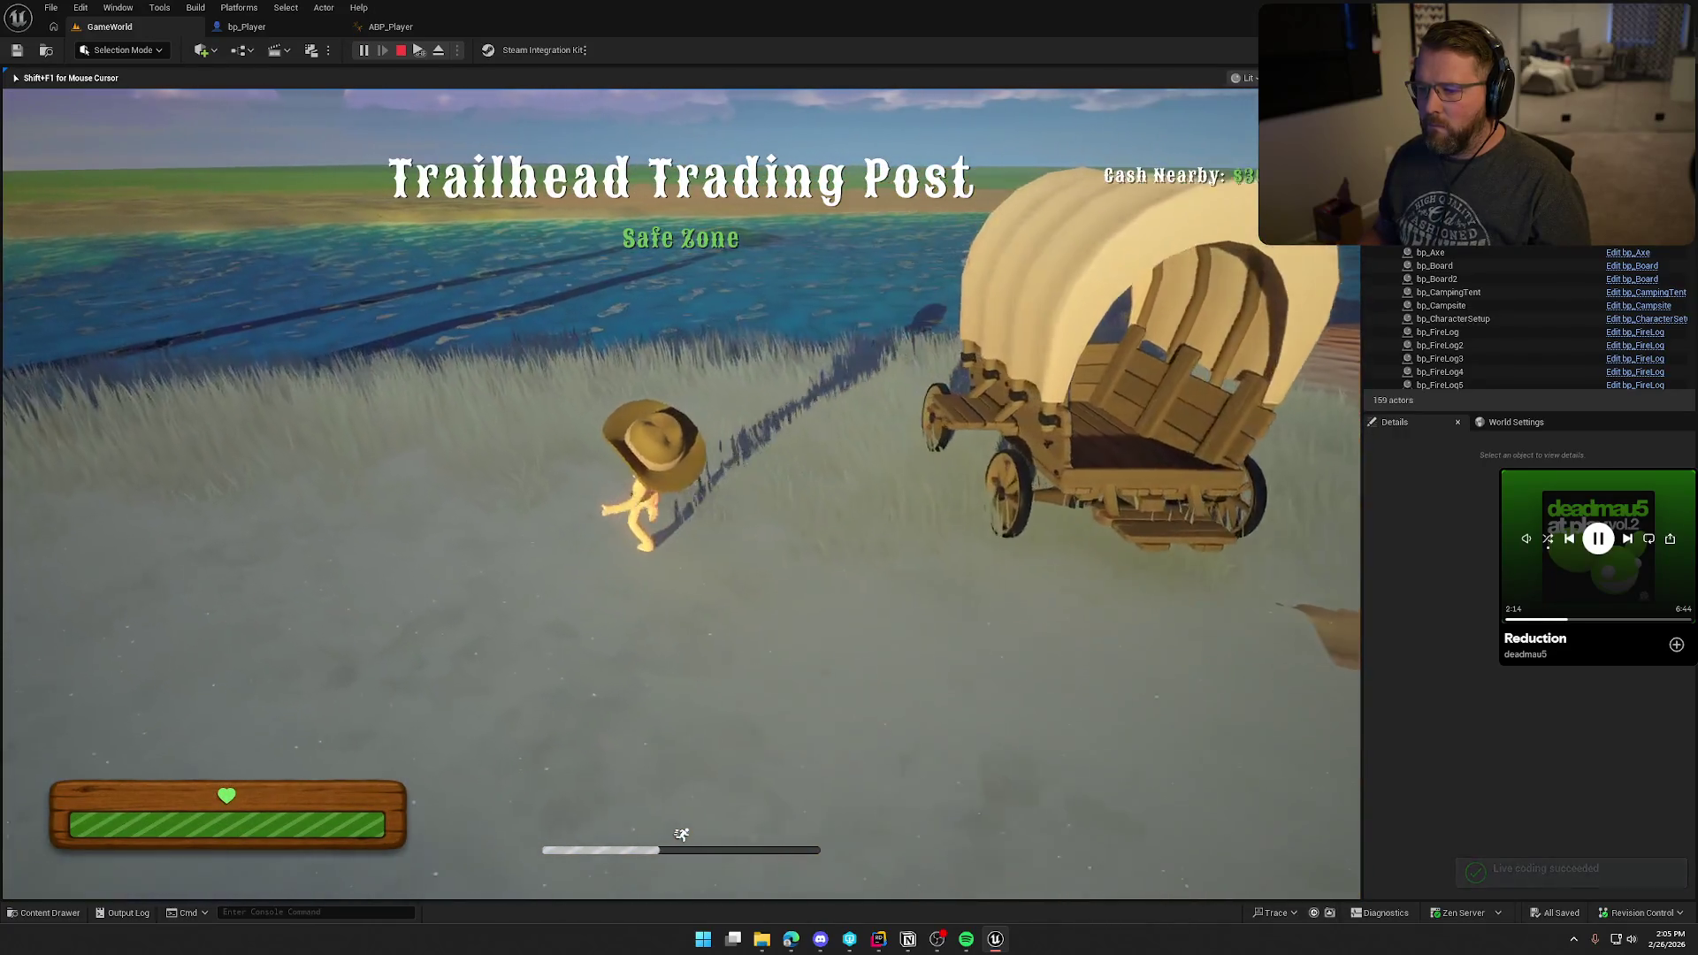
key(w)
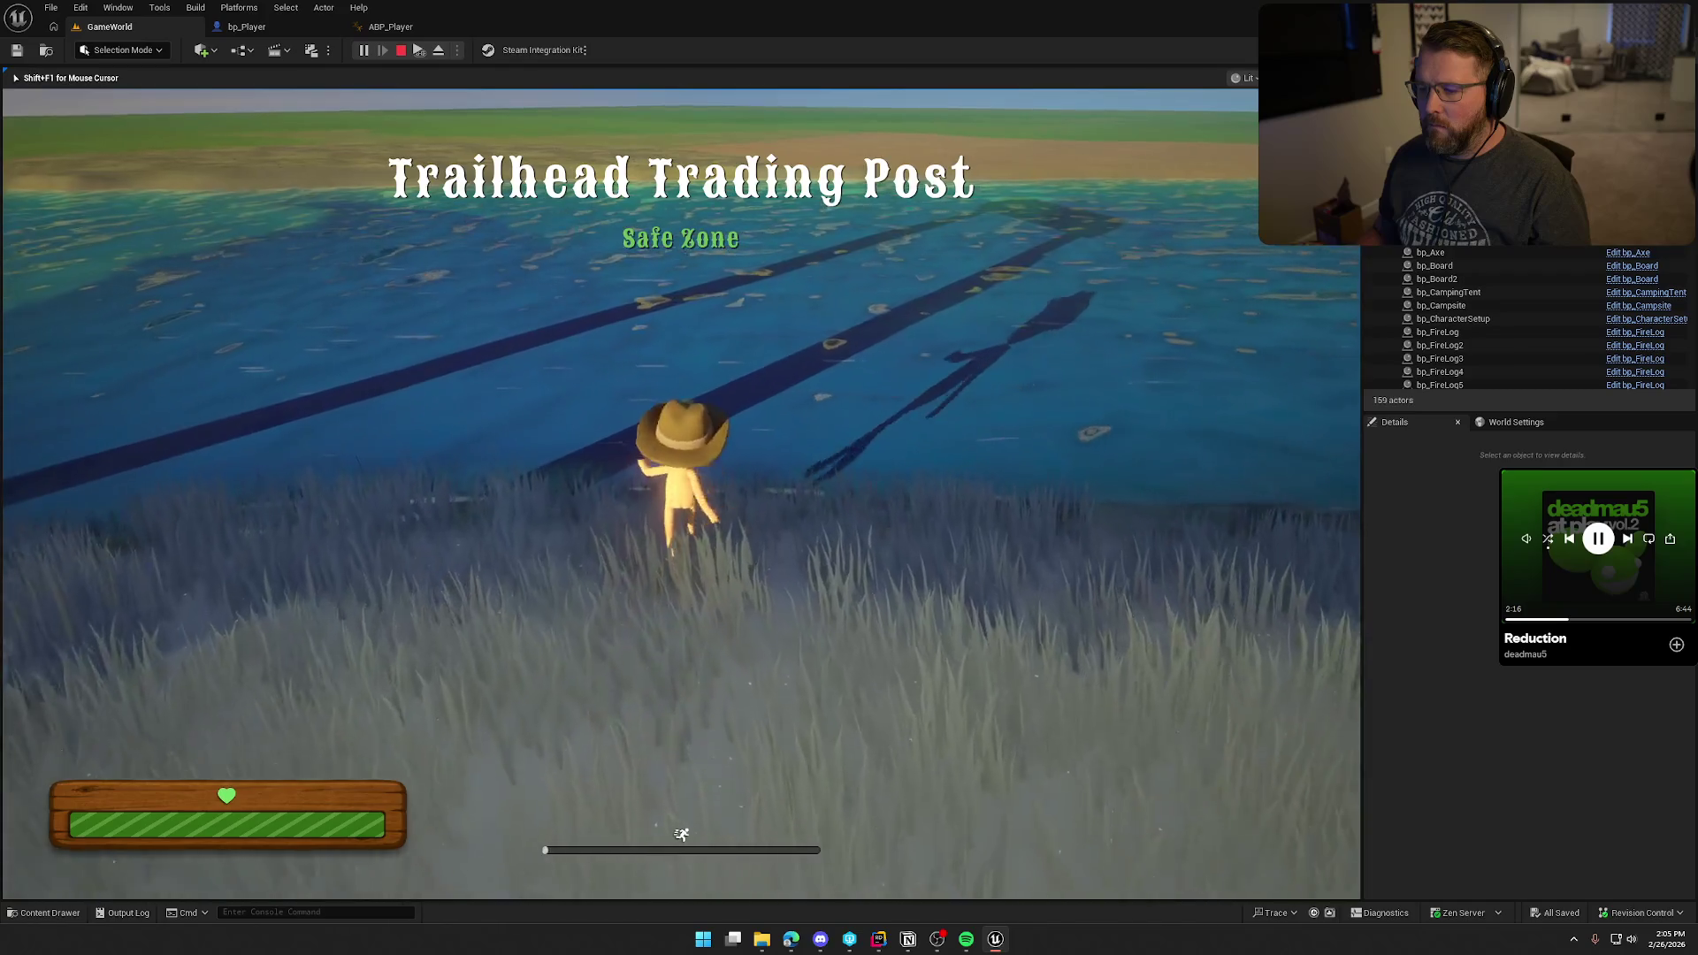
key(w)
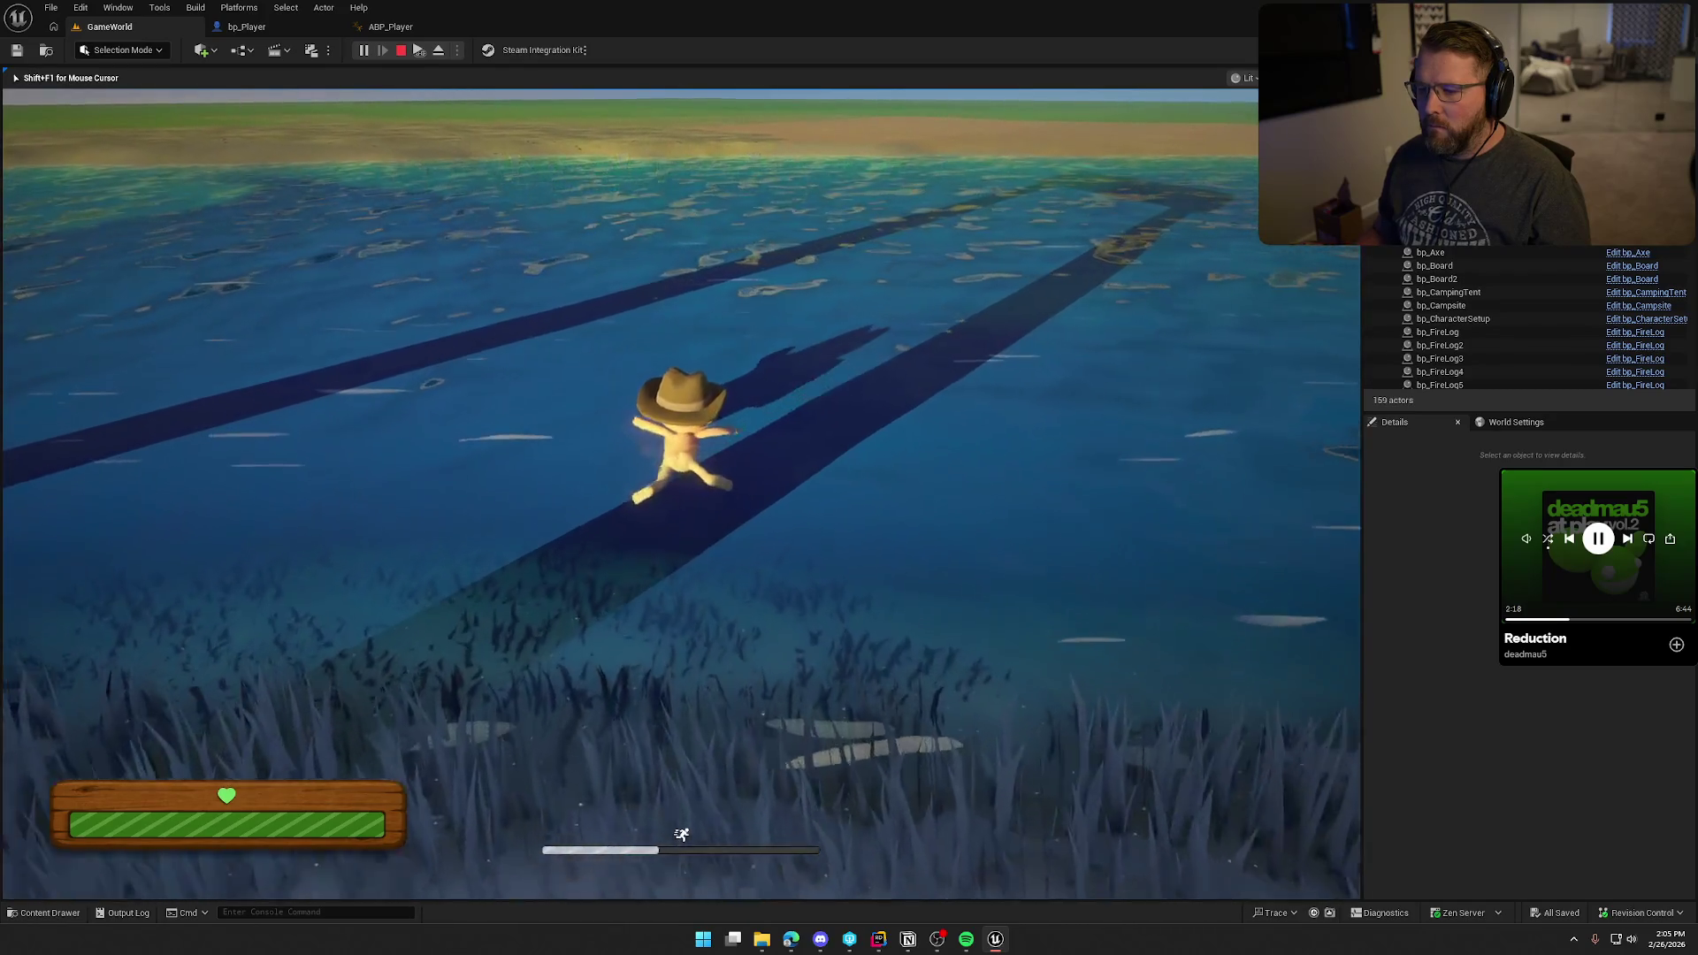
key(w)
key(w)
key(w)
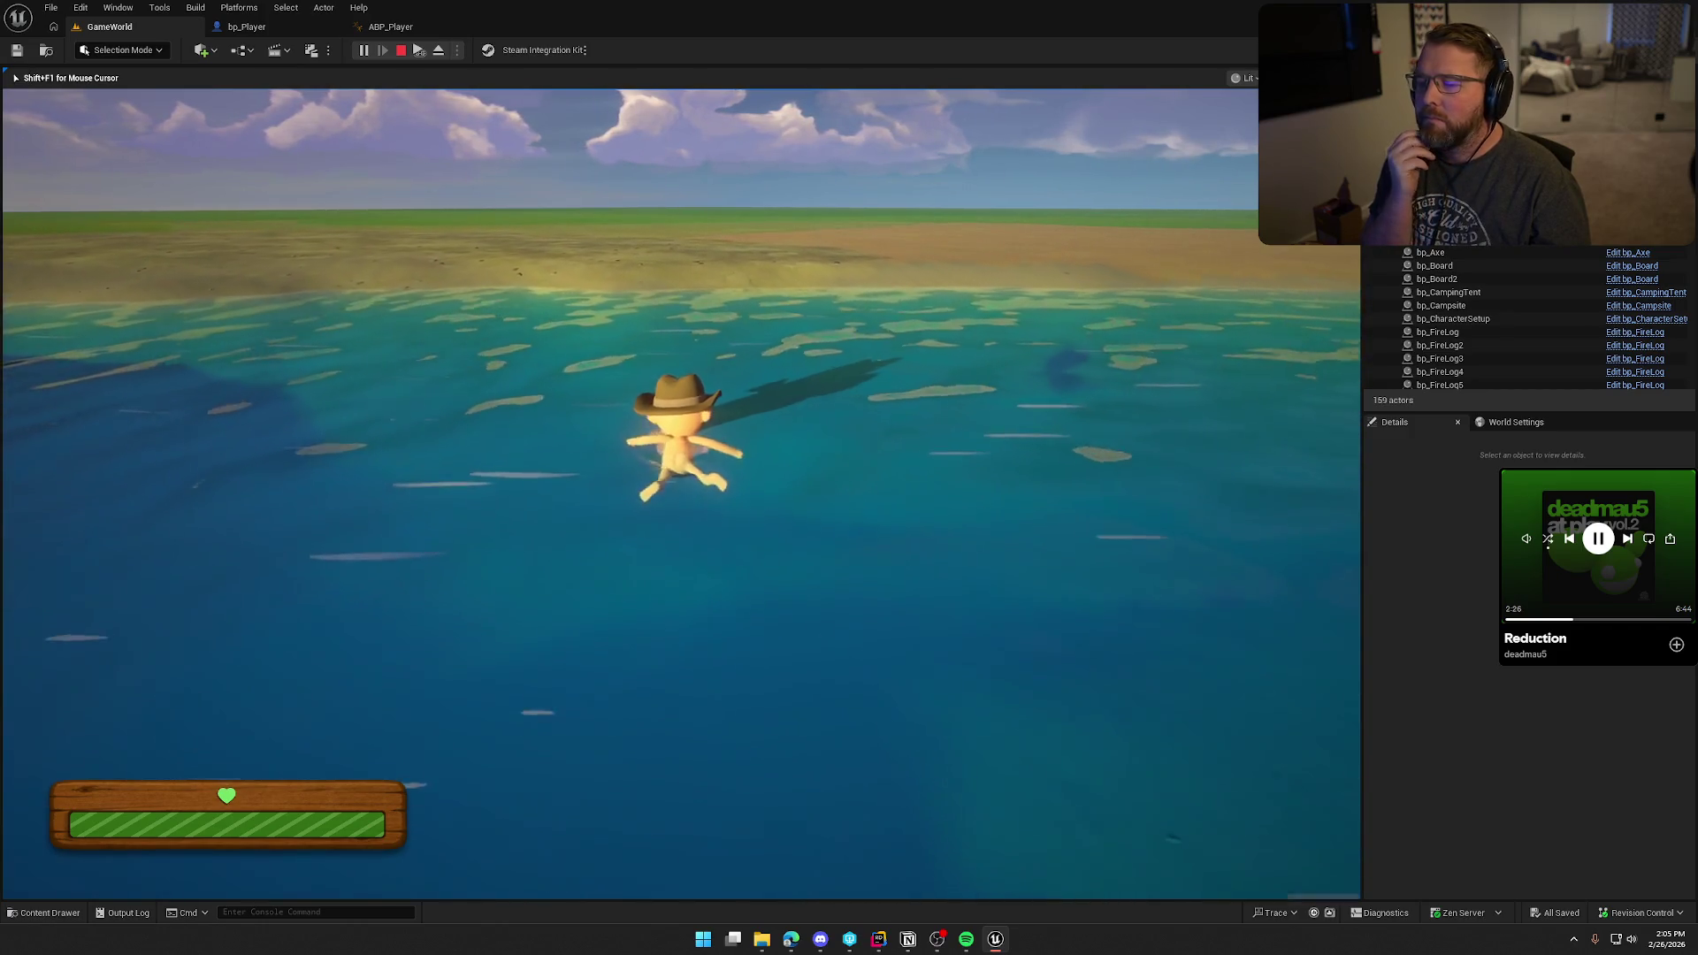
key(w)
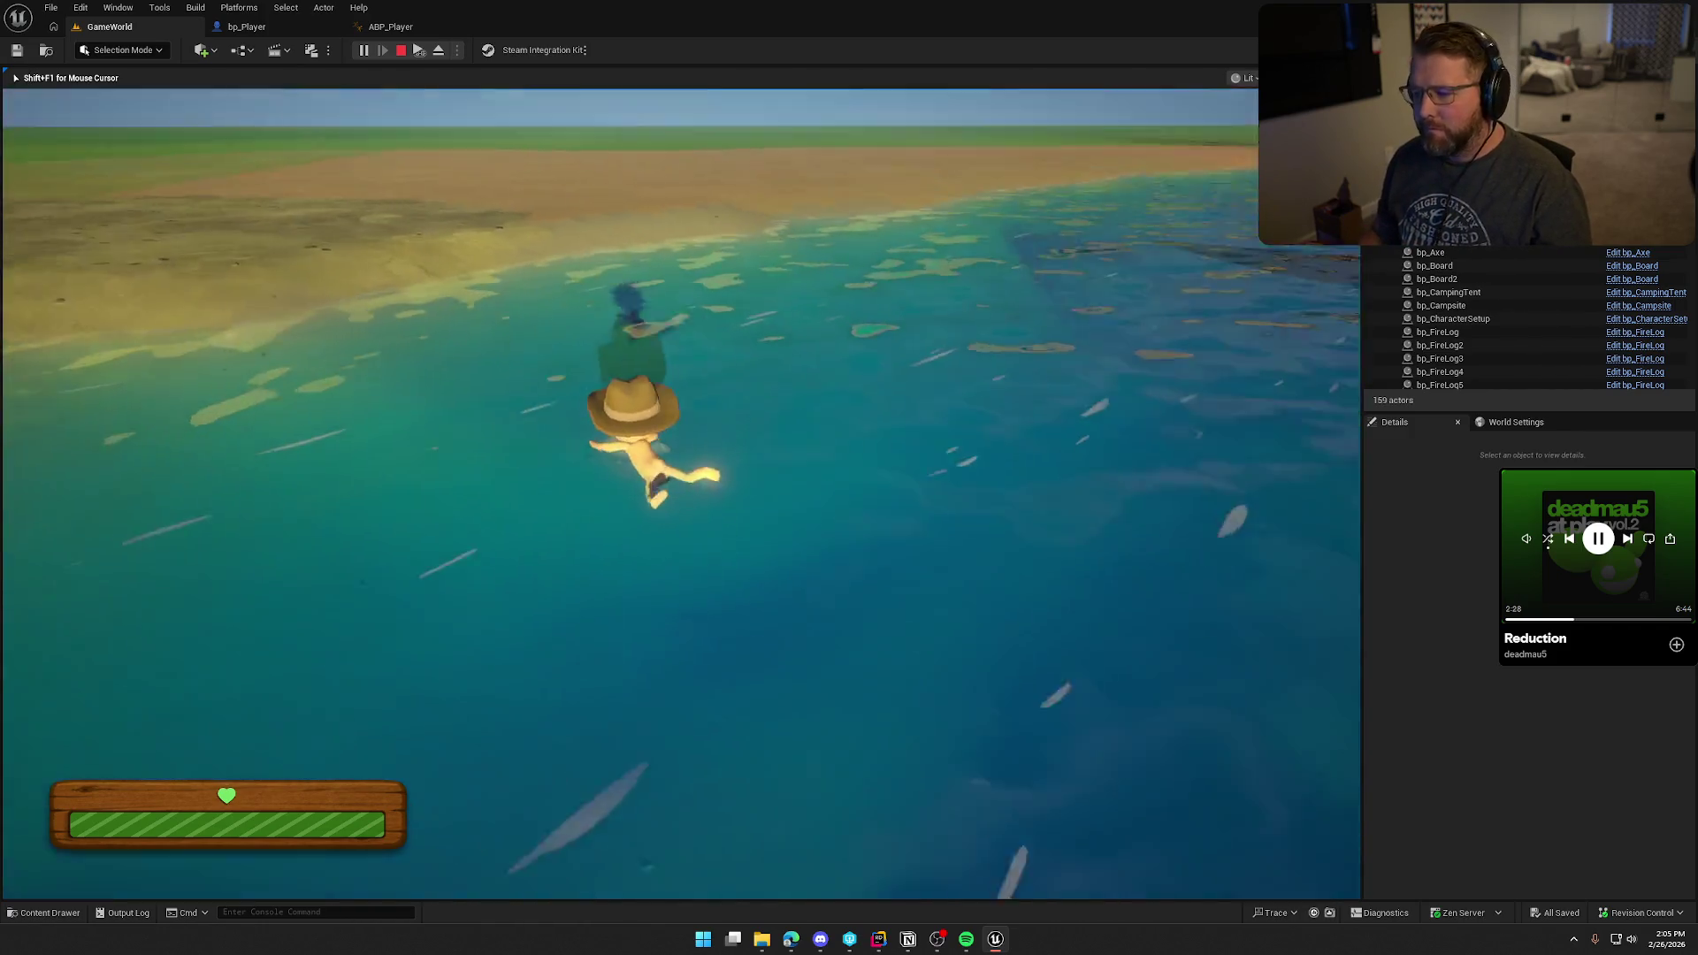
key(w)
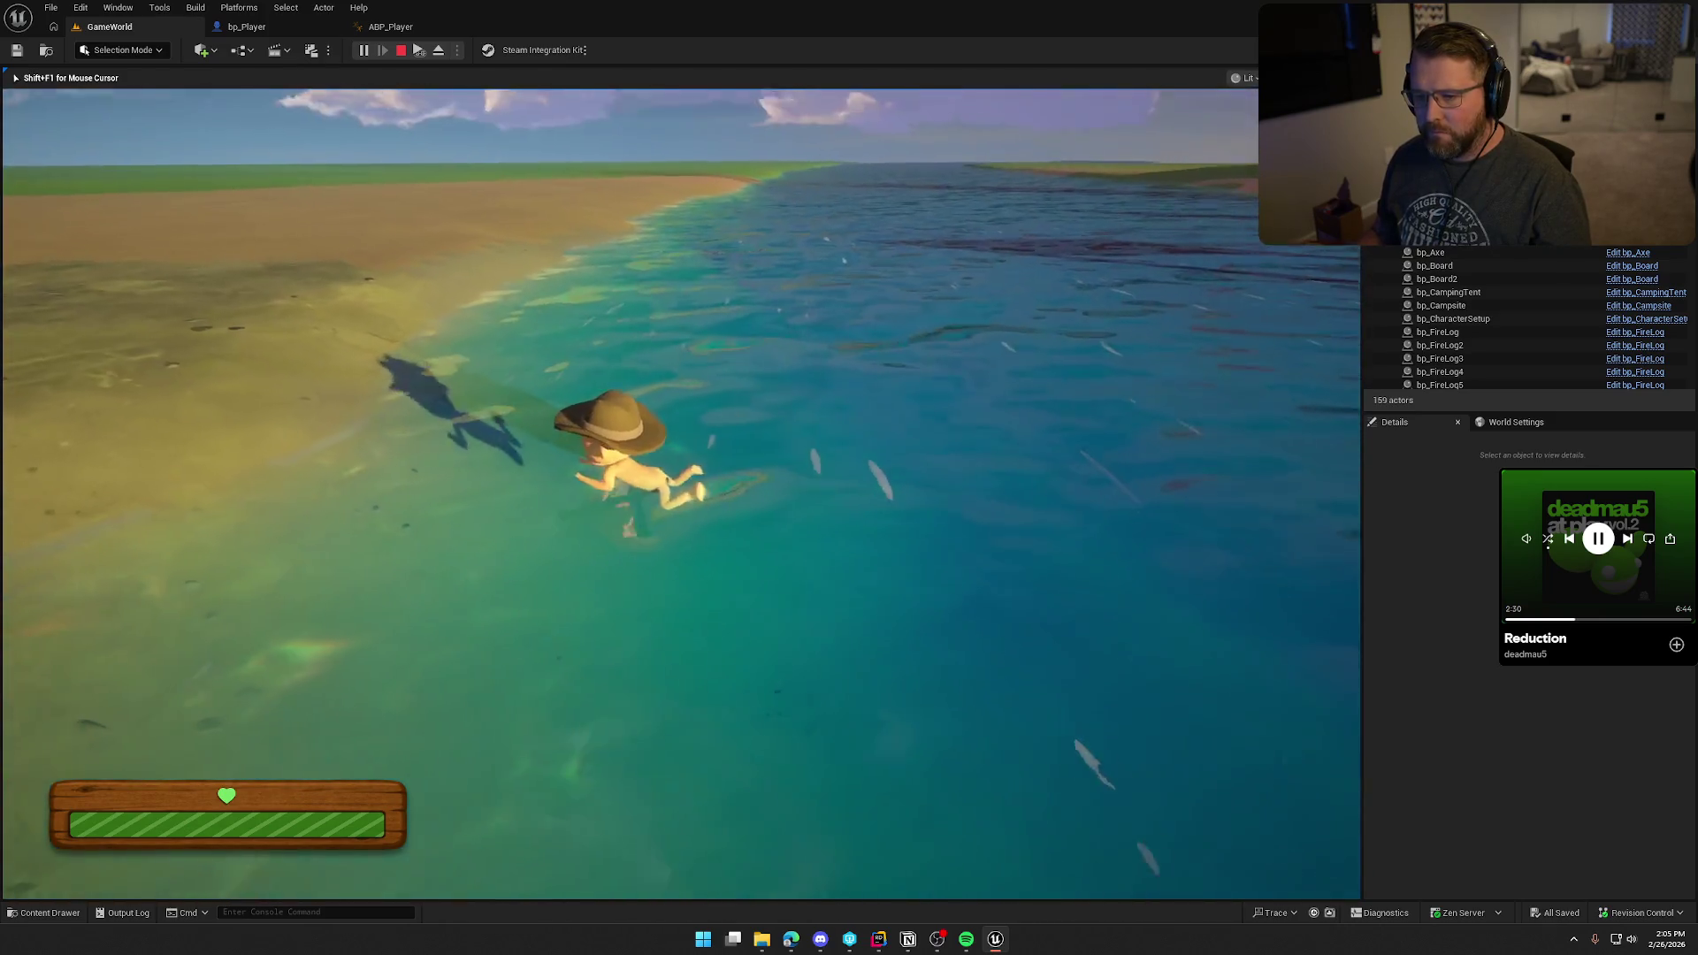
key(w)
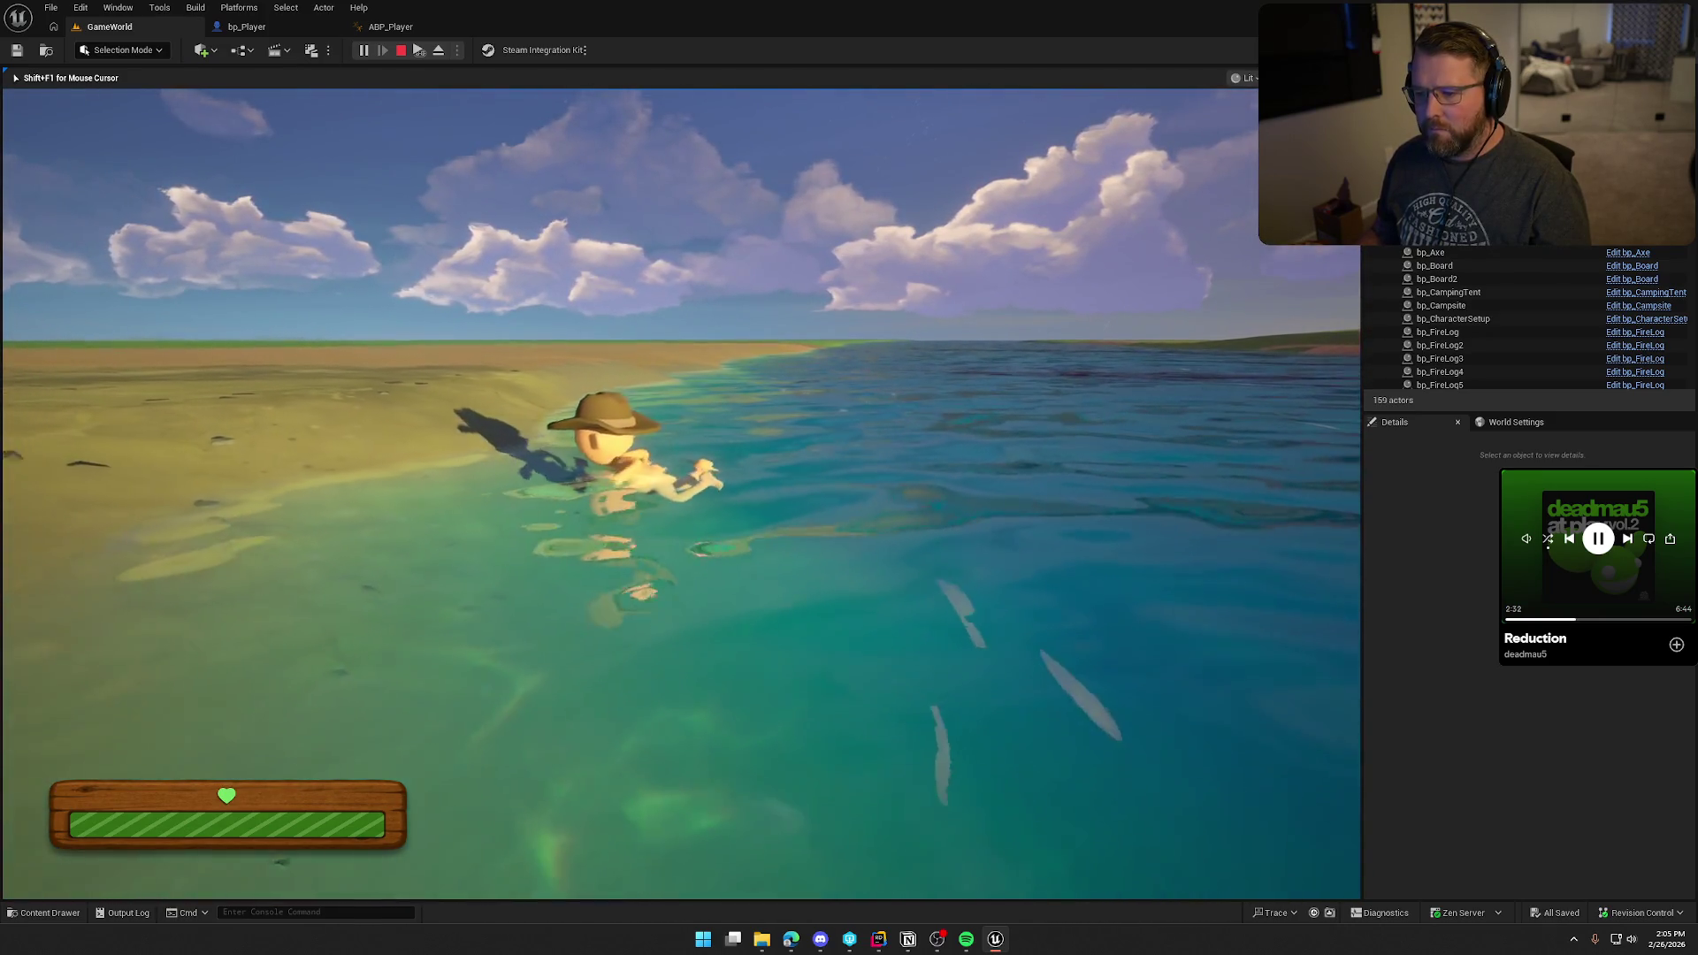
key(w)
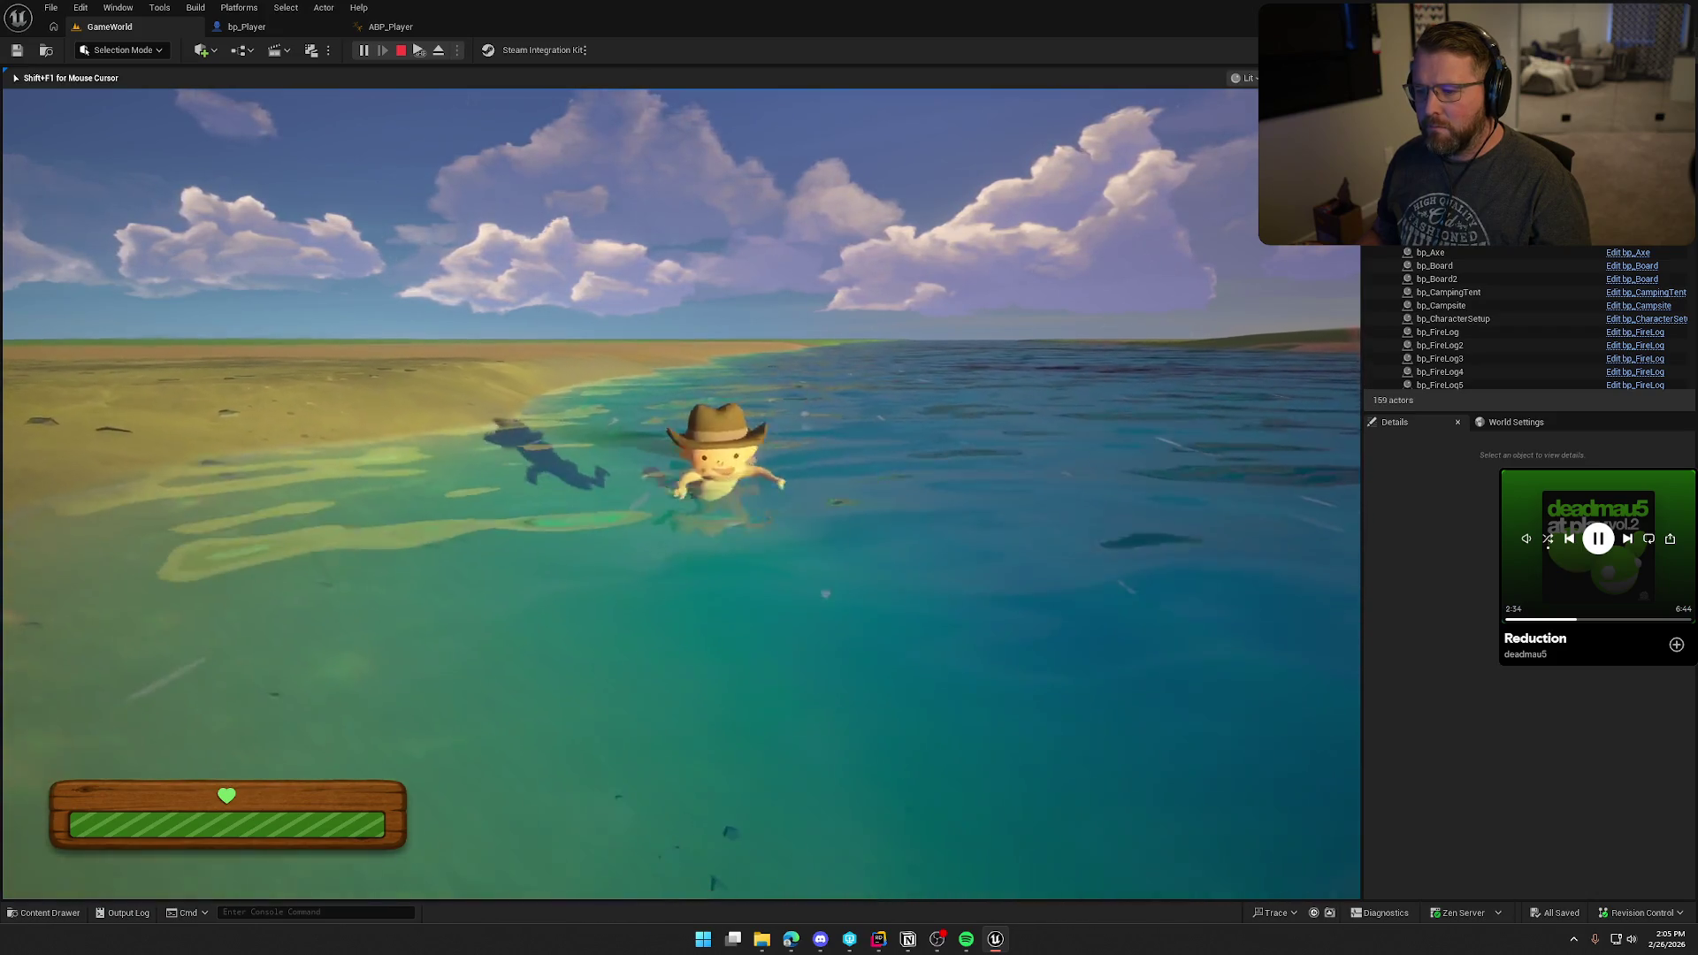
Step: Test wading in and out between the beach and deep water, then stop play
key(w)
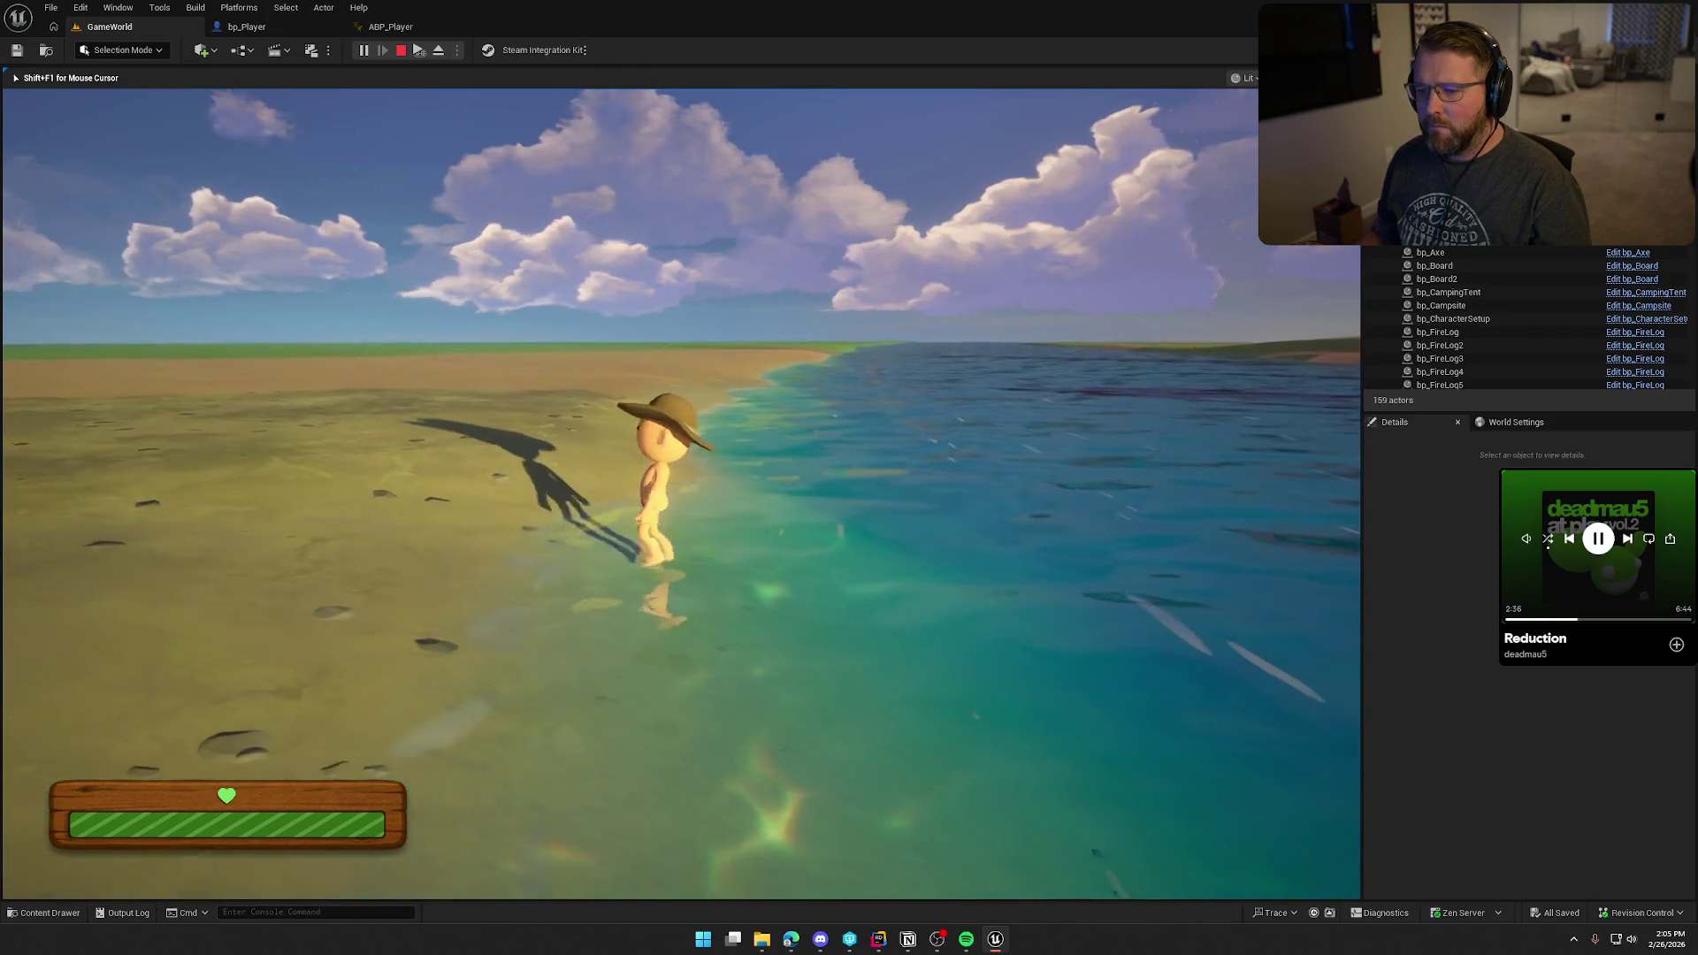
key(w)
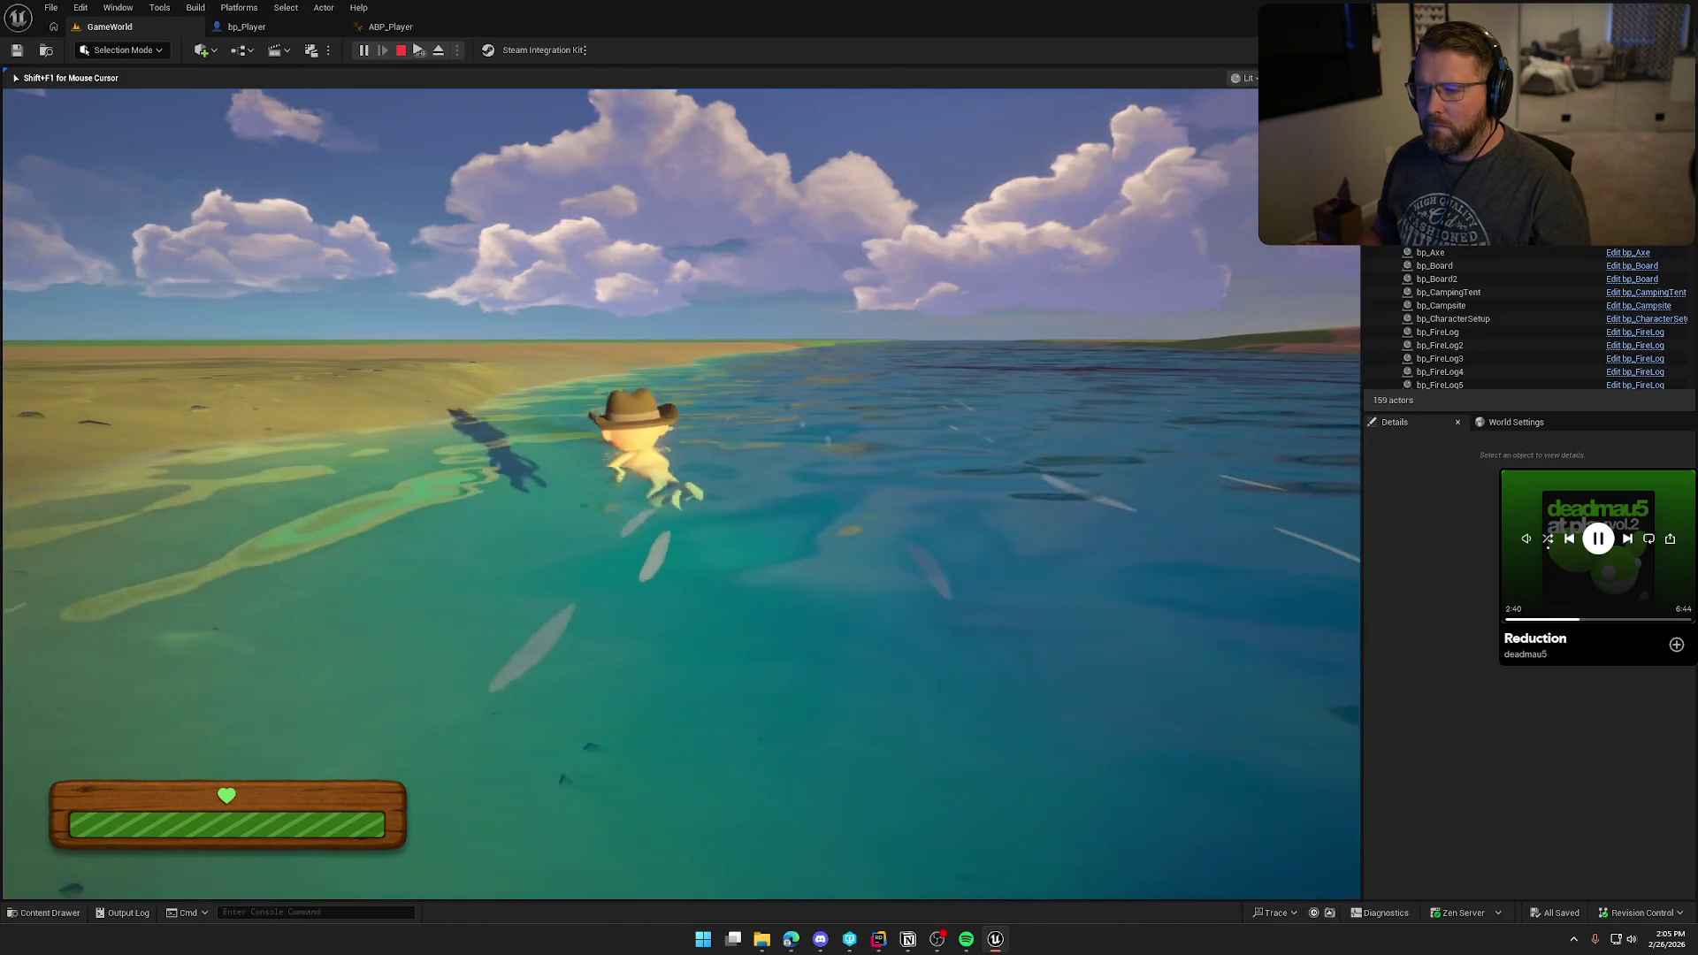
key(a)
key(d)
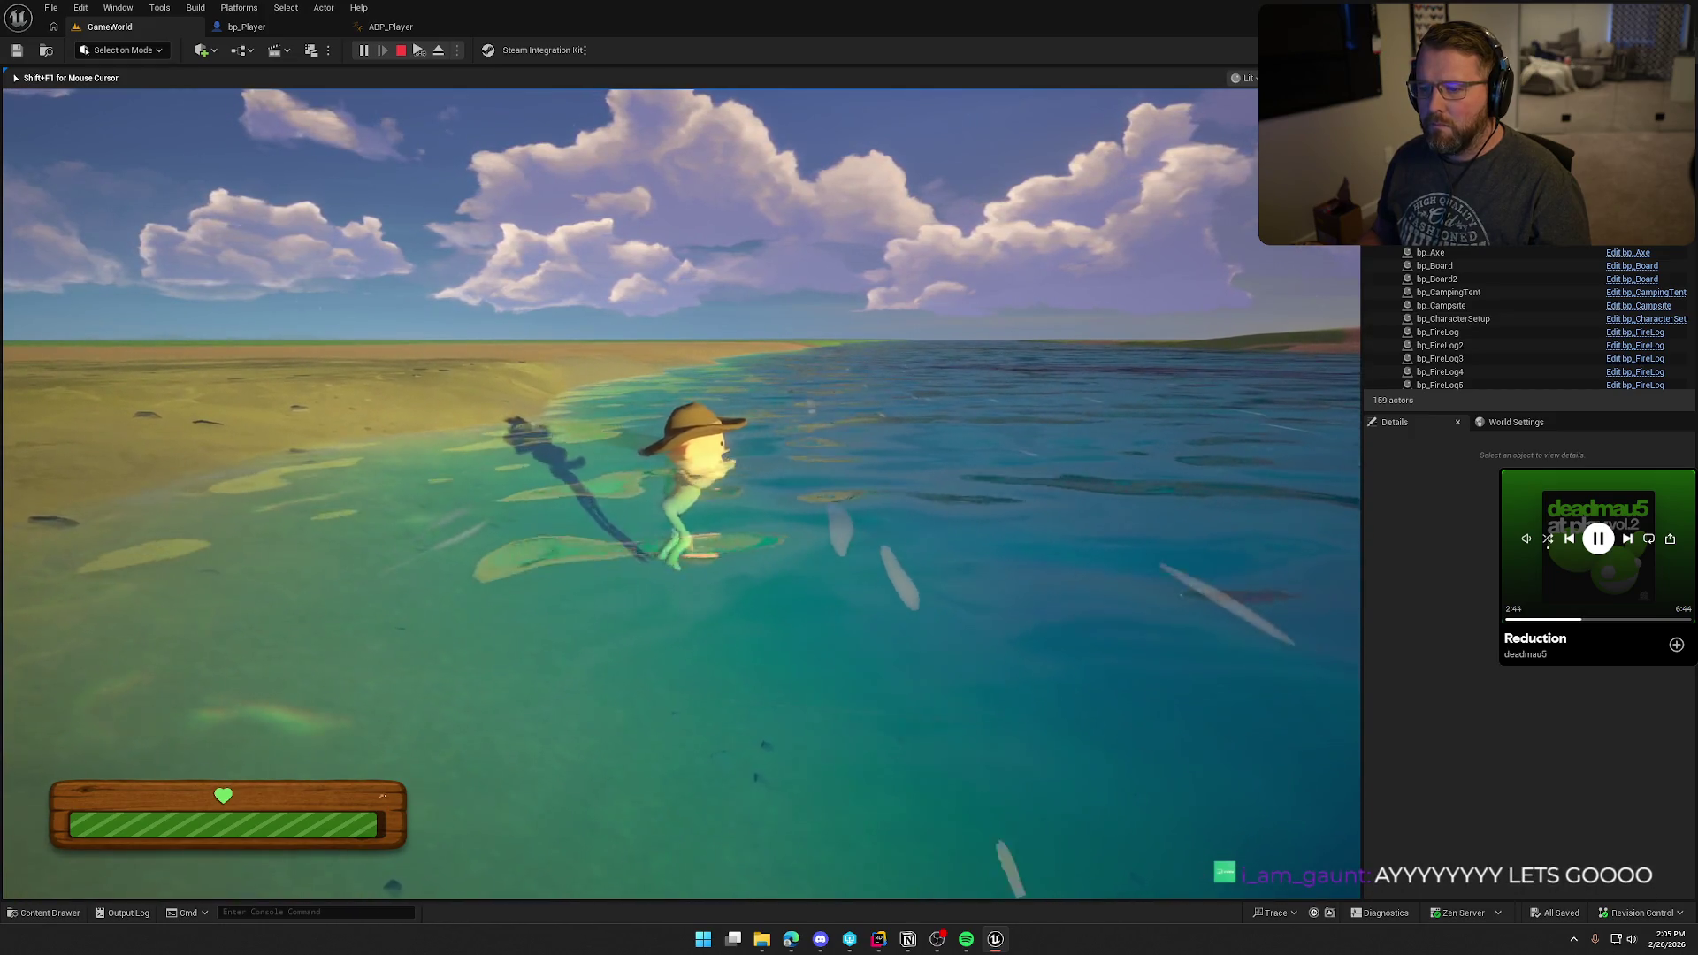
key(w)
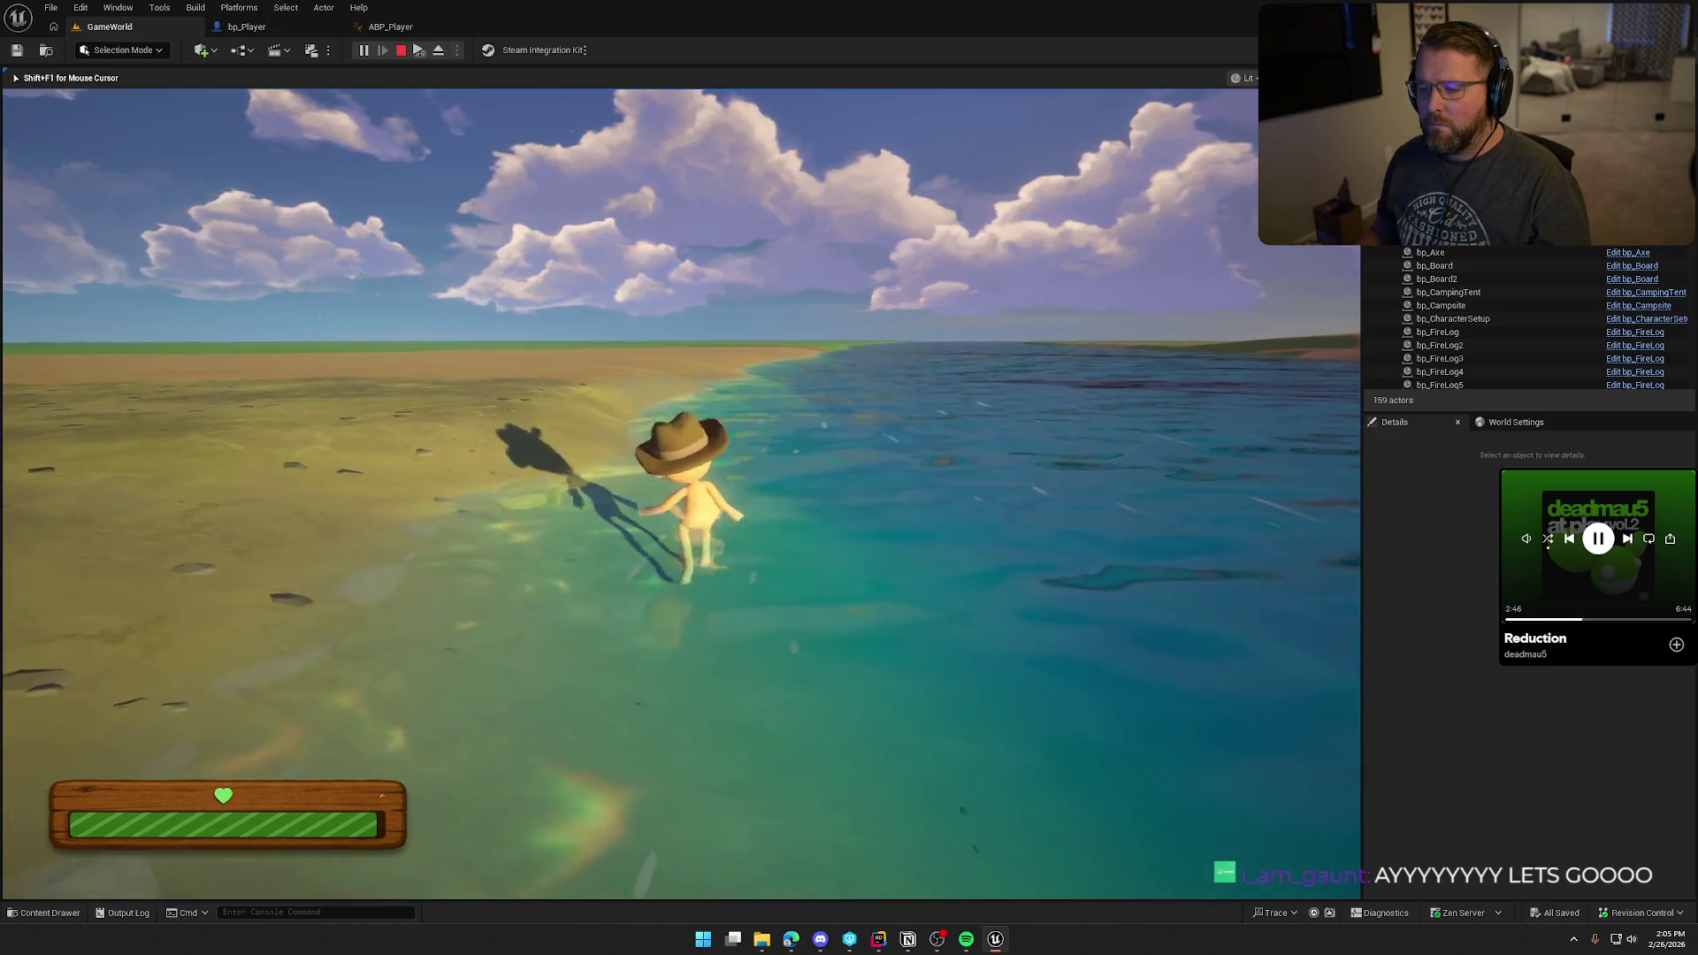
key(d)
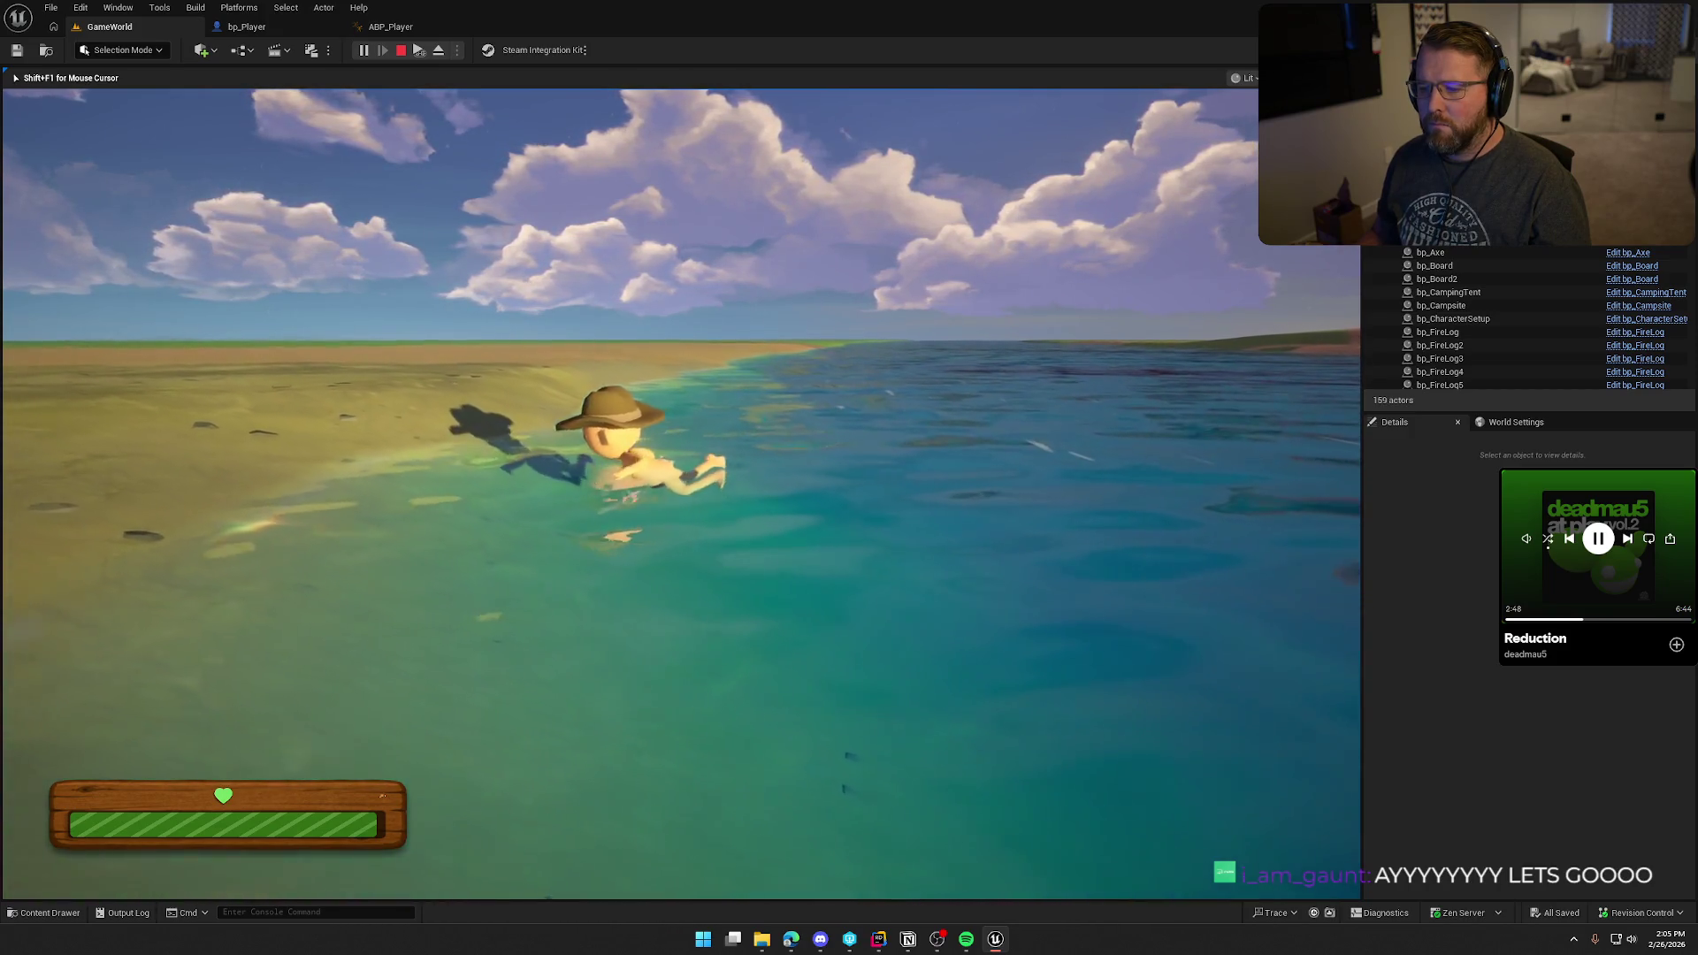
key(a)
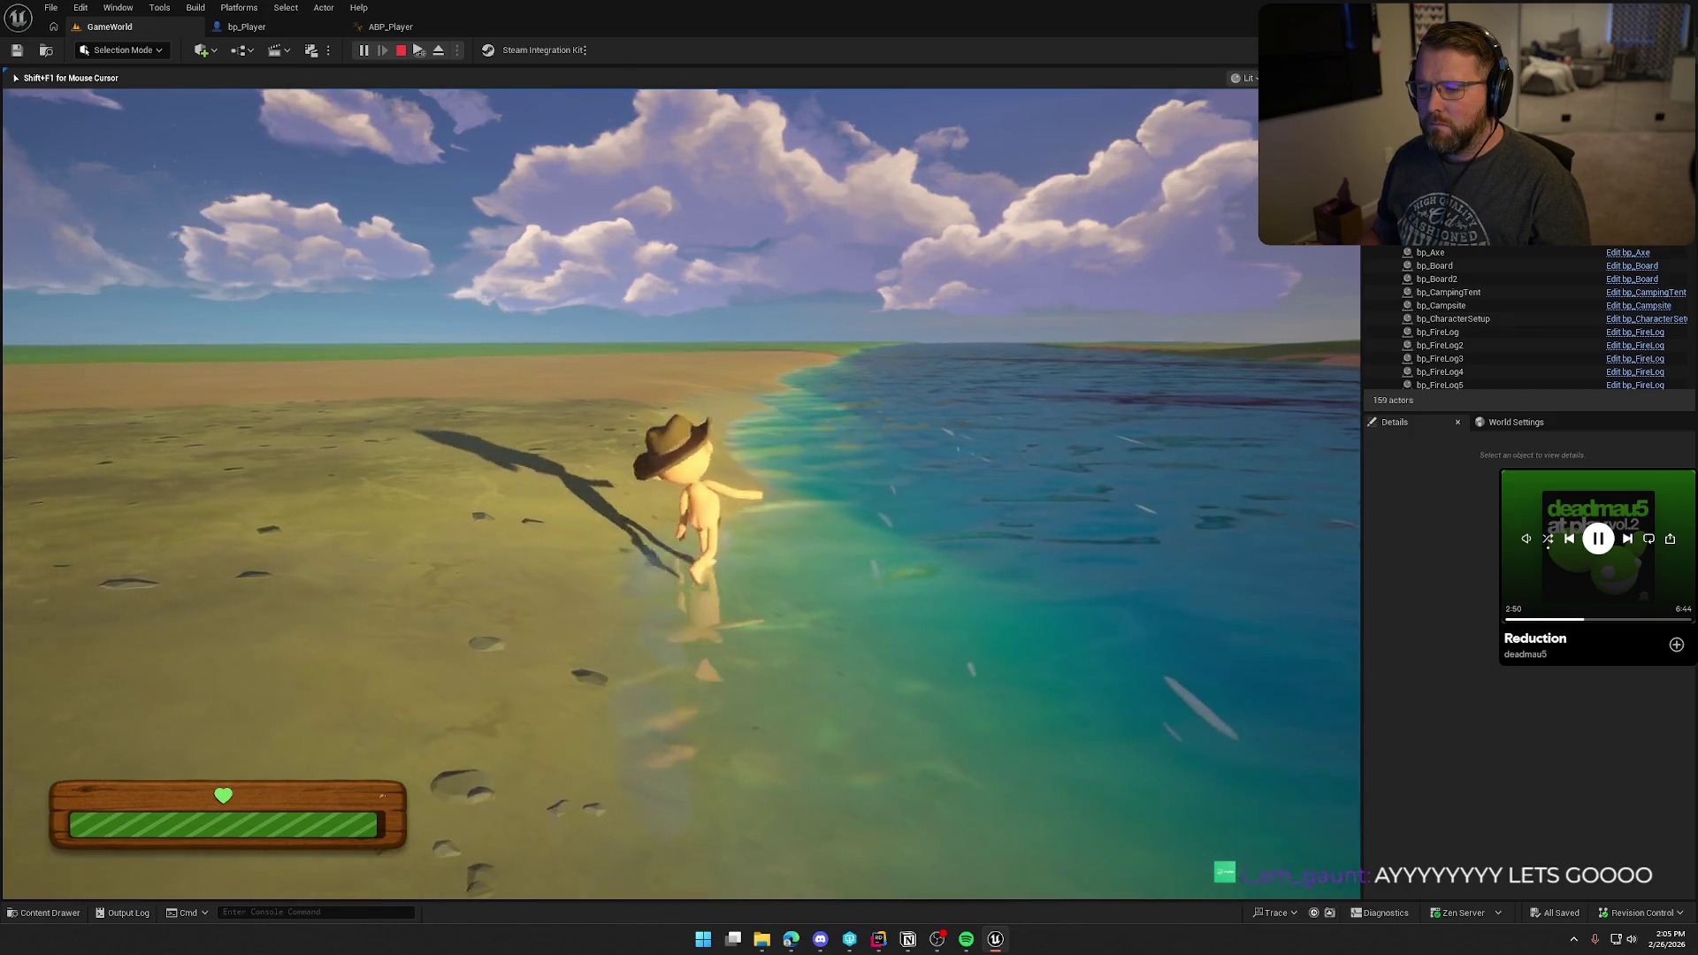
key(w)
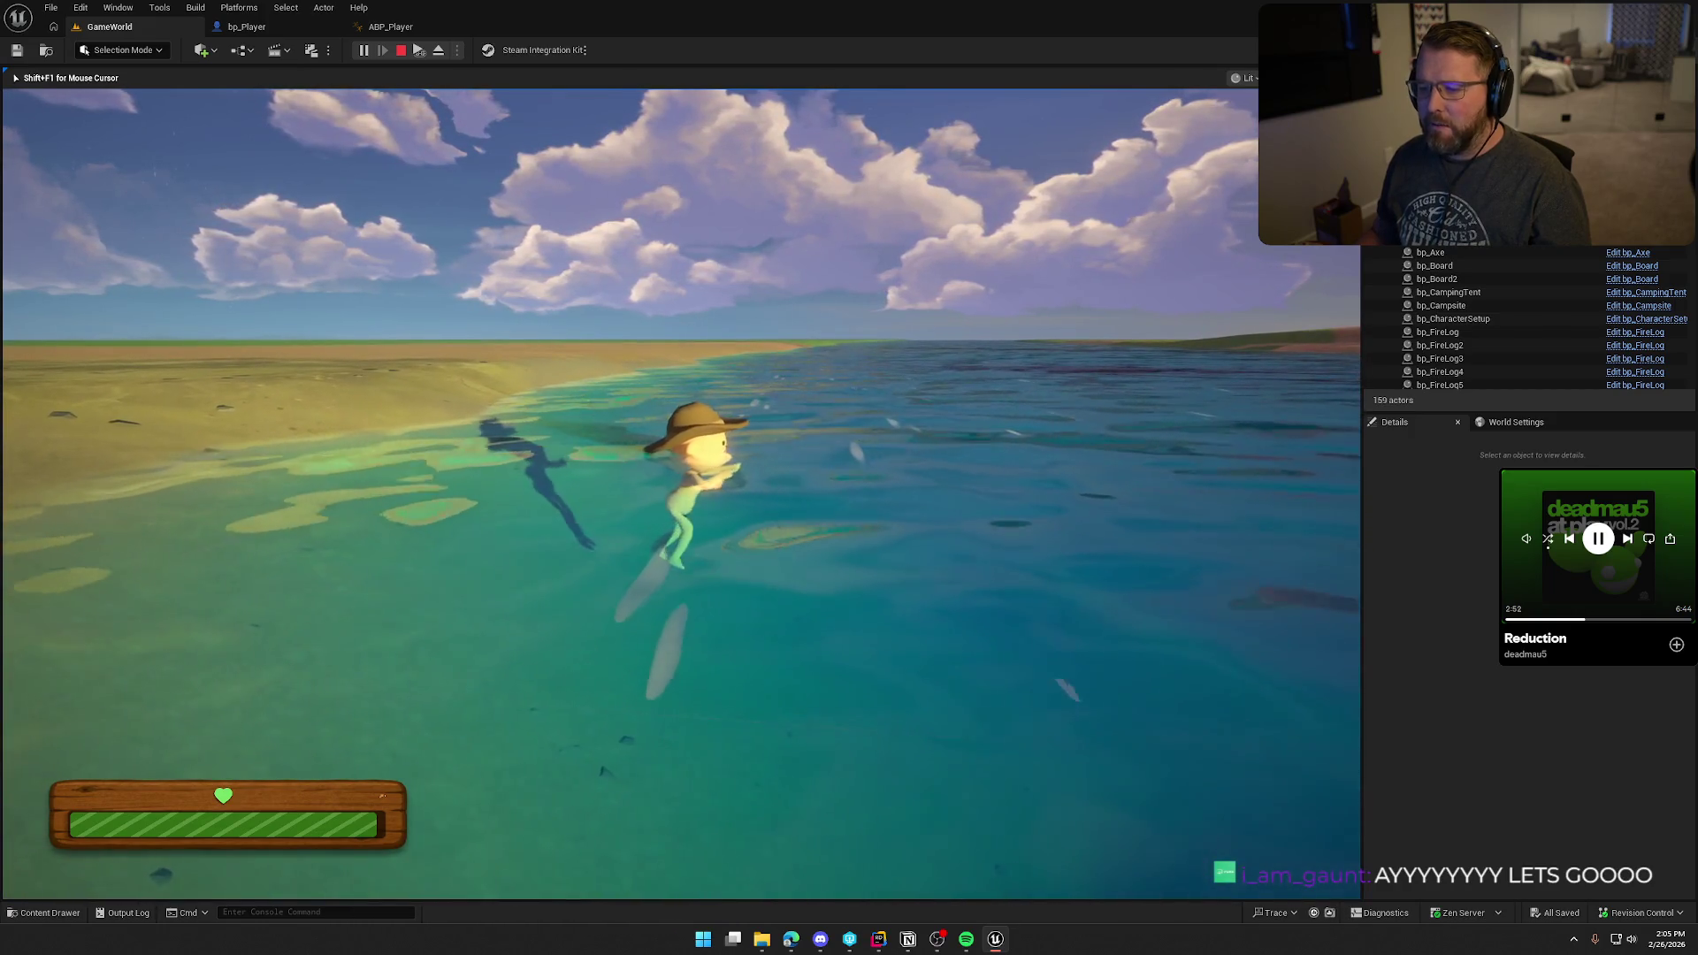
key(a)
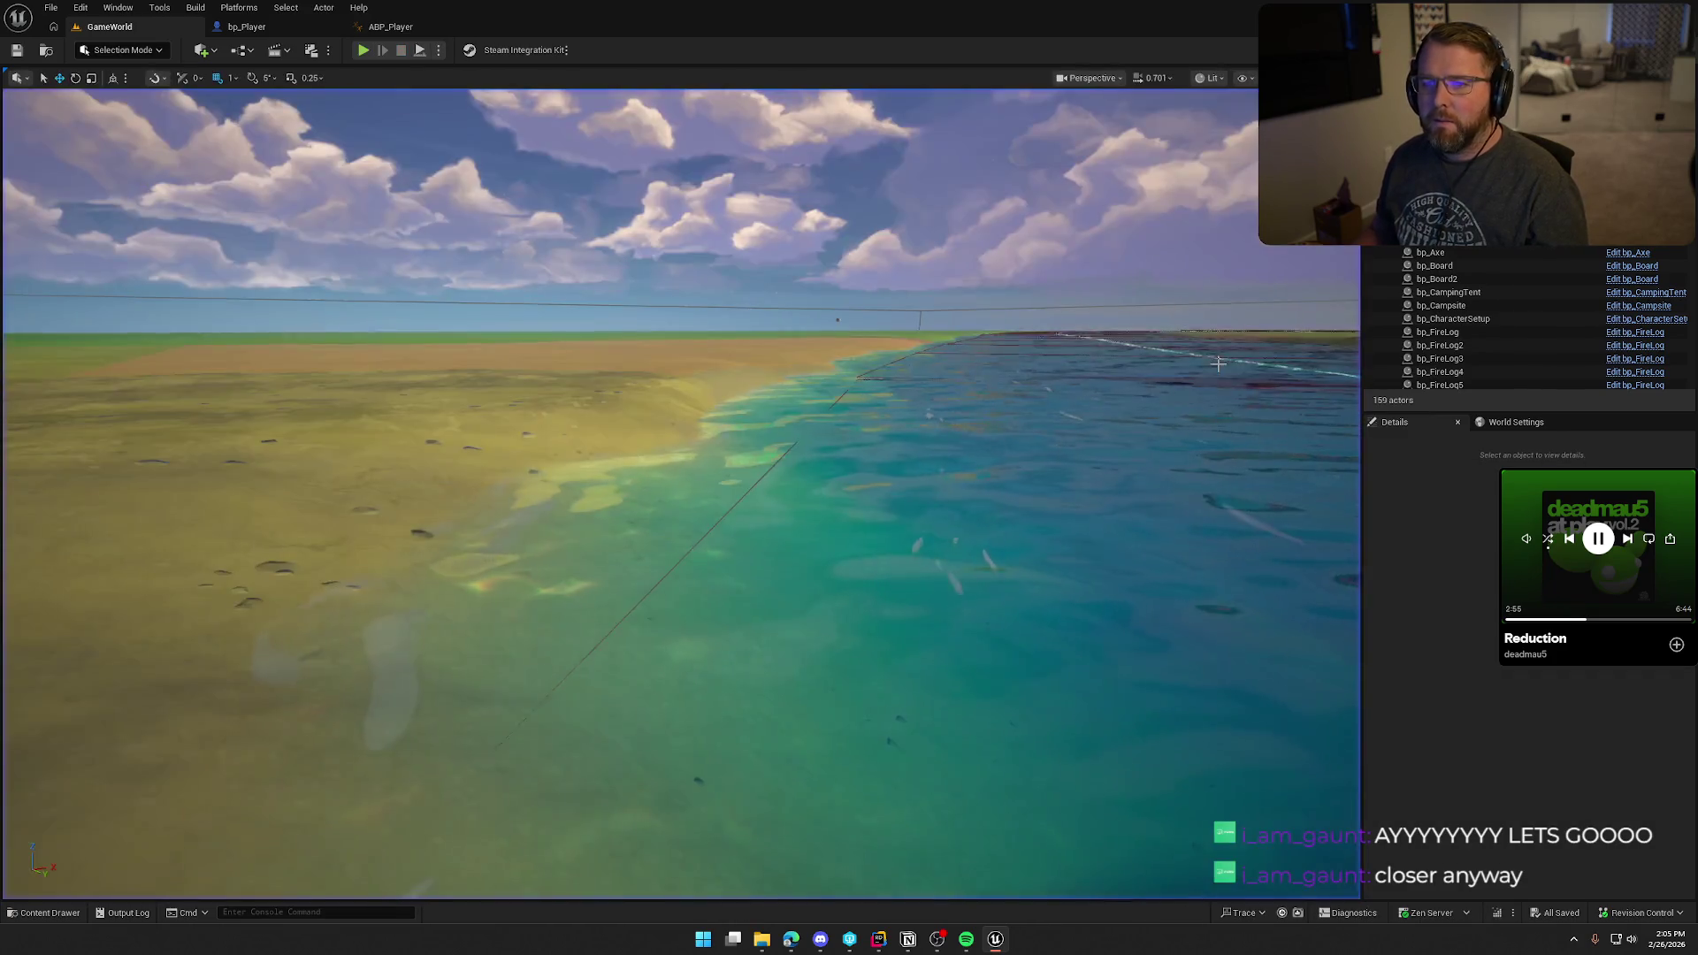
key(shift+F1)
click(246, 26)
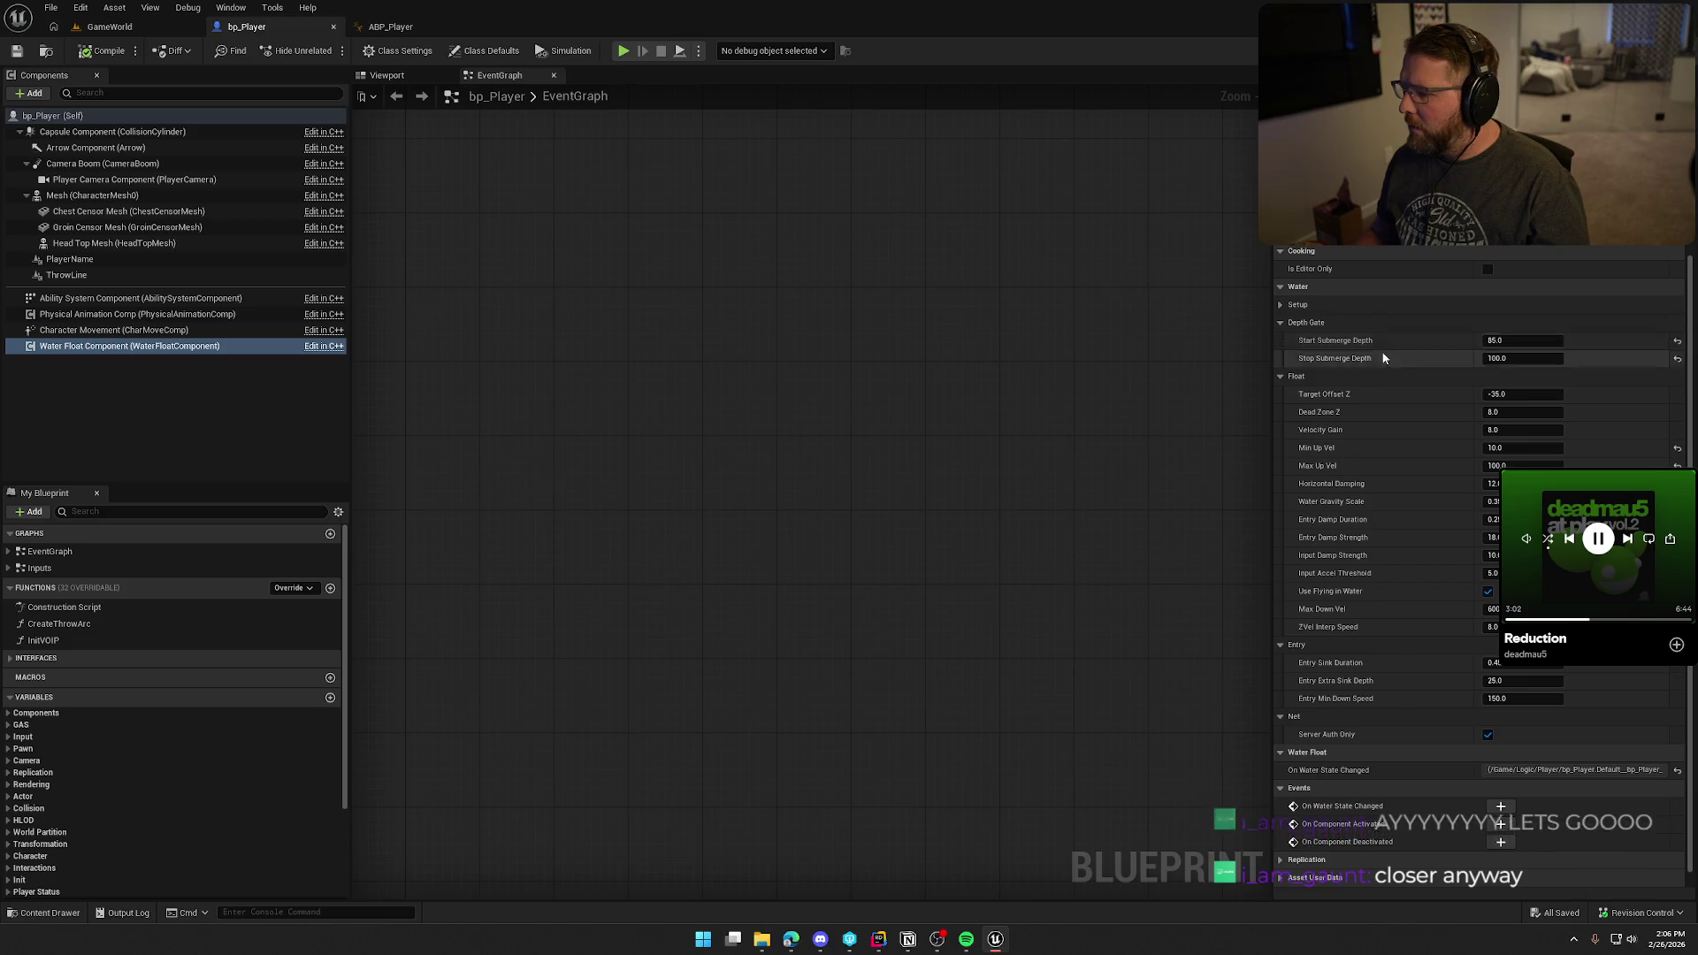
Step: Compile and save ABP_Player, return to bp_Player's Water Float Component, and start a play test
click(390, 27)
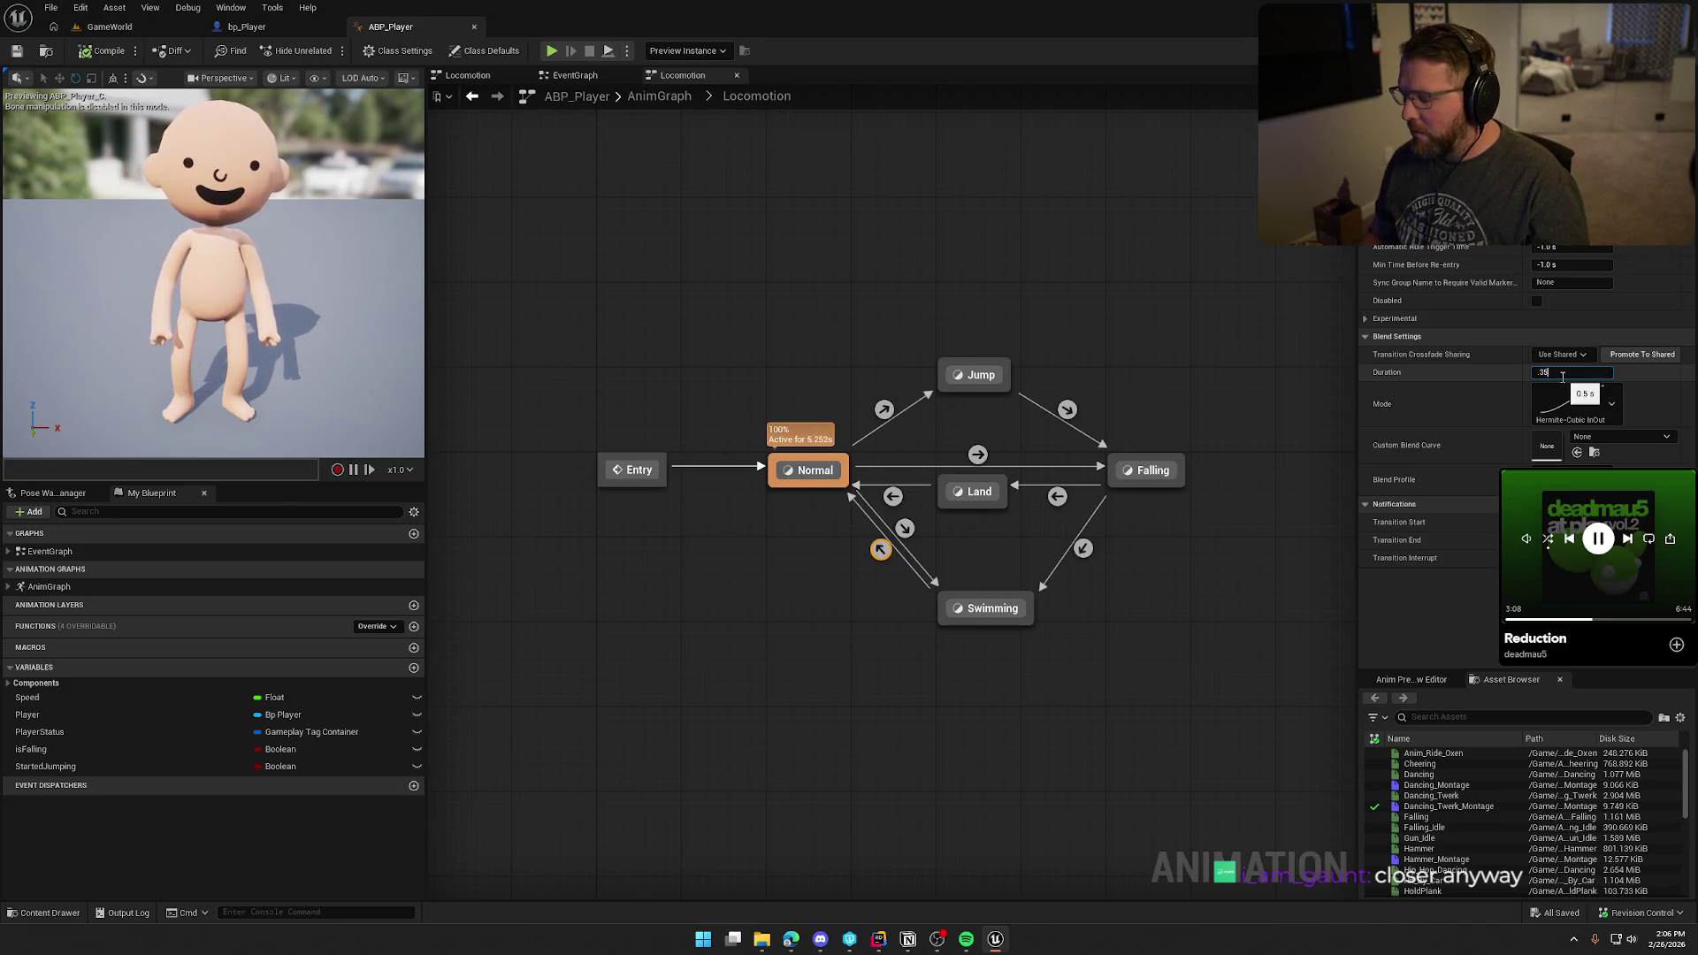
text(0.35)
click(99, 53)
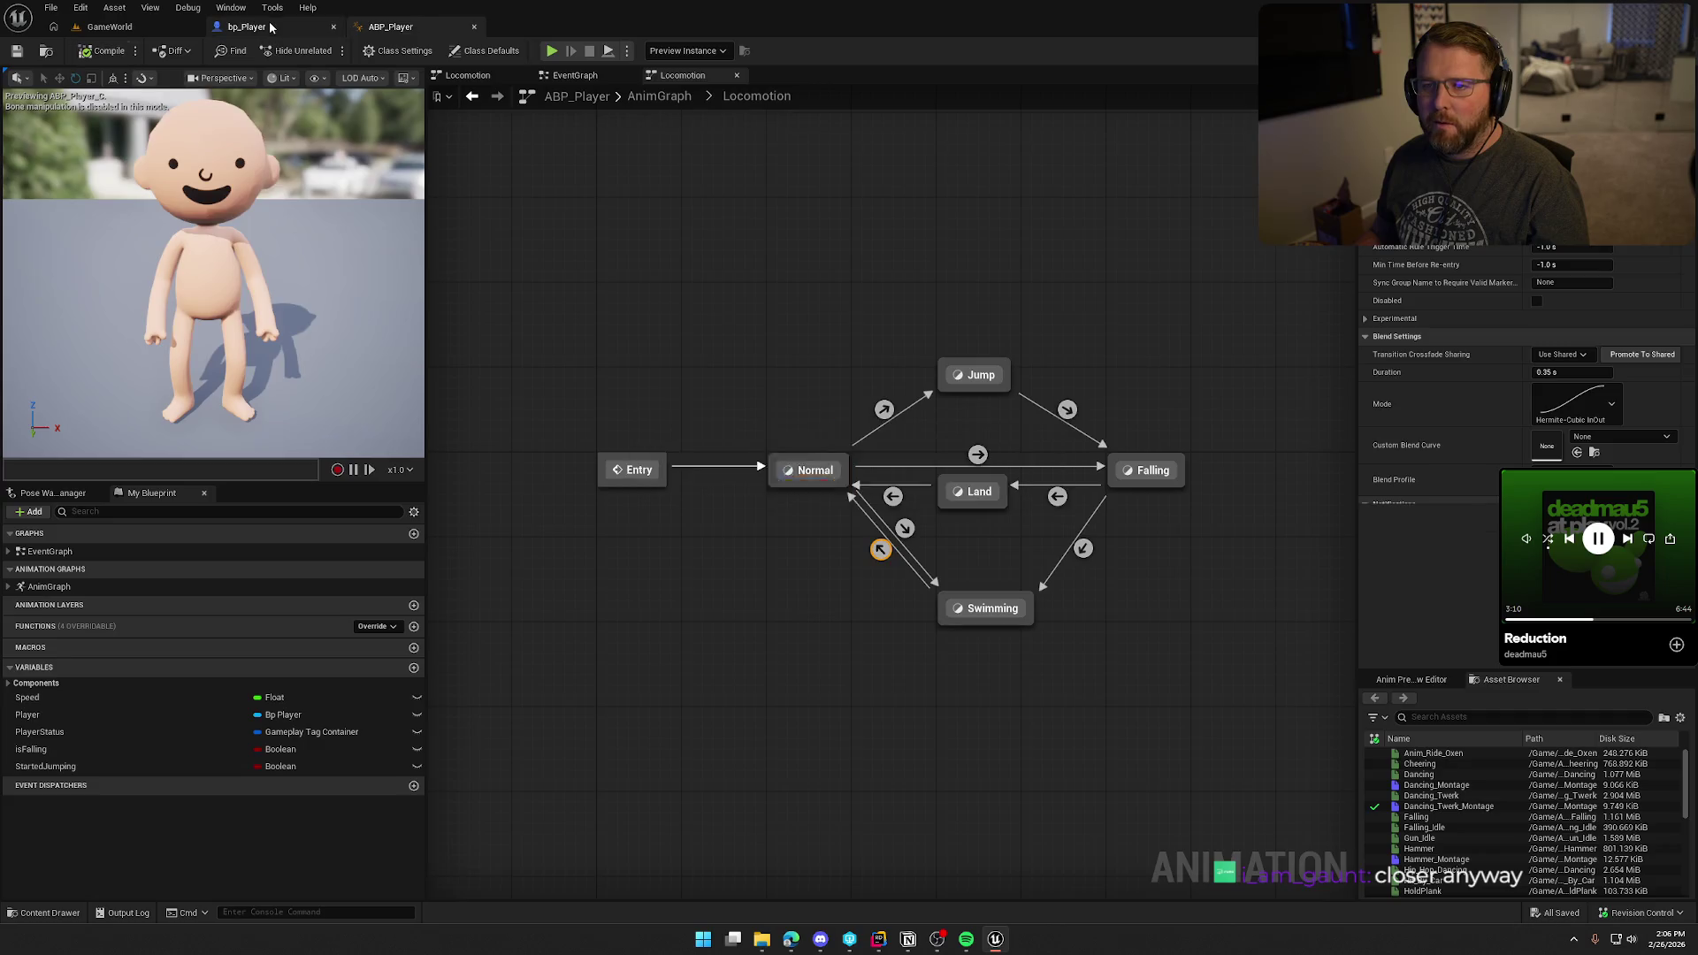
click(246, 27)
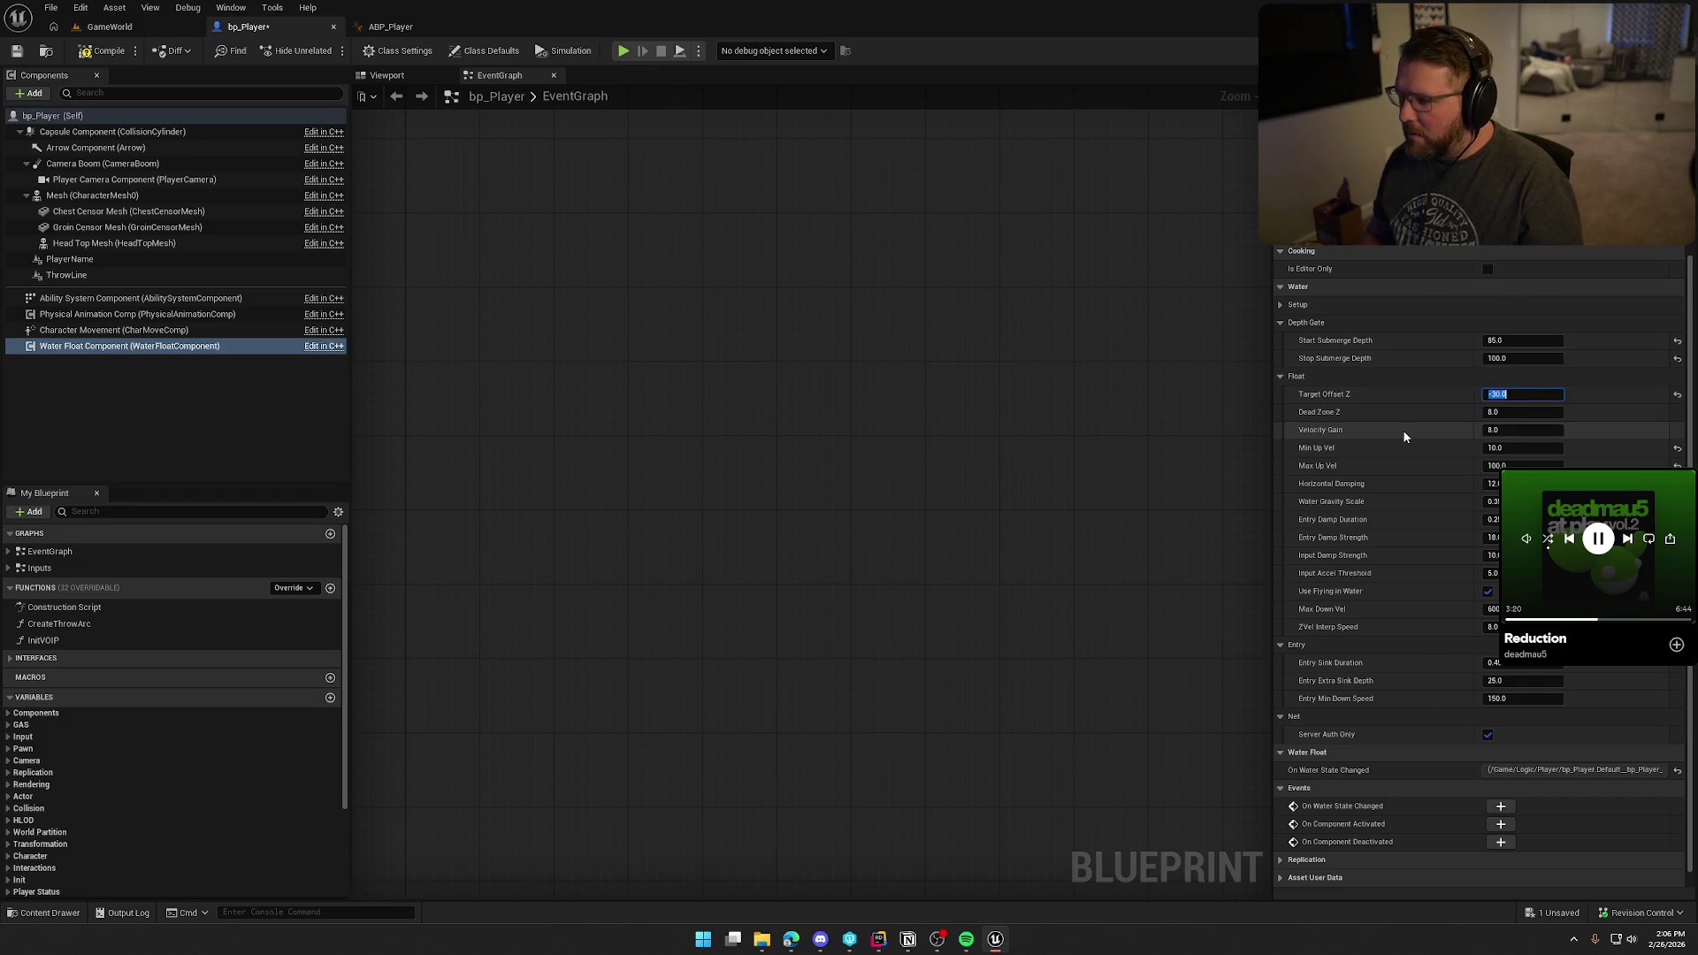
click(624, 50)
Step: Play-test sprinting across the beach into deep water, diving, and swimming back to shore
key(shift+w)
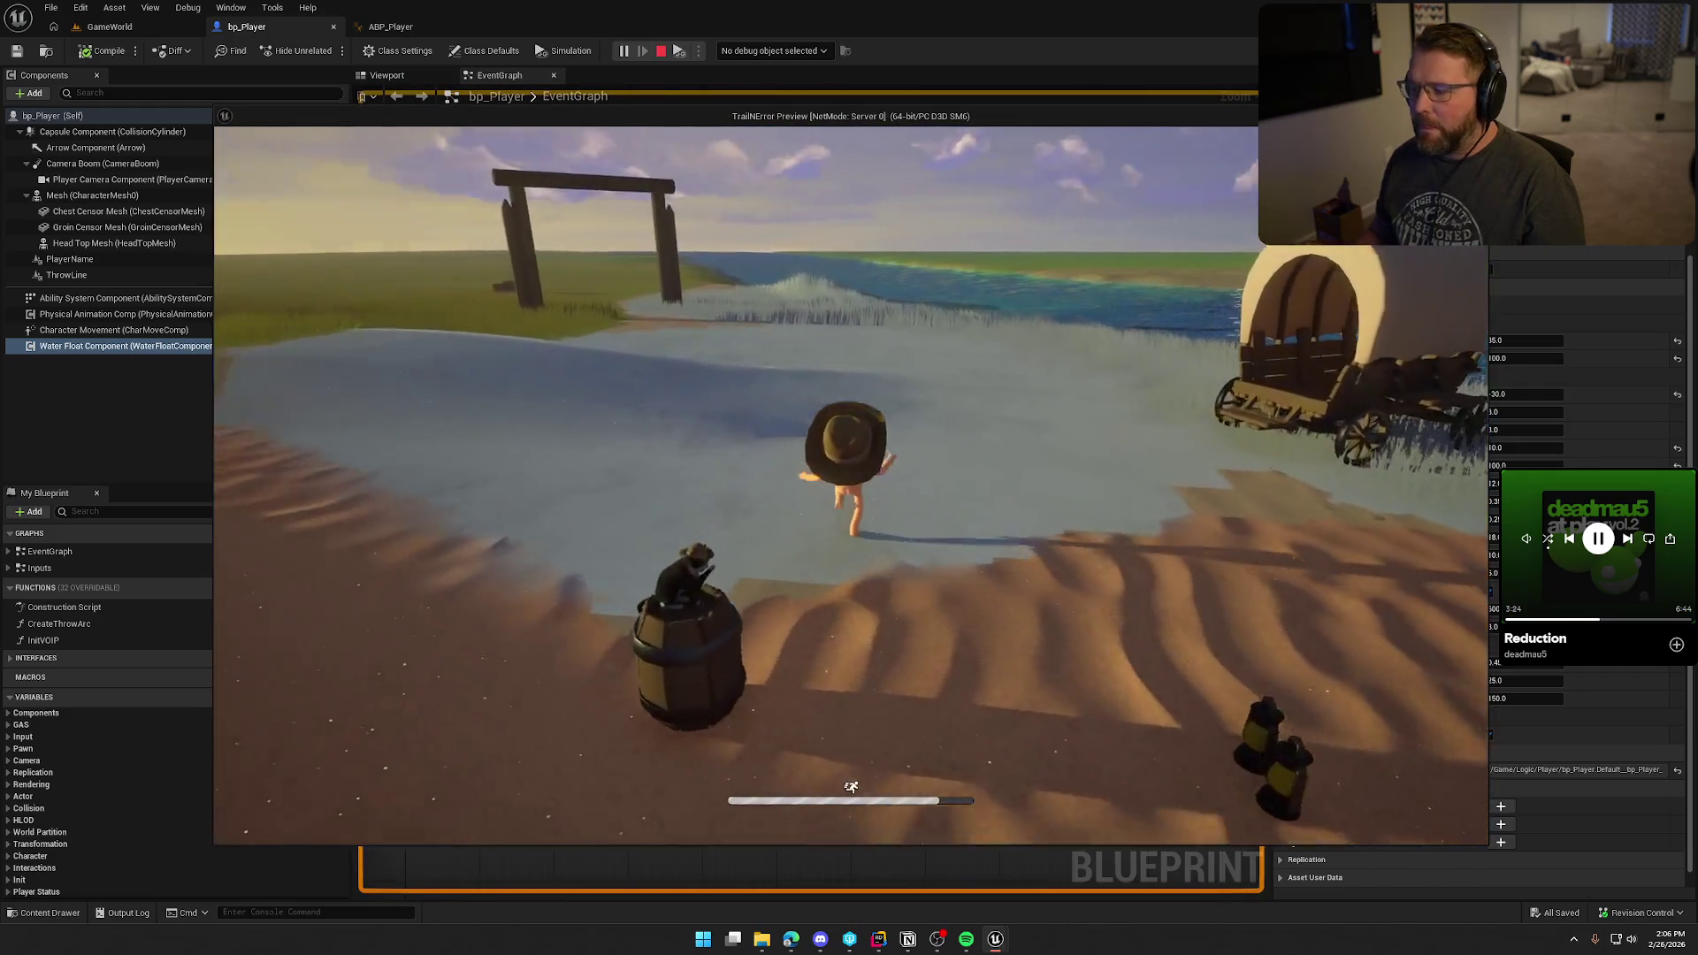
key(shift+w)
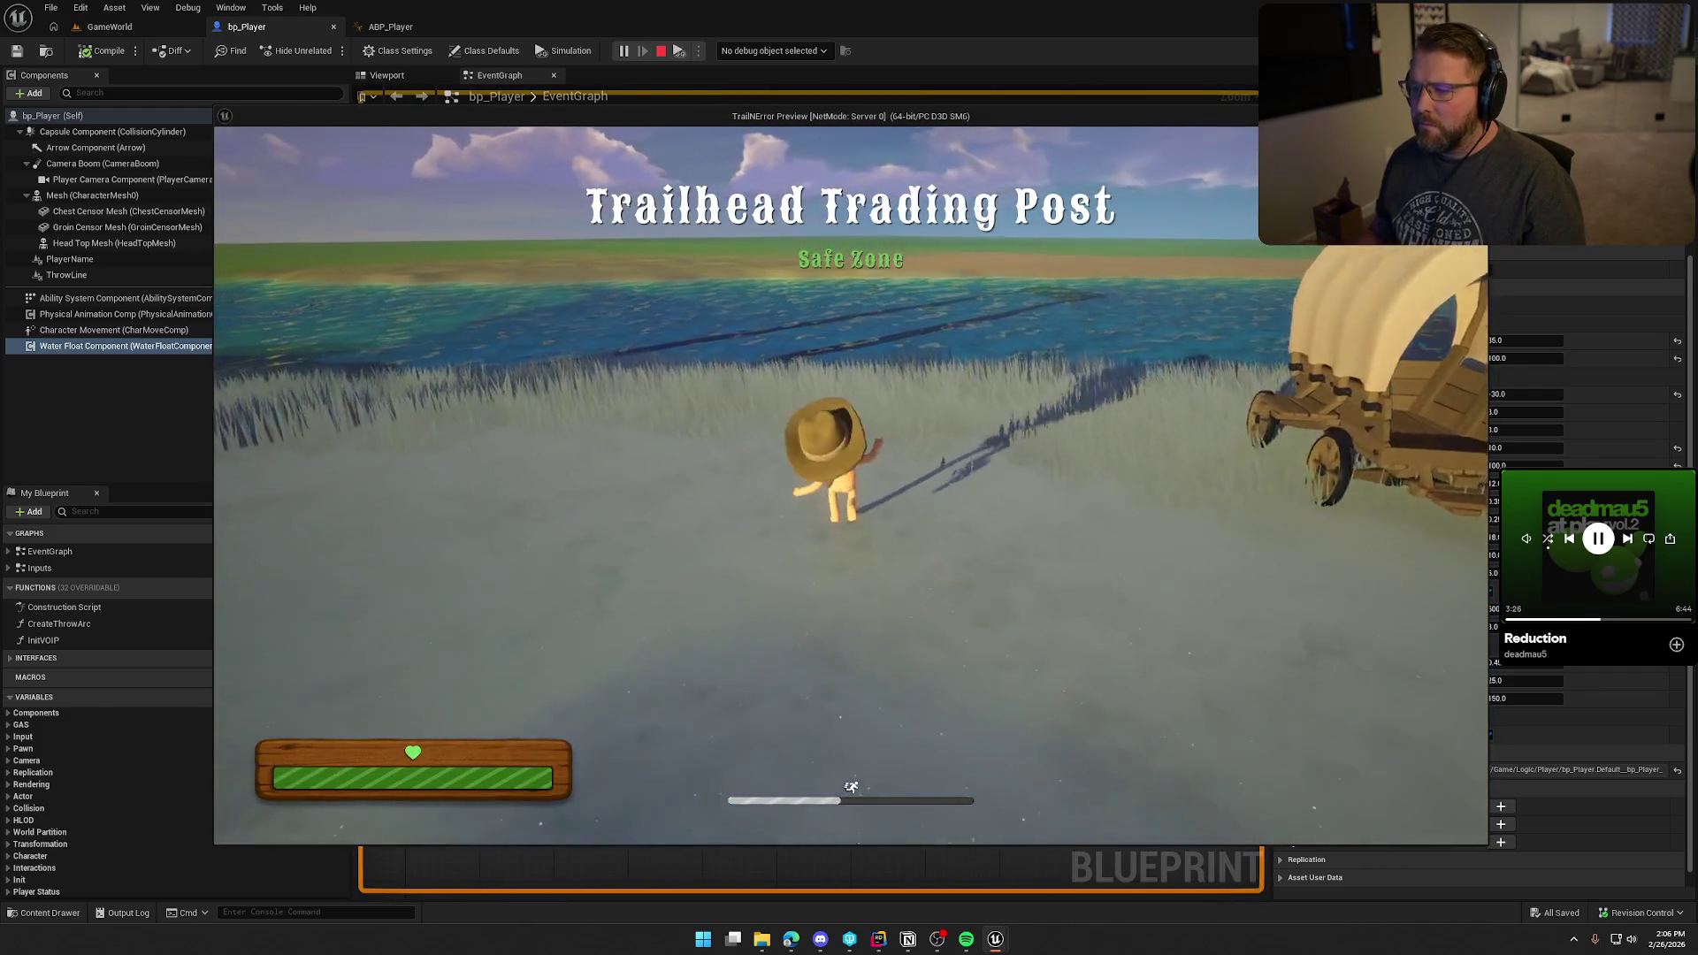
key(w)
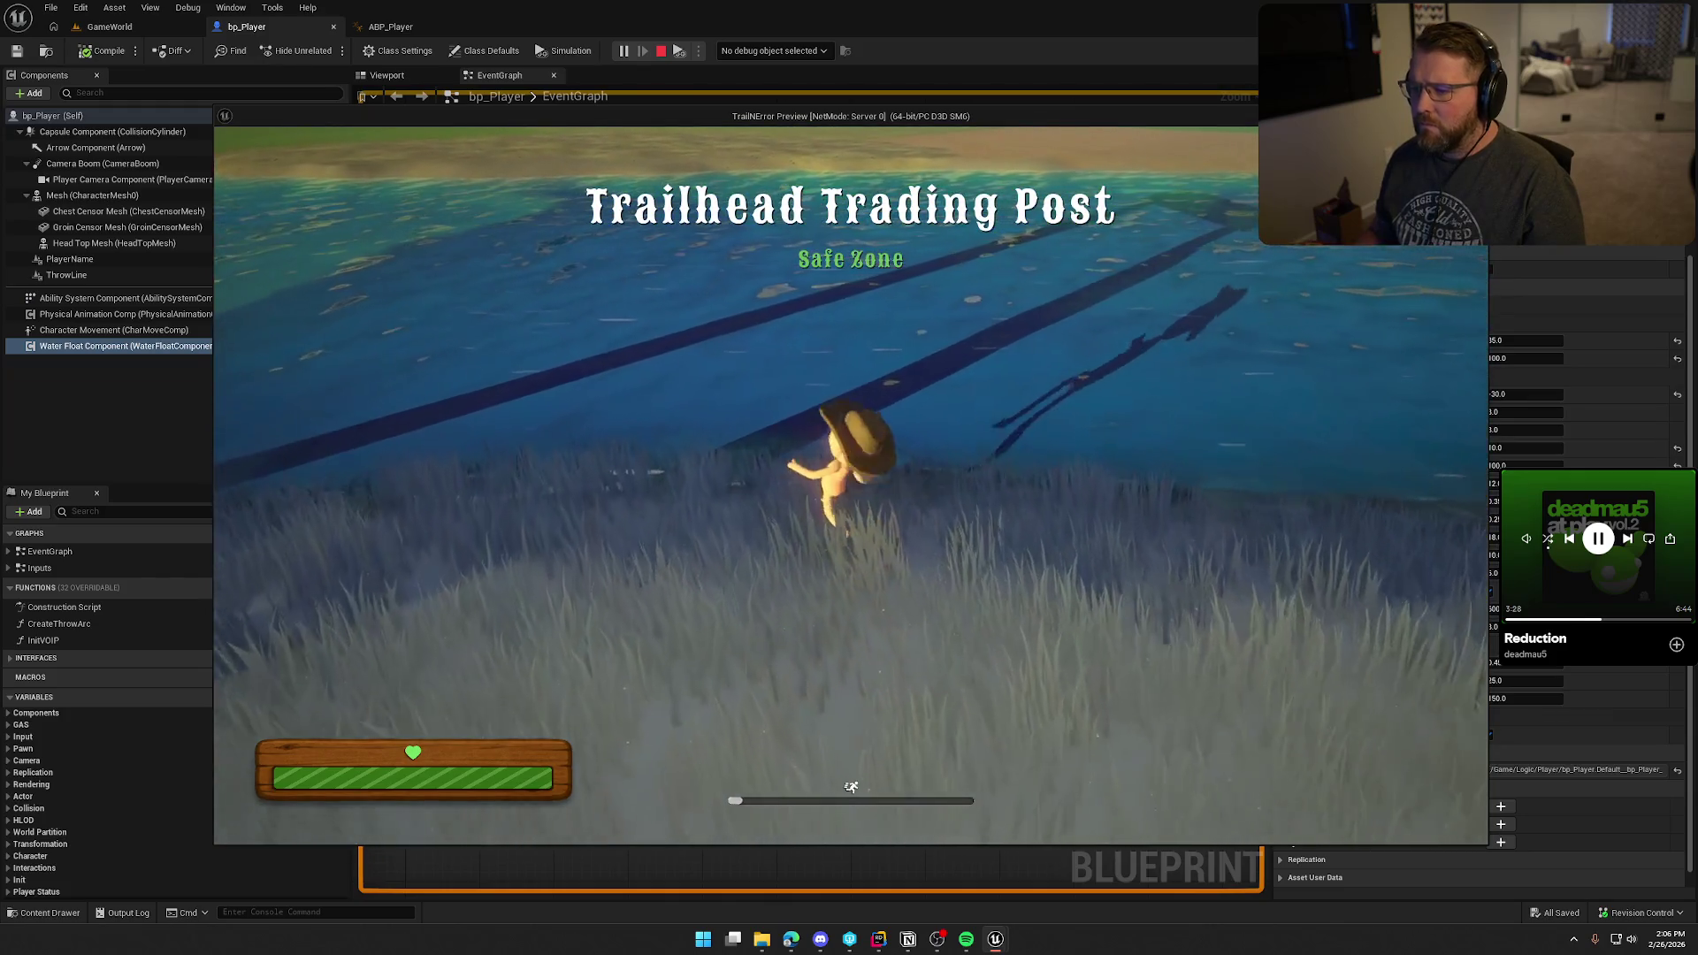
key(w)
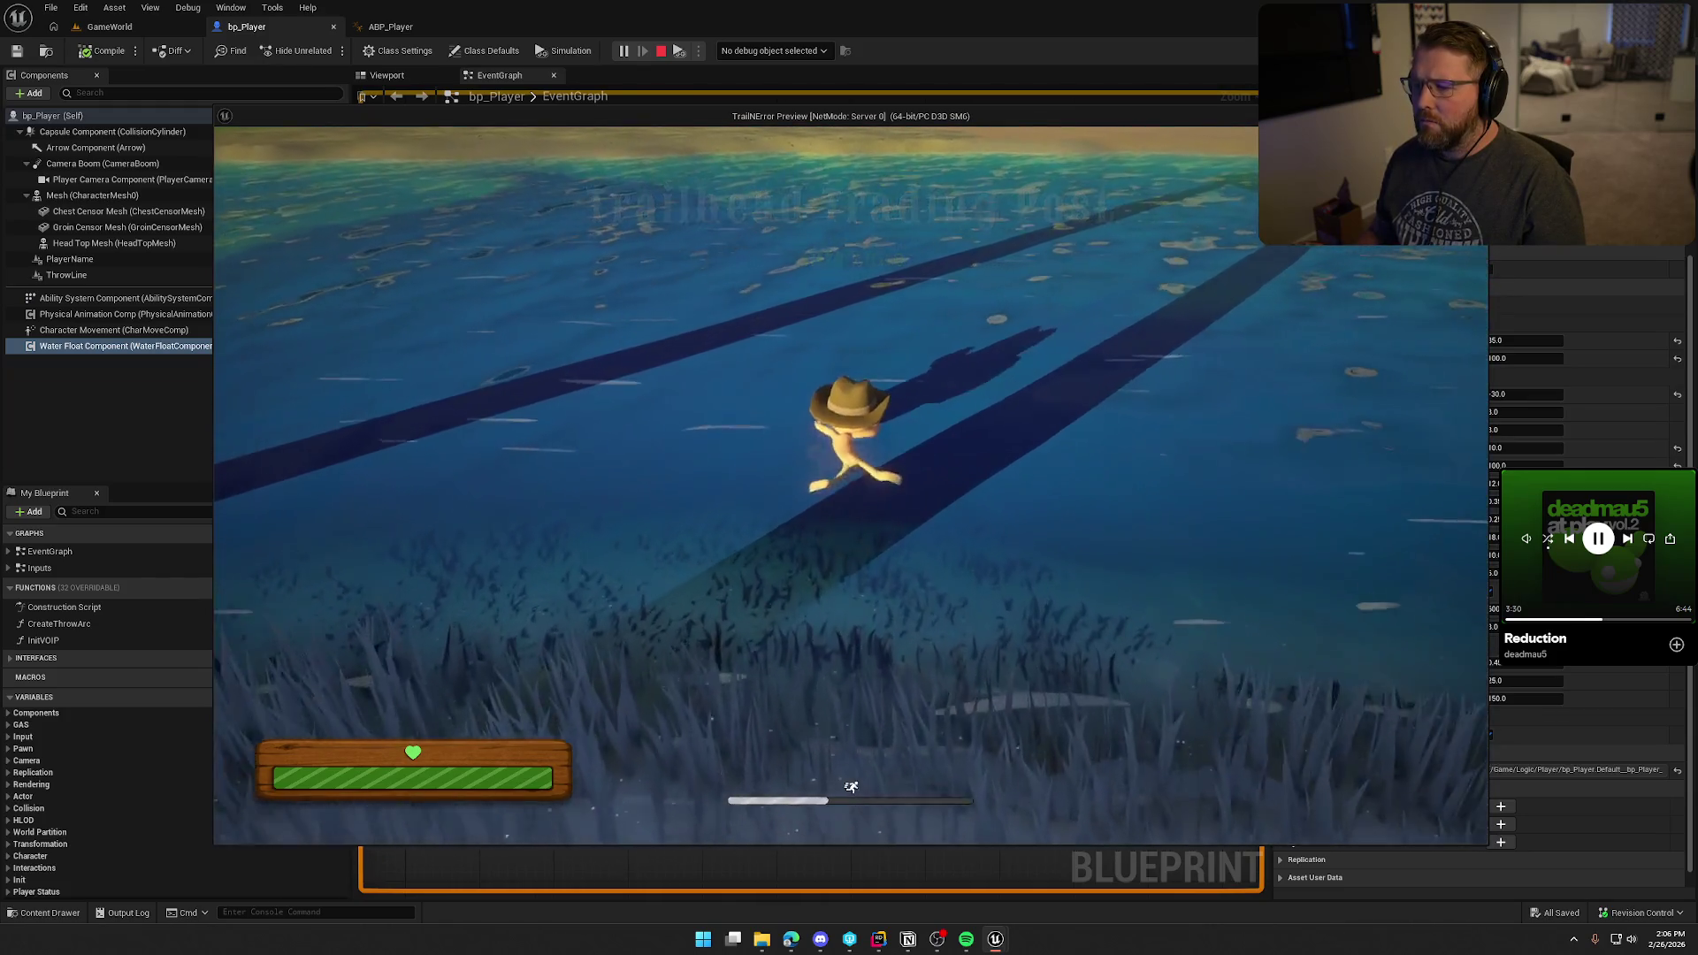
key(w)
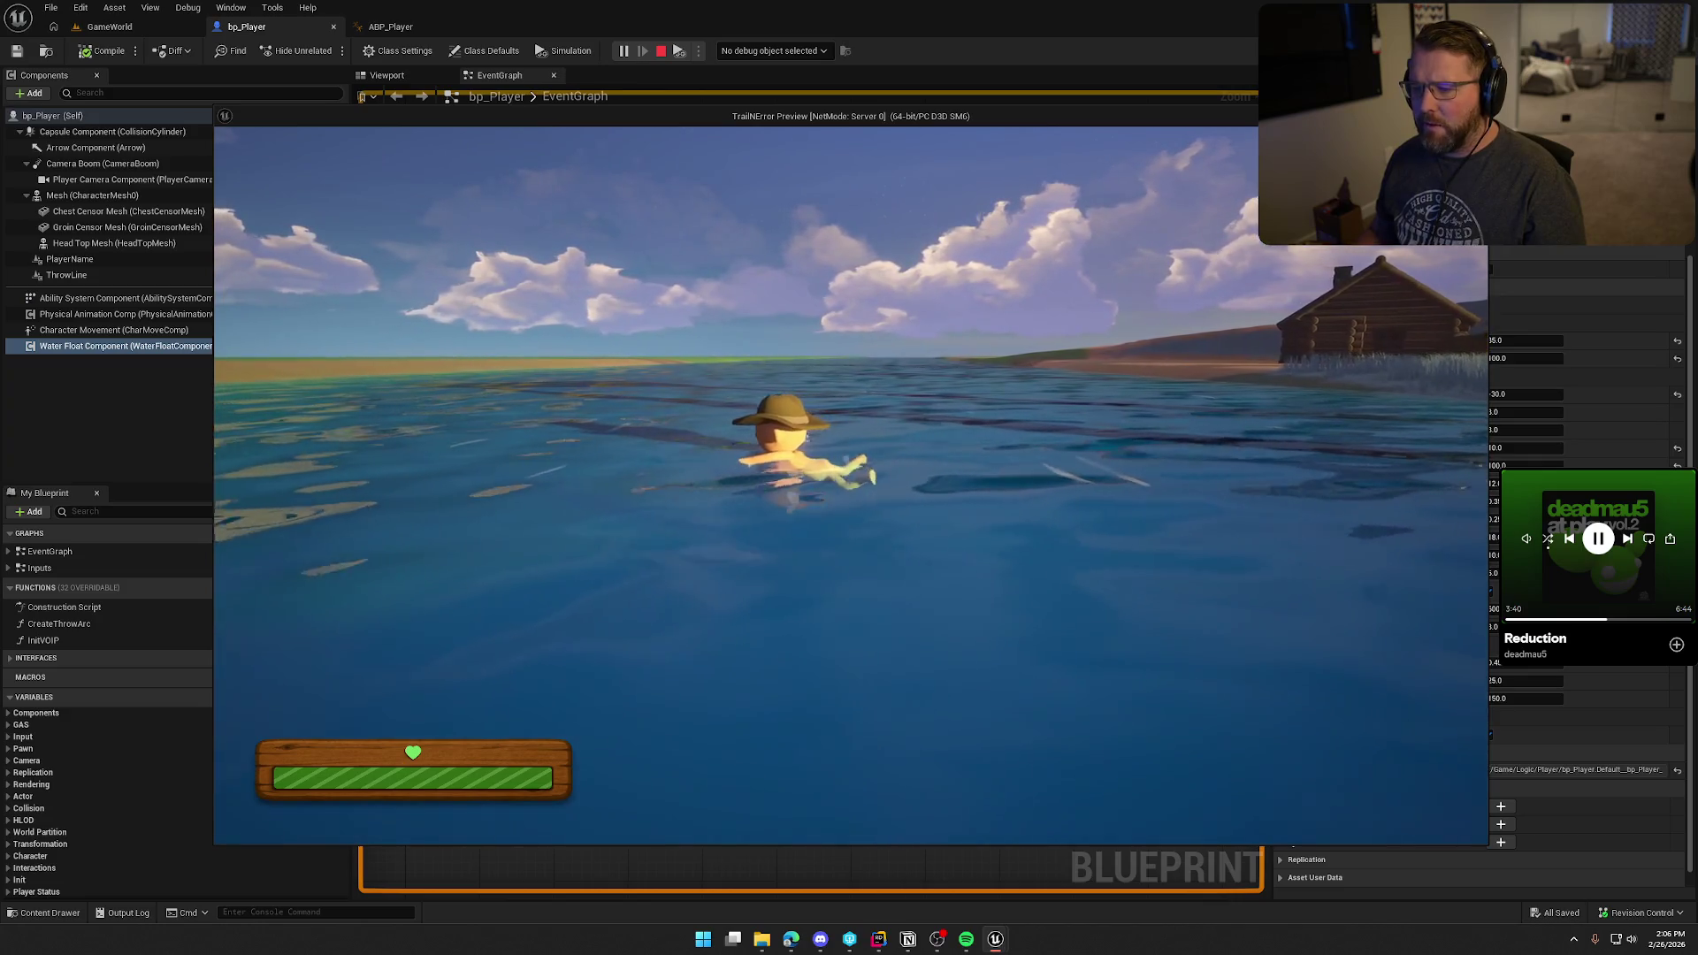
key(w)
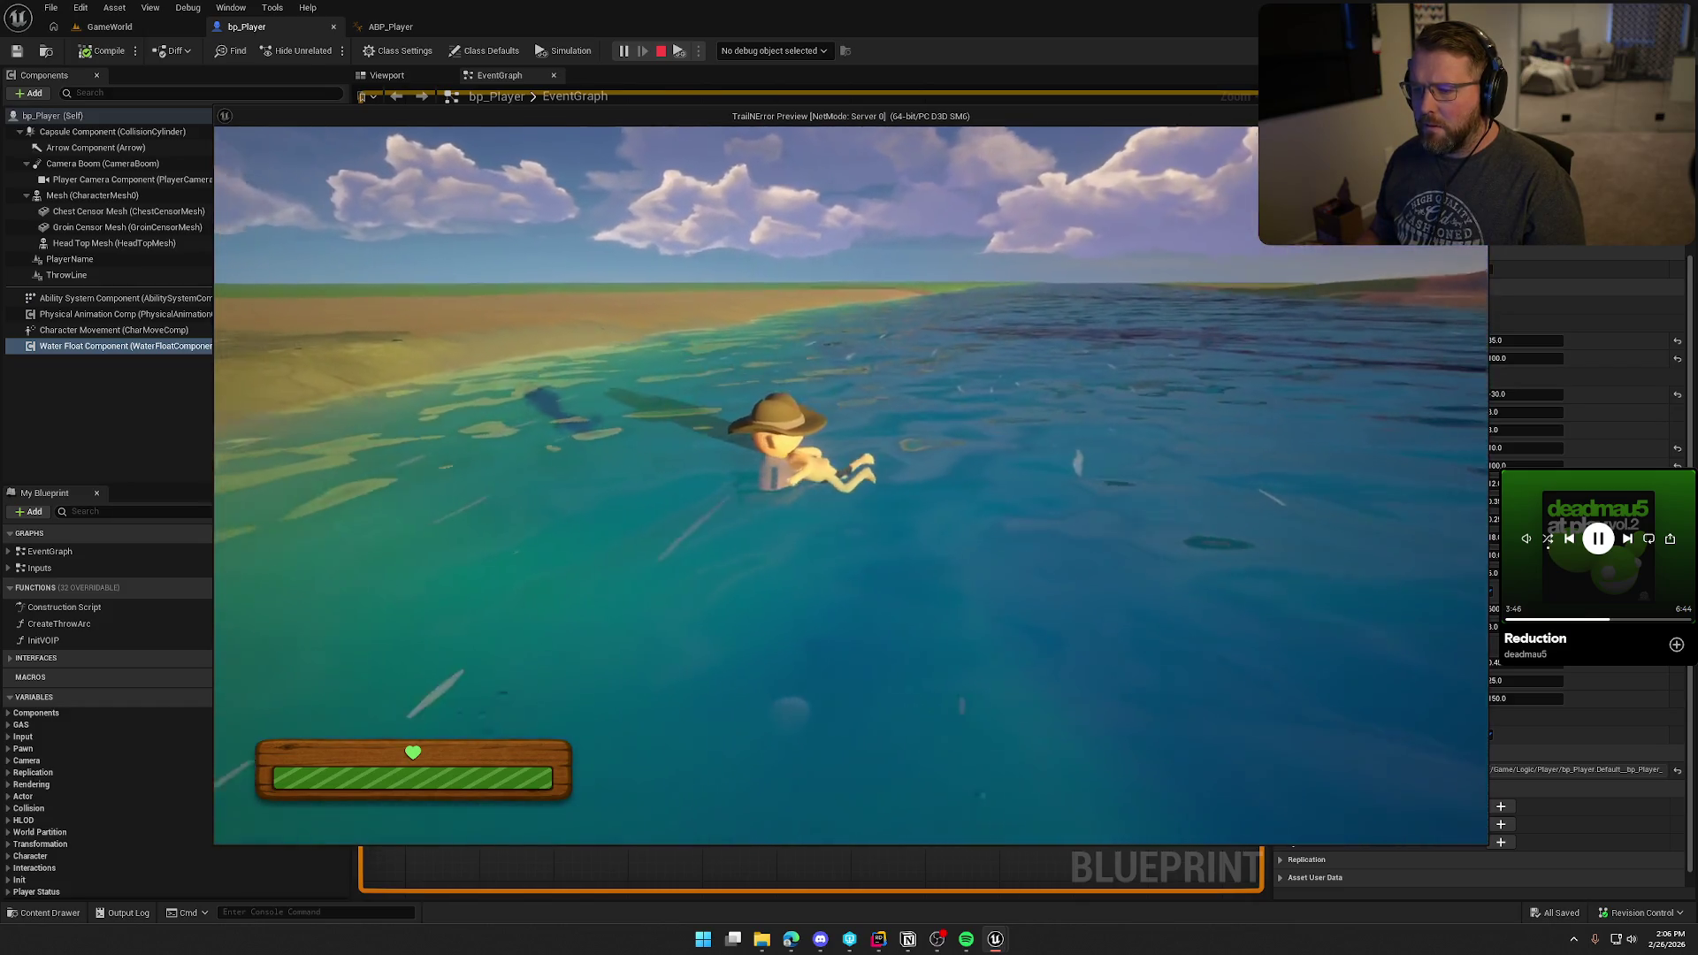
key(w)
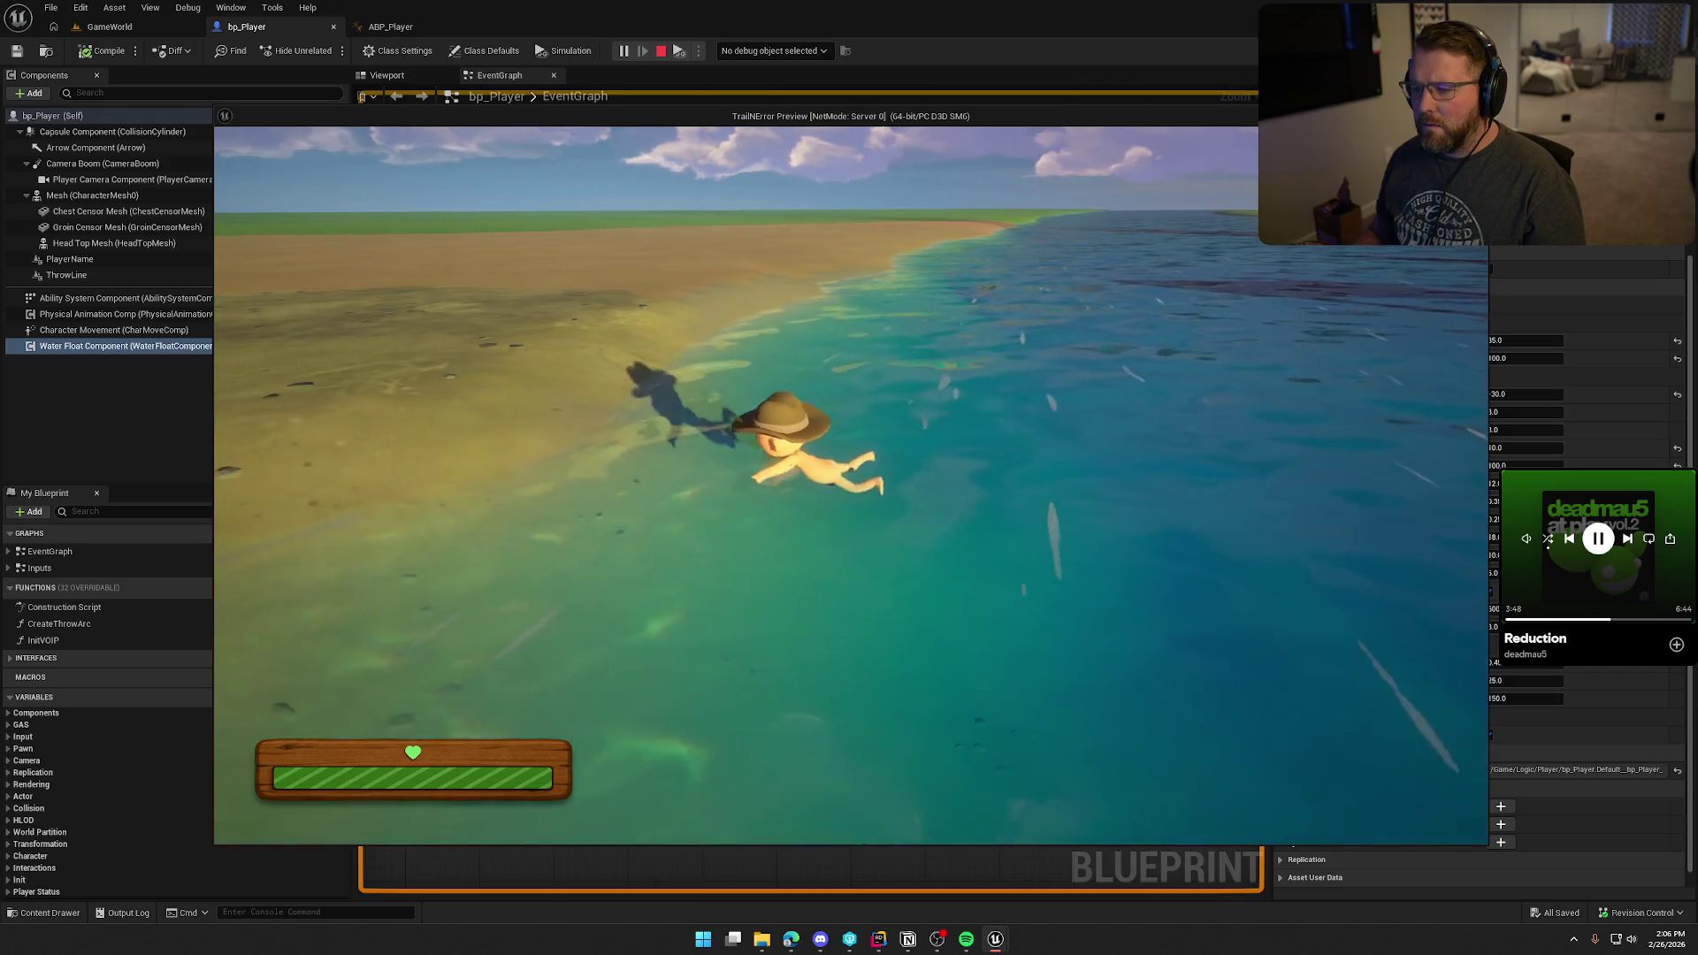
key(d)
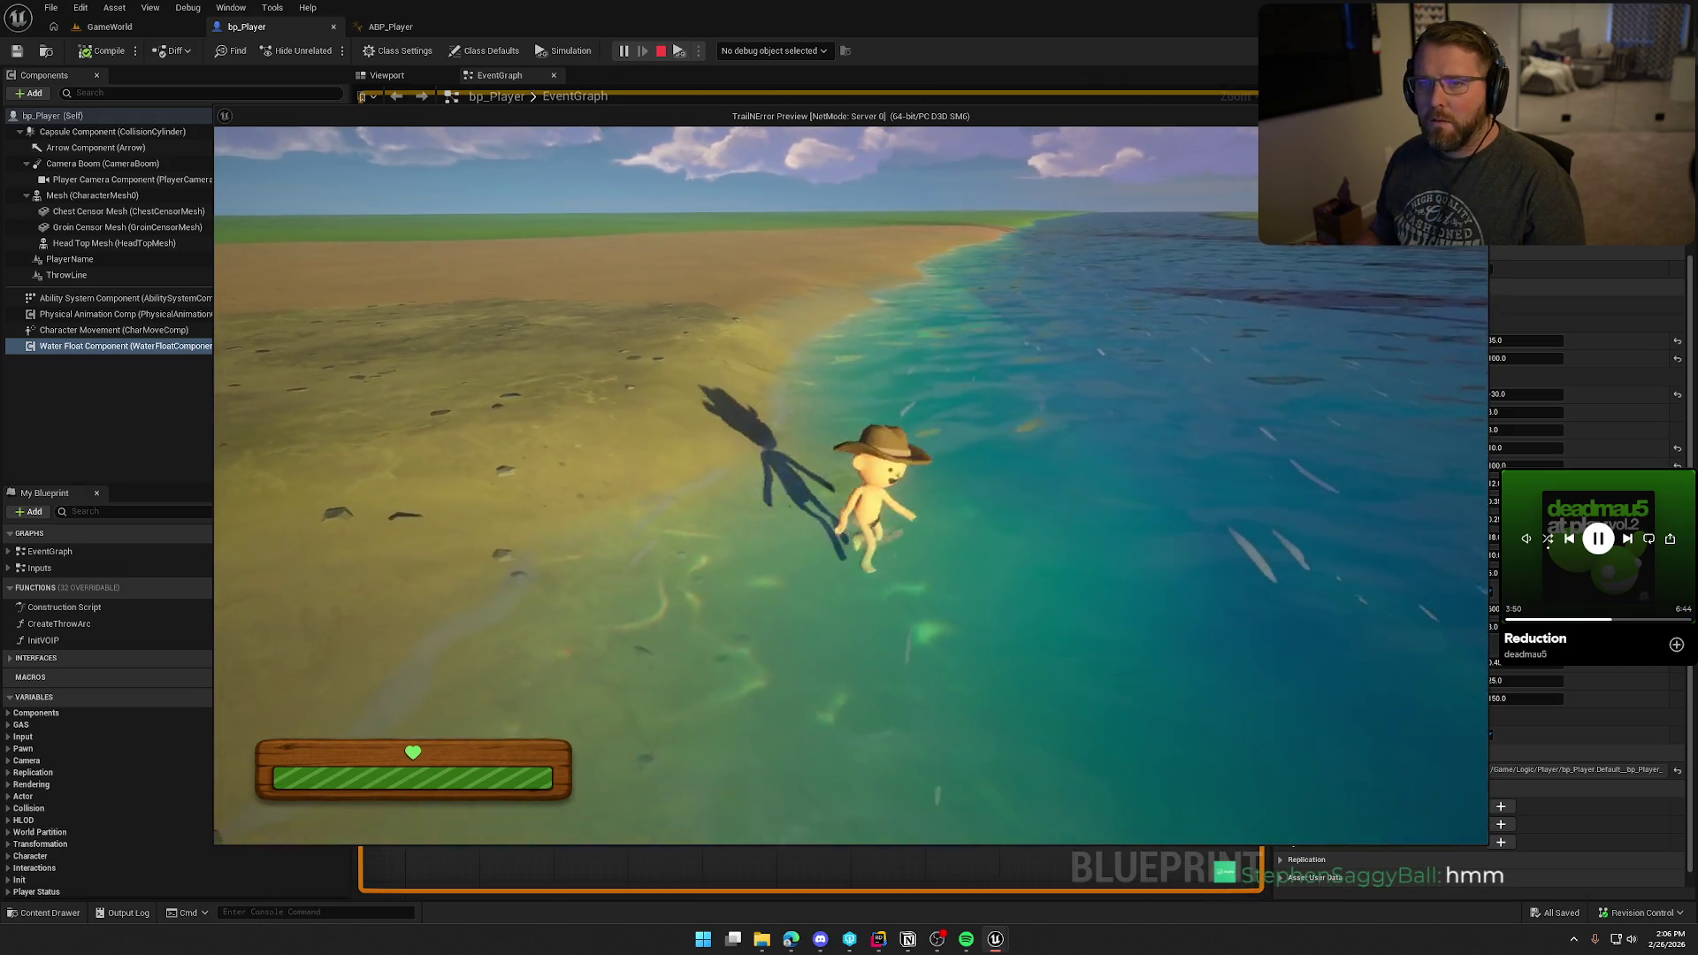
key(a)
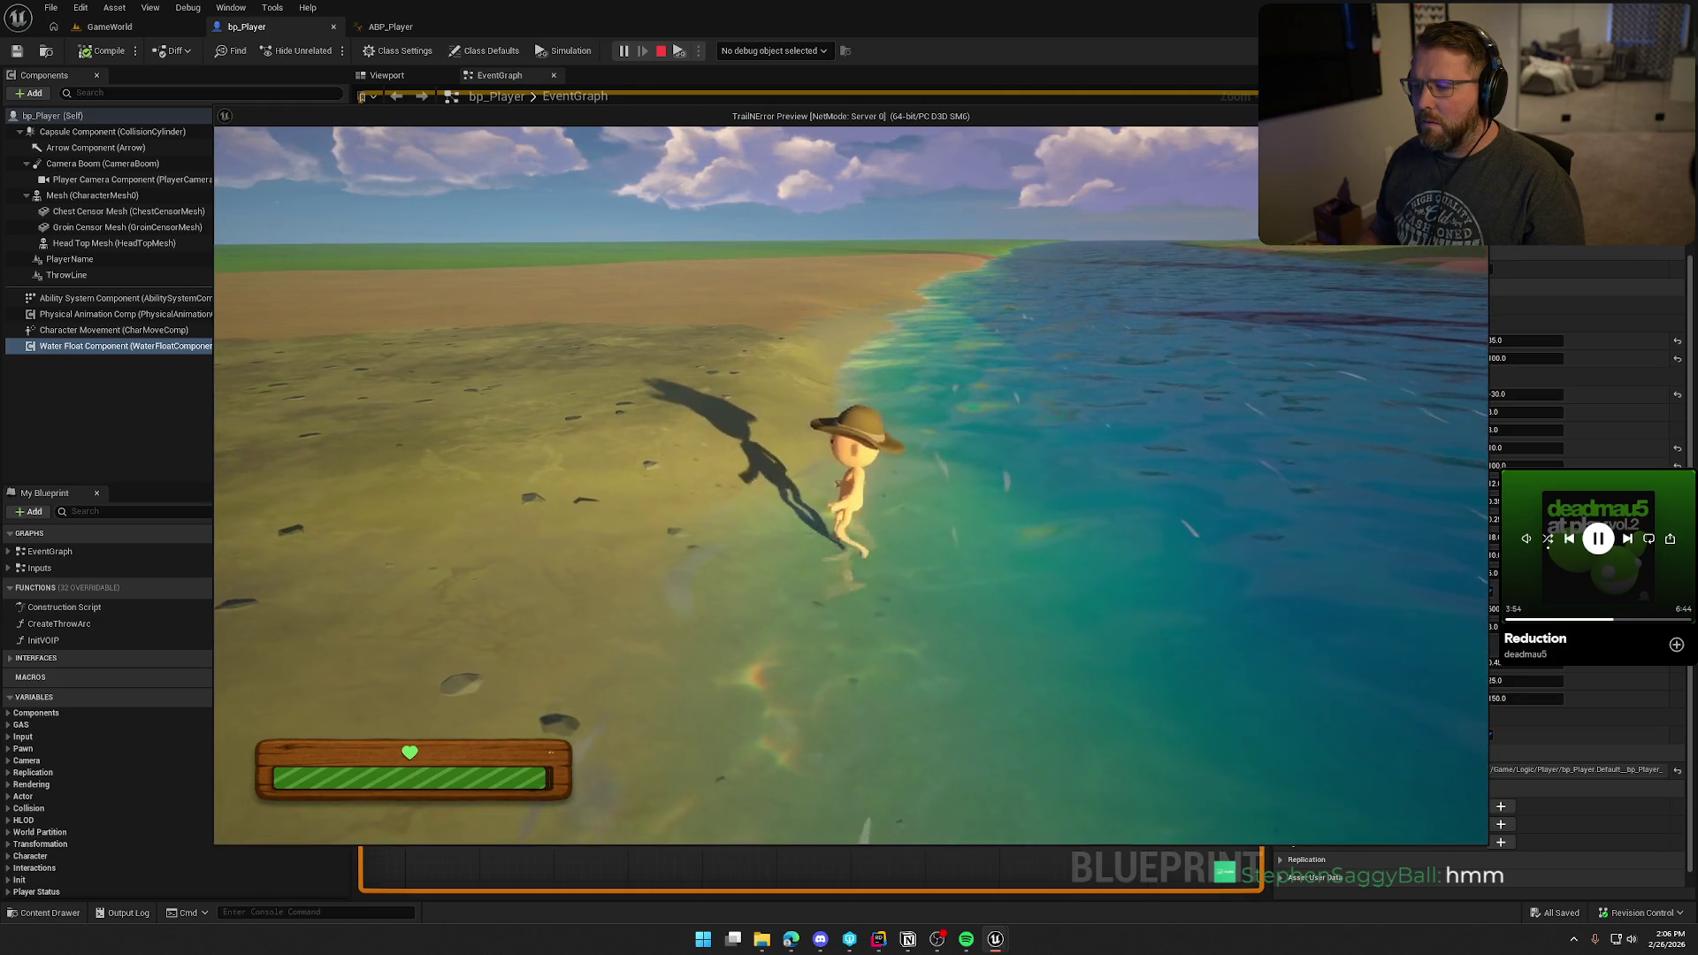
Step: Test repeatedly wading between the shore and swimming depth, then stop the test
key(w)
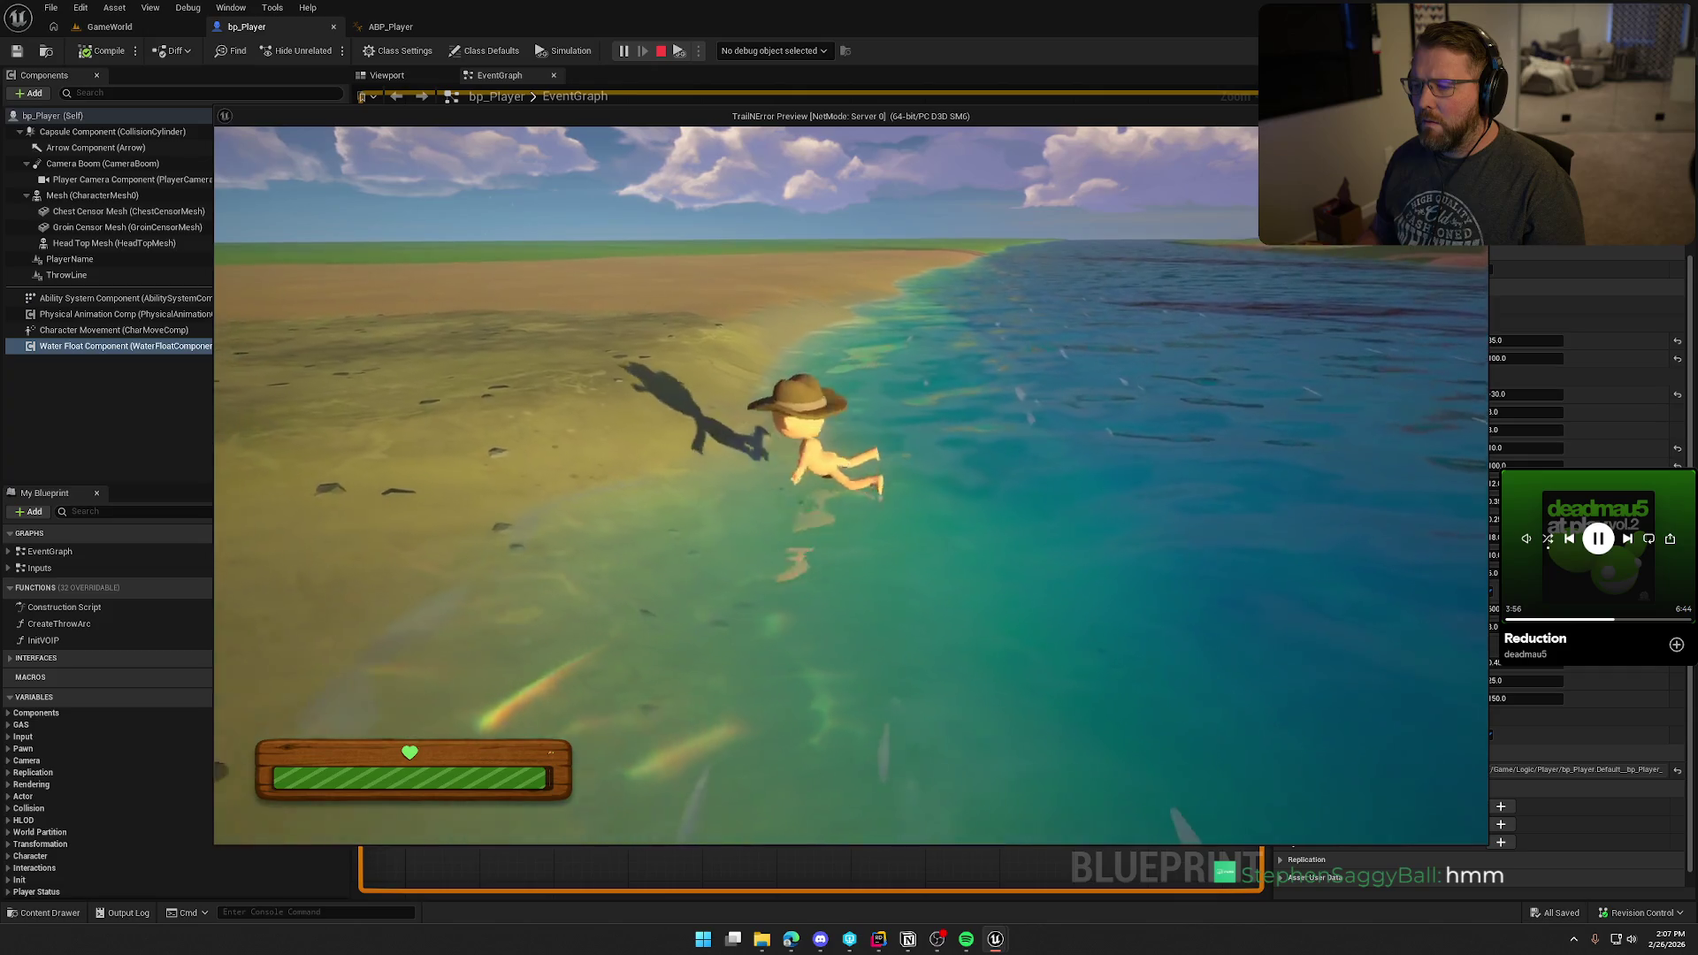
key(a)
key(s)
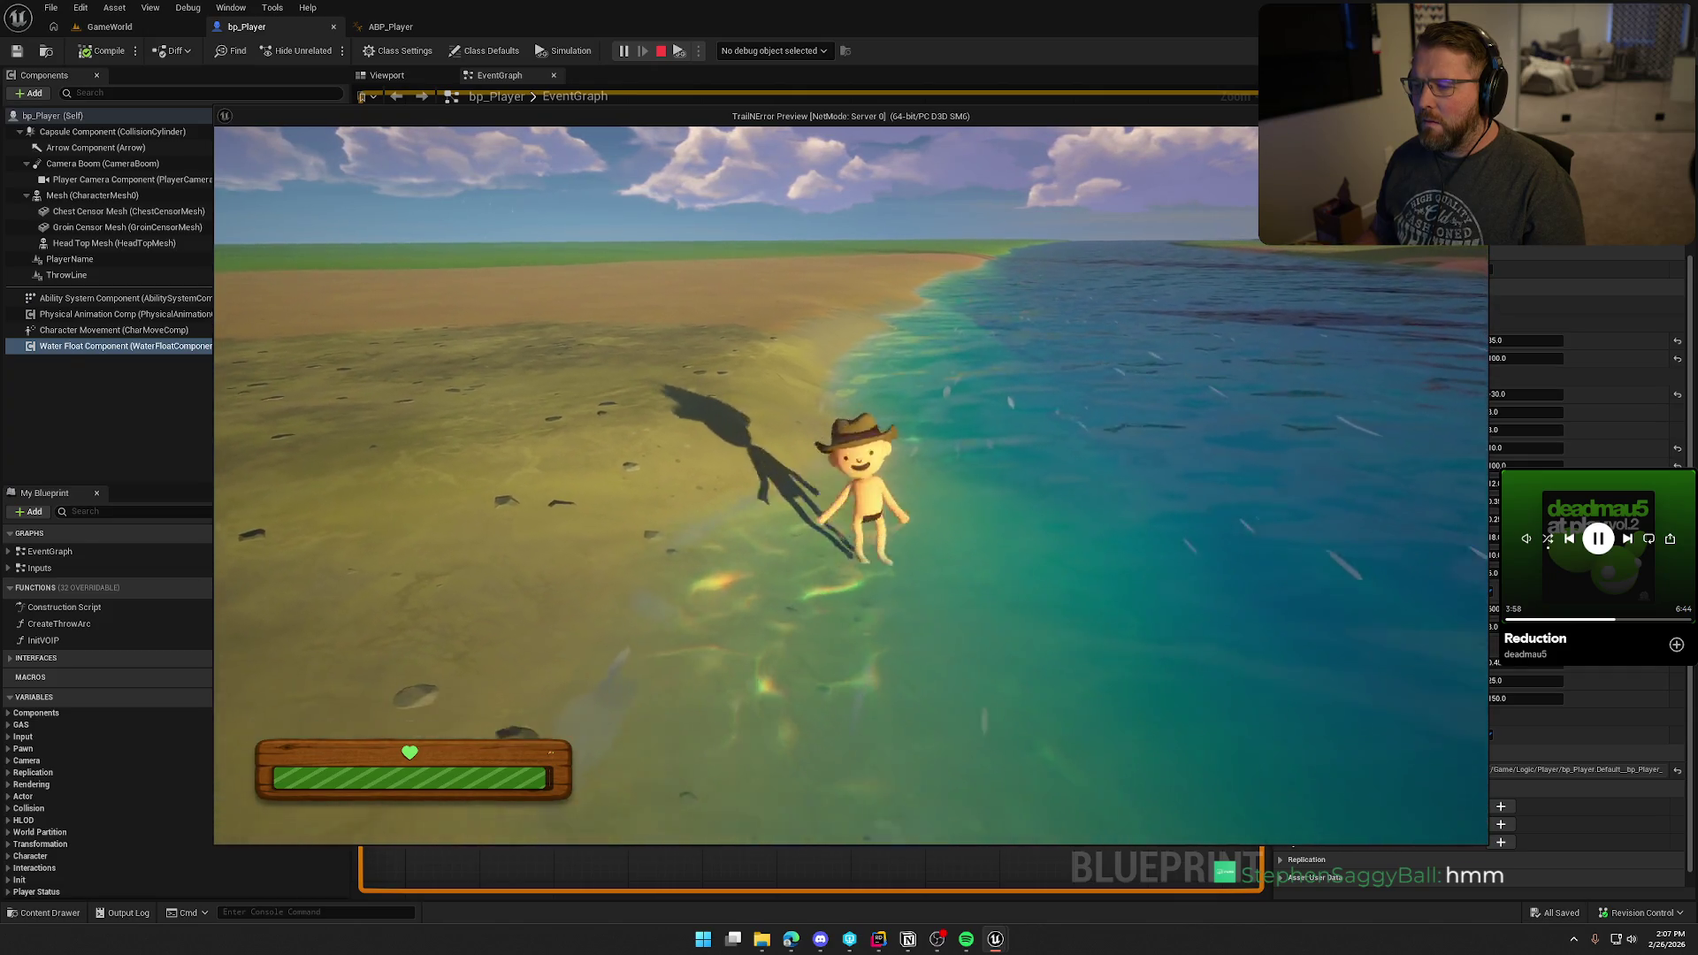
key(w)
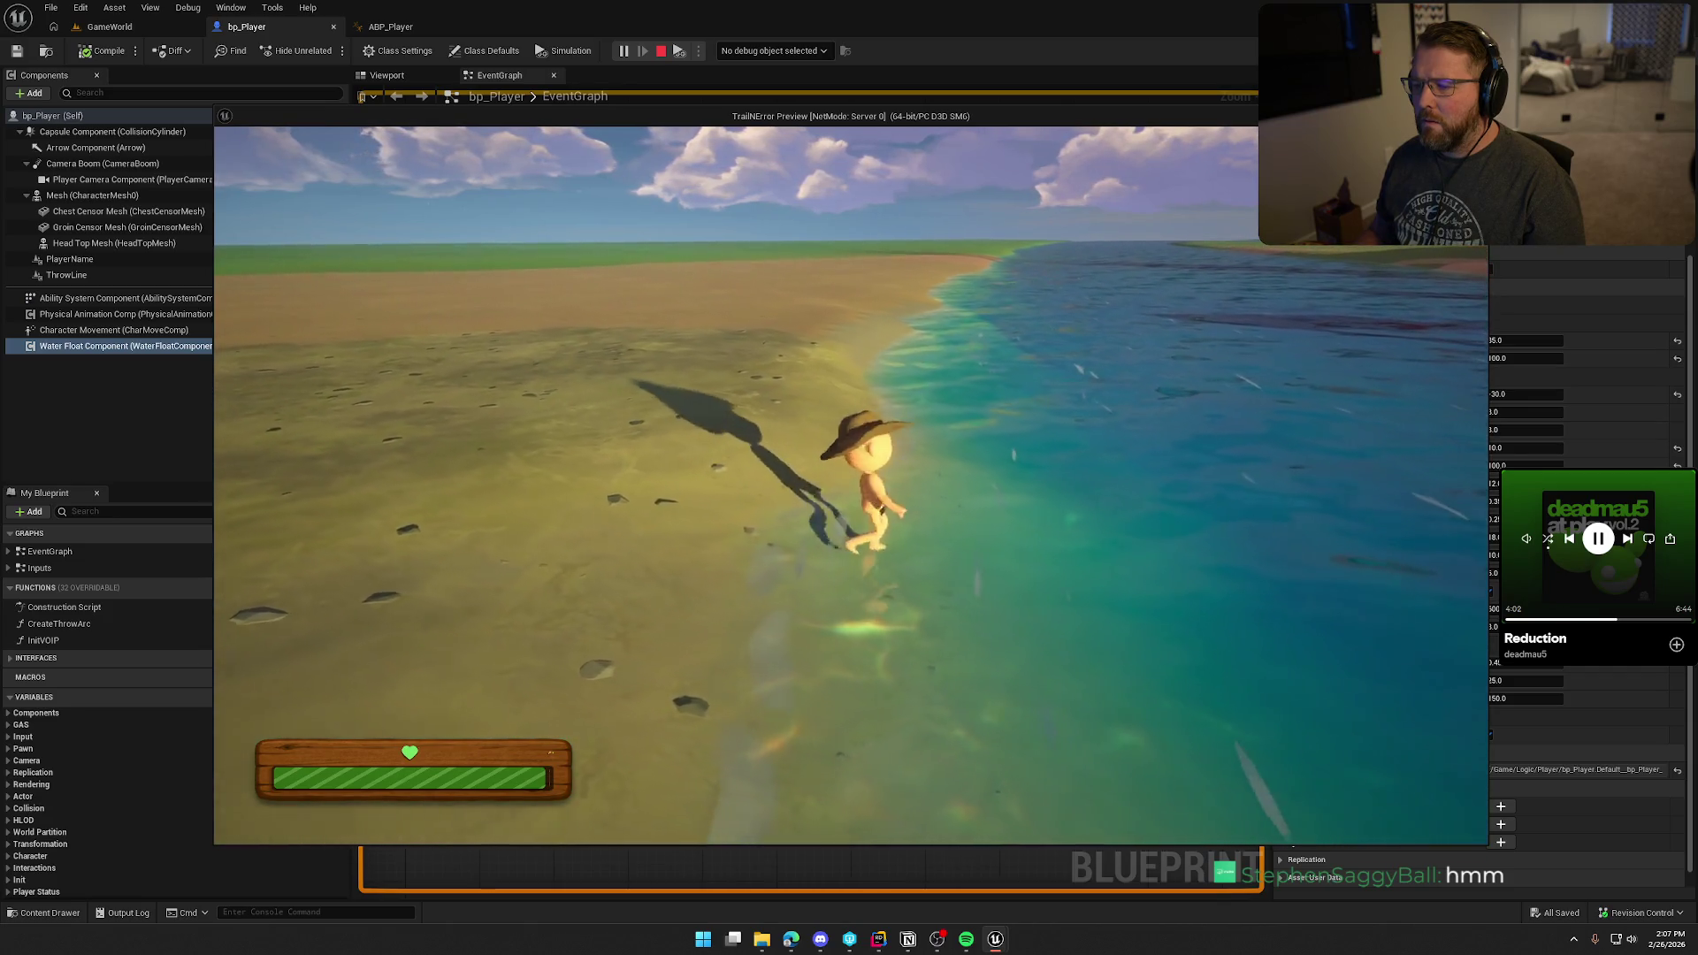
key(d)
key(a)
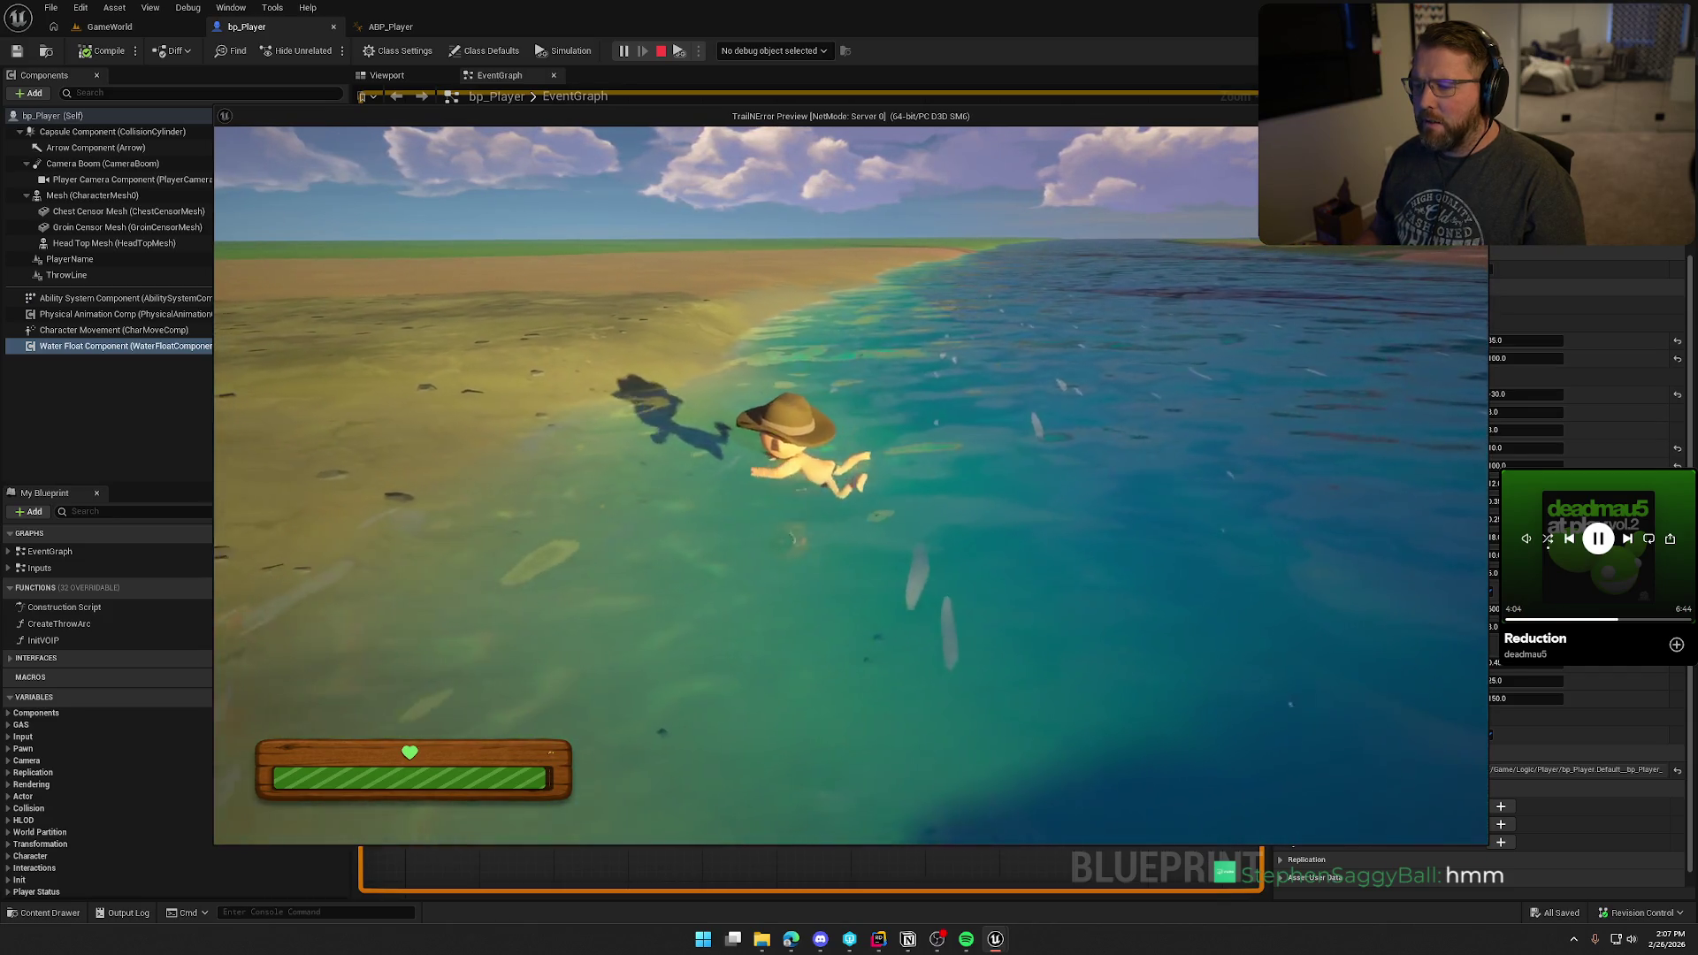
key(d)
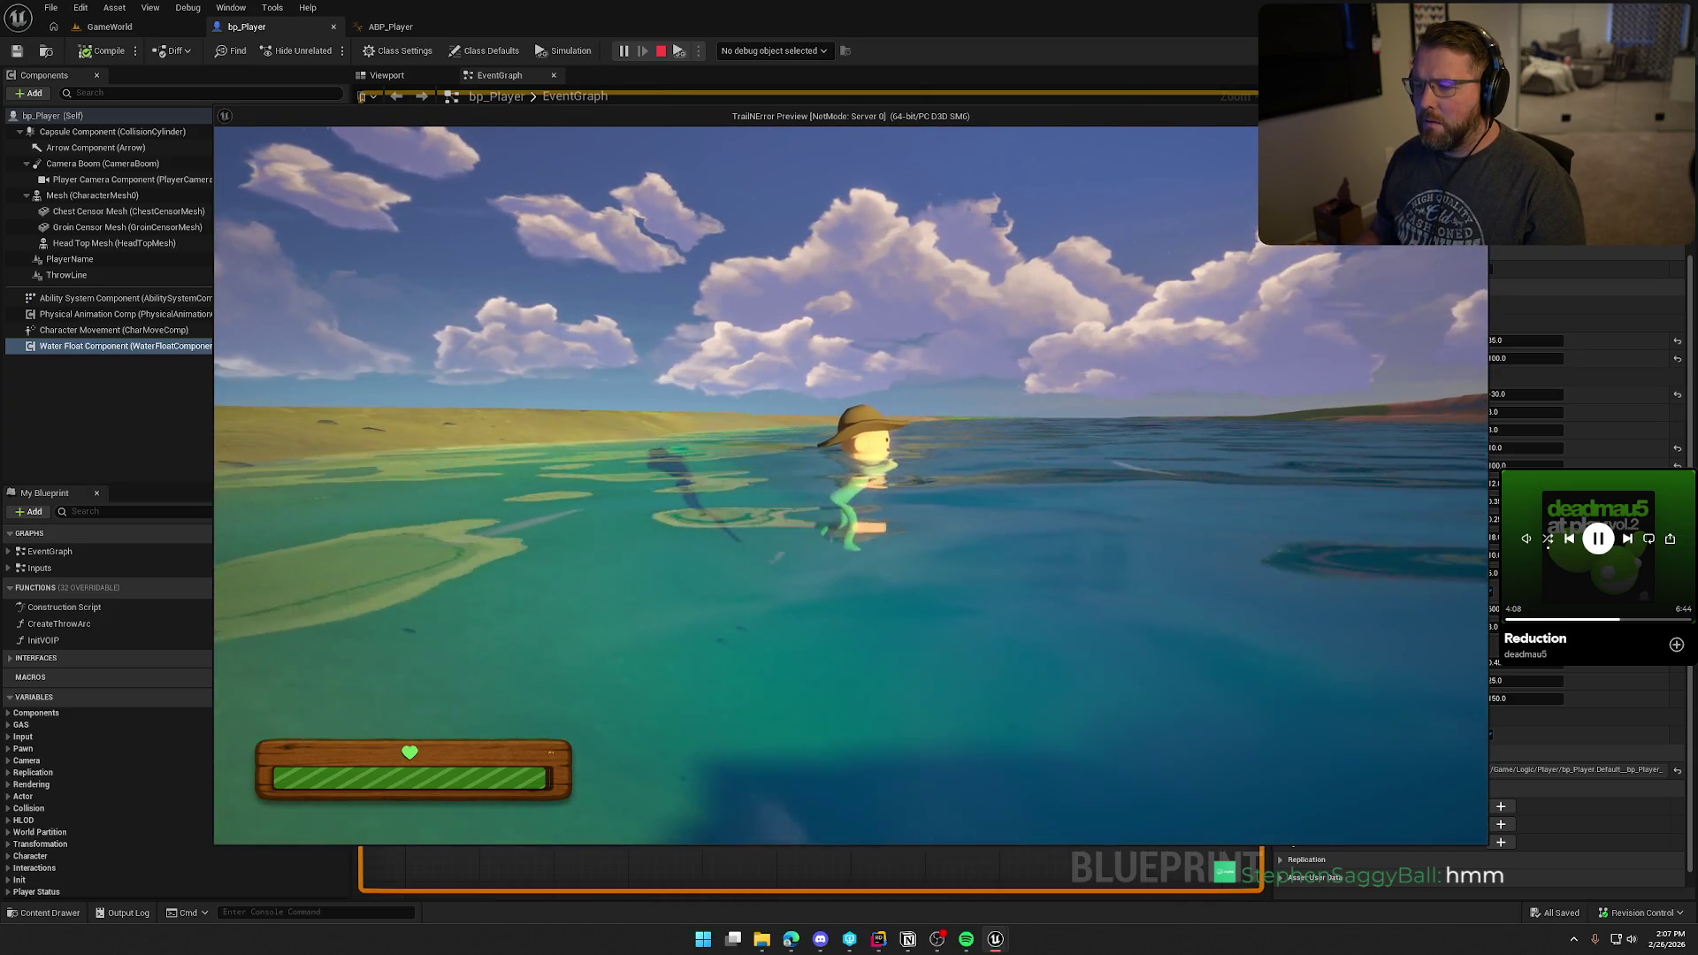
key(Escape)
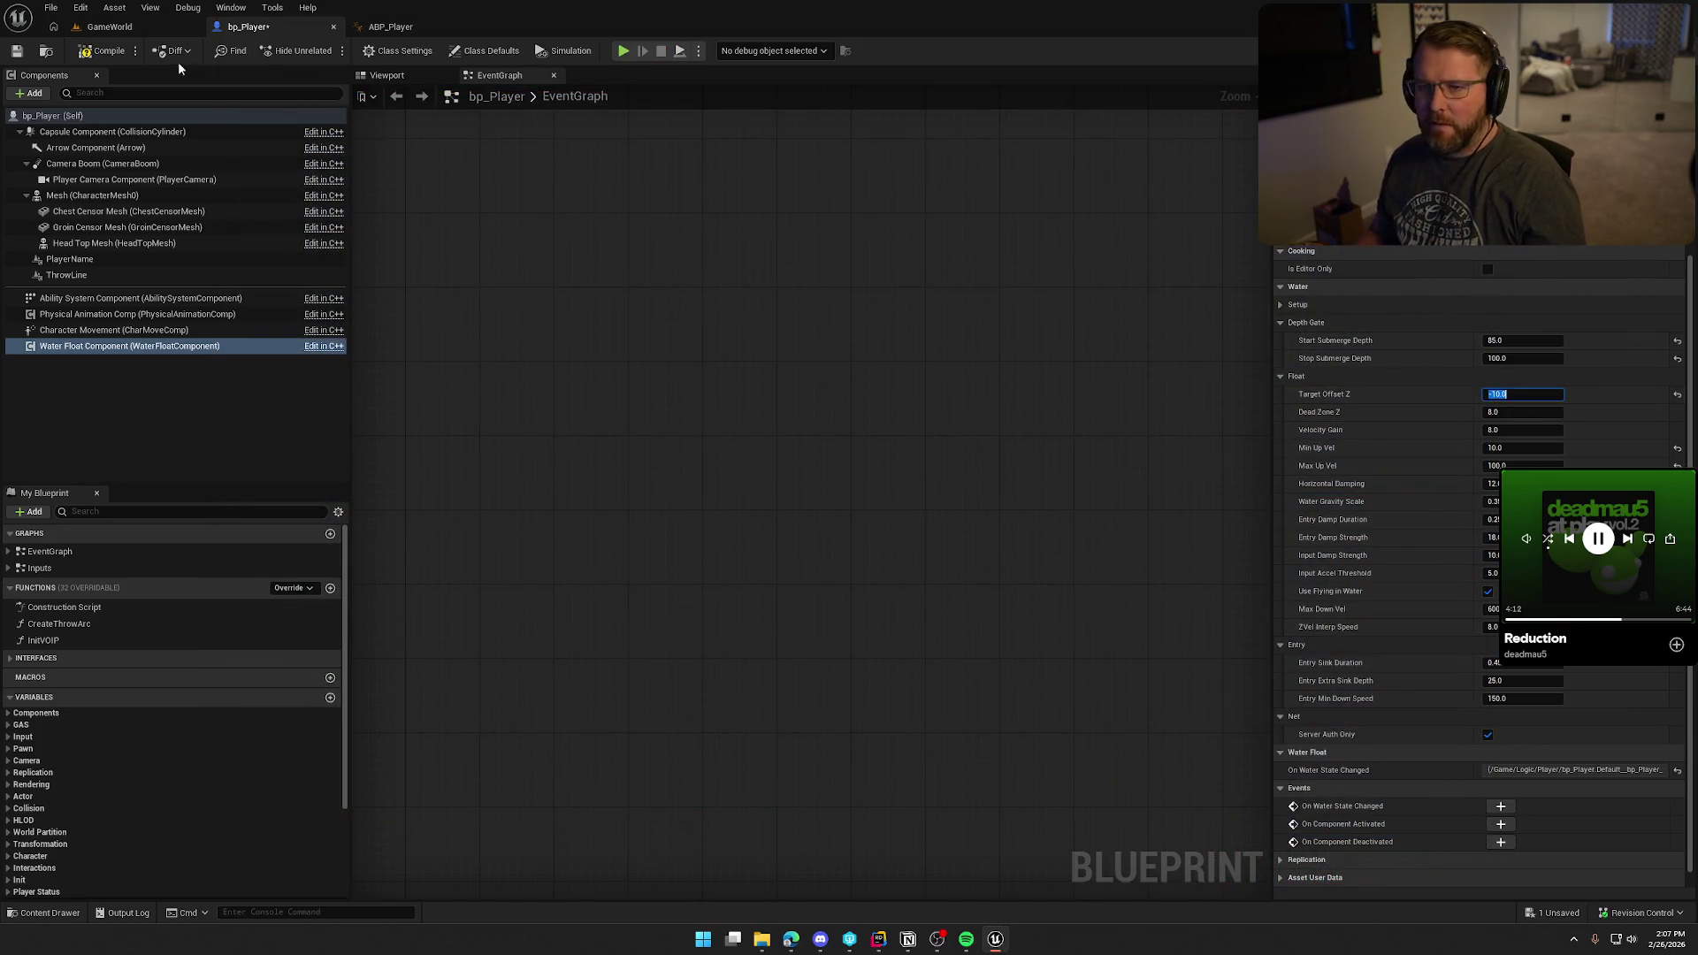
Step: Run a second play test swimming around the lake with Target Offset Z at -30.0
click(624, 51)
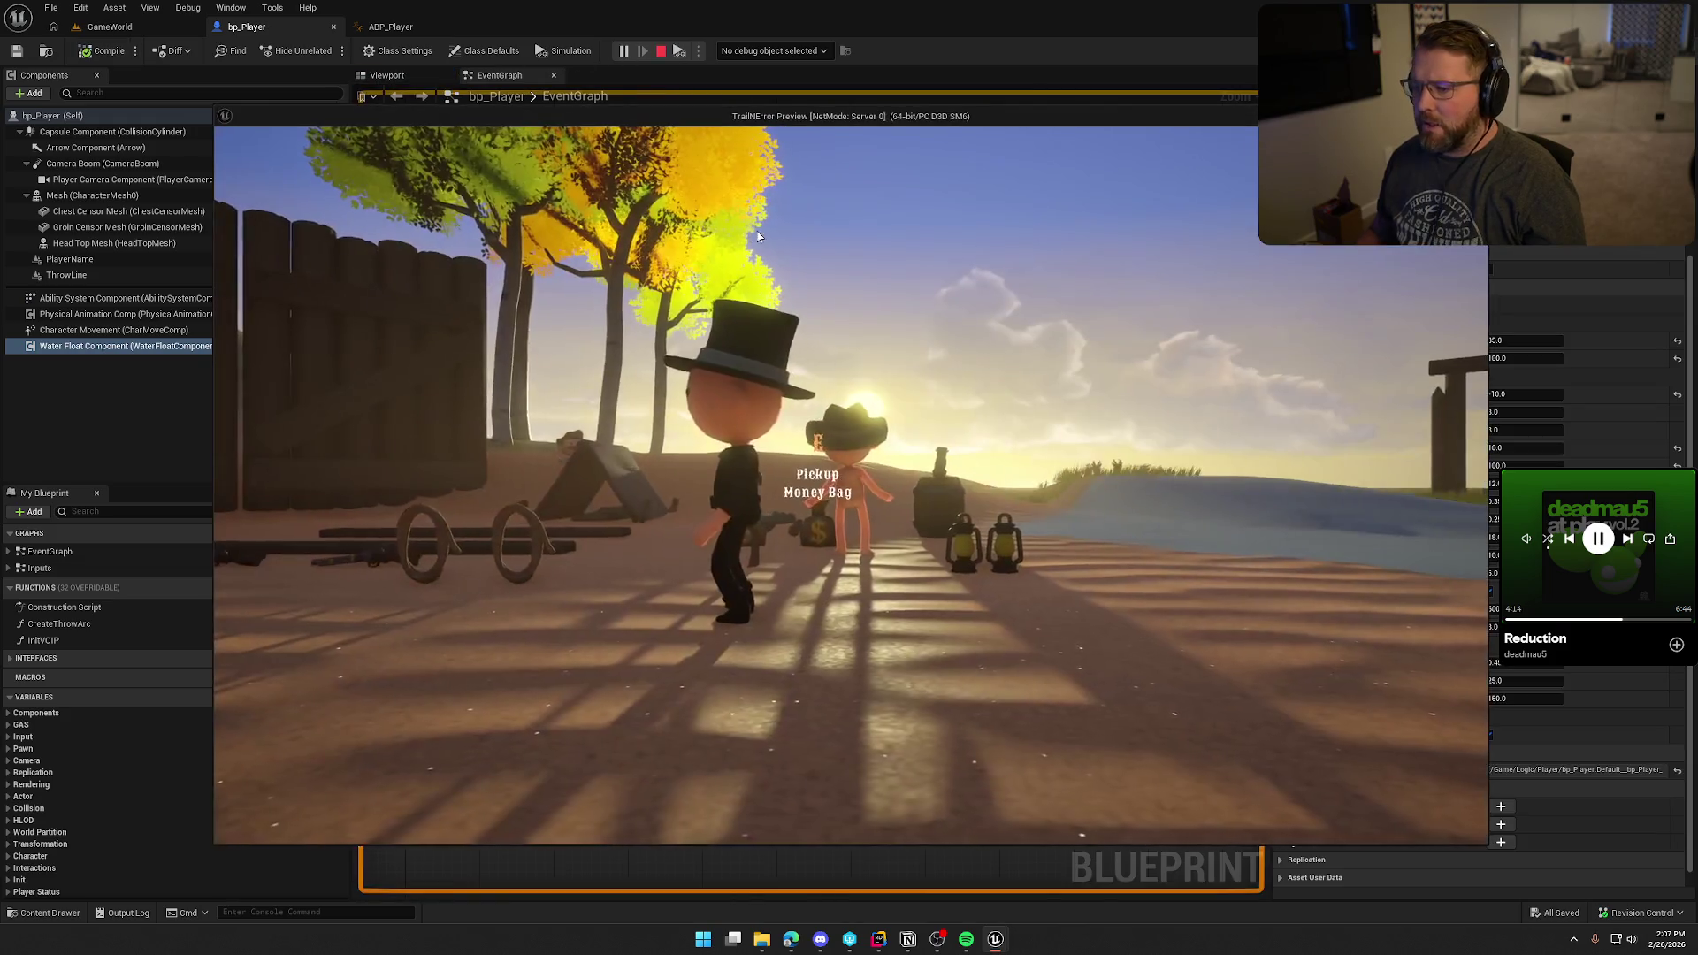
key(shift+w)
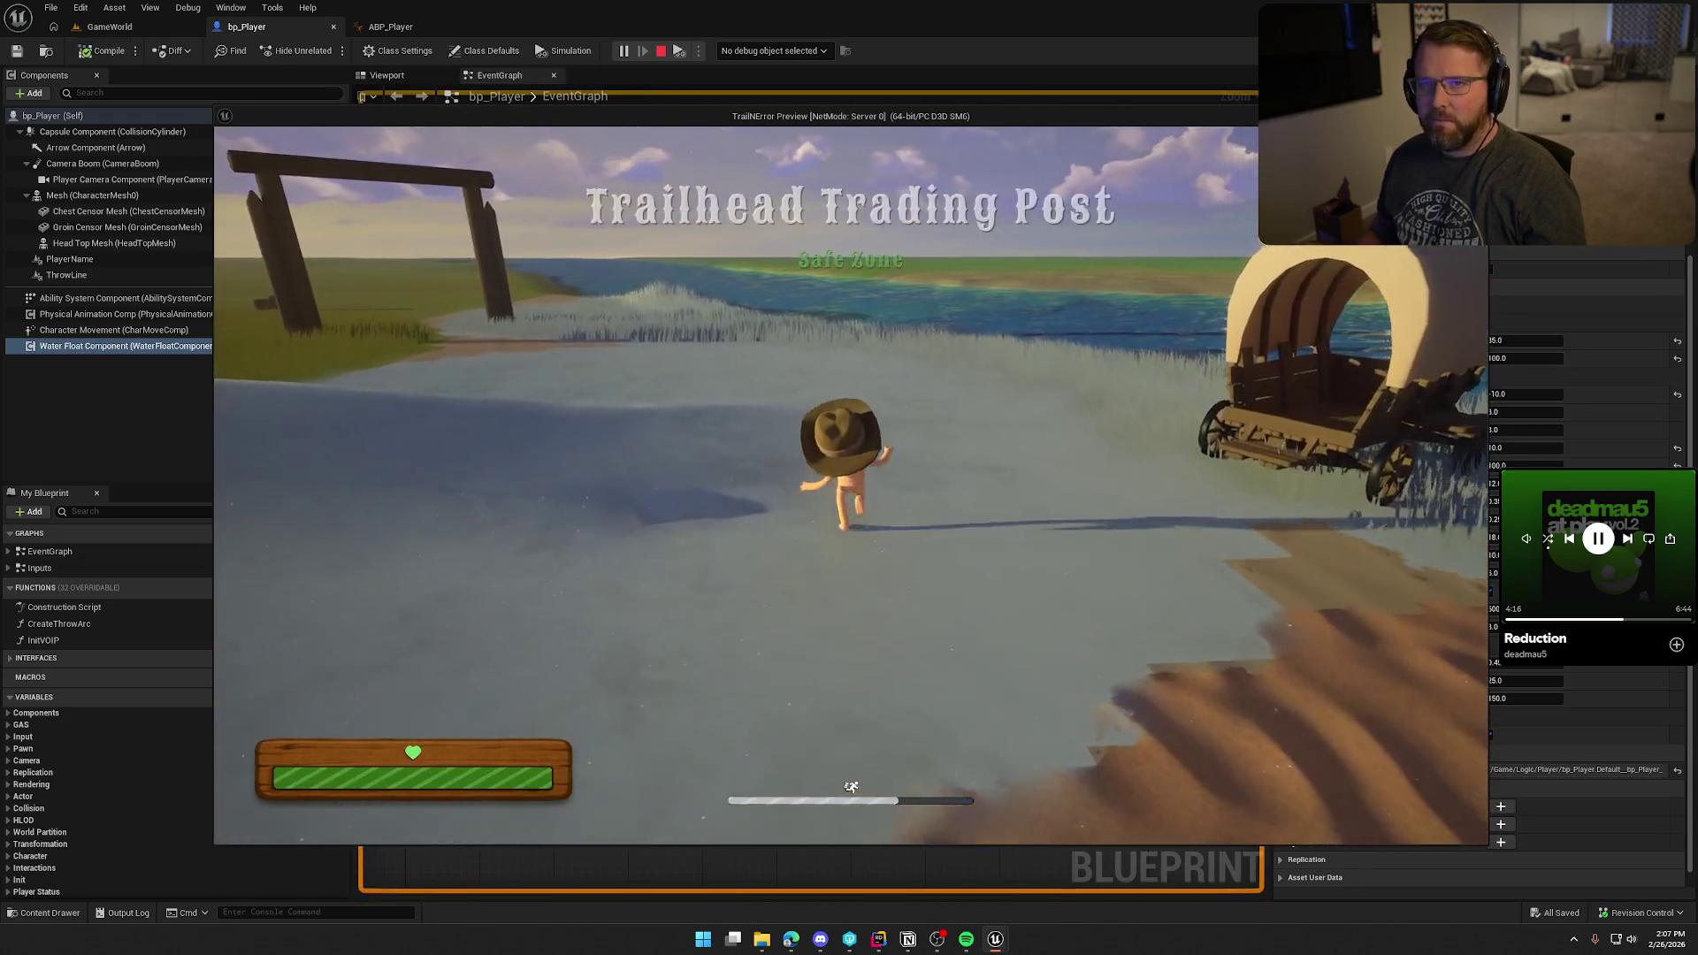
key(shift+w)
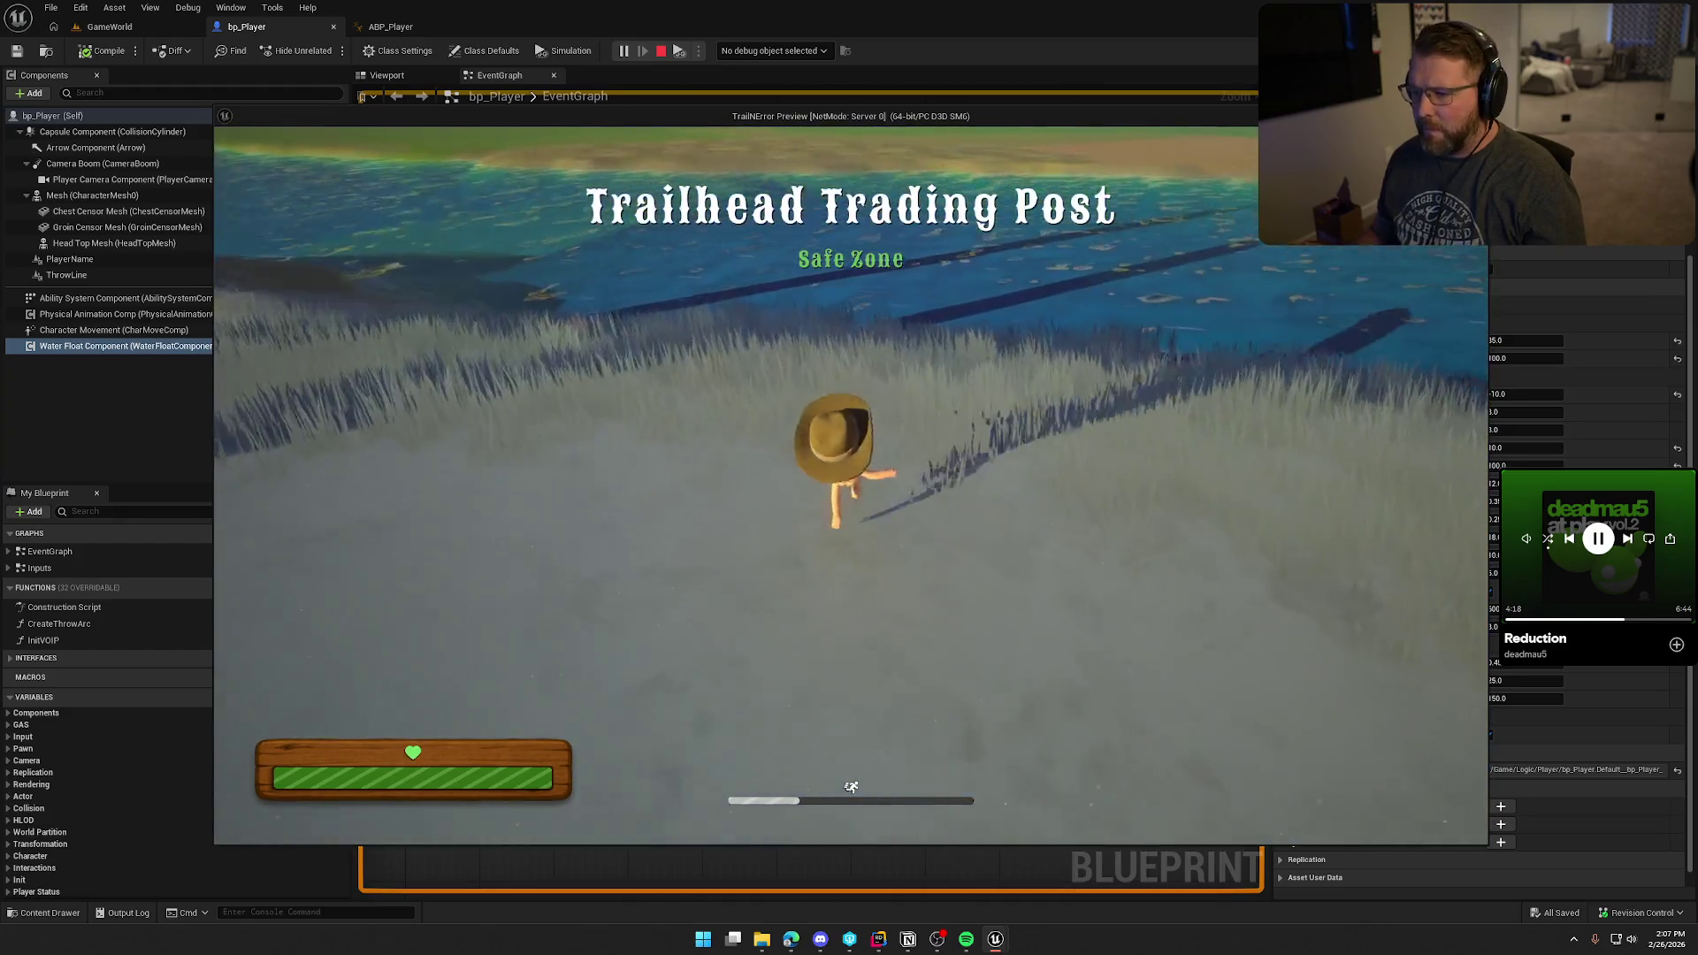
key(w)
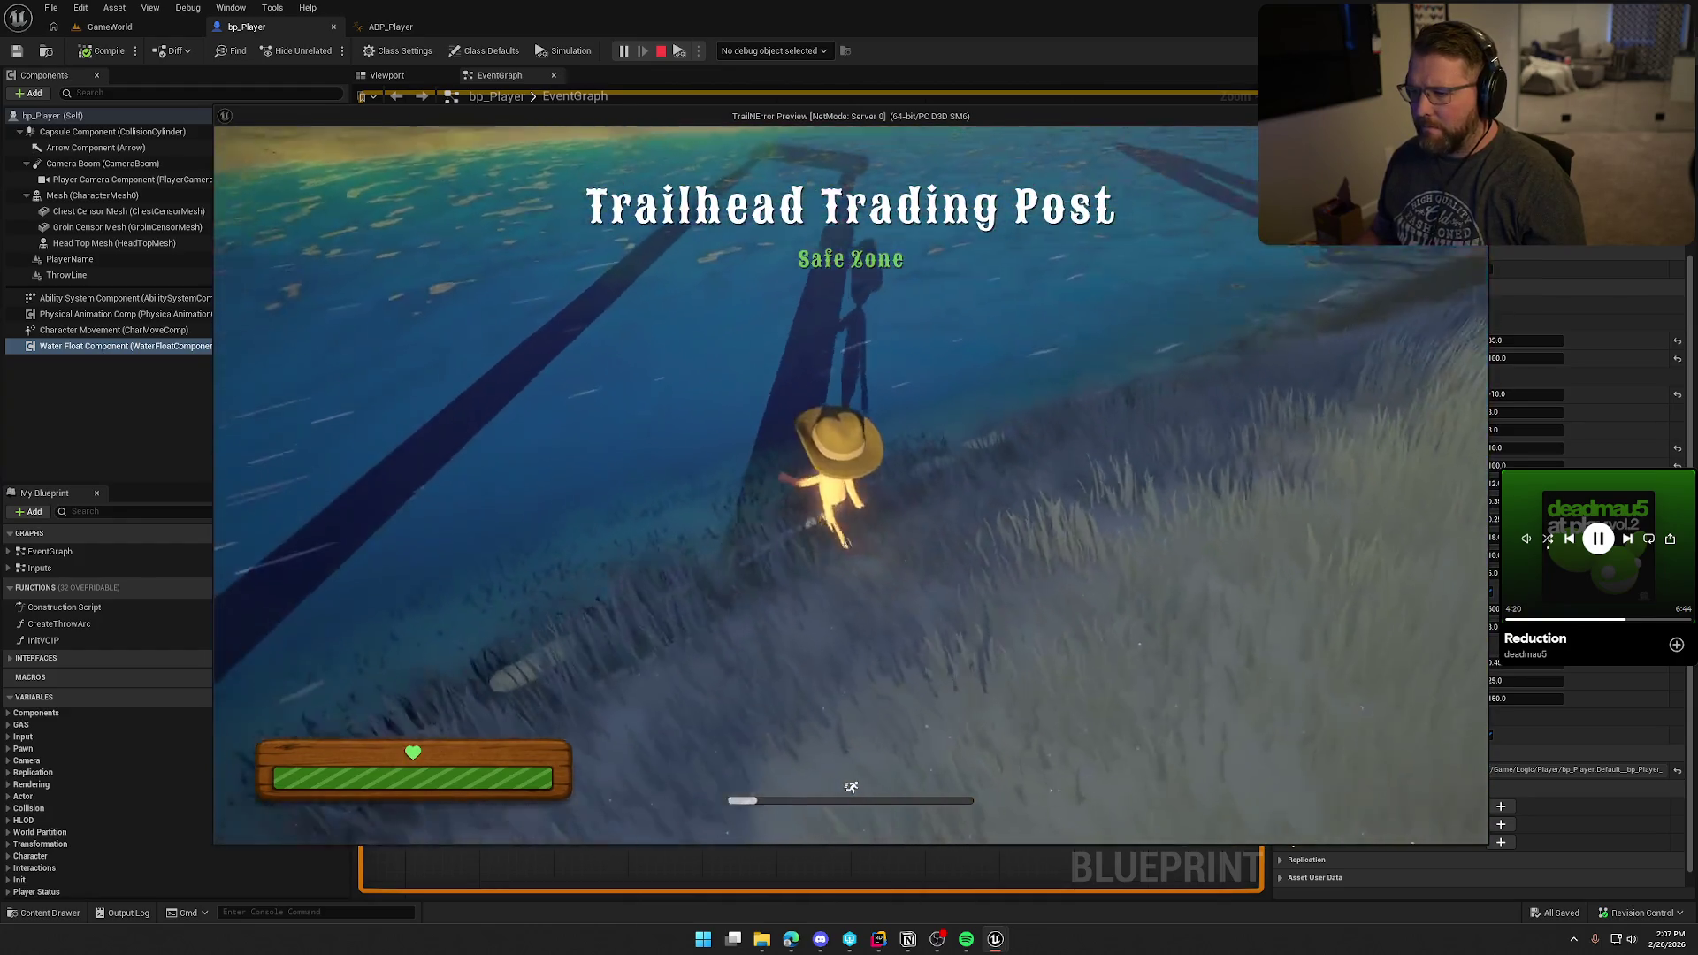
key(w)
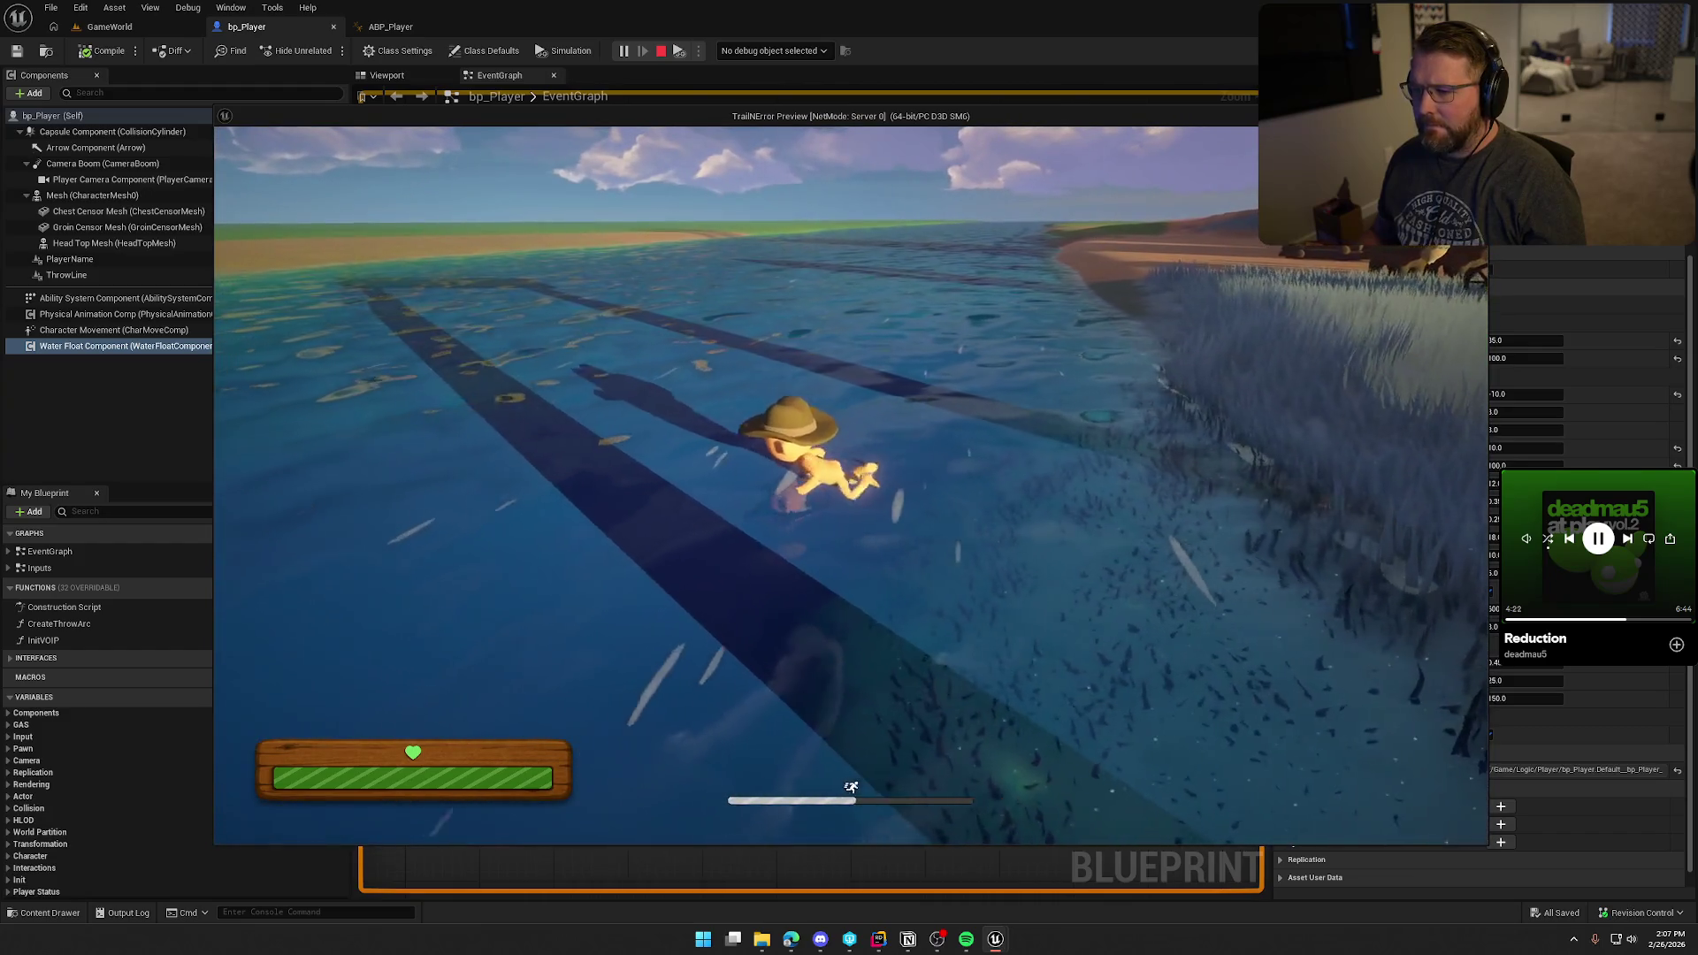
key(w)
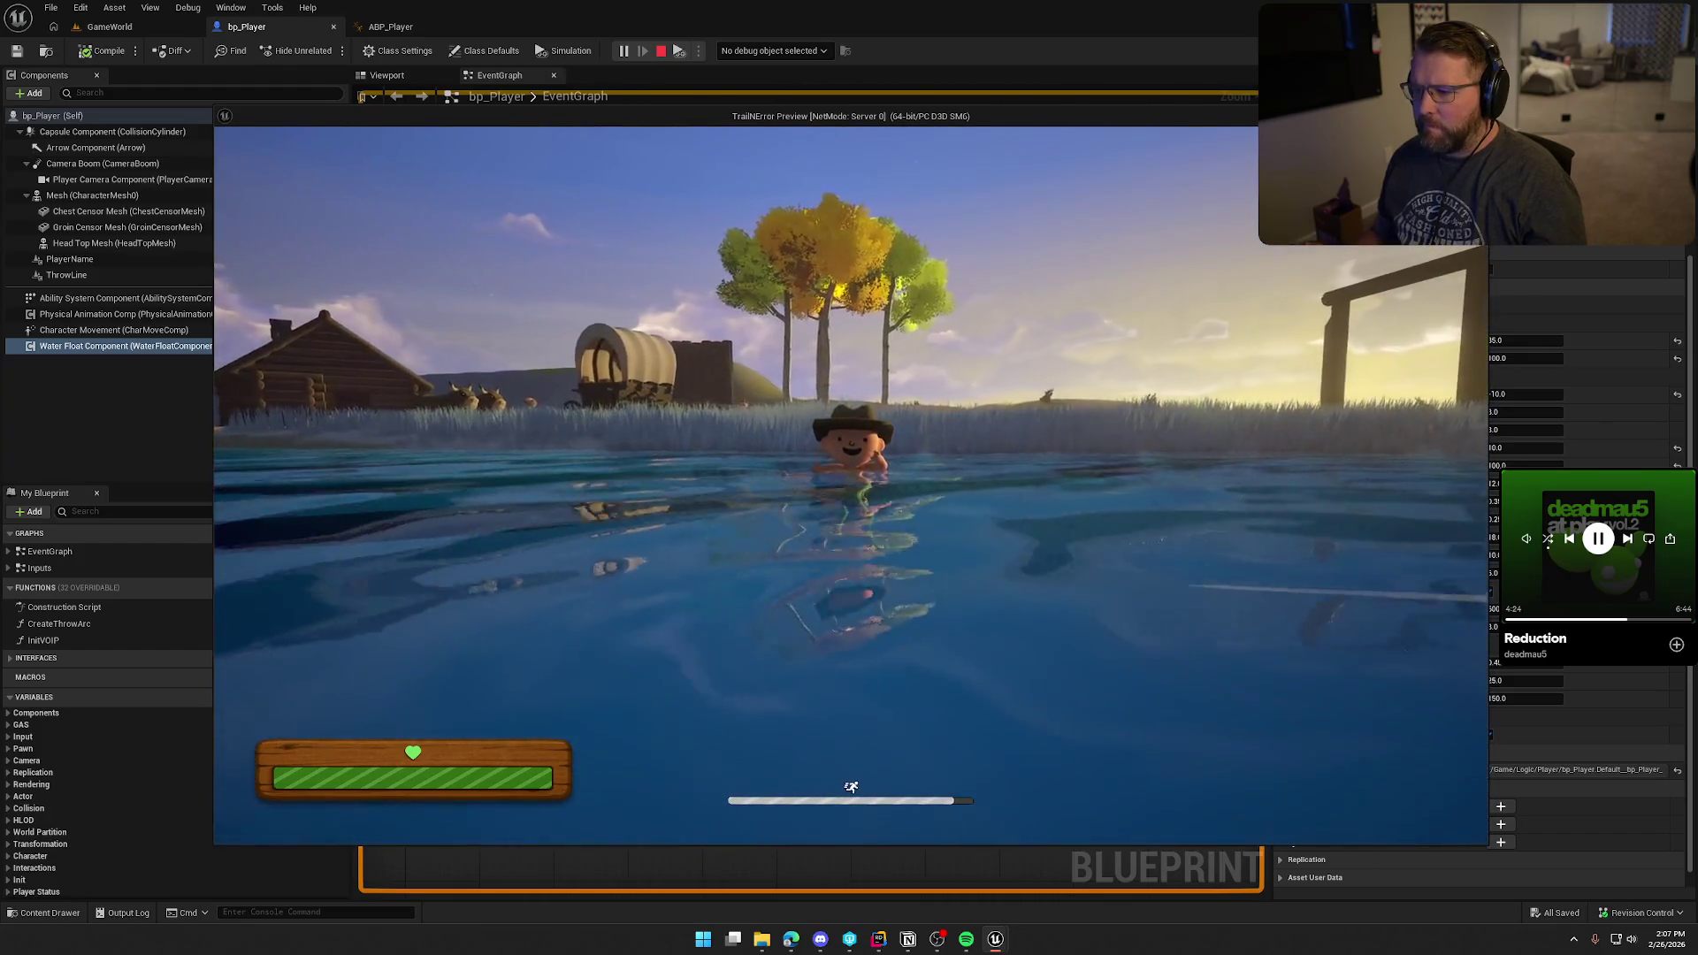
key(w)
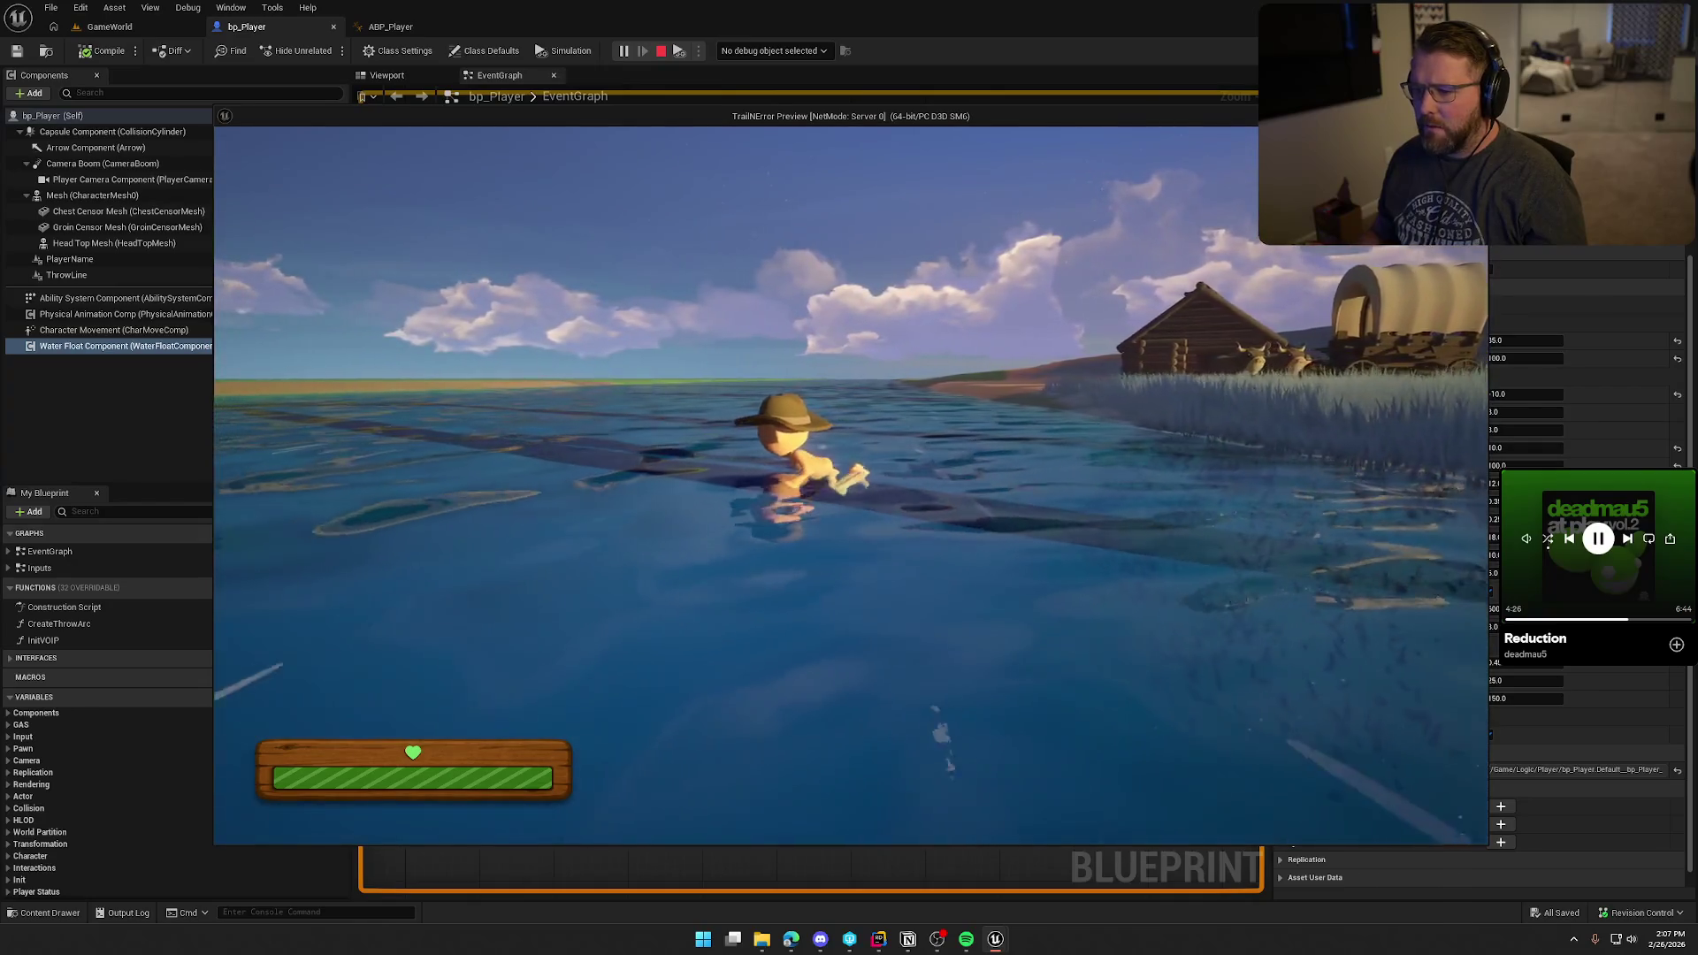
key(s)
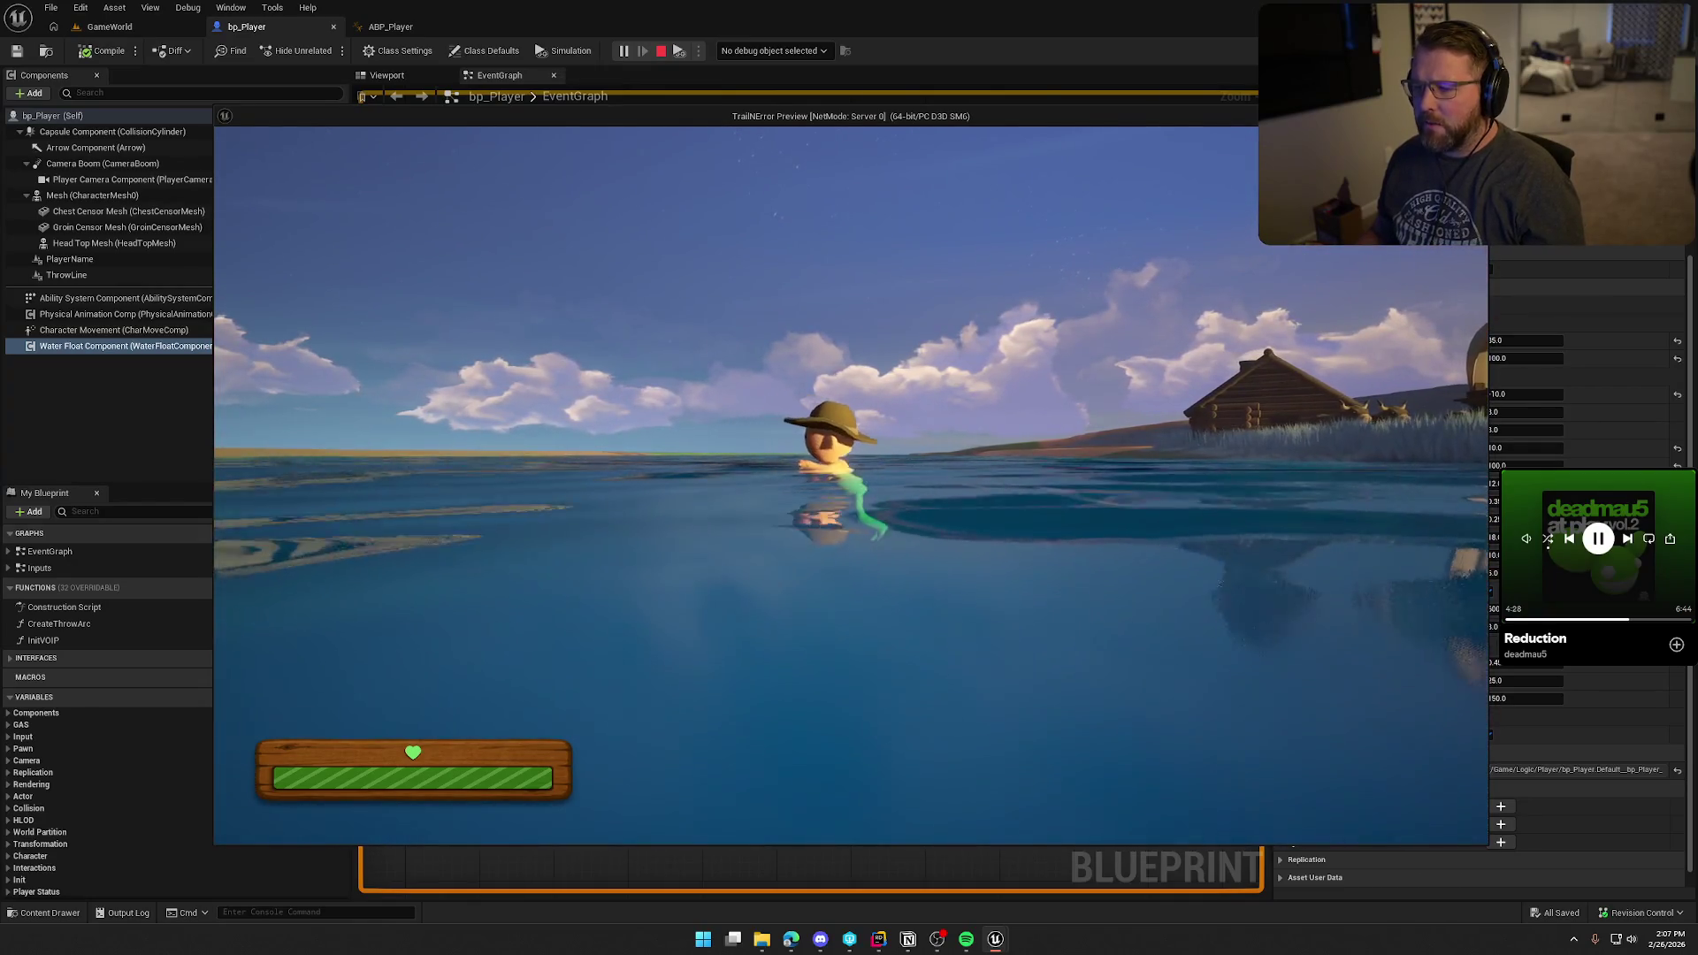
key(d)
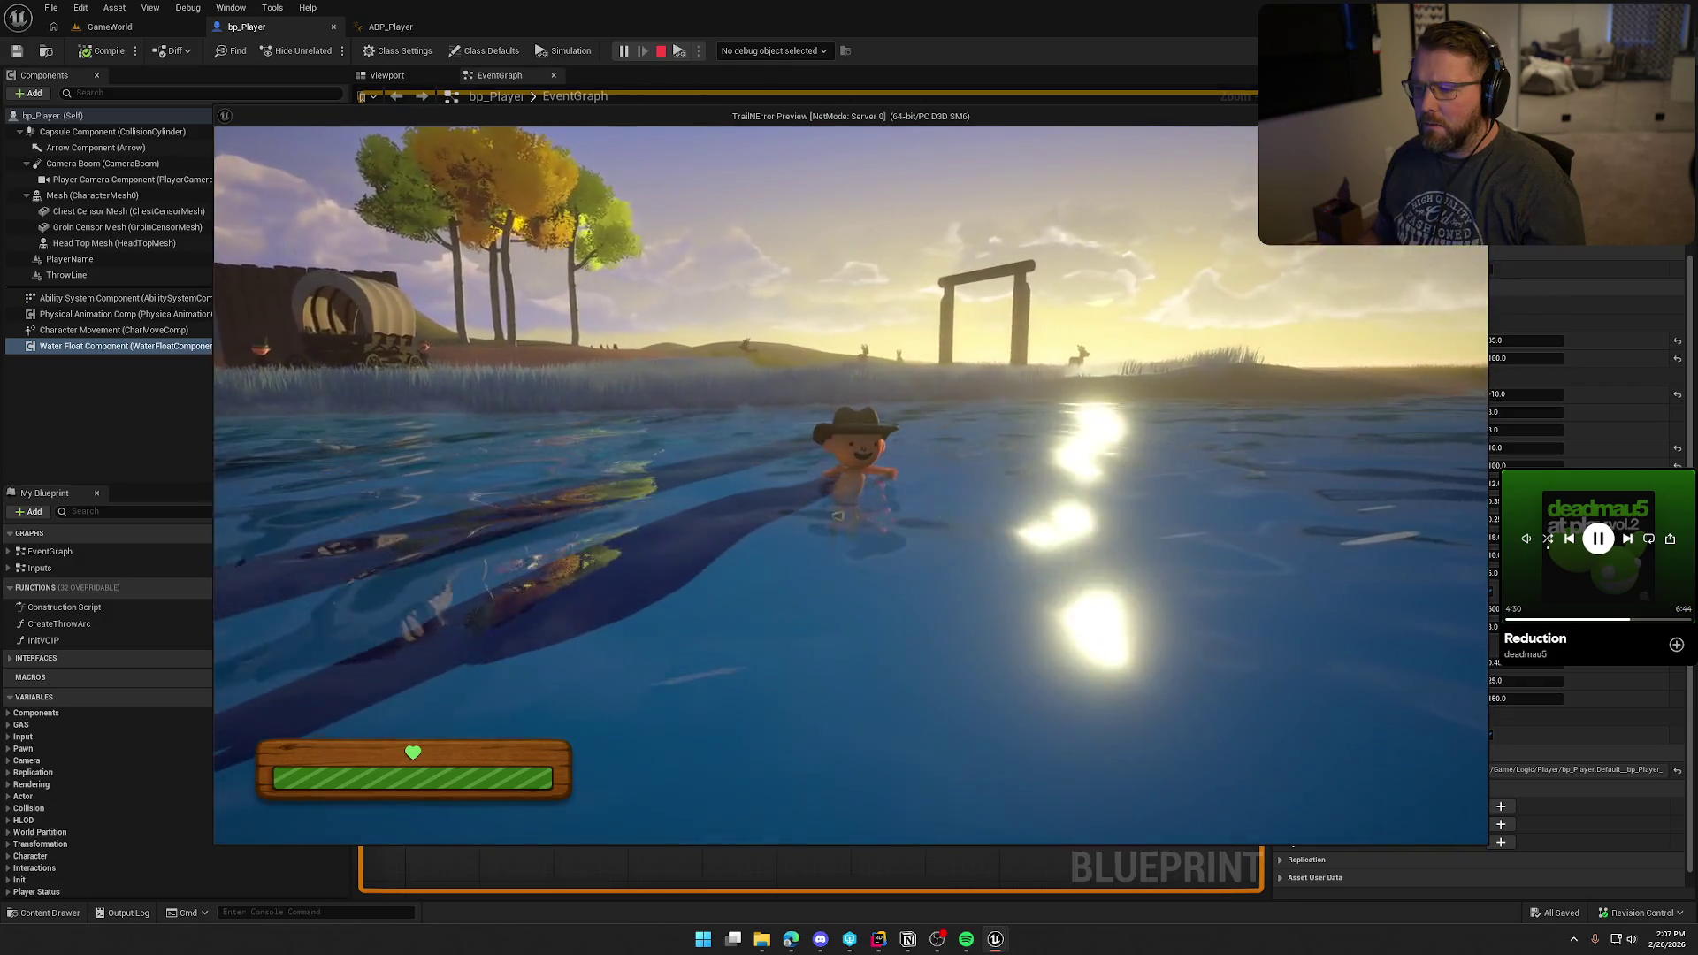
key(a)
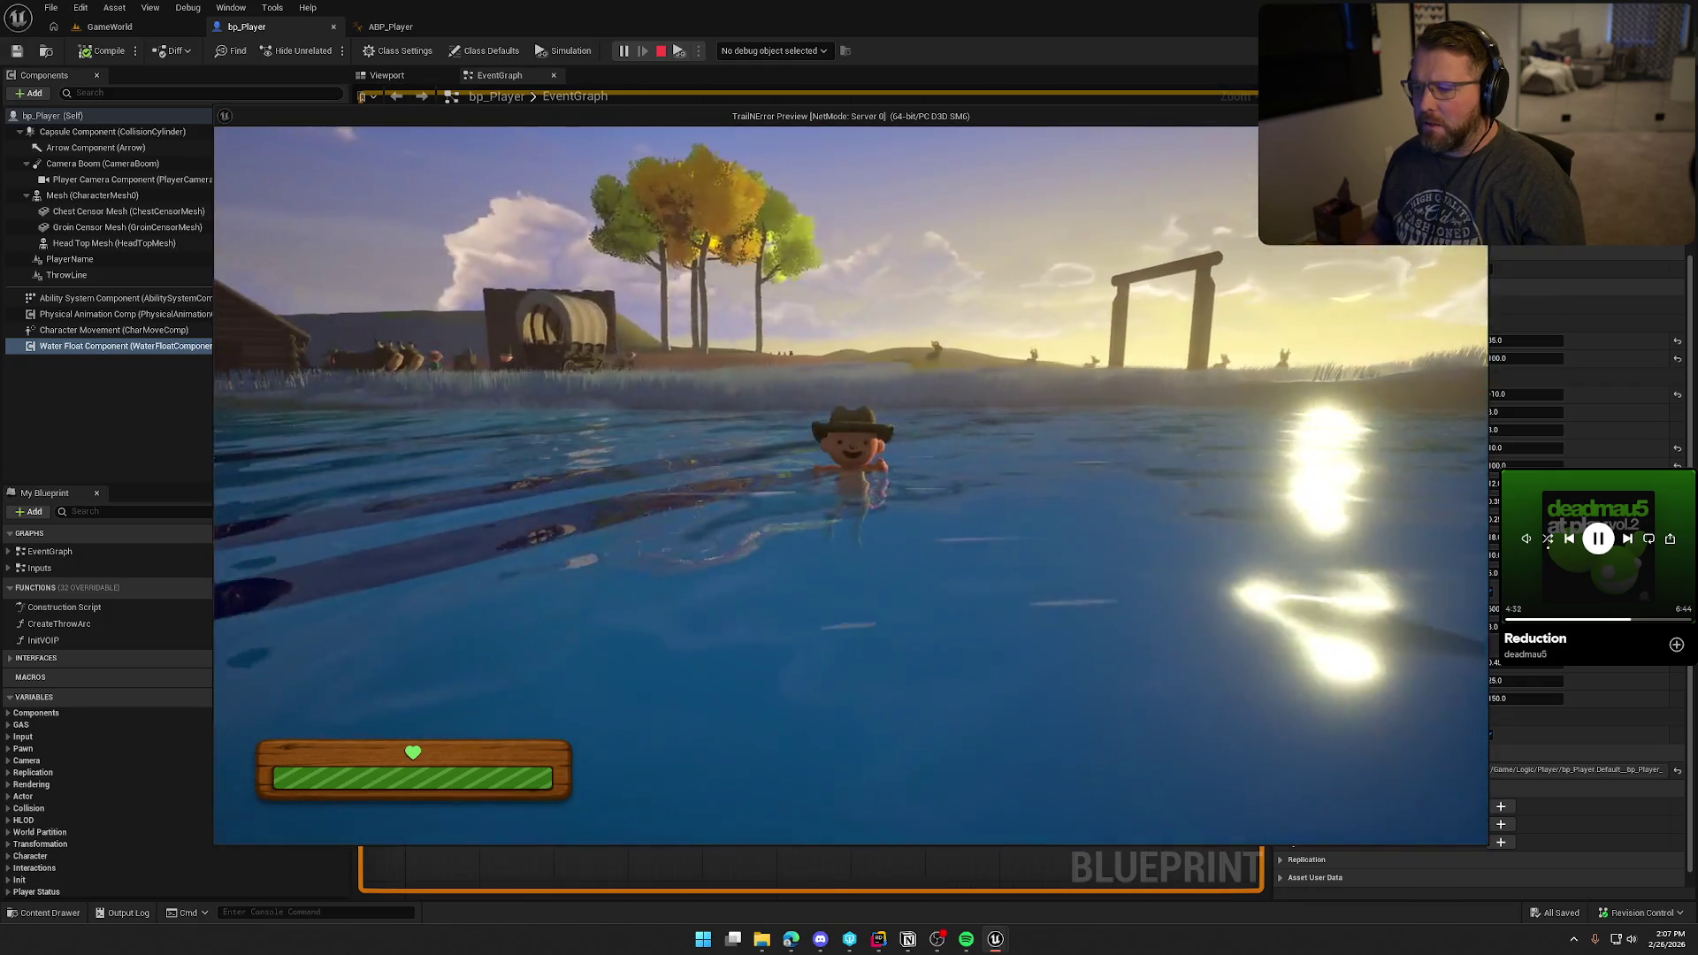
key(d)
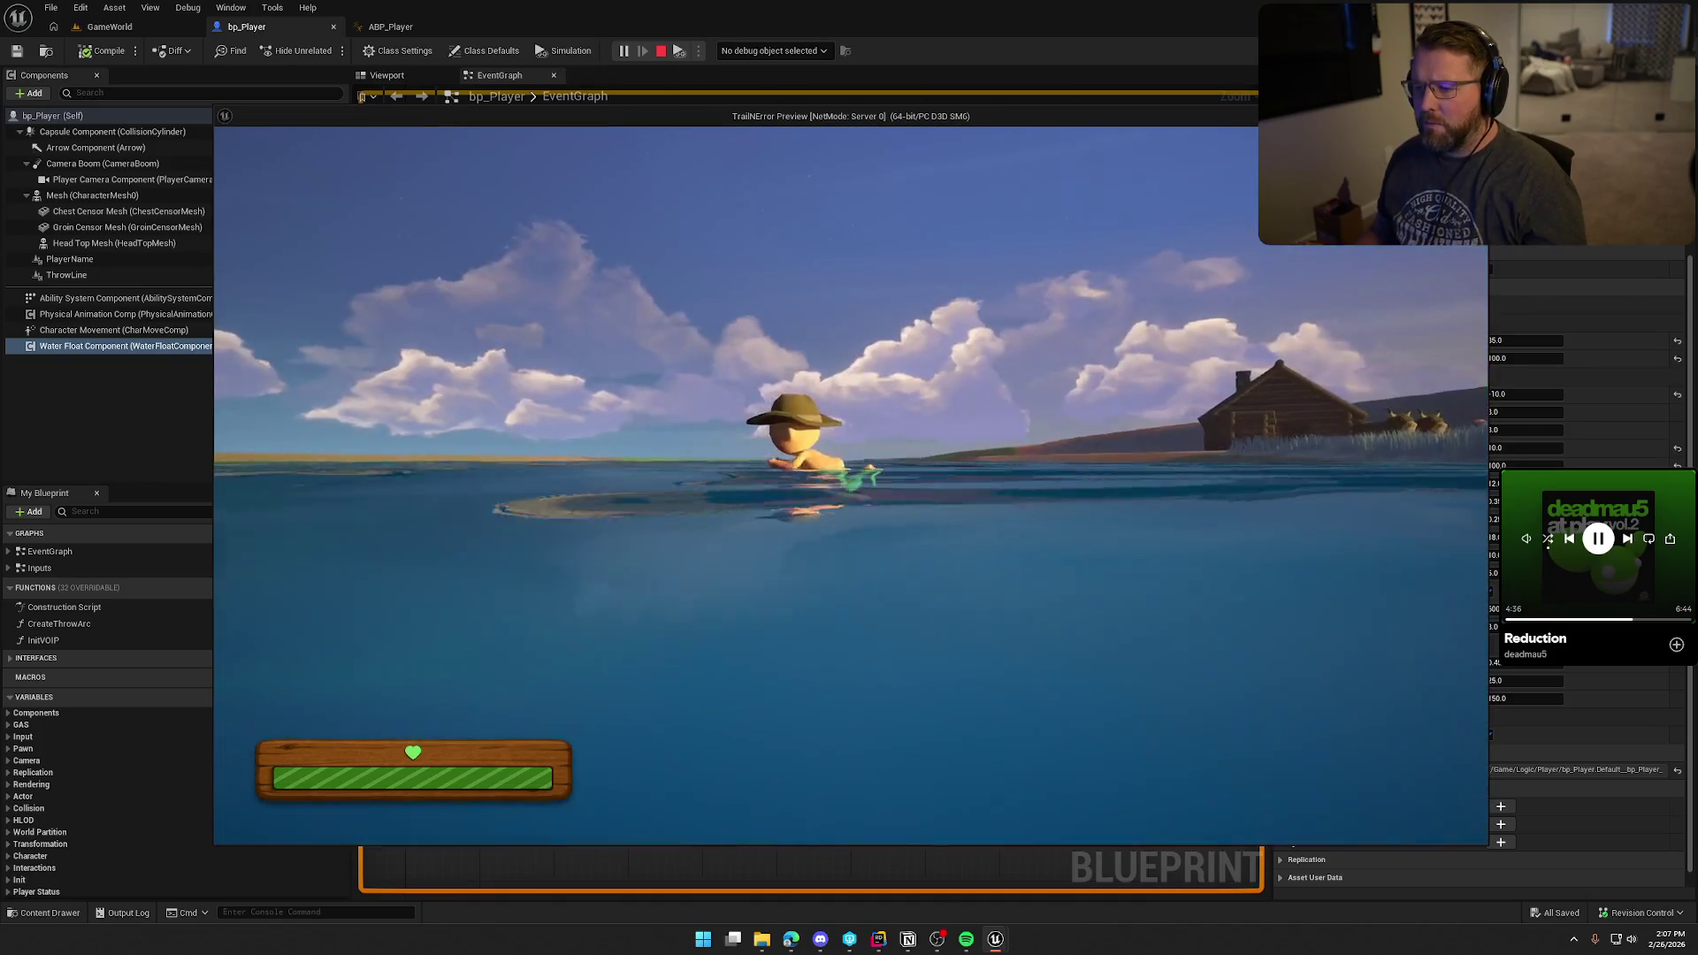
key(Escape)
Step: Open the Swimming_Anim asset from ABP_Player and pause its preview at frame 0
click(395, 32)
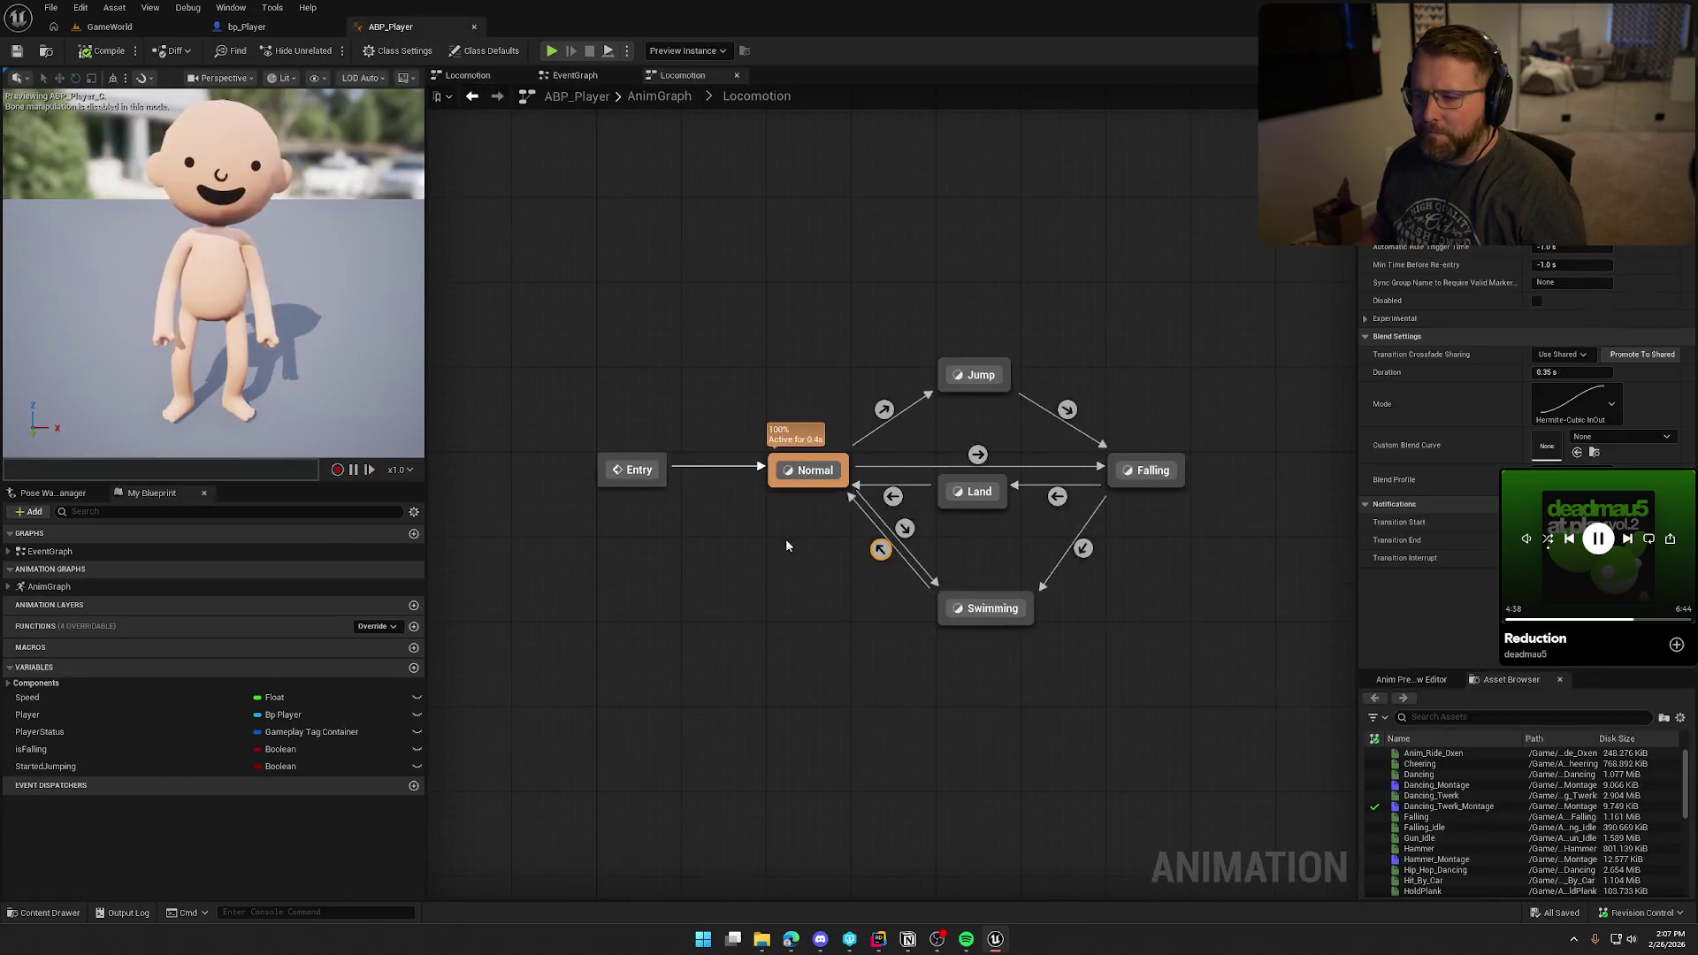
scroll(1445, 840, down, 5)
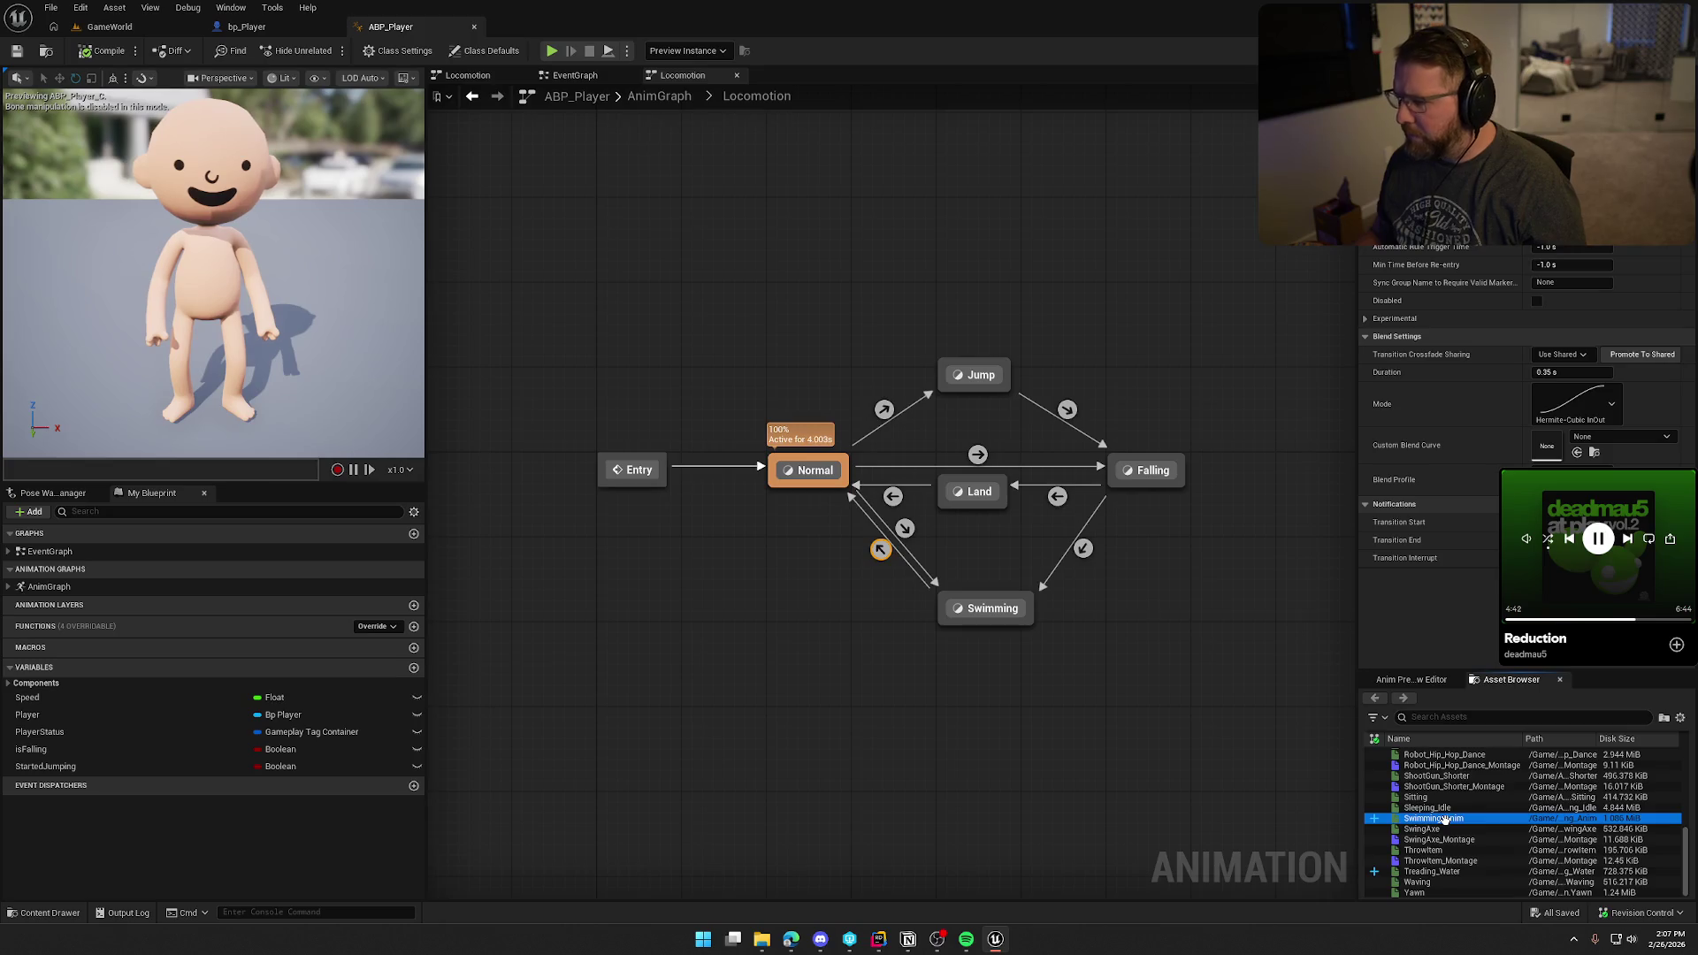
double_click(1445, 819)
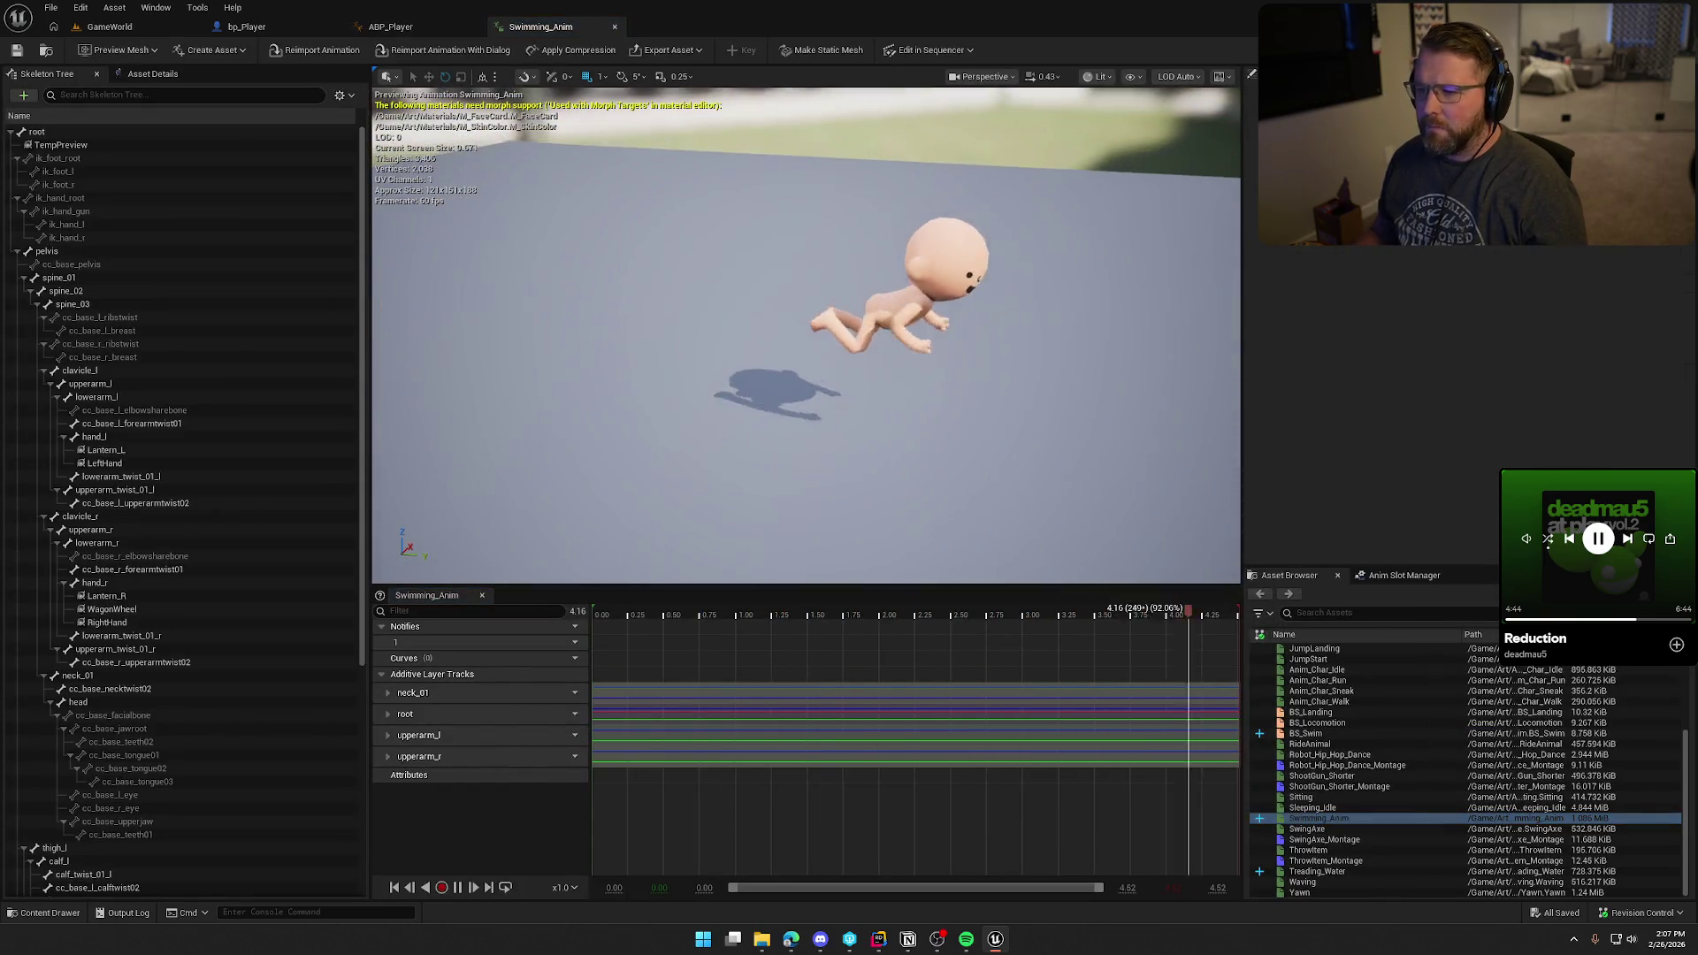
click(458, 887)
drag(826, 656, 366, 669)
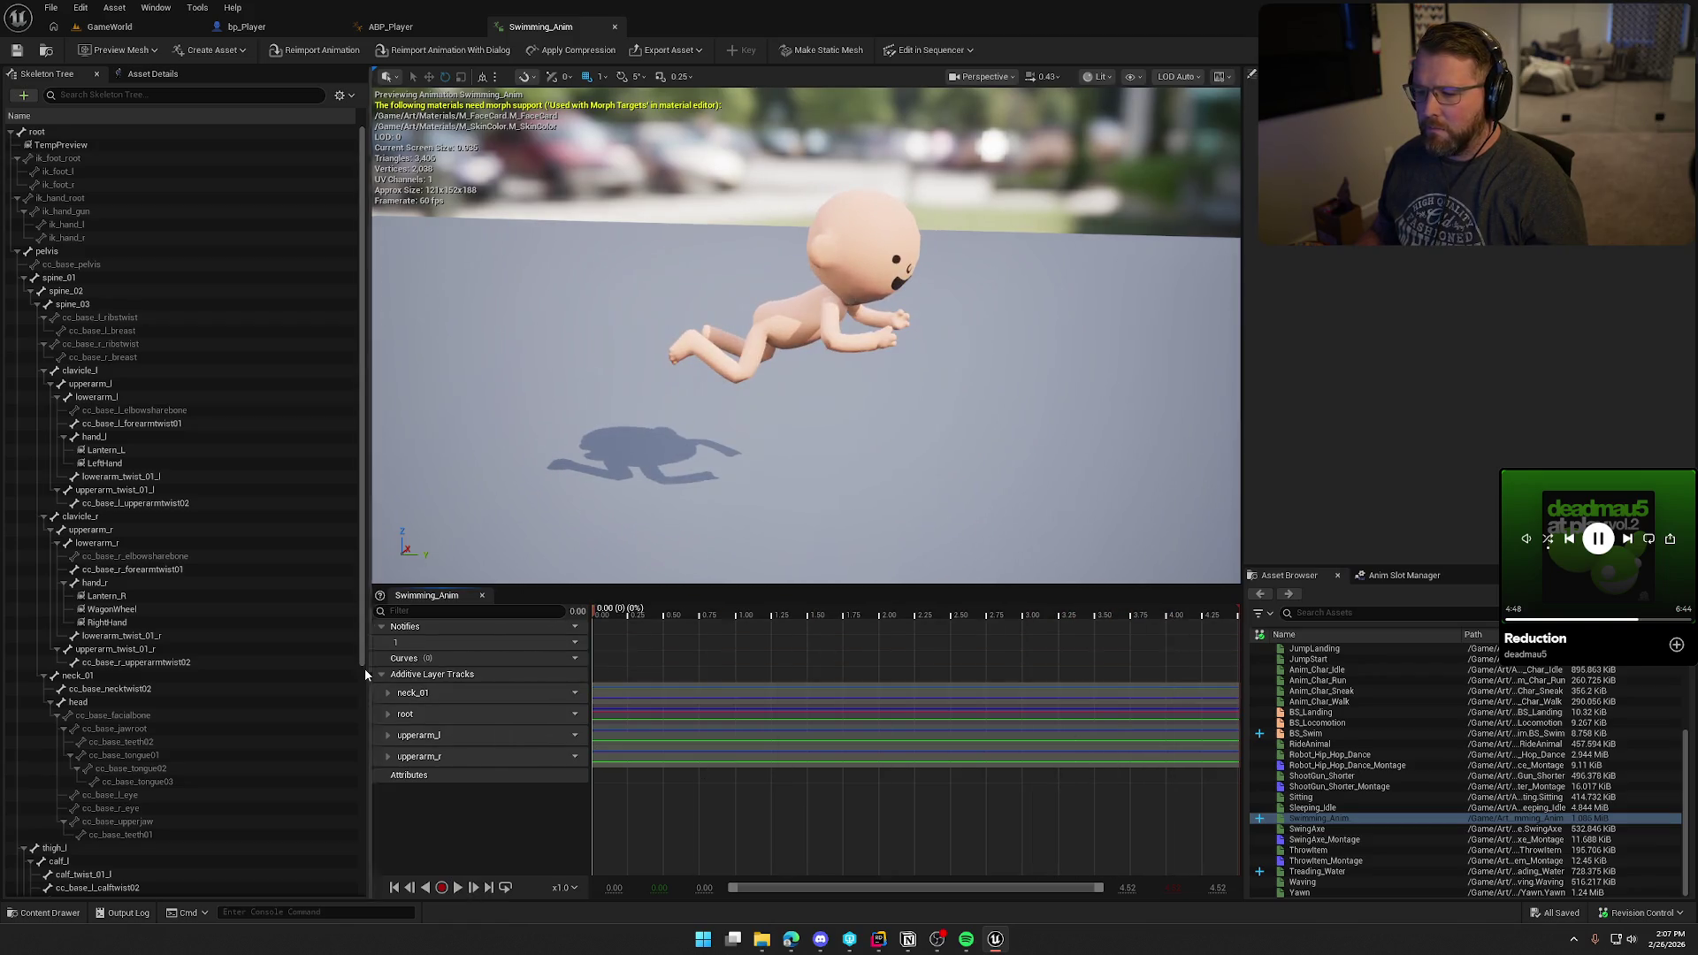
Step: Lower the root bone slightly along Z and record it as a key
click(415, 716)
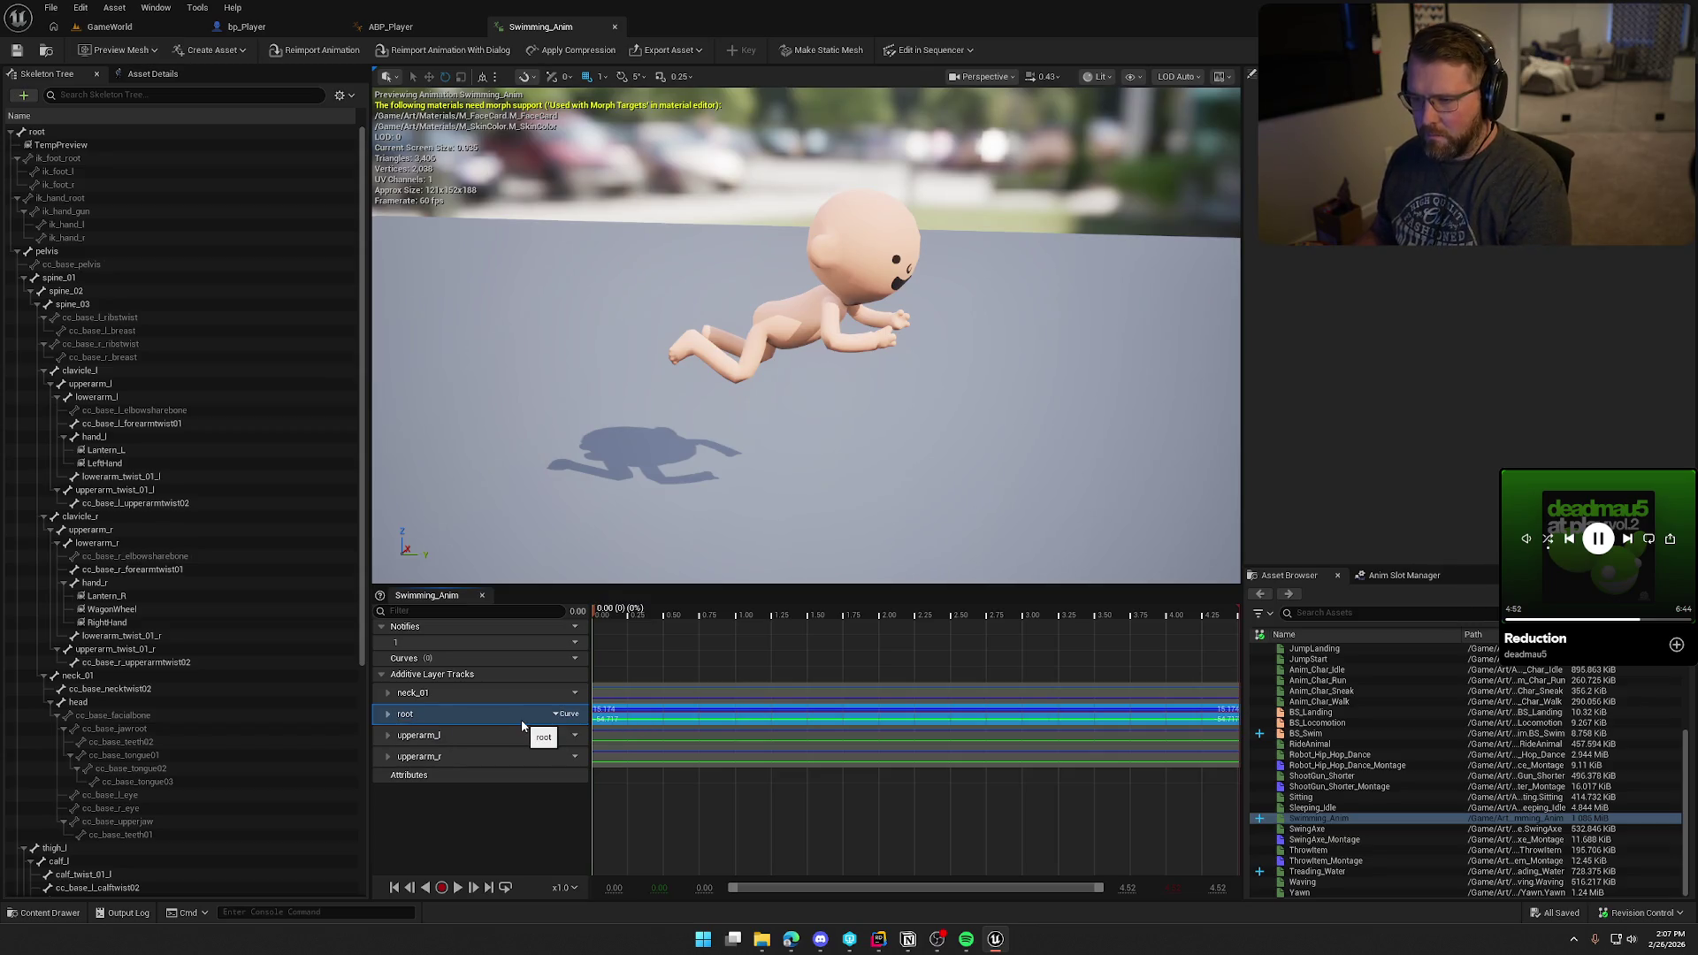
click(63, 132)
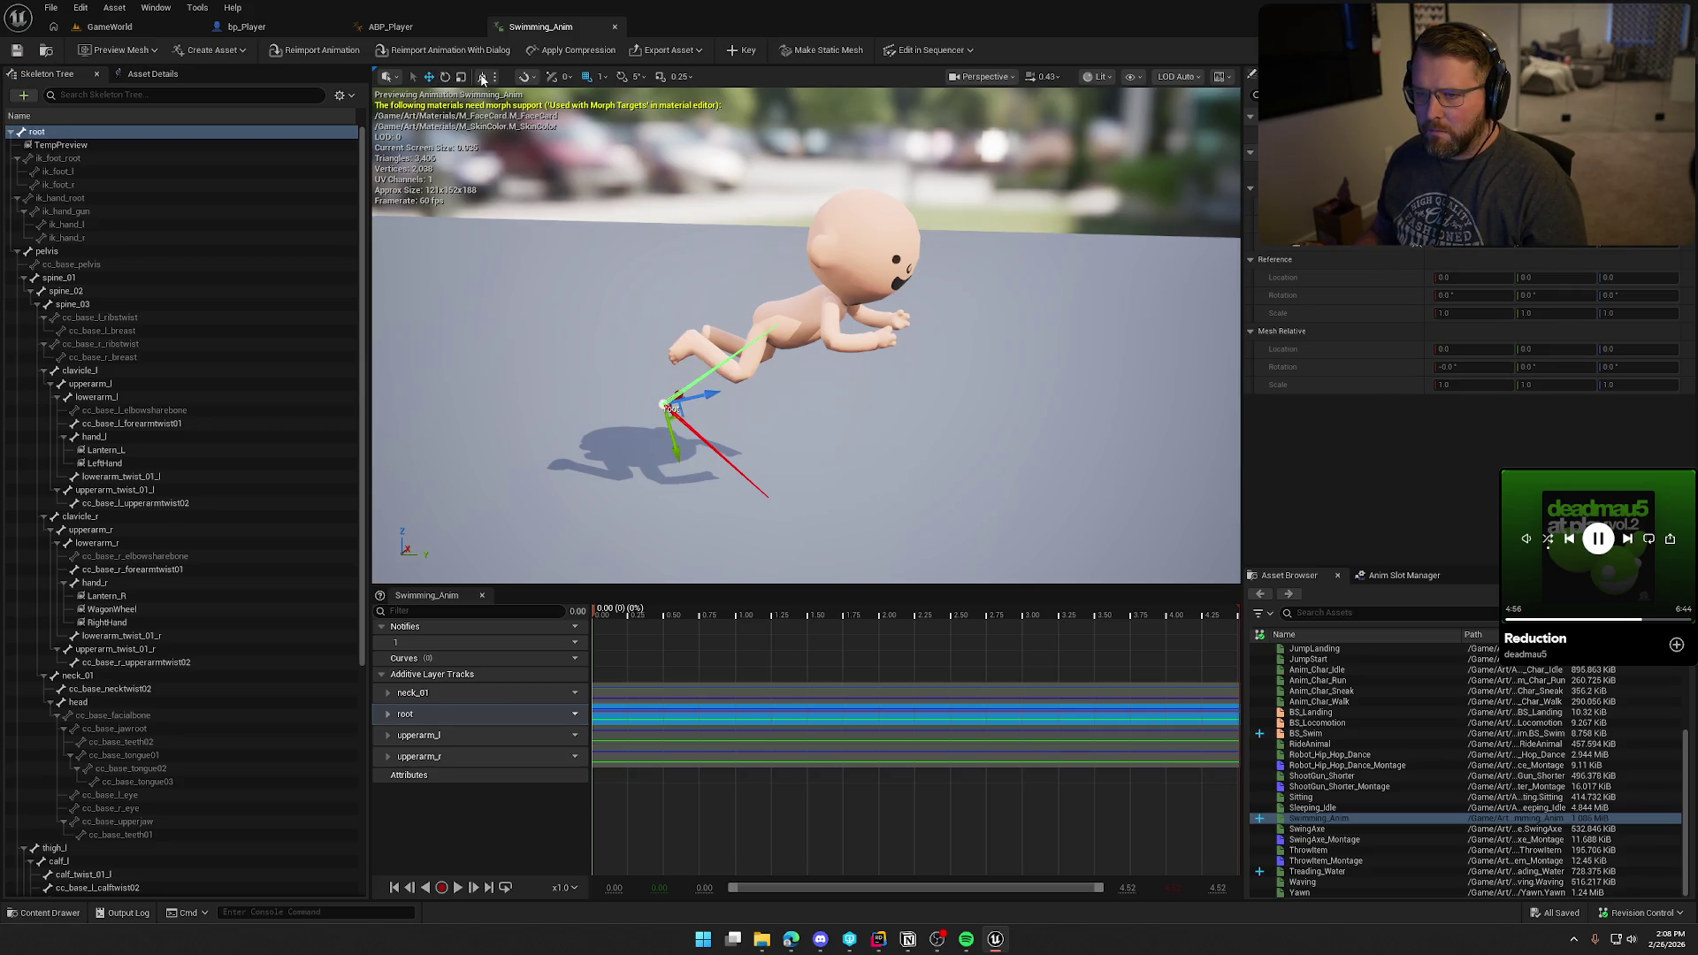
drag(661, 354, 663, 362)
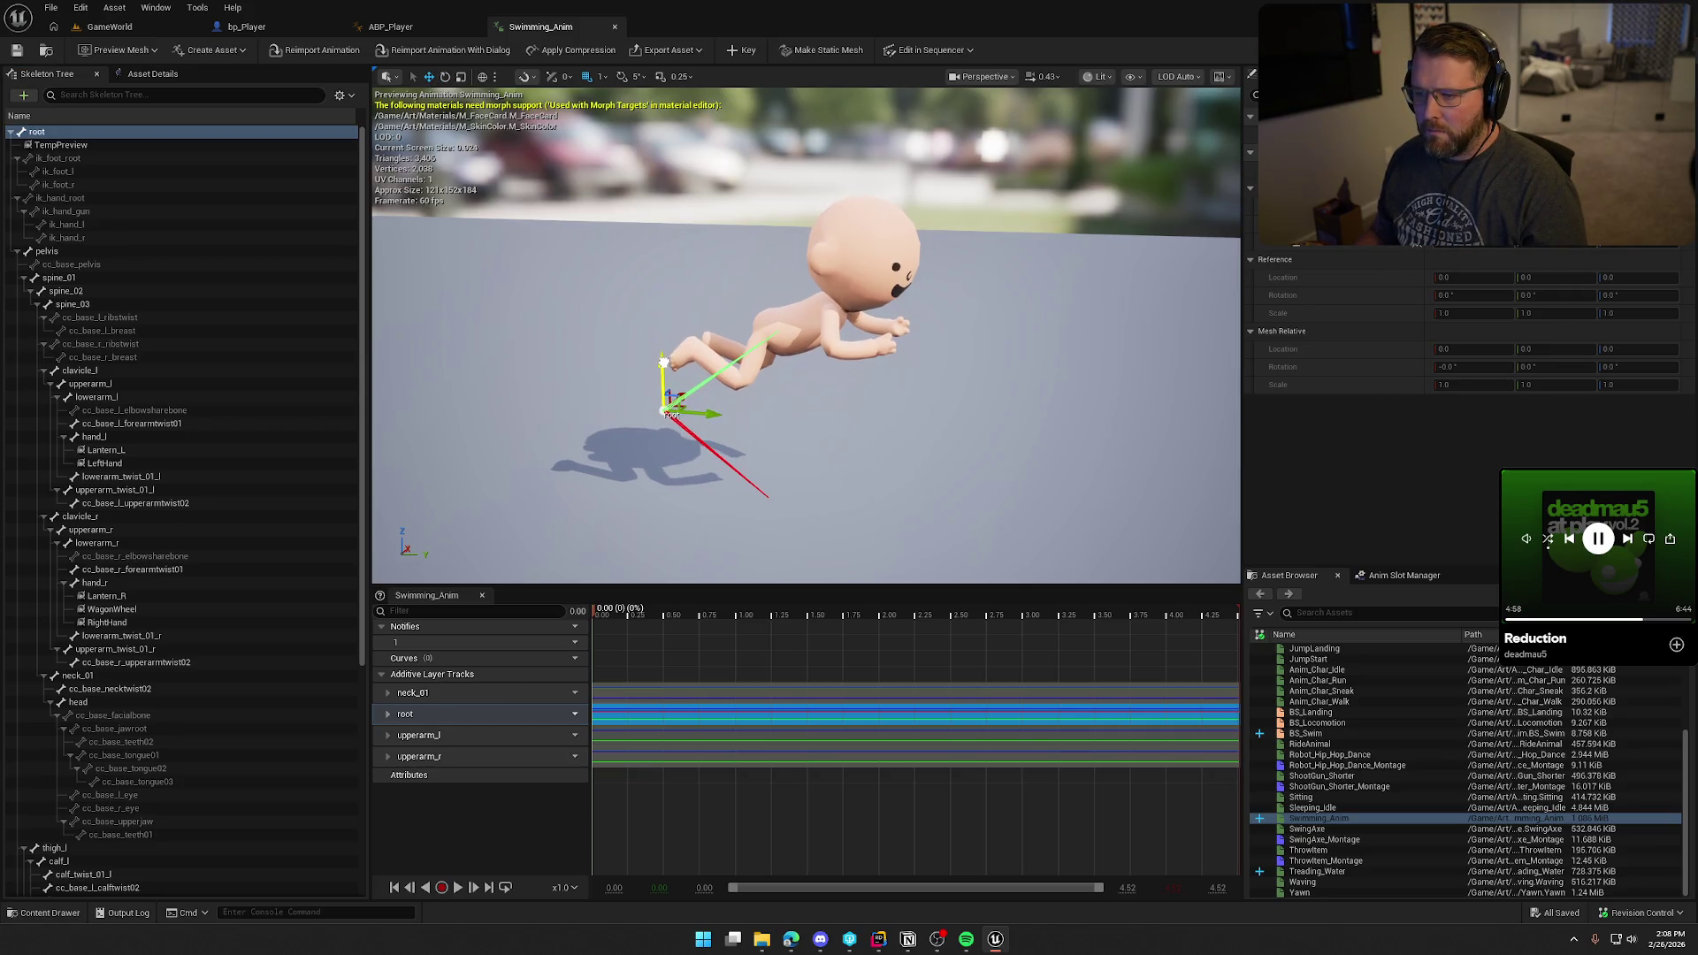
click(742, 51)
Step: Play-test walking from the beach into the water to check the lowered swim pose, then stop
click(115, 26)
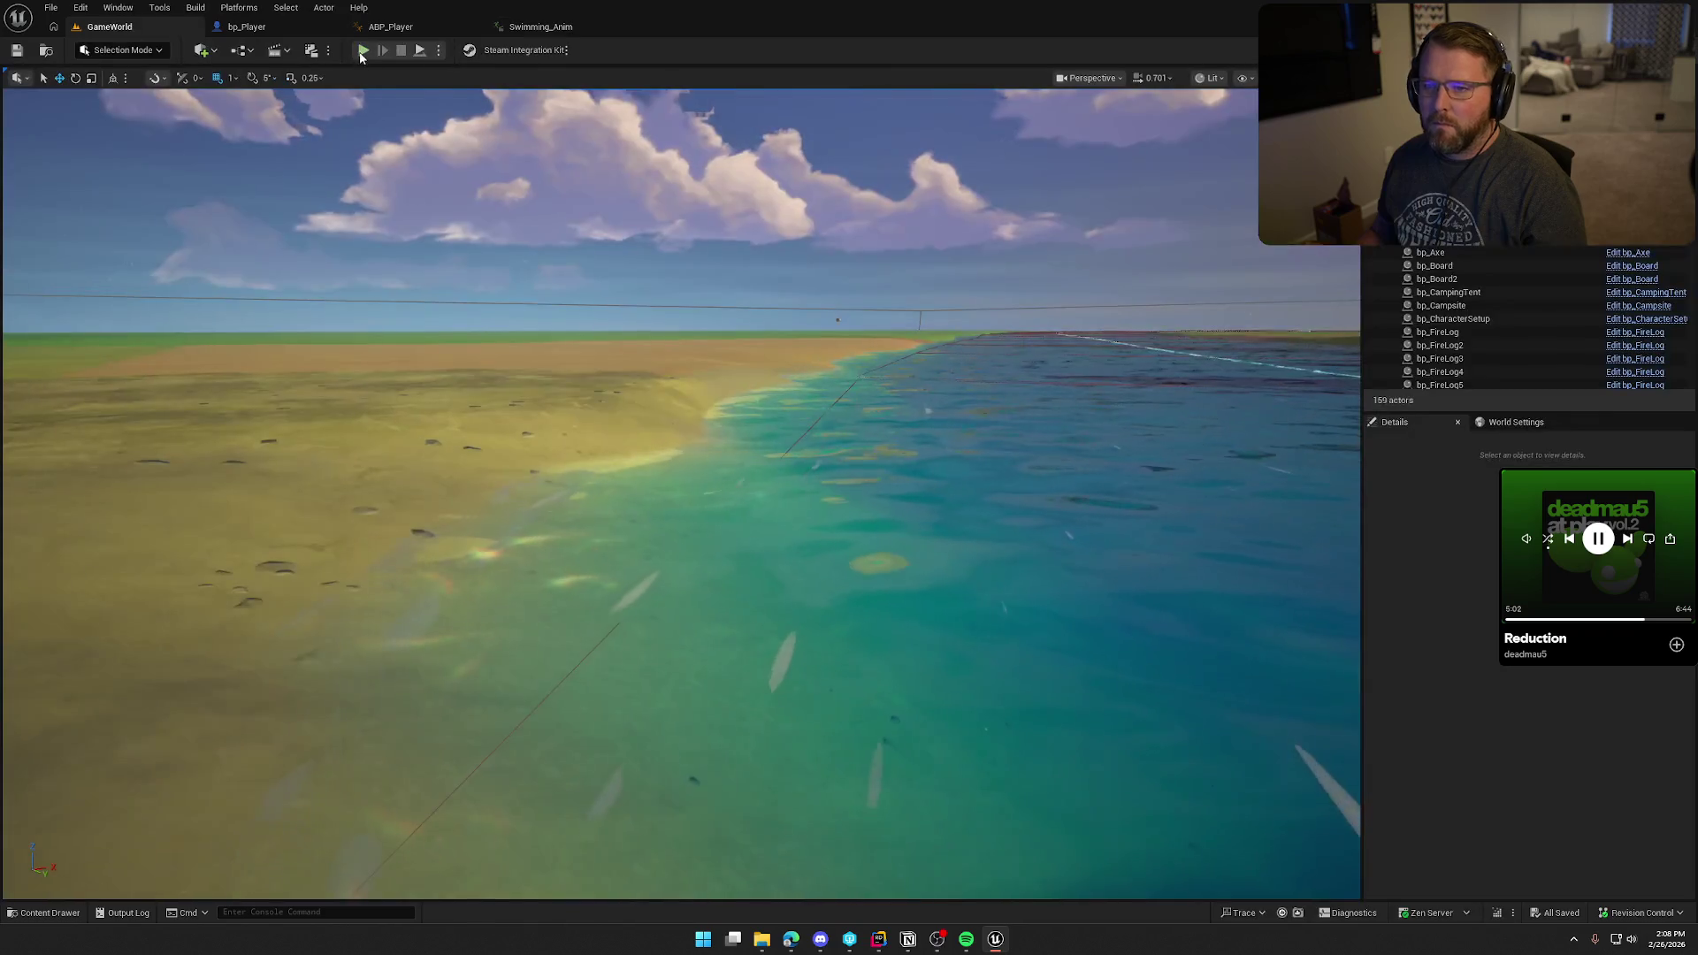
key(w)
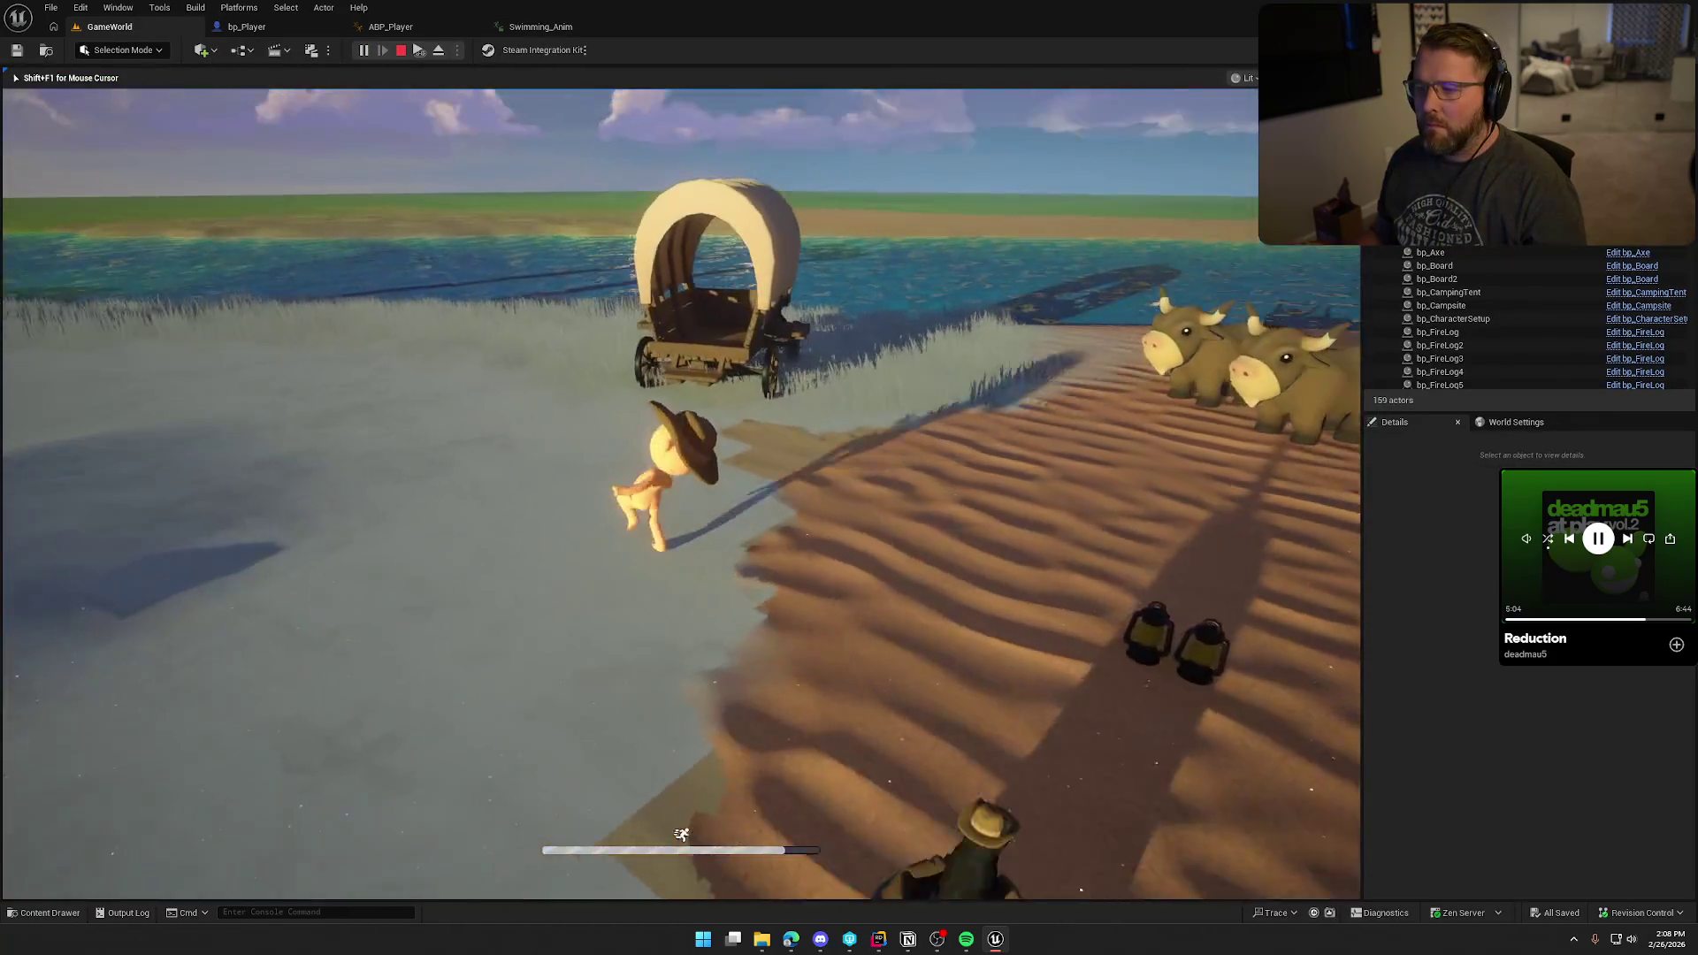
key(w)
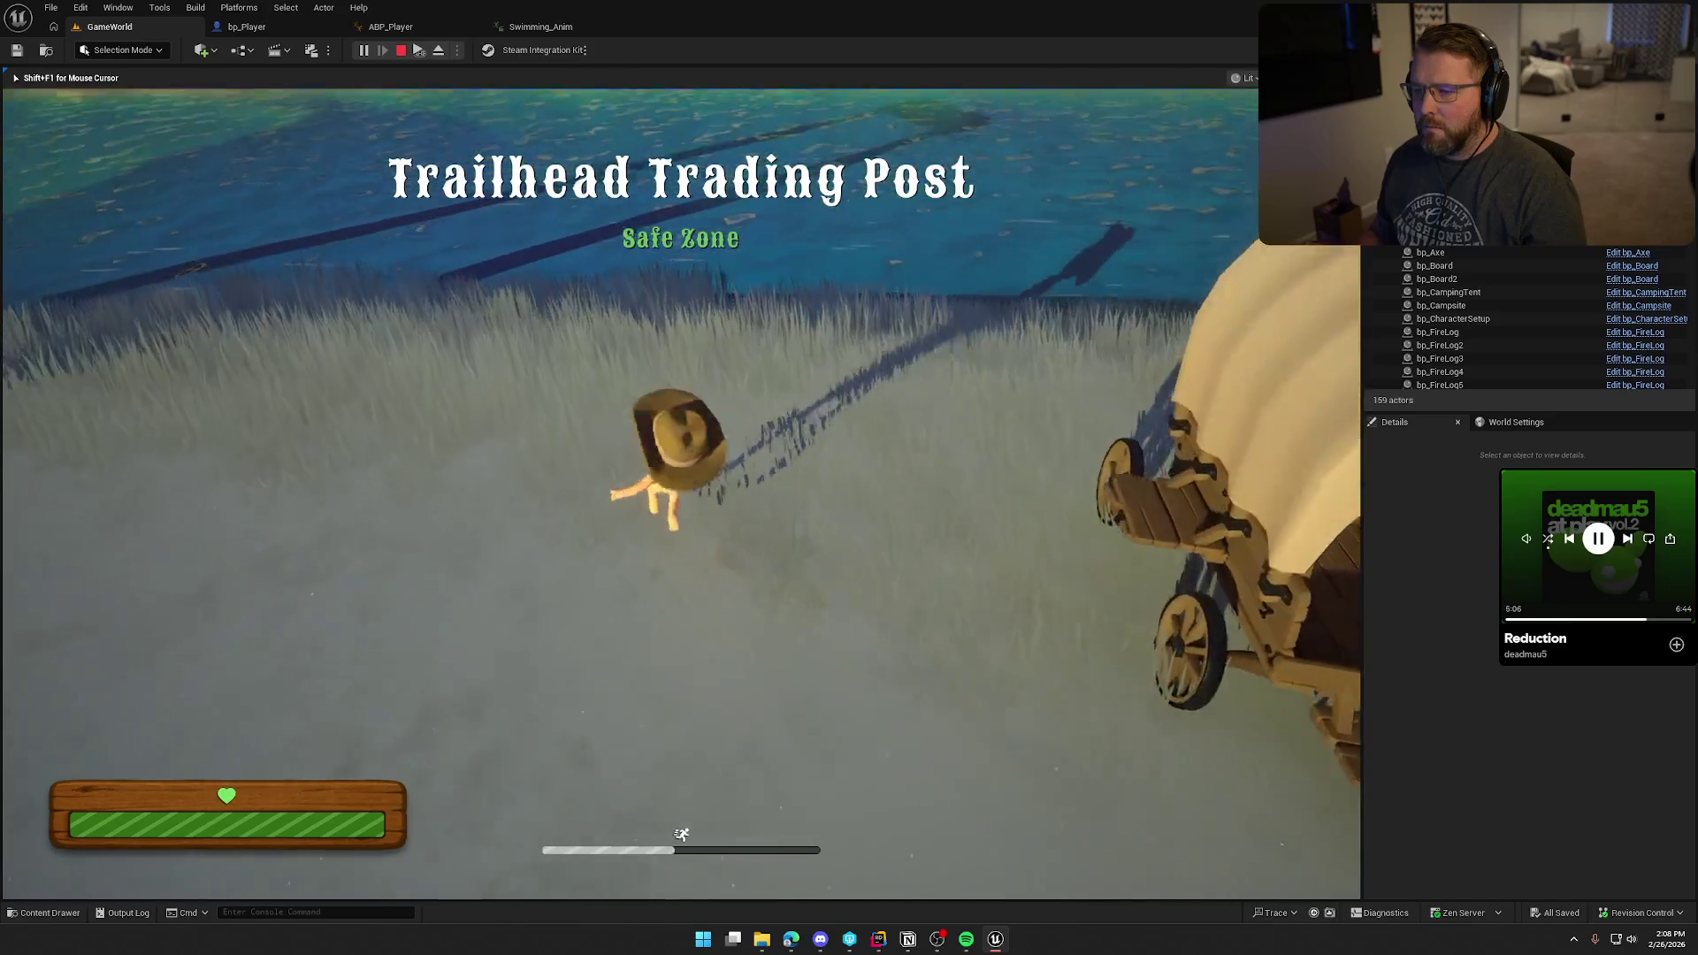
key(w)
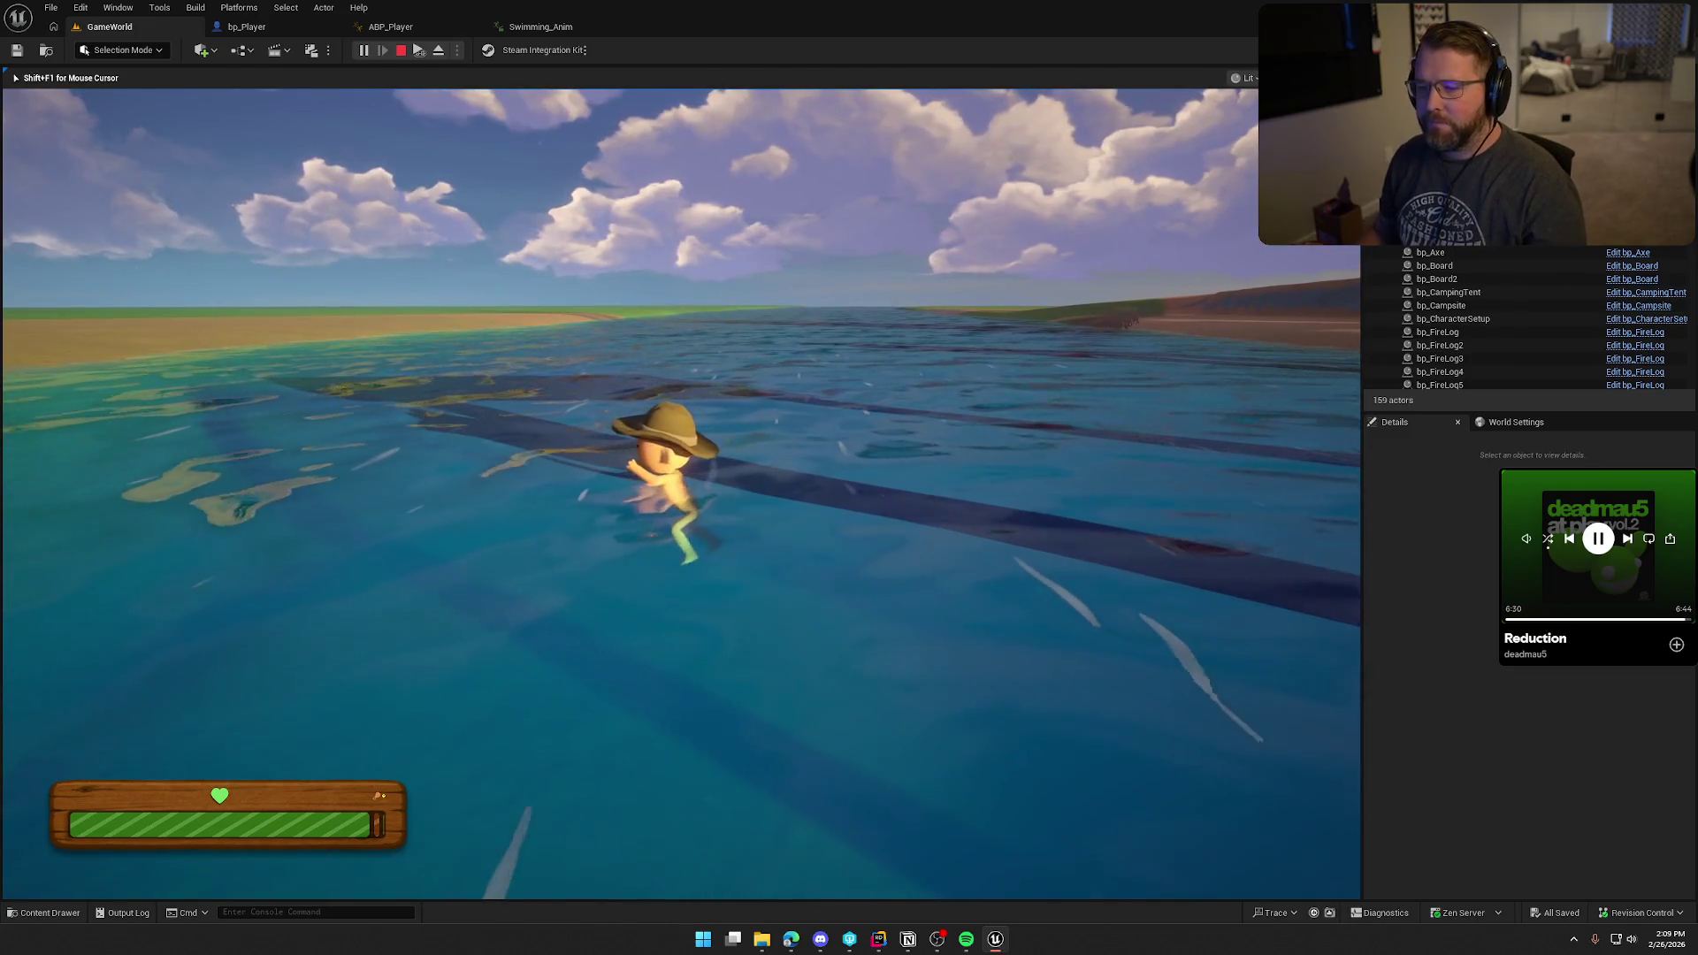
key(Escape)
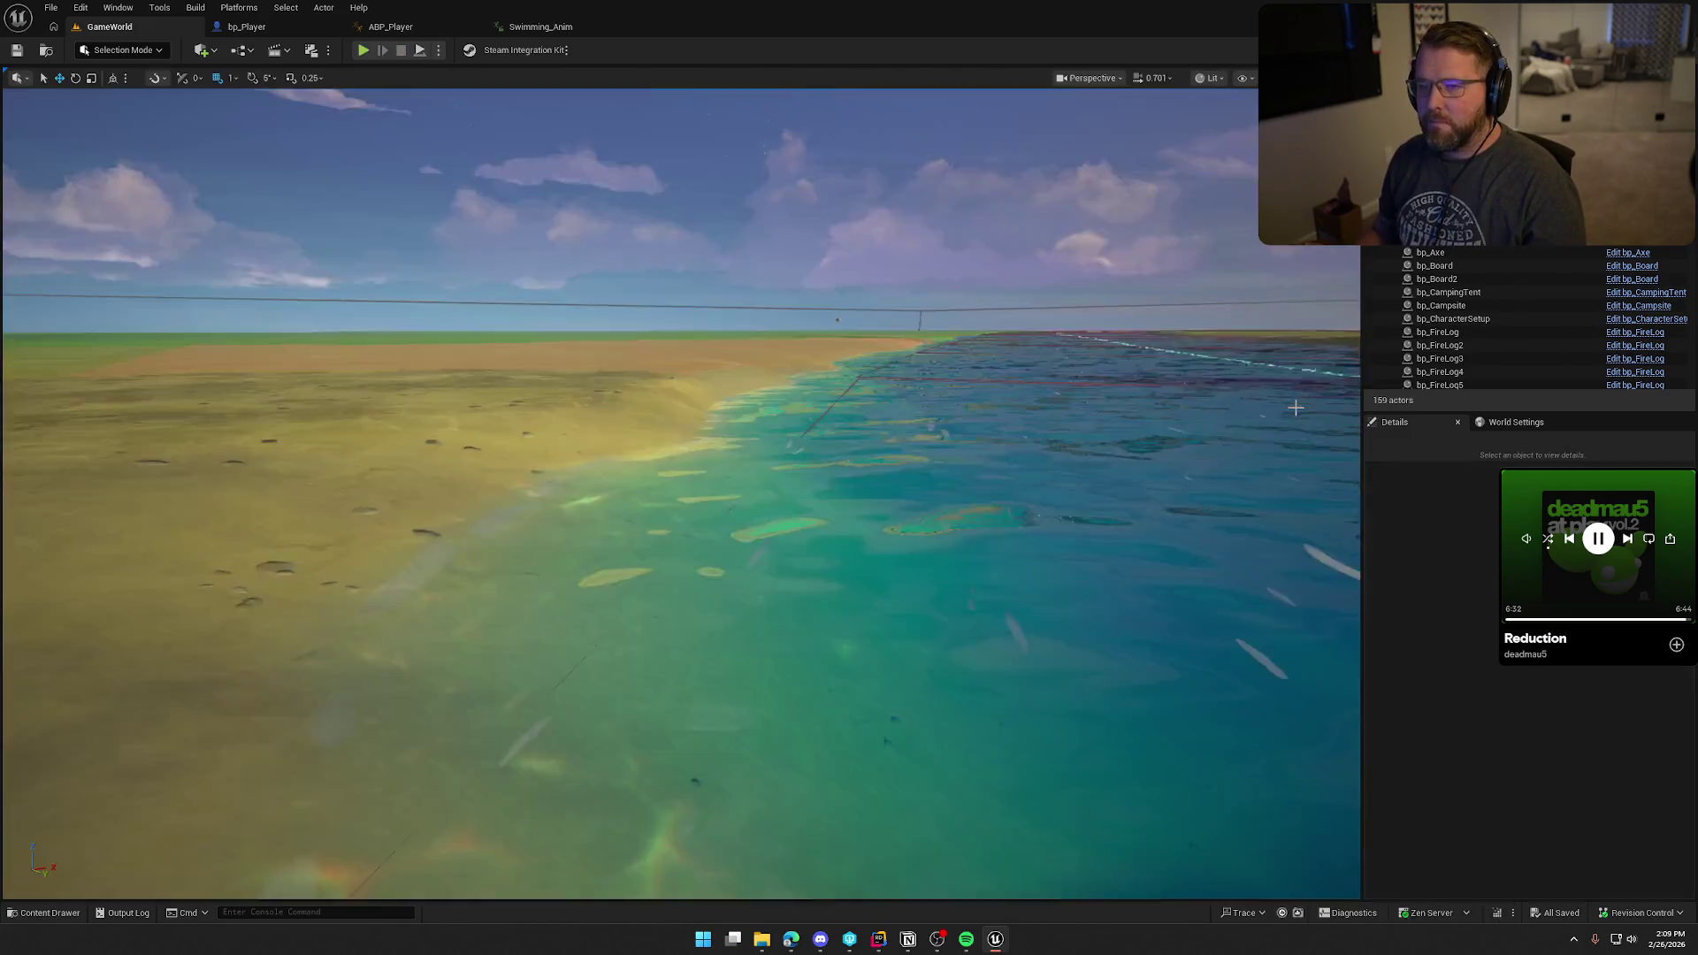
Step: Review the Water Float Component float settings, then playtest walking off the grassy shore into deep water
click(262, 29)
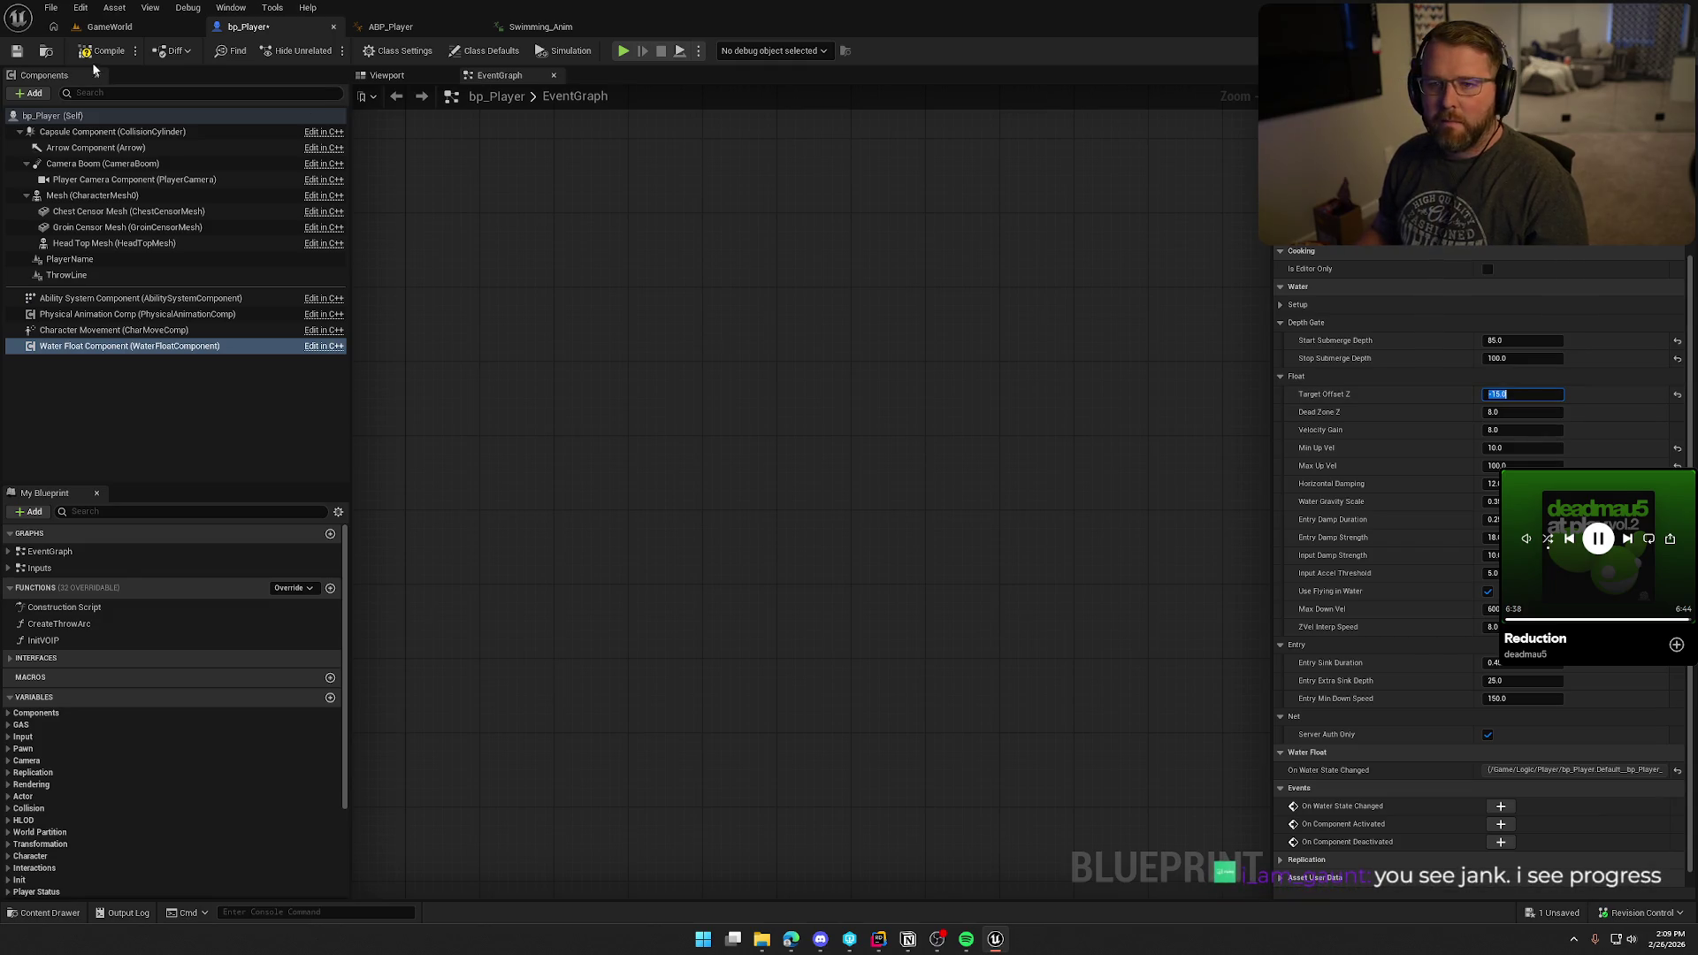
click(144, 31)
click(375, 46)
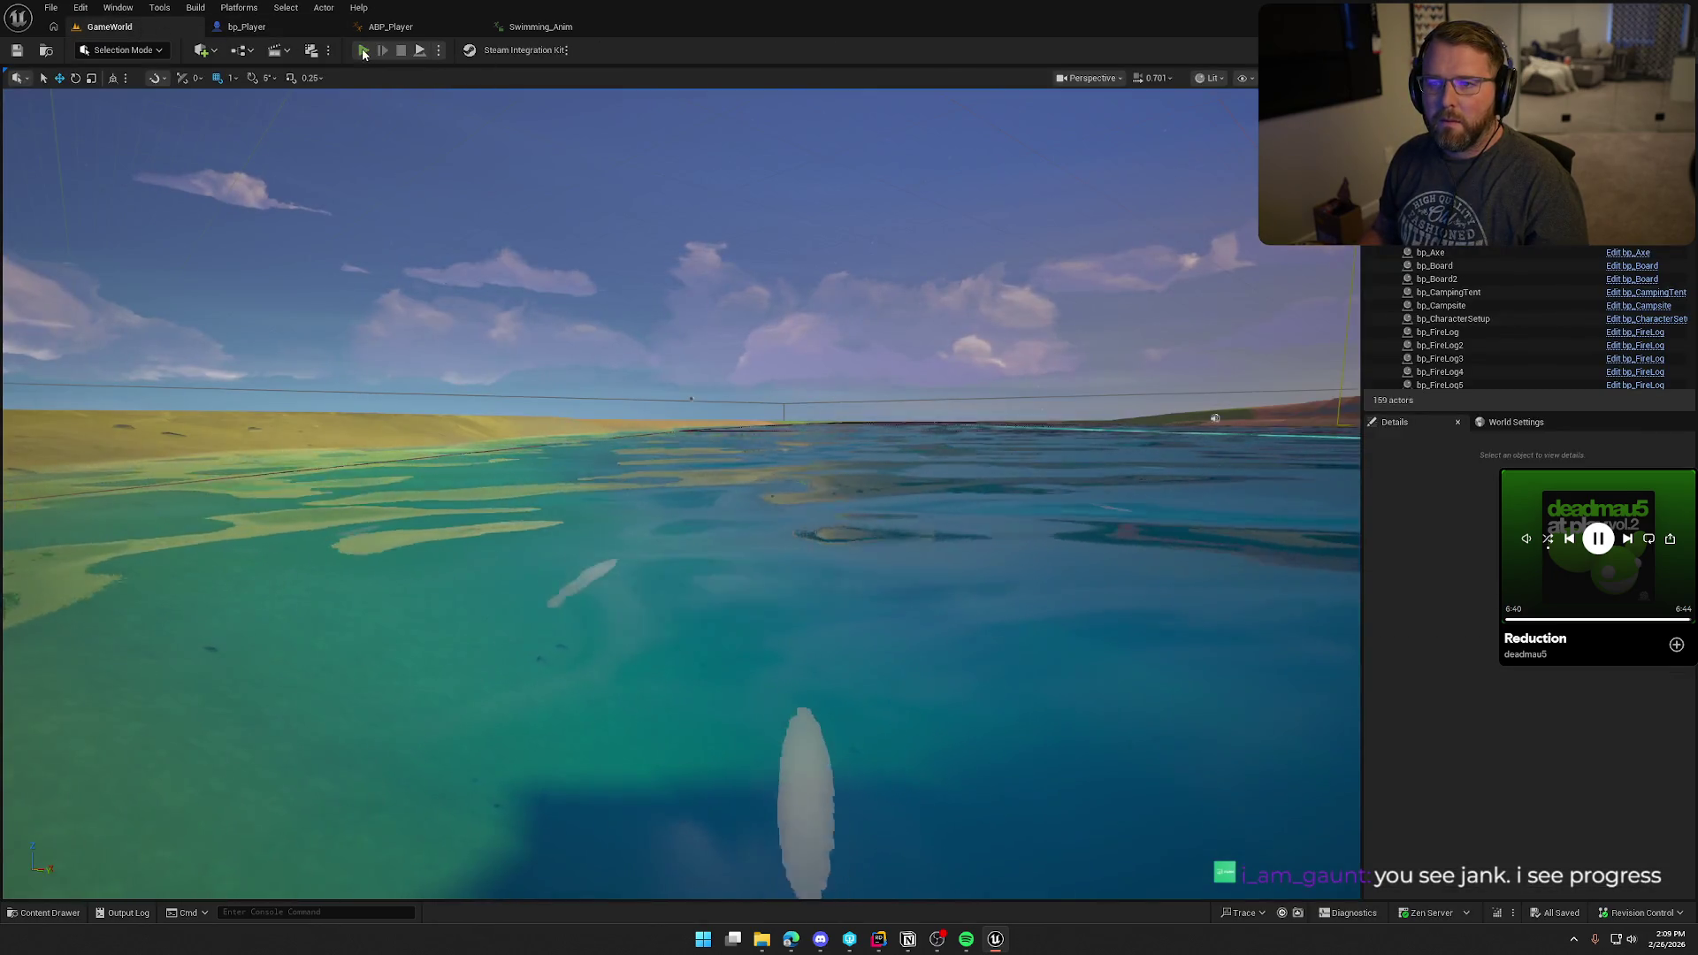
key(w)
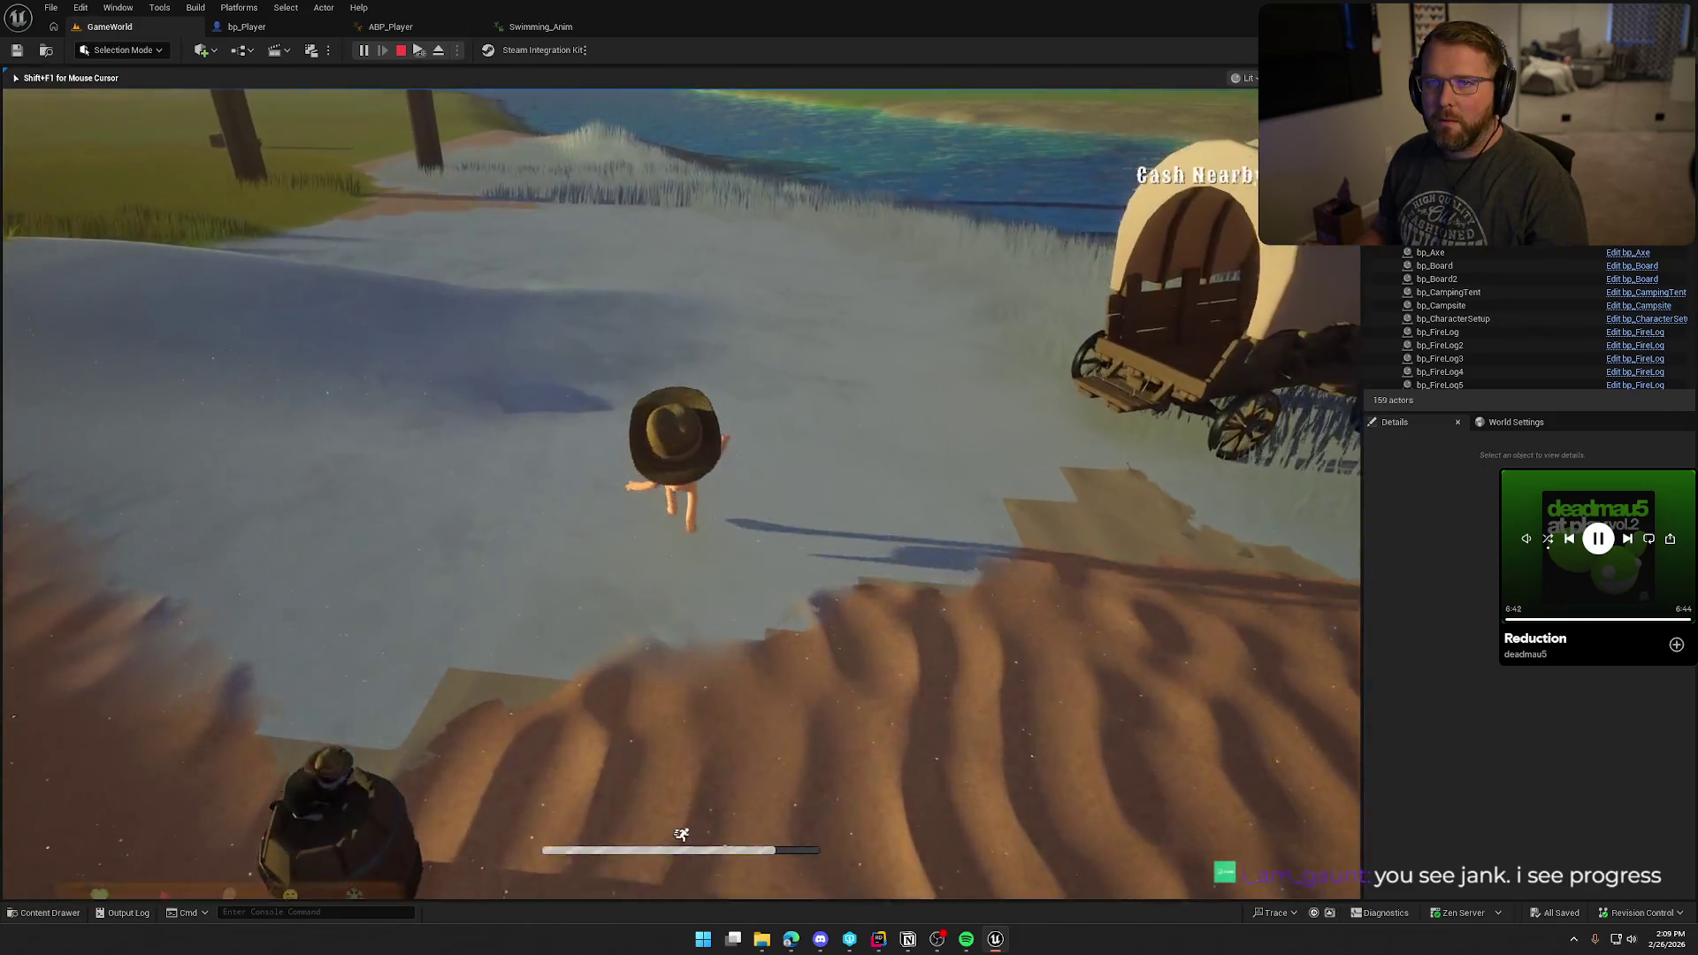
key(w)
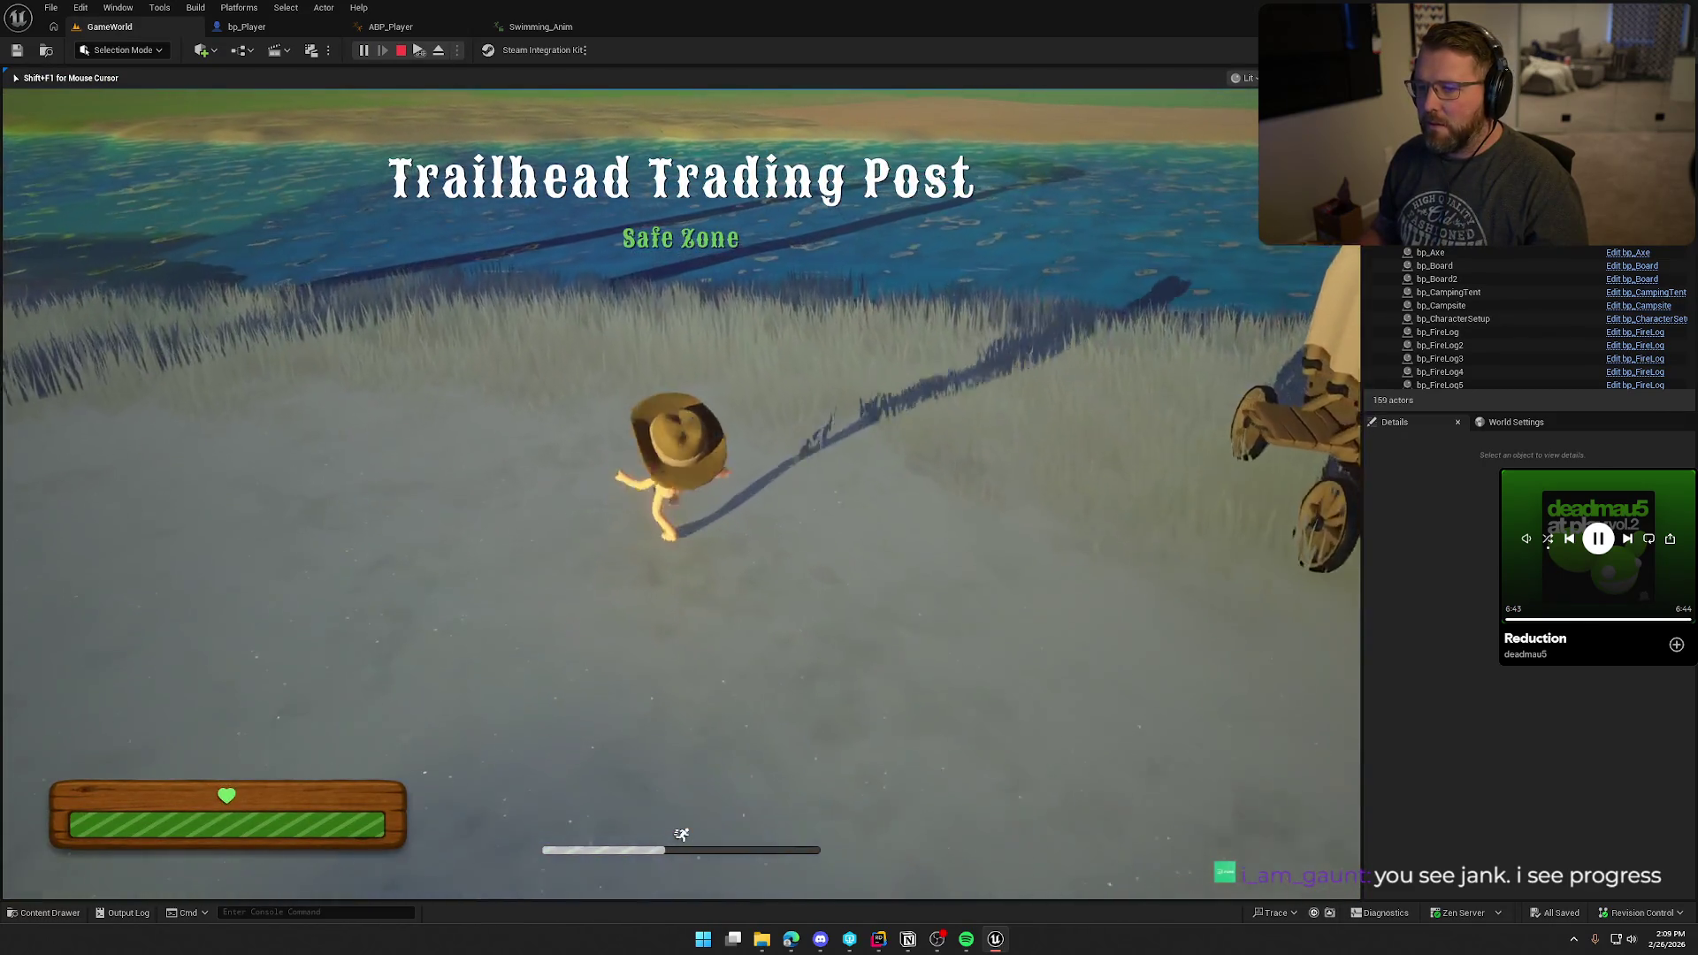
key(w)
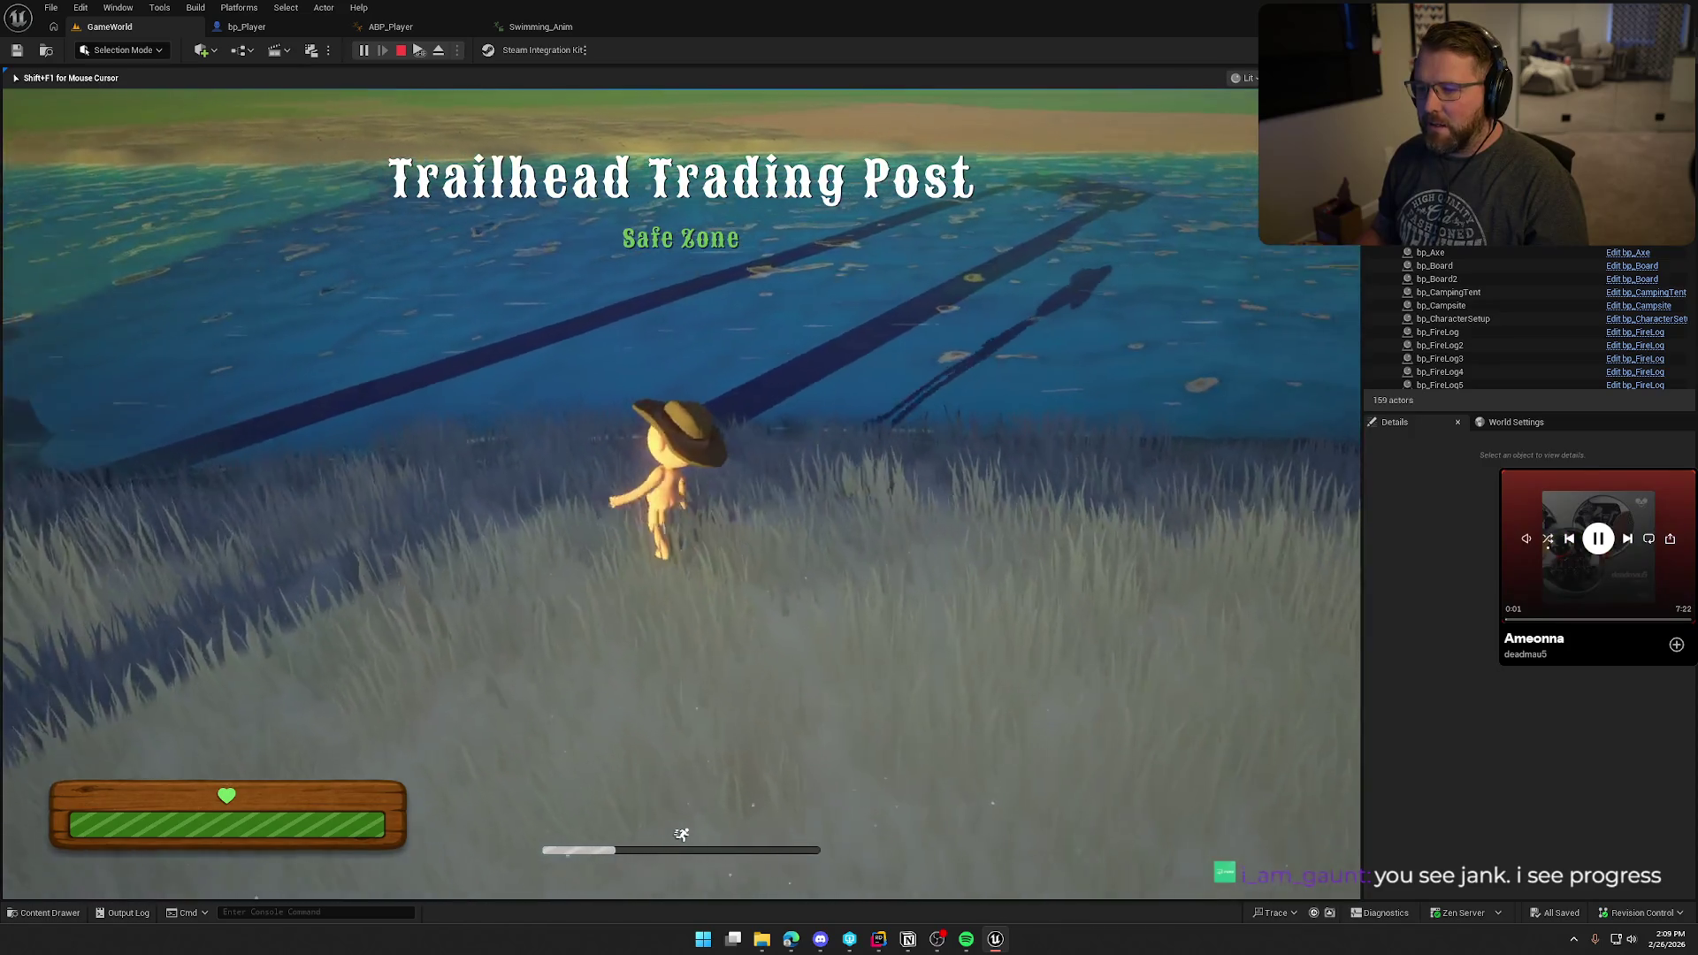
key(w)
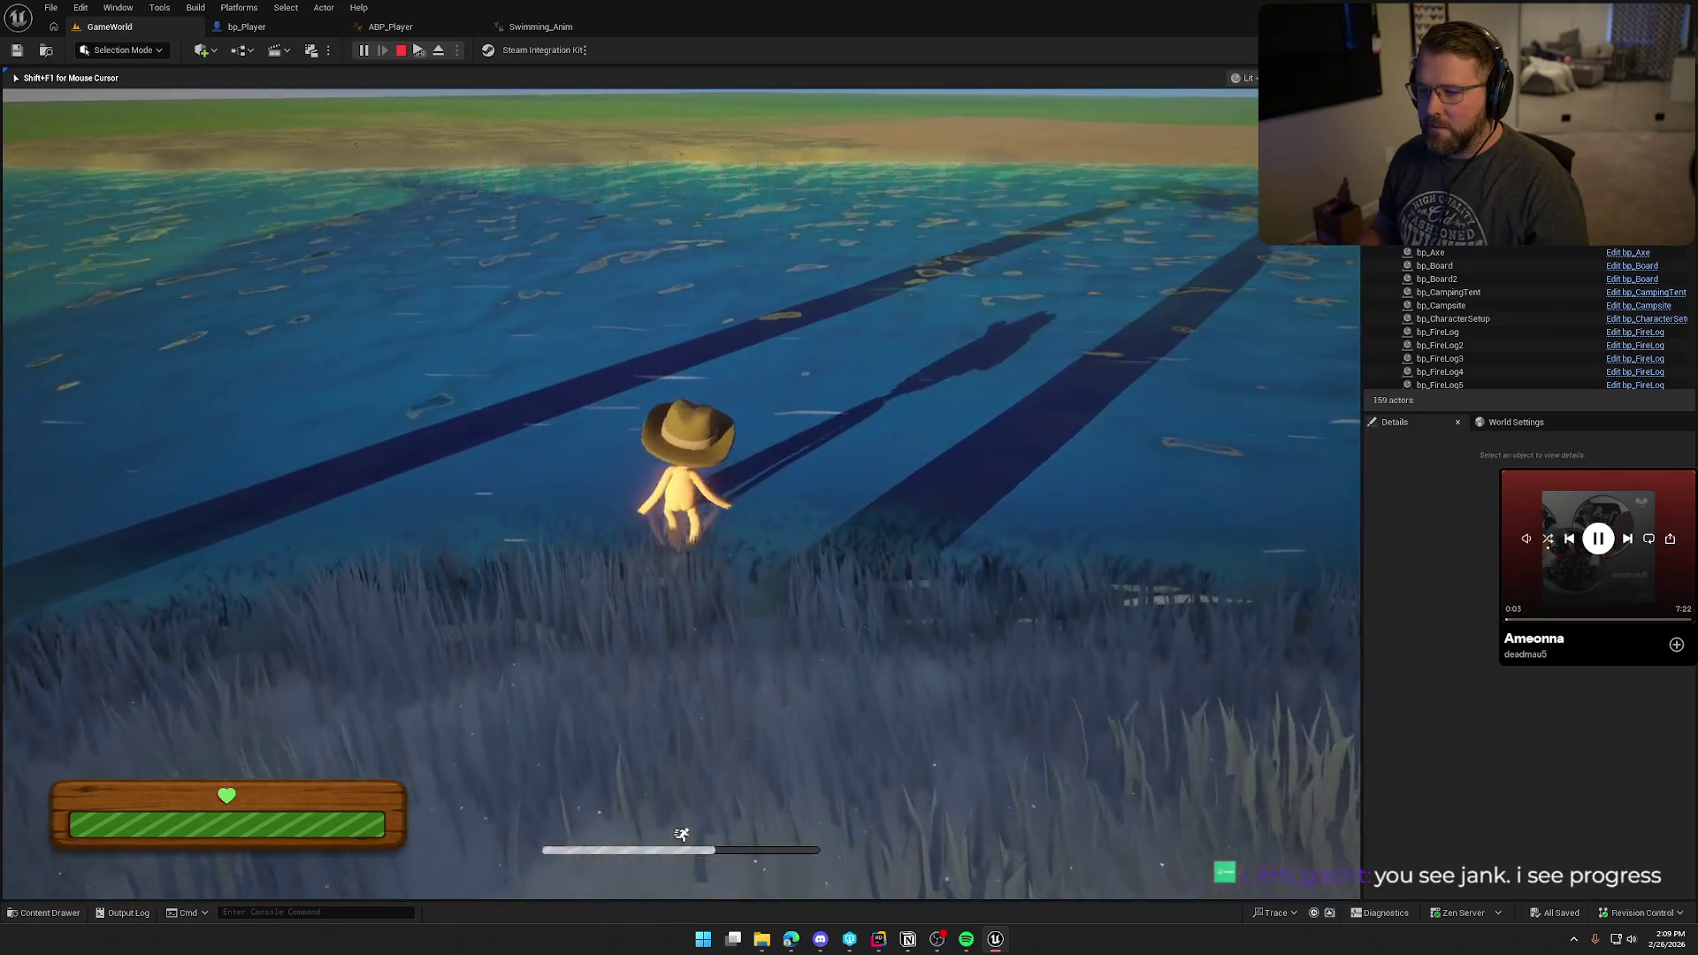
key(w)
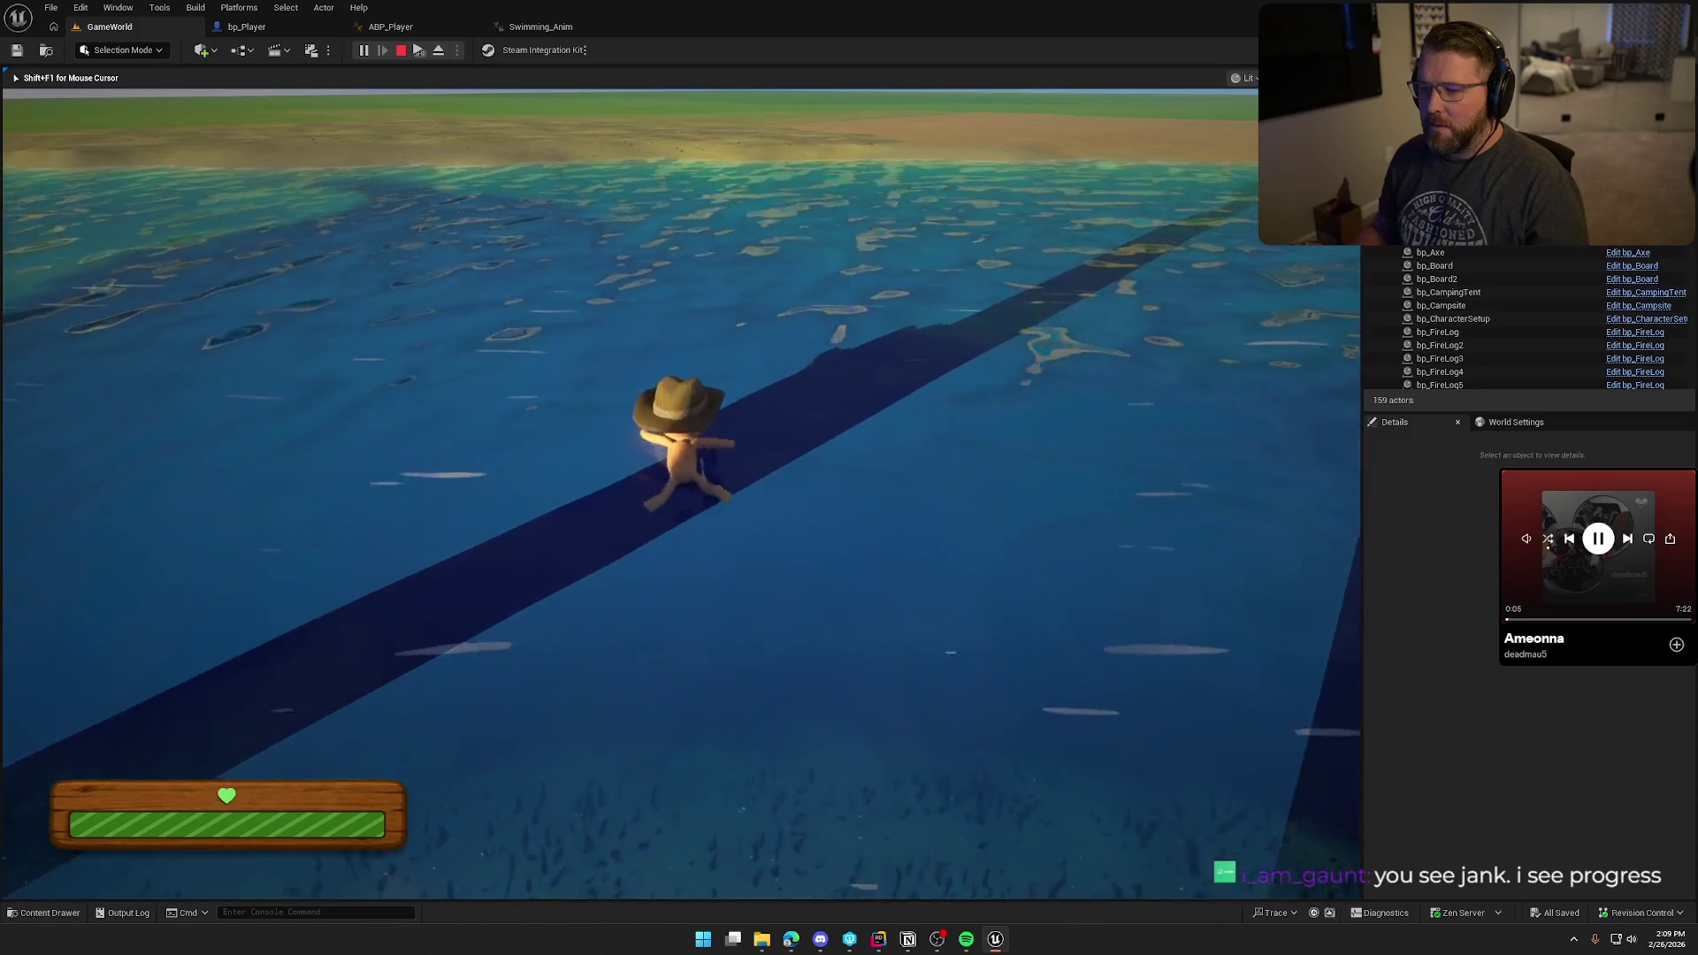
key(w)
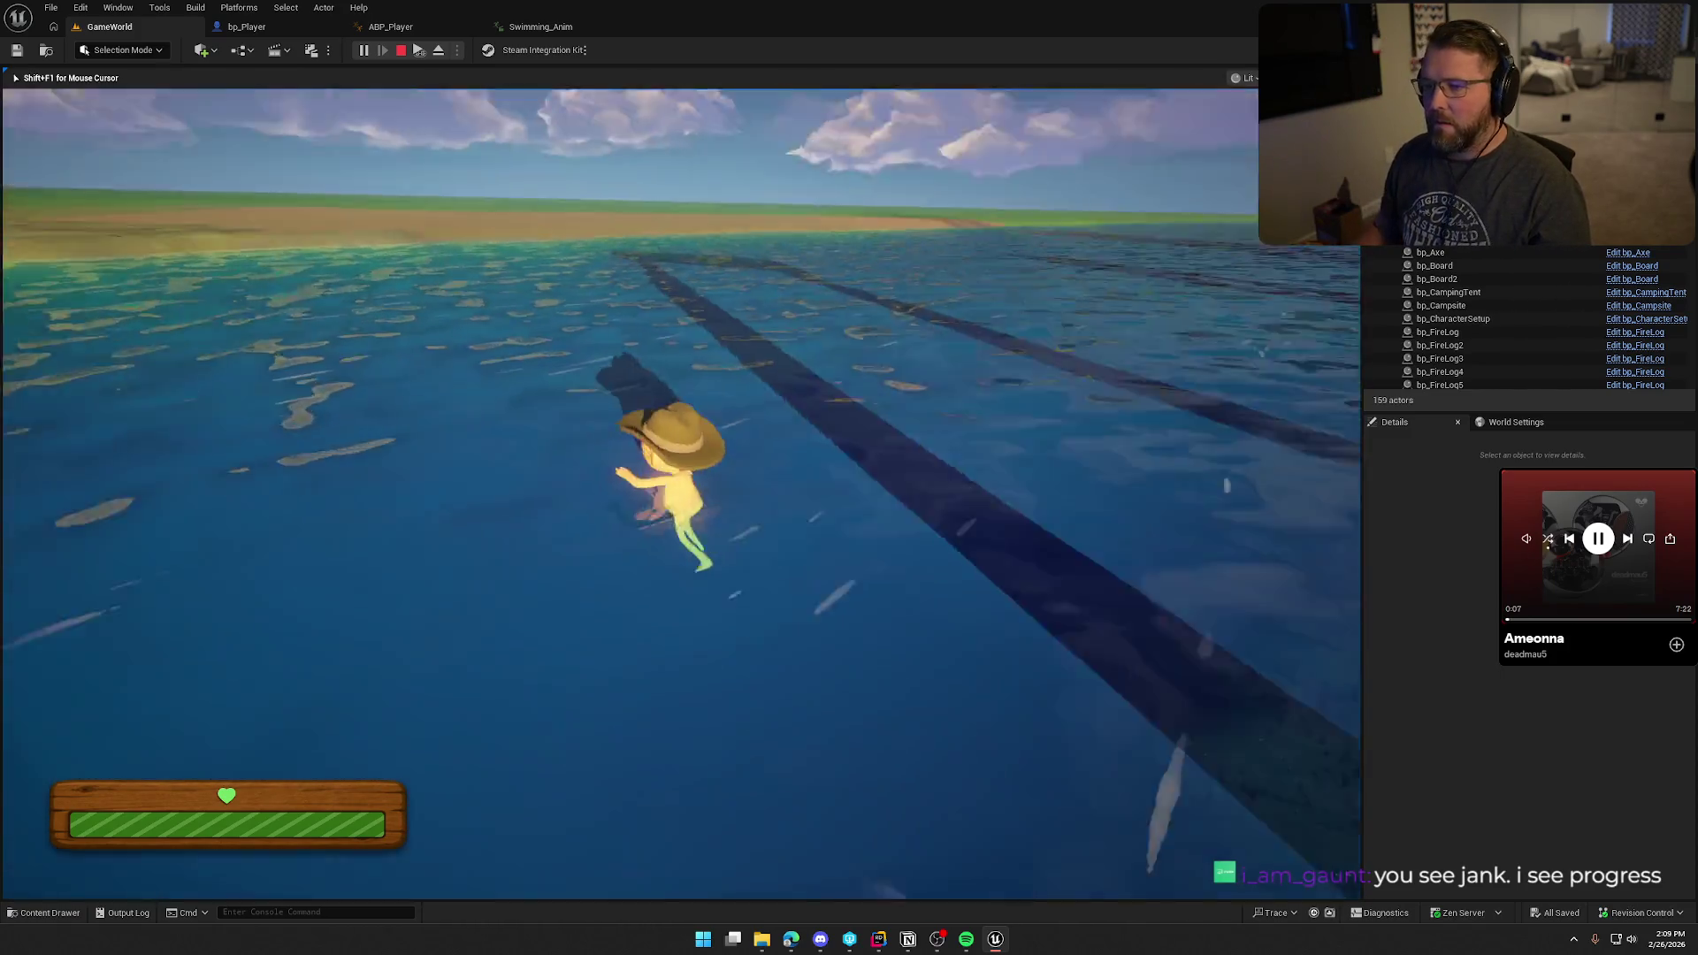
key(w)
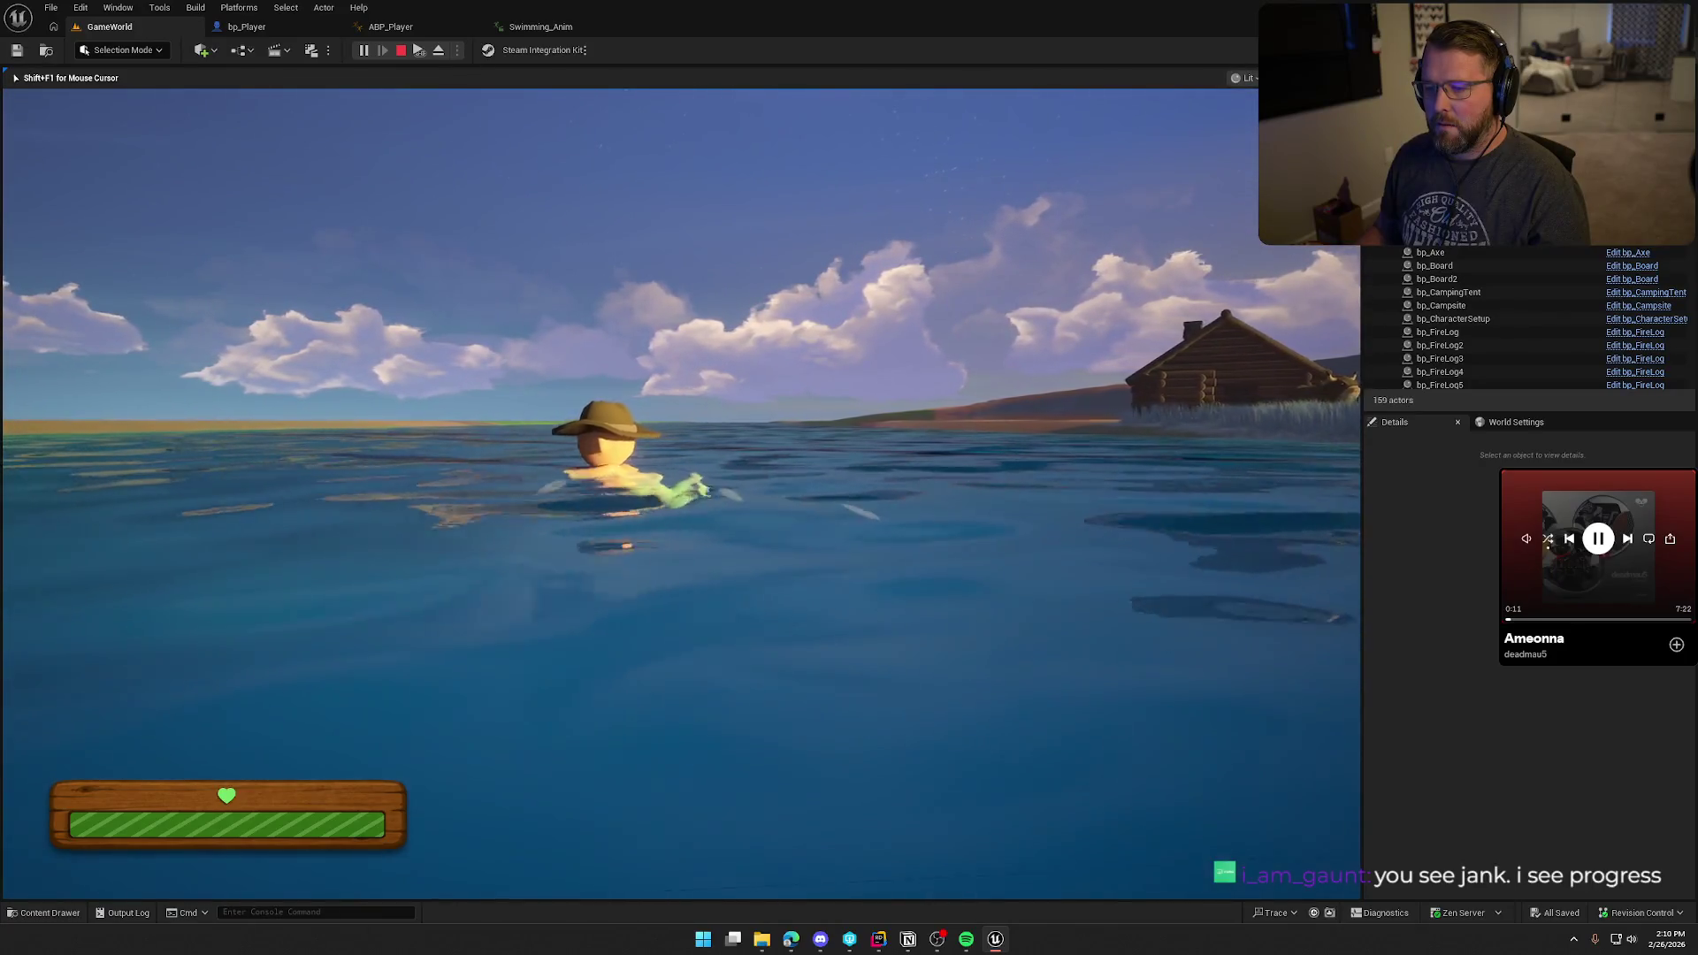
key(w)
key(w)
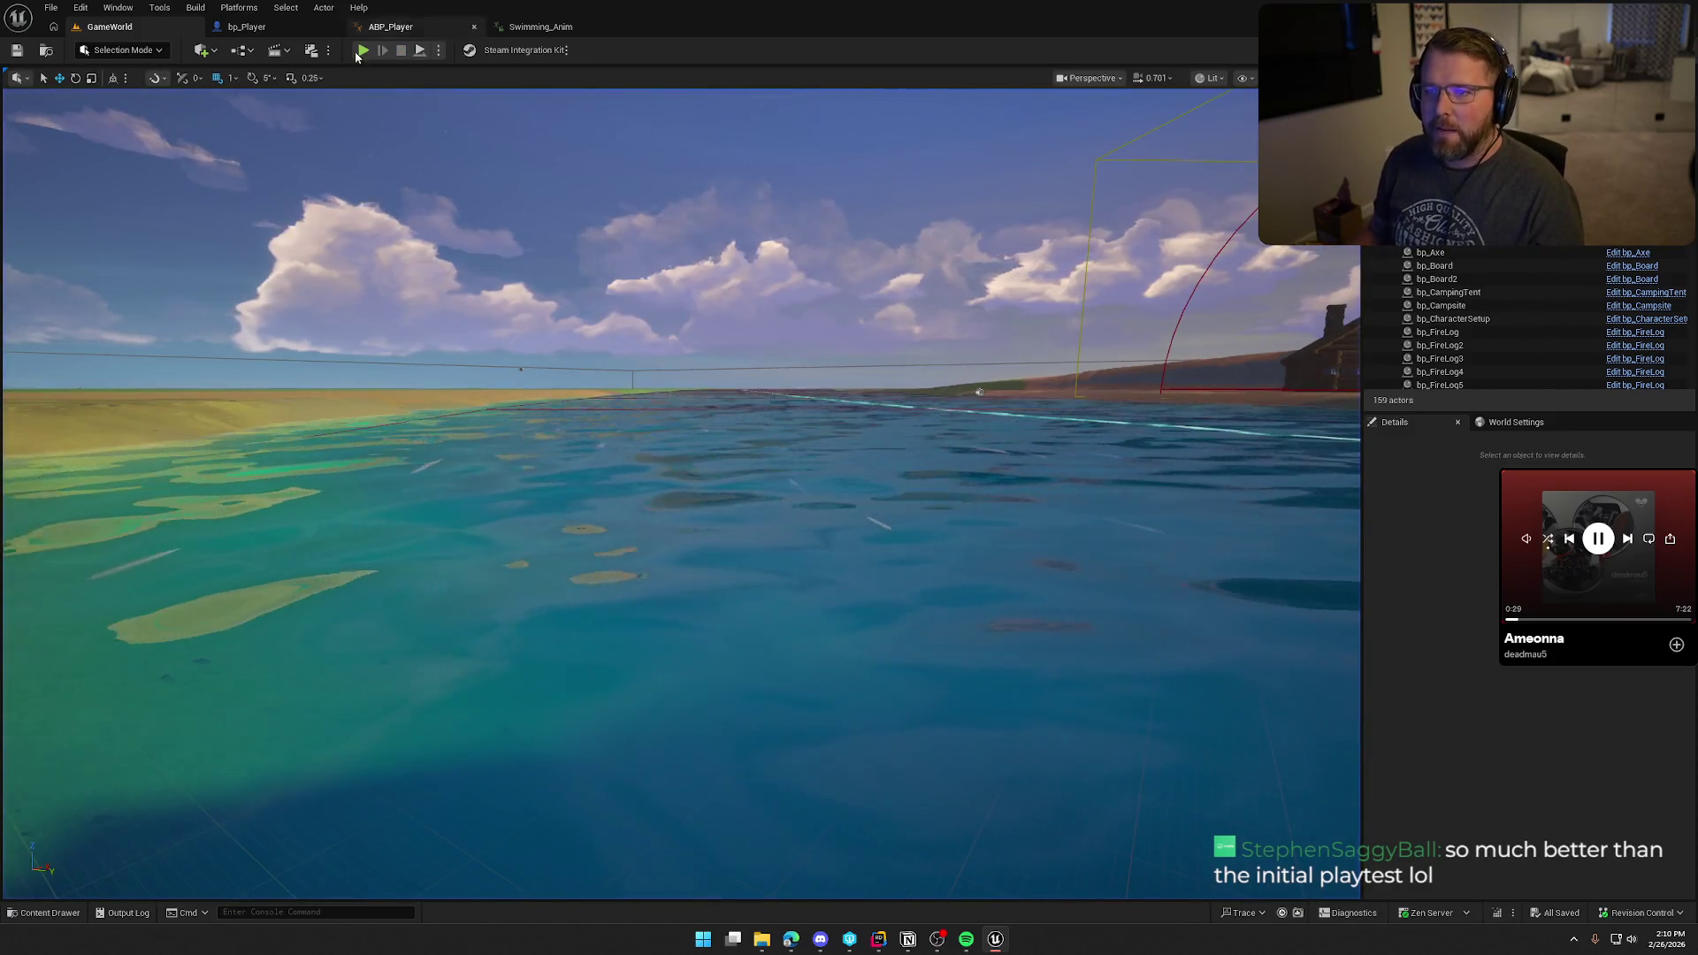
Step: Stop play, set the Falling-to-Swimming blend duration to 0.0 s, and compile ABP_Player
key(shift+F1)
click(407, 27)
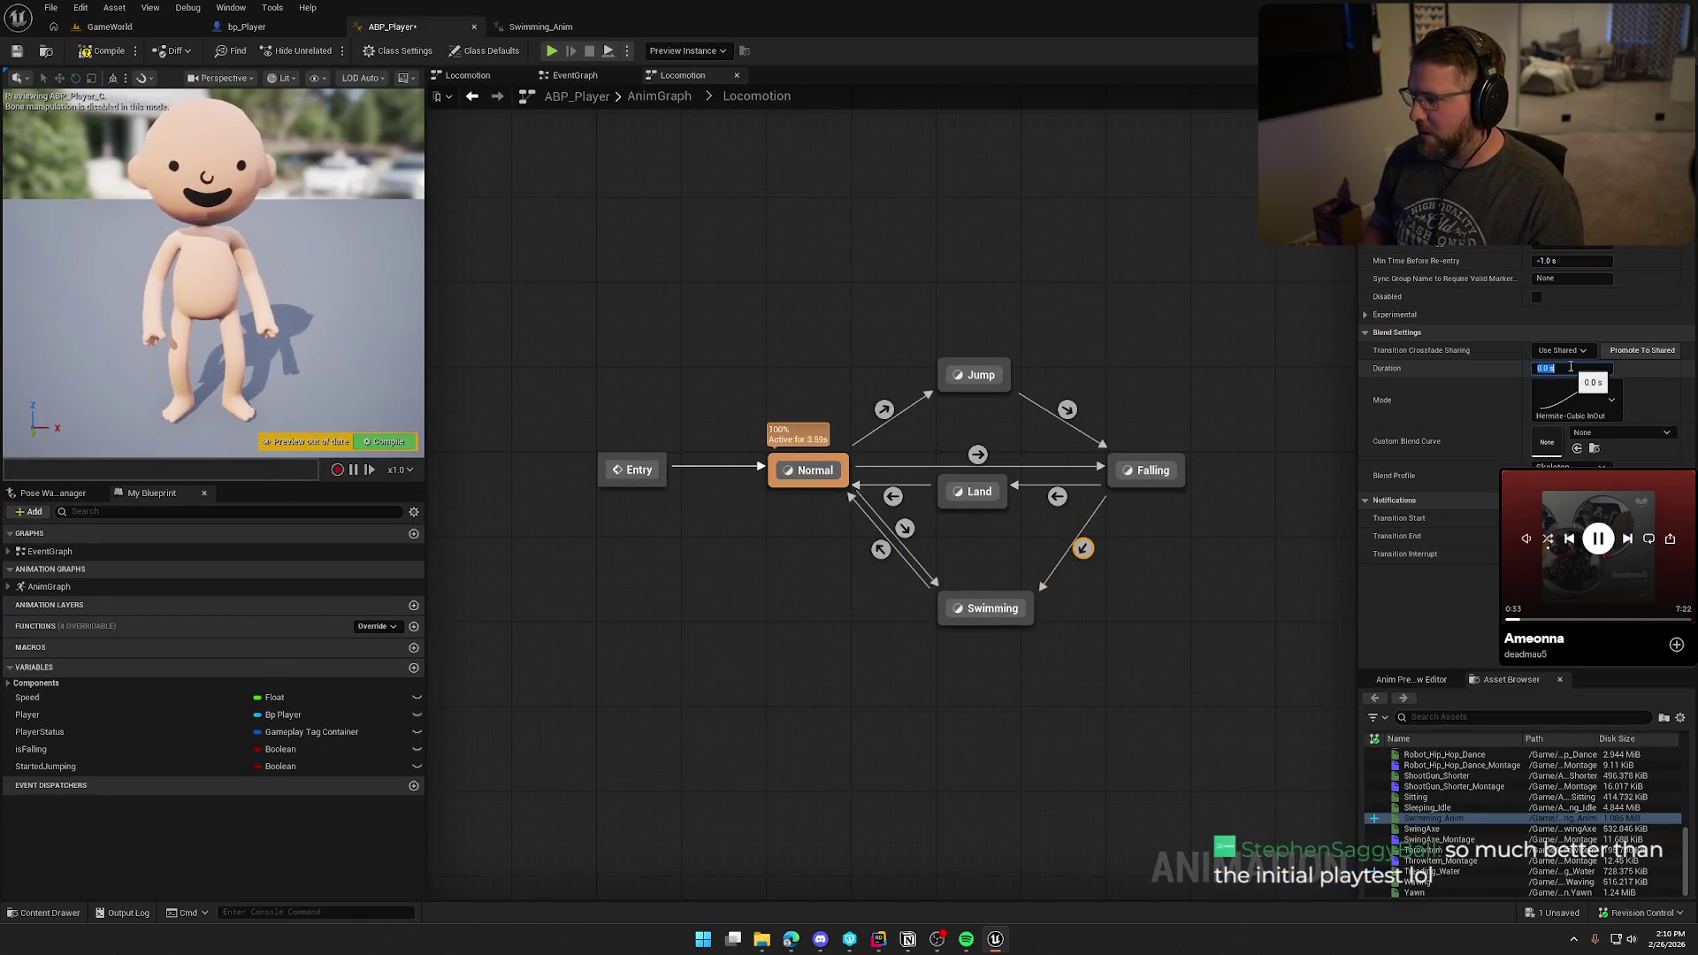
click(93, 53)
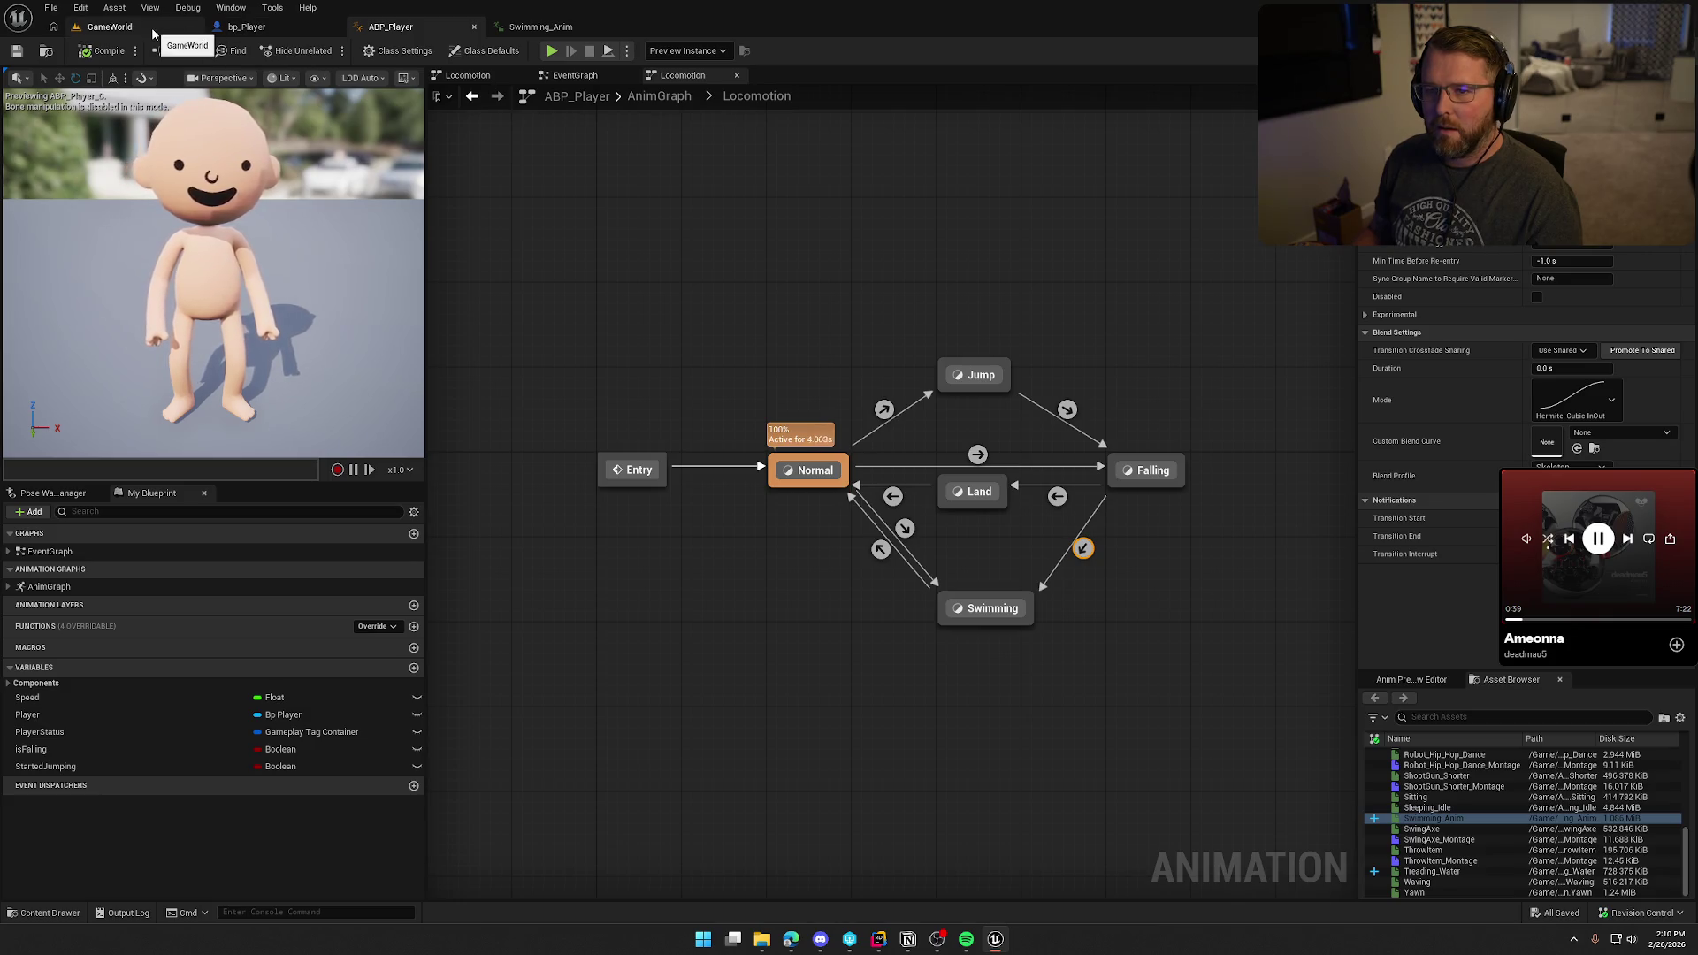
click(237, 28)
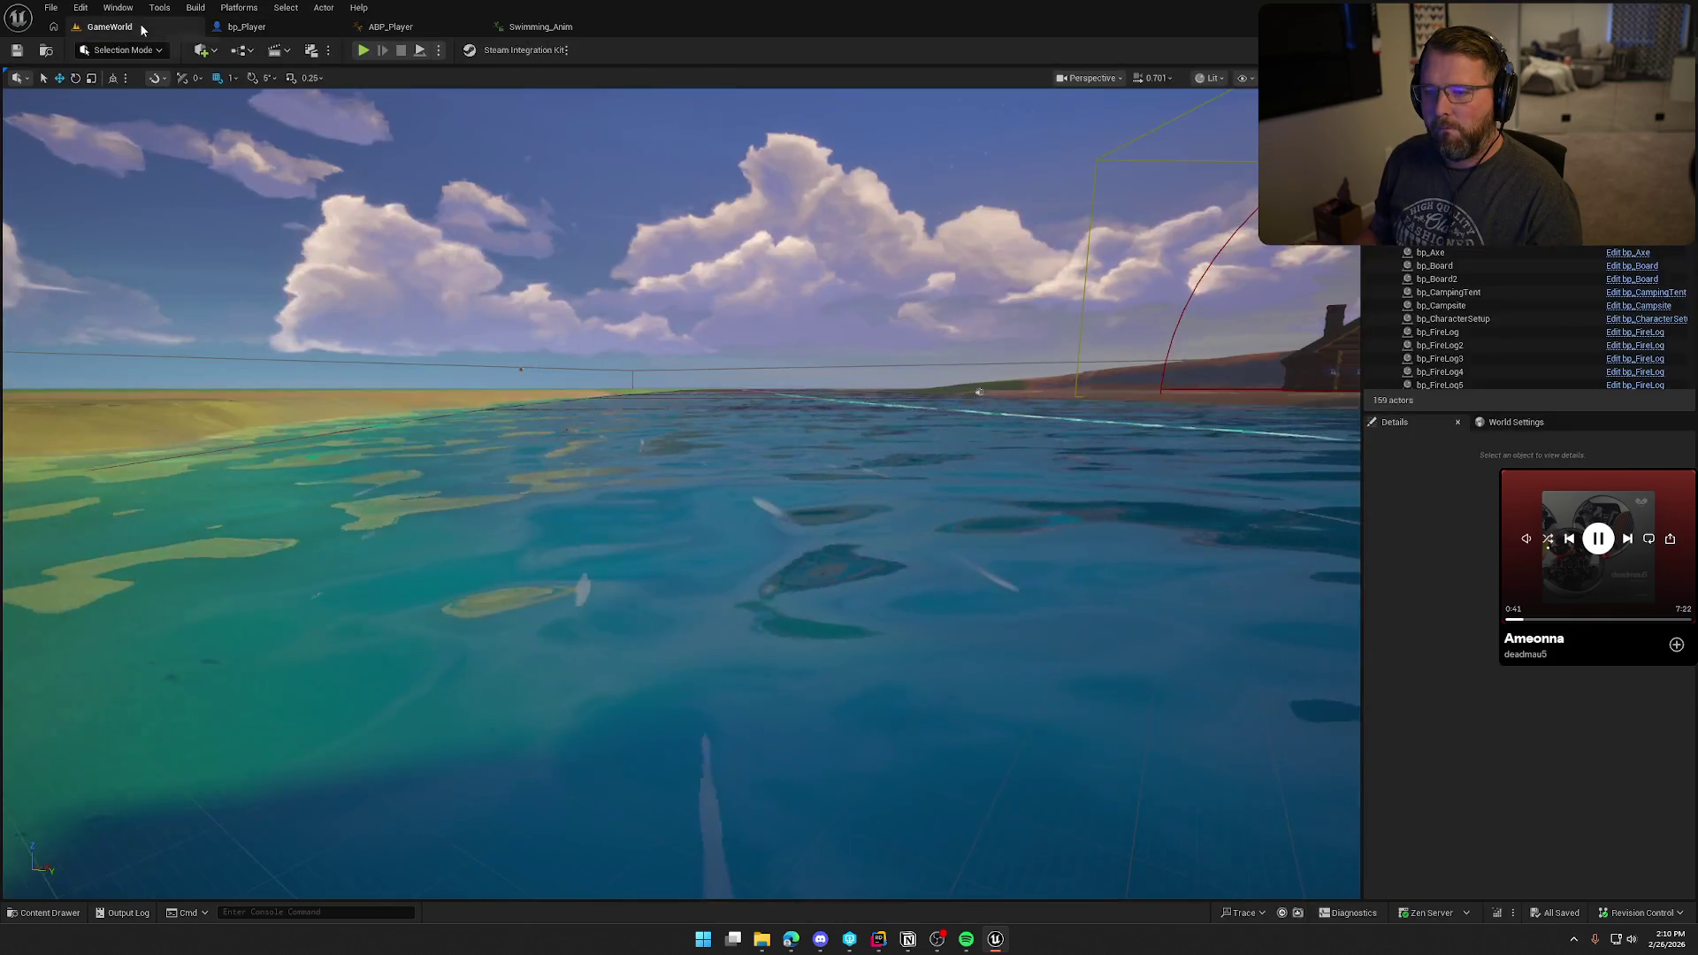